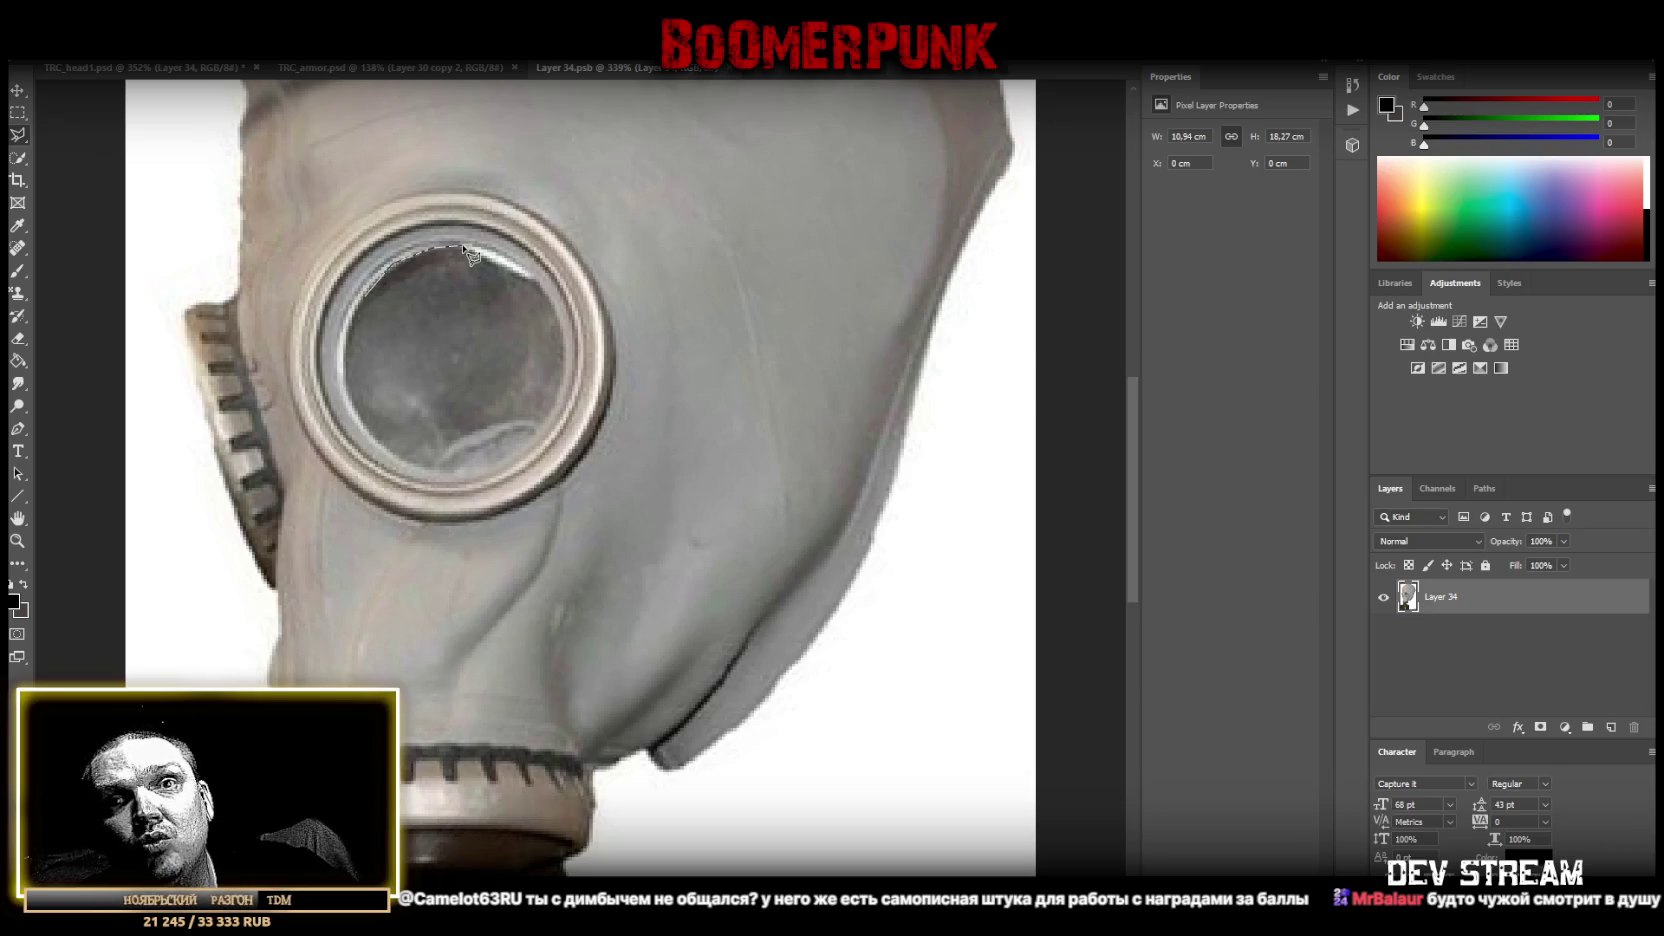
Trace inside the eyepiece rim with the Polygonal Lasso and delete the lens glass.
{"action": "left_click", "coordinate": [465, 248]}
{"action": "left_click", "coordinate": [491, 254]}
{"action": "left_click", "coordinate": [526, 271]}
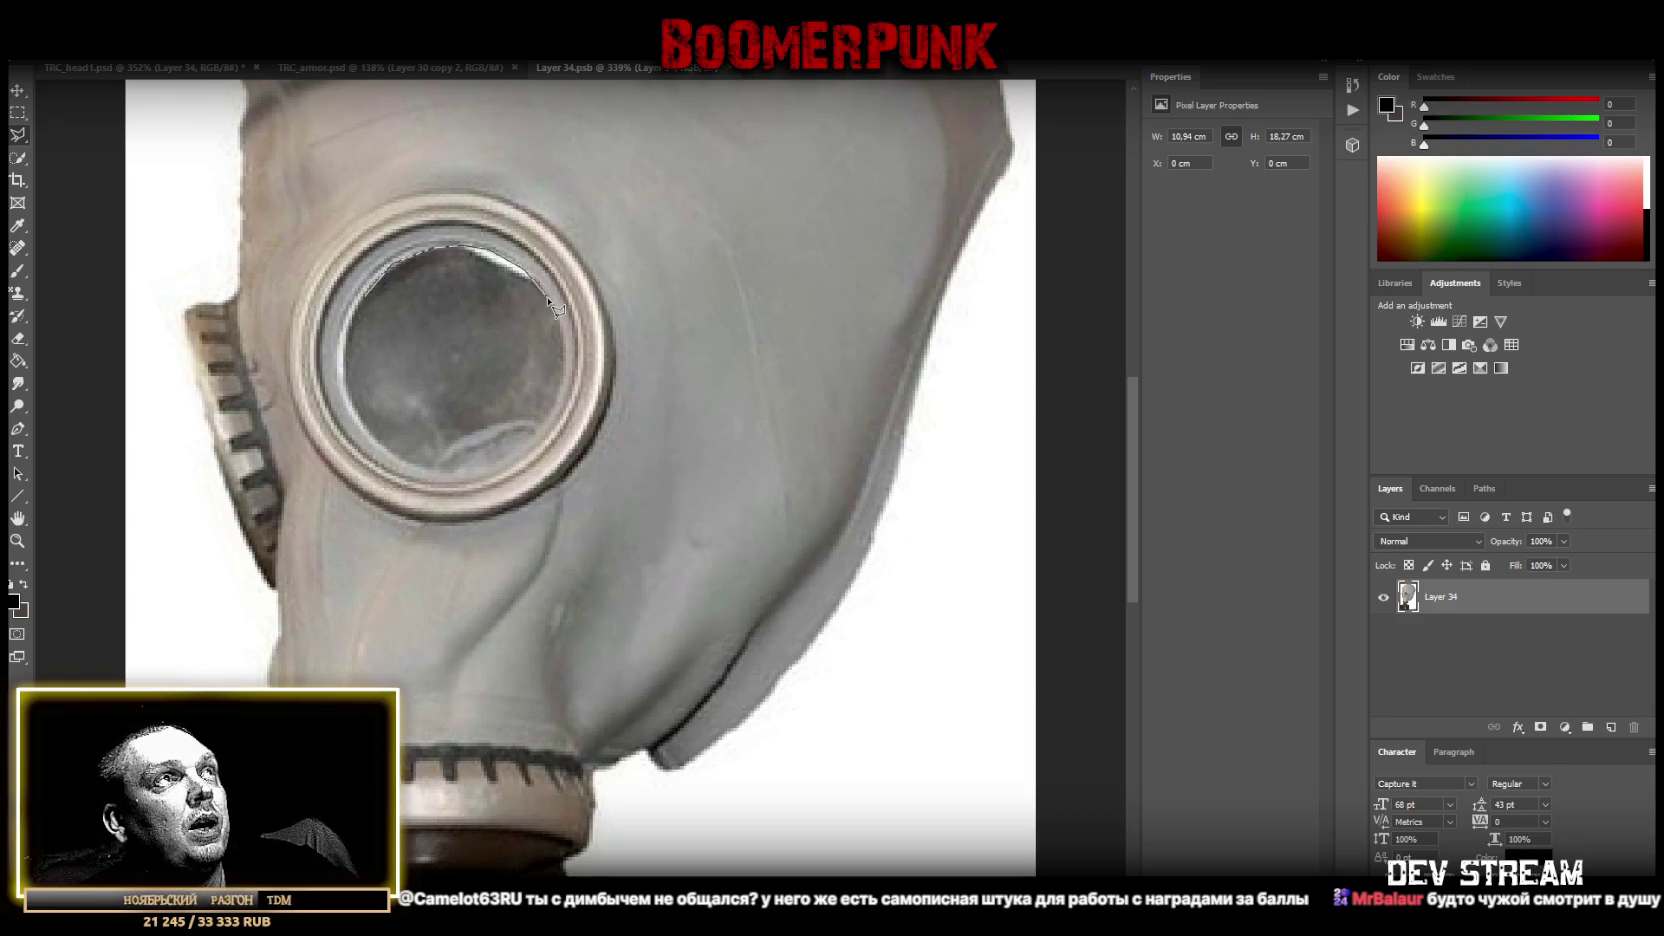
{"action": "left_click", "coordinate": [561, 331]}
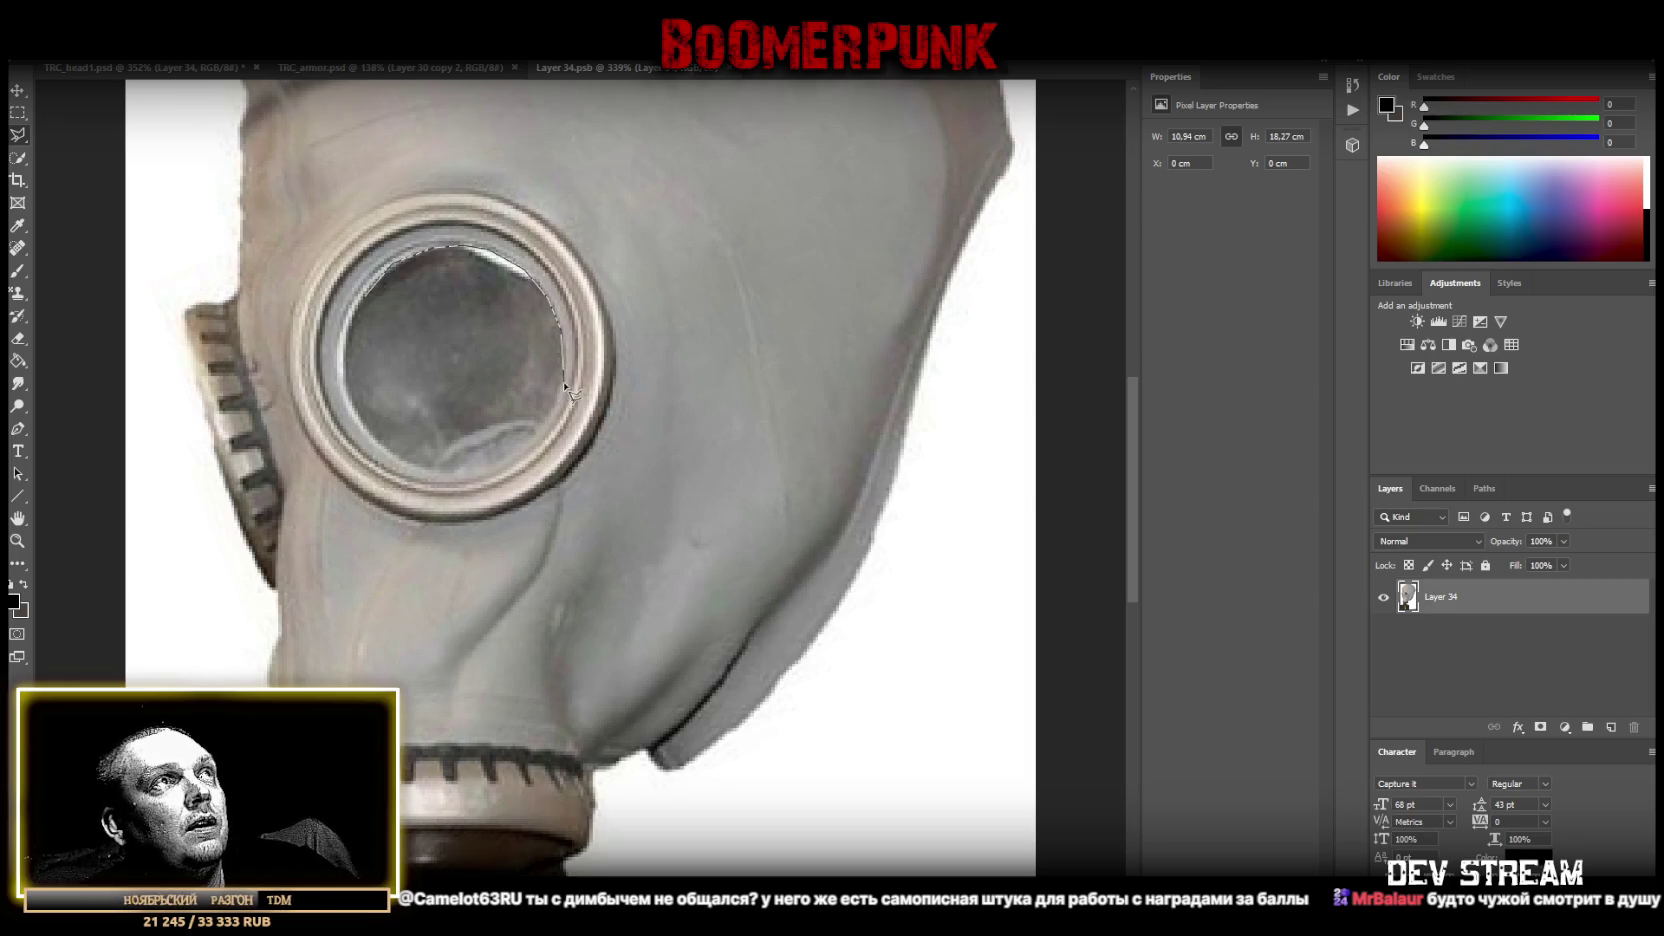
{"action": "left_click", "coordinate": [561, 384]}
{"action": "left_click", "coordinate": [543, 428]}
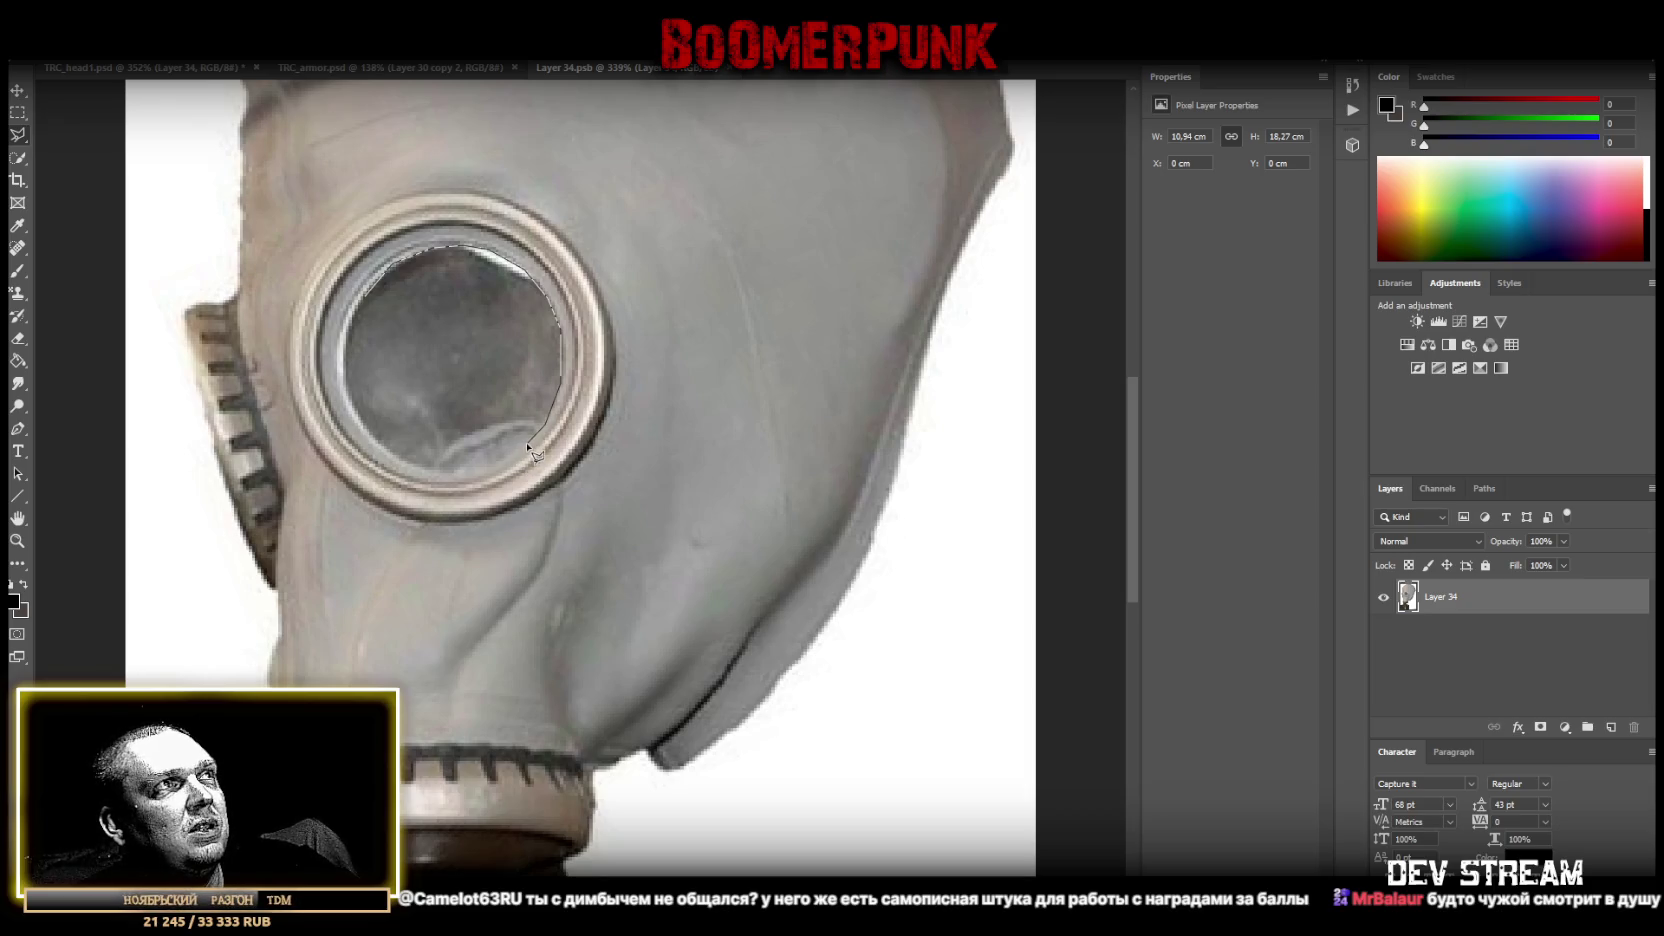
{"action": "left_click", "coordinate": [499, 463]}
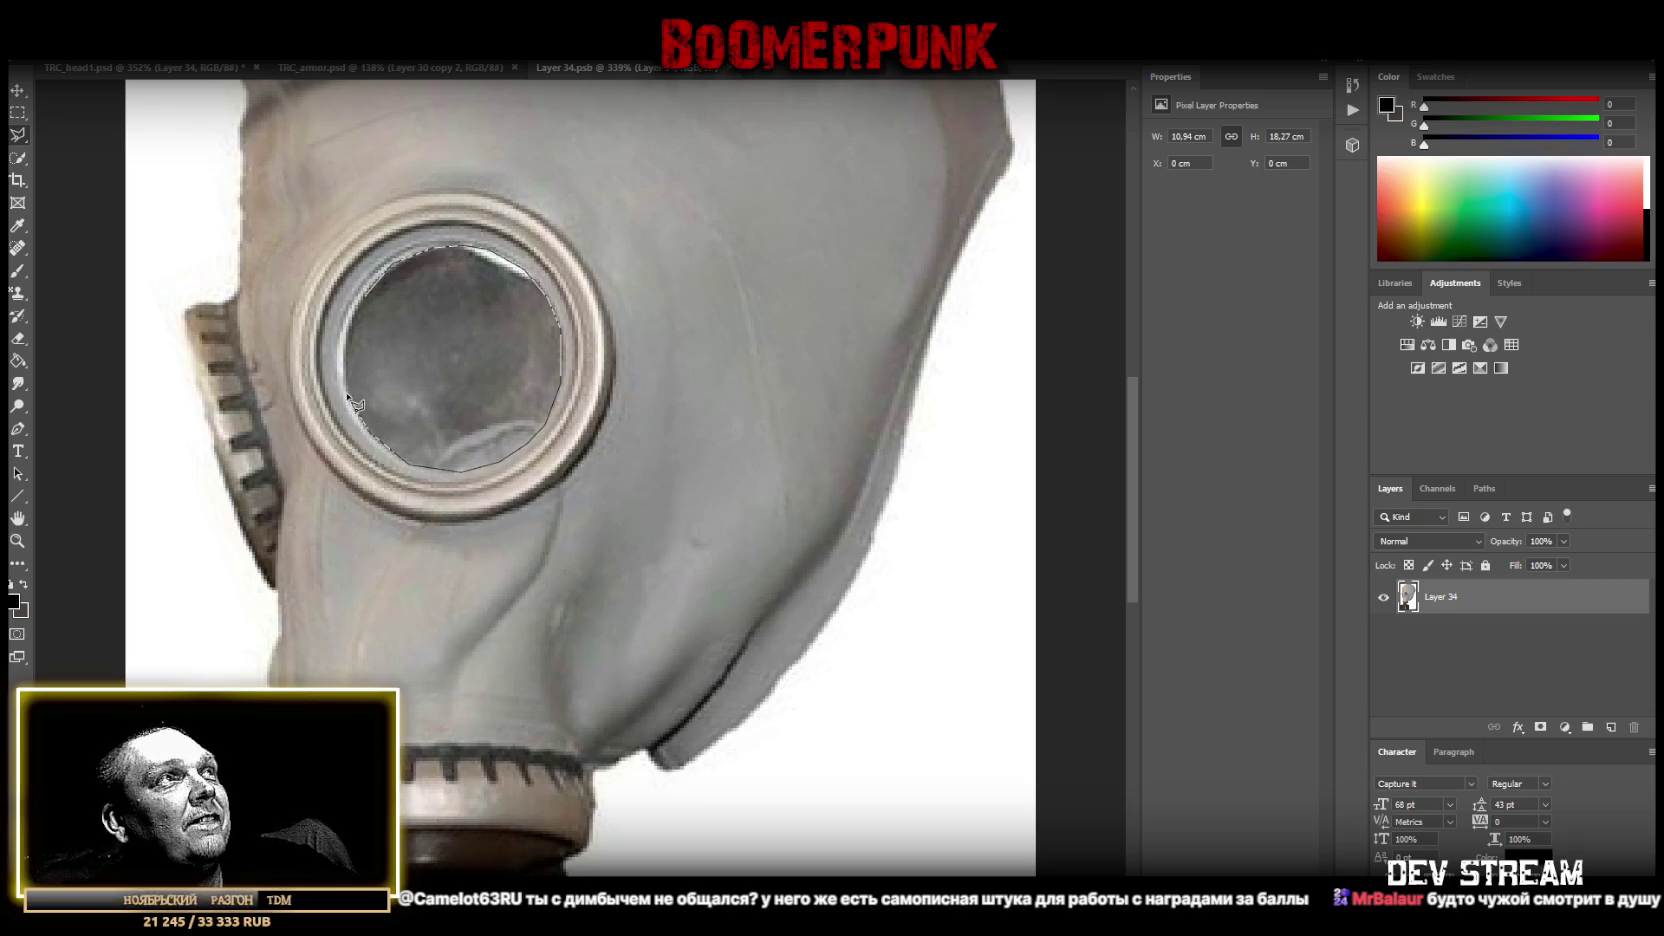
{"action": "left_click", "coordinate": [345, 350]}
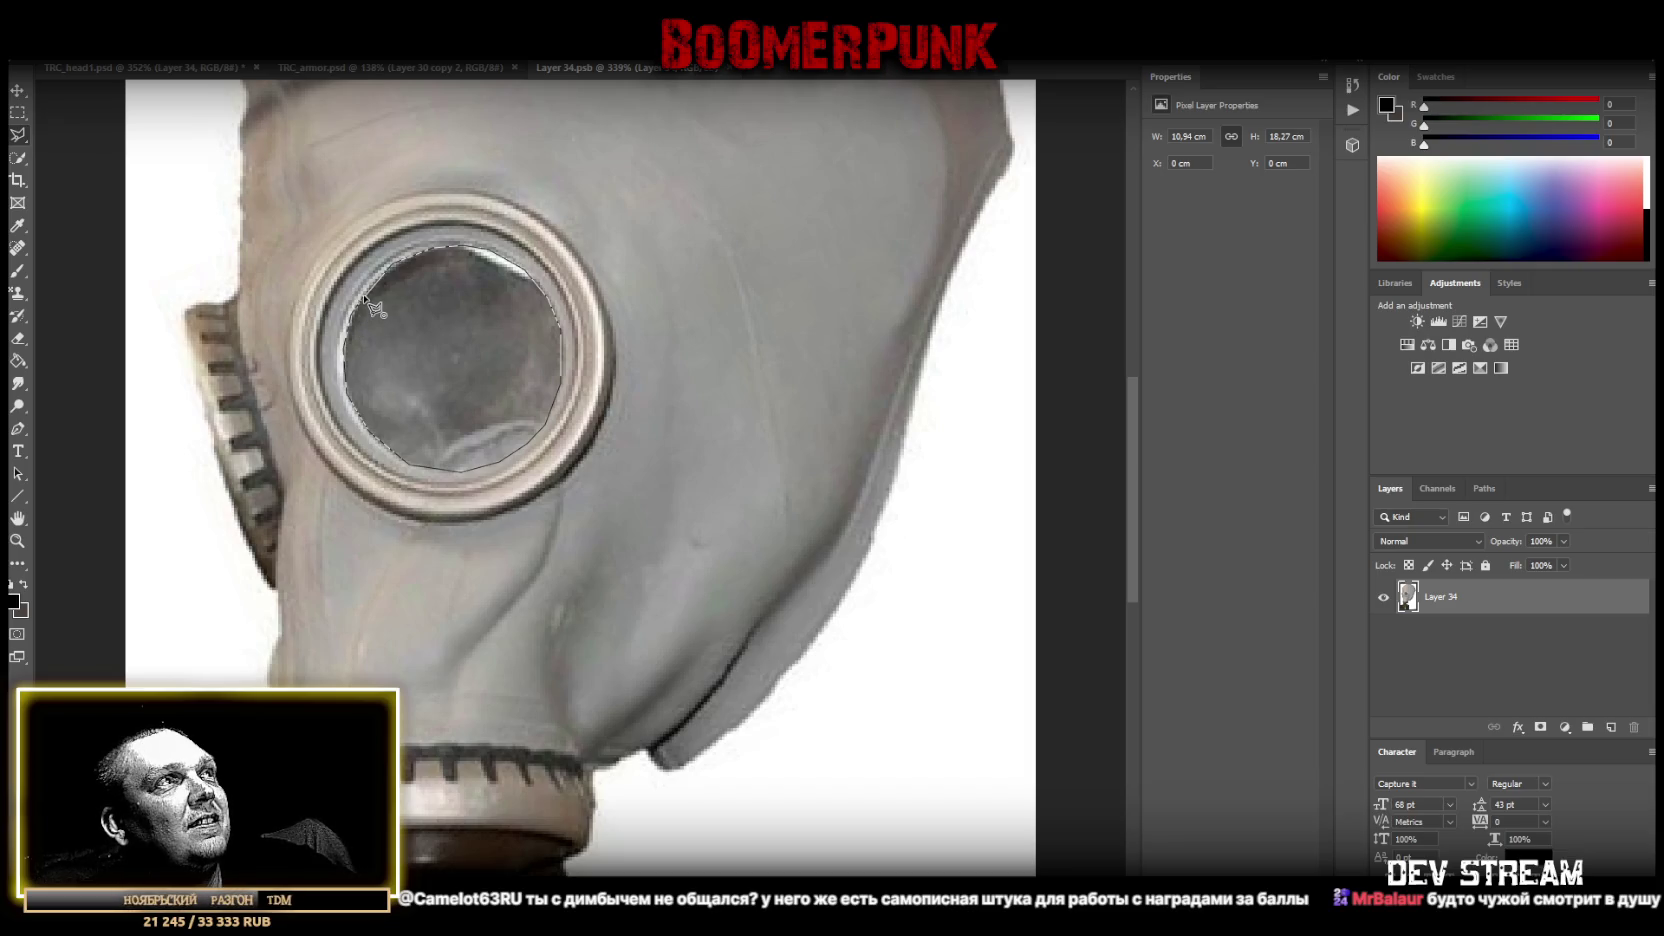
{"action": "key", "text": "Delete"}
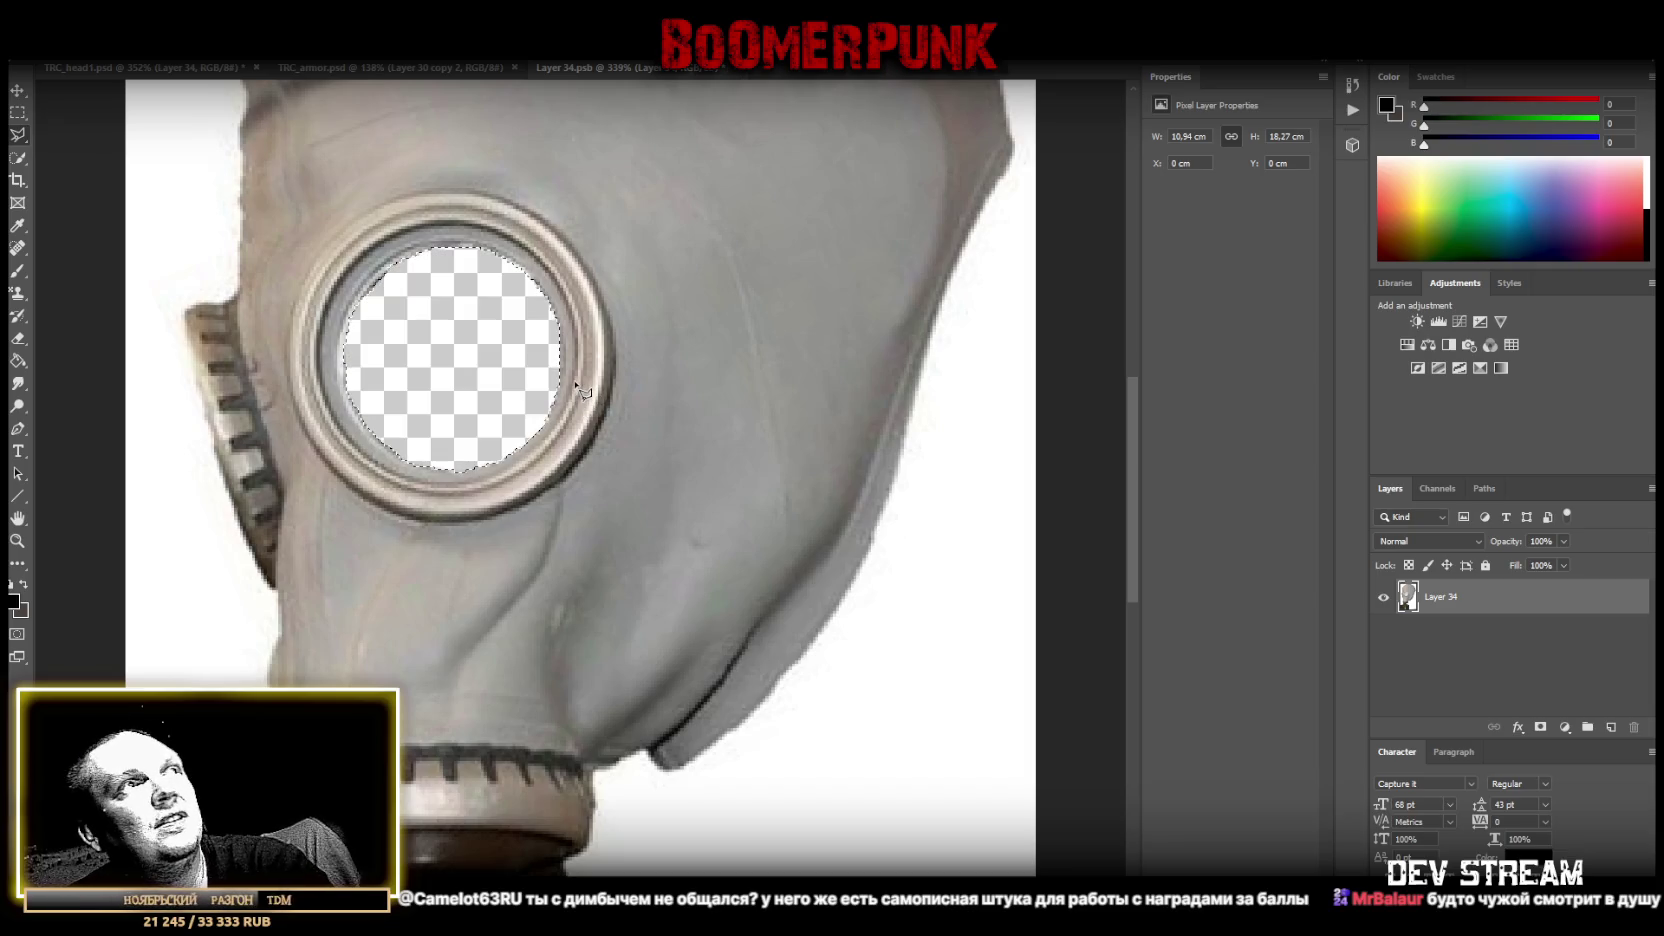
Switch back to the freehand Lasso and deselect the lens area.
{"action": "right_click", "coordinate": [18, 135]}
{"action": "left_click", "coordinate": [80, 135]}
{"action": "key", "text": "ctrl+d"}
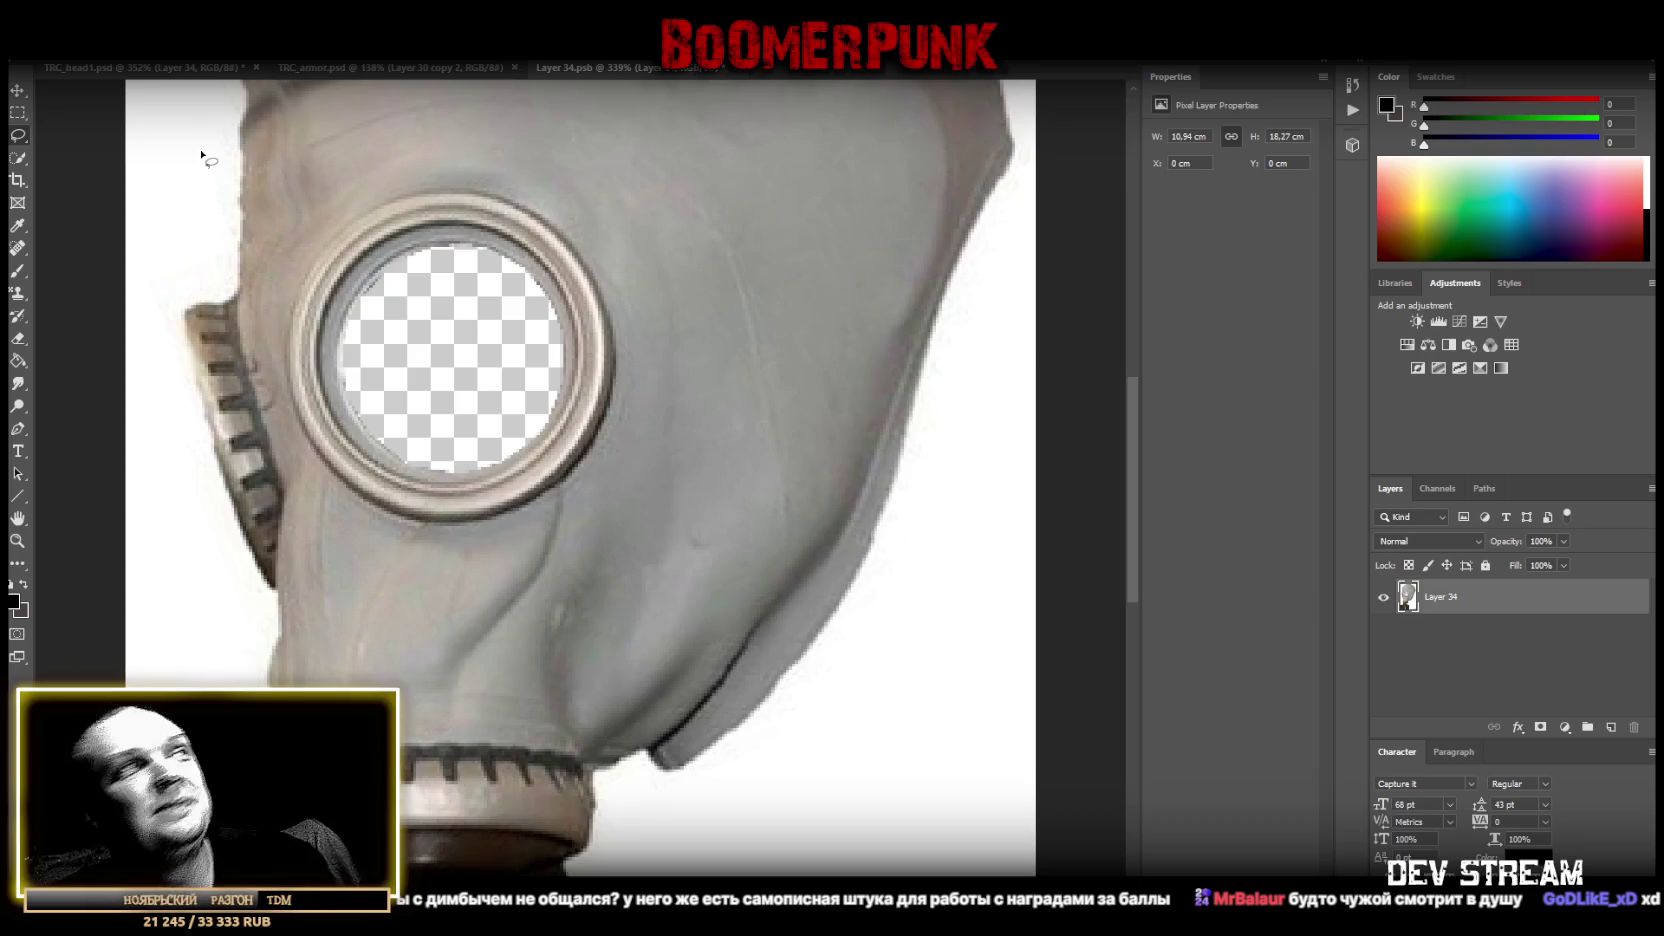
Zoom out to view the whole gas mask, then close the Layer 34.psb tab.
{"action": "left_click", "coordinate": [18, 540]}
{"action": "mouse_move", "coordinate": [213, 465]}
{"action": "left_mouse_down"}
{"action": "mouse_move", "coordinate": [149, 465]}
{"action": "mouse_move", "coordinate": [345, 527]}
{"action": "mouse_move", "coordinate": [705, 148]}
{"action": "left_mouse_up"}
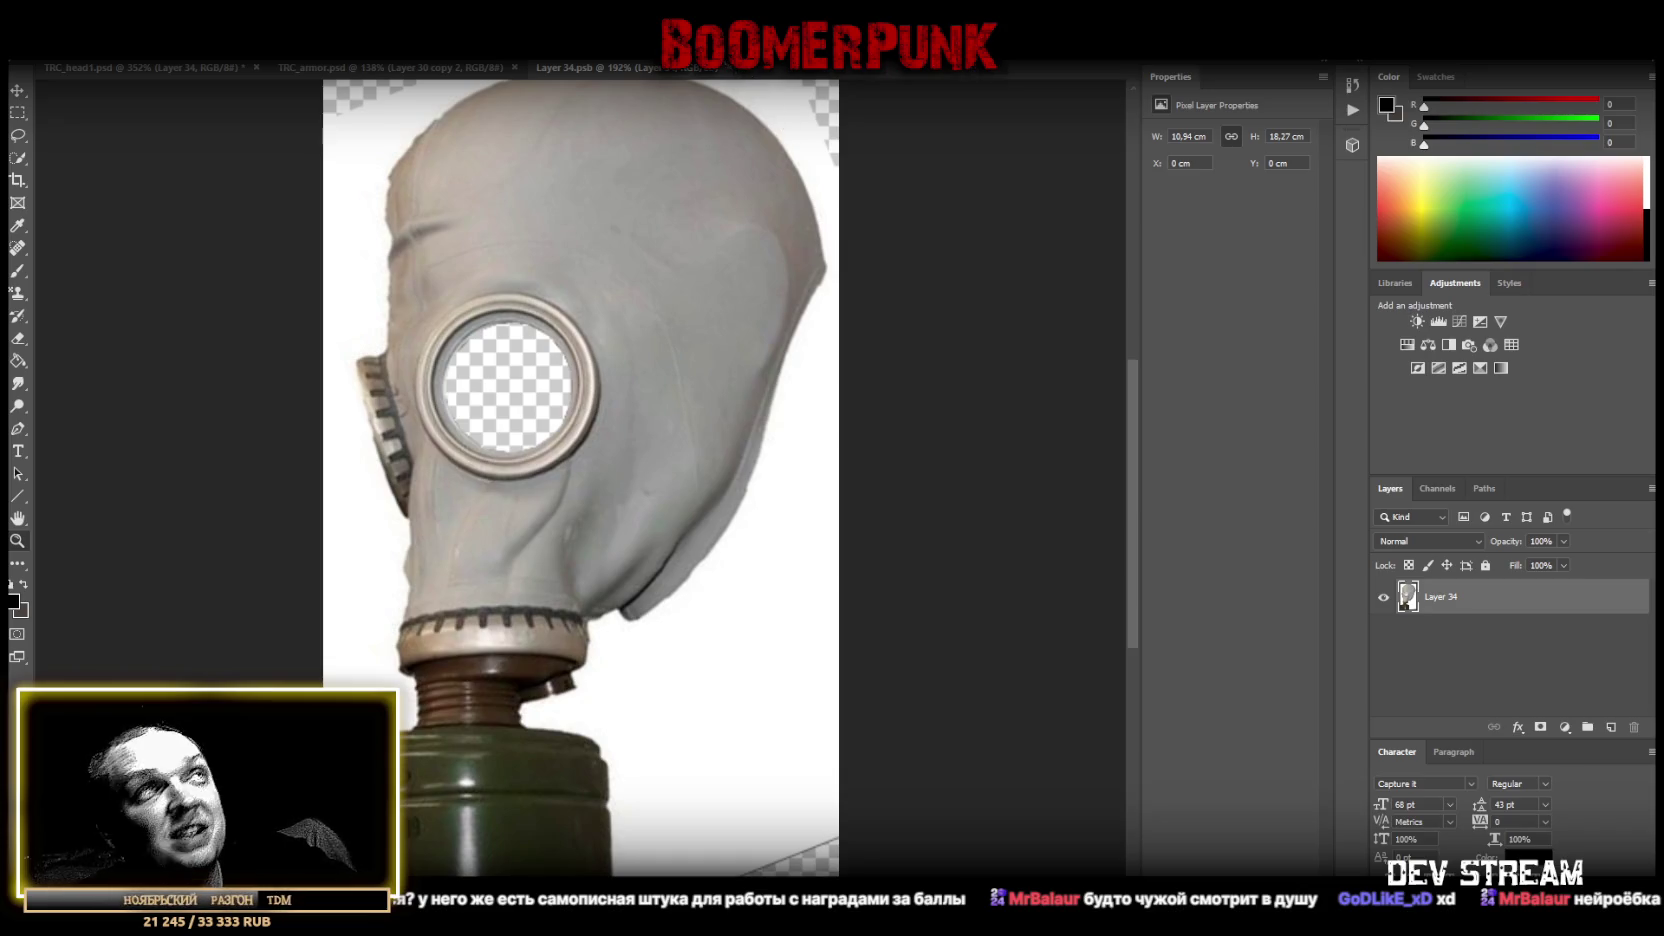
{"action": "key", "text": "ctrl+w"}
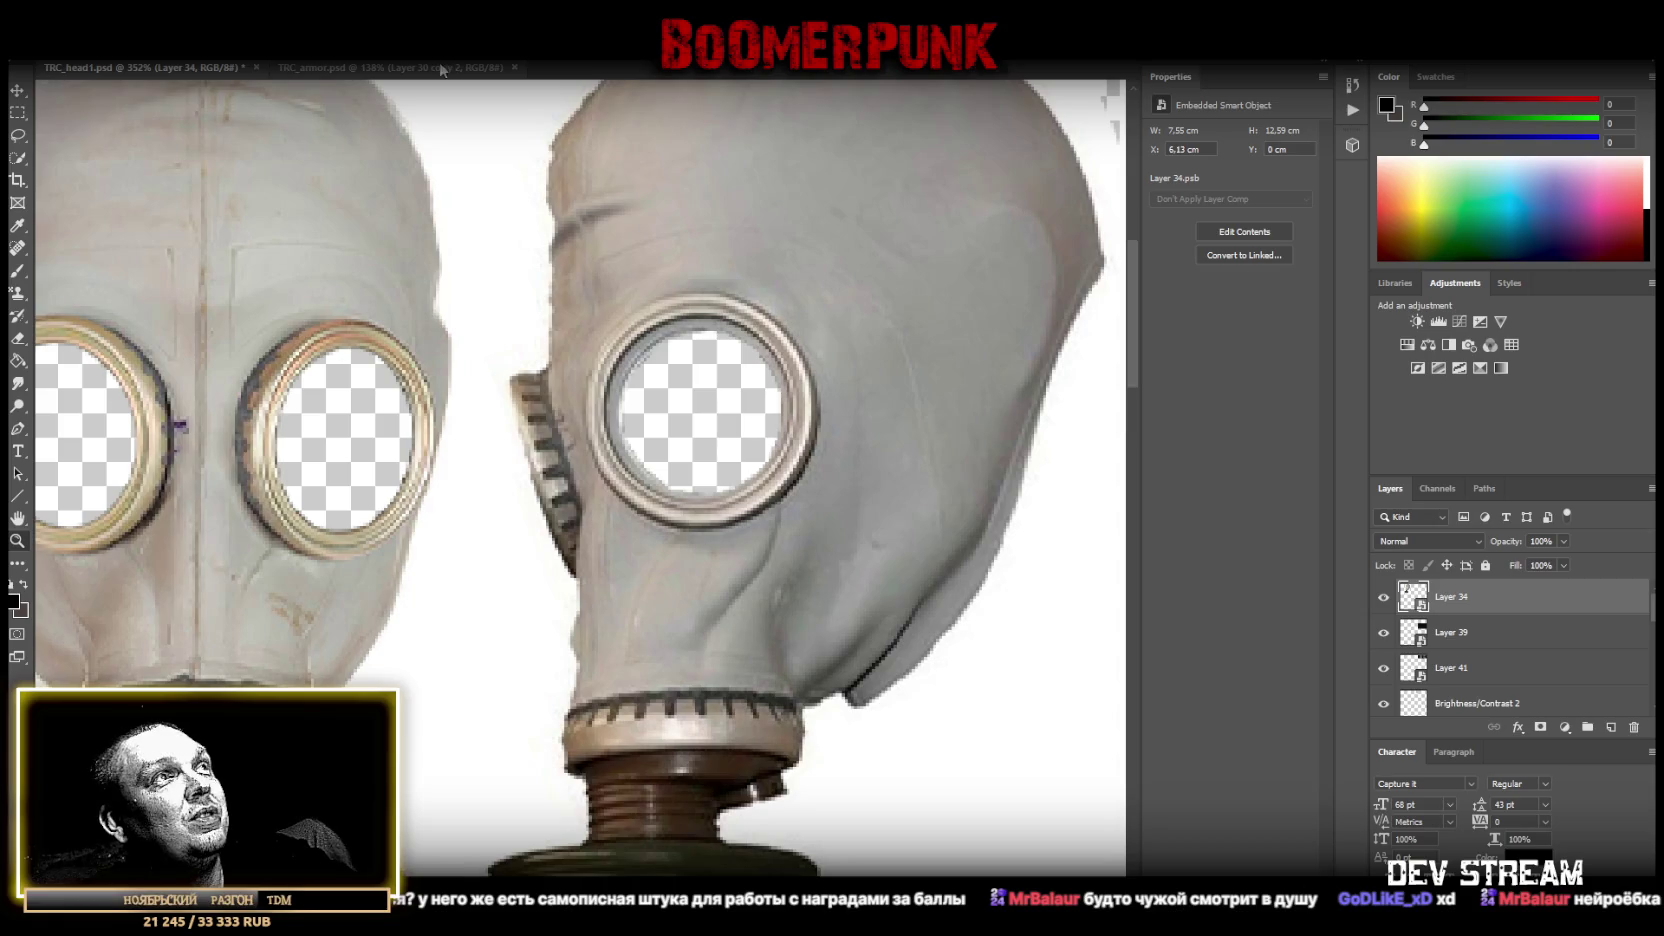
Check both grey gas masks on the TRC_head1.psd sheet and save it.
{"action": "left_click_drag", "start_coordinate": [619, 406], "coordinate": [634, 417]}
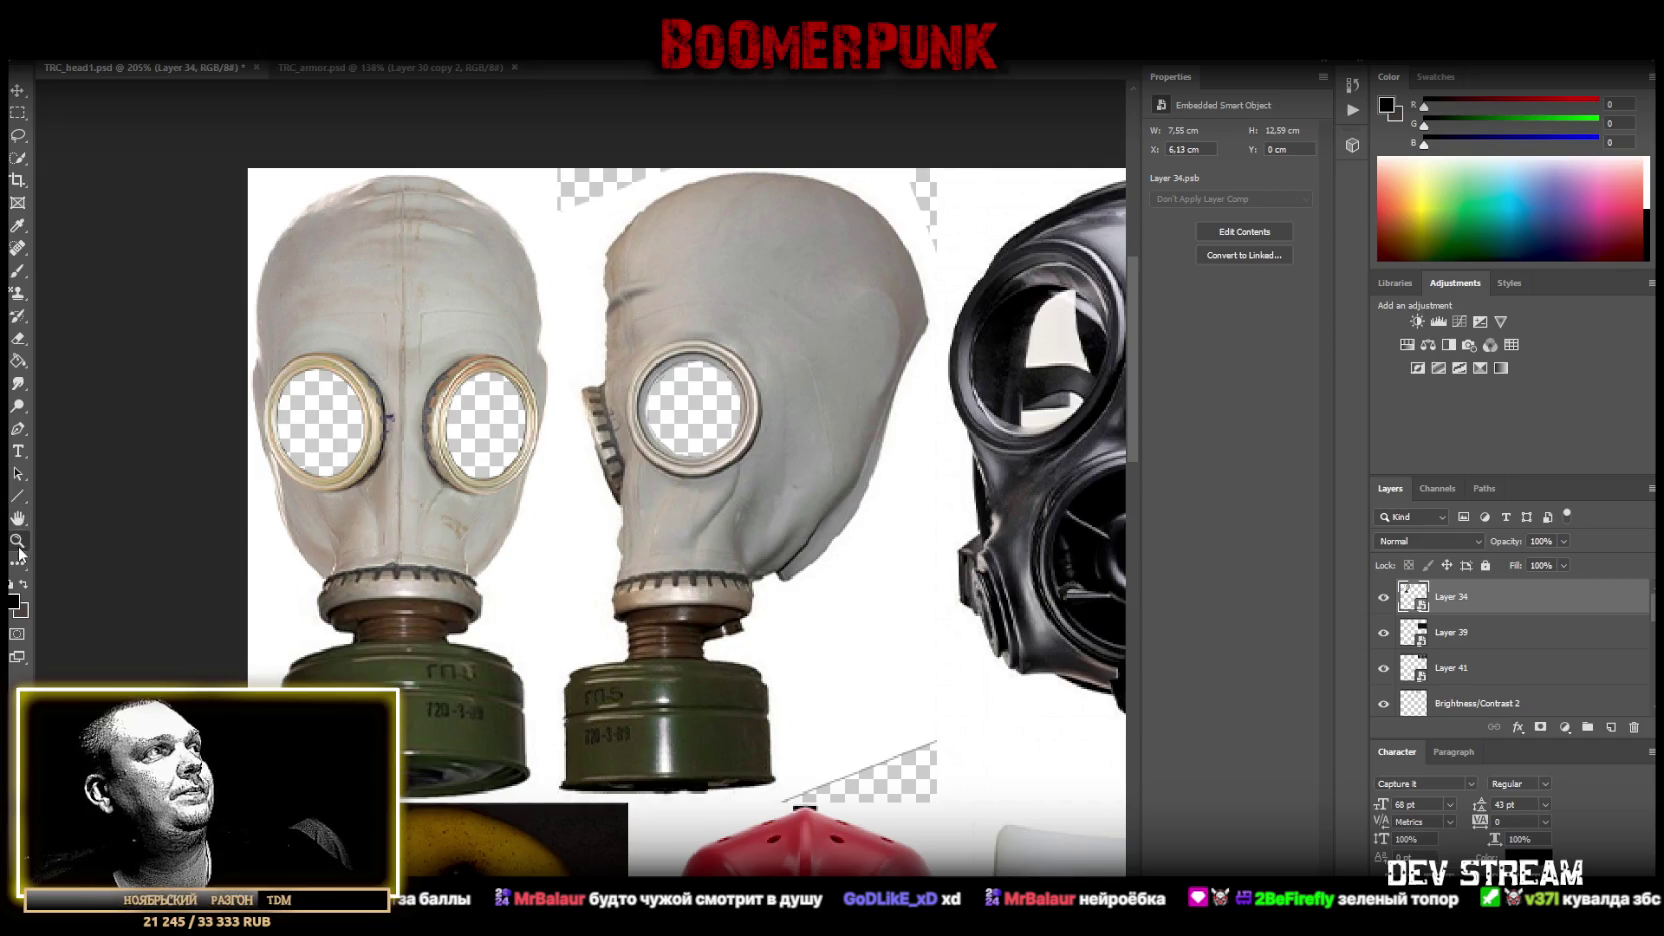
{"action": "scroll", "coordinate": [469, 422], "scroll_direction": "down", "scroll_amount": 3, "text": "alt"}
{"action": "scroll", "coordinate": [484, 473], "scroll_direction": "down", "scroll_amount": 2, "text": "alt"}
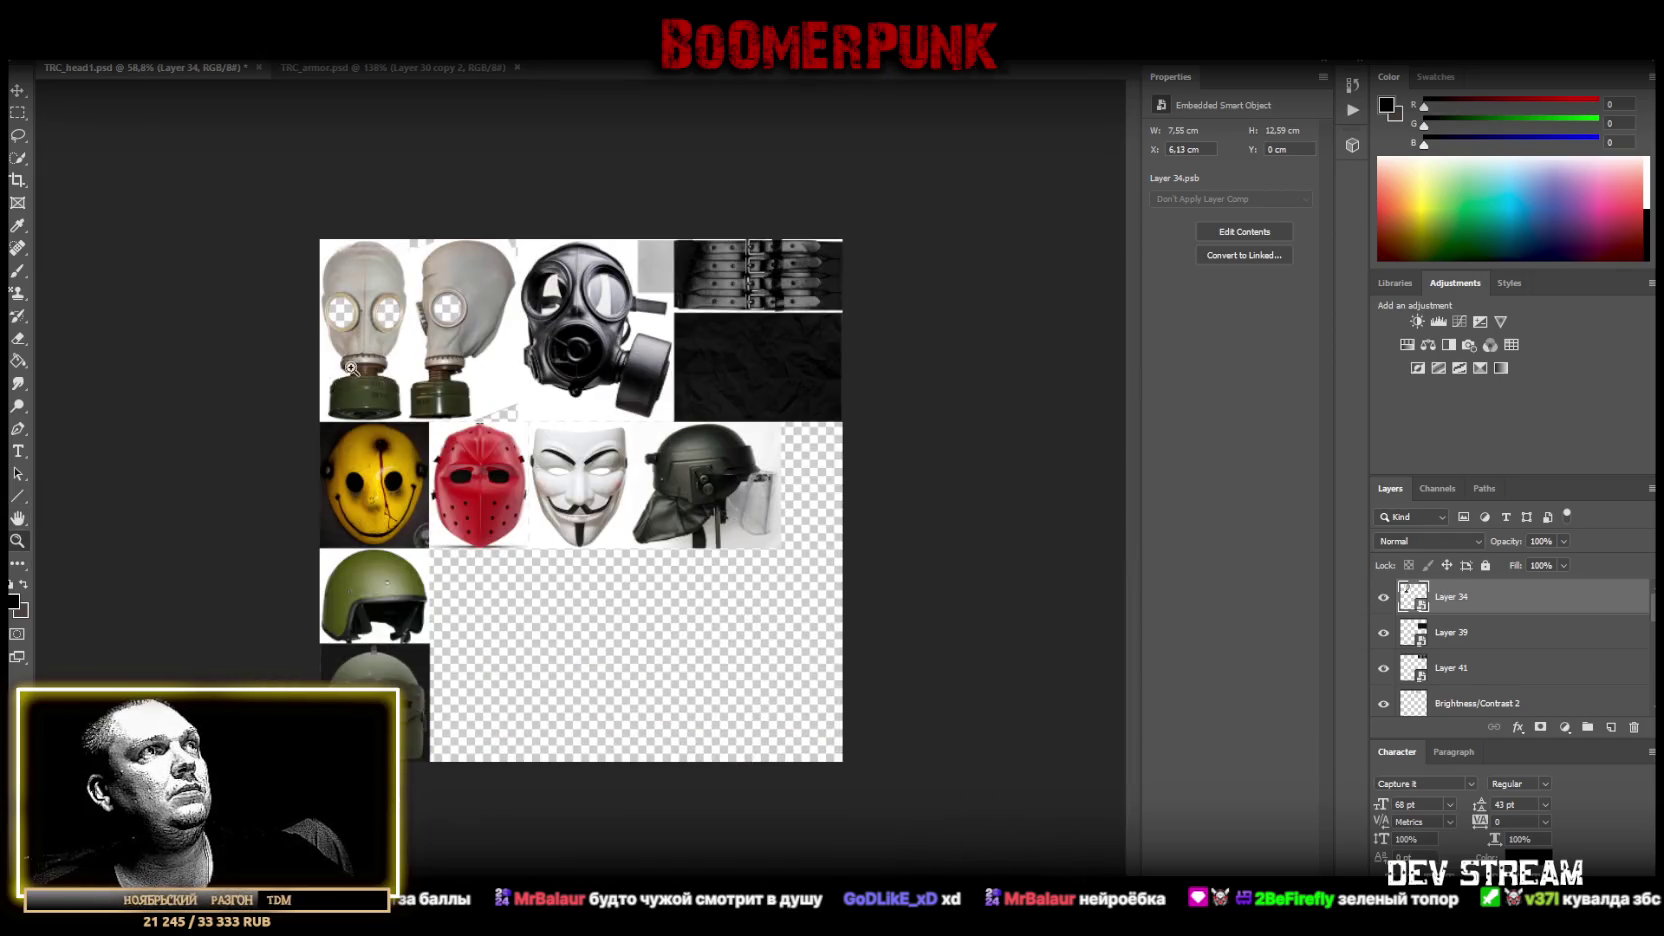
{"action": "scroll", "coordinate": [344, 371], "scroll_direction": "up", "scroll_amount": 3, "text": "alt"}
{"action": "scroll", "coordinate": [344, 371], "scroll_direction": "up", "scroll_amount": 2}
{"action": "scroll", "coordinate": [344, 371], "scroll_direction": "down", "scroll_amount": 1, "text": "alt"}
{"action": "key", "text": "ctrl+s"}
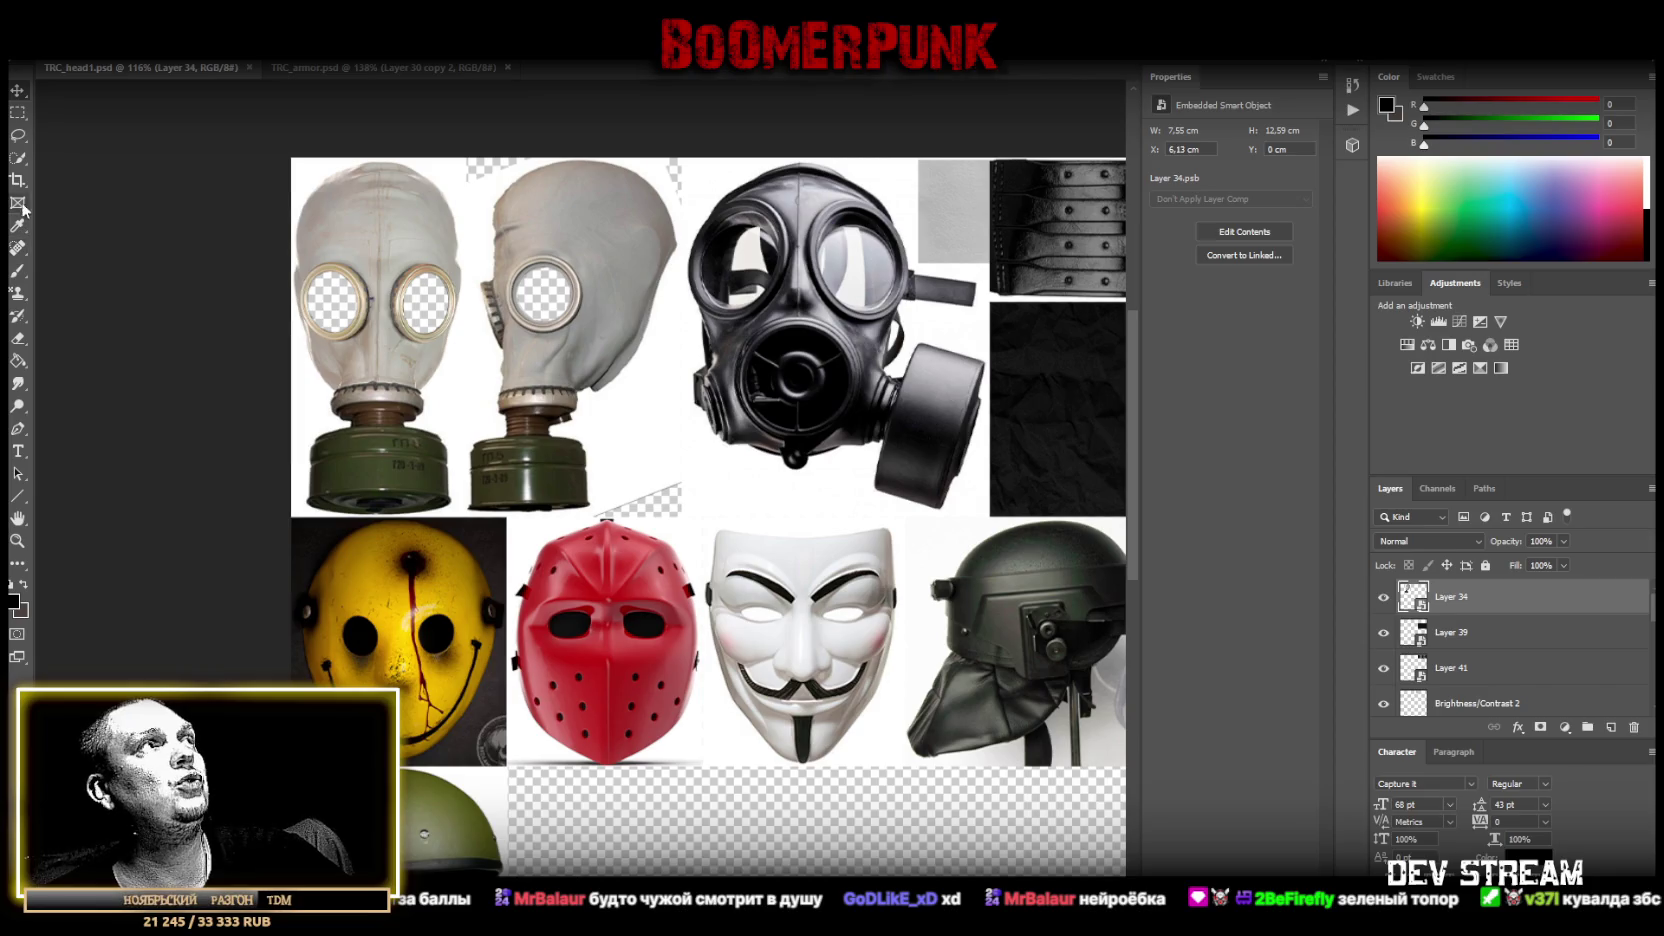
Select Layer 36, the black gas mask, via the Move tool's right-click layer list.
{"action": "left_click", "coordinate": [18, 135]}
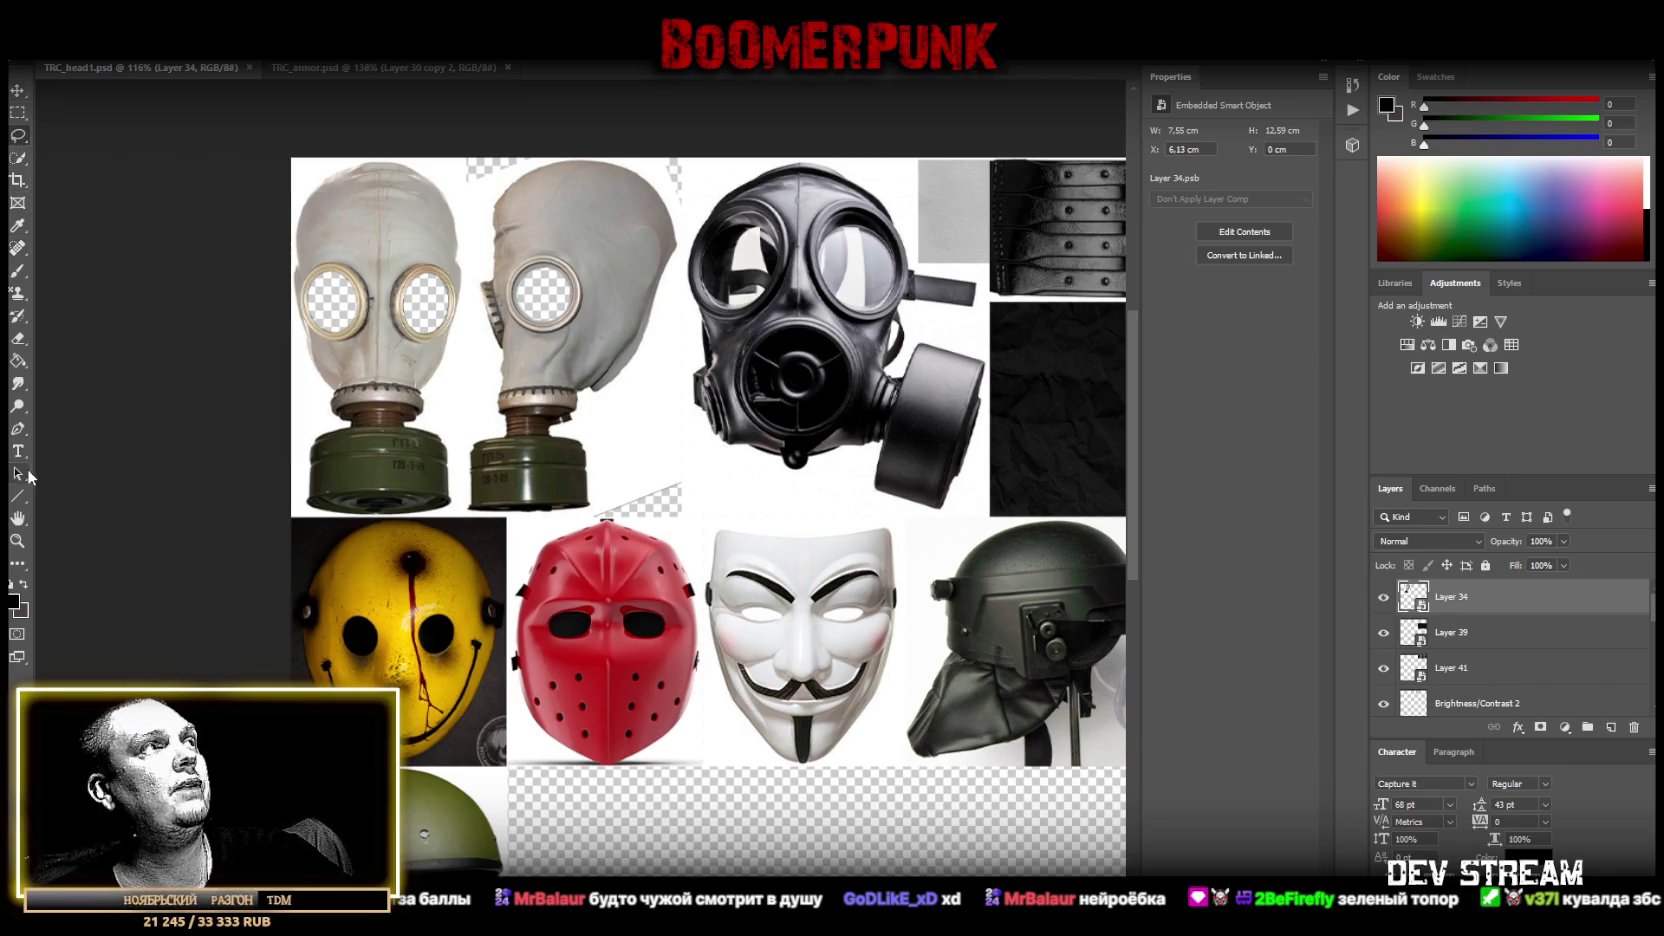
{"action": "left_click", "coordinate": [17, 91]}
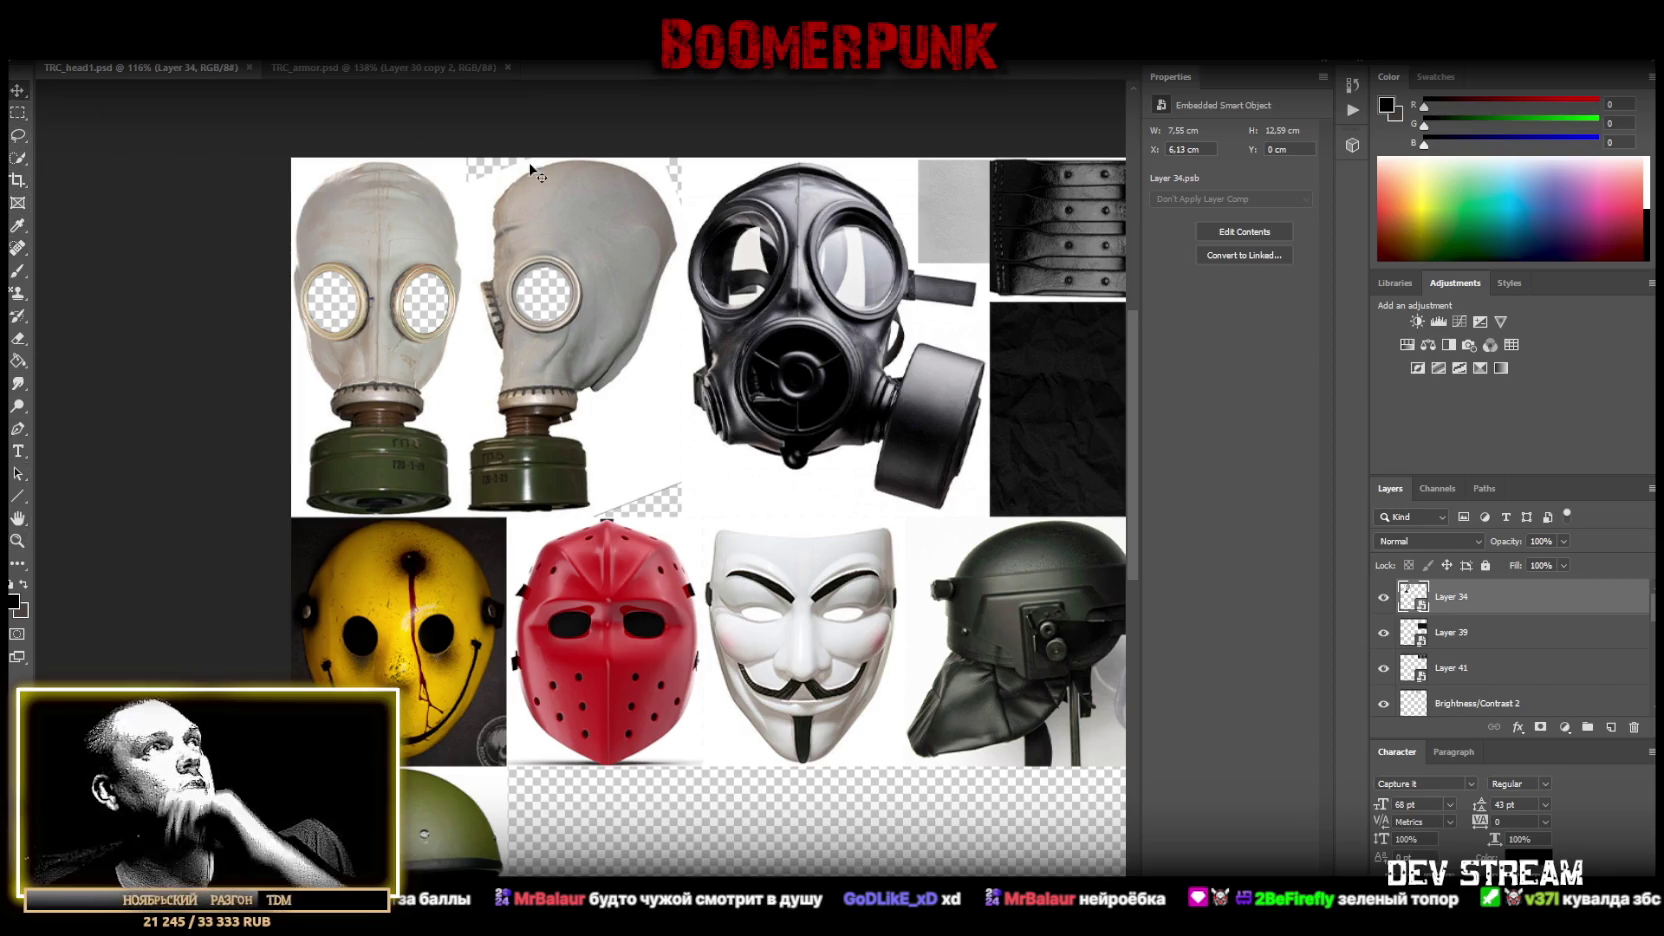
{"action": "right_click", "coordinate": [757, 243]}
{"action": "left_click", "coordinate": [790, 262]}
Open the black gas mask's smart object and switch to the Polygonal Lasso.
{"action": "double_click", "coordinate": [1412, 694]}
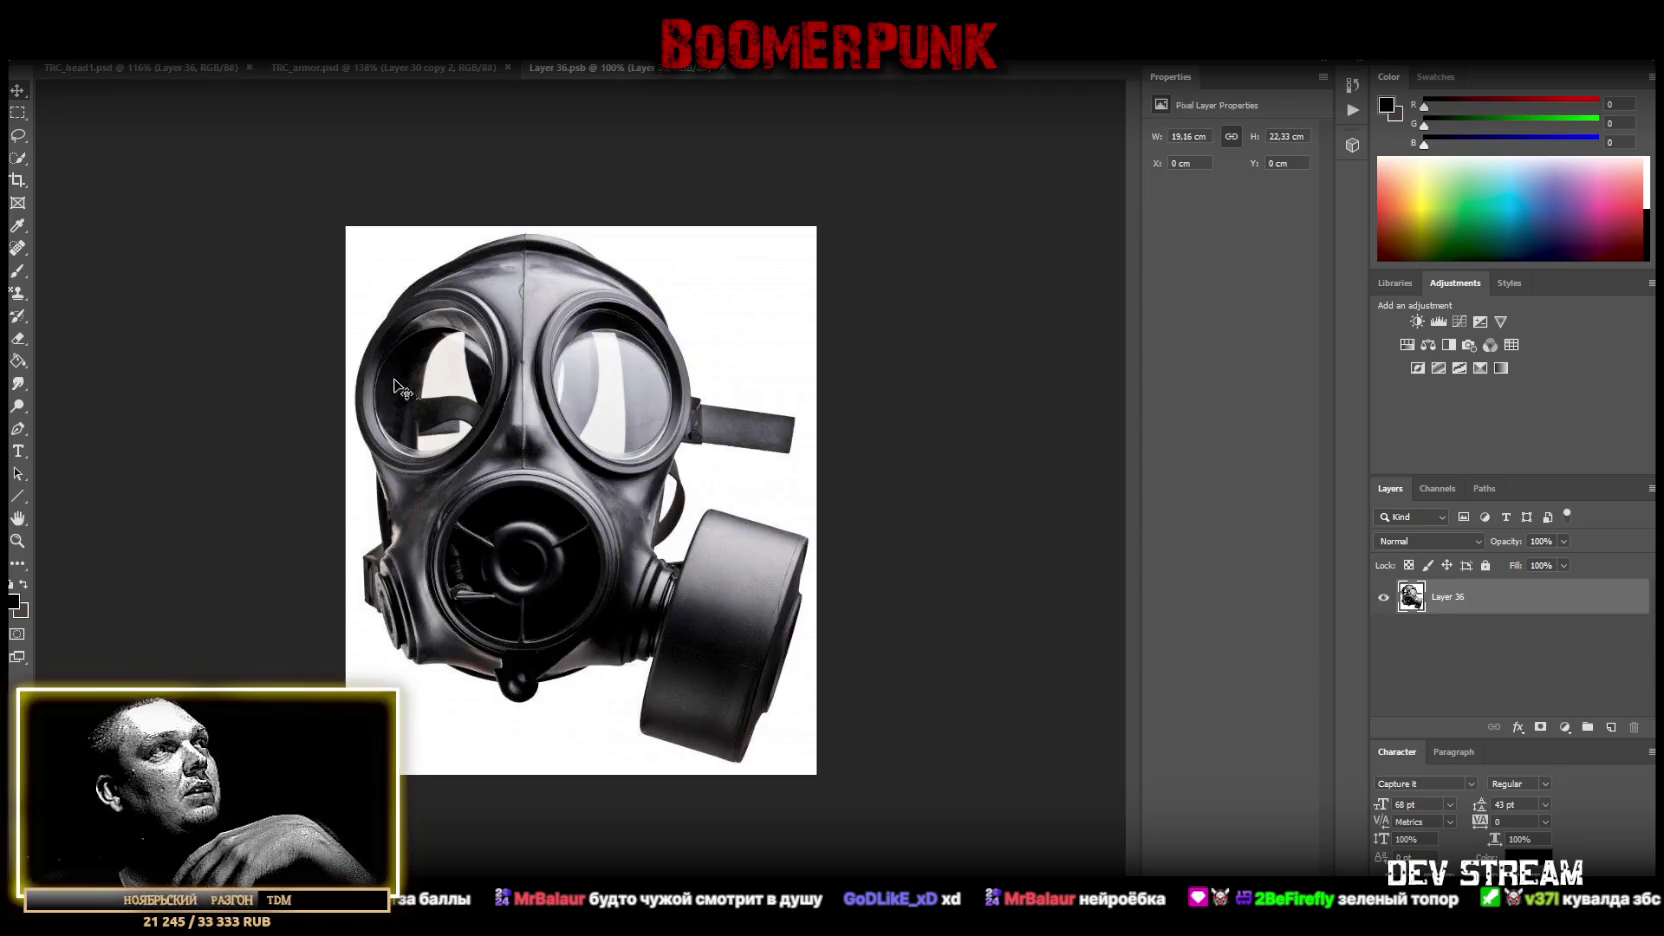
{"action": "scroll", "coordinate": [529, 358], "scroll_direction": "up", "scroll_amount": 3, "text": "alt"}
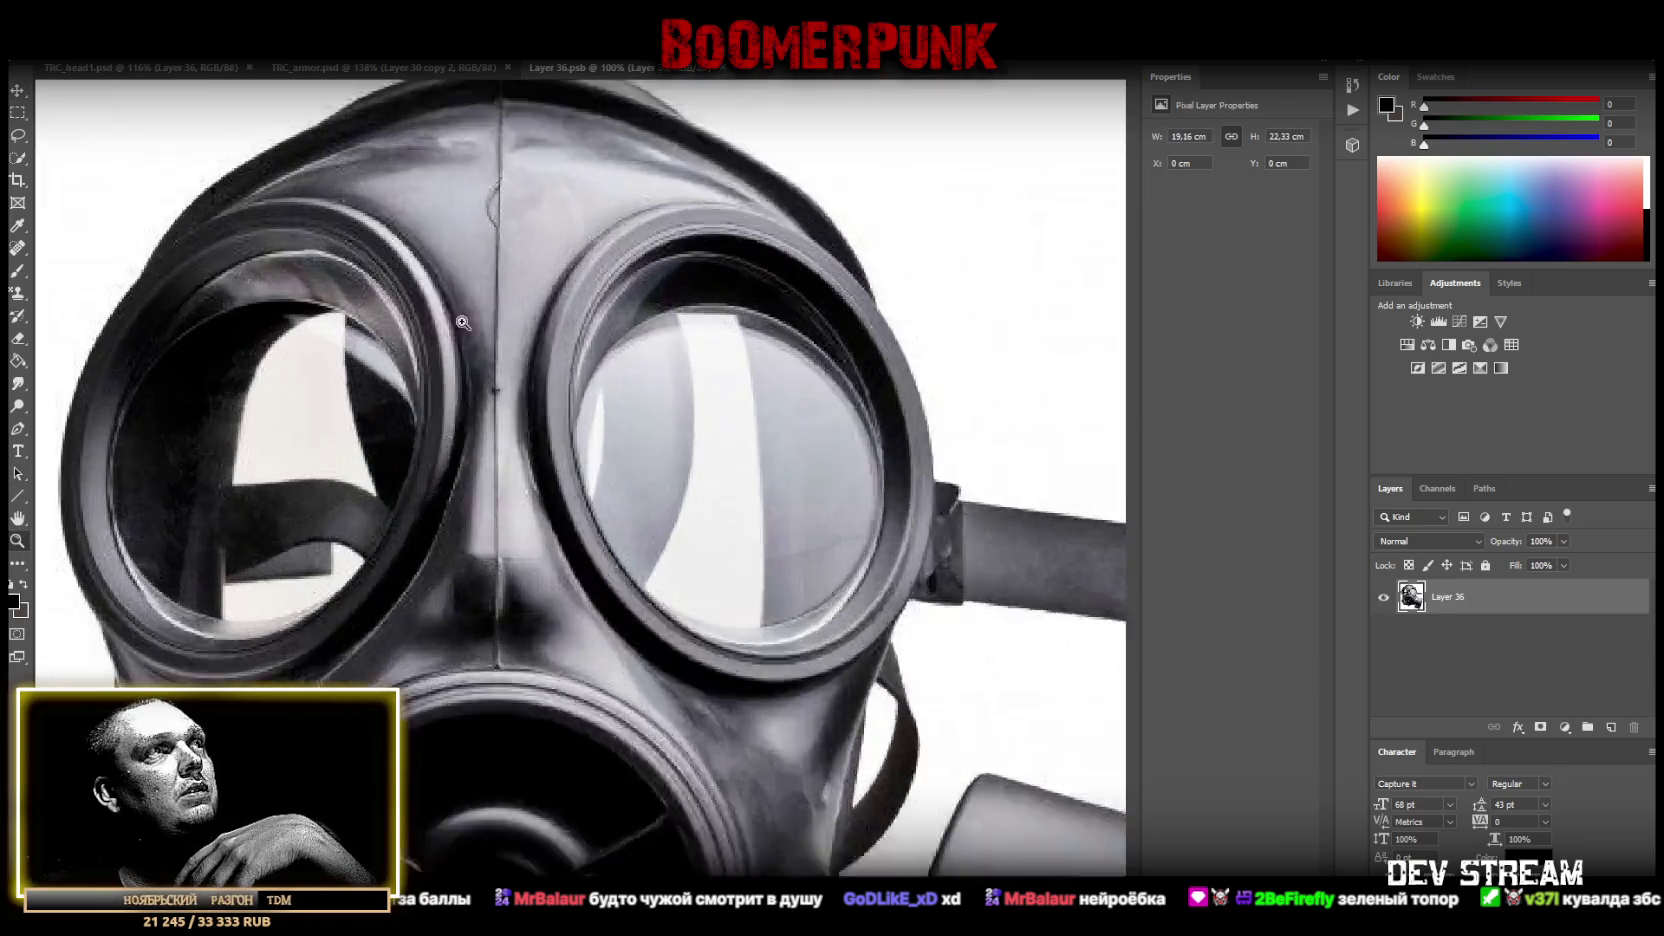
{"action": "left_click", "coordinate": [20, 138]}
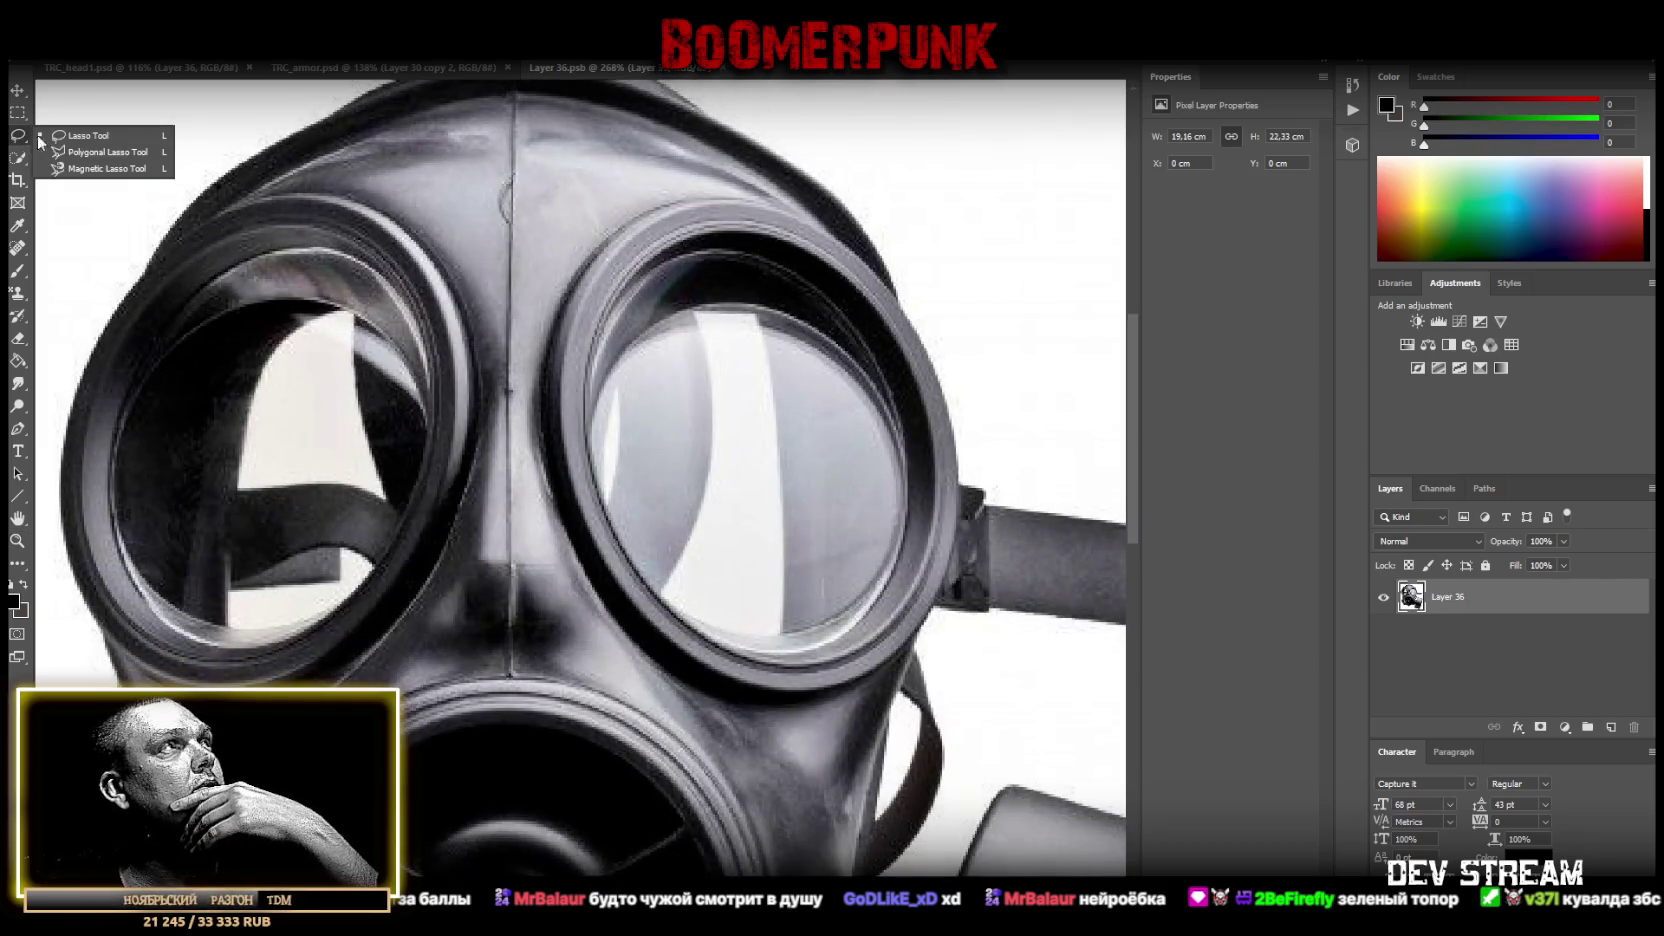
{"action": "right_click", "coordinate": [20, 140]}
{"action": "left_click", "coordinate": [68, 152]}
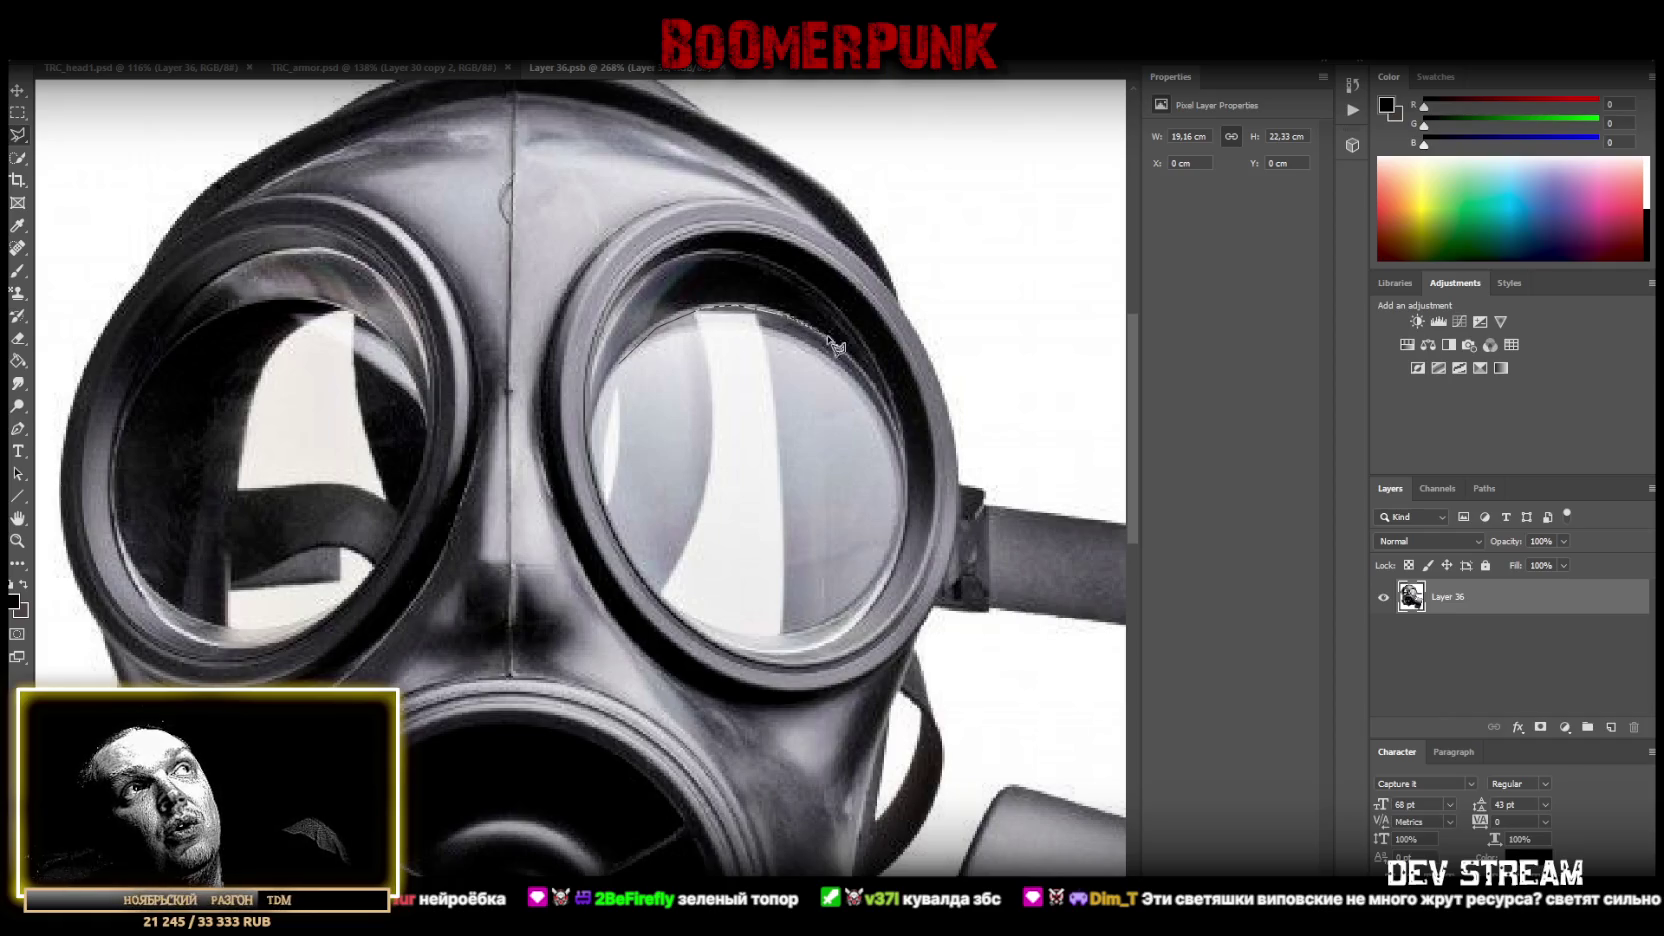
Outline the right goggle lens along its rim.
{"action": "left_click", "coordinate": [848, 358]}
{"action": "left_click", "coordinate": [882, 394]}
{"action": "left_click", "coordinate": [906, 490]}
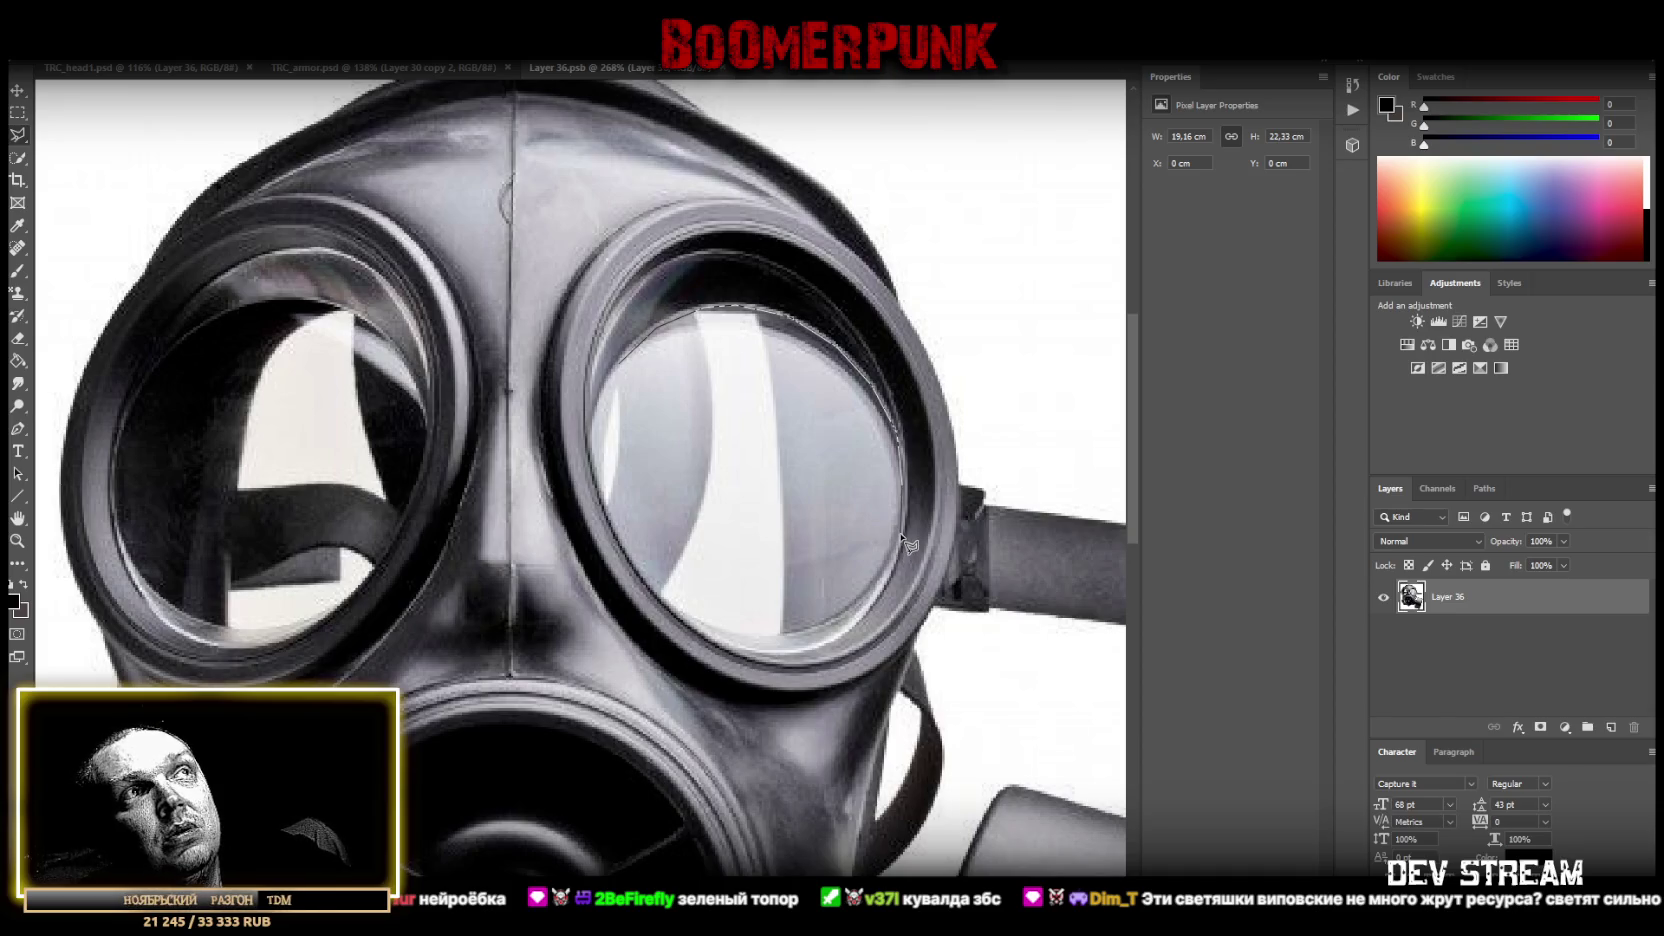
{"action": "left_click", "coordinate": [884, 585]}
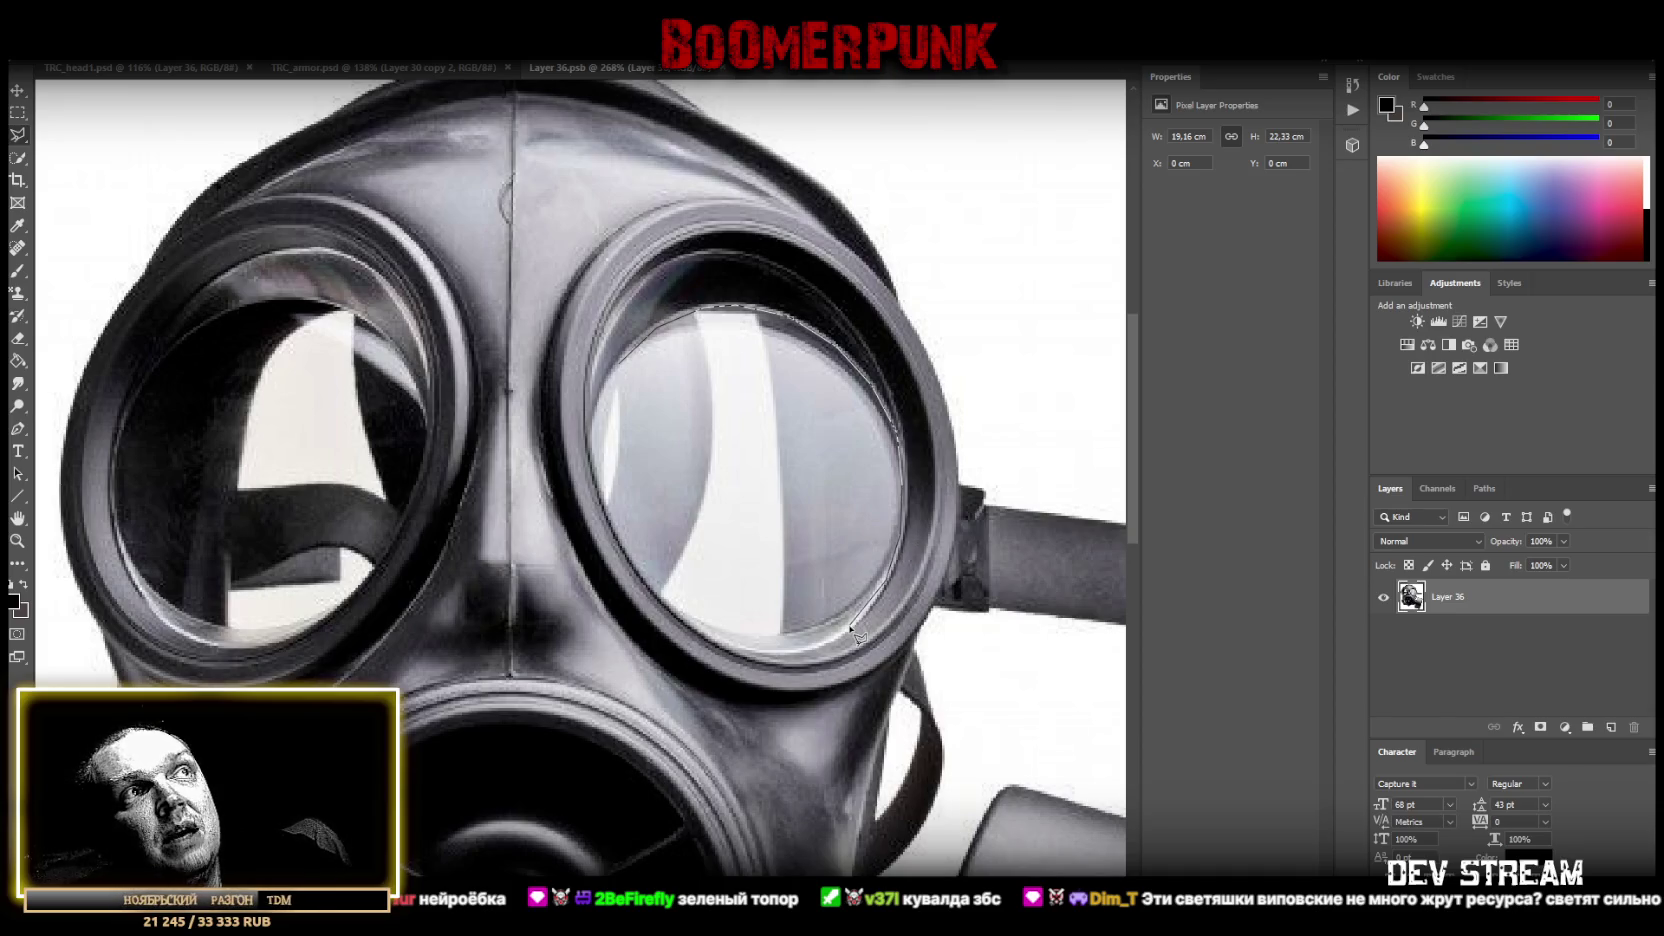
{"action": "left_click", "coordinate": [758, 648]}
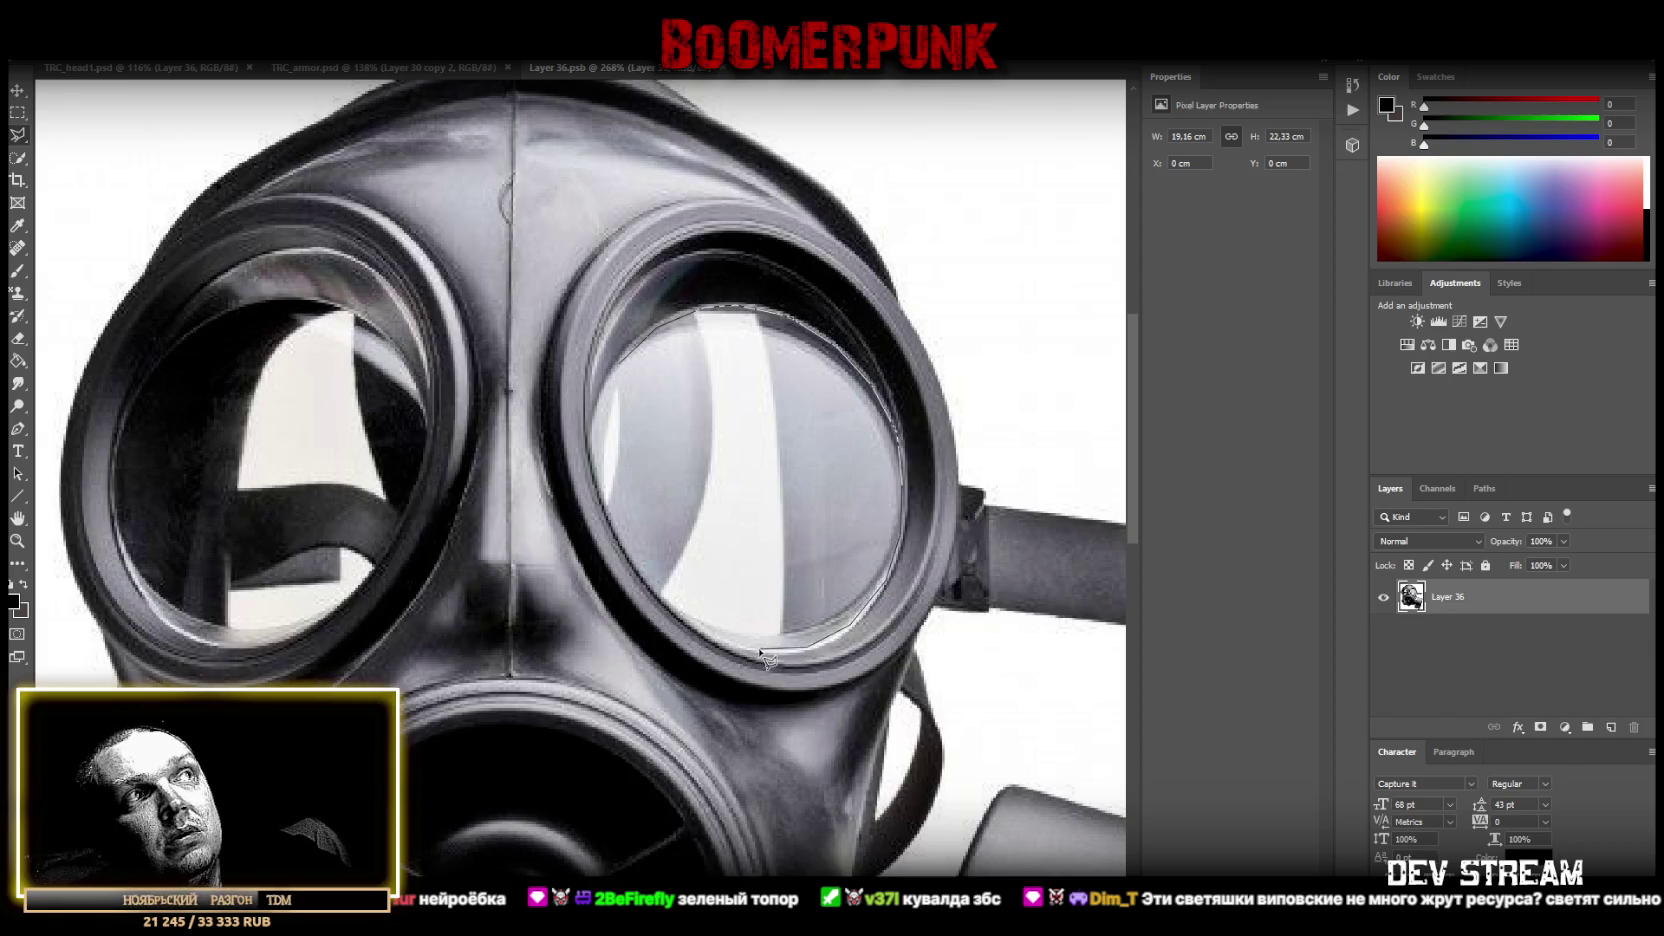
{"action": "left_click", "coordinate": [652, 590]}
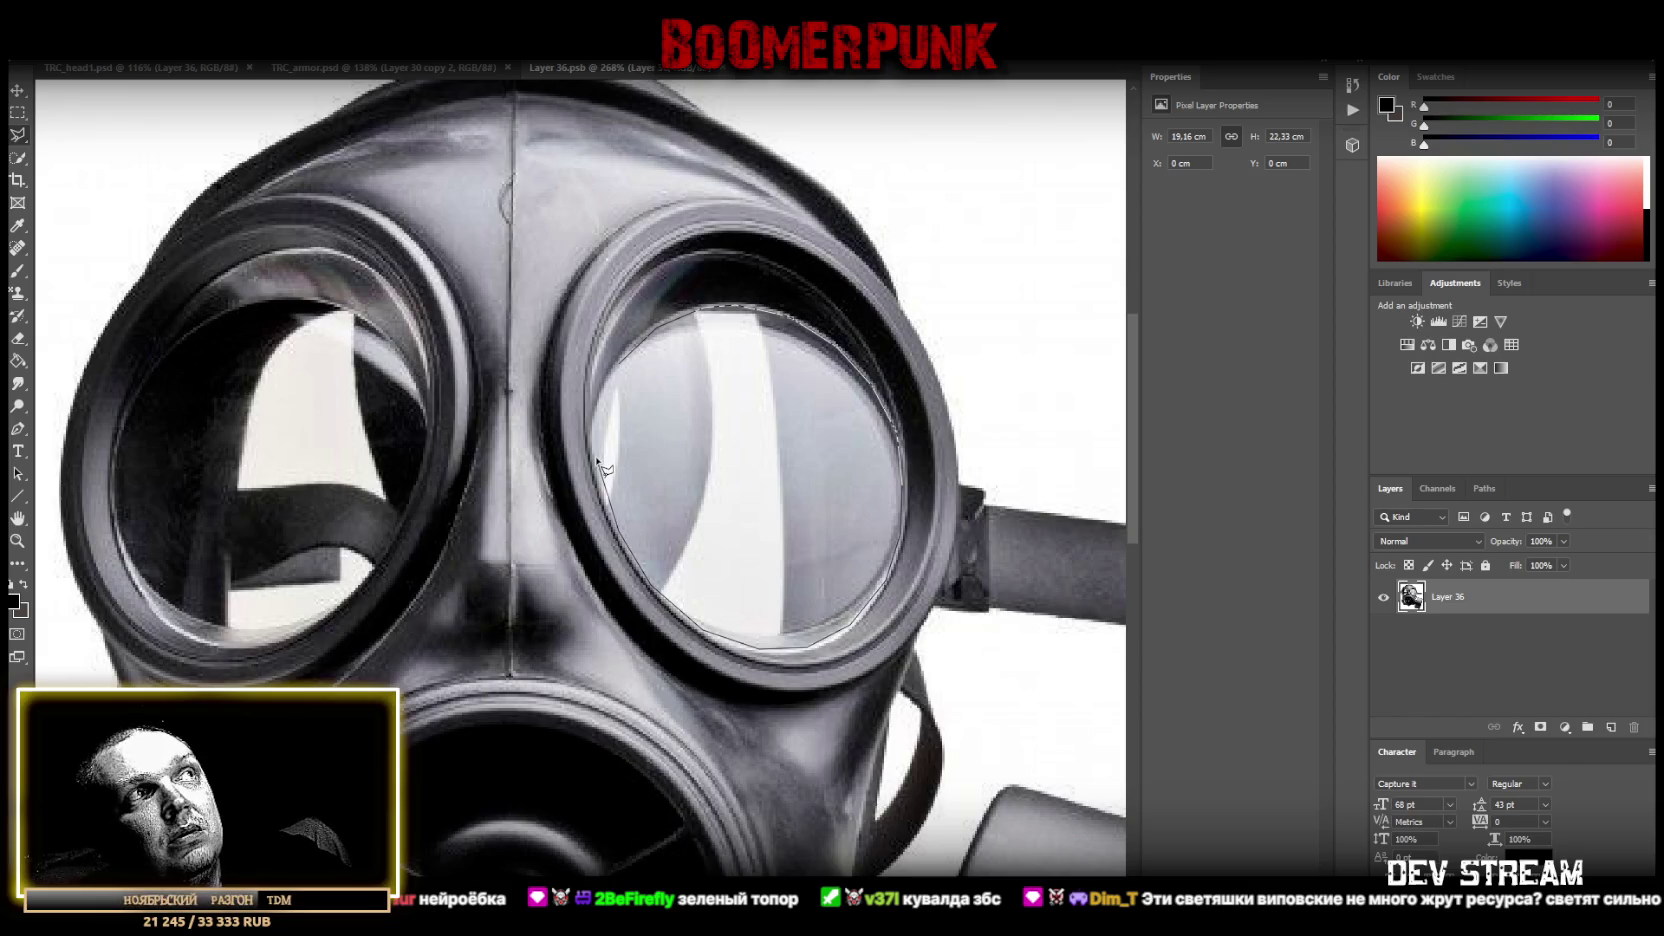
{"action": "double_click", "coordinate": [623, 374]}
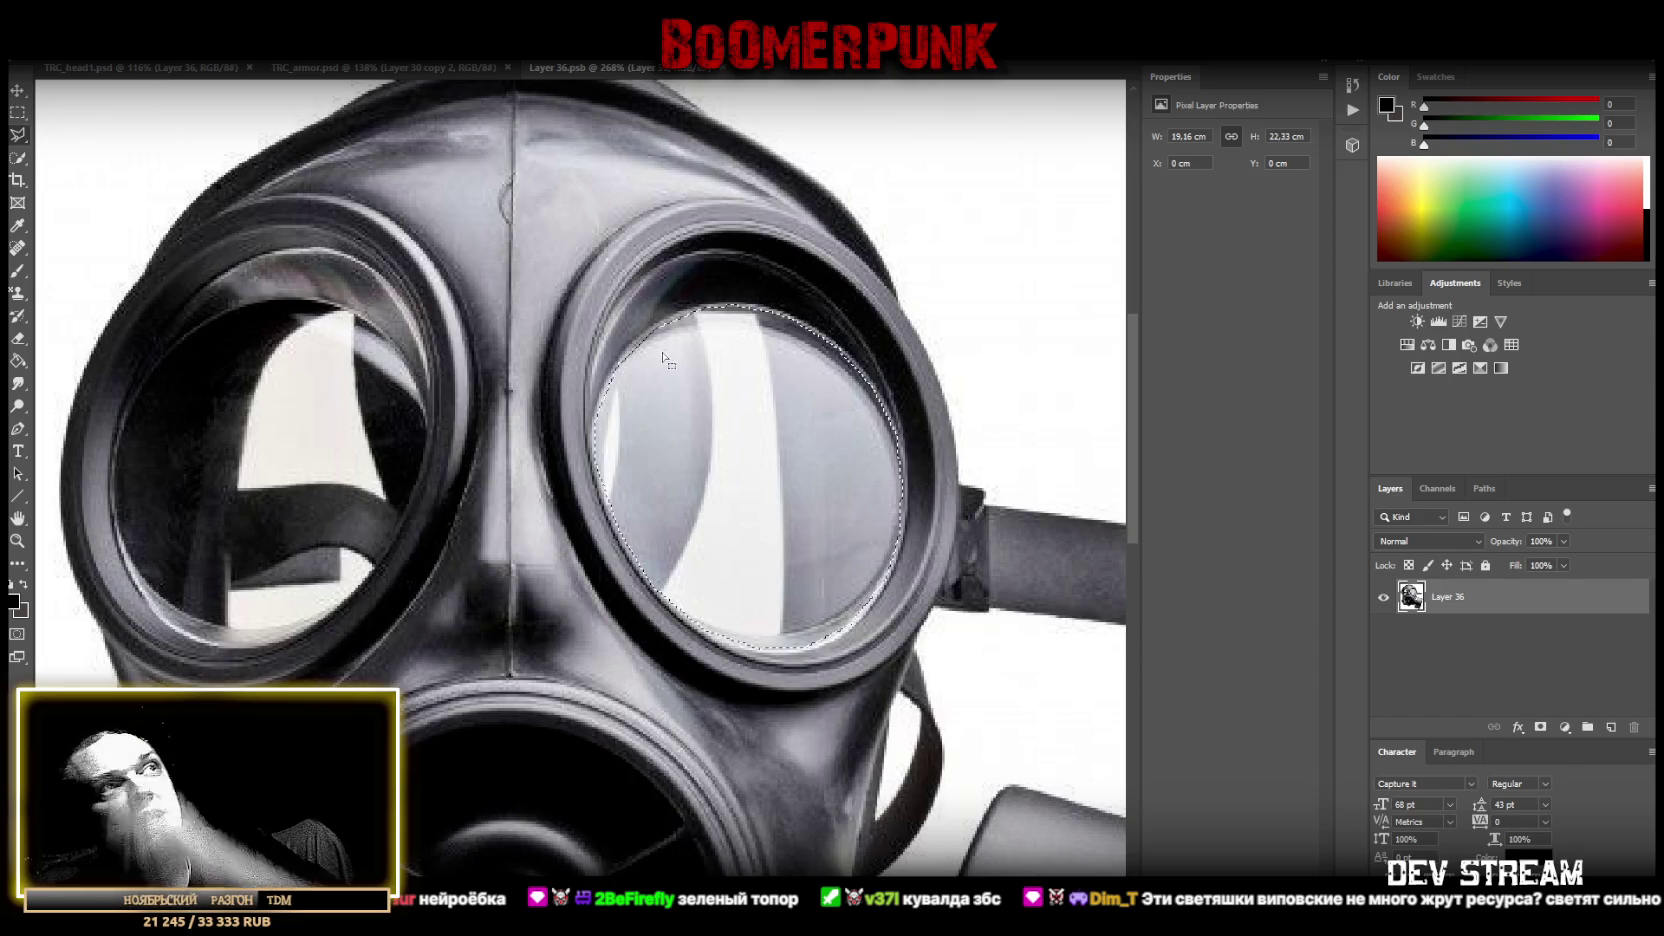
Outline the left goggle lens and delete both lens selections to transparency.
{"action": "left_click", "coordinate": [135, 408]}
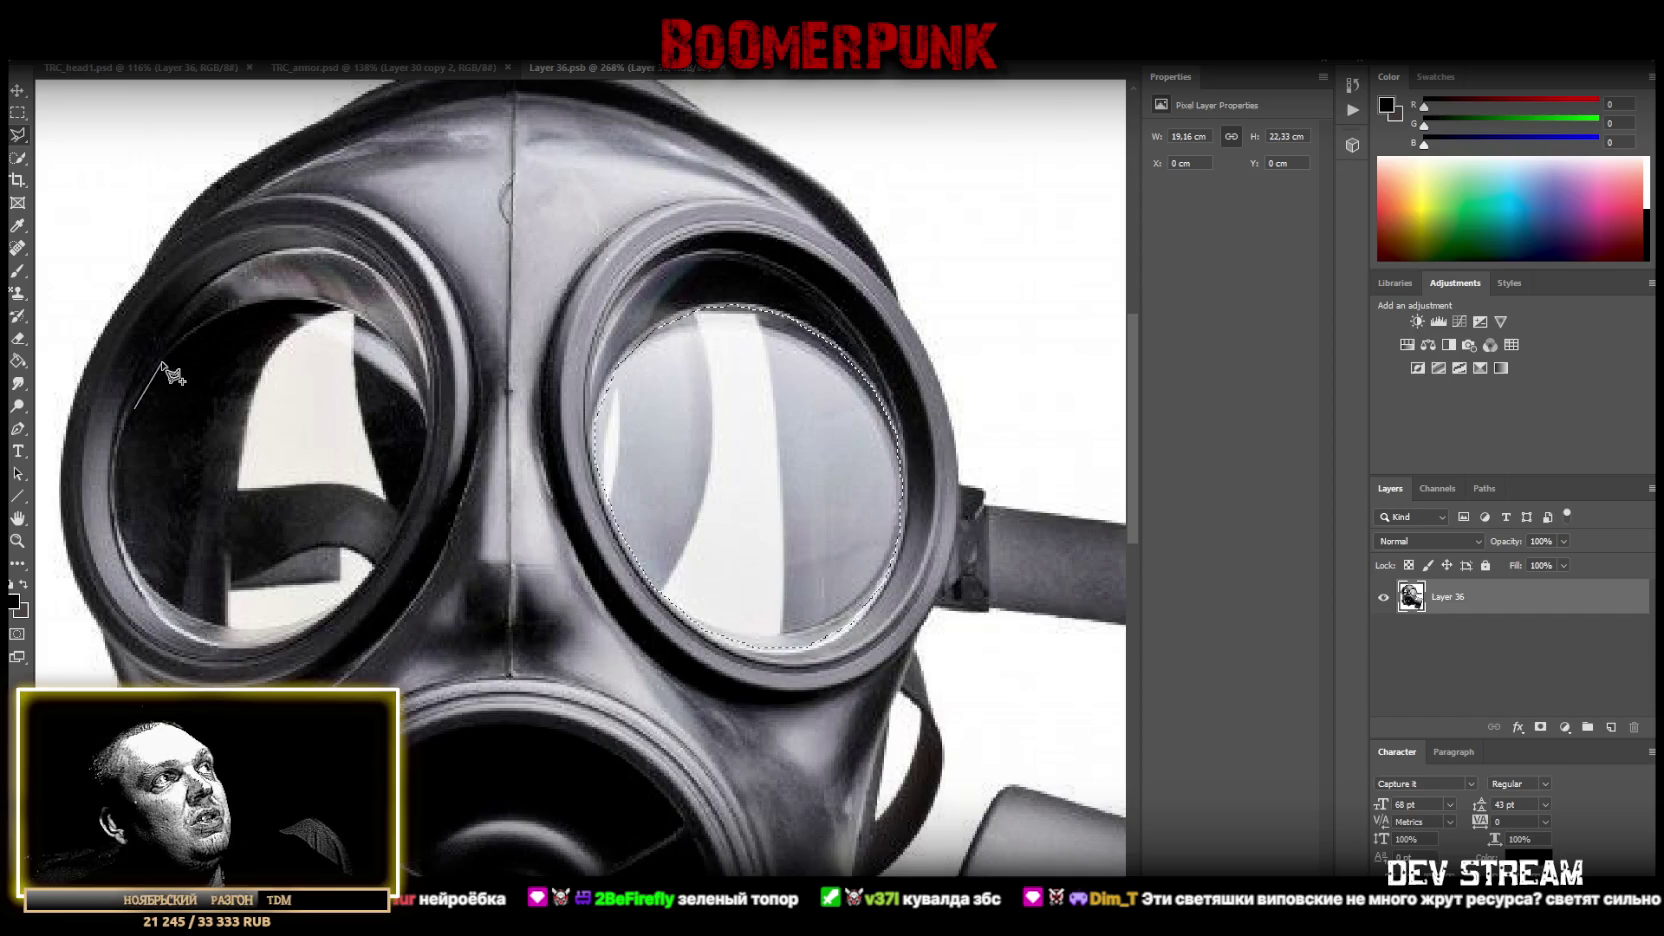
{"action": "left_click", "coordinate": [163, 362]}
{"action": "left_click", "coordinate": [212, 318]}
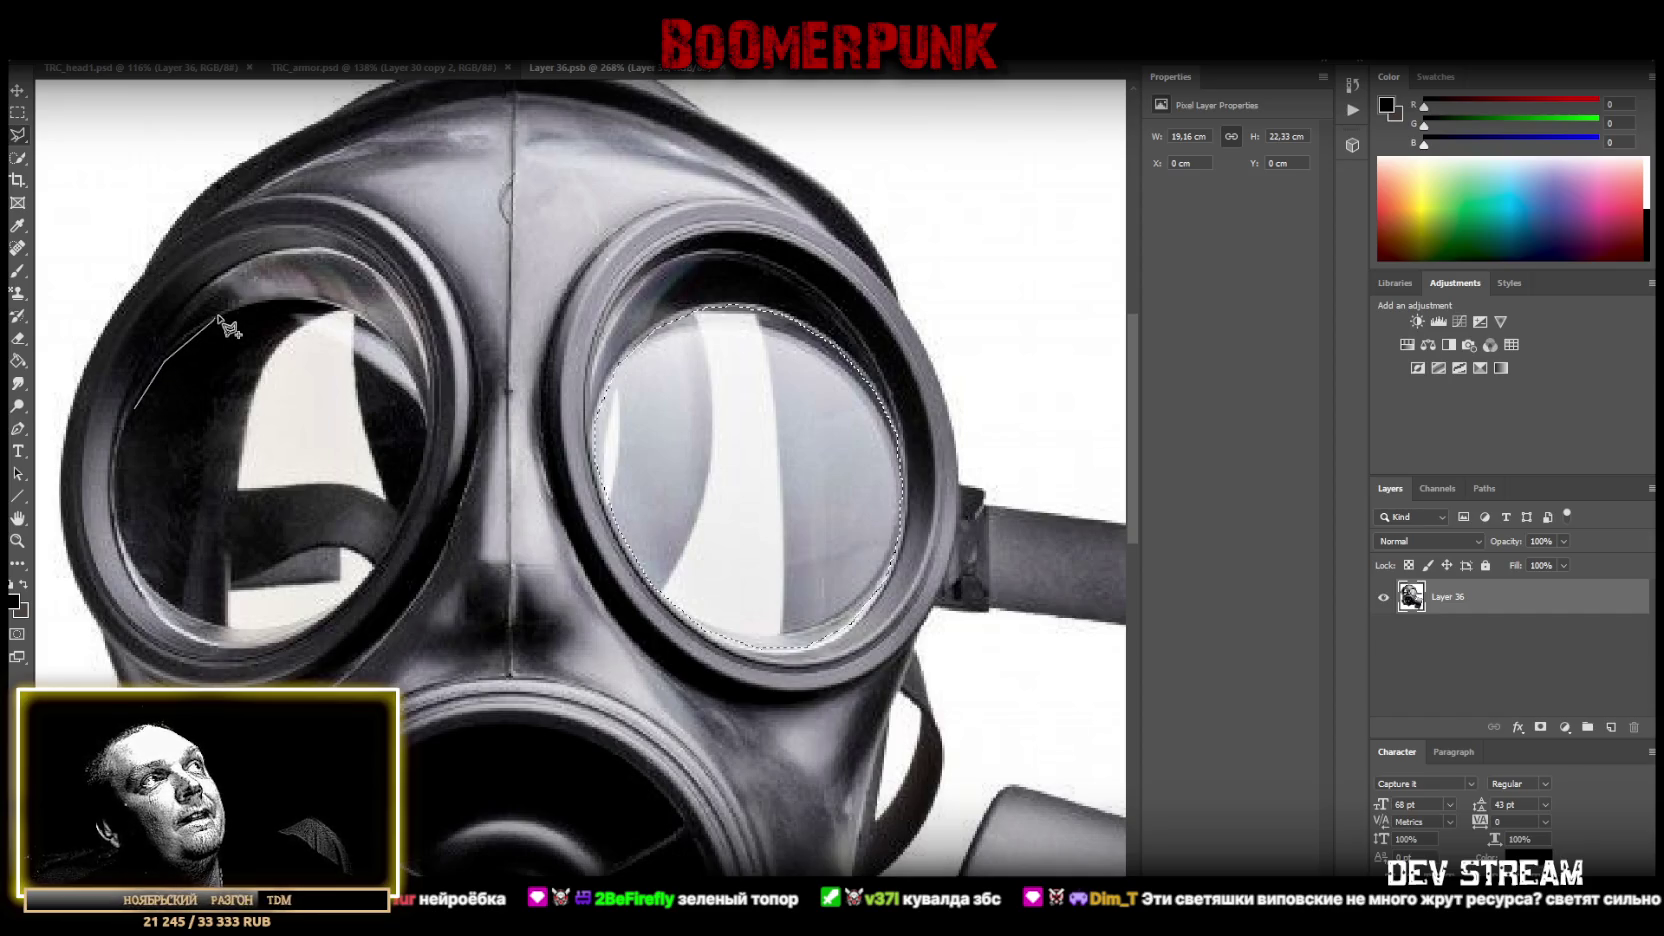
{"action": "left_click", "coordinate": [266, 301]}
{"action": "left_click", "coordinate": [320, 302]}
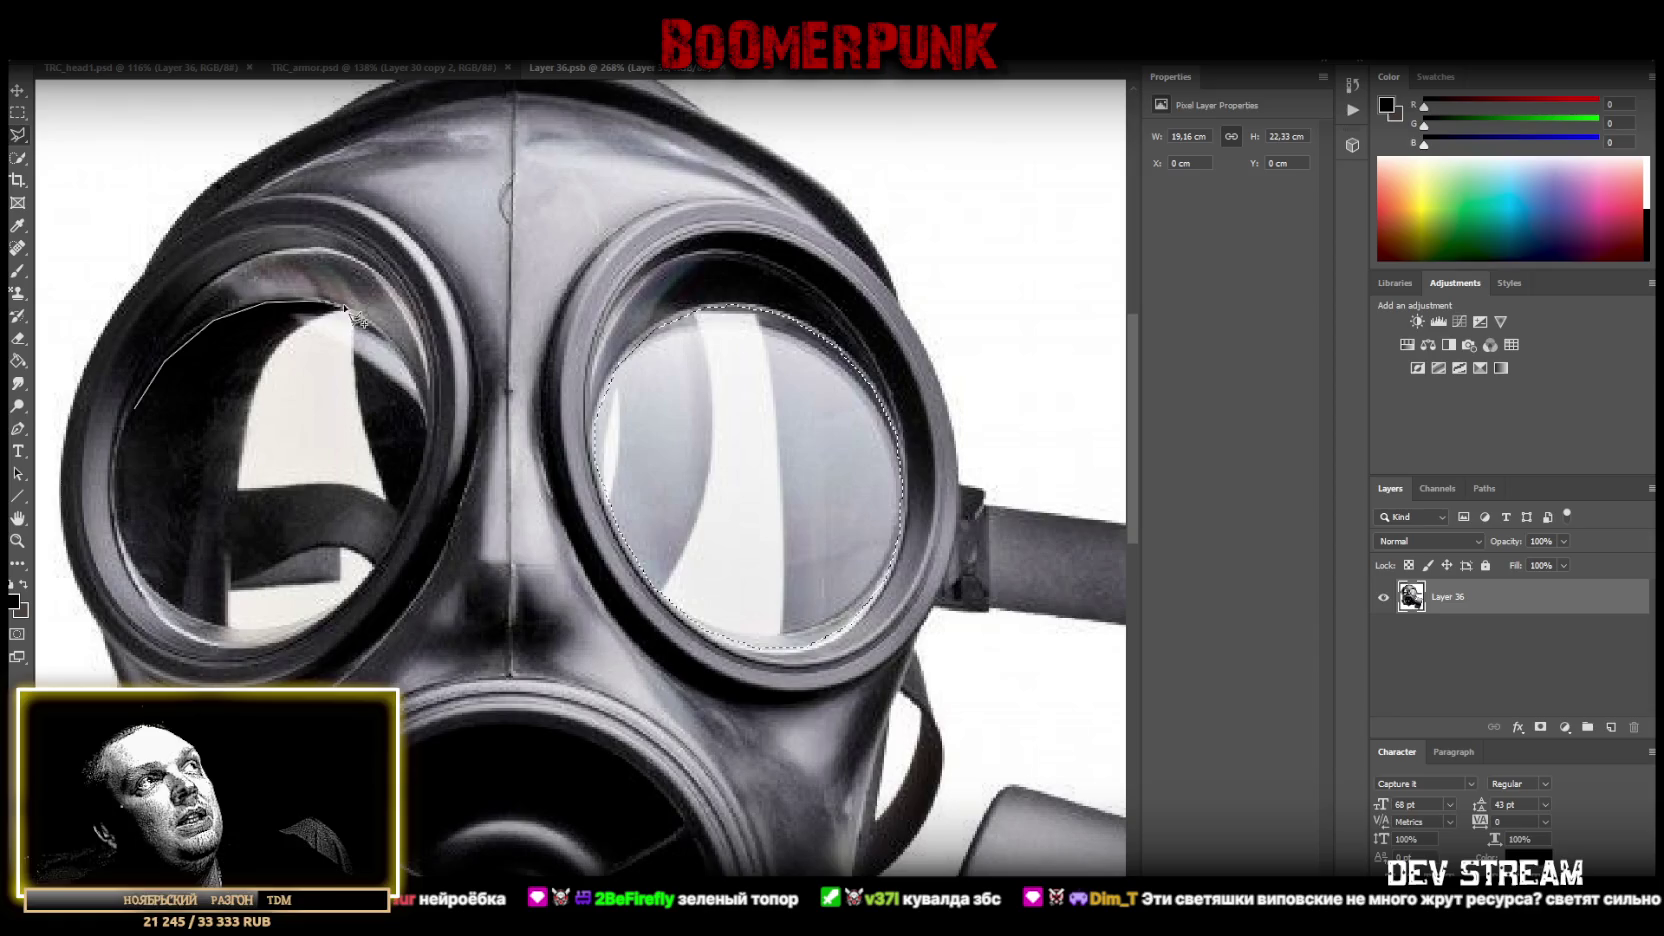
{"action": "left_click", "coordinate": [370, 323]}
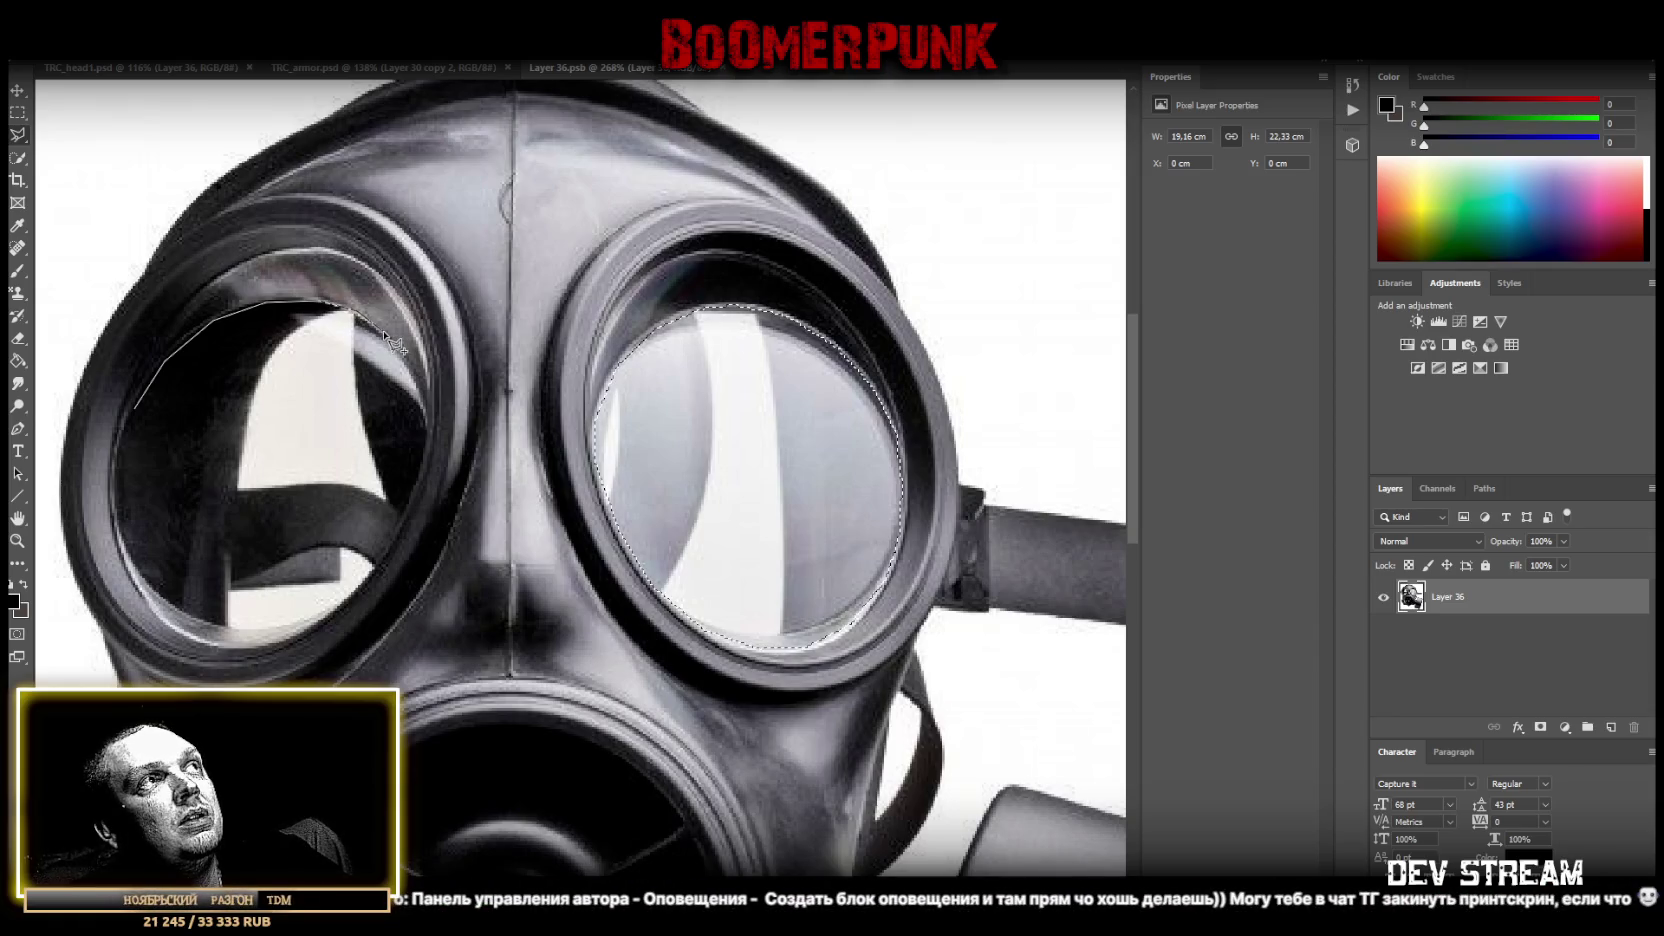
{"action": "left_click", "coordinate": [422, 387]}
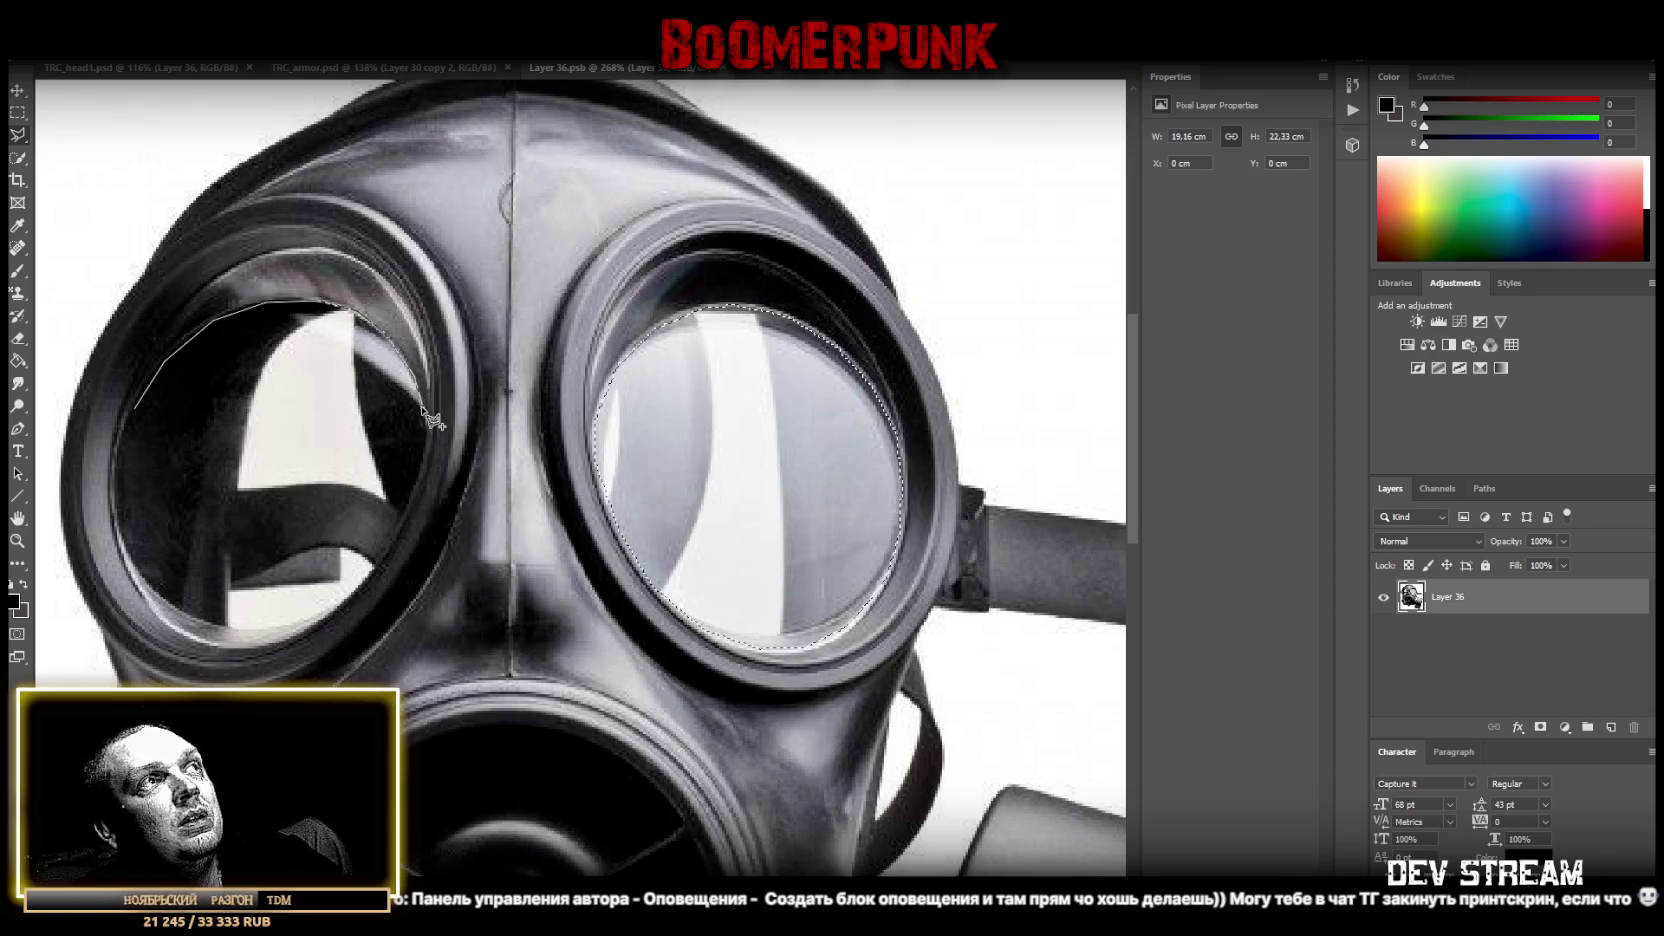
{"action": "left_click", "coordinate": [424, 413]}
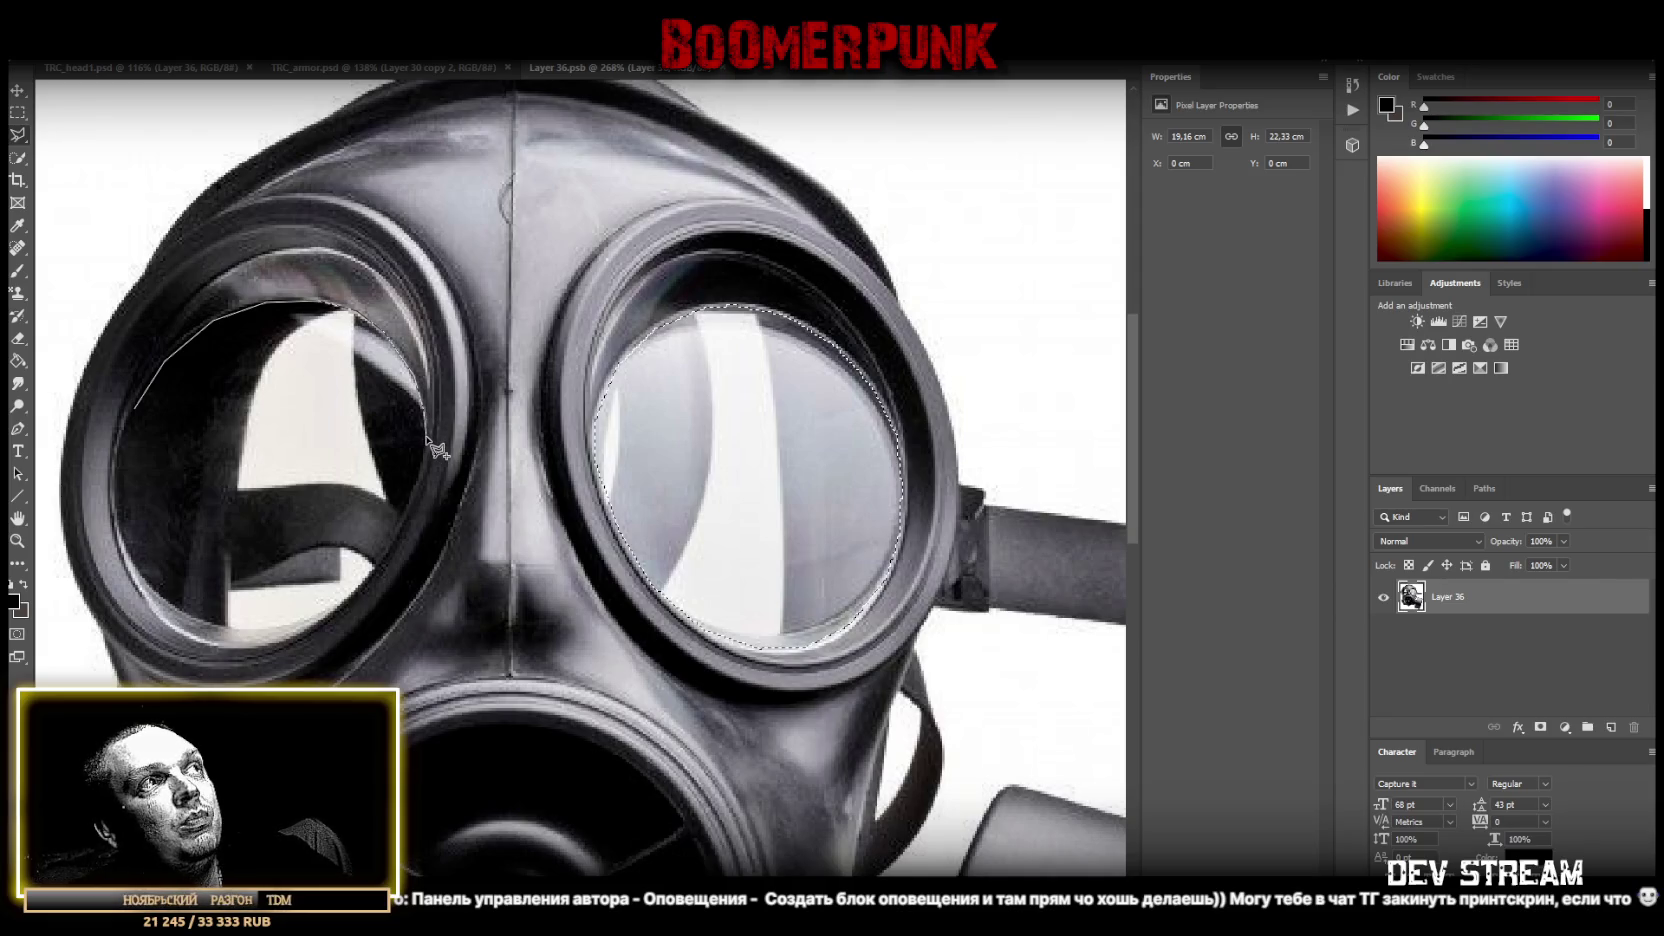
{"action": "left_click", "coordinate": [413, 496]}
{"action": "left_click", "coordinate": [390, 552]}
{"action": "left_click", "coordinate": [320, 628]}
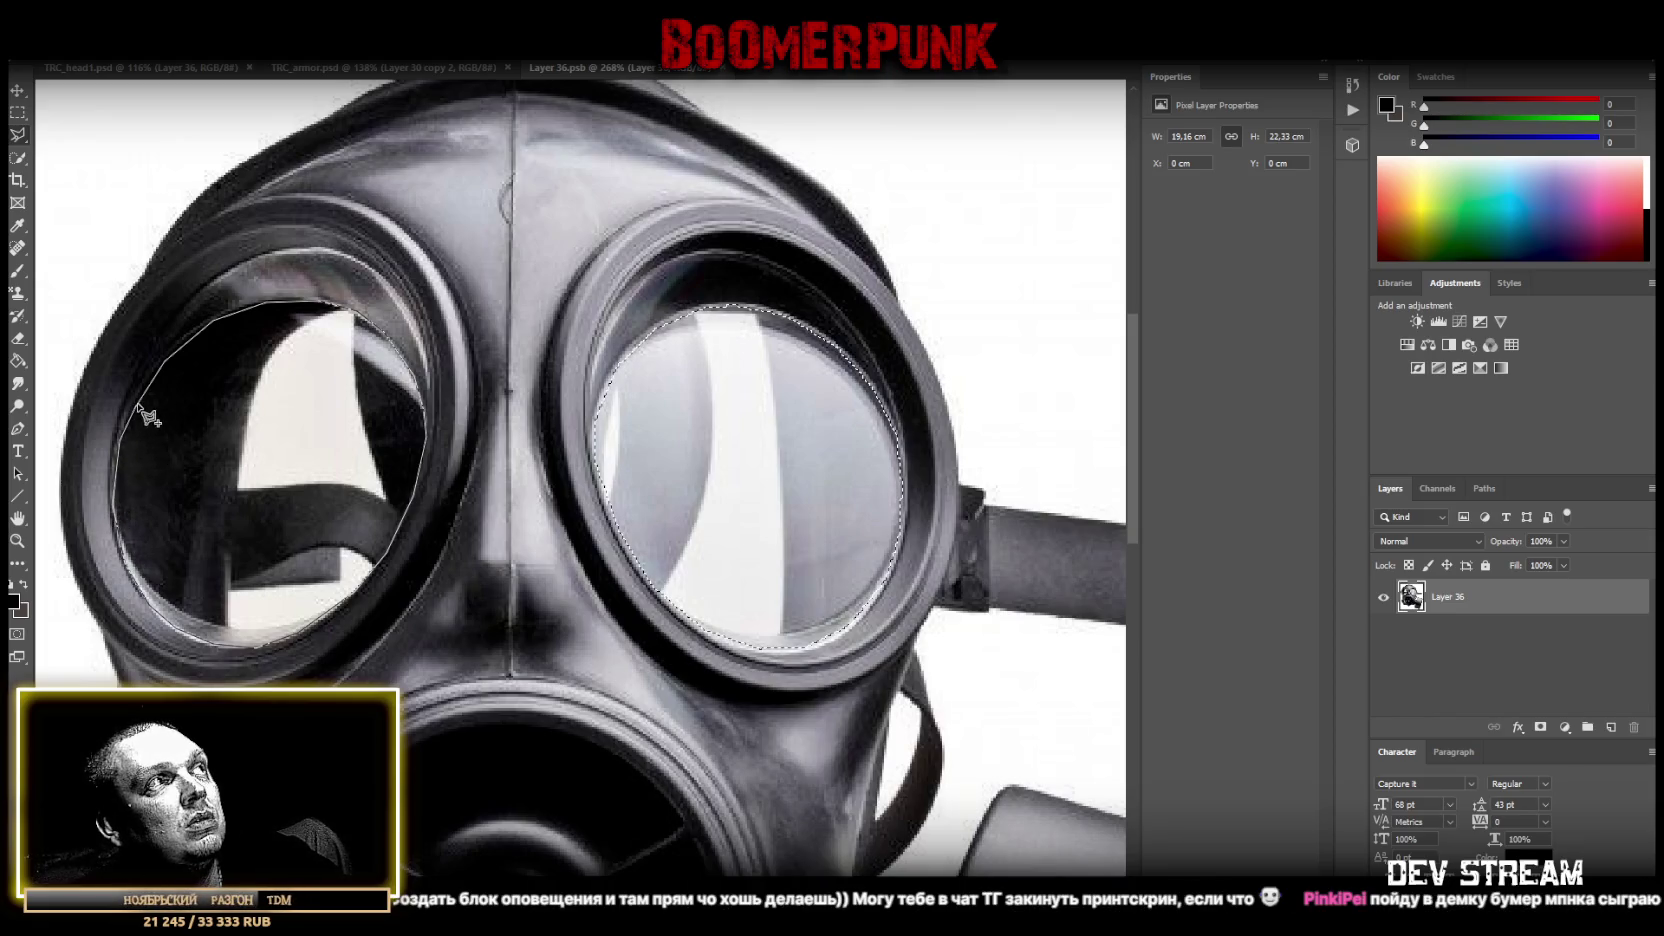
{"action": "left_click", "coordinate": [136, 410]}
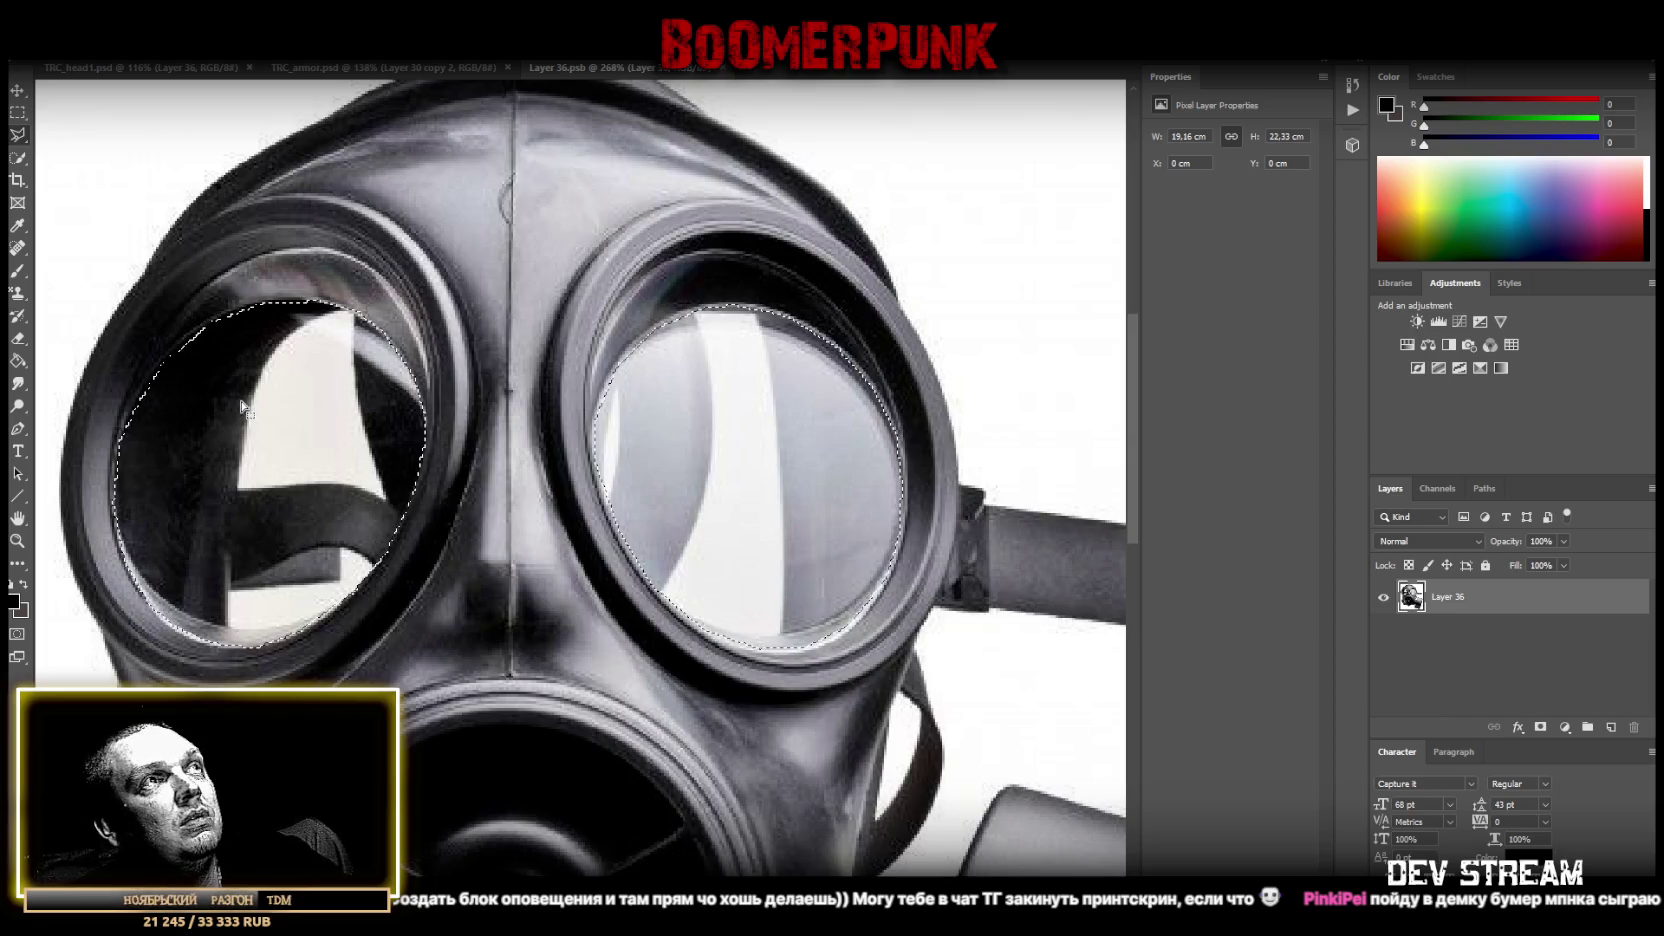
{"action": "key", "text": "Delete"}
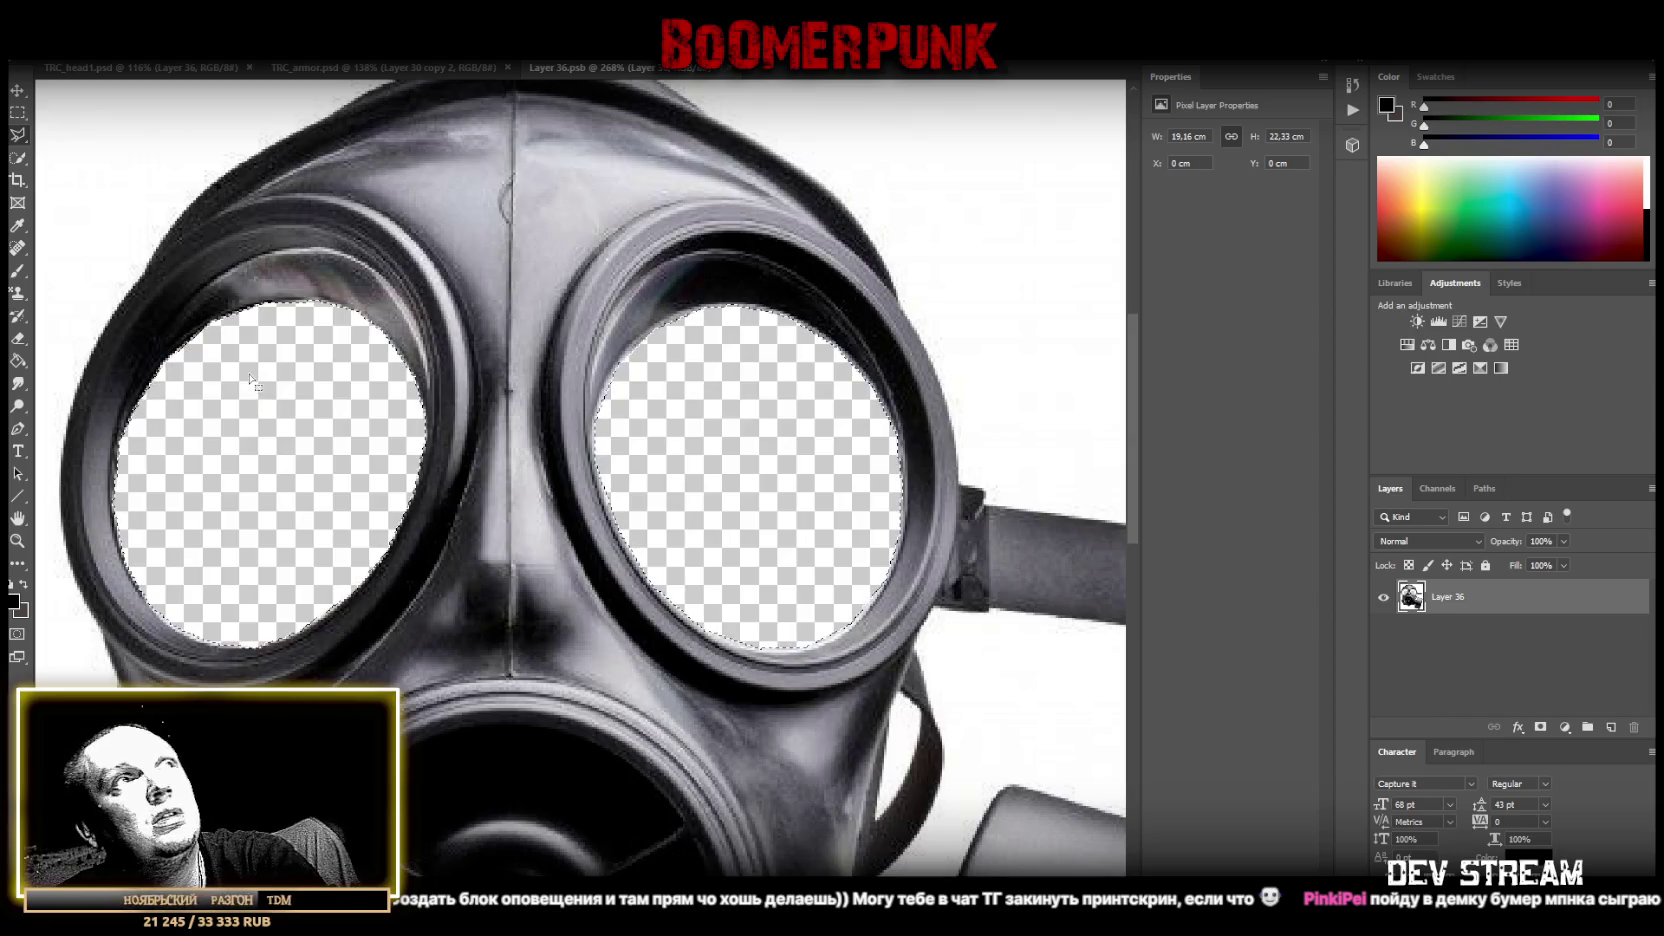
Zoom out to review the gas mask, then close the Layer 36.psb tab.
{"action": "left_click", "coordinate": [18, 540]}
{"action": "scroll", "coordinate": [197, 482], "scroll_direction": "down", "scroll_amount": 10, "text": "alt"}
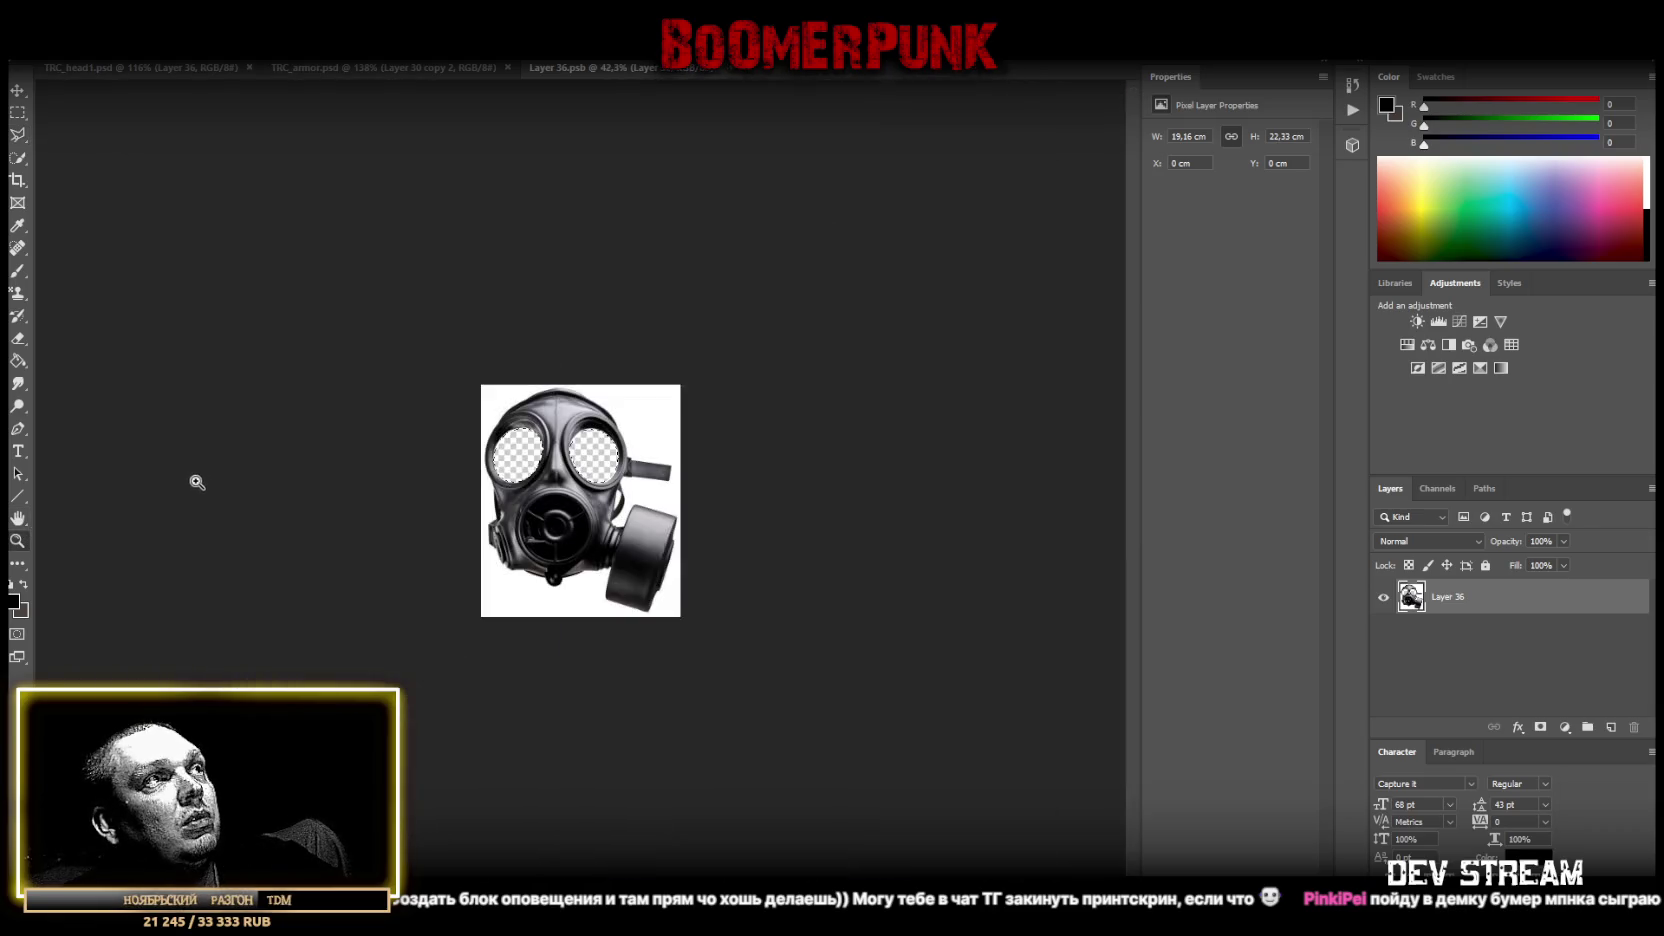
{"action": "scroll", "coordinate": [602, 463], "scroll_direction": "up", "scroll_amount": 4, "text": "alt"}
{"action": "scroll", "coordinate": [602, 463], "scroll_direction": "up", "scroll_amount": 1, "text": "alt"}
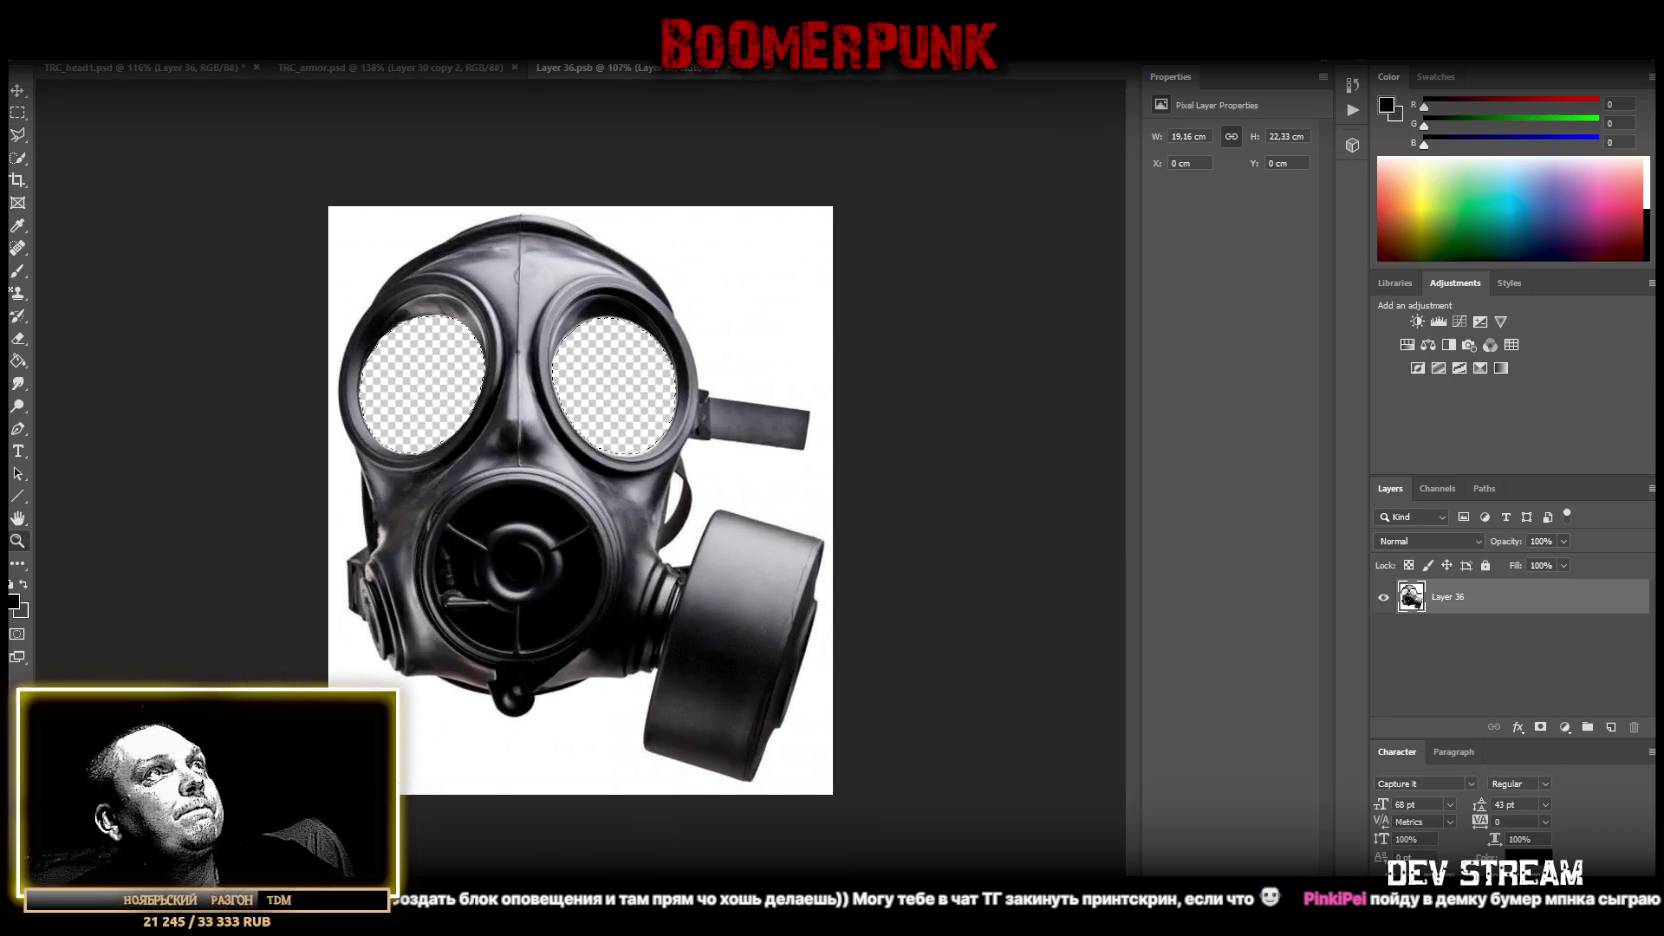
{"action": "left_click", "coordinate": [730, 72]}
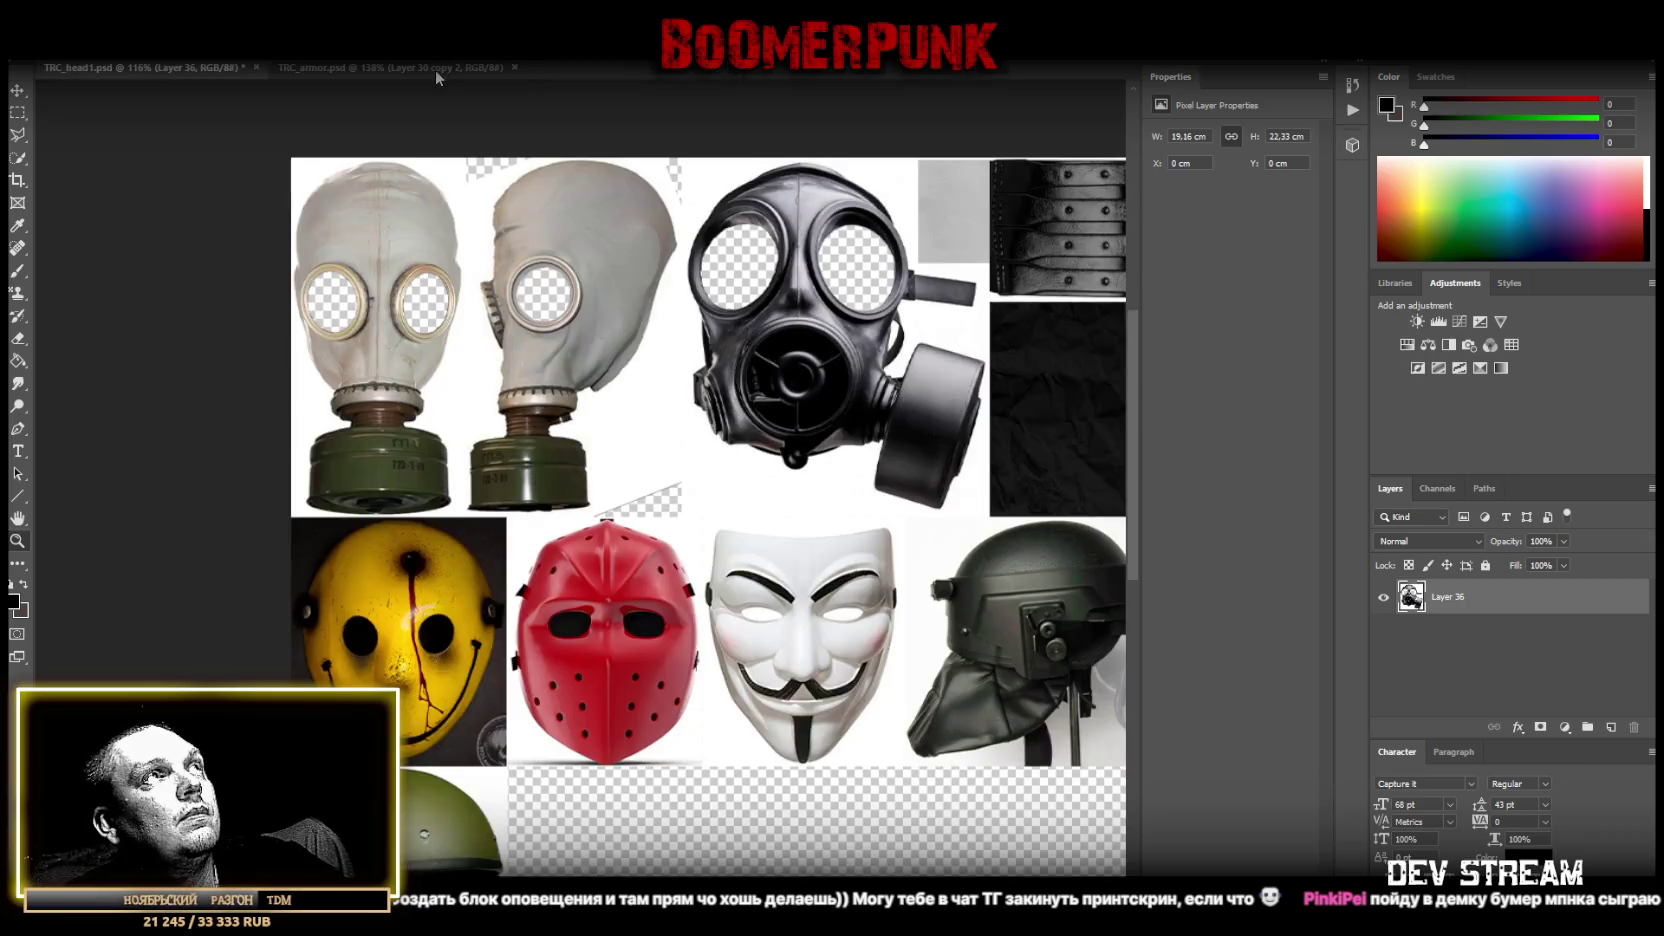
Select the yellow mask's Layer 38 and open its smart object contents.
{"action": "left_click", "coordinate": [17, 90]}
{"action": "right_click", "coordinate": [386, 642]}
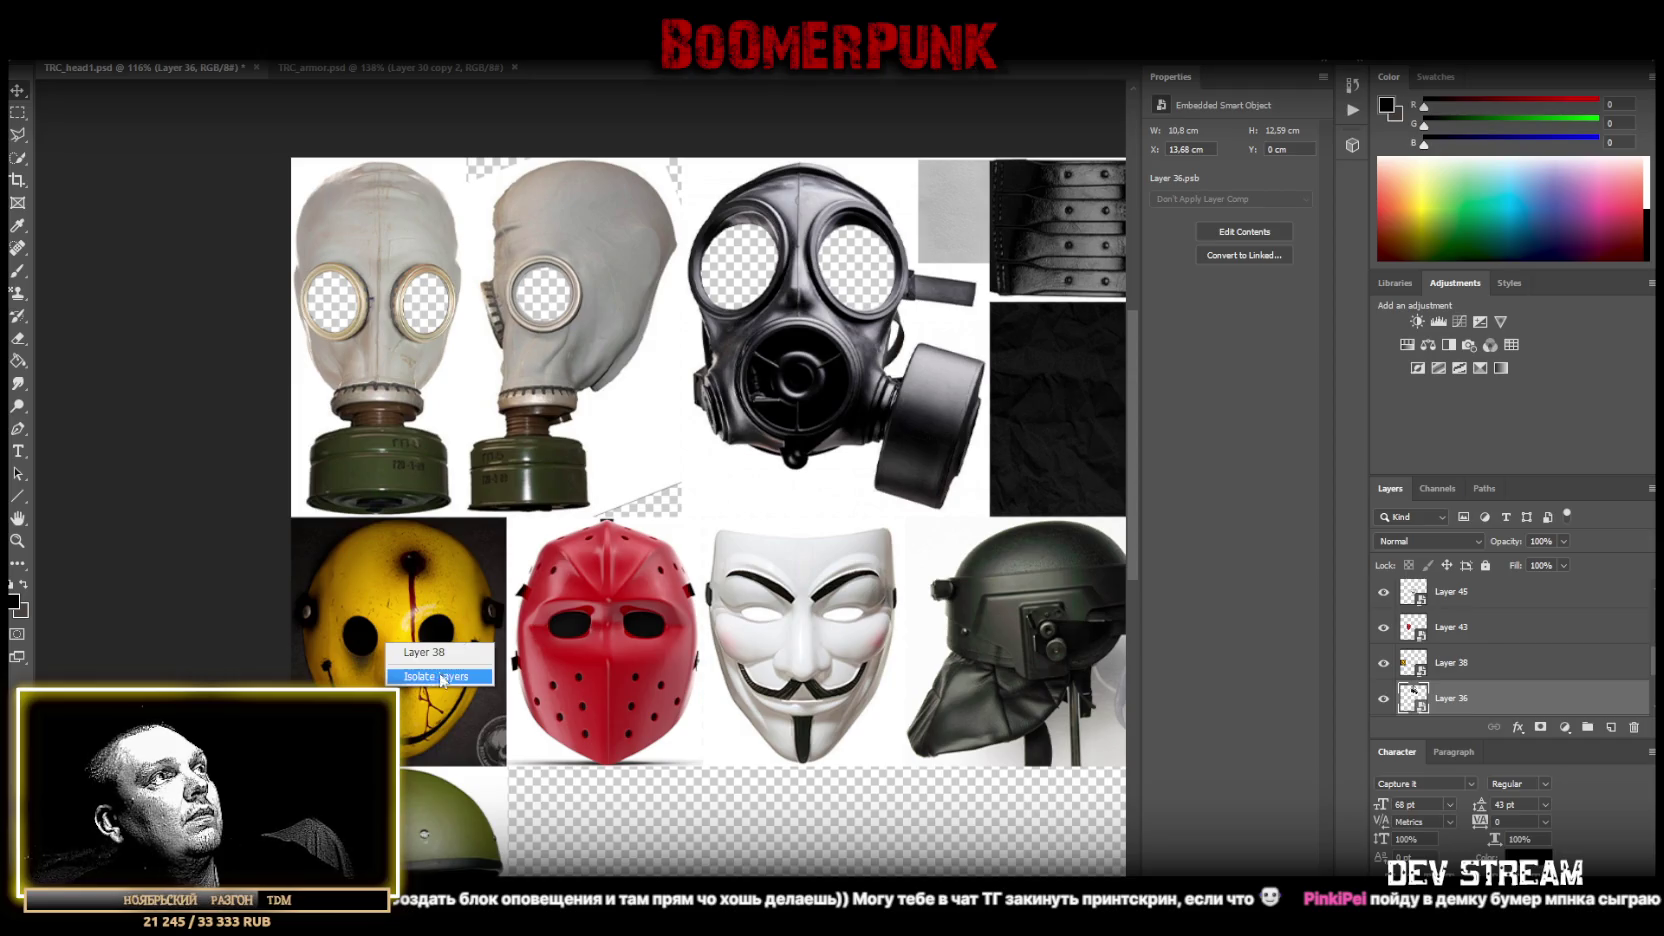
{"action": "left_click", "coordinate": [428, 652]}
{"action": "double_click", "coordinate": [1406, 663]}
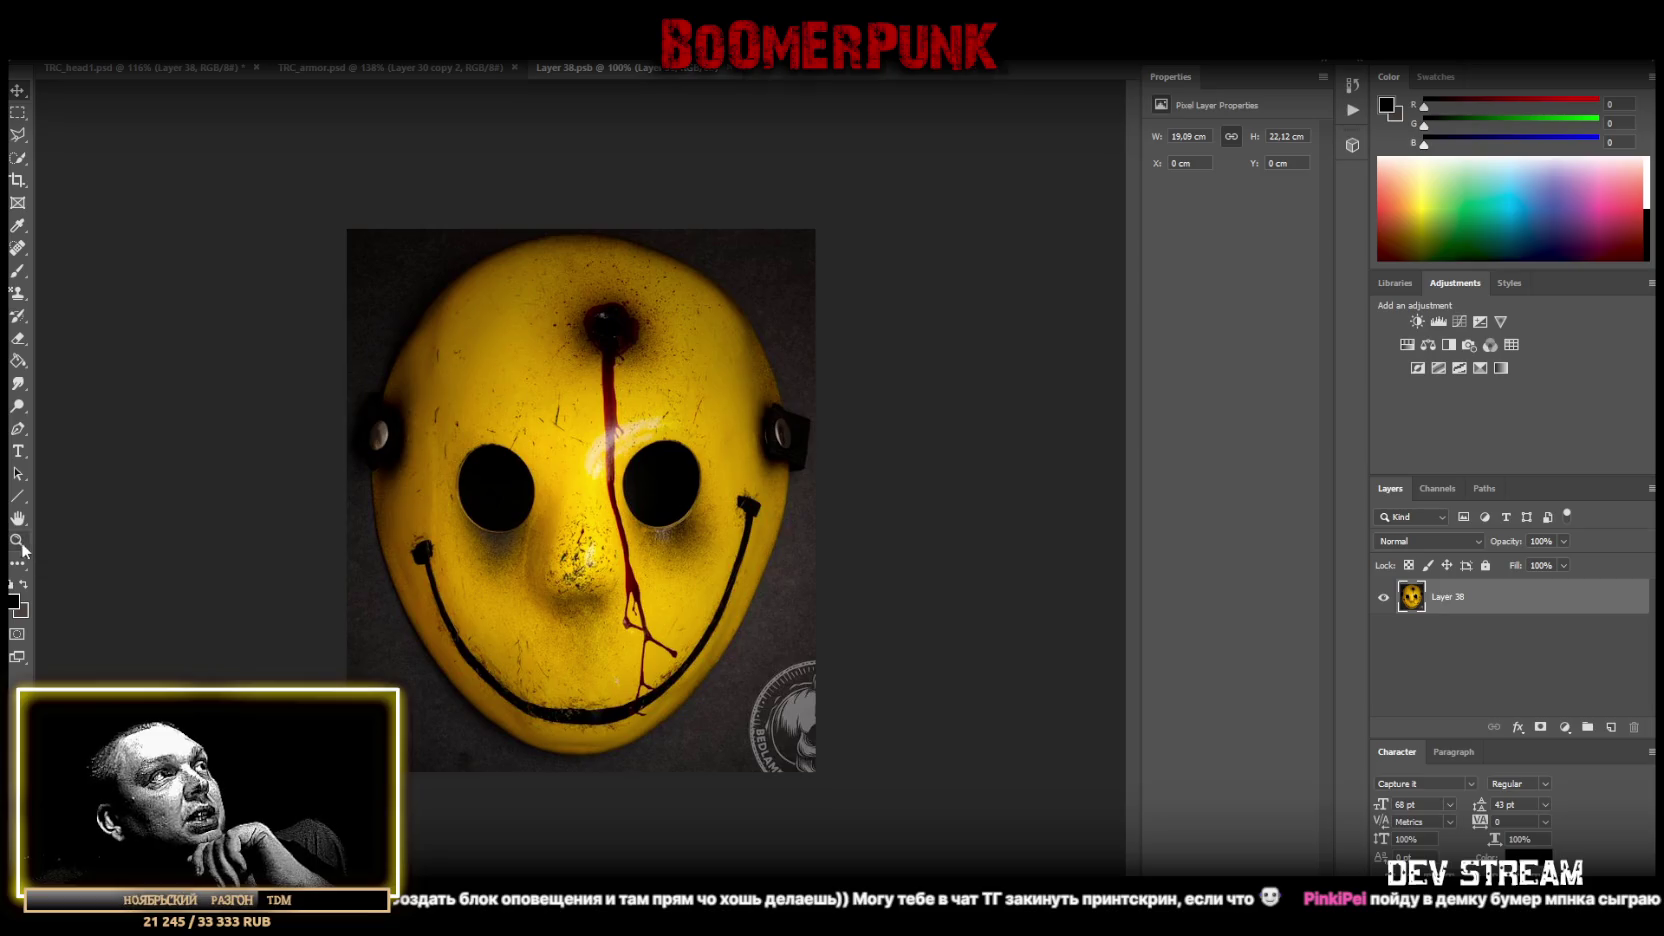
Zoom in on the yellow mask's eyes and pick the Polygonal Lasso.
{"action": "left_click", "coordinate": [17, 541]}
{"action": "left_click_drag", "start_coordinate": [486, 485], "coordinate": [570, 486]}
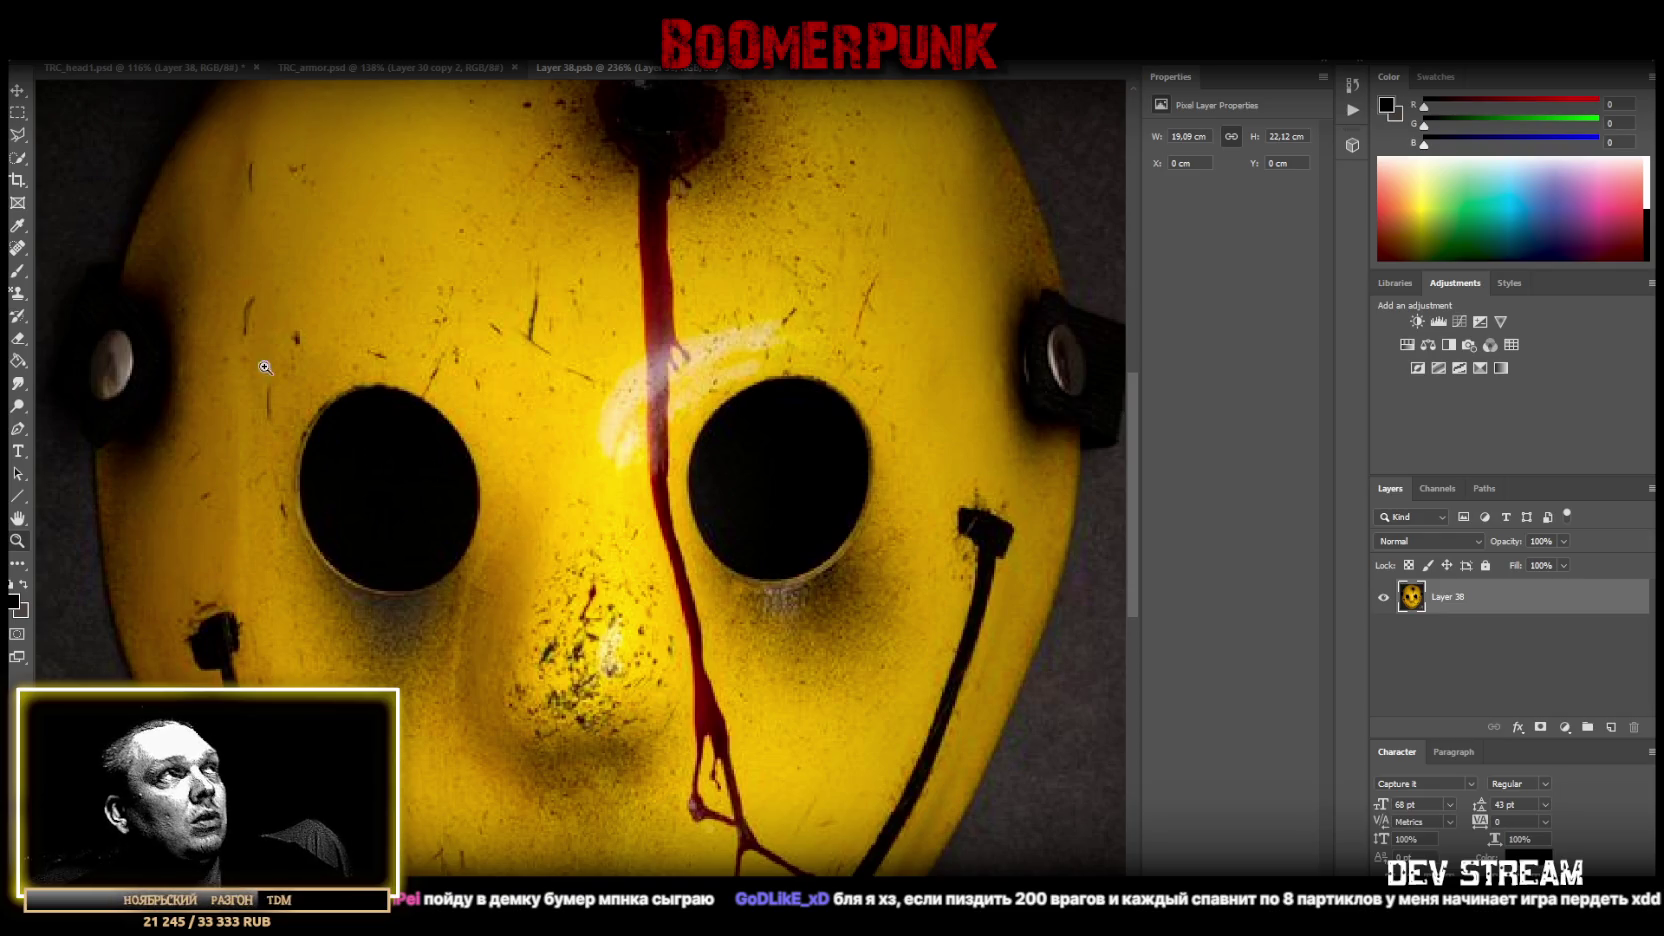
{"action": "left_click", "coordinate": [18, 135]}
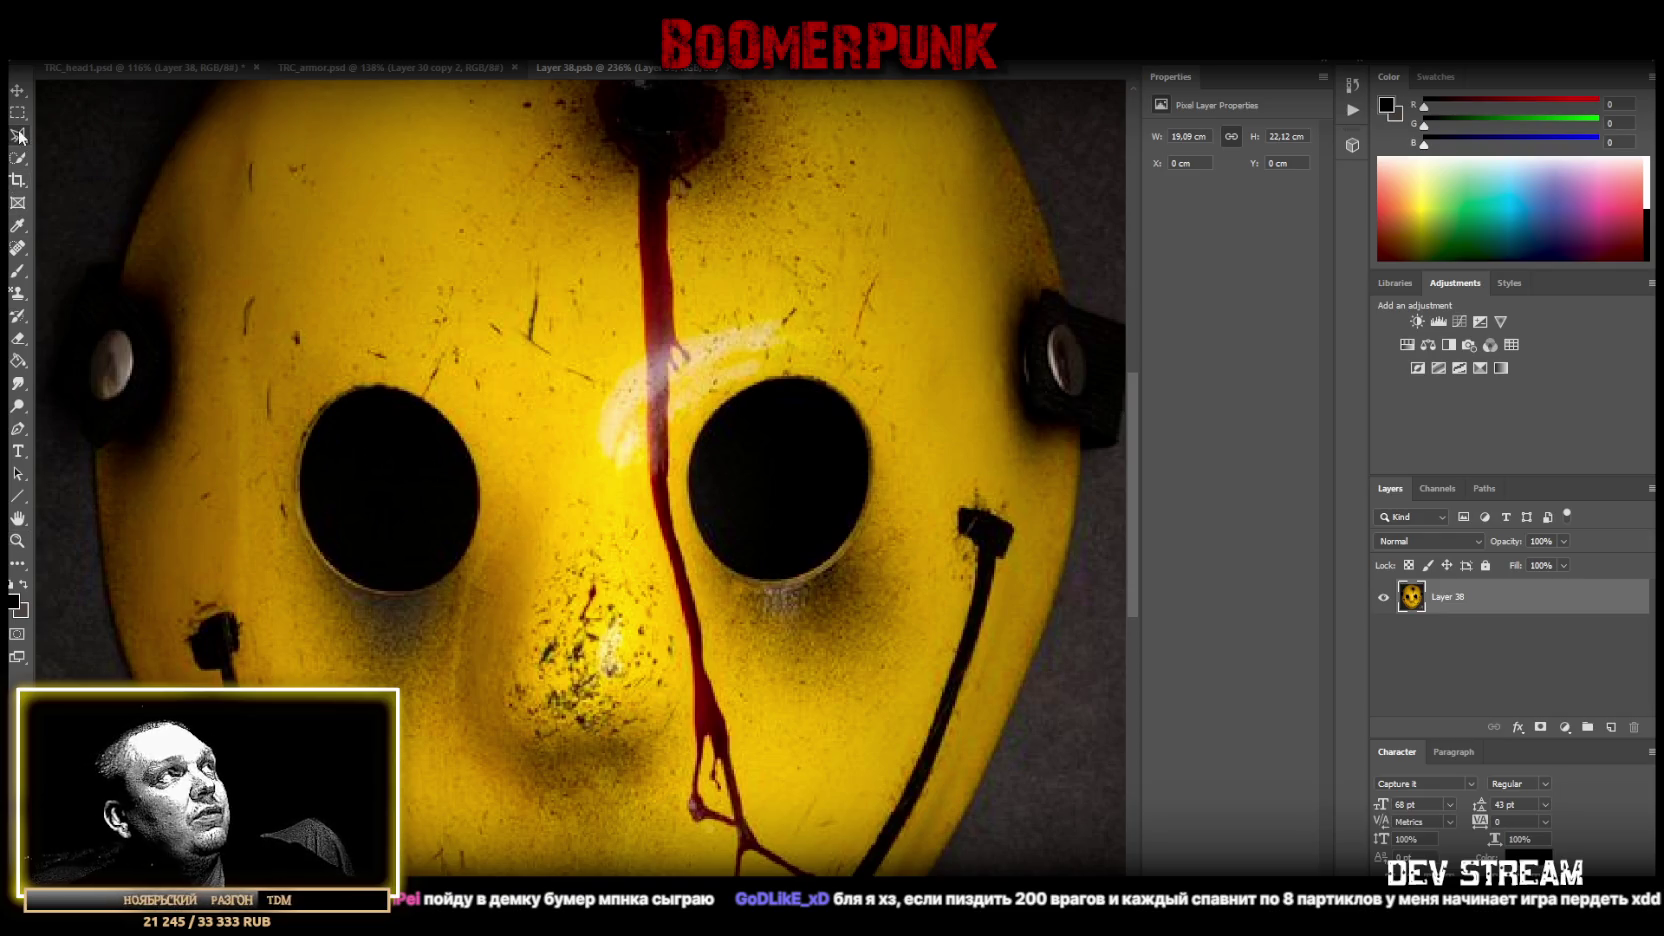
Outline the left eye hole all the way around its rim.
{"action": "left_click", "coordinate": [319, 429]}
{"action": "left_click", "coordinate": [345, 400]}
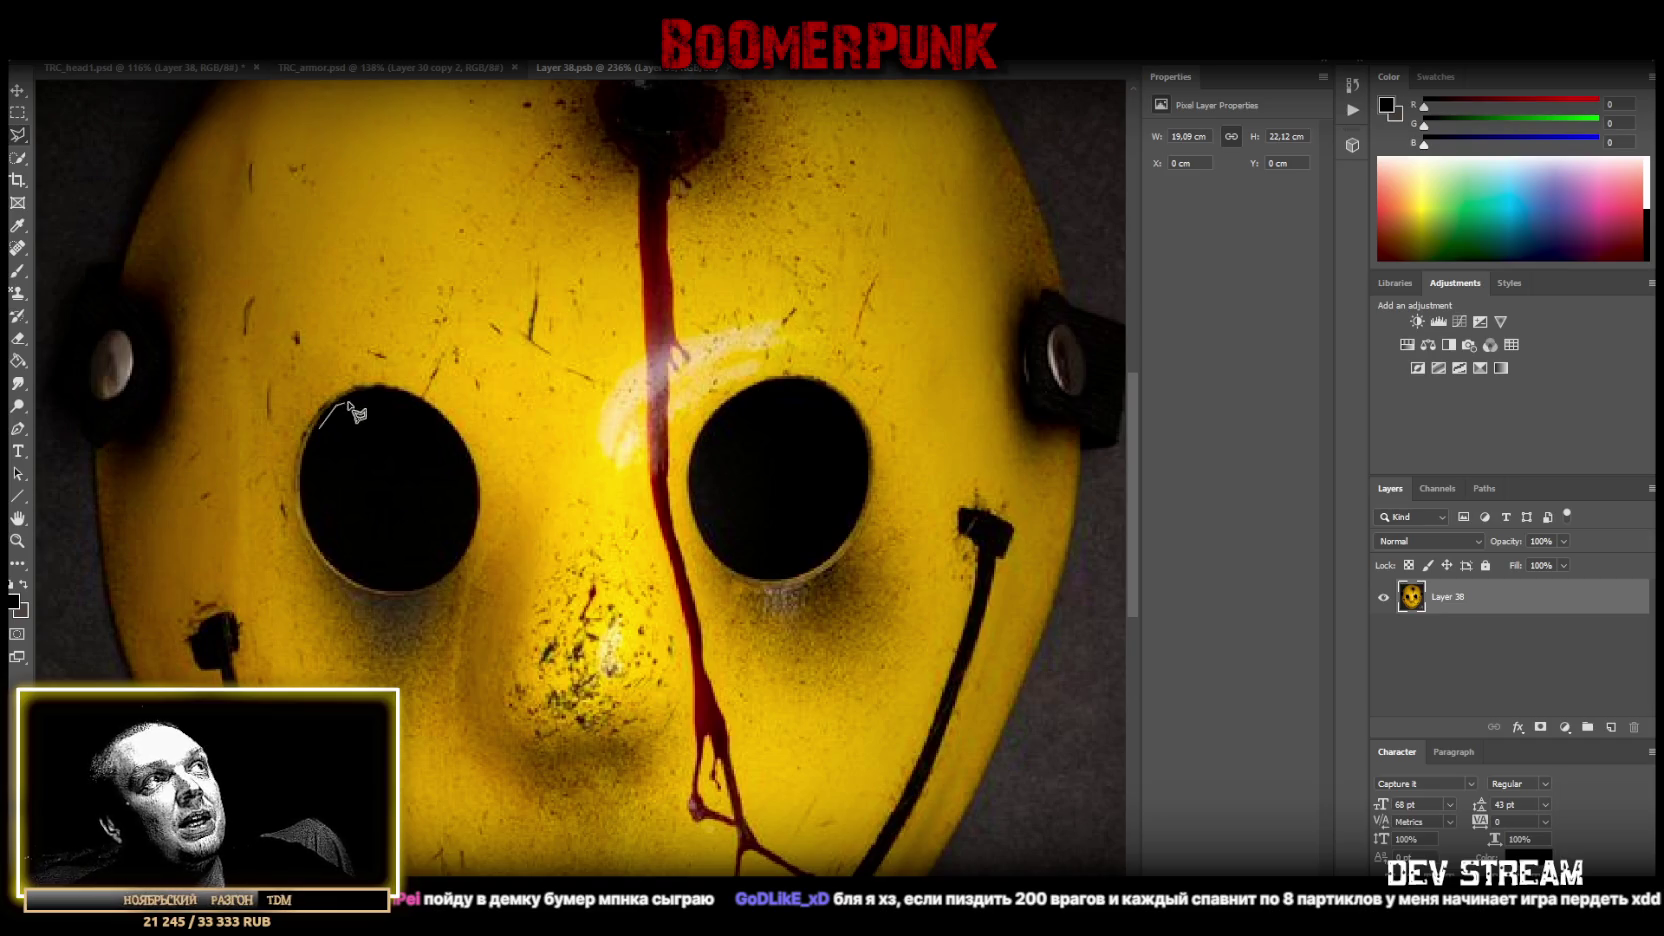
{"action": "left_click", "coordinate": [363, 390]}
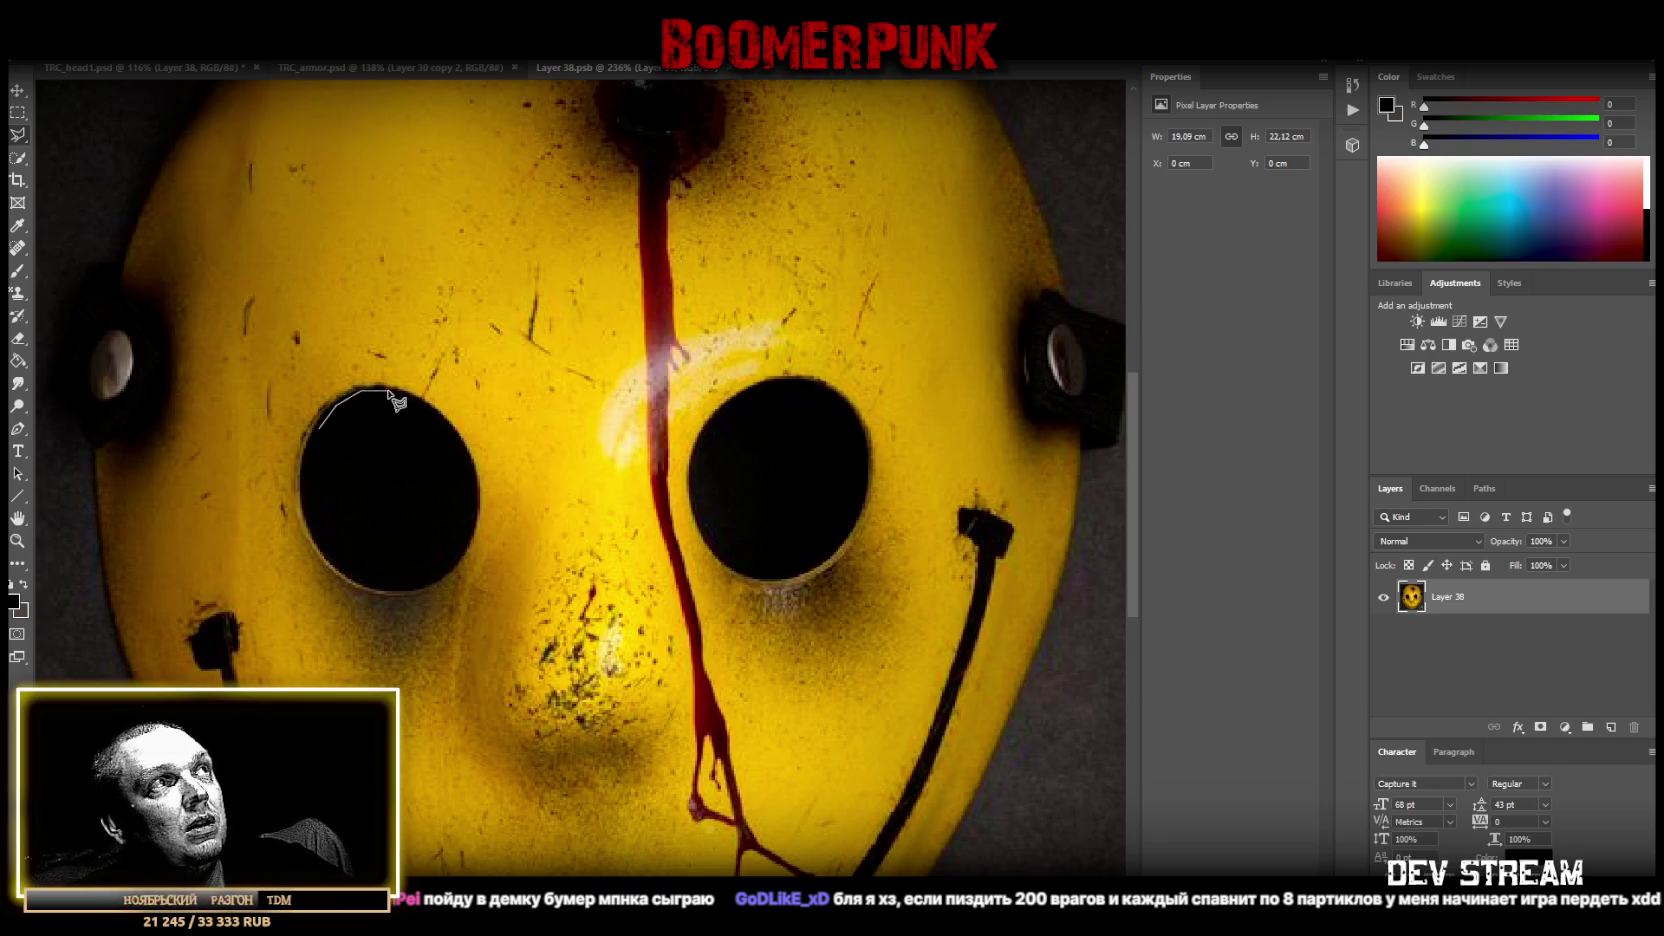
{"action": "left_click", "coordinate": [390, 392]}
{"action": "left_click", "coordinate": [425, 405]}
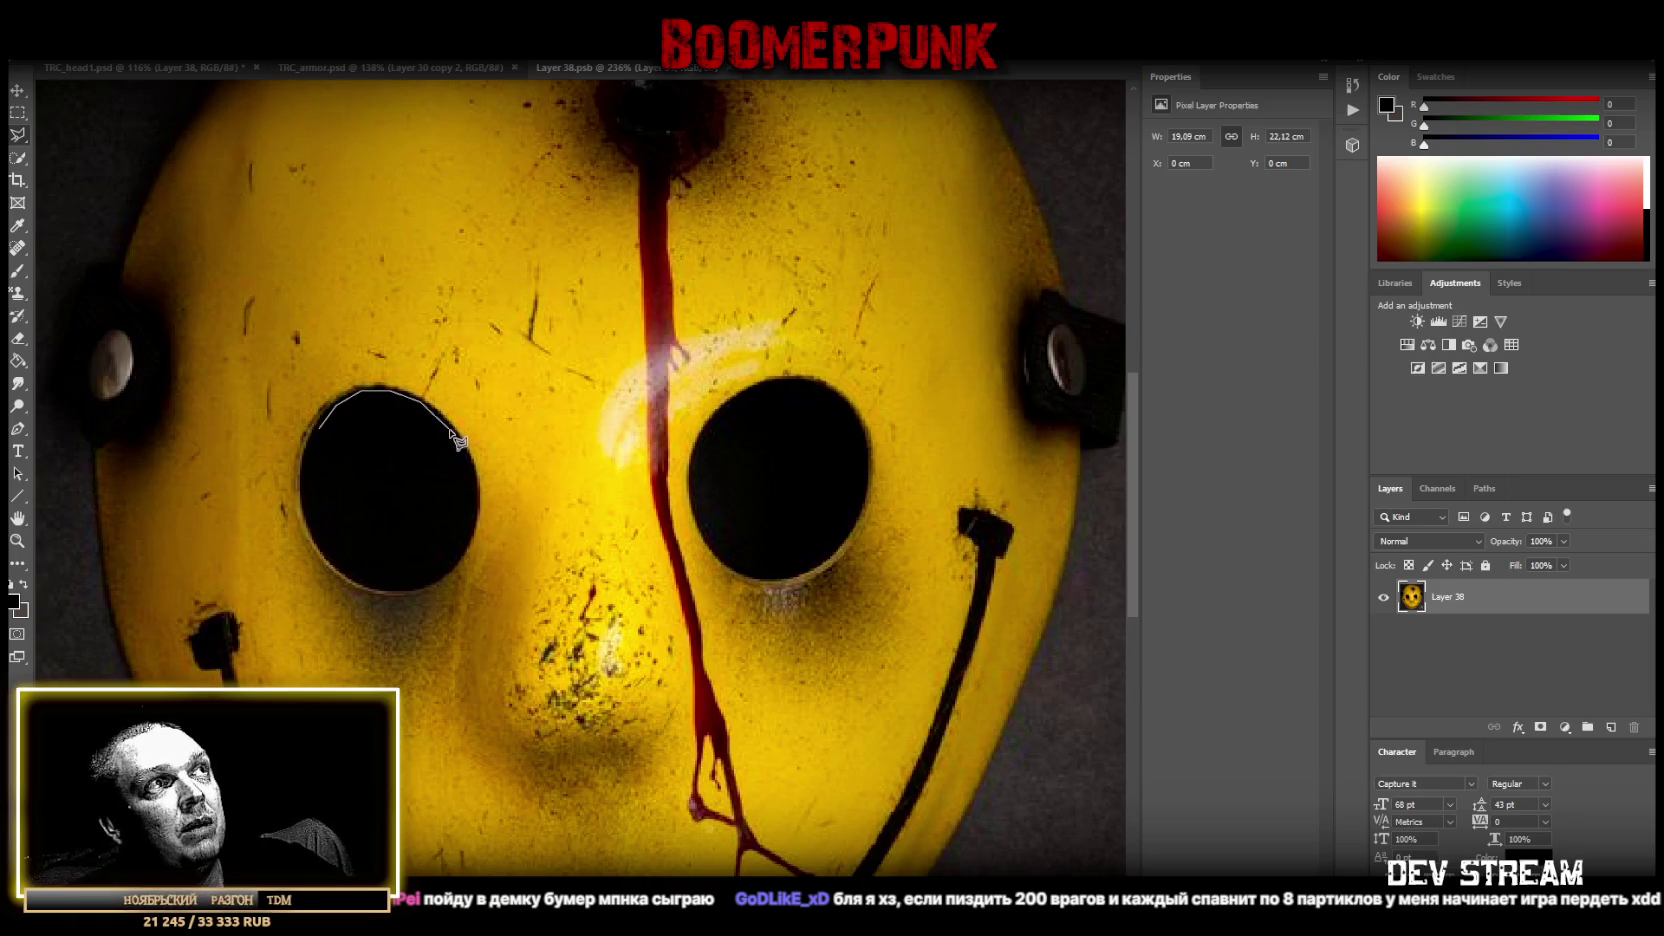
{"action": "left_click", "coordinate": [452, 433]}
{"action": "left_click", "coordinate": [471, 463]}
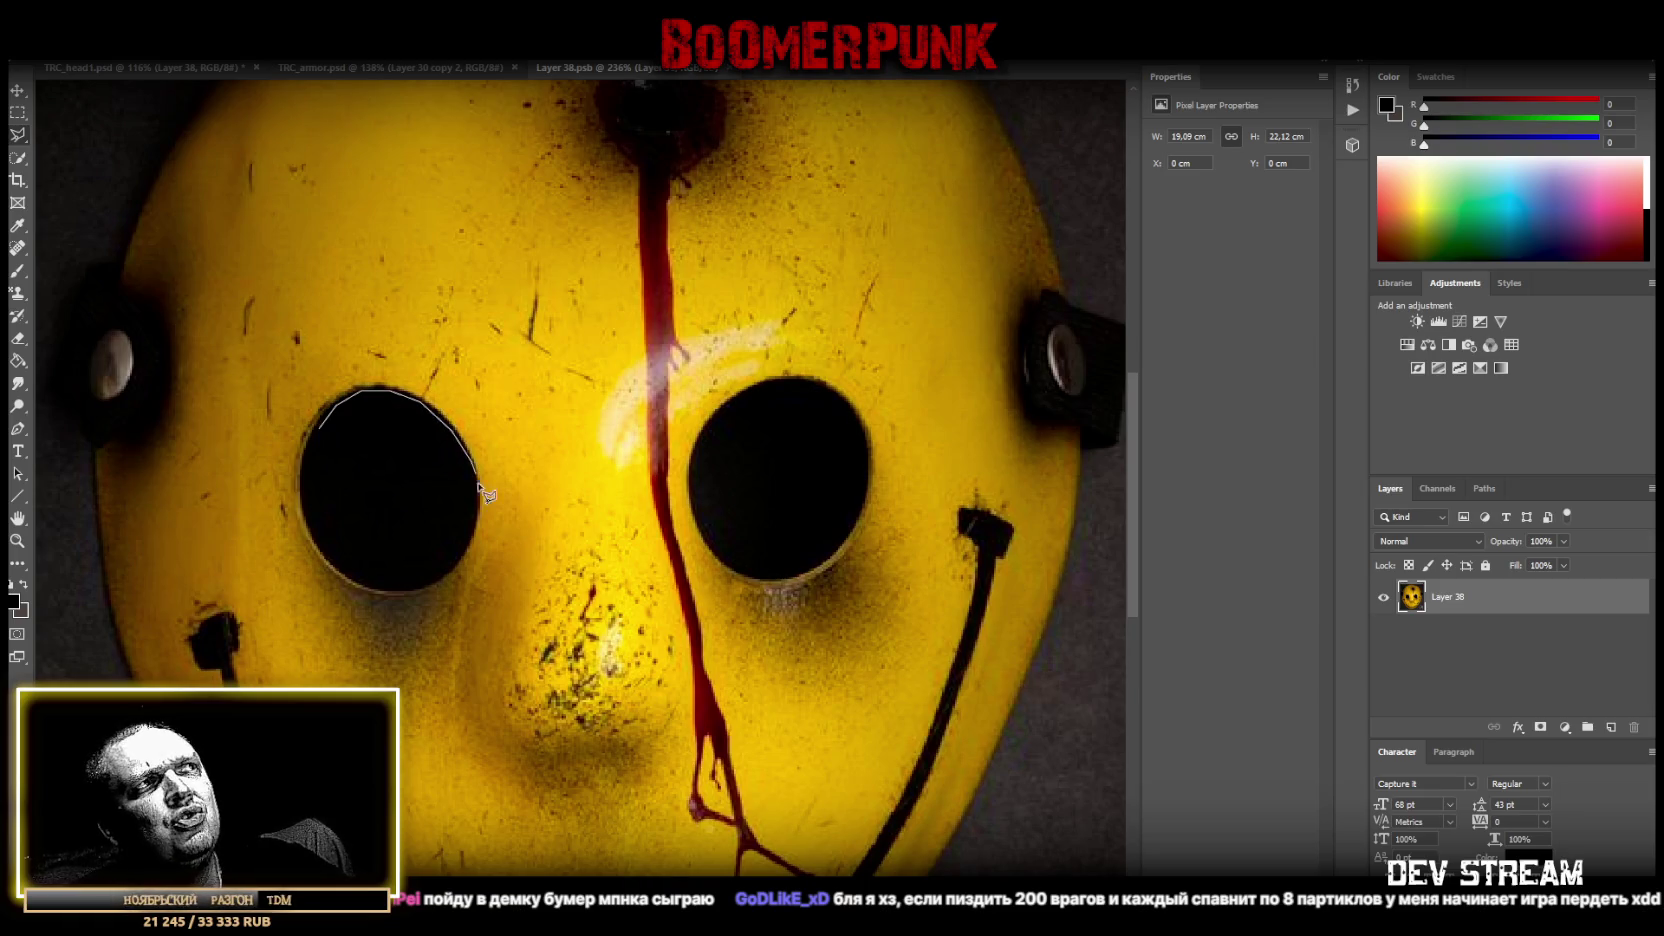
{"action": "left_click", "coordinate": [477, 505]}
{"action": "left_click", "coordinate": [473, 540]}
{"action": "left_click", "coordinate": [450, 569]}
{"action": "left_click", "coordinate": [428, 583]}
{"action": "left_click", "coordinate": [394, 592]}
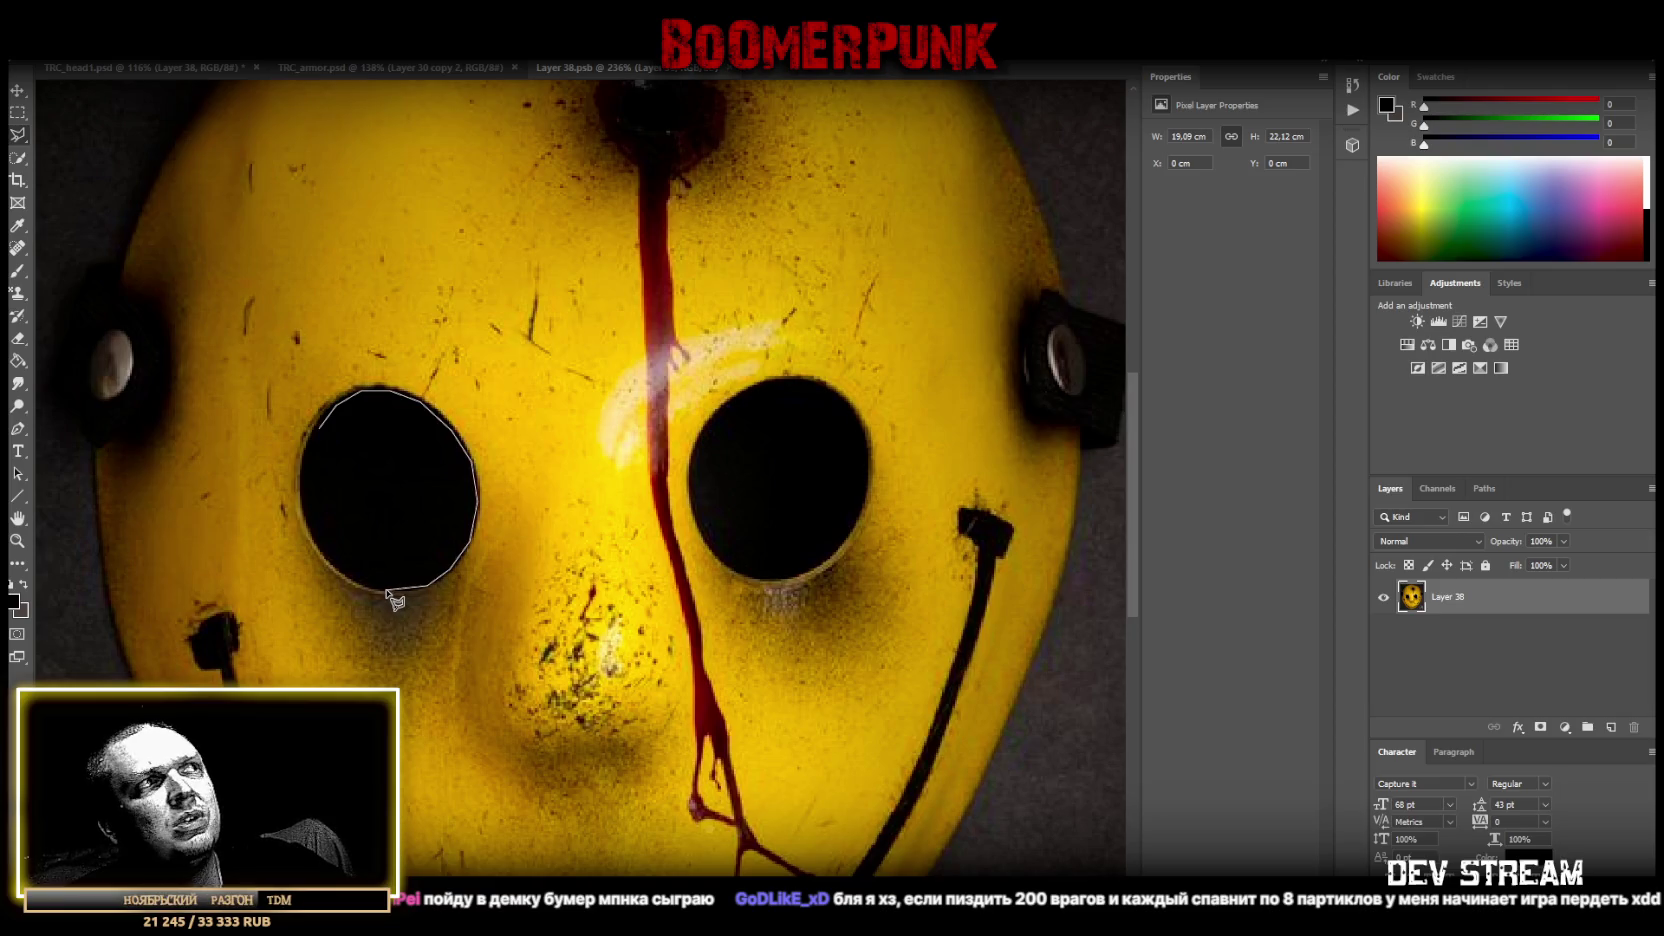
{"action": "left_click", "coordinate": [348, 580]}
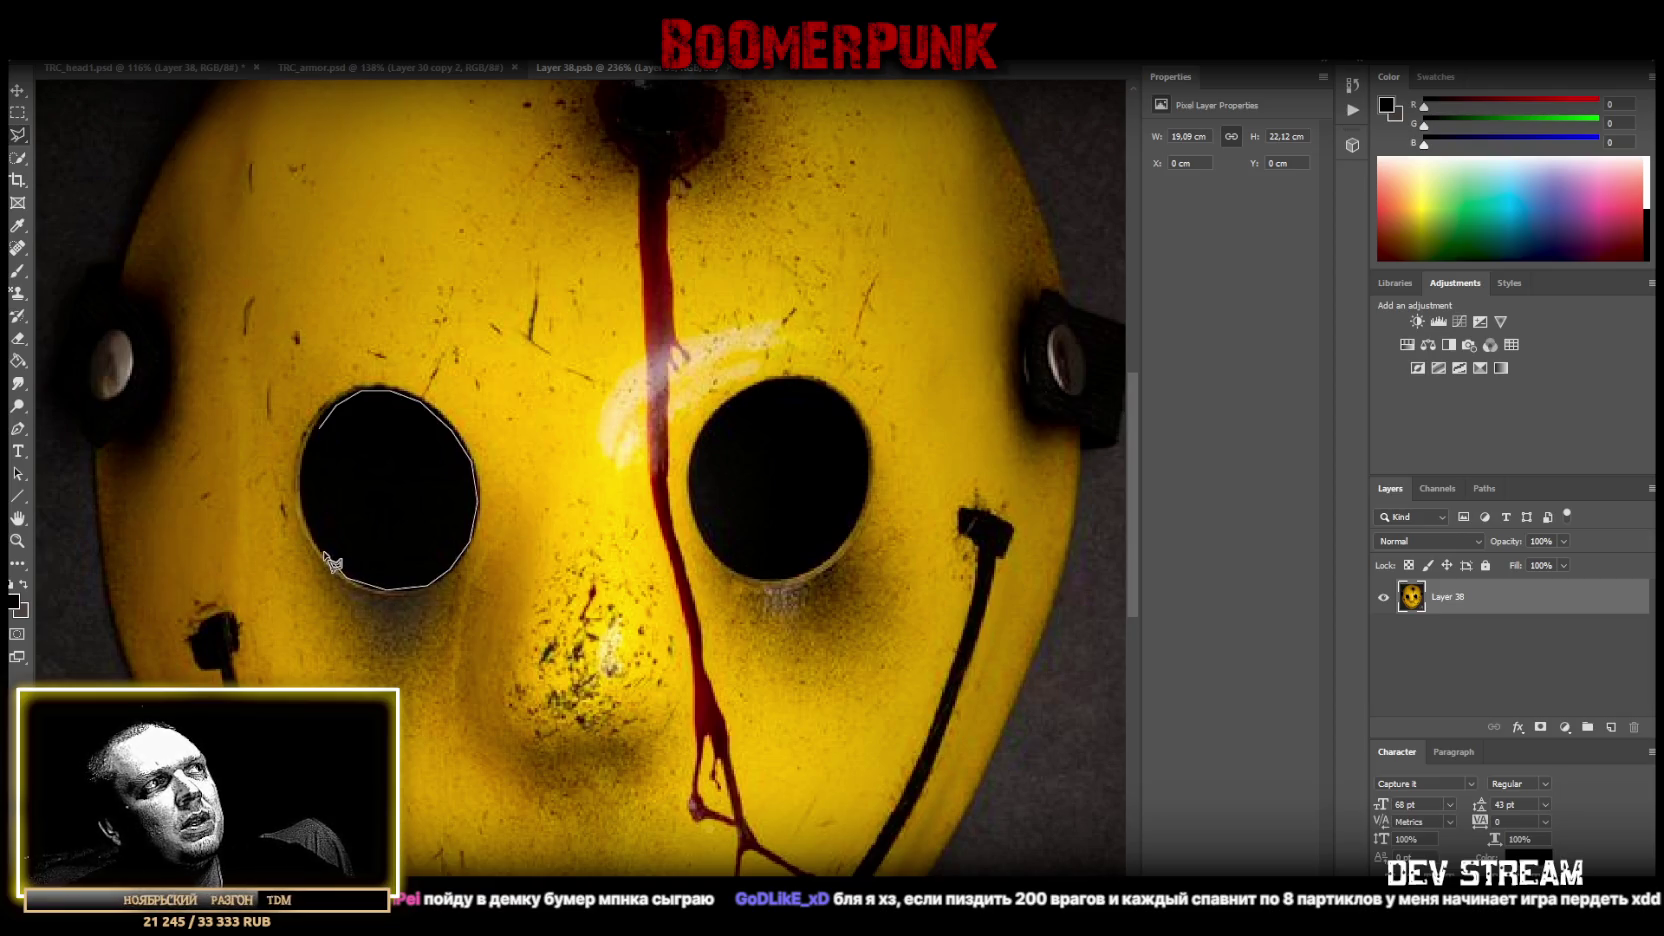
{"action": "left_click", "coordinate": [303, 481]}
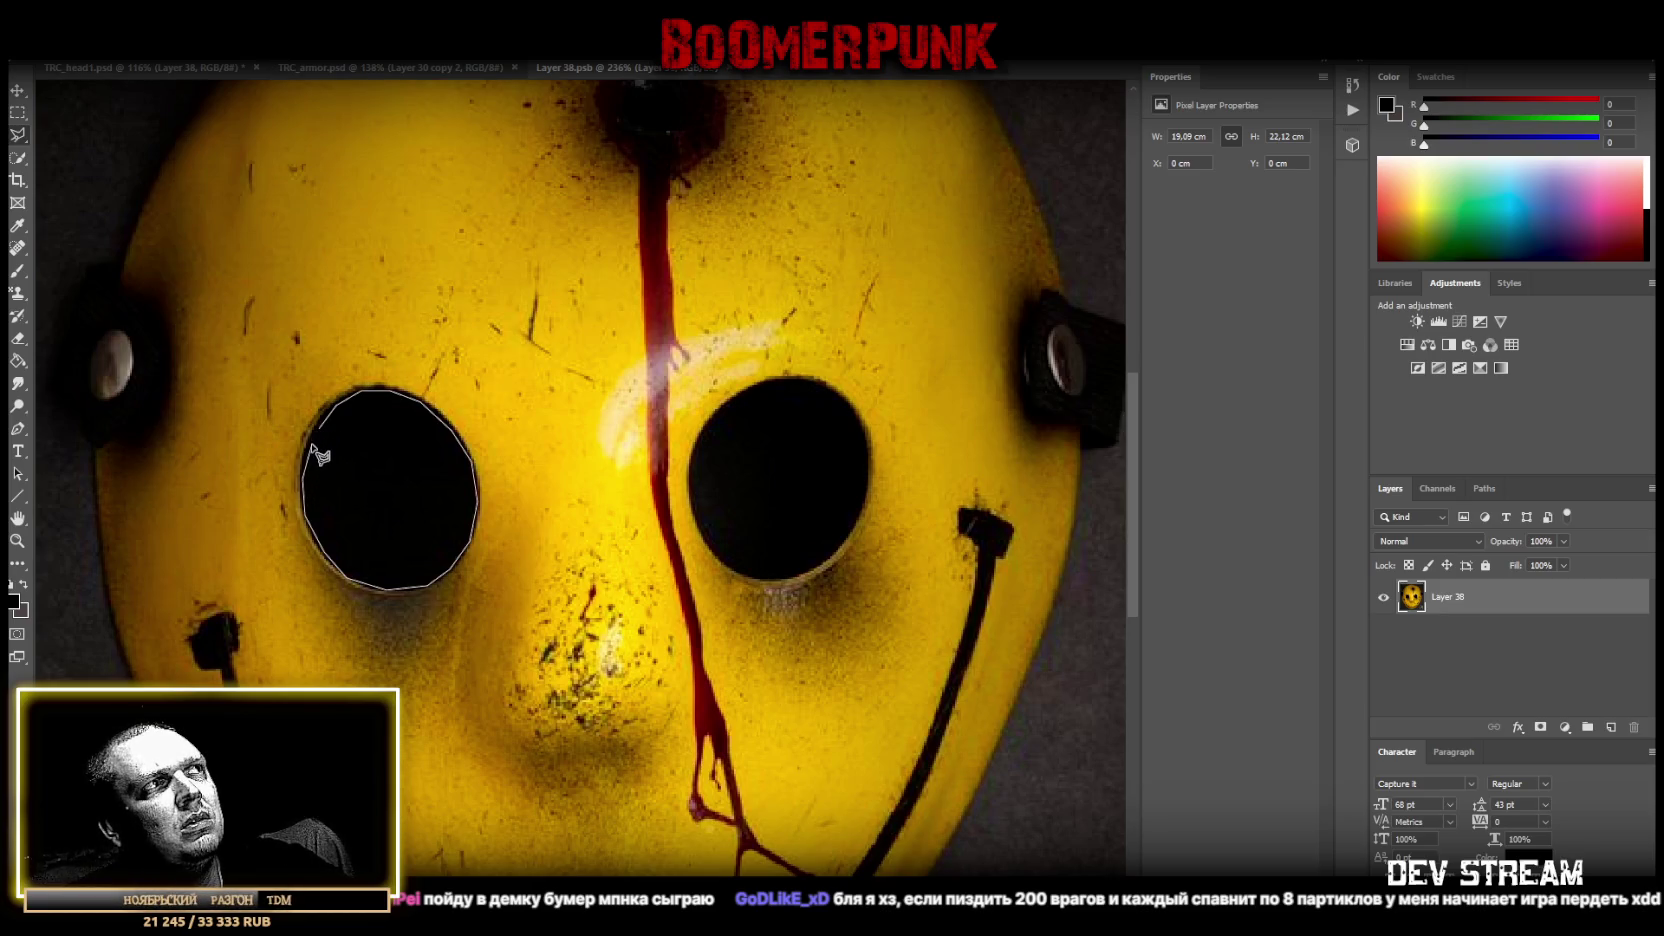
{"action": "left_click", "coordinate": [317, 428]}
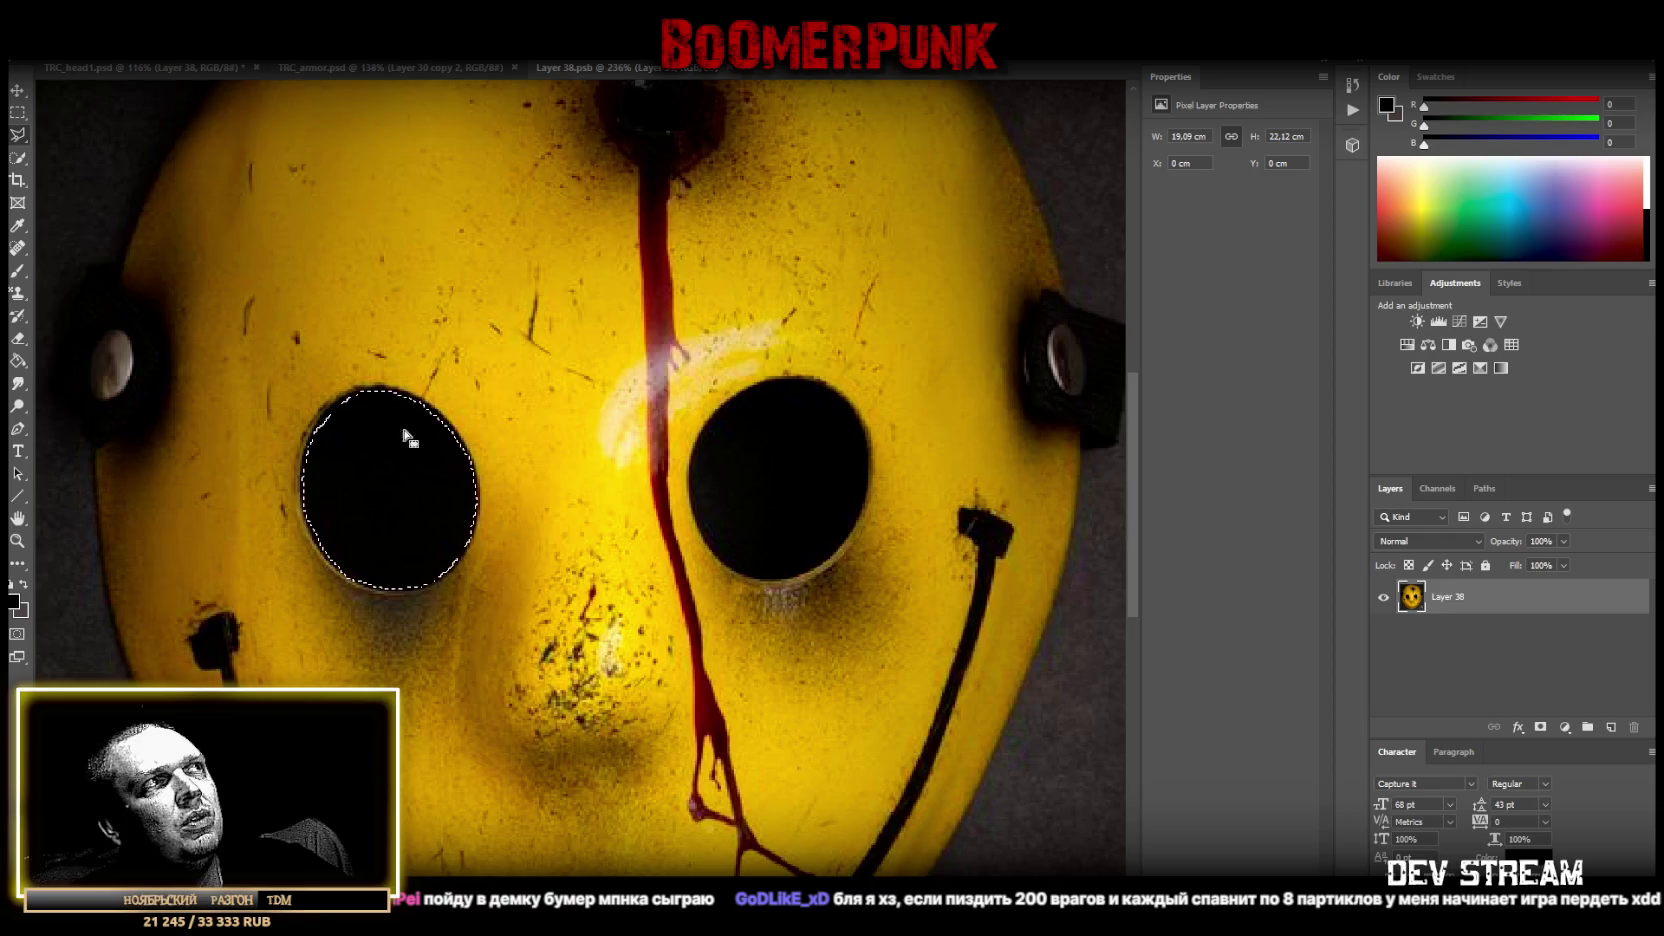
Outline the right eye hole and delete both eye holes to transparency.
{"action": "left_click", "coordinate": [699, 446]}
{"action": "left_click", "coordinate": [721, 413]}
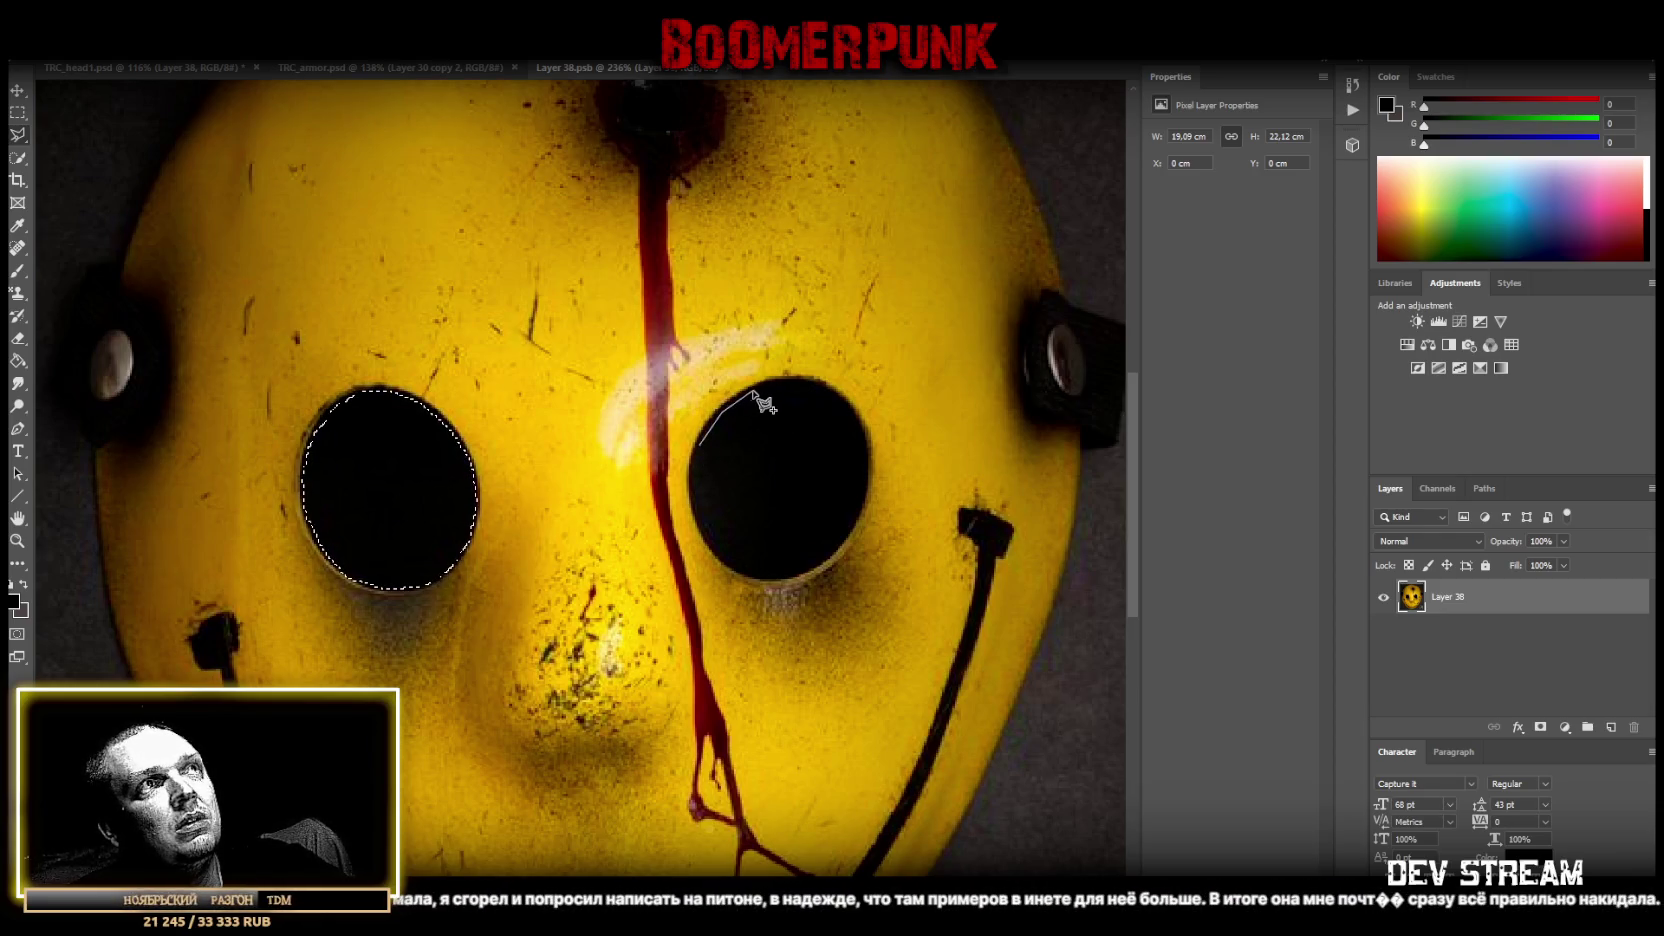
{"action": "left_click", "coordinate": [753, 390]}
{"action": "left_click", "coordinate": [785, 380]}
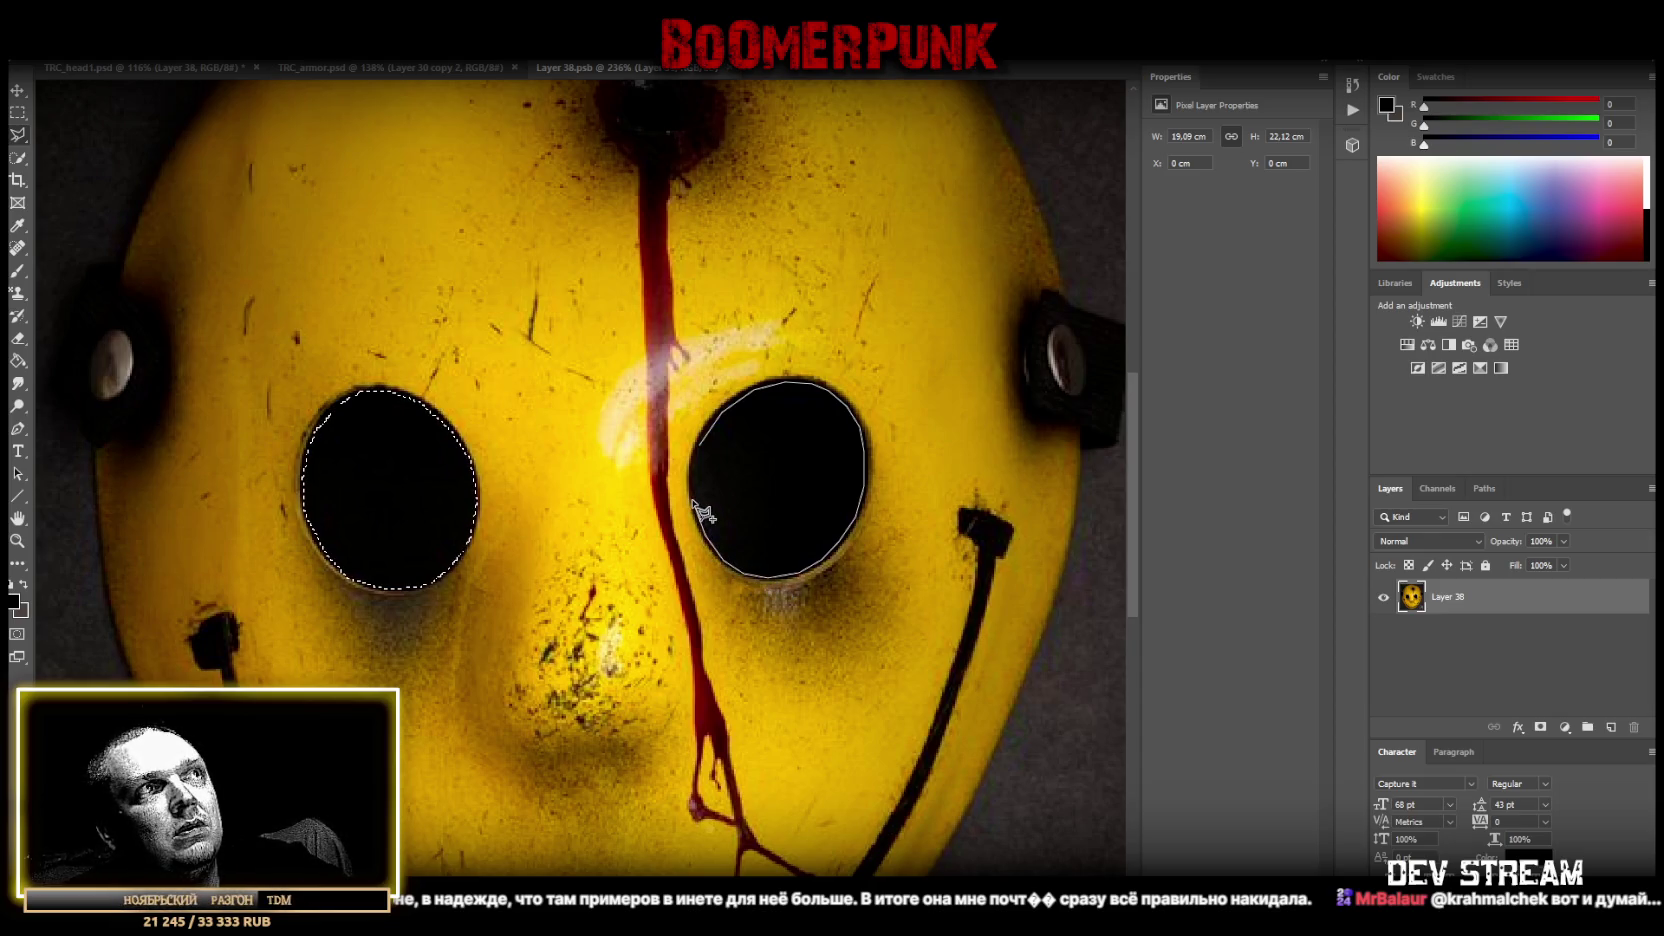
{"action": "left_click", "coordinate": [702, 446]}
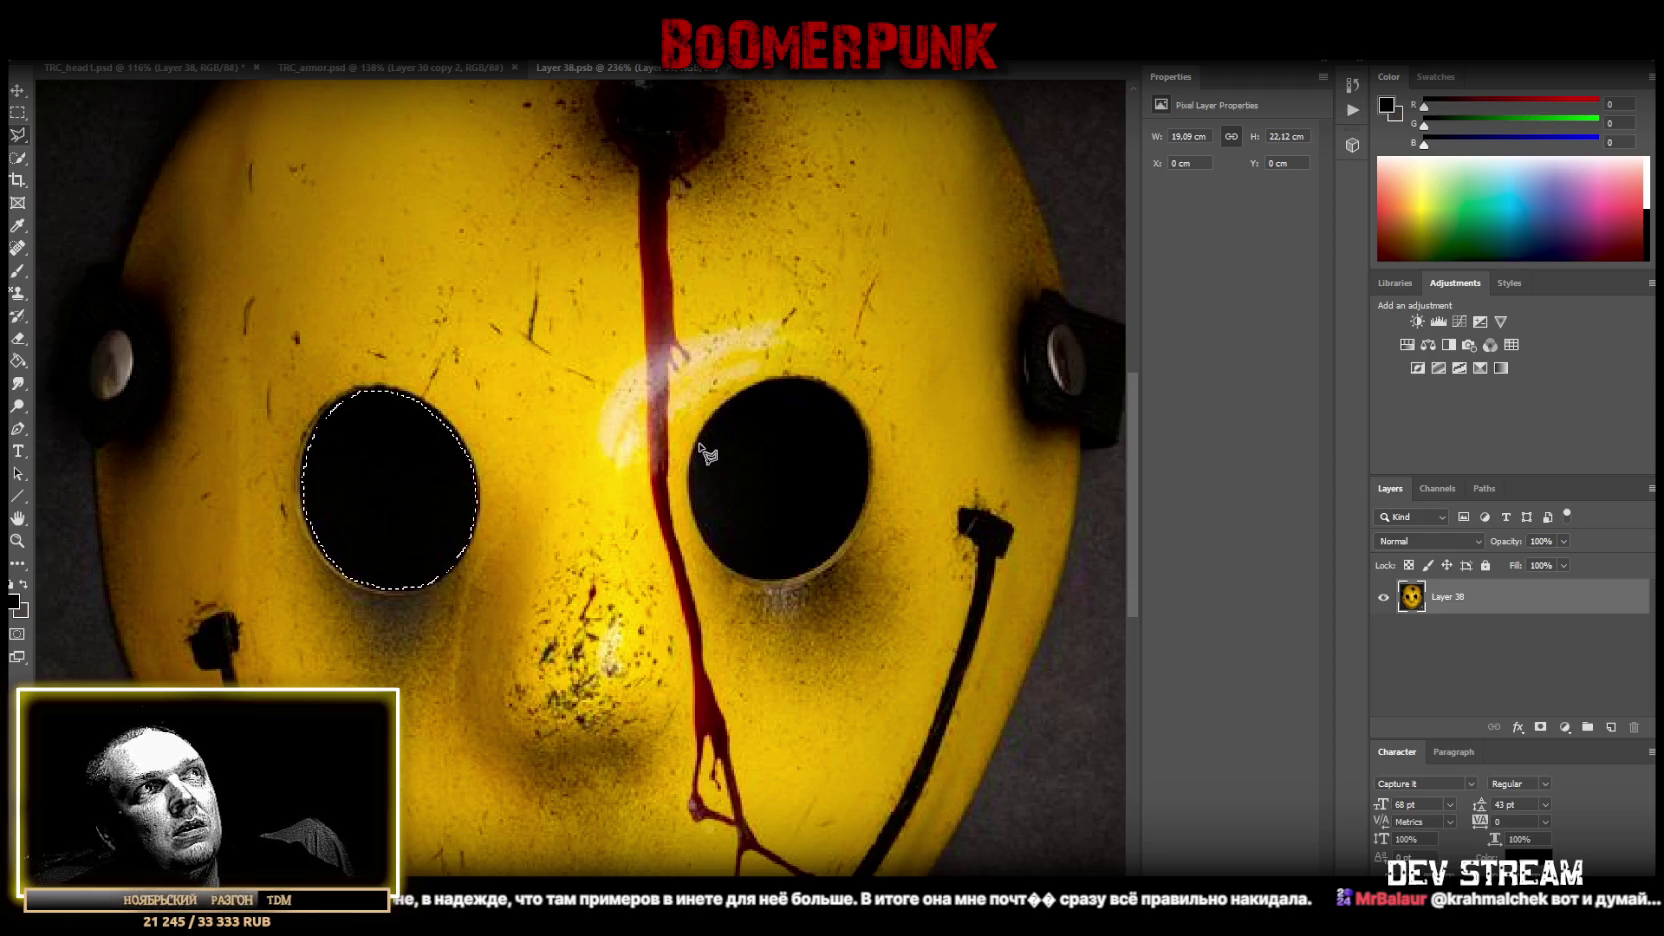
{"action": "key", "text": "Delete"}
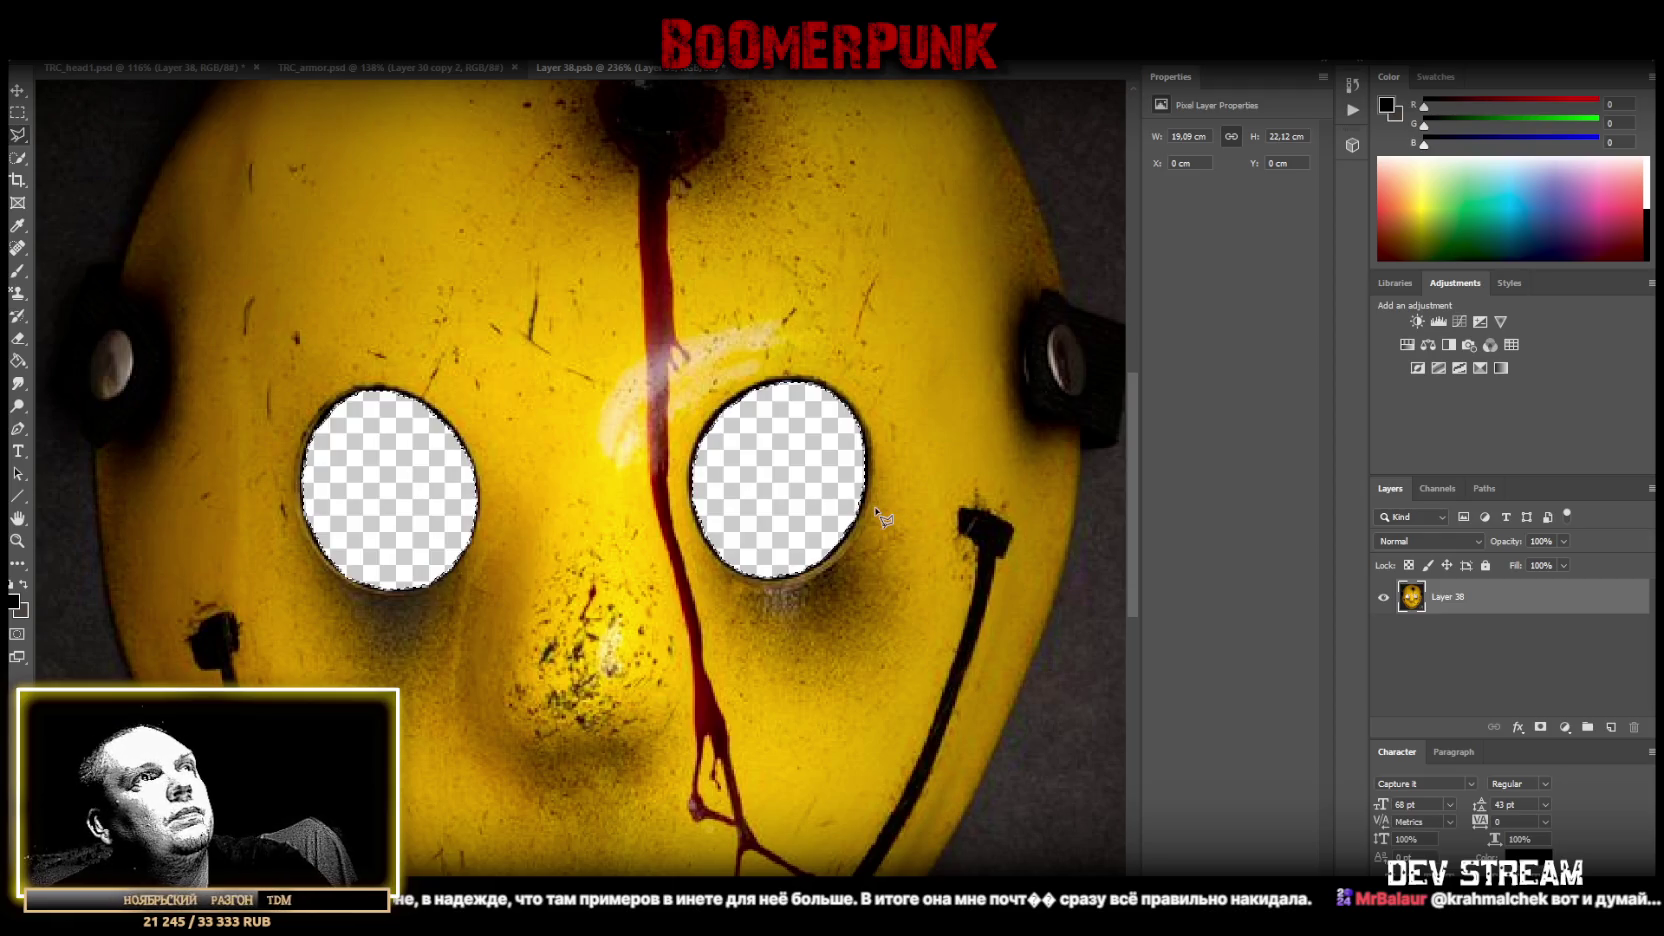
{"action": "key", "text": "ctrl+d"}
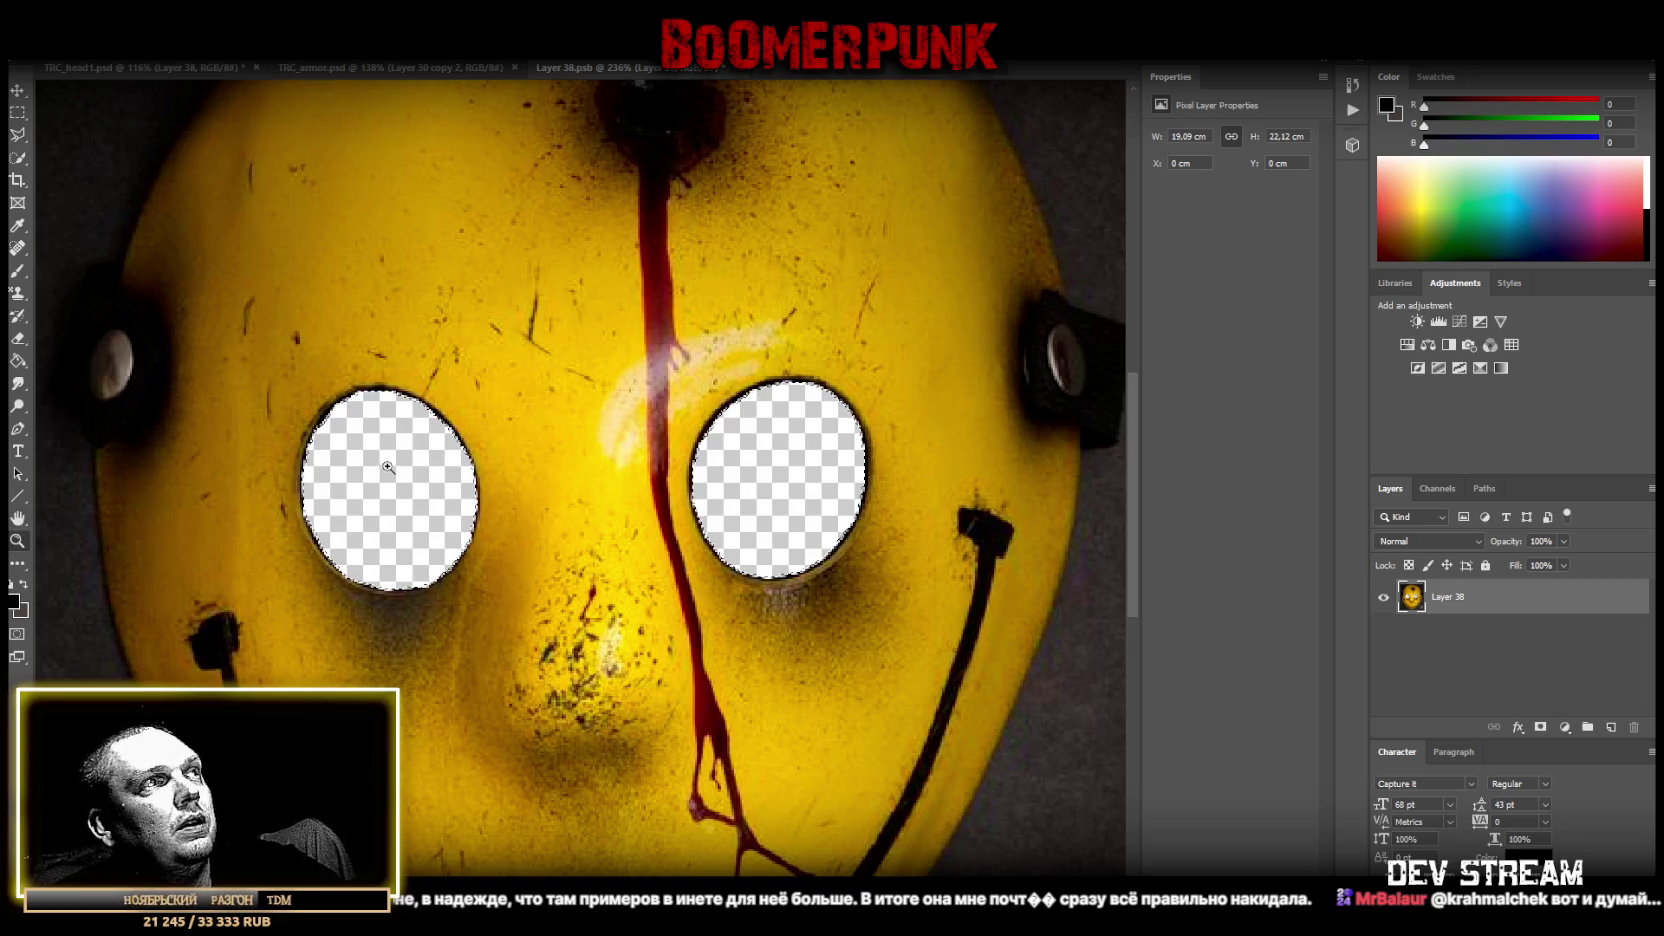
{"action": "key", "text": "ctrl+0"}
{"action": "right_click", "coordinate": [22, 137]}
{"action": "left_click", "coordinate": [109, 136]}
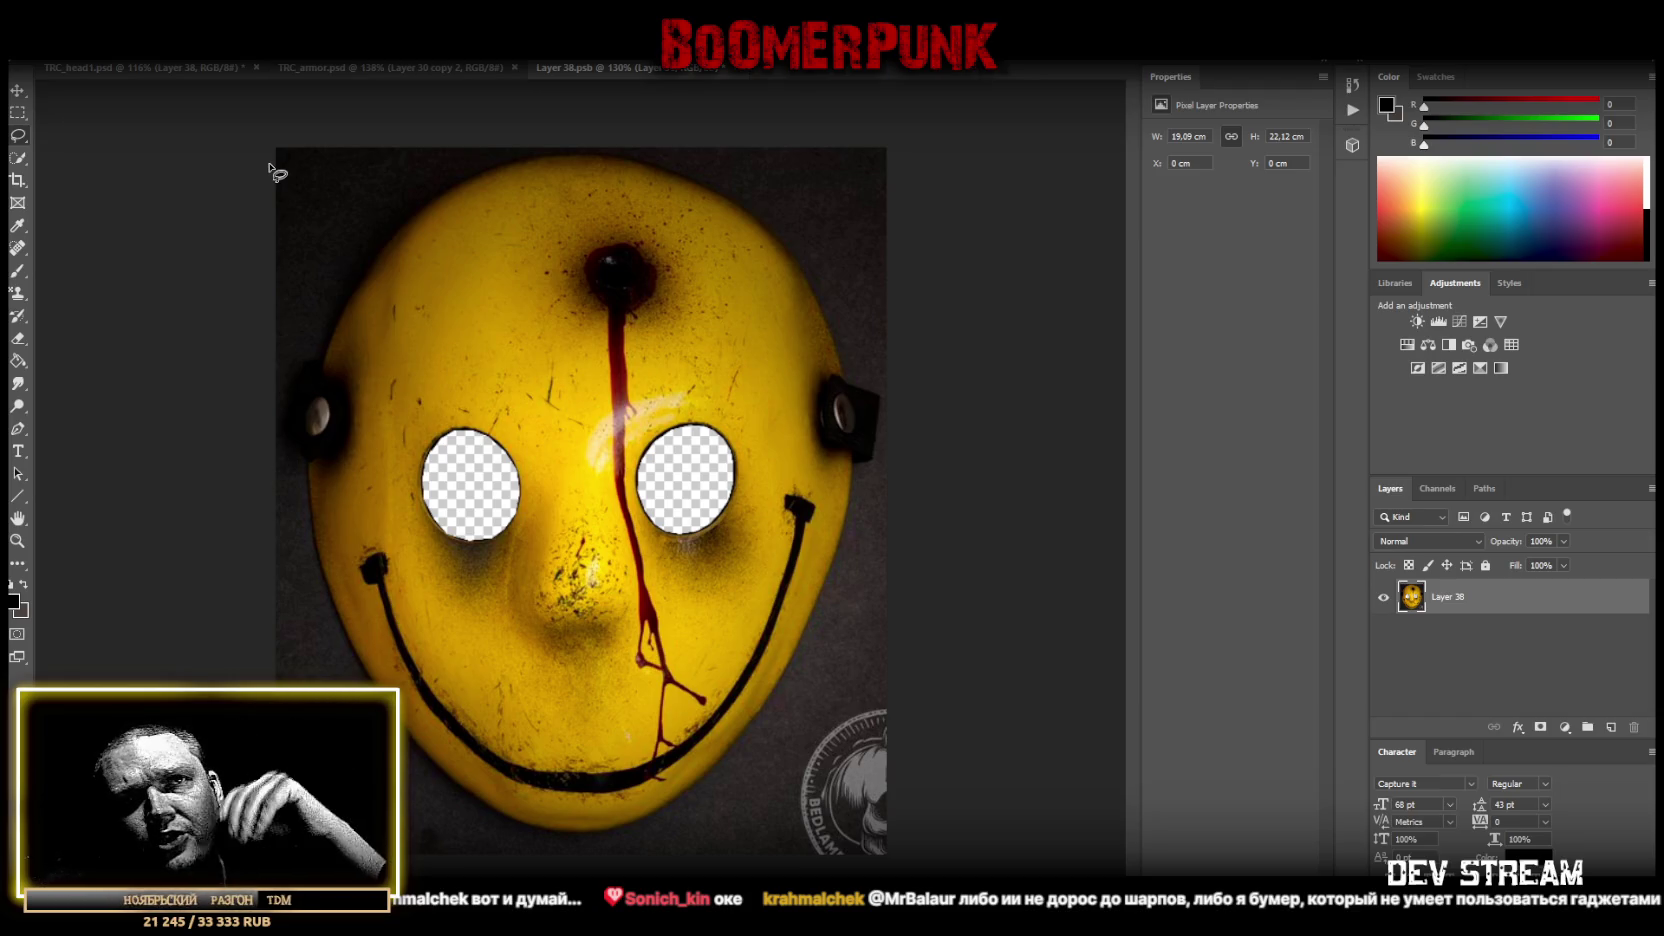
{"action": "right_click", "coordinate": [18, 135]}
Outline the whole yellow mask and cut it onto its own layer.
{"action": "left_click", "coordinate": [148, 155]}
{"action": "left_click", "coordinate": [296, 350]}
{"action": "left_click", "coordinate": [390, 203]}
{"action": "left_click", "coordinate": [578, 116]}
{"action": "left_click", "coordinate": [693, 158]}
{"action": "left_click", "coordinate": [812, 233]}
{"action": "left_click", "coordinate": [906, 421]}
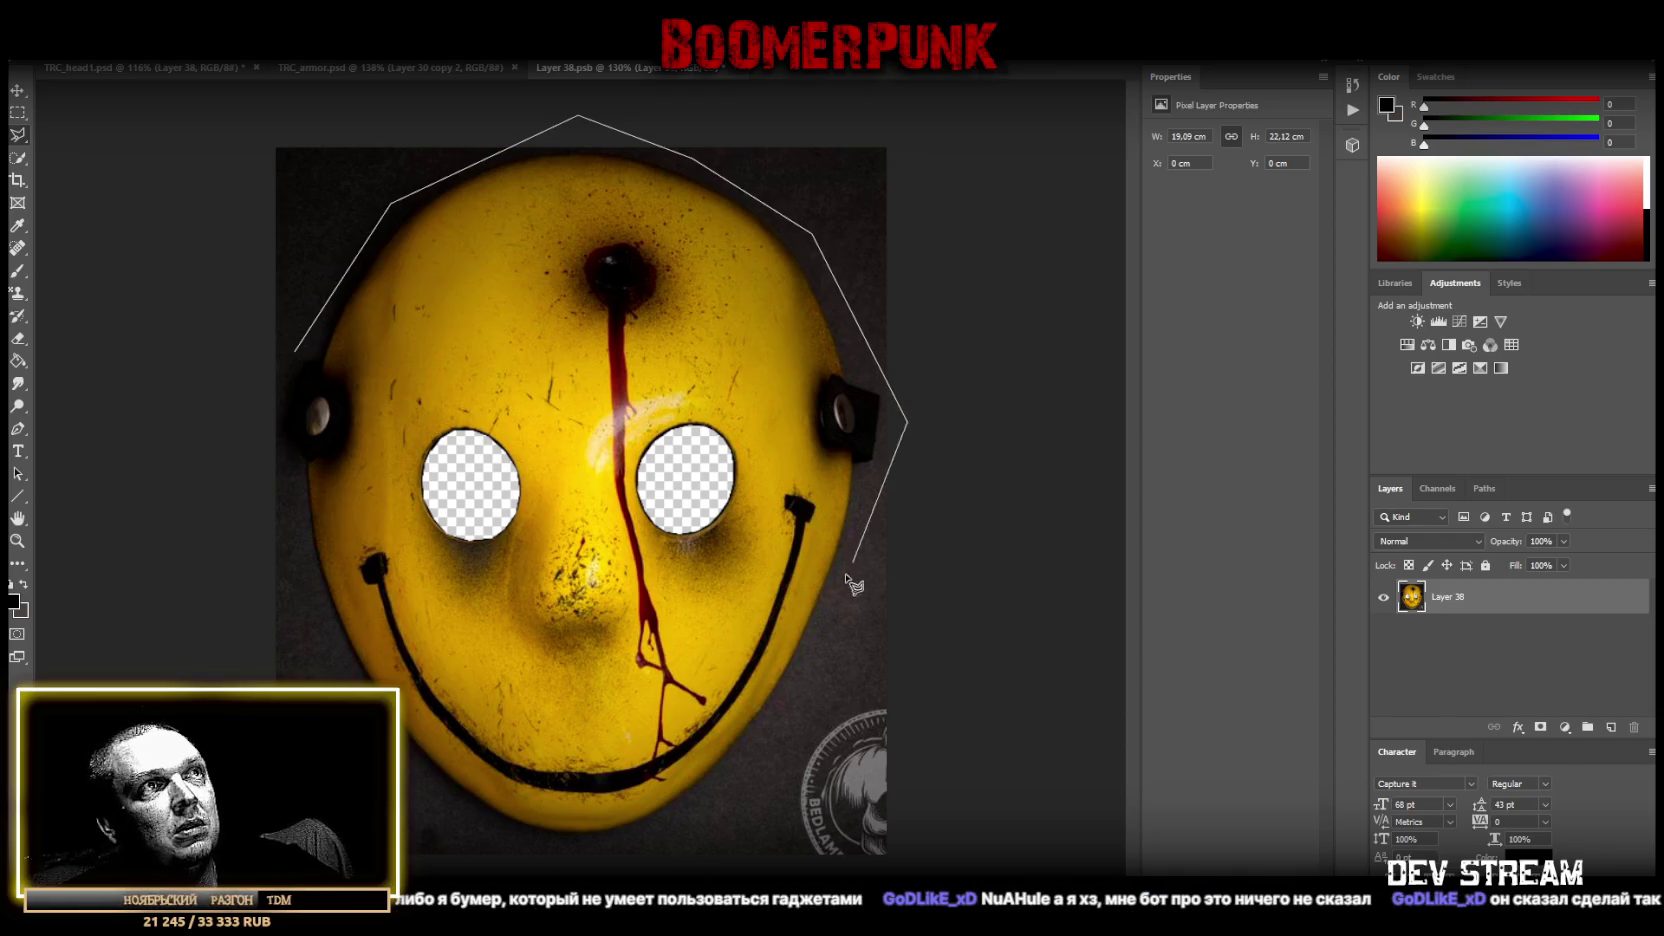
{"action": "left_click", "coordinate": [842, 619]}
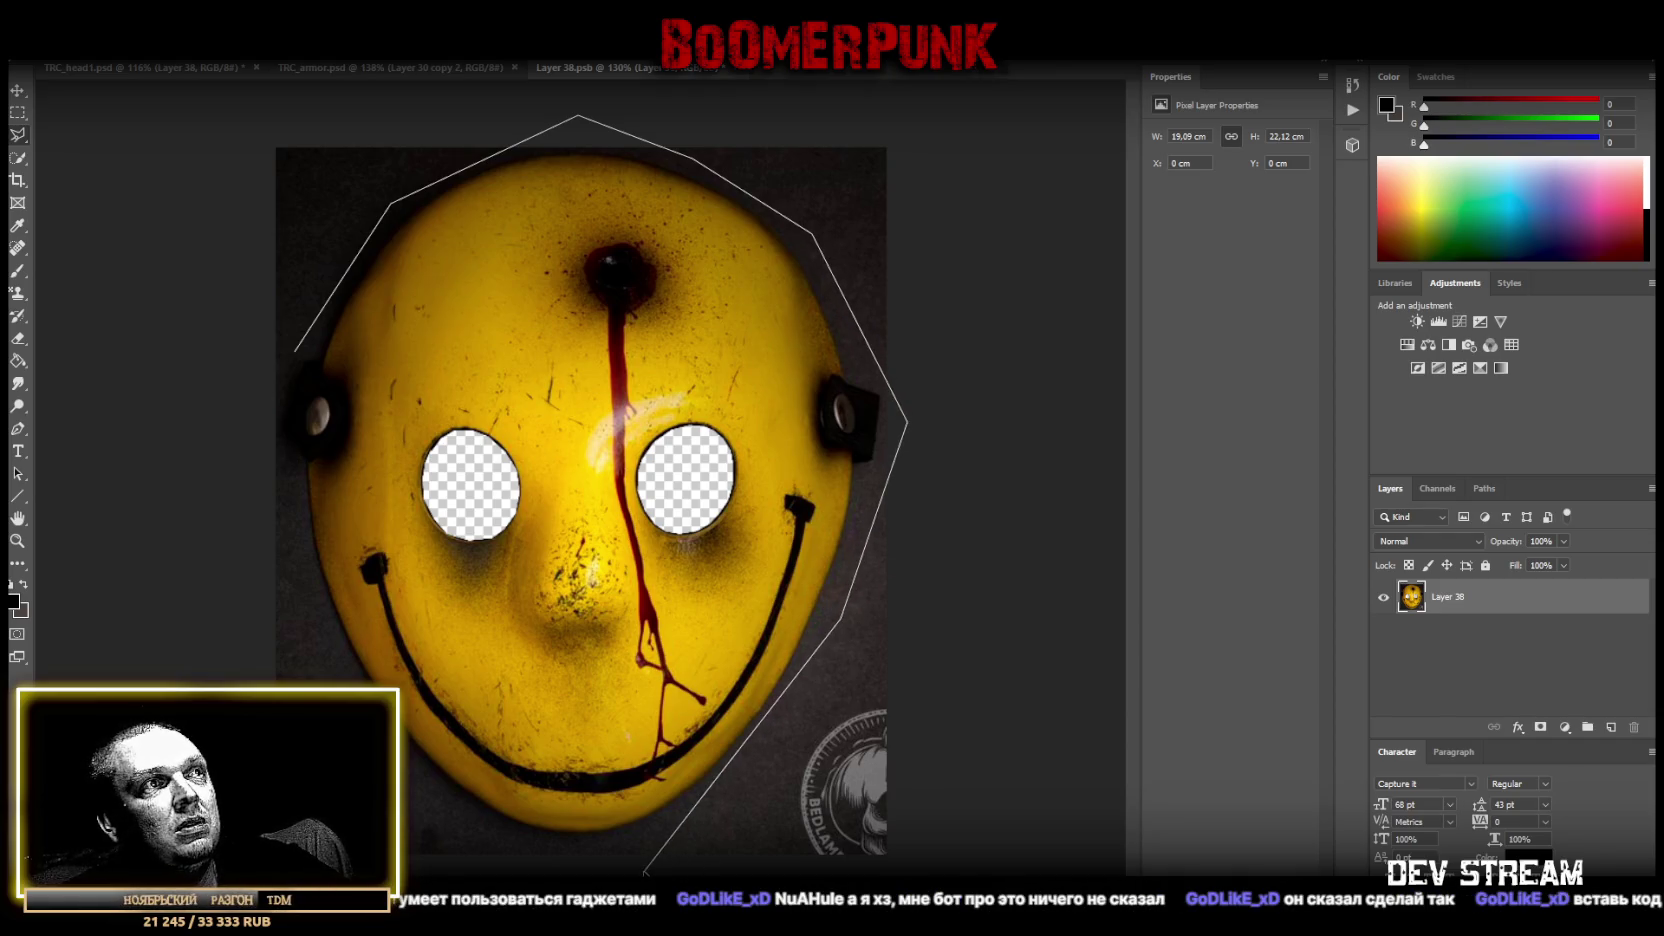
{"action": "left_click", "coordinate": [594, 887]}
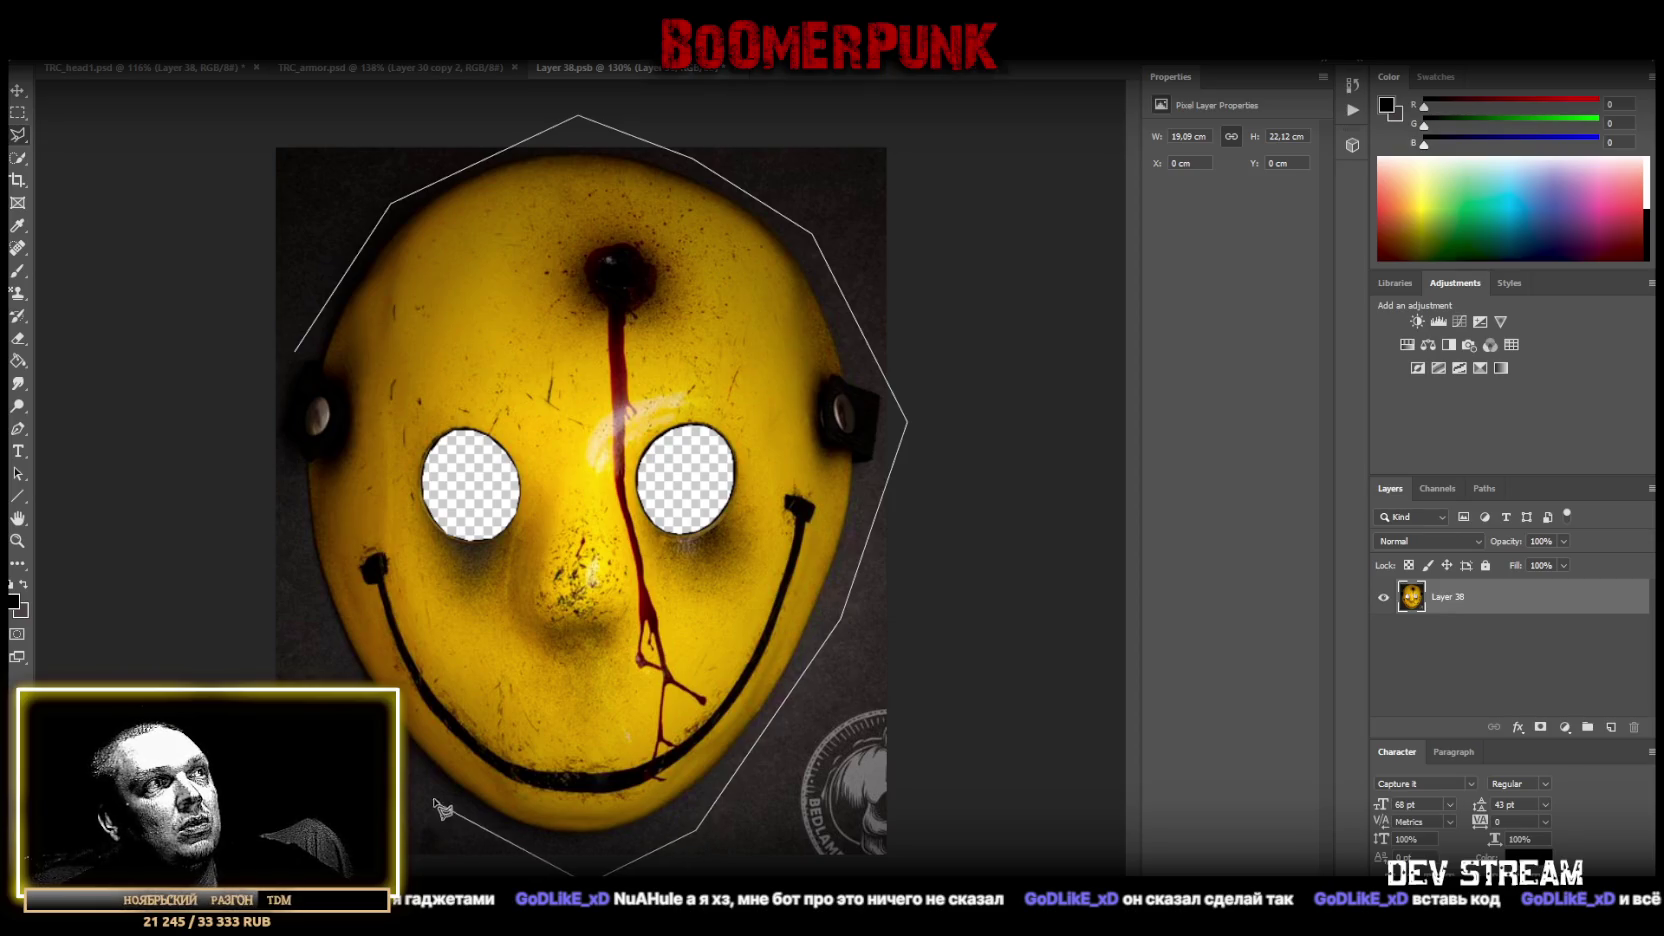
{"action": "left_click", "coordinate": [425, 788]}
{"action": "left_click", "coordinate": [288, 565]}
{"action": "left_click", "coordinate": [258, 420]}
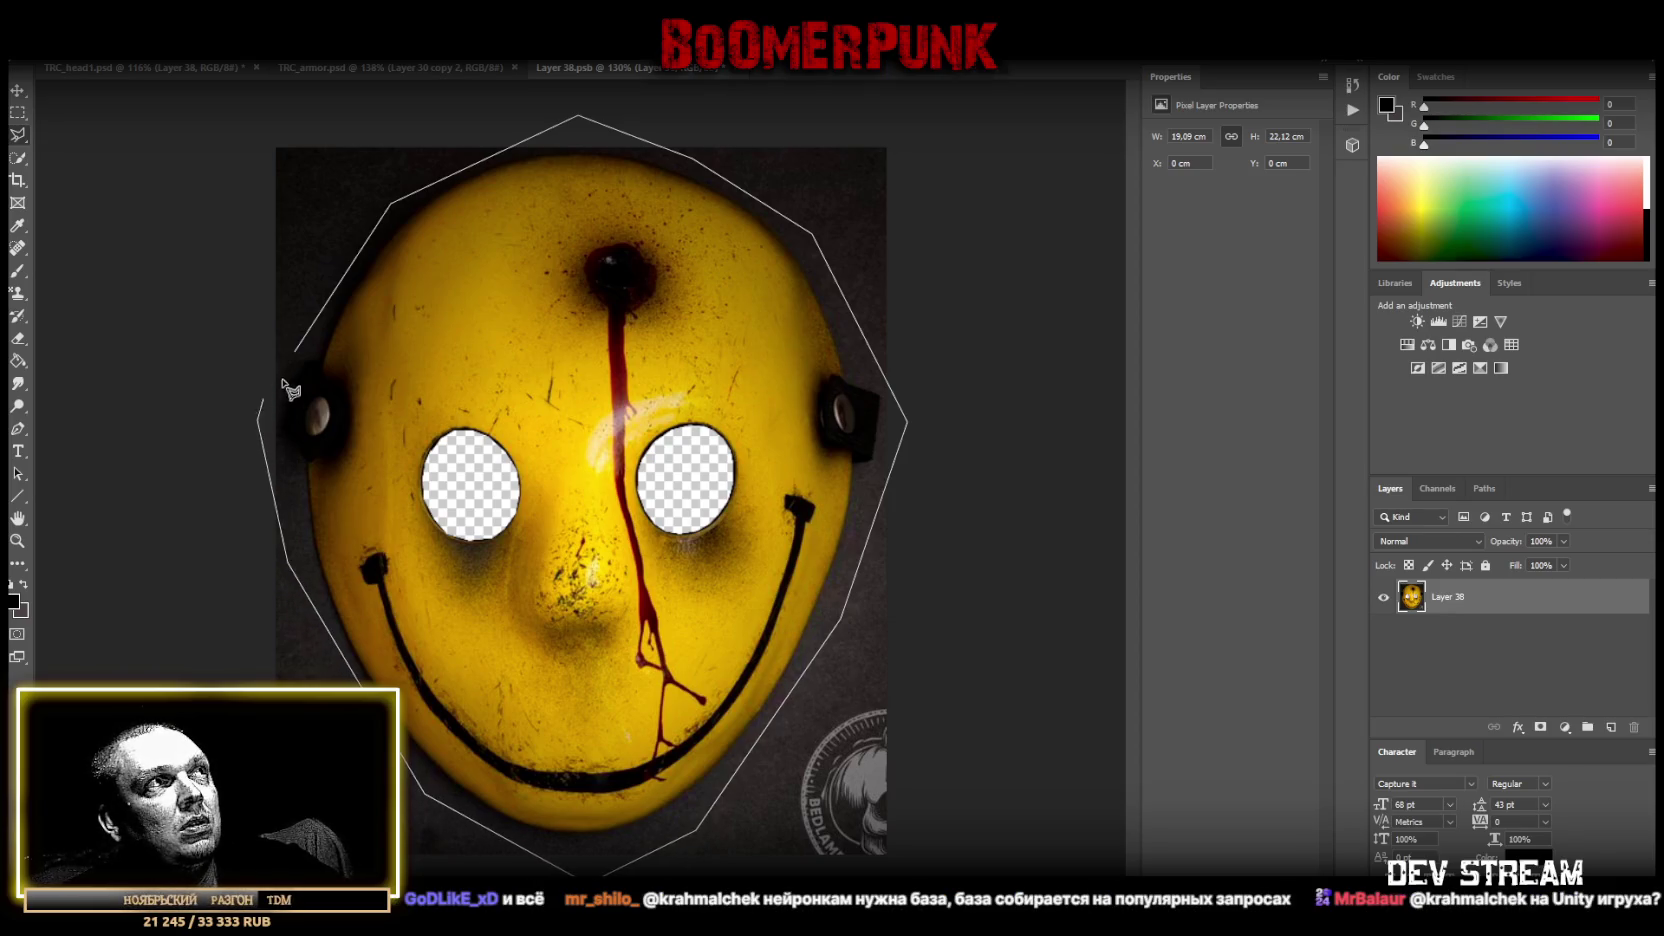
{"action": "left_click", "coordinate": [300, 352]}
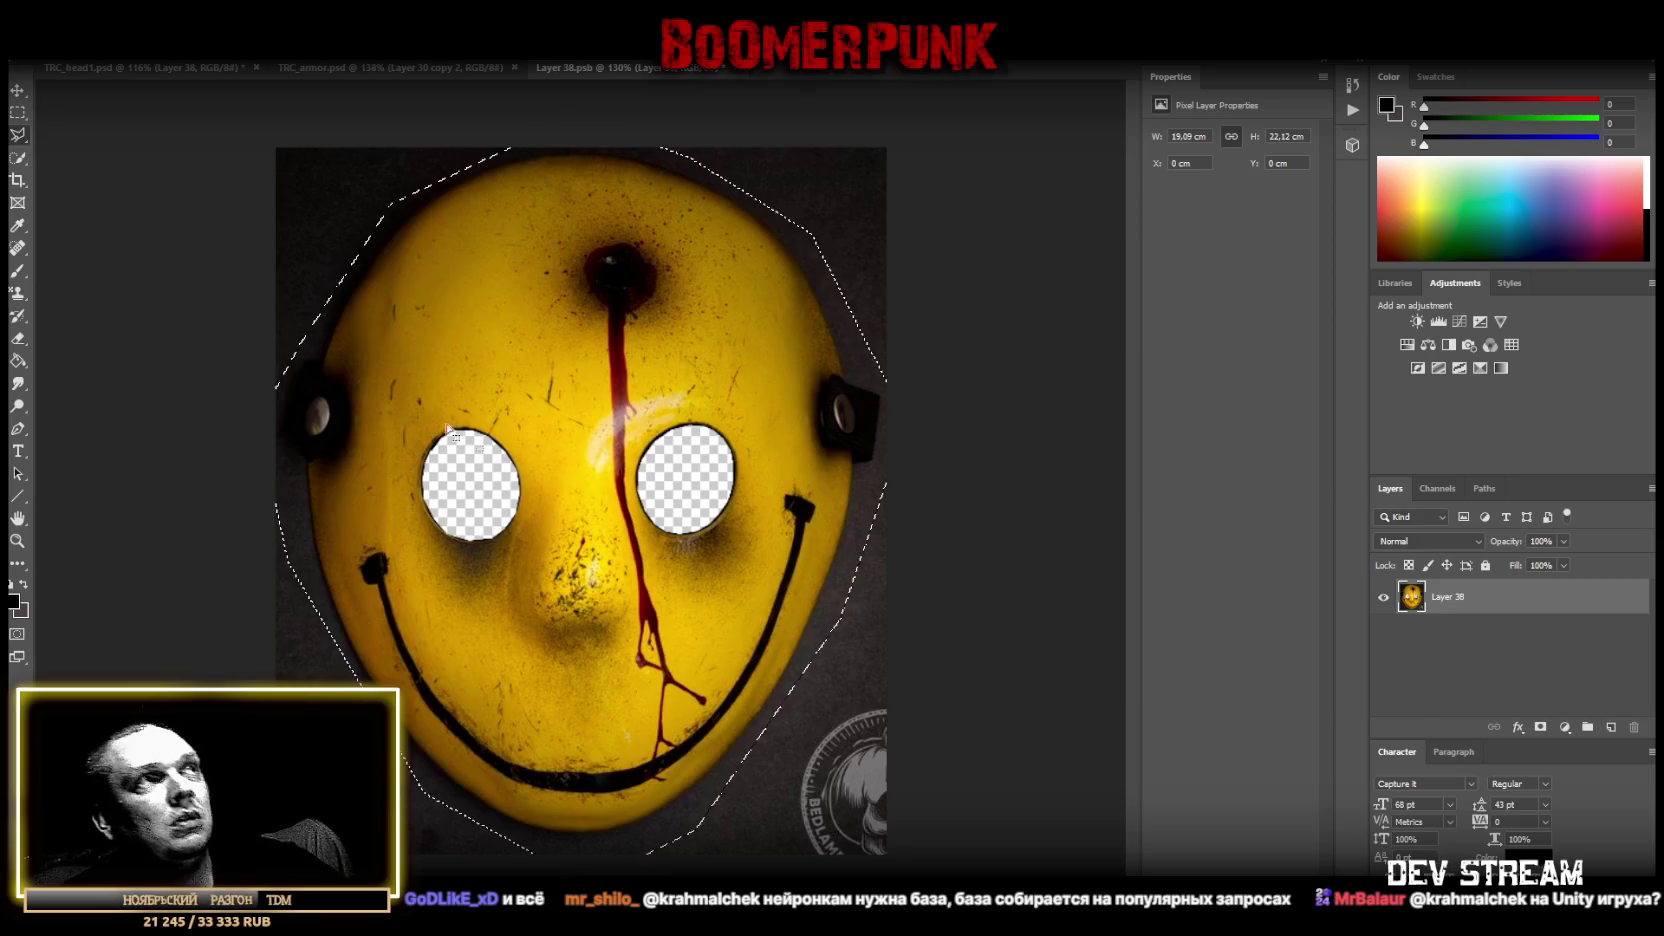
{"action": "right_click", "coordinate": [537, 452]}
{"action": "left_click", "coordinate": [654, 588]}
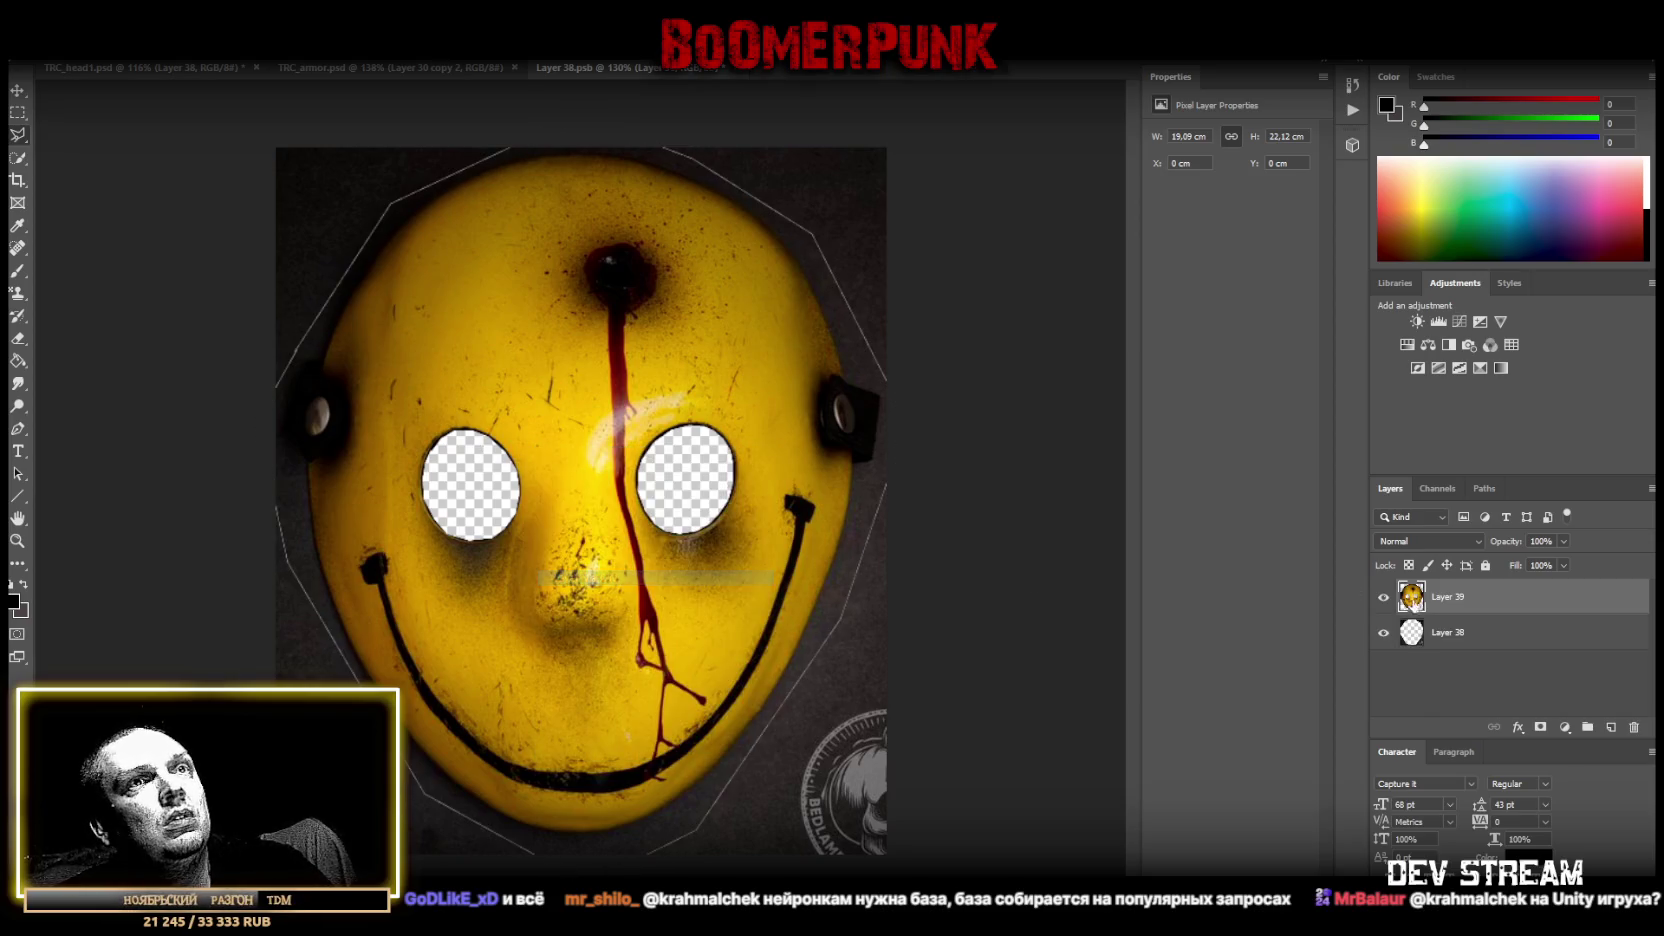
Delete the leftover background Layer 38 and close the Layer 38.psb tab.
{"action": "left_click", "coordinate": [1445, 638]}
{"action": "key", "text": "Delete"}
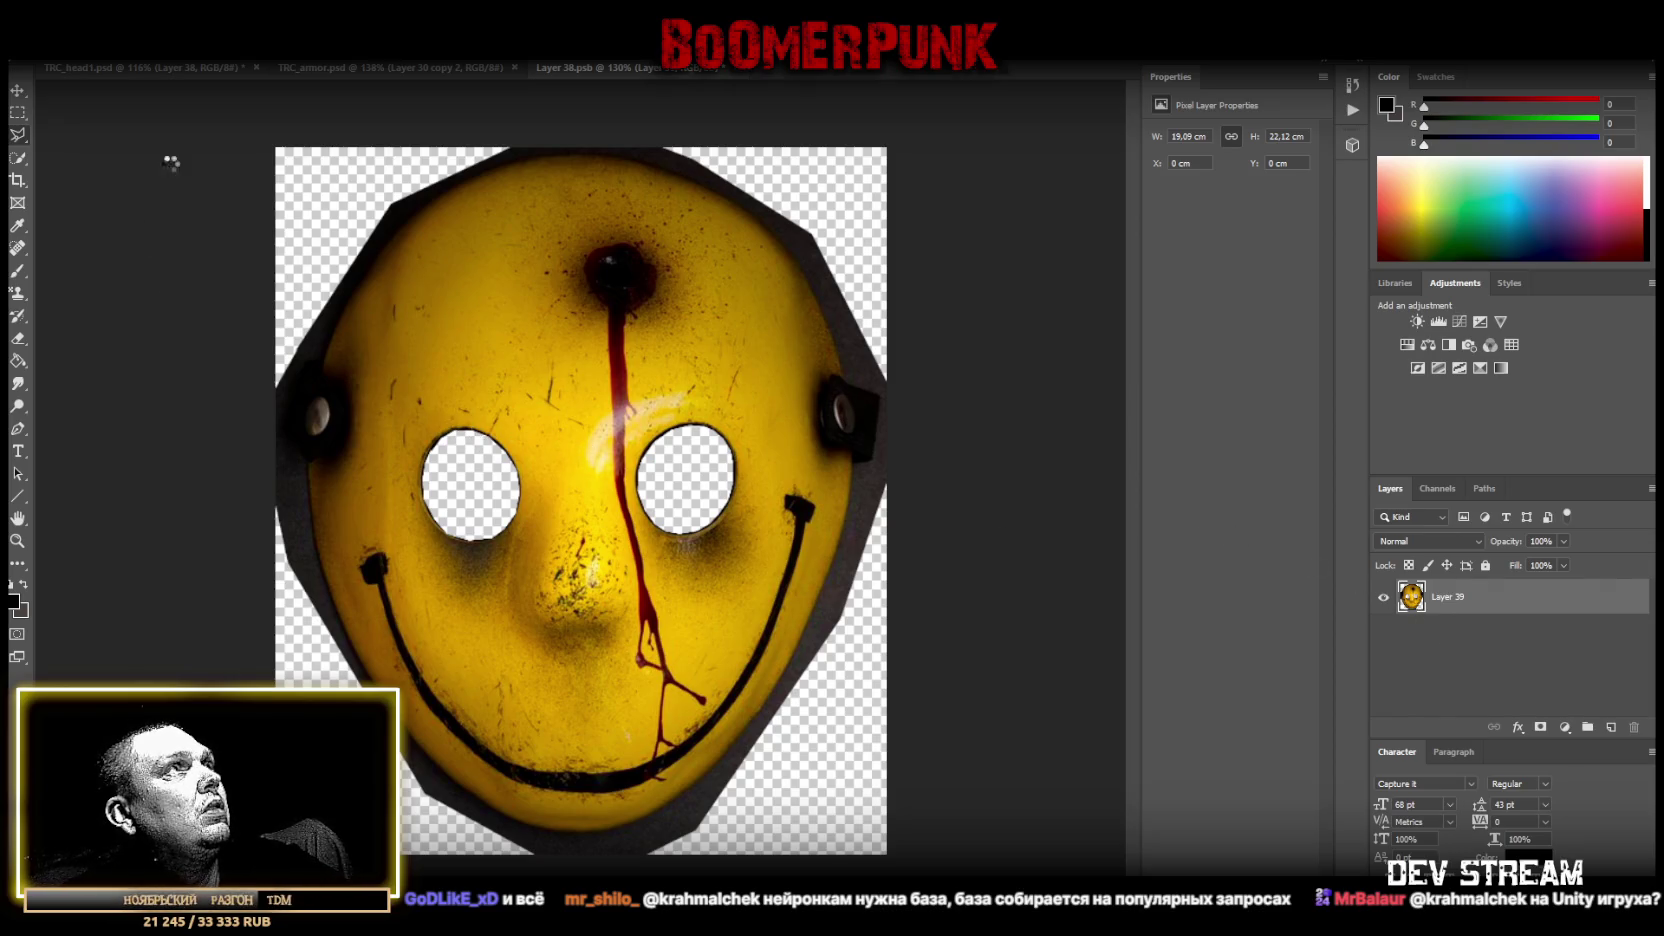
{"action": "key", "text": "ctrl+w"}
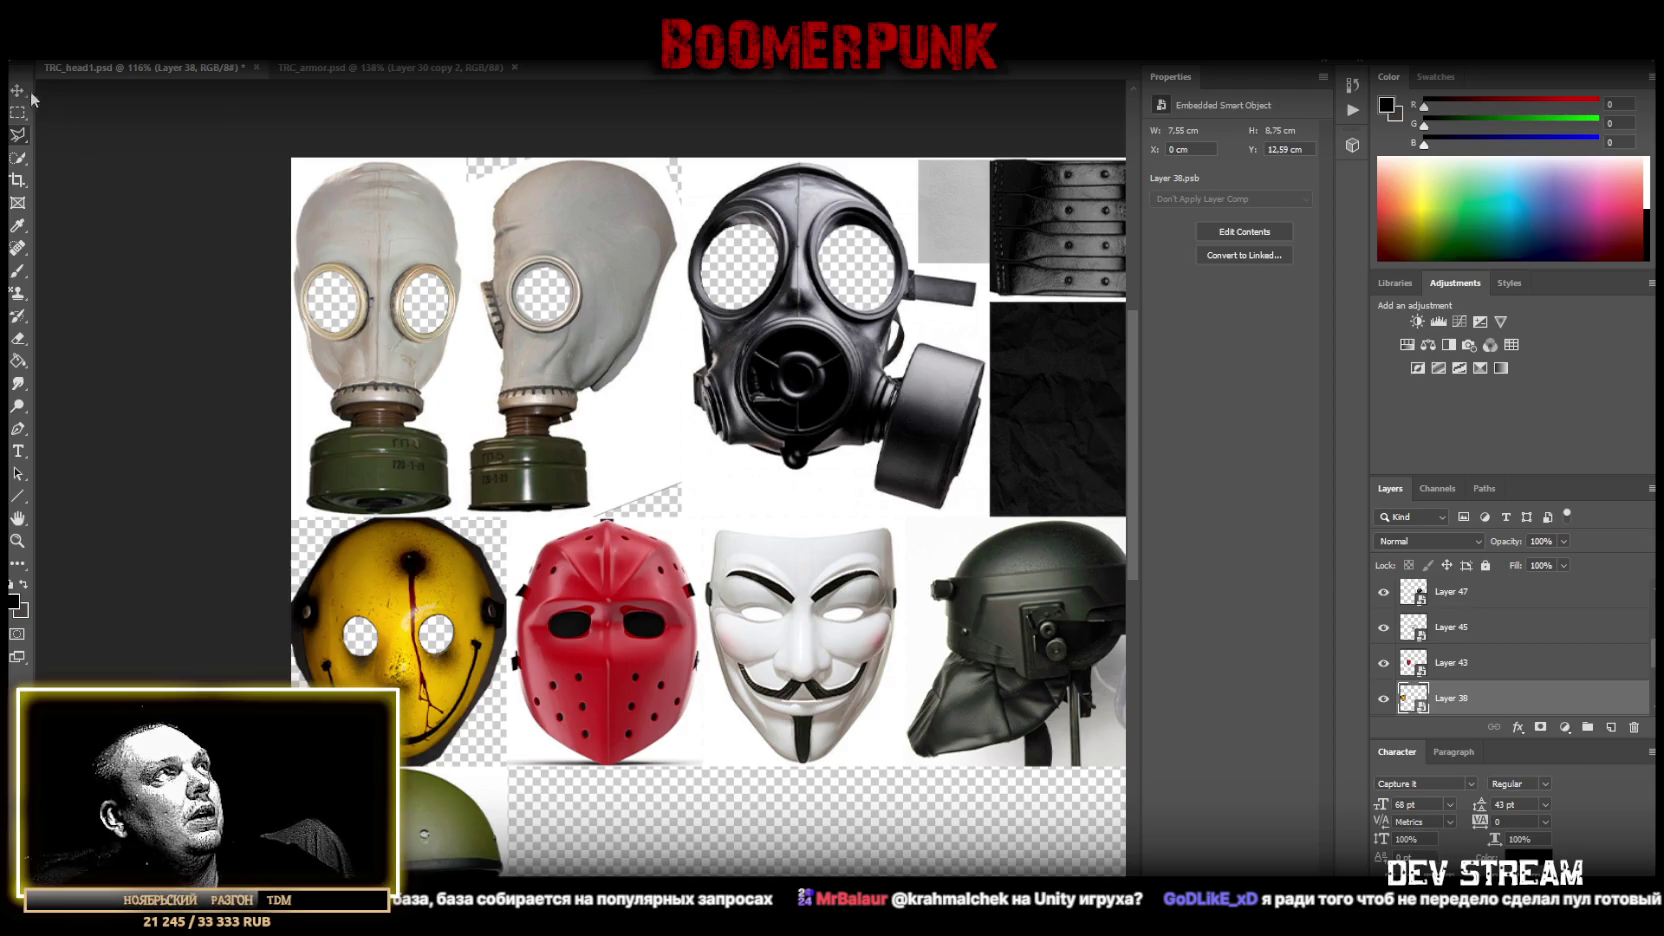
Select Layer 43, open the red mask smart object on its own, and zoom in on its eyes.
{"action": "right_click", "coordinate": [604, 573]}
{"action": "left_click", "coordinate": [641, 584]}
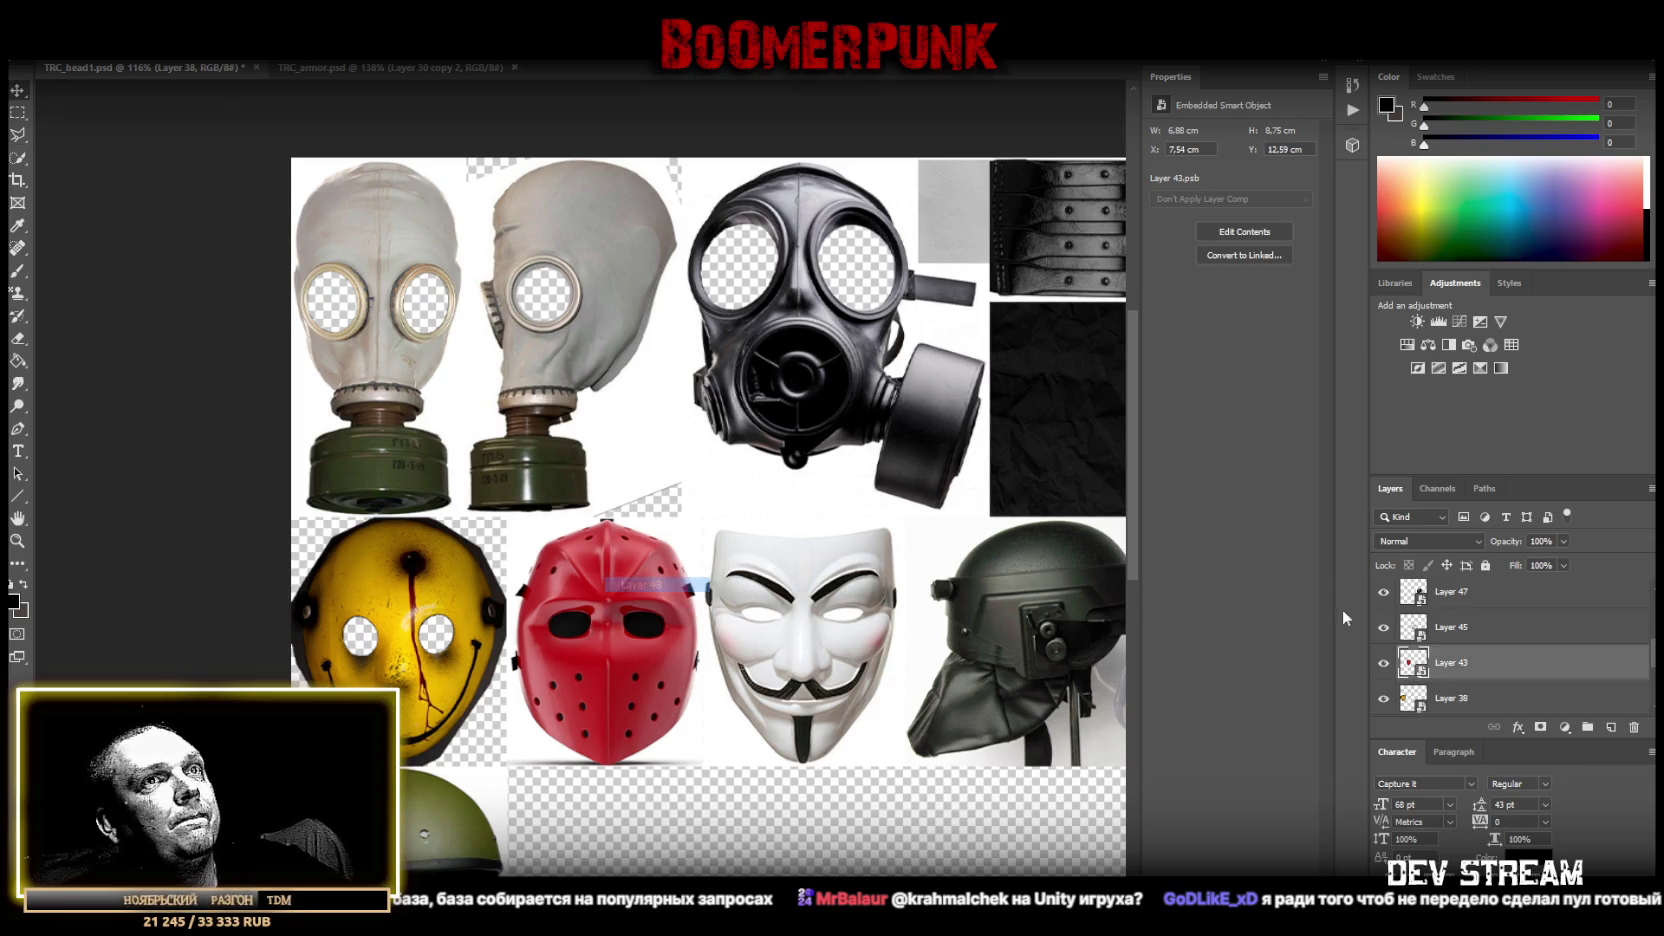
{"action": "key", "text": "i"}
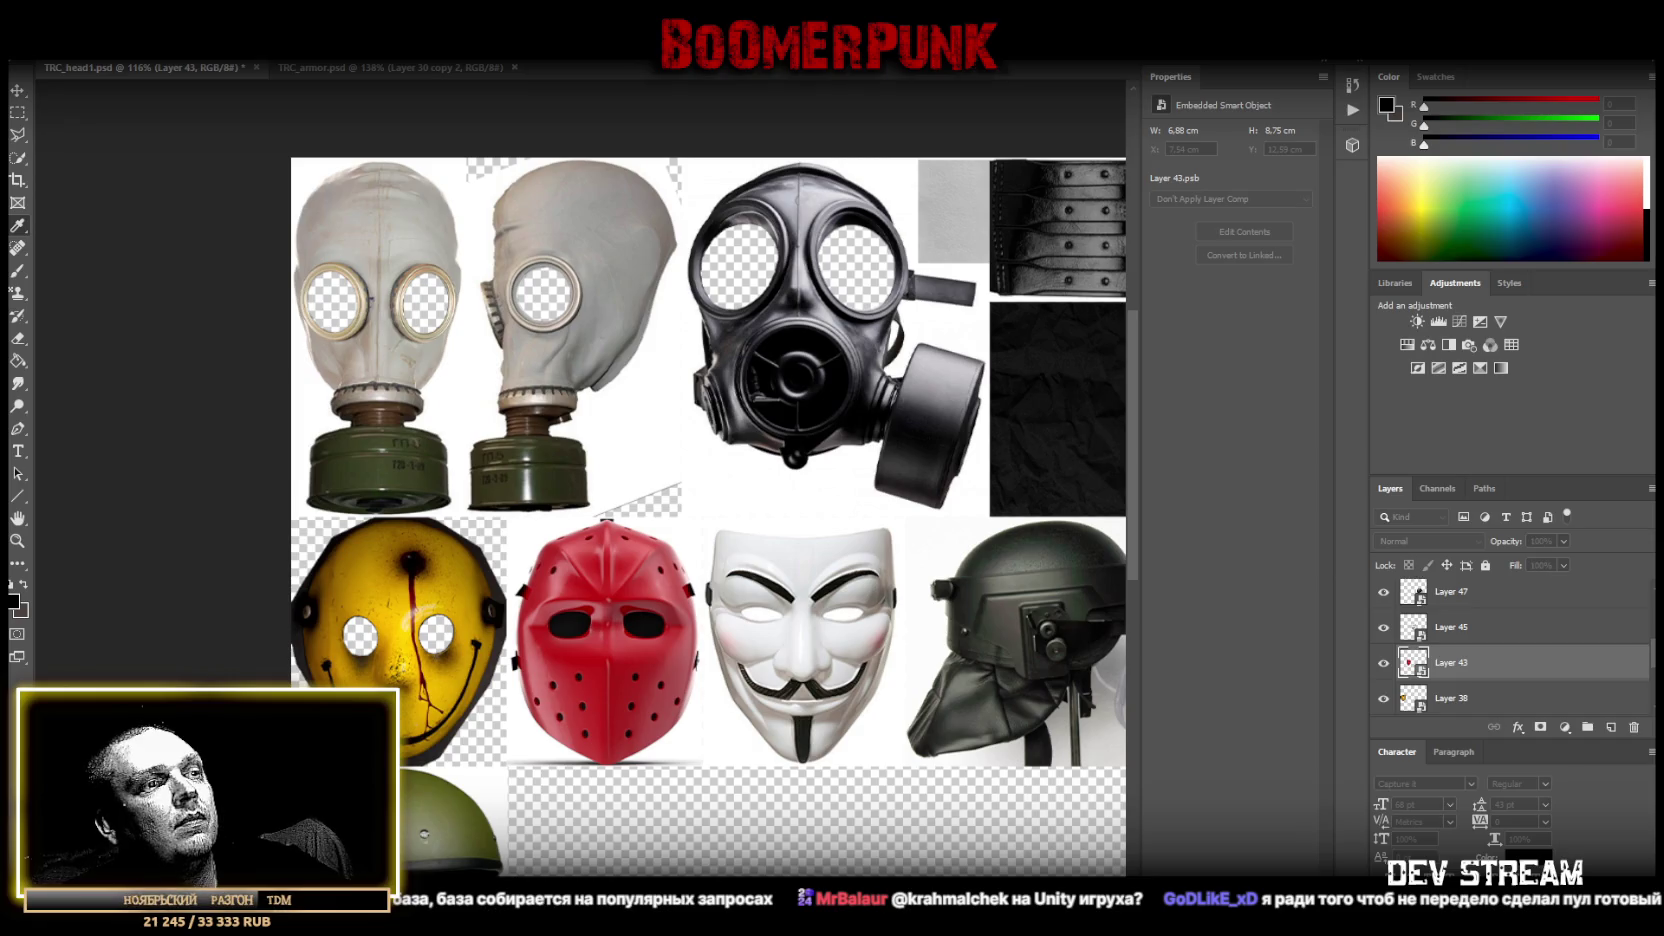
{"action": "double_click", "coordinate": [559, 653]}
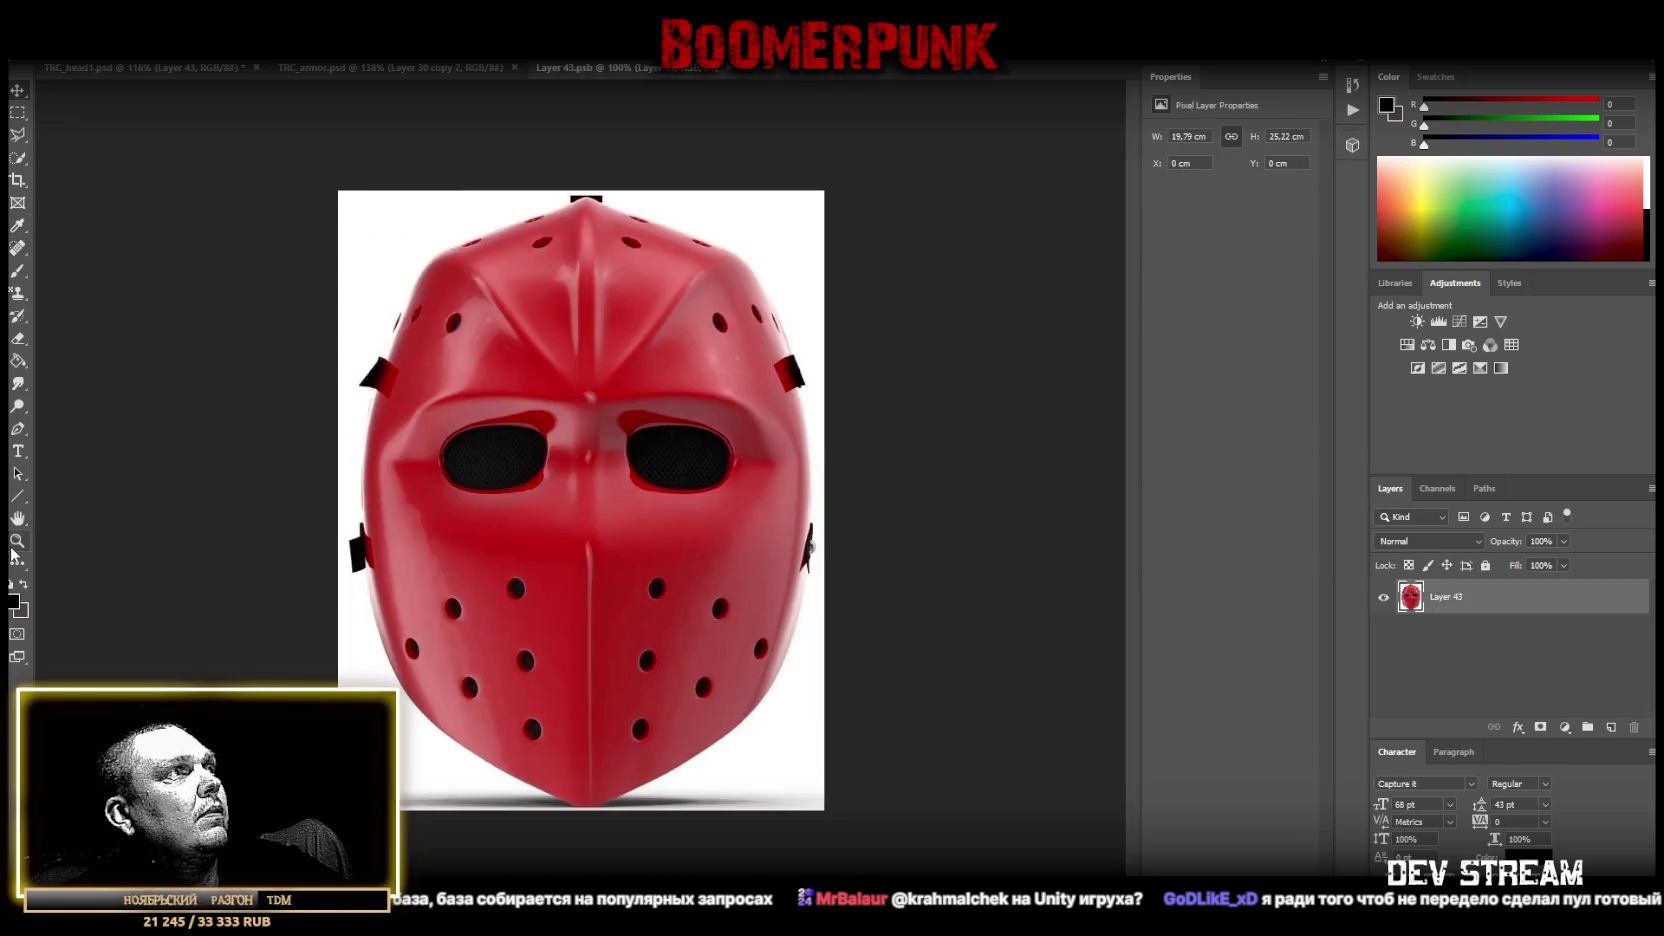
{"action": "left_click", "coordinate": [17, 540]}
{"action": "left_click_drag", "start_coordinate": [520, 456], "coordinate": [580, 457]}
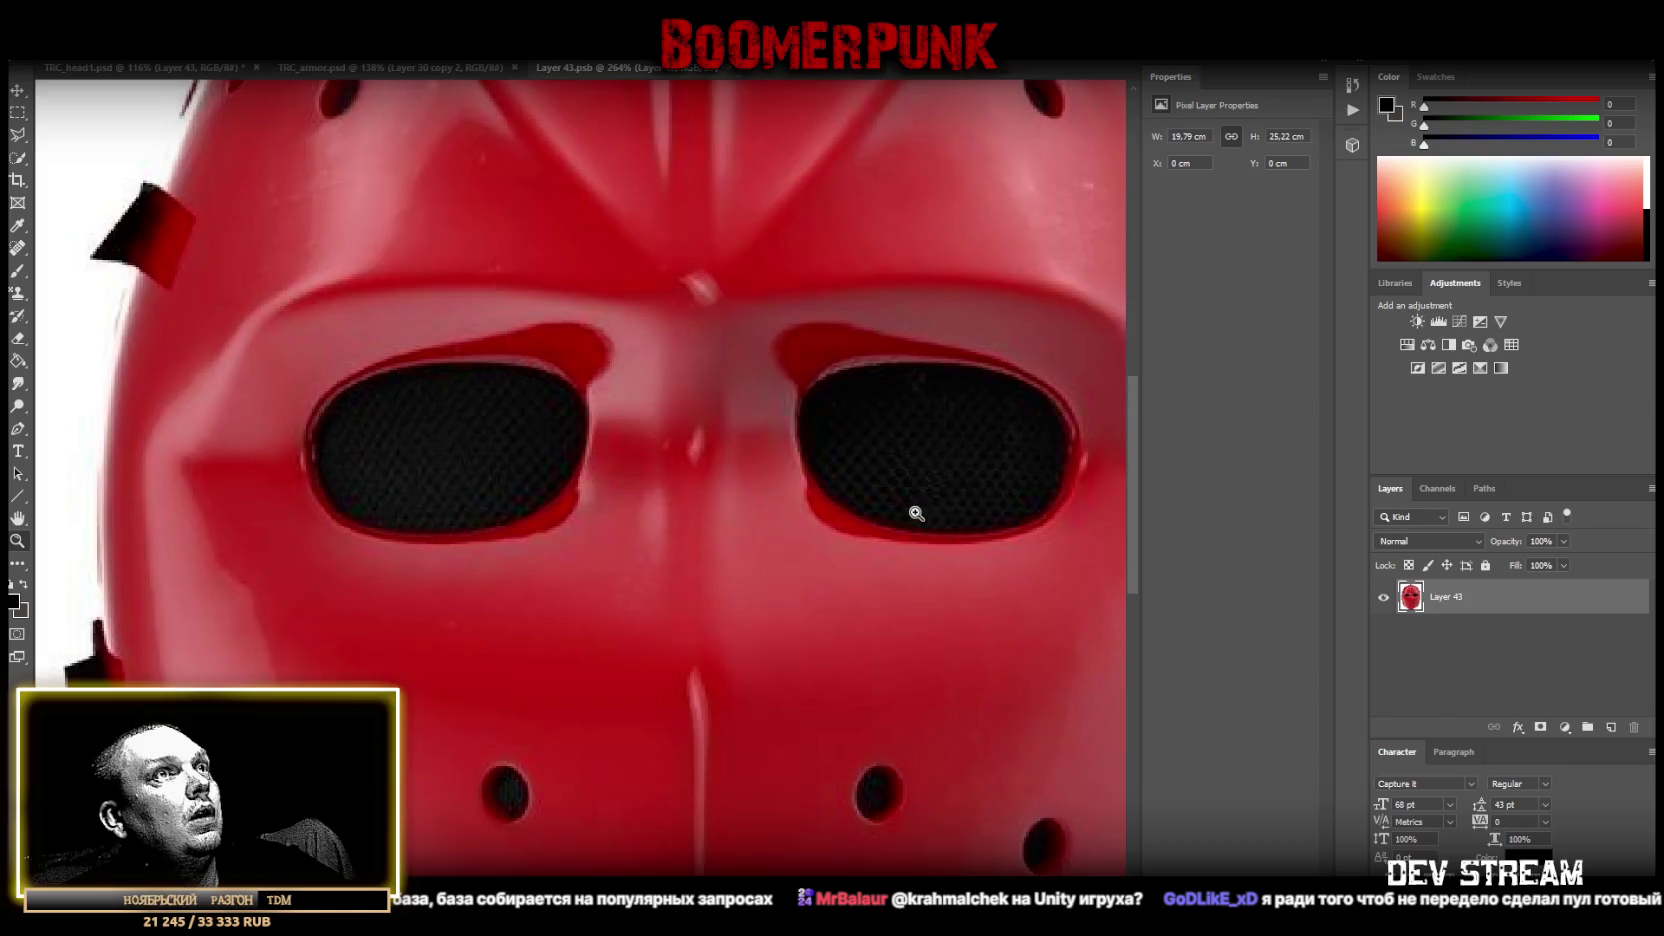
{"action": "key", "text": "ctrl+0"}
{"action": "mouse_move", "coordinate": [594, 383]}
{"action": "left_mouse_down"}
{"action": "mouse_move", "coordinate": [668, 395]}
{"action": "mouse_move", "coordinate": [630, 395]}
{"action": "left_mouse_up"}
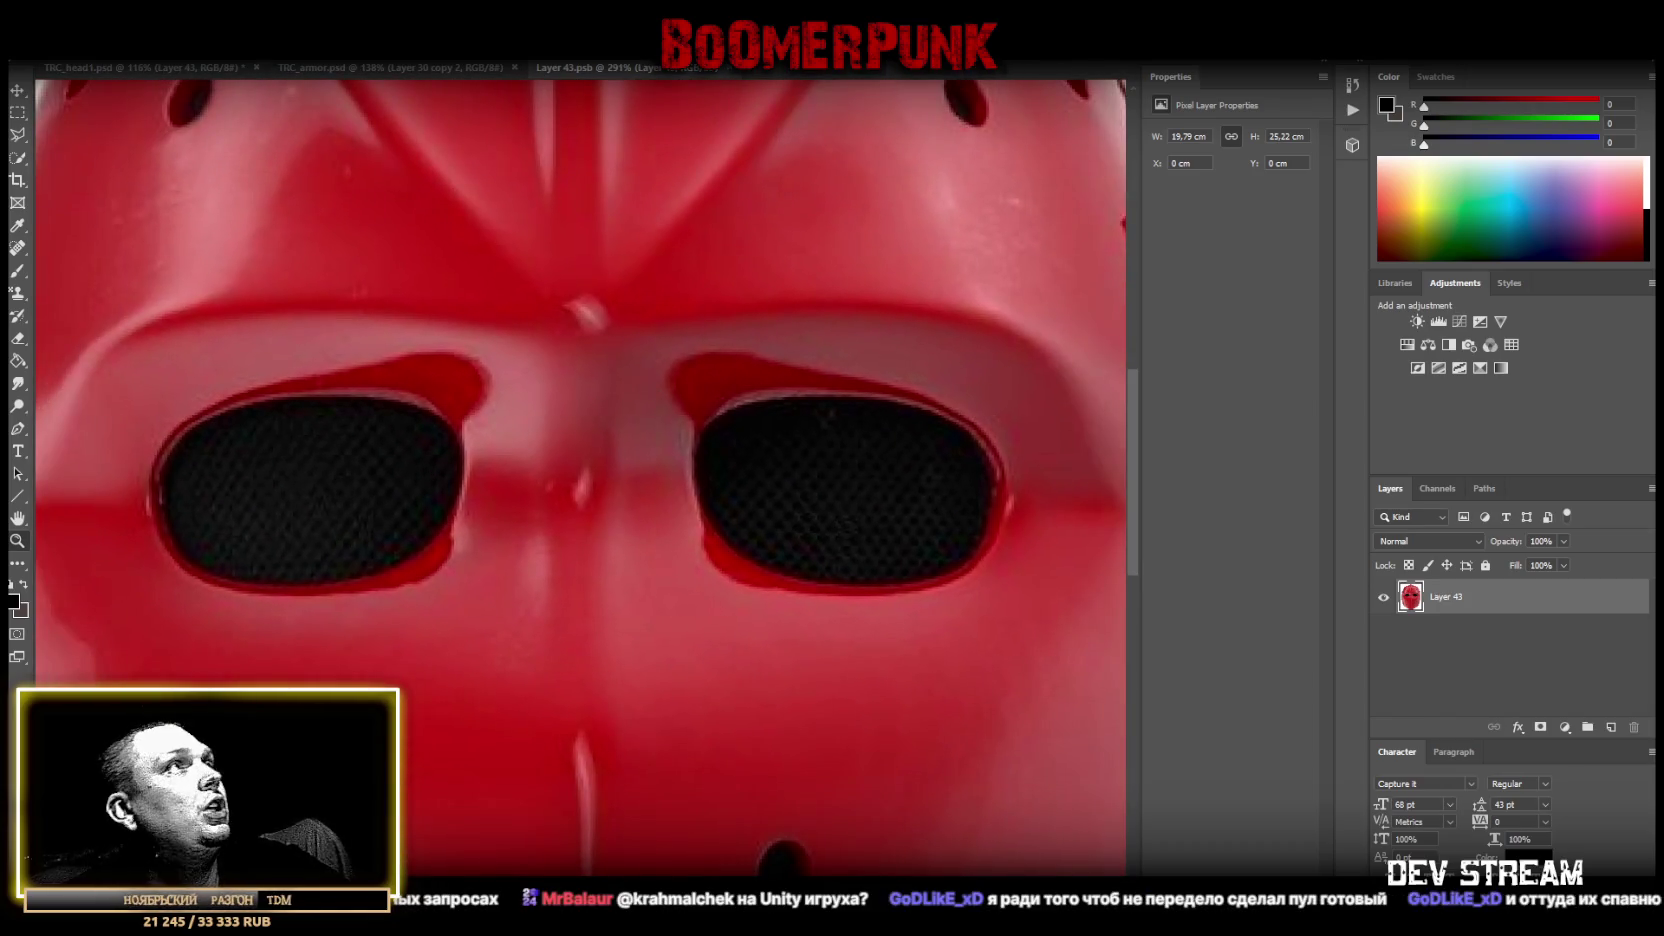
Outline the red mask's left eye opening with the Polygonal Lasso.
{"action": "left_click", "coordinate": [20, 135]}
{"action": "left_click", "coordinate": [183, 452]}
{"action": "left_click", "coordinate": [203, 427]}
{"action": "left_click", "coordinate": [268, 407]}
{"action": "left_click", "coordinate": [340, 400]}
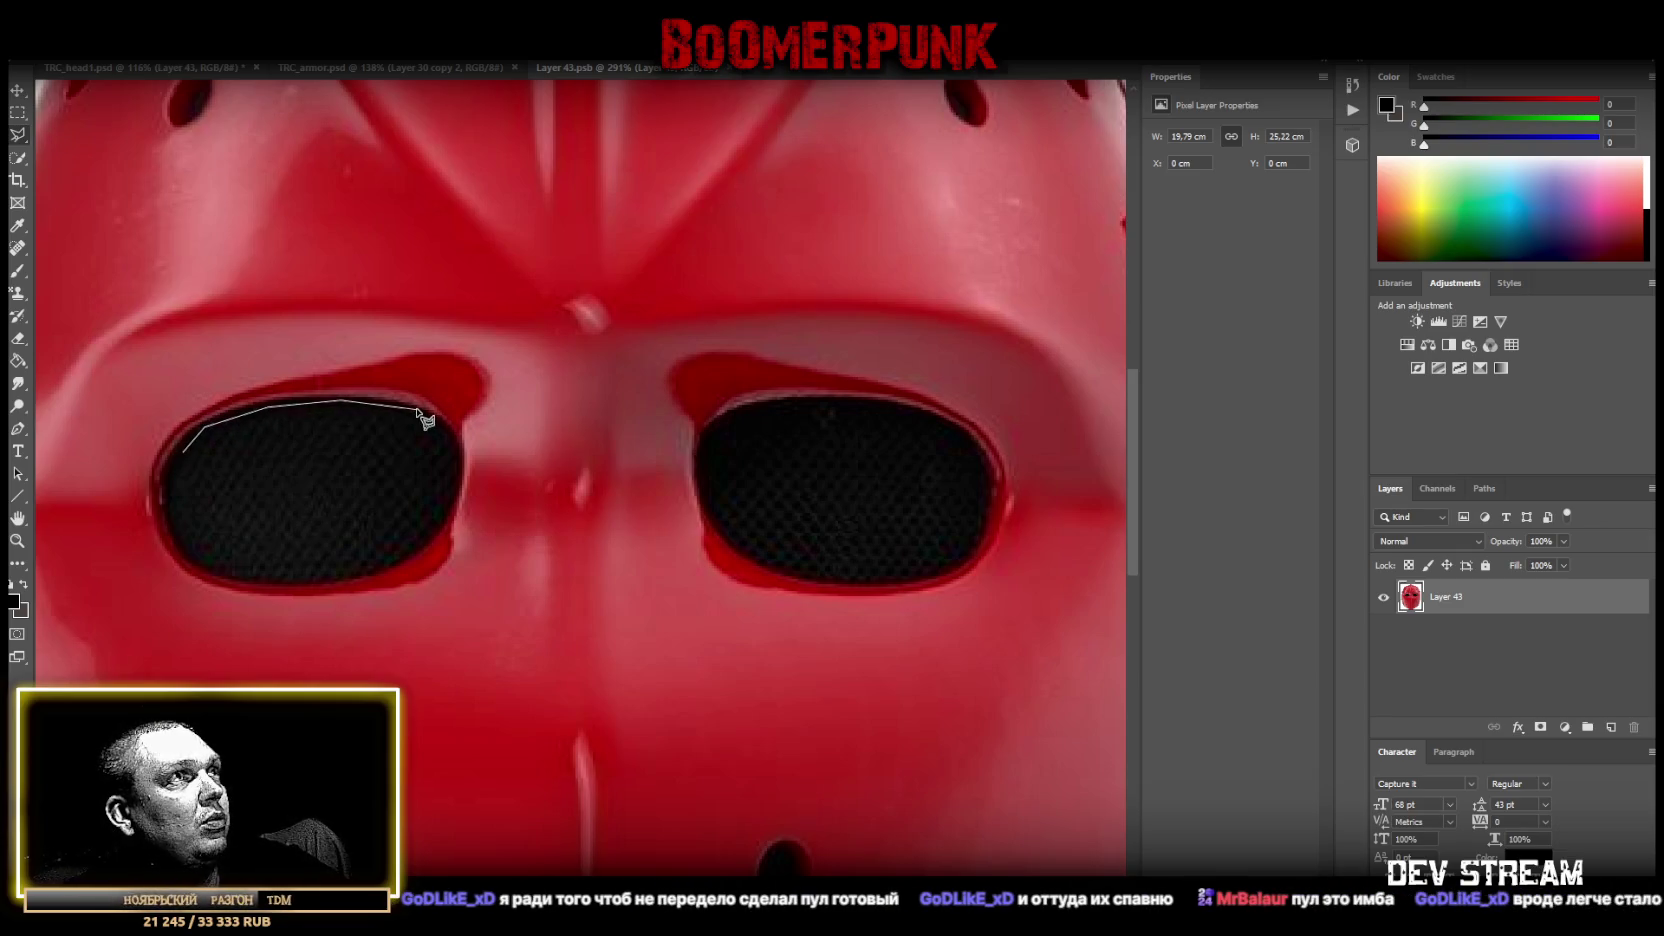
{"action": "left_click", "coordinate": [407, 407]}
{"action": "left_click", "coordinate": [440, 424]}
{"action": "left_click", "coordinate": [460, 458]}
{"action": "left_click", "coordinate": [452, 502]}
{"action": "left_click", "coordinate": [428, 542]}
{"action": "left_click", "coordinate": [371, 573]}
{"action": "left_click", "coordinate": [331, 578]}
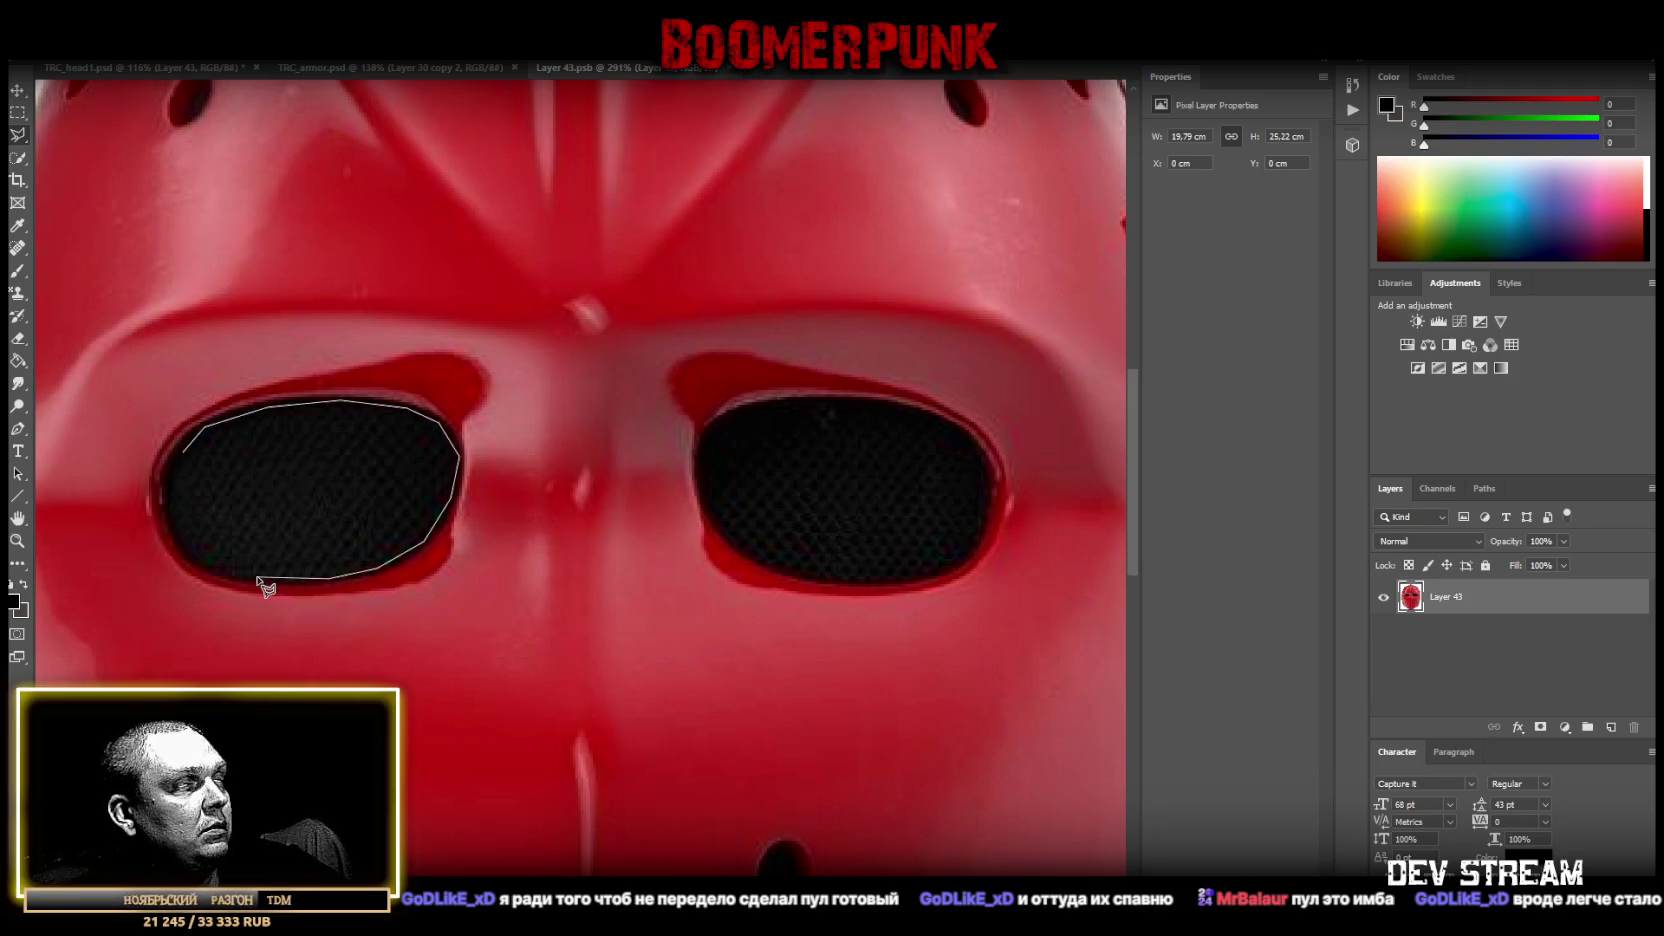
{"action": "left_click", "coordinate": [205, 567]}
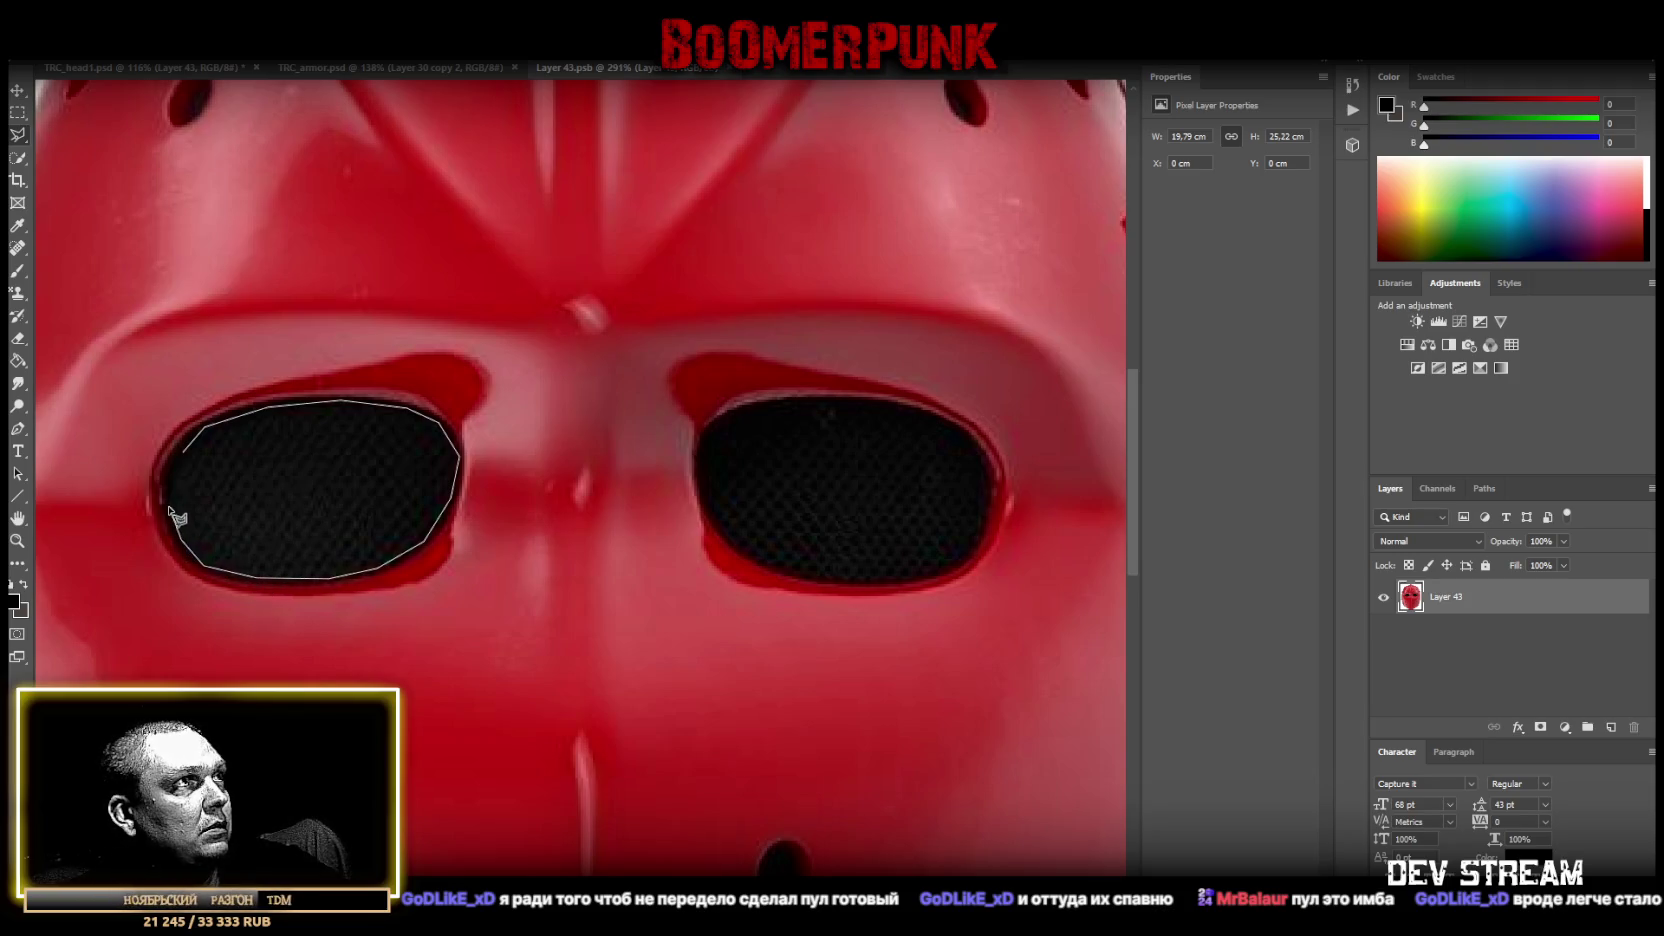
{"action": "left_click", "coordinate": [185, 452]}
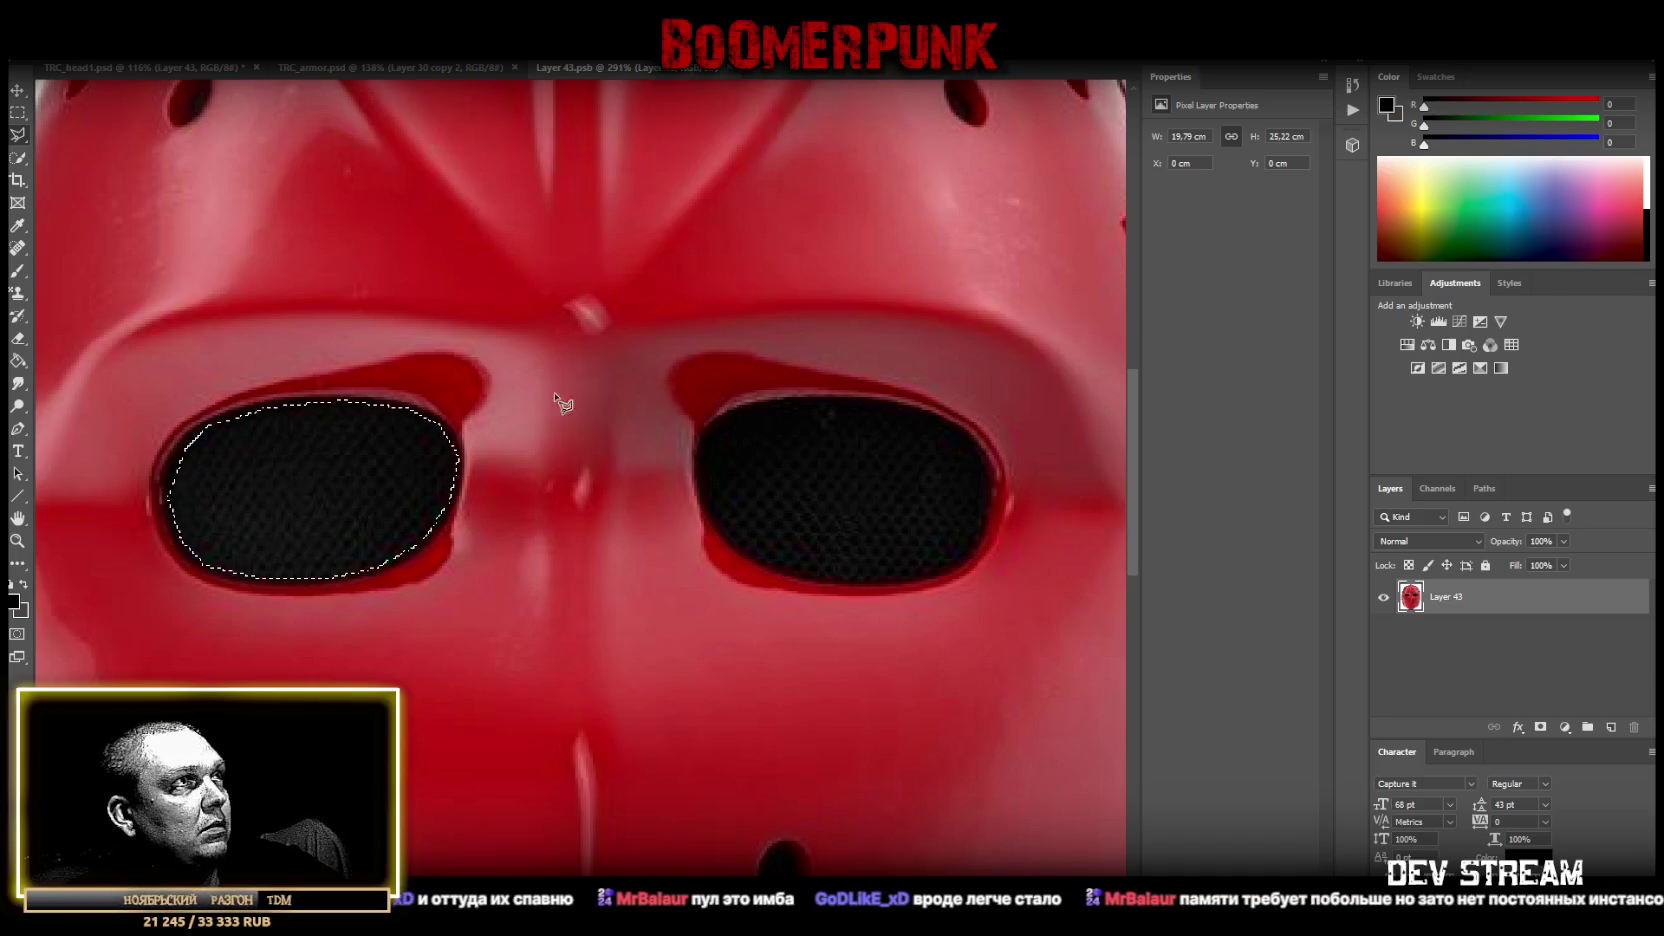
Add the right eye opening to the selection and delete both eye areas to transparency.
{"action": "left_click", "coordinate": [713, 438], "text": "shift"}
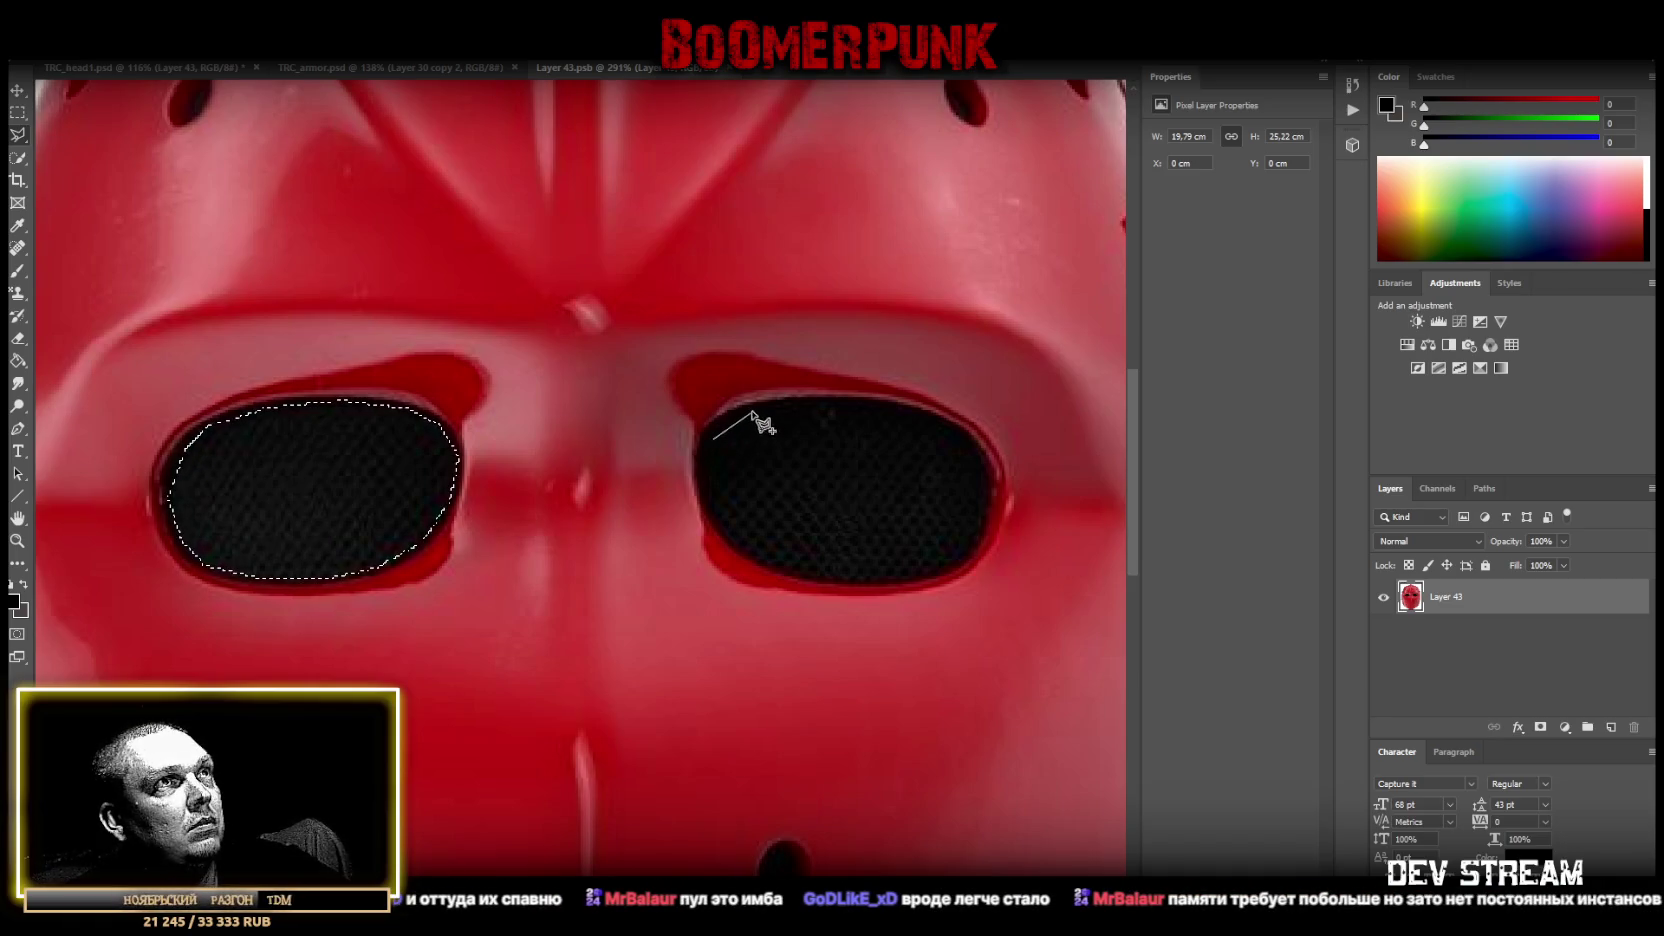
{"action": "left_click", "coordinate": [751, 412]}
{"action": "left_click", "coordinate": [818, 403]}
{"action": "left_click", "coordinate": [895, 407]}
{"action": "left_click", "coordinate": [961, 432]}
{"action": "left_click", "coordinate": [977, 456]}
{"action": "left_click", "coordinate": [987, 494]}
{"action": "left_click", "coordinate": [946, 564]}
{"action": "left_click", "coordinate": [899, 577]}
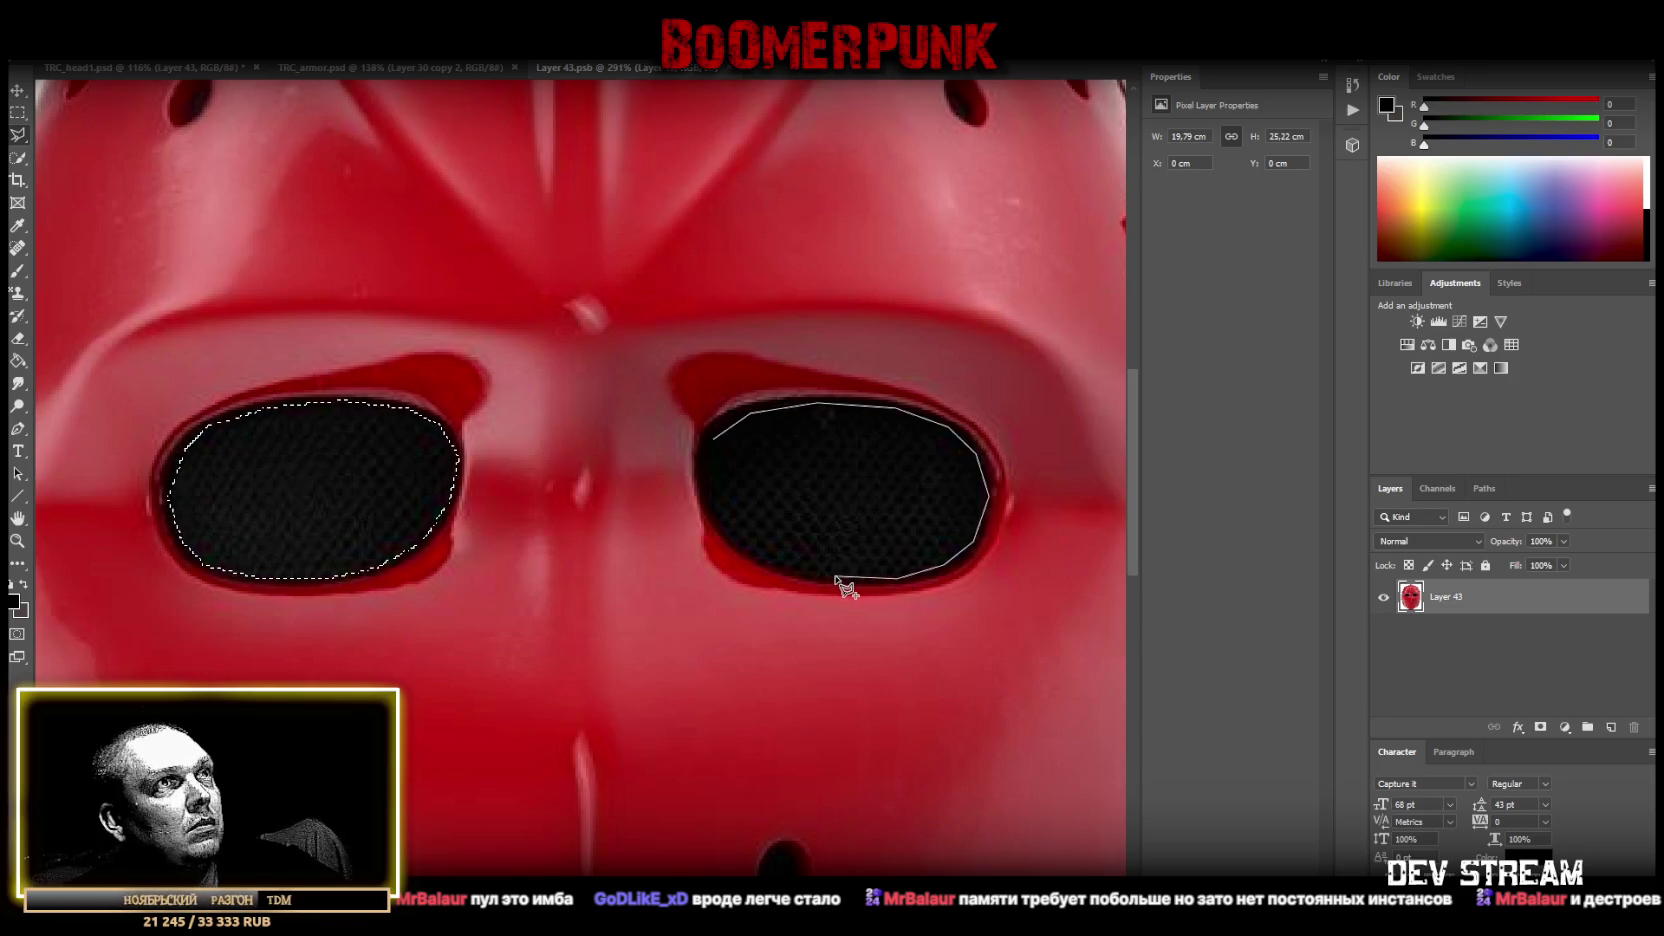
{"action": "left_click", "coordinate": [776, 566]}
{"action": "left_click", "coordinate": [730, 532]}
{"action": "left_click", "coordinate": [707, 474]}
{"action": "left_click", "coordinate": [712, 441]}
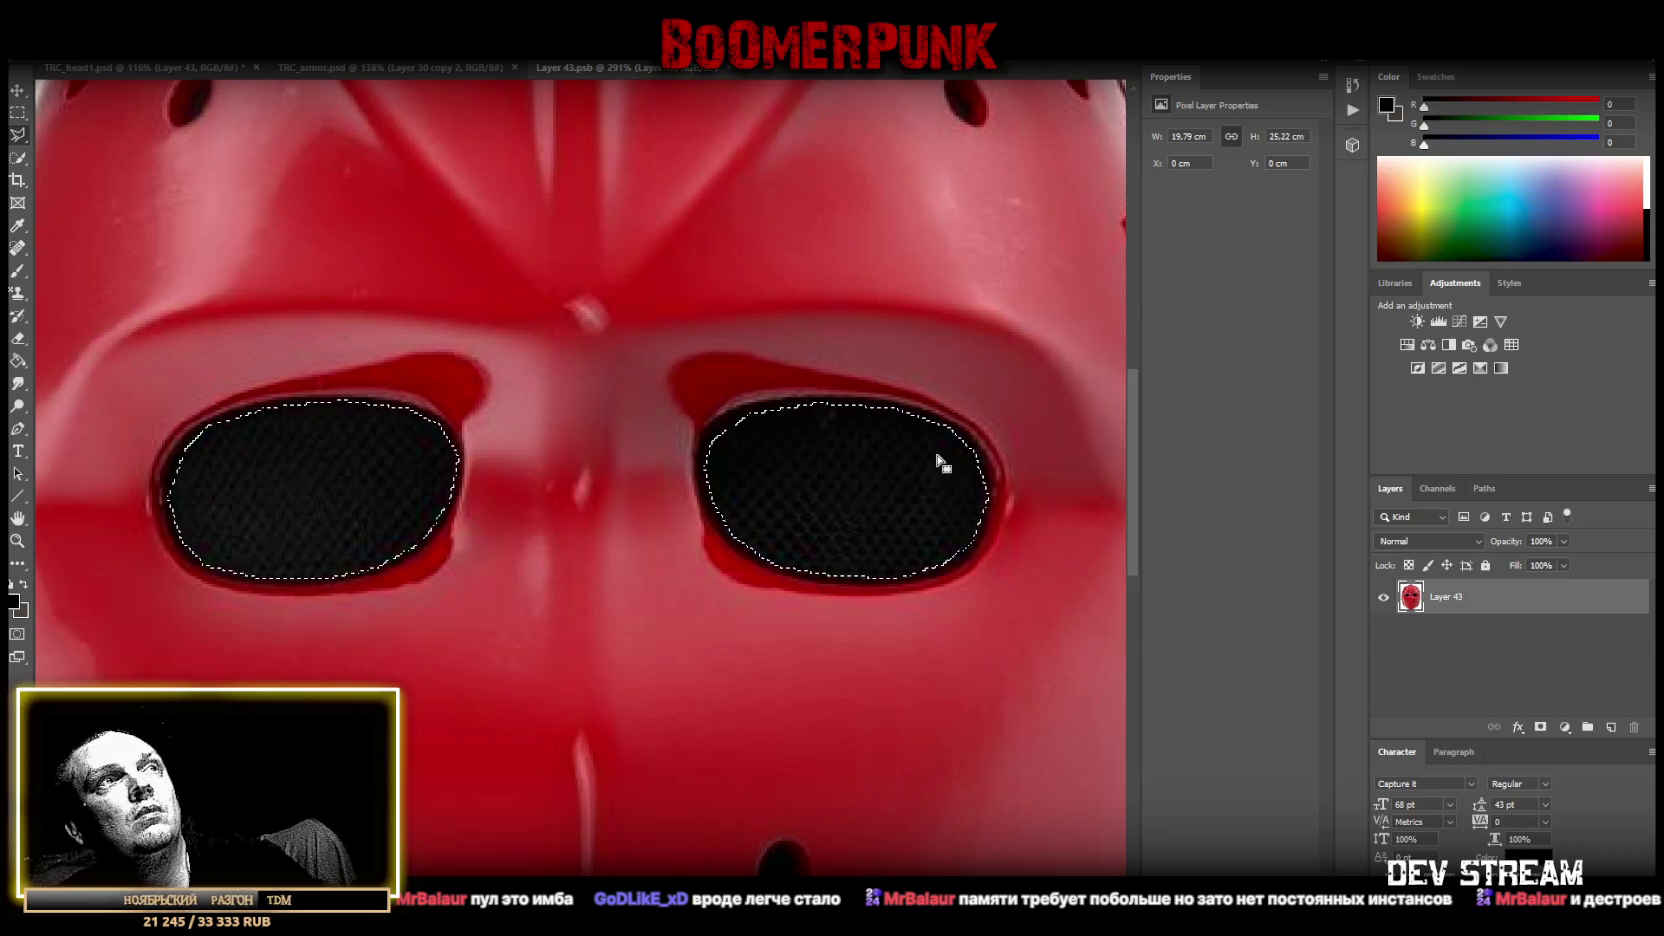
{"action": "key", "text": "Delete"}
Check the whole red mask, then close it back to the TRC_head1.psd sheet.
{"action": "key", "text": "z"}
{"action": "left_click_drag", "start_coordinate": [580, 383], "coordinate": [285, 467]}
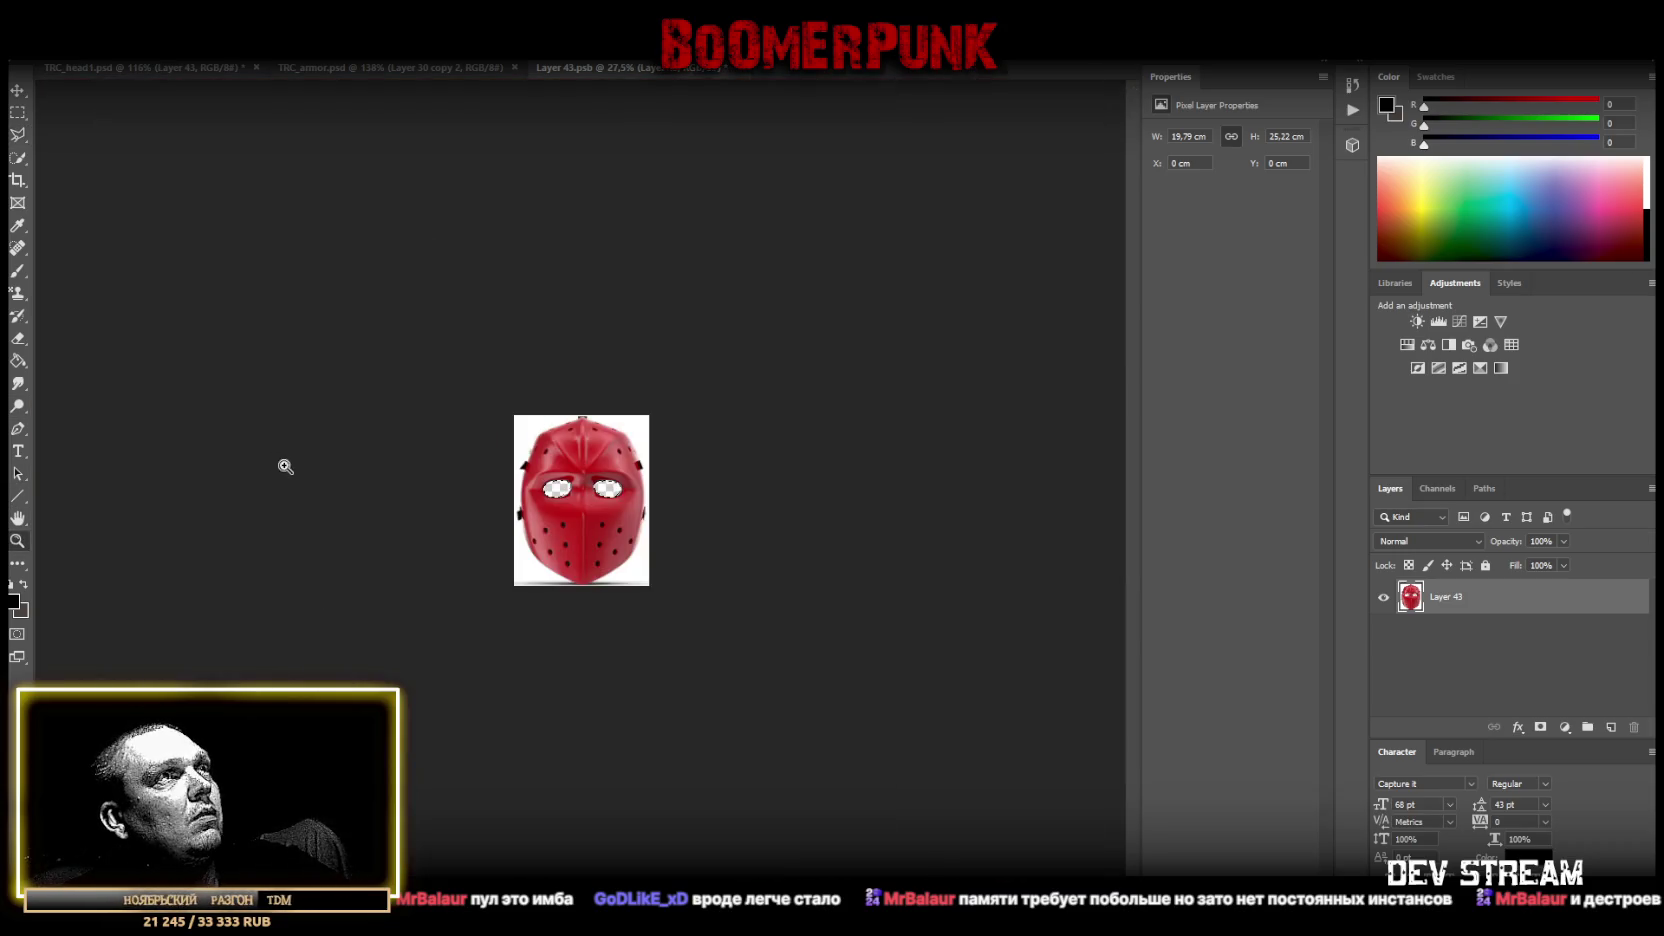
{"action": "left_click_drag", "start_coordinate": [581, 516], "coordinate": [641, 526]}
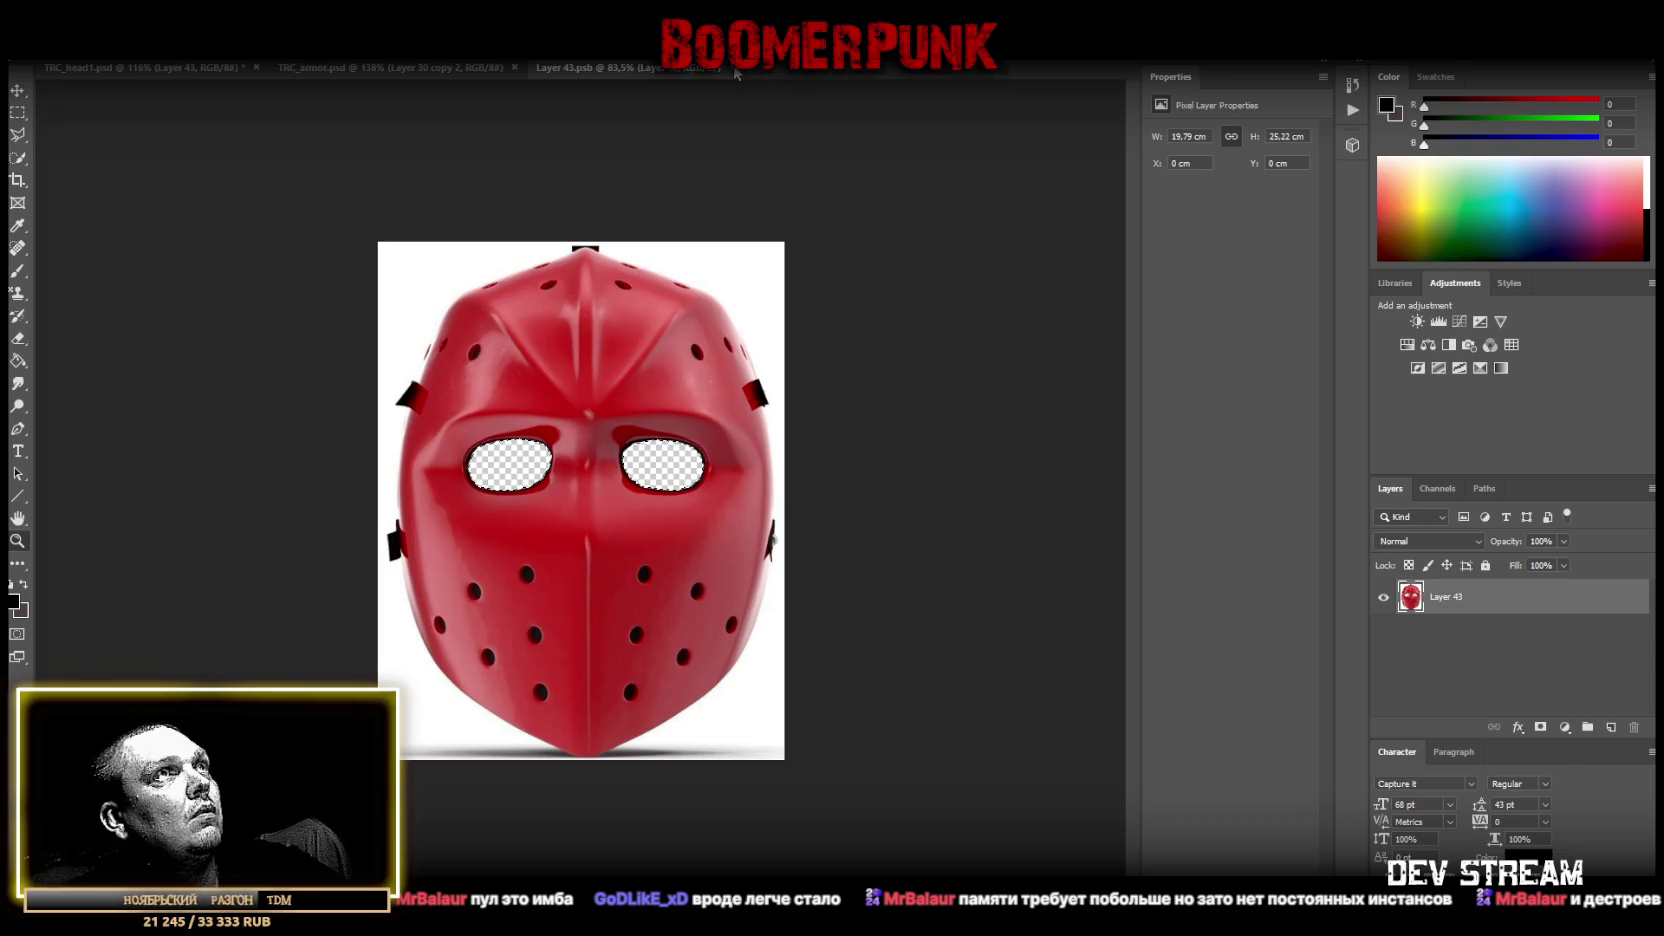
{"action": "key", "text": "ctrl+w"}
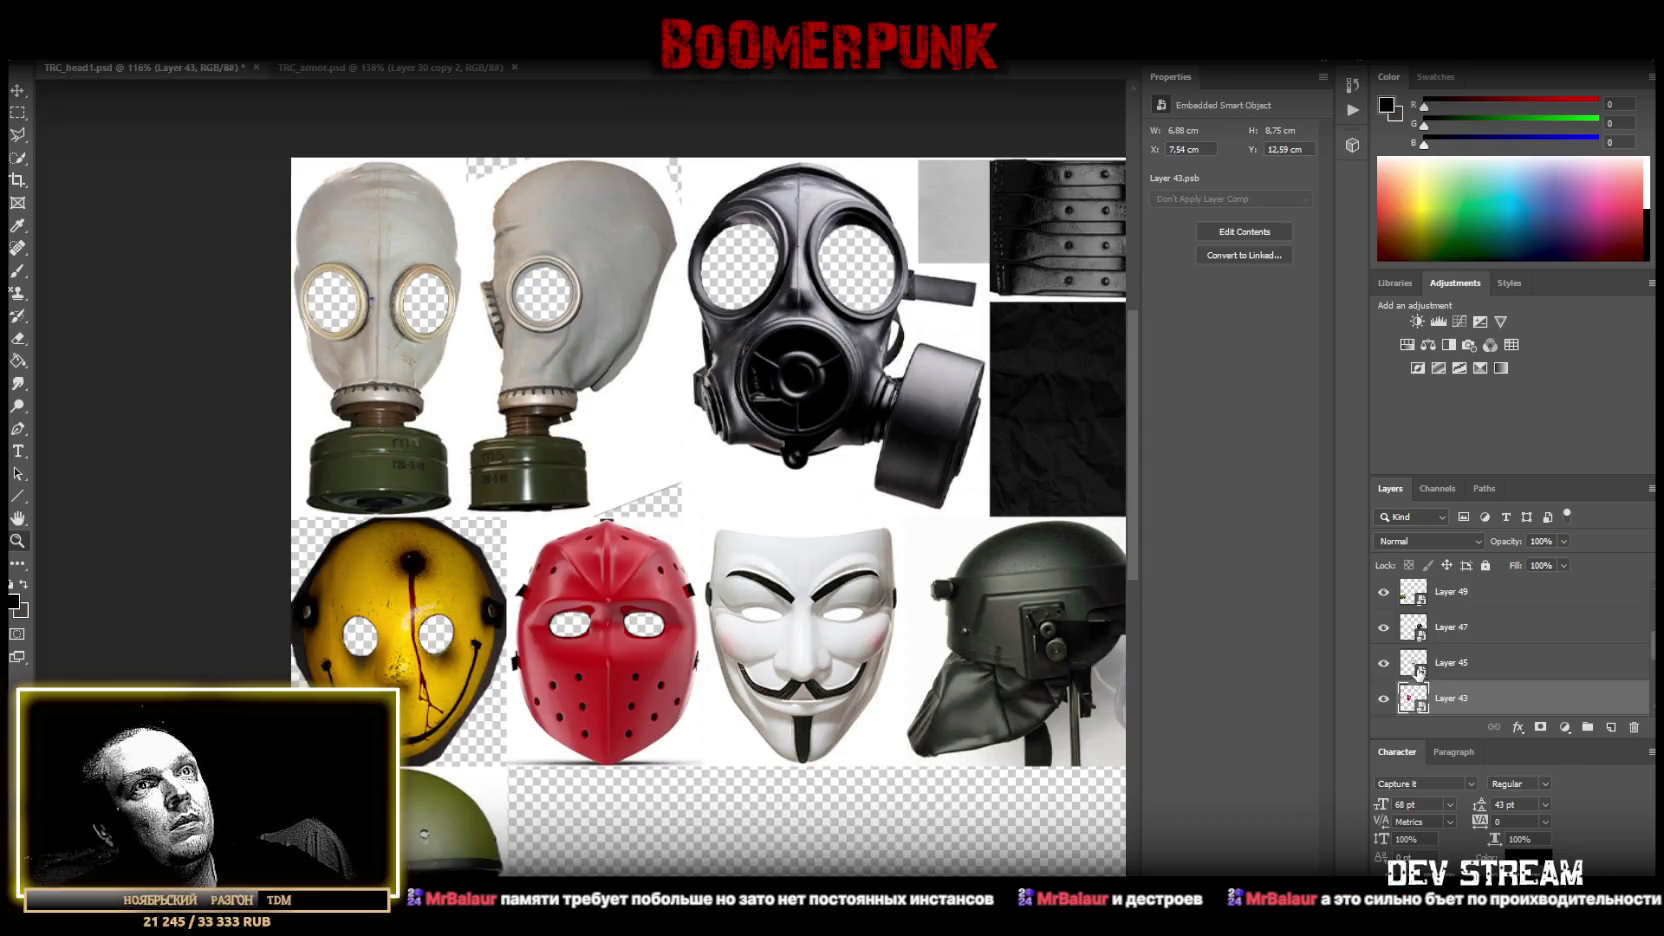
Open the white Guy Fawkes mask, Layer 45, on its own and zoom in on its eyes.
{"action": "left_click", "coordinate": [1412, 662]}
{"action": "key", "text": "i"}
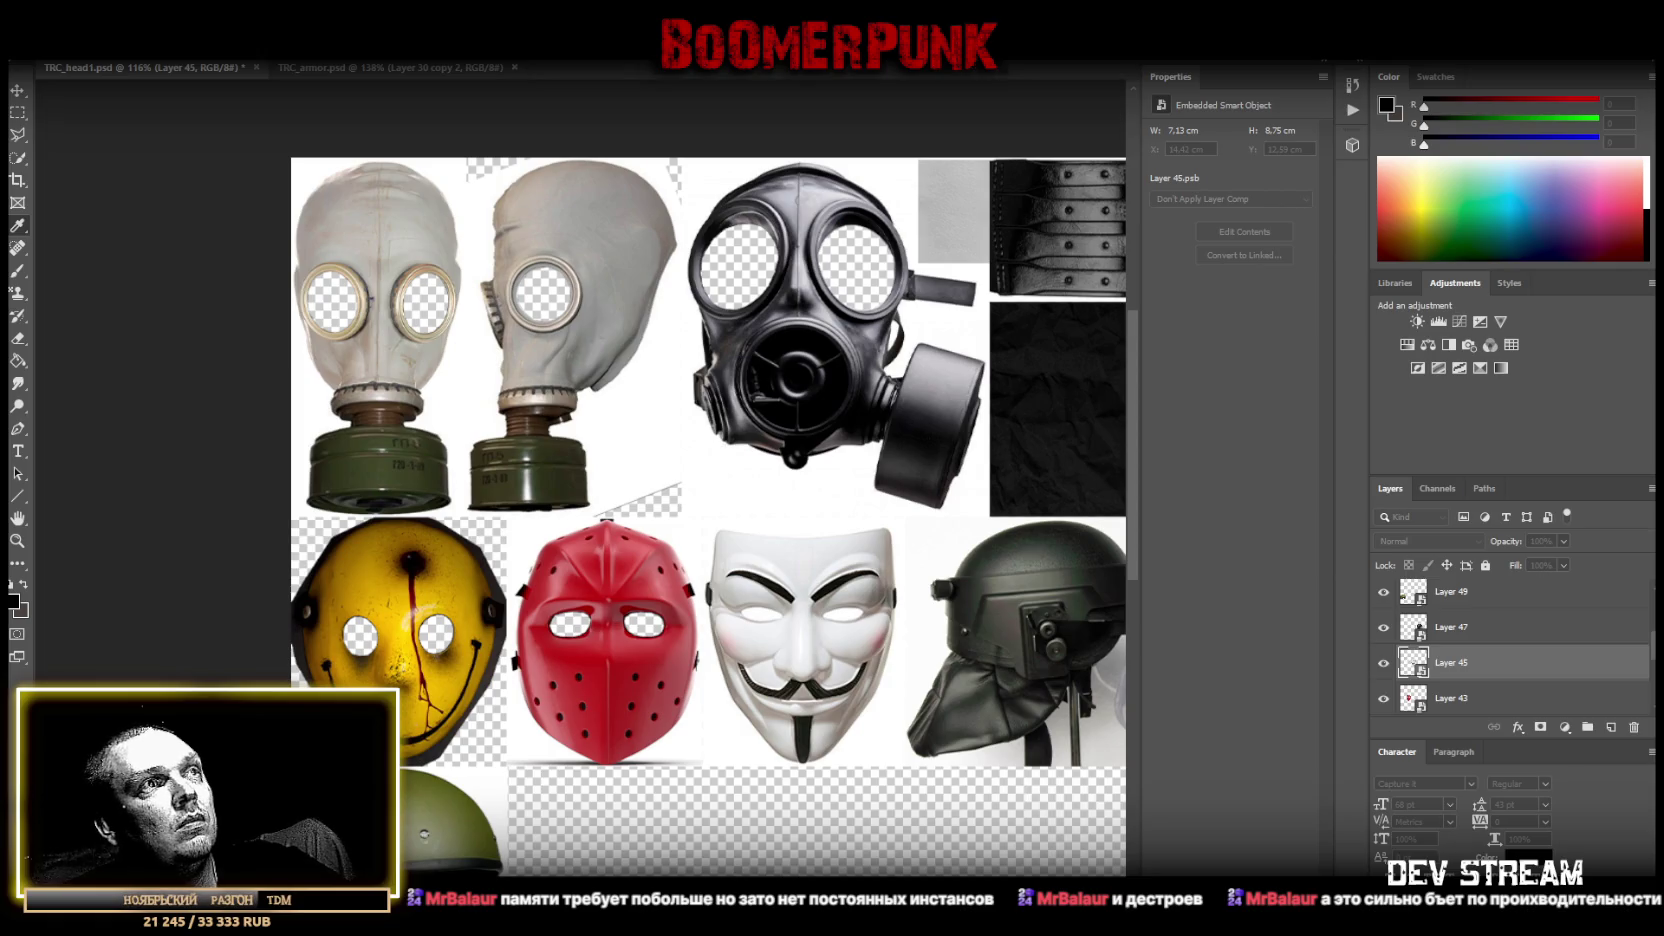
{"action": "left_click", "coordinate": [1244, 231]}
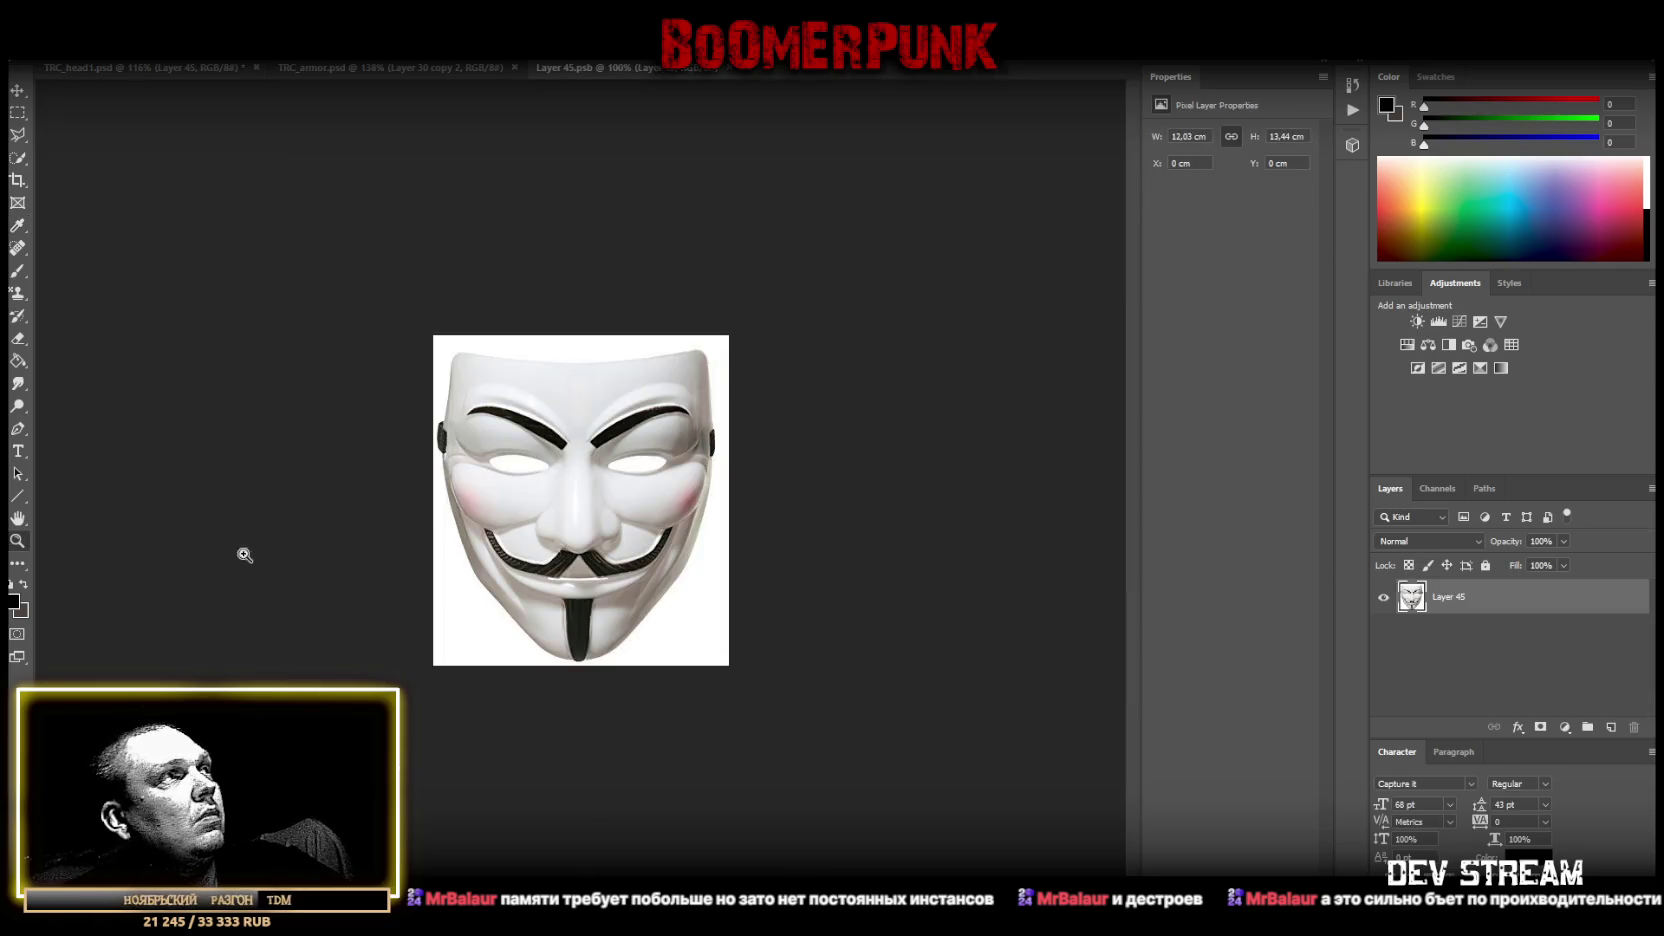
{"action": "left_click_drag", "start_coordinate": [437, 470], "coordinate": [620, 464]}
Lasso both eye holes of the white mask and delete them to transparency.
{"action": "key", "text": "l"}
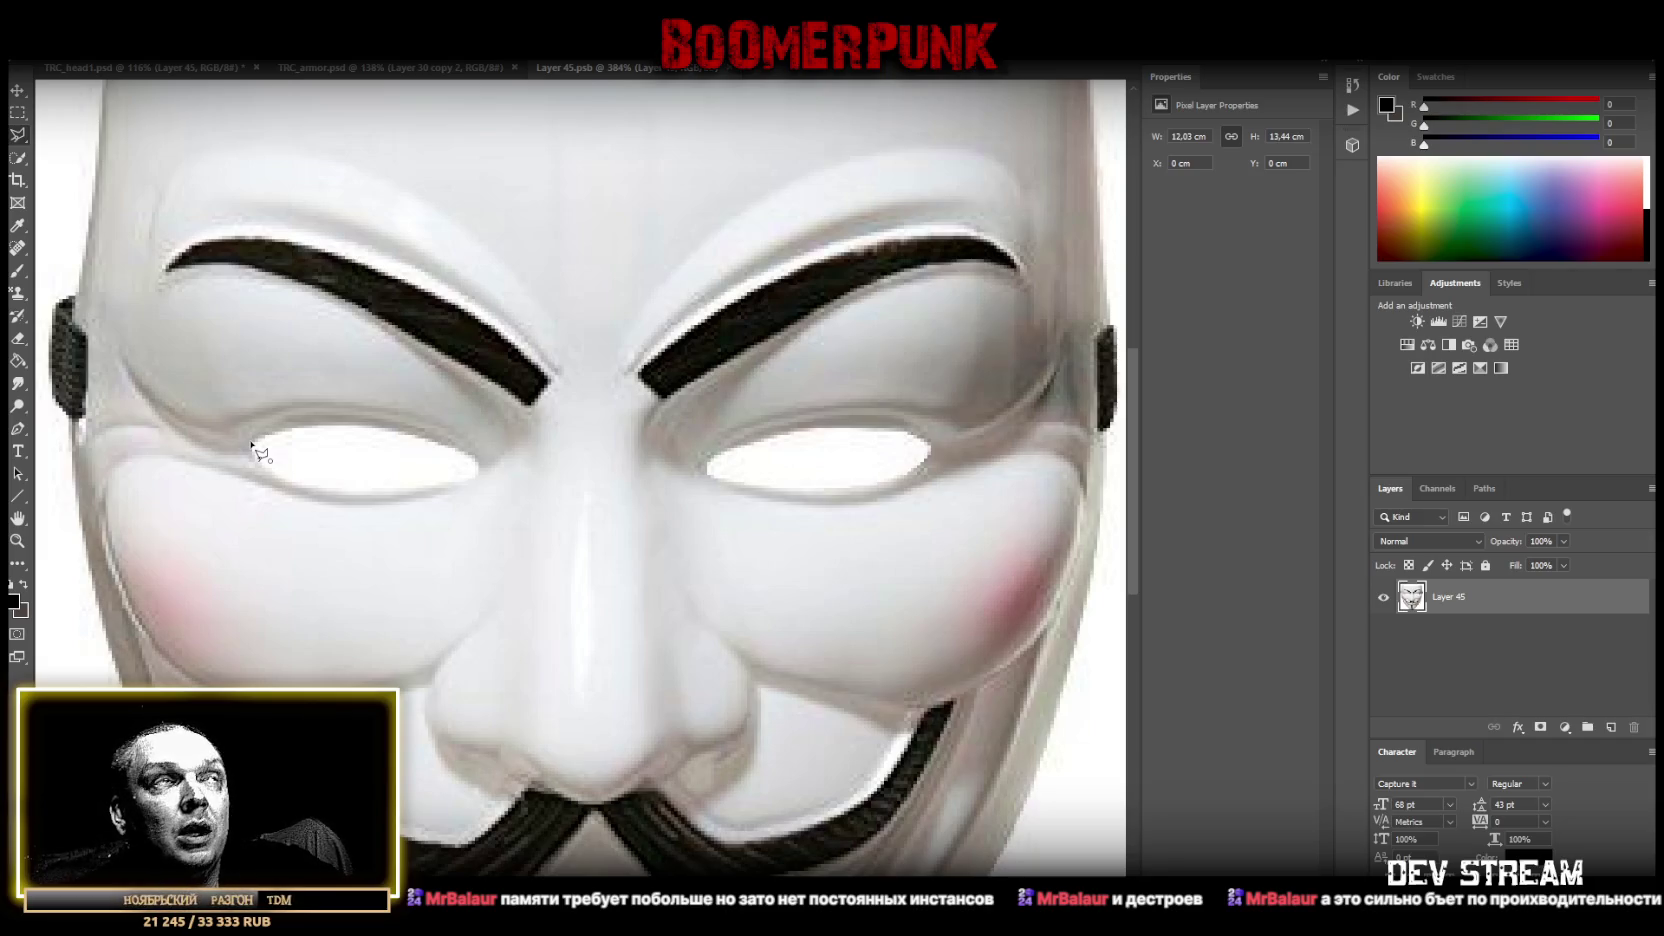
{"action": "left_click", "coordinate": [252, 441]}
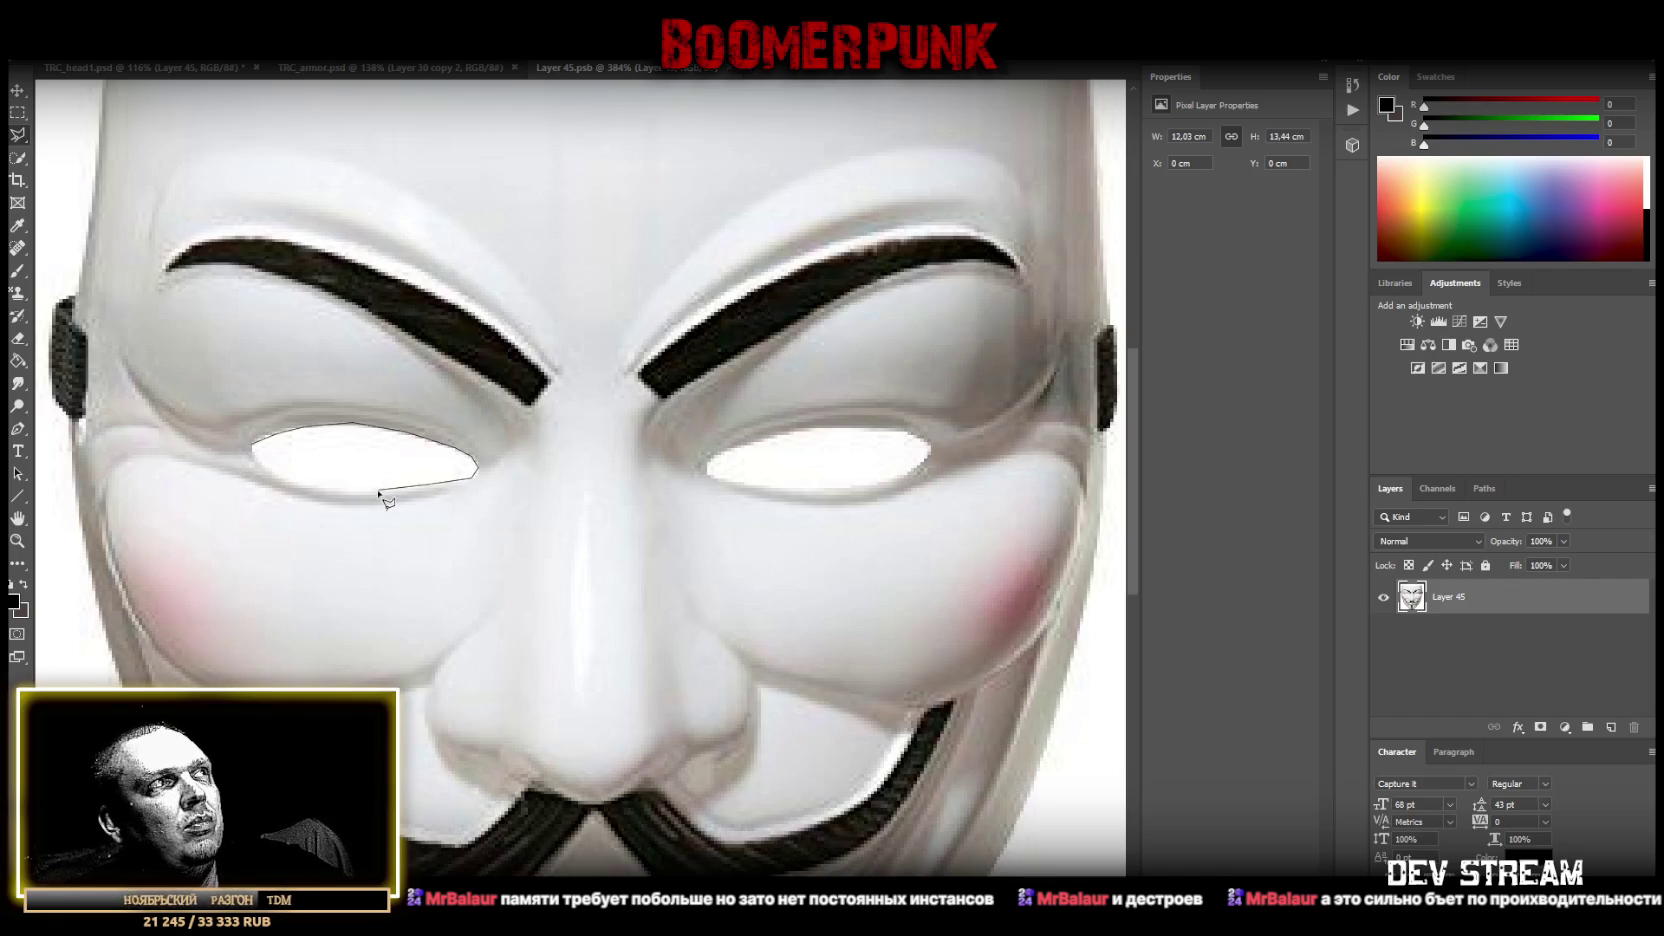
{"action": "left_click", "coordinate": [258, 452]}
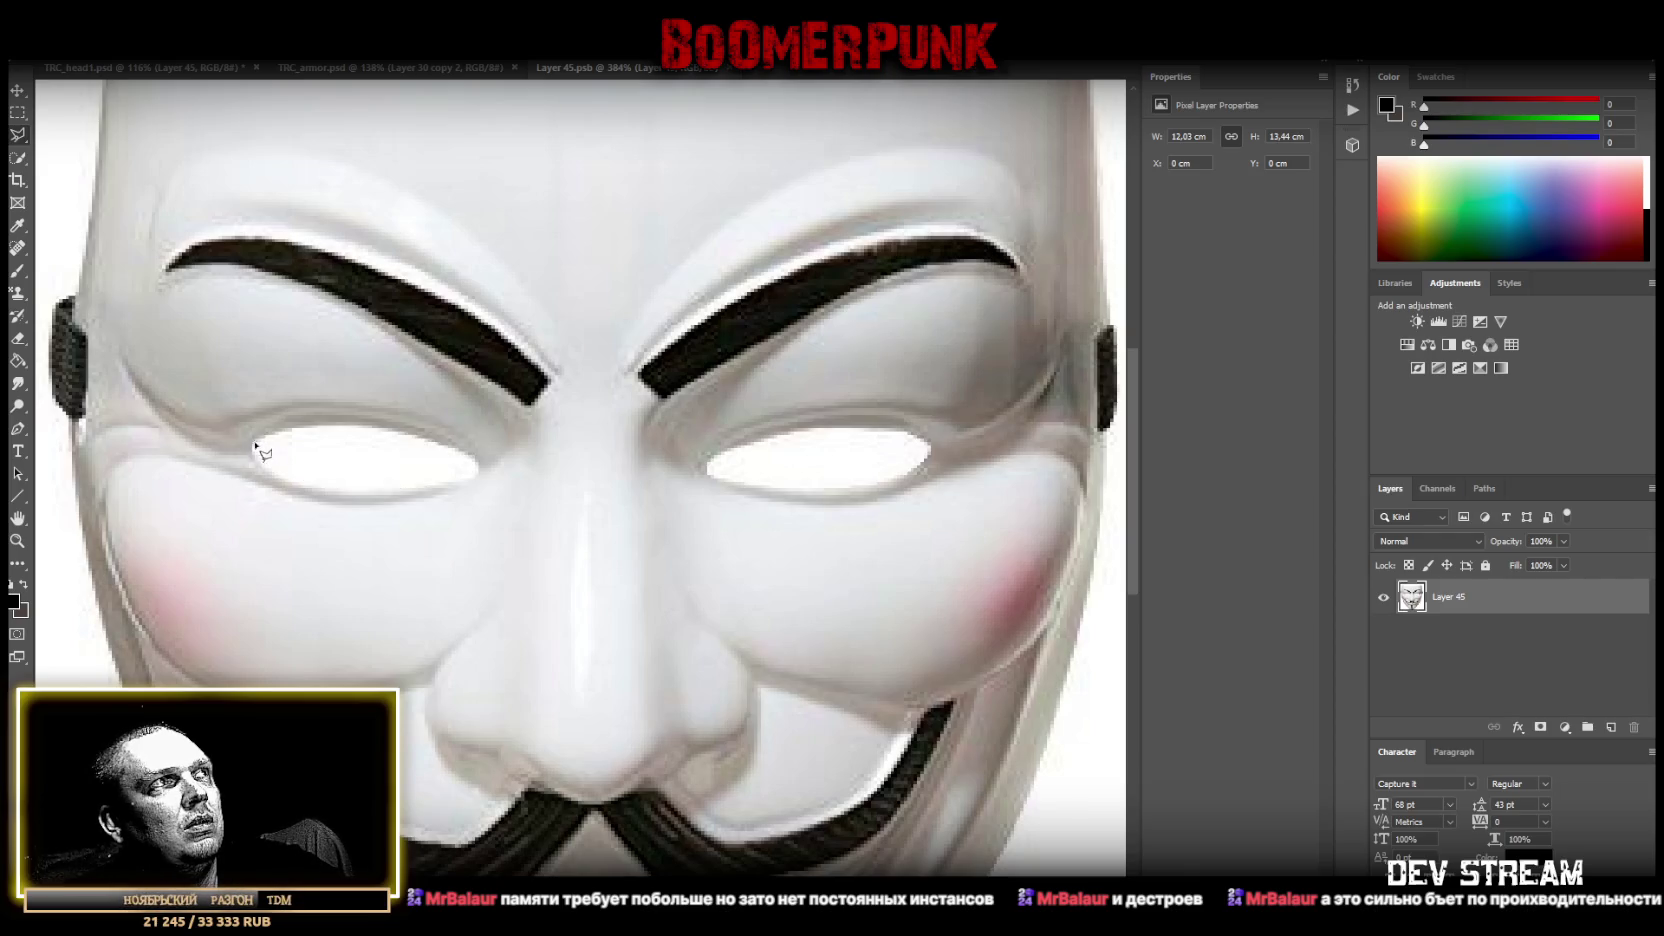
{"action": "left_click", "coordinate": [708, 465]}
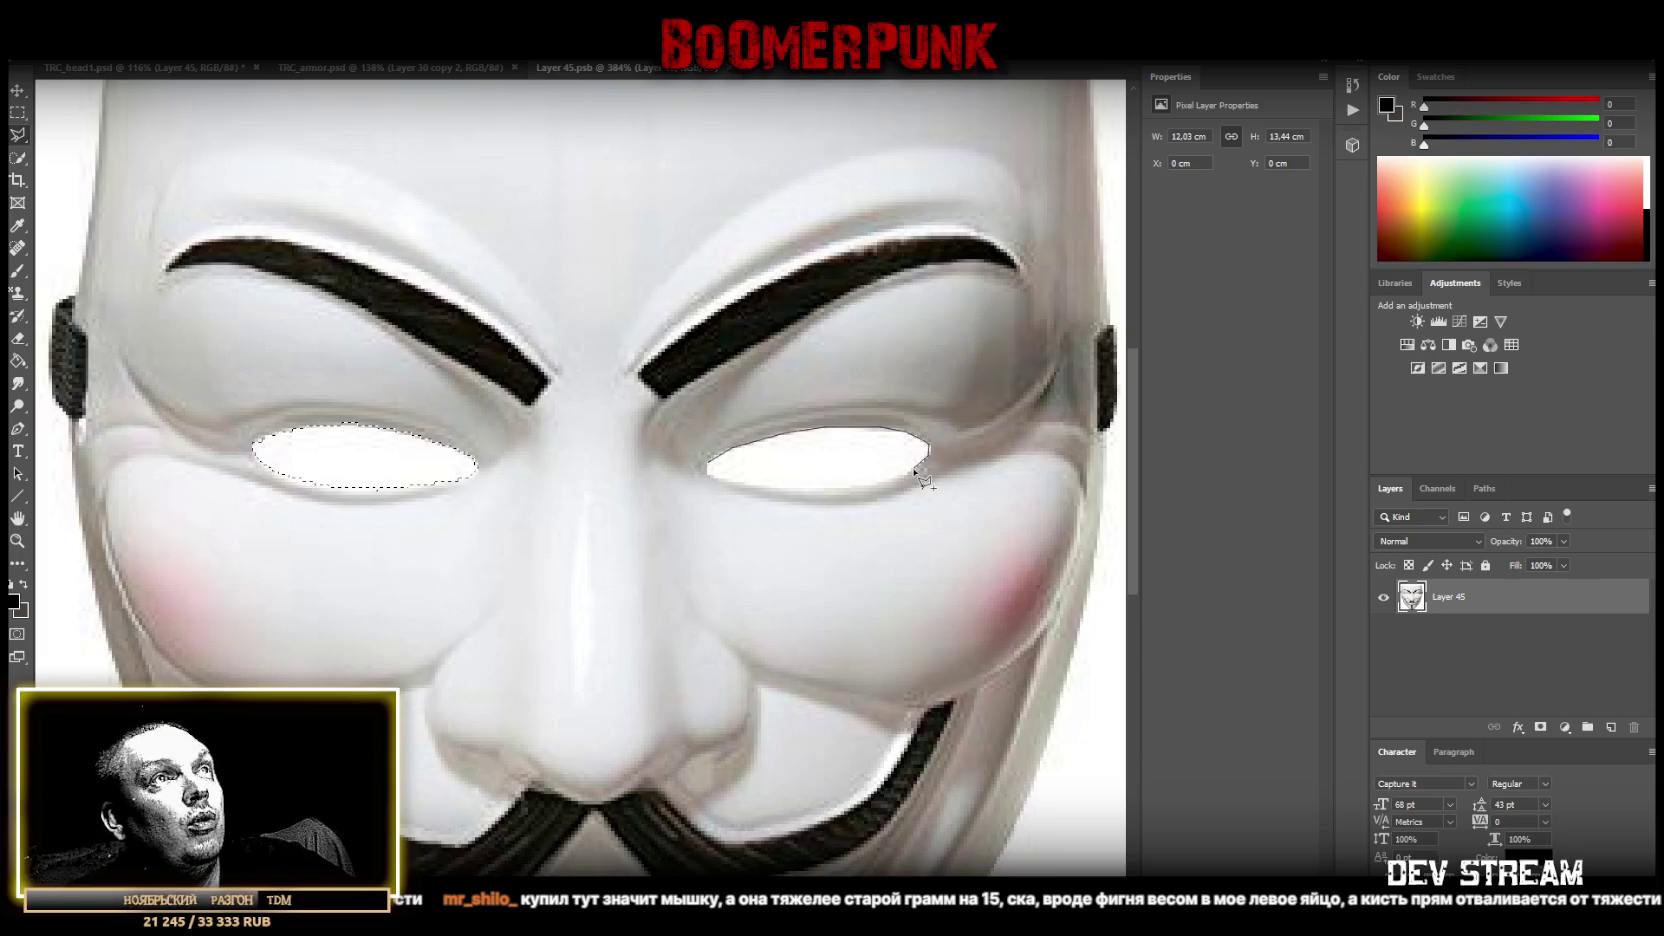
{"action": "left_click", "coordinate": [892, 483]}
{"action": "left_click", "coordinate": [840, 490]}
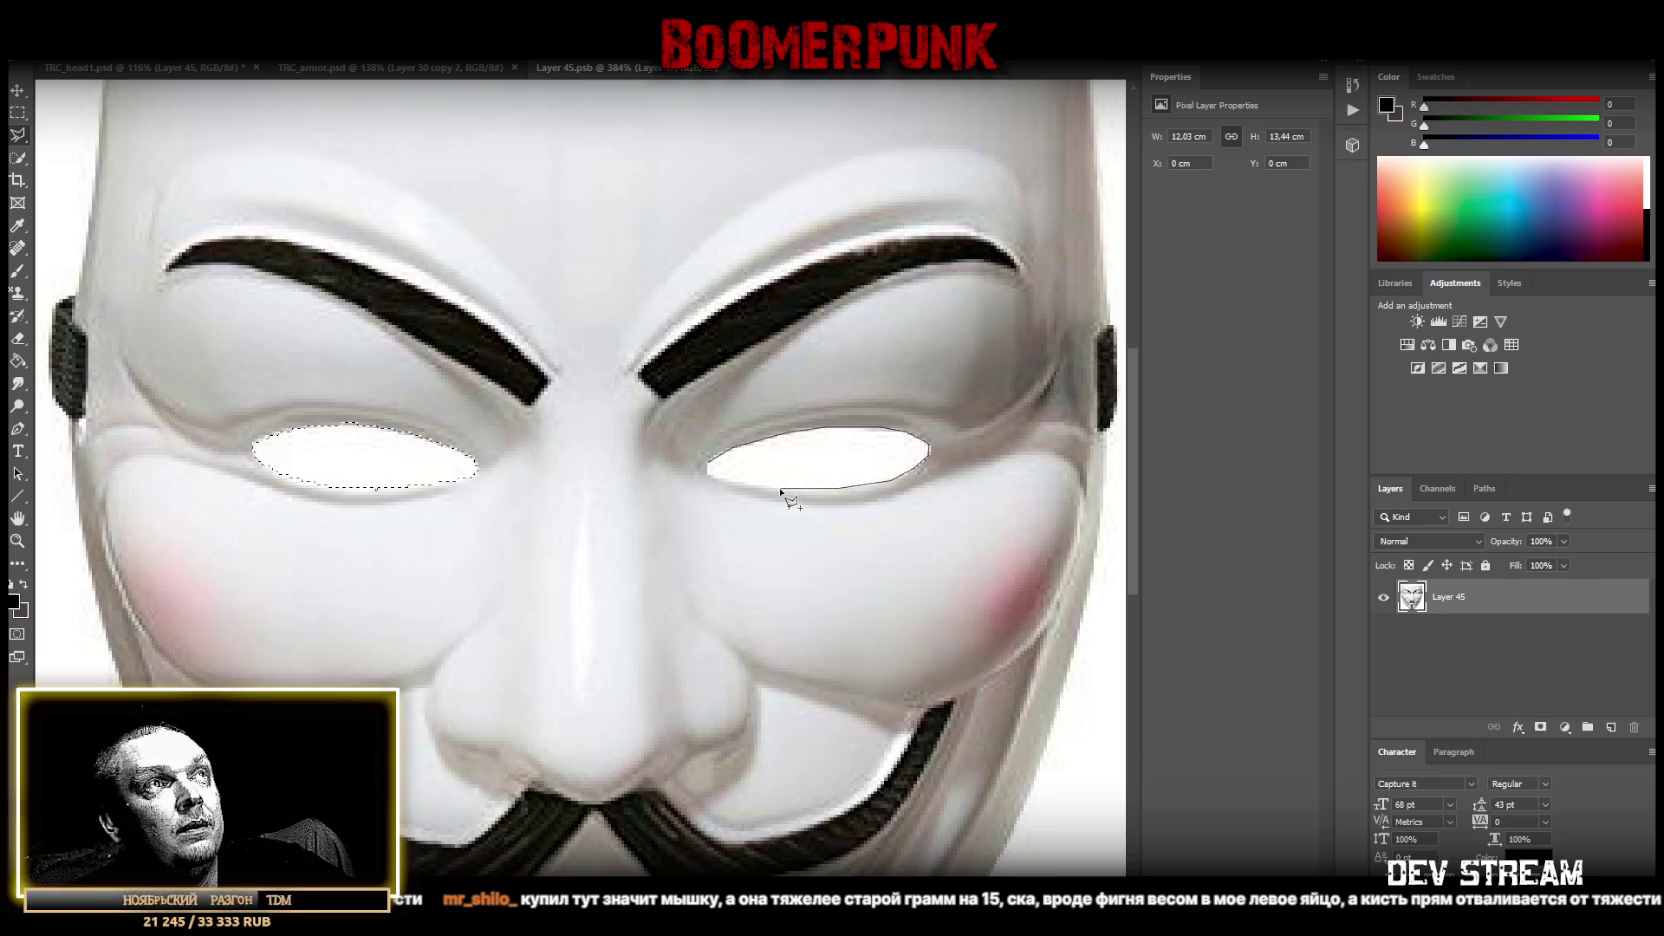
{"action": "left_click", "coordinate": [709, 475]}
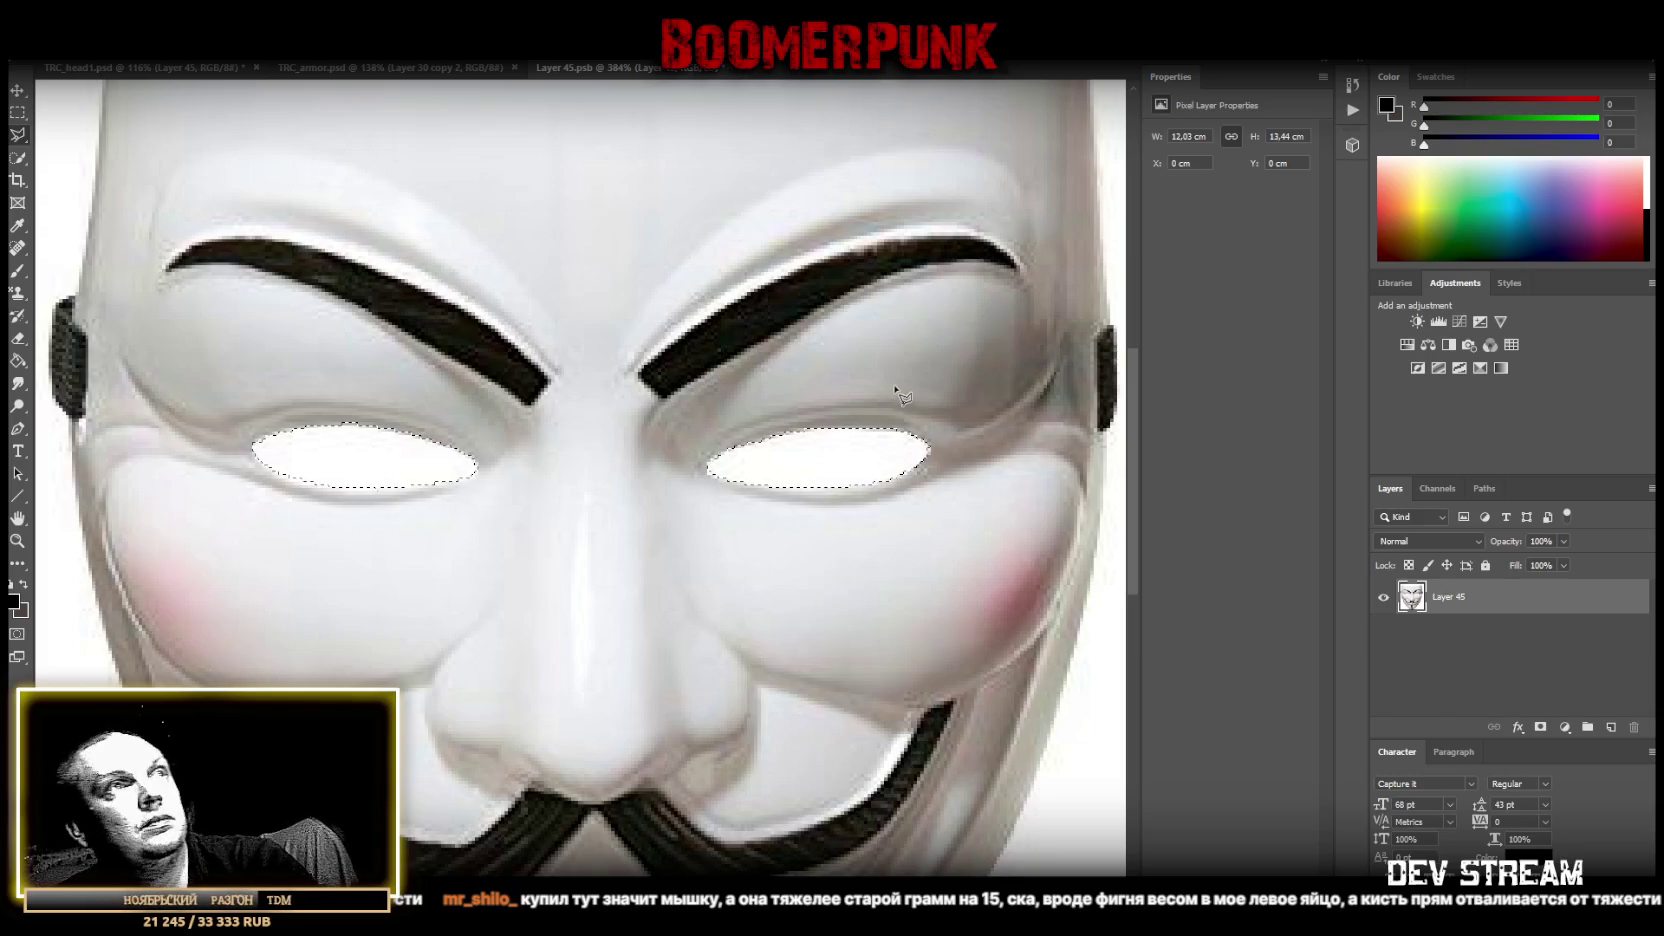
{"action": "key", "text": "Delete"}
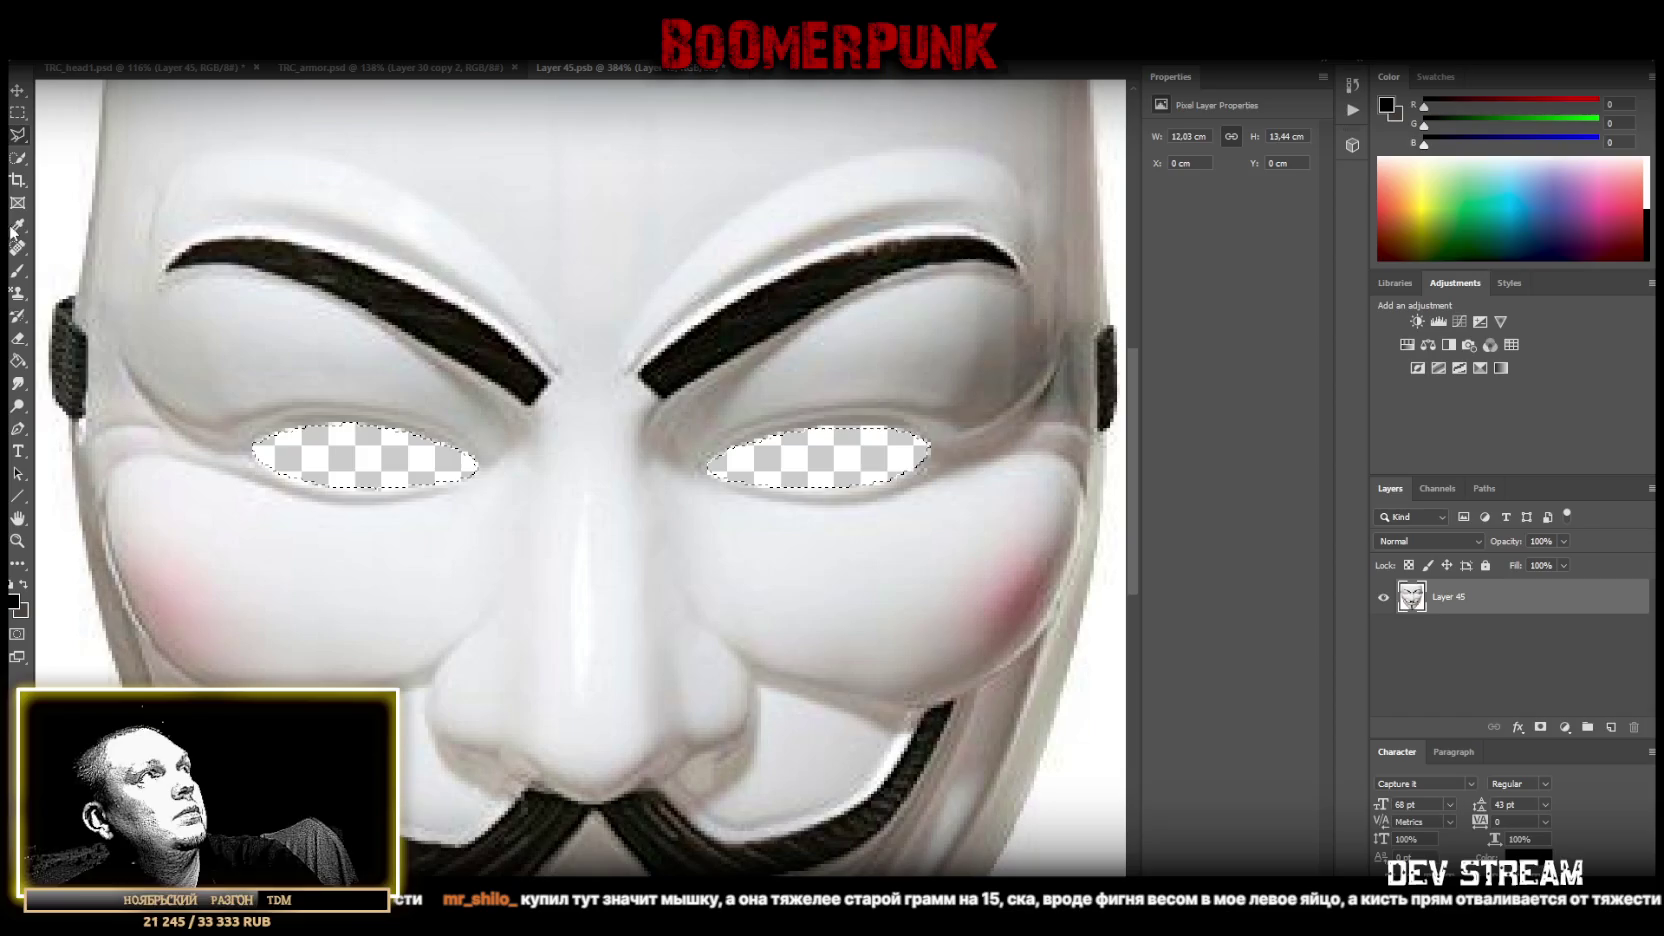
Restore the freehand Lasso tool, view the whole mask, and close it back to the sheet.
{"action": "right_click", "coordinate": [17, 134]}
{"action": "left_click", "coordinate": [75, 138]}
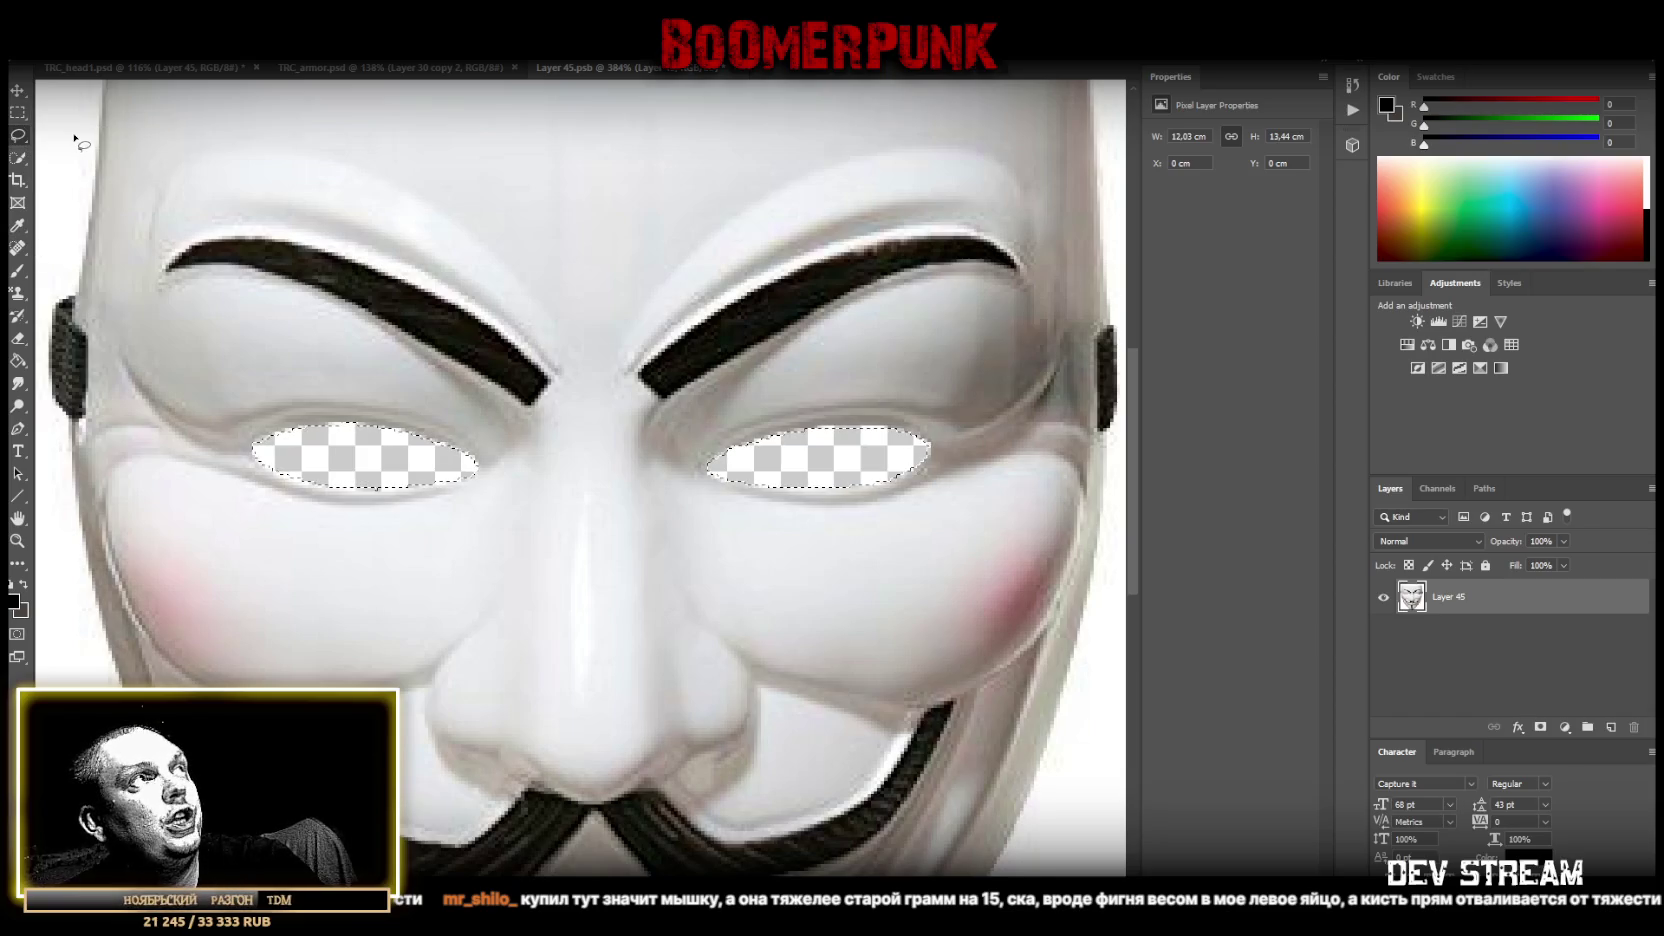
{"action": "left_click", "coordinate": [17, 540]}
{"action": "left_click_drag", "start_coordinate": [570, 459], "coordinate": [538, 475]}
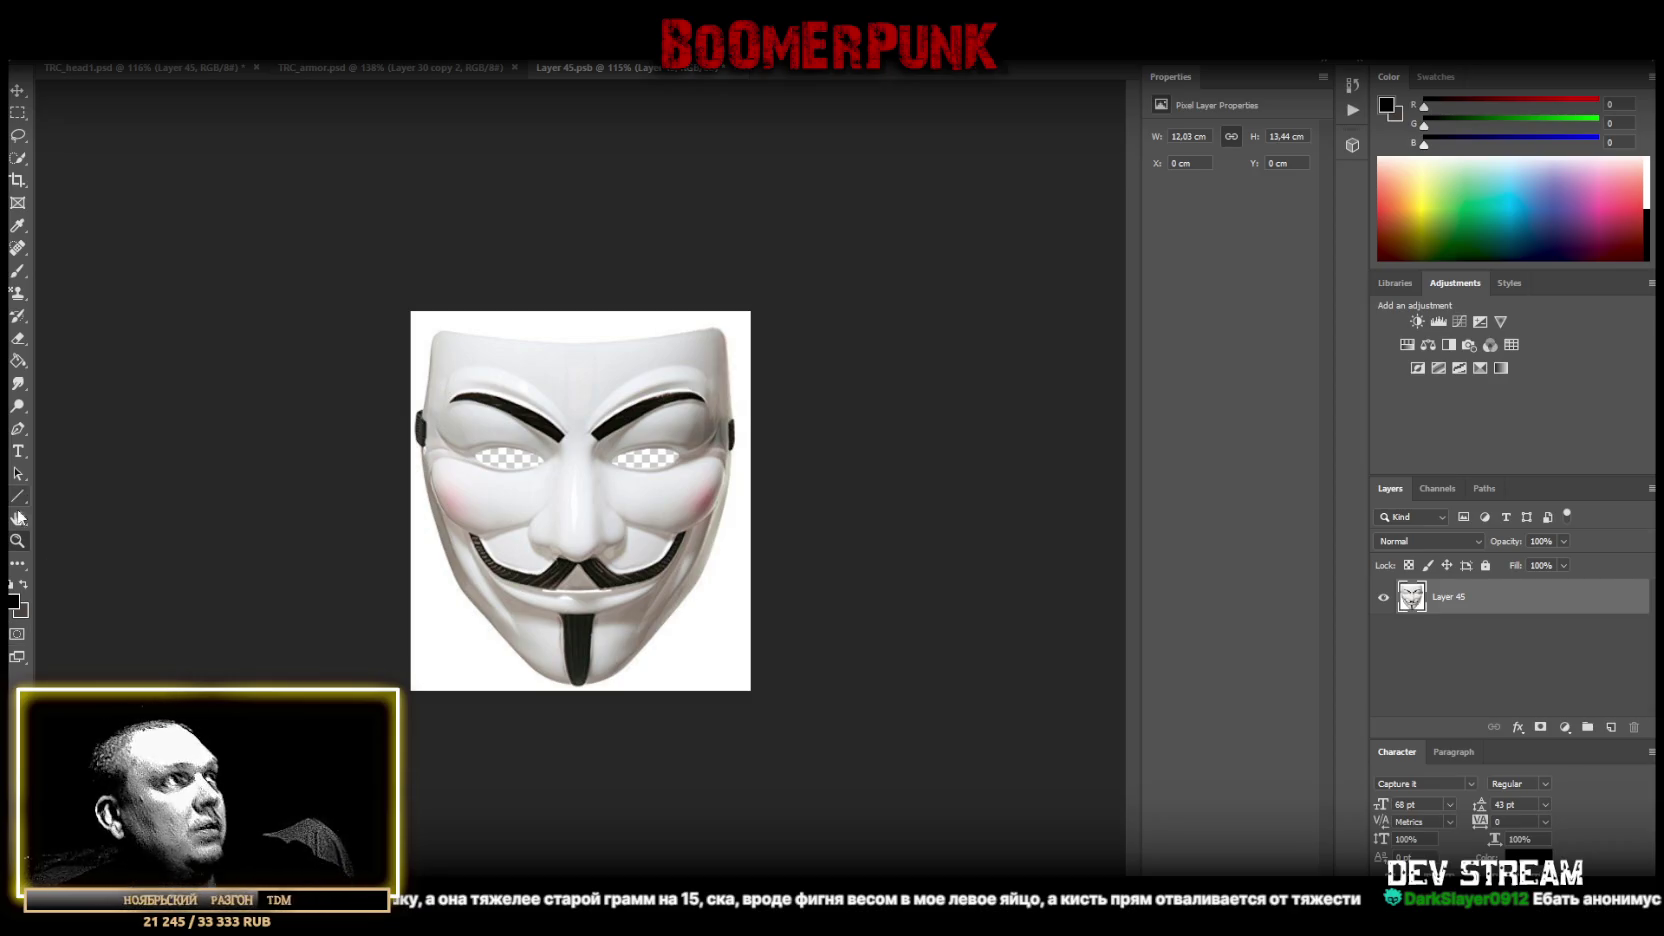
{"action": "left_click_drag", "start_coordinate": [640, 548], "coordinate": [609, 558]}
{"action": "left_click_drag", "start_coordinate": [560, 469], "coordinate": [724, 160]}
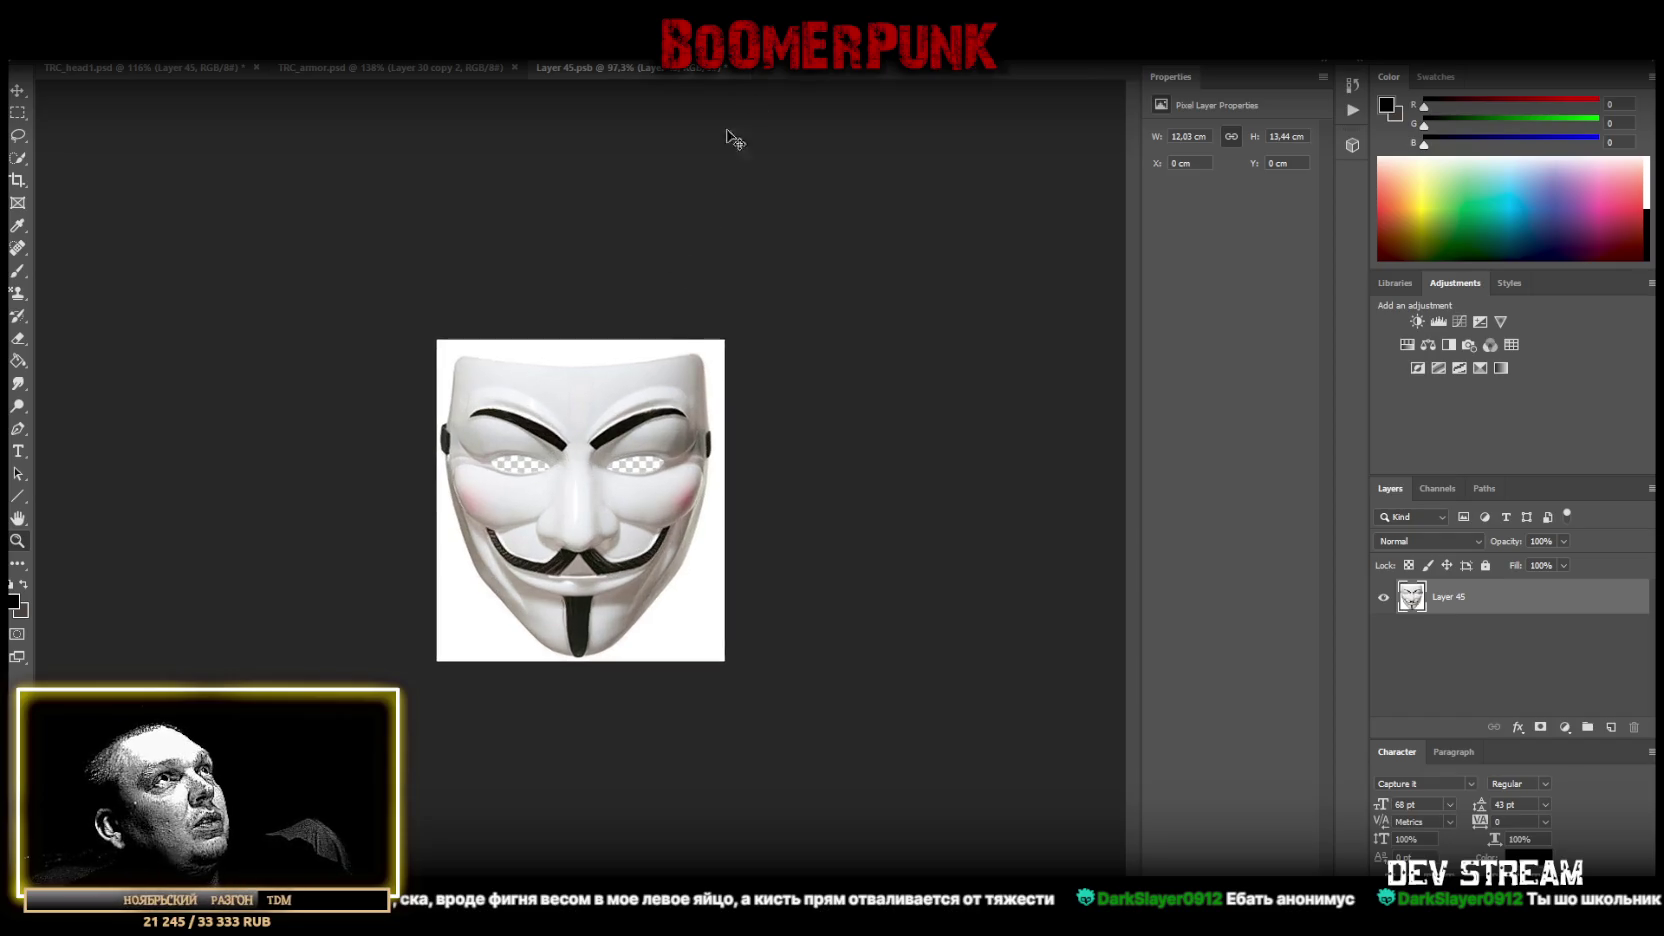
{"action": "left_click", "coordinate": [728, 67]}
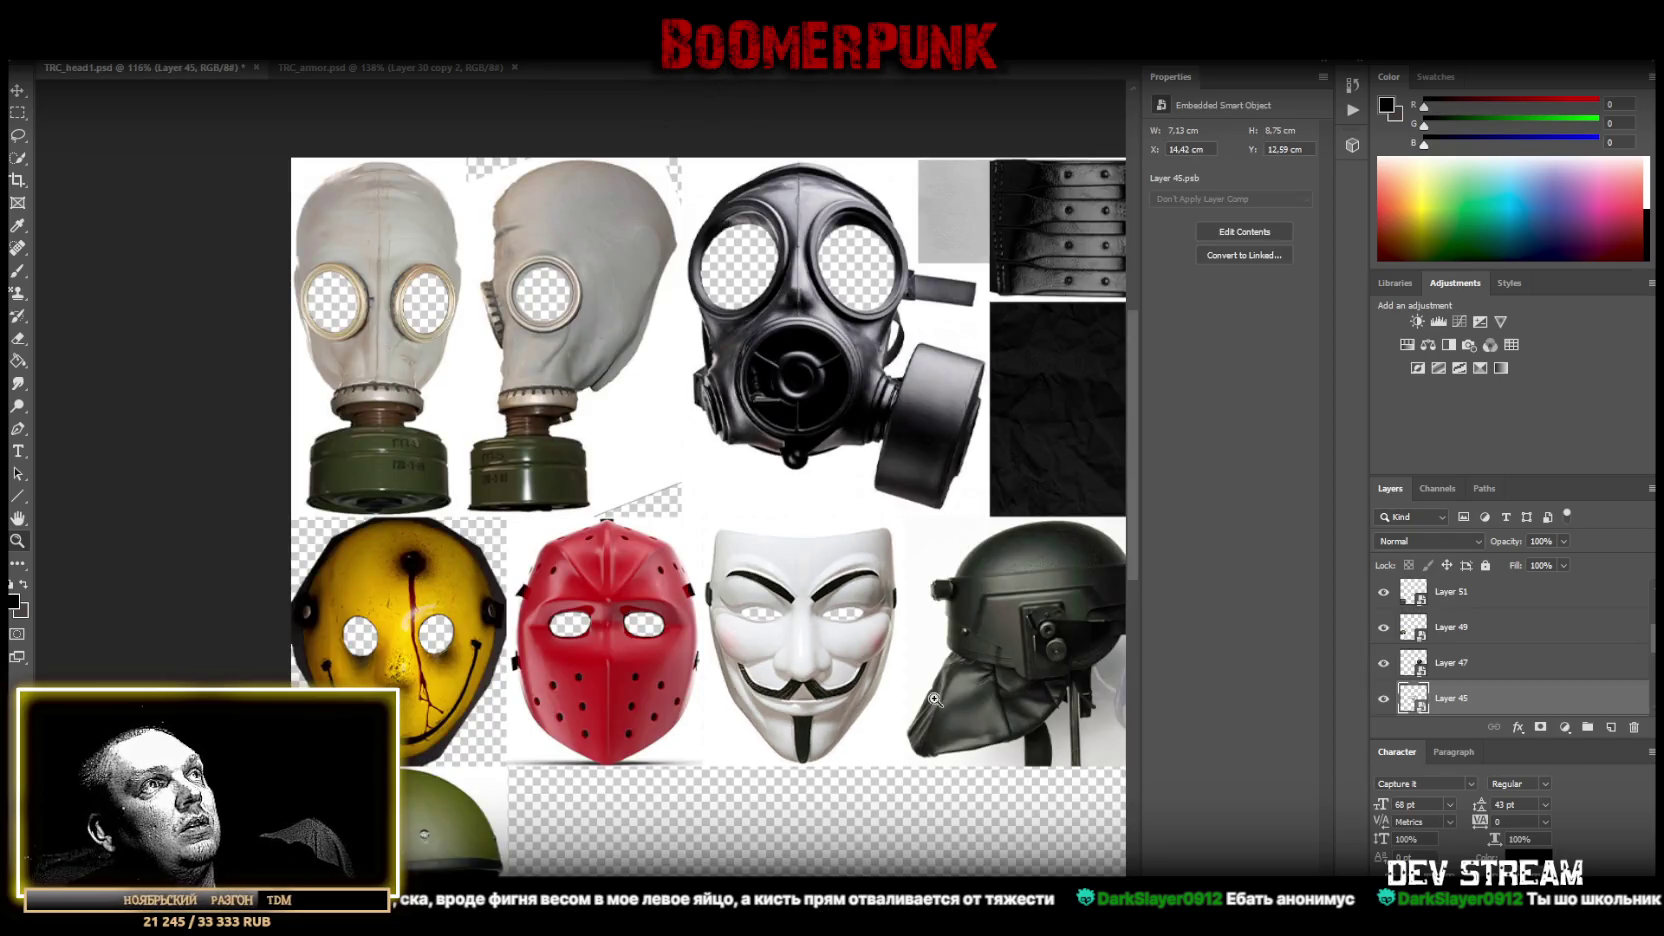
Save a PNG copy of the mask sheet over the existing PNG in the Models folder, then switch to Blockbench.
{"action": "key", "text": "ctrl+minus"}
{"action": "key", "text": "ctrl+equal"}
{"action": "left_click_drag", "start_coordinate": [678, 703], "coordinate": [675, 723]}
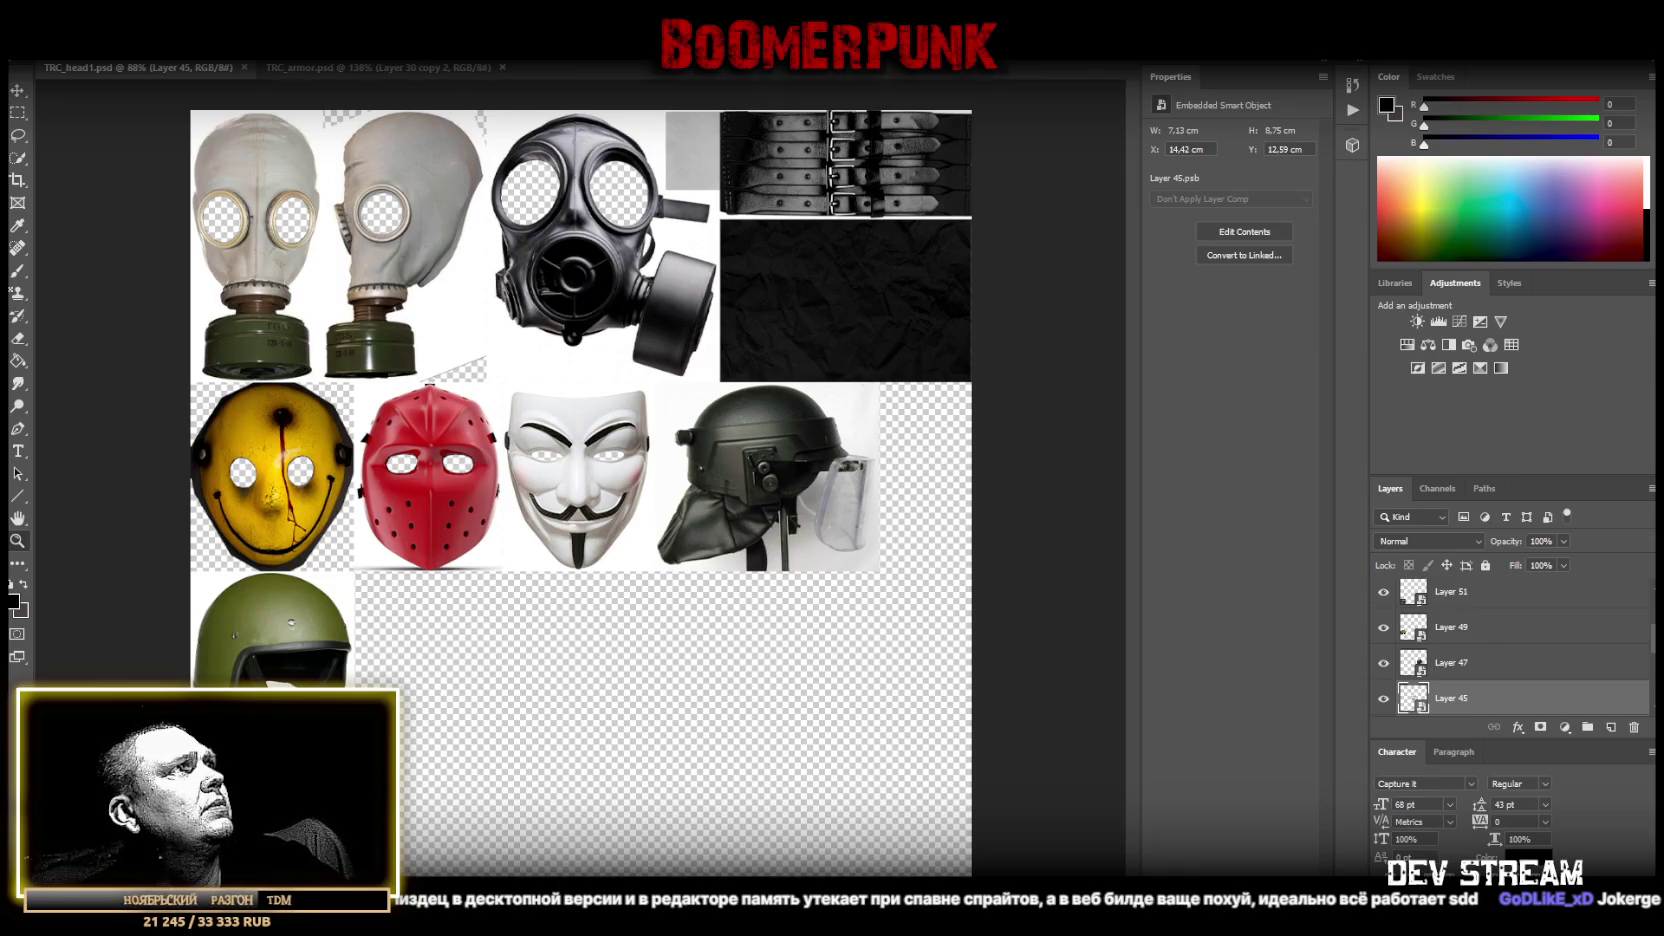
{"action": "left_click", "coordinate": [45, 50]}
{"action": "left_click", "coordinate": [130, 201]}
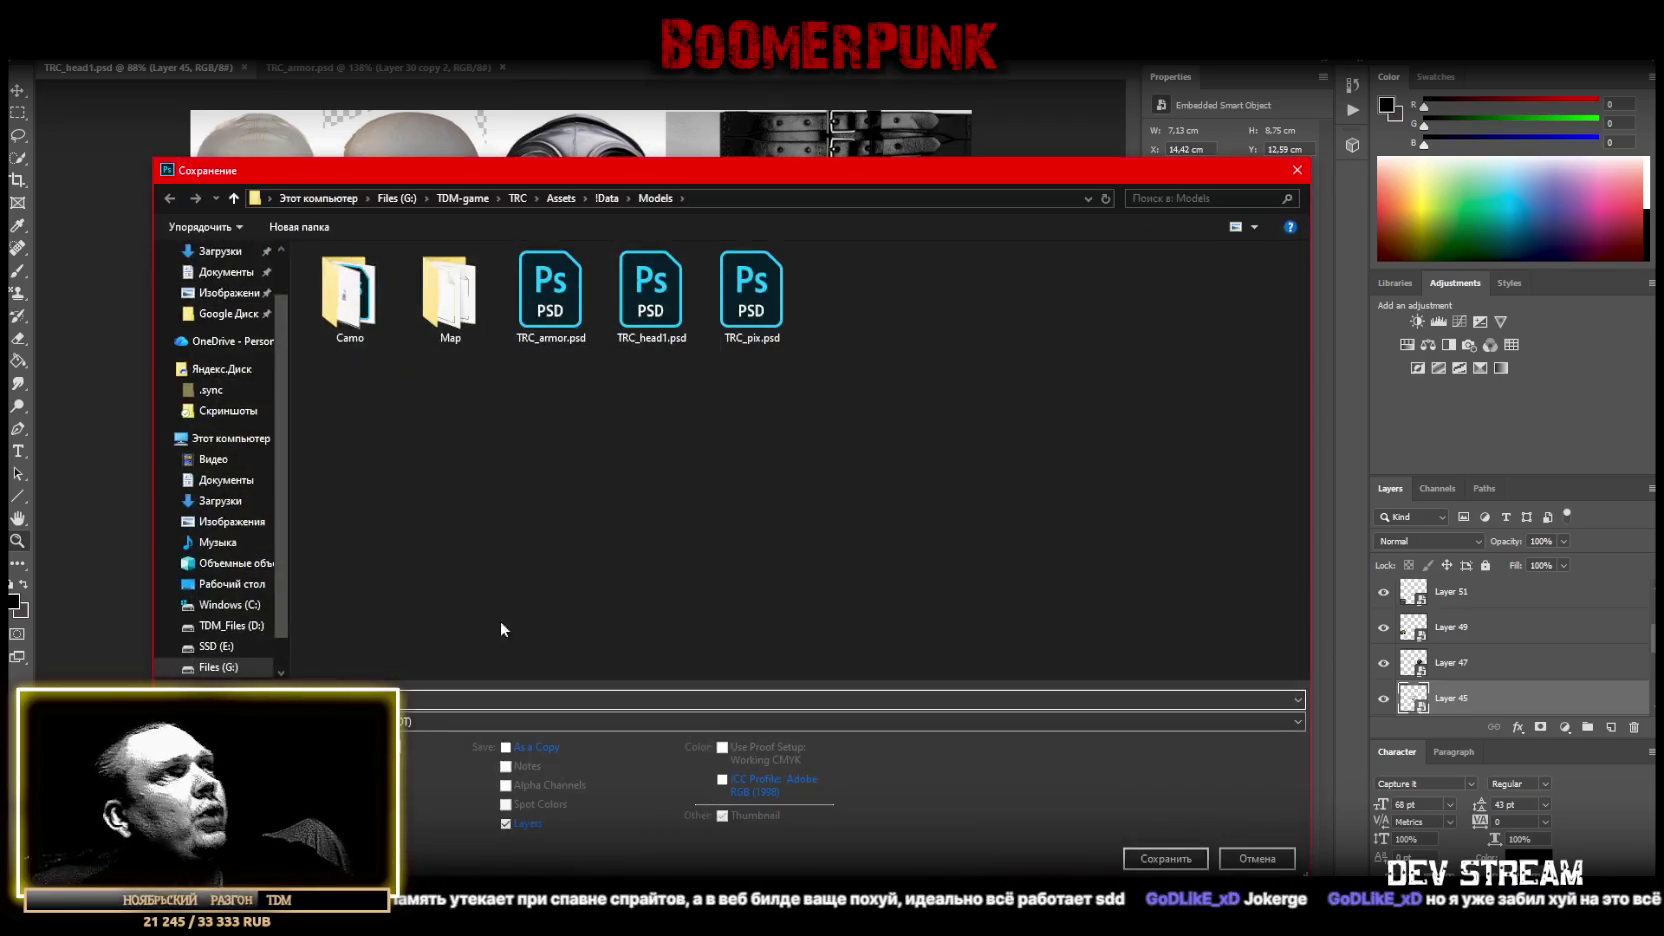
{"action": "left_click", "coordinate": [450, 721]}
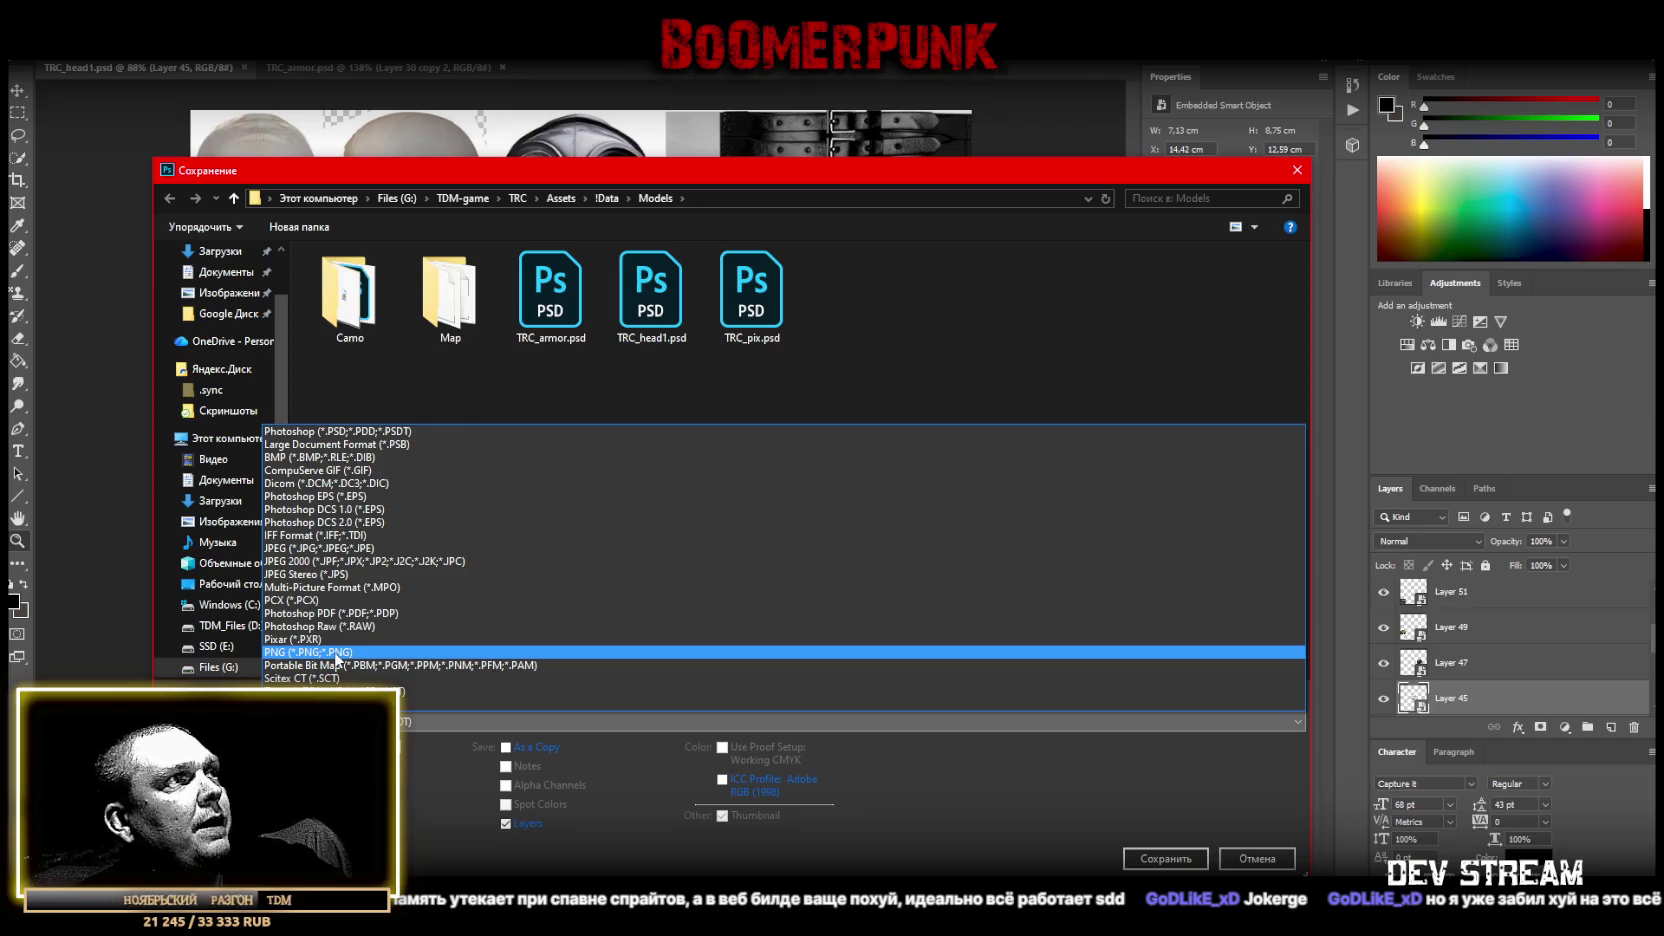
{"action": "left_click", "coordinate": [337, 652]}
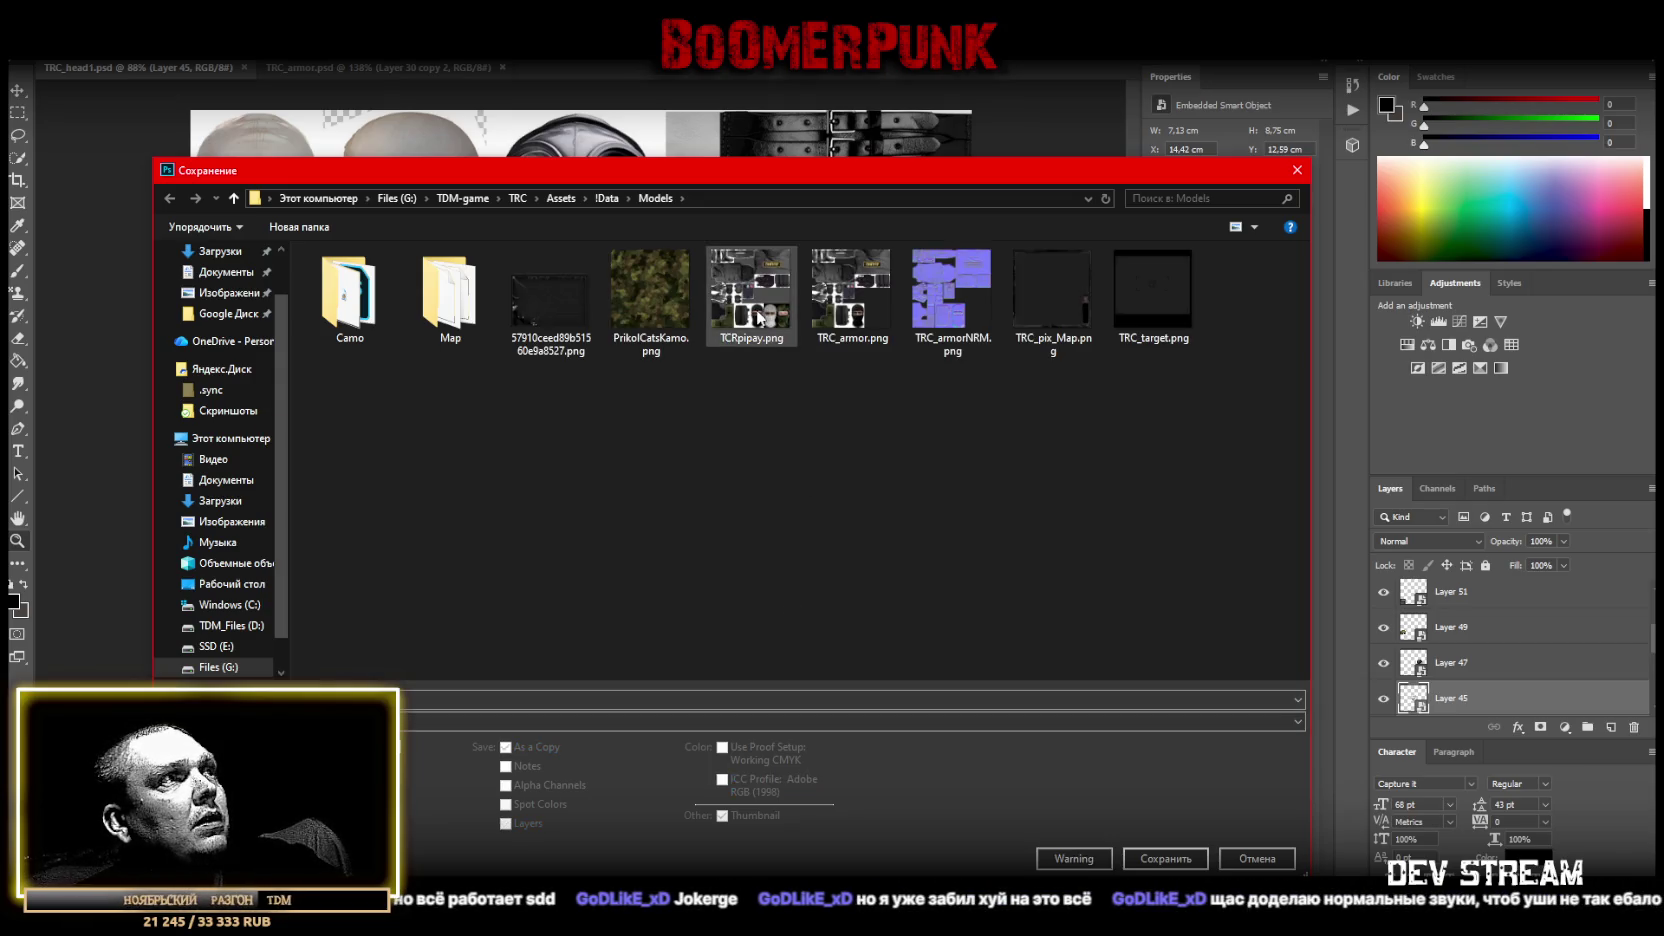
{"action": "left_click", "coordinate": [757, 316]}
{"action": "left_click", "coordinate": [1166, 858]}
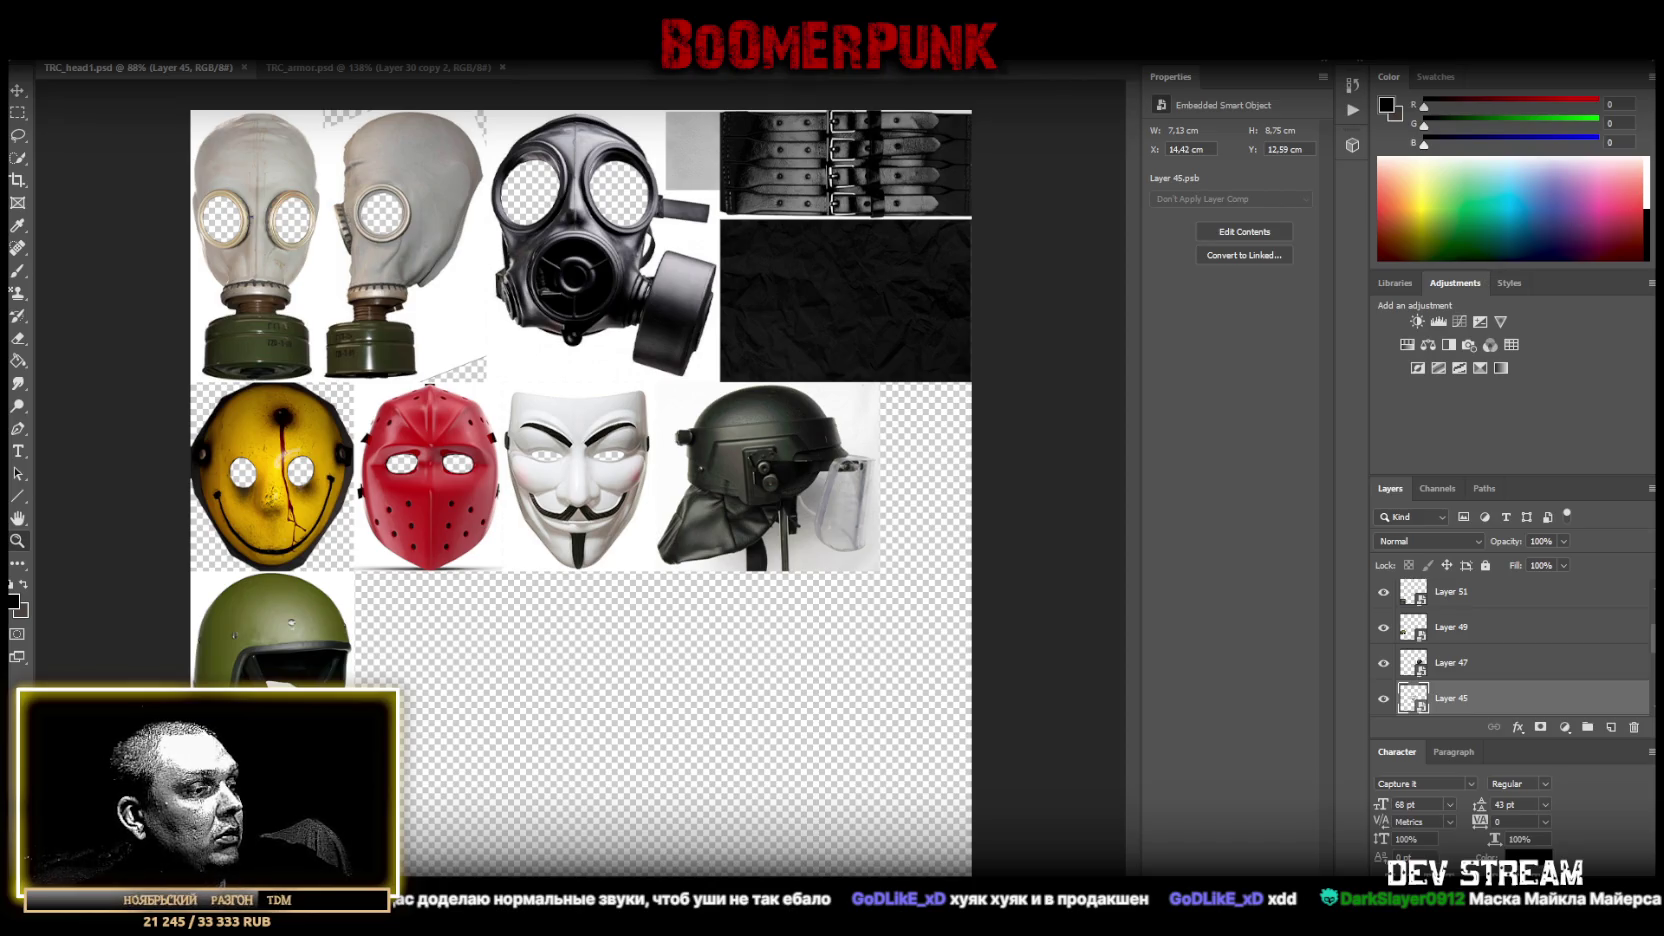
{"action": "key", "text": "alt+Tab"}
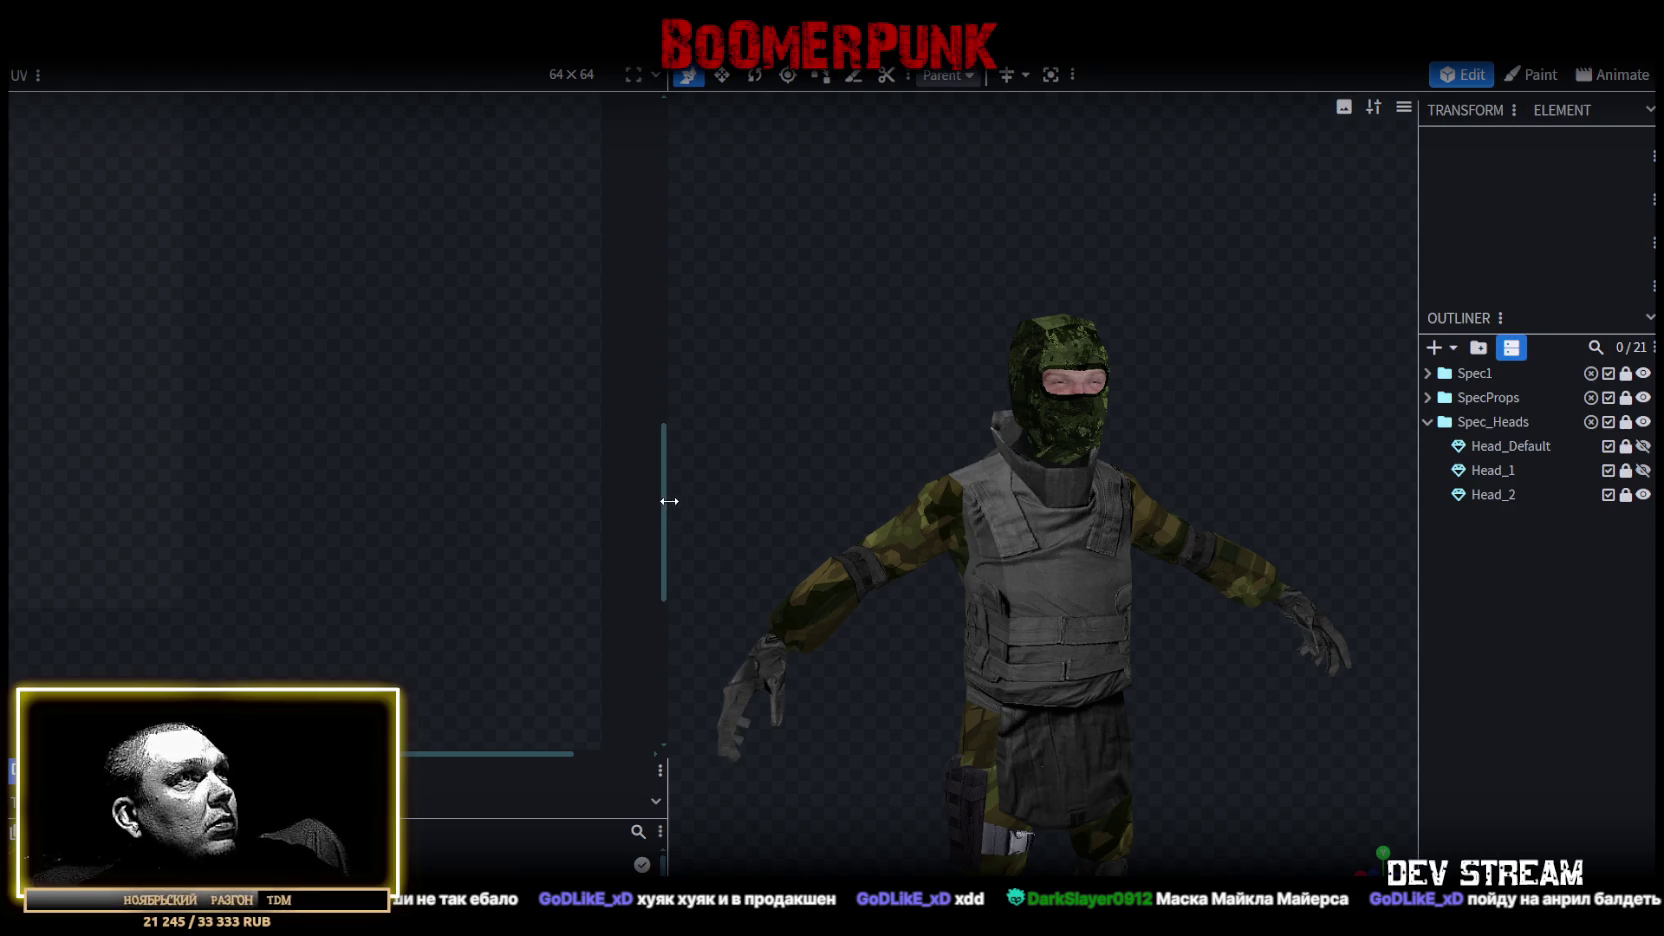
Reveal the Textures list and change TRC_head1.png's UV size to 64.
{"action": "left_click_drag", "start_coordinate": [664, 502], "coordinate": [408, 520]}
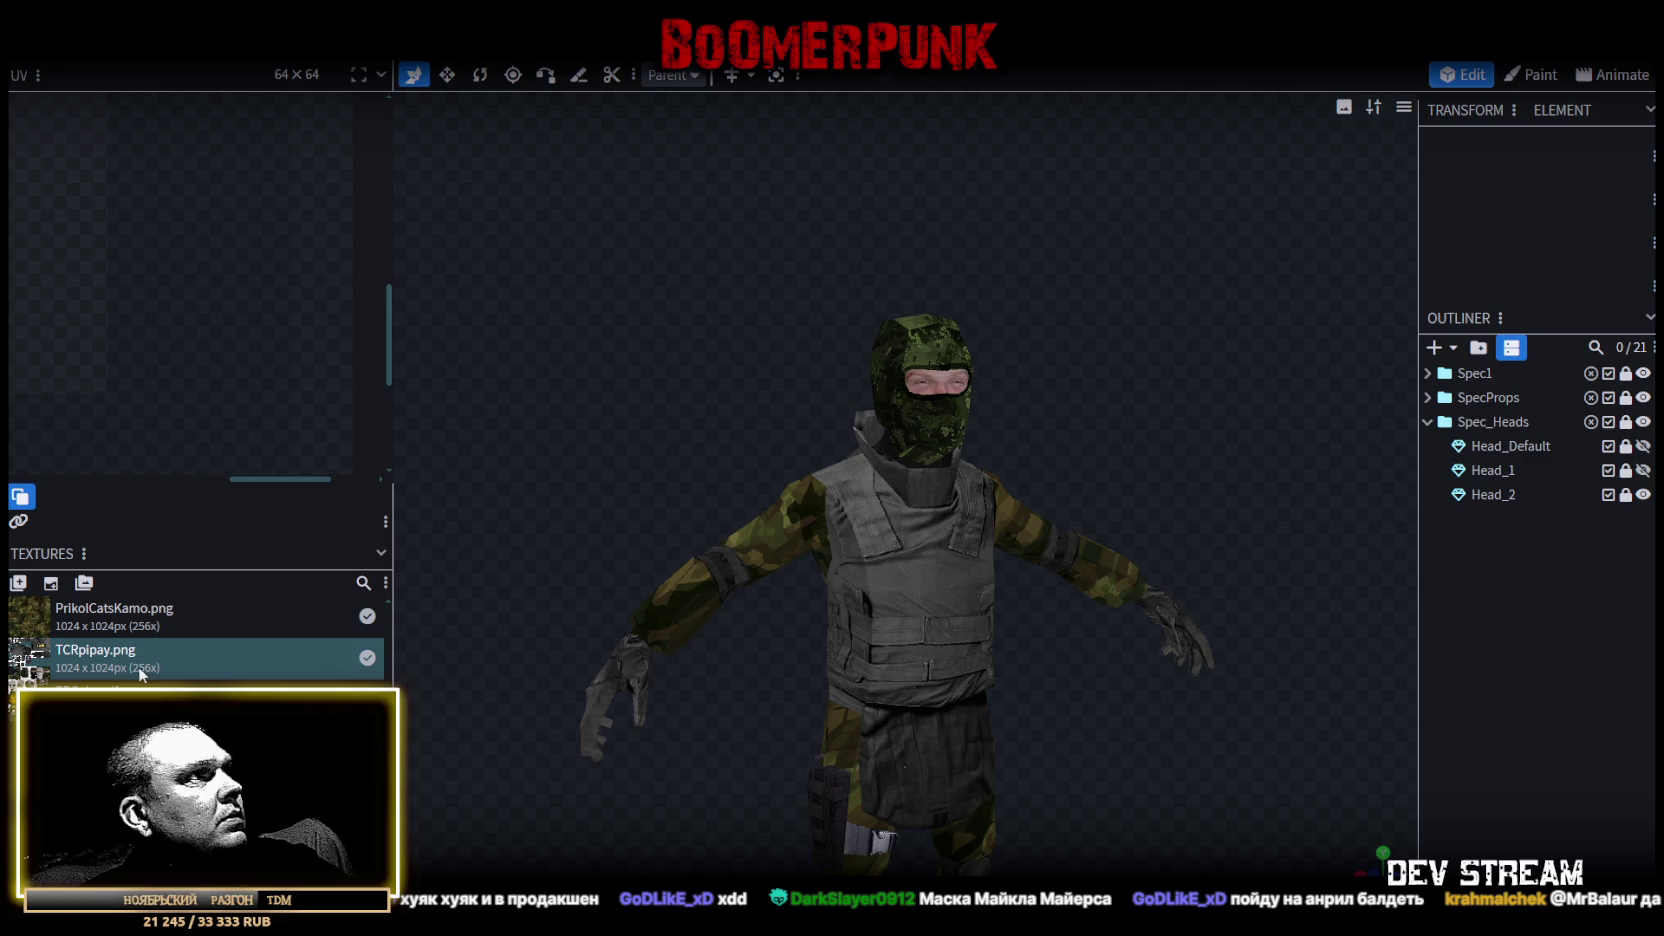
{"action": "double_click", "coordinate": [120, 692]}
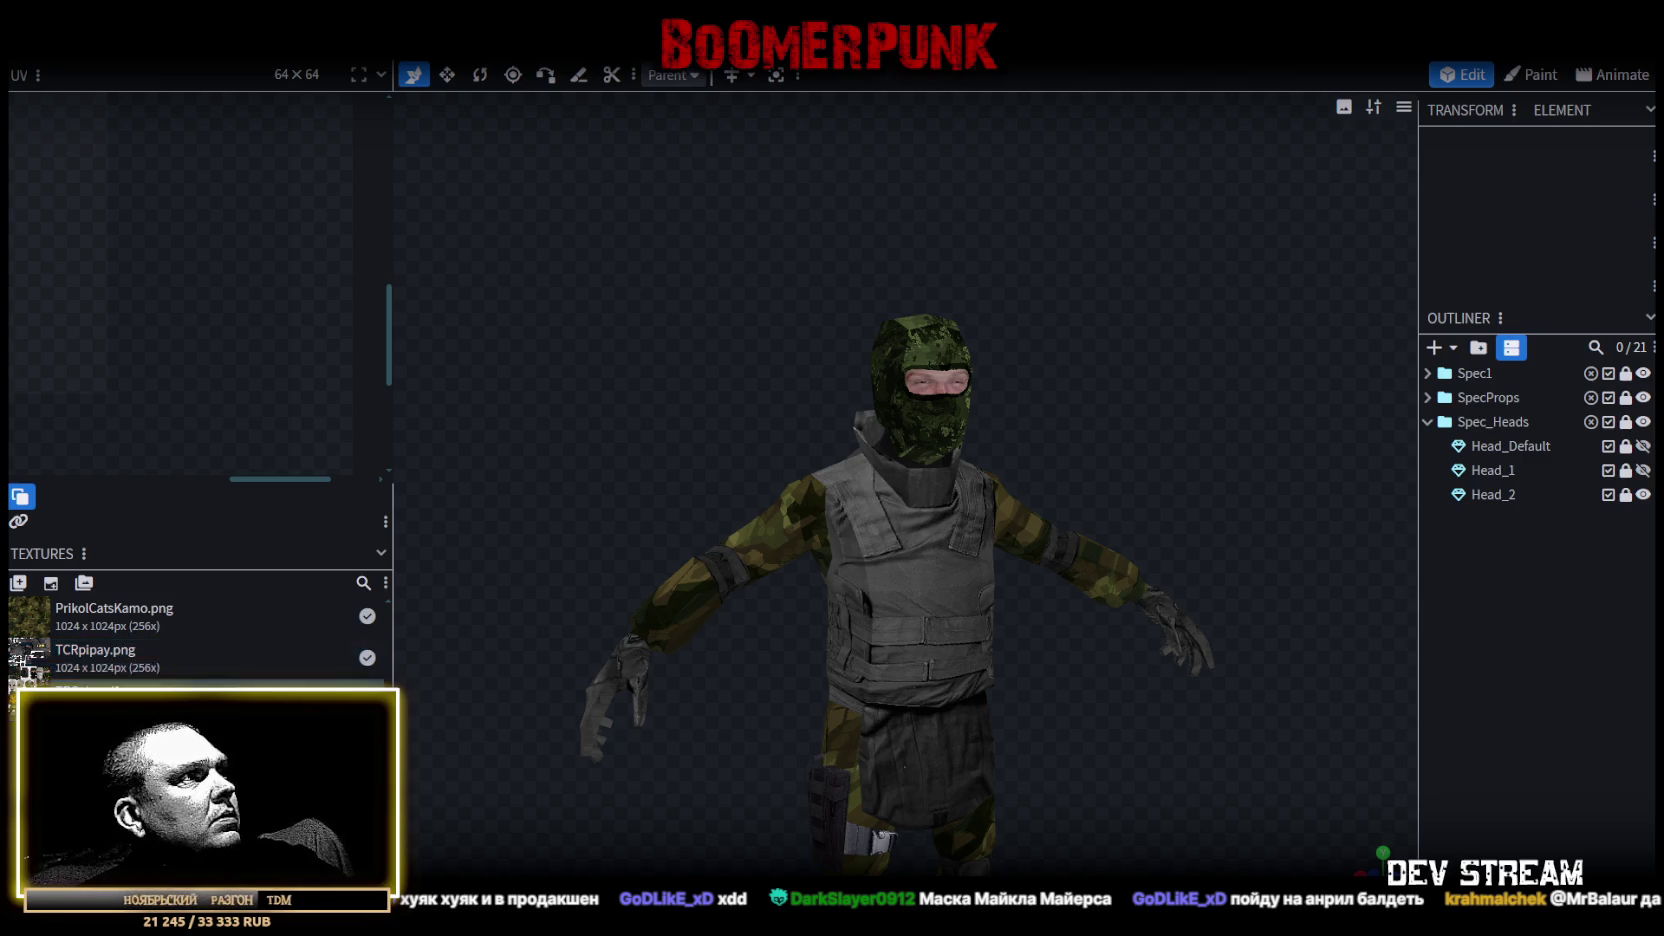
{"action": "left_click_drag", "start_coordinate": [809, 378], "coordinate": [506, 368]}
{"action": "type", "text": "64"}
{"action": "left_click", "coordinate": [910, 416]}
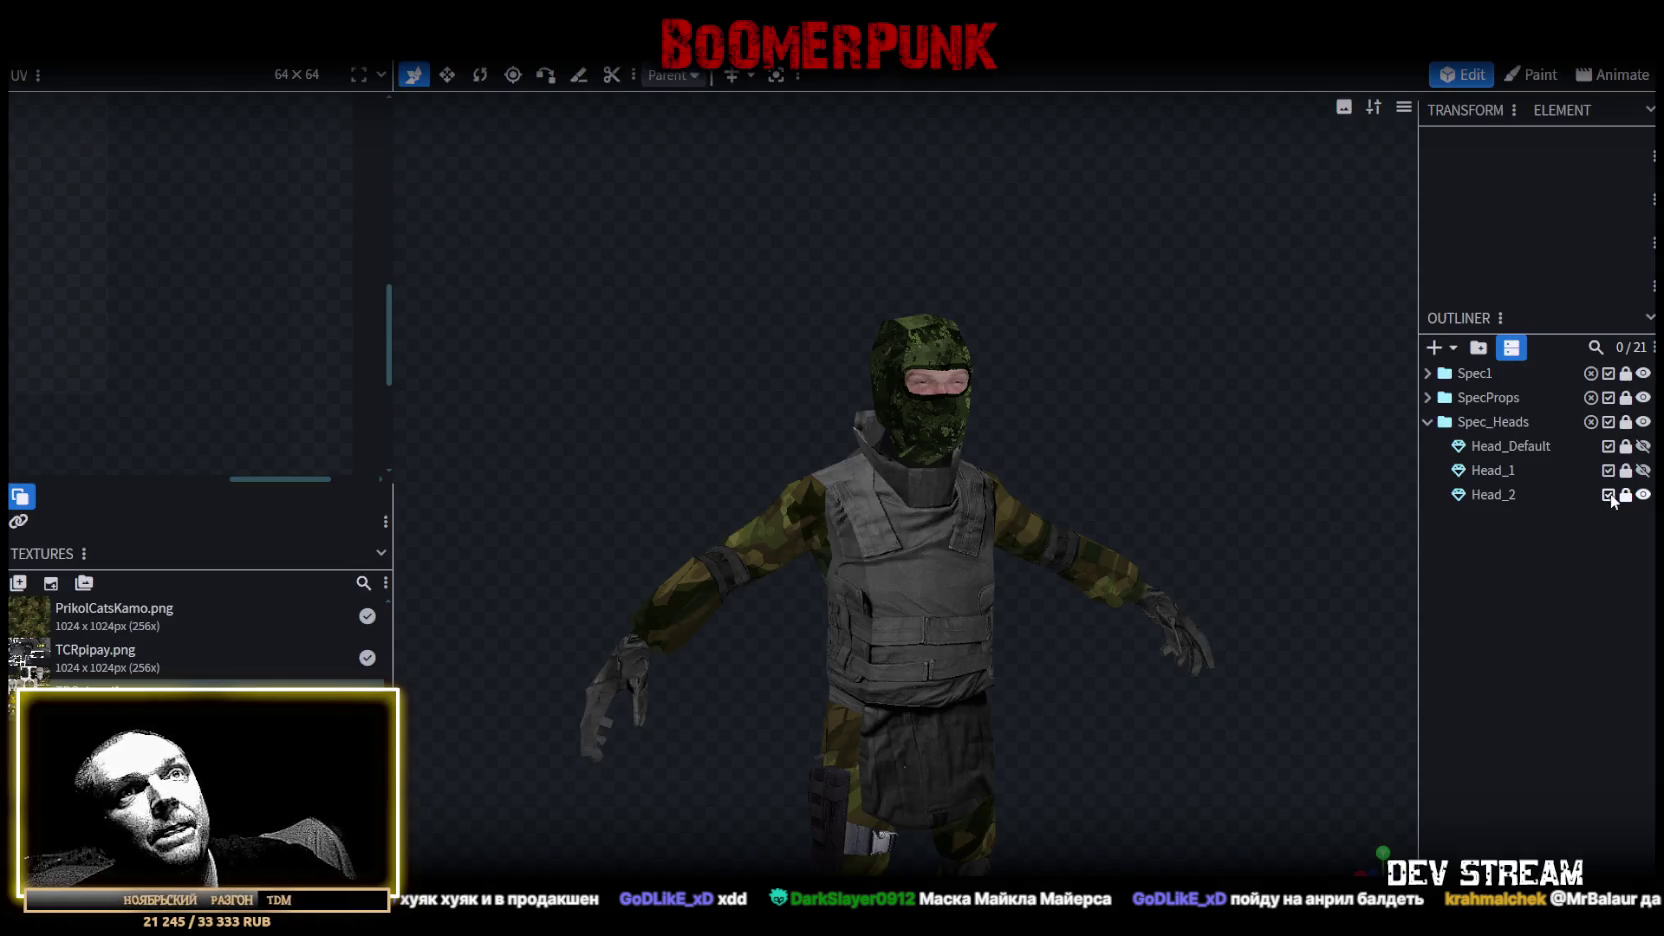
Select the Head_2 mesh and zoom the view in close on the head.
{"action": "left_click", "coordinate": [1492, 494]}
{"action": "scroll", "coordinate": [941, 424], "scroll_direction": "up", "scroll_amount": 2}
{"action": "mouse_move", "coordinate": [941, 424]}
{"action": "left_mouse_down"}
{"action": "mouse_move", "coordinate": [1245, 422]}
{"action": "mouse_move", "coordinate": [1202, 393]}
{"action": "left_mouse_up"}
{"action": "scroll", "coordinate": [1254, 425], "scroll_direction": "up", "scroll_amount": 2}
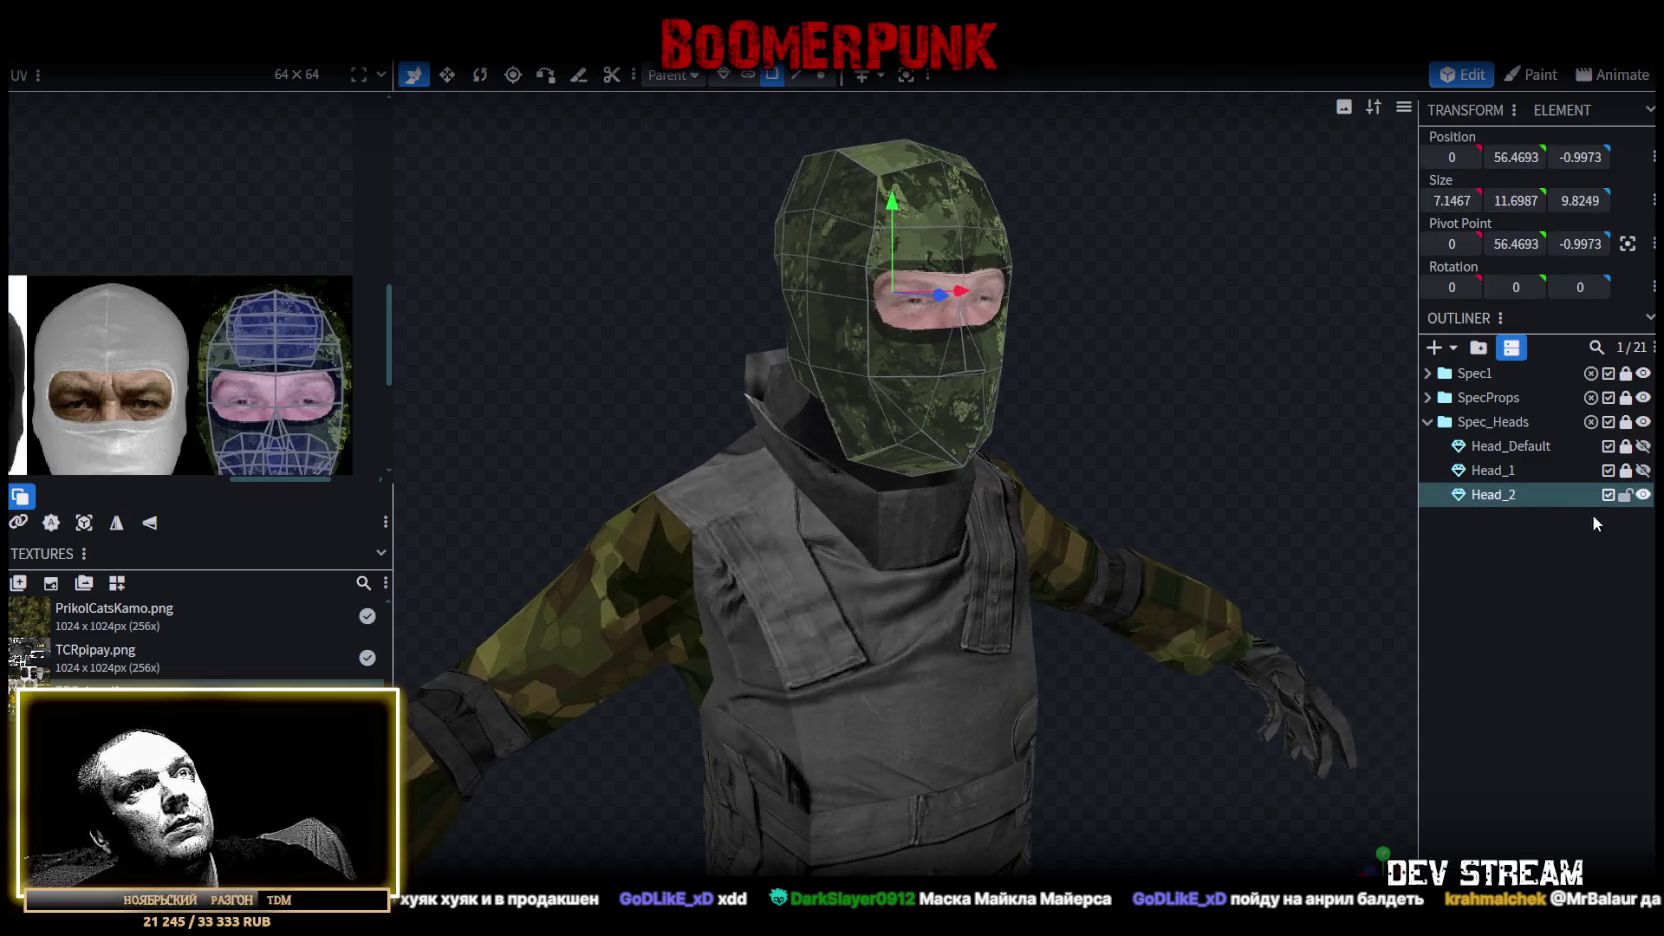
Lock Head_2 and remove an accidental duplicate of it.
{"action": "key", "text": "ctrl+d"}
{"action": "left_click", "coordinate": [1626, 495]}
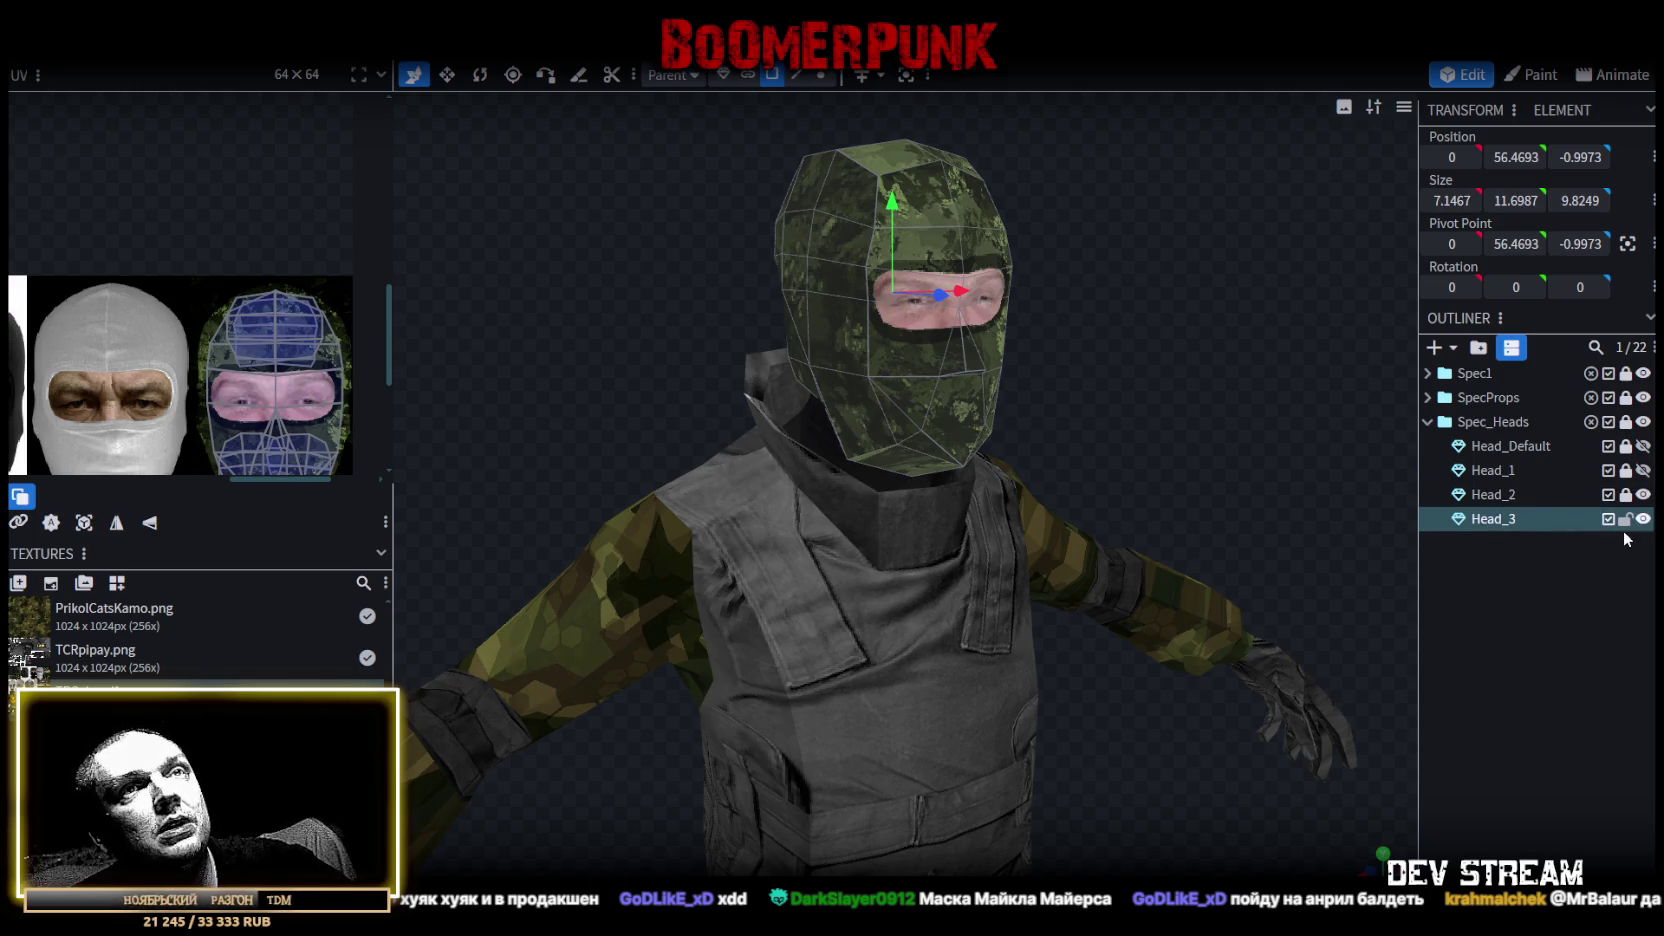
{"action": "key", "text": "Delete"}
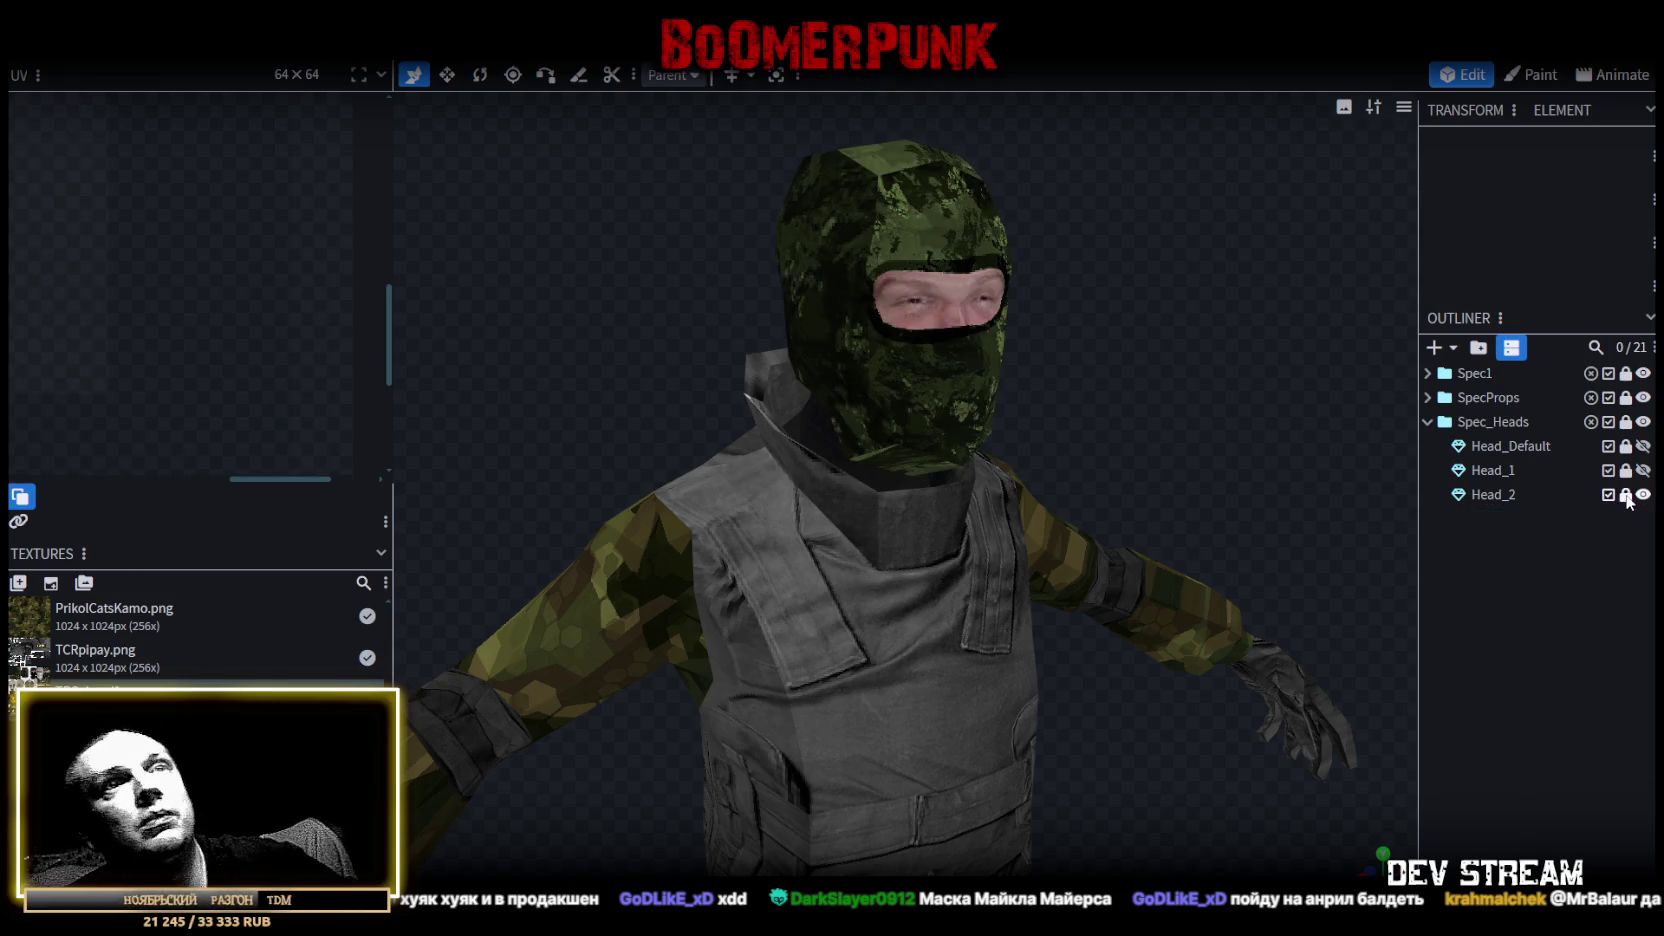
Duplicate Head_Default, move the copy to the end of the list, and name it Head_3.
{"action": "left_click", "coordinate": [1530, 446]}
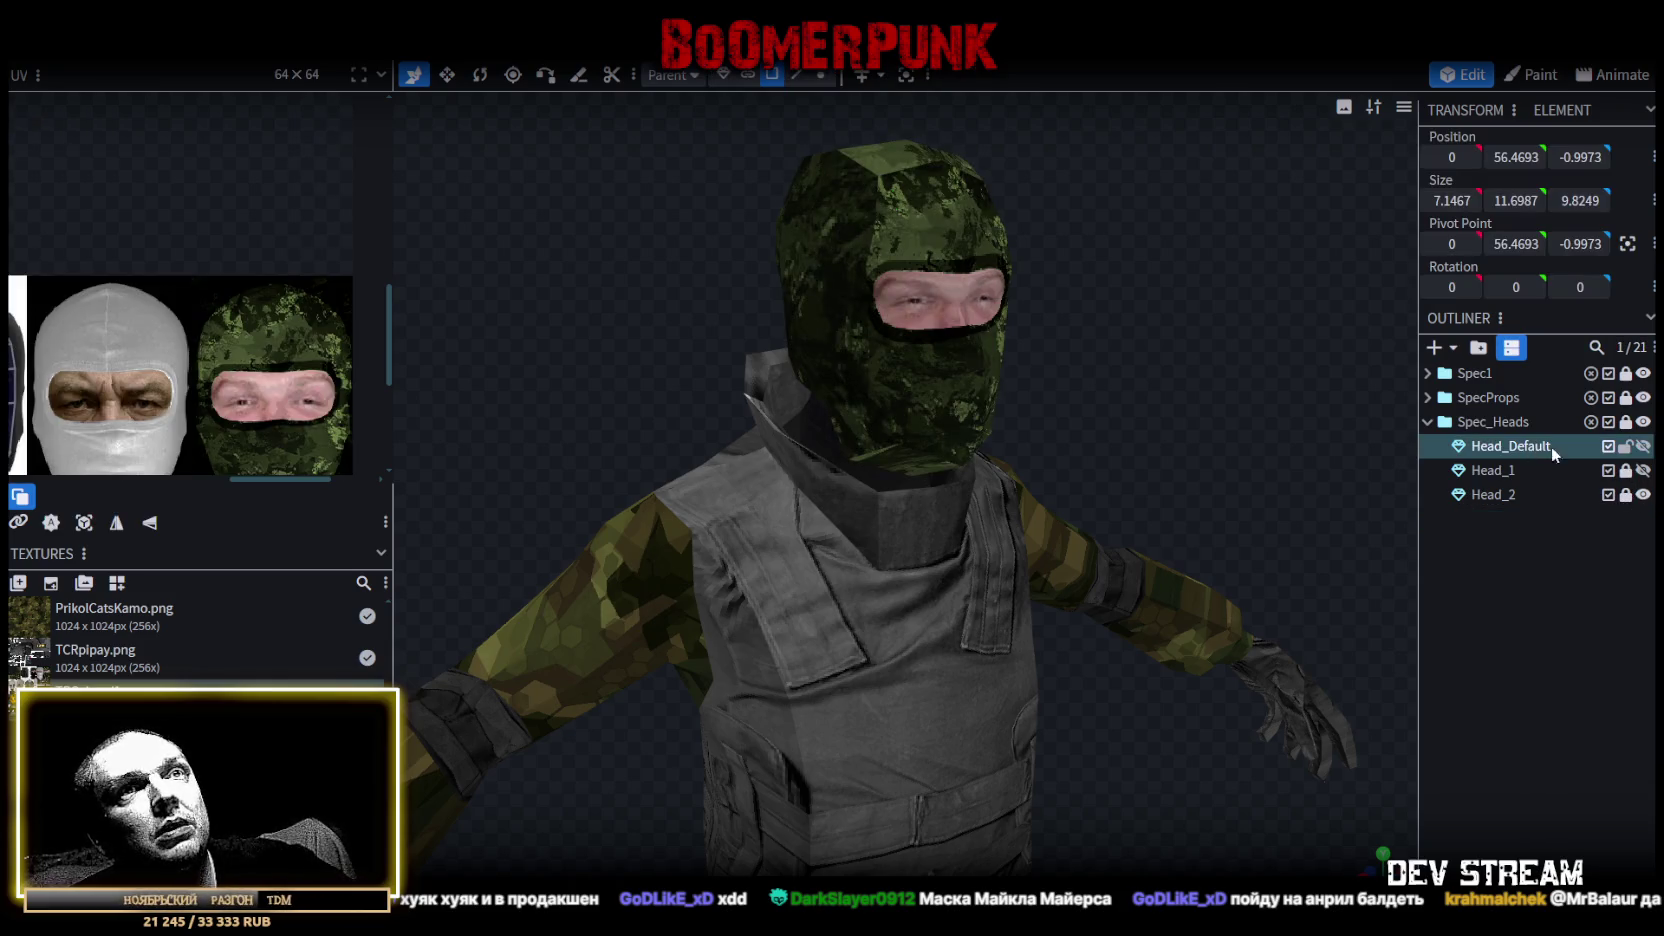
{"action": "key", "text": "ctrl+d"}
{"action": "left_click_drag", "start_coordinate": [1518, 482], "coordinate": [1513, 522]}
{"action": "type", "text": "3"}
{"action": "key", "text": "Return"}
Show Head_3 instead of Head_2, widen the texture preview, and return to Photoshop.
{"action": "left_click", "coordinate": [1641, 519]}
{"action": "left_click", "coordinate": [1642, 494]}
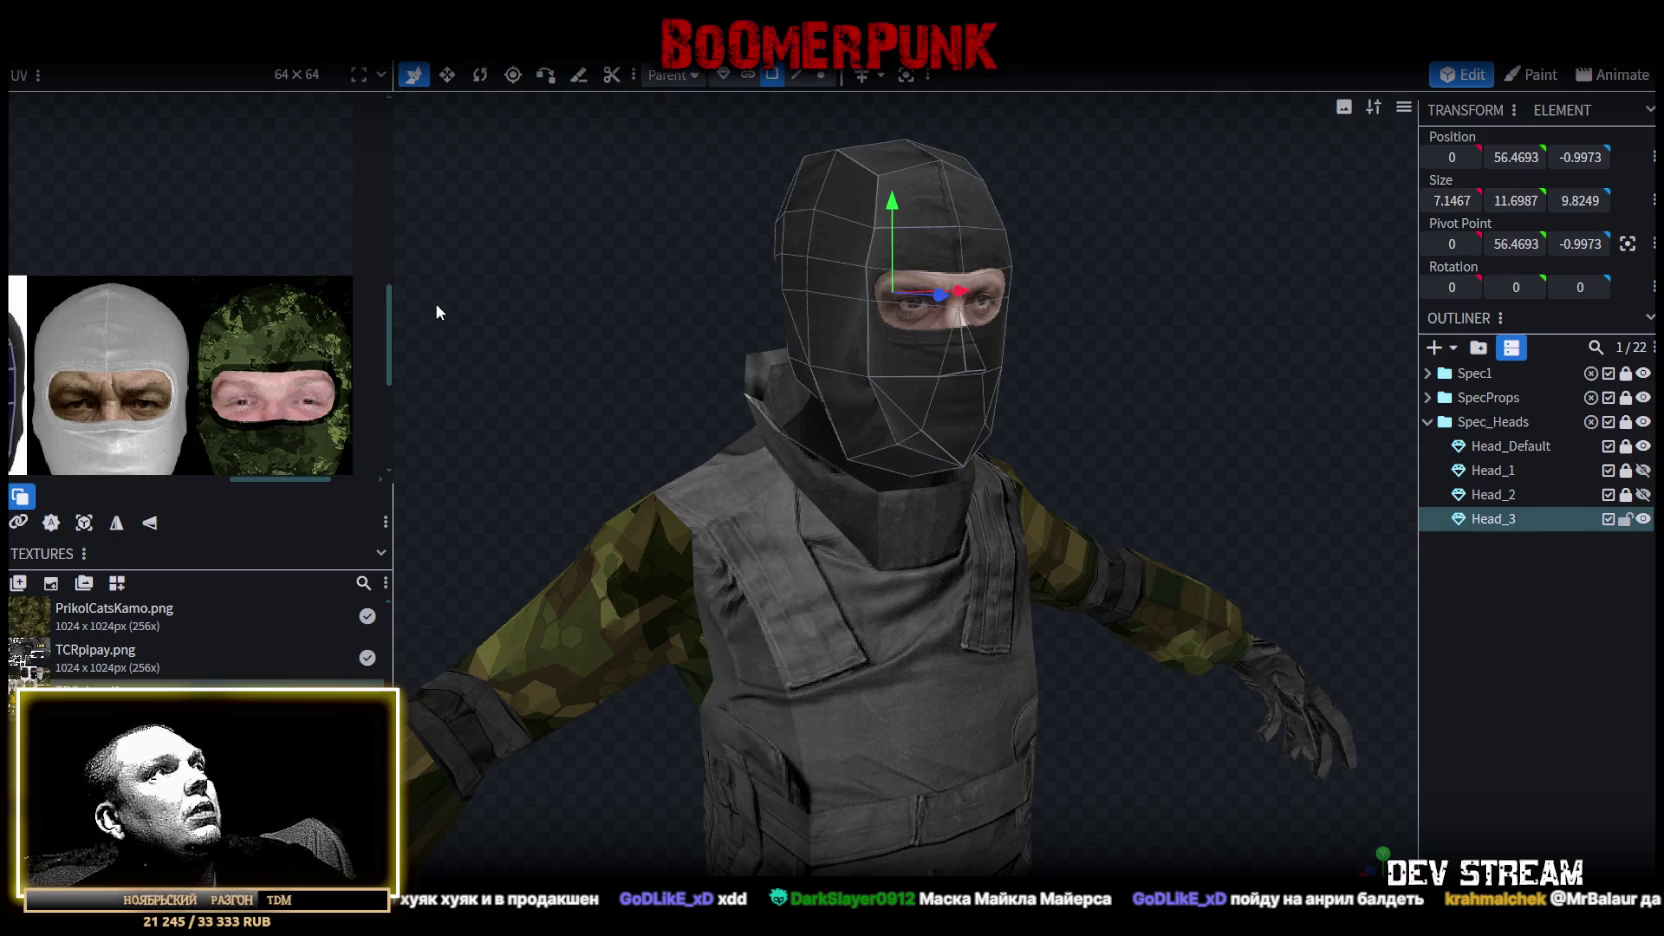
{"action": "left_click_drag", "start_coordinate": [394, 291], "coordinate": [706, 300]}
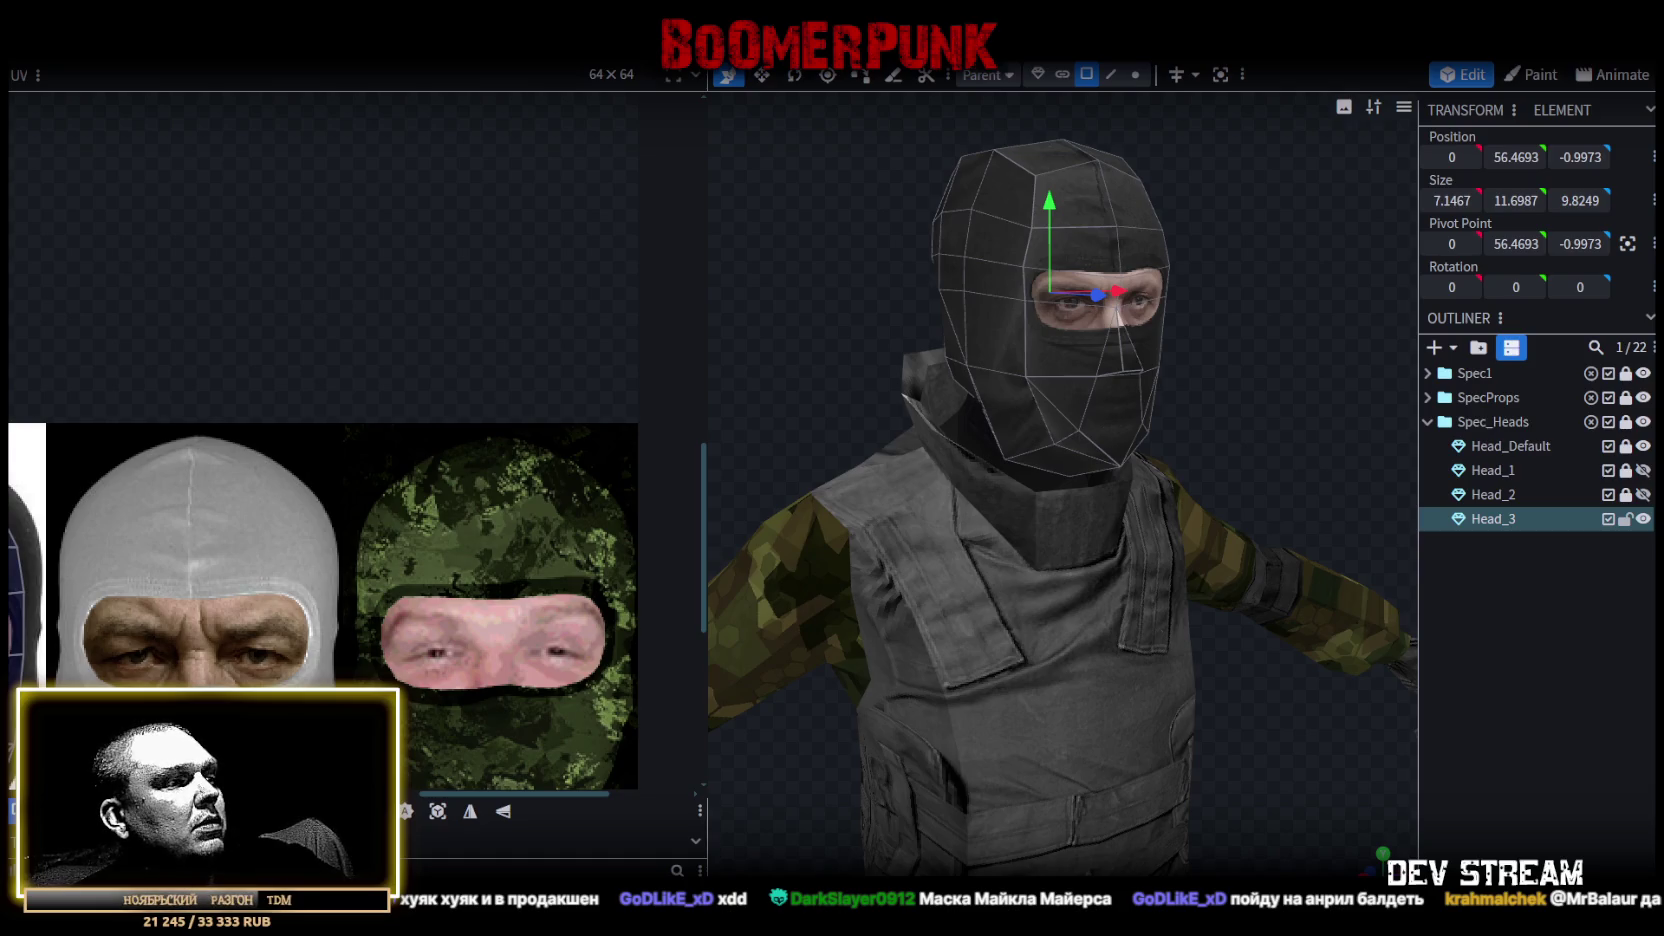
{"action": "key", "text": "alt+Tab"}
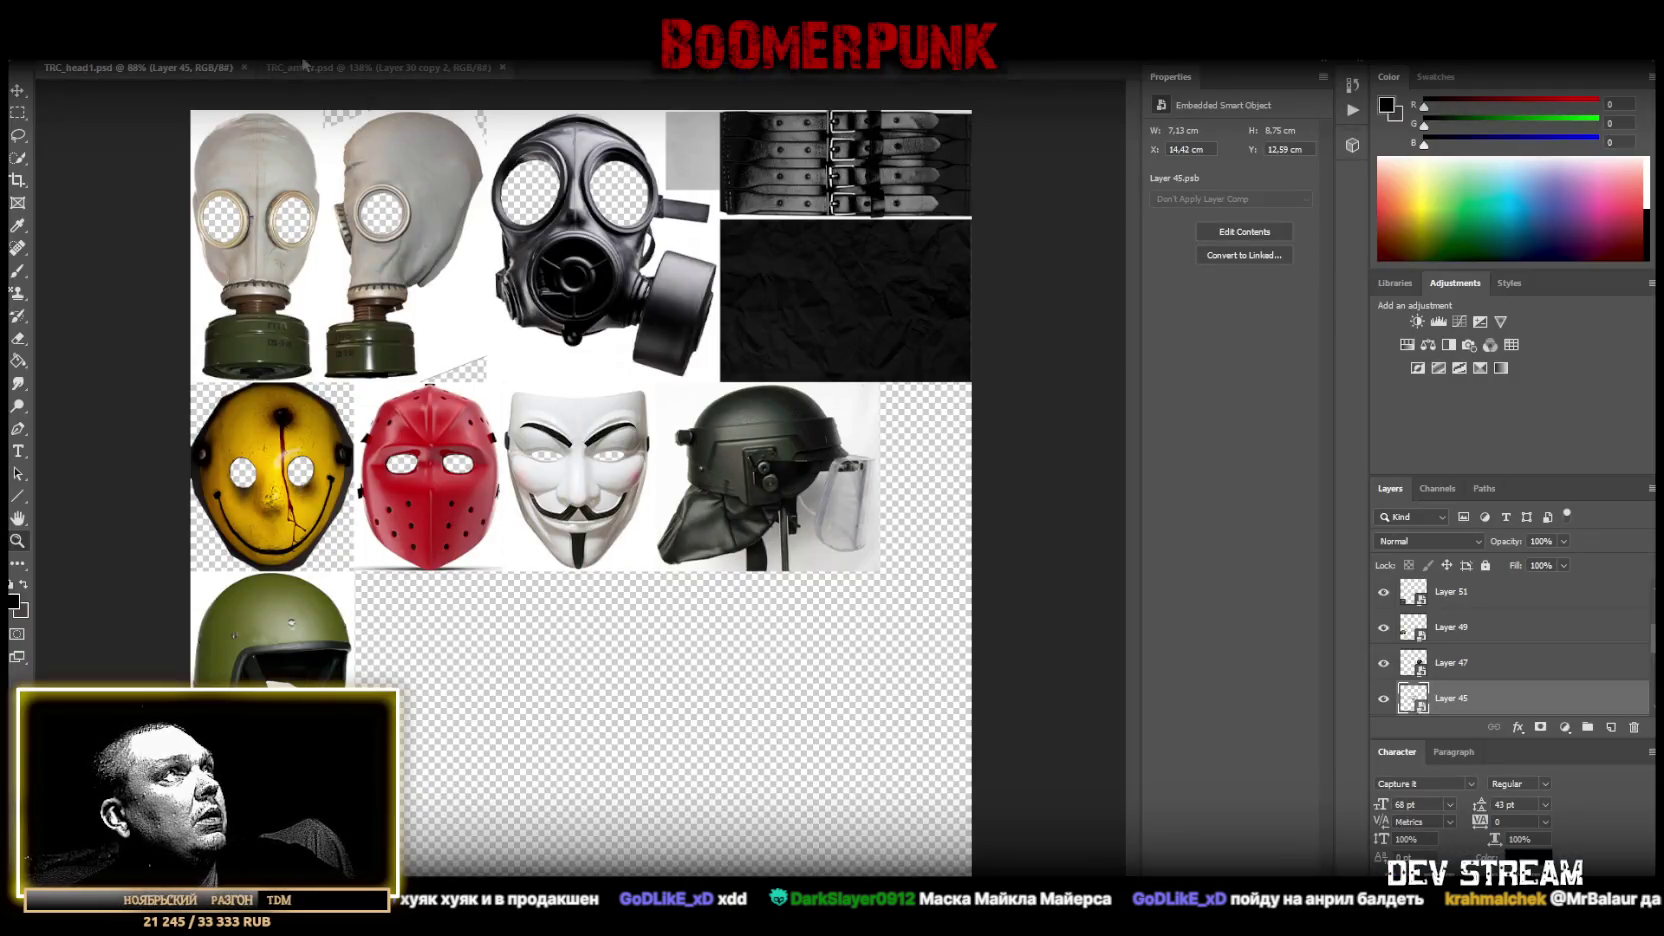
Save TRC_armor.psd as a PNG overwriting TCRpipay.png, then switch back to Blockbench.
{"action": "left_click", "coordinate": [307, 67]}
{"action": "key", "text": "alt+f"}
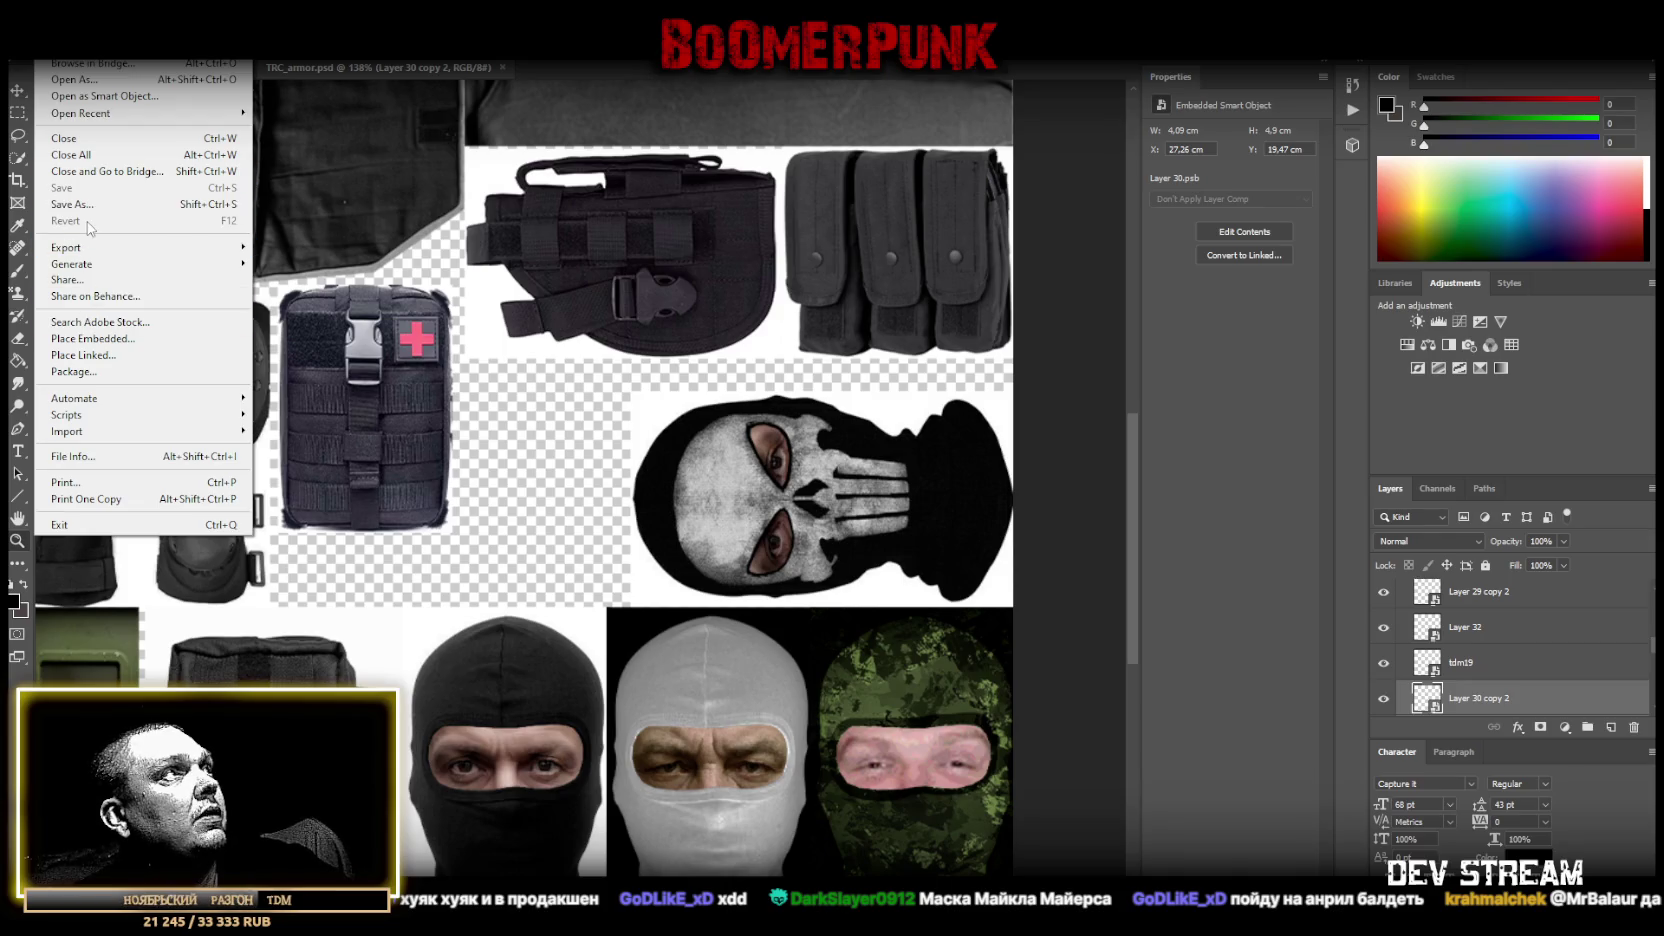
{"action": "left_click", "coordinate": [72, 204]}
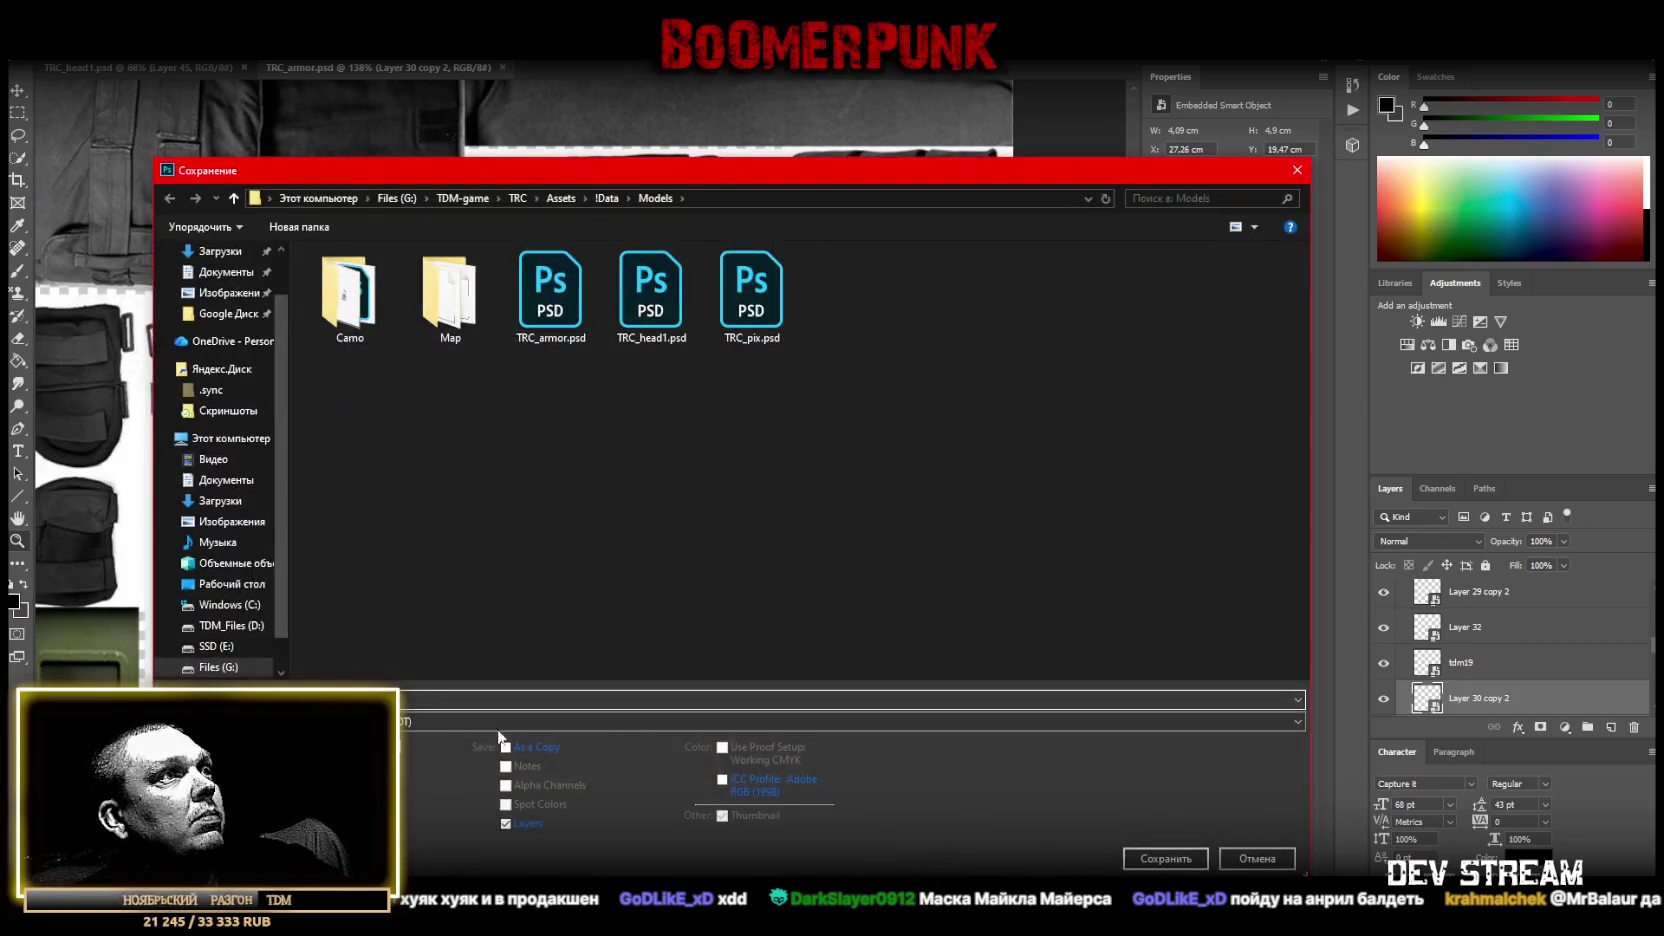
{"action": "left_click", "coordinate": [500, 722]}
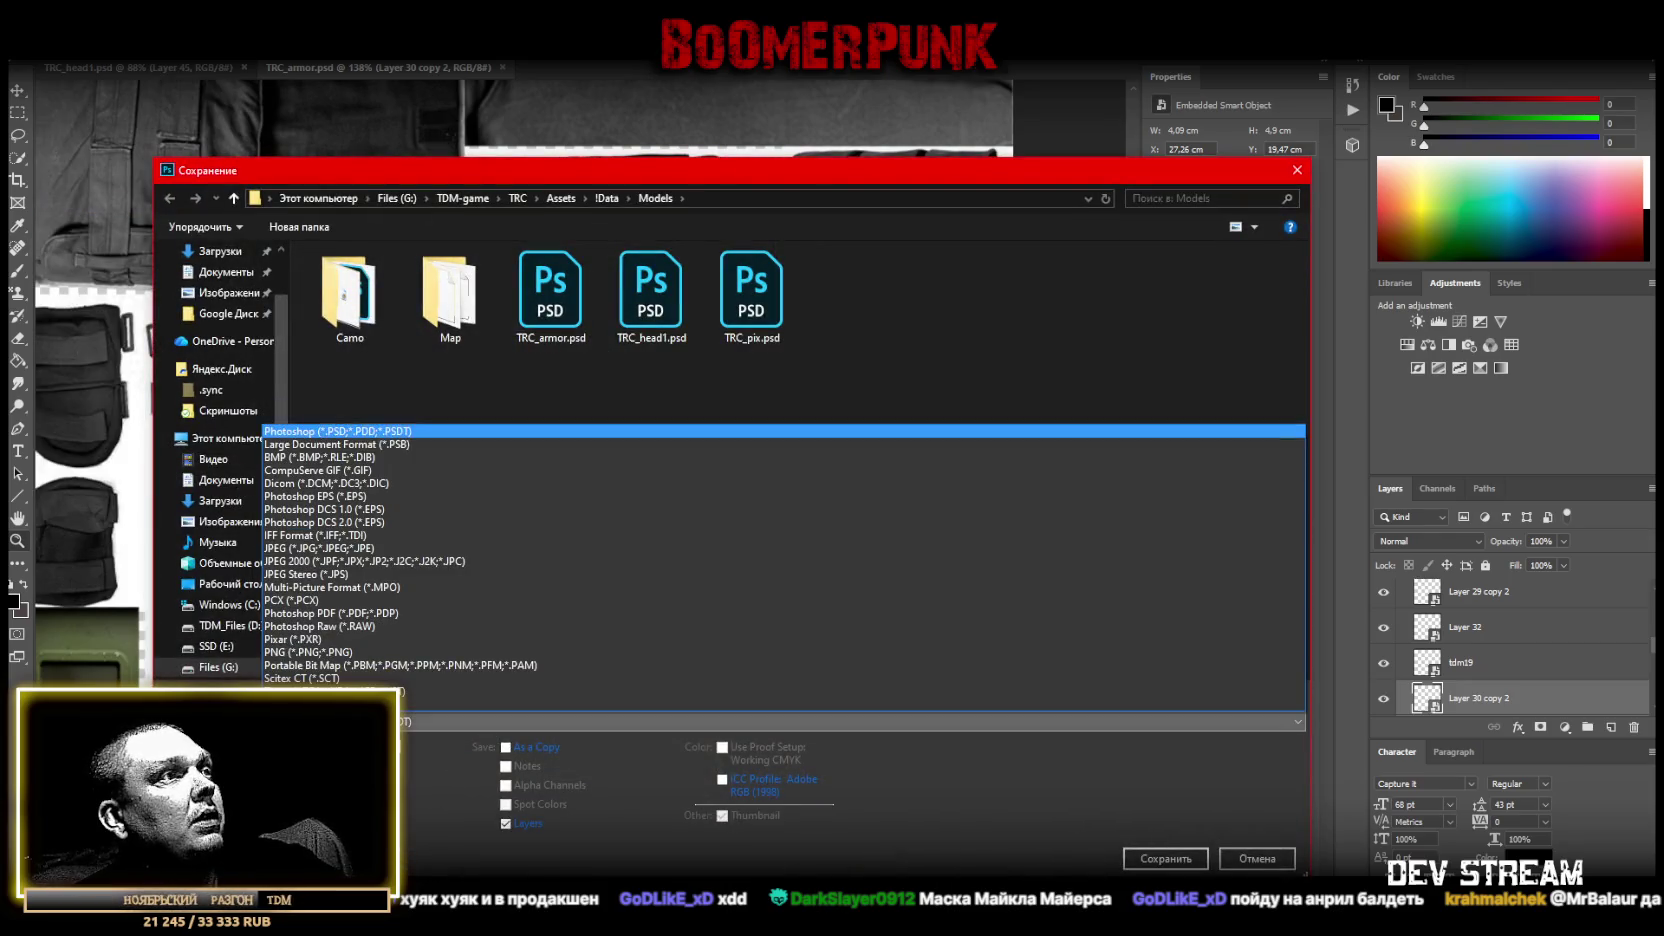
{"action": "left_click", "coordinate": [344, 647]}
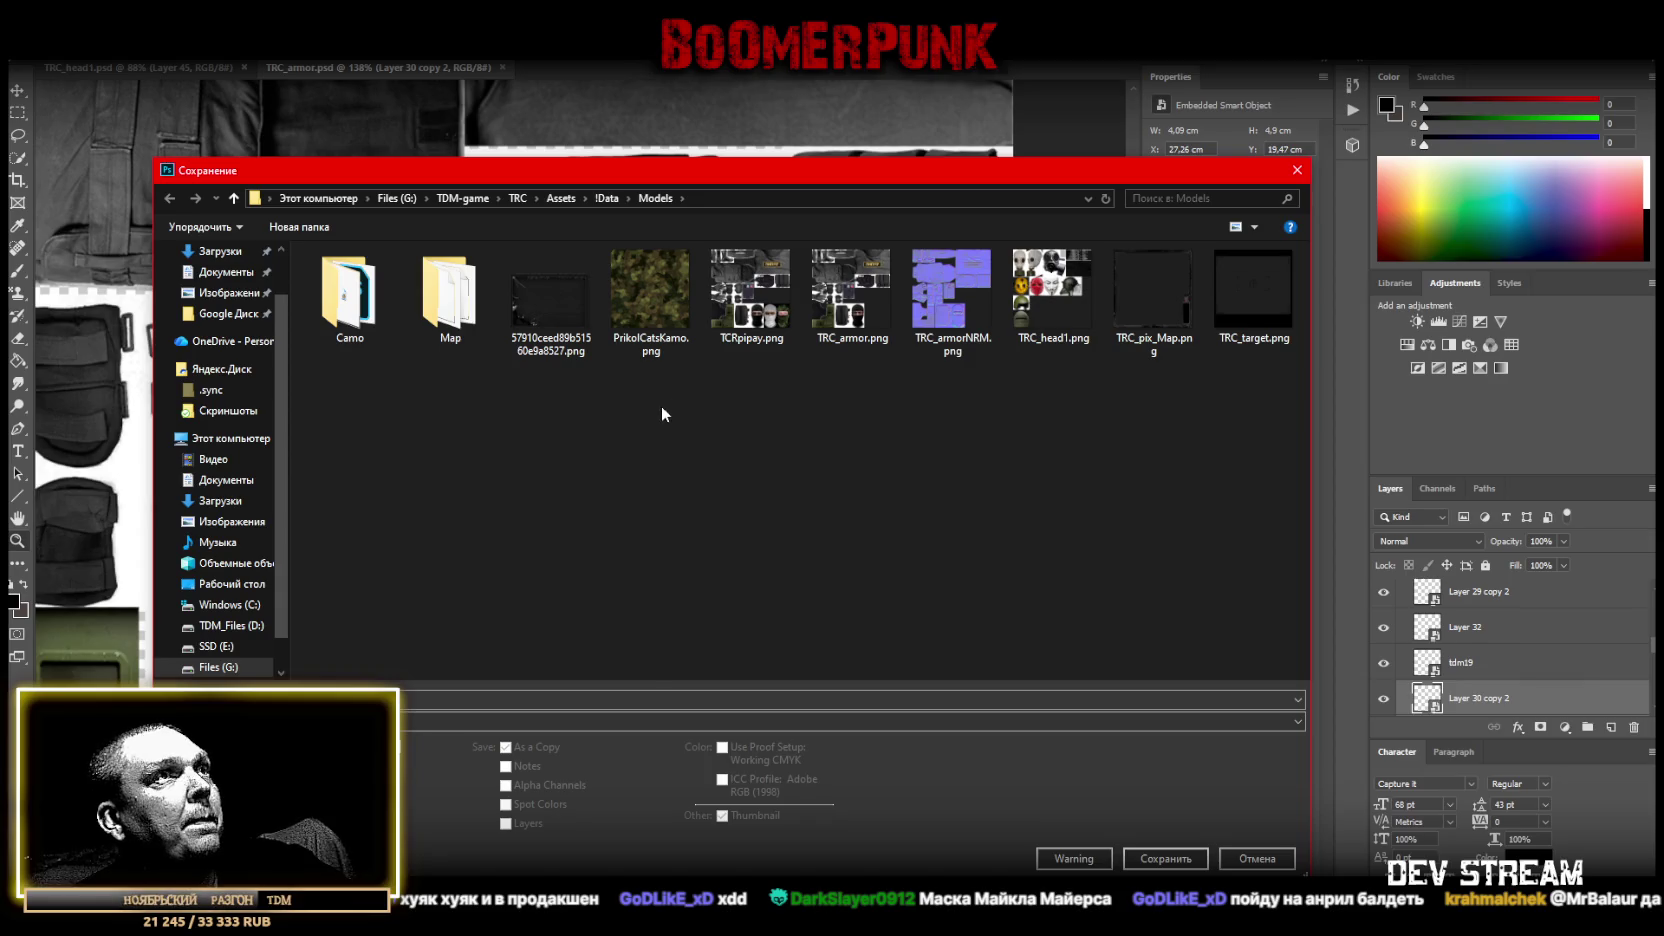
{"action": "double_click", "coordinate": [750, 295]}
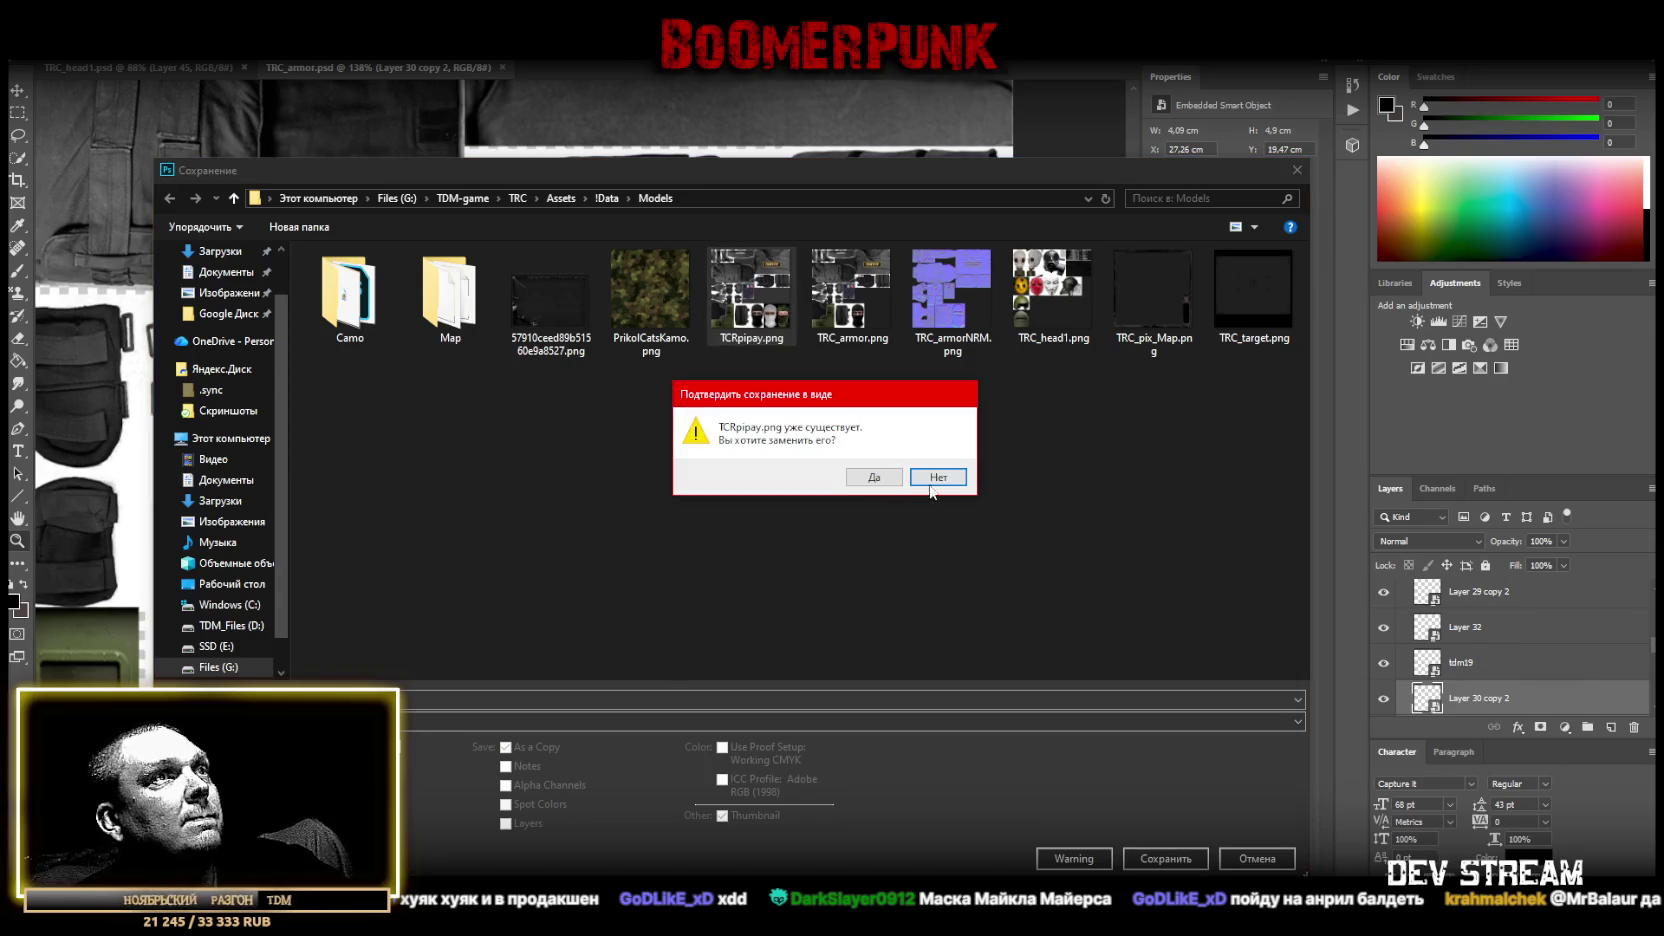
{"action": "left_click", "coordinate": [885, 477]}
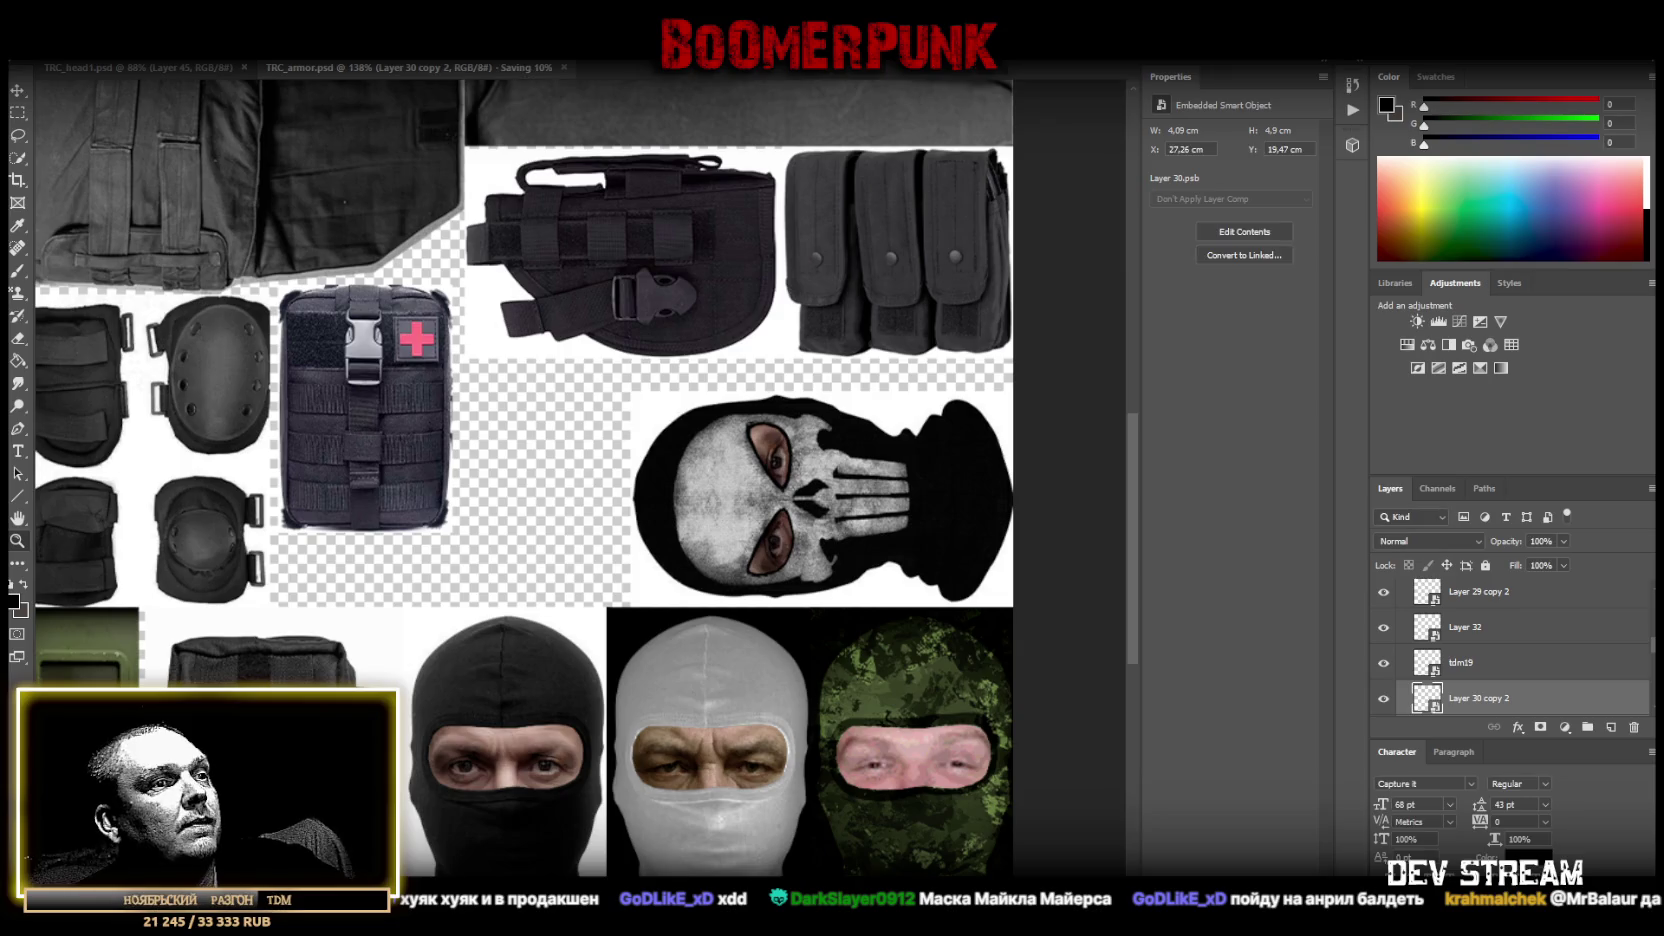
{"action": "key", "text": "alt+Tab"}
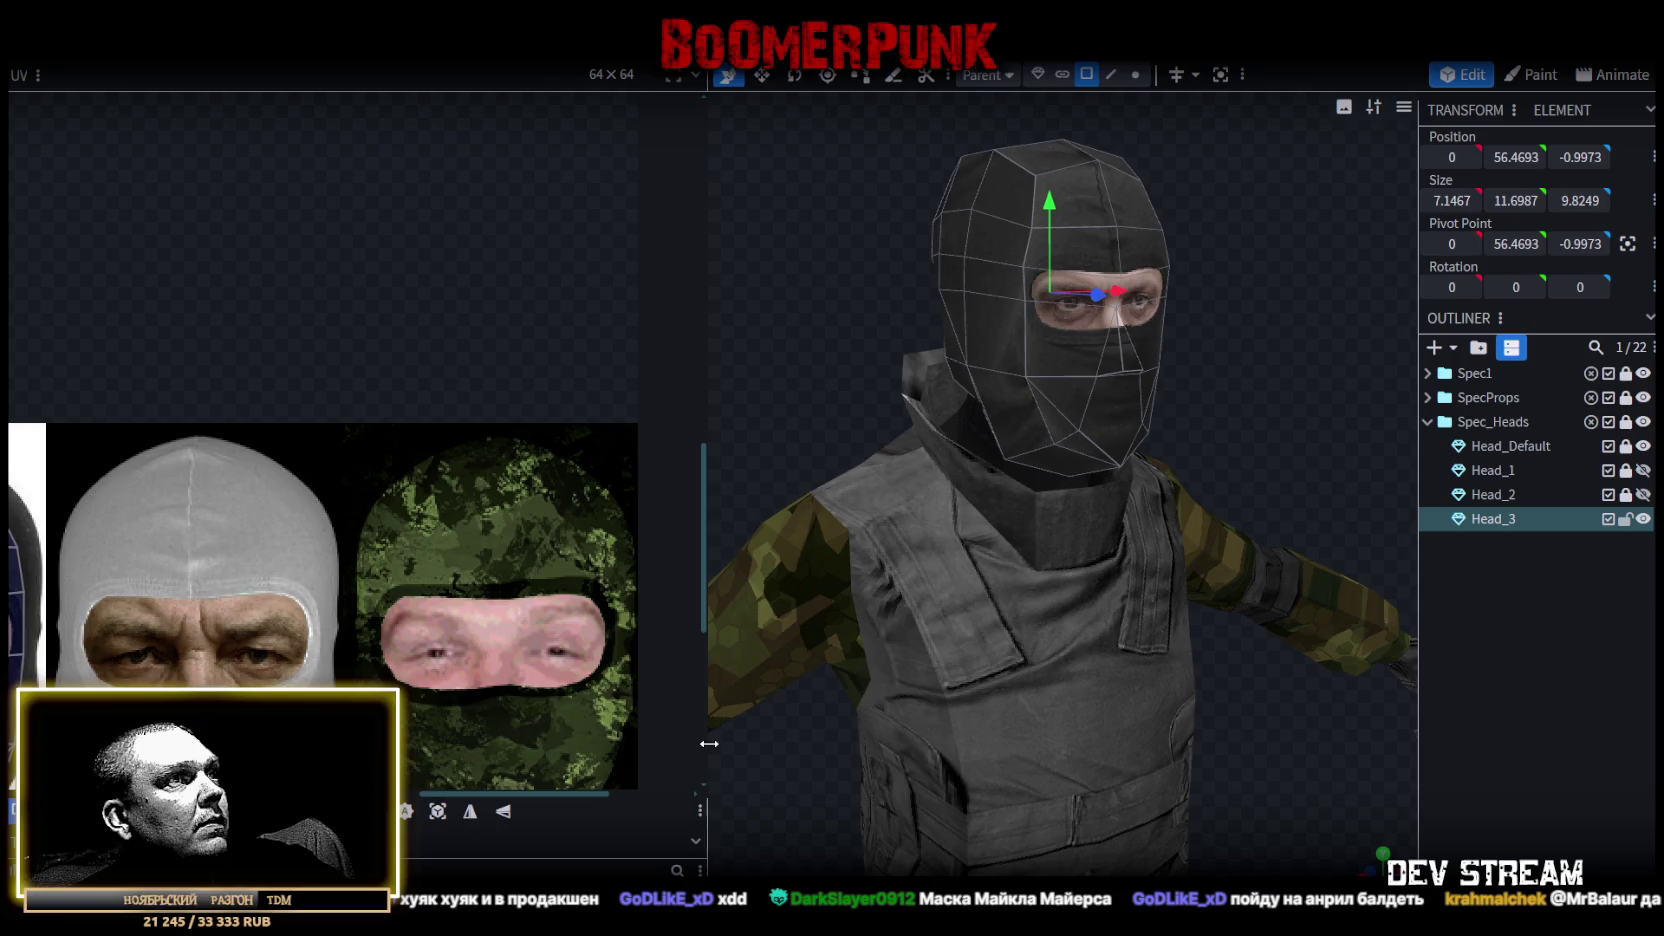
Refresh the Blockbench texture with the newly saved sheet and save the model.
{"action": "left_click_drag", "start_coordinate": [709, 743], "coordinate": [562, 743]}
{"action": "right_click", "coordinate": [105, 242]}
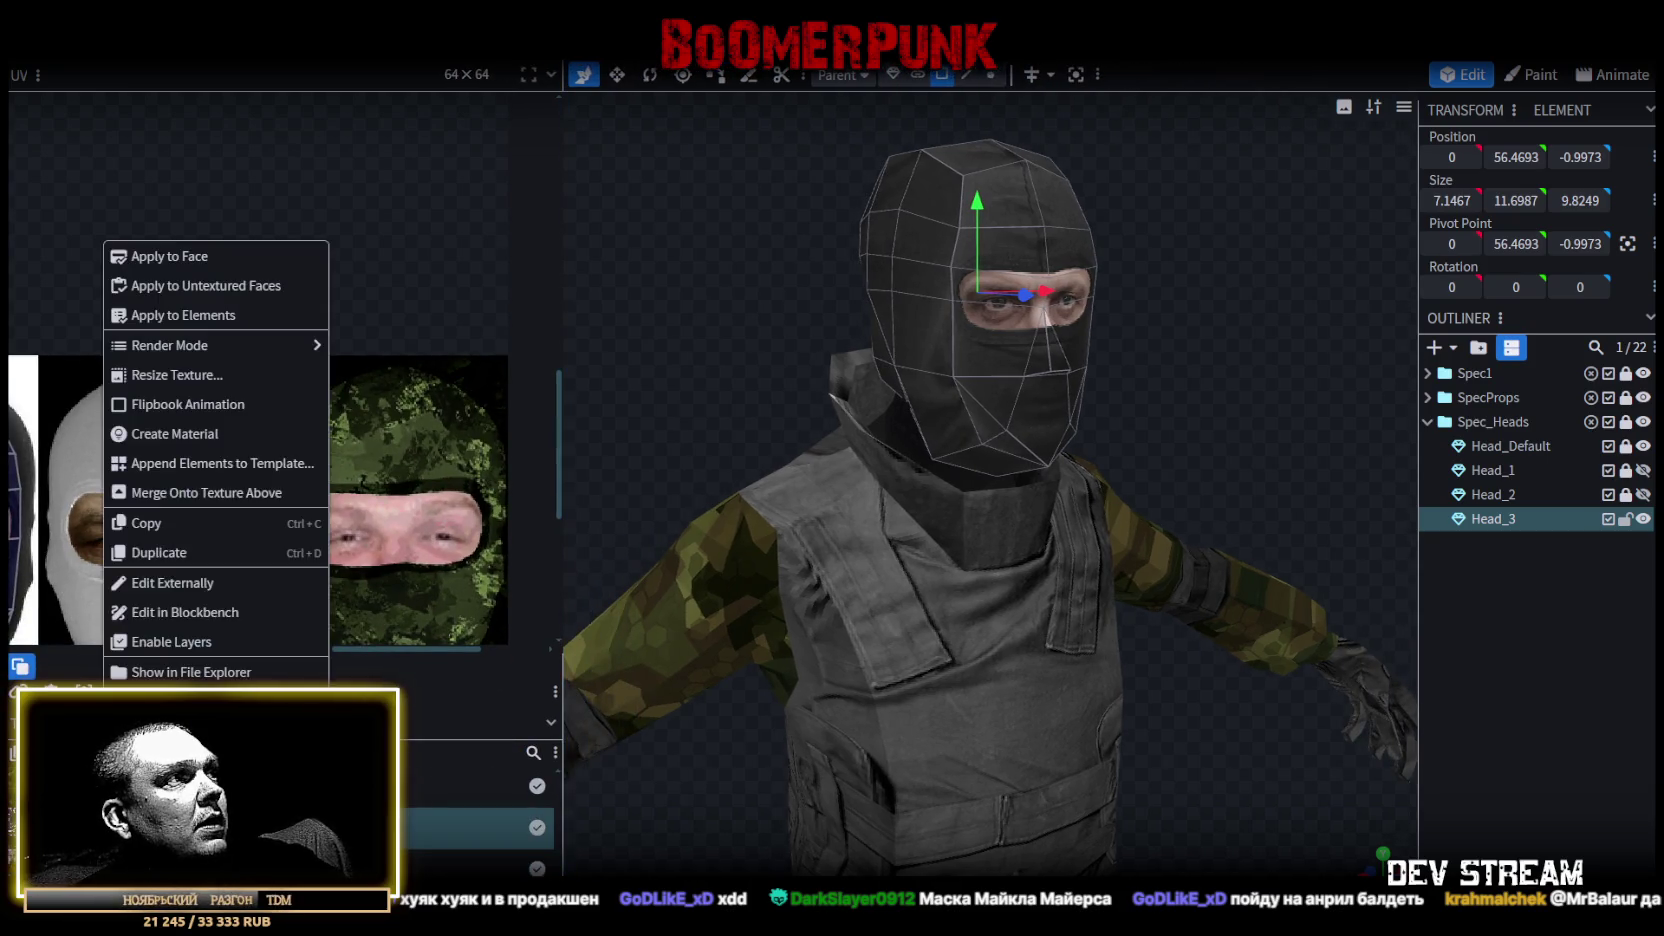
{"action": "left_click", "coordinate": [188, 652]}
{"action": "key", "text": "ctrl+s"}
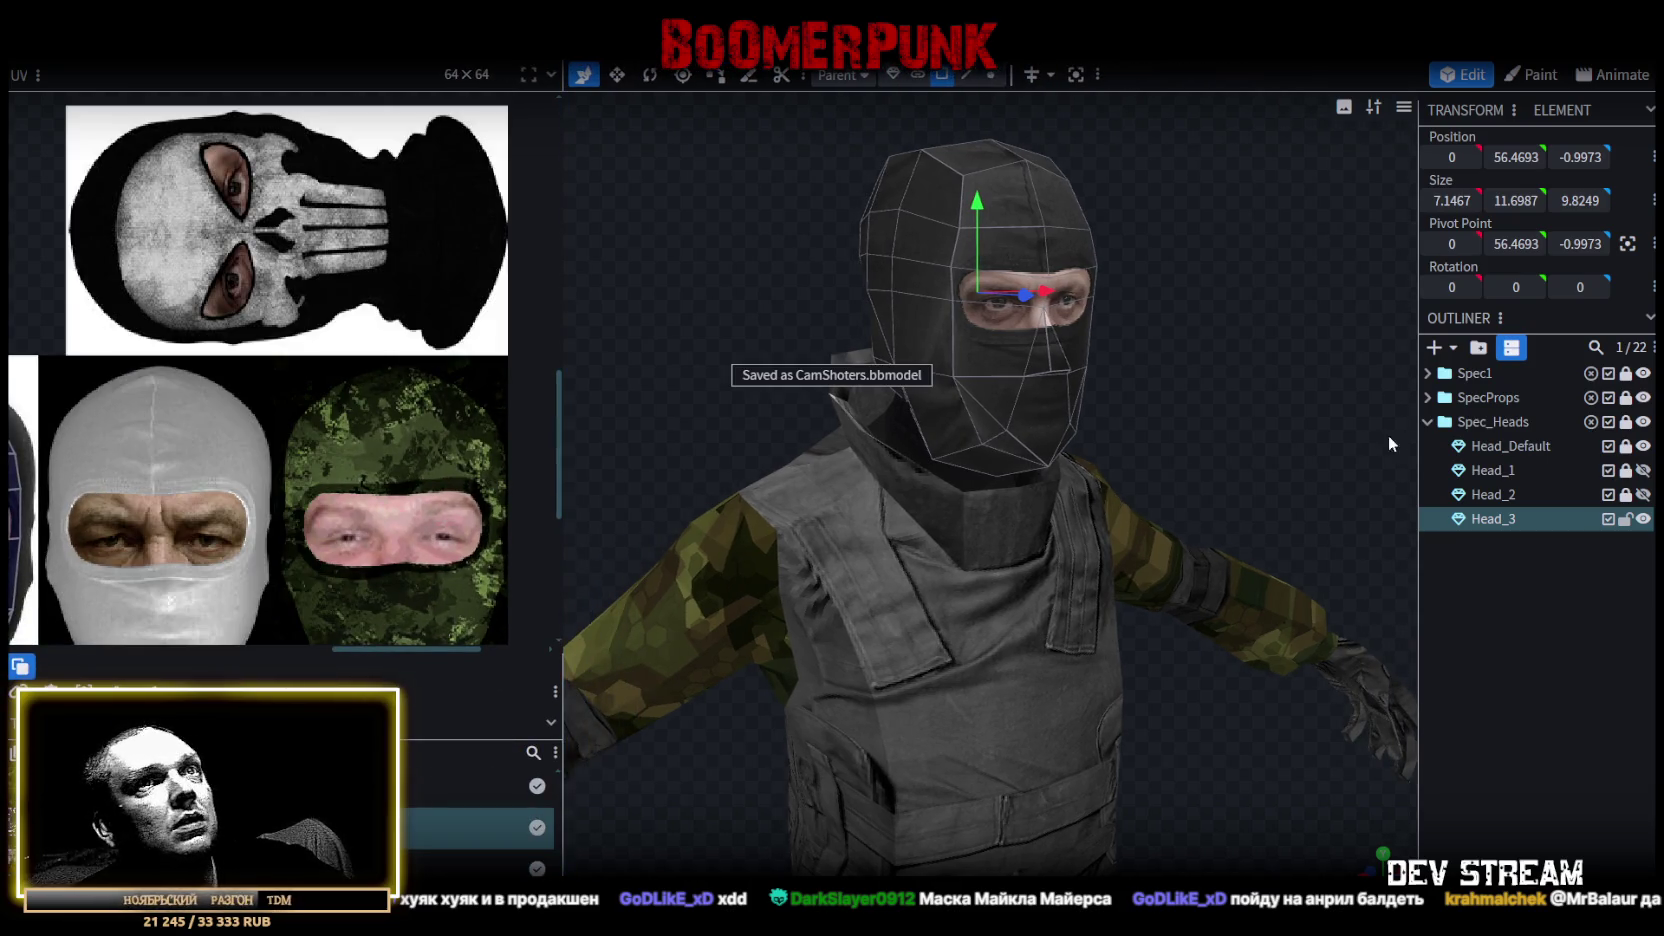
Select Head_3 and try moving its whole UV layout onto the skull, then undo it.
{"action": "left_click", "coordinate": [1492, 519]}
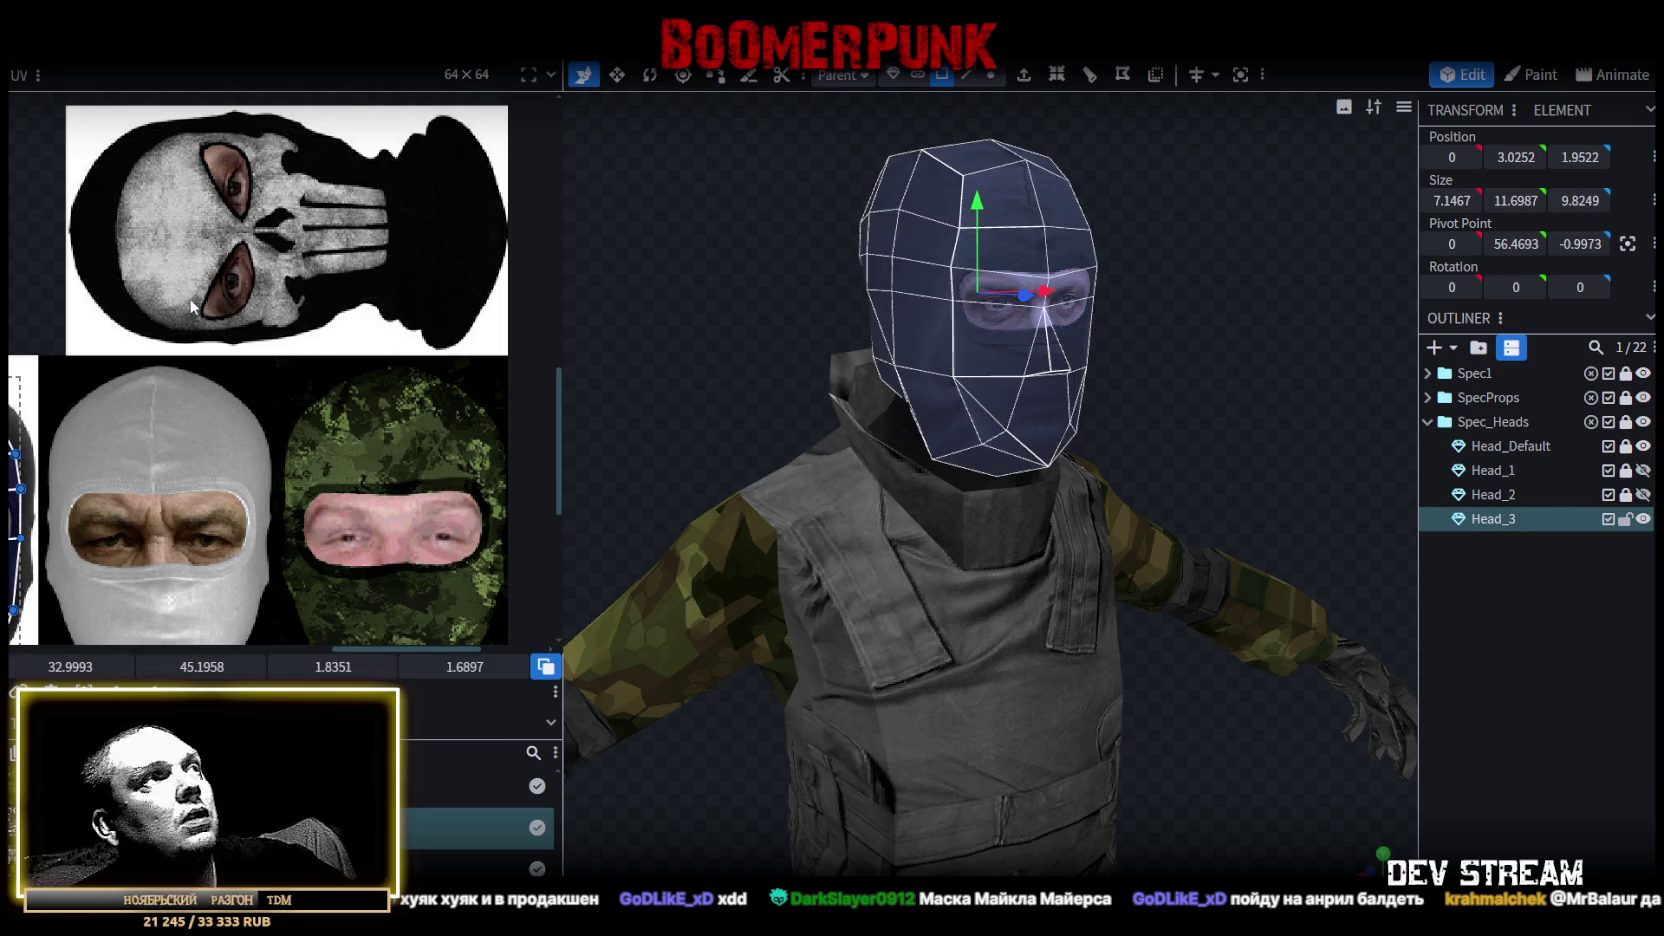
{"action": "scroll", "coordinate": [281, 343], "scroll_direction": "down", "scroll_amount": 2}
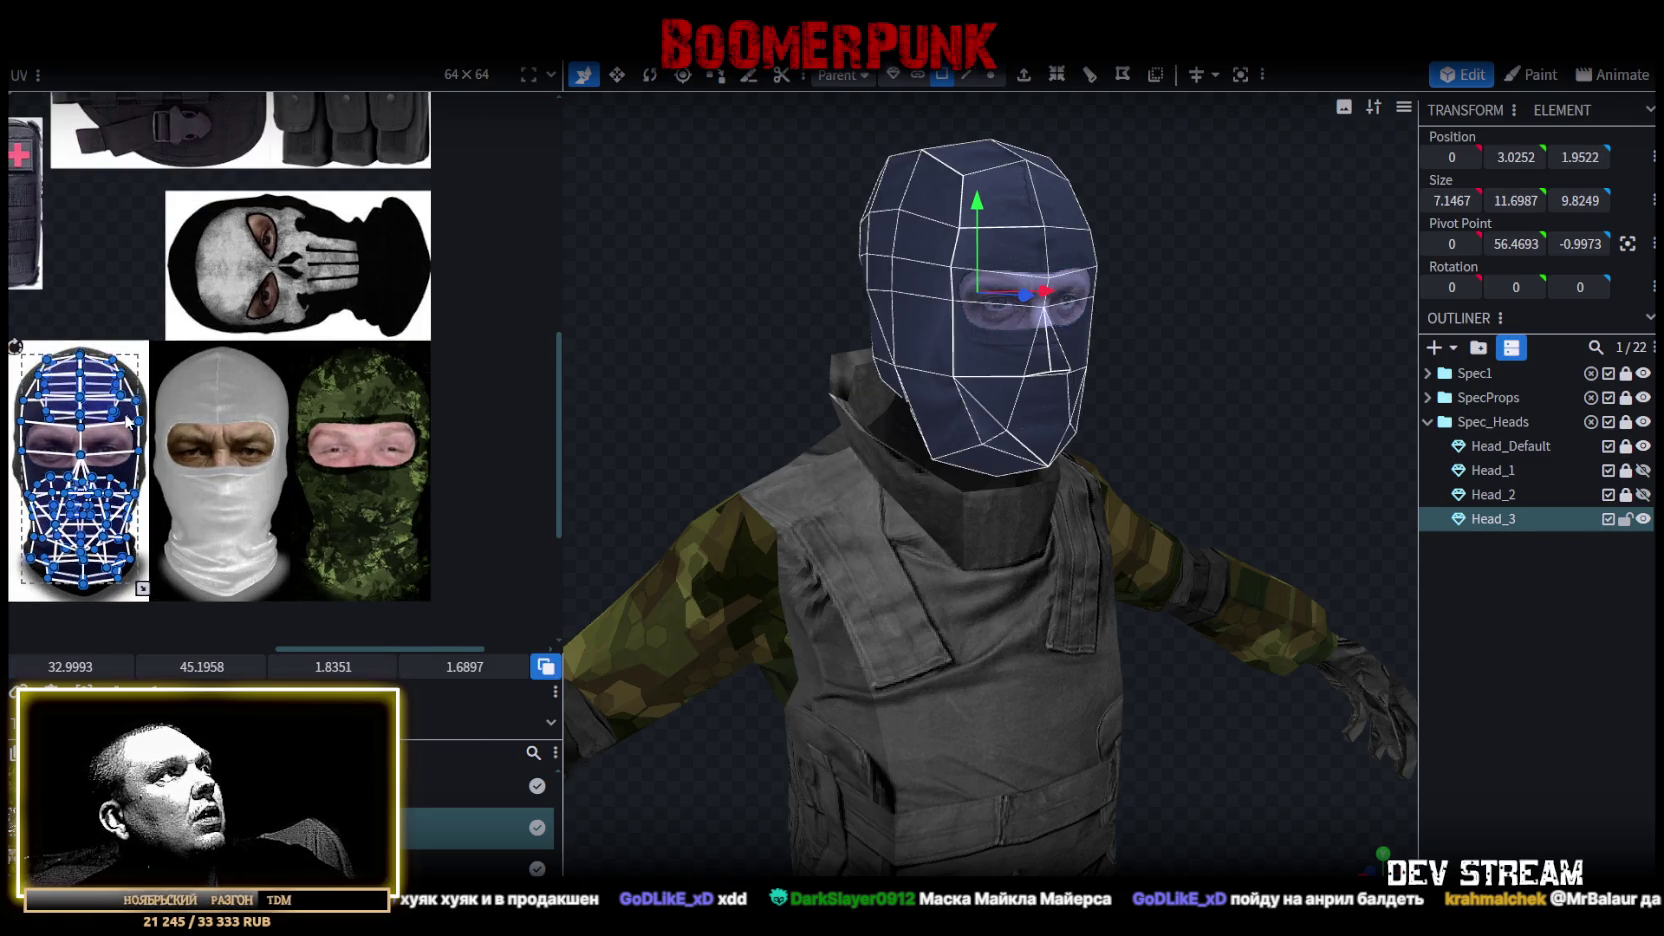
{"action": "left_click_drag", "start_coordinate": [128, 420], "coordinate": [313, 292]}
{"action": "right_click", "coordinate": [313, 292]}
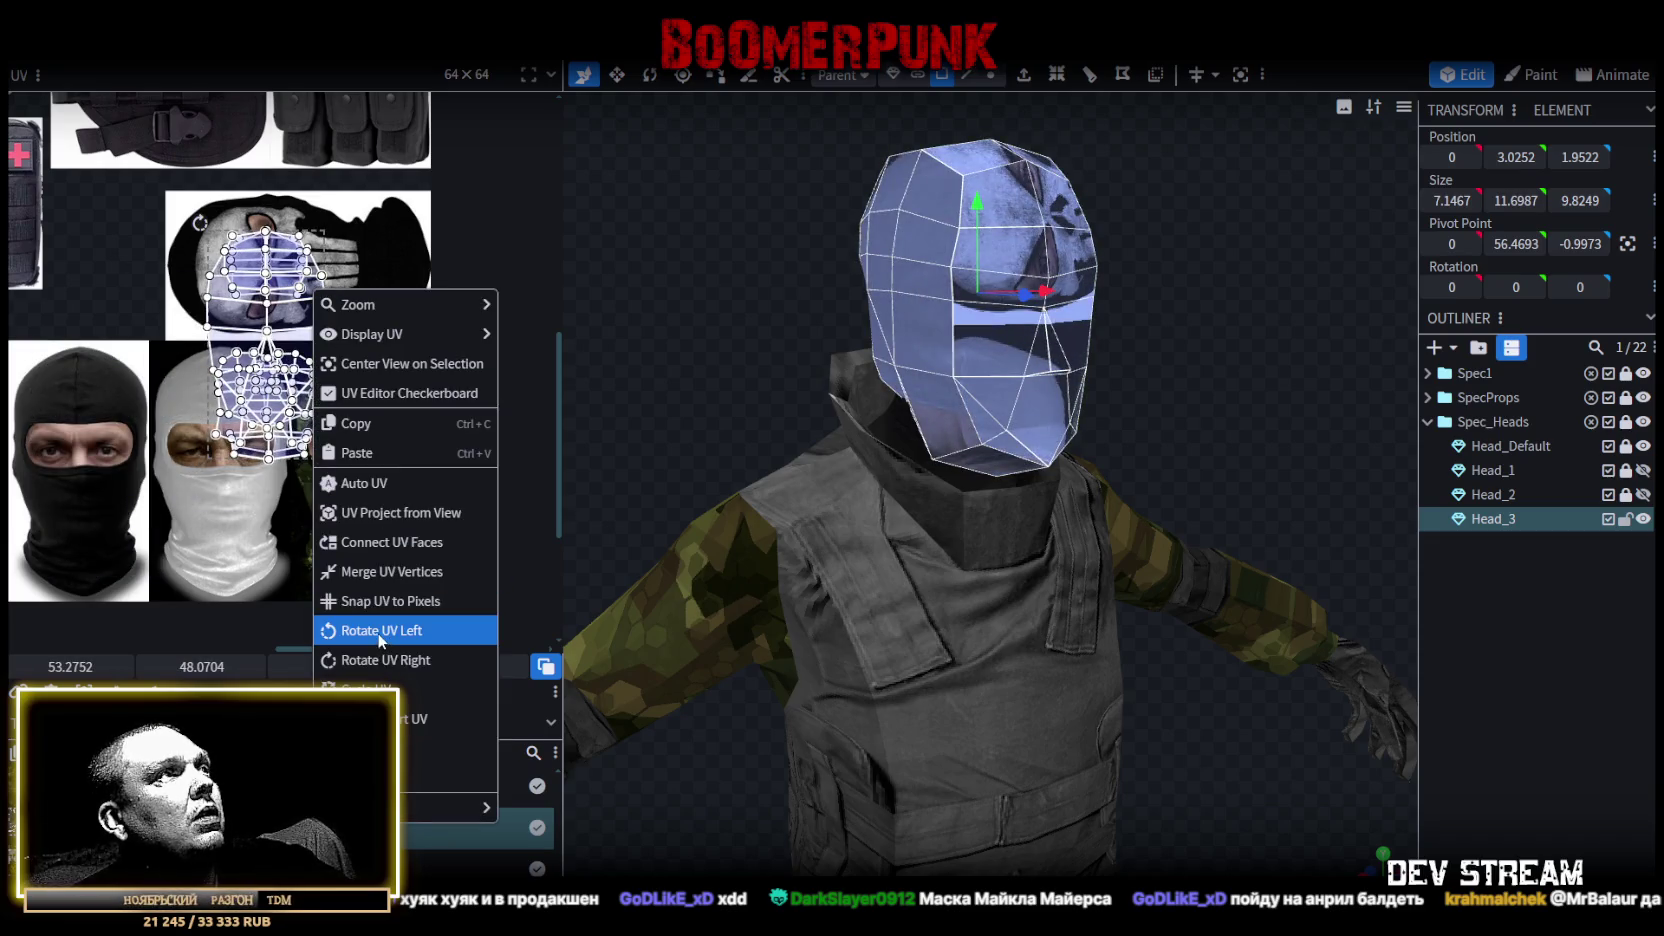
{"action": "left_click", "coordinate": [380, 640]}
{"action": "key", "text": "ctrl+a"}
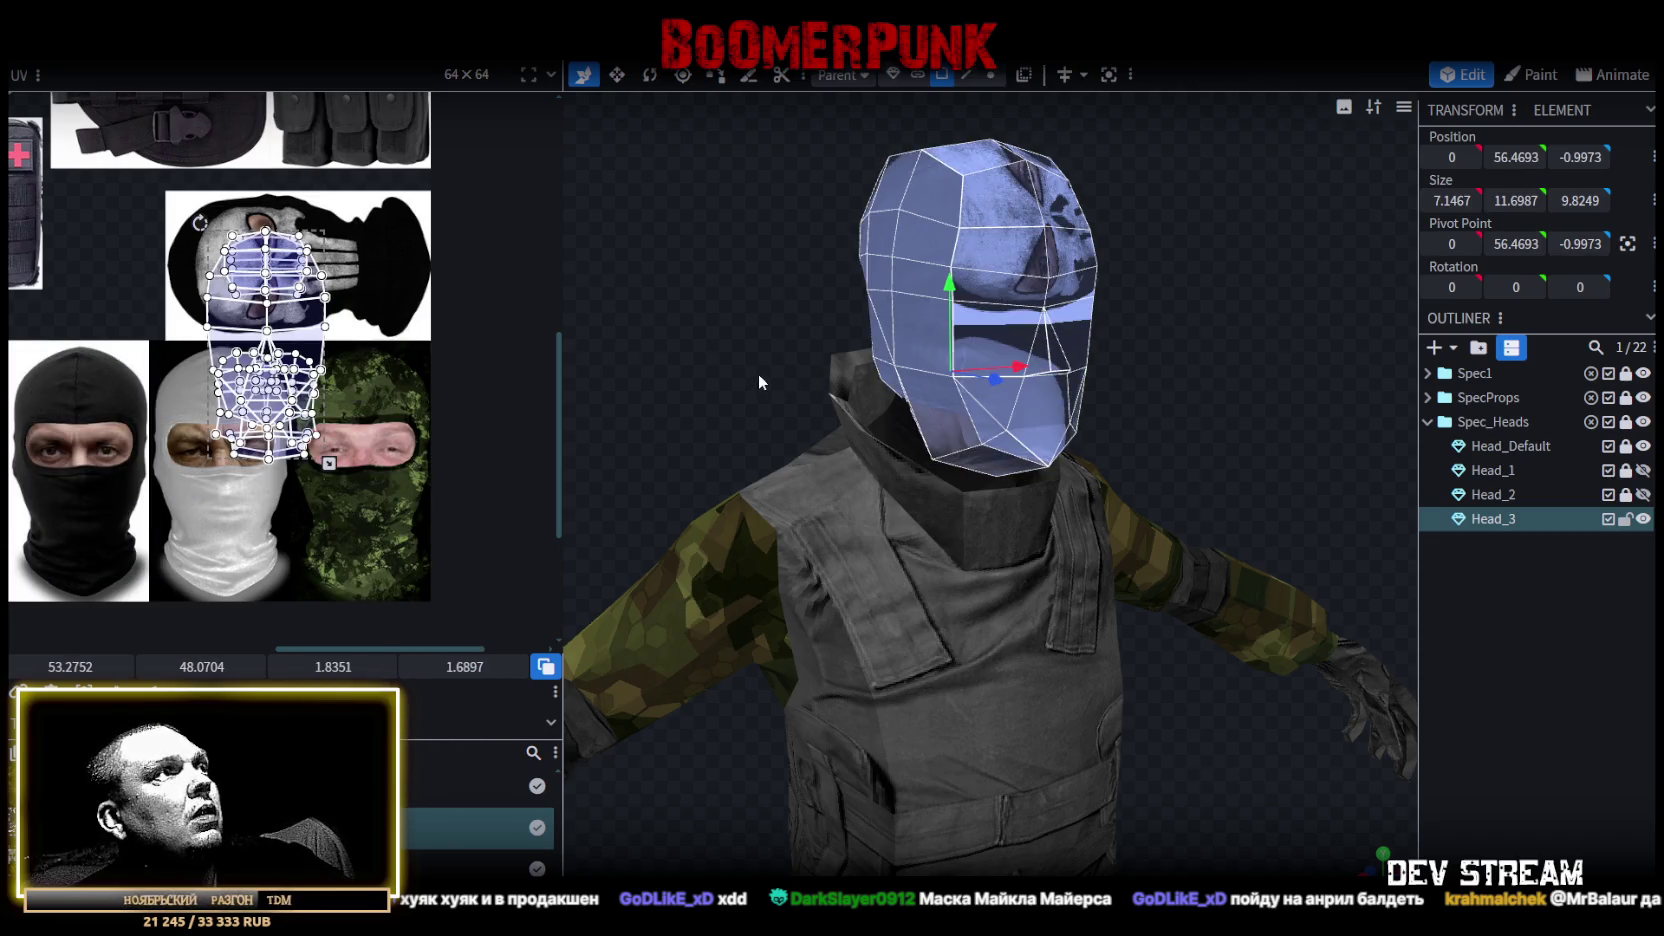
{"action": "key", "text": "ctrl+z"}
{"action": "key", "text": "ctrl+z"}
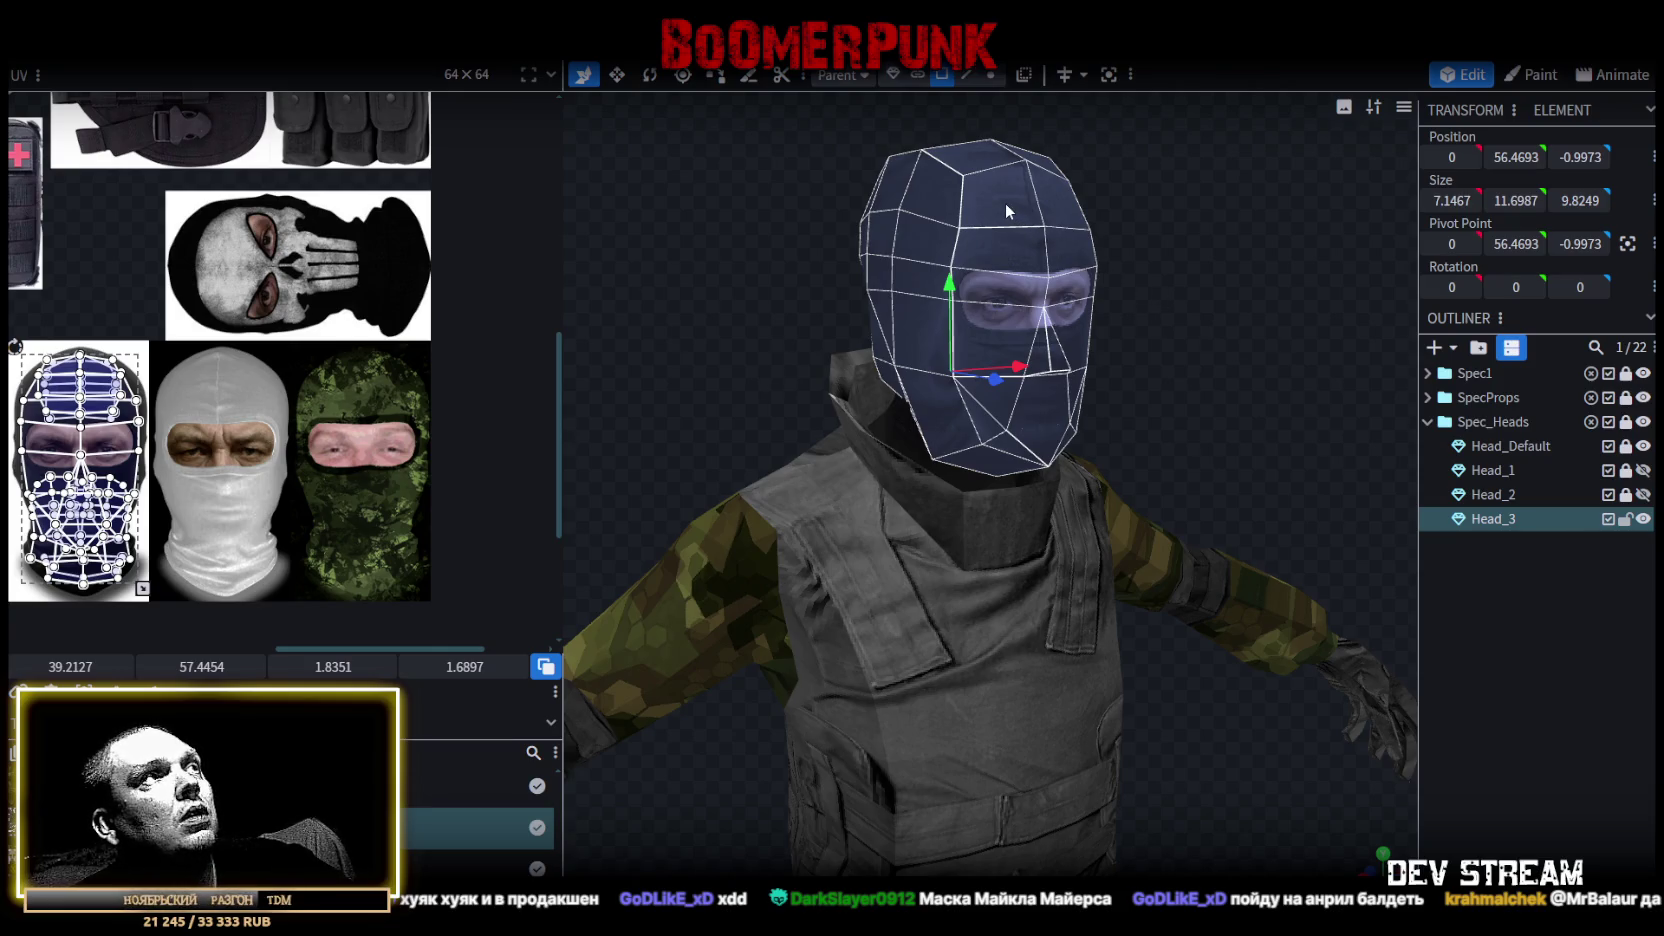
Select Head_3's front strip of faces from the forehead down to the lower mask.
{"action": "left_click", "coordinate": [1005, 202]}
{"action": "left_click", "coordinate": [995, 275], "text": "shift"}
{"action": "left_click", "coordinate": [980, 334], "text": "shift"}
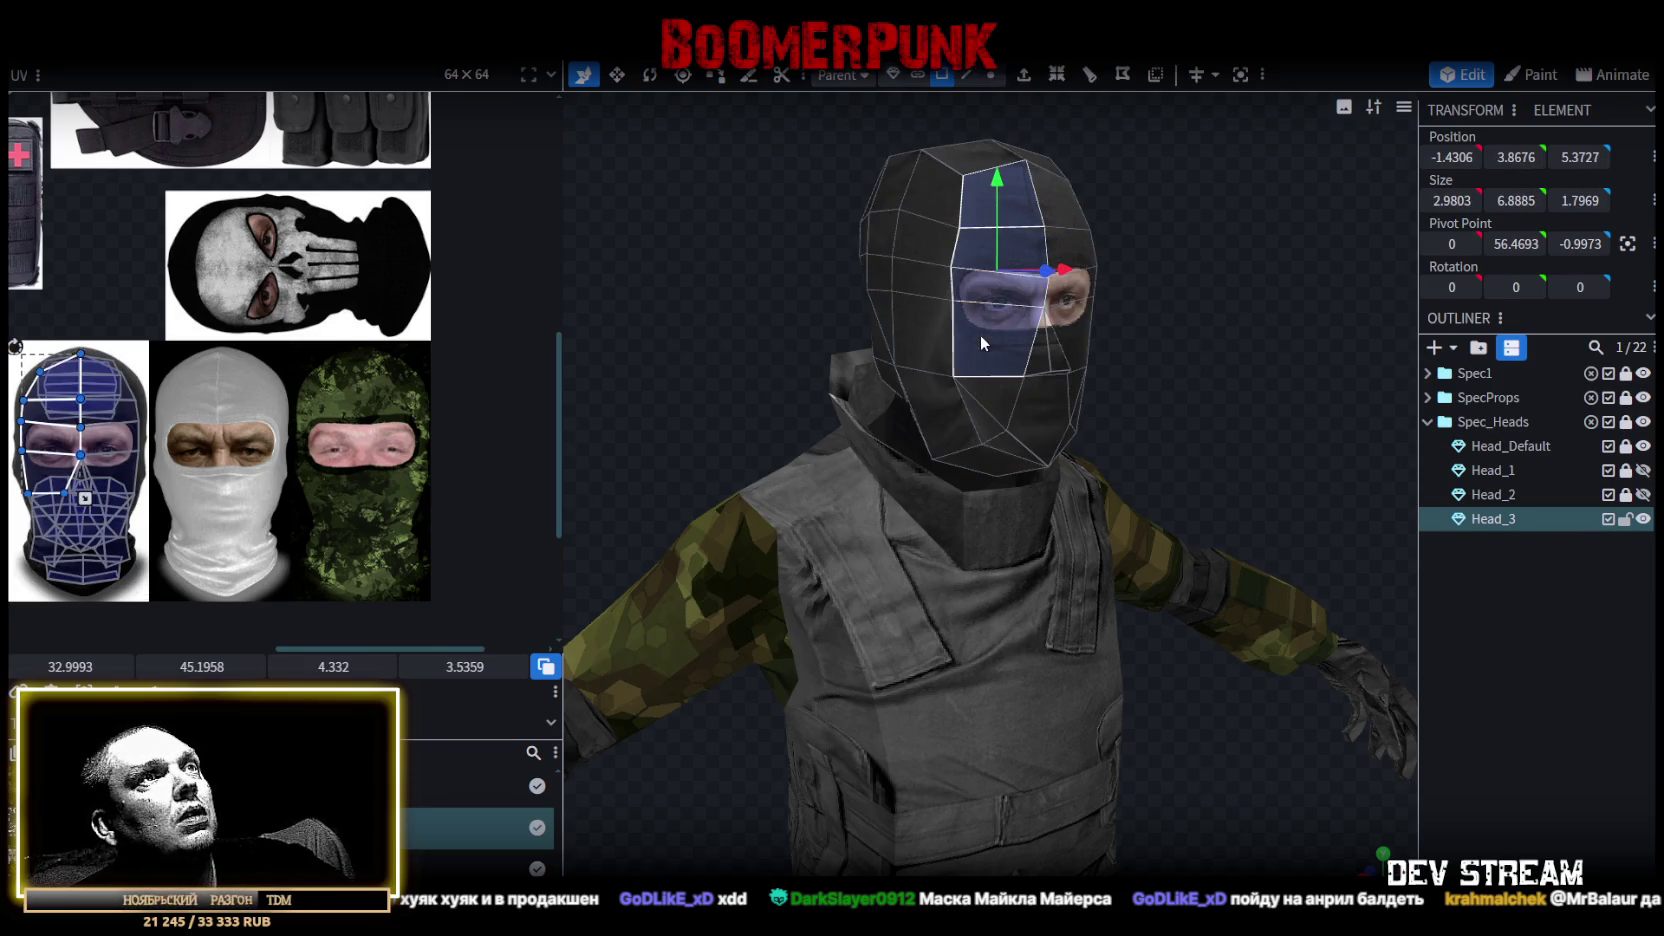
{"action": "left_click", "coordinate": [983, 413], "text": "shift"}
{"action": "mouse_move", "coordinate": [1039, 426]}
{"action": "left_mouse_down"}
{"action": "mouse_move", "coordinate": [1316, 398]}
{"action": "mouse_move", "coordinate": [1200, 264]}
{"action": "left_mouse_up"}
{"action": "left_click", "coordinate": [1110, 300], "text": "shift"}
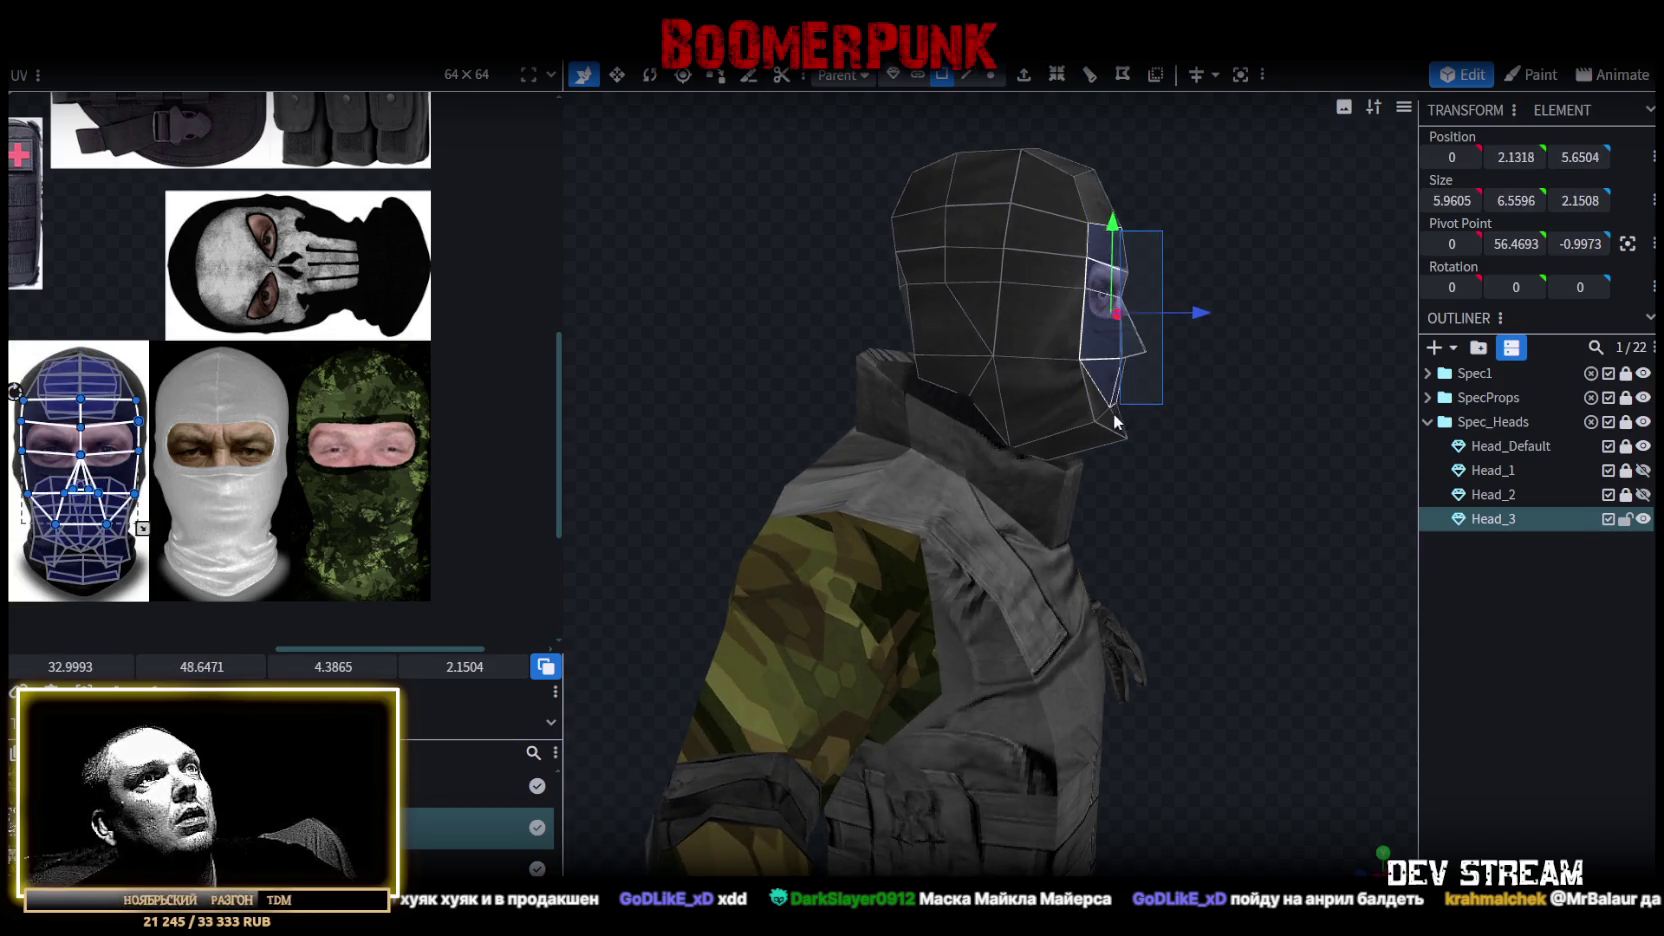
{"action": "left_click", "coordinate": [1115, 400], "text": "shift"}
{"action": "mouse_move", "coordinate": [1252, 367]}
{"action": "left_mouse_down"}
{"action": "mouse_move", "coordinate": [991, 407]}
{"action": "mouse_move", "coordinate": [1072, 404]}
{"action": "mouse_move", "coordinate": [774, 260]}
{"action": "mouse_move", "coordinate": [1050, 209]}
{"action": "mouse_move", "coordinate": [905, 248]}
{"action": "mouse_move", "coordinate": [1078, 292]}
{"action": "left_mouse_up"}
Move the selected face UVs onto the skull texture and Rotate UV Left so it sits upright.
{"action": "left_click_drag", "start_coordinate": [120, 385], "coordinate": [310, 248]}
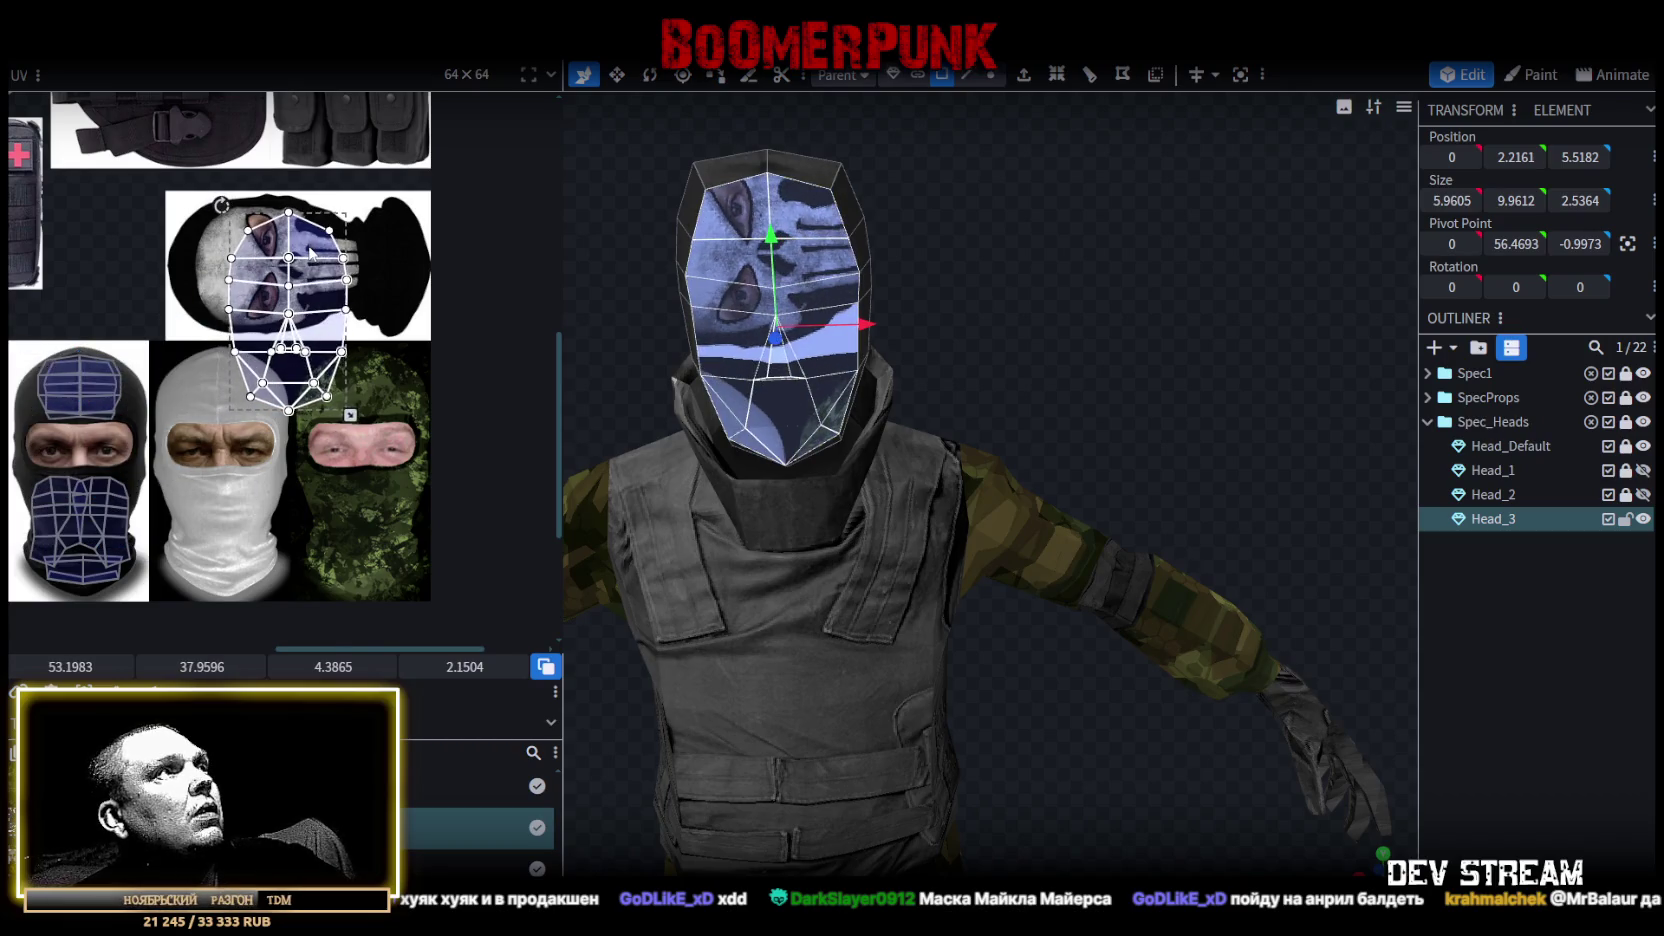
{"action": "right_click", "coordinate": [310, 248]}
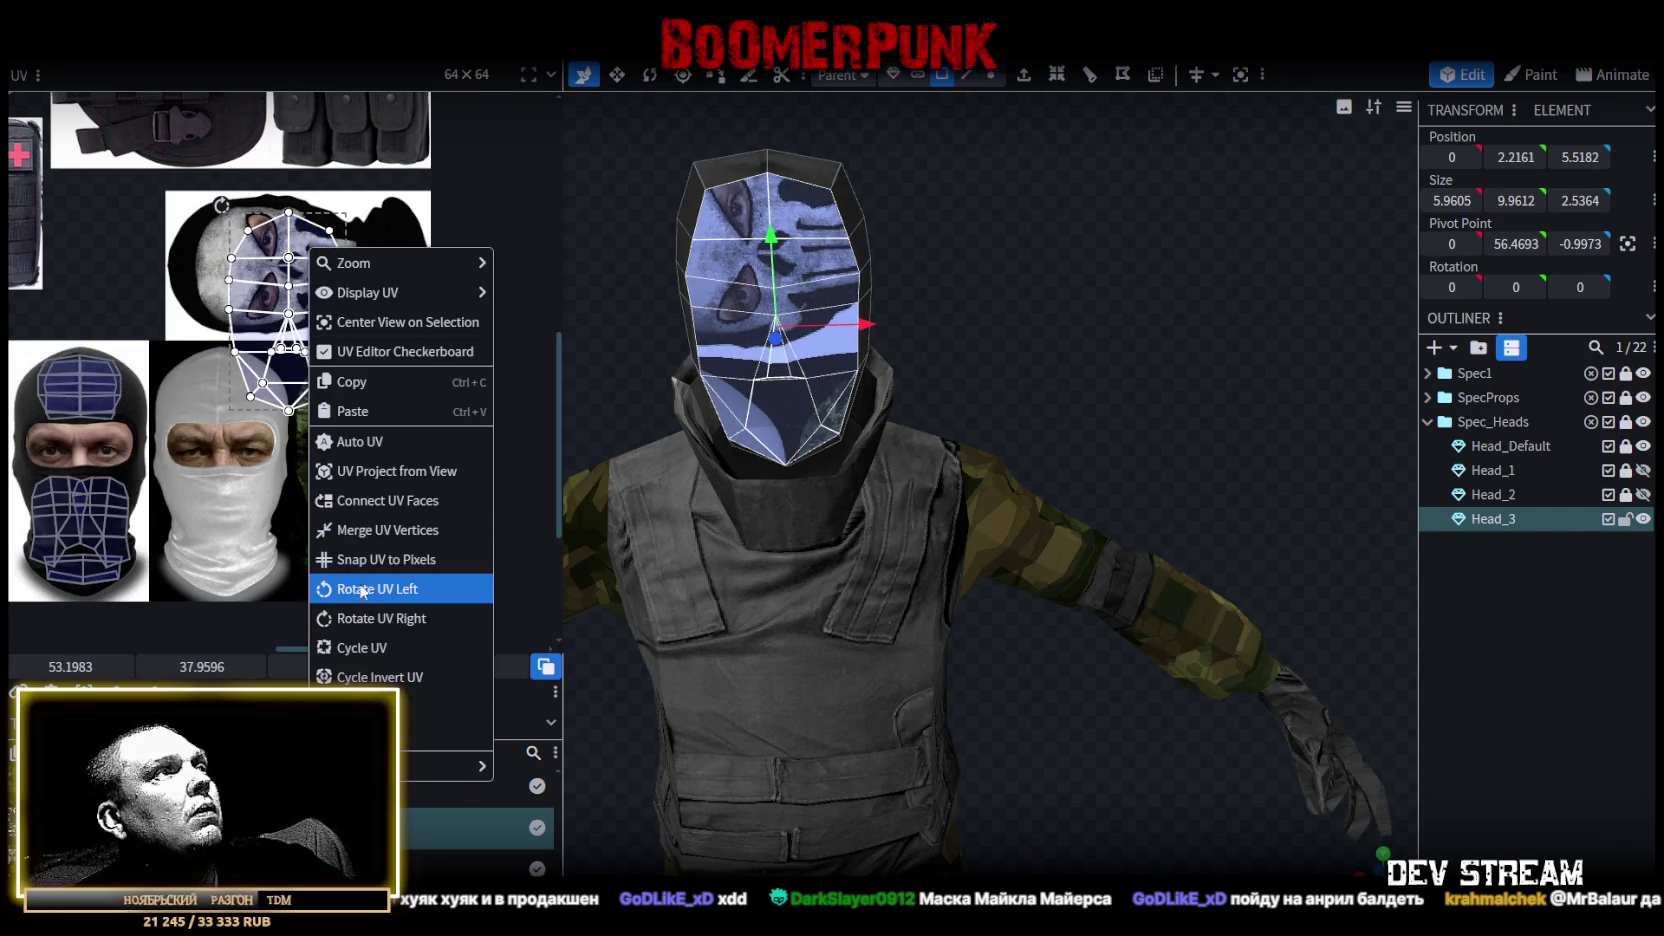
{"action": "left_click", "coordinate": [360, 588]}
{"action": "scroll", "coordinate": [300, 250], "scroll_direction": "up", "scroll_amount": 3}
{"action": "mouse_move", "coordinate": [300, 255]}
{"action": "left_mouse_down"}
{"action": "mouse_move", "coordinate": [318, 240]}
{"action": "mouse_move", "coordinate": [285, 208]}
{"action": "left_mouse_up"}
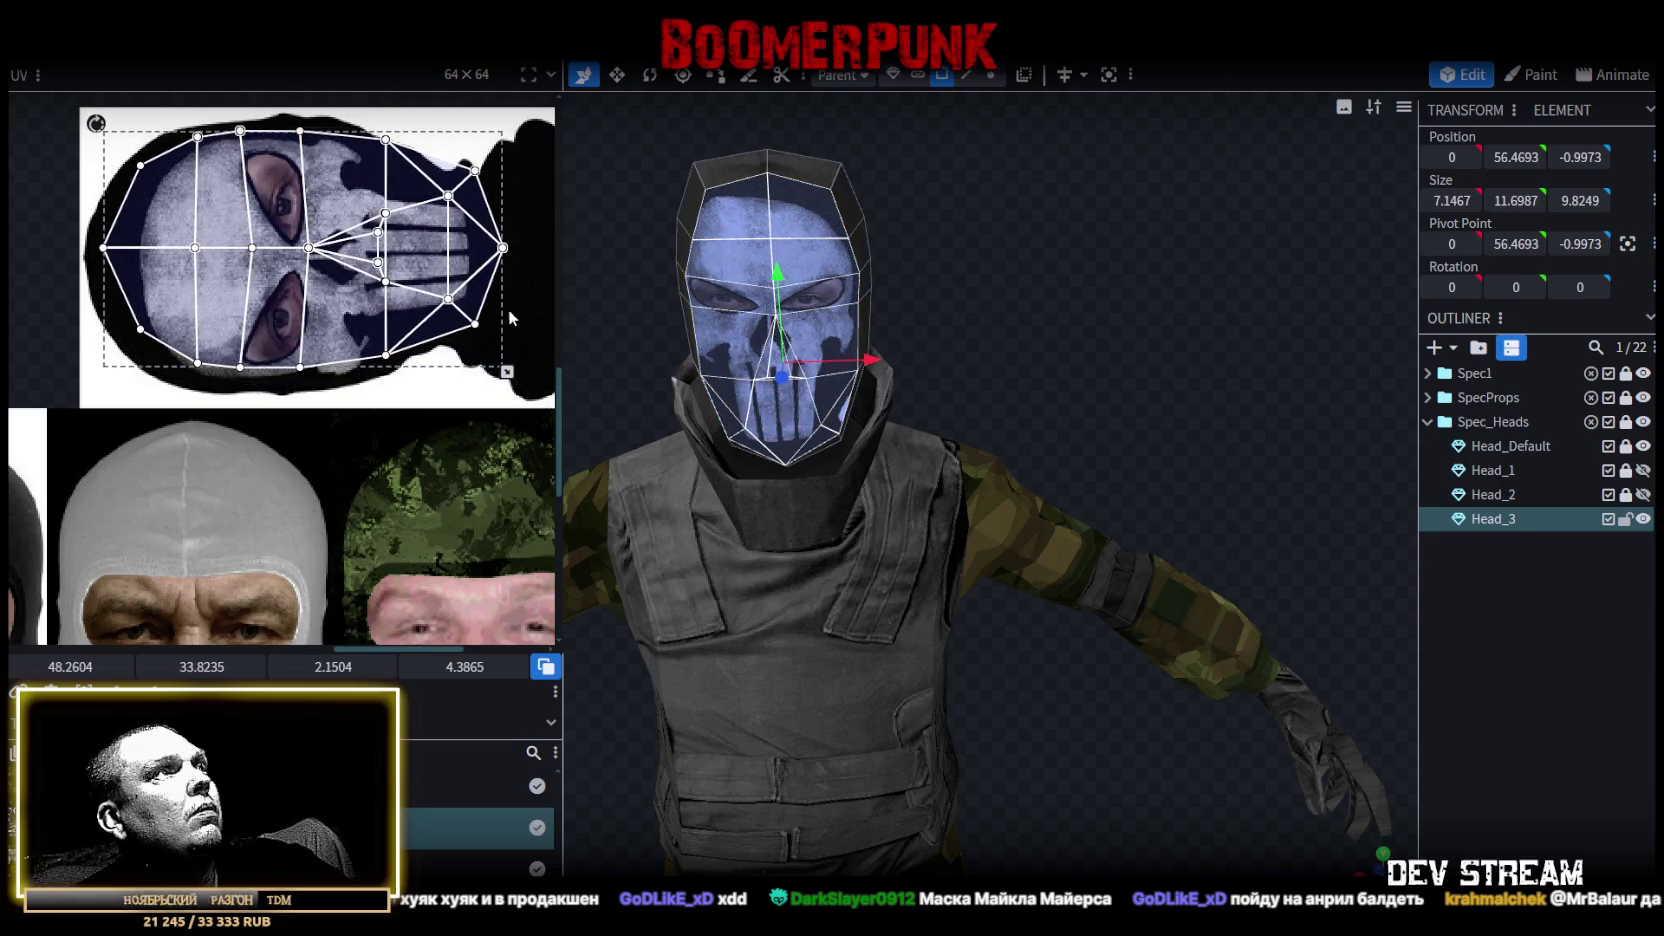
Scale and shift the face UV island until the skull covers the face.
{"action": "left_click_drag", "start_coordinate": [508, 371], "coordinate": [470, 382]}
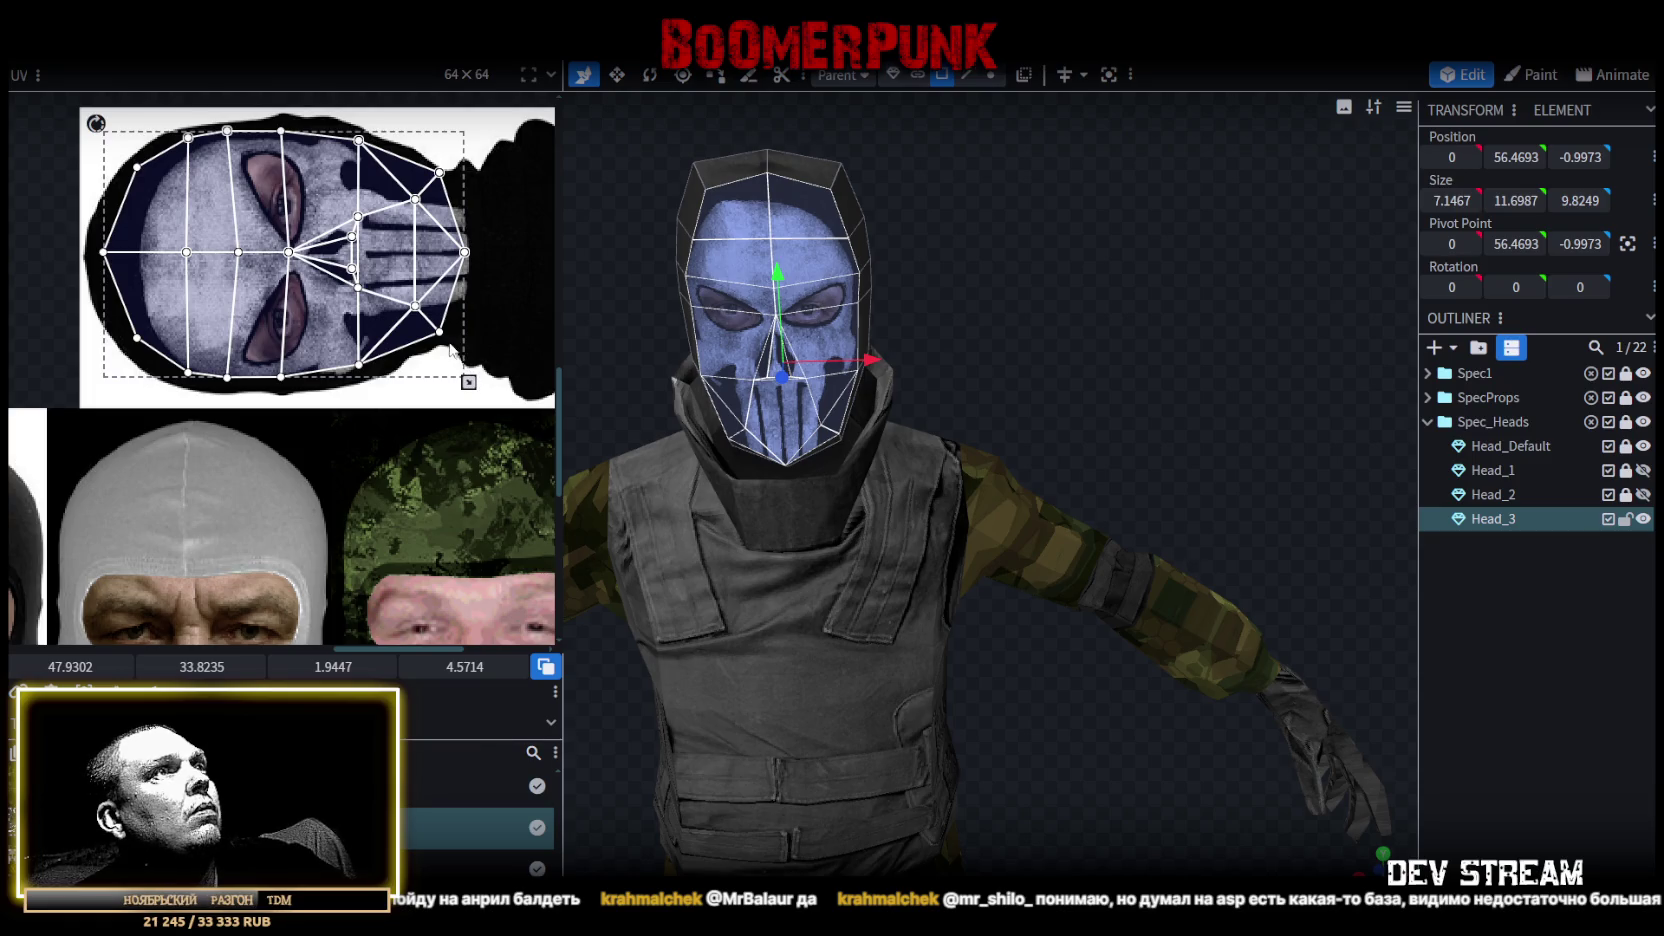
{"action": "mouse_move", "coordinate": [911, 294]}
{"action": "left_mouse_down"}
{"action": "mouse_move", "coordinate": [1092, 448]}
{"action": "mouse_move", "coordinate": [1082, 403]}
{"action": "left_mouse_up"}
{"action": "scroll", "coordinate": [1082, 403], "scroll_direction": "up", "scroll_amount": 3}
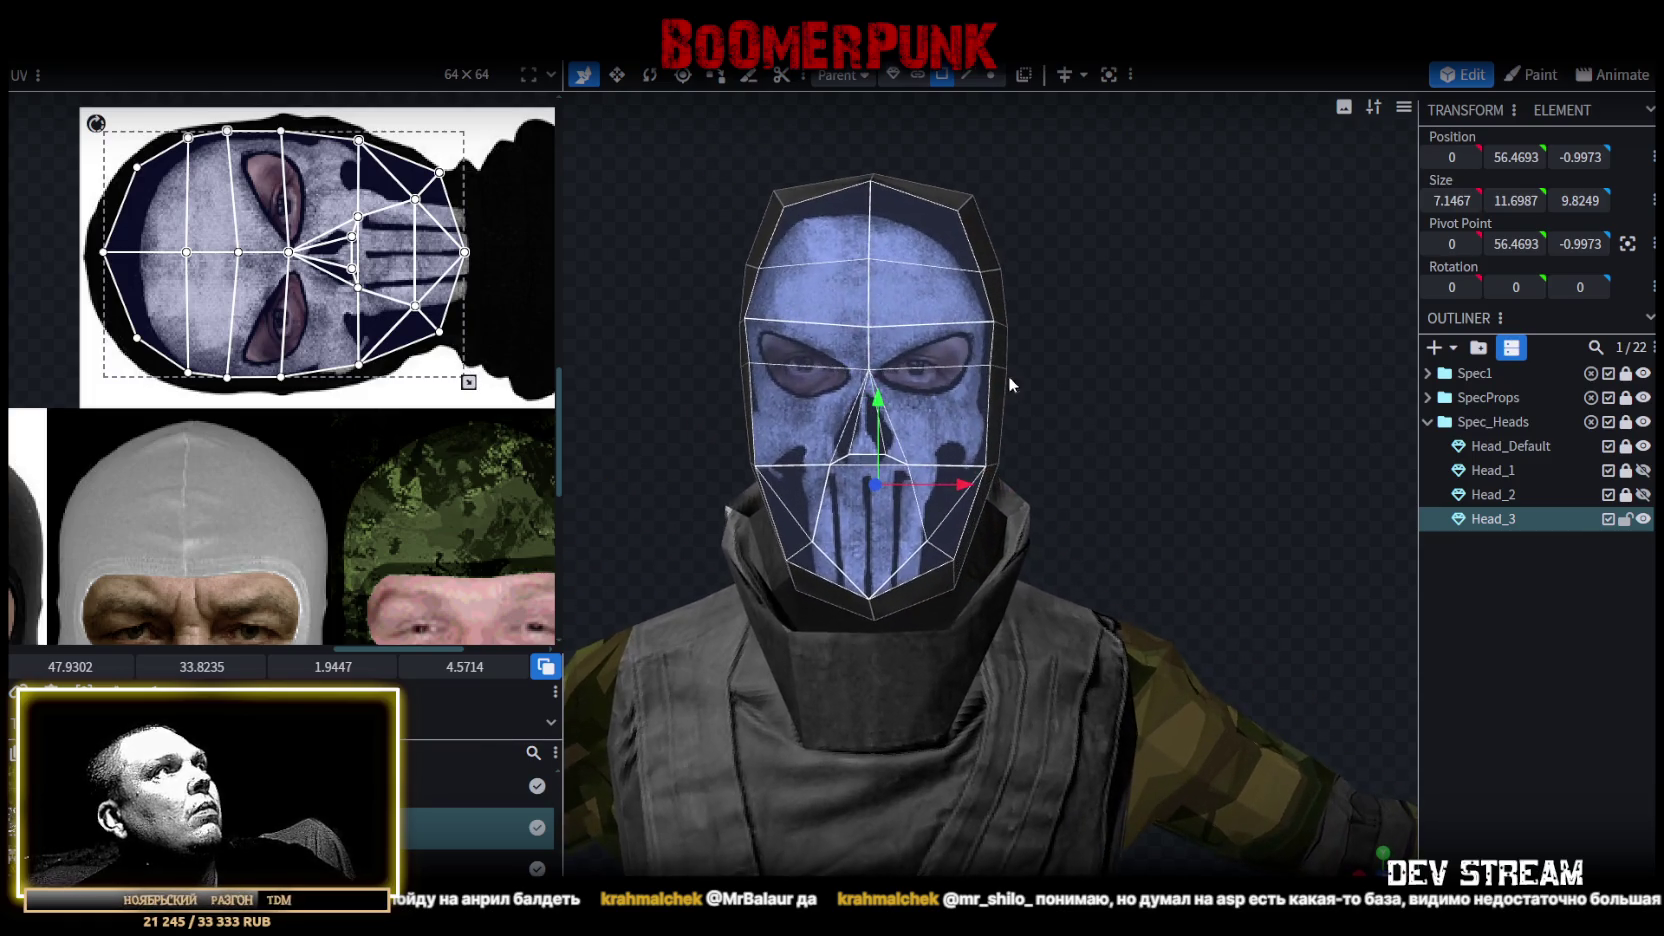
{"action": "left_click_drag", "start_coordinate": [297, 338], "coordinate": [315, 335]}
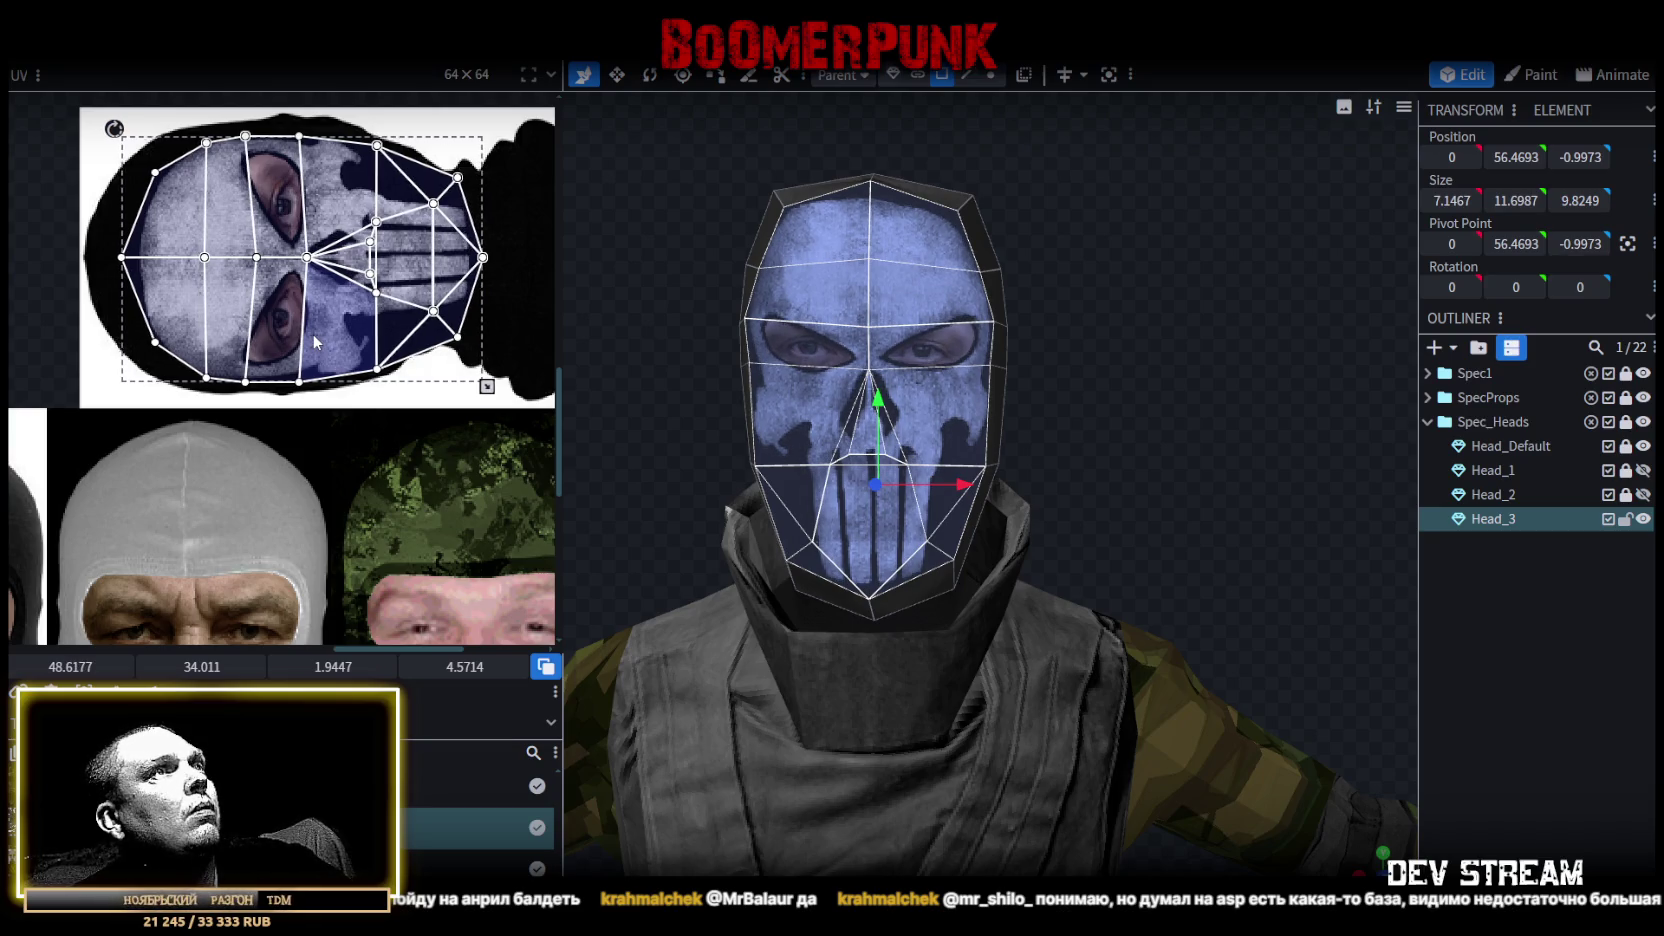
{"action": "key", "text": "ctrl+z"}
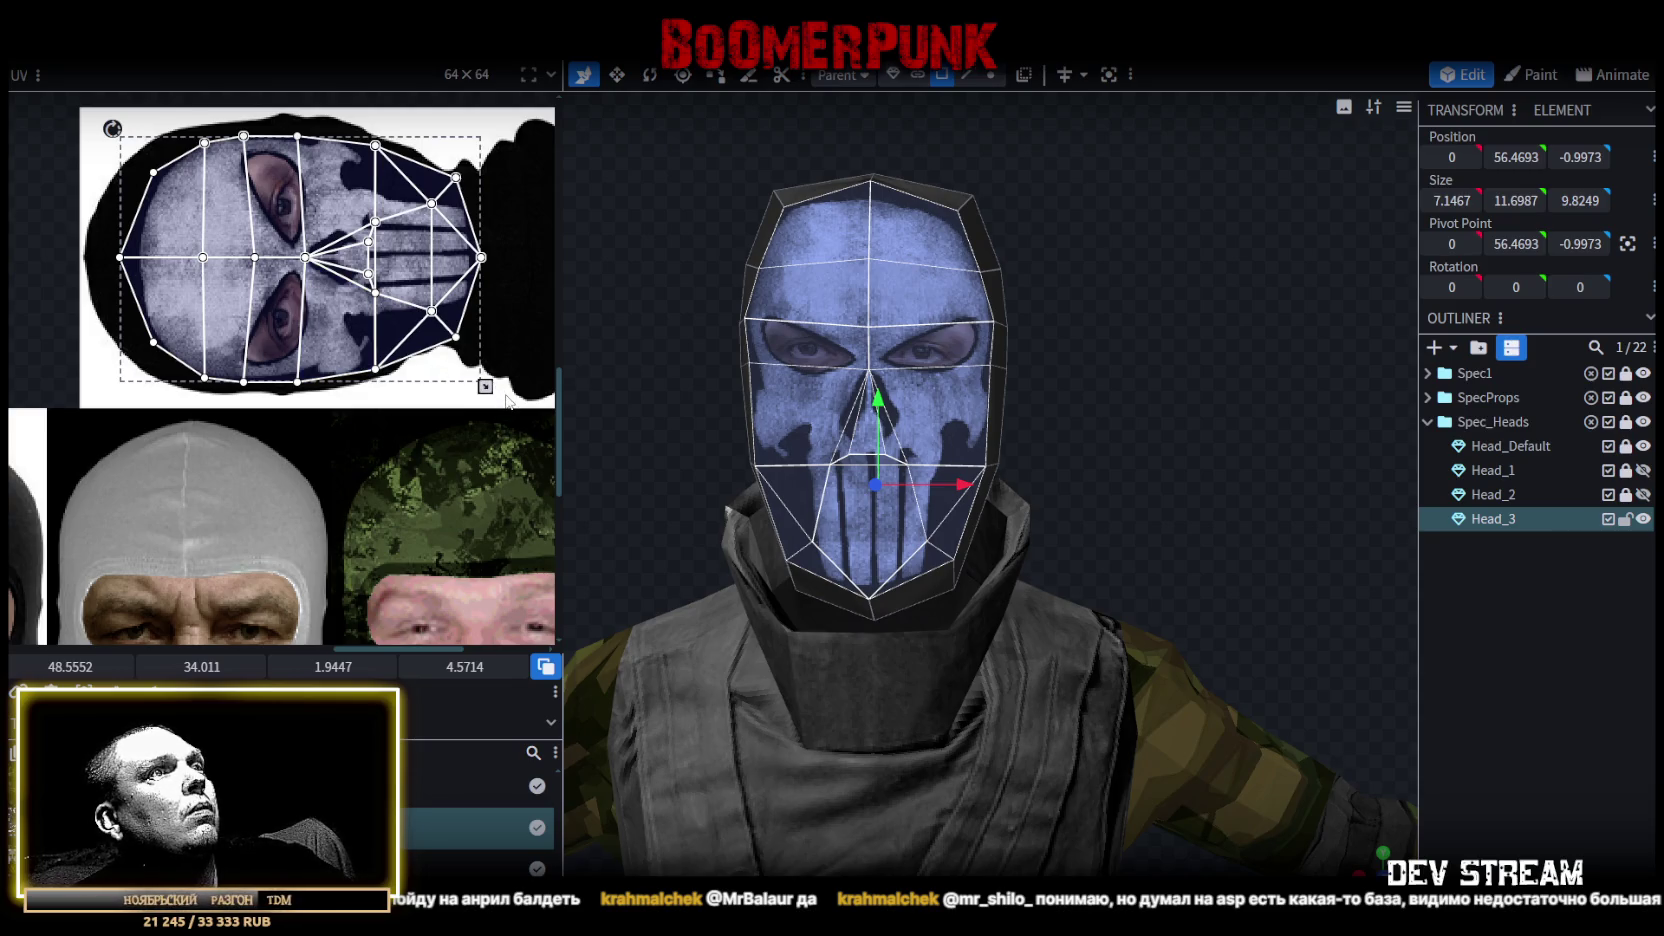
{"action": "left_click_drag", "start_coordinate": [485, 386], "coordinate": [563, 381]}
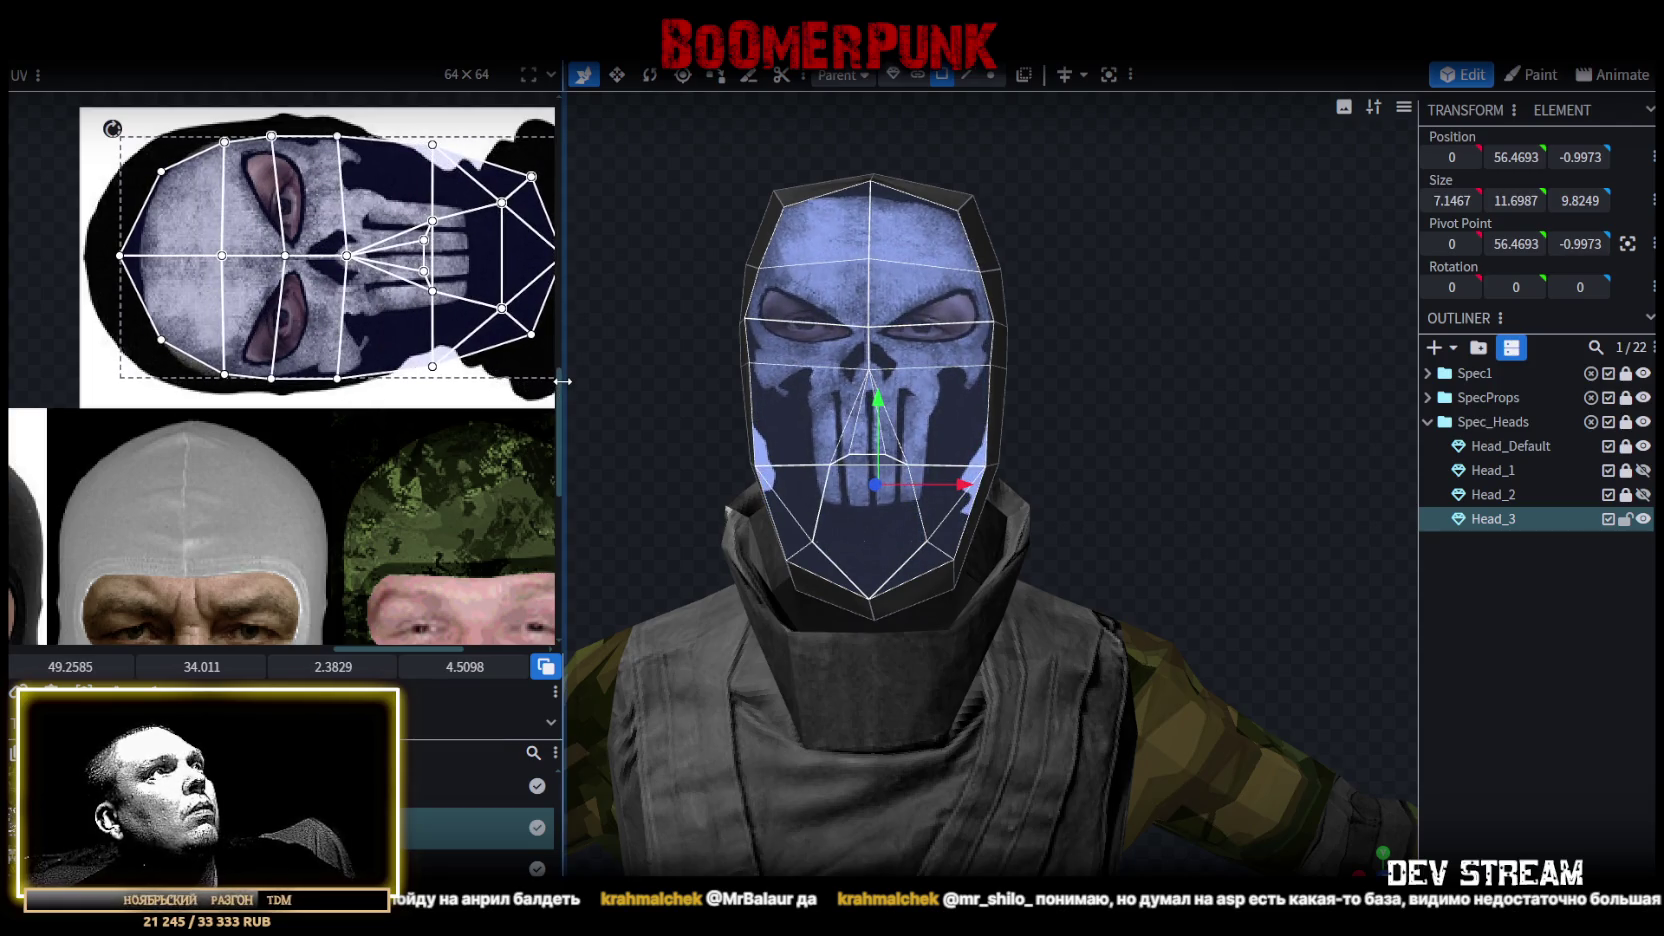
{"action": "left_click_drag", "start_coordinate": [563, 381], "coordinate": [566, 393]}
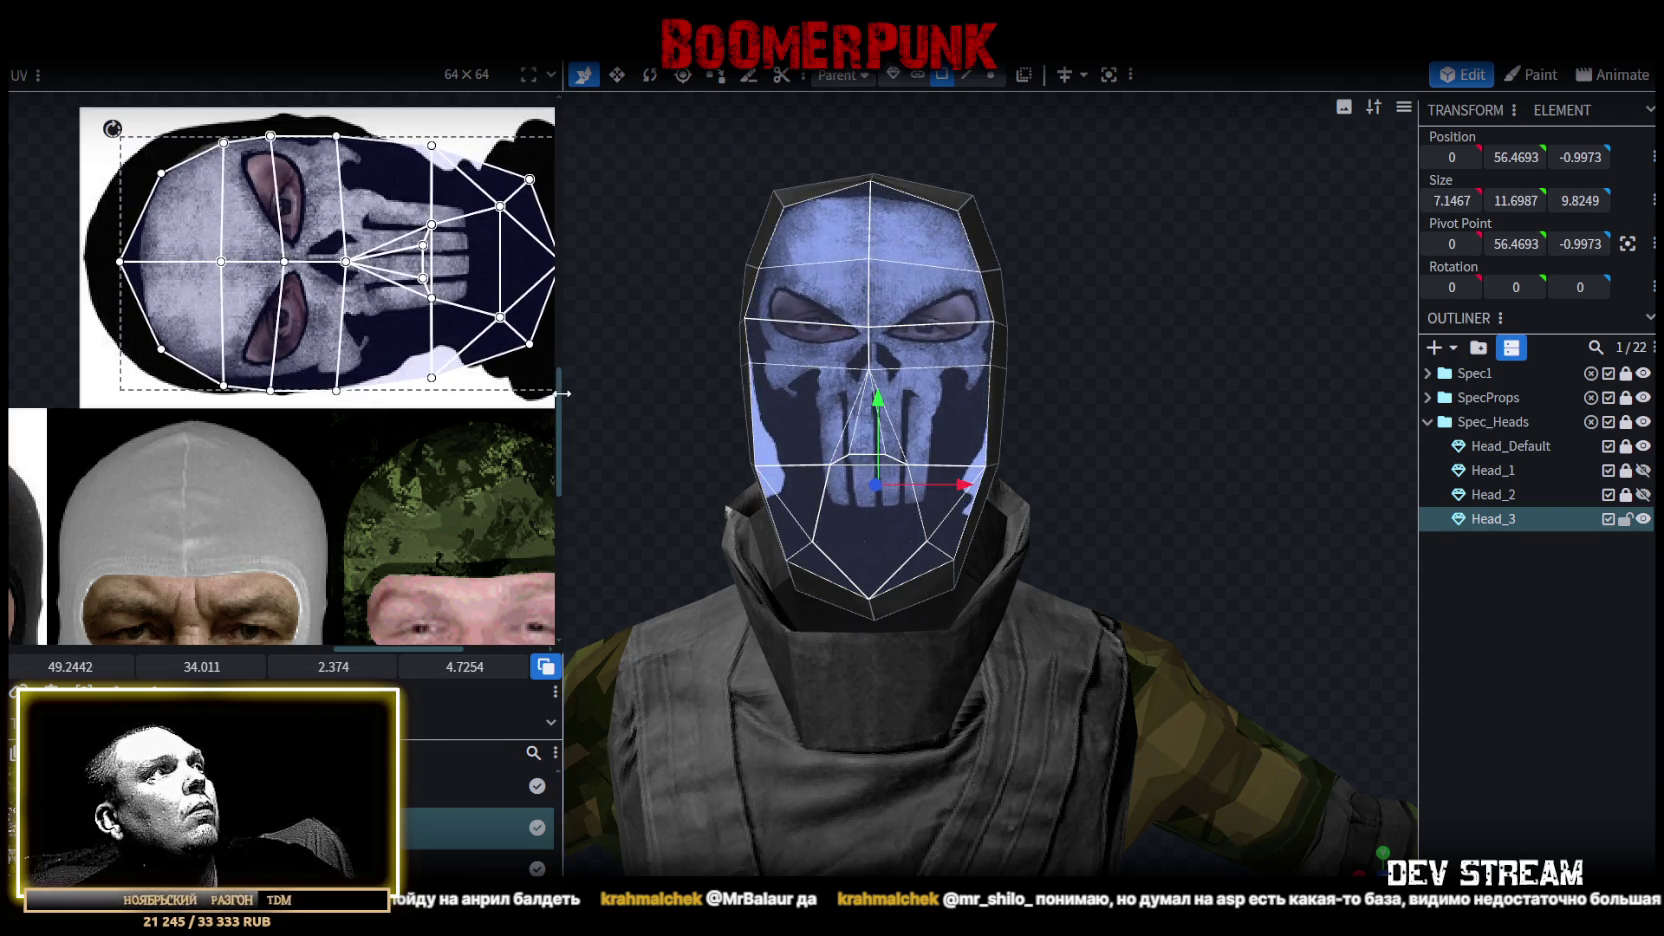
{"action": "left_click_drag", "start_coordinate": [318, 370], "coordinate": [287, 351]}
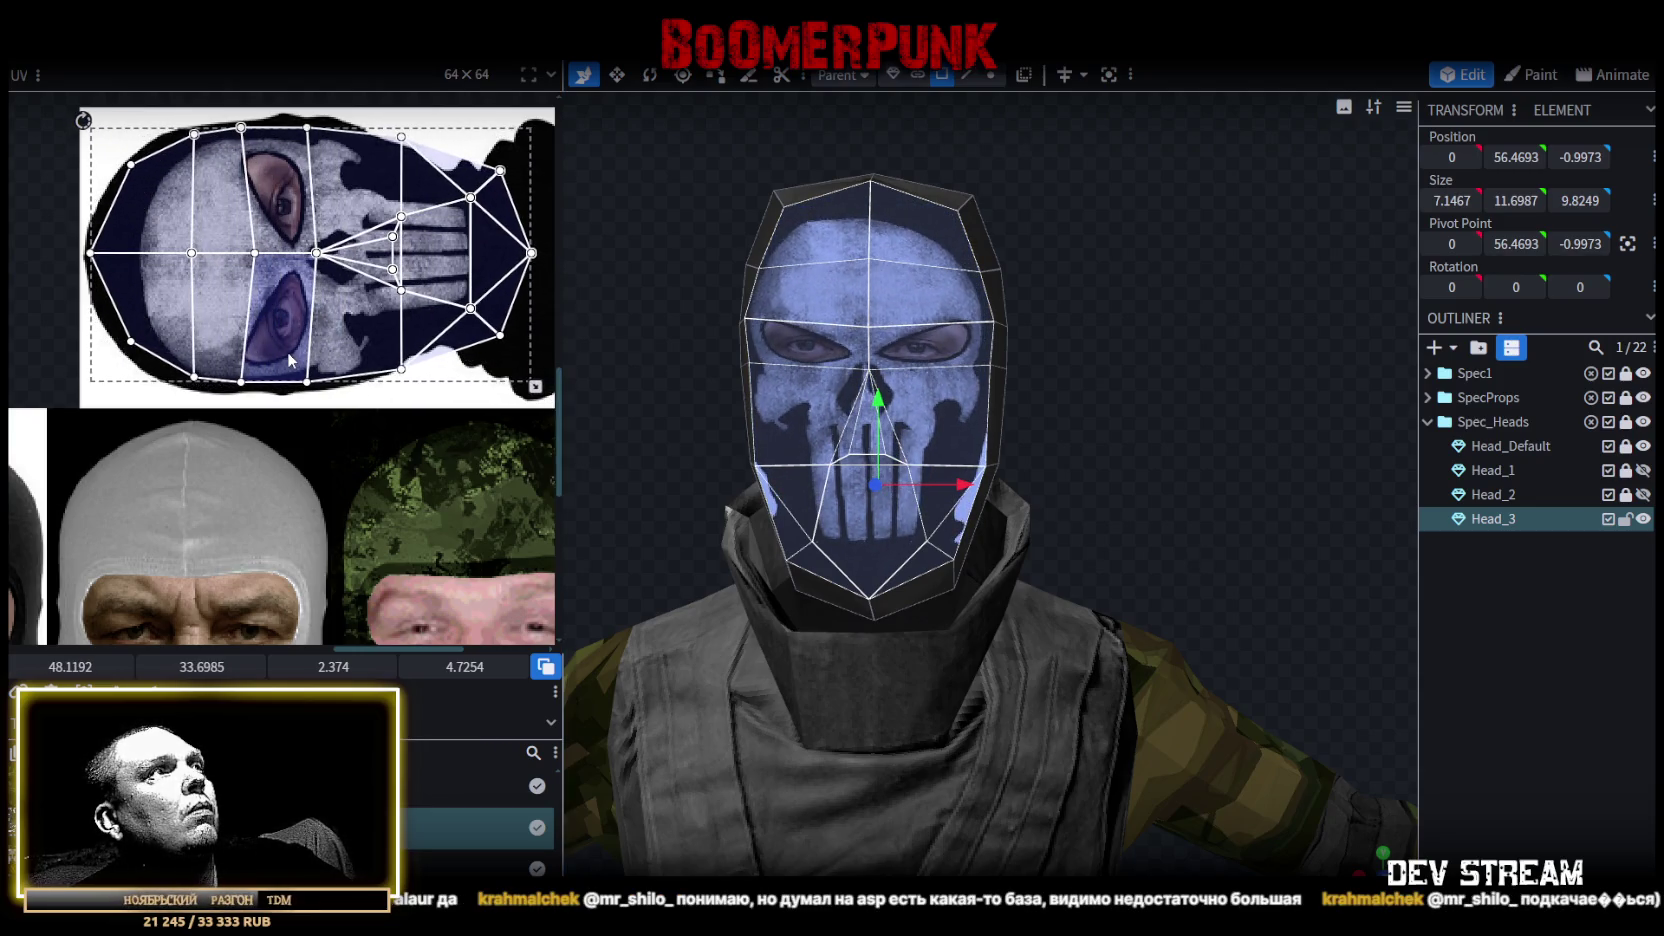
{"action": "left_click_drag", "start_coordinate": [536, 386], "coordinate": [501, 393]}
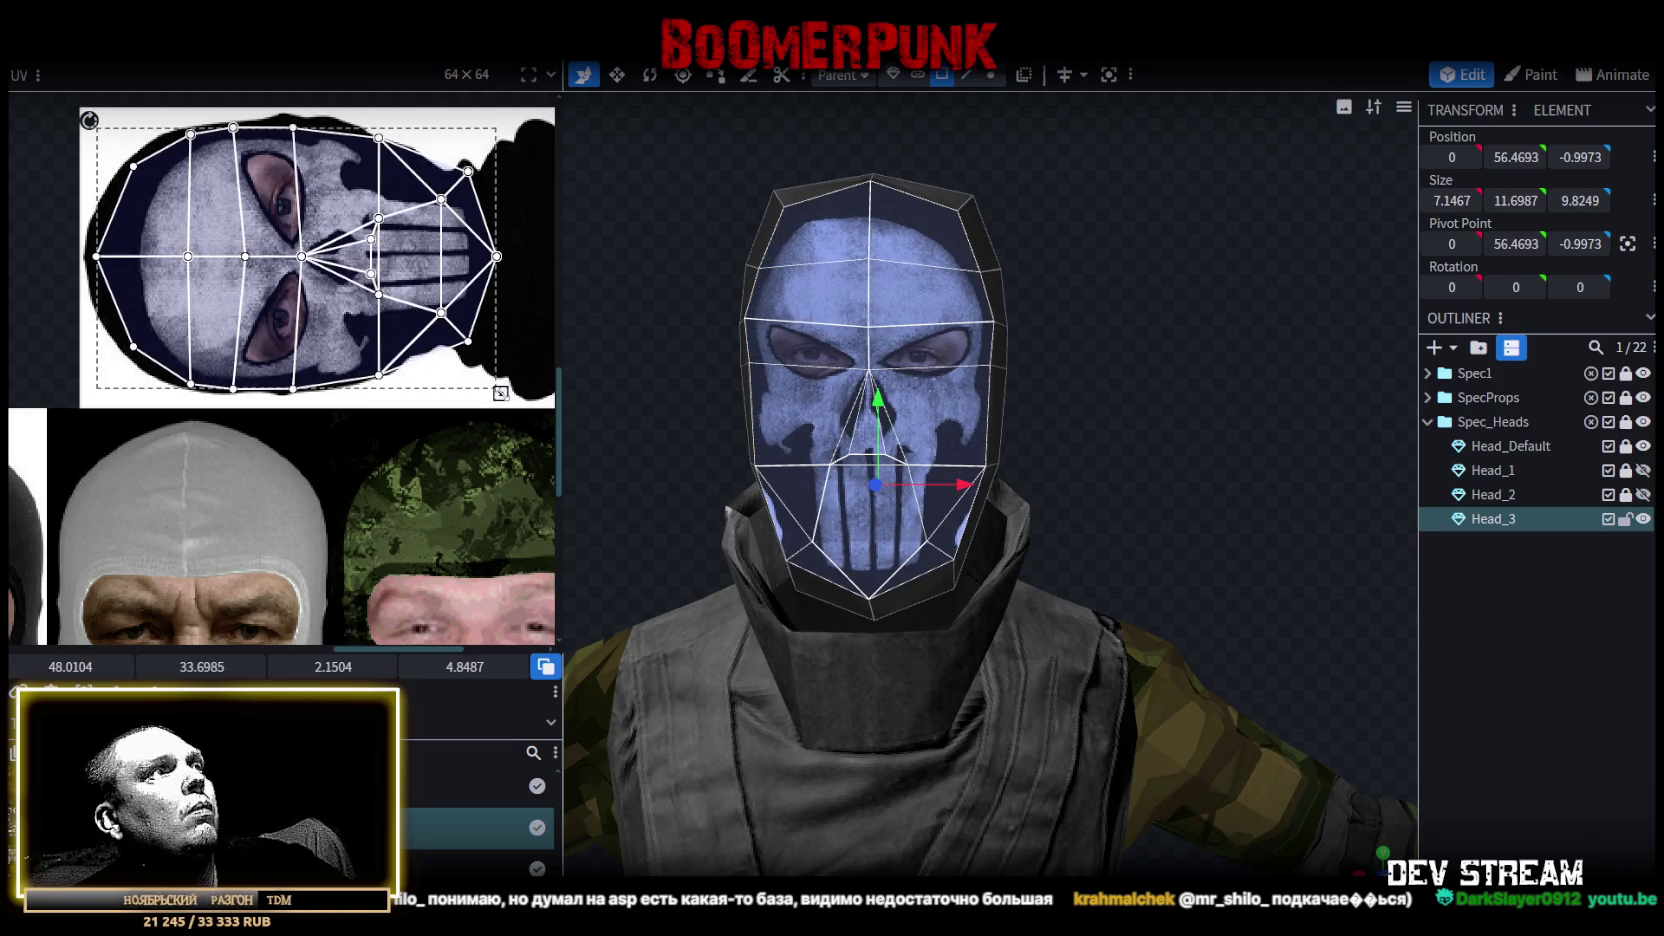
{"action": "left_click_drag", "start_coordinate": [501, 393], "coordinate": [482, 393]}
Show Head_2 to compare with the masked Head_3 and narrow the face UVs slightly.
{"action": "mouse_move", "coordinate": [671, 419]}
{"action": "left_mouse_down"}
{"action": "mouse_move", "coordinate": [646, 419]}
{"action": "mouse_move", "coordinate": [682, 416]}
{"action": "left_mouse_up"}
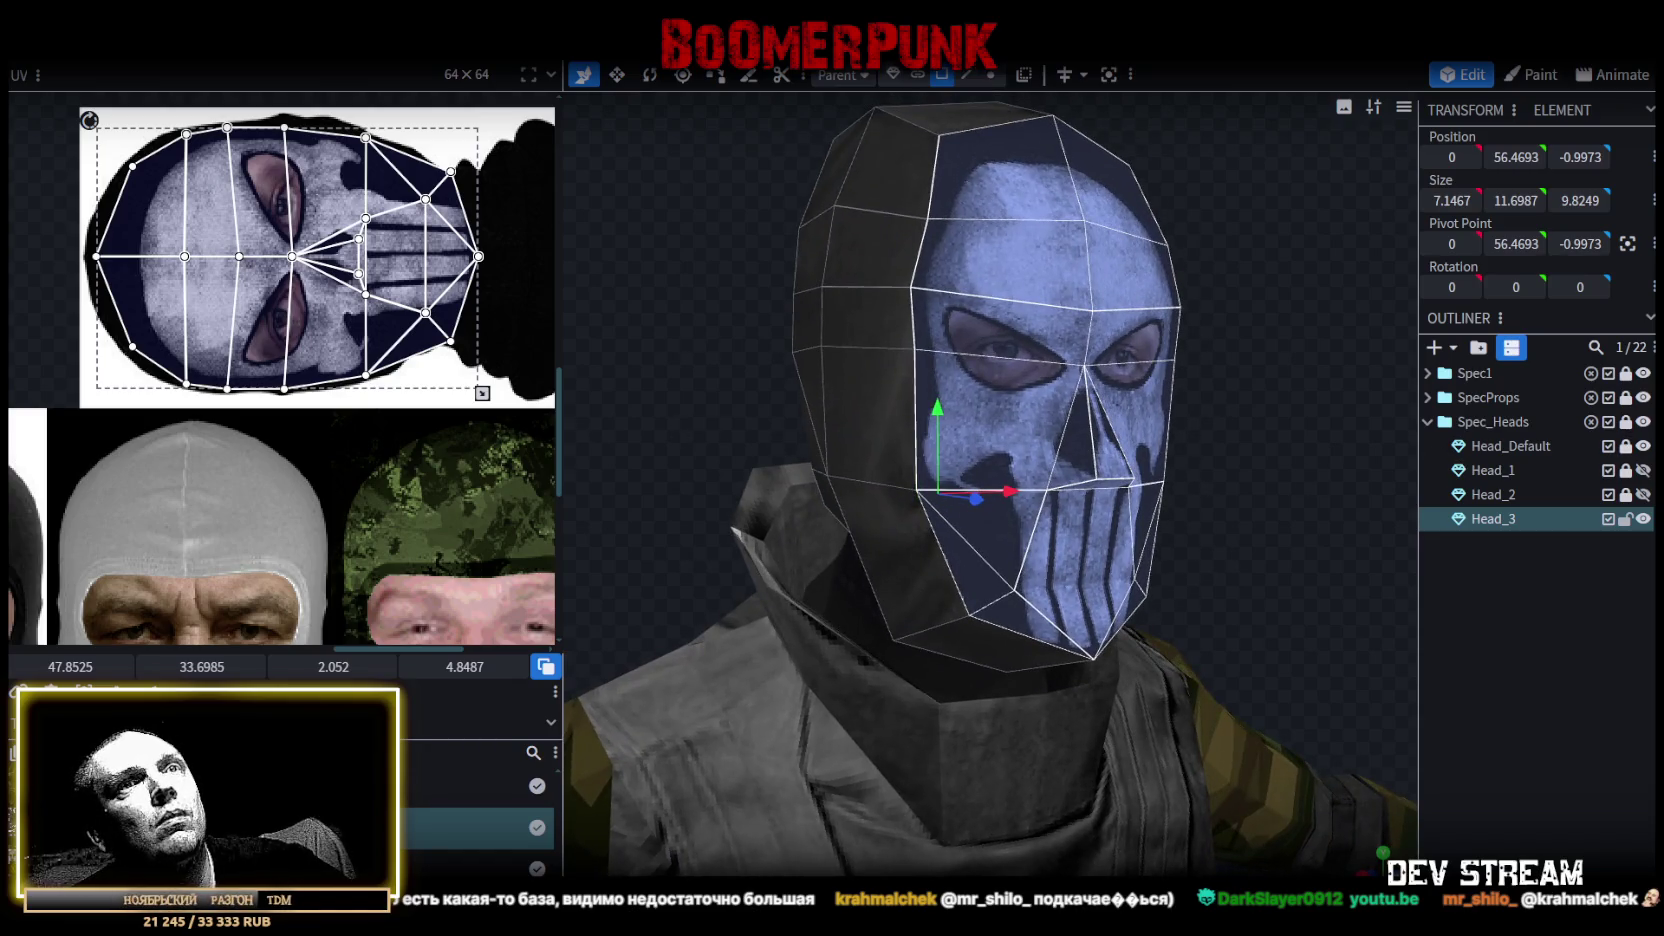
{"action": "left_click", "coordinate": [1643, 494]}
{"action": "double_click", "coordinate": [1643, 519]}
{"action": "double_click", "coordinate": [1643, 519]}
{"action": "left_click_drag", "start_coordinate": [483, 394], "coordinate": [469, 393]}
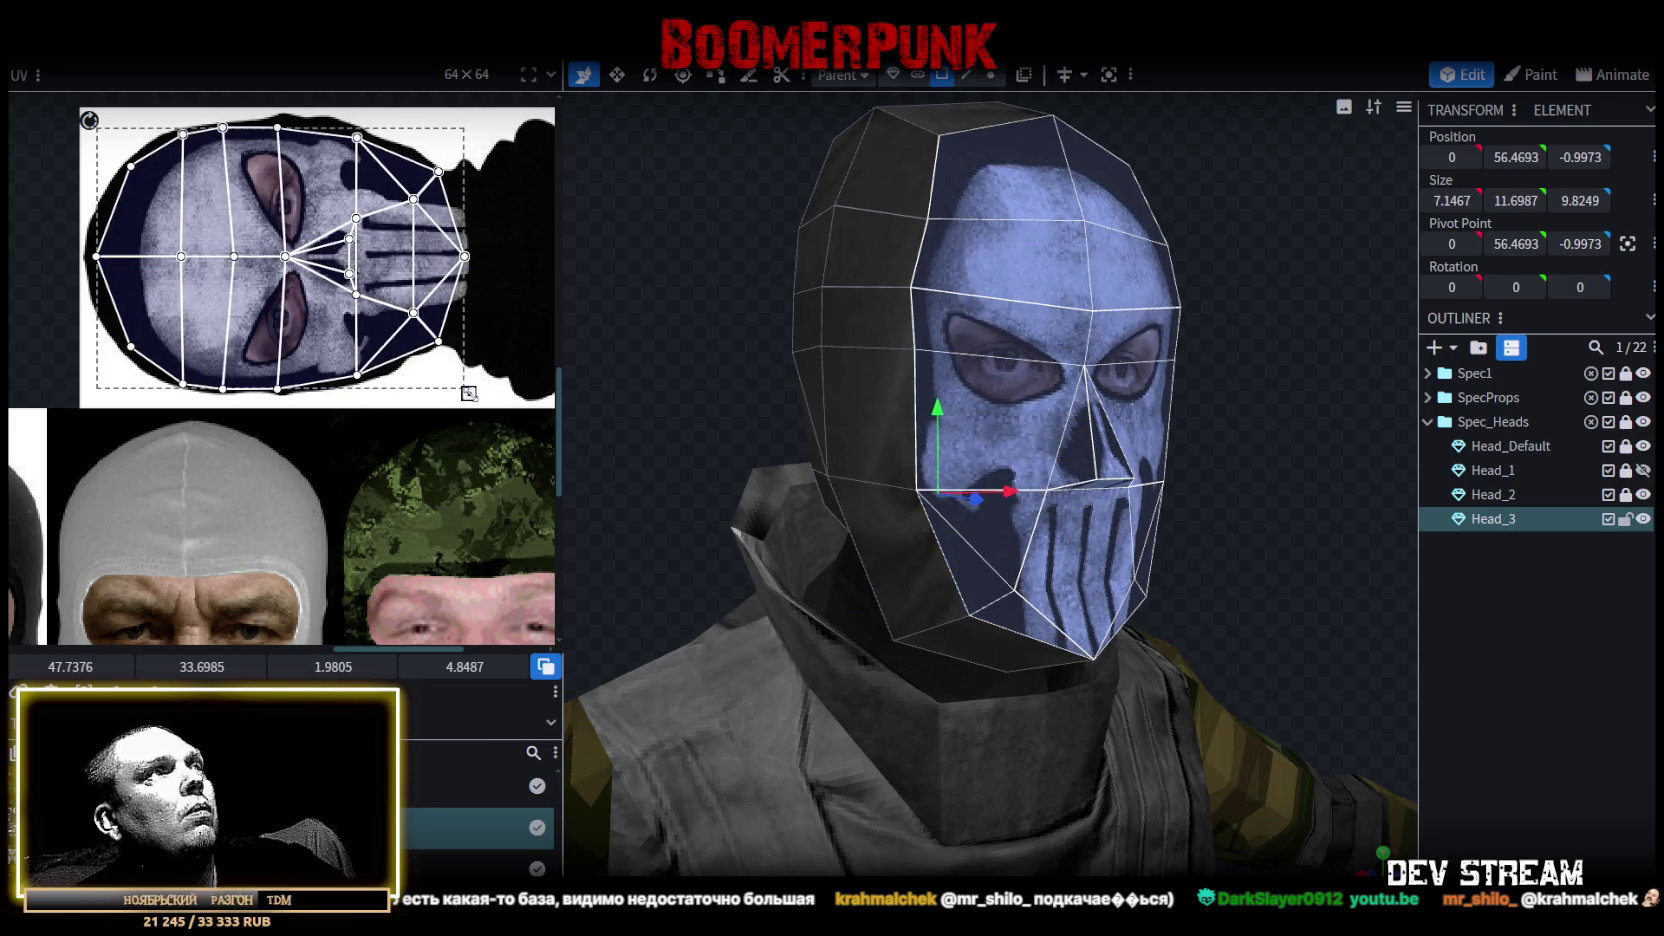
Hide Head_2 and toggle Head_3 against the Head_Default balaclava to compare the skull mask.
{"action": "left_click", "coordinate": [1643, 519]}
{"action": "left_click", "coordinate": [1643, 519]}
{"action": "double_click", "coordinate": [1643, 519]}
{"action": "left_click", "coordinate": [1643, 494]}
{"action": "left_click", "coordinate": [1643, 446]}
{"action": "left_click", "coordinate": [1643, 519]}
{"action": "left_click", "coordinate": [1643, 519]}
{"action": "left_click", "coordinate": [1643, 519]}
{"action": "left_click", "coordinate": [1643, 519]}
{"action": "double_click", "coordinate": [1643, 519]}
{"action": "left_click_drag", "start_coordinate": [1270, 515], "coordinate": [1100, 515]}
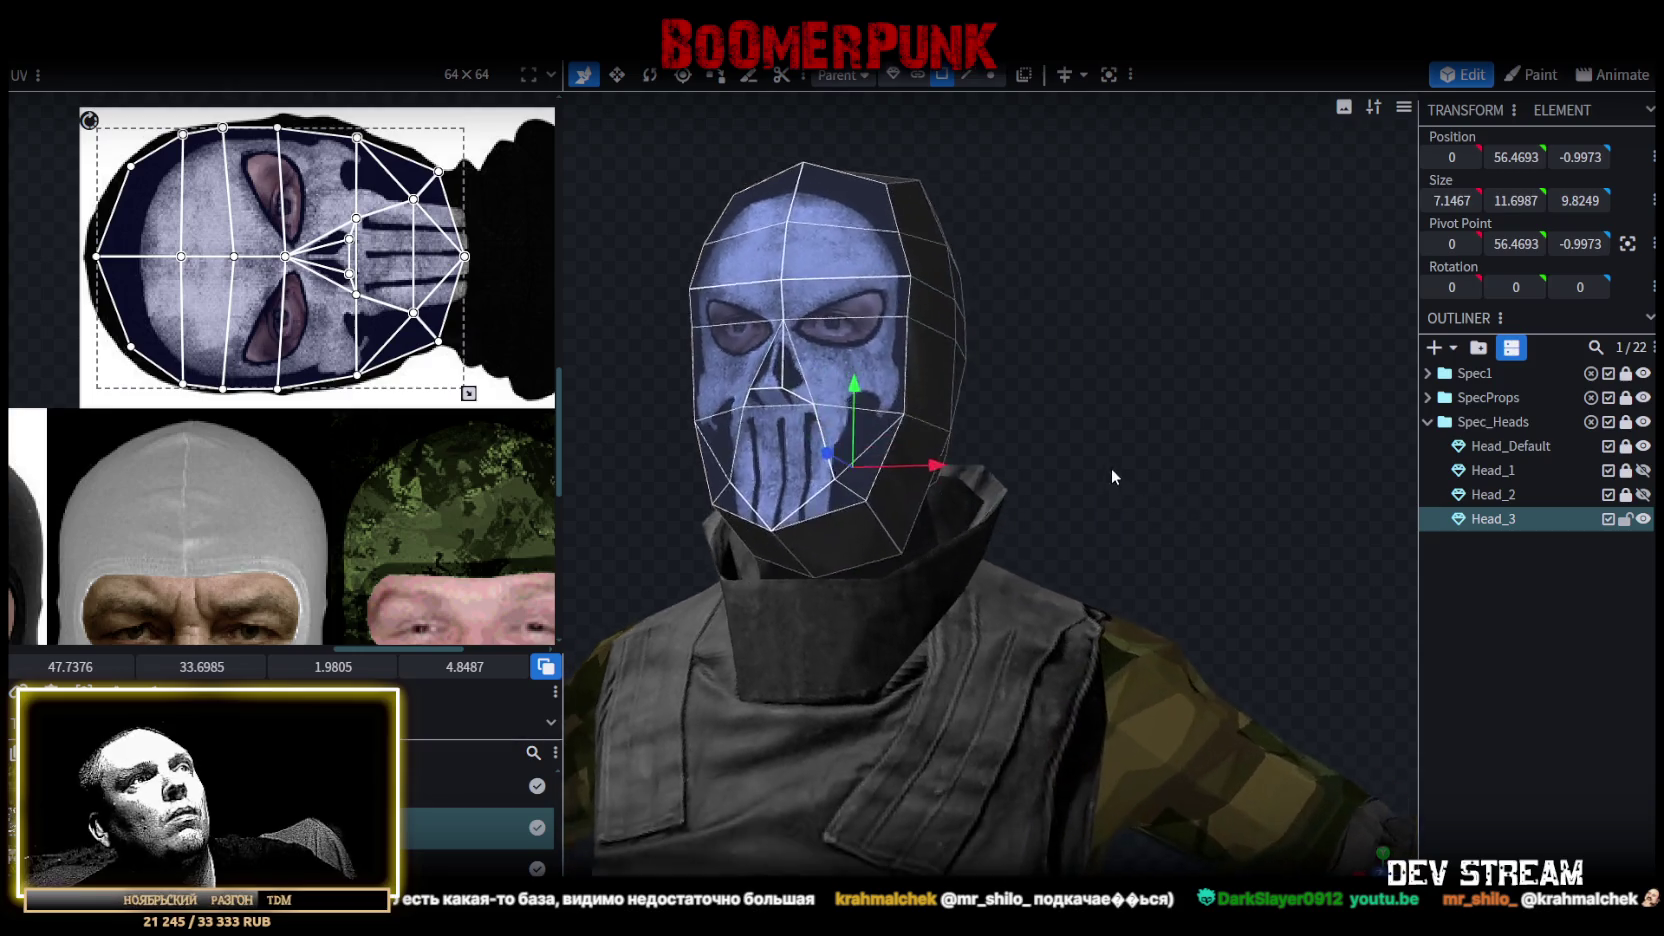
{"action": "scroll", "coordinate": [422, 300], "scroll_direction": "up", "scroll_amount": 2}
{"action": "scroll", "coordinate": [422, 300], "scroll_direction": "up", "scroll_amount": 1}
{"action": "scroll", "coordinate": [390, 240], "scroll_direction": "up", "scroll_amount": 1}
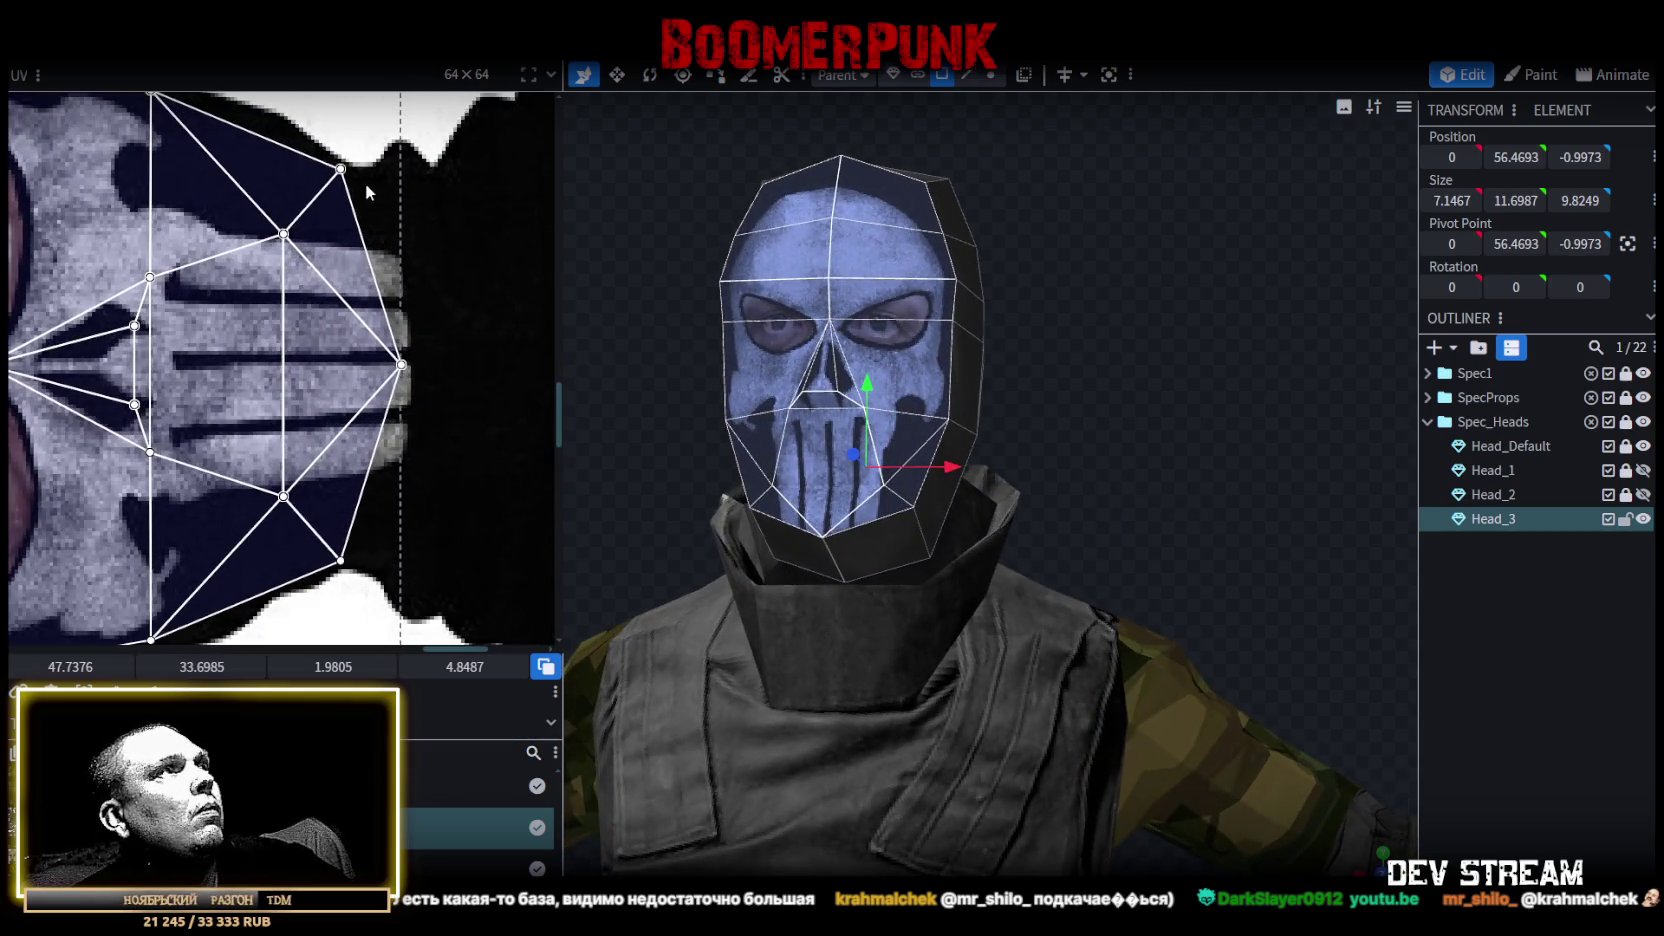
Adjust the corner vertices of the two mirrored lower face UVs.
{"action": "left_click", "coordinate": [325, 185]}
{"action": "left_click_drag", "start_coordinate": [340, 173], "coordinate": [340, 195]}
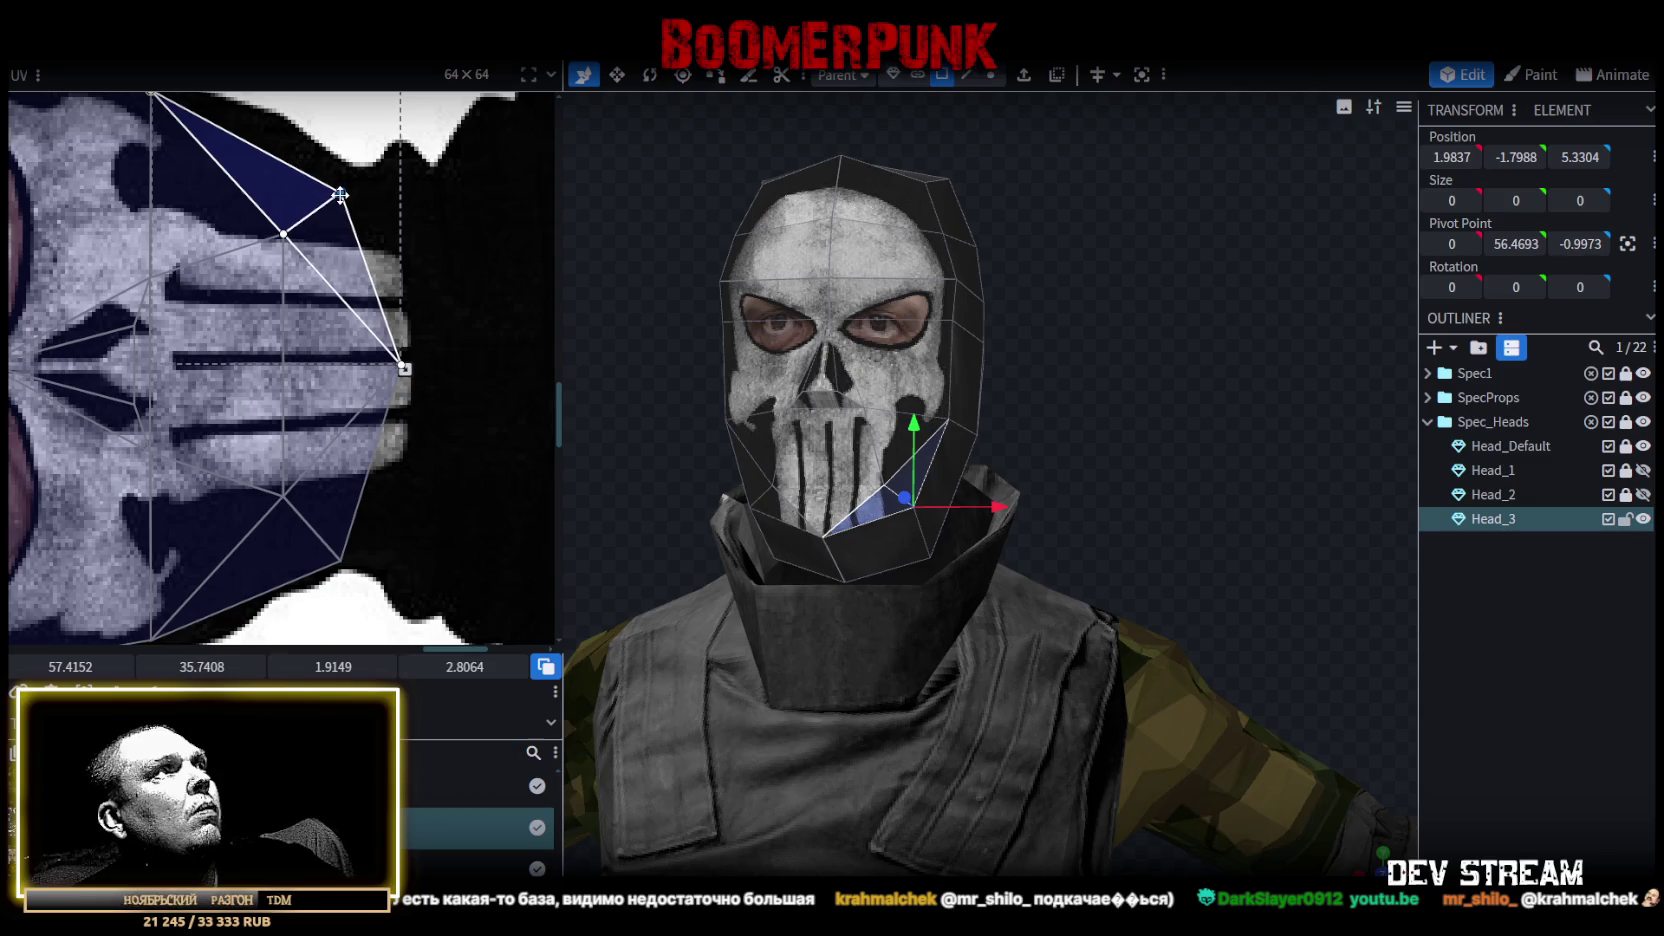
{"action": "left_click", "coordinate": [325, 520]}
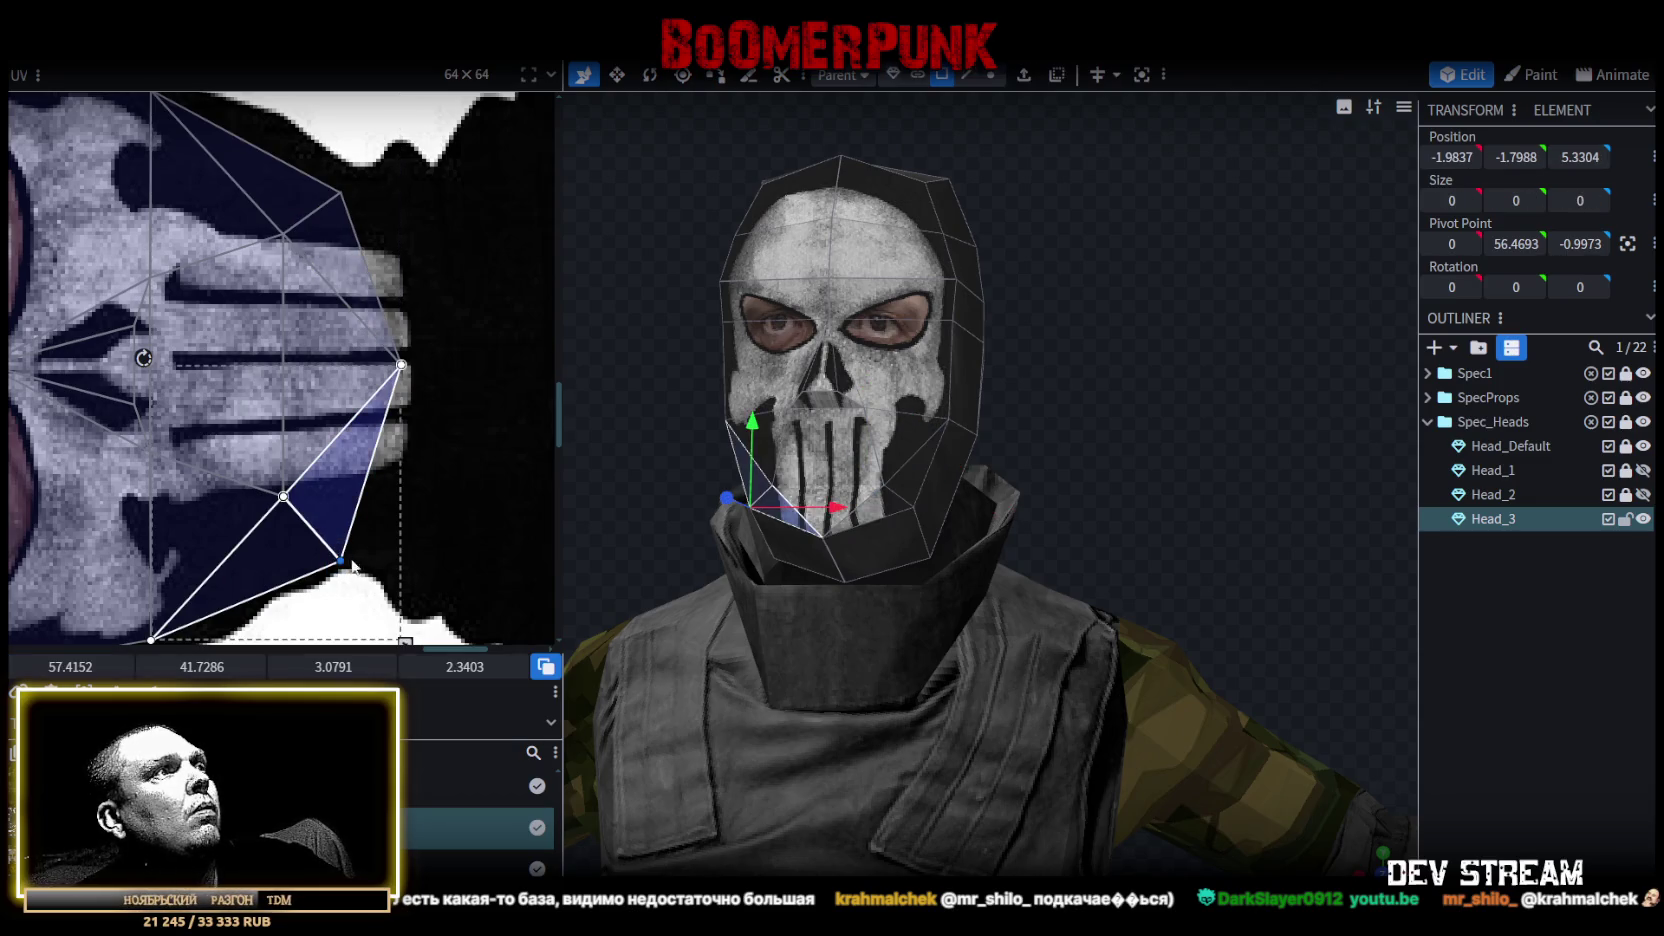
{"action": "left_click_drag", "start_coordinate": [340, 564], "coordinate": [336, 546]}
Stretch the connected lower face UVs right over the teeth stripes, then deselect.
{"action": "left_click", "coordinate": [424, 368]}
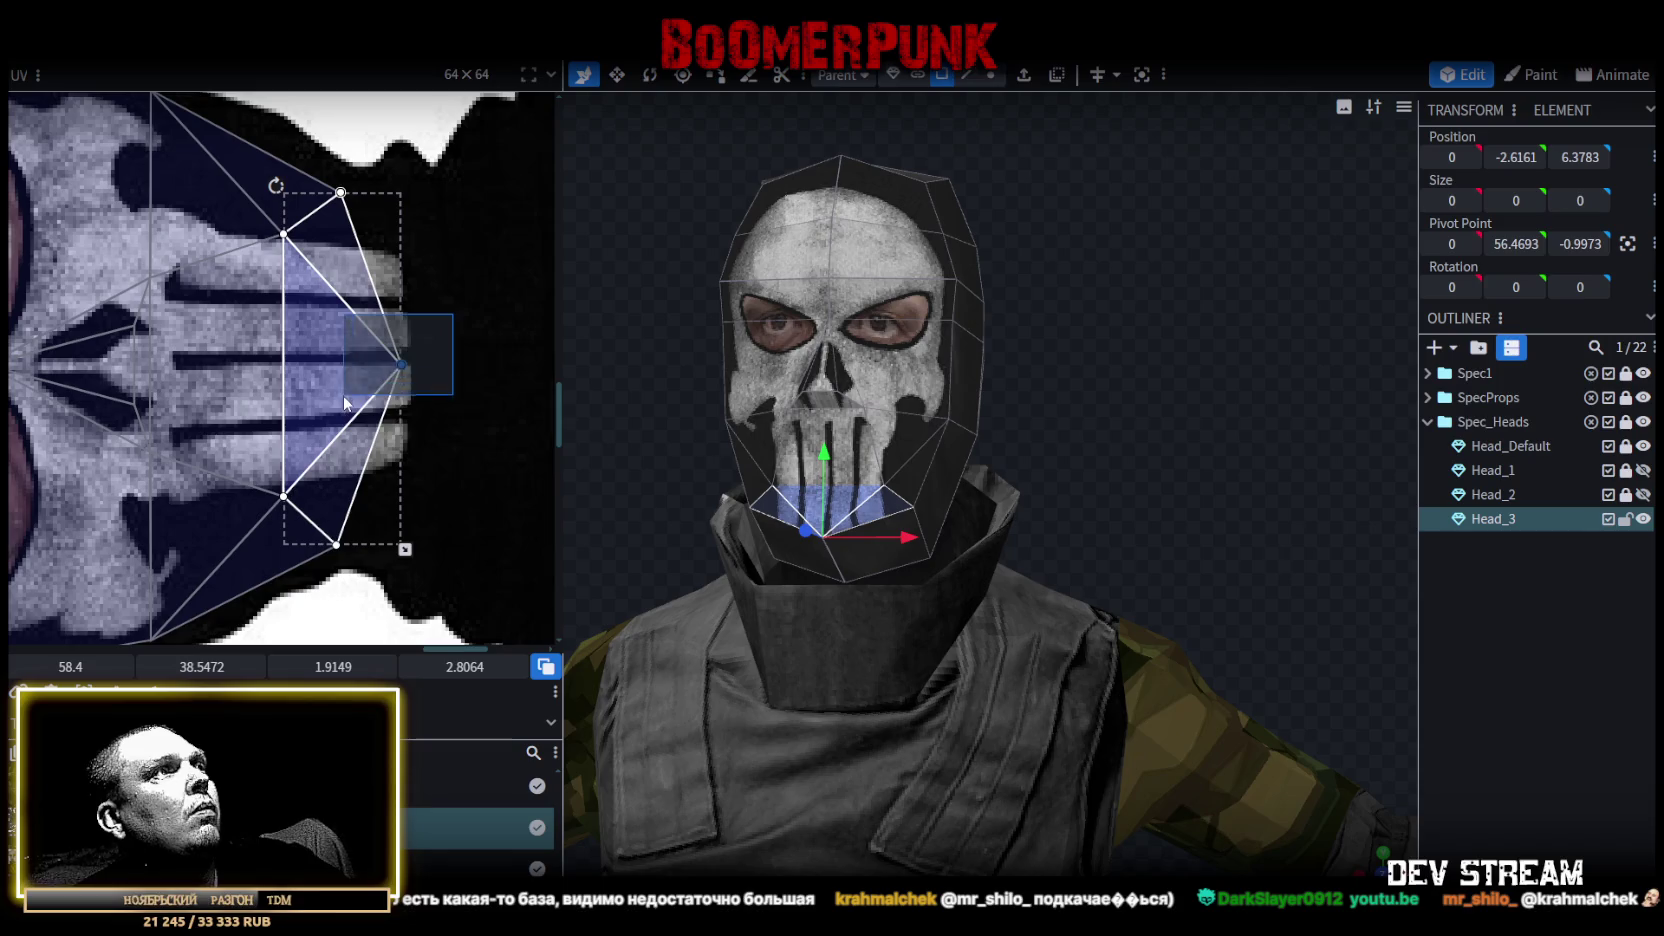
{"action": "left_click", "coordinate": [400, 388], "text": "shift"}
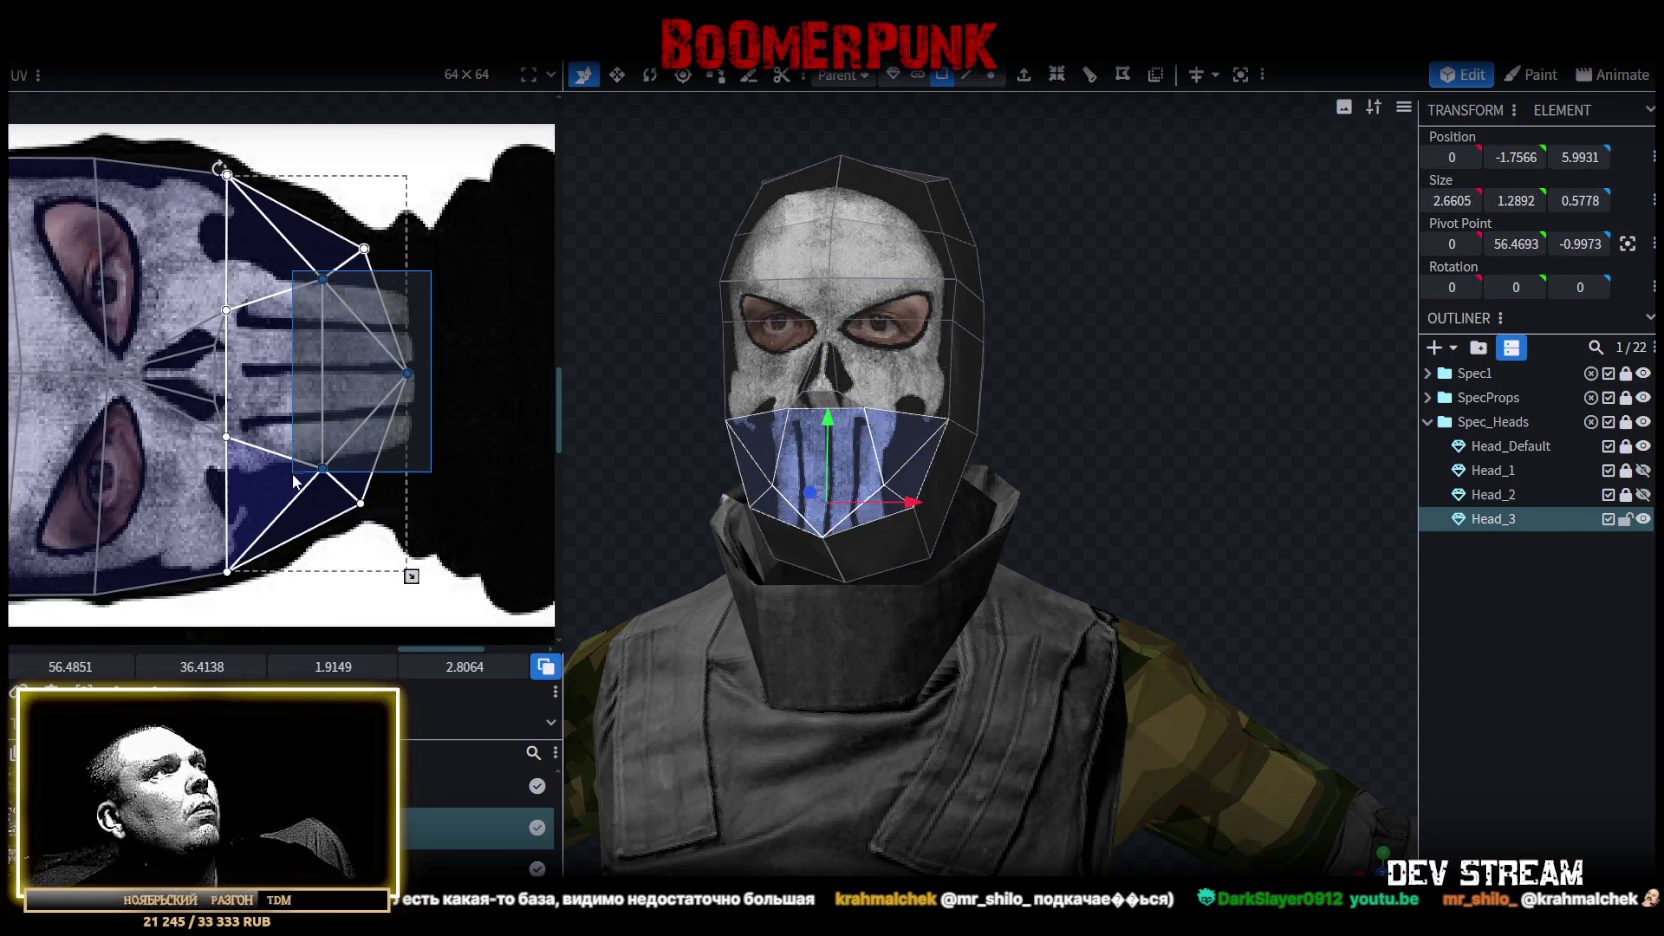
{"action": "left_click_drag", "start_coordinate": [405, 375], "coordinate": [500, 373]}
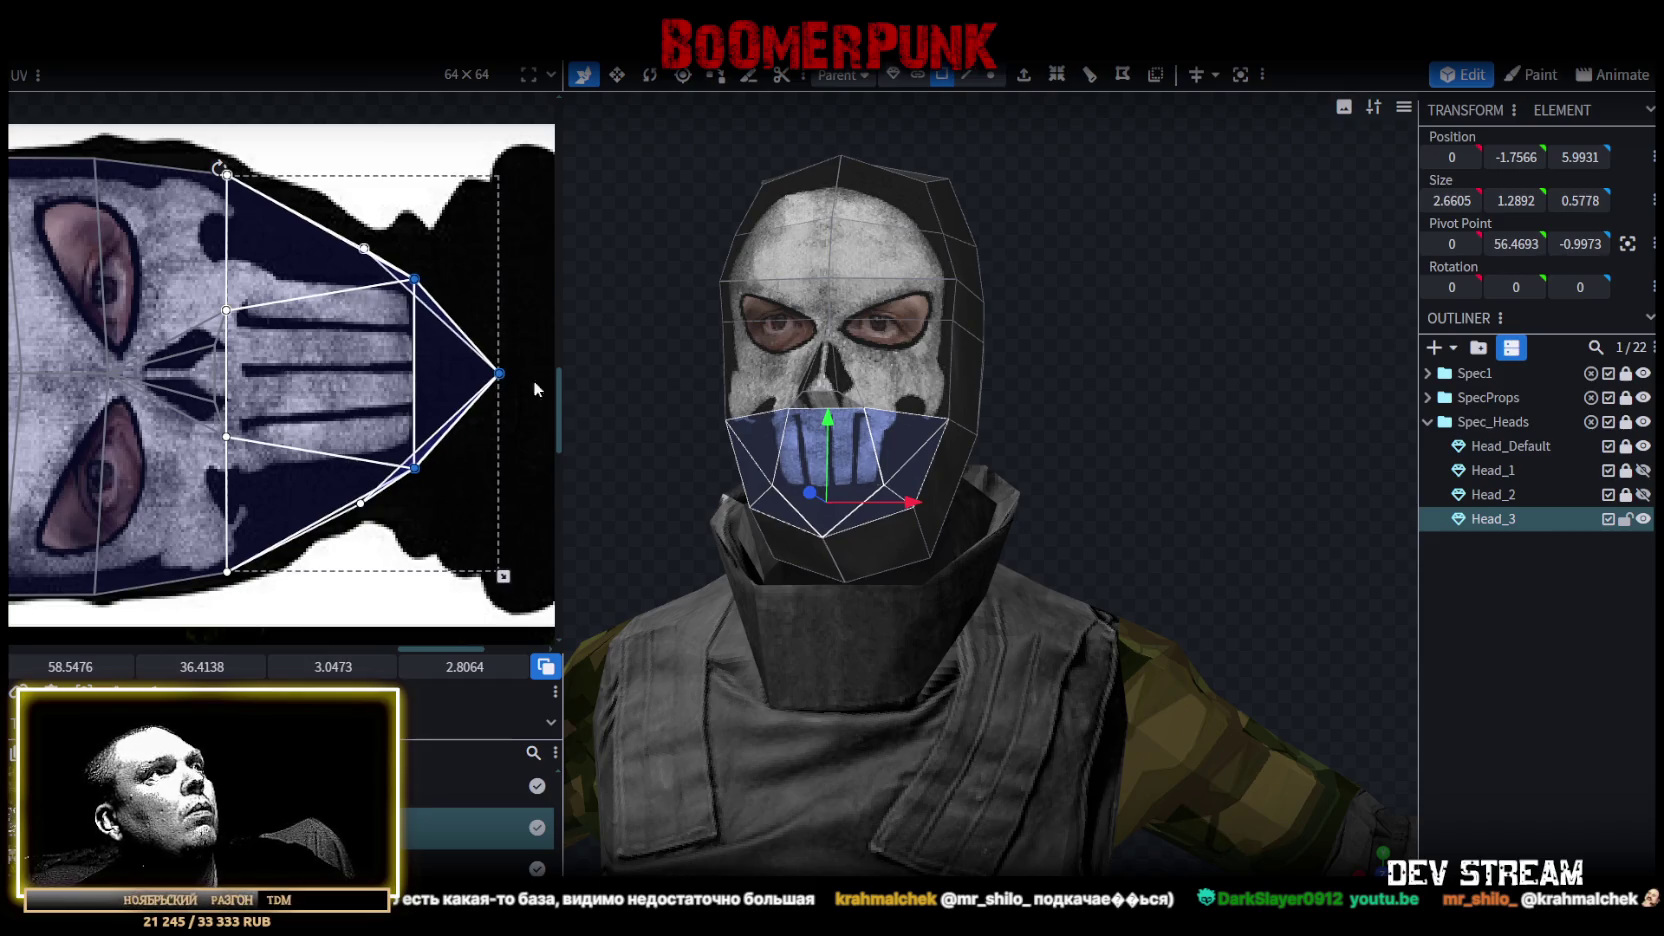
{"action": "left_click", "coordinate": [1521, 728]}
{"action": "mouse_move", "coordinate": [1076, 462]}
{"action": "left_mouse_down"}
{"action": "mouse_move", "coordinate": [1143, 438]}
{"action": "mouse_move", "coordinate": [942, 450]}
{"action": "left_mouse_up"}
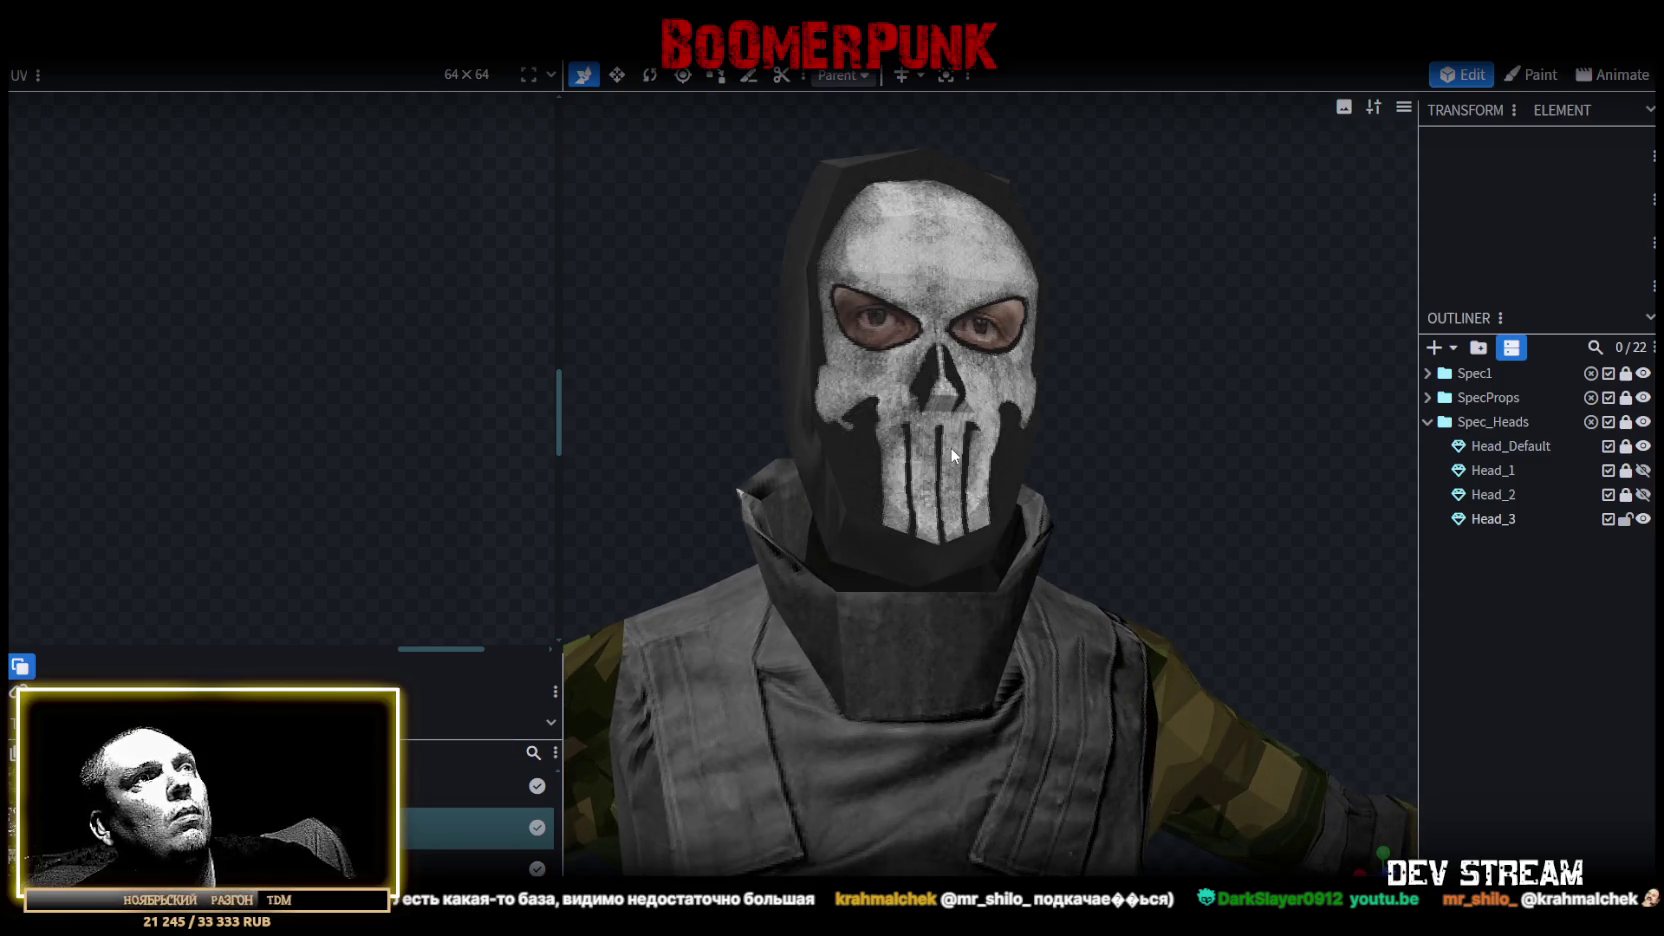
{"action": "left_click", "coordinate": [933, 448]}
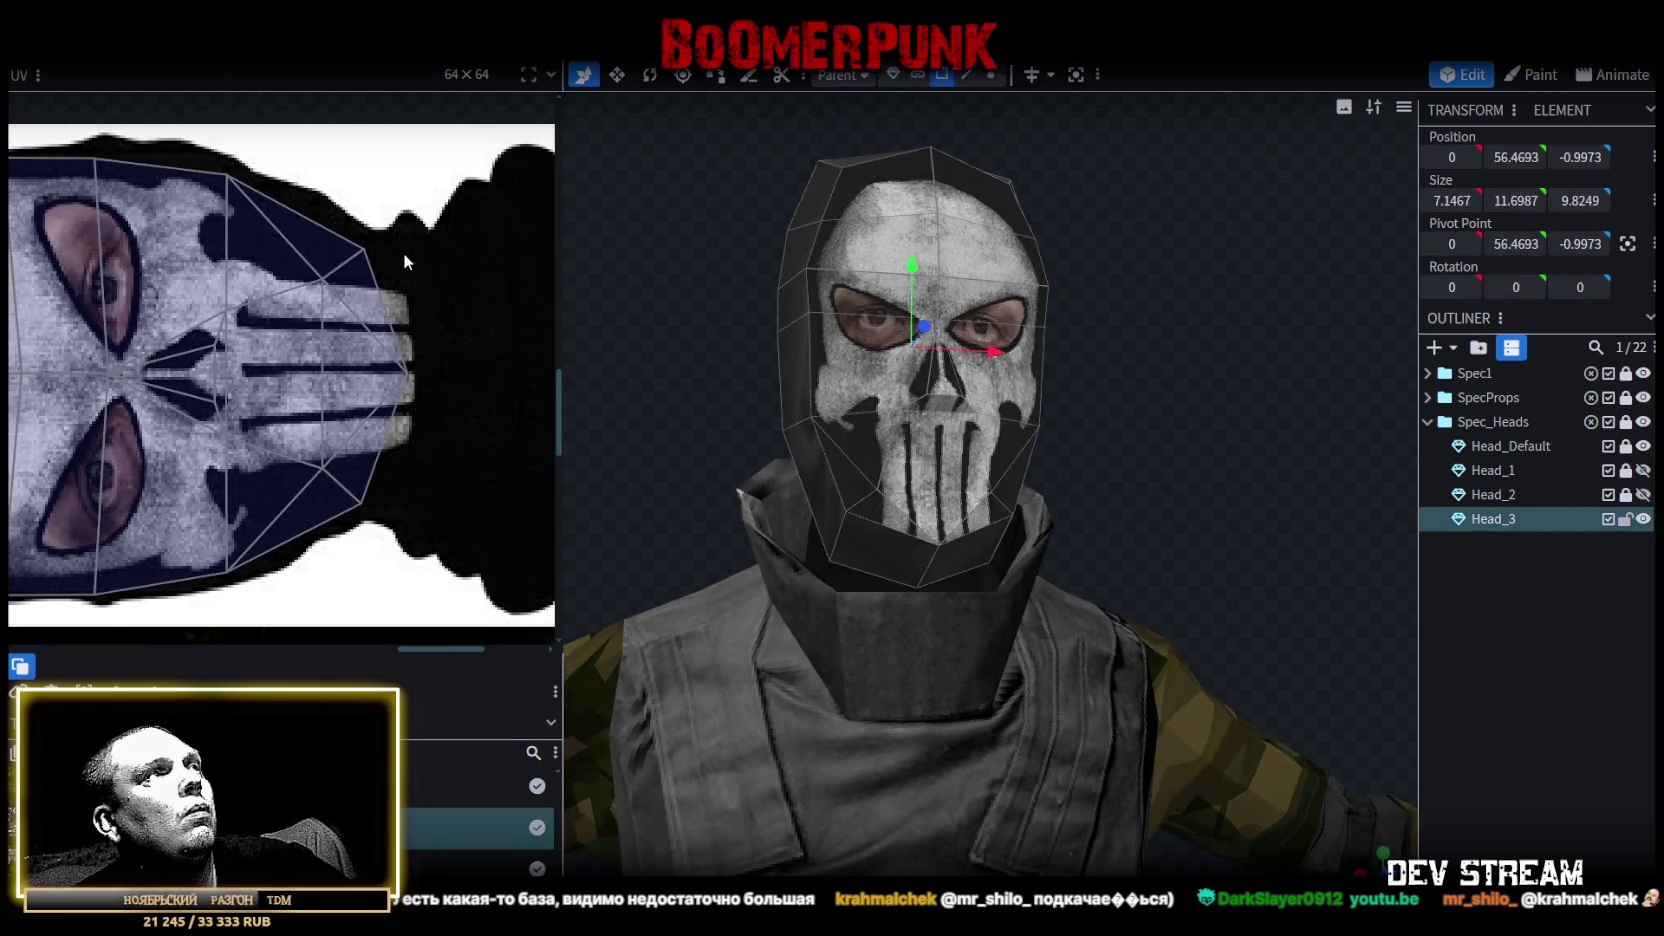
{"action": "left_click", "coordinate": [340, 262]}
{"action": "left_click_drag", "start_coordinate": [383, 248], "coordinate": [408, 260]}
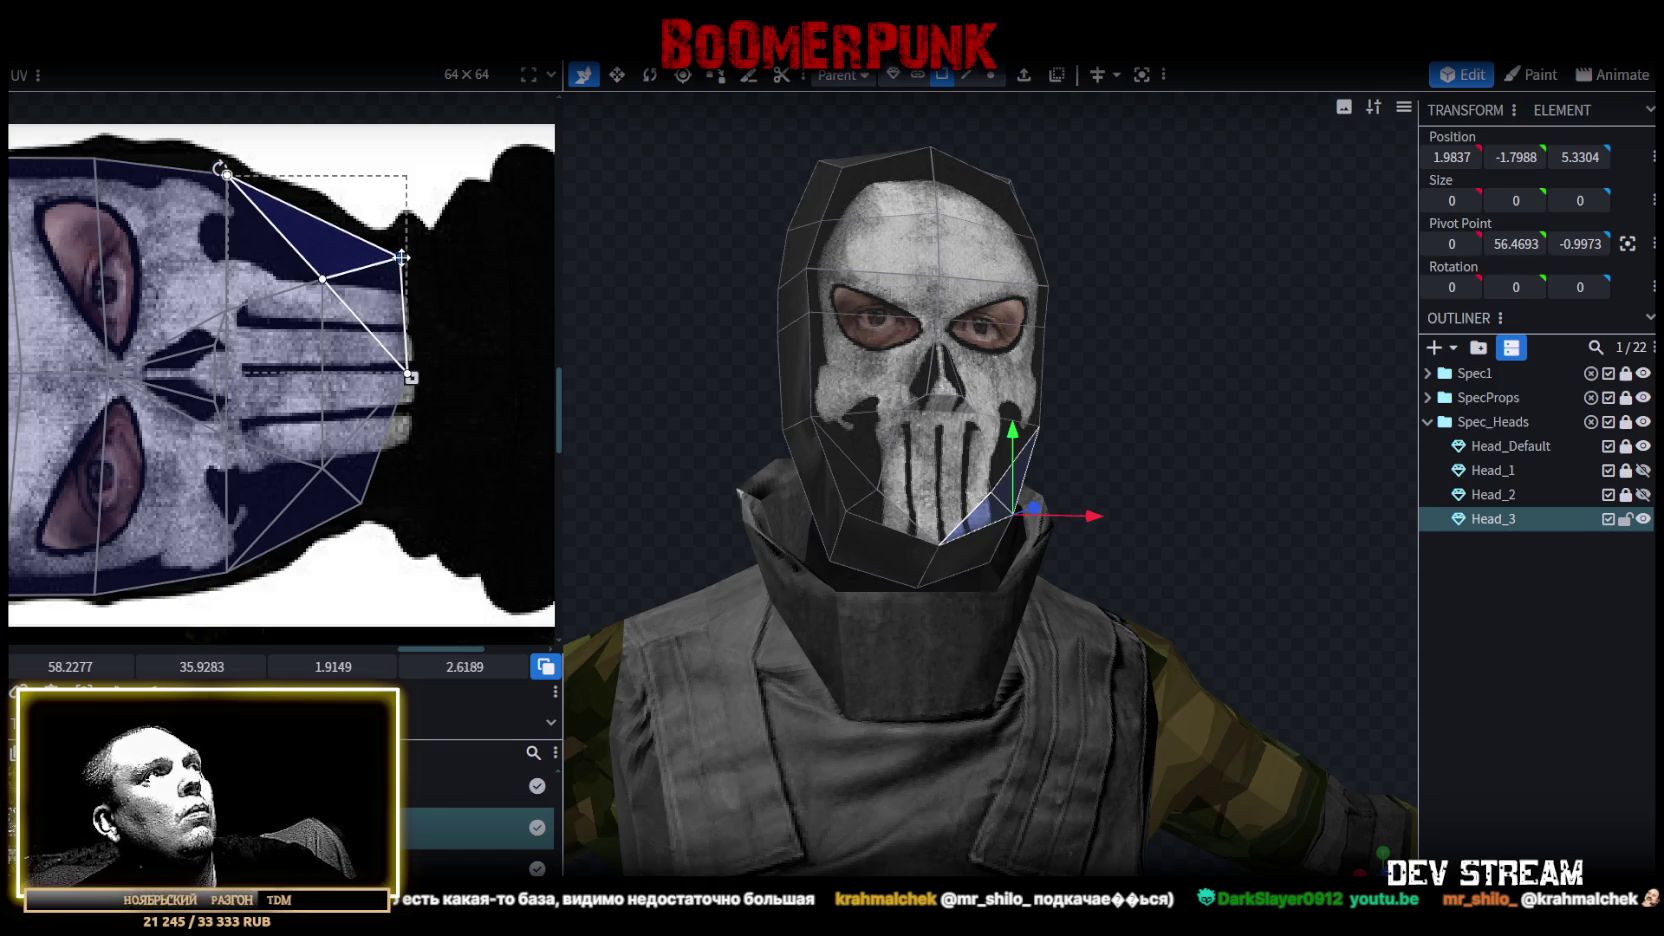
{"action": "left_click", "coordinate": [404, 508]}
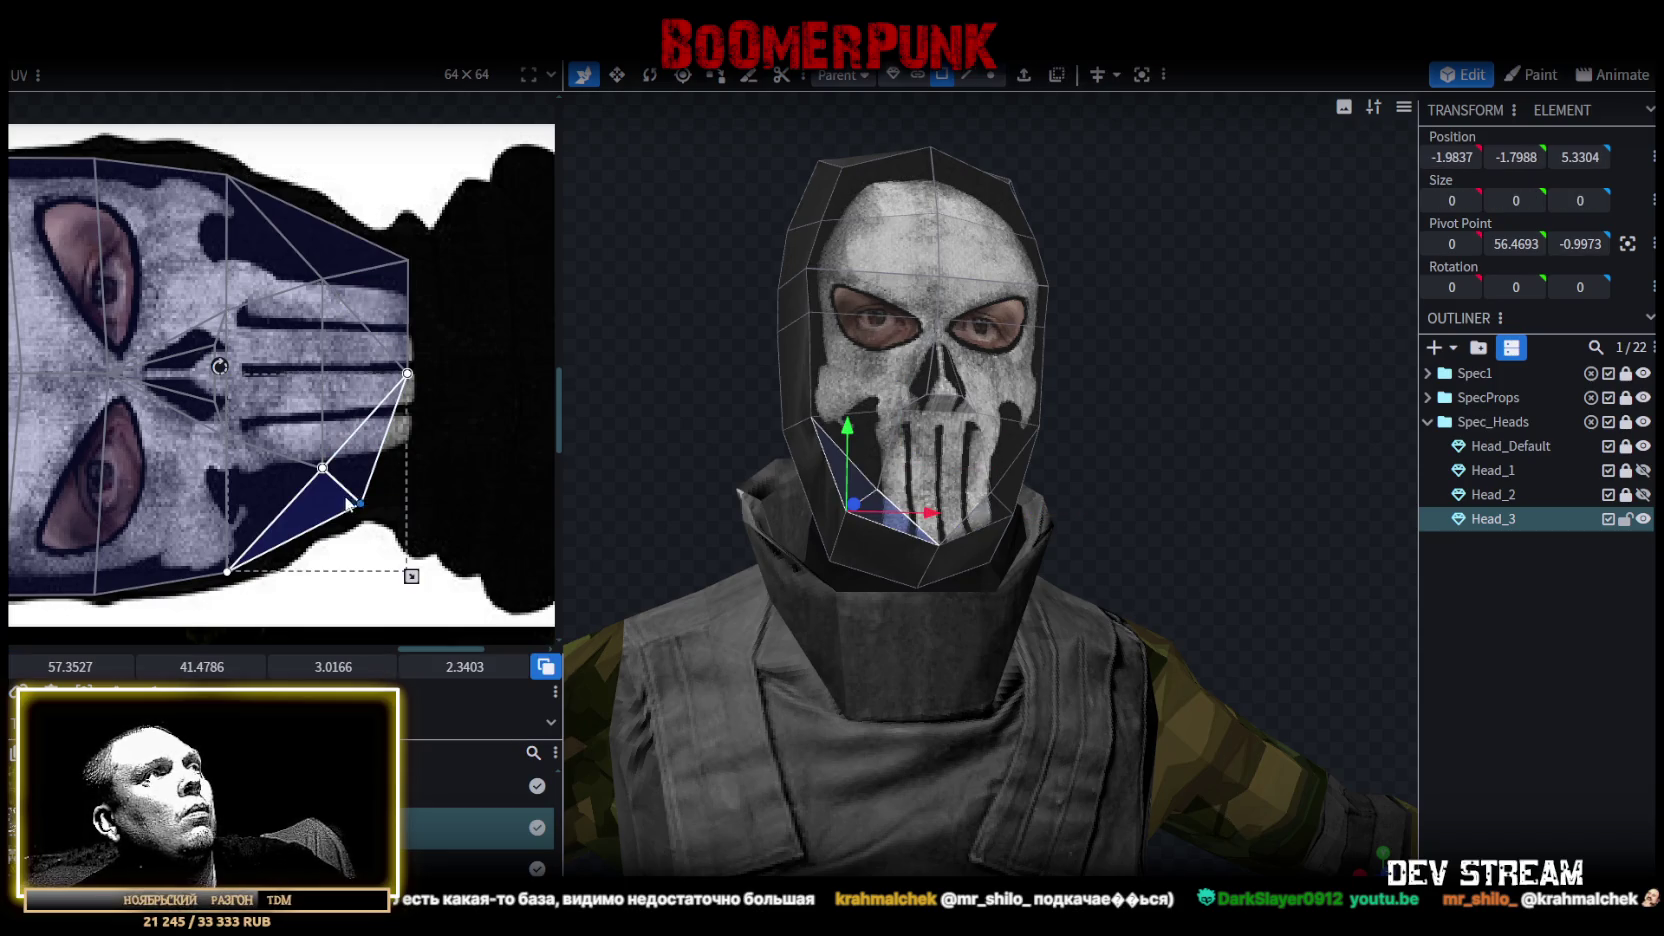
{"action": "left_click_drag", "start_coordinate": [362, 505], "coordinate": [408, 491]}
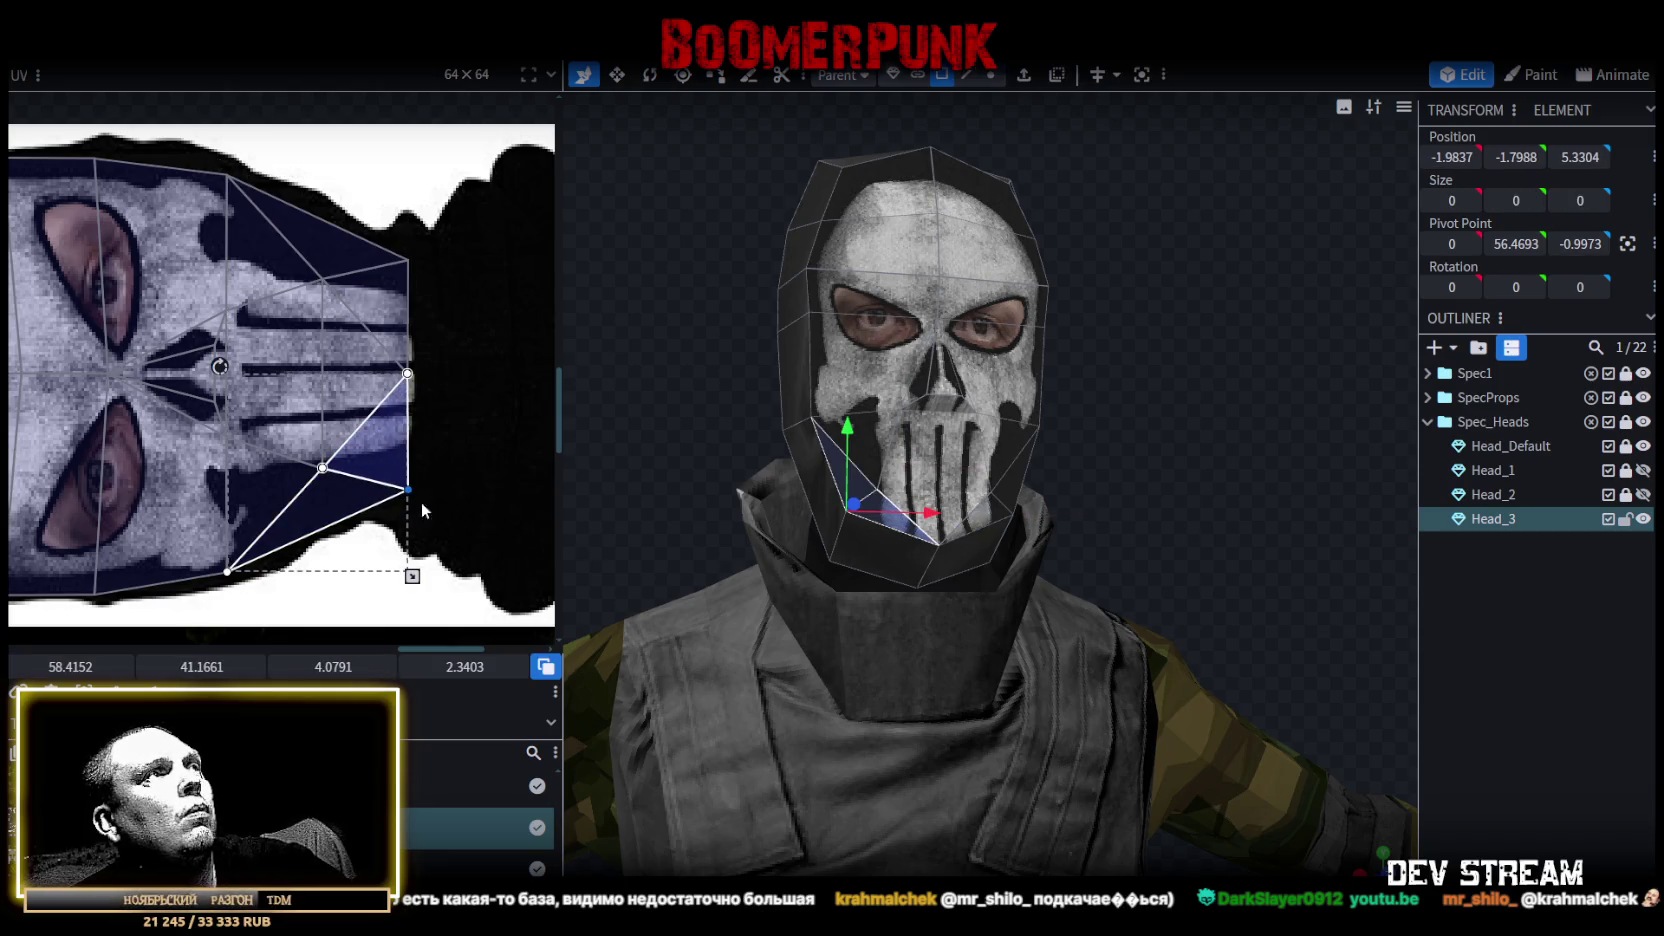
{"action": "key", "text": "ctrl+a"}
{"action": "left_click_drag", "start_coordinate": [416, 373], "coordinate": [429, 373]}
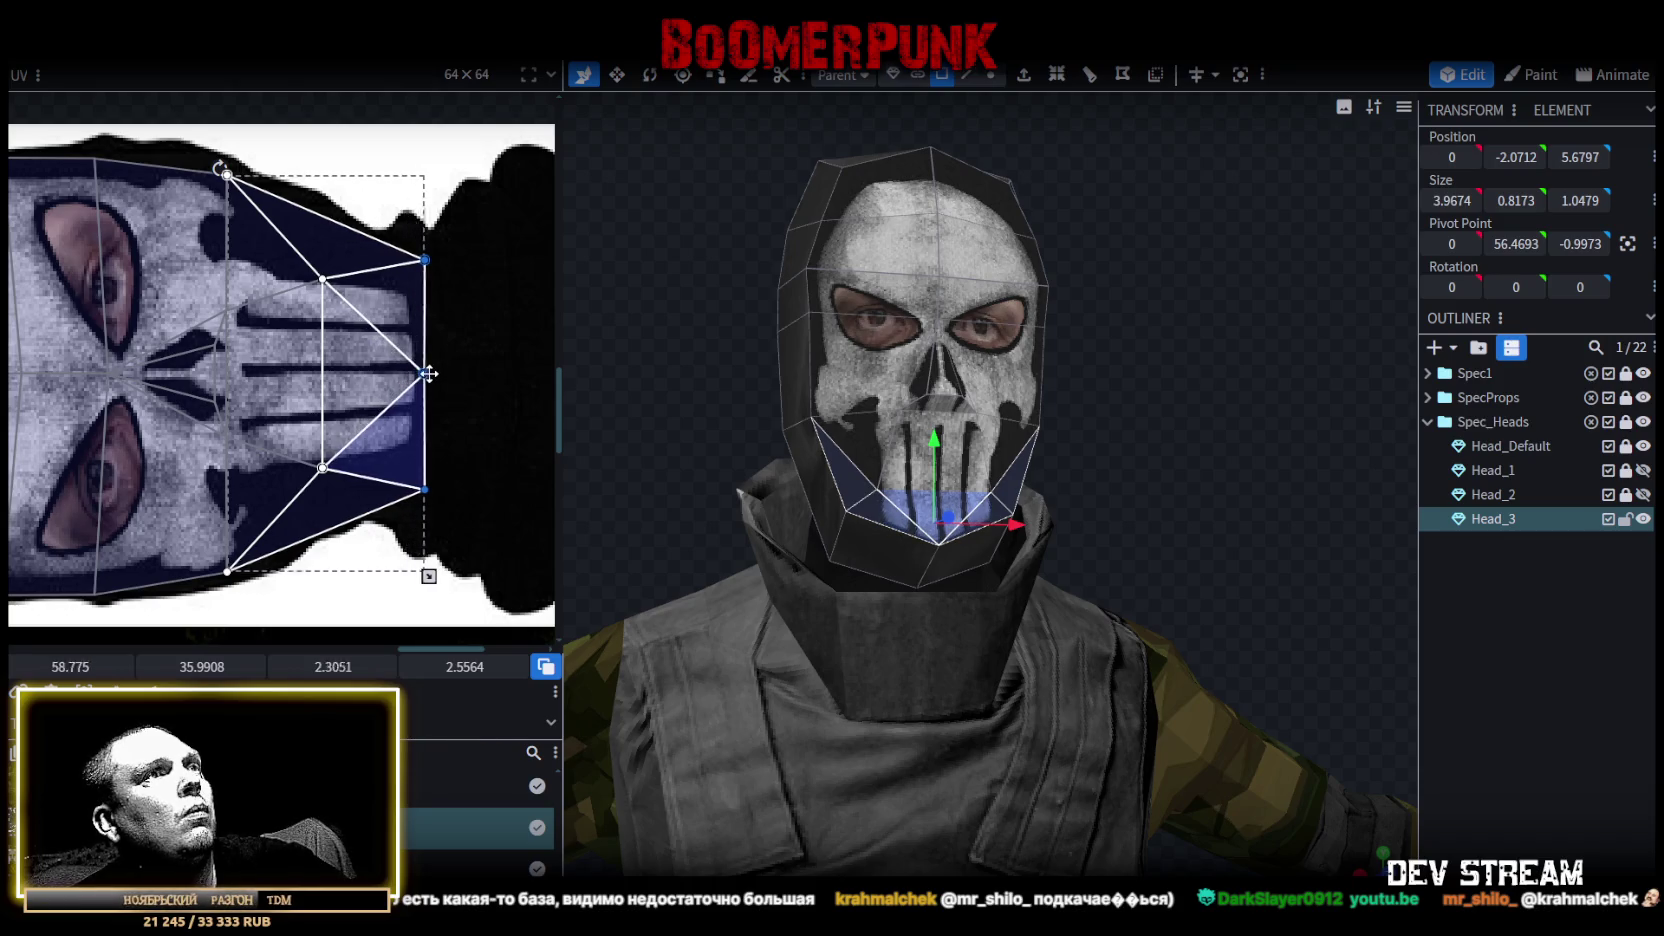
{"action": "left_click", "coordinate": [1206, 490]}
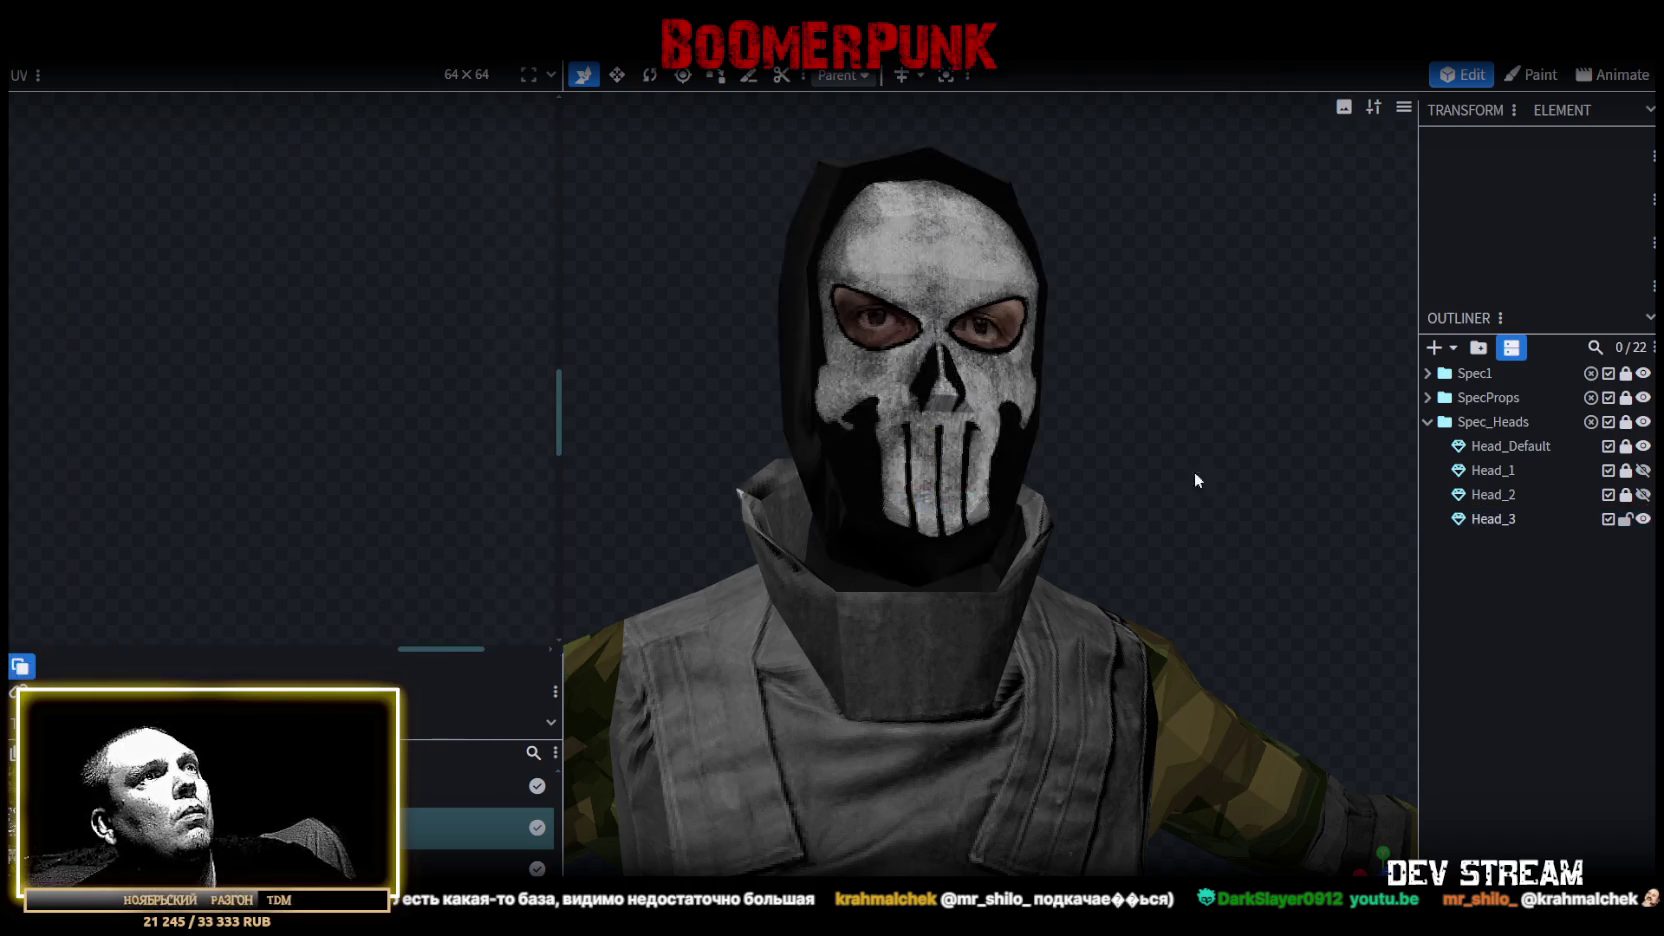
{"action": "left_click_drag", "start_coordinate": [1206, 482], "coordinate": [968, 502]}
{"action": "mouse_move", "coordinate": [1145, 477]}
{"action": "left_mouse_down"}
{"action": "mouse_move", "coordinate": [1212, 476]}
{"action": "mouse_move", "coordinate": [1242, 526]}
{"action": "mouse_move", "coordinate": [1180, 478]}
{"action": "mouse_move", "coordinate": [1216, 491]}
{"action": "mouse_move", "coordinate": [711, 511]}
{"action": "mouse_move", "coordinate": [972, 441]}
{"action": "mouse_move", "coordinate": [1089, 445]}
{"action": "mouse_move", "coordinate": [1490, 657]}
{"action": "left_mouse_up"}
{"action": "mouse_move", "coordinate": [1186, 505]}
{"action": "left_mouse_down"}
{"action": "mouse_move", "coordinate": [998, 491]}
{"action": "mouse_move", "coordinate": [1026, 447]}
{"action": "mouse_move", "coordinate": [1077, 475]}
{"action": "mouse_move", "coordinate": [1212, 484]}
{"action": "mouse_move", "coordinate": [1280, 510]}
{"action": "left_mouse_up"}
{"action": "key", "text": "ctrl+s"}
{"action": "scroll", "coordinate": [1170, 470], "scroll_direction": "up", "scroll_amount": 3}
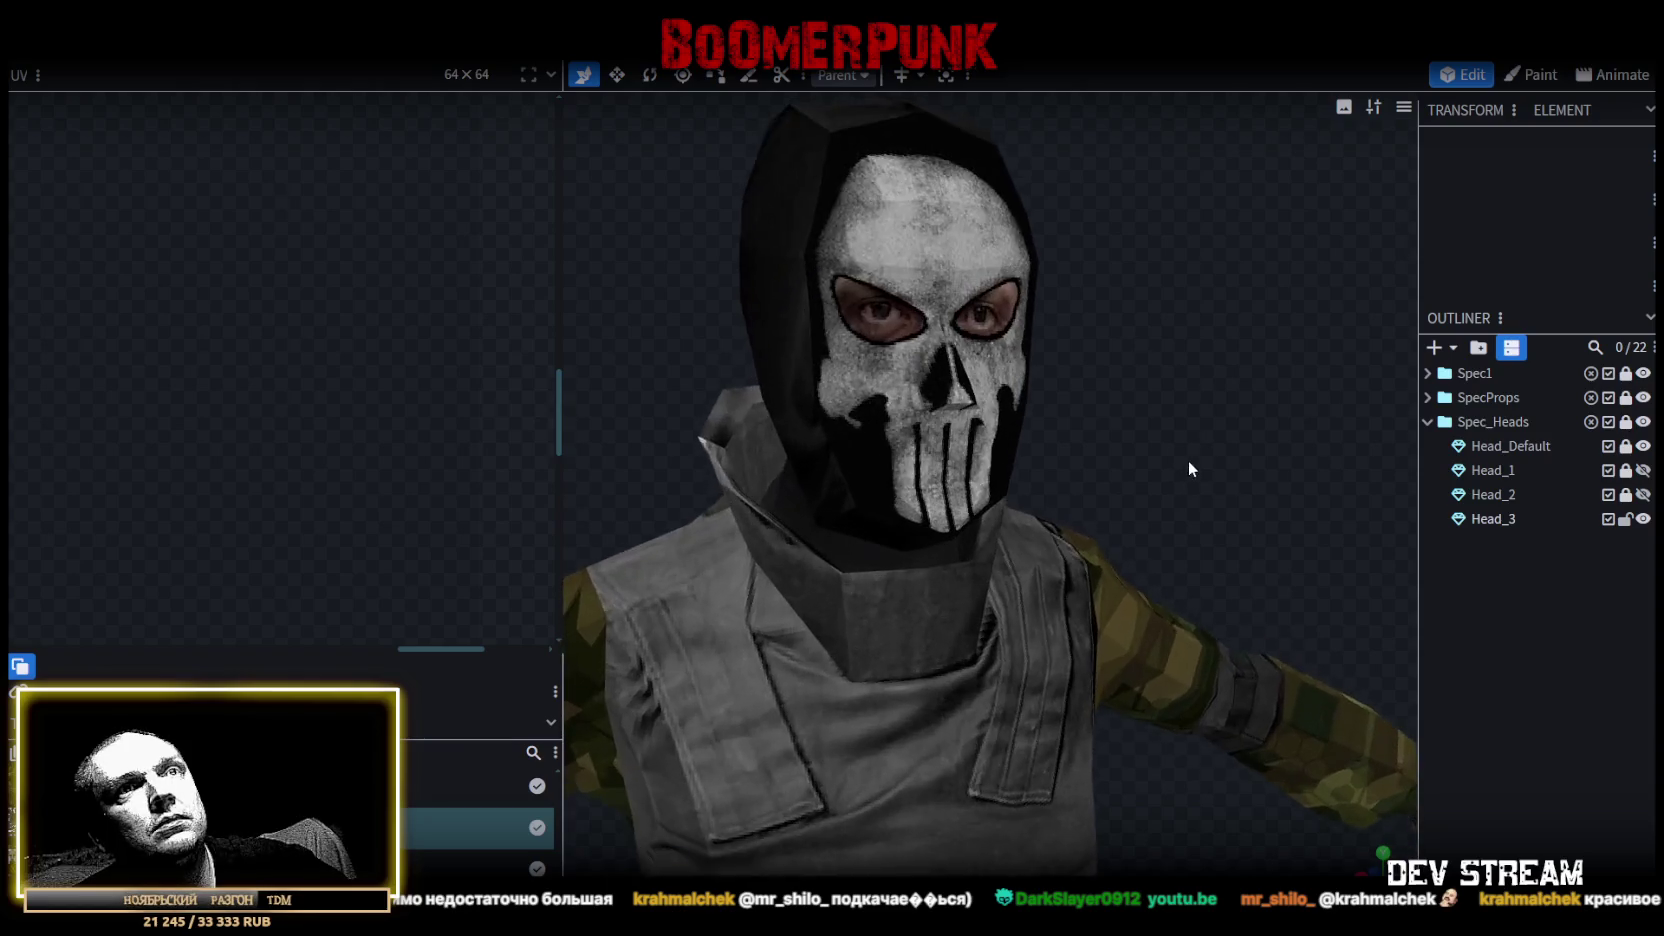
{"action": "mouse_move", "coordinate": [1113, 422]}
{"action": "left_mouse_down"}
{"action": "mouse_move", "coordinate": [930, 393]}
{"action": "mouse_move", "coordinate": [950, 259]}
{"action": "left_mouse_up"}
{"action": "left_click", "coordinate": [952, 266]}
{"action": "scroll", "coordinate": [328, 421], "scroll_direction": "down", "scroll_amount": 3}
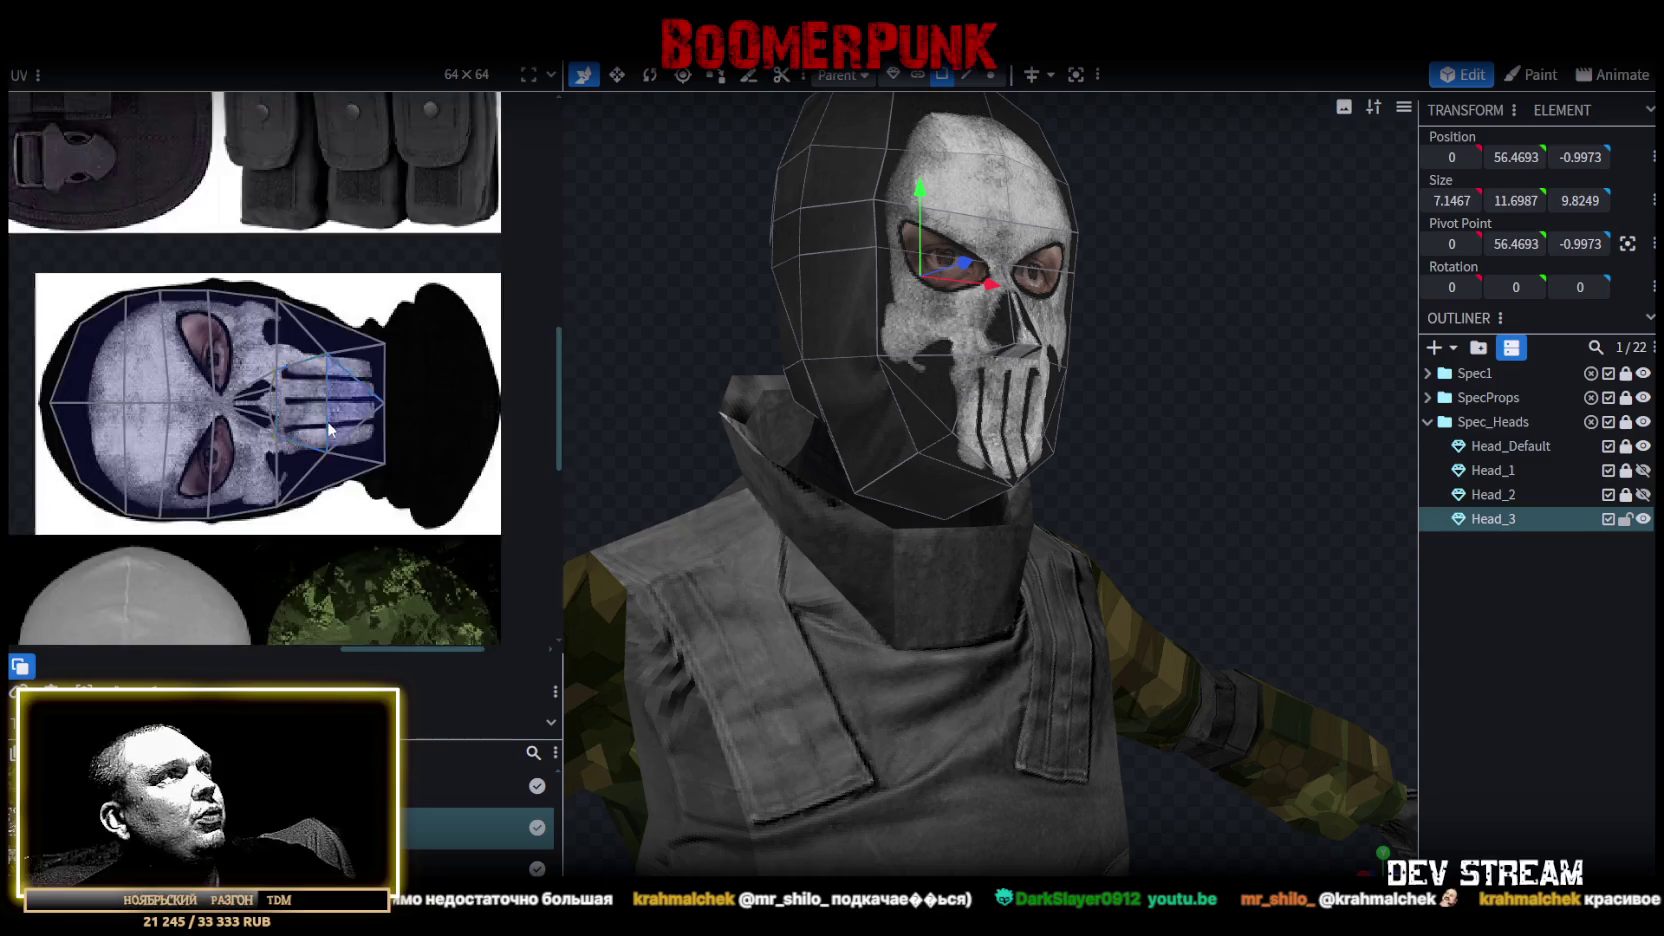
{"action": "scroll", "coordinate": [344, 488], "scroll_direction": "down", "scroll_amount": 3}
{"action": "left_click_drag", "start_coordinate": [724, 413], "coordinate": [1147, 454]}
{"action": "scroll", "coordinate": [1153, 448], "scroll_direction": "up", "scroll_amount": 2}
{"action": "key", "text": "ctrl+s"}
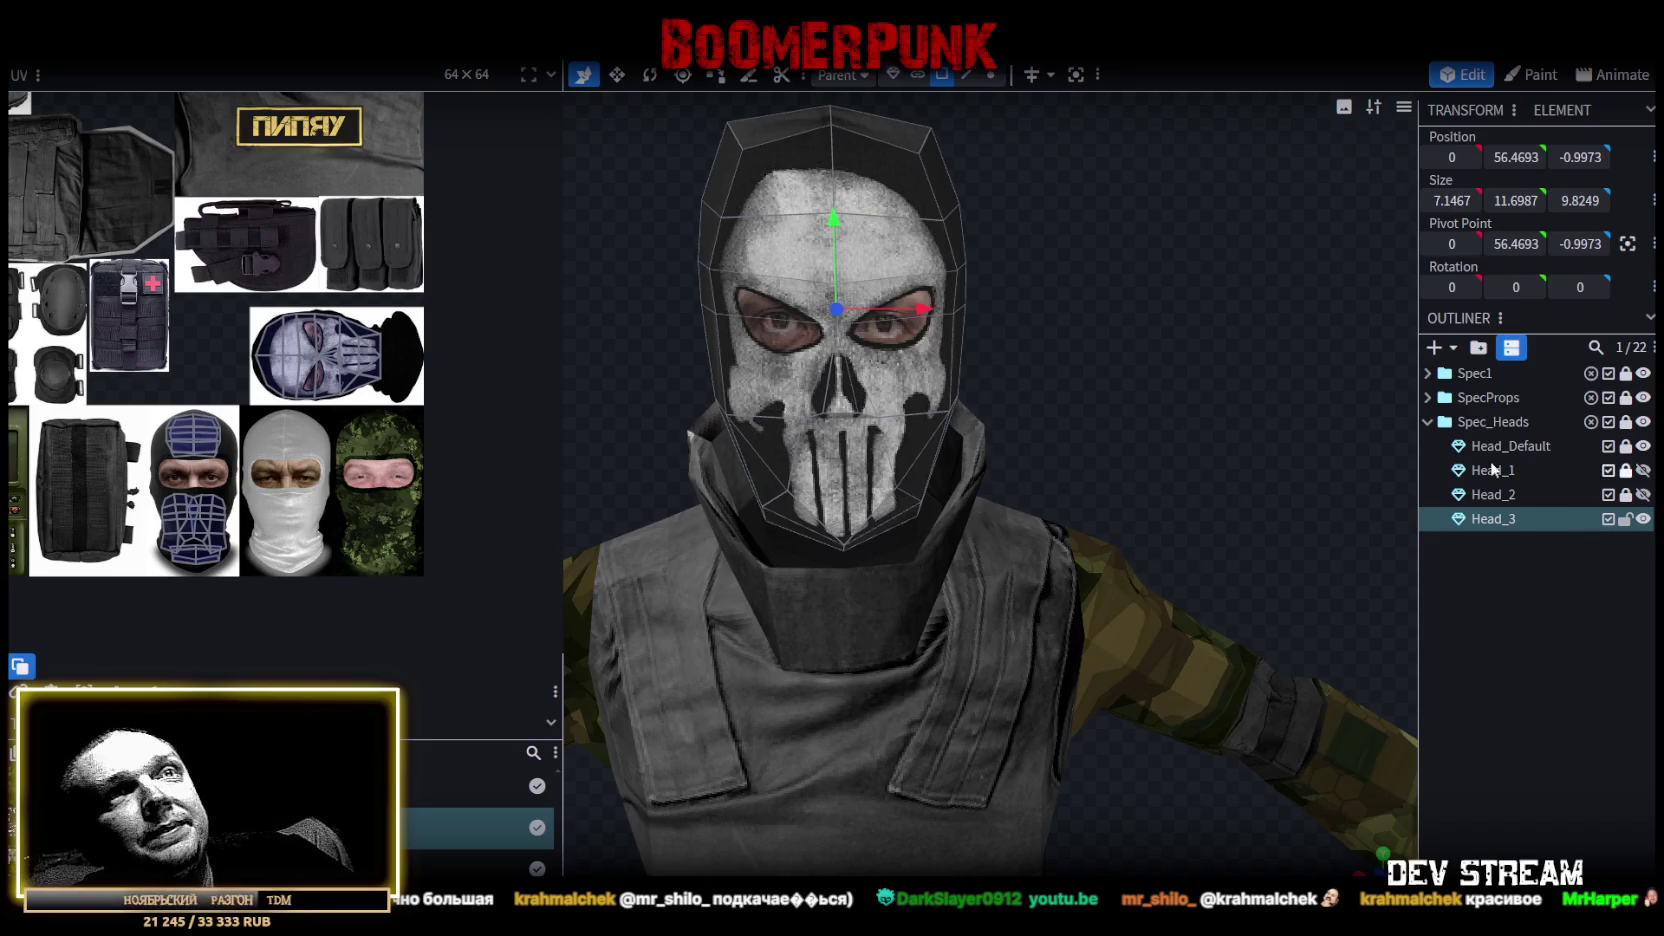
{"action": "left_click", "coordinate": [1626, 519]}
{"action": "left_click", "coordinate": [1627, 519]}
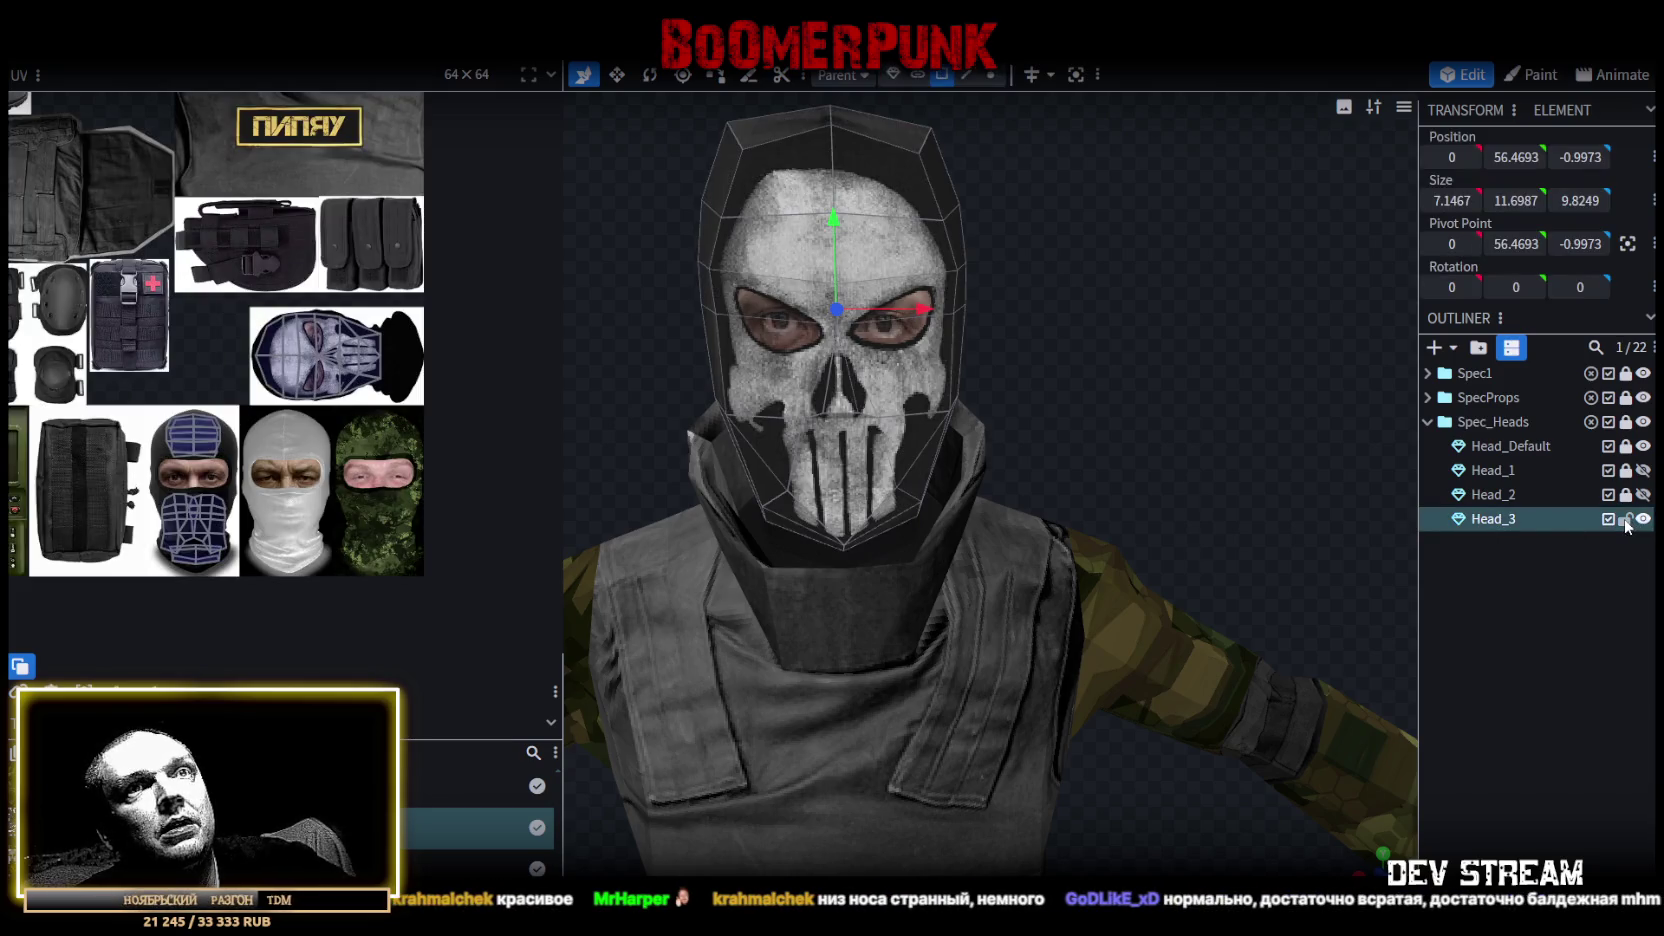
Duplicate Head_3 into Head_4 and hide the original Head_3.
{"action": "key", "text": "ctrl+d"}
{"action": "left_click", "coordinate": [1643, 519]}
{"action": "right_click", "coordinate": [1495, 547]}
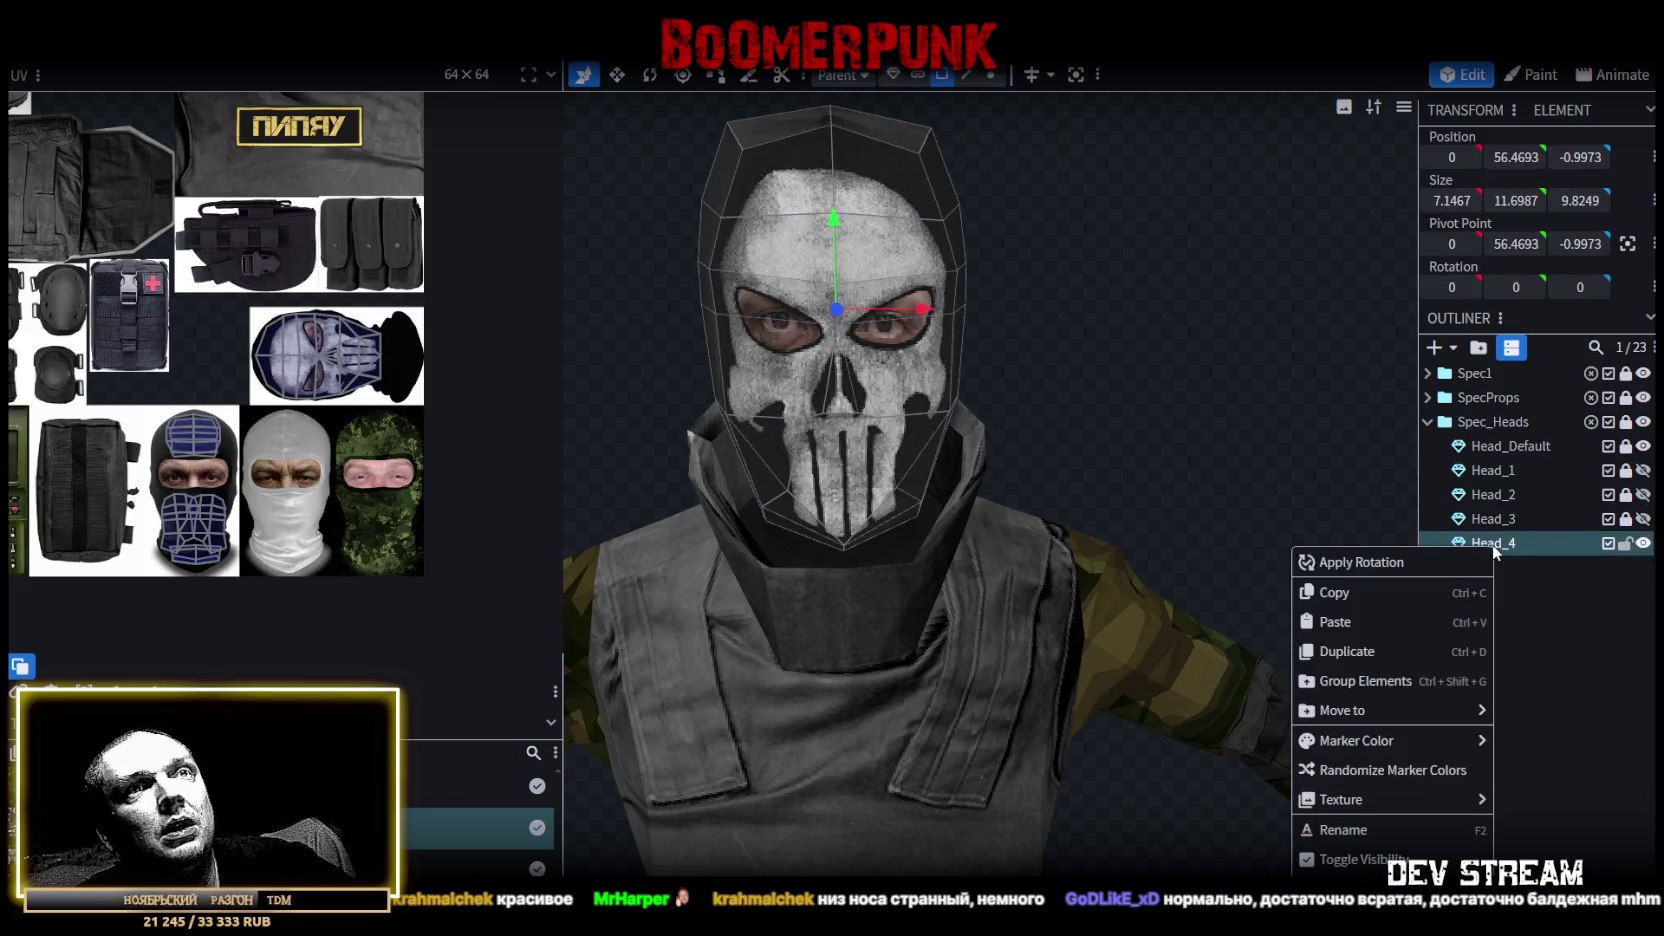
Select all of Head_4's faces and apply the TRC_head1.png texture to them.
{"action": "left_click", "coordinate": [953, 77]}
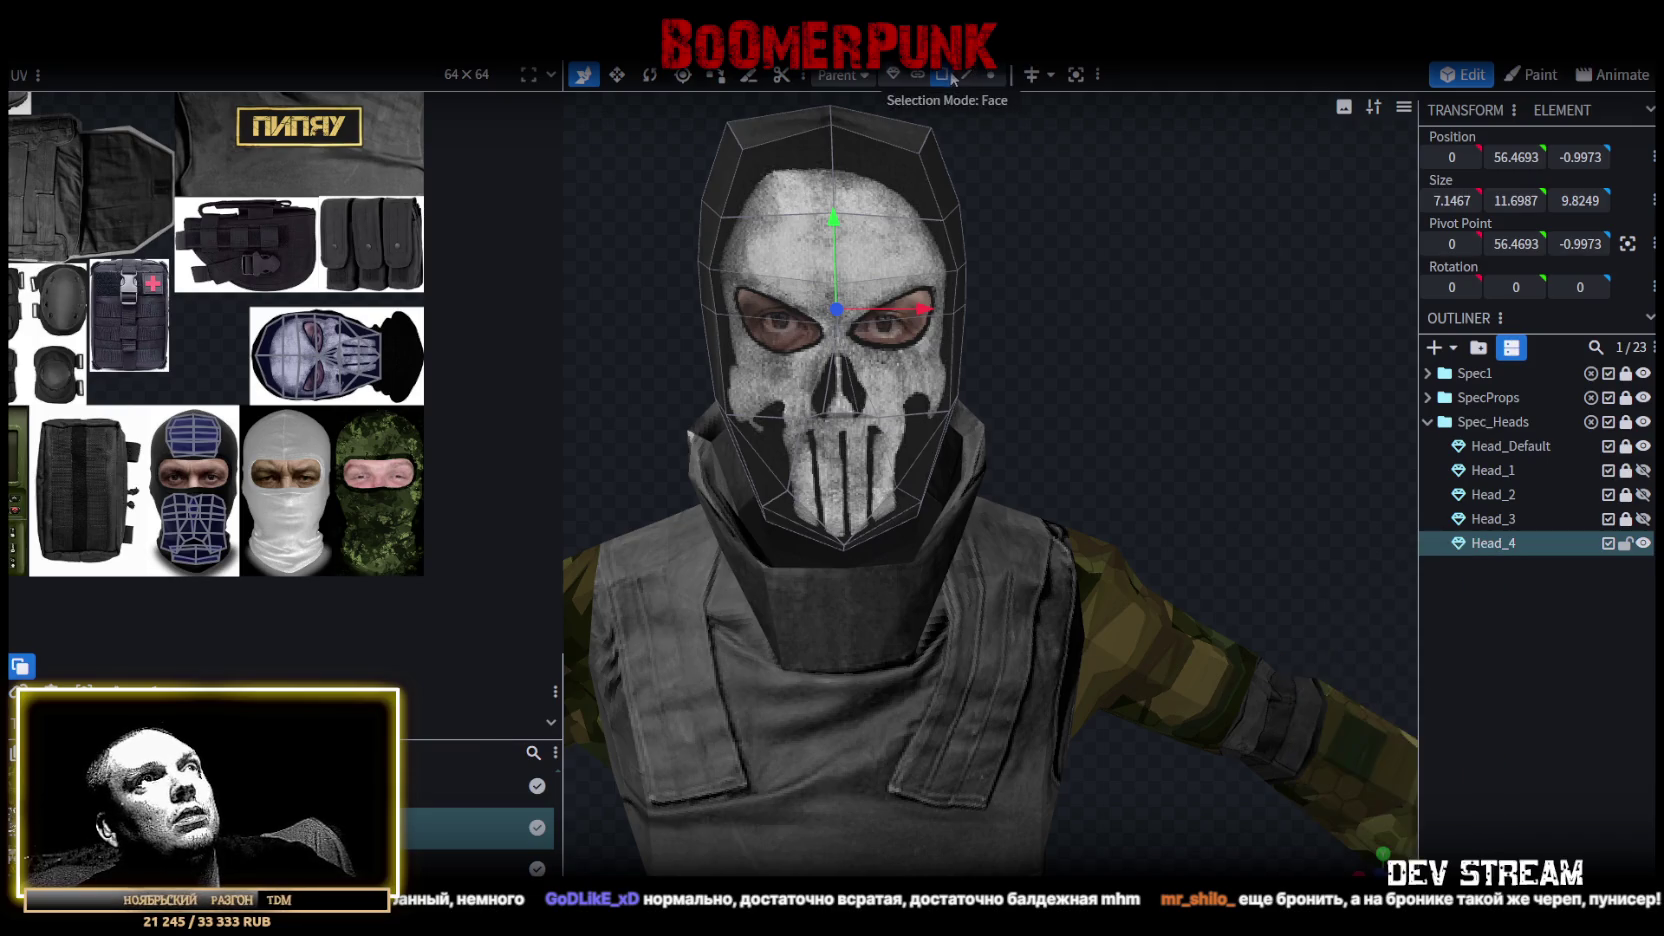
{"action": "key", "text": "ctrl+a"}
{"action": "right_click", "coordinate": [1487, 546]}
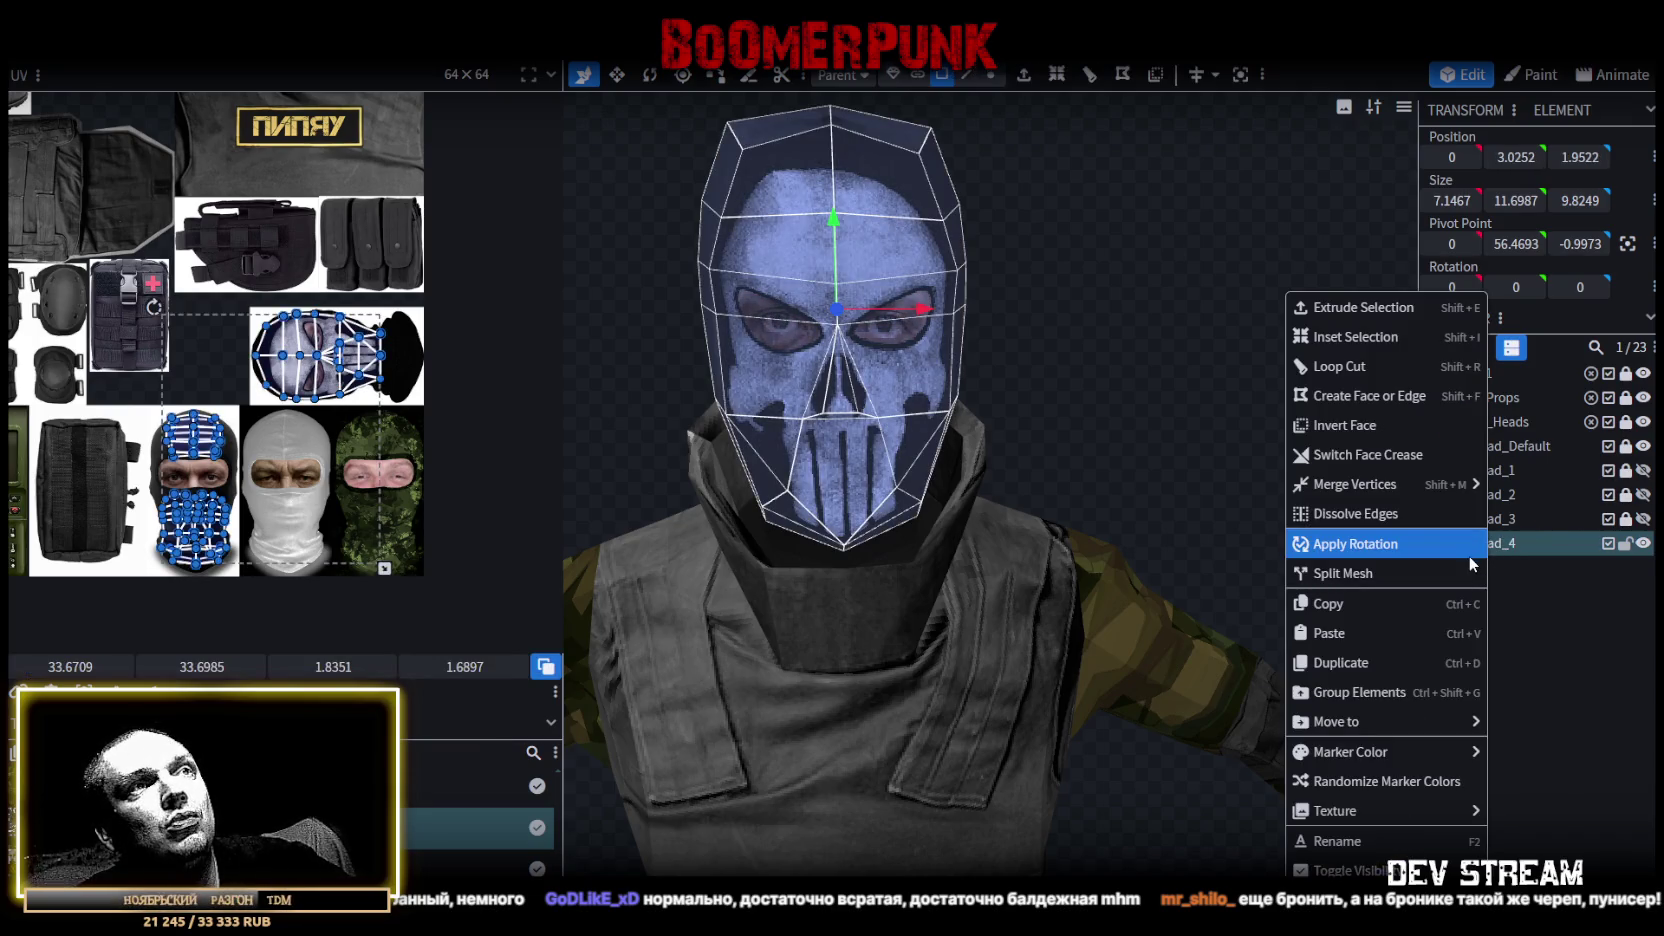
{"action": "mouse_move", "coordinate": [1378, 810]}
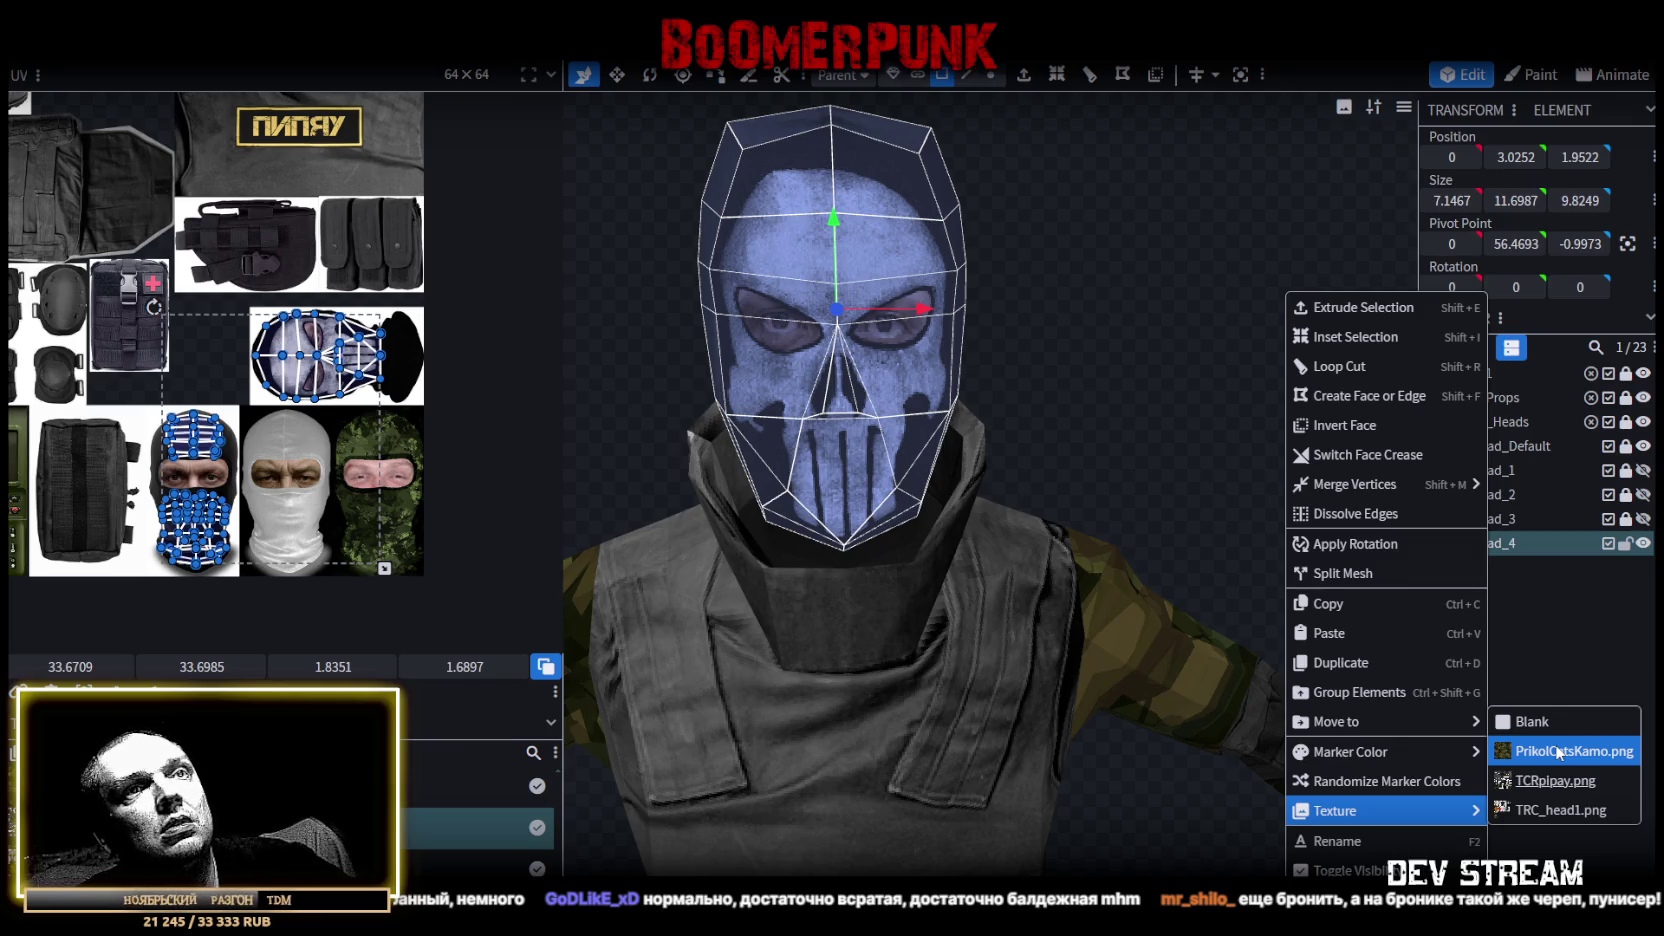
{"action": "left_click", "coordinate": [1537, 820]}
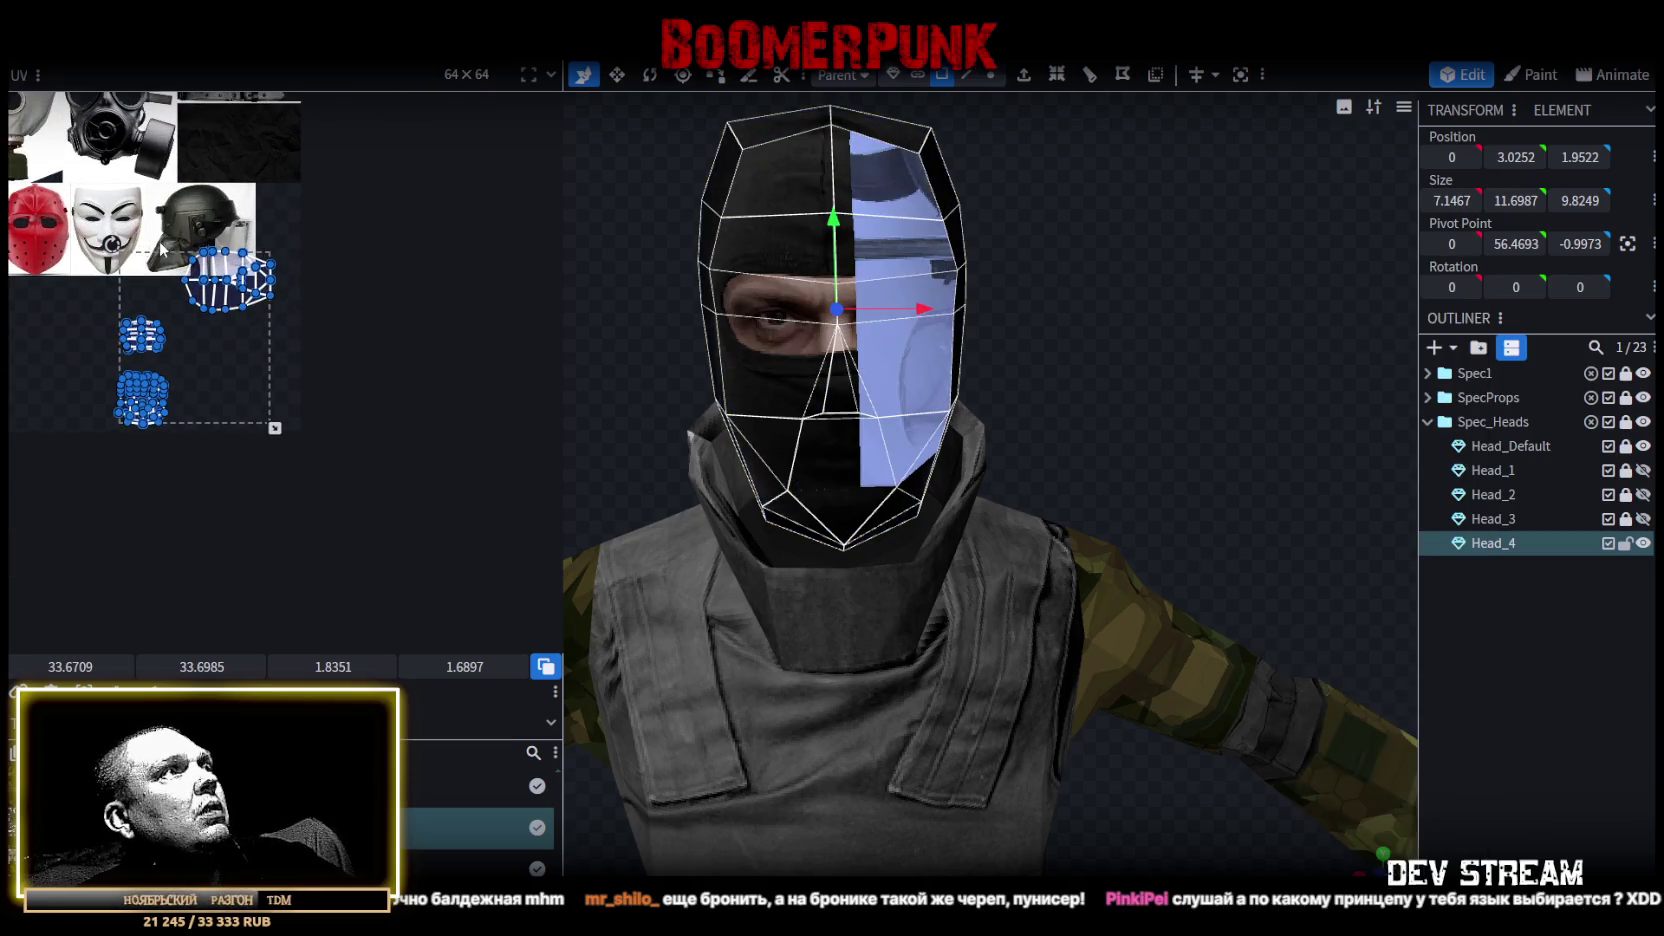
Hide Head_Default and widen the UV editor panel.
{"action": "scroll", "coordinate": [262, 284], "scroll_direction": "down", "scroll_amount": 3}
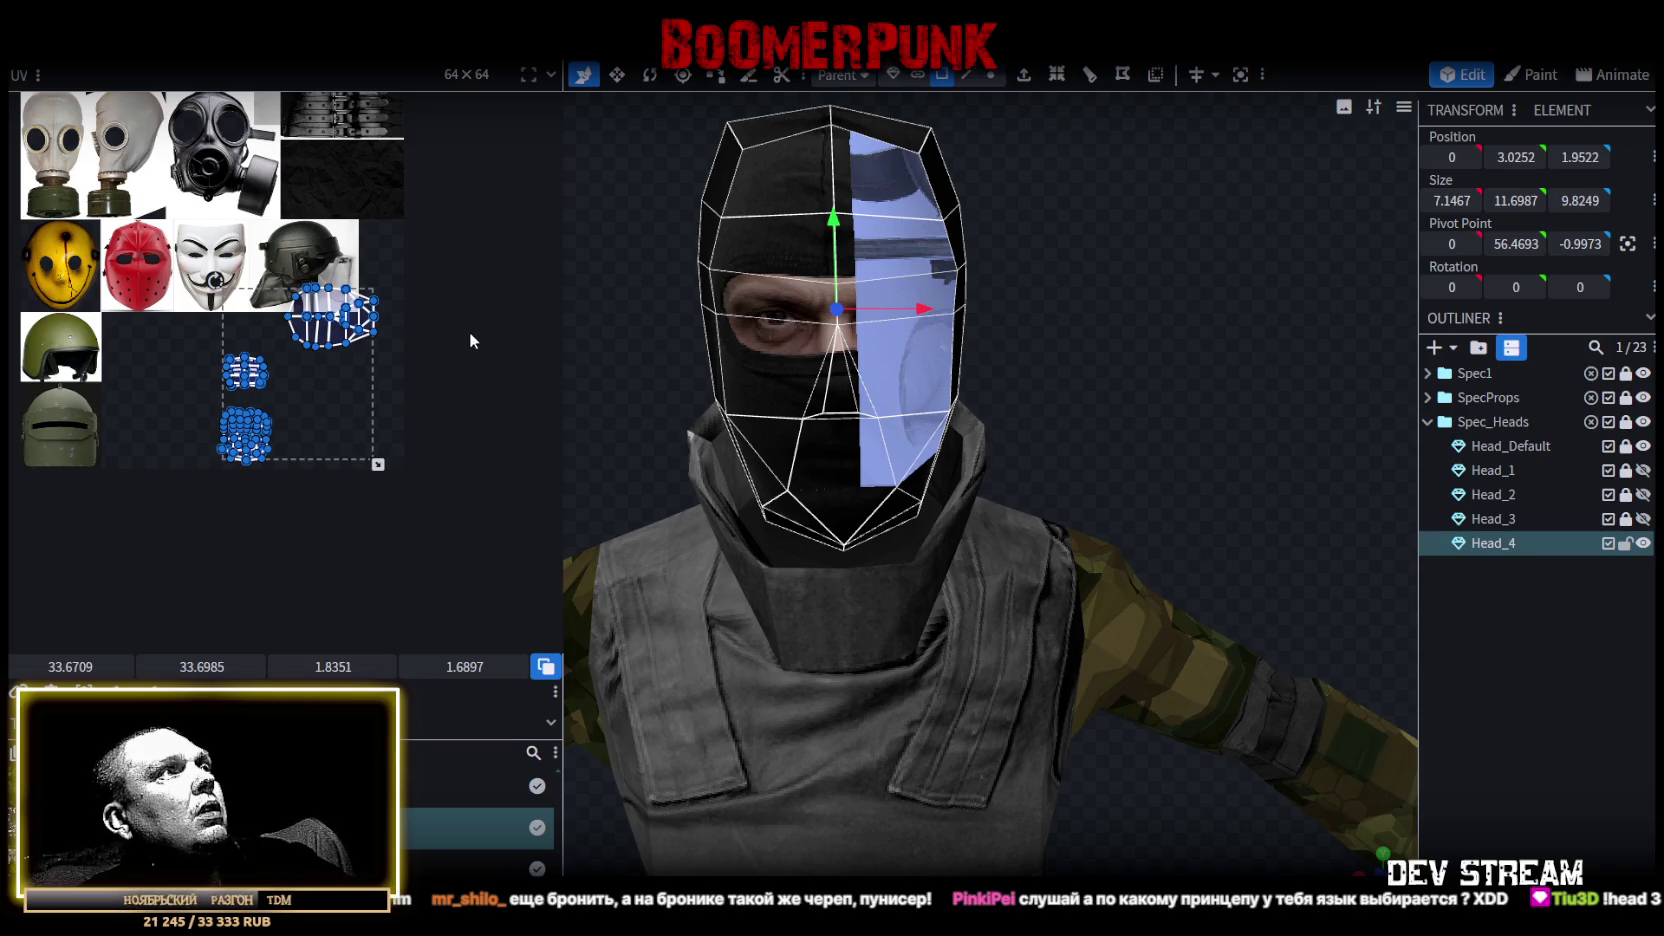
{"action": "left_click", "coordinate": [1643, 446]}
{"action": "scroll", "coordinate": [350, 258], "scroll_direction": "down", "scroll_amount": 1}
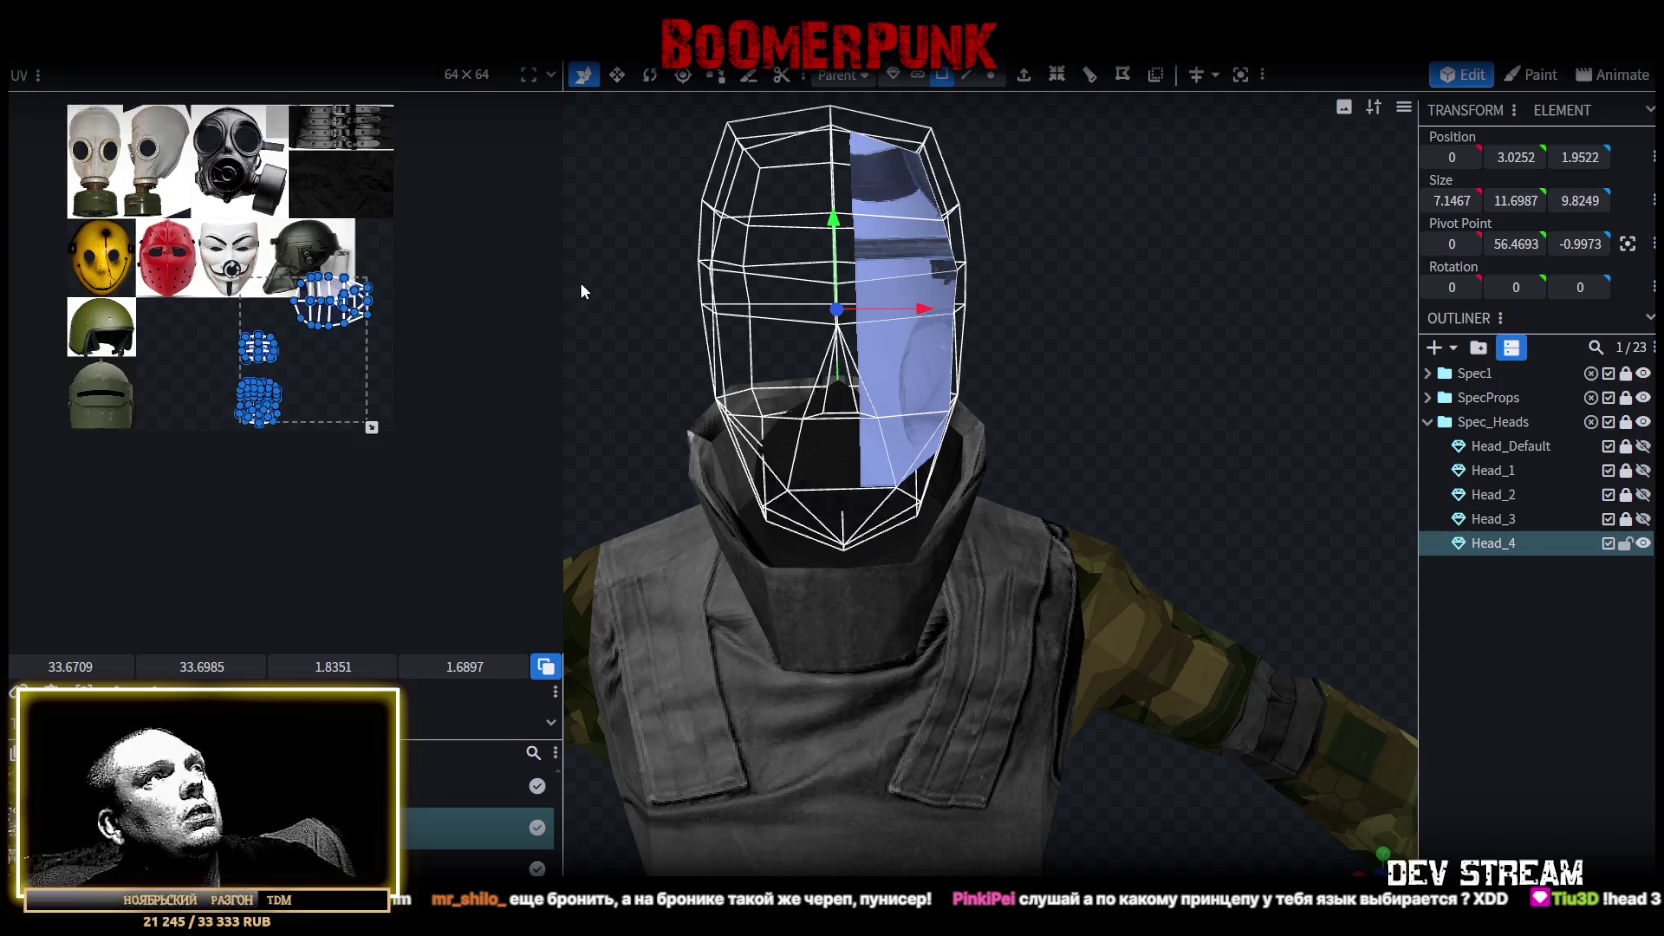
{"action": "left_click_drag", "start_coordinate": [566, 279], "coordinate": [775, 279]}
Box-select the two small UV islands, rotate them, and move them onto the black fabric area.
{"action": "scroll", "coordinate": [453, 403], "scroll_direction": "up", "scroll_amount": 2}
{"action": "scroll", "coordinate": [453, 403], "scroll_direction": "down", "scroll_amount": 1}
{"action": "scroll", "coordinate": [436, 398], "scroll_direction": "down", "scroll_amount": 1}
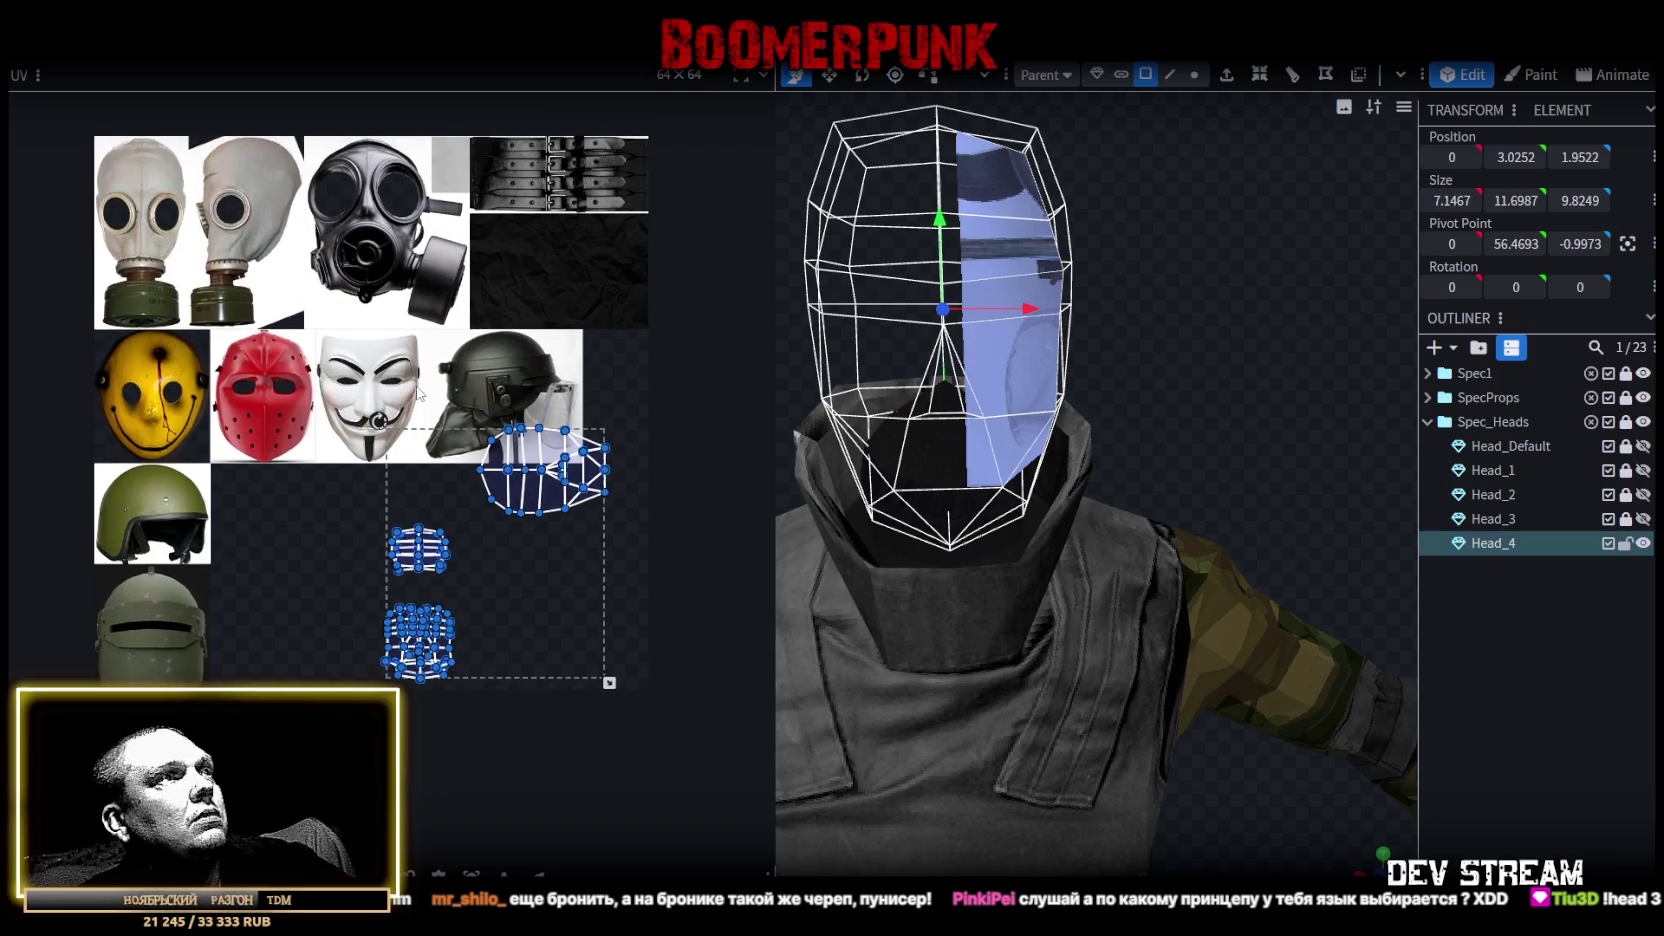
{"action": "scroll", "coordinate": [445, 635], "scroll_direction": "up", "scroll_amount": 2}
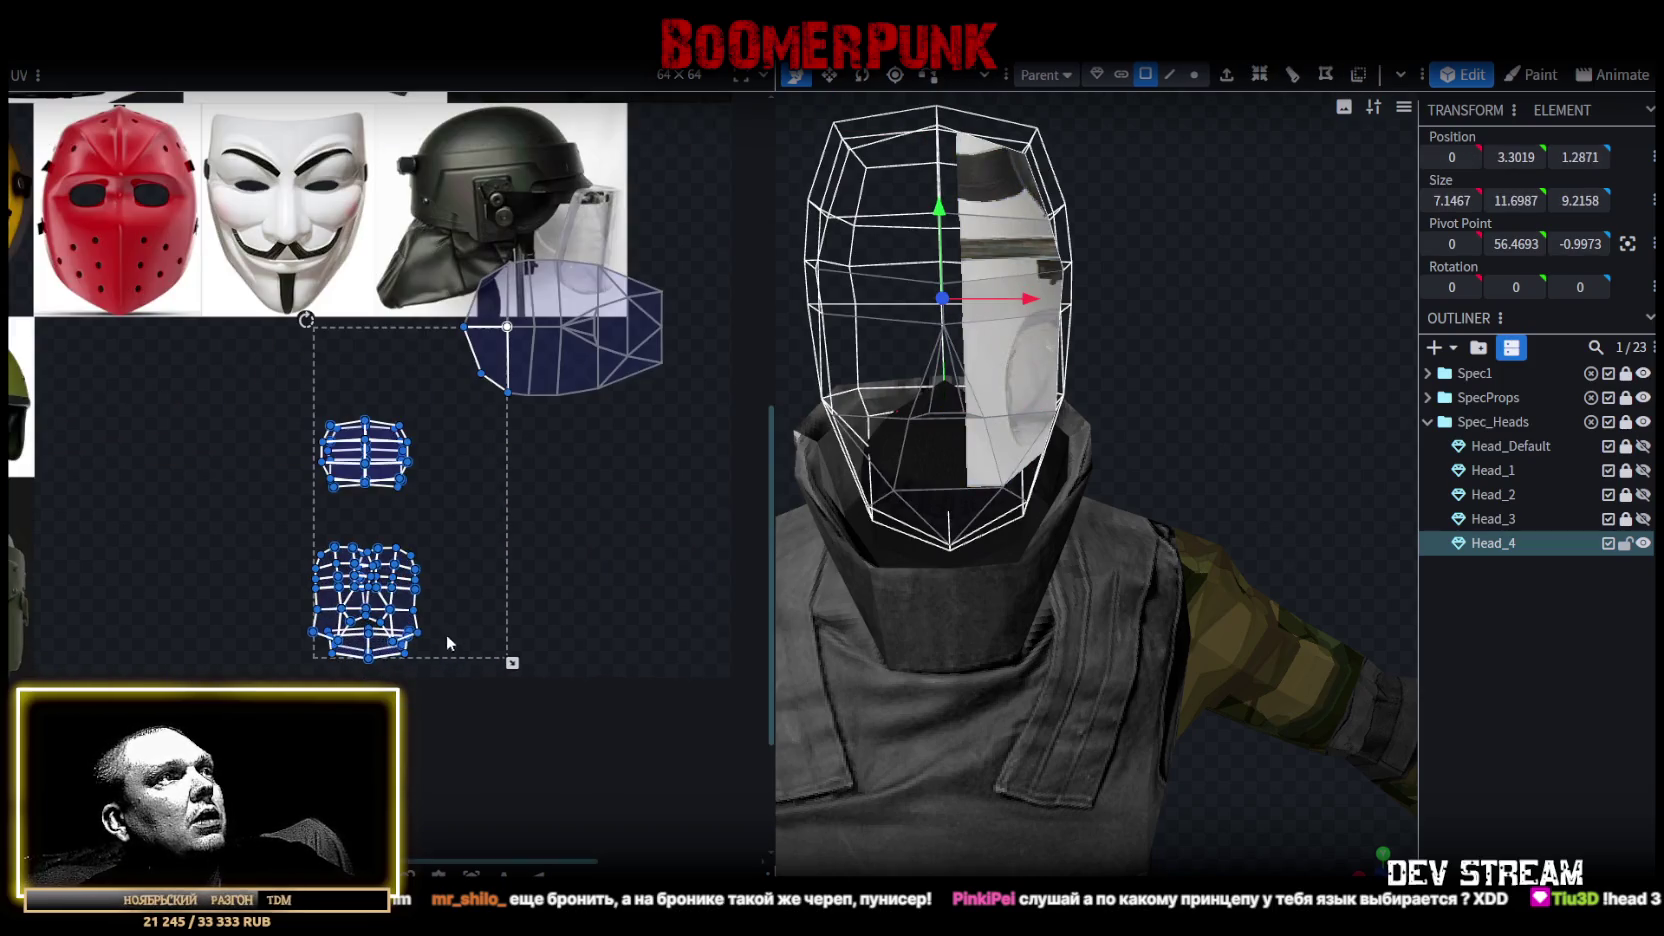
{"action": "scroll", "coordinate": [440, 522], "scroll_direction": "up", "scroll_amount": 1}
{"action": "left_click_drag", "start_coordinate": [229, 395], "coordinate": [458, 692]}
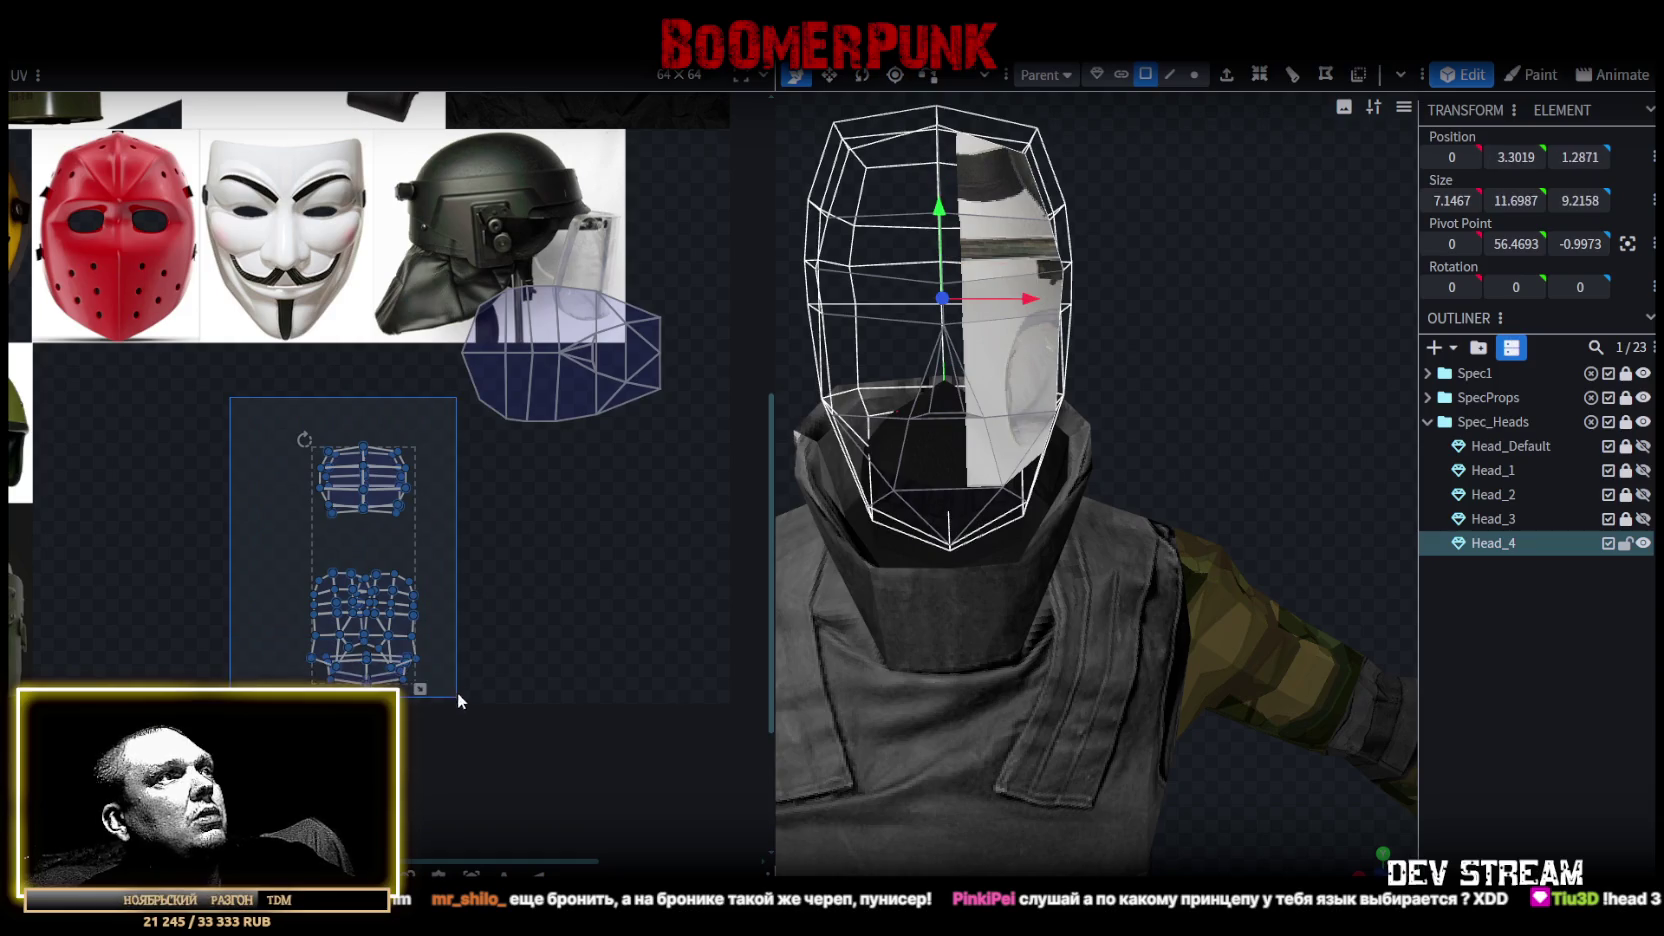
{"action": "left_click_drag", "start_coordinate": [402, 630], "coordinate": [566, 532]}
{"action": "scroll", "coordinate": [566, 532], "scroll_direction": "up", "scroll_amount": 3}
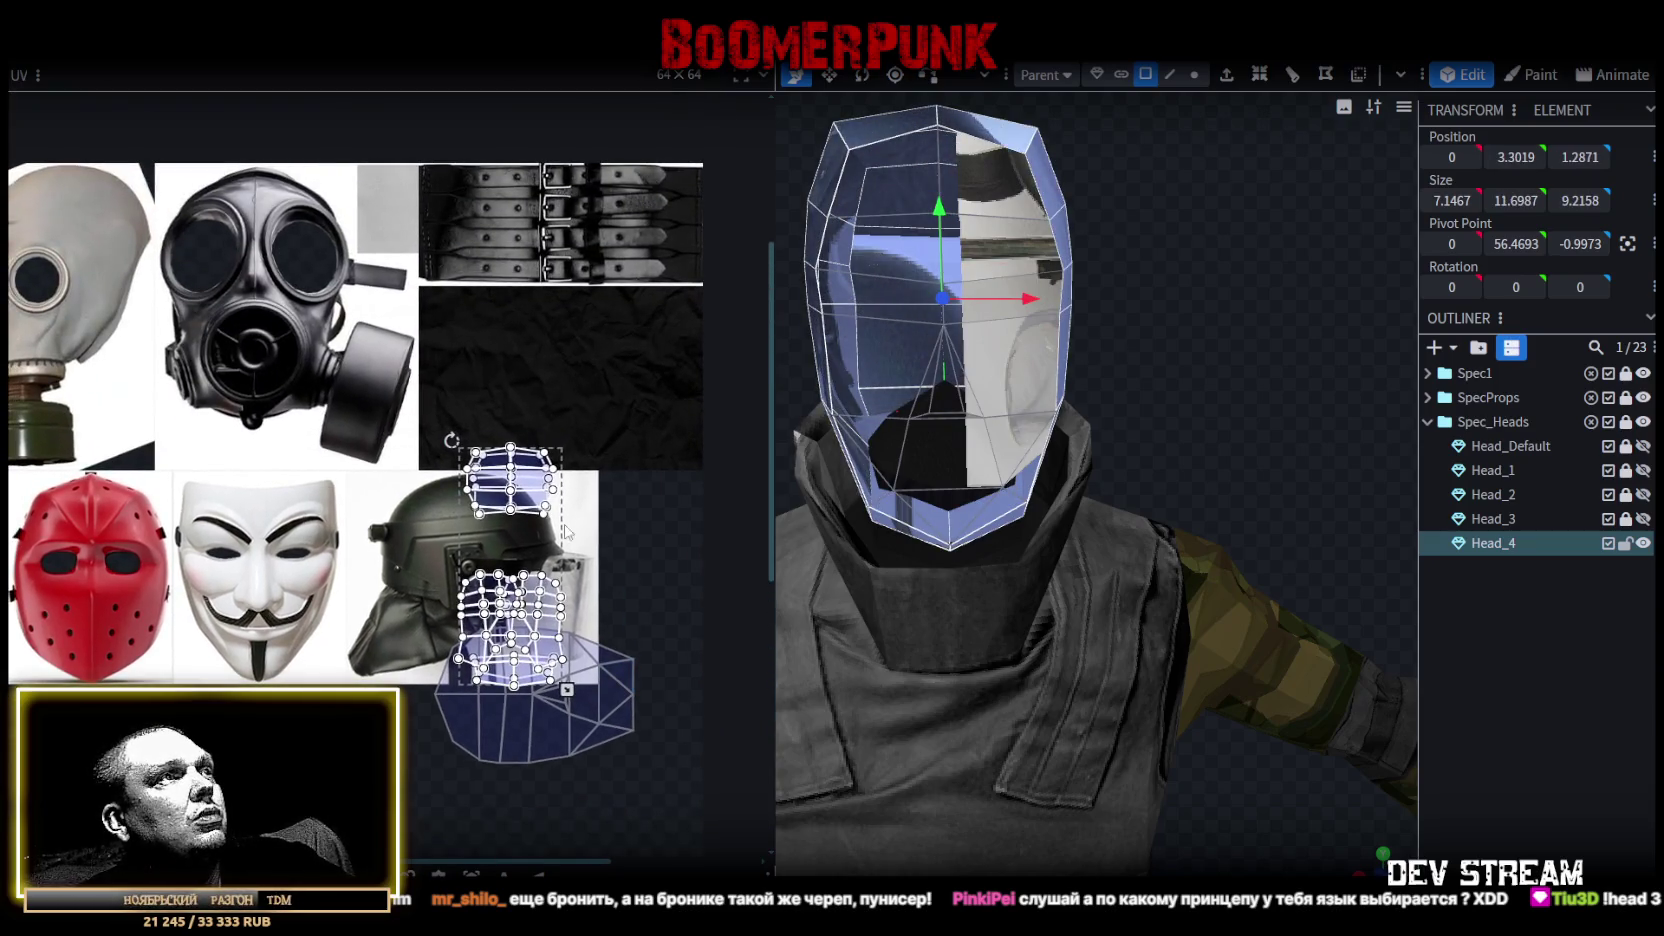
{"action": "right_click", "coordinate": [548, 590]}
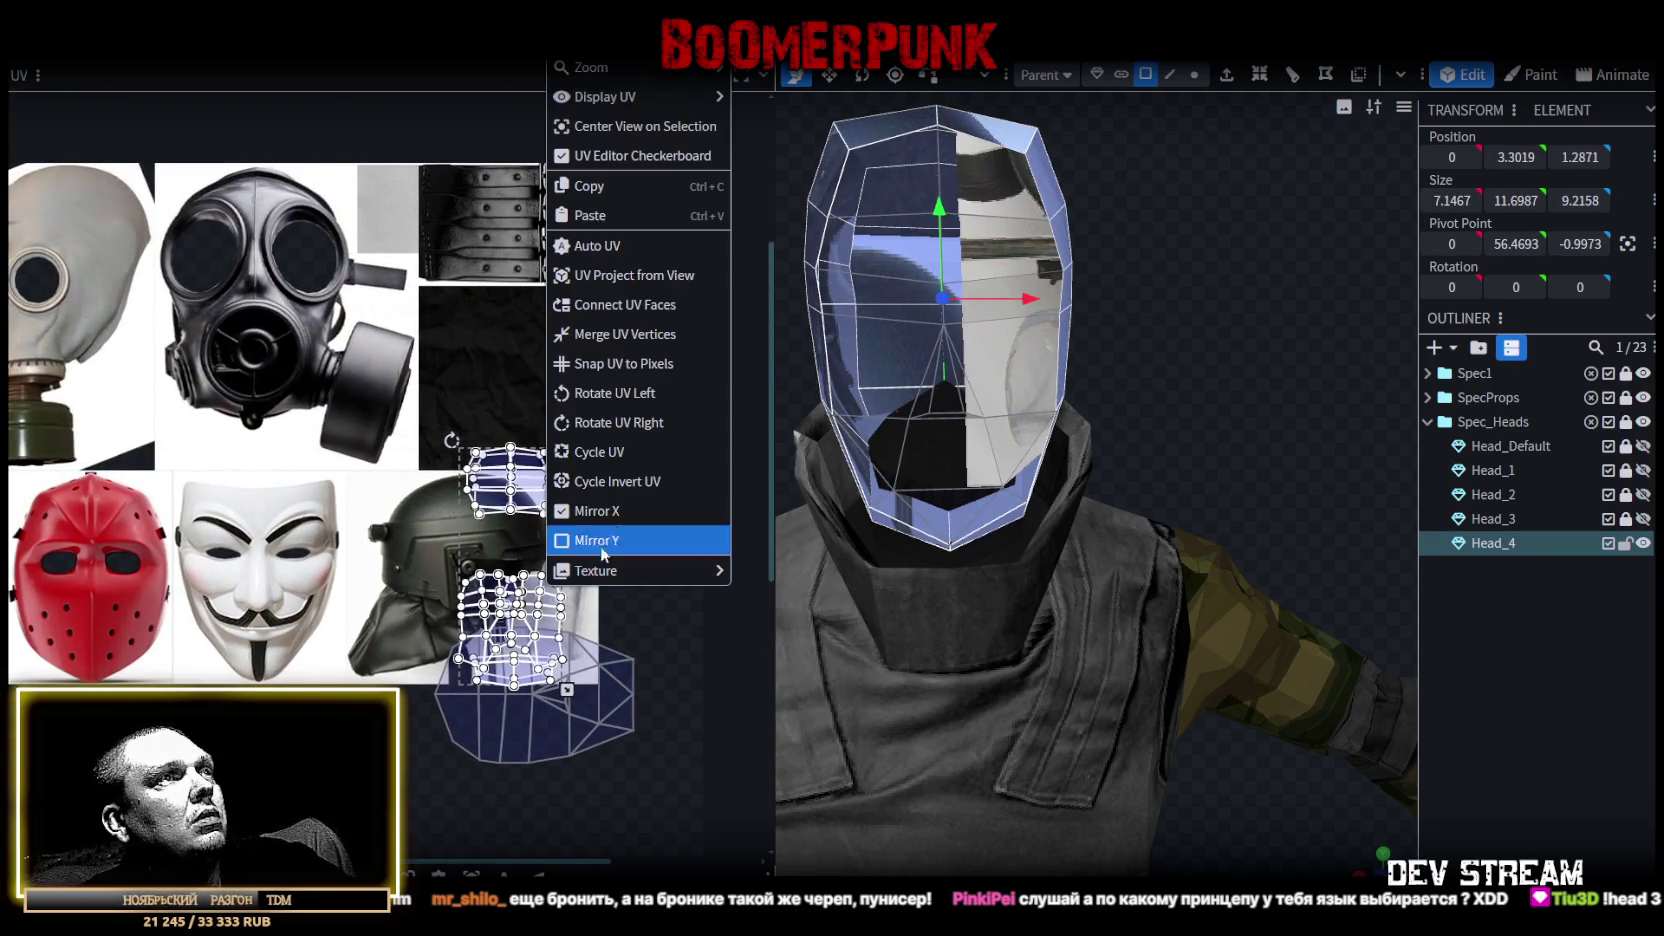
{"action": "left_click", "coordinate": [590, 393]}
{"action": "left_click_drag", "start_coordinate": [615, 560], "coordinate": [691, 338]}
Shift the left UV island to sit beside the other one on the black fabric.
{"action": "scroll", "coordinate": [535, 308], "scroll_direction": "up", "scroll_amount": 3}
{"action": "left_click_drag", "start_coordinate": [369, 516], "coordinate": [555, 313]}
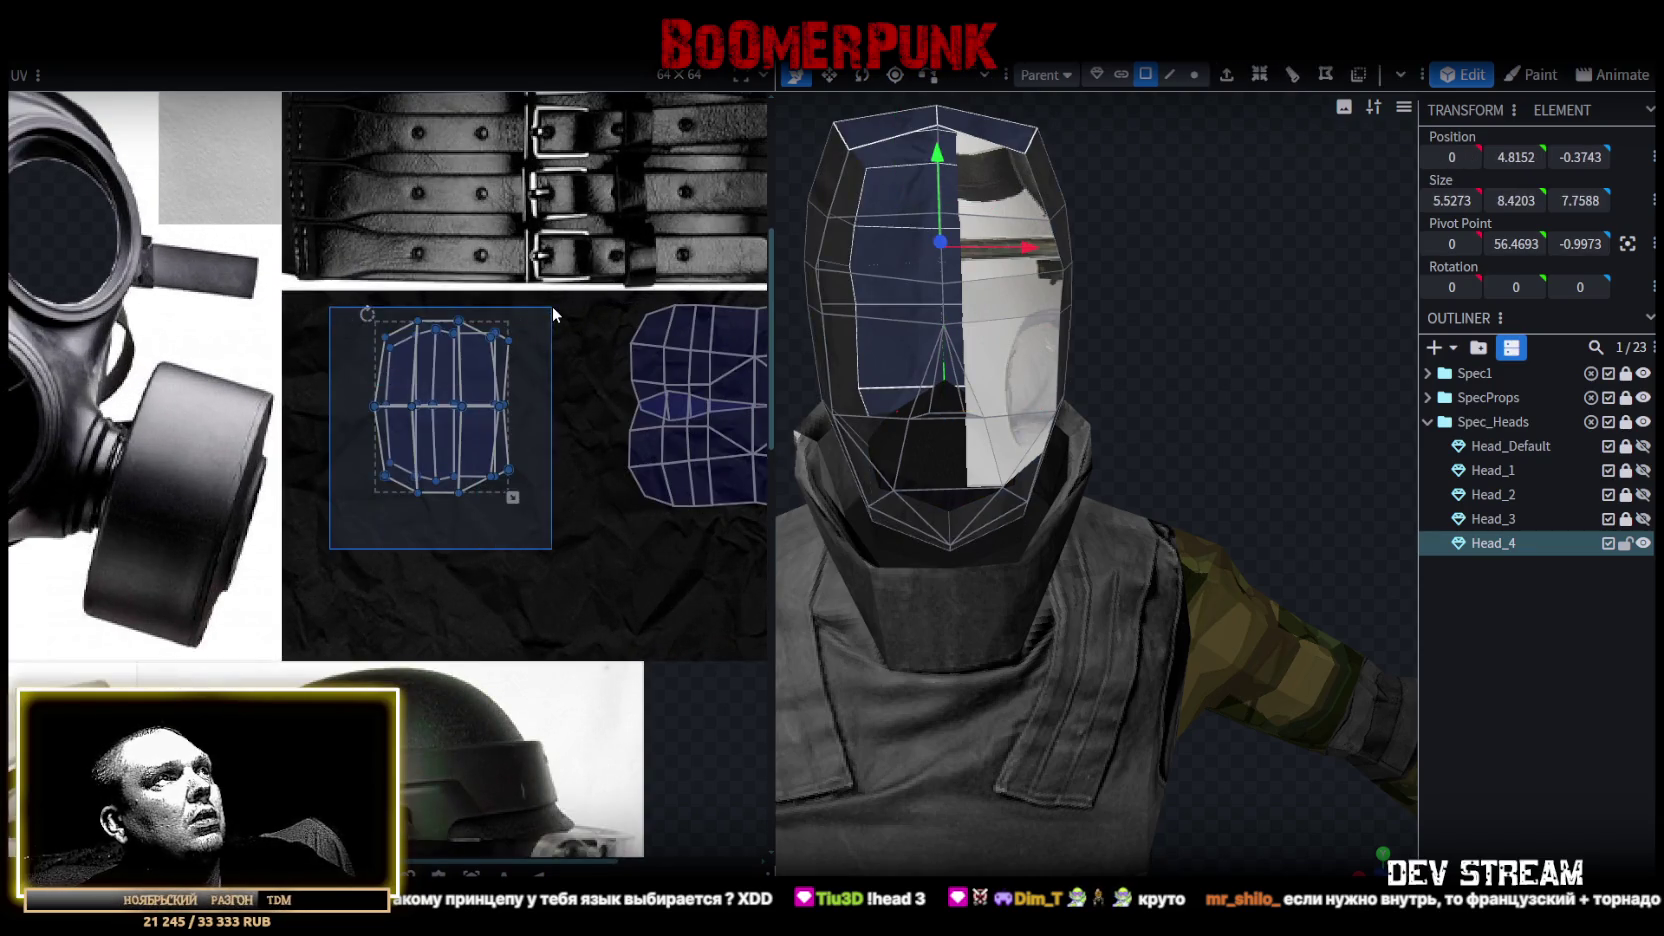
{"action": "left_click_drag", "start_coordinate": [480, 385], "coordinate": [592, 388]}
{"action": "scroll", "coordinate": [592, 388], "scroll_direction": "down", "scroll_amount": 2}
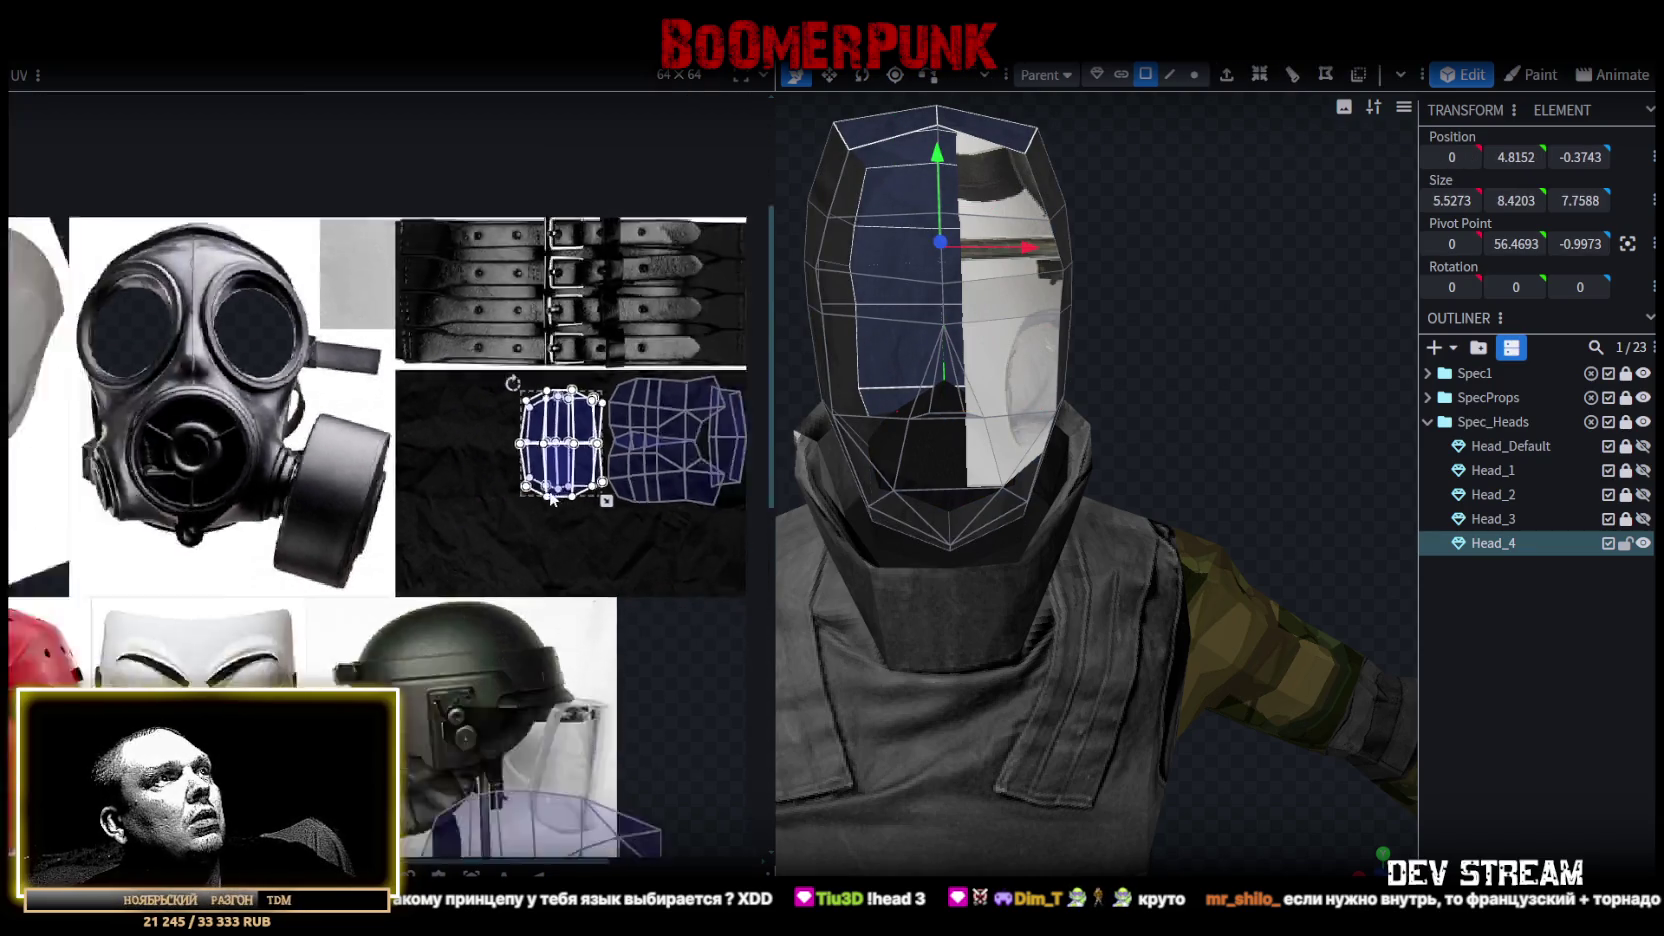
{"action": "scroll", "coordinate": [592, 388], "scroll_direction": "down", "scroll_amount": 2}
{"action": "scroll", "coordinate": [592, 573], "scroll_direction": "up", "scroll_amount": 2}
{"action": "scroll", "coordinate": [581, 540], "scroll_direction": "up", "scroll_amount": 1}
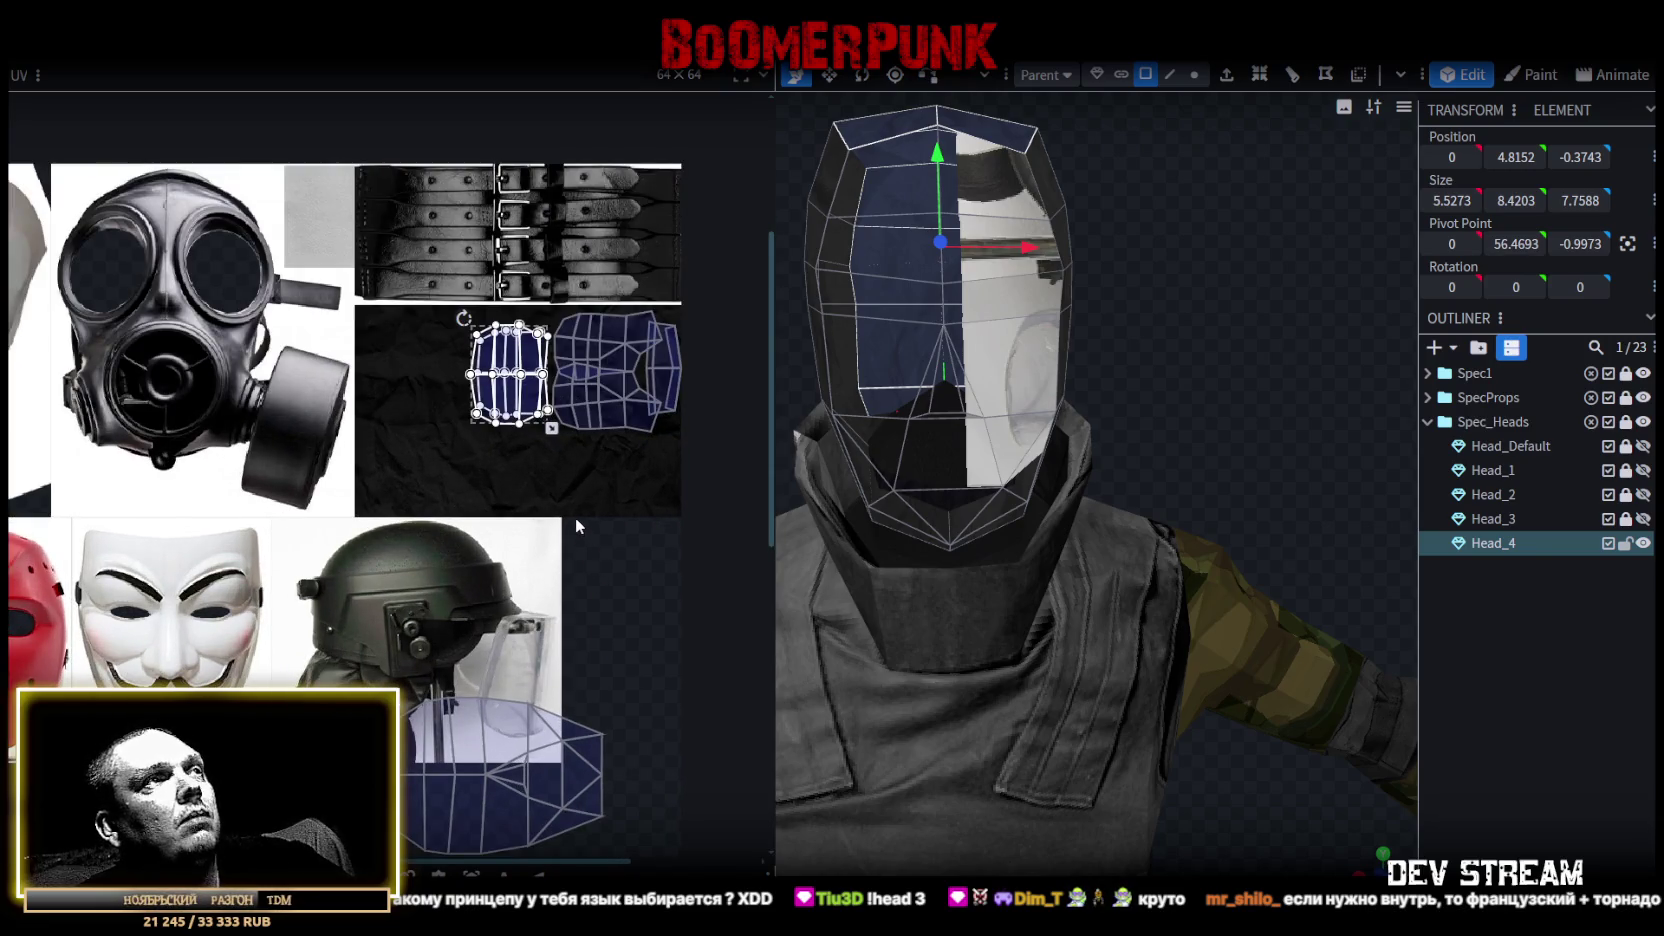
{"action": "scroll", "coordinate": [575, 519], "scroll_direction": "down", "scroll_amount": 2}
{"action": "scroll", "coordinate": [571, 521], "scroll_direction": "up", "scroll_amount": 1}
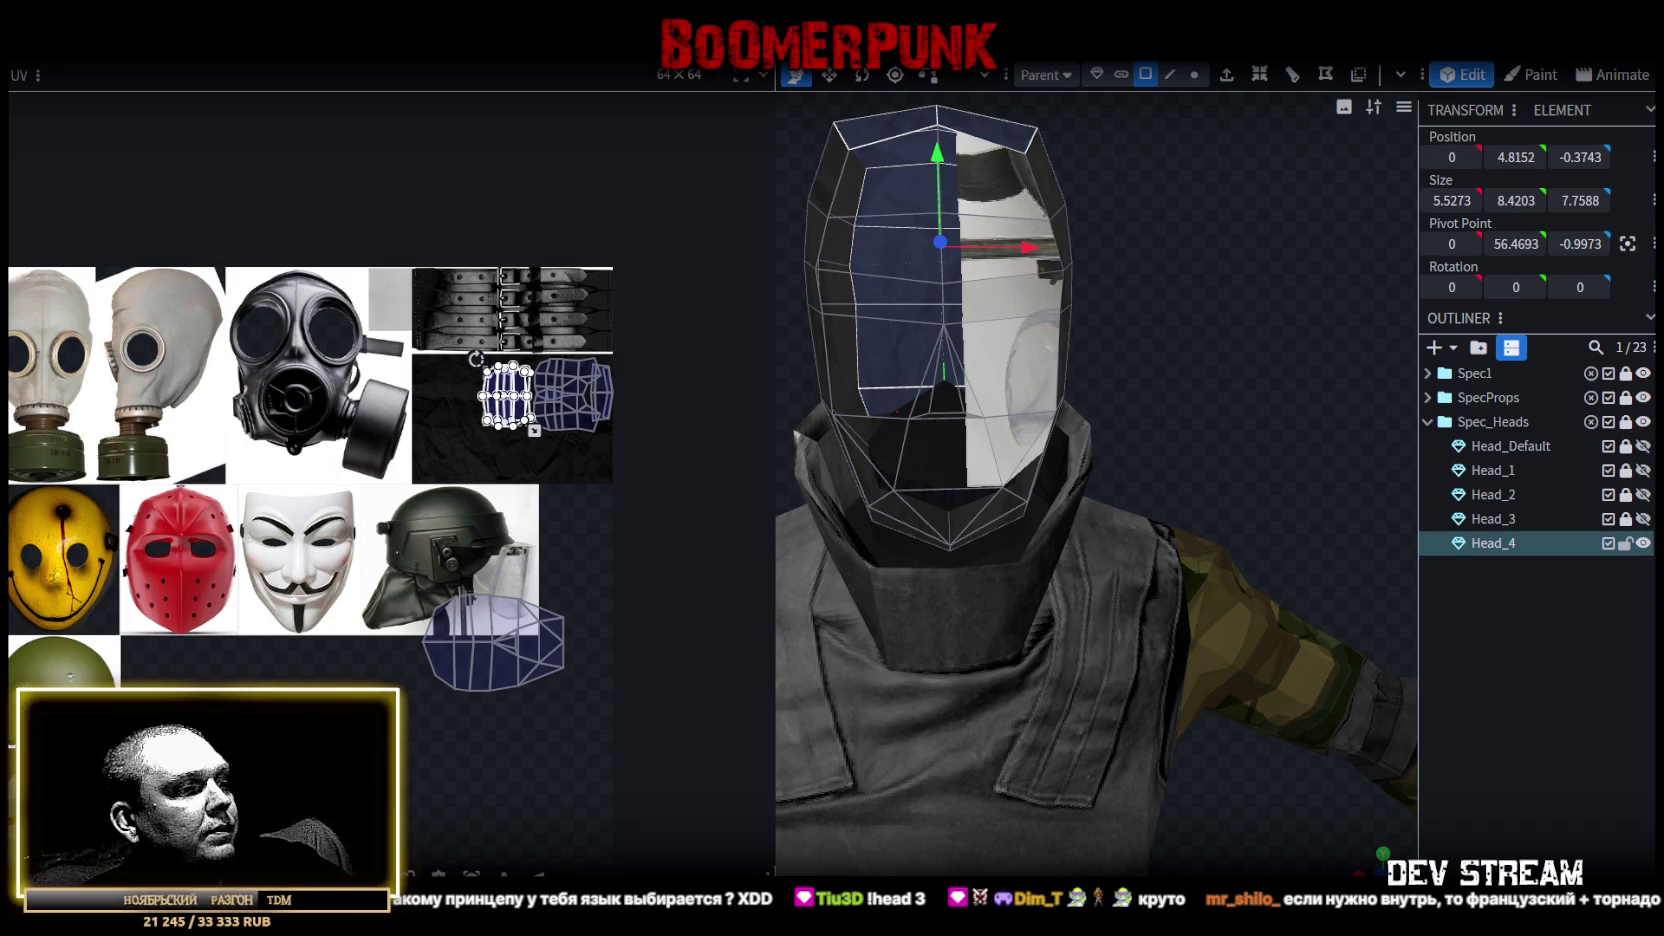
{"action": "key", "text": "alt+Tab"}
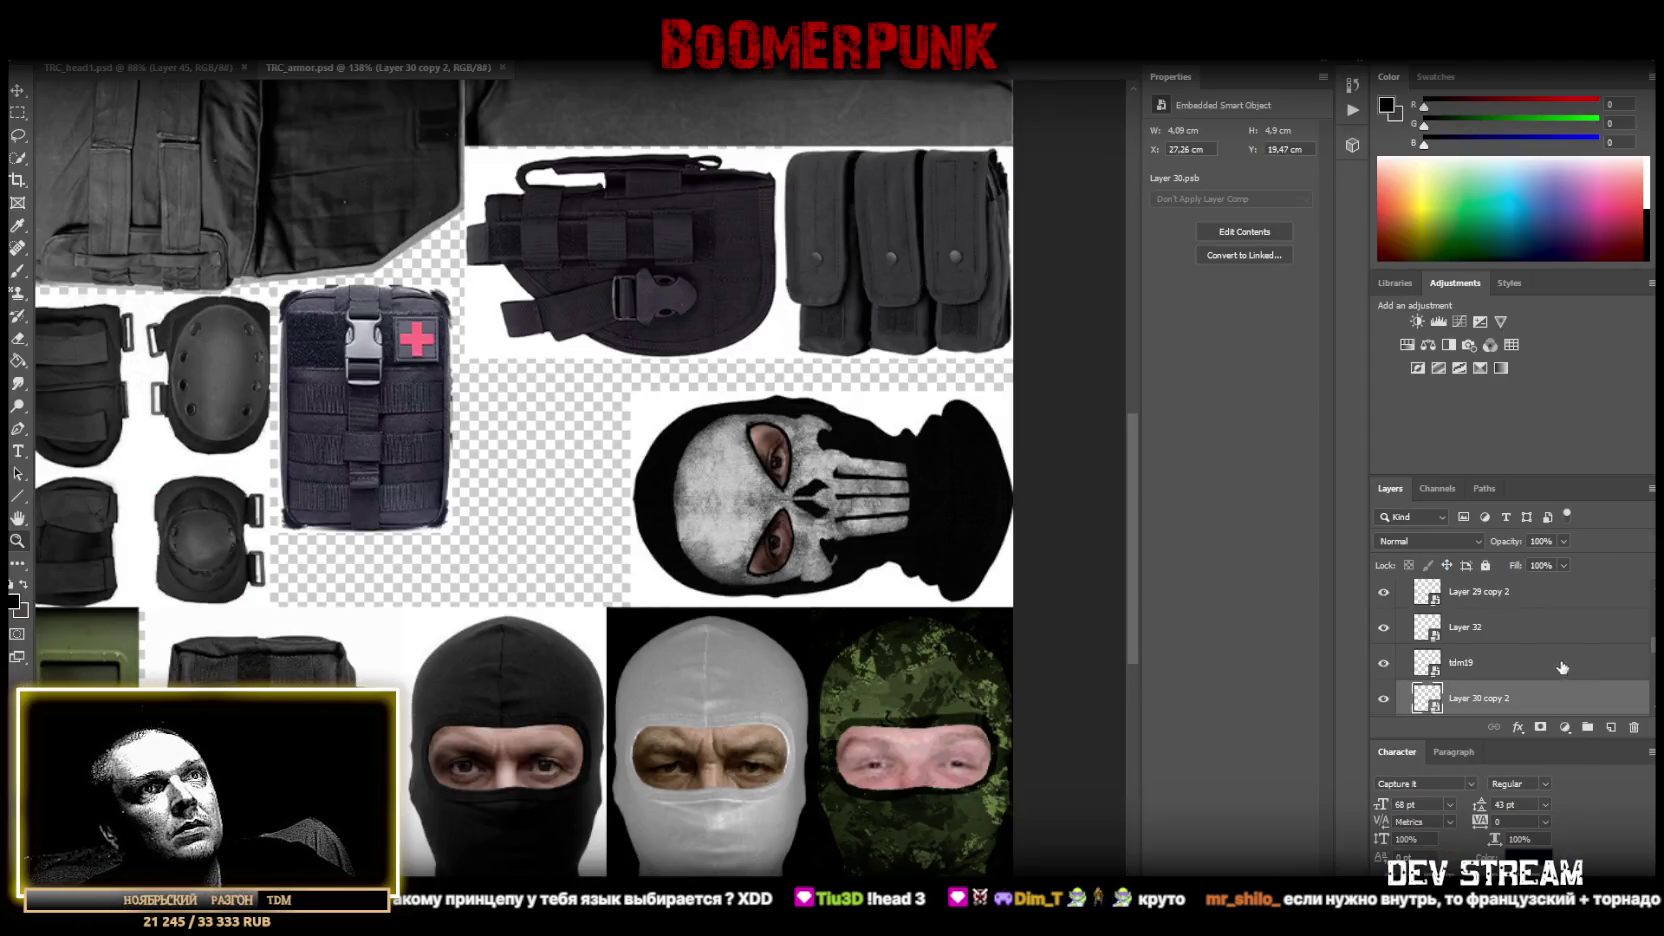
Bring up the TRC_head1 document and make the Armor group visible and expanded.
{"action": "left_click", "coordinate": [200, 68]}
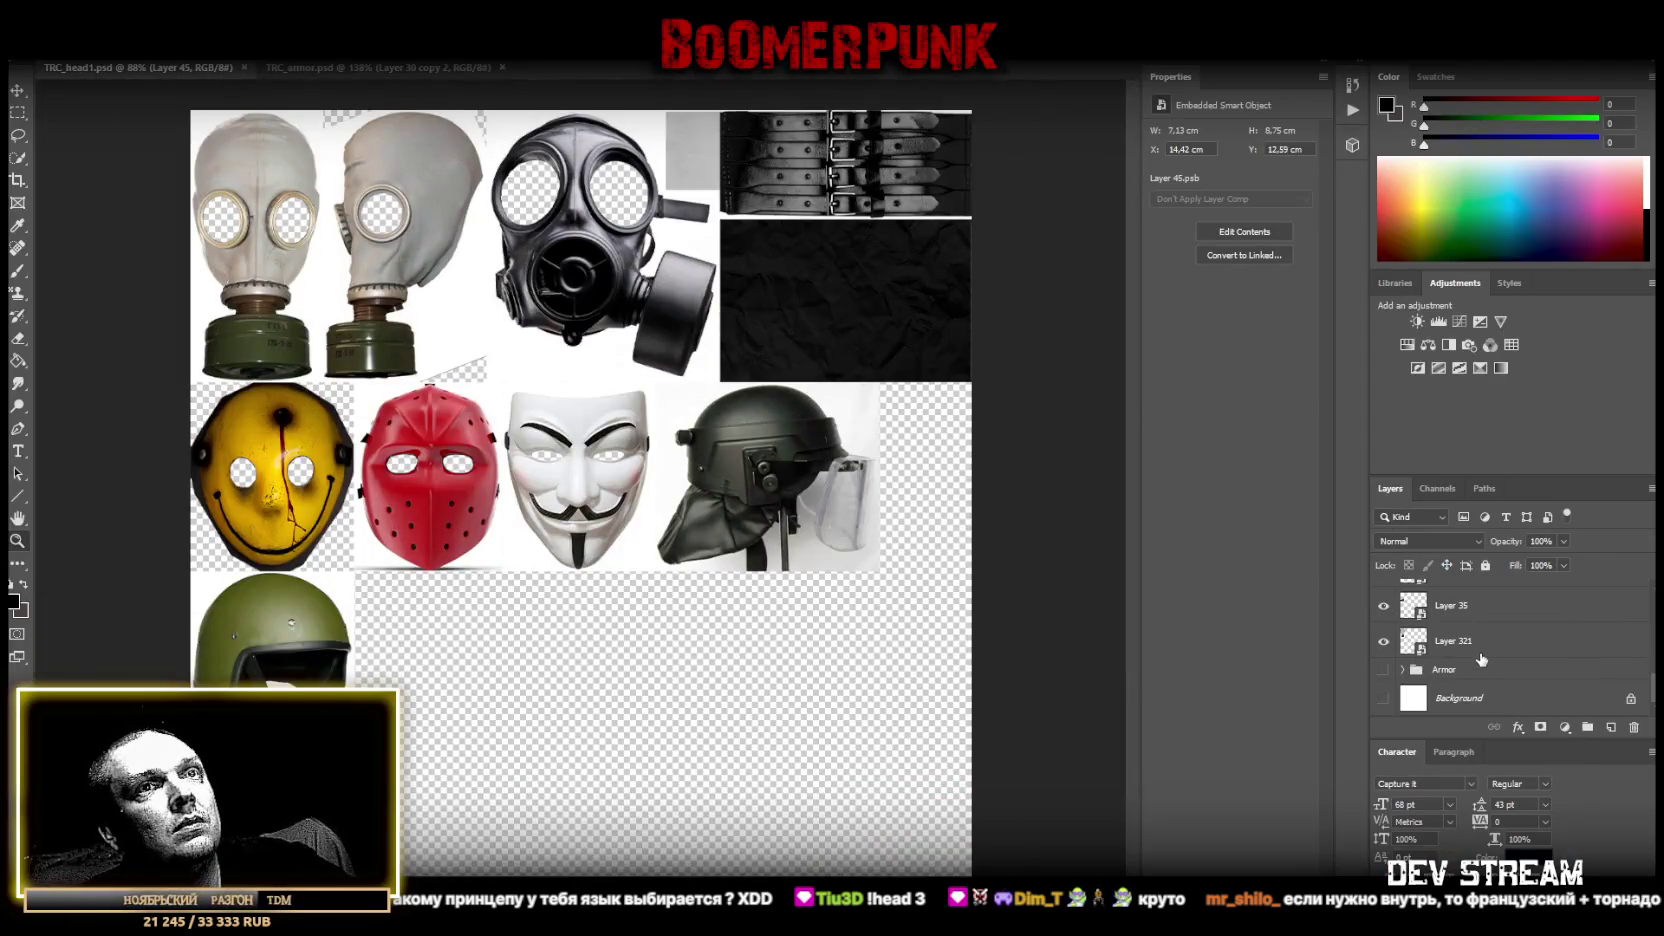
{"action": "left_click", "coordinate": [1385, 670]}
{"action": "left_click", "coordinate": [1403, 669]}
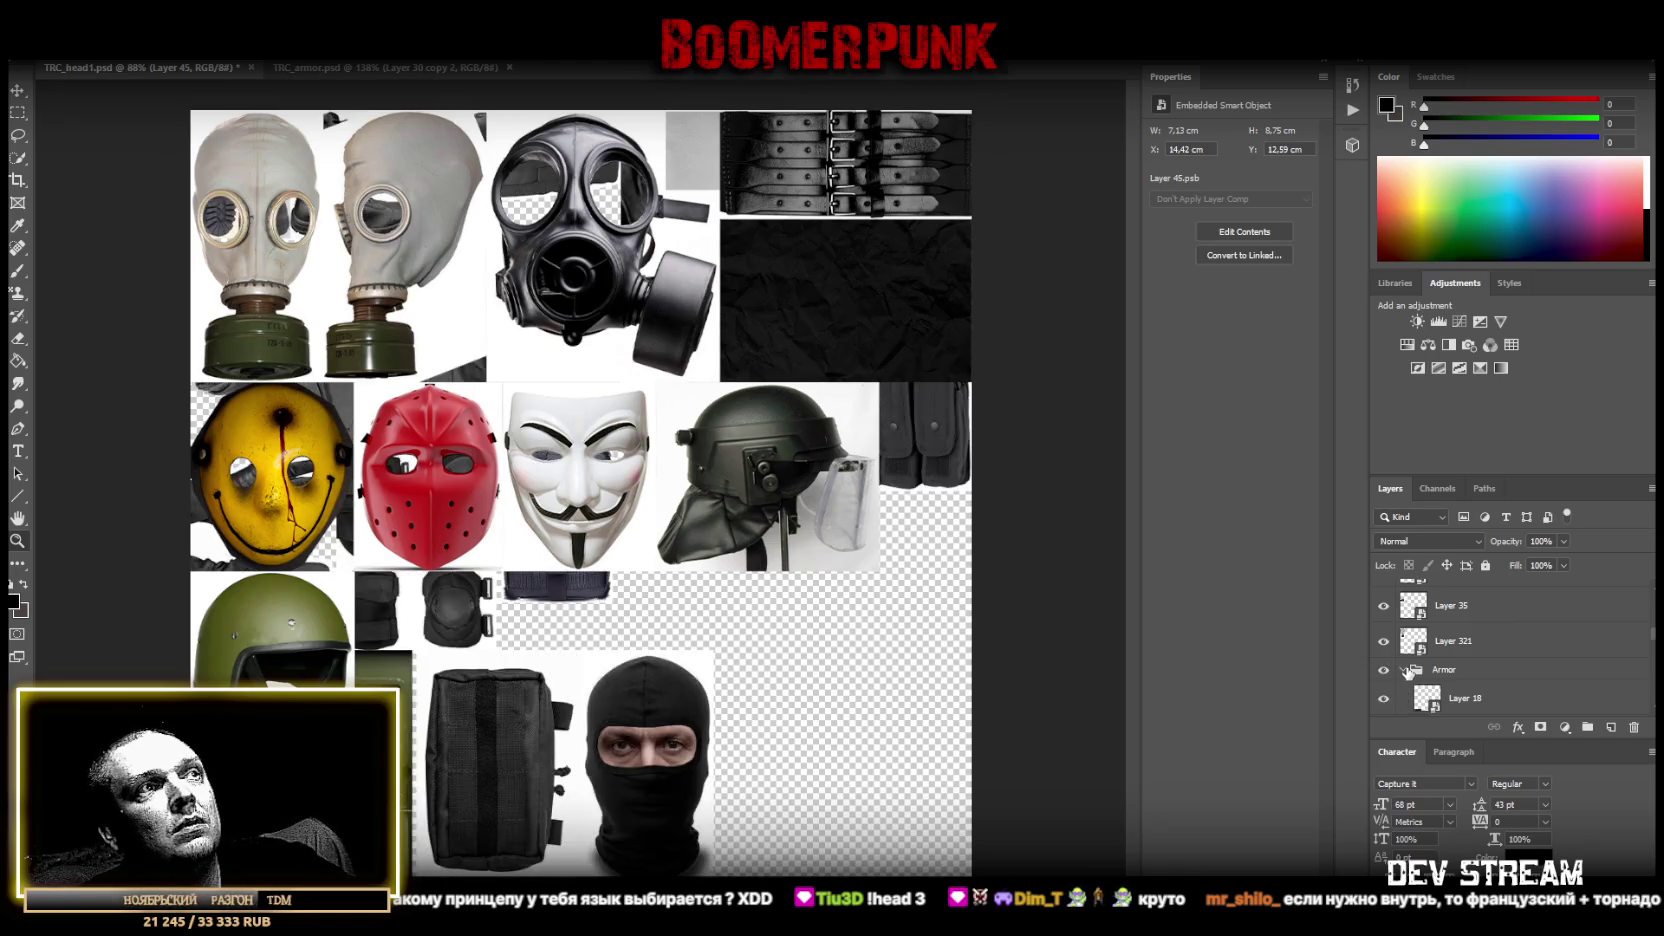
{"action": "scroll", "coordinate": [1448, 675], "scroll_direction": "down", "scroll_amount": 2}
{"action": "scroll", "coordinate": [1467, 677], "scroll_direction": "up", "scroll_amount": 2}
{"action": "scroll", "coordinate": [1462, 668], "scroll_direction": "down", "scroll_amount": 2}
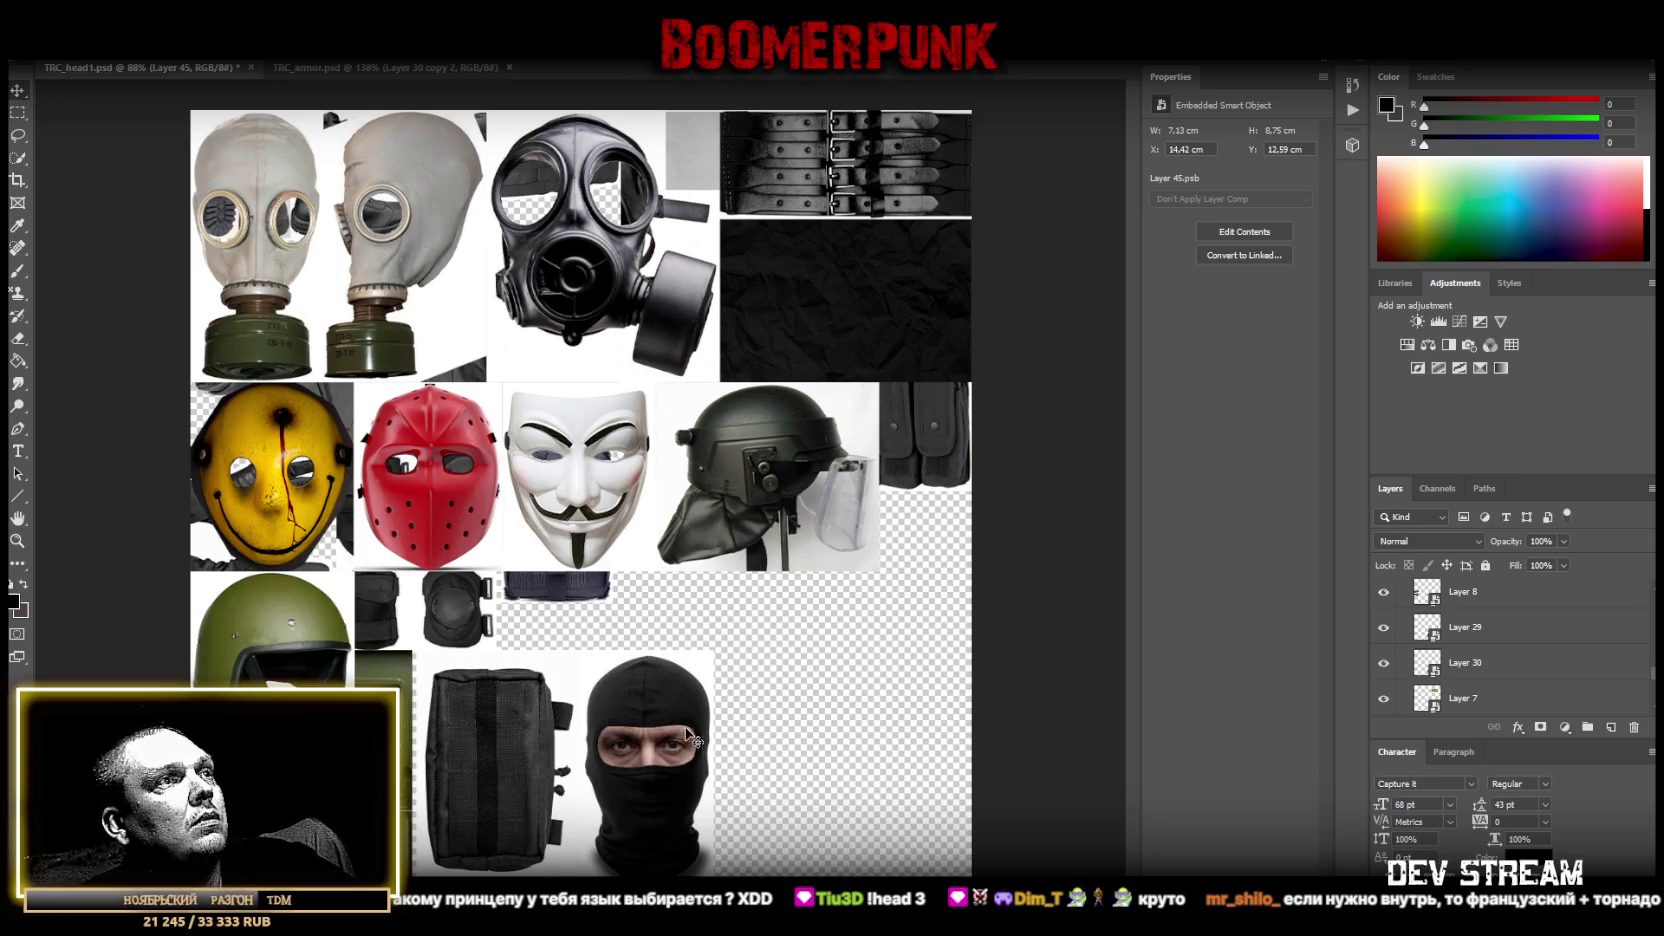
Select Layers 29 and 30, the balaclava and face, and convert them to a smart object.
{"action": "left_click", "coordinate": [655, 716], "text": "ctrl"}
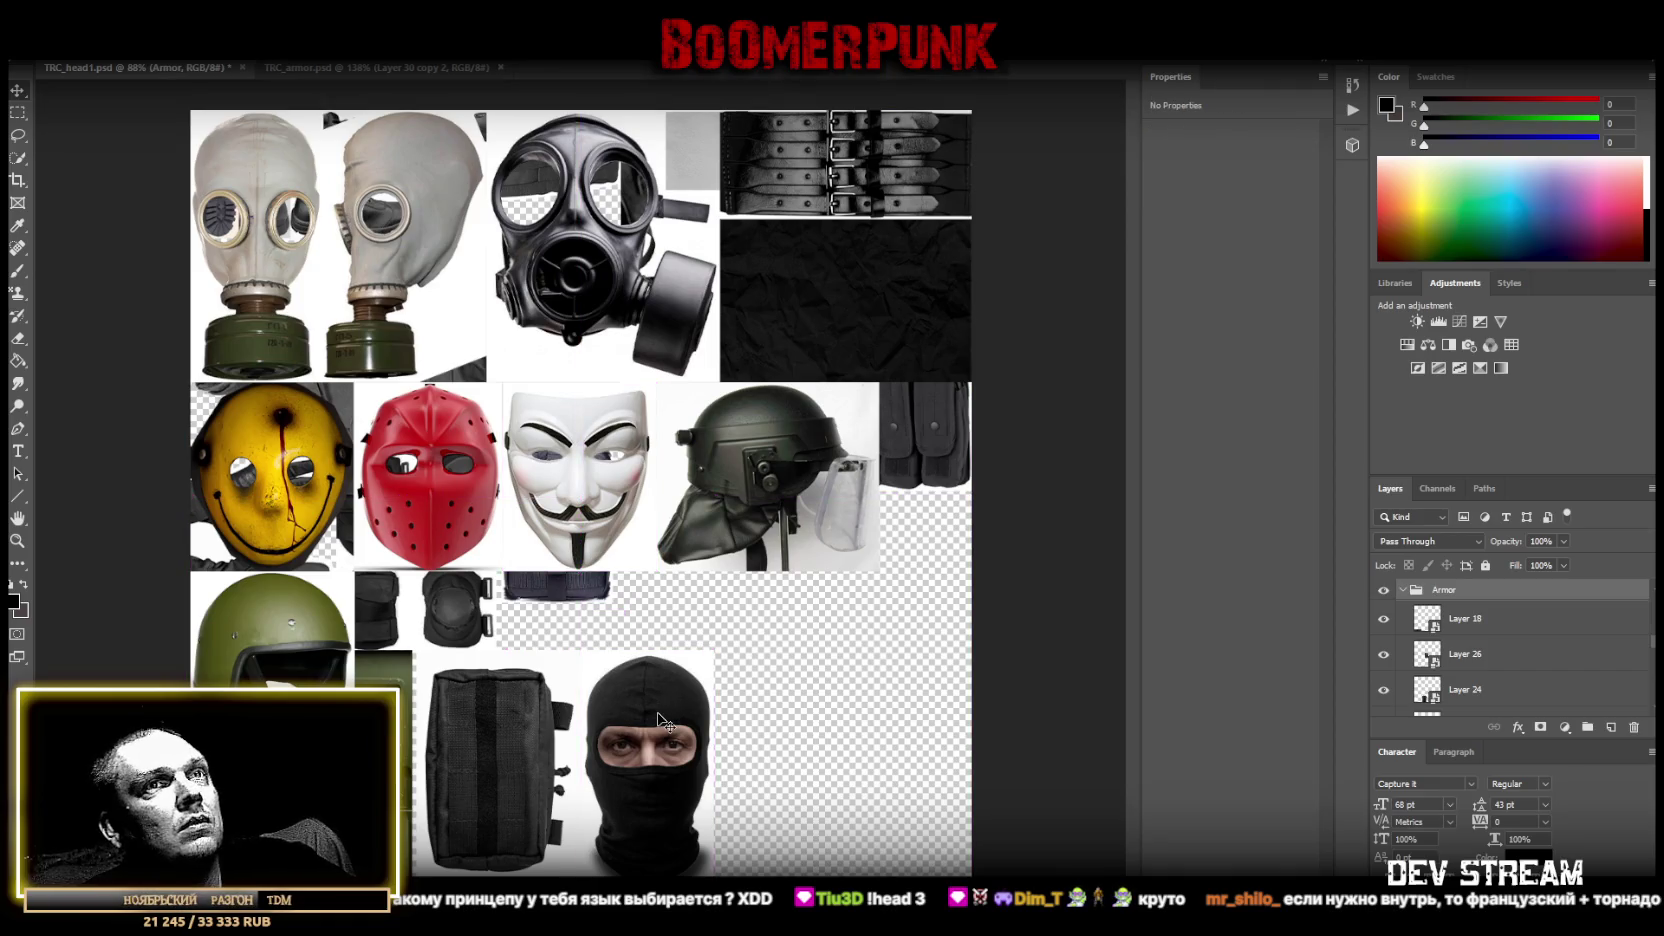
{"action": "right_click", "coordinate": [658, 722]}
{"action": "left_click", "coordinate": [690, 760]}
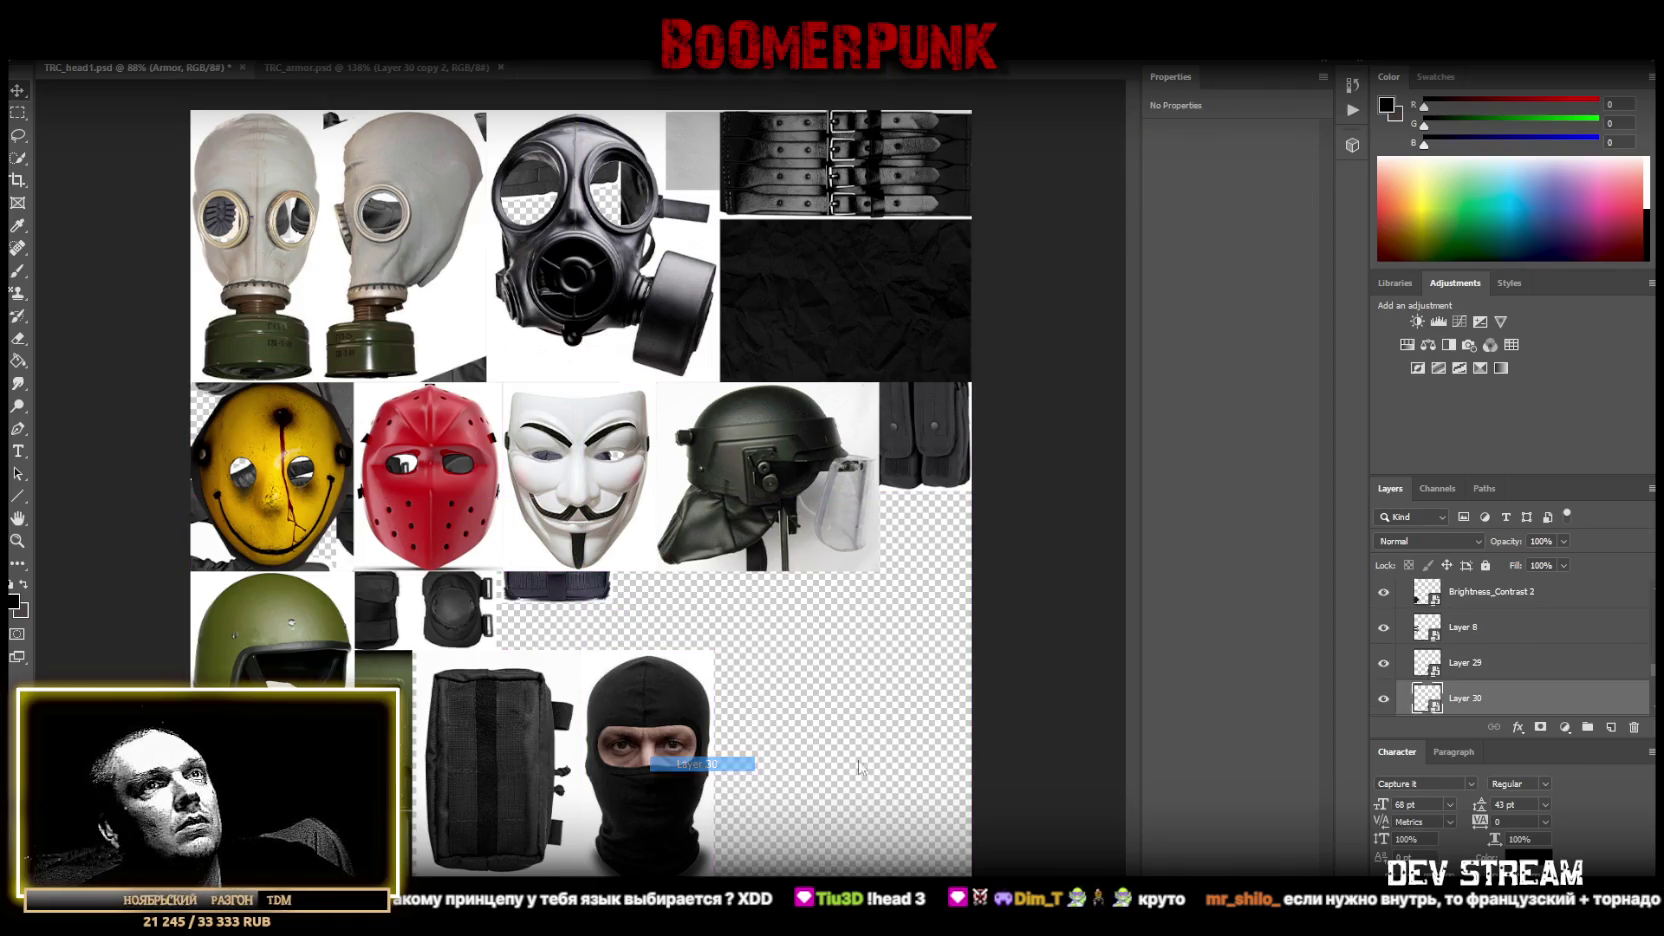
{"action": "left_click", "coordinate": [1479, 665], "text": "shift"}
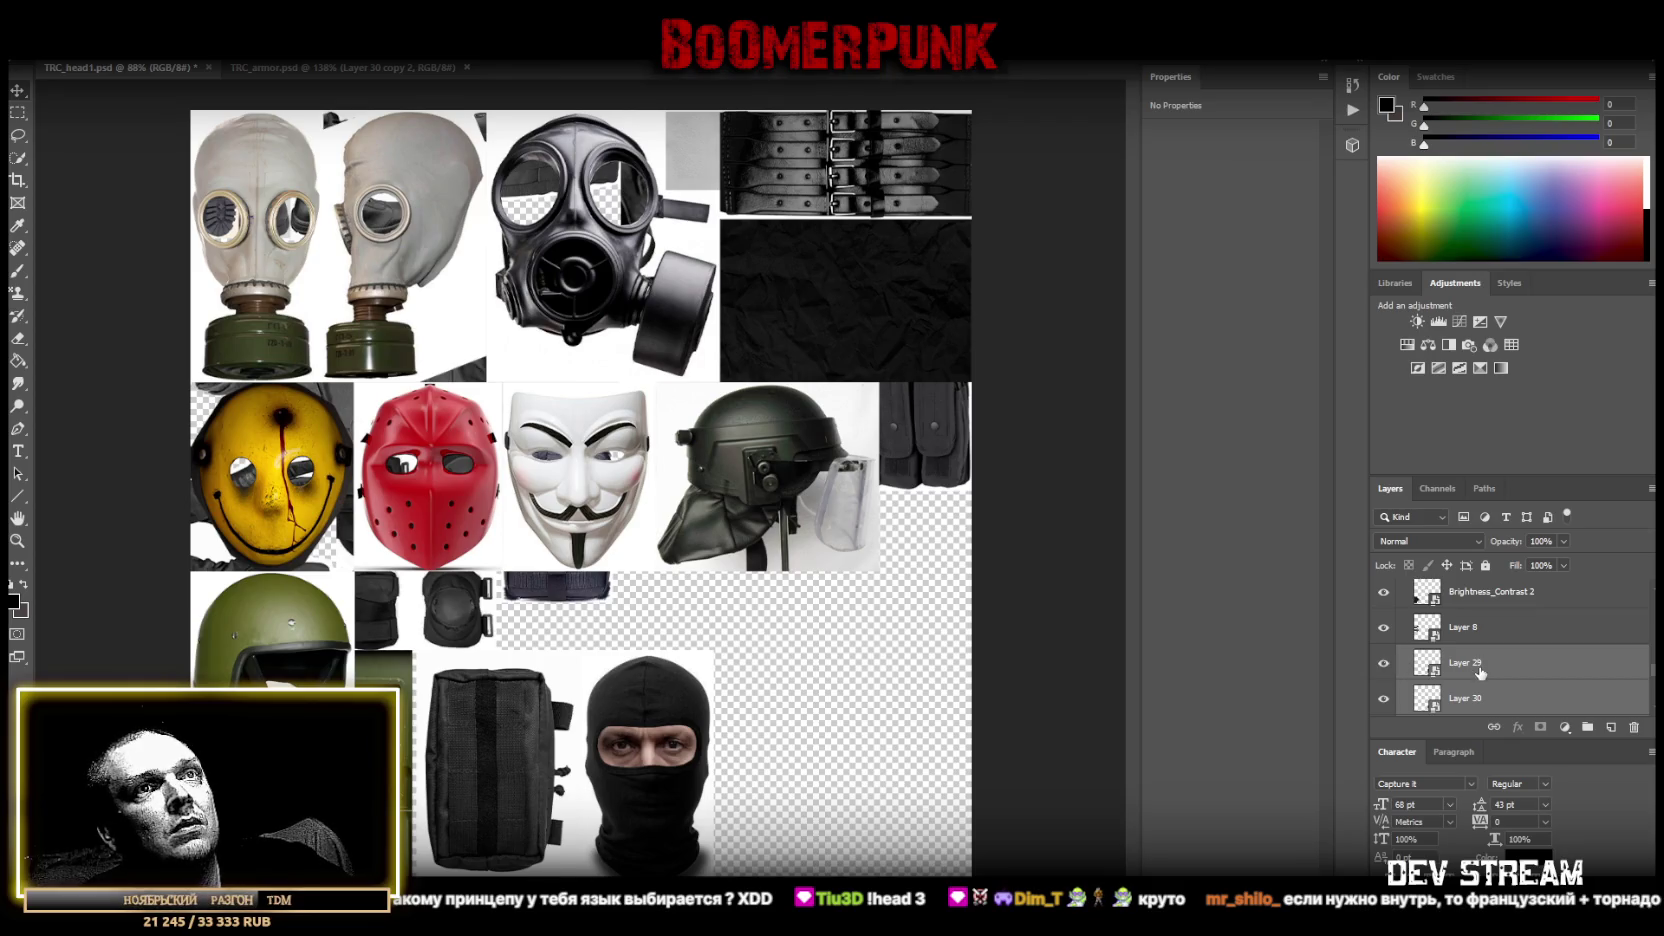
{"action": "left_click", "coordinate": [1384, 664]}
{"action": "left_click", "coordinate": [1384, 664]}
{"action": "left_click", "coordinate": [1384, 699]}
{"action": "left_click", "coordinate": [1384, 699]}
{"action": "right_click", "coordinate": [1500, 664]}
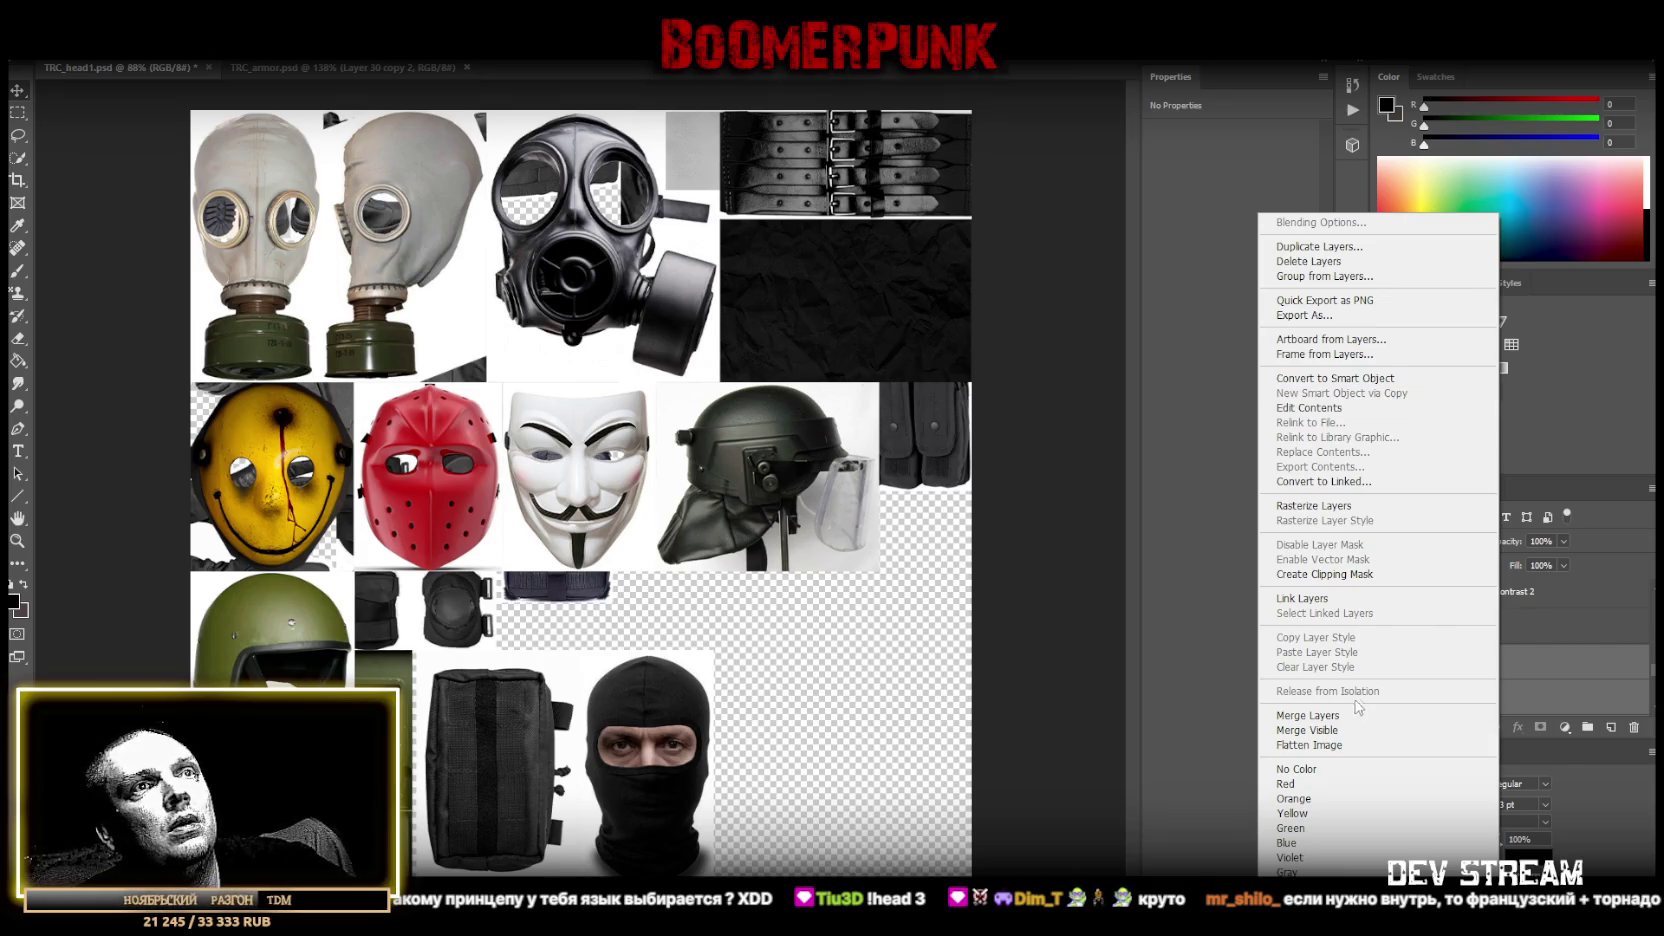
{"action": "left_click", "coordinate": [1404, 380]}
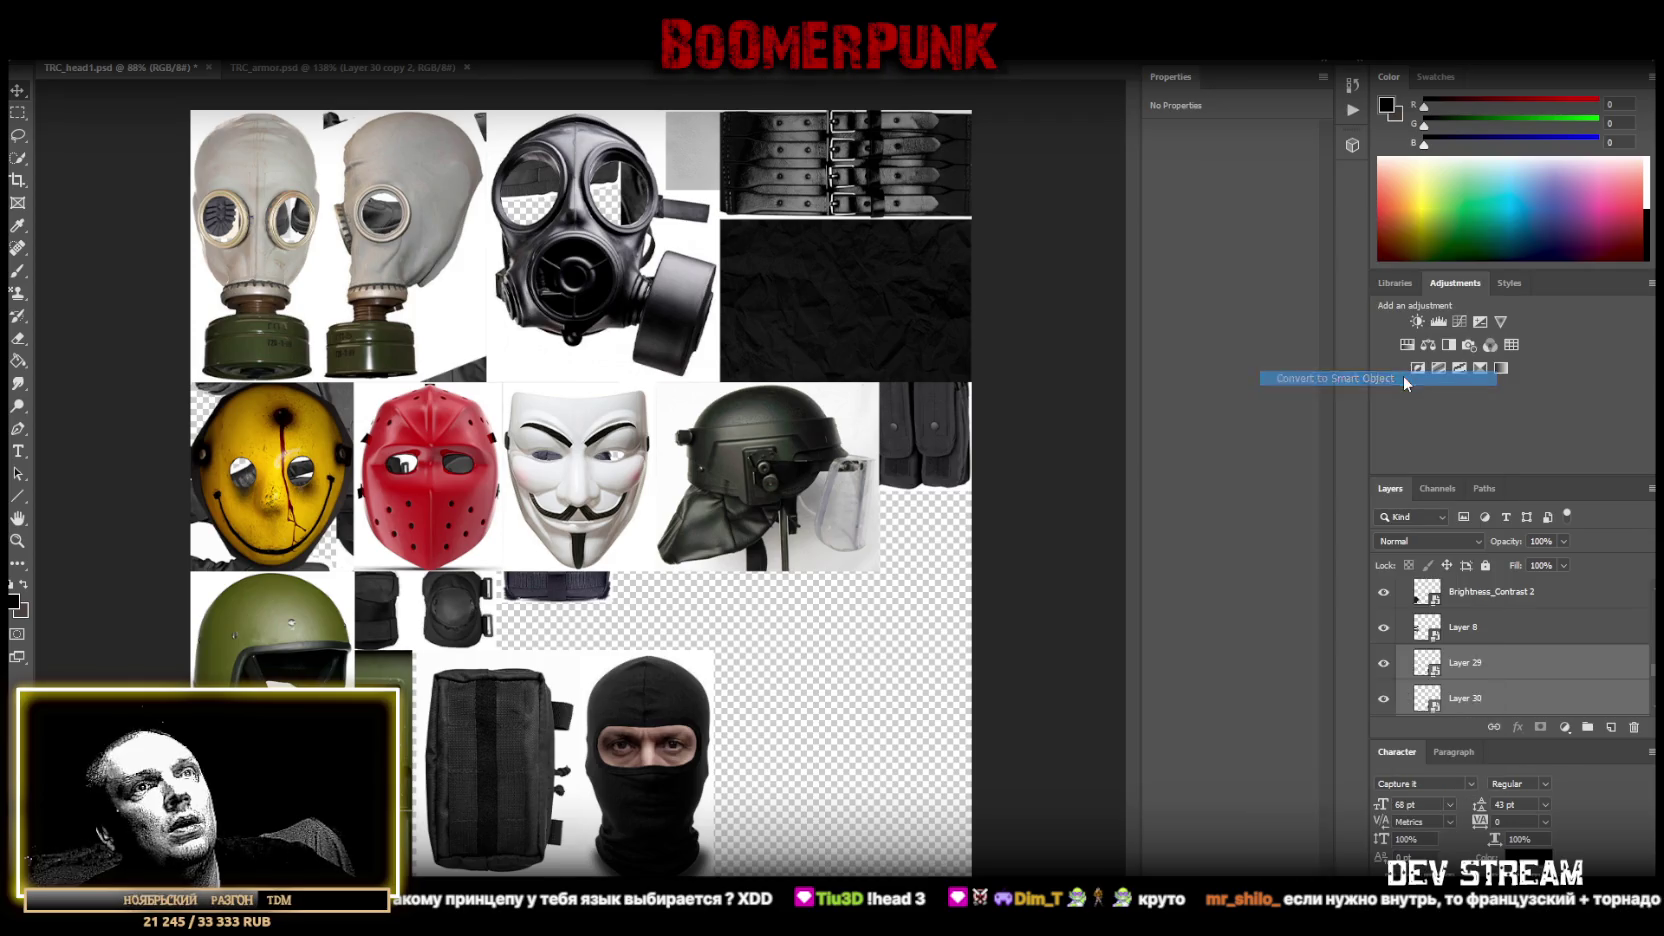
Move the balaclava up beside the helmet and reposition its layer in the stack.
{"action": "mouse_move", "coordinate": [663, 728]}
{"action": "left_mouse_down"}
{"action": "mouse_move", "coordinate": [890, 507]}
{"action": "mouse_move", "coordinate": [803, 595]}
{"action": "left_mouse_up"}
{"action": "mouse_move", "coordinate": [1492, 543]}
{"action": "left_mouse_down"}
{"action": "mouse_move", "coordinate": [1461, 693]}
{"action": "mouse_move", "coordinate": [1462, 664]}
{"action": "left_mouse_up"}
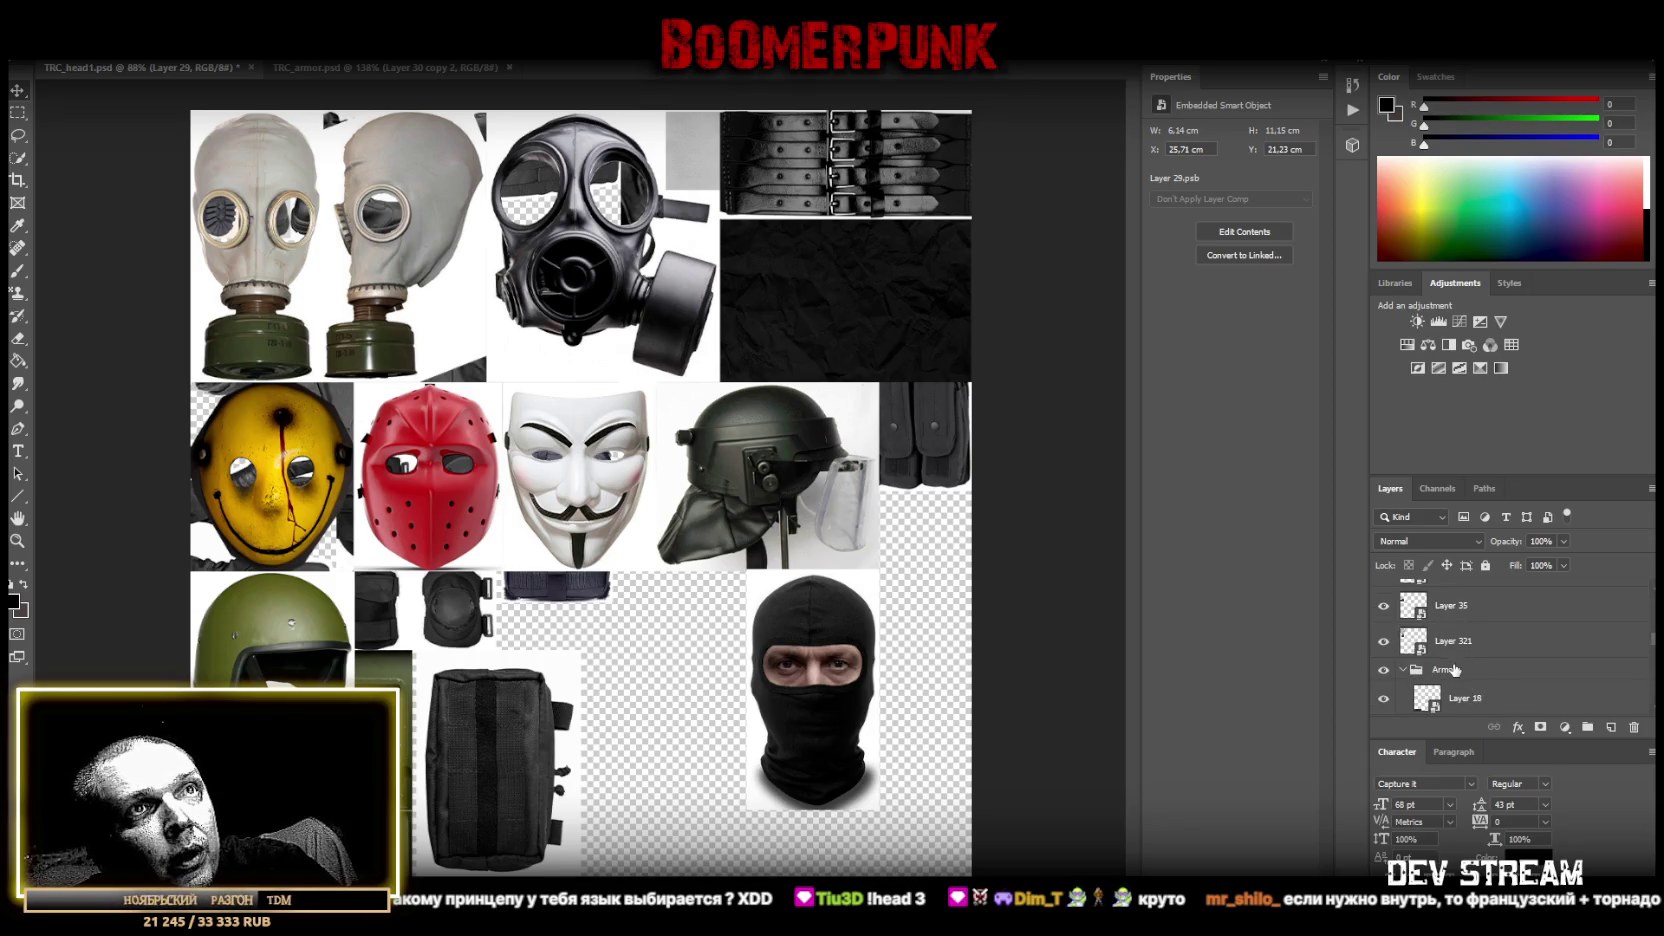
{"action": "left_click_drag", "start_coordinate": [1455, 669], "coordinate": [1455, 670]}
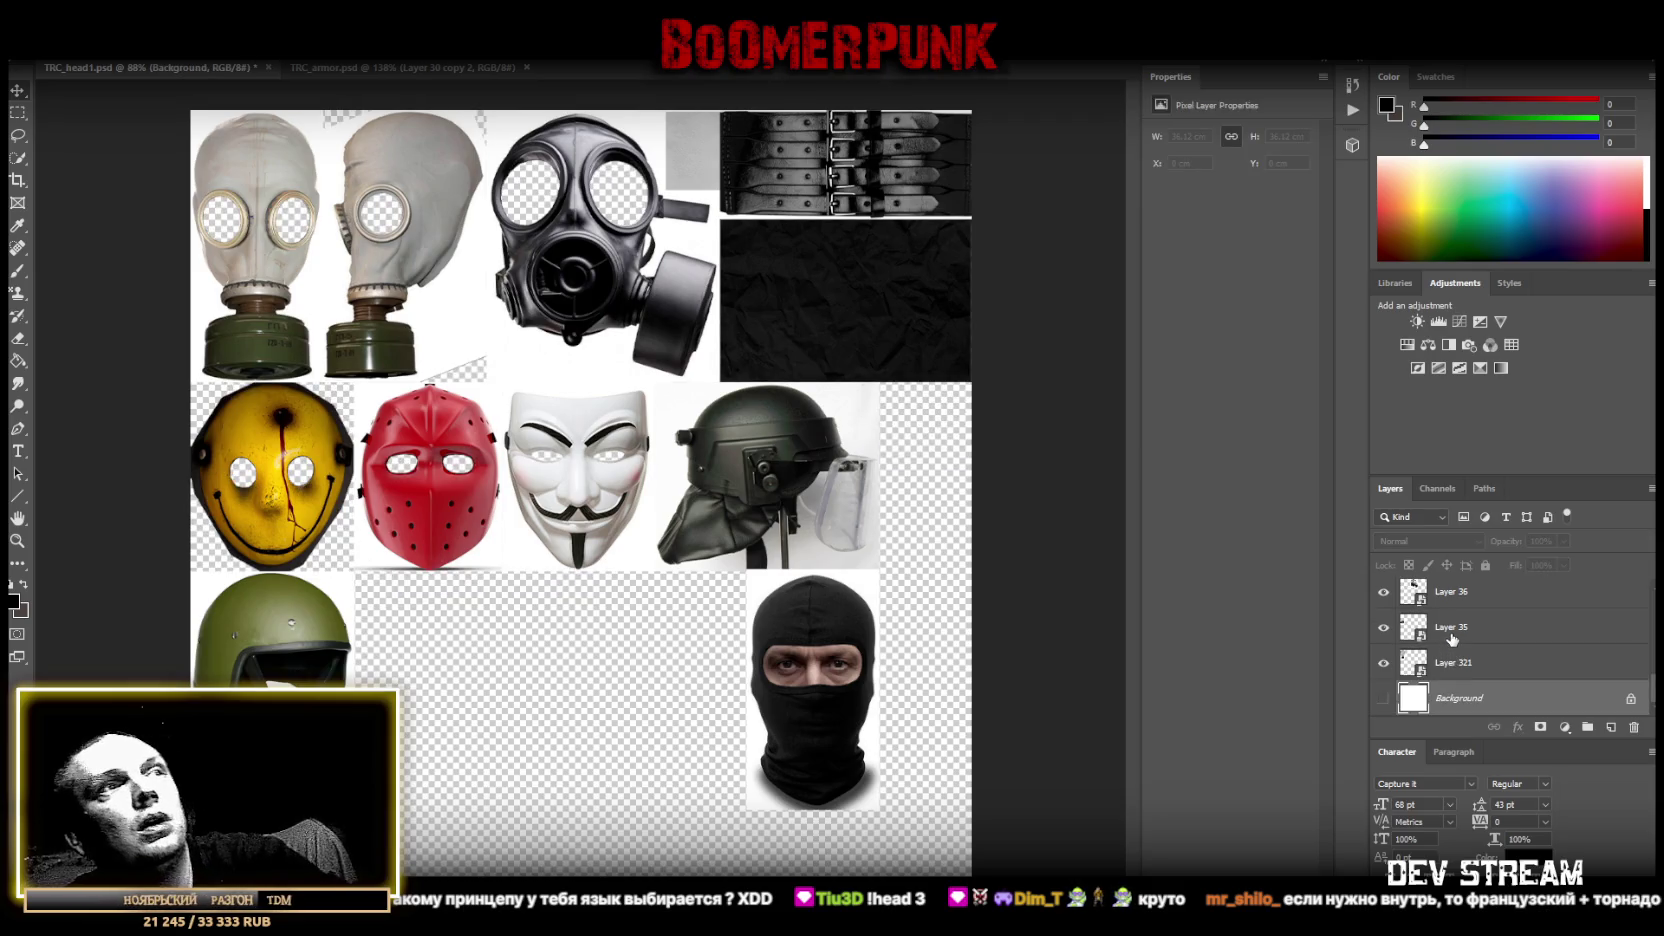
Select Layer 45, the white mask, and open its smart object contents.
{"action": "right_click", "coordinate": [767, 463]}
{"action": "right_click", "coordinate": [561, 467]}
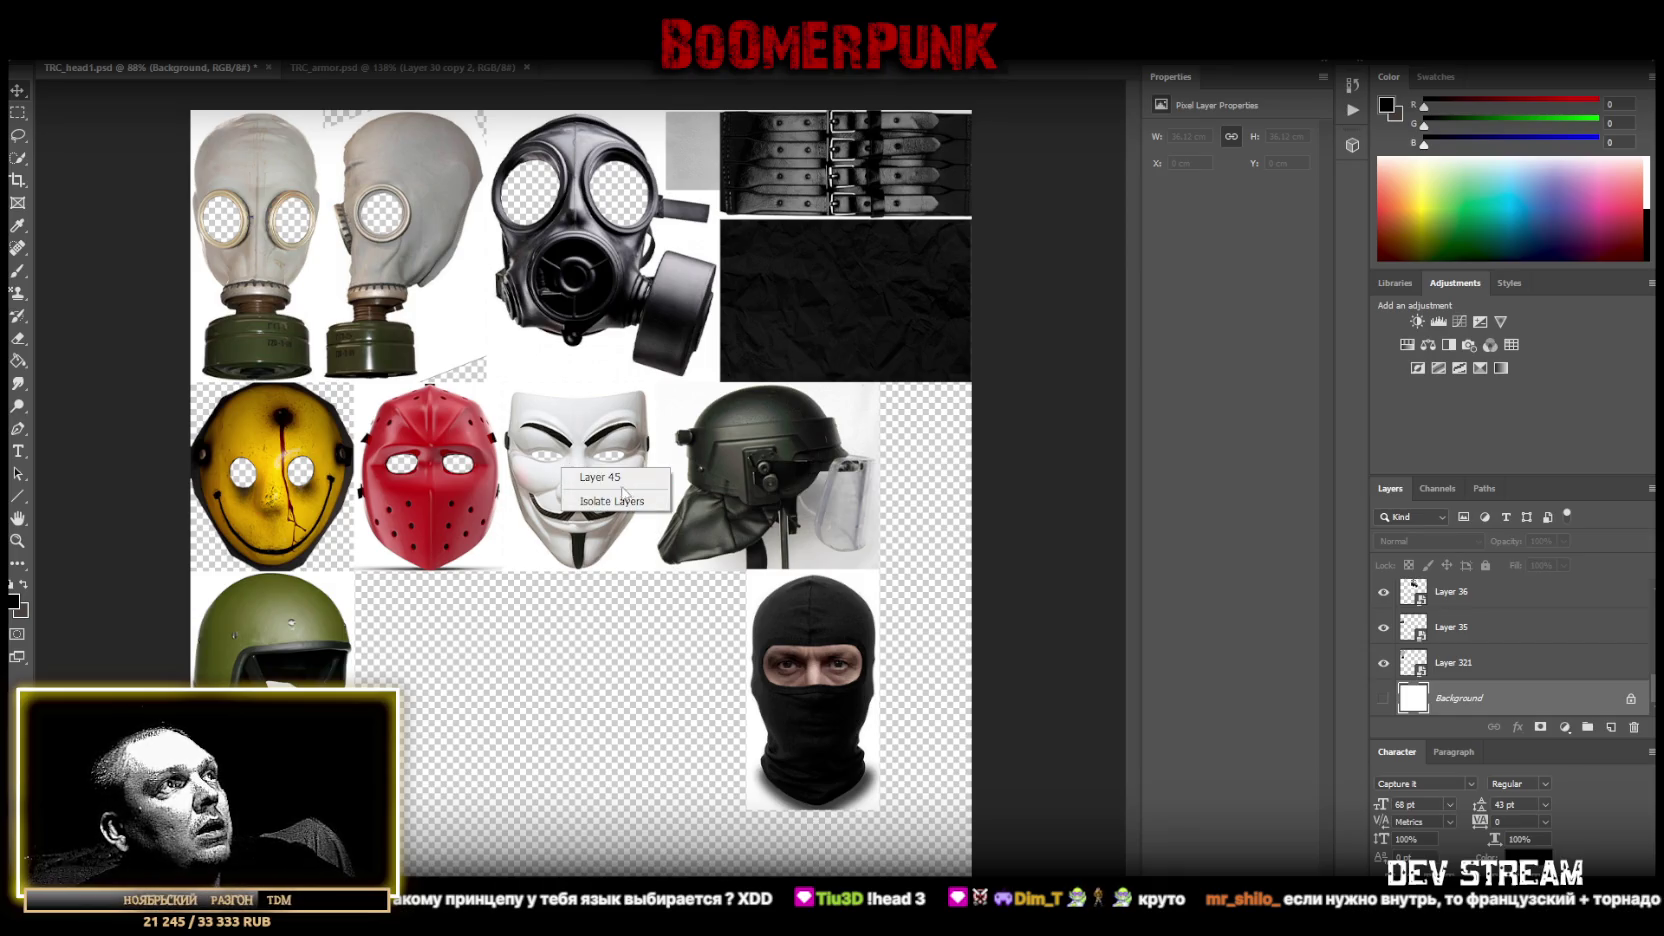
{"action": "left_click", "coordinate": [566, 477]}
{"action": "key", "text": "ctrl+t"}
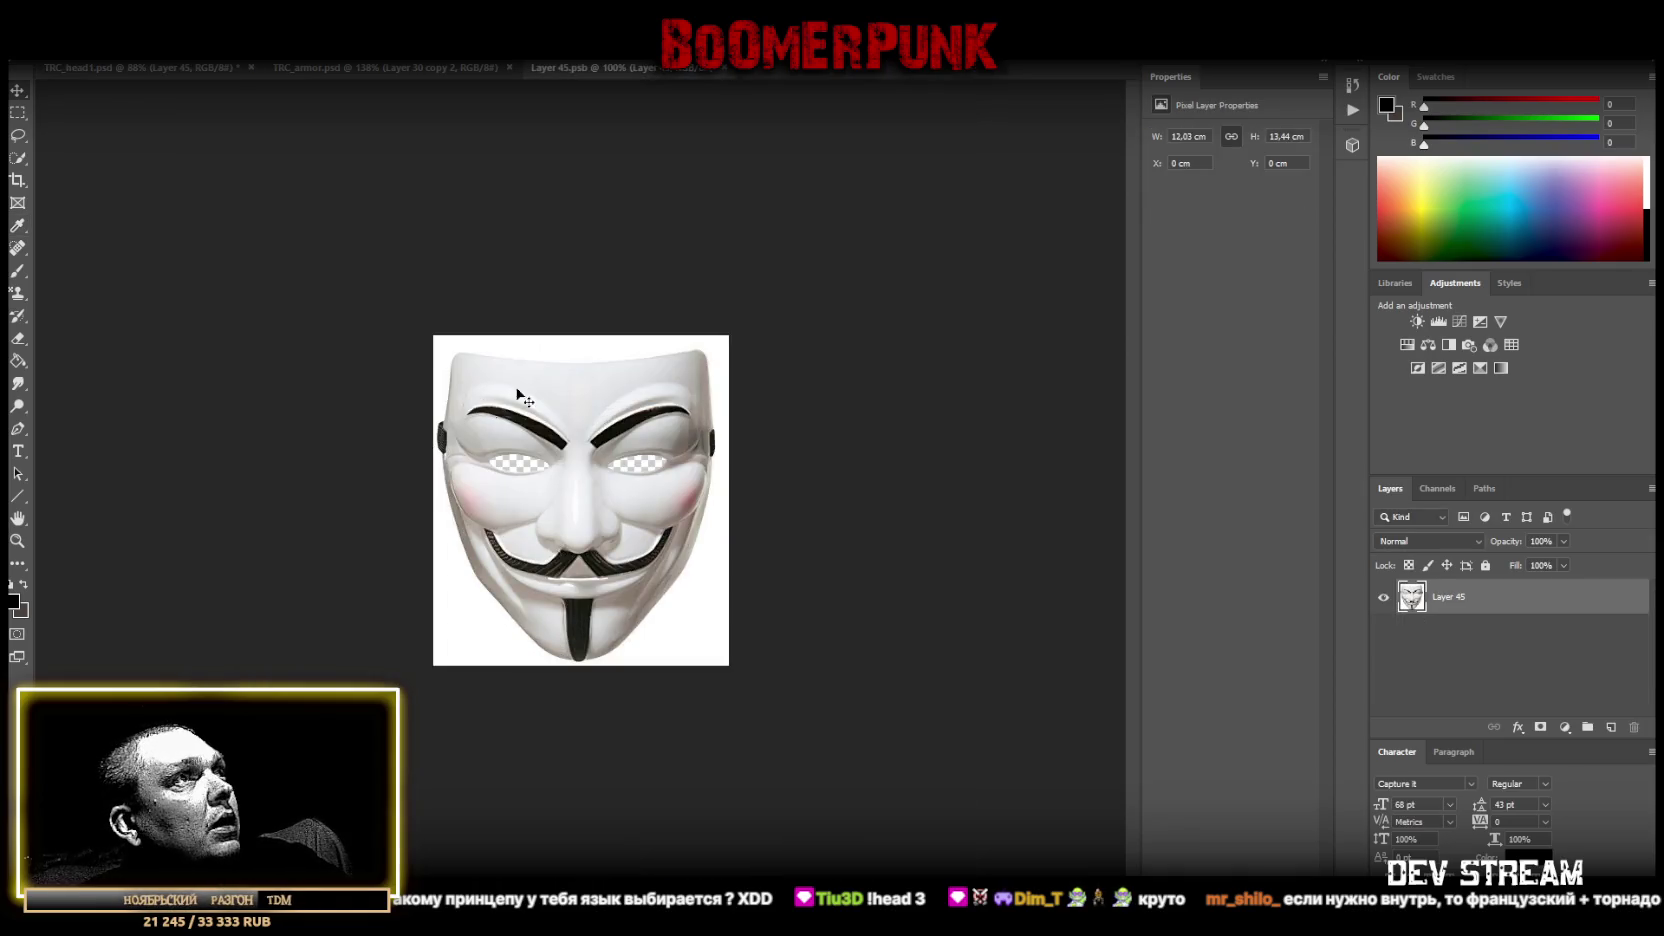
Polygonal-lasso the white background right of the mask, delete it, and close Layer 45.psb.
{"action": "right_click", "coordinate": [17, 135]}
{"action": "left_click", "coordinate": [80, 137]}
{"action": "left_click", "coordinate": [710, 337]}
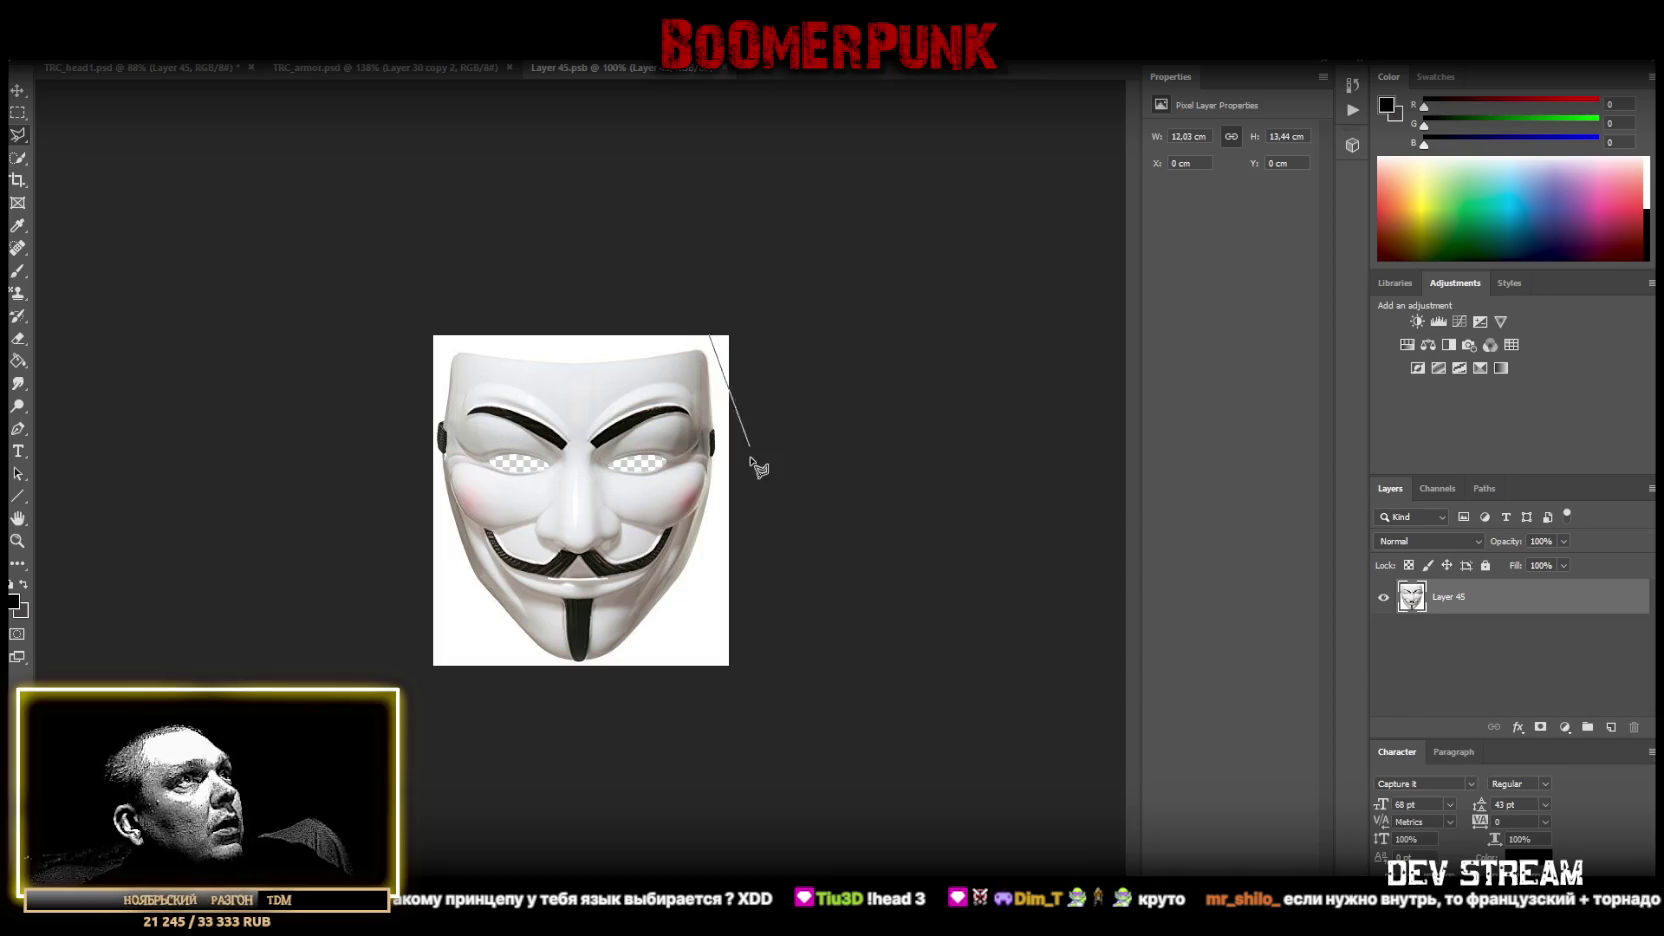
{"action": "left_click", "coordinate": [720, 456]}
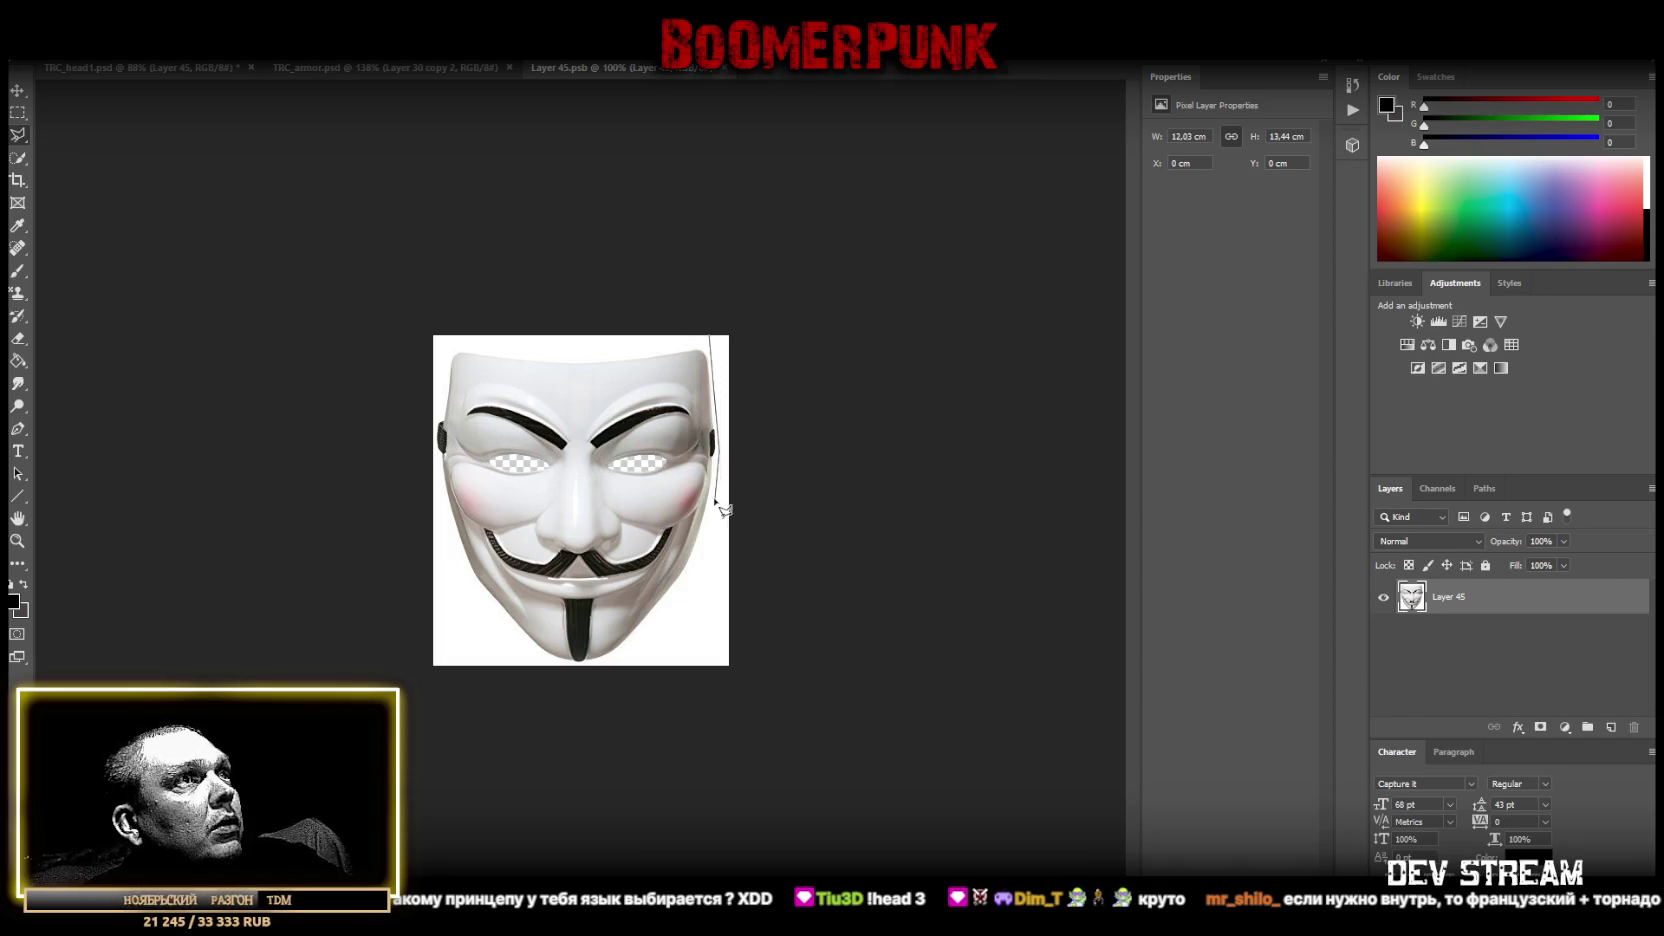
{"action": "left_click", "coordinate": [697, 573]}
{"action": "left_click", "coordinate": [580, 690]}
{"action": "left_click", "coordinate": [881, 723]}
{"action": "left_click", "coordinate": [672, 284]}
{"action": "left_click", "coordinate": [710, 337]}
{"action": "key", "text": "Delete"}
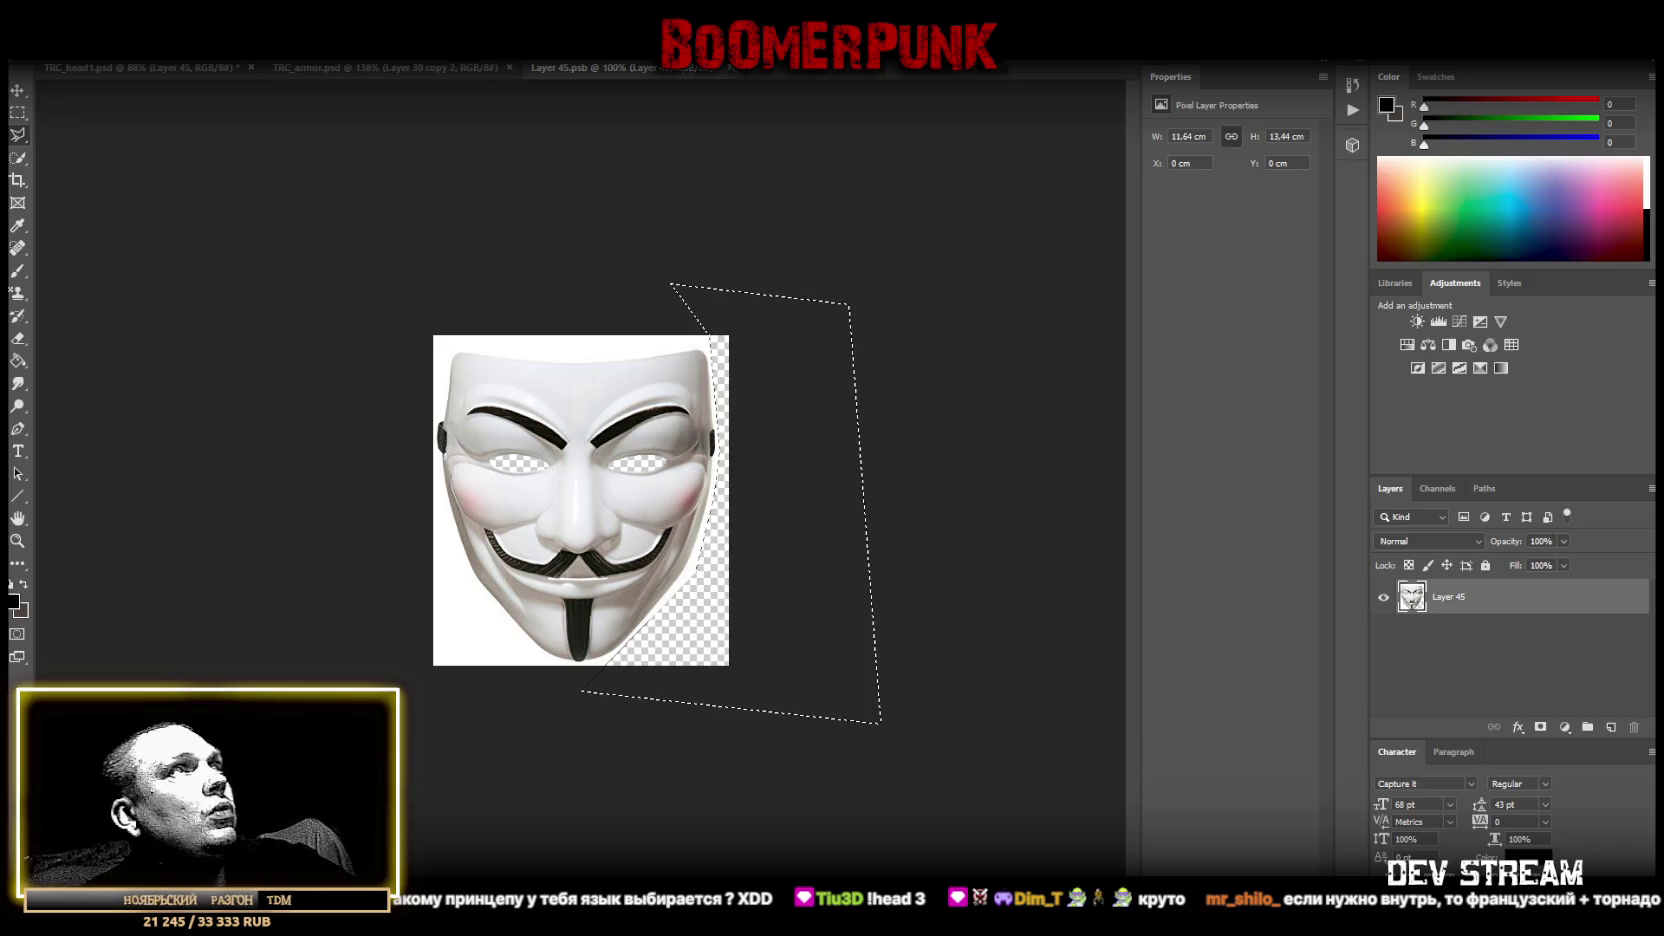
{"action": "left_click", "coordinate": [723, 66]}
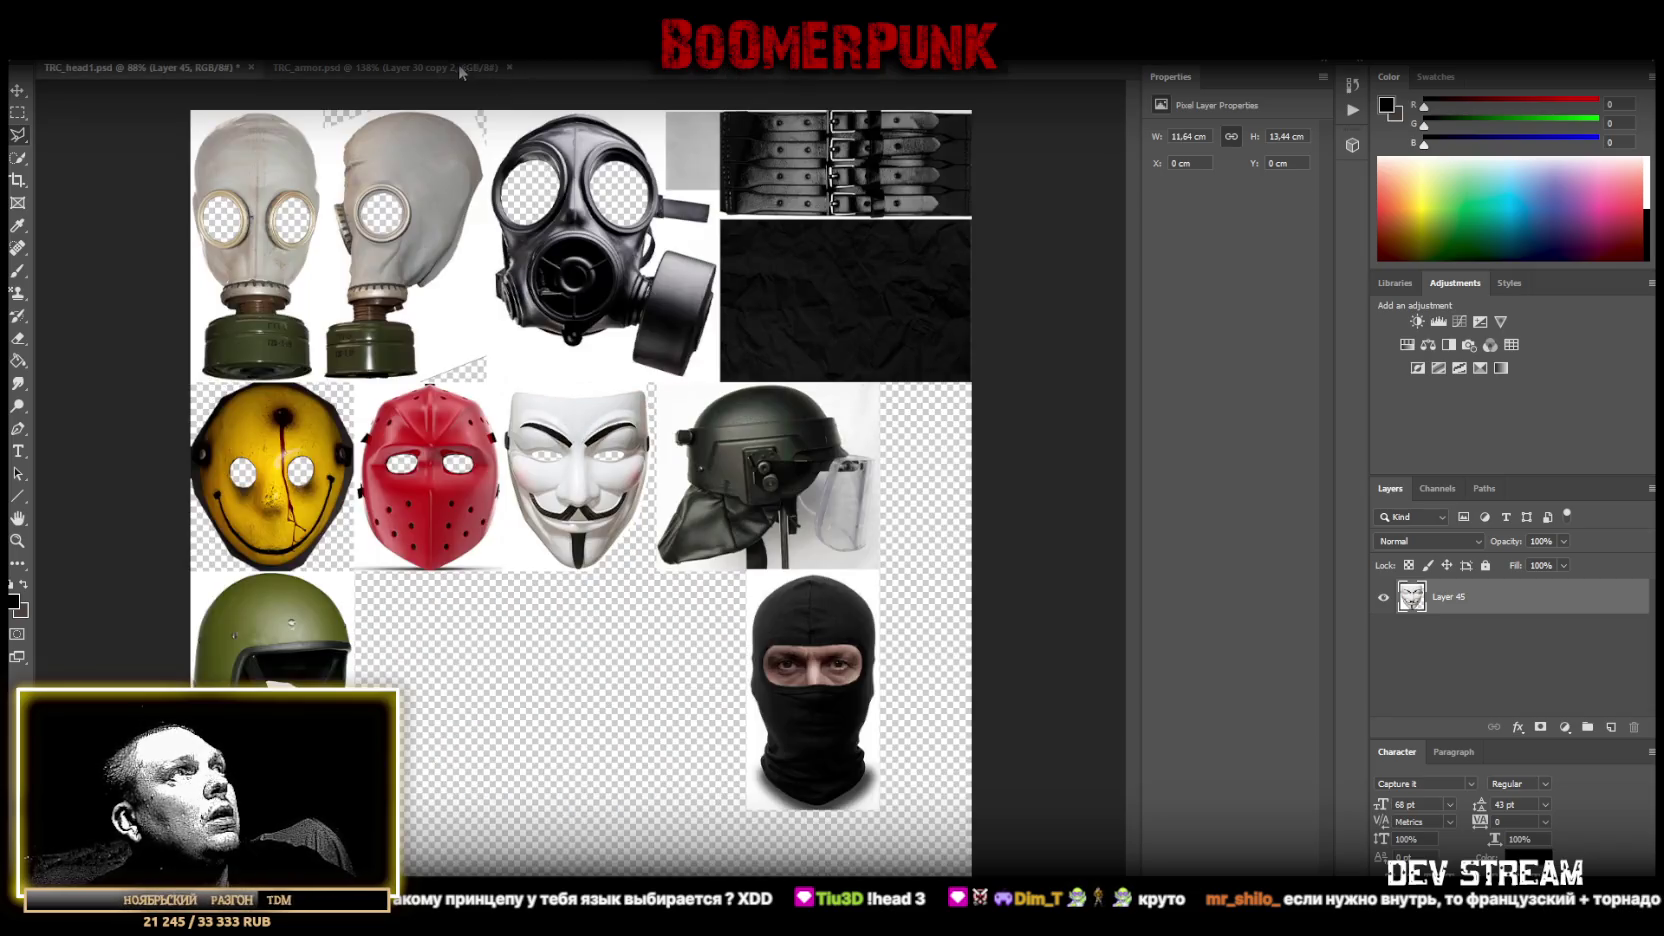
Open the helmet smart object Layer 47 for editing on its own.
{"action": "right_click", "coordinate": [768, 474]}
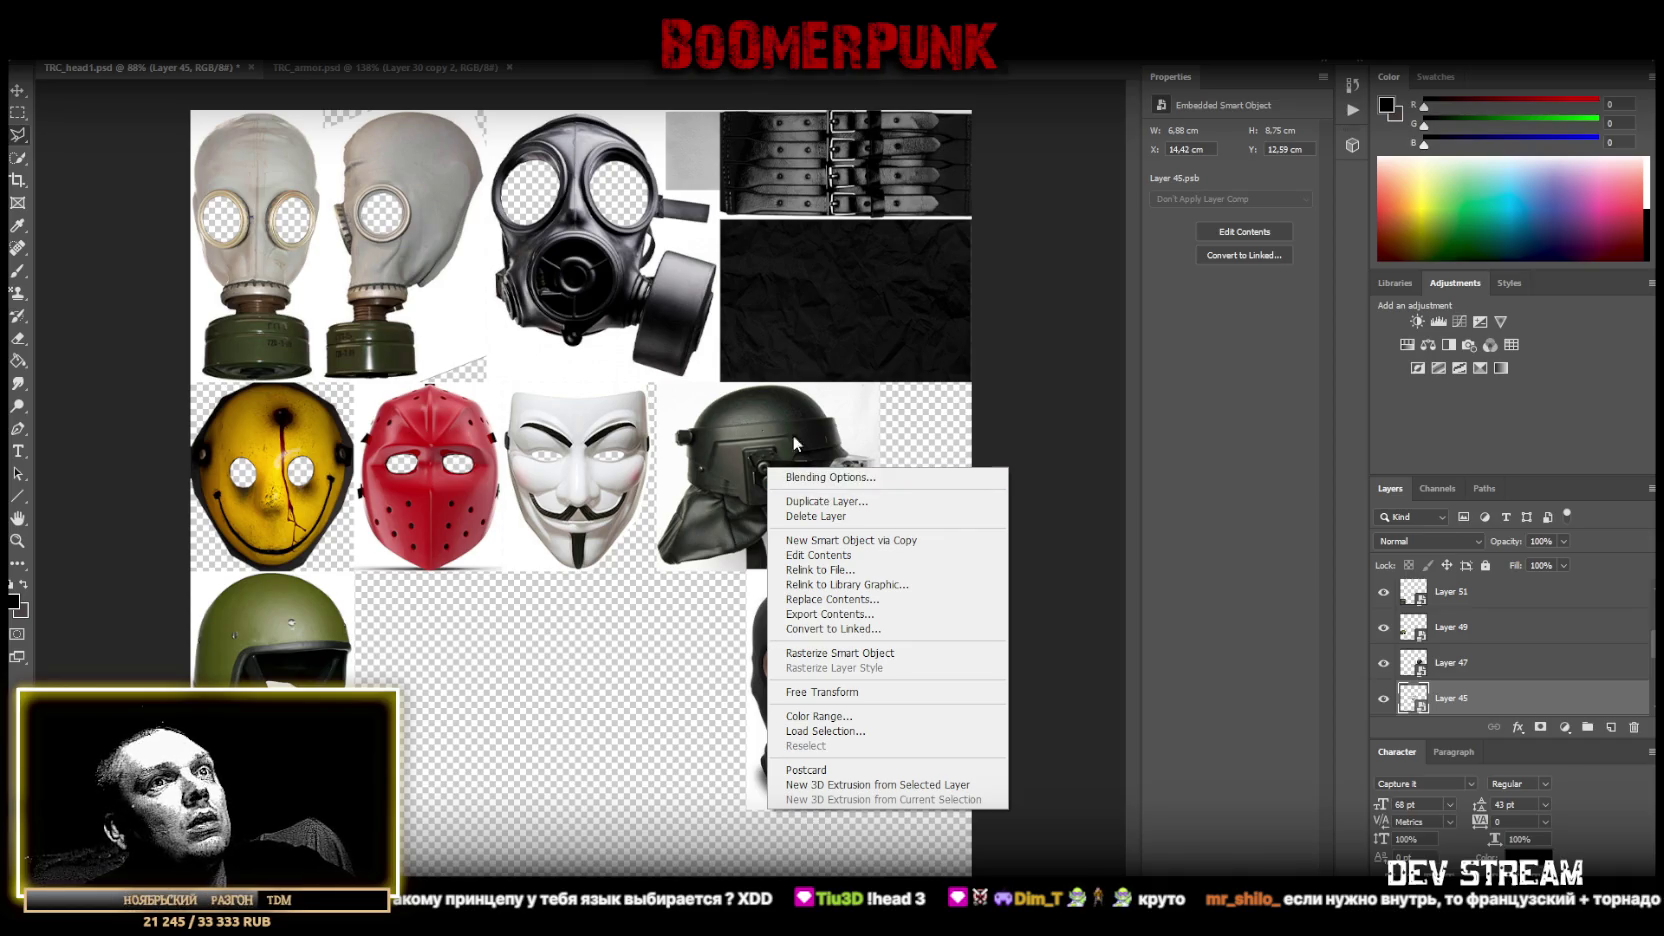
{"action": "left_click", "coordinate": [1467, 671]}
{"action": "left_click", "coordinate": [1450, 663]}
{"action": "key", "text": "i"}
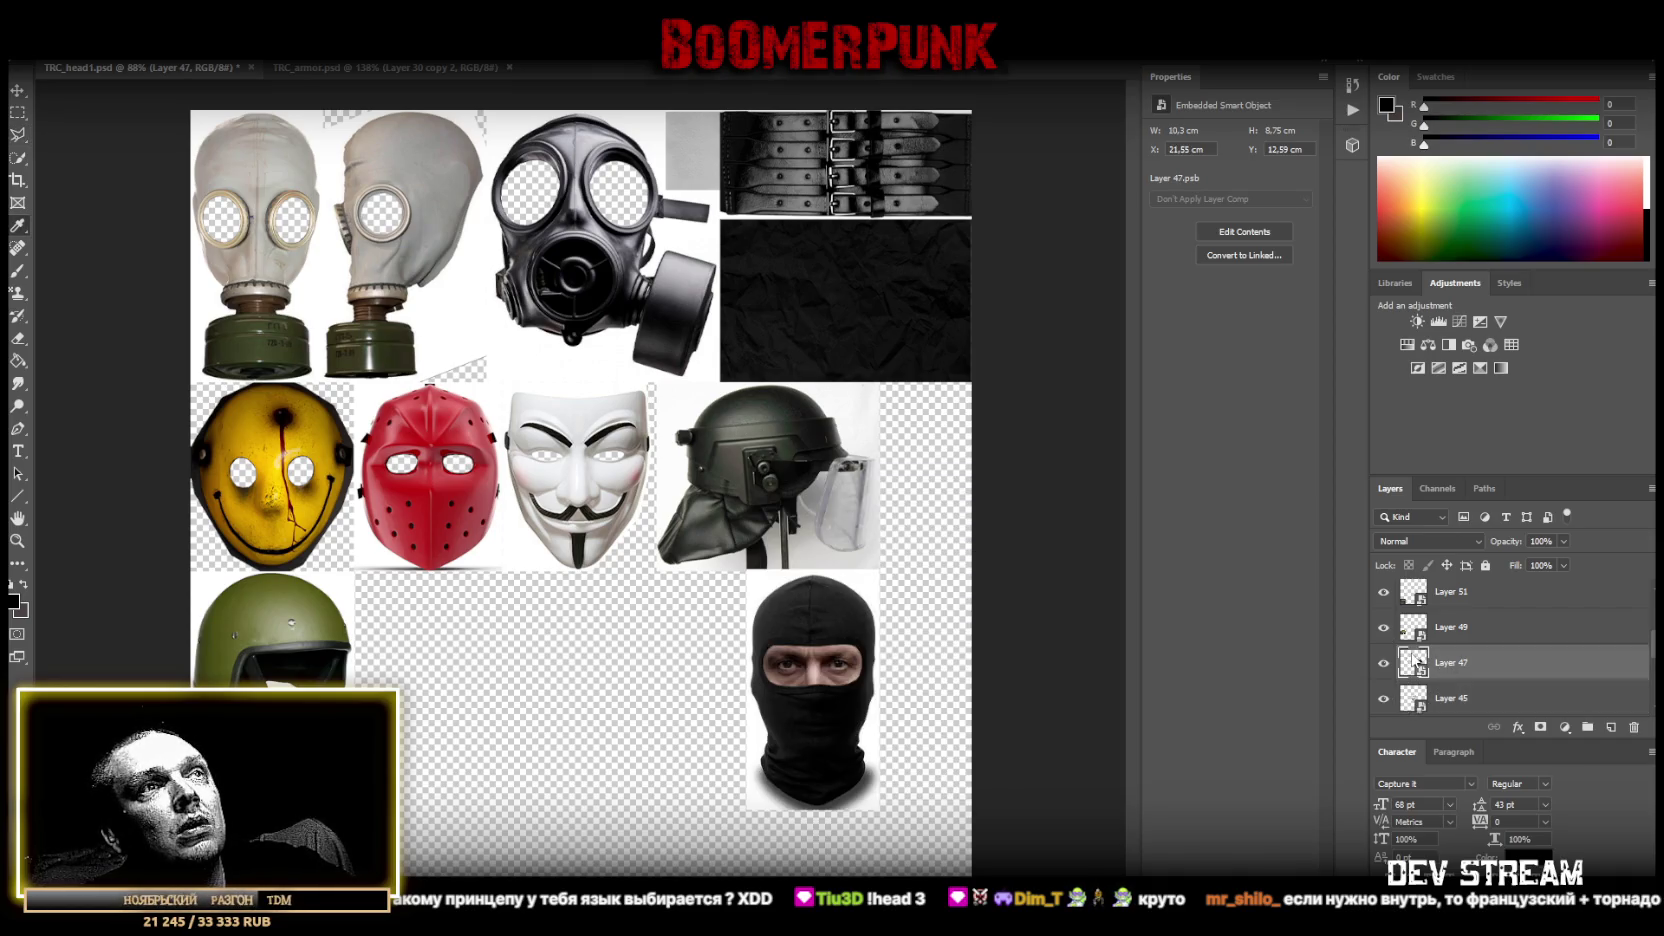
{"action": "left_click", "coordinate": [1244, 231]}
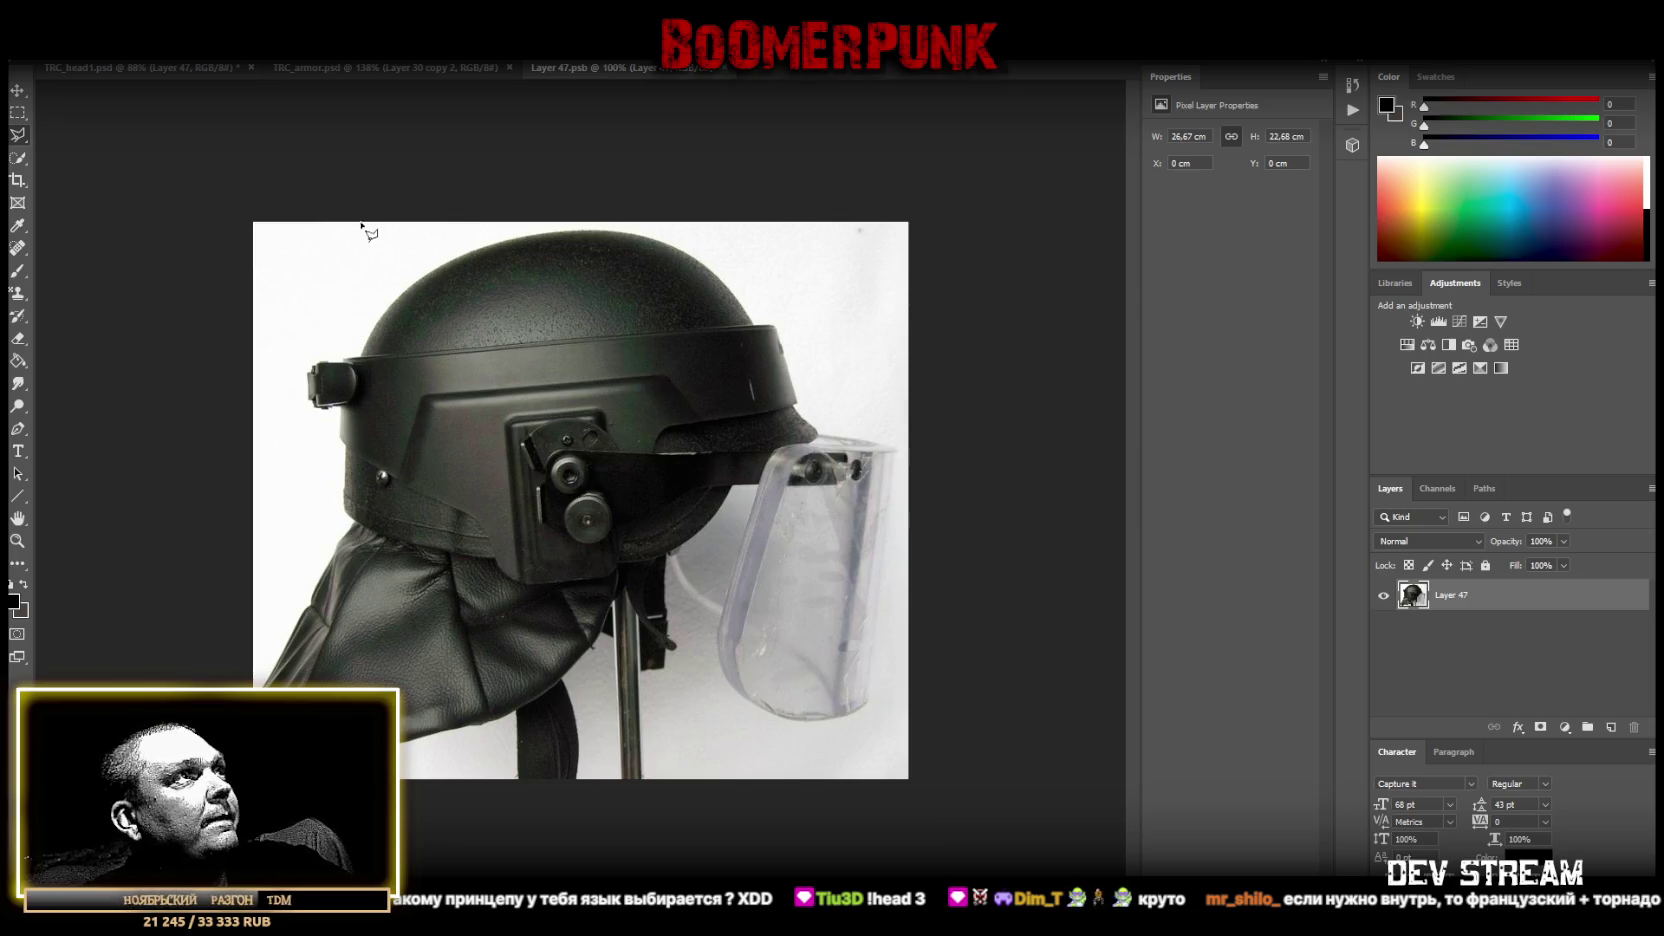
Outline and delete the white background to the left of the helmet.
{"action": "left_click", "coordinate": [478, 222]}
{"action": "left_click", "coordinate": [368, 305]}
{"action": "left_click", "coordinate": [342, 352]}
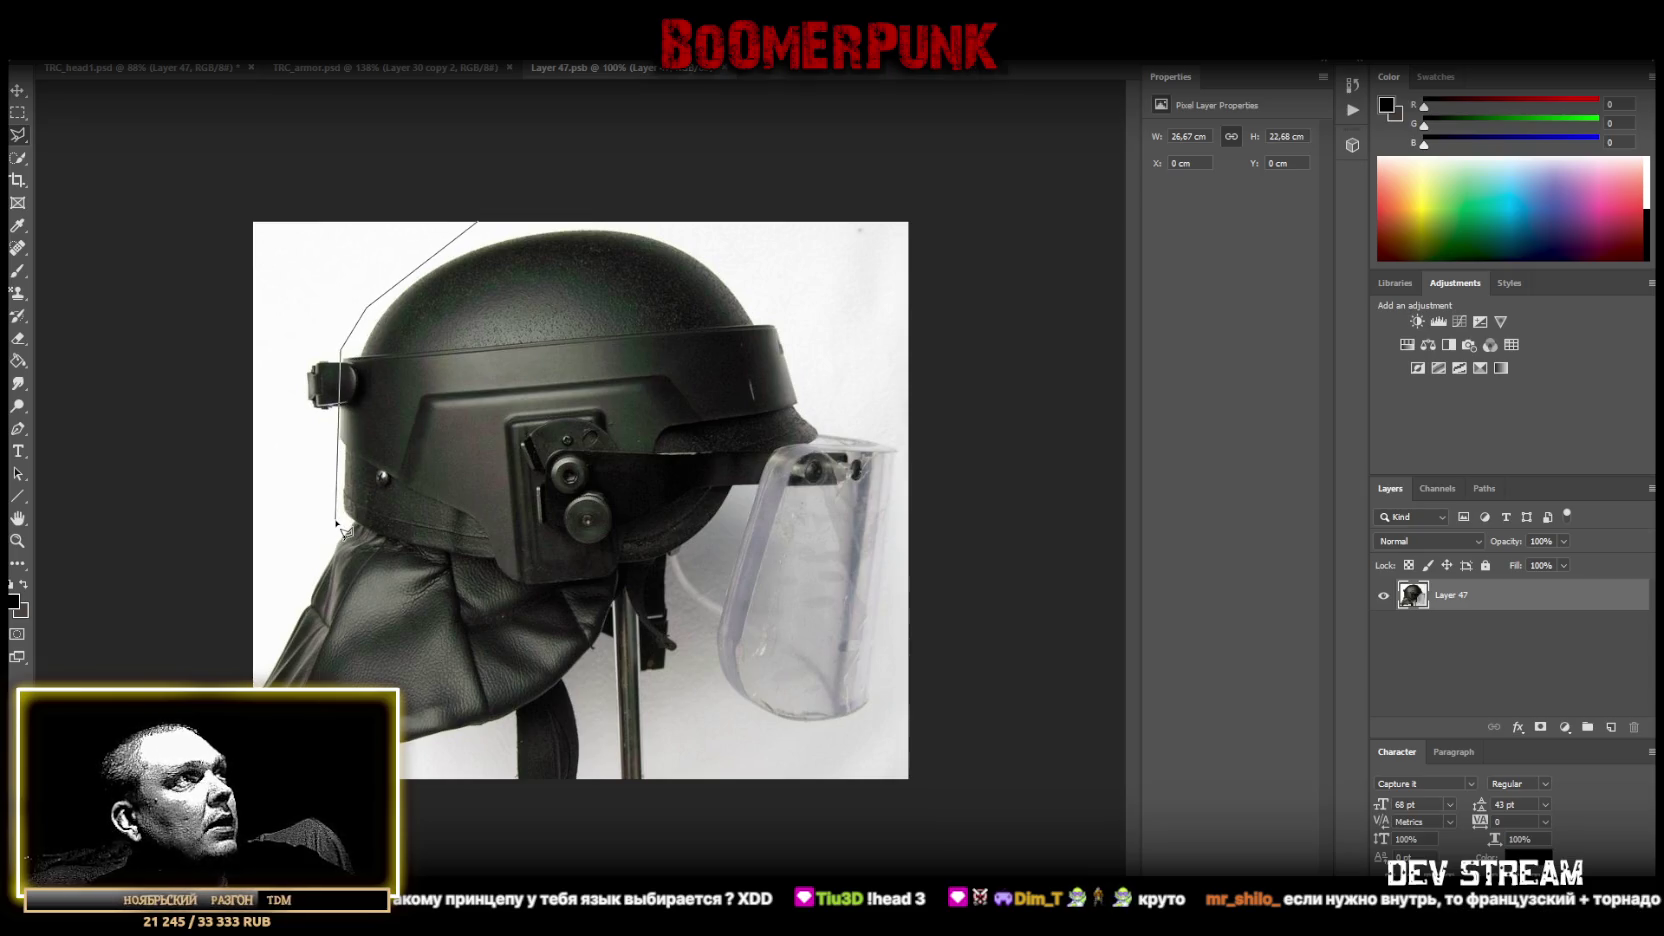
{"action": "left_click", "coordinate": [305, 359]}
{"action": "left_click", "coordinate": [305, 408]}
{"action": "left_click", "coordinate": [333, 421]}
{"action": "left_click", "coordinate": [336, 510]}
{"action": "left_click", "coordinate": [233, 712]}
{"action": "left_click", "coordinate": [223, 189]}
{"action": "left_click", "coordinate": [518, 189]}
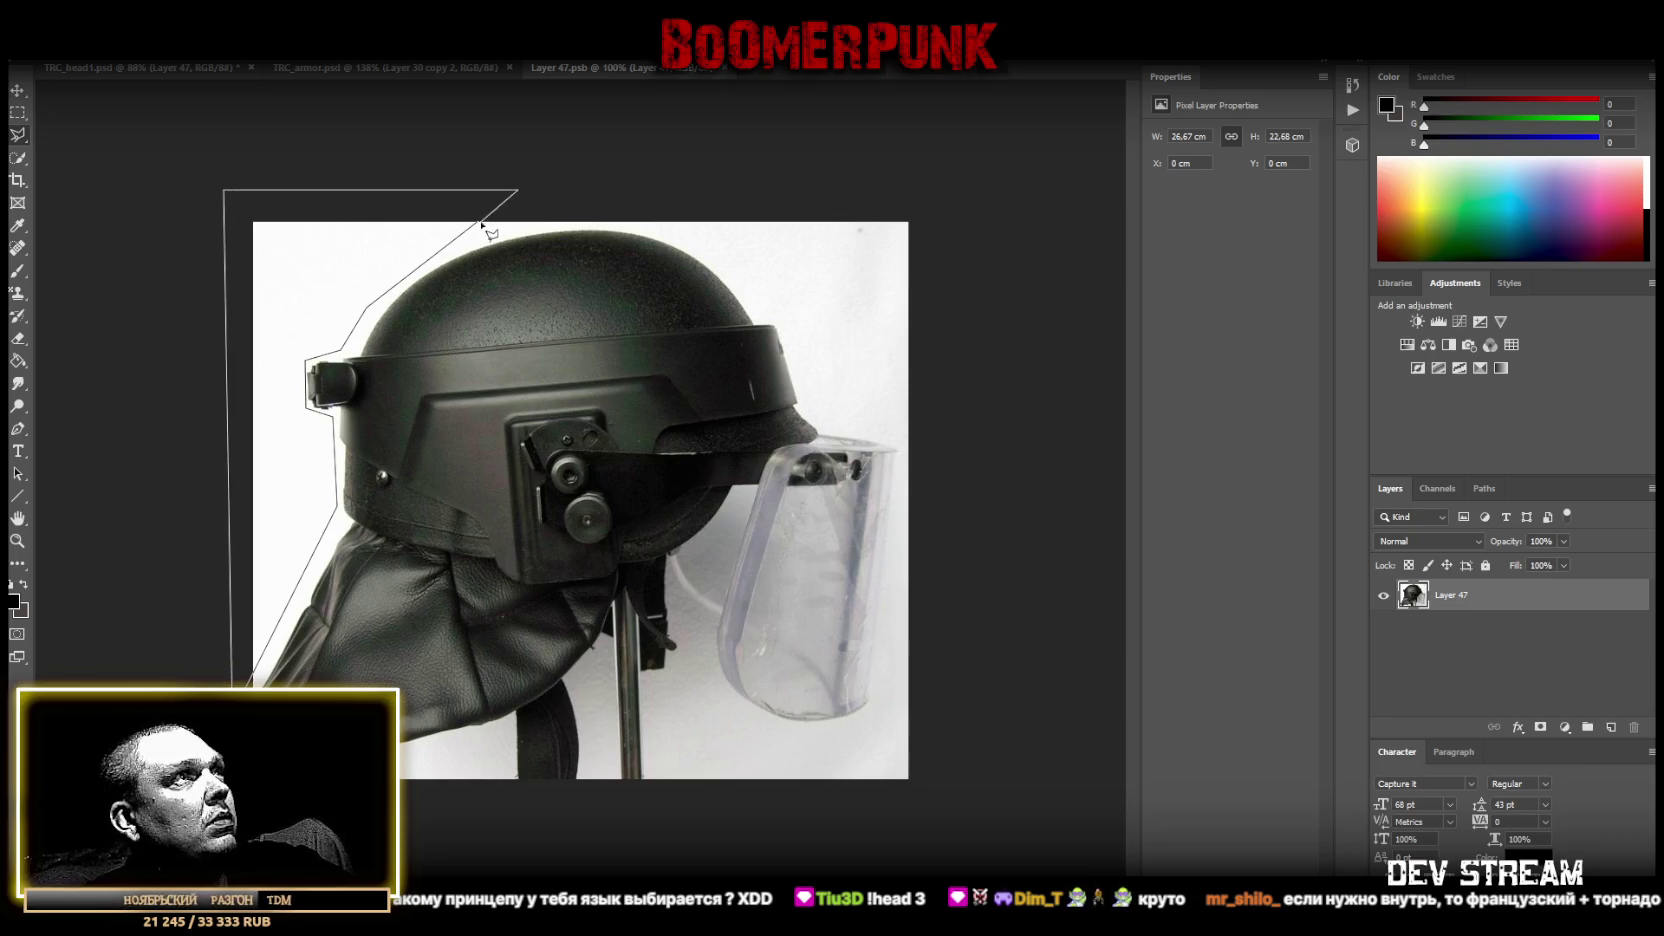
{"action": "left_click", "coordinate": [476, 223]}
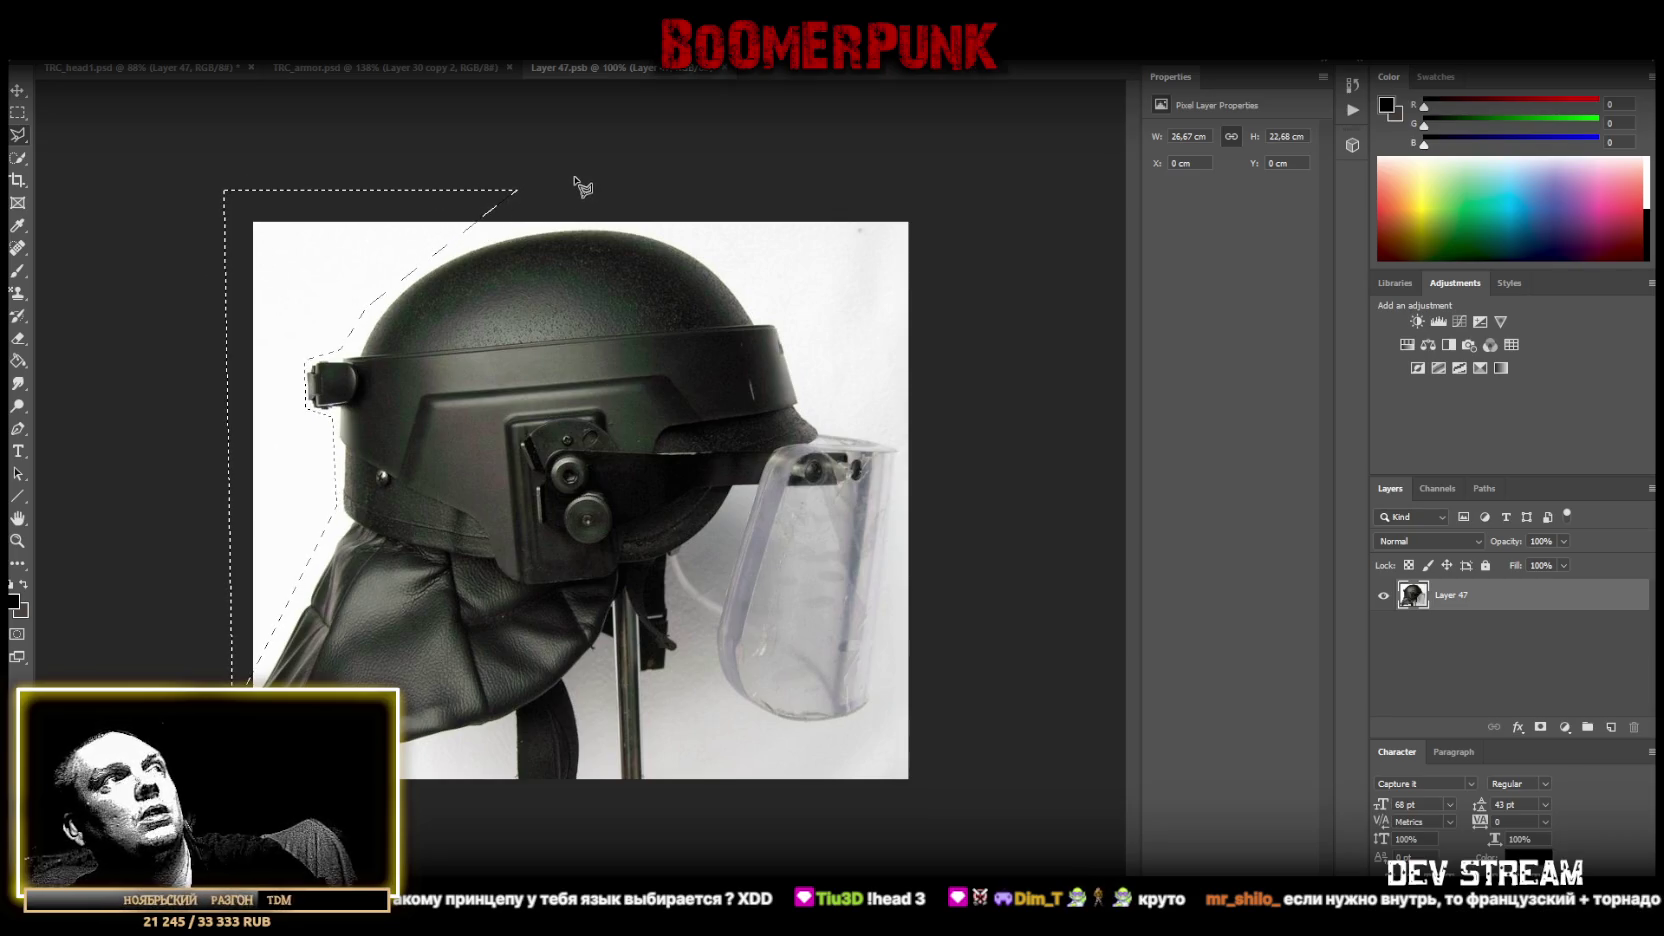
{"action": "key", "text": "Delete"}
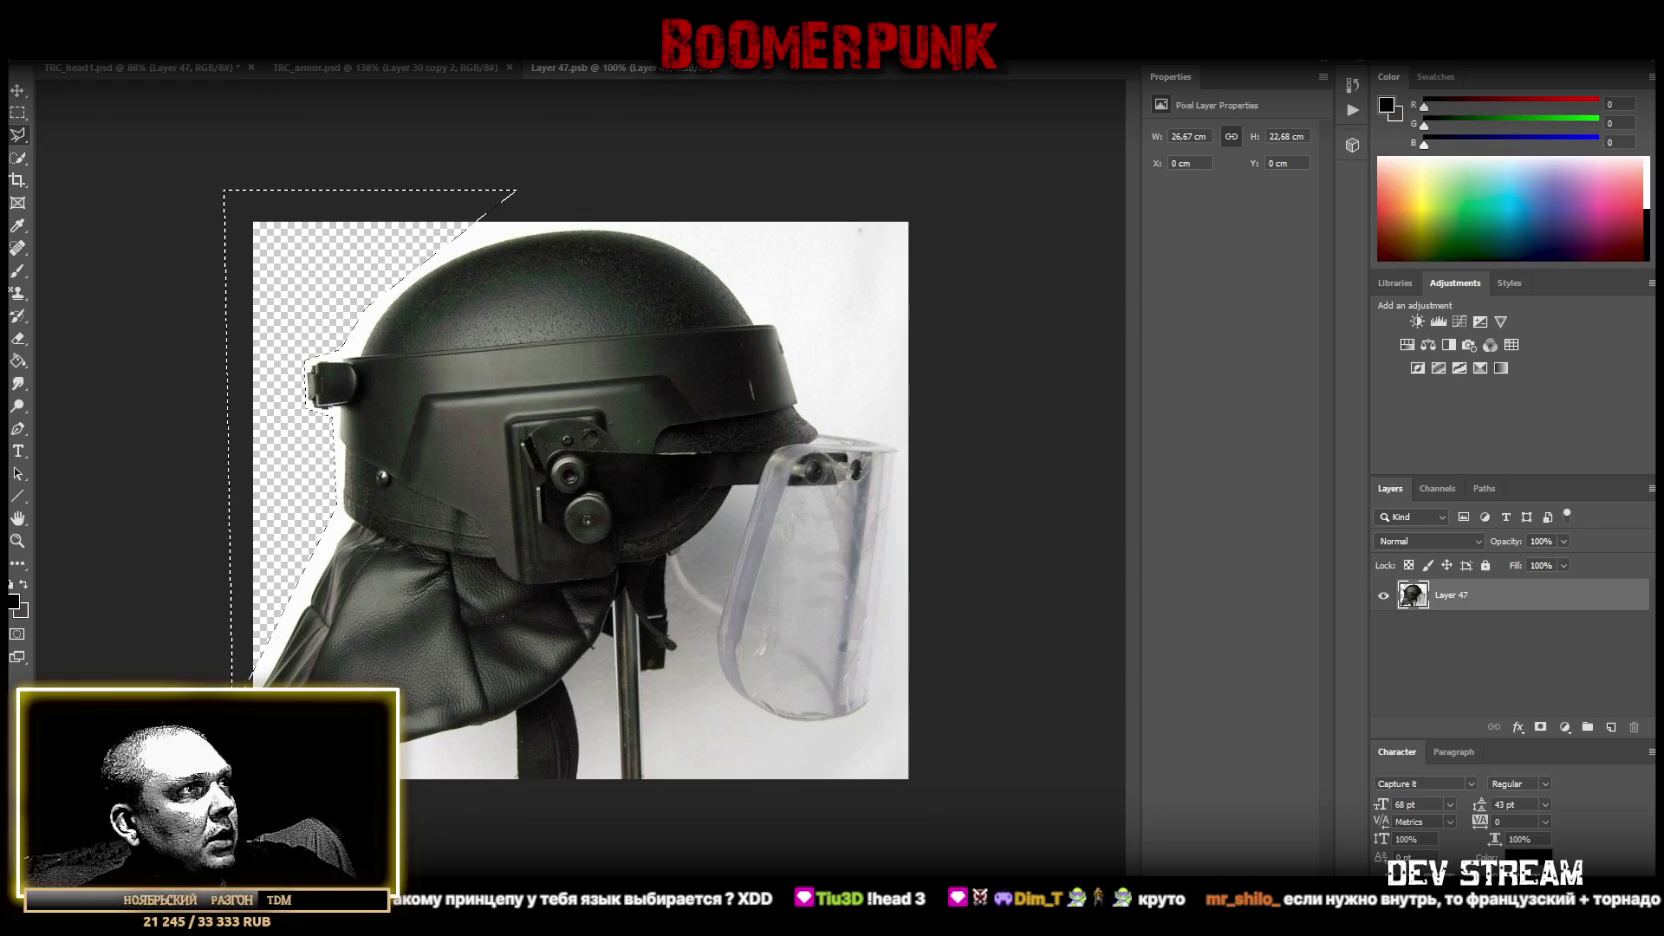
Outline and delete the remaining background below and right of the helmet, then save.
{"action": "left_click", "coordinate": [497, 740]}
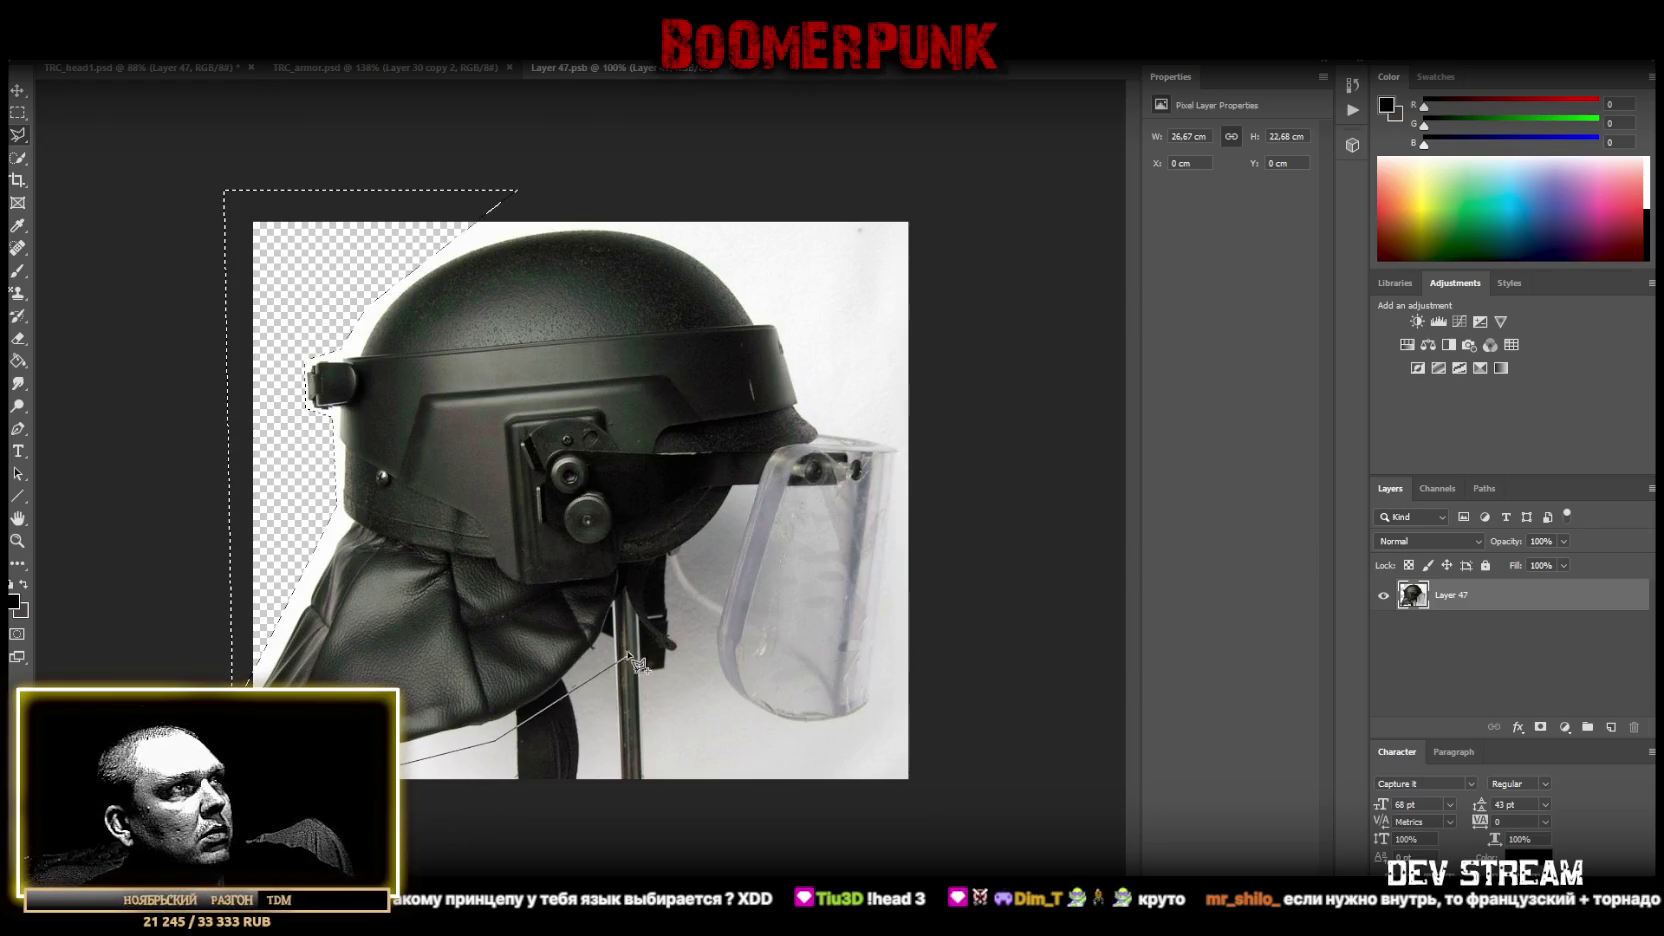
{"action": "left_click", "coordinate": [612, 640]}
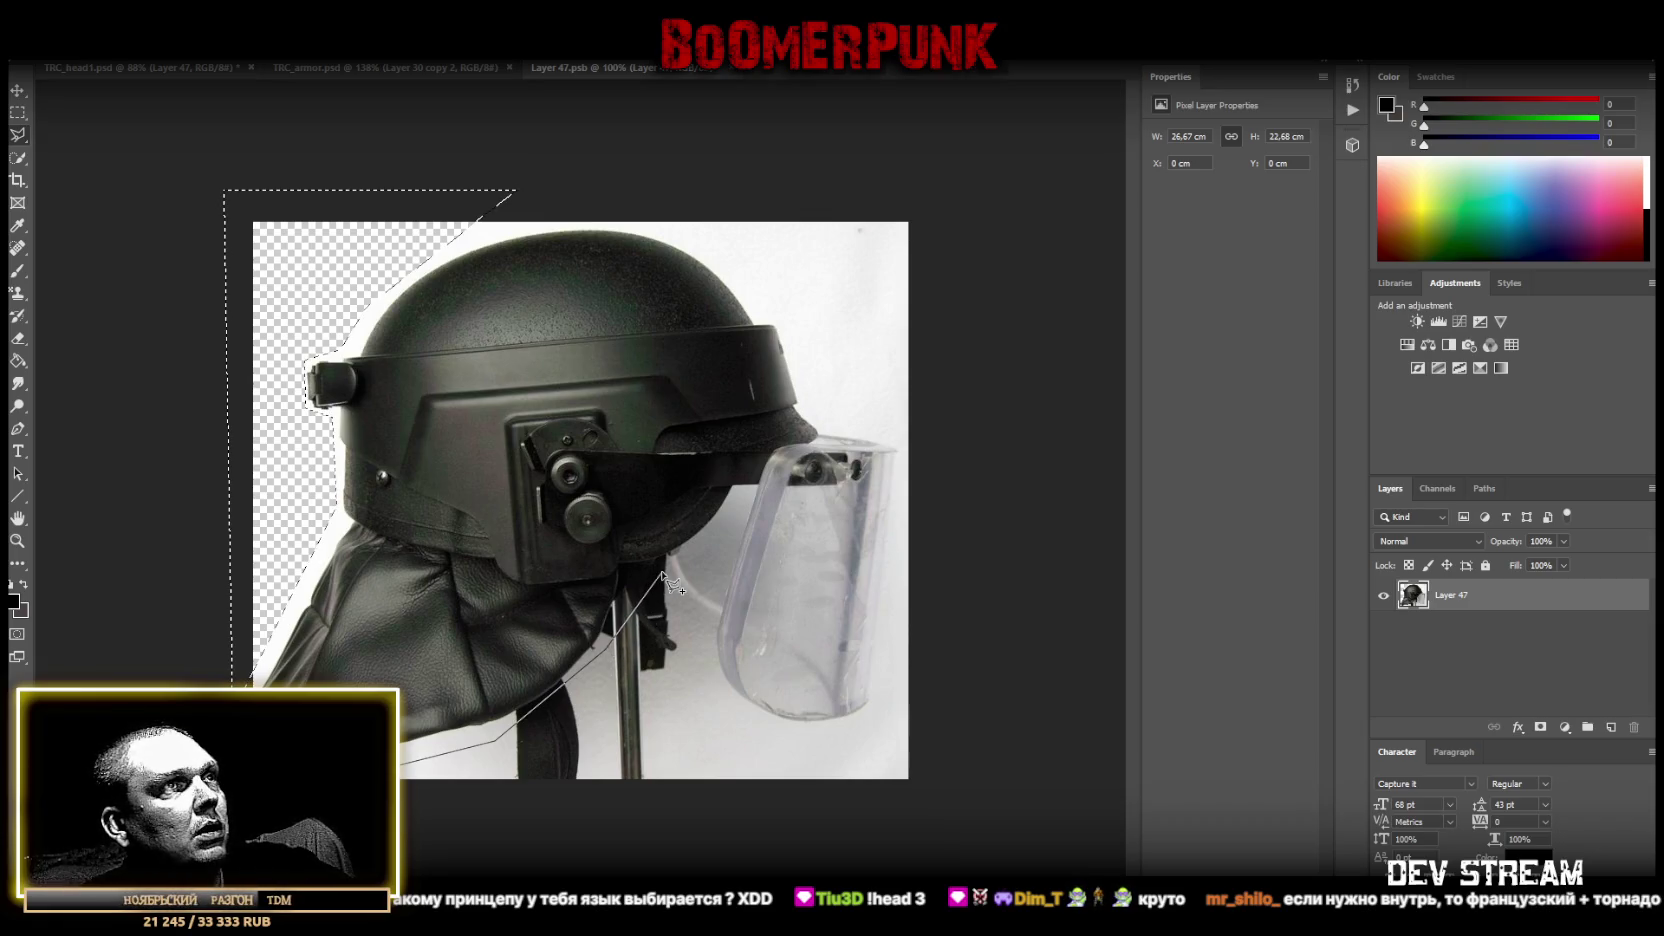
{"action": "left_click", "coordinate": [661, 572]}
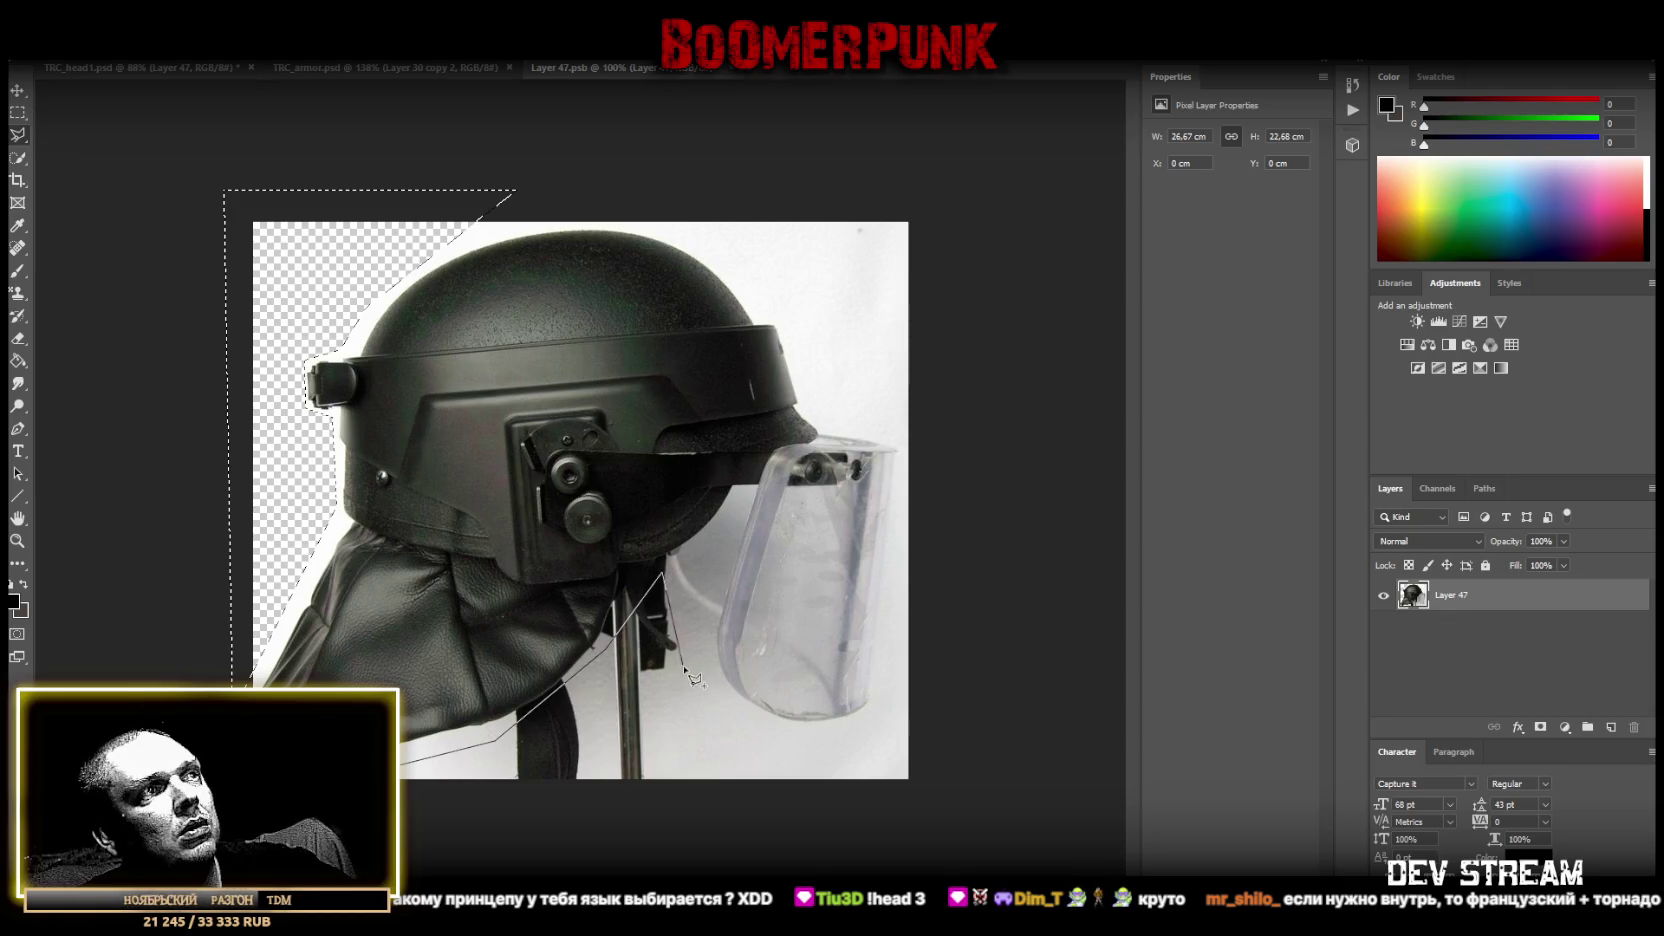
{"action": "left_click", "coordinate": [718, 737]}
{"action": "left_click", "coordinate": [887, 728]}
{"action": "left_click", "coordinate": [905, 418]}
{"action": "left_click", "coordinate": [822, 417]}
{"action": "left_click", "coordinate": [780, 298]}
{"action": "left_click", "coordinate": [676, 224]}
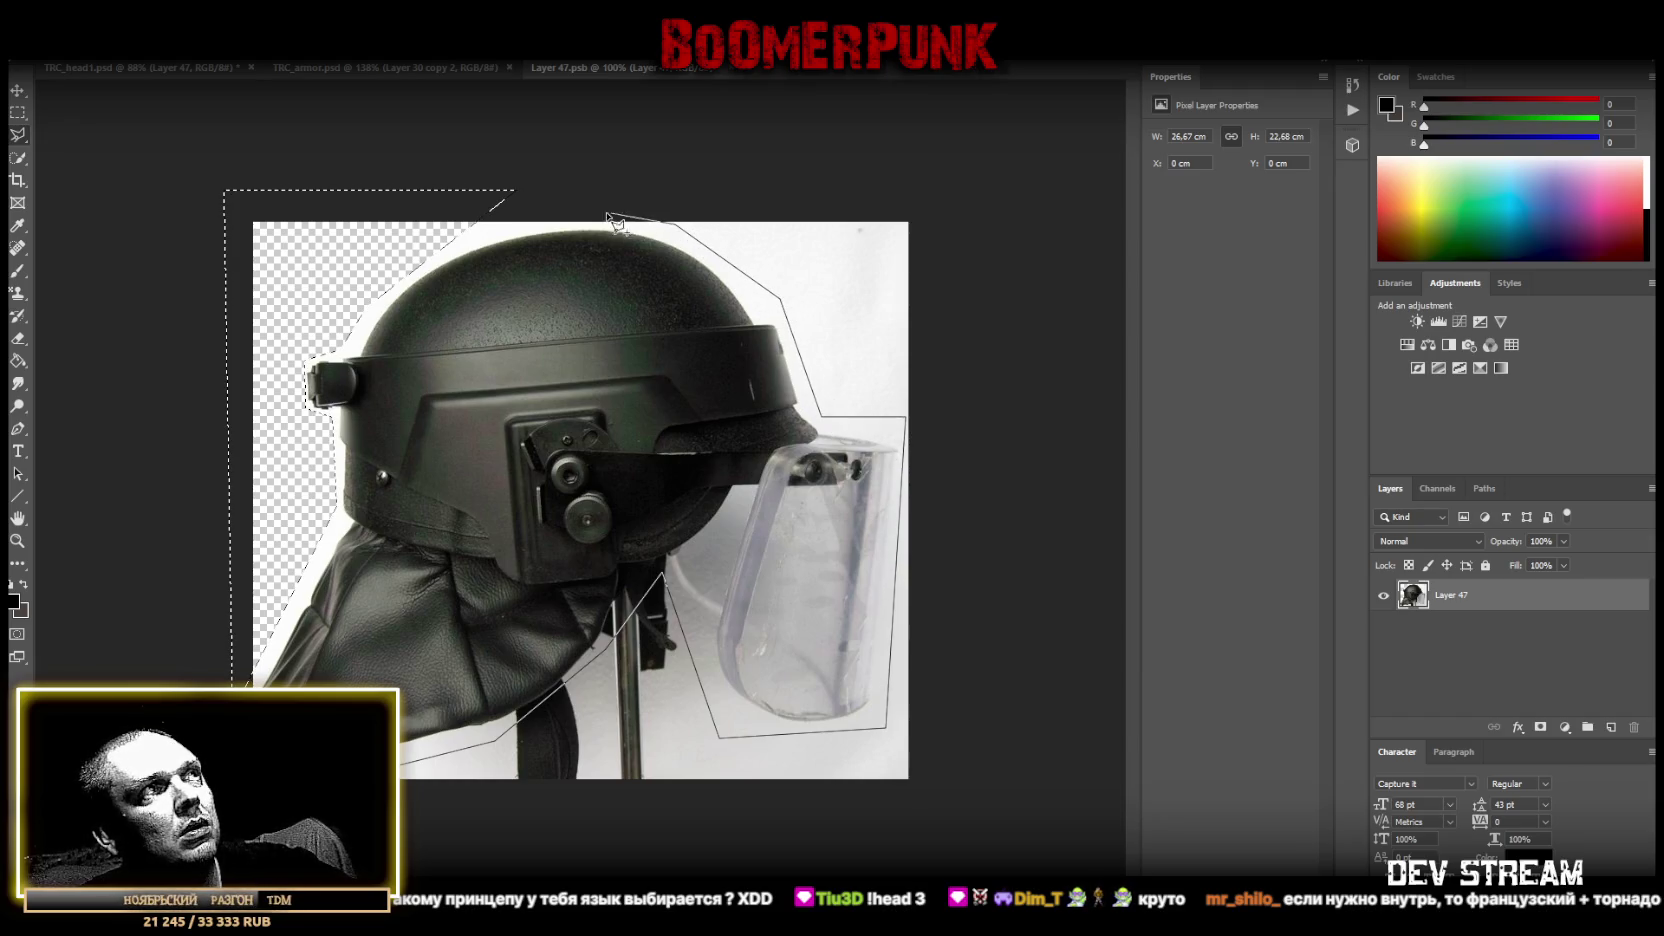
{"action": "left_click", "coordinate": [539, 221]}
{"action": "left_click", "coordinate": [539, 150]}
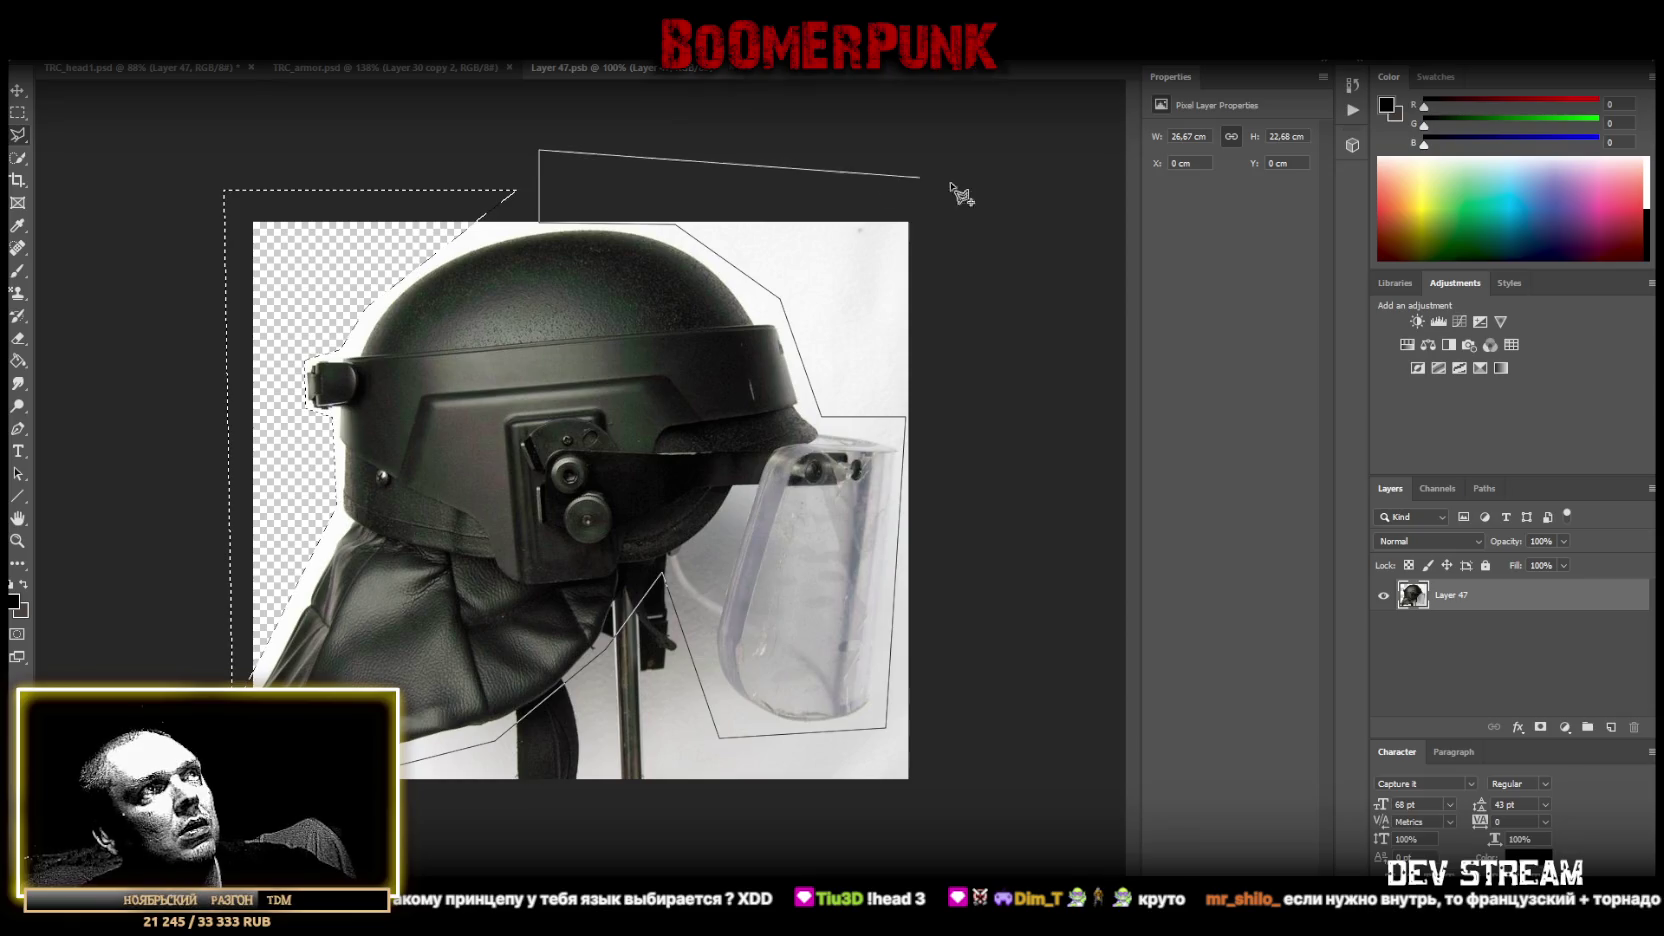
{"action": "left_click", "coordinate": [960, 146]}
{"action": "left_click", "coordinate": [971, 848]}
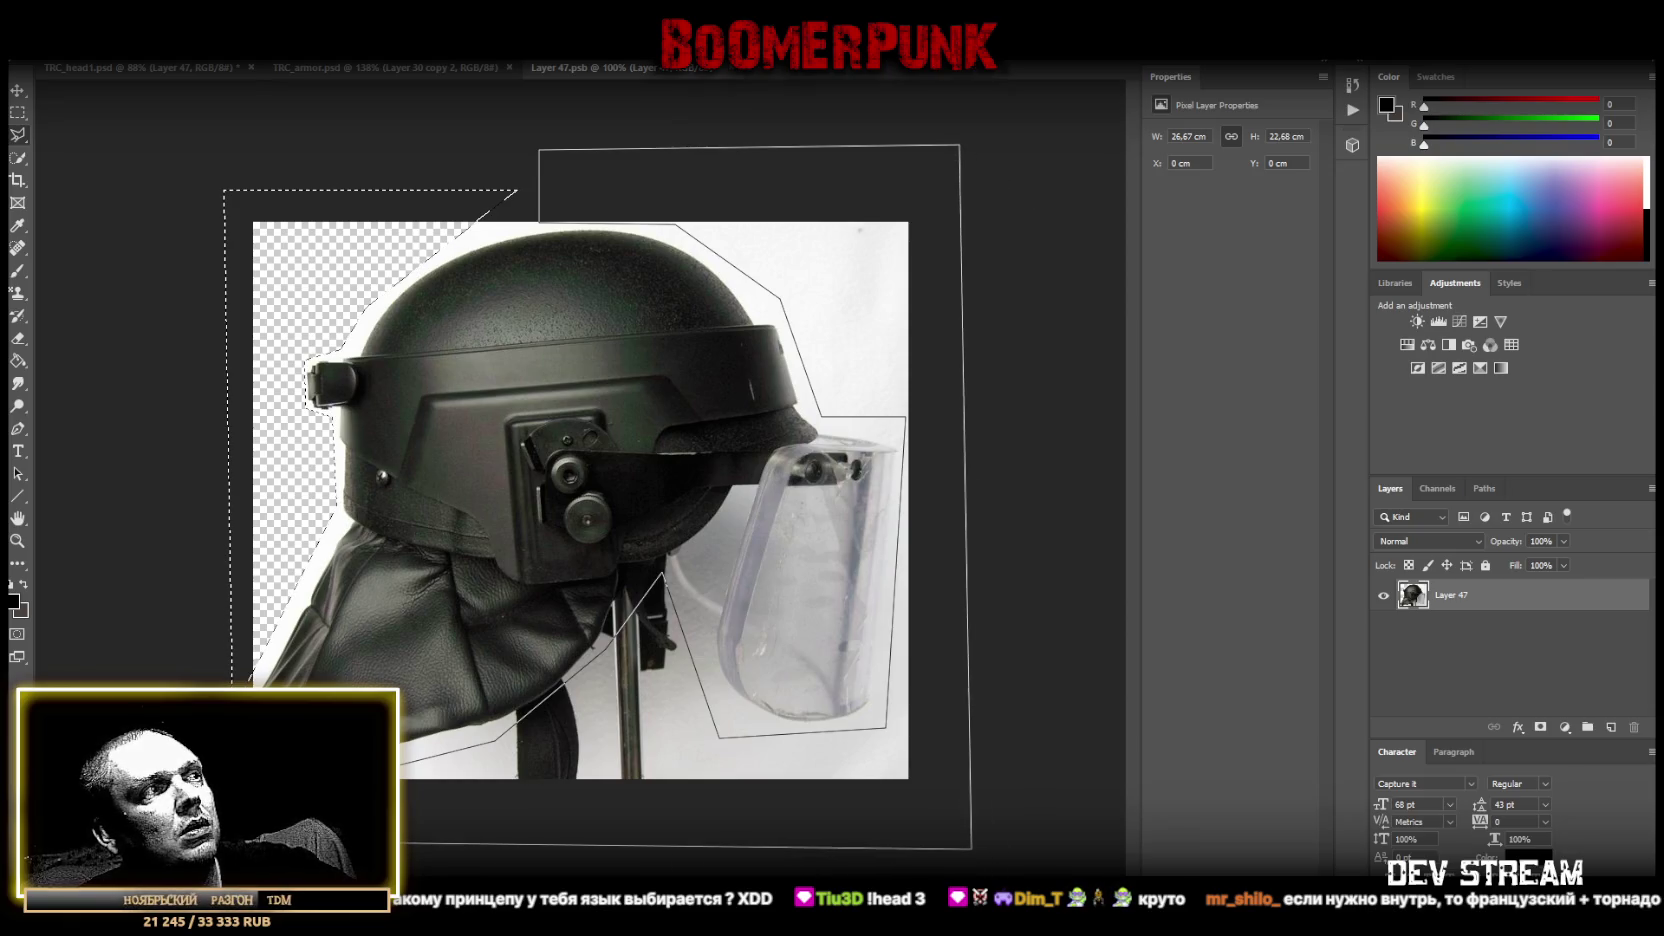
{"action": "key", "text": "Return"}
{"action": "key", "text": "Delete"}
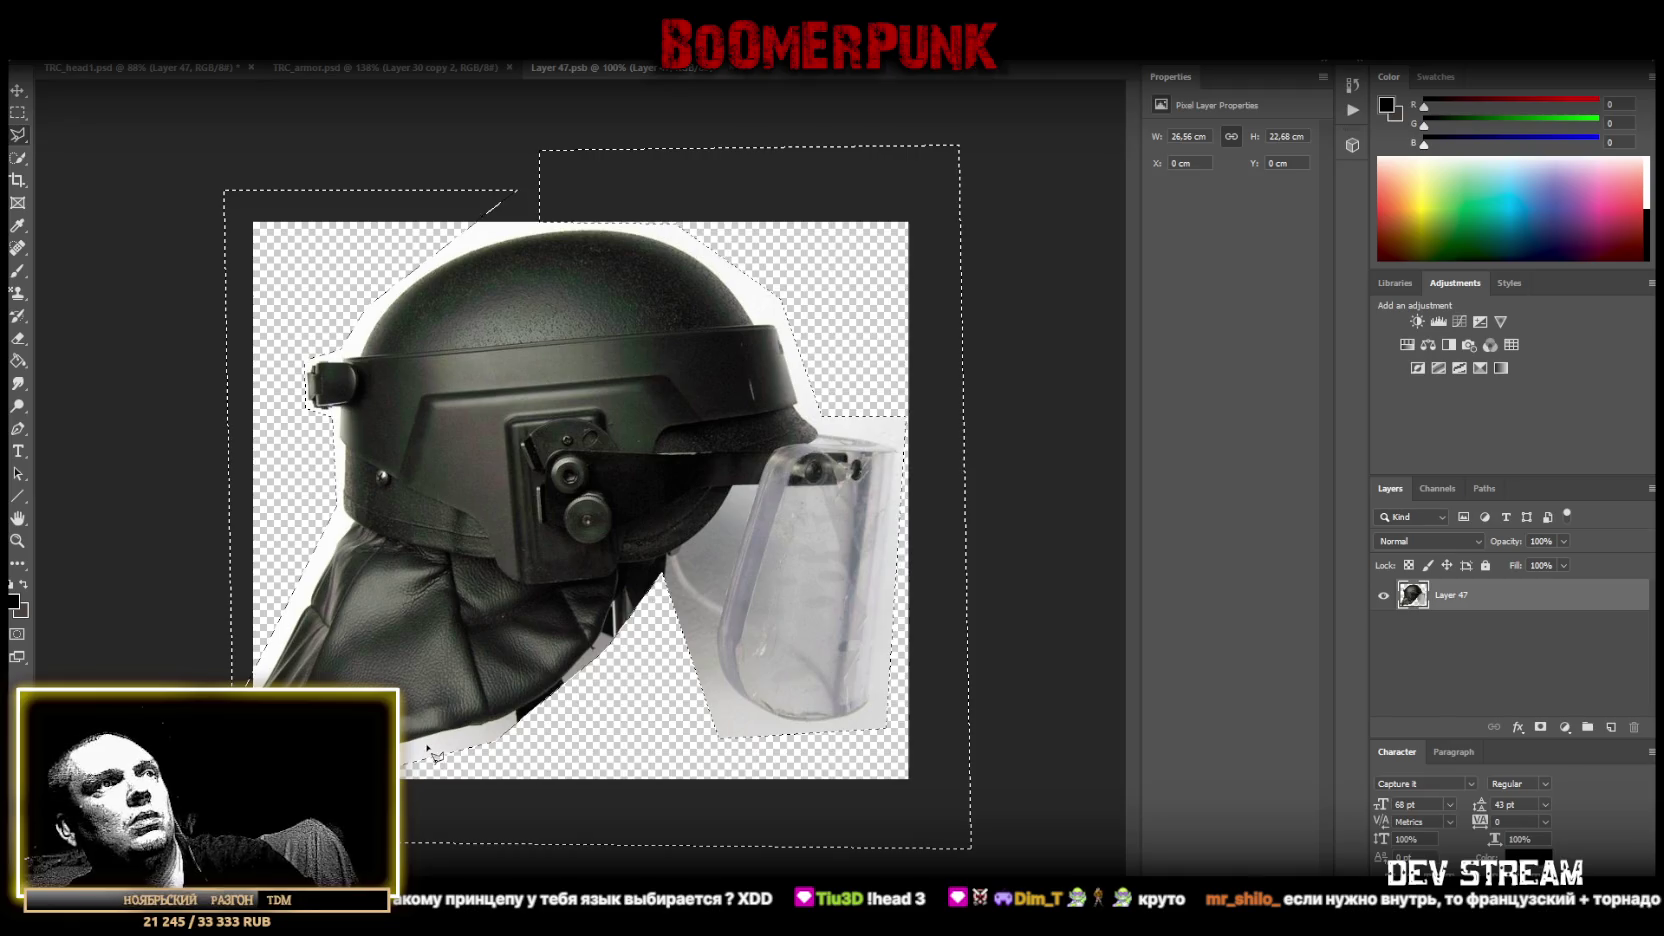
{"action": "key", "text": "ctrl+s"}
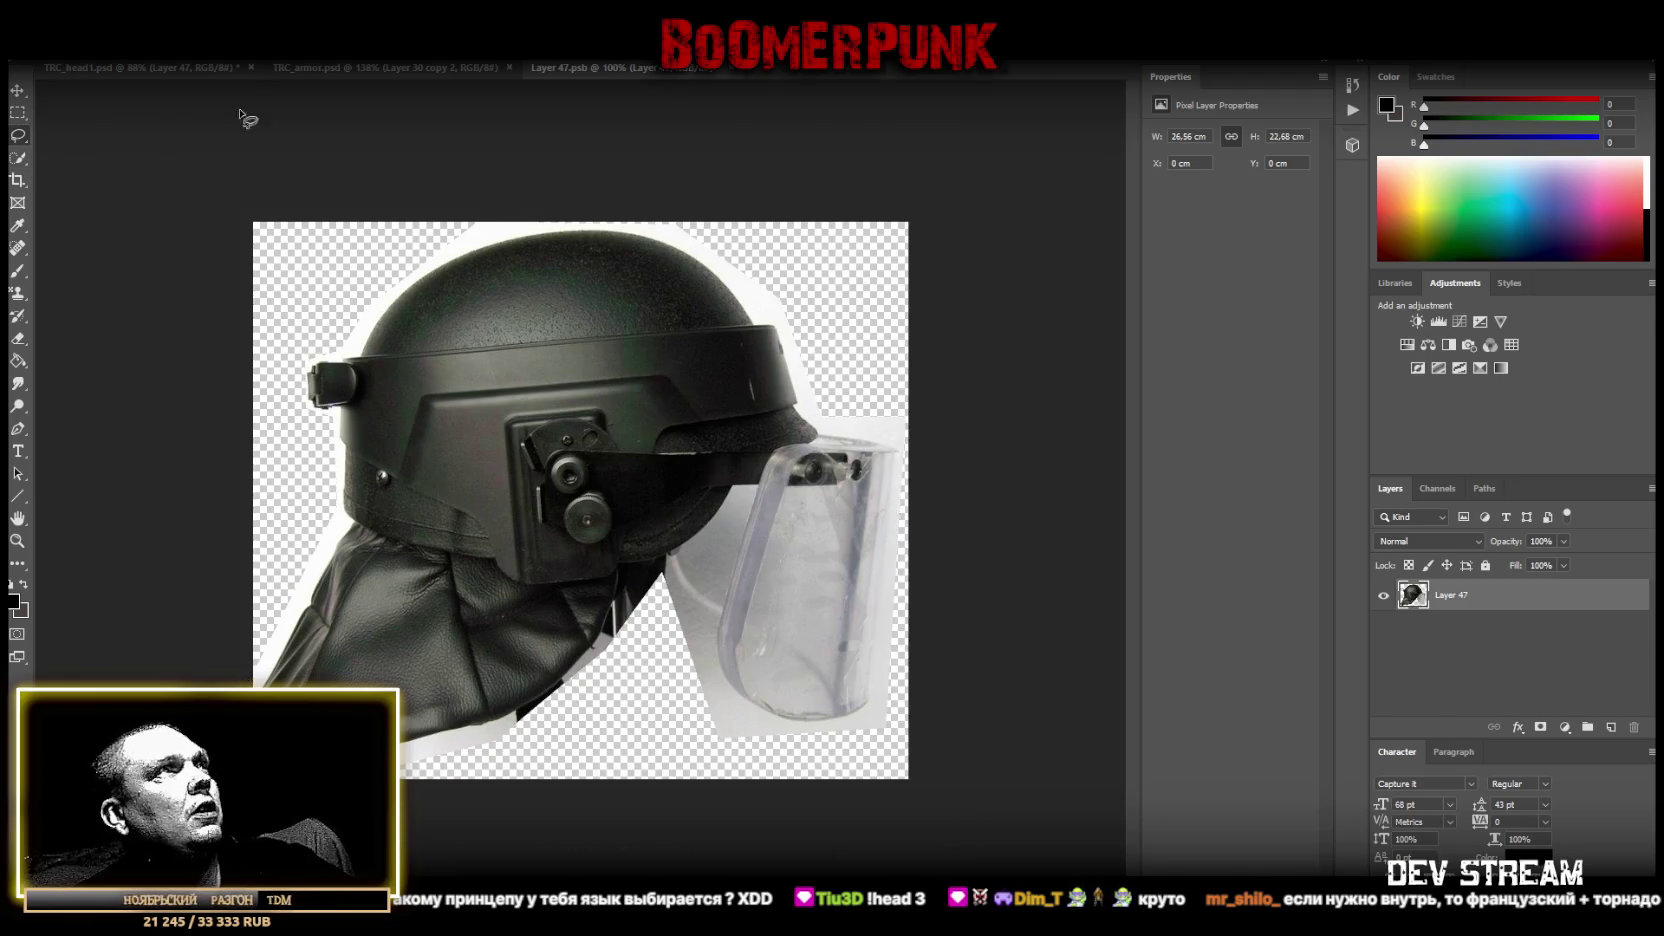
Close Layer 47.psb and snap the balaclava to the collage's right edge beside the helmet.
{"action": "key", "text": "ctrl+w"}
{"action": "left_click_drag", "start_coordinate": [920, 458], "coordinate": [871, 461]}
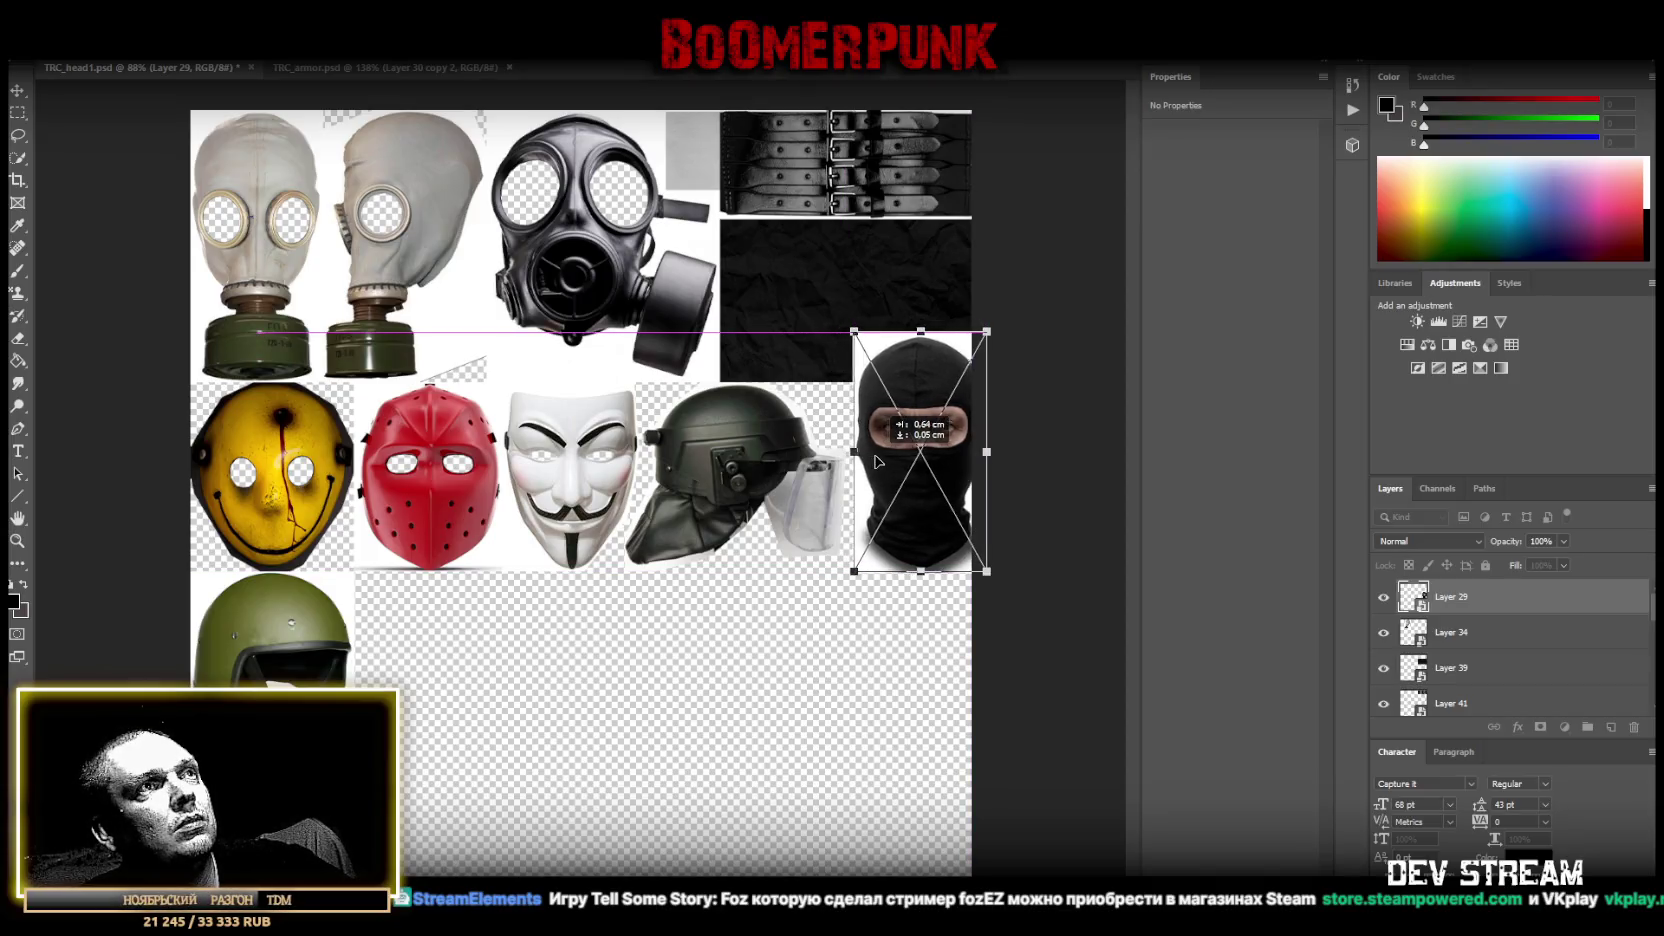
{"action": "left_click_drag", "start_coordinate": [869, 461], "coordinate": [862, 462]}
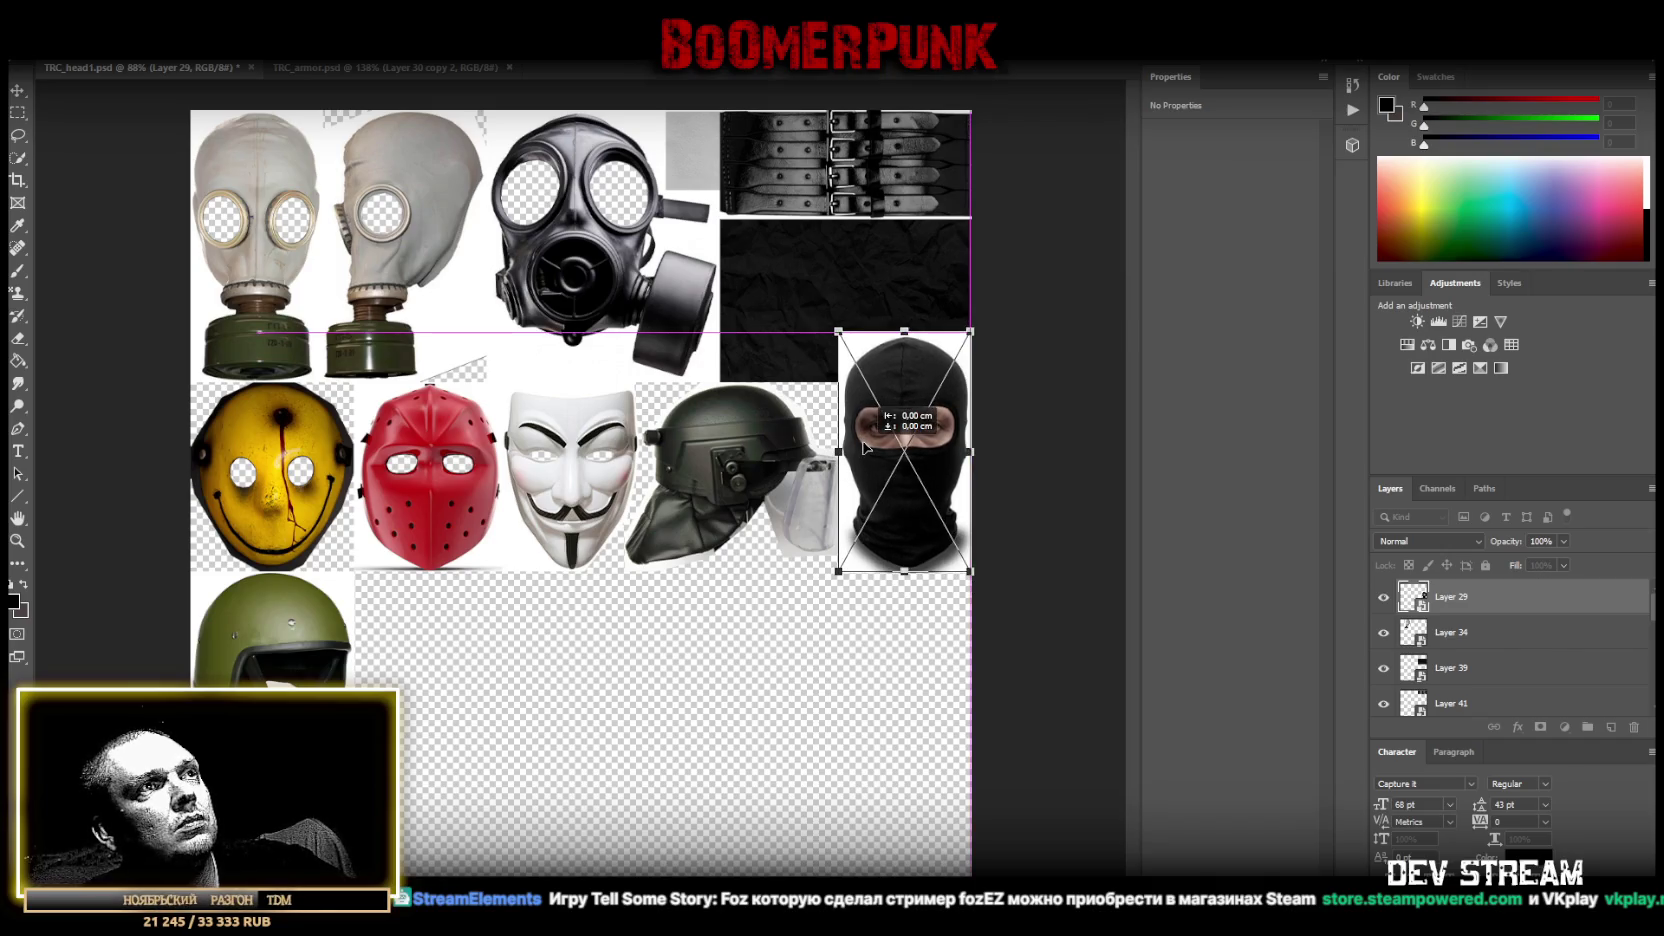
{"action": "left_click_drag", "start_coordinate": [864, 463], "coordinate": [896, 461]}
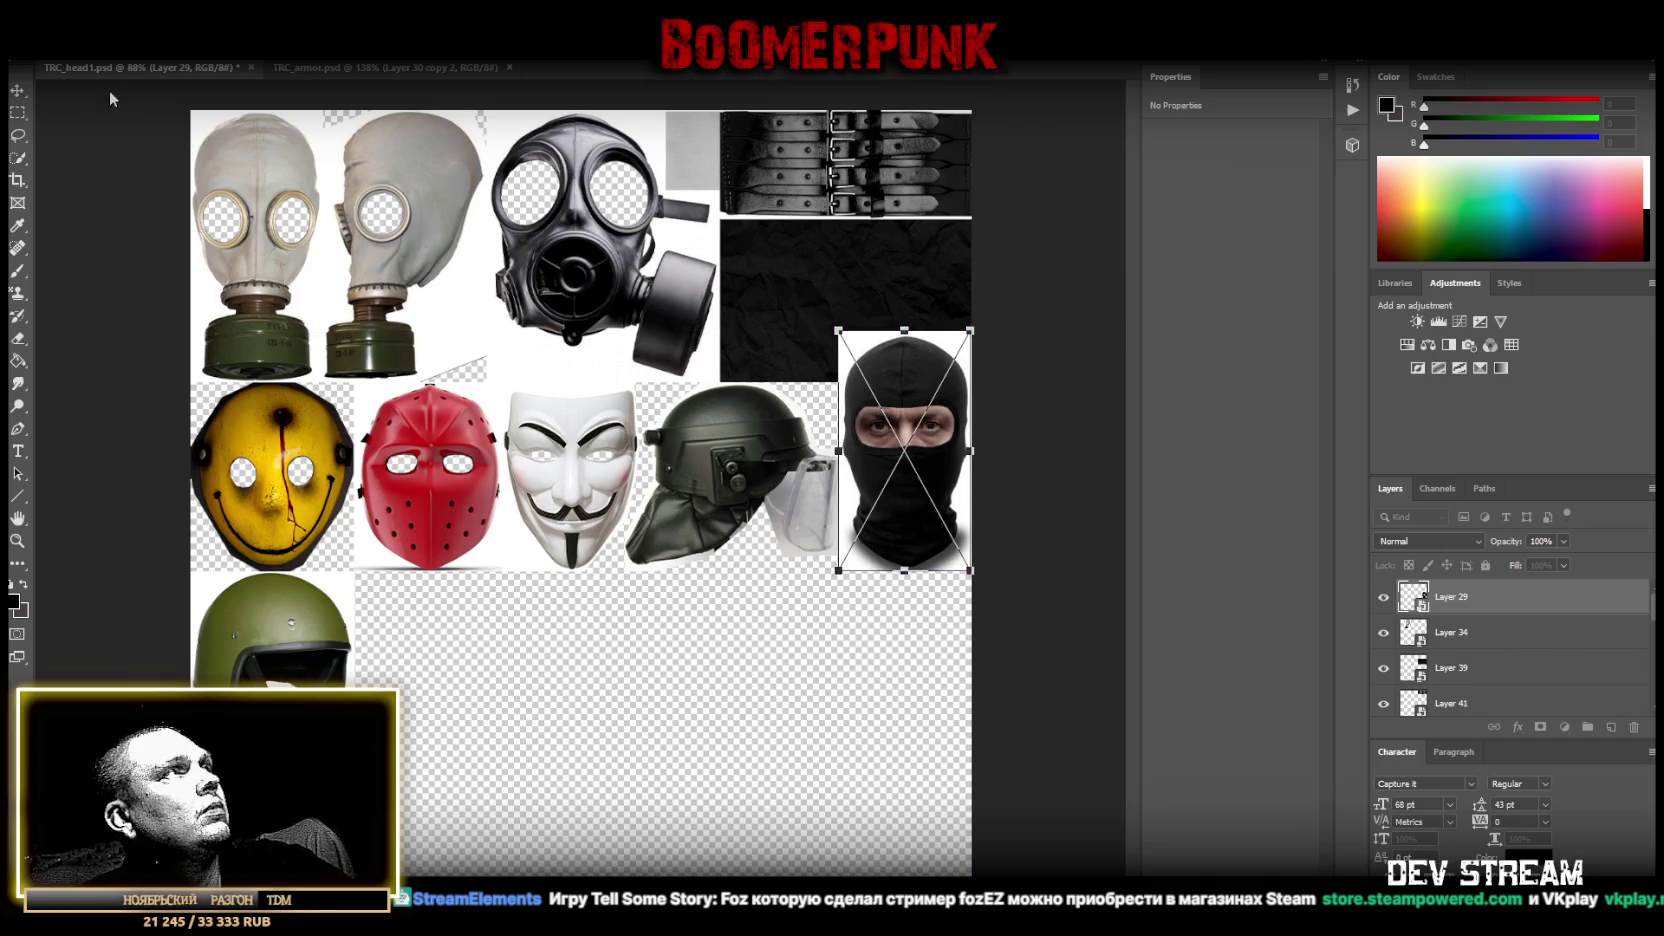
{"action": "key", "text": "Return"}
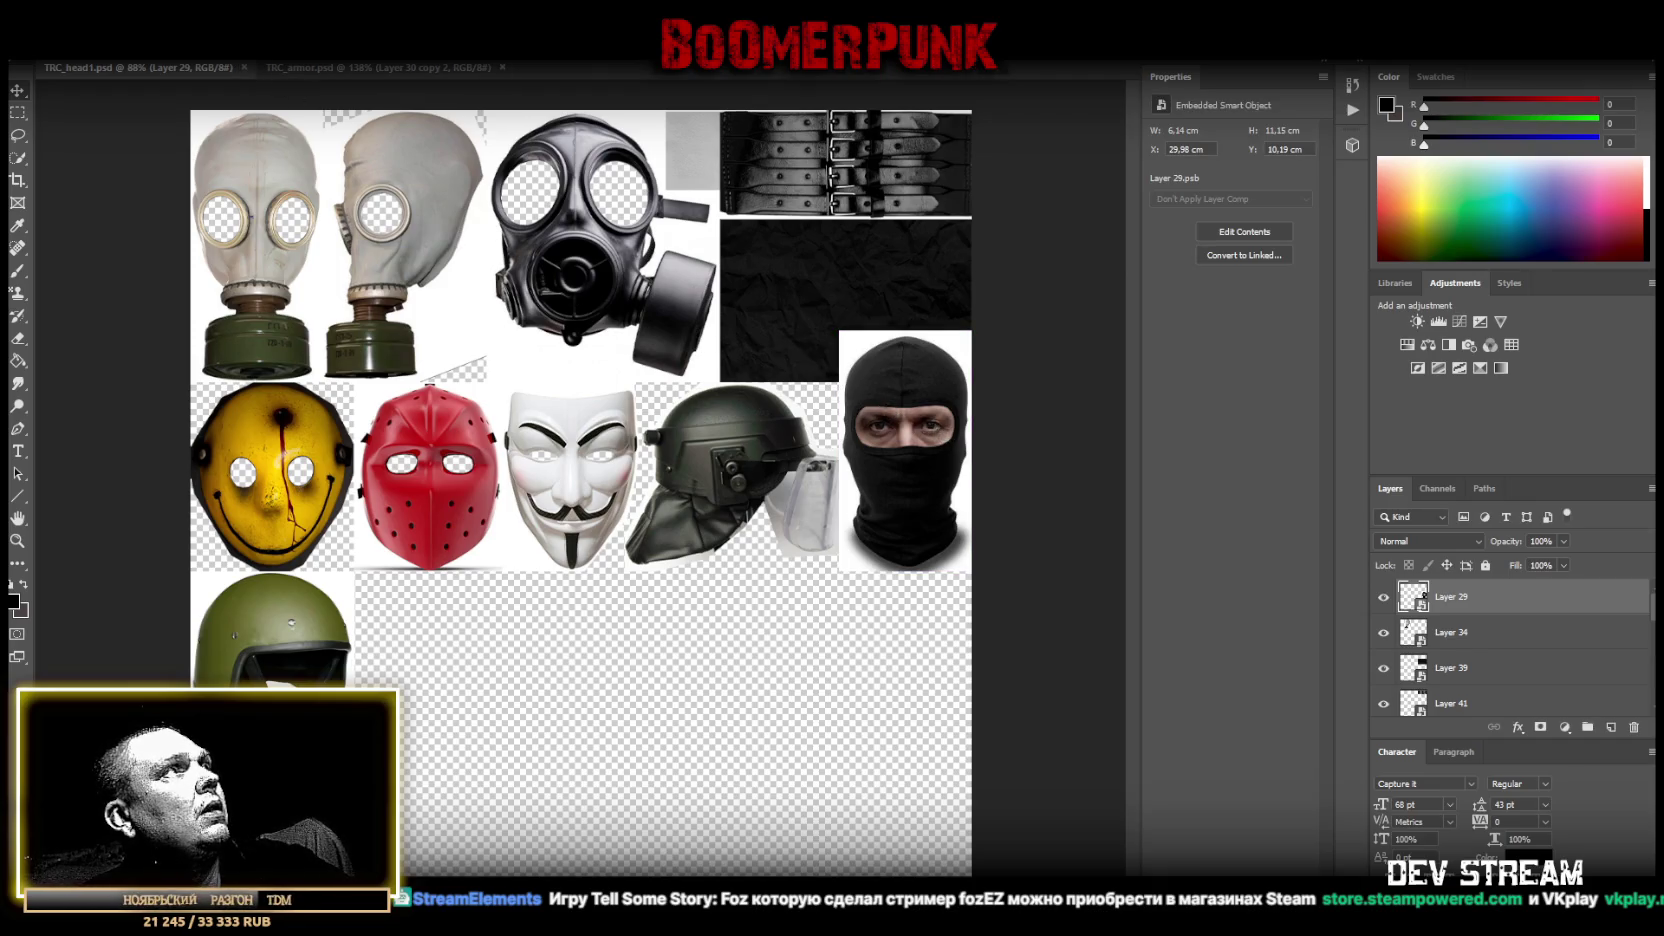
Rasterize the balaclava Layer 29 and Layer 30, then select Layer 29.
{"action": "key", "text": "i"}
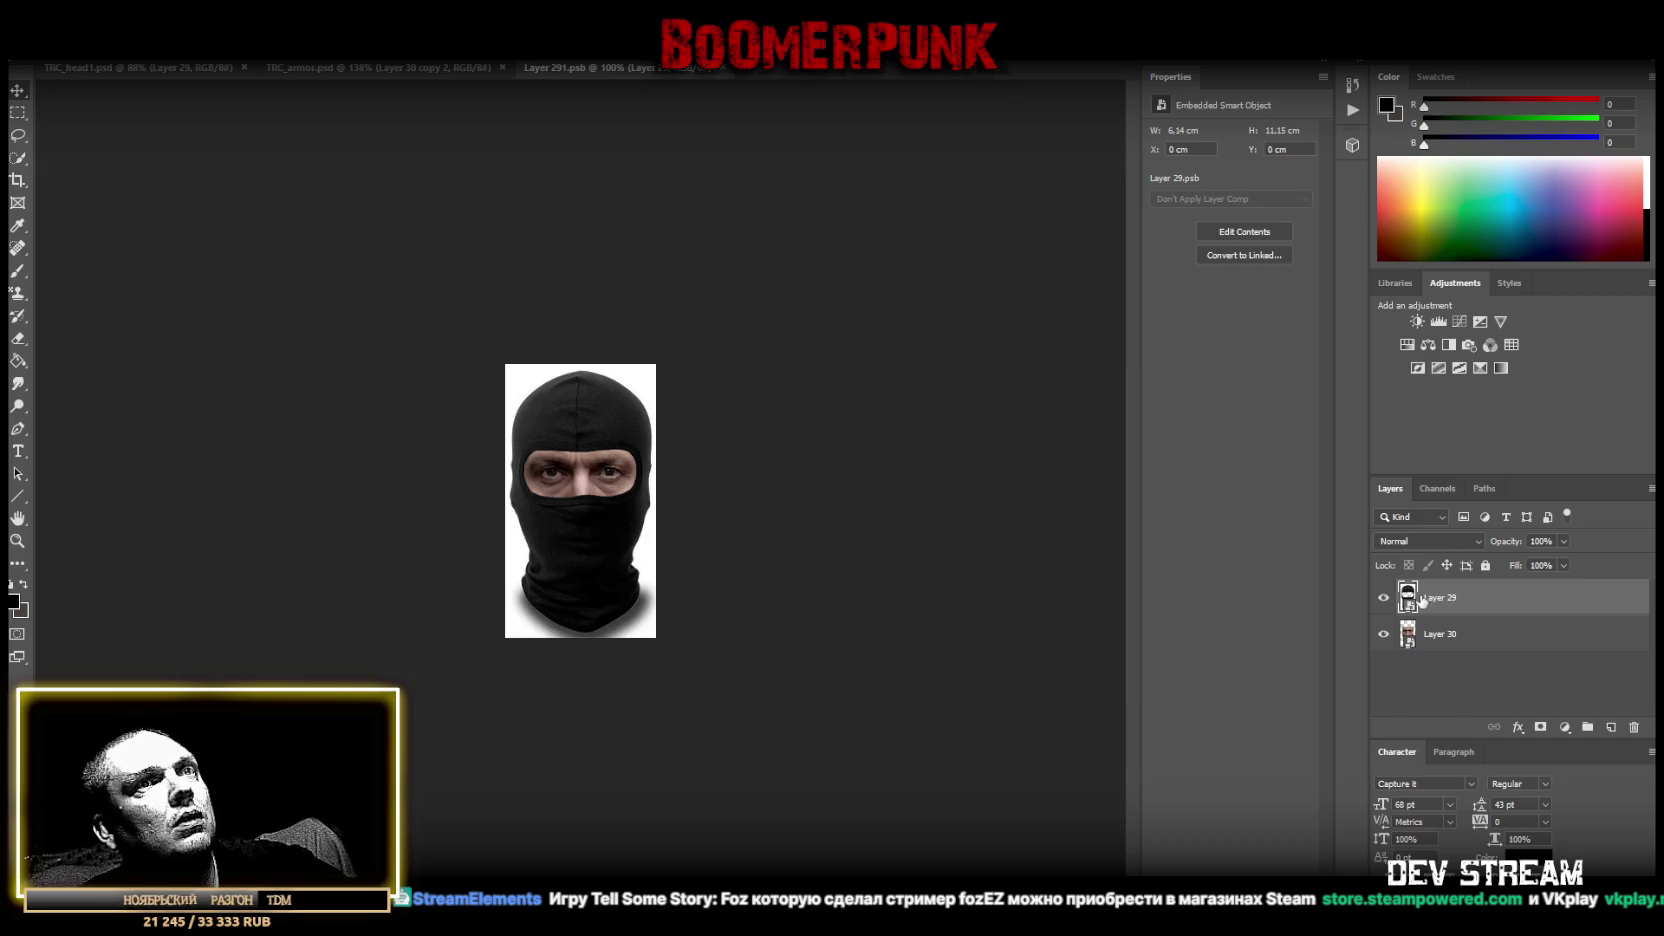
{"action": "right_click", "coordinate": [1461, 609]}
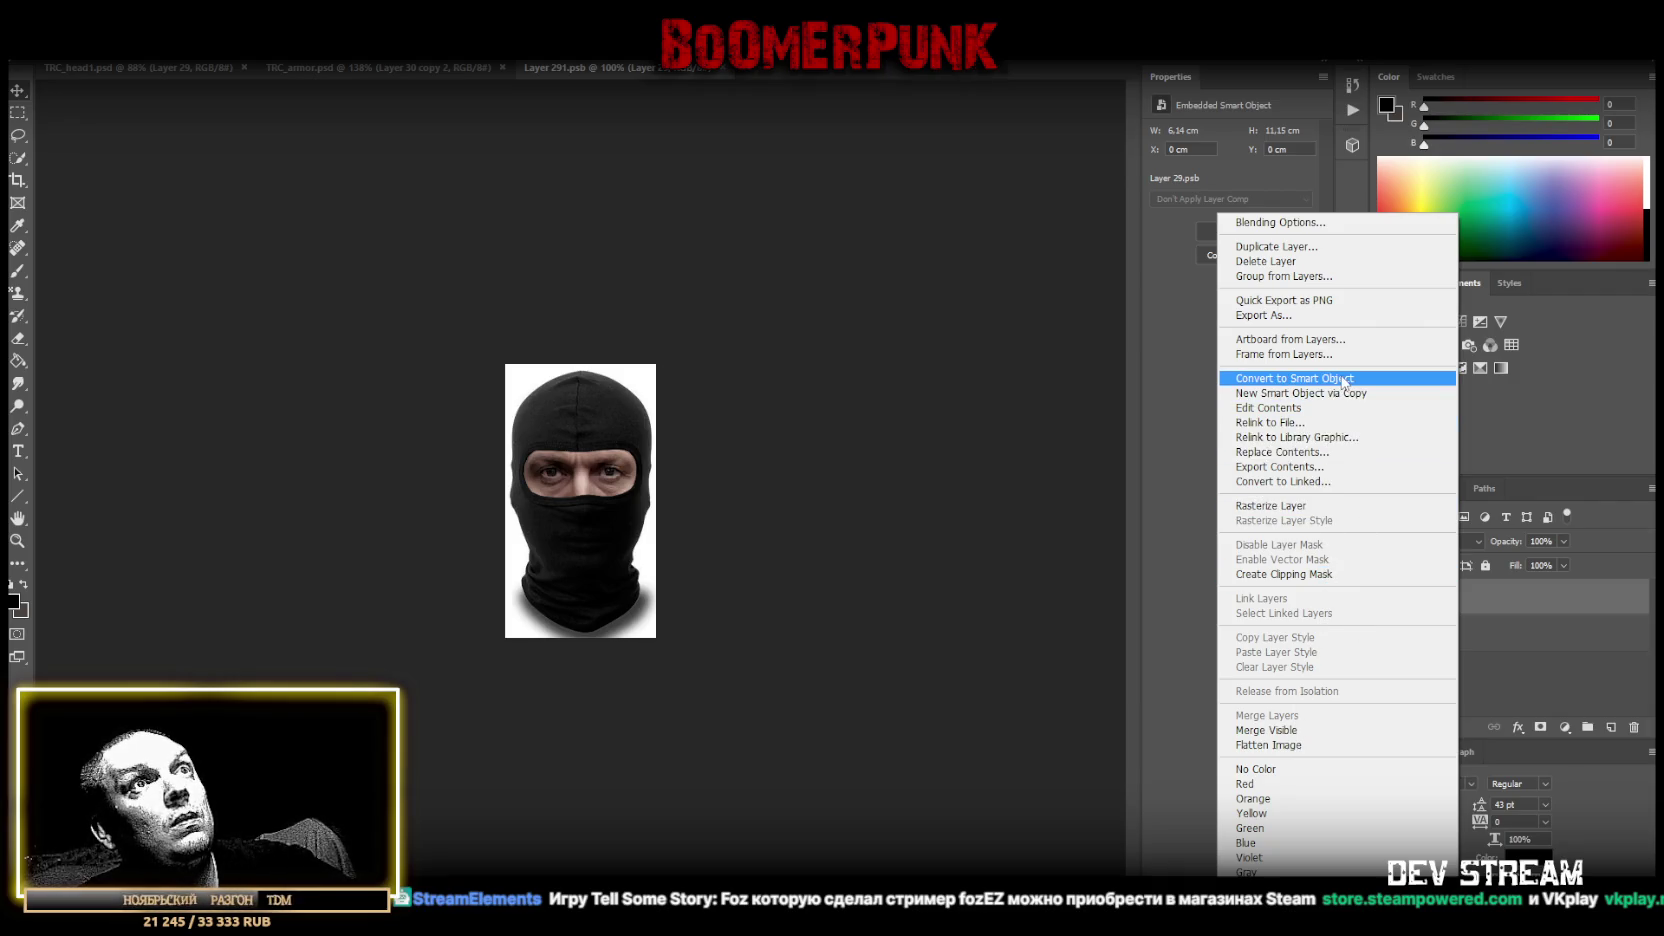
{"action": "right_click", "coordinate": [1517, 595]}
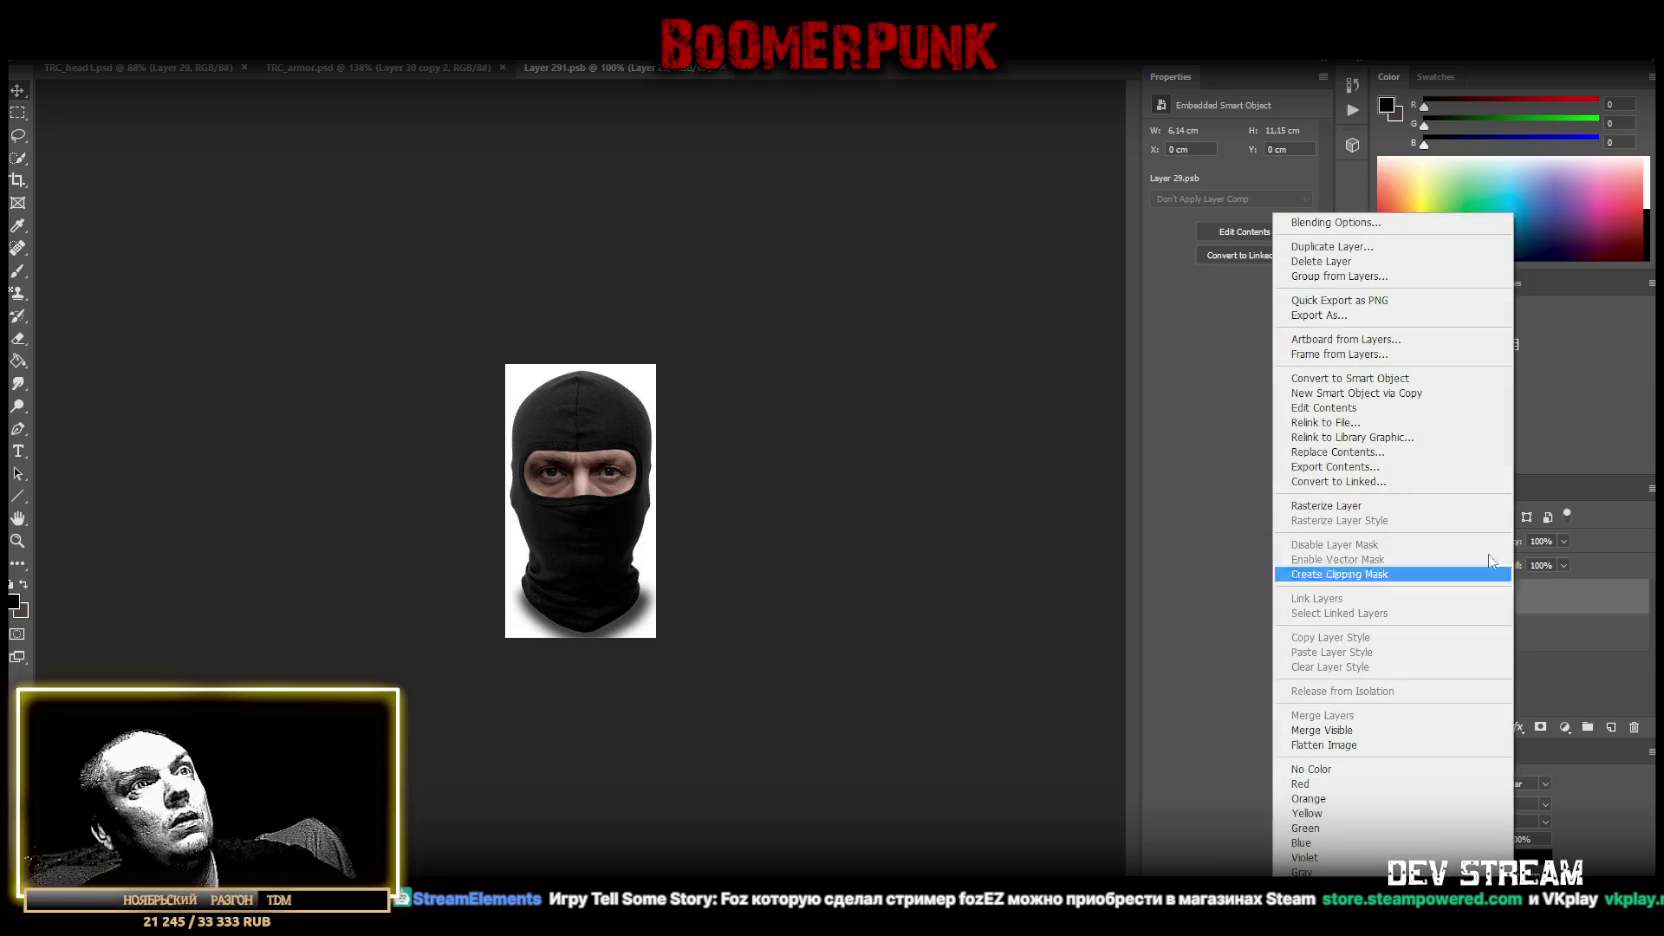
{"action": "left_click", "coordinate": [1396, 505]}
{"action": "right_click", "coordinate": [1497, 634]}
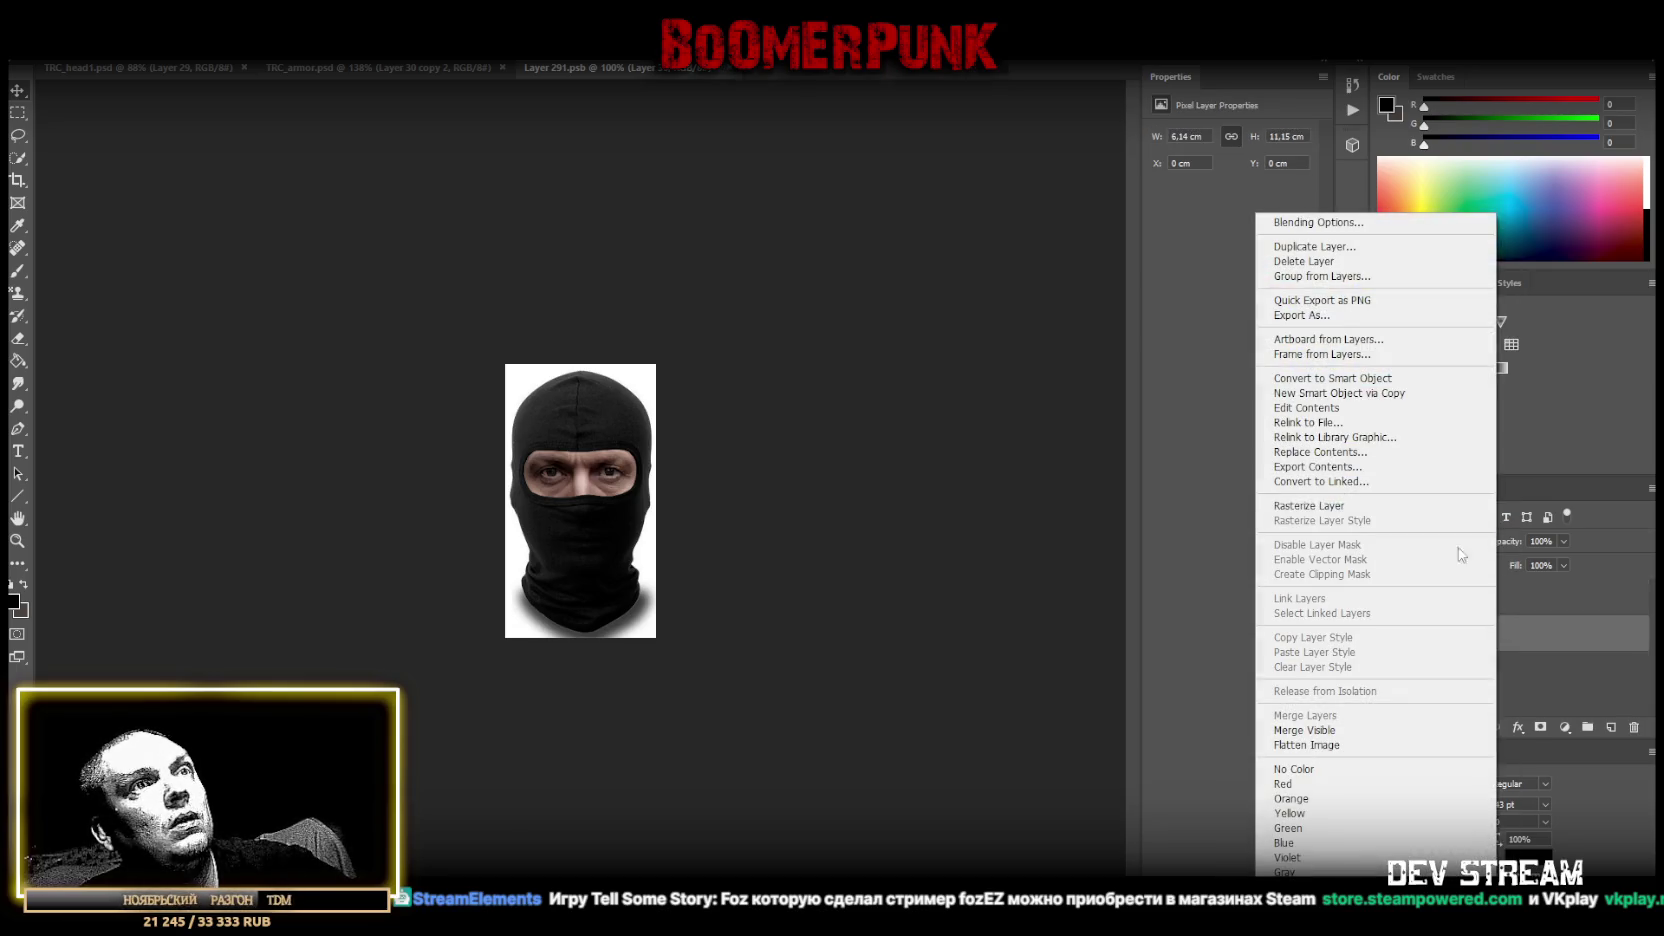
{"action": "left_click", "coordinate": [1356, 507]}
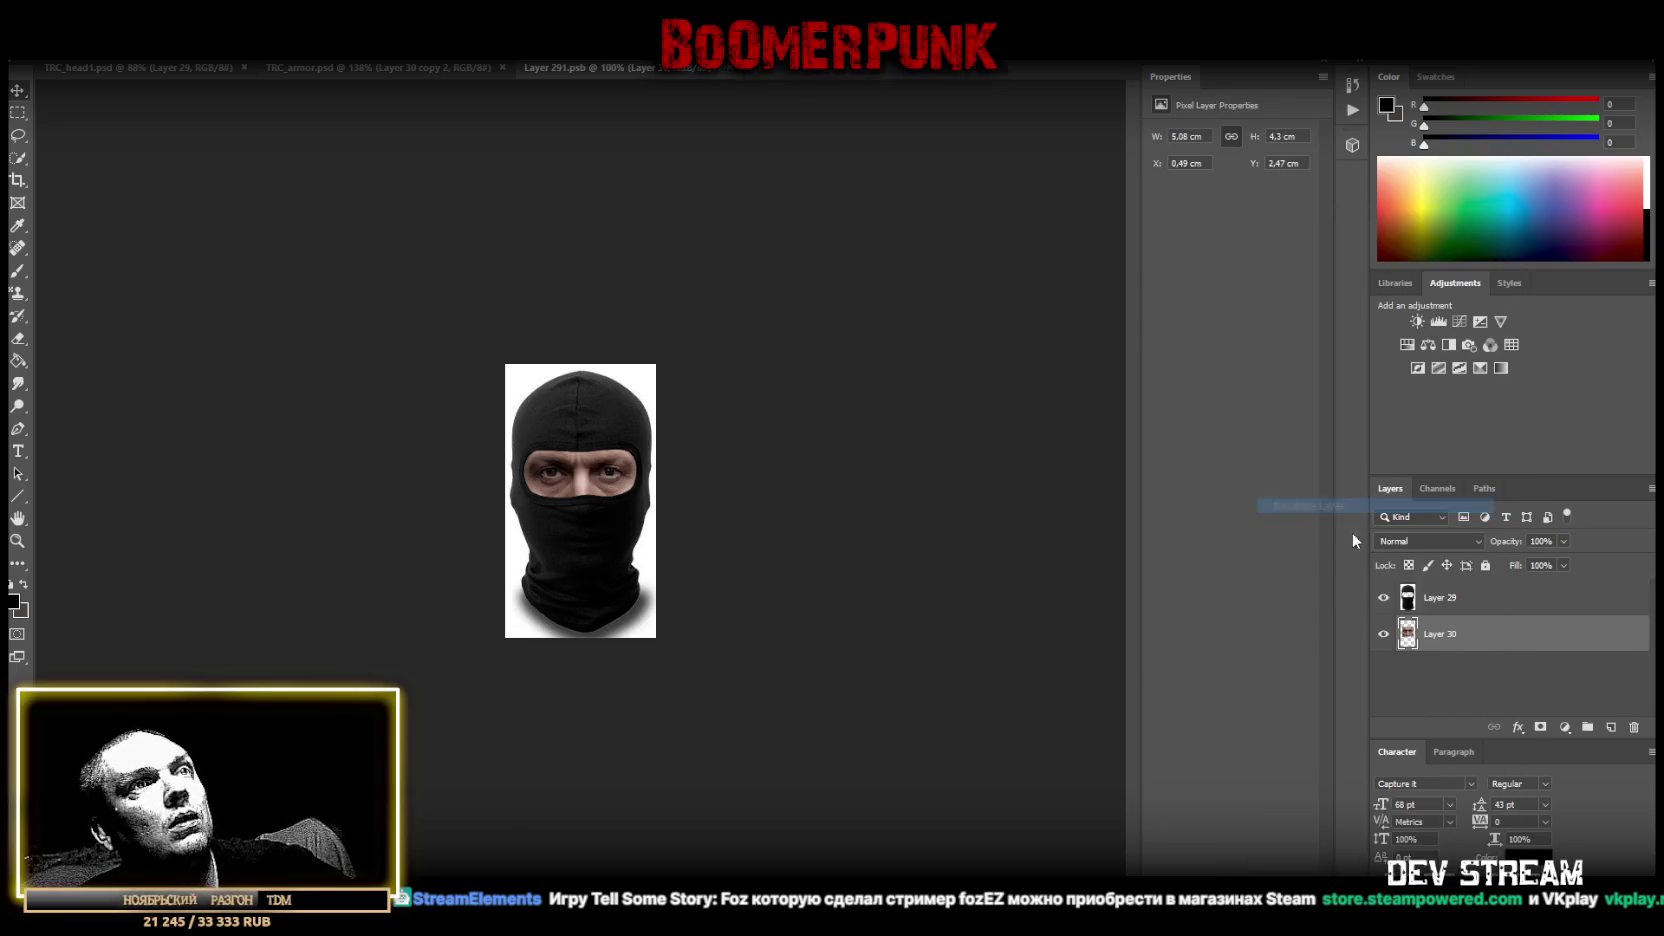
{"action": "left_click", "coordinate": [1425, 599]}
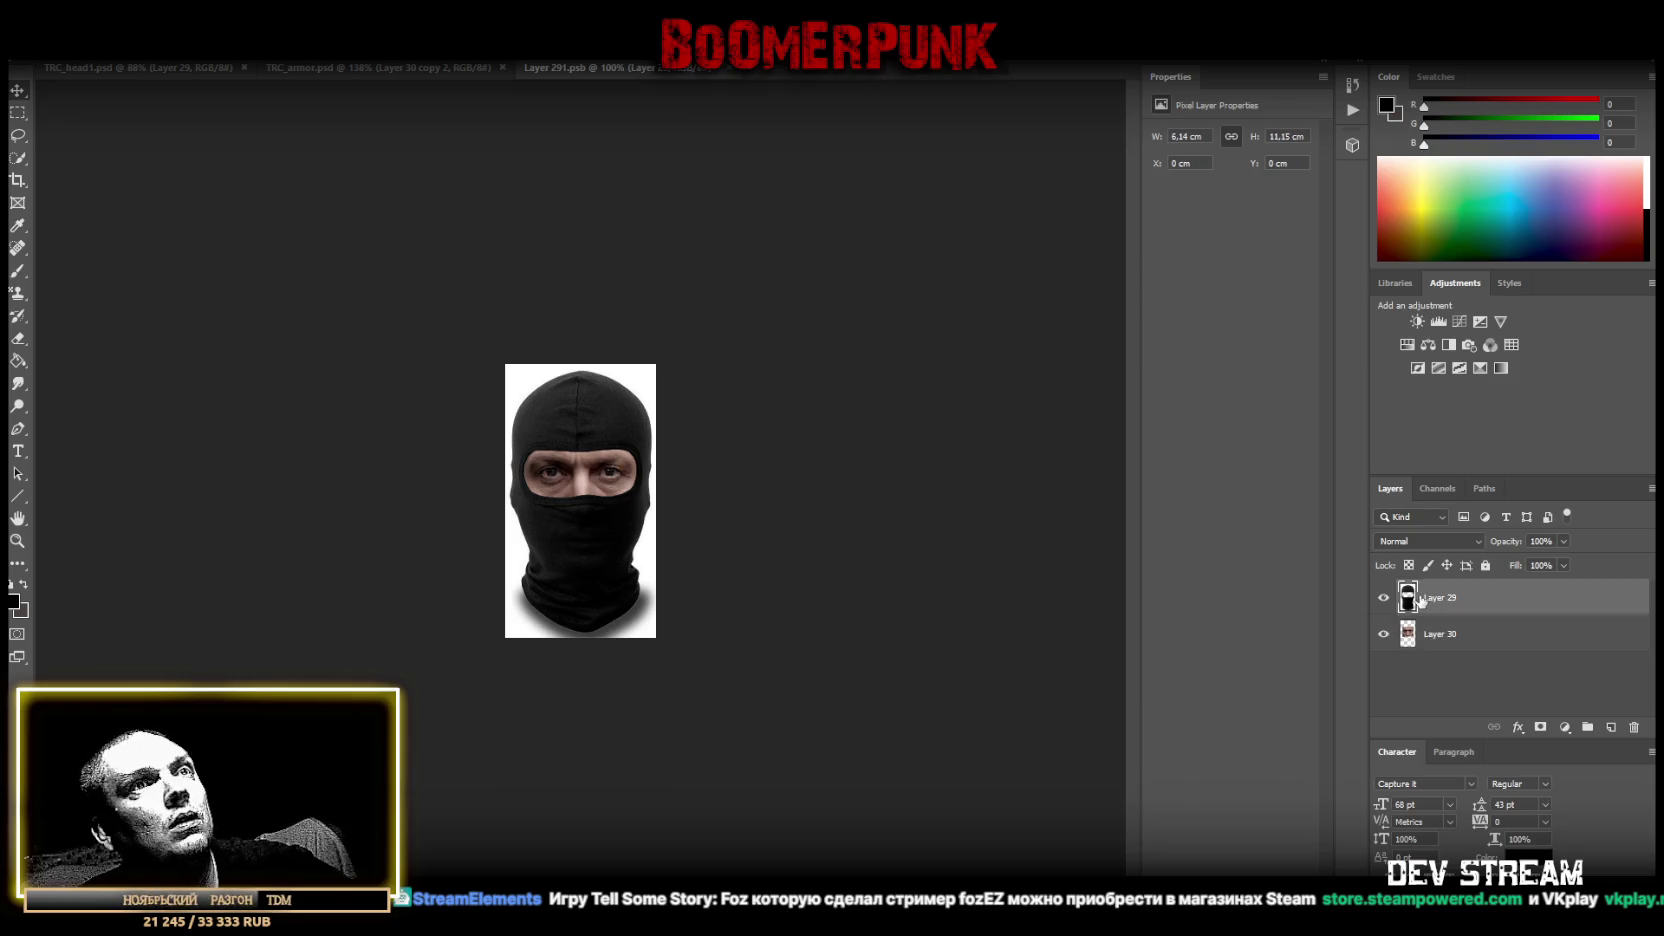
Polygonal-lasso the balaclava, delete its white background, deselect, save and close it.
{"action": "left_click", "coordinate": [20, 541]}
{"action": "mouse_move", "coordinate": [468, 394]}
{"action": "left_mouse_down"}
{"action": "mouse_move", "coordinate": [583, 379]}
{"action": "mouse_move", "coordinate": [403, 361]}
{"action": "left_mouse_up"}
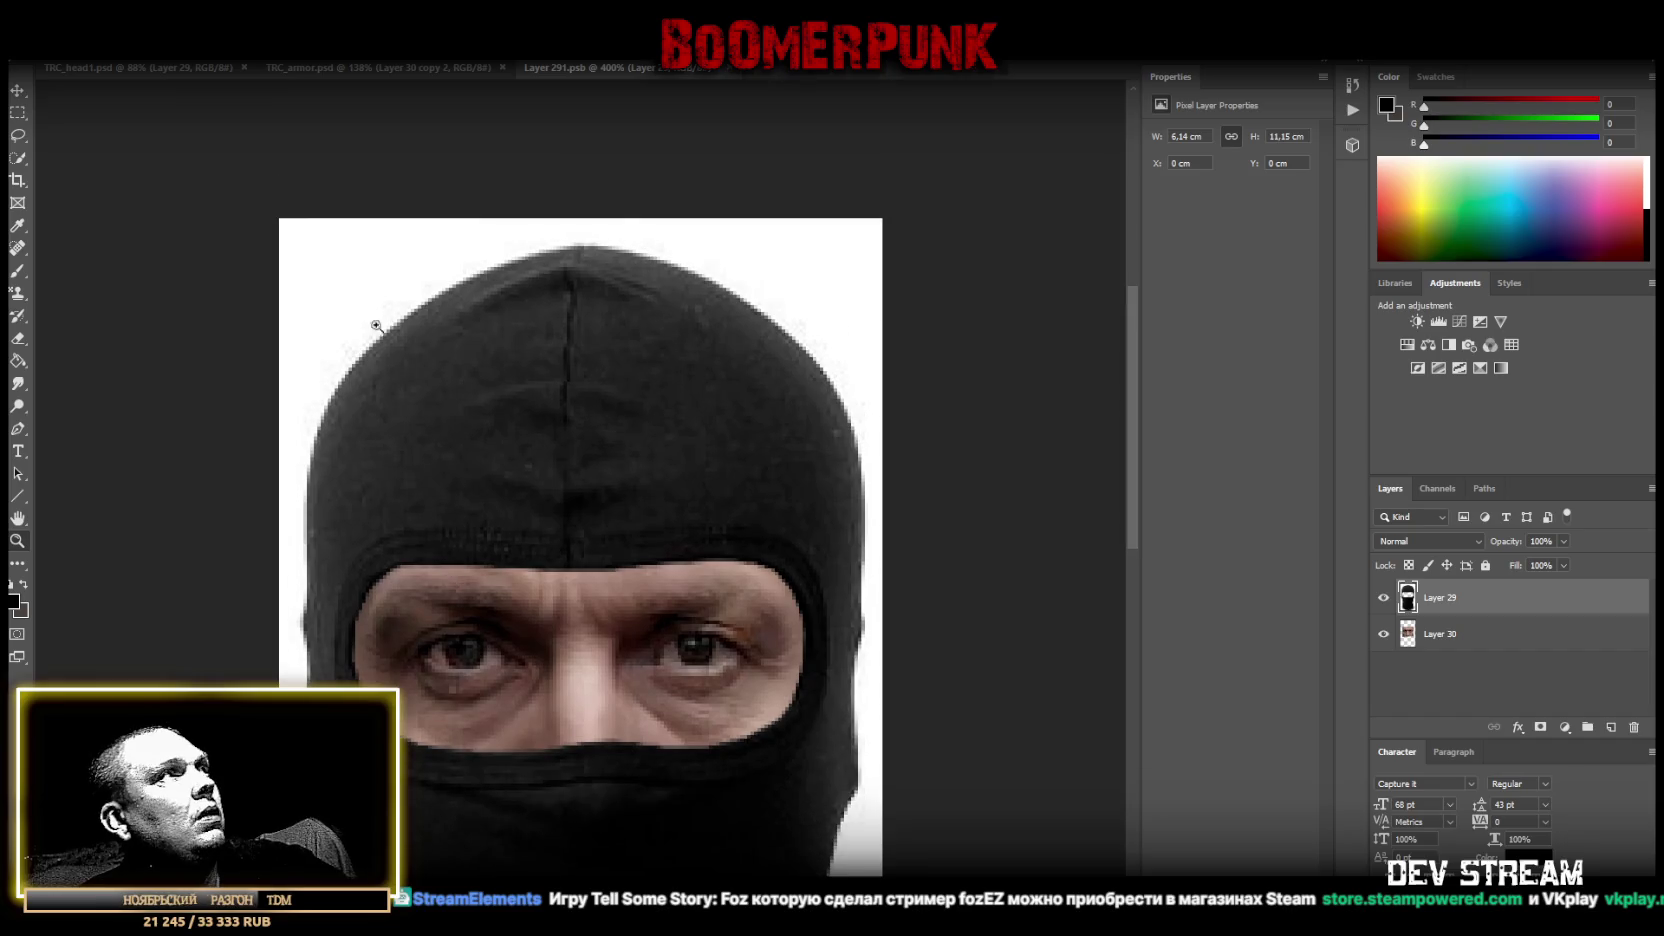
{"action": "right_click", "coordinate": [18, 136]}
{"action": "left_click", "coordinate": [95, 148]}
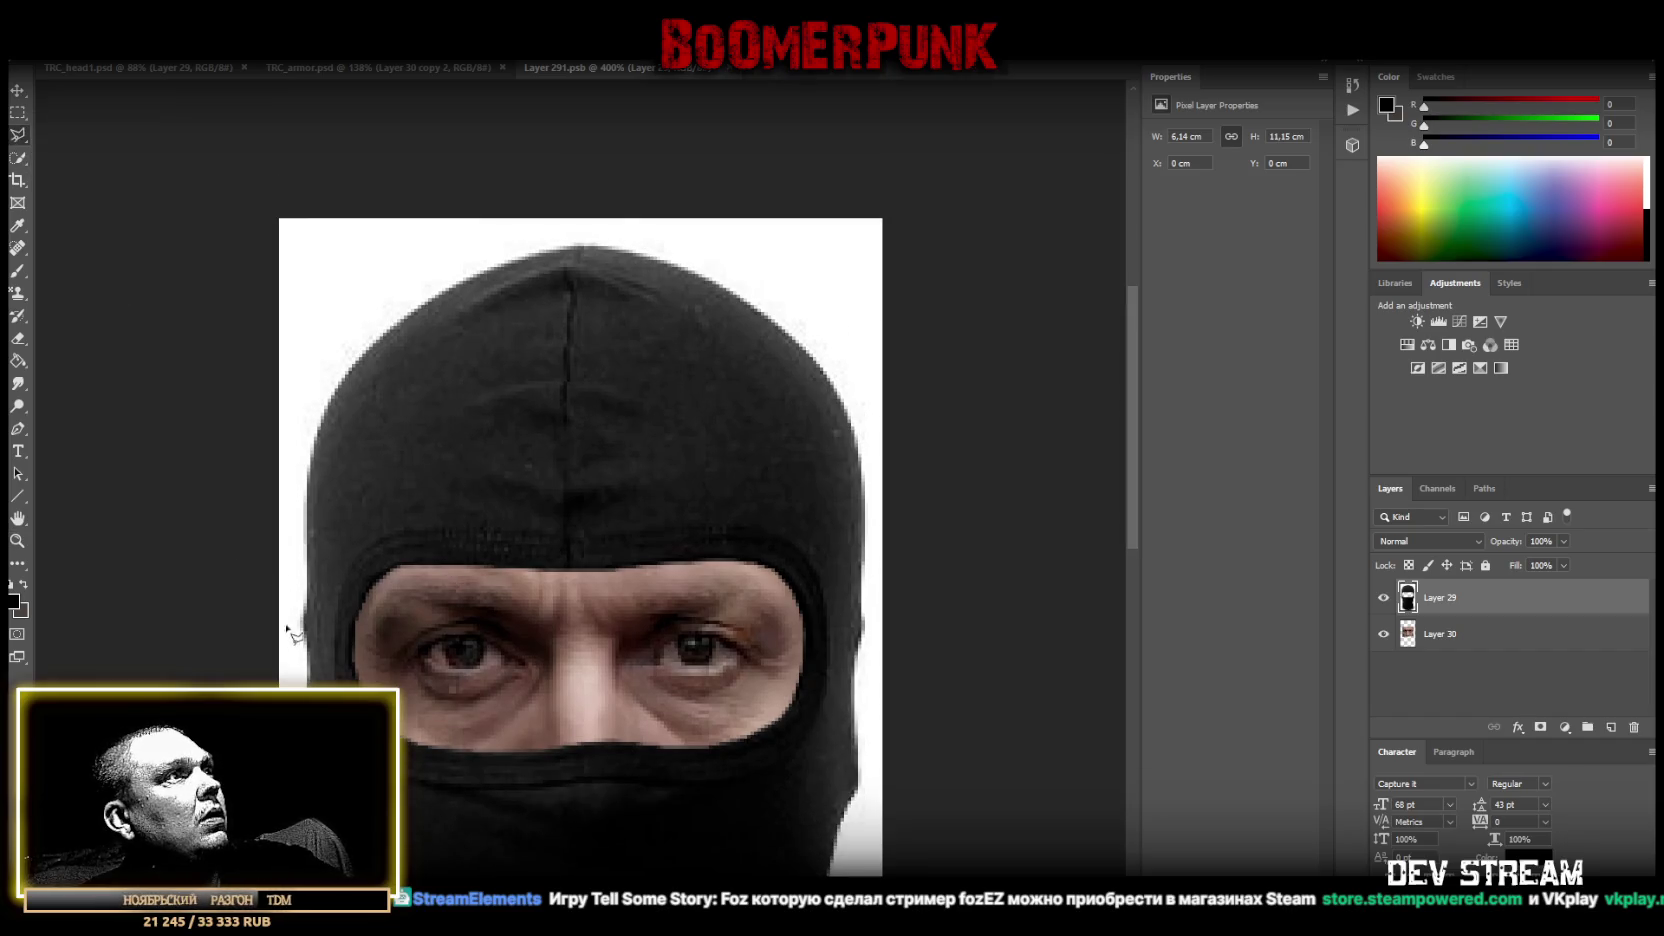
{"action": "left_click", "coordinate": [301, 545]}
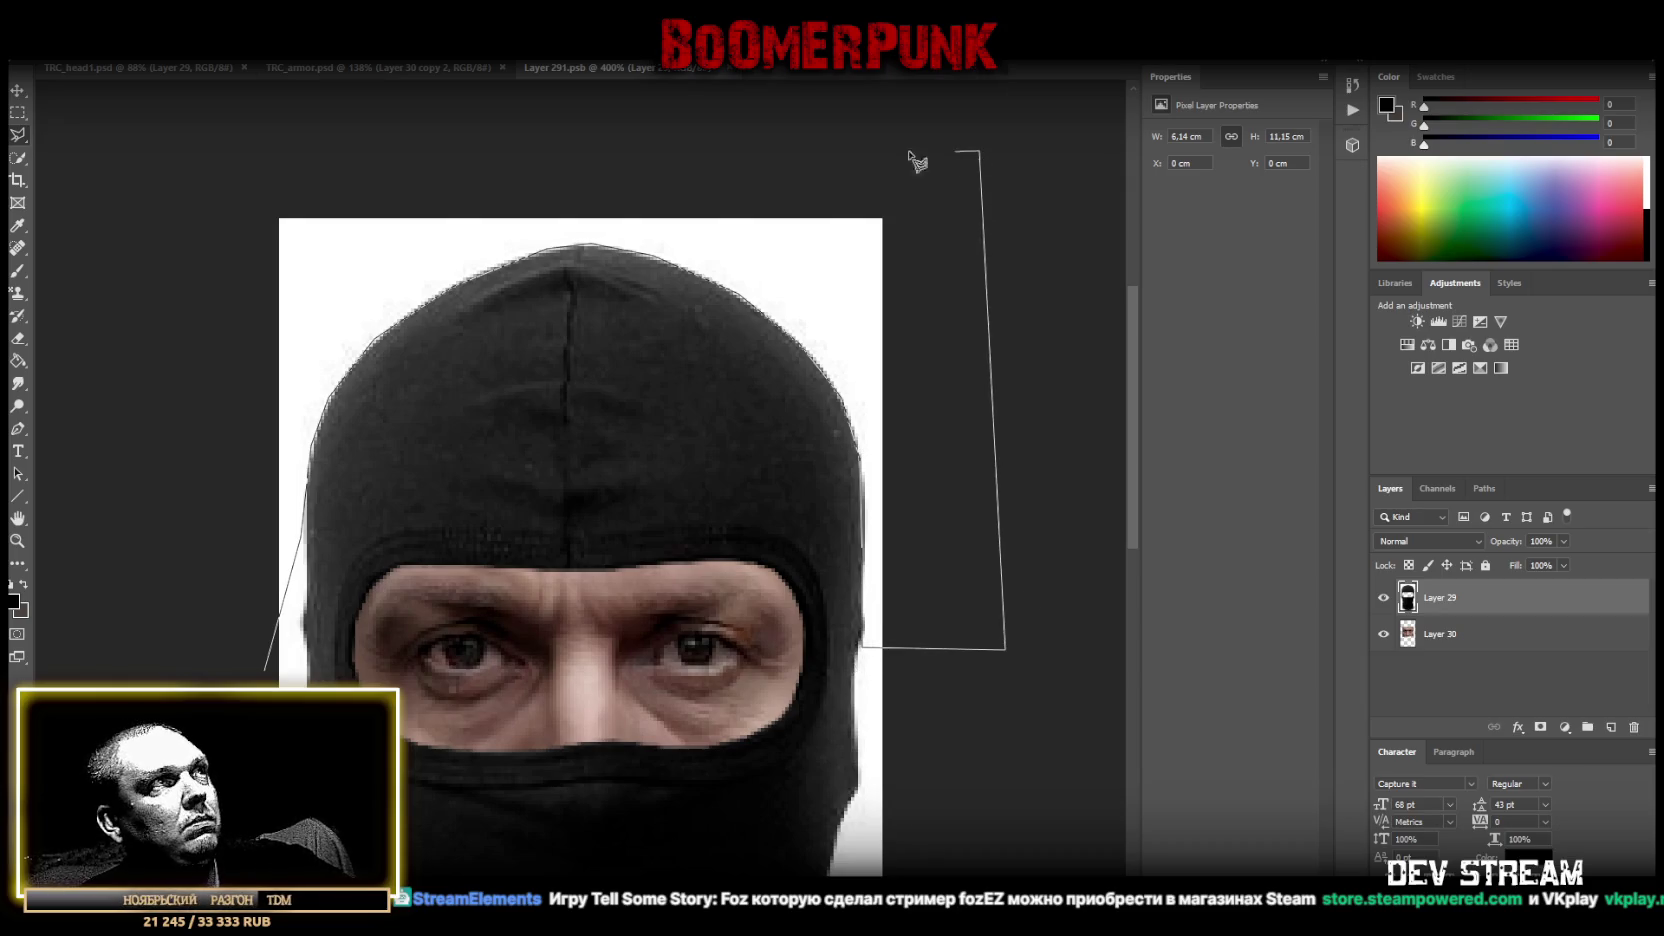
{"action": "left_click", "coordinate": [266, 662]}
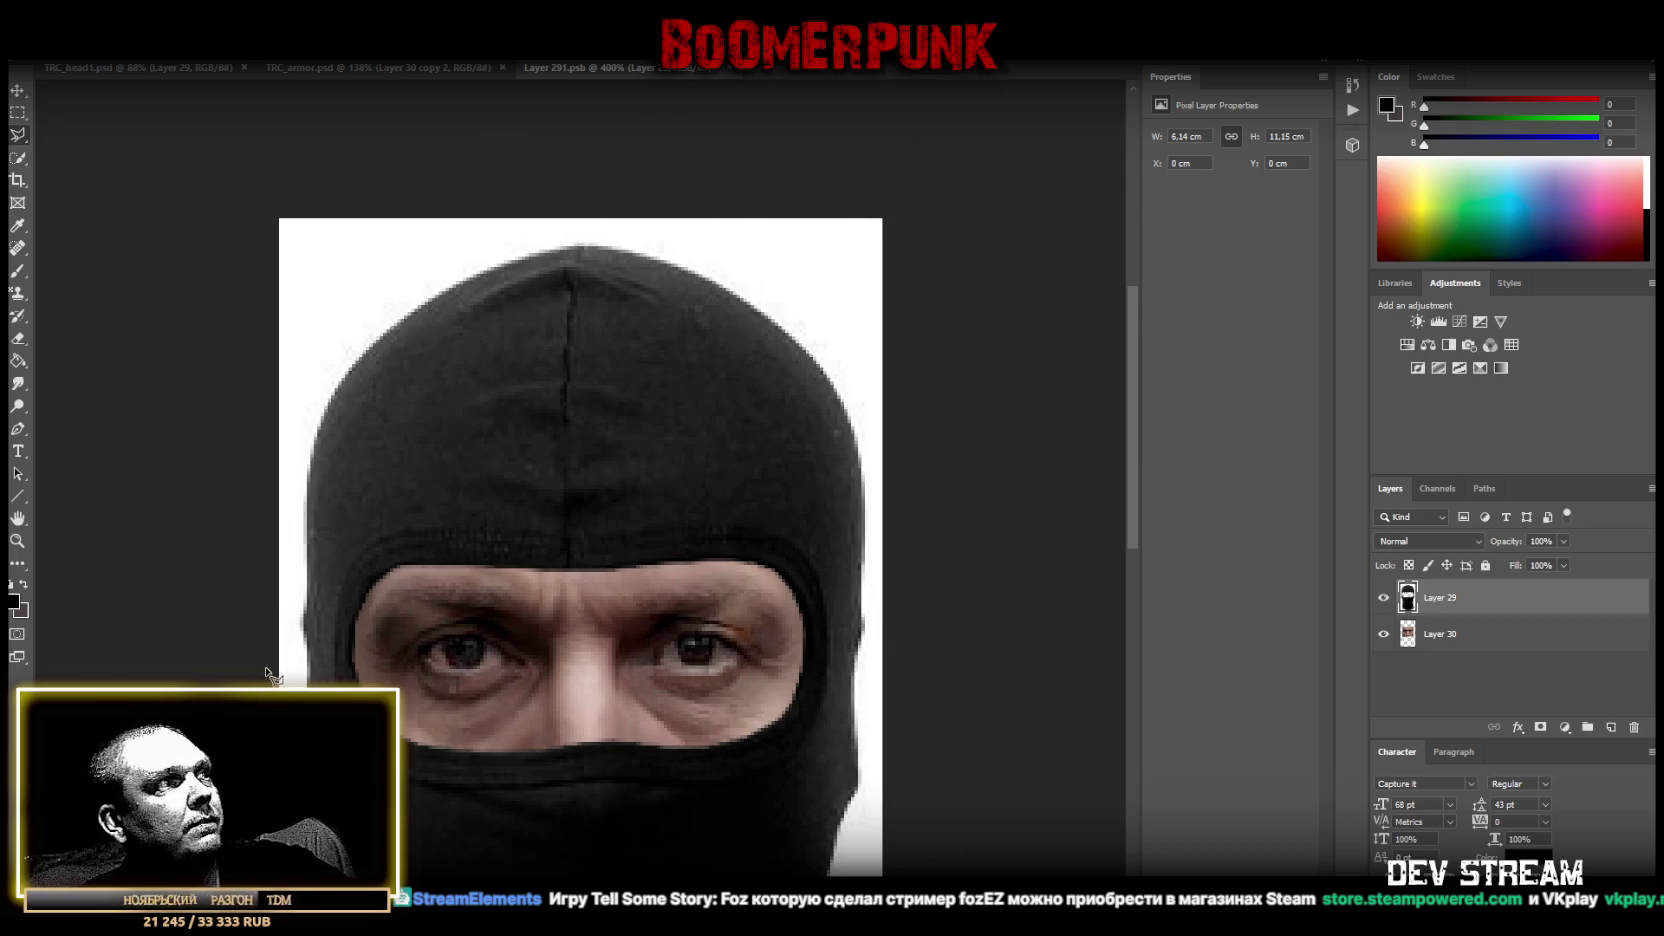
{"action": "key", "text": "Delete"}
{"action": "right_click", "coordinate": [18, 135]}
{"action": "left_click", "coordinate": [74, 137]}
{"action": "key", "text": "ctrl+d"}
{"action": "key", "text": "ctrl+s"}
{"action": "left_click", "coordinate": [736, 67]}
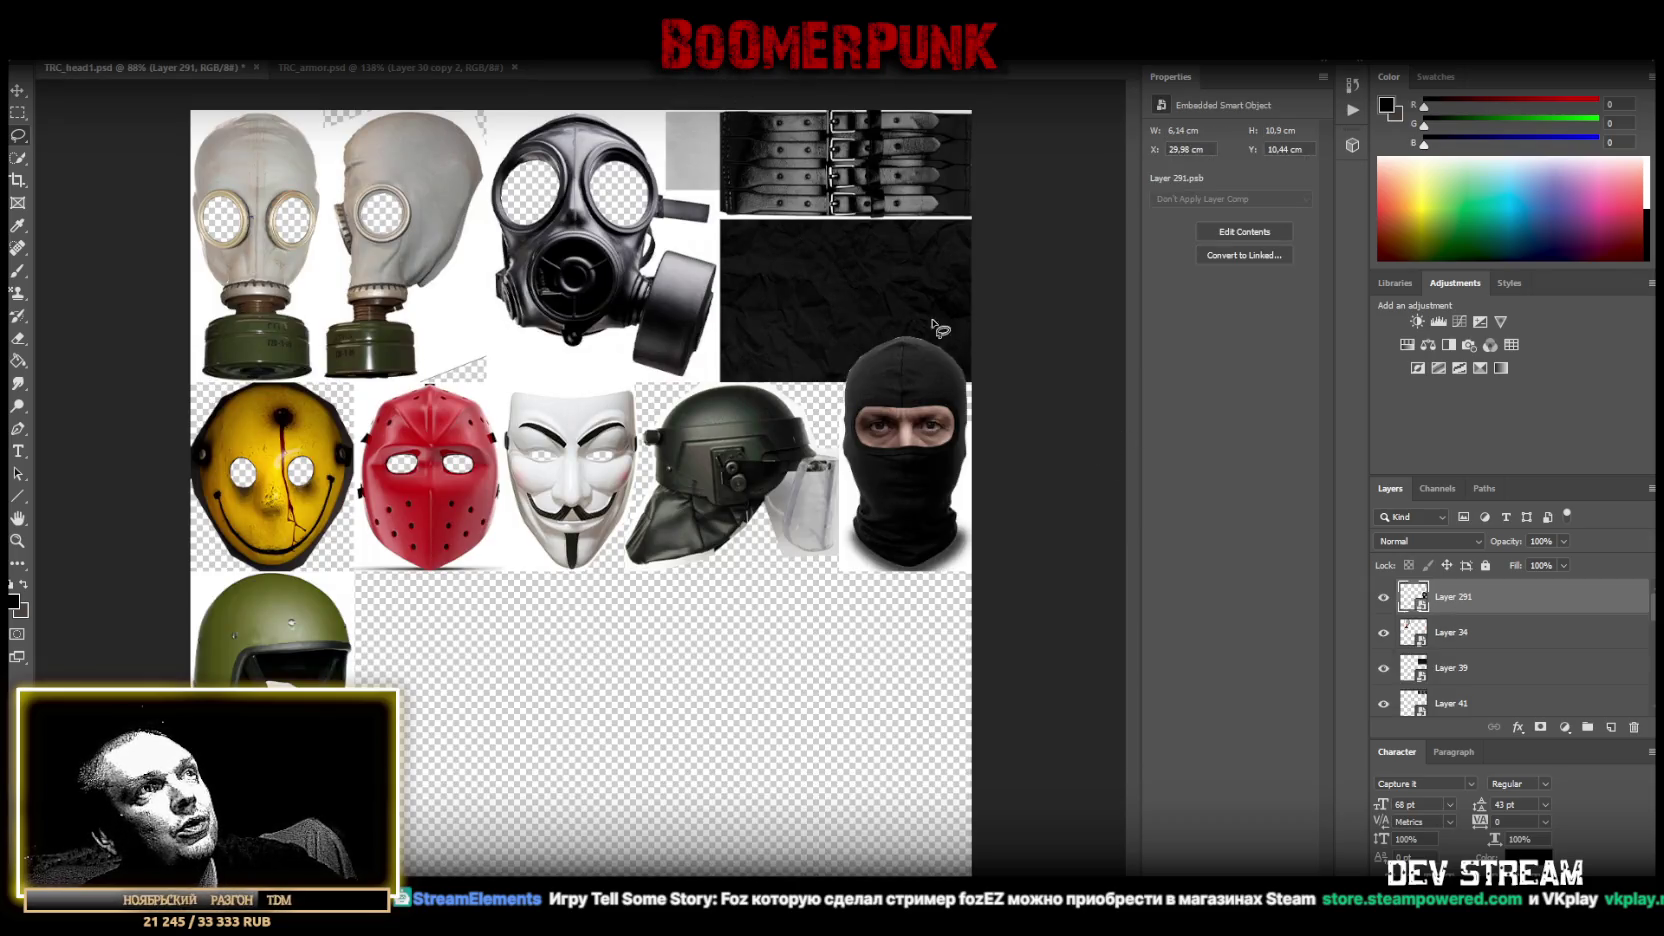
Save the mask sheet as a PNG, replacing the existing texture file in Models.
{"action": "left_click", "coordinate": [50, 48]}
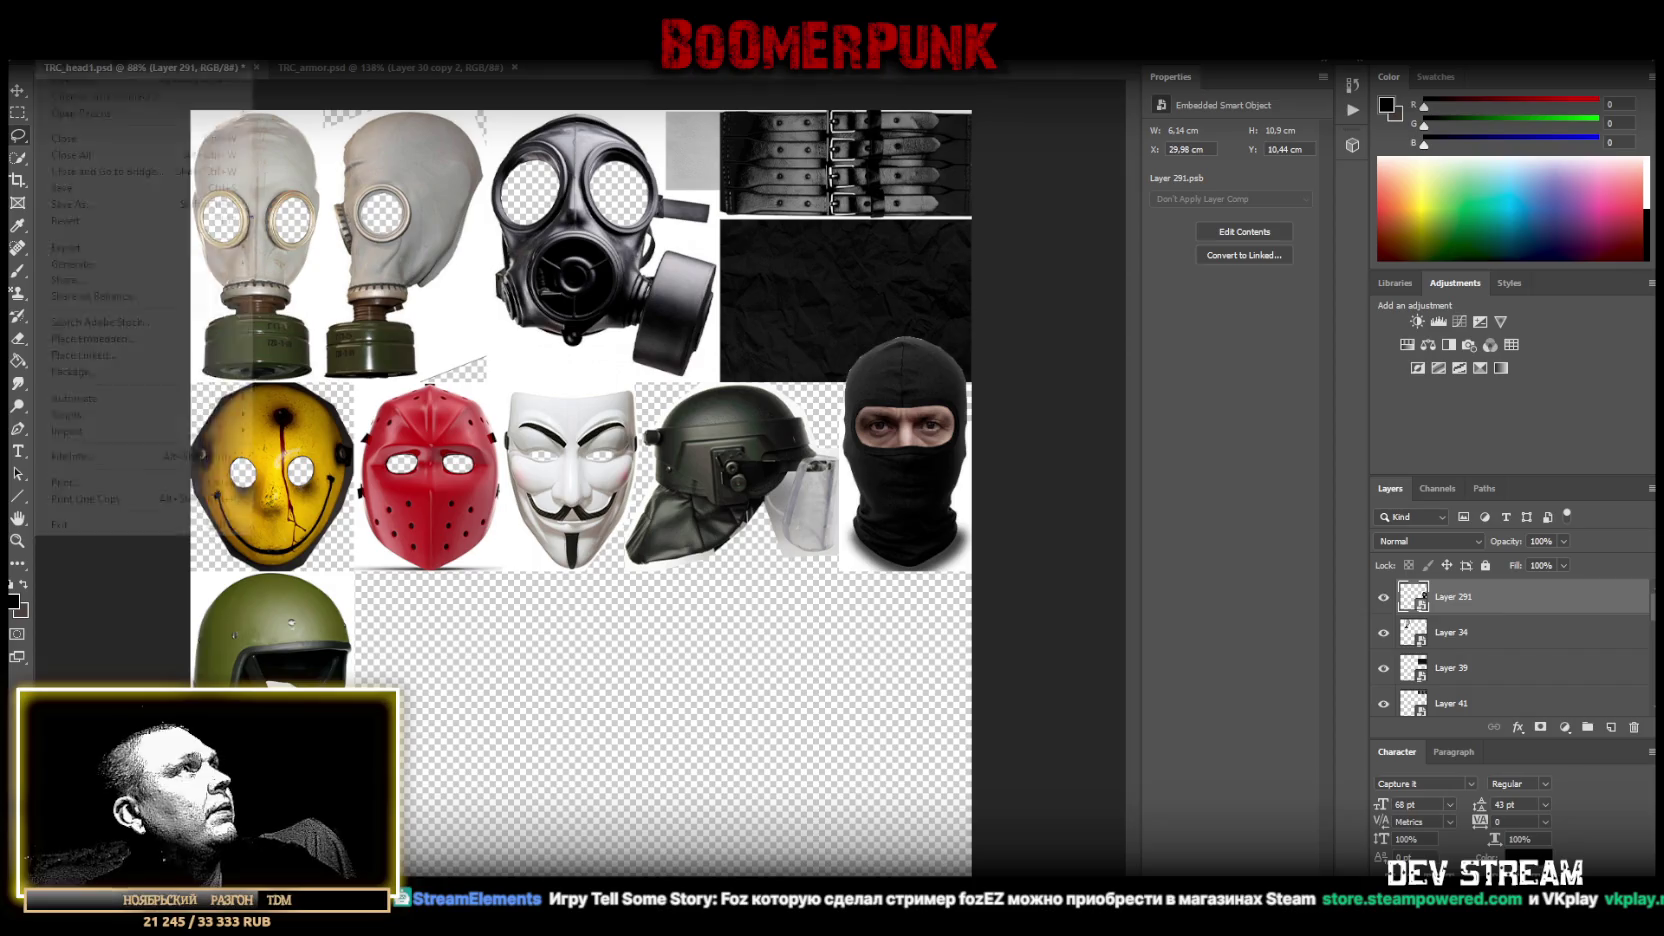
{"action": "left_click", "coordinate": [65, 205]}
{"action": "left_click", "coordinate": [471, 721]}
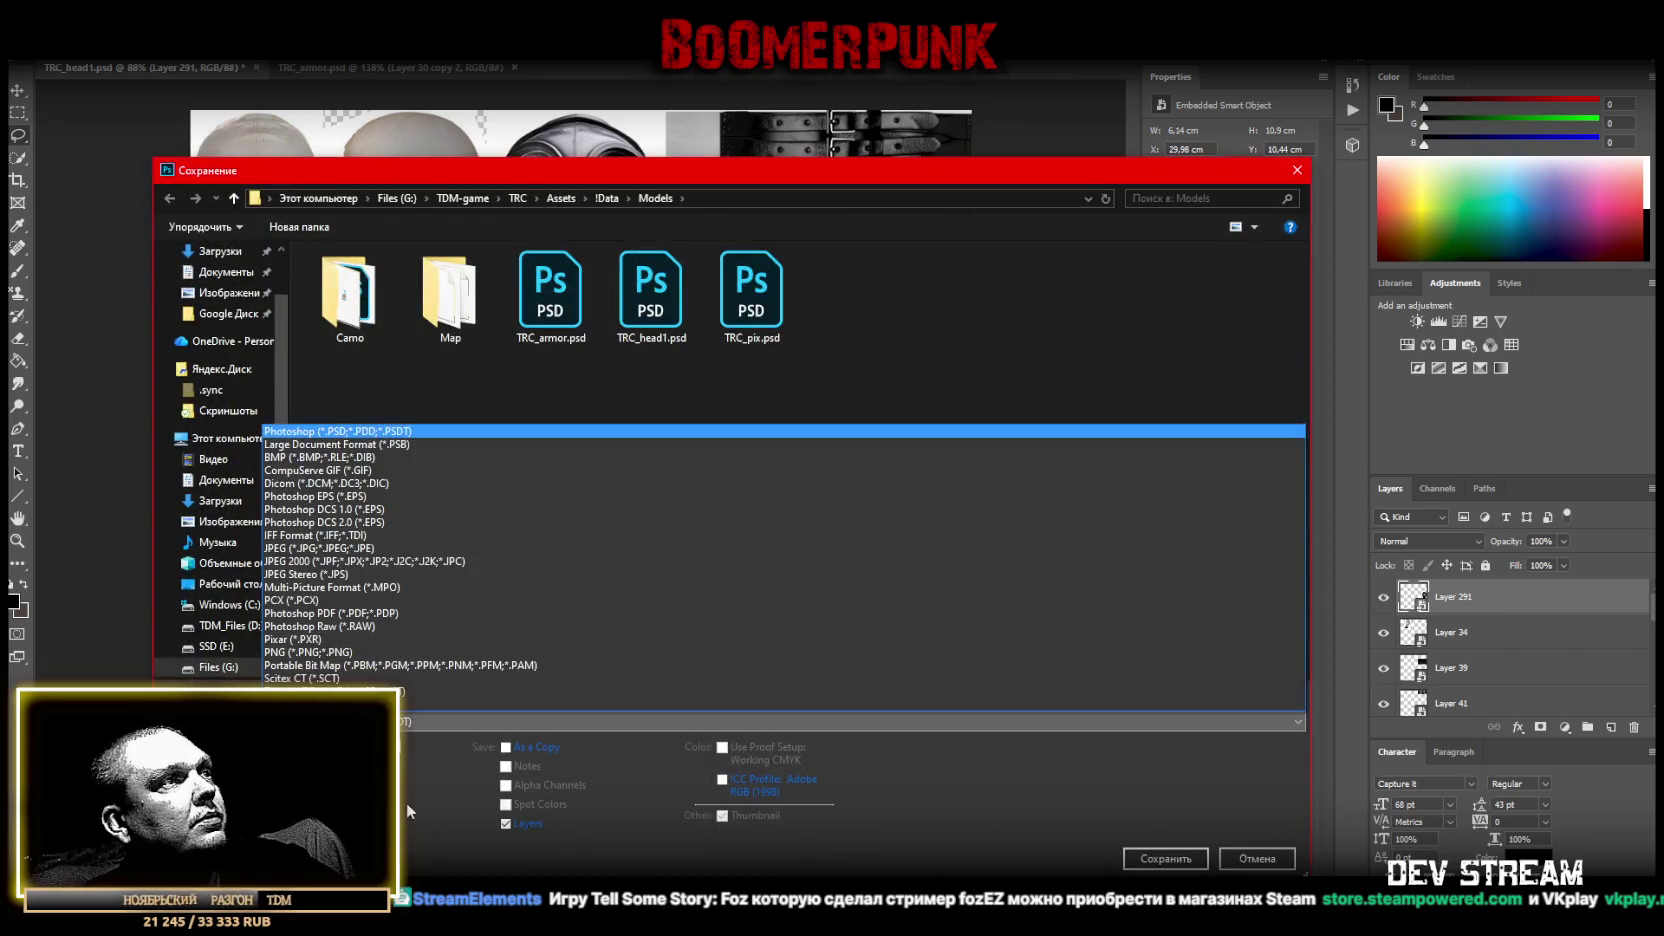
{"action": "left_click", "coordinate": [370, 652]}
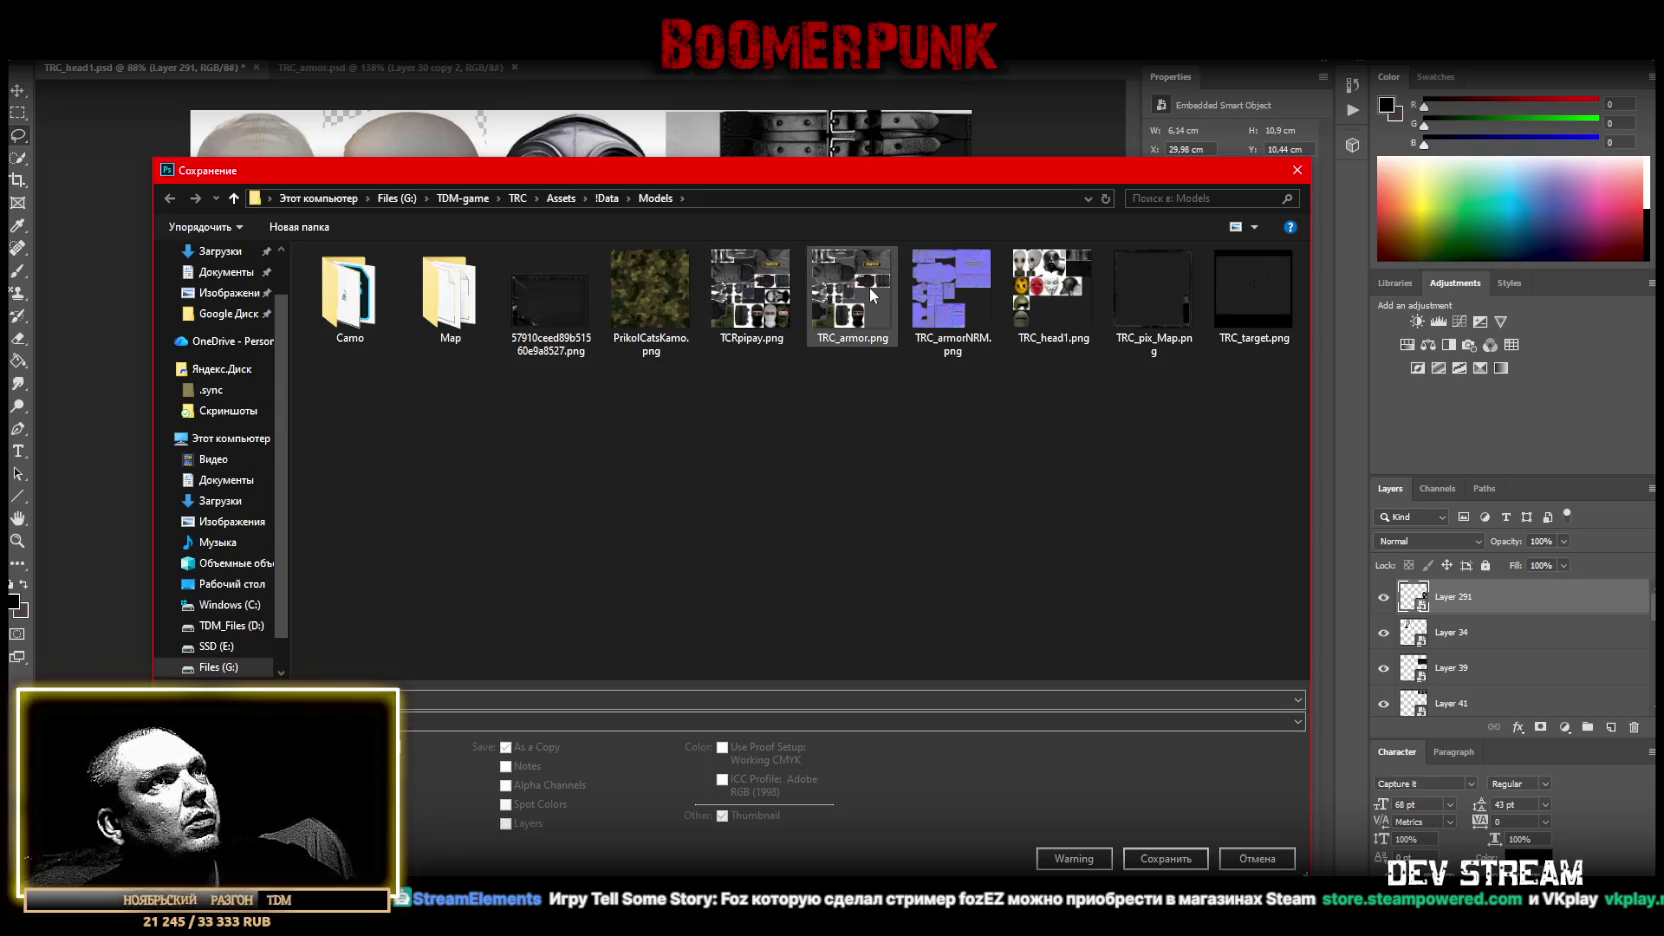
{"action": "double_click", "coordinate": [1153, 290]}
{"action": "left_click", "coordinate": [865, 478]}
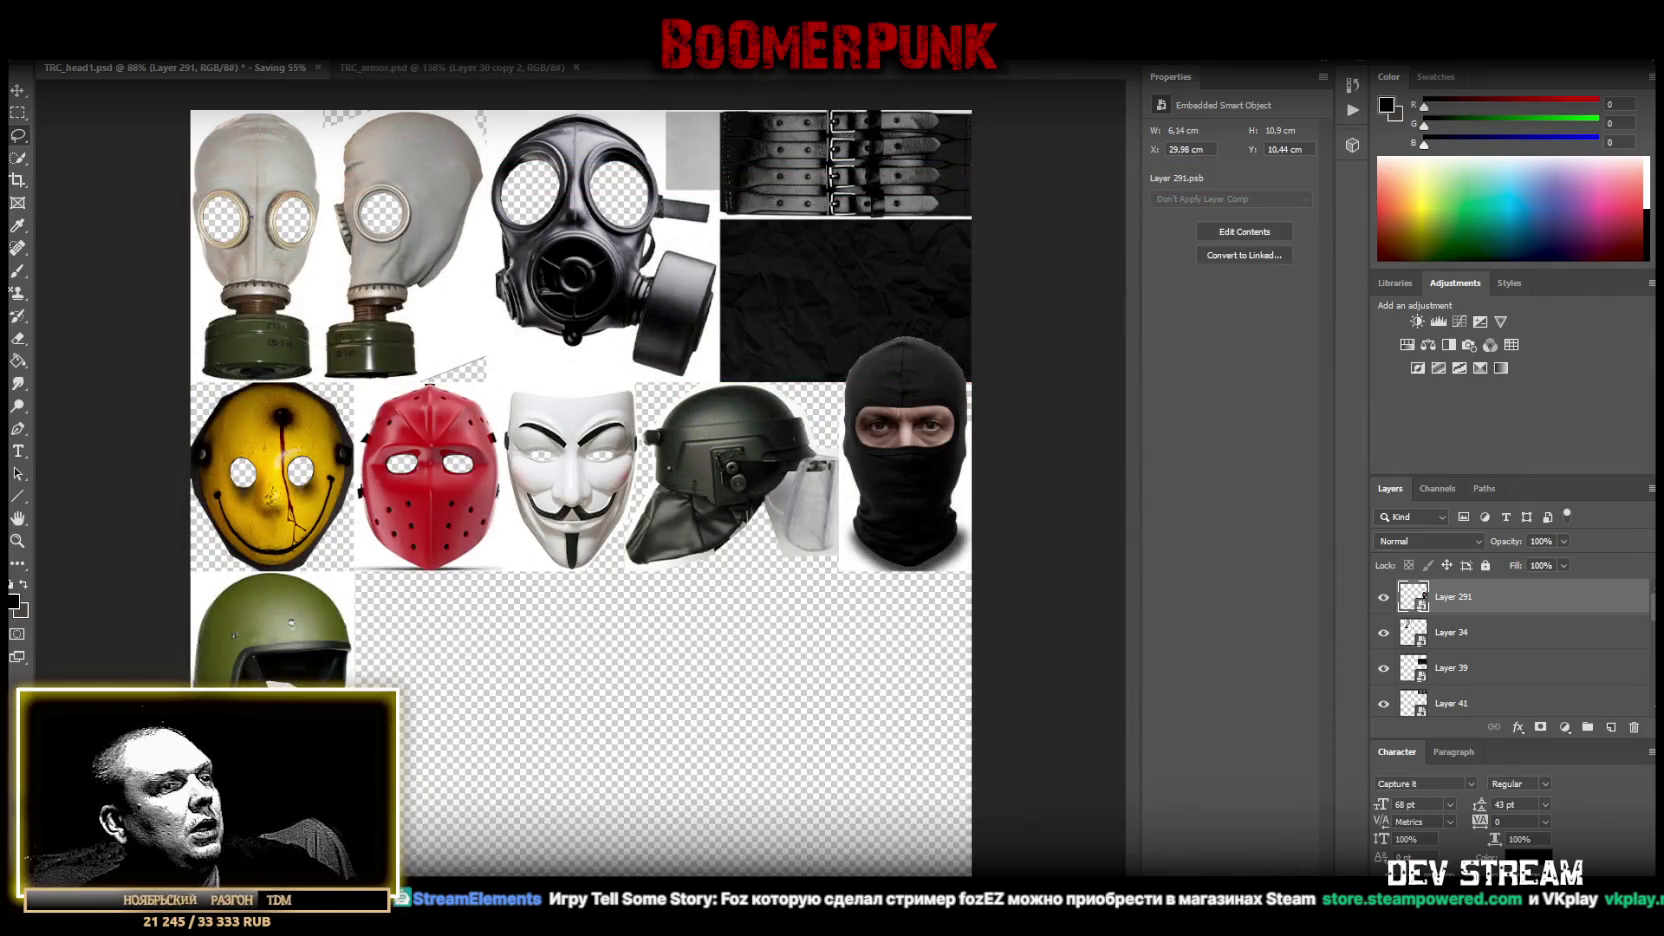
{"action": "key", "text": "alt+Tab"}
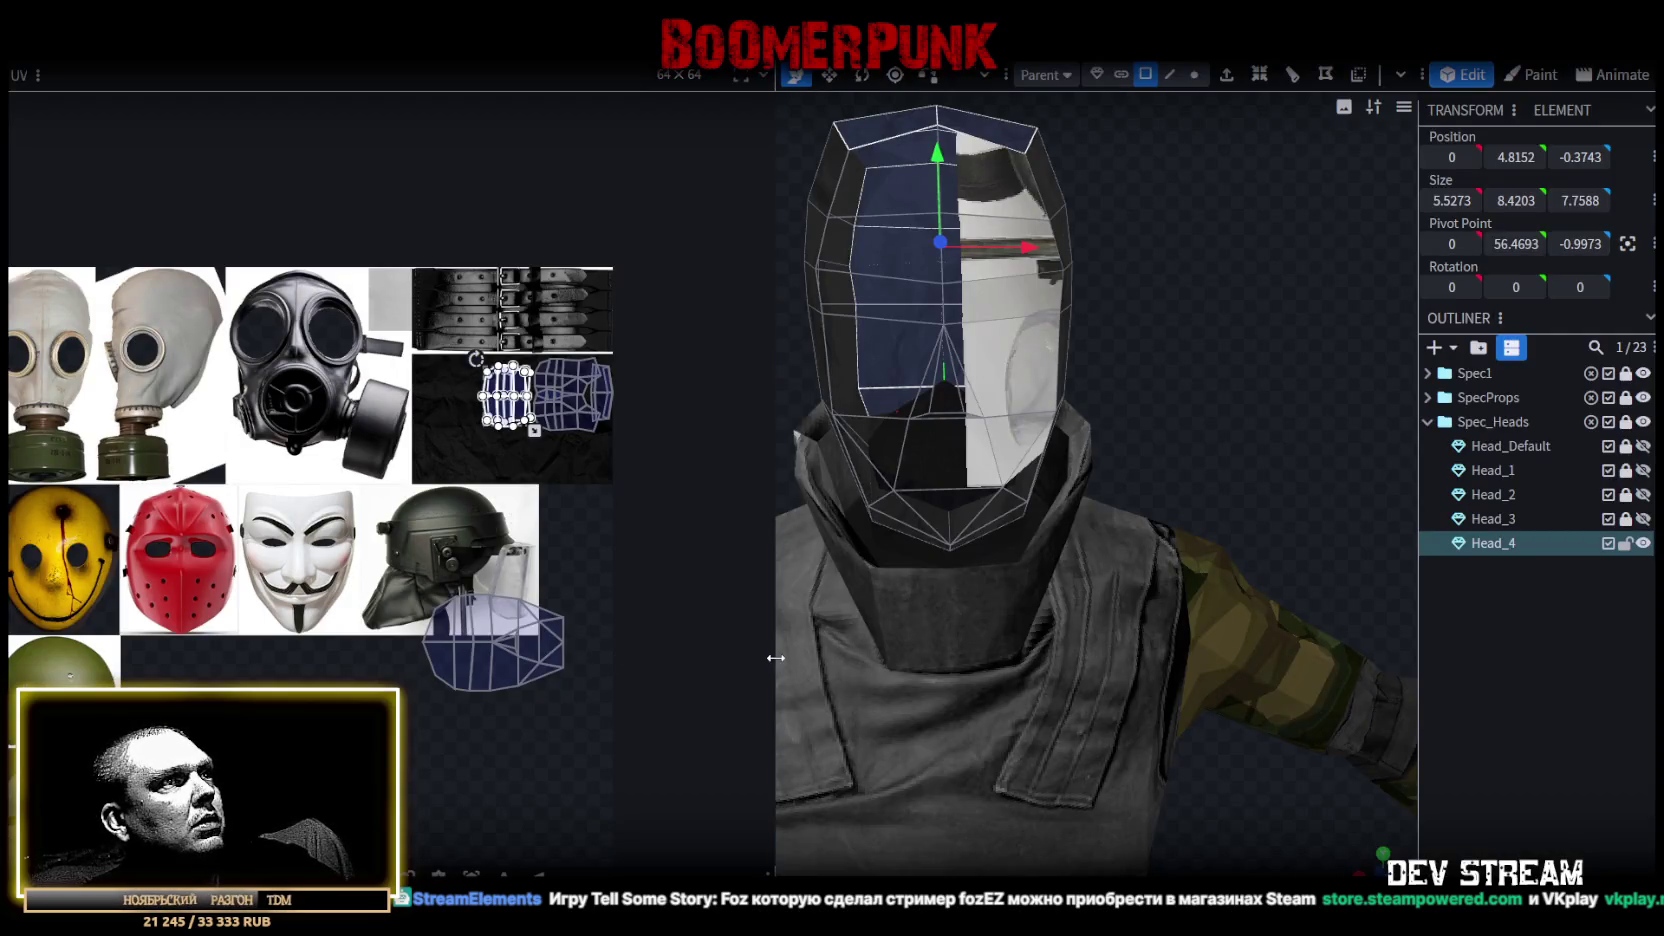
Widen the 3D view and reload the updated mask texture.
{"action": "left_click_drag", "start_coordinate": [776, 658], "coordinate": [547, 658]}
{"action": "right_click", "coordinate": [80, 258]}
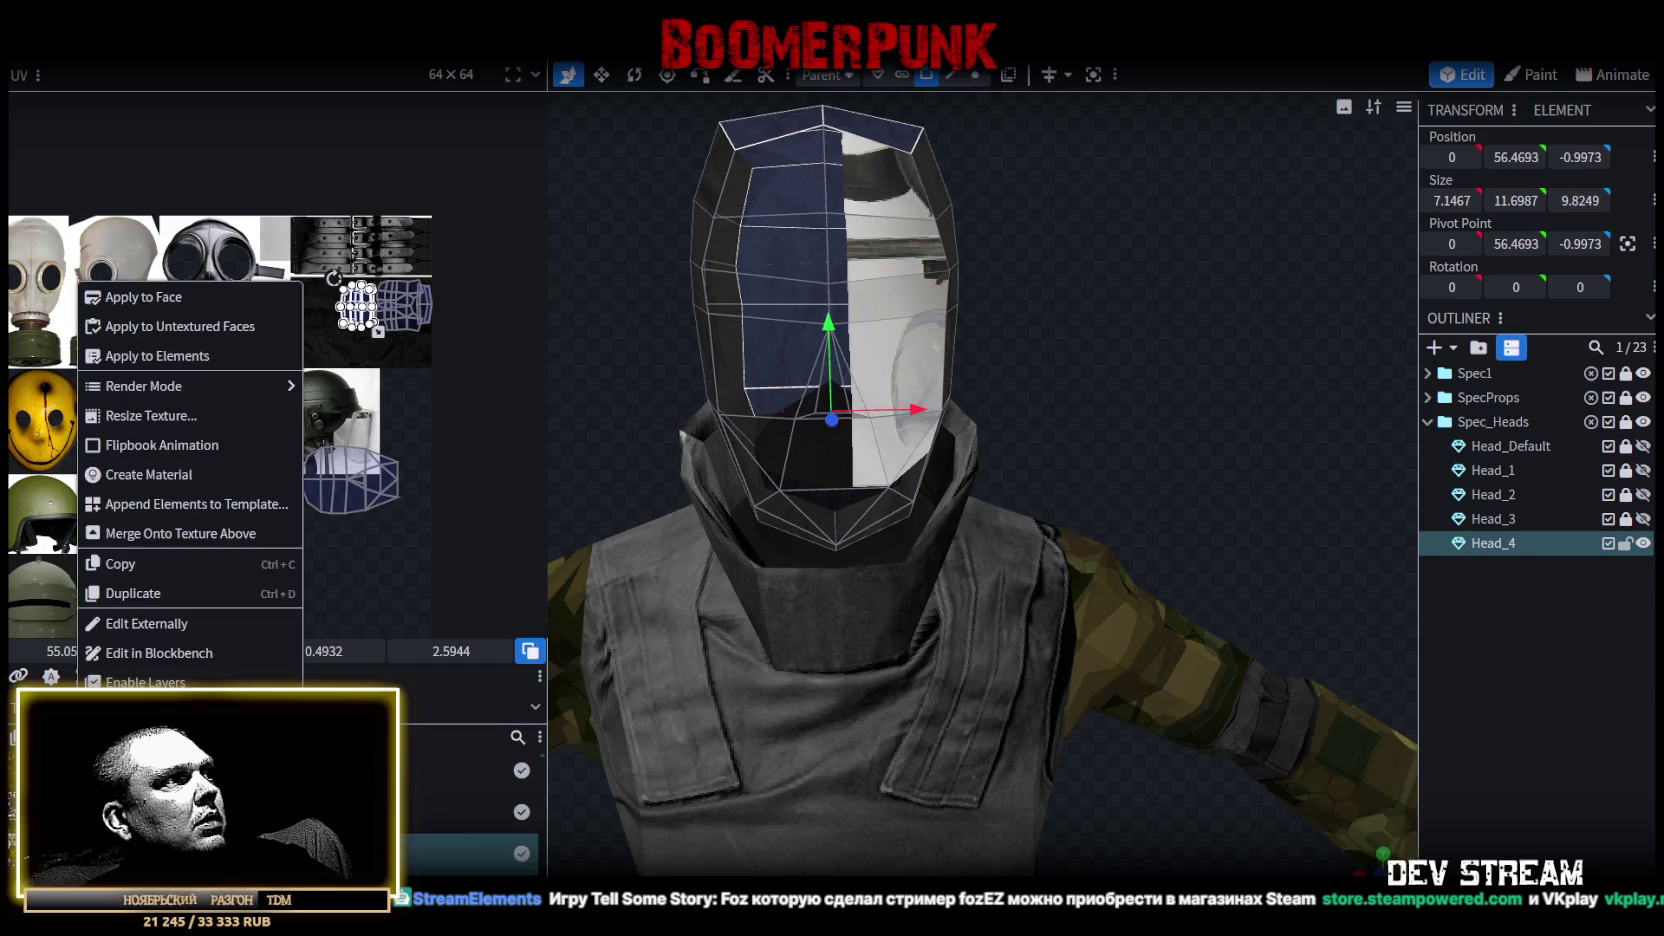
{"action": "left_click", "coordinate": [120, 677]}
{"action": "scroll", "coordinate": [365, 396], "scroll_direction": "up", "scroll_amount": 2}
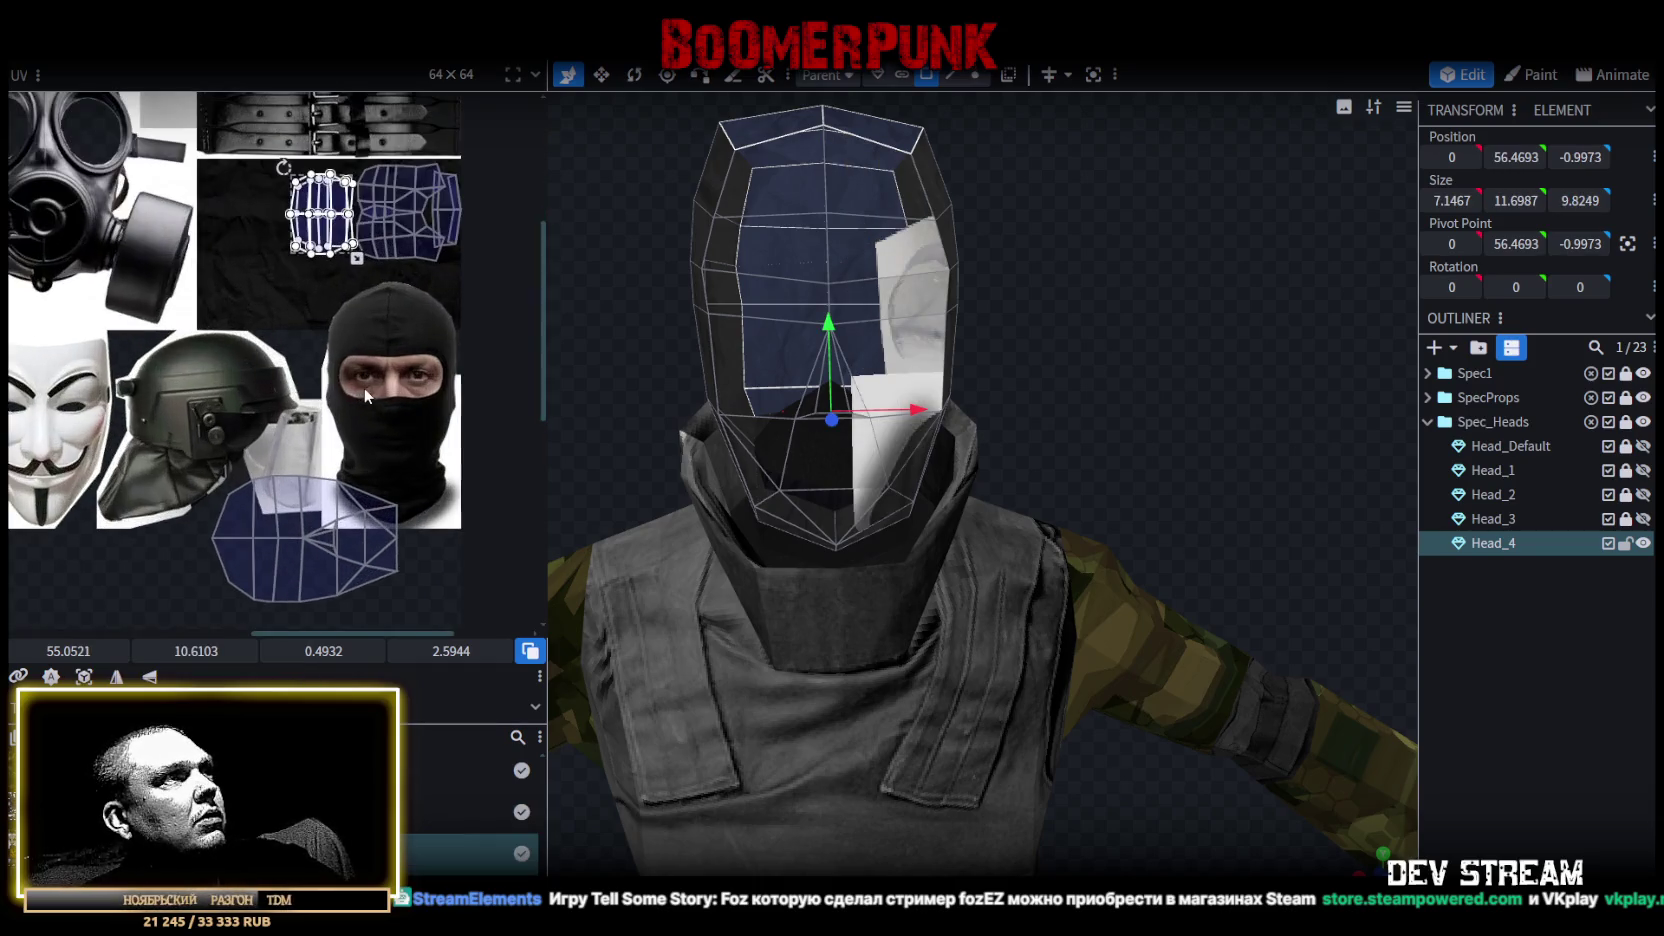
{"action": "scroll", "coordinate": [300, 330], "scroll_direction": "up", "scroll_amount": 1}
{"action": "scroll", "coordinate": [230, 320], "scroll_direction": "up", "scroll_amount": 1}
{"action": "scroll", "coordinate": [250, 300], "scroll_direction": "up", "scroll_amount": 1}
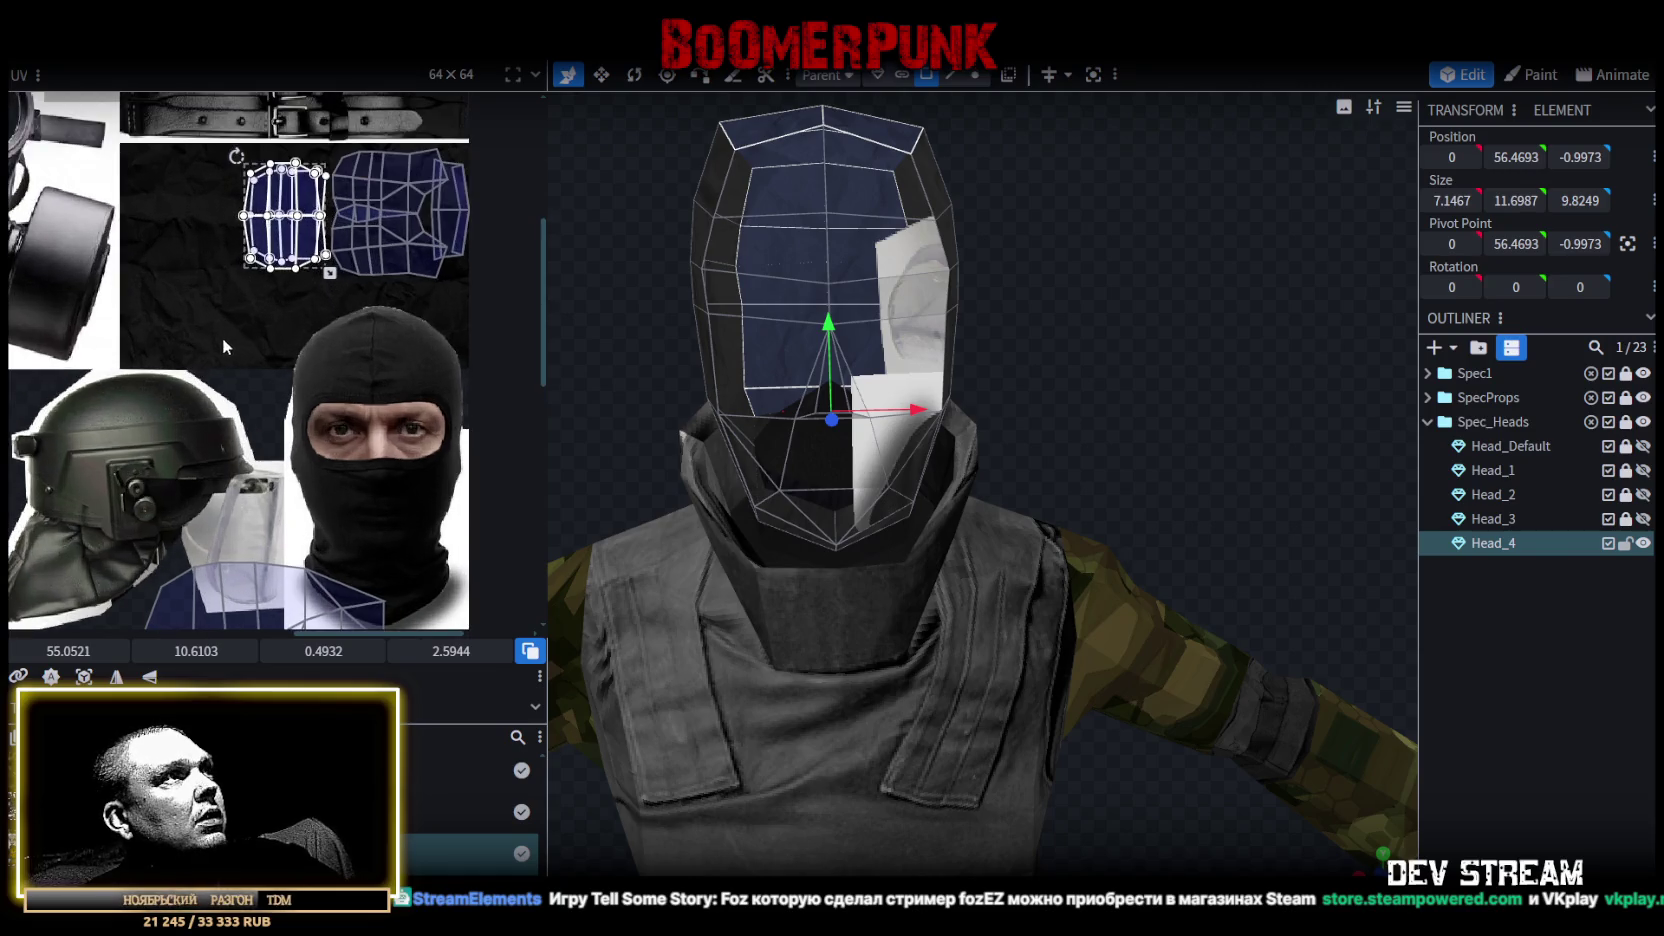
{"action": "scroll", "coordinate": [240, 320], "scroll_direction": "up", "scroll_amount": 1}
Rotate the face UV island 90 degrees and place it over the balaclava forehead.
{"action": "left_click_drag", "start_coordinate": [285, 190], "coordinate": [276, 292]}
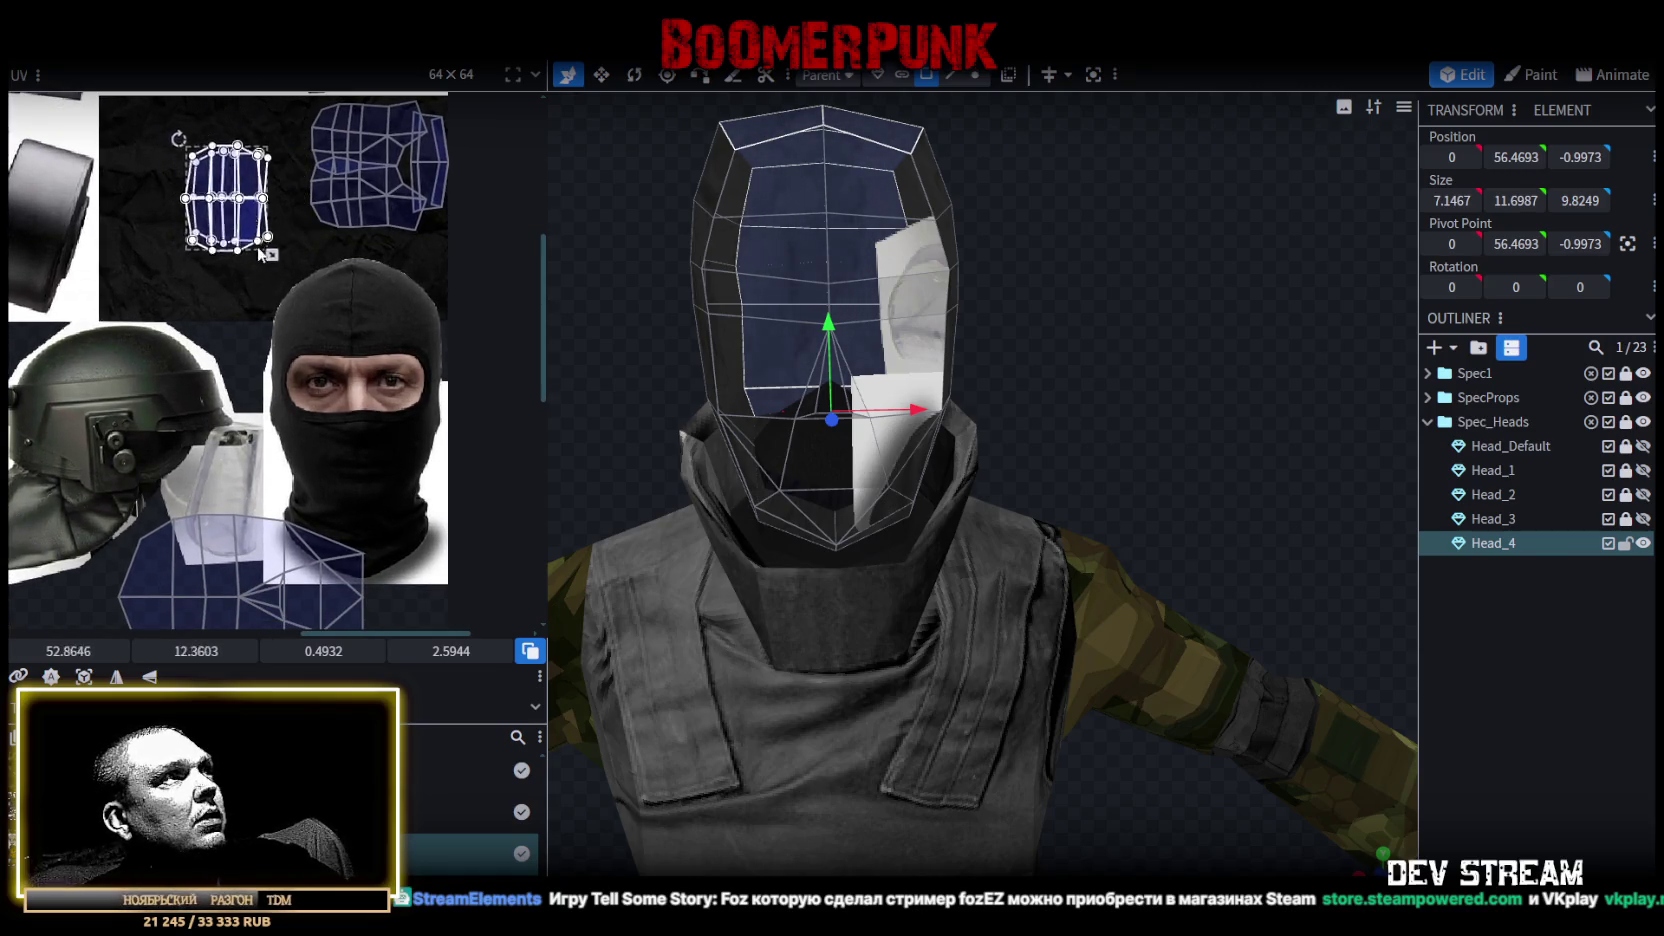
{"action": "right_click", "coordinate": [276, 293]}
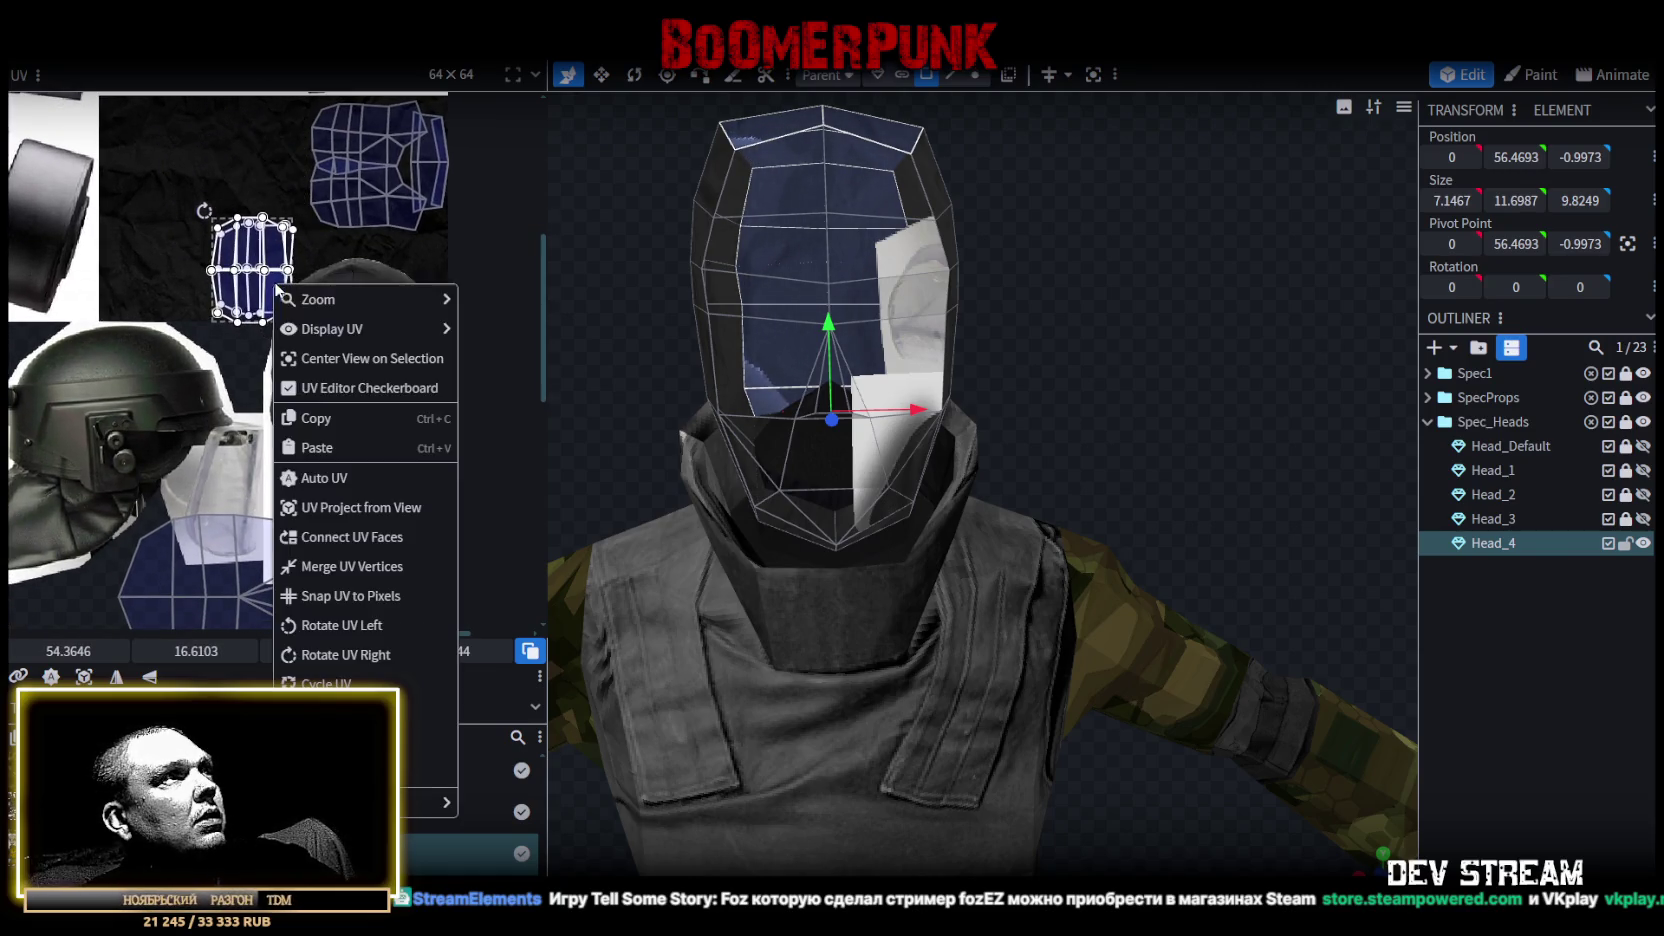
{"action": "left_click", "coordinate": [340, 655]}
{"action": "left_click_drag", "start_coordinate": [280, 290], "coordinate": [378, 324]}
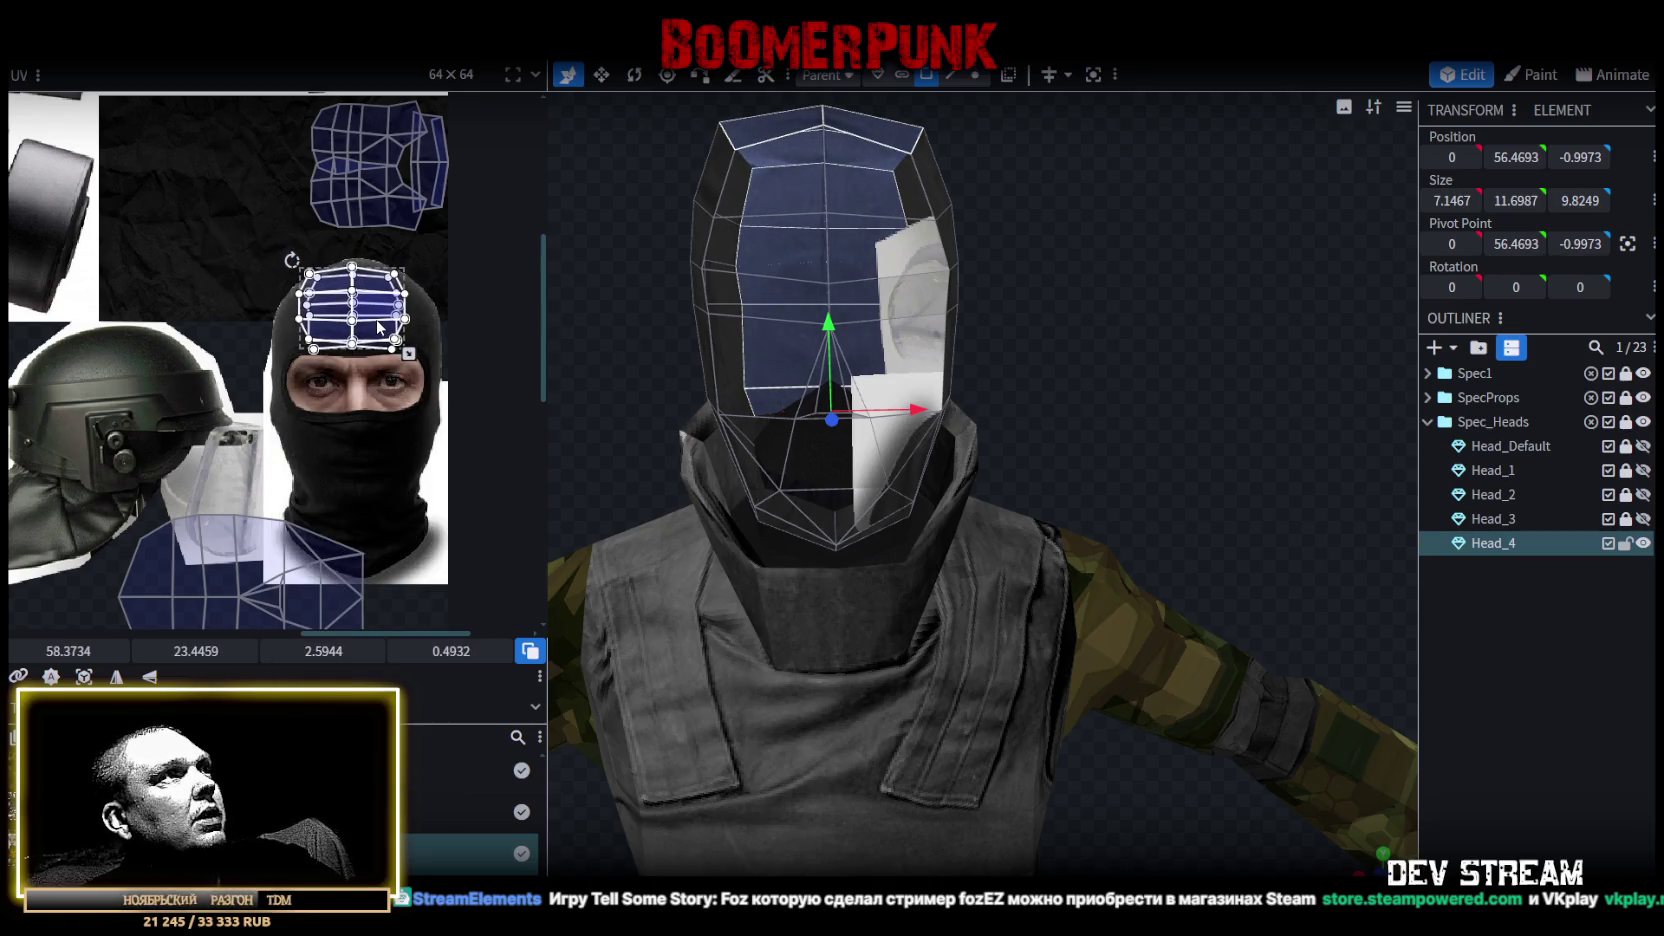
{"action": "scroll", "coordinate": [372, 325], "scroll_direction": "up", "scroll_amount": 1}
{"action": "scroll", "coordinate": [355, 338], "scroll_direction": "up", "scroll_amount": 1}
{"action": "left_click_drag", "start_coordinate": [355, 338], "coordinate": [366, 340]}
Delete the Head_4 mesh from Spec_Heads.
{"action": "scroll", "coordinate": [366, 340], "scroll_direction": "down", "scroll_amount": 1}
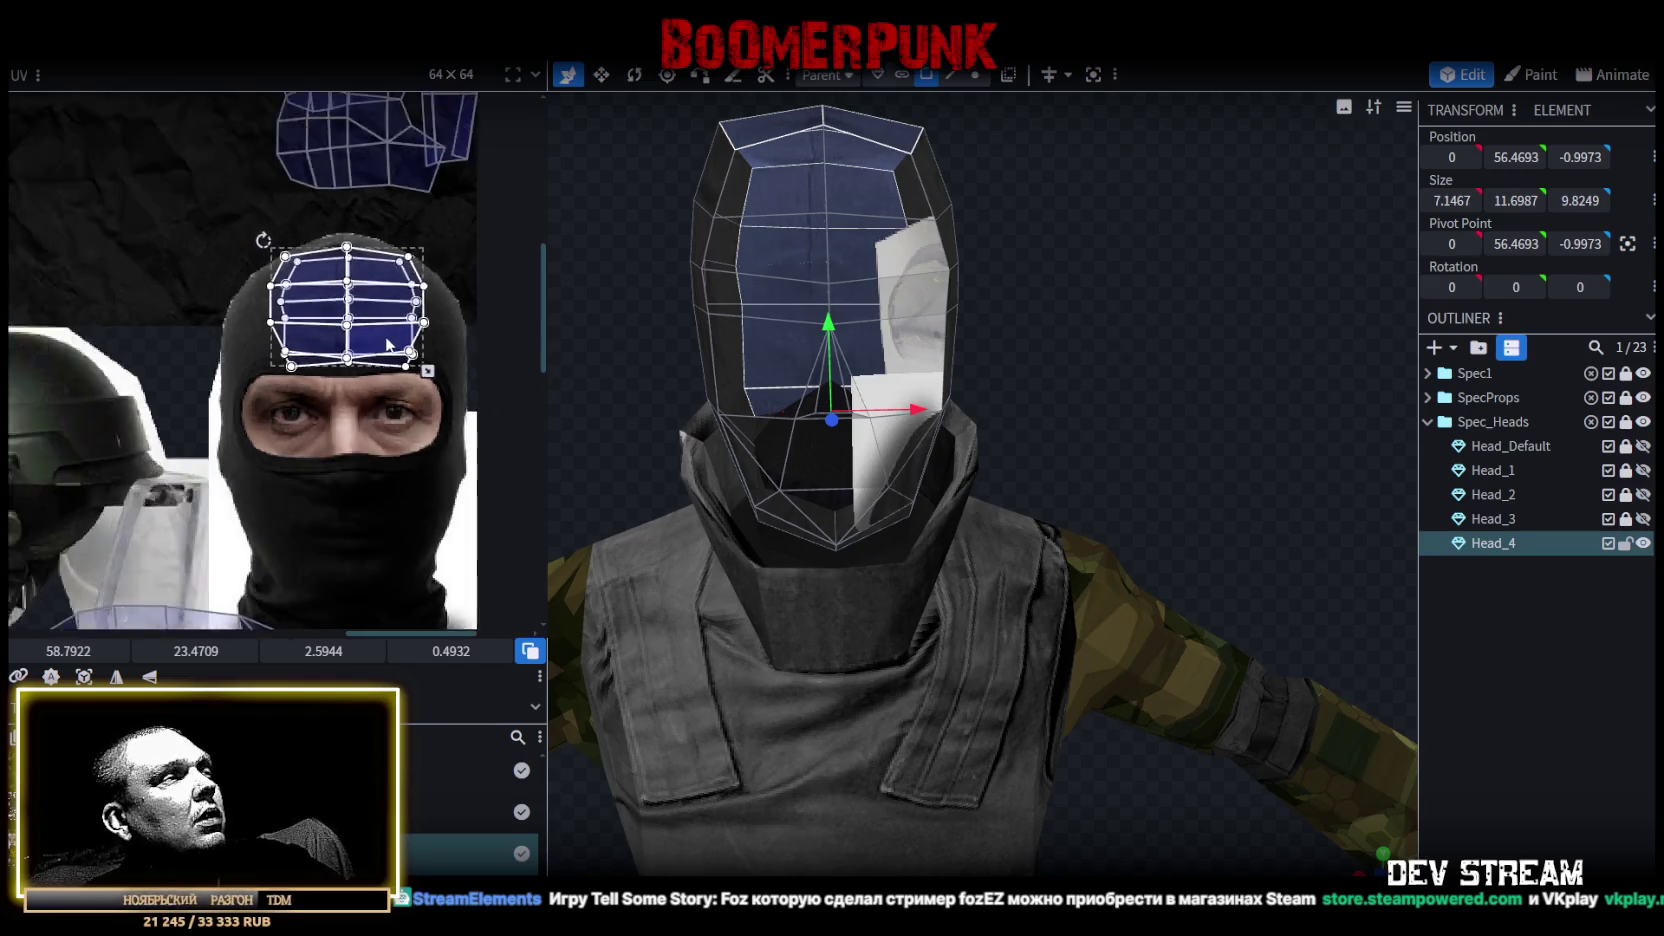
{"action": "scroll", "coordinate": [385, 344], "scroll_direction": "down", "scroll_amount": 1}
{"action": "scroll", "coordinate": [388, 345], "scroll_direction": "down", "scroll_amount": 1}
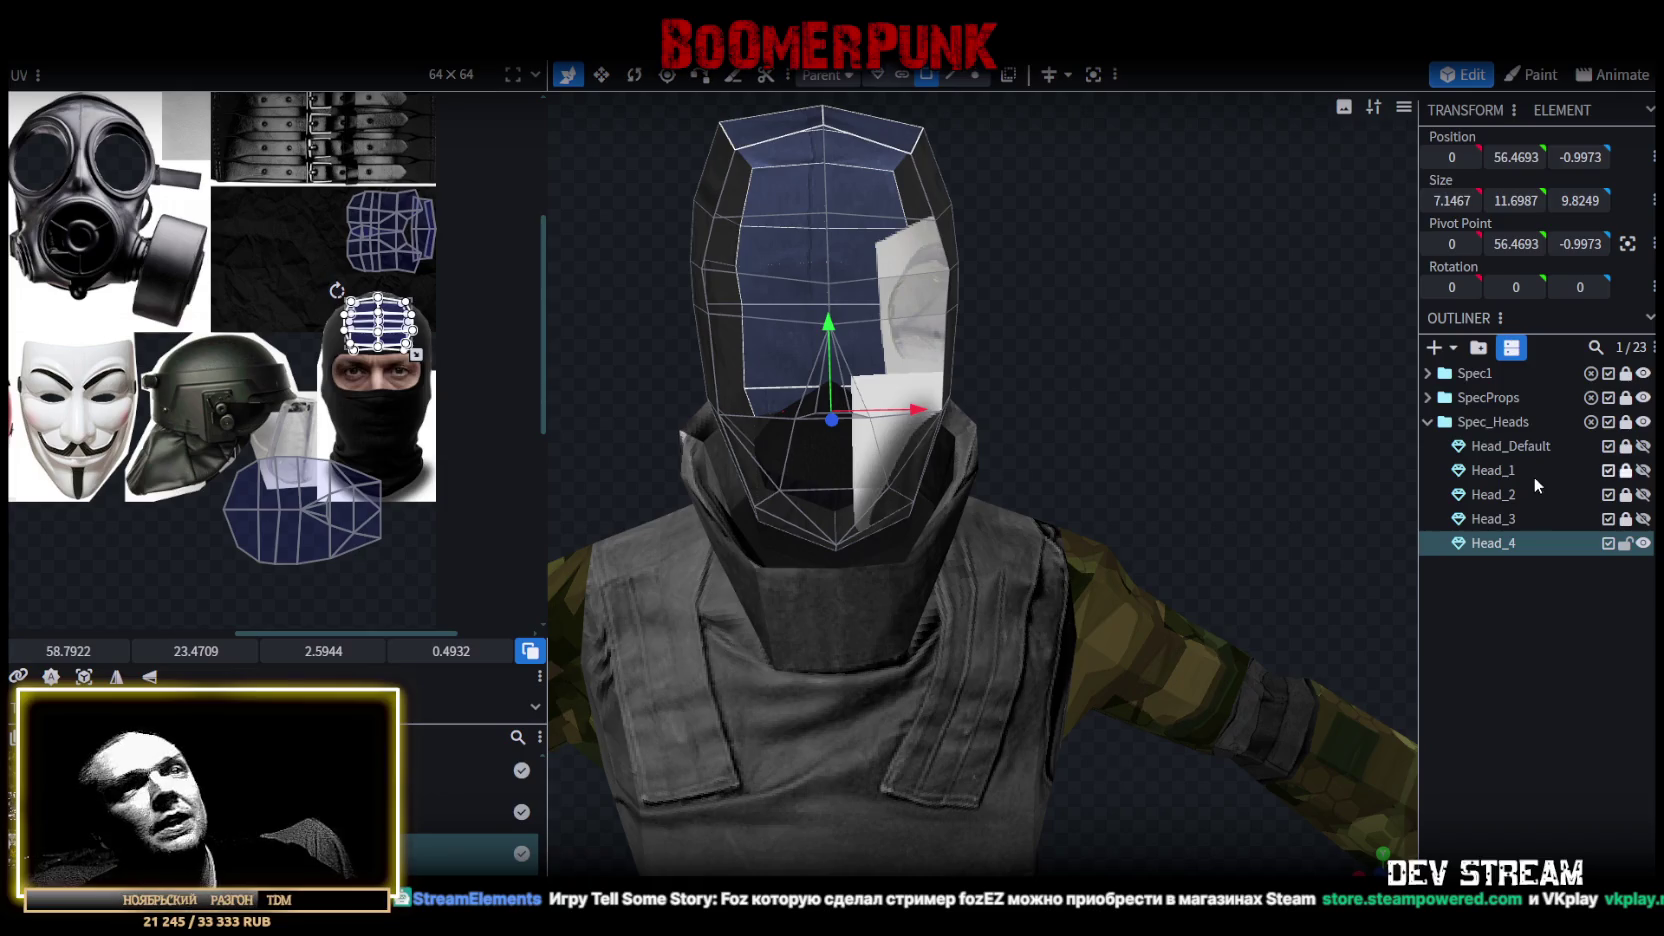
{"action": "left_click", "coordinate": [1505, 543]}
{"action": "key", "text": "Delete"}
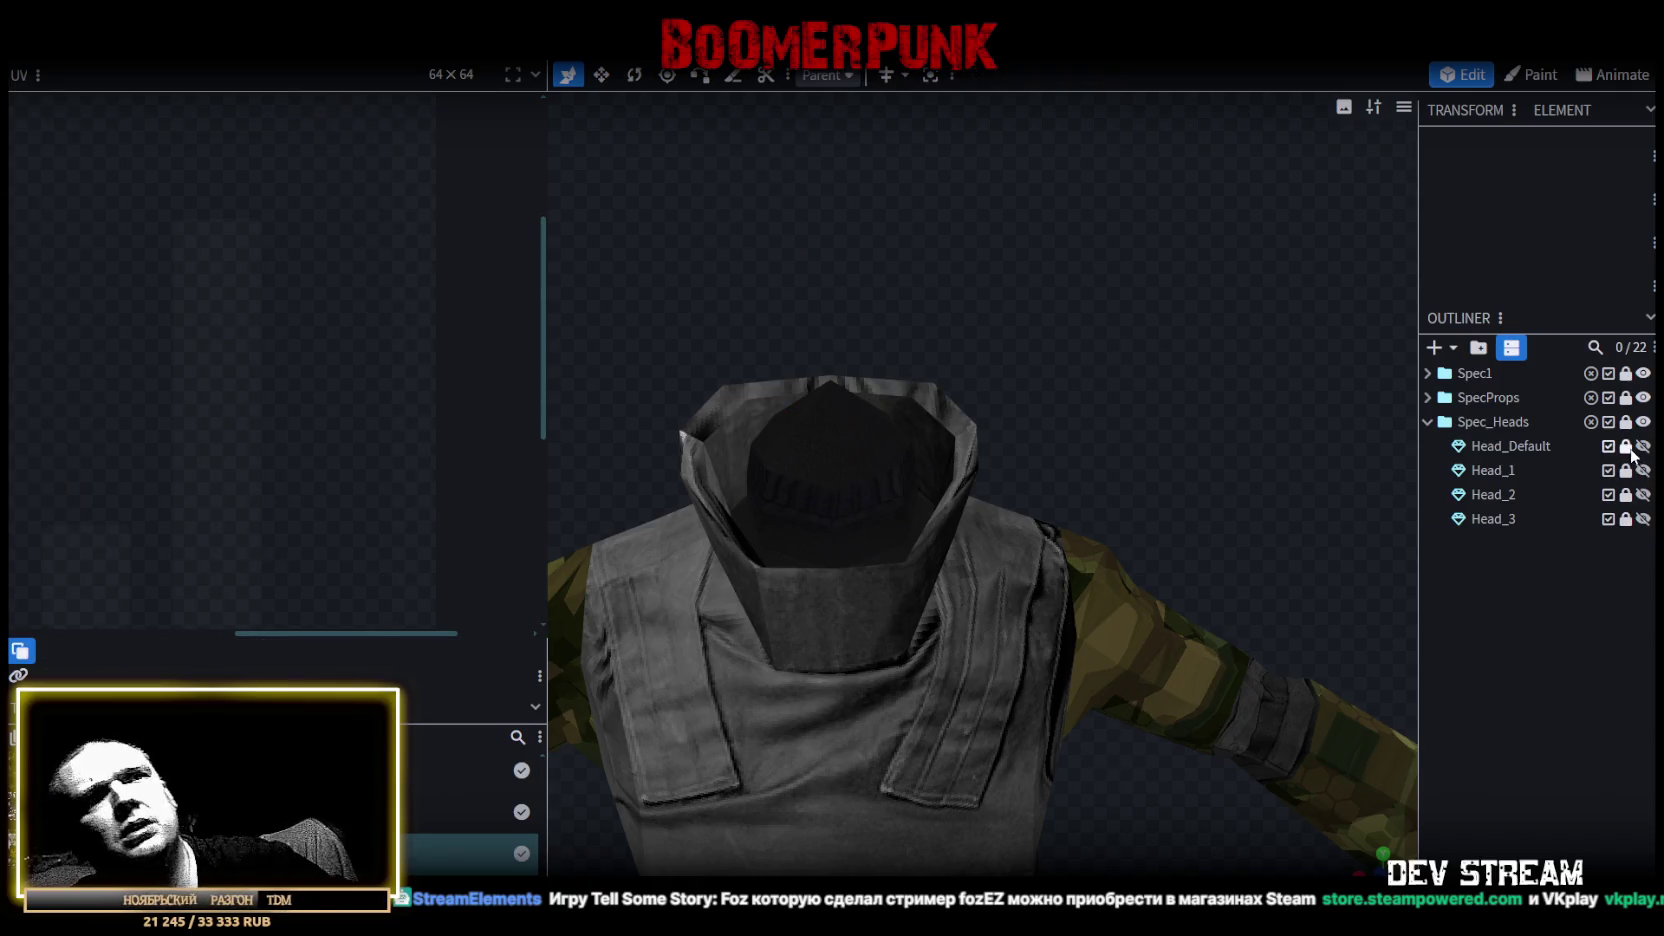
Duplicate Head_Default below Head_3 as Head_4, showing it and hiding Head_Default.
{"action": "left_click", "coordinate": [1528, 447]}
{"action": "key", "text": "ctrl+d"}
{"action": "left_click", "coordinate": [1643, 446]}
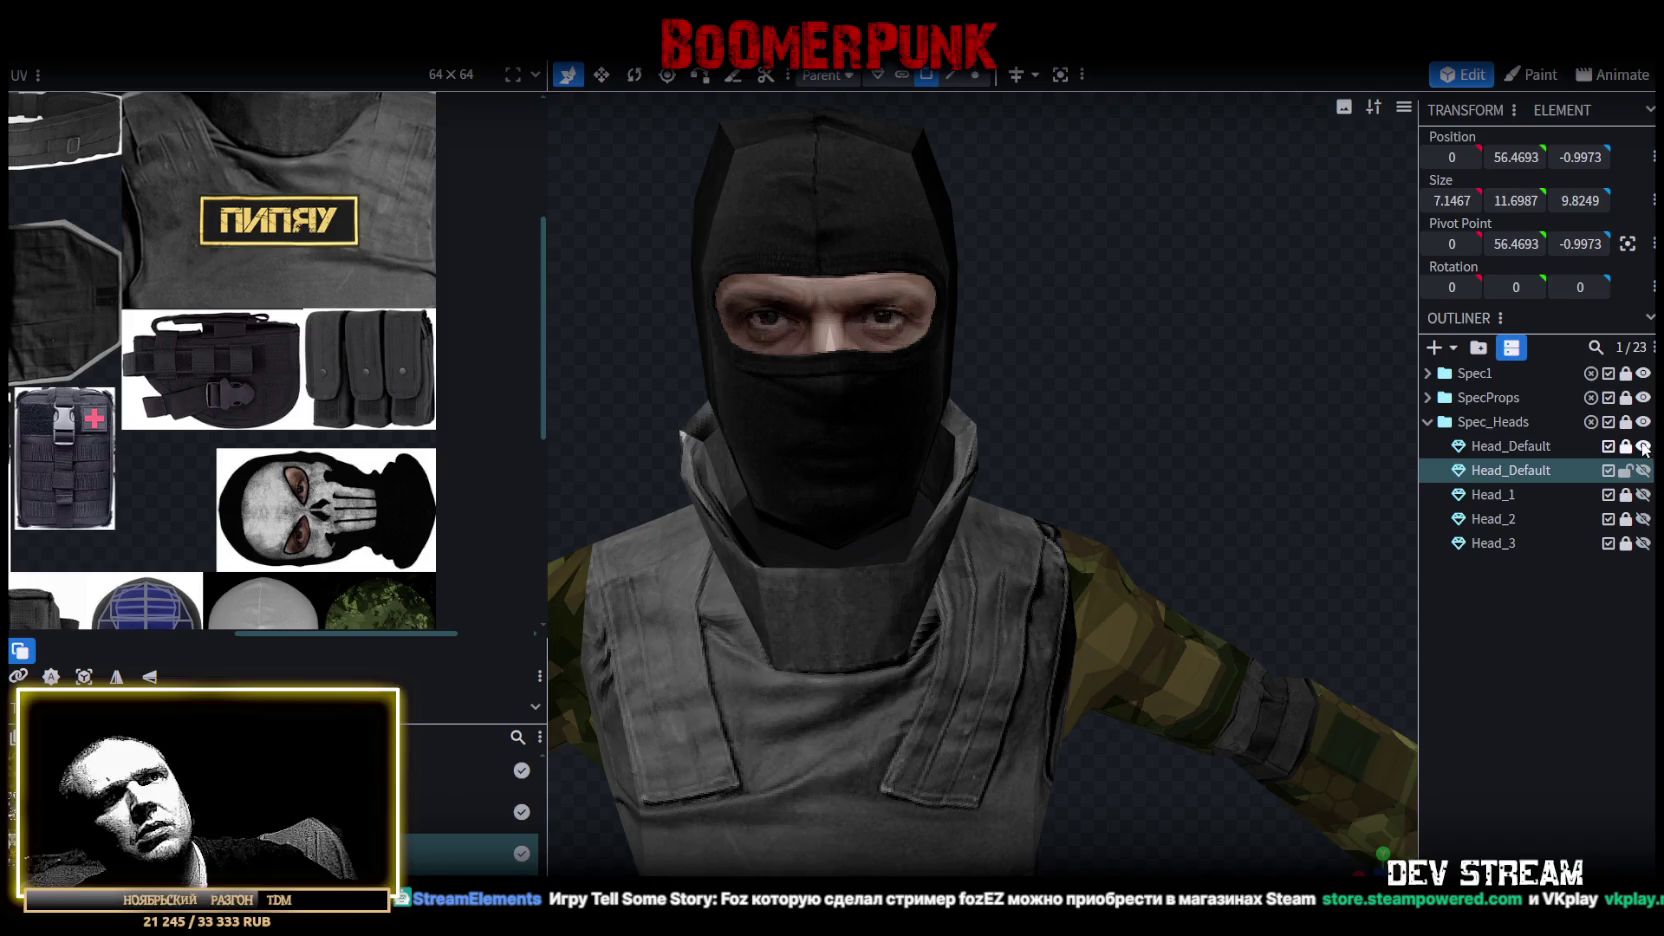
{"action": "left_click_drag", "start_coordinate": [1515, 470], "coordinate": [1526, 557]}
{"action": "double_click", "coordinate": [1508, 543]}
{"action": "type", "text": "Head_4"}
{"action": "key", "text": "Return"}
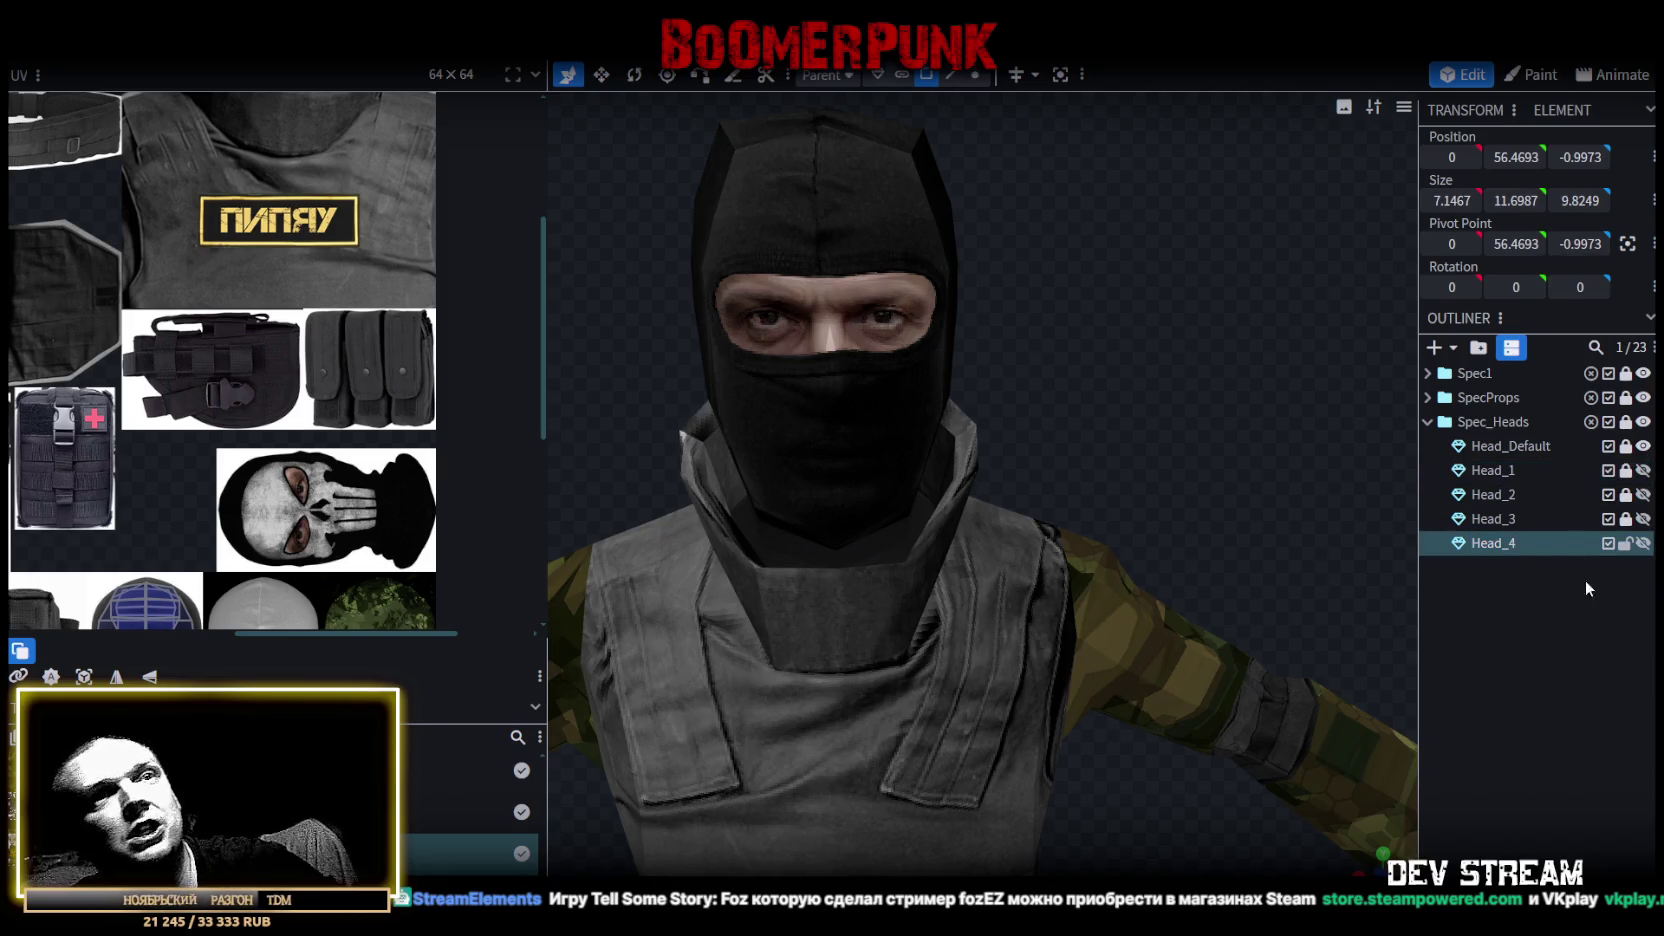
{"action": "left_click", "coordinate": [1643, 543]}
{"action": "left_click", "coordinate": [1643, 446]}
{"action": "mouse_move", "coordinate": [824, 338]}
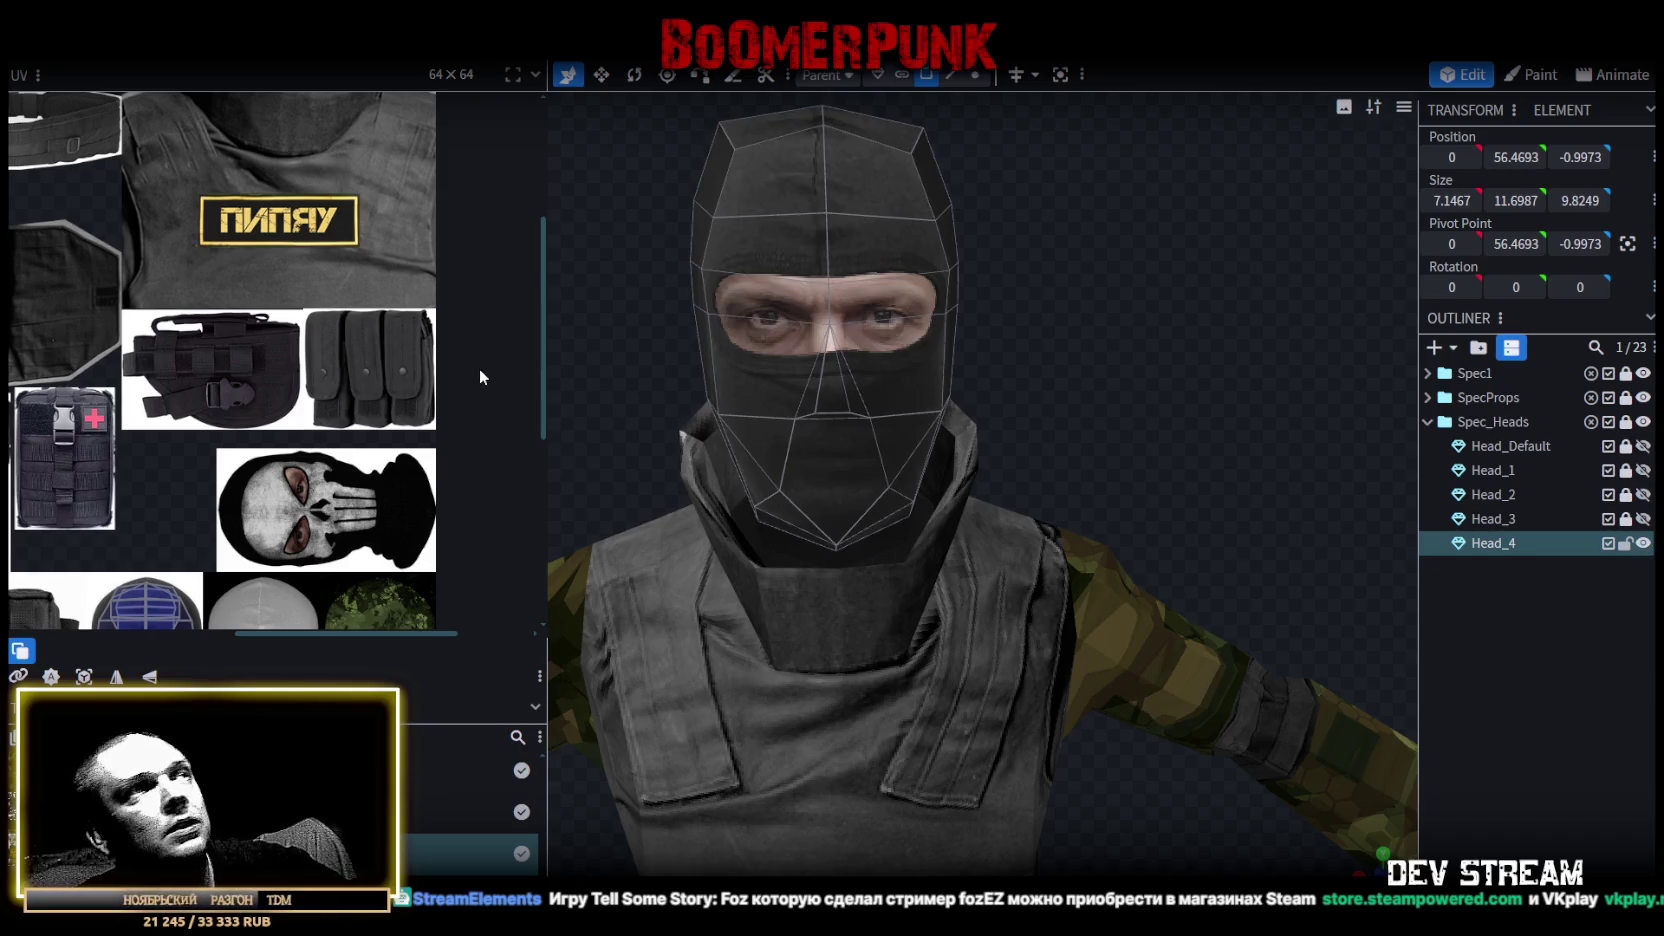
Assign TRC_head1.png to Head_4 and move its face UVs onto the balaclava.
{"action": "scroll", "coordinate": [238, 396], "scroll_direction": "down", "scroll_amount": 4}
{"action": "left_click", "coordinate": [1500, 545]}
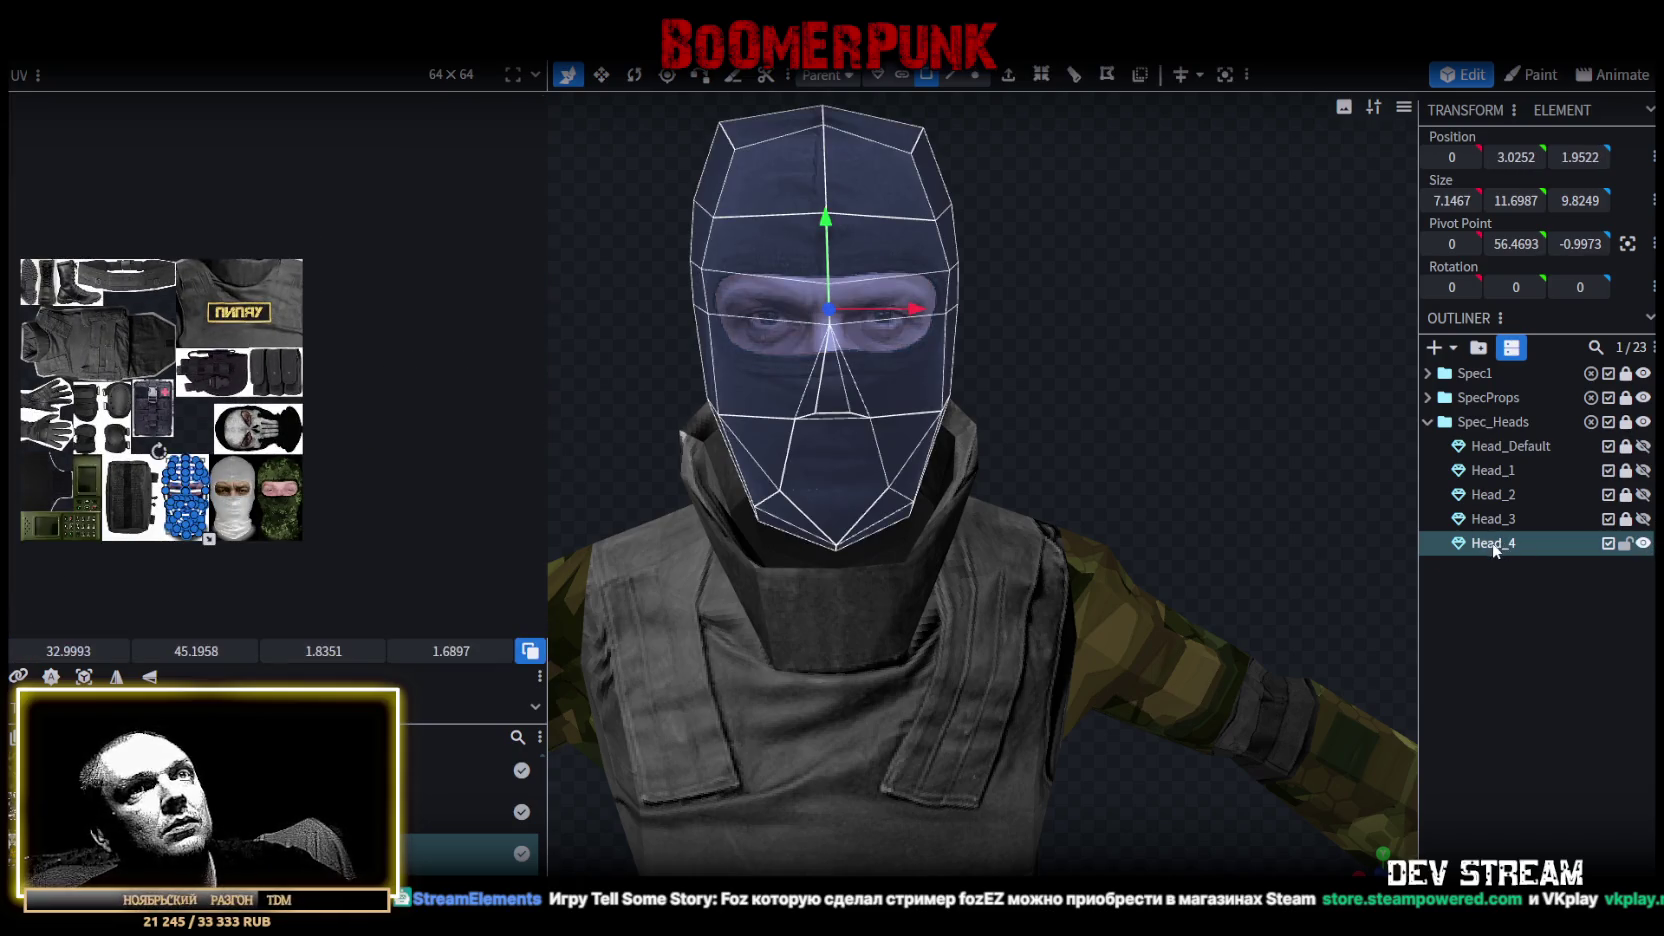
{"action": "right_click", "coordinate": [1500, 545]}
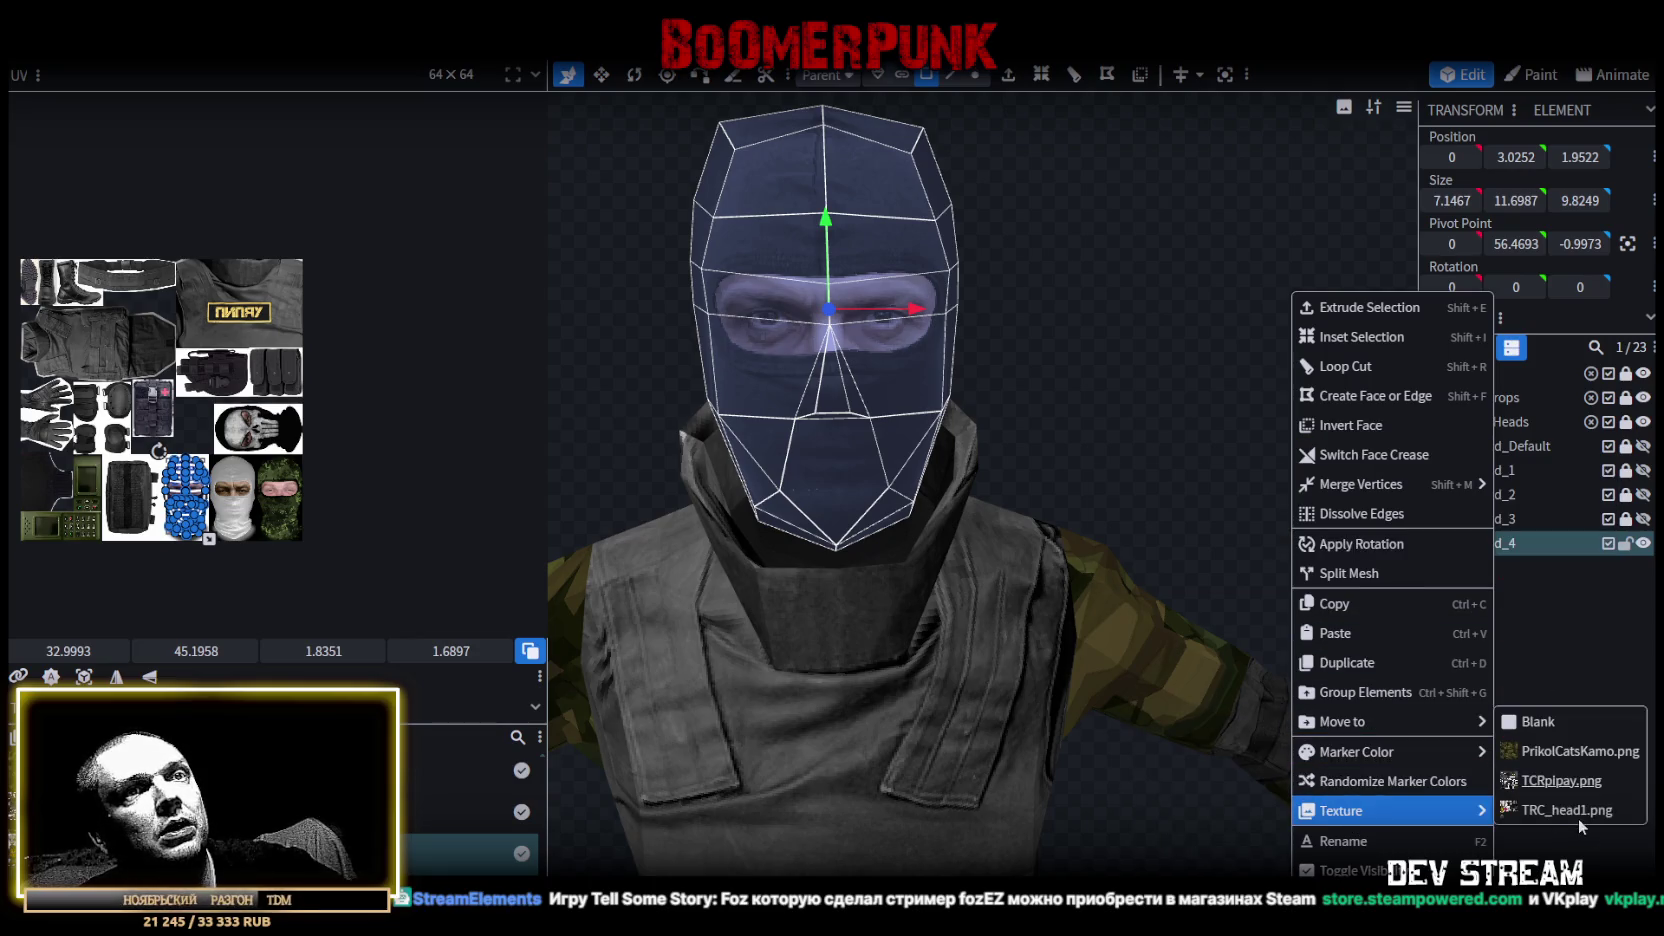
{"action": "left_click", "coordinate": [1572, 812]}
{"action": "scroll", "coordinate": [217, 469], "scroll_direction": "up", "scroll_amount": 2}
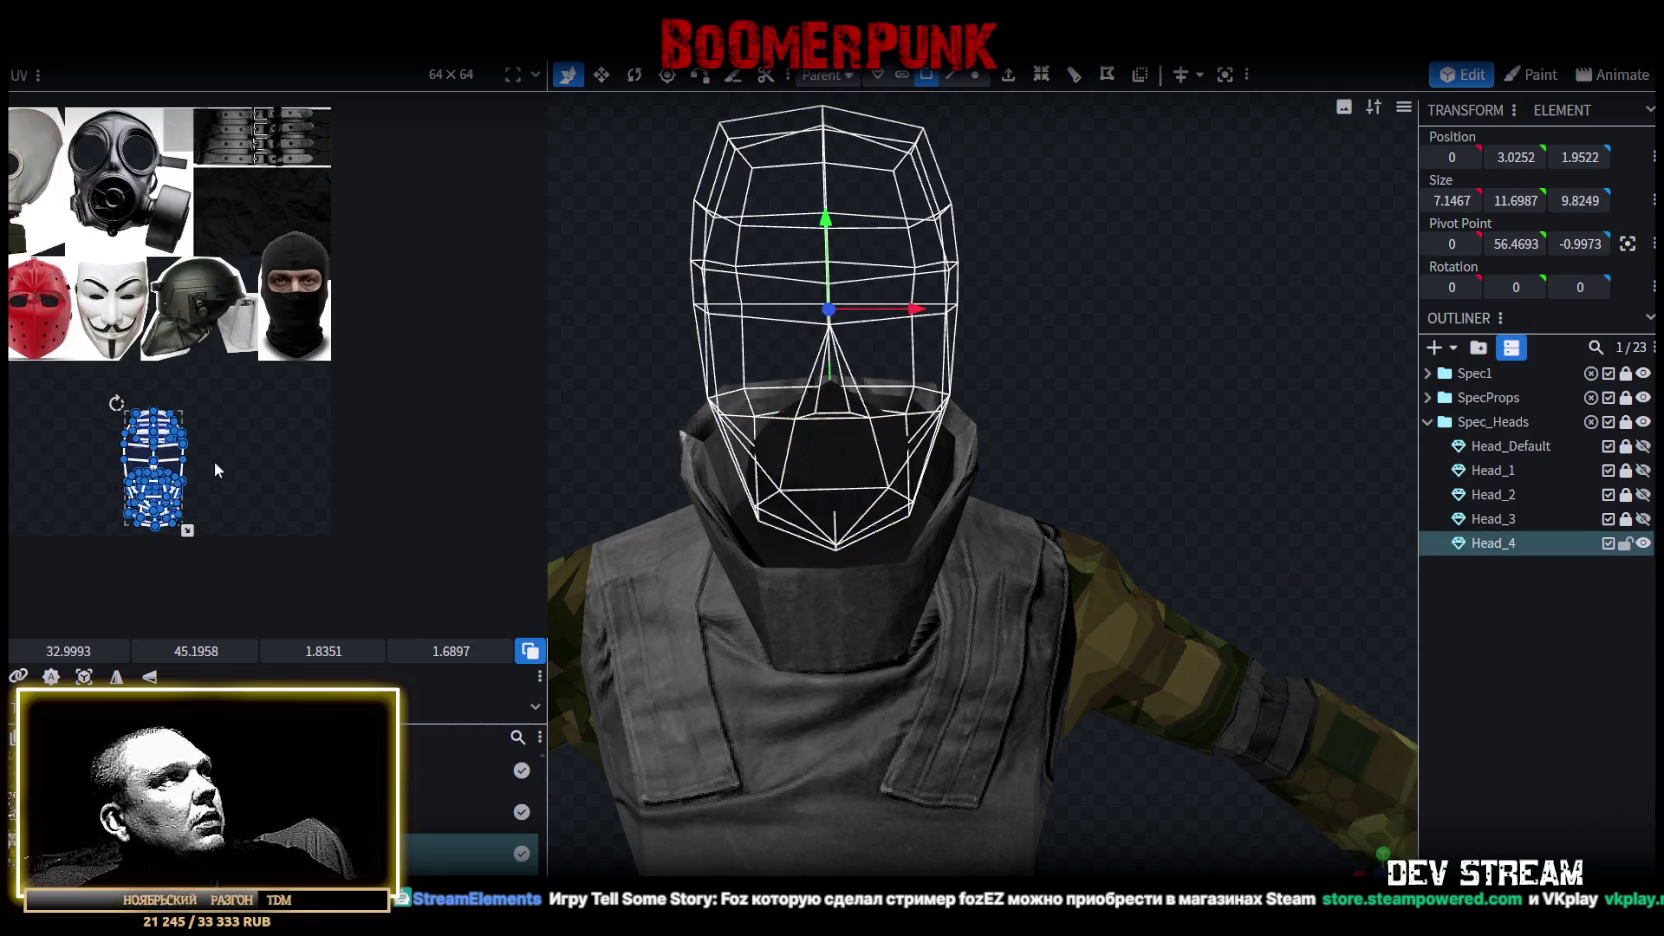
{"action": "left_click_drag", "start_coordinate": [172, 452], "coordinate": [290, 288]}
{"action": "scroll", "coordinate": [290, 290], "scroll_direction": "up", "scroll_amount": 2}
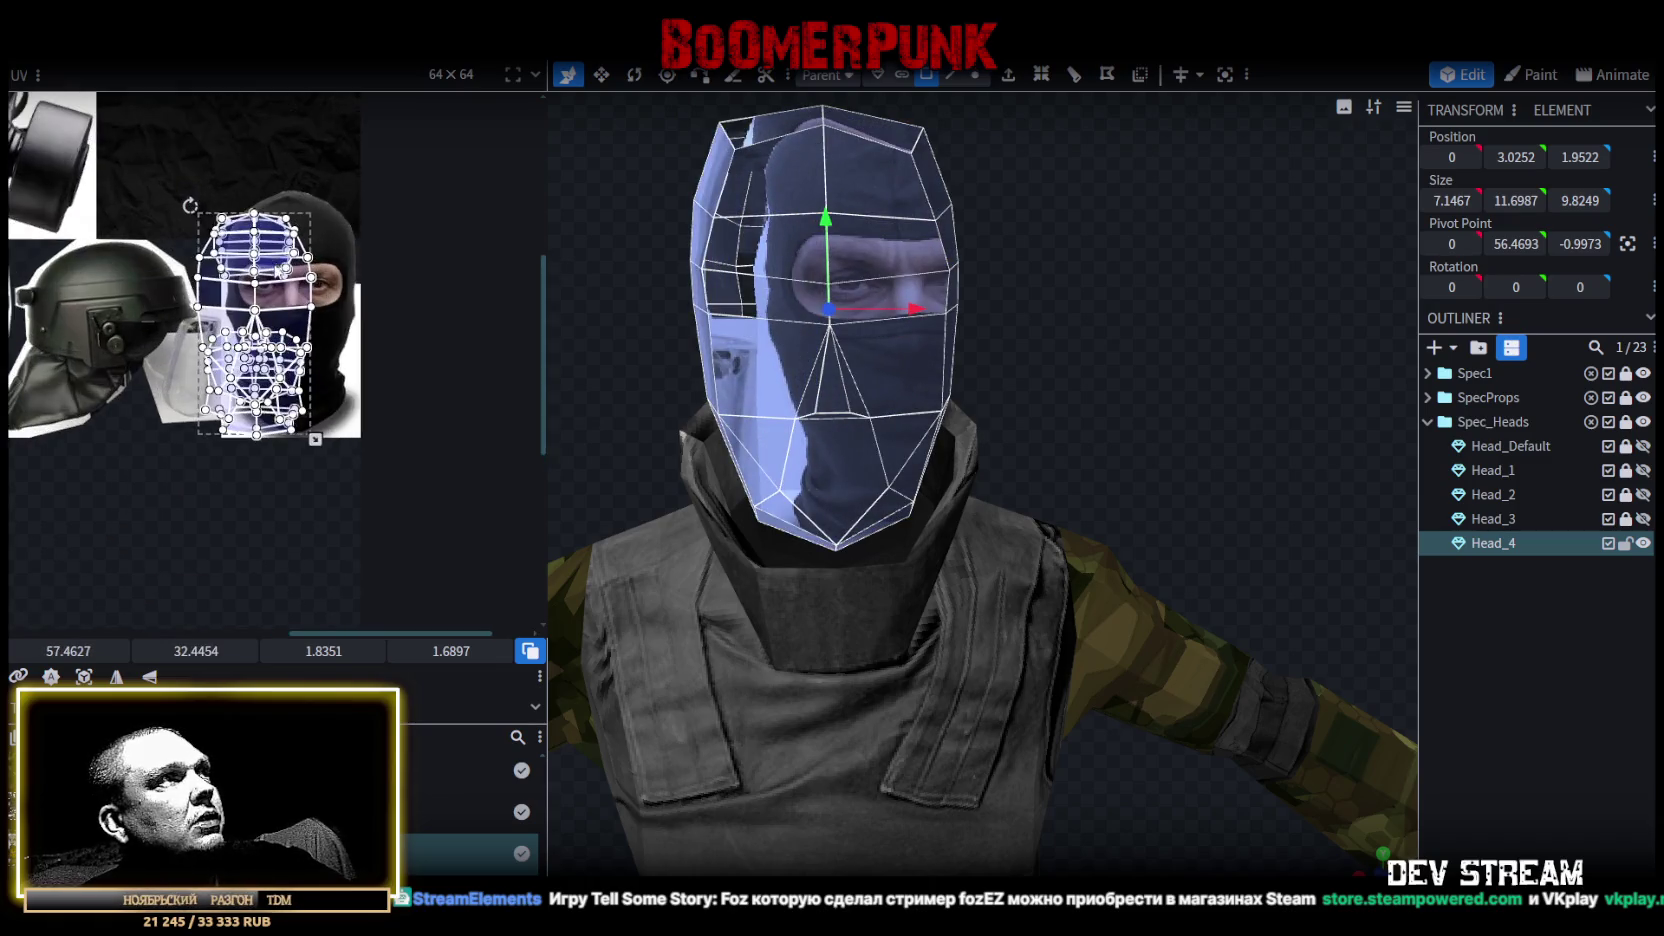
{"action": "scroll", "coordinate": [285, 320], "scroll_direction": "up", "scroll_amount": 3}
{"action": "left_click_drag", "start_coordinate": [278, 358], "coordinate": [372, 315]}
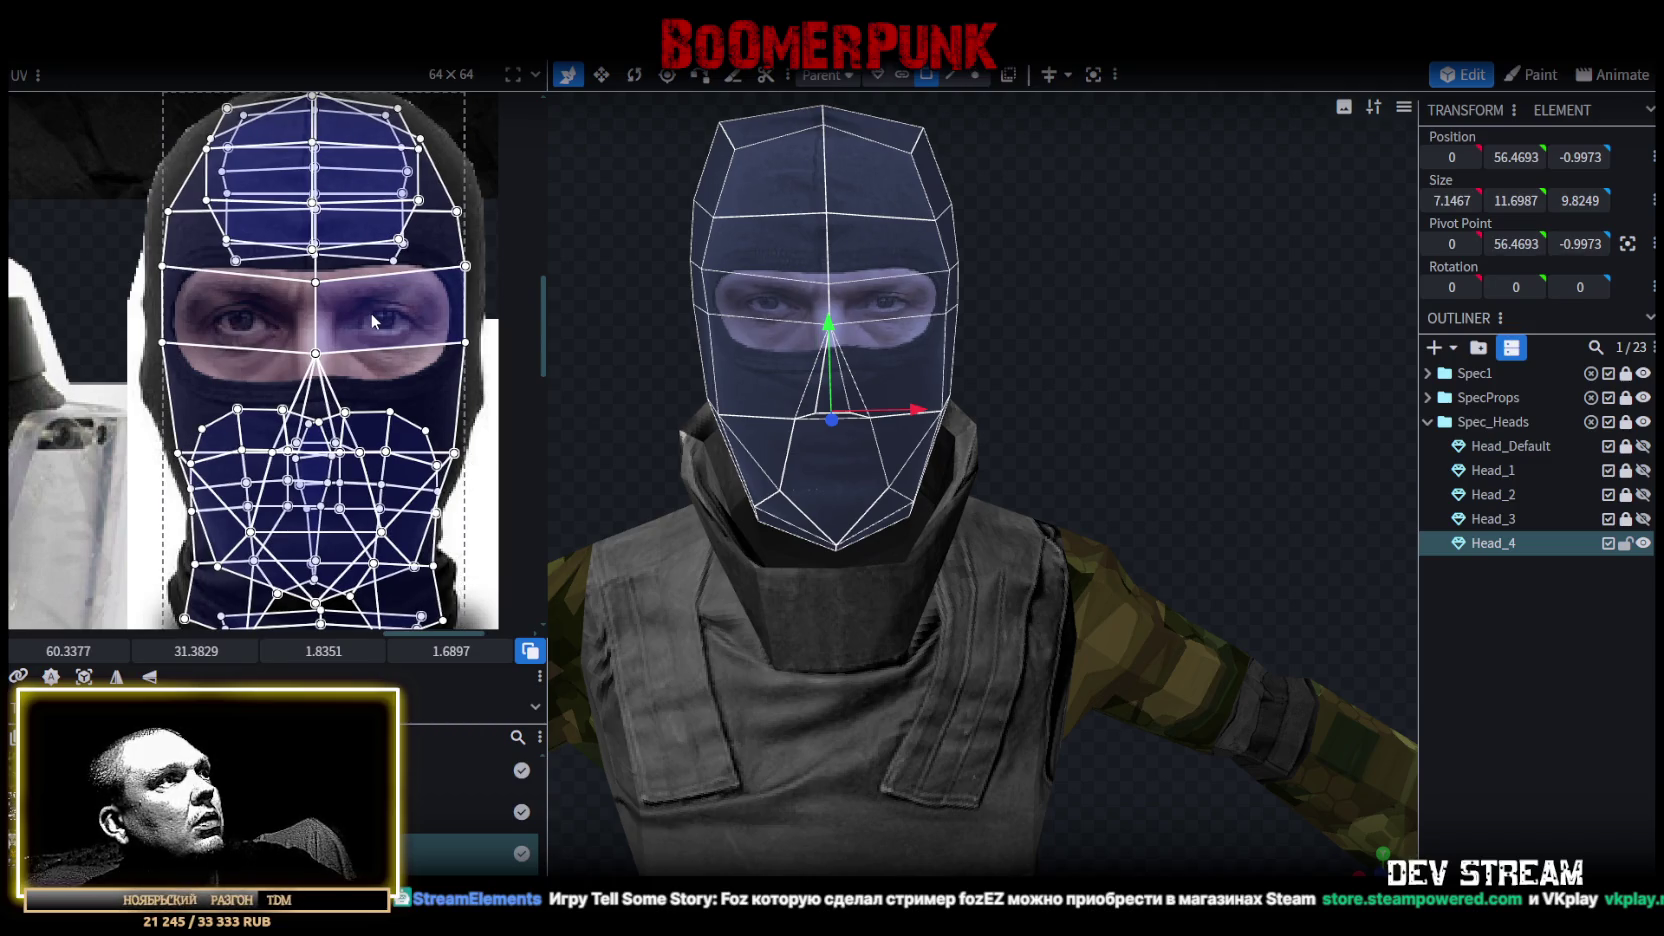
{"action": "scroll", "coordinate": [370, 313], "scroll_direction": "down", "scroll_amount": 1}
{"action": "scroll", "coordinate": [370, 313], "scroll_direction": "down", "scroll_amount": 1}
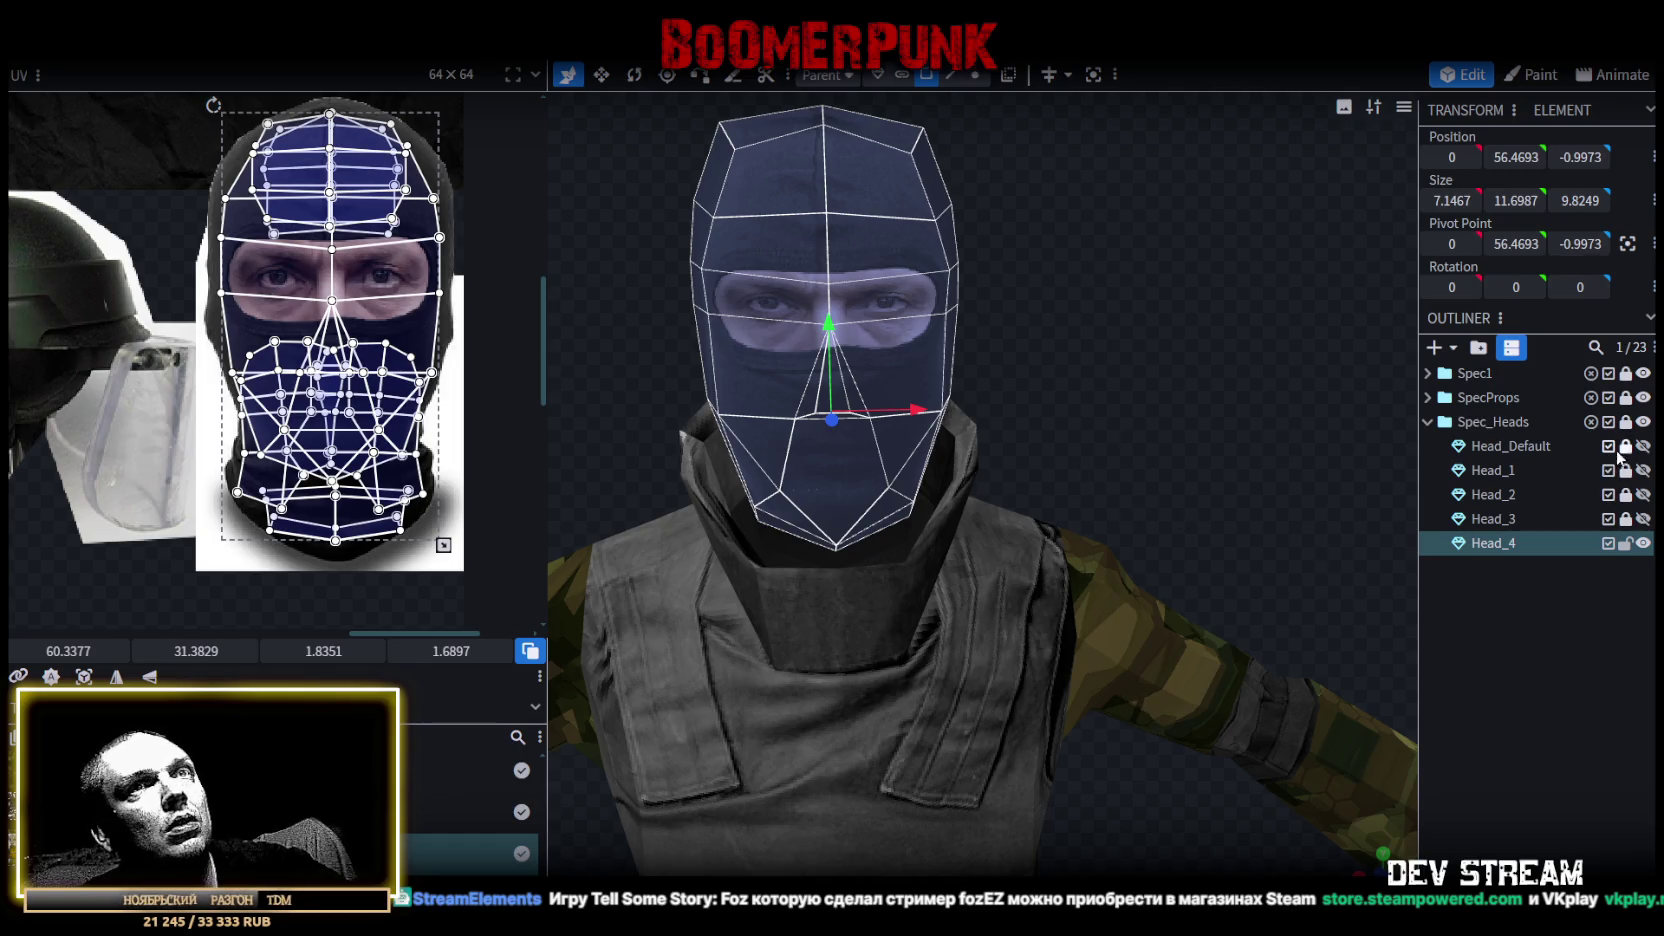
Compare Head_4 against the original and fine-tune the balaclava UV position.
{"action": "left_click", "coordinate": [1643, 543]}
{"action": "left_click", "coordinate": [1643, 543]}
{"action": "left_click", "coordinate": [1643, 543]}
{"action": "left_click", "coordinate": [1643, 543]}
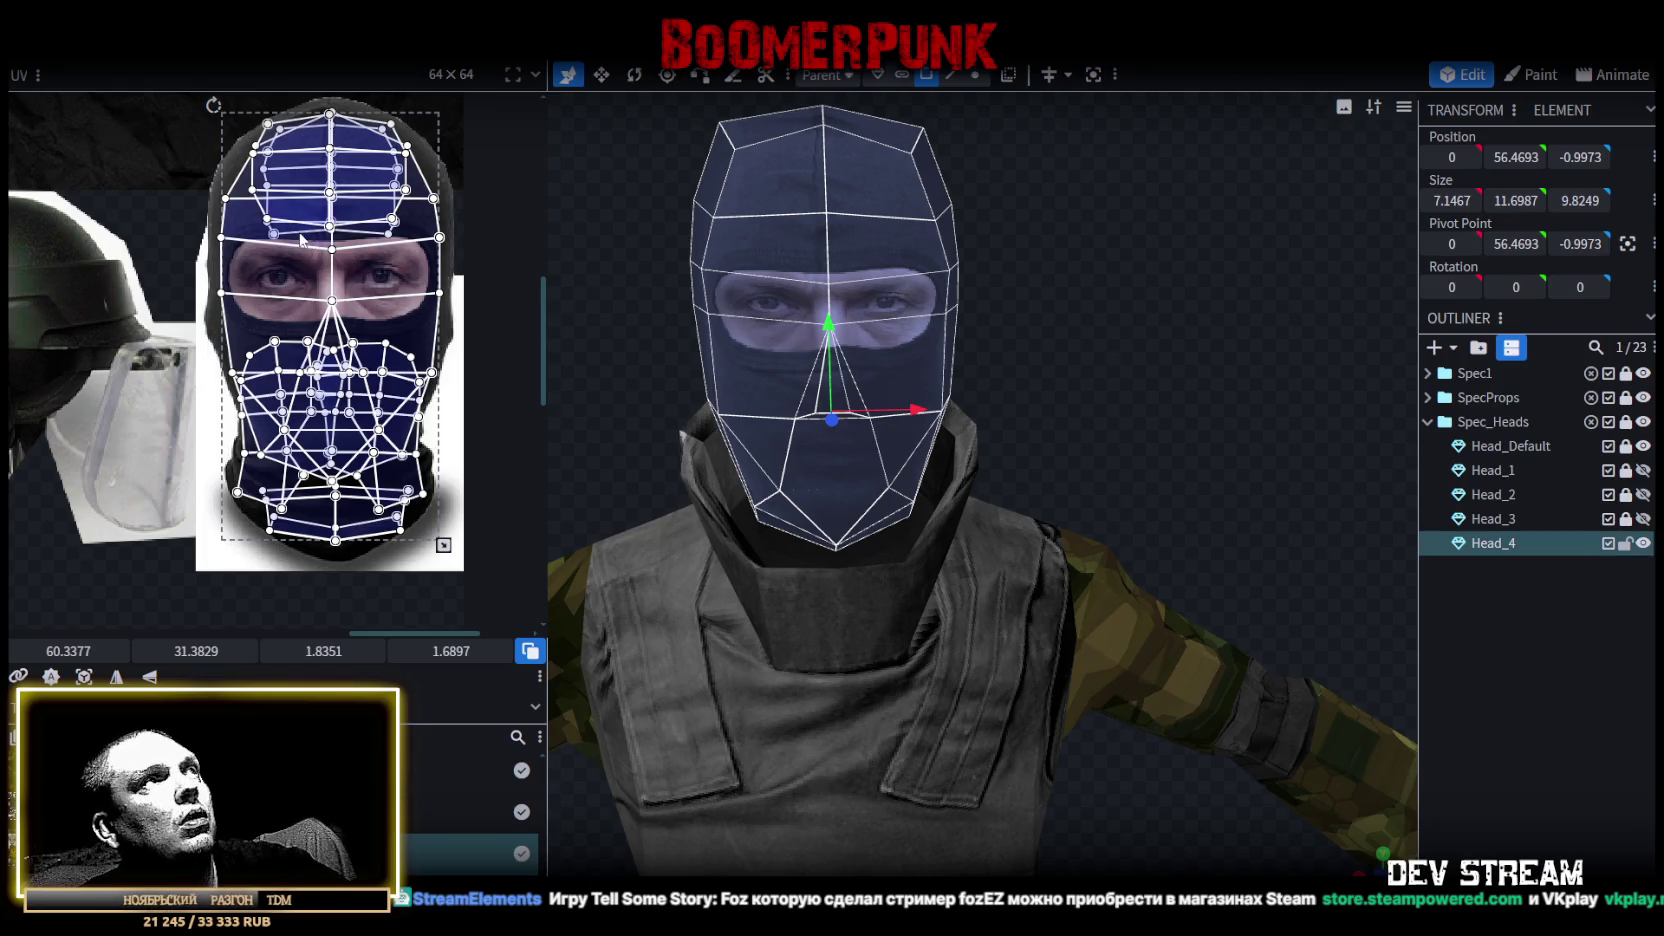
{"action": "scroll", "coordinate": [301, 240], "scroll_direction": "up", "scroll_amount": 1}
{"action": "scroll", "coordinate": [350, 330], "scroll_direction": "up", "scroll_amount": 1}
{"action": "scroll", "coordinate": [399, 421], "scroll_direction": "up", "scroll_amount": 1}
{"action": "left_click_drag", "start_coordinate": [398, 412], "coordinate": [400, 407]}
Toggle Head_4's visibility repeatedly to compare it with the original head.
{"action": "left_click", "coordinate": [1640, 545]}
{"action": "left_click", "coordinate": [1640, 545]}
{"action": "left_click", "coordinate": [1641, 545]}
{"action": "left_click", "coordinate": [1641, 545]}
{"action": "left_click", "coordinate": [1641, 545]}
{"action": "left_click", "coordinate": [1641, 545]}
{"action": "left_click", "coordinate": [1641, 545]}
{"action": "left_click", "coordinate": [1641, 545]}
{"action": "left_click", "coordinate": [1641, 545]}
{"action": "left_click", "coordinate": [1641, 545]}
{"action": "left_click", "coordinate": [1641, 545]}
{"action": "left_click", "coordinate": [1641, 545]}
{"action": "left_click", "coordinate": [1641, 545]}
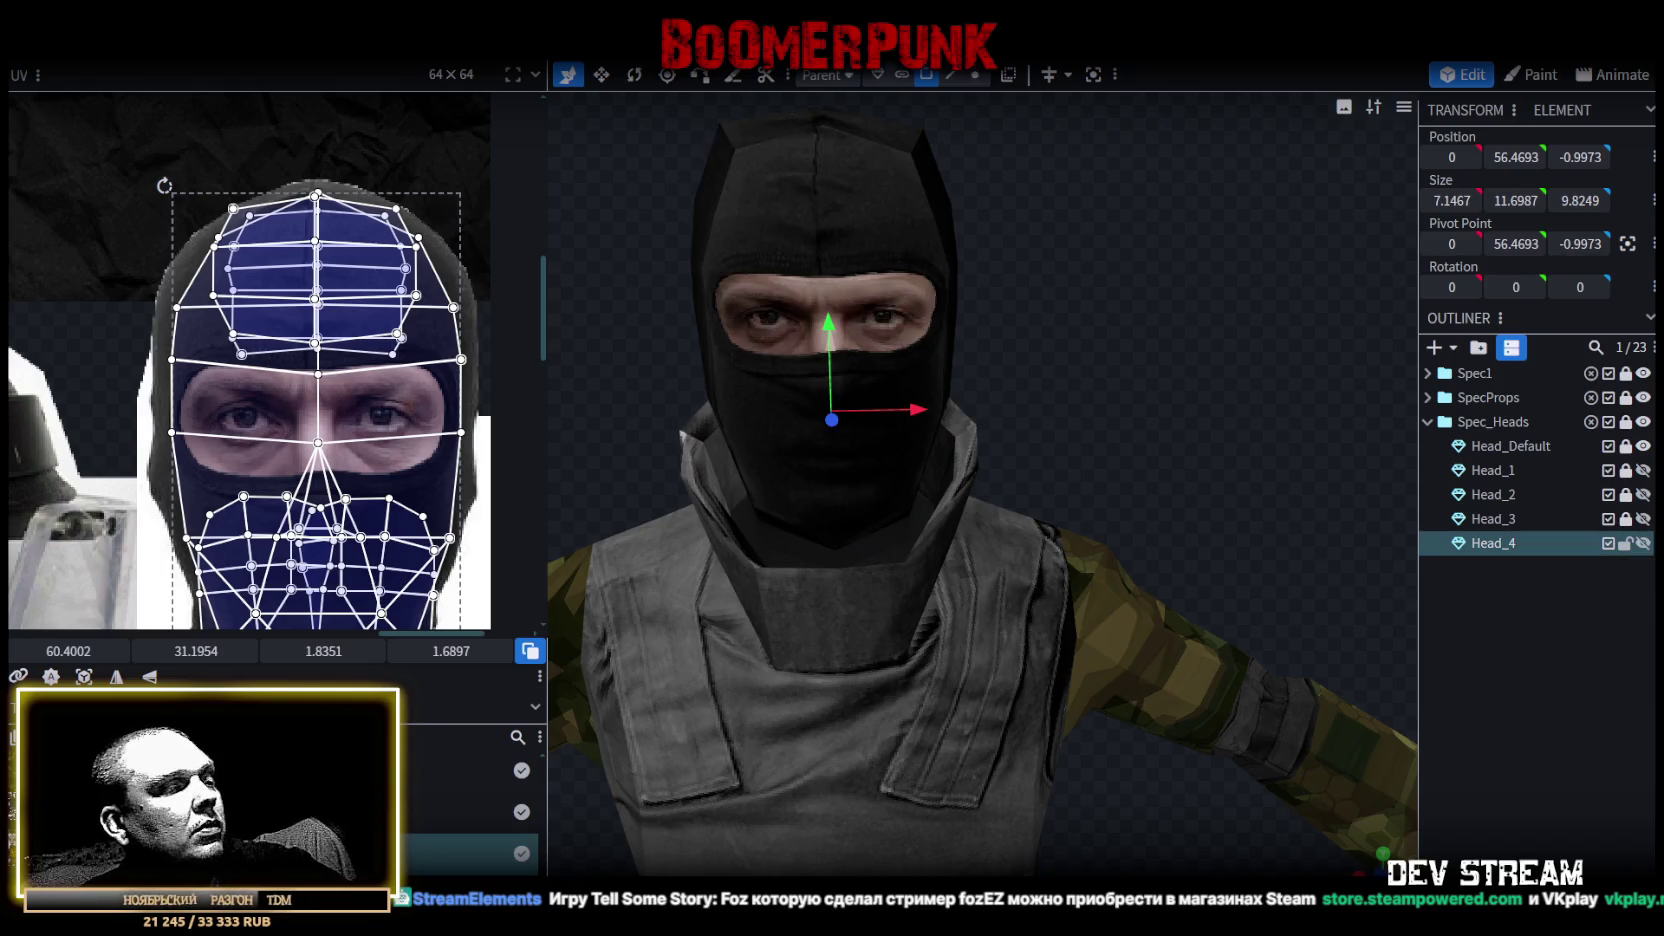
{"action": "key", "text": "alt+Tab"}
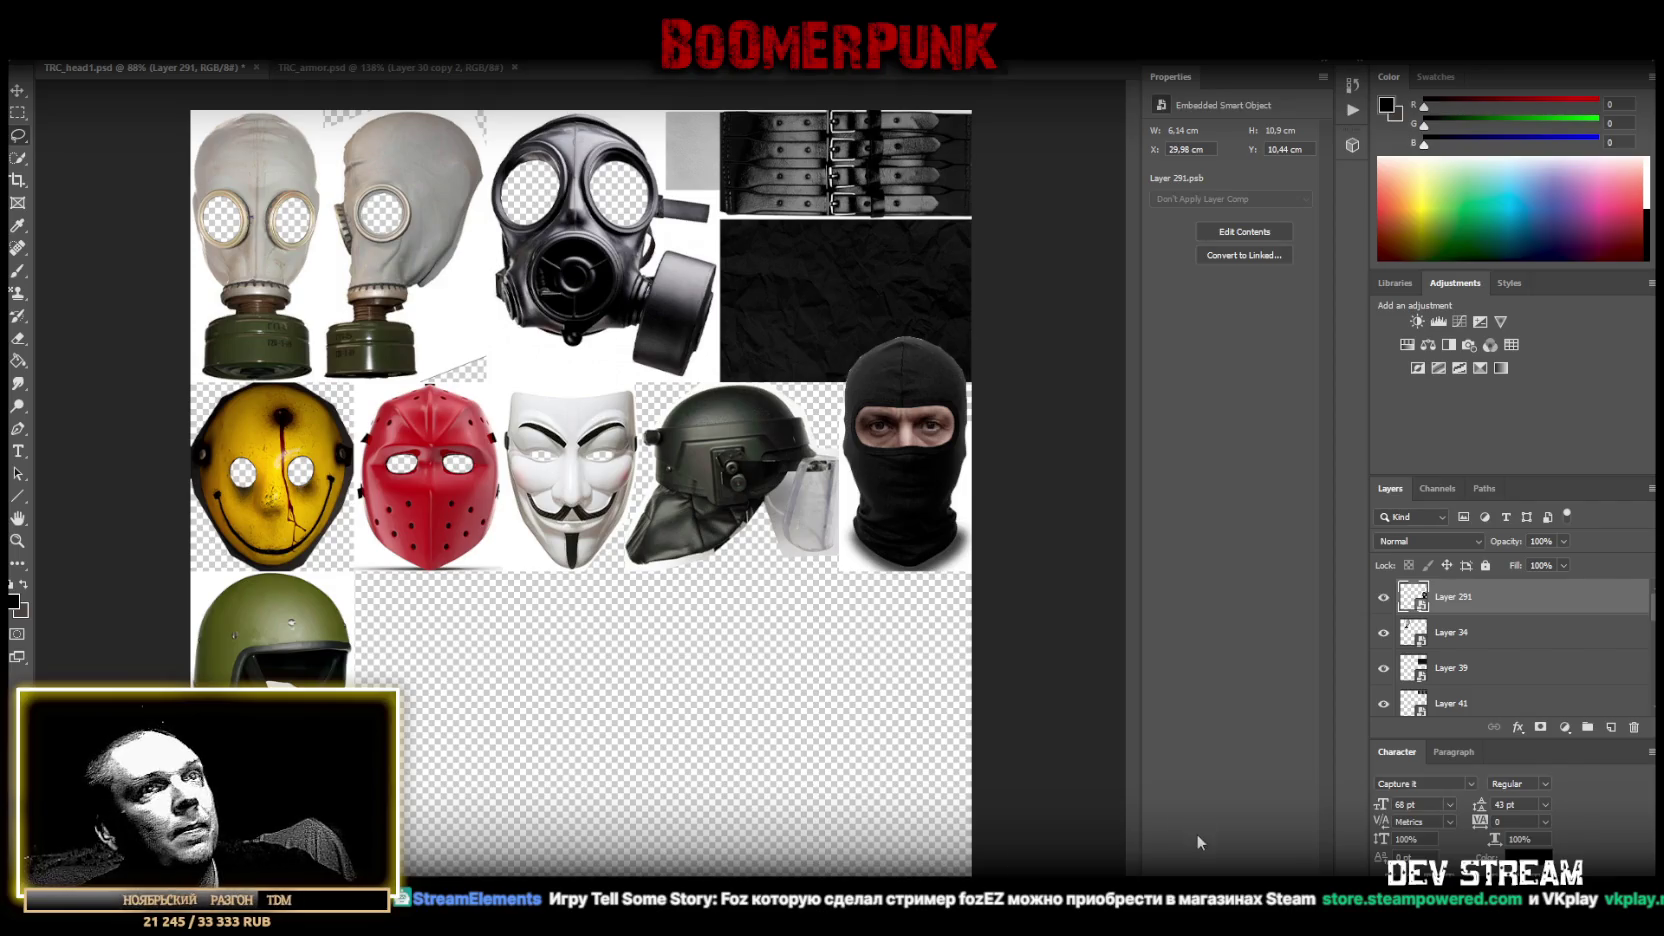
Flip the balaclava's eye-area layer horizontally and nudge it slightly lower.
{"action": "double_click", "coordinate": [1413, 596]}
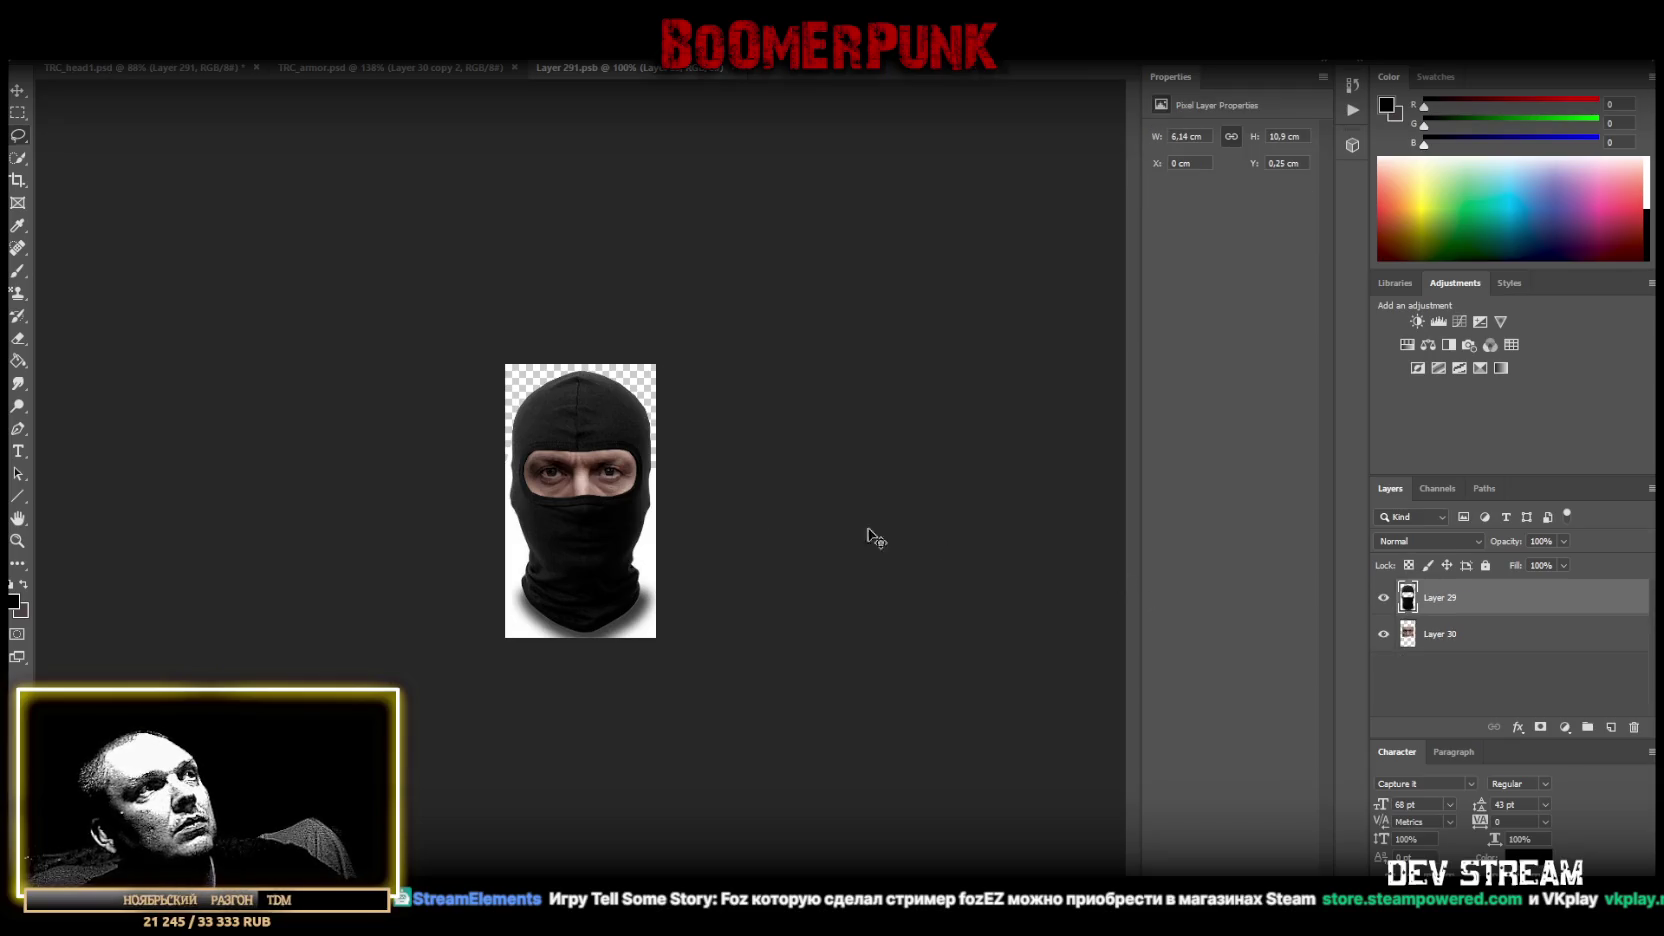
{"action": "key", "text": "ctrl+t"}
{"action": "key", "text": "Escape"}
{"action": "left_click", "coordinate": [1468, 633]}
{"action": "key", "text": "ctrl+t"}
{"action": "right_click", "coordinate": [604, 474]}
{"action": "left_click", "coordinate": [726, 686]}
{"action": "left_click_drag", "start_coordinate": [614, 481], "coordinate": [614, 485]}
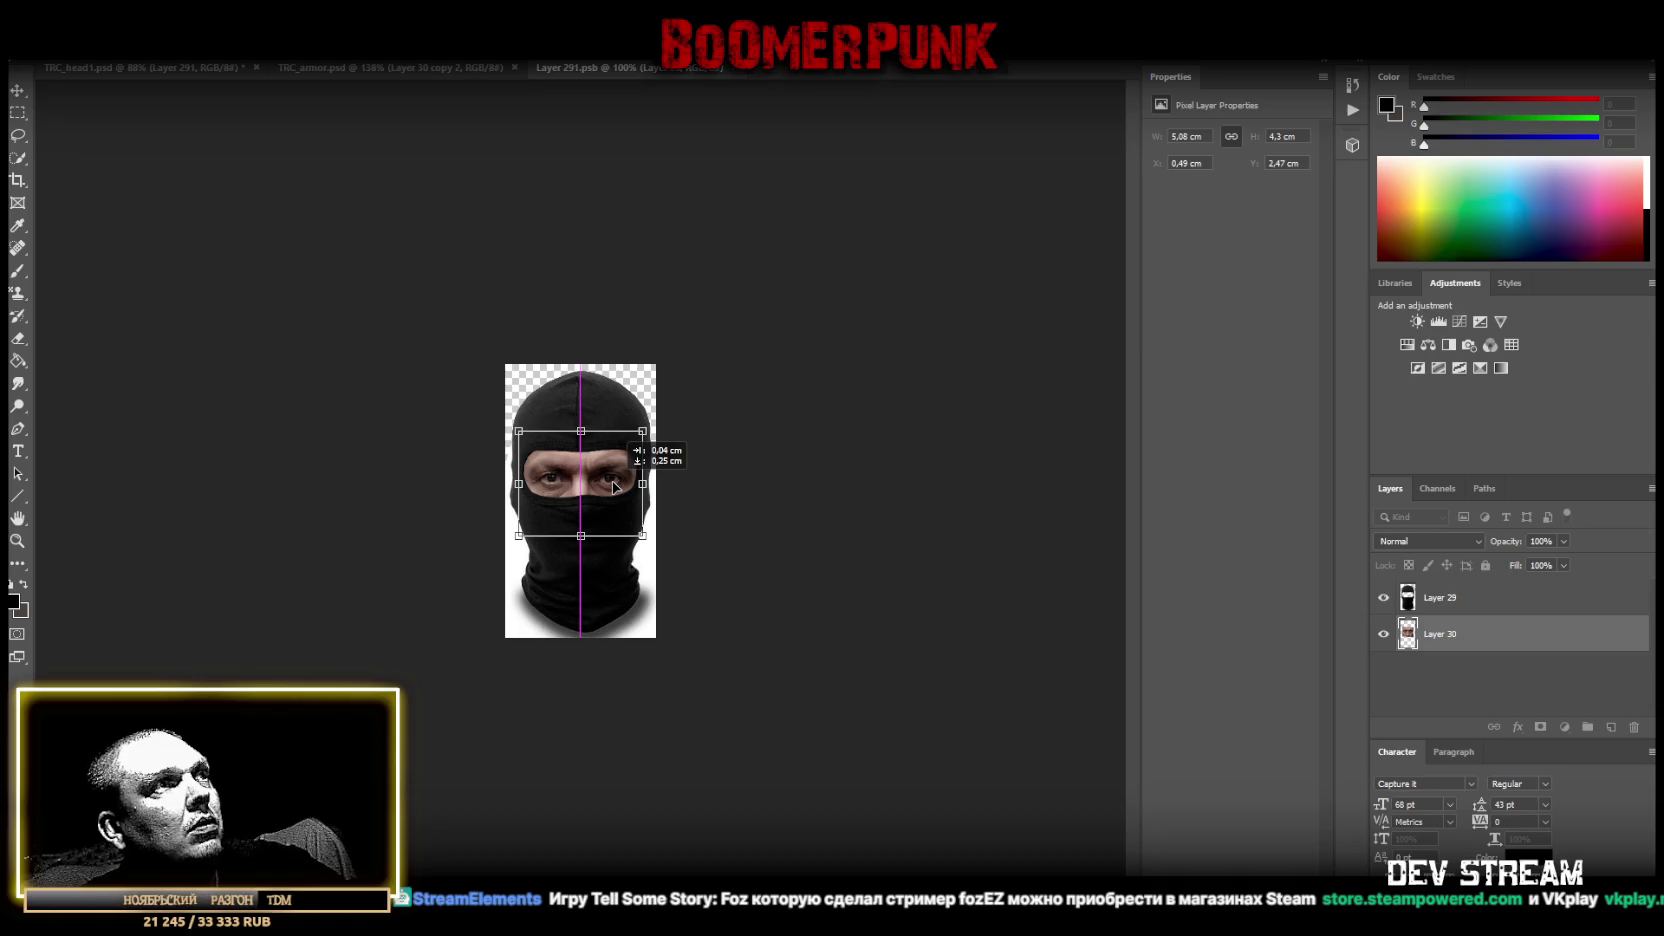
{"action": "left_click_drag", "start_coordinate": [614, 485], "coordinate": [614, 487]}
{"action": "key", "text": "Return"}
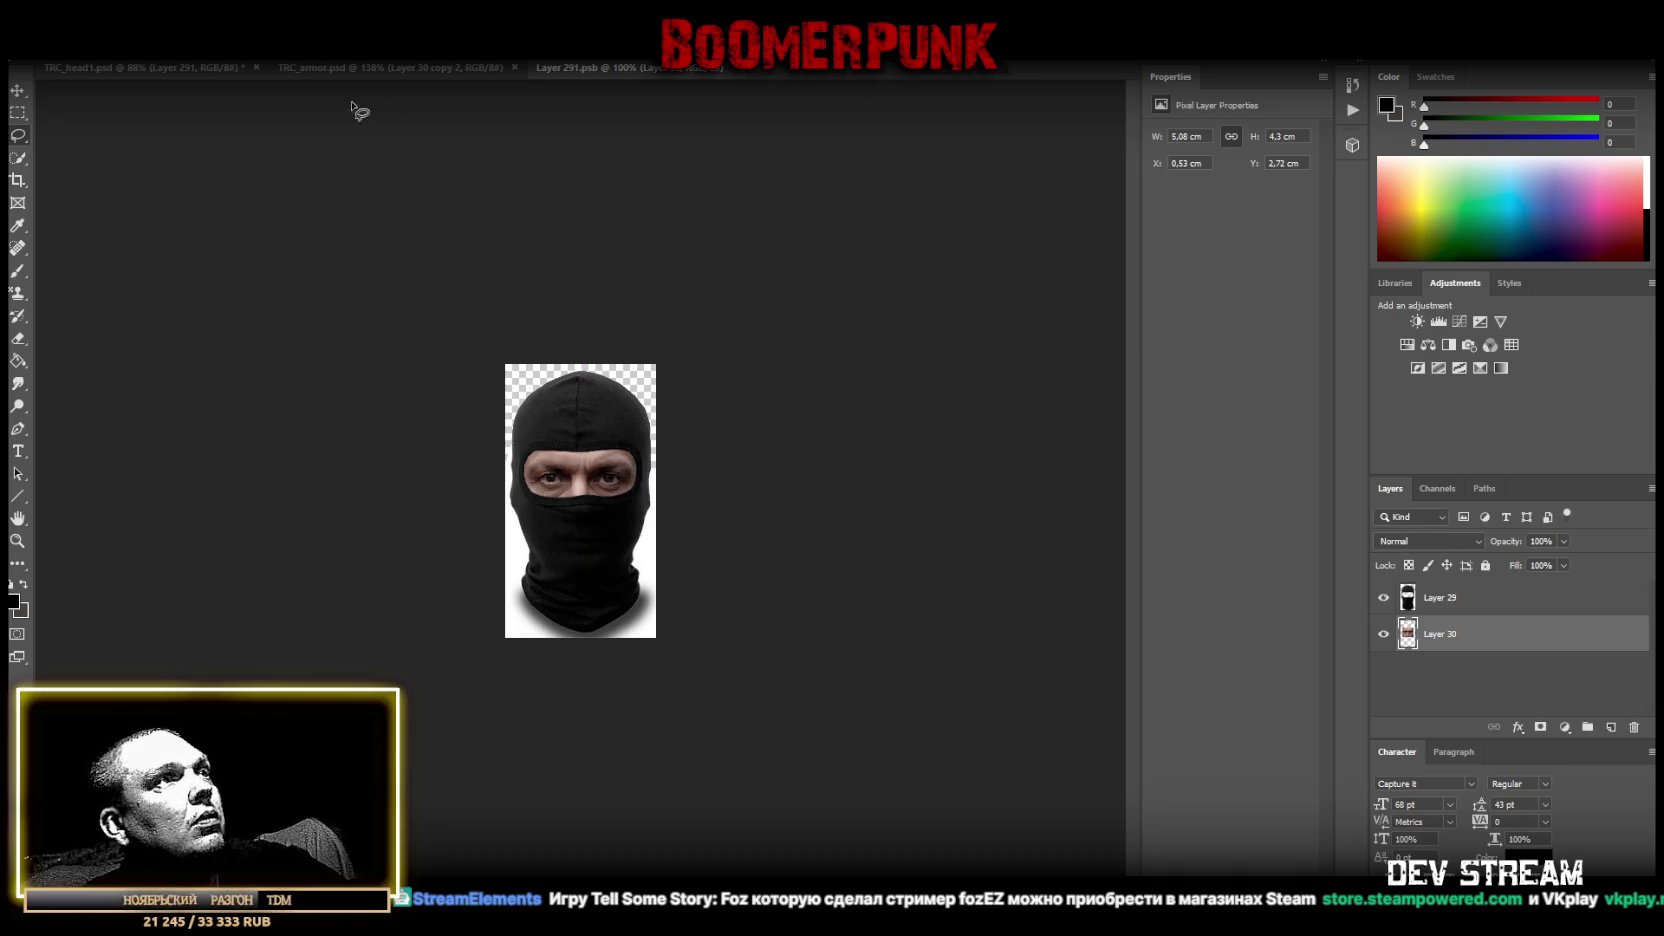
Abandon the PNG Save As attempts and close the Layer 291.psb document.
{"action": "key", "text": "alt+f"}
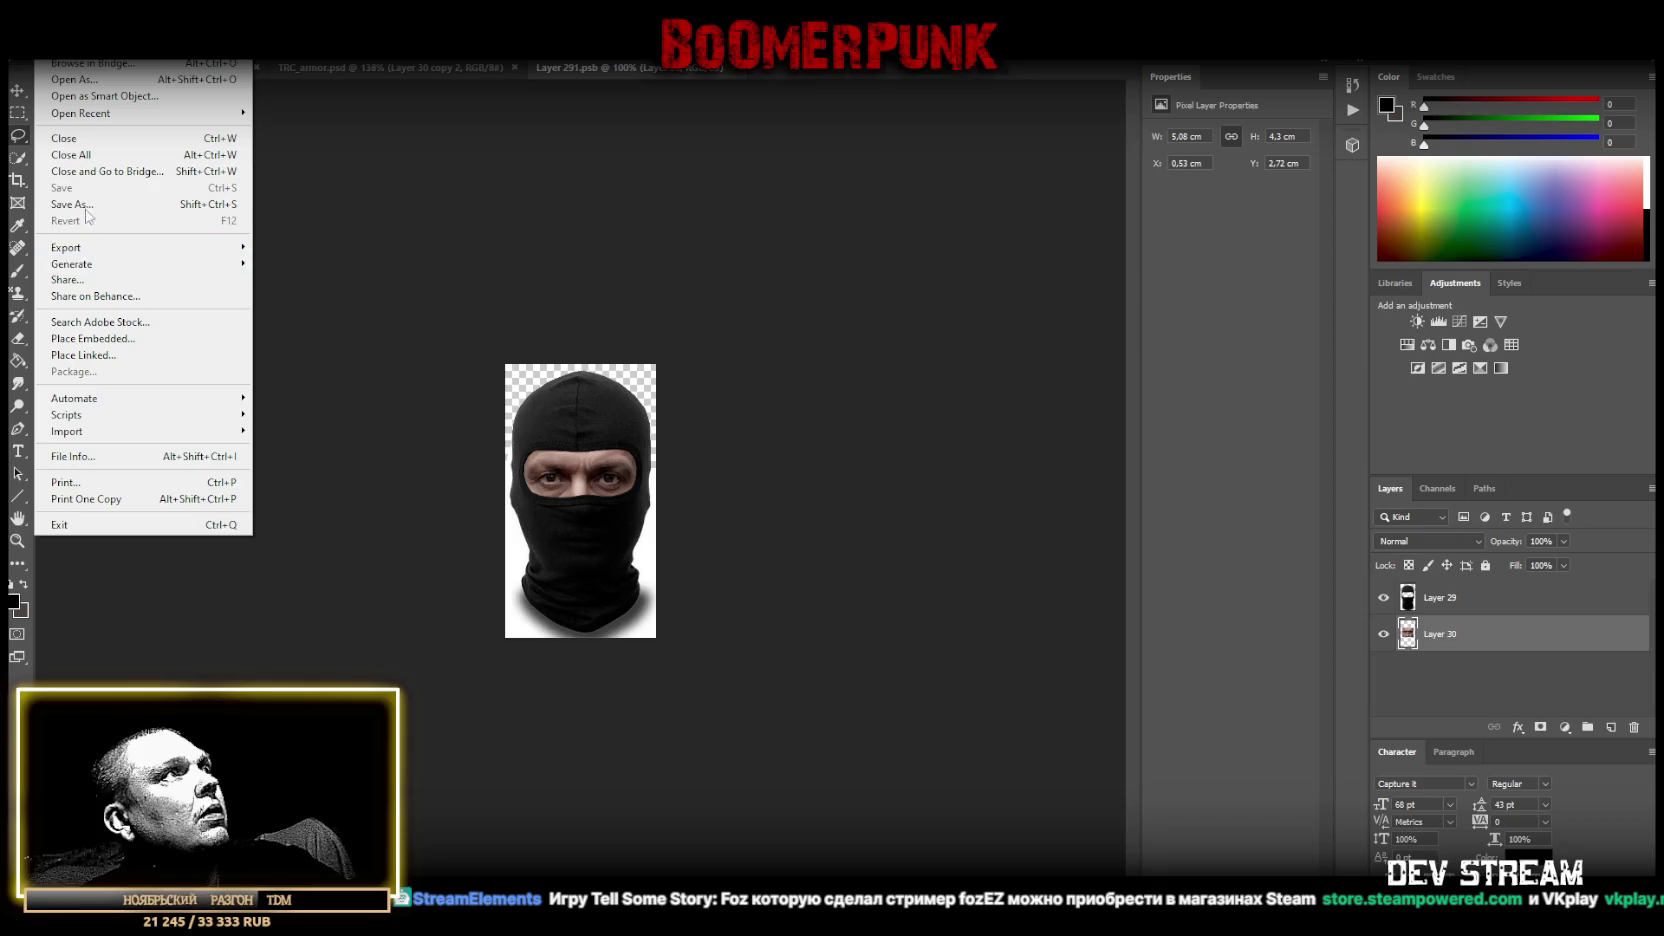
{"action": "left_click", "coordinate": [90, 204]}
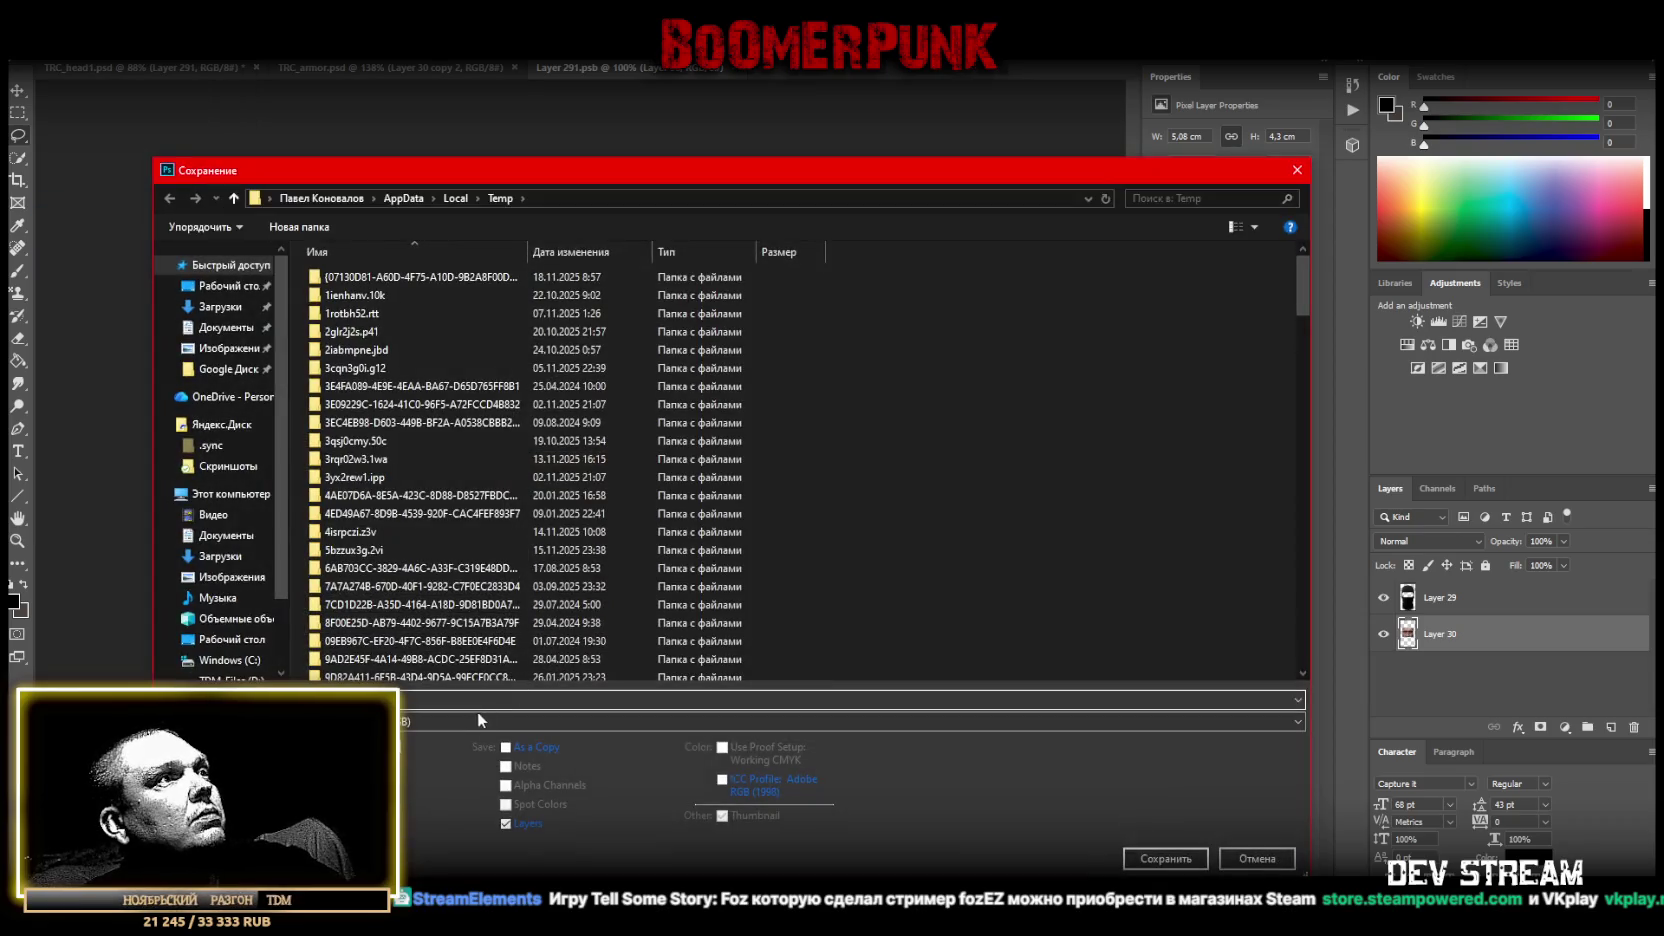
{"action": "left_click", "coordinate": [477, 720]}
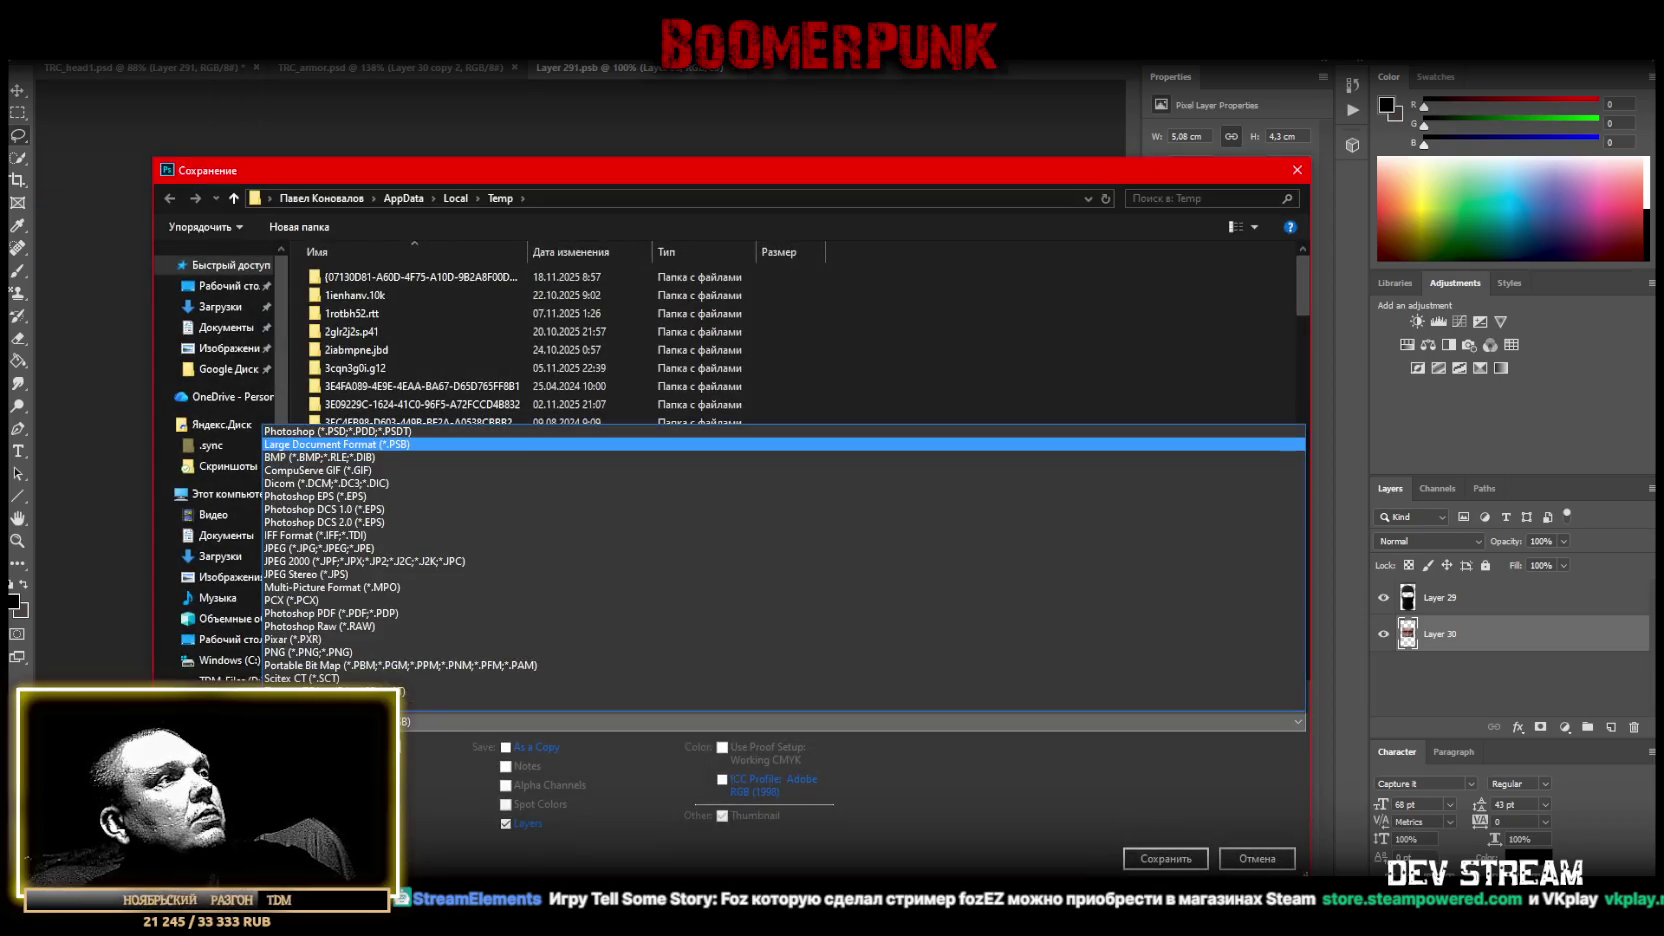
{"action": "left_click", "coordinate": [310, 678]}
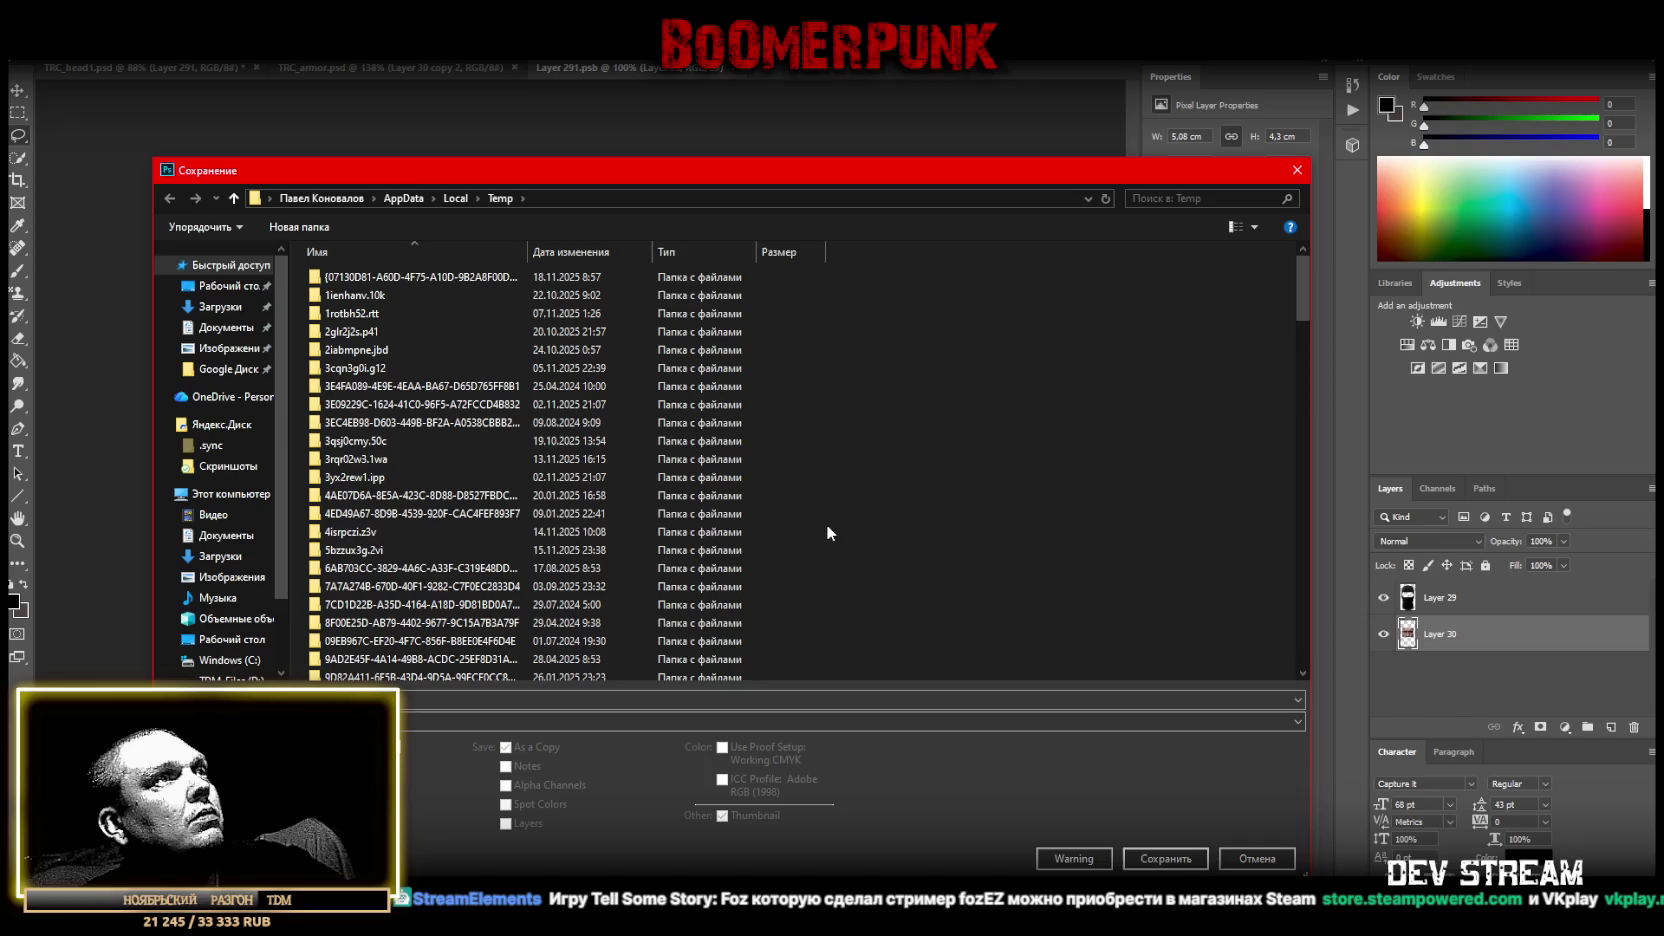
{"action": "left_click", "coordinate": [1165, 858]}
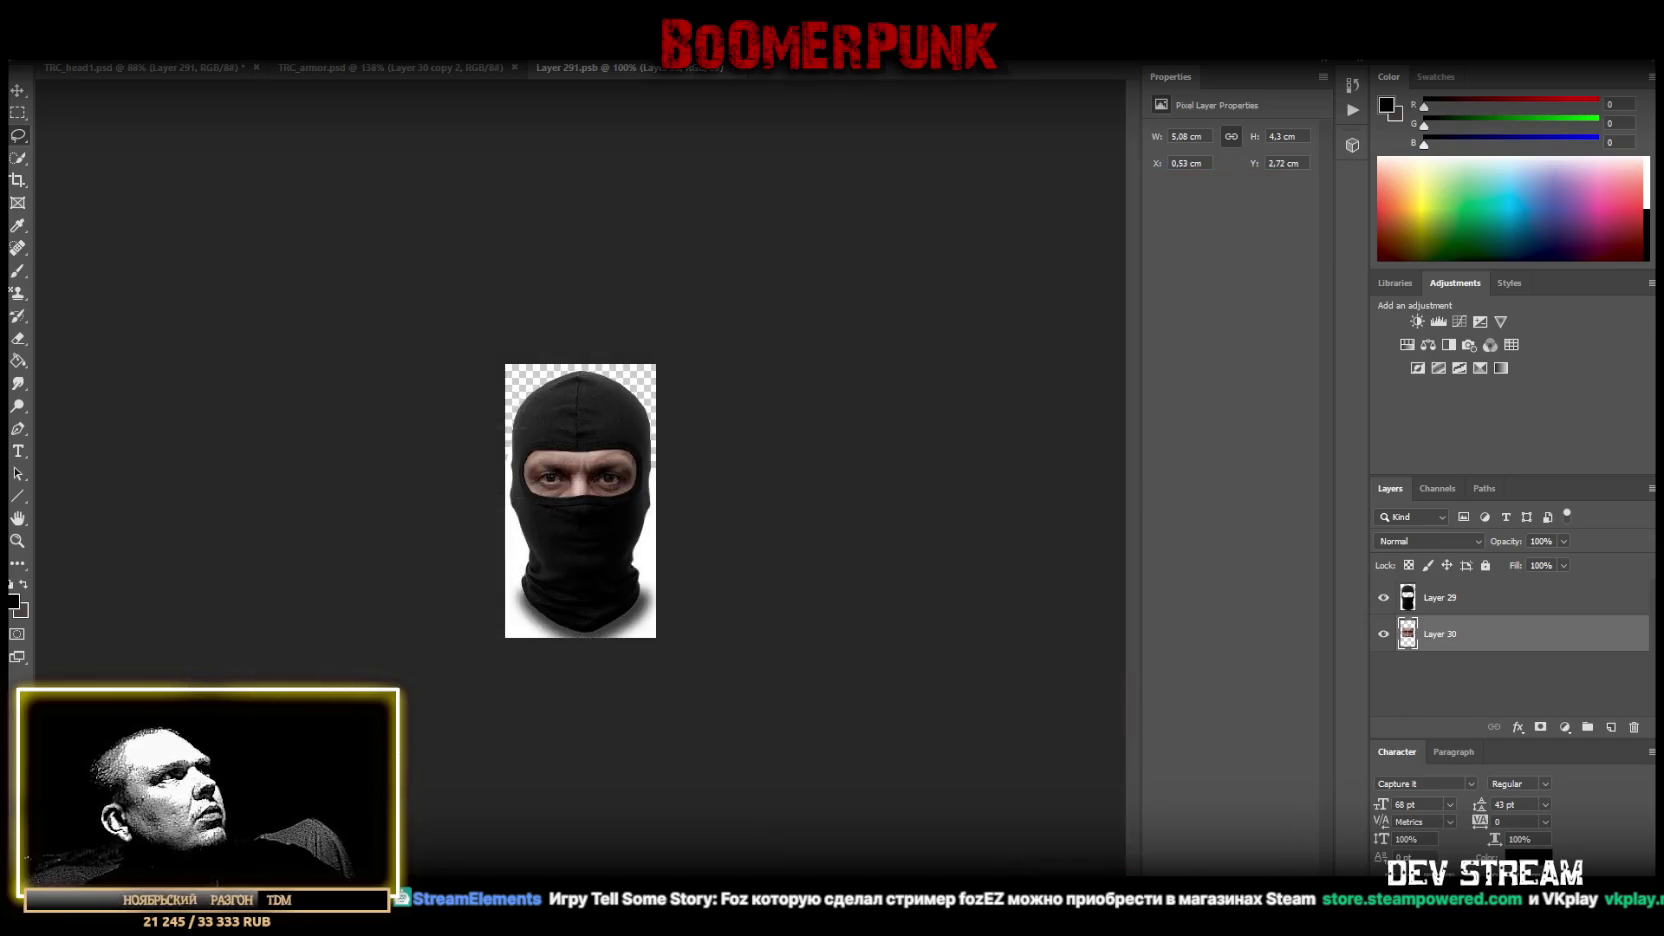
{"action": "left_click", "coordinate": [40, 47]}
{"action": "left_click", "coordinate": [80, 204]}
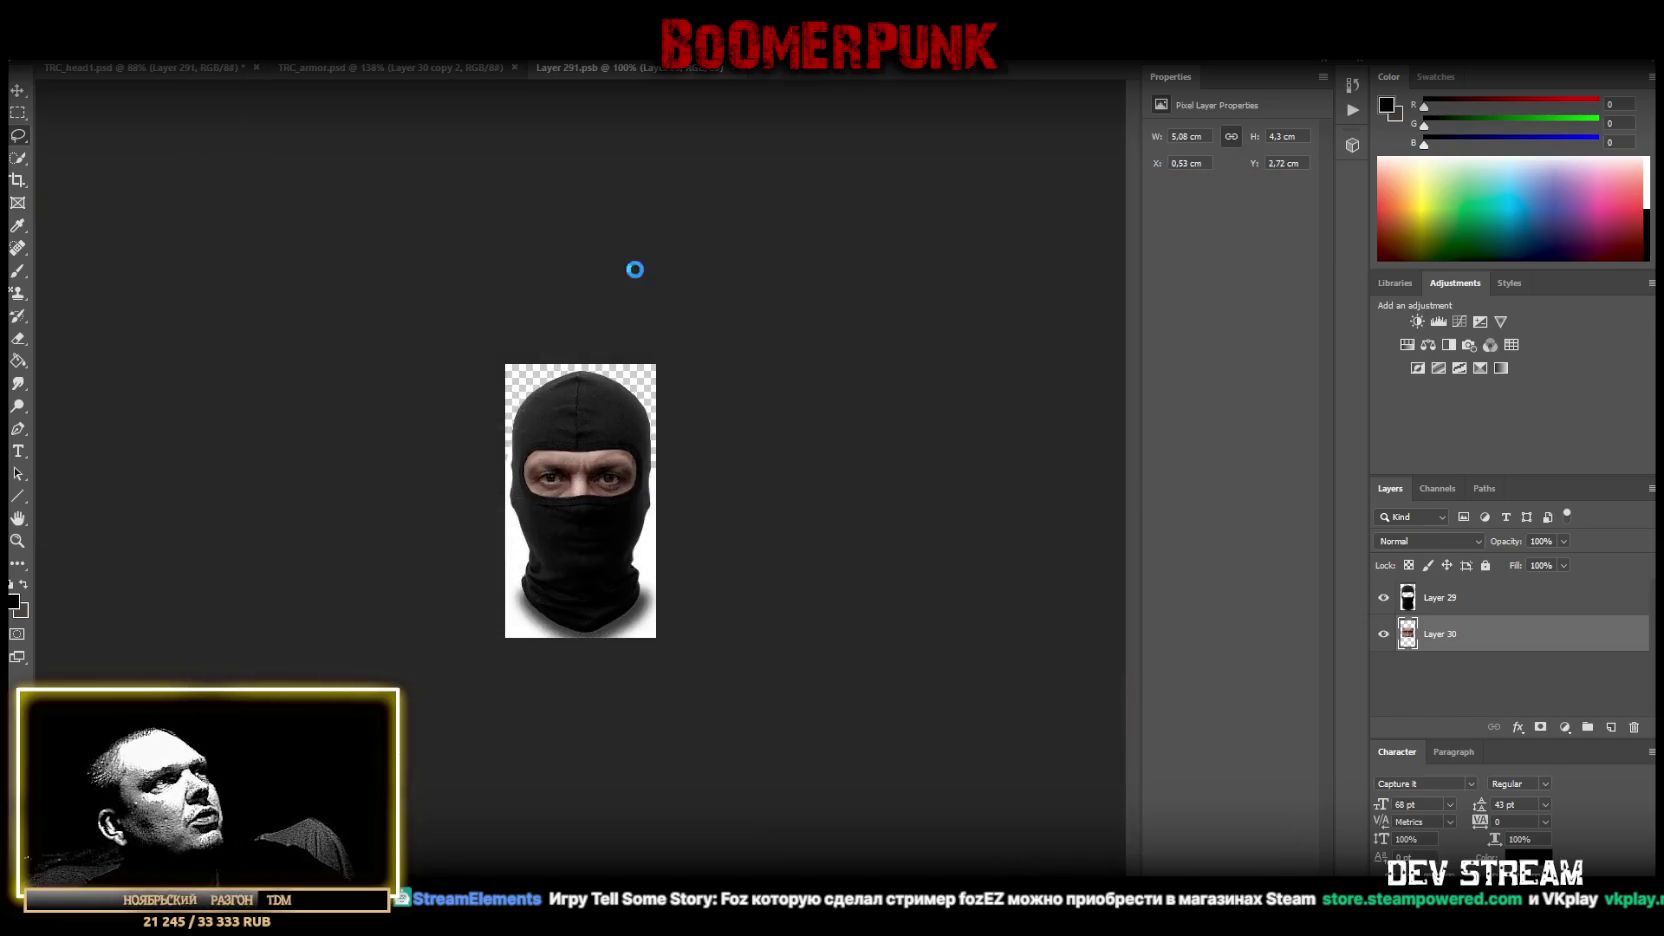
{"action": "left_click", "coordinate": [419, 722]}
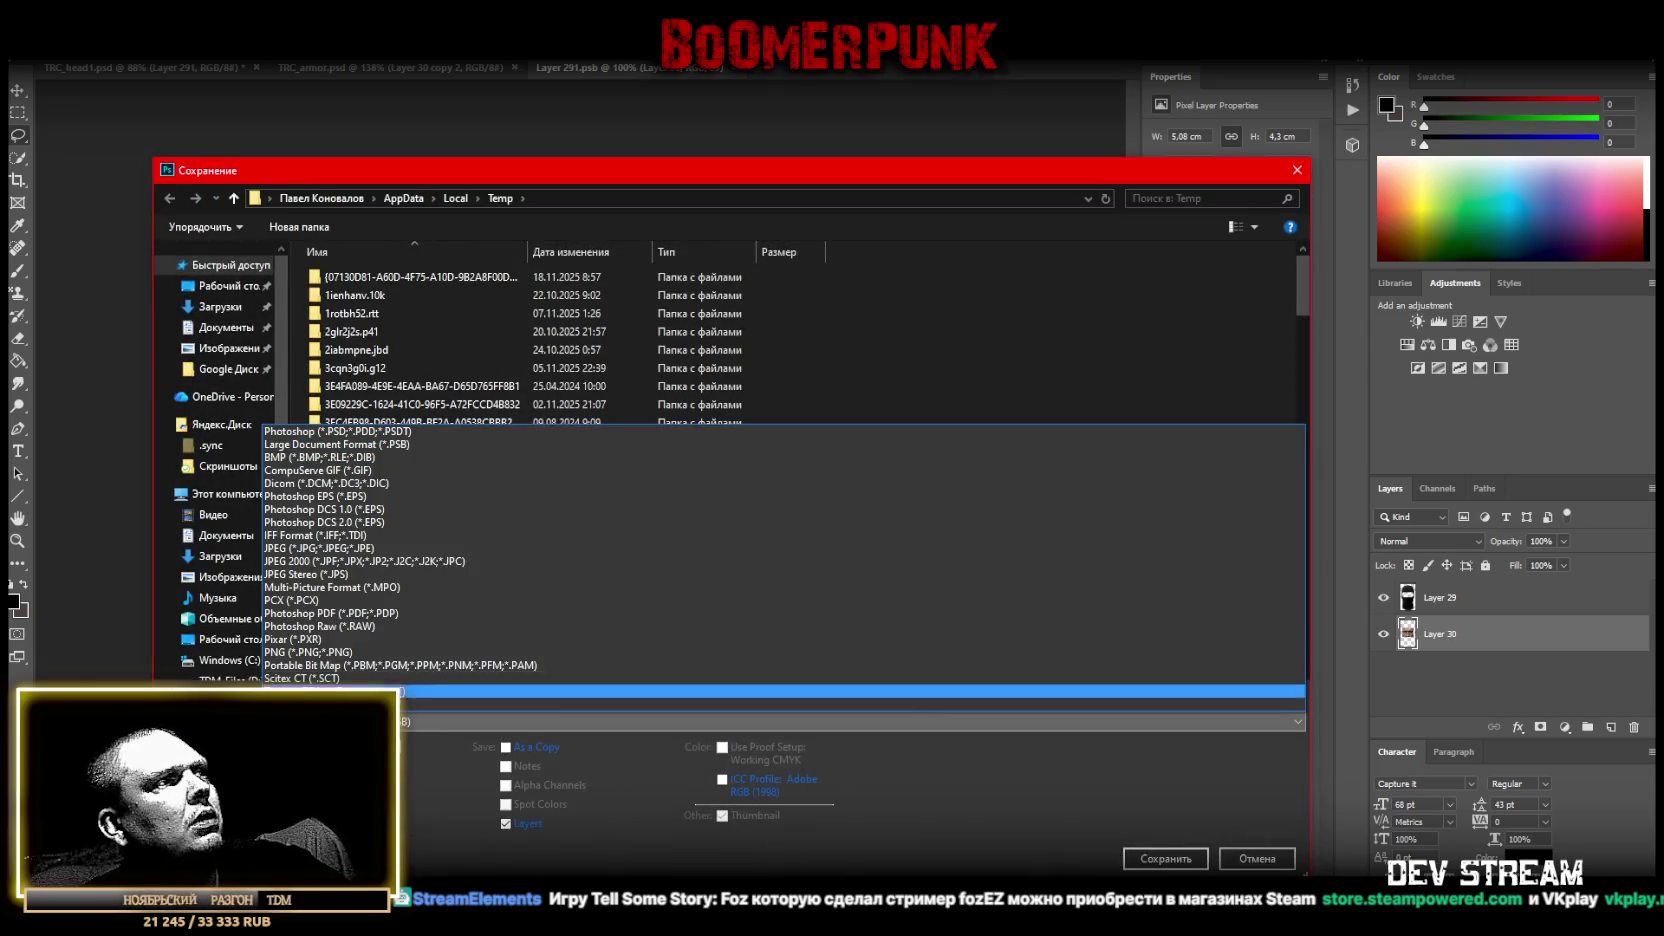
{"action": "left_click", "coordinate": [346, 653]}
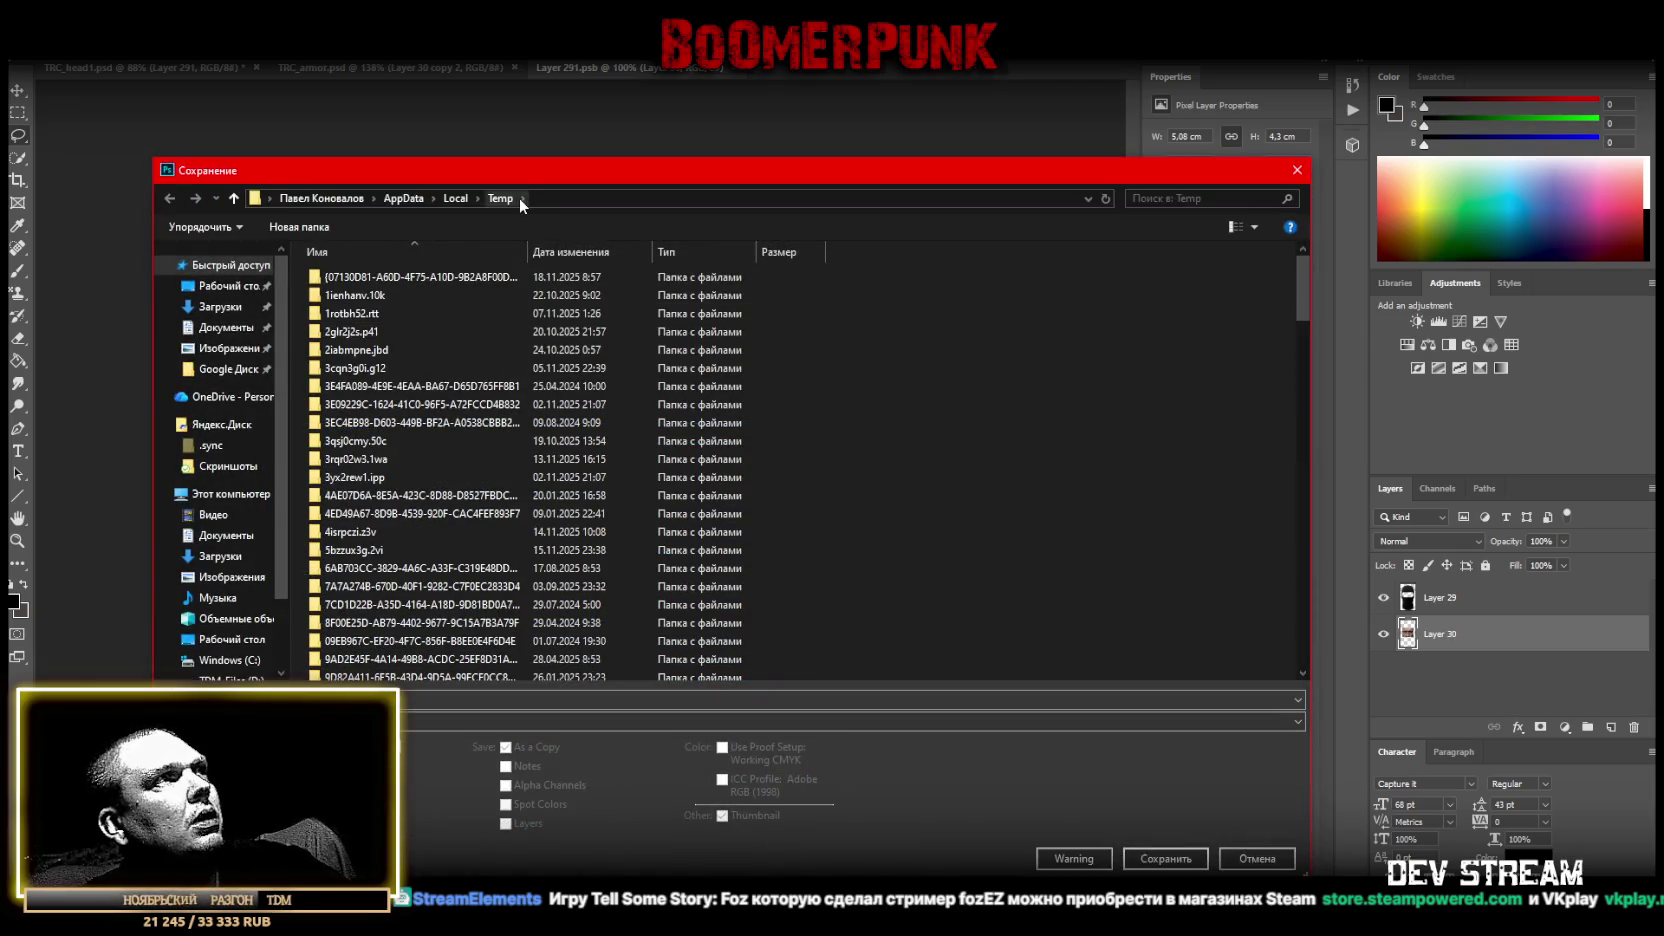
{"action": "left_click", "coordinate": [1295, 173]}
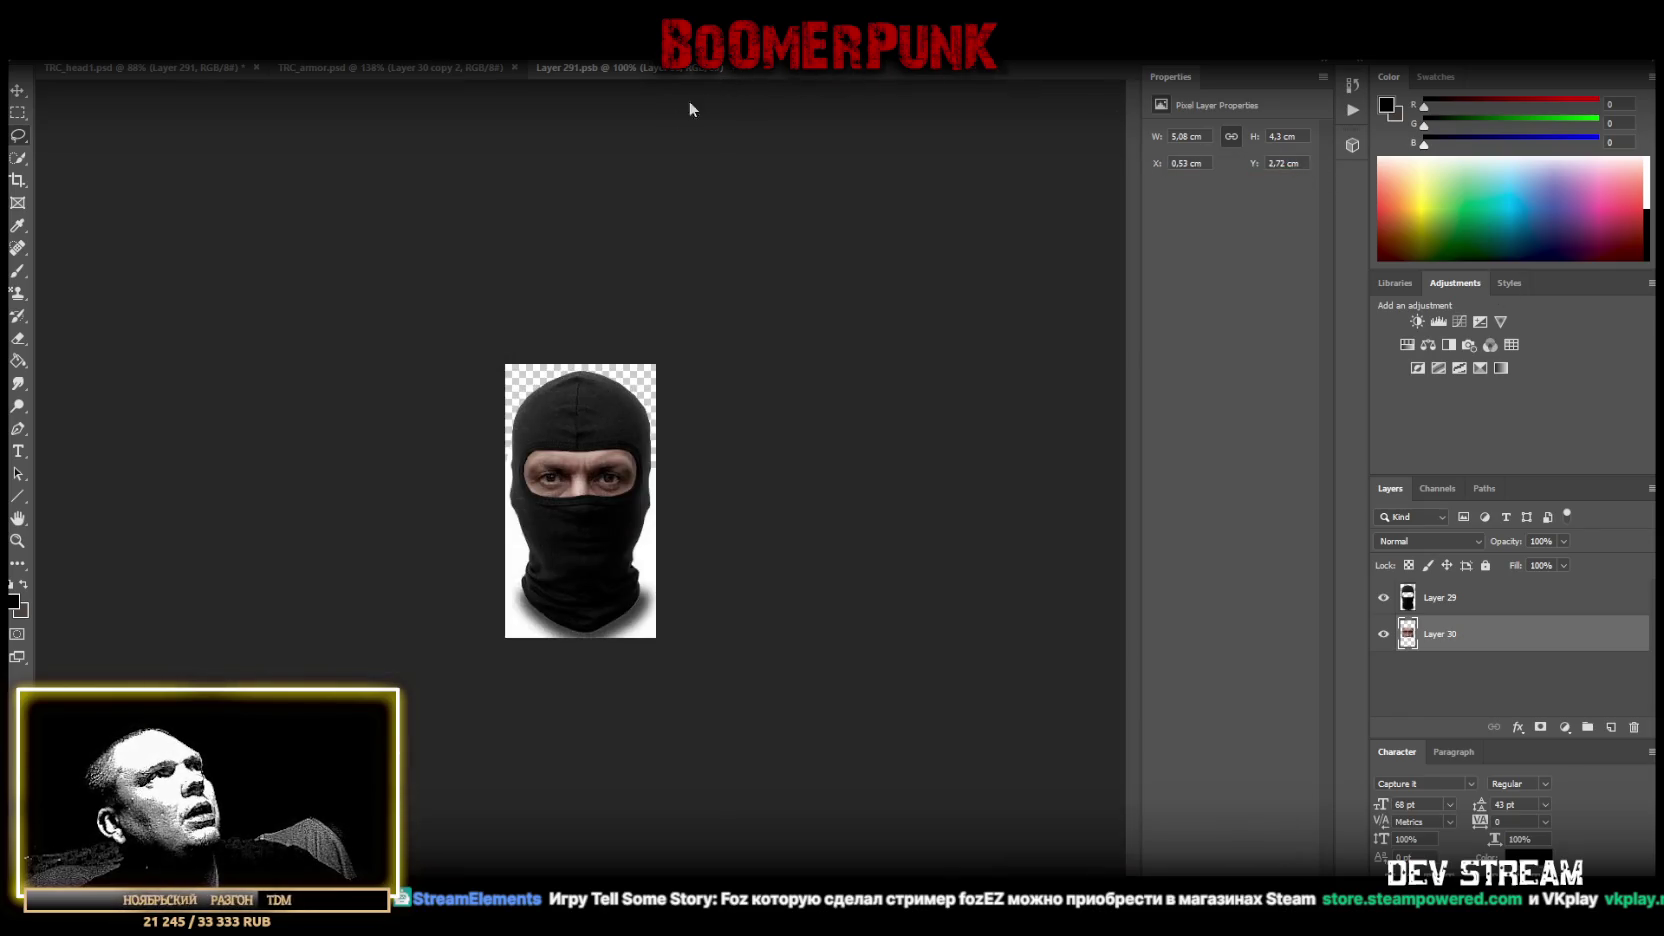
{"action": "key", "text": "ctrl+w"}
Save the mask sheet as PNG, replacing TRC_head1.png.
{"action": "left_click", "coordinate": [45, 50]}
{"action": "left_click", "coordinate": [100, 205]}
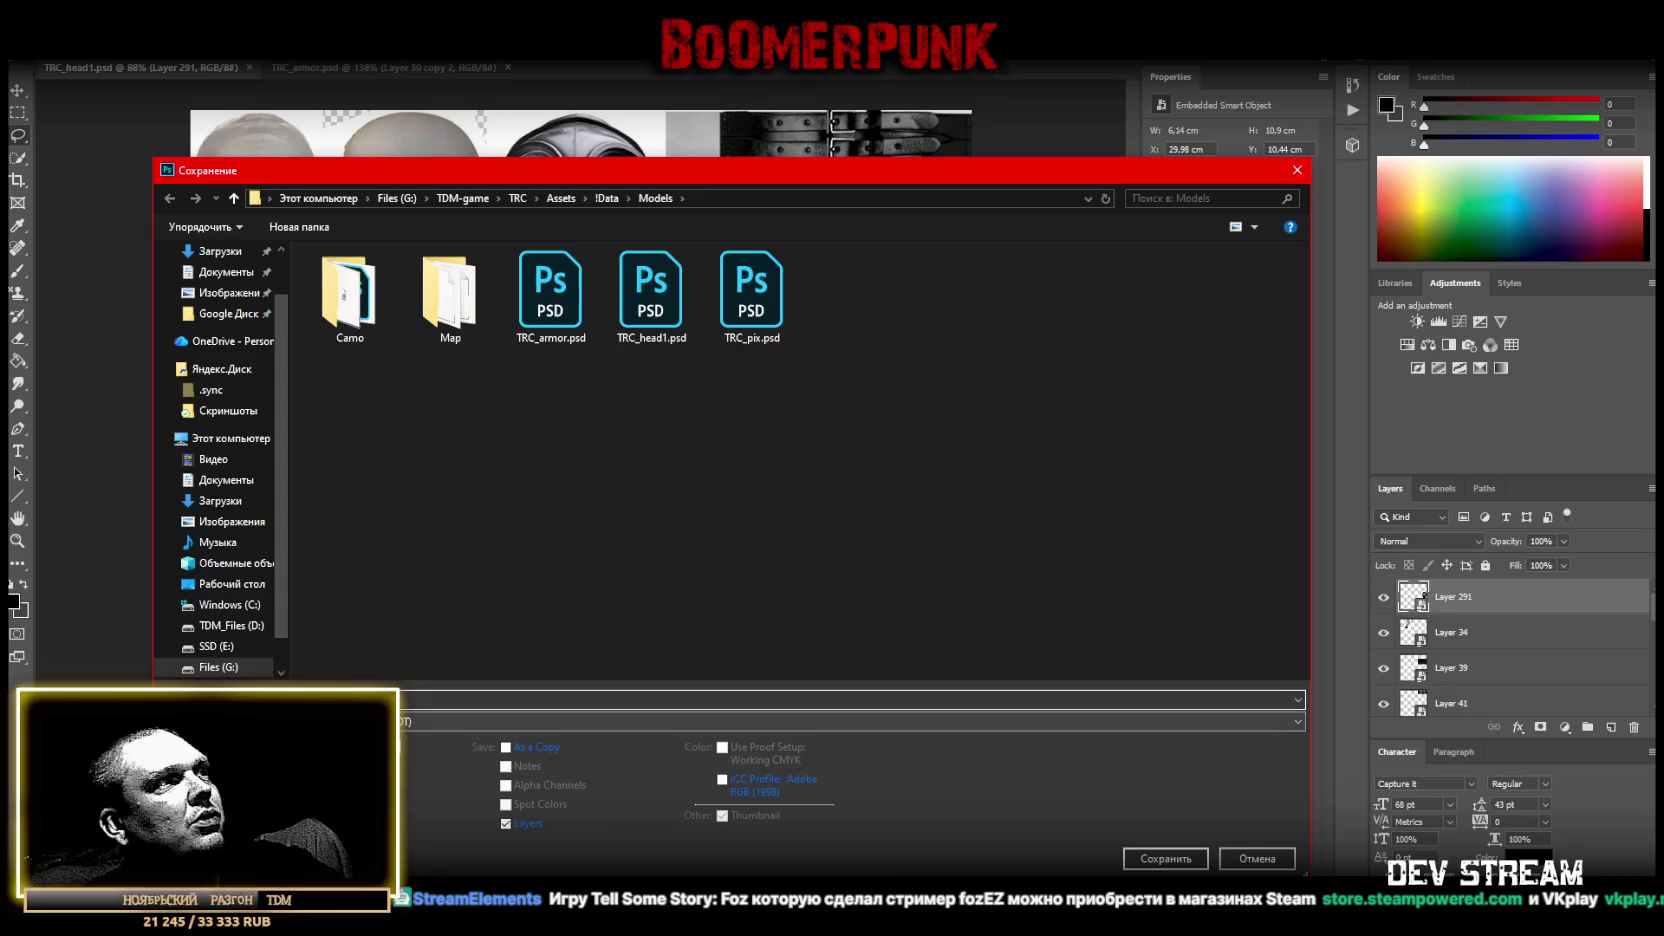
{"action": "left_click", "coordinate": [336, 721]}
{"action": "left_click", "coordinate": [336, 658]}
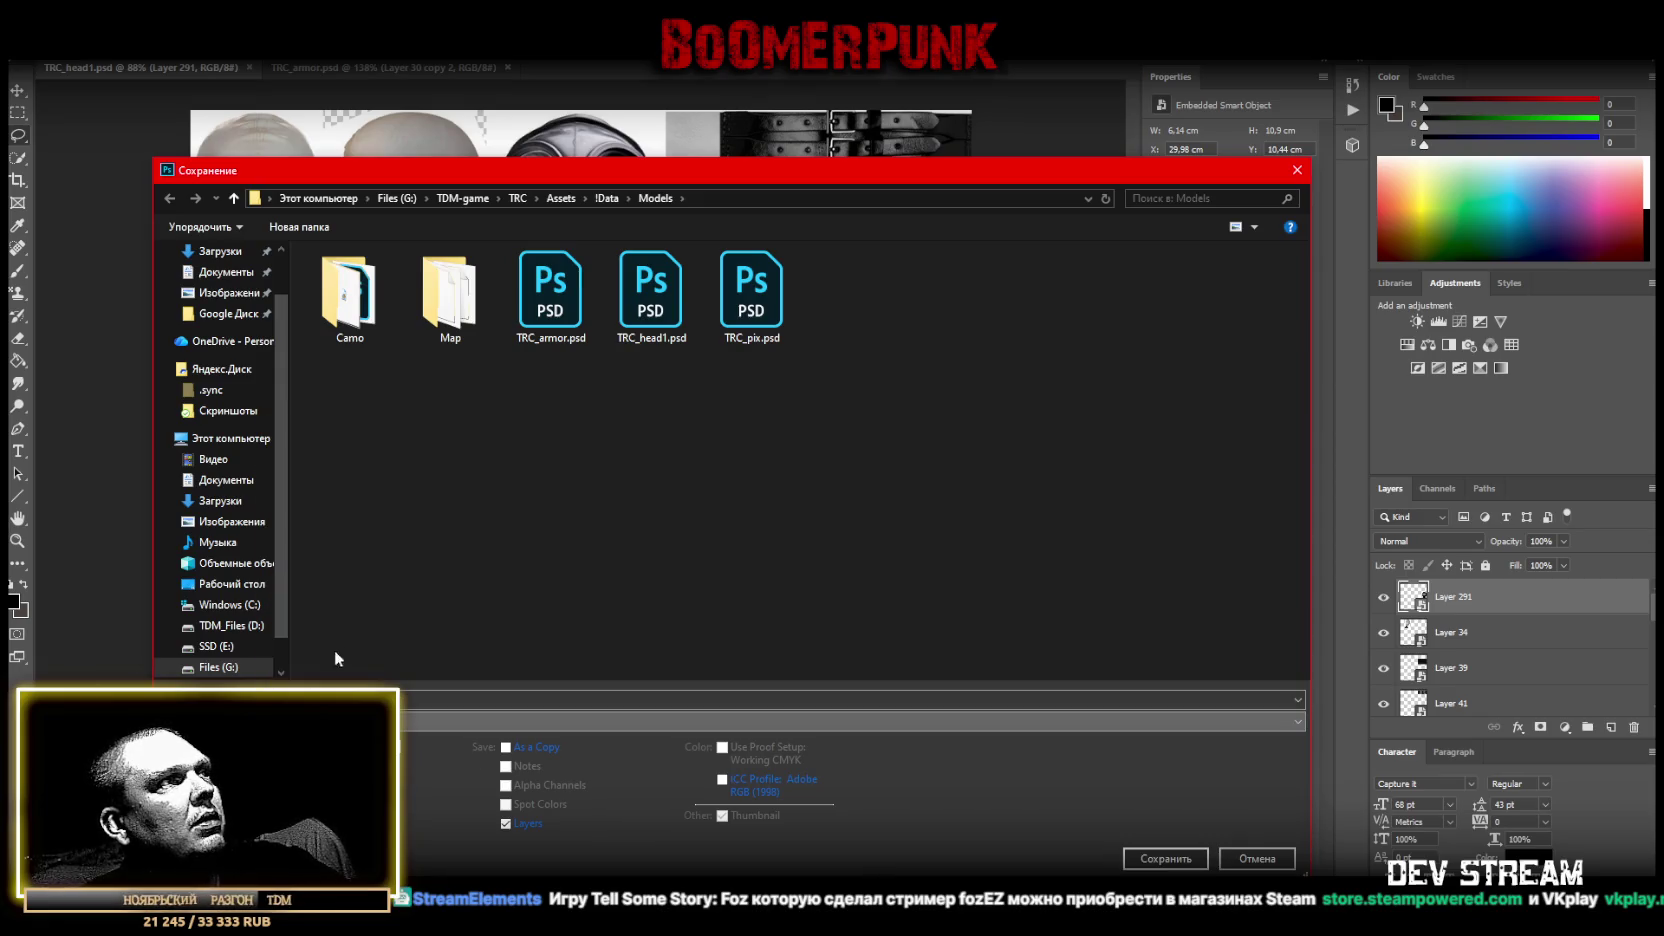
{"action": "double_click", "coordinate": [1049, 272]}
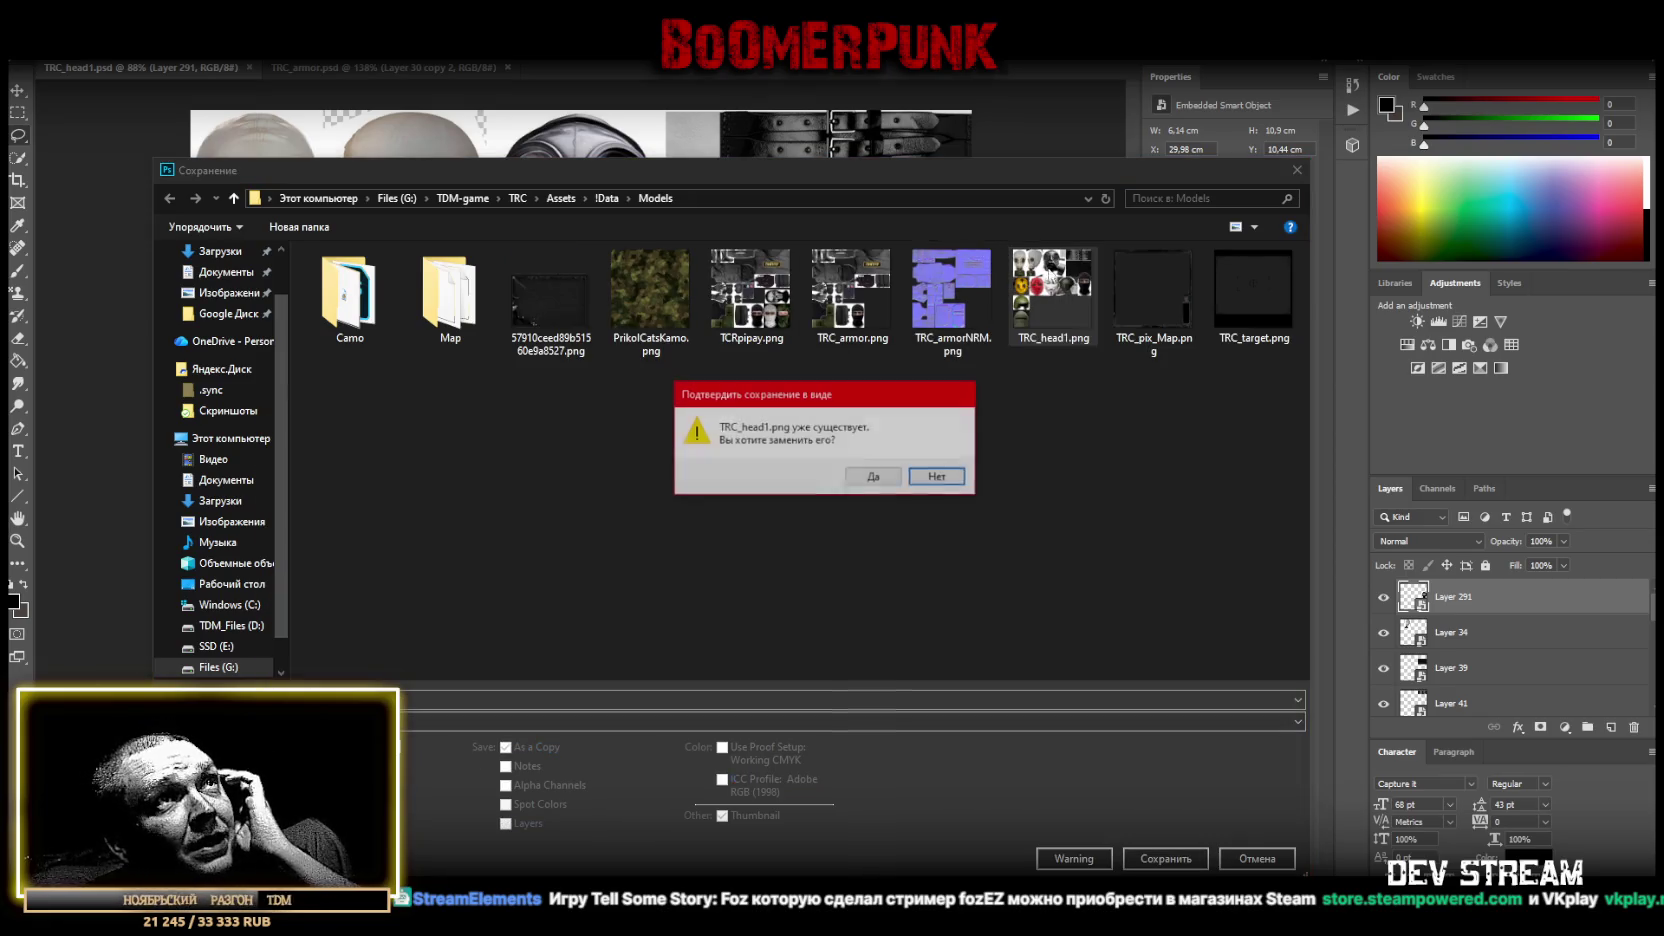
{"action": "left_click", "coordinate": [873, 476]}
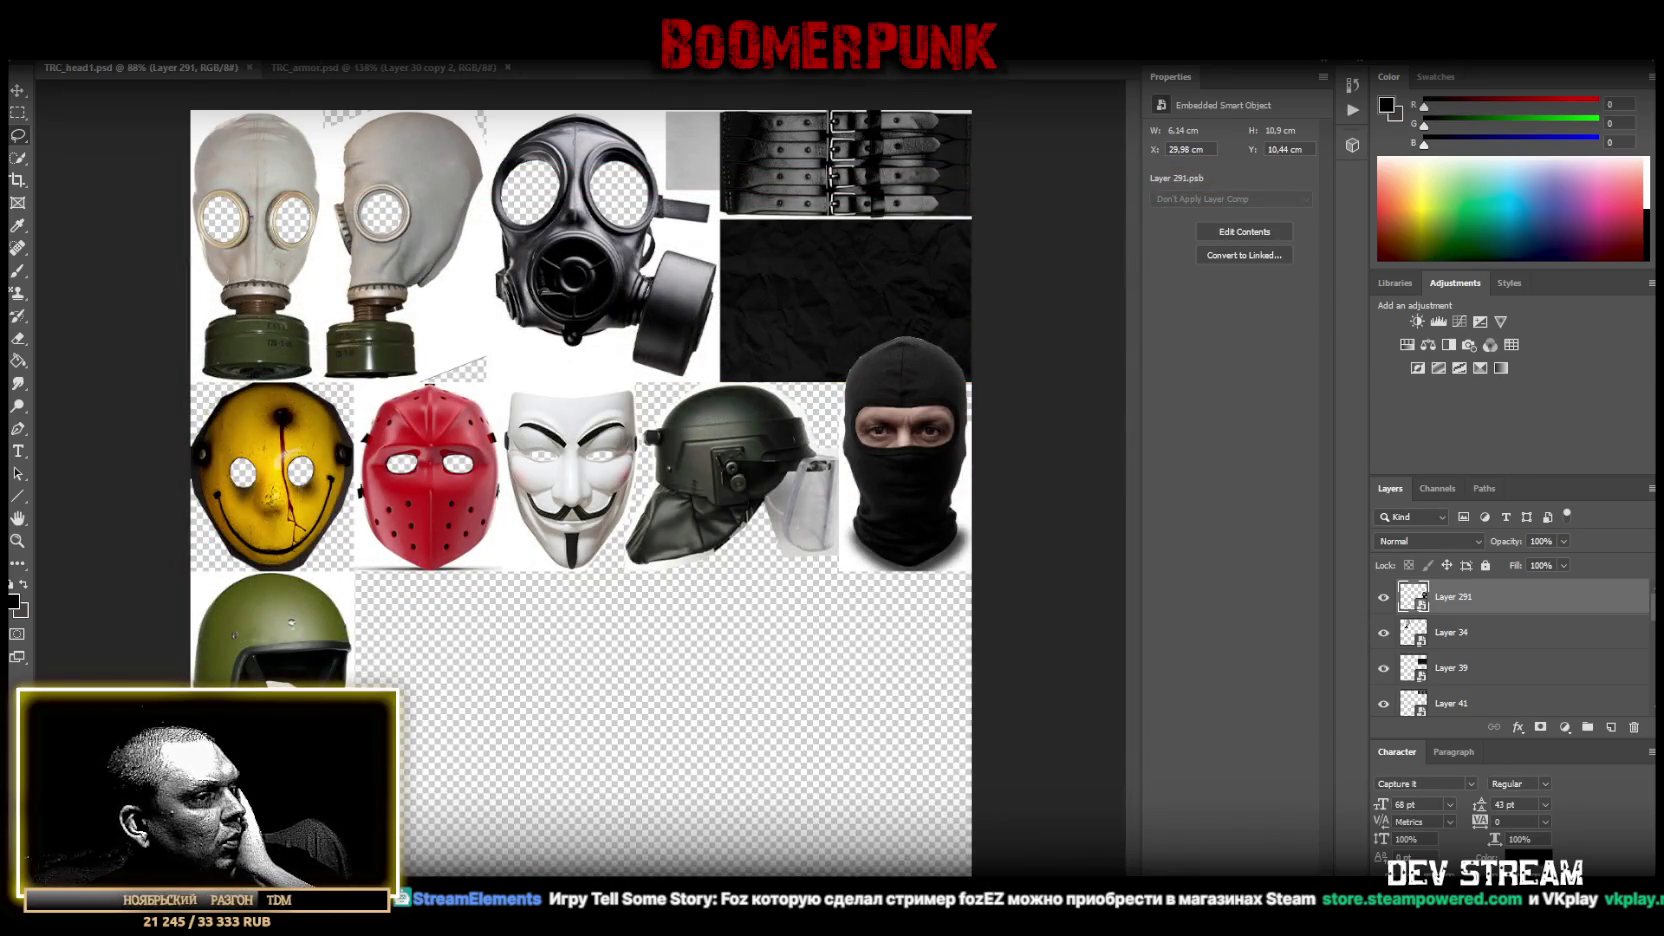
{"action": "key", "text": "alt+Tab"}
{"action": "right_click", "coordinate": [147, 853]}
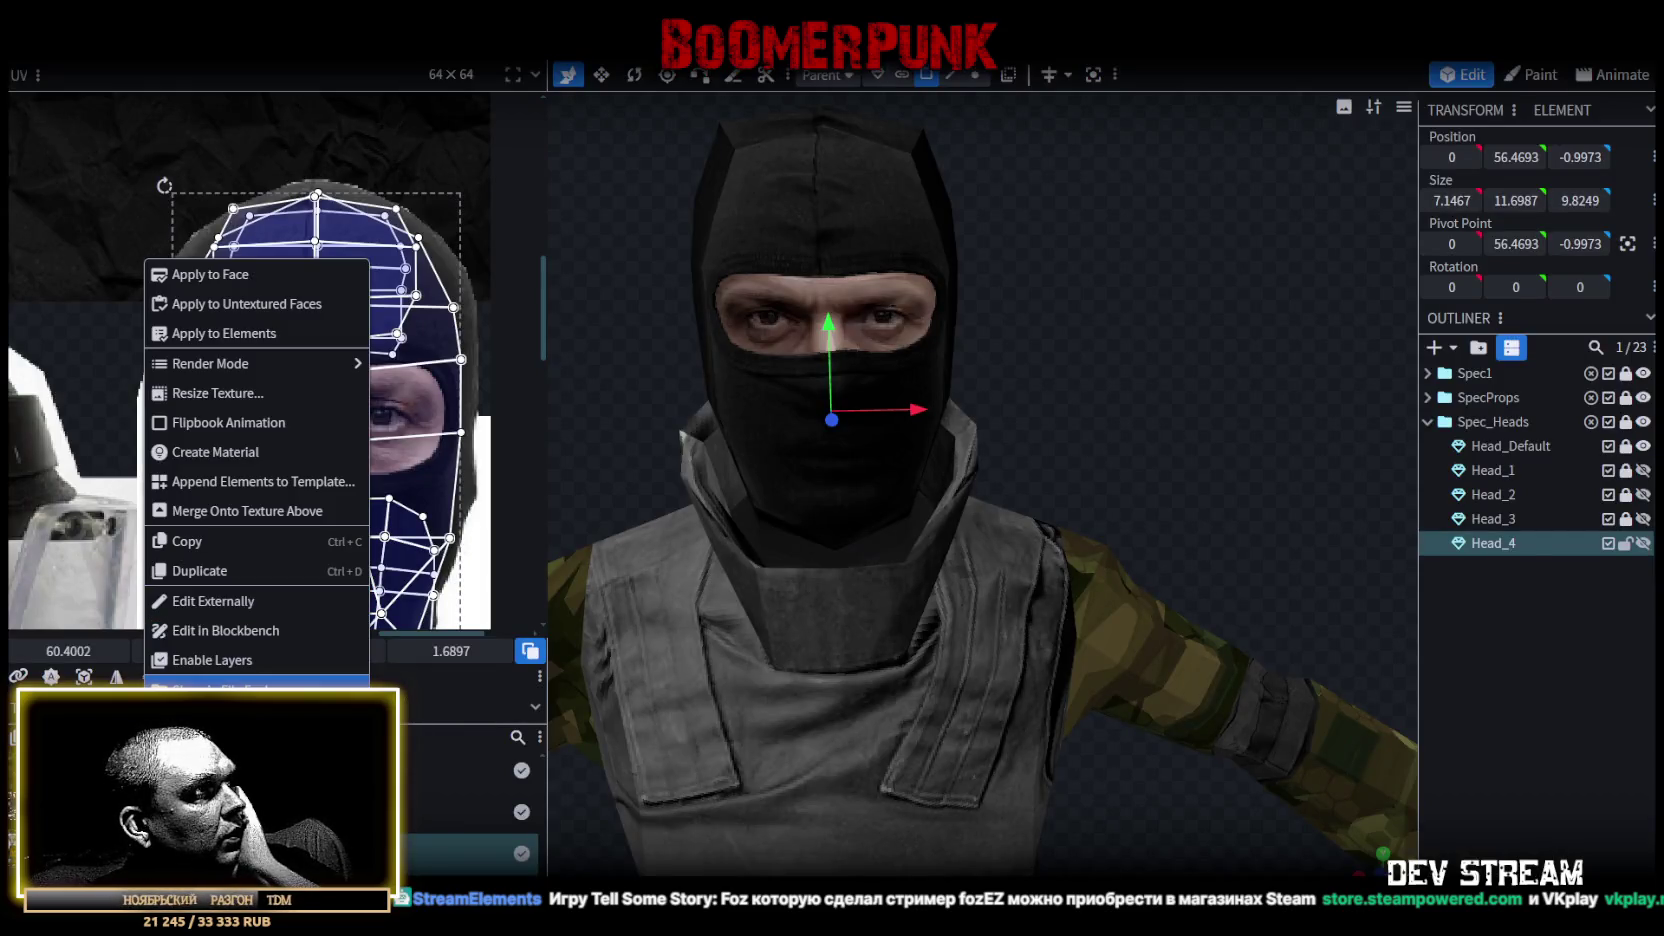
Reload the mask texture from the updated PNG and compare heads in textured shading.
{"action": "left_click", "coordinate": [200, 719]}
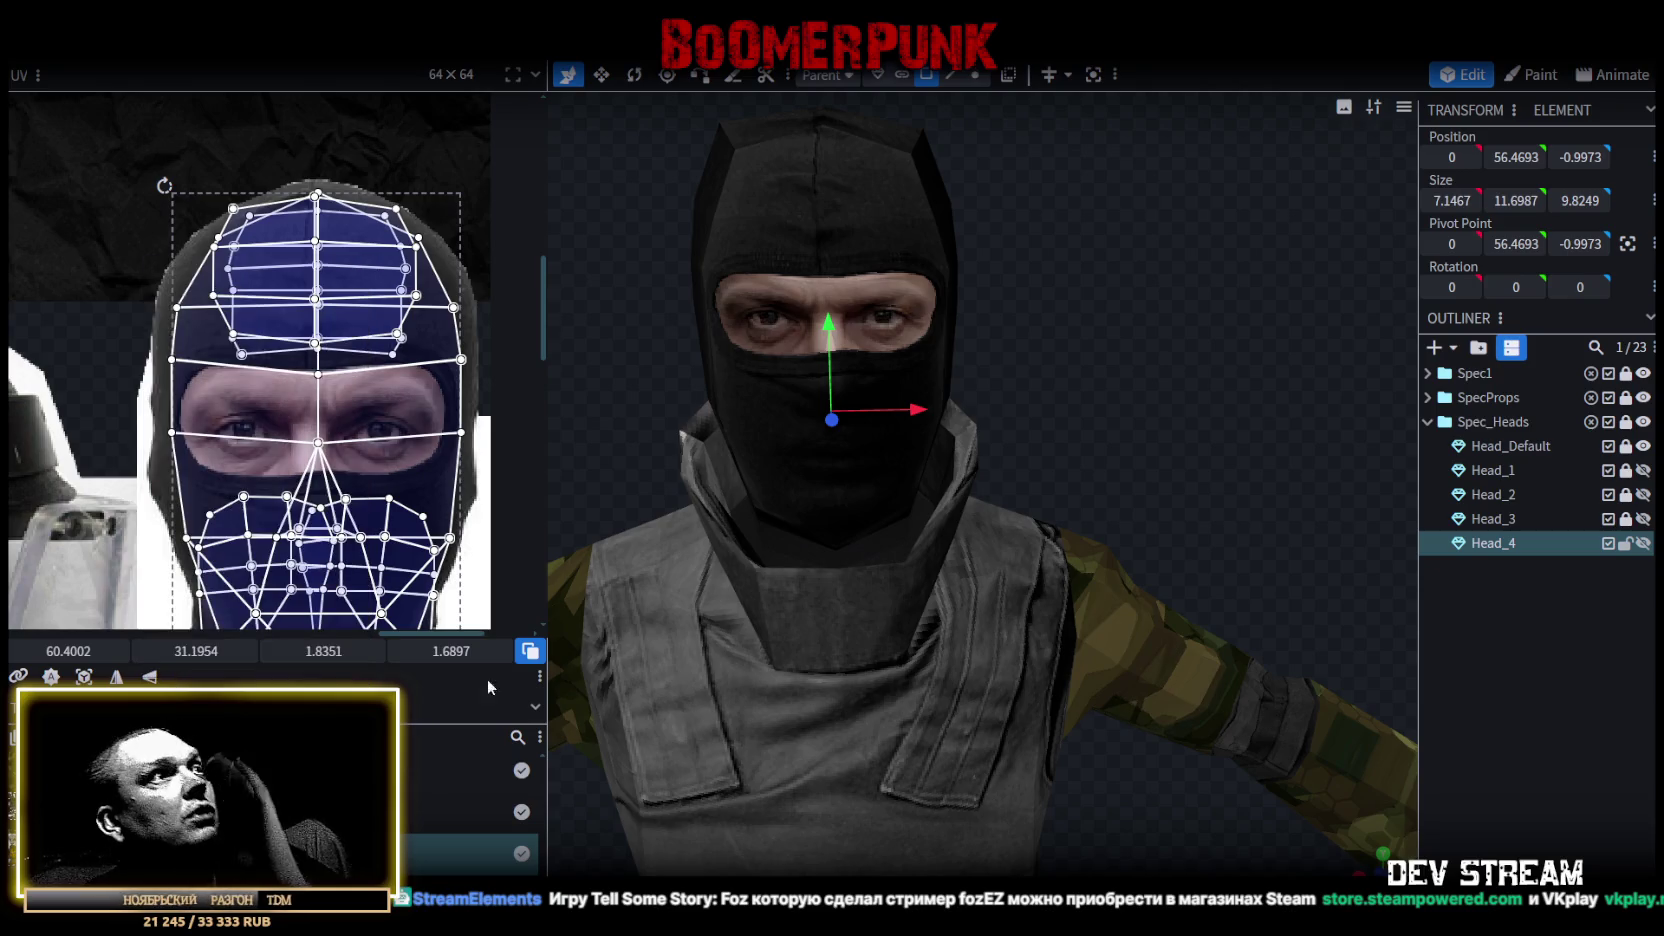
{"action": "left_click", "coordinate": [1511, 598]}
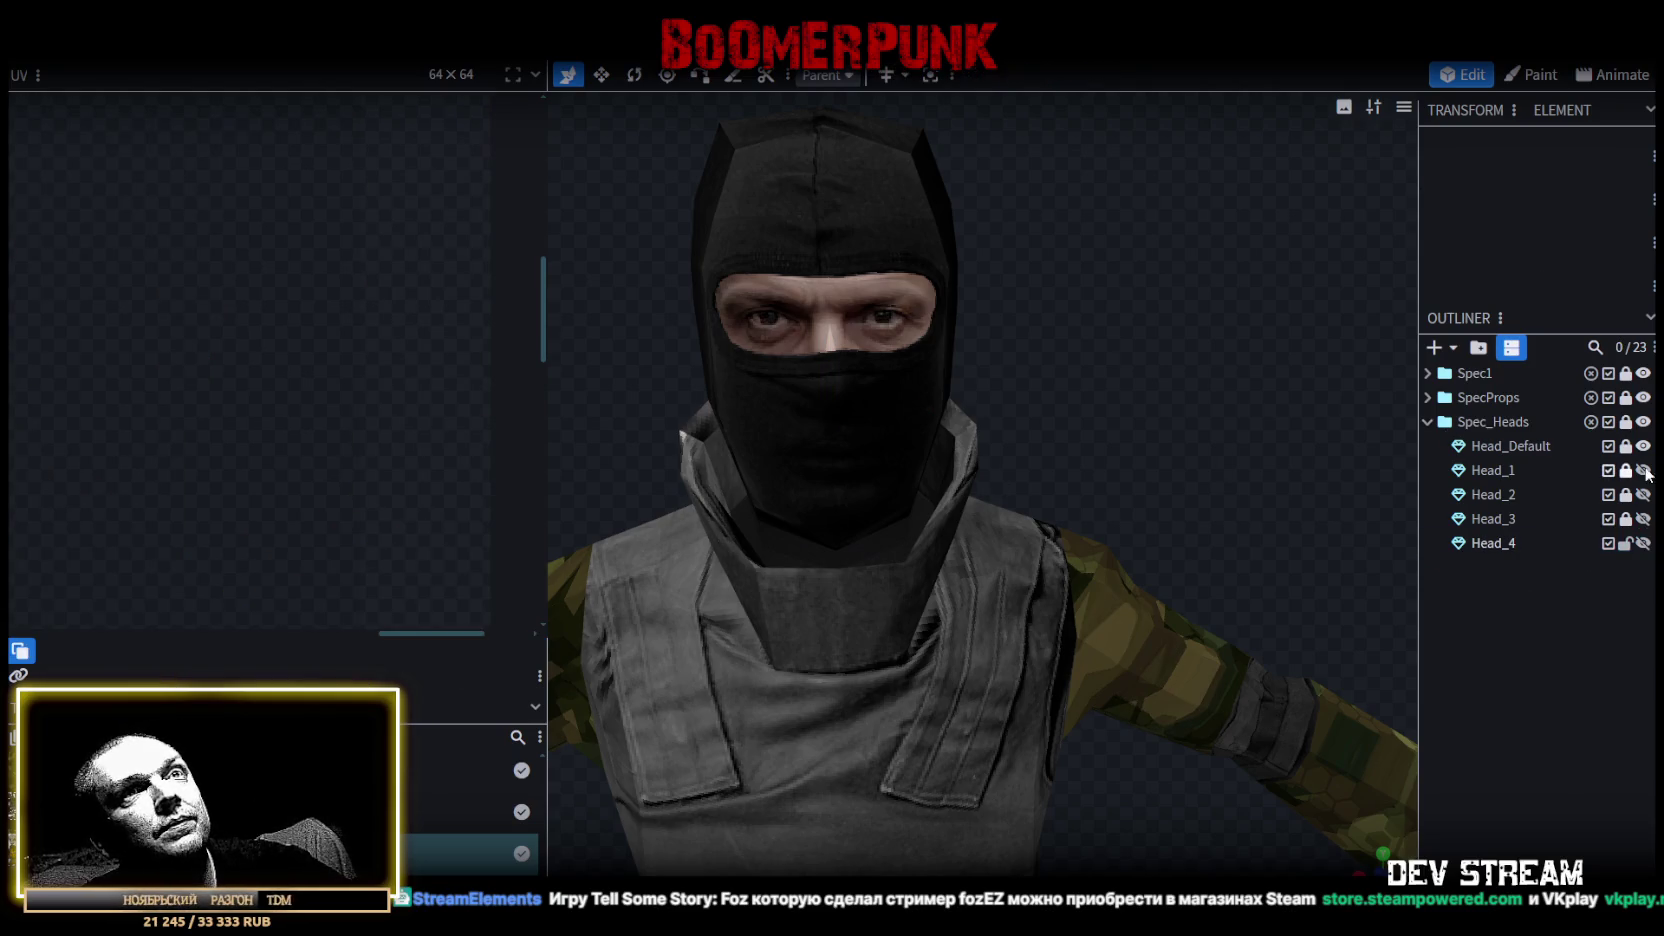
{"action": "left_click", "coordinate": [1643, 543]}
{"action": "left_click", "coordinate": [1643, 543]}
{"action": "left_click", "coordinate": [1643, 543]}
{"action": "left_click", "coordinate": [1643, 543]}
{"action": "left_click", "coordinate": [1643, 543]}
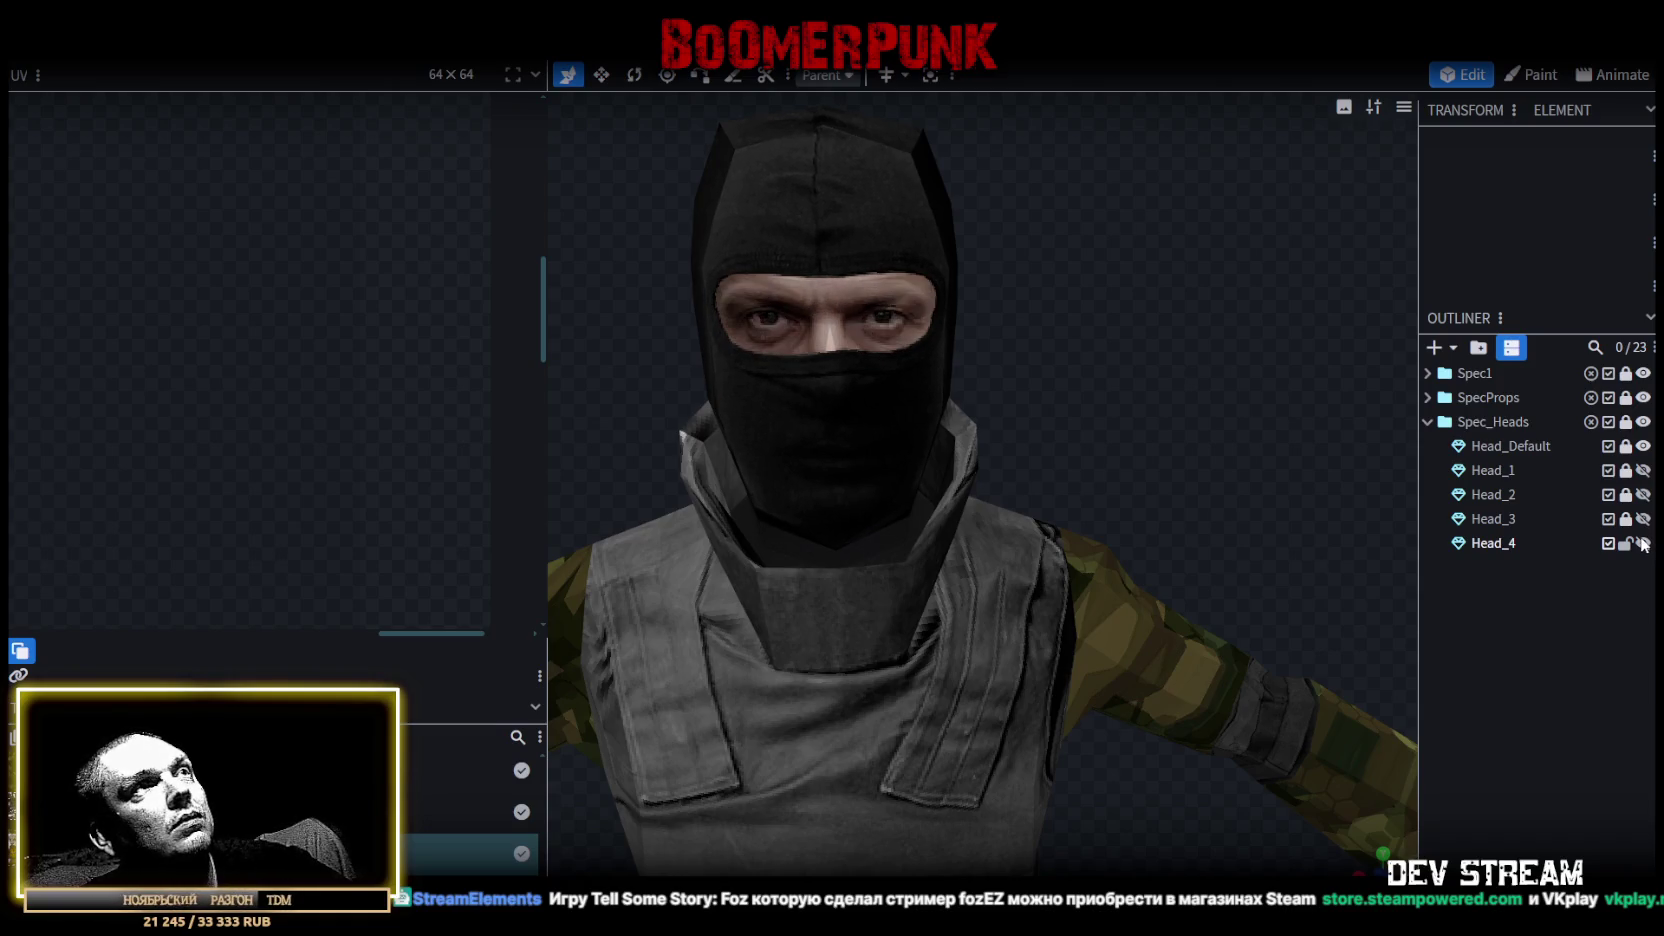
{"action": "scroll", "coordinate": [890, 465], "scroll_direction": "down", "scroll_amount": 3}
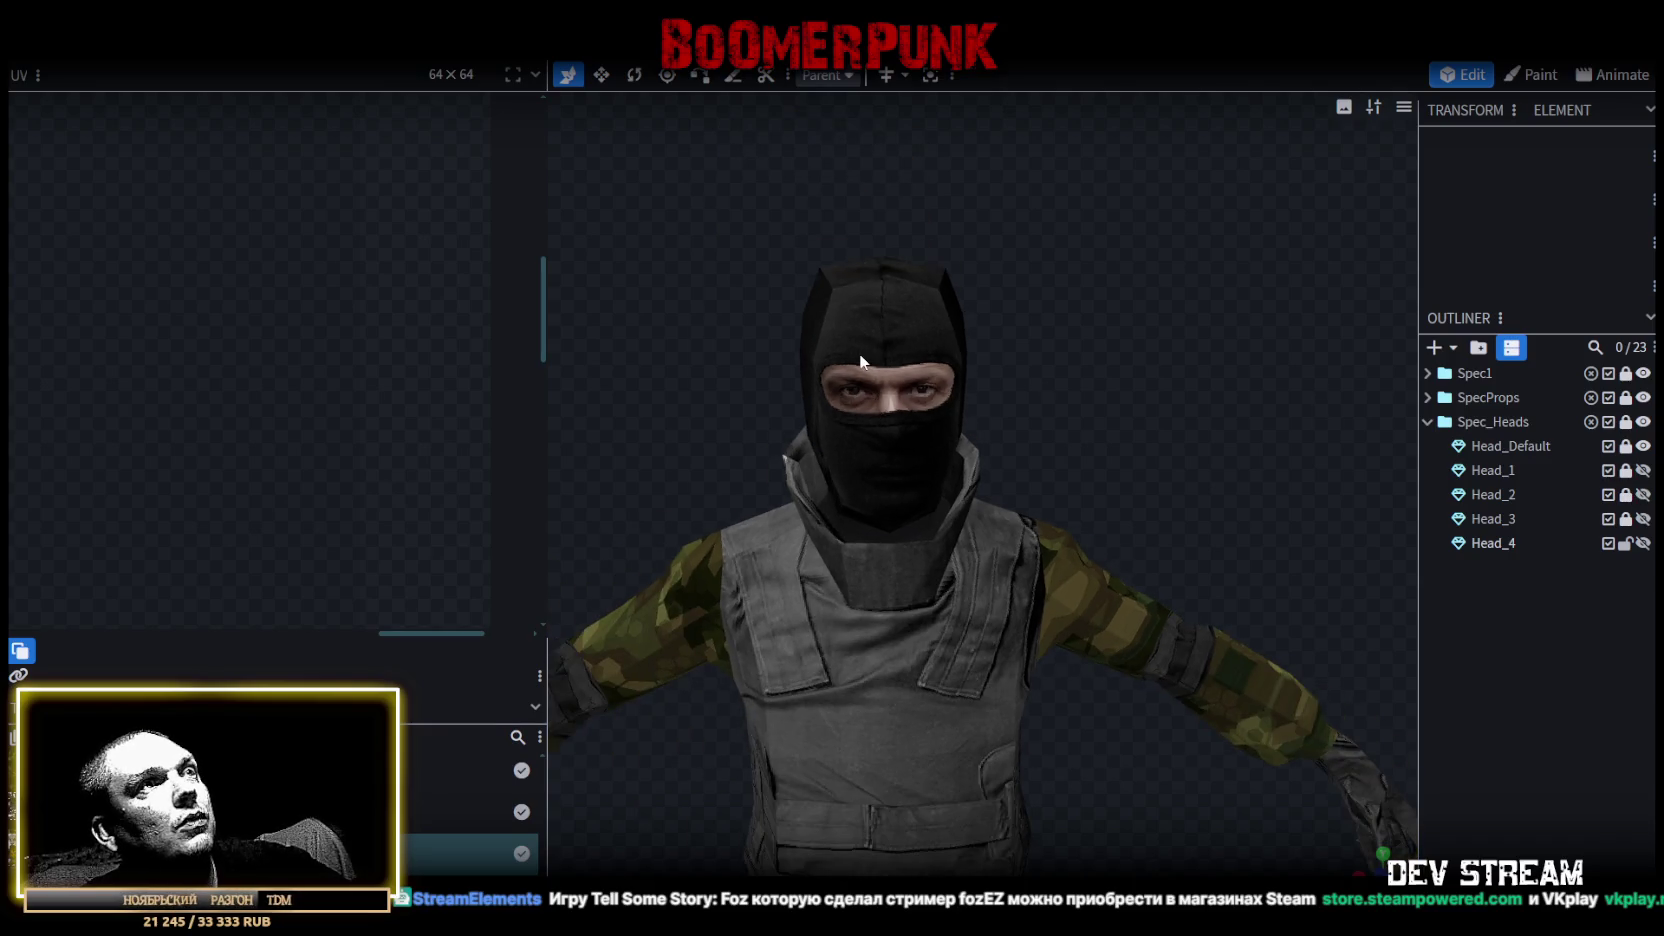
{"action": "left_click_drag", "start_coordinate": [1295, 478], "coordinate": [1081, 457]}
{"action": "key", "text": "z"}
{"action": "key", "text": "z"}
{"action": "key", "text": "z"}
{"action": "key", "text": "z"}
{"action": "mouse_move", "coordinate": [1090, 437]}
{"action": "left_mouse_down"}
{"action": "mouse_move", "coordinate": [806, 450]}
{"action": "mouse_move", "coordinate": [1092, 530]}
{"action": "left_mouse_up"}
{"action": "key", "text": "z"}
{"action": "key", "text": "z"}
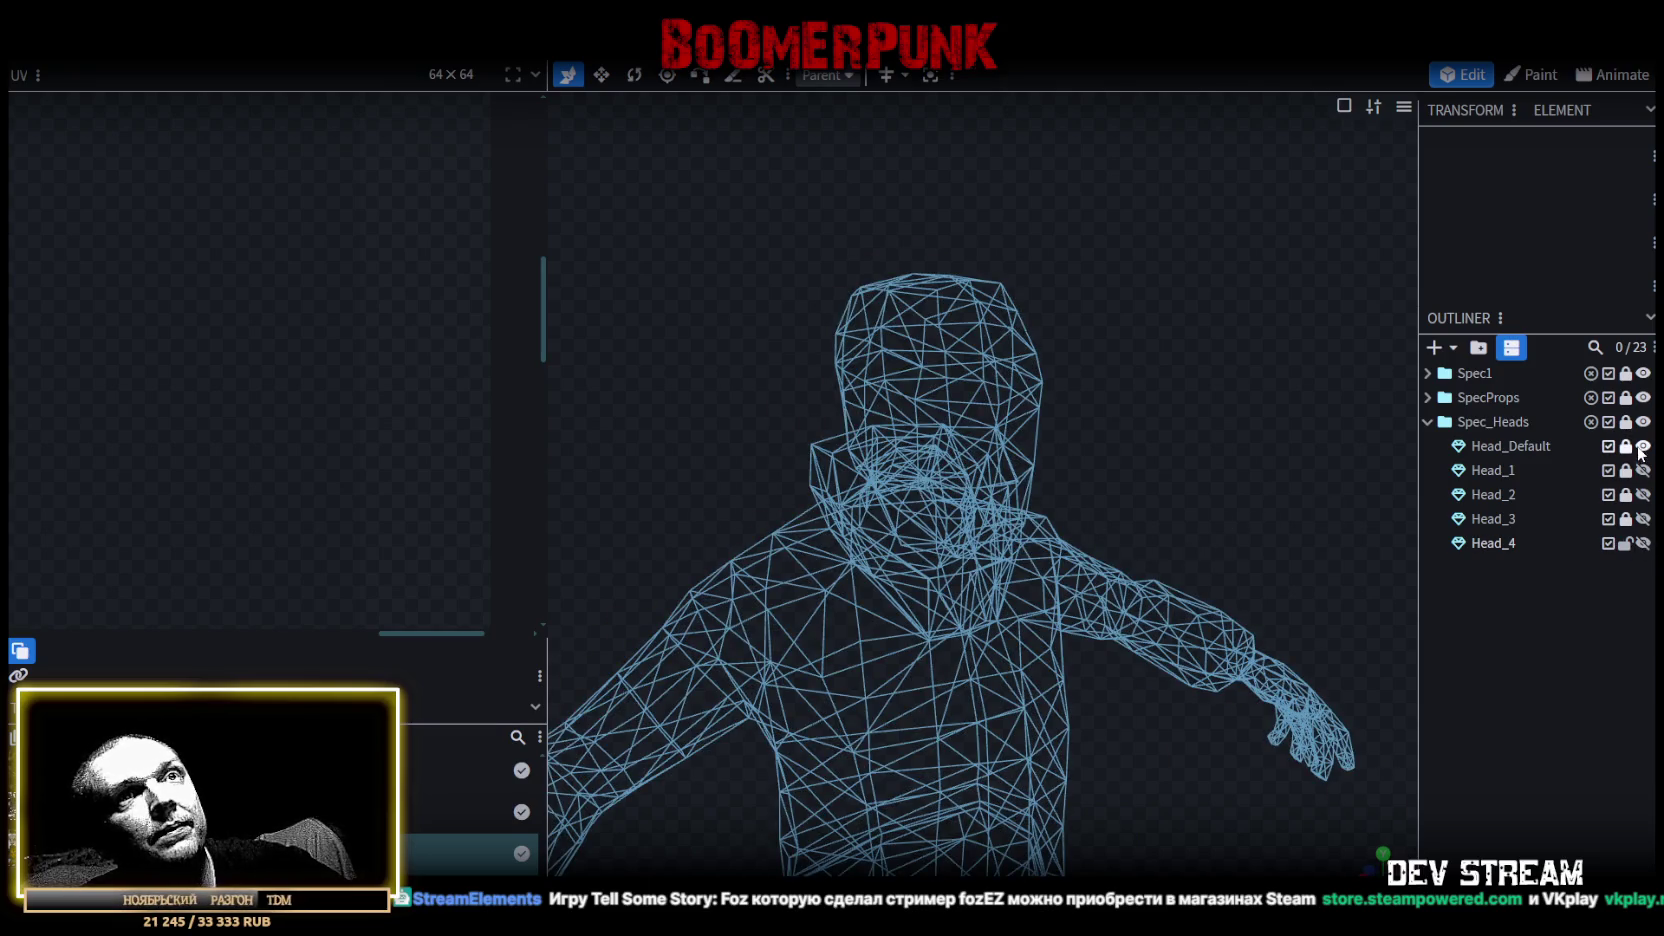
{"action": "key", "text": "z"}
Hide Head_Default, show Head_4, and select the balaclava head mesh.
{"action": "left_click", "coordinate": [1642, 446]}
{"action": "left_click", "coordinate": [1642, 446]}
{"action": "left_click", "coordinate": [1642, 446]}
{"action": "left_click", "coordinate": [1642, 543]}
{"action": "key", "text": "z"}
{"action": "key", "text": "z"}
{"action": "key", "text": "z"}
{"action": "key", "text": "z"}
{"action": "key", "text": "z"}
{"action": "key", "text": "z"}
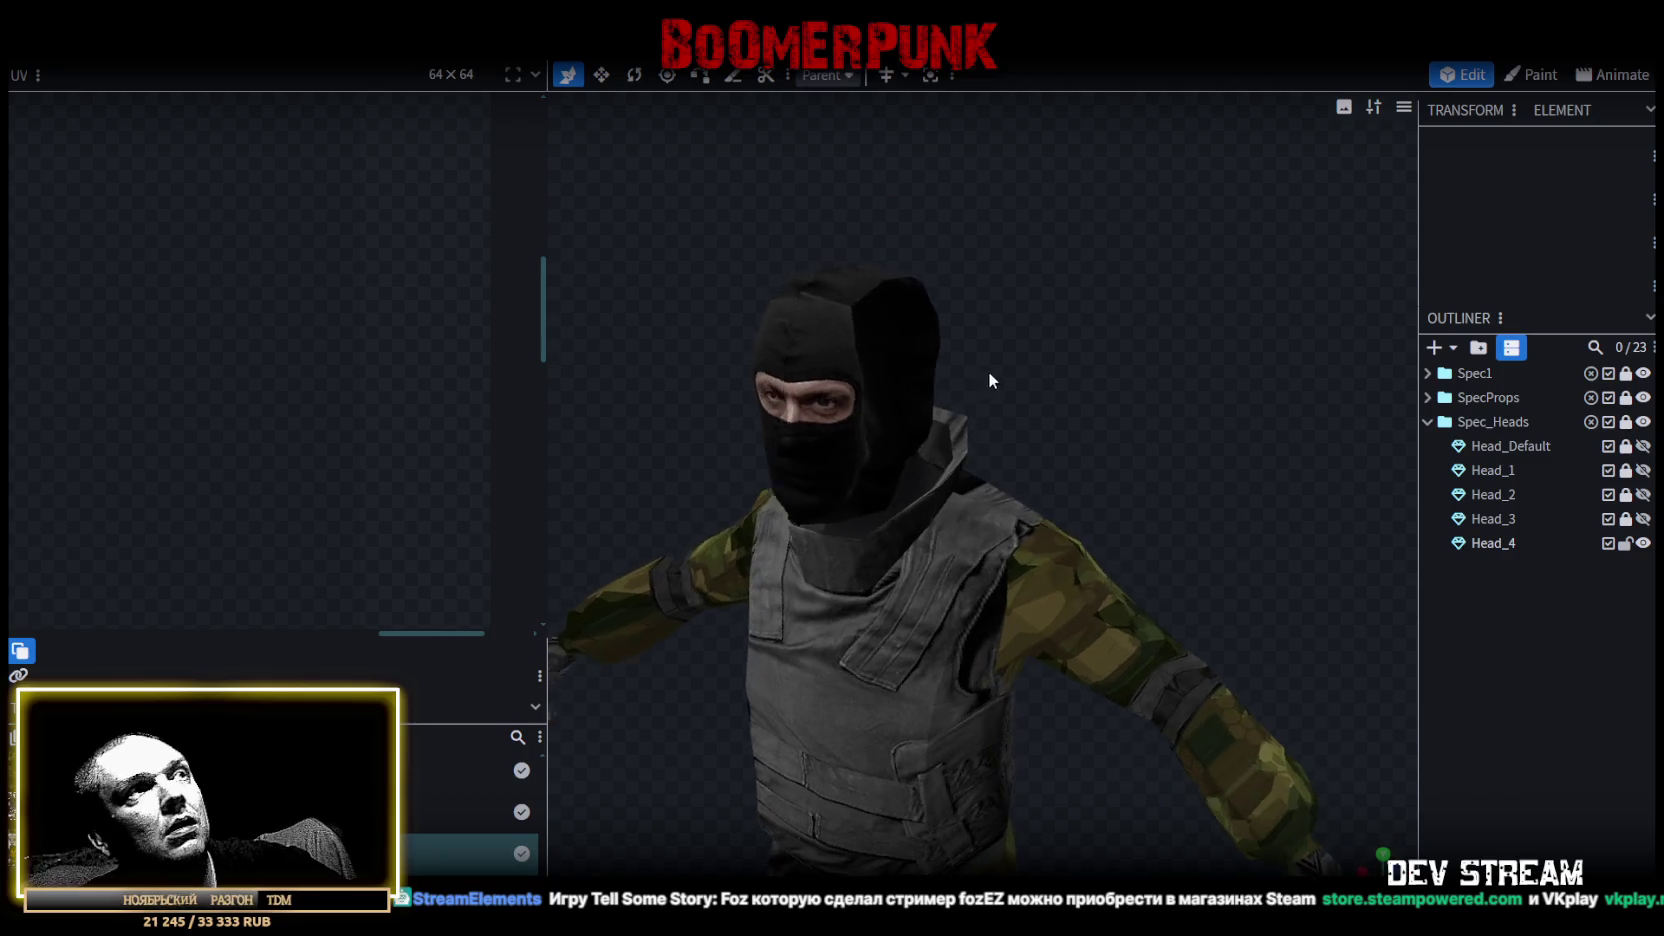
{"action": "left_click", "coordinate": [880, 360]}
{"action": "scroll", "coordinate": [385, 390], "scroll_direction": "down", "scroll_amount": 2}
{"action": "scroll", "coordinate": [385, 390], "scroll_direction": "down", "scroll_amount": 2}
{"action": "scroll", "coordinate": [385, 390], "scroll_direction": "down", "scroll_amount": 2}
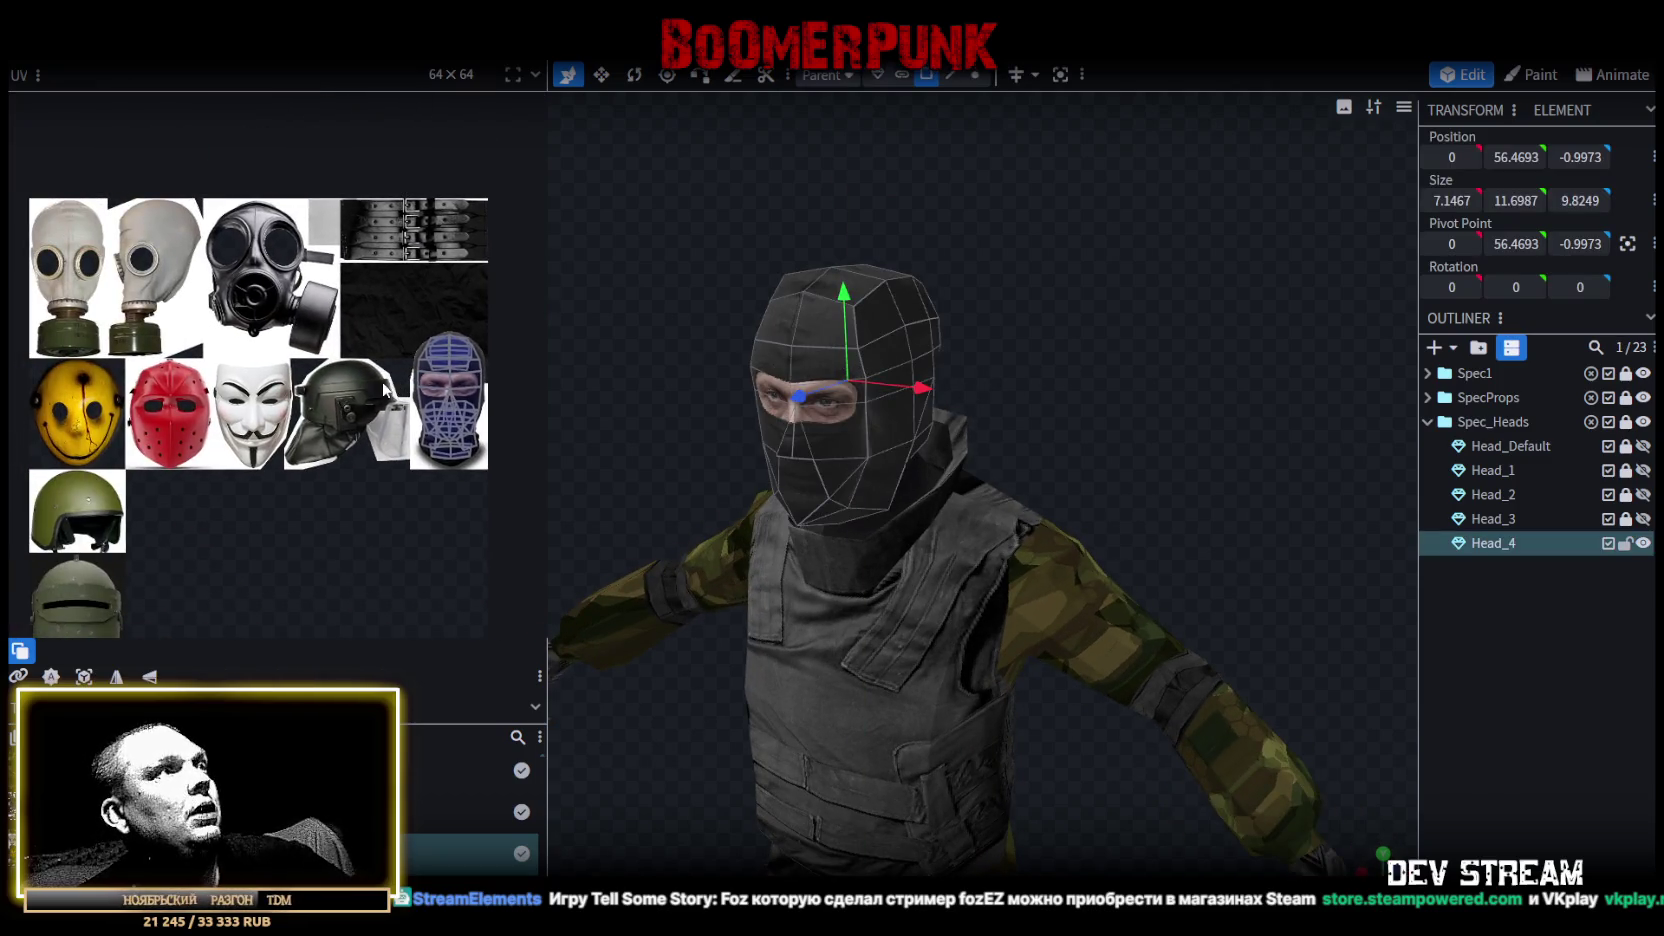
Select the 20 face-area faces on Head_4, including the right-eye face but not the lower chin.
{"action": "scroll", "coordinate": [385, 390], "scroll_direction": "down", "scroll_amount": 1}
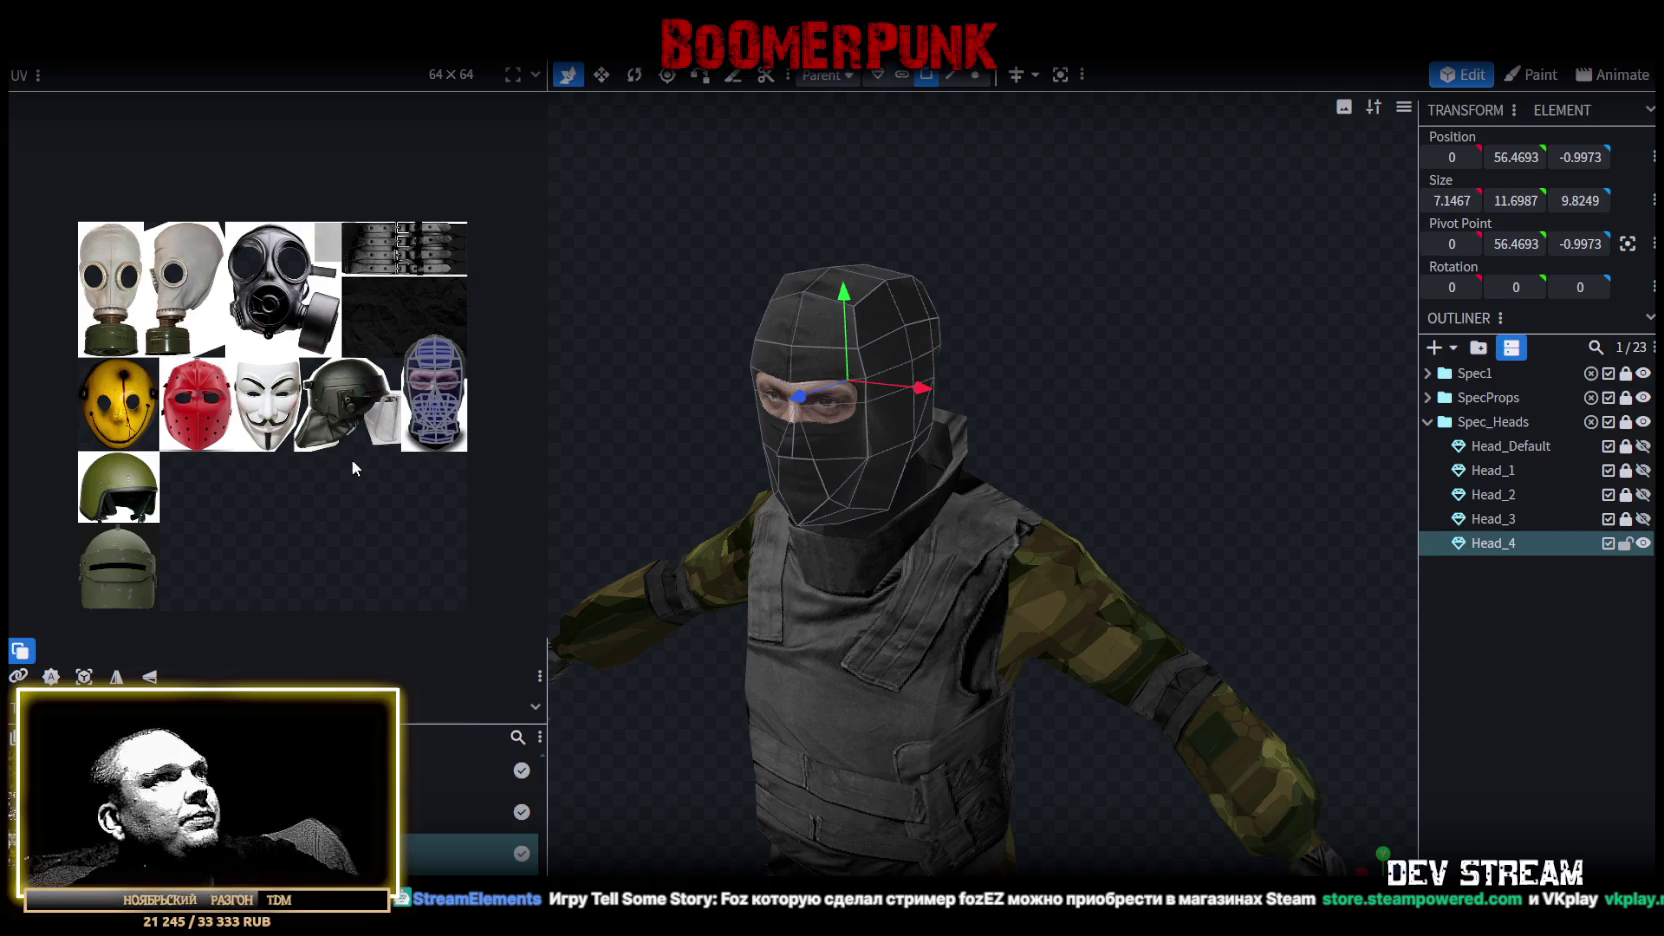
{"action": "scroll", "coordinate": [1000, 275], "scroll_direction": "up", "scroll_amount": 3}
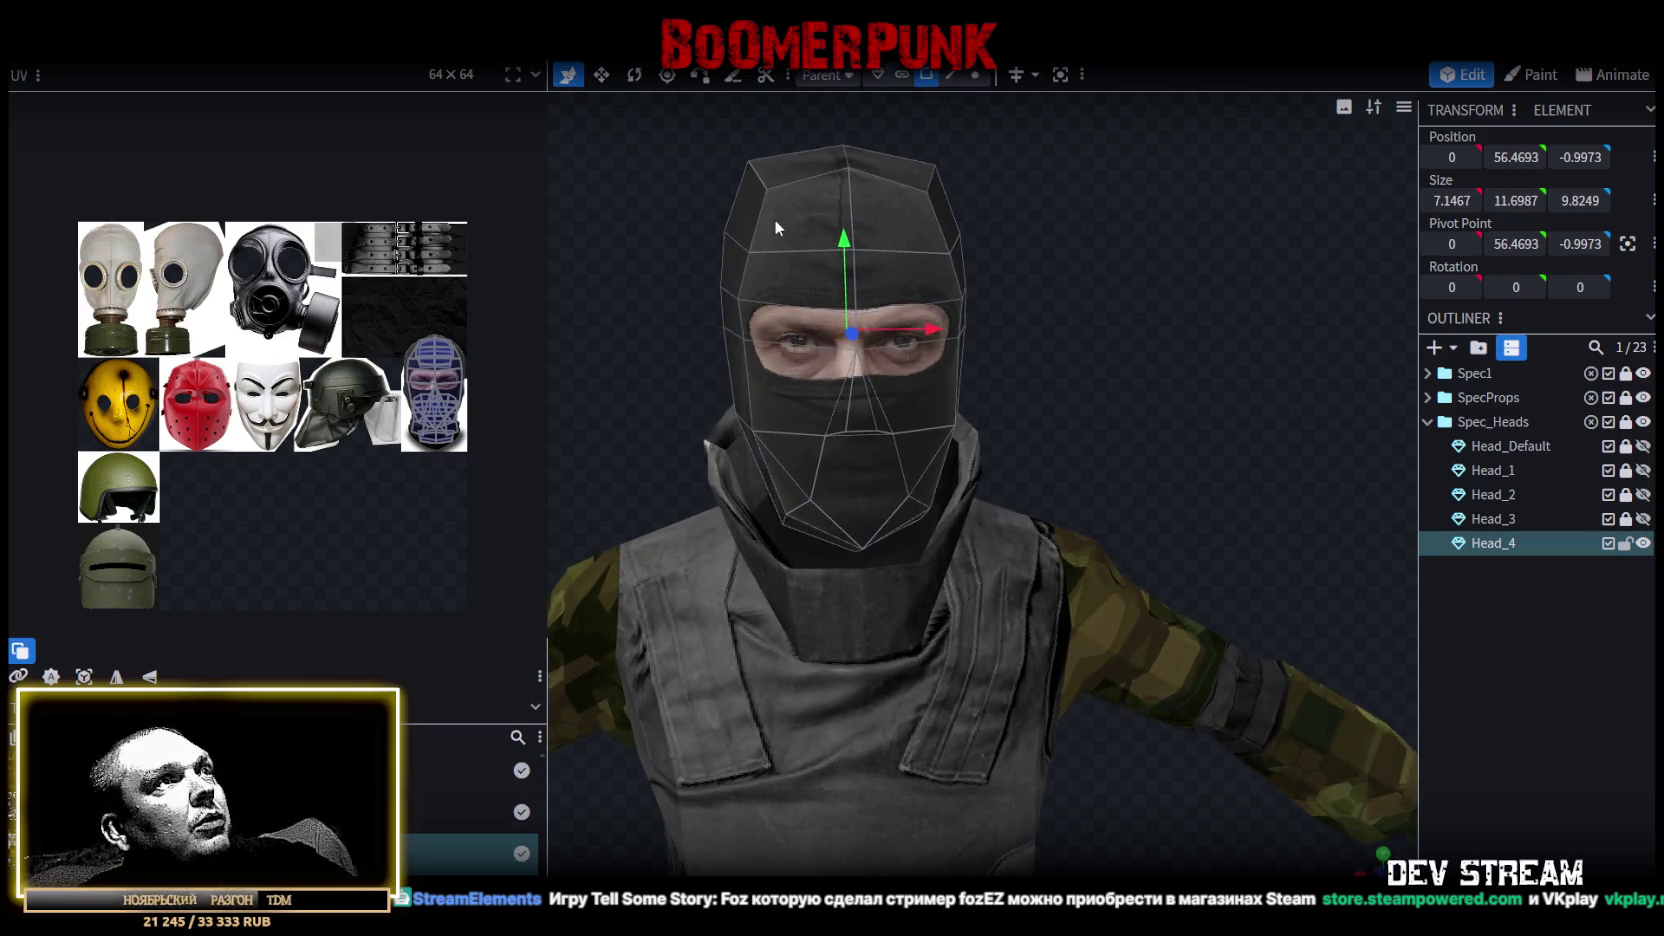
{"action": "left_click_drag", "start_coordinate": [775, 218], "coordinate": [777, 403]}
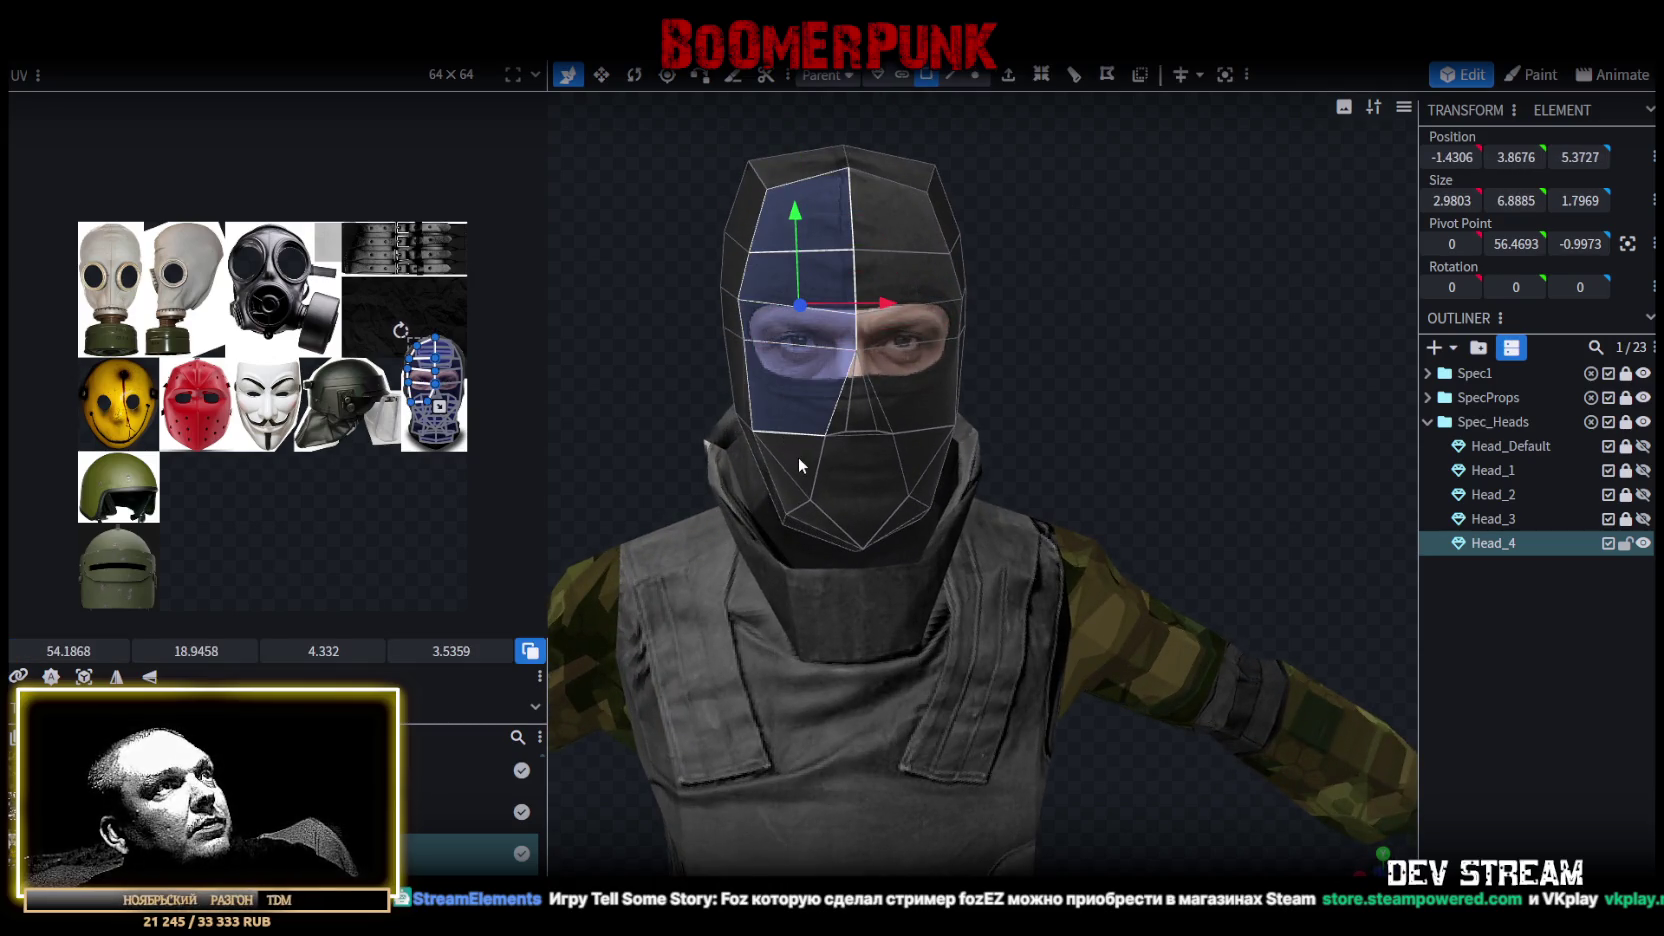
{"action": "mouse_move", "coordinate": [788, 490]}
{"action": "left_mouse_down"}
{"action": "mouse_move", "coordinate": [898, 514]}
{"action": "mouse_move", "coordinate": [918, 464]}
{"action": "left_mouse_up"}
{"action": "mouse_move", "coordinate": [1147, 416]}
{"action": "left_mouse_down"}
{"action": "mouse_move", "coordinate": [930, 408]}
{"action": "mouse_move", "coordinate": [694, 352]}
{"action": "mouse_move", "coordinate": [768, 395]}
{"action": "mouse_move", "coordinate": [830, 505]}
{"action": "mouse_move", "coordinate": [1034, 489]}
{"action": "mouse_move", "coordinate": [945, 530]}
{"action": "left_mouse_up"}
{"action": "left_click", "coordinate": [945, 530], "text": "ctrl"}
{"action": "left_click", "coordinate": [1000, 280], "text": "ctrl"}
{"action": "mouse_move", "coordinate": [1252, 260]}
{"action": "left_mouse_down"}
{"action": "mouse_move", "coordinate": [1117, 351]}
{"action": "mouse_move", "coordinate": [962, 292]}
{"action": "left_mouse_up"}
Copy and paste the selected faces, then Split Mesh into Head_4_selection.
{"action": "right_click", "coordinate": [885, 280]}
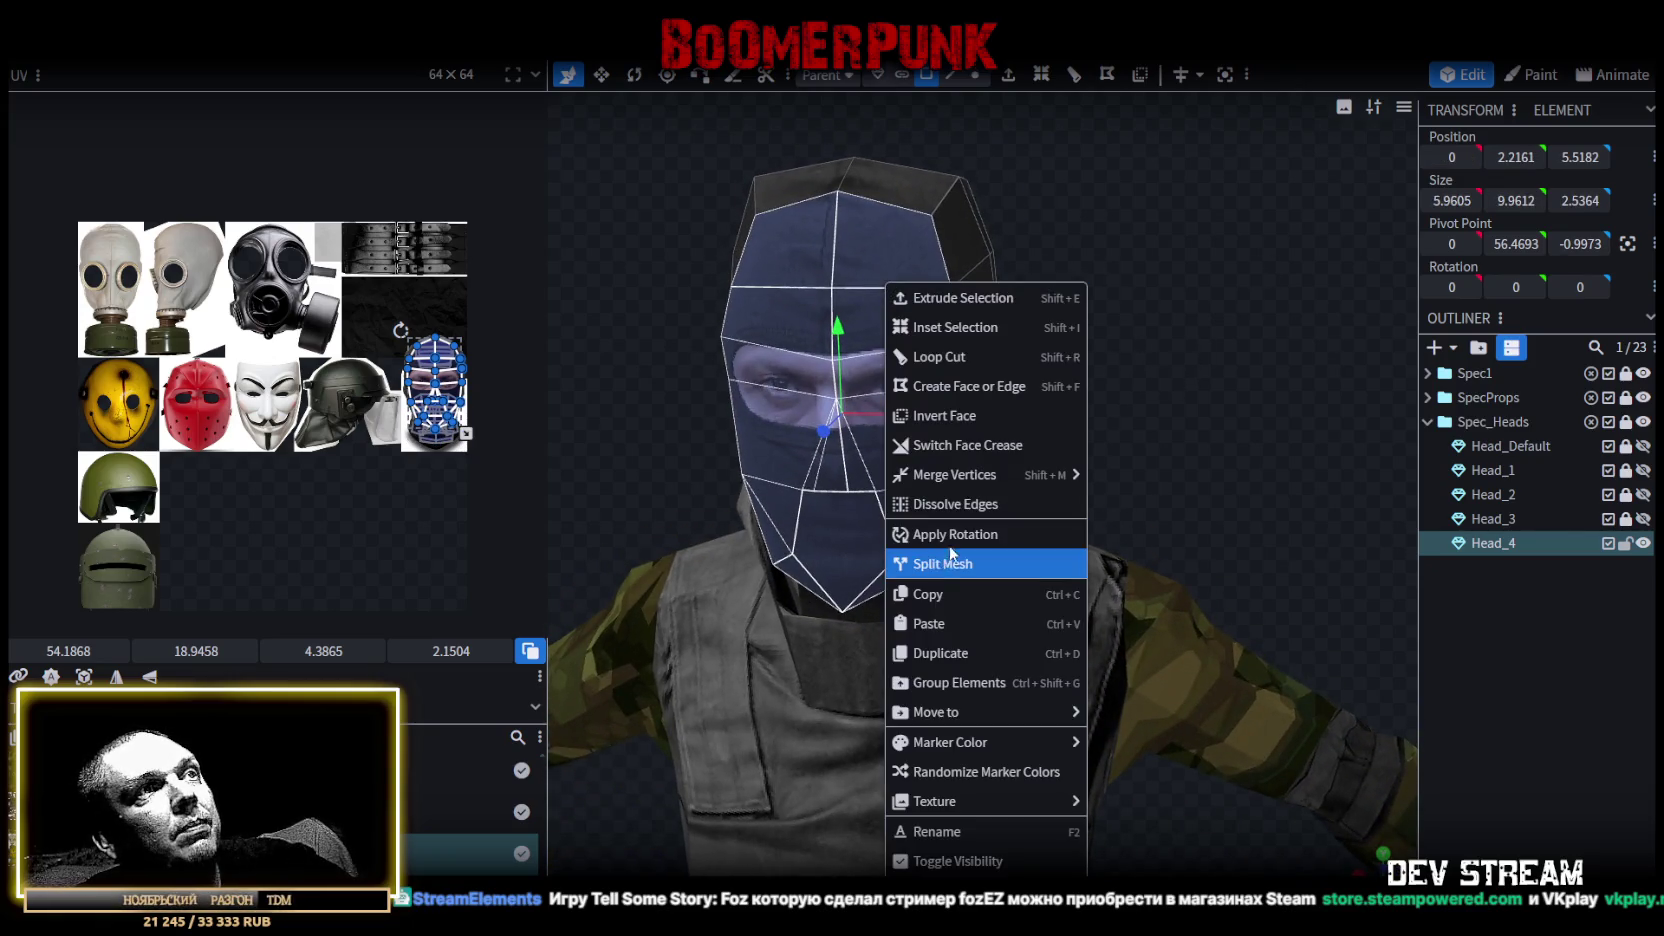
{"action": "left_click", "coordinate": [952, 599]}
{"action": "right_click", "coordinate": [884, 263]}
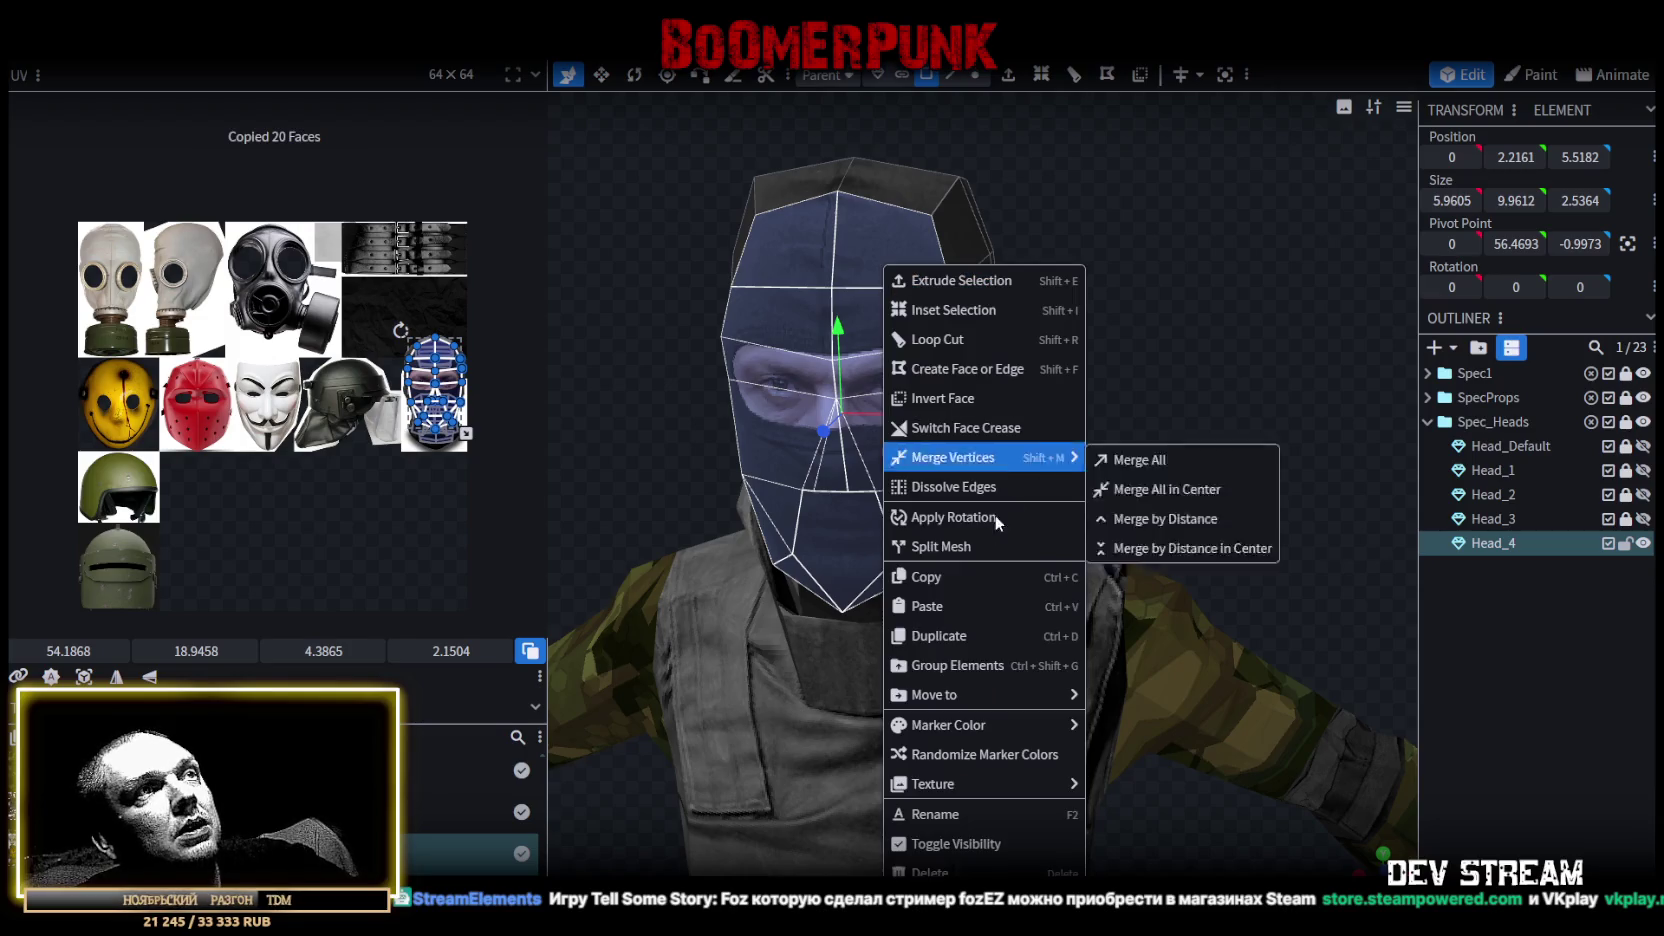
{"action": "left_click", "coordinate": [953, 604]}
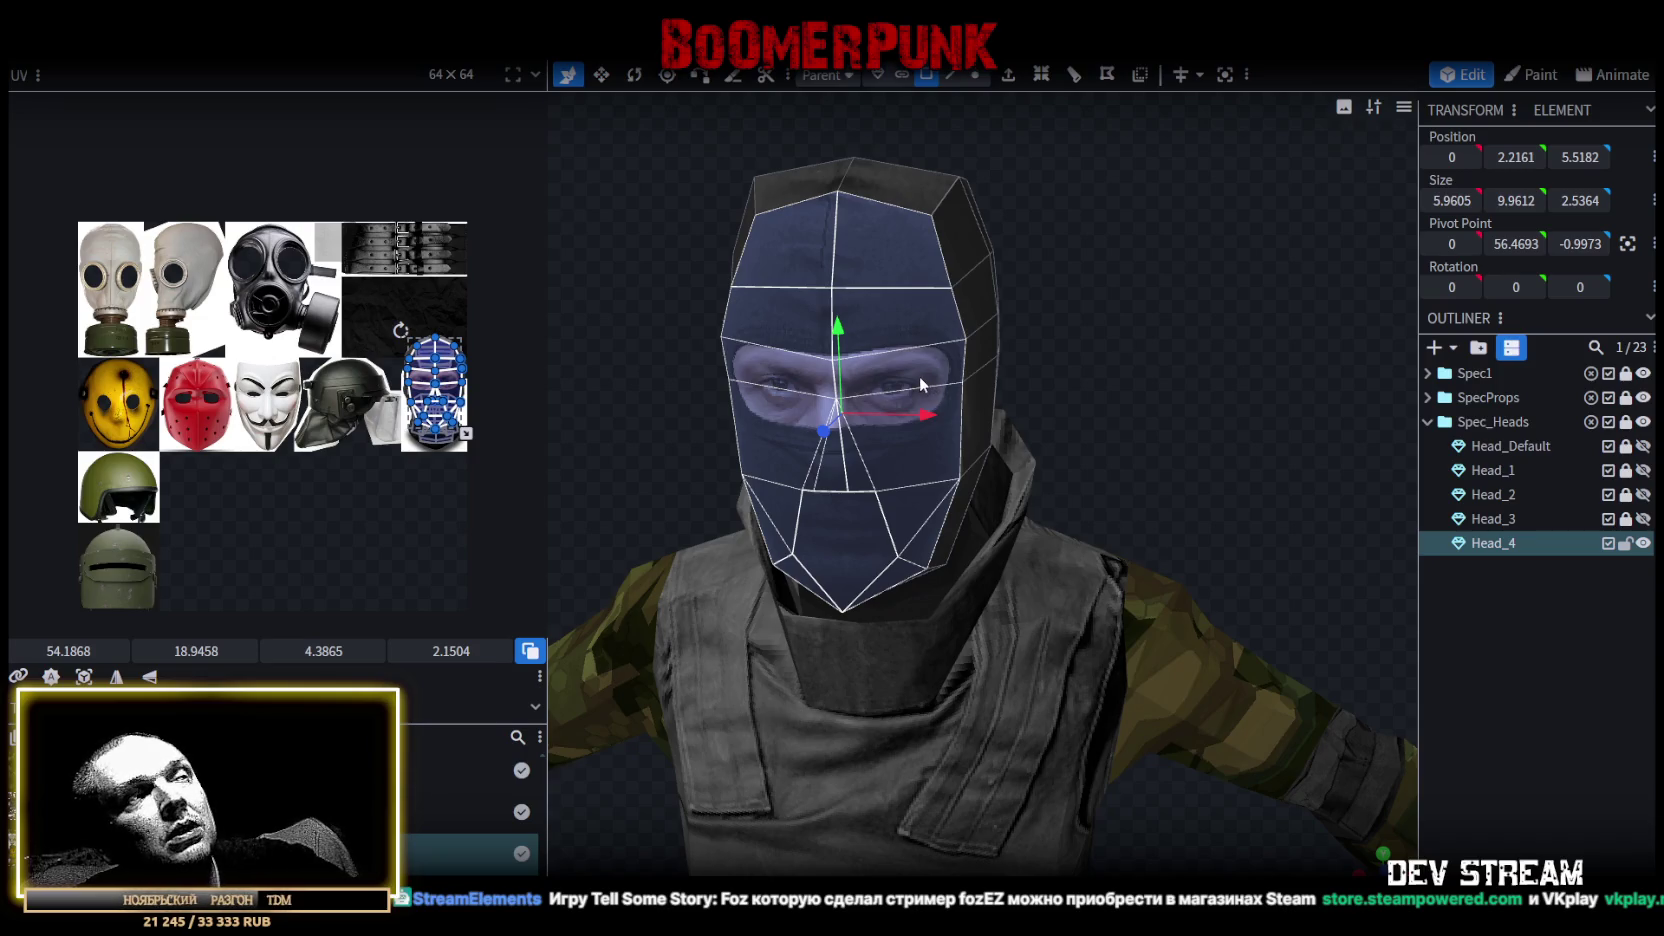
{"action": "left_click_drag", "start_coordinate": [898, 372], "coordinate": [1082, 422]}
{"action": "right_click", "coordinate": [836, 293]}
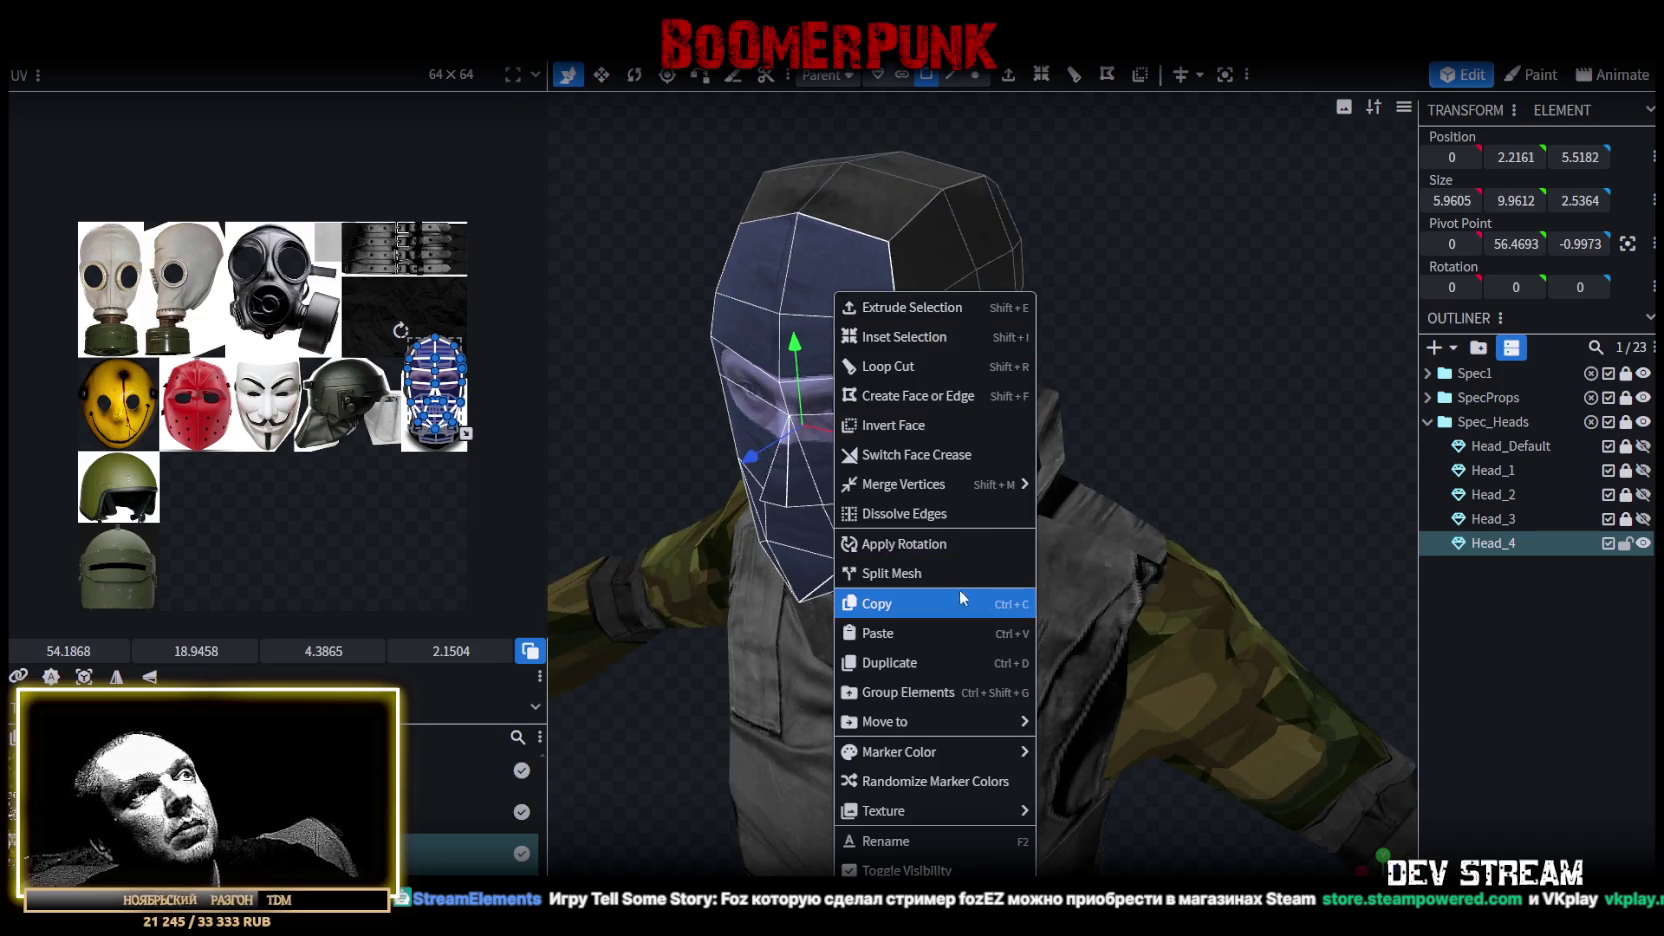
{"action": "left_click", "coordinate": [933, 570]}
{"action": "left_click_drag", "start_coordinate": [1049, 468], "coordinate": [1080, 428]}
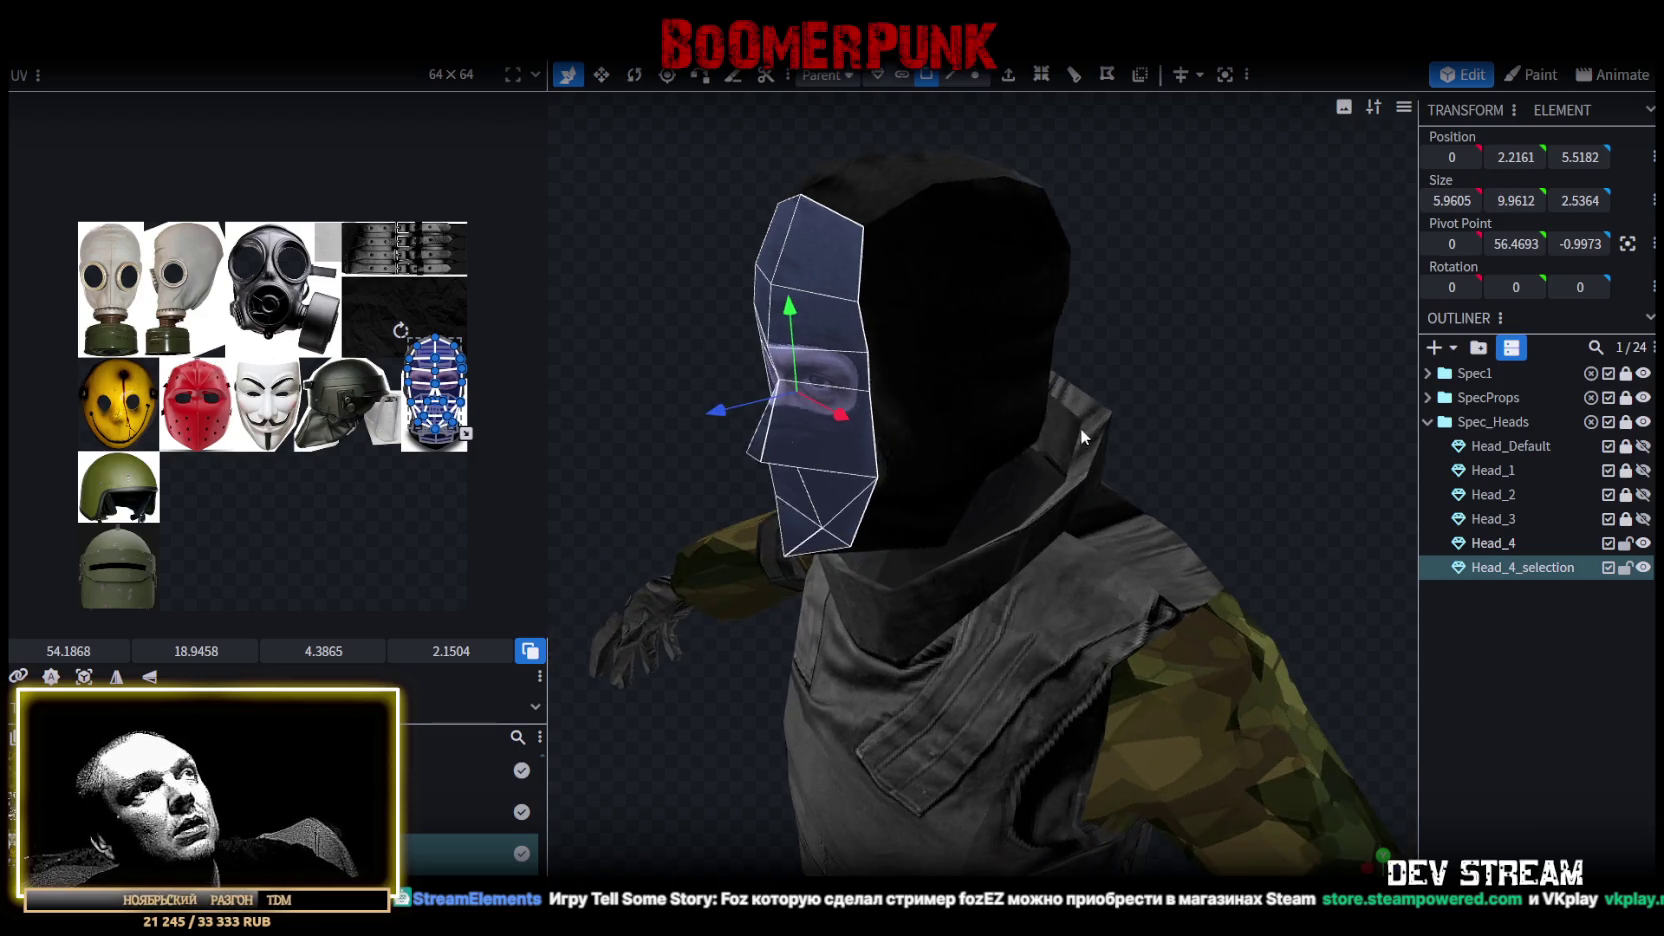
Push the split-off mask forward by 1 along Z.
{"action": "scroll", "coordinate": [803, 482], "scroll_direction": "up", "scroll_amount": 2}
{"action": "scroll", "coordinate": [748, 425], "scroll_direction": "up", "scroll_amount": 2}
{"action": "scroll", "coordinate": [759, 446], "scroll_direction": "up", "scroll_amount": 2}
{"action": "scroll", "coordinate": [712, 436], "scroll_direction": "up", "scroll_amount": 1}
{"action": "mouse_move", "coordinate": [712, 436]}
{"action": "left_mouse_down"}
{"action": "mouse_move", "coordinate": [809, 422]}
{"action": "mouse_move", "coordinate": [763, 441]}
{"action": "left_mouse_up"}
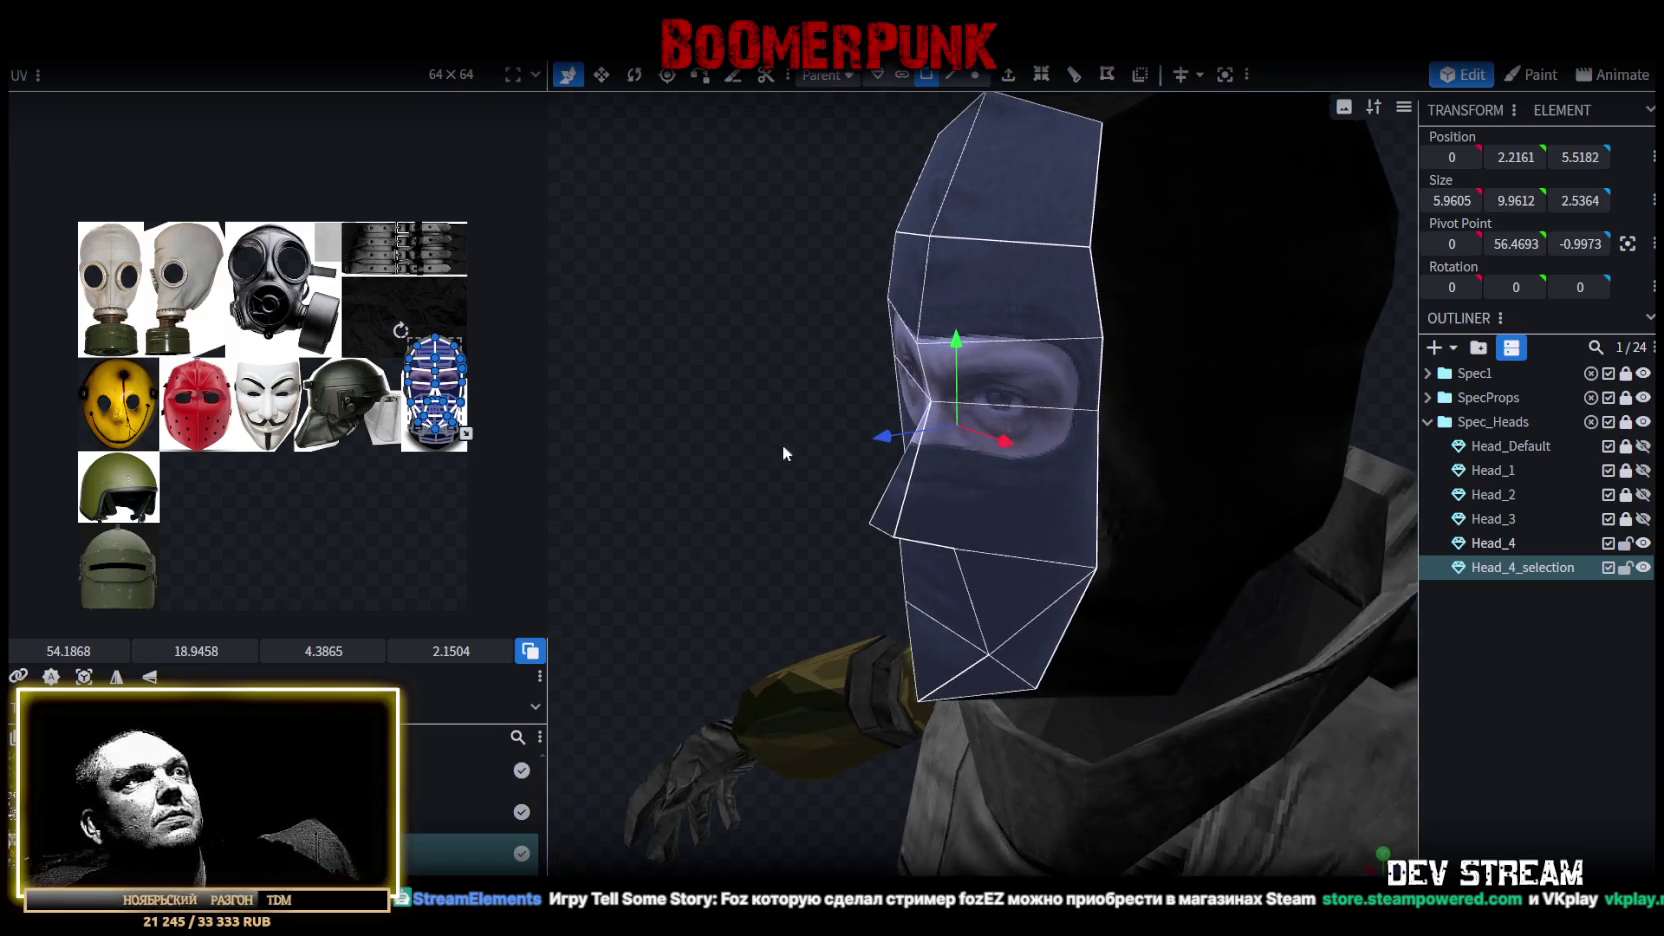
{"action": "mouse_move", "coordinate": [888, 436]}
{"action": "left_mouse_down"}
{"action": "mouse_move", "coordinate": [776, 458]}
{"action": "mouse_move", "coordinate": [942, 474]}
{"action": "left_mouse_up"}
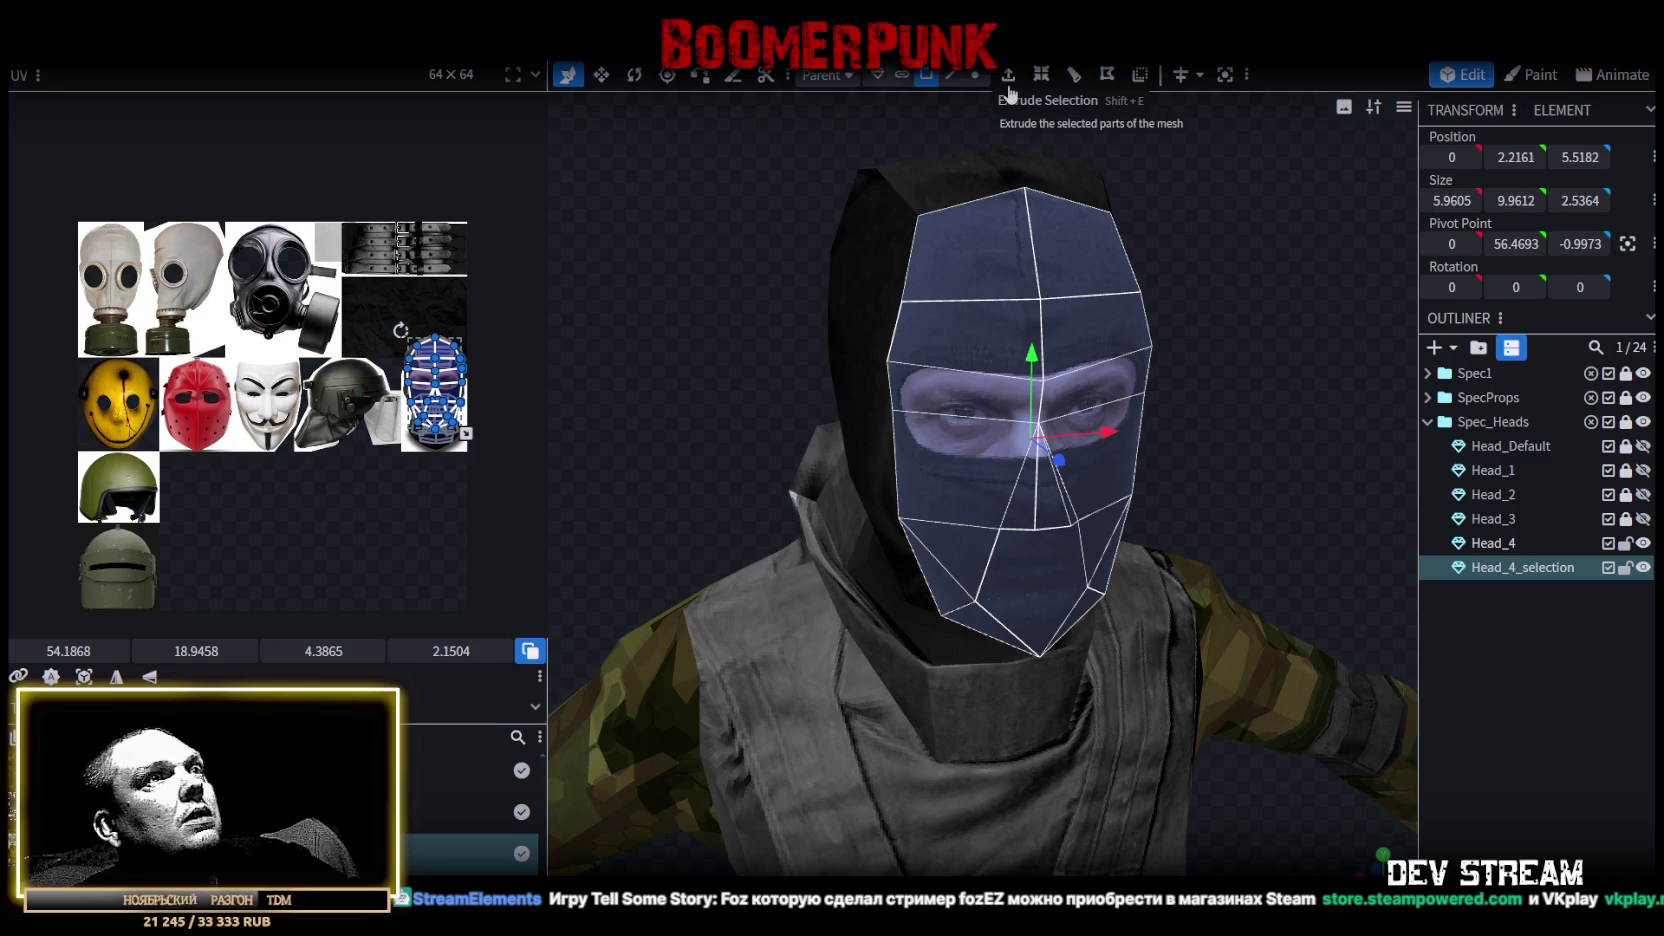
Lock Head_4 and add a loop cut across the mask's top edge.
{"action": "left_click", "coordinate": [951, 77]}
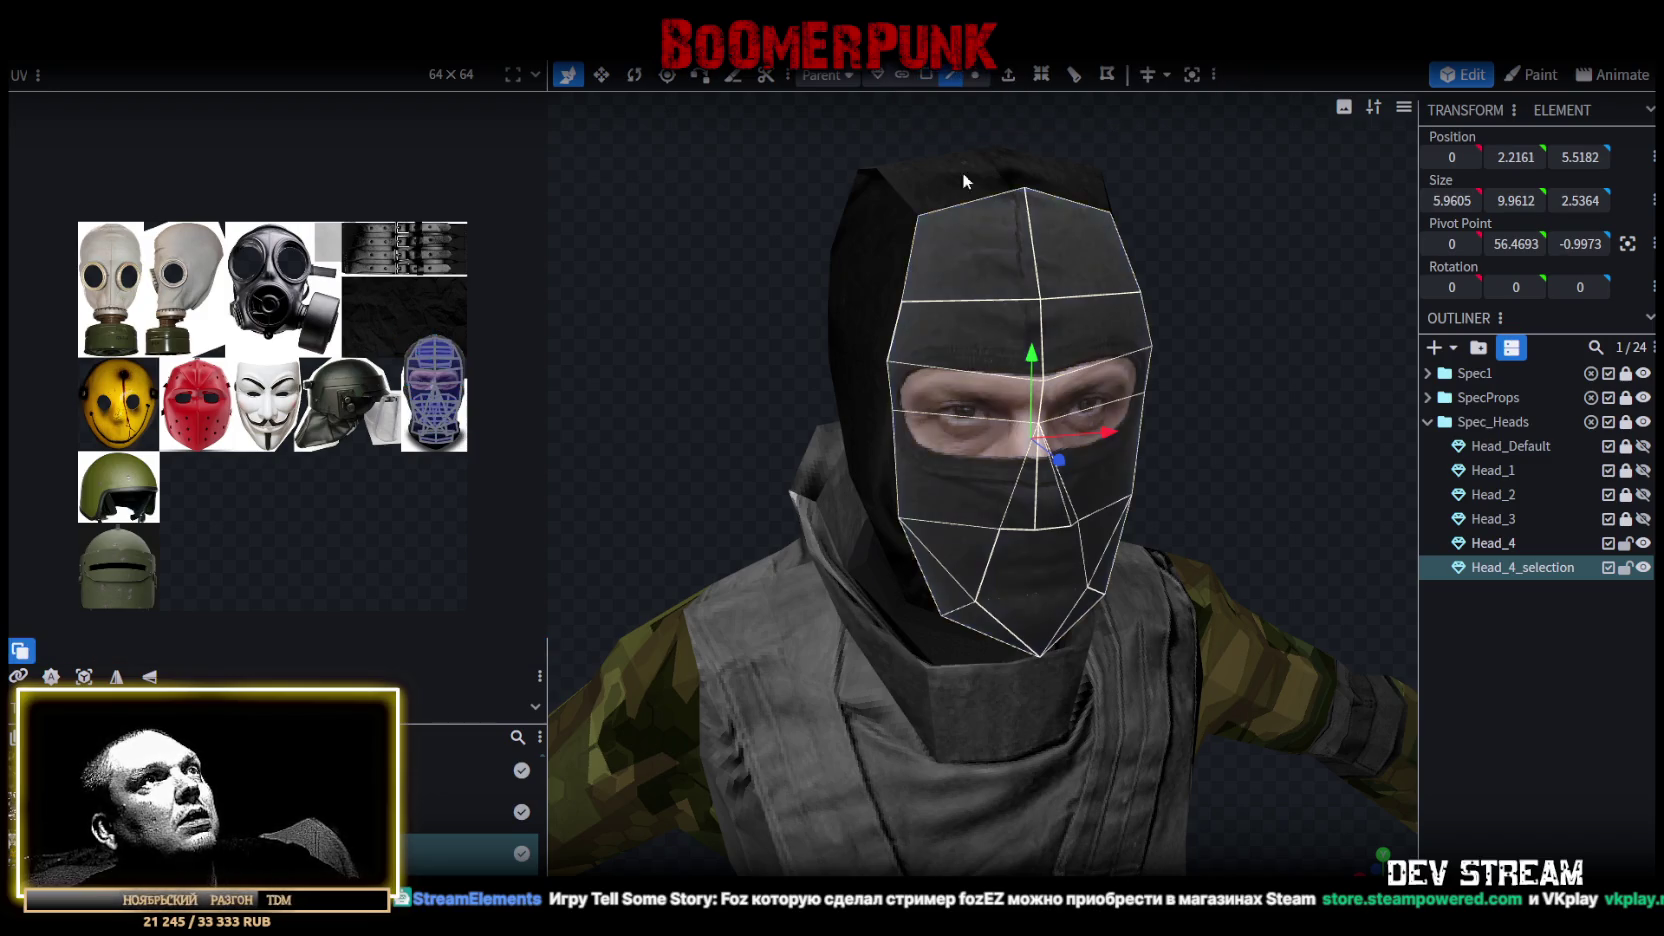
{"action": "left_click", "coordinate": [1626, 545]}
{"action": "left_click", "coordinate": [1043, 241]}
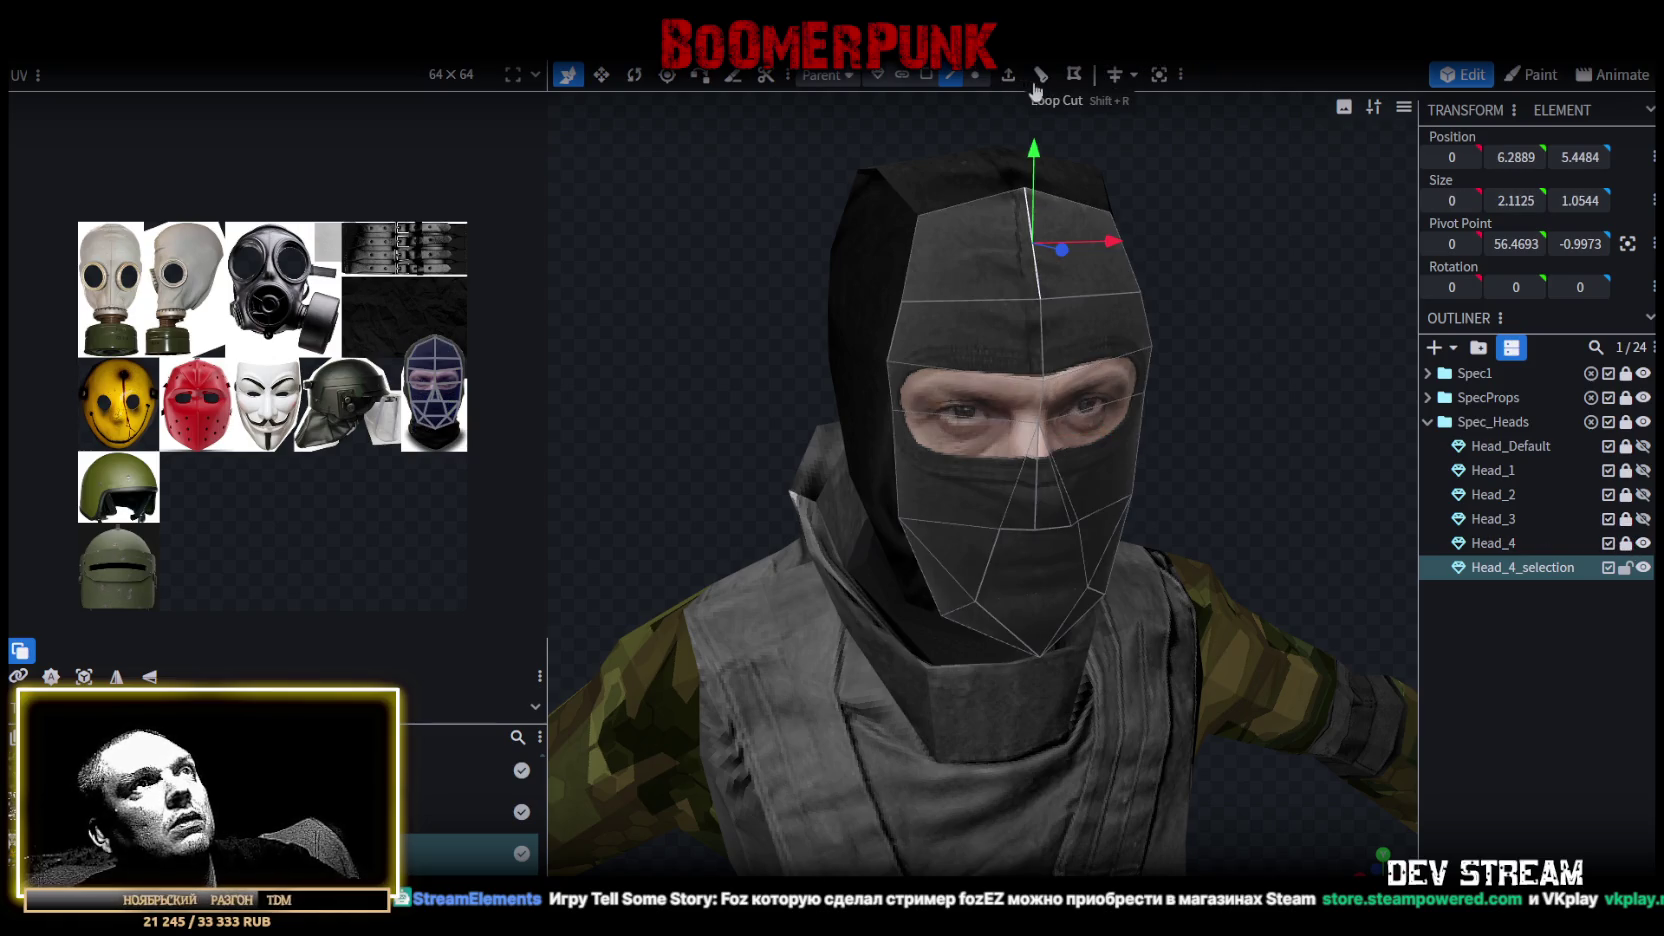
{"action": "left_click", "coordinate": [1041, 75]}
{"action": "mouse_move", "coordinate": [1247, 302]}
{"action": "left_mouse_down"}
{"action": "mouse_move", "coordinate": [1112, 335]}
{"action": "mouse_move", "coordinate": [1067, 168]}
{"action": "left_mouse_up"}
{"action": "left_click", "coordinate": [1043, 240]}
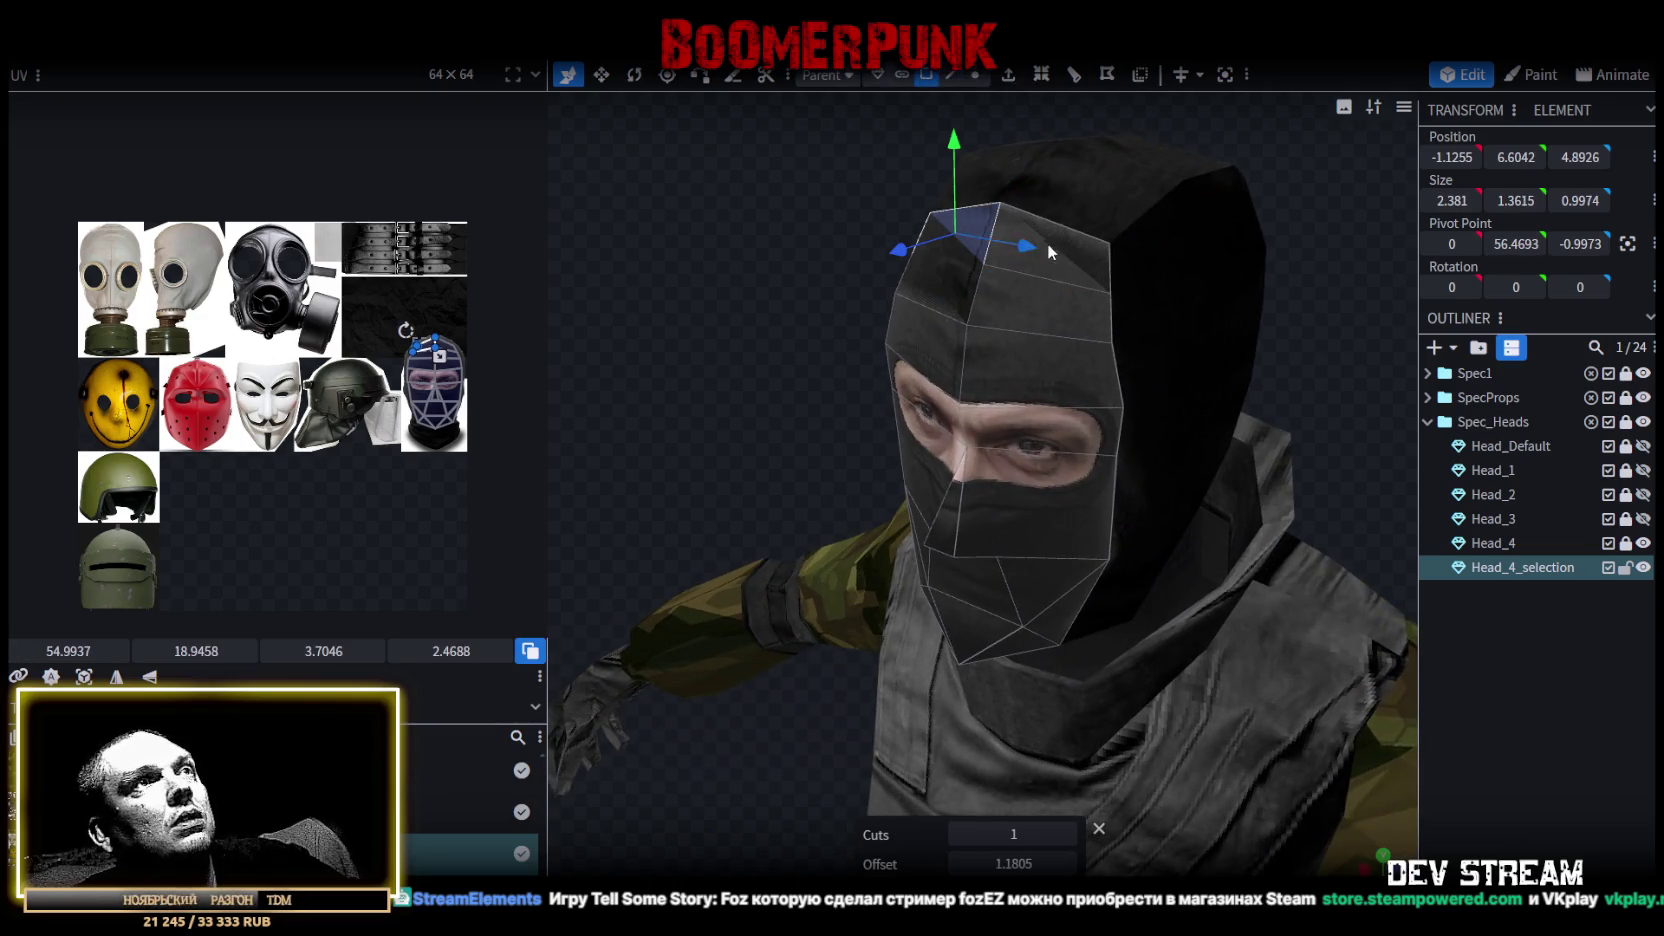
{"action": "left_click", "coordinate": [1134, 286]}
{"action": "mouse_move", "coordinate": [712, 295]}
{"action": "left_mouse_down"}
{"action": "mouse_move", "coordinate": [849, 231]}
{"action": "mouse_move", "coordinate": [894, 229]}
{"action": "mouse_move", "coordinate": [887, 200]}
{"action": "mouse_move", "coordinate": [789, 212]}
{"action": "mouse_move", "coordinate": [790, 318]}
{"action": "mouse_move", "coordinate": [687, 297]}
{"action": "mouse_move", "coordinate": [760, 358]}
{"action": "mouse_move", "coordinate": [751, 384]}
{"action": "mouse_move", "coordinate": [791, 379]}
{"action": "mouse_move", "coordinate": [772, 420]}
{"action": "mouse_move", "coordinate": [800, 400]}
{"action": "left_mouse_up"}
Move the eye-corner vertices to Z position 6 and forward 0.4.
{"action": "left_click", "coordinate": [951, 74]}
{"action": "left_click", "coordinate": [997, 345]}
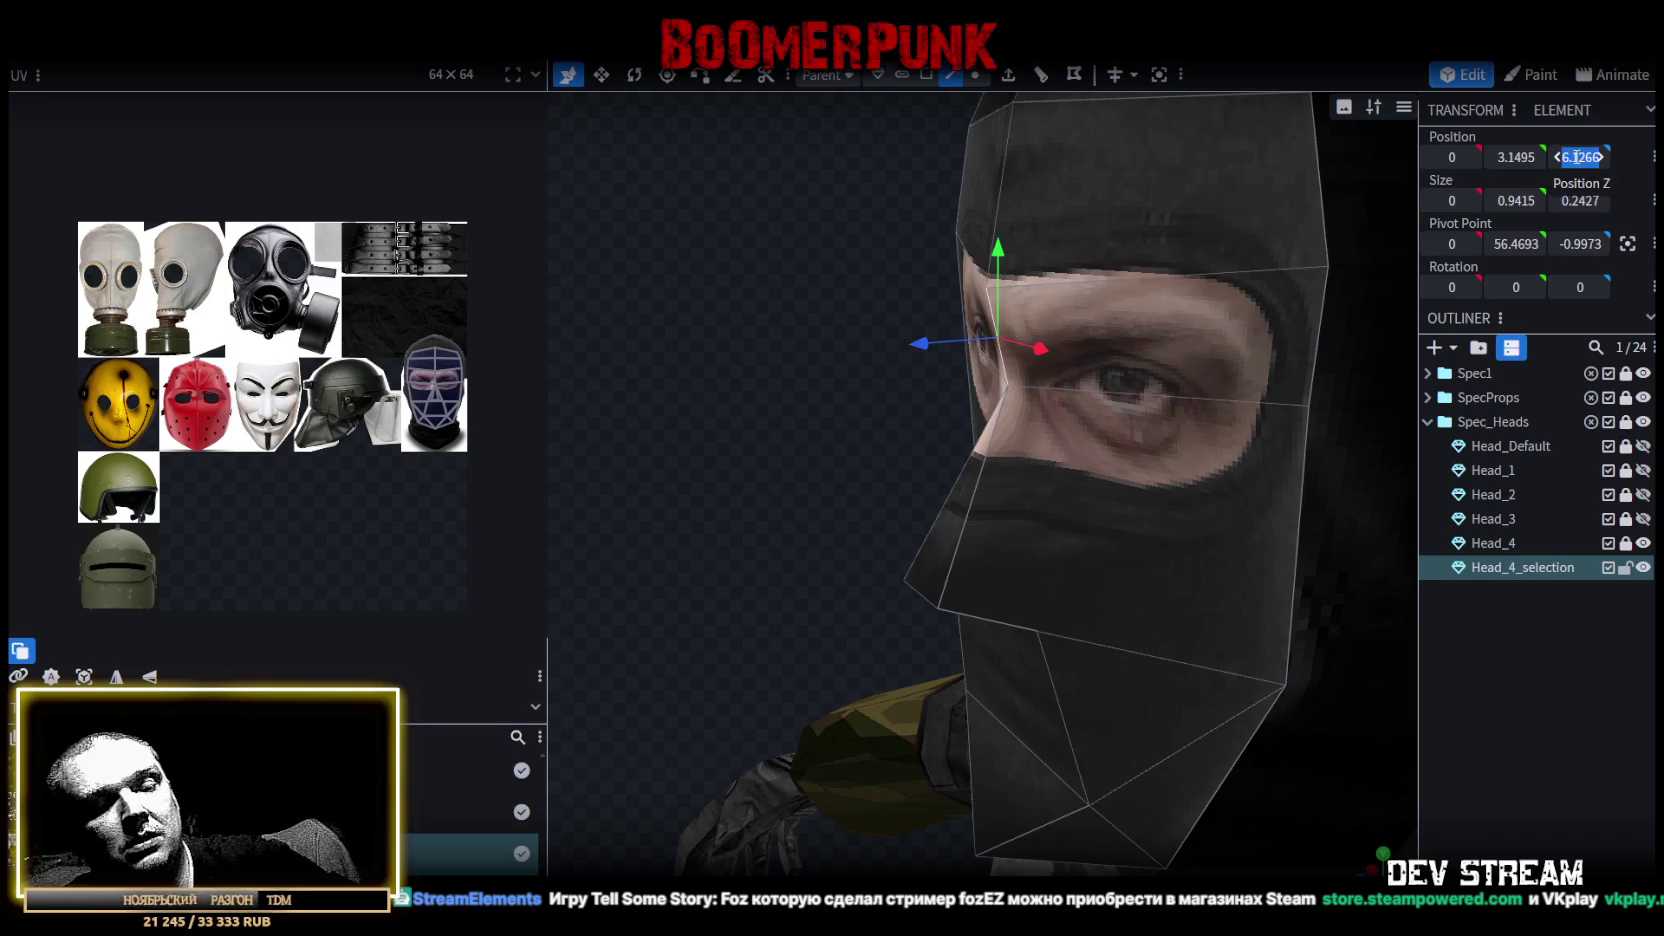
{"action": "left_click_drag", "start_coordinate": [1577, 156], "coordinate": [1478, 183]}
{"action": "mouse_move", "coordinate": [933, 343]}
{"action": "left_mouse_down"}
{"action": "mouse_move", "coordinate": [893, 364]}
{"action": "mouse_move", "coordinate": [1222, 268]}
{"action": "mouse_move", "coordinate": [1032, 235]}
{"action": "mouse_move", "coordinate": [861, 382]}
{"action": "mouse_move", "coordinate": [852, 302]}
{"action": "mouse_move", "coordinate": [731, 273]}
{"action": "mouse_move", "coordinate": [783, 335]}
{"action": "mouse_move", "coordinate": [840, 334]}
{"action": "left_mouse_up"}
Push the left-side and centre mask faces forward 0.4 along Z, then select the whole mask.
{"action": "left_click", "coordinate": [996, 405]}
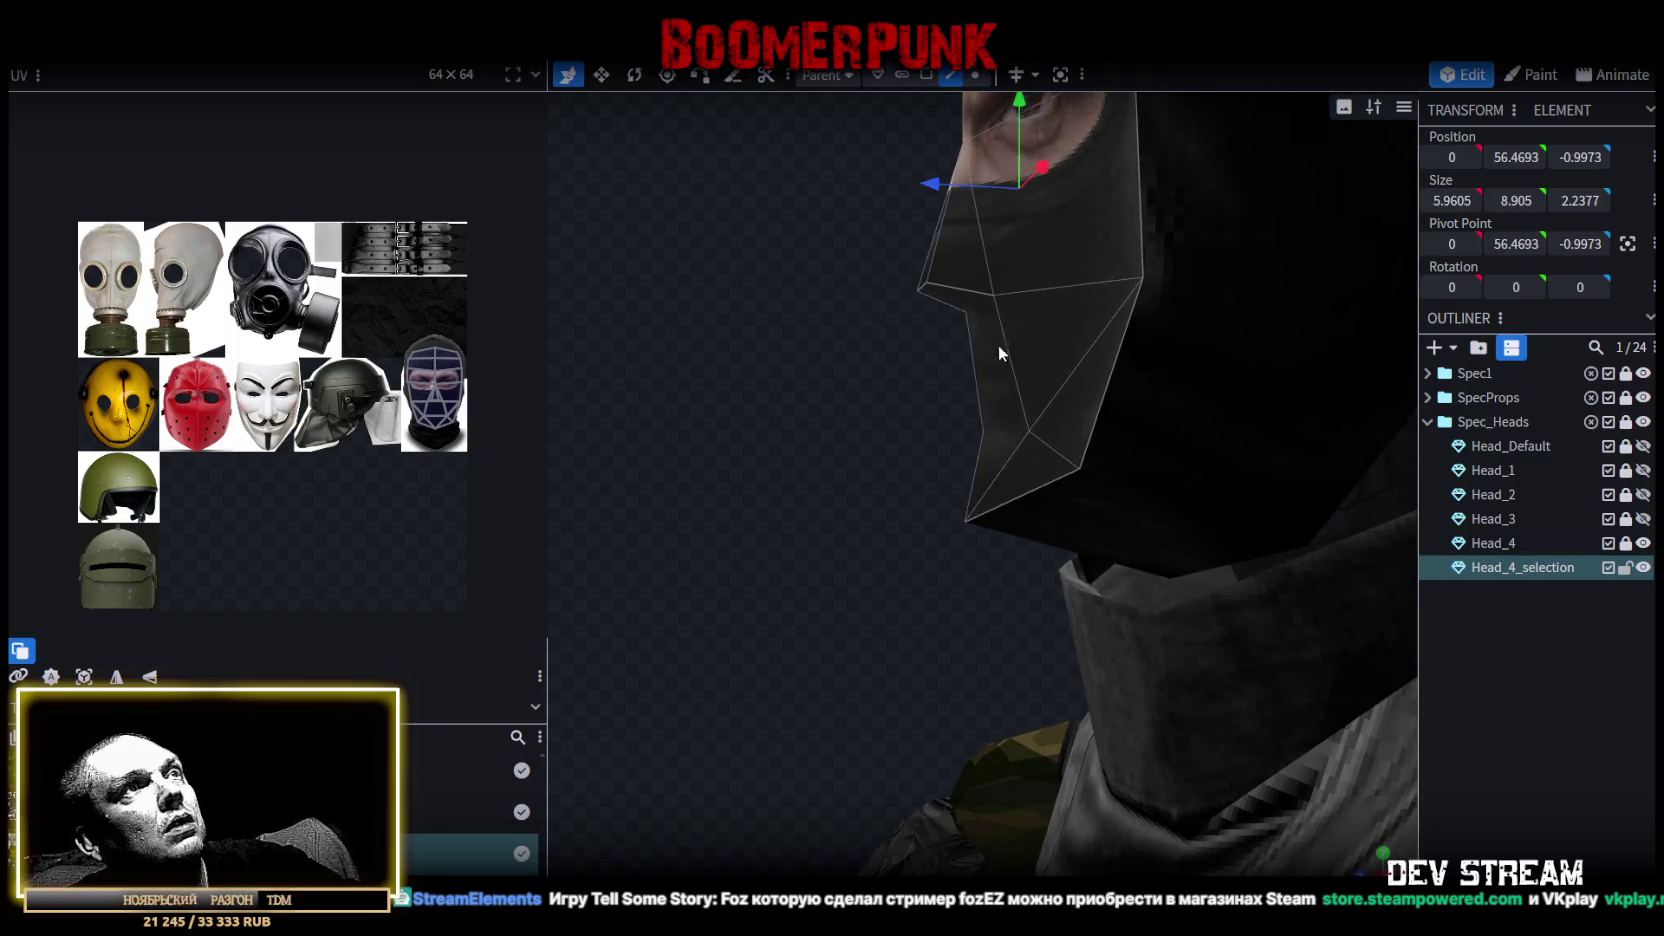
{"action": "left_click", "coordinate": [968, 396], "text": "shift"}
{"action": "mouse_move", "coordinate": [968, 396]}
{"action": "left_mouse_down"}
{"action": "mouse_move", "coordinate": [957, 432]}
{"action": "mouse_move", "coordinate": [801, 430]}
{"action": "left_mouse_up"}
{"action": "mouse_move", "coordinate": [901, 397]}
{"action": "left_mouse_down"}
{"action": "mouse_move", "coordinate": [872, 402]}
{"action": "mouse_move", "coordinate": [1002, 308]}
{"action": "mouse_move", "coordinate": [1063, 220]}
{"action": "mouse_move", "coordinate": [1169, 254]}
{"action": "mouse_move", "coordinate": [1196, 212]}
{"action": "mouse_move", "coordinate": [984, 228]}
{"action": "mouse_move", "coordinate": [1060, 216]}
{"action": "mouse_move", "coordinate": [1043, 192]}
{"action": "left_mouse_up"}
{"action": "left_click", "coordinate": [1043, 192]}
{"action": "left_click", "coordinate": [1000, 302], "text": "shift"}
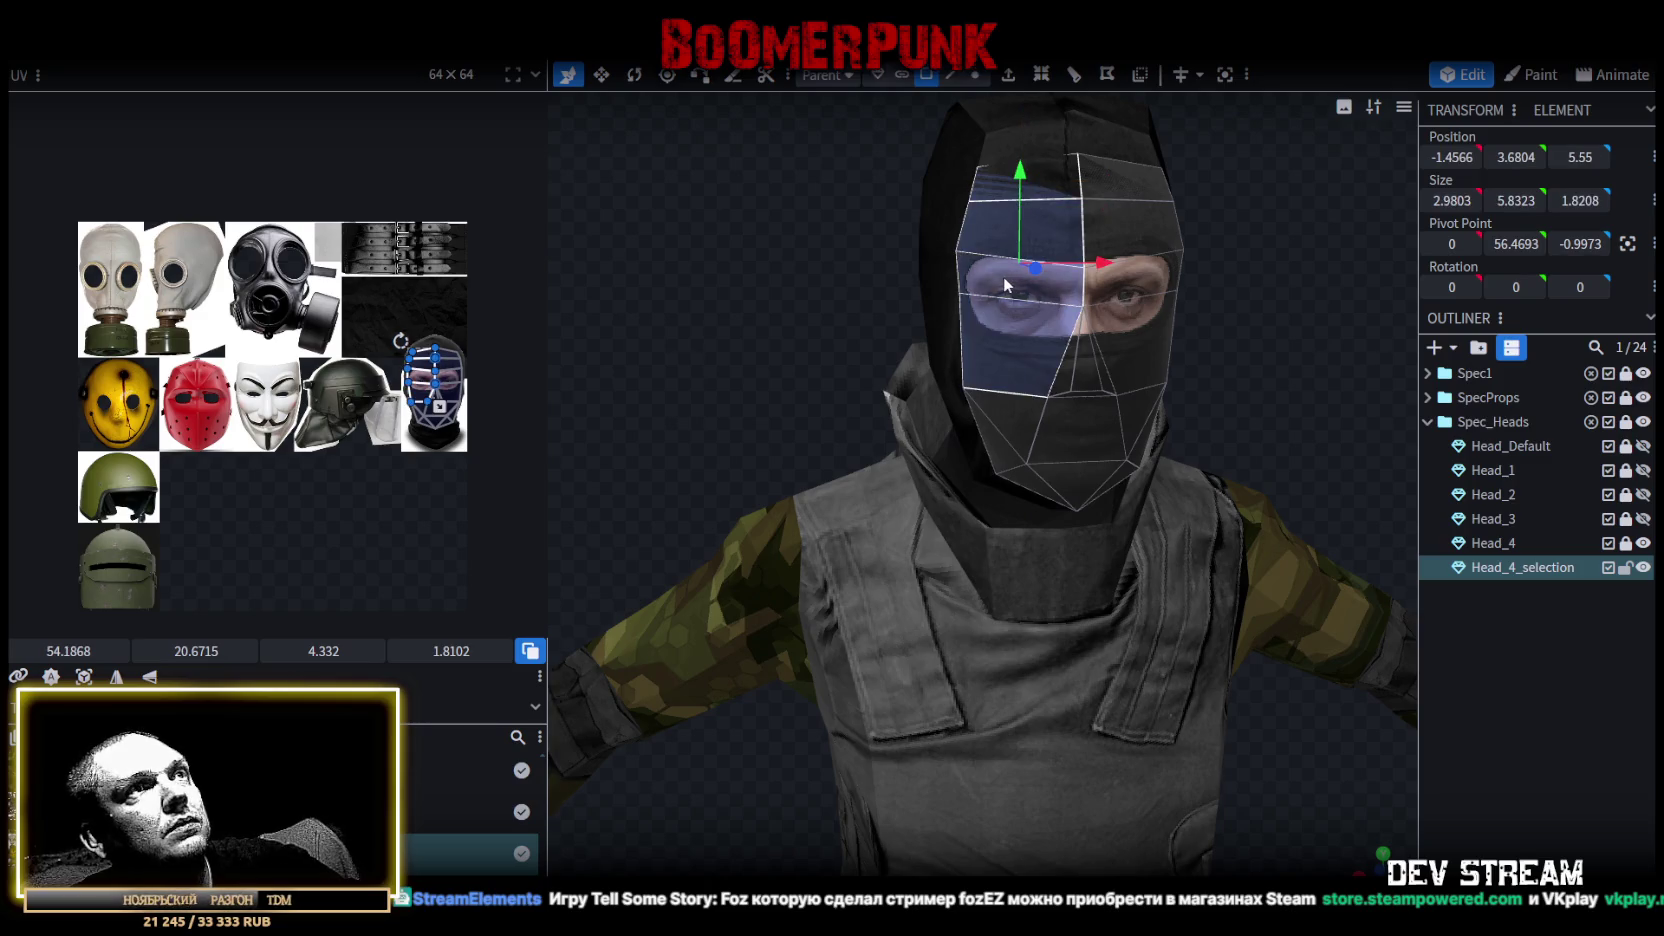
{"action": "key", "text": "ctrl+a"}
{"action": "mouse_move", "coordinate": [1266, 287]}
{"action": "left_mouse_down"}
{"action": "mouse_move", "coordinate": [1037, 276]}
{"action": "mouse_move", "coordinate": [863, 422]}
{"action": "mouse_move", "coordinate": [827, 390]}
{"action": "mouse_move", "coordinate": [971, 350]}
{"action": "mouse_move", "coordinate": [893, 333]}
{"action": "mouse_move", "coordinate": [832, 386]}
{"action": "mouse_move", "coordinate": [1012, 141]}
{"action": "left_mouse_up"}
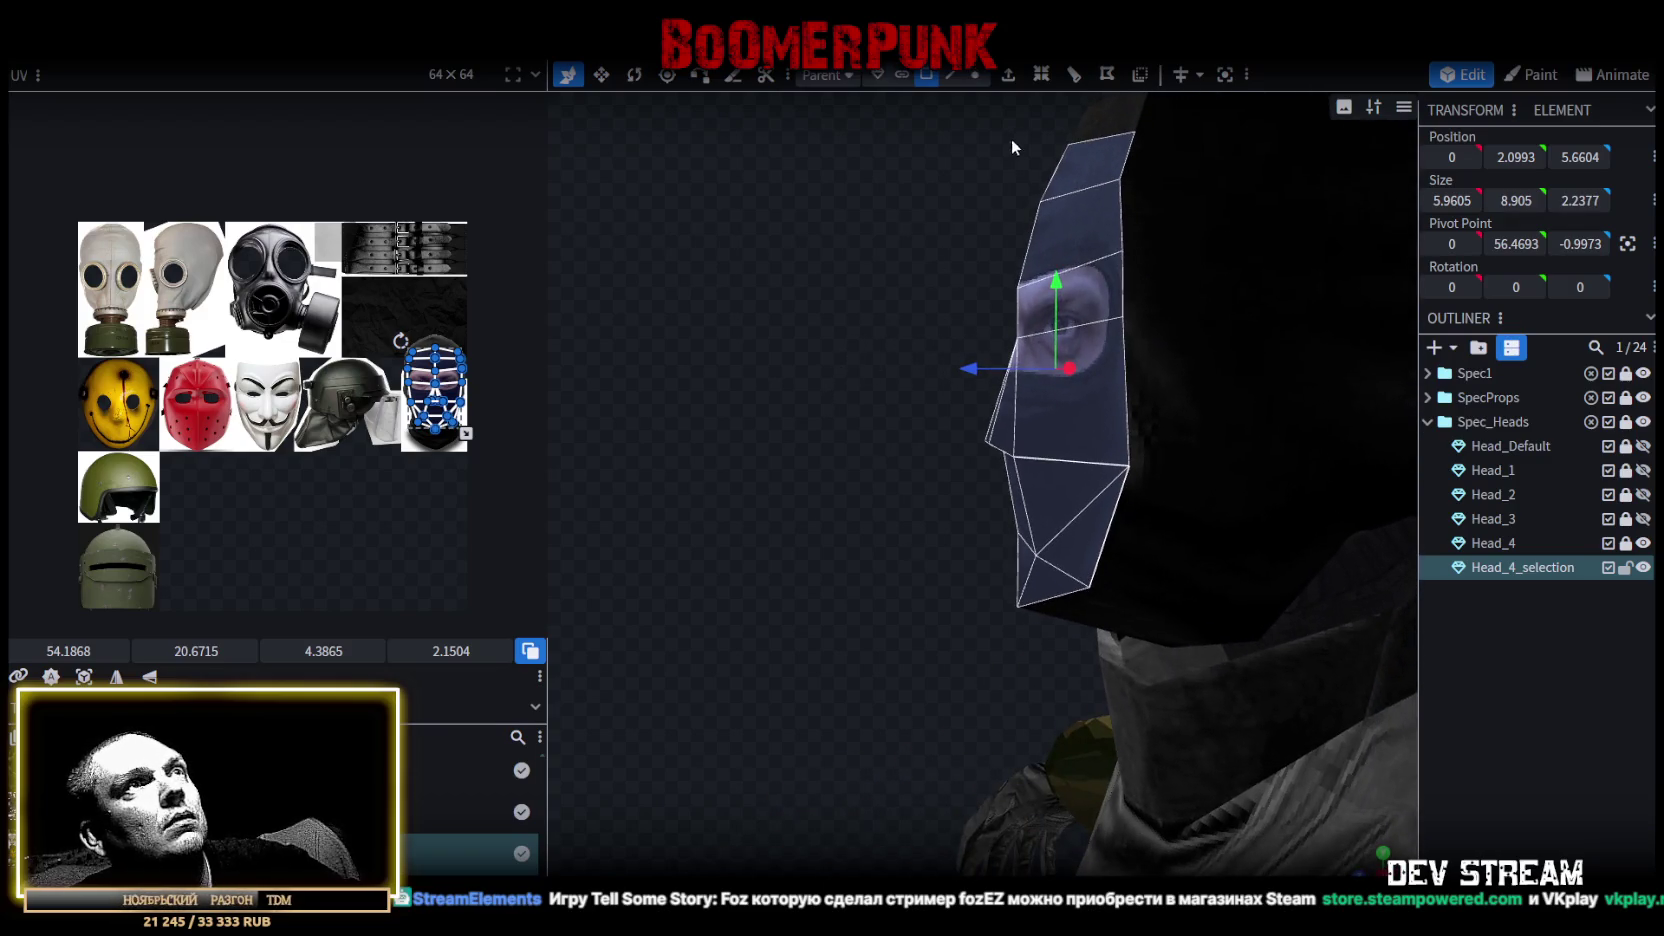
Extrude the mask 0.5 along Z+, then shrink it by 0.5 in width and height.
{"action": "left_click", "coordinate": [1010, 78]}
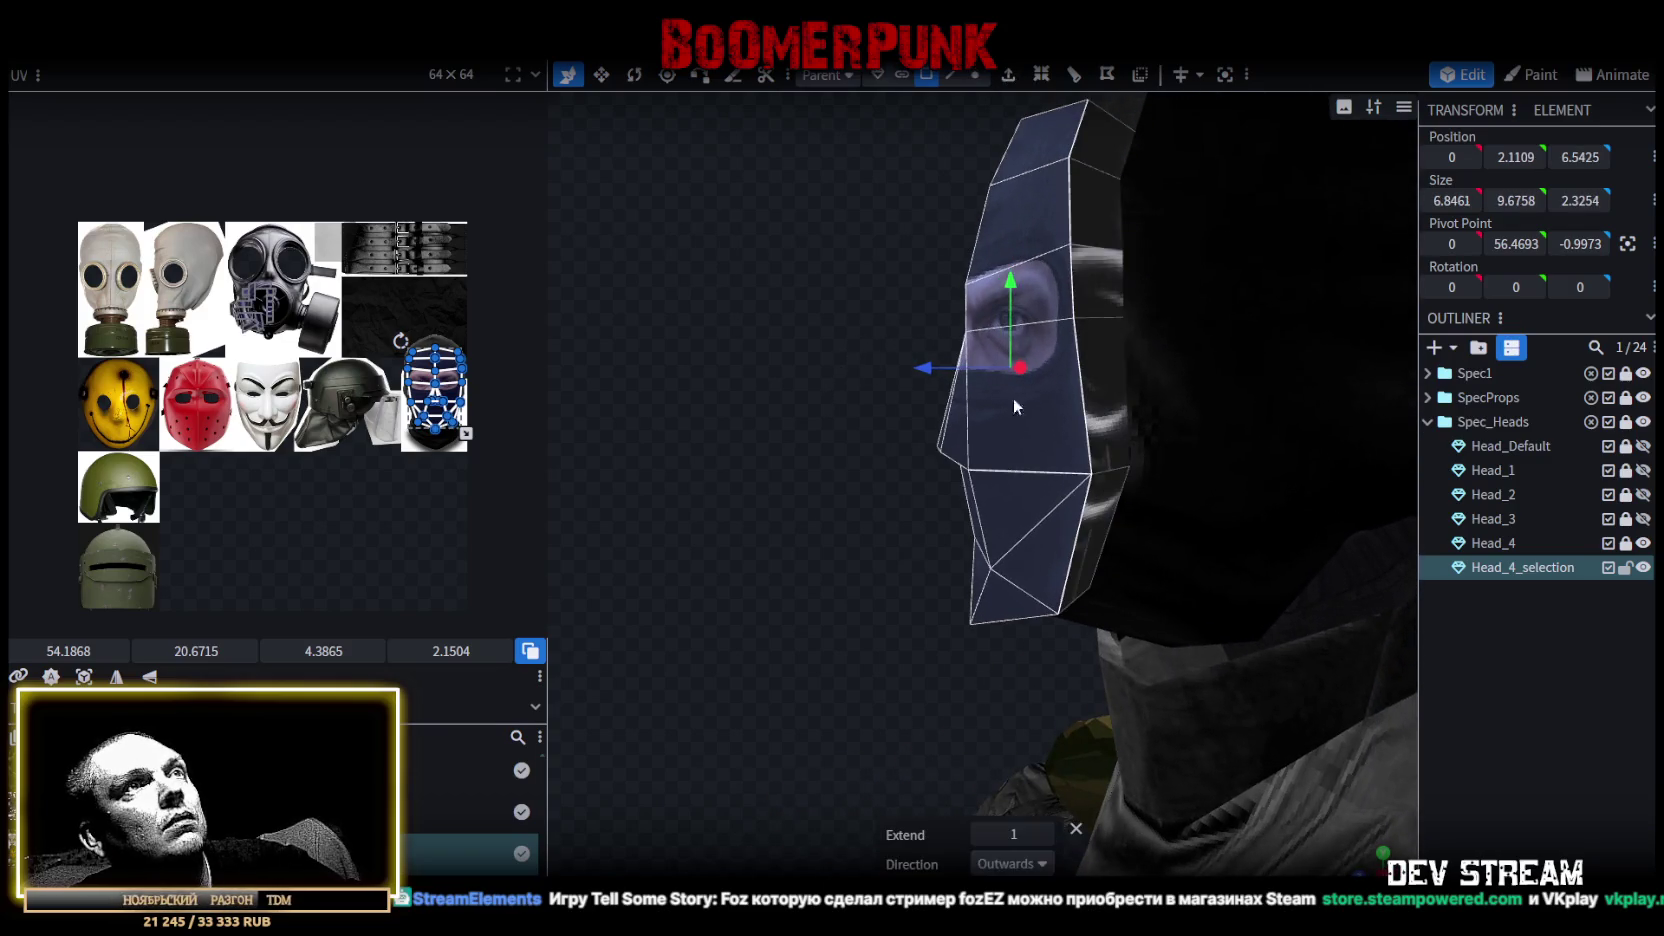
{"action": "left_click", "coordinate": [1043, 866]}
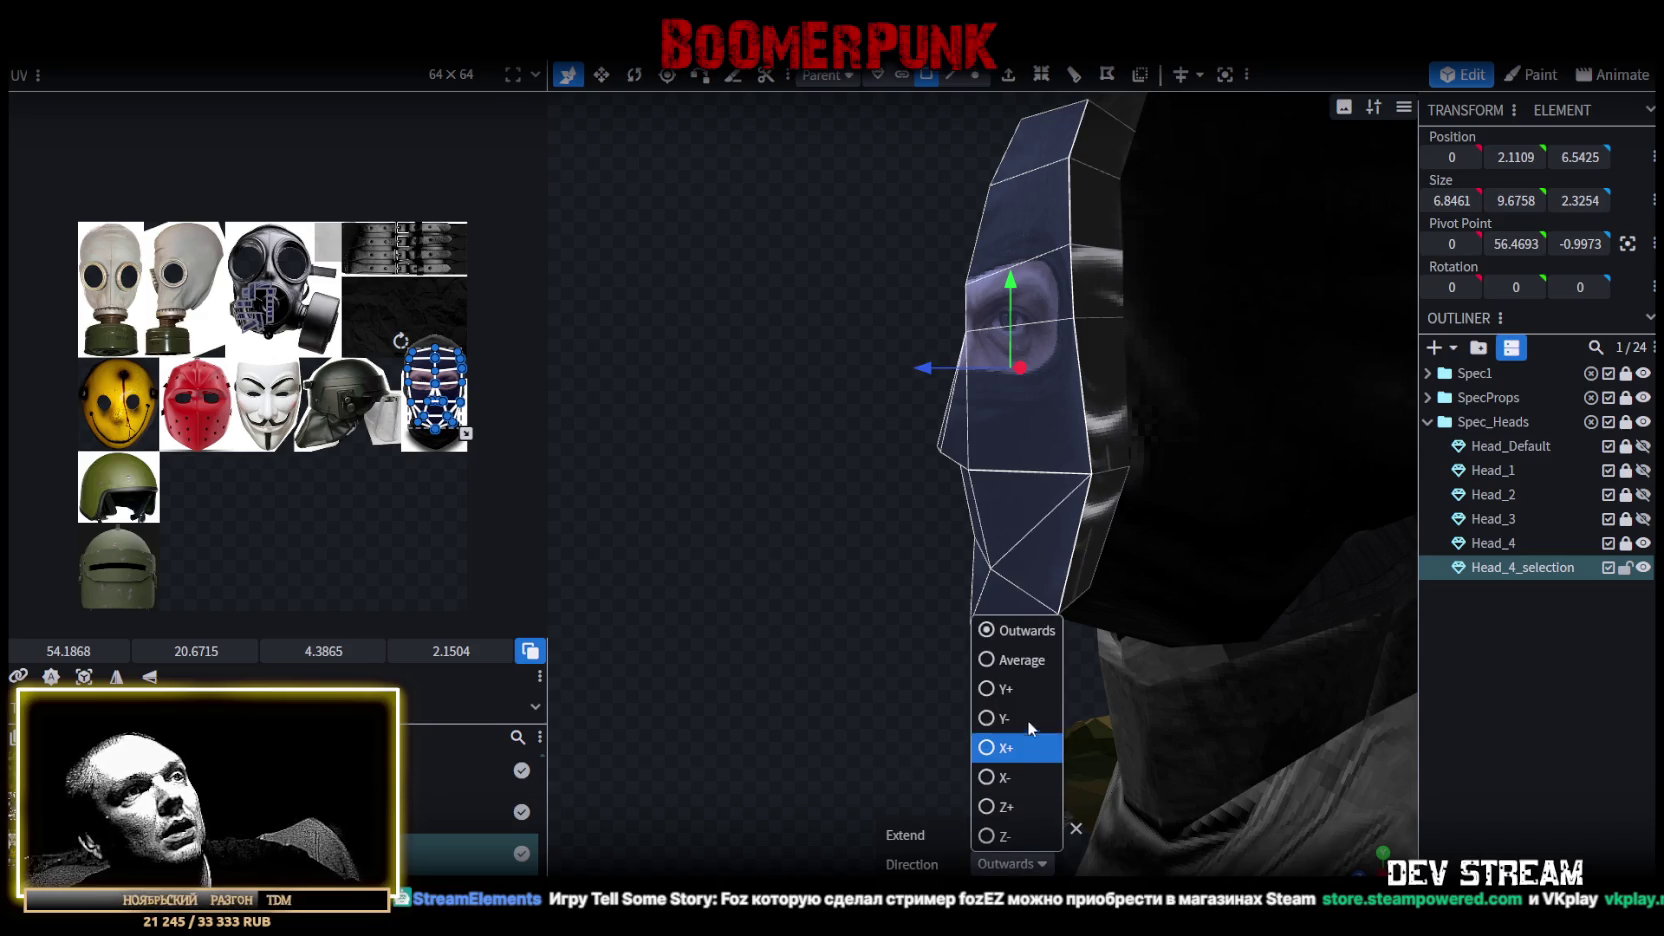
{"action": "left_click", "coordinate": [1010, 806]}
{"action": "mouse_move", "coordinate": [968, 690]}
{"action": "left_mouse_down"}
{"action": "mouse_move", "coordinate": [1030, 604]}
{"action": "mouse_move", "coordinate": [854, 594]}
{"action": "left_mouse_up"}
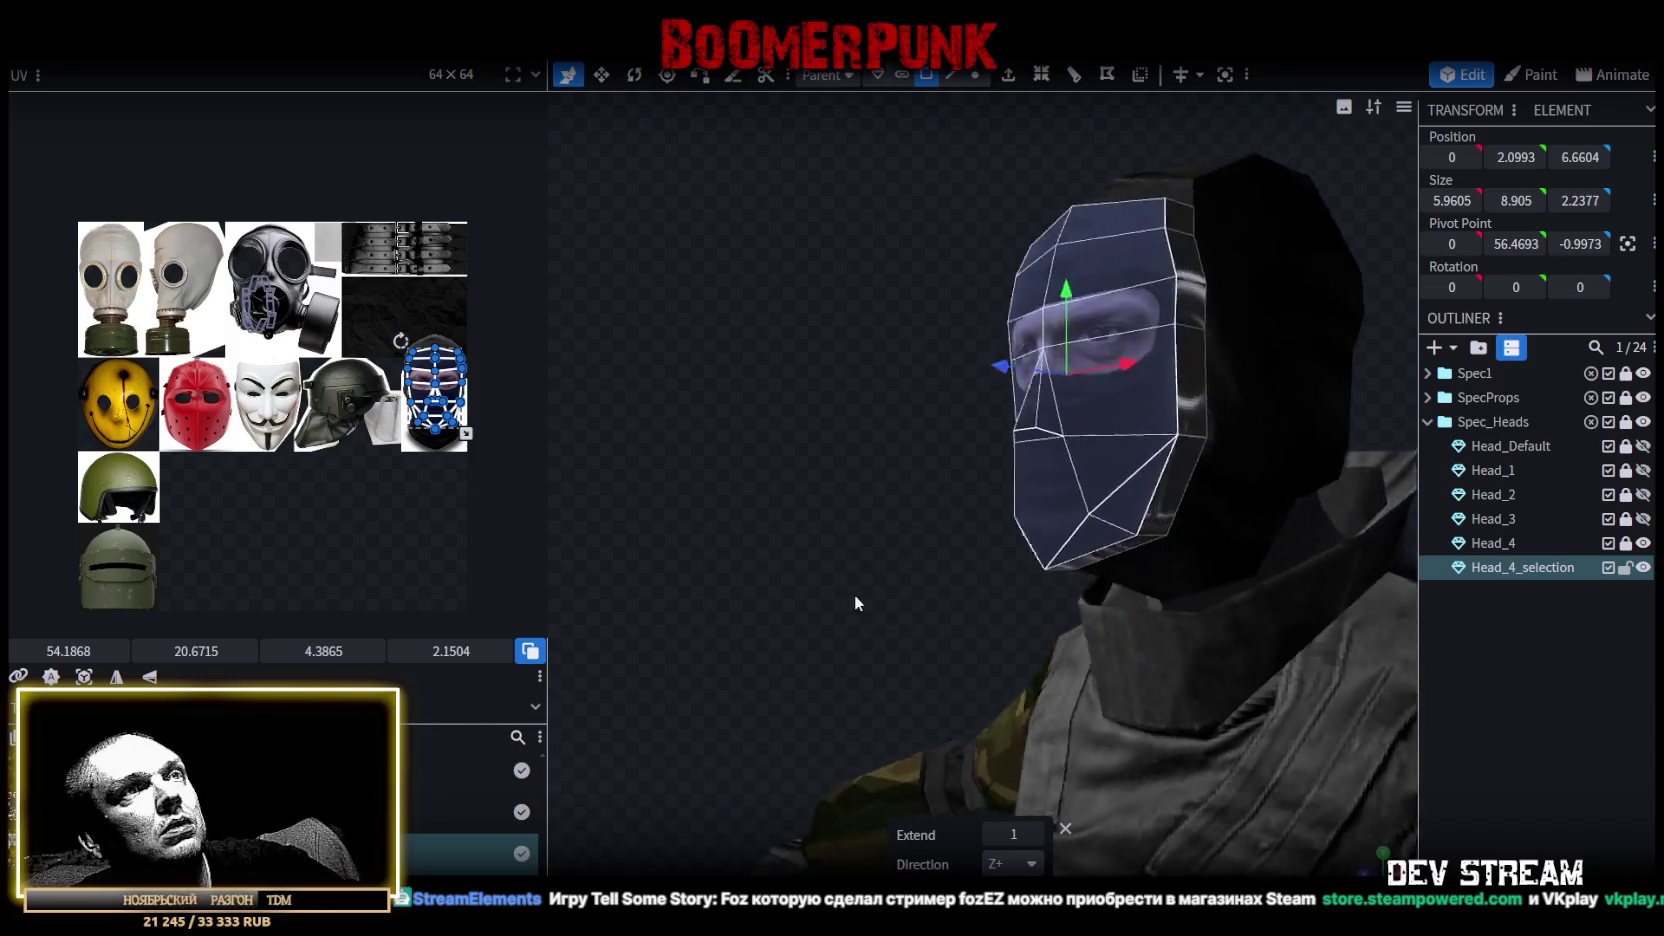
{"action": "left_click", "coordinate": [993, 834]}
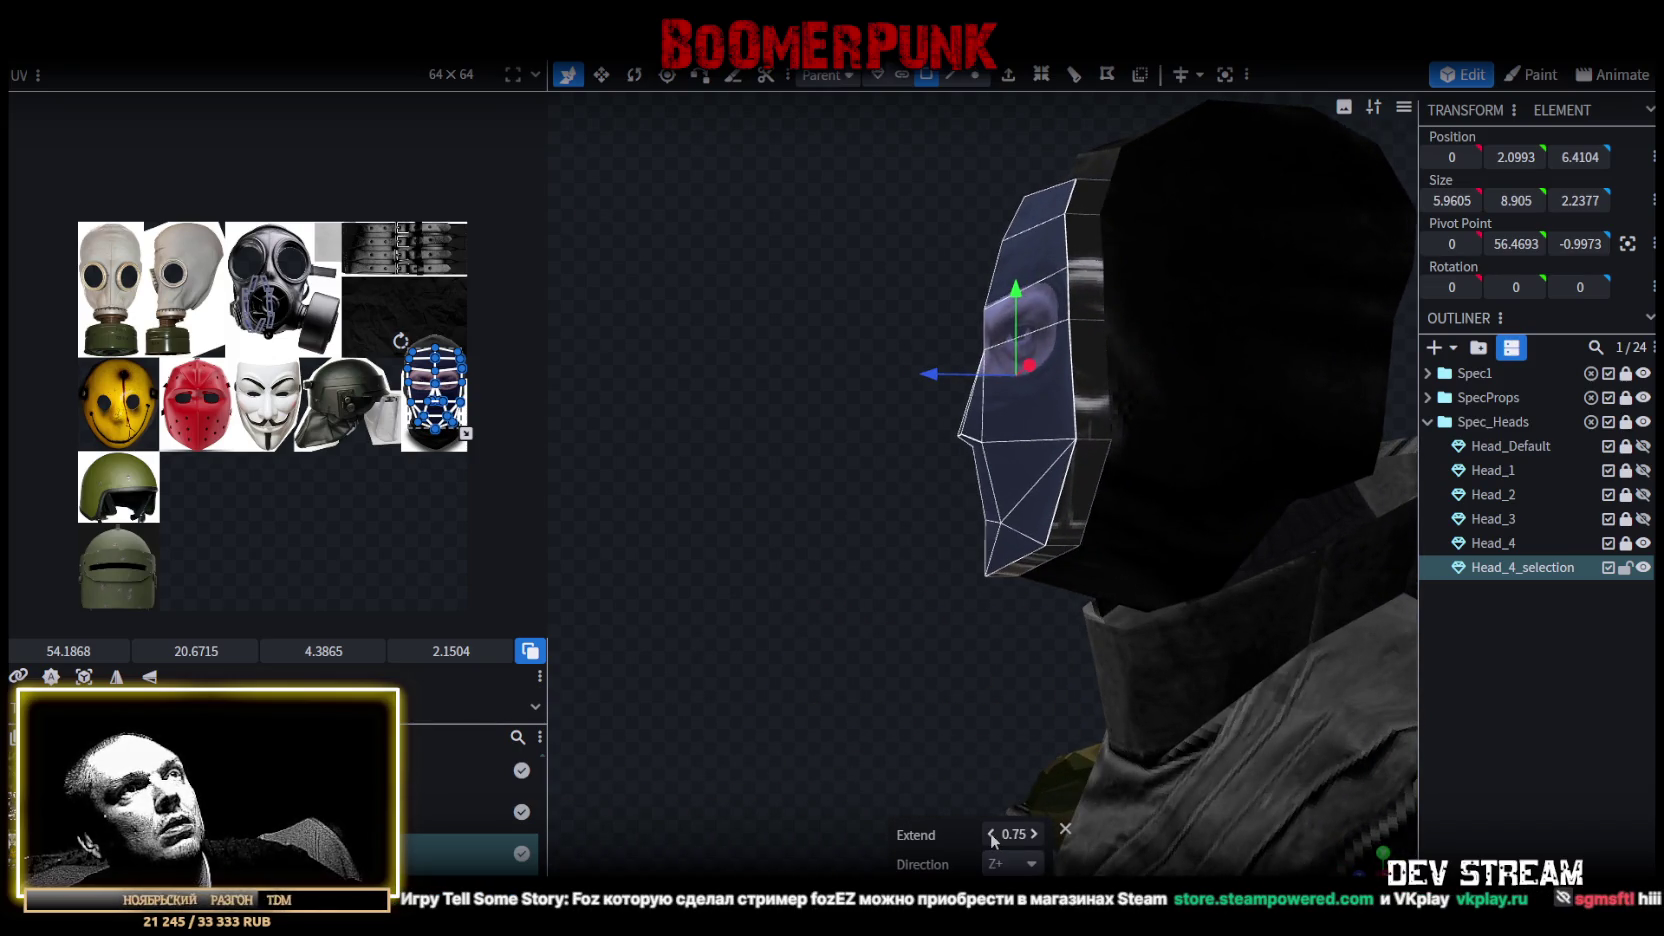
{"action": "mouse_move", "coordinate": [930, 760]}
{"action": "left_mouse_down"}
{"action": "mouse_move", "coordinate": [849, 685]}
{"action": "mouse_move", "coordinate": [952, 637]}
{"action": "mouse_move", "coordinate": [902, 654]}
{"action": "mouse_move", "coordinate": [915, 690]}
{"action": "left_mouse_up"}
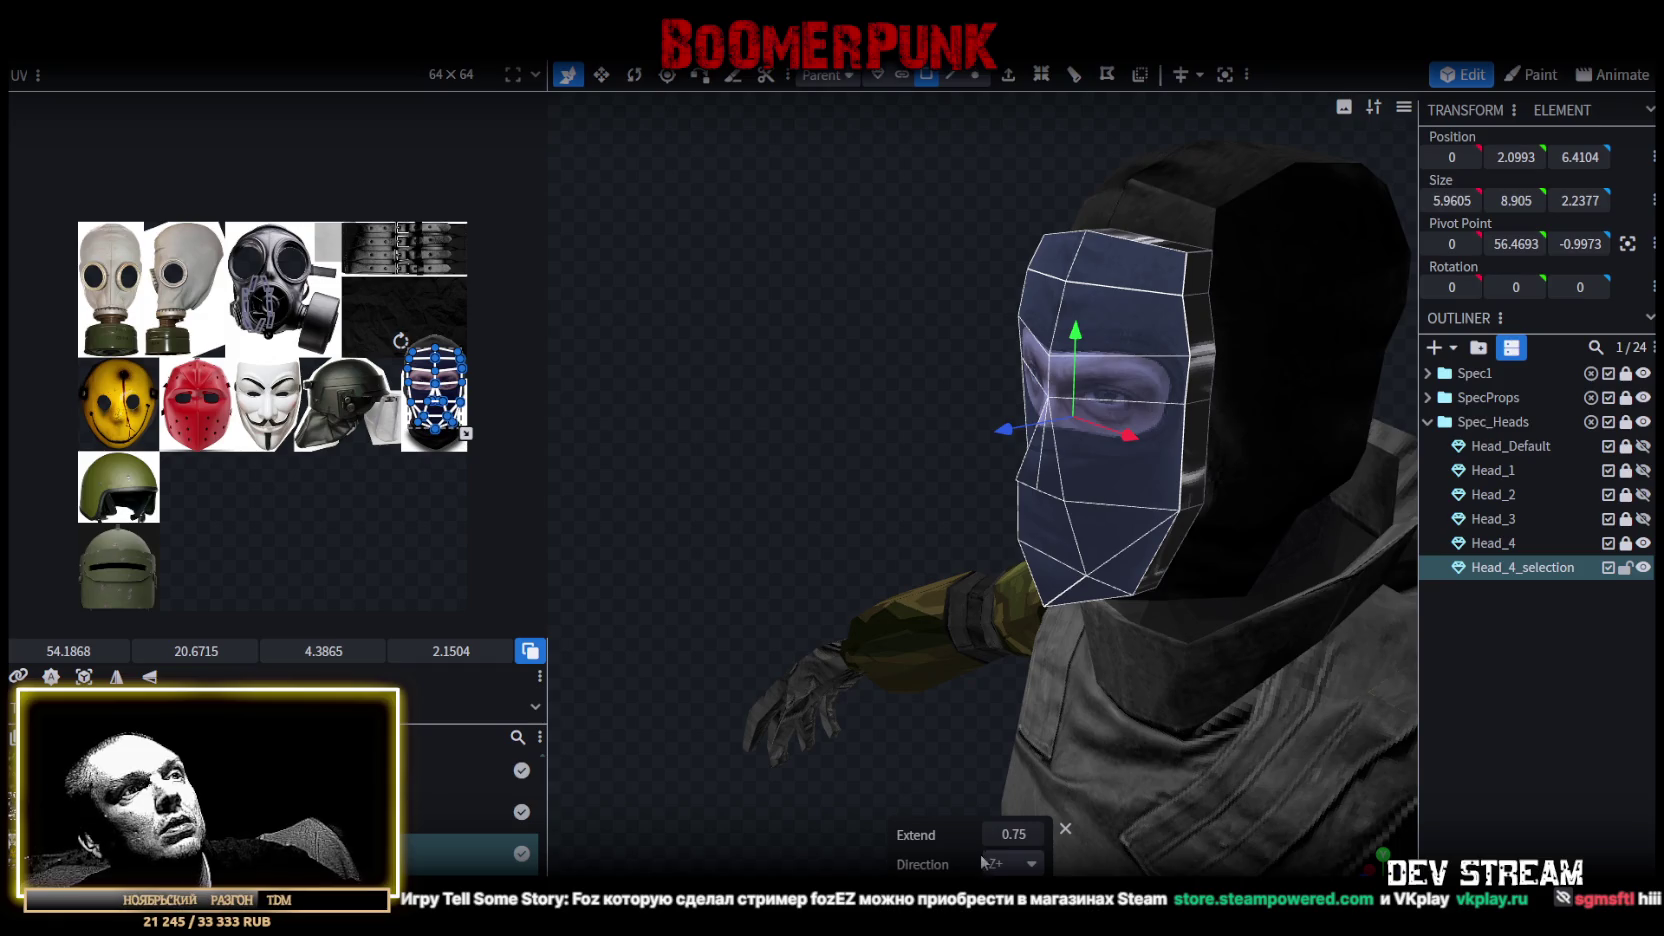
{"action": "left_click_drag", "start_coordinate": [811, 478], "coordinate": [851, 556]}
{"action": "left_click", "coordinate": [993, 834]}
{"action": "left_click_drag", "start_coordinate": [930, 640], "coordinate": [720, 250]}
{"action": "left_click", "coordinate": [608, 75]}
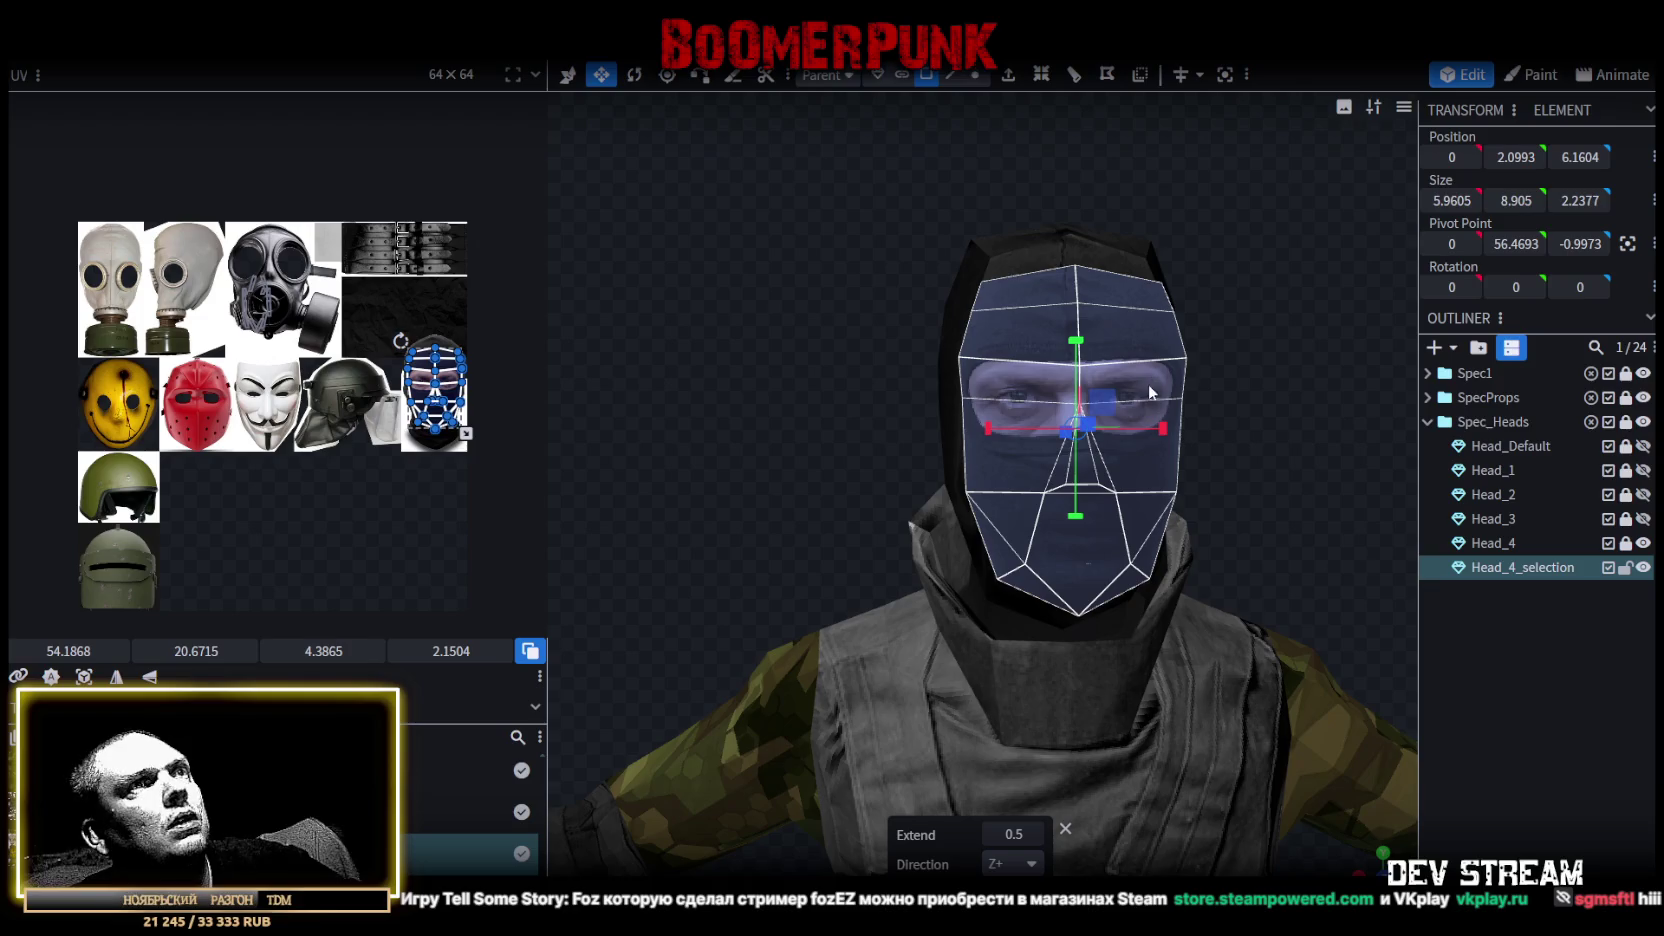
{"action": "mouse_move", "coordinate": [1103, 405]}
{"action": "left_mouse_down"}
{"action": "mouse_move", "coordinate": [1153, 422]}
{"action": "mouse_move", "coordinate": [1069, 415]}
{"action": "mouse_move", "coordinate": [1216, 412]}
{"action": "mouse_move", "coordinate": [1277, 361]}
{"action": "mouse_move", "coordinate": [1378, 364]}
{"action": "mouse_move", "coordinate": [1340, 467]}
{"action": "mouse_move", "coordinate": [1200, 493]}
{"action": "mouse_move", "coordinate": [1228, 476]}
{"action": "mouse_move", "coordinate": [1193, 572]}
{"action": "mouse_move", "coordinate": [1186, 481]}
{"action": "mouse_move", "coordinate": [1112, 217]}
{"action": "left_mouse_up"}
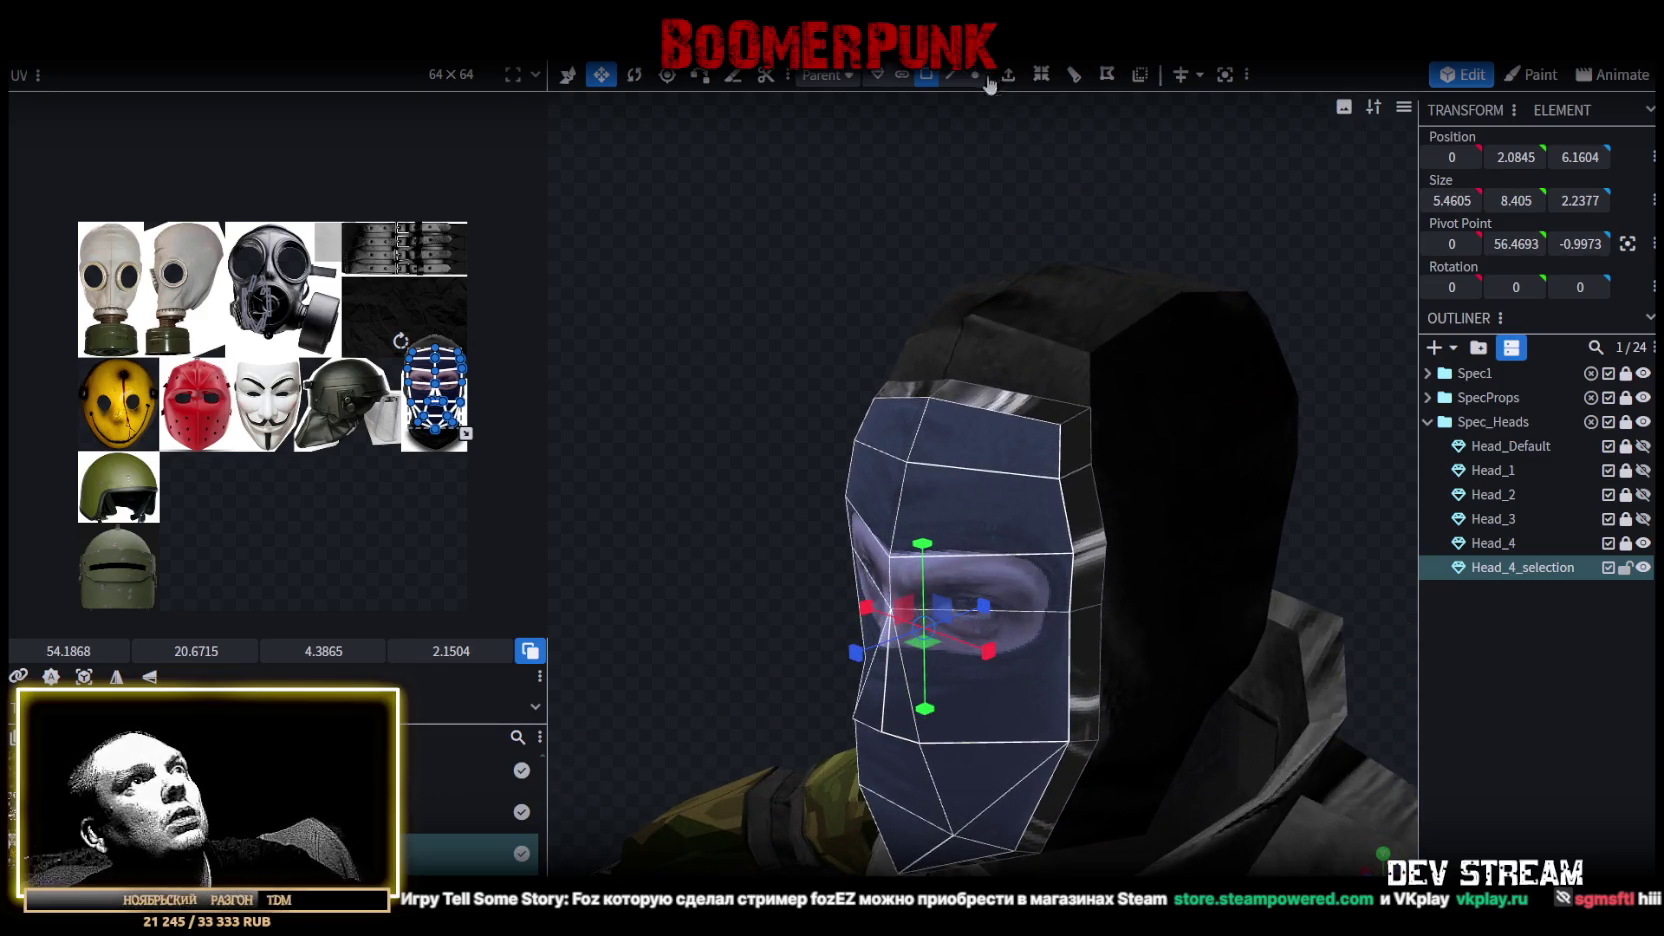
Merge the two top-right corner vertices of the mask and adjust the merged vertex along Z.
{"action": "left_click", "coordinate": [975, 75]}
{"action": "mouse_move", "coordinate": [1040, 320]}
{"action": "left_mouse_down"}
{"action": "mouse_move", "coordinate": [1083, 489]}
{"action": "mouse_move", "coordinate": [1144, 445]}
{"action": "left_mouse_up"}
{"action": "left_click", "coordinate": [1144, 445]}
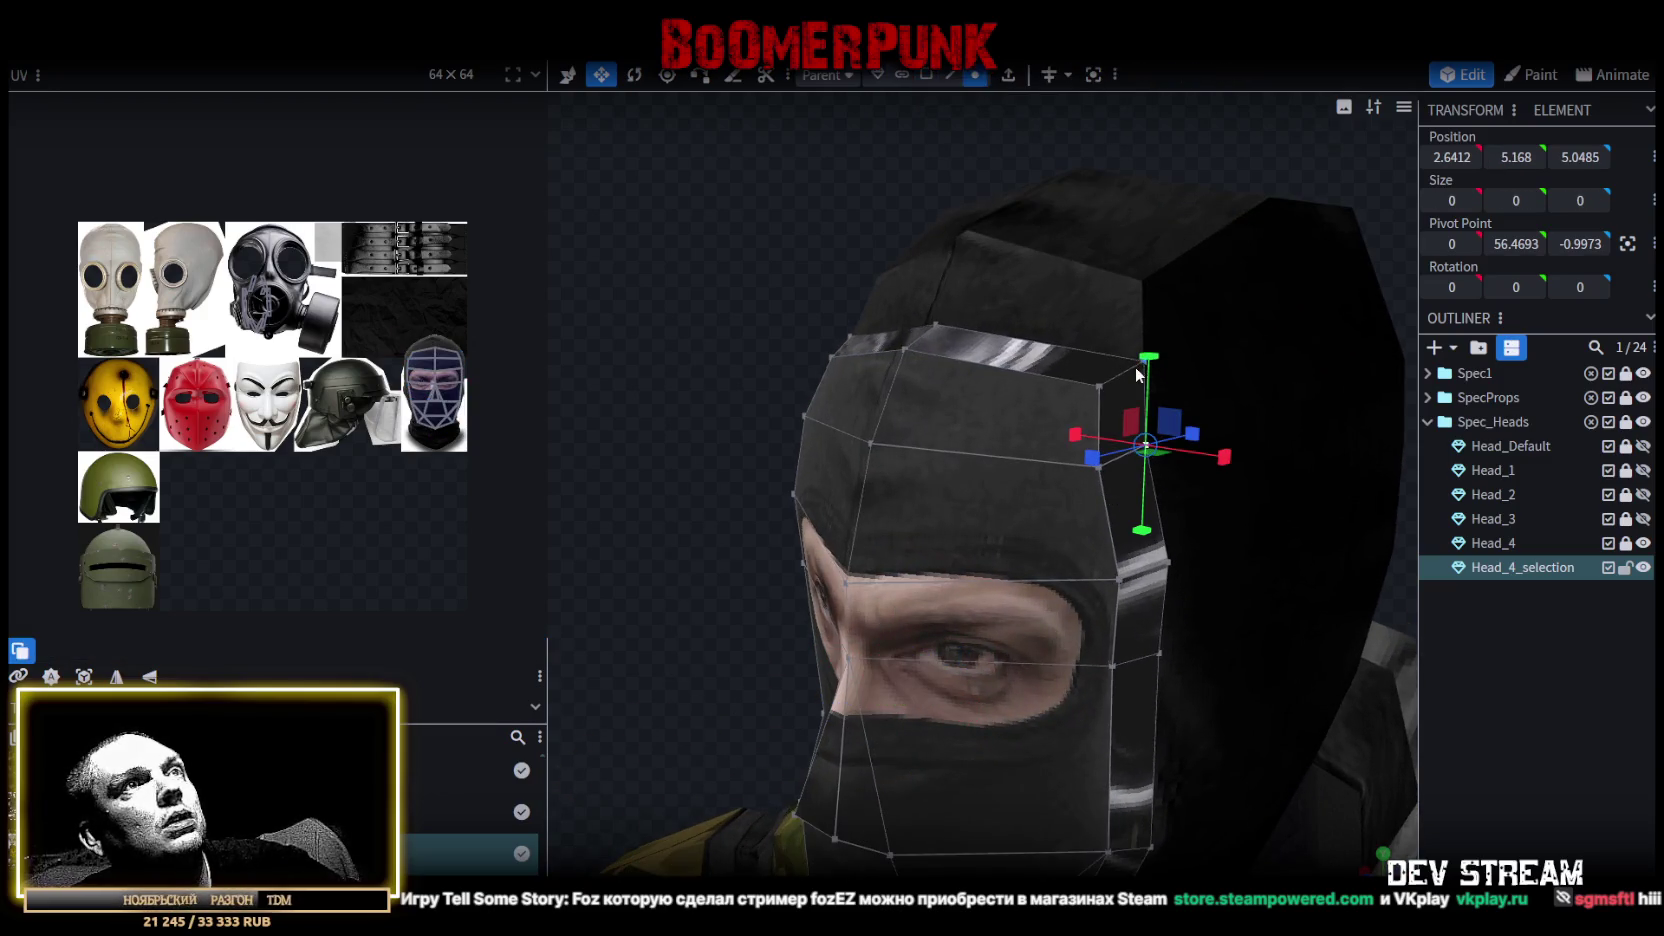
{"action": "left_click", "coordinate": [1140, 360], "text": "shift"}
{"action": "key", "text": "x"}
{"action": "right_click", "coordinate": [1143, 358]}
{"action": "mouse_move", "coordinate": [1213, 464]}
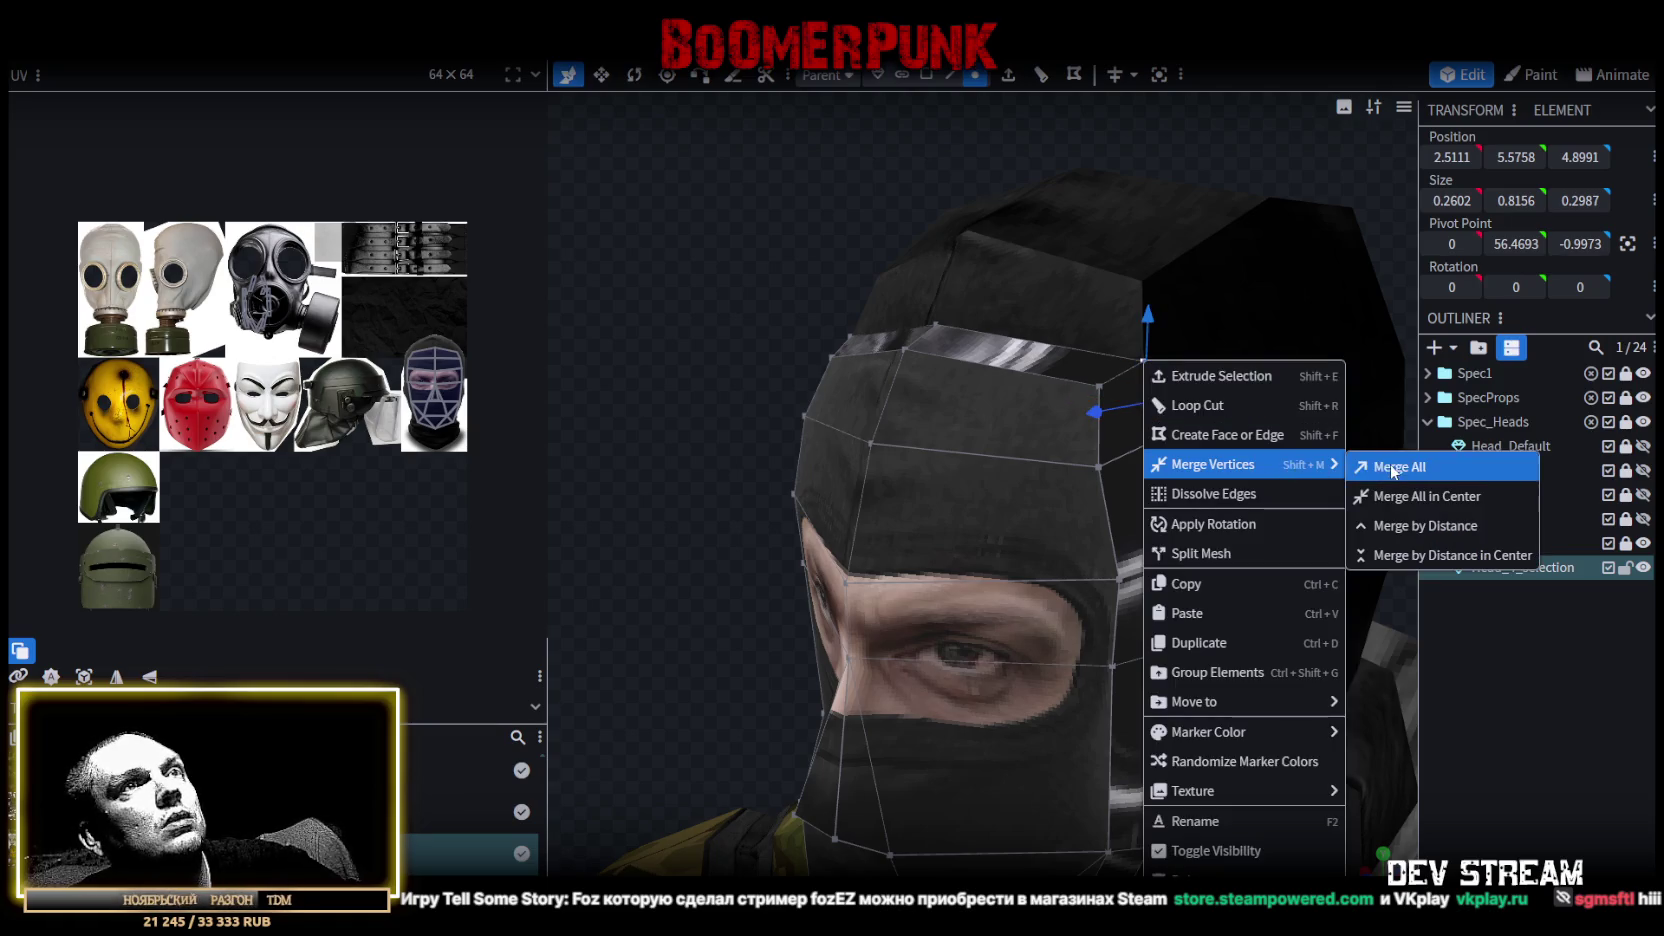
{"action": "left_click", "coordinate": [1392, 468]}
{"action": "left_click_drag", "start_coordinate": [1098, 476], "coordinate": [1109, 416]}
{"action": "scroll", "coordinate": [1115, 480], "scroll_direction": "up", "scroll_amount": 2}
{"action": "scroll", "coordinate": [1121, 541], "scroll_direction": "up", "scroll_amount": 1}
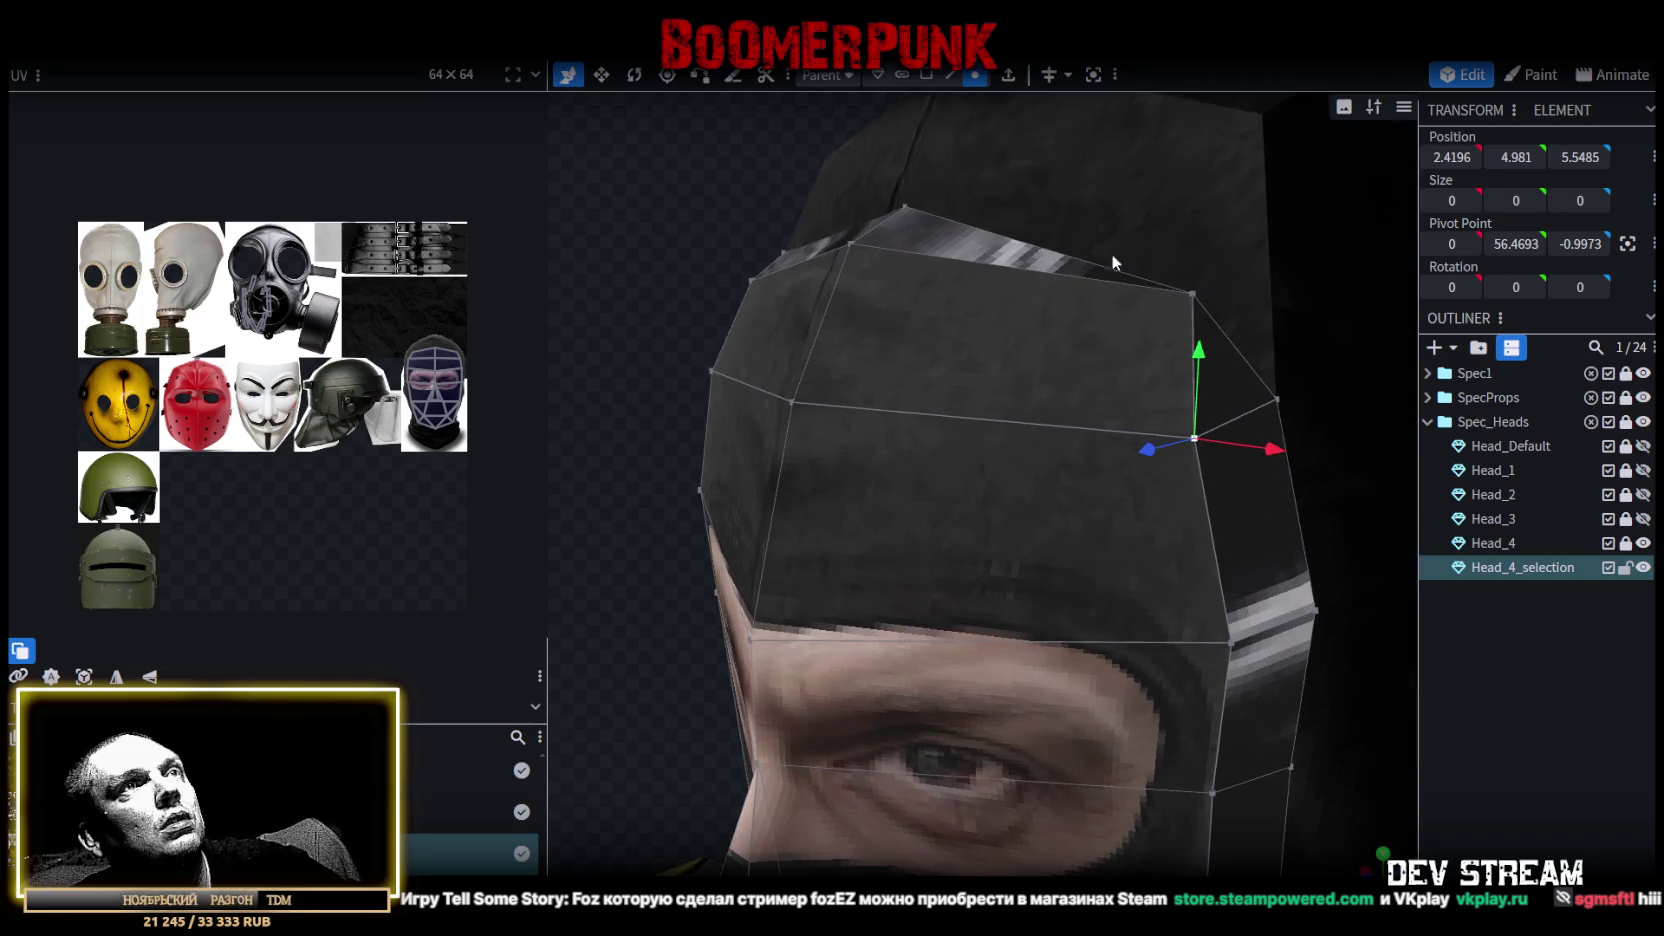
Merge the remaining loose top vertices into their neighbours on both sides.
{"action": "right_click", "coordinate": [1195, 296]}
{"action": "left_click", "coordinate": [1453, 410]}
{"action": "mouse_move", "coordinate": [1128, 339]}
{"action": "left_mouse_down"}
{"action": "mouse_move", "coordinate": [745, 312]}
{"action": "mouse_move", "coordinate": [992, 347]}
{"action": "left_mouse_up"}
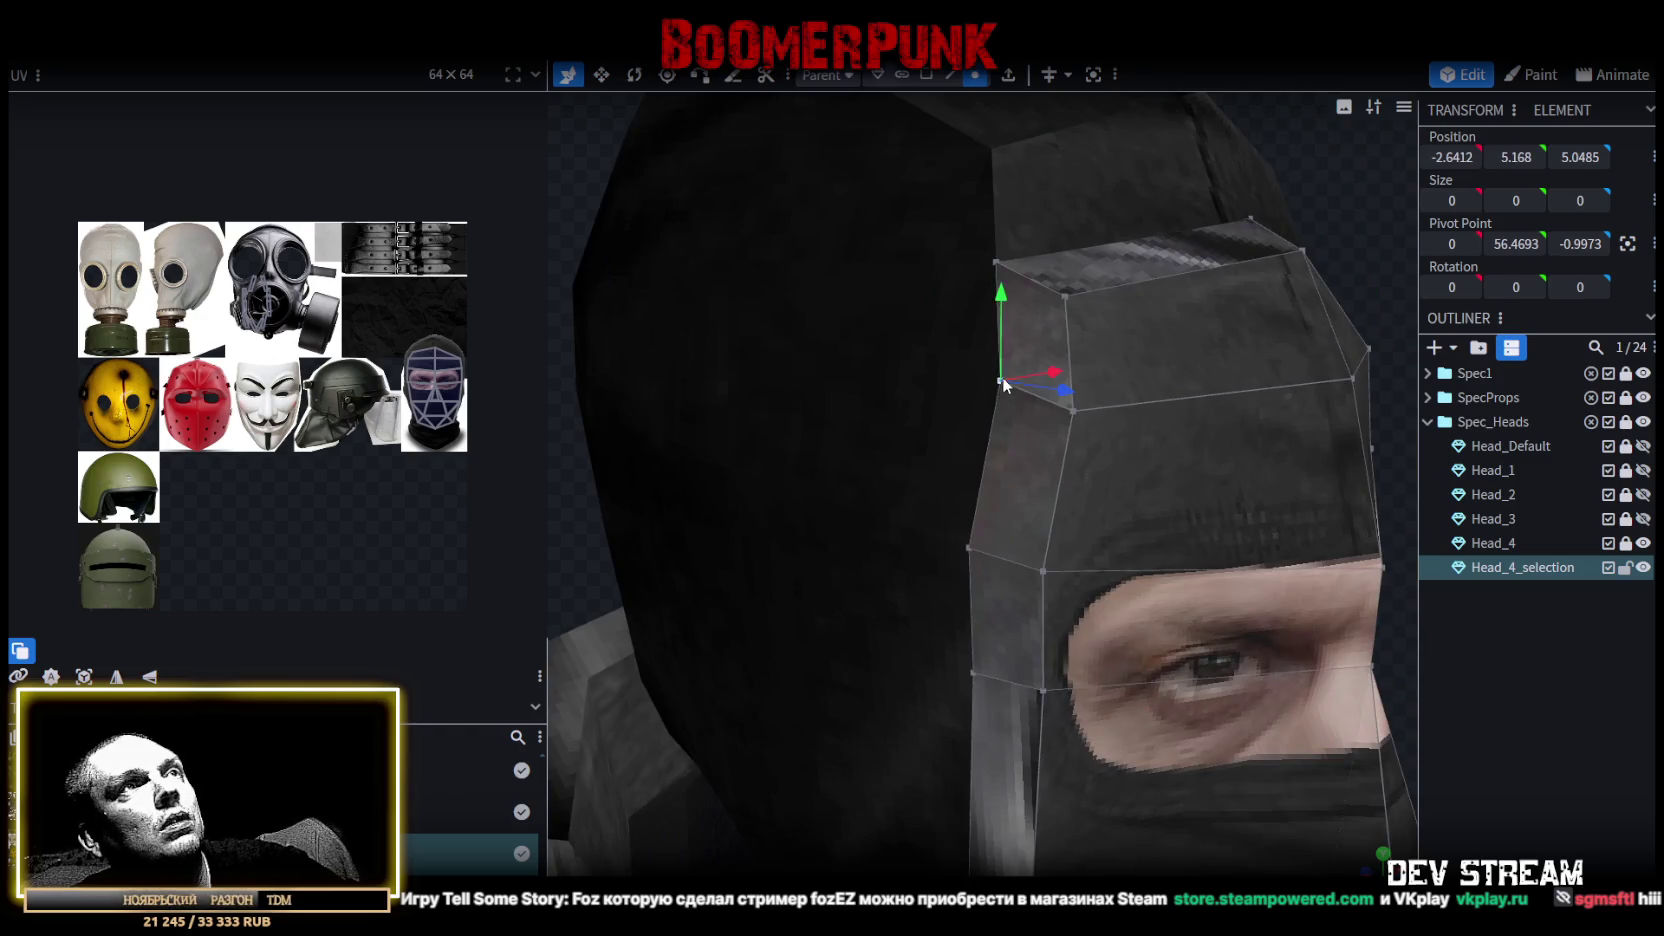
{"action": "right_click", "coordinate": [1000, 264]}
{"action": "left_click", "coordinate": [1226, 367]}
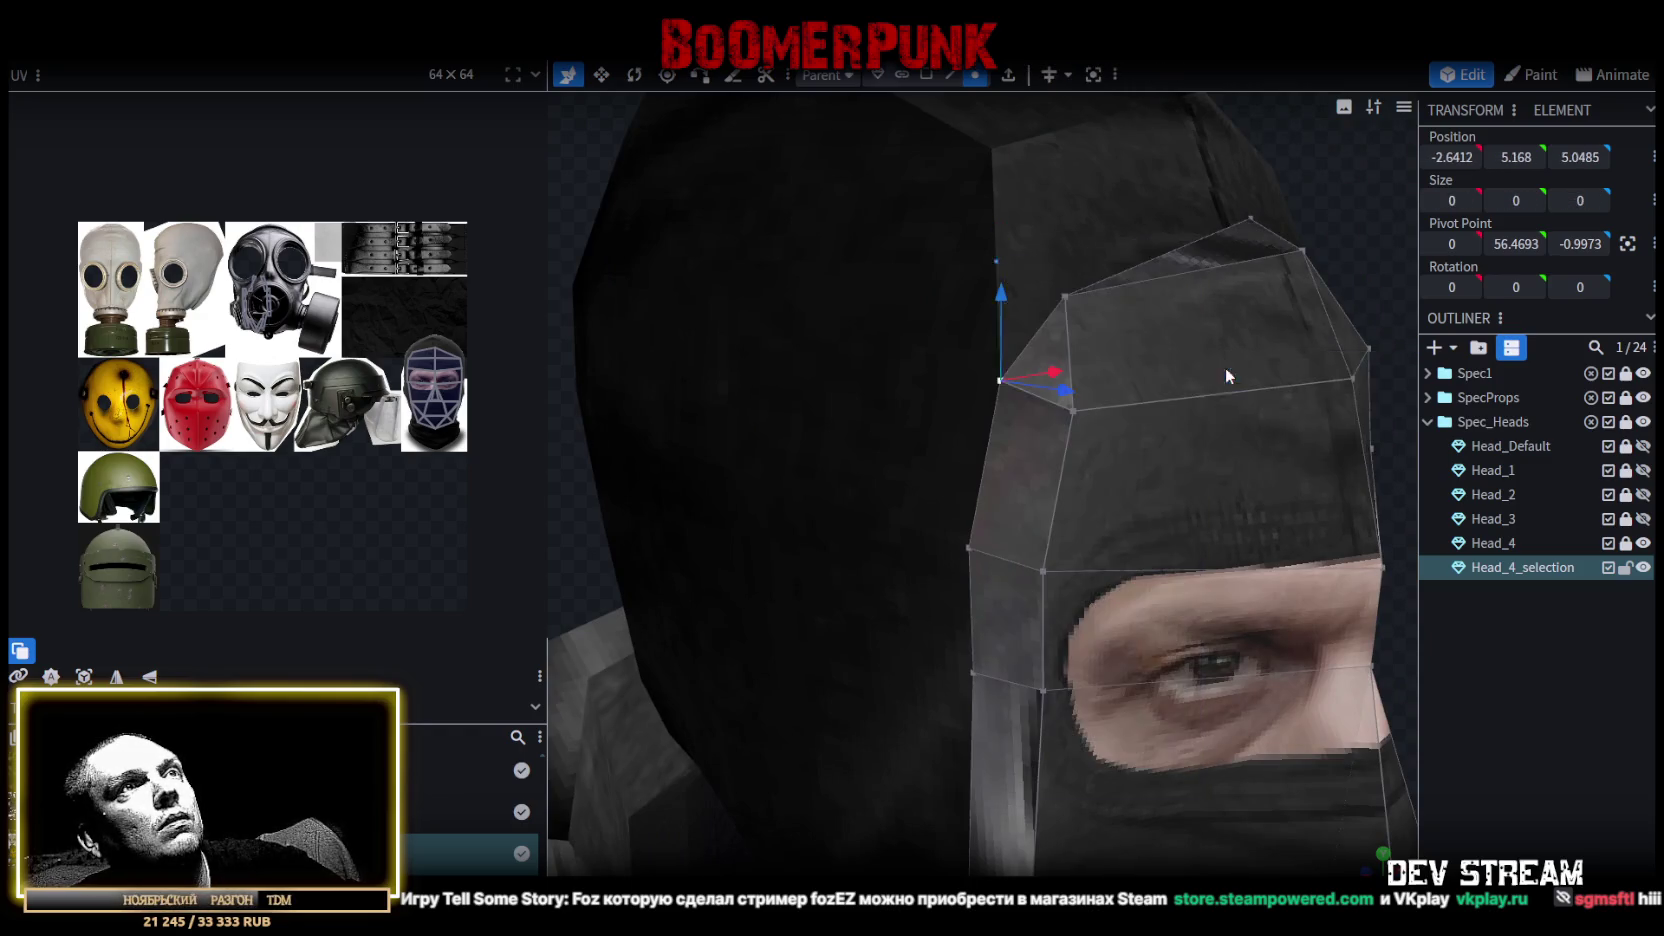
{"action": "right_click", "coordinate": [1063, 293]}
{"action": "mouse_move", "coordinate": [1132, 398]}
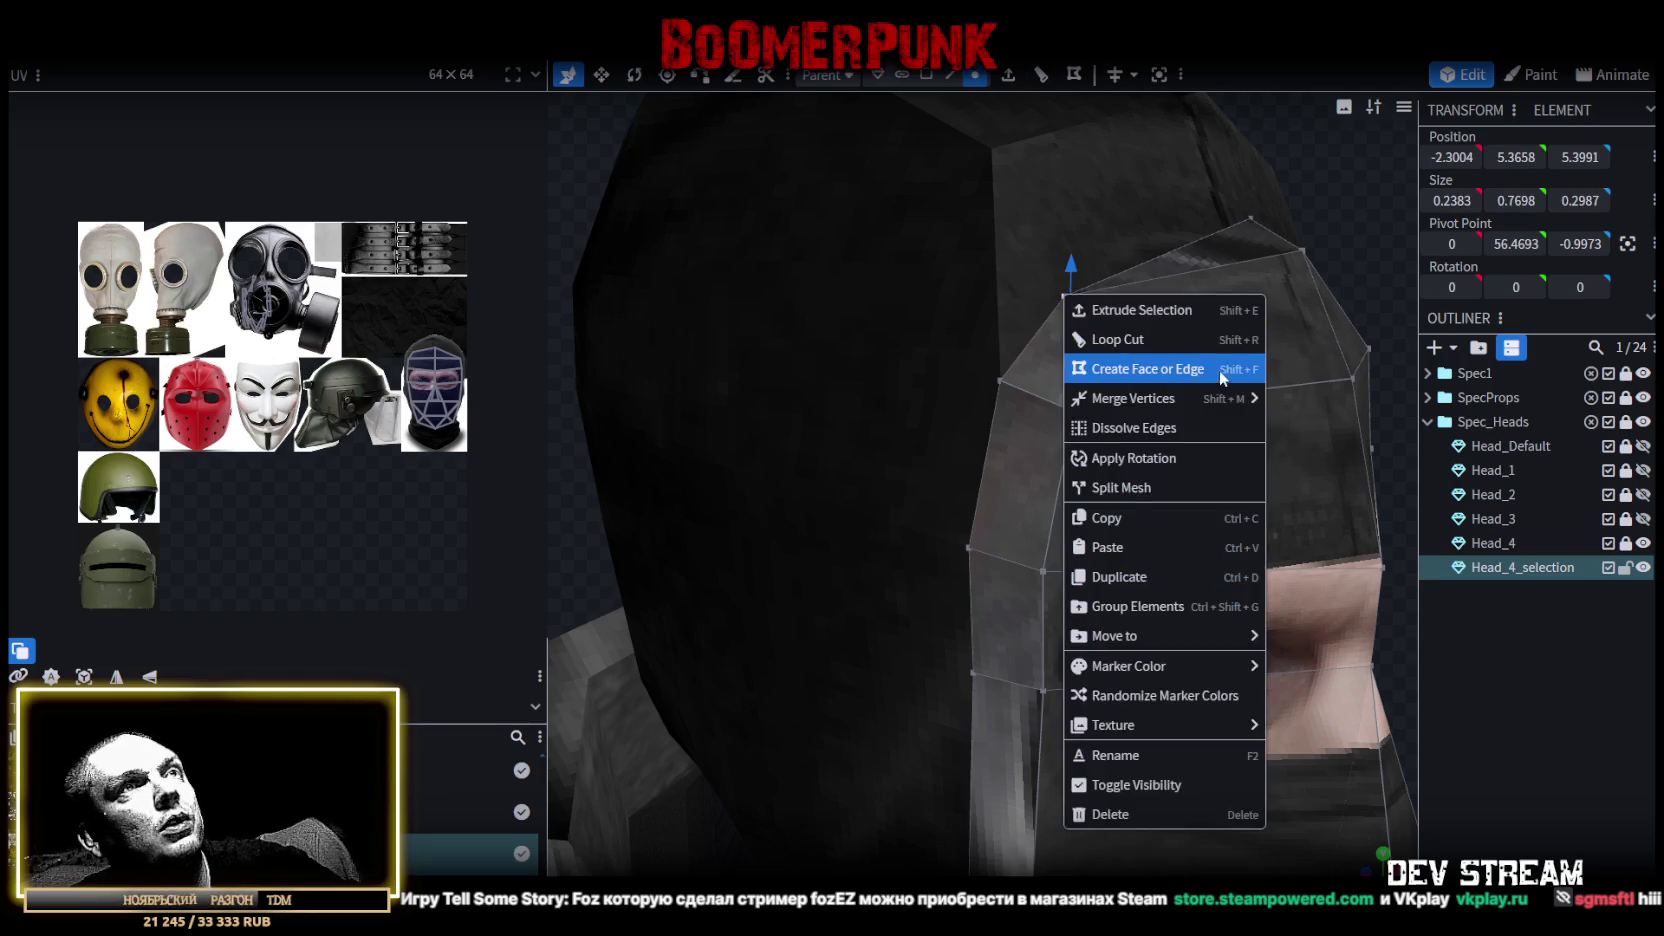
{"action": "left_click", "coordinate": [1305, 410]}
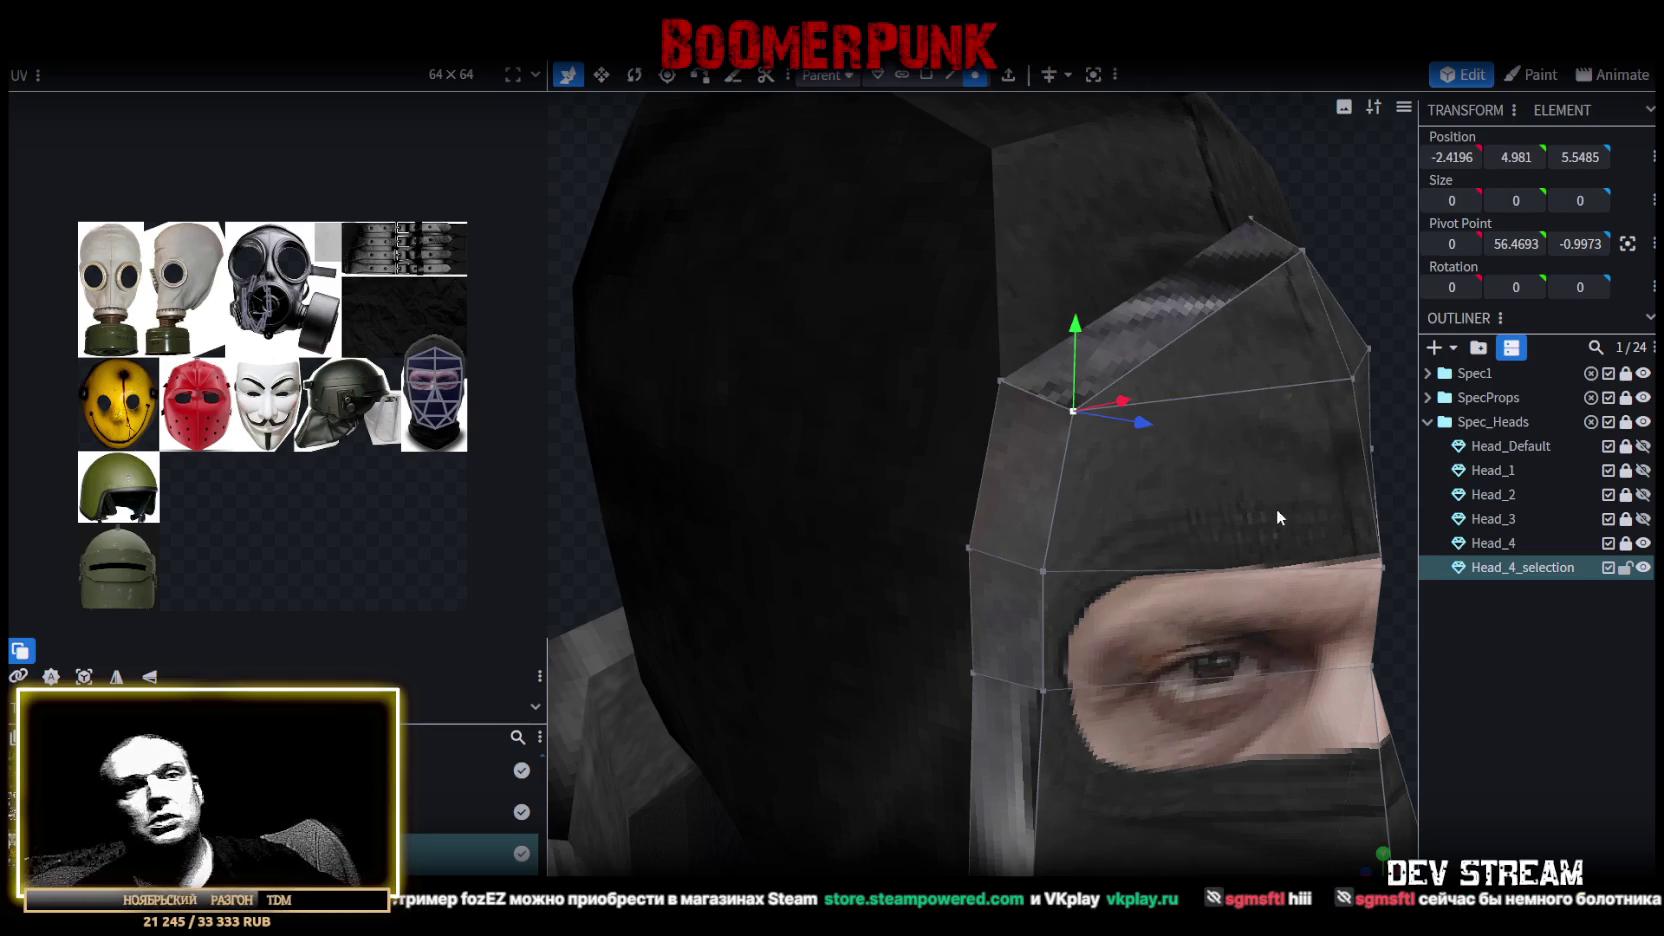
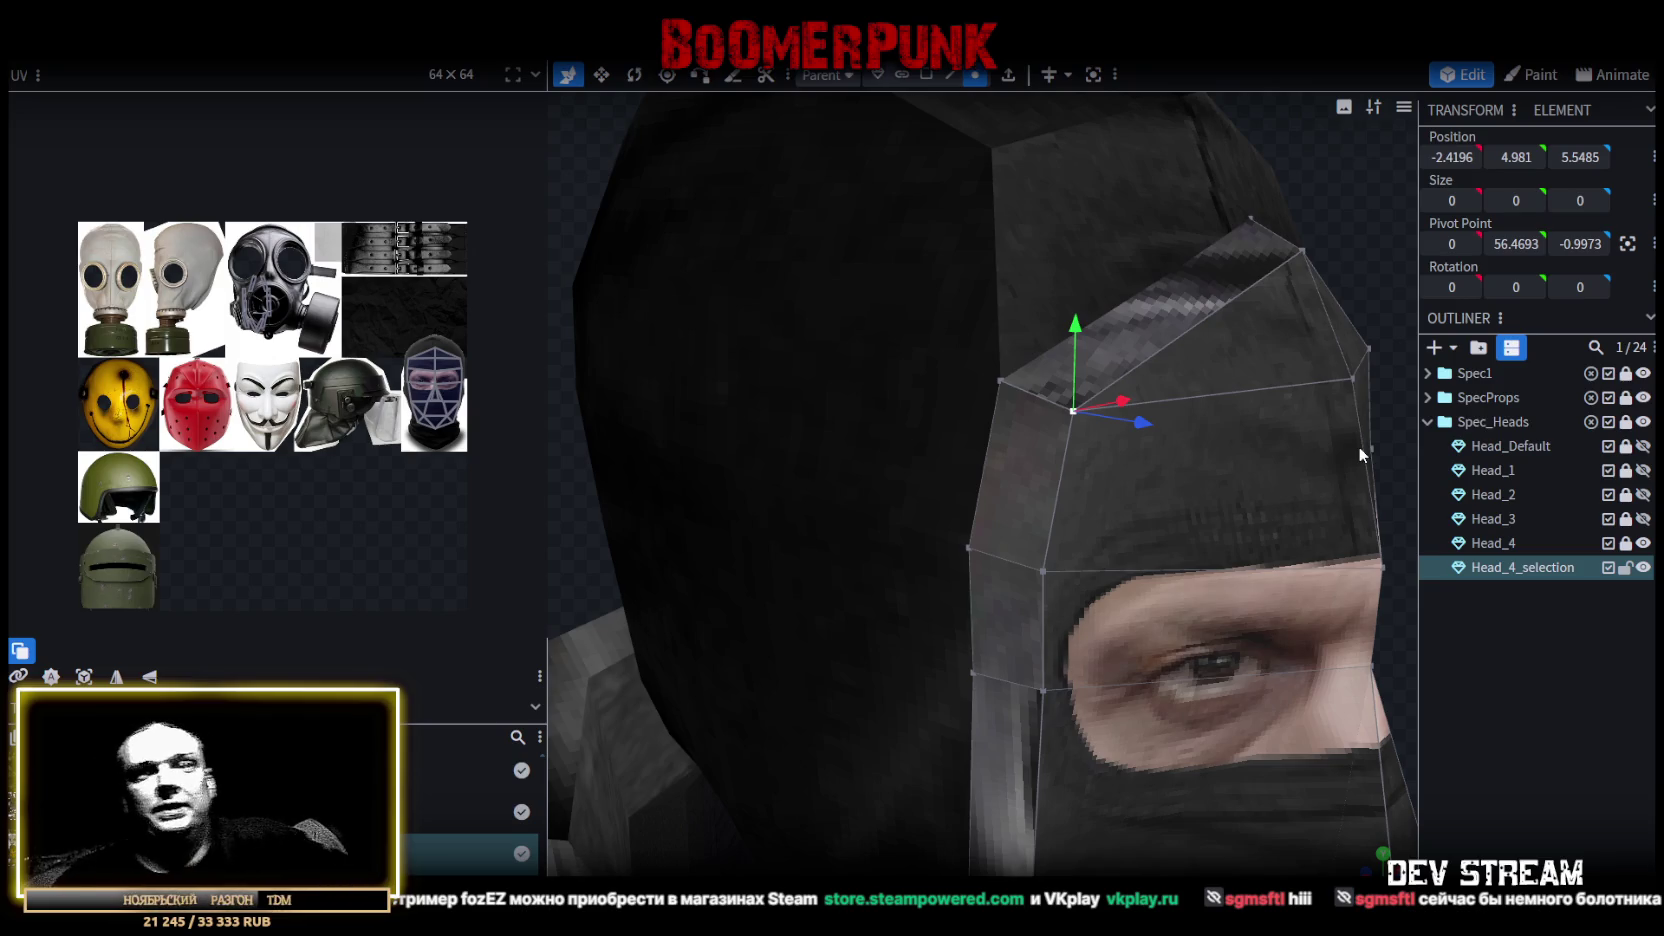
Select the whole mask mesh on the character's head.
{"action": "middle_click_drag", "start_coordinate": [1221, 500], "coordinate": [1173, 520]}
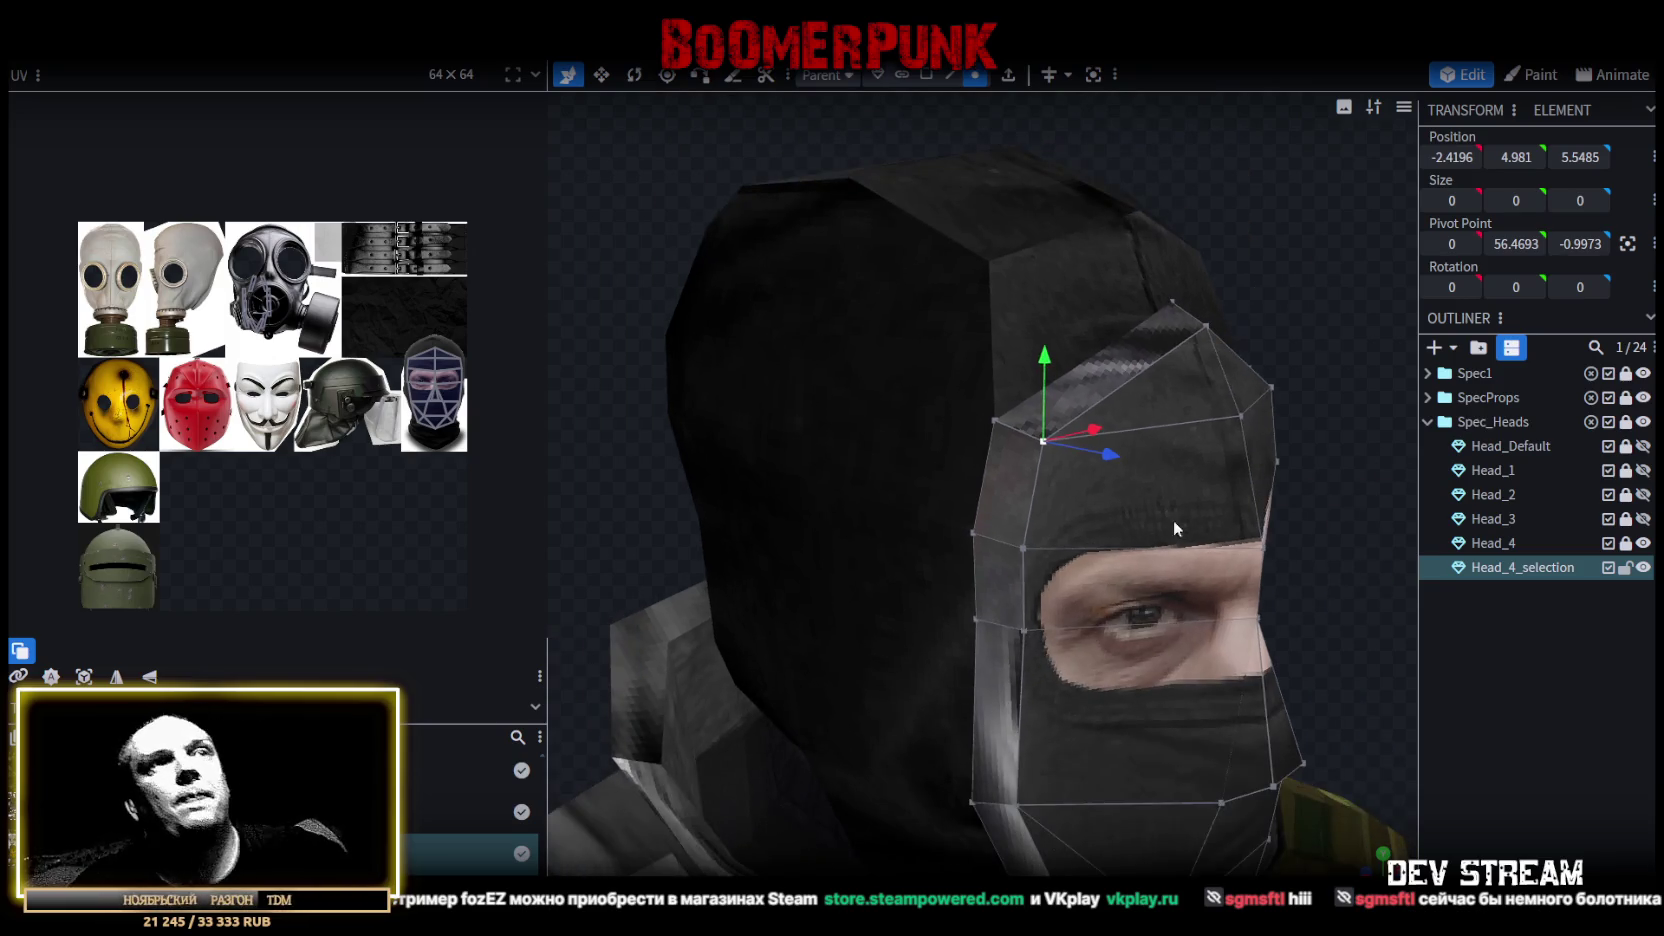
{"action": "mouse_move", "coordinate": [1336, 519]}
{"action": "middle_mouse_down"}
{"action": "mouse_move", "coordinate": [983, 462]}
{"action": "mouse_move", "coordinate": [1026, 433]}
{"action": "mouse_move", "coordinate": [864, 491]}
{"action": "mouse_move", "coordinate": [697, 425]}
{"action": "mouse_move", "coordinate": [920, 459]}
{"action": "mouse_move", "coordinate": [1131, 439]}
{"action": "mouse_move", "coordinate": [966, 432]}
{"action": "middle_mouse_up"}
{"action": "left_click", "coordinate": [966, 432]}
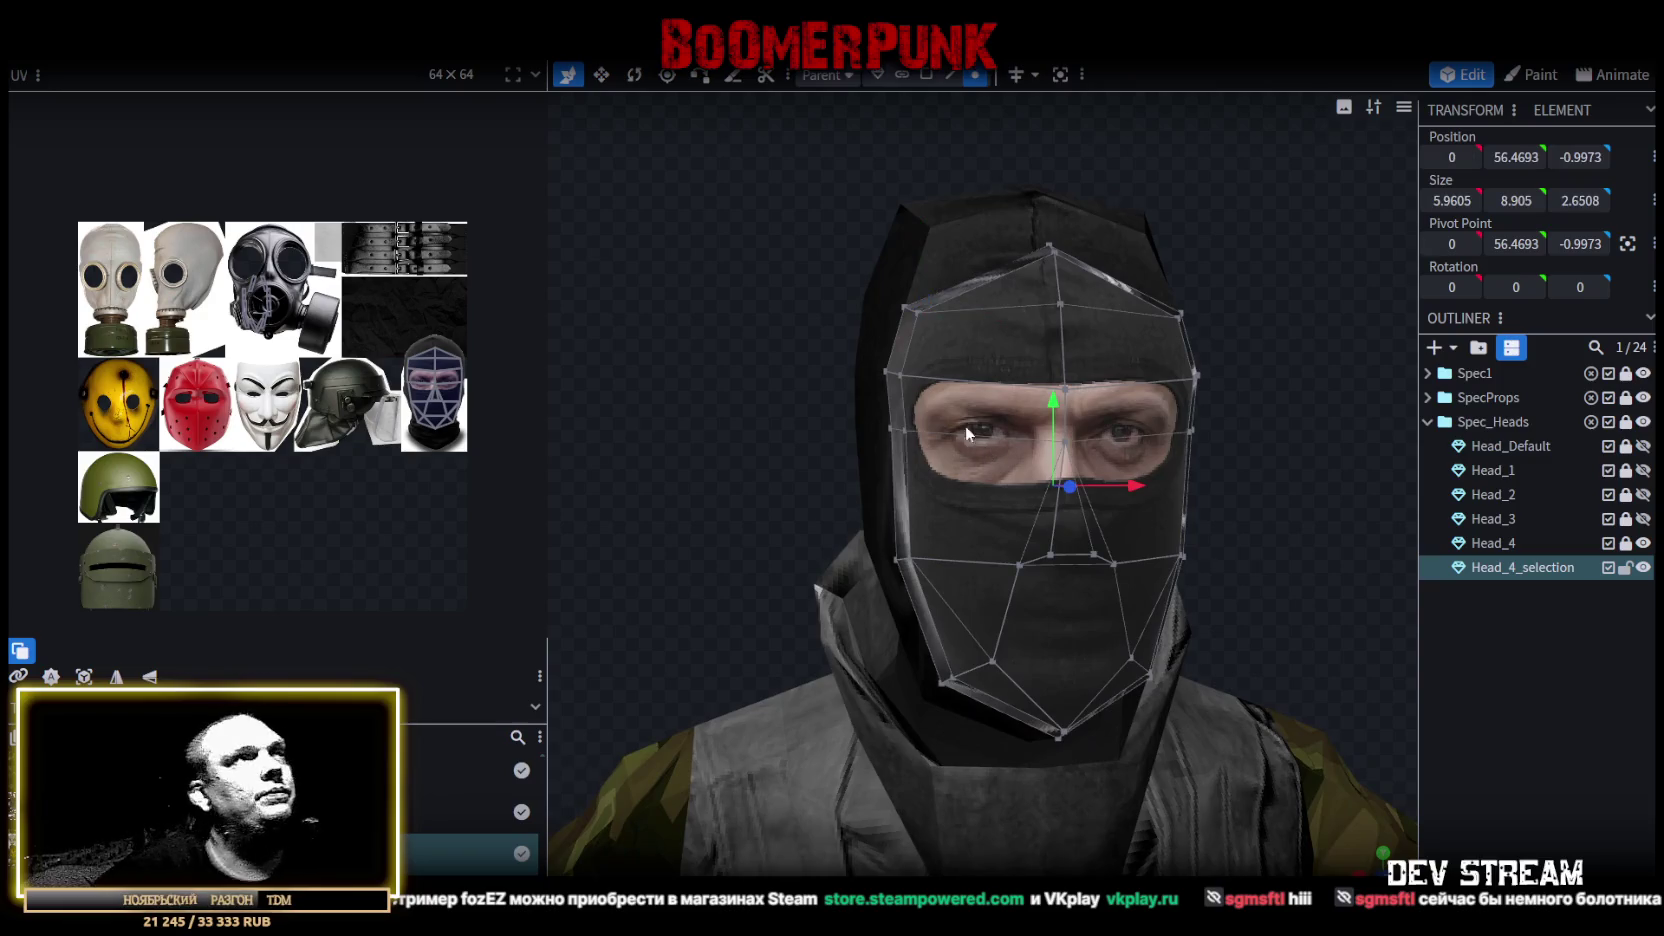
{"action": "mouse_move", "coordinate": [1210, 397]}
{"action": "middle_mouse_down"}
{"action": "mouse_move", "coordinate": [1050, 410]}
{"action": "mouse_move", "coordinate": [826, 473]}
{"action": "mouse_move", "coordinate": [618, 394]}
{"action": "mouse_move", "coordinate": [690, 376]}
{"action": "mouse_move", "coordinate": [735, 398]}
{"action": "middle_mouse_up"}
Raise the mask's top face by 0.25 to Y 5.6876.
{"action": "left_click", "coordinate": [957, 80]}
{"action": "left_click", "coordinate": [1034, 471]}
{"action": "mouse_move", "coordinate": [1034, 471]}
{"action": "middle_mouse_down"}
{"action": "mouse_move", "coordinate": [712, 285]}
{"action": "mouse_move", "coordinate": [1073, 316]}
{"action": "middle_mouse_up"}
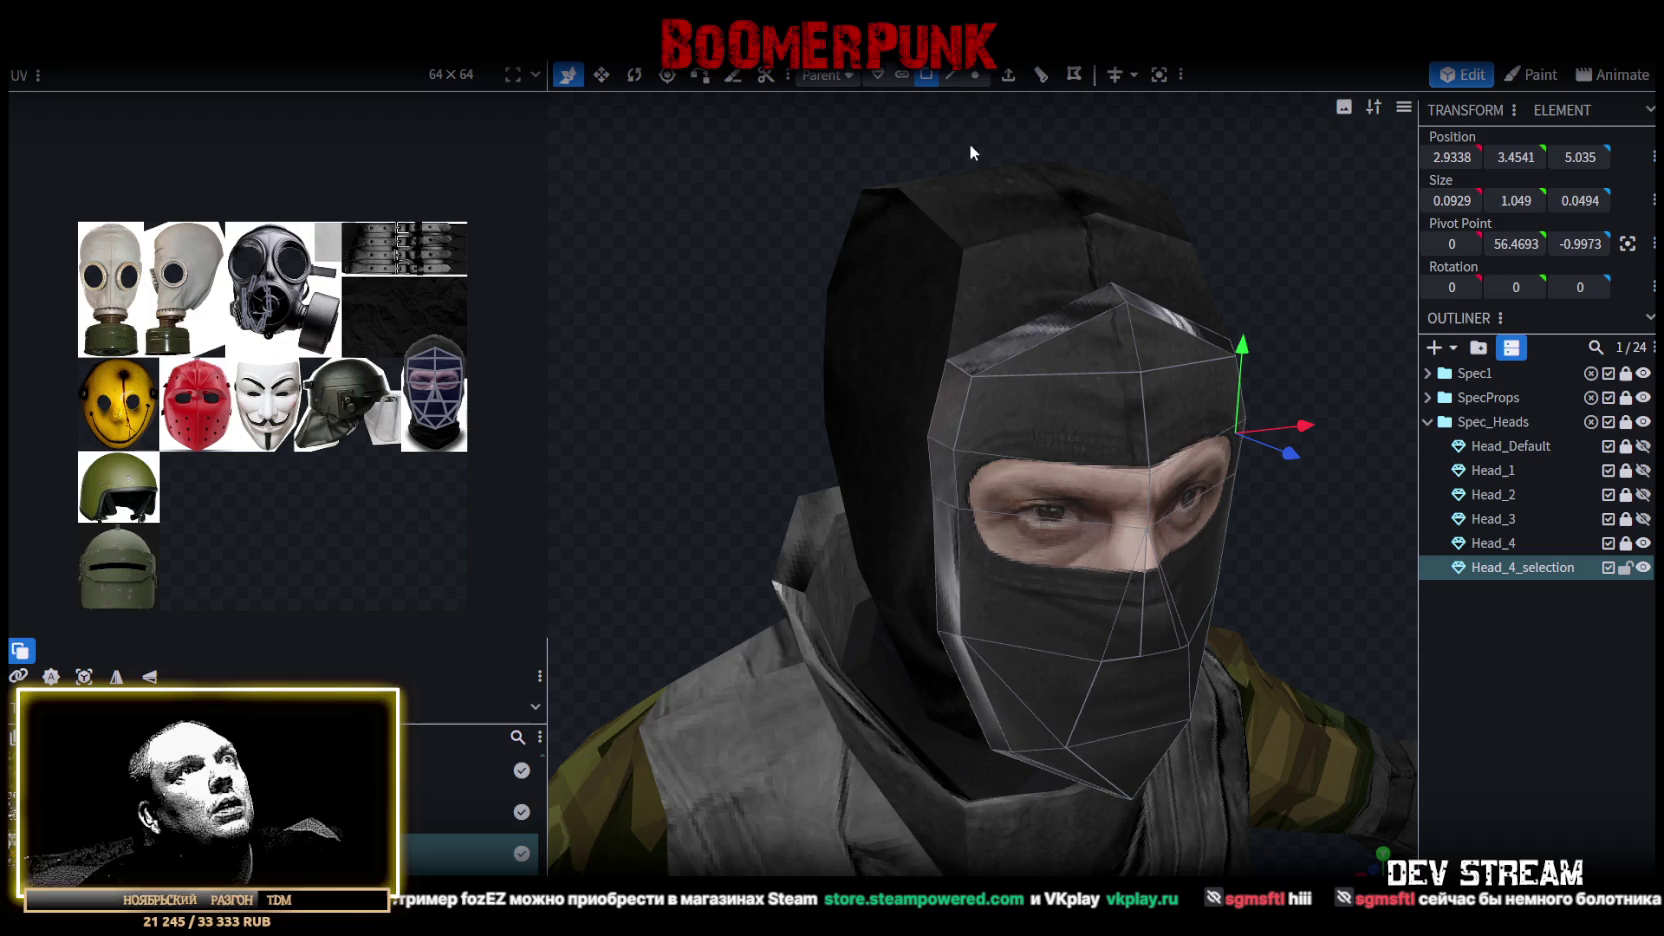
{"action": "left_click", "coordinate": [1061, 318]}
{"action": "middle_click_drag", "start_coordinate": [1299, 289], "coordinate": [1076, 260]}
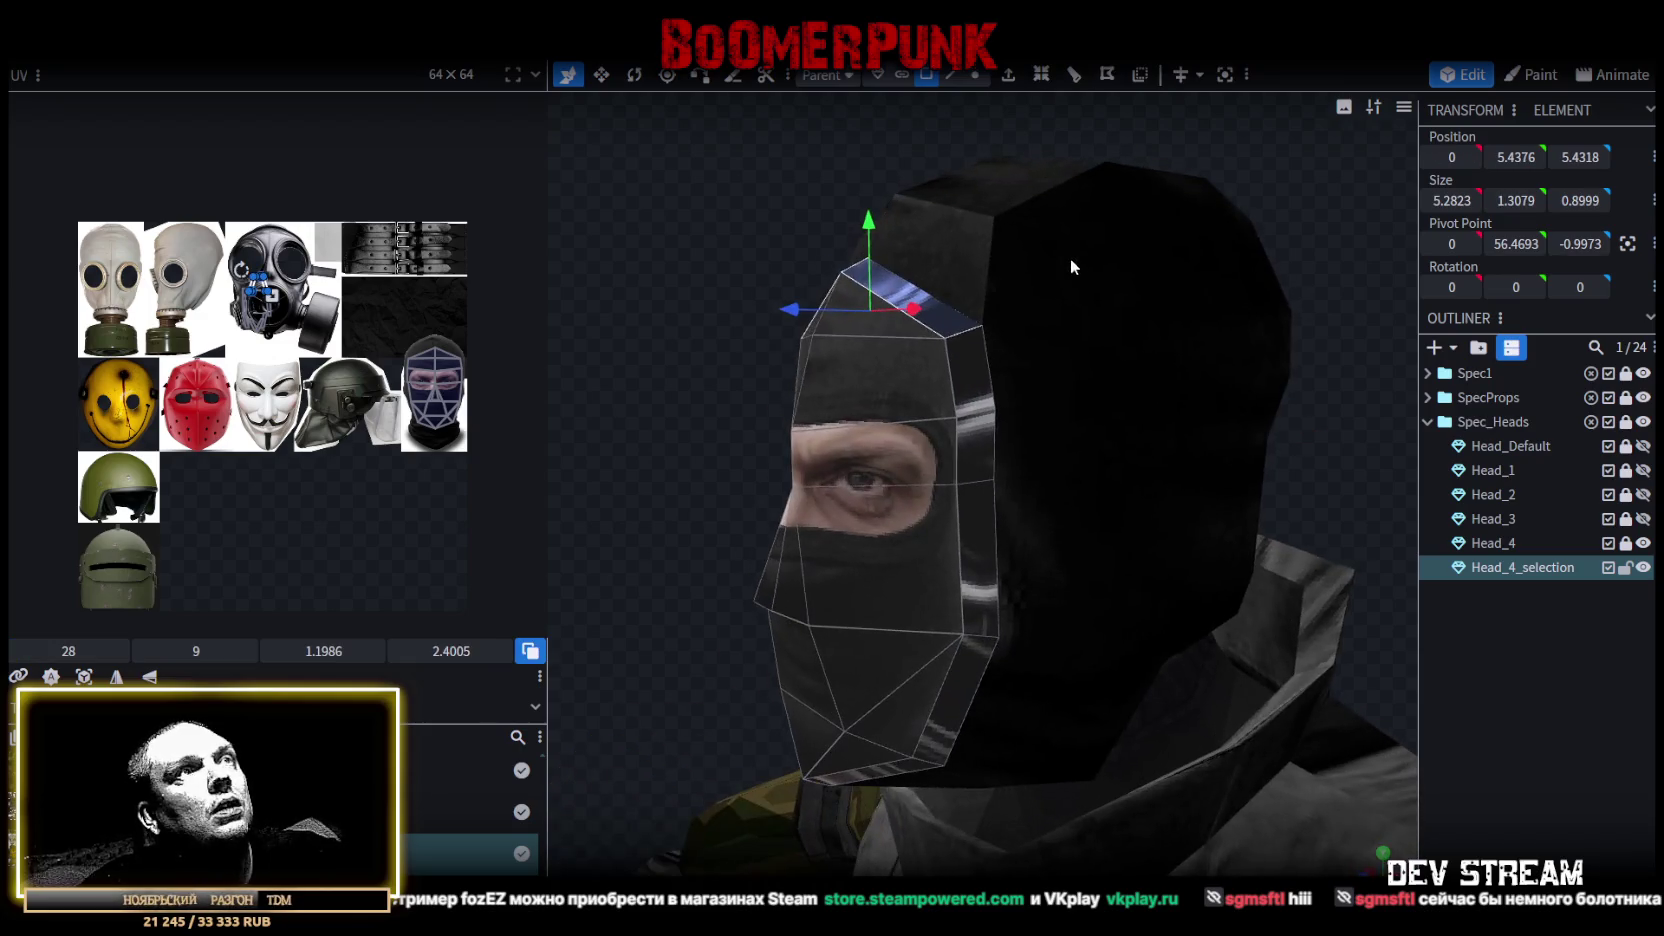
{"action": "left_click_drag", "start_coordinate": [867, 222], "coordinate": [875, 210]}
{"action": "mouse_move", "coordinate": [764, 195]}
{"action": "middle_mouse_down"}
{"action": "mouse_move", "coordinate": [771, 155]}
{"action": "mouse_move", "coordinate": [662, 343]}
{"action": "mouse_move", "coordinate": [598, 361]}
{"action": "mouse_move", "coordinate": [668, 418]}
{"action": "mouse_move", "coordinate": [939, 237]}
{"action": "middle_mouse_up"}
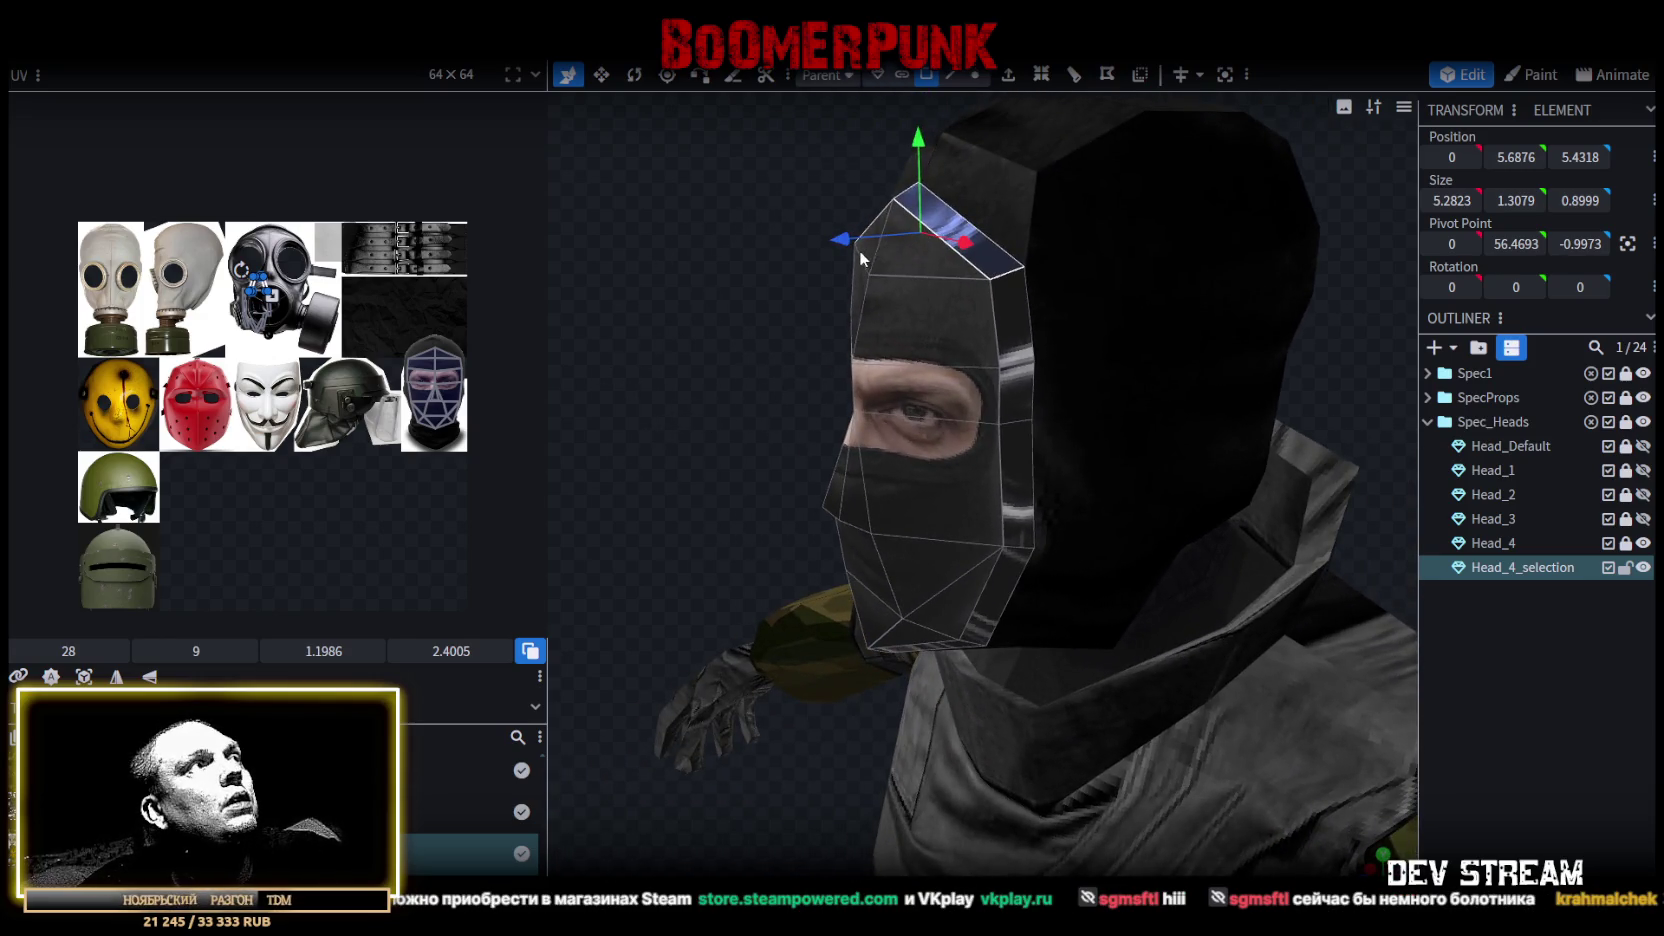
Select the mask's side edge in edge mode.
{"action": "left_click", "coordinate": [948, 82]}
{"action": "left_click", "coordinate": [1034, 389]}
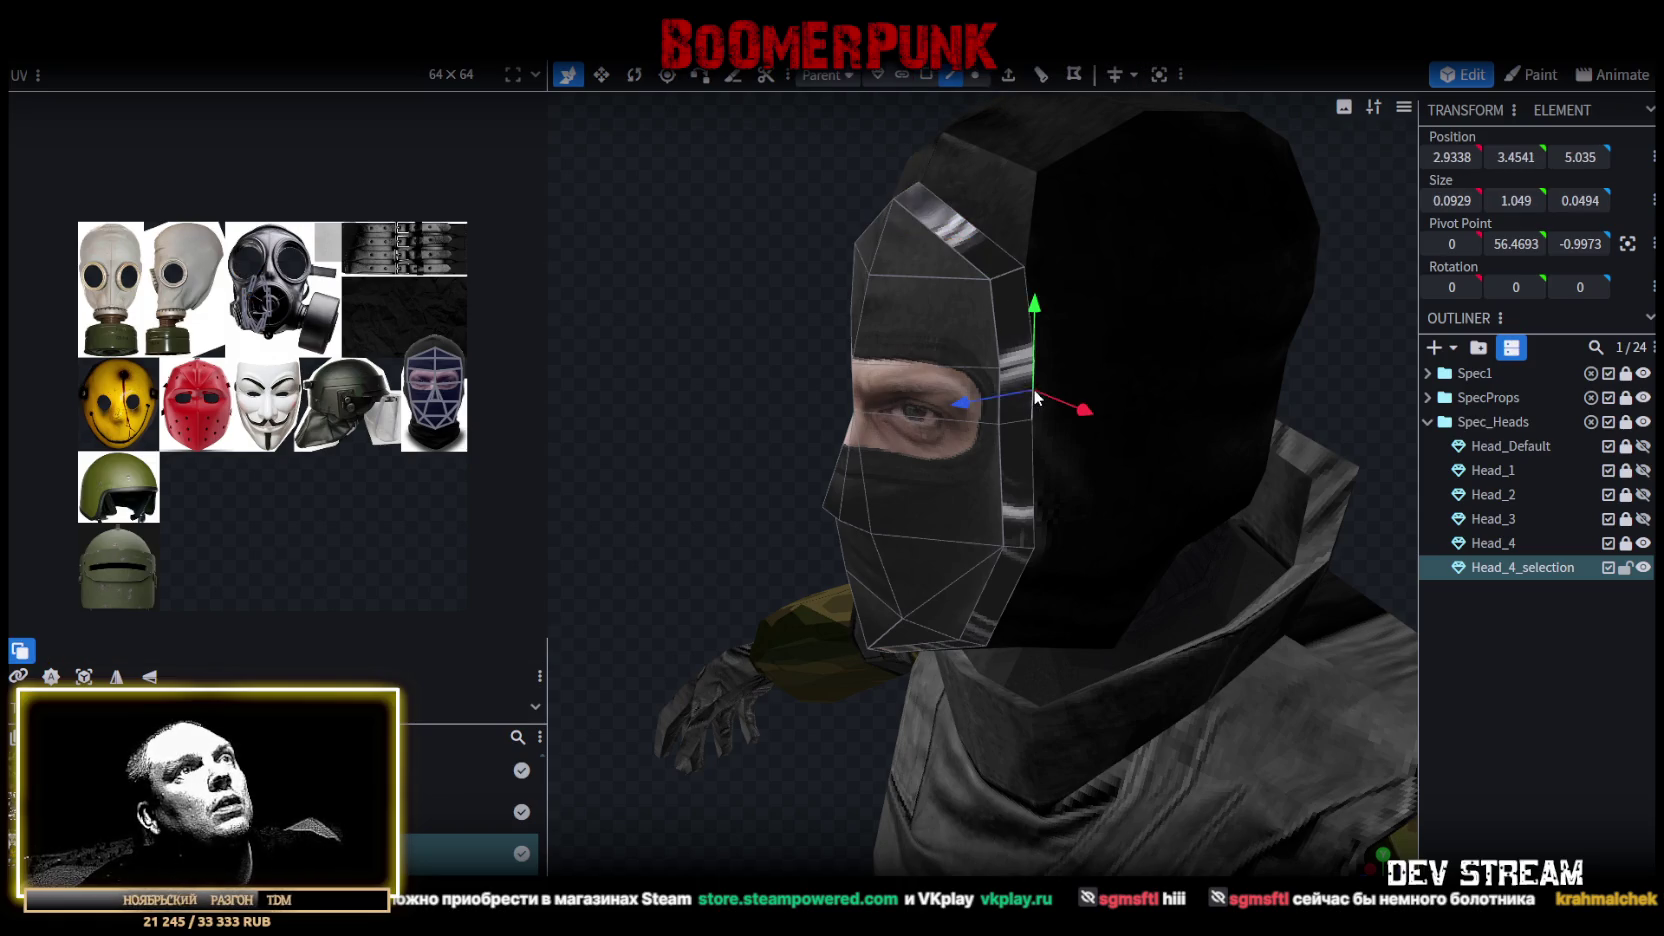
{"action": "mouse_move", "coordinate": [1034, 389]}
{"action": "middle_mouse_down"}
{"action": "mouse_move", "coordinate": [897, 368]}
{"action": "mouse_move", "coordinate": [983, 363]}
{"action": "mouse_move", "coordinate": [1254, 436]}
{"action": "mouse_move", "coordinate": [991, 462]}
{"action": "mouse_move", "coordinate": [1013, 393]}
{"action": "middle_mouse_up"}
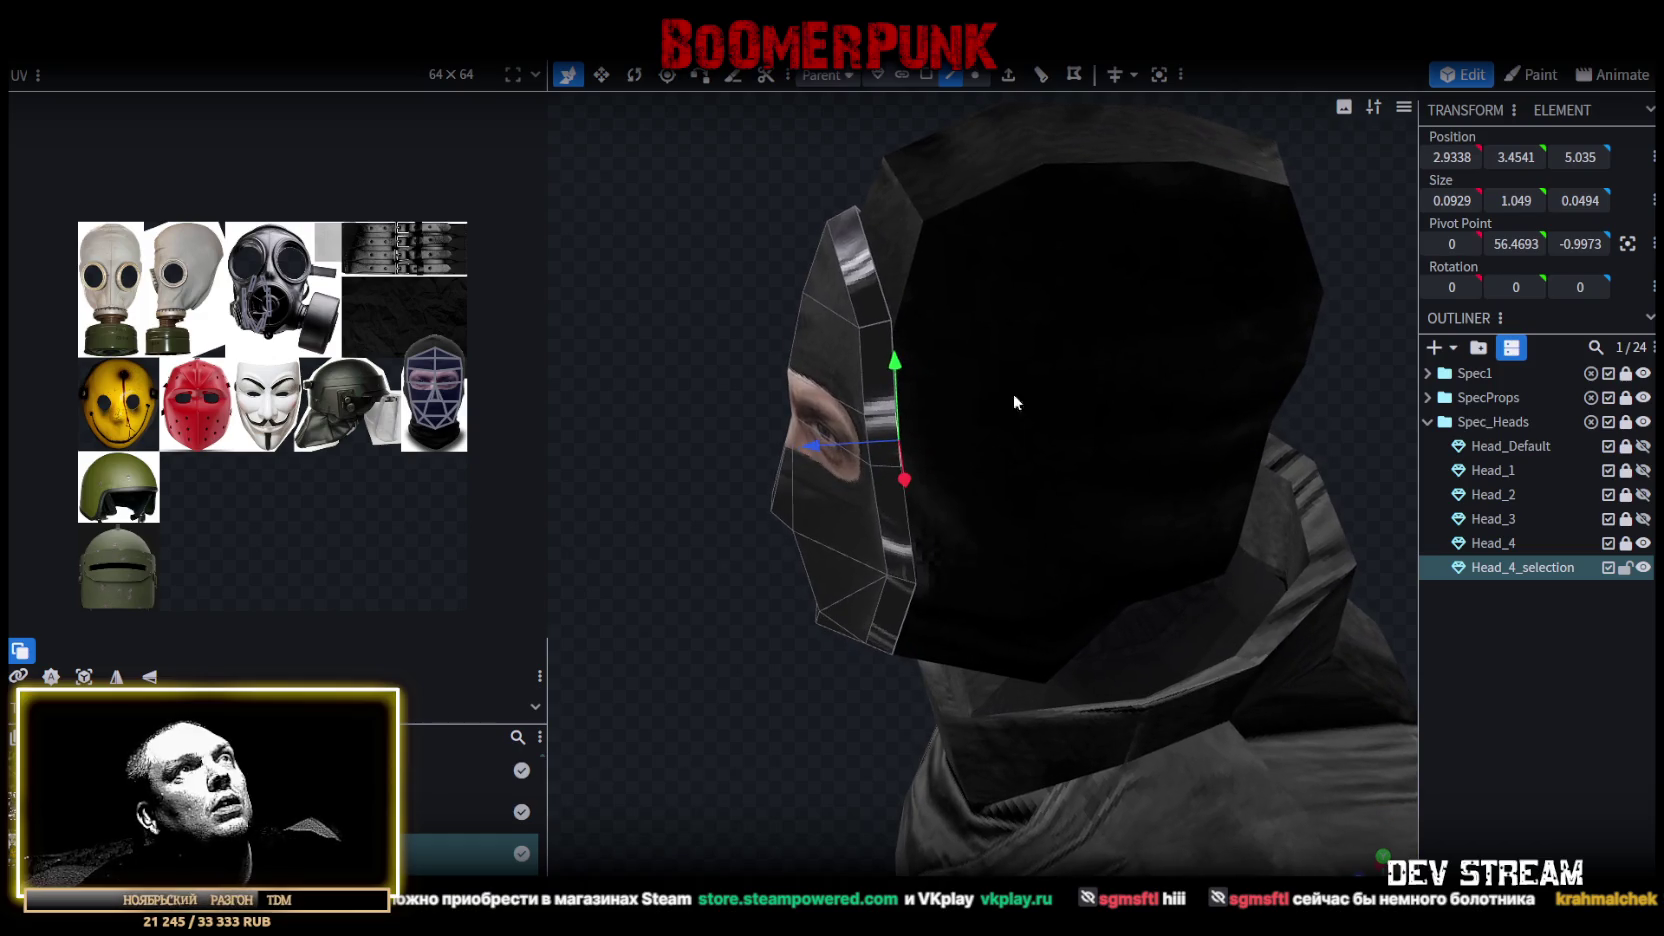
Extrude the side edge into a strip, moving it back along Z and outward along X.
{"action": "left_click", "coordinate": [1013, 79]}
{"action": "mouse_move", "coordinate": [893, 176]}
{"action": "middle_mouse_down"}
{"action": "mouse_move", "coordinate": [589, 352]}
{"action": "mouse_move", "coordinate": [694, 488]}
{"action": "middle_mouse_up"}
{"action": "left_click_drag", "start_coordinate": [745, 488], "coordinate": [855, 474]}
{"action": "mouse_move", "coordinate": [938, 510]}
{"action": "left_mouse_down"}
{"action": "mouse_move", "coordinate": [860, 479]}
{"action": "mouse_move", "coordinate": [1112, 458]}
{"action": "left_mouse_up"}
{"action": "mouse_move", "coordinate": [1112, 458]}
{"action": "middle_mouse_down"}
{"action": "mouse_move", "coordinate": [1138, 380]}
{"action": "mouse_move", "coordinate": [1170, 352]}
{"action": "middle_mouse_up"}
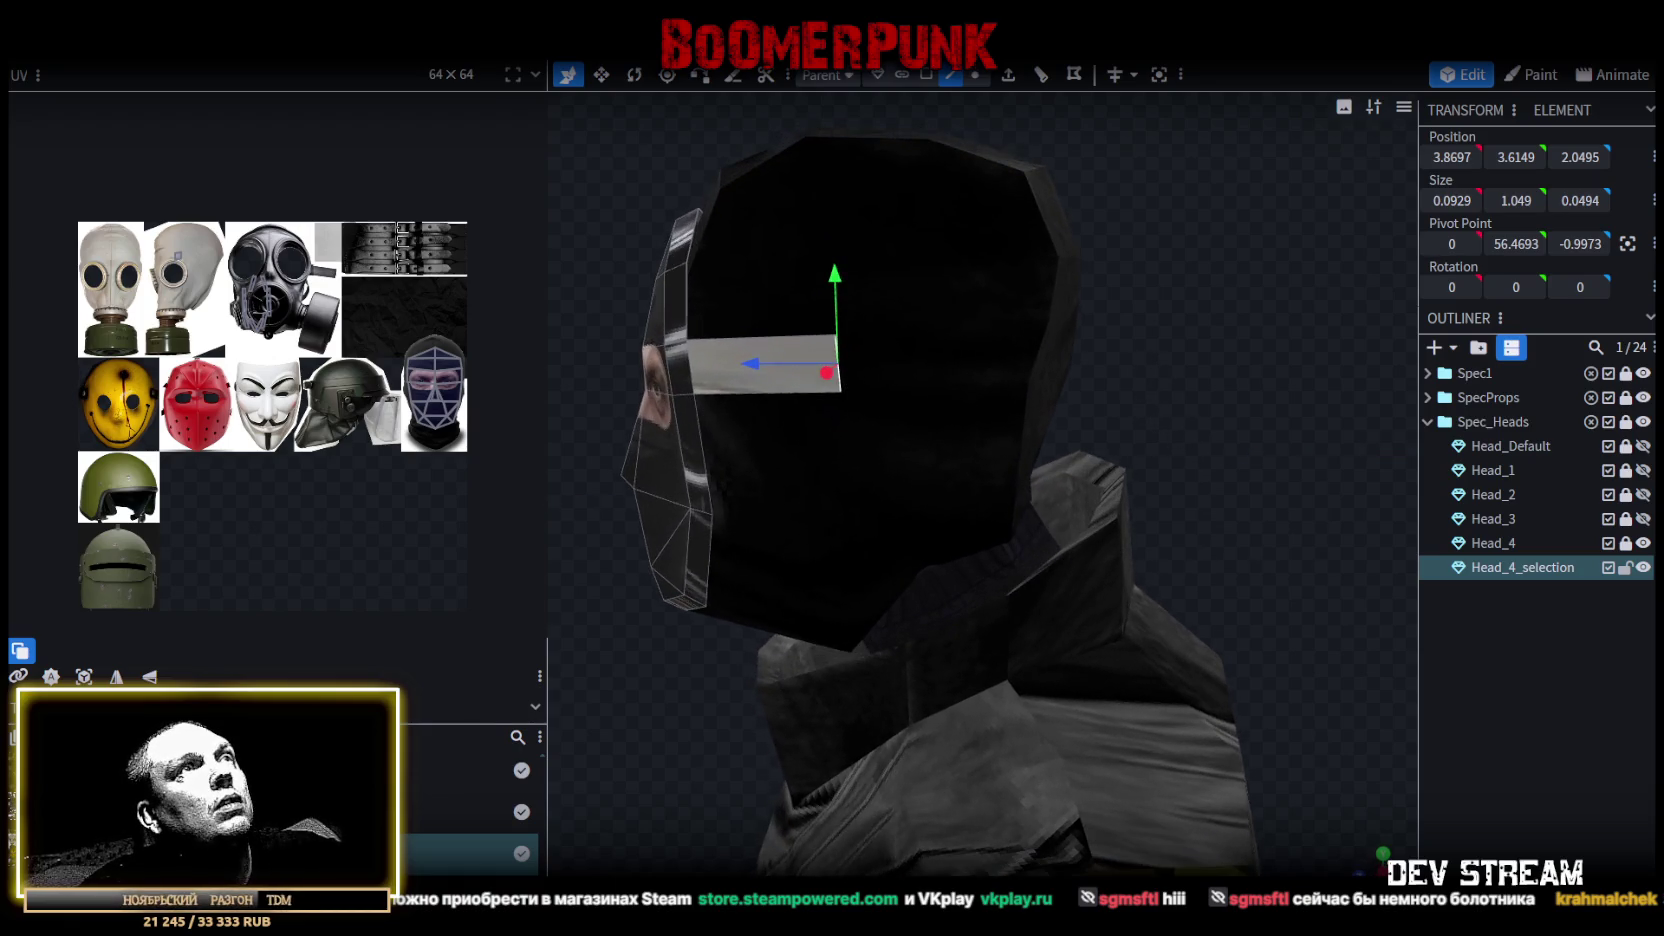
Extrude the strip's end again with direction Z-, shifting it one unit along Z.
{"action": "left_click", "coordinate": [1008, 76]}
{"action": "middle_click_drag", "start_coordinate": [1138, 398], "coordinate": [1147, 464]}
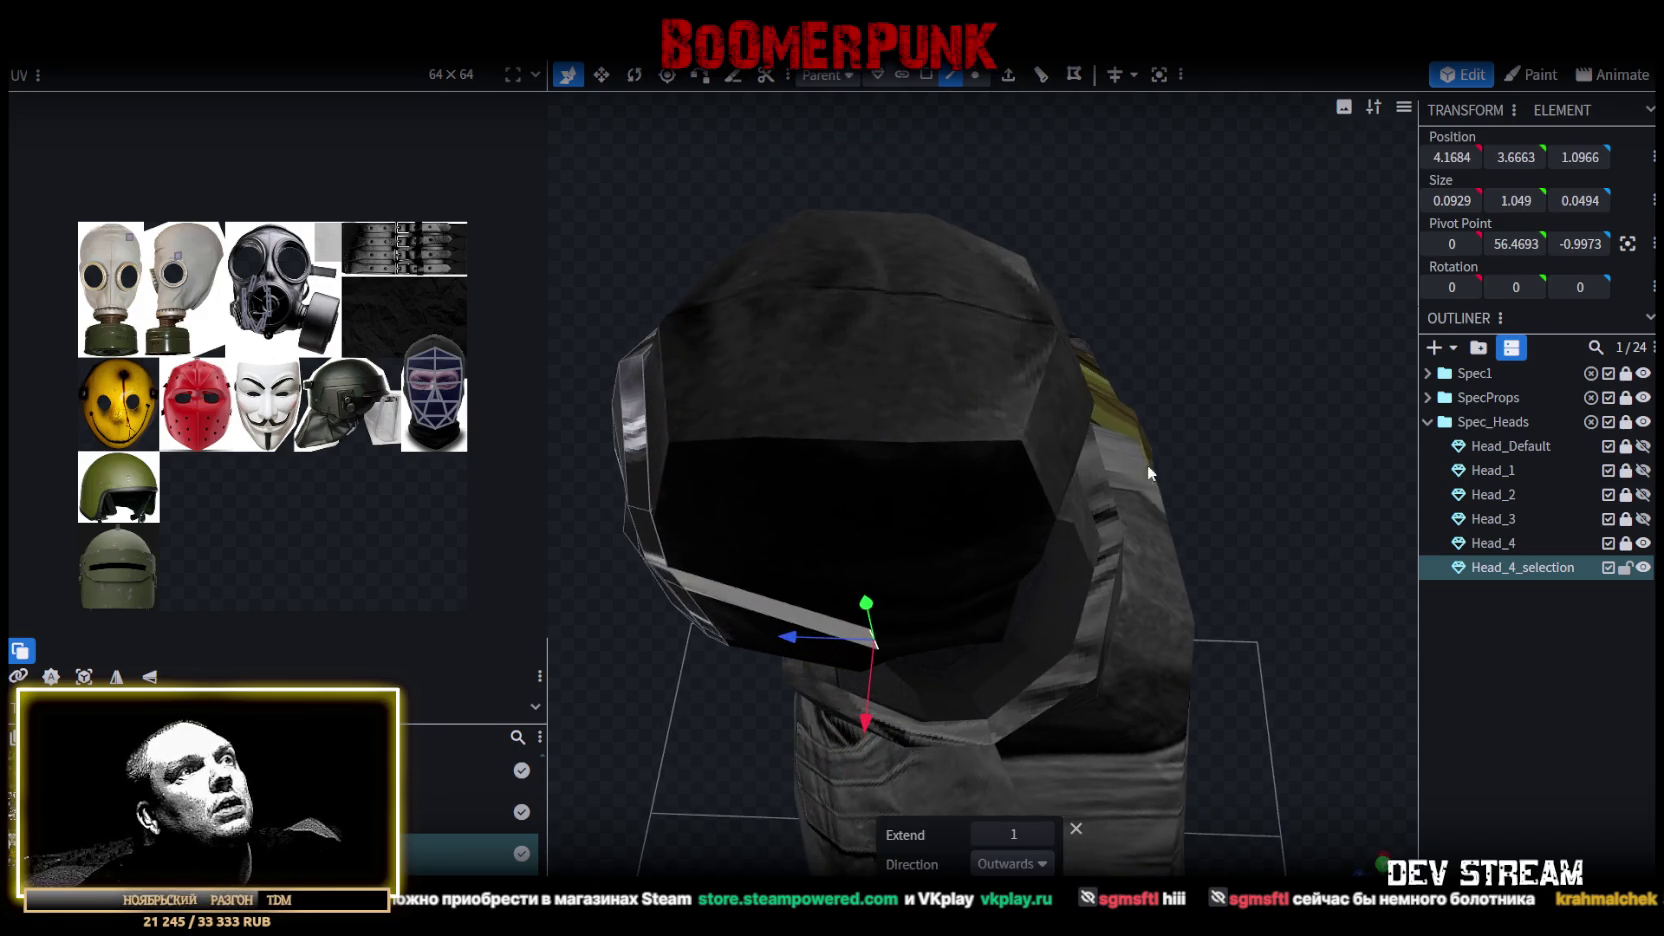
{"action": "left_click", "coordinate": [1042, 866]}
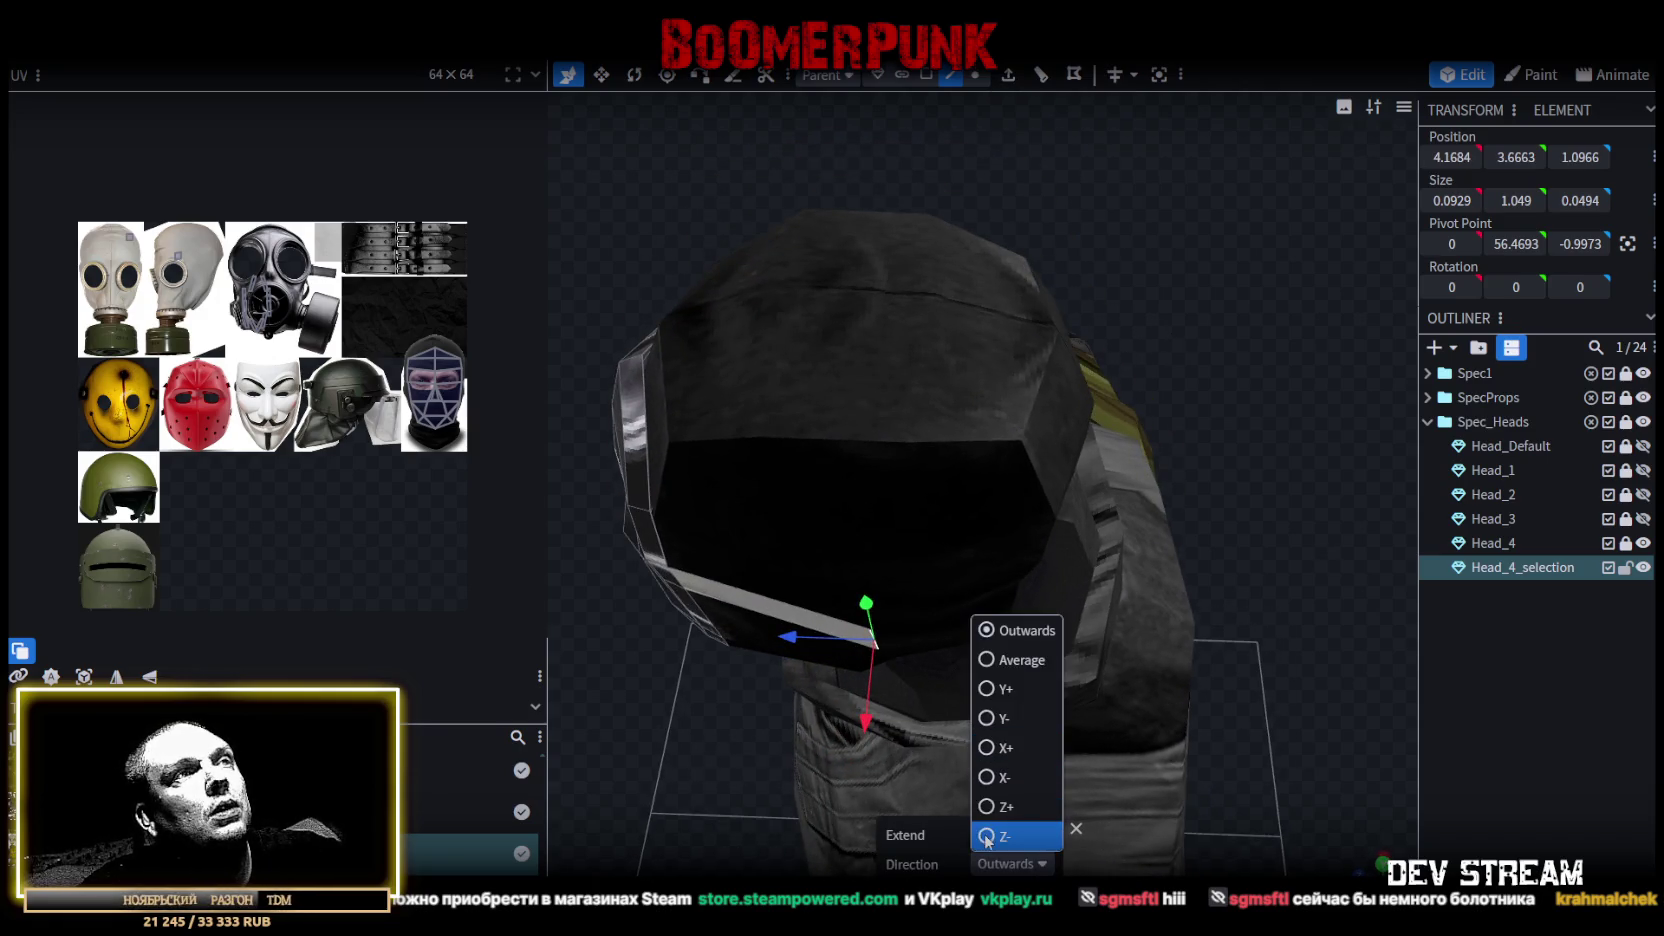
{"action": "left_click", "coordinate": [1000, 830]}
{"action": "middle_click_drag", "start_coordinate": [1320, 497], "coordinate": [1326, 535]}
{"action": "left_click_drag", "start_coordinate": [832, 730], "coordinate": [870, 722]}
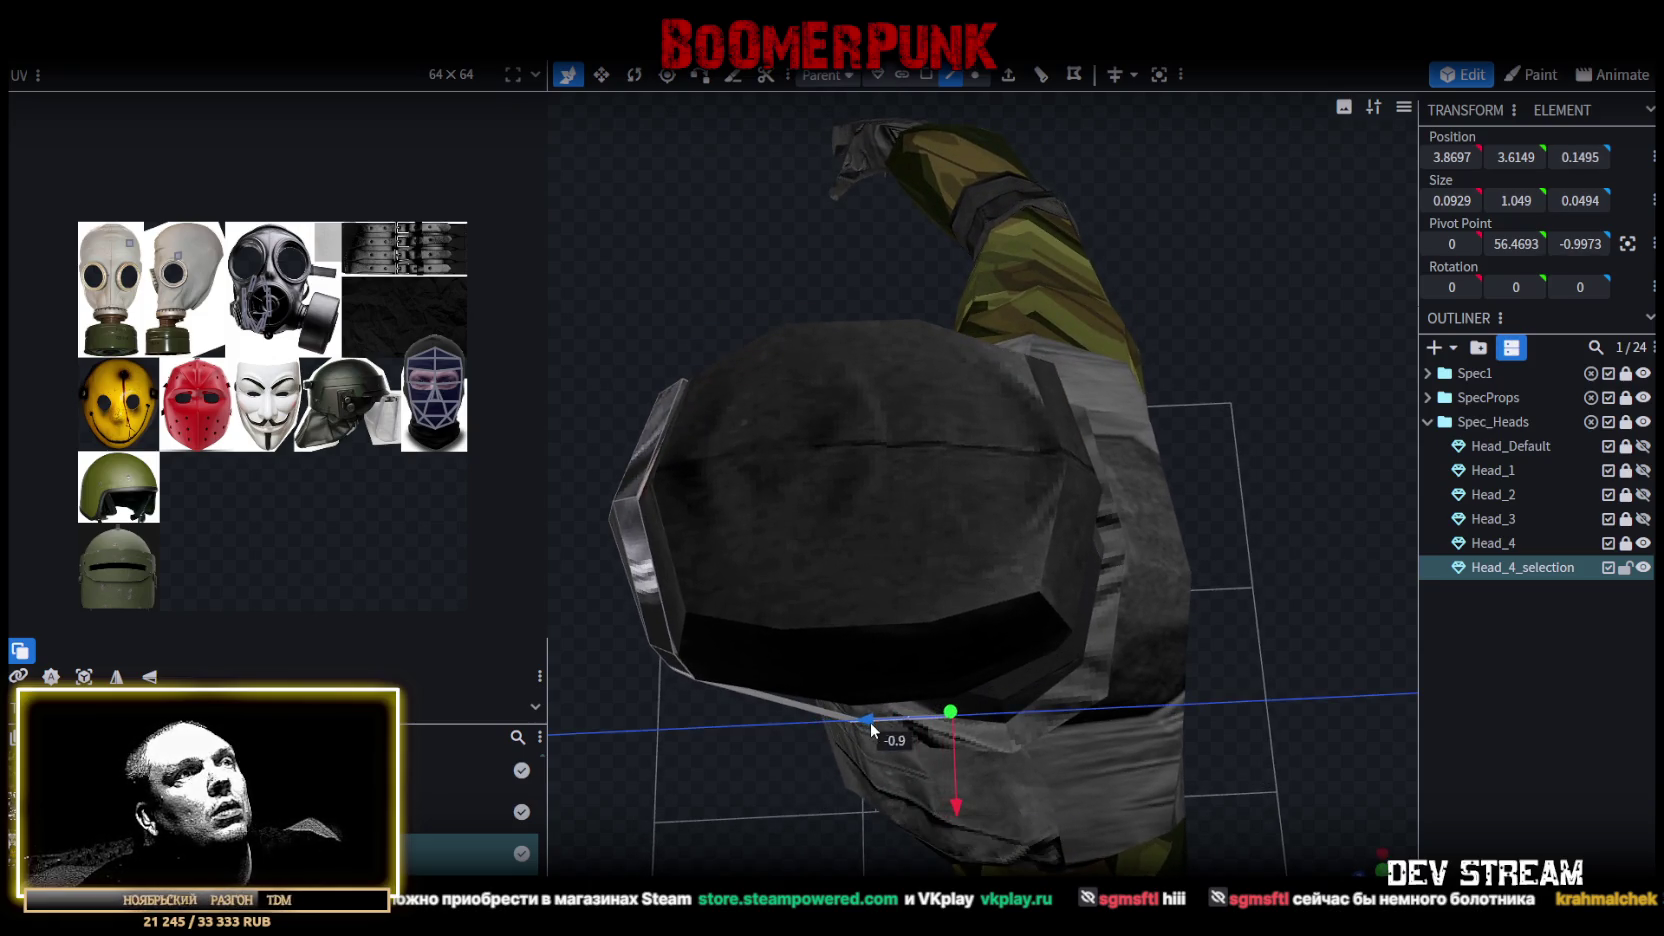
{"action": "mouse_move", "coordinate": [1176, 615]}
{"action": "middle_mouse_down"}
{"action": "mouse_move", "coordinate": [1252, 403]}
{"action": "mouse_move", "coordinate": [1173, 457]}
{"action": "mouse_move", "coordinate": [1242, 432]}
{"action": "mouse_move", "coordinate": [1277, 347]}
{"action": "mouse_move", "coordinate": [1287, 372]}
{"action": "middle_mouse_up"}
{"action": "left_click_drag", "start_coordinate": [1397, 370], "coordinate": [1348, 384]}
{"action": "mouse_move", "coordinate": [1260, 334]}
{"action": "left_mouse_down"}
{"action": "mouse_move", "coordinate": [1085, 334]}
{"action": "mouse_move", "coordinate": [894, 436]}
{"action": "left_mouse_up"}
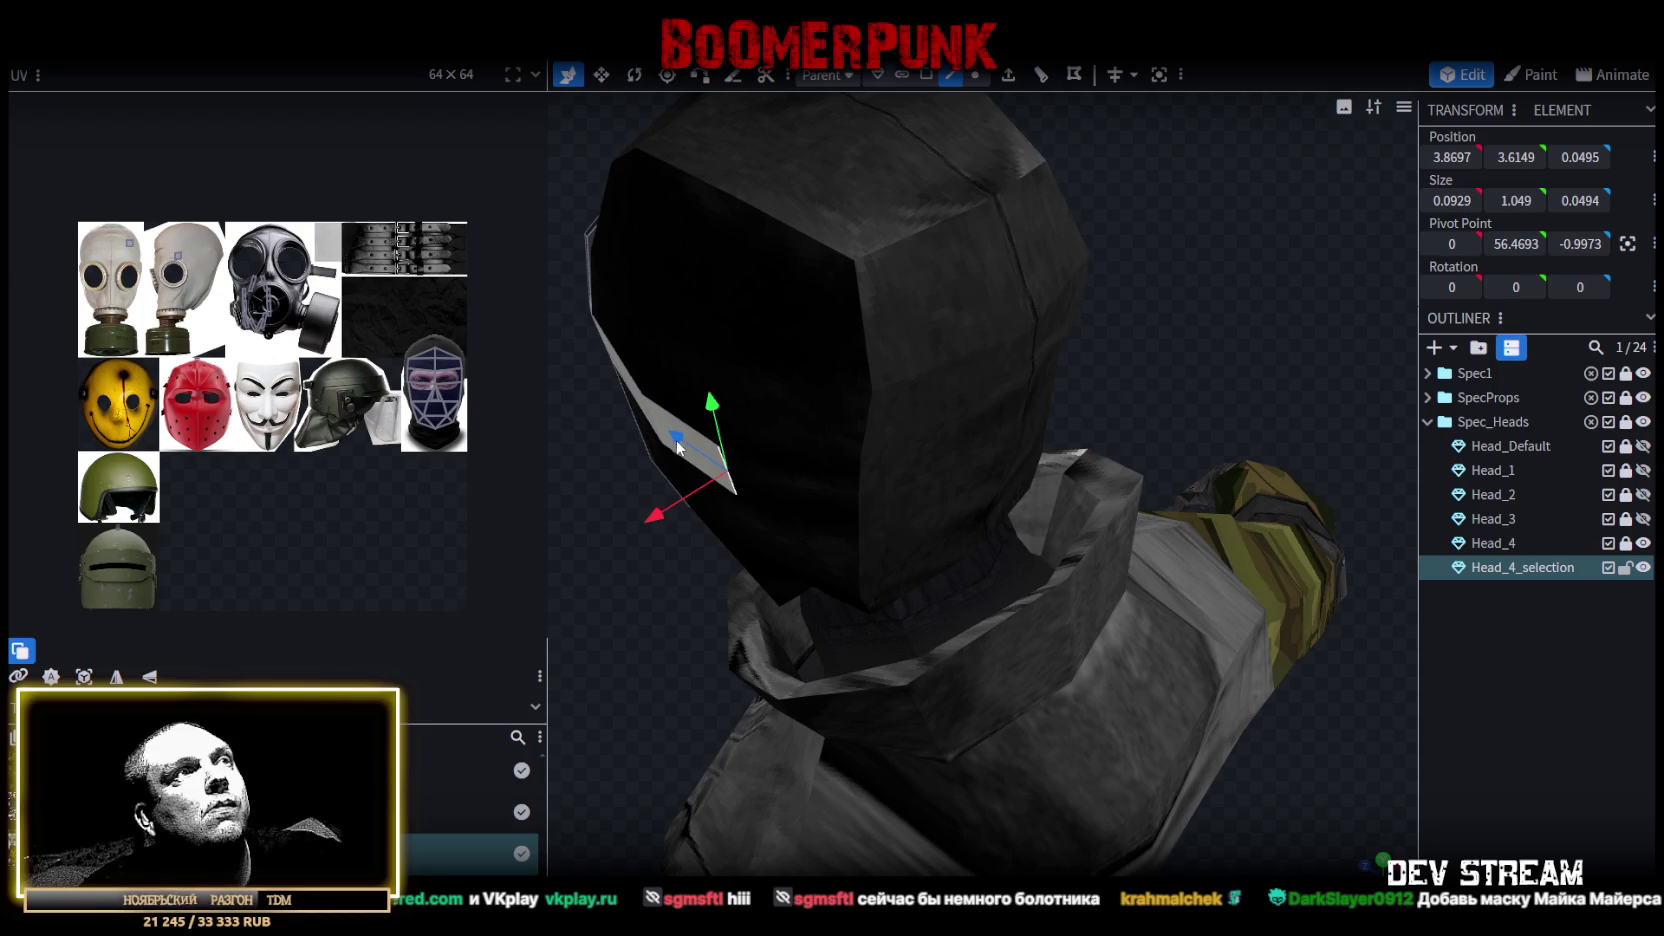
Extrude the band's end again, moving it inward along X and further along Z.
{"action": "left_click", "coordinate": [1042, 70]}
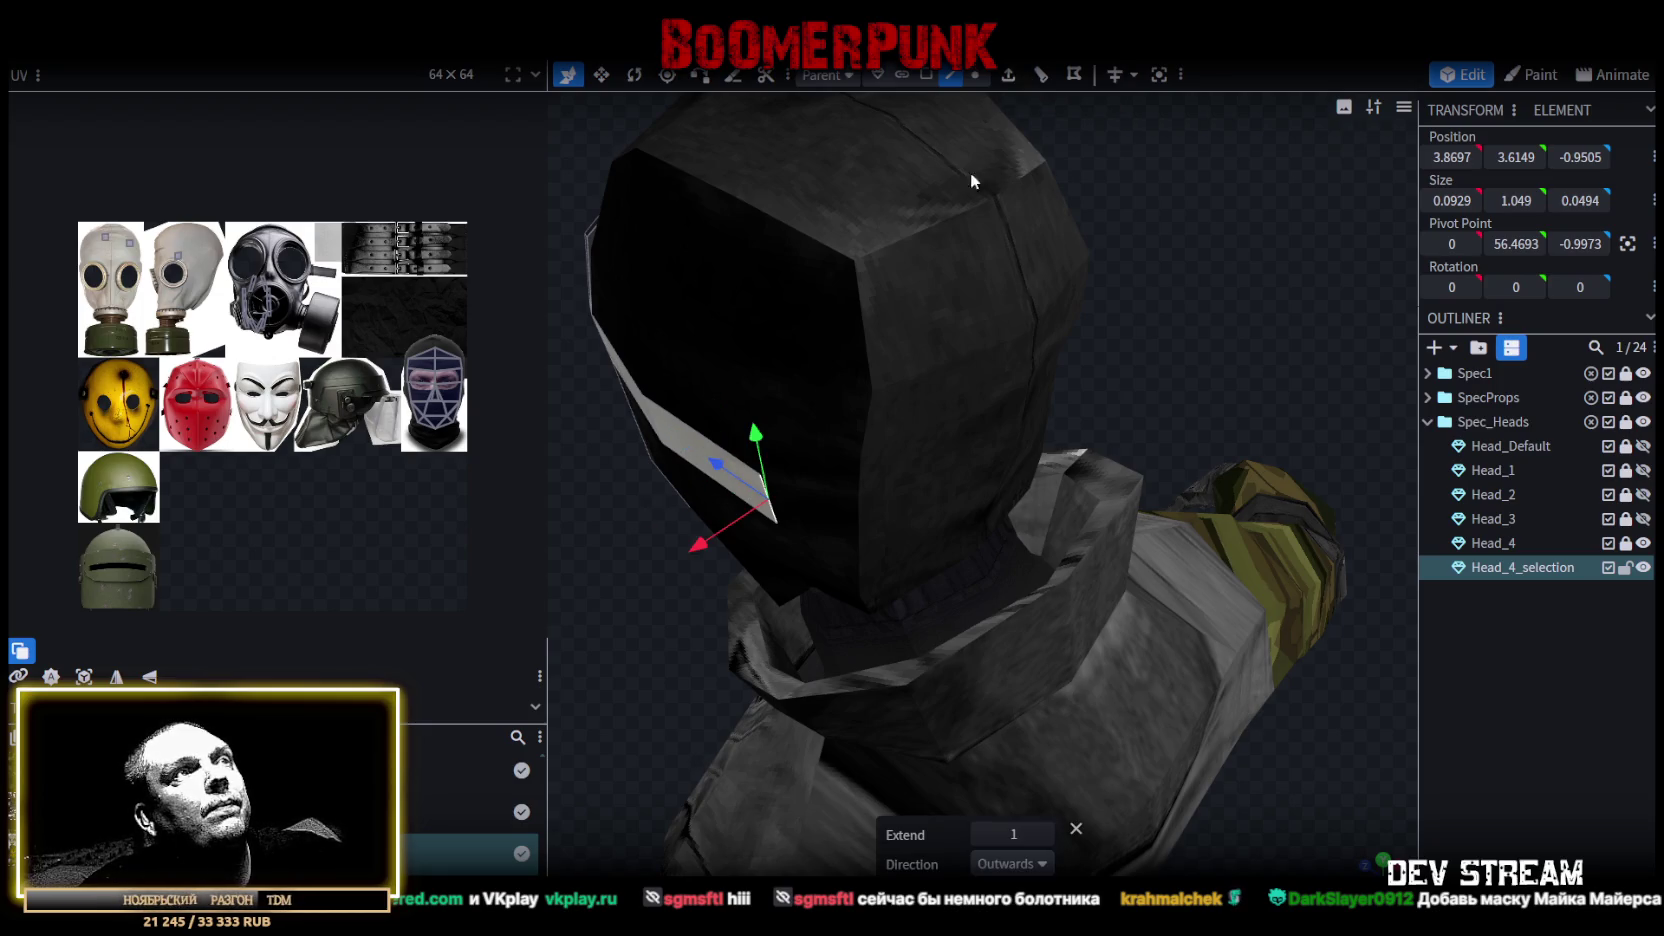
{"action": "left_click_drag", "start_coordinate": [703, 533], "coordinate": [784, 516]}
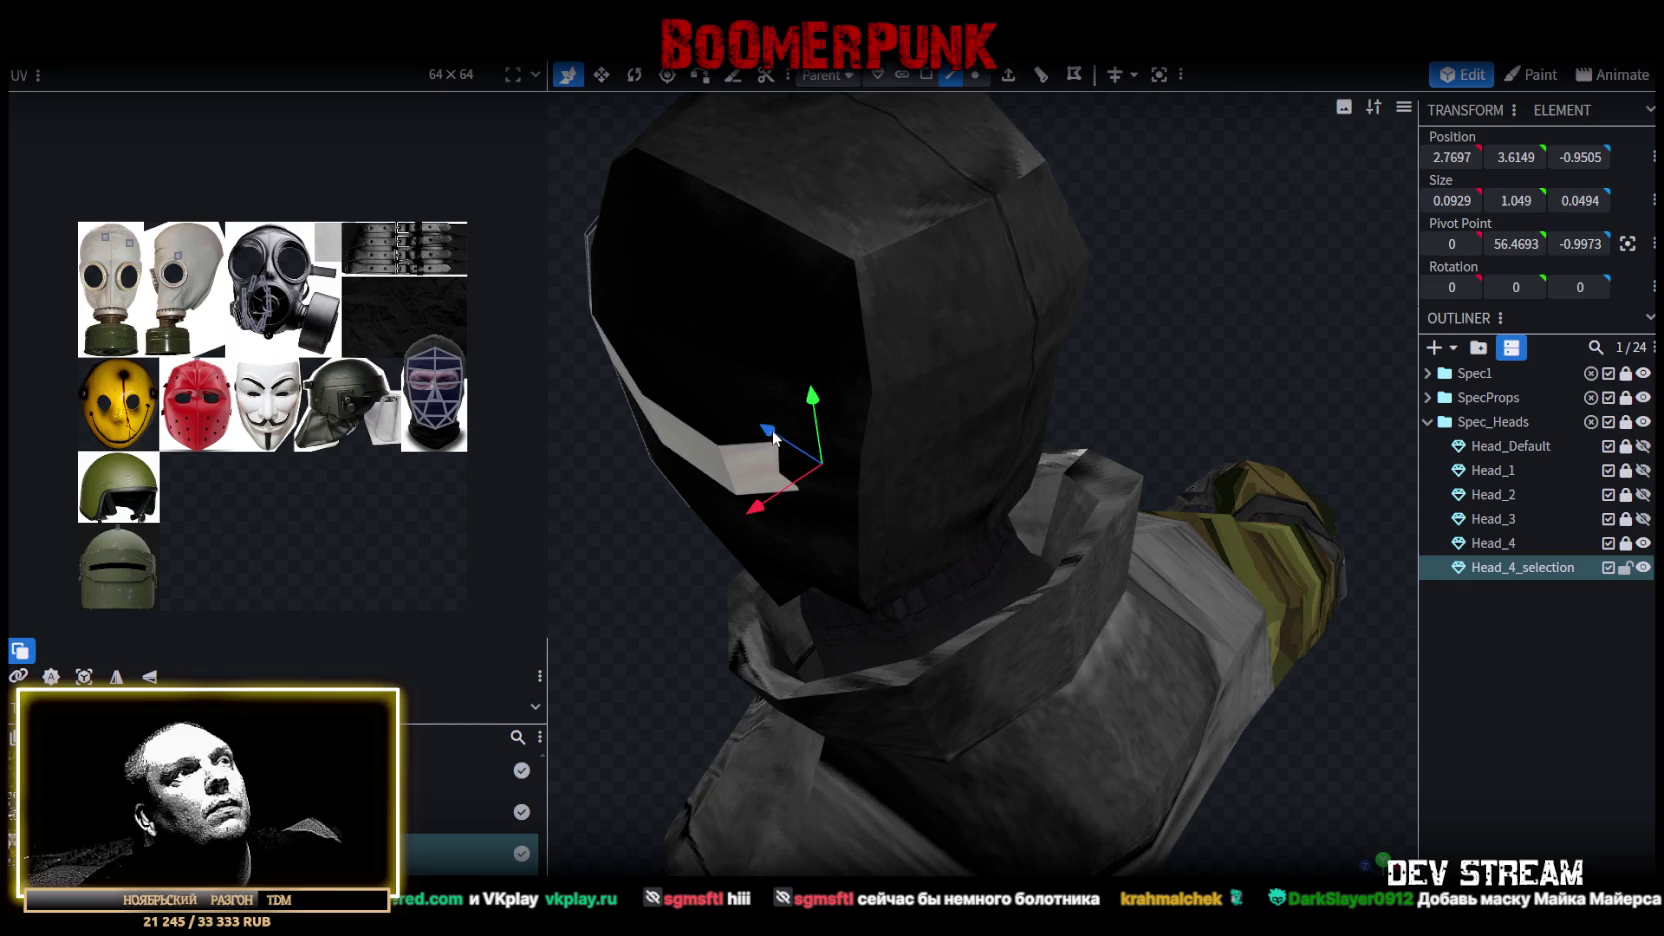
{"action": "left_click_drag", "start_coordinate": [776, 424], "coordinate": [803, 455]}
{"action": "mouse_move", "coordinate": [1332, 296]}
{"action": "left_mouse_down"}
{"action": "mouse_move", "coordinate": [1153, 321]}
{"action": "mouse_move", "coordinate": [1250, 405]}
{"action": "left_mouse_up"}
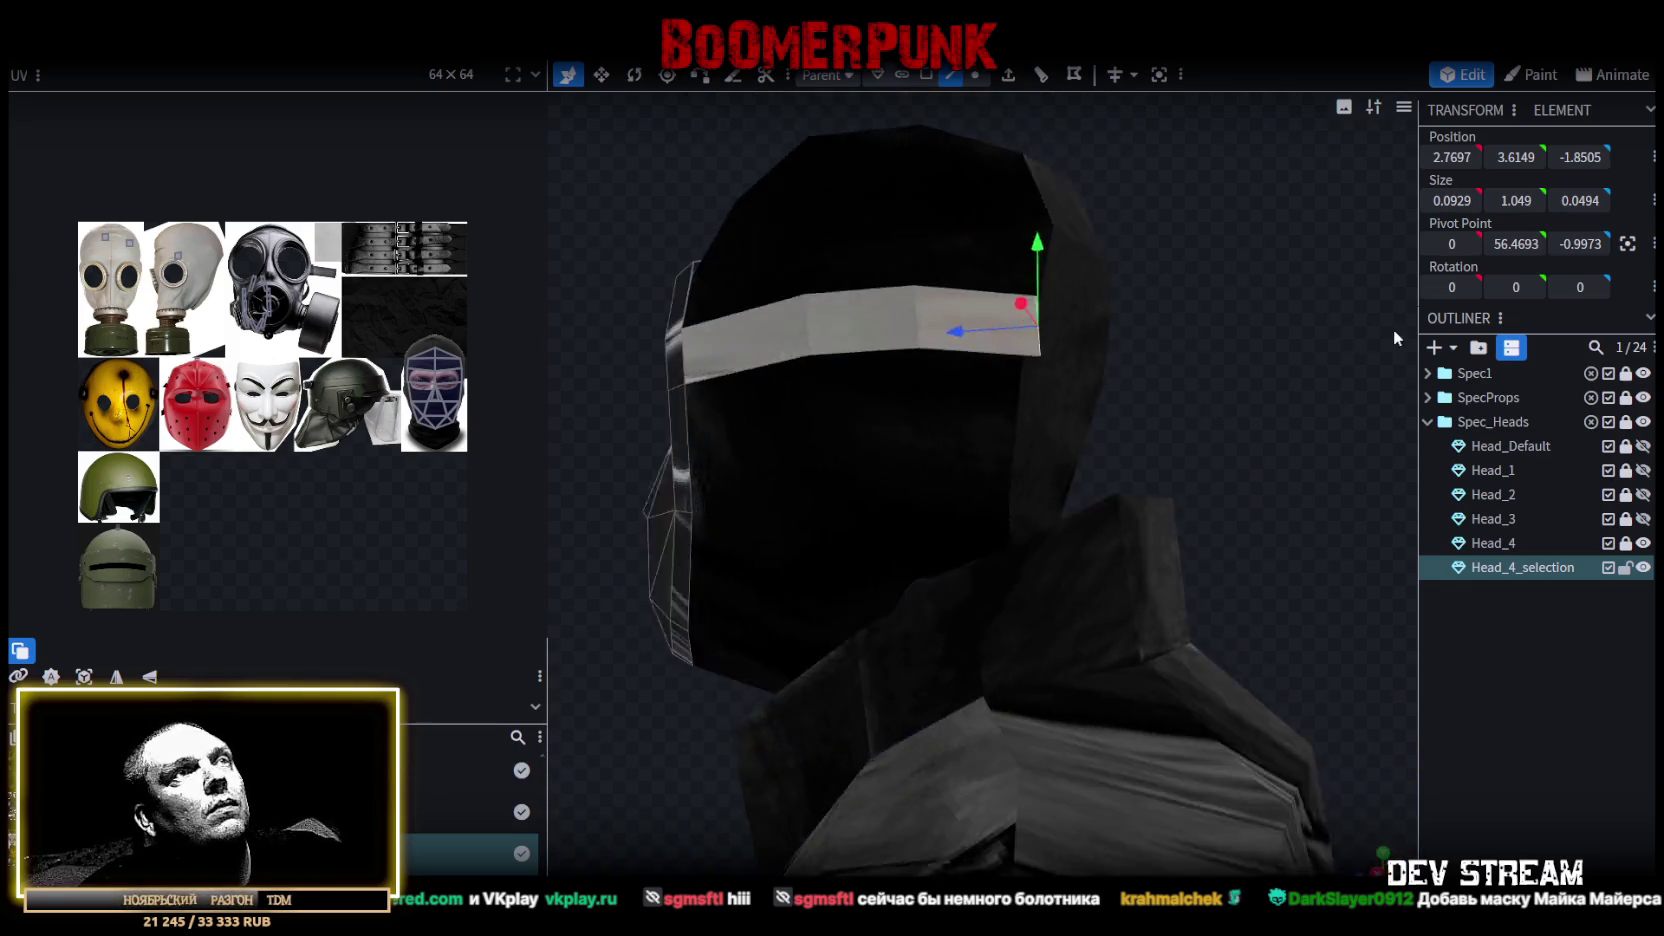
{"action": "left_click_drag", "start_coordinate": [1264, 396], "coordinate": [1290, 430]}
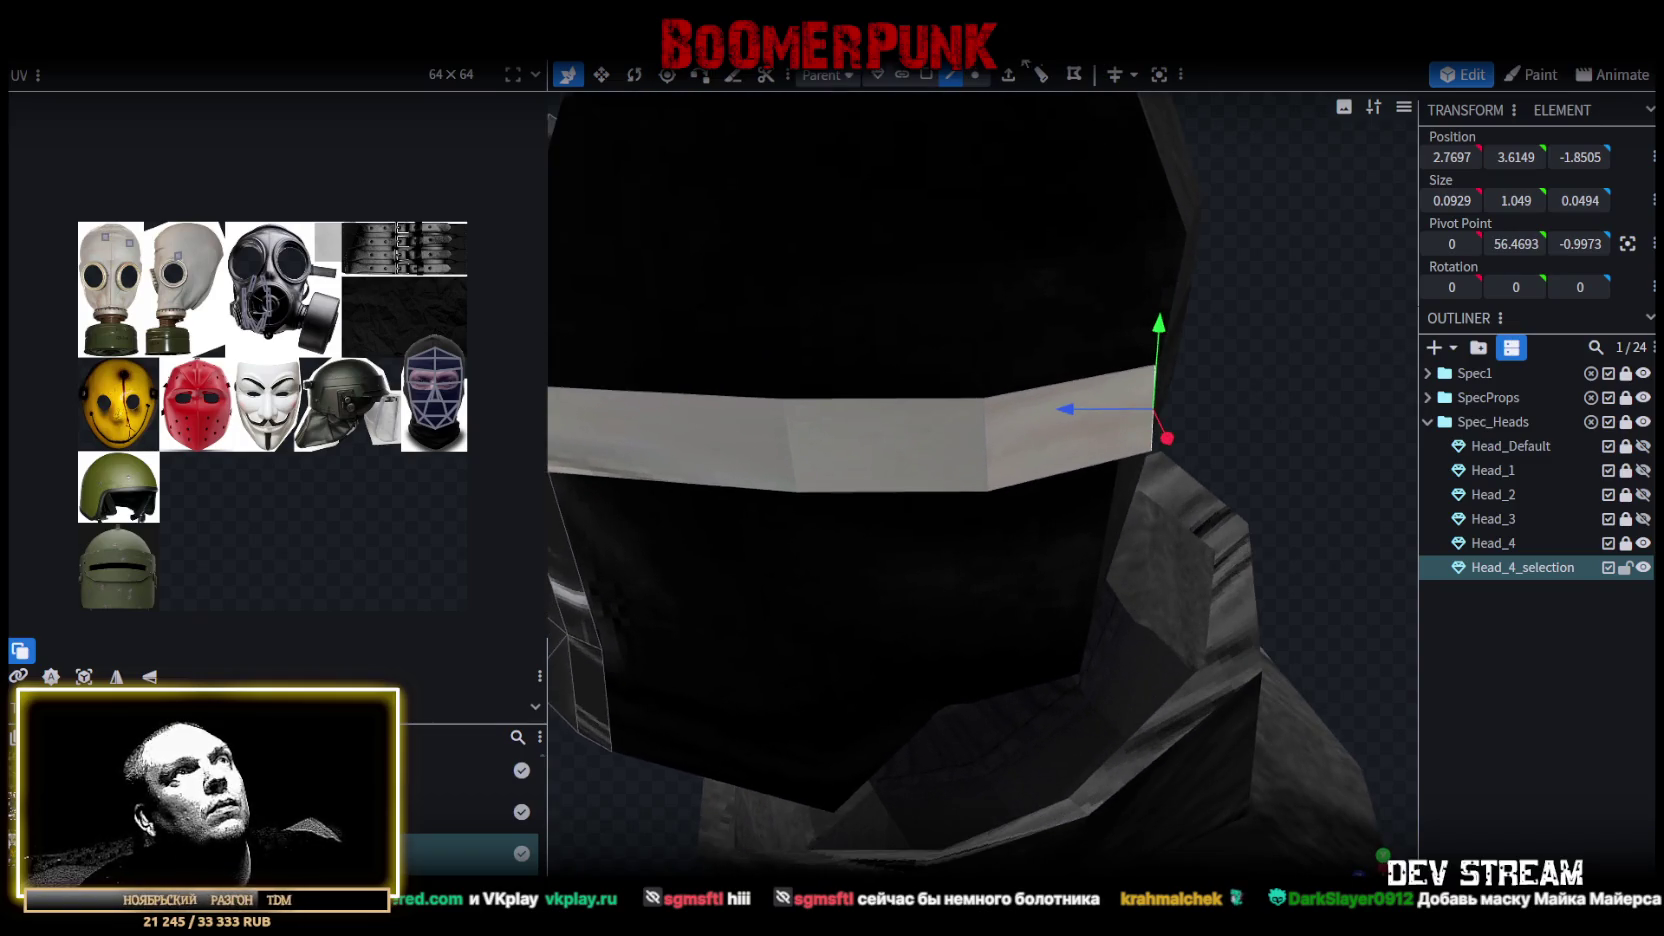
Nudge the band's bottom and left corner vertices into place.
{"action": "left_click", "coordinate": [1151, 452]}
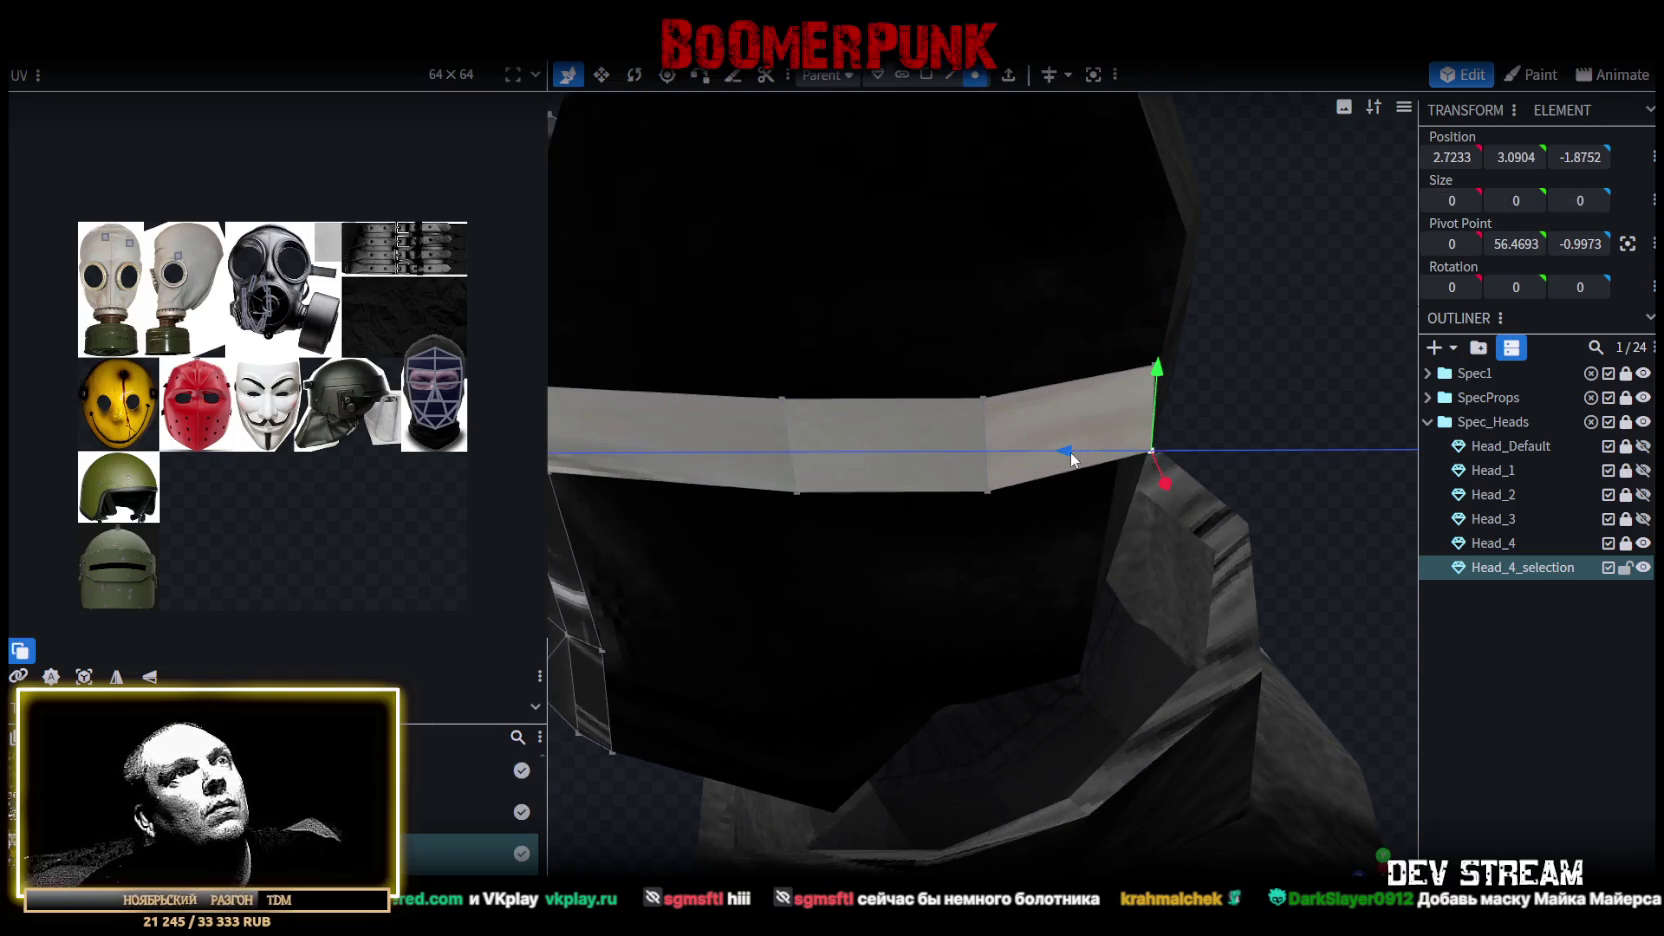
{"action": "mouse_move", "coordinate": [1056, 458]}
{"action": "left_mouse_down"}
{"action": "mouse_move", "coordinate": [1310, 359]}
{"action": "mouse_move", "coordinate": [1310, 426]}
{"action": "mouse_move", "coordinate": [1387, 406]}
{"action": "mouse_move", "coordinate": [1074, 676]}
{"action": "left_mouse_up"}
{"action": "left_click", "coordinate": [1011, 566]}
{"action": "left_click_drag", "start_coordinate": [1316, 550], "coordinate": [1364, 638]}
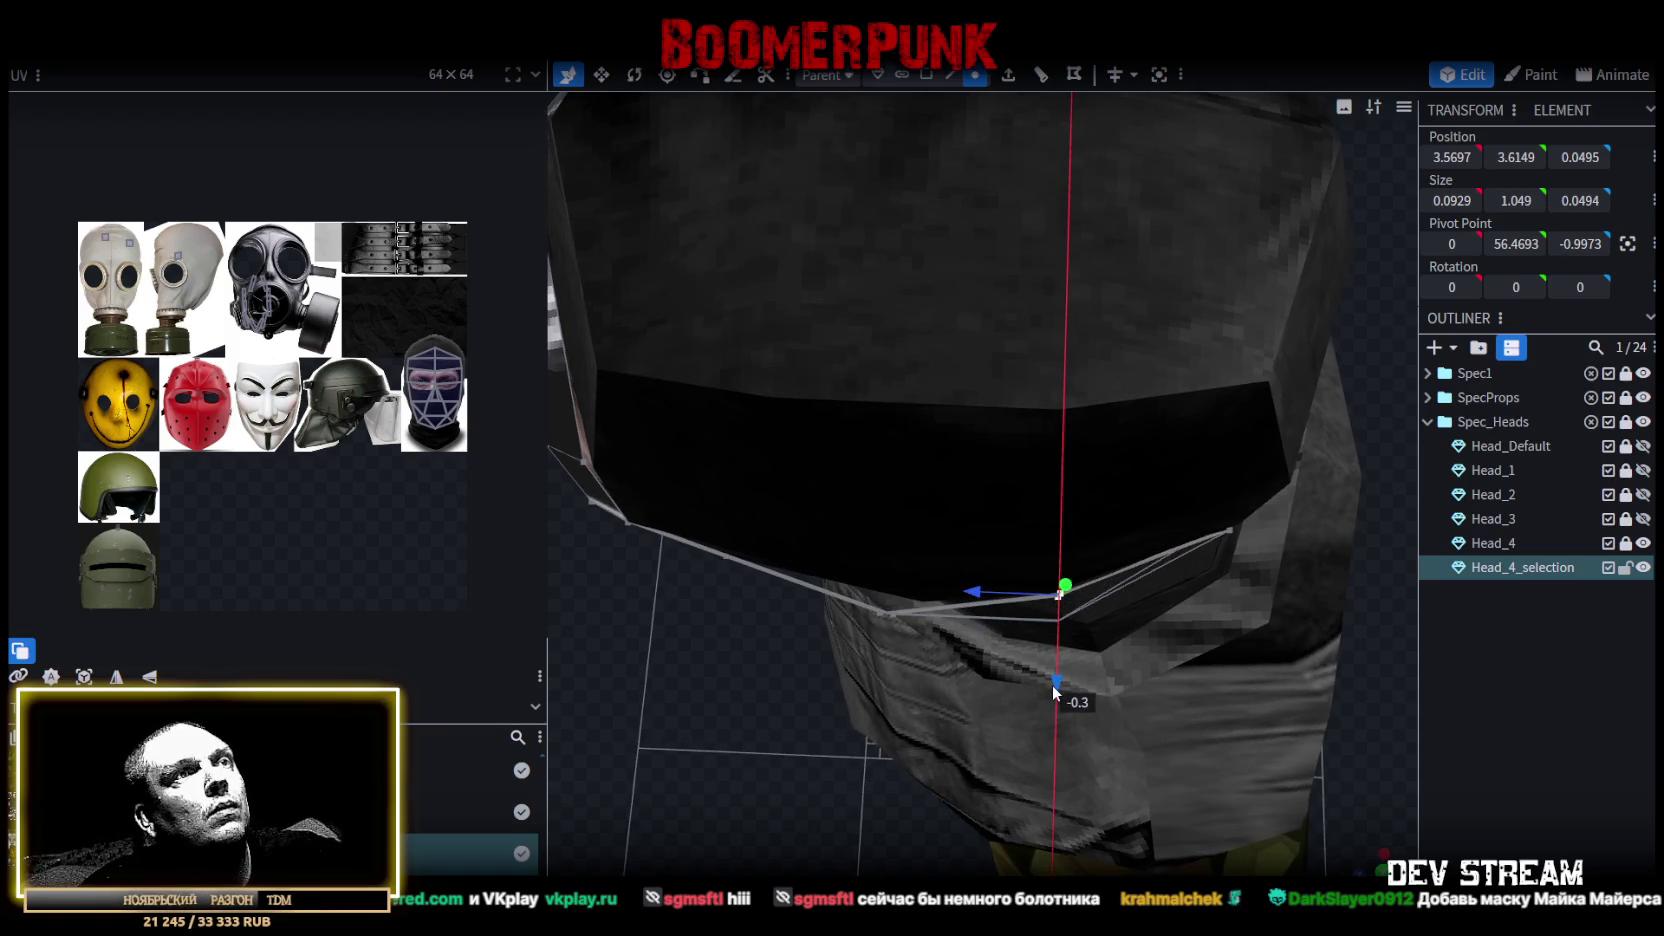
{"action": "left_click_drag", "start_coordinate": [1052, 686], "coordinate": [1052, 685]}
{"action": "left_click", "coordinate": [866, 658]}
{"action": "mouse_move", "coordinate": [887, 681]}
{"action": "left_mouse_down"}
{"action": "mouse_move", "coordinate": [746, 611]}
{"action": "mouse_move", "coordinate": [884, 454]}
{"action": "left_mouse_up"}
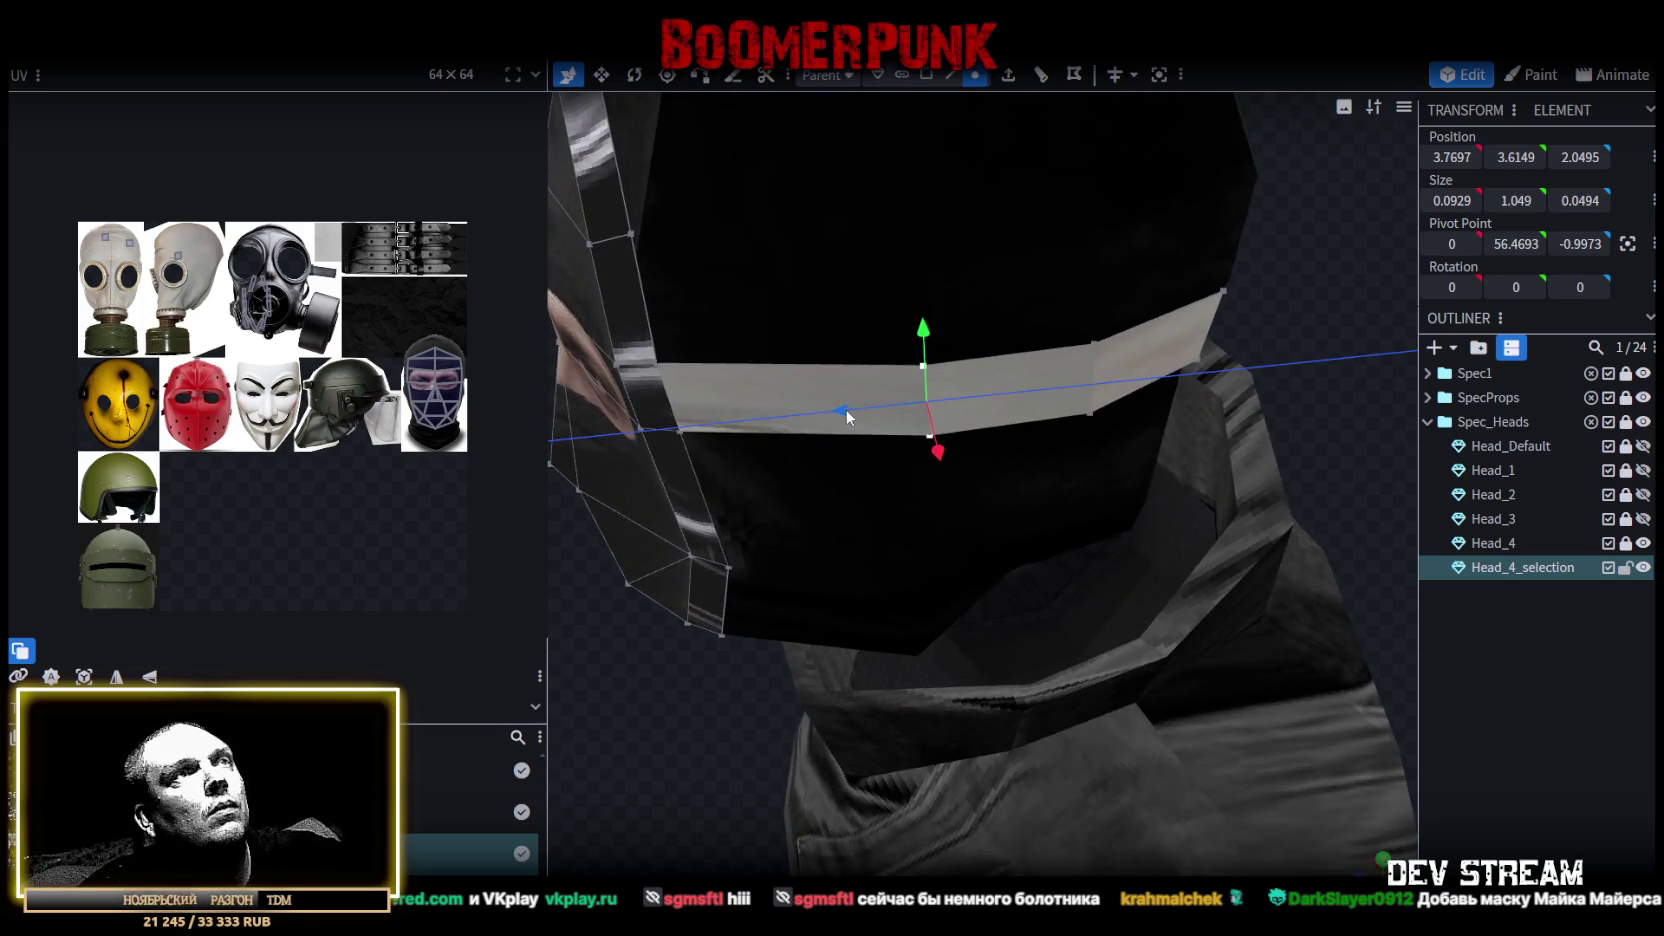
{"action": "mouse_move", "coordinate": [1310, 454]}
{"action": "left_mouse_down"}
{"action": "mouse_move", "coordinate": [1102, 400]}
{"action": "mouse_move", "coordinate": [1186, 436]}
{"action": "left_mouse_up"}
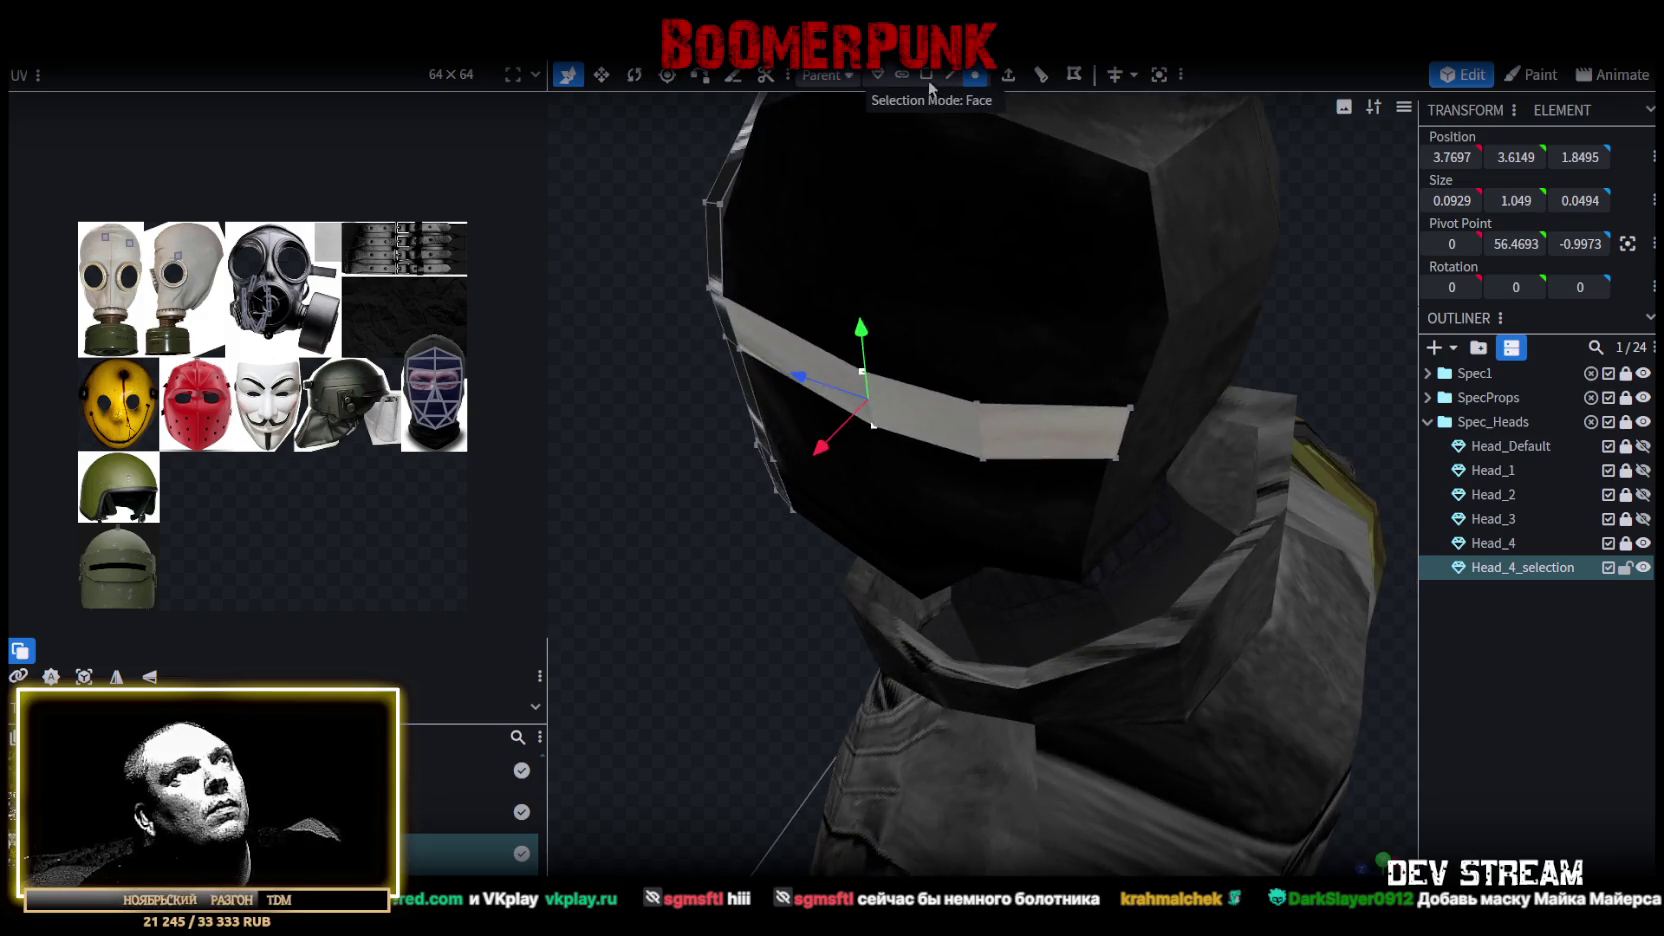
{"action": "left_click_drag", "start_coordinate": [777, 598], "coordinate": [869, 496]}
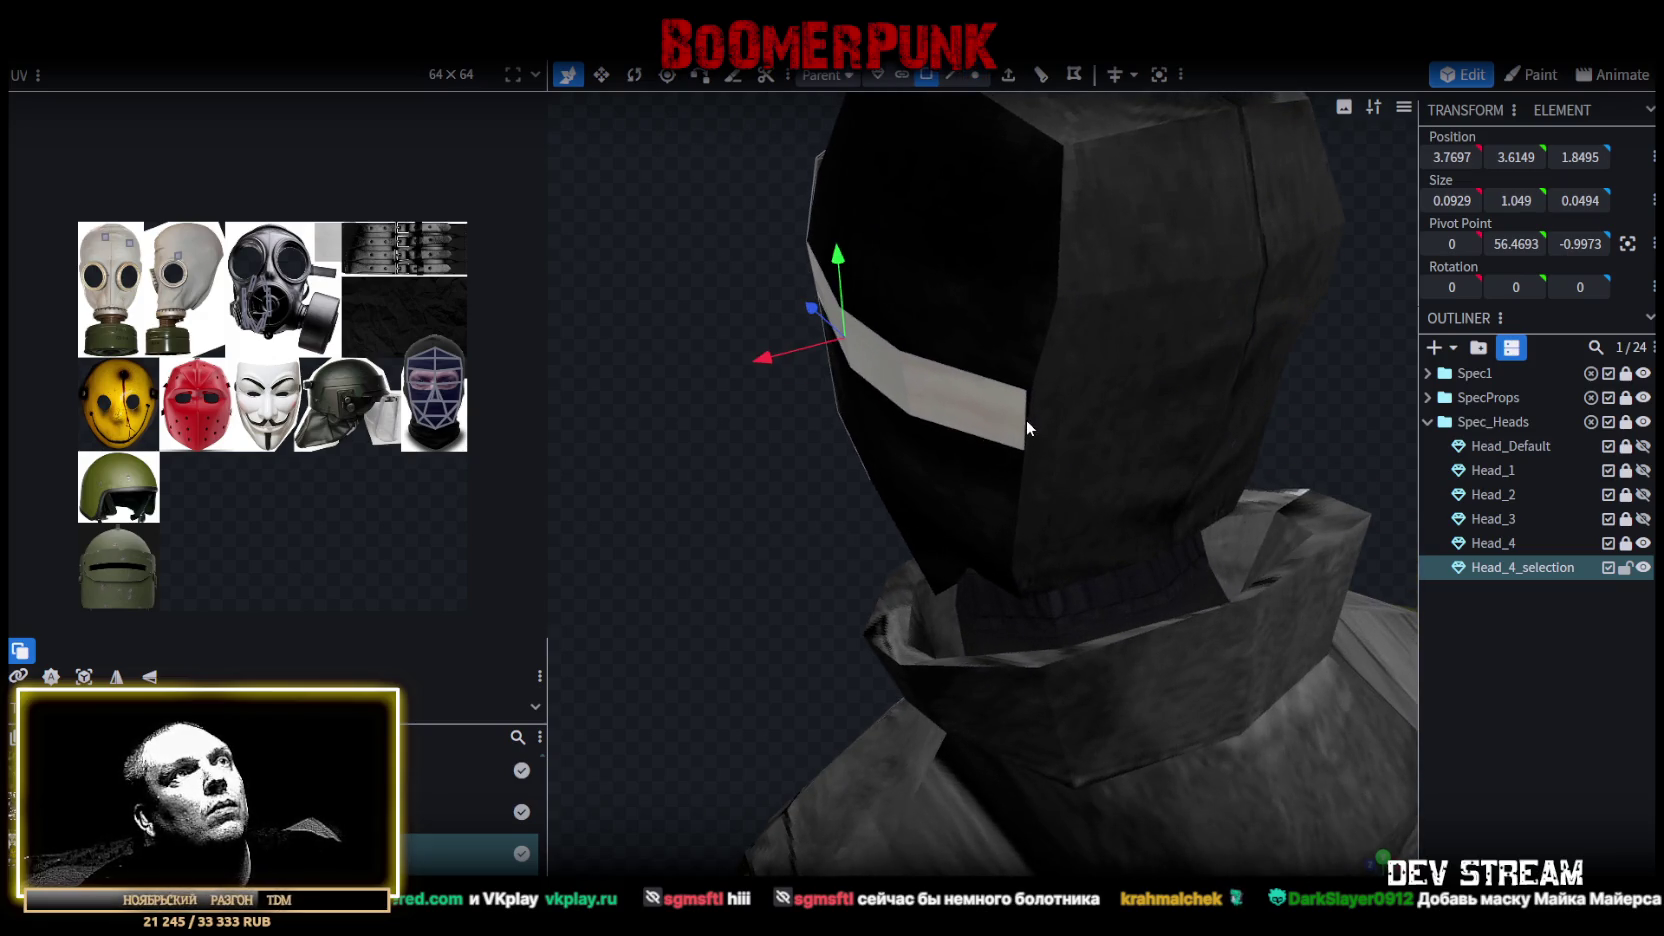
{"action": "mouse_move", "coordinate": [764, 628]}
{"action": "left_mouse_down"}
{"action": "mouse_move", "coordinate": [635, 583]}
{"action": "mouse_move", "coordinate": [930, 147]}
{"action": "left_mouse_up"}
Extrude the band's end face in direction X- and set its Position X to 0.
{"action": "left_click", "coordinate": [1008, 75]}
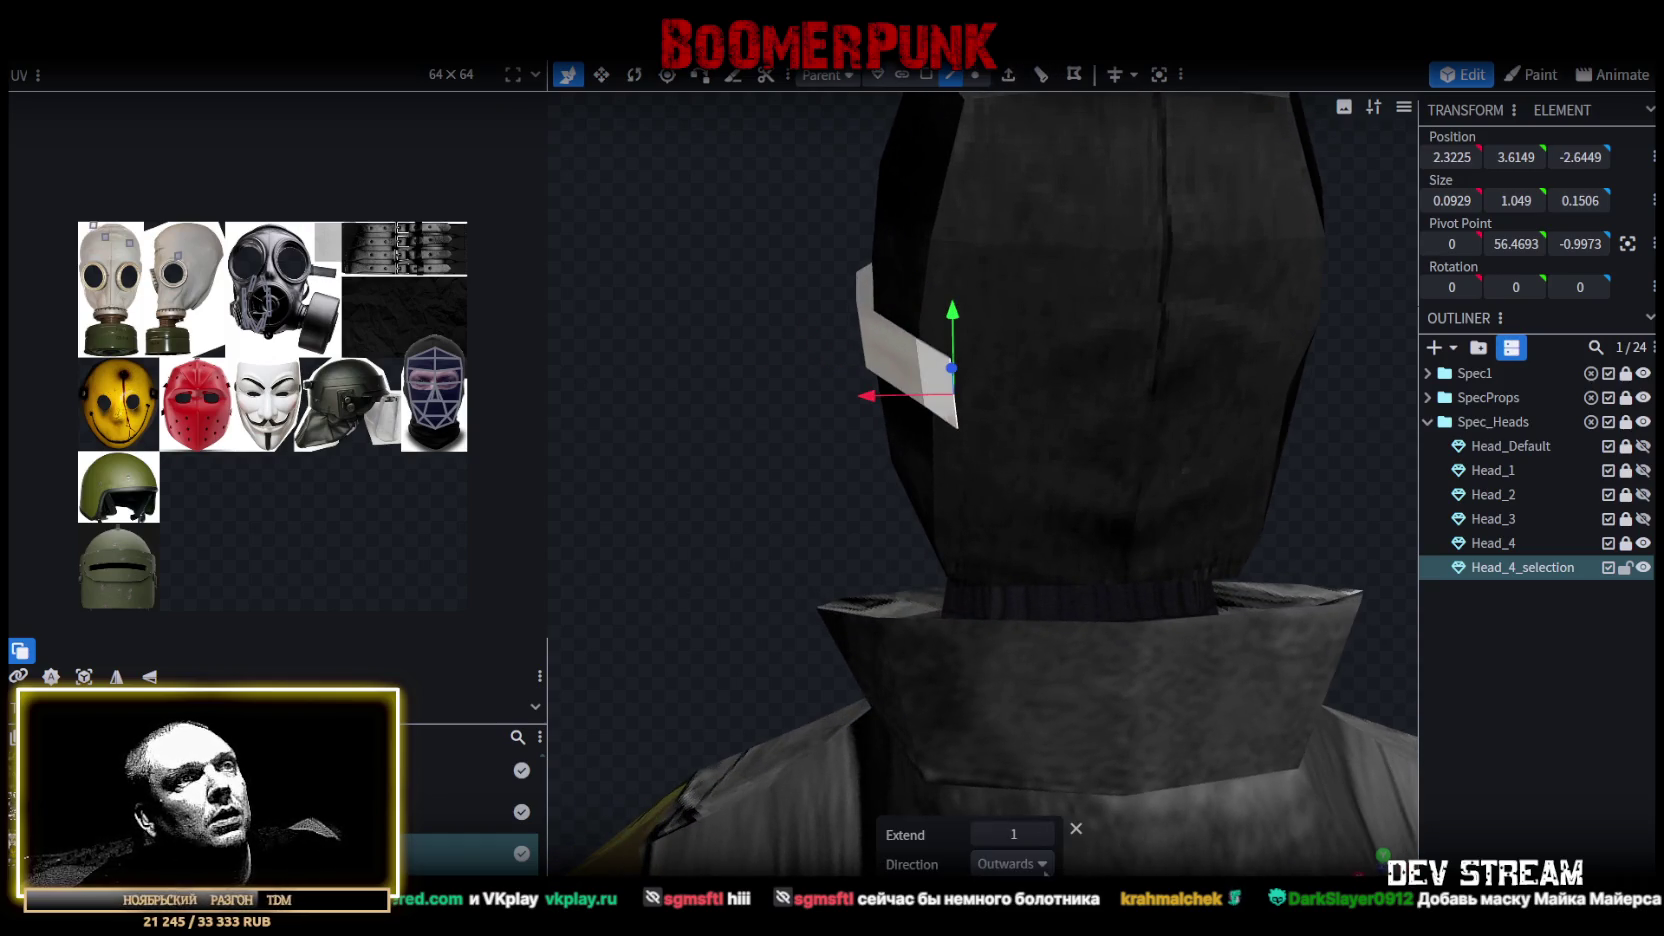
{"action": "left_click", "coordinate": [1045, 868]}
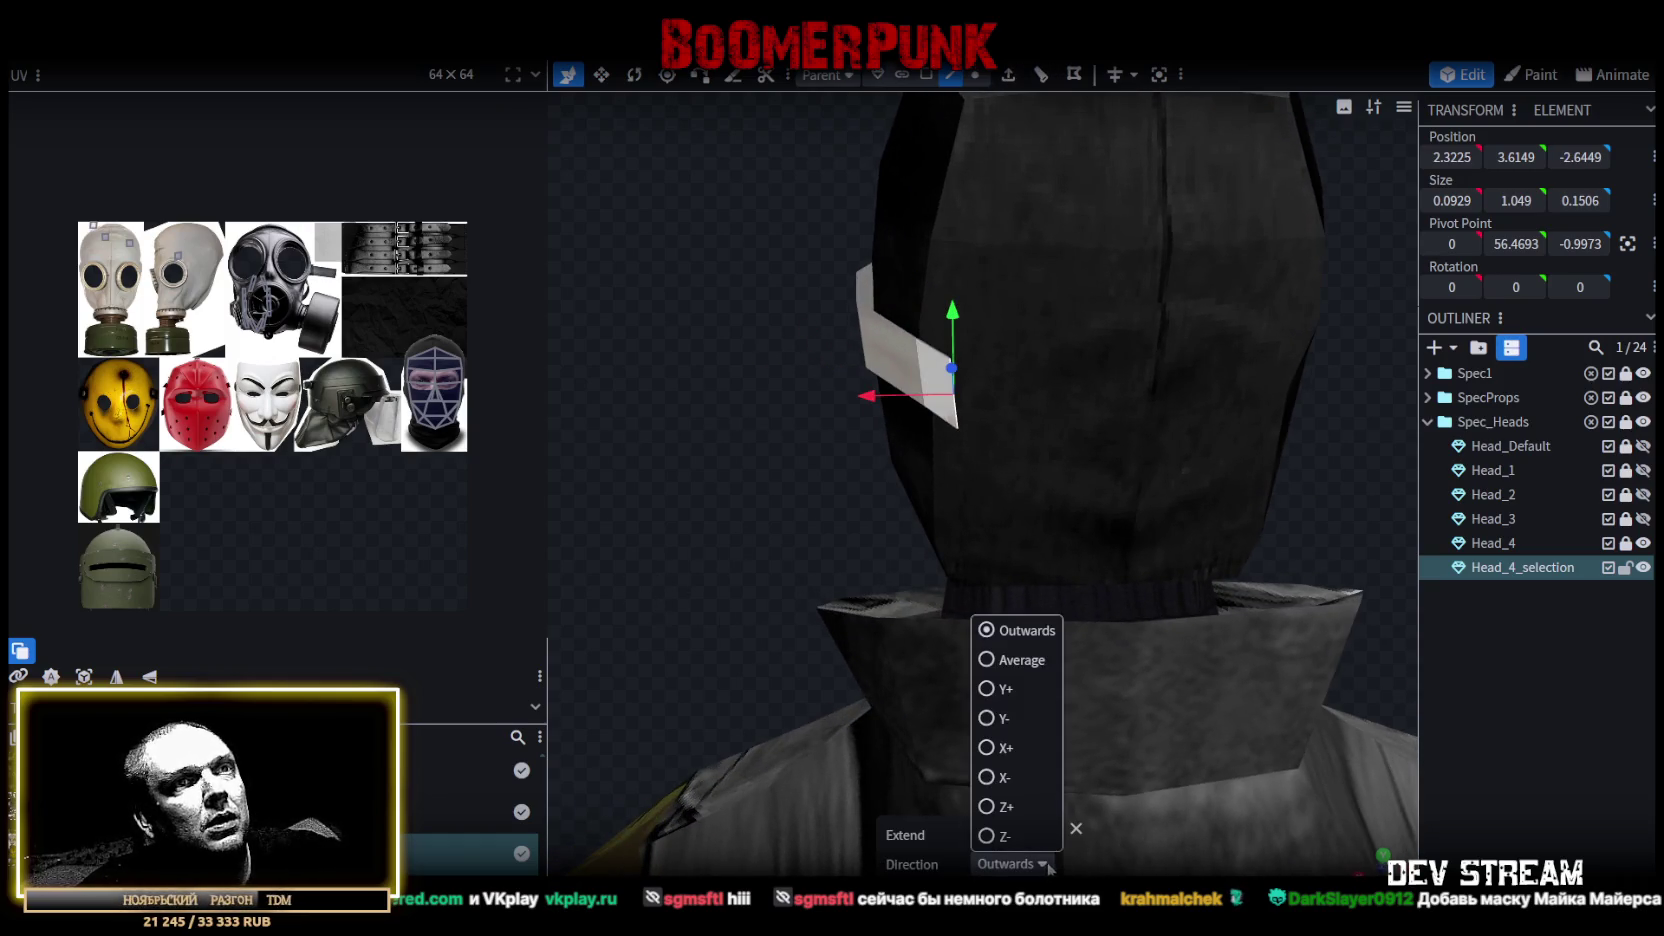
{"action": "left_click", "coordinate": [993, 779]}
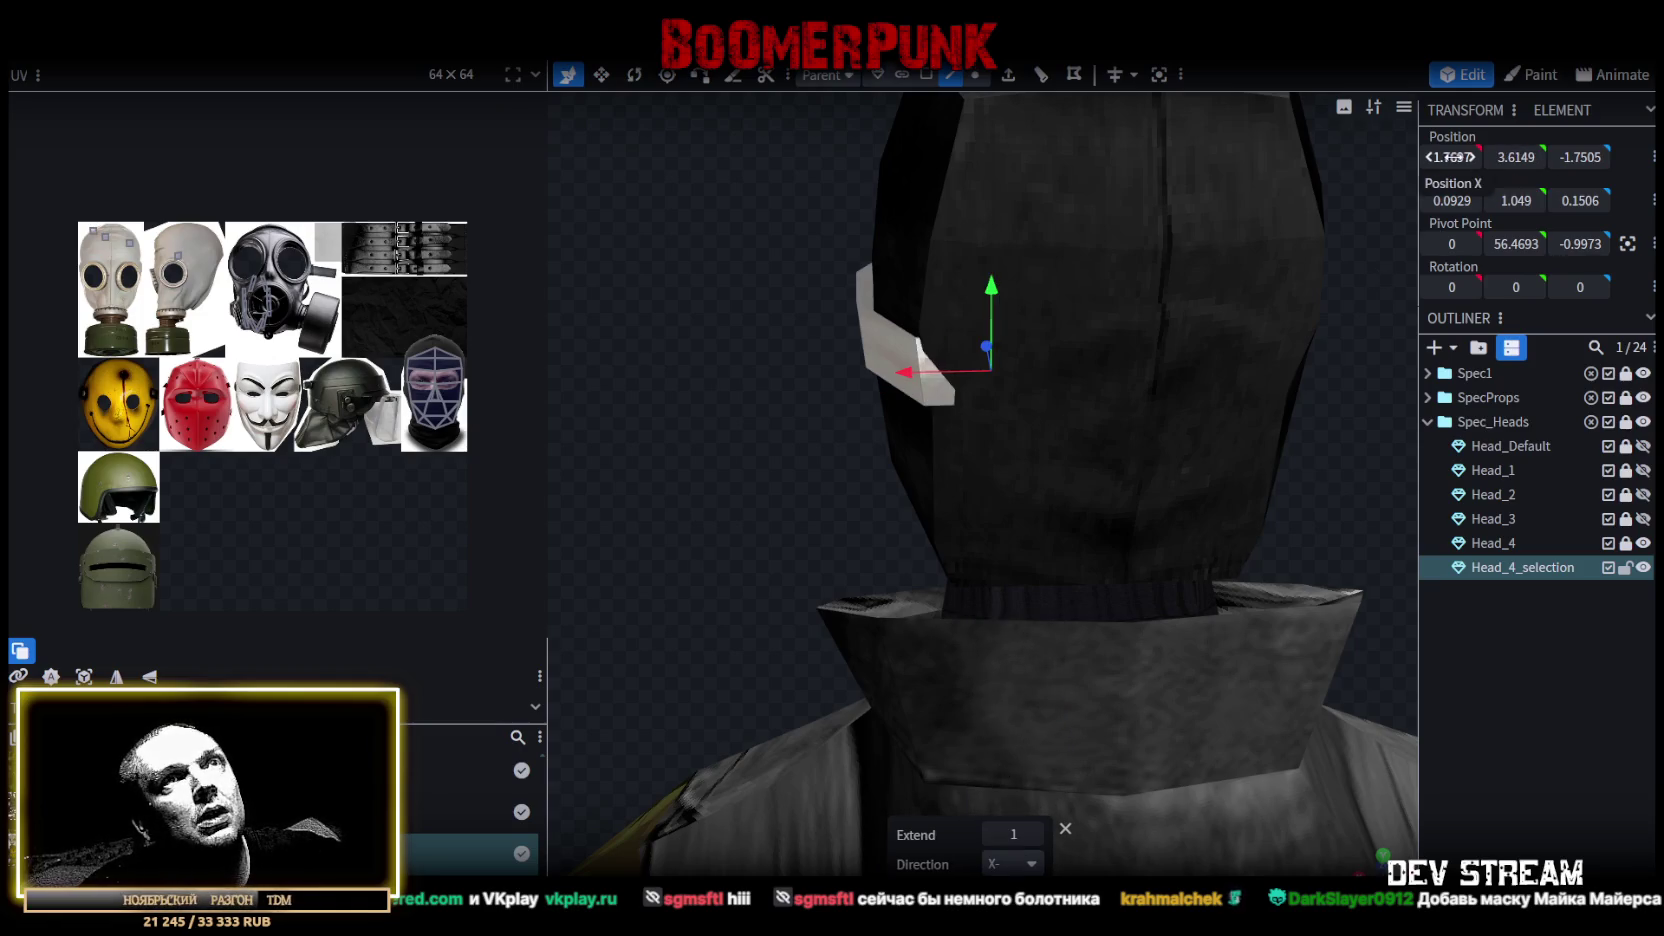
{"action": "type", "text": "0"}
{"action": "key", "text": "Return"}
Select a vertex at the band's edge and switch to a straight front view.
{"action": "mouse_move", "coordinate": [1004, 332]}
{"action": "left_mouse_down"}
{"action": "mouse_move", "coordinate": [718, 488]}
{"action": "mouse_move", "coordinate": [1124, 447]}
{"action": "mouse_move", "coordinate": [1134, 478]}
{"action": "mouse_move", "coordinate": [649, 474]}
{"action": "mouse_move", "coordinate": [1100, 420]}
{"action": "left_mouse_up"}
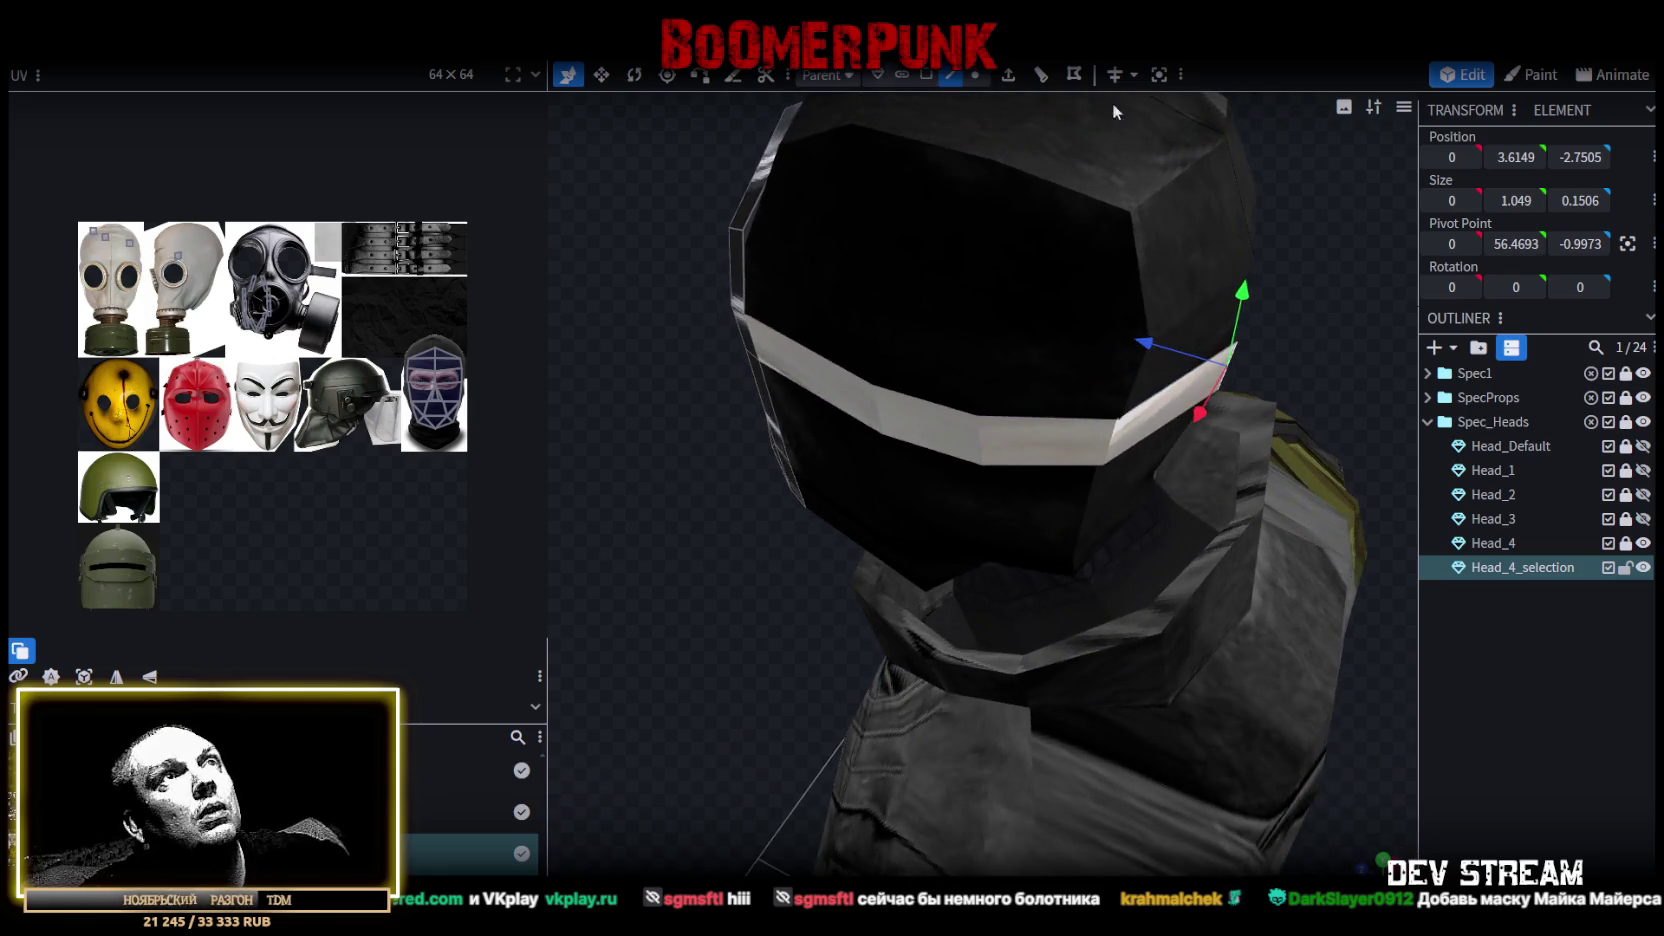
{"action": "left_click", "coordinate": [1116, 421]}
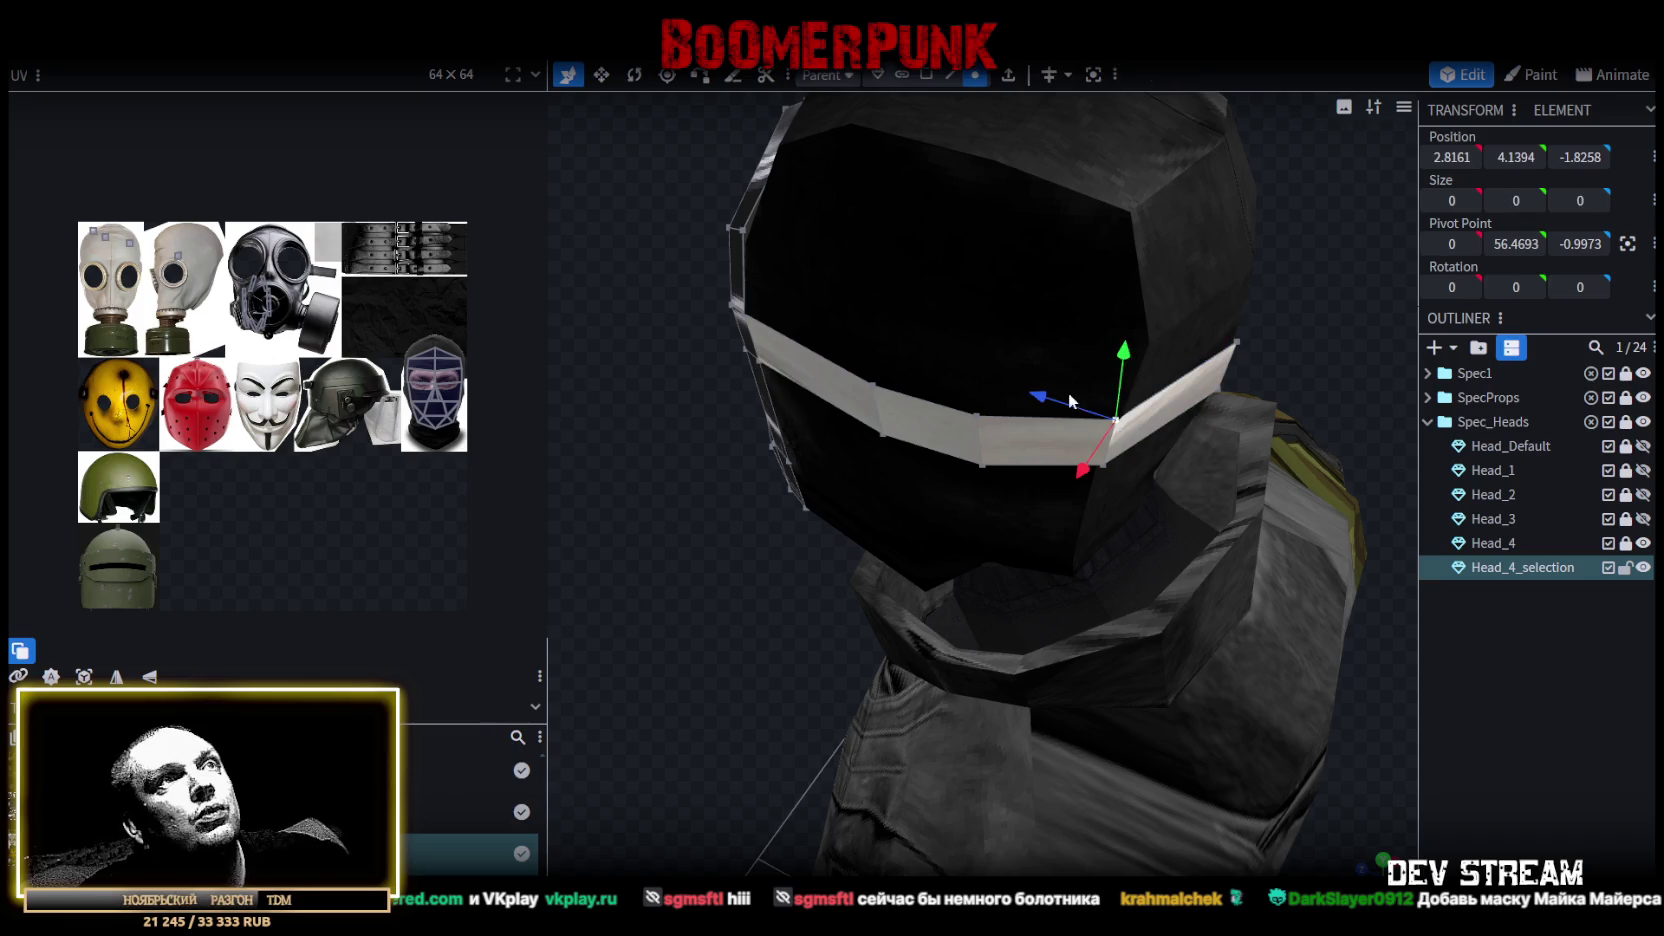
{"action": "mouse_move", "coordinate": [937, 503]}
{"action": "left_mouse_down"}
{"action": "mouse_move", "coordinate": [419, 503]}
{"action": "mouse_move", "coordinate": [926, 486]}
{"action": "mouse_move", "coordinate": [998, 499]}
{"action": "left_mouse_up"}
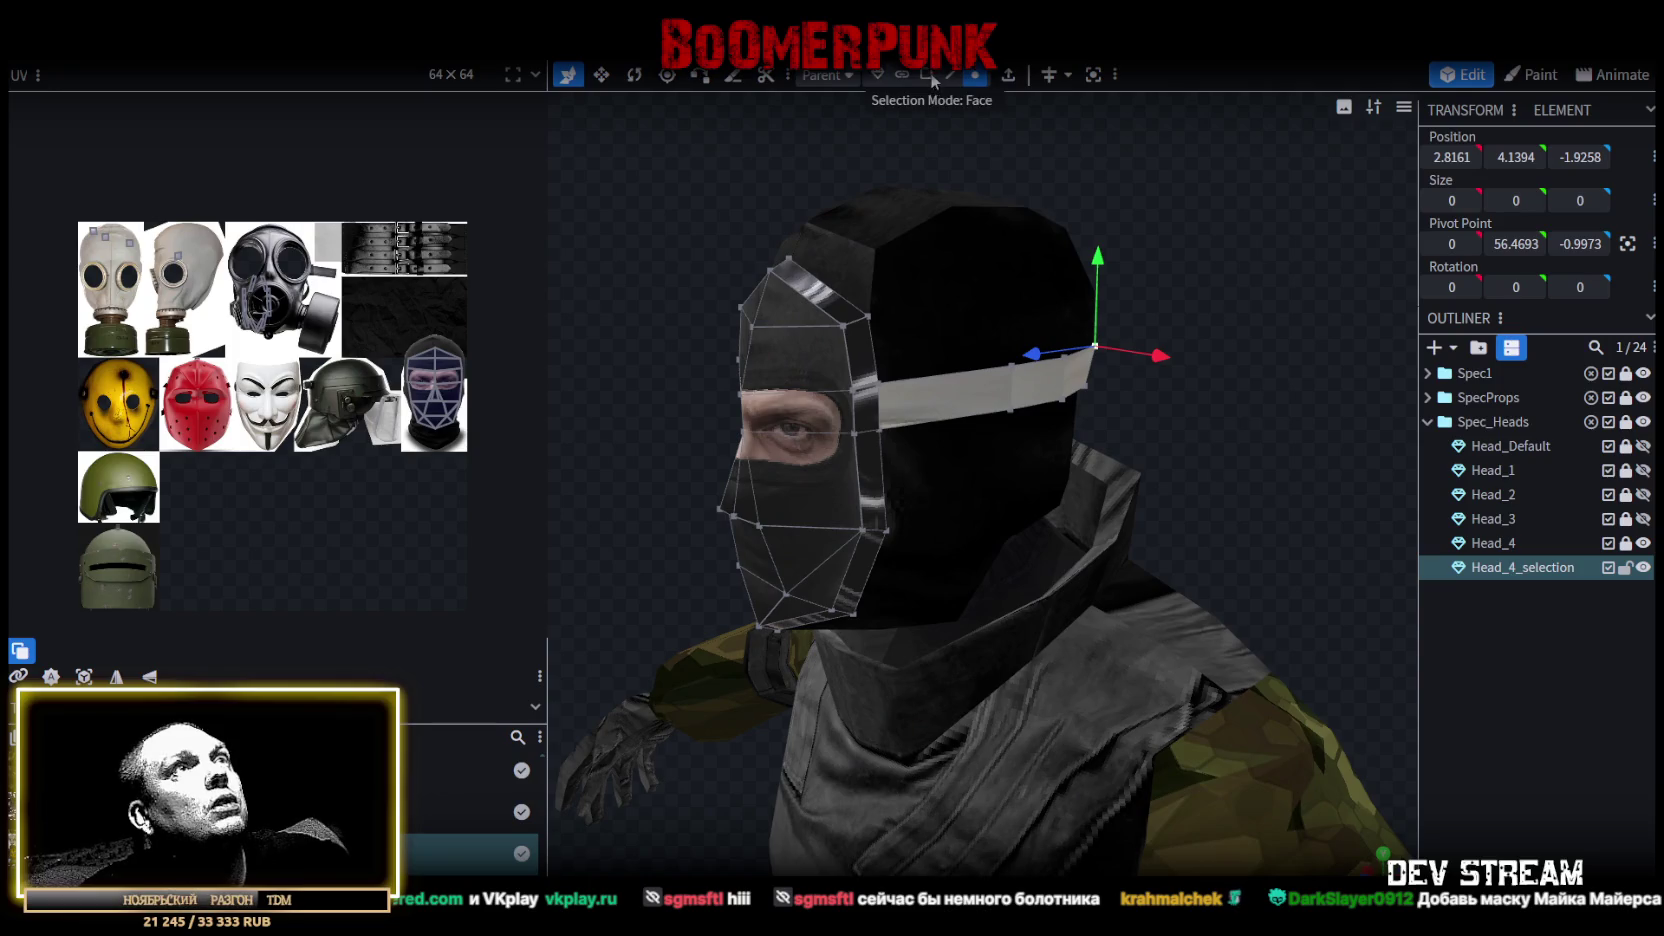
{"action": "key", "text": "KP_1"}
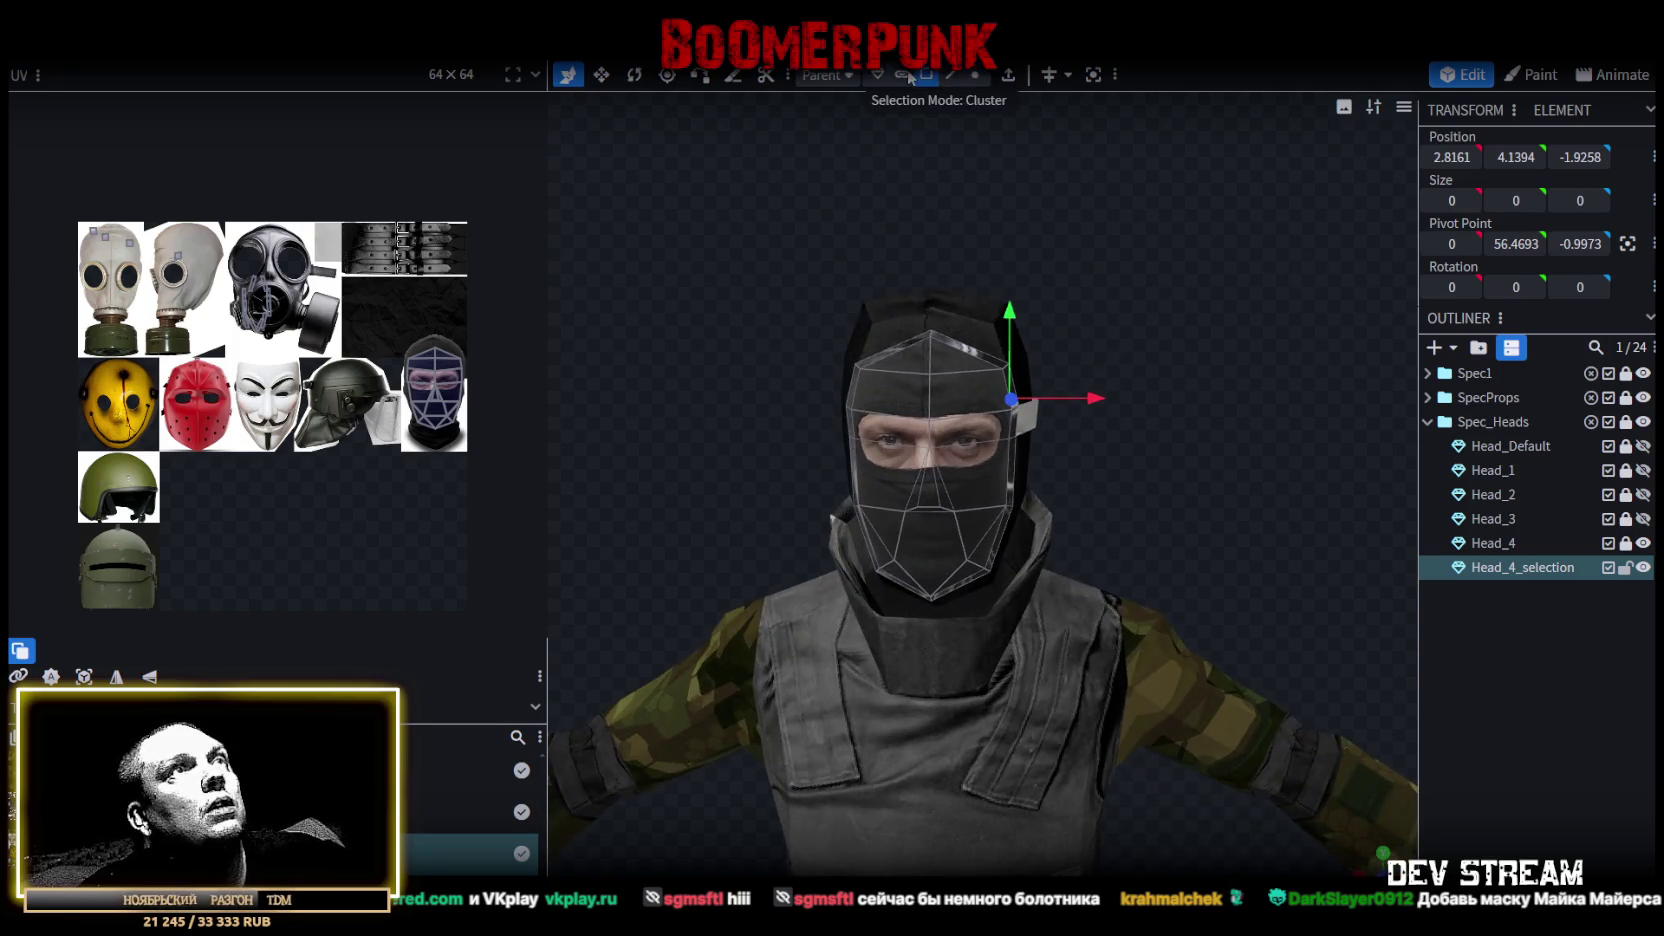
Select the whole mask mesh and unwrap its UVs into a single island.
{"action": "double_click", "coordinate": [936, 457]}
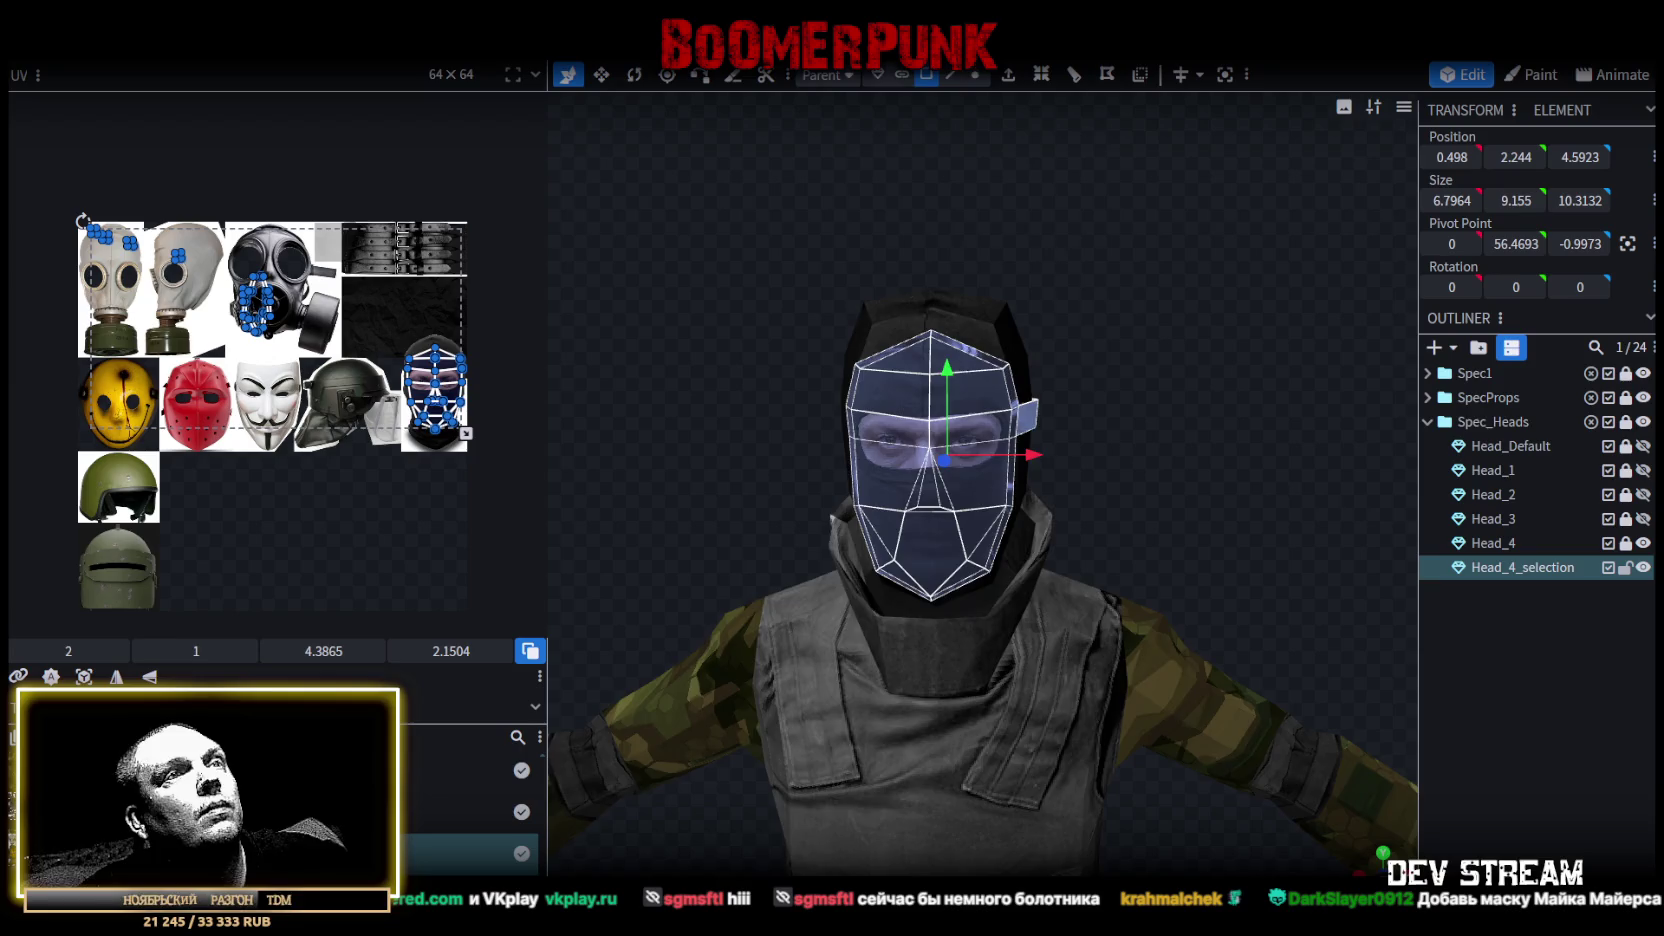
{"action": "right_click_drag", "start_coordinate": [1117, 800], "coordinate": [1117, 532]}
{"action": "scroll", "coordinate": [1170, 359], "scroll_direction": "down", "scroll_amount": 3}
{"action": "scroll", "coordinate": [1121, 478], "scroll_direction": "down", "scroll_amount": 2}
{"action": "scroll", "coordinate": [1160, 648], "scroll_direction": "up", "scroll_amount": 4}
{"action": "right_click_drag", "start_coordinate": [1160, 648], "coordinate": [1140, 625]}
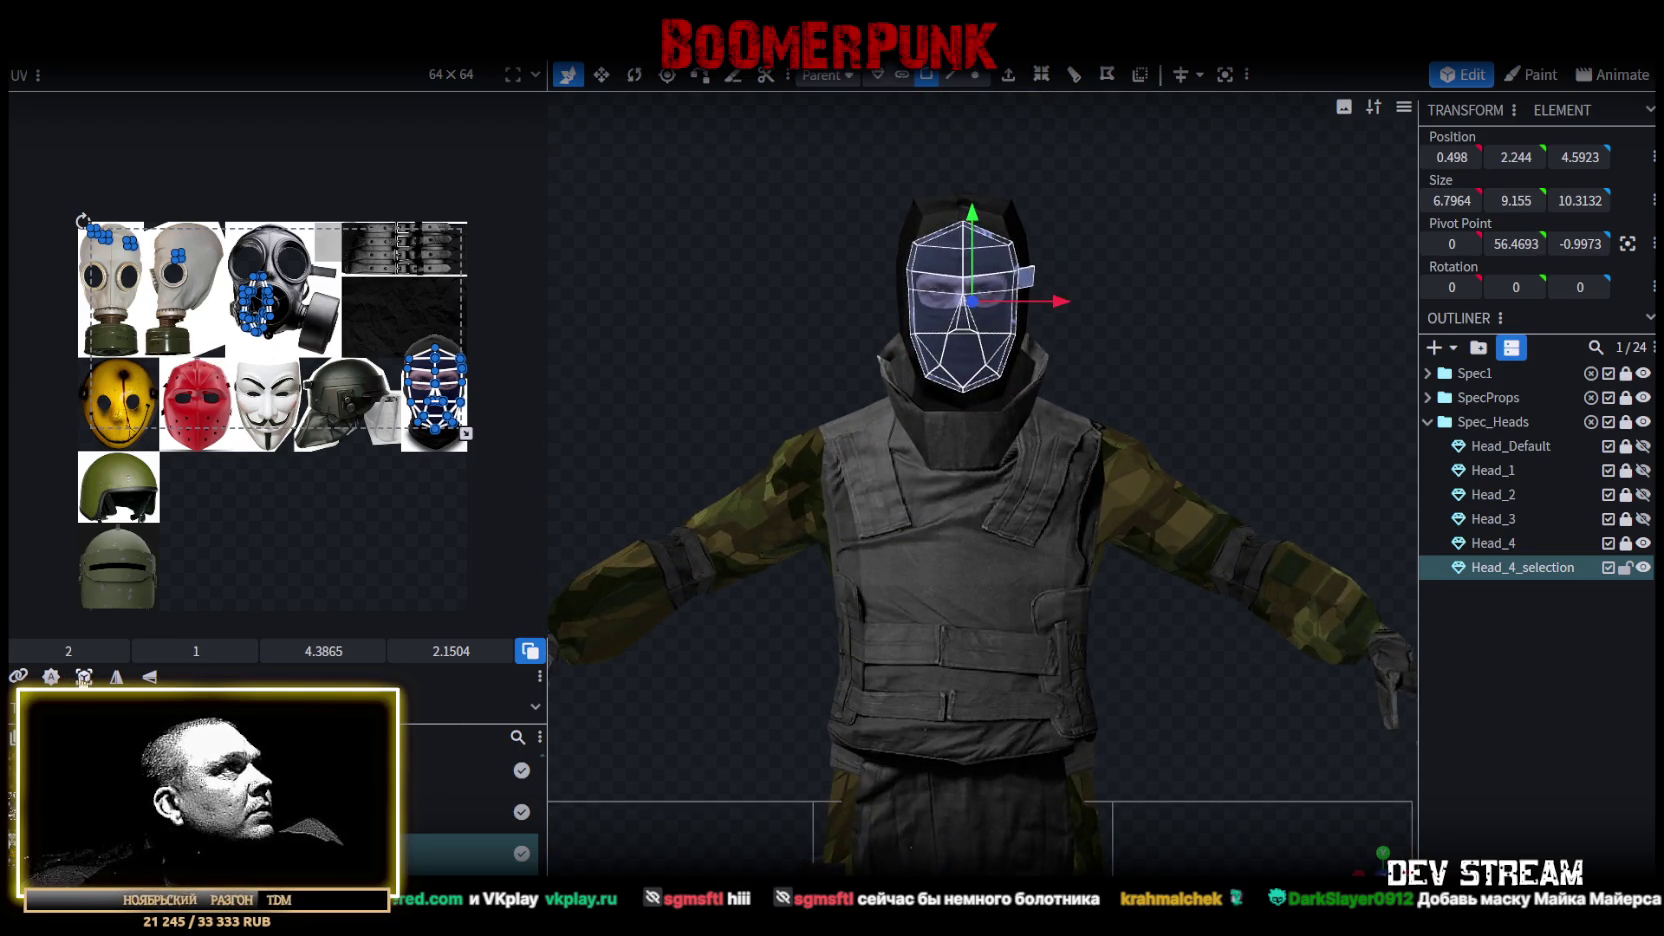
{"action": "left_click", "coordinate": [84, 677]}
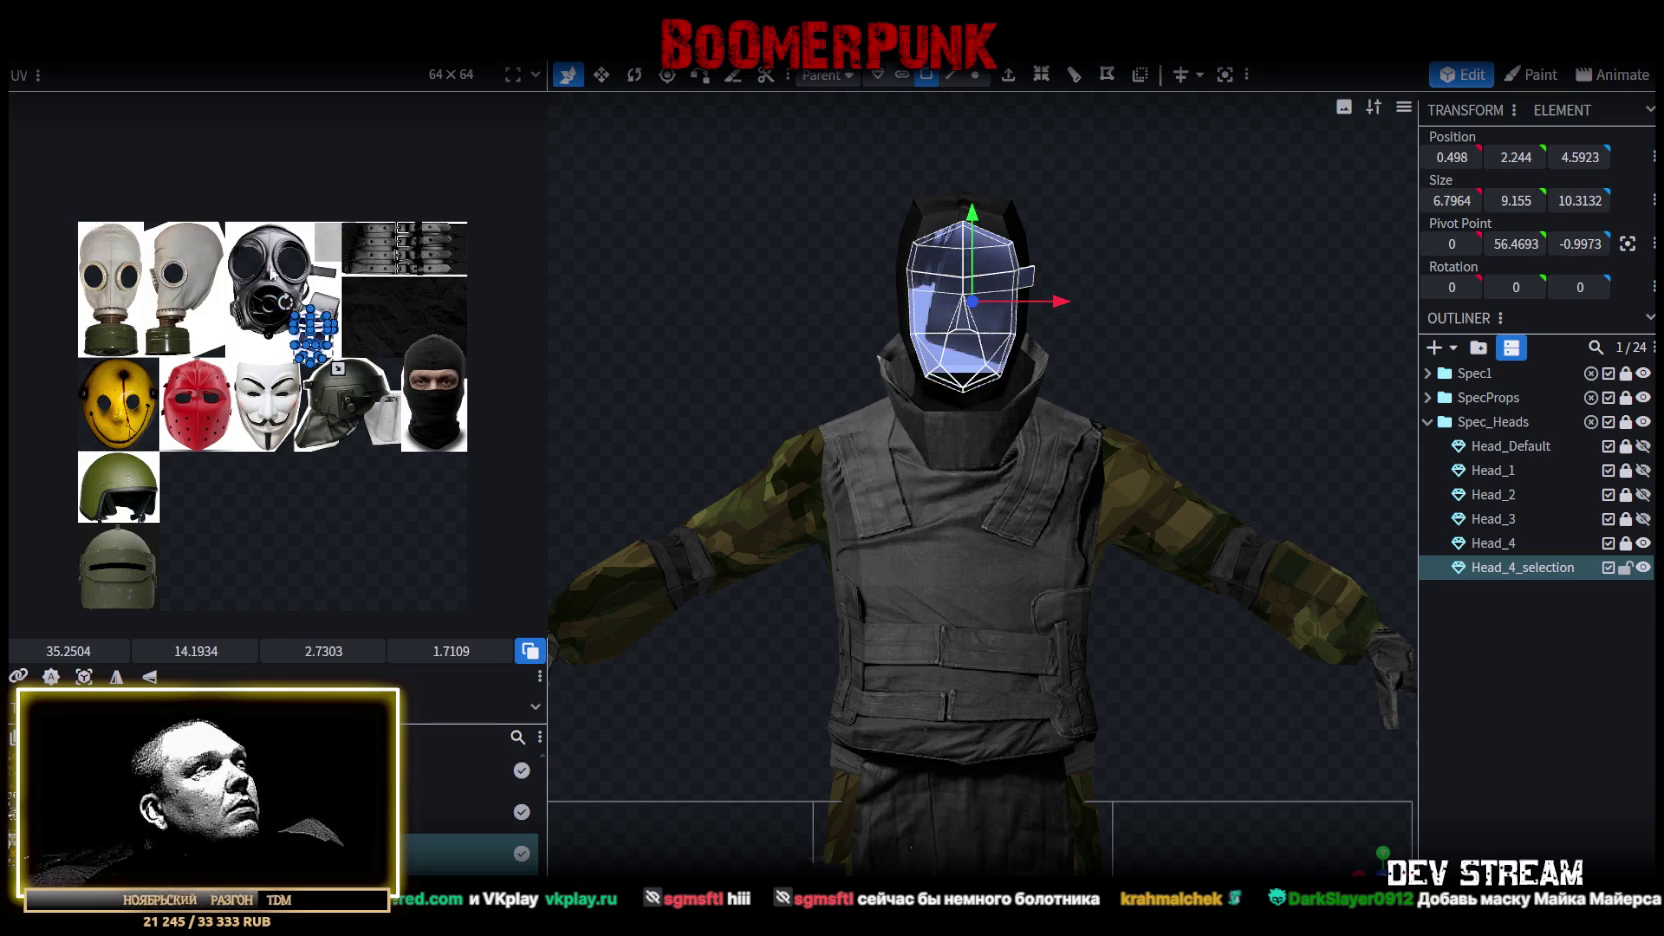
Move the UV island onto the yellow smiley mask image and enlarge it to cover it.
{"action": "scroll", "coordinate": [220, 412], "scroll_direction": "up", "scroll_amount": 4}
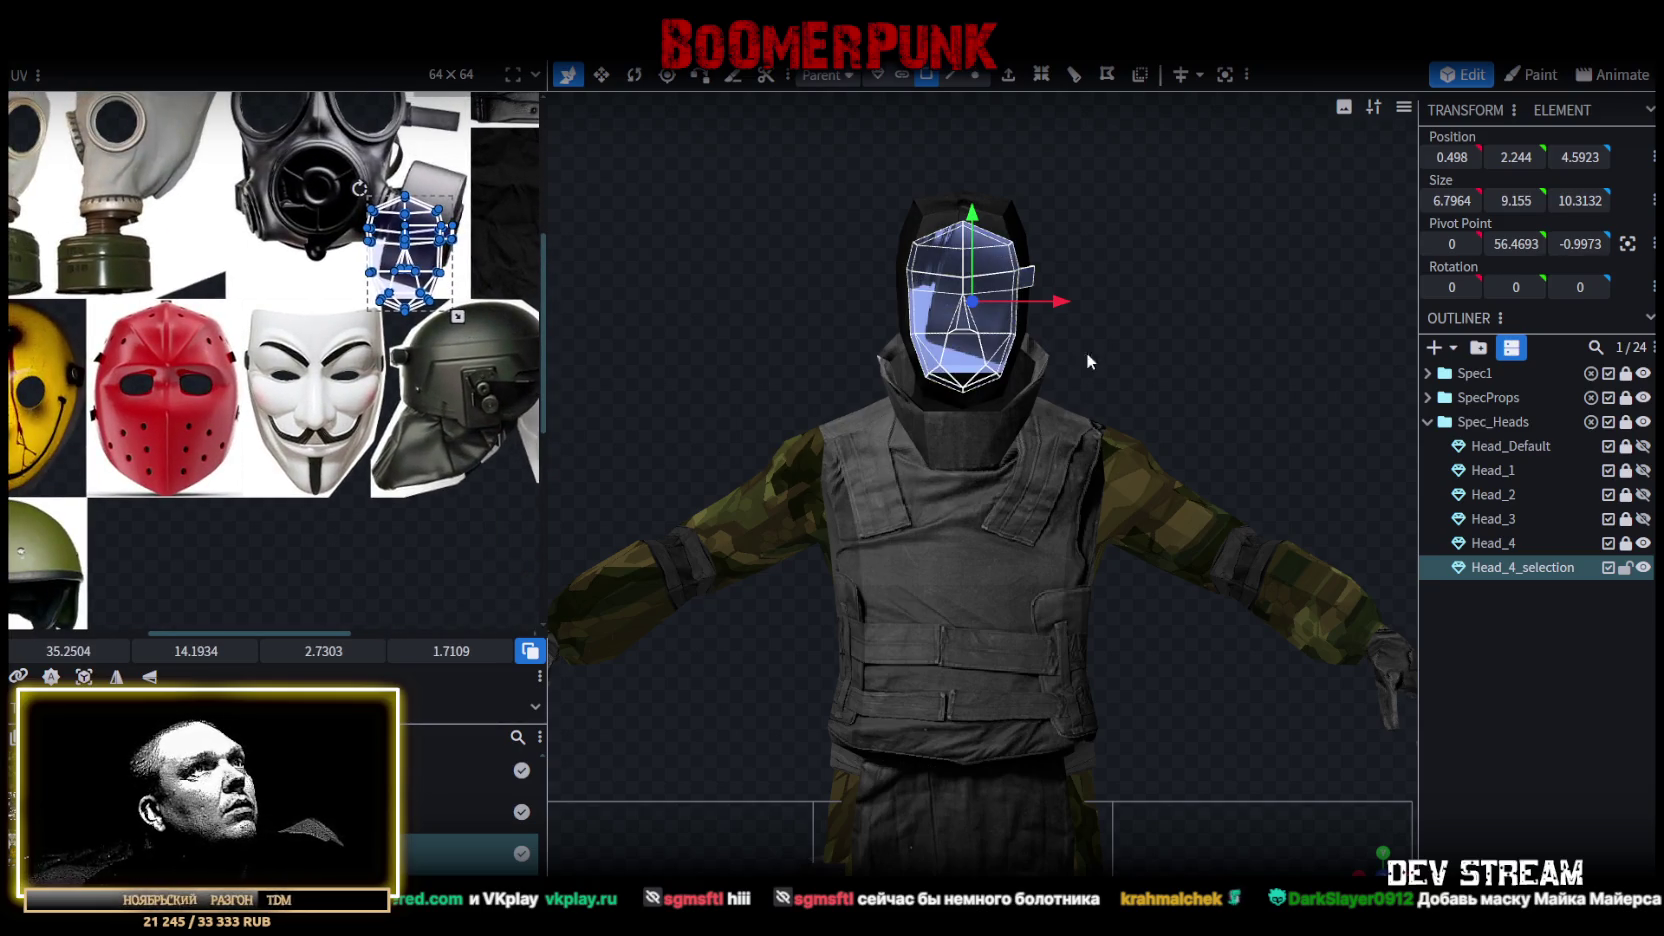
{"action": "scroll", "coordinate": [1224, 330], "scroll_direction": "up", "scroll_amount": 2}
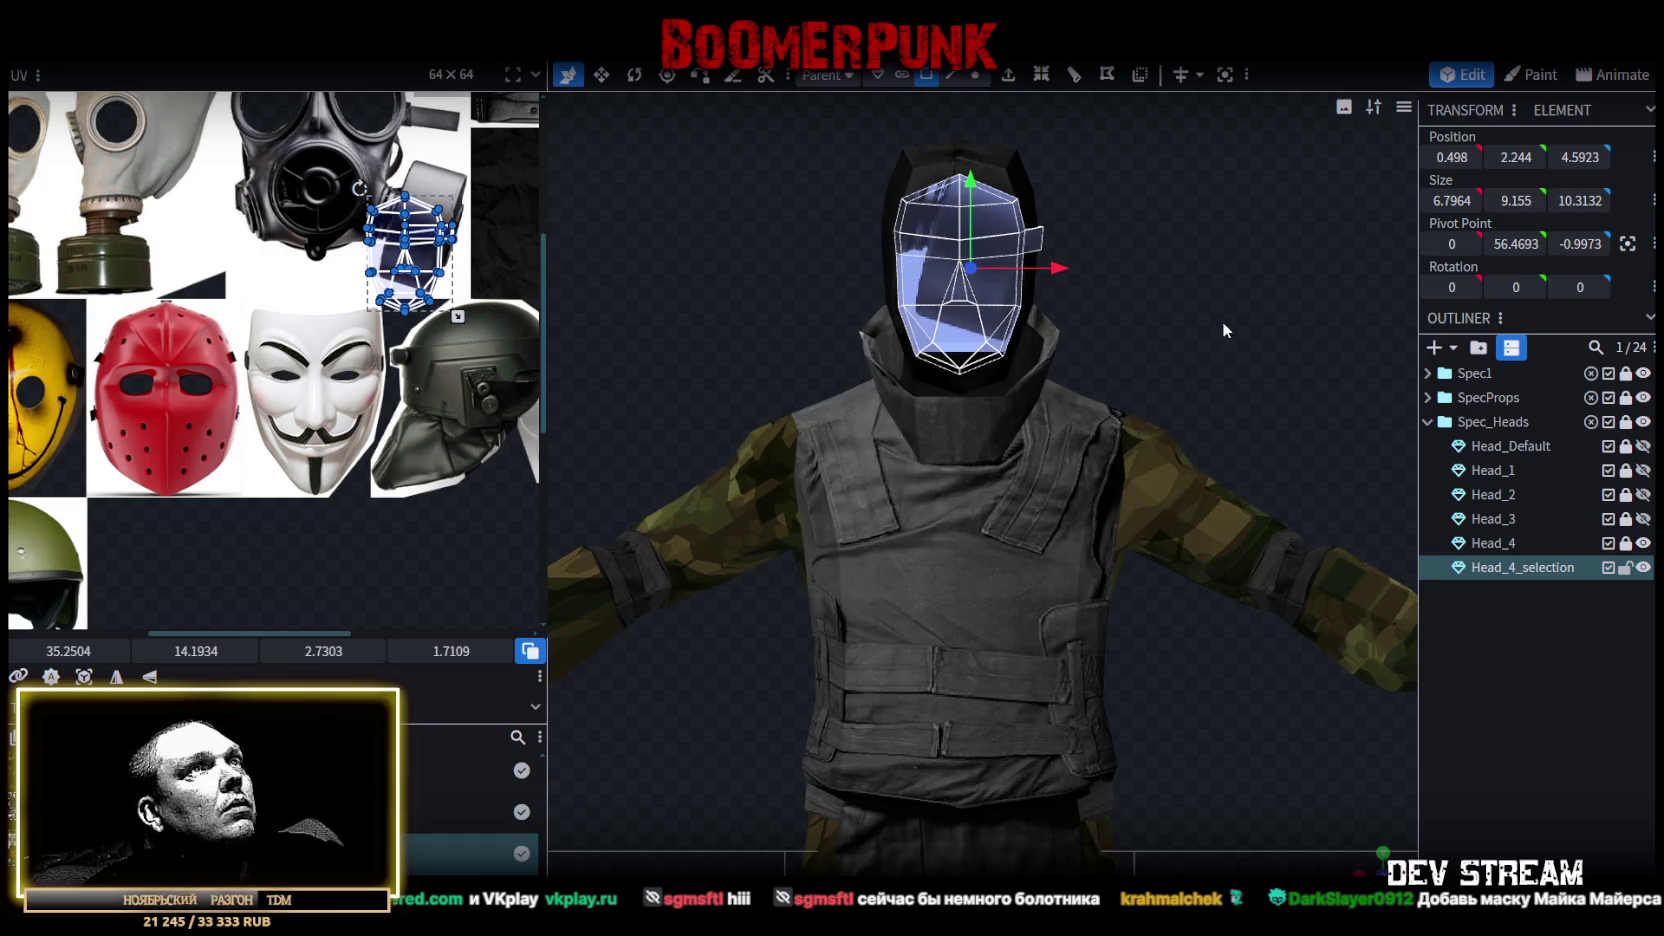
{"action": "scroll", "coordinate": [1350, 822], "scroll_direction": "up", "scroll_amount": 2}
{"action": "mouse_move", "coordinate": [1350, 822]}
{"action": "left_mouse_down"}
{"action": "mouse_move", "coordinate": [955, 463]}
{"action": "mouse_move", "coordinate": [1040, 457]}
{"action": "left_mouse_up"}
{"action": "left_click", "coordinate": [981, 450]}
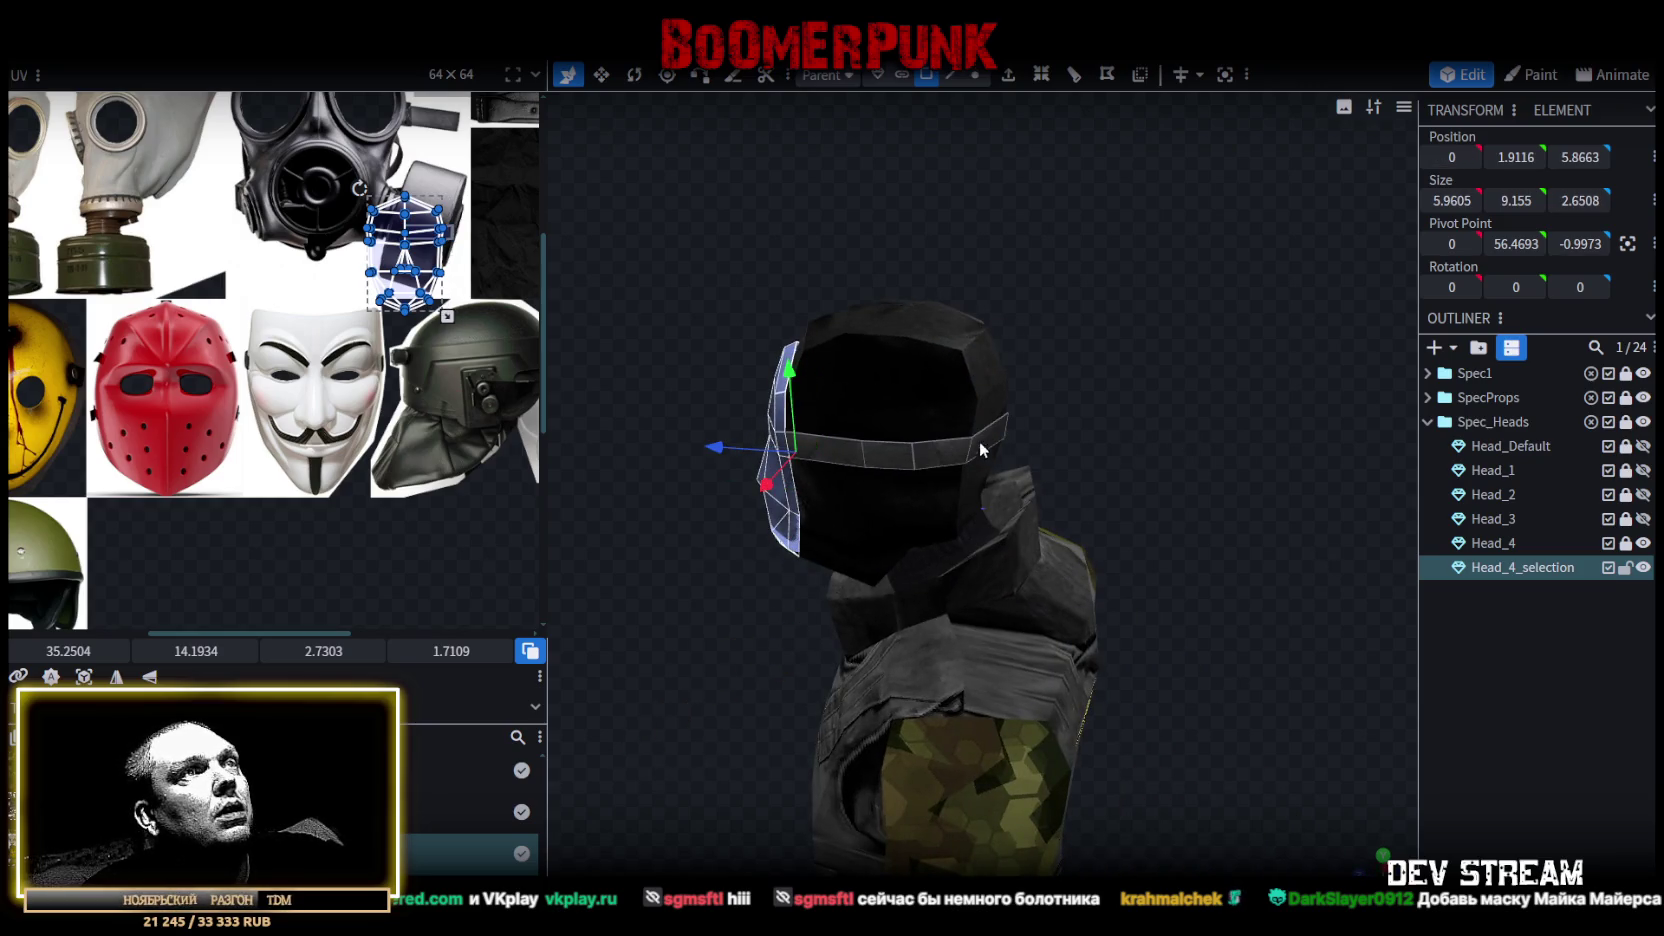
{"action": "left_click_drag", "start_coordinate": [453, 266], "coordinate": [214, 456]}
{"action": "scroll", "coordinate": [443, 504], "scroll_direction": "up", "scroll_amount": 2}
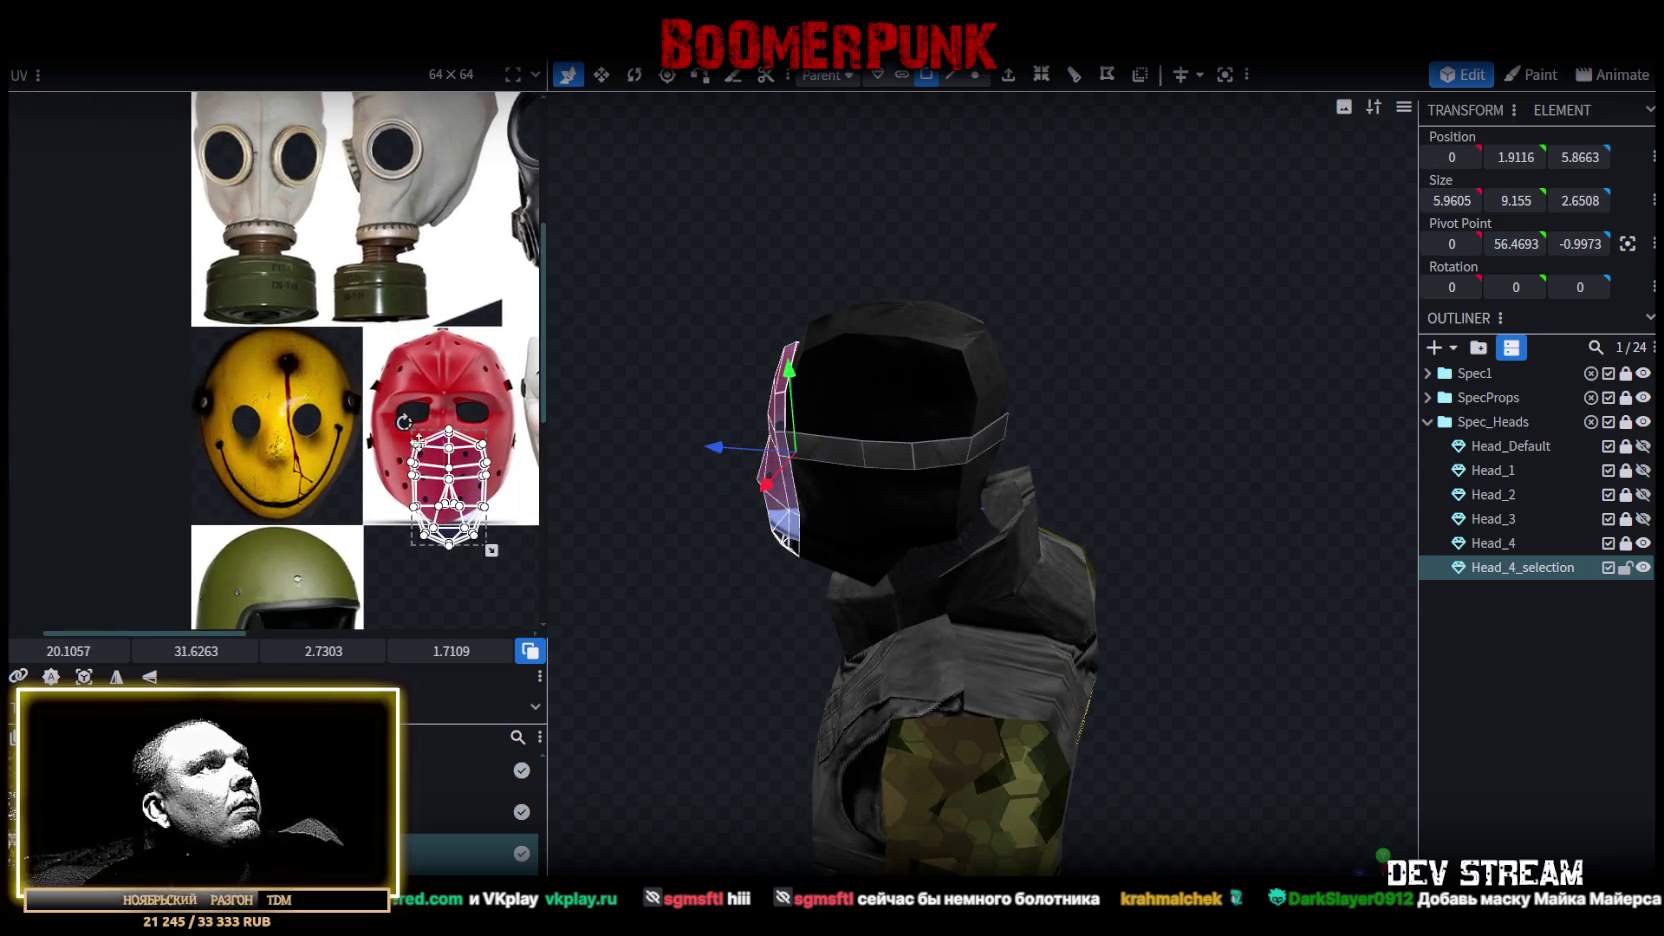
{"action": "mouse_move", "coordinate": [437, 462]}
{"action": "left_mouse_down"}
{"action": "mouse_move", "coordinate": [265, 440]}
{"action": "mouse_move", "coordinate": [222, 348]}
{"action": "left_mouse_up"}
{"action": "scroll", "coordinate": [250, 440], "scroll_direction": "up", "scroll_amount": 2}
{"action": "scroll", "coordinate": [250, 440], "scroll_direction": "up", "scroll_amount": 2}
{"action": "scroll", "coordinate": [243, 374], "scroll_direction": "down", "scroll_amount": 2}
{"action": "scroll", "coordinate": [250, 380], "scroll_direction": "down", "scroll_amount": 1}
{"action": "mouse_move", "coordinate": [306, 402]}
{"action": "left_mouse_down"}
{"action": "mouse_move", "coordinate": [368, 437]}
{"action": "mouse_move", "coordinate": [330, 360]}
{"action": "mouse_move", "coordinate": [343, 382]}
{"action": "left_mouse_up"}
{"action": "scroll", "coordinate": [320, 350], "scroll_direction": "up", "scroll_amount": 2}
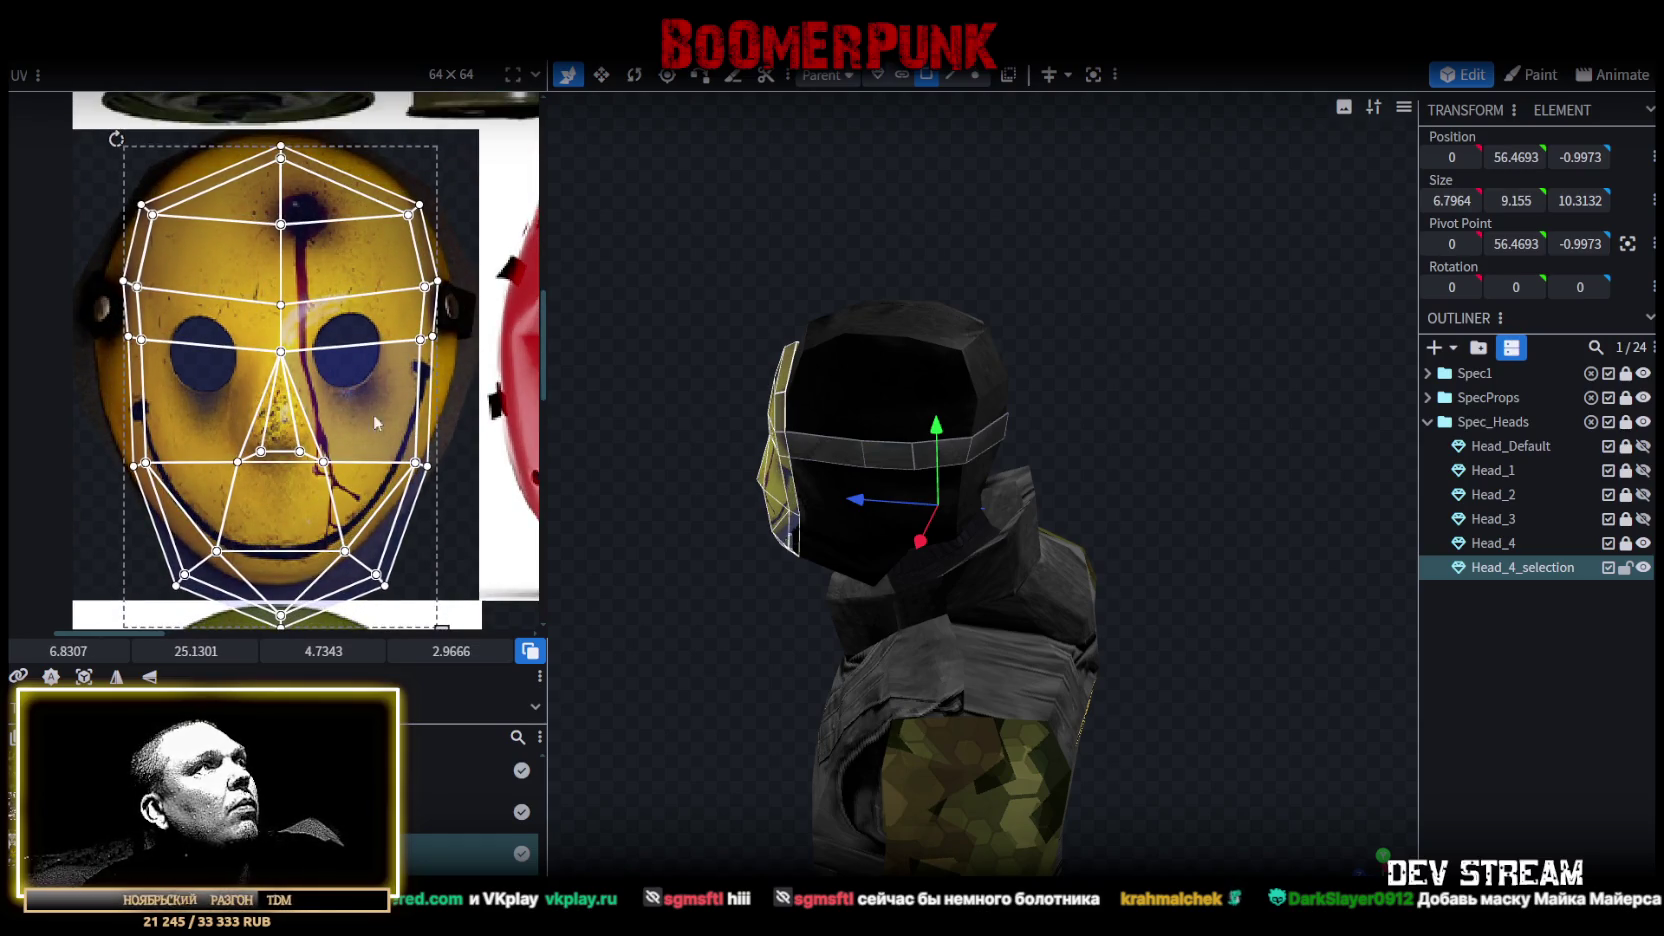
Resize the UV island to the mask outline and push its left edge vertices to the rim.
{"action": "middle_click_drag", "start_coordinate": [463, 507], "coordinate": [498, 458]}
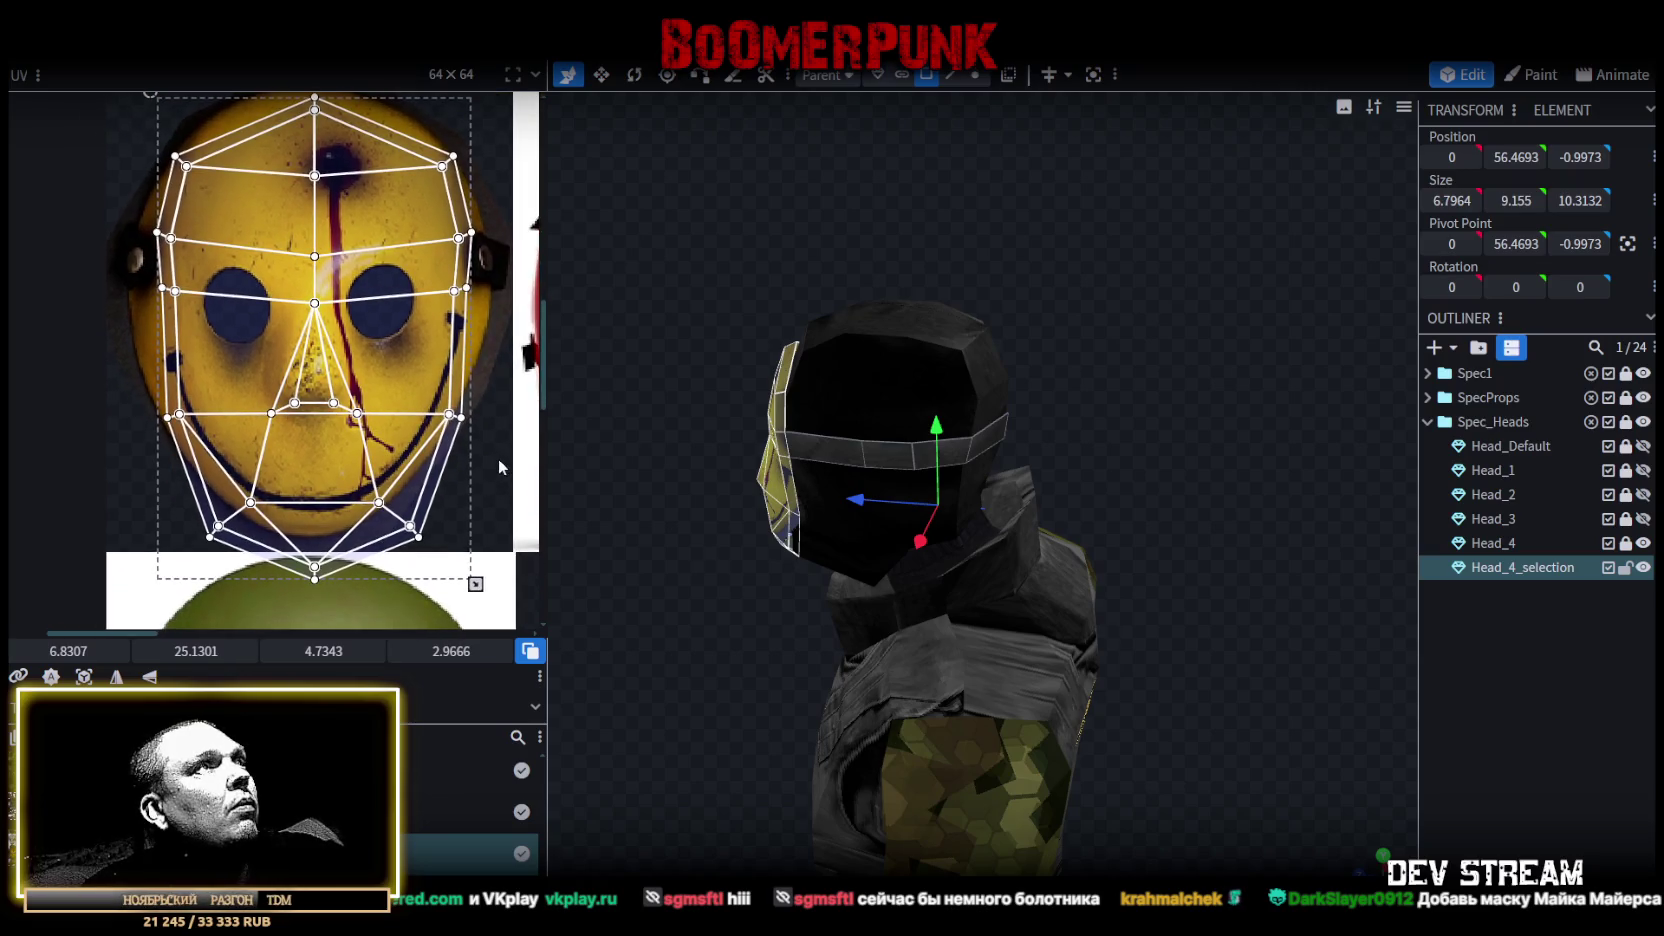
{"action": "left_click_drag", "start_coordinate": [476, 584], "coordinate": [468, 513]}
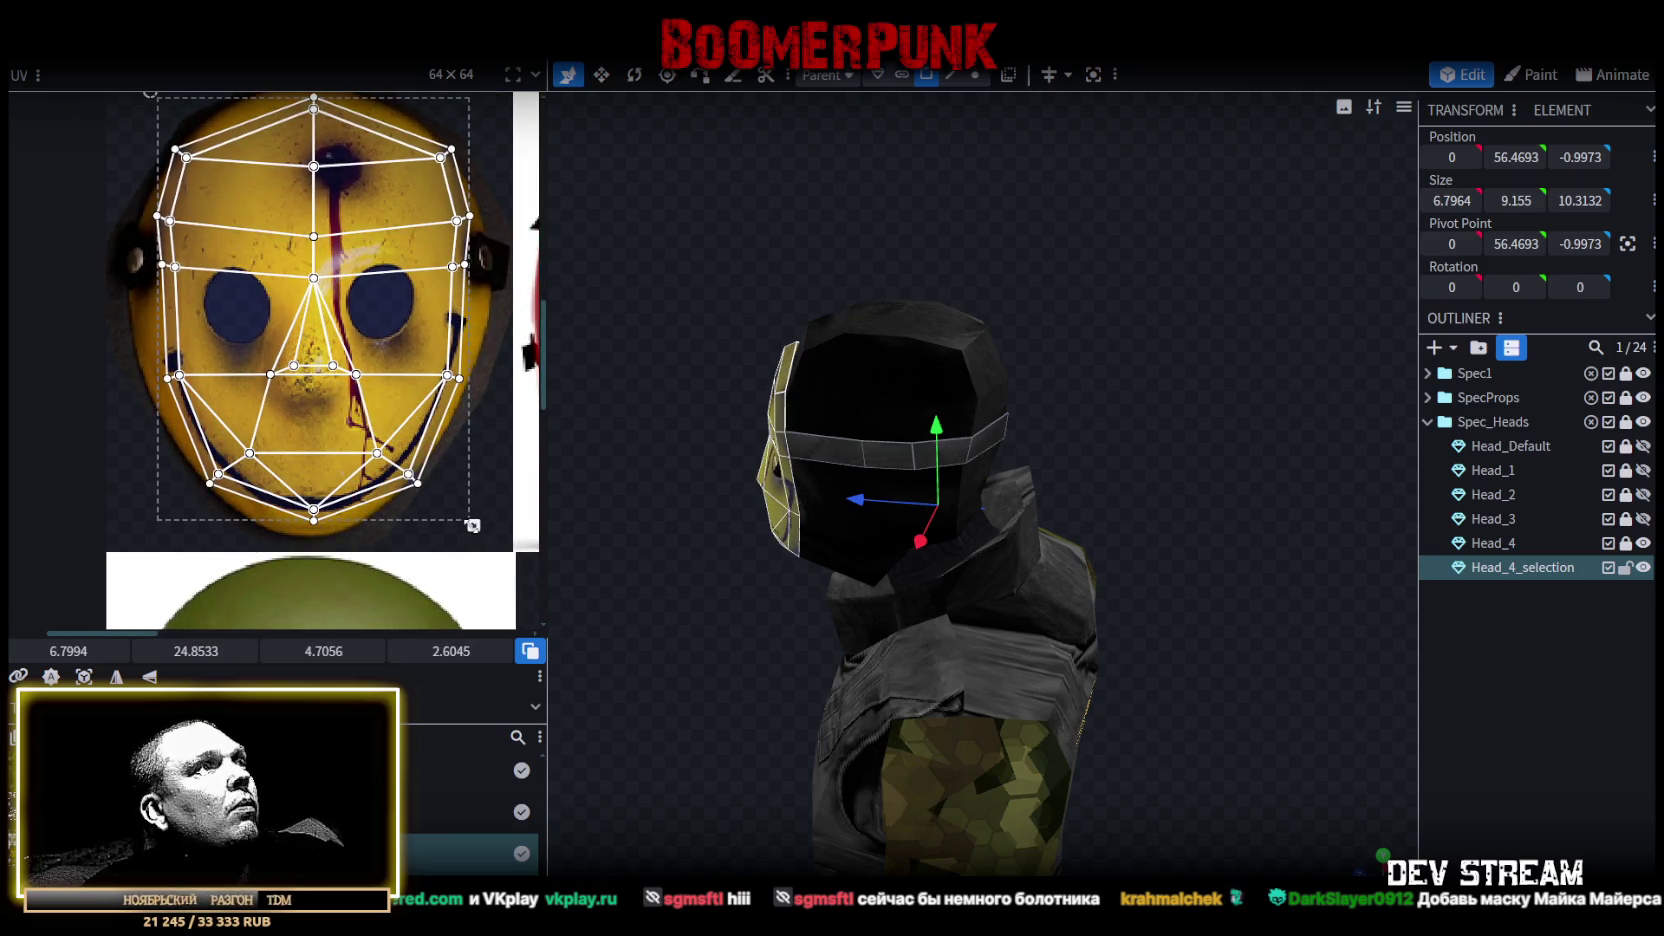
{"action": "left_click_drag", "start_coordinate": [468, 513], "coordinate": [472, 521]}
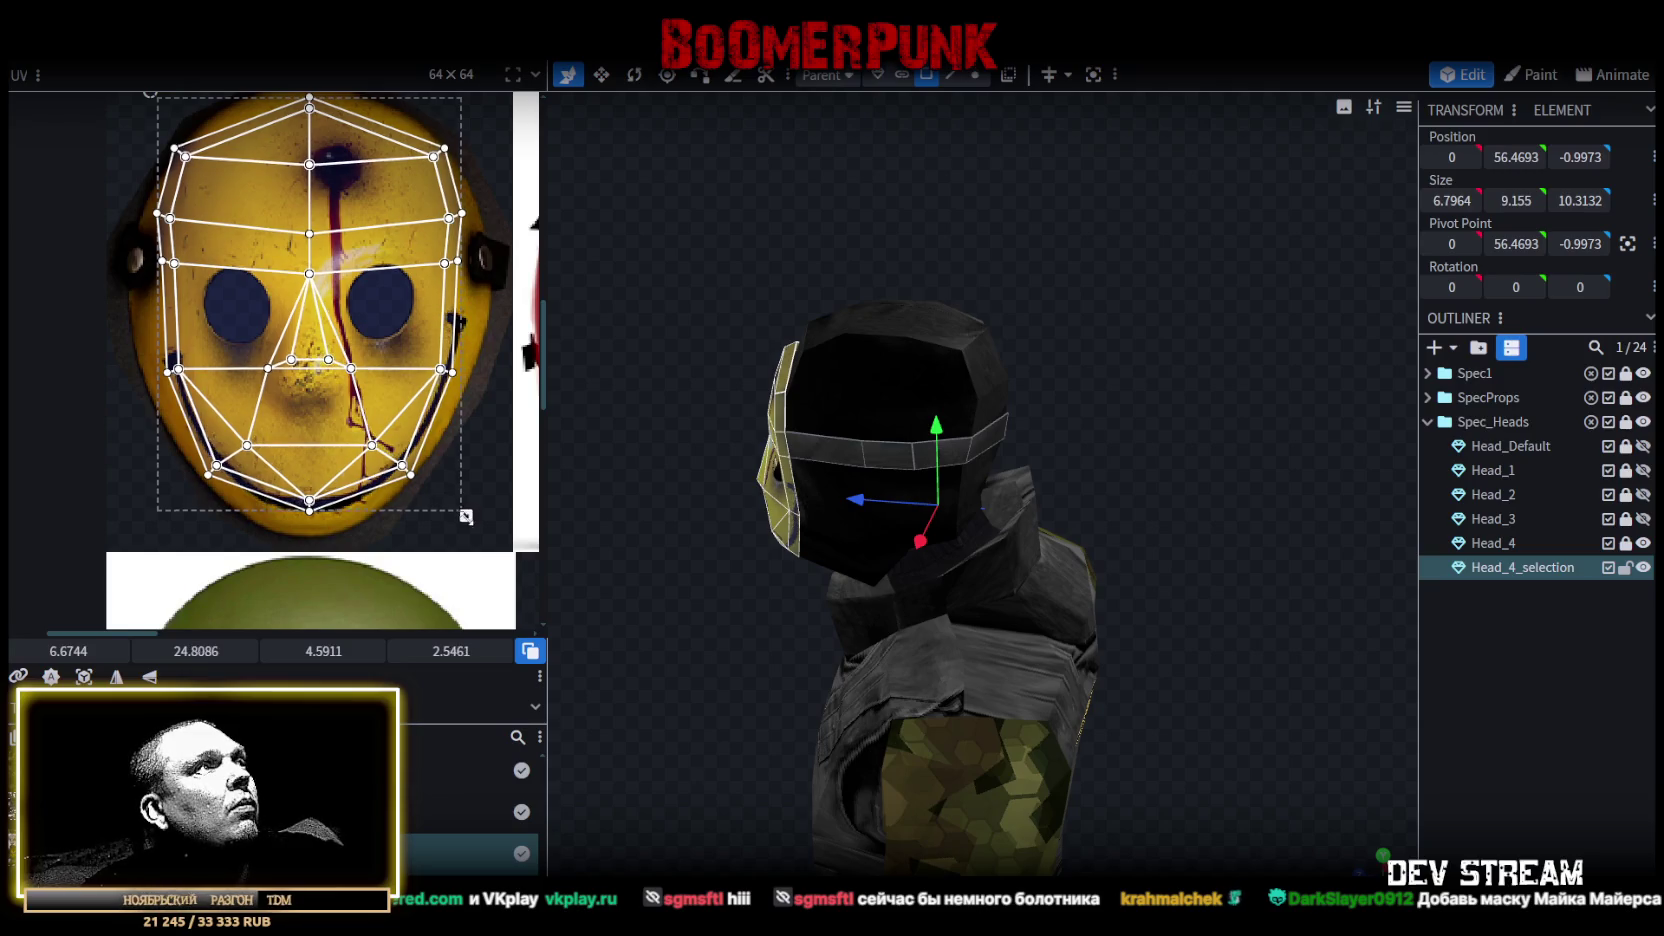
{"action": "scroll", "coordinate": [176, 324], "scroll_direction": "up", "scroll_amount": 2}
{"action": "left_click_drag", "start_coordinate": [182, 242], "coordinate": [309, 524]}
{"action": "scroll", "coordinate": [250, 455], "scroll_direction": "up", "scroll_amount": 3}
{"action": "left_click_drag", "start_coordinate": [246, 457], "coordinate": [219, 461]}
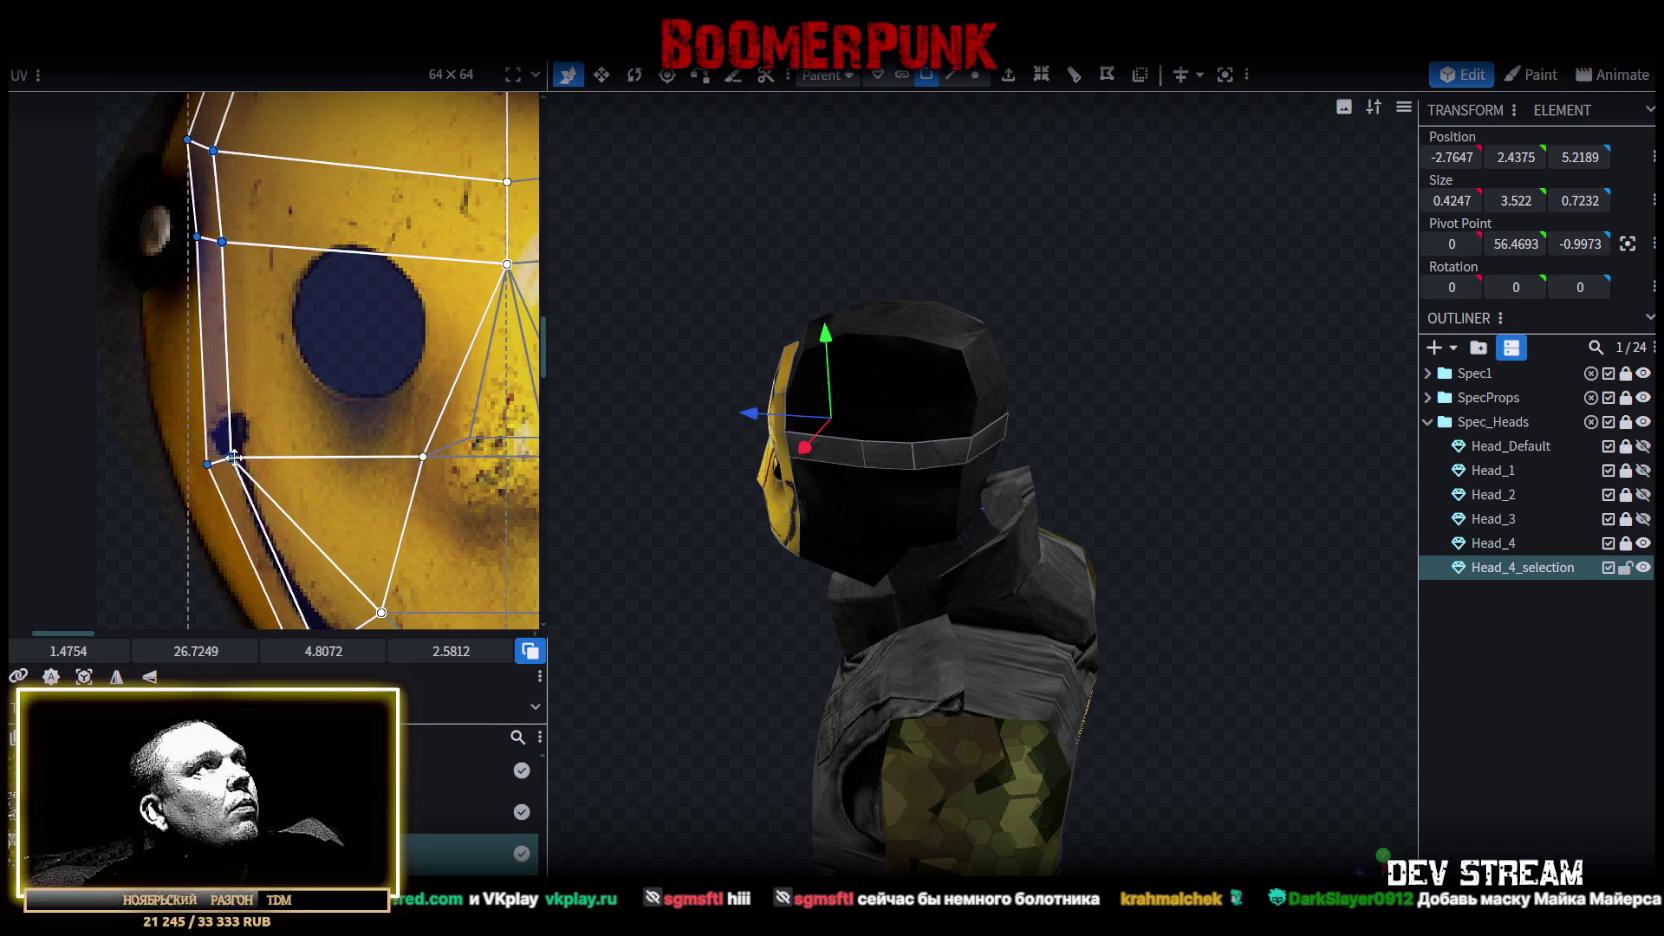
Stretch the upper and lower left side faces out to the mask's left rim.
{"action": "left_click", "coordinate": [217, 293]}
{"action": "left_click", "coordinate": [217, 293]}
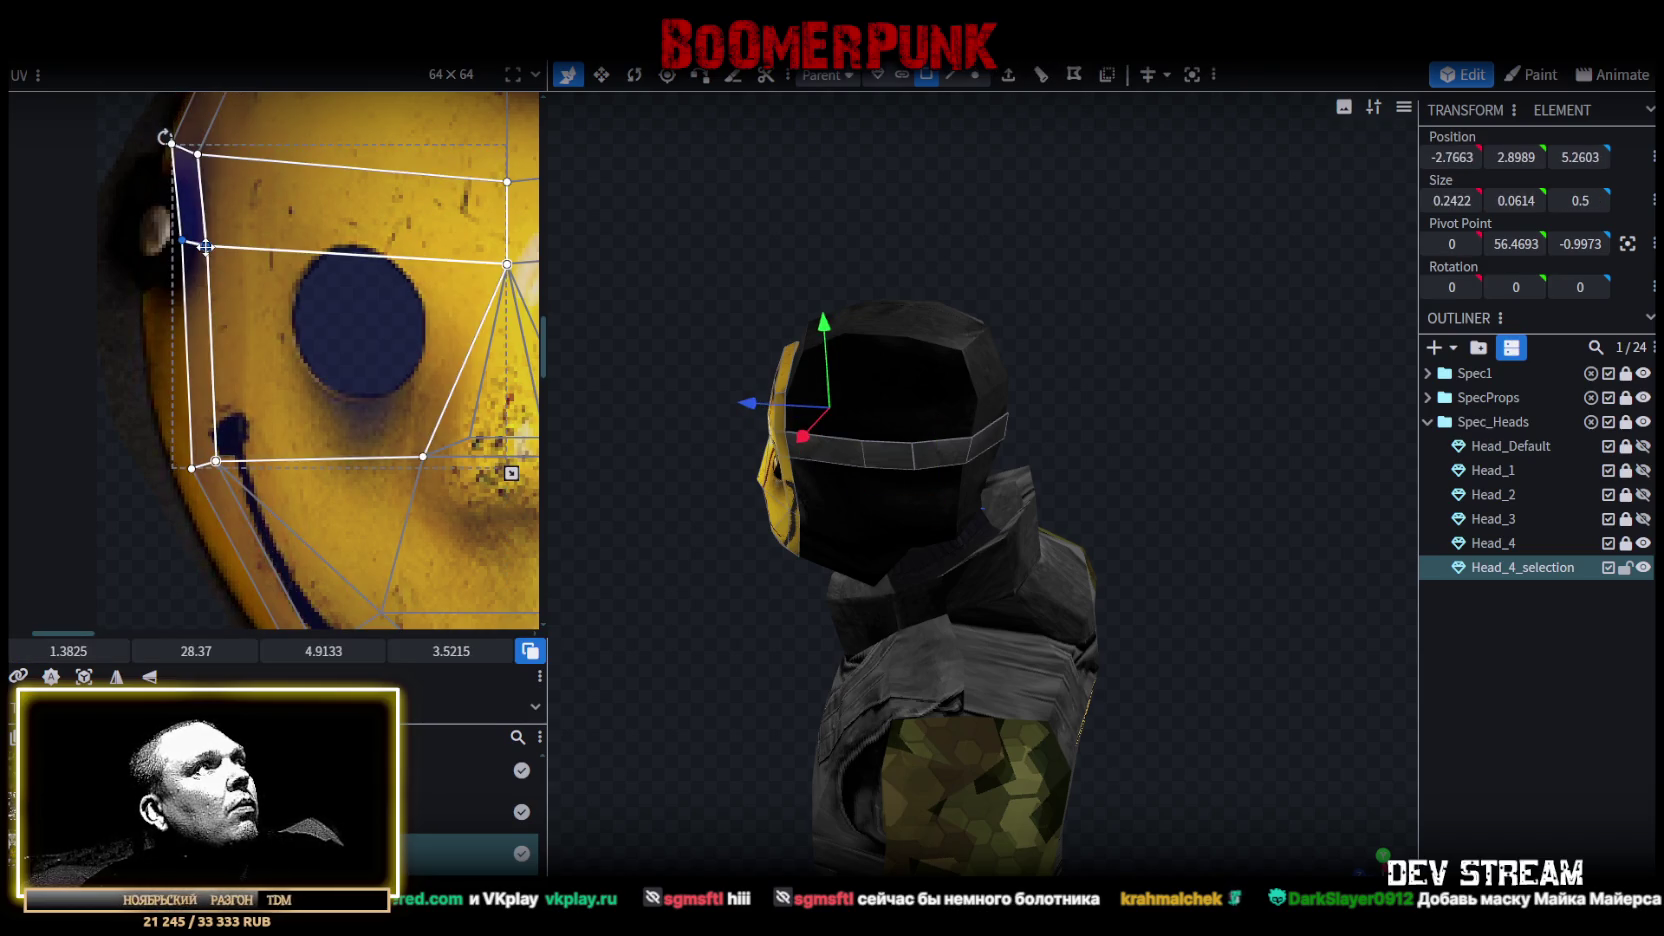
{"action": "left_click_drag", "start_coordinate": [205, 247], "coordinate": [175, 247]}
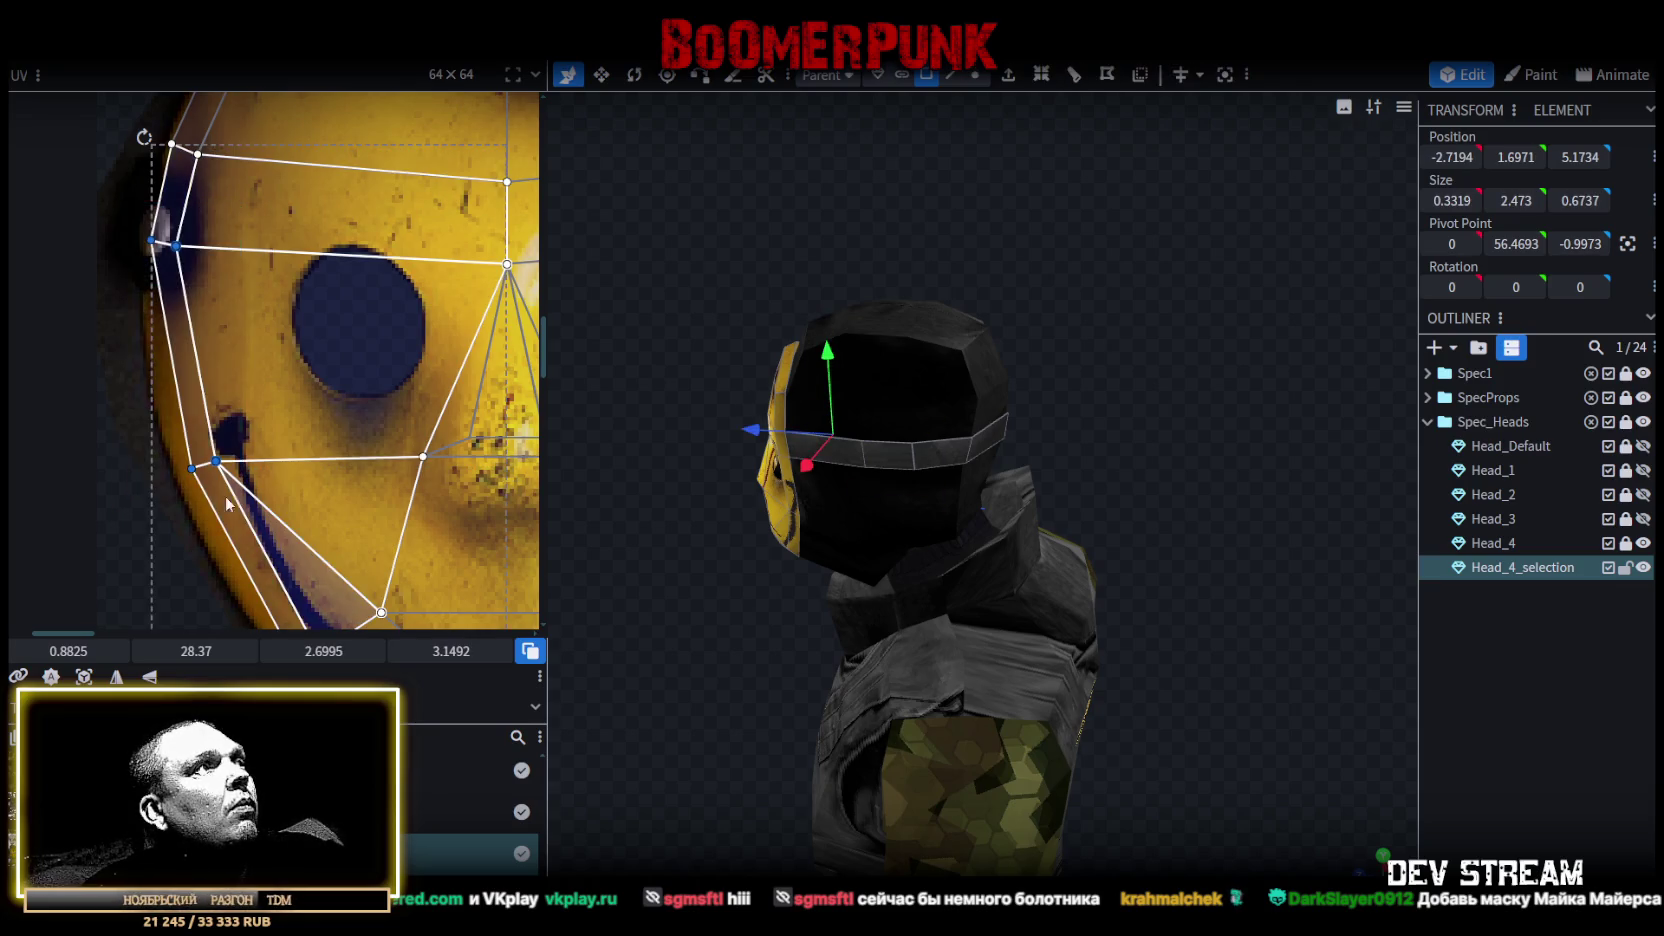
{"action": "left_click", "coordinate": [216, 460]}
{"action": "left_click_drag", "start_coordinate": [216, 460], "coordinate": [204, 463]}
{"action": "scroll", "coordinate": [210, 460], "scroll_direction": "down", "scroll_amount": 2}
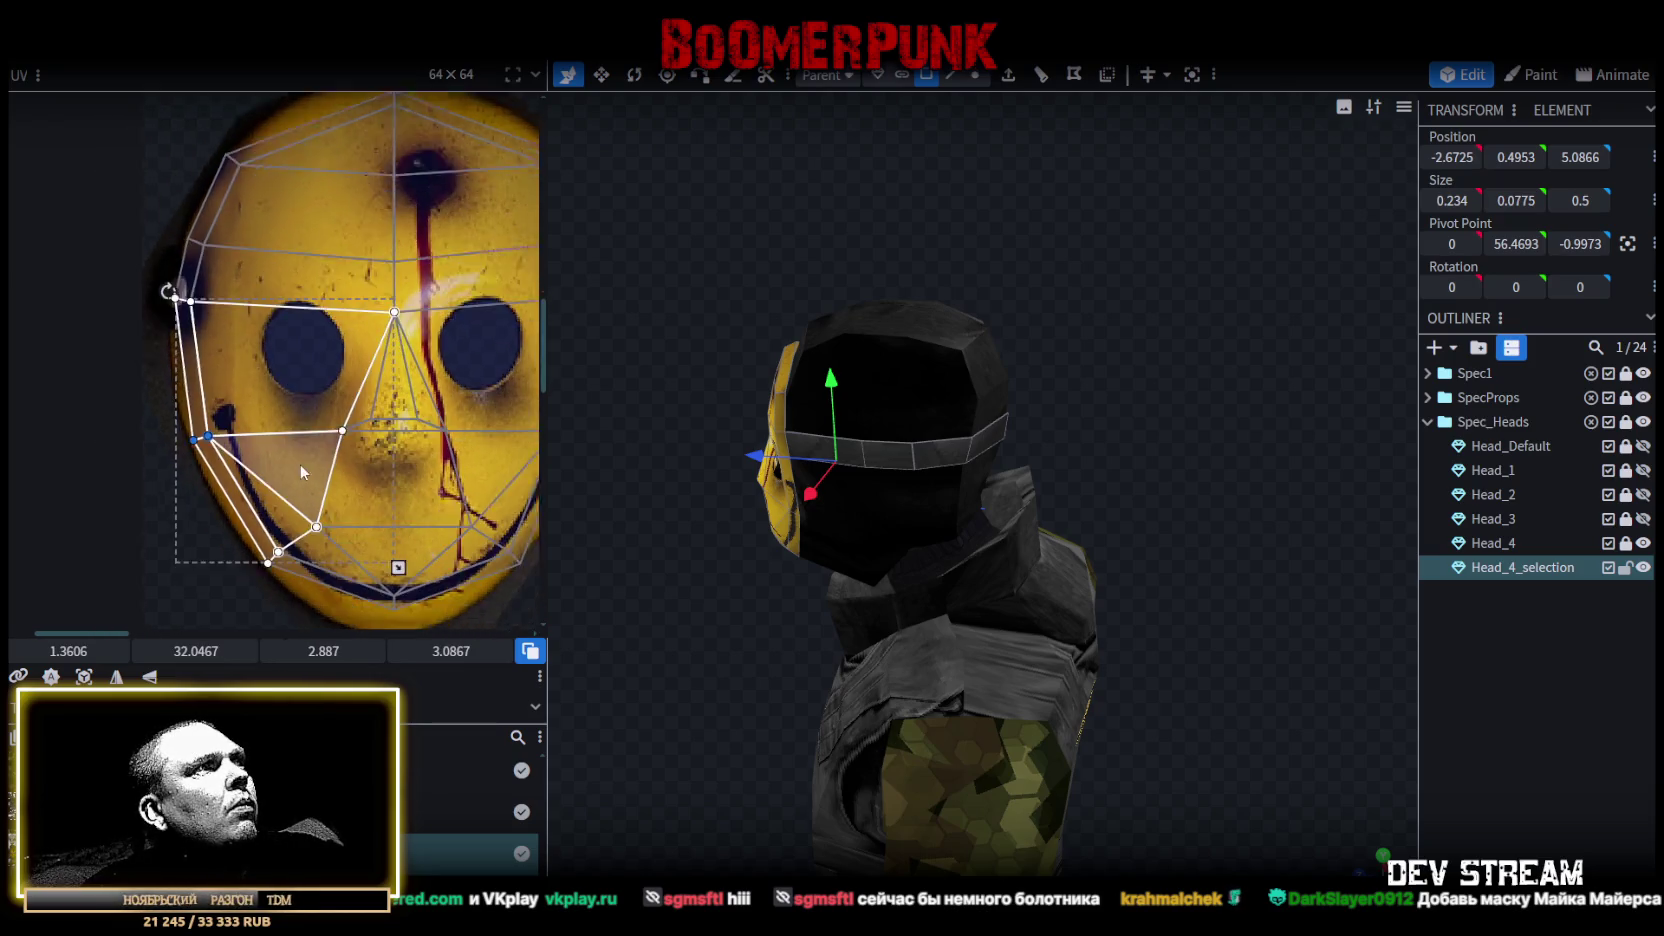
{"action": "scroll", "coordinate": [332, 526], "scroll_direction": "up", "scroll_amount": 3}
{"action": "scroll", "coordinate": [351, 511], "scroll_direction": "up", "scroll_amount": 2}
Move the chin vertices down onto the mask's chin, nudging the bottom point up.
{"action": "left_click", "coordinate": [287, 486]}
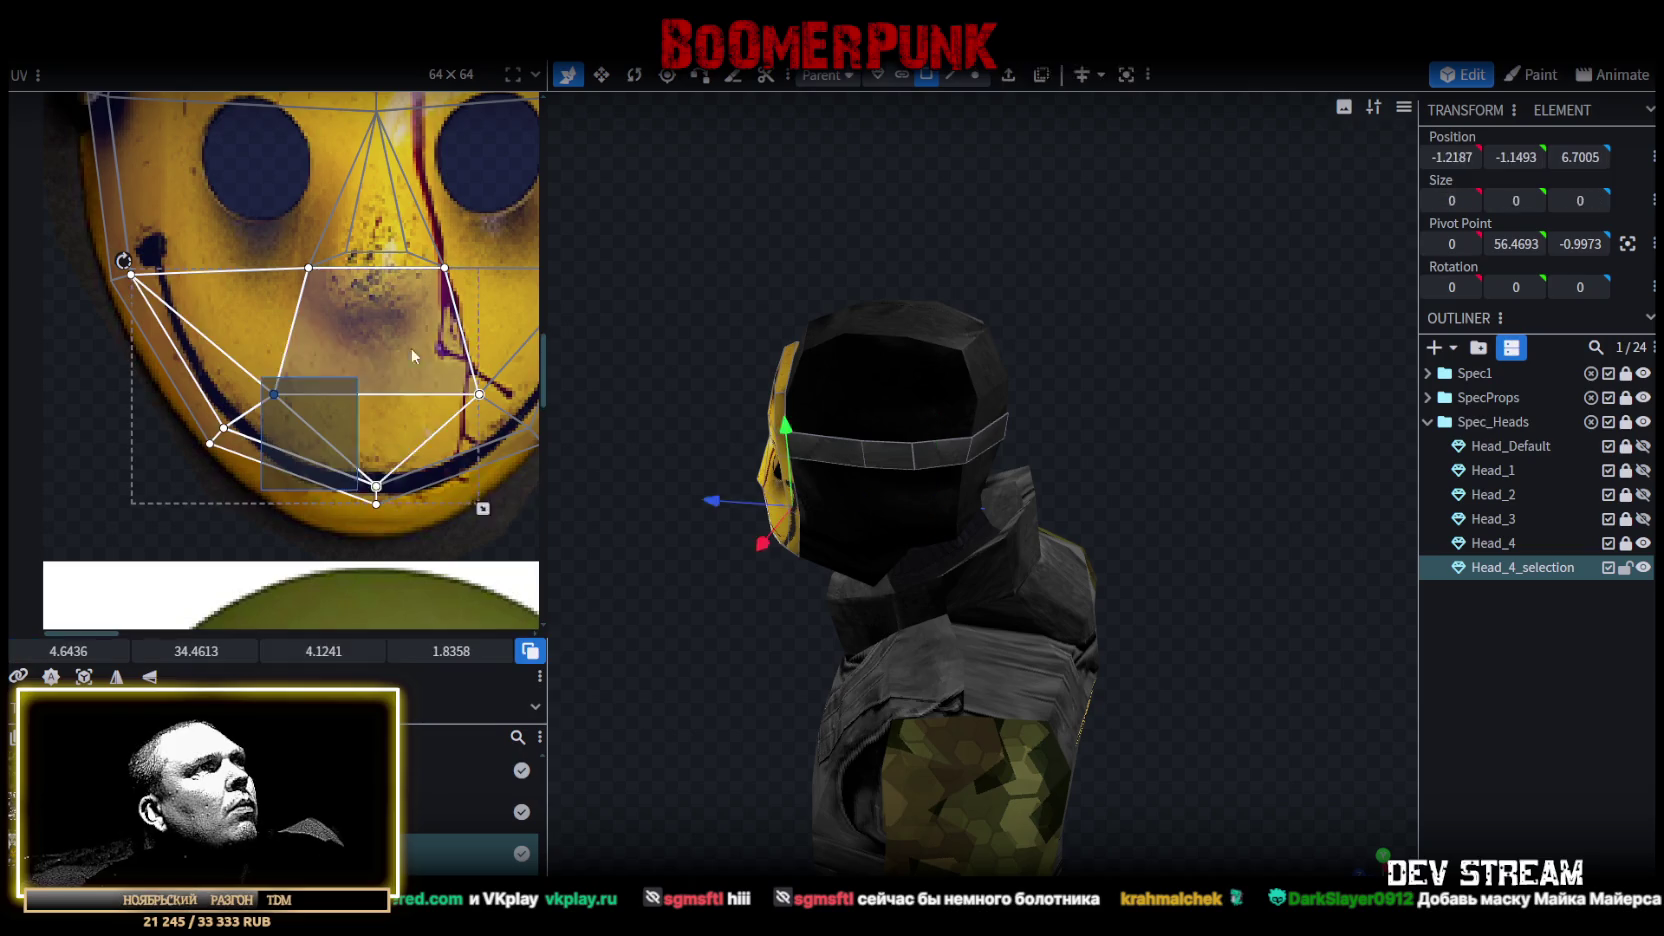
{"action": "left_click_drag", "start_coordinate": [273, 520], "coordinate": [508, 352]}
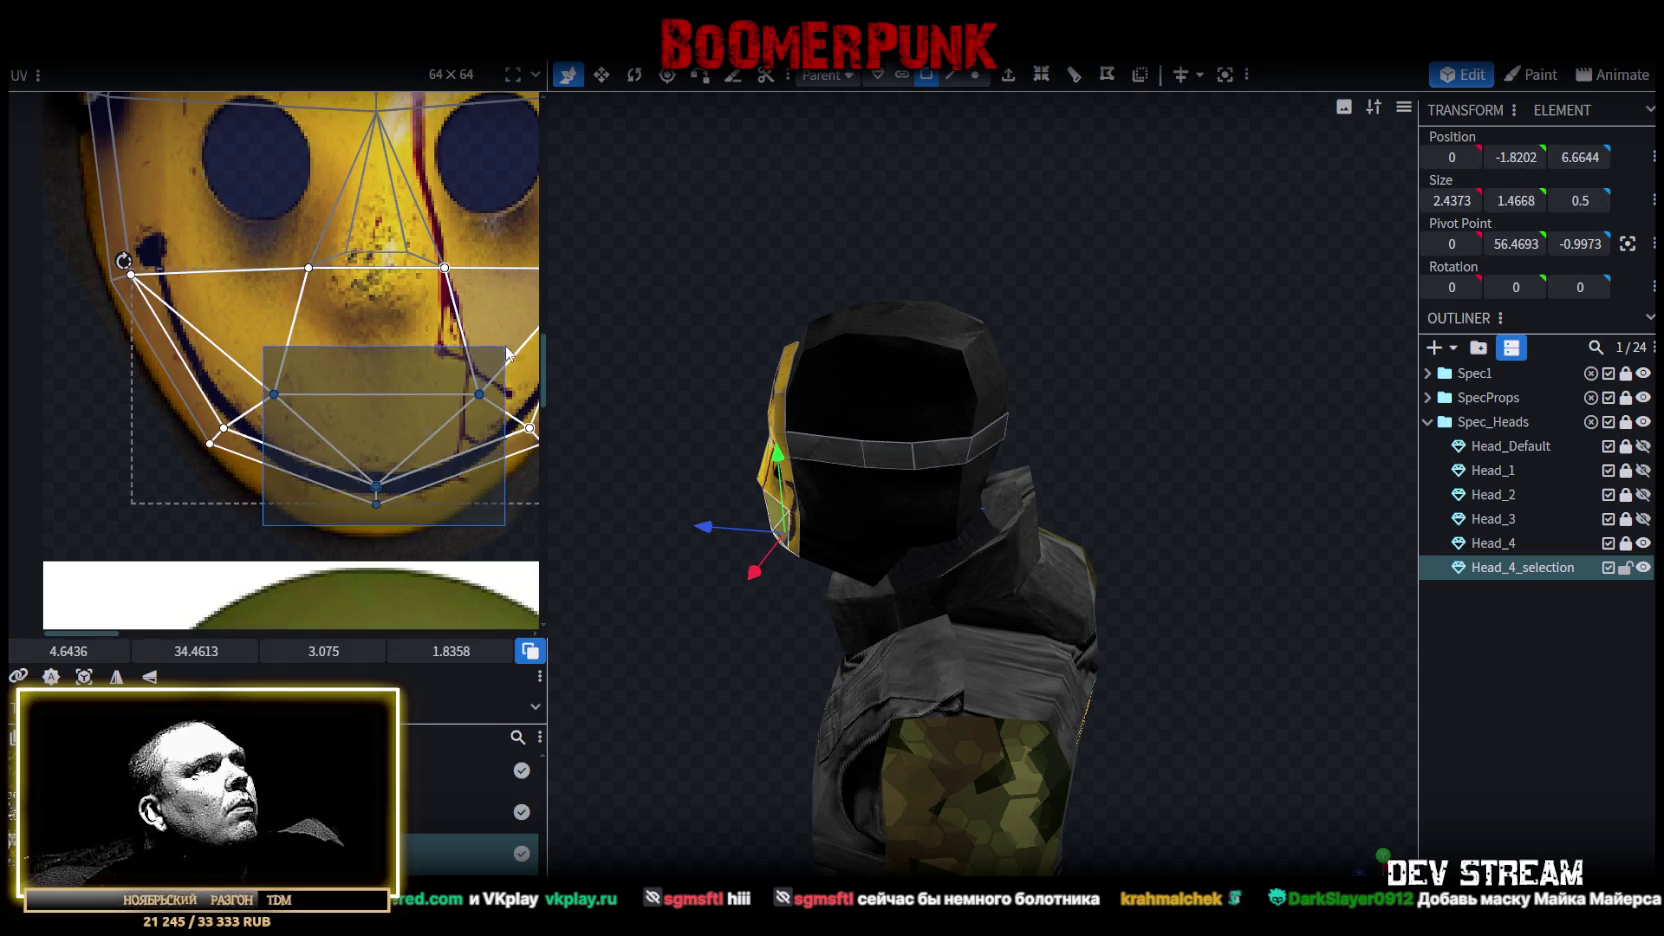
{"action": "left_click_drag", "start_coordinate": [374, 507], "coordinate": [374, 536]}
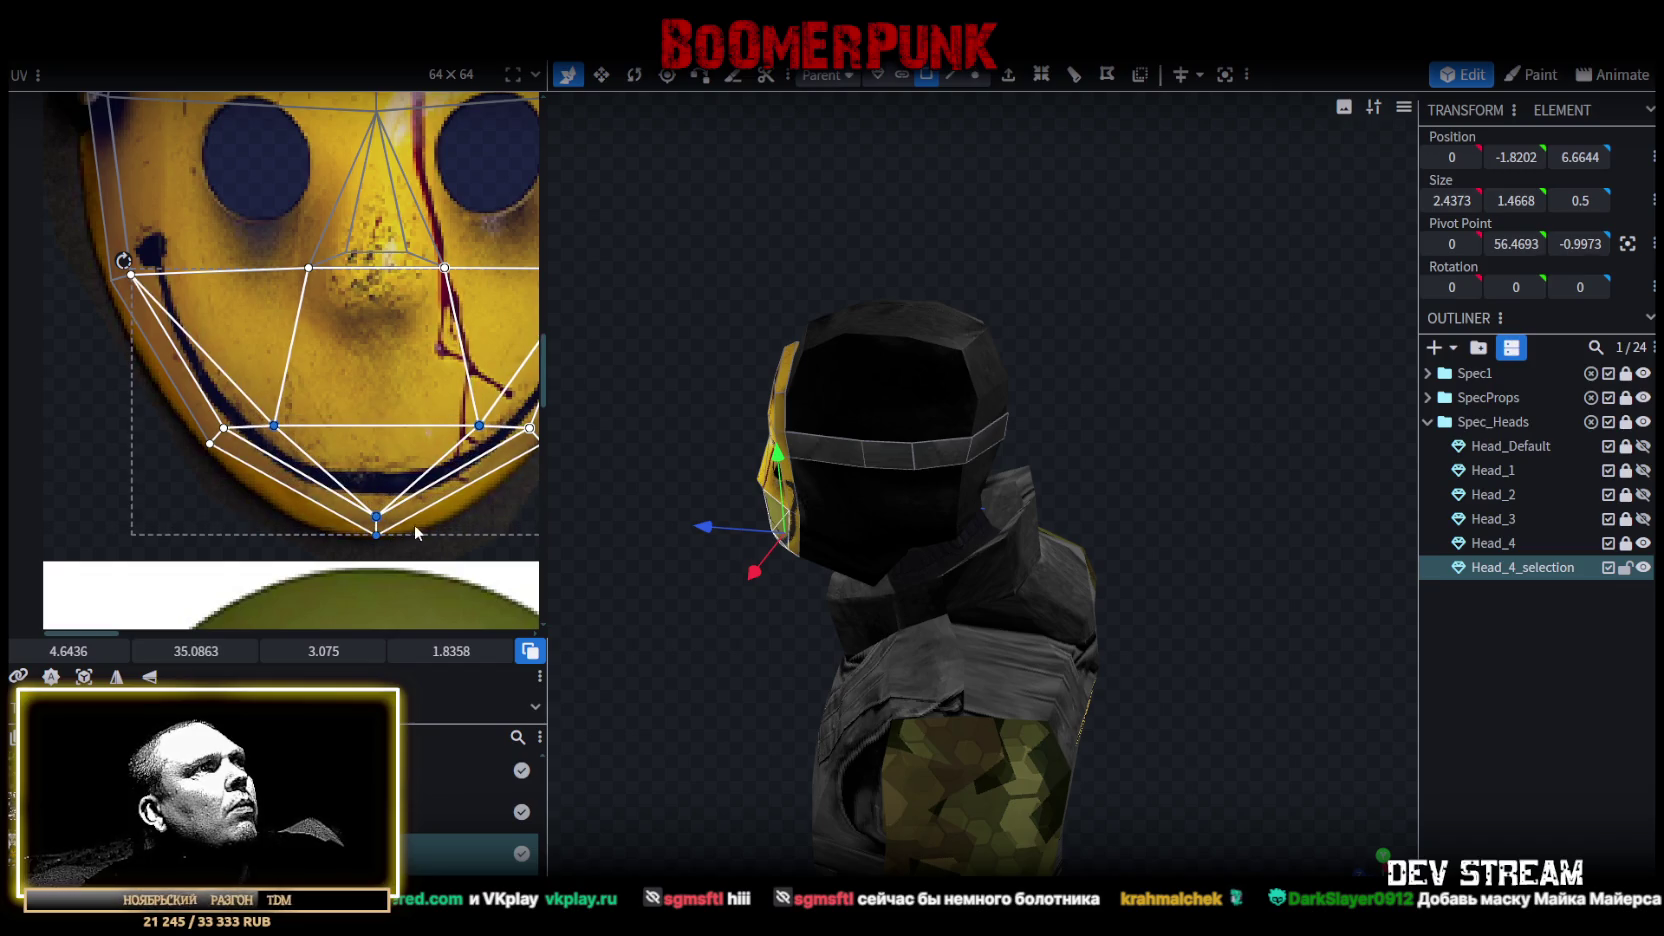
{"action": "left_click", "coordinate": [324, 530]}
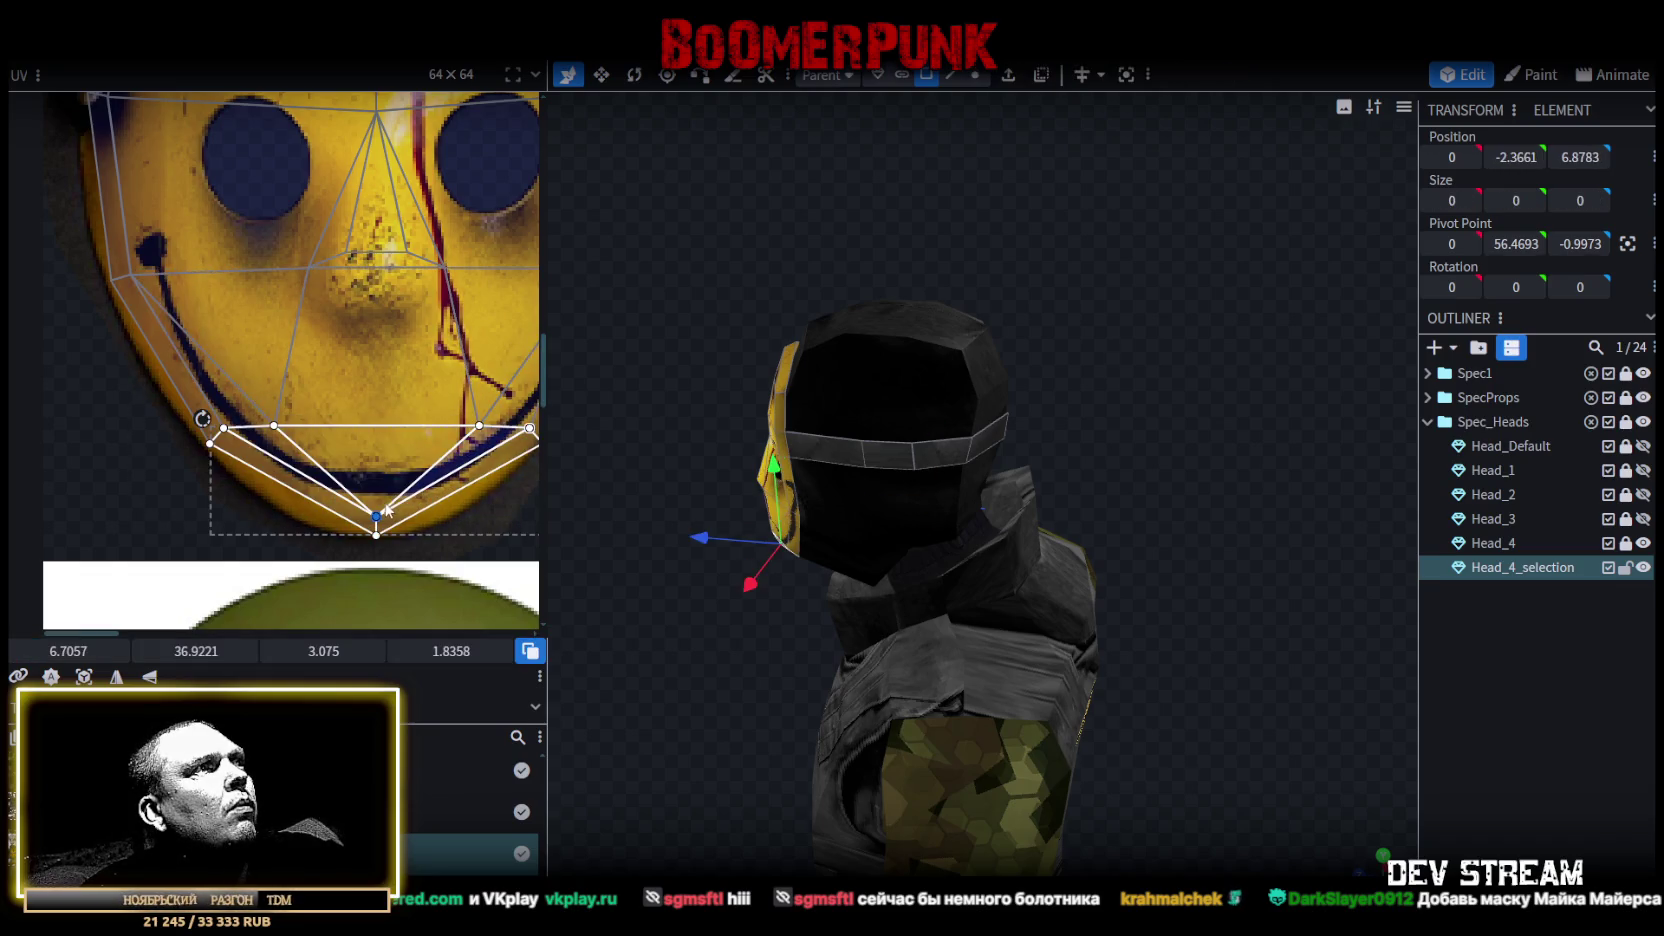
{"action": "left_click_drag", "start_coordinate": [375, 517], "coordinate": [375, 497]}
Stretch the right cheek faces out to the mask's right edge.
{"action": "left_click_drag", "start_coordinate": [619, 545], "coordinate": [920, 559]}
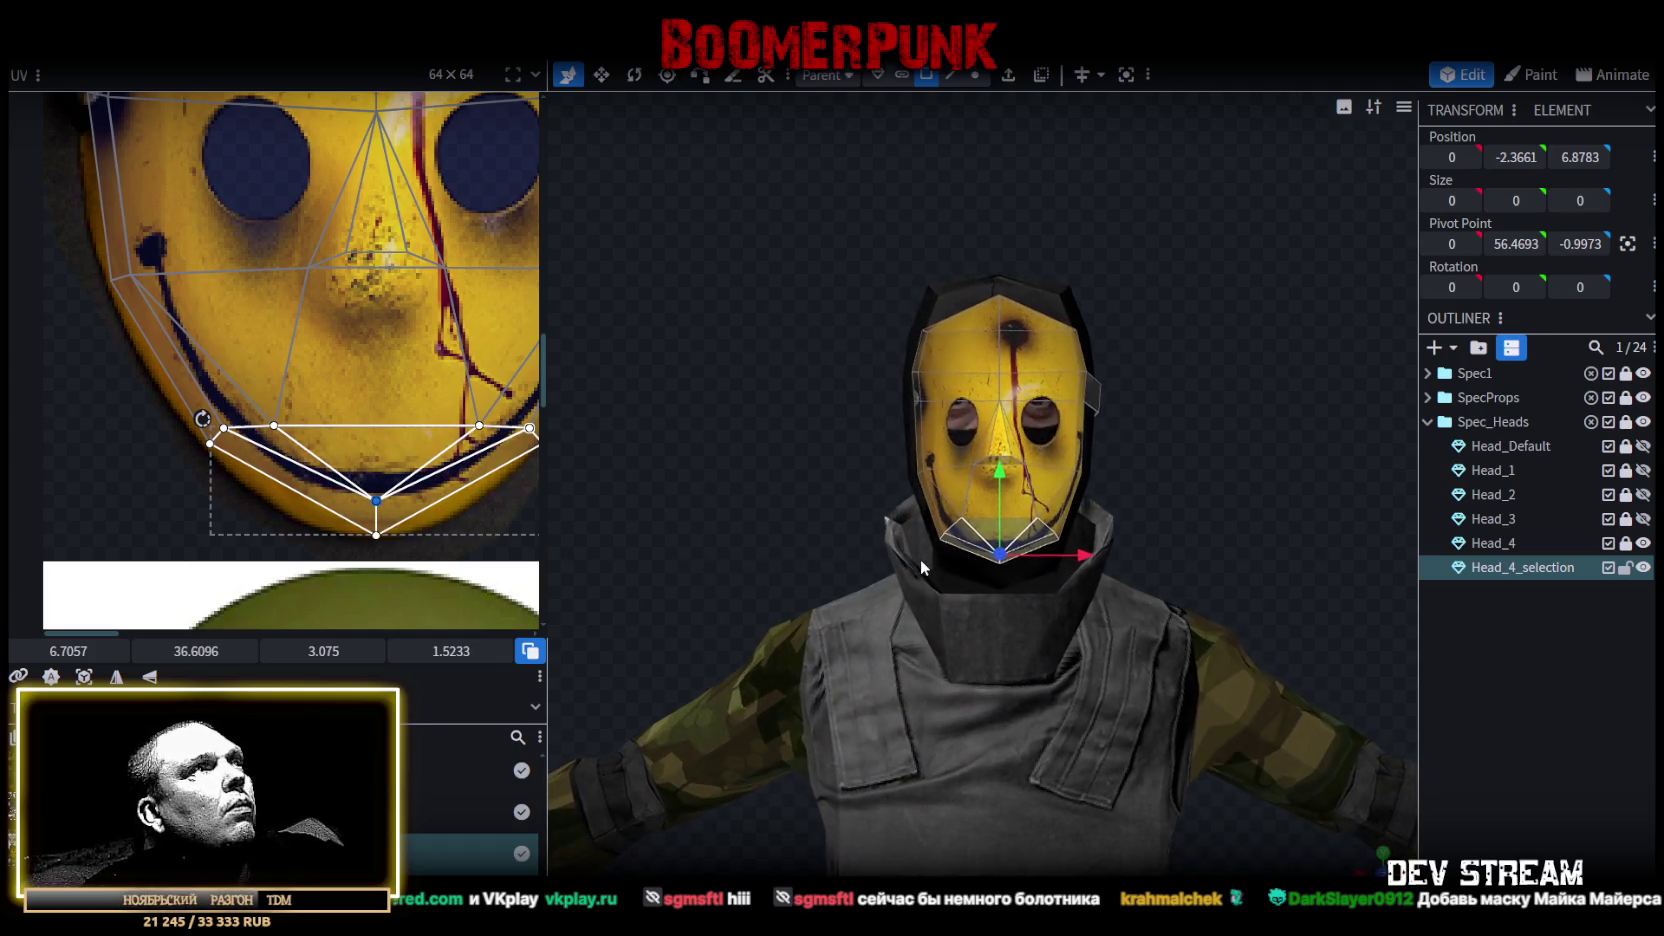
{"action": "scroll", "coordinate": [306, 465], "scroll_direction": "down", "scroll_amount": 2}
{"action": "scroll", "coordinate": [306, 465], "scroll_direction": "down", "scroll_amount": 1}
{"action": "scroll", "coordinate": [458, 450], "scroll_direction": "up", "scroll_amount": 1}
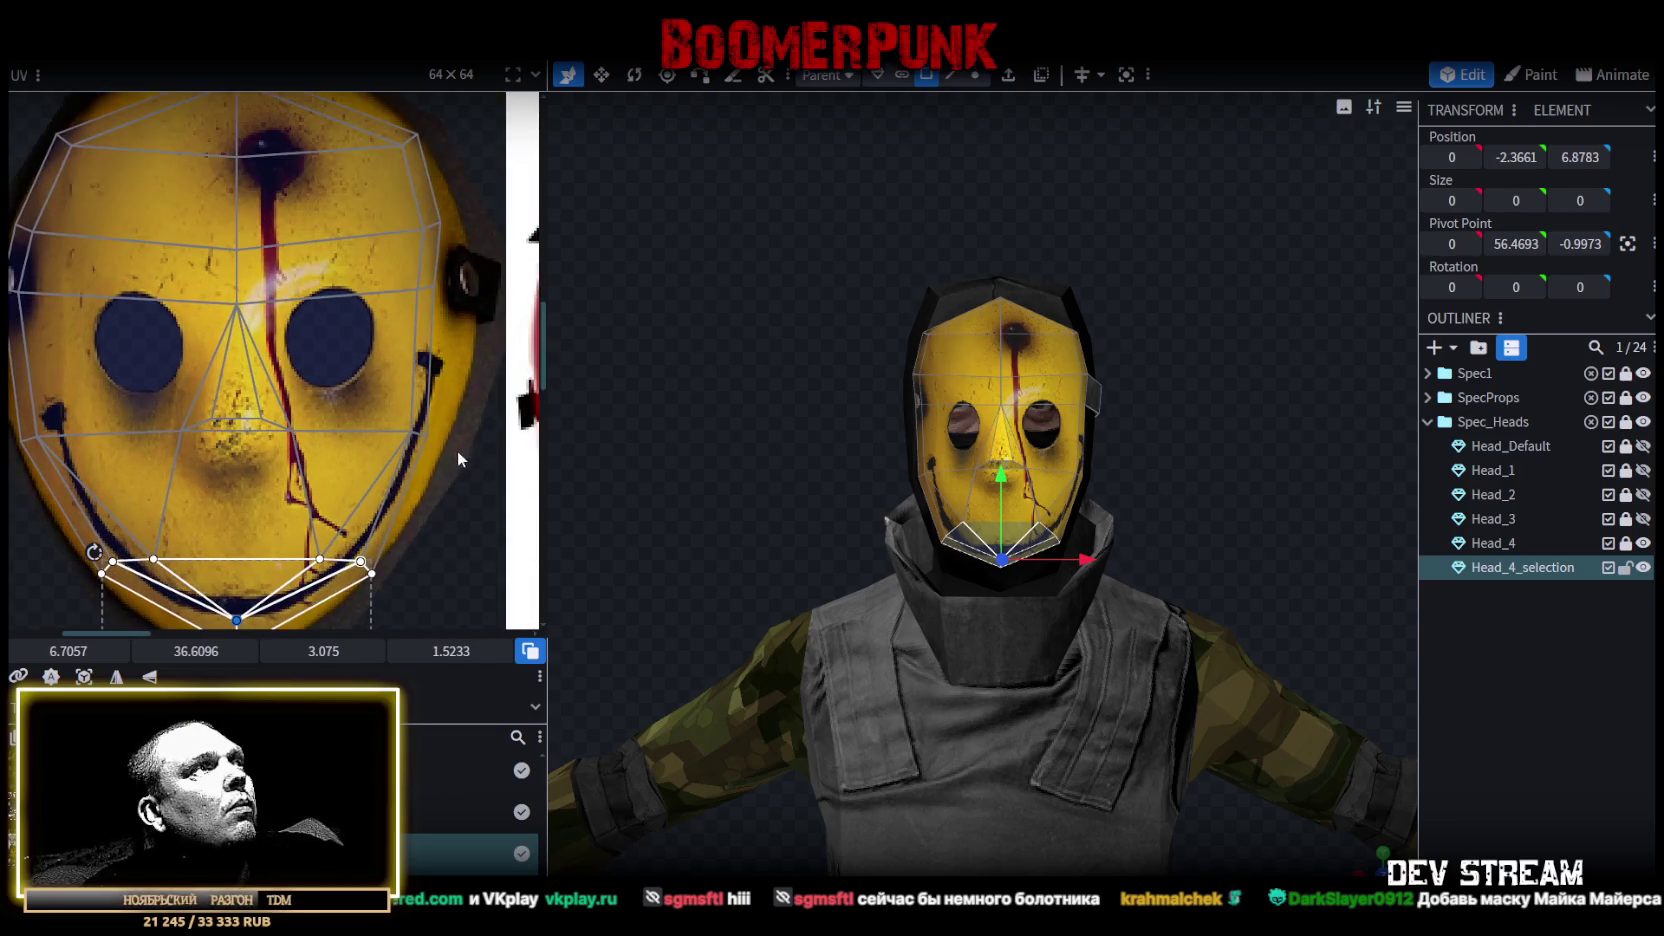
{"action": "left_click", "coordinate": [395, 426]}
{"action": "scroll", "coordinate": [420, 445], "scroll_direction": "up", "scroll_amount": 2}
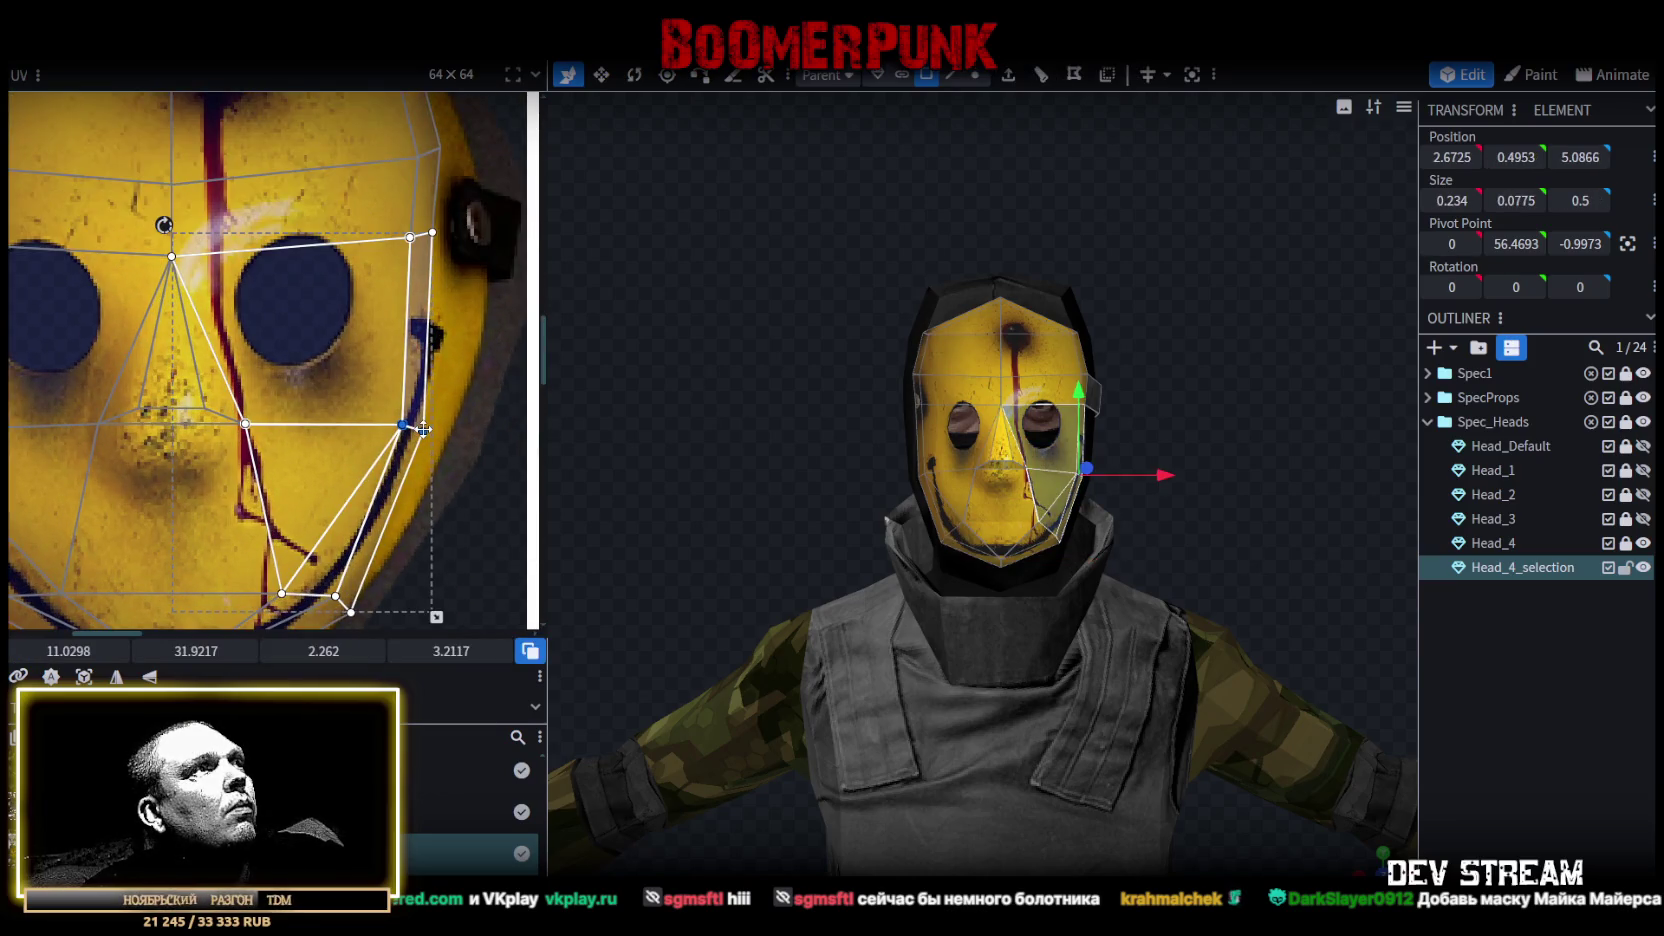
{"action": "left_click_drag", "start_coordinate": [423, 429], "coordinate": [446, 432]}
Widen the upper right and right temple faces toward the right rim.
{"action": "scroll", "coordinate": [467, 476], "scroll_direction": "up", "scroll_amount": 2}
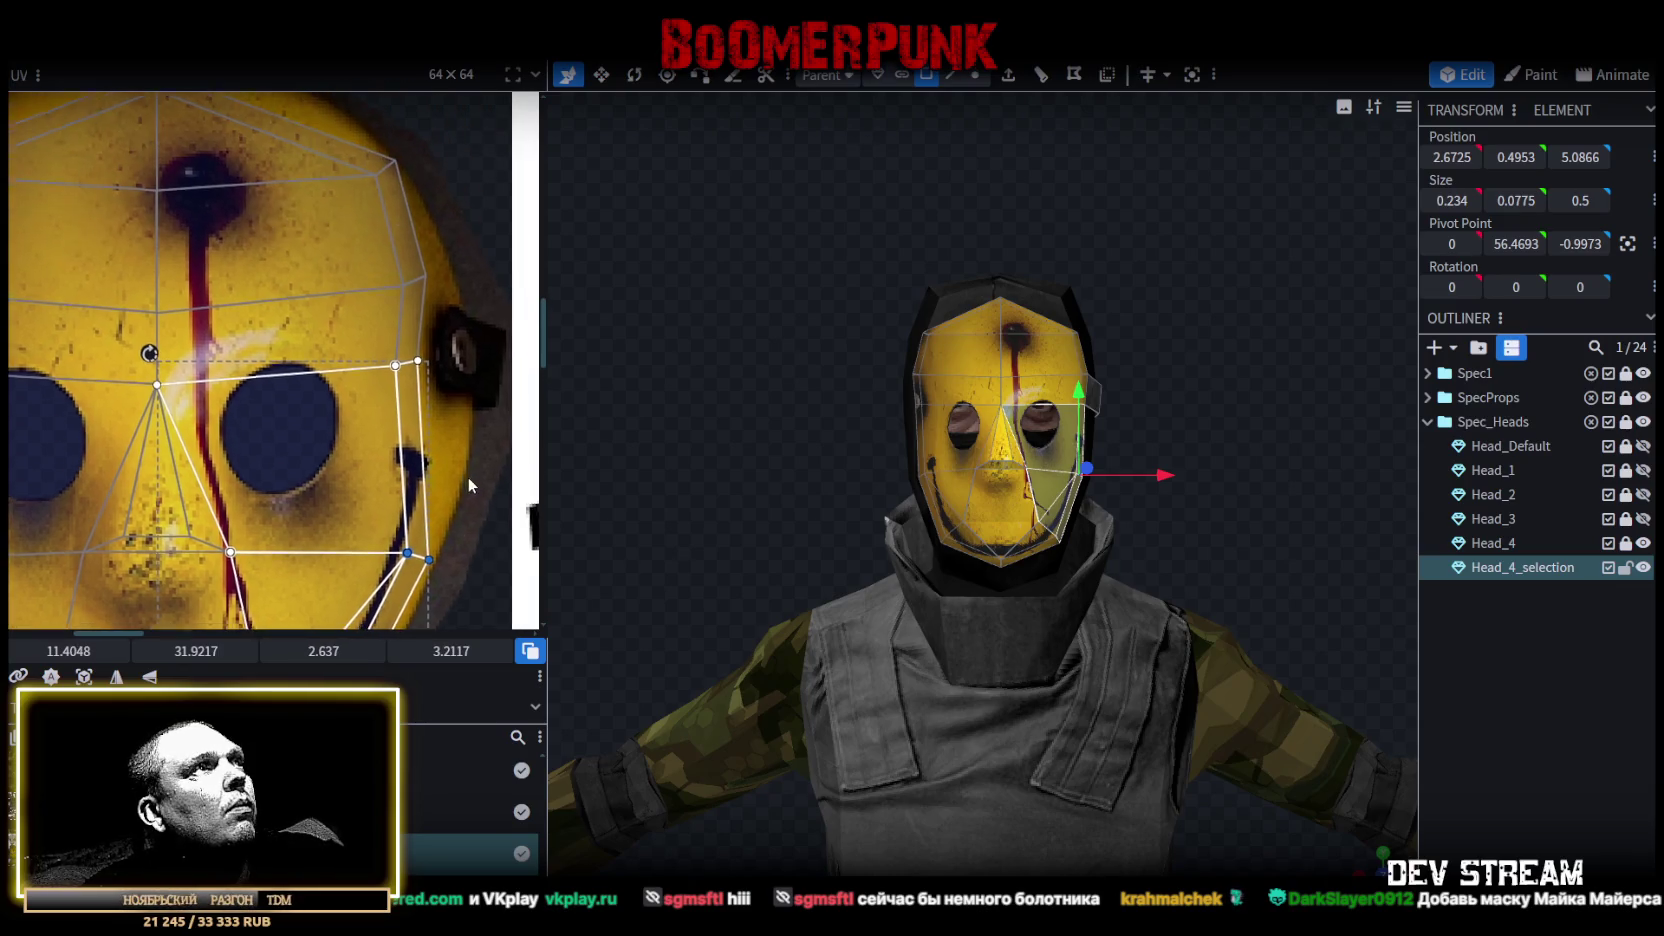
{"action": "left_click", "coordinate": [308, 246]}
{"action": "left_click_drag", "start_coordinate": [405, 335], "coordinate": [445, 372]}
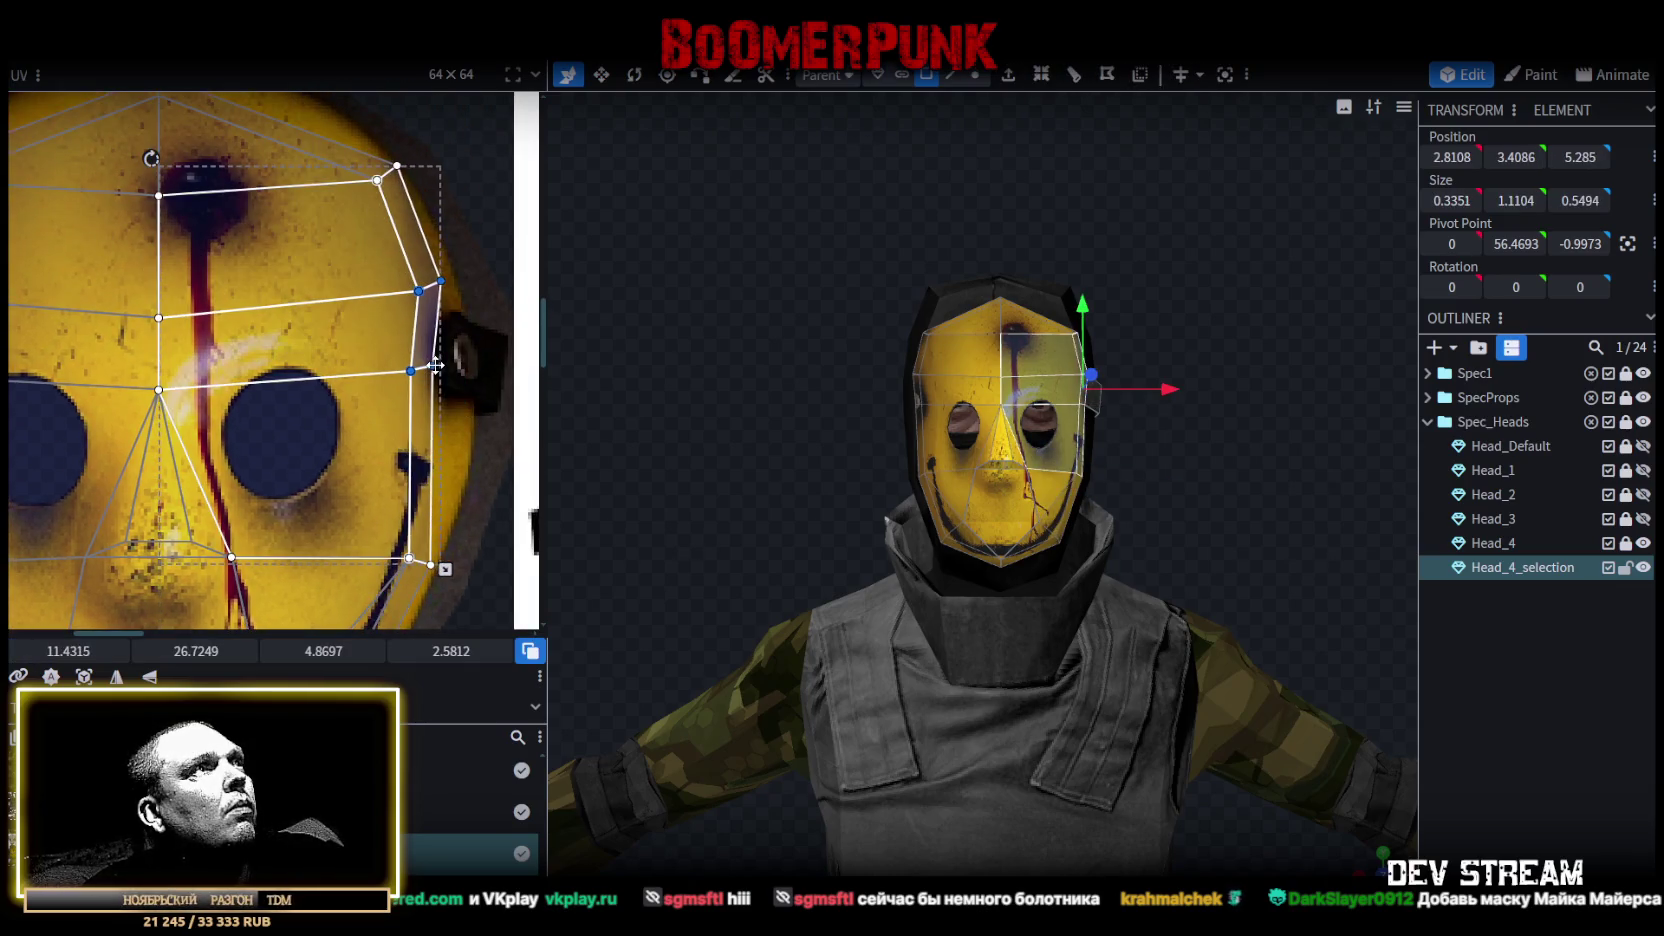
{"action": "left_click", "coordinate": [445, 372]}
{"action": "left_click", "coordinate": [443, 370]}
{"action": "left_click_drag", "start_coordinate": [444, 363], "coordinate": [468, 364]}
{"action": "scroll", "coordinate": [430, 413], "scroll_direction": "up", "scroll_amount": 2}
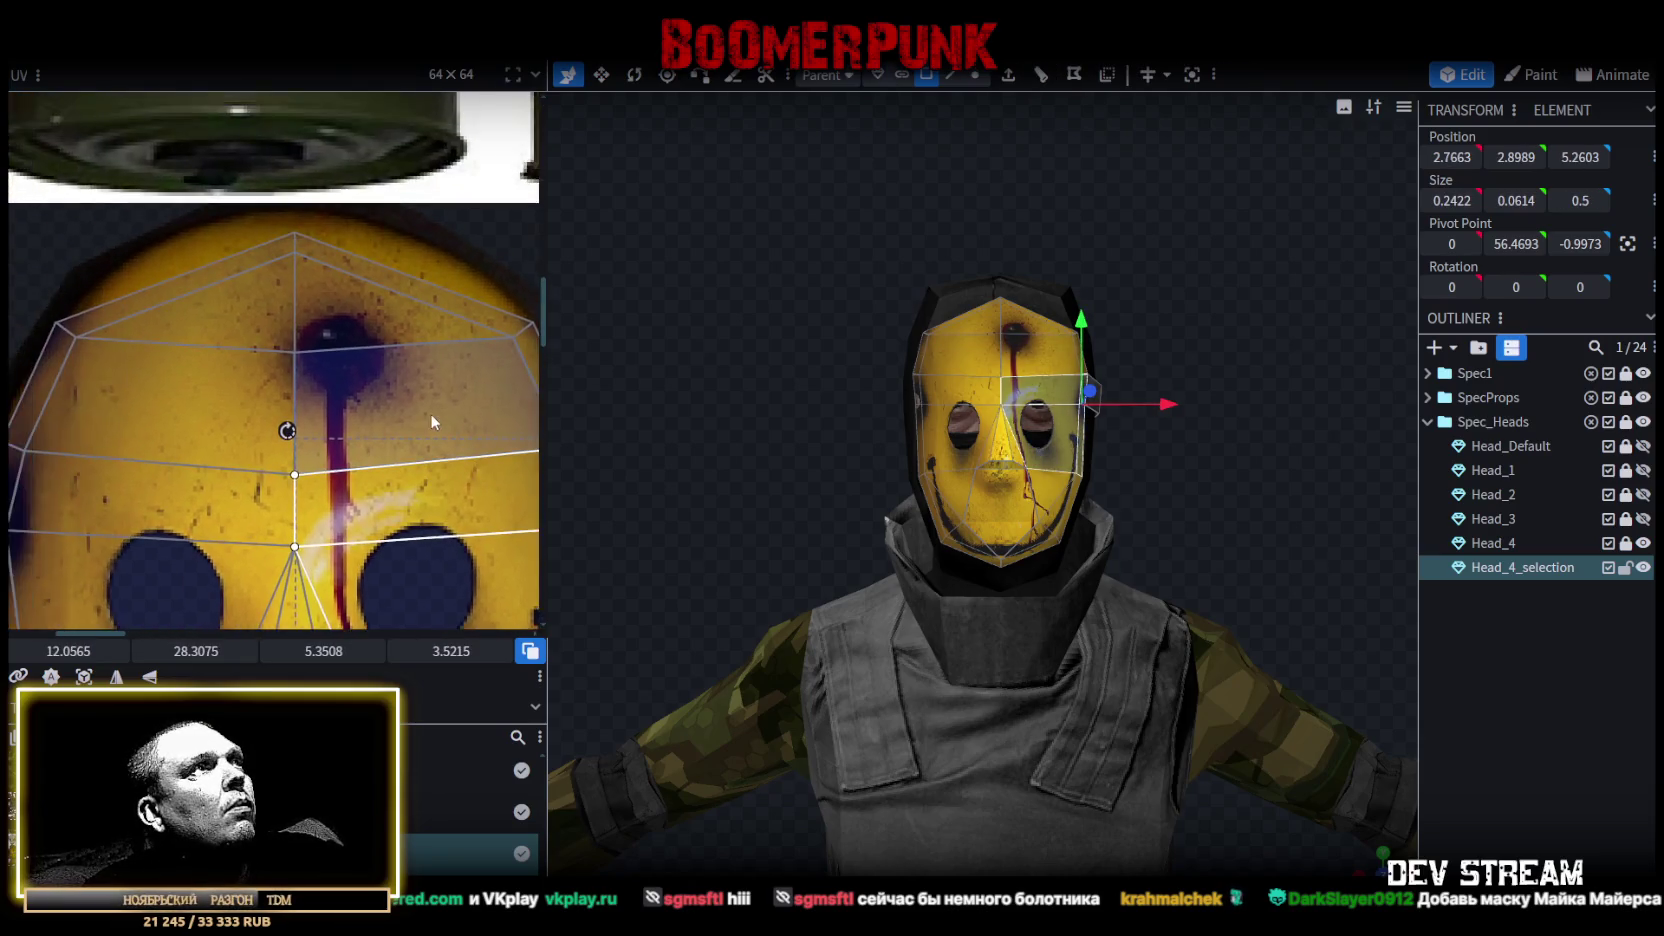
{"action": "scroll", "coordinate": [370, 360], "scroll_direction": "down", "scroll_amount": 1}
Raise the top forehead vertices to the mask's crown and select the forehead faces.
{"action": "left_click", "coordinate": [305, 285]}
{"action": "scroll", "coordinate": [318, 268], "scroll_direction": "up", "scroll_amount": 2}
{"action": "left_click_drag", "start_coordinate": [318, 268], "coordinate": [319, 255]}
{"action": "left_click", "coordinate": [117, 415]}
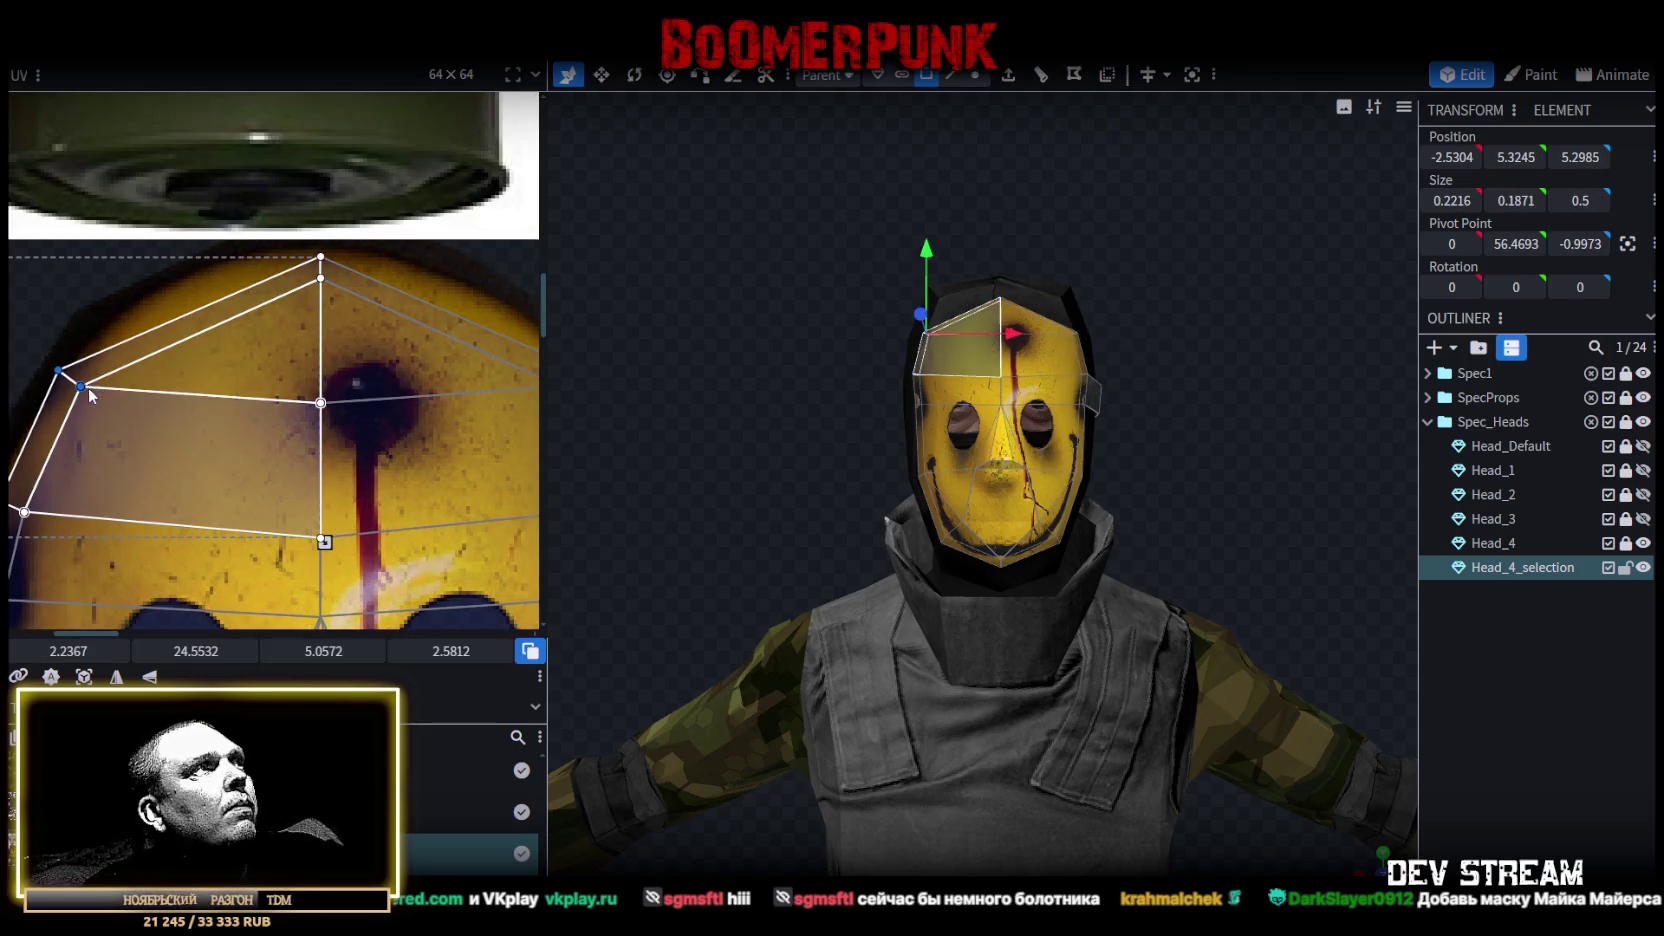
{"action": "scroll", "coordinate": [243, 450], "scroll_direction": "up", "scroll_amount": 3}
{"action": "left_click", "coordinate": [243, 450]}
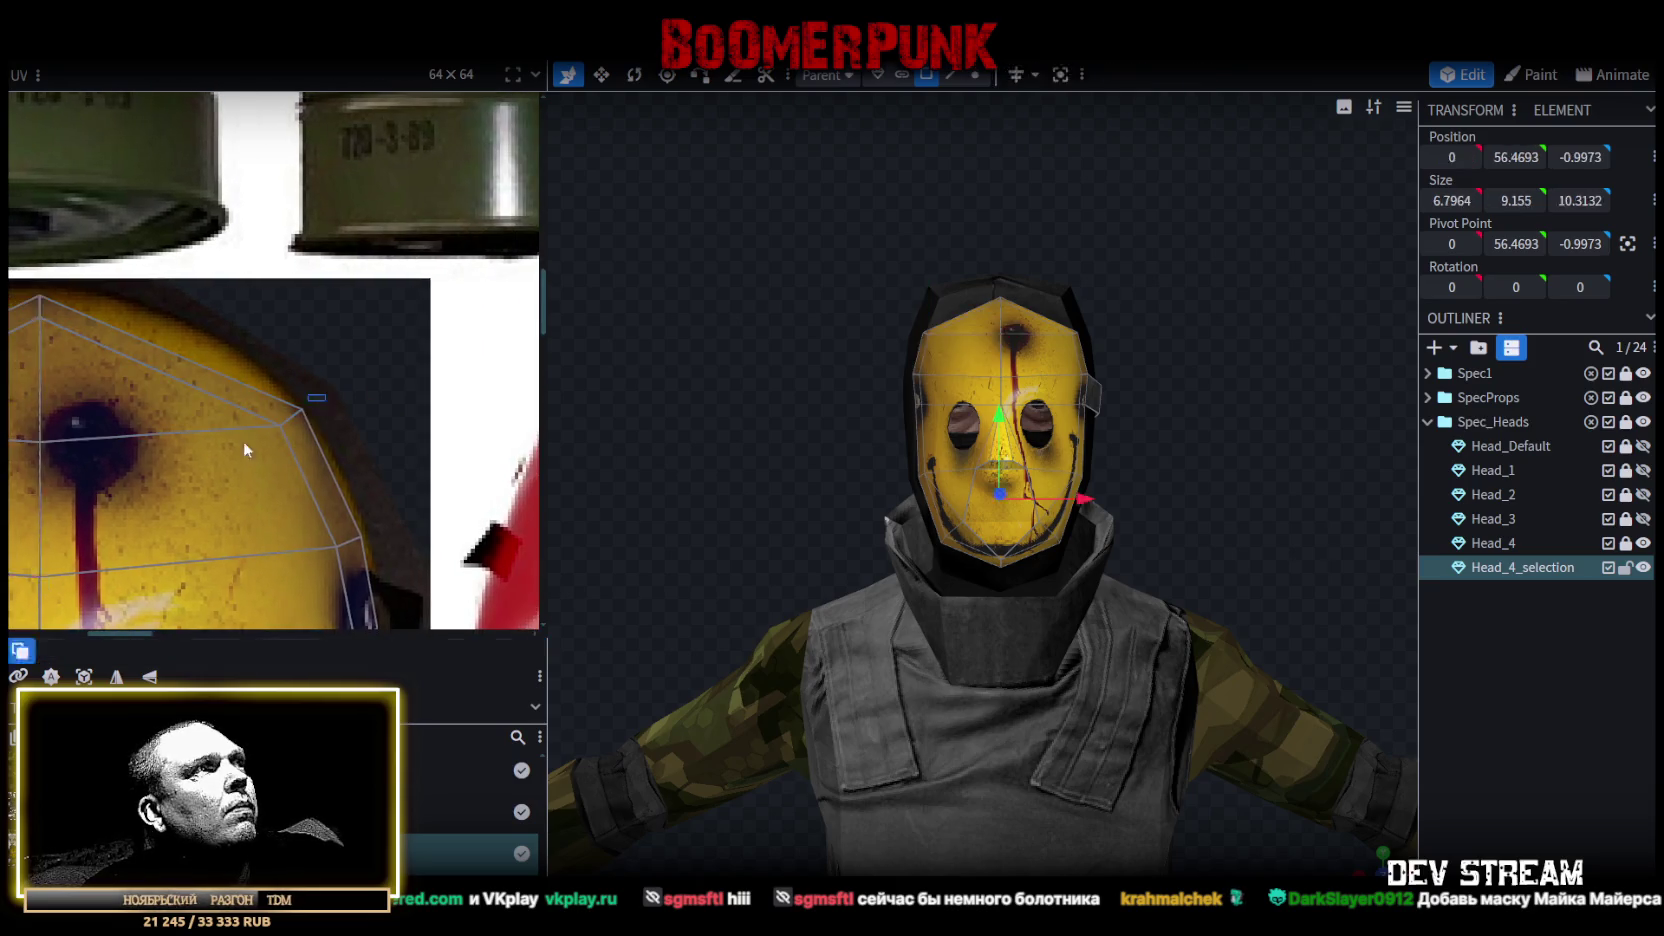
{"action": "left_click", "coordinate": [243, 450]}
{"action": "scroll", "coordinate": [272, 498], "scroll_direction": "down", "scroll_amount": 2}
{"action": "scroll", "coordinate": [412, 352], "scroll_direction": "down", "scroll_amount": 2}
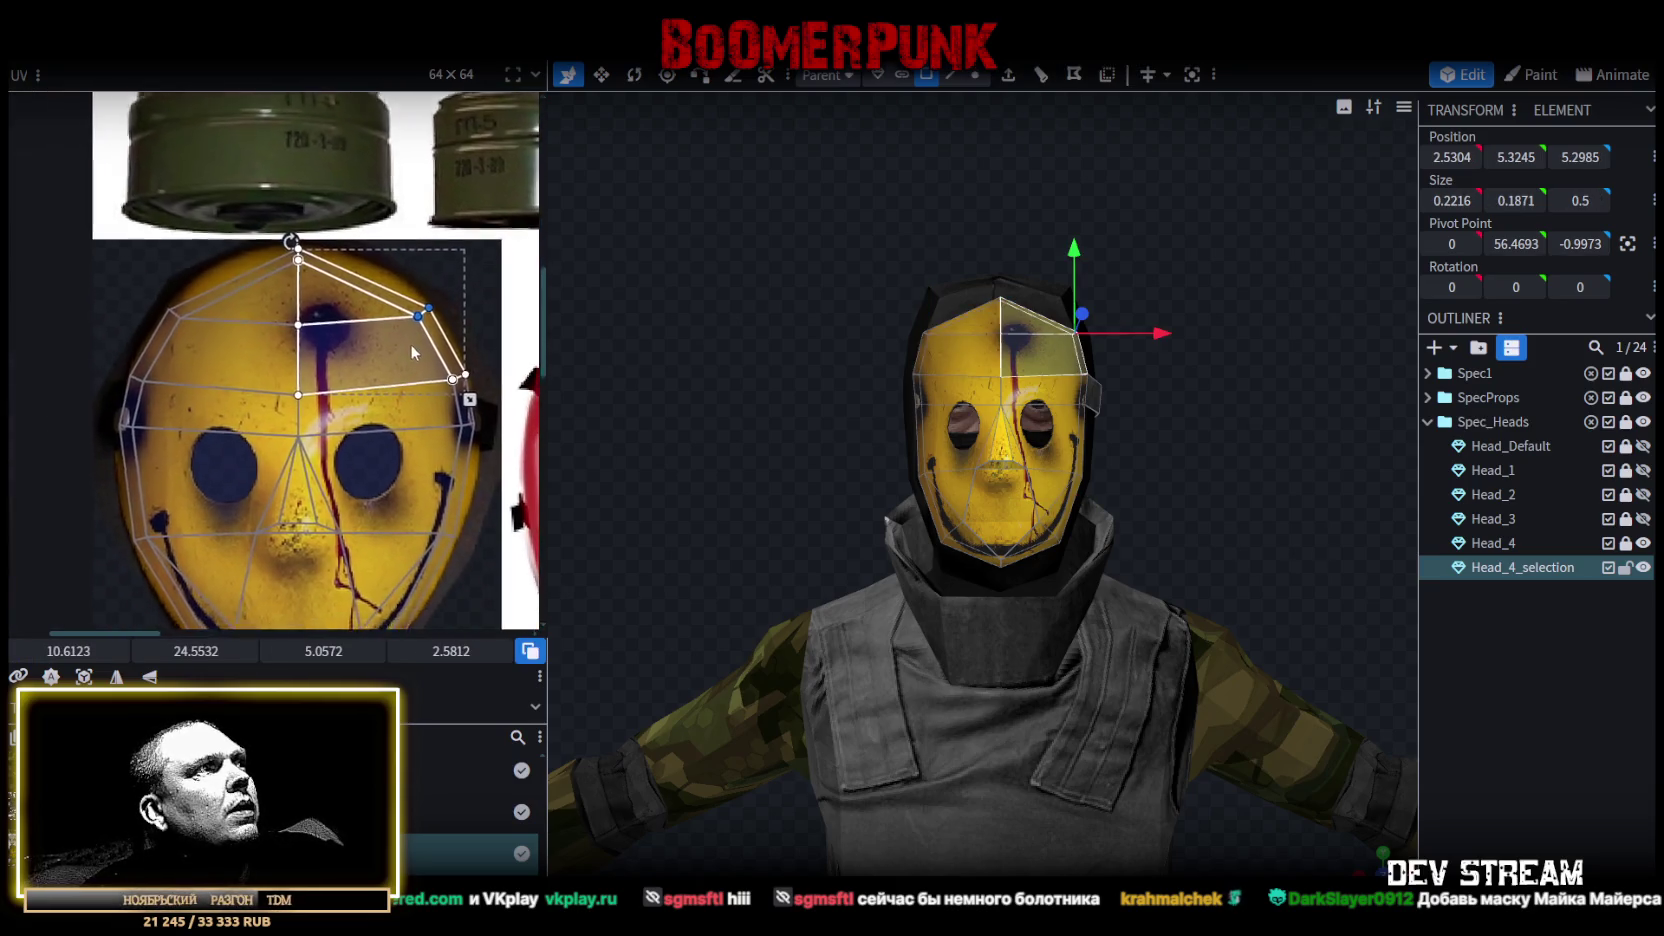
{"action": "scroll", "coordinate": [852, 387], "scroll_direction": "up", "scroll_amount": 3}
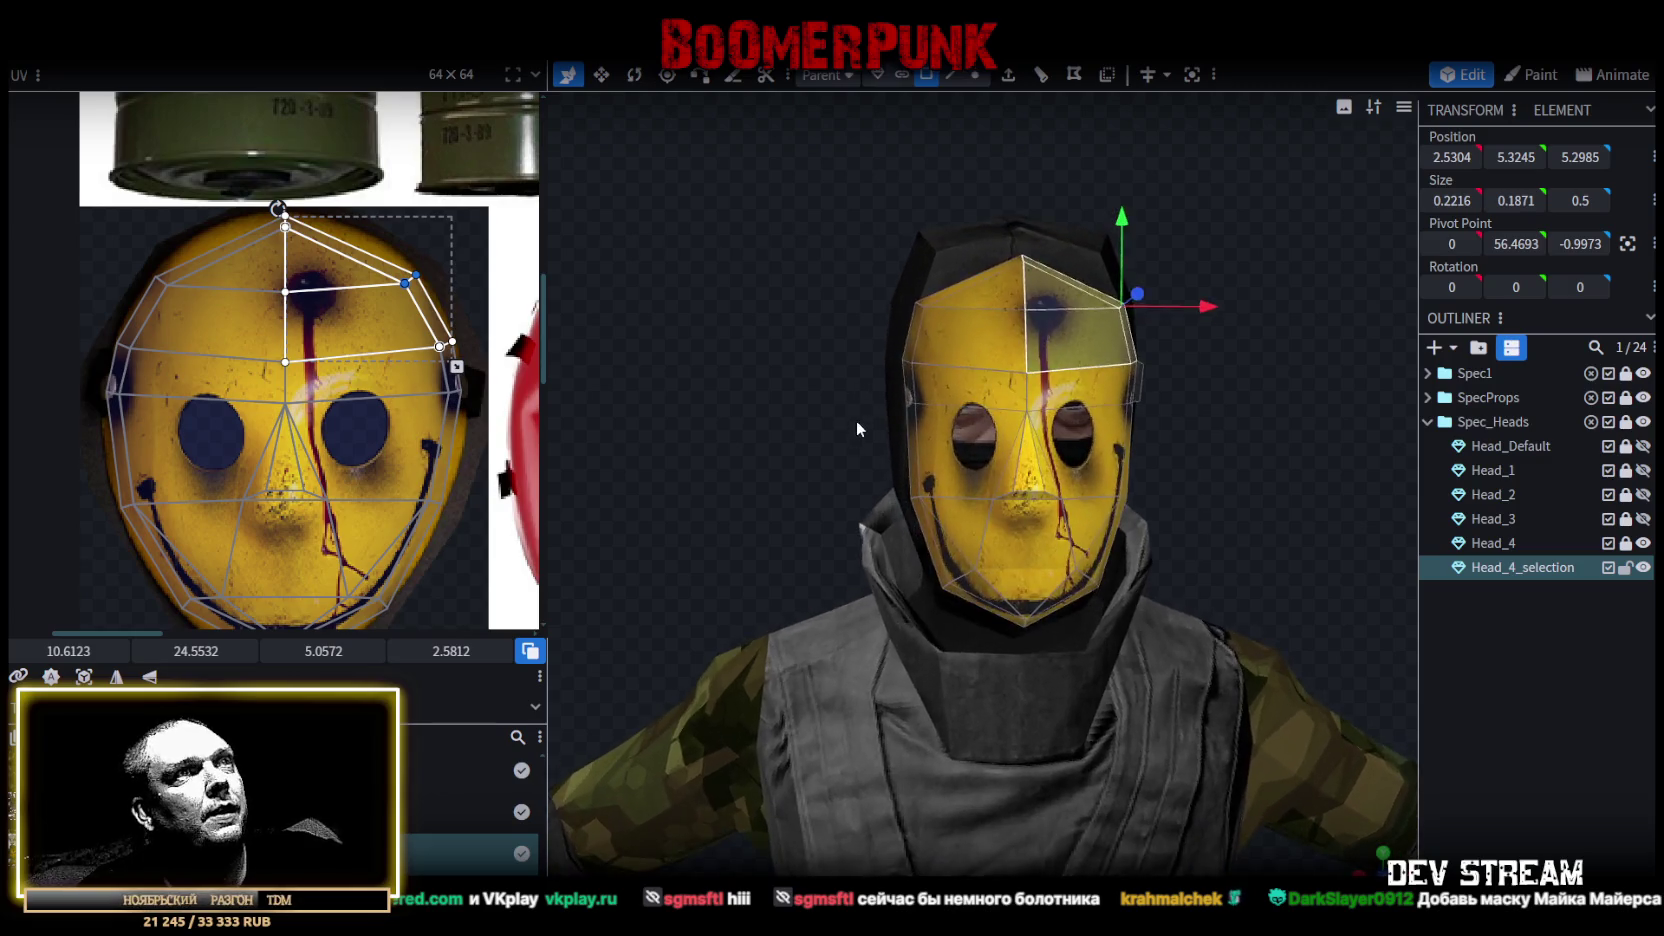
Move the lower half of the mask faces down slightly, then select the left side faces.
{"action": "left_click_drag", "start_coordinate": [85, 525], "coordinate": [501, 483]}
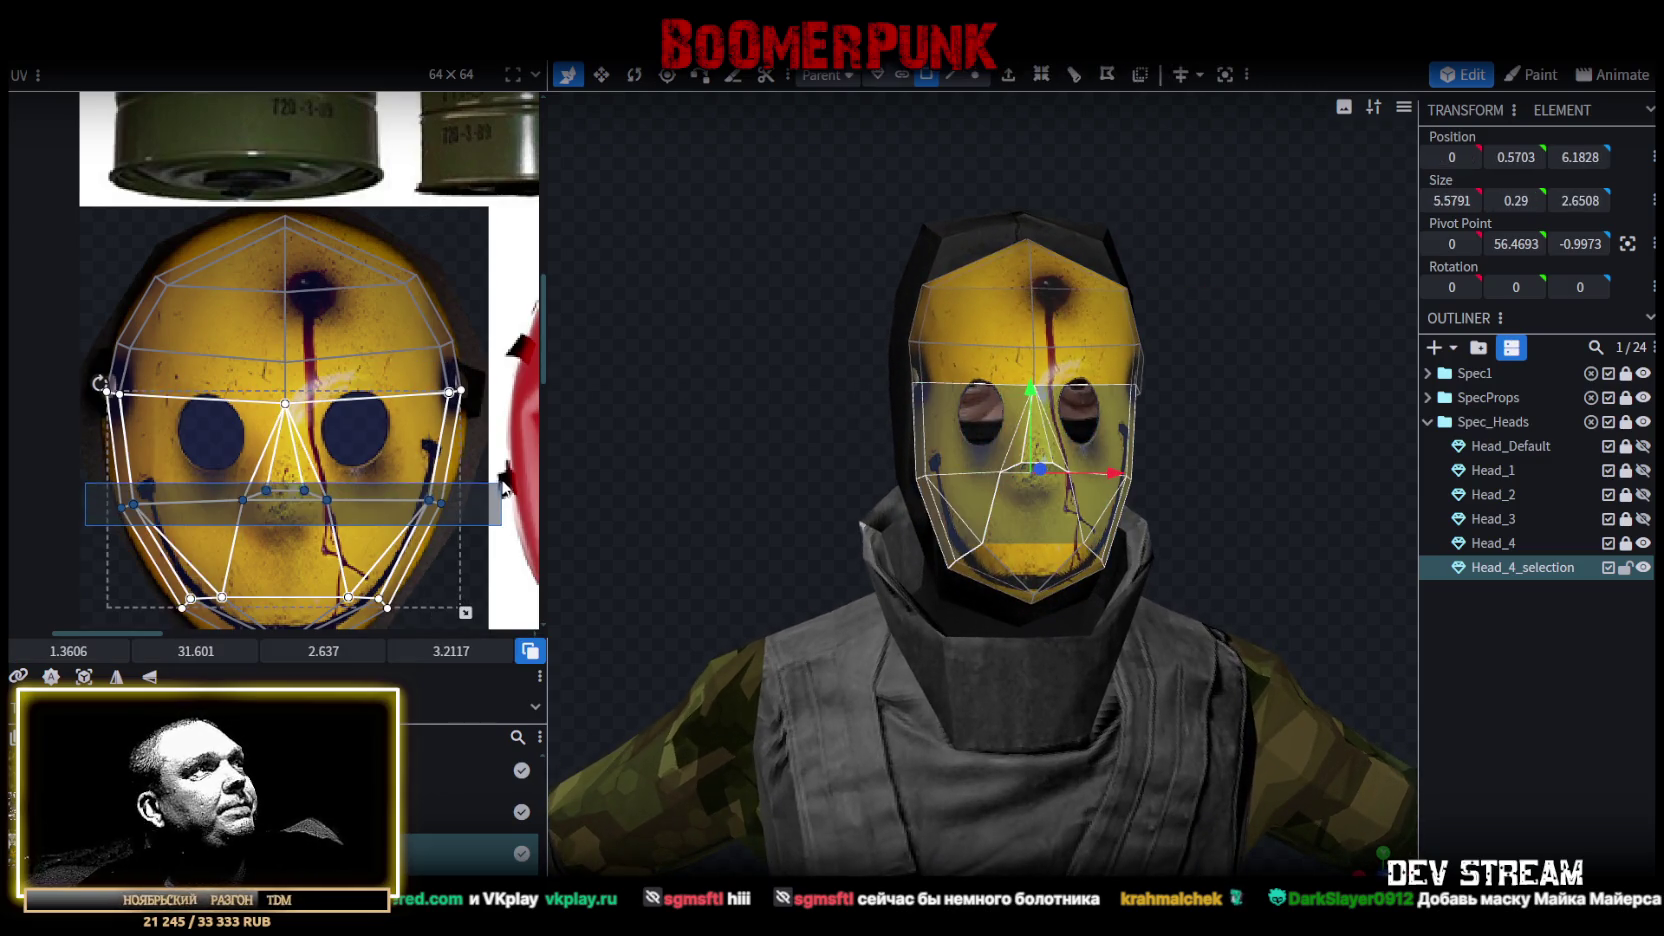
{"action": "scroll", "coordinate": [351, 476], "scroll_direction": "up", "scroll_amount": 1}
{"action": "left_click_drag", "start_coordinate": [323, 510], "coordinate": [324, 532]}
{"action": "scroll", "coordinate": [264, 545], "scroll_direction": "down", "scroll_amount": 1}
{"action": "left_click", "coordinate": [70, 406]}
{"action": "scroll", "coordinate": [110, 450], "scroll_direction": "up", "scroll_amount": 2}
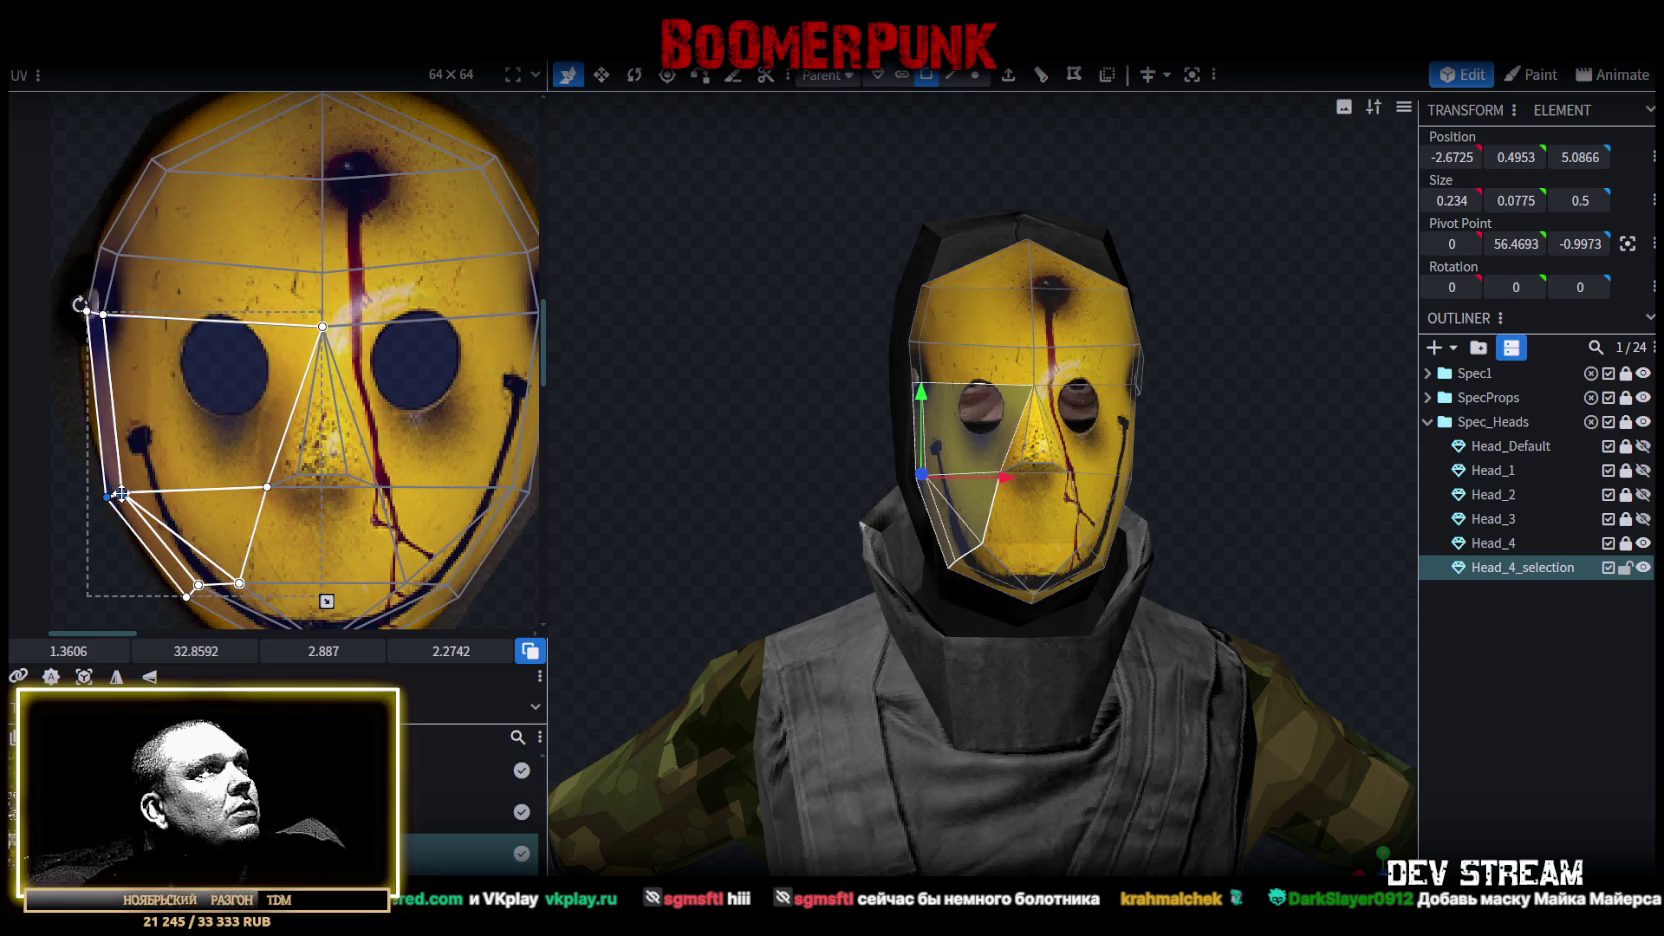
Nudge the left-side, left-cheek and right-cheek UV faces into line with the rim and smile.
{"action": "left_click_drag", "start_coordinate": [121, 492], "coordinate": [135, 492]}
{"action": "middle_click_drag", "start_coordinate": [420, 500], "coordinate": [385, 436]}
{"action": "left_click", "coordinate": [425, 420]}
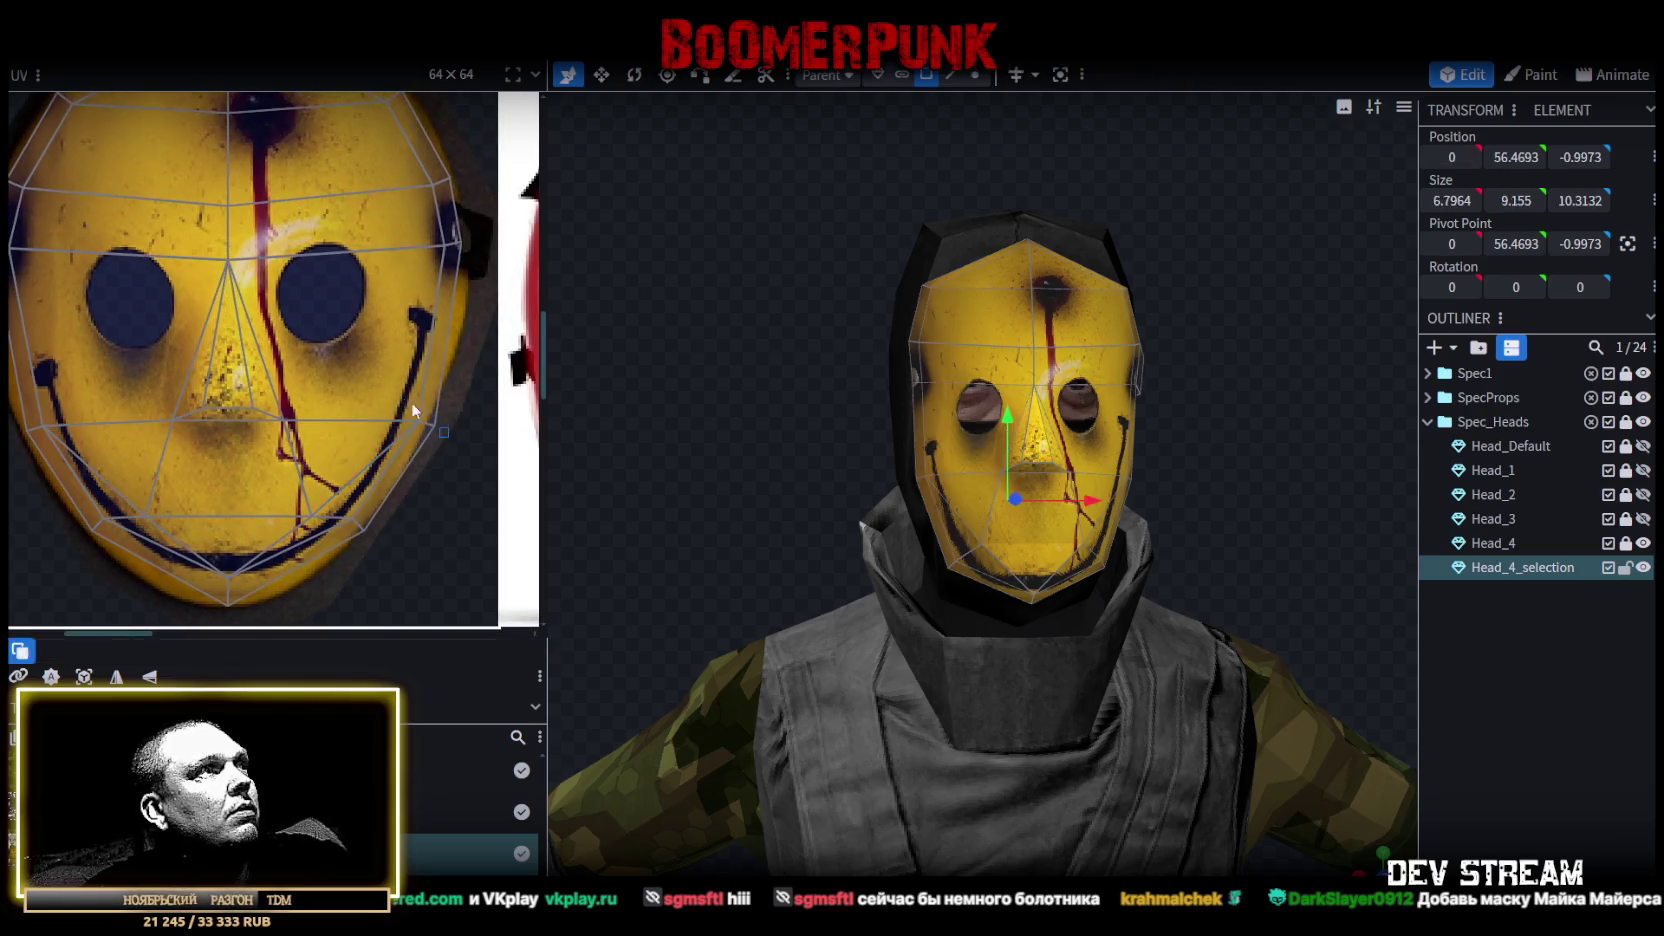
{"action": "left_click", "coordinate": [422, 450]}
{"action": "left_click_drag", "start_coordinate": [431, 424], "coordinate": [425, 415]}
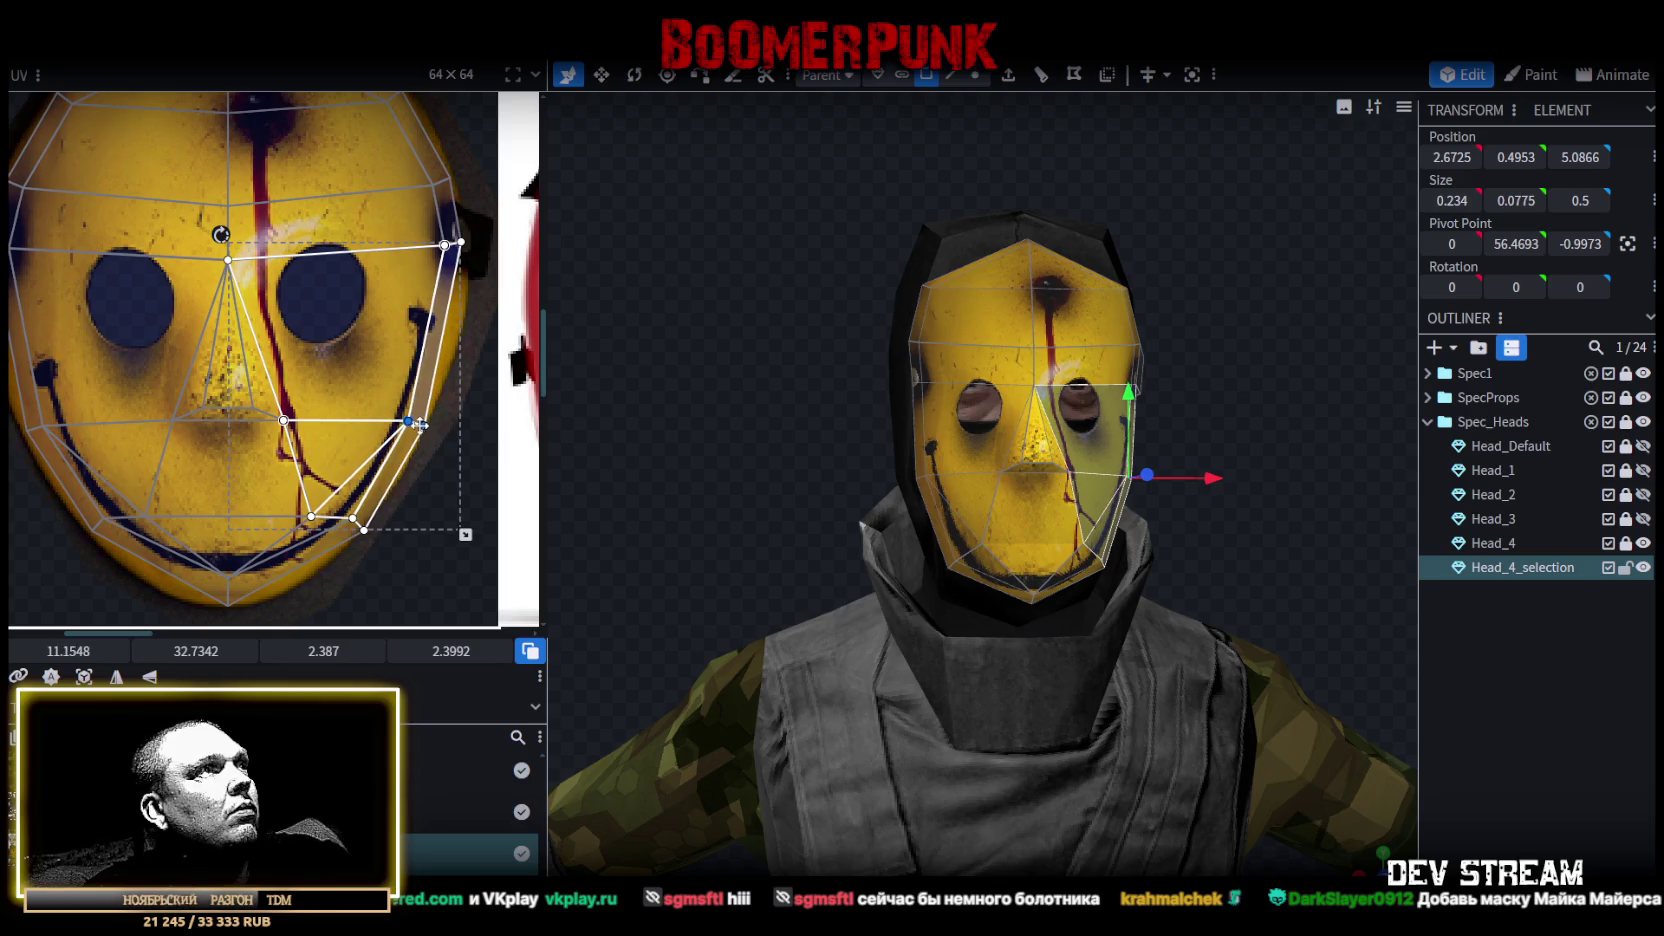
{"action": "scroll", "coordinate": [384, 552], "scroll_direction": "up", "scroll_amount": 2}
{"action": "scroll", "coordinate": [410, 474], "scroll_direction": "up", "scroll_amount": 1}
{"action": "left_click", "coordinate": [377, 419]}
{"action": "left_click", "coordinate": [377, 419]}
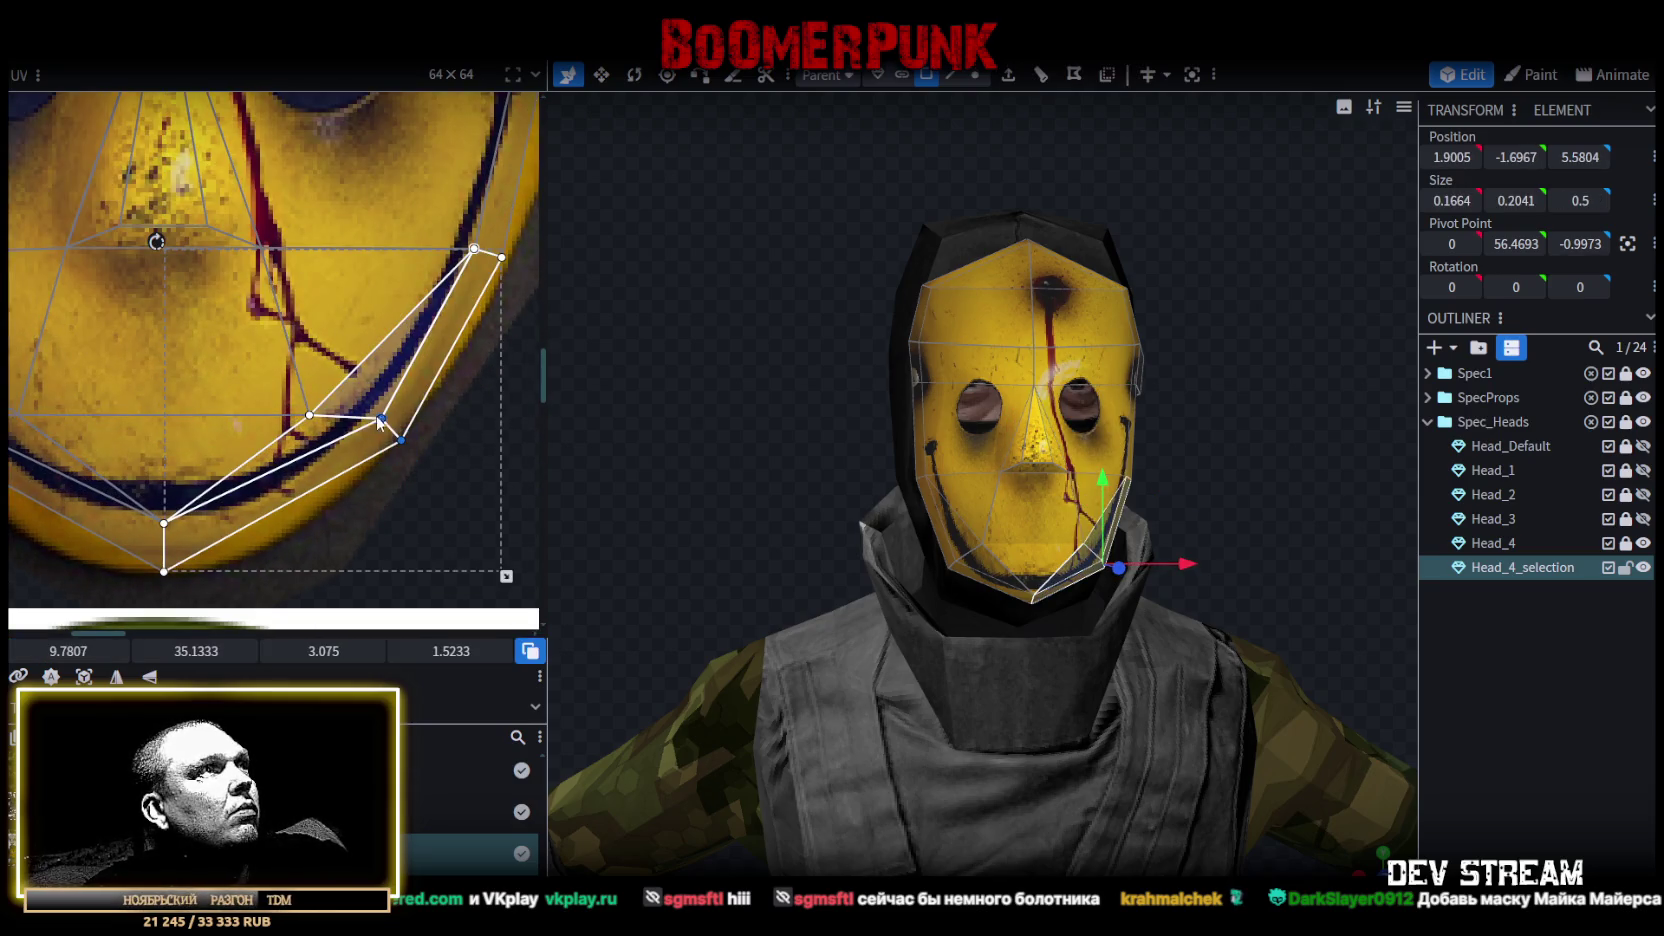
{"action": "left_click_drag", "start_coordinate": [383, 417], "coordinate": [375, 417]}
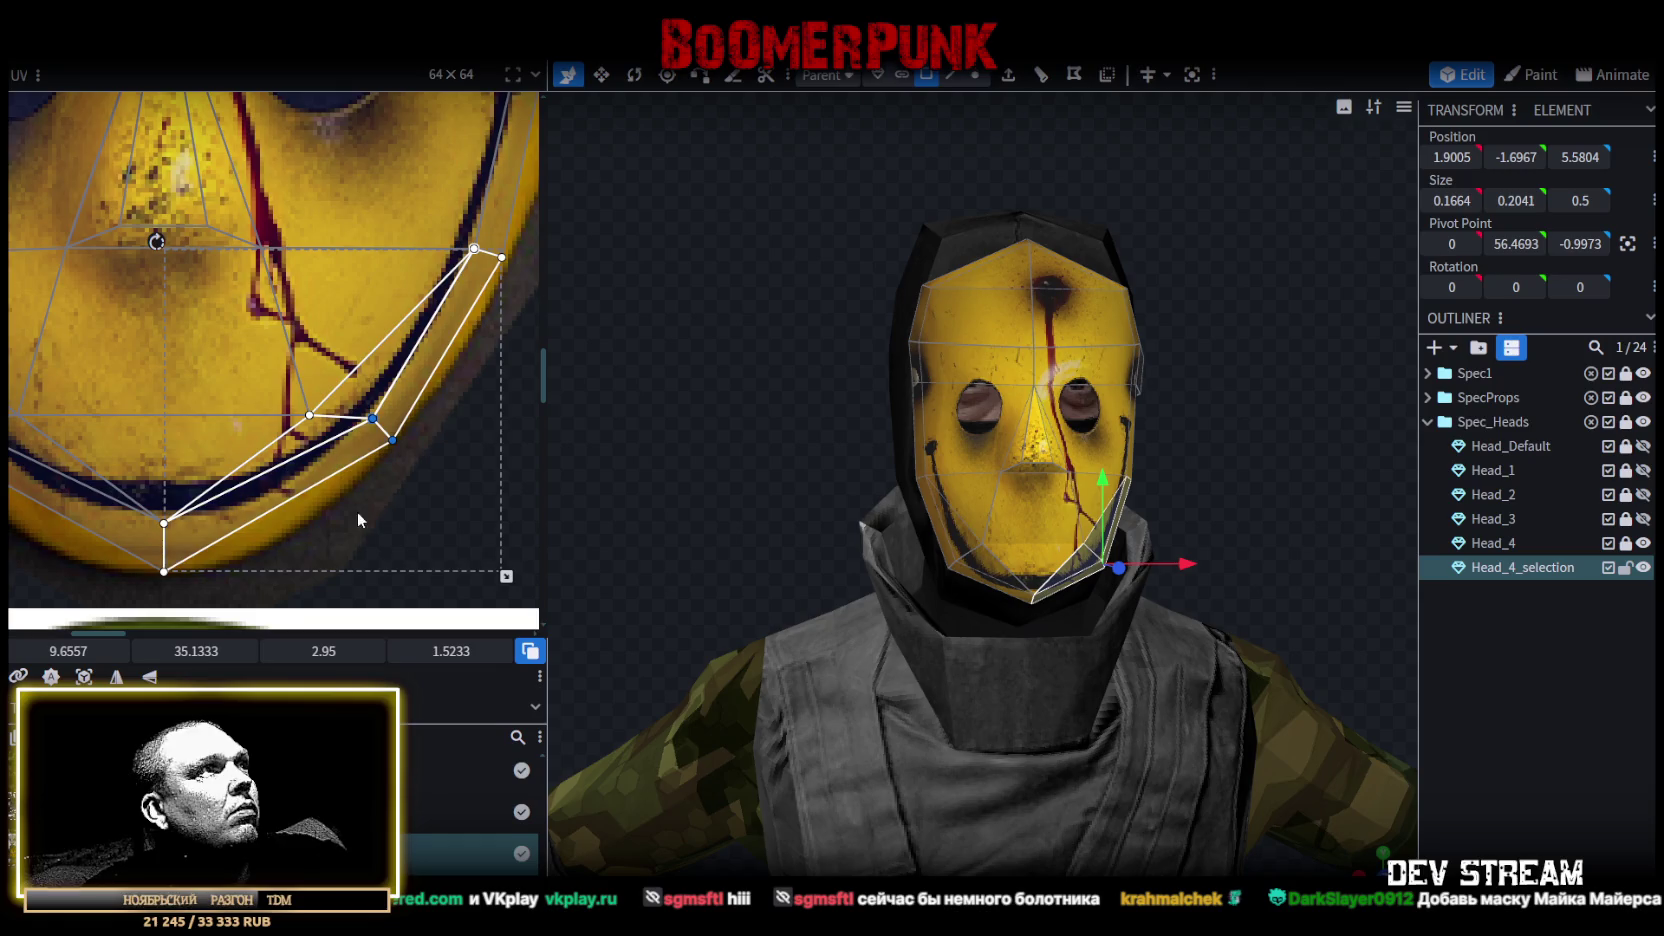
Select the lower-face UVs and move them down onto the painted smile.
{"action": "middle_click_drag", "start_coordinate": [358, 511], "coordinate": [421, 502]}
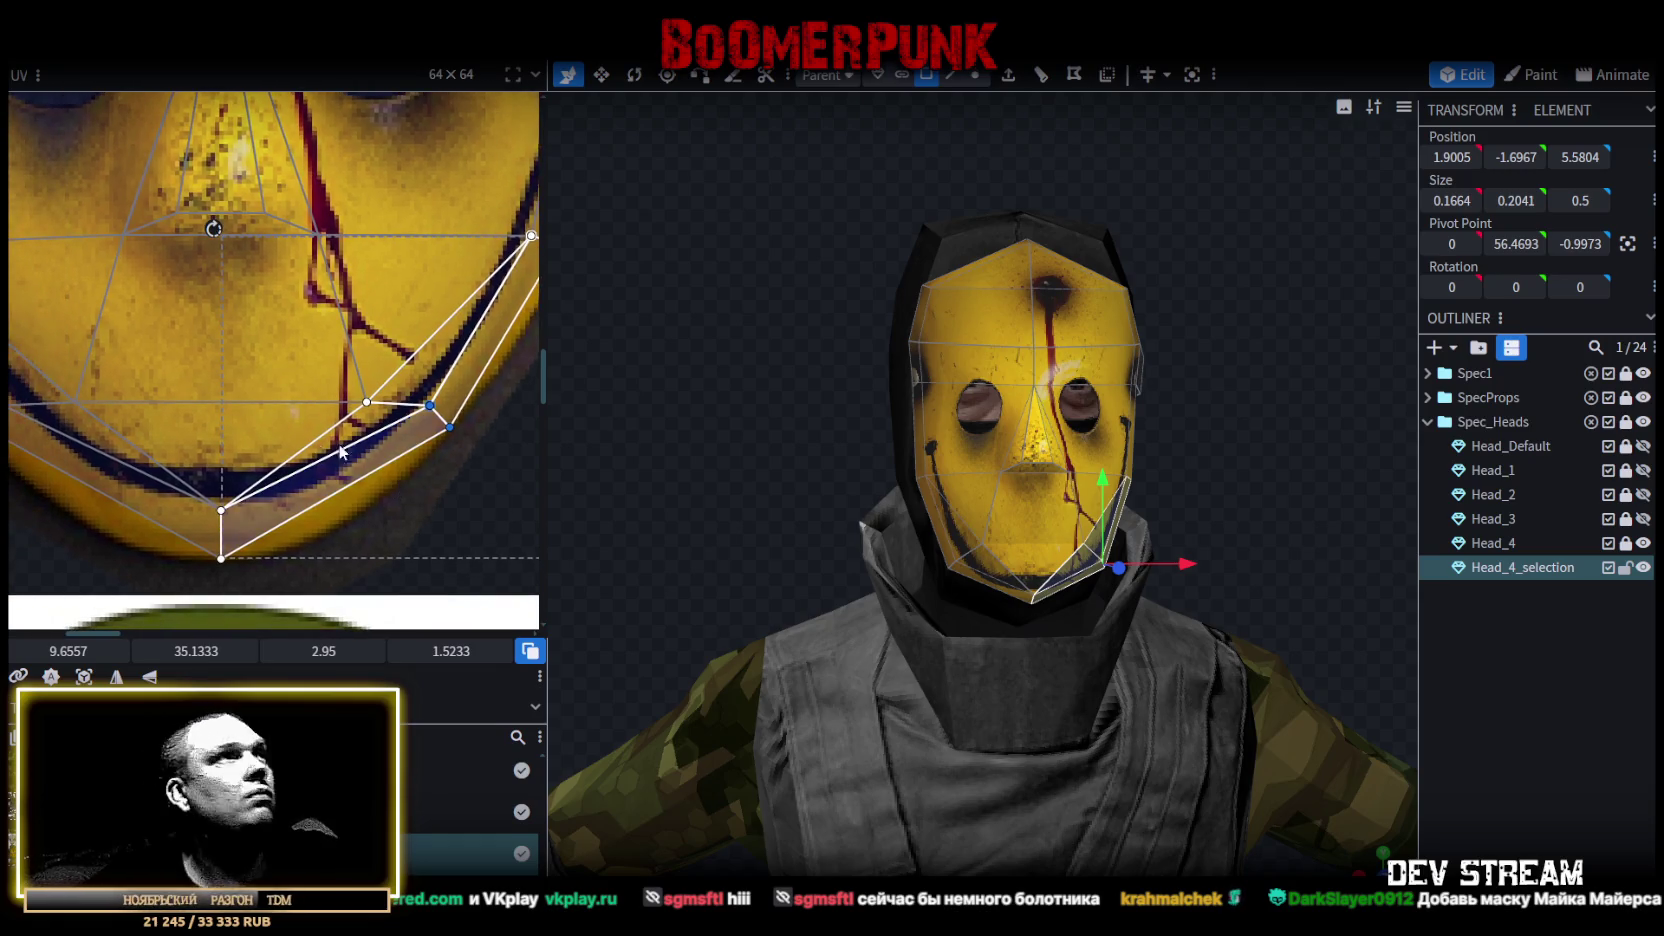
{"action": "scroll", "coordinate": [300, 500], "scroll_direction": "down", "scroll_amount": 2}
{"action": "left_click_drag", "start_coordinate": [130, 527], "coordinate": [300, 420]}
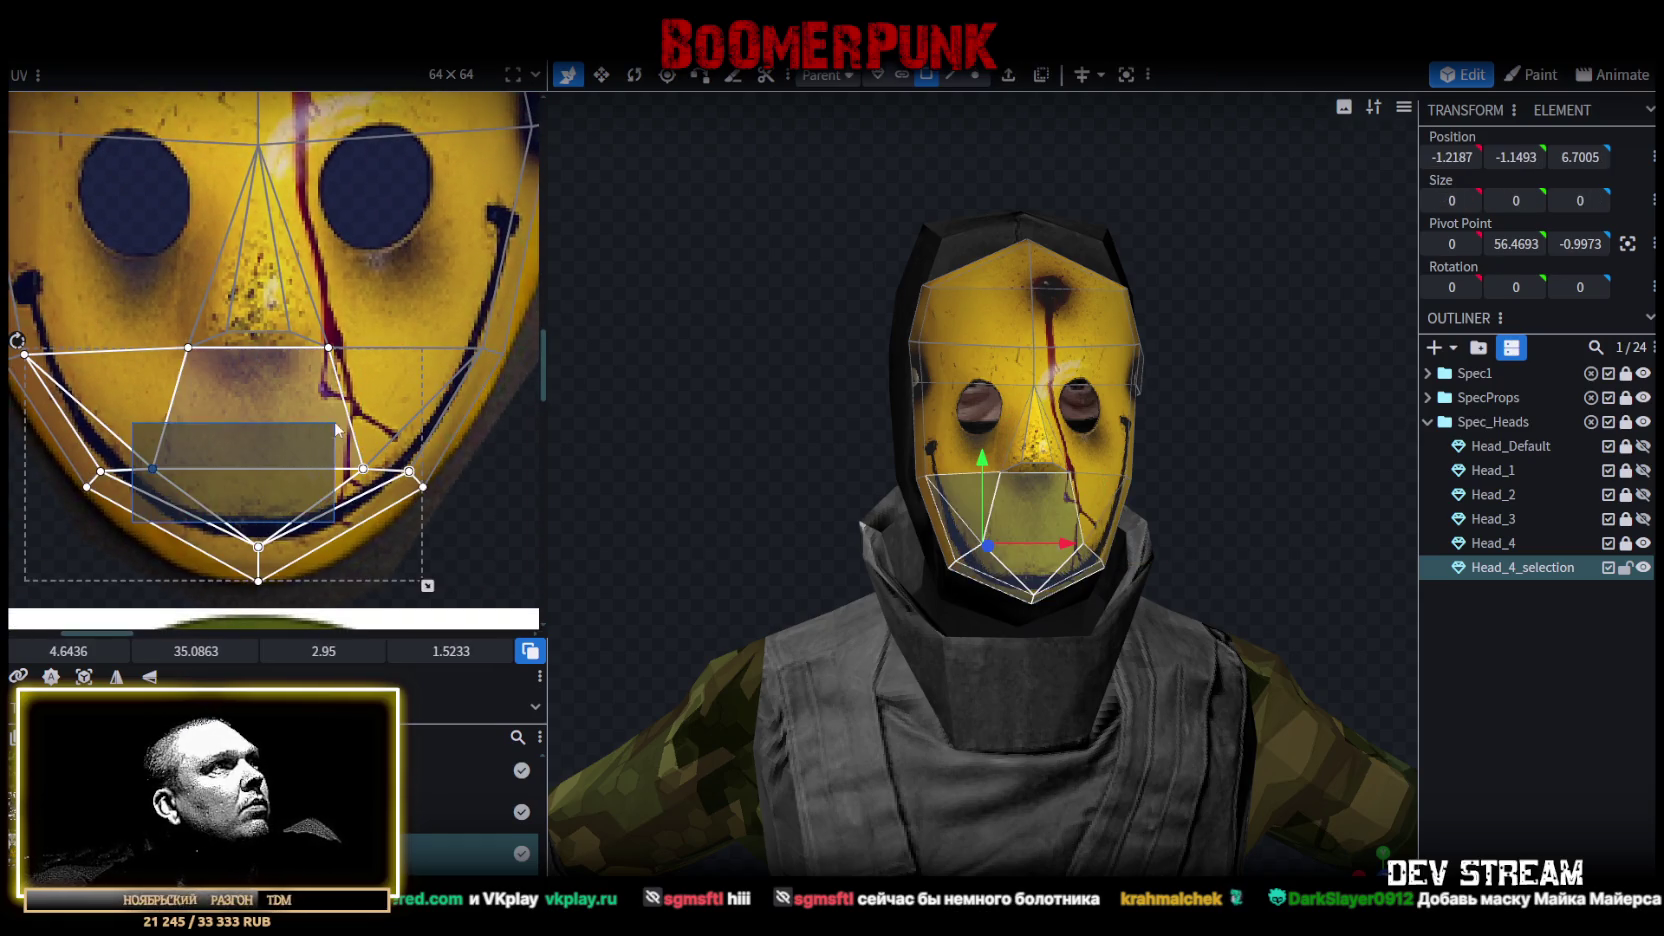
{"action": "left_click", "coordinate": [362, 465], "text": "shift"}
{"action": "left_click_drag", "start_coordinate": [362, 466], "coordinate": [362, 493]}
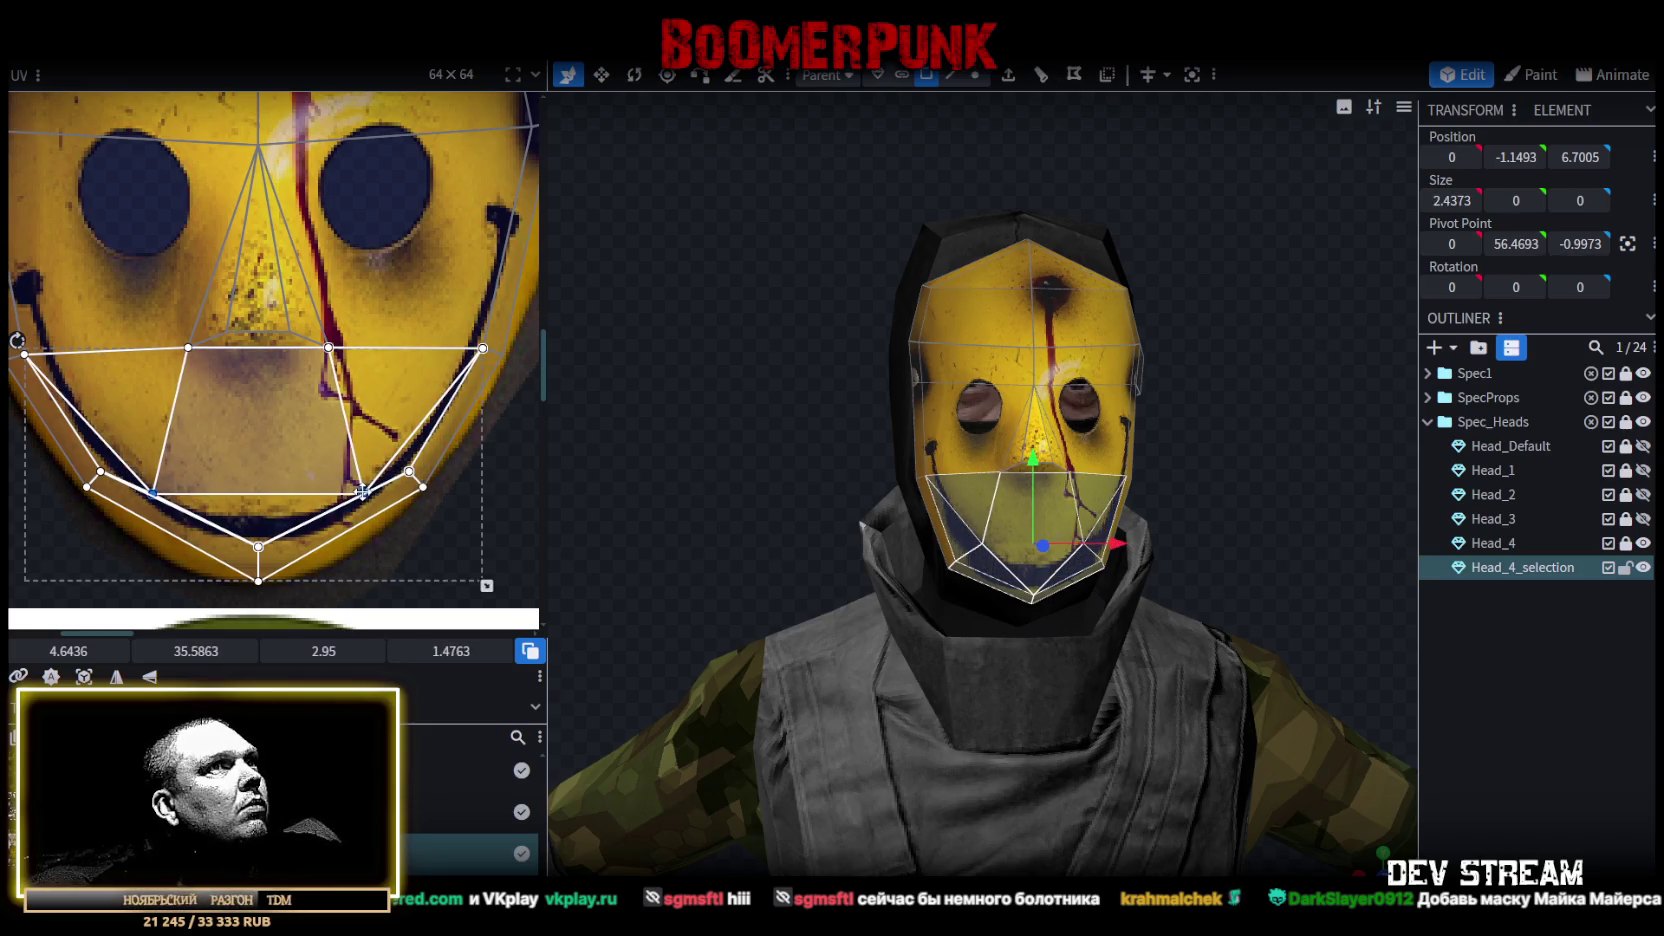
{"action": "left_click_drag", "start_coordinate": [362, 492], "coordinate": [362, 489]}
{"action": "scroll", "coordinate": [145, 324], "scroll_direction": "down", "scroll_amount": 2}
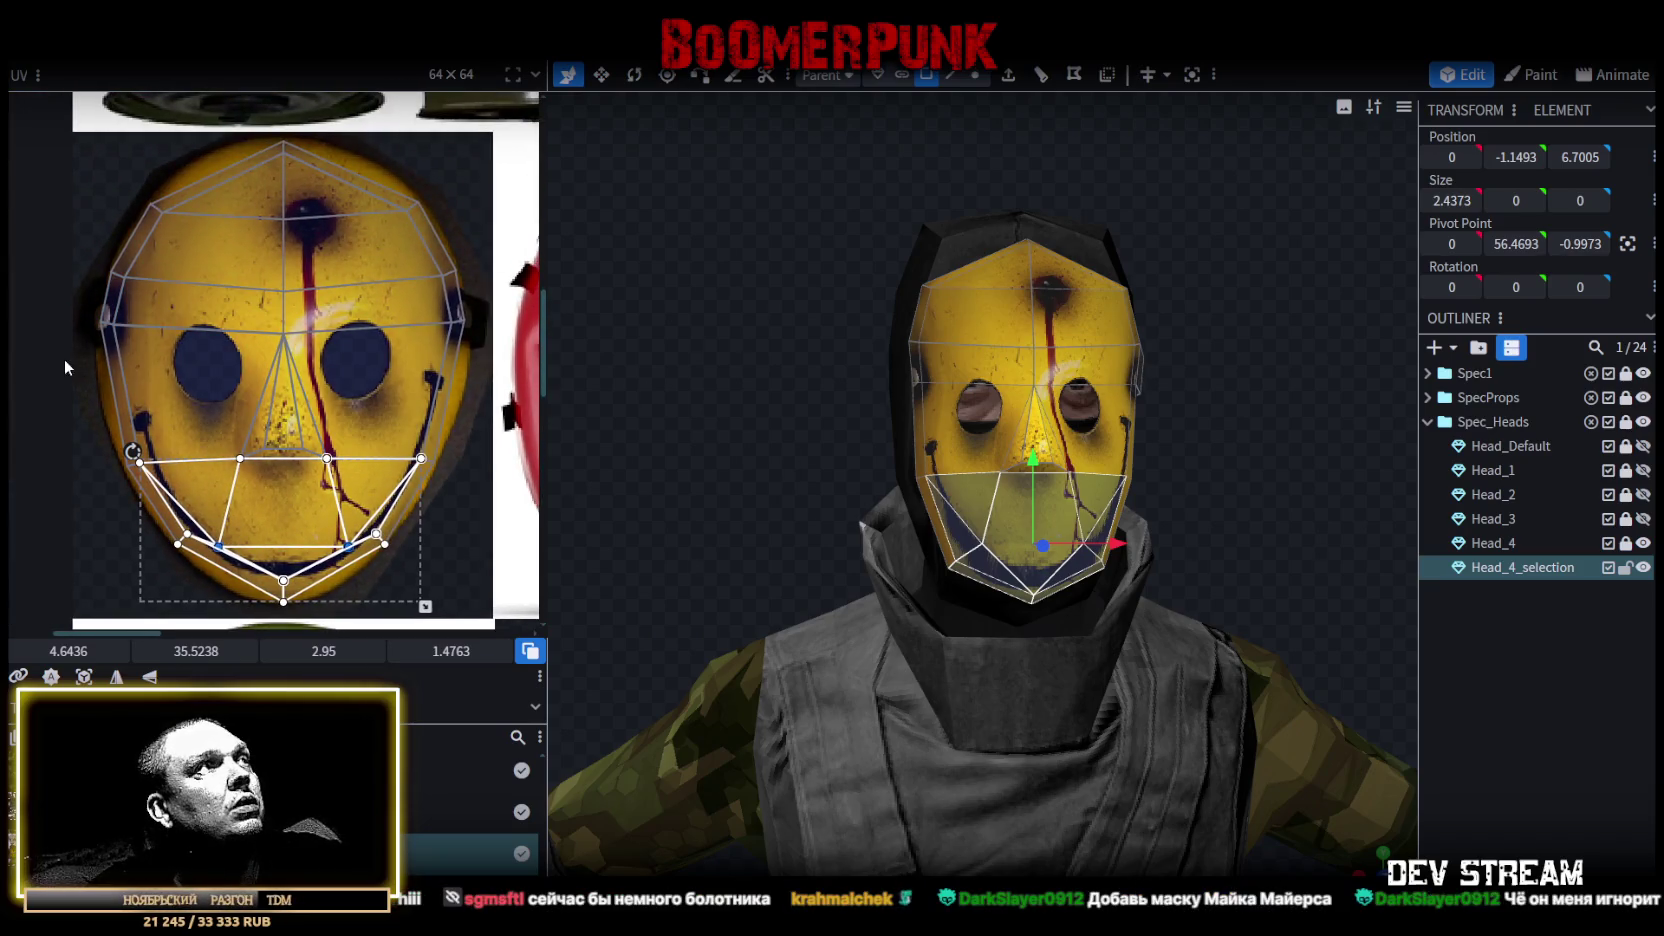
Box-select the eye-level UV row and shift it slightly right and down.
{"action": "left_click", "coordinate": [65, 332]}
{"action": "mouse_move", "coordinate": [88, 355]}
{"action": "left_mouse_down"}
{"action": "mouse_move", "coordinate": [511, 318]}
{"action": "mouse_move", "coordinate": [470, 327]}
{"action": "mouse_move", "coordinate": [455, 357]}
{"action": "left_mouse_up"}
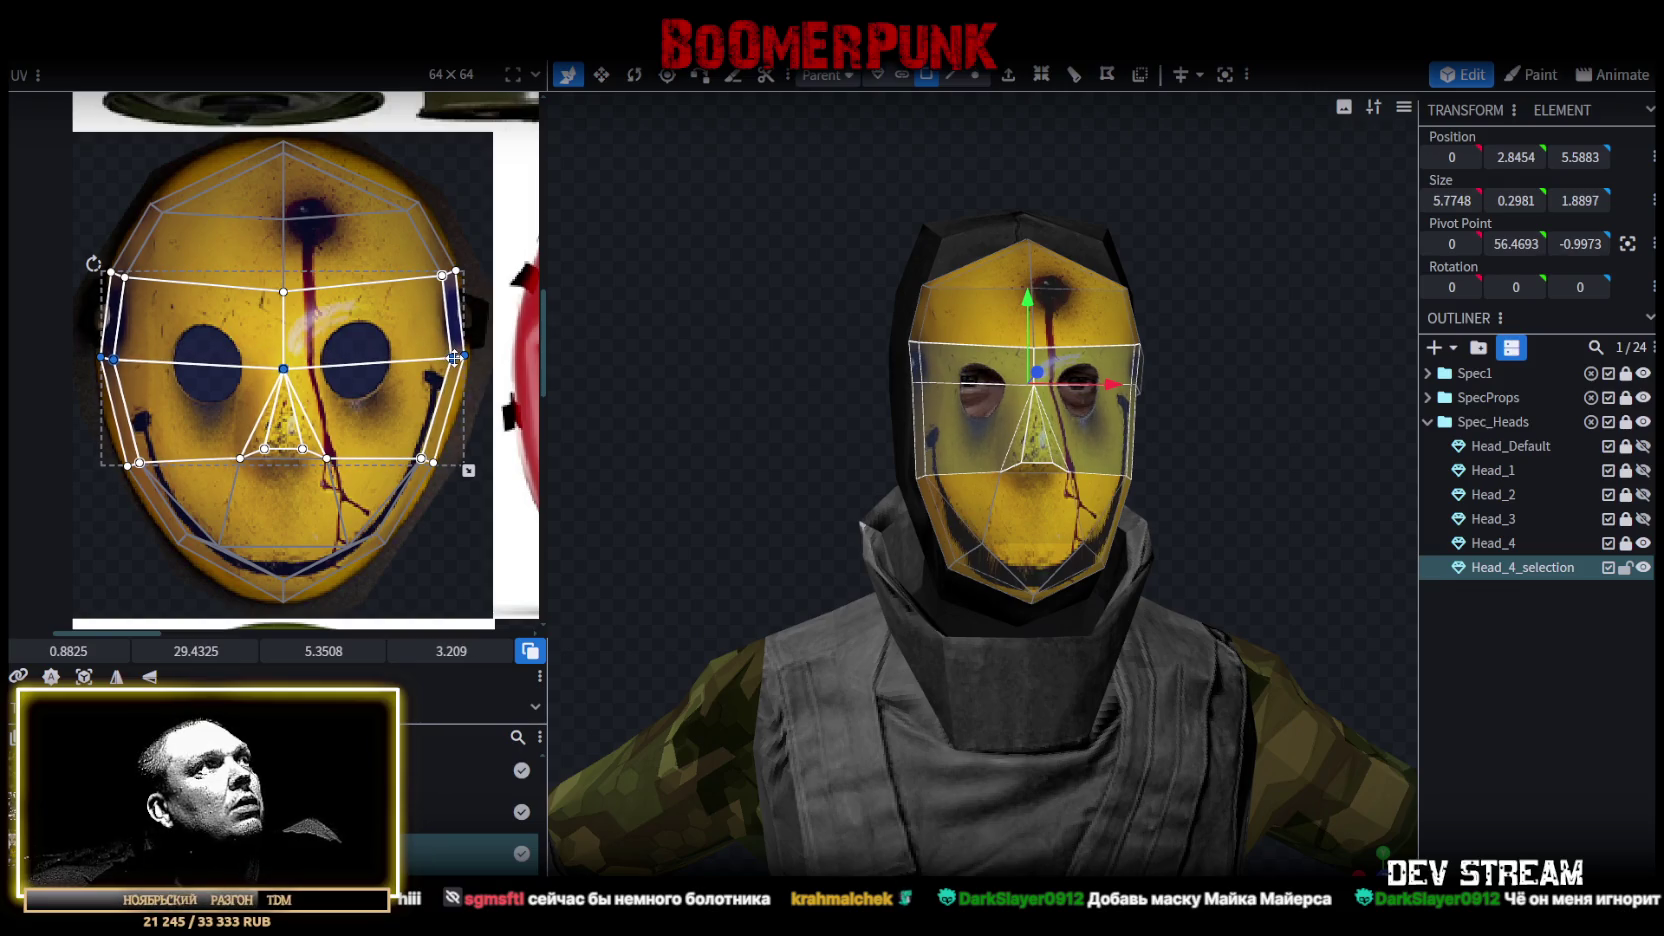
{"action": "left_click_drag", "start_coordinate": [455, 357], "coordinate": [455, 363]}
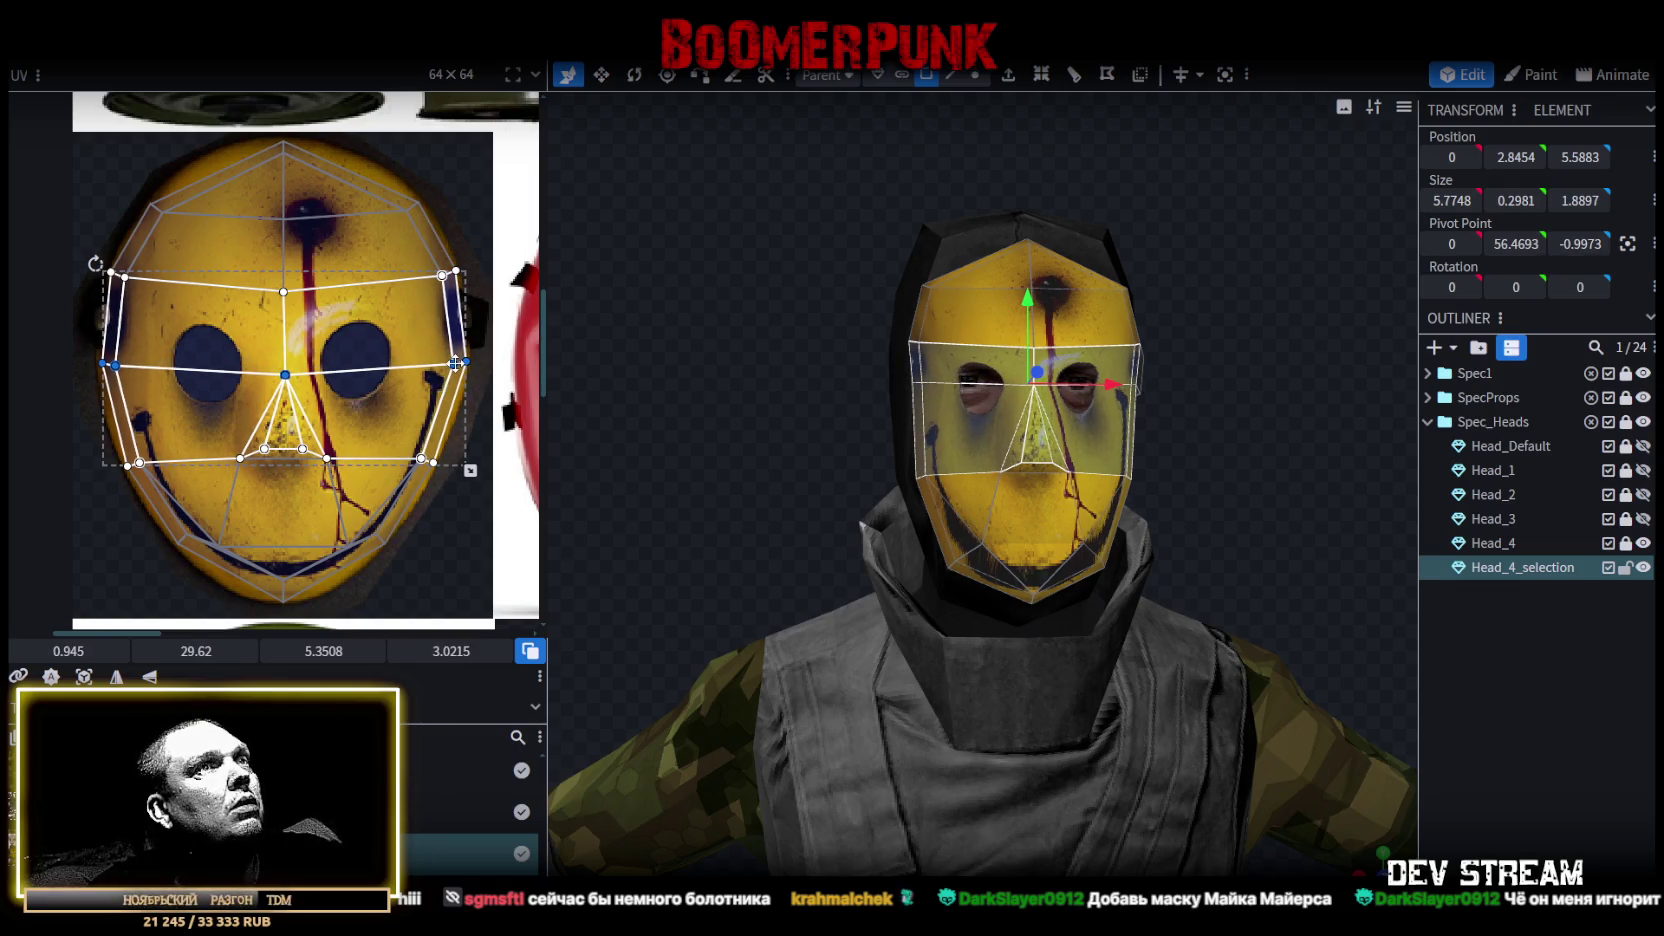
{"action": "left_click", "coordinate": [200, 355]}
{"action": "scroll", "coordinate": [1254, 495], "scroll_direction": "up", "scroll_amount": 3}
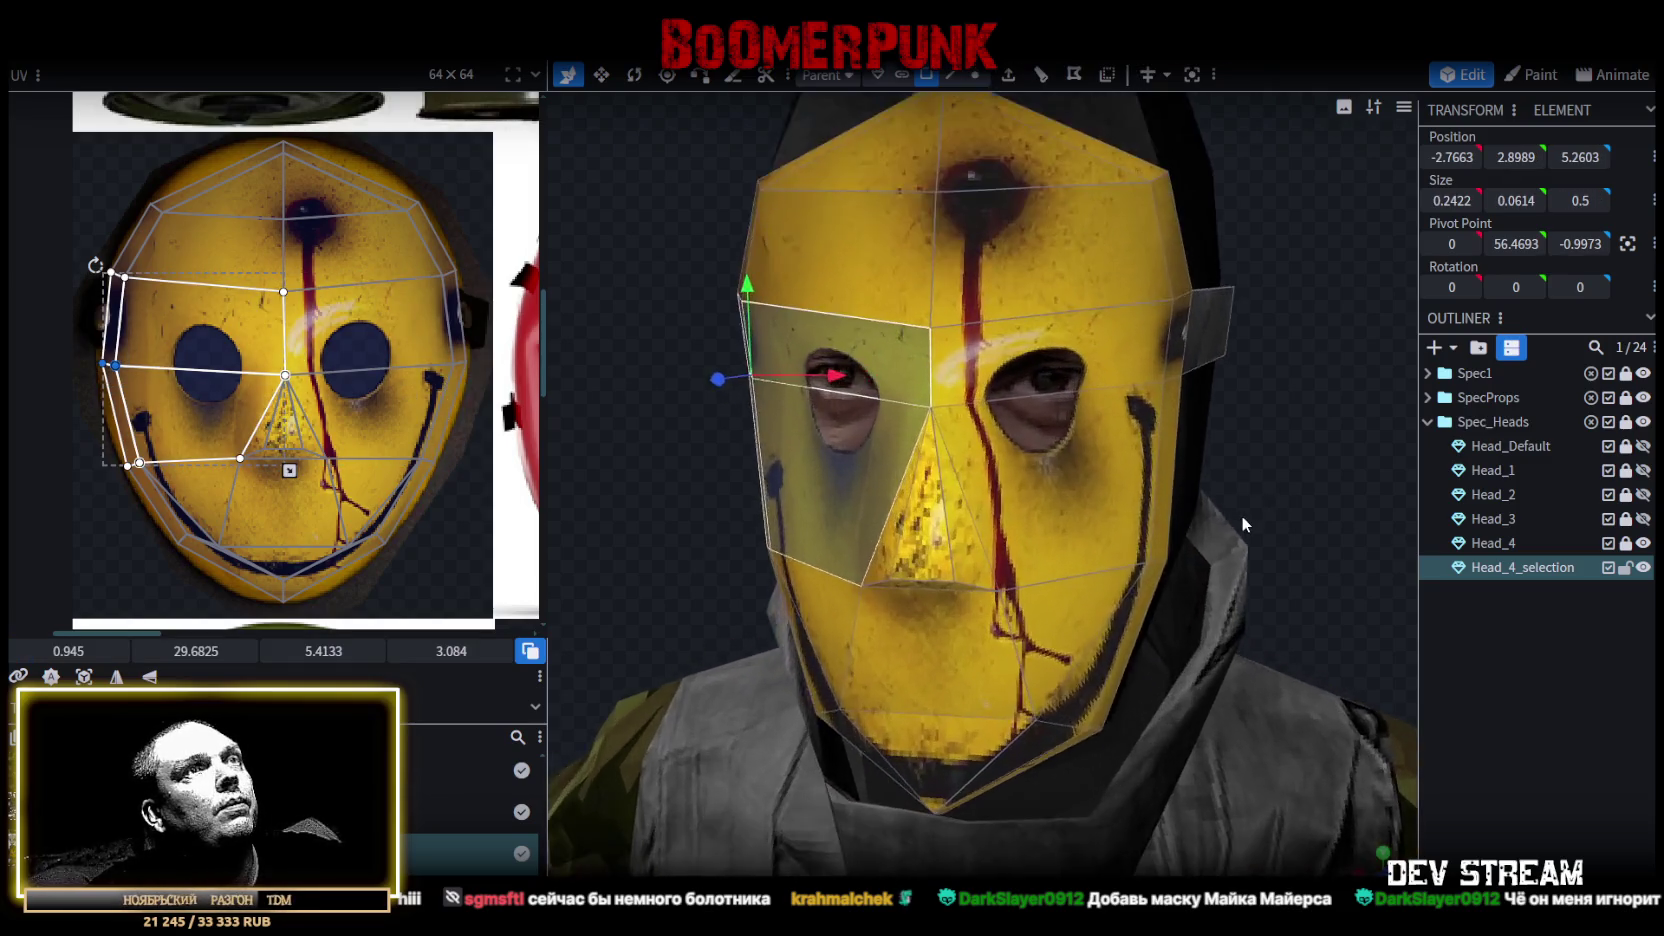
Select the whole eye band on the mesh, including both small side faces.
{"action": "left_click", "coordinate": [1207, 328]}
{"action": "left_click_drag", "start_coordinate": [724, 292], "coordinate": [881, 338]}
{"action": "left_click", "coordinate": [918, 335], "text": "shift"}
{"action": "scroll", "coordinate": [719, 396], "scroll_direction": "down", "scroll_amount": 3}
{"action": "scroll", "coordinate": [659, 374], "scroll_direction": "down", "scroll_amount": 2}
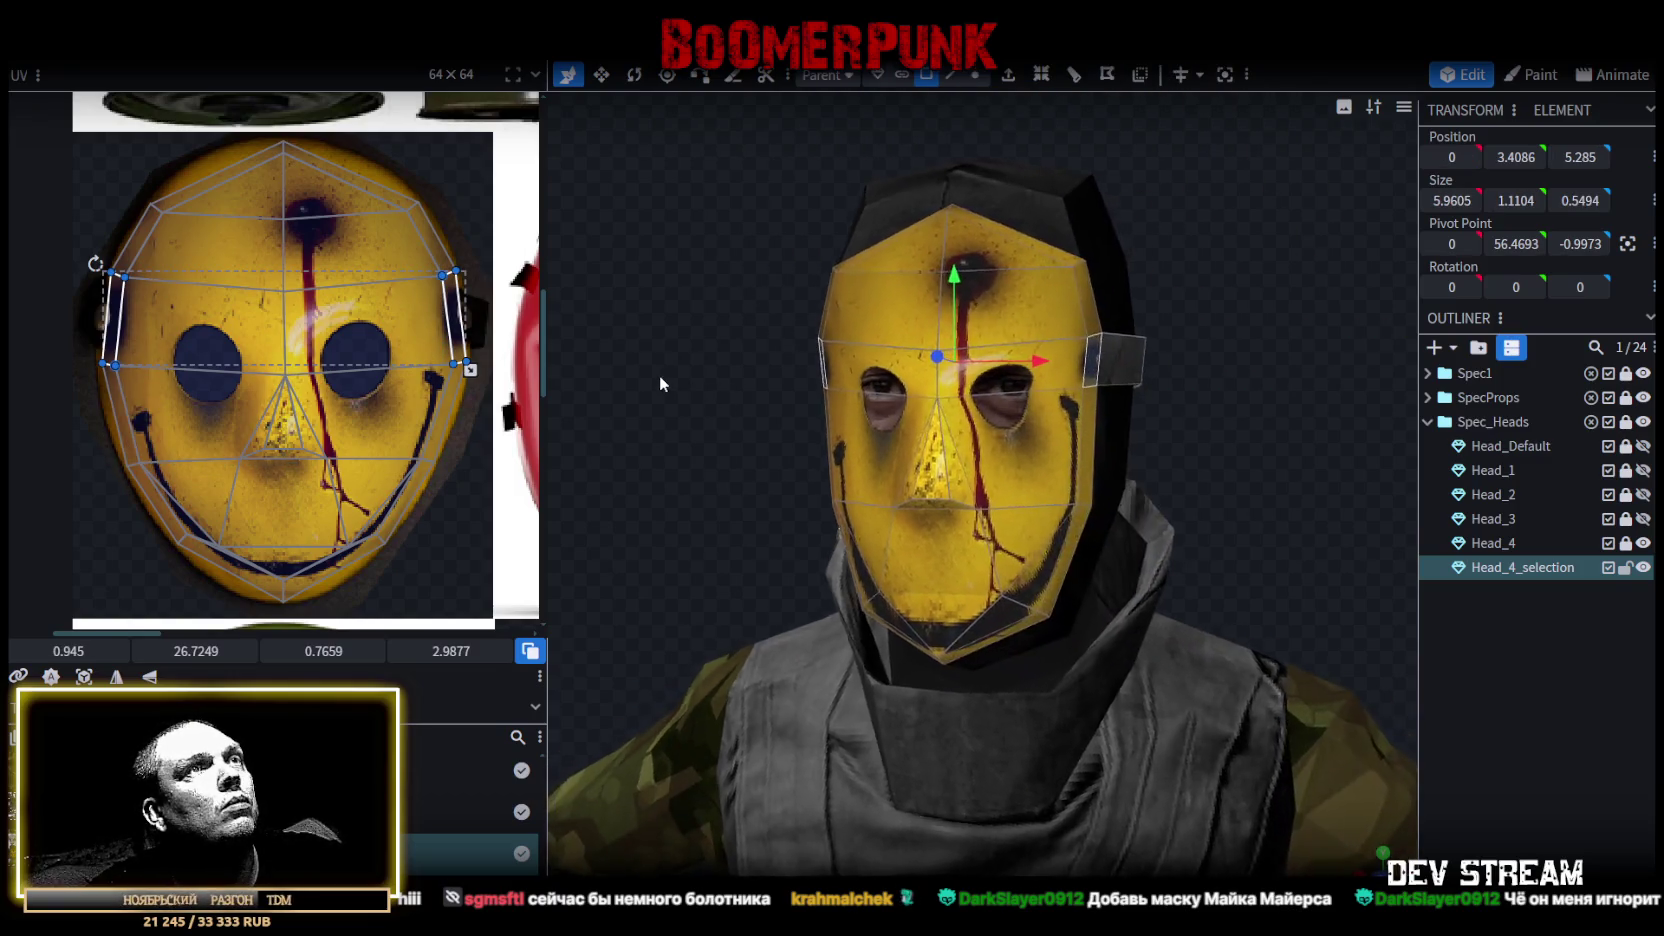
{"action": "left_click", "coordinate": [880, 360], "text": "shift"}
{"action": "left_click", "coordinate": [990, 388], "text": "shift"}
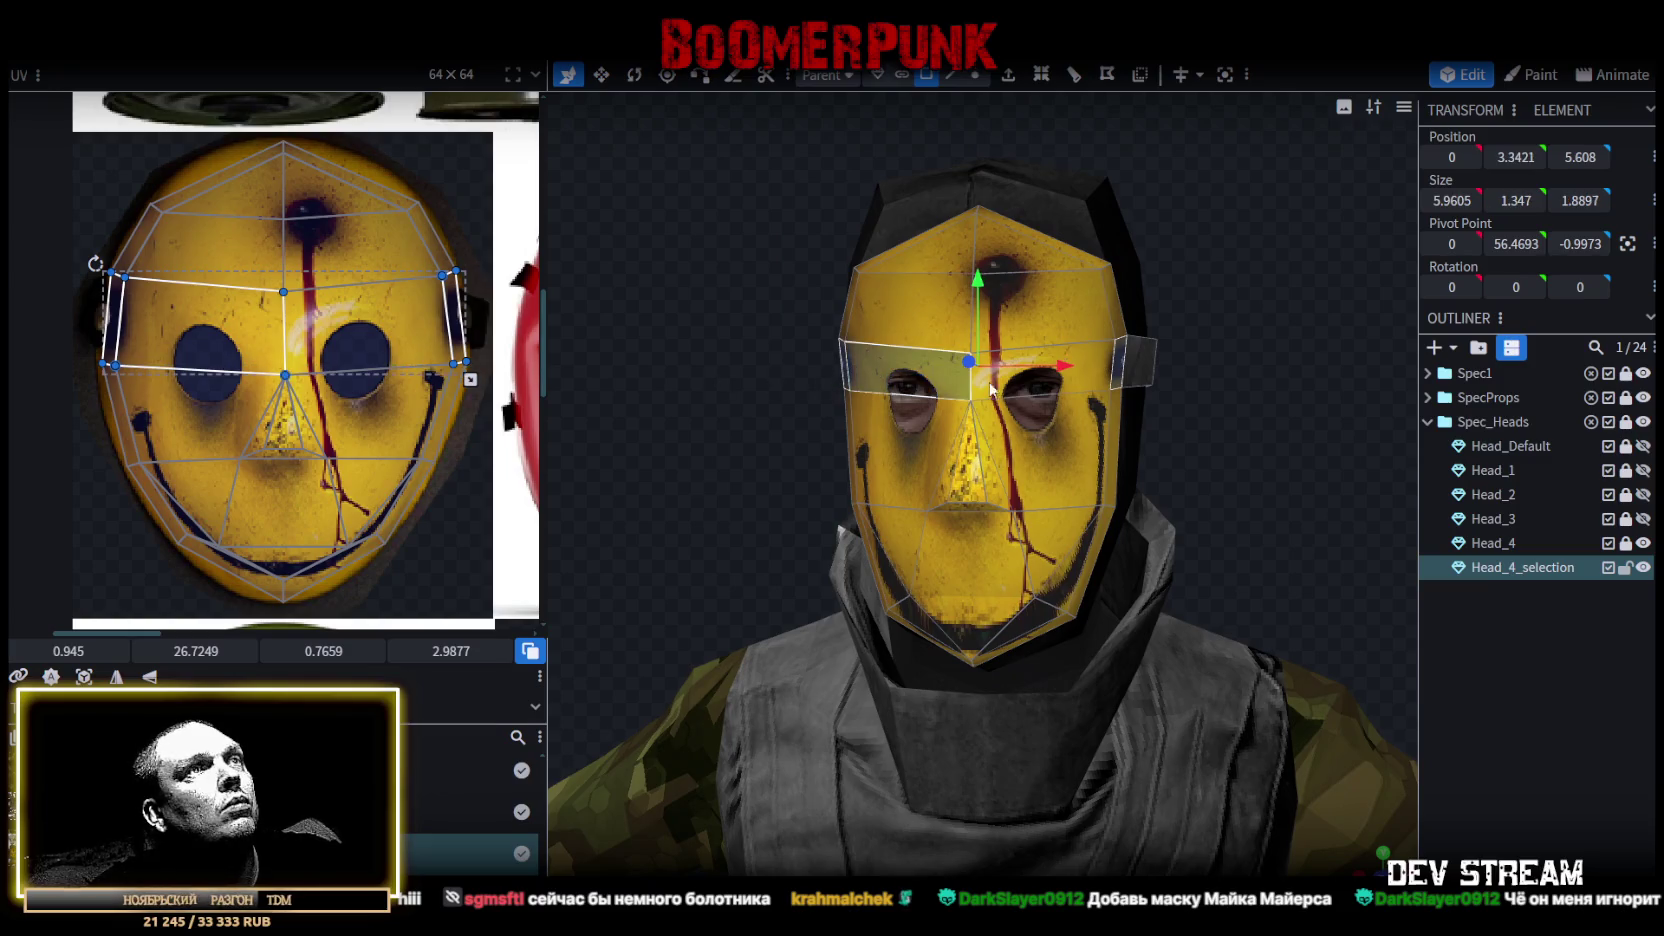
{"action": "left_click_drag", "start_coordinate": [1093, 372], "coordinate": [849, 276]}
Lower the eye band by 0.3 and widen it sideways into a brim.
{"action": "key", "text": "v"}
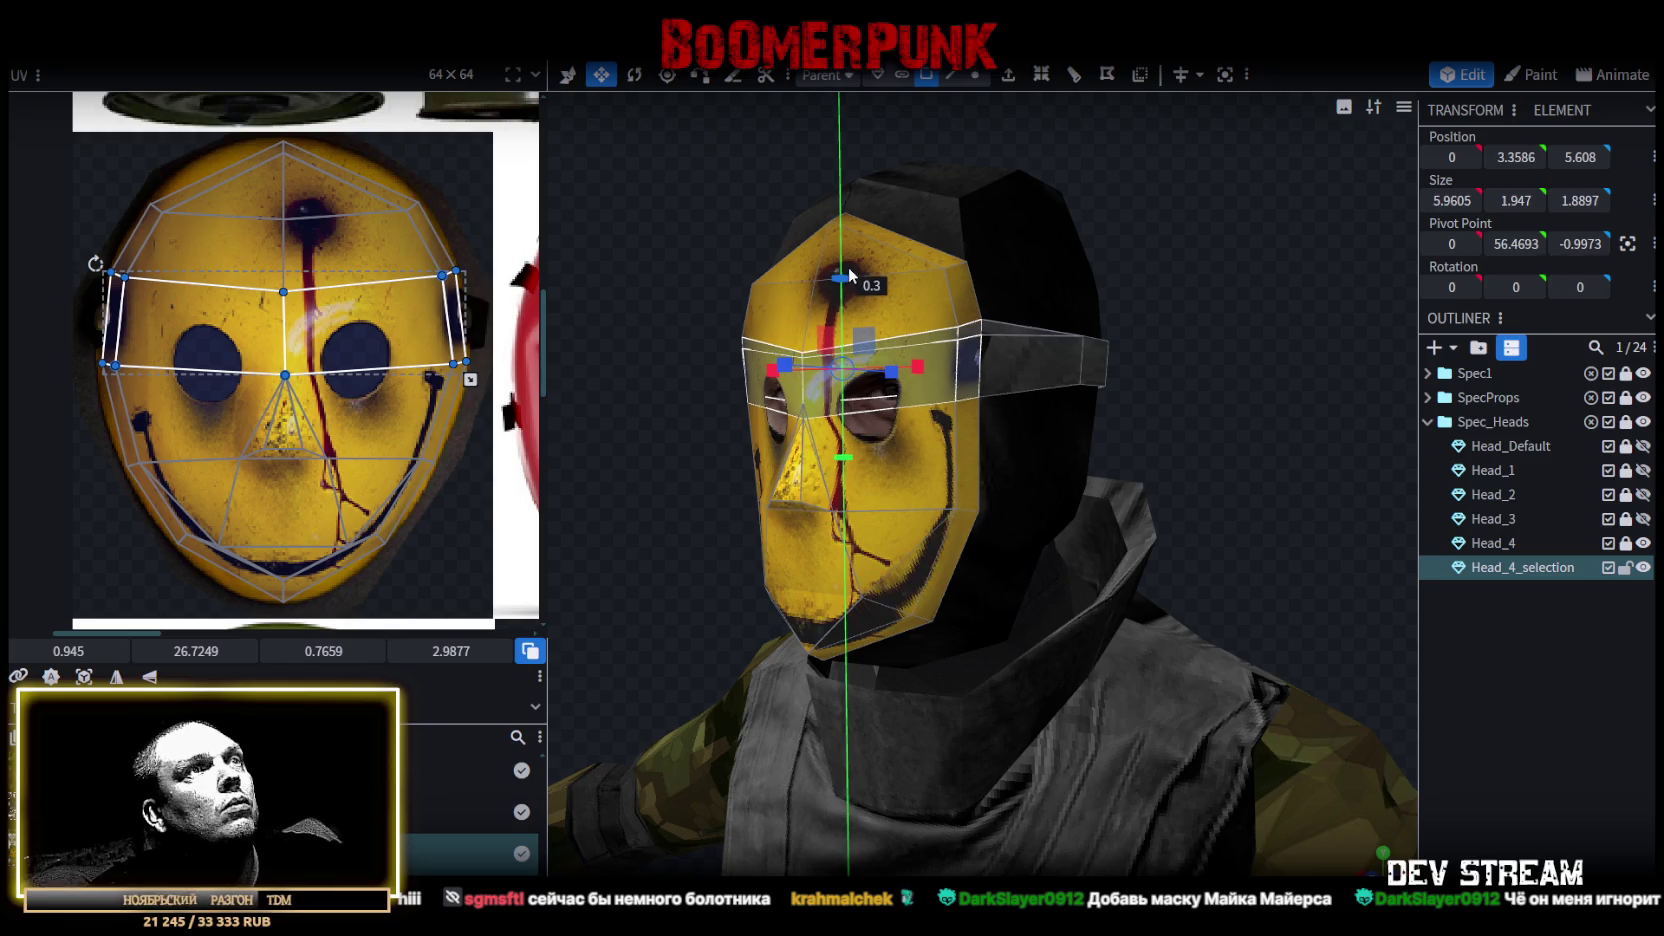
{"action": "key", "text": "v"}
{"action": "left_click_drag", "start_coordinate": [840, 280], "coordinate": [843, 297]}
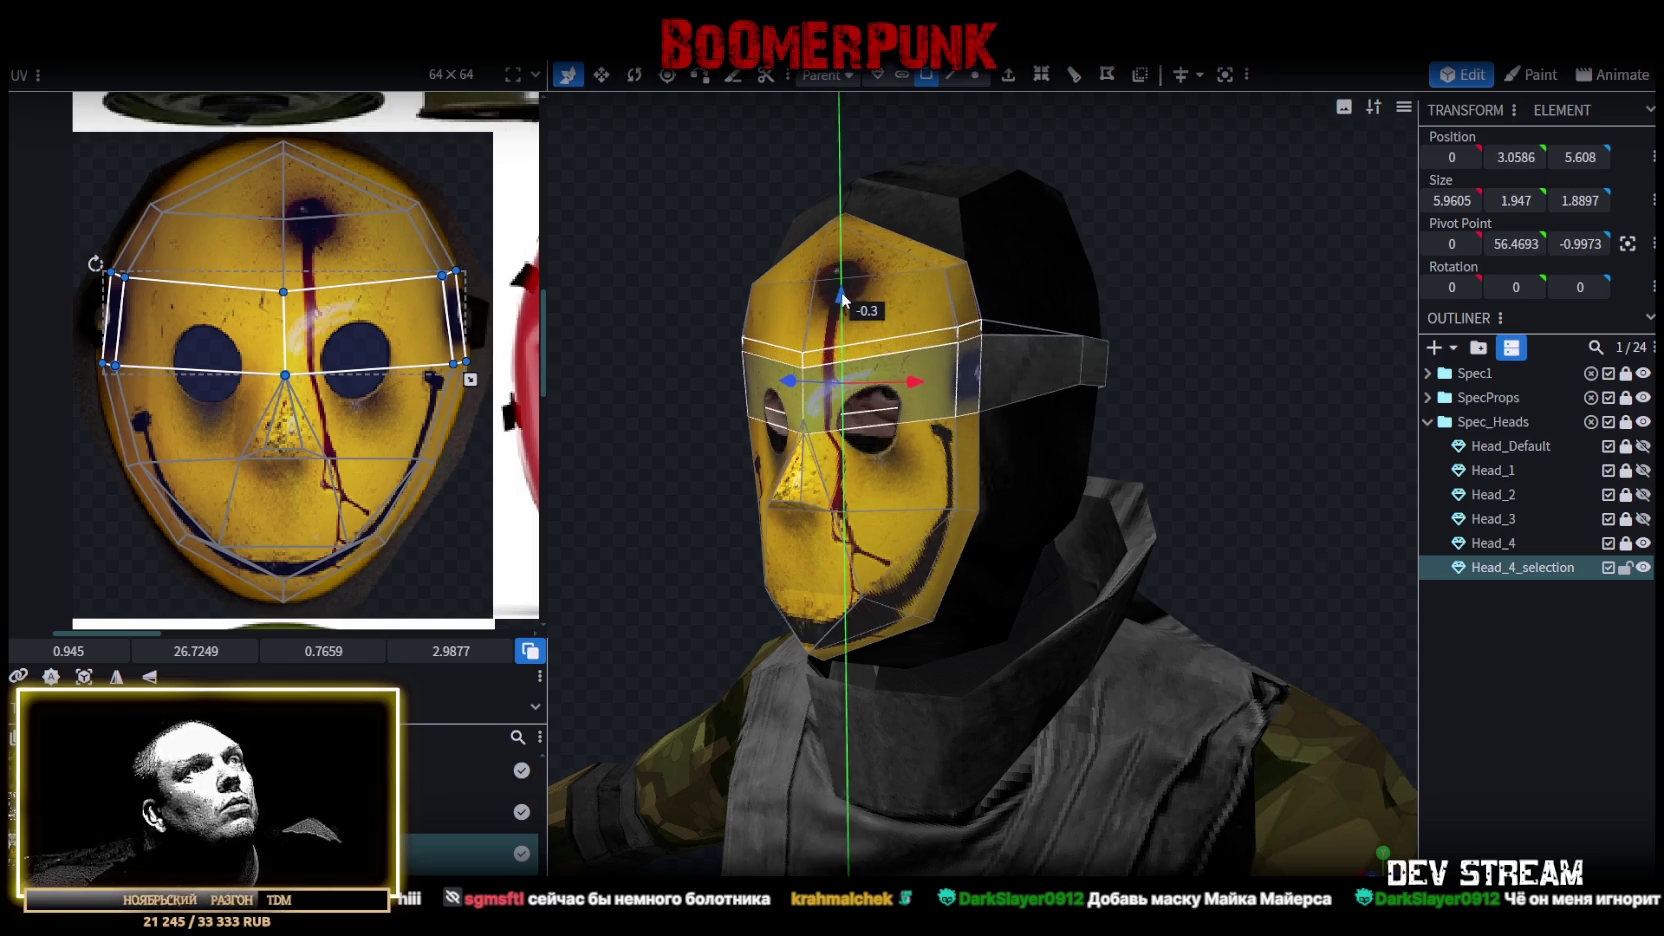
{"action": "left_click_drag", "start_coordinate": [1160, 484], "coordinate": [1260, 490]}
{"action": "key", "text": "s"}
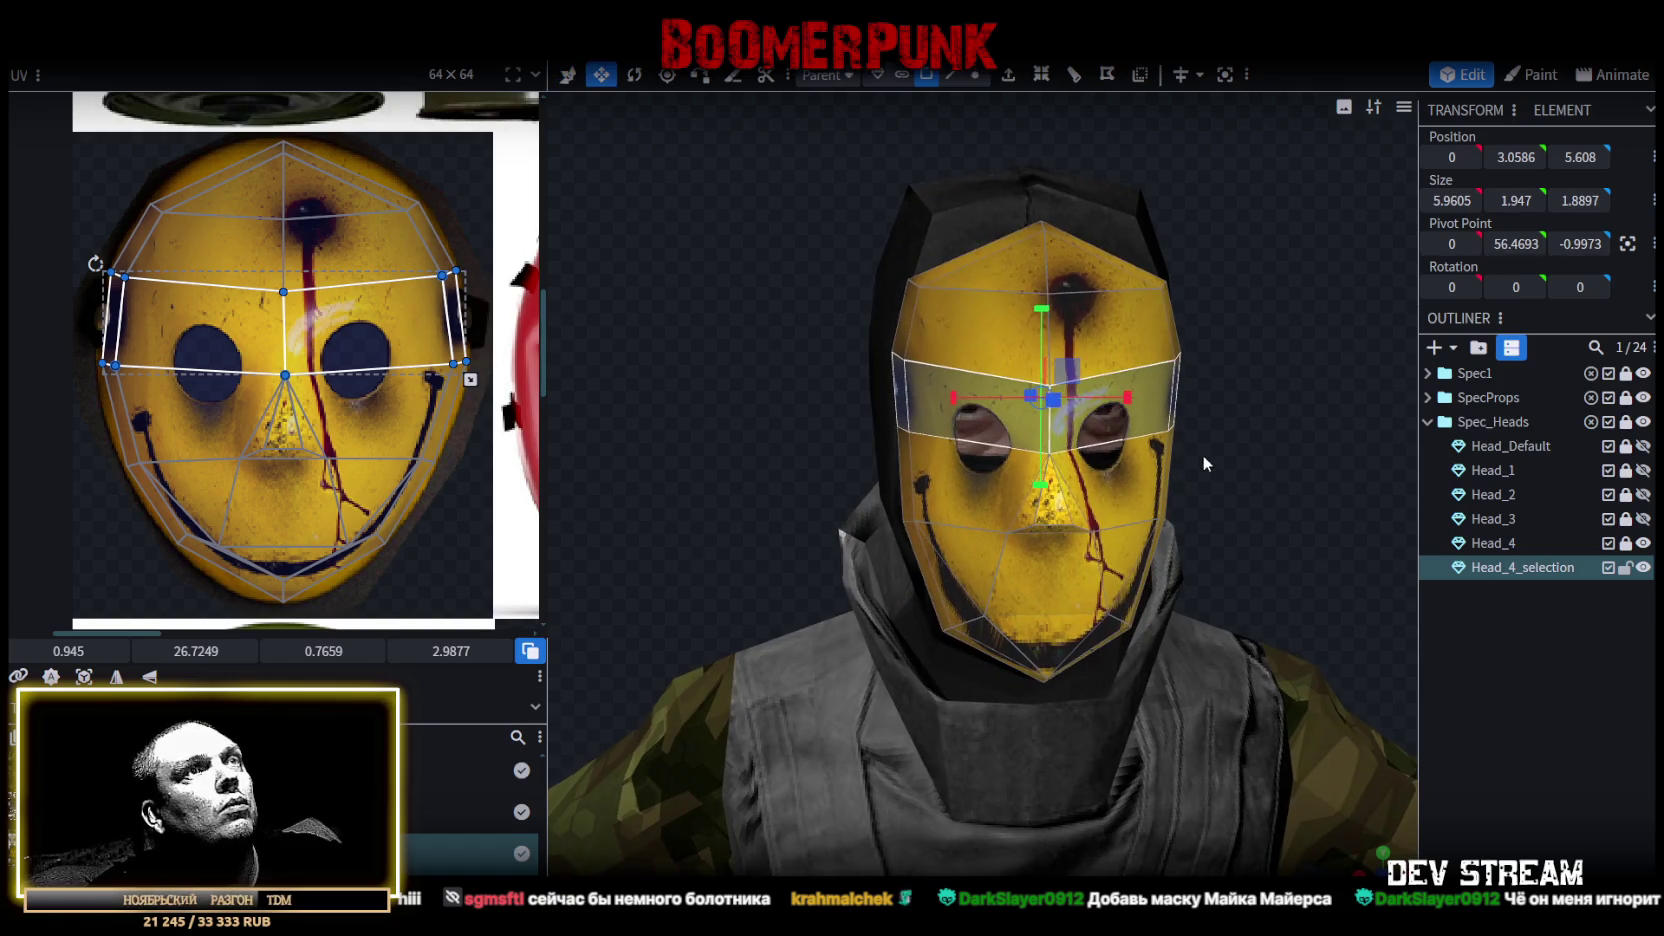
{"action": "left_click_drag", "start_coordinate": [1127, 404], "coordinate": [1155, 410]}
{"action": "mouse_move", "coordinate": [1200, 470]}
{"action": "left_mouse_down"}
{"action": "mouse_move", "coordinate": [1270, 491]}
{"action": "mouse_move", "coordinate": [1118, 369]}
{"action": "left_mouse_up"}
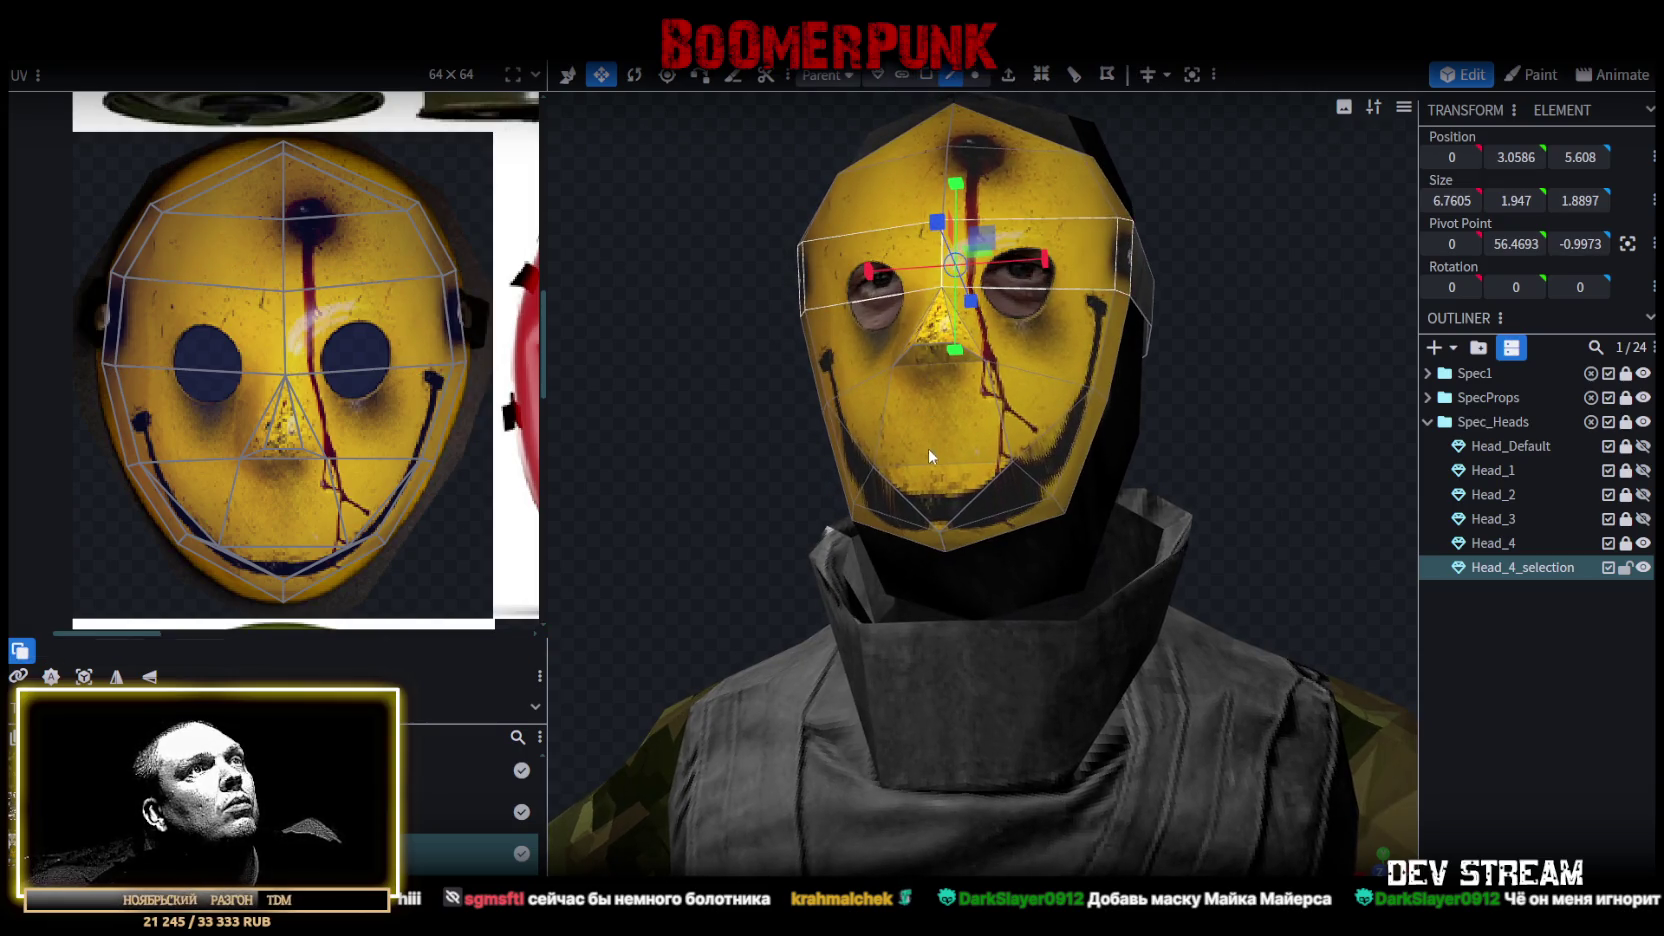
Move the mask's lower chin edge down by 0.6.
{"action": "left_click", "coordinate": [950, 460]}
{"action": "left_click_drag", "start_coordinate": [950, 458], "coordinate": [1167, 469]}
{"action": "key", "text": "v"}
{"action": "left_click_drag", "start_coordinate": [840, 408], "coordinate": [841, 443]}
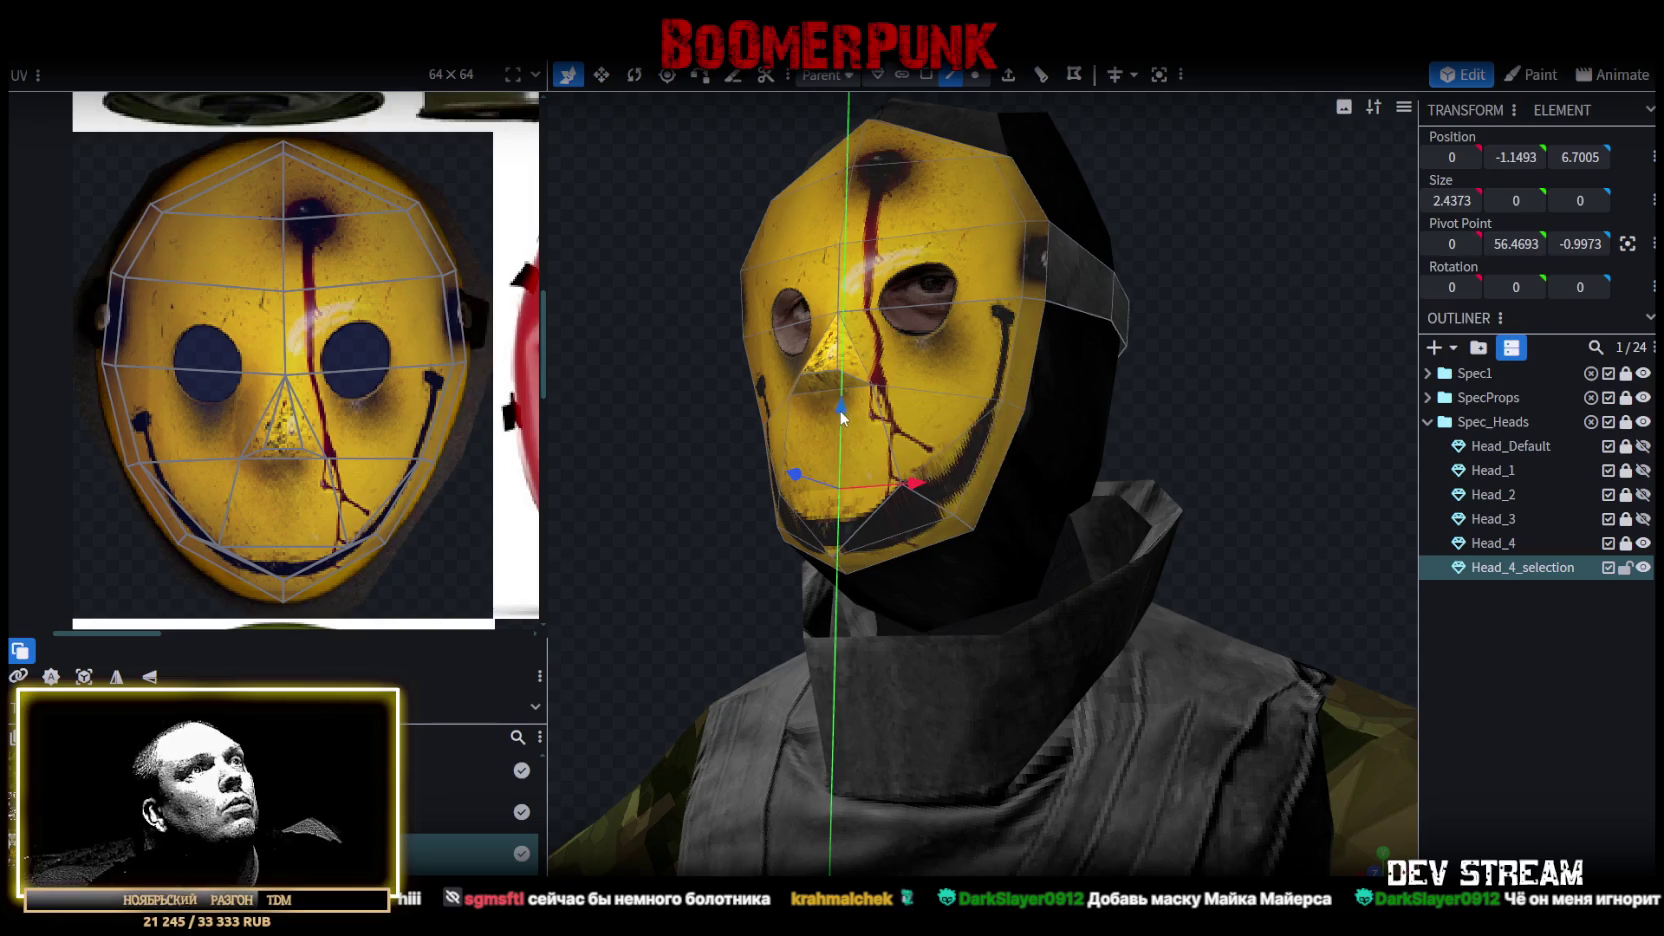
{"action": "mouse_move", "coordinate": [1275, 446]}
{"action": "left_mouse_down"}
{"action": "mouse_move", "coordinate": [1266, 468]}
{"action": "mouse_move", "coordinate": [1076, 499]}
{"action": "mouse_move", "coordinate": [1251, 502]}
{"action": "left_mouse_up"}
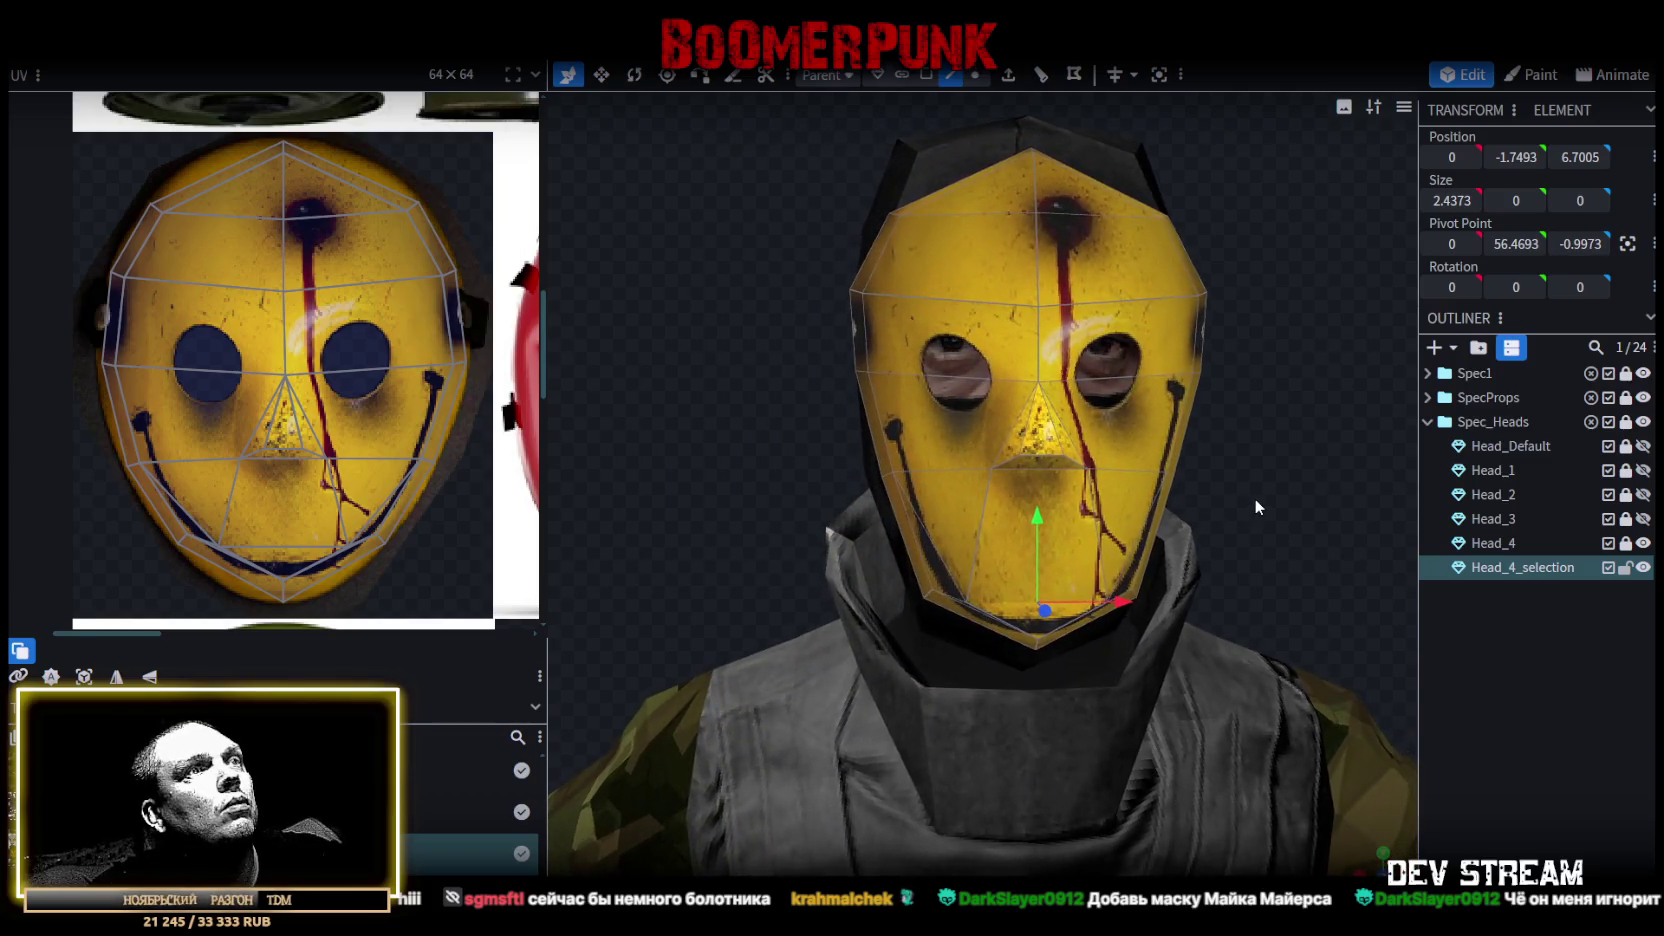
Narrow both lower cheek faces inward and raise the chin by about 0.5.
{"action": "left_click", "coordinate": [935, 543]}
{"action": "left_click", "coordinate": [1140, 533], "text": "shift"}
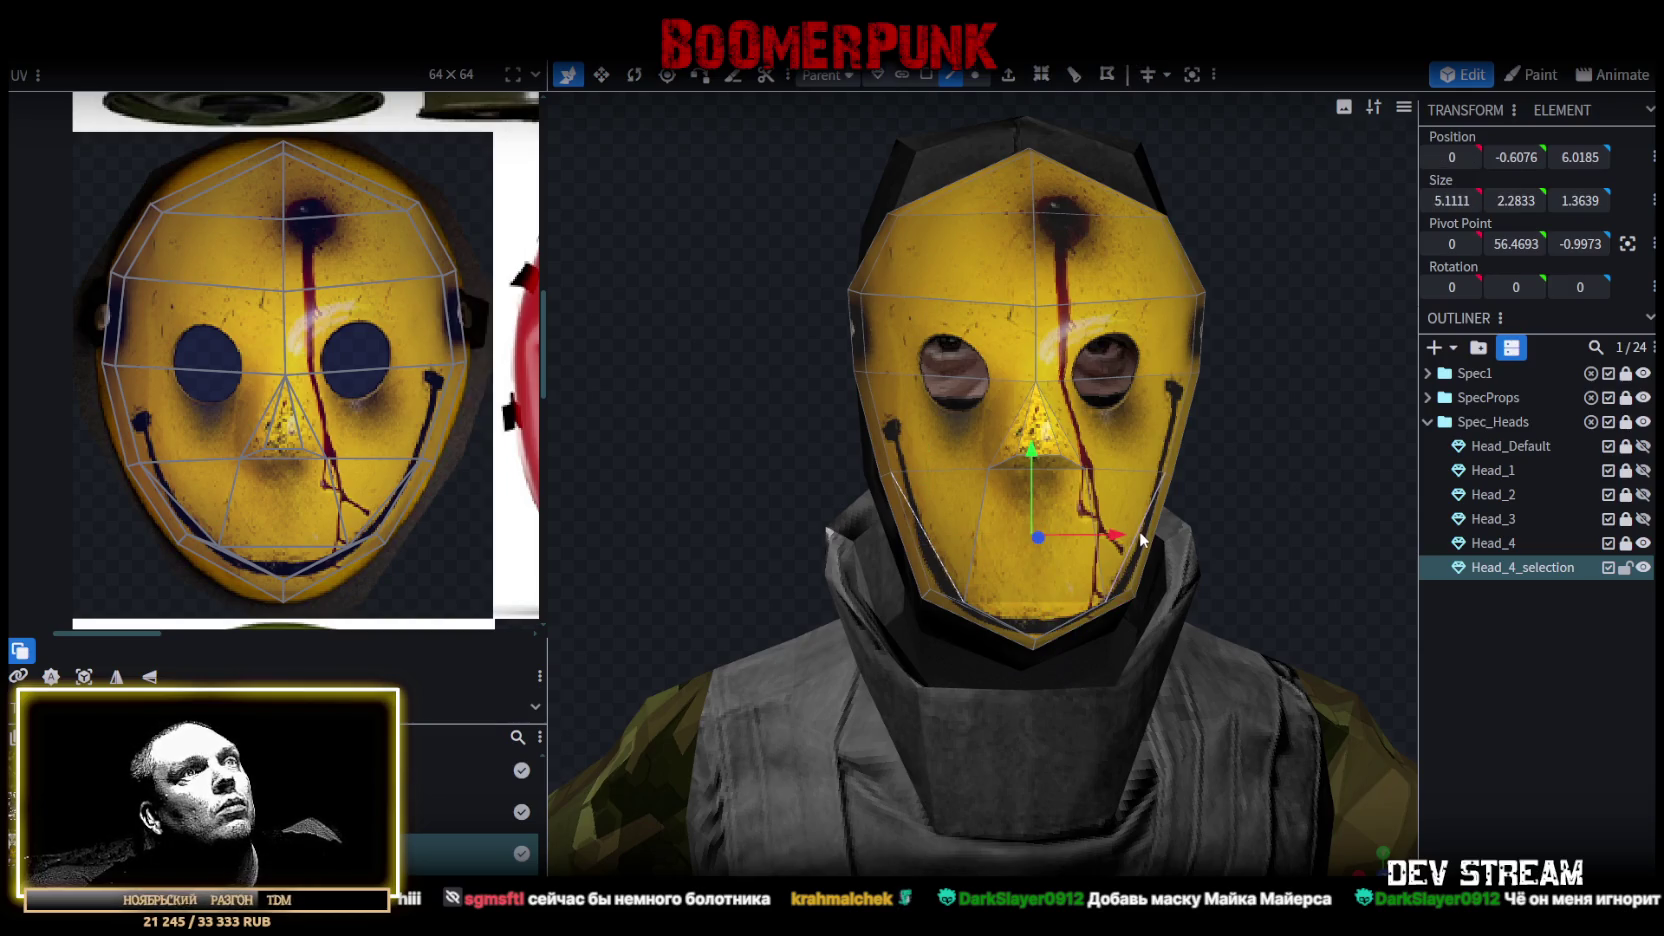
{"action": "key", "text": "v"}
{"action": "left_click_drag", "start_coordinate": [1120, 535], "coordinate": [1107, 541]}
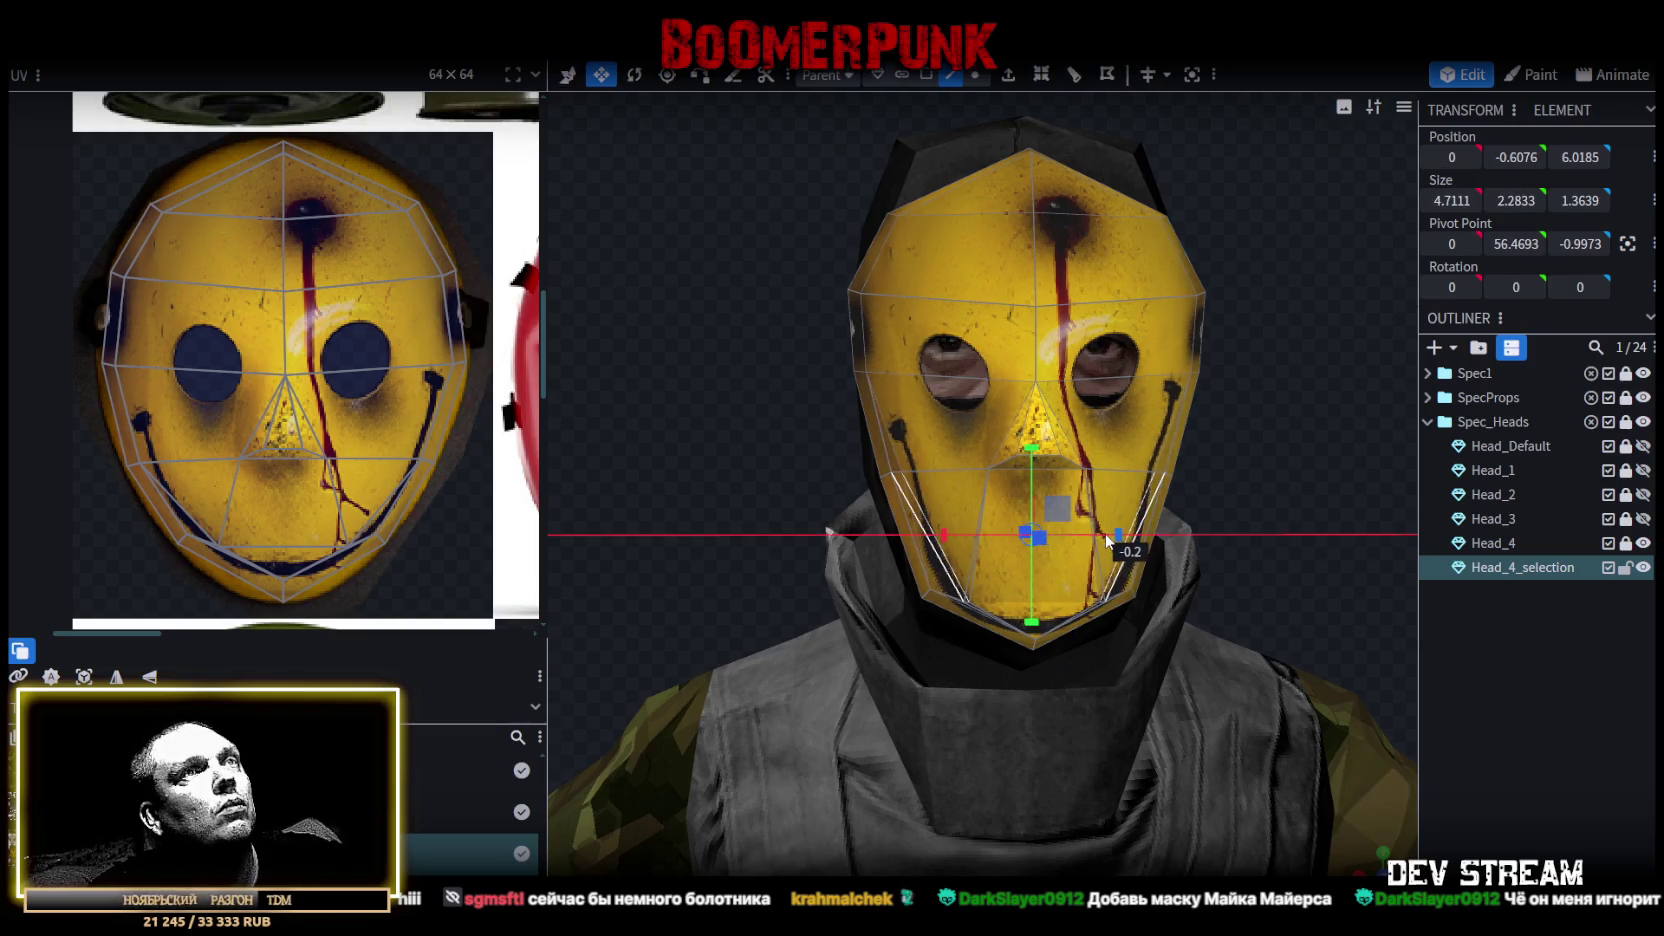
{"action": "left_click_drag", "start_coordinate": [1225, 484], "coordinate": [888, 540]}
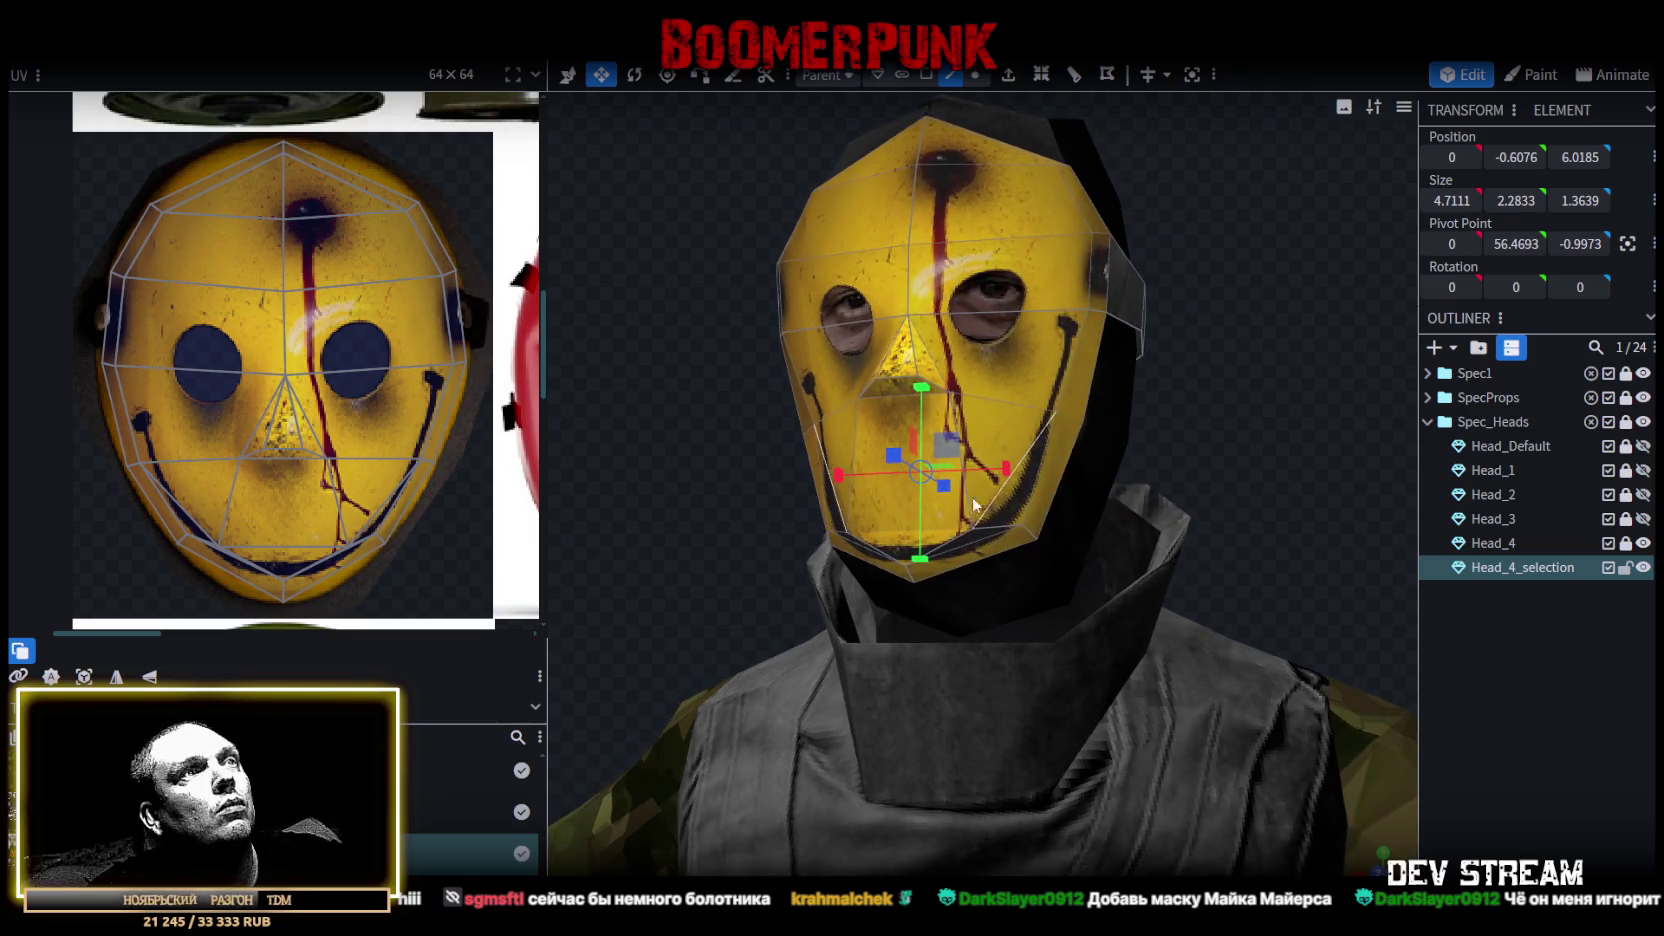
{"action": "key", "text": "s"}
{"action": "mouse_move", "coordinate": [926, 467]}
{"action": "left_mouse_down"}
{"action": "mouse_move", "coordinate": [918, 417]}
{"action": "mouse_move", "coordinate": [918, 445]}
{"action": "left_mouse_up"}
{"action": "mouse_move", "coordinate": [1271, 484]}
{"action": "left_mouse_down"}
{"action": "mouse_move", "coordinate": [1316, 458]}
{"action": "mouse_move", "coordinate": [1351, 467]}
{"action": "mouse_move", "coordinate": [1325, 488]}
{"action": "left_mouse_up"}
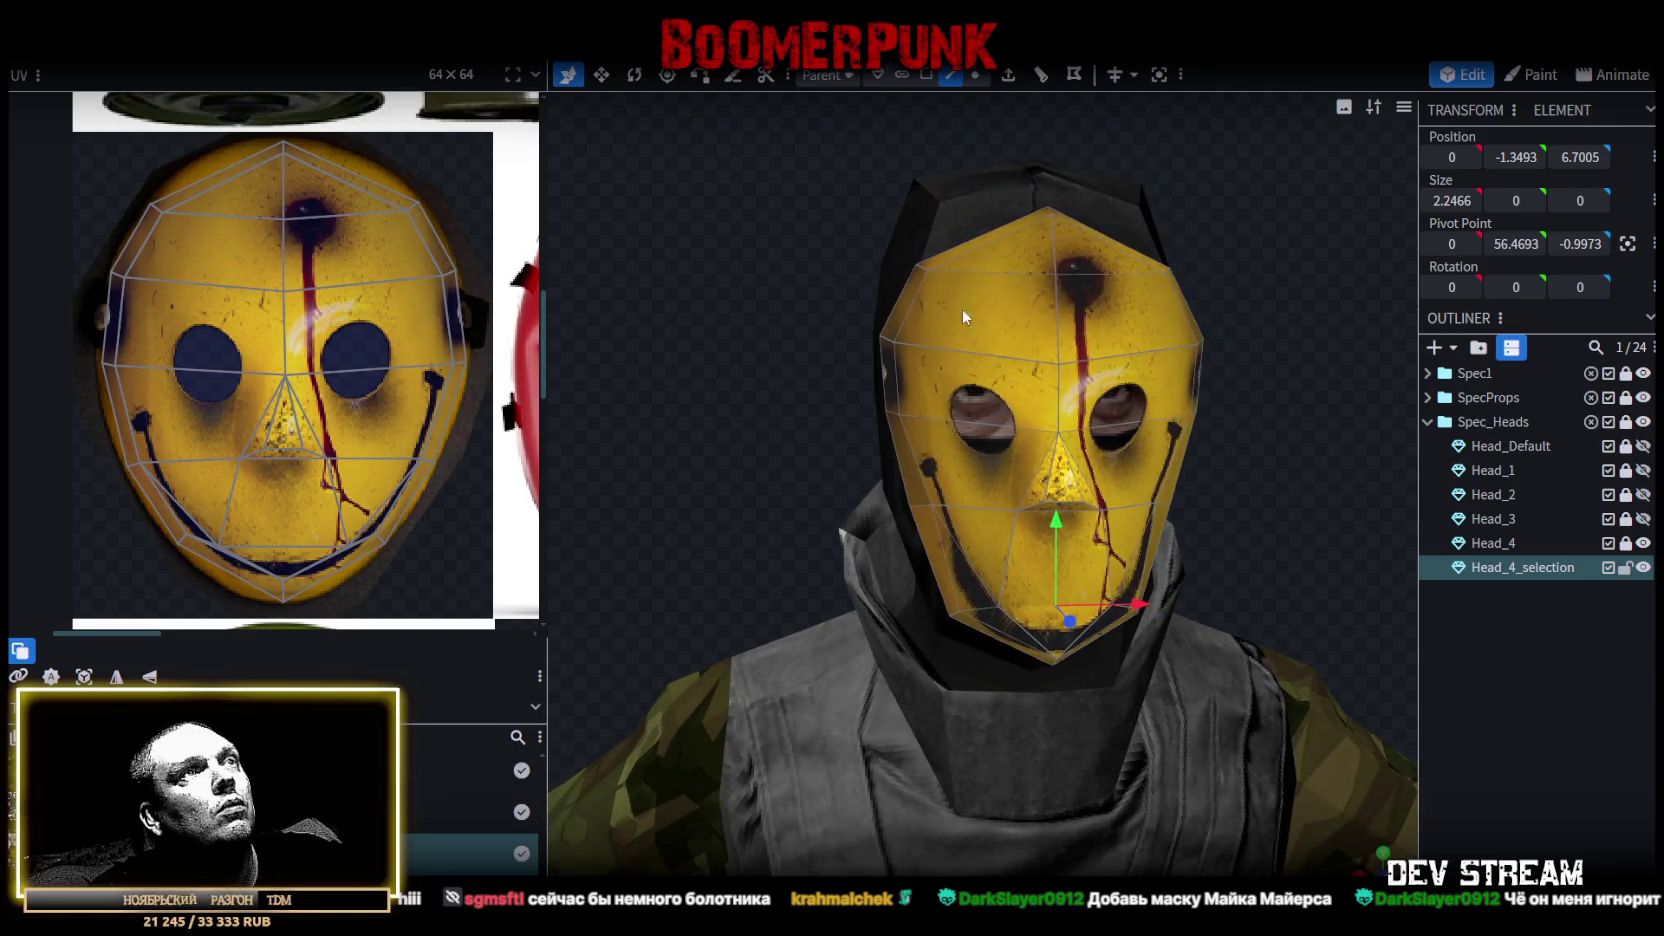
Select the four cheek vertices and scale them wider apart.
{"action": "left_click", "coordinate": [975, 74]}
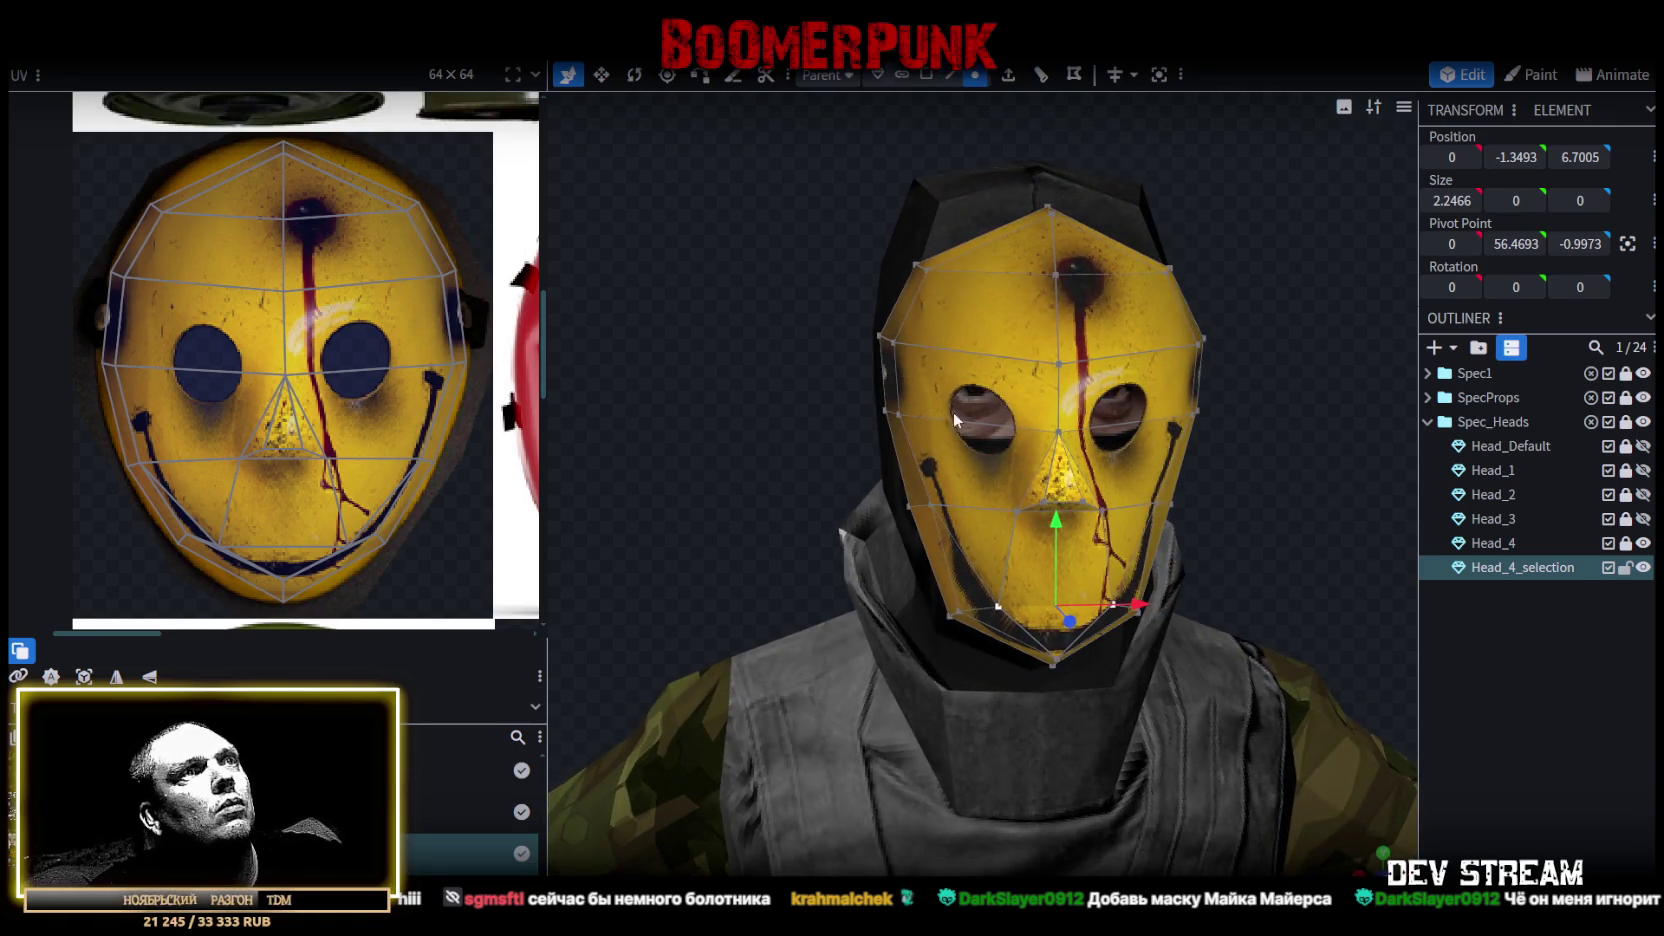
{"action": "left_click", "coordinate": [935, 500], "text": "shift"}
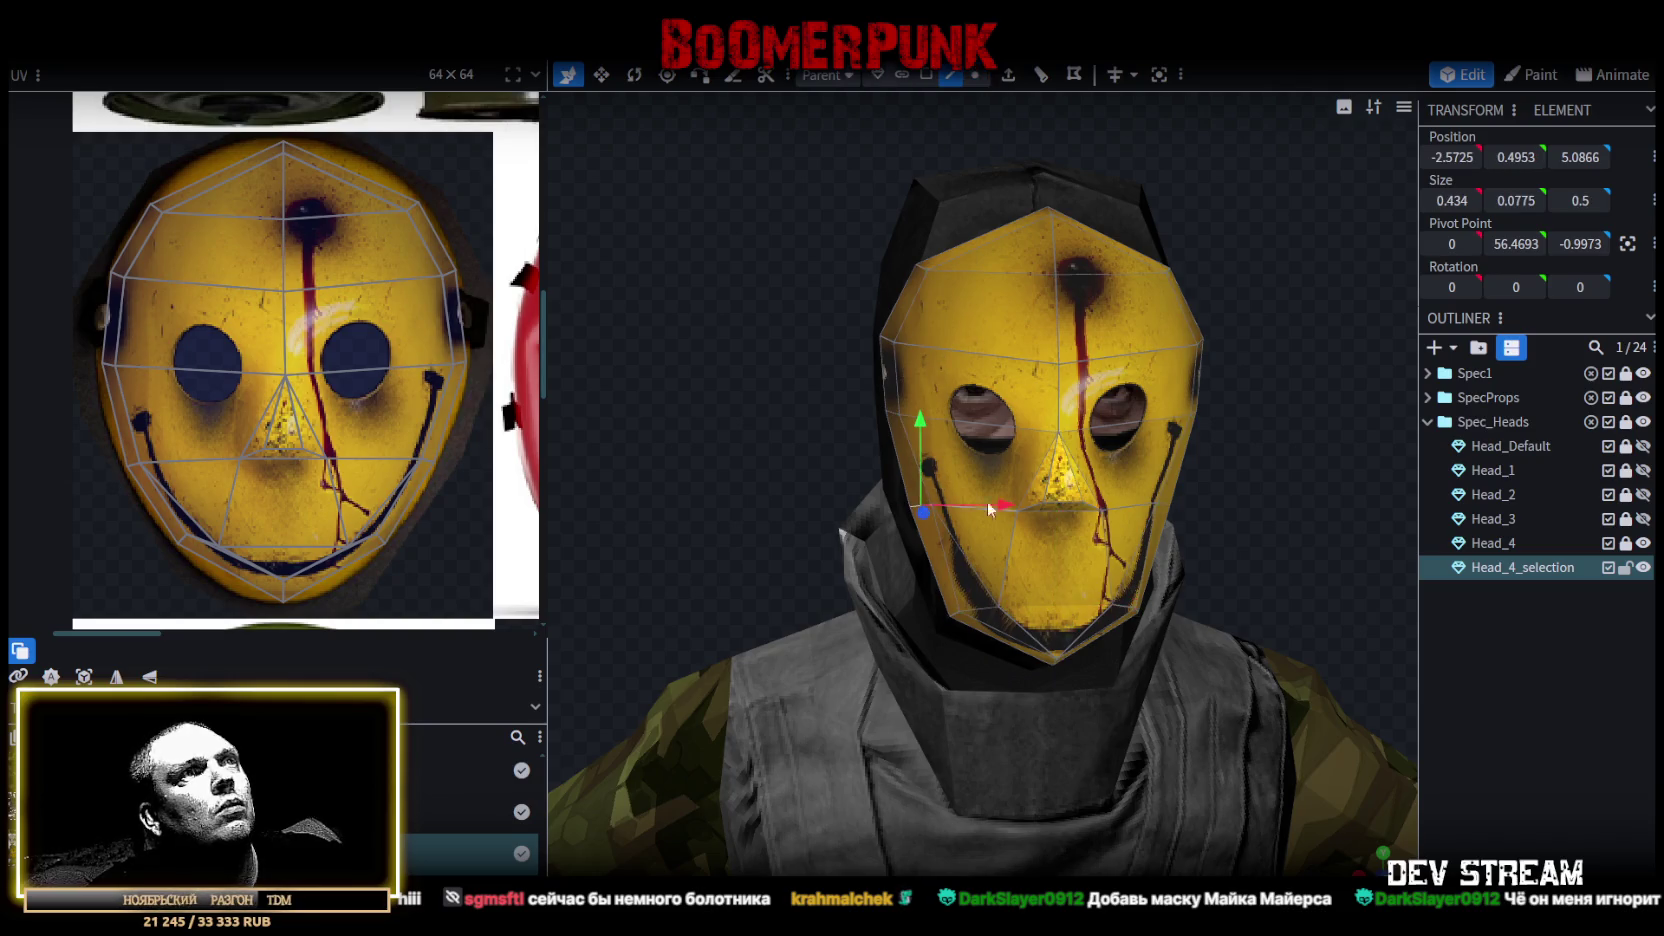
{"action": "left_click", "coordinate": [1160, 505], "text": "shift"}
{"action": "left_click", "coordinate": [1164, 500], "text": "shift"}
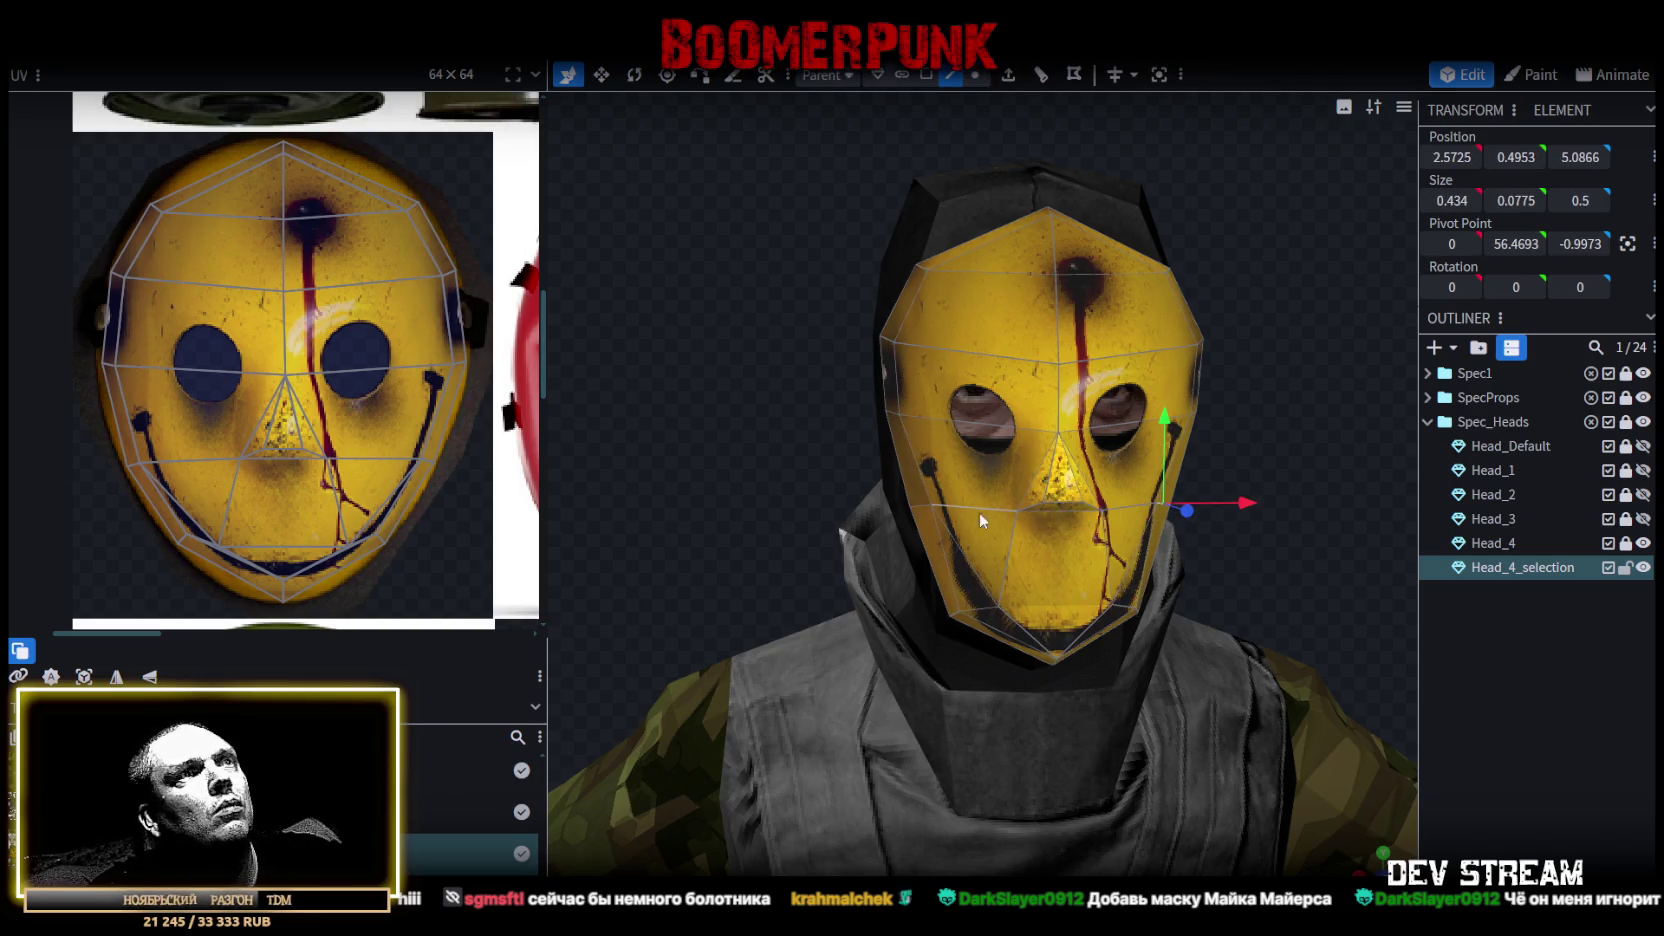
{"action": "left_click", "coordinate": [916, 503], "text": "shift"}
{"action": "key", "text": "s"}
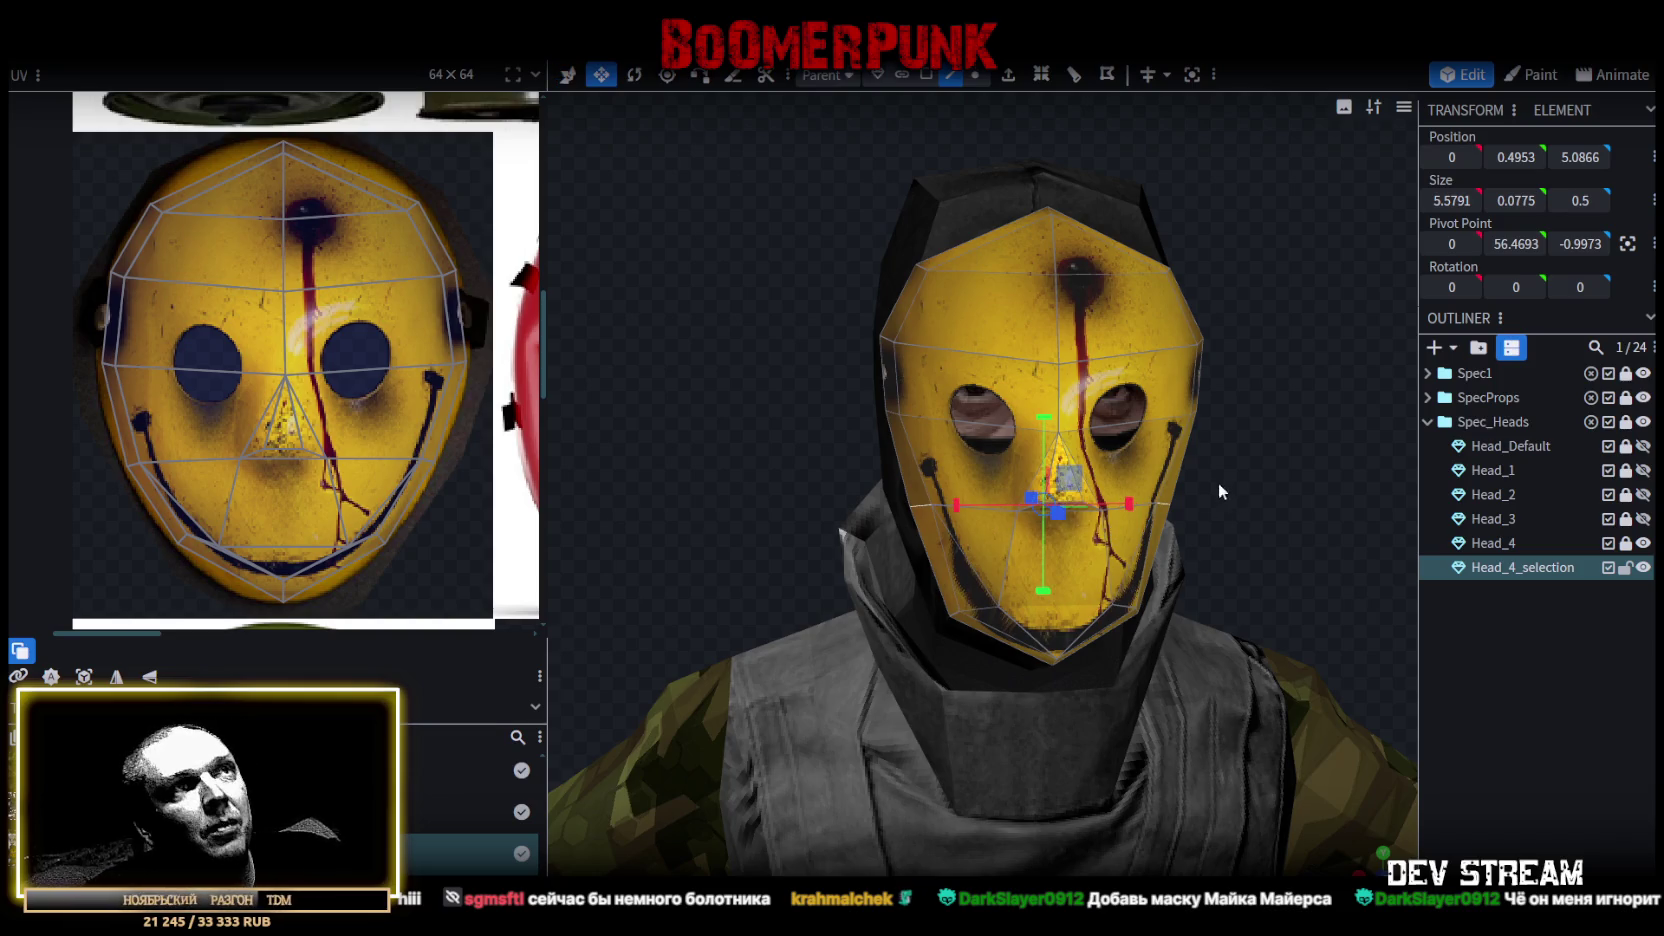
{"action": "left_click_drag", "start_coordinate": [1129, 504], "coordinate": [1148, 510]}
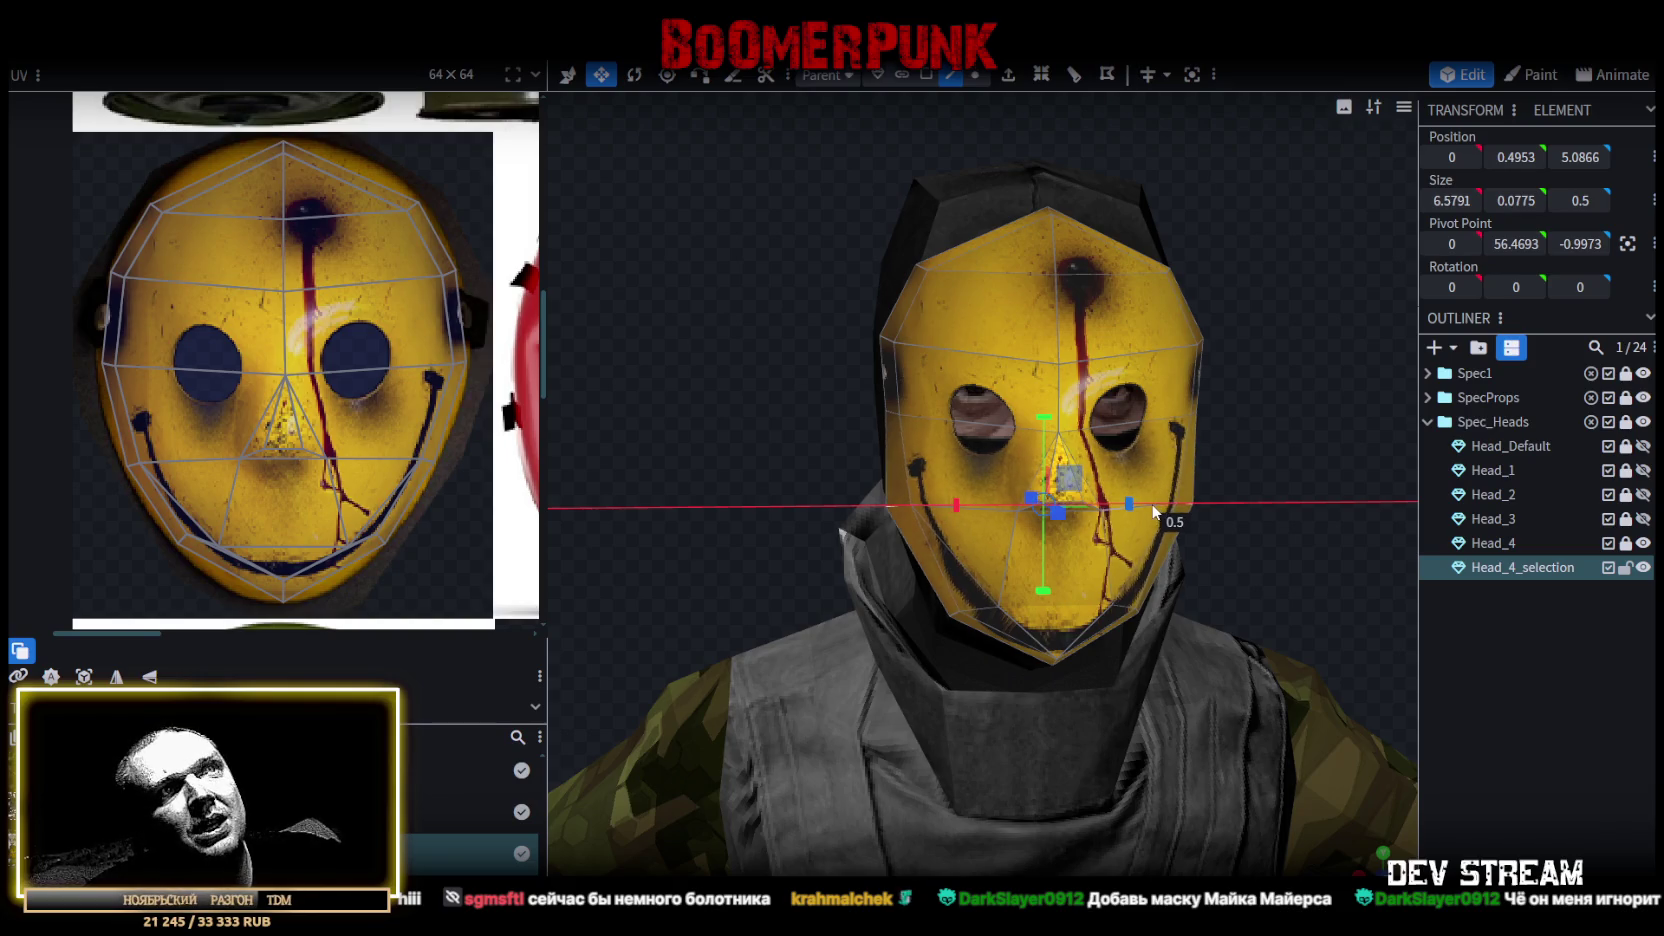
{"action": "left_click_drag", "start_coordinate": [1294, 471], "coordinate": [1268, 452]}
{"action": "scroll", "coordinate": [1268, 452], "scroll_direction": "up", "scroll_amount": 3}
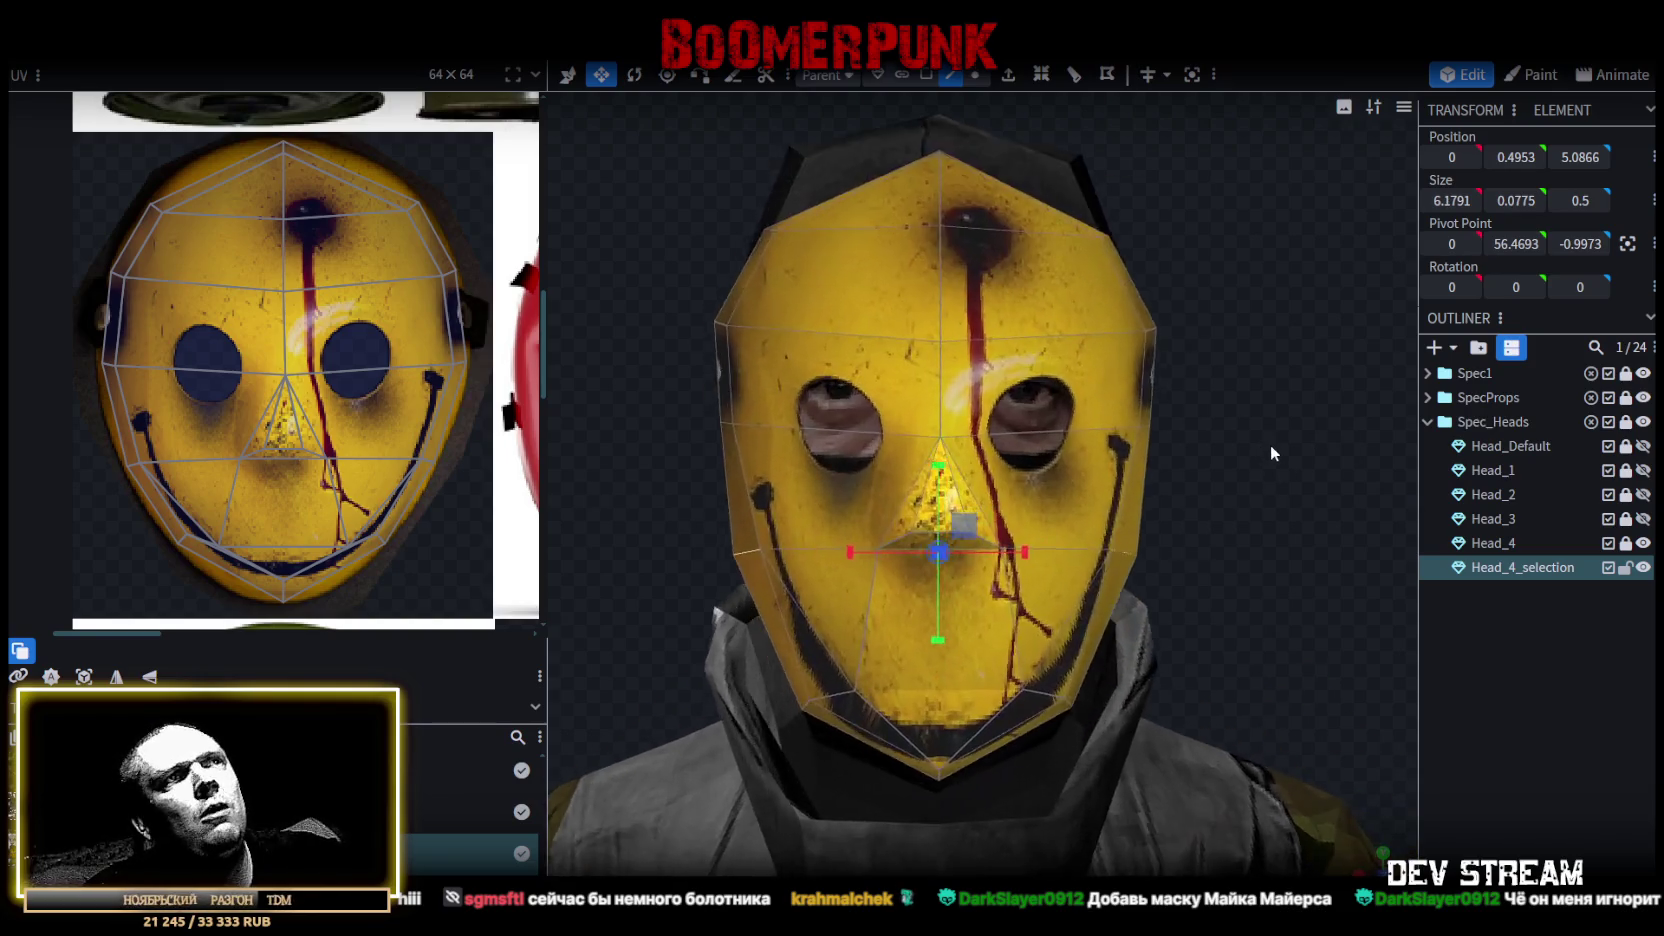
{"action": "mouse_move", "coordinate": [957, 281]}
{"action": "left_mouse_down"}
{"action": "mouse_move", "coordinate": [795, 316]}
{"action": "mouse_move", "coordinate": [918, 124]}
{"action": "left_mouse_up"}
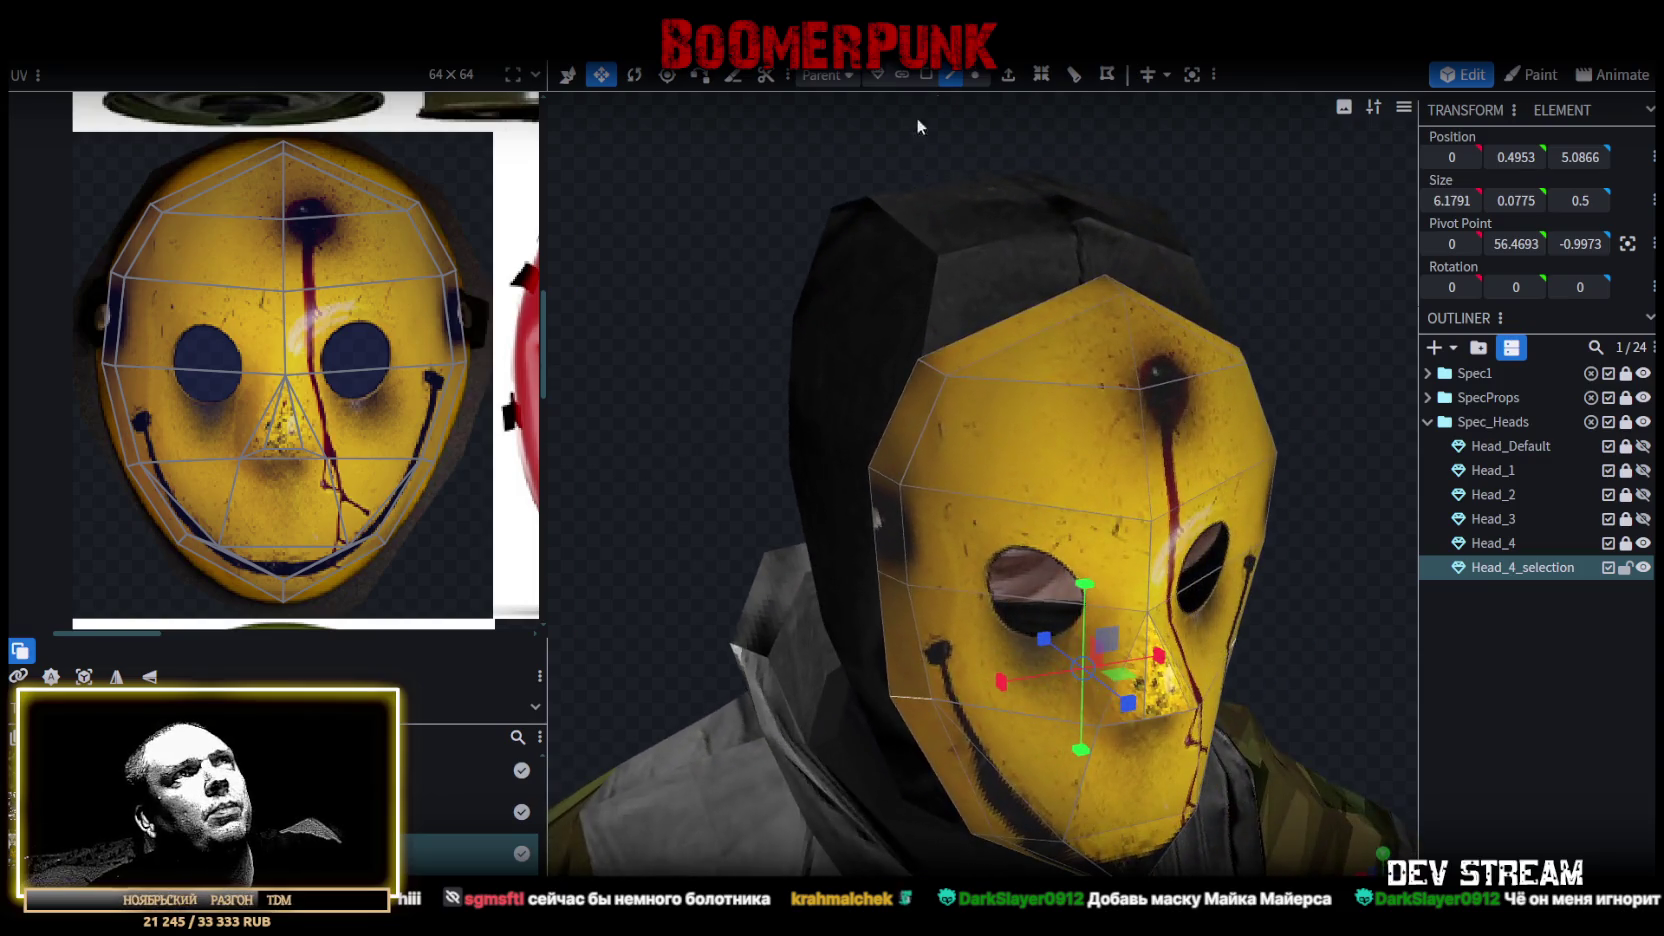
Push the mask's side faces outward along X until Size X reads 6.9605.
{"action": "left_click", "coordinate": [925, 75]}
{"action": "left_click", "coordinate": [887, 488]}
{"action": "mouse_move", "coordinate": [1330, 247]}
{"action": "left_mouse_down"}
{"action": "mouse_move", "coordinate": [1076, 500]}
{"action": "mouse_move", "coordinate": [1216, 503]}
{"action": "left_mouse_up"}
{"action": "left_click_drag", "start_coordinate": [1024, 469], "coordinate": [1055, 485]}
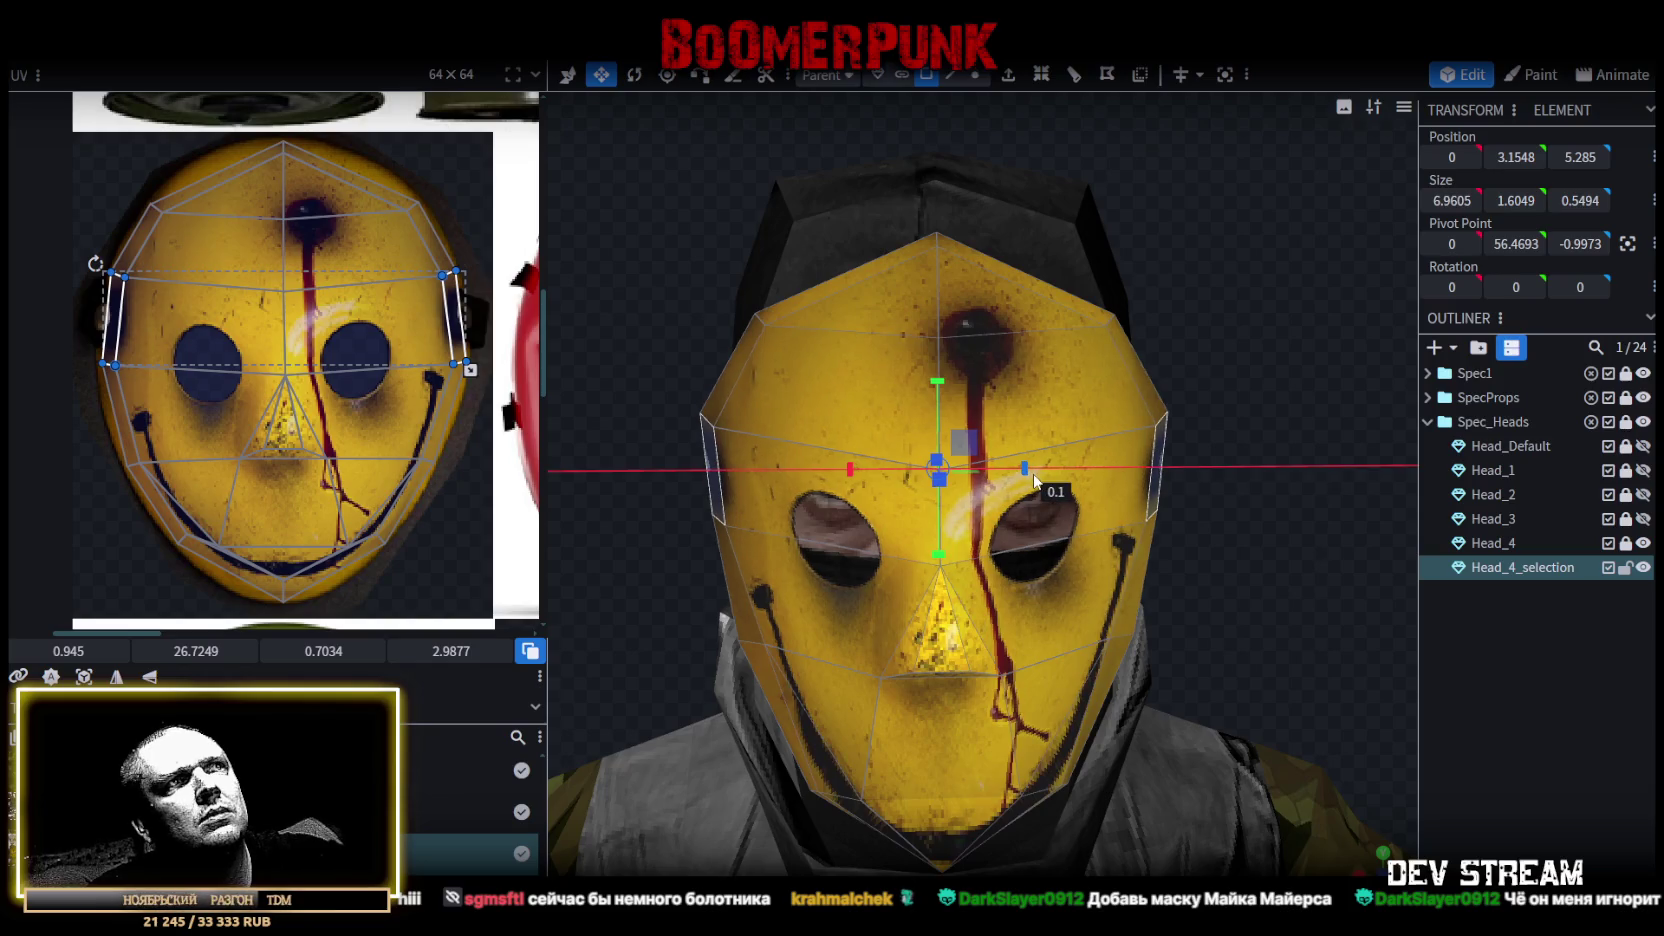
{"action": "mouse_move", "coordinate": [1286, 557]}
{"action": "left_mouse_down"}
{"action": "mouse_move", "coordinate": [1178, 494]}
{"action": "mouse_move", "coordinate": [1235, 439]}
{"action": "mouse_move", "coordinate": [1147, 452]}
{"action": "mouse_move", "coordinate": [1245, 391]}
{"action": "left_mouse_up"}
Select the mask's front band and undo an accidental upward move.
{"action": "key", "text": "ctrl+a"}
{"action": "mouse_move", "coordinate": [779, 385]}
{"action": "left_mouse_down"}
{"action": "mouse_move", "coordinate": [702, 367]}
{"action": "mouse_move", "coordinate": [1274, 389]}
{"action": "mouse_move", "coordinate": [1128, 386]}
{"action": "mouse_move", "coordinate": [776, 332]}
{"action": "mouse_move", "coordinate": [966, 335]}
{"action": "left_mouse_up"}
{"action": "left_click", "coordinate": [1124, 380]}
{"action": "key", "text": "q"}
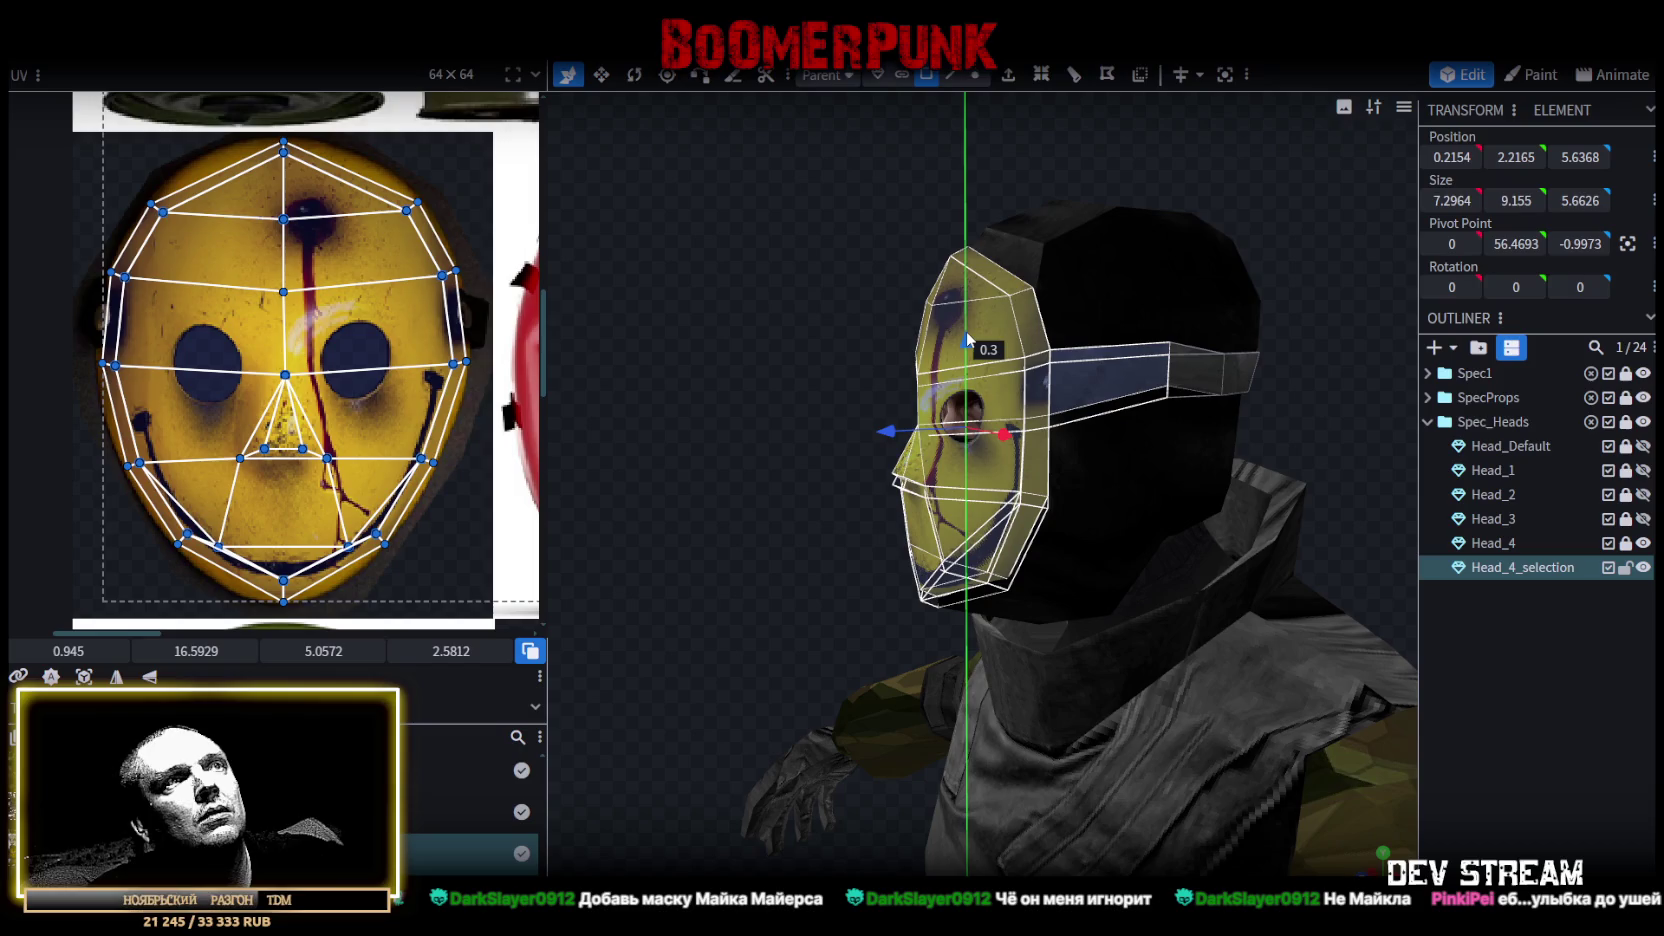
{"action": "key", "text": "ctrl+z"}
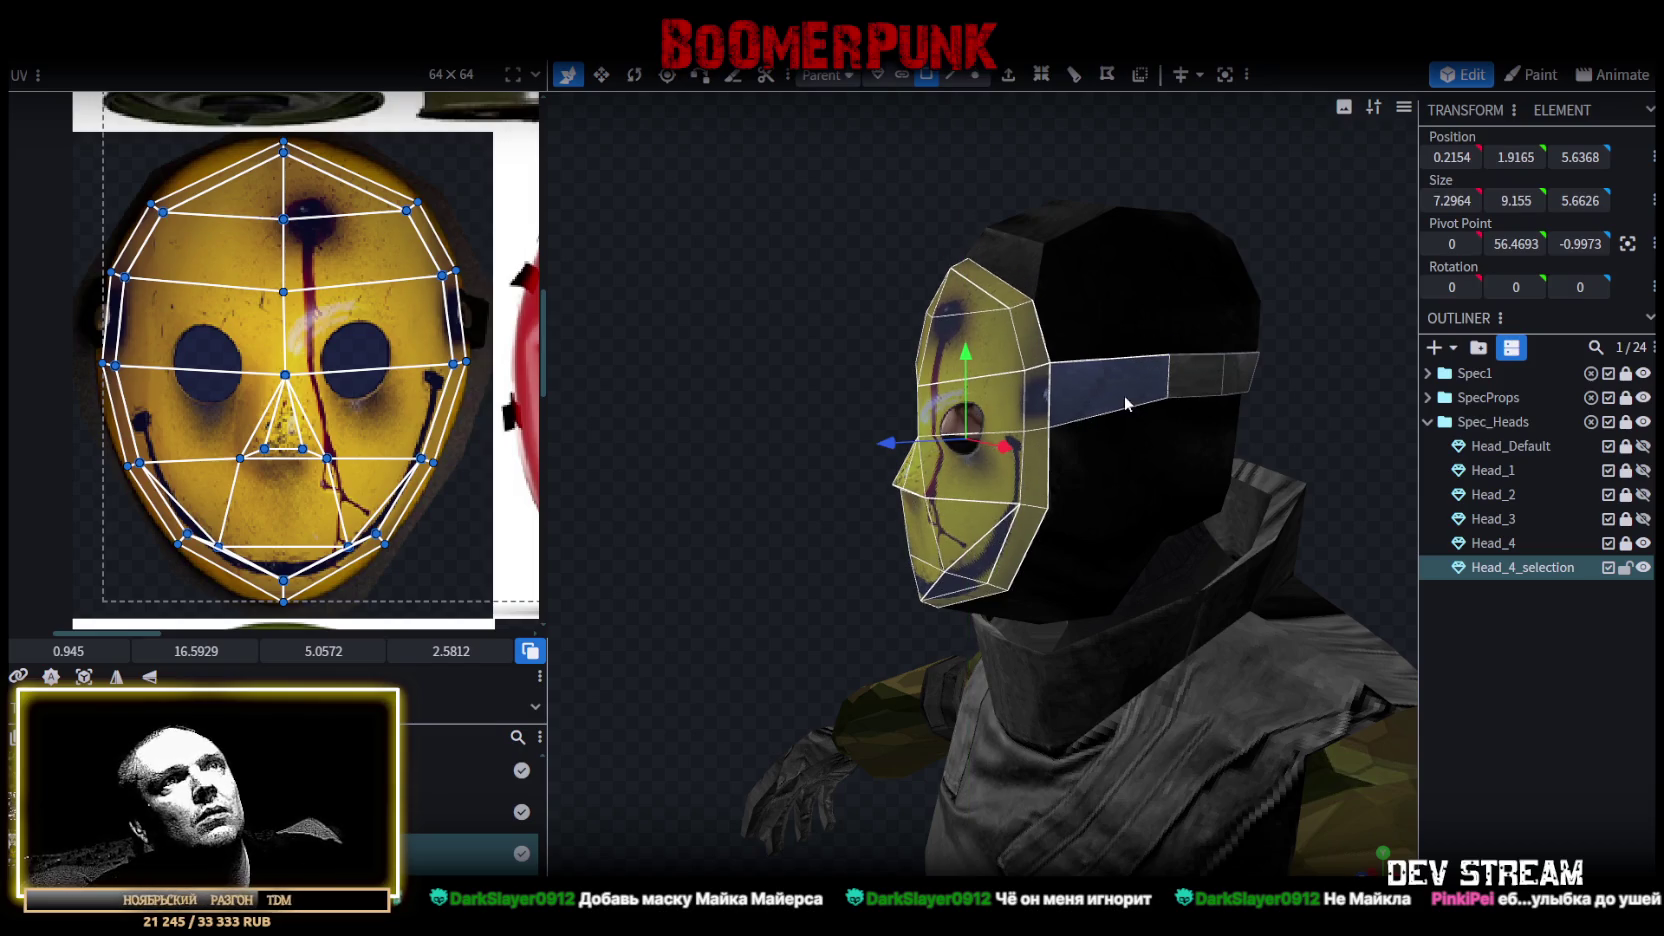
Raise only the mask, leaving the strap, to Position Y 2.2136.
{"action": "left_click", "coordinate": [1144, 399], "text": "shift"}
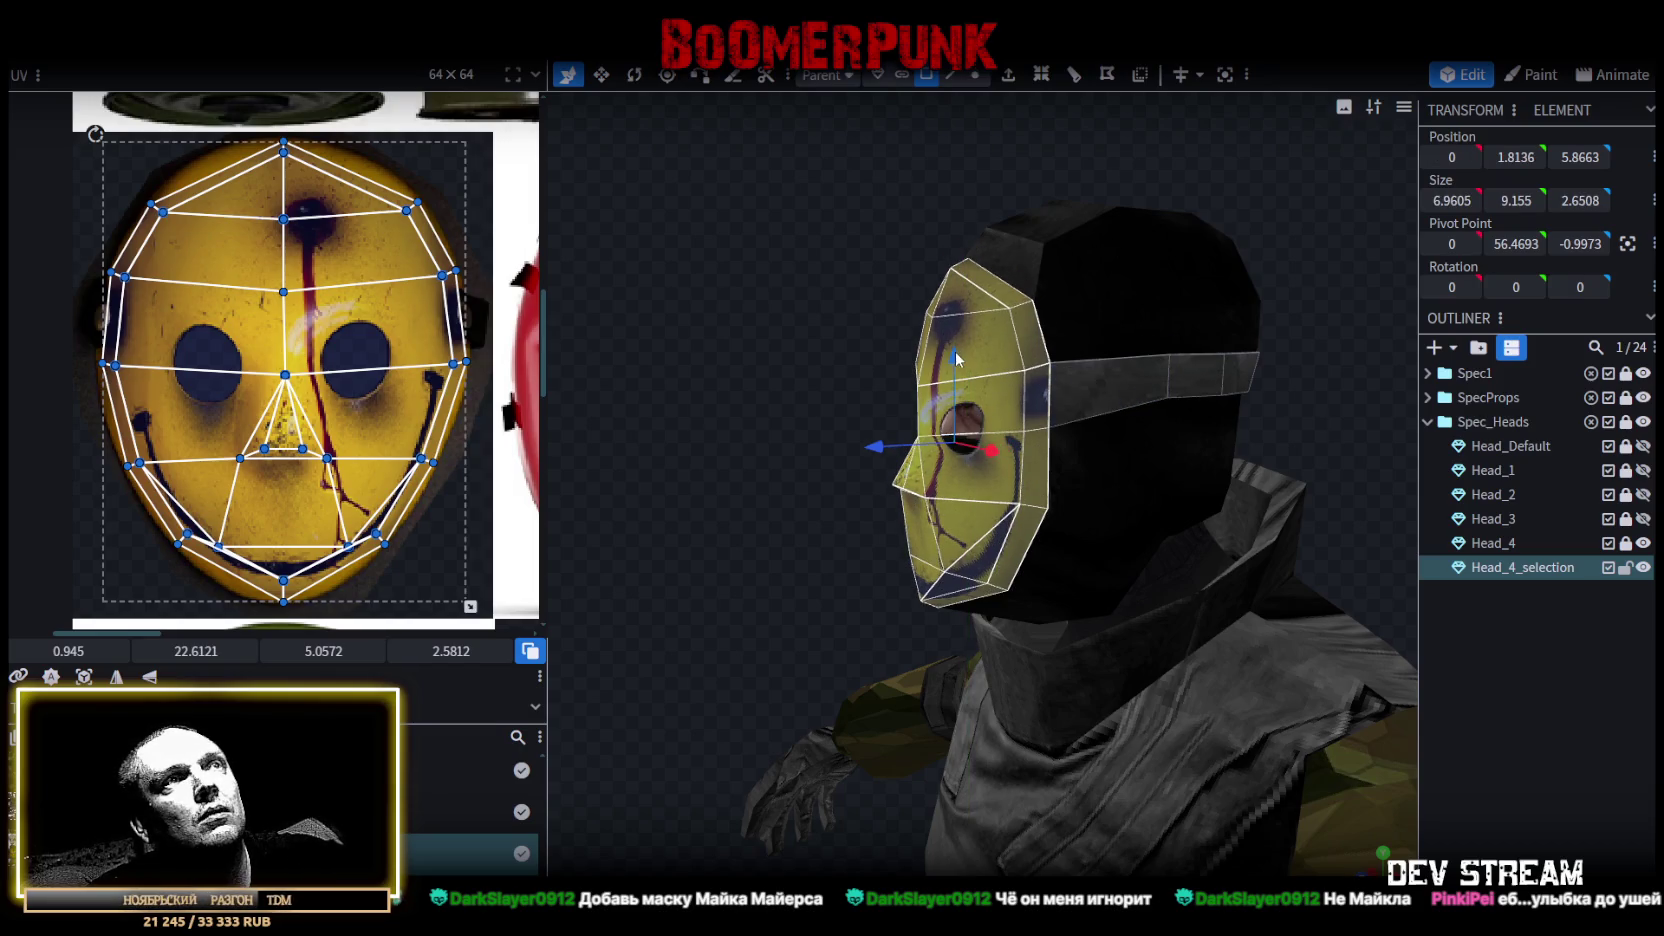
{"action": "left_click_drag", "start_coordinate": [956, 351], "coordinate": [959, 338]}
{"action": "mouse_move", "coordinate": [720, 302]}
{"action": "left_mouse_down"}
{"action": "mouse_move", "coordinate": [901, 290]}
{"action": "mouse_move", "coordinate": [728, 251]}
{"action": "mouse_move", "coordinate": [759, 244]}
{"action": "mouse_move", "coordinate": [1294, 339]}
{"action": "mouse_move", "coordinate": [959, 312]}
{"action": "mouse_move", "coordinate": [845, 354]}
{"action": "left_mouse_up"}
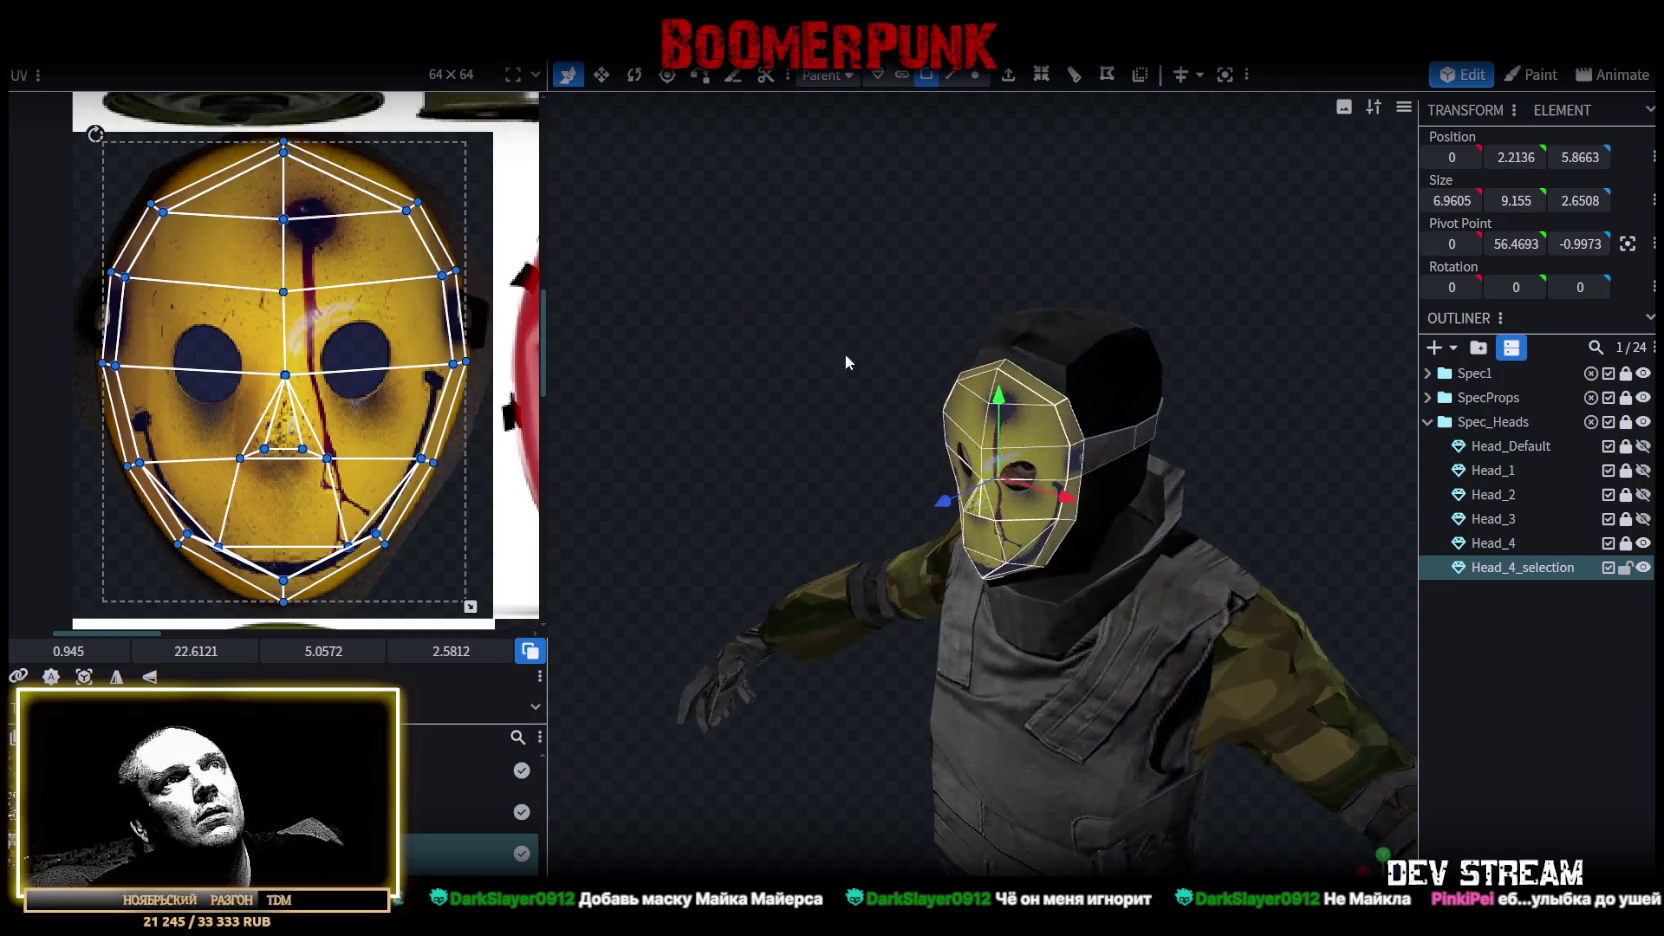
{"action": "mouse_move", "coordinate": [1263, 267]}
{"action": "left_mouse_down"}
{"action": "mouse_move", "coordinate": [1006, 275]}
{"action": "mouse_move", "coordinate": [1066, 225]}
{"action": "left_mouse_up"}
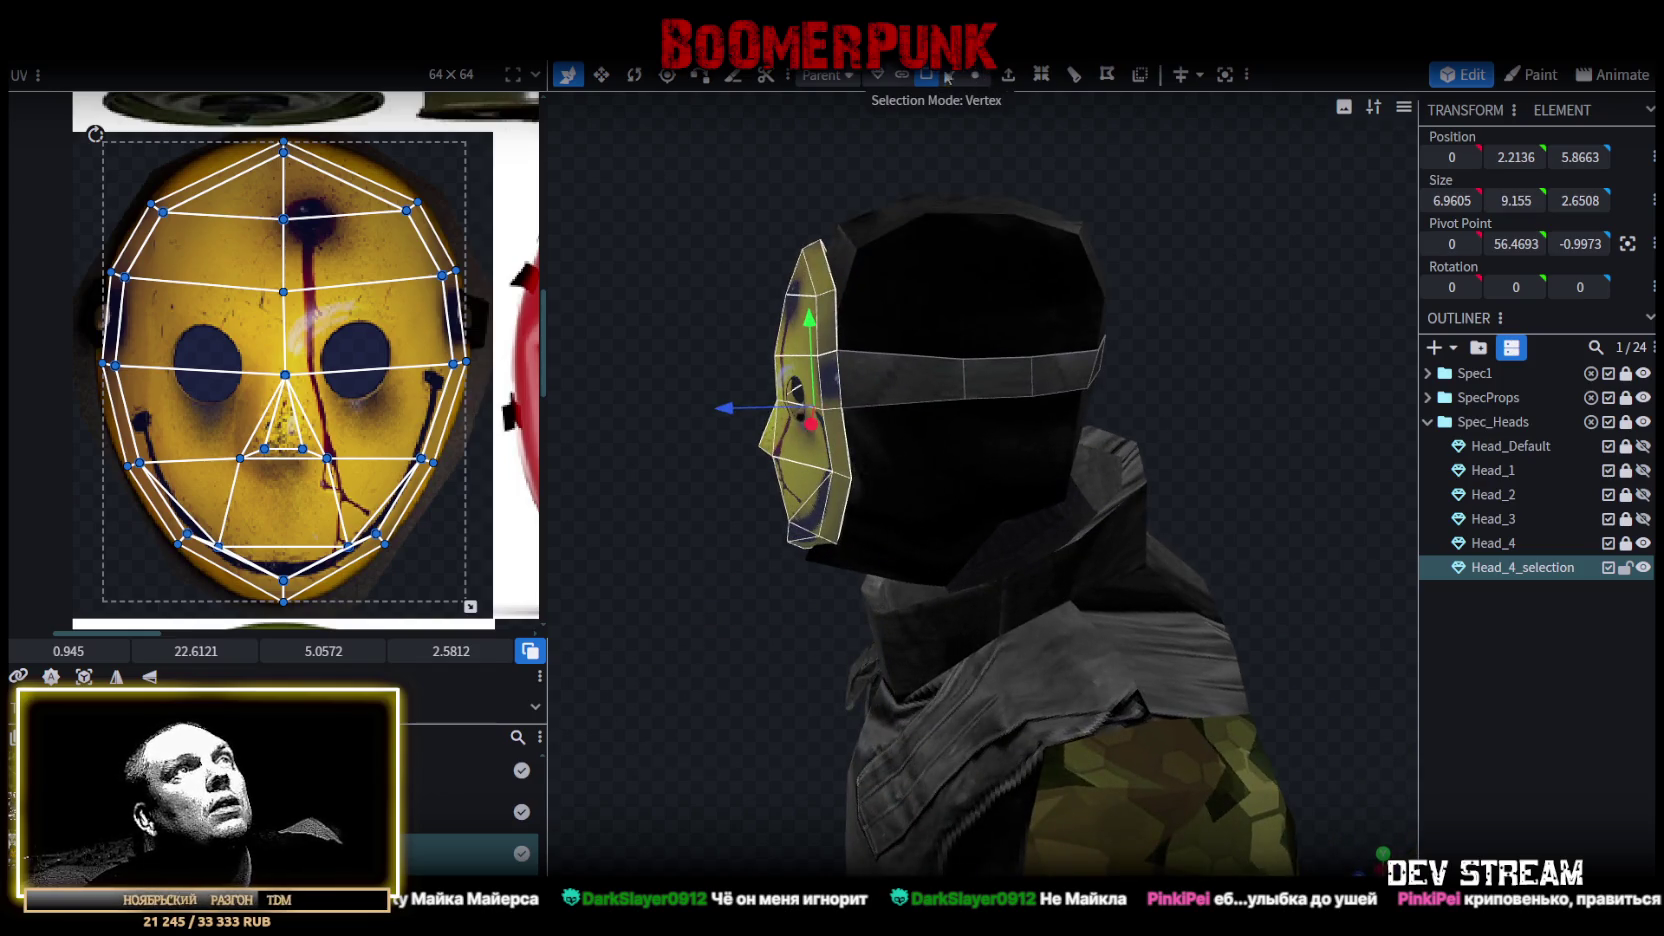
Select the headband strap faces.
{"action": "left_click", "coordinate": [925, 350]}
{"action": "left_click", "coordinate": [1011, 387]}
{"action": "left_click", "coordinate": [1054, 378]}
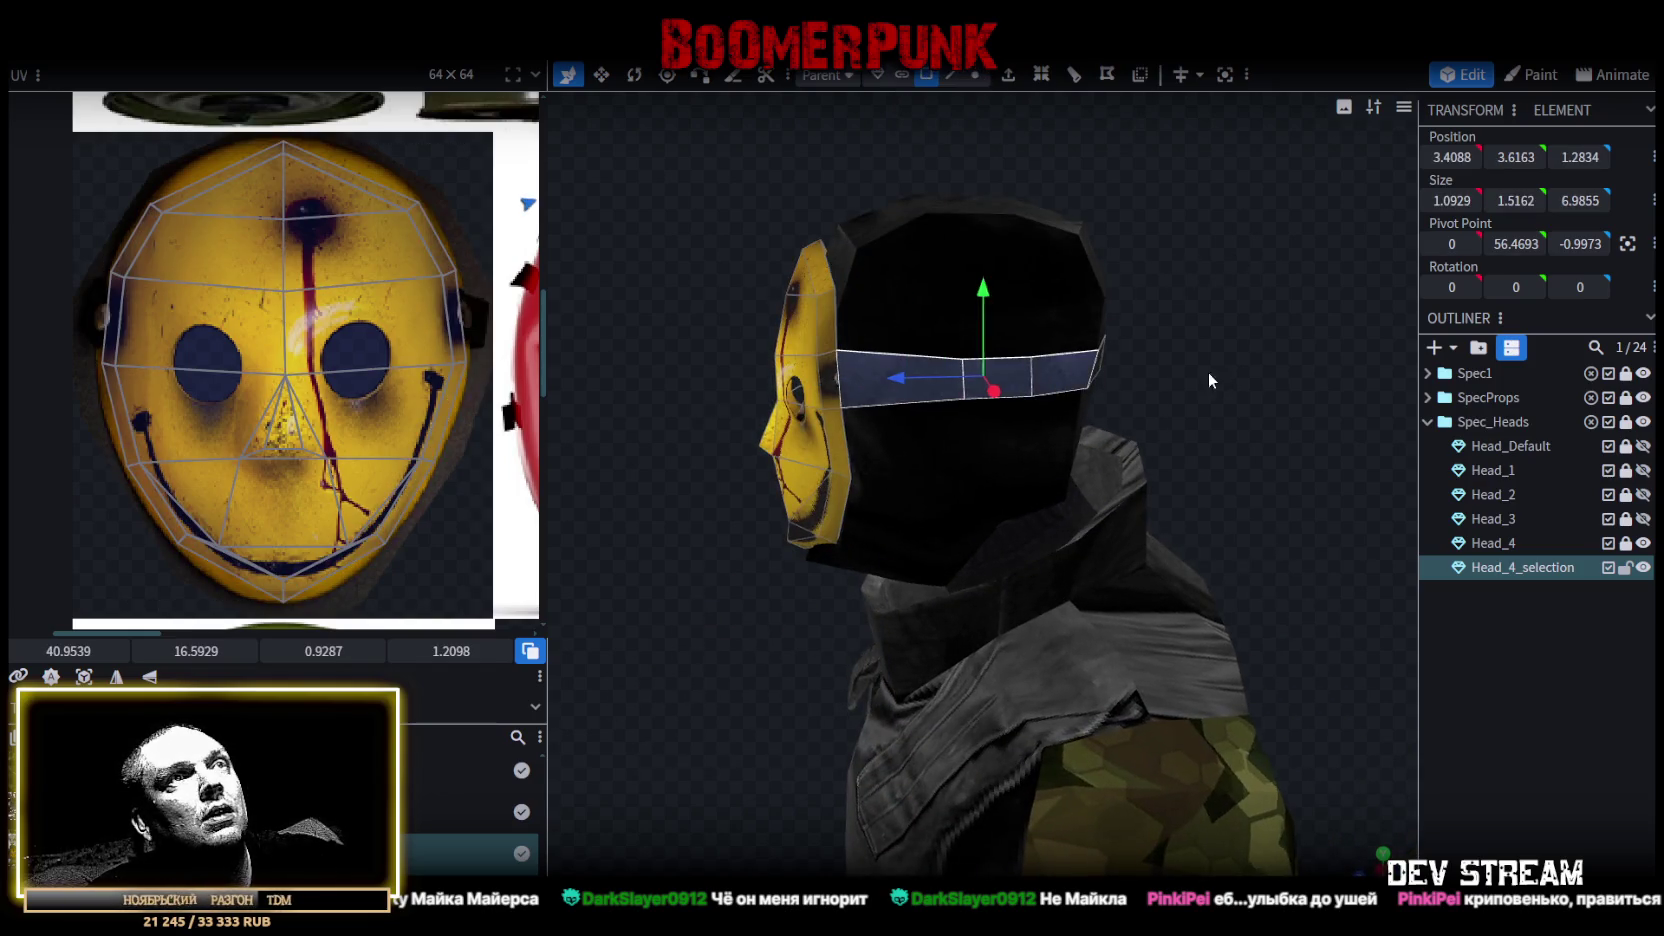
Select all headband strap faces and re-project their UVs onto the texture.
{"action": "left_click_drag", "start_coordinate": [1208, 372], "coordinate": [1108, 372]}
{"action": "left_click", "coordinate": [1108, 373], "text": "shift"}
{"action": "left_click_drag", "start_coordinate": [1209, 413], "coordinate": [1210, 391]}
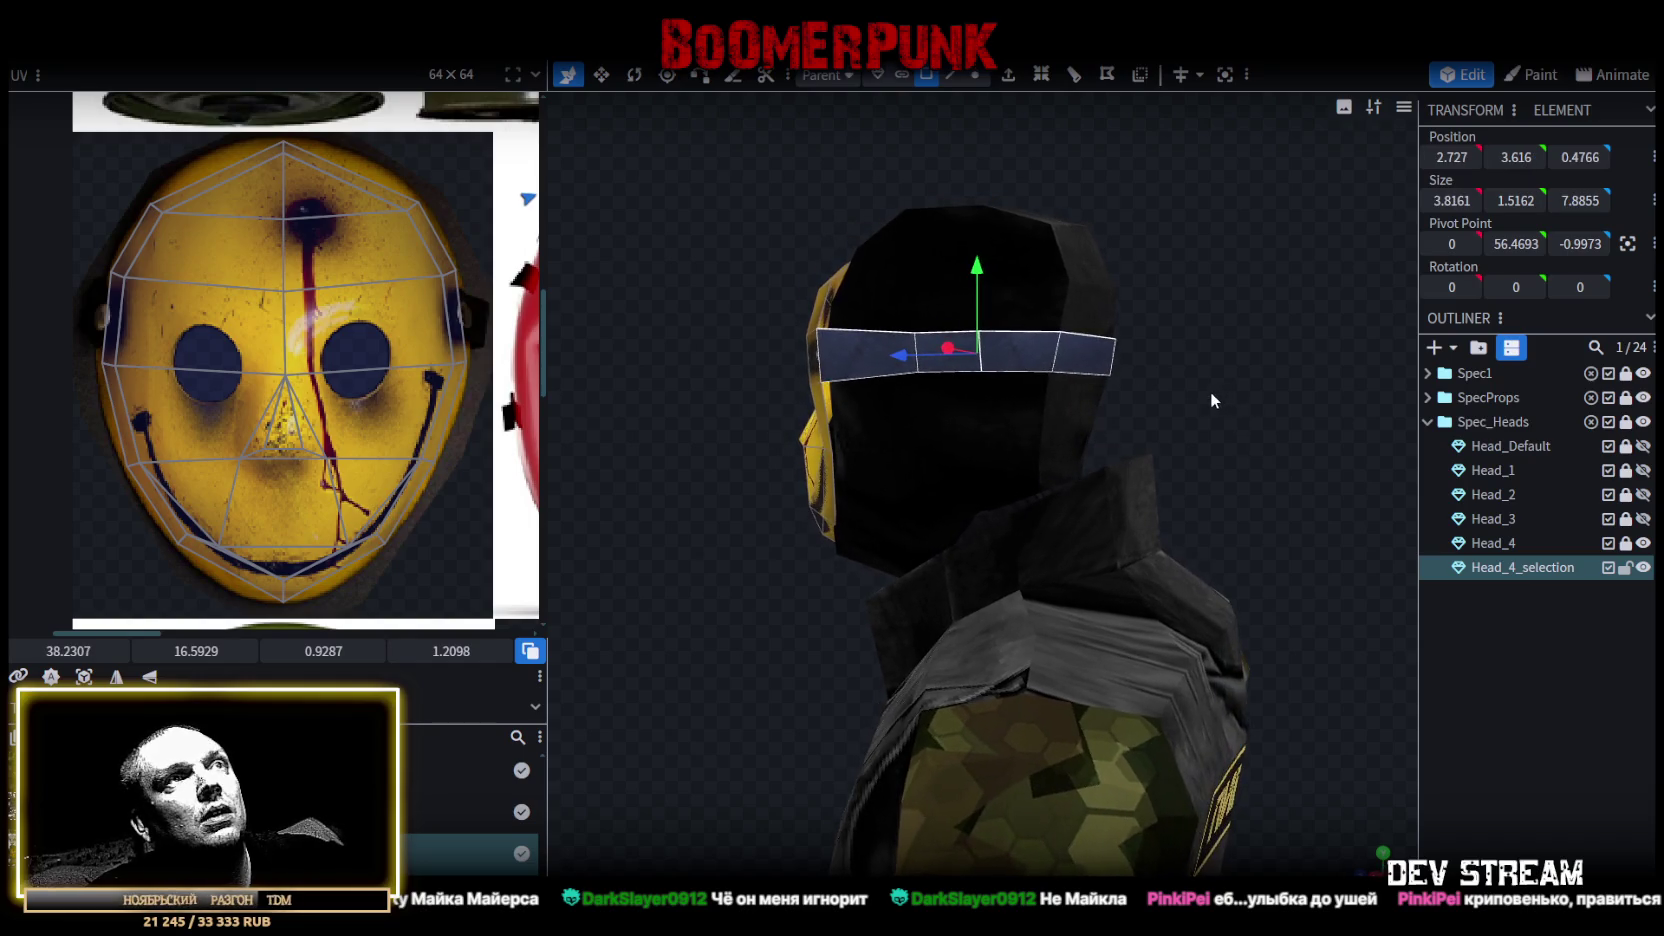
{"action": "left_click", "coordinate": [84, 677]}
{"action": "scroll", "coordinate": [357, 390], "scroll_direction": "down", "scroll_amount": 2}
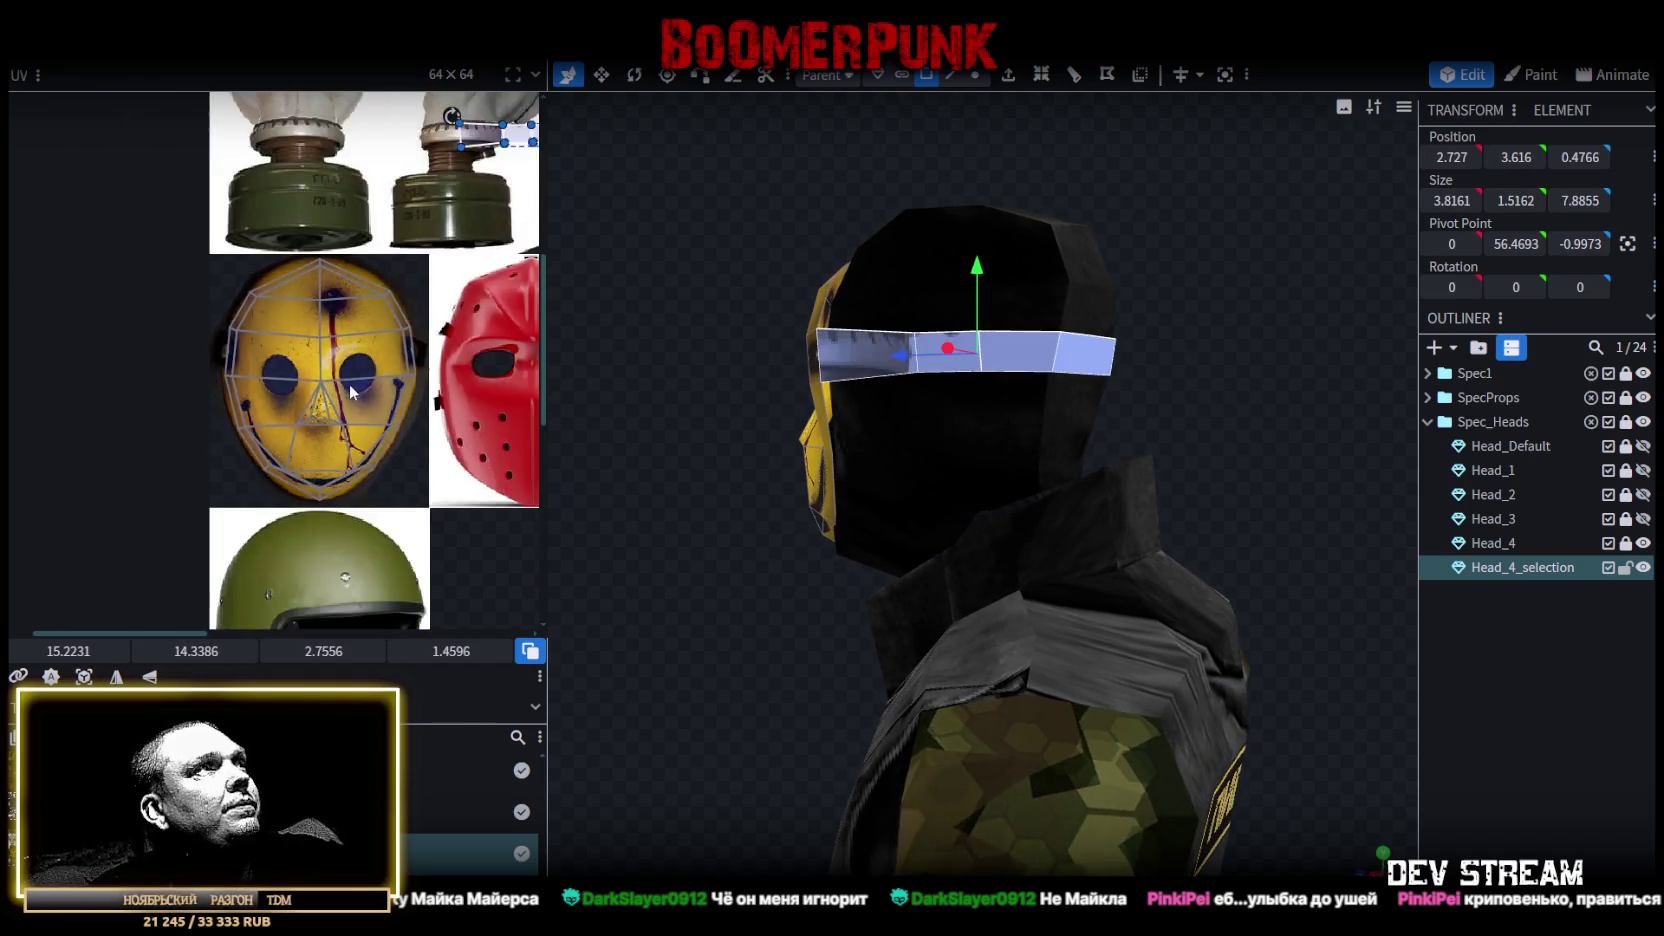
{"action": "scroll", "coordinate": [357, 390], "scroll_direction": "down", "scroll_amount": 2}
{"action": "scroll", "coordinate": [357, 390], "scroll_direction": "up", "scroll_amount": 2}
{"action": "scroll", "coordinate": [320, 395], "scroll_direction": "up", "scroll_amount": 2}
{"action": "scroll", "coordinate": [280, 405], "scroll_direction": "up", "scroll_amount": 1}
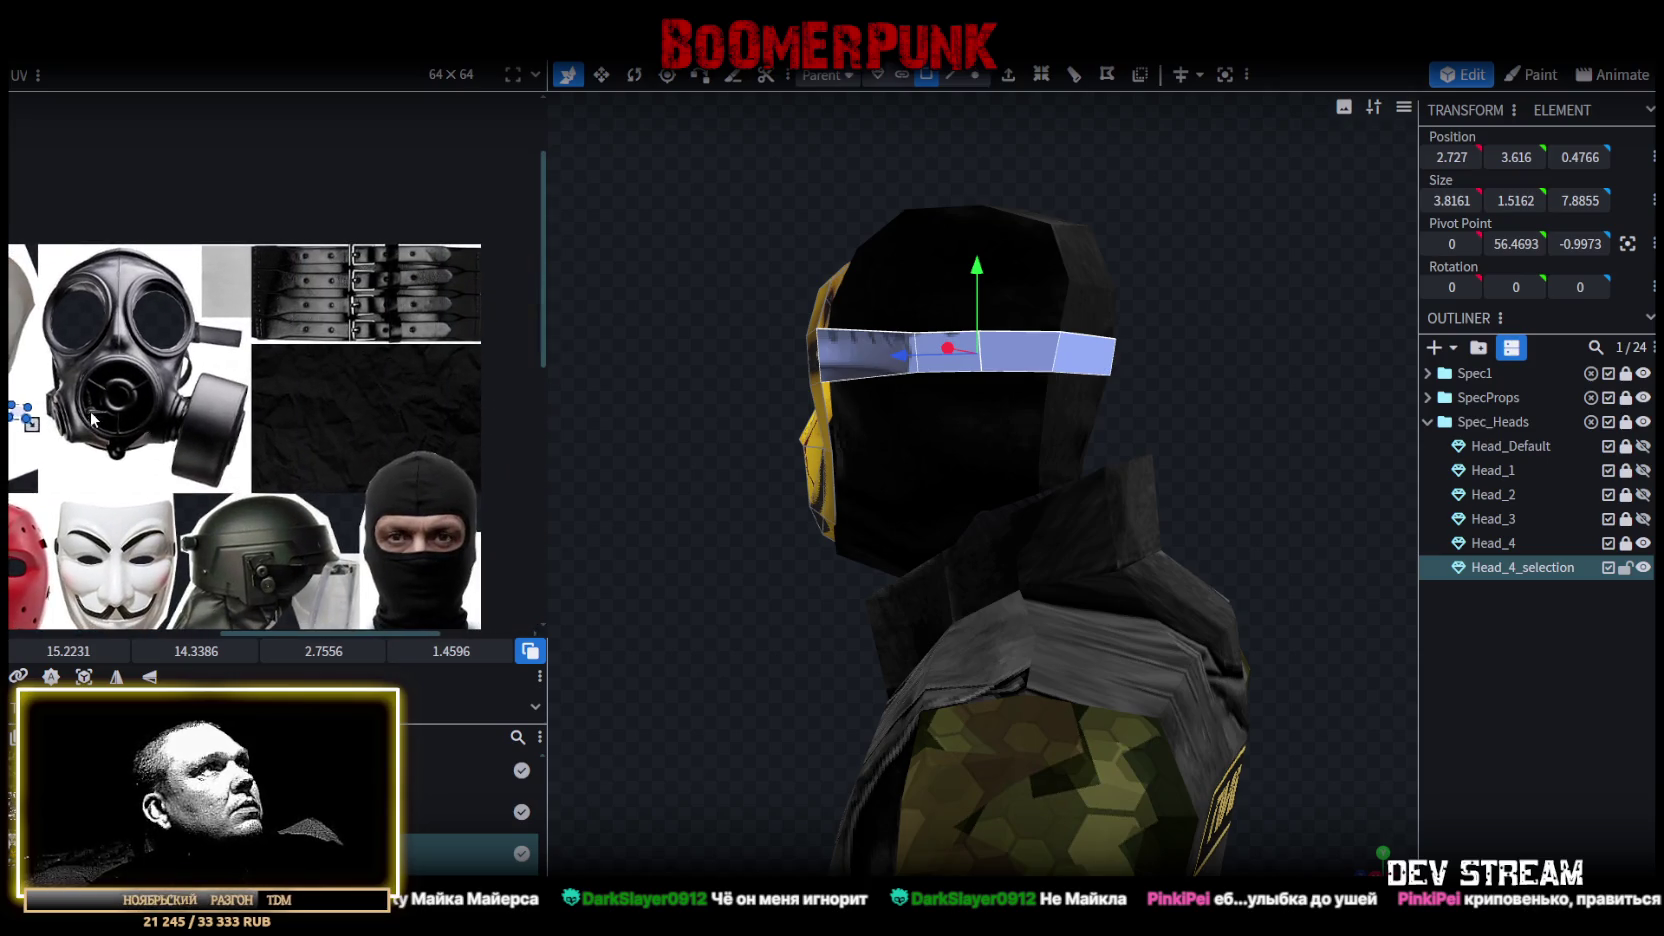
{"action": "scroll", "coordinate": [236, 413], "scroll_direction": "up", "scroll_amount": 1}
Move the headband UVs onto the top belt strap and stretch them wider along it.
{"action": "left_click_drag", "start_coordinate": [110, 420], "coordinate": [470, 305]}
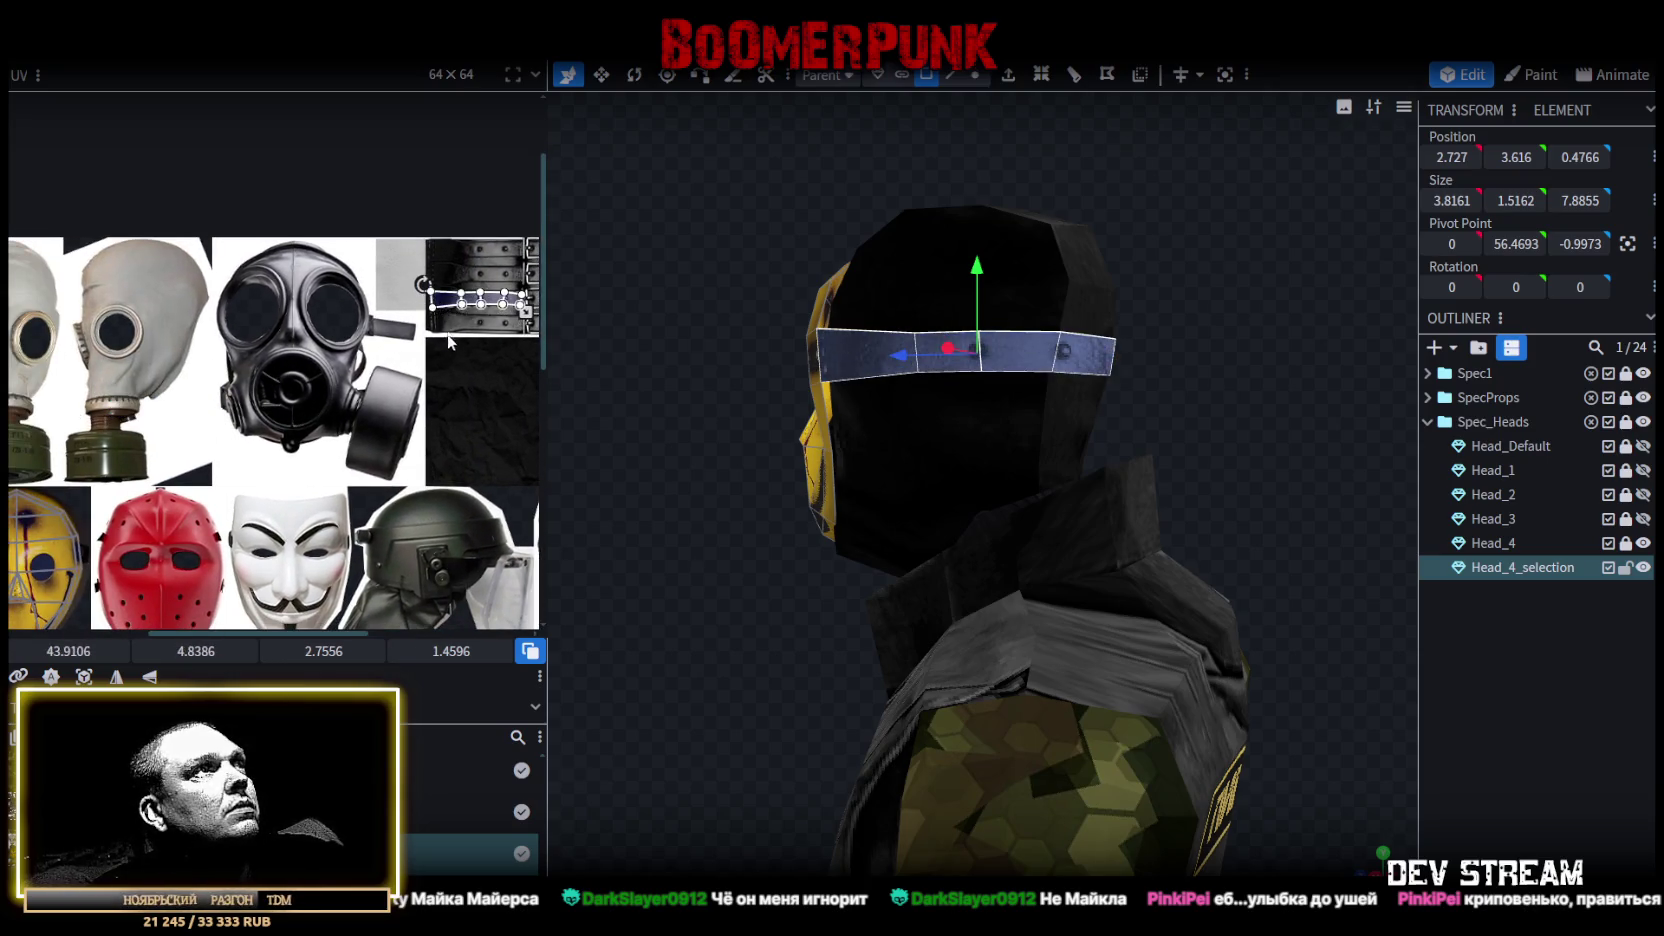
{"action": "scroll", "coordinate": [302, 410], "scroll_direction": "up", "scroll_amount": 2}
{"action": "scroll", "coordinate": [302, 410], "scroll_direction": "up", "scroll_amount": 2}
{"action": "scroll", "coordinate": [302, 410], "scroll_direction": "up", "scroll_amount": 1}
{"action": "scroll", "coordinate": [385, 403], "scroll_direction": "up", "scroll_amount": 1}
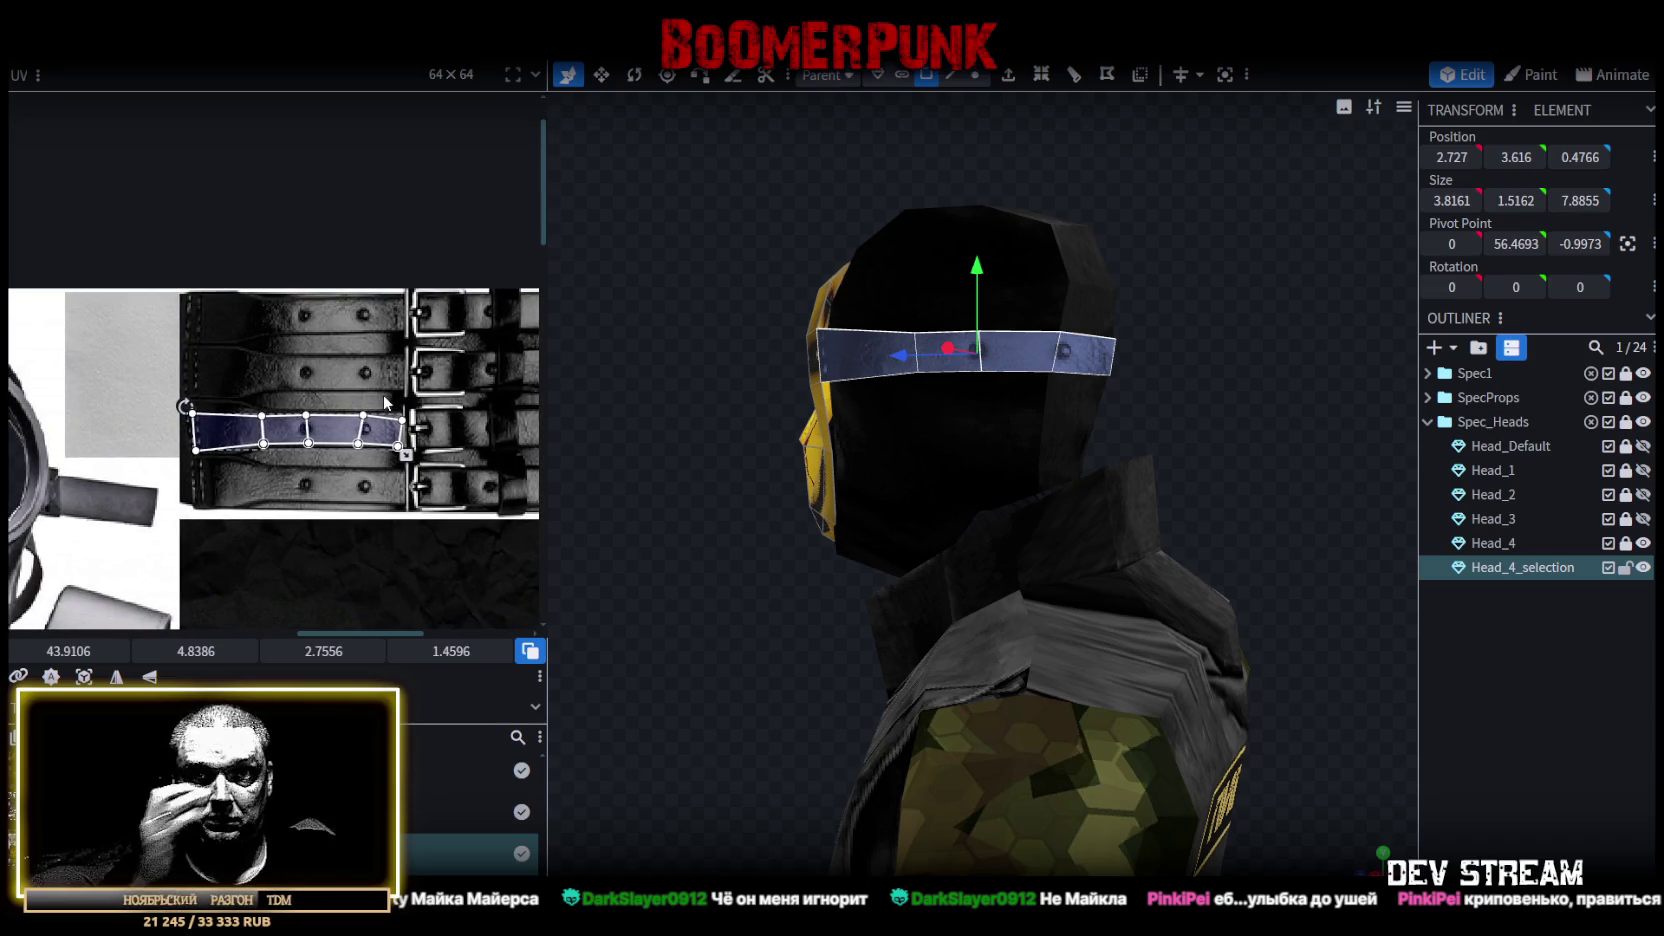
{"action": "left_click_drag", "start_coordinate": [230, 421], "coordinate": [450, 320]}
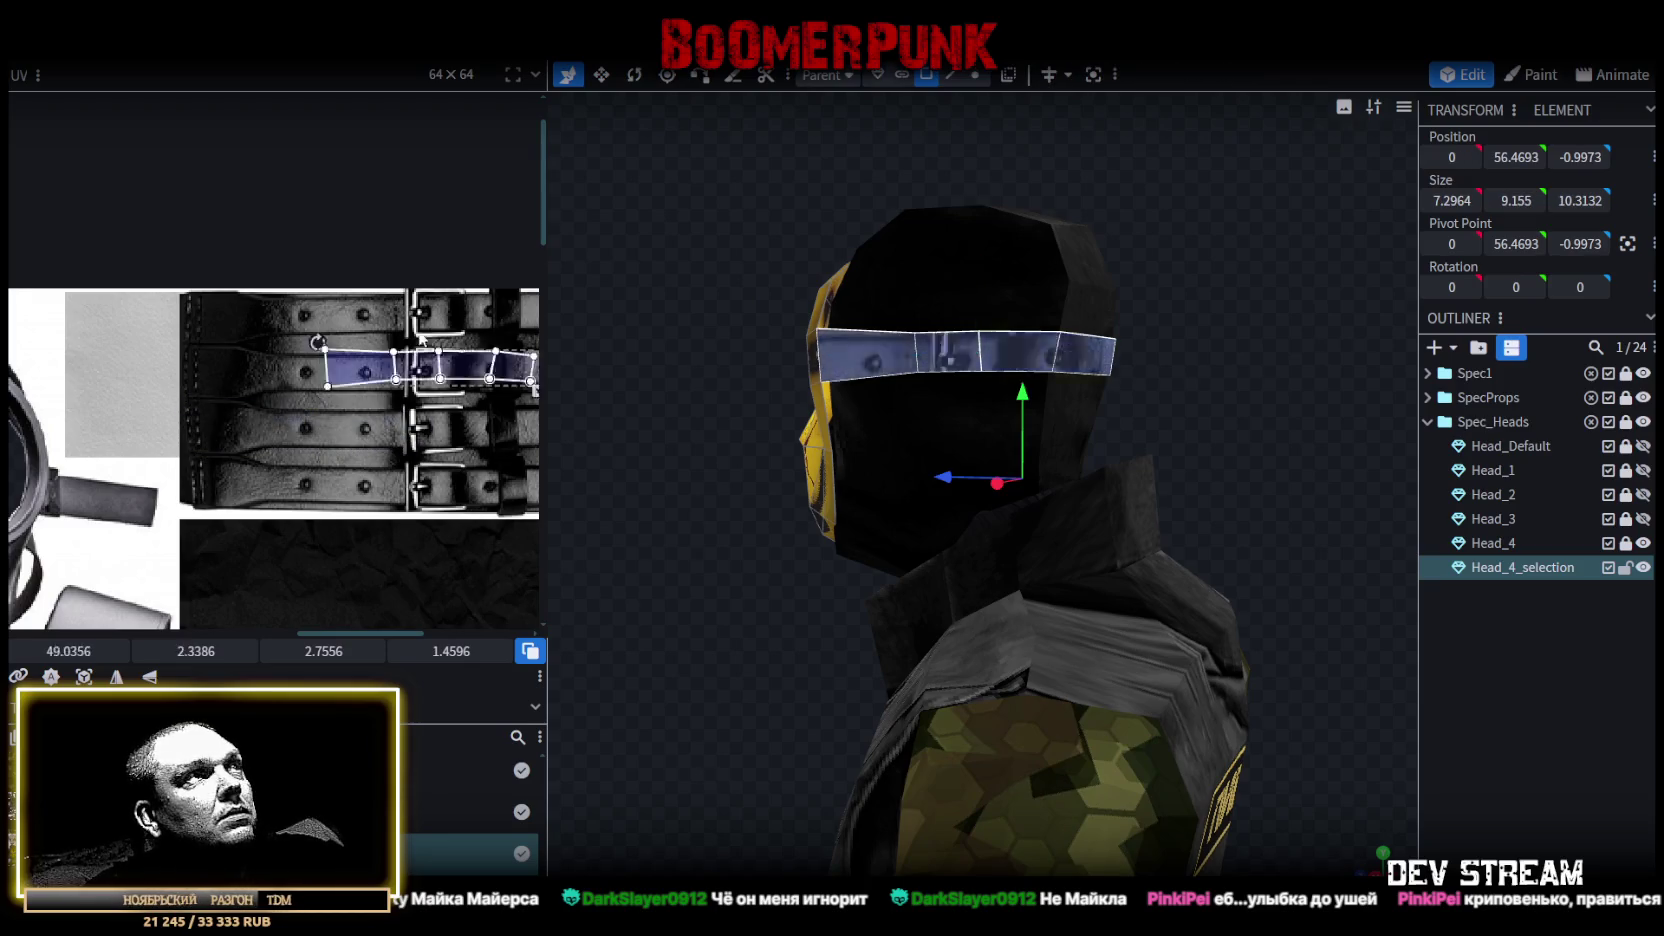
{"action": "scroll", "coordinate": [455, 377], "scroll_direction": "up", "scroll_amount": 2}
{"action": "scroll", "coordinate": [430, 382], "scroll_direction": "up", "scroll_amount": 2}
{"action": "scroll", "coordinate": [400, 387], "scroll_direction": "up", "scroll_amount": 1}
{"action": "scroll", "coordinate": [375, 391], "scroll_direction": "up", "scroll_amount": 1}
{"action": "left_click_drag", "start_coordinate": [366, 387], "coordinate": [530, 395]}
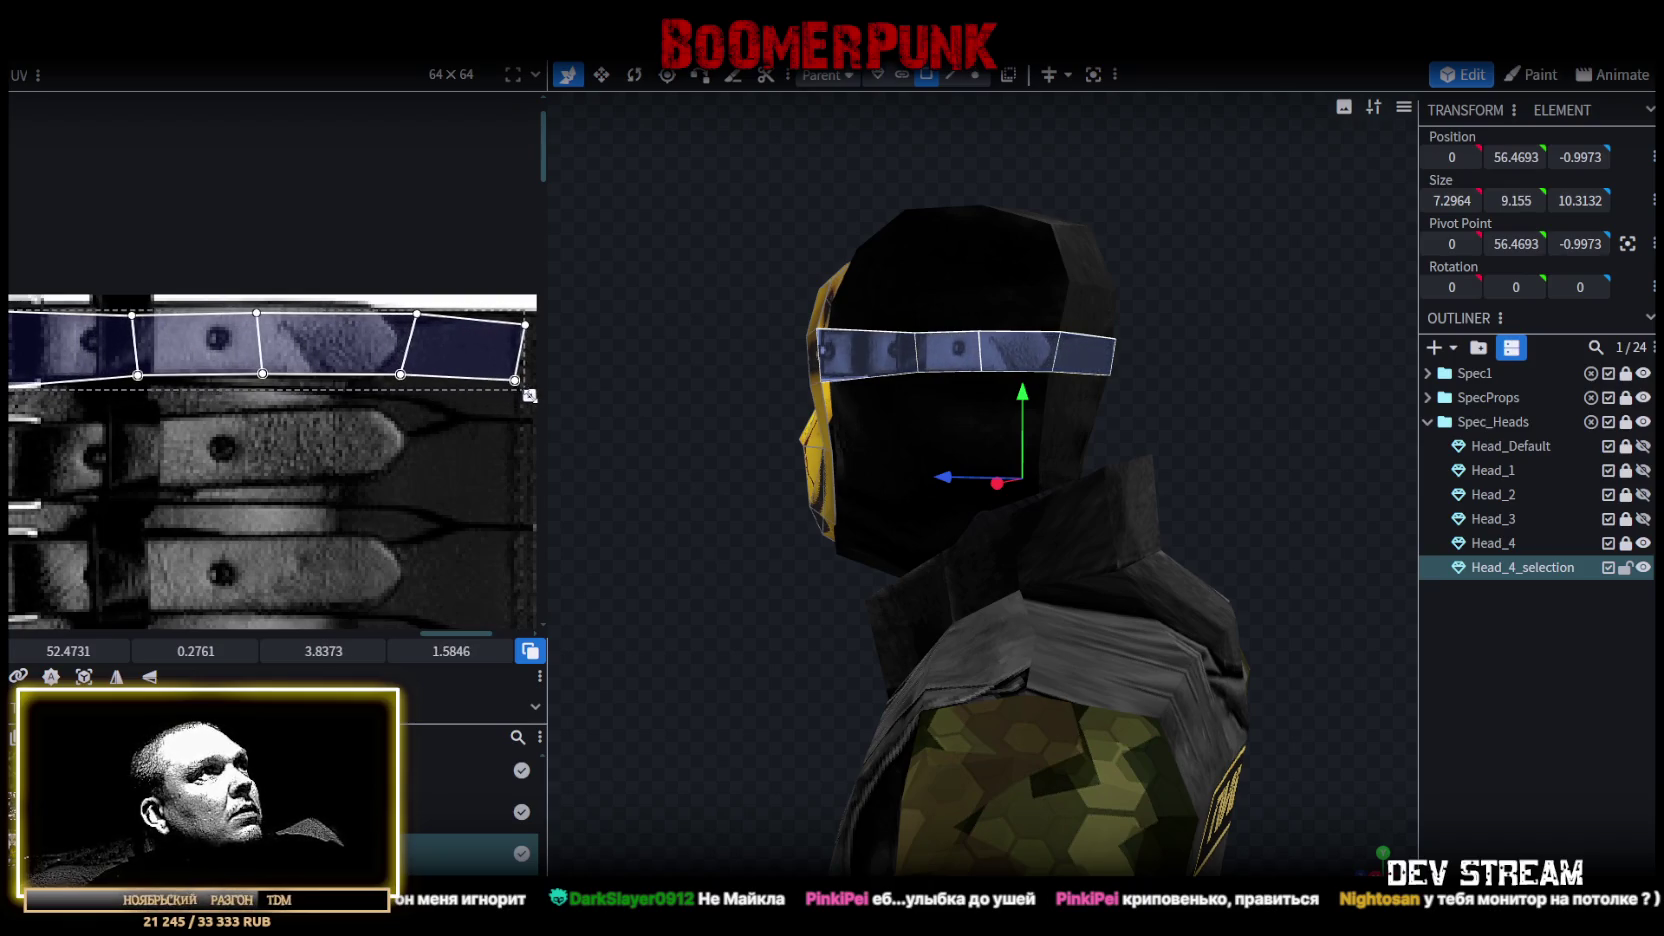
Slide the headband UV island left and enlarge it over the belt strap.
{"action": "scroll", "coordinate": [358, 384], "scroll_direction": "left", "scroll_amount": 1}
{"action": "left_click_drag", "start_coordinate": [169, 346], "coordinate": [150, 341]}
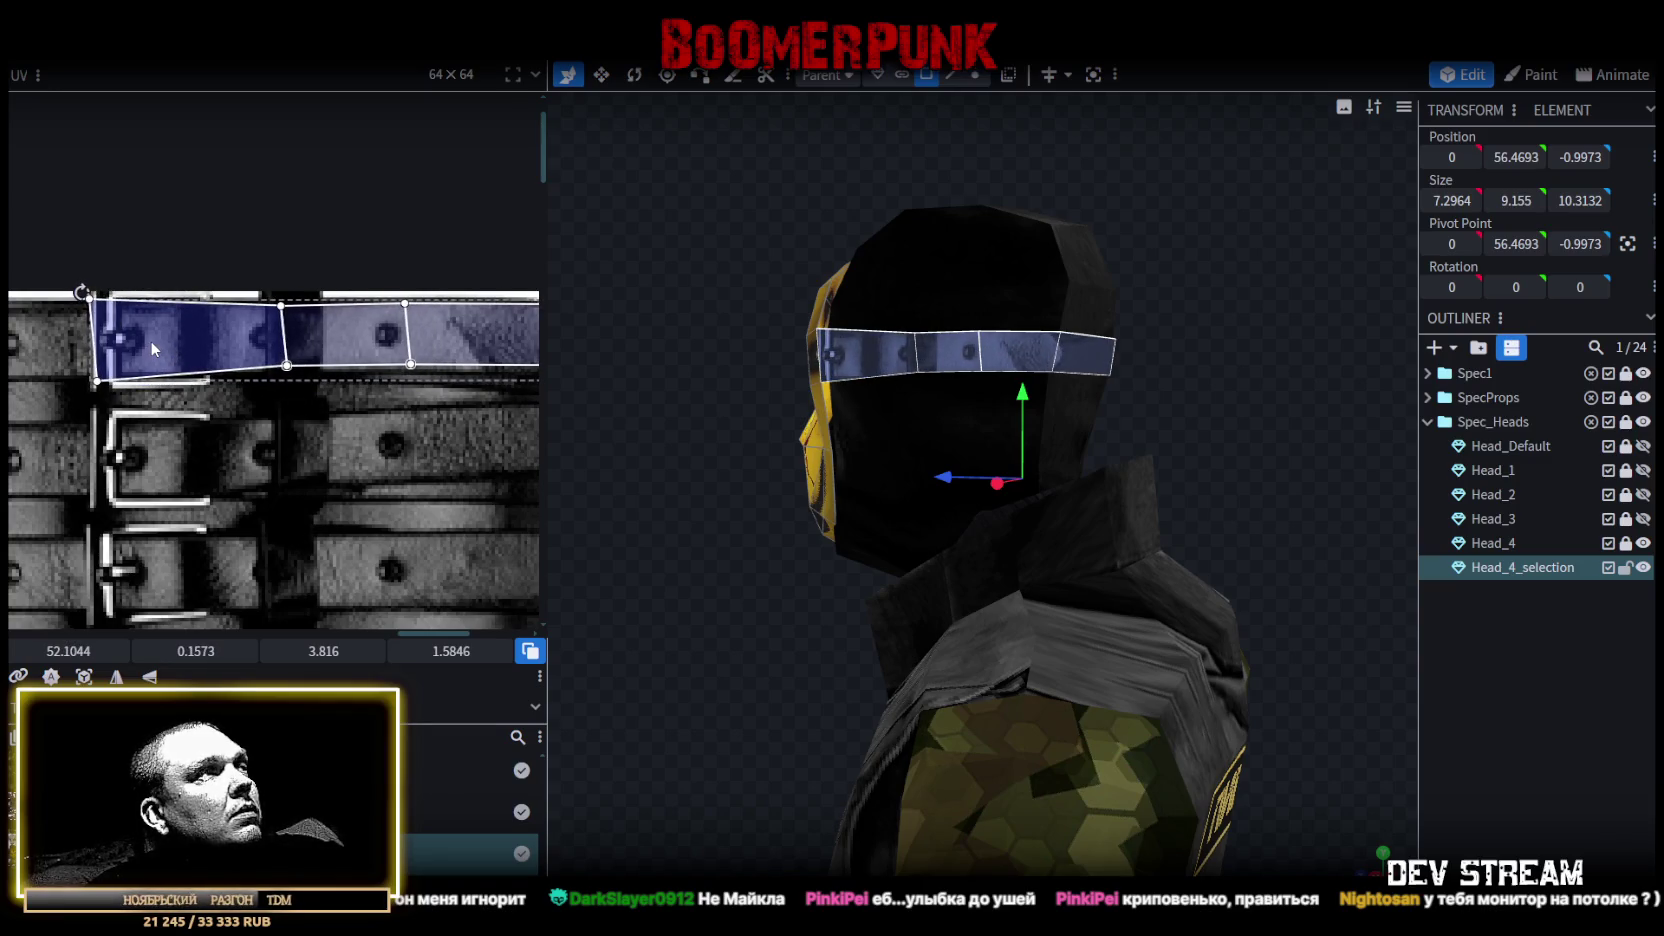
{"action": "left_click_drag", "start_coordinate": [150, 341], "coordinate": [124, 370]}
{"action": "scroll", "coordinate": [244, 425], "scroll_direction": "down", "scroll_amount": 1}
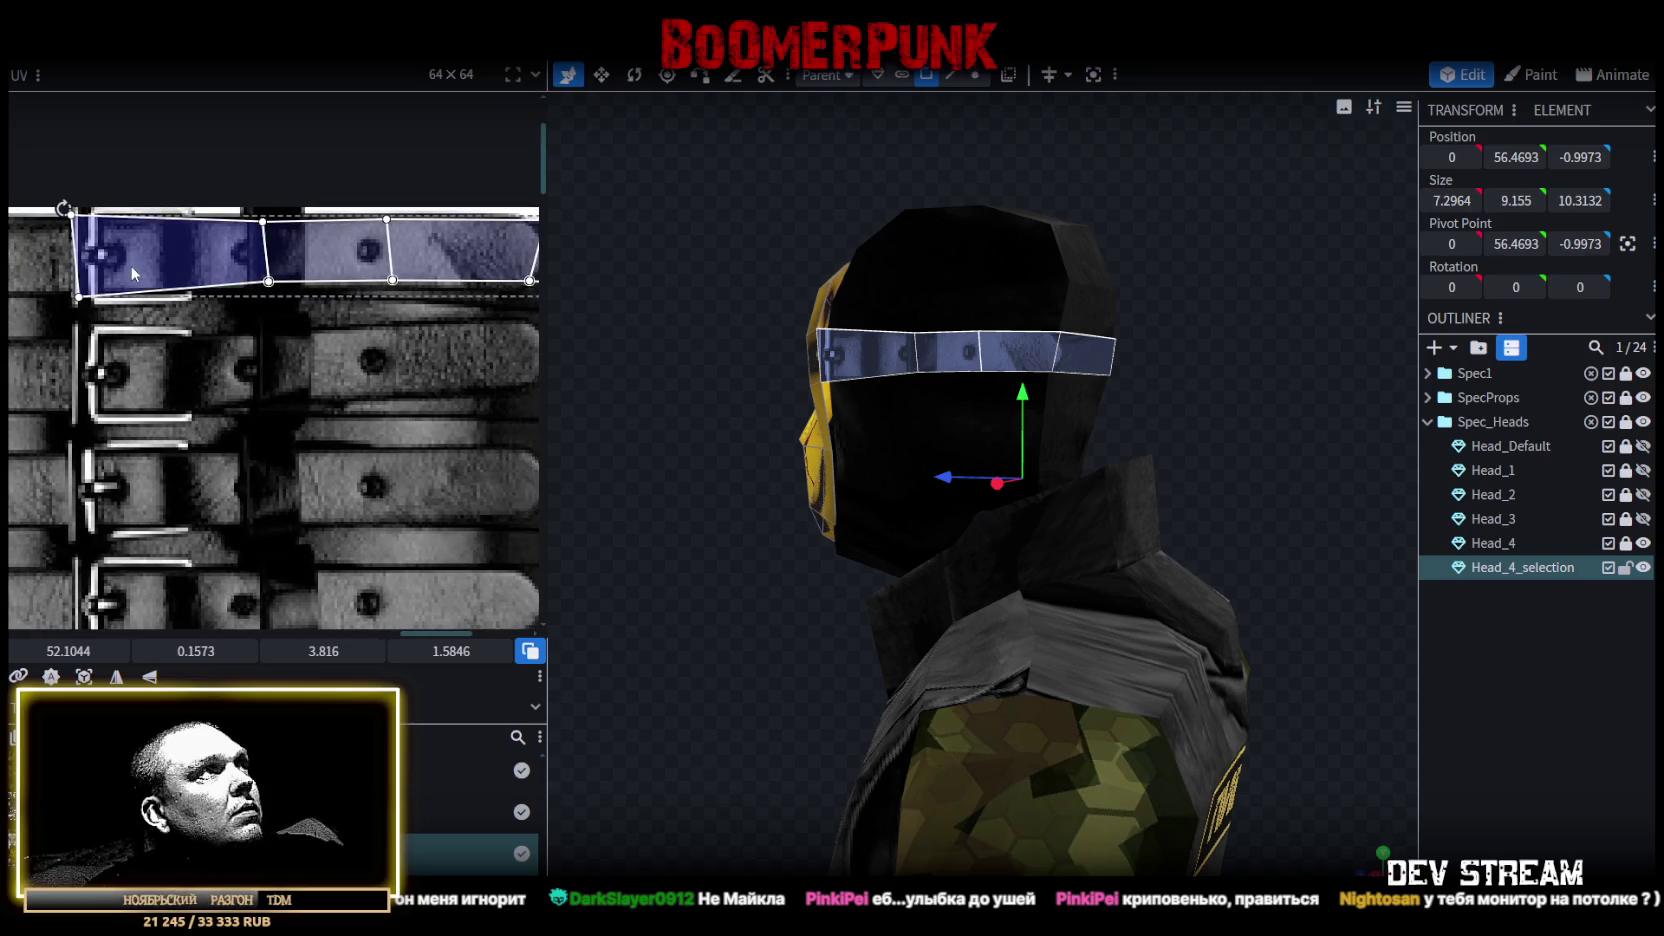
{"action": "left_click_drag", "start_coordinate": [124, 370], "coordinate": [106, 367]}
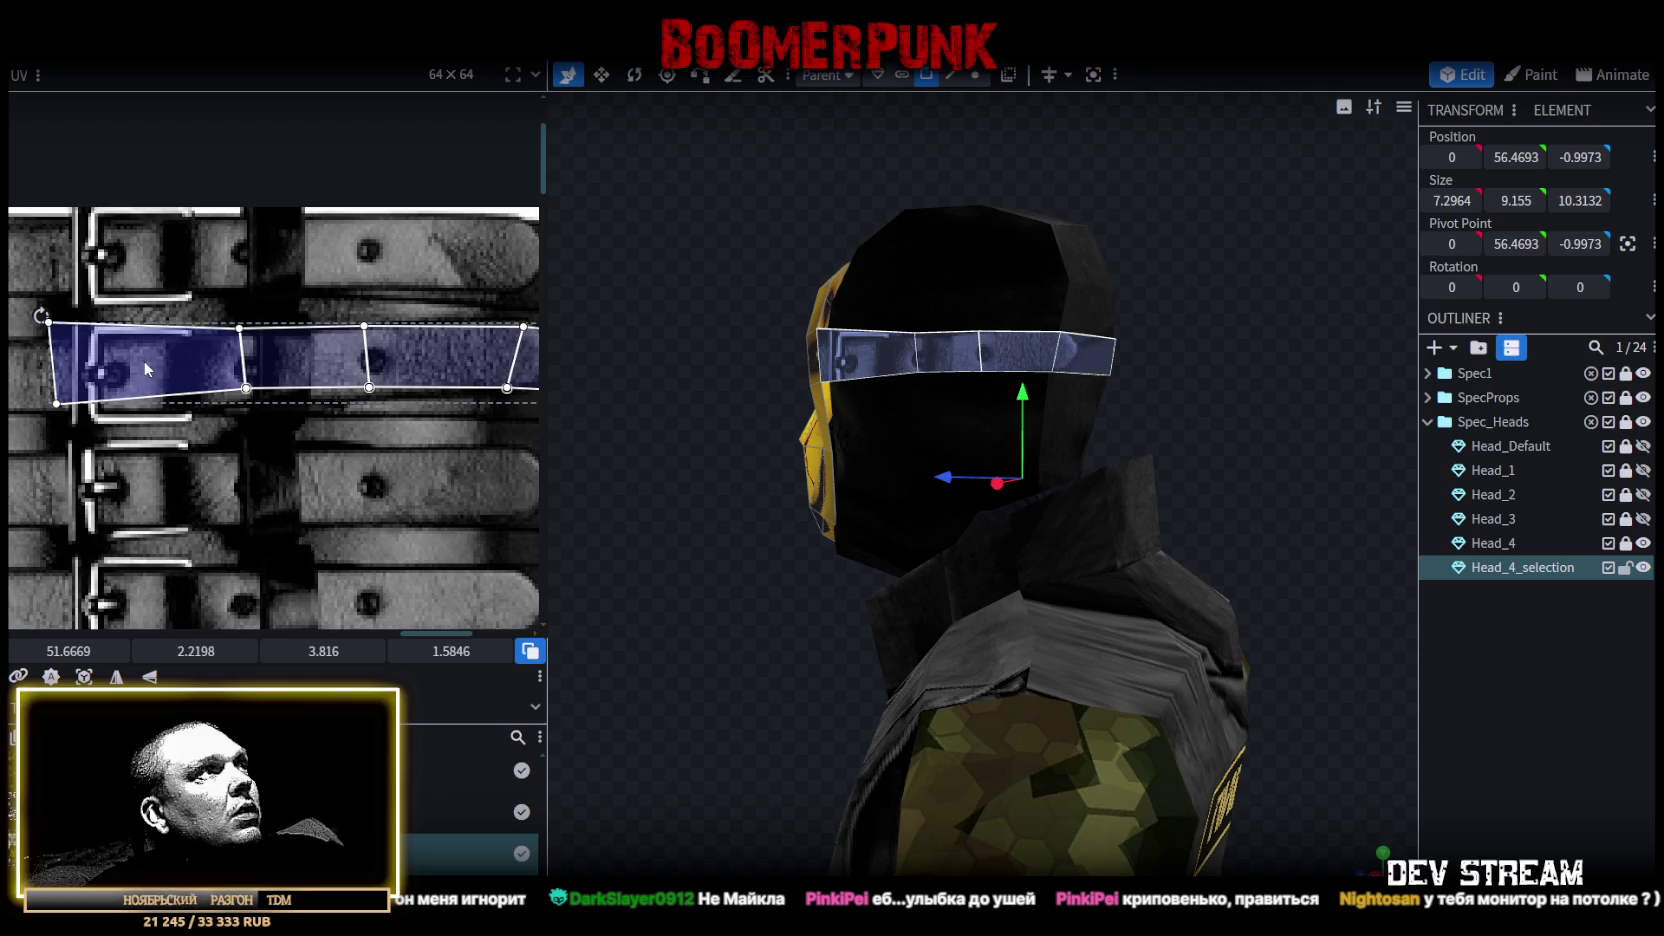
{"action": "scroll", "coordinate": [150, 355], "scroll_direction": "right", "scroll_amount": 3}
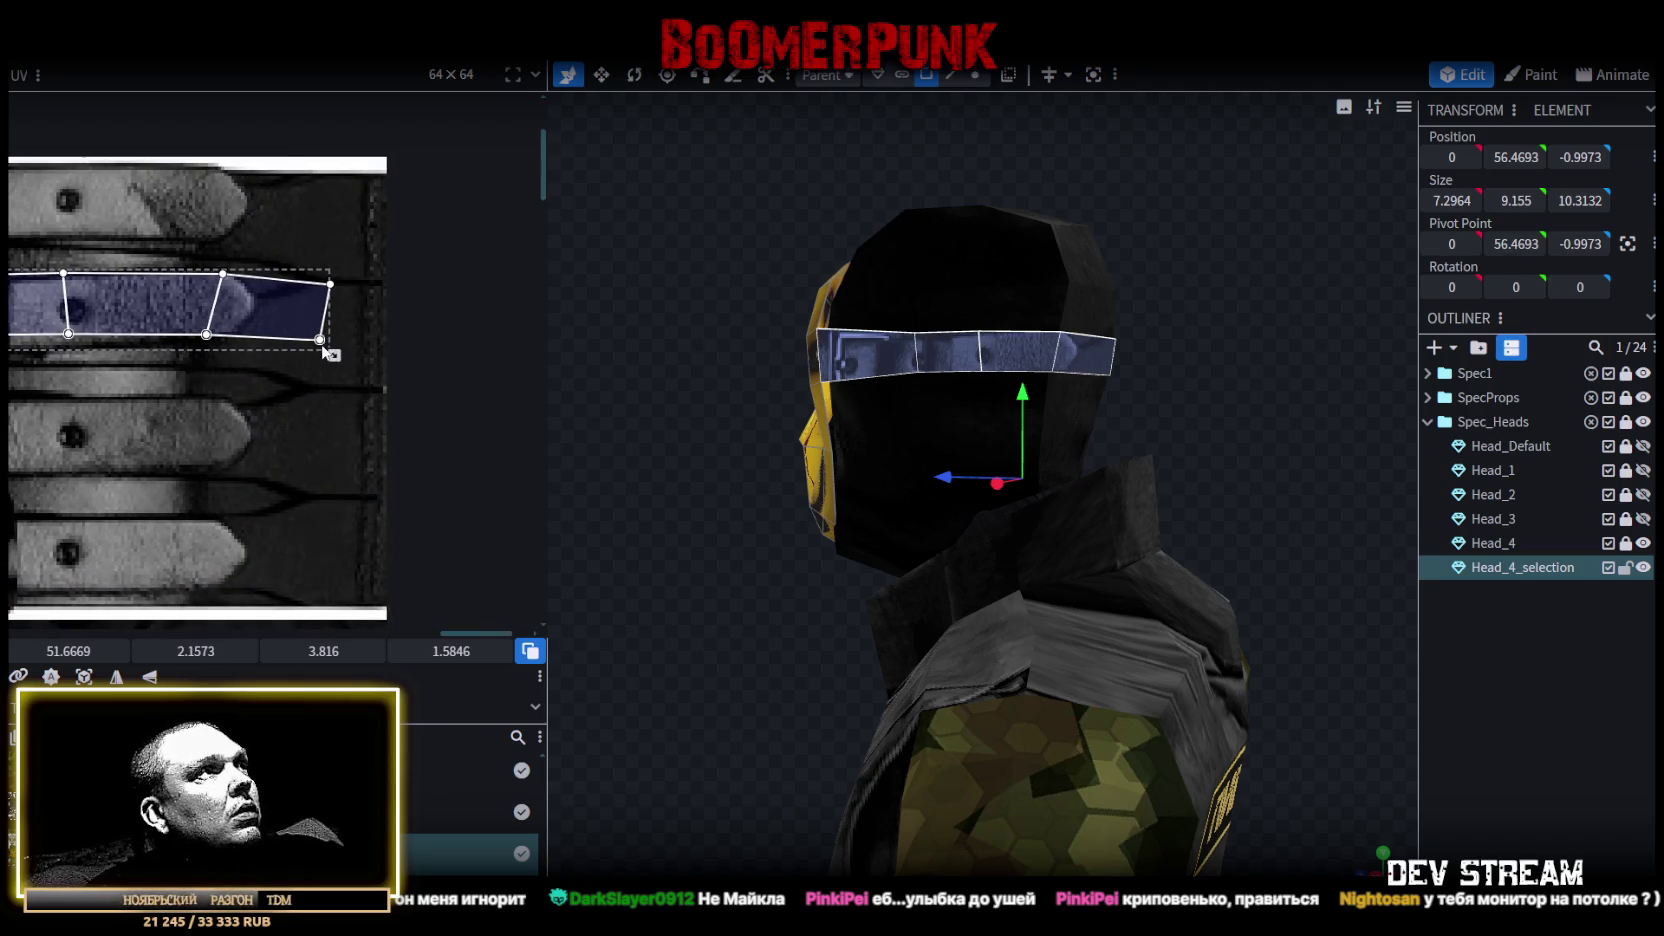
{"action": "scroll", "coordinate": [269, 381], "scroll_direction": "down", "scroll_amount": 3}
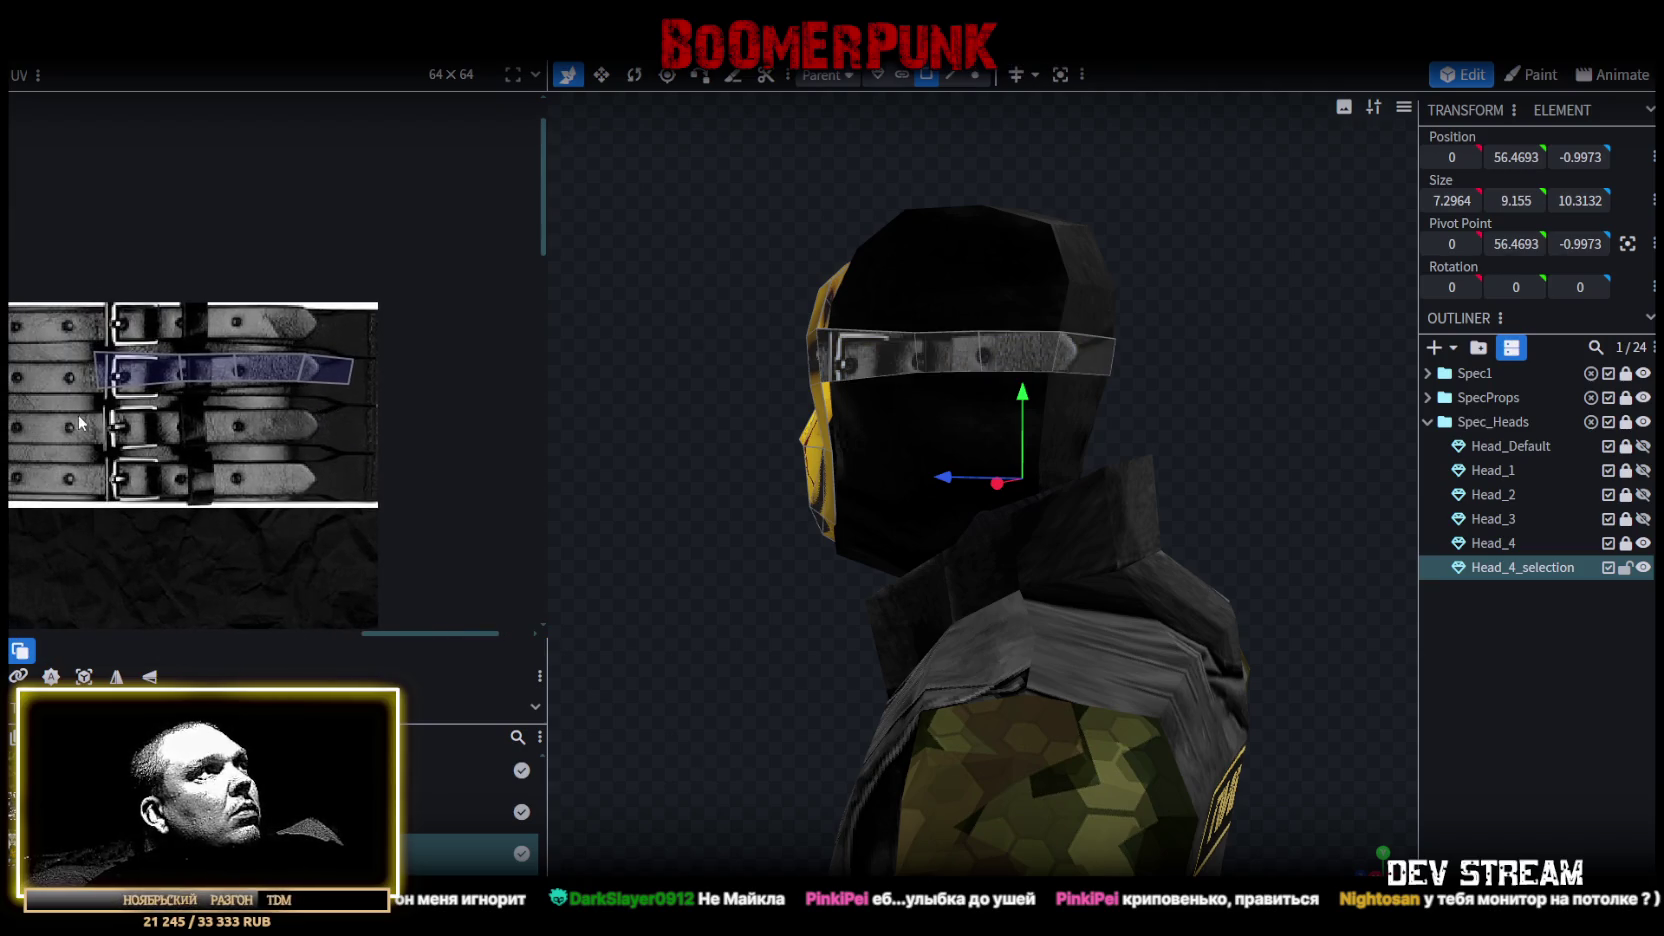
{"action": "left_click", "coordinate": [330, 372]}
{"action": "scroll", "coordinate": [343, 414], "scroll_direction": "up", "scroll_amount": 3}
{"action": "left_click_drag", "start_coordinate": [341, 418], "coordinate": [374, 441]}
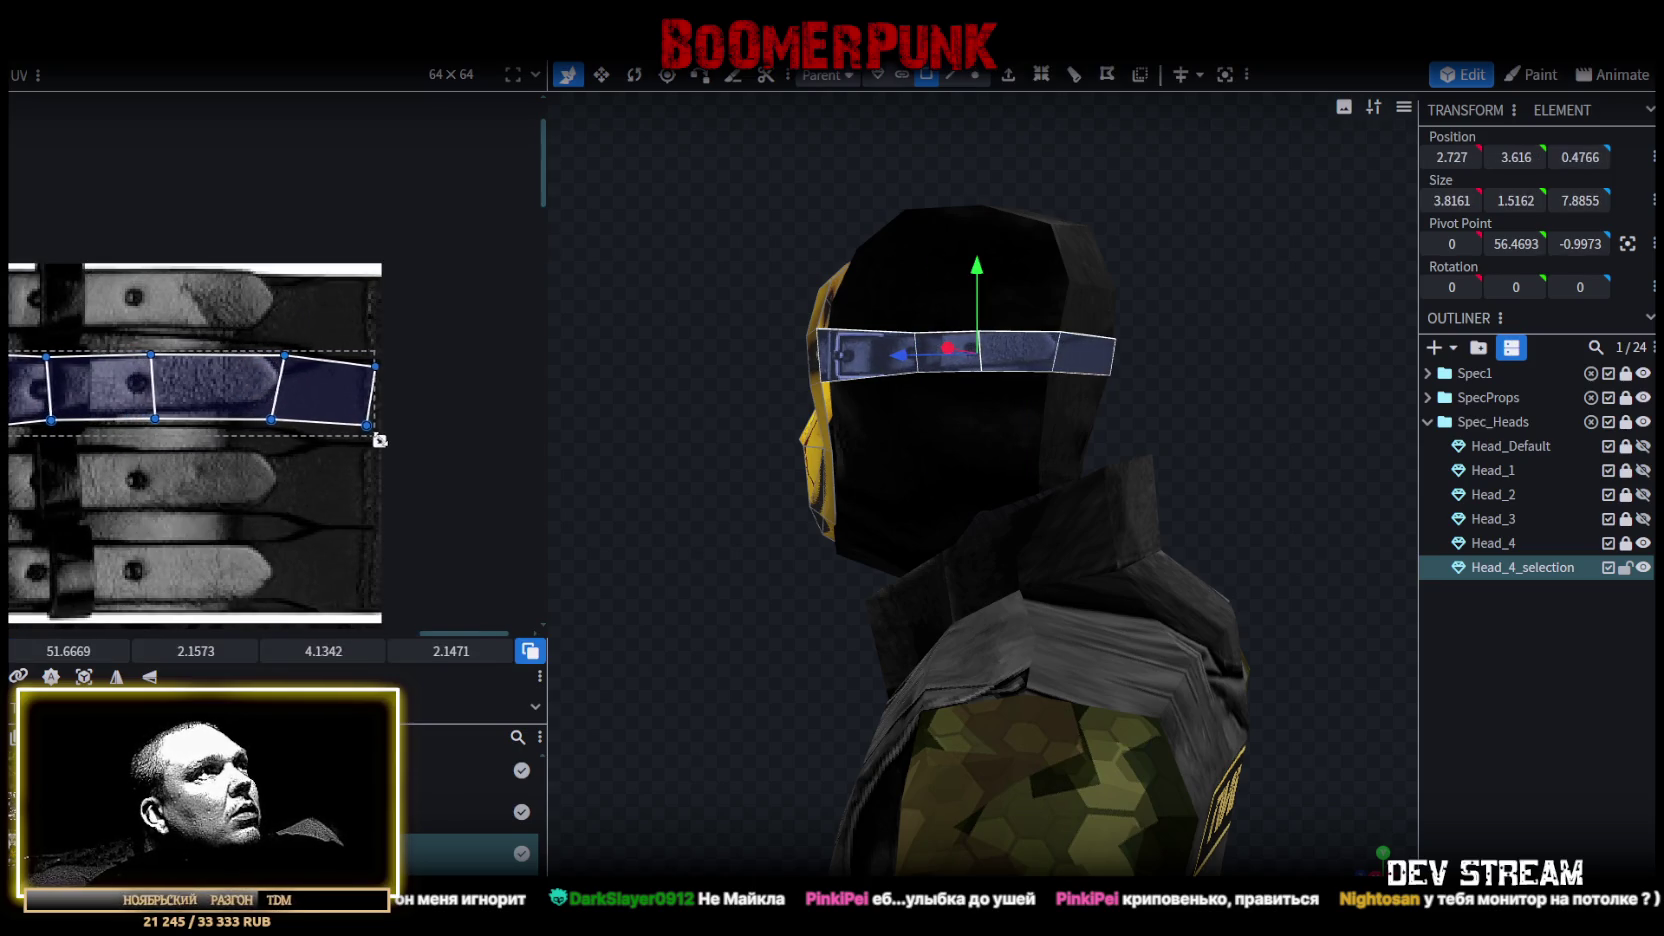
Pull the rightmost headband face's right-side UV corners outward and up.
{"action": "scroll", "coordinate": [338, 446], "scroll_direction": "up", "scroll_amount": 3}
{"action": "left_click", "coordinate": [362, 416]}
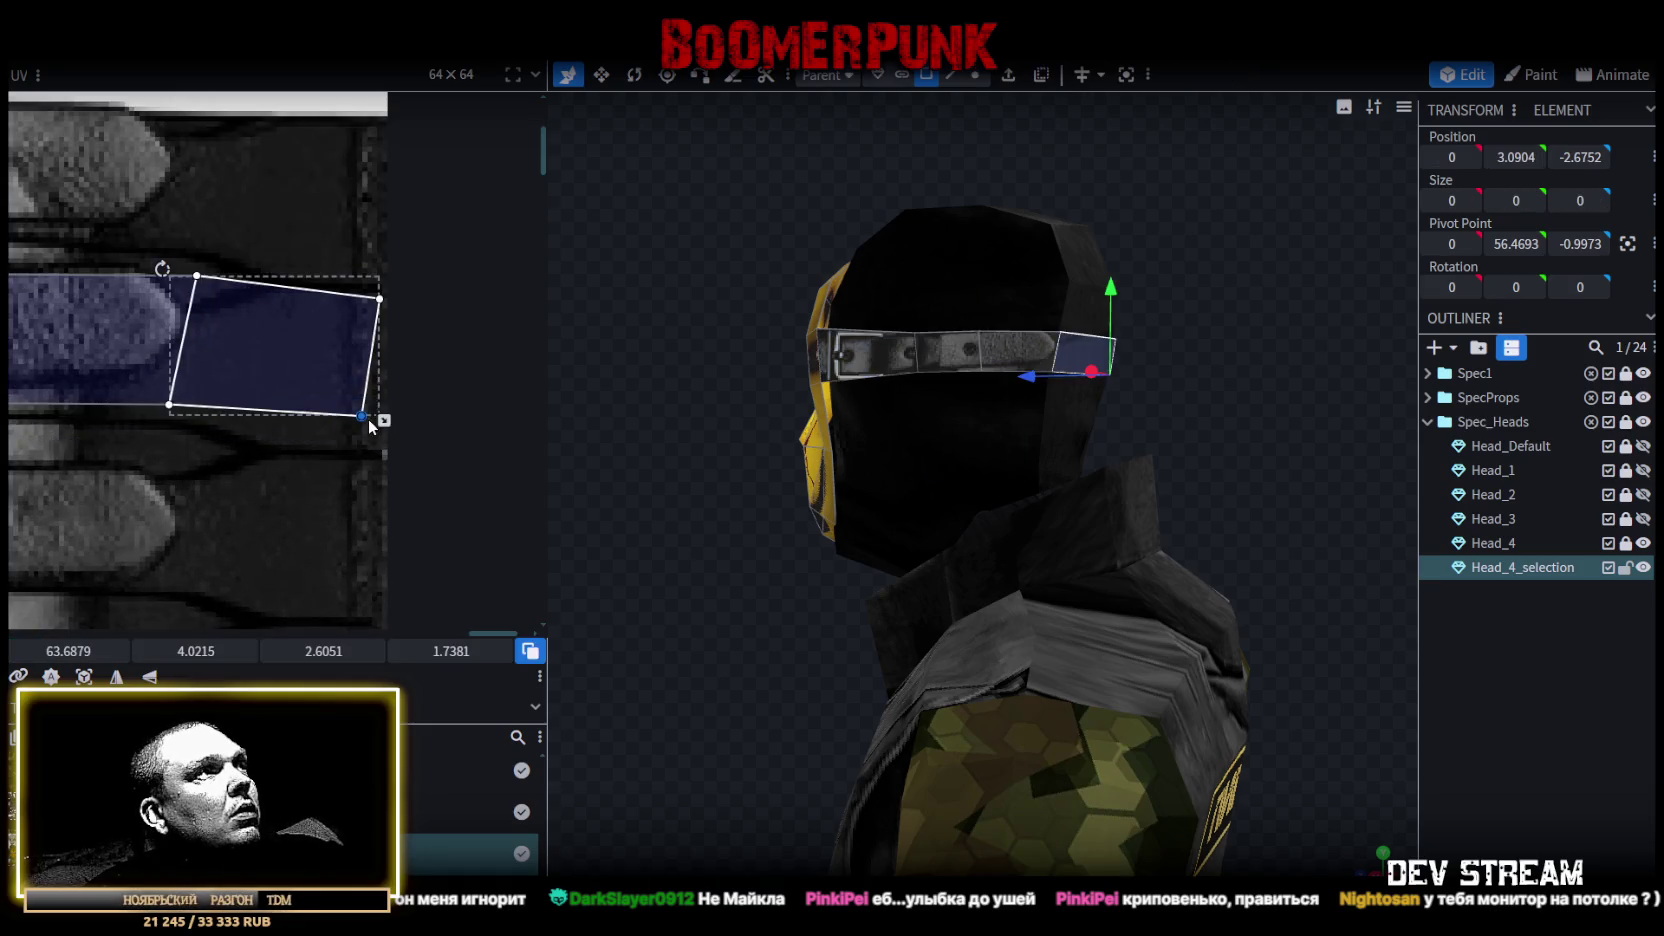
{"action": "left_click_drag", "start_coordinate": [362, 416], "coordinate": [380, 415]}
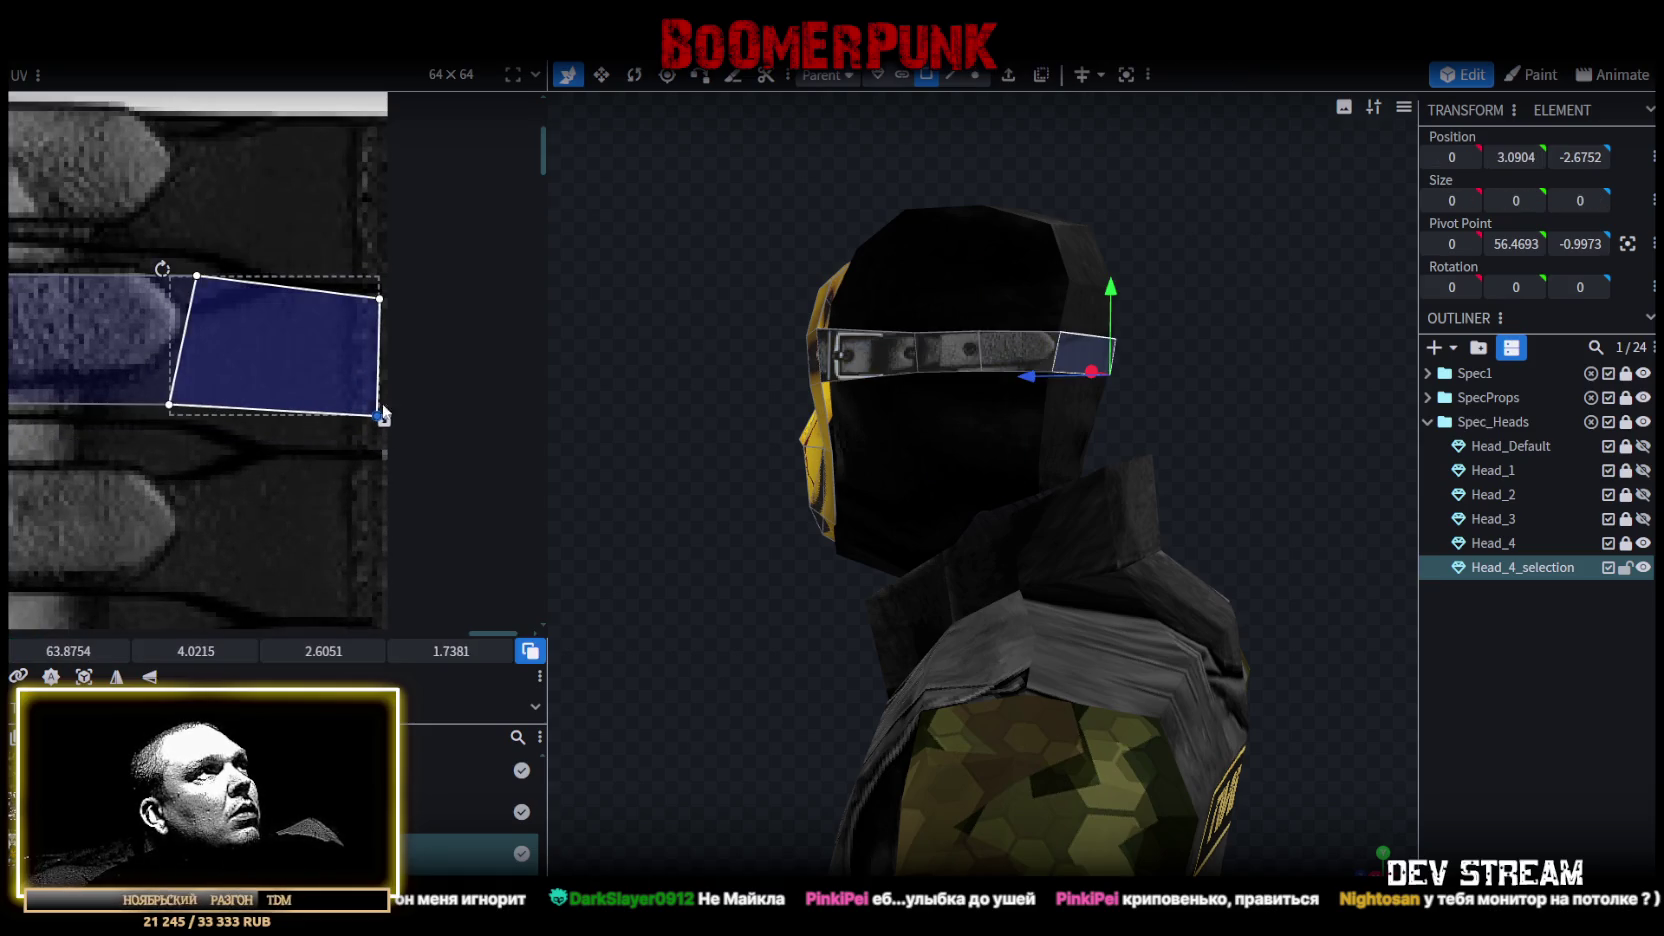
{"action": "mouse_move", "coordinate": [379, 298]}
{"action": "left_mouse_down"}
{"action": "mouse_move", "coordinate": [385, 280]}
{"action": "mouse_move", "coordinate": [385, 295]}
{"action": "left_mouse_up"}
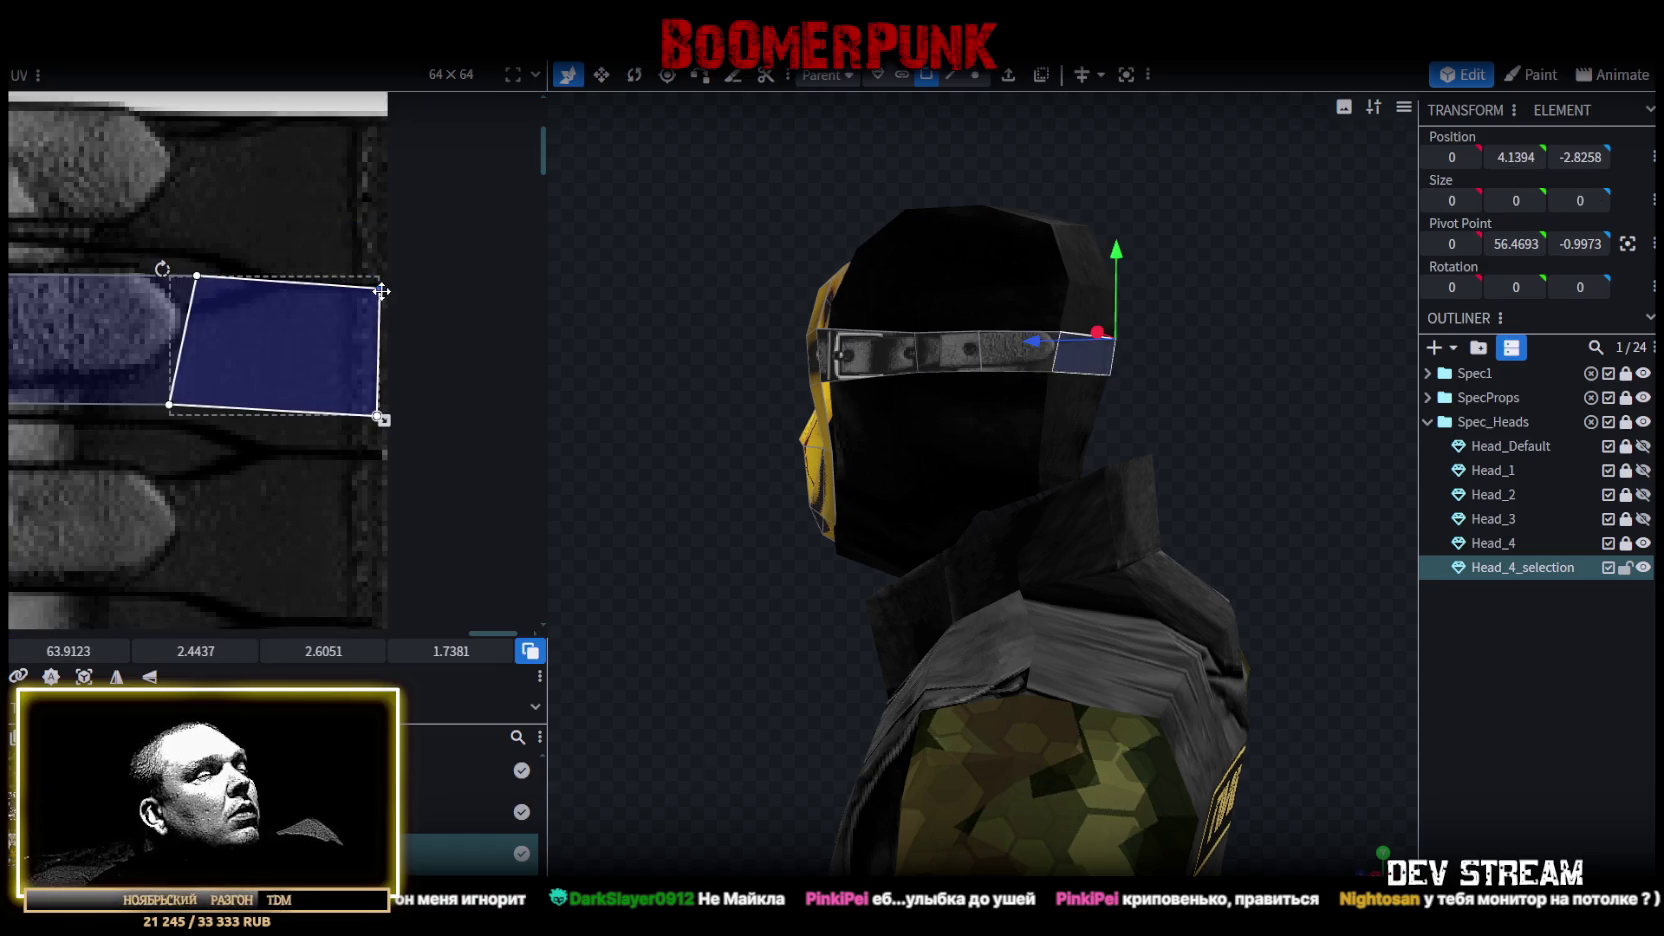
{"action": "scroll", "coordinate": [215, 357], "scroll_direction": "down", "scroll_amount": 3}
{"action": "scroll", "coordinate": [245, 327], "scroll_direction": "up", "scroll_amount": 1}
{"action": "scroll", "coordinate": [200, 280], "scroll_direction": "up", "scroll_amount": 1}
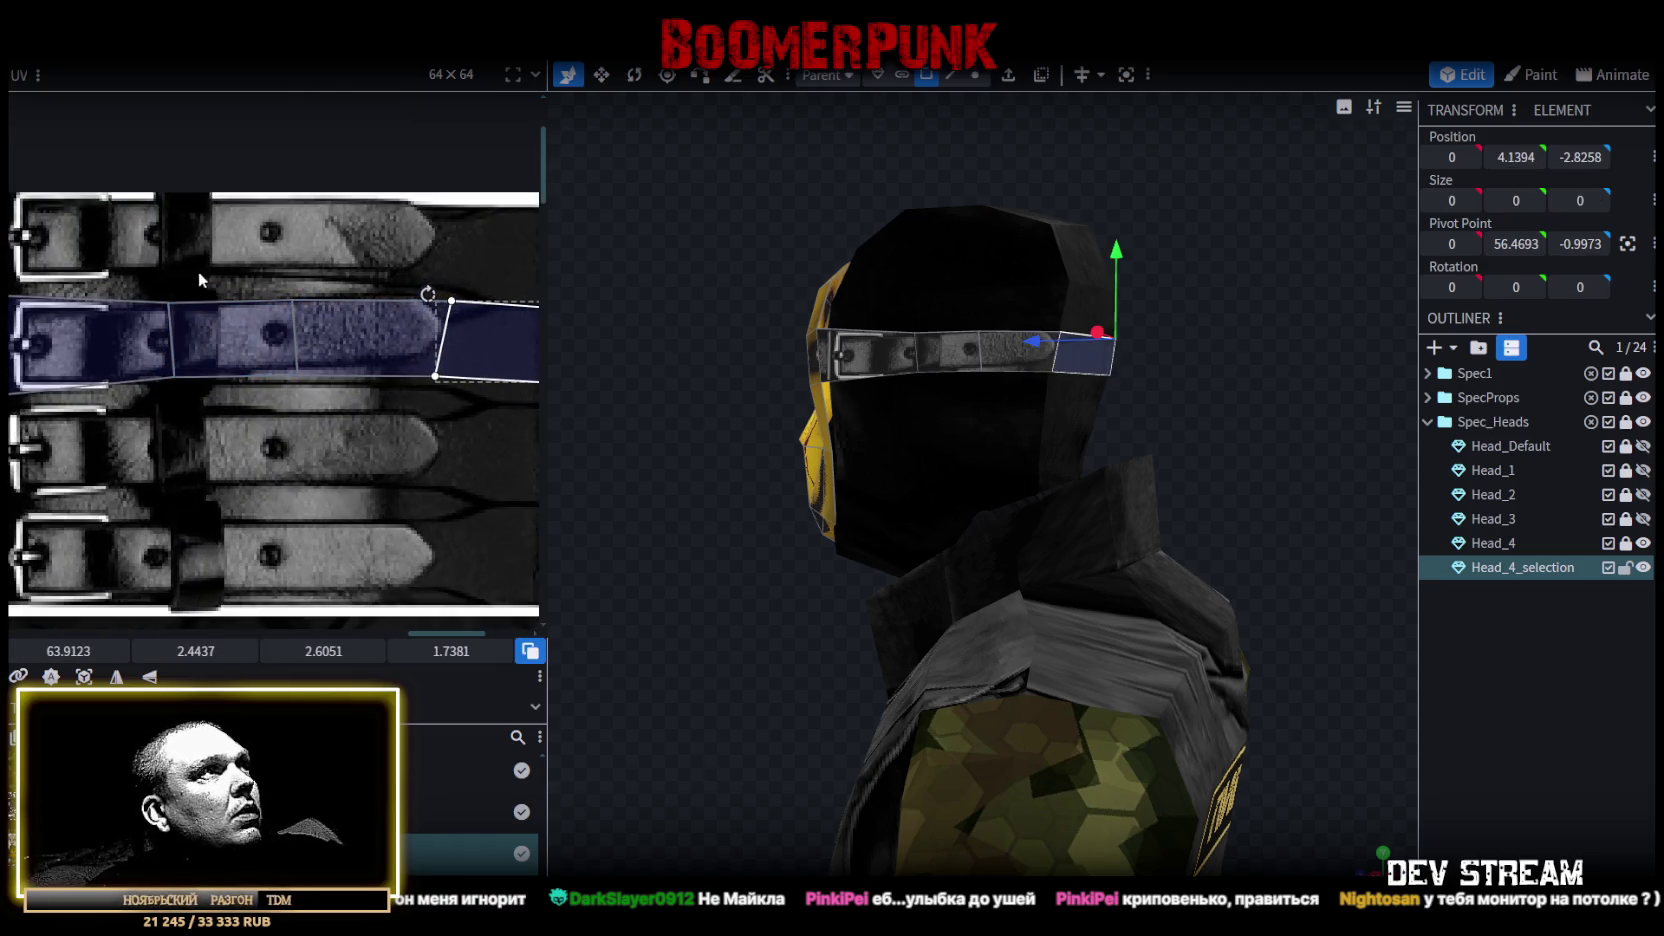
Adjust the leftmost headband face's top-left and bottom-left UV corners.
{"action": "left_click", "coordinate": [173, 318]}
{"action": "scroll", "coordinate": [192, 410], "scroll_direction": "left", "scroll_amount": 3}
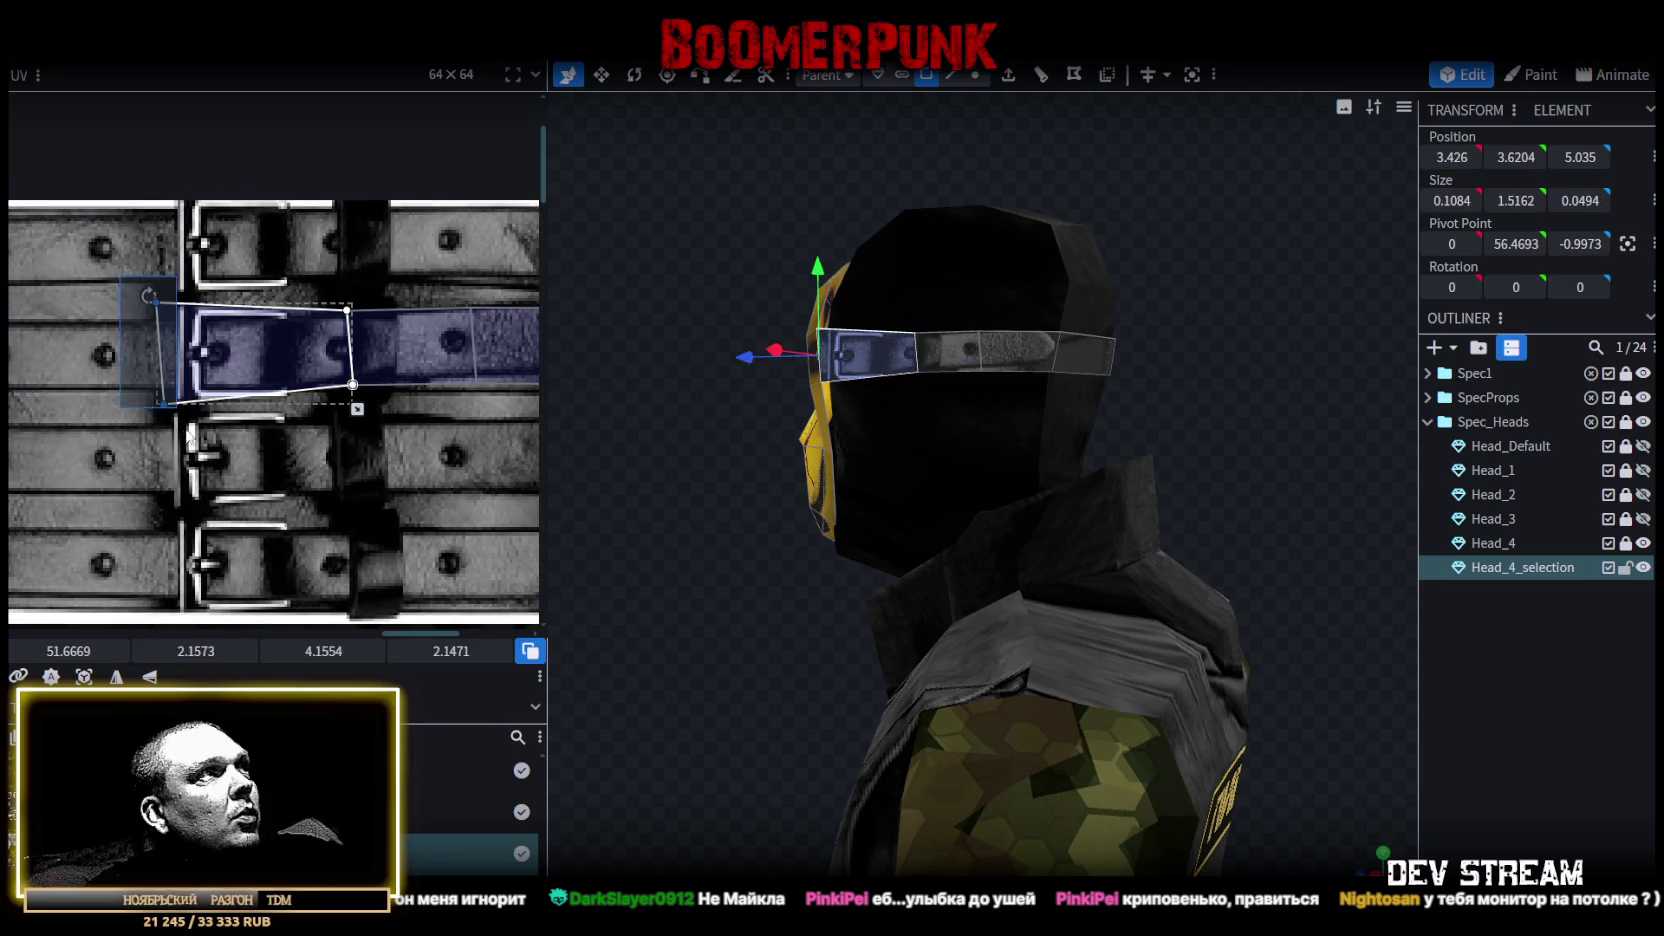
{"action": "scroll", "coordinate": [189, 437], "scroll_direction": "up", "scroll_amount": 2}
{"action": "left_click", "coordinate": [178, 322]}
{"action": "left_click_drag", "start_coordinate": [178, 322], "coordinate": [183, 322]}
{"action": "left_click", "coordinate": [195, 500]}
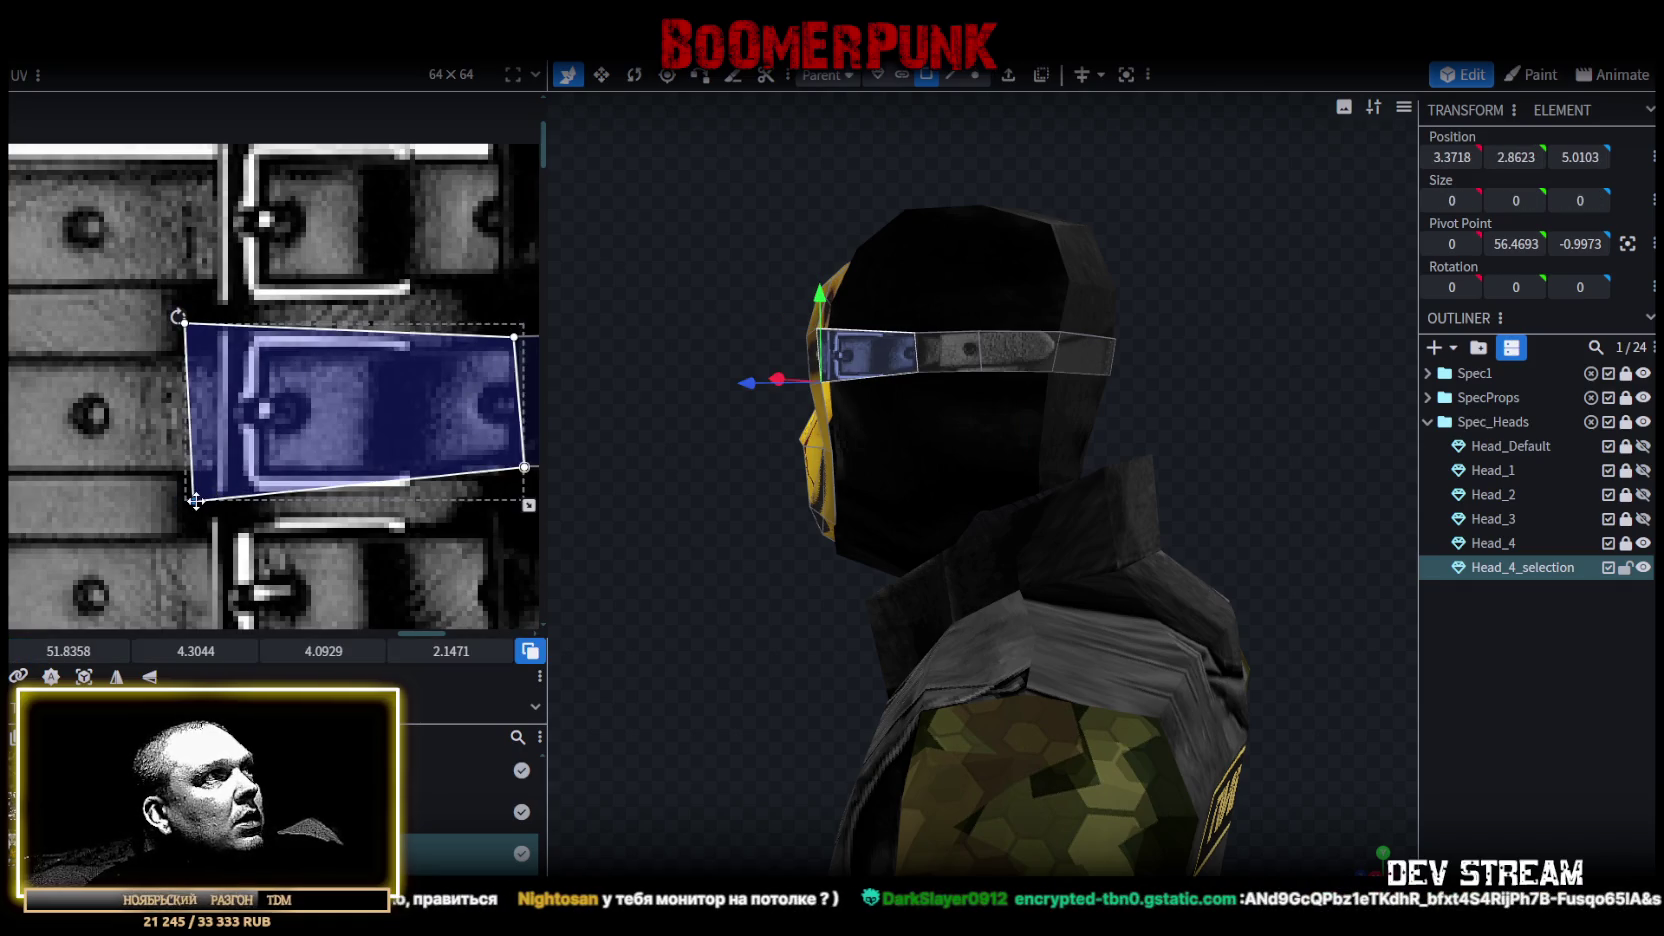
{"action": "left_click_drag", "start_coordinate": [195, 500], "coordinate": [192, 503]}
Lower the shared corner, raise the top-middle corner, and drop the strap face's bottom edge.
{"action": "scroll", "coordinate": [388, 490], "scroll_direction": "down", "scroll_amount": 2}
{"action": "scroll", "coordinate": [291, 487], "scroll_direction": "right", "scroll_amount": 3}
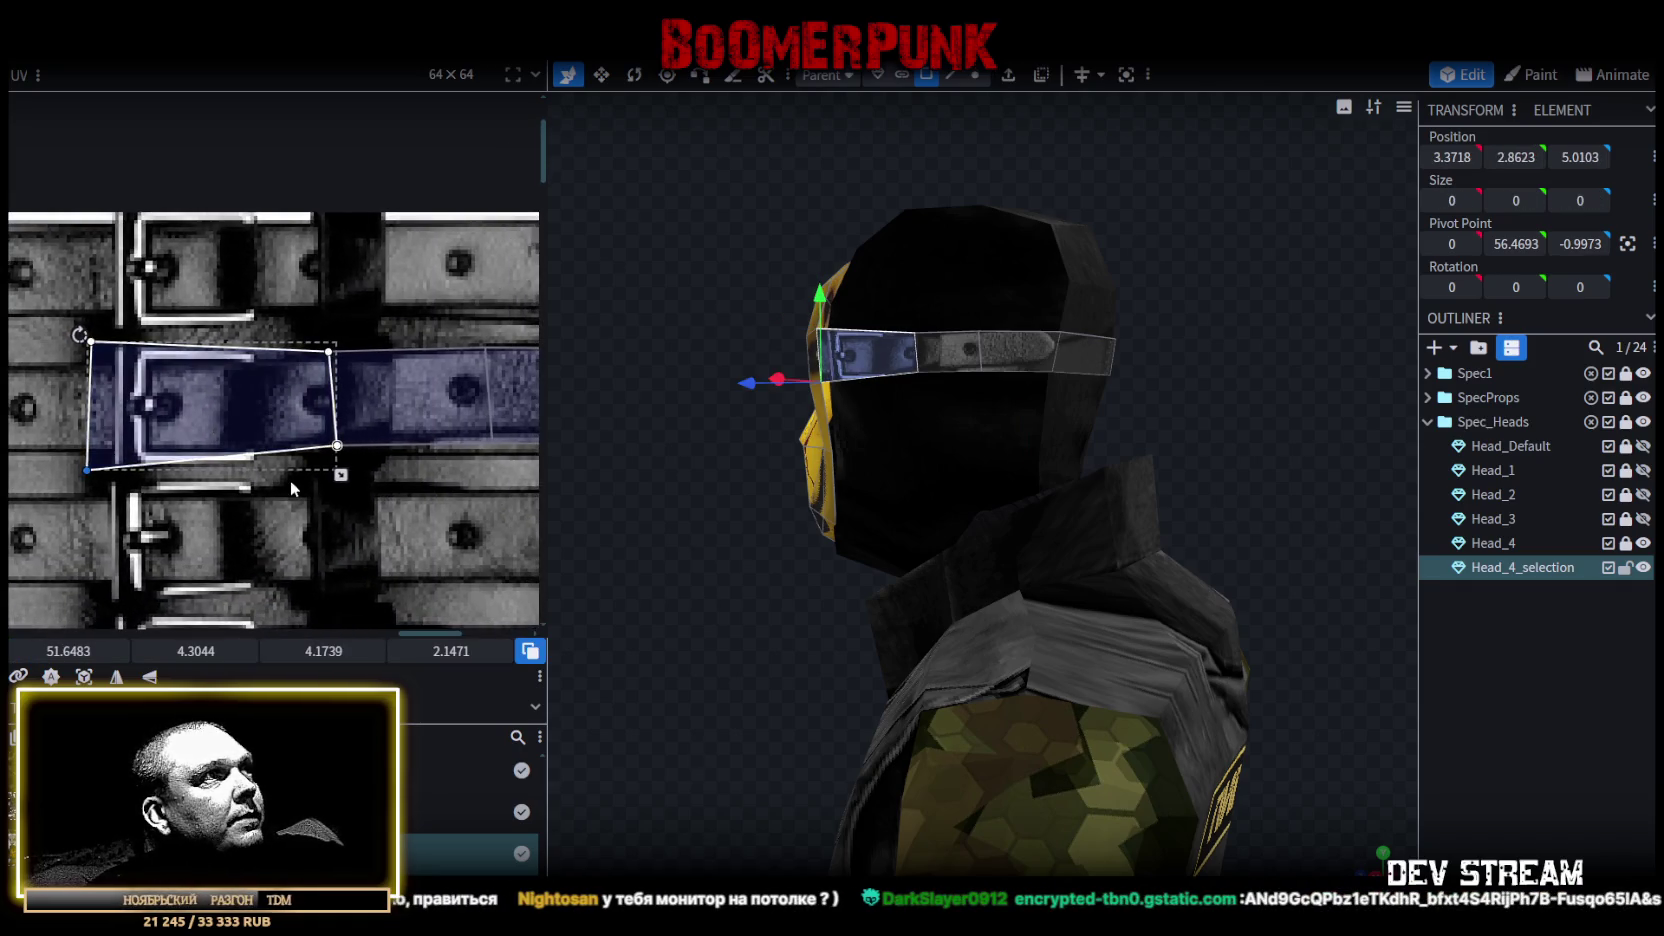
{"action": "left_click", "coordinate": [337, 445]}
{"action": "left_click_drag", "start_coordinate": [337, 445], "coordinate": [333, 465]}
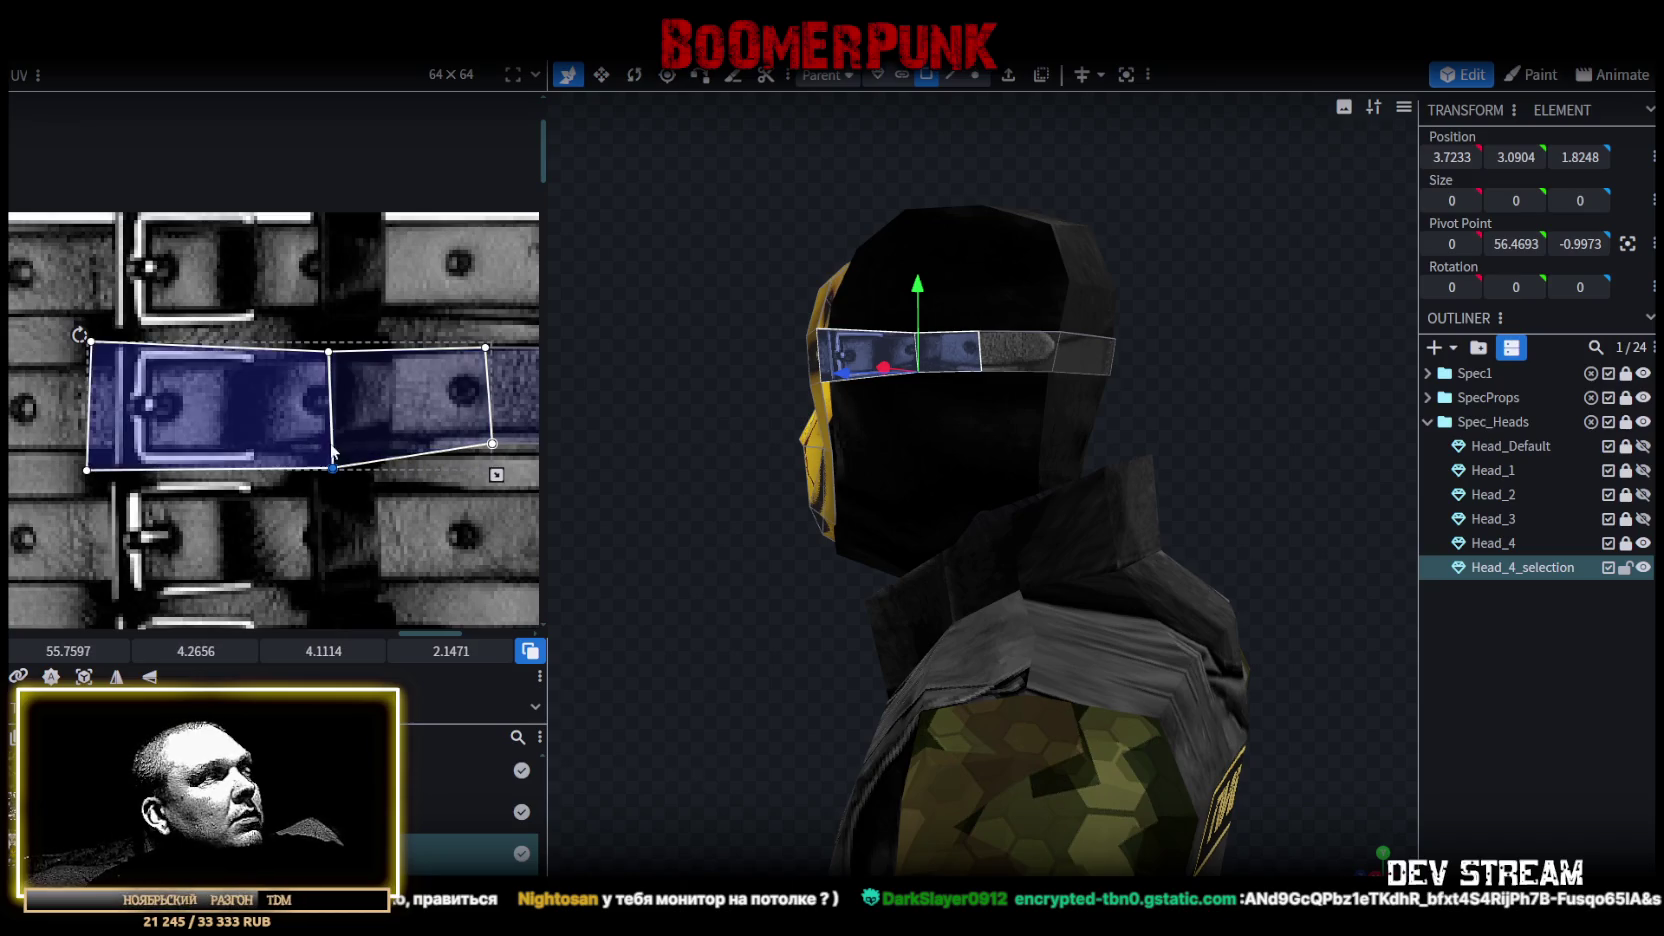
{"action": "left_click", "coordinate": [328, 351]}
{"action": "left_click_drag", "start_coordinate": [328, 351], "coordinate": [332, 342]}
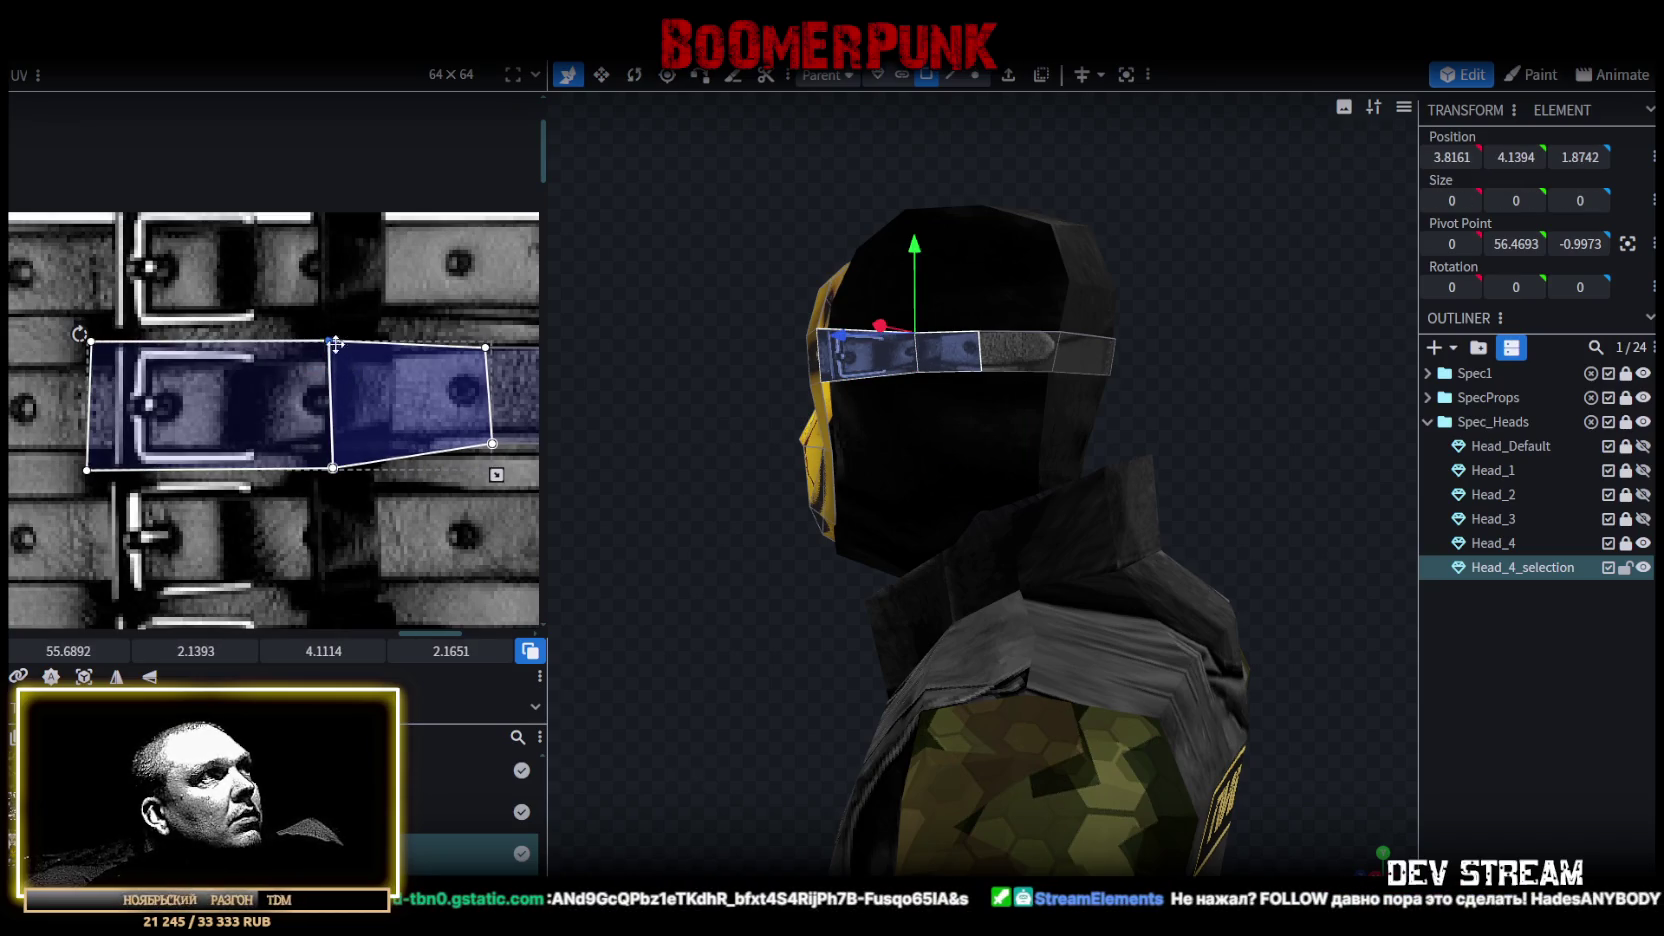
{"action": "scroll", "coordinate": [420, 390], "scroll_direction": "right", "scroll_amount": 3}
{"action": "left_click_drag", "start_coordinate": [676, 464], "coordinate": [640, 455]}
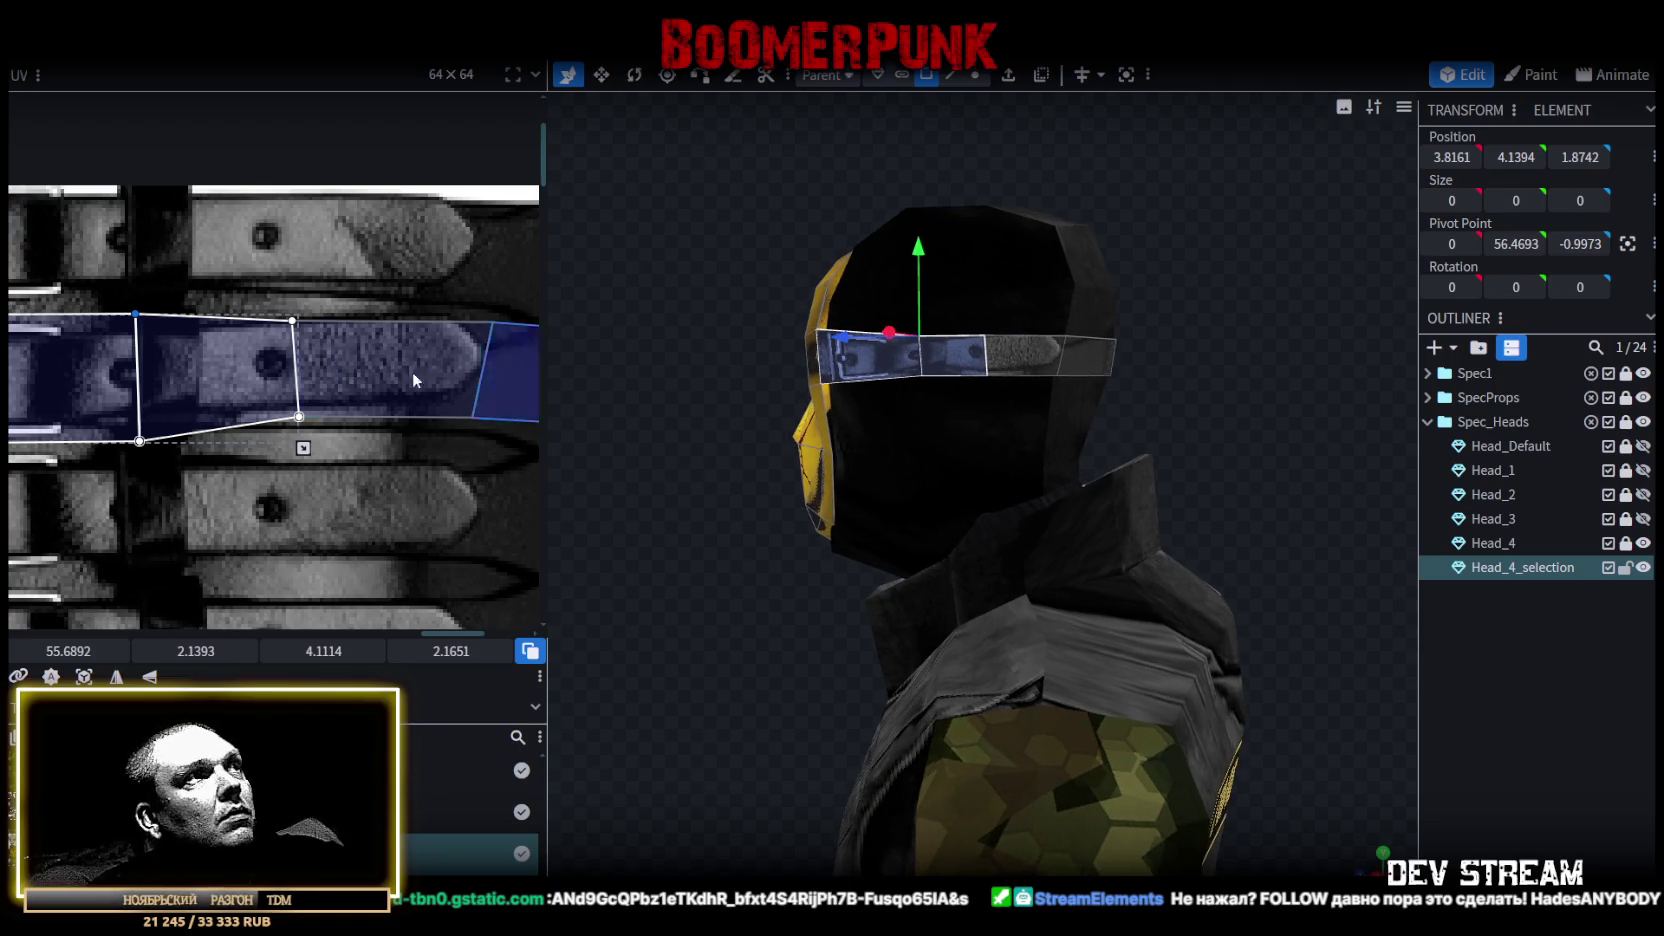
{"action": "left_click", "coordinate": [500, 341]}
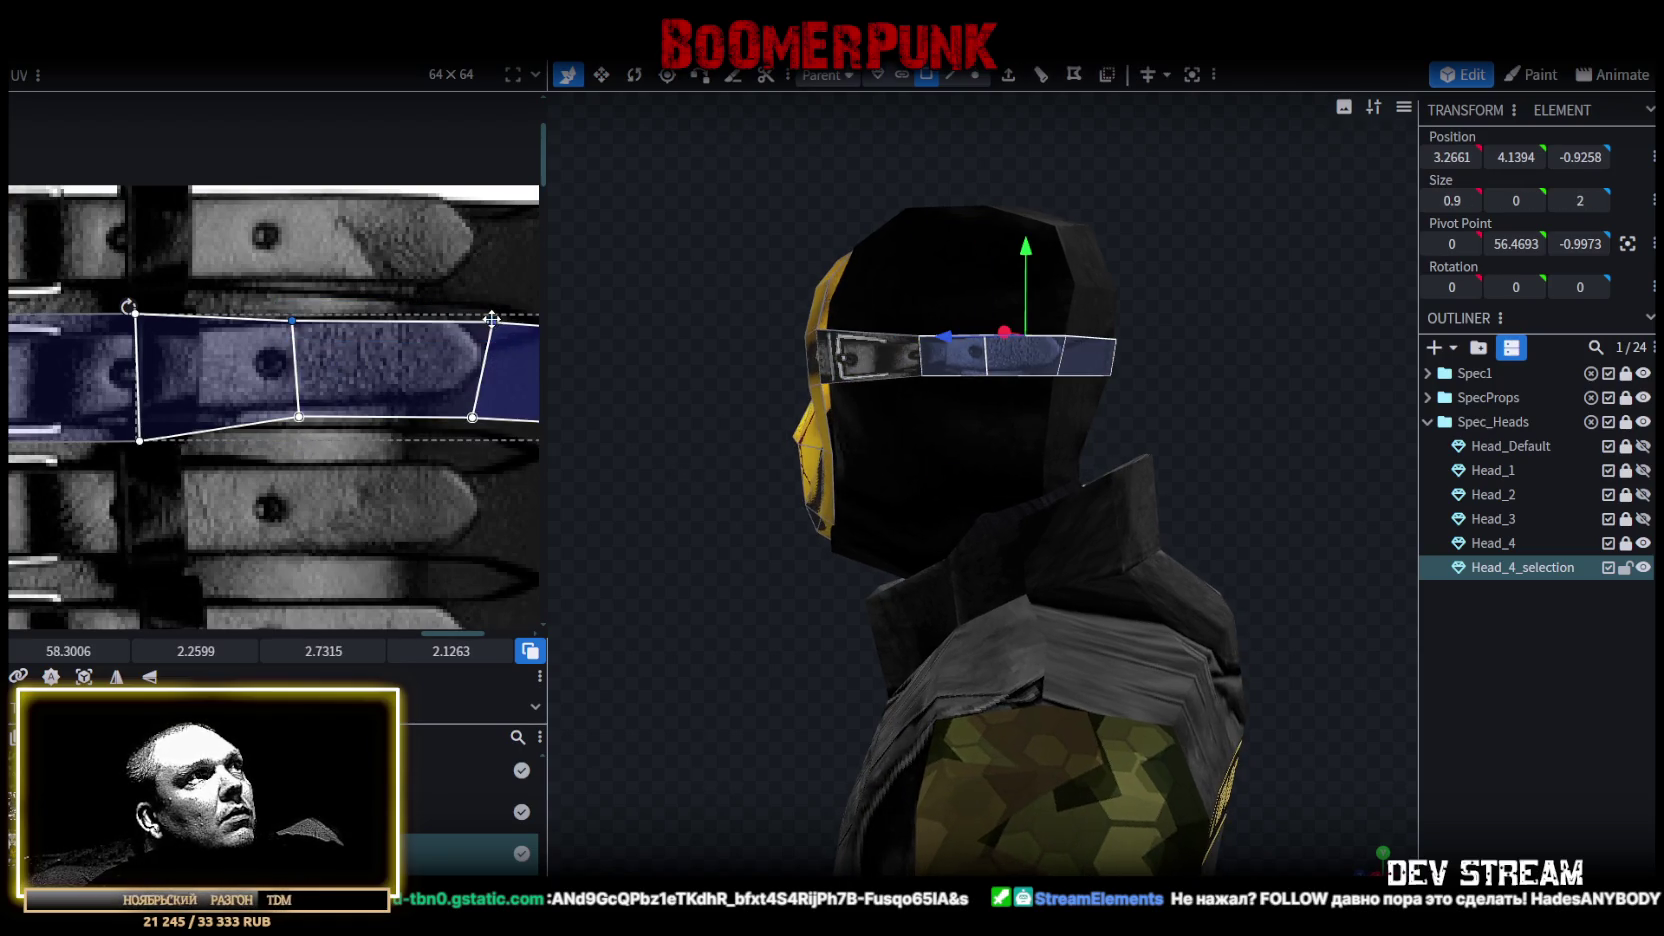
{"action": "left_click_drag", "start_coordinate": [471, 417], "coordinate": [471, 428]}
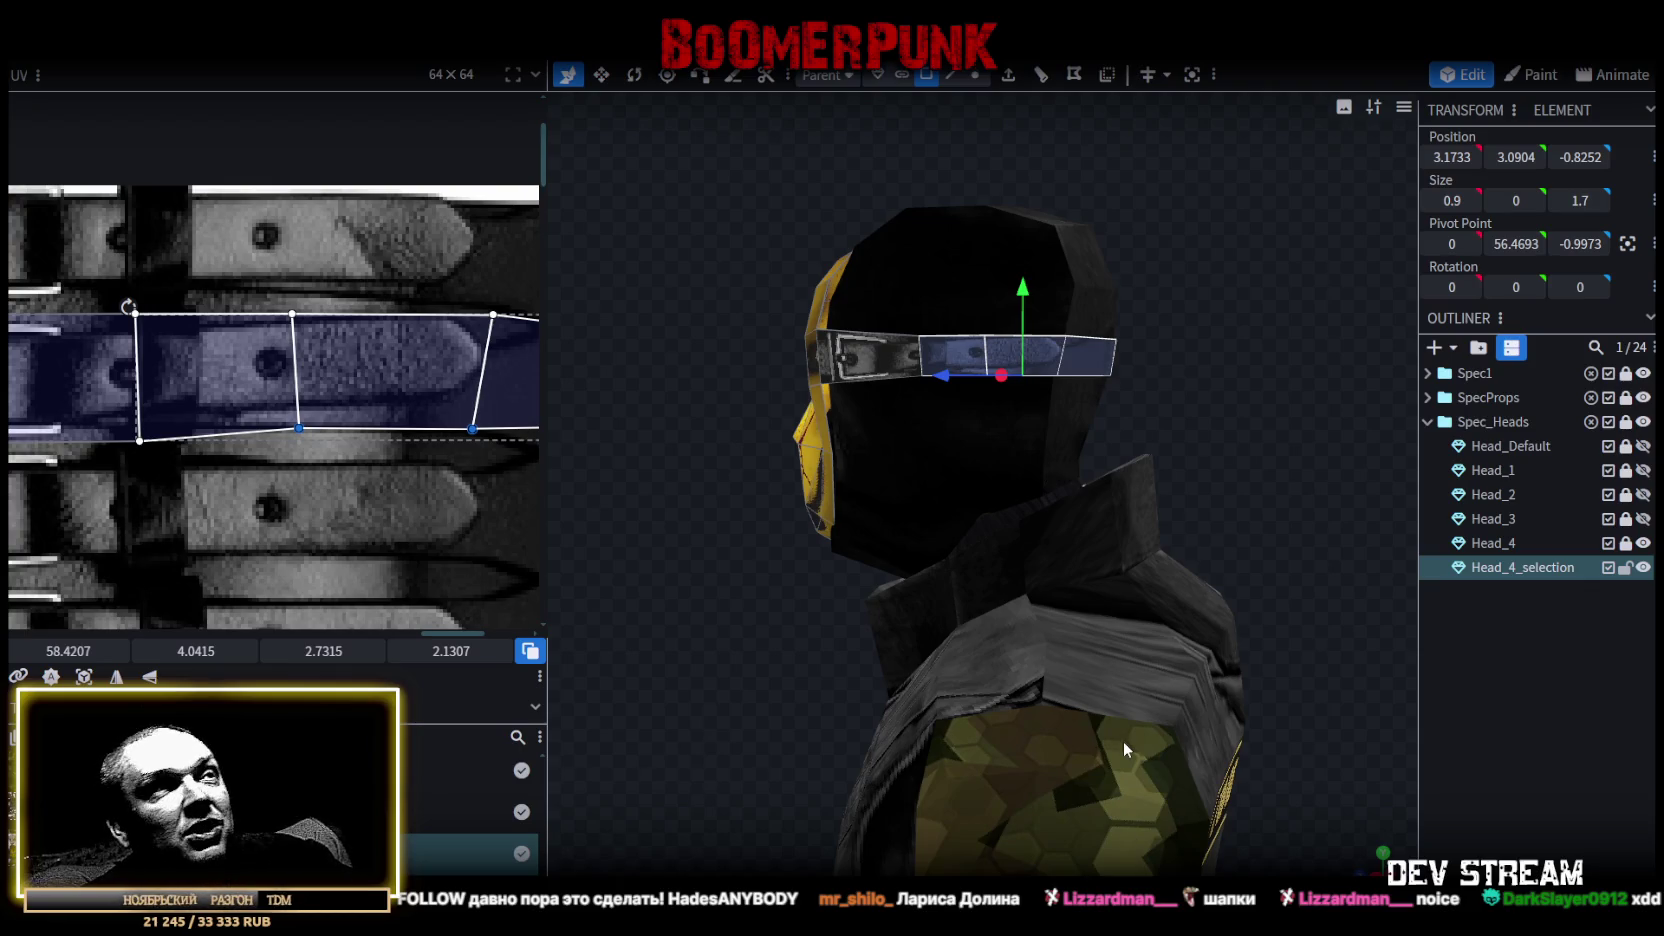
Select the strap faces on one side of the head and copy them.
{"action": "mouse_move", "coordinate": [777, 497]}
{"action": "left_mouse_down"}
{"action": "mouse_move", "coordinate": [751, 551]}
{"action": "mouse_move", "coordinate": [1054, 358]}
{"action": "left_mouse_up"}
{"action": "left_click_drag", "start_coordinate": [1251, 186], "coordinate": [906, 429]}
{"action": "mouse_move", "coordinate": [1323, 378]}
{"action": "left_mouse_down"}
{"action": "mouse_move", "coordinate": [984, 398]}
{"action": "mouse_move", "coordinate": [1010, 381]}
{"action": "mouse_move", "coordinate": [1121, 384]}
{"action": "left_mouse_up"}
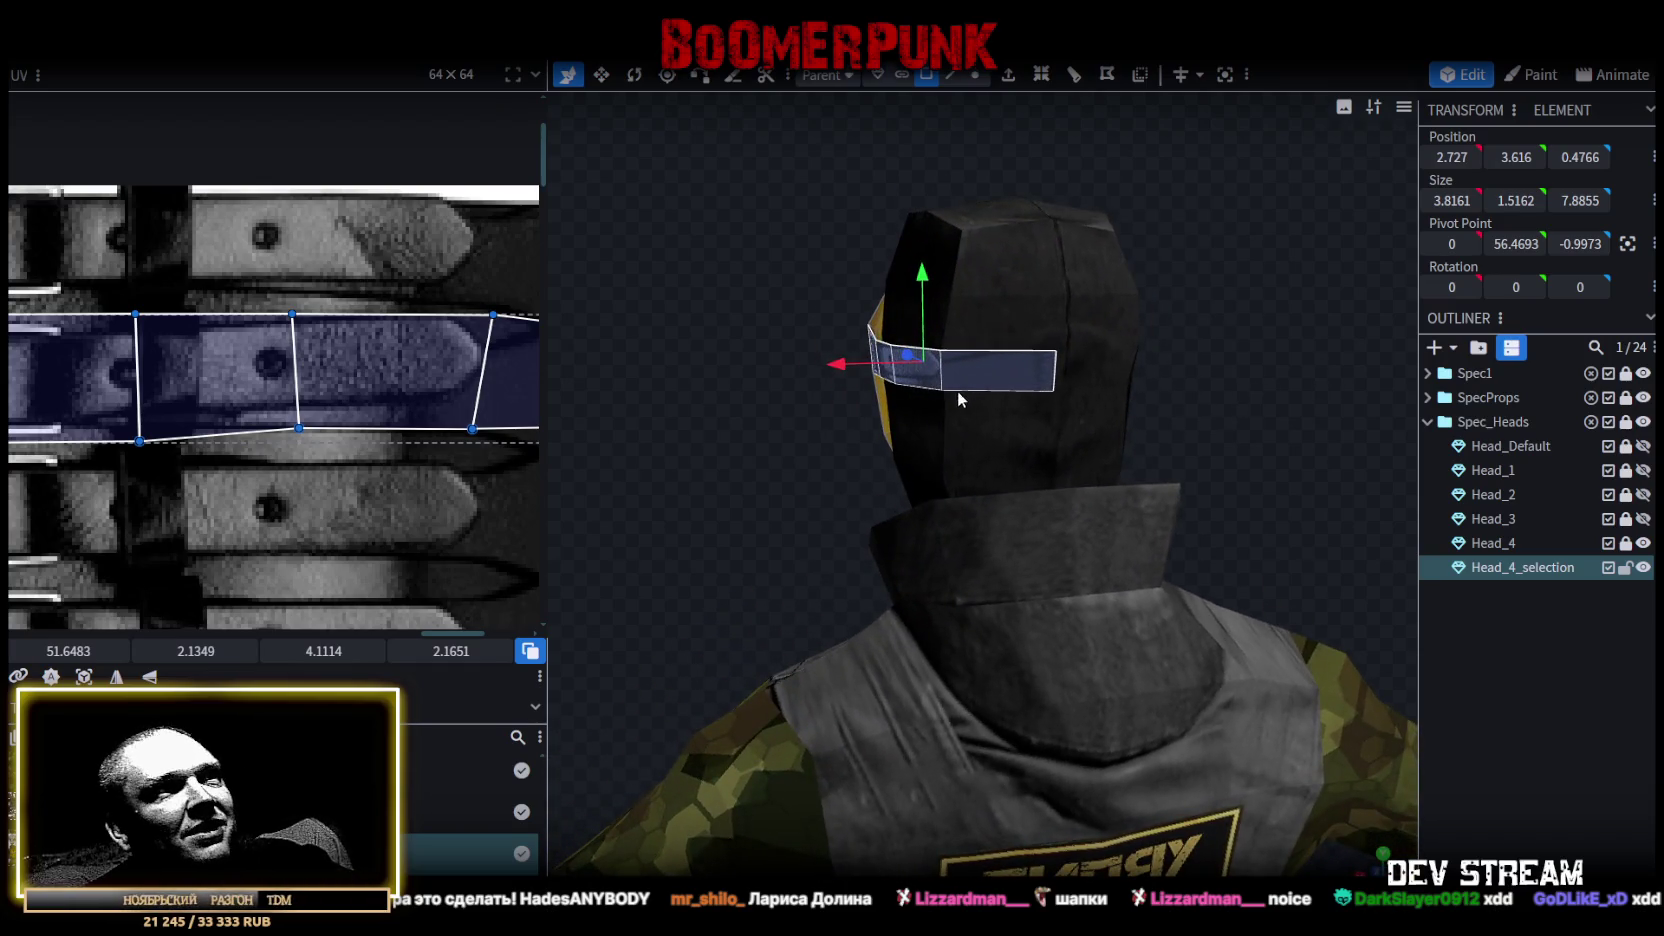
{"action": "right_click", "coordinate": [1013, 385]}
{"action": "left_click", "coordinate": [1101, 608]}
Paste the strap copy, flip it across X and merge the overlapping vertices.
{"action": "right_click", "coordinate": [1011, 385]}
{"action": "left_click", "coordinate": [1068, 605]}
{"action": "right_click", "coordinate": [1004, 367]}
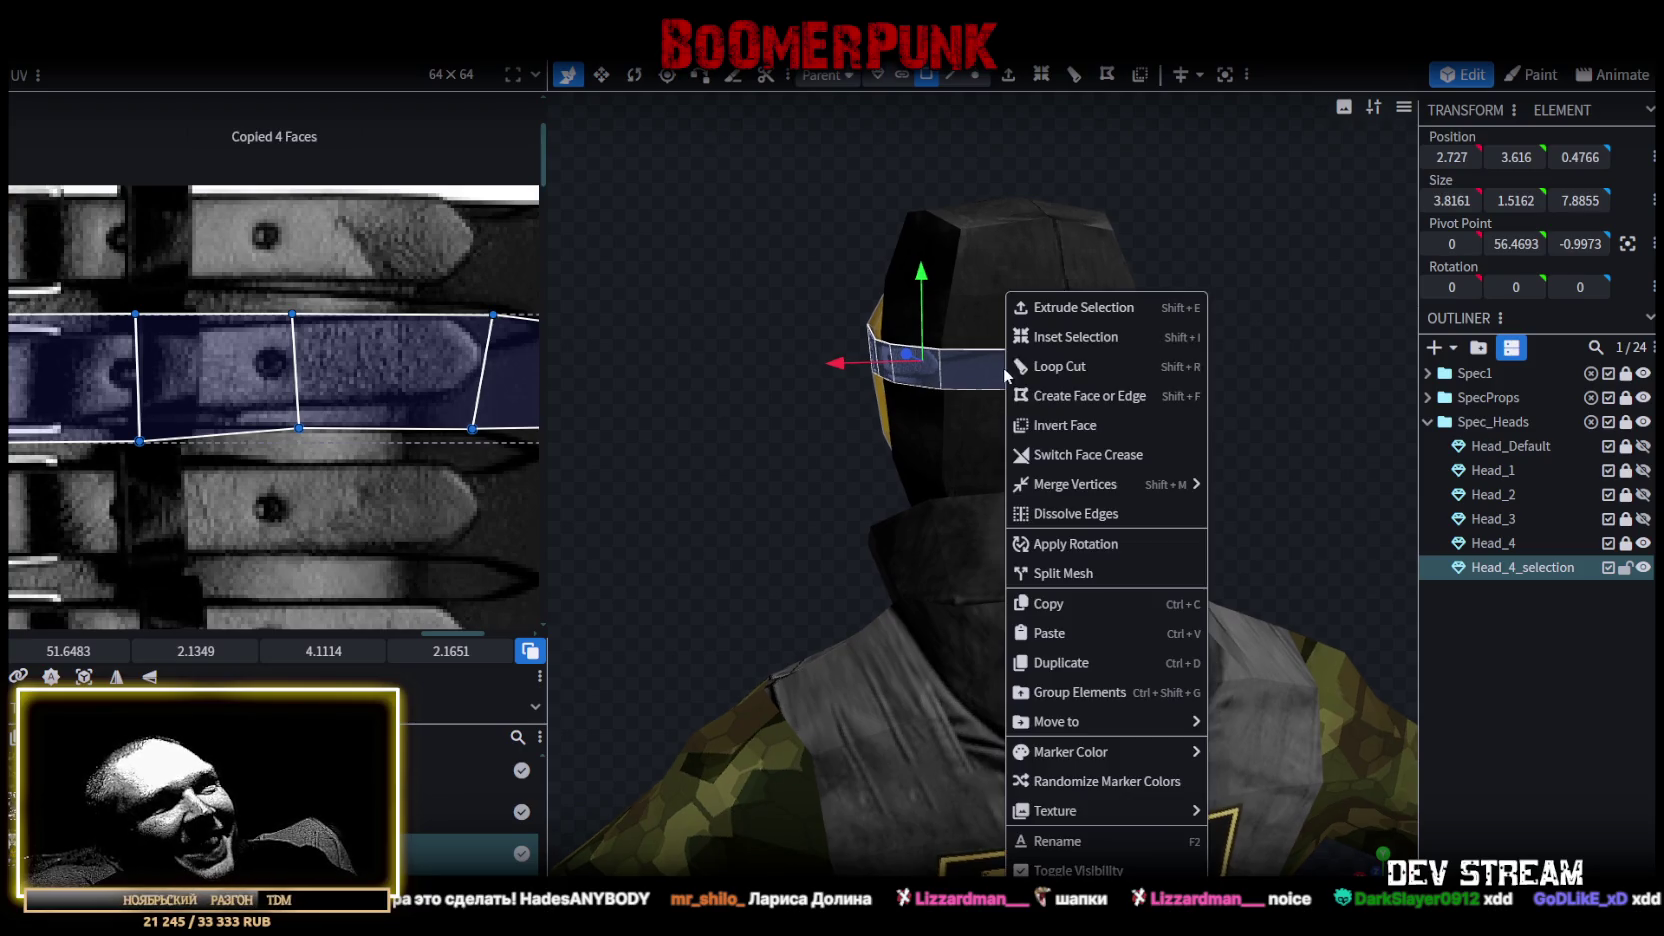
{"action": "left_click", "coordinate": [1068, 633]}
{"action": "left_click", "coordinate": [1126, 645]}
{"action": "right_click", "coordinate": [207, 60]}
{"action": "mouse_move", "coordinate": [253, 70]}
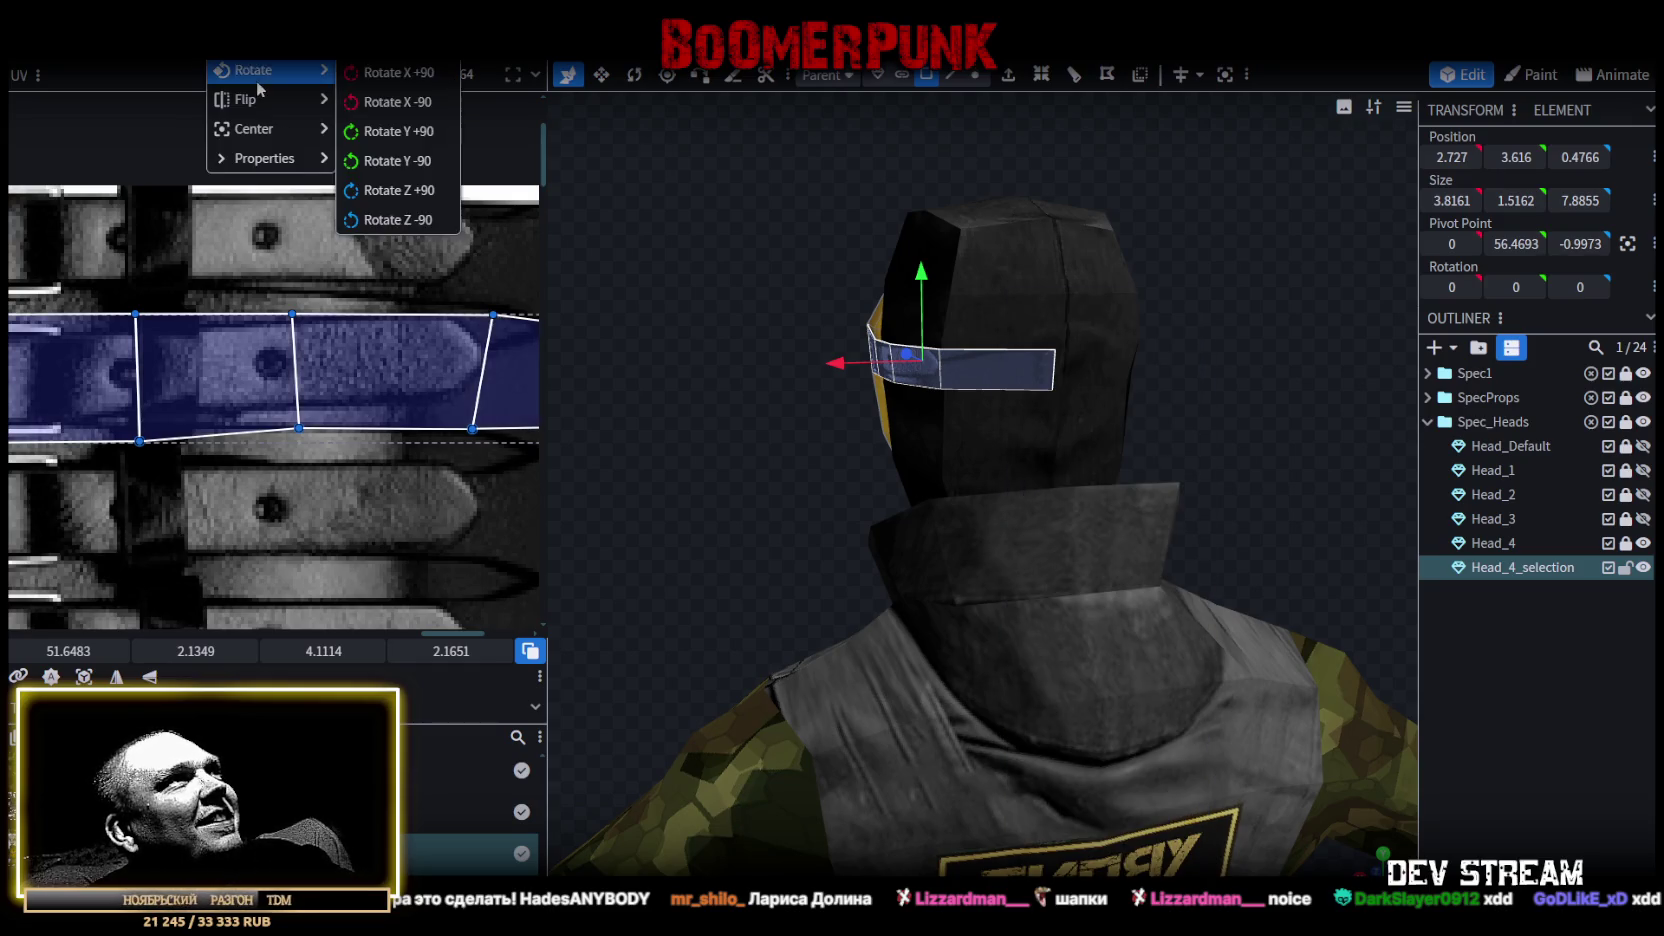
{"action": "left_click", "coordinate": [372, 102]}
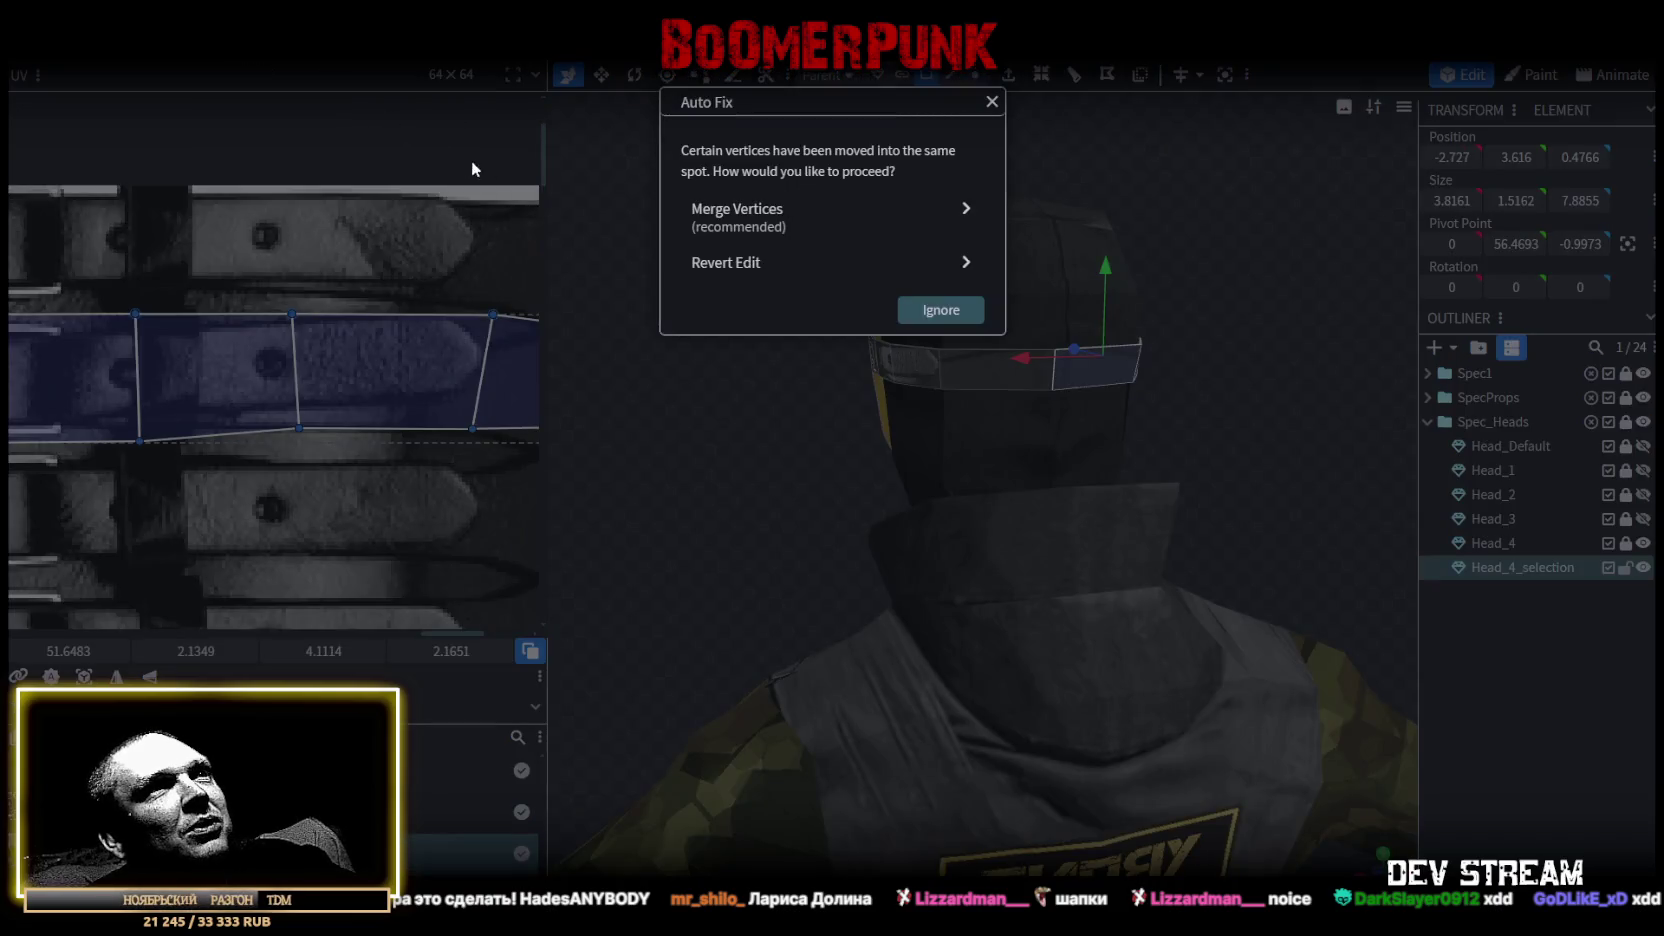
{"action": "left_click", "coordinate": [815, 213]}
{"action": "mouse_move", "coordinate": [698, 488]}
{"action": "left_mouse_down"}
{"action": "mouse_move", "coordinate": [1124, 479]}
{"action": "mouse_move", "coordinate": [705, 458]}
{"action": "left_mouse_up"}
{"action": "left_click", "coordinate": [1456, 650]}
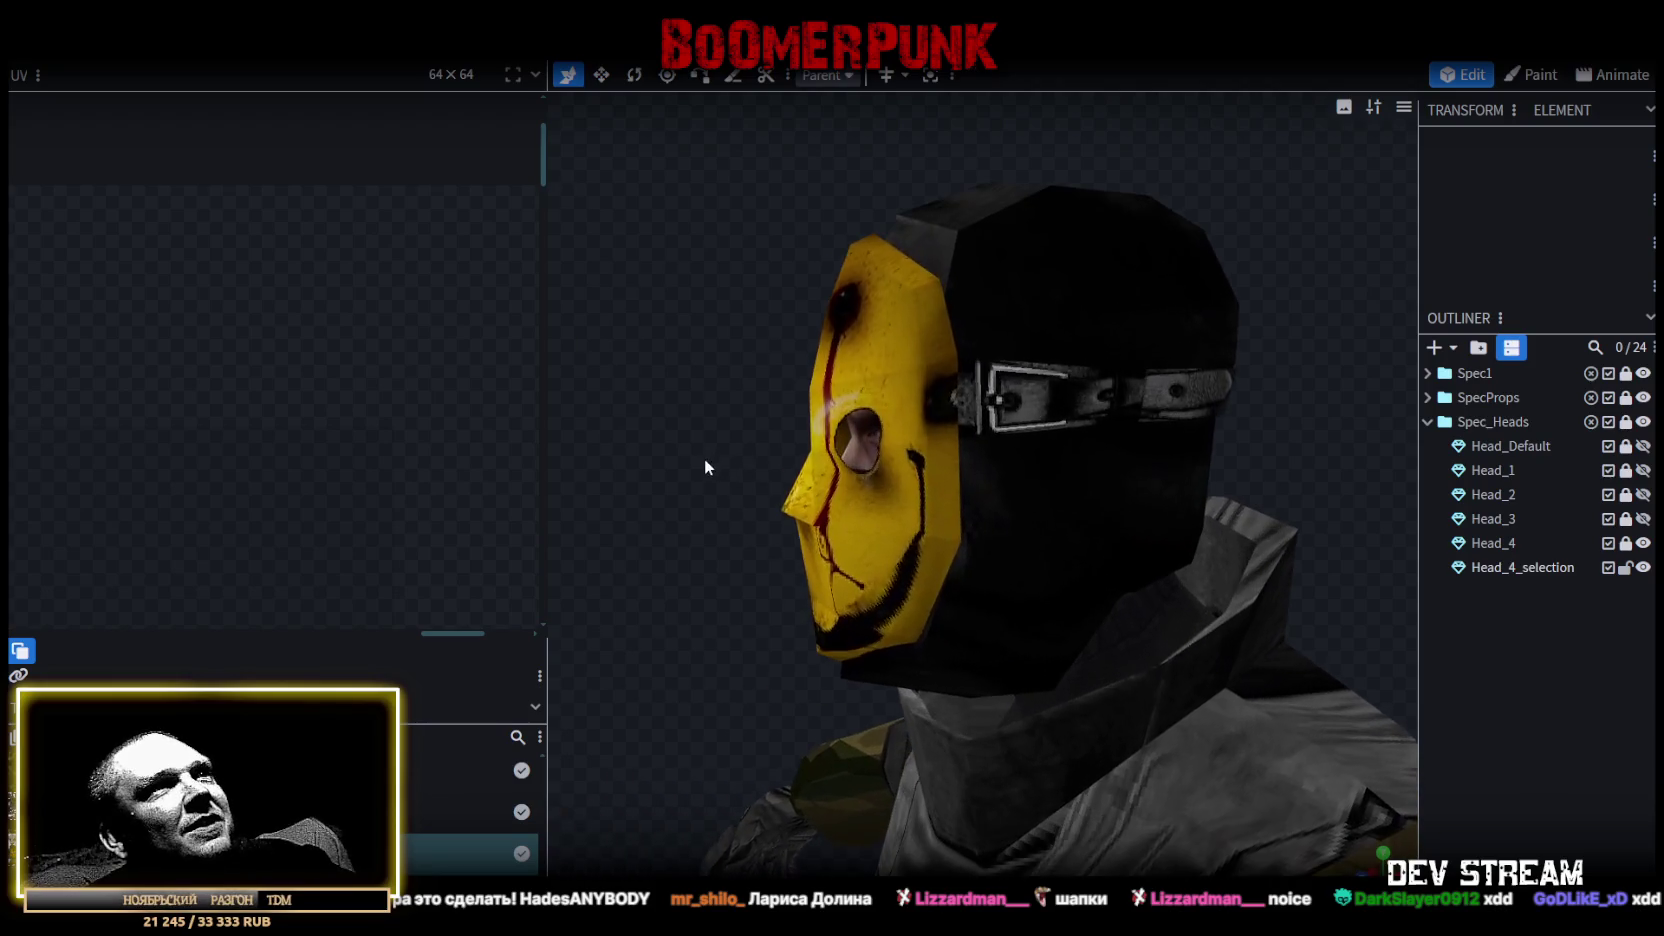
Select the mask-edge vertices, then rotate their UV islands and shift them up on the atlas.
{"action": "left_click", "coordinate": [968, 381]}
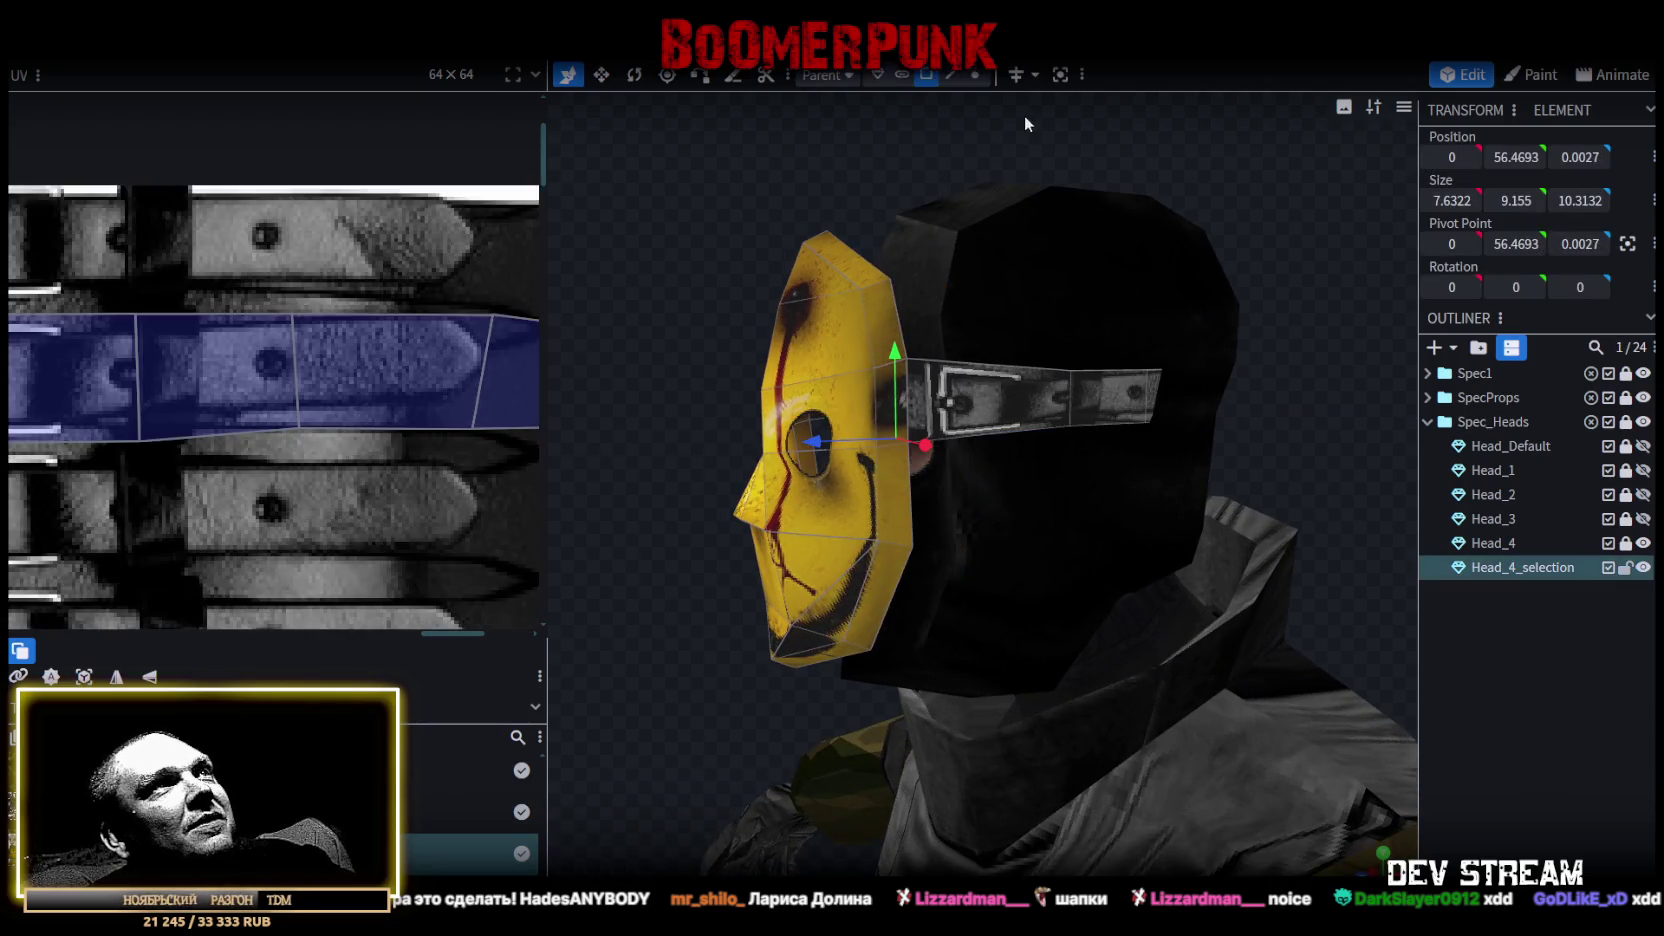
{"action": "left_click", "coordinate": [975, 75]}
{"action": "mouse_move", "coordinate": [989, 318]}
{"action": "left_mouse_down"}
{"action": "mouse_move", "coordinate": [956, 332]}
{"action": "mouse_move", "coordinate": [1043, 363]}
{"action": "left_mouse_up"}
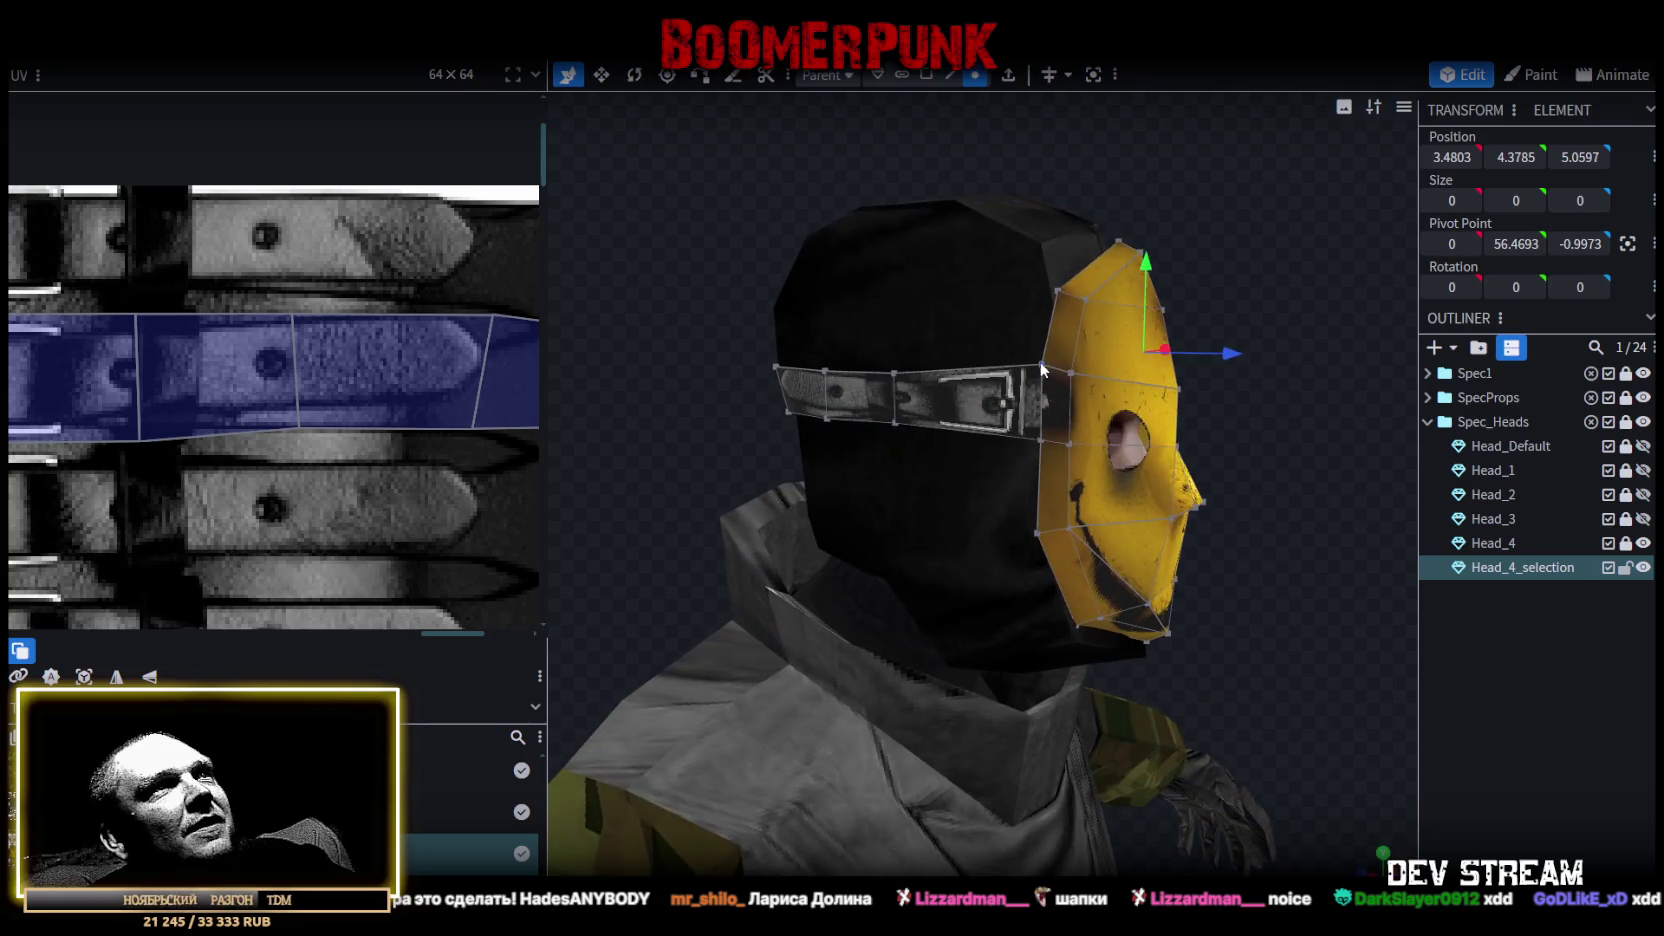
{"action": "left_click", "coordinate": [1042, 370], "text": "shift"}
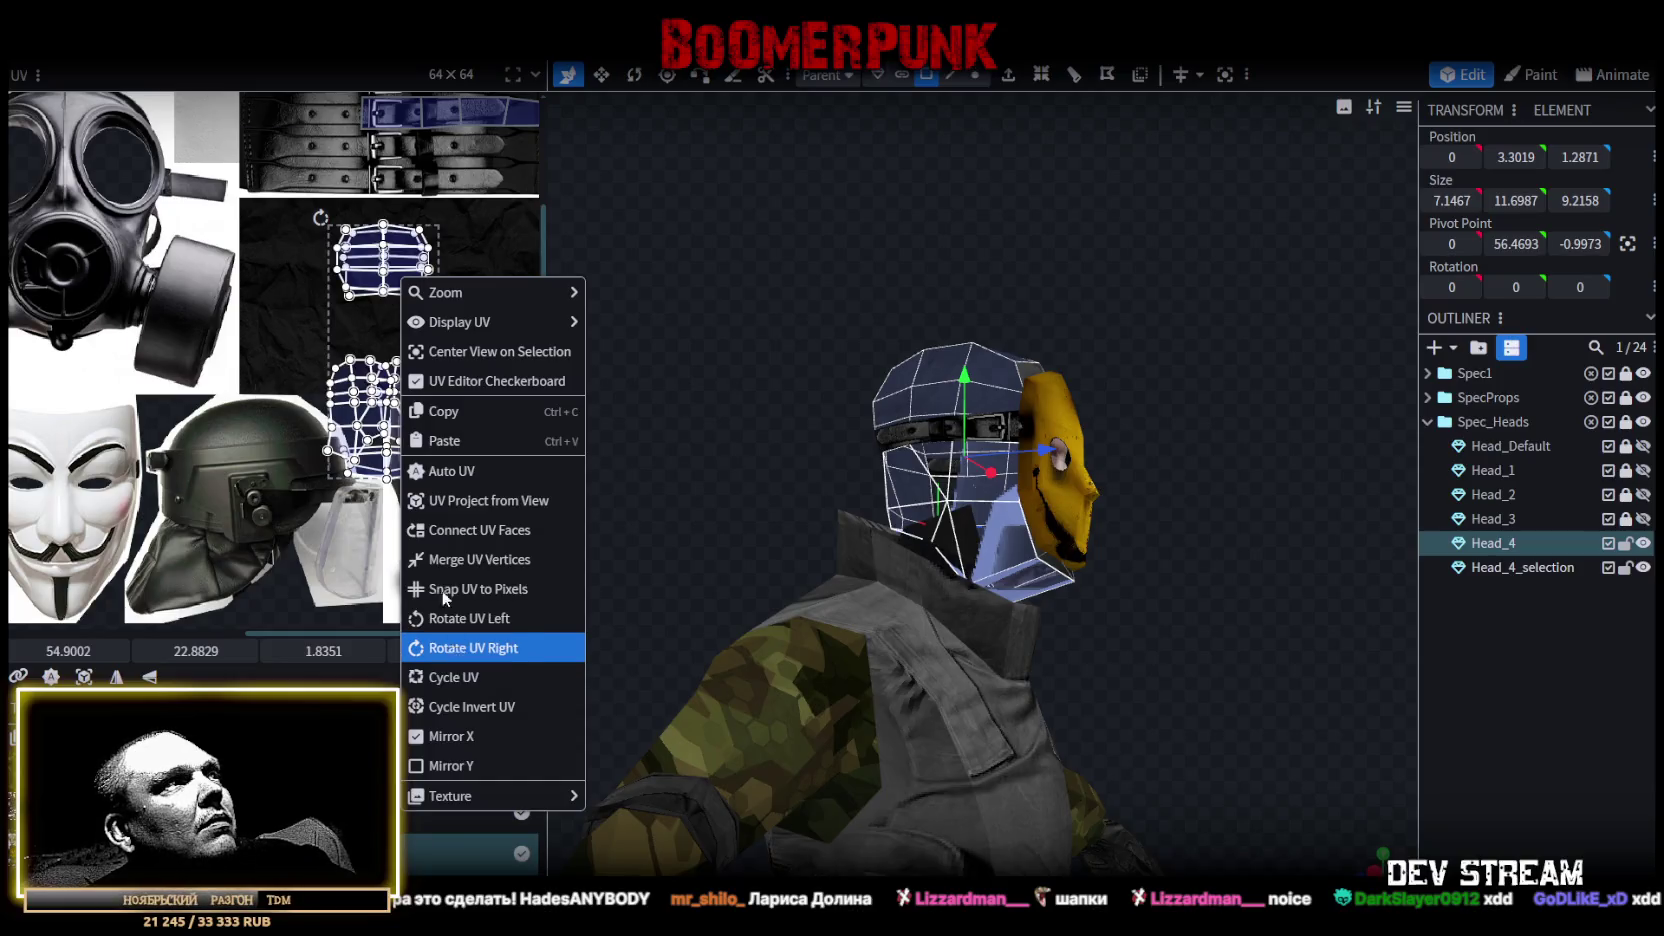
{"action": "left_click", "coordinate": [455, 648]}
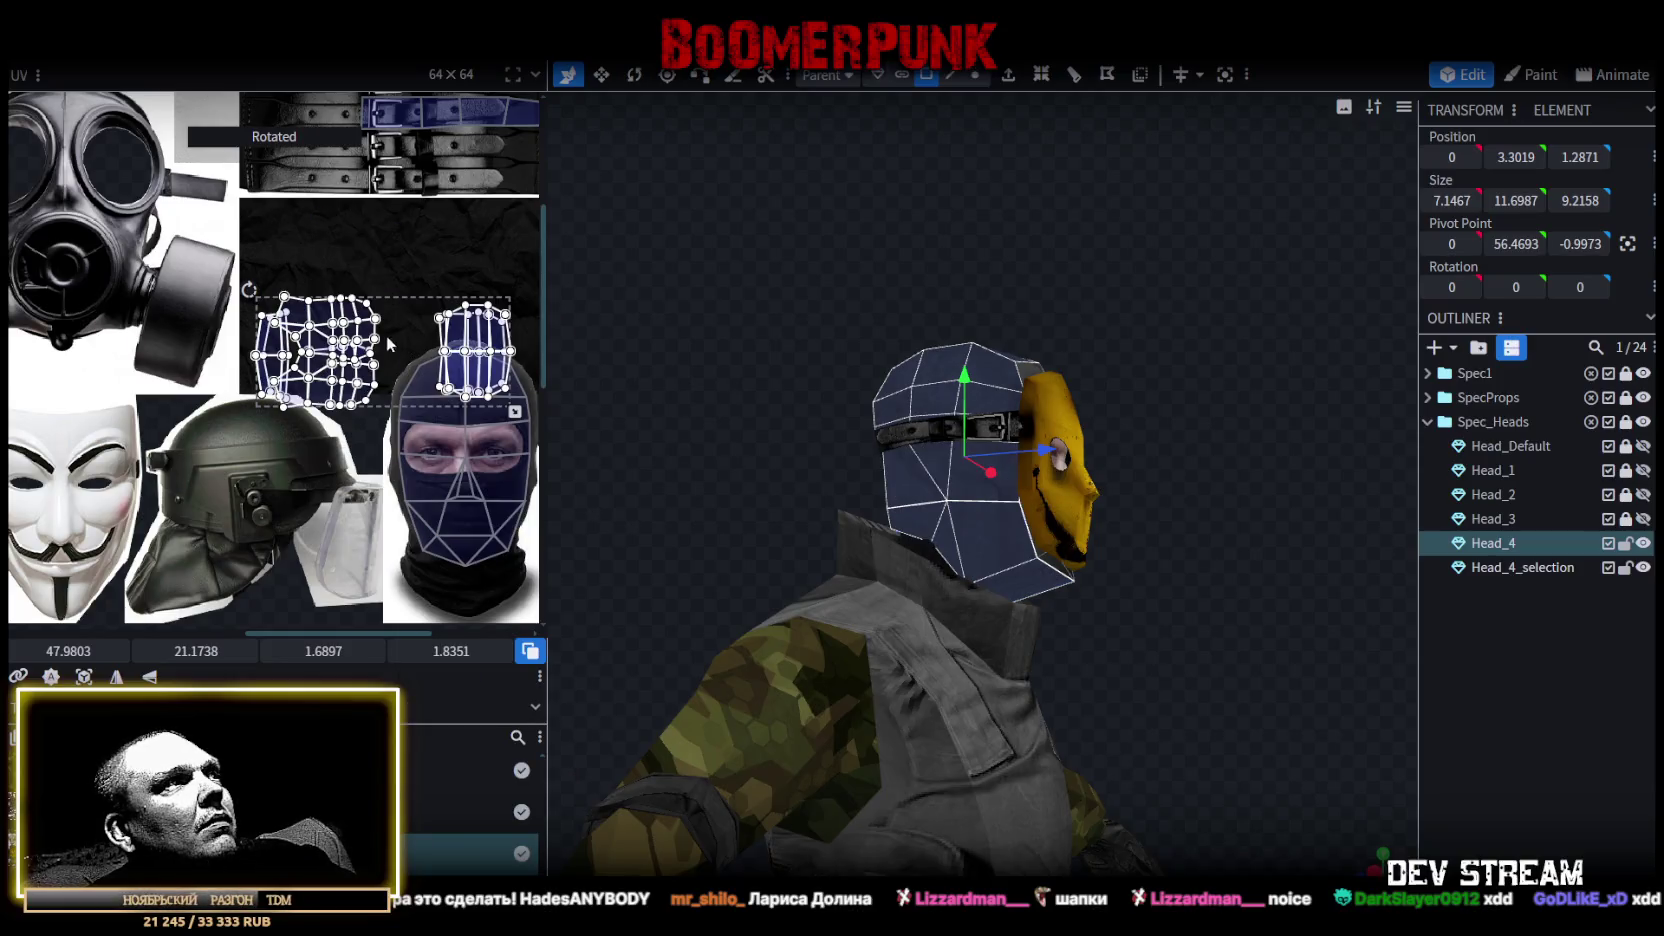
{"action": "left_click_drag", "start_coordinate": [371, 338], "coordinate": [383, 286]}
{"action": "left_click_drag", "start_coordinate": [385, 250], "coordinate": [382, 247]}
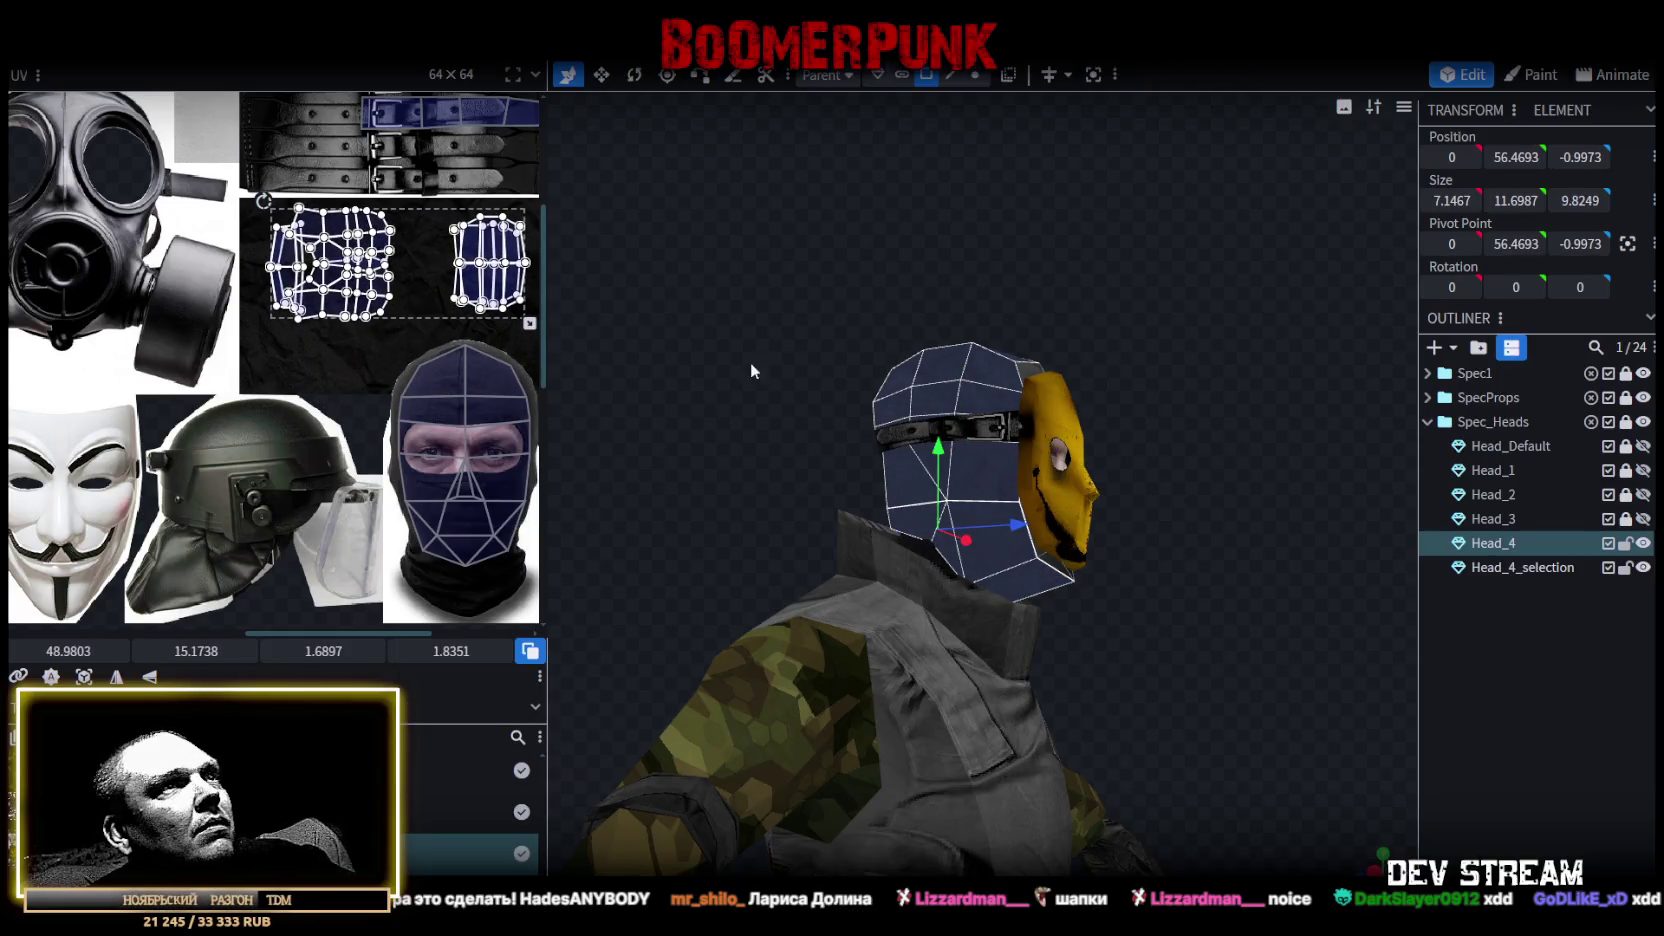
Deselect and inspect the Head_4 head from its other side and back.
{"action": "left_click", "coordinate": [1521, 702]}
{"action": "mouse_move", "coordinate": [1180, 529]}
{"action": "left_mouse_down"}
{"action": "mouse_move", "coordinate": [1138, 625]}
{"action": "mouse_move", "coordinate": [863, 642]}
{"action": "mouse_move", "coordinate": [741, 602]}
{"action": "mouse_move", "coordinate": [909, 556]}
{"action": "mouse_move", "coordinate": [1069, 564]}
{"action": "mouse_move", "coordinate": [1024, 621]}
{"action": "mouse_move", "coordinate": [1017, 359]}
{"action": "left_mouse_up"}
{"action": "left_click", "coordinate": [1017, 359]}
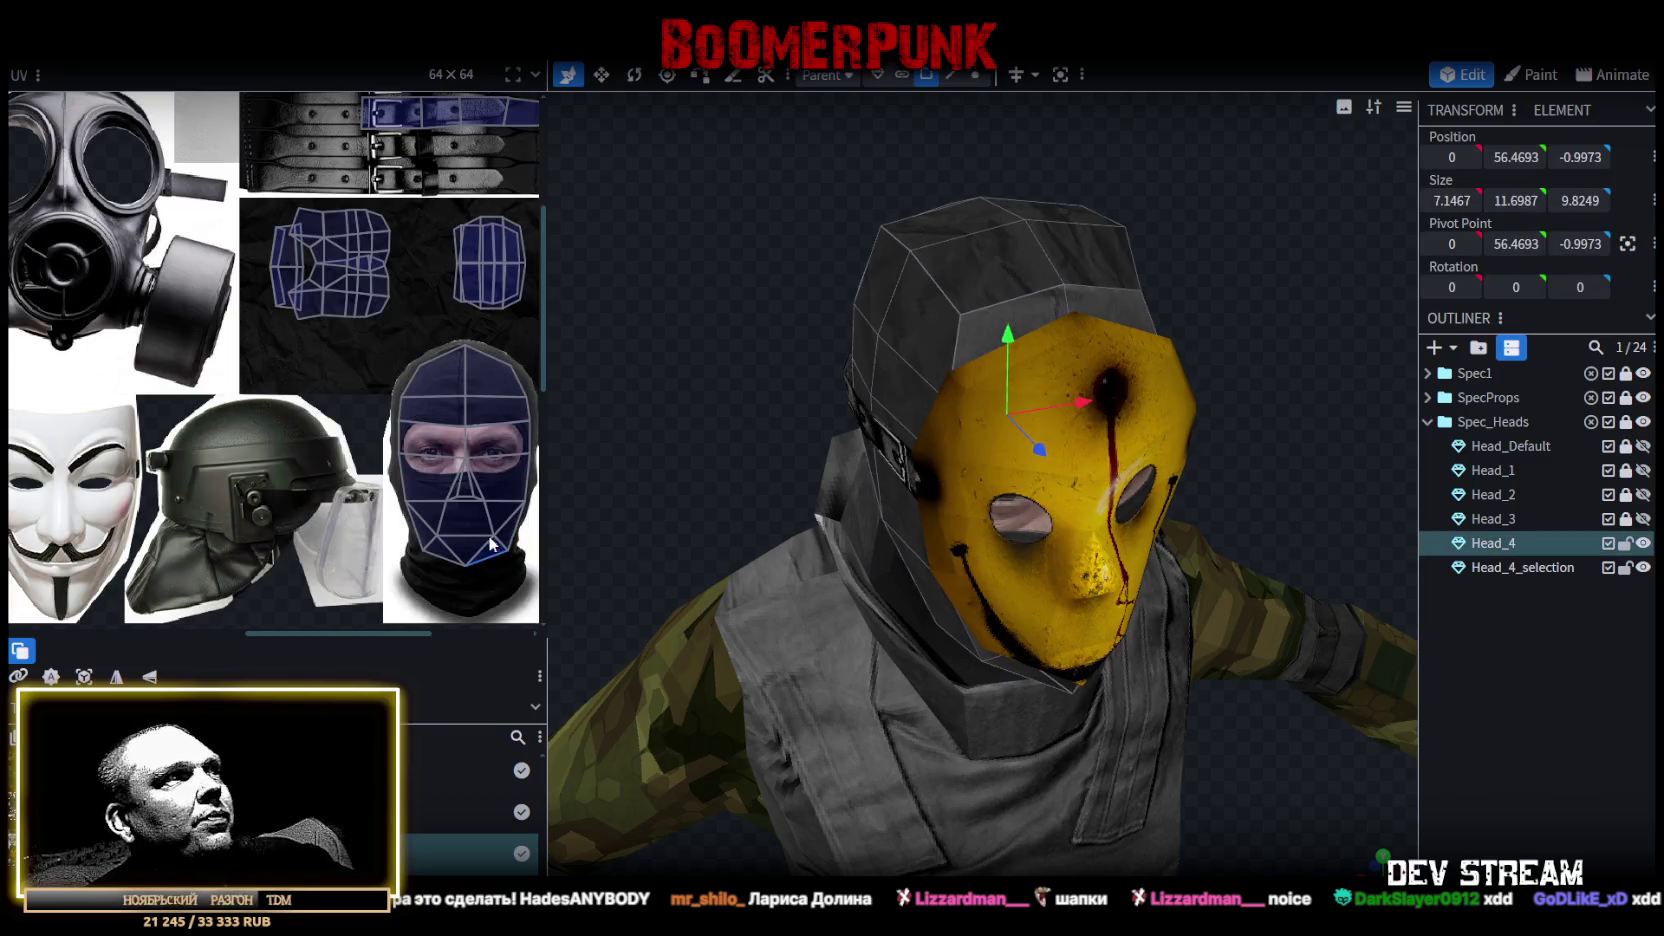
{"action": "left_click", "coordinate": [1539, 741]}
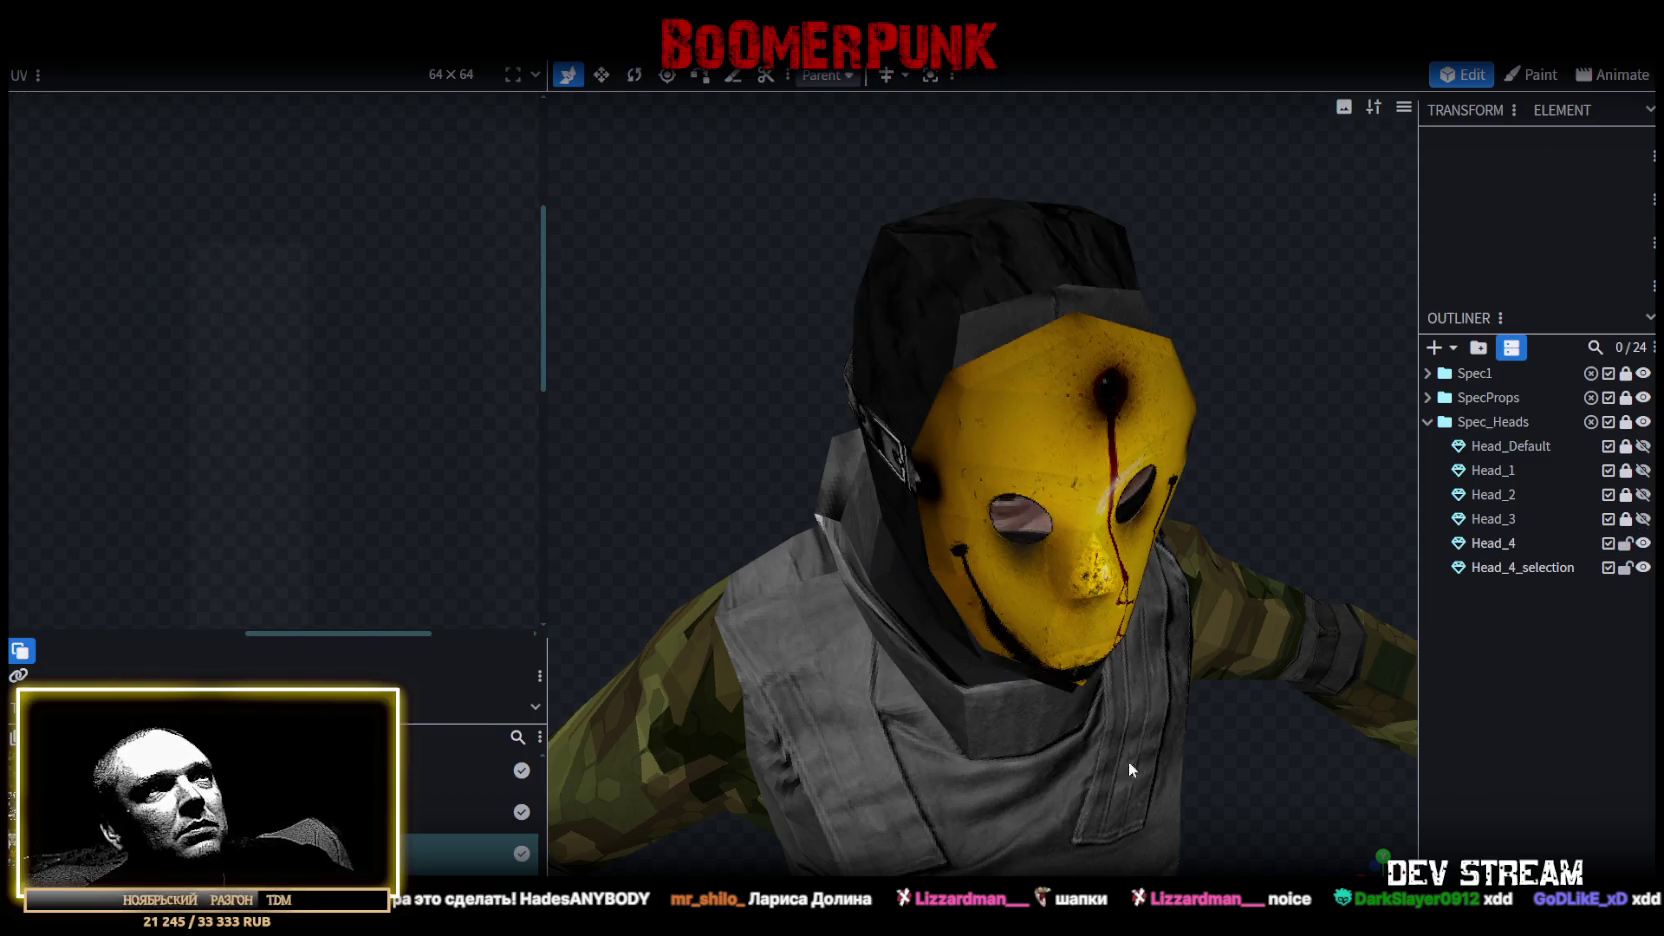
{"action": "mouse_move", "coordinate": [1128, 760]}
{"action": "left_mouse_down"}
{"action": "mouse_move", "coordinate": [1253, 757]}
{"action": "mouse_move", "coordinate": [885, 706]}
{"action": "mouse_move", "coordinate": [897, 680]}
{"action": "mouse_move", "coordinate": [426, 693]}
{"action": "mouse_move", "coordinate": [1006, 682]}
{"action": "mouse_move", "coordinate": [1132, 668]}
{"action": "mouse_move", "coordinate": [1214, 630]}
{"action": "mouse_move", "coordinate": [1205, 650]}
{"action": "mouse_move", "coordinate": [1024, 649]}
{"action": "mouse_move", "coordinate": [1186, 628]}
{"action": "mouse_move", "coordinate": [965, 540]}
{"action": "left_mouse_up"}
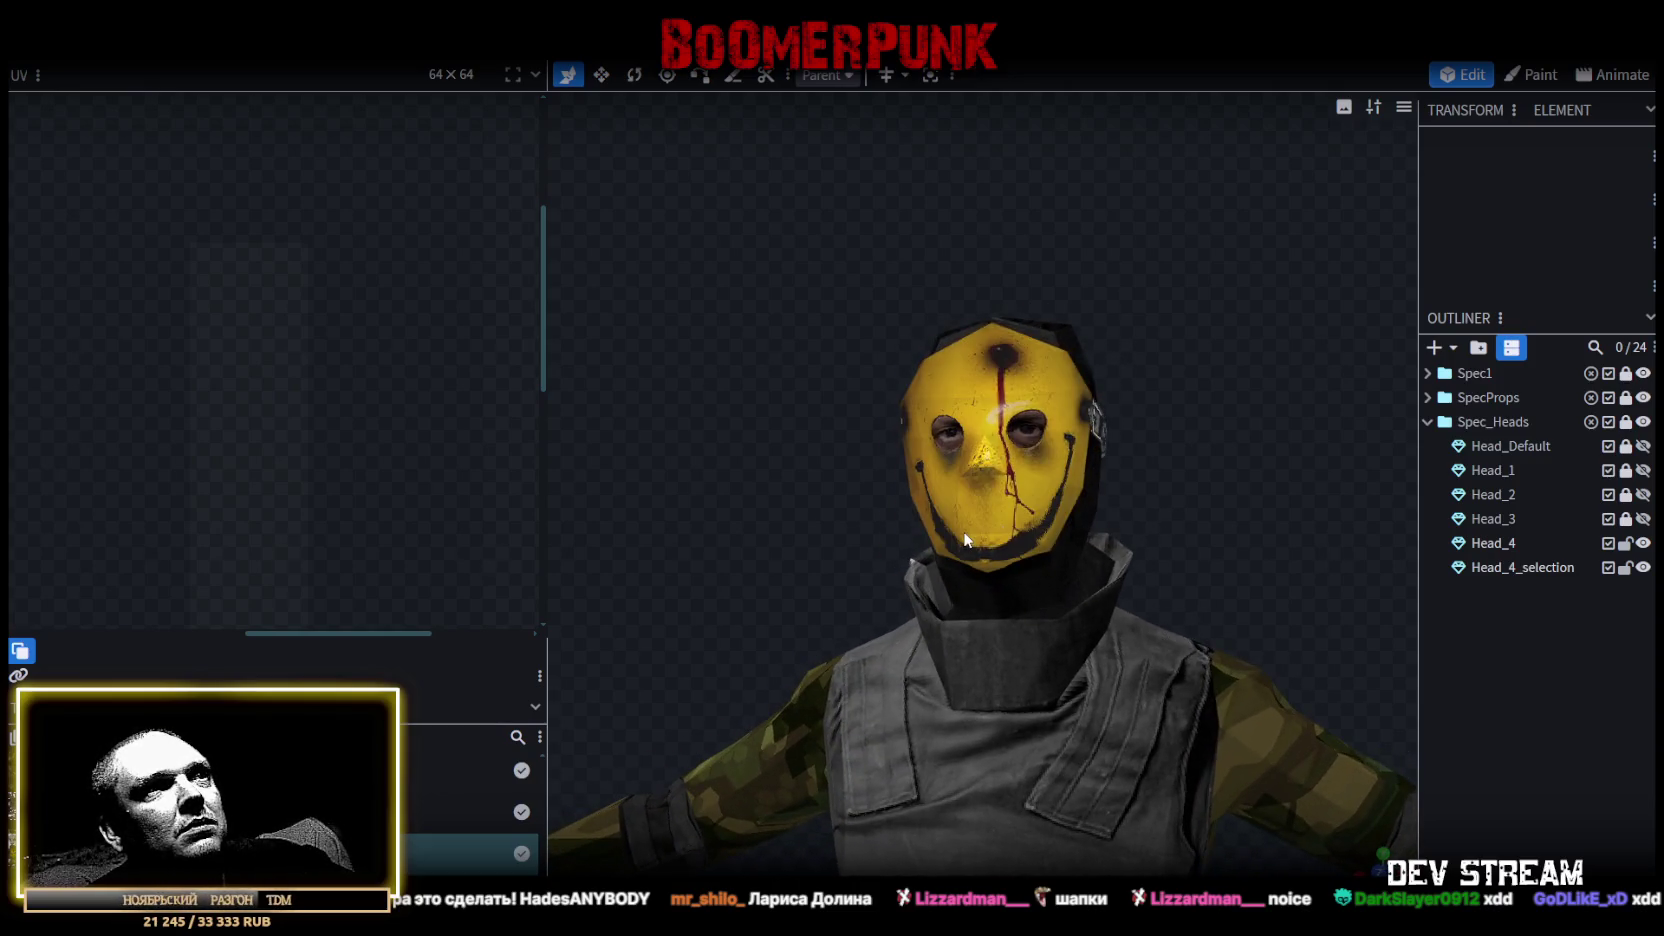
{"action": "left_click", "coordinate": [965, 540]}
{"action": "middle_click_drag", "start_coordinate": [228, 599], "coordinate": [370, 443]}
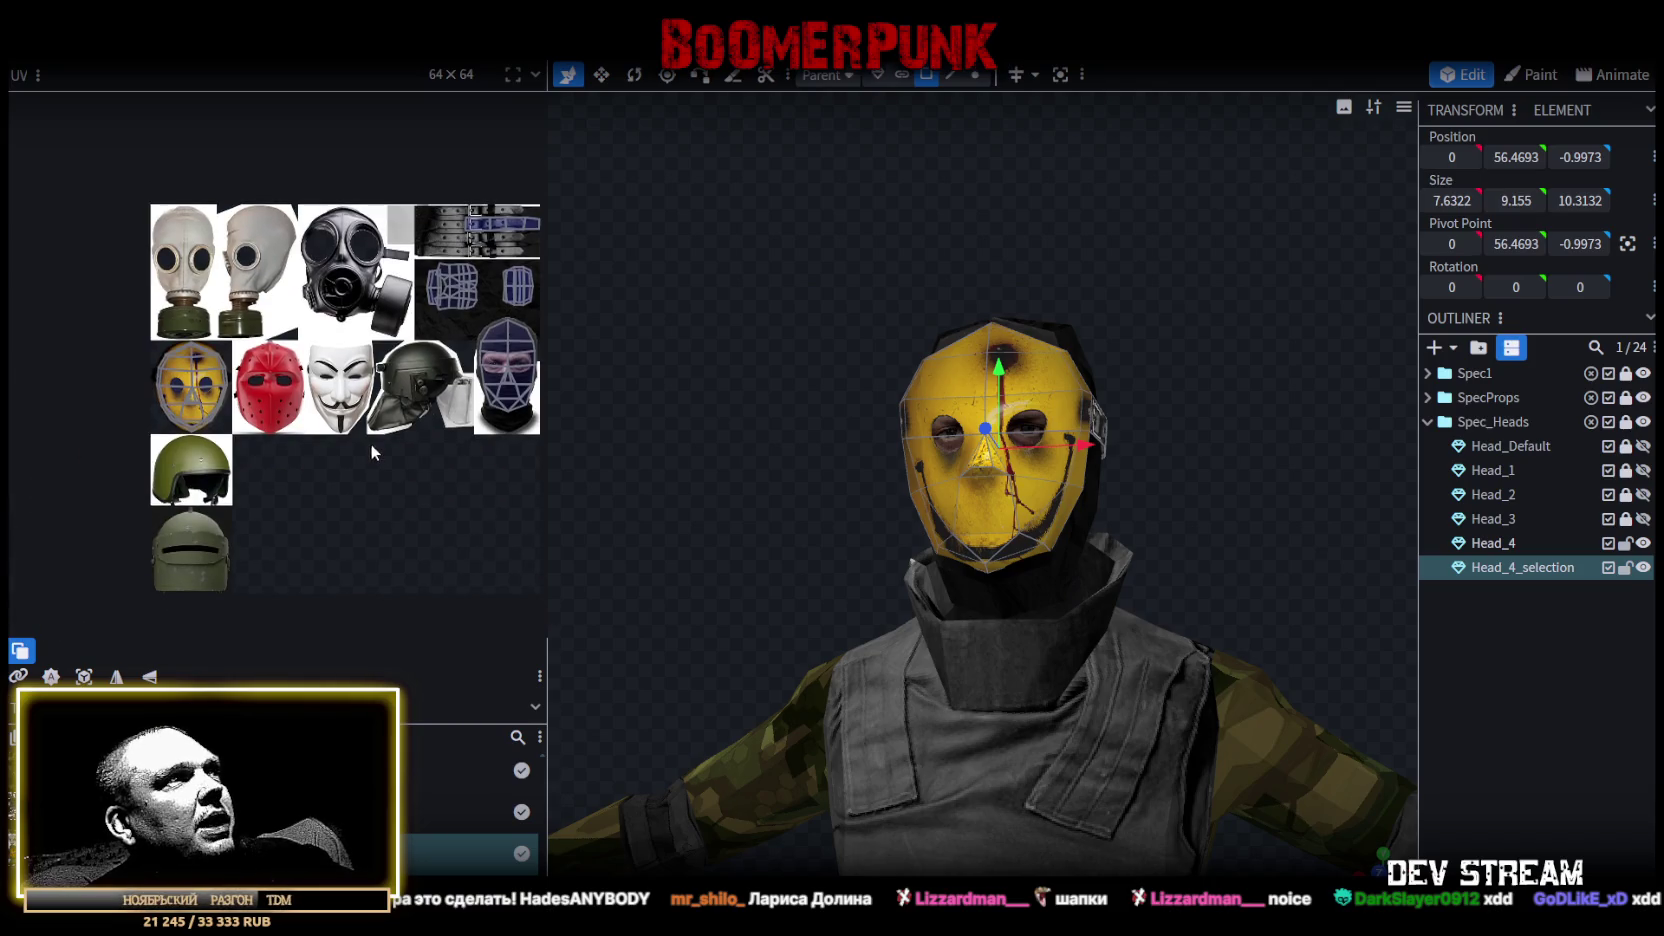
{"action": "left_click_drag", "start_coordinate": [714, 541], "coordinate": [719, 489]}
{"action": "mouse_move", "coordinate": [864, 419]}
{"action": "left_mouse_down"}
{"action": "mouse_move", "coordinate": [763, 490]}
{"action": "mouse_move", "coordinate": [650, 491]}
{"action": "left_mouse_up"}
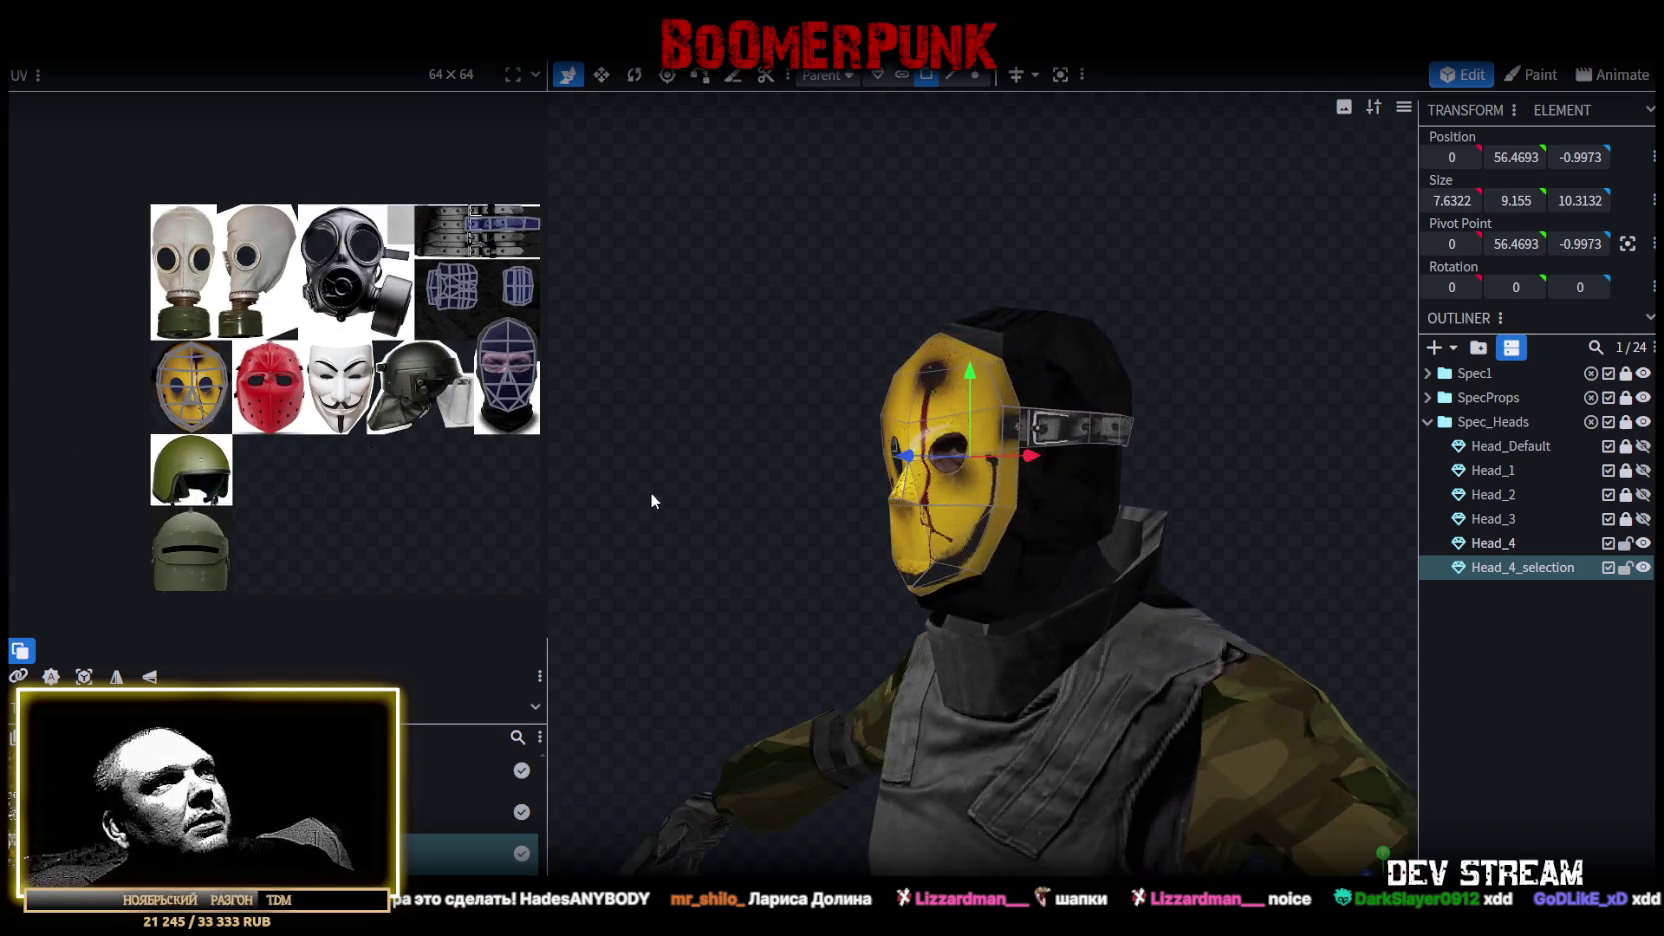
{"action": "left_click", "coordinate": [1519, 546]}
{"action": "left_click", "coordinate": [1504, 566], "text": "ctrl"}
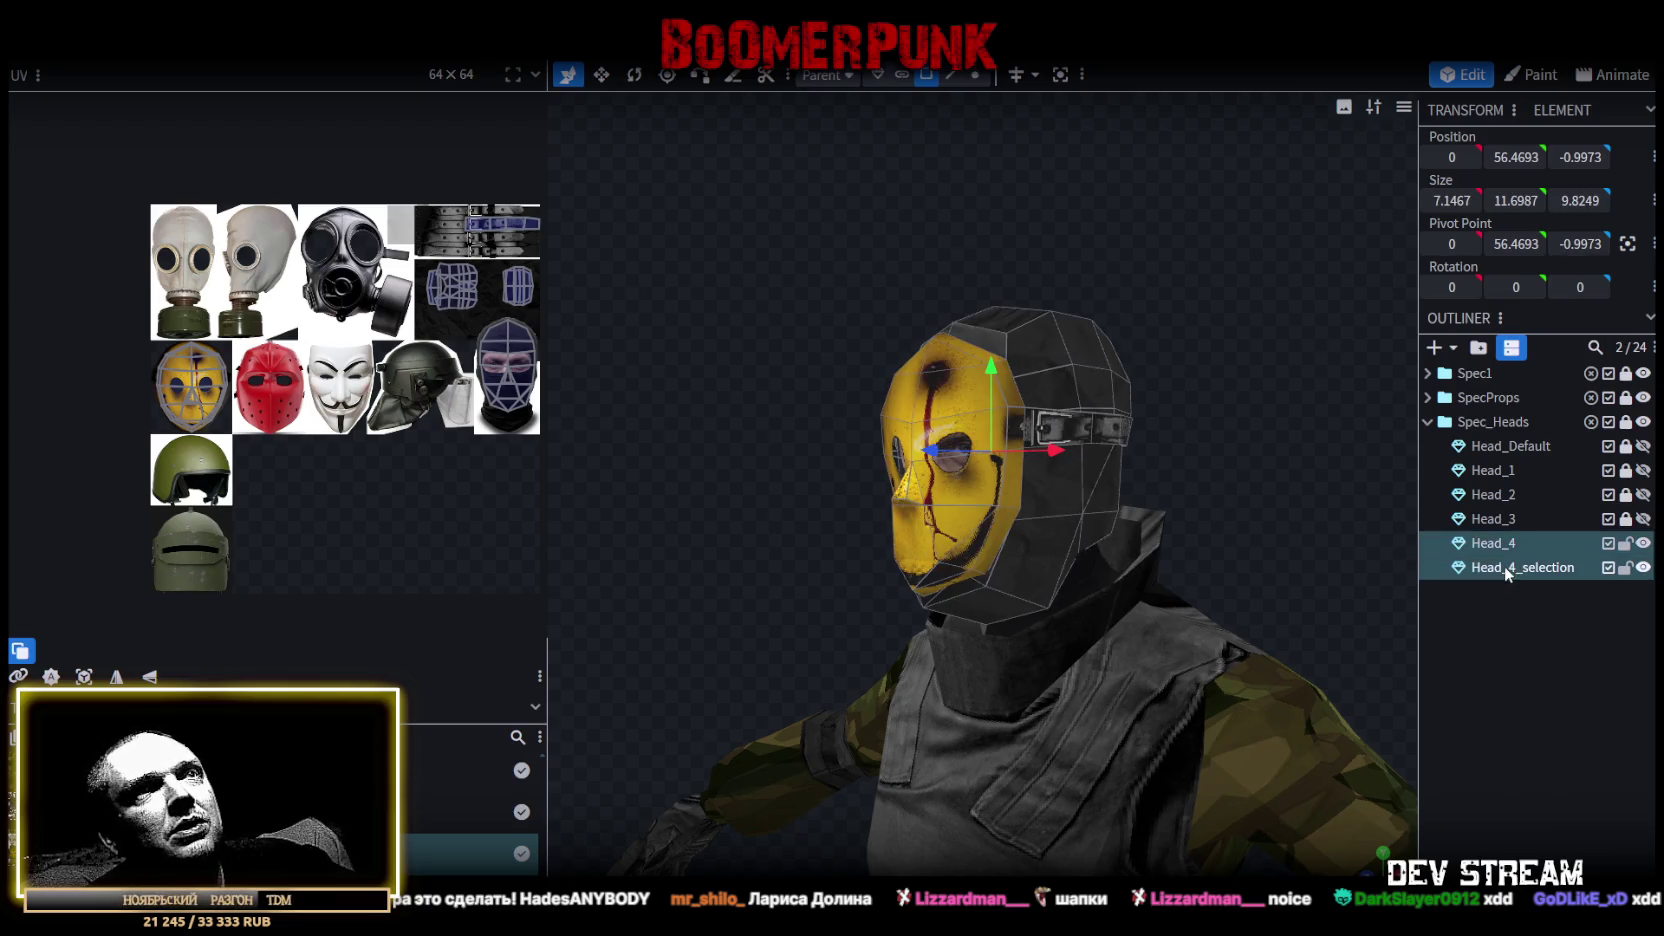
{"action": "right_click", "coordinate": [1504, 566]}
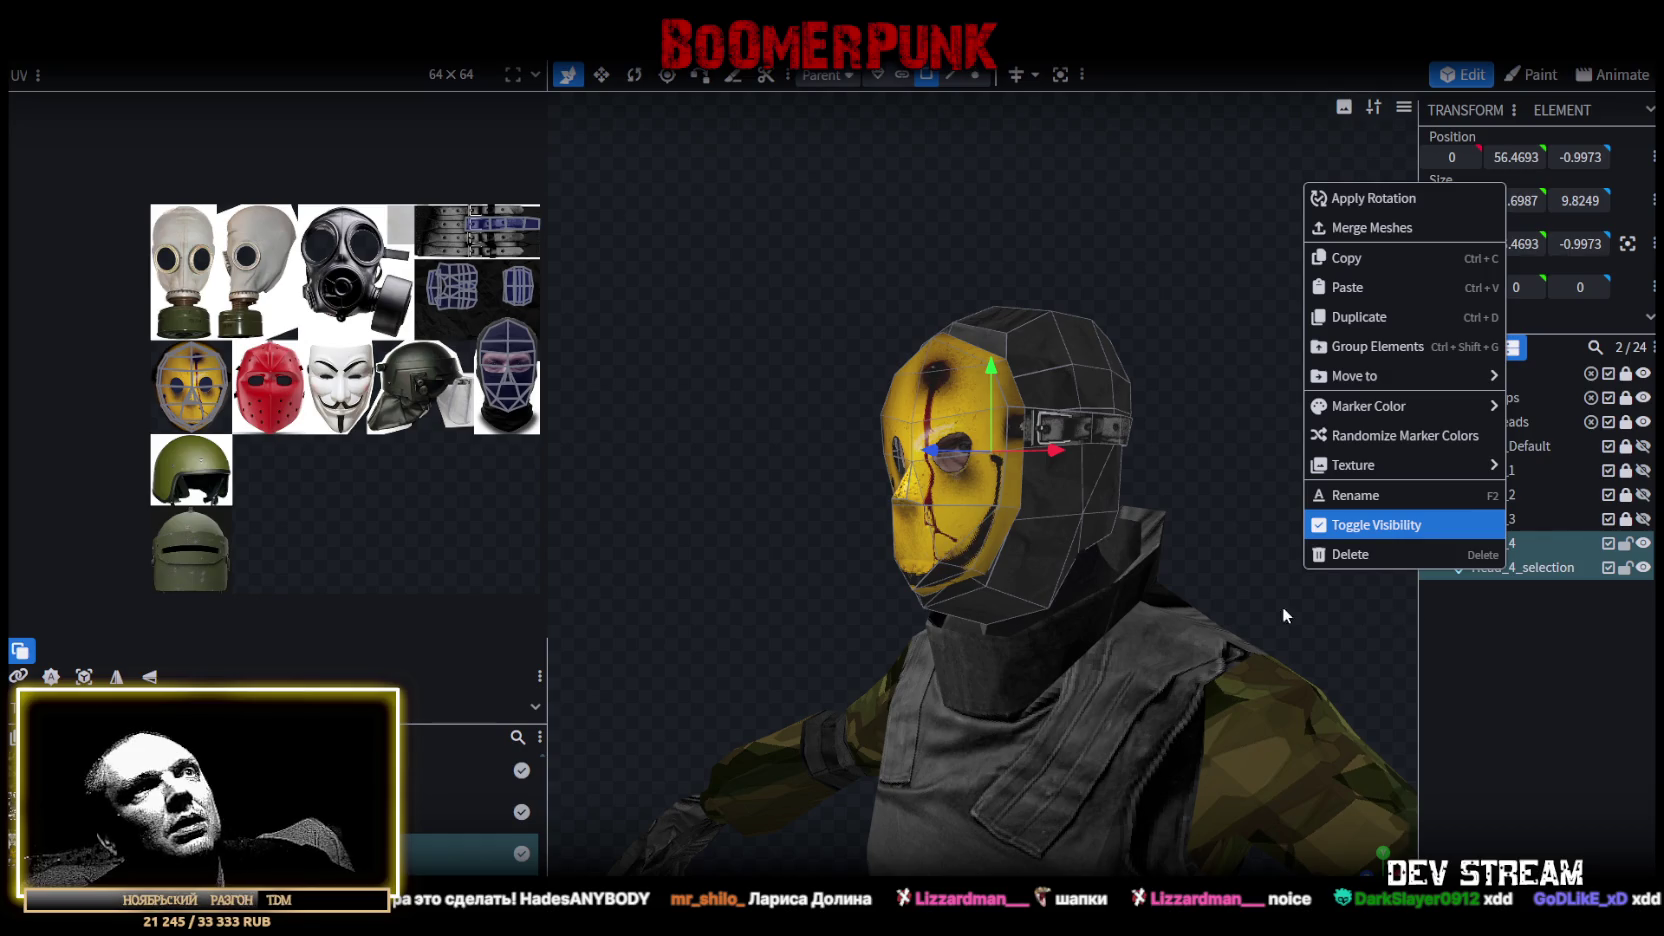
{"action": "left_click_drag", "start_coordinate": [1282, 606], "coordinate": [1222, 612]}
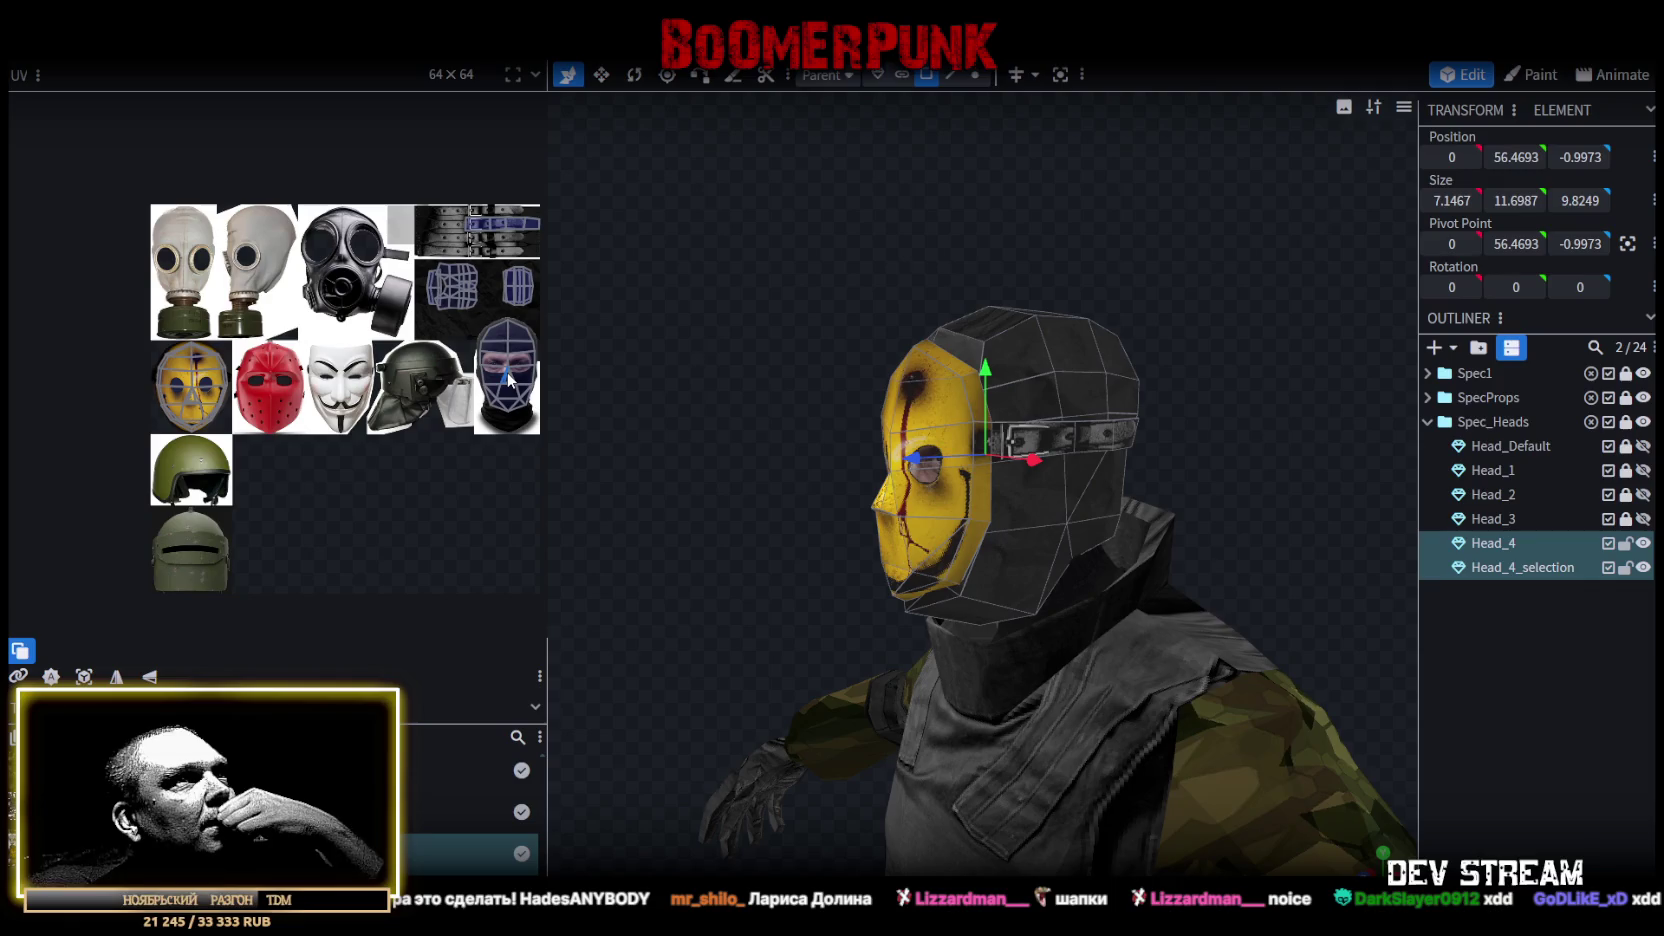
{"action": "mouse_move", "coordinate": [785, 360]}
{"action": "left_mouse_down"}
{"action": "mouse_move", "coordinate": [1238, 407]}
{"action": "mouse_move", "coordinate": [1218, 337]}
{"action": "mouse_move", "coordinate": [852, 320]}
{"action": "mouse_move", "coordinate": [746, 333]}
{"action": "mouse_move", "coordinate": [751, 358]}
{"action": "mouse_move", "coordinate": [831, 359]}
{"action": "left_mouse_up"}
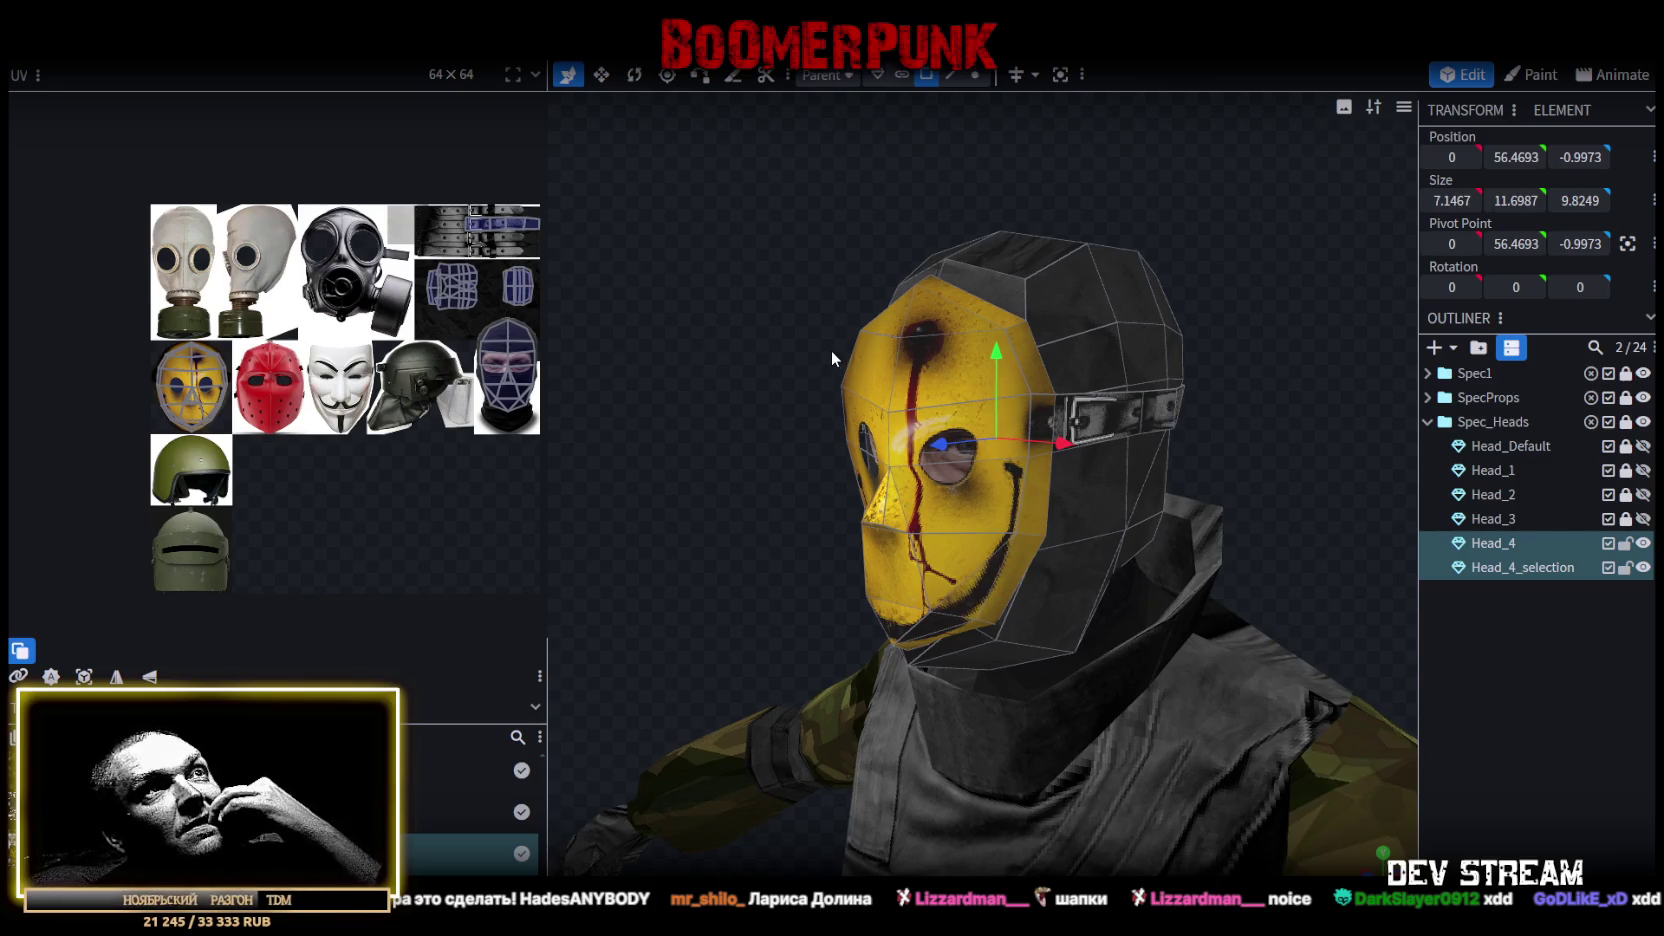
Rename the Head_4_selection mesh to Head_4mask in the outliner, then select Head_4.
{"action": "left_click", "coordinate": [1522, 567]}
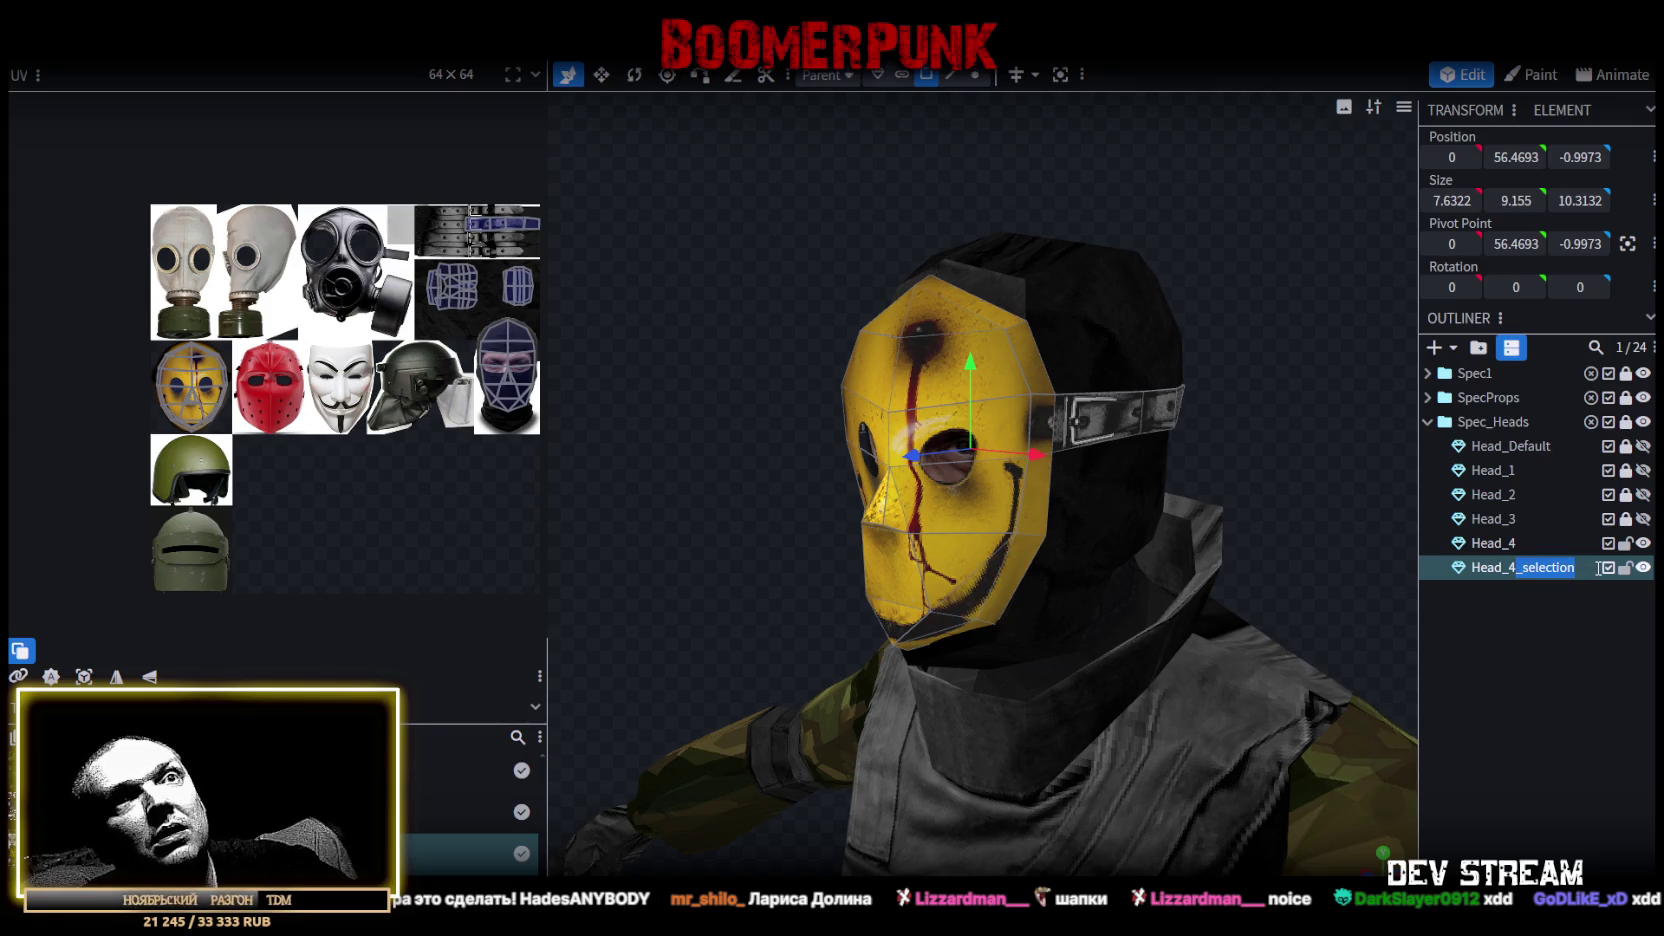
{"action": "type", "text": "бф"}
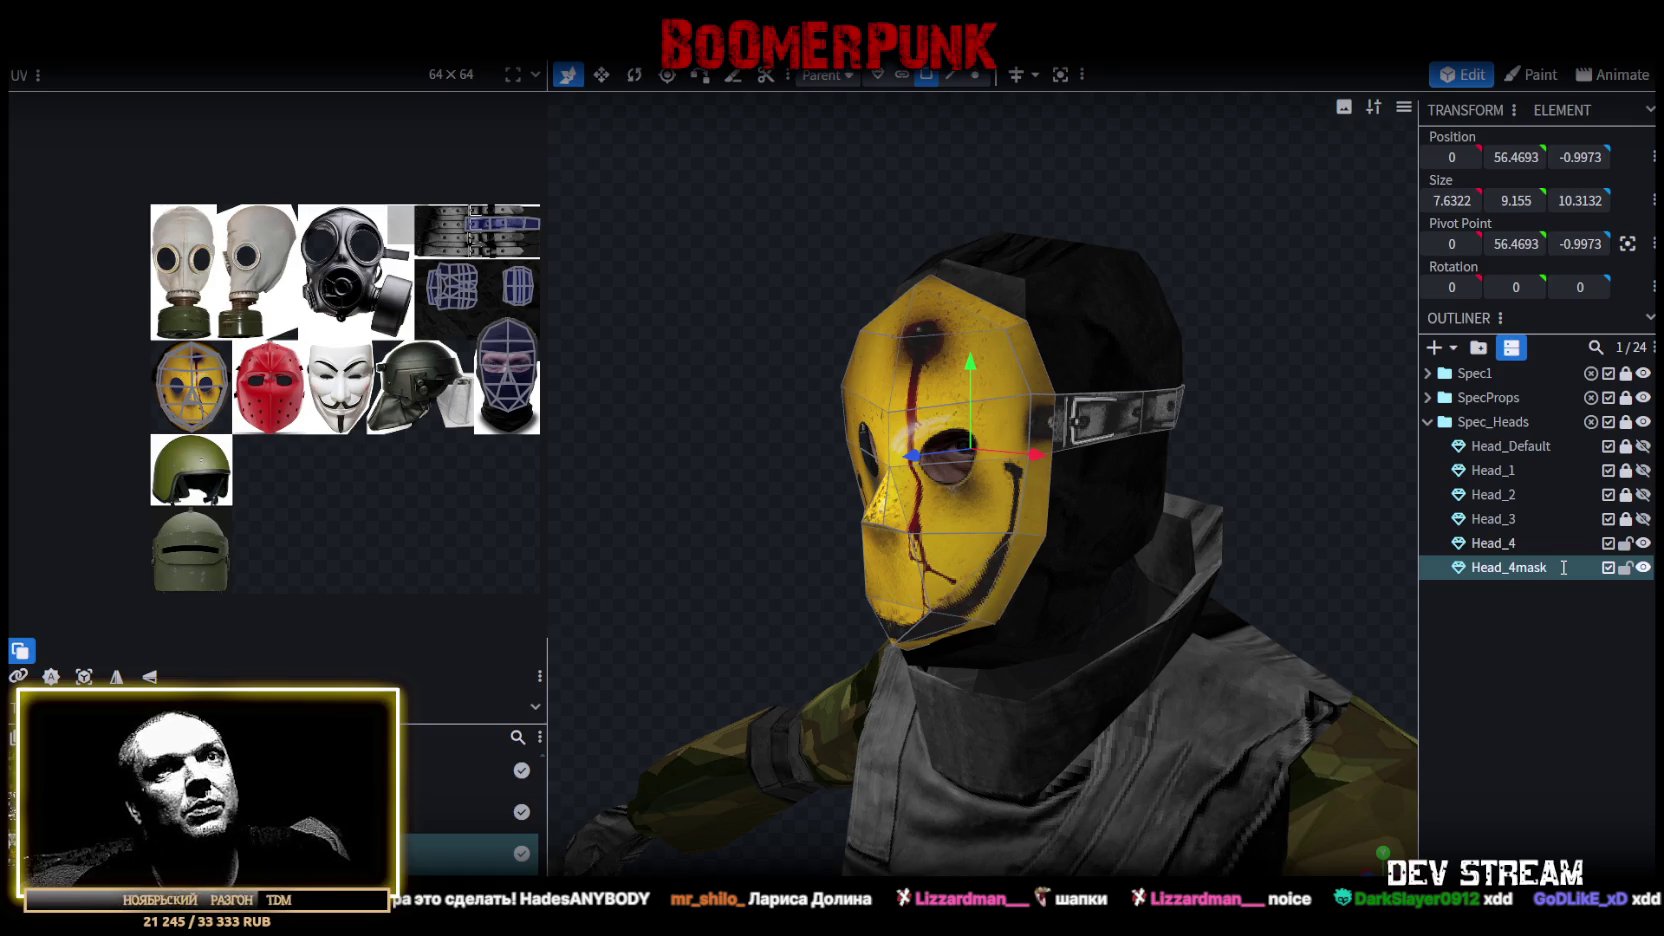
{"action": "left_click", "coordinate": [1570, 543]}
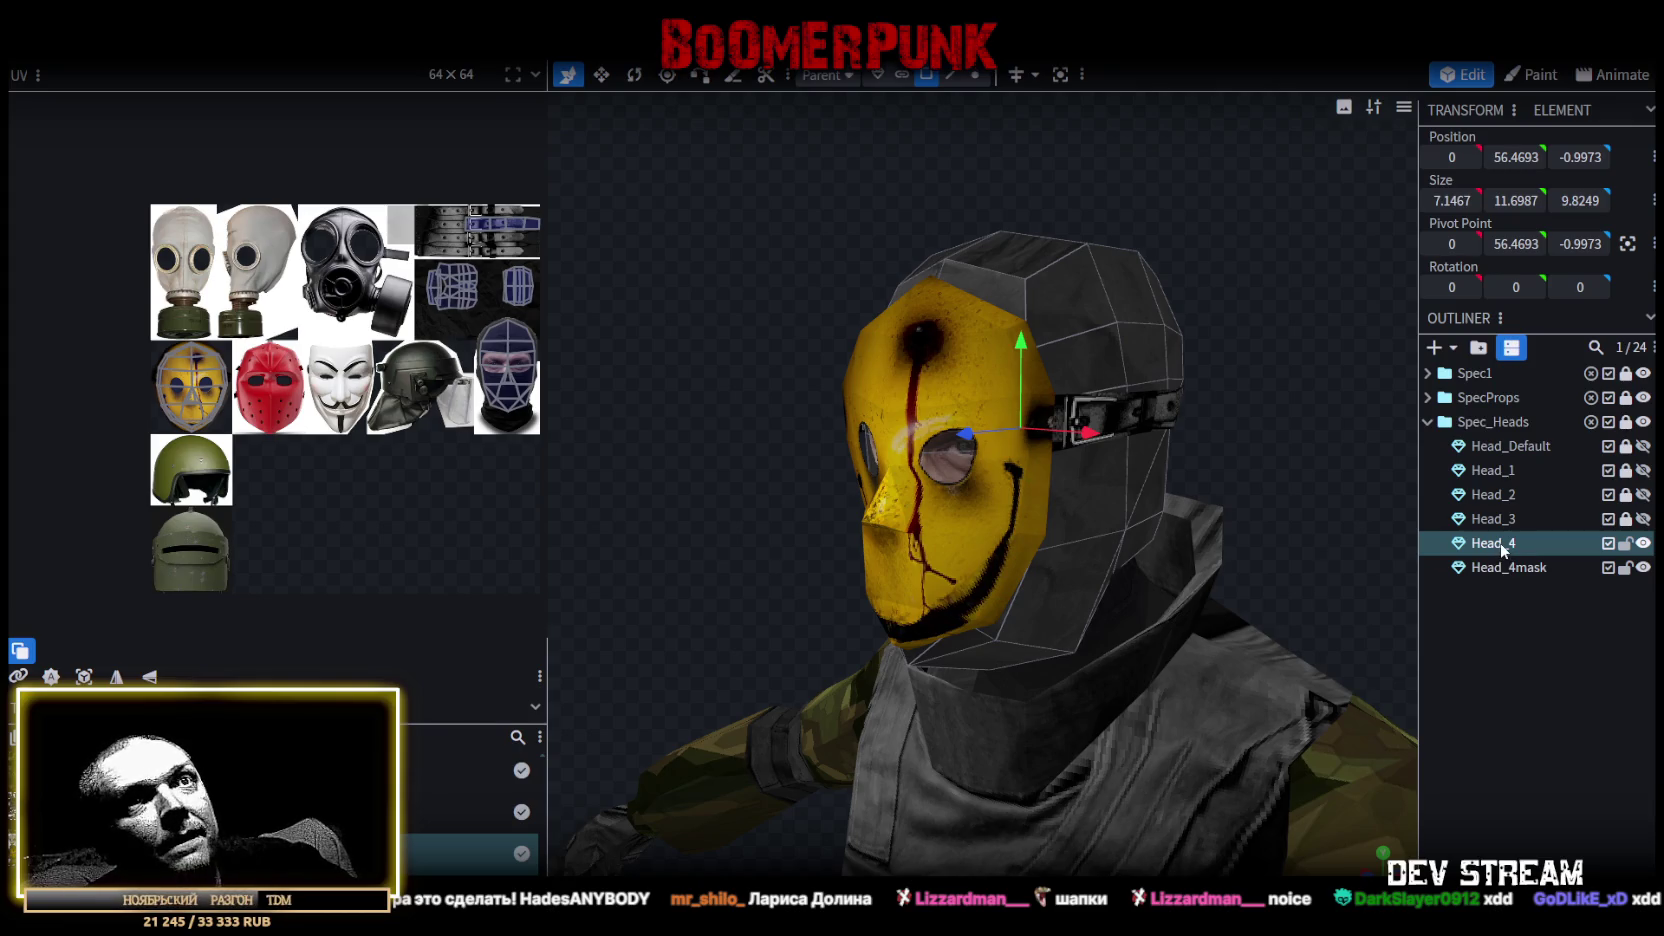
{"action": "scroll", "coordinate": [1134, 432], "scroll_direction": "down", "scroll_amount": 2}
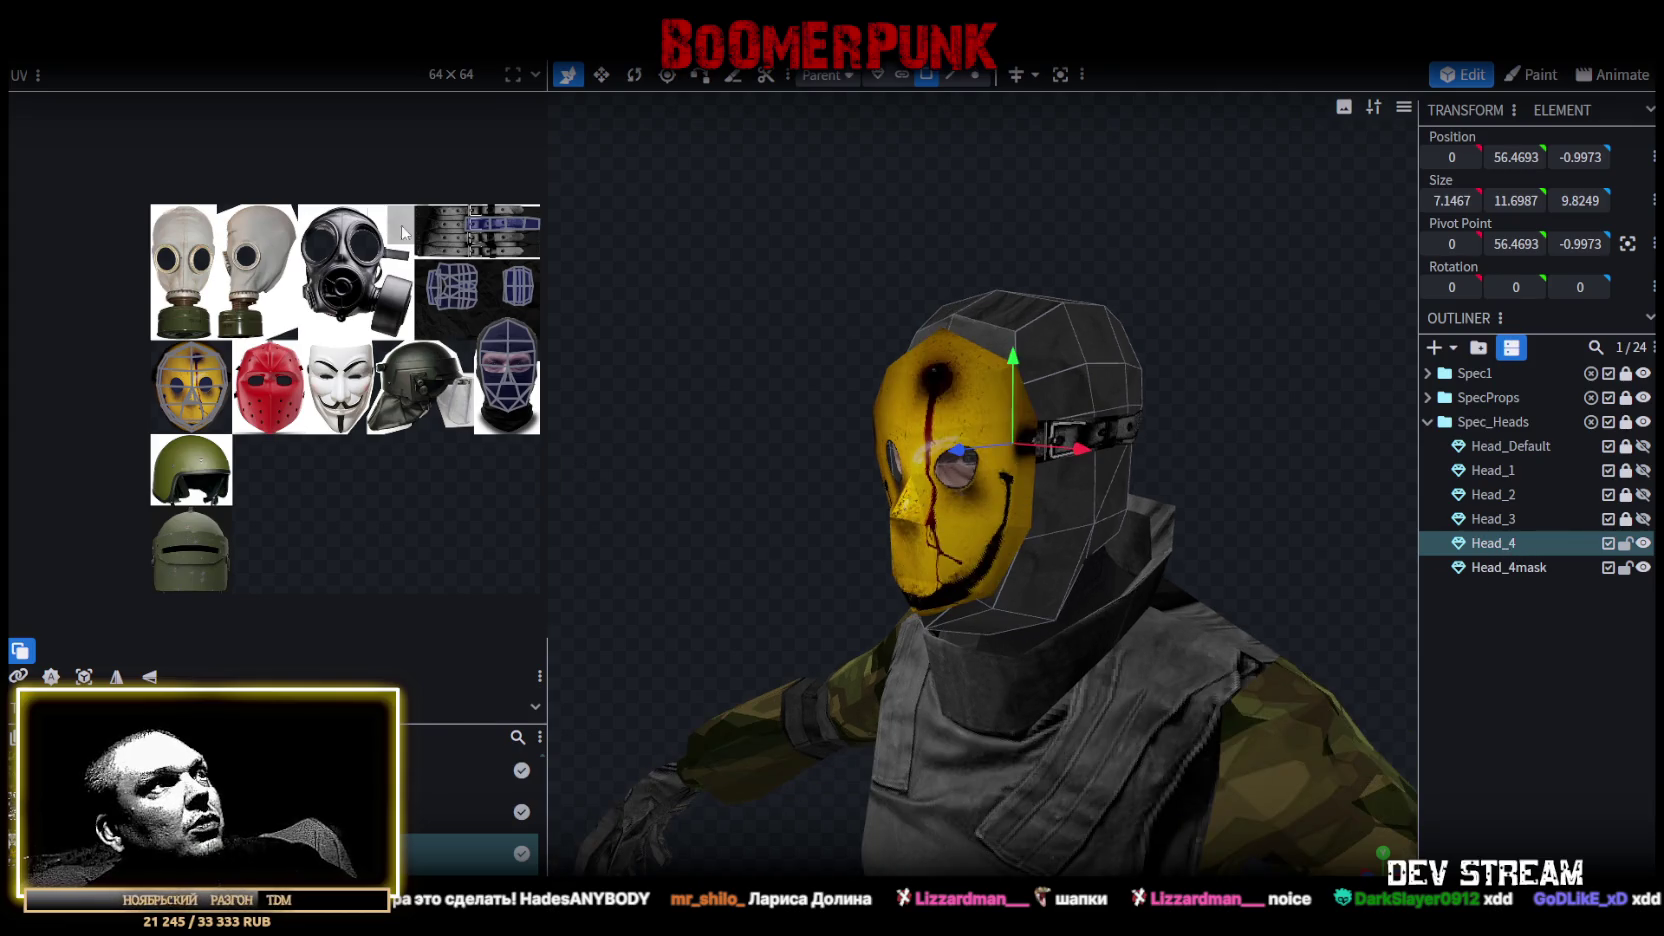
Lock Head_4 and toggle Head_4, Head_3 and Head_2 visibility to compare them under the mask.
{"action": "left_click", "coordinate": [1625, 543]}
{"action": "mouse_move", "coordinate": [1176, 428]}
{"action": "left_mouse_down"}
{"action": "mouse_move", "coordinate": [1294, 384]}
{"action": "mouse_move", "coordinate": [1238, 386]}
{"action": "mouse_move", "coordinate": [1275, 402]}
{"action": "left_mouse_up"}
{"action": "left_click", "coordinate": [1643, 567]}
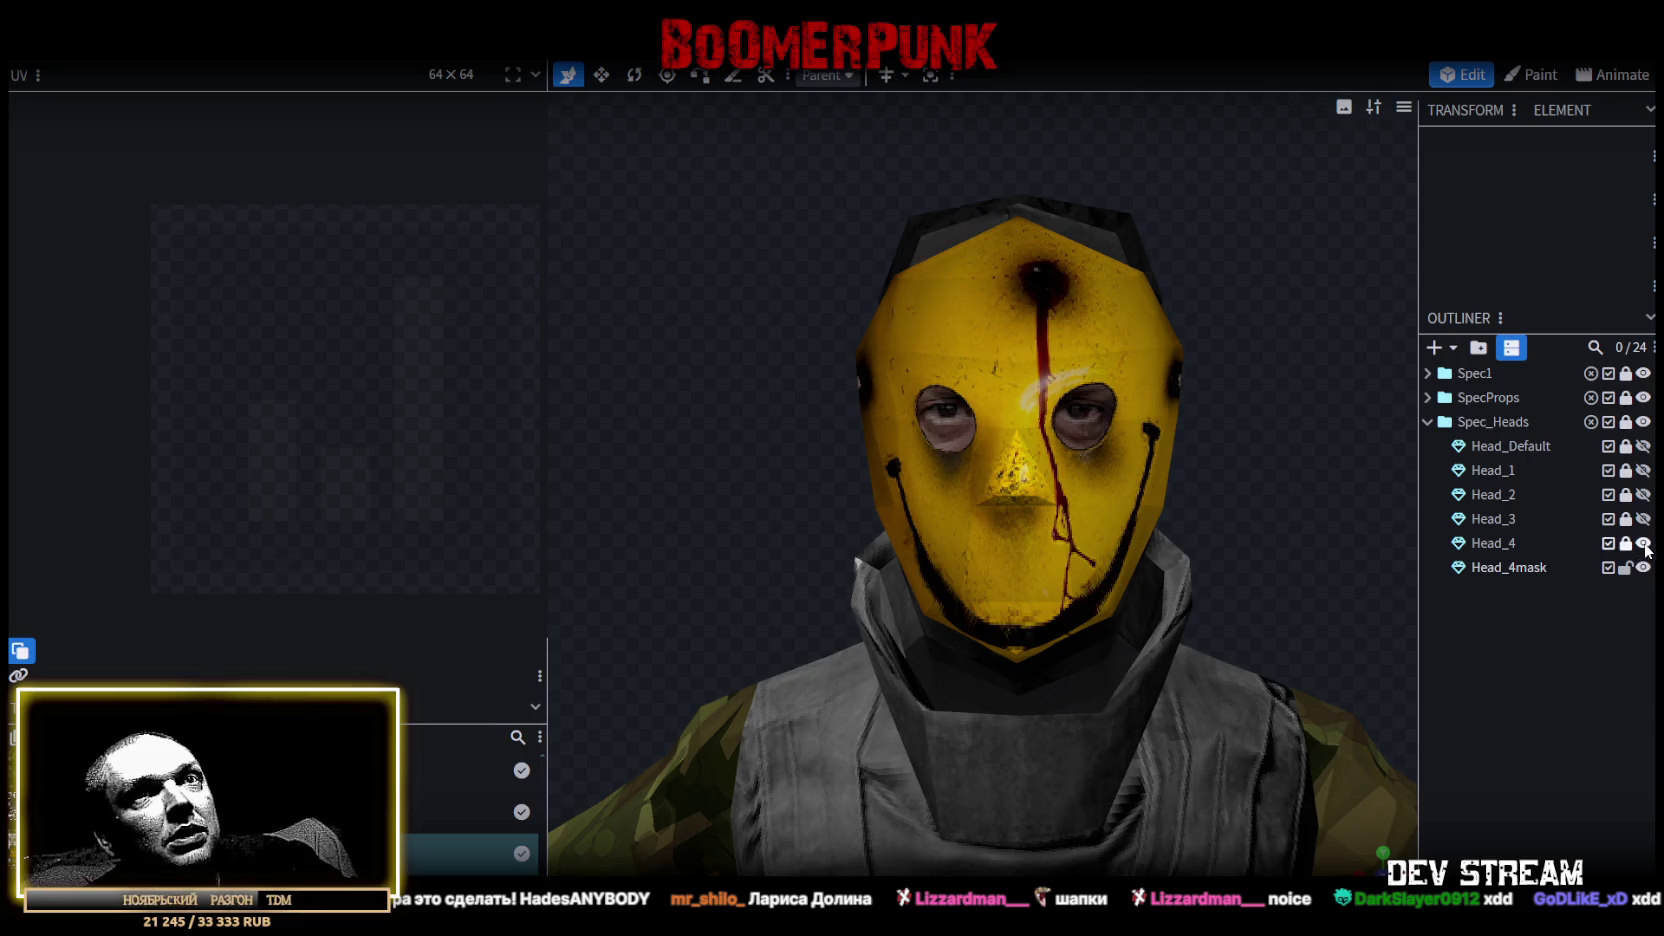
{"action": "left_click", "coordinate": [1643, 543]}
{"action": "left_click", "coordinate": [1643, 519]}
{"action": "left_click_drag", "start_coordinate": [1287, 471], "coordinate": [1134, 488]}
{"action": "left_click", "coordinate": [1643, 519]}
{"action": "left_click", "coordinate": [1643, 494]}
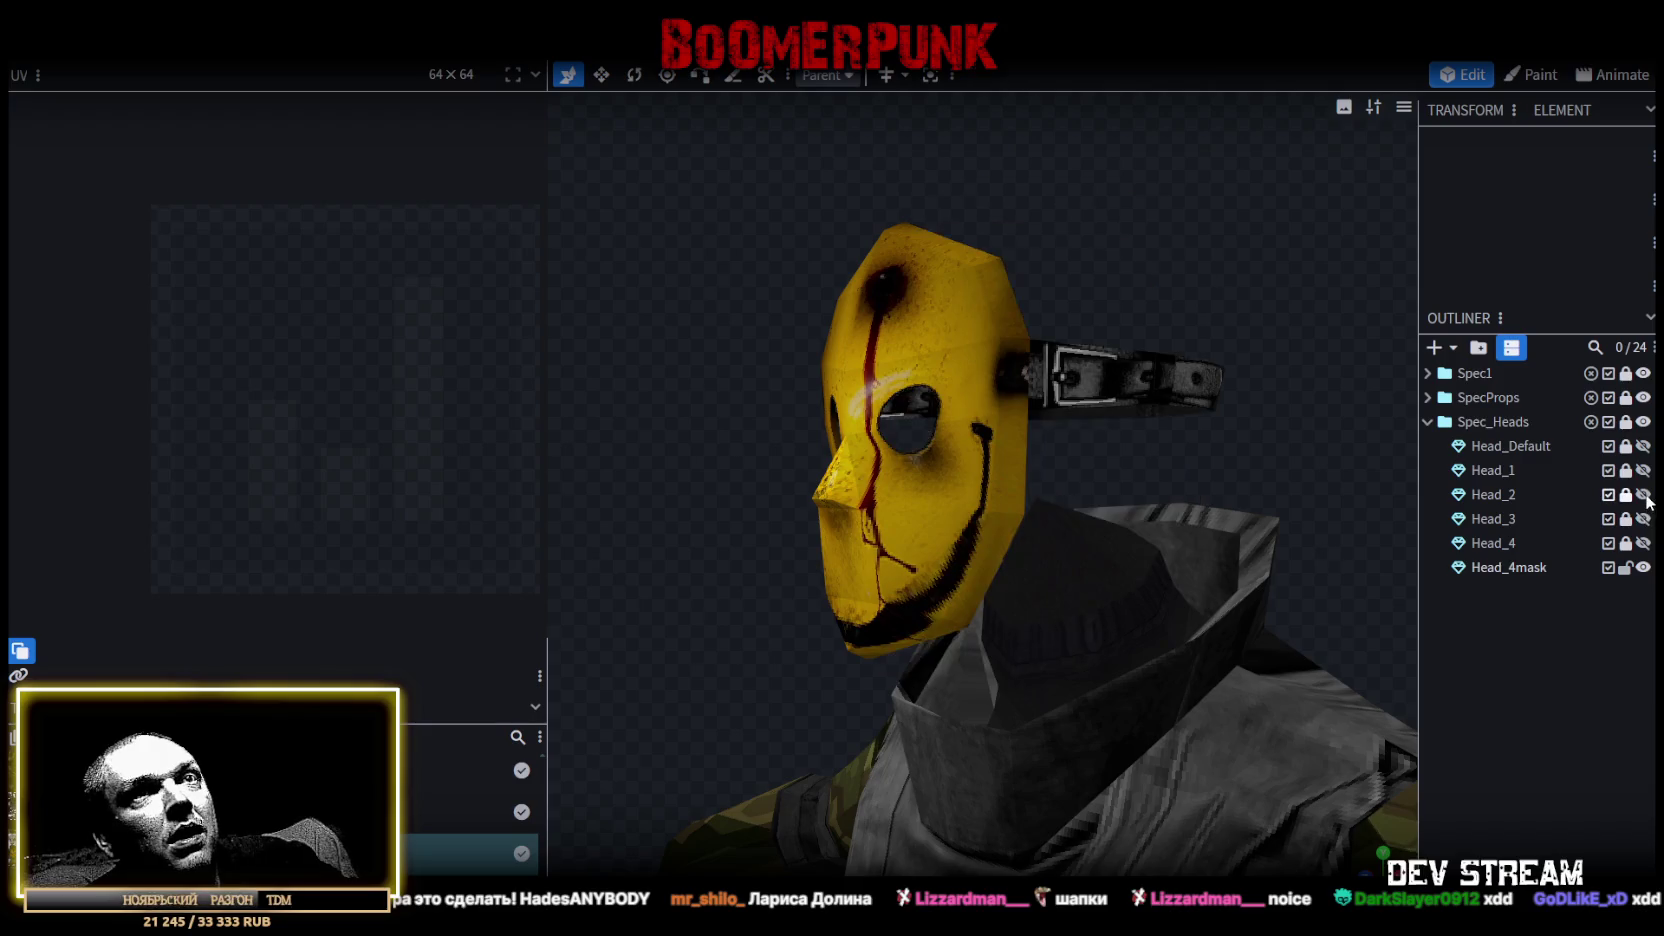
{"action": "mouse_move", "coordinate": [1269, 500]}
{"action": "left_mouse_down"}
{"action": "mouse_move", "coordinate": [1427, 504]}
{"action": "mouse_move", "coordinate": [1410, 495]}
{"action": "mouse_move", "coordinate": [1398, 514]}
{"action": "left_mouse_up"}
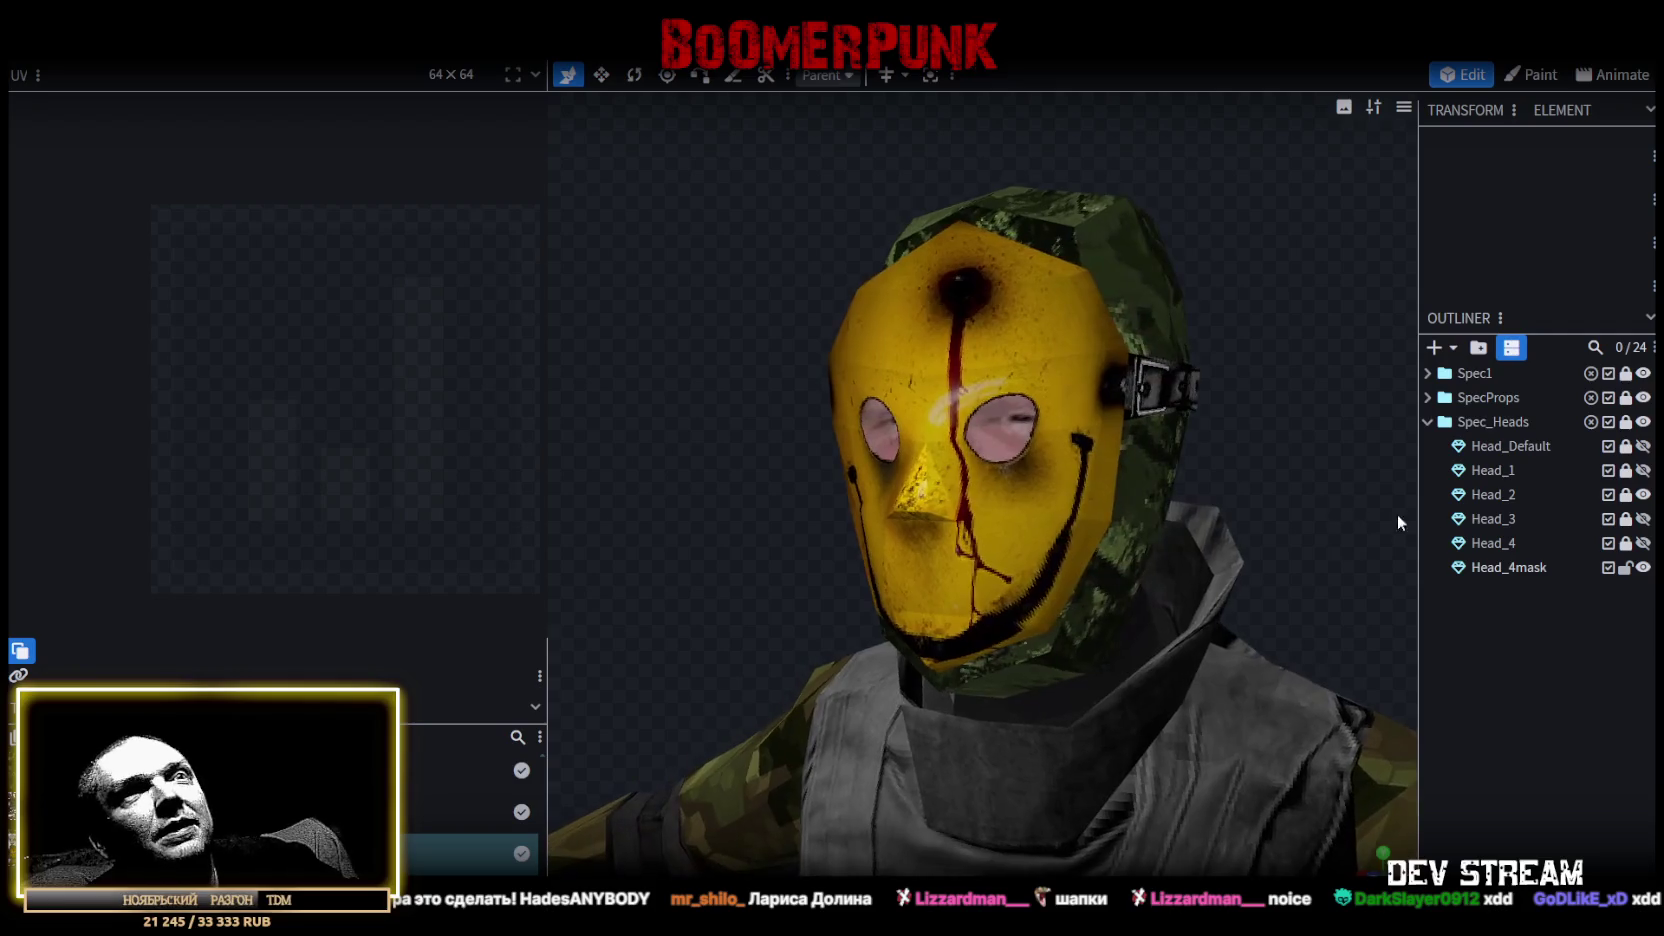
{"action": "left_click", "coordinate": [1643, 494]}
Leave the white Head_1 hood hidden and save the model as CamShoters.bbmodel.
{"action": "left_click", "coordinate": [1643, 470]}
{"action": "mouse_move", "coordinate": [1280, 512]}
{"action": "left_mouse_down"}
{"action": "mouse_move", "coordinate": [1046, 542]}
{"action": "mouse_move", "coordinate": [1193, 512]}
{"action": "mouse_move", "coordinate": [1540, 488]}
{"action": "left_mouse_up"}
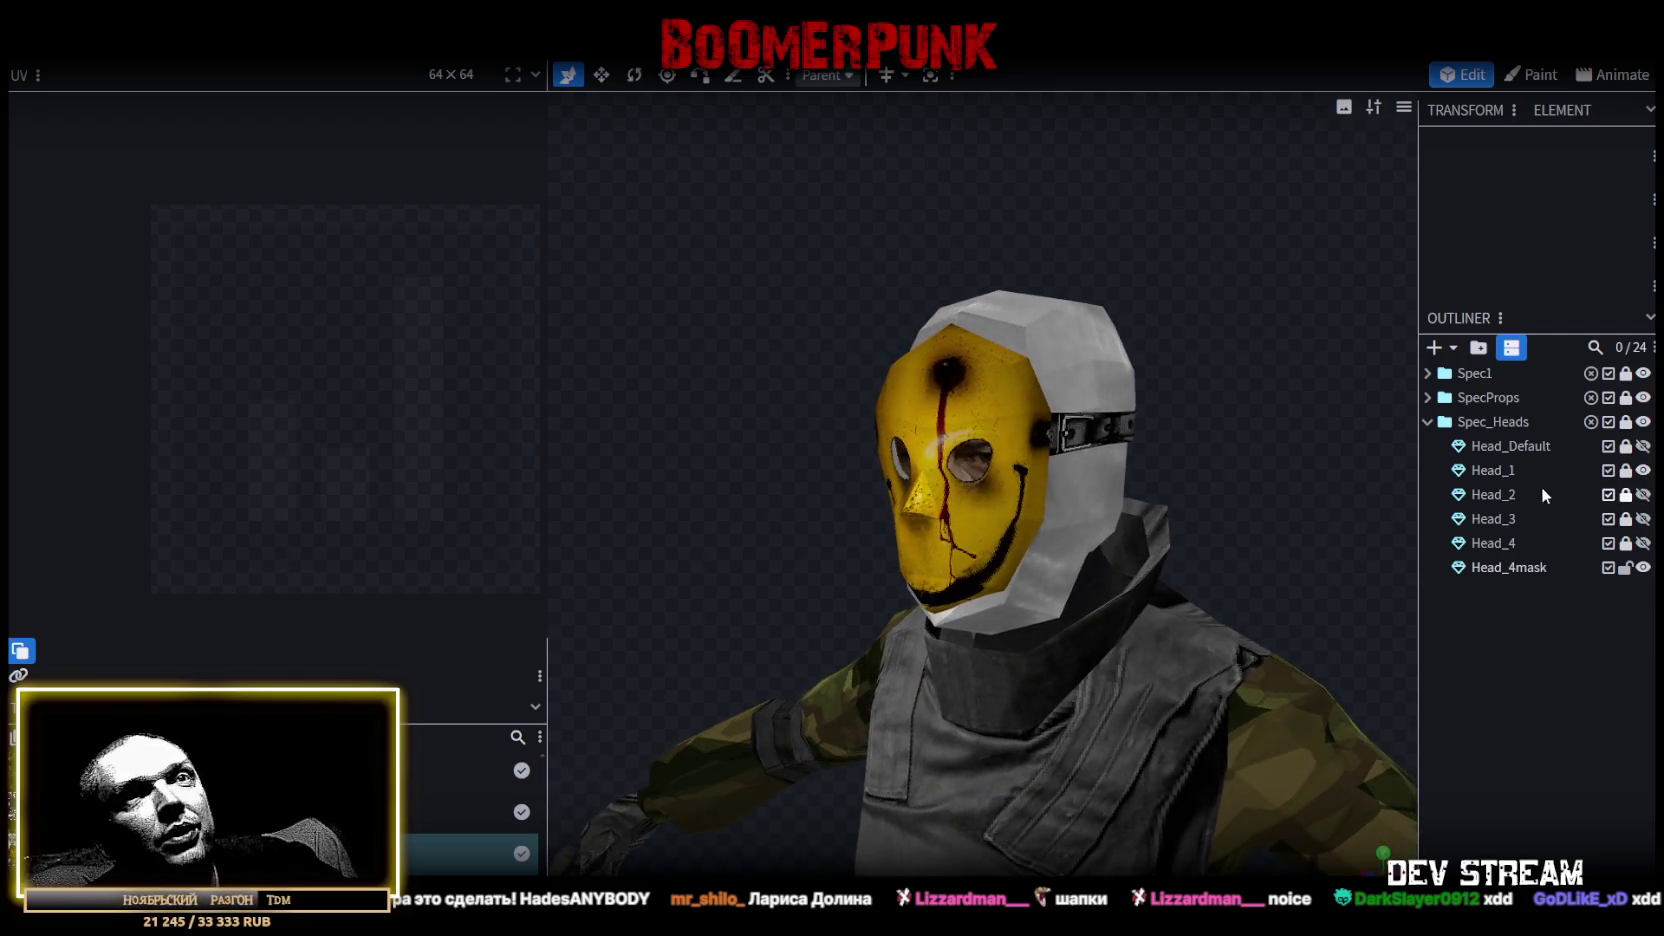
{"action": "left_click", "coordinate": [1643, 470]}
{"action": "left_click", "coordinate": [1643, 470]}
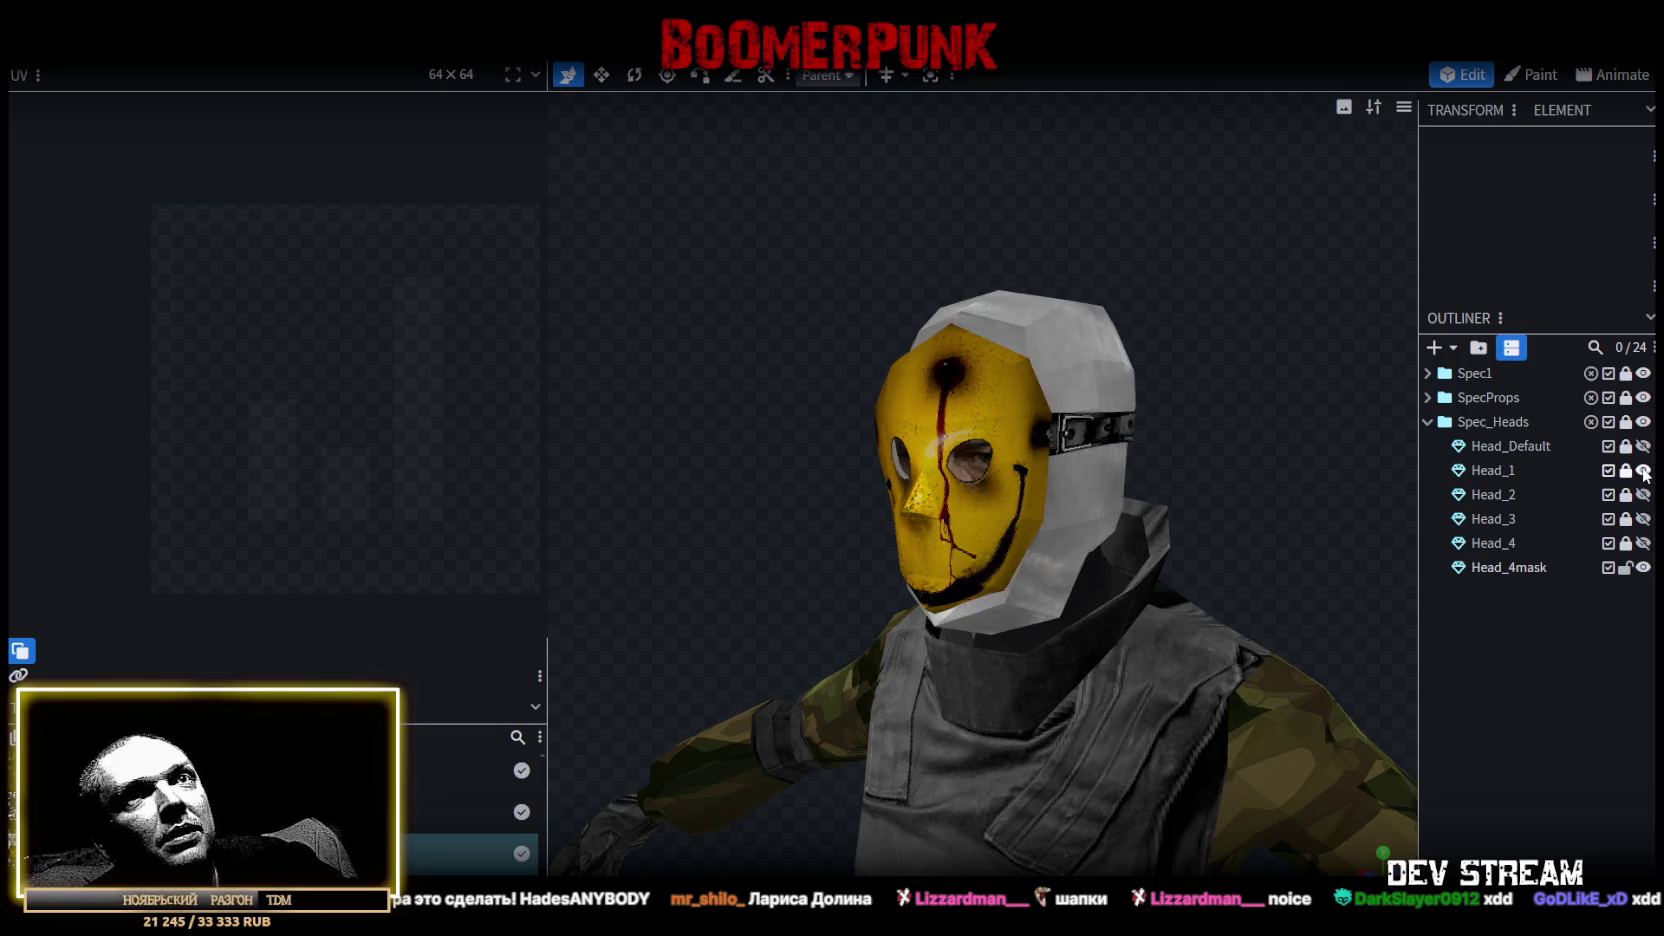
{"action": "mouse_move", "coordinate": [1405, 428]}
{"action": "left_mouse_down"}
{"action": "mouse_move", "coordinate": [978, 474]}
{"action": "mouse_move", "coordinate": [1079, 440]}
{"action": "mouse_move", "coordinate": [1259, 432]}
{"action": "mouse_move", "coordinate": [1332, 451]}
{"action": "mouse_move", "coordinate": [1144, 478]}
{"action": "mouse_move", "coordinate": [1258, 465]}
{"action": "left_mouse_up"}
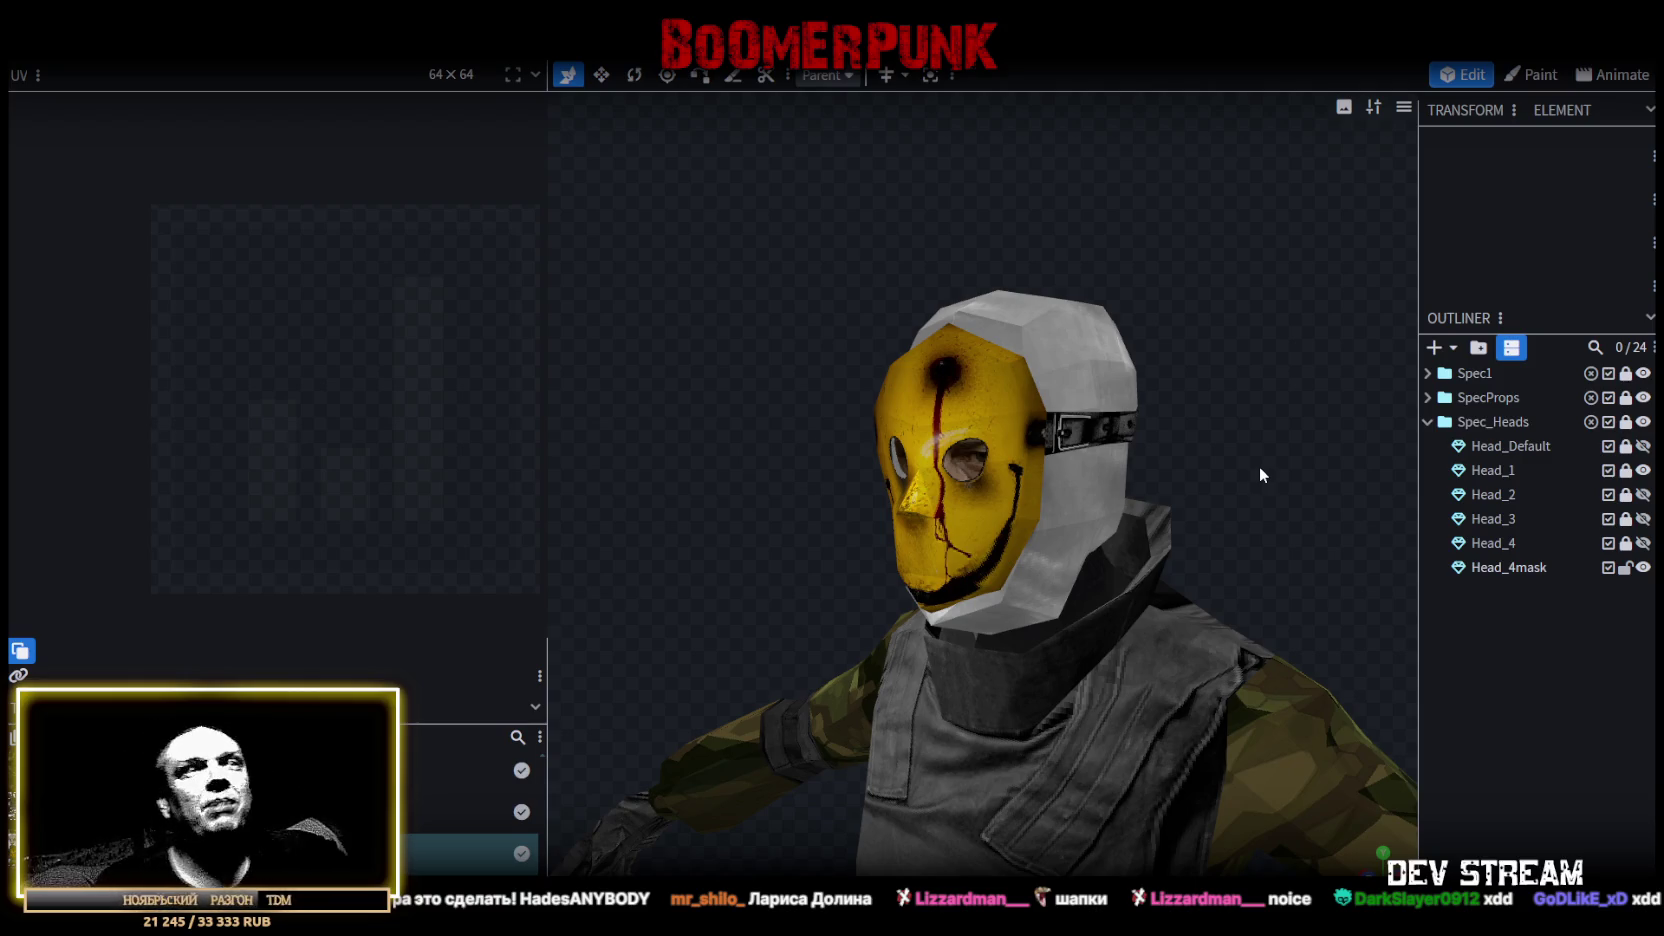
{"action": "left_click", "coordinate": [1643, 470]}
{"action": "mouse_move", "coordinate": [1170, 445]}
{"action": "left_mouse_down"}
{"action": "mouse_move", "coordinate": [1278, 442]}
{"action": "mouse_move", "coordinate": [1202, 434]}
{"action": "left_mouse_up"}
{"action": "key", "text": "ctrl+s"}
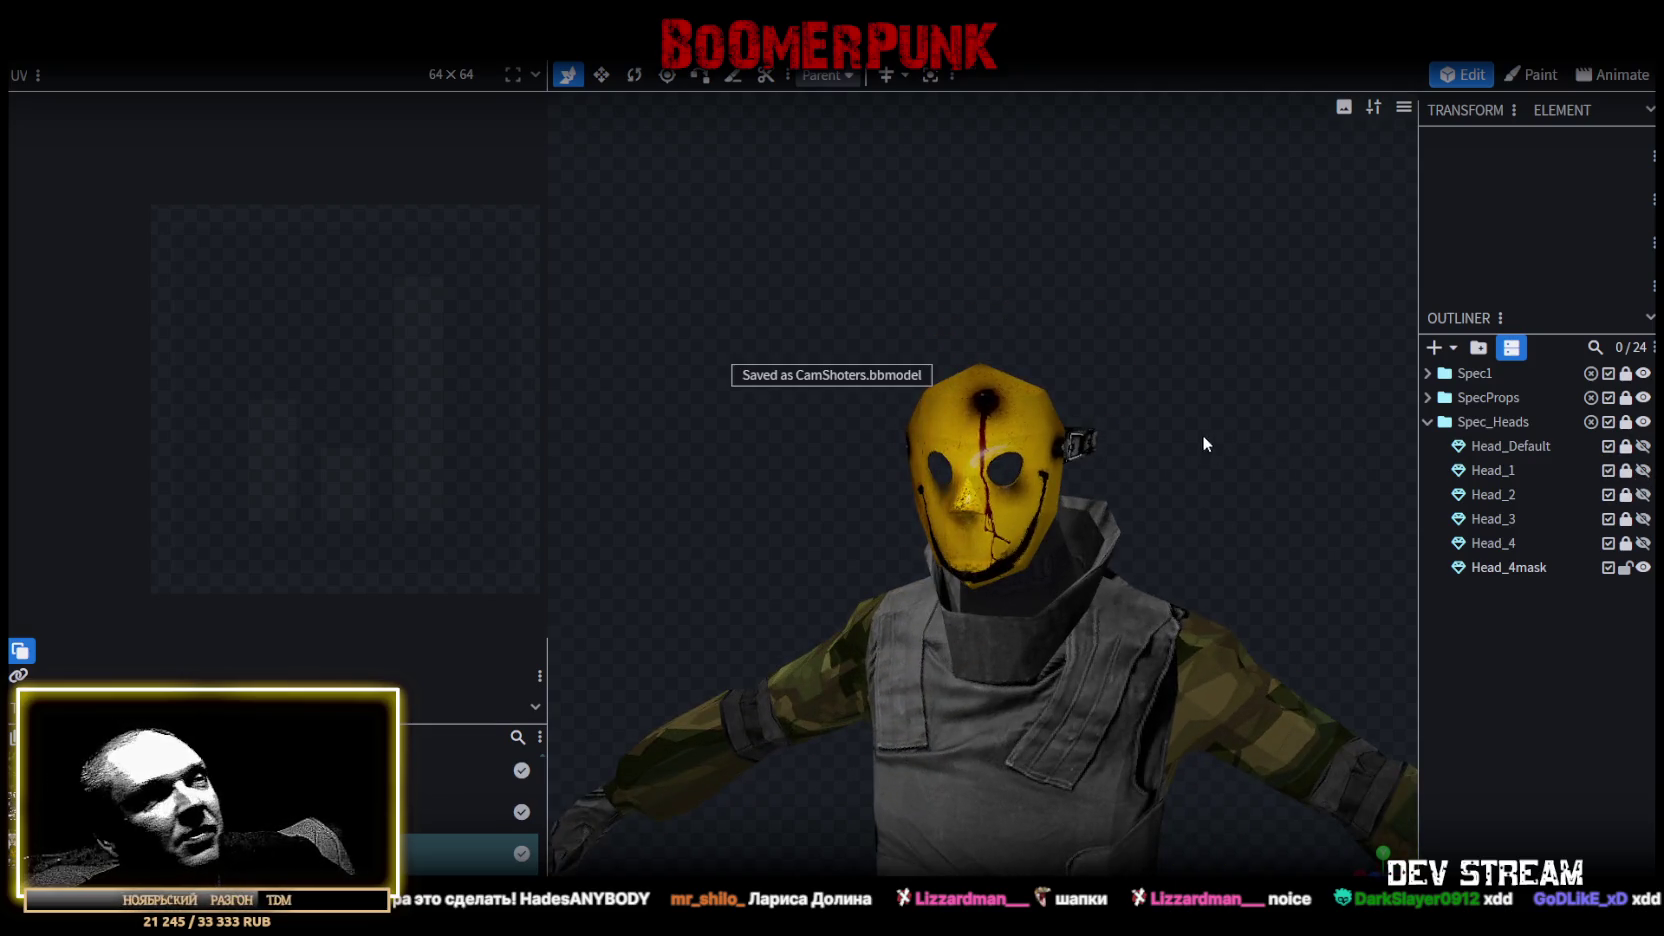
Duplicate Head_4mask, lock the original, and rename the copy Head_5mask.
{"action": "left_click", "coordinate": [1643, 567]}
{"action": "left_click", "coordinate": [1643, 567]}
{"action": "left_click", "coordinate": [1643, 543]}
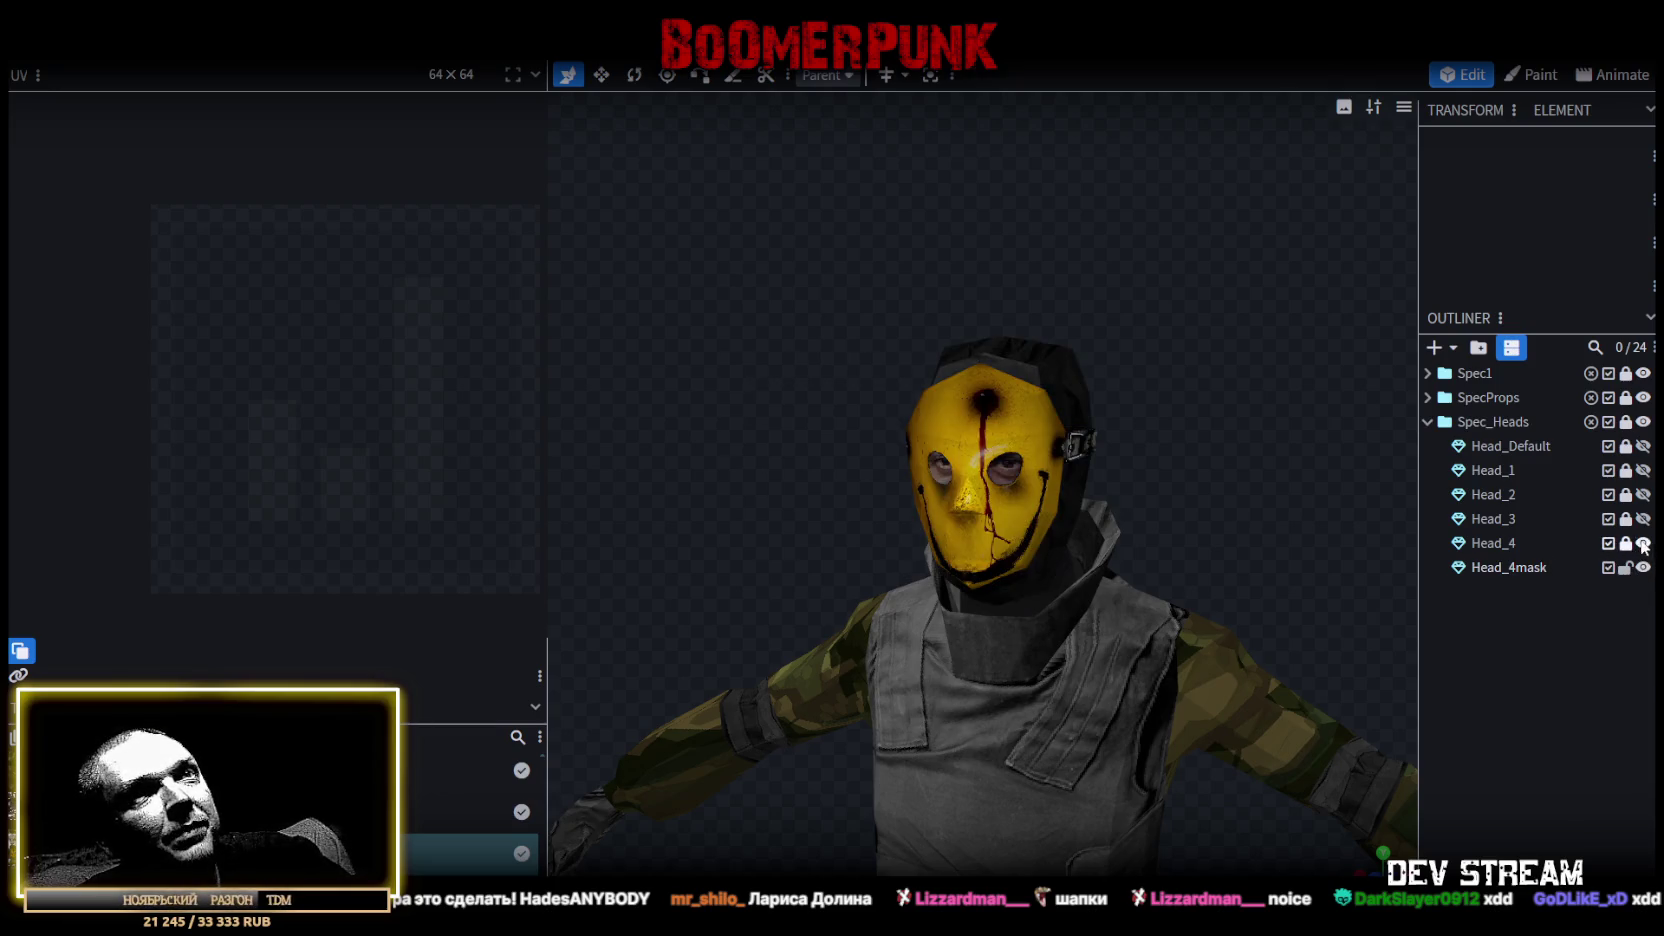
{"action": "left_click", "coordinate": [1542, 568]}
{"action": "key", "text": "ctrl+d"}
{"action": "left_click", "coordinate": [1625, 567]}
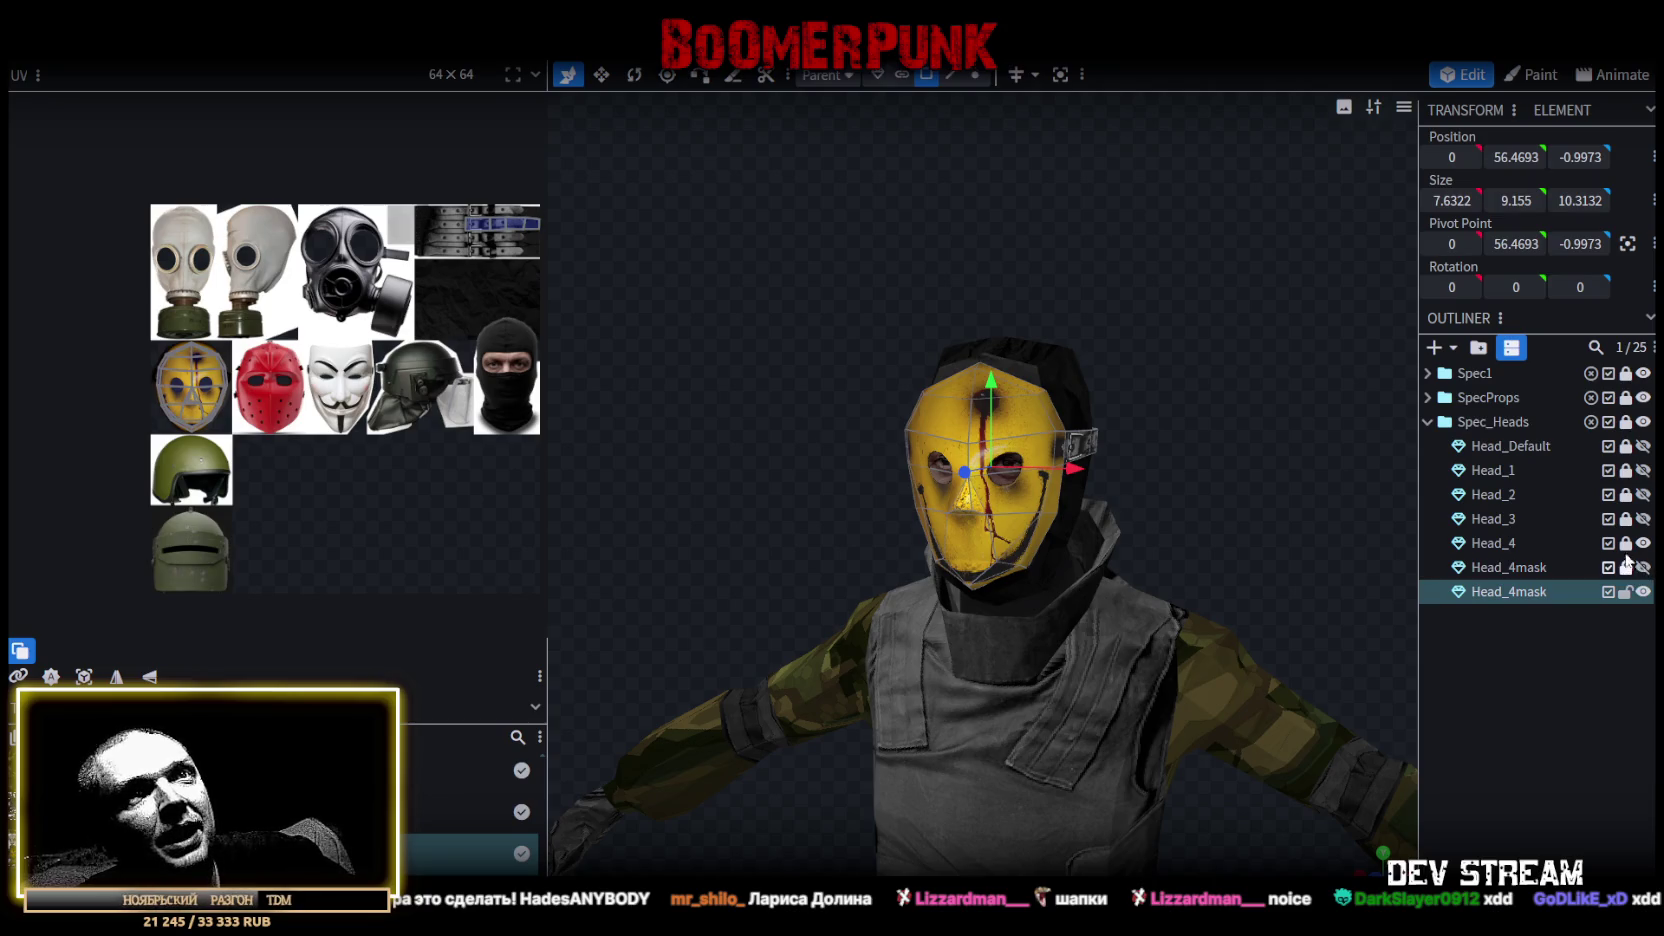
{"action": "left_click", "coordinate": [1643, 543]}
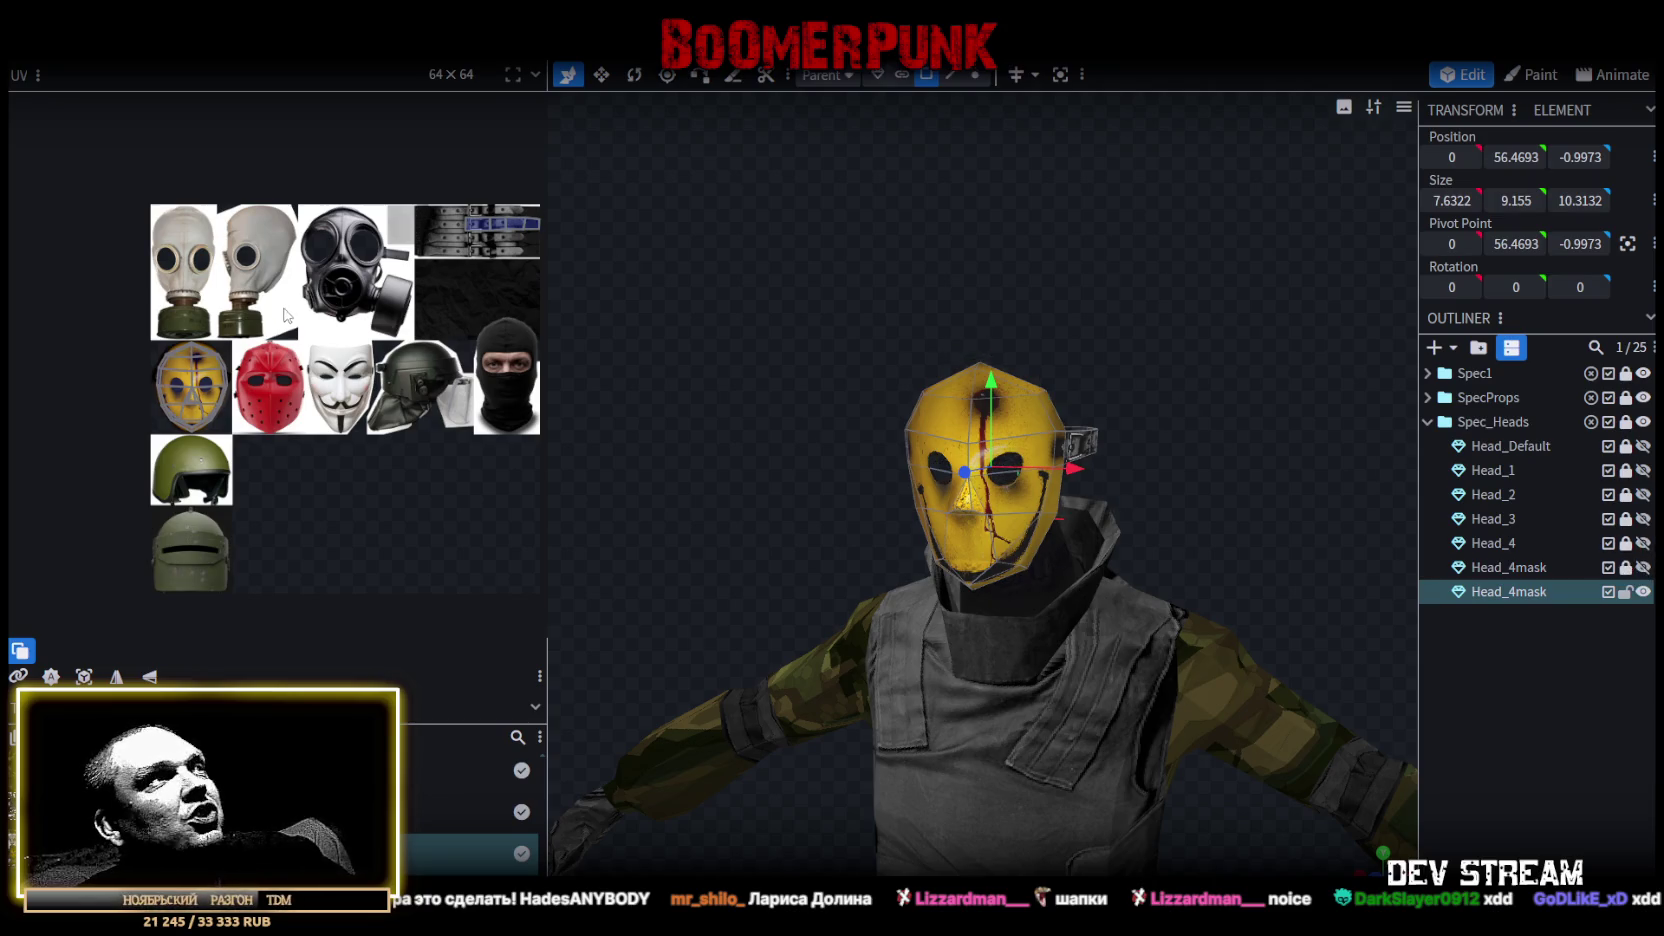
{"action": "double_click", "coordinate": [1521, 594]}
{"action": "type", "text": "5"}
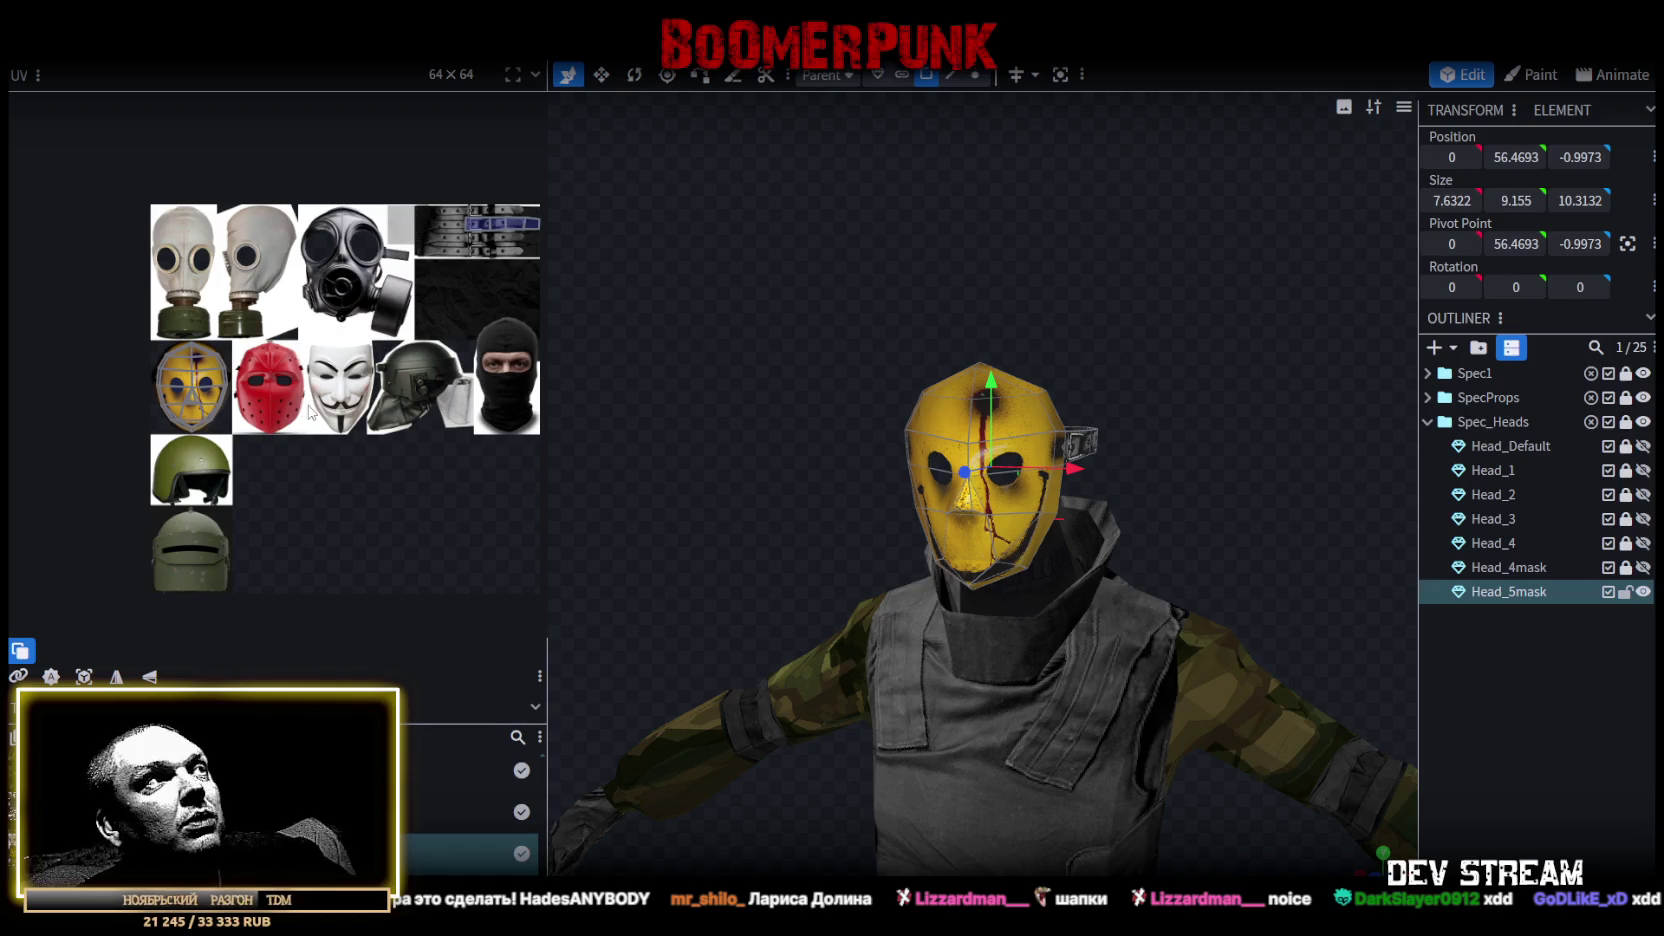
{"action": "scroll", "coordinate": [309, 411], "scroll_direction": "up", "scroll_amount": 2}
Collapse the nose triangle's bottom edge into a single point, merging its vertices.
{"action": "left_click_drag", "start_coordinate": [703, 434], "coordinate": [685, 410]}
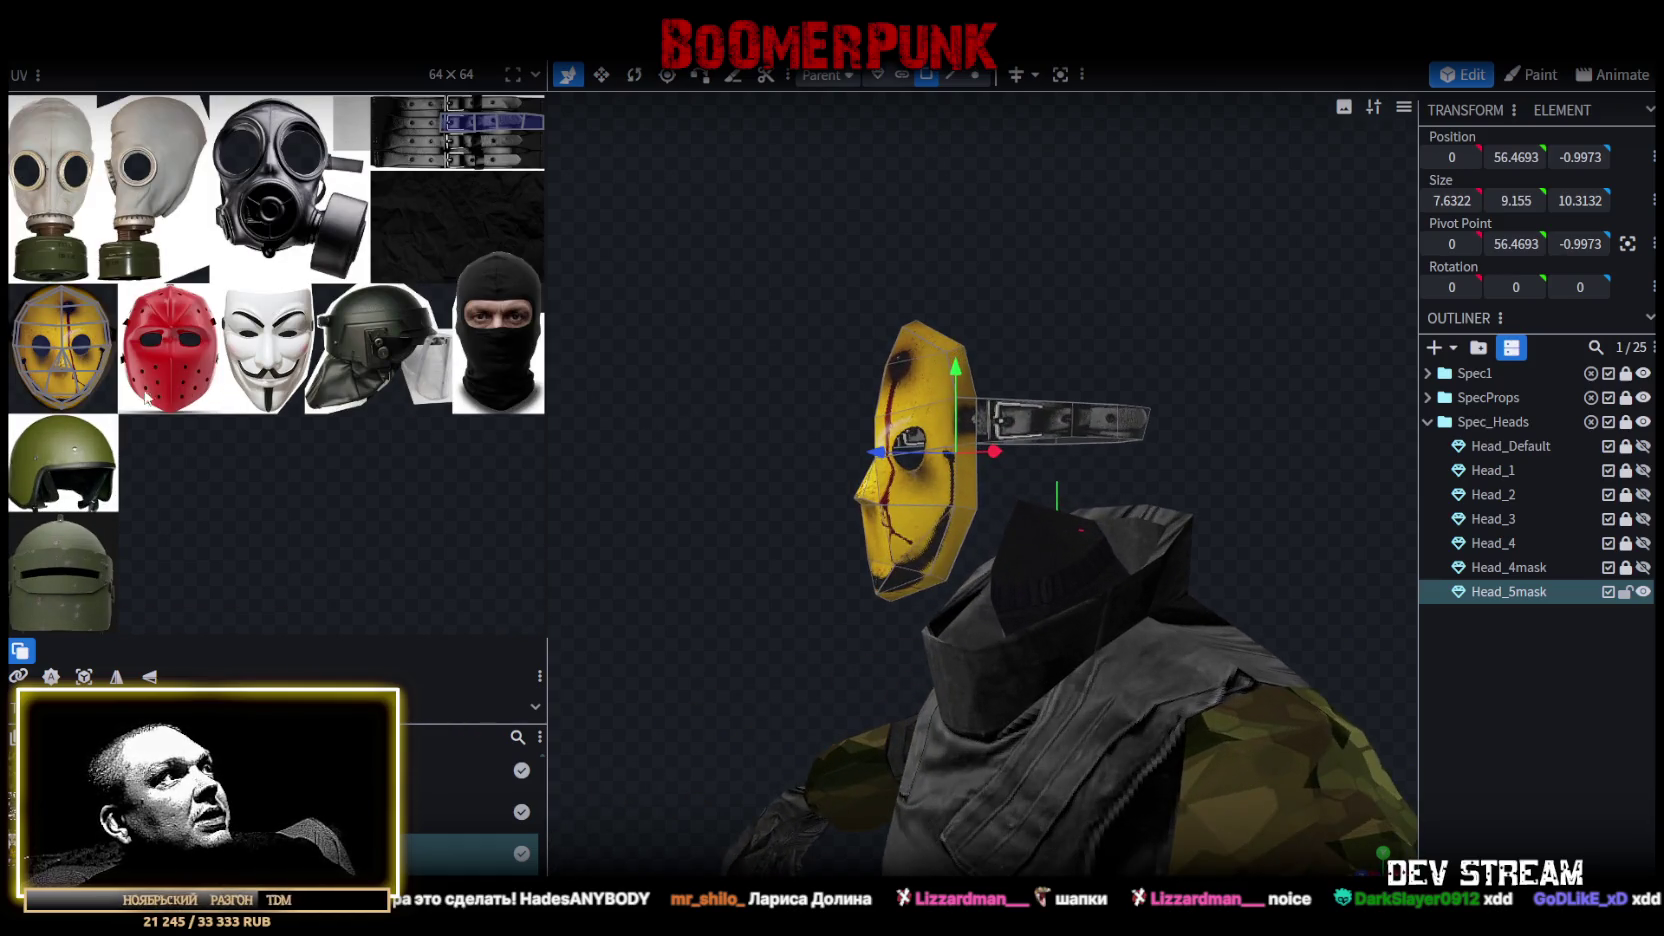
{"action": "mouse_move", "coordinate": [712, 466]}
{"action": "left_mouse_down"}
{"action": "mouse_move", "coordinate": [751, 483]}
{"action": "mouse_move", "coordinate": [694, 517]}
{"action": "left_mouse_up"}
{"action": "scroll", "coordinate": [790, 510], "scroll_direction": "up", "scroll_amount": 3}
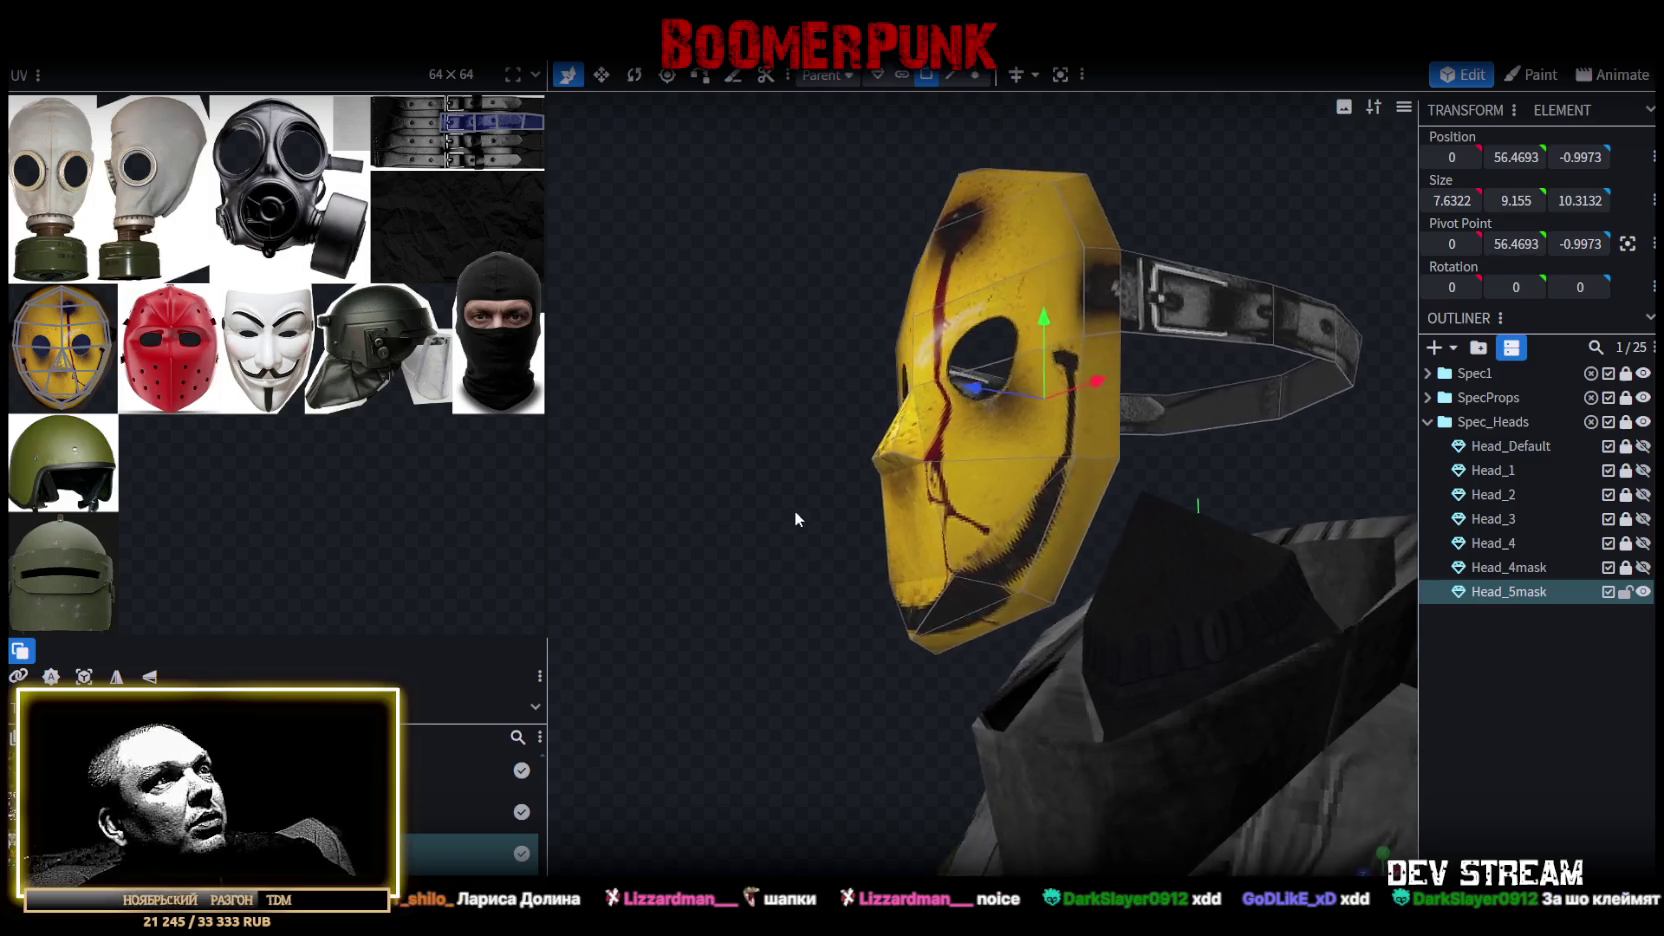
{"action": "scroll", "coordinate": [820, 523], "scroll_direction": "up", "scroll_amount": 3}
{"action": "mouse_move", "coordinate": [820, 514]}
{"action": "left_mouse_down"}
{"action": "mouse_move", "coordinate": [840, 540]}
{"action": "mouse_move", "coordinate": [819, 545]}
{"action": "mouse_move", "coordinate": [914, 536]}
{"action": "mouse_move", "coordinate": [931, 514]}
{"action": "mouse_move", "coordinate": [1162, 476]}
{"action": "left_mouse_up"}
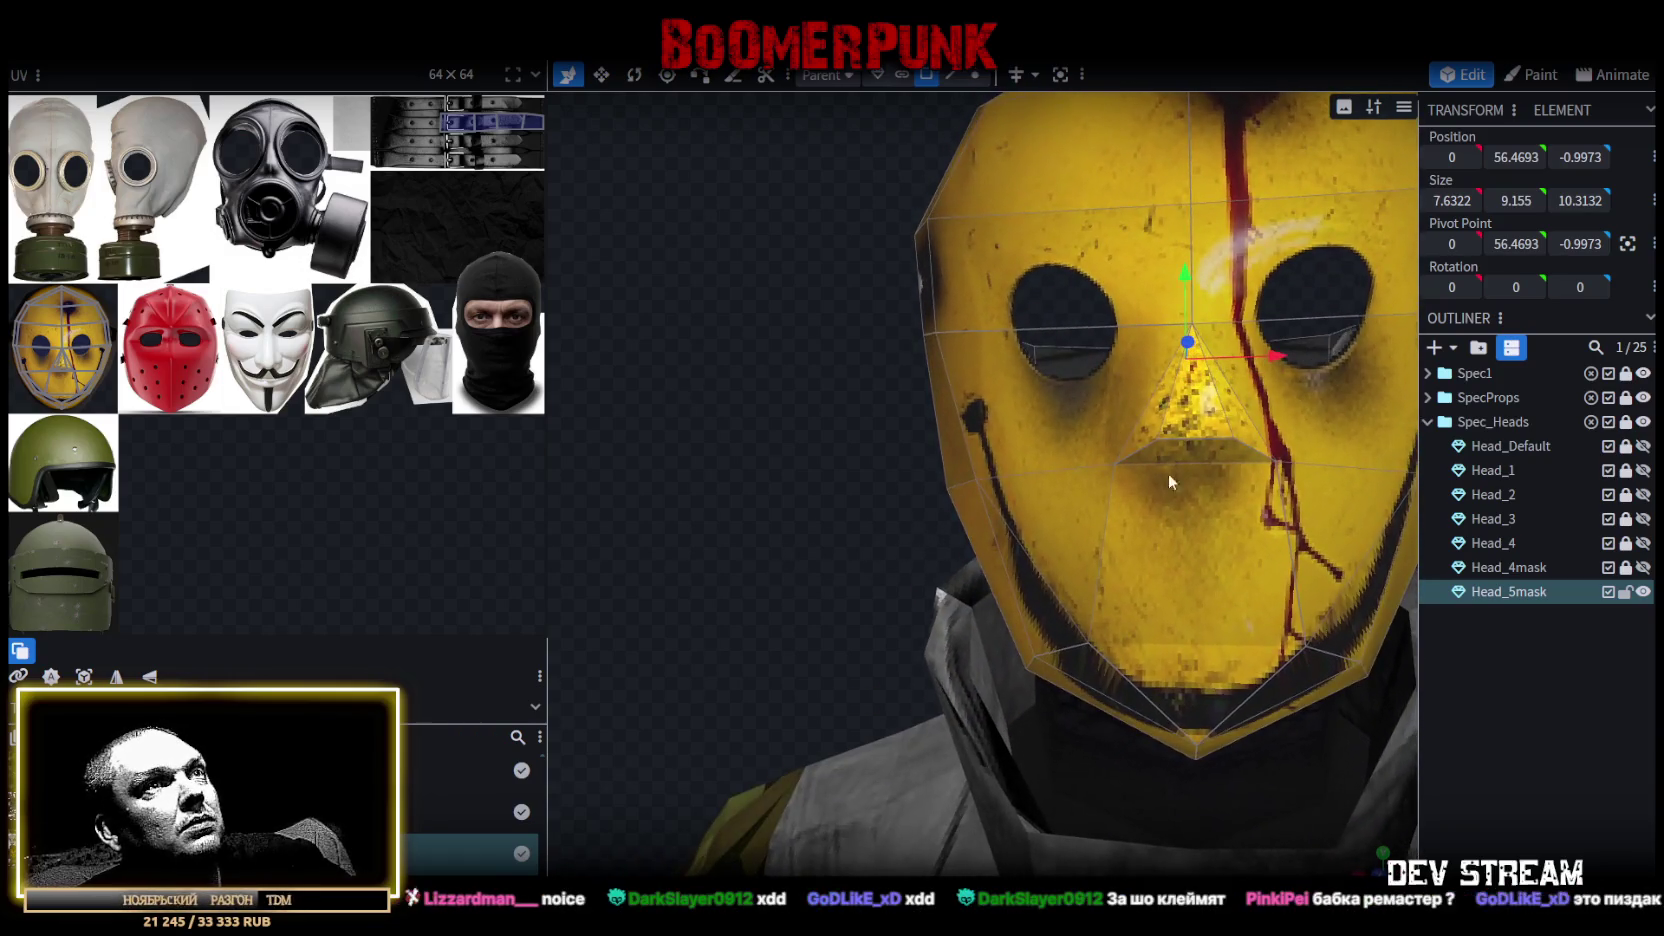
{"action": "left_click", "coordinate": [1202, 436]}
{"action": "mouse_move", "coordinate": [975, 484]}
{"action": "left_mouse_down"}
{"action": "mouse_move", "coordinate": [802, 523]}
{"action": "mouse_move", "coordinate": [940, 100]}
{"action": "left_mouse_up"}
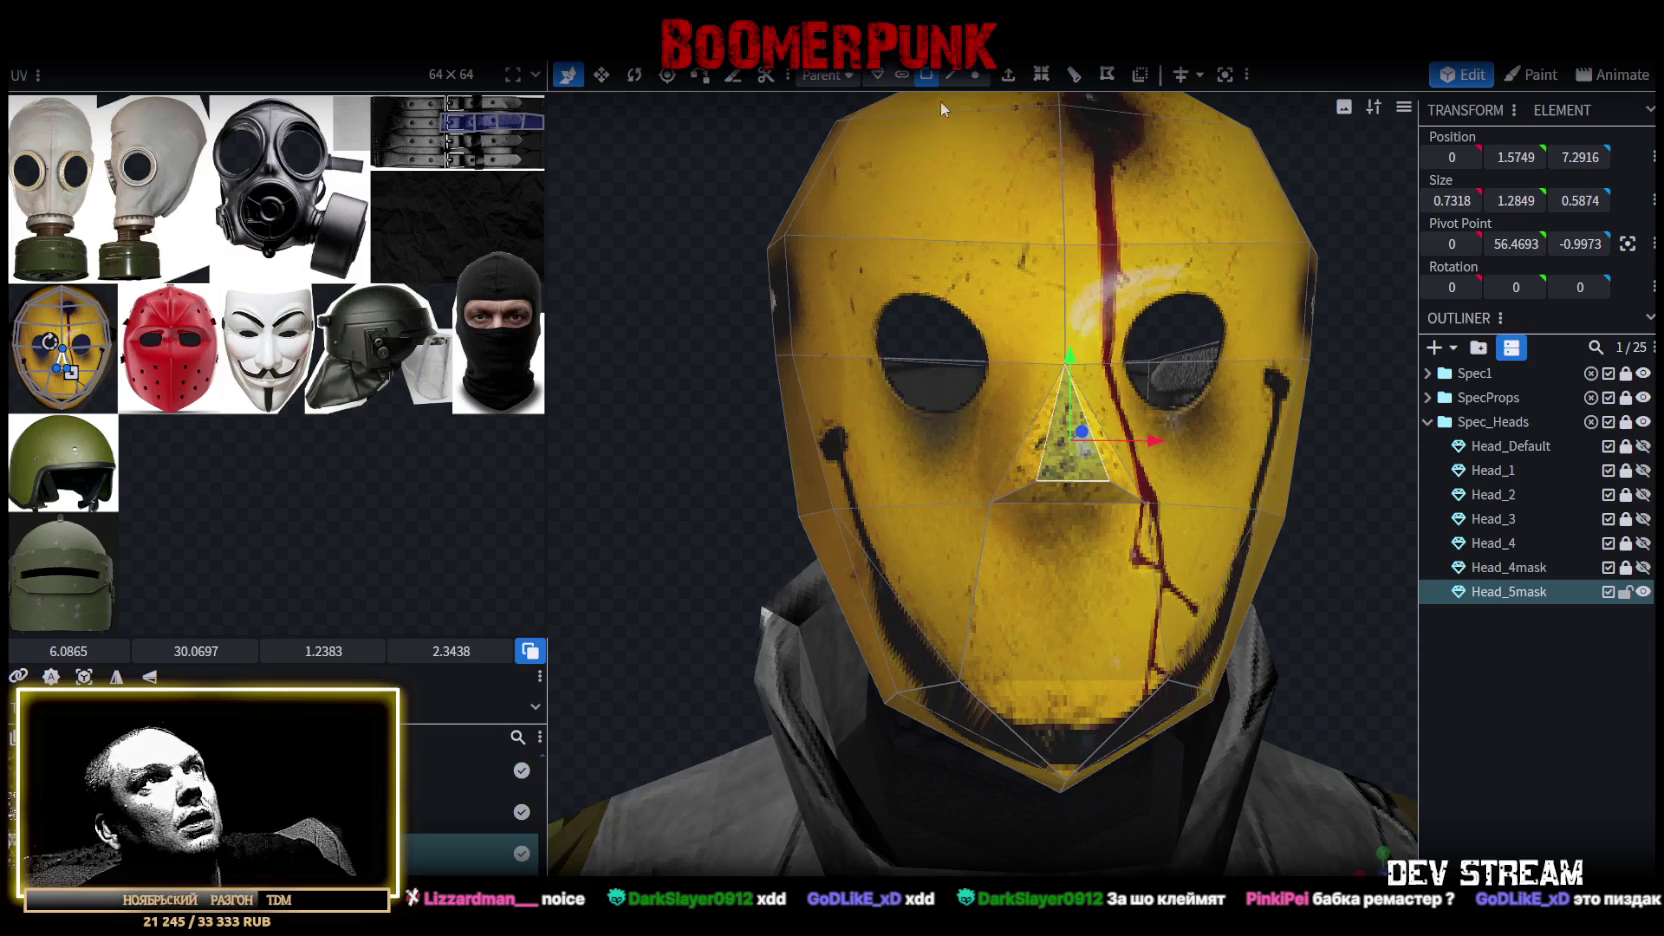
{"action": "left_click", "coordinate": [950, 74]}
{"action": "left_click", "coordinate": [1080, 483]}
{"action": "mouse_move", "coordinate": [1284, 490]}
{"action": "left_mouse_down"}
{"action": "mouse_move", "coordinate": [1329, 511]}
{"action": "mouse_move", "coordinate": [1228, 493]}
{"action": "left_mouse_up"}
{"action": "key", "text": "v"}
{"action": "left_click_drag", "start_coordinate": [1310, 569], "coordinate": [1308, 543]}
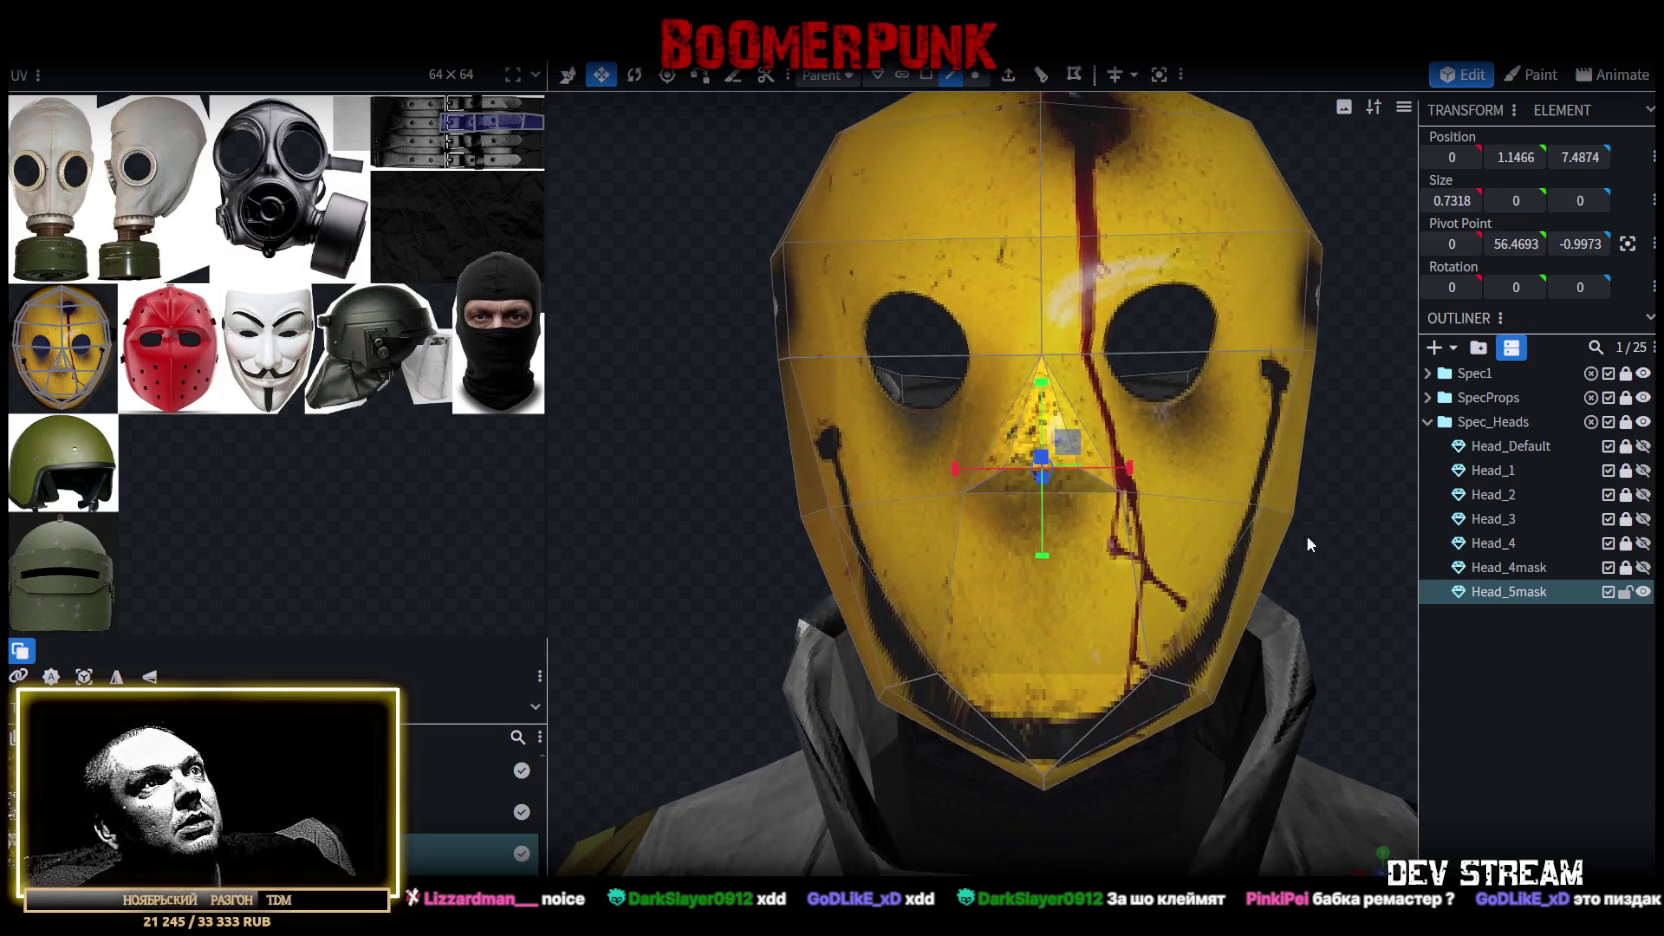
{"action": "left_click_drag", "start_coordinate": [1131, 462], "coordinate": [950, 464]}
{"action": "left_click", "coordinate": [893, 264]}
In flat solid view, widen the nose's horizontal edge to 1.2249.
{"action": "key", "text": "z"}
{"action": "key", "text": "z"}
{"action": "key", "text": "z"}
{"action": "key", "text": "z"}
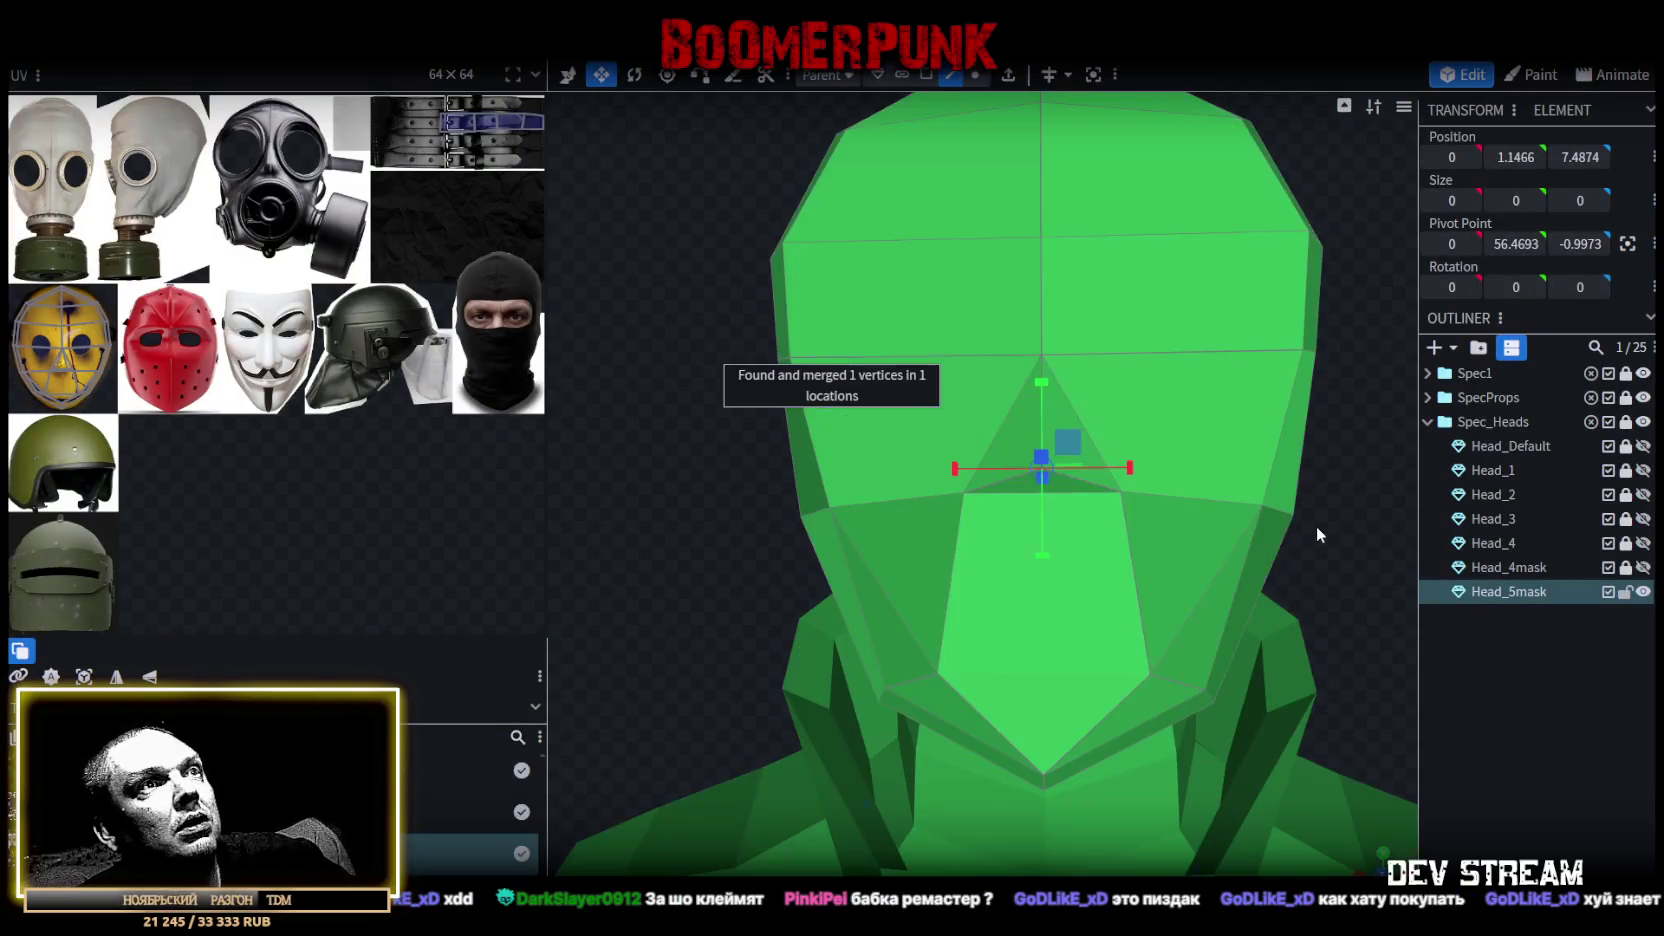
{"action": "mouse_move", "coordinate": [1312, 530]}
{"action": "left_mouse_down"}
{"action": "mouse_move", "coordinate": [1130, 410]}
{"action": "mouse_move", "coordinate": [1090, 450]}
{"action": "mouse_move", "coordinate": [1072, 422]}
{"action": "mouse_move", "coordinate": [972, 406]}
{"action": "left_mouse_up"}
{"action": "left_click", "coordinate": [1063, 443]}
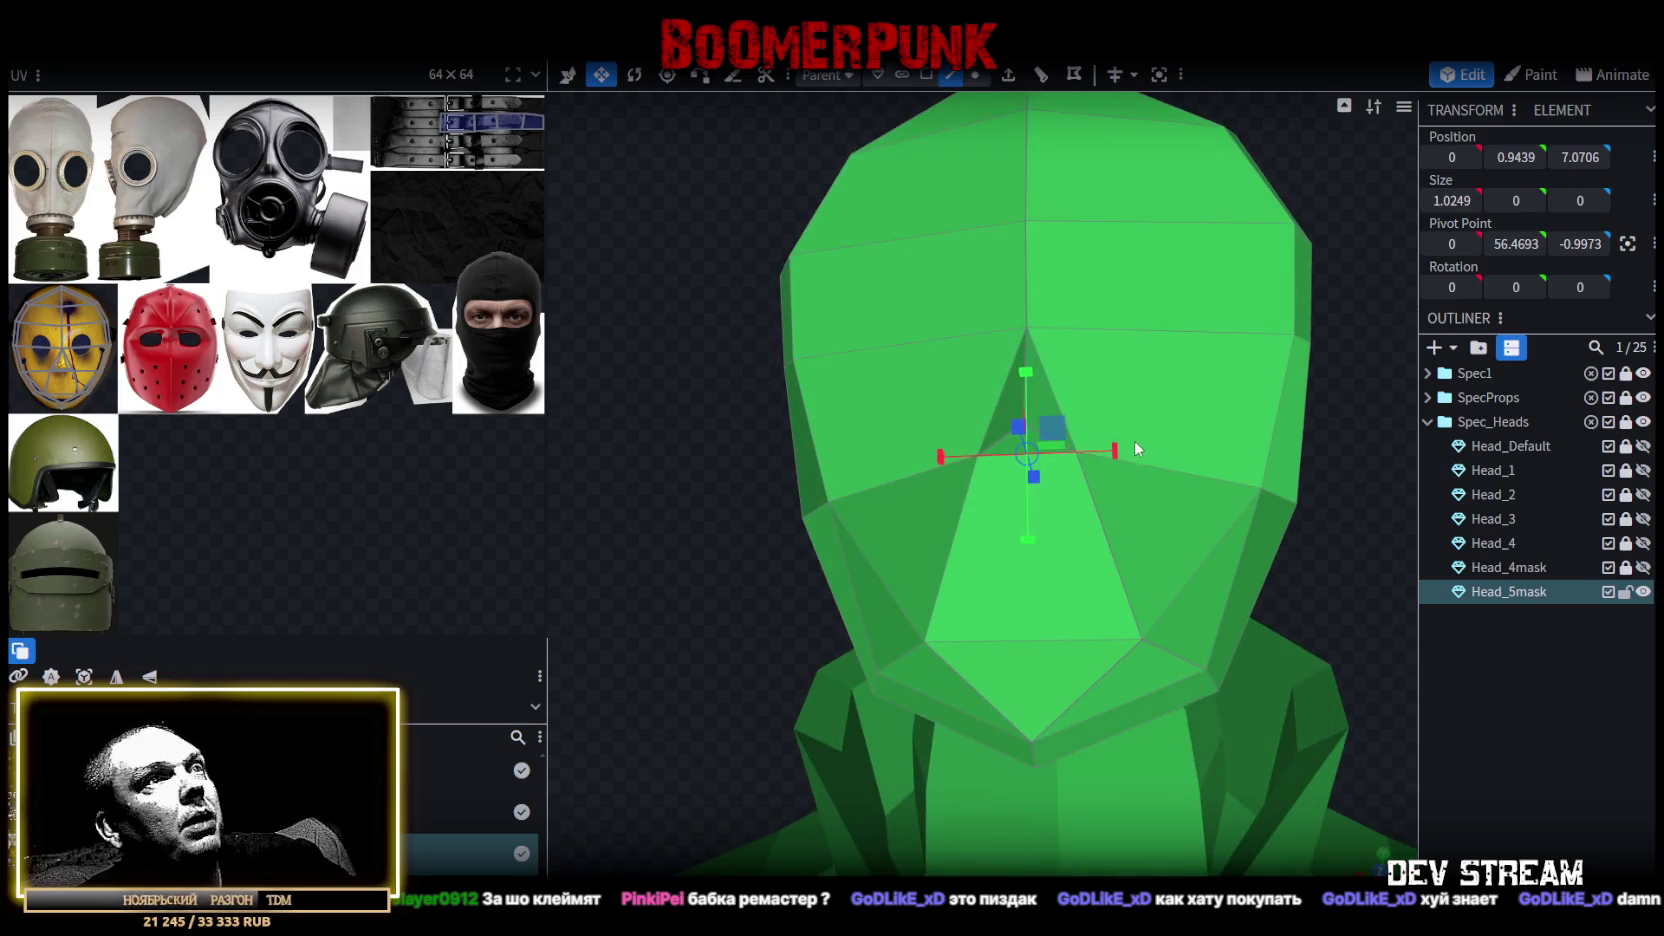
{"action": "left_click_drag", "start_coordinate": [1101, 456], "coordinate": [1114, 445]}
Push the face near the nose forward.
{"action": "left_click_drag", "start_coordinate": [671, 520], "coordinate": [511, 540]}
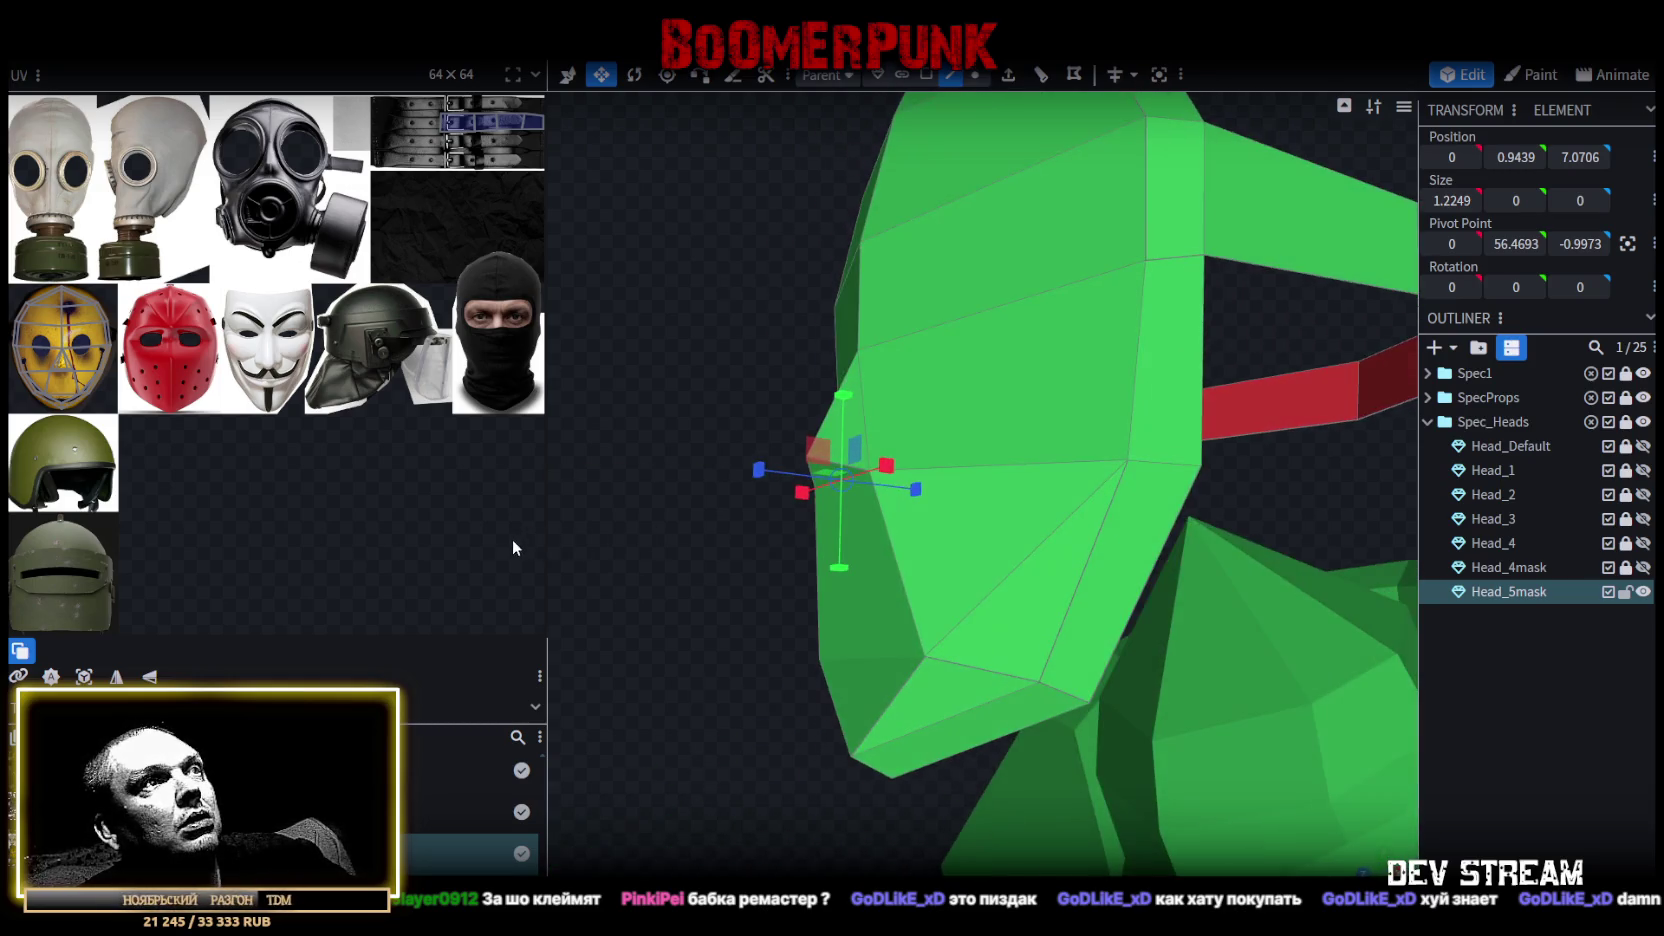
{"action": "left_click", "coordinate": [800, 520]}
{"action": "mouse_move", "coordinate": [800, 520]}
{"action": "left_mouse_down"}
{"action": "mouse_move", "coordinate": [768, 472]}
{"action": "mouse_move", "coordinate": [684, 445]}
{"action": "mouse_move", "coordinate": [694, 309]}
{"action": "mouse_move", "coordinate": [624, 371]}
{"action": "mouse_move", "coordinate": [654, 394]}
{"action": "mouse_move", "coordinate": [608, 396]}
{"action": "mouse_move", "coordinate": [956, 307]}
{"action": "mouse_move", "coordinate": [923, 369]}
{"action": "left_mouse_up"}
{"action": "key", "text": "v"}
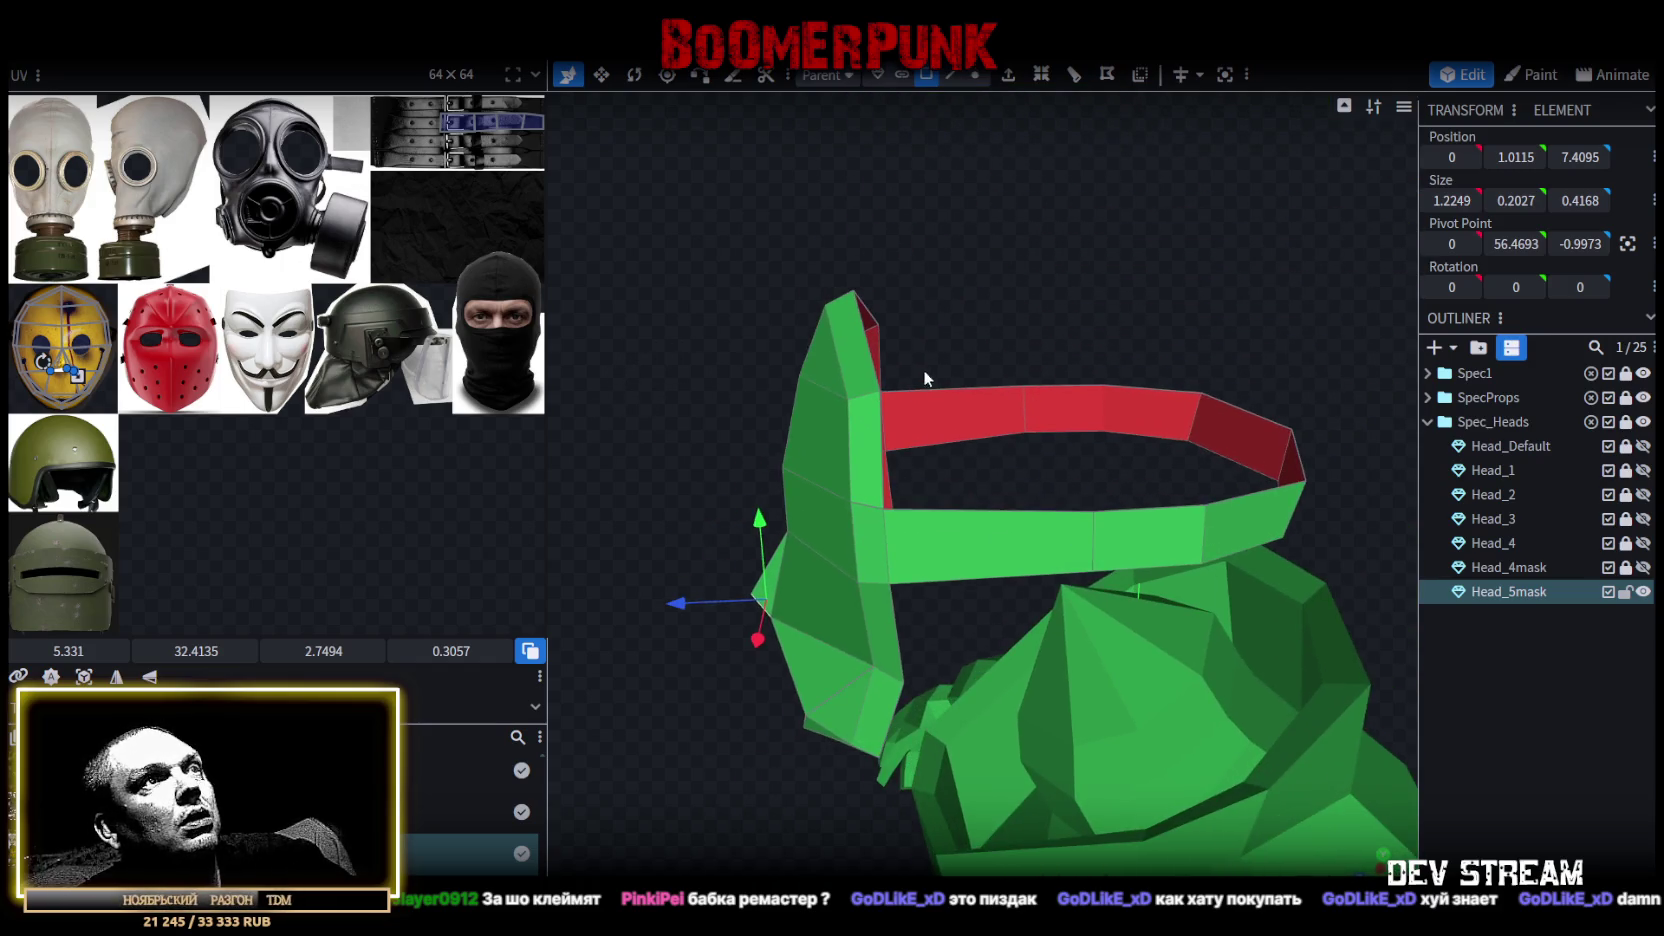
{"action": "mouse_move", "coordinate": [1070, 272]}
{"action": "left_mouse_down"}
{"action": "mouse_move", "coordinate": [1292, 358]}
{"action": "mouse_move", "coordinate": [1075, 322]}
{"action": "mouse_move", "coordinate": [1118, 308]}
{"action": "left_mouse_up"}
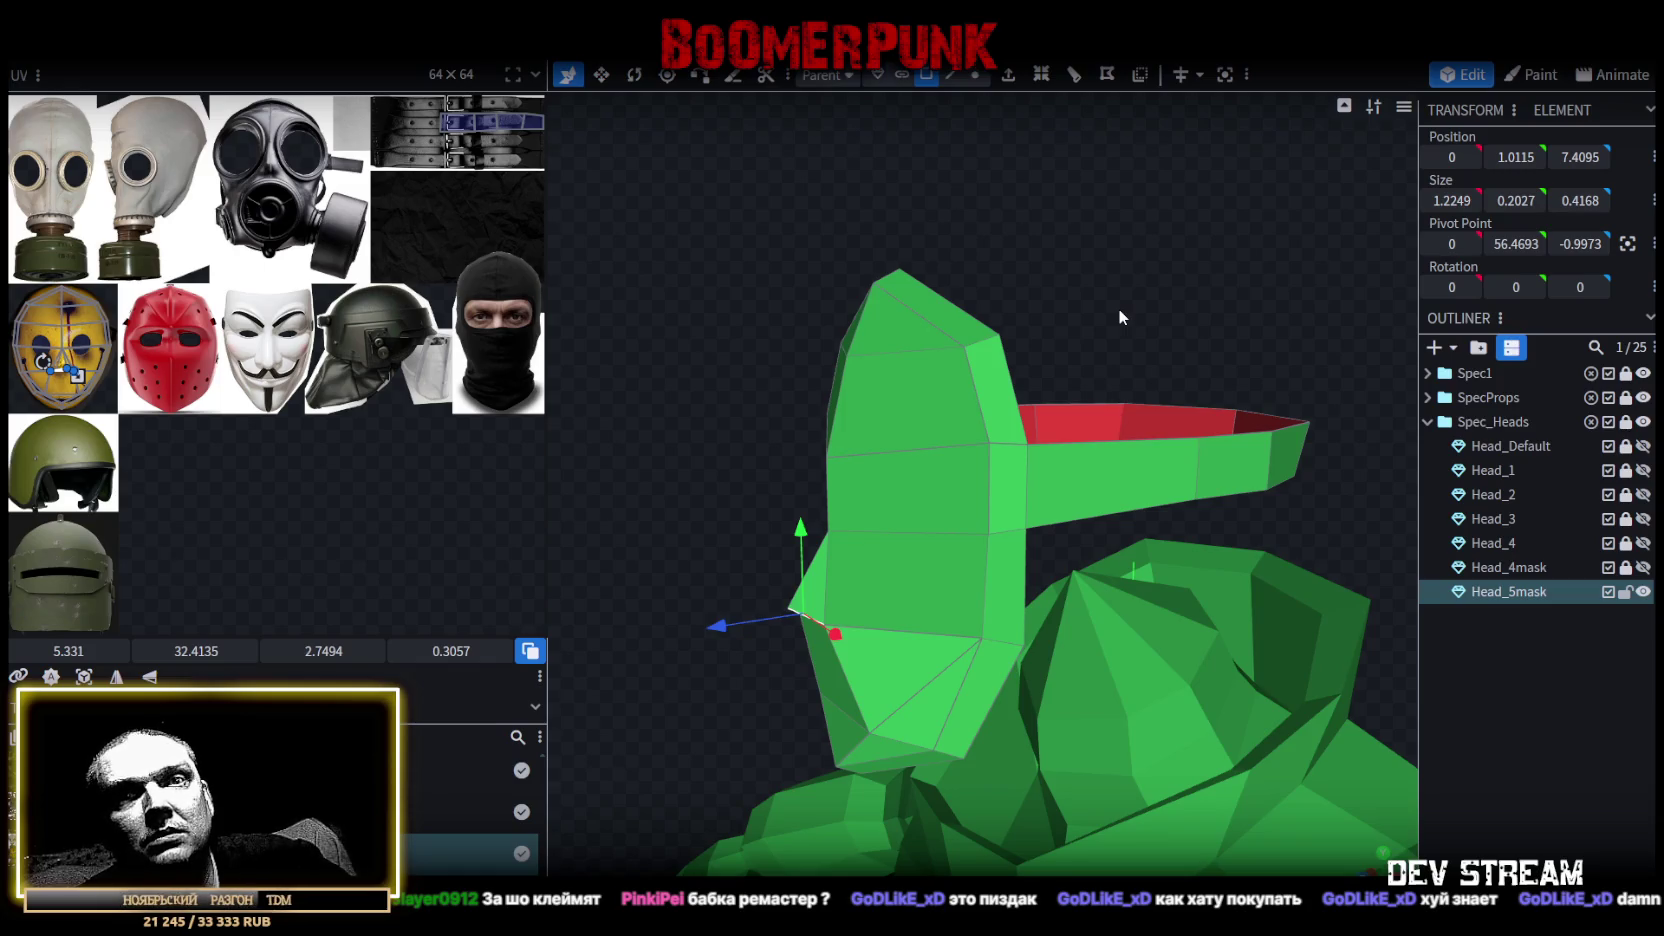
{"action": "mouse_move", "coordinate": [1119, 310]}
{"action": "left_mouse_down"}
{"action": "mouse_move", "coordinate": [1230, 350]}
{"action": "mouse_move", "coordinate": [1130, 335]}
{"action": "mouse_move", "coordinate": [1124, 309]}
{"action": "left_mouse_up"}
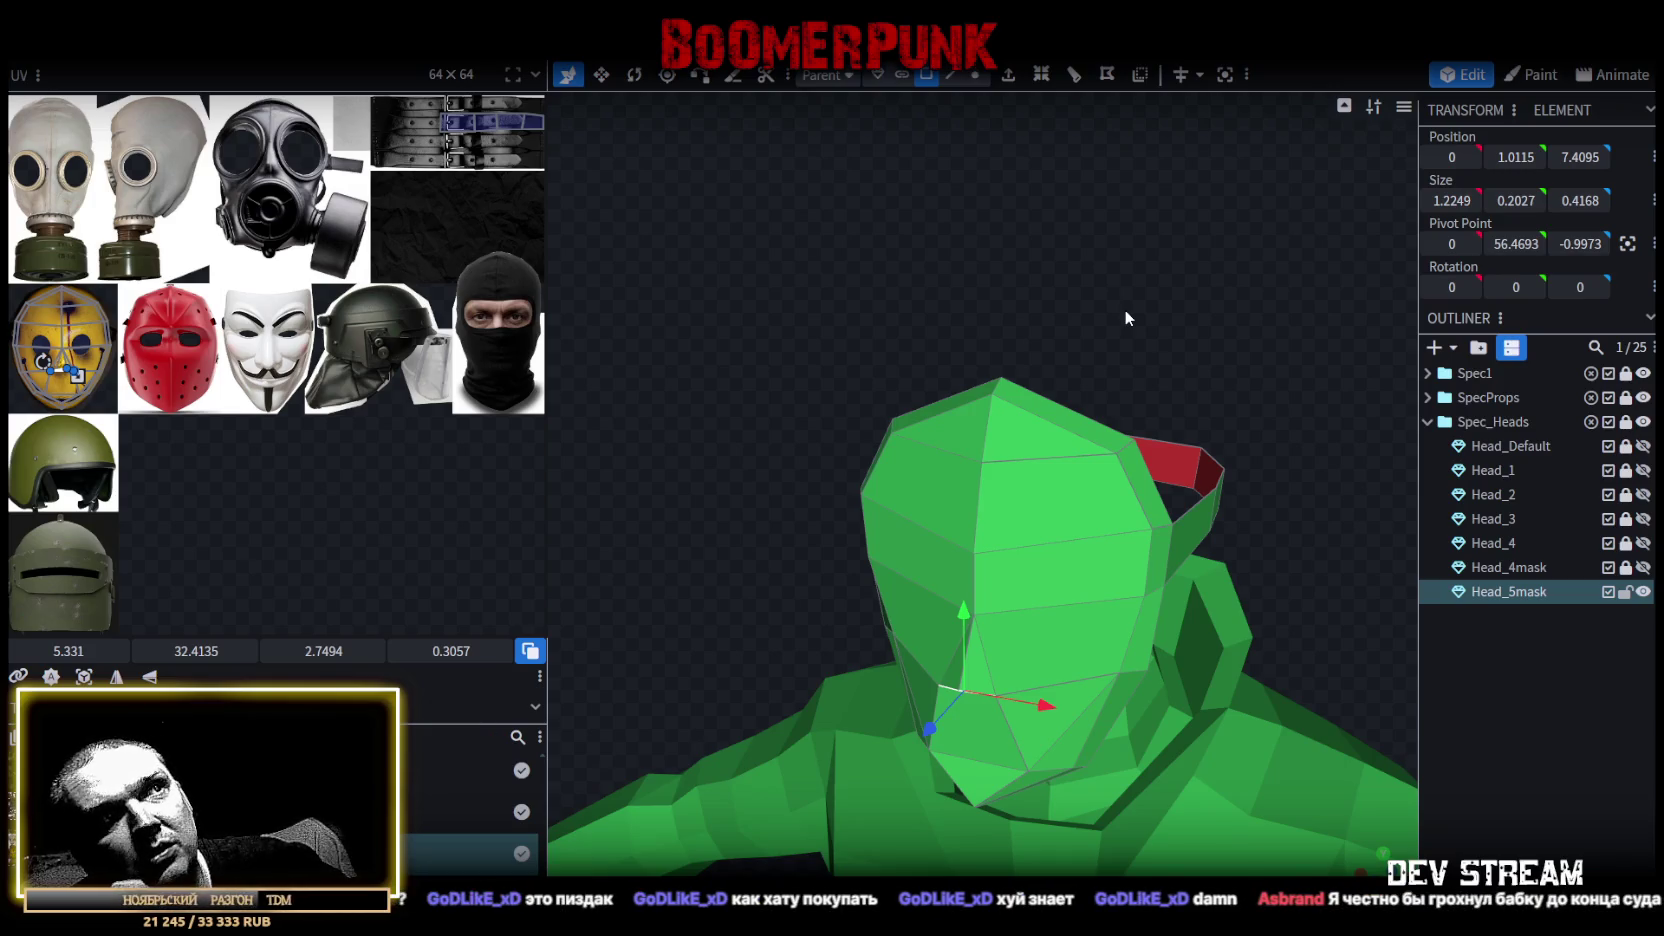
Select the top faces on the mask's raised part.
{"action": "mouse_move", "coordinate": [1113, 304]}
{"action": "left_mouse_down"}
{"action": "mouse_move", "coordinate": [1011, 286]}
{"action": "mouse_move", "coordinate": [1028, 281]}
{"action": "mouse_move", "coordinate": [1046, 329]}
{"action": "mouse_move", "coordinate": [1004, 508]}
{"action": "left_mouse_up"}
{"action": "left_click", "coordinate": [1004, 505]}
{"action": "mouse_move", "coordinate": [944, 396]}
{"action": "left_mouse_down"}
{"action": "mouse_move", "coordinate": [1020, 462]}
{"action": "mouse_move", "coordinate": [1006, 372]}
{"action": "mouse_move", "coordinate": [953, 338]}
{"action": "mouse_move", "coordinate": [992, 334]}
{"action": "mouse_move", "coordinate": [933, 343]}
{"action": "mouse_move", "coordinate": [900, 373]}
{"action": "mouse_move", "coordinate": [1018, 357]}
{"action": "mouse_move", "coordinate": [1051, 397]}
{"action": "mouse_move", "coordinate": [967, 348]}
{"action": "left_mouse_up"}
{"action": "left_click", "coordinate": [1000, 498]}
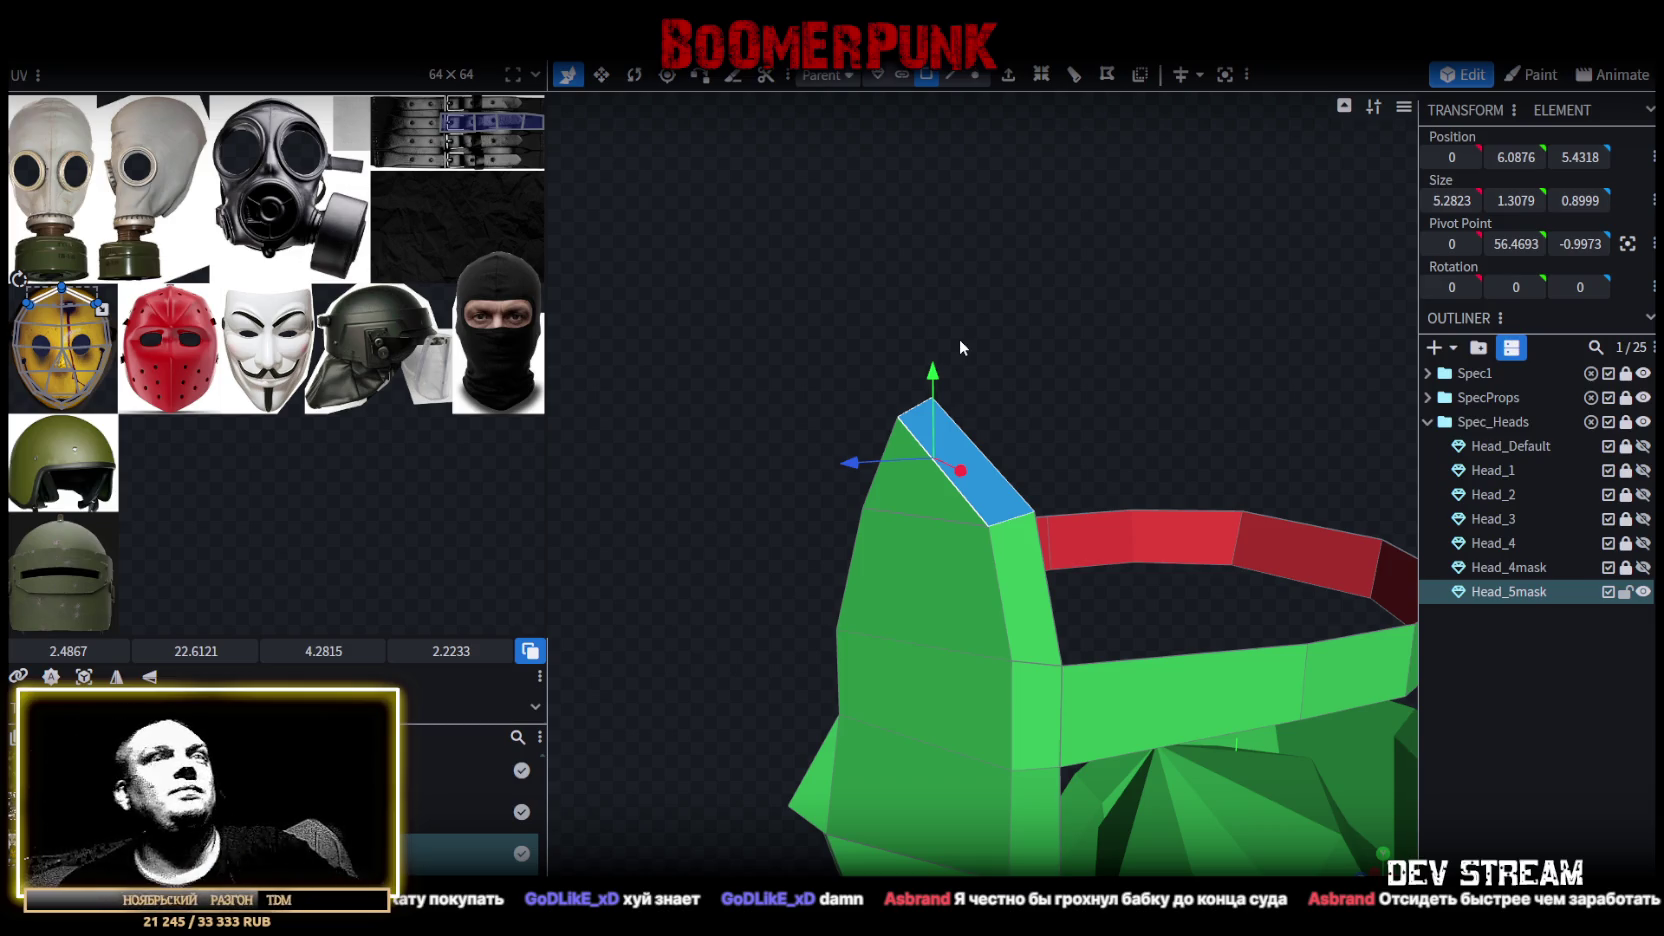
{"action": "mouse_move", "coordinate": [956, 356]}
{"action": "left_mouse_down"}
{"action": "mouse_move", "coordinate": [916, 367]}
{"action": "mouse_move", "coordinate": [957, 312]}
{"action": "mouse_move", "coordinate": [829, 319]}
{"action": "left_mouse_up"}
{"action": "mouse_move", "coordinate": [1049, 390]}
{"action": "left_mouse_down"}
{"action": "mouse_move", "coordinate": [1056, 376]}
{"action": "mouse_move", "coordinate": [1024, 380]}
{"action": "mouse_move", "coordinate": [1039, 391]}
{"action": "mouse_move", "coordinate": [1102, 367]}
{"action": "left_mouse_up"}
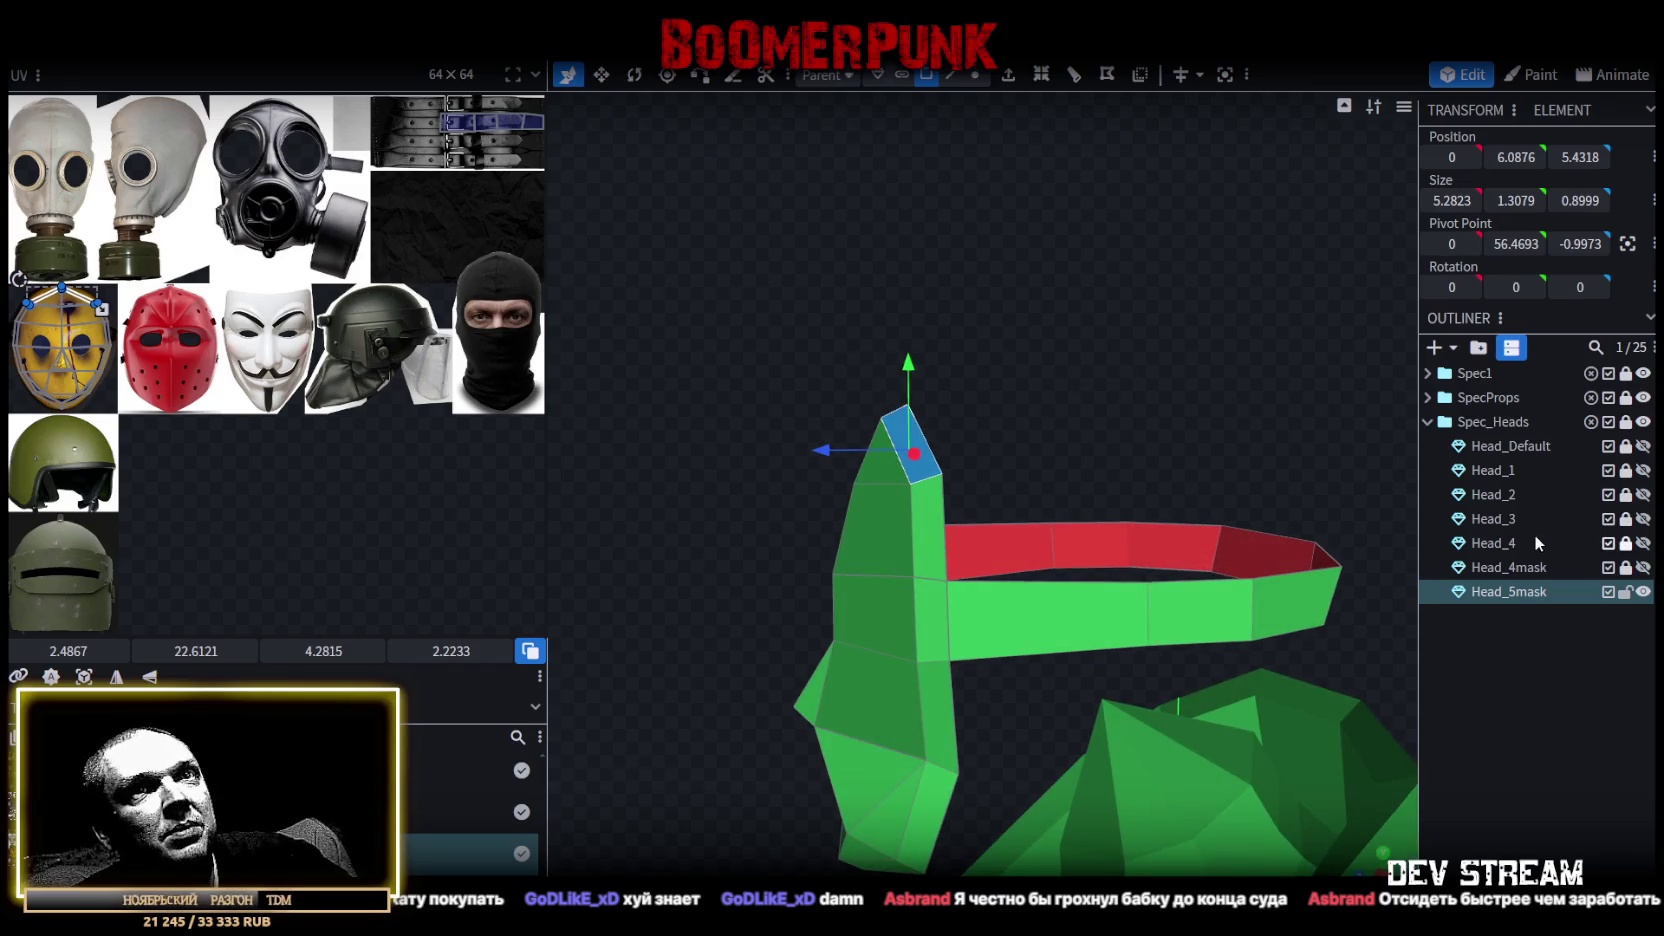
Return to textured view, hide Head_4mask, show Head_4, and extrude the mask's top face.
{"action": "key", "text": "z"}
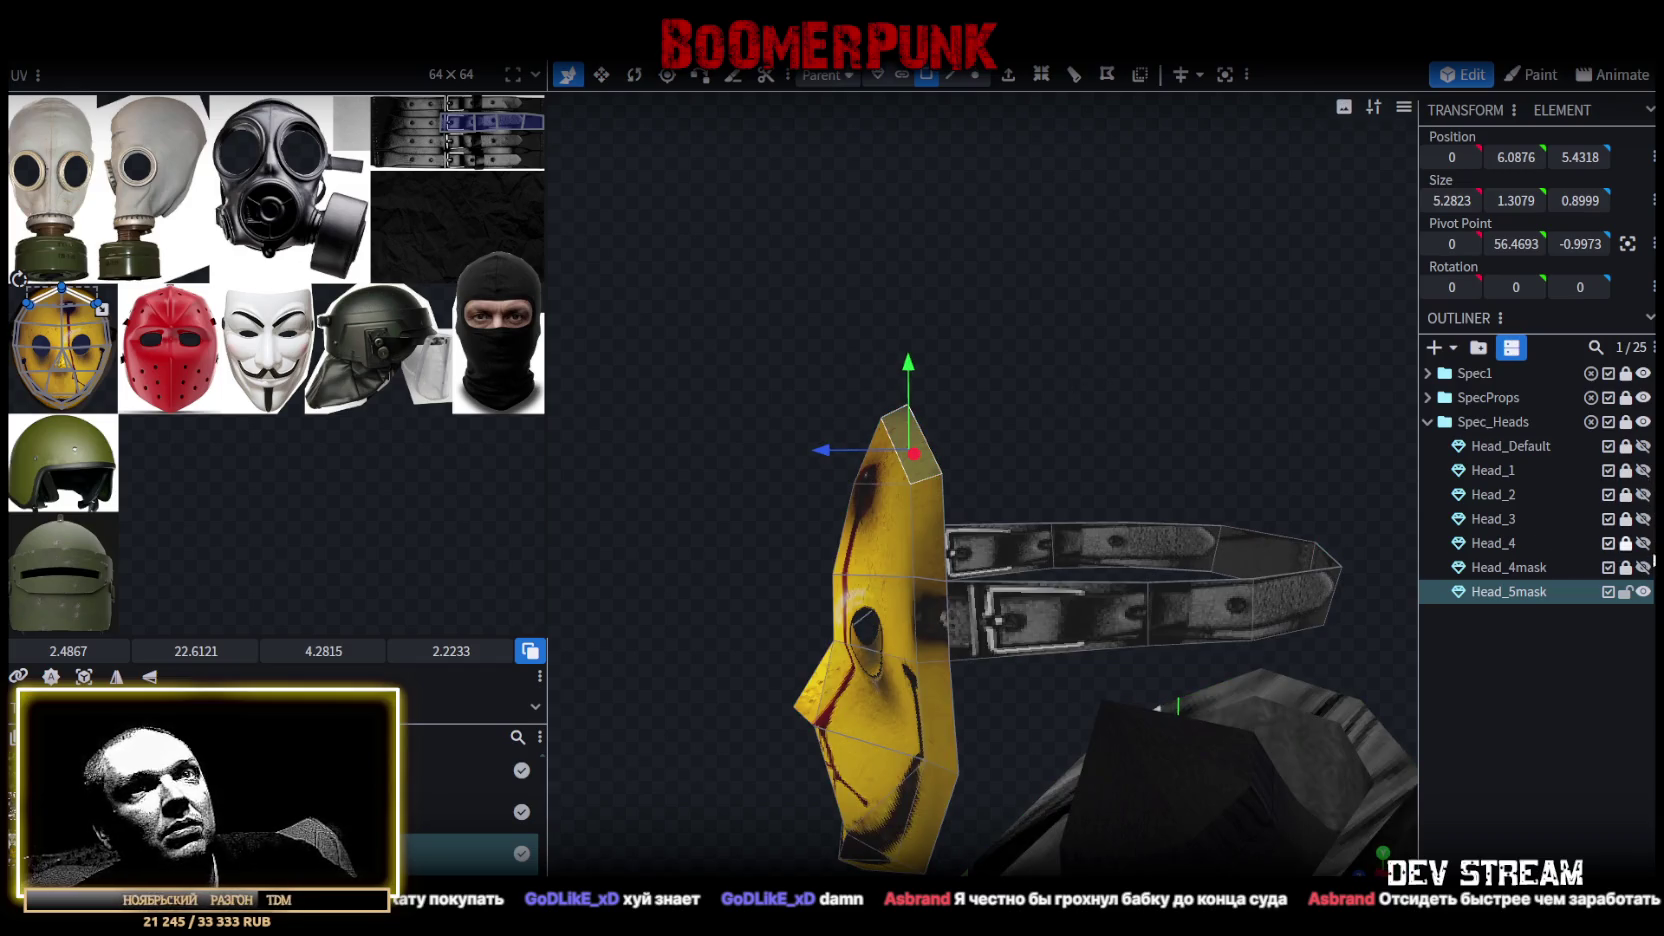
{"action": "left_click", "coordinate": [1646, 568]}
{"action": "left_click", "coordinate": [1646, 568]}
{"action": "left_click", "coordinate": [1643, 543]}
{"action": "mouse_move", "coordinate": [962, 372]}
{"action": "left_mouse_down"}
{"action": "mouse_move", "coordinate": [838, 344]}
{"action": "mouse_move", "coordinate": [992, 359]}
{"action": "mouse_move", "coordinate": [835, 393]}
{"action": "mouse_move", "coordinate": [918, 417]}
{"action": "mouse_move", "coordinate": [1211, 369]}
{"action": "left_mouse_up"}
{"action": "left_click", "coordinate": [1104, 479]}
{"action": "left_click", "coordinate": [1020, 85]}
Push the extruded top face forward to form a brim.
{"action": "mouse_move", "coordinate": [1273, 426]}
{"action": "left_mouse_down"}
{"action": "mouse_move", "coordinate": [1368, 508]}
{"action": "mouse_move", "coordinate": [1260, 426]}
{"action": "mouse_move", "coordinate": [1320, 556]}
{"action": "mouse_move", "coordinate": [1100, 420]}
{"action": "left_mouse_up"}
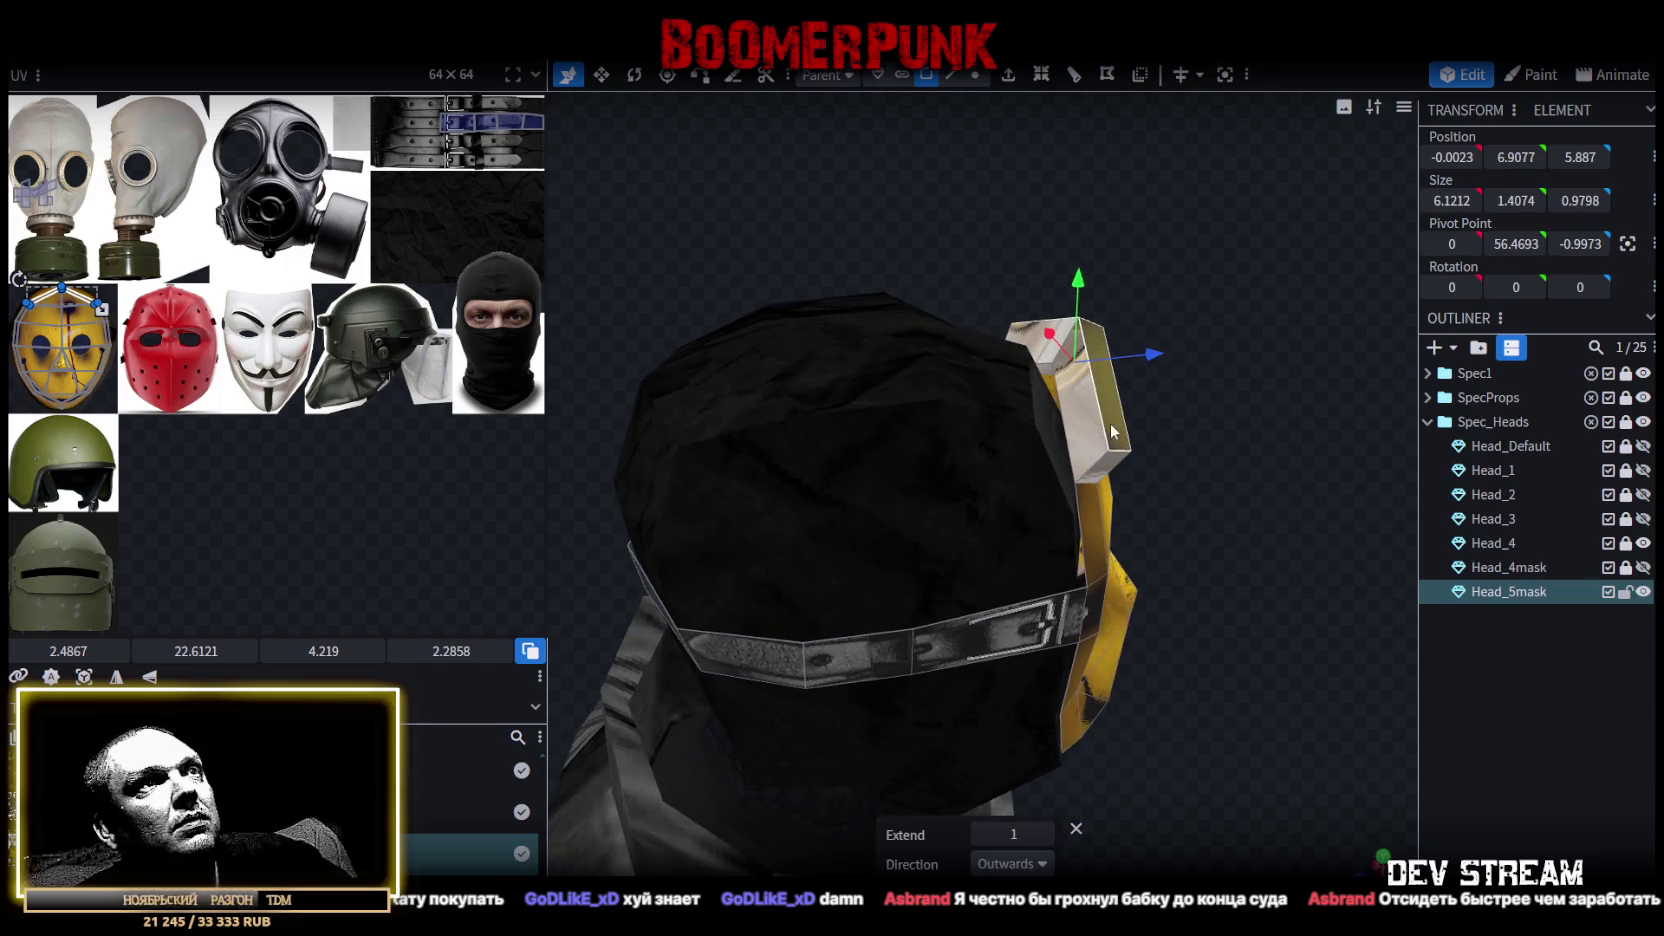
{"action": "left_click", "coordinate": [1095, 420]}
{"action": "left_click", "coordinate": [1047, 341]}
{"action": "mouse_move", "coordinate": [1218, 428]}
{"action": "left_mouse_down"}
{"action": "mouse_move", "coordinate": [1238, 436]}
{"action": "mouse_move", "coordinate": [1153, 426]}
{"action": "mouse_move", "coordinate": [1279, 517]}
{"action": "mouse_move", "coordinate": [1210, 439]}
{"action": "left_mouse_up"}
{"action": "left_click", "coordinate": [1115, 400]}
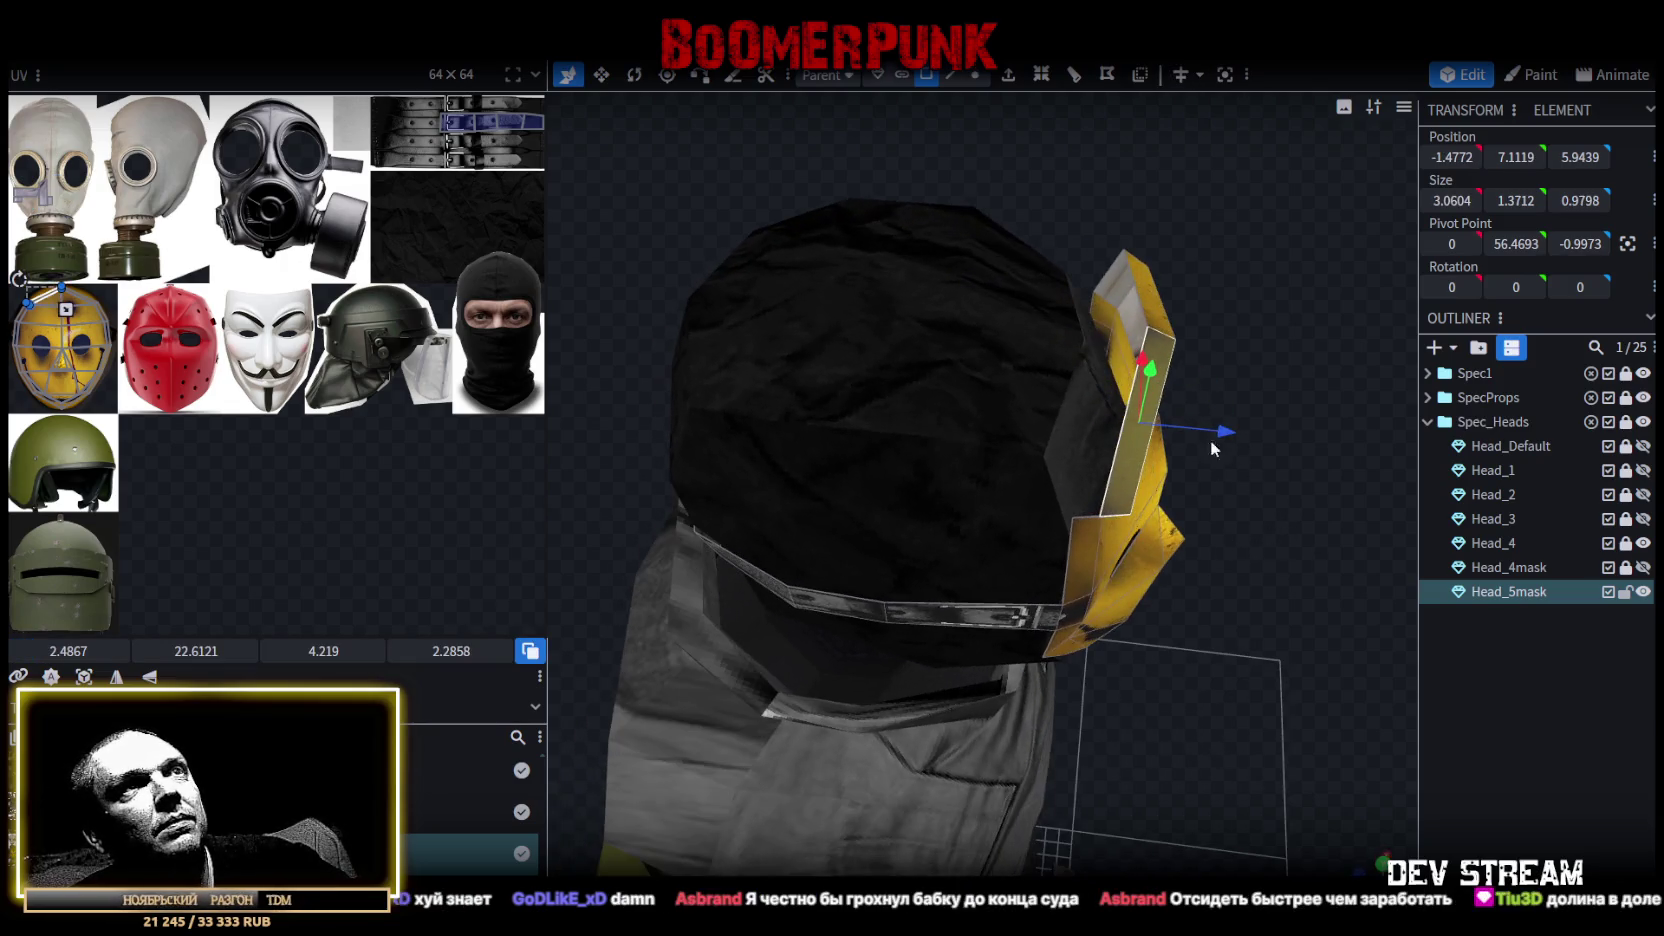
{"action": "mouse_move", "coordinate": [1163, 316]}
{"action": "left_mouse_down"}
{"action": "mouse_move", "coordinate": [1270, 368]}
{"action": "mouse_move", "coordinate": [1158, 388]}
{"action": "left_mouse_up"}
{"action": "mouse_move", "coordinate": [1158, 388]}
{"action": "left_mouse_down"}
{"action": "mouse_move", "coordinate": [1069, 373]}
{"action": "mouse_move", "coordinate": [1128, 318]}
{"action": "left_mouse_up"}
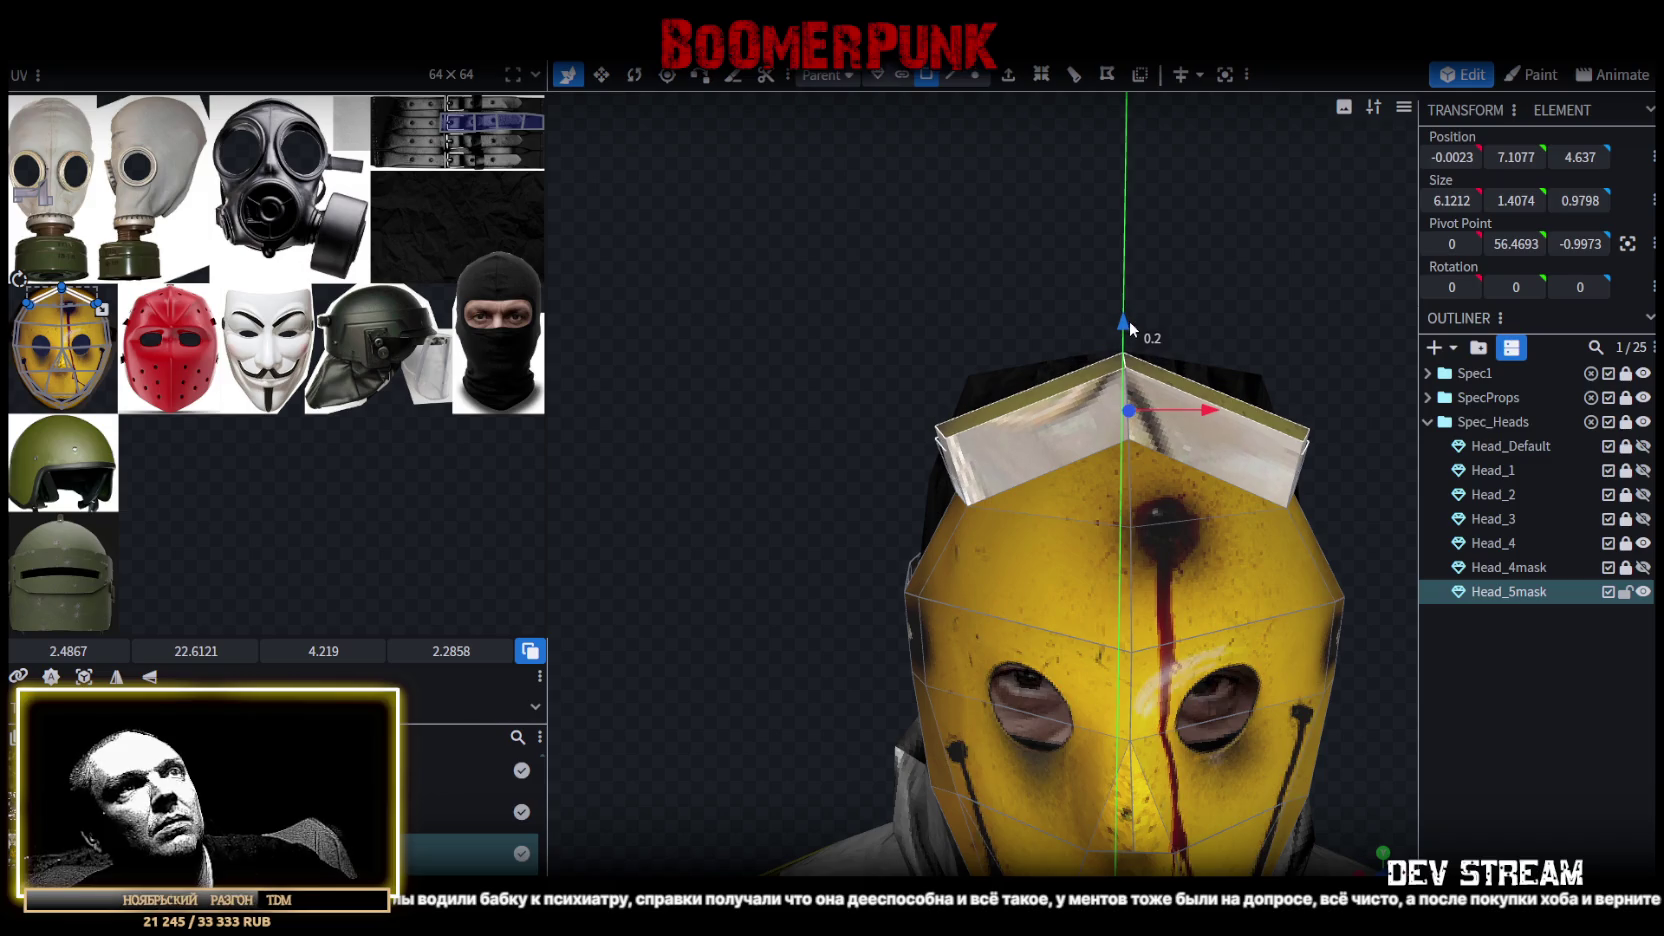
Select an edge of the brim and resize it wider.
{"action": "left_click_drag", "start_coordinate": [801, 408], "coordinate": [901, 436]}
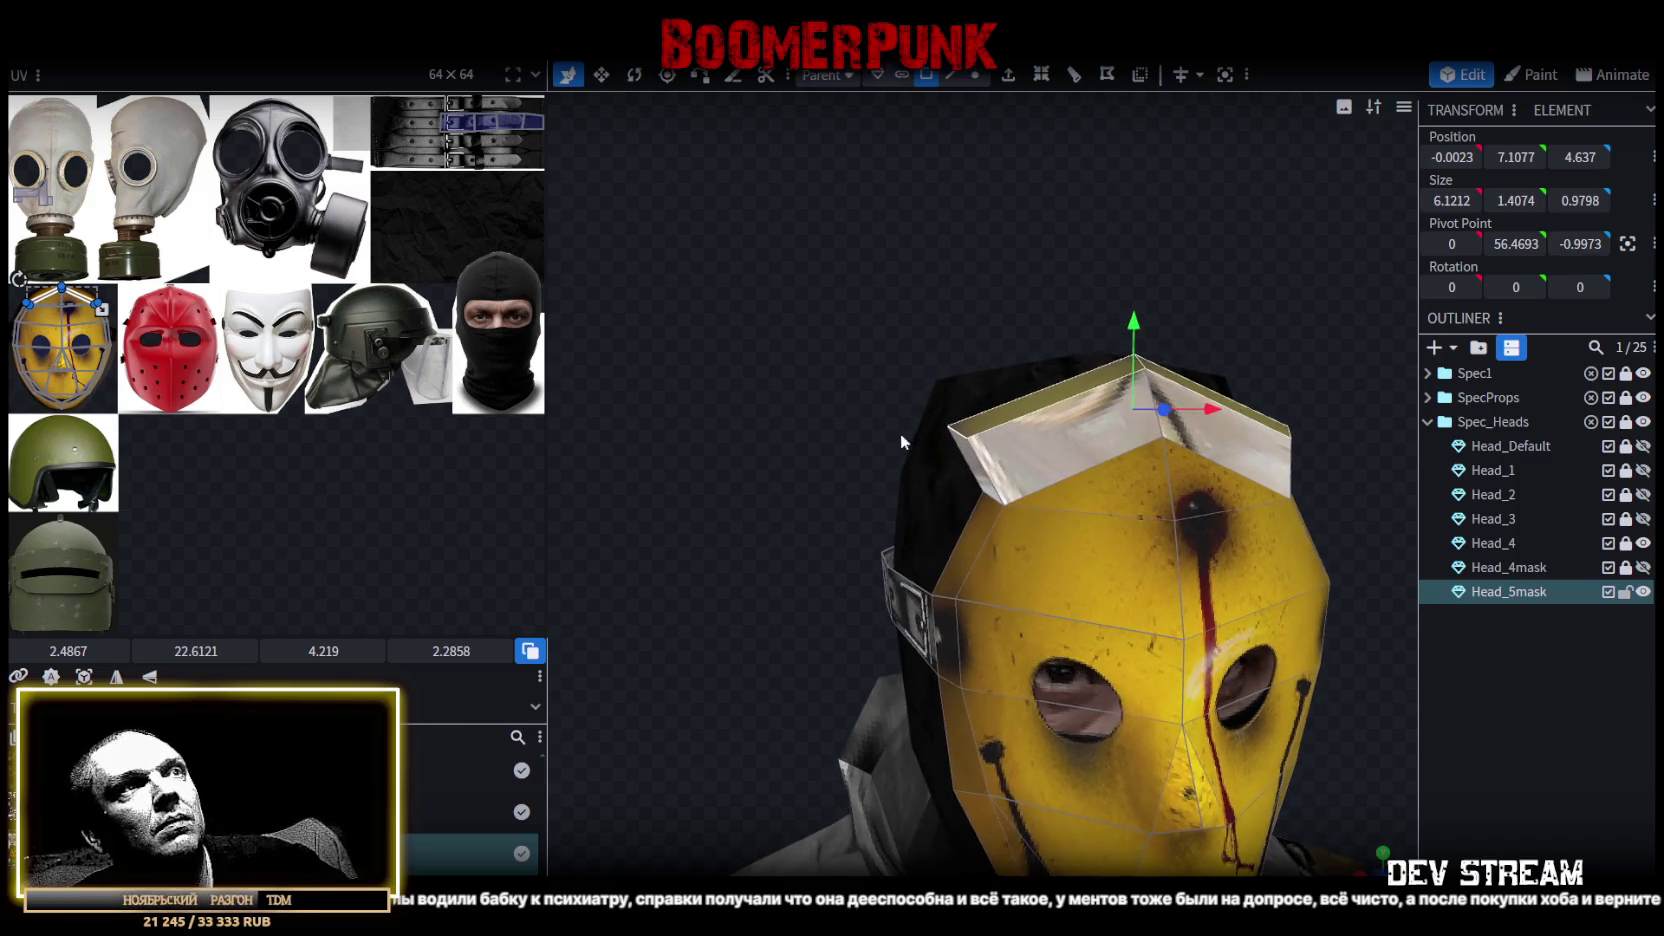
{"action": "left_click", "coordinate": [949, 77]}
{"action": "left_click", "coordinate": [983, 493]}
{"action": "mouse_move", "coordinate": [858, 447]}
{"action": "left_mouse_down"}
{"action": "mouse_move", "coordinate": [1182, 384]}
{"action": "mouse_move", "coordinate": [1086, 441]}
{"action": "mouse_move", "coordinate": [1268, 447]}
{"action": "mouse_move", "coordinate": [1033, 448]}
{"action": "left_mouse_up"}
{"action": "key", "text": "v"}
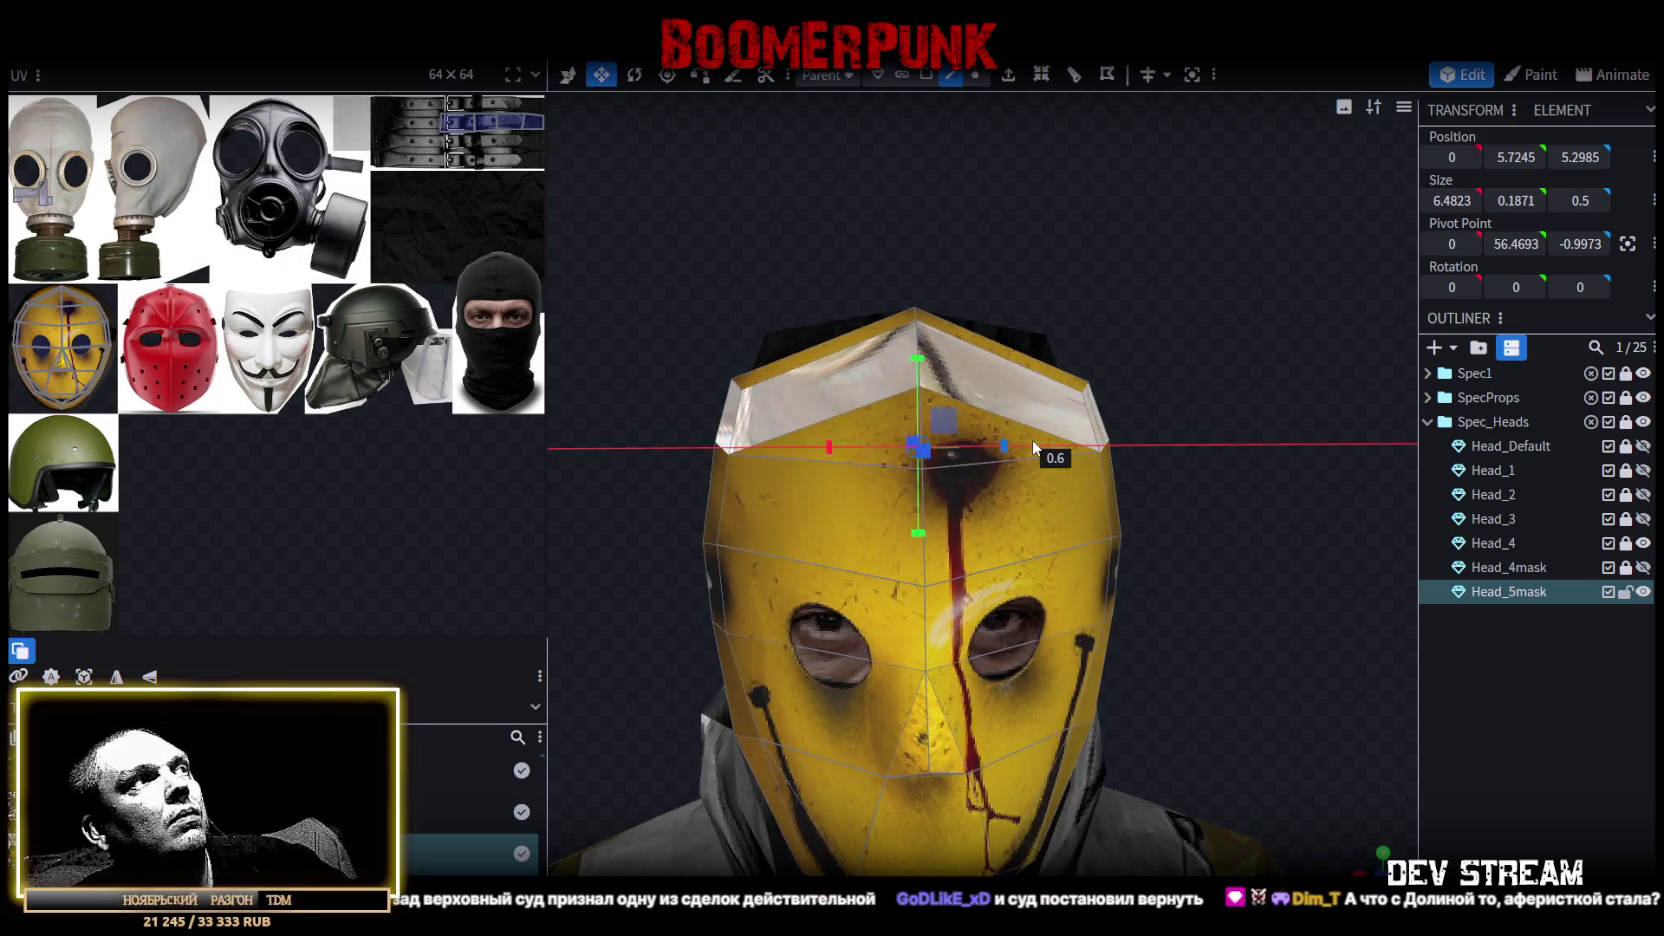
Lower the mask's chin slightly.
{"action": "mouse_move", "coordinate": [1190, 577]}
{"action": "left_mouse_down"}
{"action": "mouse_move", "coordinate": [1124, 434]}
{"action": "mouse_move", "coordinate": [1228, 484]}
{"action": "mouse_move", "coordinate": [1226, 451]}
{"action": "mouse_move", "coordinate": [1102, 426]}
{"action": "mouse_move", "coordinate": [884, 604]}
{"action": "left_mouse_up"}
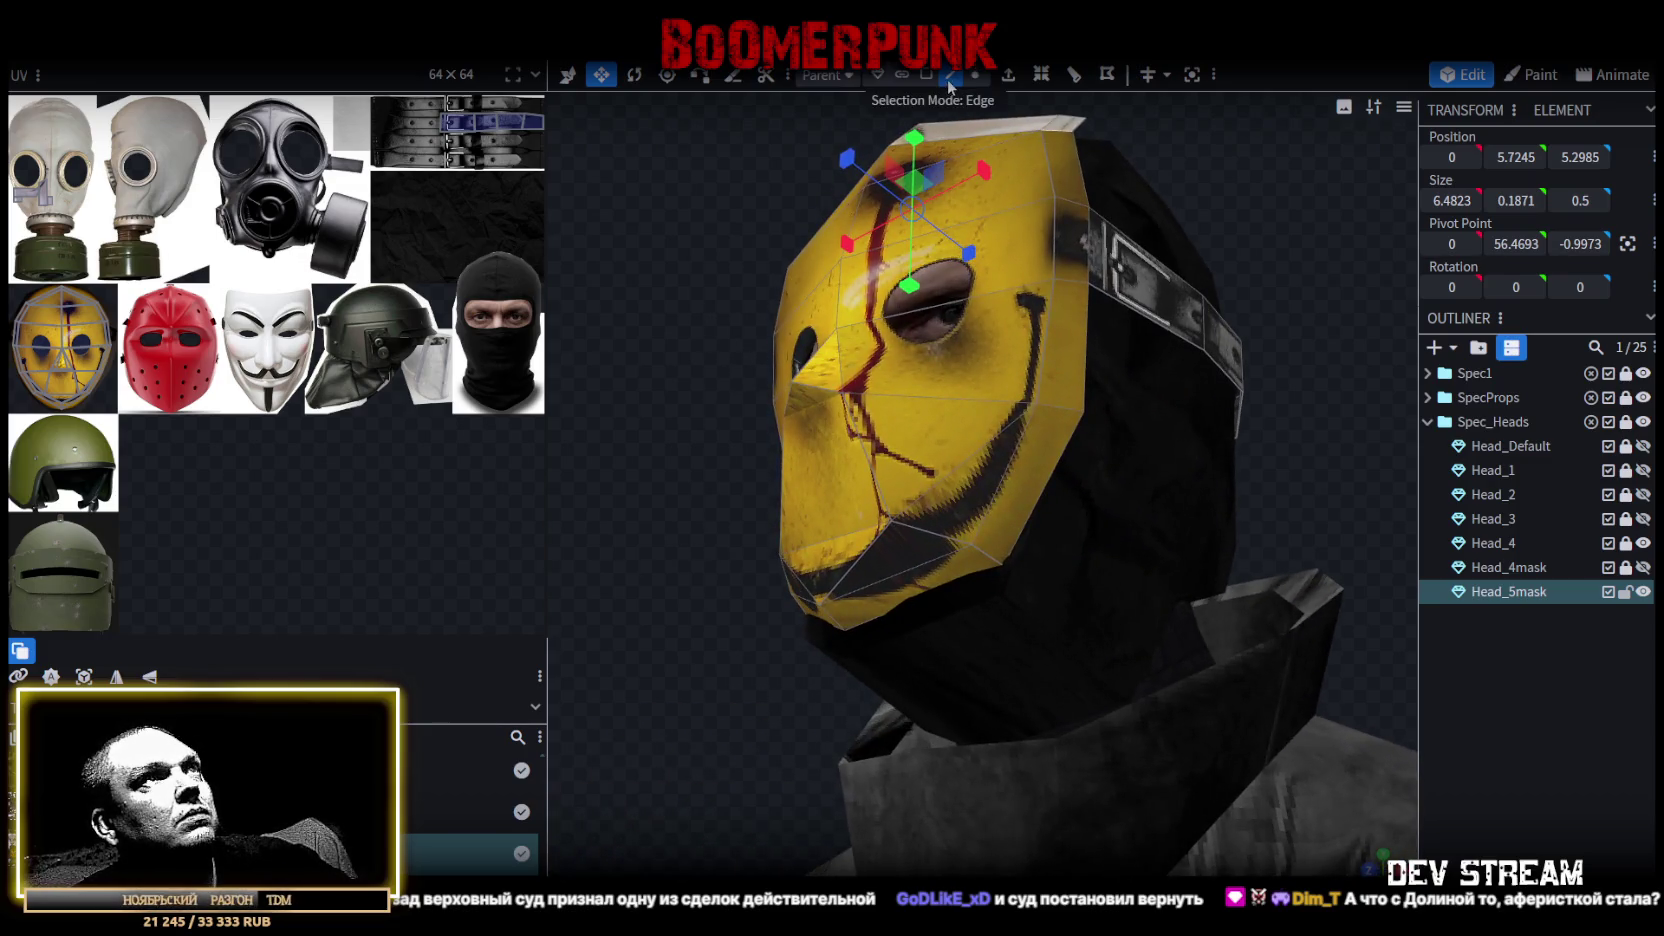
{"action": "left_click", "coordinate": [845, 605]}
{"action": "key", "text": "v"}
{"action": "mouse_move", "coordinate": [833, 540]}
{"action": "left_mouse_down"}
{"action": "mouse_move", "coordinate": [835, 588]}
{"action": "mouse_move", "coordinate": [660, 472]}
{"action": "mouse_move", "coordinate": [722, 478]}
{"action": "left_mouse_up"}
{"action": "left_click", "coordinate": [880, 600]}
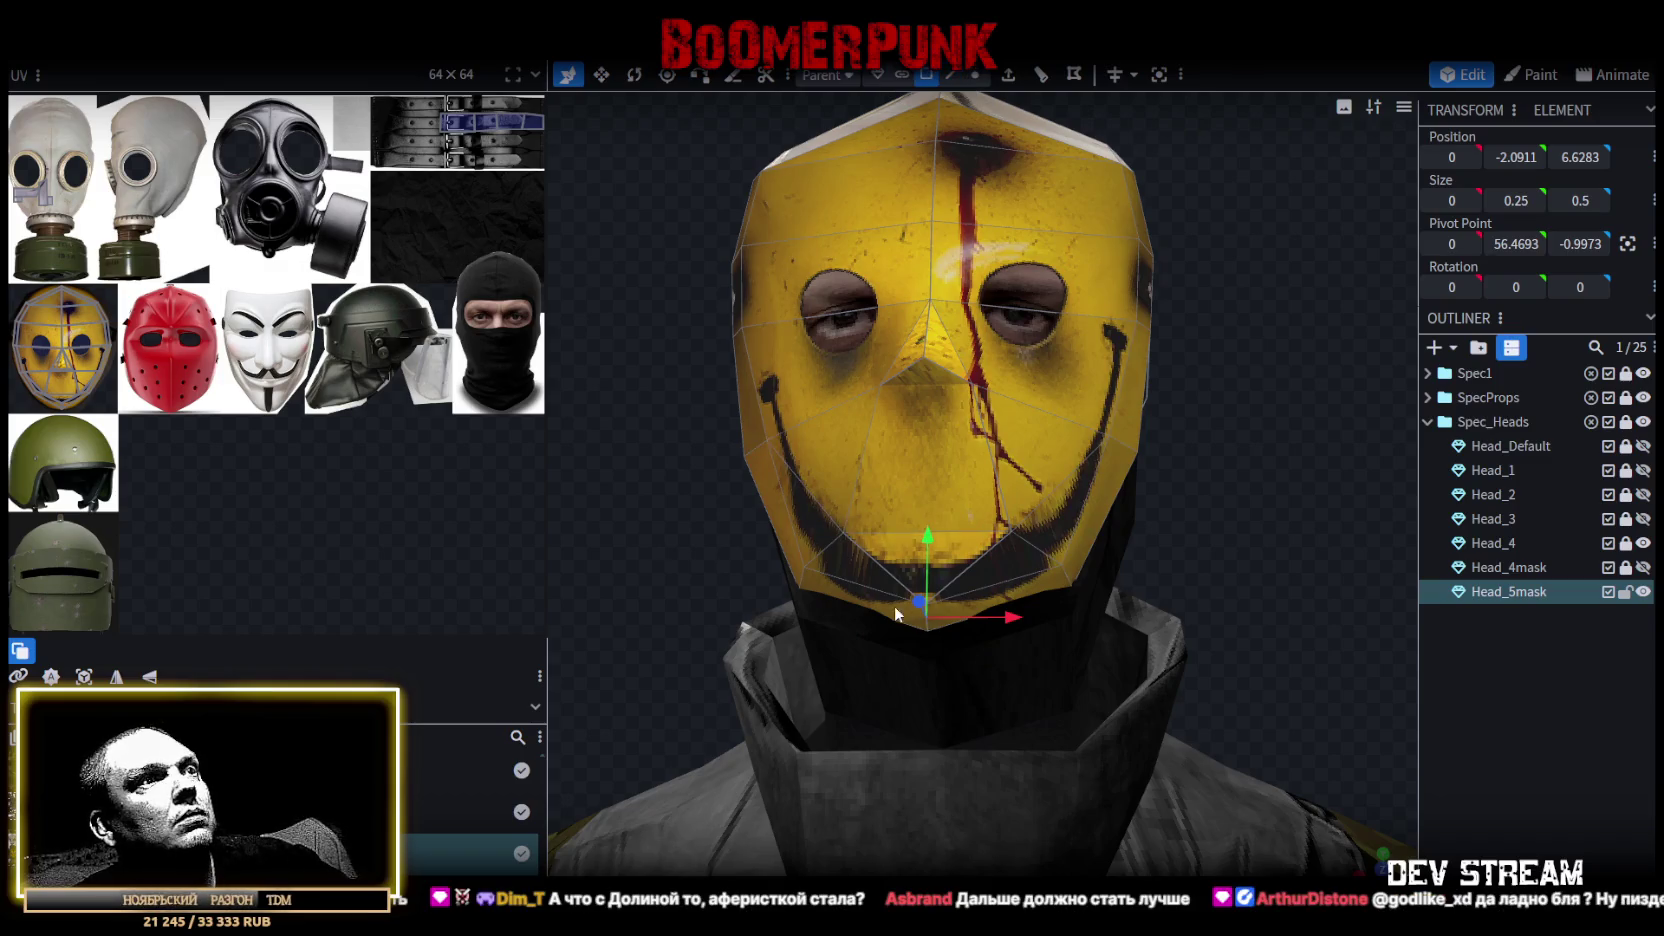
{"action": "left_click", "coordinate": [1005, 596], "text": "shift"}
{"action": "mouse_move", "coordinate": [926, 514]}
{"action": "left_mouse_down"}
{"action": "mouse_move", "coordinate": [921, 555]}
{"action": "mouse_move", "coordinate": [1245, 547]}
{"action": "left_mouse_up"}
{"action": "key", "text": "v"}
{"action": "left_click_drag", "start_coordinate": [1017, 660], "coordinate": [1036, 658]}
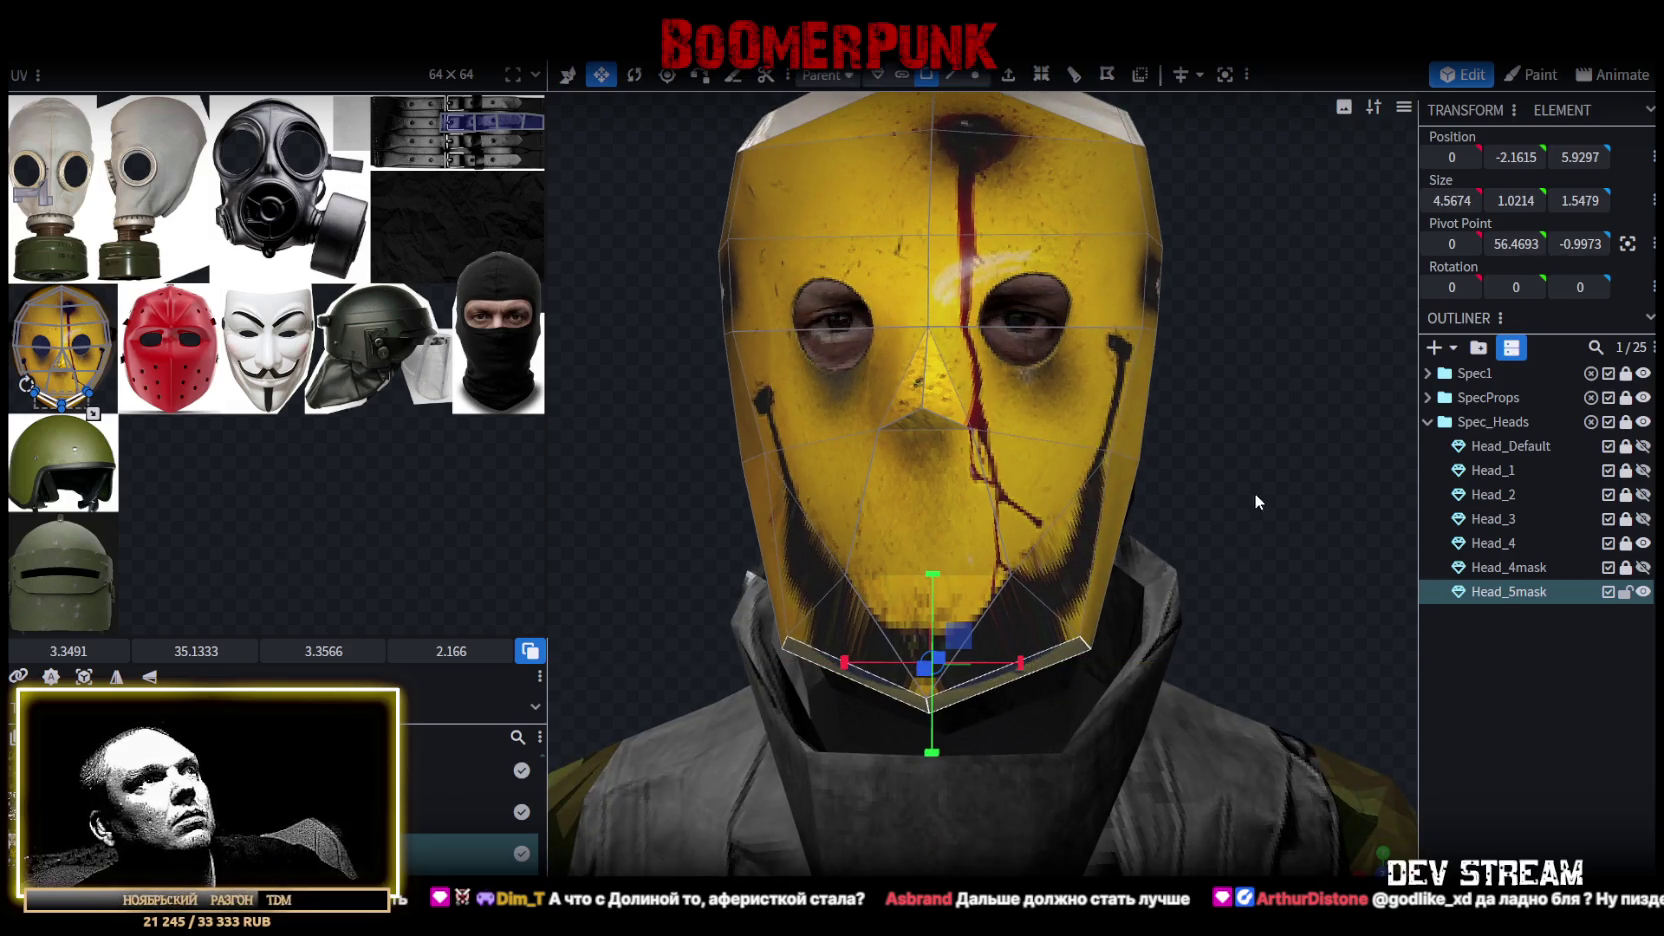
{"action": "left_click_drag", "start_coordinate": [1254, 491], "coordinate": [850, 422]}
{"action": "left_click", "coordinate": [728, 400]}
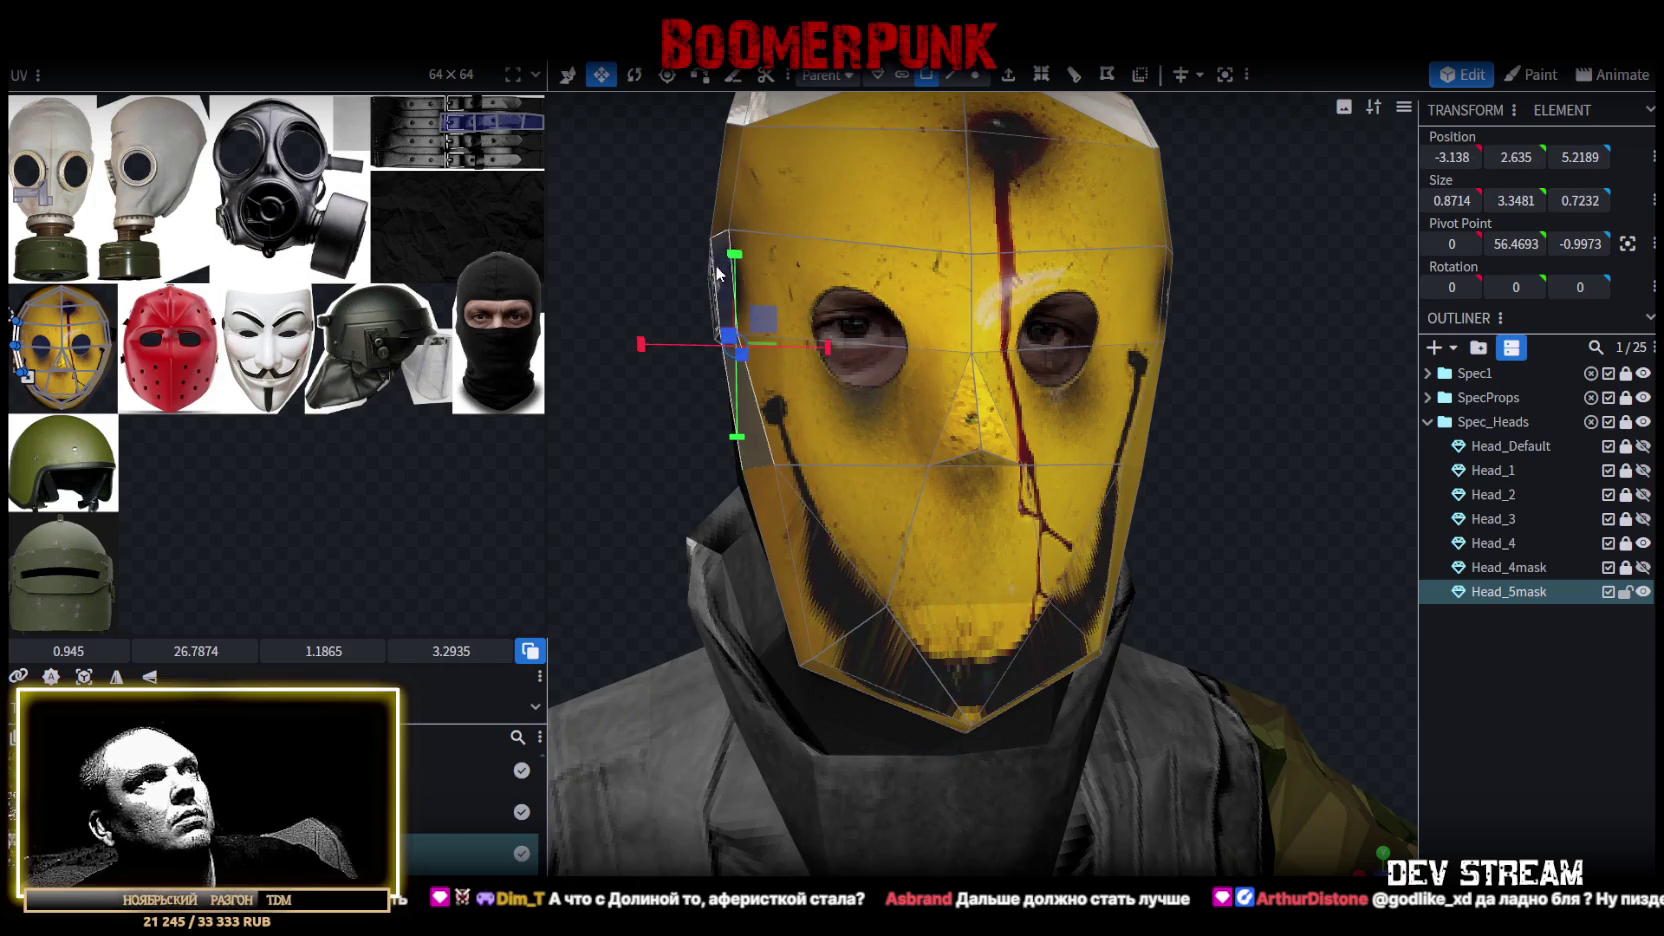
{"action": "left_click_drag", "start_coordinate": [950, 470], "coordinate": [1182, 469]}
{"action": "left_click", "coordinate": [1146, 416], "text": "shift"}
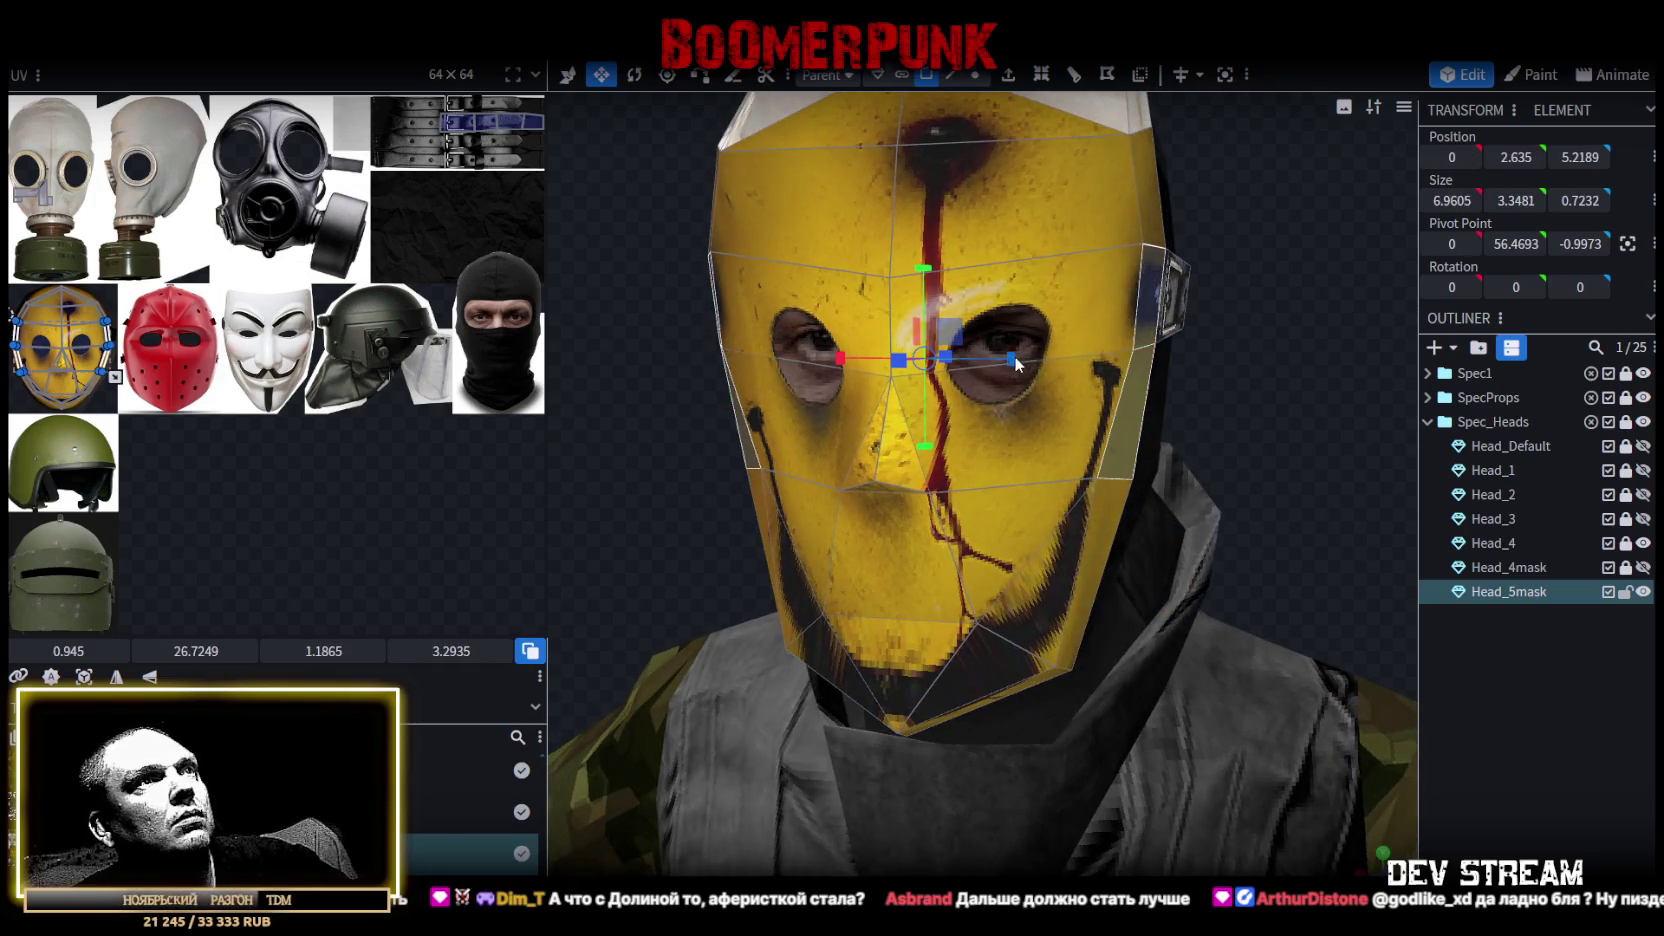
{"action": "left_click_drag", "start_coordinate": [1018, 363], "coordinate": [1030, 363]}
{"action": "mouse_move", "coordinate": [1297, 515]}
{"action": "left_mouse_down"}
{"action": "mouse_move", "coordinate": [1148, 474]}
{"action": "mouse_move", "coordinate": [1150, 491]}
{"action": "mouse_move", "coordinate": [1329, 490]}
{"action": "left_mouse_up"}
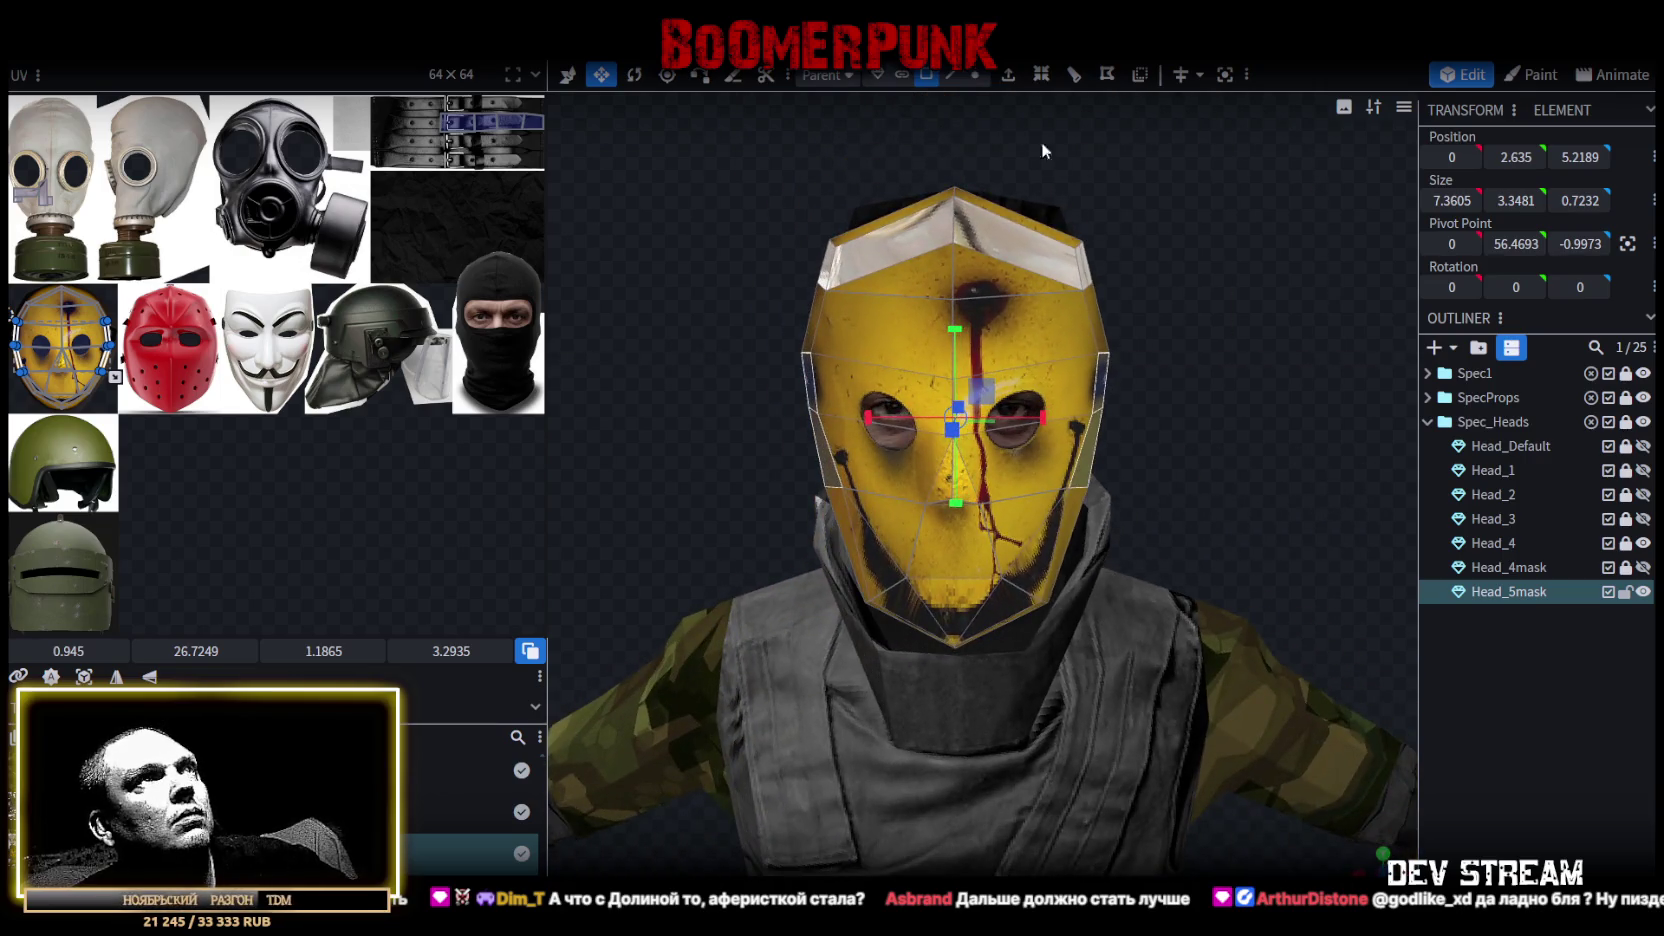
{"action": "mouse_move", "coordinate": [1245, 410]}
{"action": "left_mouse_down"}
{"action": "mouse_move", "coordinate": [1401, 391]}
{"action": "mouse_move", "coordinate": [1279, 412]}
{"action": "mouse_move", "coordinate": [1261, 443]}
{"action": "mouse_move", "coordinate": [1236, 346]}
{"action": "left_mouse_up"}
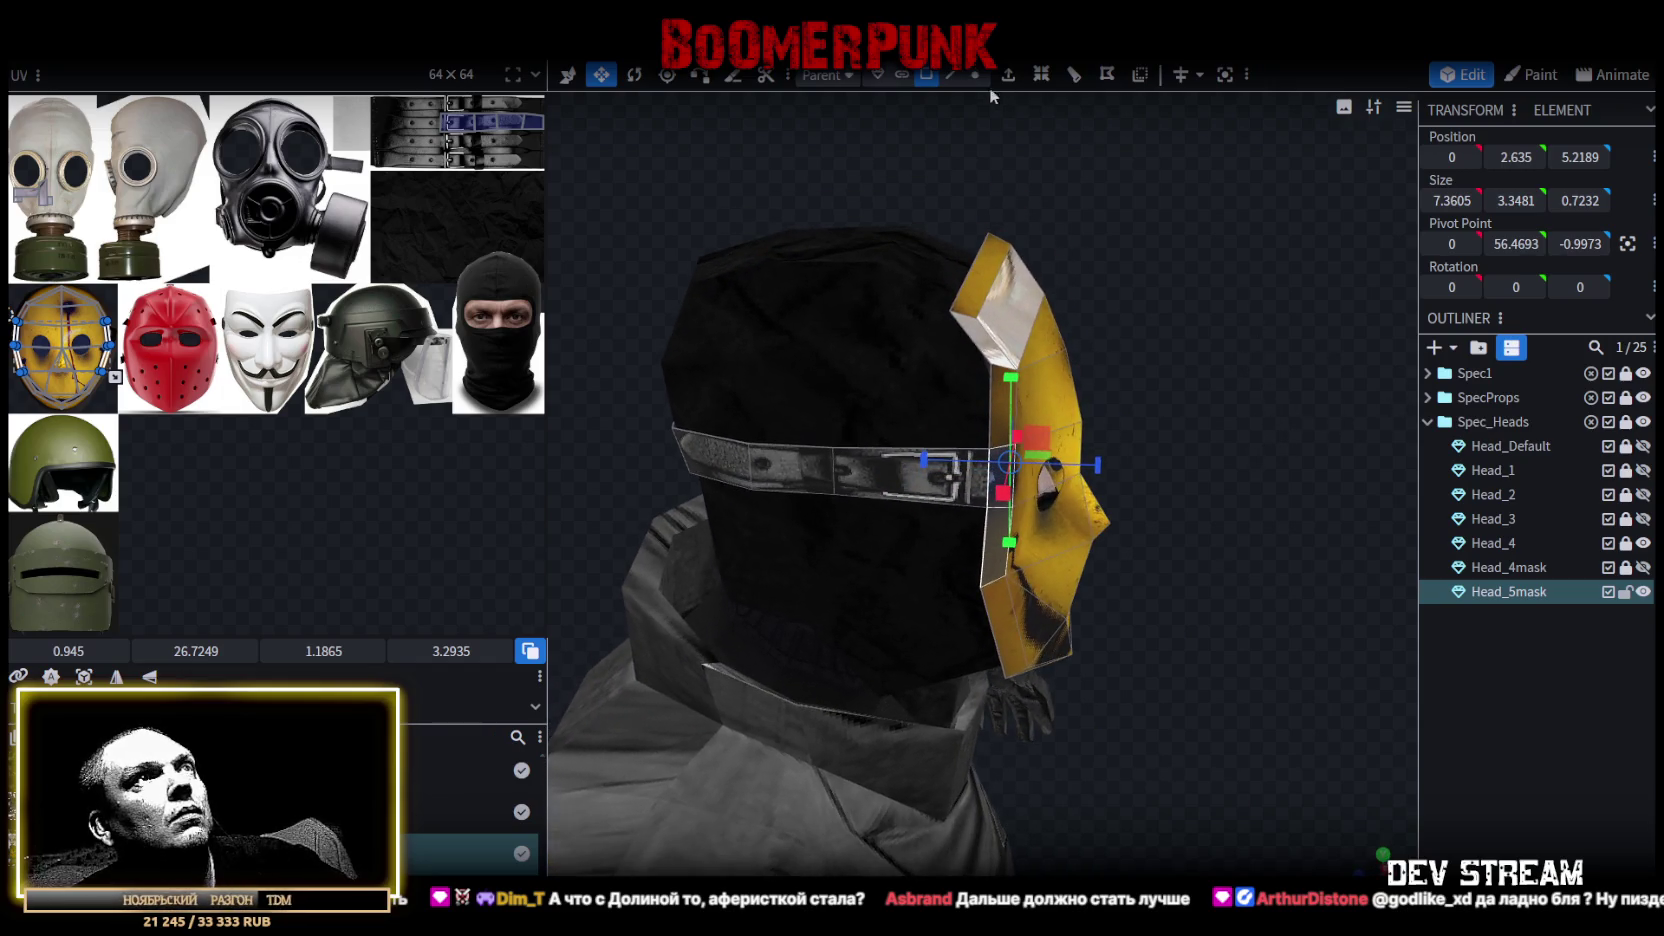
Push the mask's top face back toward the head, then bring it forward by 0.4.
{"action": "left_click", "coordinate": [975, 78]}
{"action": "left_click", "coordinate": [950, 76]}
{"action": "left_click", "coordinate": [996, 488]}
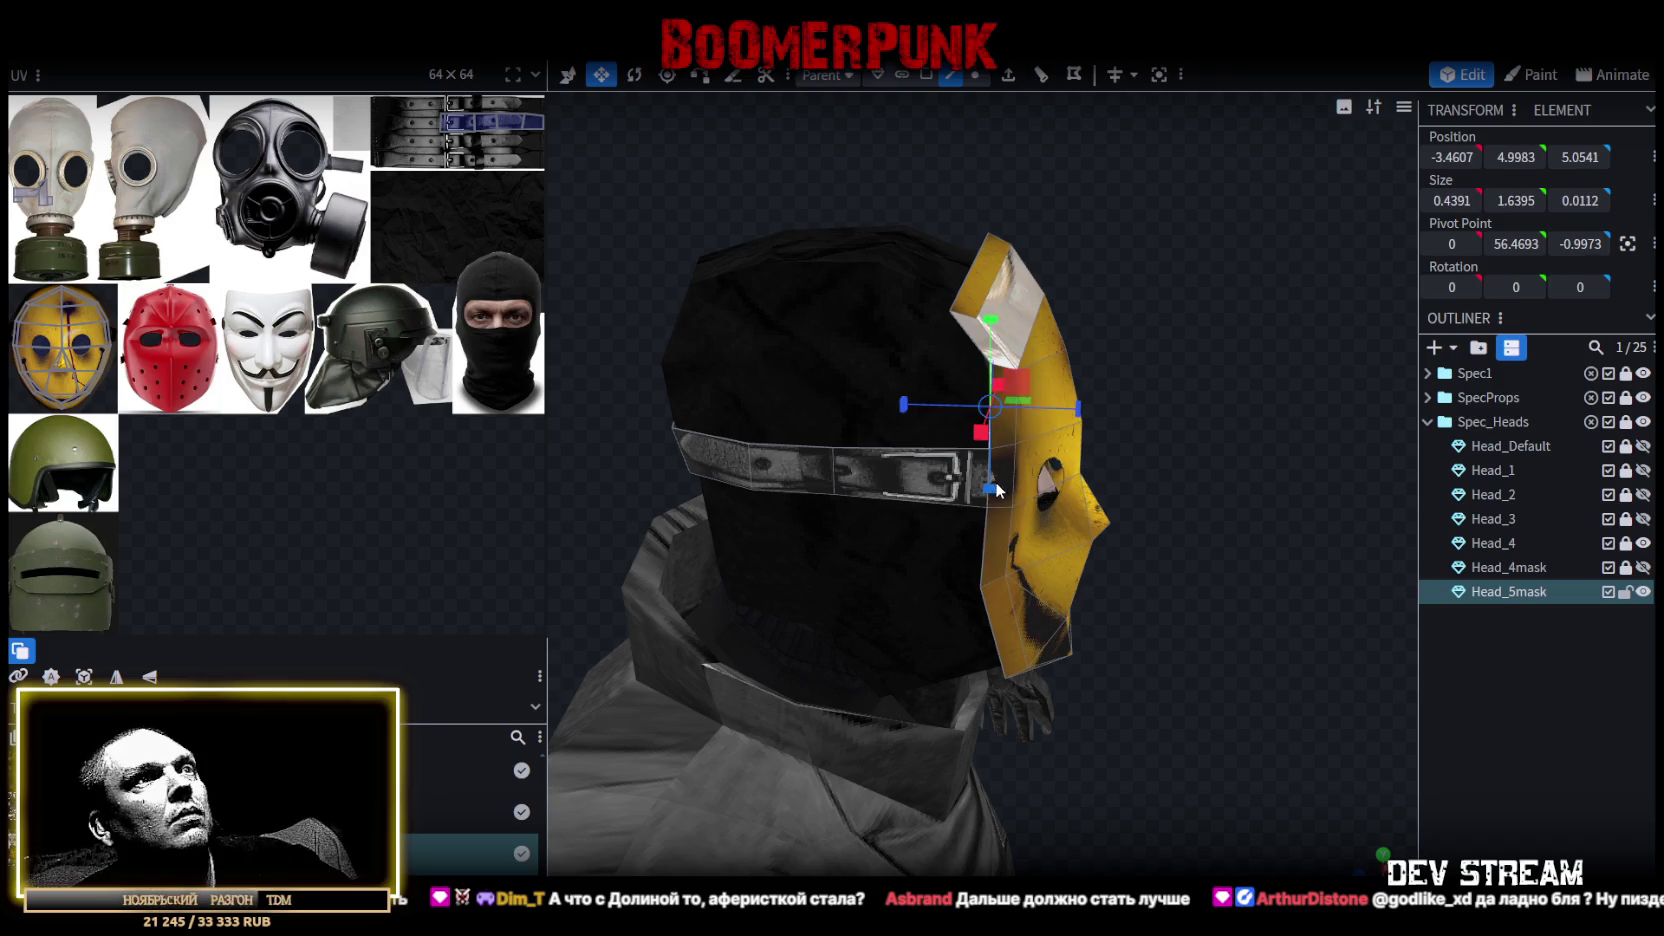
{"action": "mouse_move", "coordinate": [1005, 502]}
{"action": "left_mouse_down"}
{"action": "mouse_move", "coordinate": [1023, 516]}
{"action": "mouse_move", "coordinate": [993, 478]}
{"action": "mouse_move", "coordinate": [1245, 354]}
{"action": "mouse_move", "coordinate": [858, 368]}
{"action": "mouse_move", "coordinate": [1008, 221]}
{"action": "left_mouse_up"}
{"action": "left_click", "coordinate": [993, 478]}
{"action": "left_click", "coordinate": [1017, 226]}
{"action": "left_click", "coordinate": [1020, 310], "text": "shift"}
{"action": "mouse_move", "coordinate": [1020, 393]}
{"action": "left_mouse_down"}
{"action": "mouse_move", "coordinate": [684, 454]}
{"action": "mouse_move", "coordinate": [930, 402]}
{"action": "mouse_move", "coordinate": [900, 380]}
{"action": "left_mouse_up"}
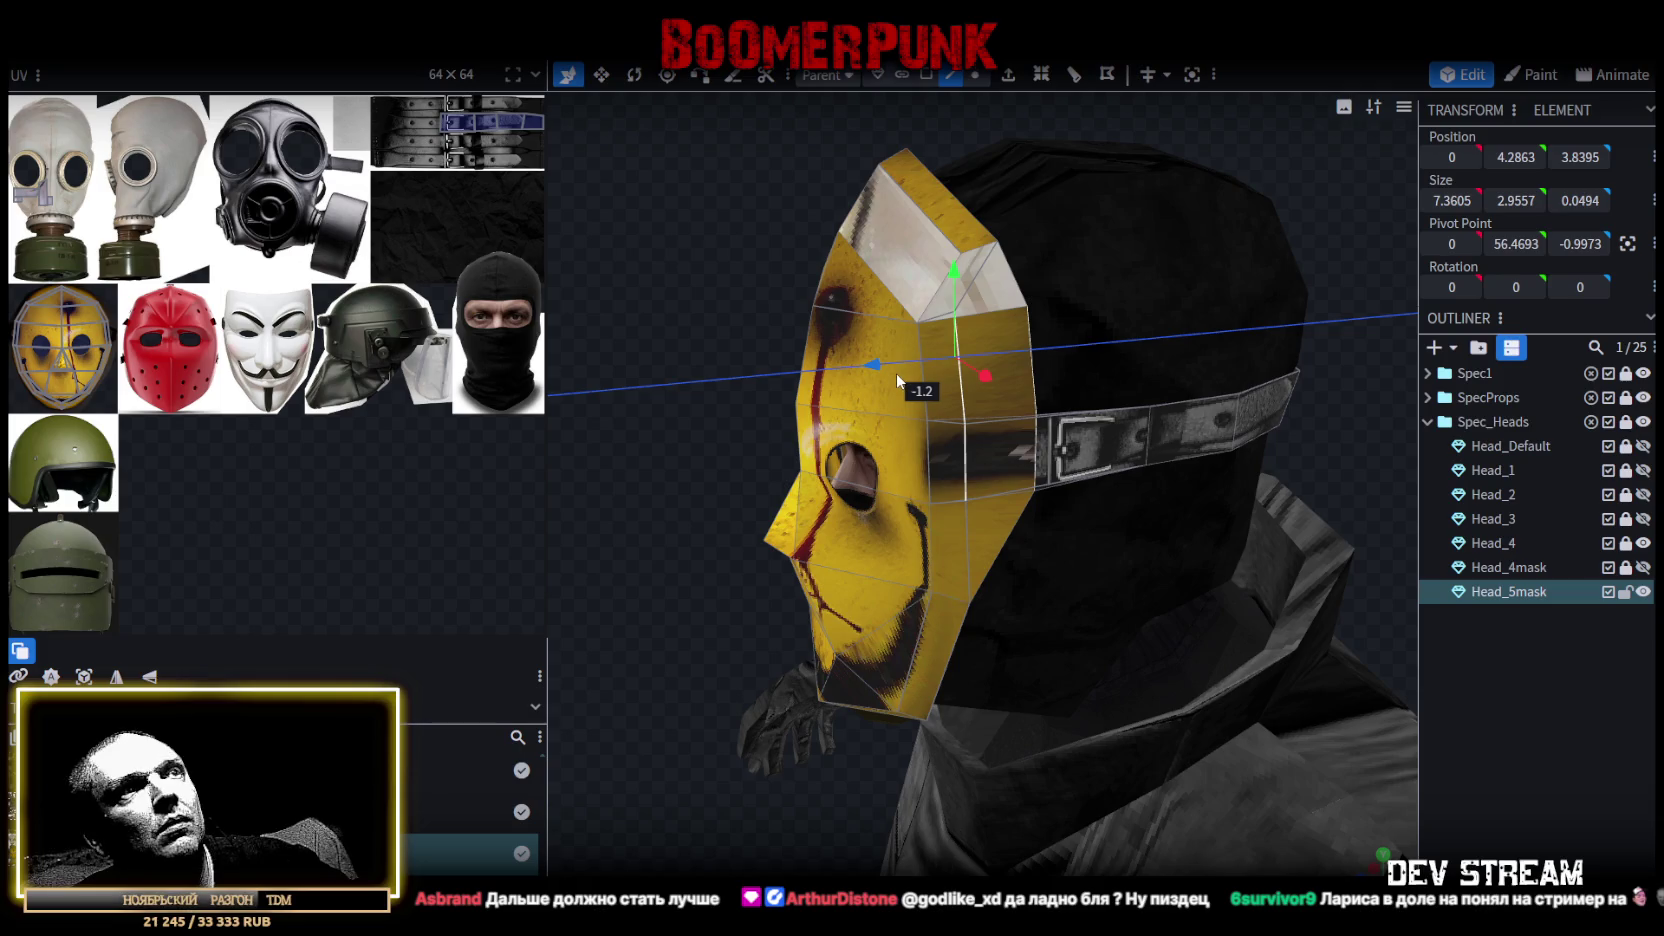
{"action": "mouse_move", "coordinate": [898, 381]}
{"action": "left_mouse_down"}
{"action": "mouse_move", "coordinate": [734, 302]}
{"action": "mouse_move", "coordinate": [693, 332]}
{"action": "left_mouse_up"}
{"action": "left_click", "coordinate": [935, 202]}
{"action": "mouse_move", "coordinate": [841, 185]}
{"action": "left_mouse_down"}
{"action": "mouse_move", "coordinate": [985, 285]}
{"action": "mouse_move", "coordinate": [993, 332]}
{"action": "left_mouse_up"}
{"action": "left_click", "coordinate": [916, 390]}
{"action": "mouse_move", "coordinate": [916, 390]}
{"action": "left_mouse_down"}
{"action": "mouse_move", "coordinate": [968, 202]}
{"action": "mouse_move", "coordinate": [866, 196]}
{"action": "left_mouse_up"}
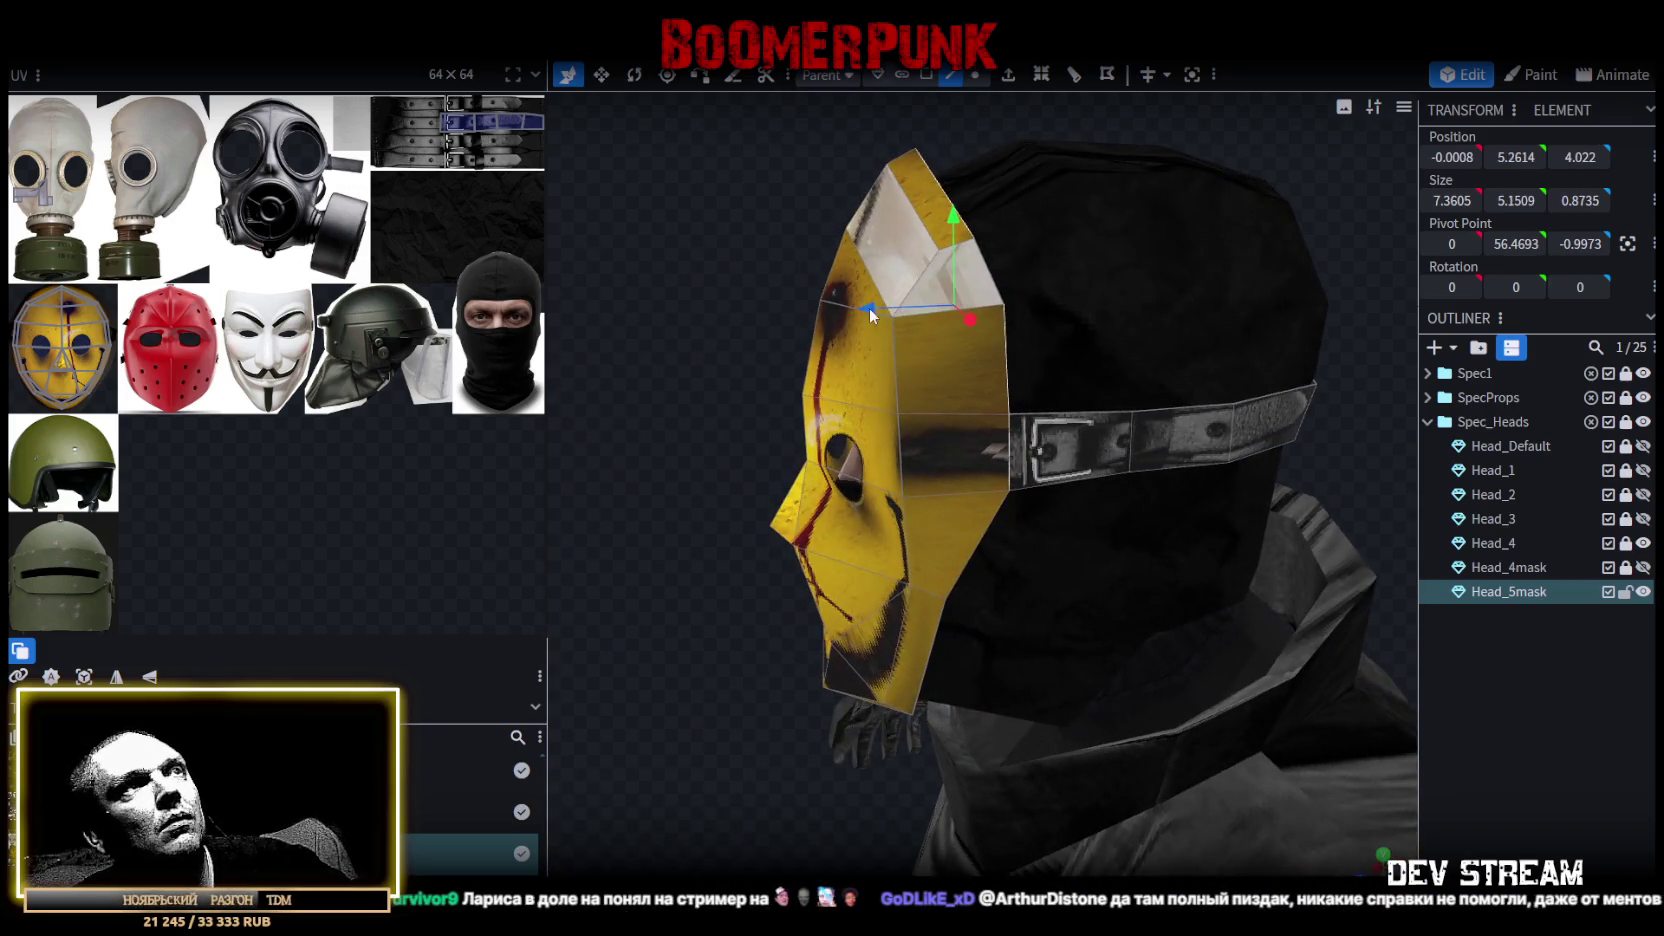
{"action": "left_click_drag", "start_coordinate": [870, 315], "coordinate": [1031, 240]}
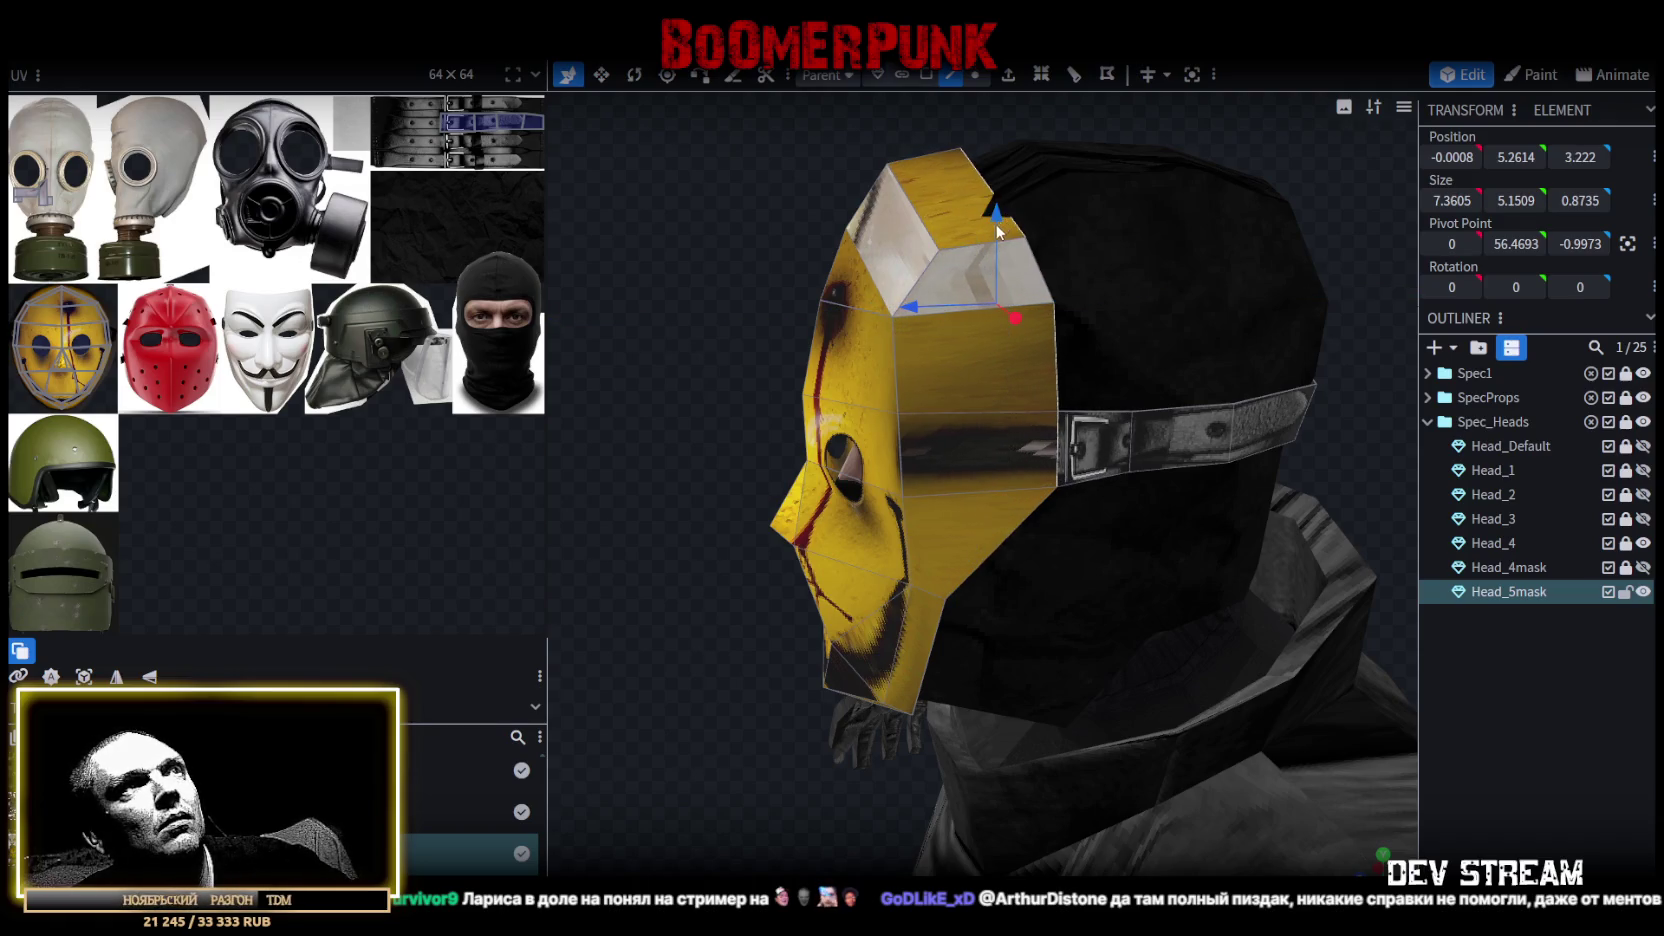
{"action": "left_click_drag", "start_coordinate": [916, 306], "coordinate": [880, 305]}
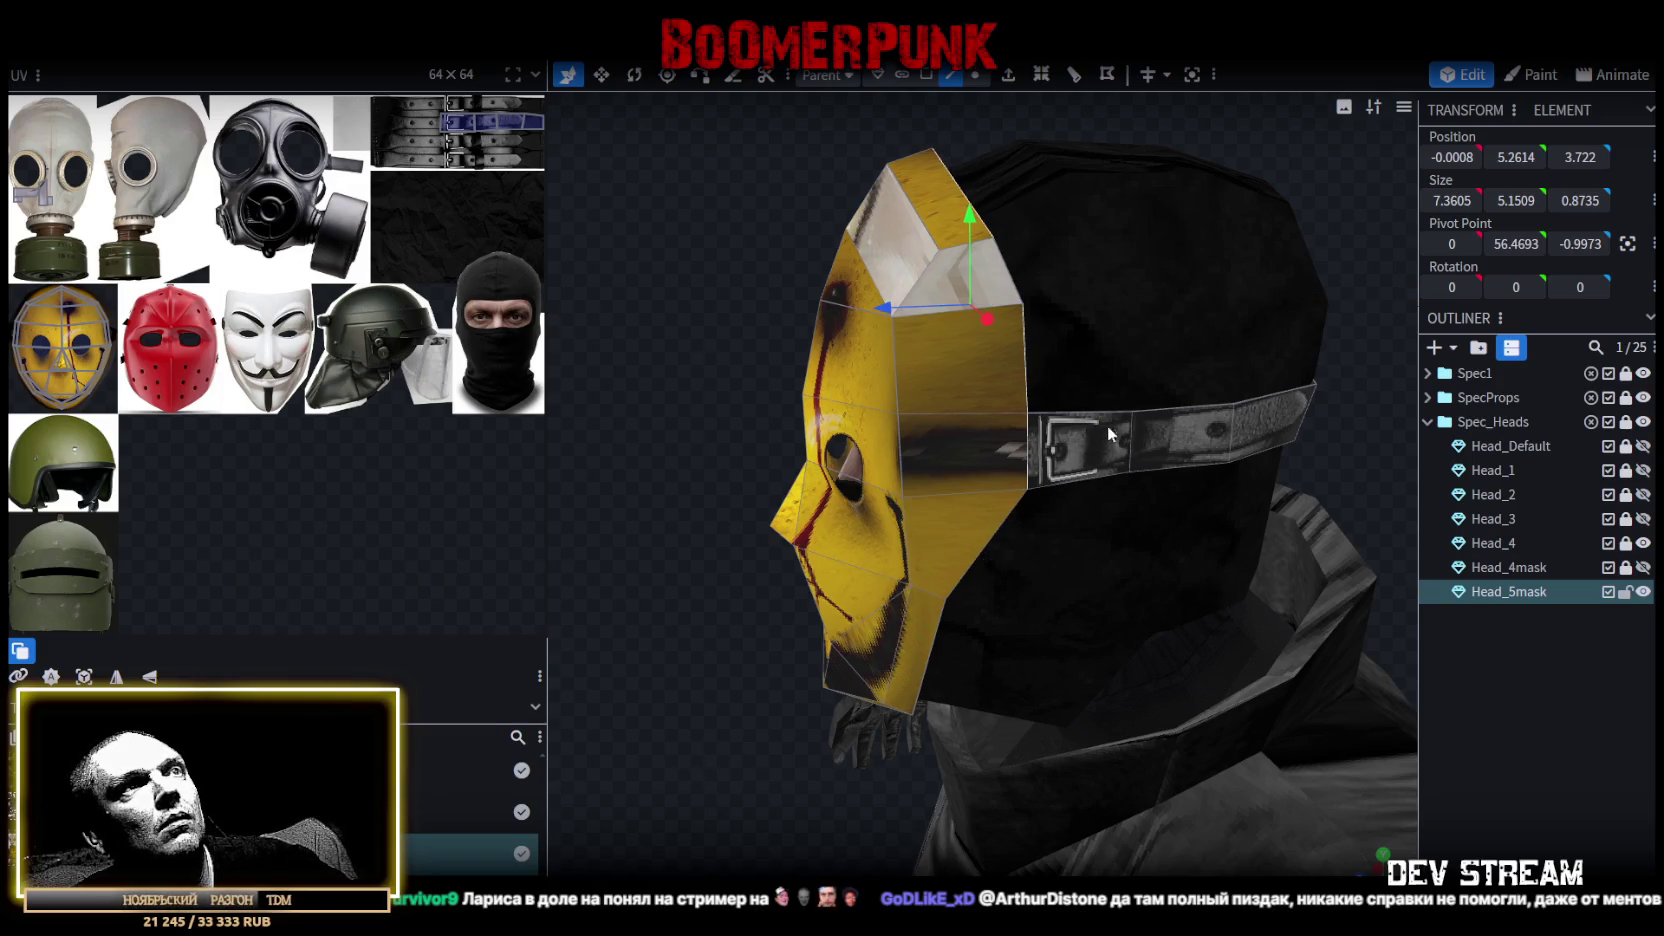
Push a smaller piece at the top of the mask back by 0.5.
{"action": "left_click_drag", "start_coordinate": [662, 242], "coordinate": [676, 283]}
{"action": "left_click", "coordinate": [935, 196]}
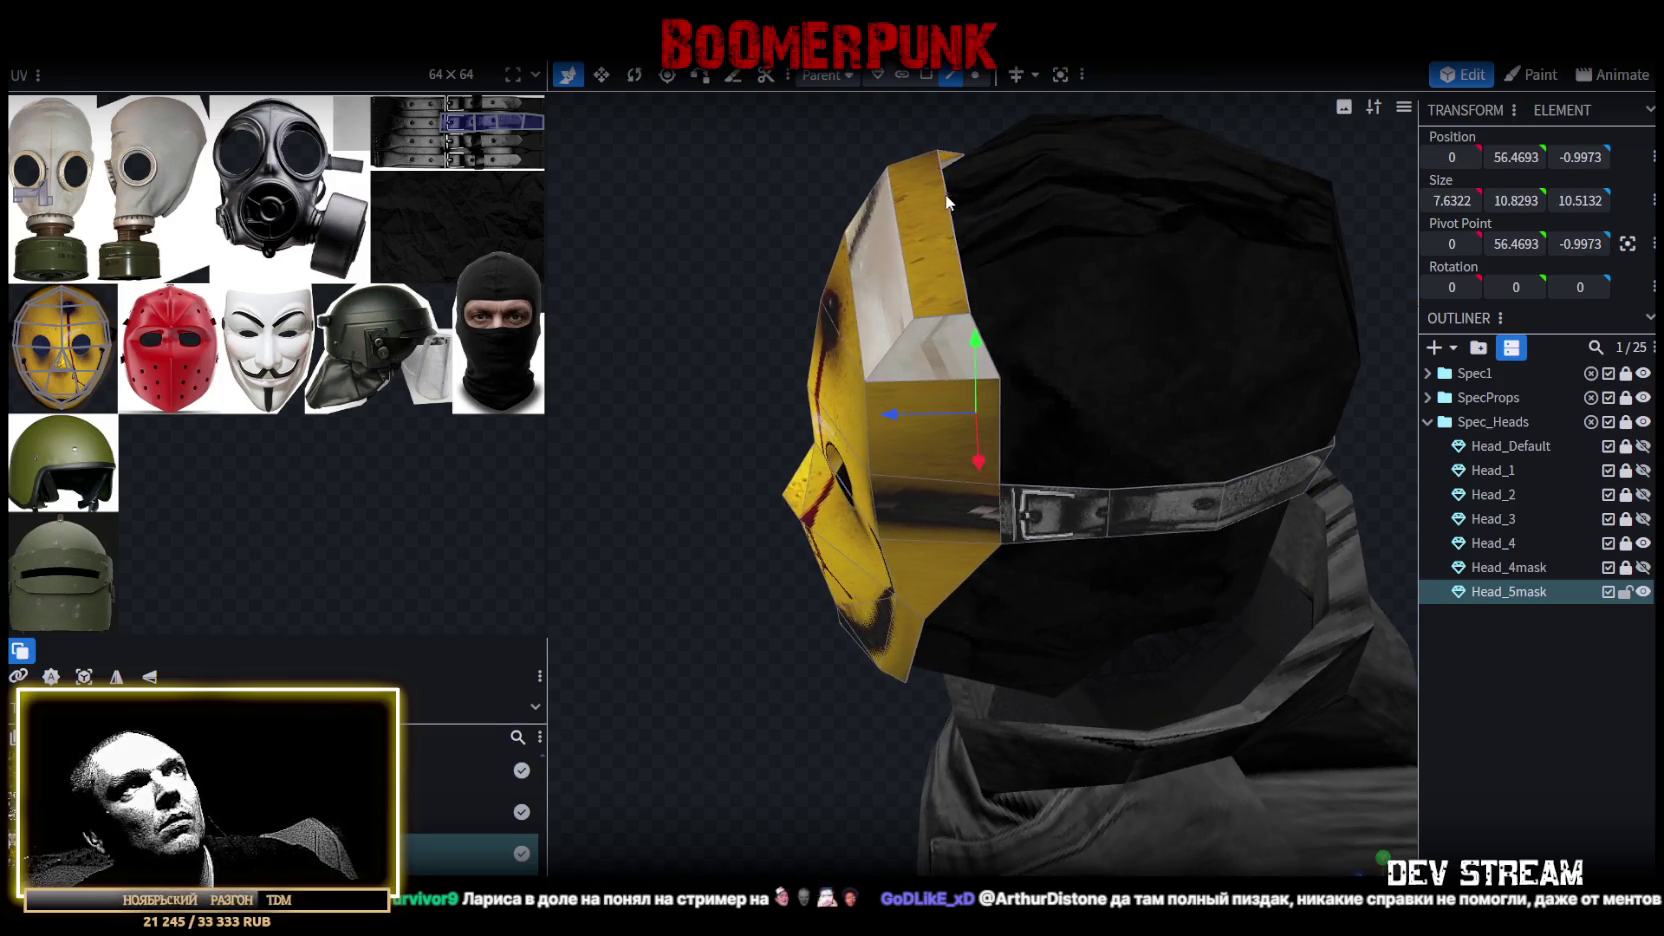
{"action": "mouse_move", "coordinate": [862, 159]}
{"action": "left_mouse_down"}
{"action": "mouse_move", "coordinate": [1112, 162]}
{"action": "mouse_move", "coordinate": [913, 336]}
{"action": "left_mouse_up"}
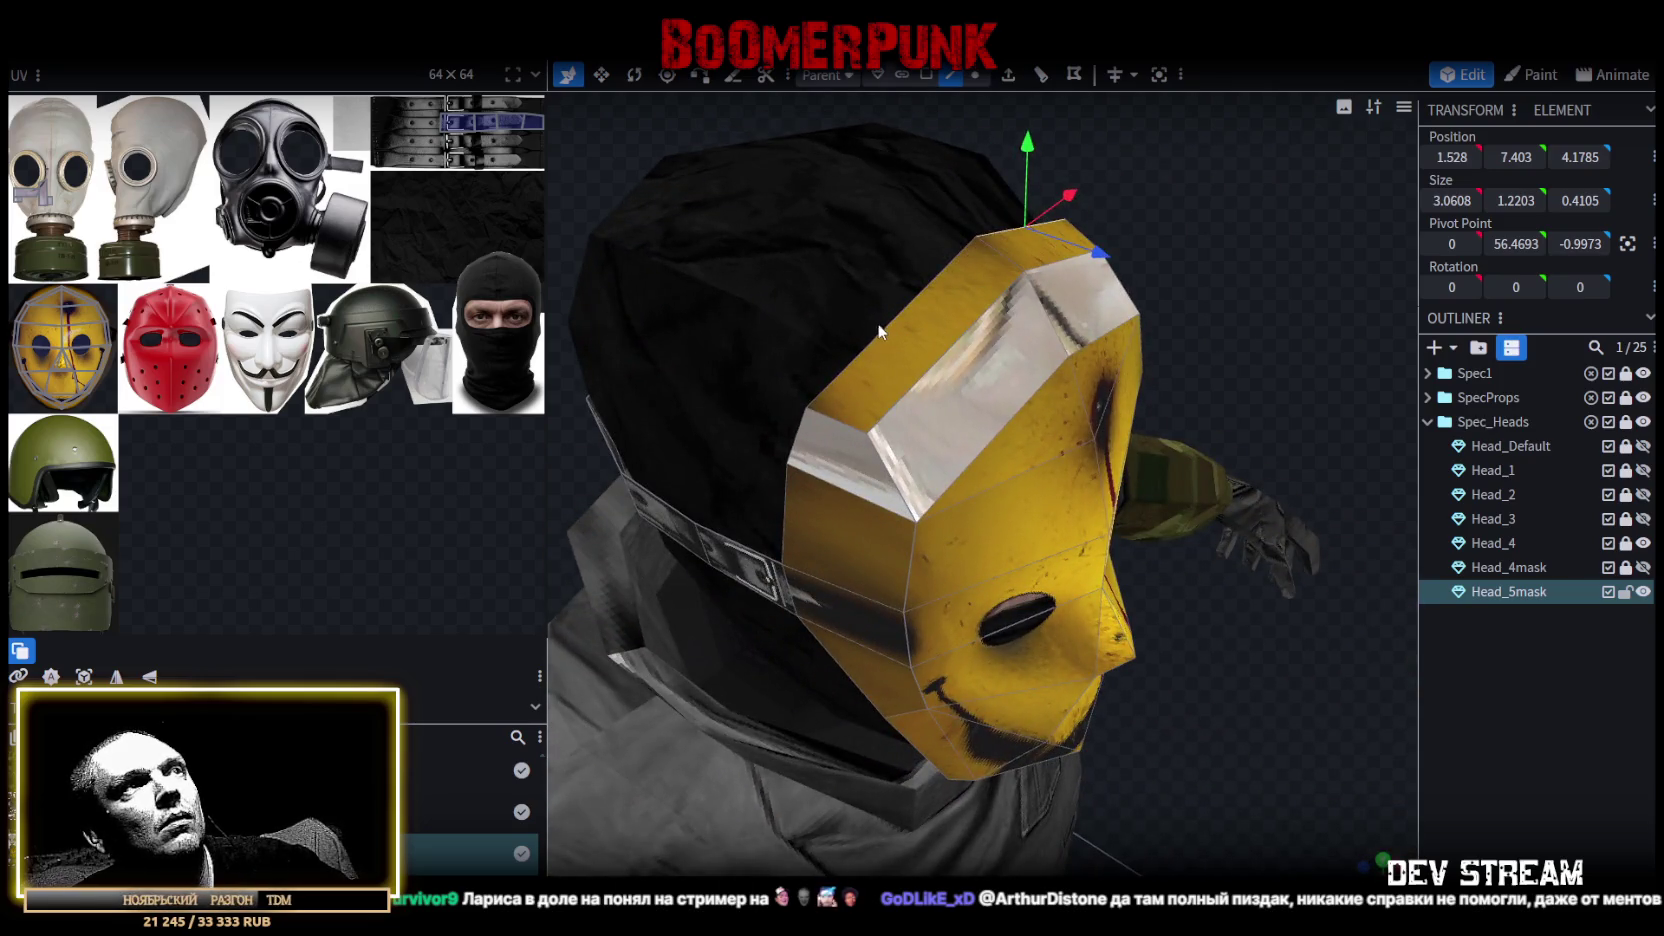
{"action": "left_click", "coordinate": [878, 322]}
{"action": "left_click_drag", "start_coordinate": [1017, 339], "coordinate": [1332, 270]}
{"action": "mouse_move", "coordinate": [1108, 207]}
{"action": "left_mouse_down"}
{"action": "mouse_move", "coordinate": [1062, 205]}
{"action": "mouse_move", "coordinate": [1167, 202]}
{"action": "mouse_move", "coordinate": [918, 118]}
{"action": "mouse_move", "coordinate": [925, 97]}
{"action": "left_mouse_up"}
{"action": "key", "text": "s"}
{"action": "key", "text": "v"}
{"action": "mouse_move", "coordinate": [1138, 324]}
{"action": "left_mouse_down"}
{"action": "mouse_move", "coordinate": [1248, 282]}
{"action": "mouse_move", "coordinate": [1265, 303]}
{"action": "mouse_move", "coordinate": [1066, 322]}
{"action": "mouse_move", "coordinate": [894, 313]}
{"action": "mouse_move", "coordinate": [1126, 322]}
{"action": "left_mouse_up"}
Merge the two upper forehead vertices of the mask into one.
{"action": "left_click", "coordinate": [975, 75]}
{"action": "left_click", "coordinate": [950, 323]}
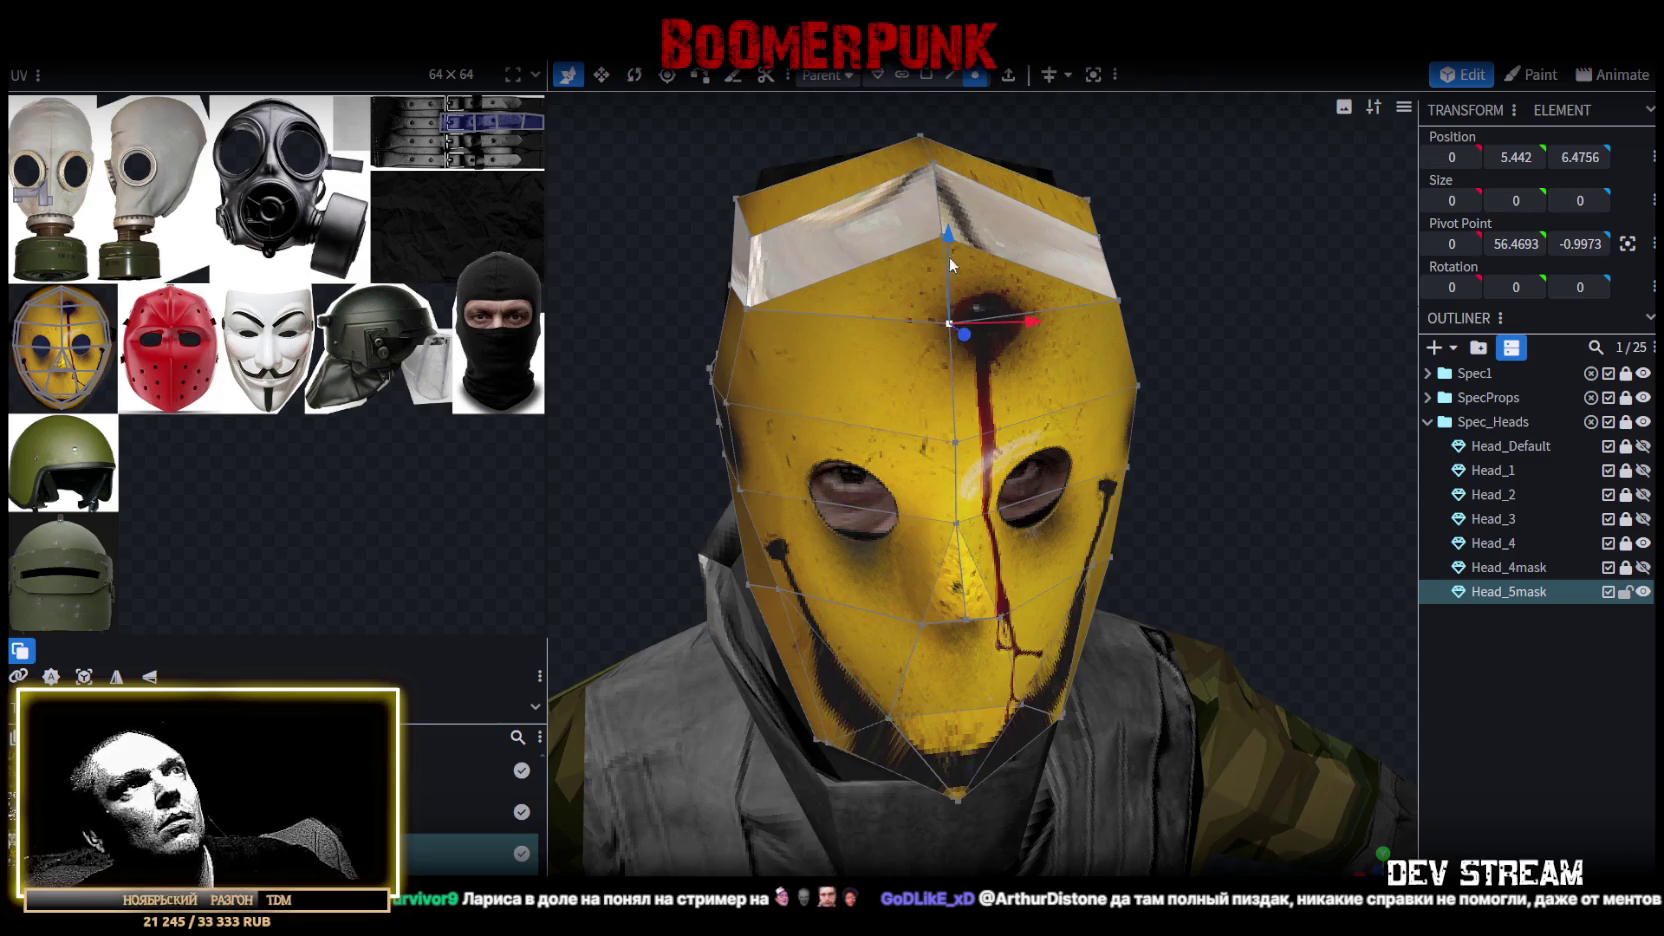
{"action": "left_click", "coordinate": [935, 225]}
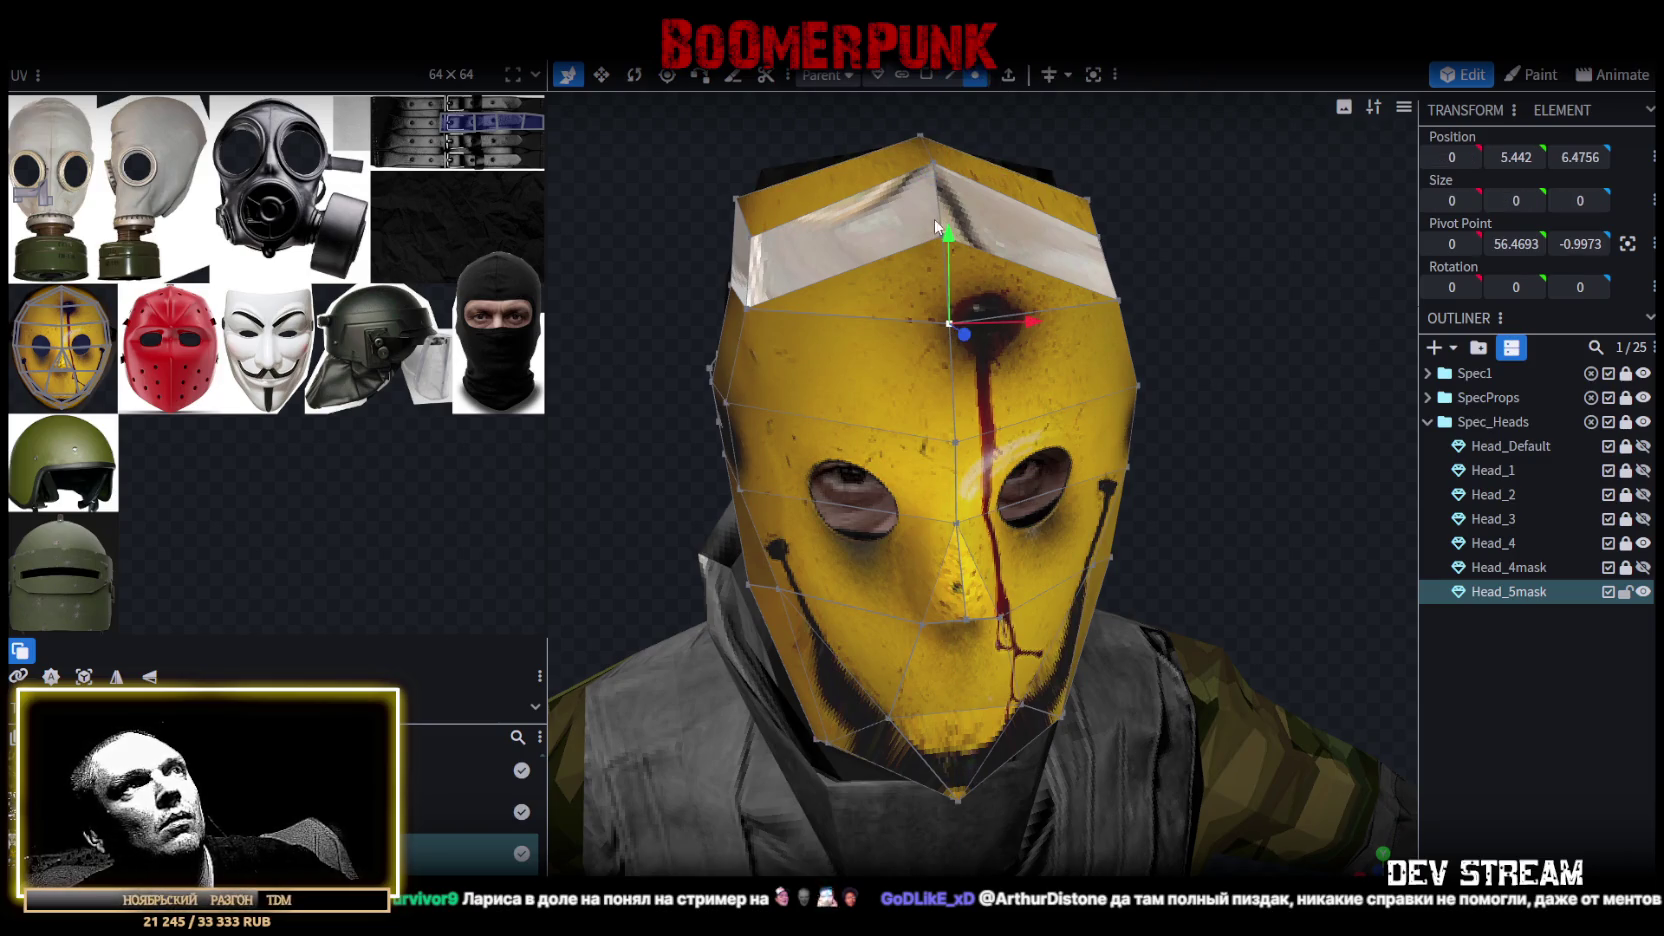
{"action": "scroll", "coordinate": [1250, 358], "scroll_direction": "up", "scroll_amount": 5}
{"action": "mouse_move", "coordinate": [1375, 372]}
{"action": "left_mouse_down"}
{"action": "mouse_move", "coordinate": [1254, 462]}
{"action": "mouse_move", "coordinate": [1058, 382]}
{"action": "left_mouse_up"}
{"action": "left_click", "coordinate": [1044, 381]}
{"action": "left_click", "coordinate": [995, 257], "text": "shift"}
{"action": "right_click", "coordinate": [998, 264]}
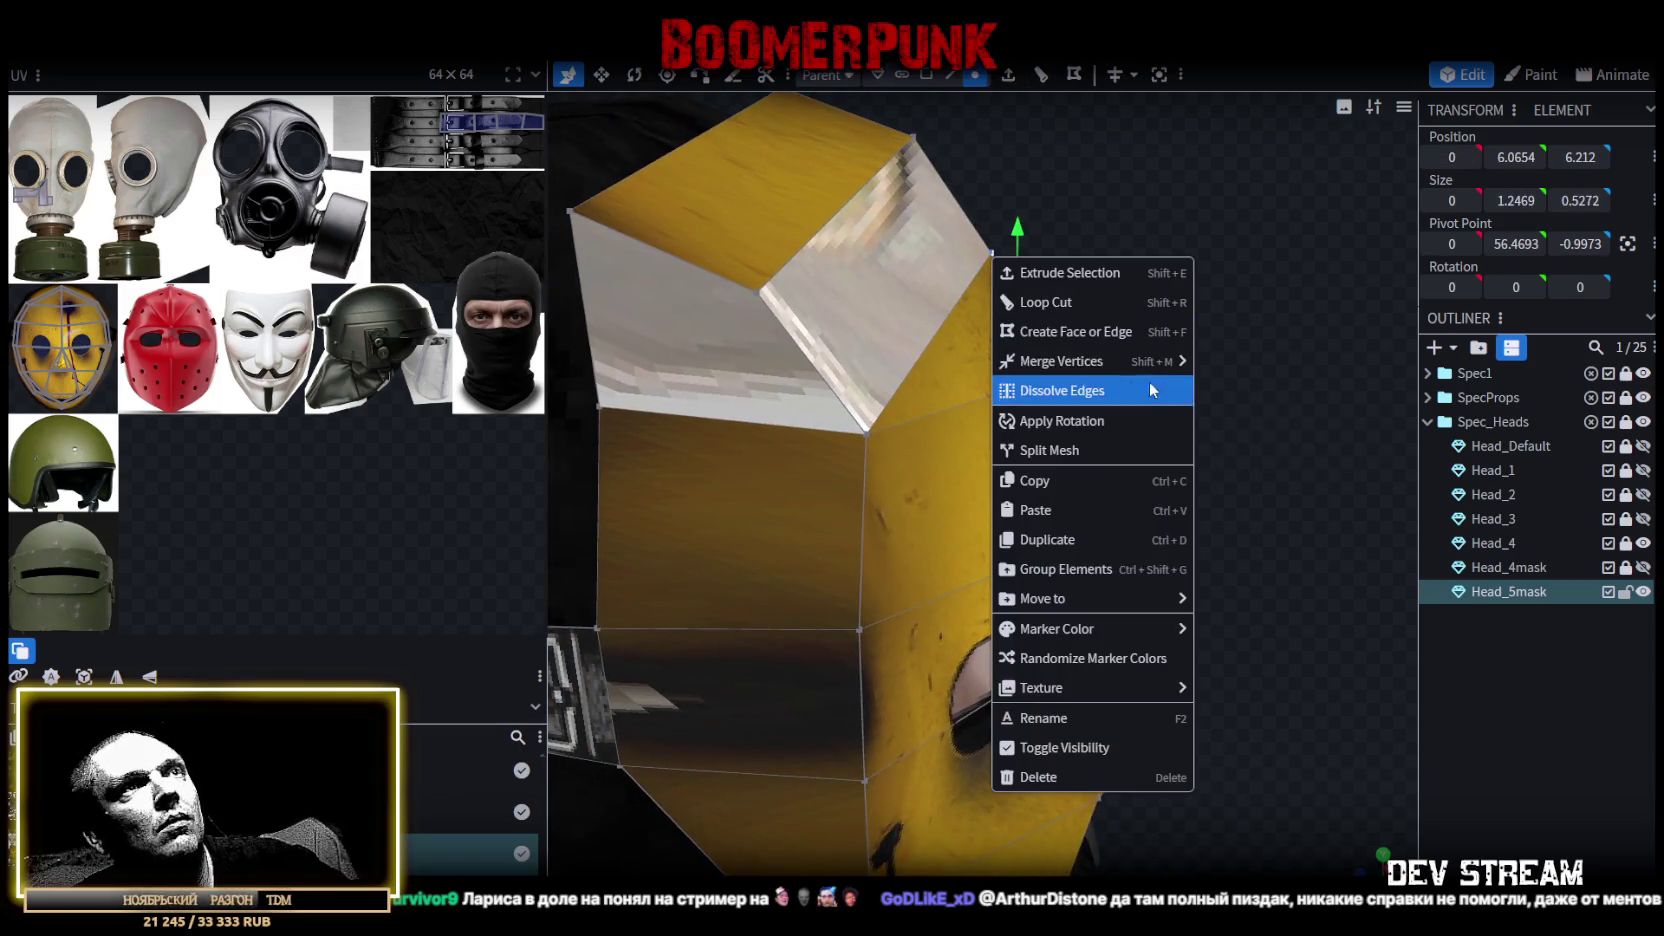
{"action": "left_click", "coordinate": [1240, 364]}
Raise the two top corner vertices by 0.3 and scale them closer together.
{"action": "scroll", "coordinate": [1200, 458], "scroll_direction": "down", "scroll_amount": 3}
{"action": "mouse_move", "coordinate": [1195, 448]}
{"action": "left_mouse_down"}
{"action": "mouse_move", "coordinate": [1045, 471]}
{"action": "mouse_move", "coordinate": [1060, 460]}
{"action": "mouse_move", "coordinate": [835, 426]}
{"action": "left_mouse_up"}
{"action": "left_click", "coordinate": [777, 421]}
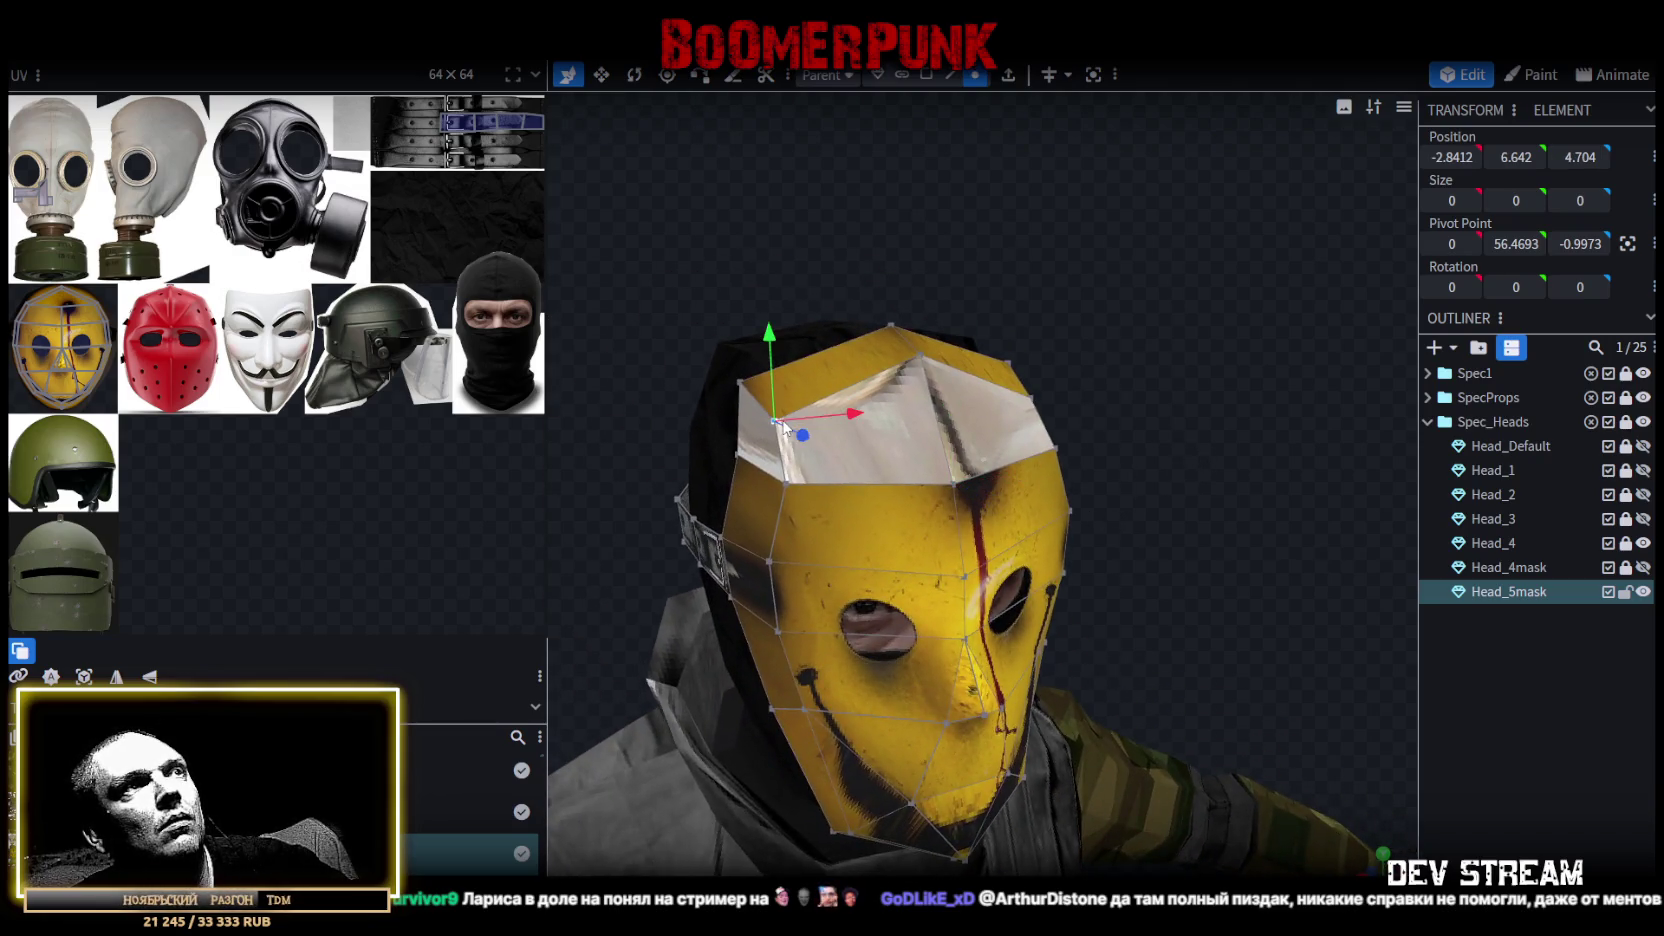
{"action": "left_click", "coordinate": [1043, 387], "text": "shift"}
{"action": "mouse_move", "coordinate": [1209, 426]}
{"action": "left_mouse_down"}
{"action": "mouse_move", "coordinate": [942, 384]}
{"action": "mouse_move", "coordinate": [924, 298]}
{"action": "mouse_move", "coordinate": [1282, 309]}
{"action": "left_mouse_up"}
{"action": "key", "text": "s"}
{"action": "mouse_move", "coordinate": [1032, 378]}
{"action": "left_mouse_down"}
{"action": "mouse_move", "coordinate": [948, 378]}
{"action": "mouse_move", "coordinate": [963, 392]}
{"action": "left_mouse_up"}
Push the mask's top edge back by 0.4 and fine-tune its depth.
{"action": "left_click_drag", "start_coordinate": [1165, 394], "coordinate": [1040, 442]}
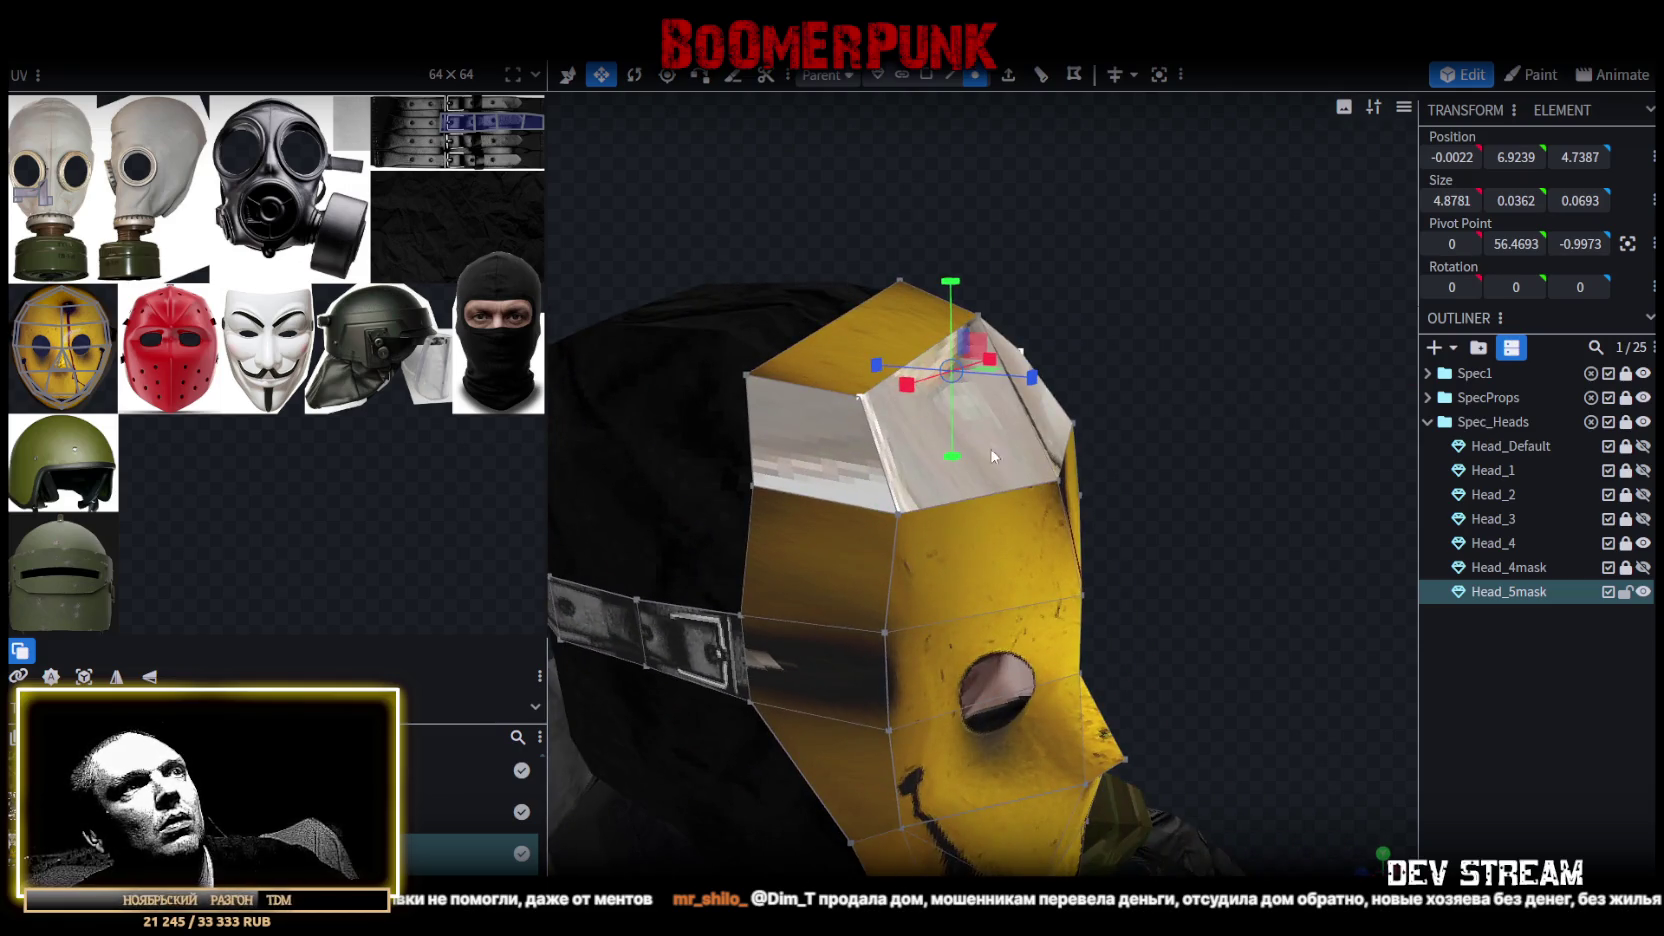
{"action": "mouse_move", "coordinate": [905, 510]}
{"action": "left_mouse_down"}
{"action": "mouse_move", "coordinate": [976, 510]}
{"action": "mouse_move", "coordinate": [971, 481]}
{"action": "left_mouse_up"}
{"action": "left_click", "coordinate": [920, 412]}
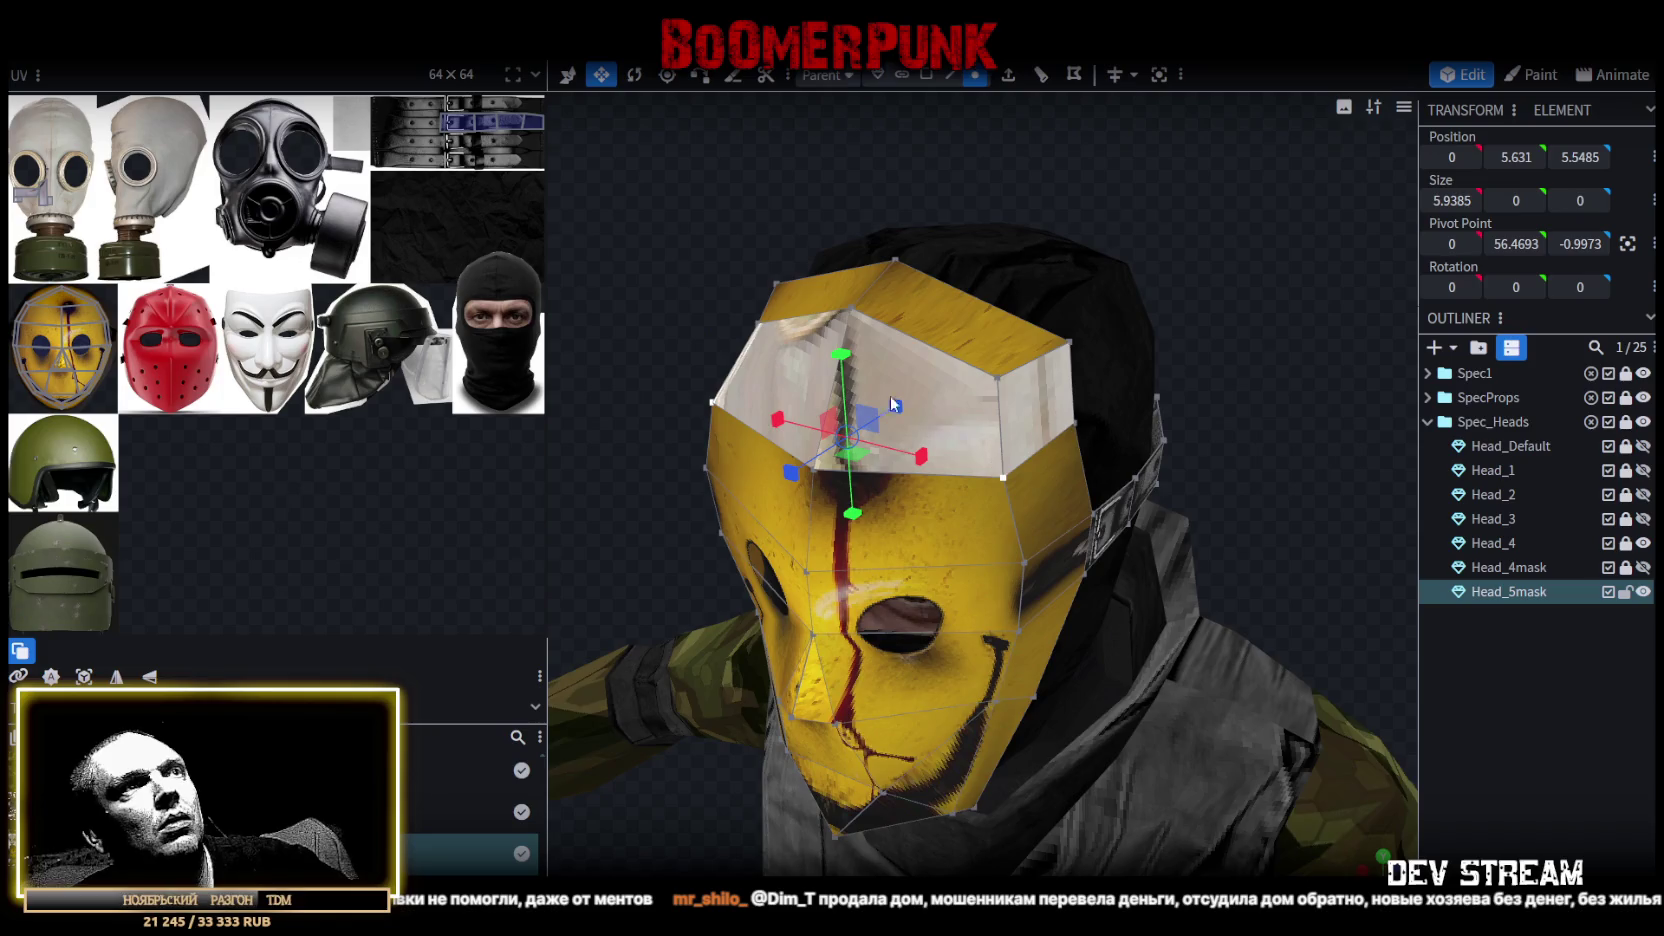
{"action": "left_click_drag", "start_coordinate": [920, 412], "coordinate": [526, 272]}
{"action": "key", "text": "v"}
{"action": "left_click_drag", "start_coordinate": [809, 410], "coordinate": [830, 405]}
{"action": "mouse_move", "coordinate": [732, 341]}
{"action": "left_mouse_down"}
{"action": "mouse_move", "coordinate": [1113, 280]}
{"action": "mouse_move", "coordinate": [1176, 302]}
{"action": "mouse_move", "coordinate": [1188, 361]}
{"action": "mouse_move", "coordinate": [1242, 403]}
{"action": "left_mouse_up"}
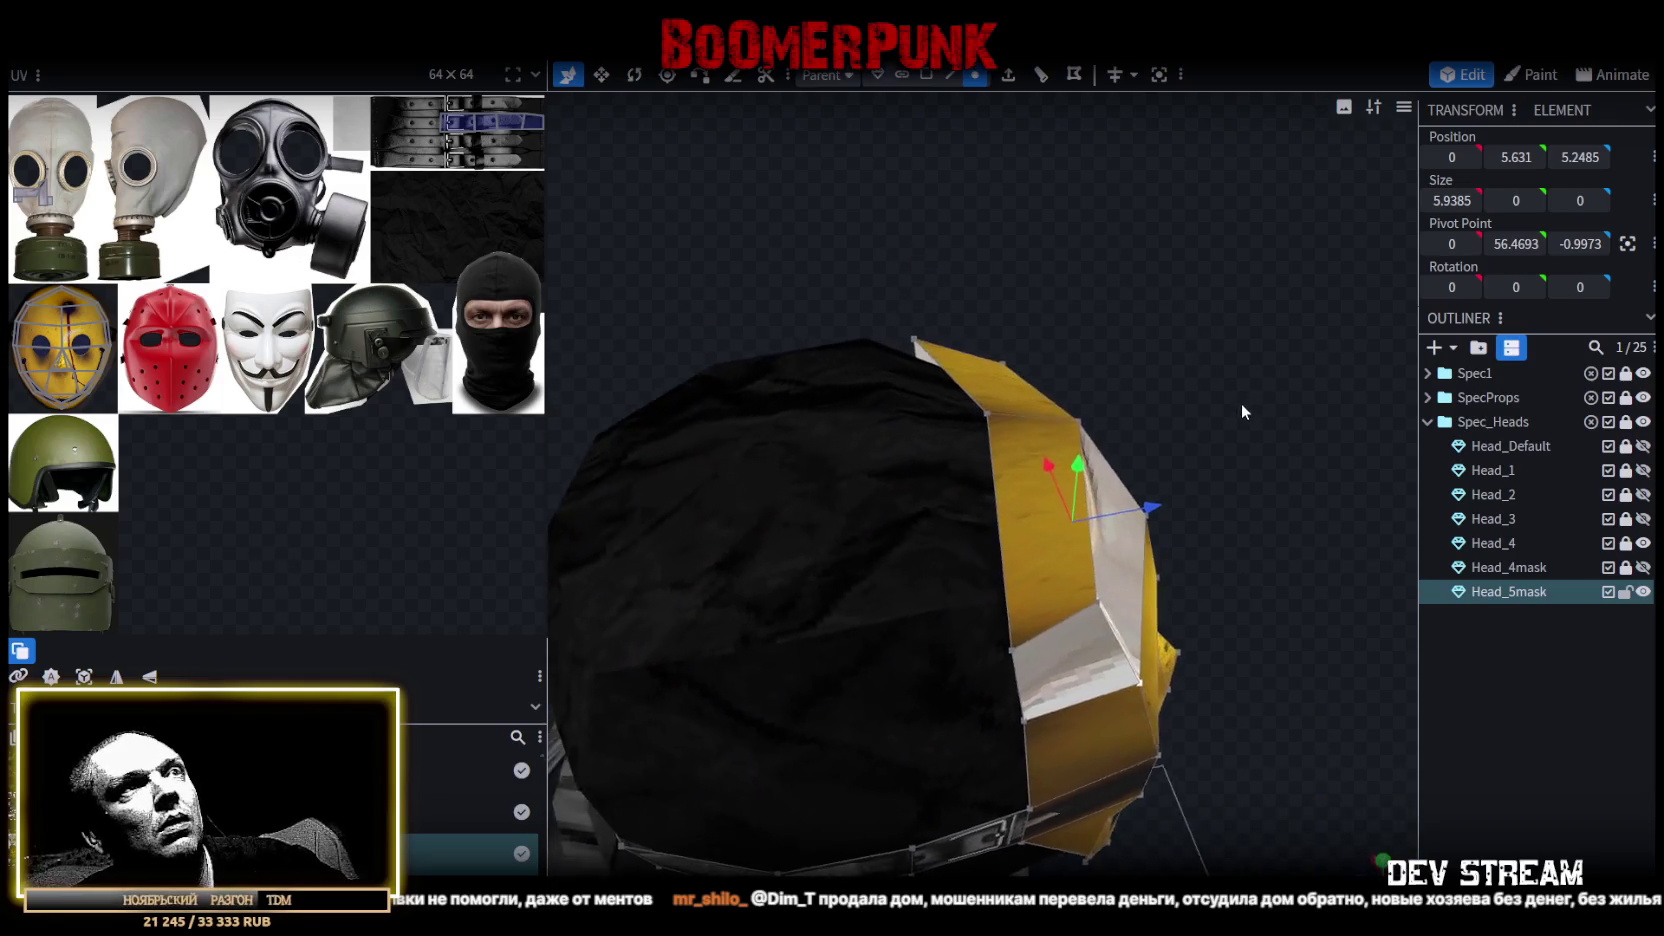
Set a vertex at the back of the mask back by 0.1.
{"action": "left_click", "coordinate": [1006, 422]}
{"action": "left_click_drag", "start_coordinate": [1006, 424], "coordinate": [1040, 420]}
{"action": "mouse_move", "coordinate": [1040, 420]}
{"action": "left_mouse_down"}
{"action": "mouse_move", "coordinate": [1223, 437]}
{"action": "mouse_move", "coordinate": [975, 419]}
{"action": "mouse_move", "coordinate": [1257, 532]}
{"action": "left_mouse_up"}
Draw the two top corner vertices inward and lift them by 0.2.
{"action": "left_click", "coordinate": [793, 430]}
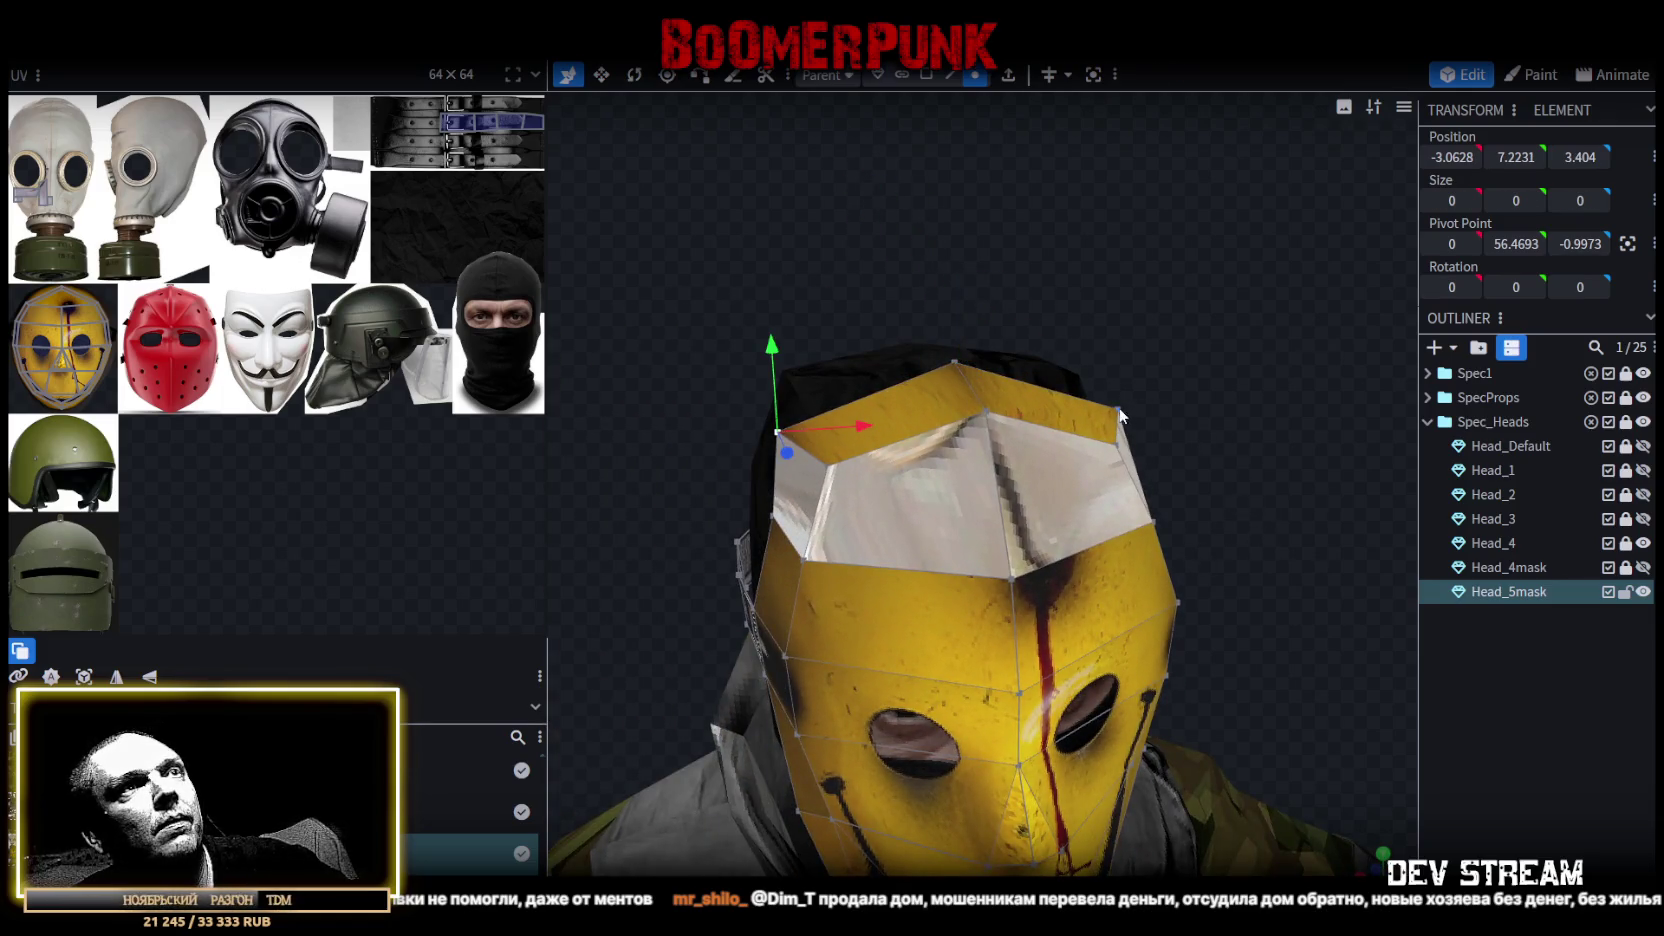
{"action": "left_click", "coordinate": [1120, 412], "text": "shift"}
{"action": "key", "text": "v"}
{"action": "mouse_move", "coordinate": [1032, 411]}
{"action": "left_mouse_down"}
{"action": "mouse_move", "coordinate": [1005, 428]}
{"action": "mouse_move", "coordinate": [1000, 392]}
{"action": "left_mouse_up"}
{"action": "key", "text": "v"}
{"action": "left_click_drag", "start_coordinate": [956, 330], "coordinate": [961, 326]}
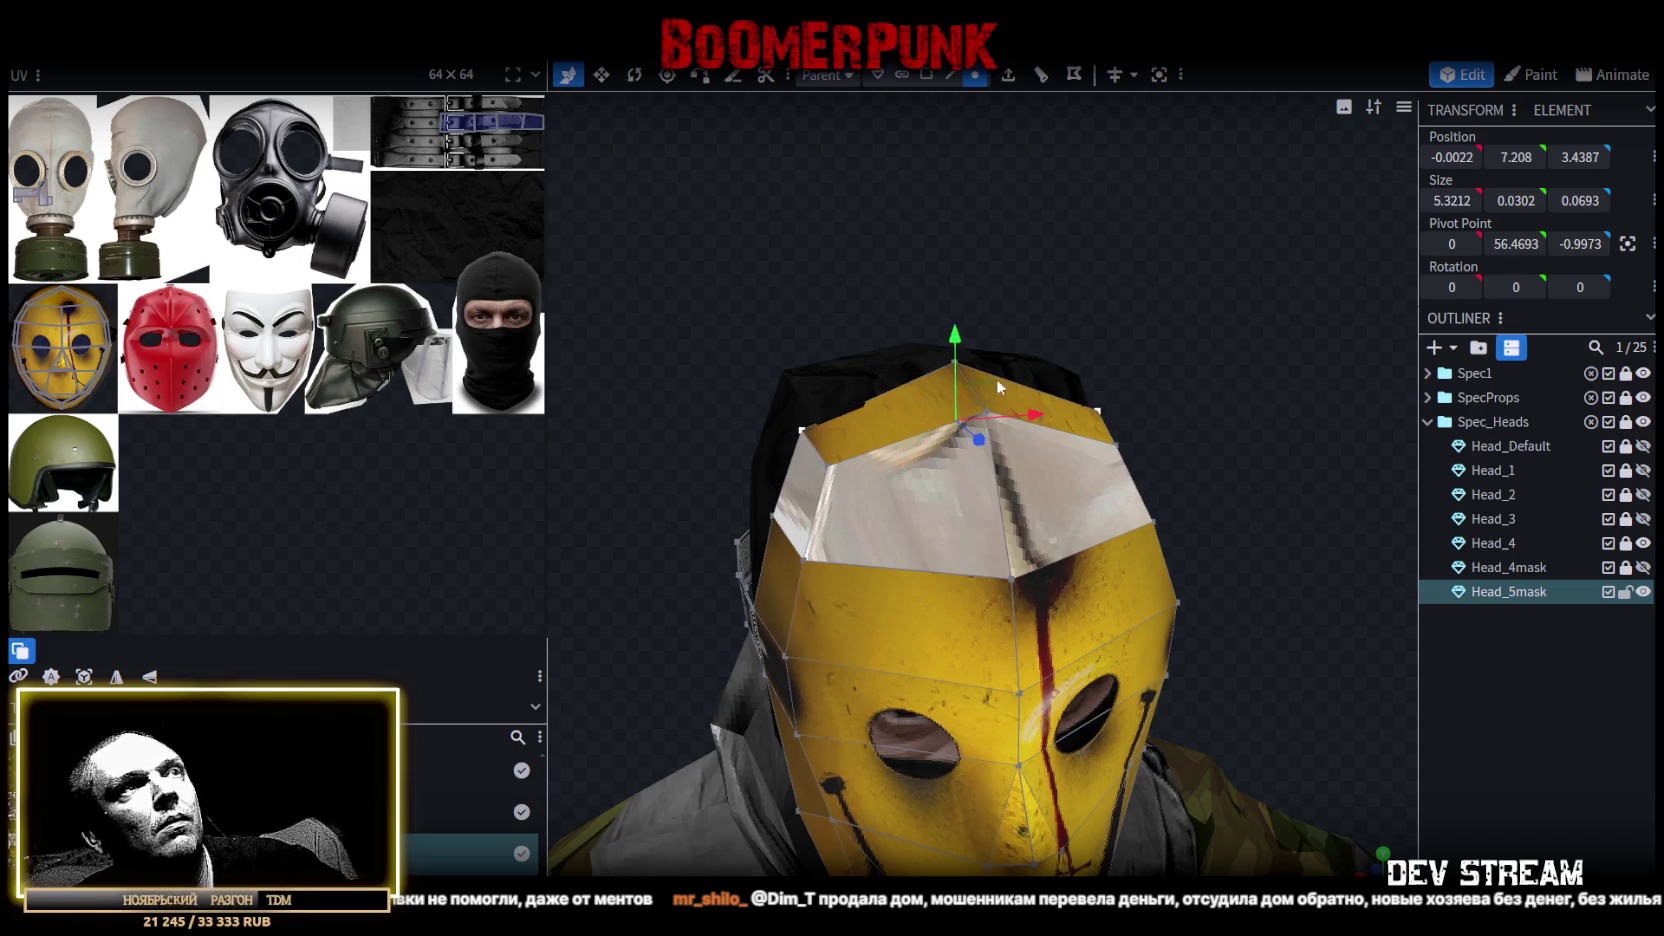
Pull the chin vertex back by 0.8 to Y -2.5661, Z 6.6783.
{"action": "mouse_move", "coordinate": [1238, 526]}
{"action": "left_mouse_down"}
{"action": "mouse_move", "coordinate": [1020, 460]}
{"action": "mouse_move", "coordinate": [991, 486]}
{"action": "mouse_move", "coordinate": [1013, 455]}
{"action": "mouse_move", "coordinate": [774, 530]}
{"action": "mouse_move", "coordinate": [793, 452]}
{"action": "mouse_move", "coordinate": [852, 386]}
{"action": "mouse_move", "coordinate": [766, 478]}
{"action": "mouse_move", "coordinate": [733, 447]}
{"action": "mouse_move", "coordinate": [928, 595]}
{"action": "left_mouse_up"}
{"action": "left_click", "coordinate": [879, 558]}
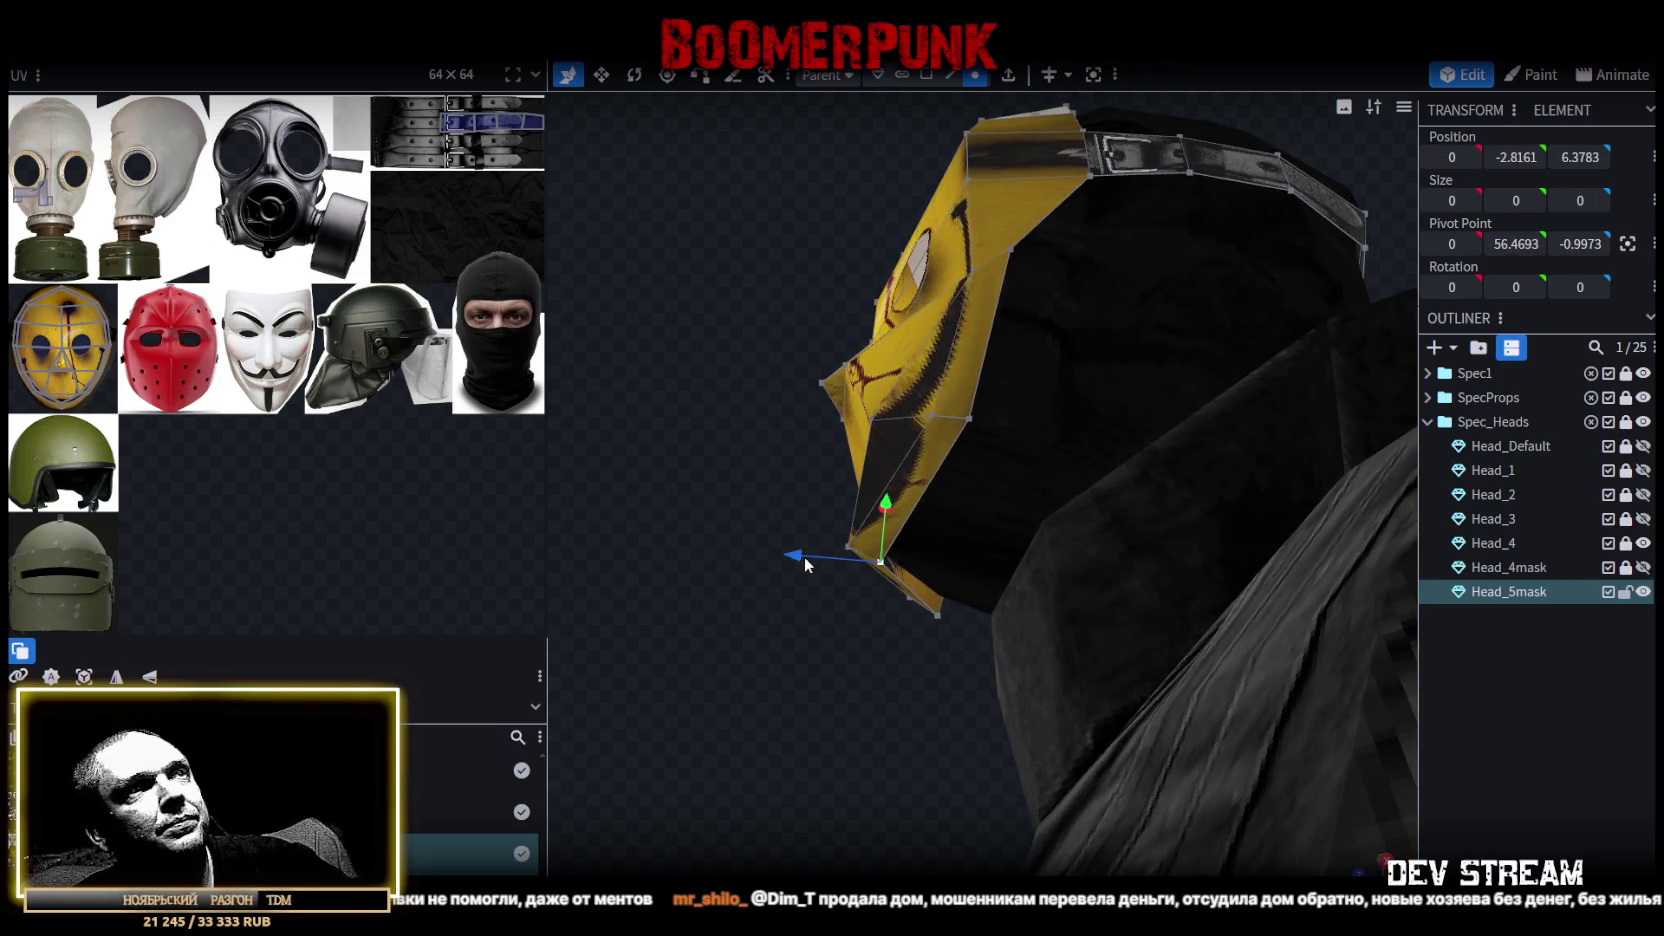
{"action": "left_click_drag", "start_coordinate": [805, 563], "coordinate": [859, 571]}
{"action": "mouse_move", "coordinate": [712, 436]}
{"action": "left_mouse_down"}
{"action": "mouse_move", "coordinate": [971, 581]}
{"action": "mouse_move", "coordinate": [826, 644]}
{"action": "mouse_move", "coordinate": [712, 651]}
{"action": "mouse_move", "coordinate": [754, 623]}
{"action": "mouse_move", "coordinate": [798, 624]}
{"action": "mouse_move", "coordinate": [796, 547]}
{"action": "mouse_move", "coordinate": [916, 559]}
{"action": "mouse_move", "coordinate": [840, 572]}
{"action": "mouse_move", "coordinate": [1027, 610]}
{"action": "left_mouse_up"}
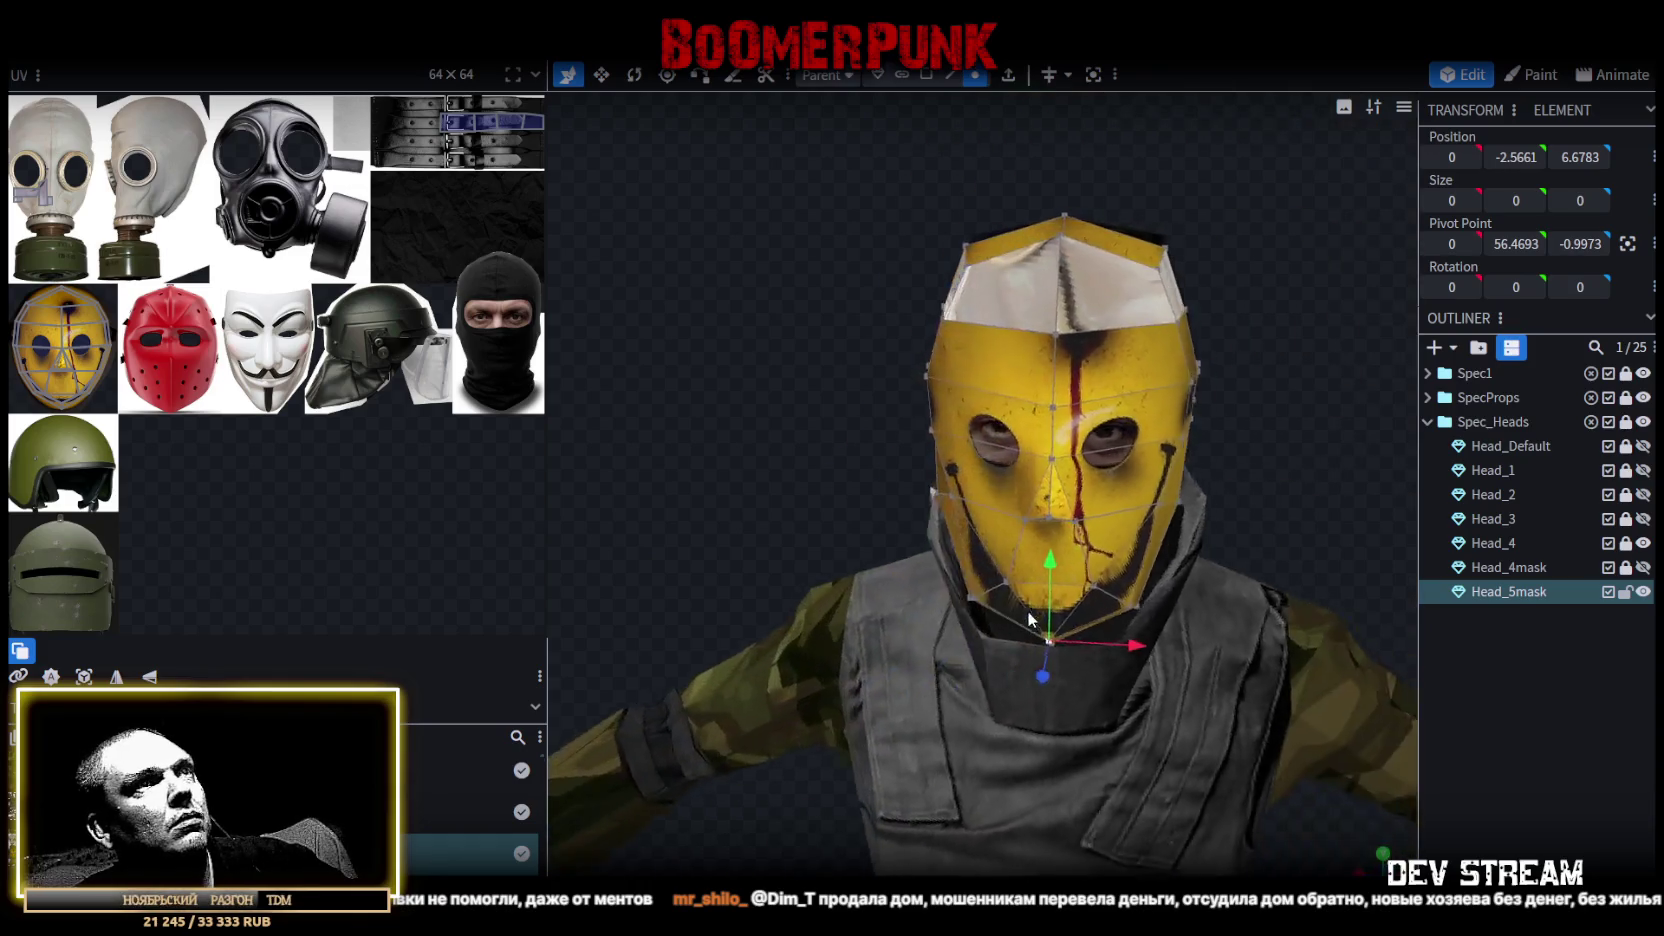
{"action": "mouse_move", "coordinate": [1089, 293]}
{"action": "left_mouse_down"}
{"action": "mouse_move", "coordinate": [1066, 328]}
{"action": "mouse_move", "coordinate": [1046, 311]}
{"action": "left_mouse_up"}
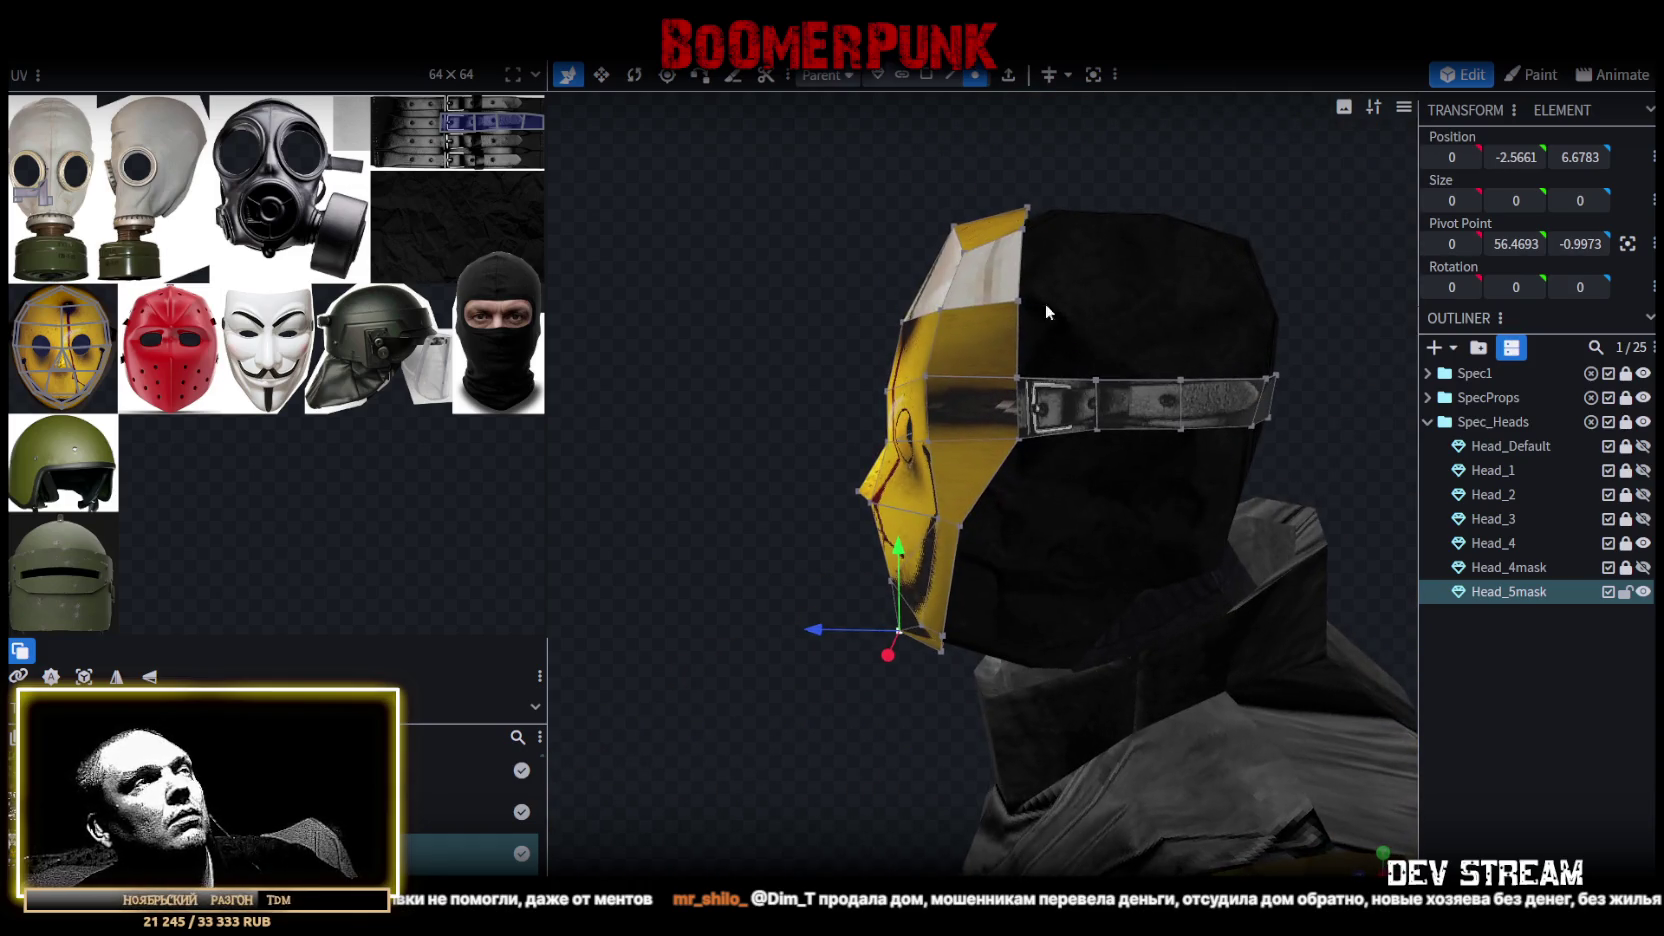
Select the mask's whole UV island and all its faces, then snap to a straight front view.
{"action": "mouse_move", "coordinate": [274, 448]}
{"action": "left_mouse_down"}
{"action": "mouse_move", "coordinate": [40, 310]}
{"action": "mouse_move", "coordinate": [10, 260]}
{"action": "left_mouse_up"}
{"action": "left_click_drag", "start_coordinate": [660, 470], "coordinate": [790, 480]}
{"action": "left_click", "coordinate": [927, 76]}
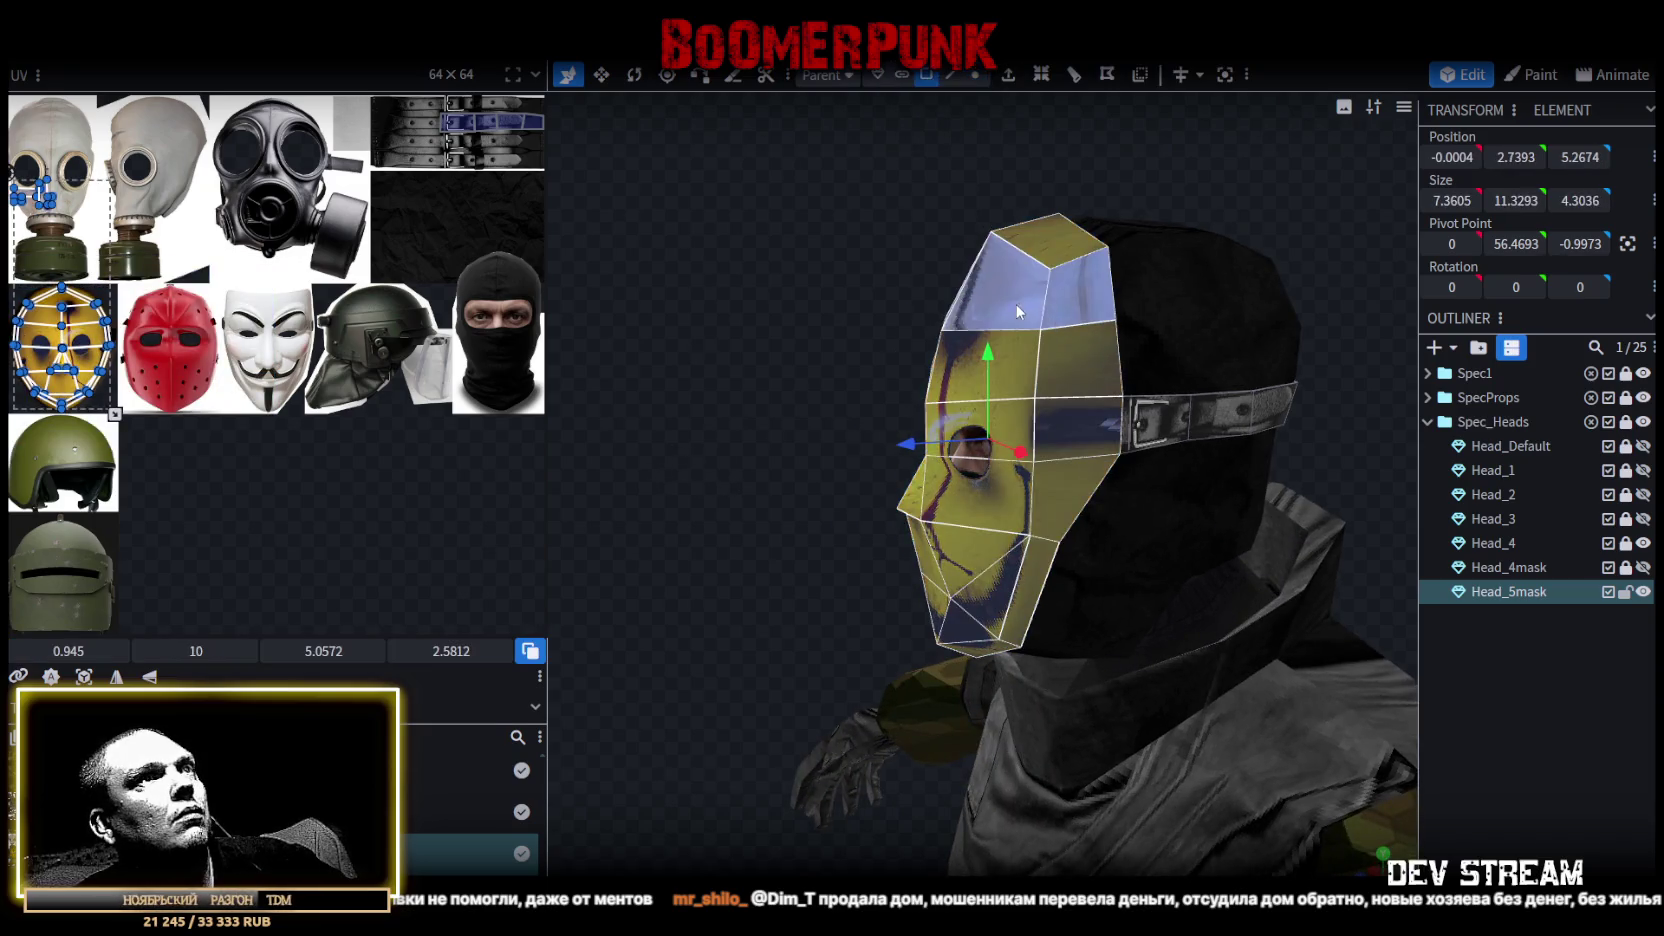
{"action": "left_click", "coordinate": [1018, 311]}
{"action": "key", "text": "v"}
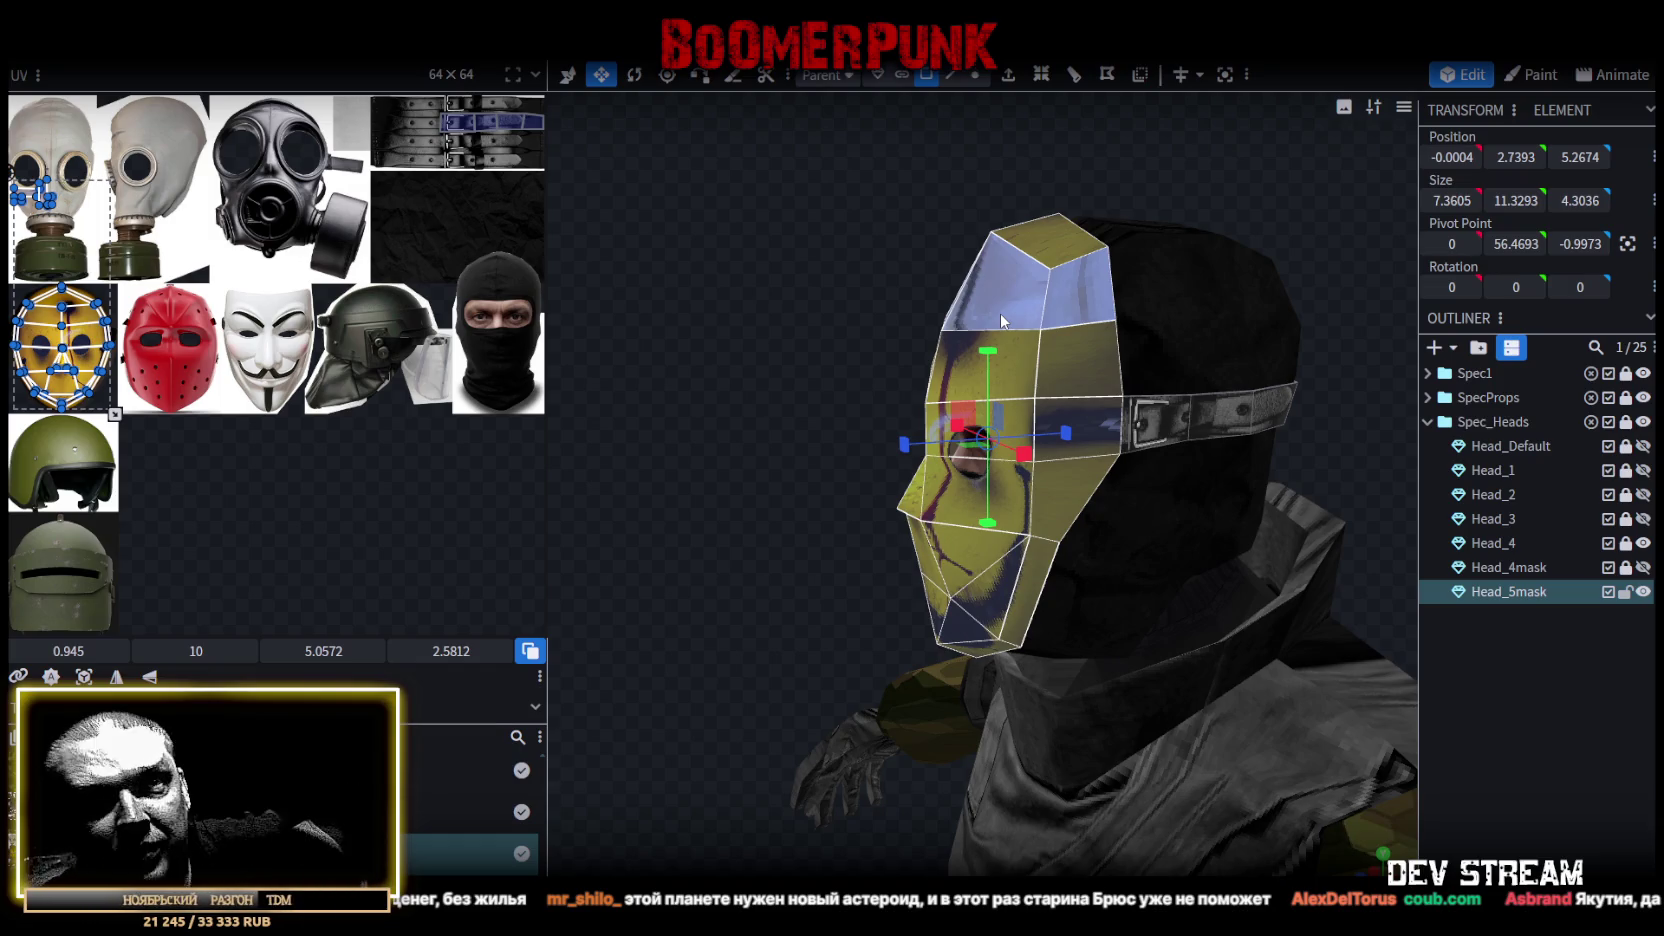
{"action": "left_click_drag", "start_coordinate": [832, 441], "coordinate": [987, 422]}
{"action": "key", "text": "KP_1"}
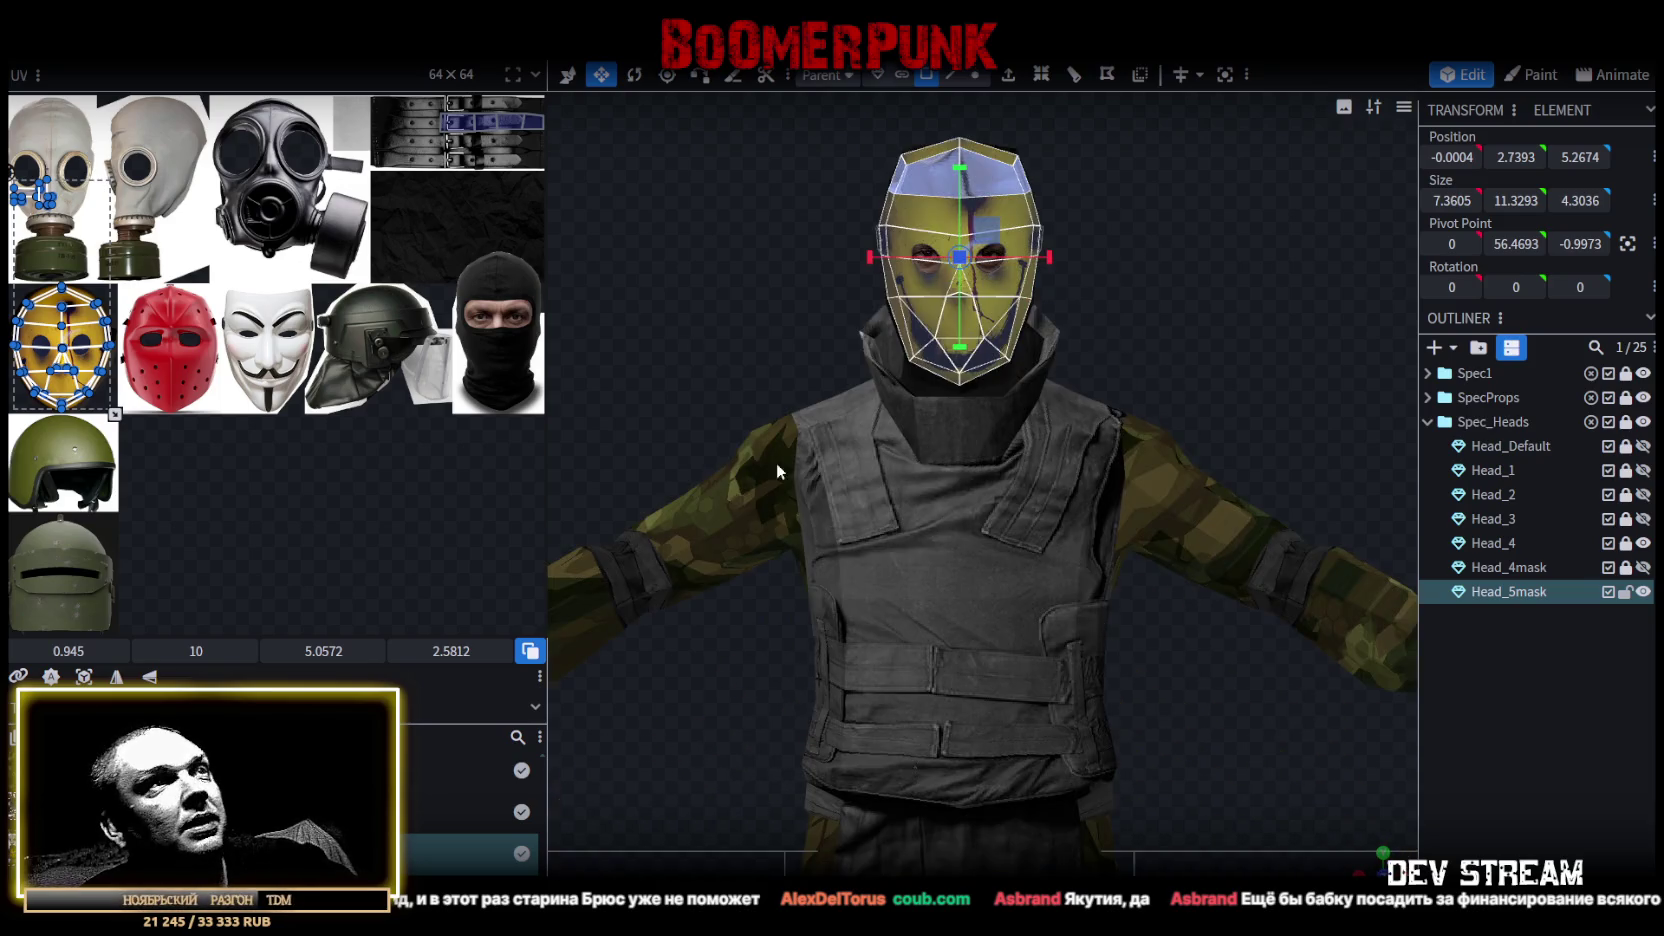
Move the mask's UV island off the yellow image and enlarge it over the red mask.
{"action": "mouse_move", "coordinate": [62, 347]}
{"action": "left_mouse_down"}
{"action": "mouse_move", "coordinate": [146, 275]}
{"action": "mouse_move", "coordinate": [224, 361]}
{"action": "mouse_move", "coordinate": [170, 300]}
{"action": "left_mouse_up"}
{"action": "scroll", "coordinate": [104, 322], "scroll_direction": "up", "scroll_amount": 3}
{"action": "scroll", "coordinate": [164, 321], "scroll_direction": "up", "scroll_amount": 2}
{"action": "scroll", "coordinate": [164, 321], "scroll_direction": "up", "scroll_amount": 2}
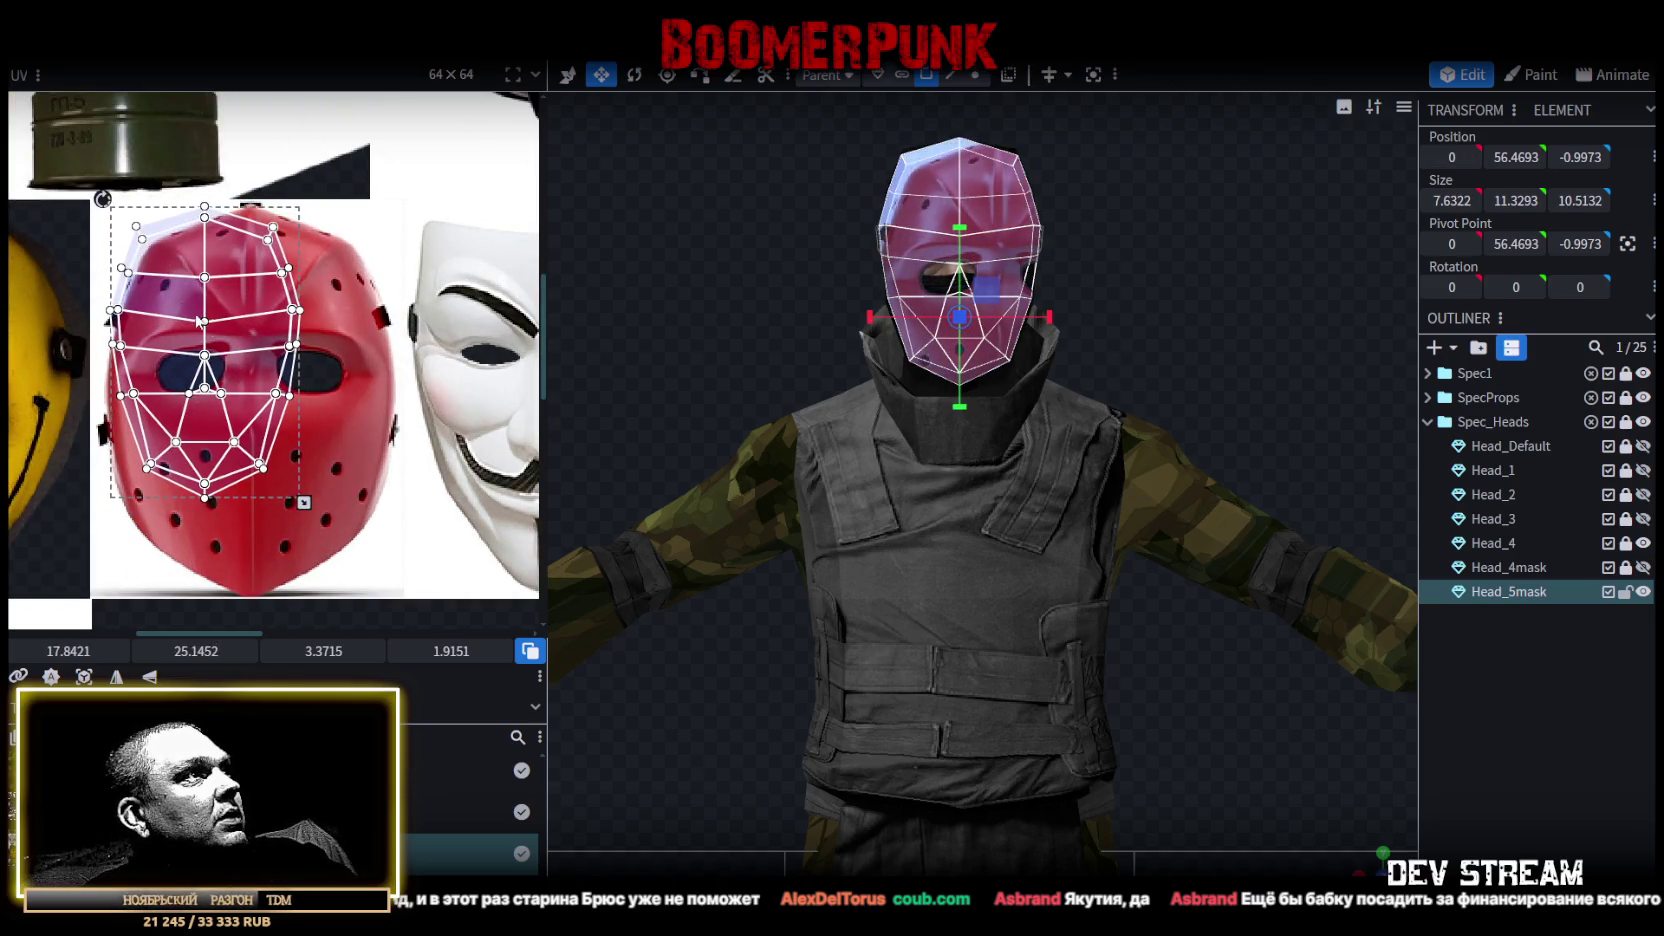
{"action": "left_click_drag", "start_coordinate": [305, 501], "coordinate": [394, 591]}
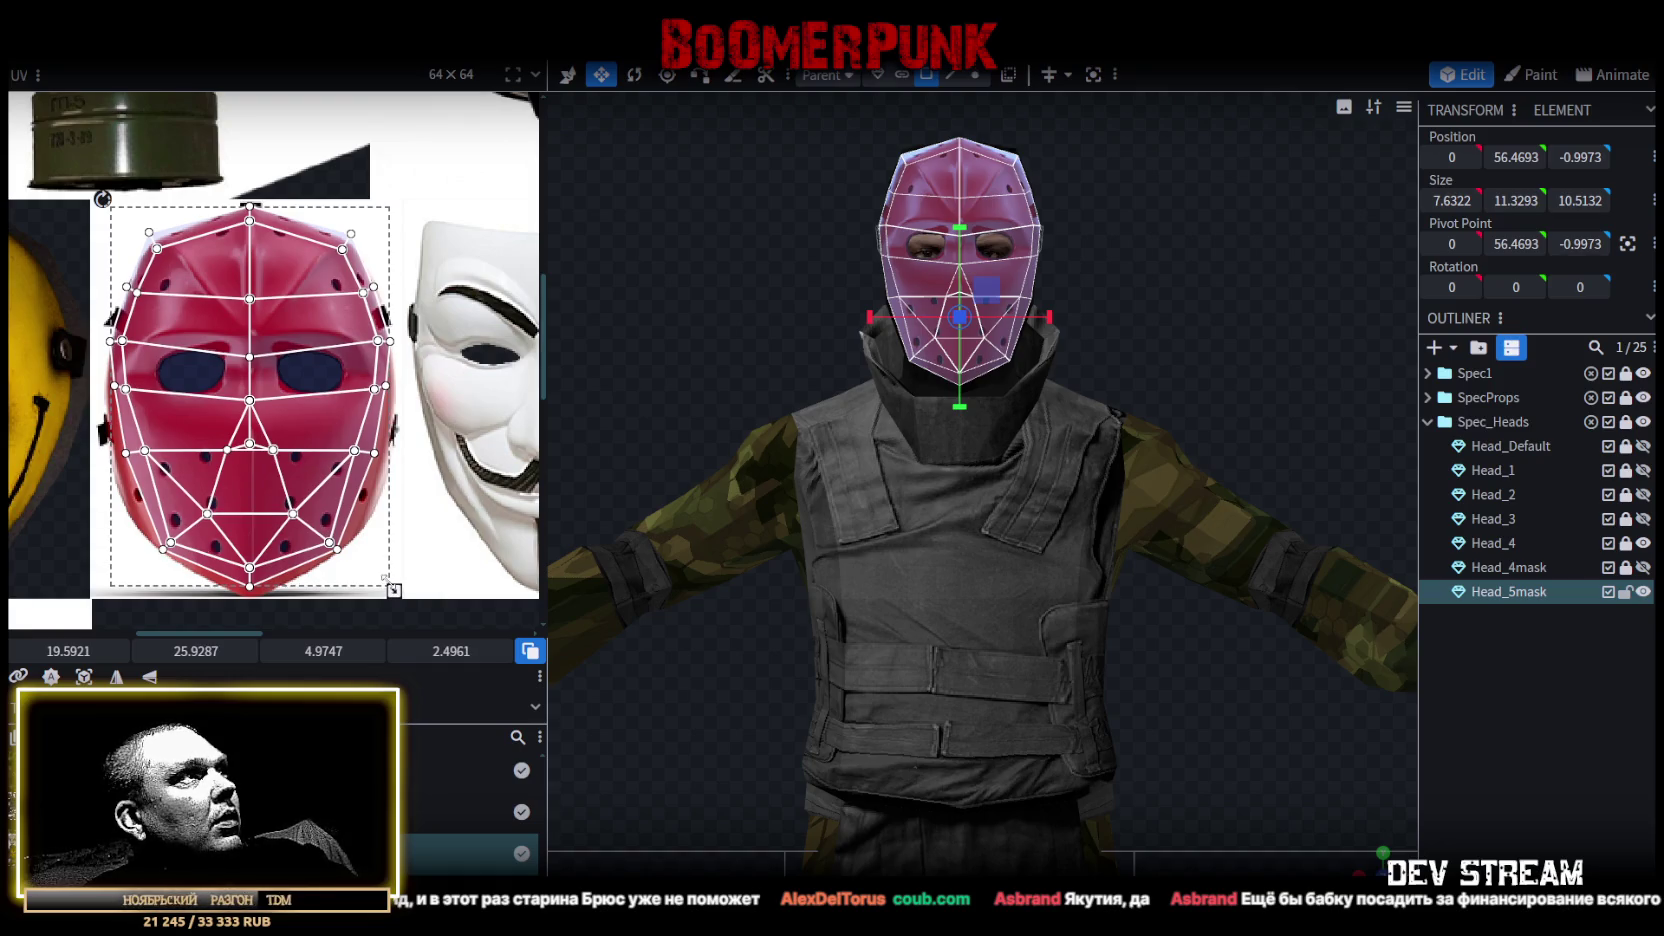
{"action": "scroll", "coordinate": [181, 263], "scroll_direction": "up", "scroll_amount": 2}
{"action": "scroll", "coordinate": [344, 363], "scroll_direction": "down", "scroll_amount": 2}
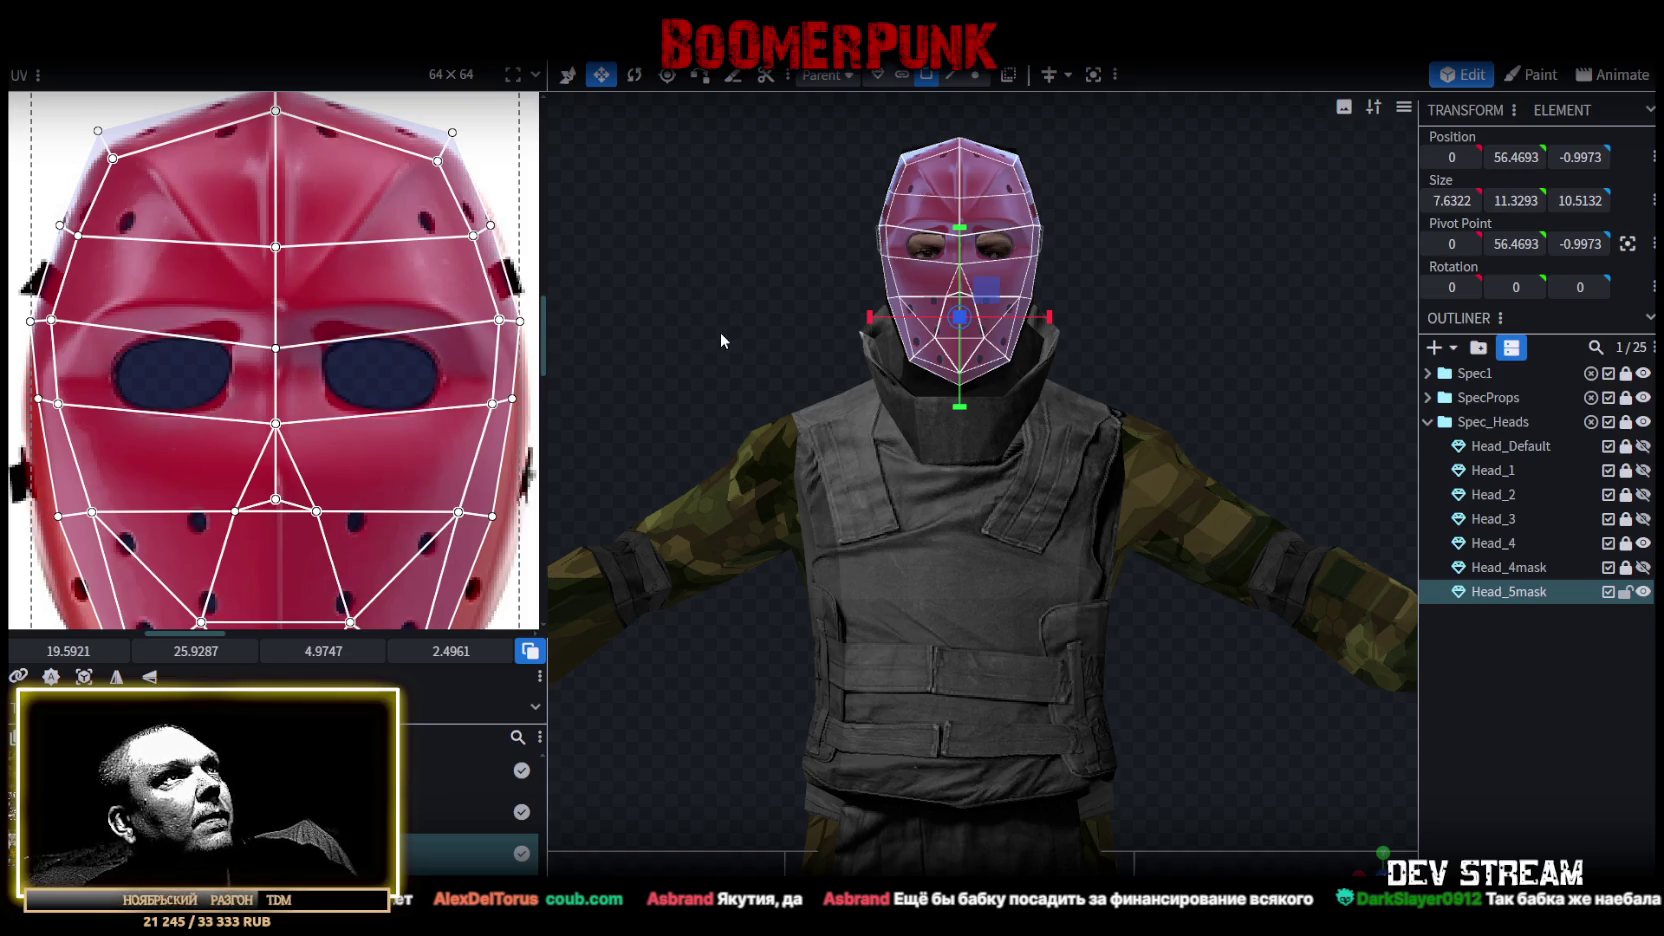
{"action": "left_click_drag", "start_coordinate": [1000, 500], "coordinate": [1060, 470]}
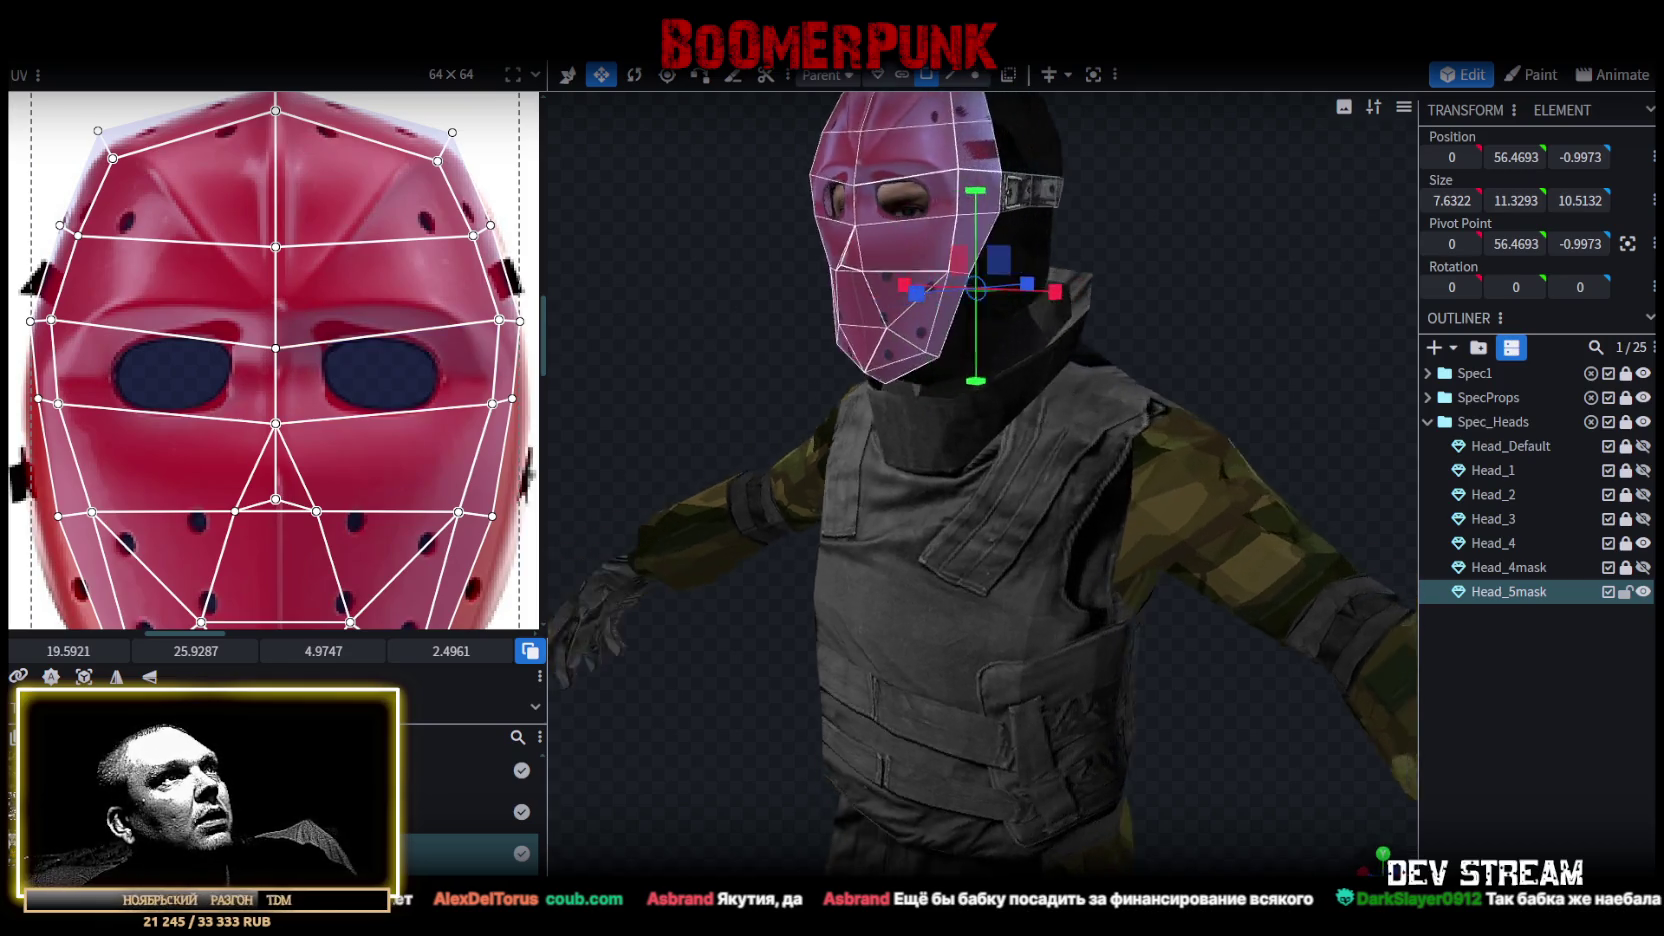
{"action": "scroll", "coordinate": [201, 394], "scroll_direction": "down", "scroll_amount": 2}
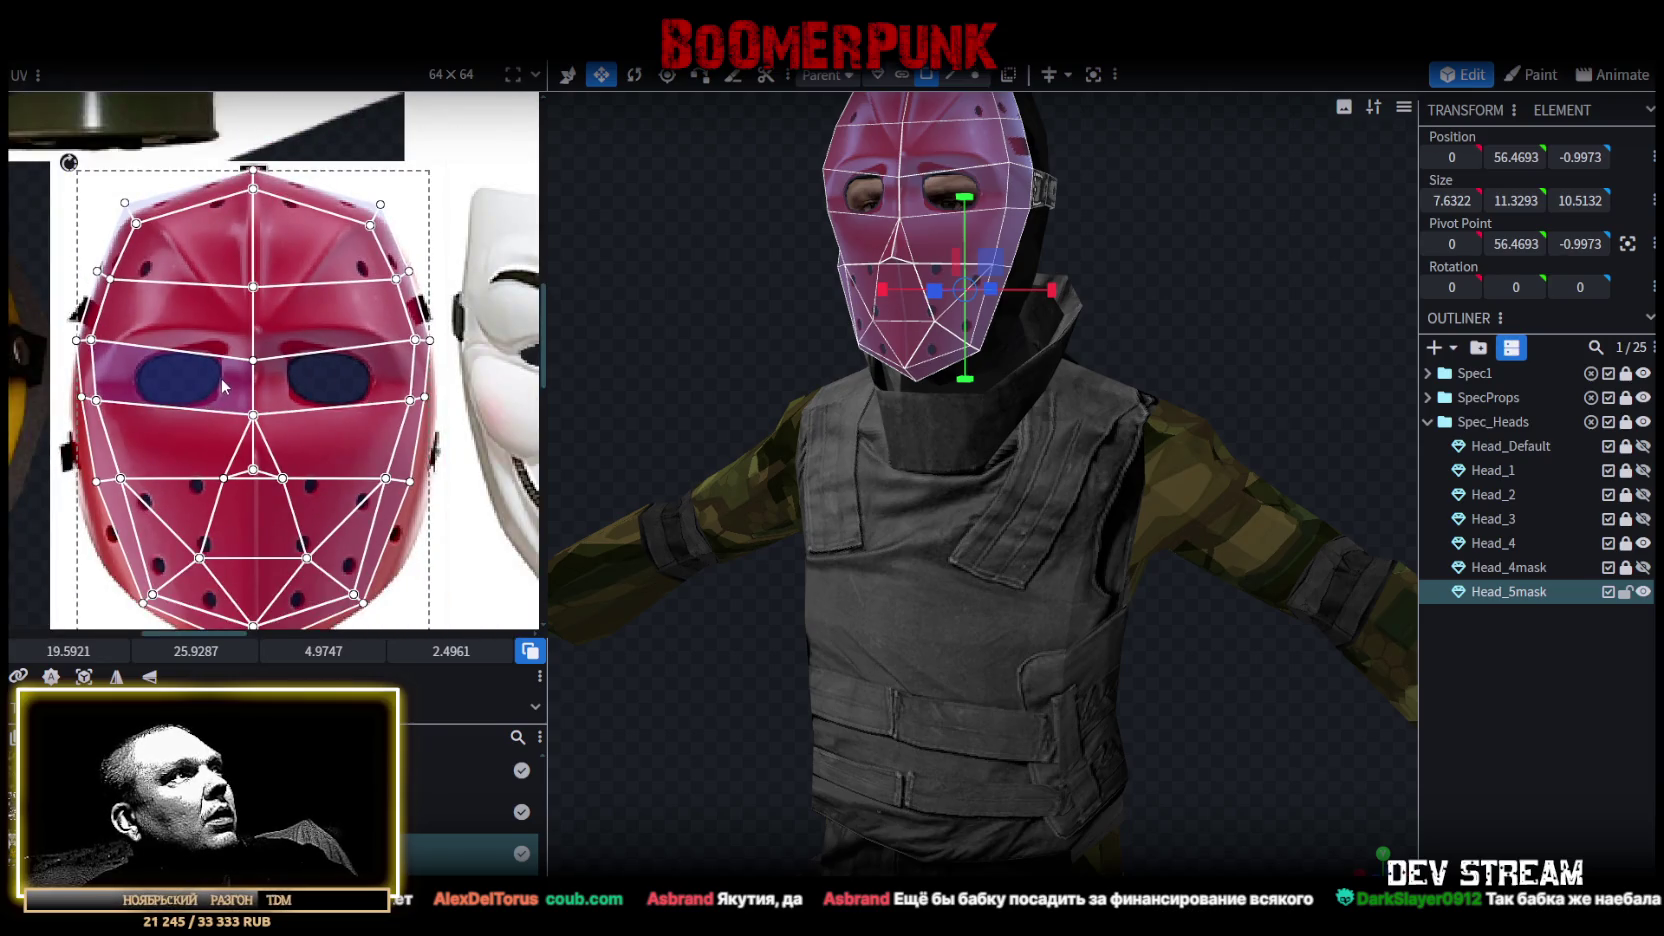
{"action": "scroll", "coordinate": [222, 385], "scroll_direction": "down", "scroll_amount": 1}
{"action": "scroll", "coordinate": [217, 350], "scroll_direction": "down", "scroll_amount": 2}
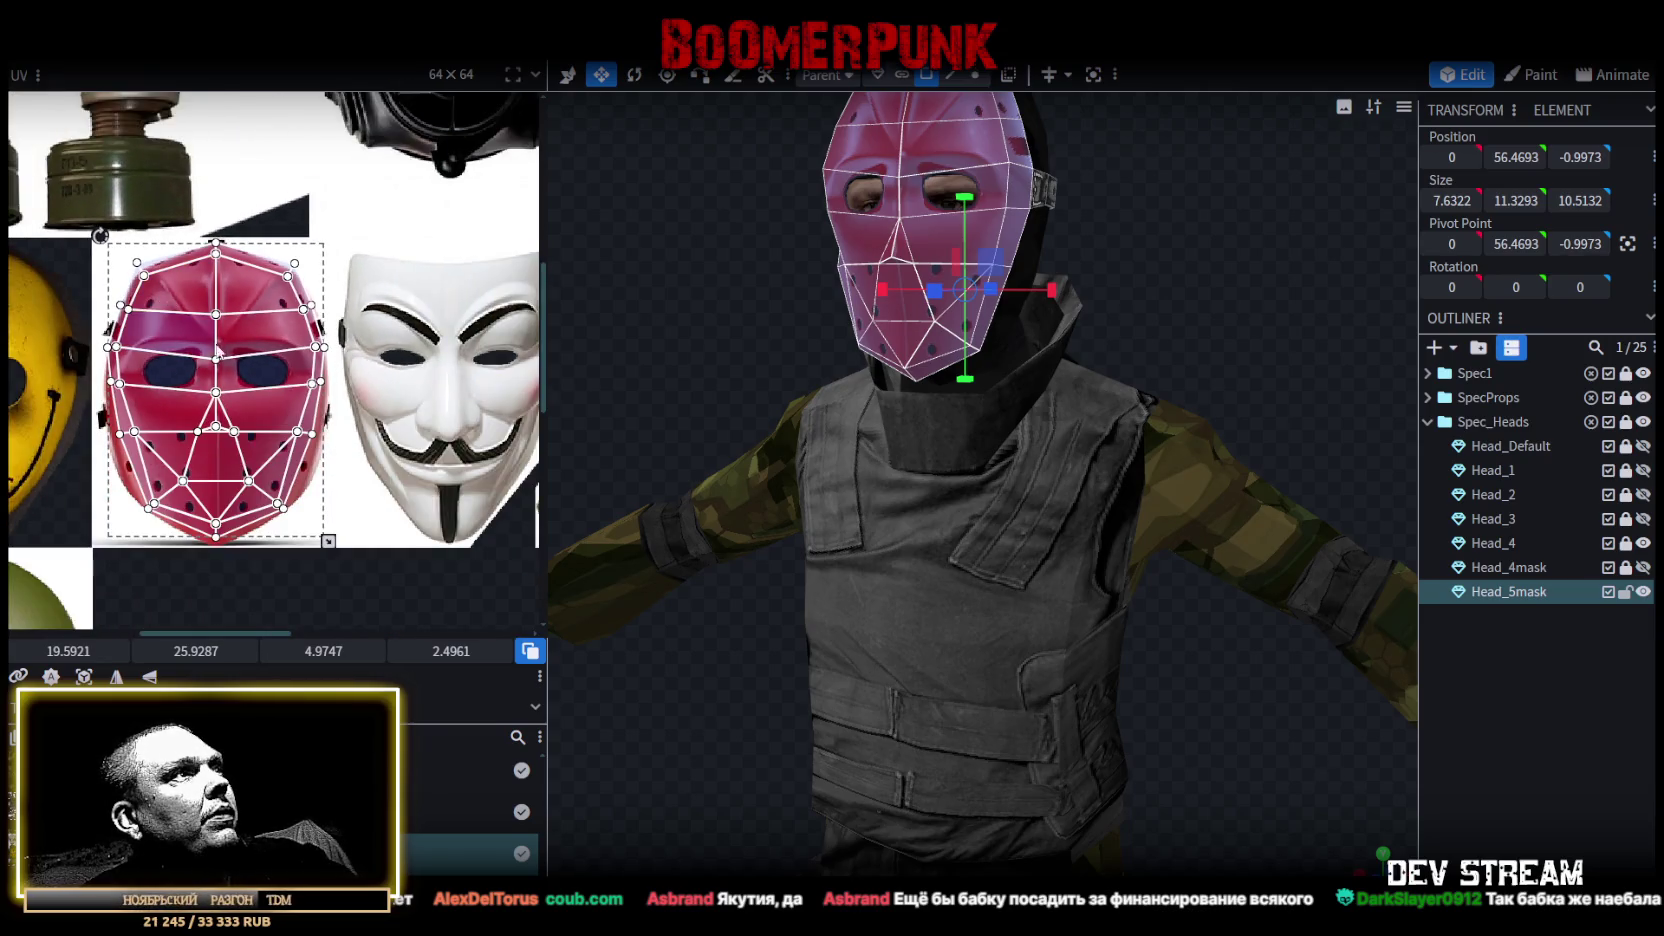
Shift the UV island slightly right and down, then shrink it a little.
{"action": "left_click_drag", "start_coordinate": [265, 406], "coordinate": [272, 412]}
{"action": "scroll", "coordinate": [118, 524], "scroll_direction": "up", "scroll_amount": 2}
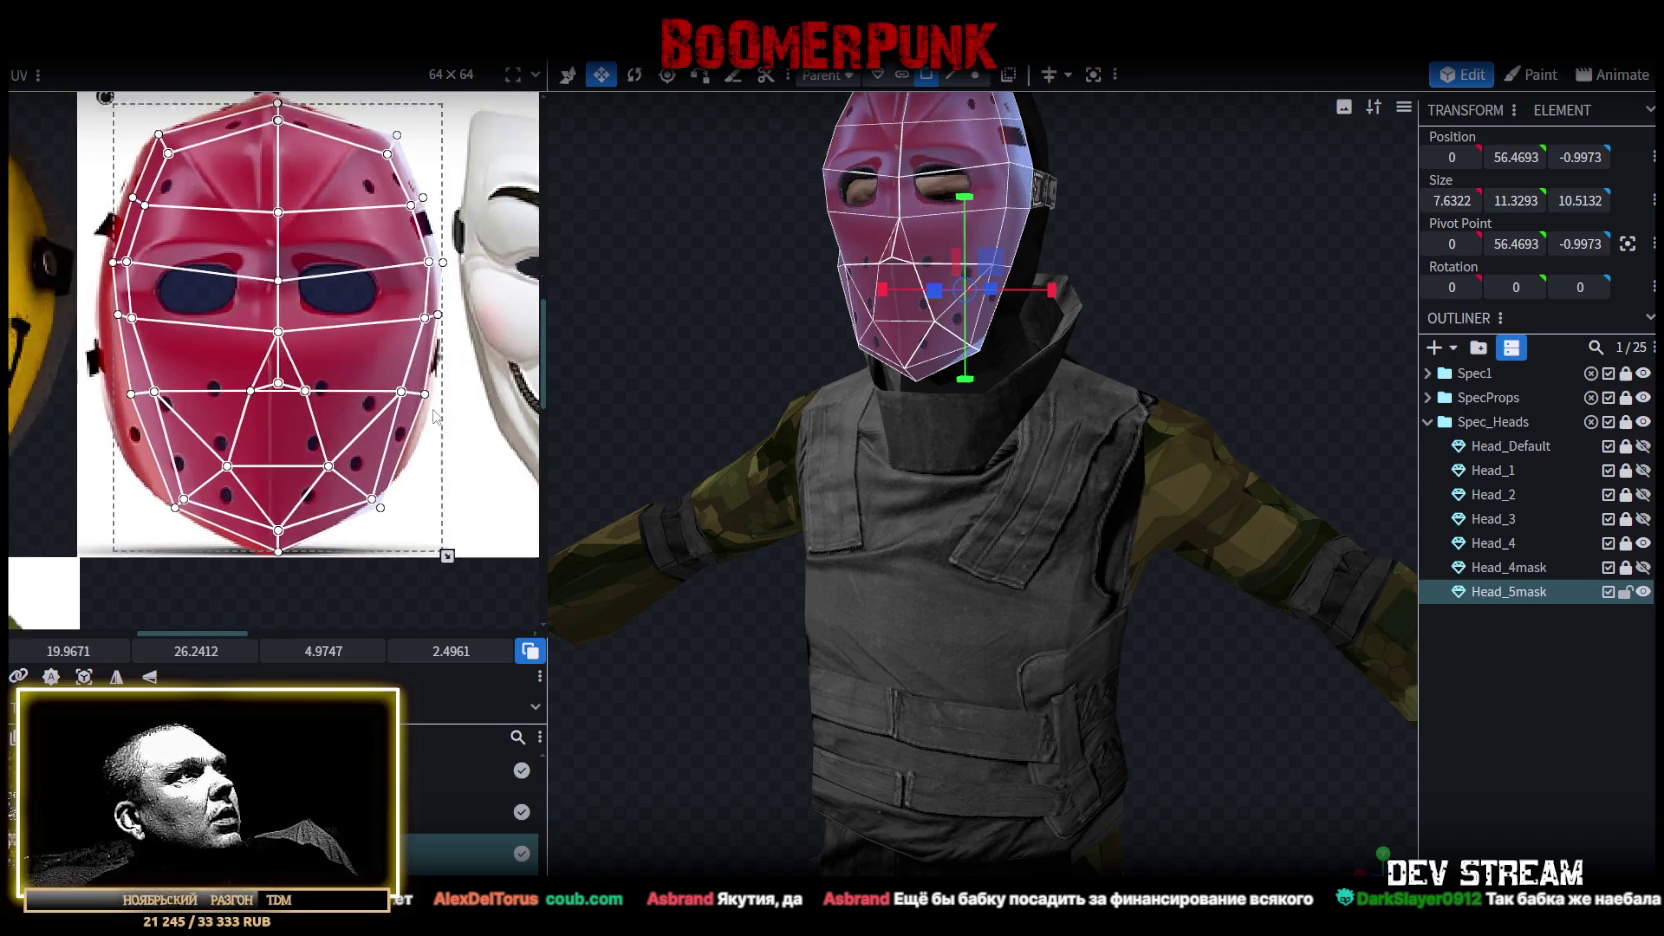
{"action": "left_click_drag", "start_coordinate": [448, 553], "coordinate": [428, 543]}
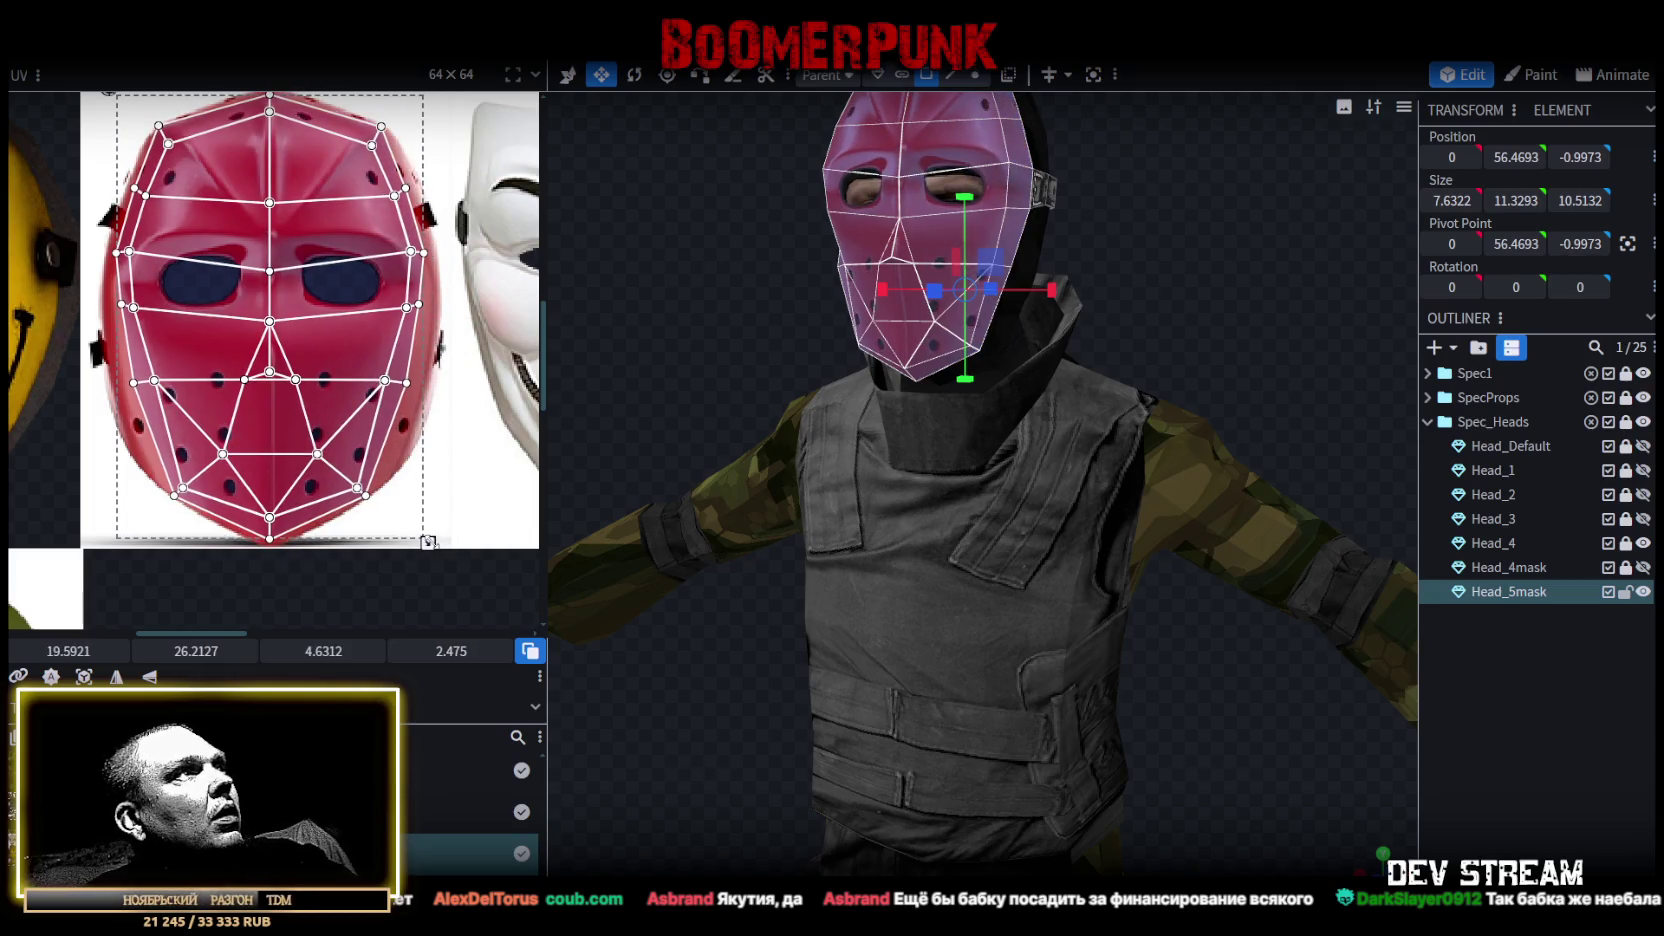
{"action": "scroll", "coordinate": [344, 376], "scroll_direction": "up", "scroll_amount": 1}
{"action": "scroll", "coordinate": [330, 400], "scroll_direction": "up", "scroll_amount": 2}
{"action": "scroll", "coordinate": [315, 422], "scroll_direction": "up", "scroll_amount": 2}
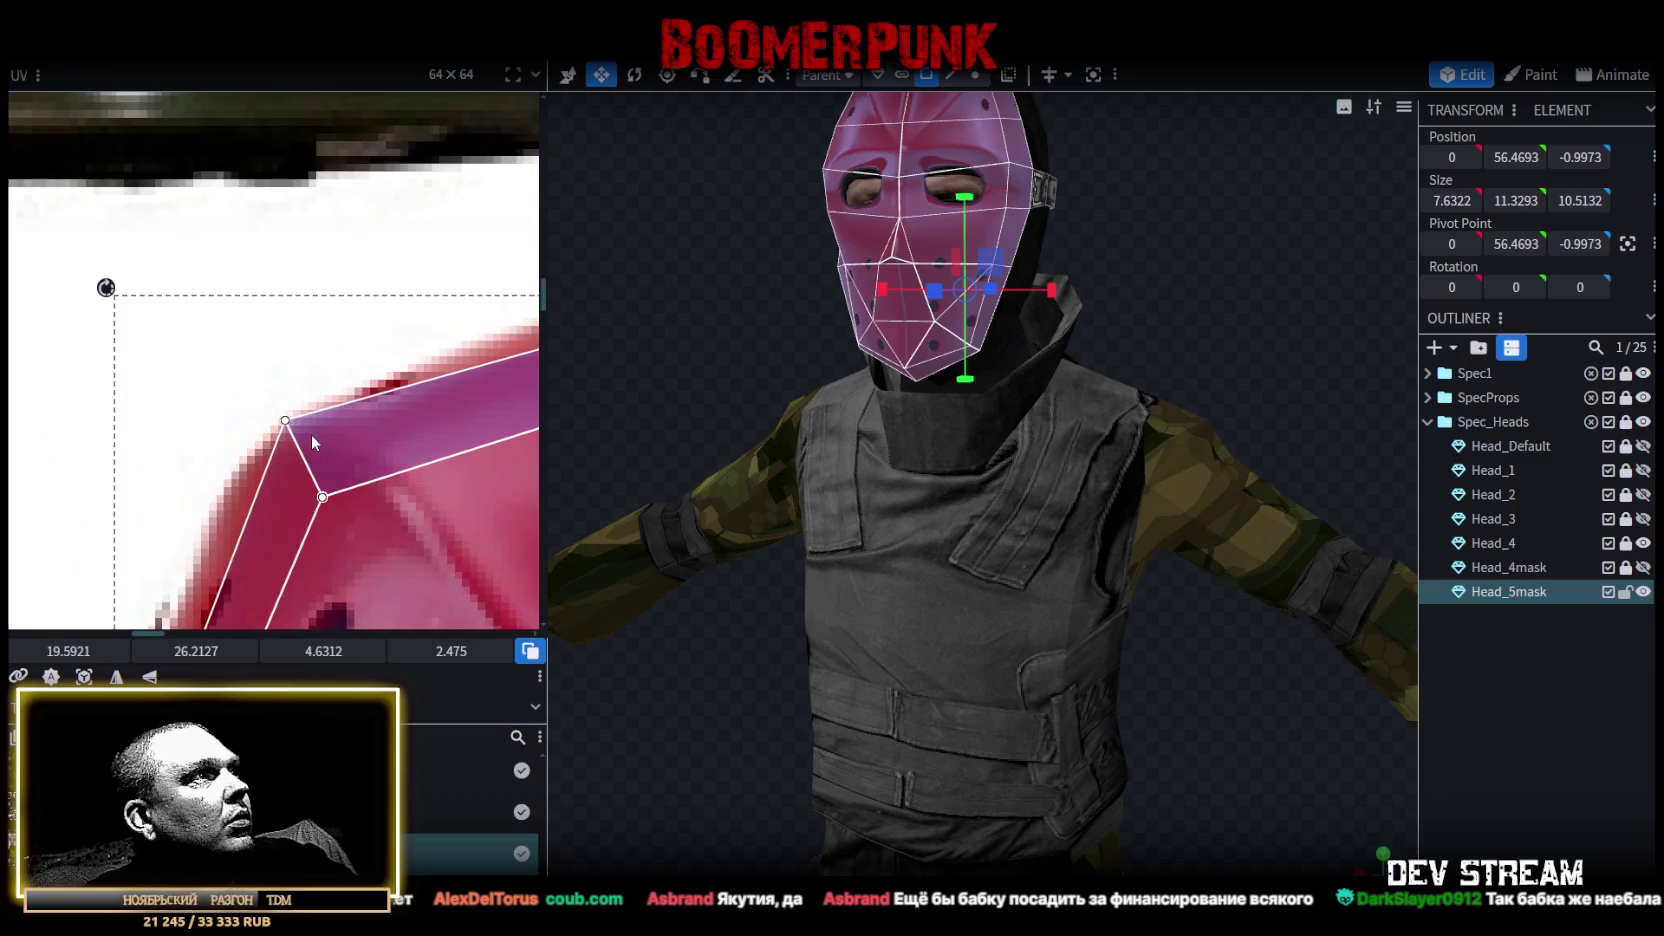
{"action": "scroll", "coordinate": [311, 434], "scroll_direction": "down", "scroll_amount": 1}
{"action": "scroll", "coordinate": [455, 400], "scroll_direction": "down", "scroll_amount": 1}
{"action": "mouse_move", "coordinate": [1170, 365]}
{"action": "left_mouse_down"}
{"action": "mouse_move", "coordinate": [1118, 428]}
{"action": "mouse_move", "coordinate": [980, 430]}
{"action": "left_mouse_up"}
{"action": "scroll", "coordinate": [445, 395], "scroll_direction": "down", "scroll_amount": 2}
{"action": "middle_click_drag", "start_coordinate": [445, 395], "coordinate": [150, 345]}
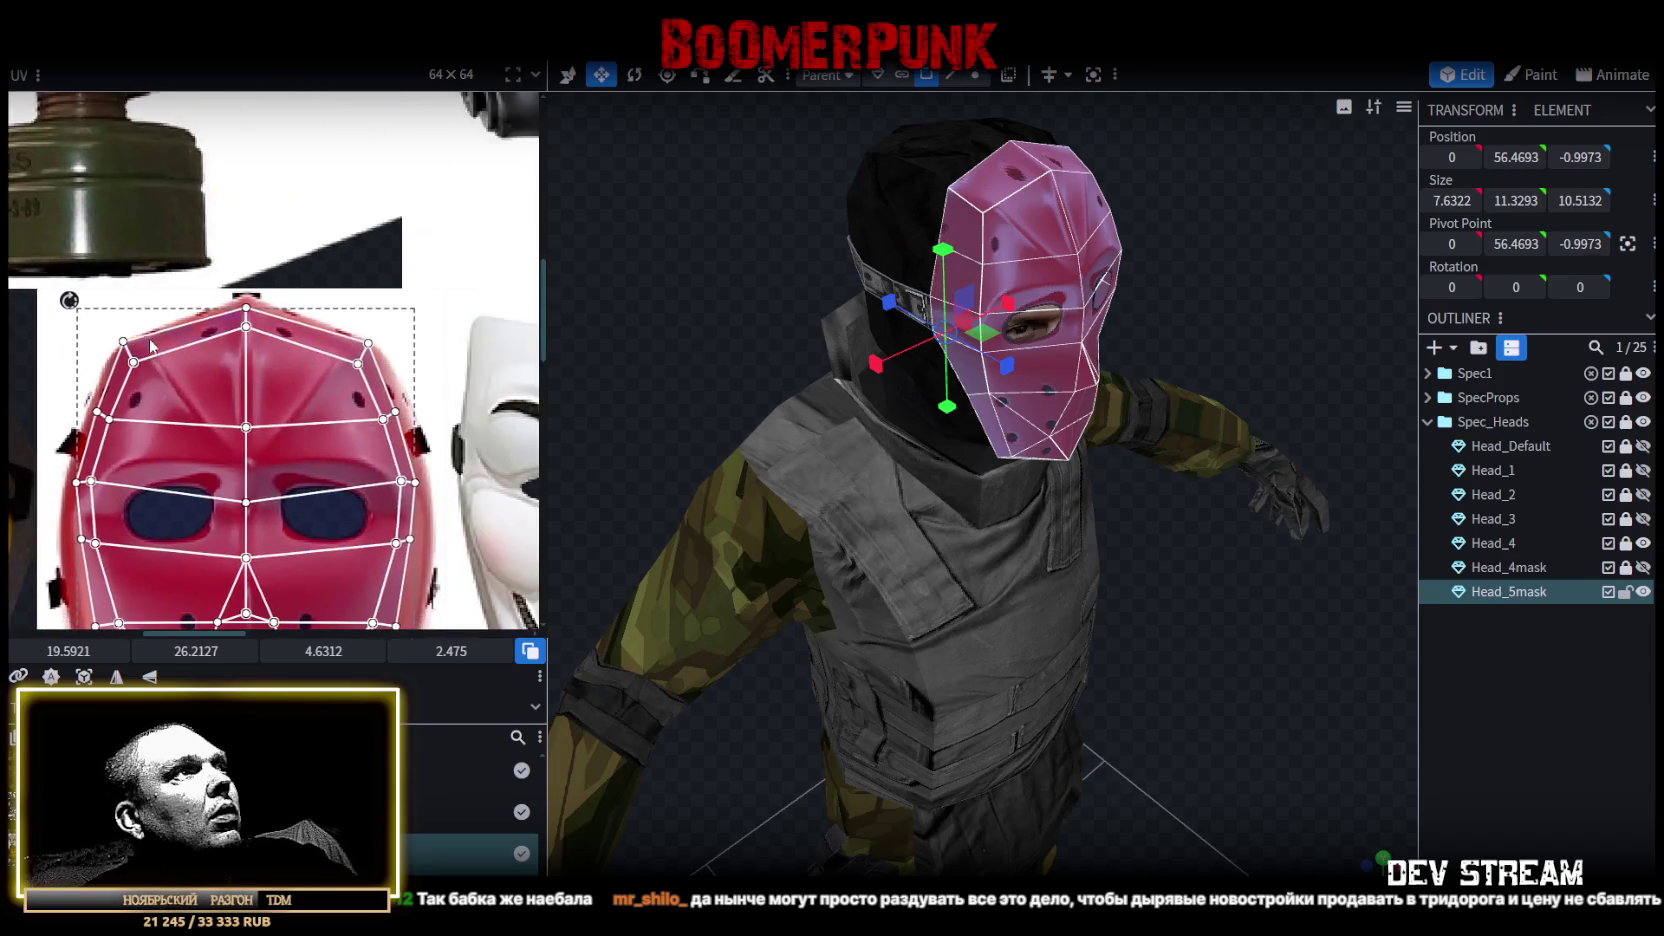
{"action": "scroll", "coordinate": [226, 355], "scroll_direction": "up", "scroll_amount": 1}
{"action": "scroll", "coordinate": [254, 356], "scroll_direction": "up", "scroll_amount": 1}
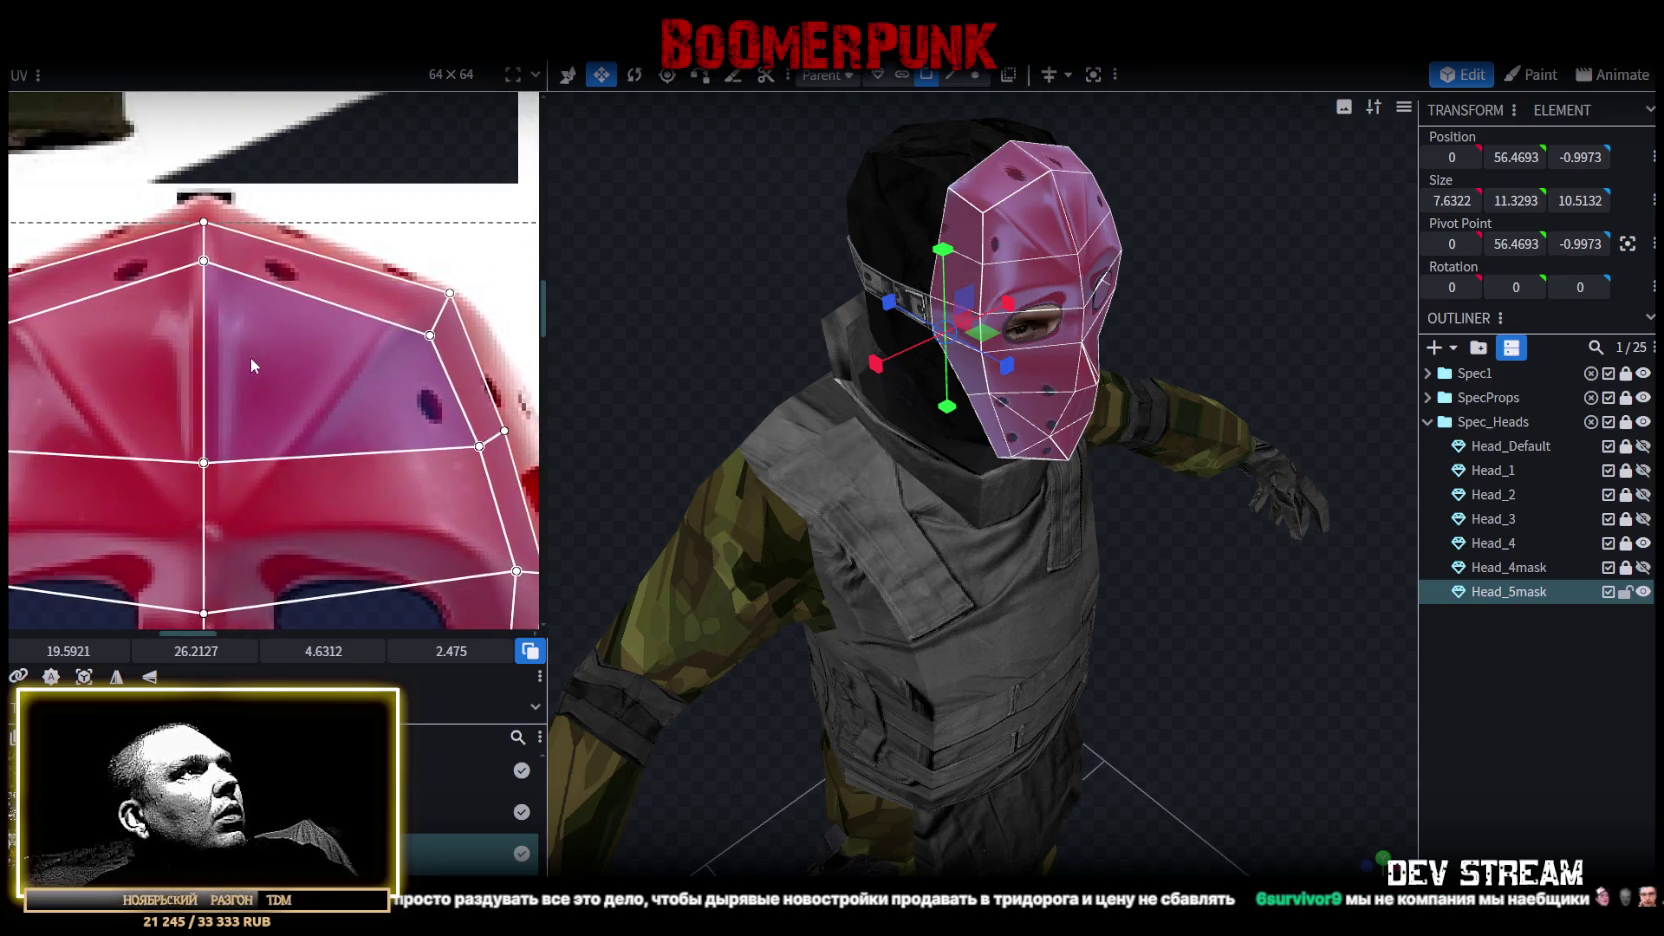
{"action": "scroll", "coordinate": [376, 286], "scroll_direction": "down", "scroll_amount": 1}
{"action": "scroll", "coordinate": [396, 410], "scroll_direction": "down", "scroll_amount": 1}
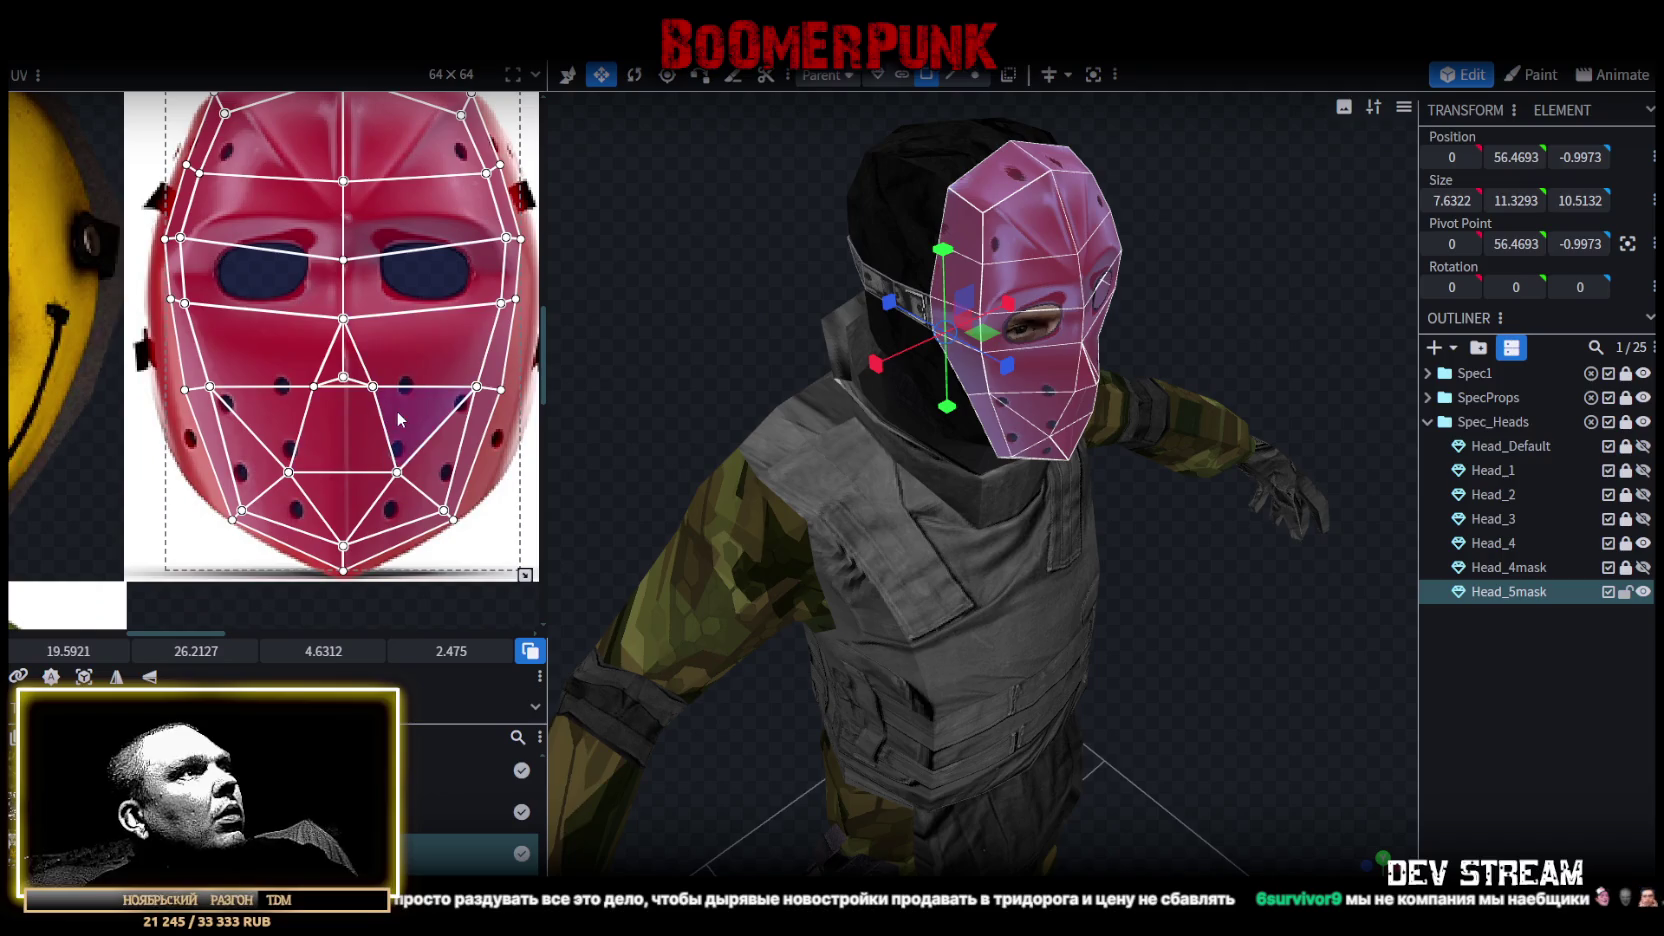
{"action": "scroll", "coordinate": [396, 410], "scroll_direction": "up", "scroll_amount": 1}
{"action": "scroll", "coordinate": [377, 387], "scroll_direction": "up", "scroll_amount": 1}
{"action": "scroll", "coordinate": [377, 387], "scroll_direction": "up", "scroll_amount": 1}
Shift the UV layout right, undo a stray move, and squash it vertically to fit the mask.
{"action": "left_click_drag", "start_coordinate": [477, 521], "coordinate": [483, 516]}
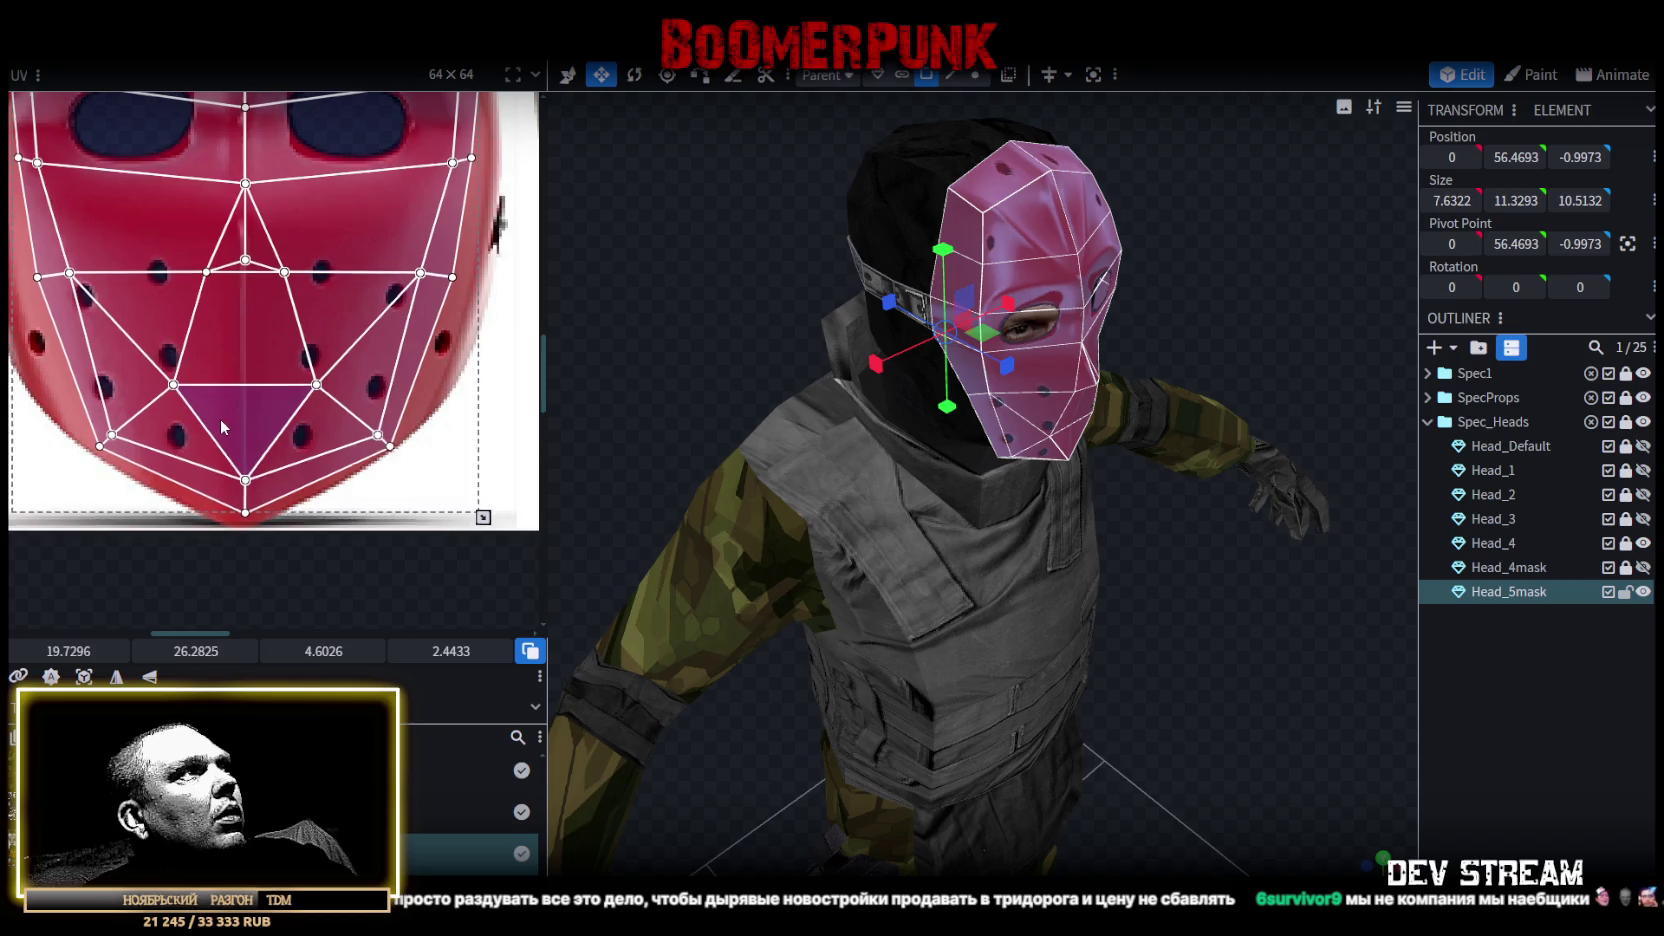
{"action": "left_click_drag", "start_coordinate": [1315, 635], "coordinate": [1152, 547]}
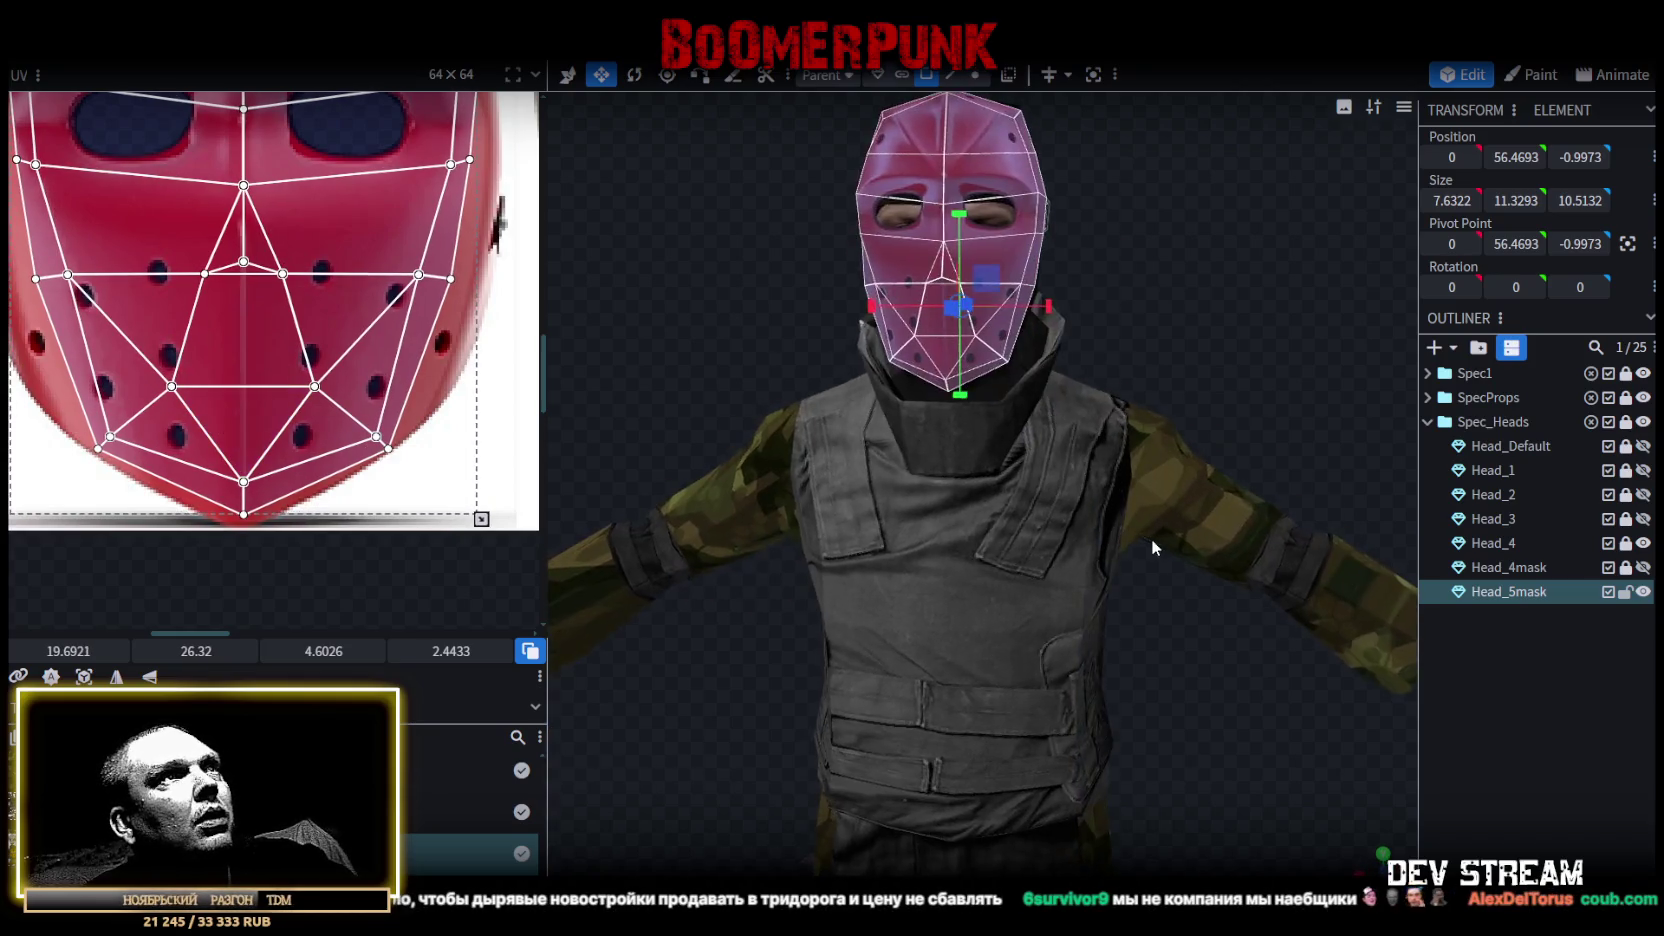
{"action": "scroll", "coordinate": [395, 251], "scroll_direction": "down", "scroll_amount": 1}
{"action": "scroll", "coordinate": [365, 354], "scroll_direction": "down", "scroll_amount": 2}
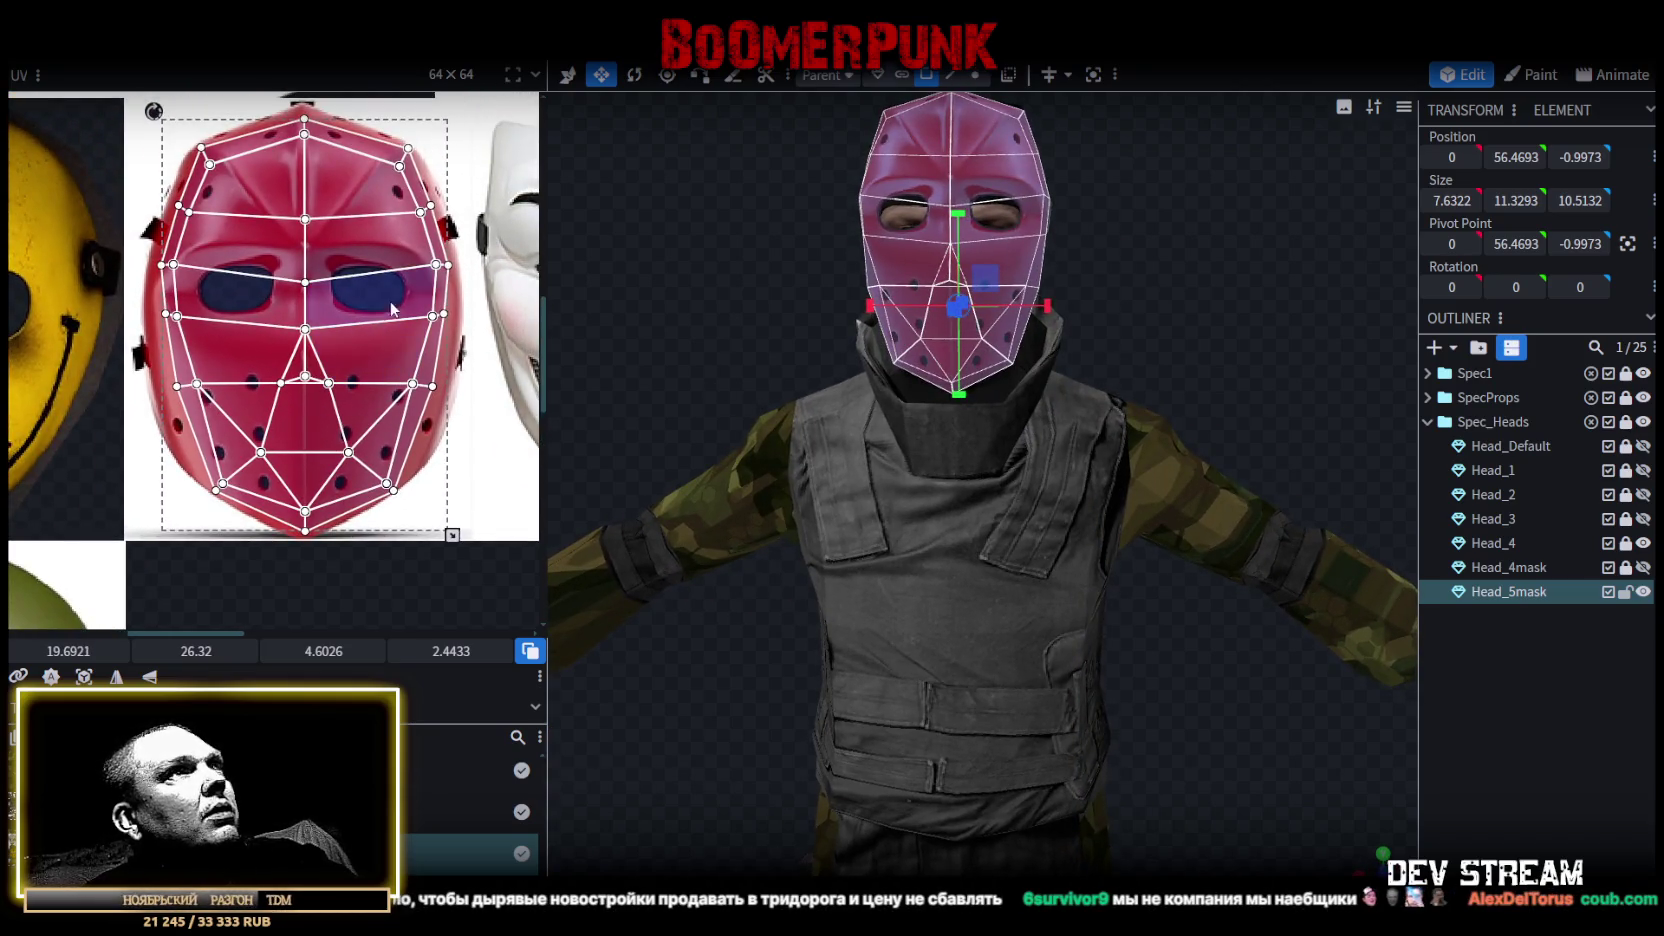
{"action": "left_click_drag", "start_coordinate": [1157, 259], "coordinate": [1148, 259]}
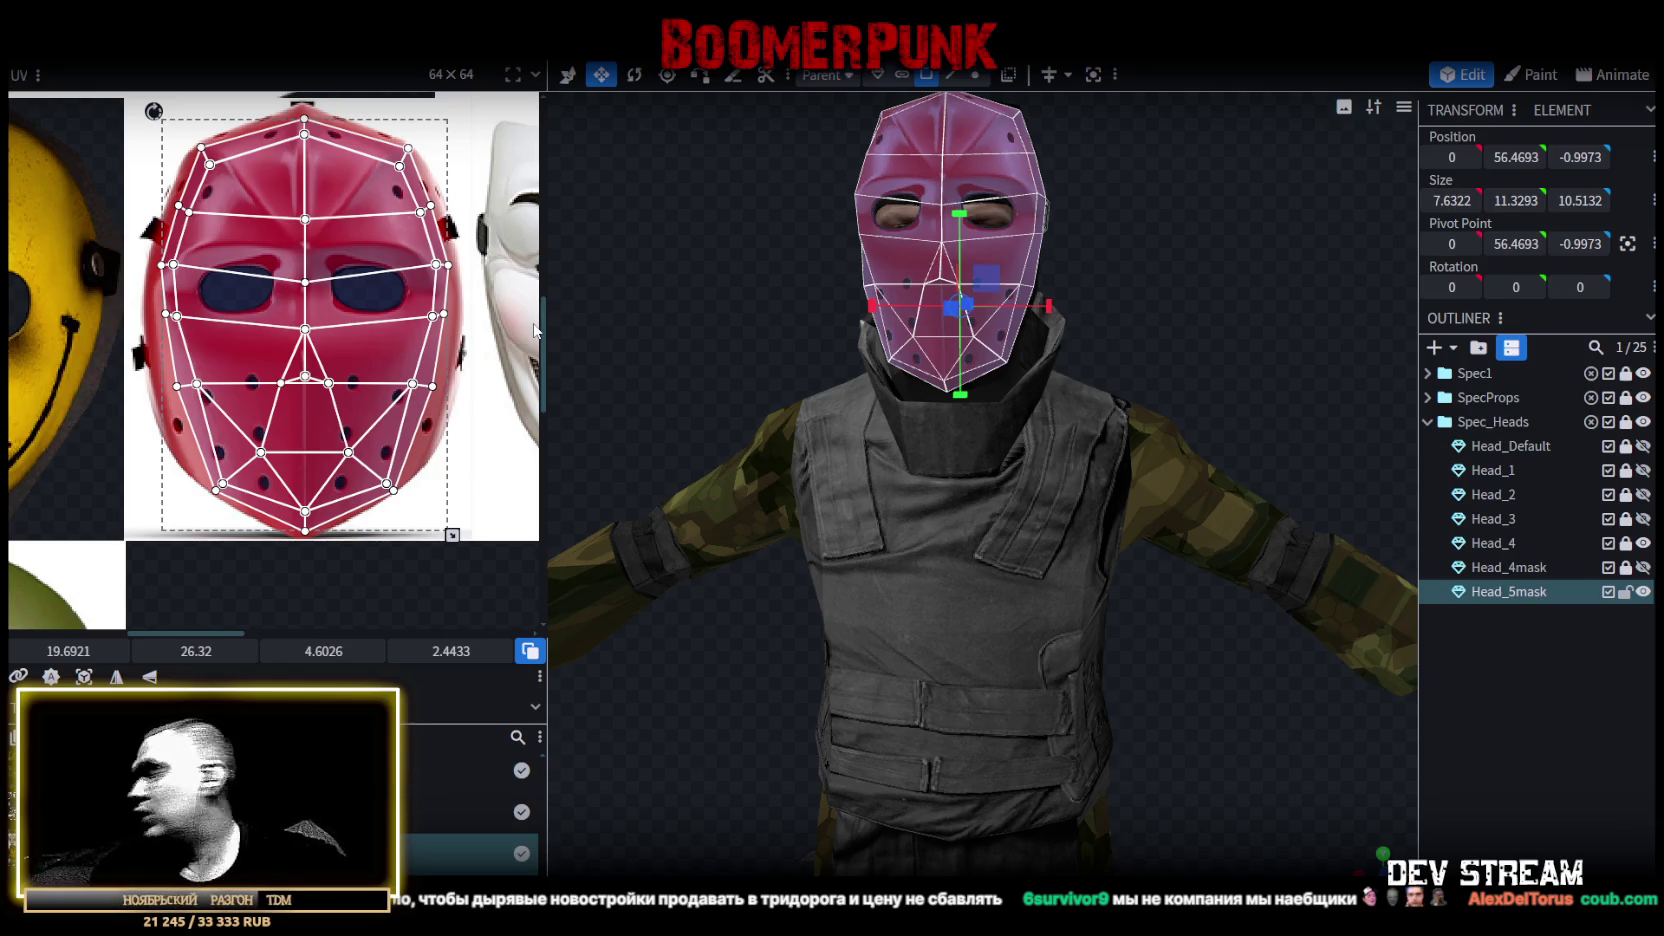
{"action": "mouse_move", "coordinate": [811, 270]}
{"action": "left_mouse_down"}
{"action": "mouse_move", "coordinate": [797, 295]}
{"action": "mouse_move", "coordinate": [857, 310]}
{"action": "mouse_move", "coordinate": [820, 300]}
{"action": "mouse_move", "coordinate": [645, 340]}
{"action": "mouse_move", "coordinate": [562, 302]}
{"action": "mouse_move", "coordinate": [654, 306]}
{"action": "mouse_move", "coordinate": [708, 278]}
{"action": "left_mouse_up"}
{"action": "scroll", "coordinate": [300, 330], "scroll_direction": "down", "scroll_amount": 2}
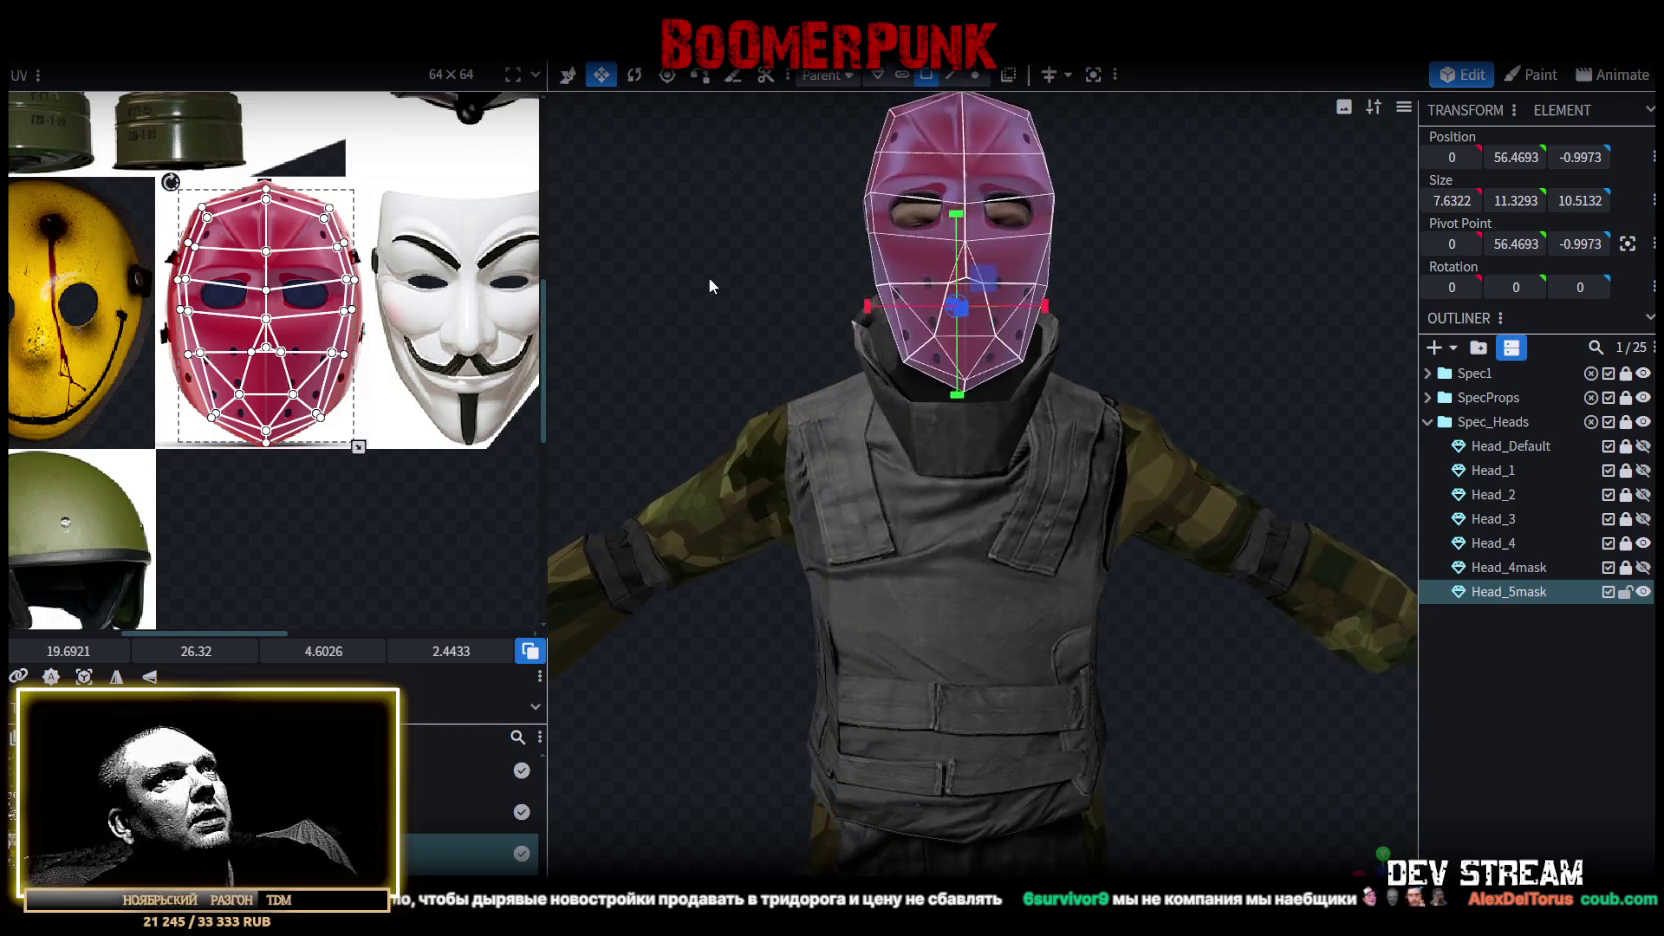
{"action": "left_click_drag", "start_coordinate": [314, 343], "coordinate": [311, 328]}
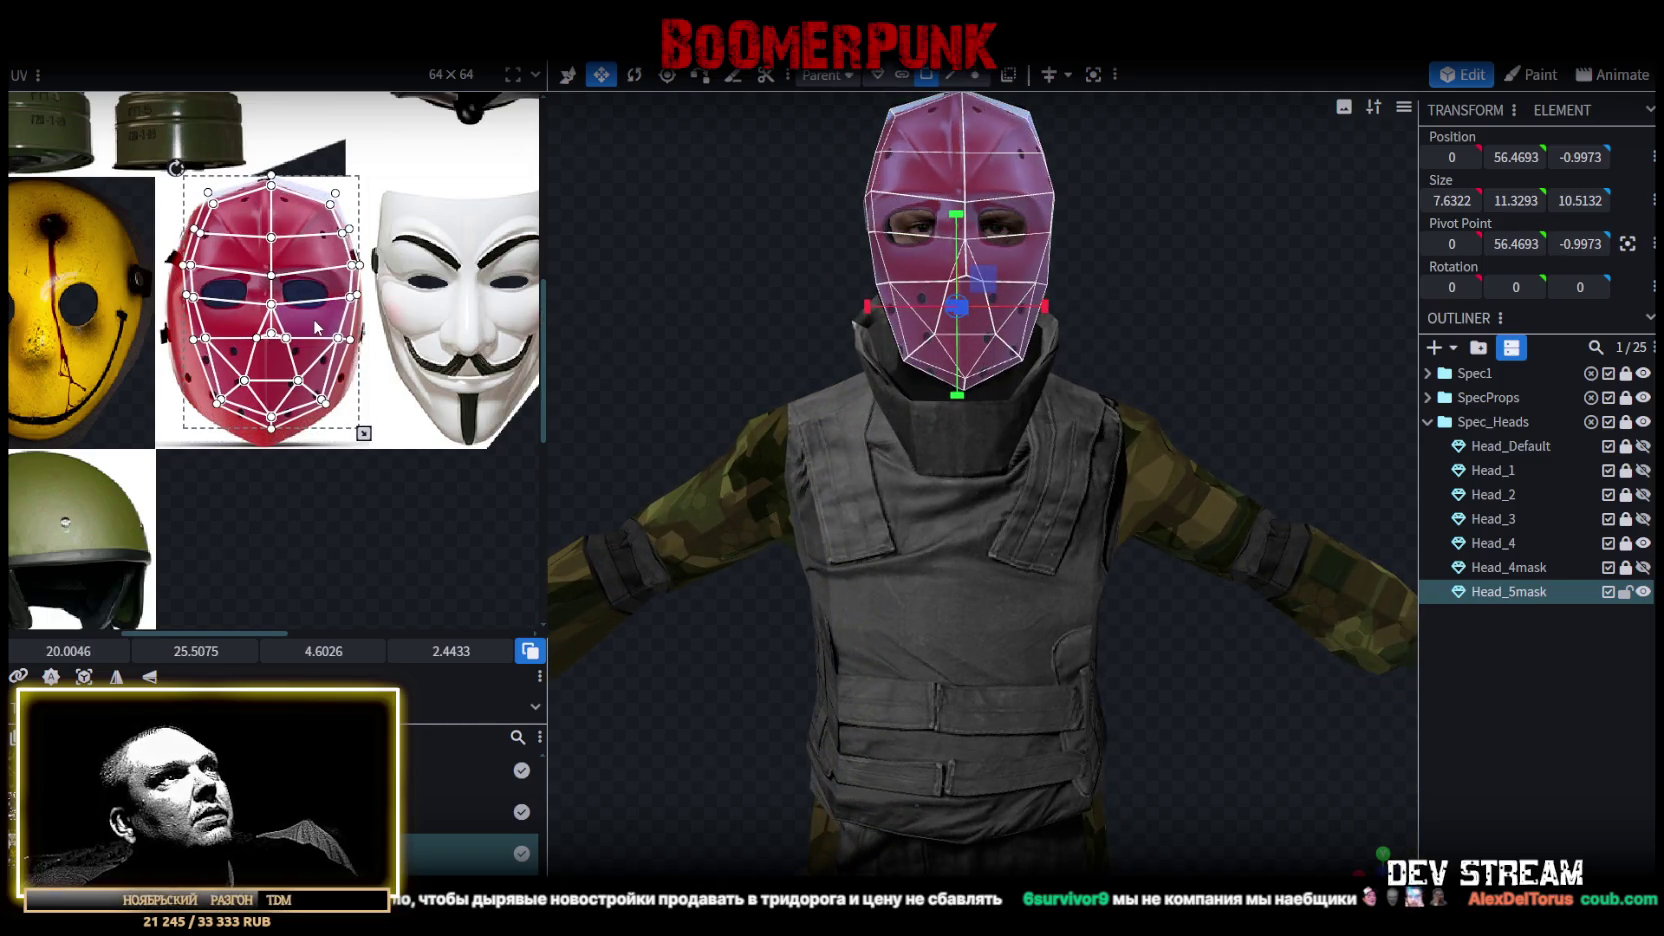
{"action": "key", "text": "ctrl+z"}
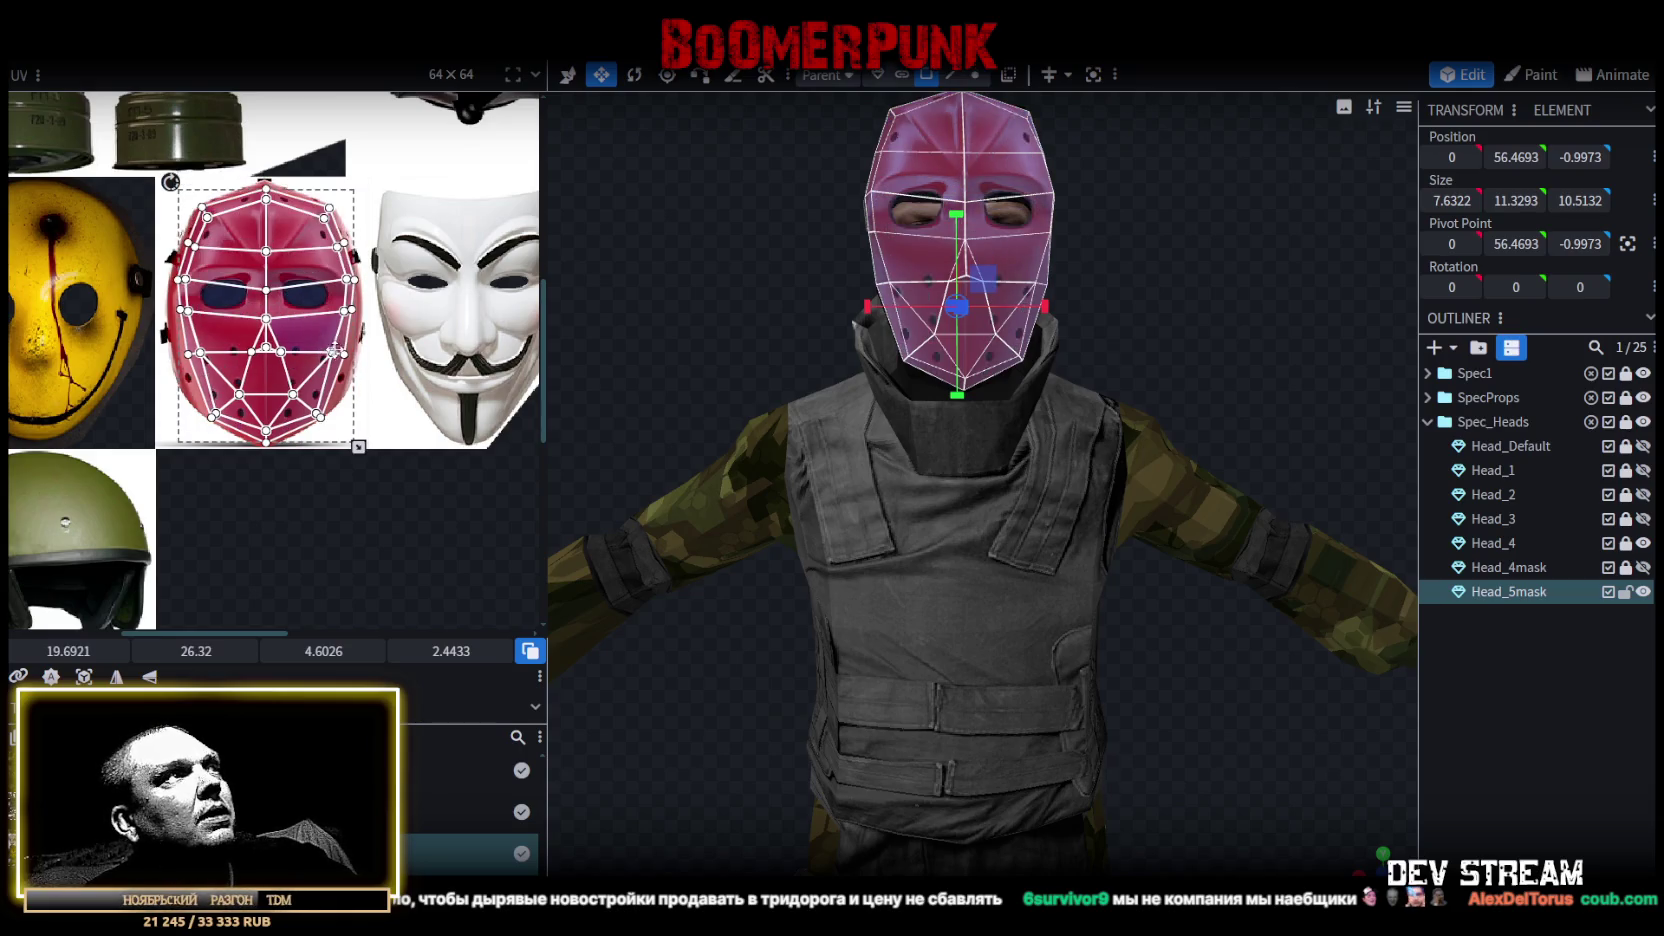
{"action": "scroll", "coordinate": [300, 405], "scroll_direction": "up", "scroll_amount": 1}
{"action": "scroll", "coordinate": [300, 405], "scroll_direction": "up", "scroll_amount": 1}
{"action": "left_click_drag", "start_coordinate": [377, 459], "coordinate": [376, 427]}
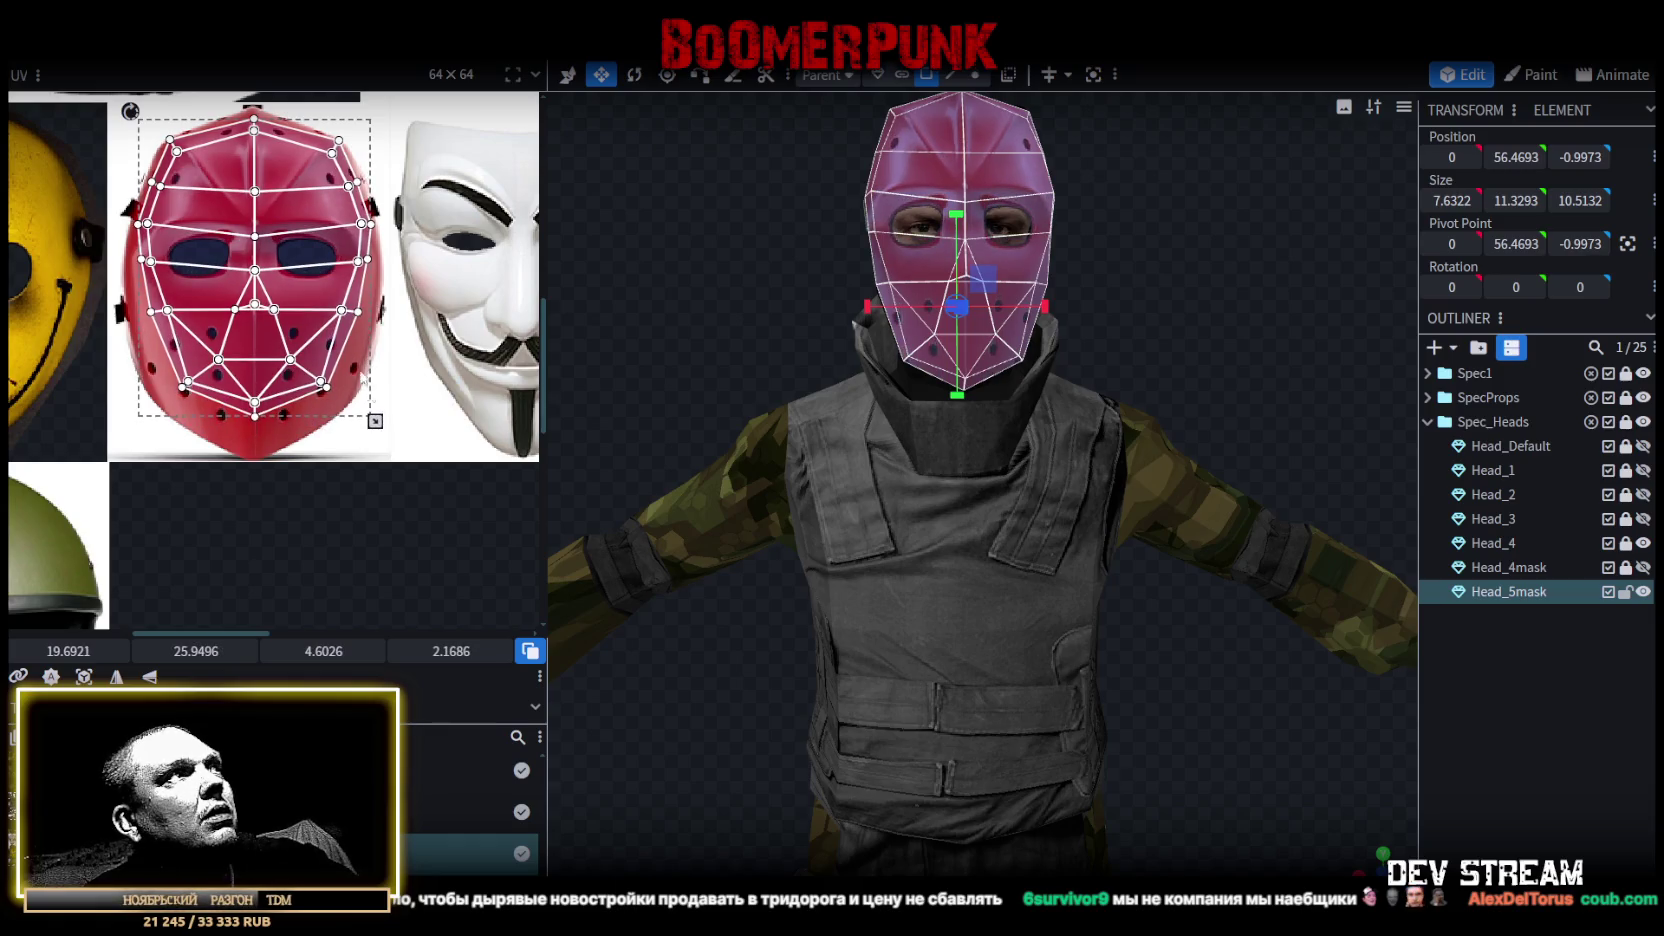
Move the mask's lower UV vertices down toward the chin of the red mask.
{"action": "left_click_drag", "start_coordinate": [303, 264], "coordinate": [305, 268]}
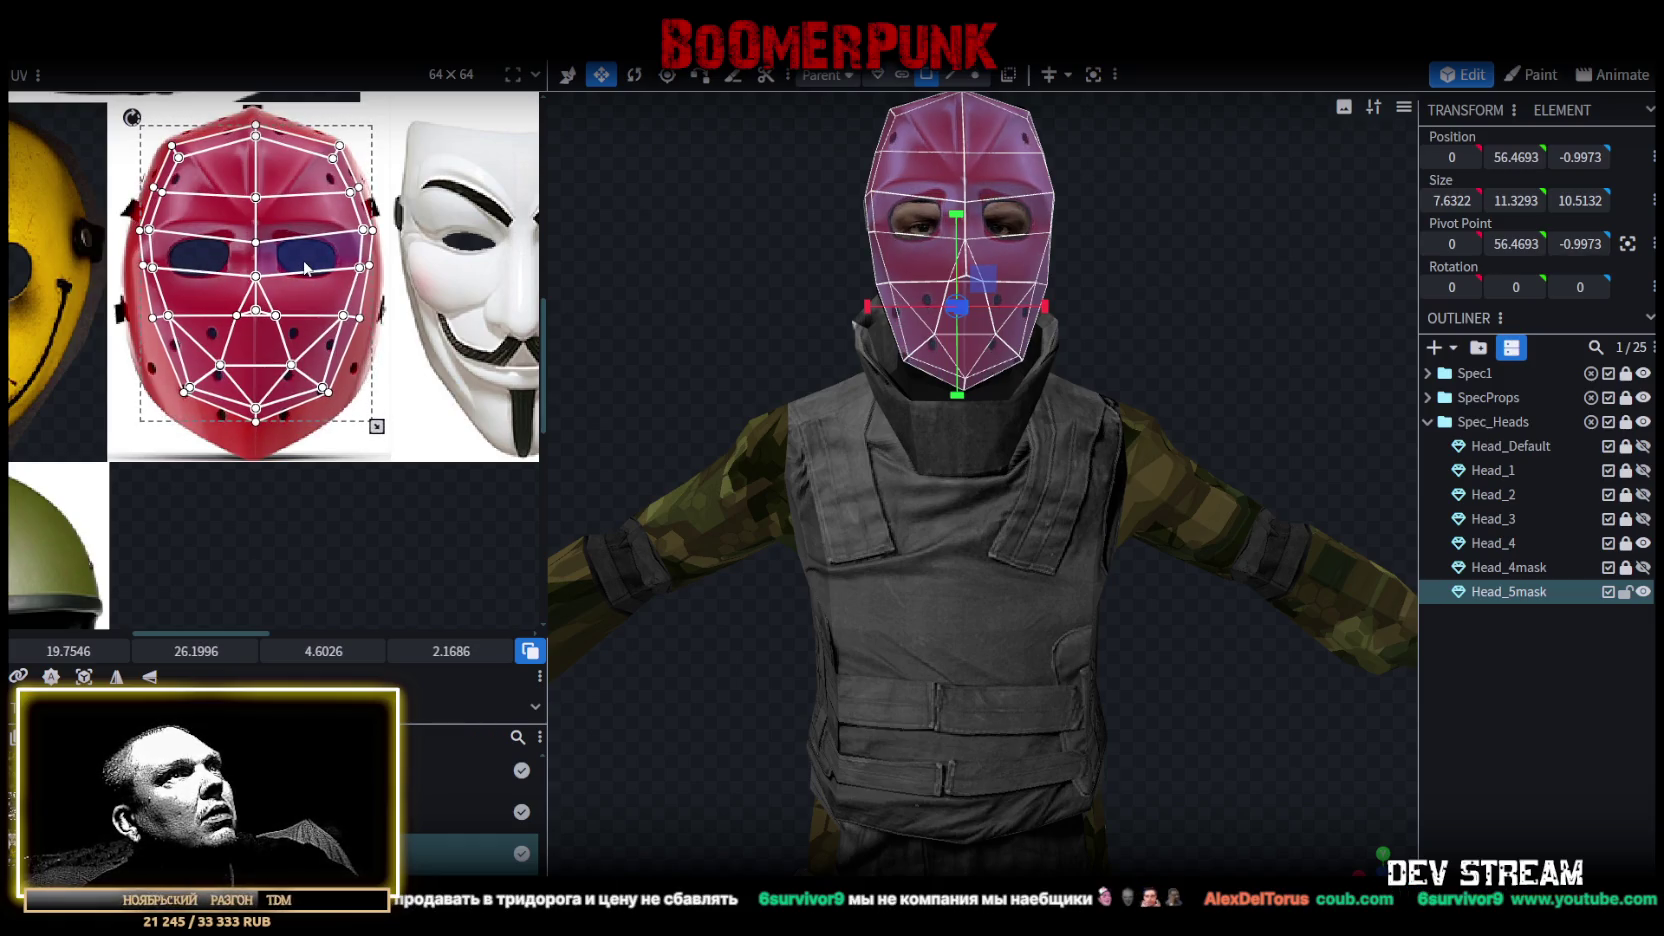
{"action": "left_click_drag", "start_coordinate": [139, 424], "coordinate": [422, 258]}
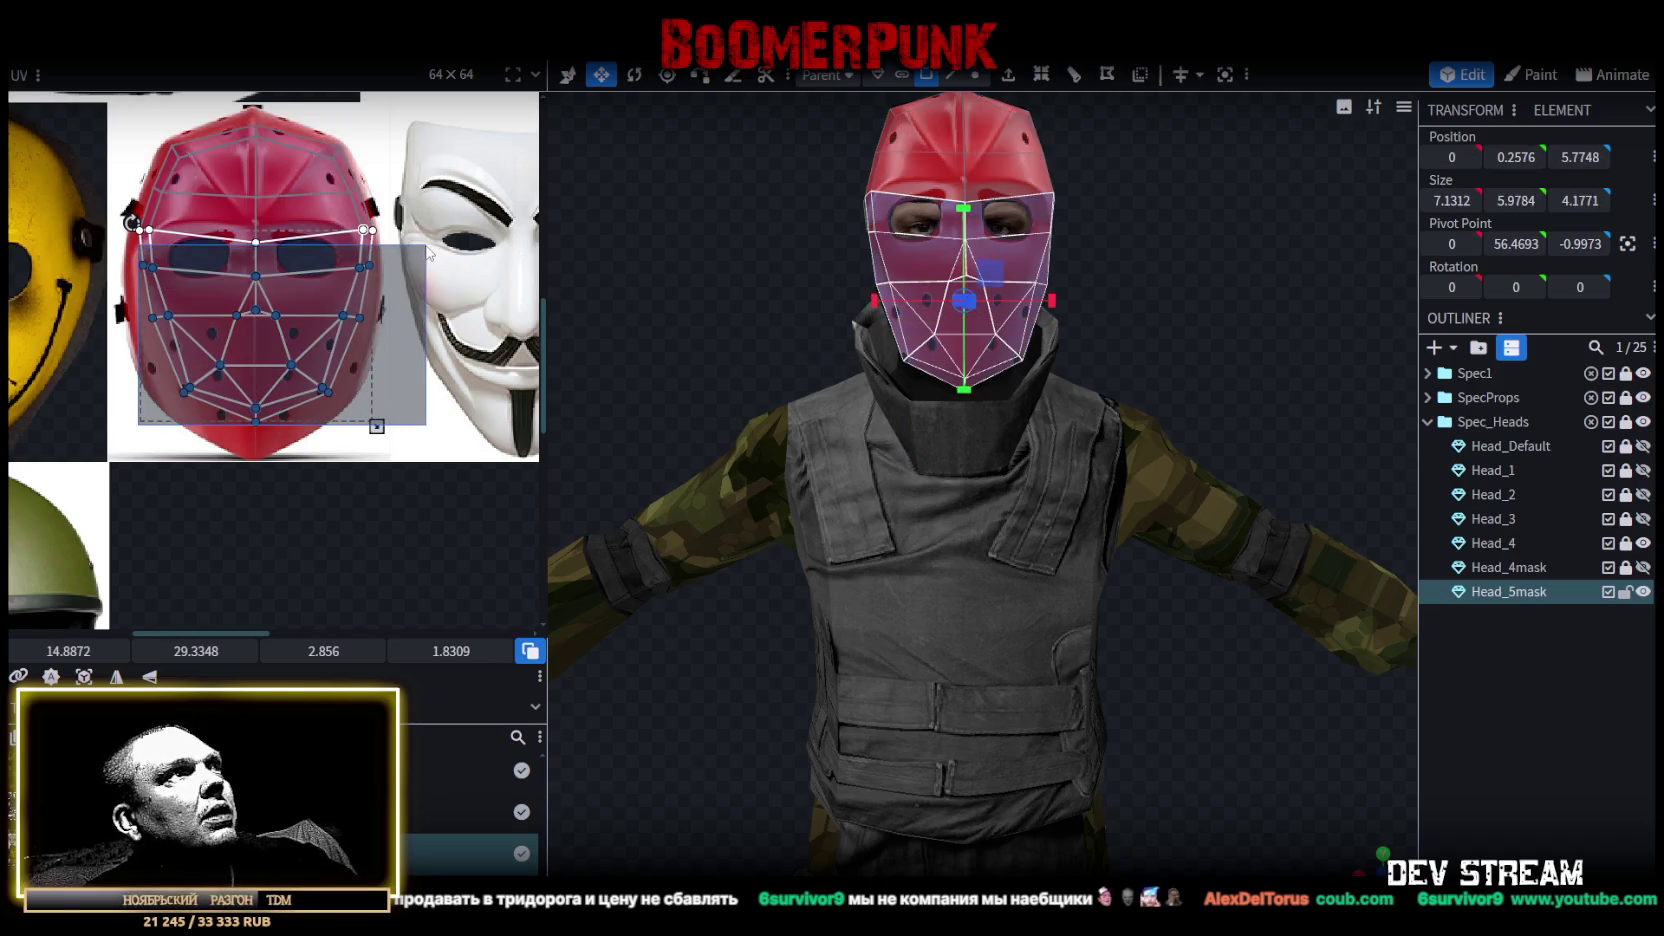
{"action": "left_click_drag", "start_coordinate": [277, 314], "coordinate": [277, 304]}
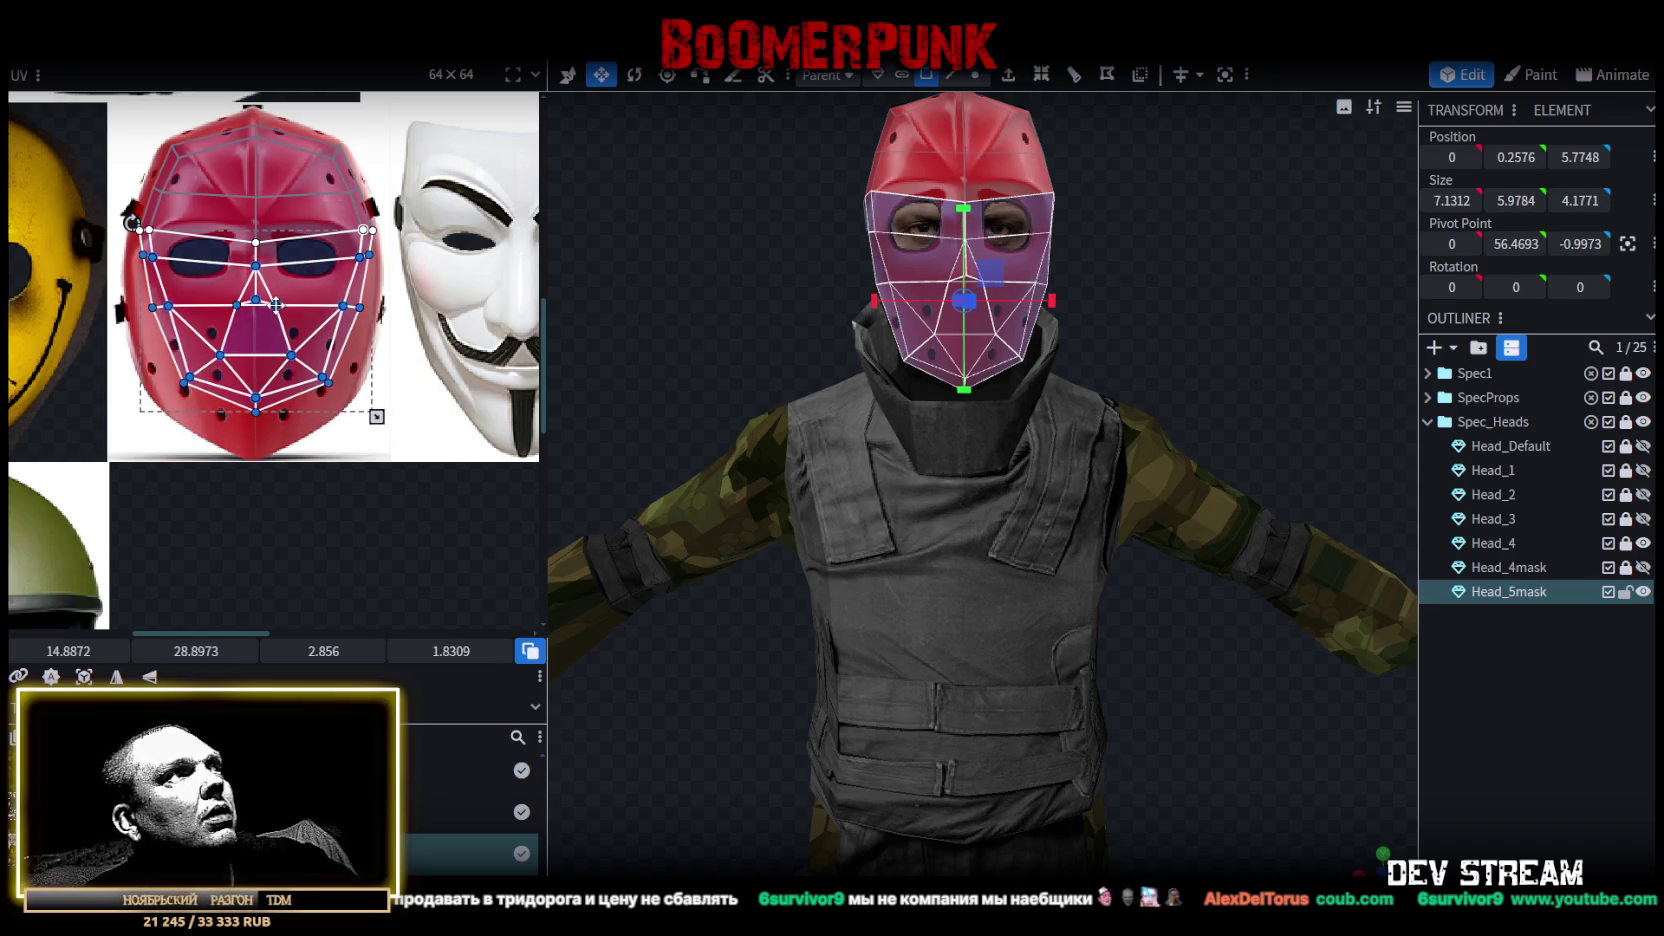
{"action": "key", "text": "ctrl+z"}
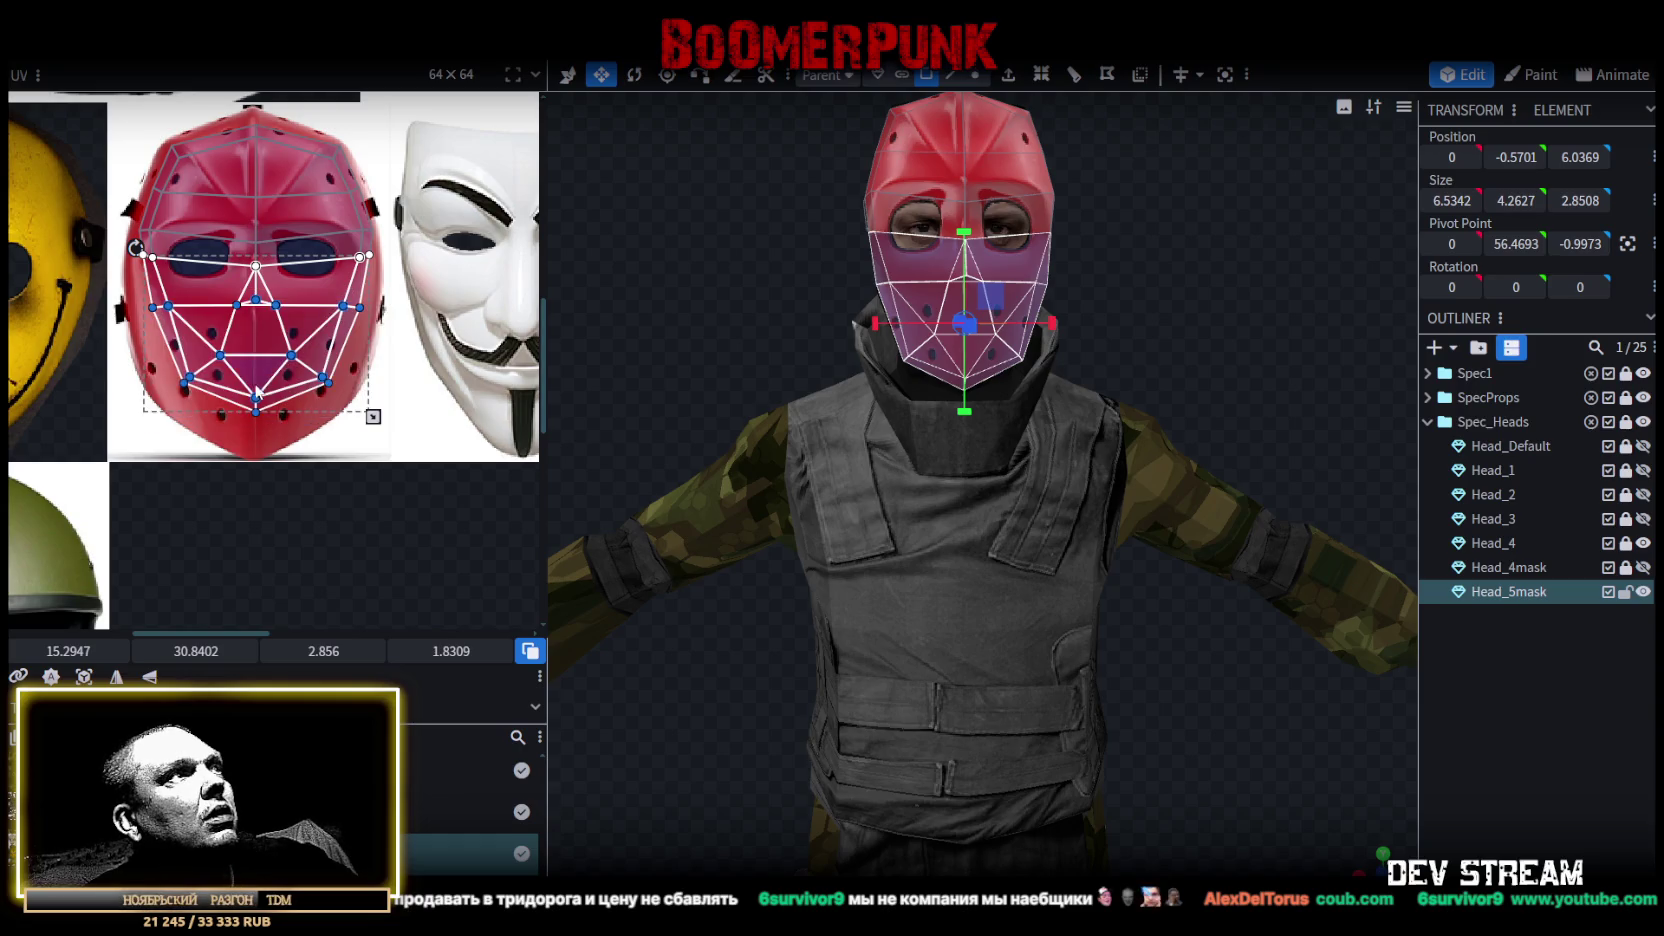
{"action": "left_click_drag", "start_coordinate": [255, 412], "coordinate": [254, 444]}
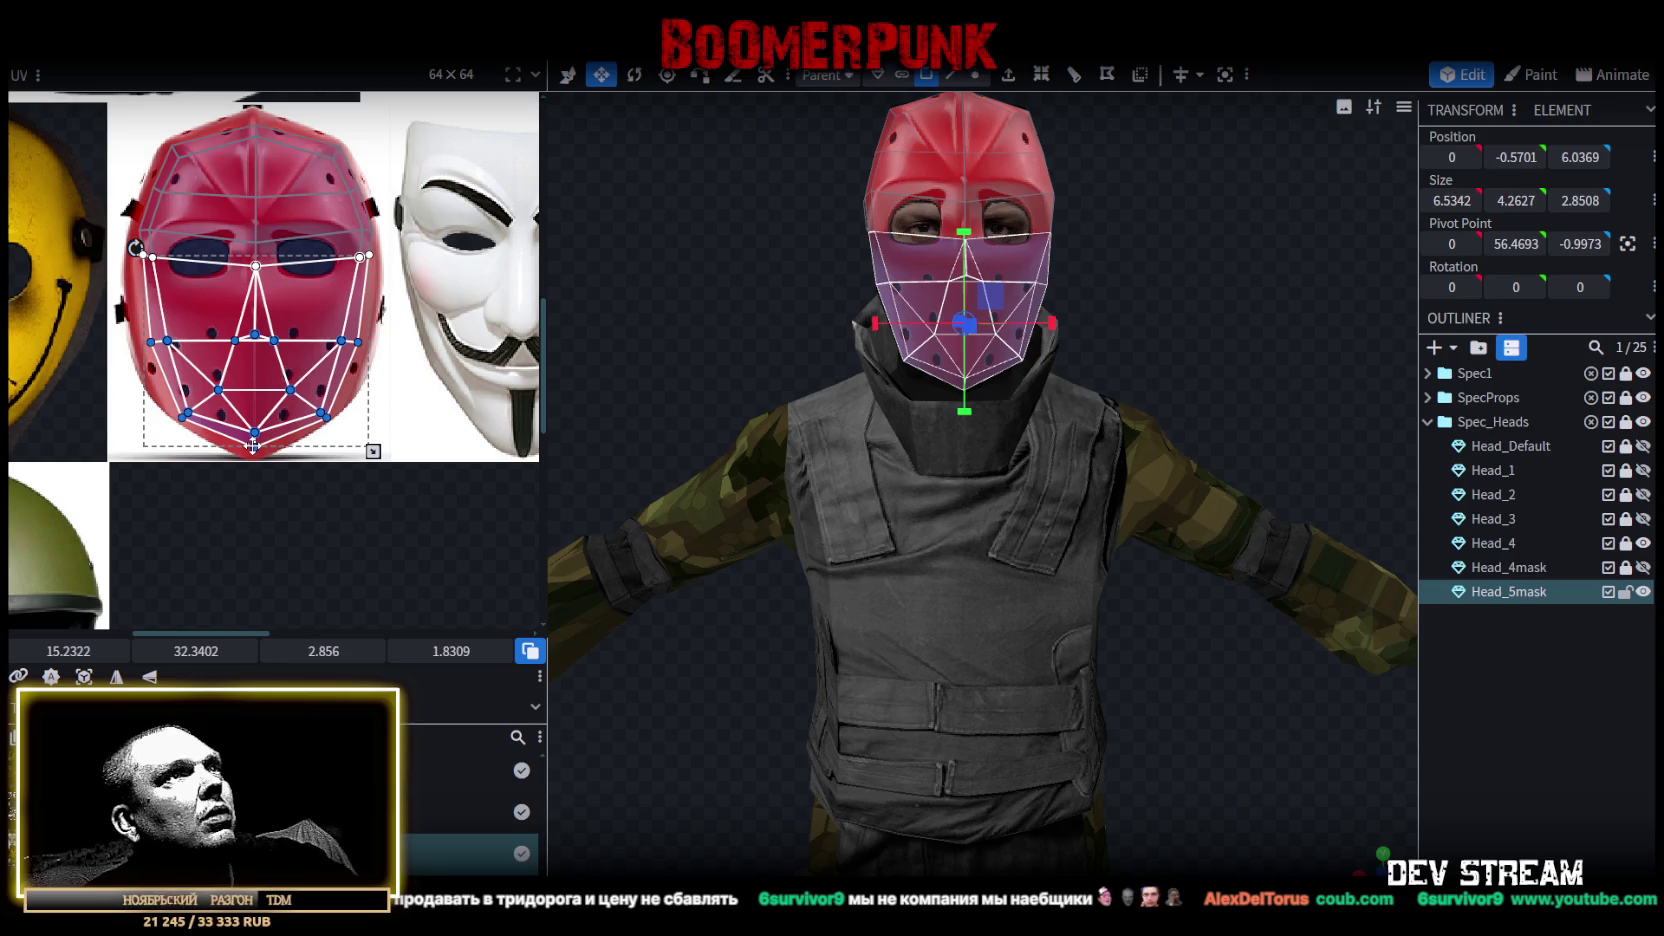
Raise the eye-band UVs up to the hockey mask's eye holes.
{"action": "scroll", "coordinate": [260, 234], "scroll_direction": "up", "scroll_amount": 3}
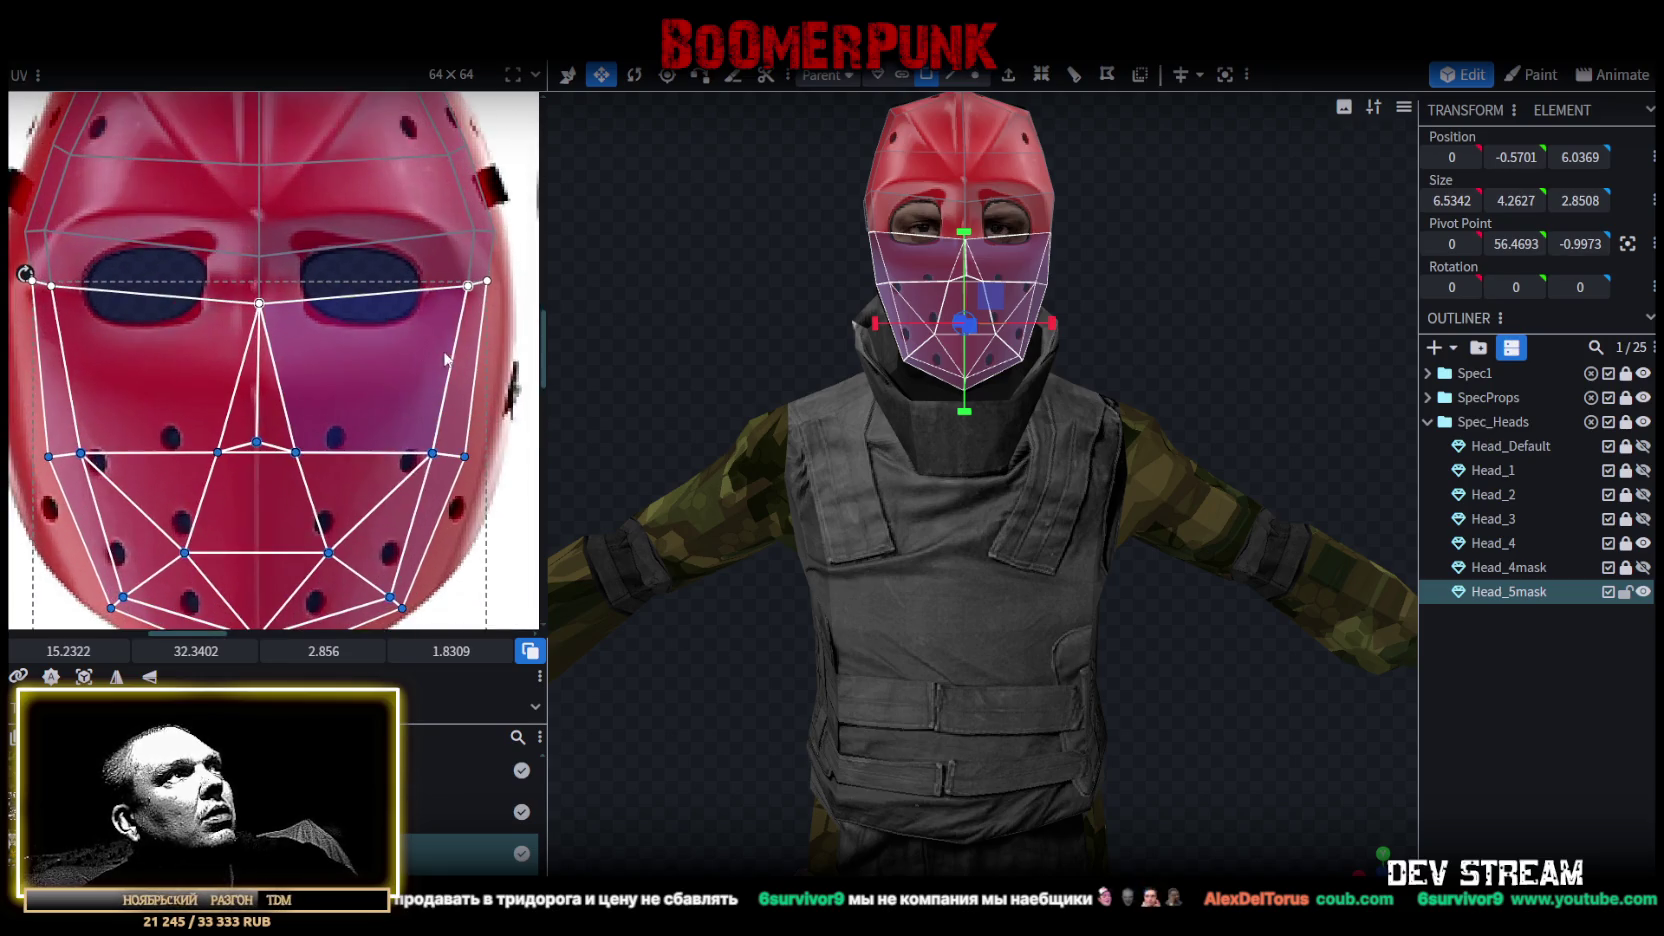
{"action": "left_click", "coordinate": [283, 337]}
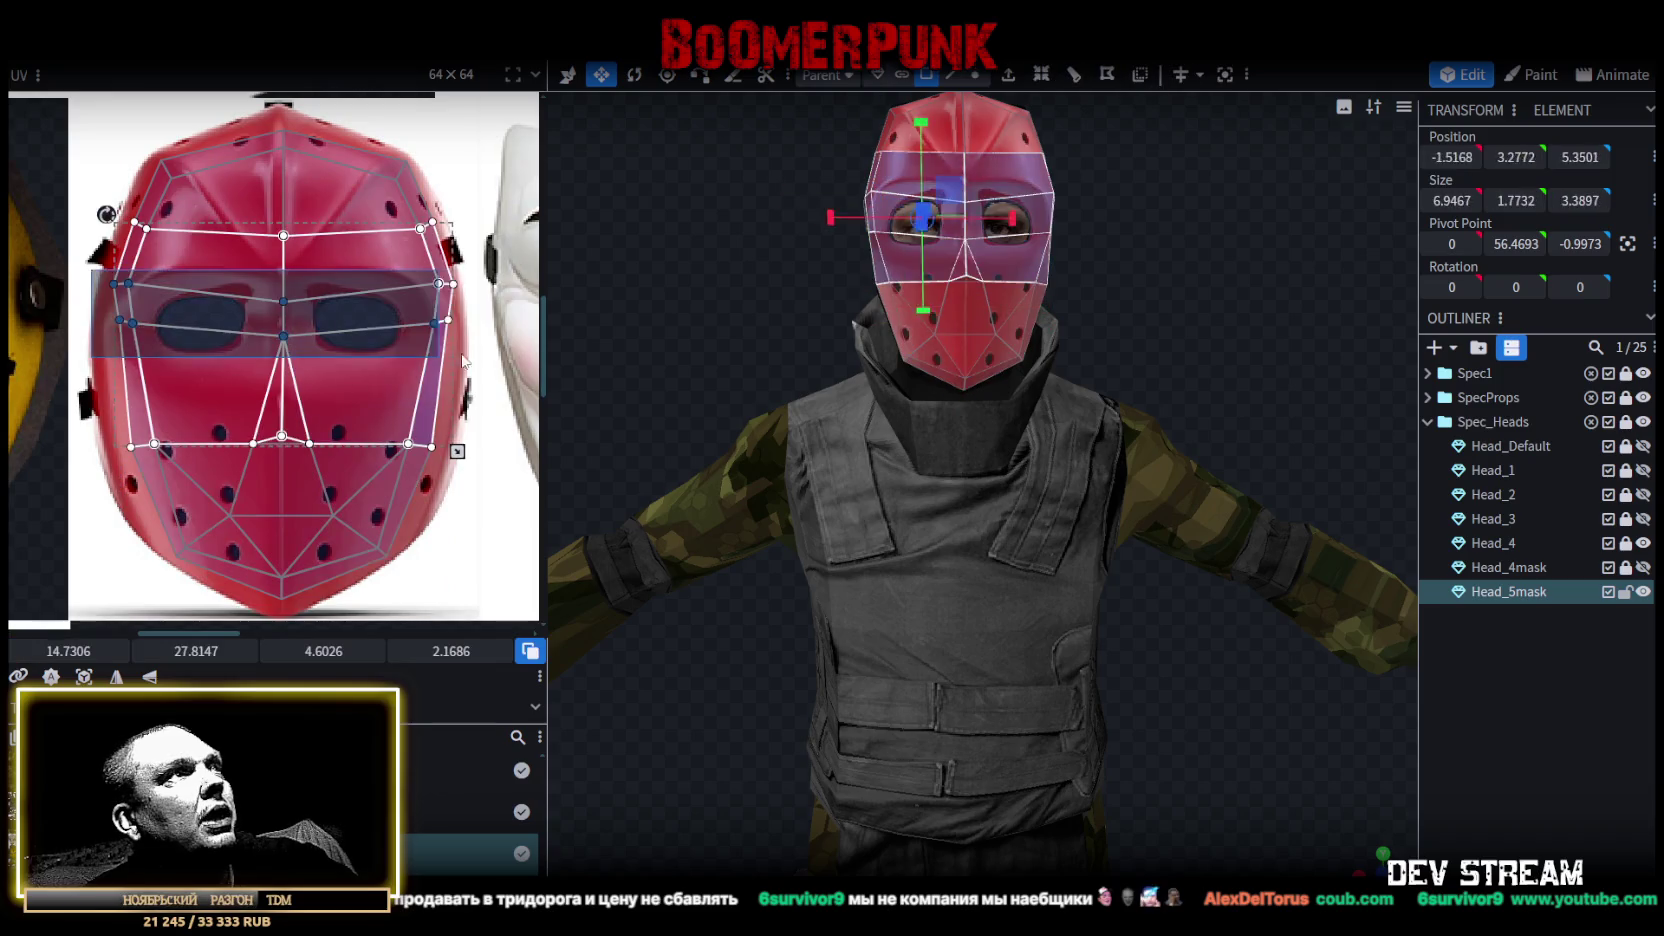
{"action": "left_click_drag", "start_coordinate": [284, 337], "coordinate": [284, 319]}
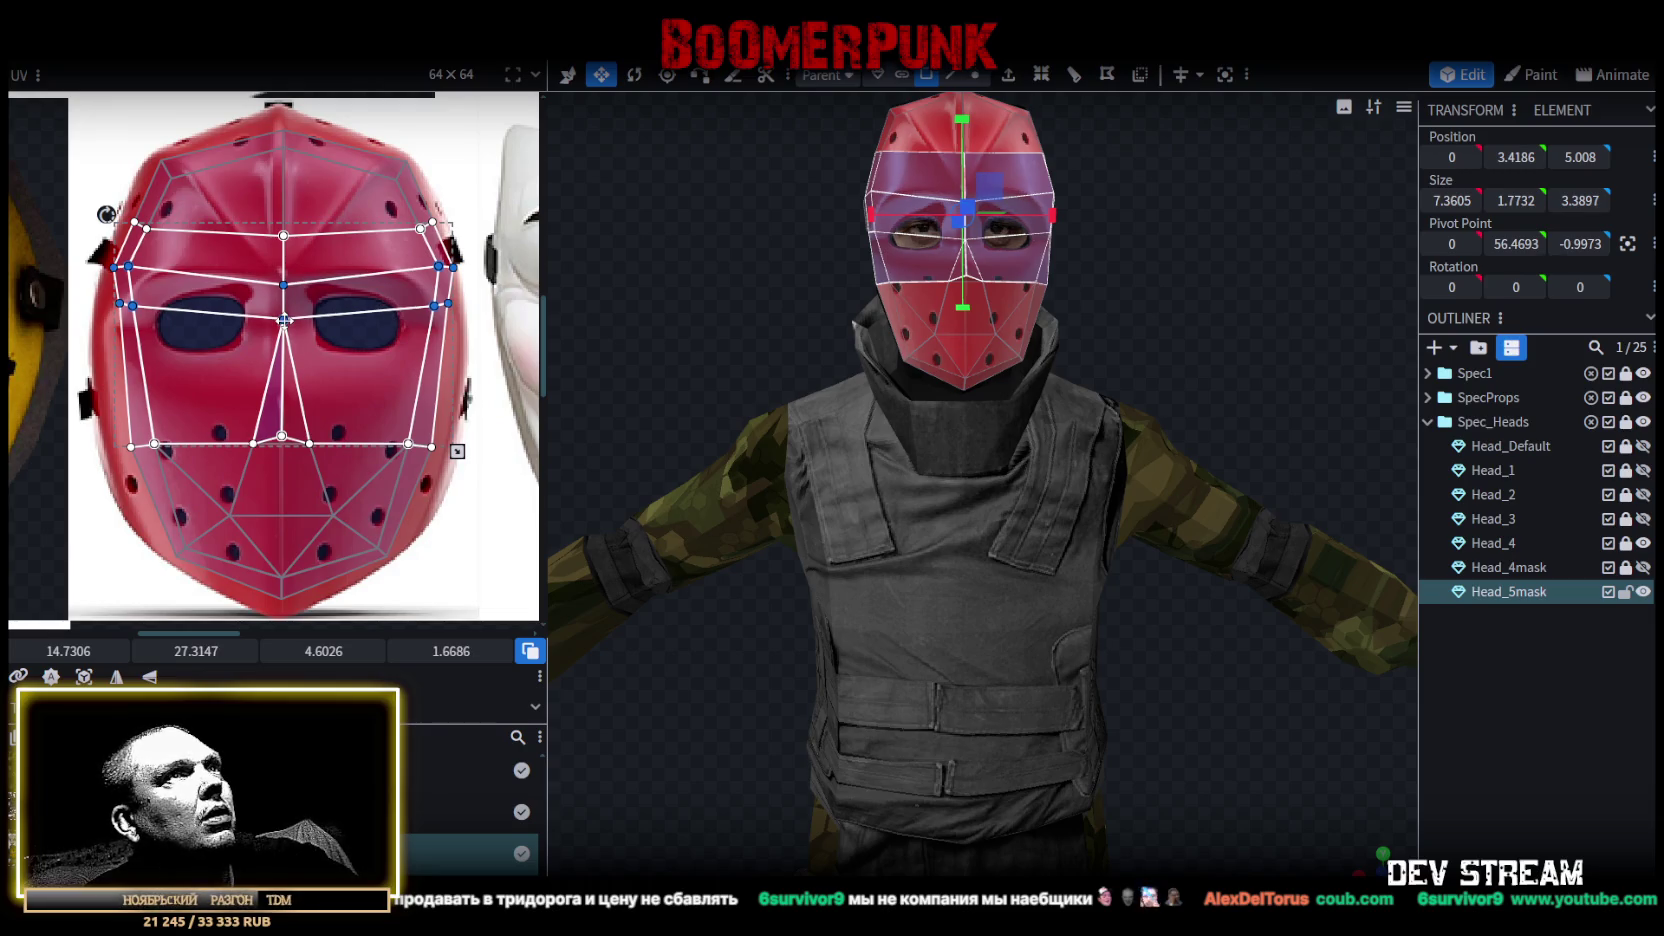
Pull the left side of the eye band and lower face UVs further left.
{"action": "mouse_move", "coordinate": [90, 290]}
{"action": "left_mouse_down"}
{"action": "mouse_move", "coordinate": [152, 324]}
{"action": "mouse_move", "coordinate": [112, 316]}
{"action": "left_mouse_up"}
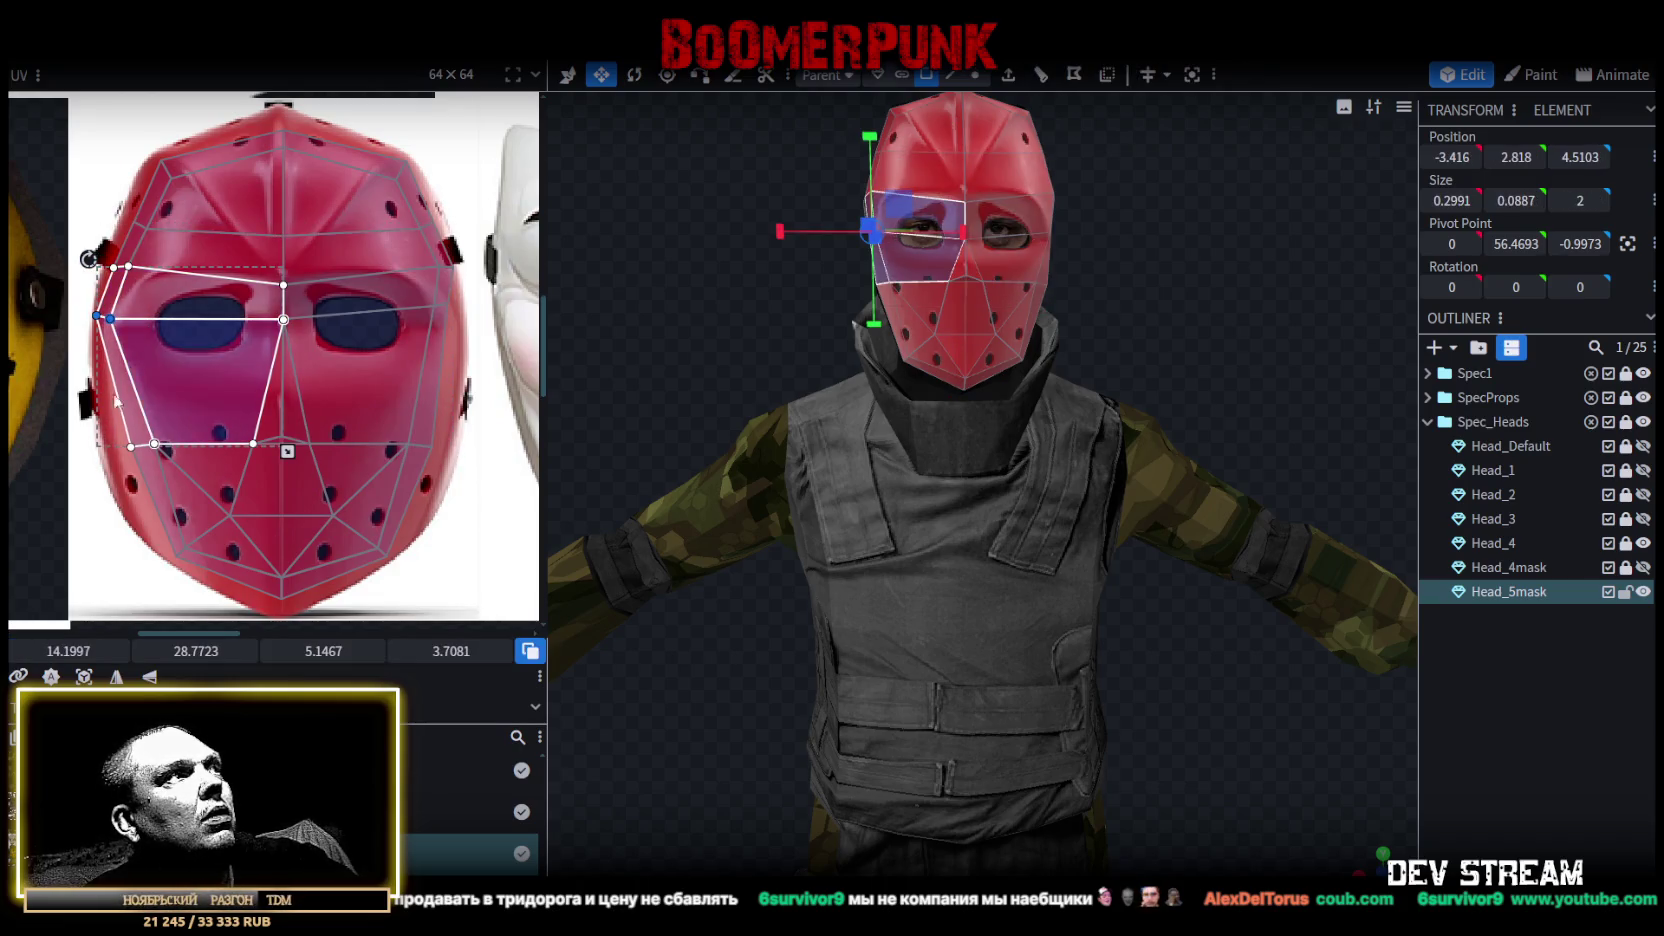
{"action": "left_click", "coordinate": [120, 440], "text": "shift"}
{"action": "scroll", "coordinate": [131, 434], "scroll_direction": "up", "scroll_amount": 1}
{"action": "left_click_drag", "start_coordinate": [129, 434], "coordinate": [95, 434]}
{"action": "scroll", "coordinate": [150, 426], "scroll_direction": "right", "scroll_amount": 3}
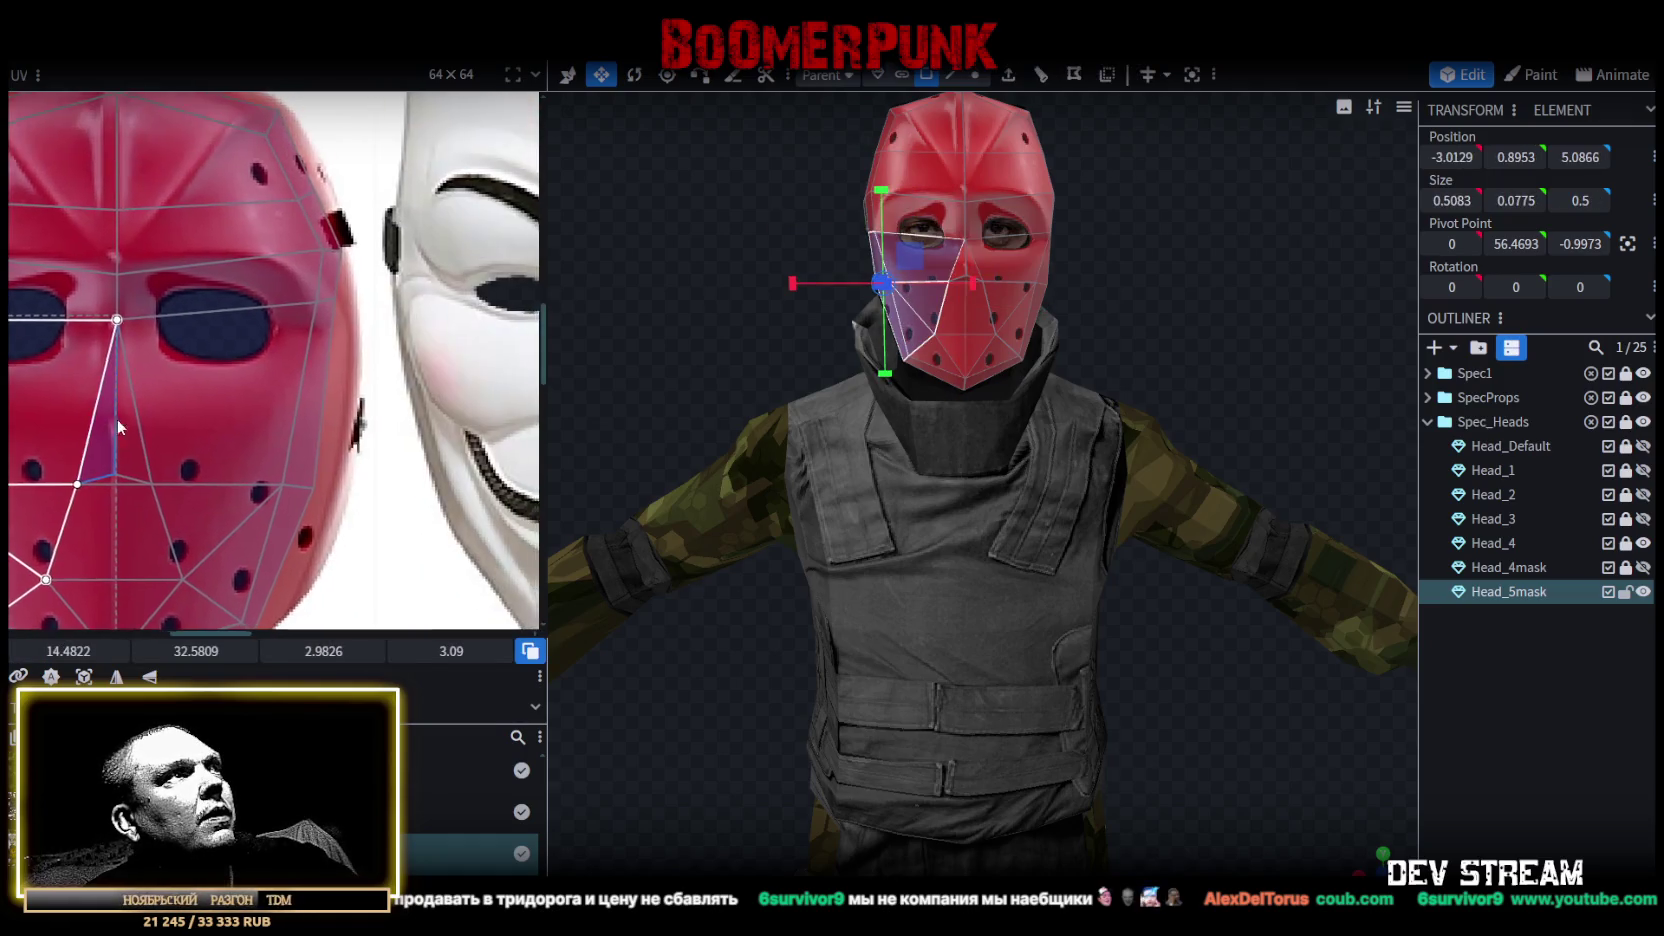
Stretch the eye band's right edge outward and move a lower-right UV point right.
{"action": "left_click", "coordinate": [285, 313]}
{"action": "left_click_drag", "start_coordinate": [320, 301], "coordinate": [336, 318]}
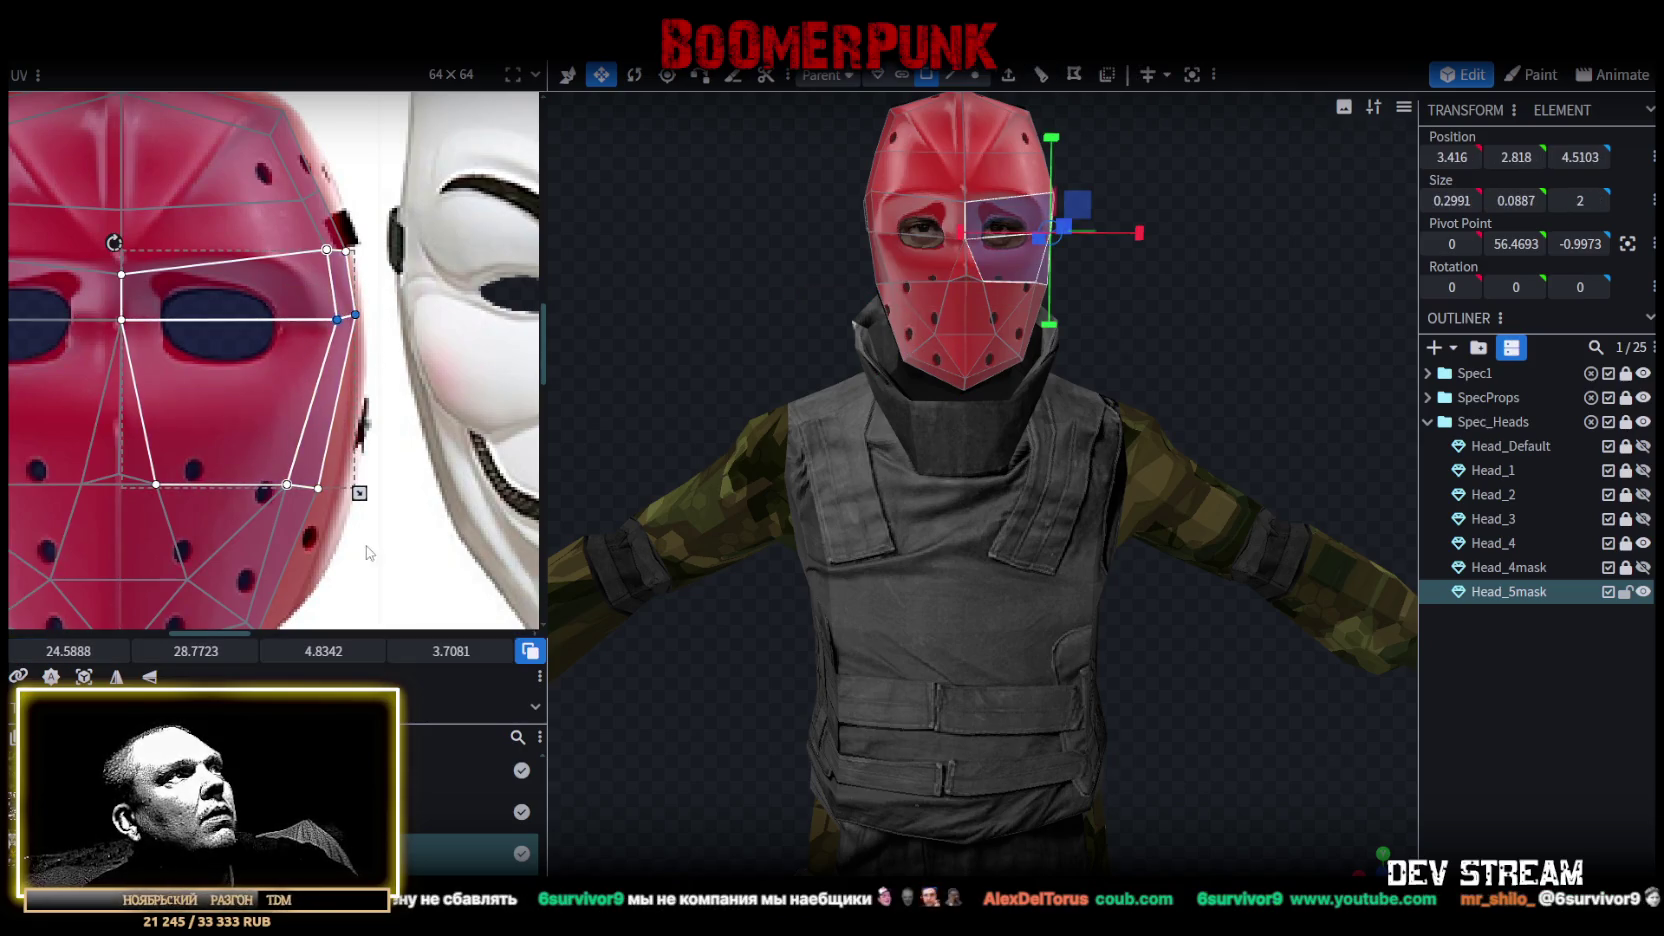
{"action": "left_click", "coordinate": [287, 485]}
{"action": "left_click_drag", "start_coordinate": [319, 488], "coordinate": [340, 487]}
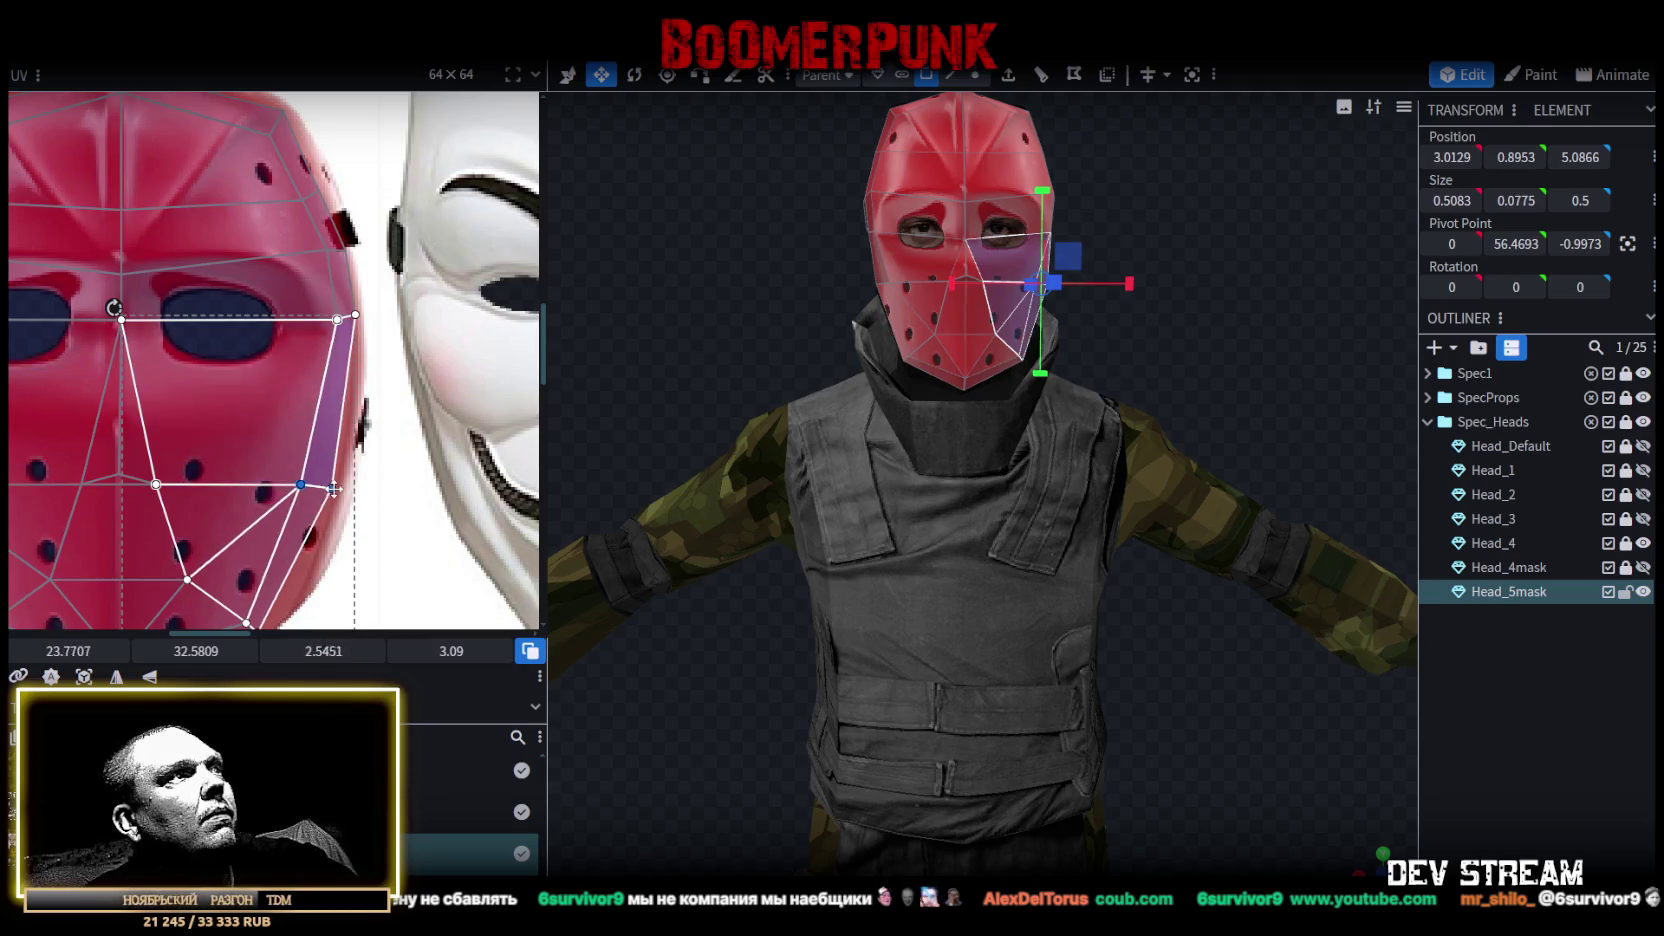
{"action": "scroll", "coordinate": [340, 487], "scroll_direction": "down", "scroll_amount": 2}
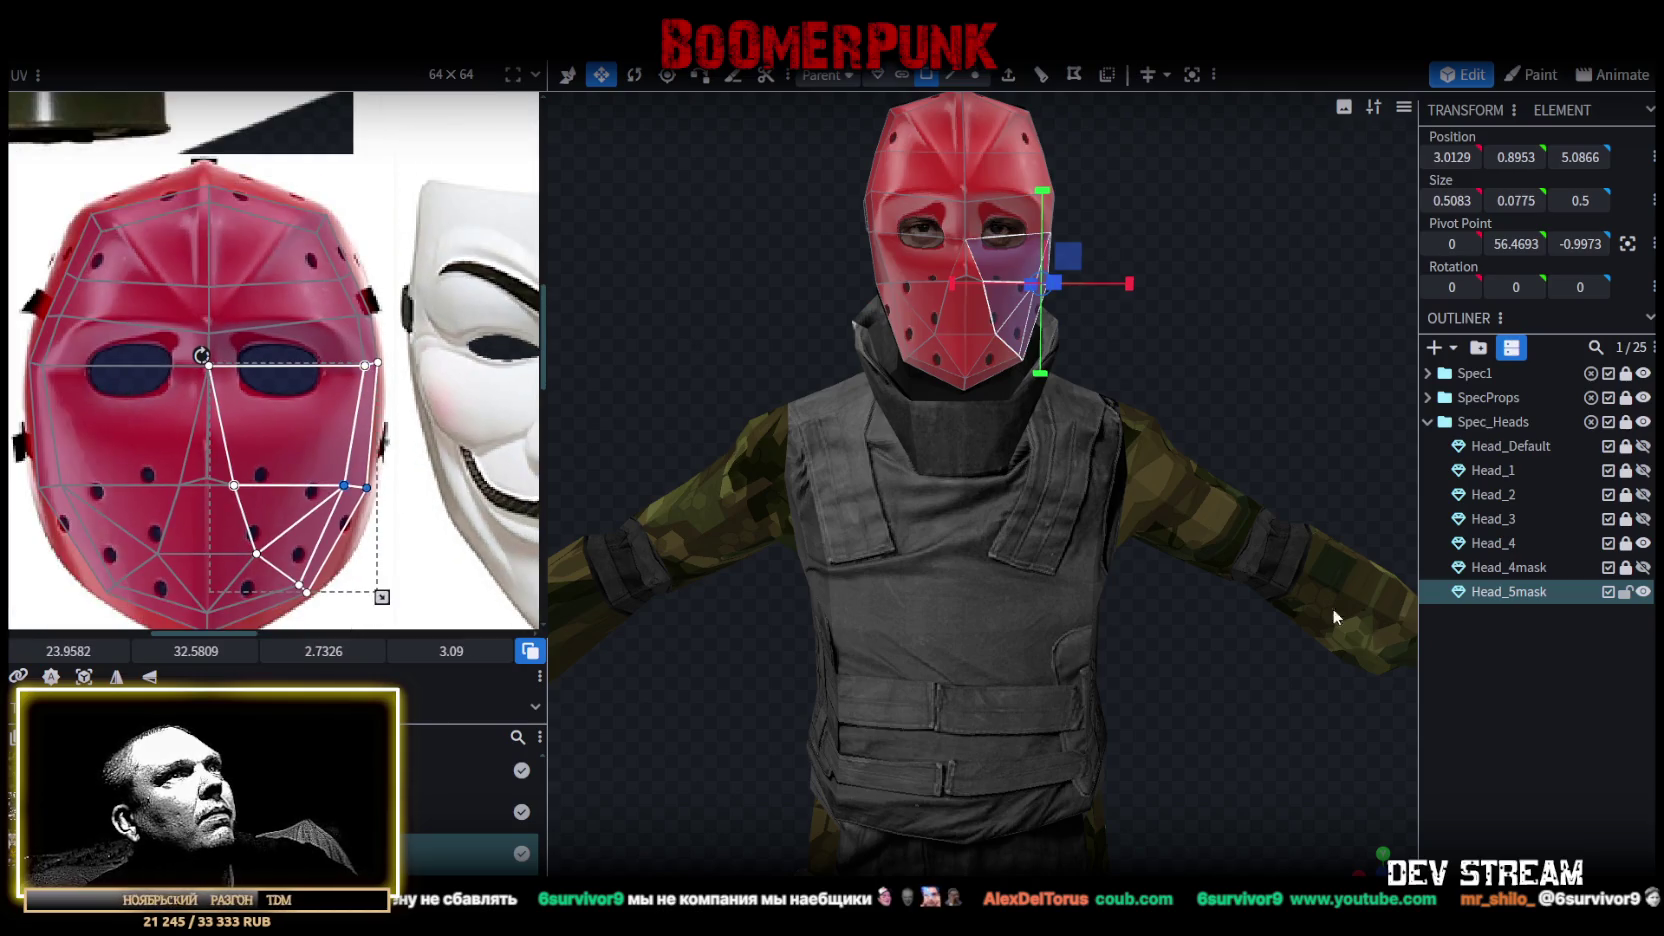
Deselect the mask and inspect the textured result before reselecting it.
{"action": "left_click", "coordinate": [1514, 724]}
{"action": "mouse_move", "coordinate": [1150, 317]}
{"action": "left_mouse_down"}
{"action": "mouse_move", "coordinate": [1271, 309]}
{"action": "mouse_move", "coordinate": [1144, 265]}
{"action": "mouse_move", "coordinate": [1072, 308]}
{"action": "mouse_move", "coordinate": [983, 191]}
{"action": "left_mouse_up"}
{"action": "left_click", "coordinate": [983, 200]}
{"action": "scroll", "coordinate": [1169, 378], "scroll_direction": "down", "scroll_amount": 3}
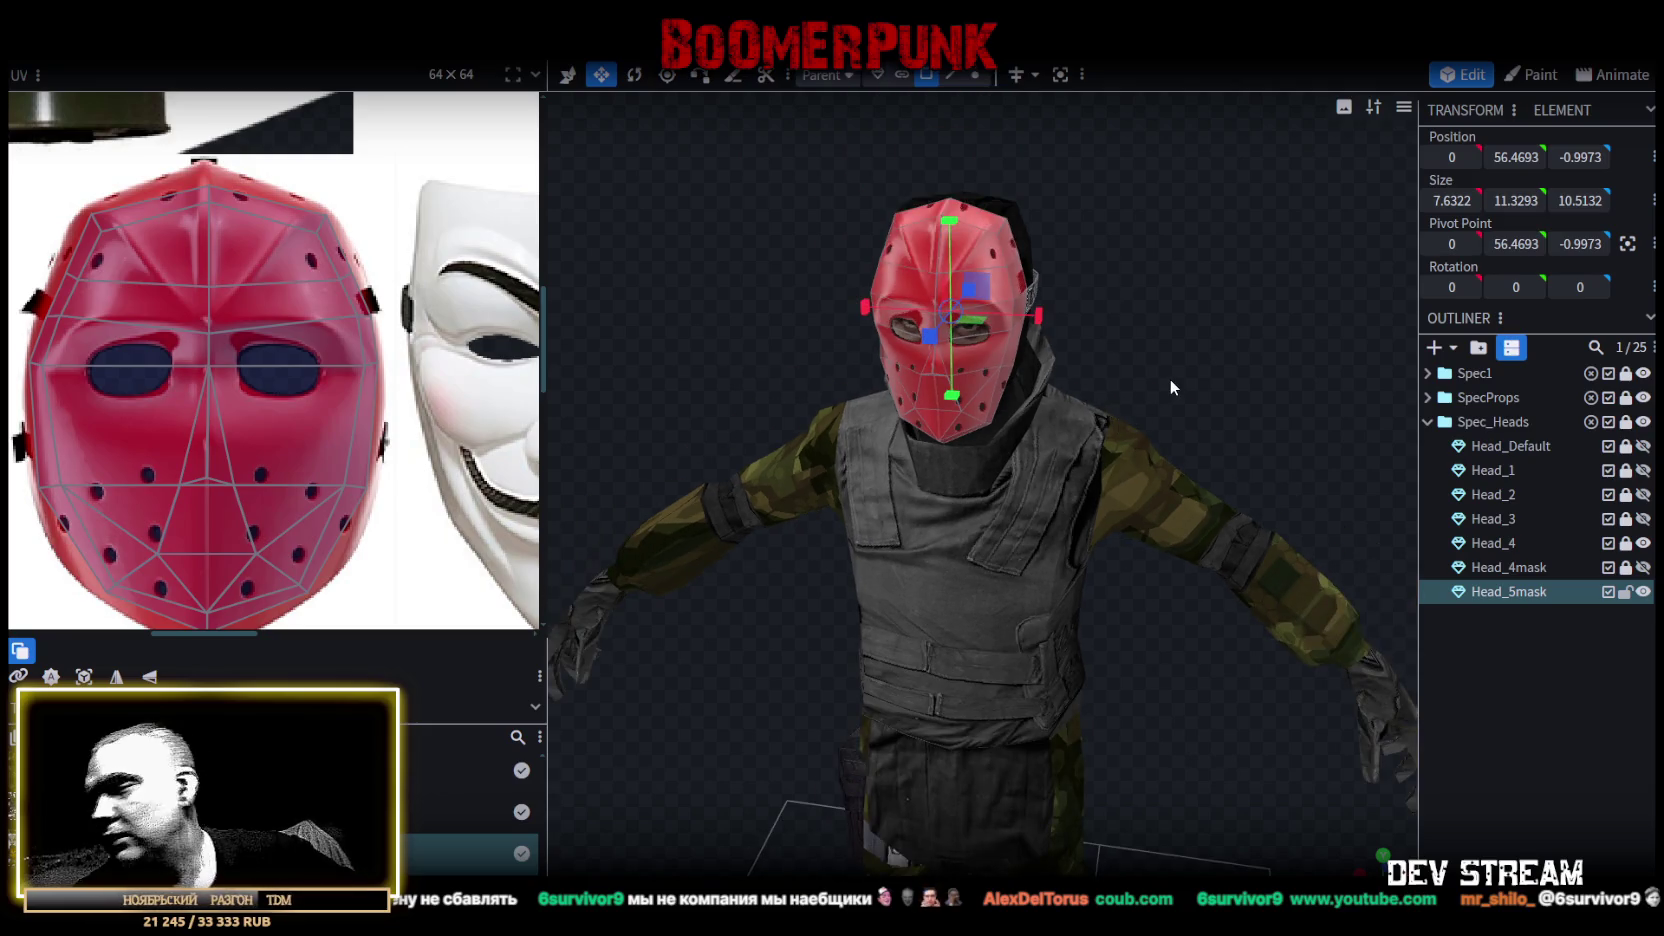
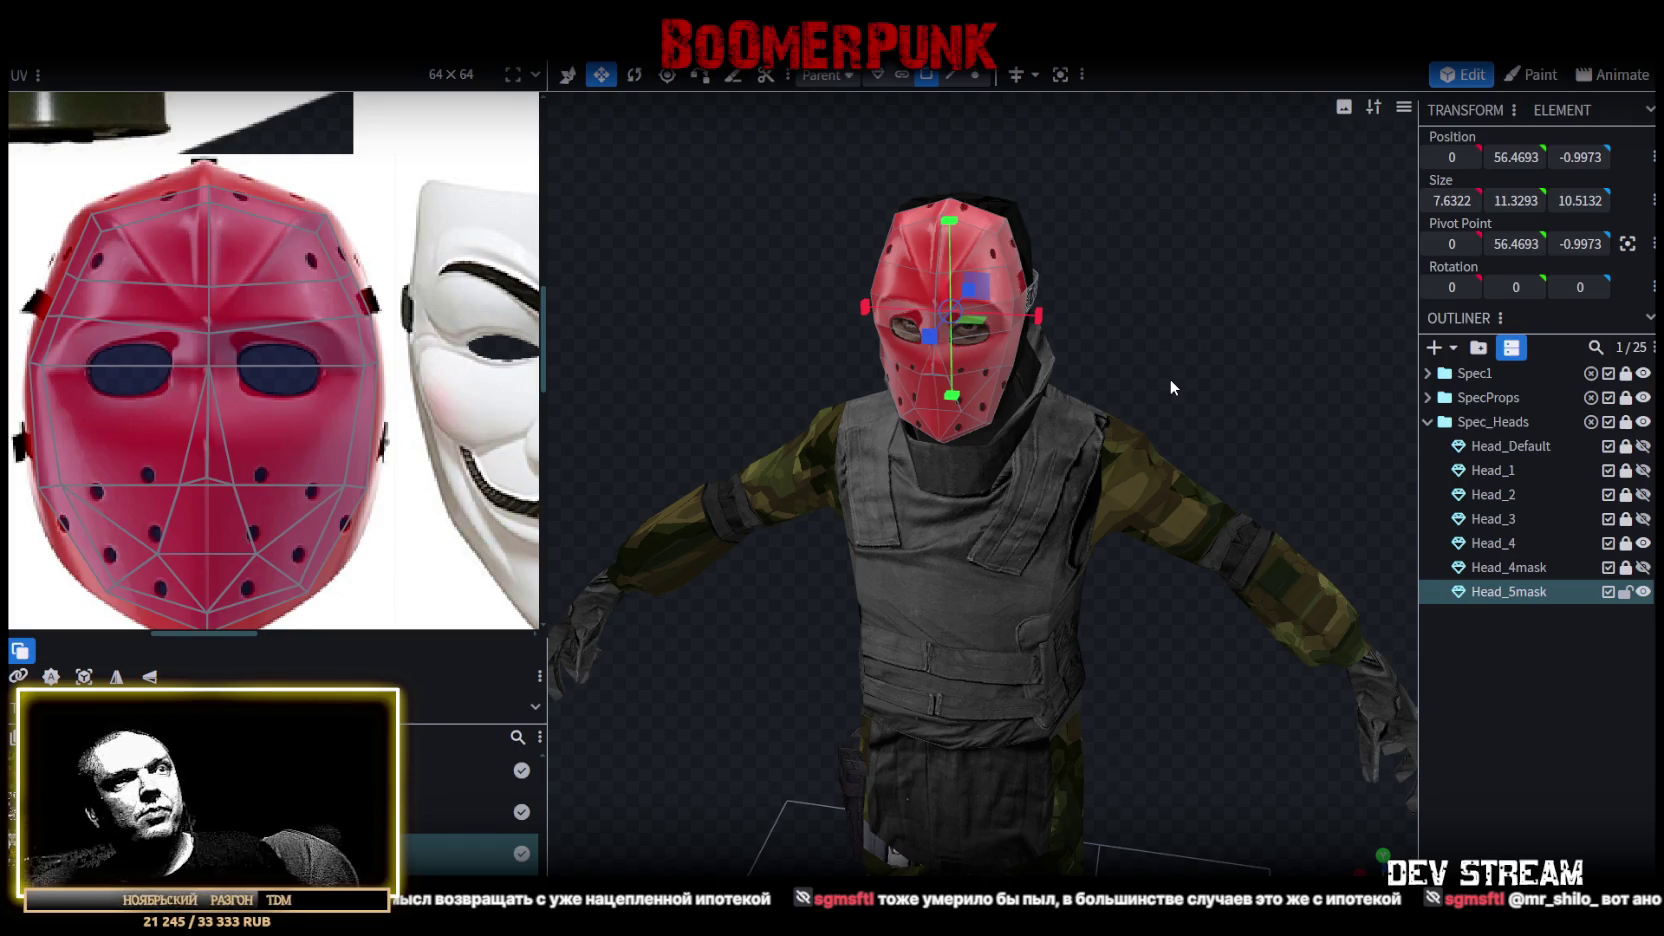
Select the red mask's strap faces and move their UVs onto the lower belt strip.
{"action": "left_click_drag", "start_coordinate": [1169, 378], "coordinate": [1072, 488]}
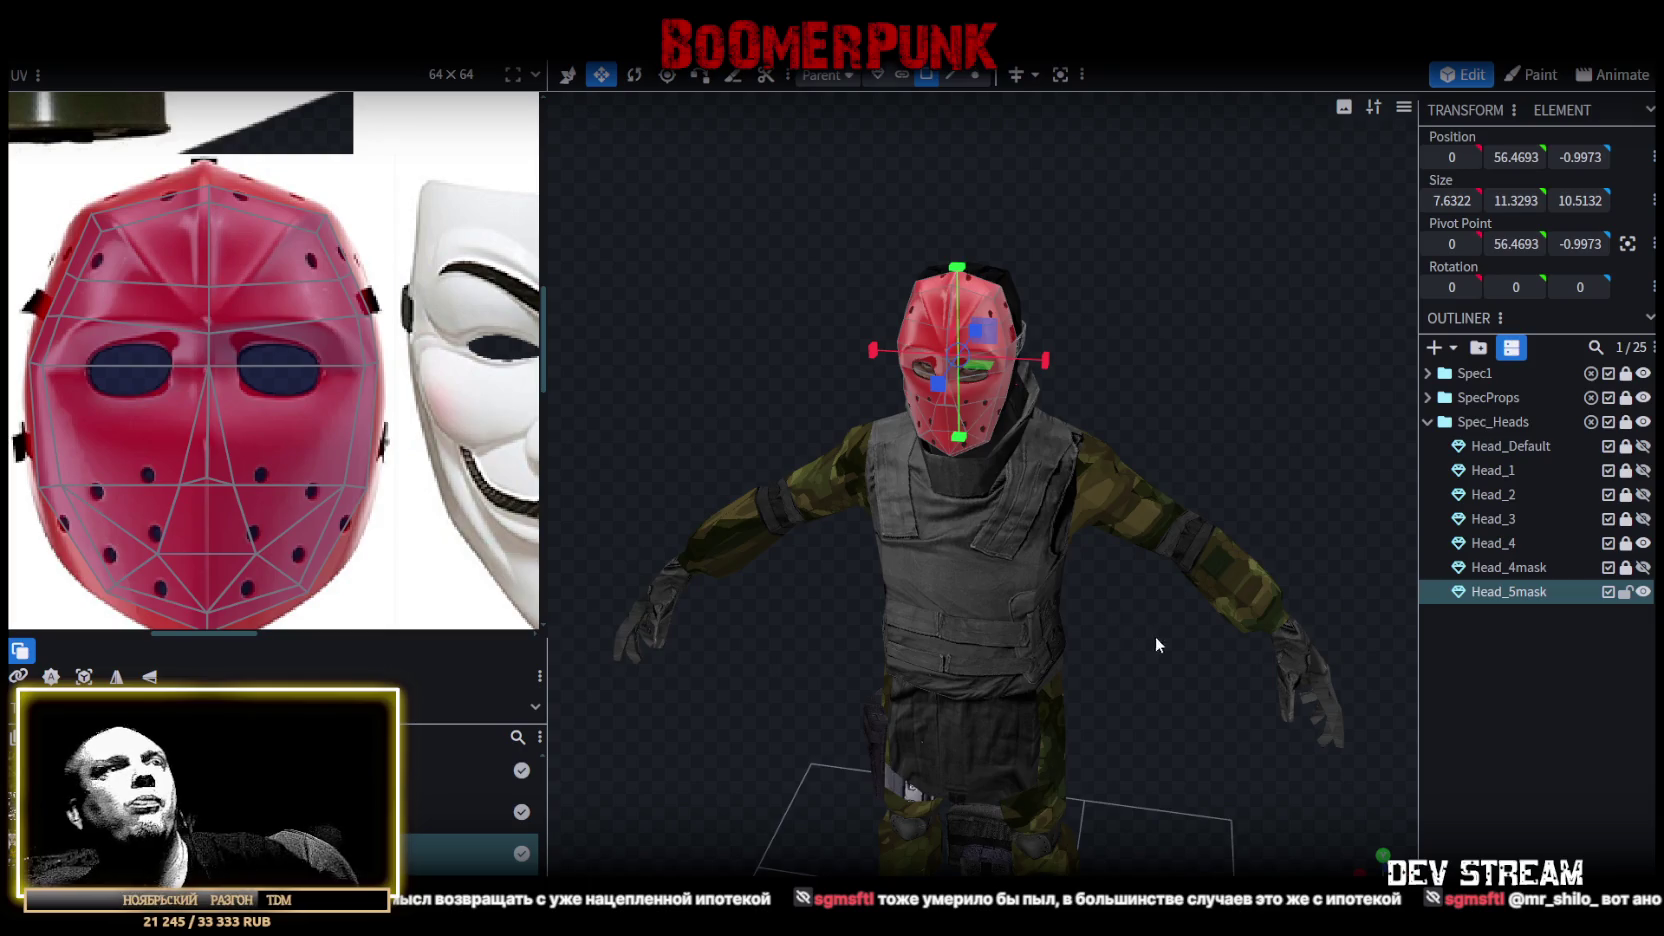
{"action": "left_click_drag", "start_coordinate": [1154, 636], "coordinate": [858, 604]}
{"action": "scroll", "coordinate": [858, 604], "scroll_direction": "up", "scroll_amount": 3}
{"action": "scroll", "coordinate": [892, 623], "scroll_direction": "up", "scroll_amount": 3}
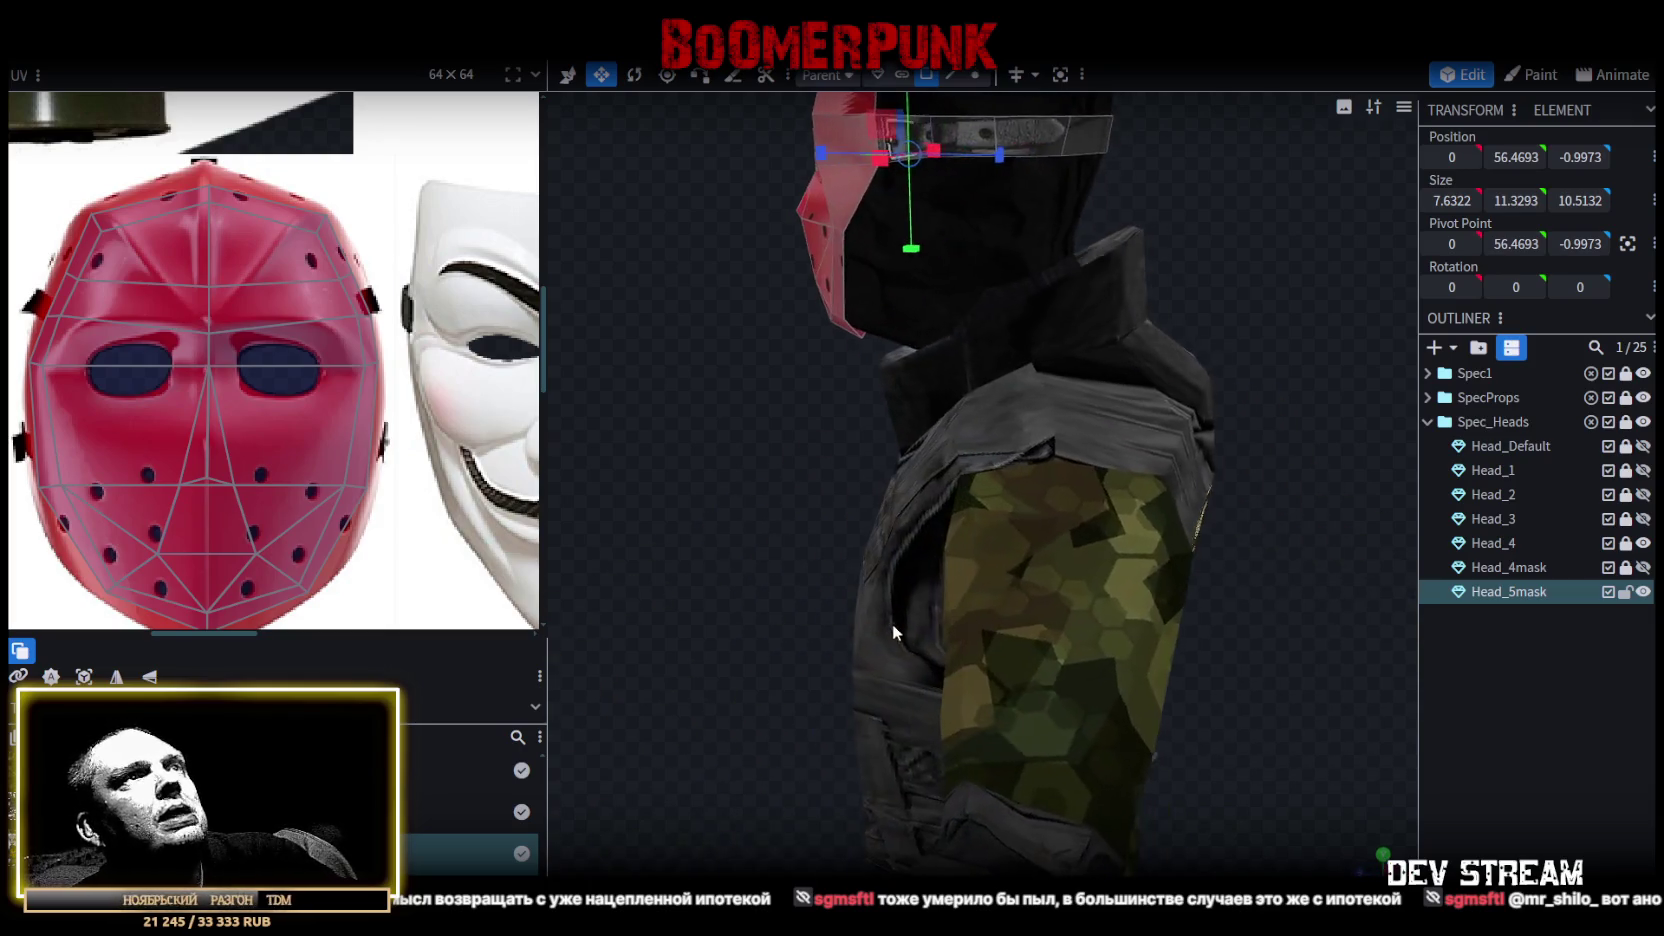
{"action": "scroll", "coordinate": [1254, 458], "scroll_direction": "up", "scroll_amount": 3}
{"action": "left_click_drag", "start_coordinate": [1254, 458], "coordinate": [1024, 343]}
{"action": "scroll", "coordinate": [454, 320], "scroll_direction": "down", "scroll_amount": 2}
{"action": "scroll", "coordinate": [454, 320], "scroll_direction": "down", "scroll_amount": 2}
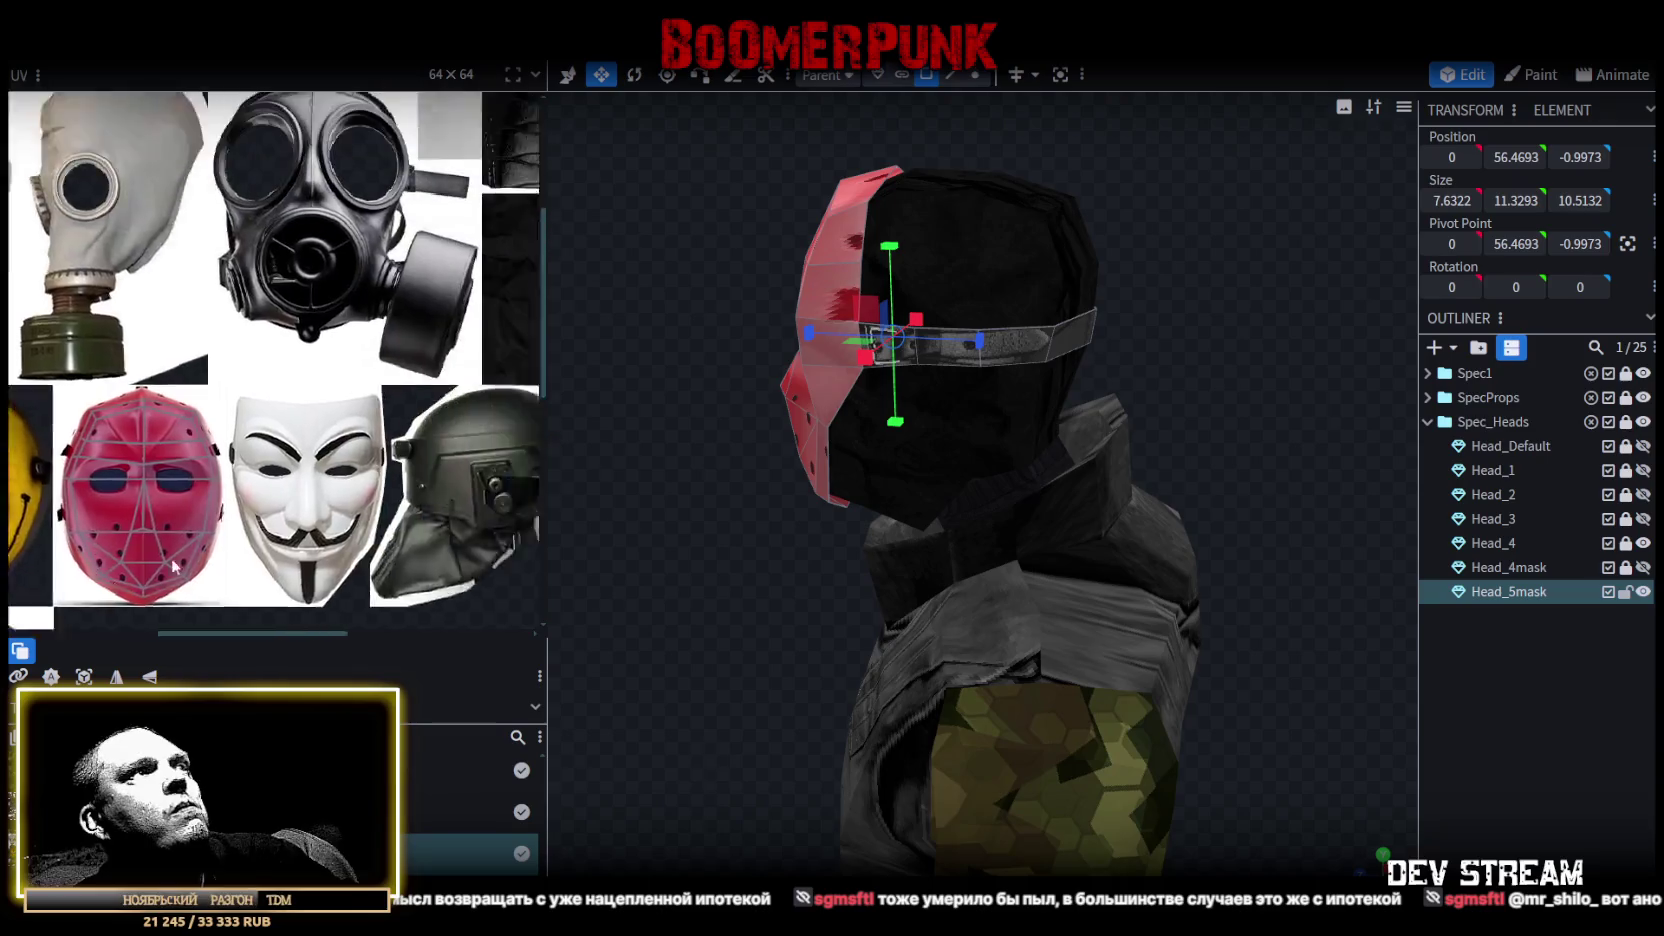
{"action": "scroll", "coordinate": [231, 424], "scroll_direction": "down", "scroll_amount": 2}
{"action": "left_click", "coordinate": [385, 280]}
{"action": "scroll", "coordinate": [330, 265], "scroll_direction": "up", "scroll_amount": 3}
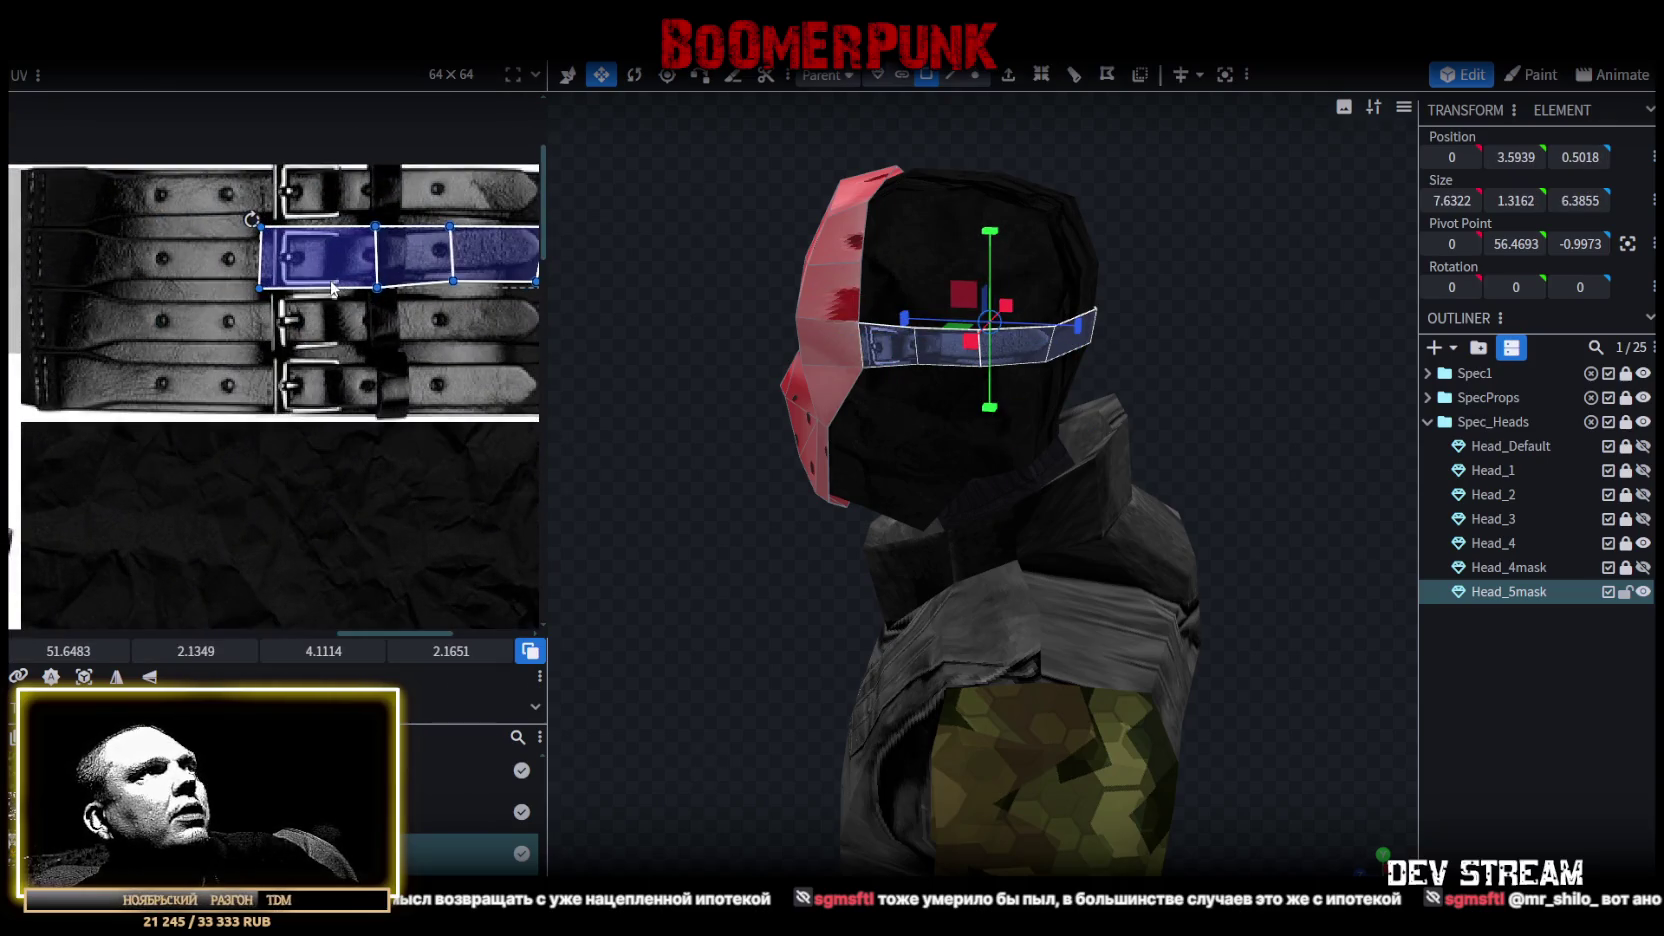
{"action": "left_click_drag", "start_coordinate": [332, 268], "coordinate": [326, 338]}
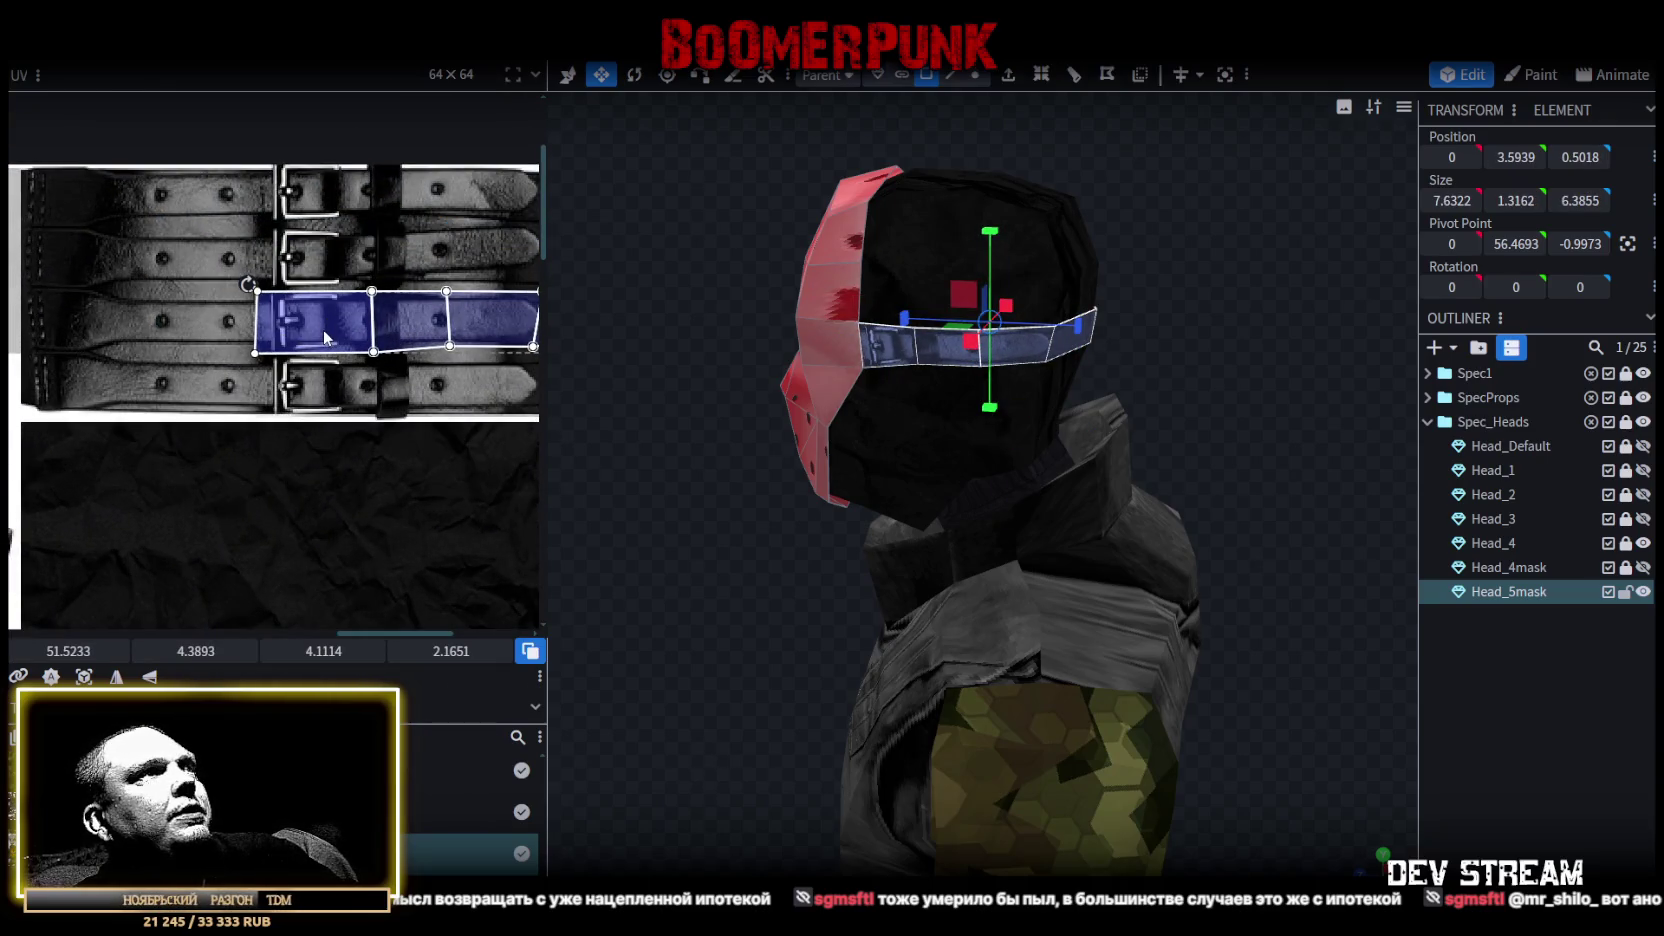
Reselect the full strap strip, nudge its UVs slightly right, then deselect the mask.
{"action": "scroll", "coordinate": [326, 338], "scroll_direction": "right", "scroll_amount": 3}
{"action": "scroll", "coordinate": [382, 318], "scroll_direction": "up", "scroll_amount": 2}
{"action": "scroll", "coordinate": [382, 316], "scroll_direction": "up", "scroll_amount": 2}
{"action": "left_click", "coordinate": [385, 317]}
{"action": "left_click_drag", "start_coordinate": [393, 317], "coordinate": [416, 315]}
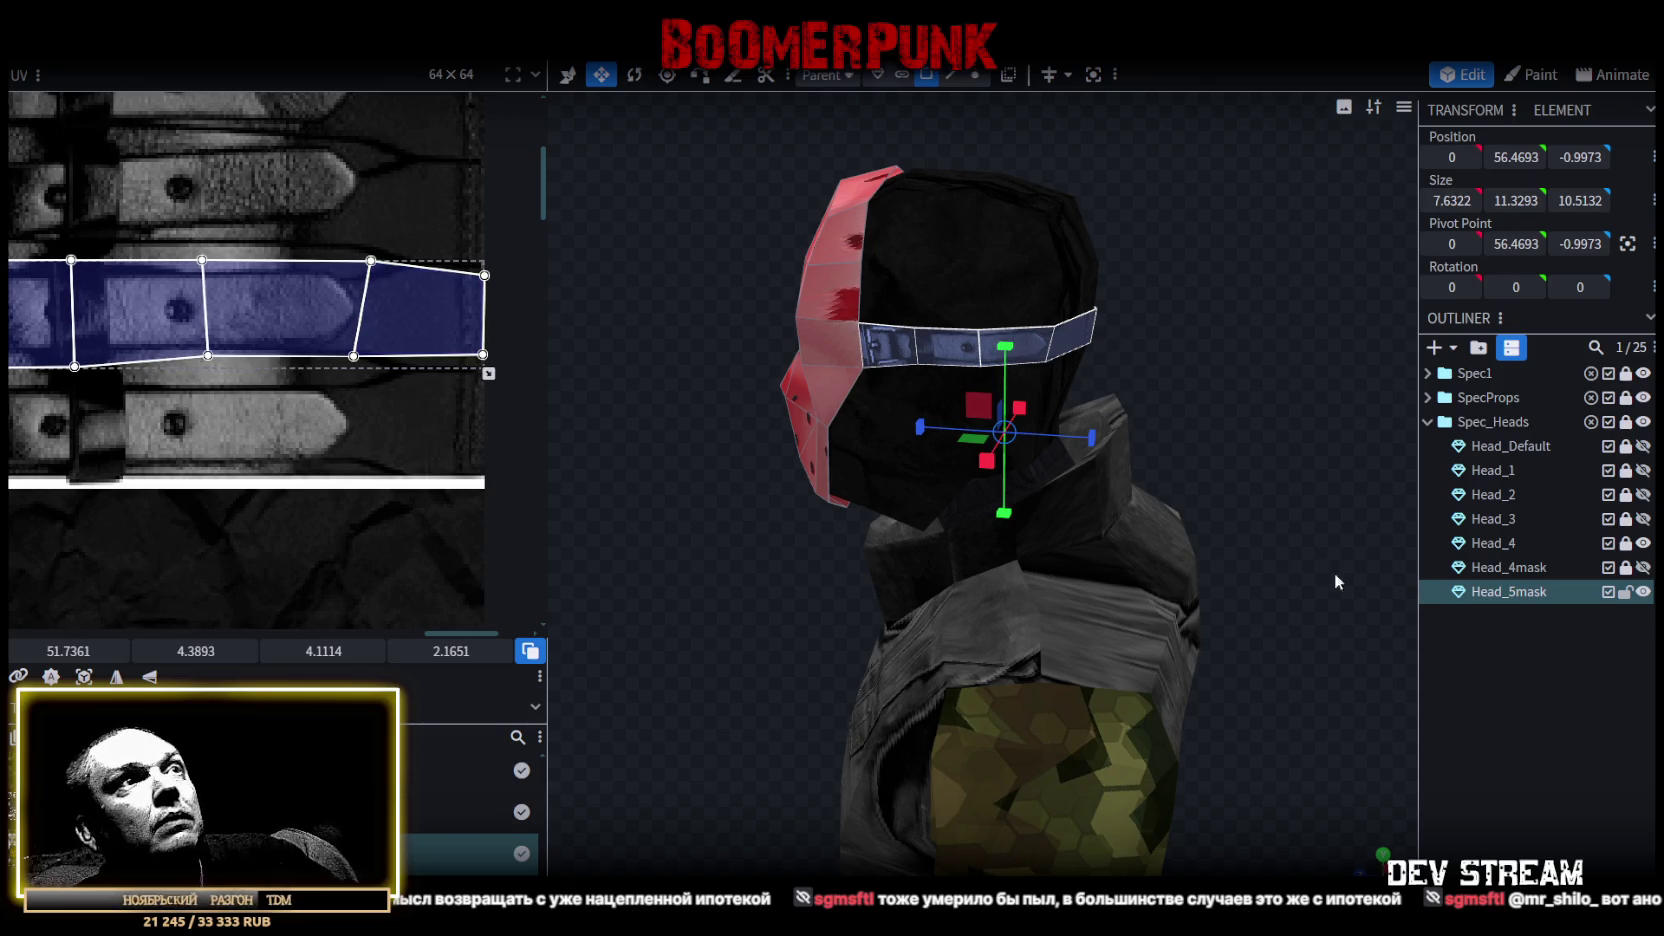
{"action": "left_click", "coordinate": [1519, 703]}
{"action": "mouse_move", "coordinate": [767, 577]}
{"action": "left_mouse_down"}
{"action": "mouse_move", "coordinate": [902, 550]}
{"action": "mouse_move", "coordinate": [551, 556]}
{"action": "mouse_move", "coordinate": [1093, 546]}
{"action": "mouse_move", "coordinate": [1095, 521]}
{"action": "mouse_move", "coordinate": [1160, 545]}
{"action": "left_mouse_up"}
{"action": "scroll", "coordinate": [1355, 555], "scroll_direction": "down", "scroll_amount": 2}
{"action": "scroll", "coordinate": [1199, 541], "scroll_direction": "down", "scroll_amount": 2}
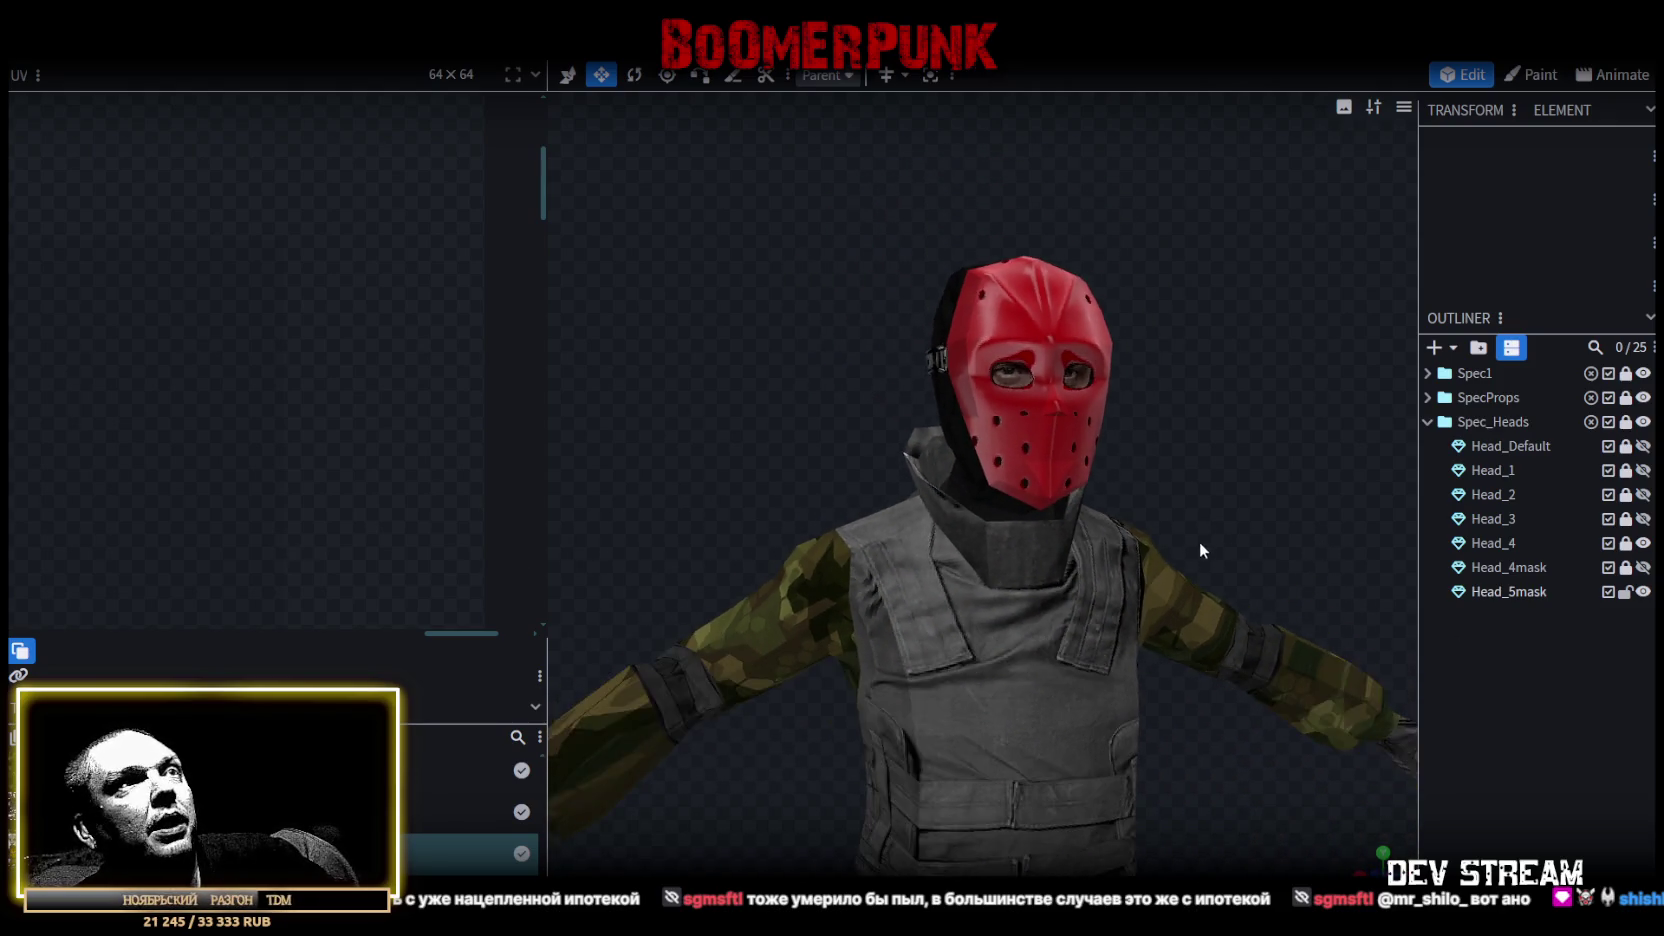
On Head_5mask, select the two symmetric brow vertices in vertex mode.
{"action": "scroll", "coordinate": [1118, 502], "scroll_direction": "down", "scroll_amount": 2}
{"action": "scroll", "coordinate": [1001, 476], "scroll_direction": "down", "scroll_amount": 1}
{"action": "left_click", "coordinate": [1001, 476]}
{"action": "scroll", "coordinate": [1216, 436], "scroll_direction": "up", "scroll_amount": 1}
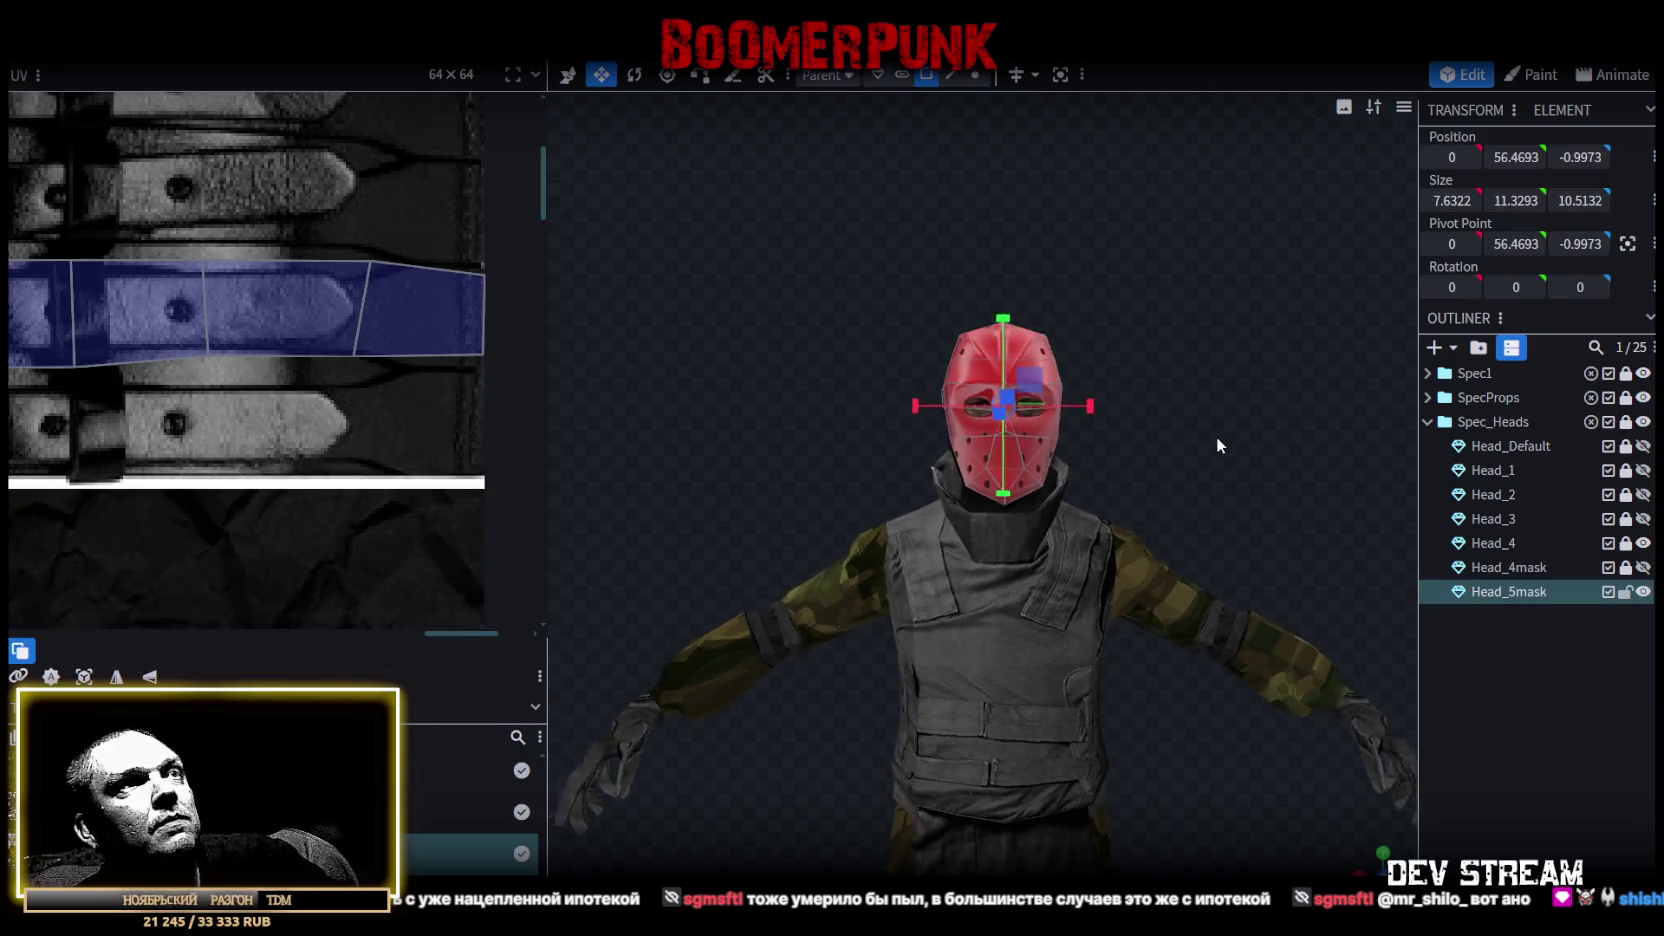
{"action": "scroll", "coordinate": [1195, 433], "scroll_direction": "up", "scroll_amount": 2}
{"action": "scroll", "coordinate": [1206, 422], "scroll_direction": "up", "scroll_amount": 2}
{"action": "mouse_move", "coordinate": [1206, 422]}
{"action": "left_mouse_down"}
{"action": "mouse_move", "coordinate": [1089, 452]}
{"action": "mouse_move", "coordinate": [1204, 448]}
{"action": "mouse_move", "coordinate": [1138, 445]}
{"action": "left_mouse_up"}
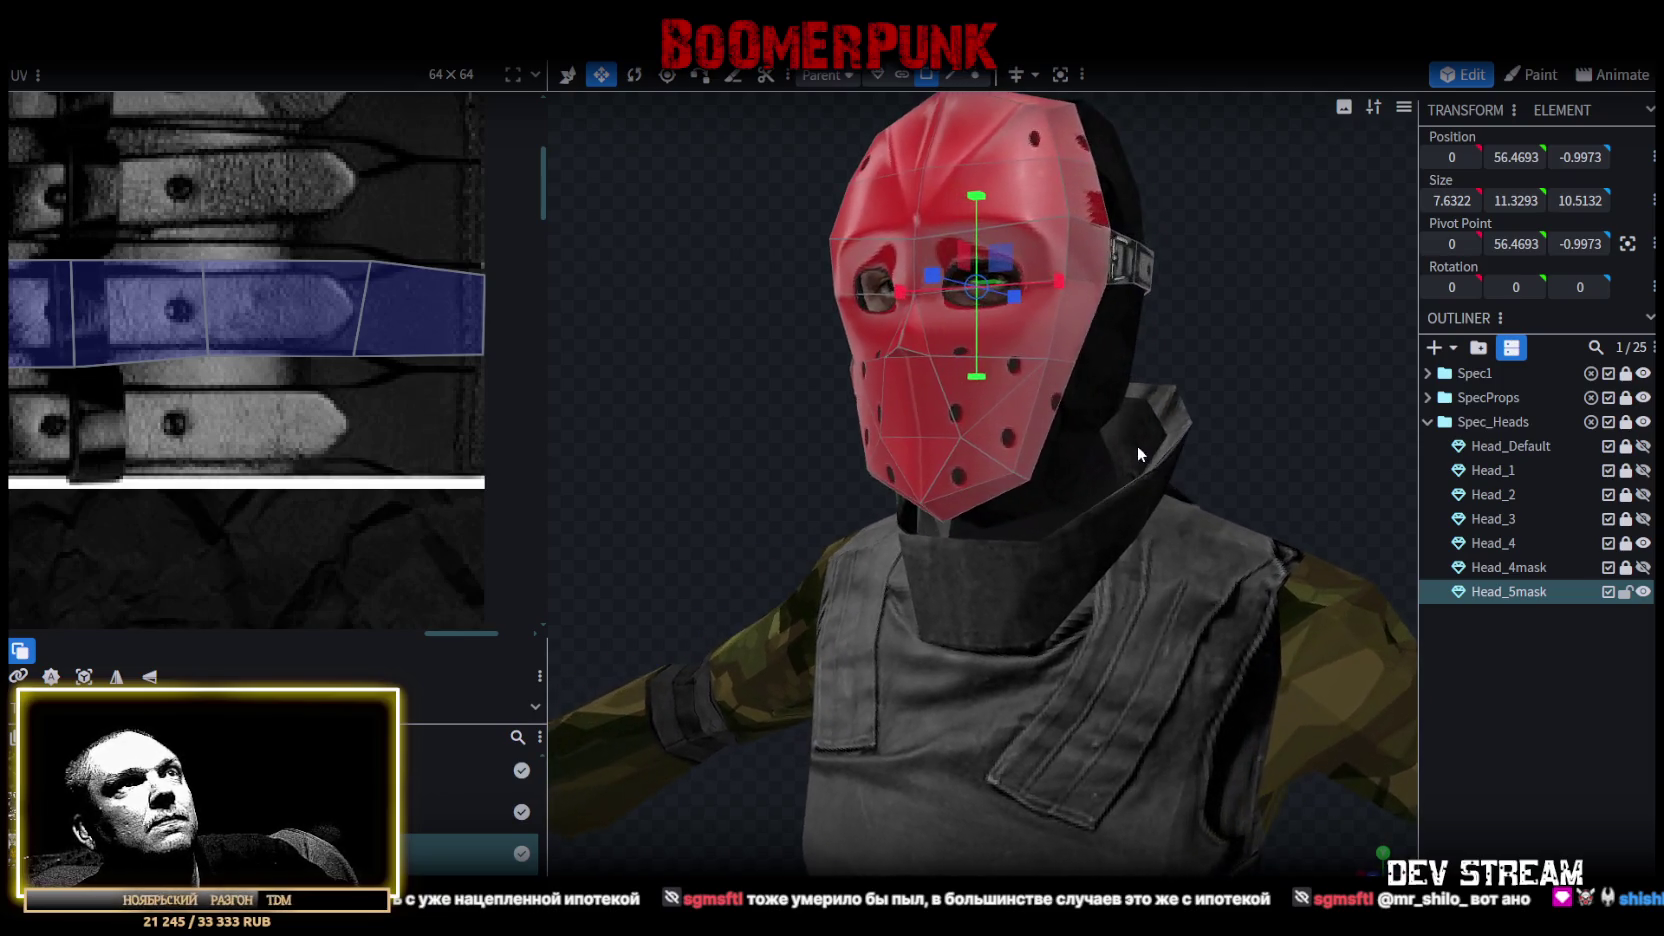
{"action": "left_click", "coordinate": [975, 75]}
{"action": "left_click", "coordinate": [1076, 230]}
{"action": "left_click_drag", "start_coordinate": [1231, 328], "coordinate": [970, 277]}
{"action": "left_click", "coordinate": [941, 259], "text": "shift"}
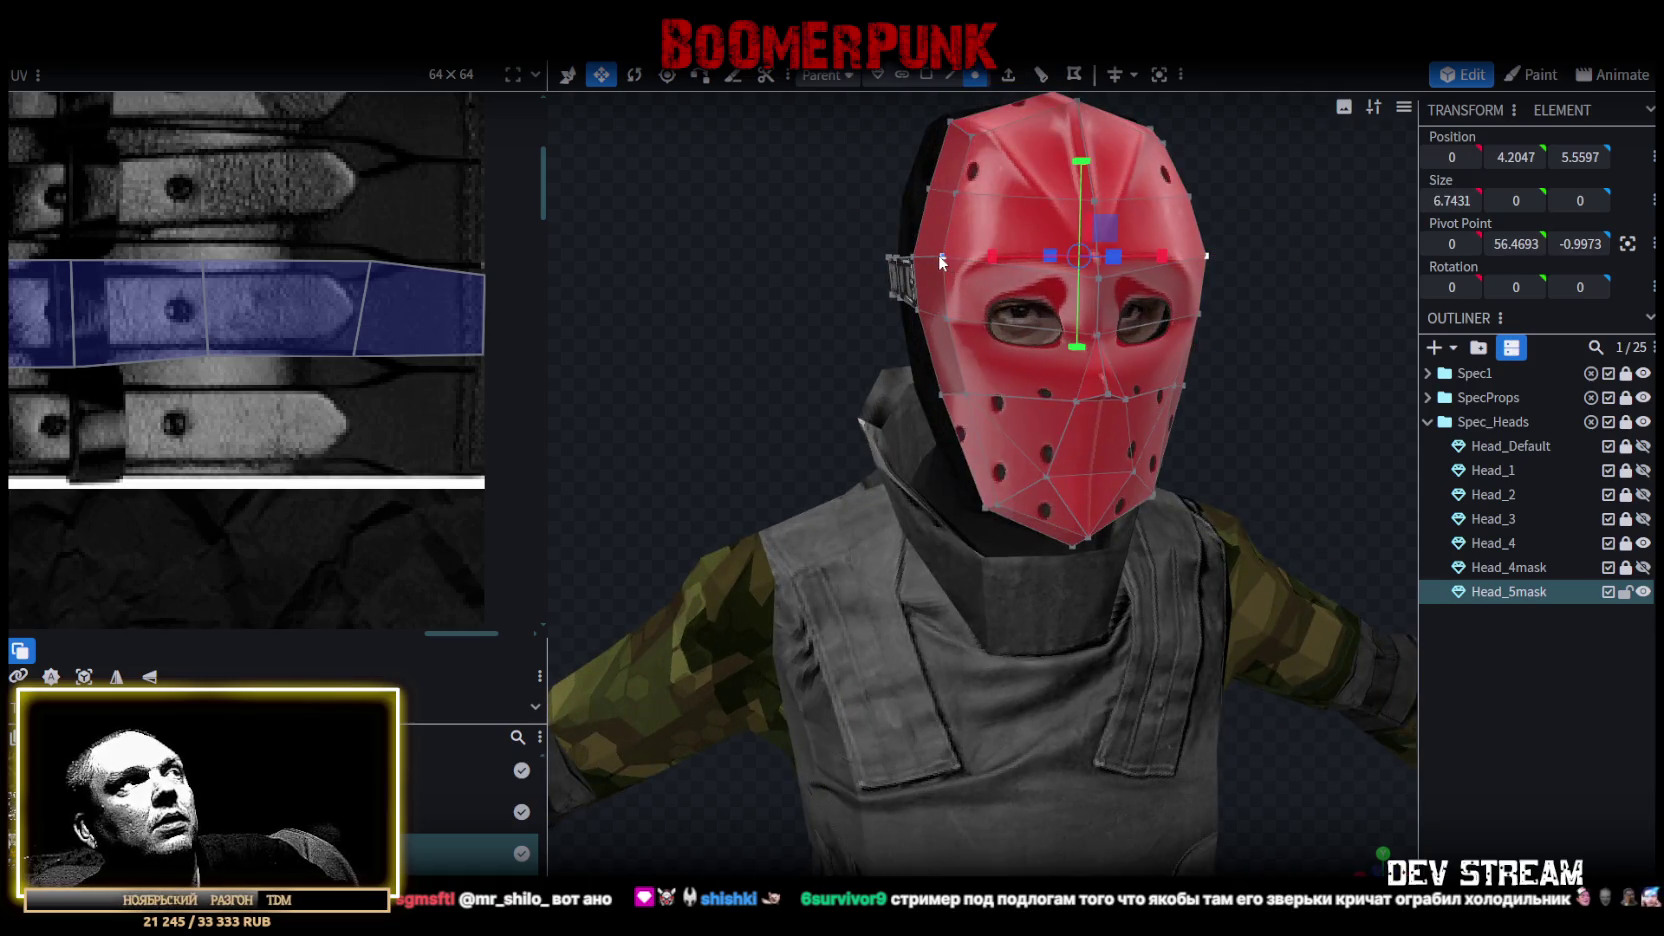
Lower the brow vertices, adjust the centre forehead vertex, and save the model.
{"action": "key", "text": "v"}
{"action": "left_click_drag", "start_coordinate": [1081, 160], "coordinate": [1078, 176]}
{"action": "mouse_move", "coordinate": [1100, 330]}
{"action": "left_mouse_down"}
{"action": "mouse_move", "coordinate": [1212, 328]}
{"action": "mouse_move", "coordinate": [1043, 335]}
{"action": "mouse_move", "coordinate": [1126, 299]}
{"action": "mouse_move", "coordinate": [1174, 321]}
{"action": "left_mouse_up"}
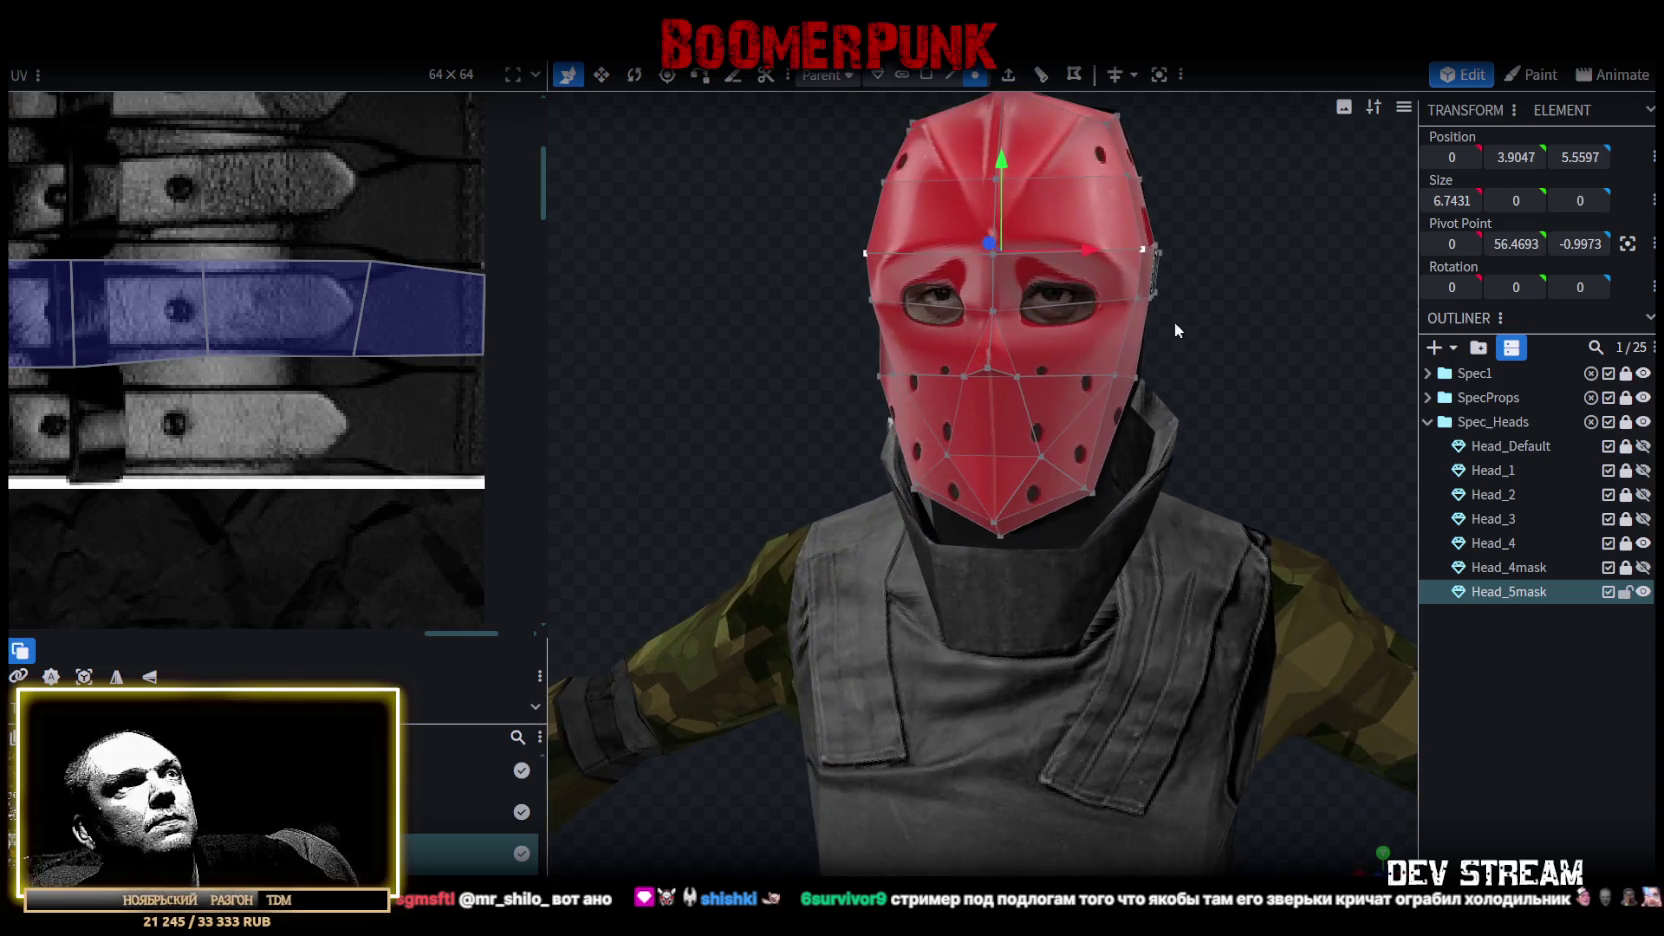
{"action": "left_click", "coordinate": [995, 311]}
{"action": "left_click_drag", "start_coordinate": [992, 217], "coordinate": [992, 214]}
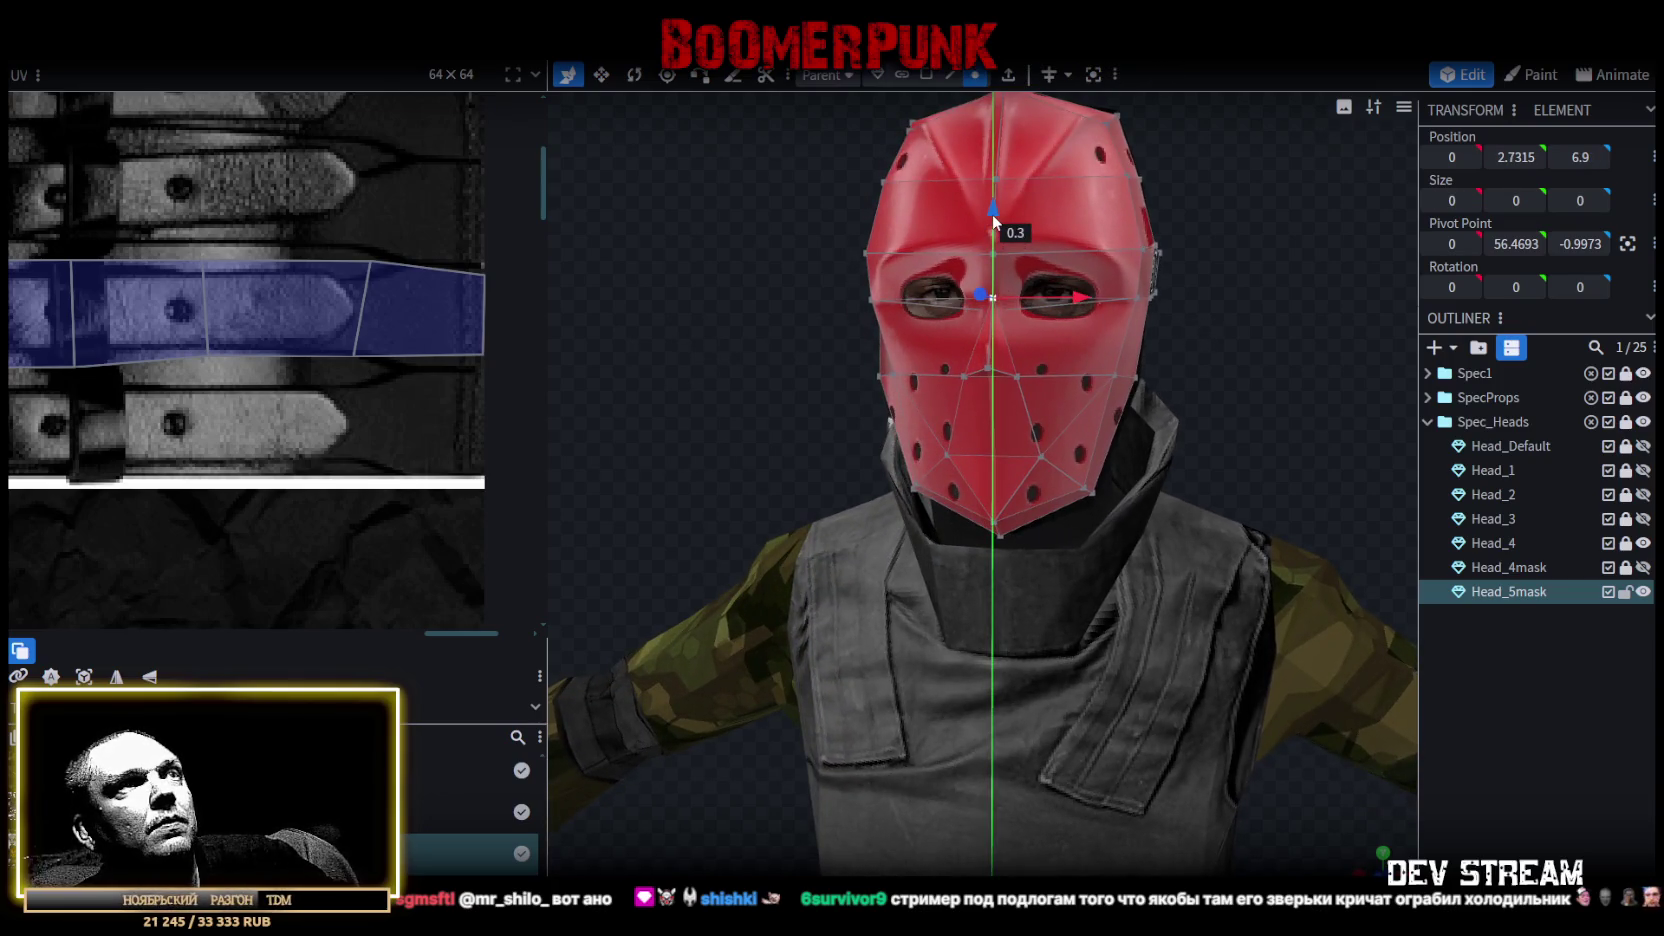
{"action": "mouse_move", "coordinate": [1183, 333]}
{"action": "left_mouse_down"}
{"action": "mouse_move", "coordinate": [1173, 374]}
{"action": "mouse_move", "coordinate": [1303, 374]}
{"action": "left_mouse_up"}
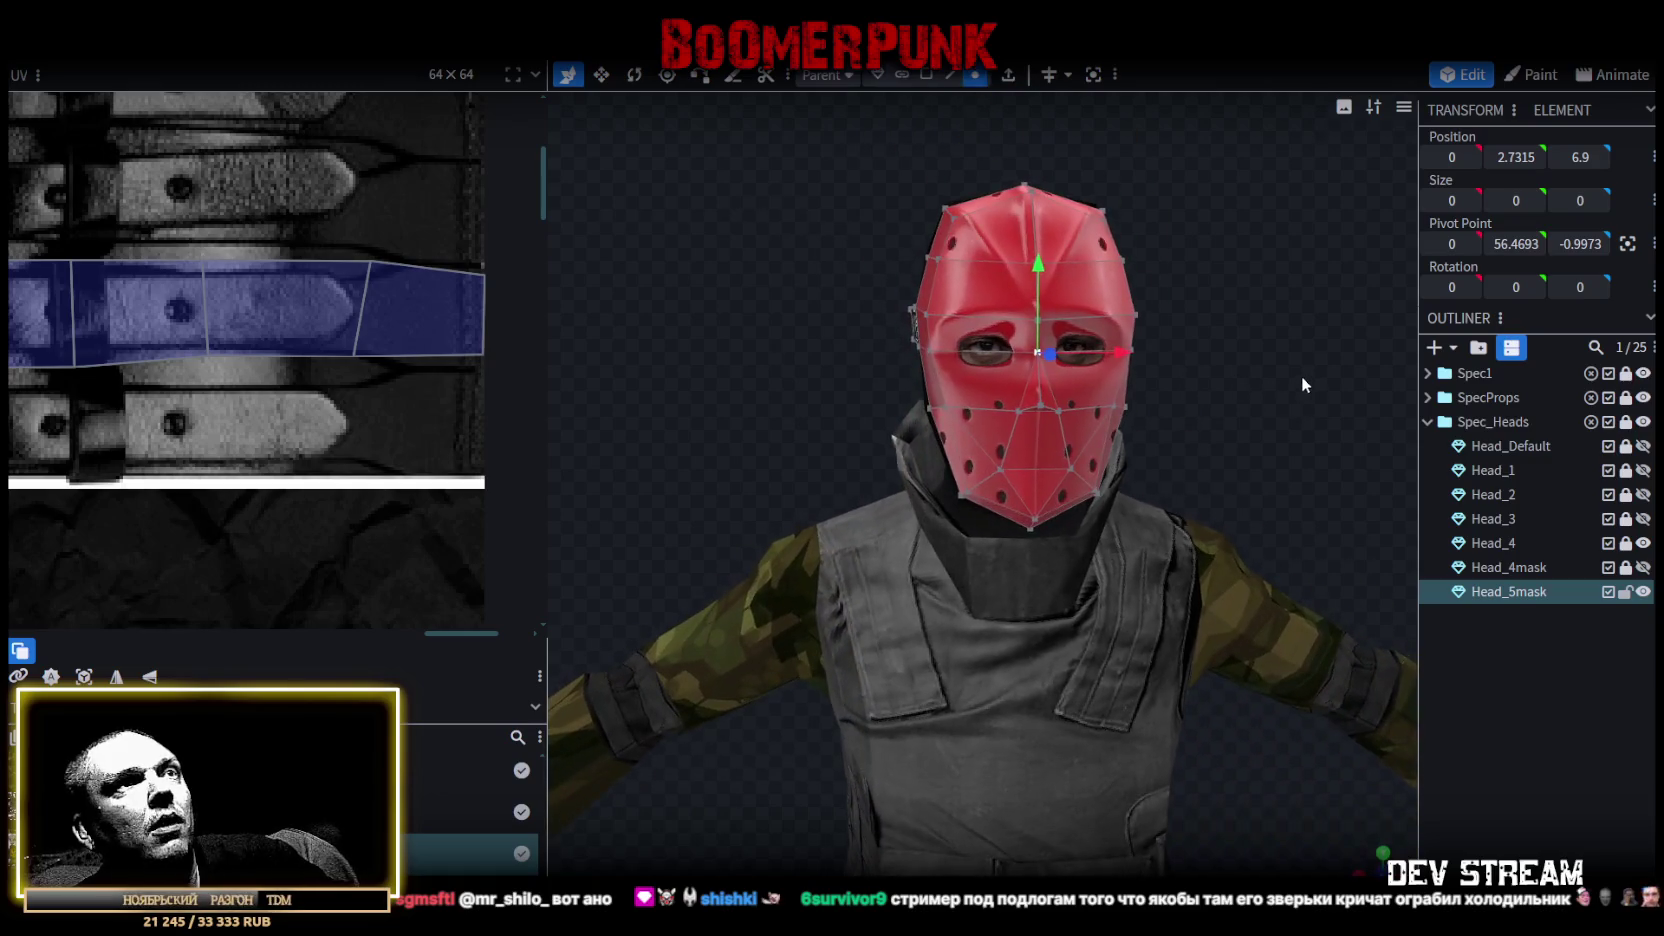
{"action": "key", "text": "ctrl+s"}
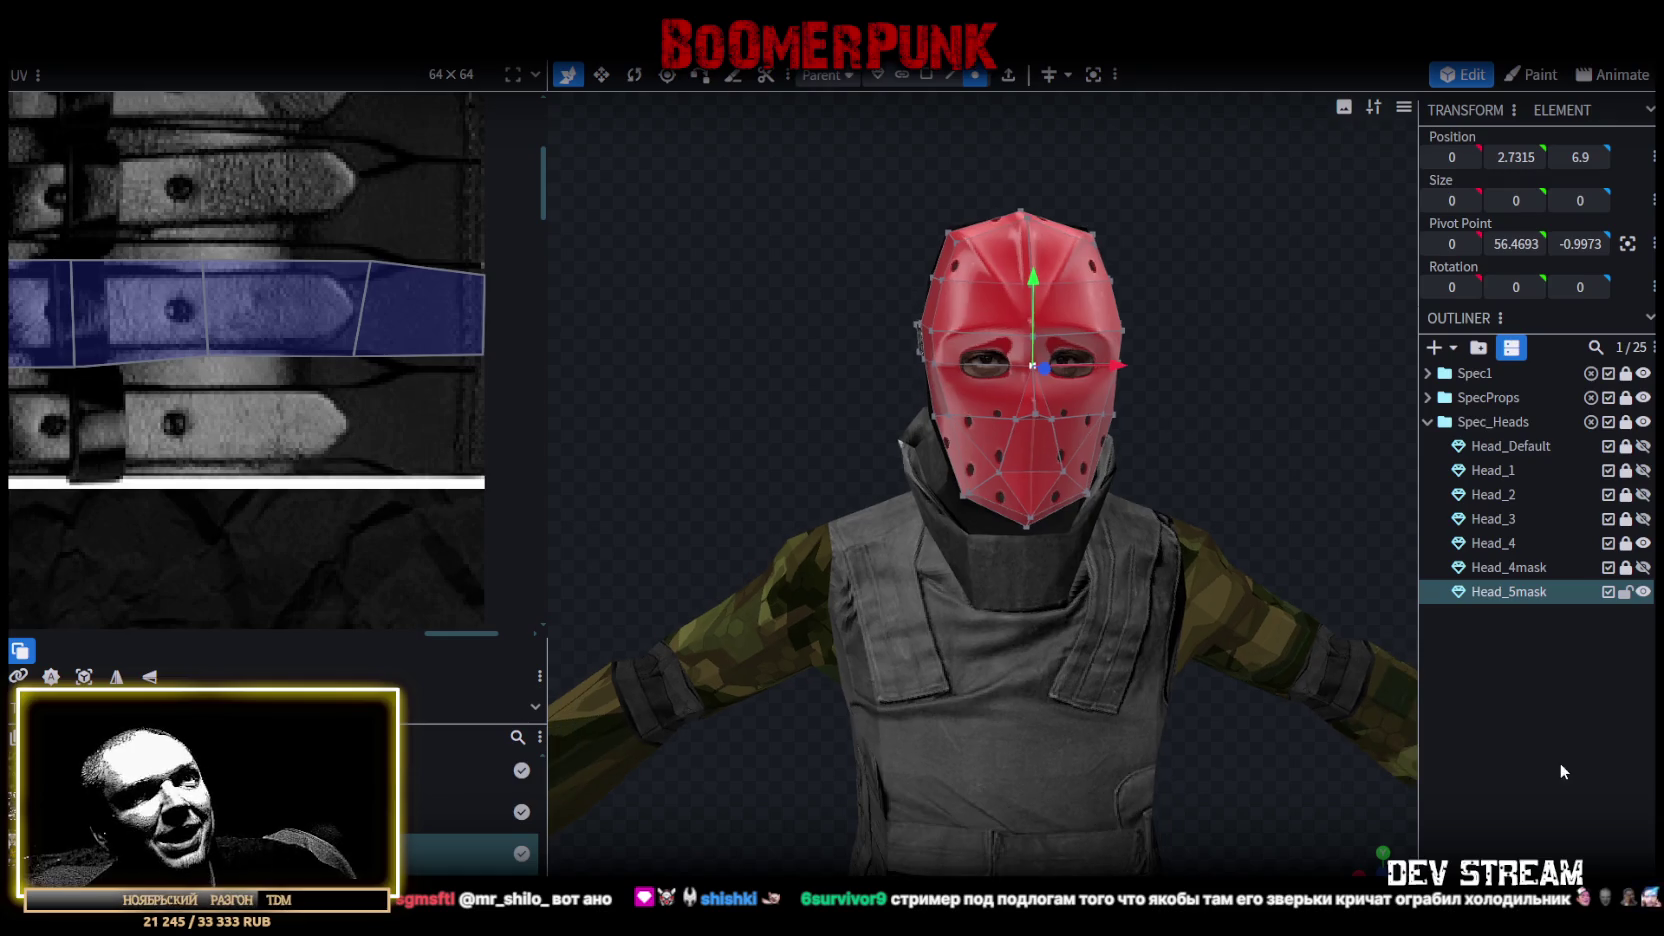
Duplicate the red mask Head_5mask with Ctrl+D.
{"action": "left_click", "coordinate": [1559, 762]}
{"action": "mouse_move", "coordinate": [1228, 361]}
{"action": "left_mouse_down"}
{"action": "mouse_move", "coordinate": [1001, 361]}
{"action": "mouse_move", "coordinate": [1026, 307]}
{"action": "mouse_move", "coordinate": [1252, 300]}
{"action": "mouse_move", "coordinate": [1225, 350]}
{"action": "mouse_move", "coordinate": [764, 433]}
{"action": "mouse_move", "coordinate": [727, 463]}
{"action": "mouse_move", "coordinate": [1020, 376]}
{"action": "mouse_move", "coordinate": [1225, 354]}
{"action": "left_mouse_up"}
{"action": "left_click", "coordinate": [1534, 594]}
{"action": "key", "text": "ctrl+d"}
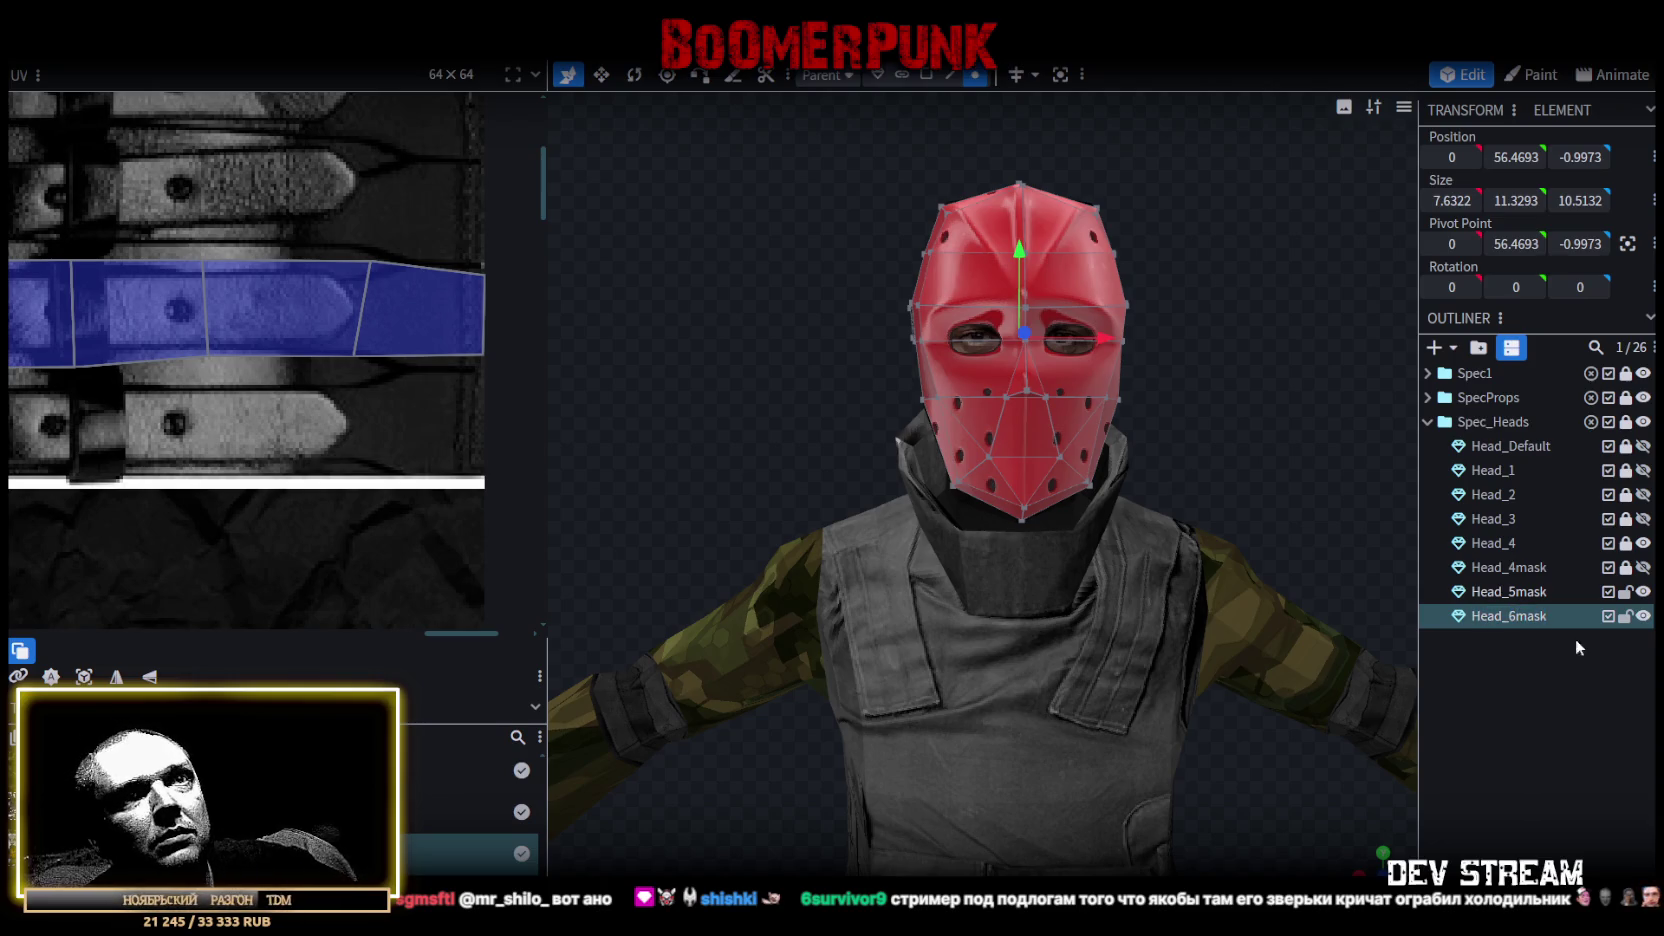
Lock Head_5mask and delete the duplicated Head_6mask.
{"action": "left_click", "coordinate": [1625, 591]}
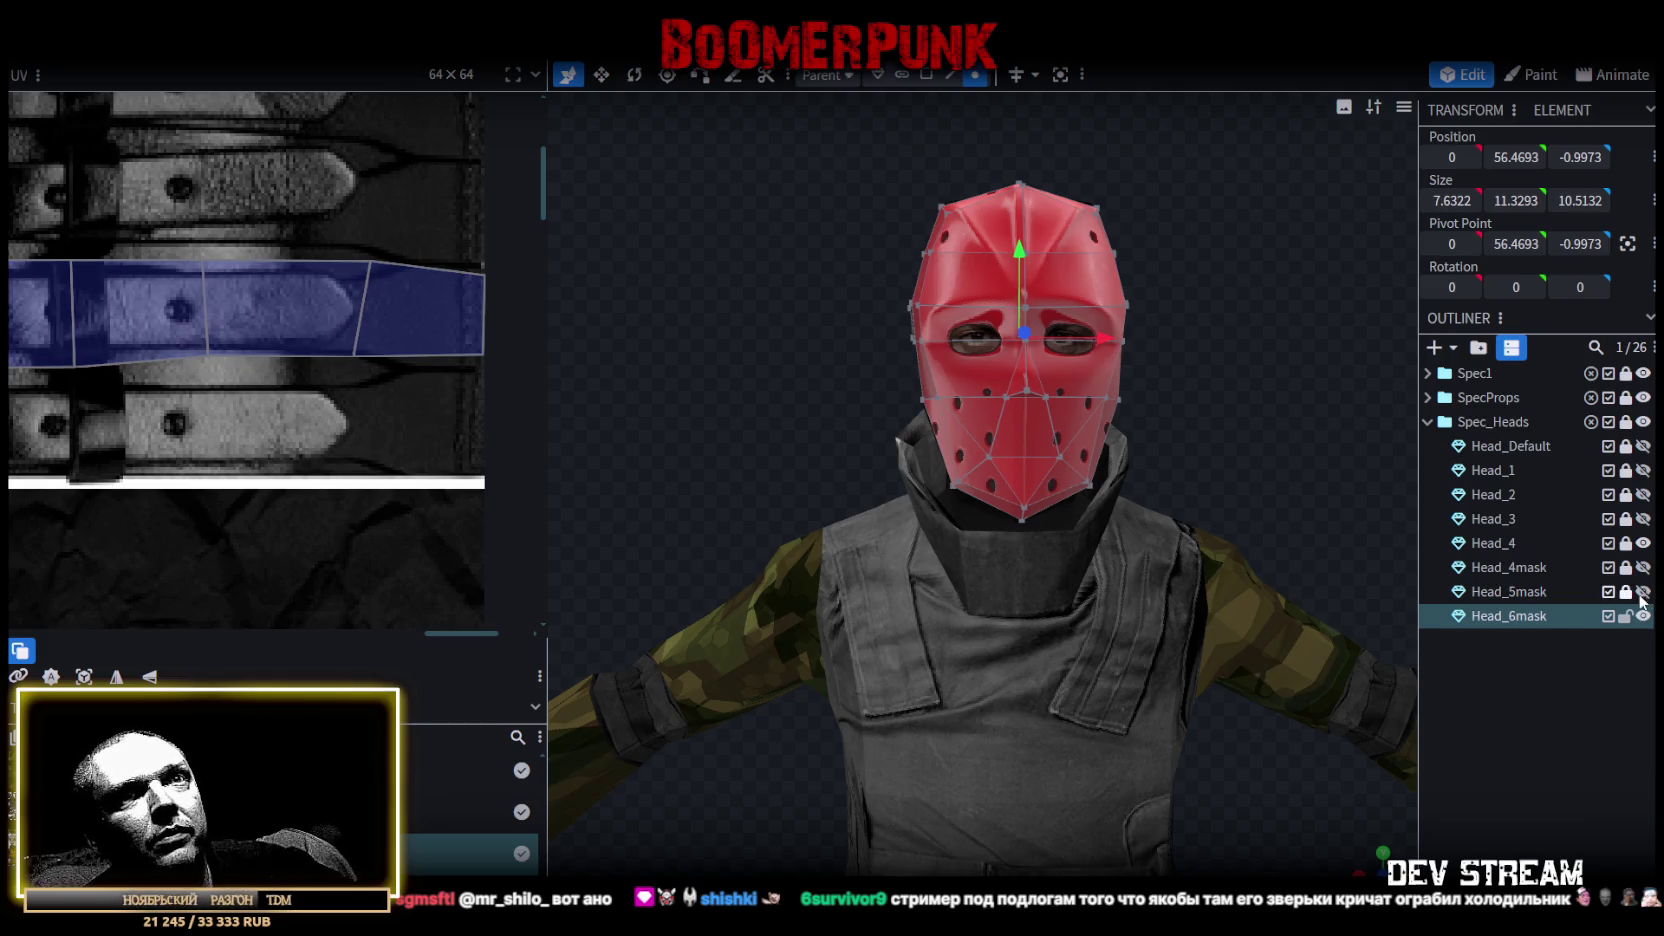
{"action": "scroll", "coordinate": [232, 388], "scroll_direction": "down", "scroll_amount": 3}
{"action": "scroll", "coordinate": [232, 388], "scroll_direction": "down", "scroll_amount": 2}
{"action": "scroll", "coordinate": [232, 388], "scroll_direction": "up", "scroll_amount": 2}
{"action": "scroll", "coordinate": [232, 388], "scroll_direction": "up", "scroll_amount": 2}
{"action": "mouse_move", "coordinate": [1127, 410]}
{"action": "left_mouse_down"}
{"action": "mouse_move", "coordinate": [1199, 389]}
{"action": "mouse_move", "coordinate": [1020, 408]}
{"action": "mouse_move", "coordinate": [689, 338]}
{"action": "mouse_move", "coordinate": [727, 407]}
{"action": "left_mouse_up"}
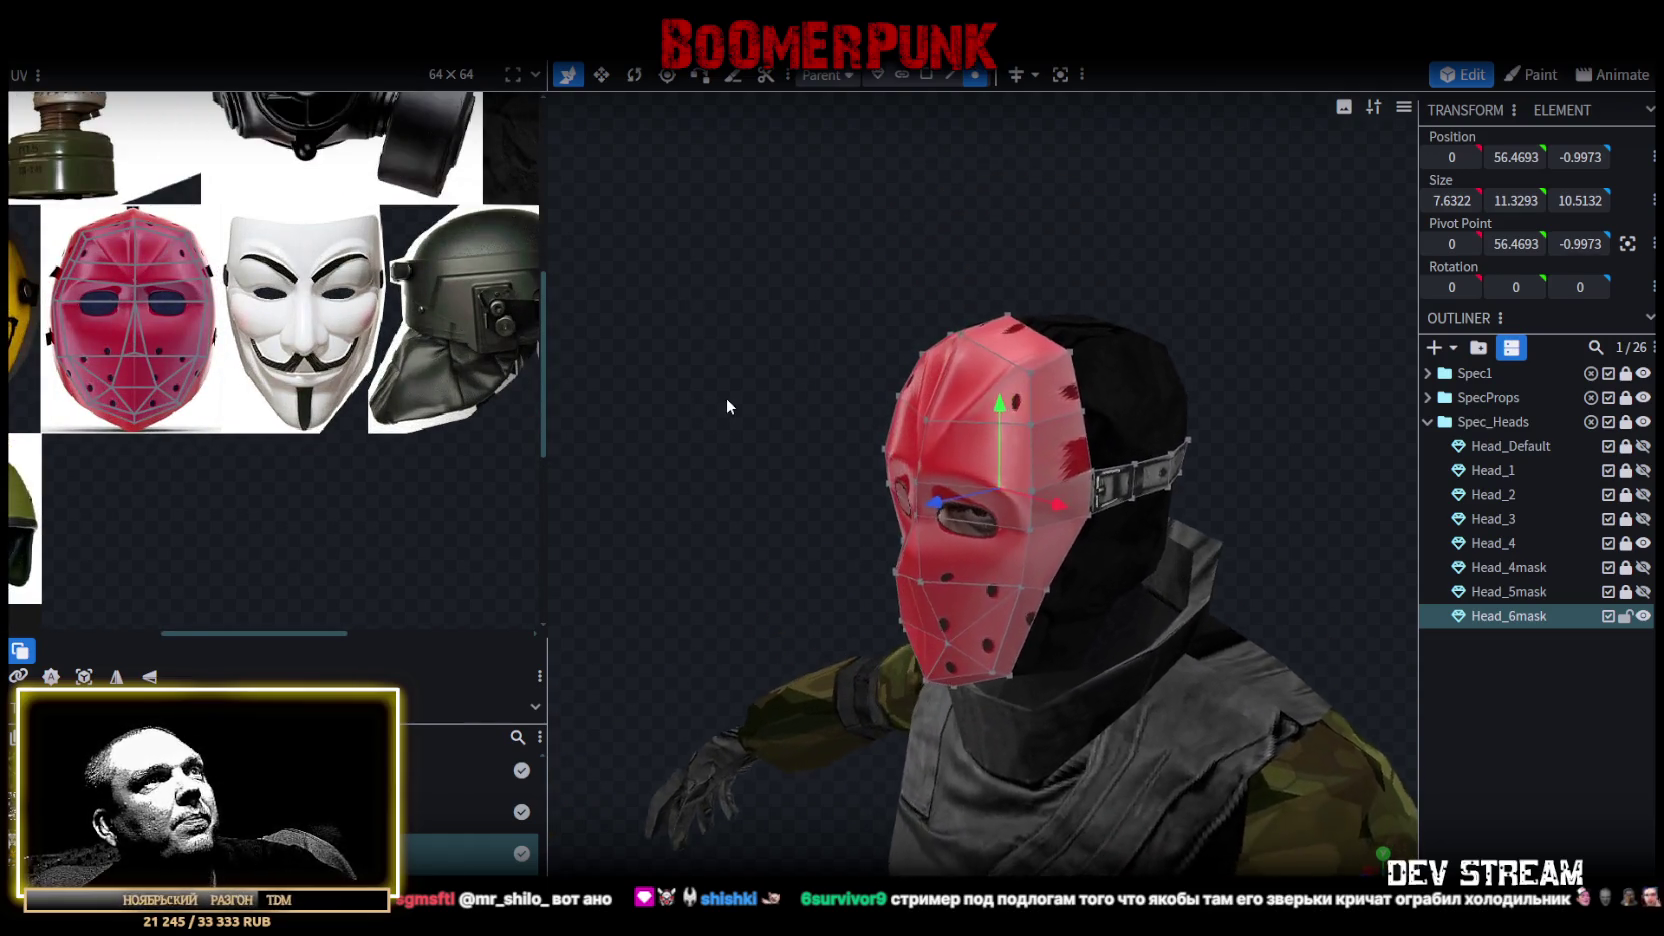
{"action": "scroll", "coordinate": [725, 398], "scroll_direction": "up", "scroll_amount": 3}
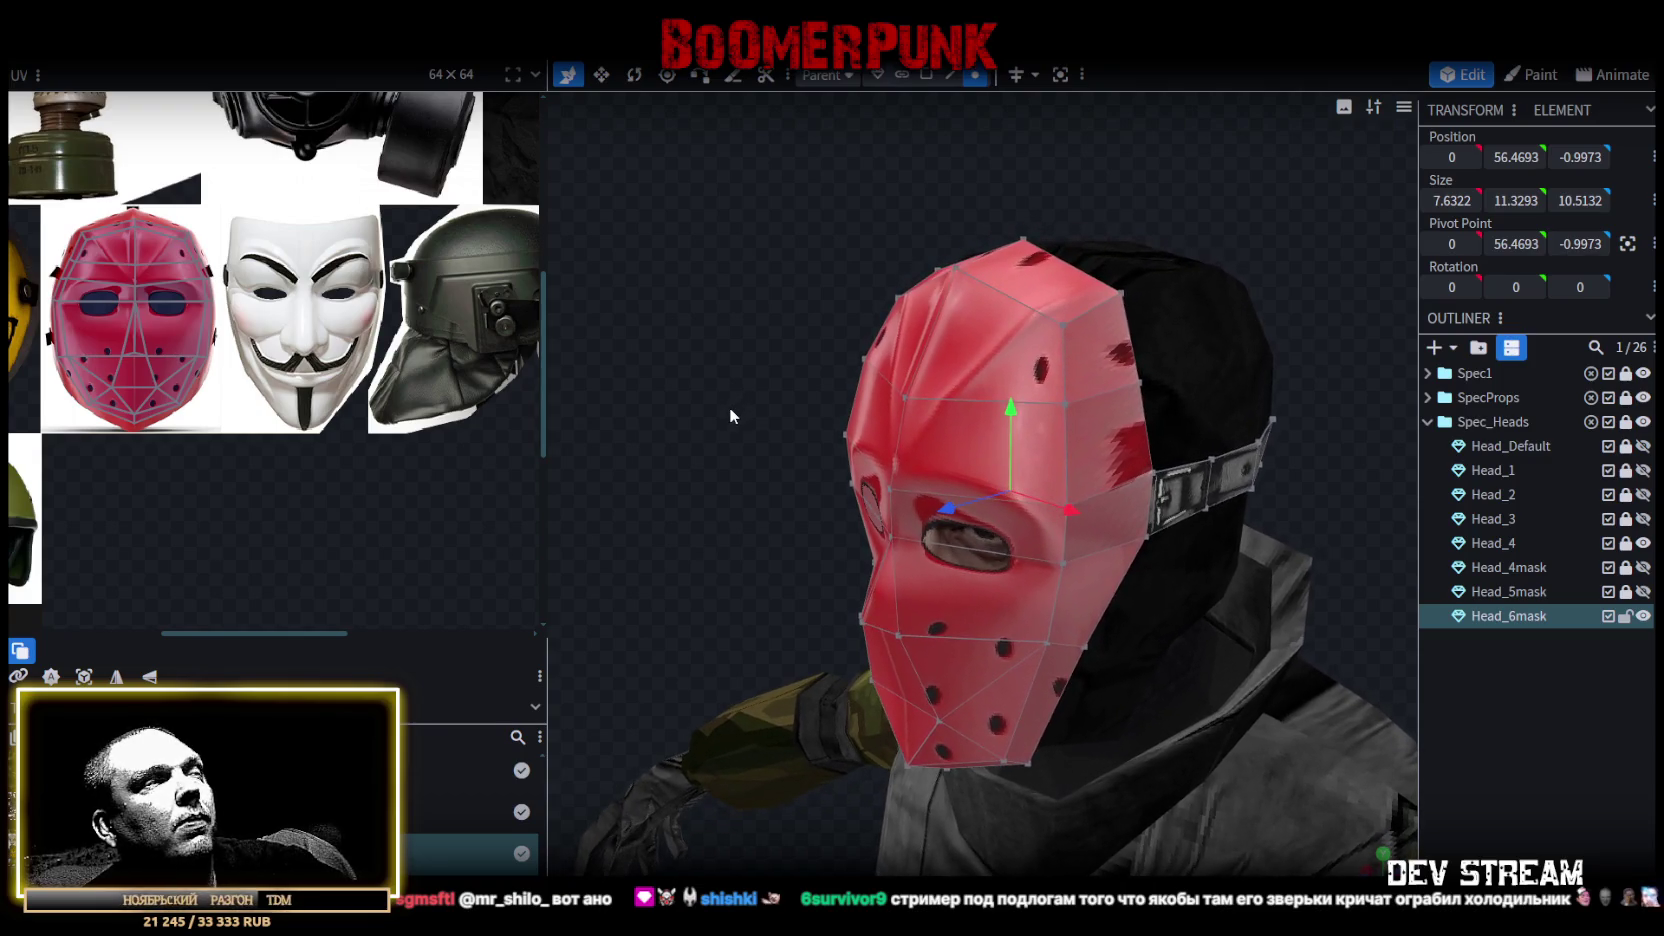
{"action": "mouse_move", "coordinate": [728, 407]}
{"action": "left_mouse_down"}
{"action": "mouse_move", "coordinate": [679, 422]}
{"action": "mouse_move", "coordinate": [698, 406]}
{"action": "left_mouse_up"}
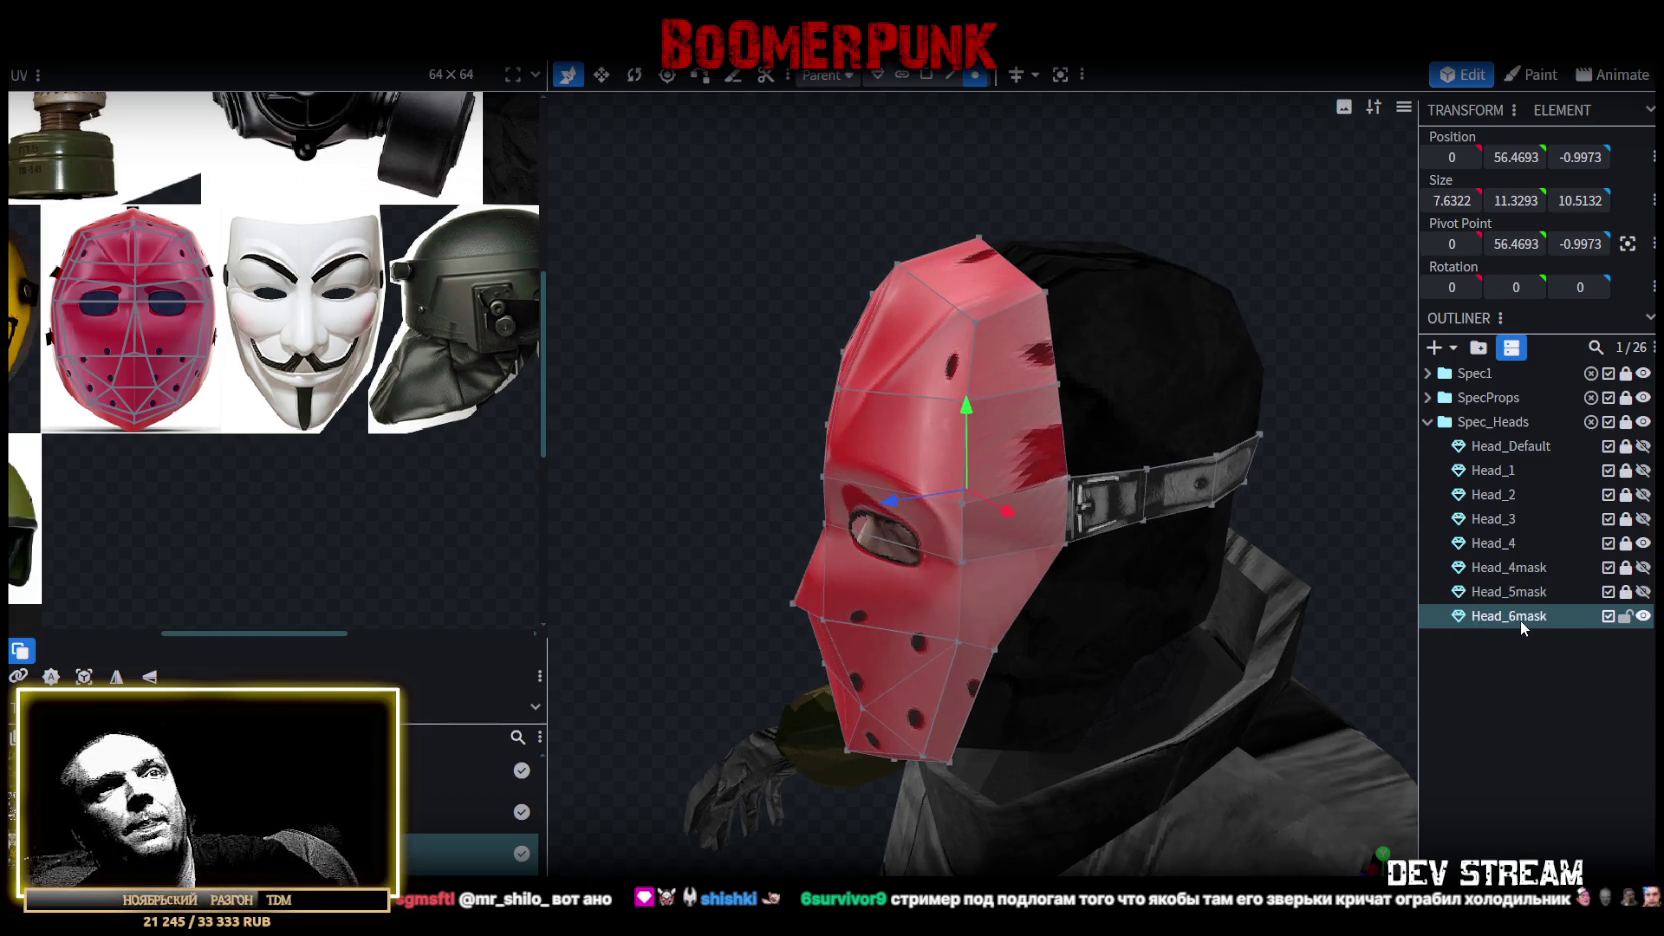
{"action": "key", "text": "Delete"}
Unlock Head_4mask, duplicate it, and lock the original again.
{"action": "left_click", "coordinate": [1625, 567]}
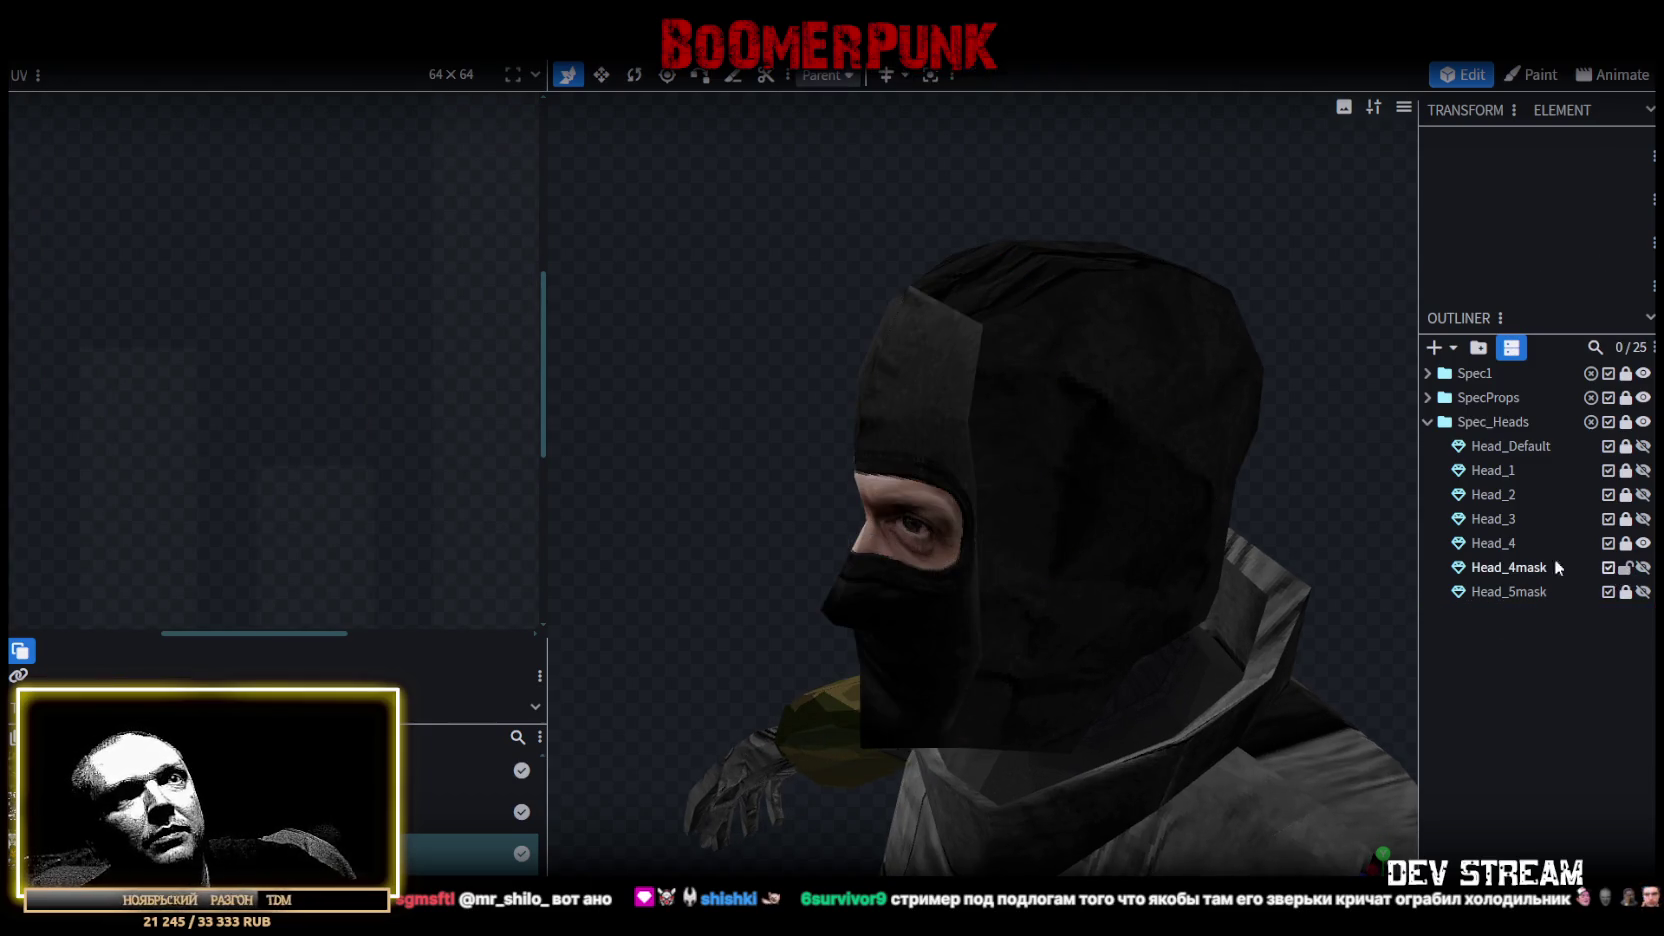
{"action": "left_click", "coordinate": [1520, 567]}
{"action": "key", "text": "ctrl+d"}
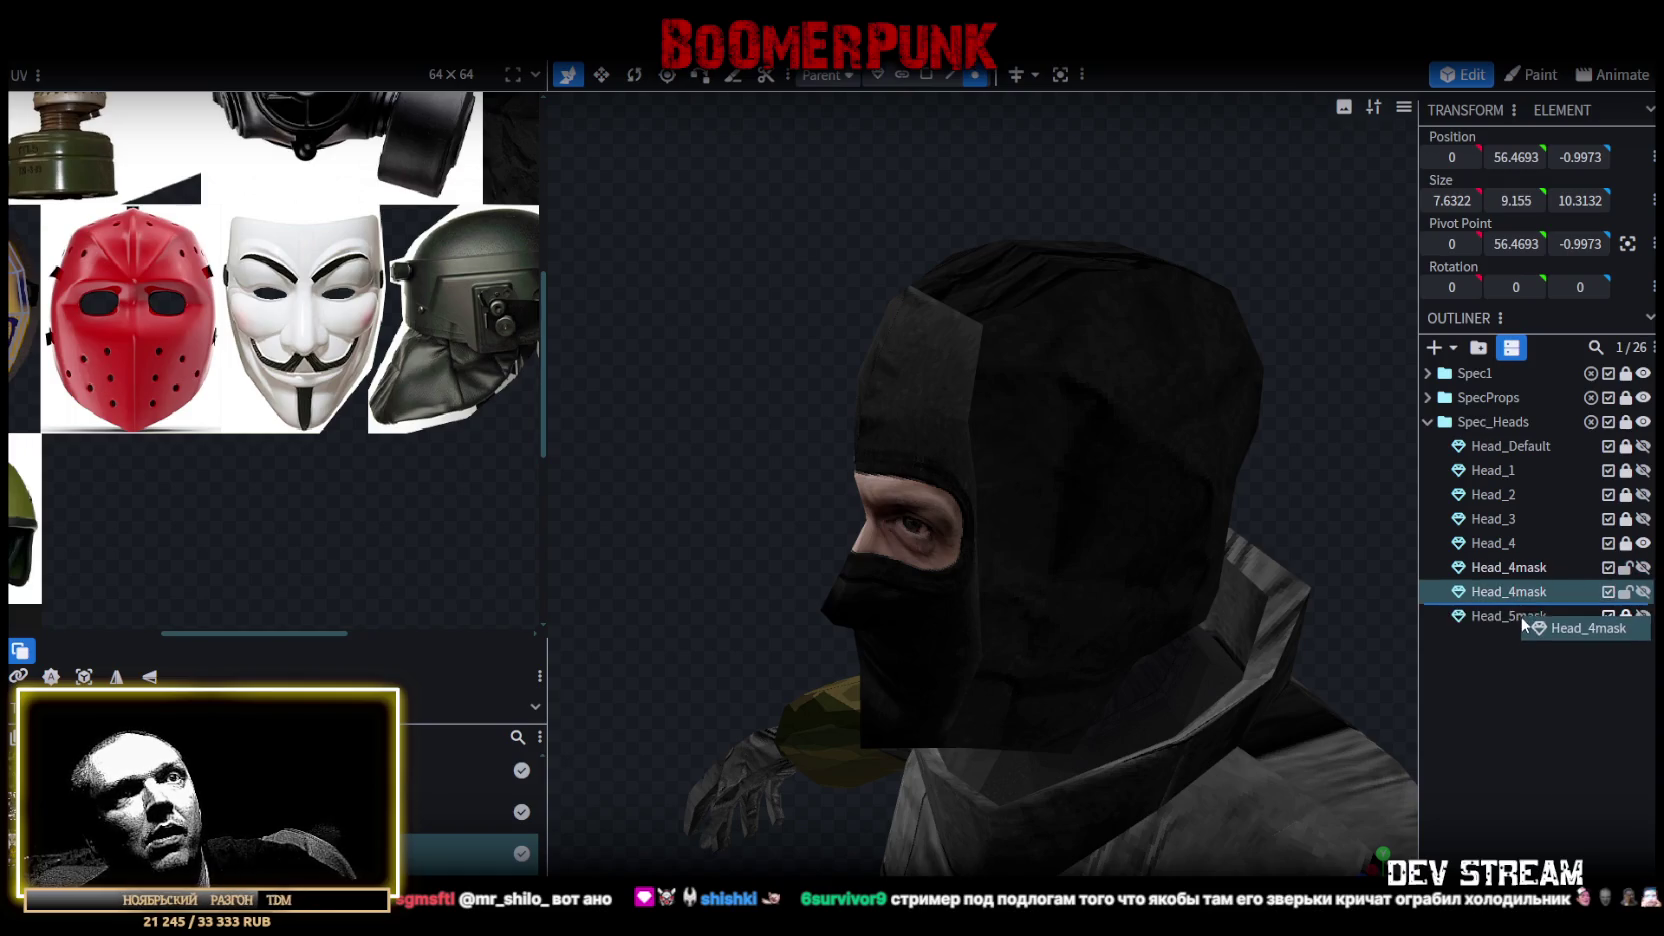
{"action": "left_click", "coordinate": [1625, 567]}
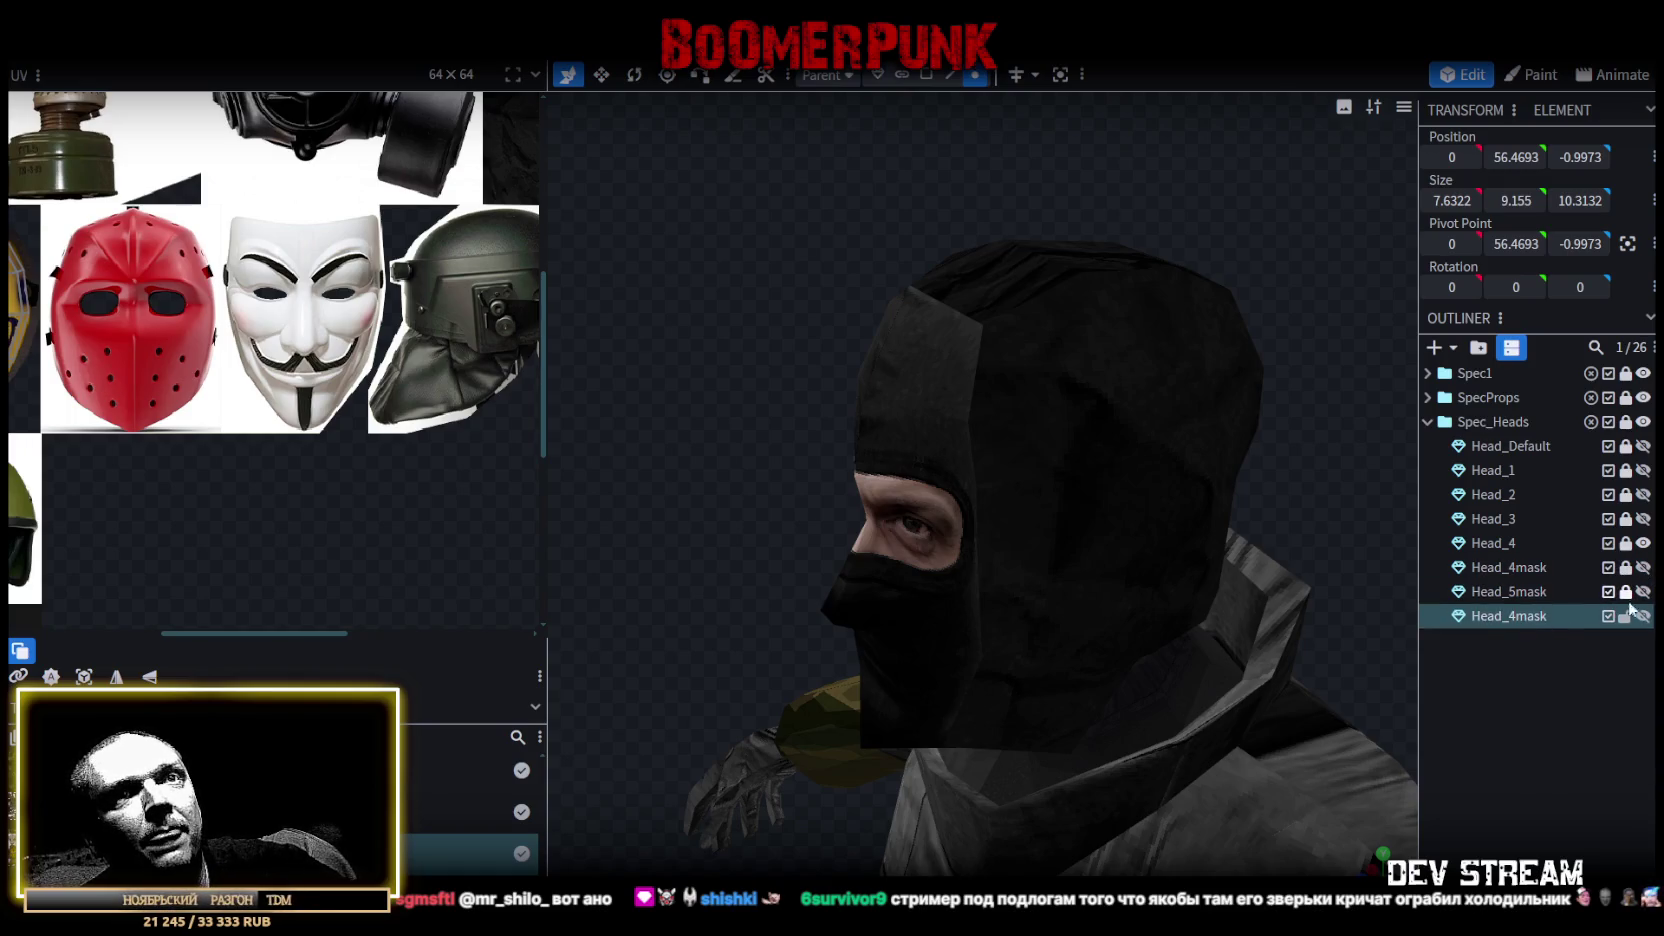
Rename the copy Head_6mask, hide the Head_4 balaclava head, and show Head_6mask.
{"action": "double_click", "coordinate": [1543, 614]}
{"action": "left_click", "coordinate": [1513, 615]}
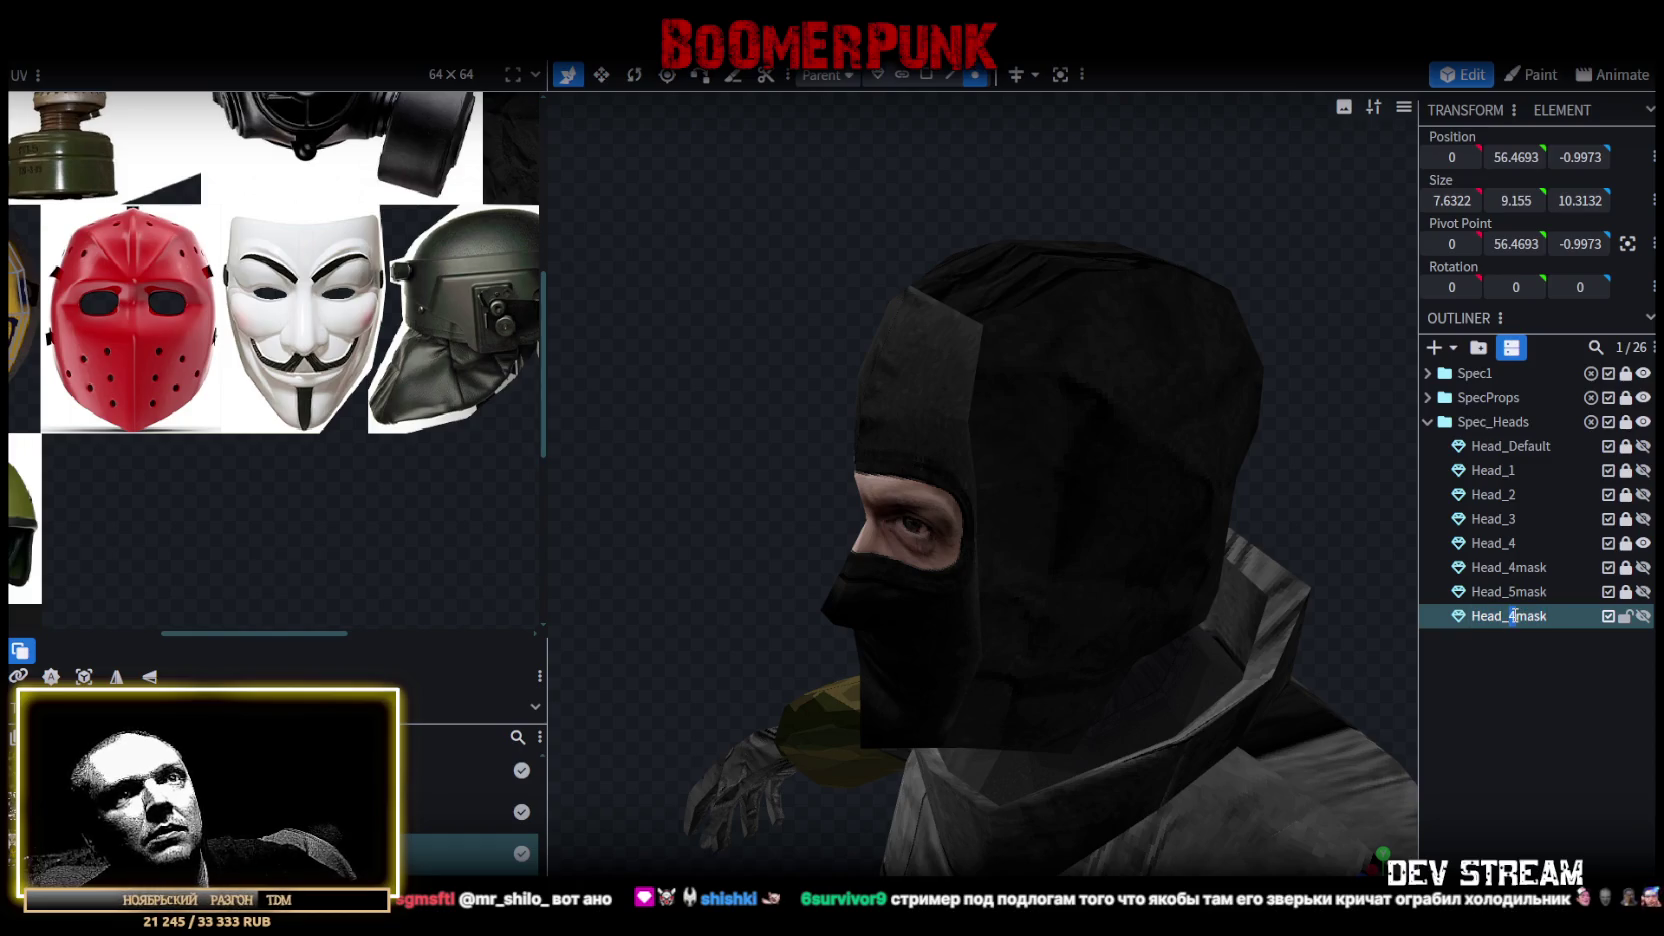
{"action": "type", "text": "6"}
{"action": "key", "text": "Return"}
{"action": "left_click", "coordinate": [1643, 543]}
{"action": "left_click", "coordinate": [1643, 616]}
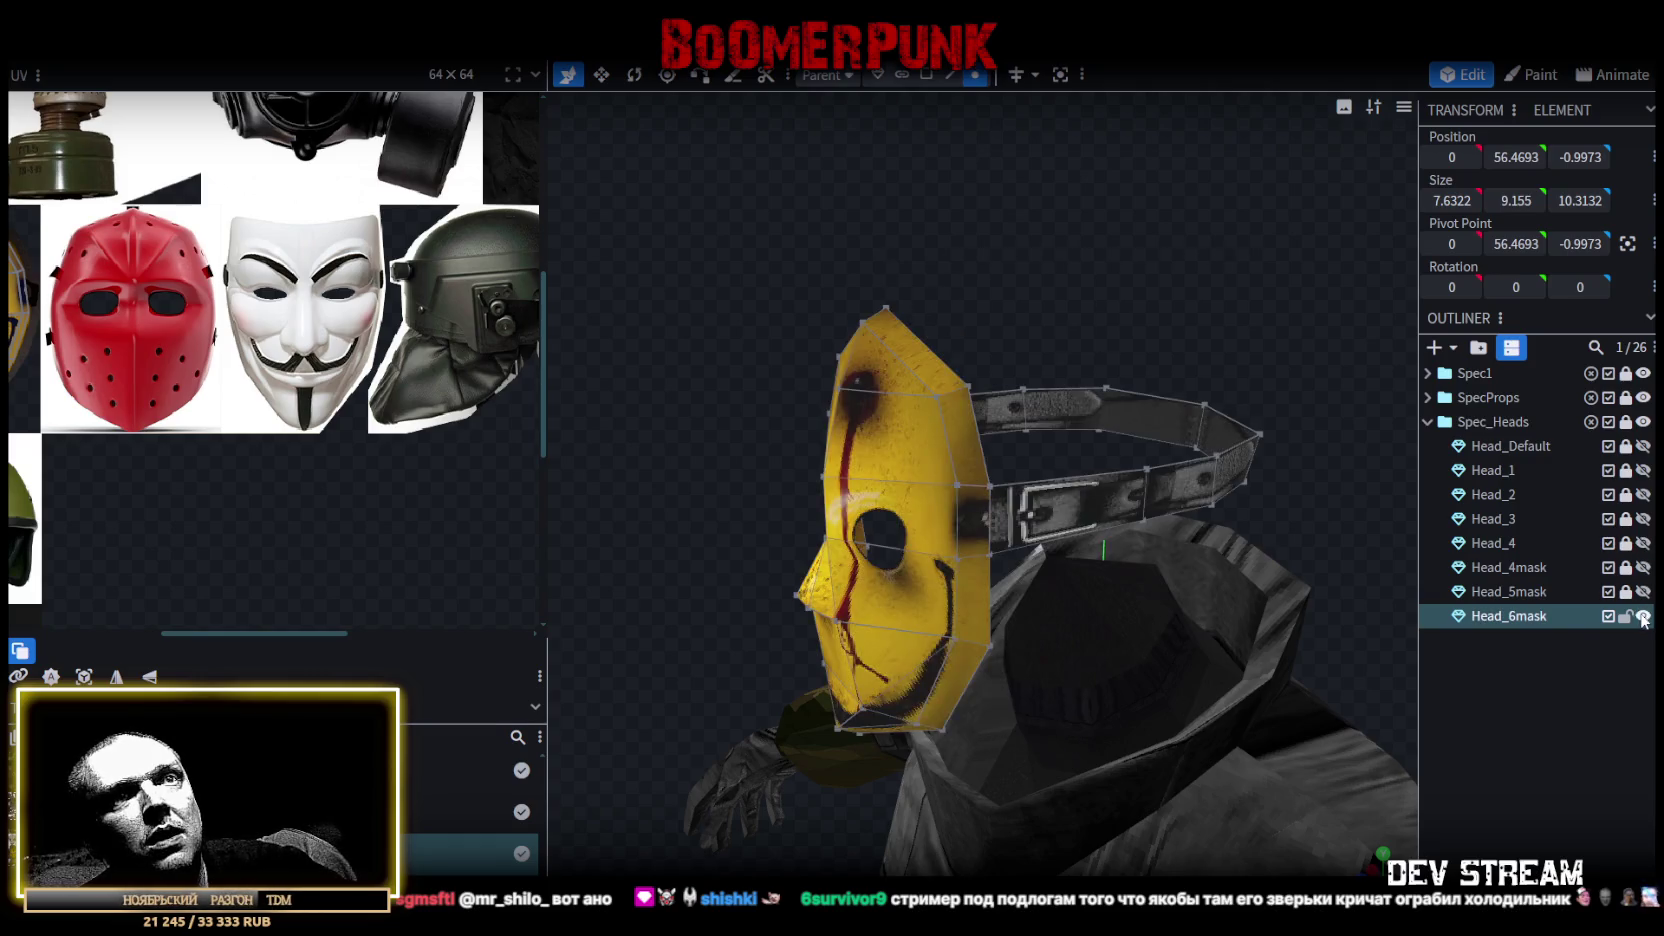
Merge two yellow-mask vertices and move the merged vertex down and forward.
{"action": "left_click", "coordinate": [1643, 543]}
{"action": "mouse_move", "coordinate": [1240, 476]}
{"action": "left_mouse_down"}
{"action": "mouse_move", "coordinate": [697, 446]}
{"action": "mouse_move", "coordinate": [852, 400]}
{"action": "mouse_move", "coordinate": [812, 407]}
{"action": "mouse_move", "coordinate": [1140, 440]}
{"action": "mouse_move", "coordinate": [1262, 415]}
{"action": "left_mouse_up"}
{"action": "scroll", "coordinate": [1262, 415], "scroll_direction": "up", "scroll_amount": 3}
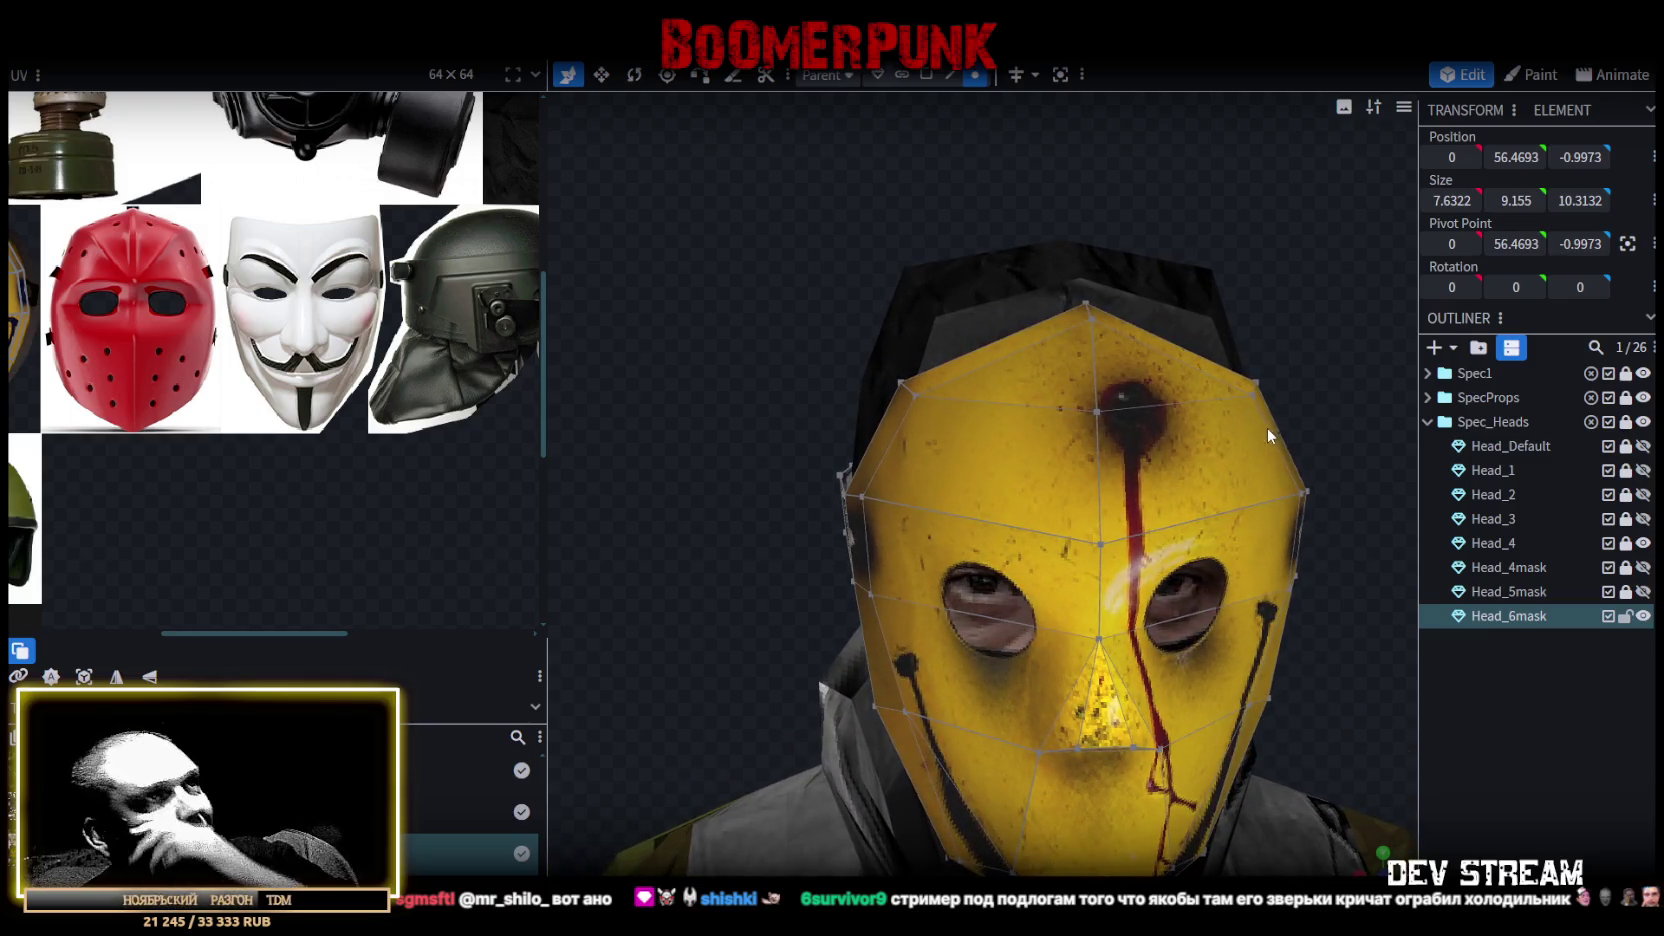
{"action": "left_click_drag", "start_coordinate": [1332, 328], "coordinate": [1280, 370]}
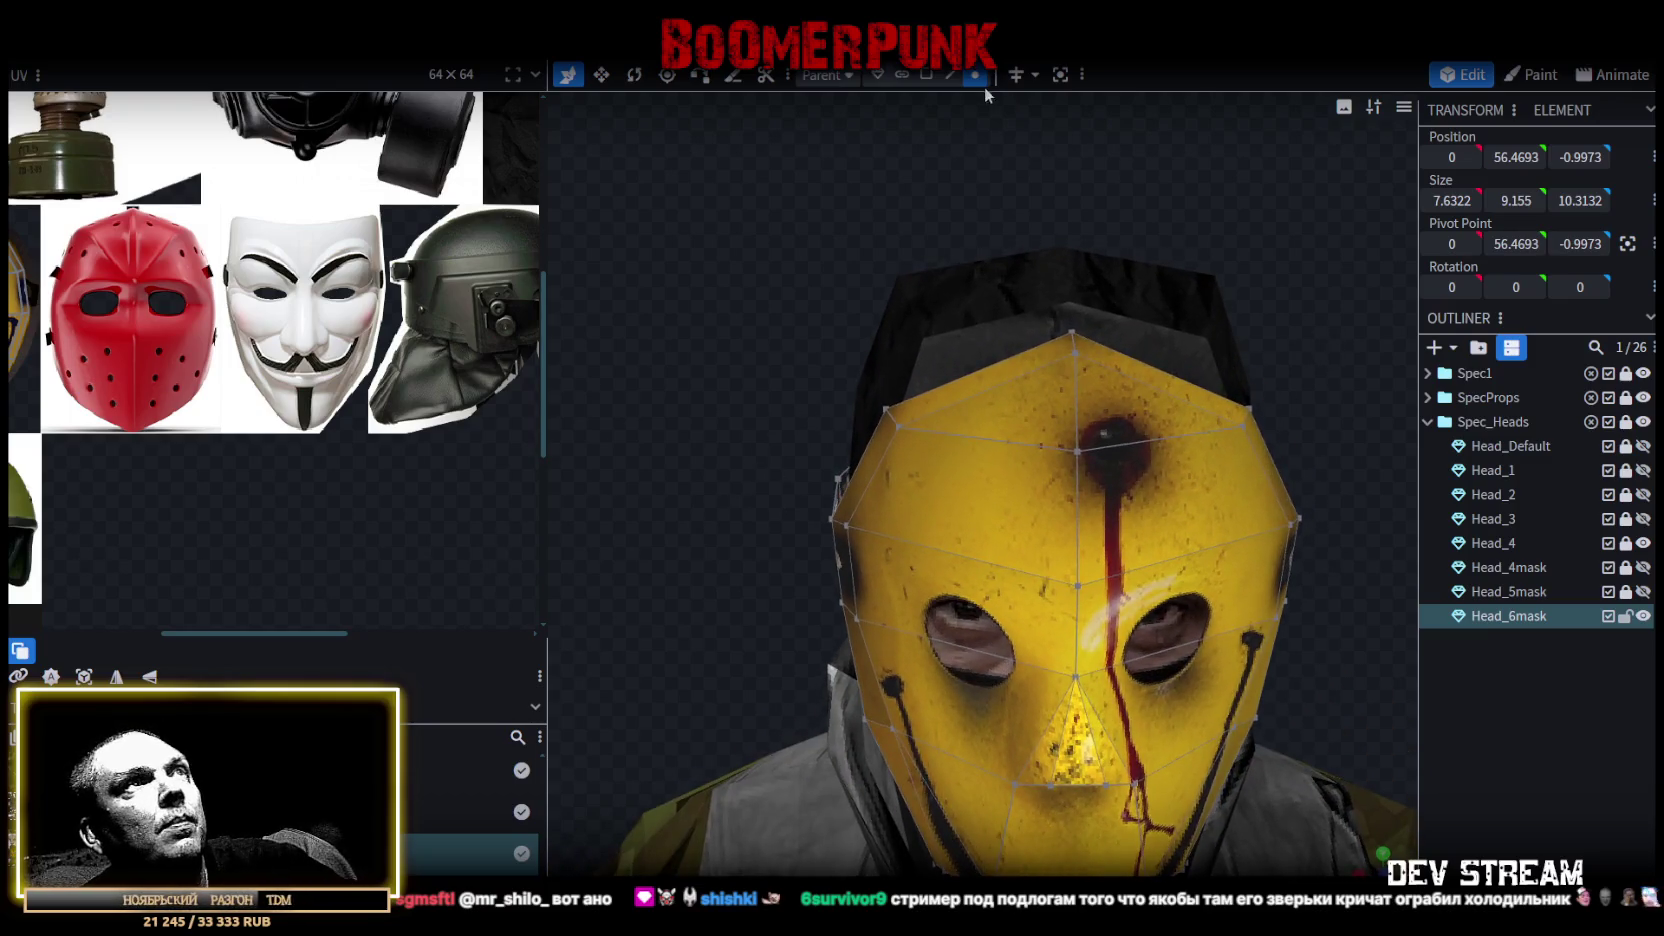
{"action": "left_click", "coordinate": [1080, 452]}
{"action": "left_click_drag", "start_coordinate": [1167, 367], "coordinate": [734, 393]}
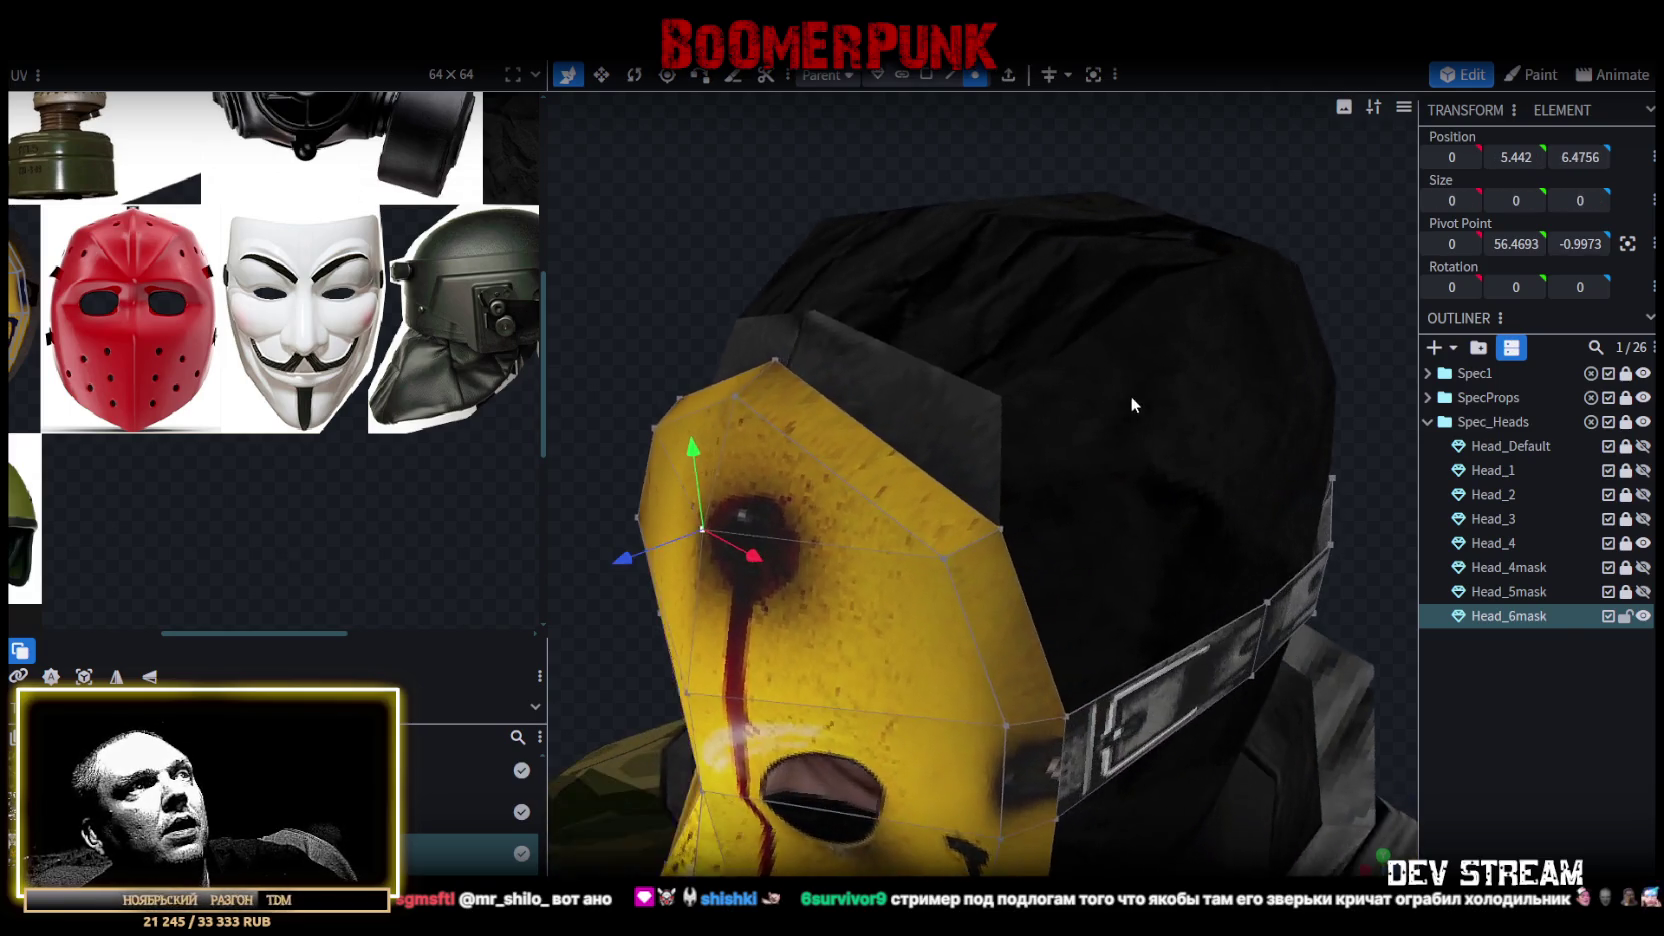
{"action": "left_click", "coordinate": [724, 396], "text": "shift"}
{"action": "right_click", "coordinate": [722, 395]}
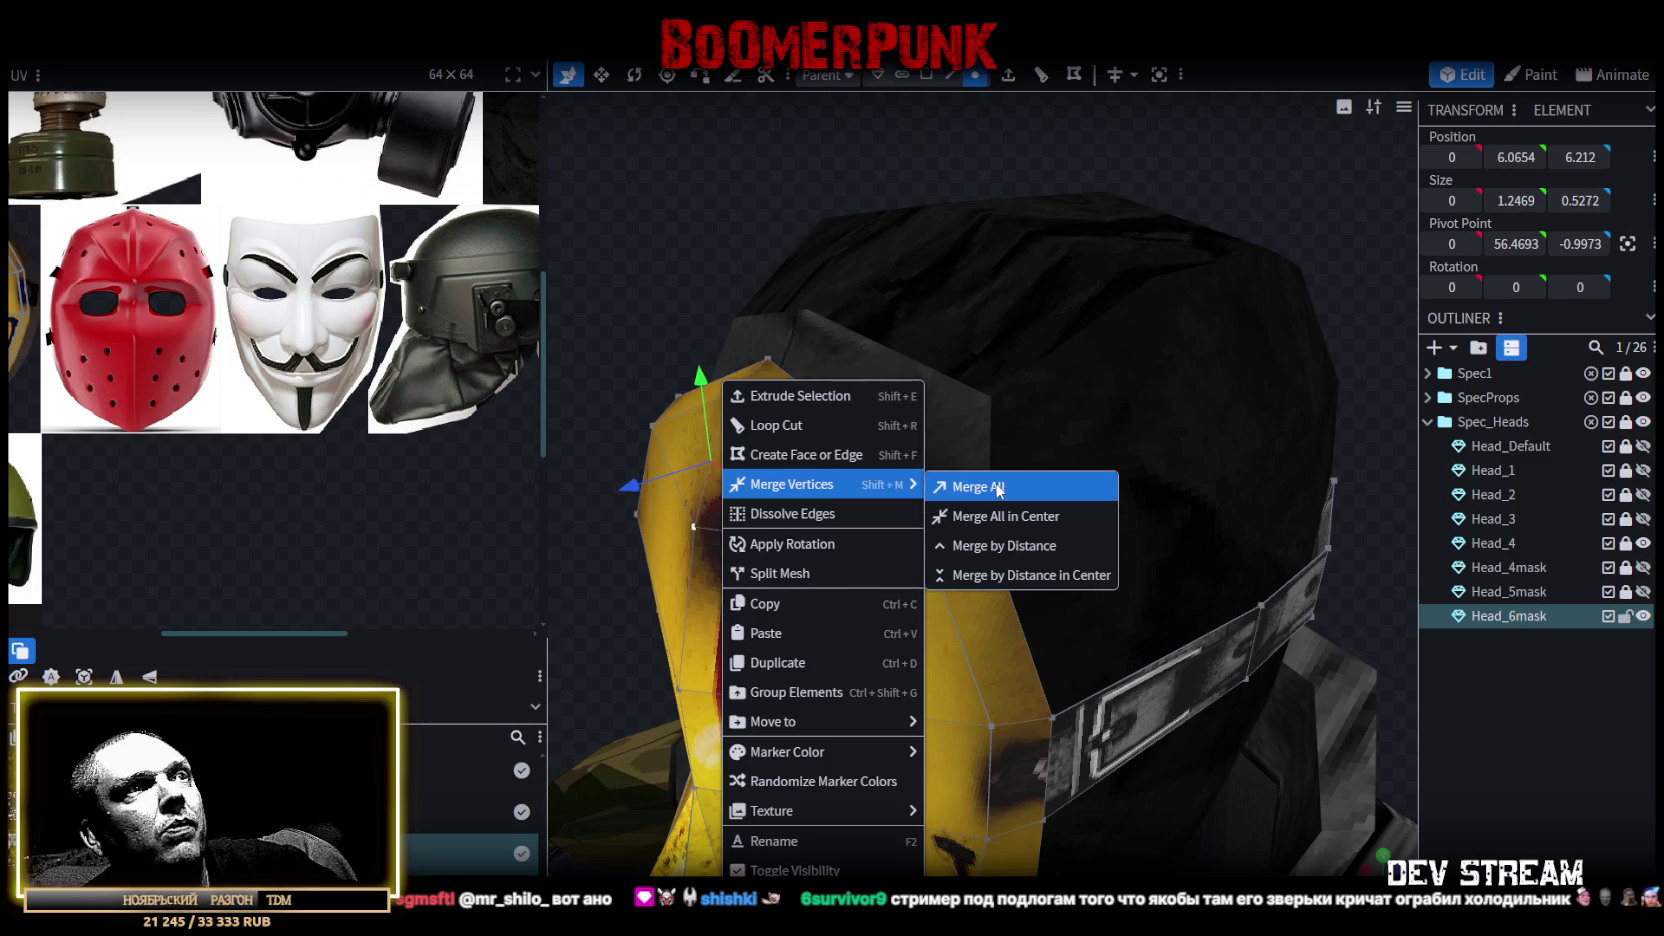
{"action": "left_click", "coordinate": [962, 486]}
{"action": "left_click_drag", "start_coordinate": [766, 362], "coordinate": [728, 436]}
{"action": "mouse_move", "coordinate": [689, 536]}
{"action": "left_mouse_down"}
{"action": "mouse_move", "coordinate": [612, 384]}
{"action": "mouse_move", "coordinate": [957, 442]}
{"action": "mouse_move", "coordinate": [852, 550]}
{"action": "left_mouse_up"}
Lower the mask's two top vertices slightly.
{"action": "left_click", "coordinate": [970, 478]}
{"action": "left_click", "coordinate": [1055, 445], "text": "shift"}
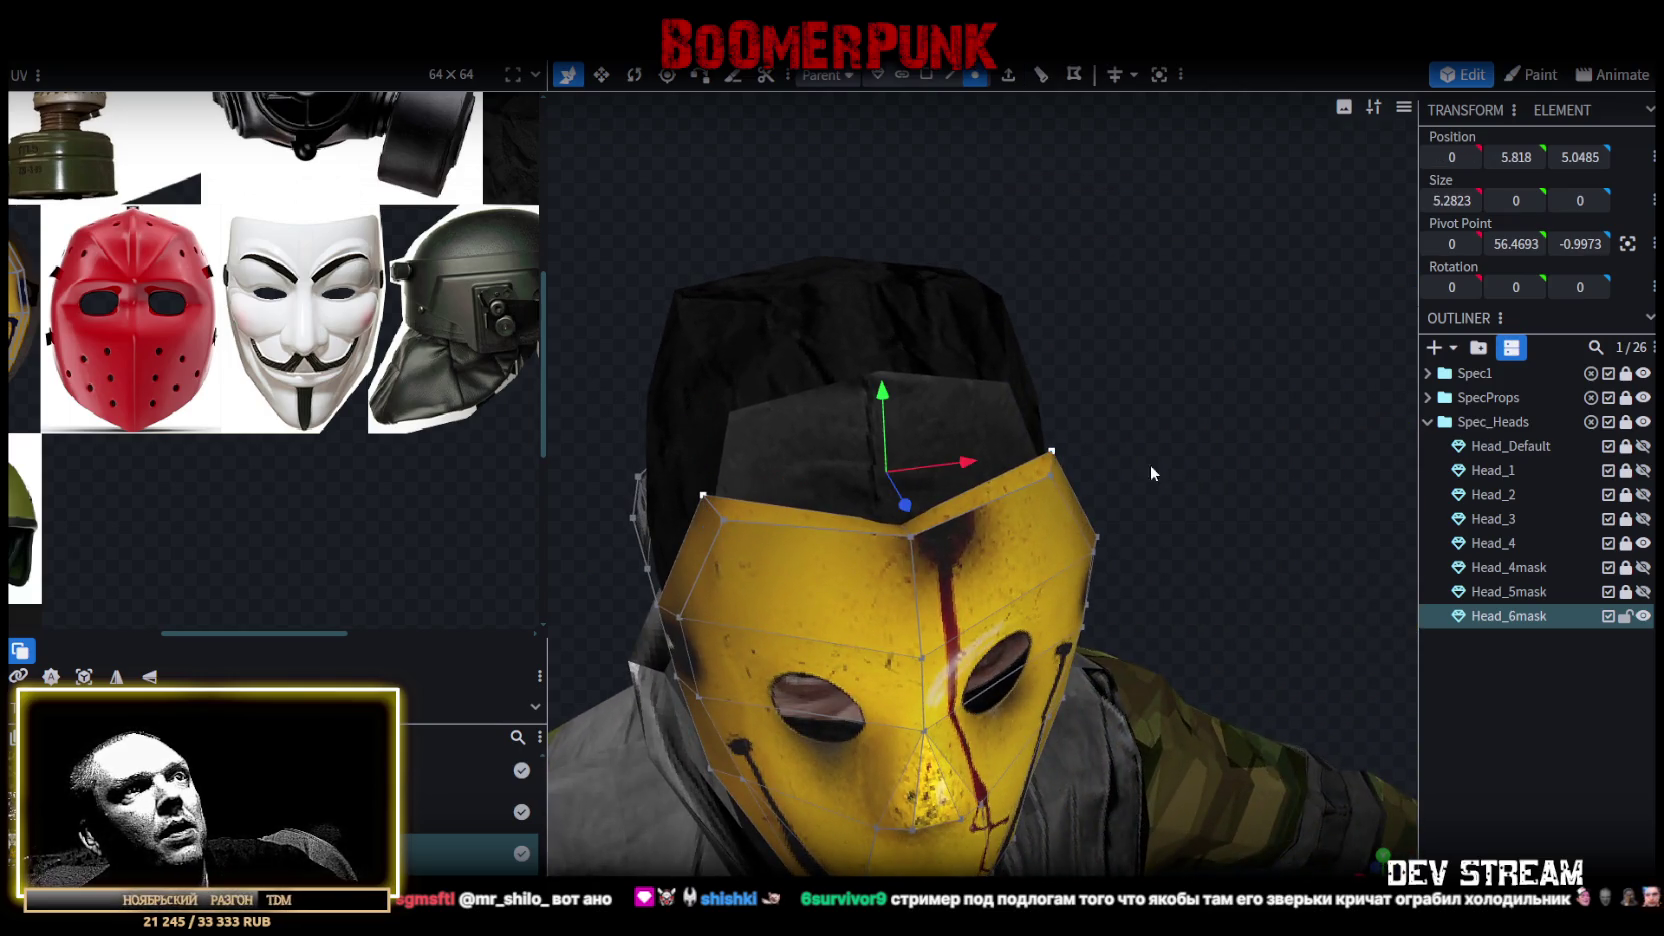
{"action": "left_click_drag", "start_coordinate": [1150, 464], "coordinate": [1121, 442]}
{"action": "left_click_drag", "start_coordinate": [801, 322], "coordinate": [800, 326]}
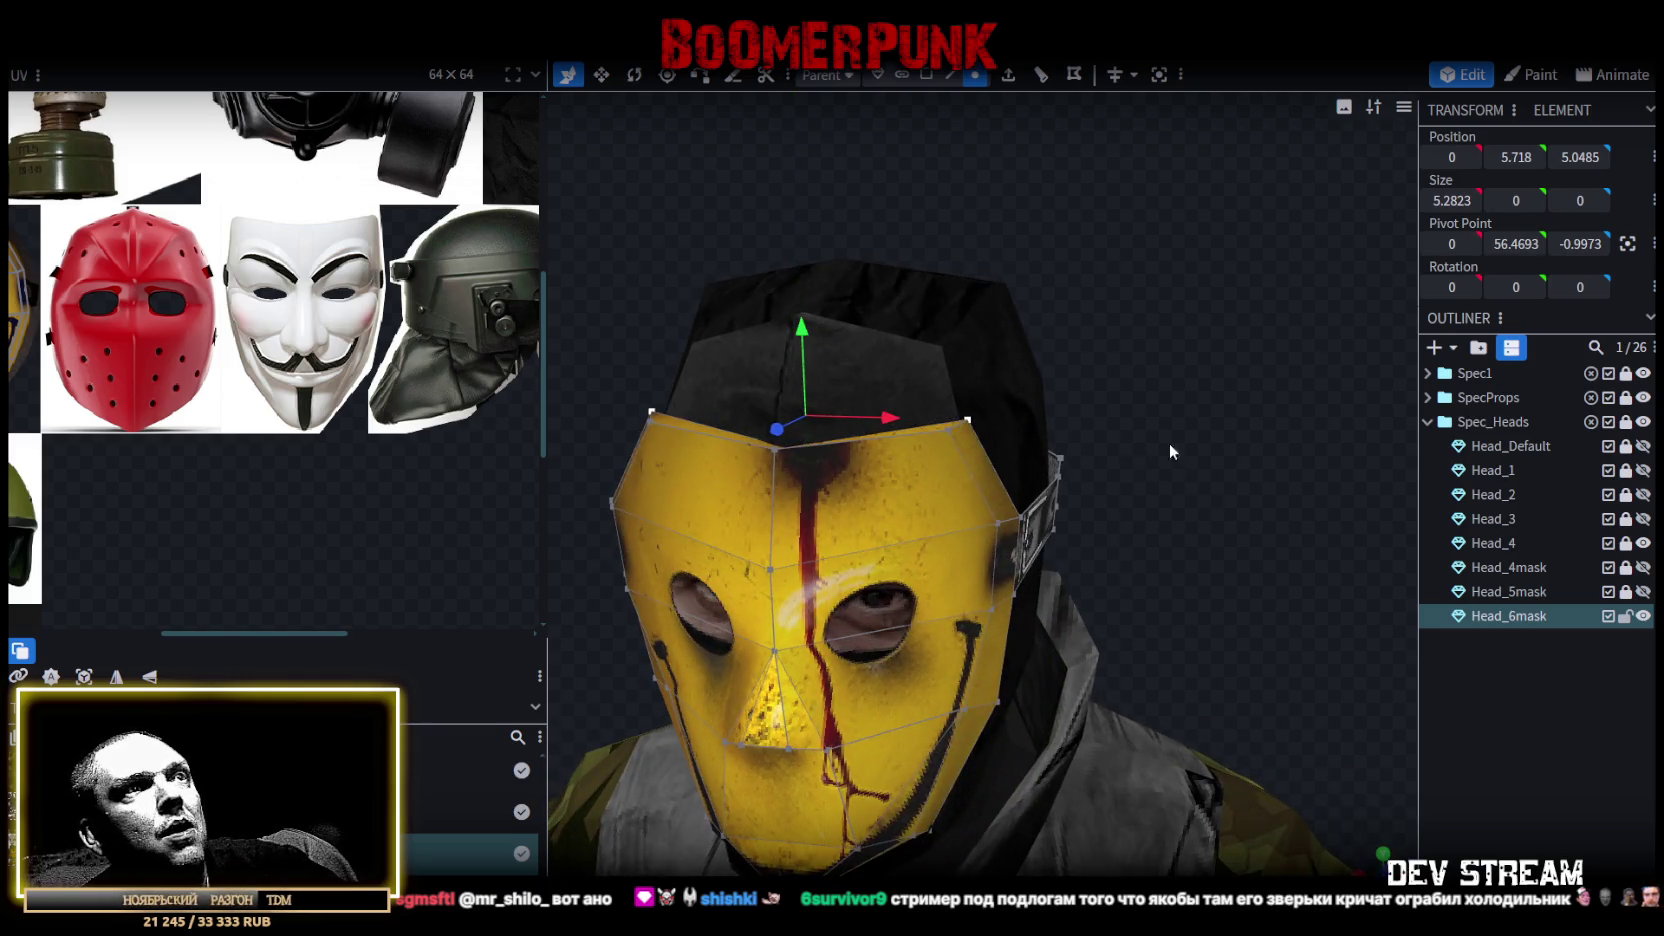
{"action": "mouse_move", "coordinate": [1169, 443]}
{"action": "left_mouse_down"}
{"action": "mouse_move", "coordinate": [1192, 540]}
{"action": "mouse_move", "coordinate": [1196, 446]}
{"action": "mouse_move", "coordinate": [1262, 447]}
{"action": "mouse_move", "coordinate": [1156, 463]}
{"action": "mouse_move", "coordinate": [1254, 413]}
{"action": "mouse_move", "coordinate": [1225, 591]}
{"action": "left_mouse_up"}
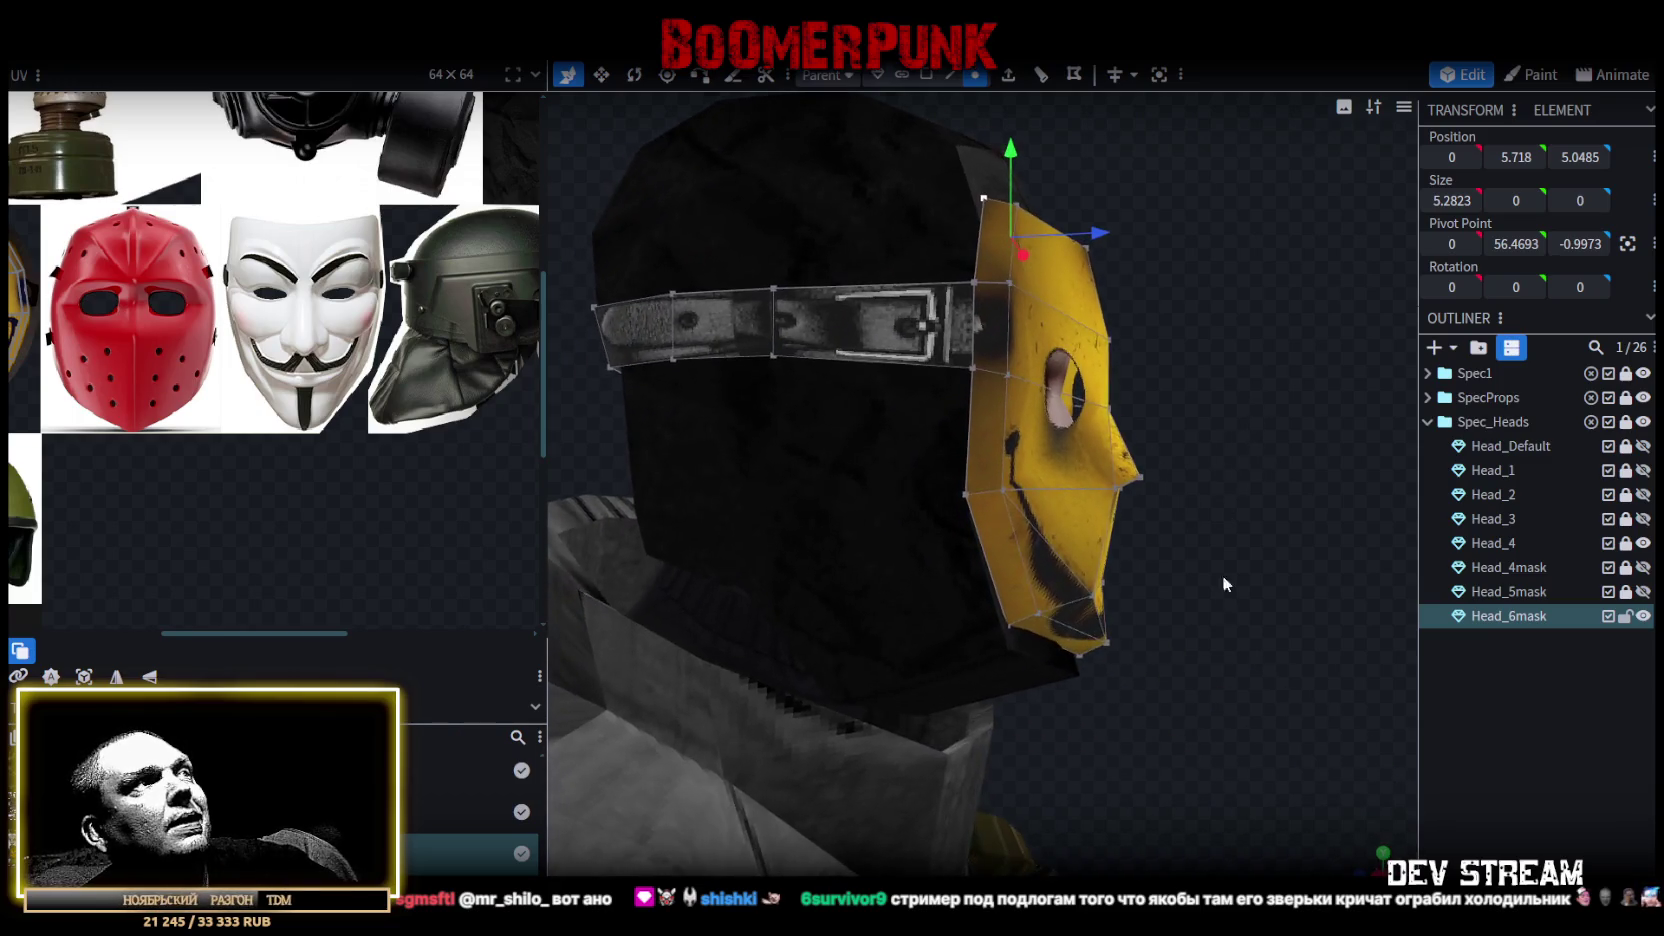
{"action": "scroll", "coordinate": [1171, 520], "scroll_direction": "up", "scroll_amount": 3}
{"action": "left_click_drag", "start_coordinate": [1171, 520], "coordinate": [1003, 245]}
Move the mask's wide bottom face lower and forward, then select its bottom corner vertex.
{"action": "left_click", "coordinate": [926, 74]}
{"action": "left_click", "coordinate": [1026, 502]}
{"action": "mouse_move", "coordinate": [1026, 502]}
{"action": "left_mouse_down"}
{"action": "mouse_move", "coordinate": [1097, 536]}
{"action": "mouse_move", "coordinate": [935, 495]}
{"action": "mouse_move", "coordinate": [1141, 575]}
{"action": "left_mouse_up"}
{"action": "left_click", "coordinate": [935, 495]}
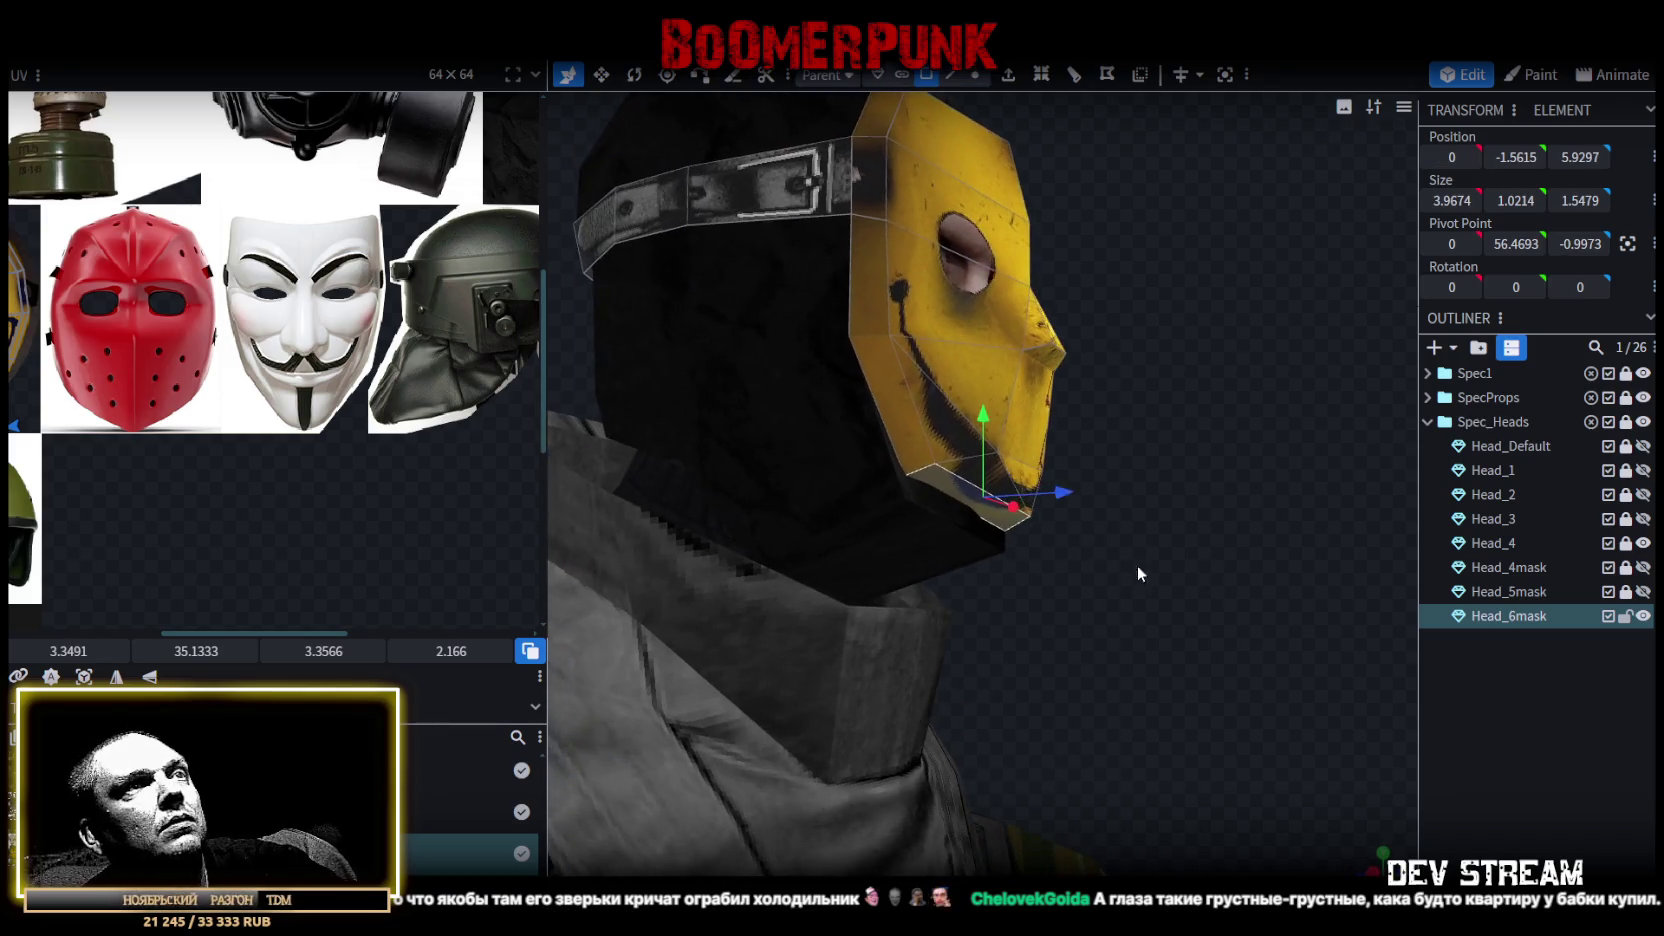
{"action": "left_click_drag", "start_coordinate": [978, 425], "coordinate": [988, 464]}
{"action": "mouse_move", "coordinate": [1066, 536]}
{"action": "left_mouse_down"}
{"action": "mouse_move", "coordinate": [1226, 520]}
{"action": "mouse_move", "coordinate": [1121, 538]}
{"action": "left_mouse_up"}
{"action": "left_click", "coordinate": [975, 74]}
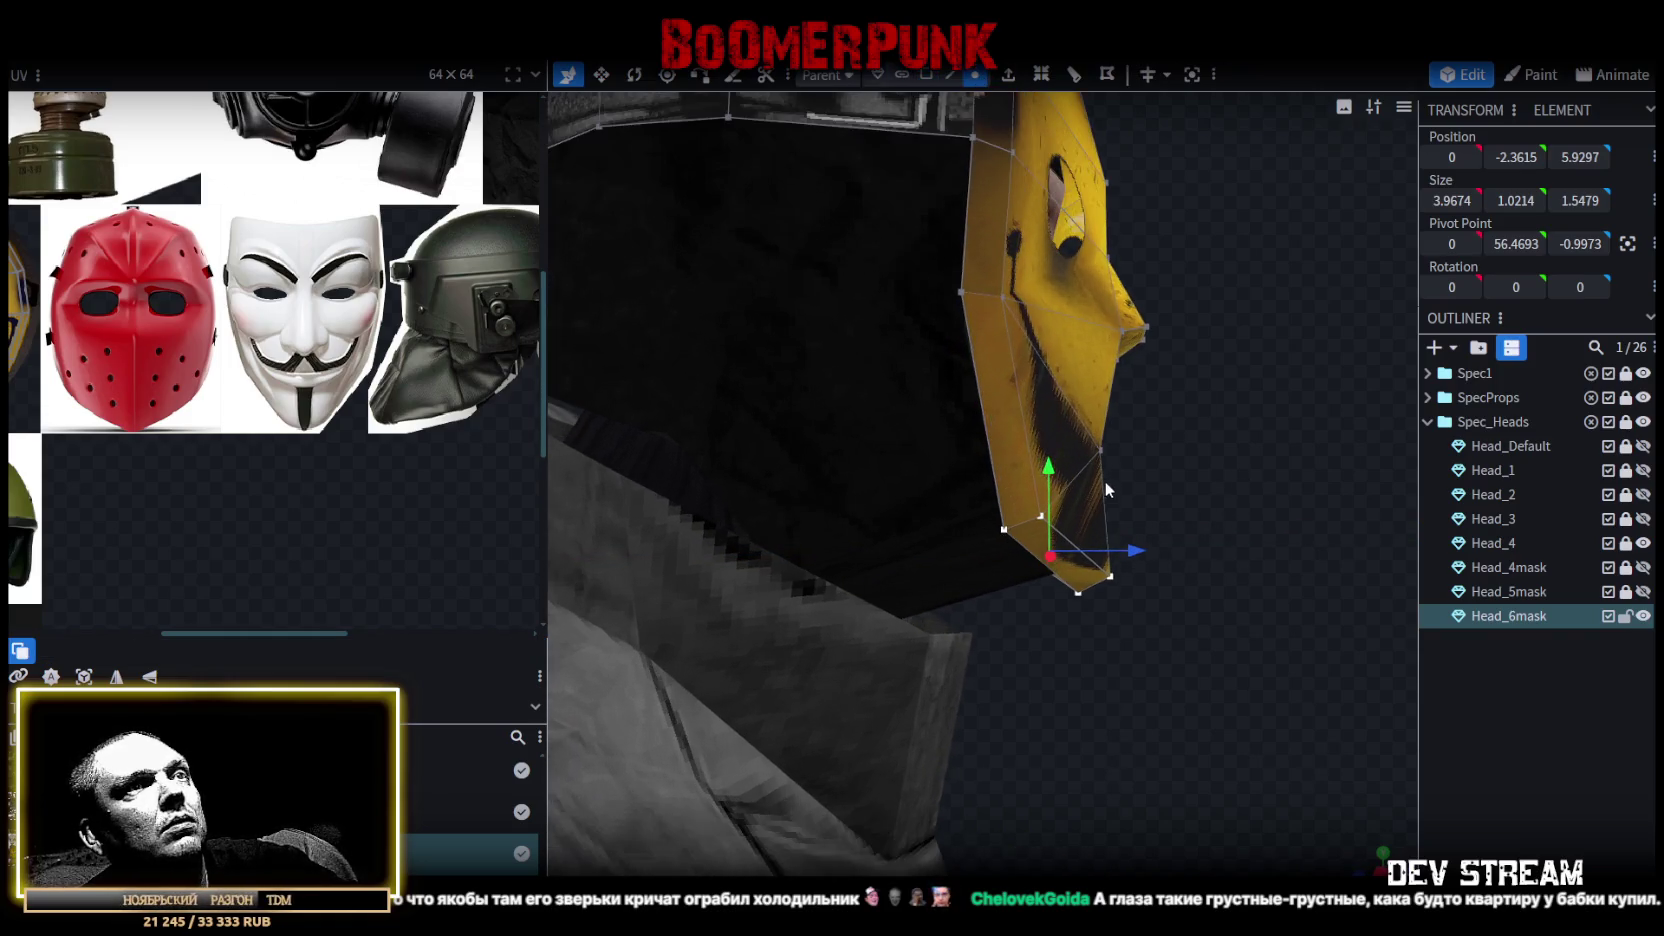
{"action": "left_click", "coordinate": [1108, 577]}
Push the bottom corner vertex forward and lower the two lower chin faces.
{"action": "mouse_move", "coordinate": [1197, 572]}
{"action": "left_mouse_down"}
{"action": "mouse_move", "coordinate": [1232, 608]}
{"action": "mouse_move", "coordinate": [1014, 663]}
{"action": "left_mouse_up"}
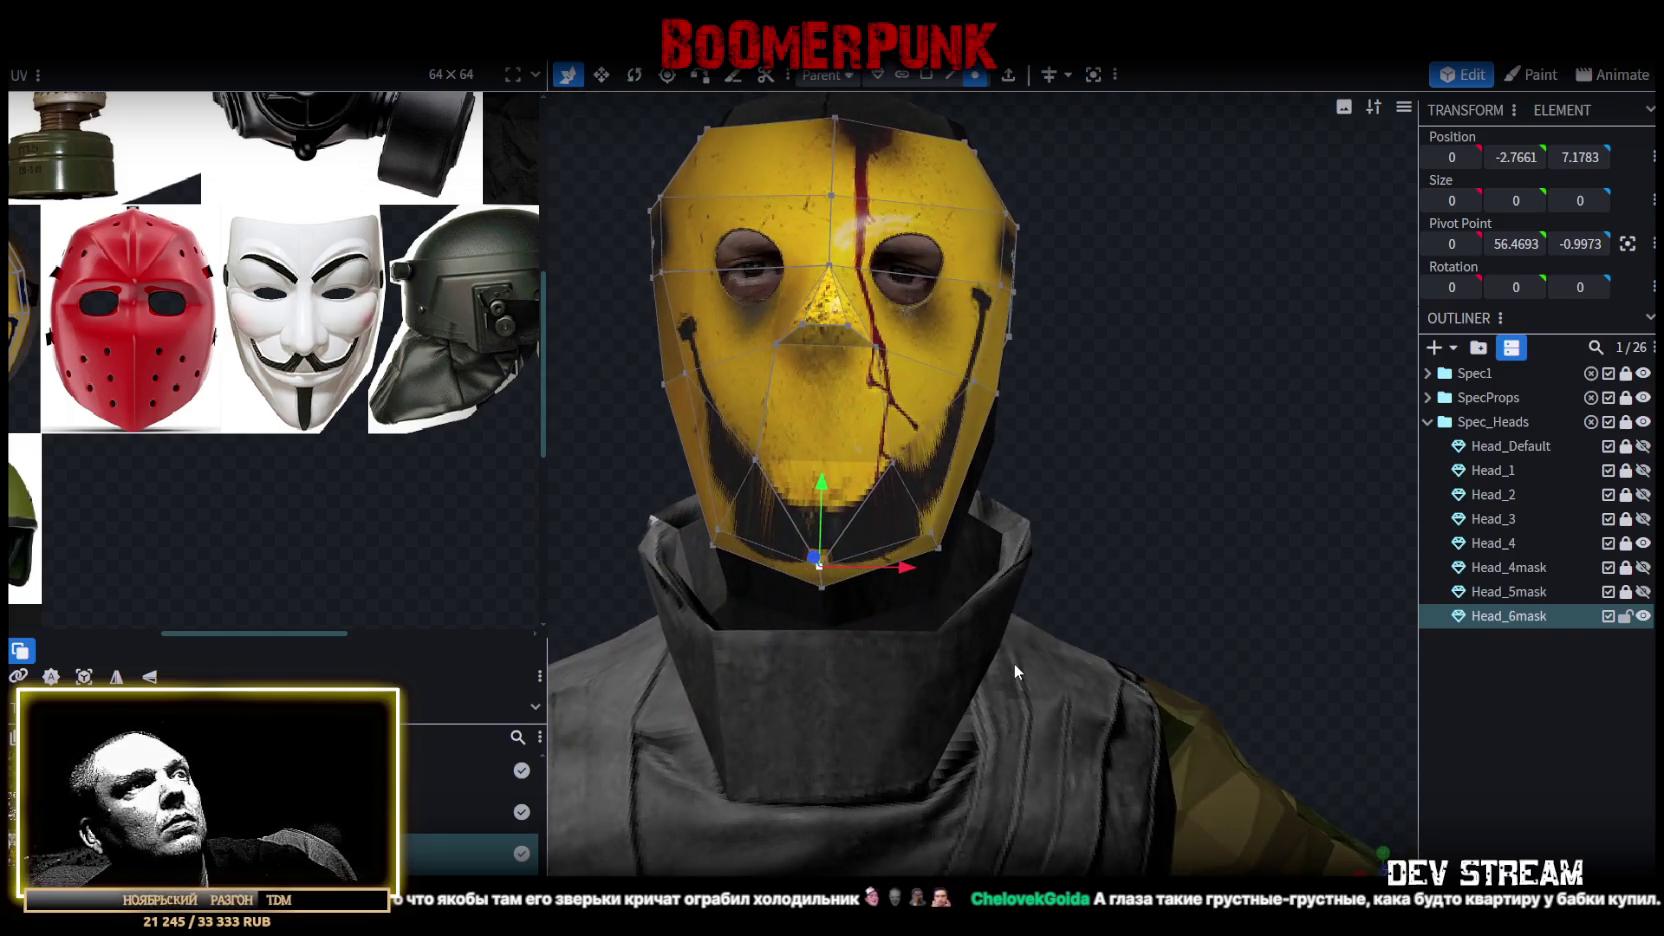
{"action": "left_click", "coordinate": [927, 75]}
{"action": "left_click", "coordinate": [788, 553]}
{"action": "left_click", "coordinate": [902, 557], "text": "shift"}
{"action": "key", "text": "v"}
{"action": "left_click_drag", "start_coordinate": [908, 584], "coordinate": [893, 590]}
{"action": "left_click_drag", "start_coordinate": [1063, 542], "coordinate": [959, 490]}
{"action": "key", "text": "v"}
{"action": "left_click_drag", "start_coordinate": [876, 538], "coordinate": [866, 516]}
{"action": "key", "text": "v"}
{"action": "mouse_move", "coordinate": [841, 491]}
{"action": "left_mouse_down"}
{"action": "mouse_move", "coordinate": [918, 588]}
{"action": "mouse_move", "coordinate": [1183, 476]}
{"action": "left_mouse_up"}
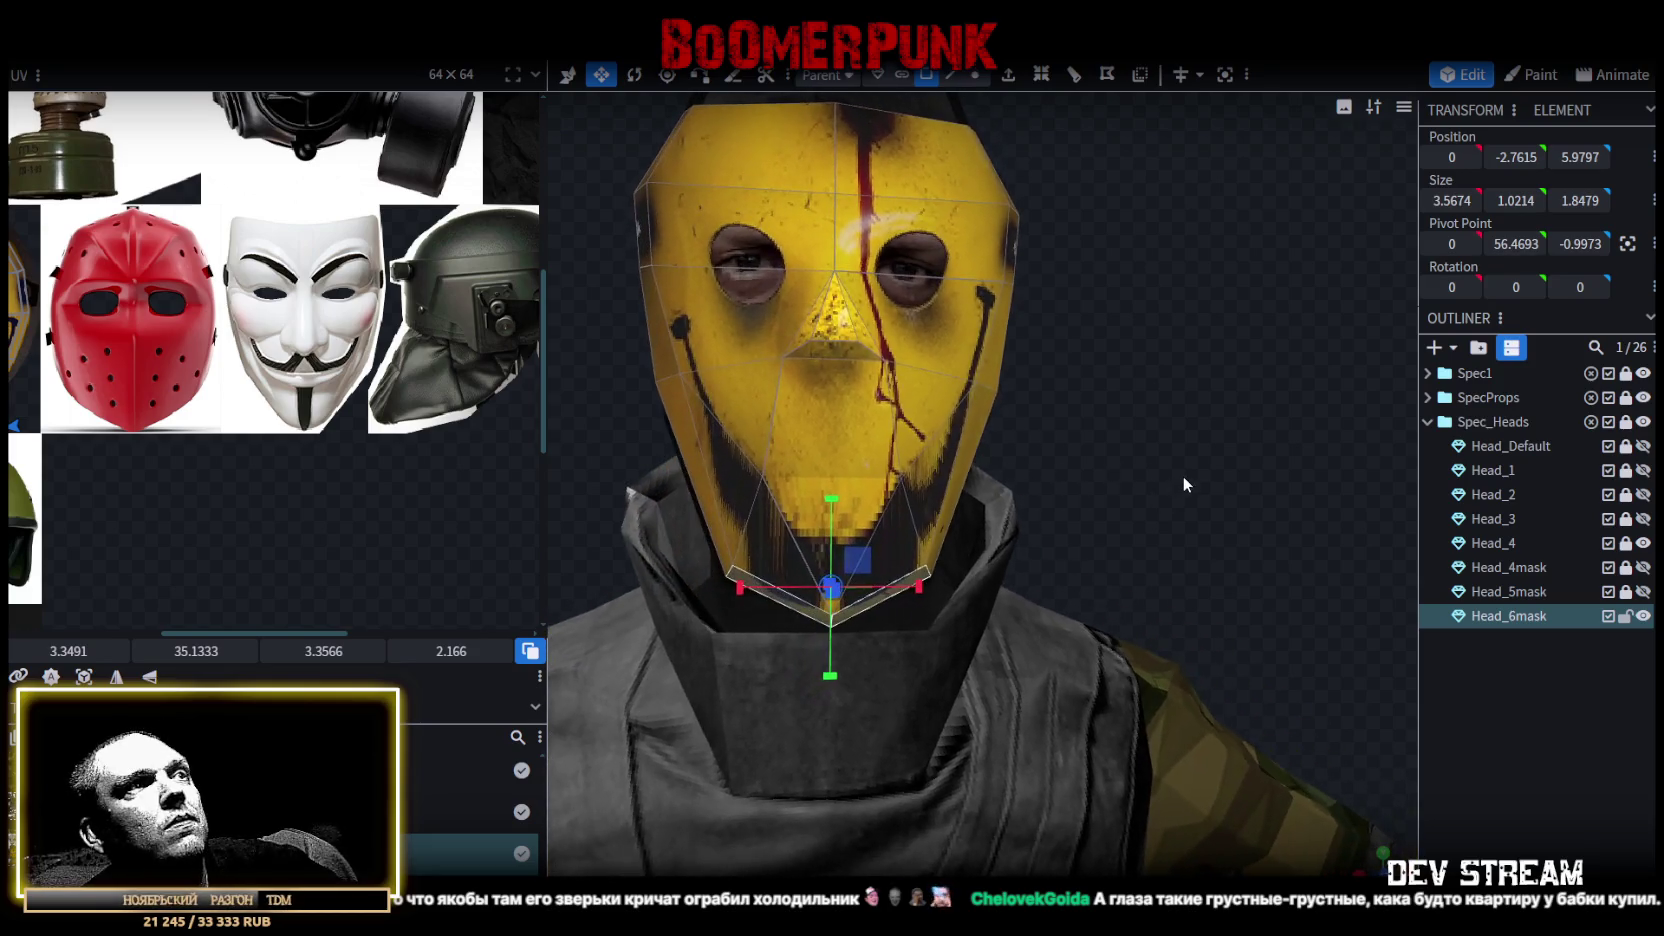
Move the jaw line down by 0.6 and widen it.
{"action": "left_click", "coordinate": [972, 76]}
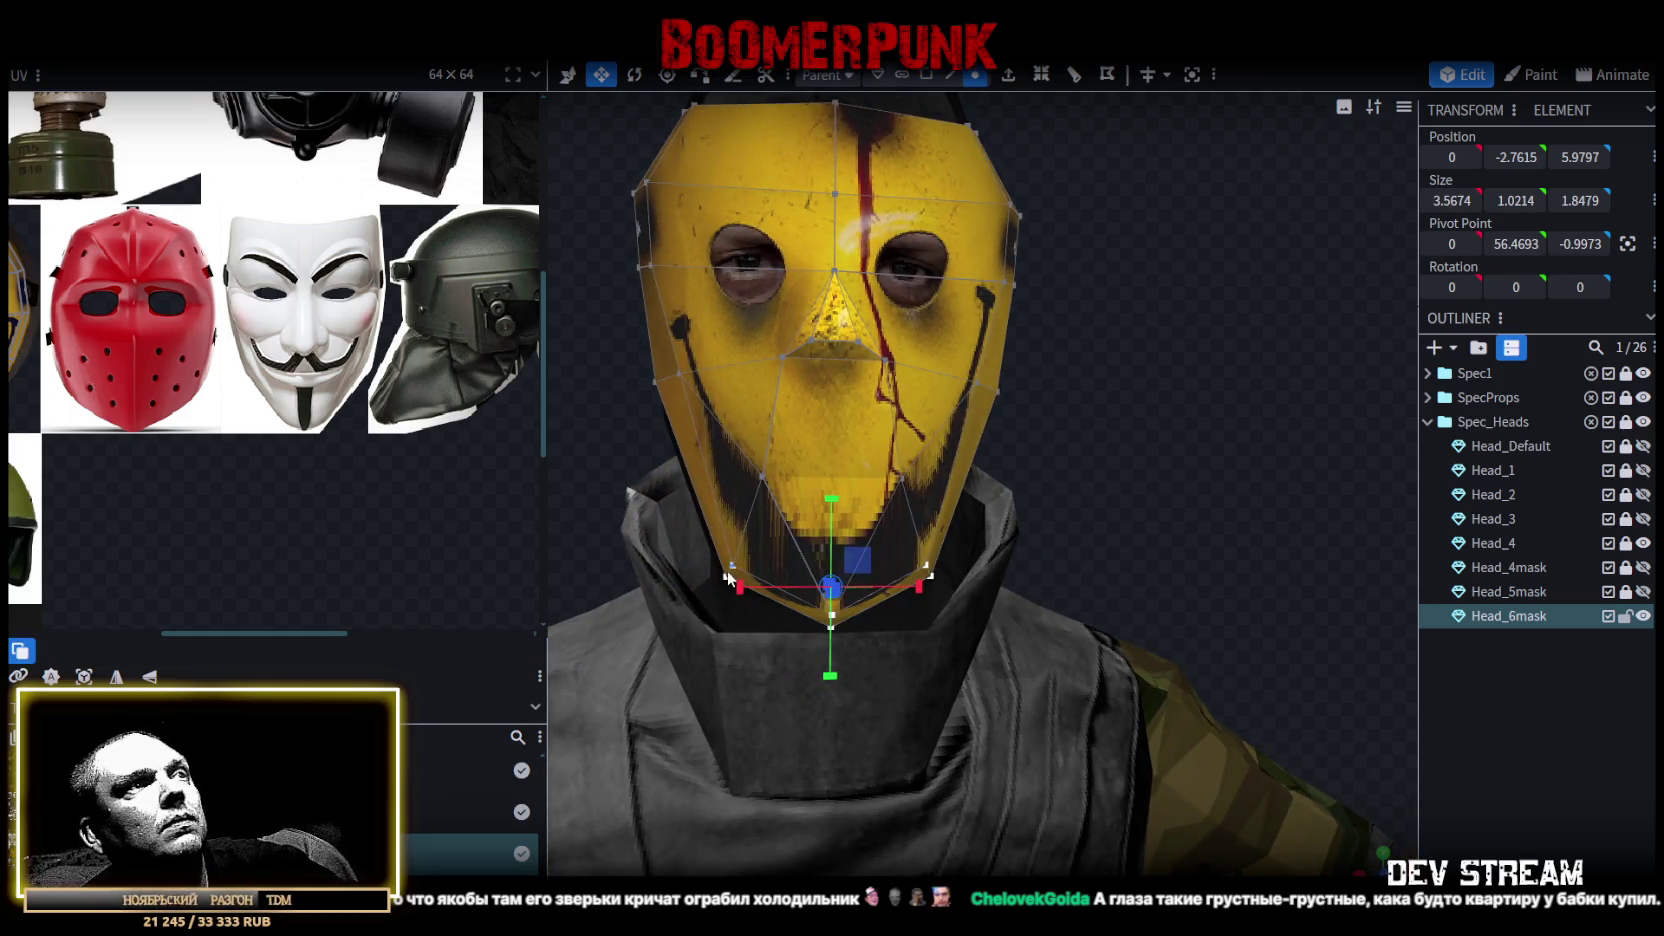
{"action": "left_click", "coordinate": [728, 577]}
{"action": "left_click", "coordinate": [930, 578], "text": "shift"}
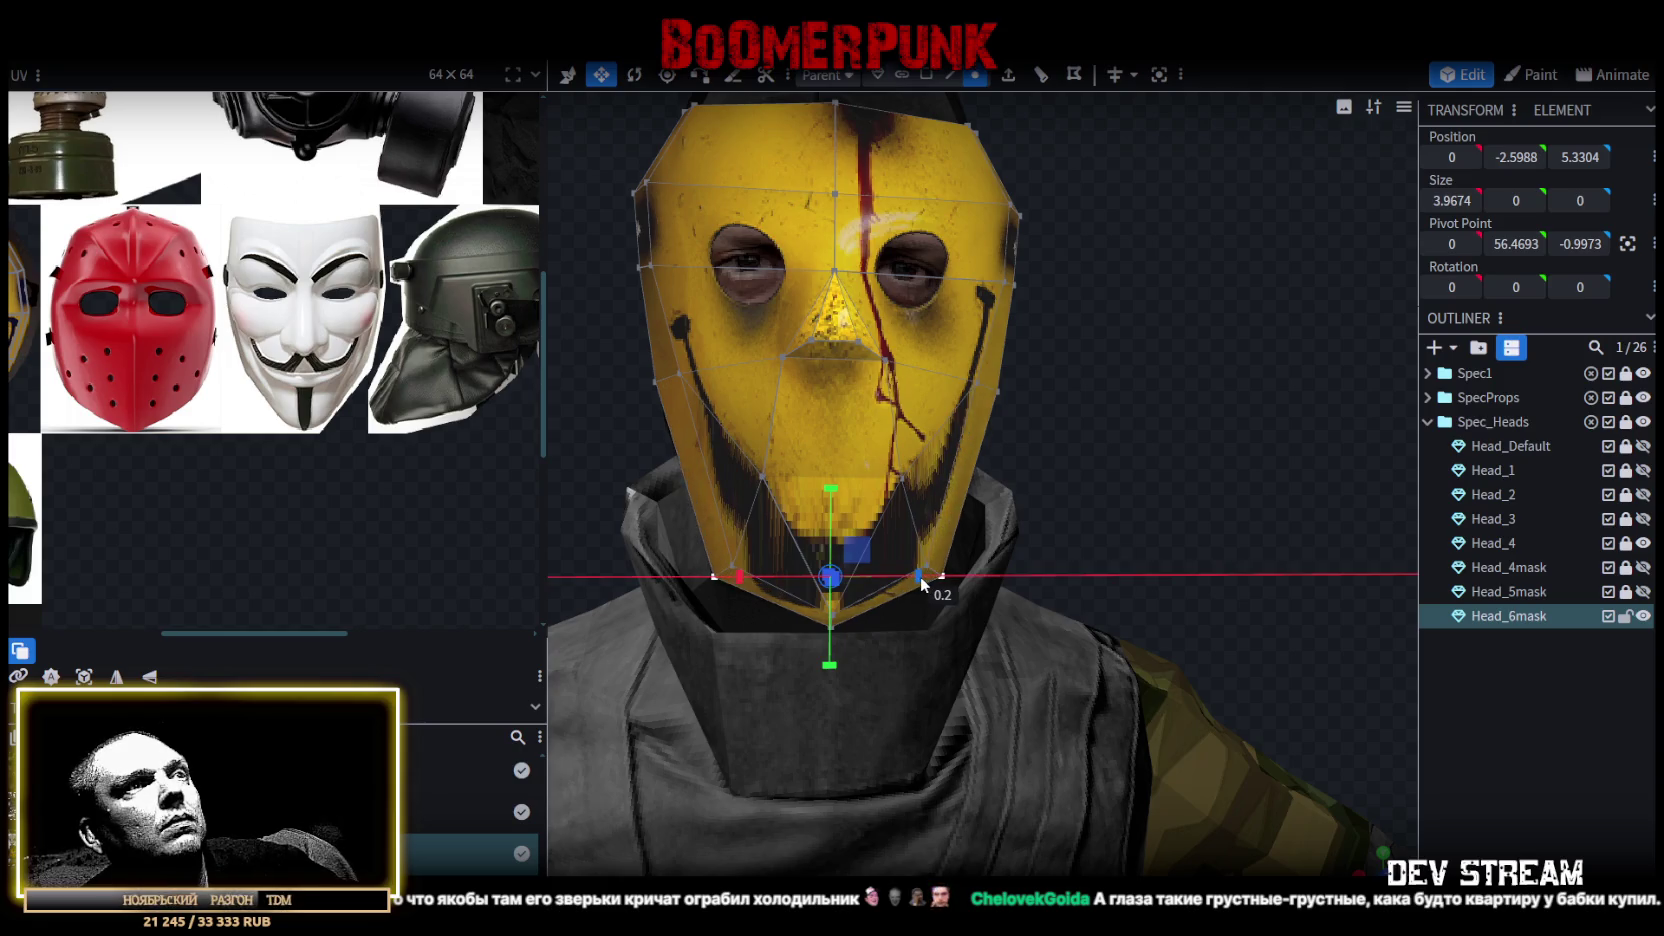
{"action": "left_click_drag", "start_coordinate": [1164, 471], "coordinate": [1160, 474]}
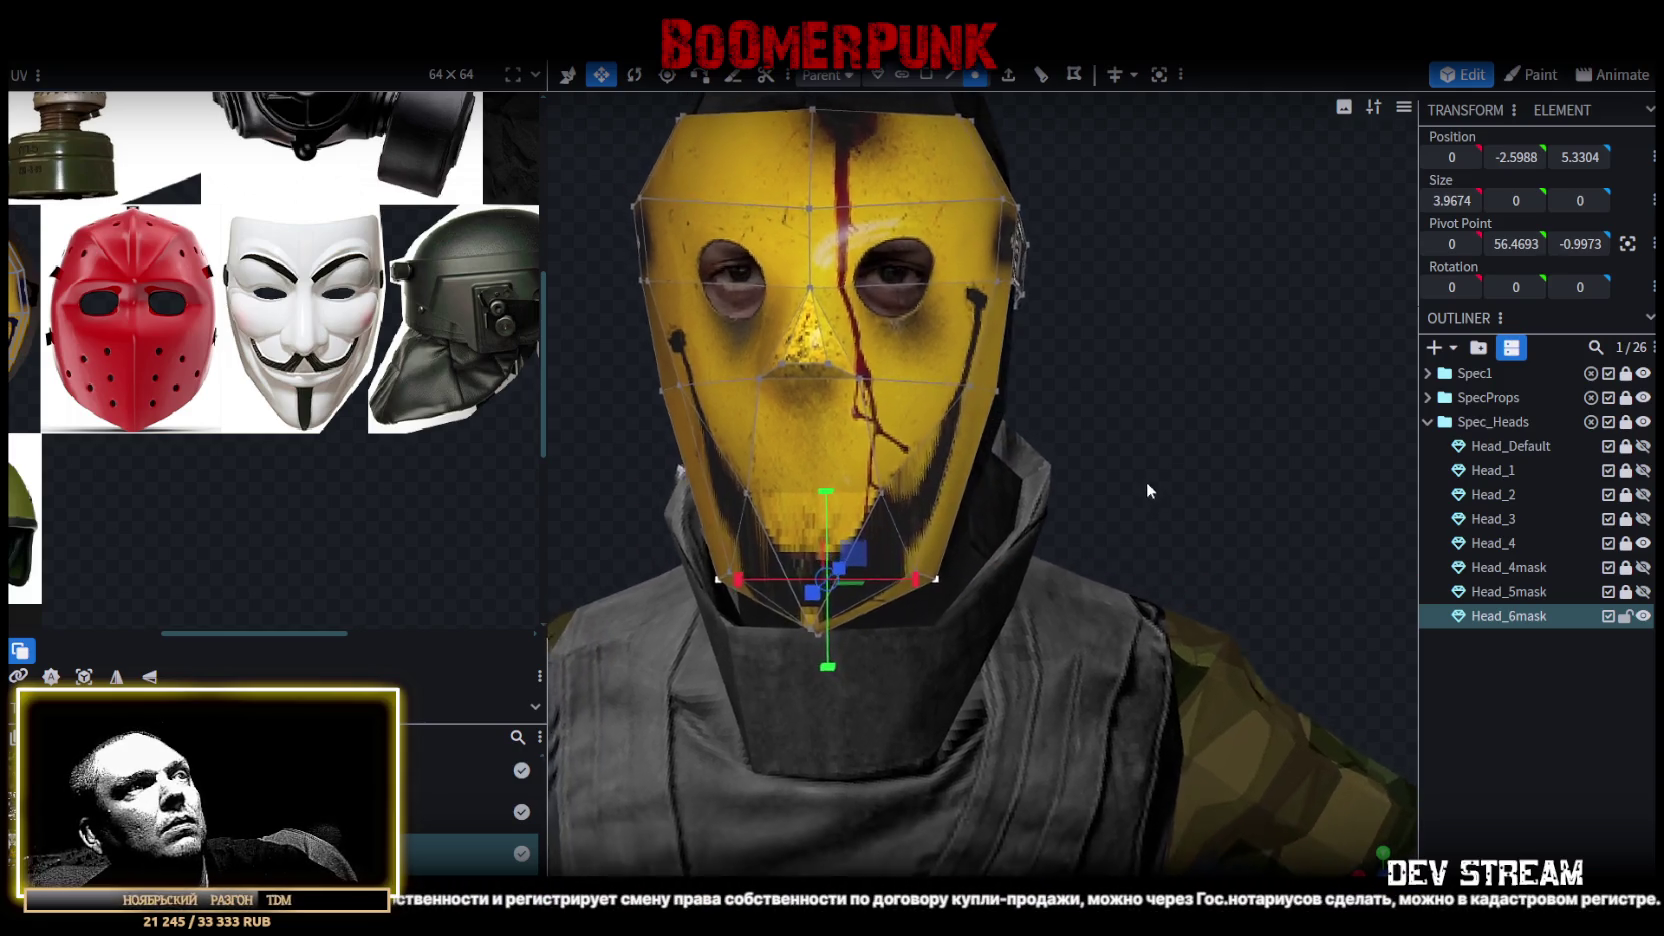
{"action": "left_click", "coordinate": [950, 76]}
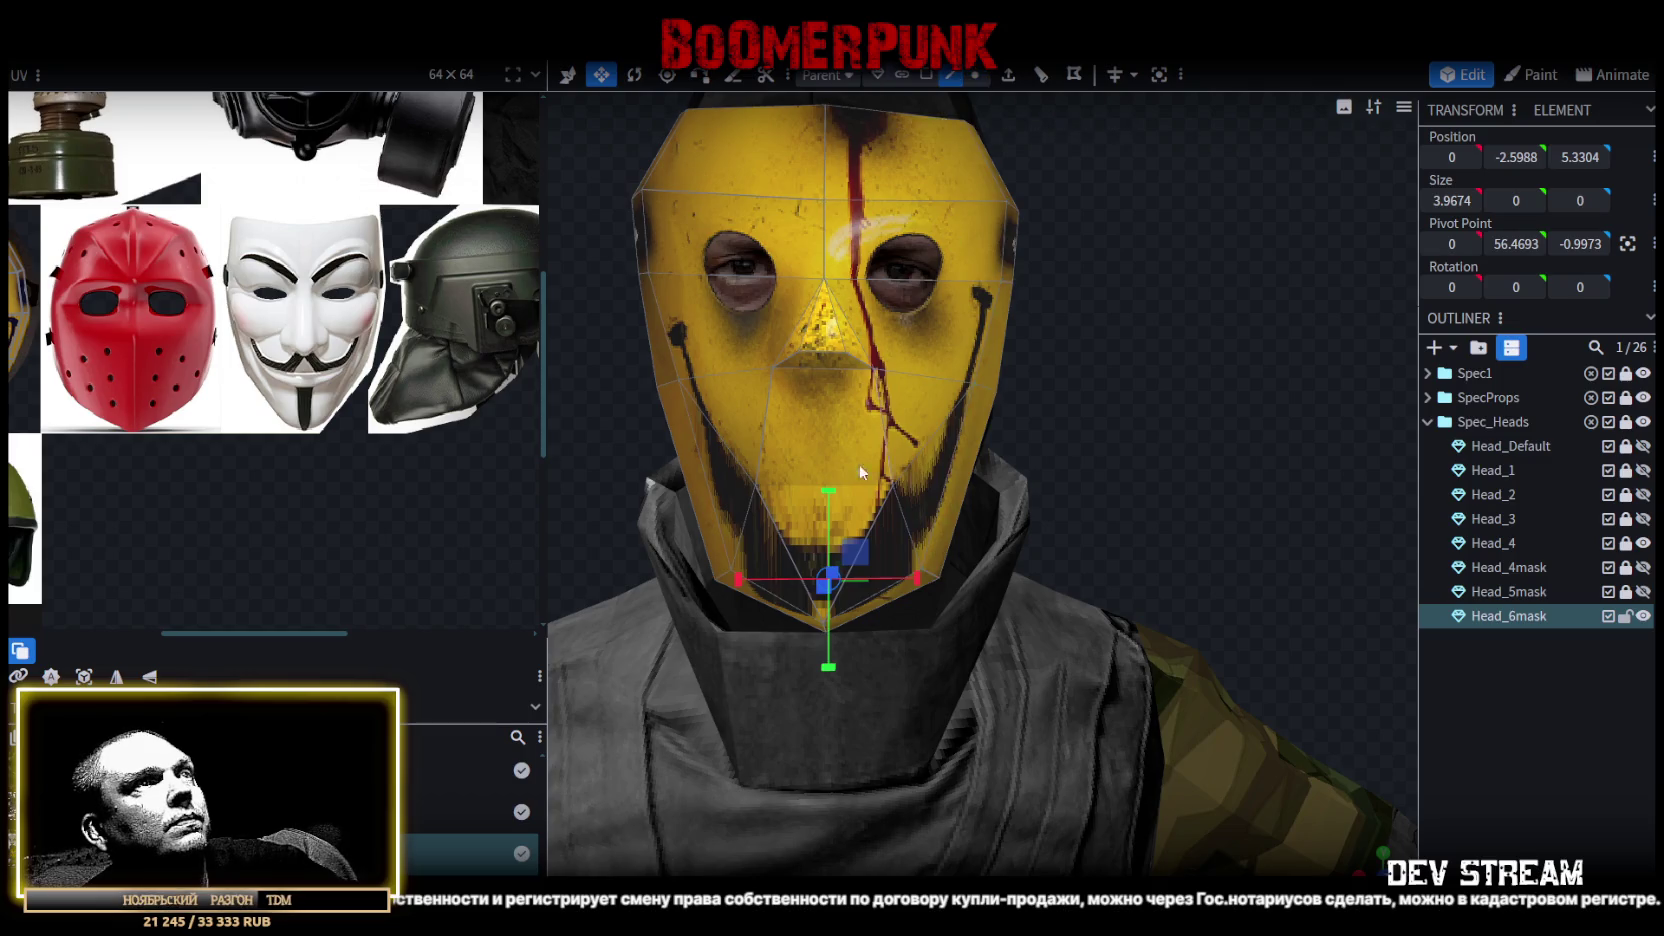
{"action": "left_click_drag", "start_coordinate": [835, 402], "coordinate": [822, 438]}
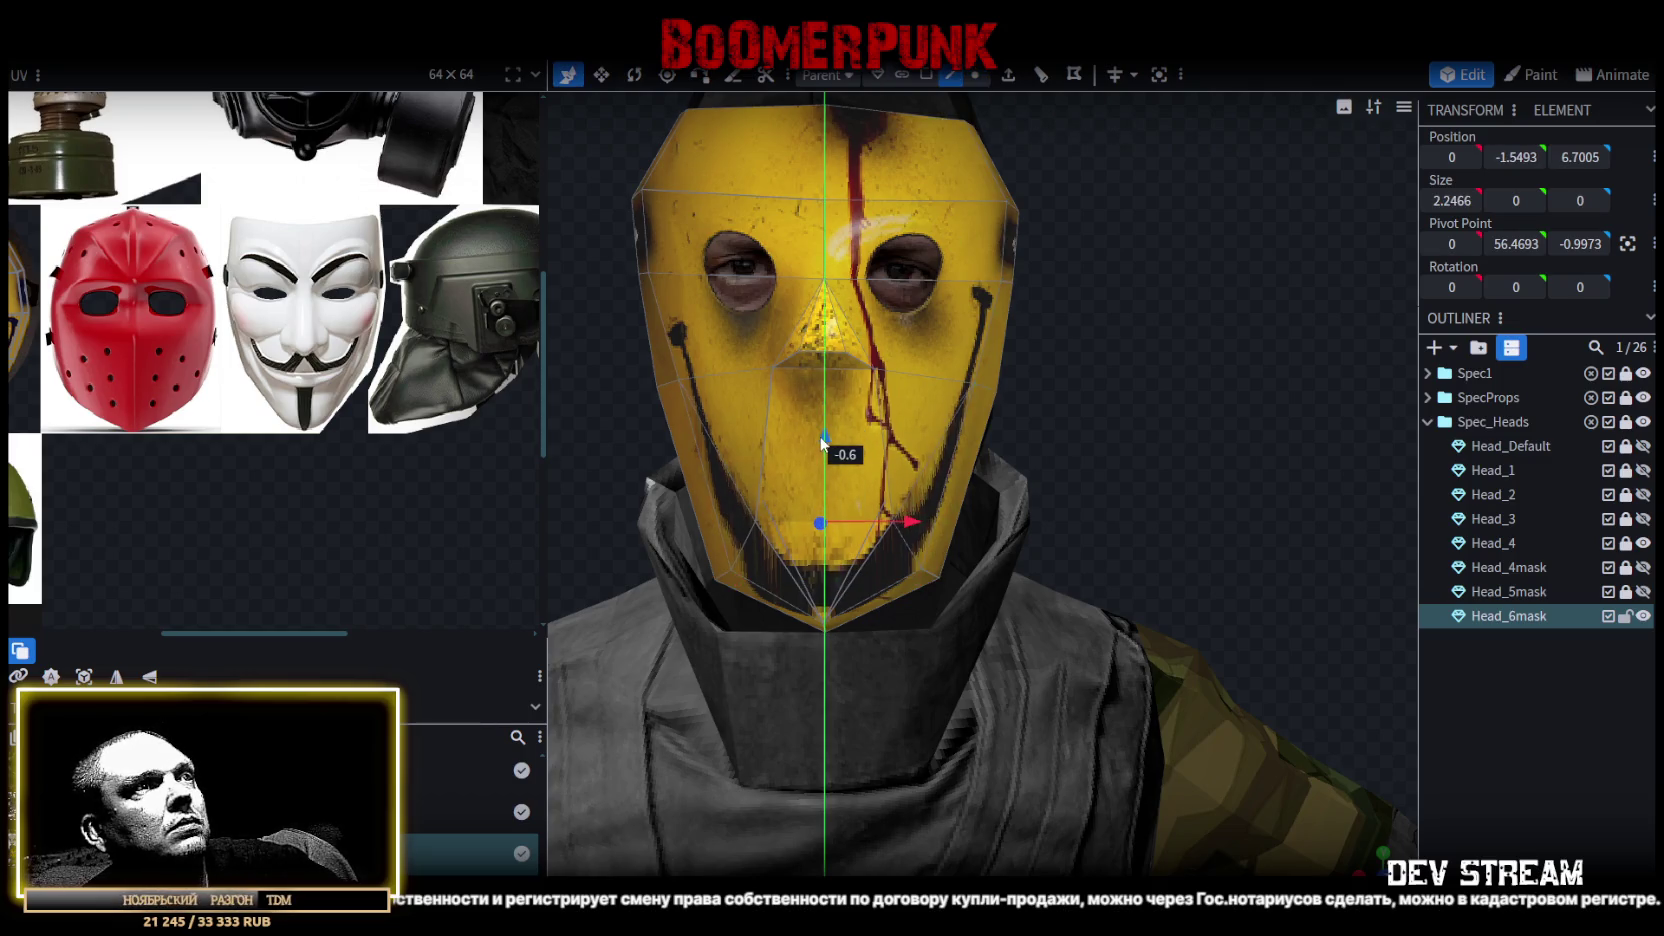
{"action": "left_click_drag", "start_coordinate": [911, 513], "coordinate": [918, 516]}
{"action": "mouse_move", "coordinate": [1132, 465]}
{"action": "left_mouse_down"}
{"action": "mouse_move", "coordinate": [1131, 363]}
{"action": "mouse_move", "coordinate": [1044, 344]}
{"action": "mouse_move", "coordinate": [869, 479]}
{"action": "mouse_move", "coordinate": [898, 447]}
{"action": "mouse_move", "coordinate": [1234, 476]}
{"action": "mouse_move", "coordinate": [1128, 491]}
{"action": "mouse_move", "coordinate": [1164, 474]}
{"action": "mouse_move", "coordinate": [1025, 393]}
{"action": "left_mouse_up"}
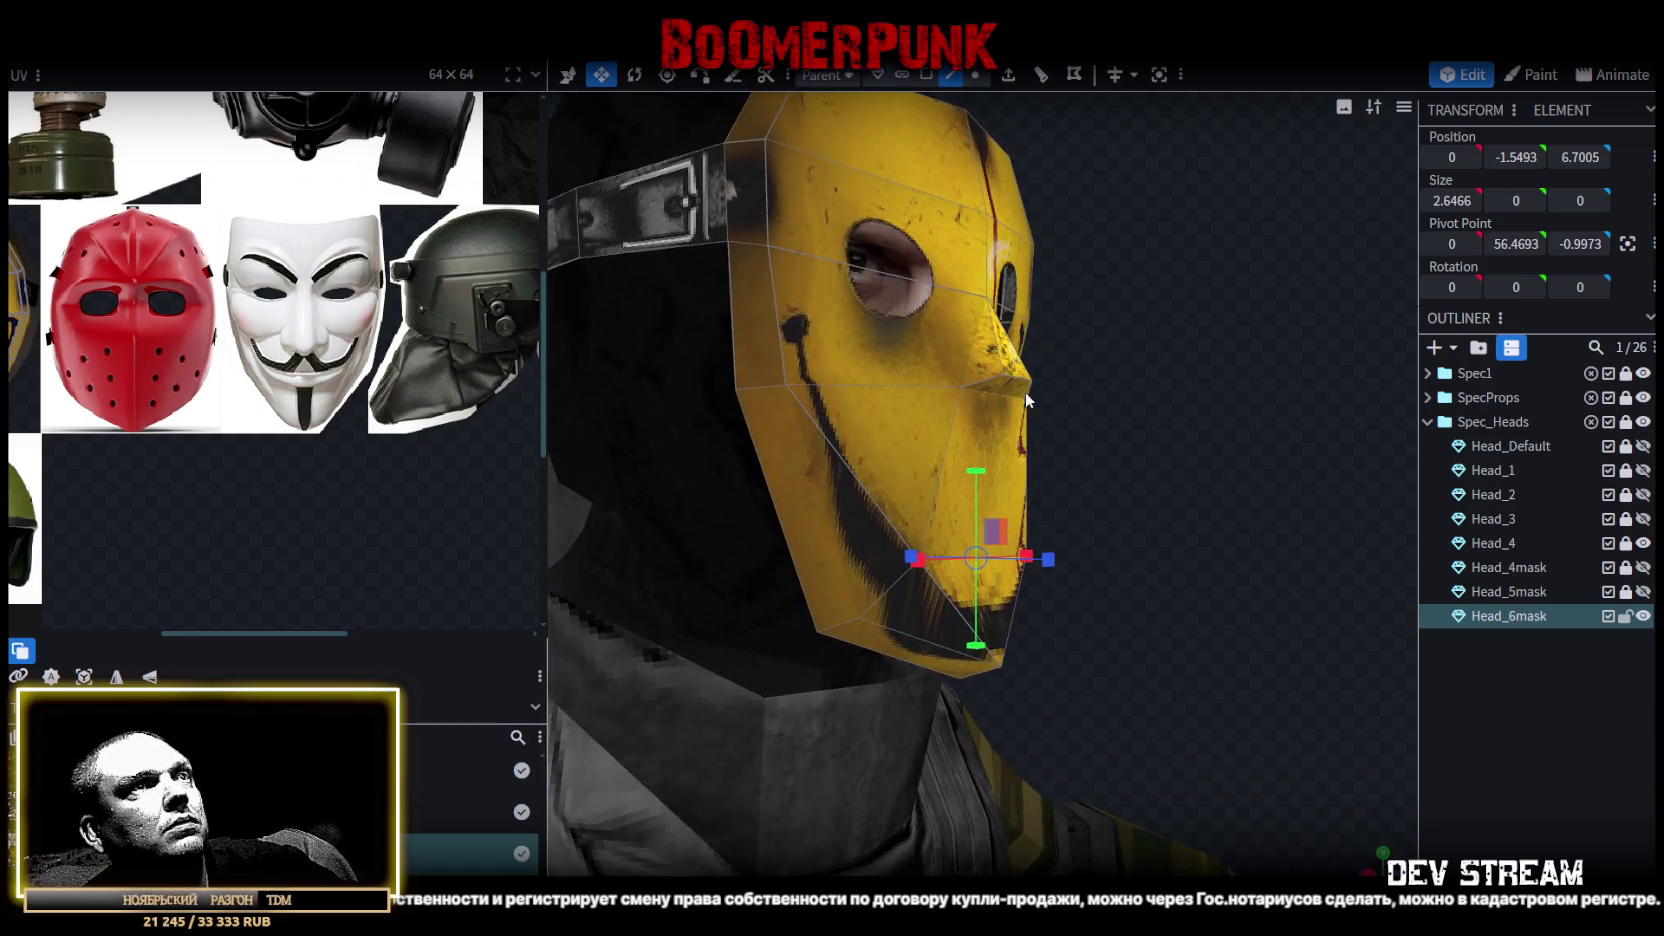
Lower the face near the mask's nose.
{"action": "left_click", "coordinate": [1025, 393]}
{"action": "left_click", "coordinate": [926, 75]}
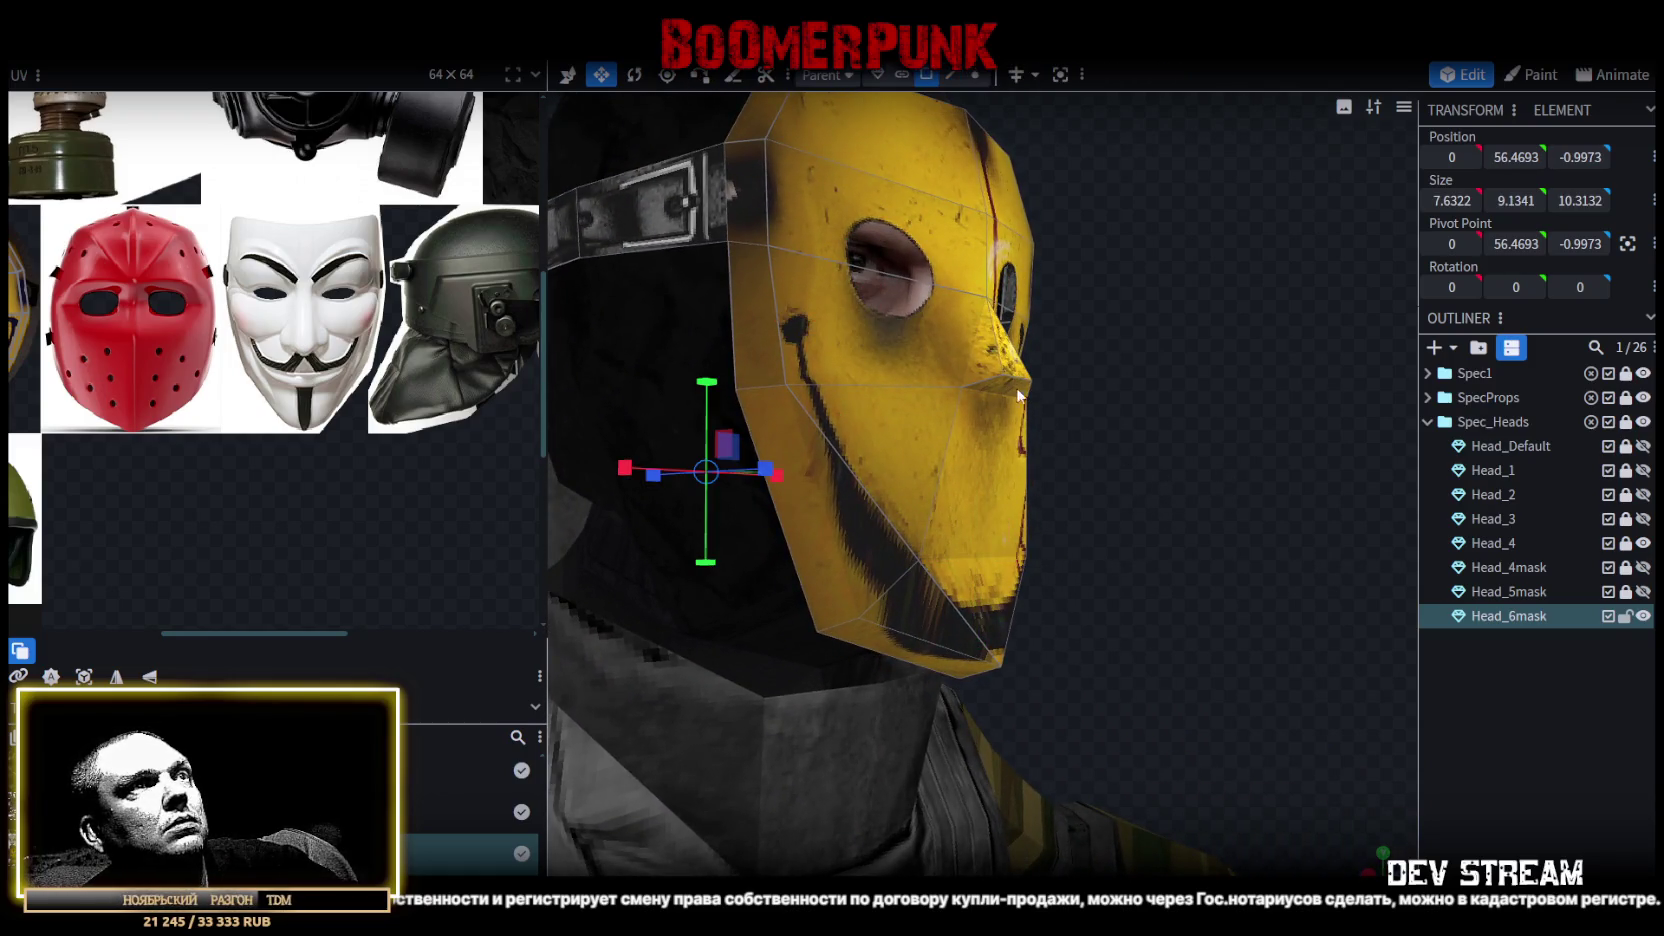
{"action": "left_click", "coordinate": [1020, 373]}
{"action": "left_click_drag", "start_coordinate": [1013, 305], "coordinate": [1008, 430]}
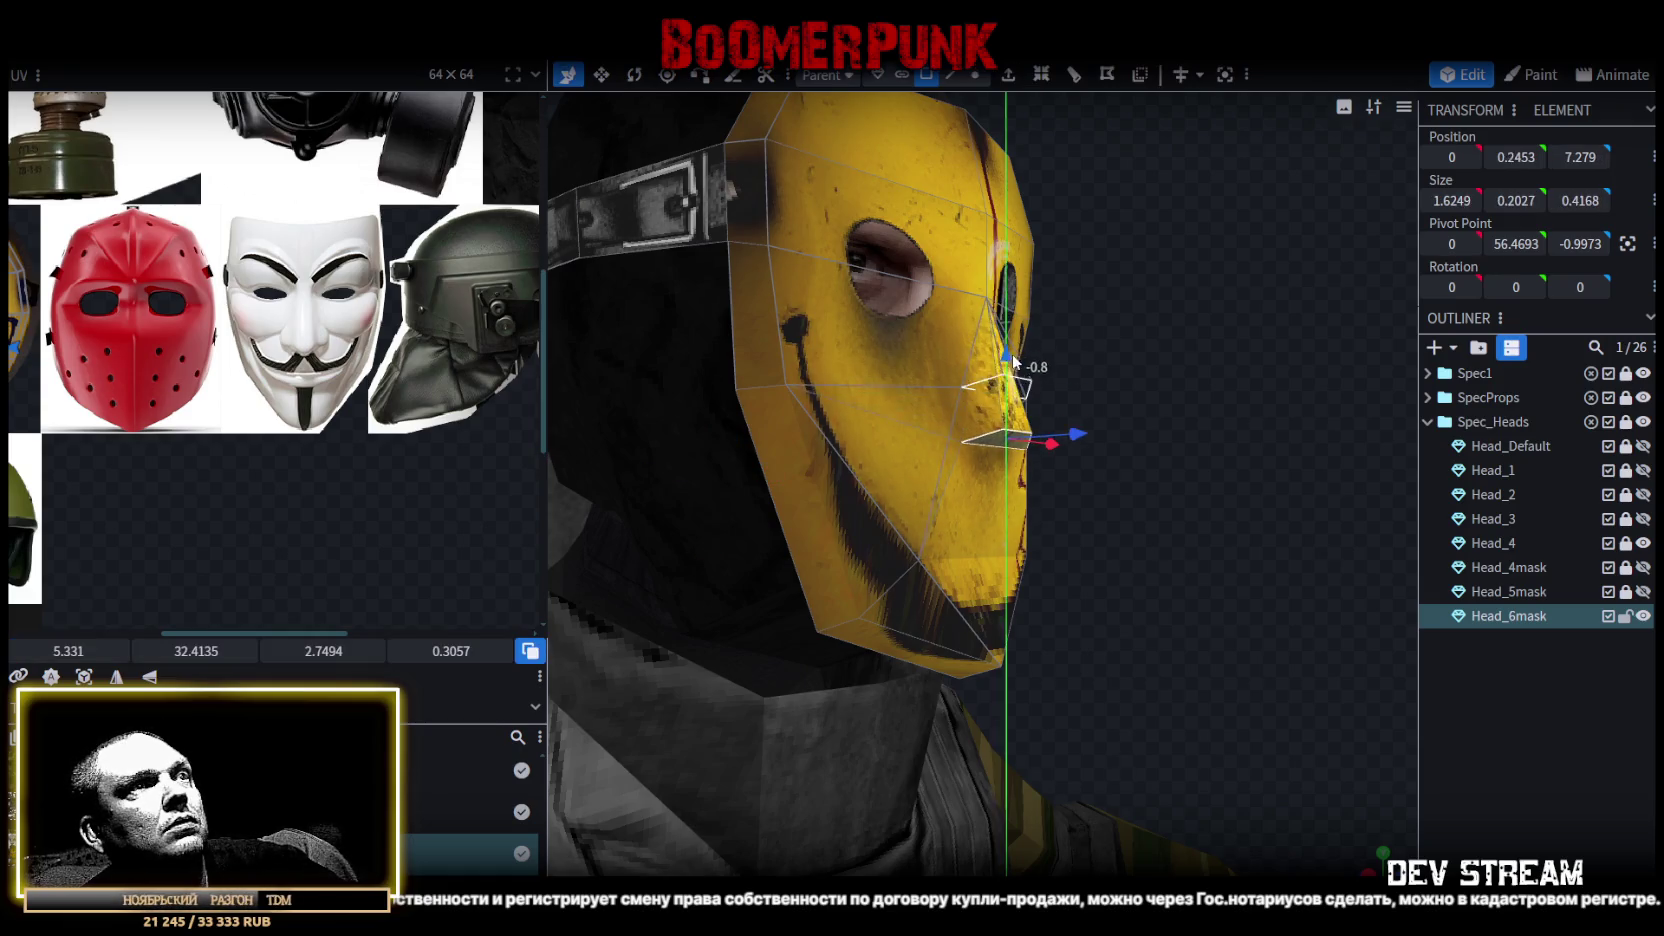
{"action": "mouse_move", "coordinate": [1186, 443]}
{"action": "left_mouse_down"}
{"action": "mouse_move", "coordinate": [1268, 452]}
{"action": "mouse_move", "coordinate": [1238, 474]}
{"action": "left_mouse_up"}
Push the eye-level nose edge outward by 0.8 to form a pointed nose.
{"action": "left_click", "coordinate": [951, 75]}
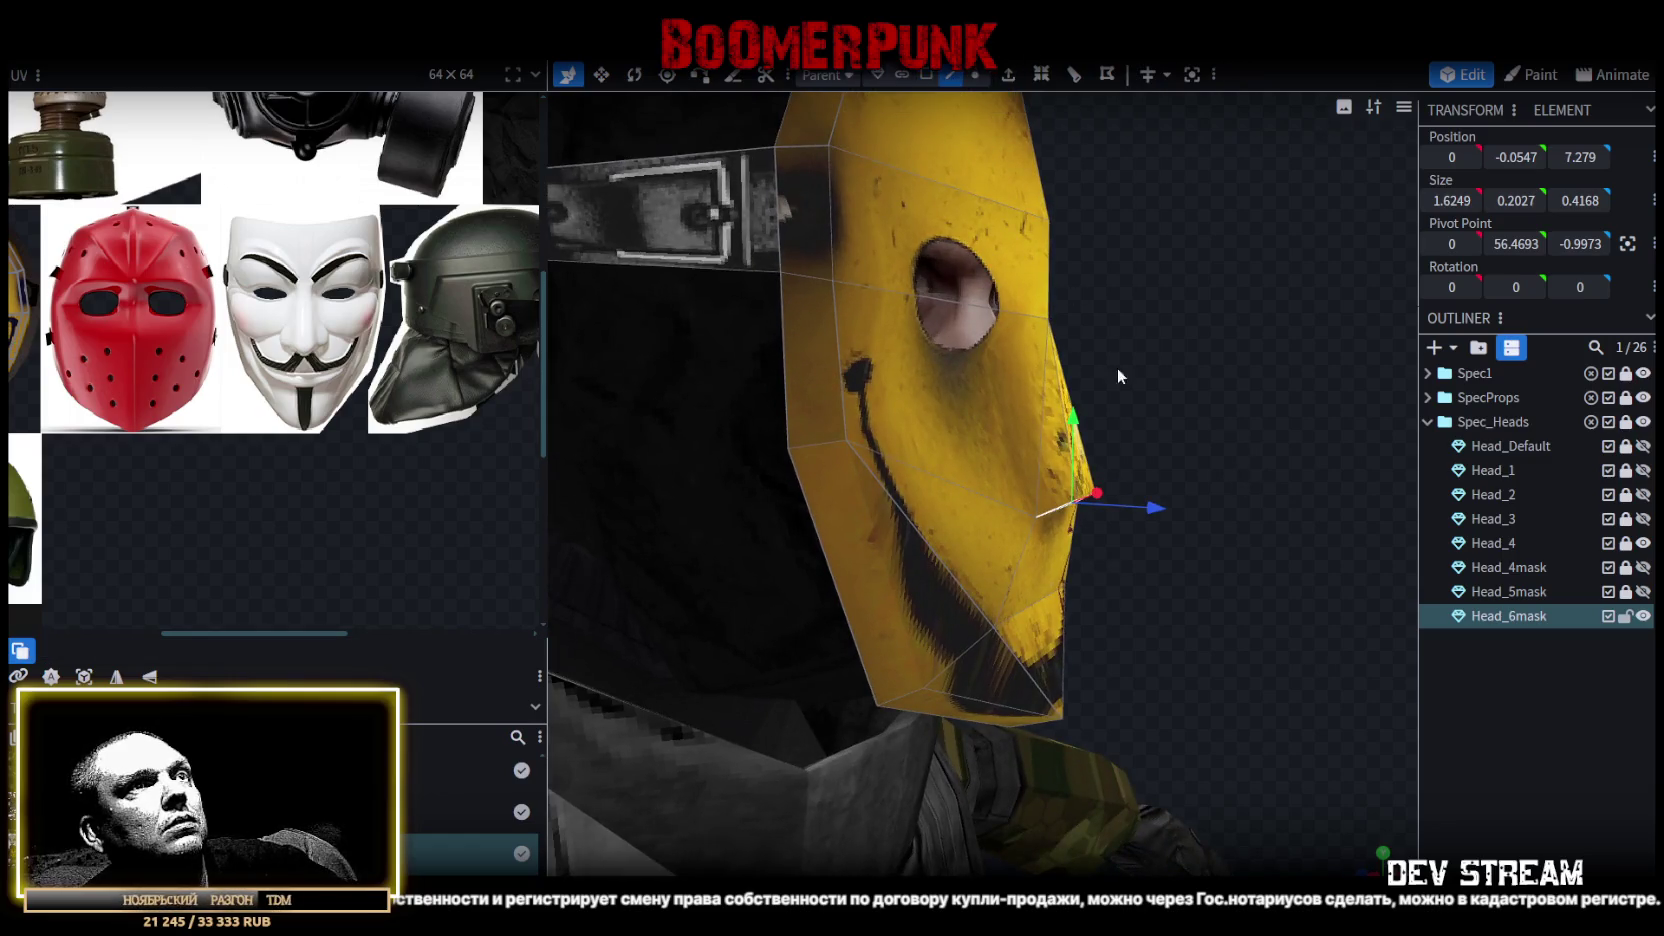
{"action": "left_click", "coordinate": [1043, 318]}
{"action": "left_click_drag", "start_coordinate": [1171, 515], "coordinate": [1225, 514]}
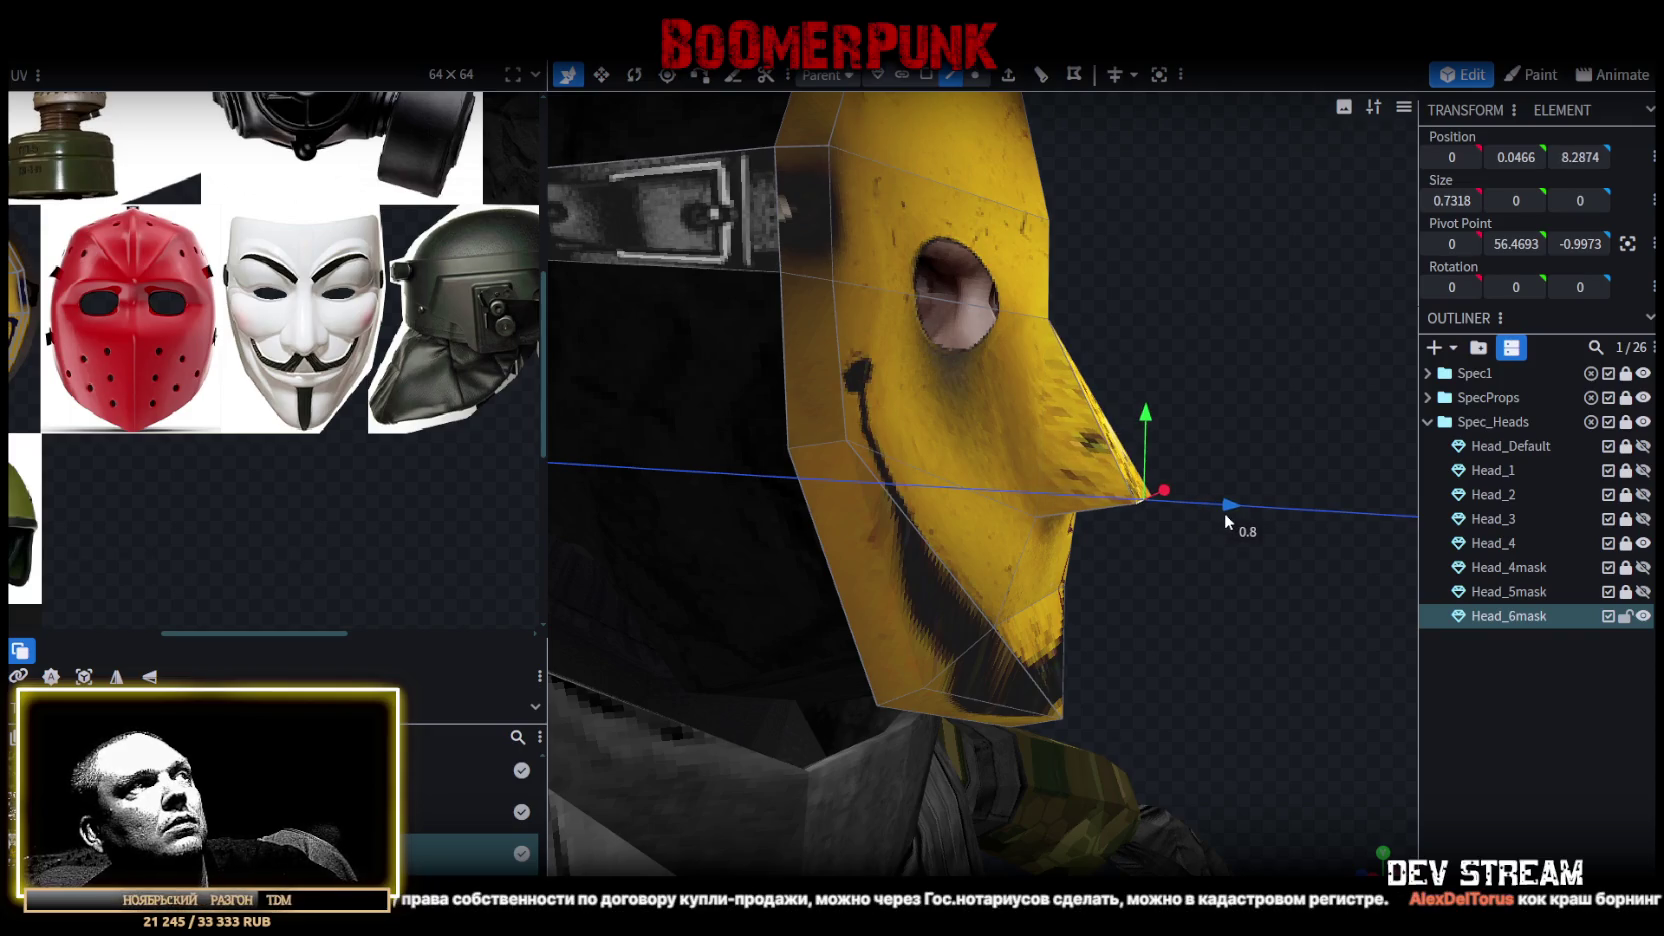
{"action": "mouse_move", "coordinate": [1250, 300]}
{"action": "left_mouse_down"}
{"action": "mouse_move", "coordinate": [1091, 282]}
{"action": "mouse_move", "coordinate": [1218, 384]}
{"action": "left_mouse_up"}
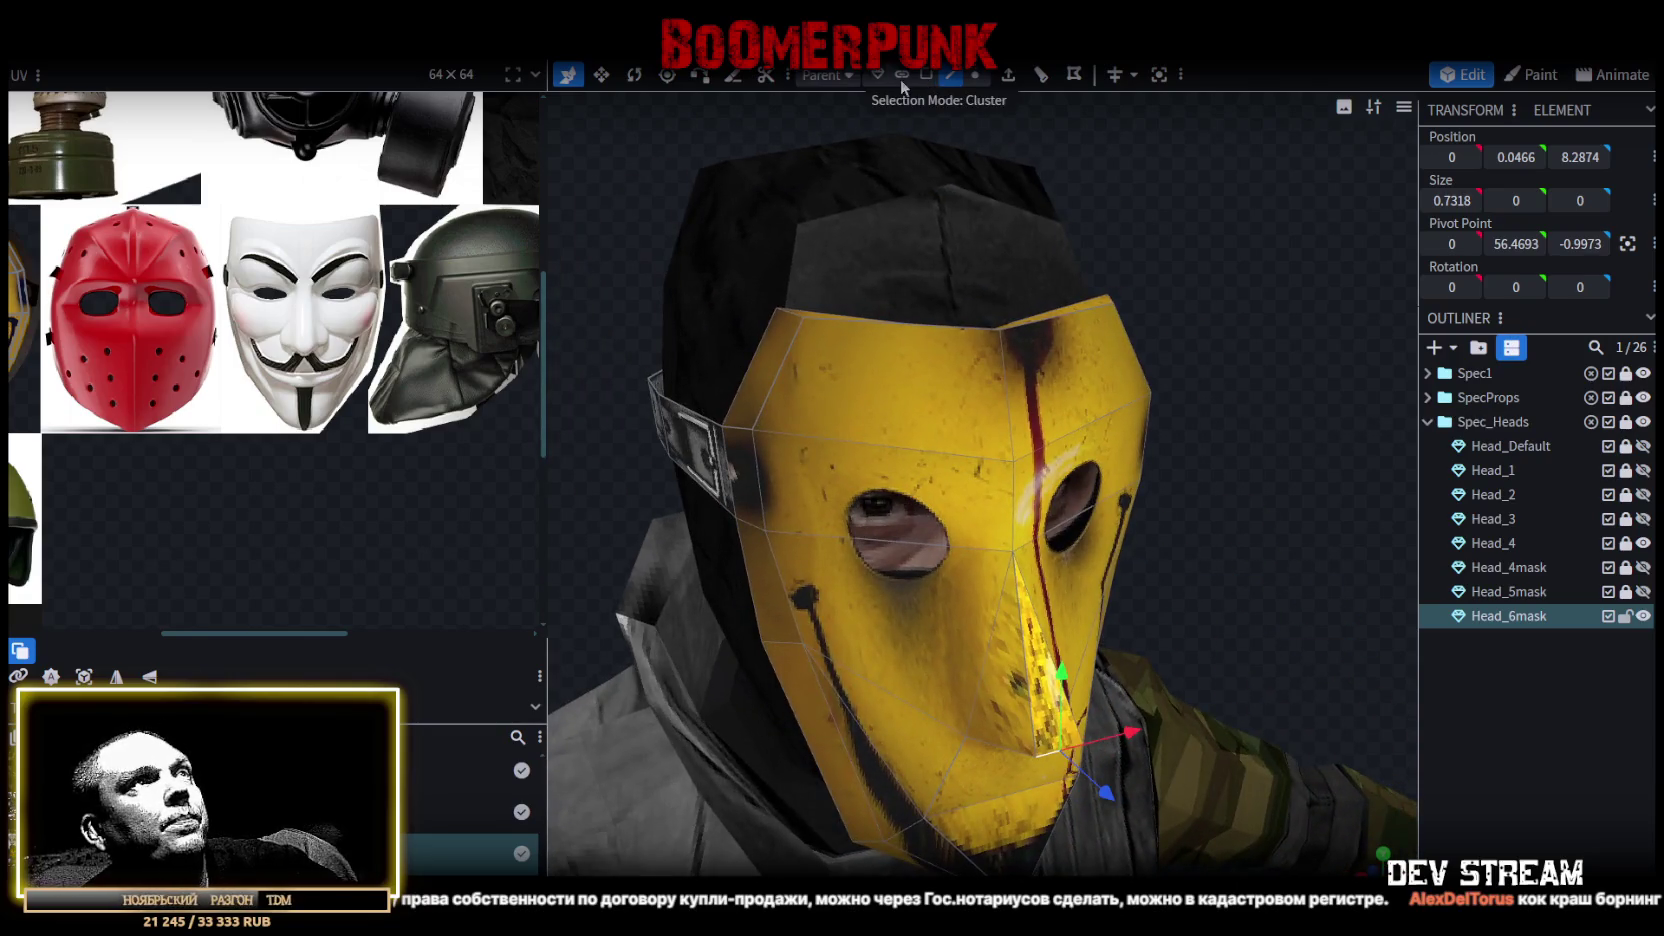
Narrow the mask's eye-level band, then widen it slightly again to fit the head.
{"action": "left_click", "coordinate": [753, 454]}
{"action": "mouse_move", "coordinate": [753, 454]}
{"action": "left_mouse_down"}
{"action": "mouse_move", "coordinate": [1179, 361]}
{"action": "mouse_move", "coordinate": [1078, 442]}
{"action": "left_mouse_up"}
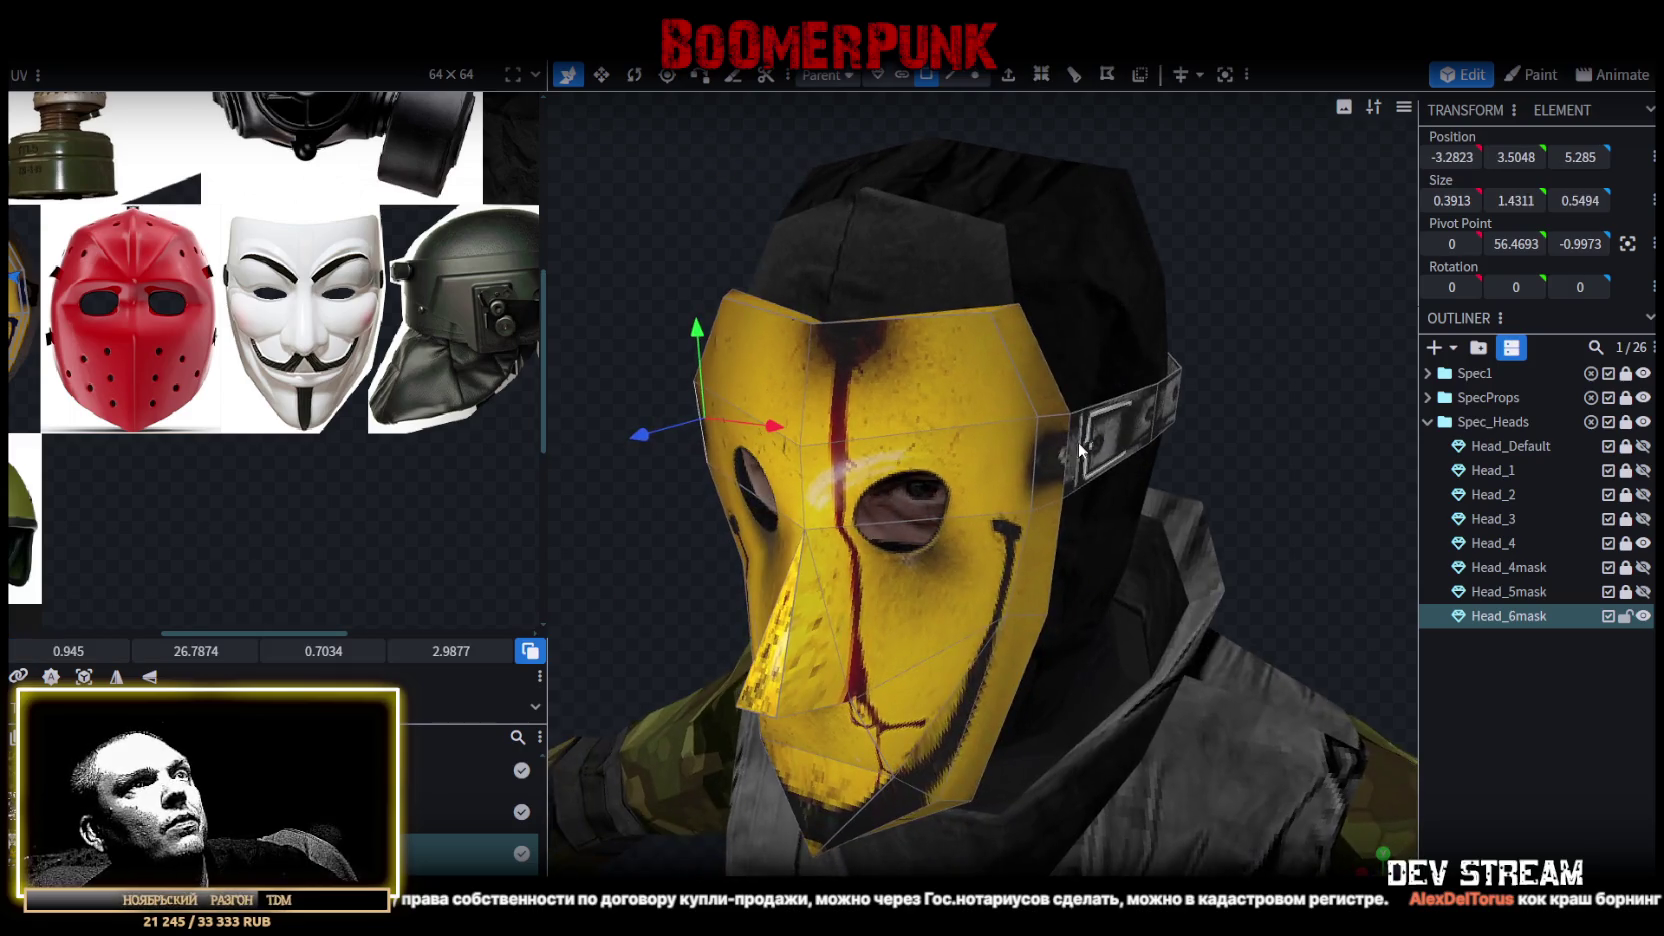
{"action": "mouse_move", "coordinate": [1286, 462]}
{"action": "left_mouse_down"}
{"action": "mouse_move", "coordinate": [1352, 542]}
{"action": "mouse_move", "coordinate": [1356, 442]}
{"action": "mouse_move", "coordinate": [1254, 410]}
{"action": "left_mouse_up"}
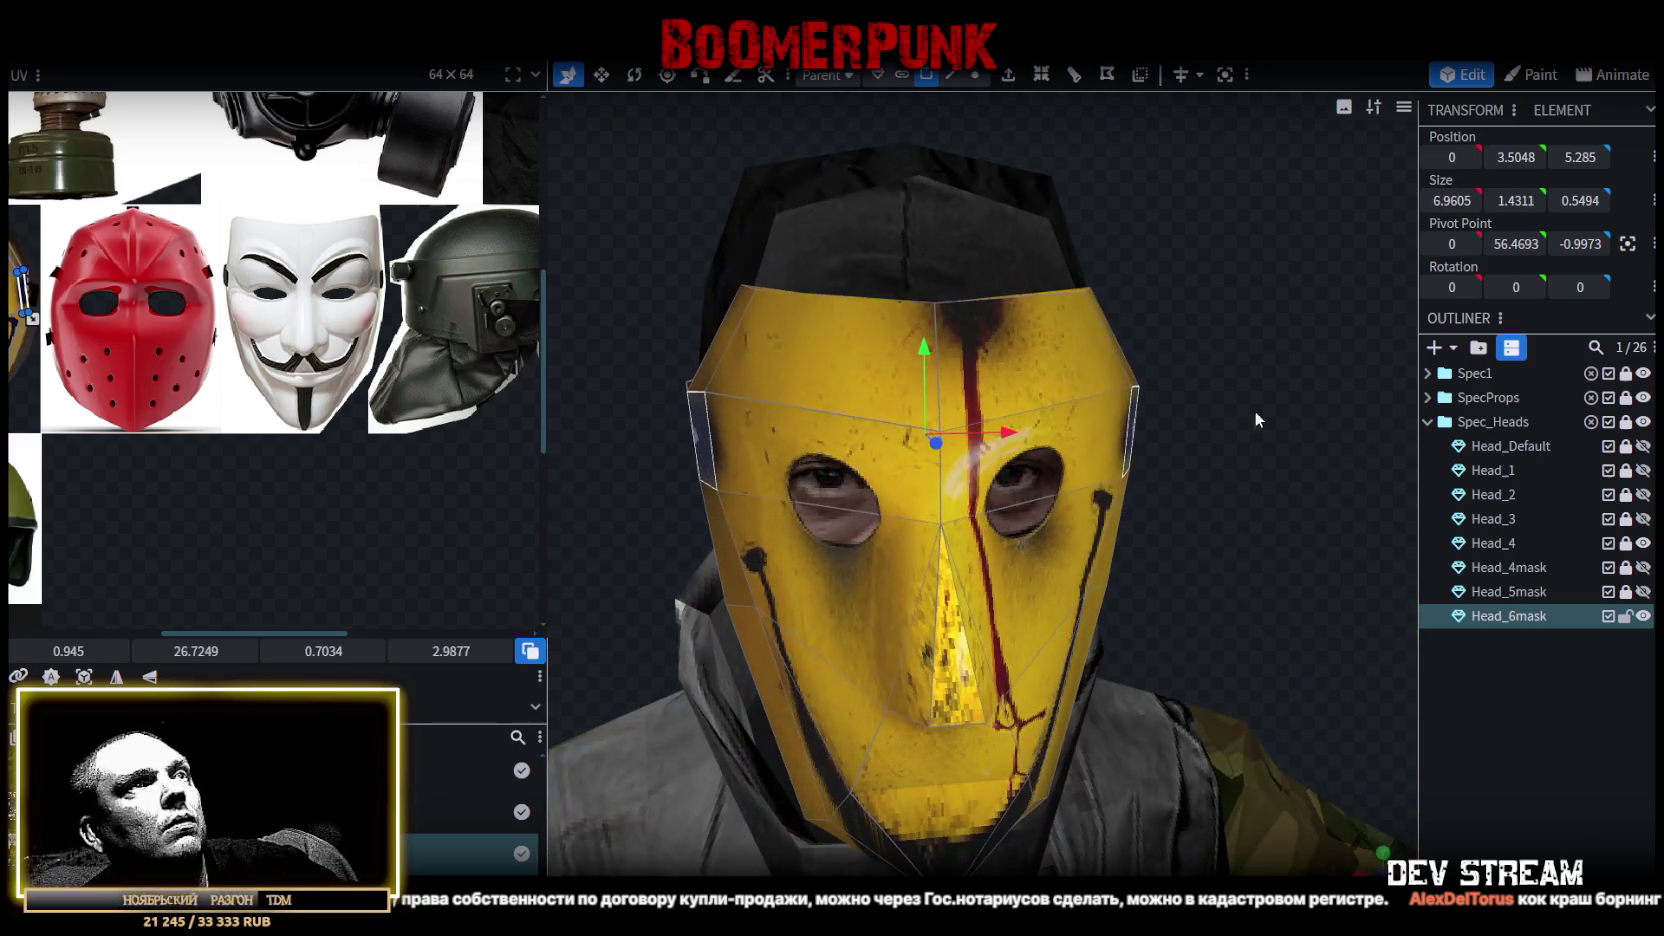
{"action": "mouse_move", "coordinate": [1011, 433]}
{"action": "left_mouse_down"}
{"action": "mouse_move", "coordinate": [975, 452]}
{"action": "mouse_move", "coordinate": [990, 446]}
{"action": "left_mouse_up"}
{"action": "mouse_move", "coordinate": [1190, 460]}
{"action": "left_mouse_down"}
{"action": "mouse_move", "coordinate": [1347, 430]}
{"action": "mouse_move", "coordinate": [1251, 426]}
{"action": "mouse_move", "coordinate": [1283, 422]}
{"action": "left_mouse_up"}
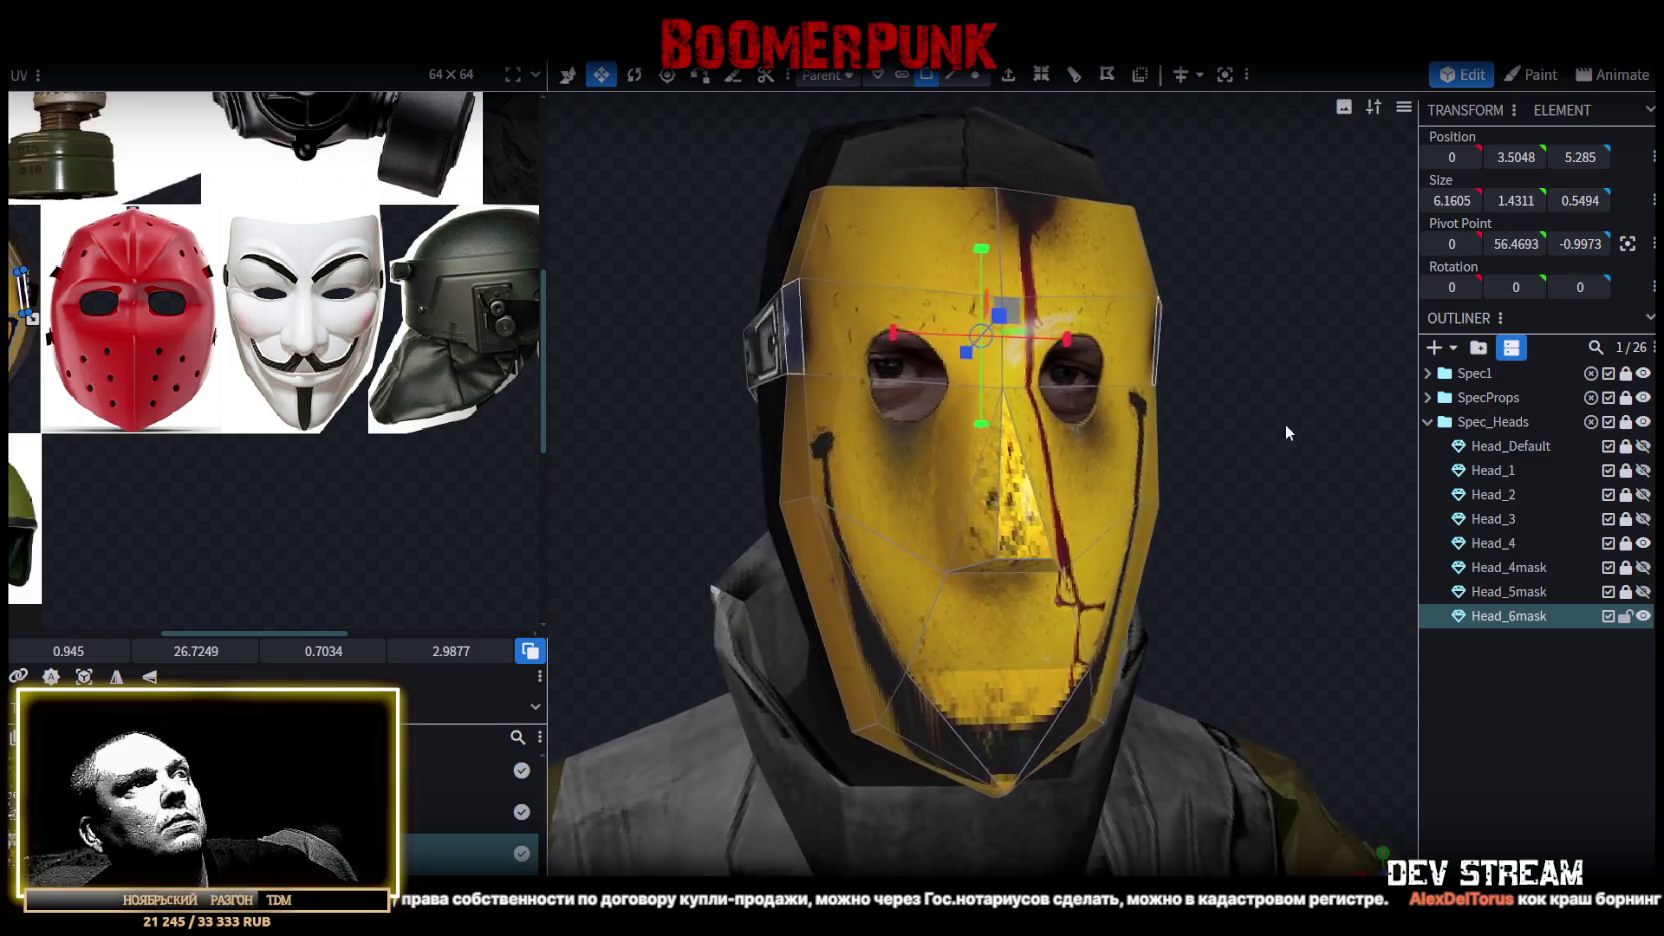
Select the nose edge, then the side strap piece and the wider eye band.
{"action": "left_click", "coordinate": [951, 75]}
{"action": "mouse_move", "coordinate": [800, 497]}
{"action": "left_mouse_down"}
{"action": "mouse_move", "coordinate": [1206, 514]}
{"action": "mouse_move", "coordinate": [1128, 507]}
{"action": "left_mouse_up"}
{"action": "left_click", "coordinate": [985, 480]}
{"action": "mouse_move", "coordinate": [1306, 543]}
{"action": "left_mouse_down"}
{"action": "mouse_move", "coordinate": [1039, 512]}
{"action": "mouse_move", "coordinate": [1060, 520]}
{"action": "left_mouse_up"}
{"action": "mouse_move", "coordinate": [1309, 481]}
{"action": "left_mouse_down"}
{"action": "mouse_move", "coordinate": [1290, 500]}
{"action": "mouse_move", "coordinate": [1349, 491]}
{"action": "mouse_move", "coordinate": [1193, 462]}
{"action": "left_mouse_up"}
{"action": "scroll", "coordinate": [1200, 470], "scroll_direction": "up", "scroll_amount": 2}
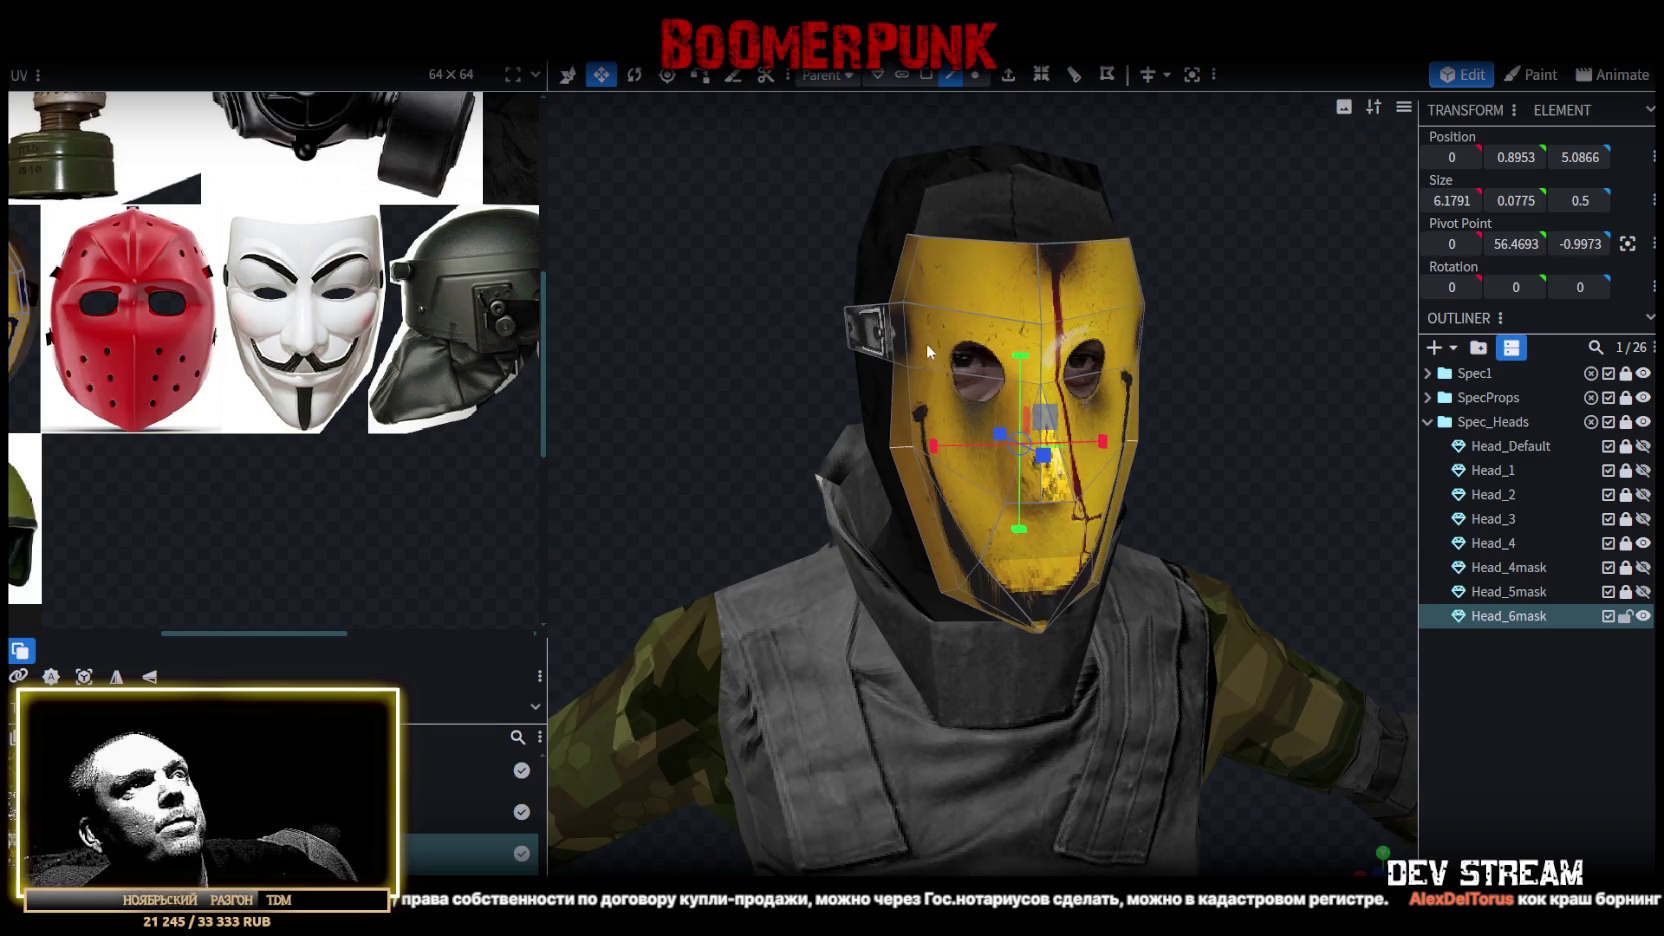
{"action": "left_click", "coordinate": [897, 338]}
{"action": "scroll", "coordinate": [910, 305], "scroll_direction": "up", "scroll_amount": 2}
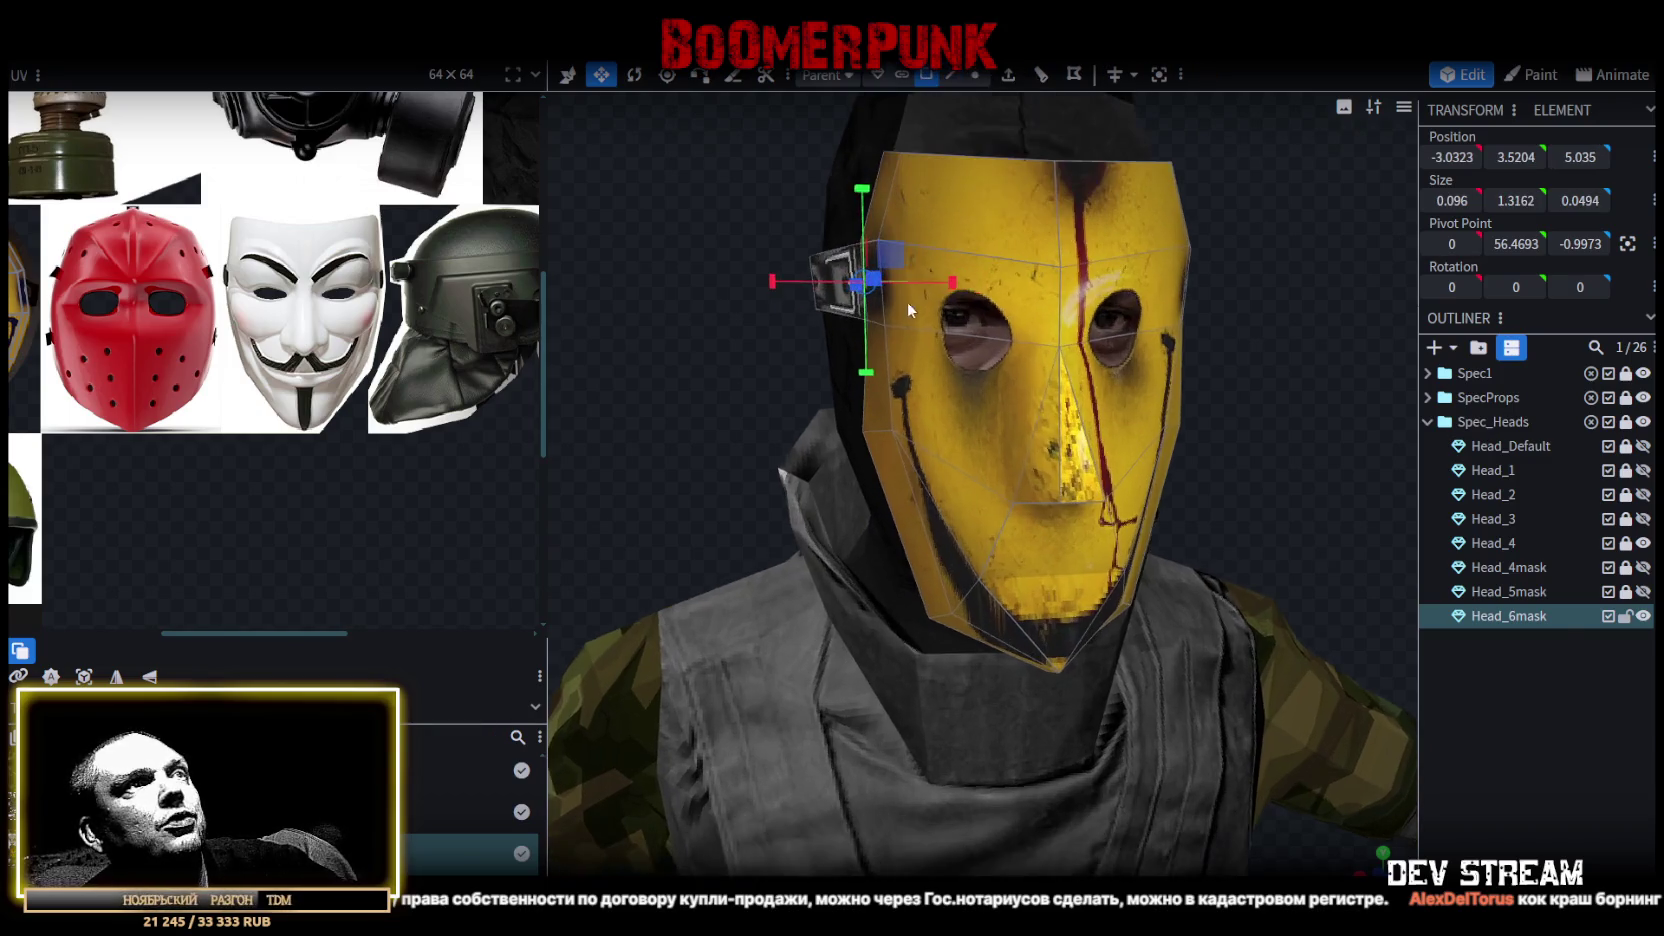
{"action": "left_click", "coordinate": [878, 320]}
From a front-on view, reselect the mask's eye-level edge band.
{"action": "mouse_move", "coordinate": [1252, 339]}
{"action": "left_mouse_down"}
{"action": "mouse_move", "coordinate": [1126, 292]}
{"action": "mouse_move", "coordinate": [1375, 468]}
{"action": "mouse_move", "coordinate": [1104, 286]}
{"action": "left_mouse_up"}
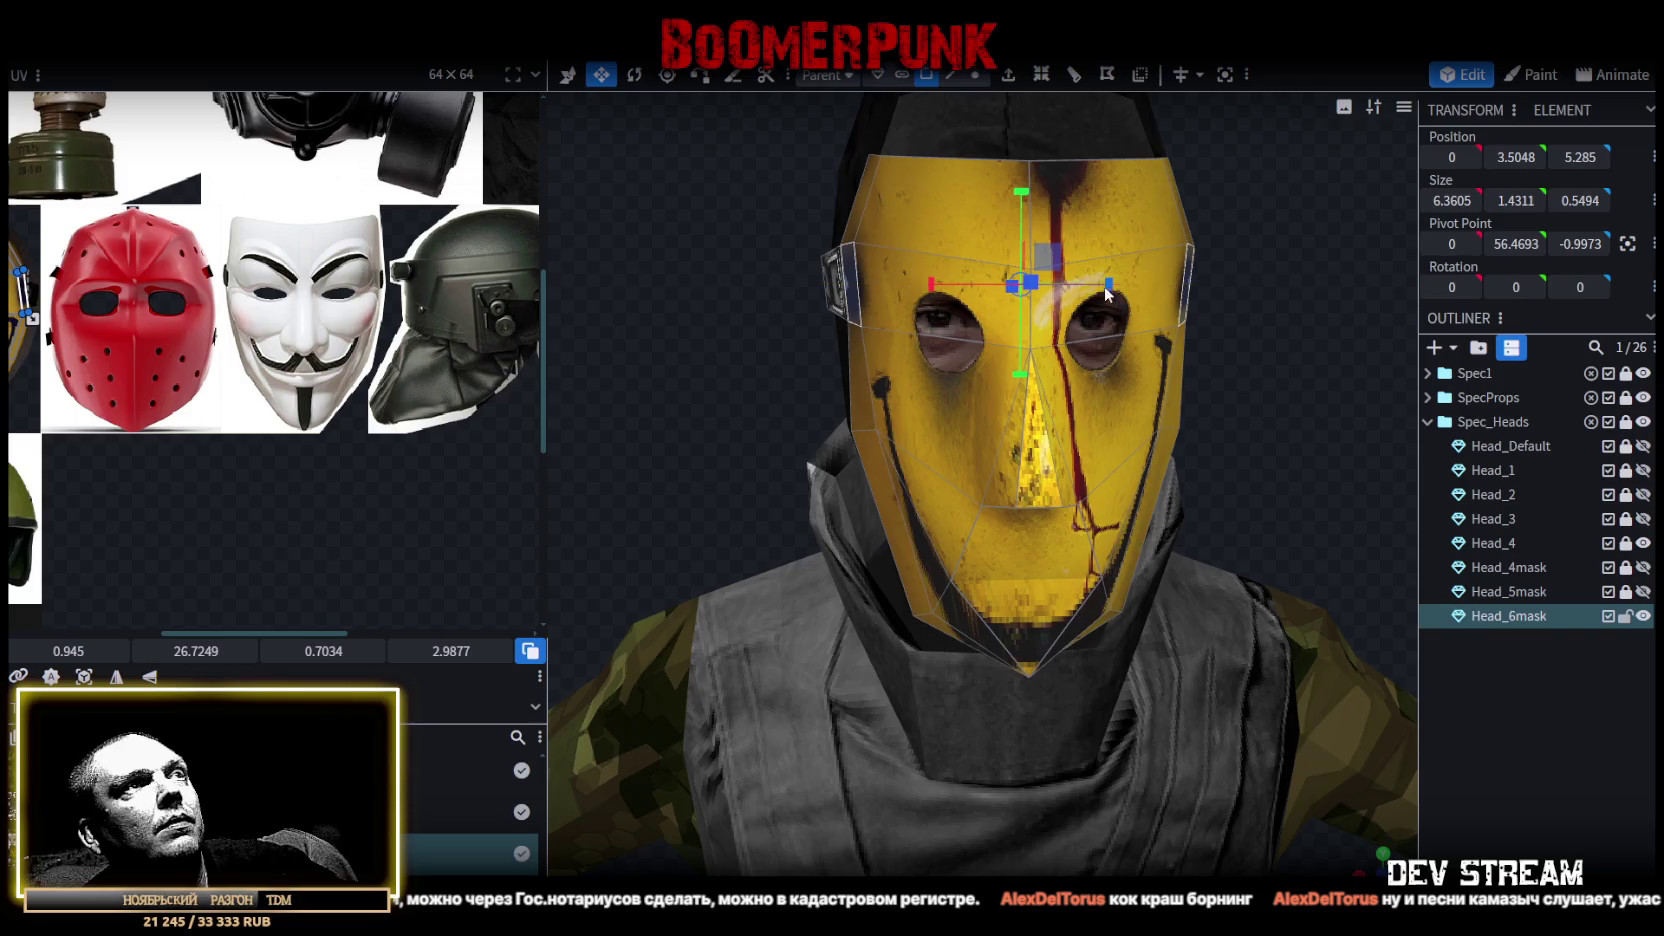
{"action": "left_click", "coordinate": [860, 362]}
{"action": "mouse_move", "coordinate": [862, 365]}
{"action": "left_mouse_down"}
{"action": "mouse_move", "coordinate": [1247, 365]}
{"action": "mouse_move", "coordinate": [1260, 386]}
{"action": "mouse_move", "coordinate": [1160, 250]}
{"action": "left_mouse_up"}
{"action": "left_click", "coordinate": [1174, 352]}
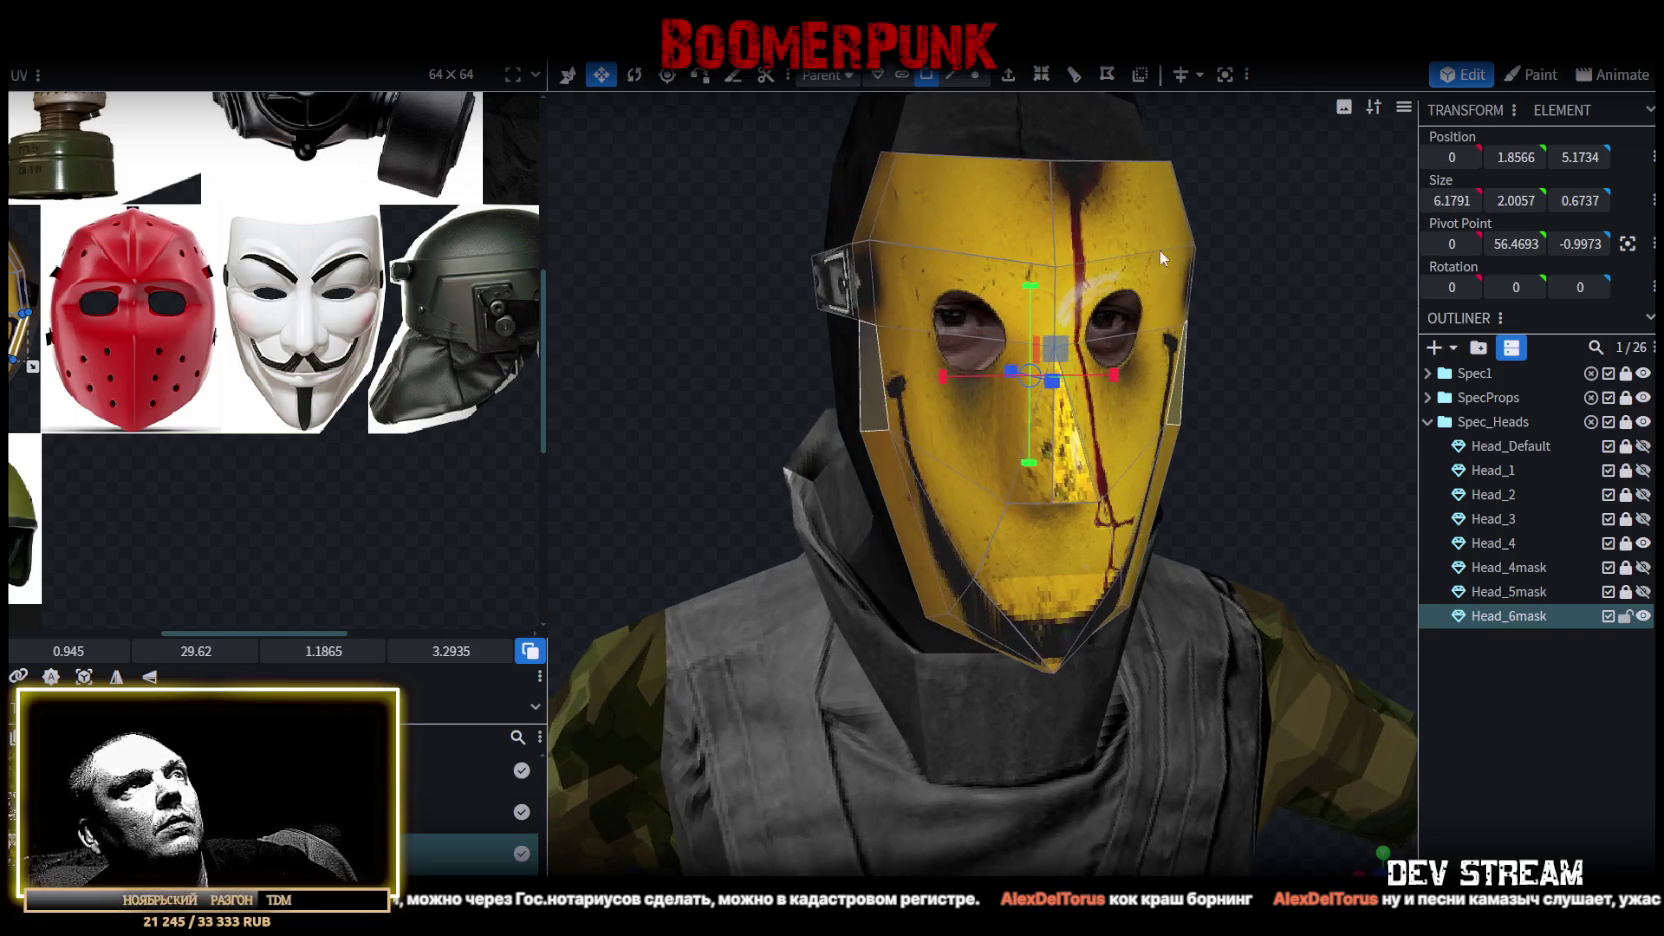
{"action": "left_click", "coordinate": [952, 76]}
{"action": "left_click", "coordinate": [858, 317]}
{"action": "left_click", "coordinate": [861, 318]}
{"action": "mouse_move", "coordinate": [1235, 344]}
{"action": "left_mouse_down"}
{"action": "mouse_move", "coordinate": [1157, 316]}
{"action": "mouse_move", "coordinate": [1348, 402]}
{"action": "mouse_move", "coordinate": [933, 332]}
{"action": "mouse_move", "coordinate": [1323, 420]}
{"action": "mouse_move", "coordinate": [1109, 313]}
{"action": "left_mouse_up"}
{"action": "left_click", "coordinate": [1165, 325]}
Widen the mask's brow band and level its two top corner vertices at height Y 5.
{"action": "mouse_move", "coordinate": [1291, 233]}
{"action": "left_mouse_down"}
{"action": "mouse_move", "coordinate": [1303, 325]}
{"action": "mouse_move", "coordinate": [1349, 354]}
{"action": "left_mouse_up"}
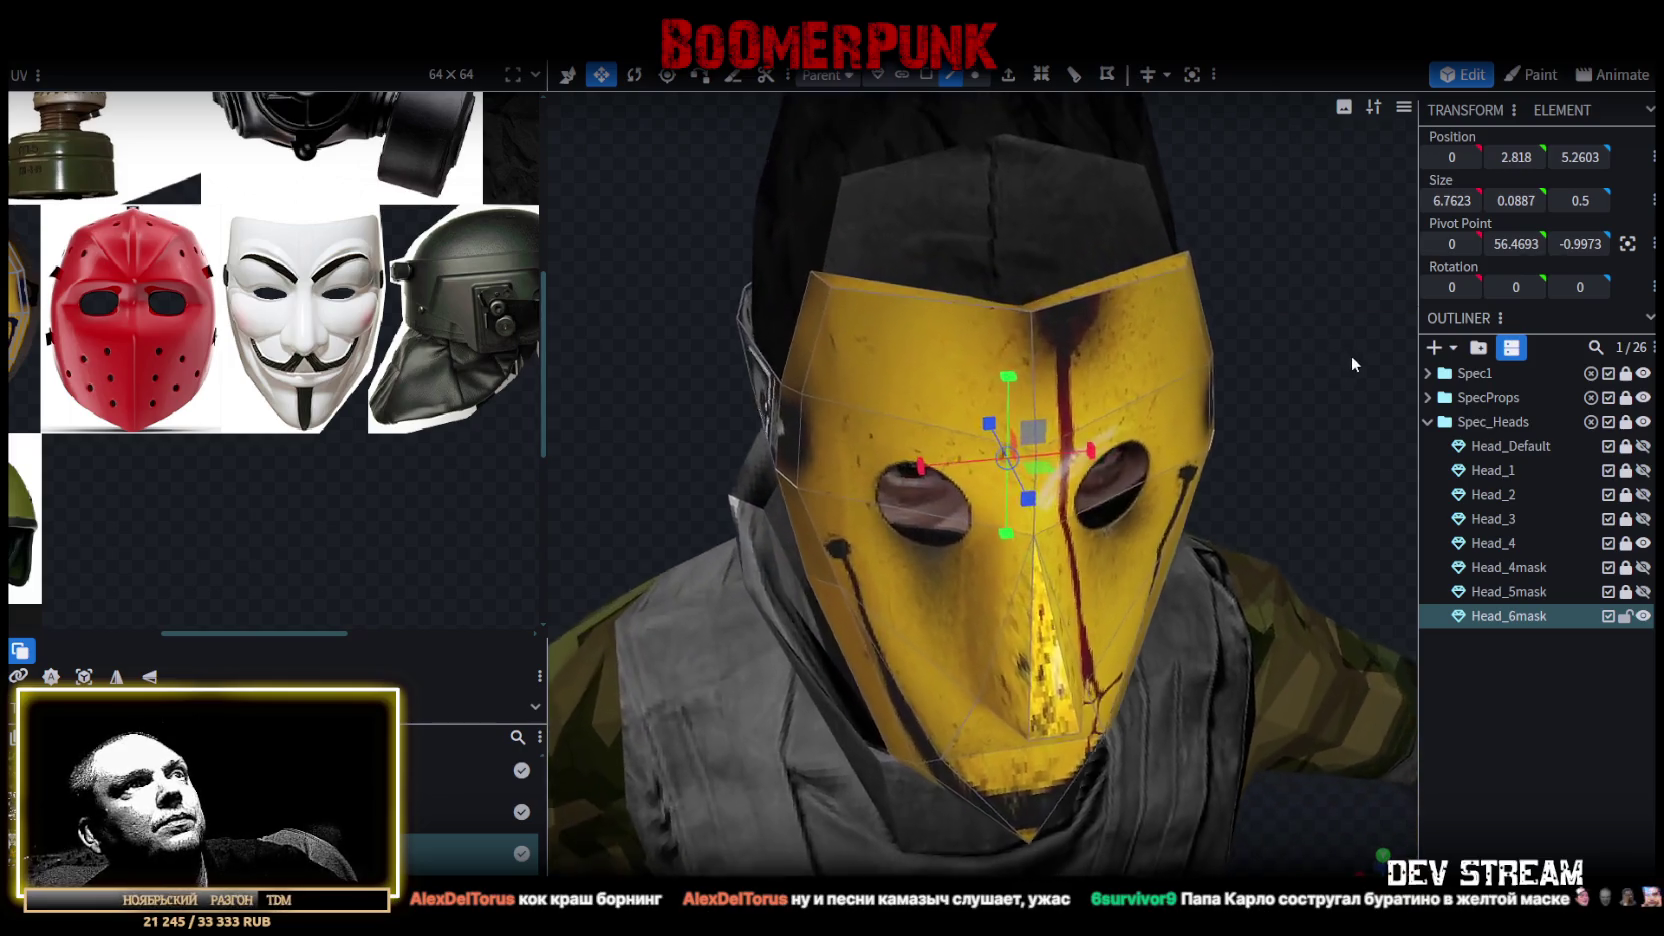
{"action": "left_click", "coordinate": [836, 284]}
{"action": "left_click_drag", "start_coordinate": [1214, 261], "coordinate": [1292, 257]}
{"action": "left_click", "coordinate": [1190, 287], "text": "shift"}
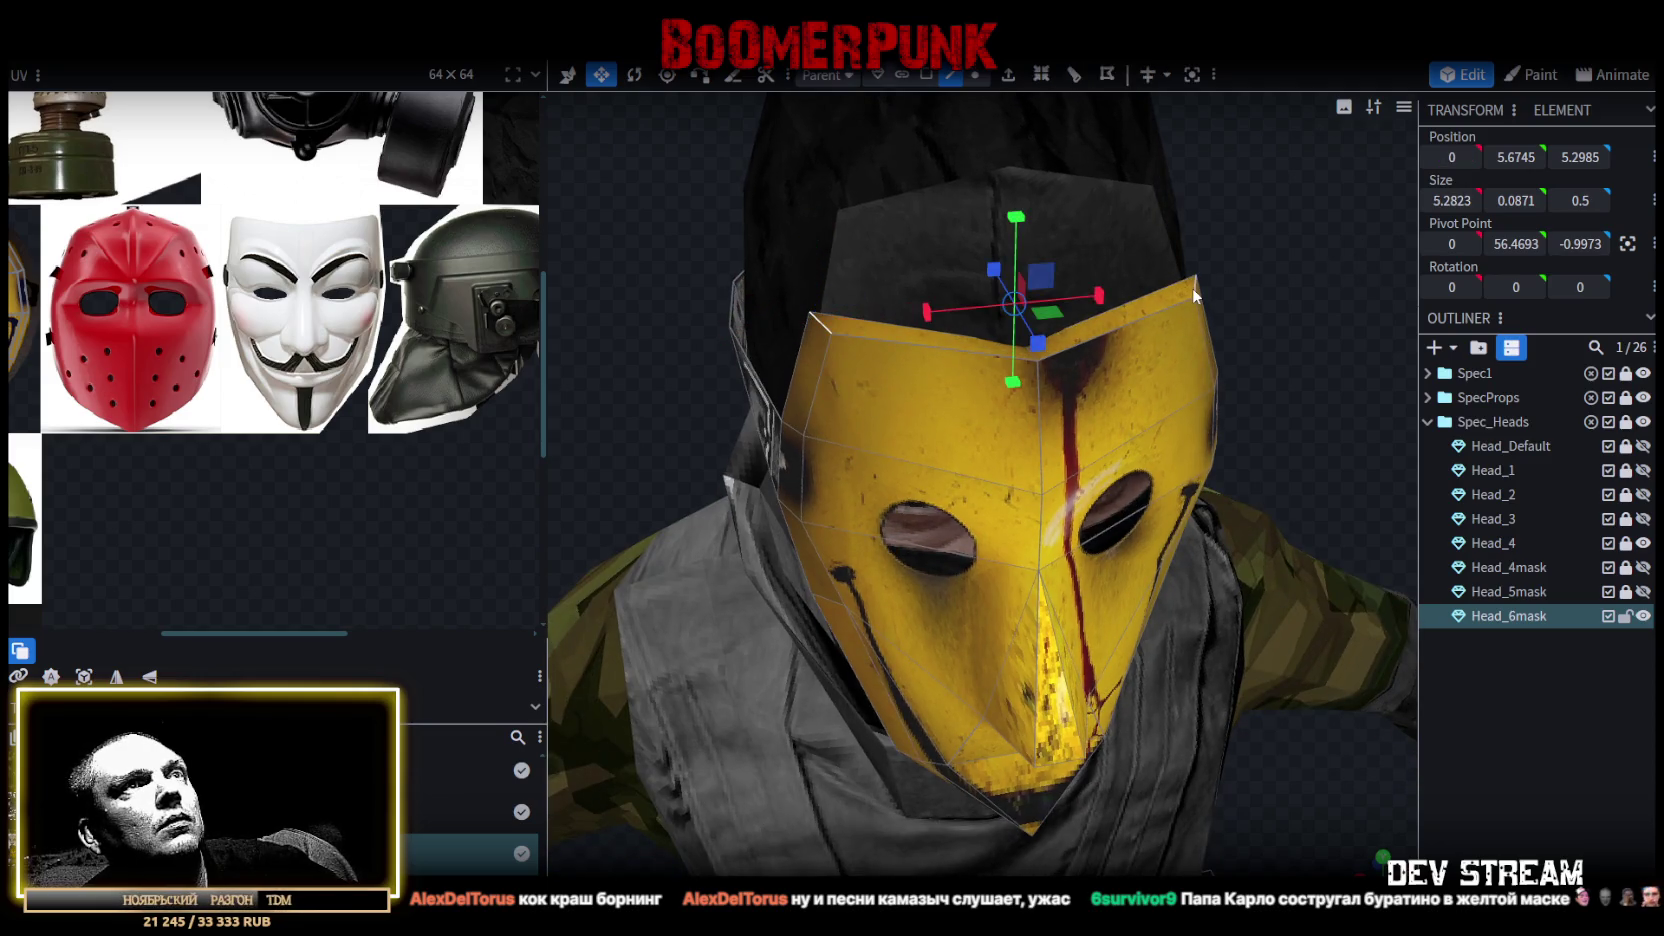
{"action": "mouse_move", "coordinate": [1114, 291]}
{"action": "left_mouse_down"}
{"action": "mouse_move", "coordinate": [1286, 306]}
{"action": "mouse_move", "coordinate": [1355, 339]}
{"action": "left_mouse_up"}
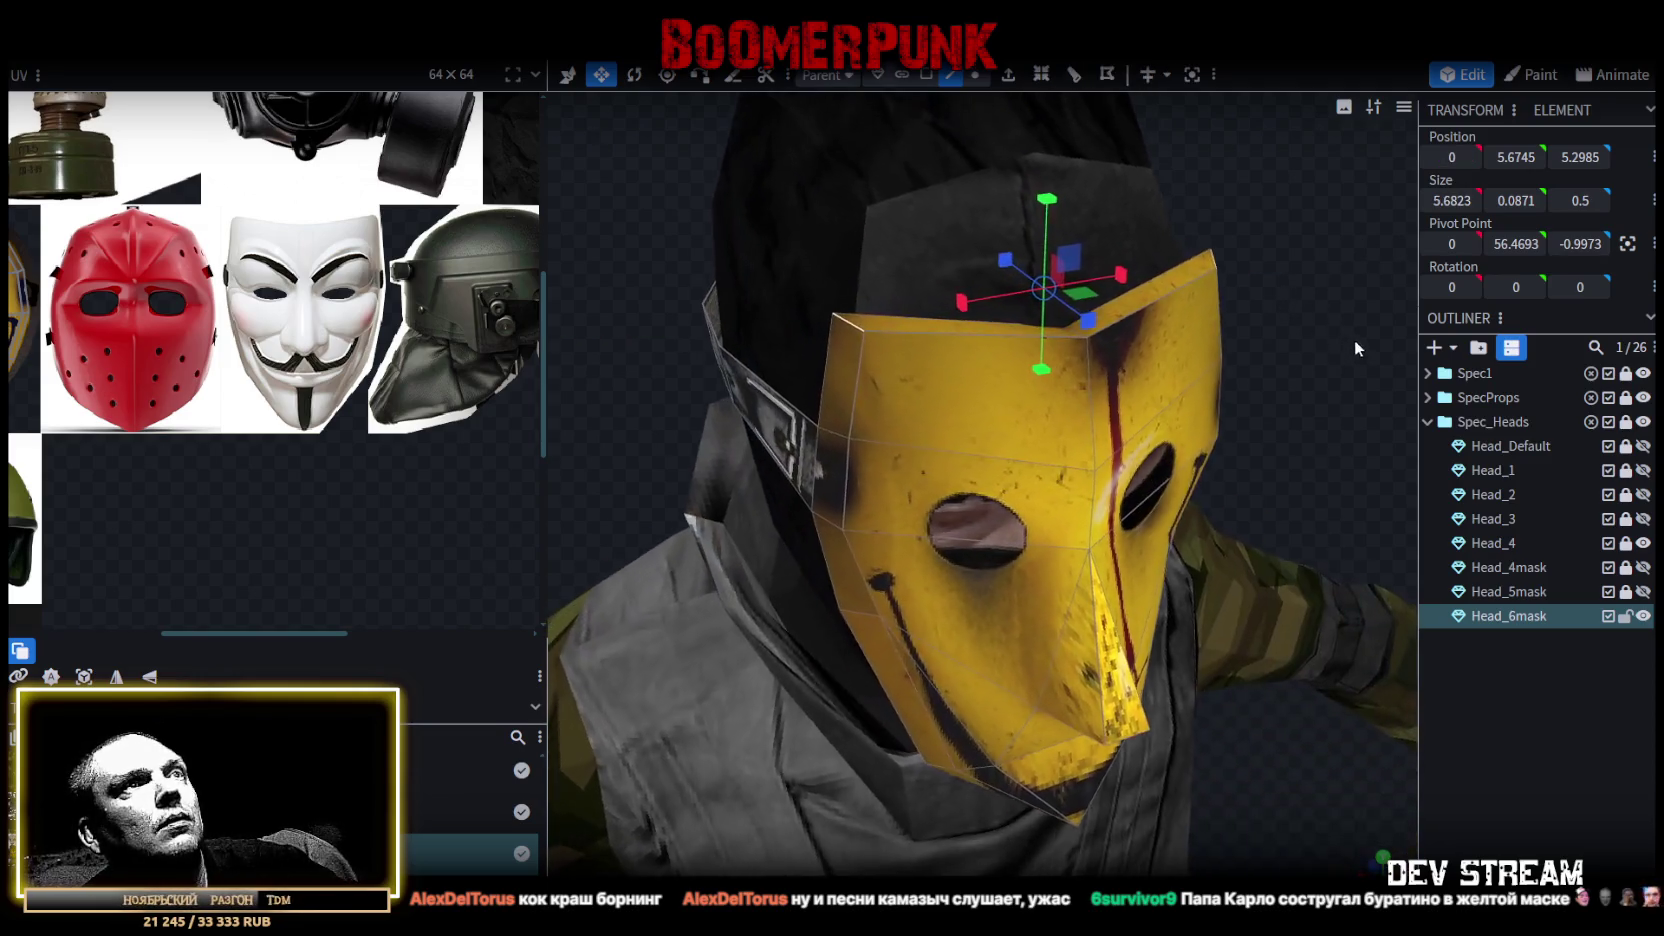
{"action": "left_click", "coordinate": [1096, 335]}
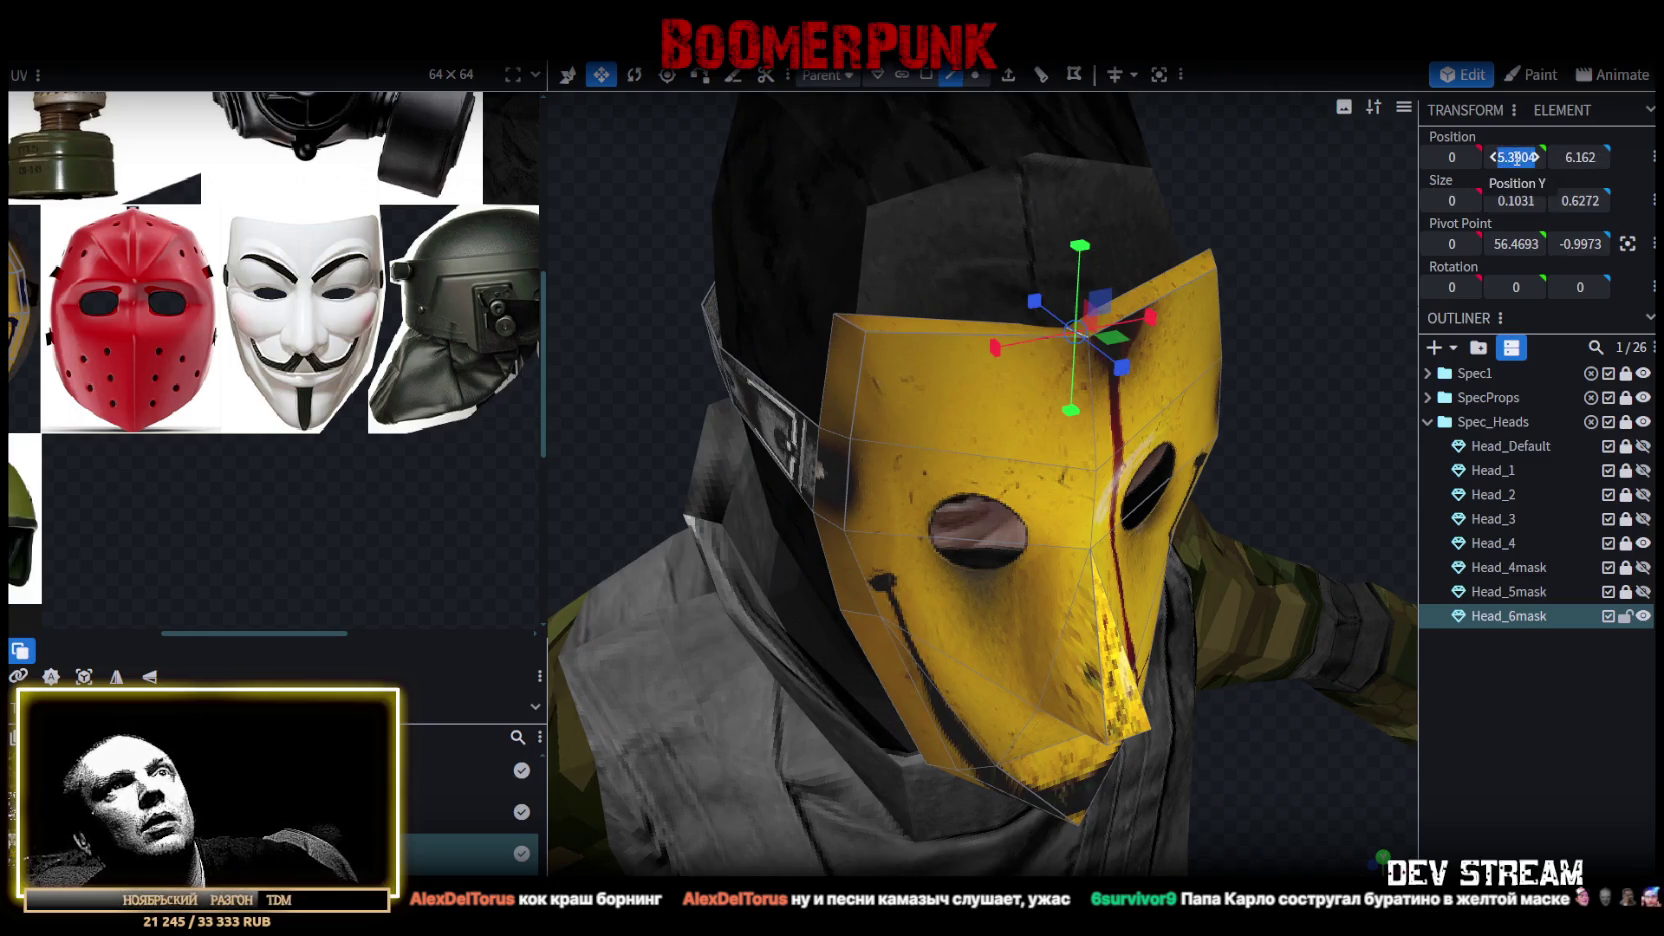
{"action": "key", "text": "Return"}
{"action": "mouse_move", "coordinate": [1304, 295]}
{"action": "left_mouse_down"}
{"action": "mouse_move", "coordinate": [1225, 211]}
{"action": "mouse_move", "coordinate": [1213, 233]}
{"action": "mouse_move", "coordinate": [1173, 224]}
{"action": "mouse_move", "coordinate": [1178, 205]}
{"action": "left_mouse_up"}
{"action": "scroll", "coordinate": [1175, 220], "scroll_direction": "down", "scroll_amount": 5}
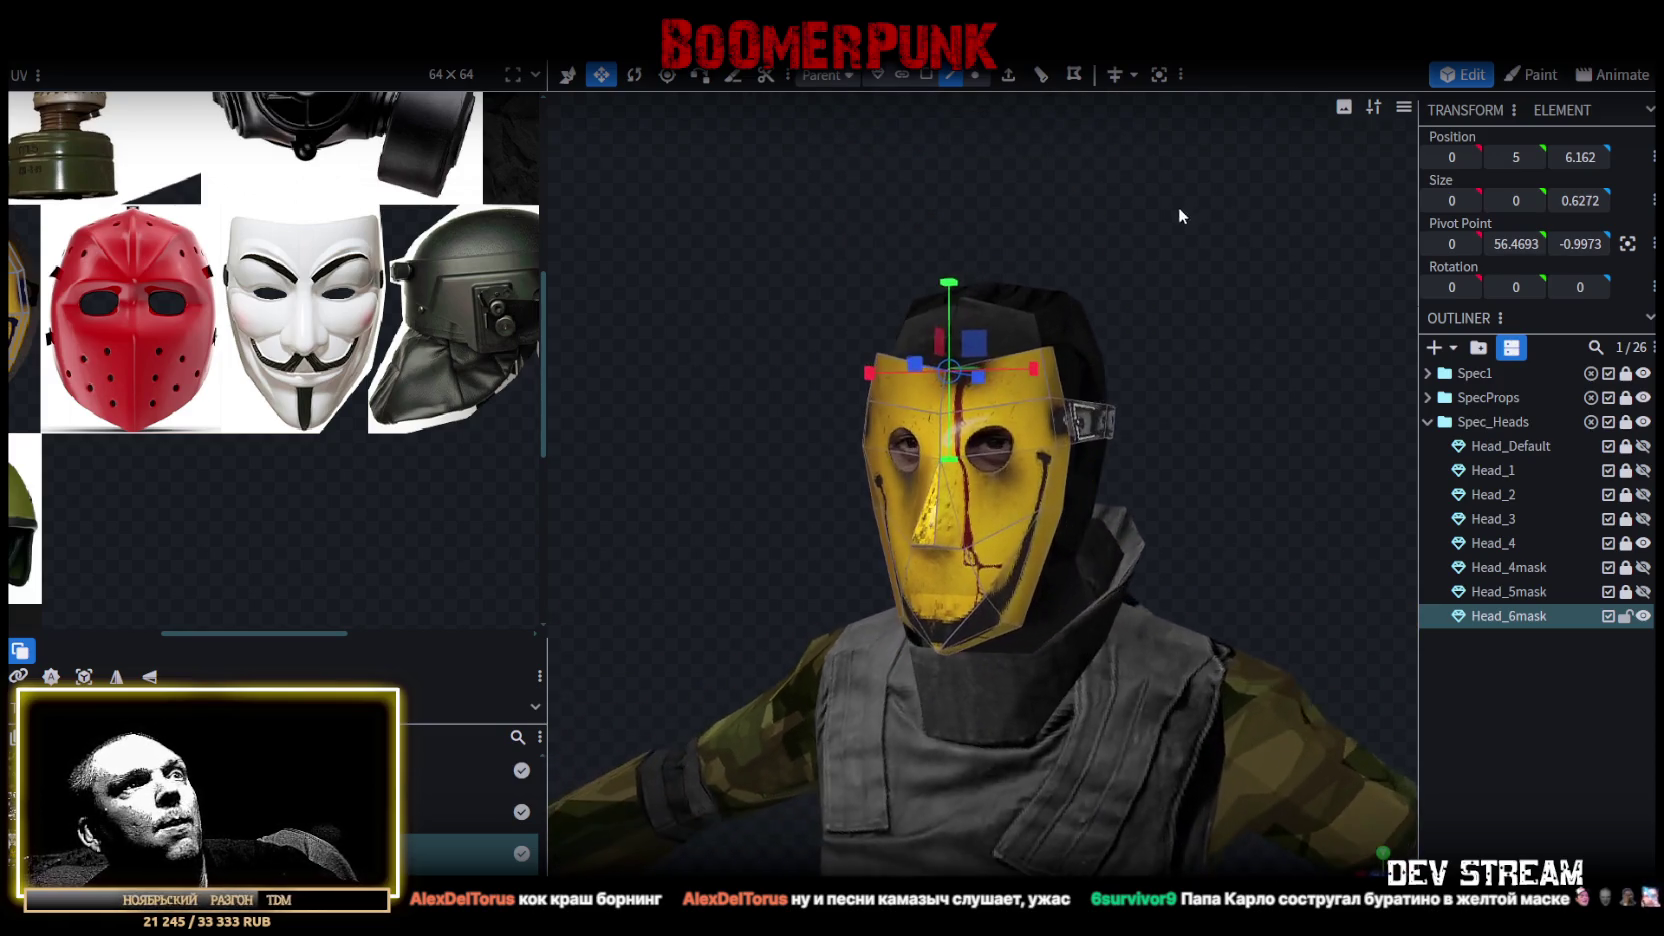
Select the whole mask mesh and move its UV island off the yellow mask onto the Guy Fawkes image.
{"action": "scroll", "coordinate": [270, 360], "scroll_direction": "down", "scroll_amount": 3}
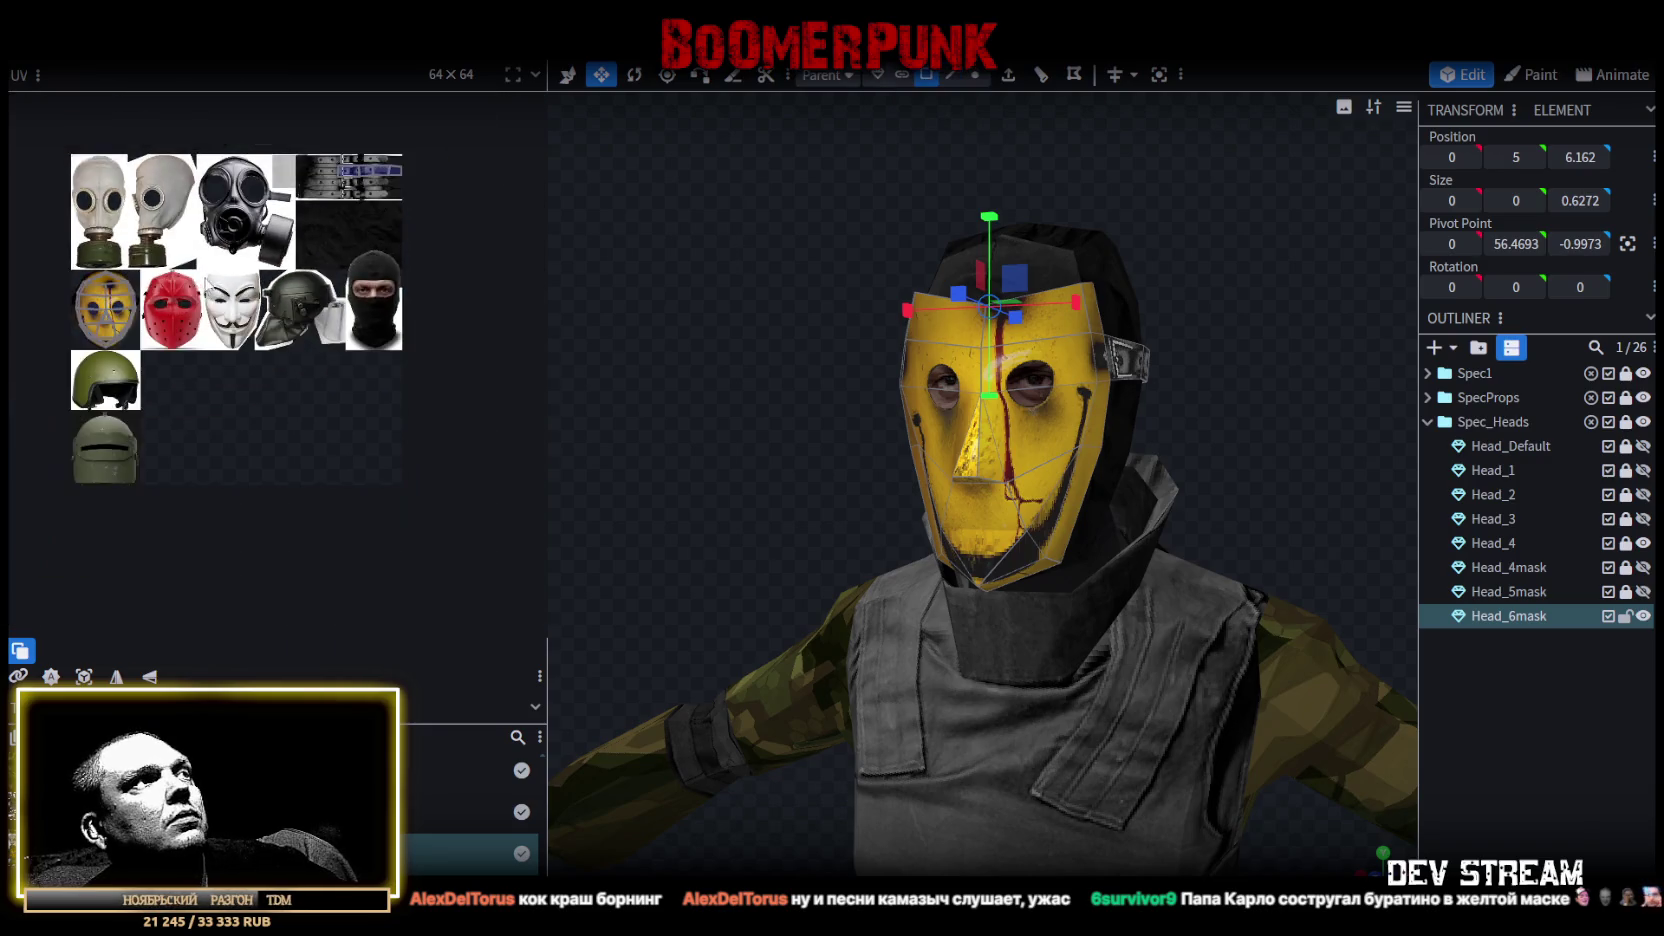
{"action": "scroll", "coordinate": [270, 360], "scroll_direction": "up", "scroll_amount": 2}
{"action": "key", "text": "ctrl+a"}
{"action": "scroll", "coordinate": [150, 317], "scroll_direction": "up", "scroll_amount": 2}
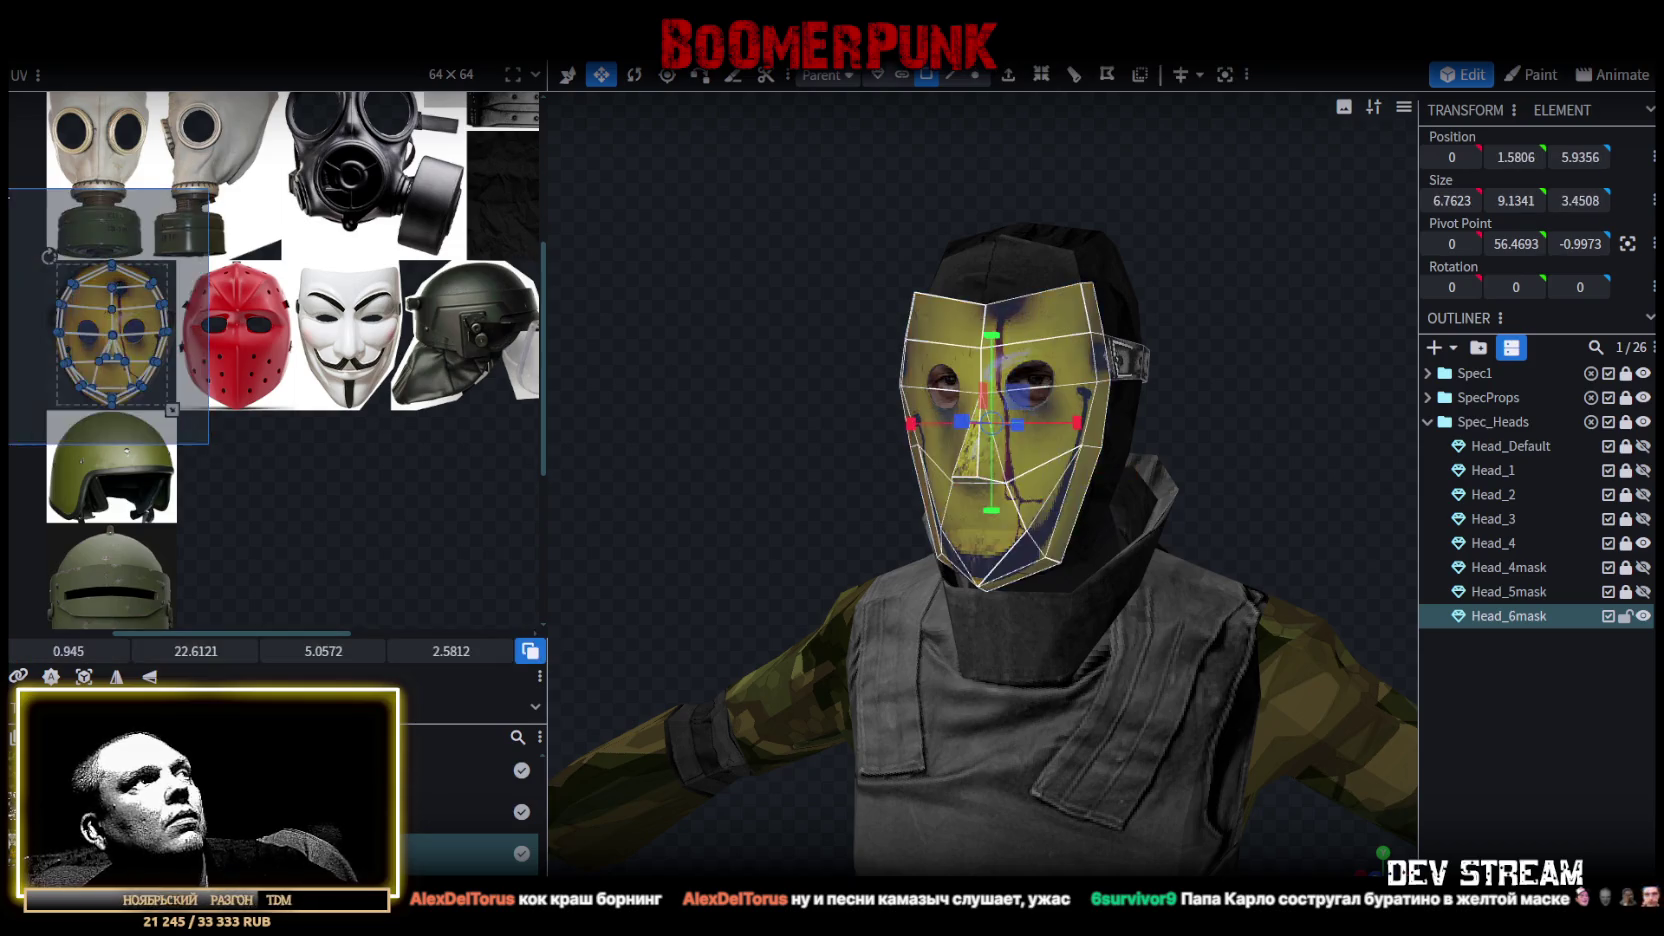
{"action": "left_click", "coordinate": [1046, 315]}
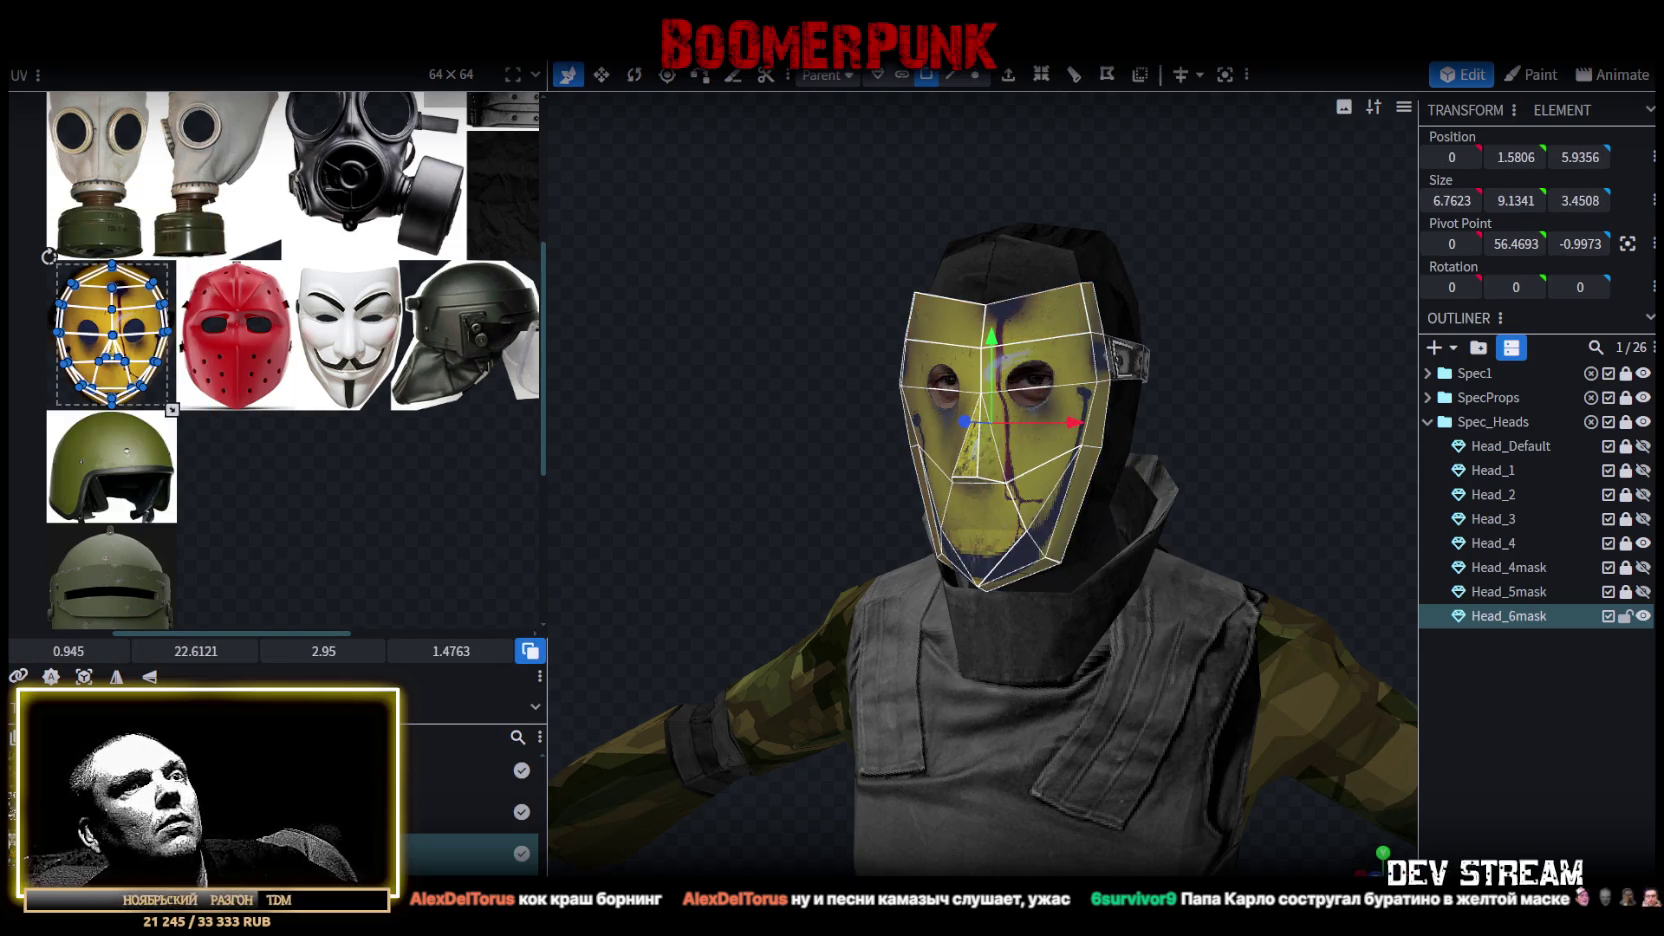
{"action": "scroll", "coordinate": [1160, 562], "scroll_direction": "down", "scroll_amount": 3}
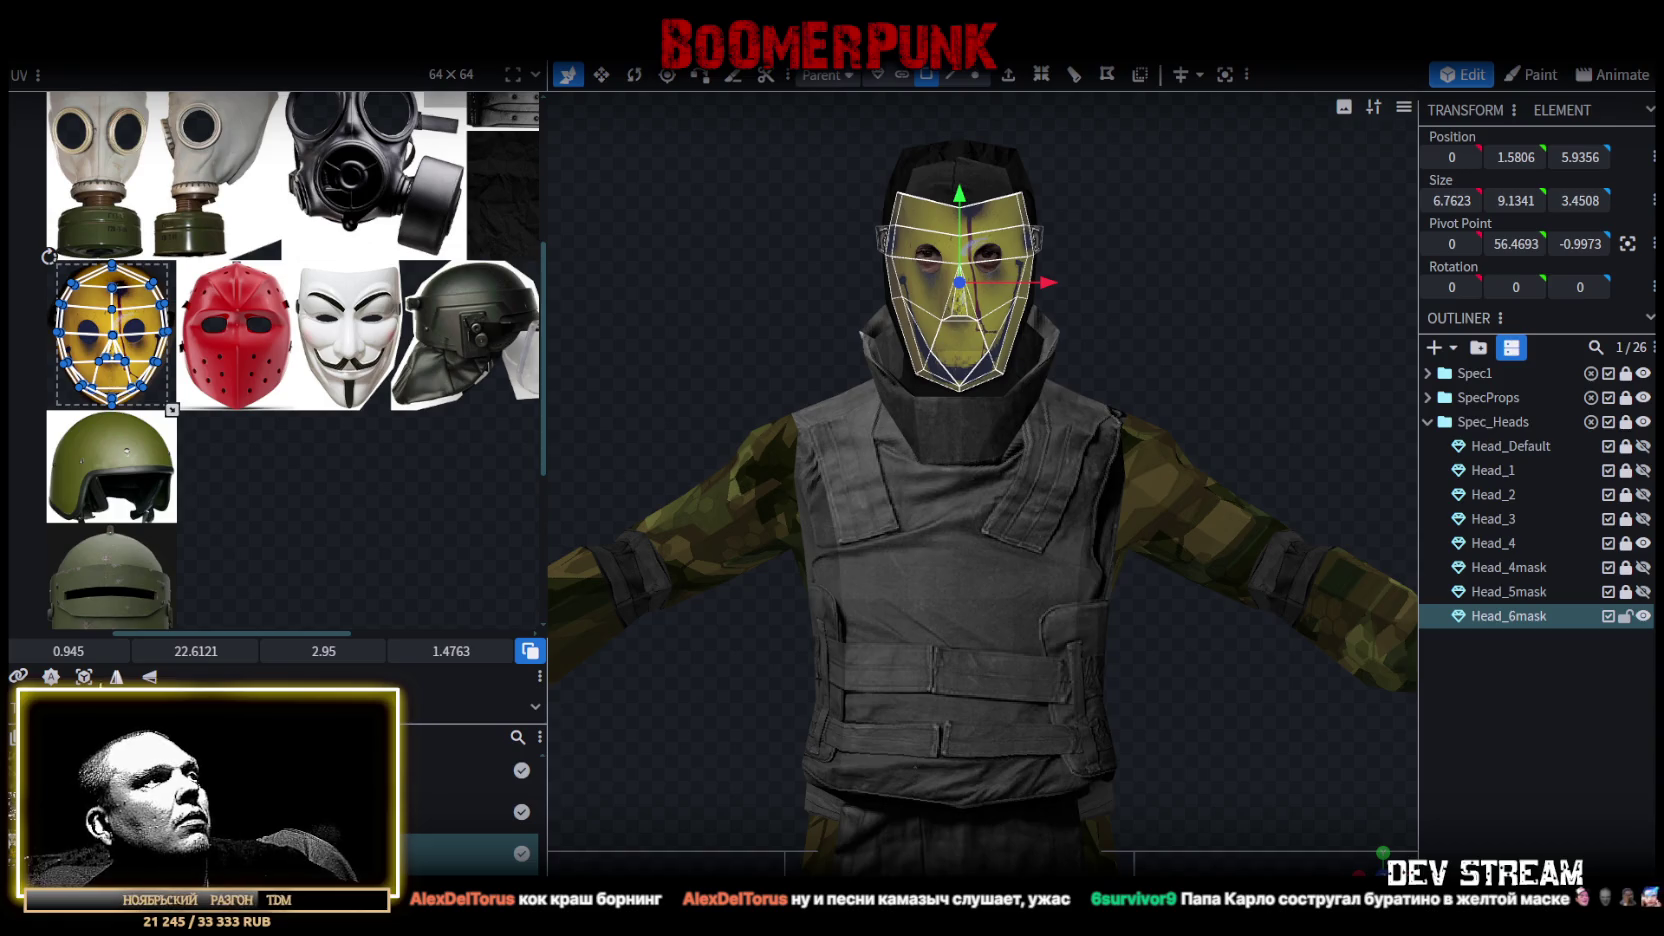
{"action": "left_click", "coordinate": [84, 676]}
{"action": "mouse_move", "coordinate": [199, 270]}
{"action": "left_mouse_down"}
{"action": "mouse_move", "coordinate": [315, 348]}
{"action": "mouse_move", "coordinate": [342, 346]}
{"action": "left_mouse_up"}
Scale the UV mapping with the corner handle until it covers the Guy Fawkes face.
{"action": "scroll", "coordinate": [315, 348], "scroll_direction": "up", "scroll_amount": 3}
{"action": "scroll", "coordinate": [315, 348], "scroll_direction": "up", "scroll_amount": 2}
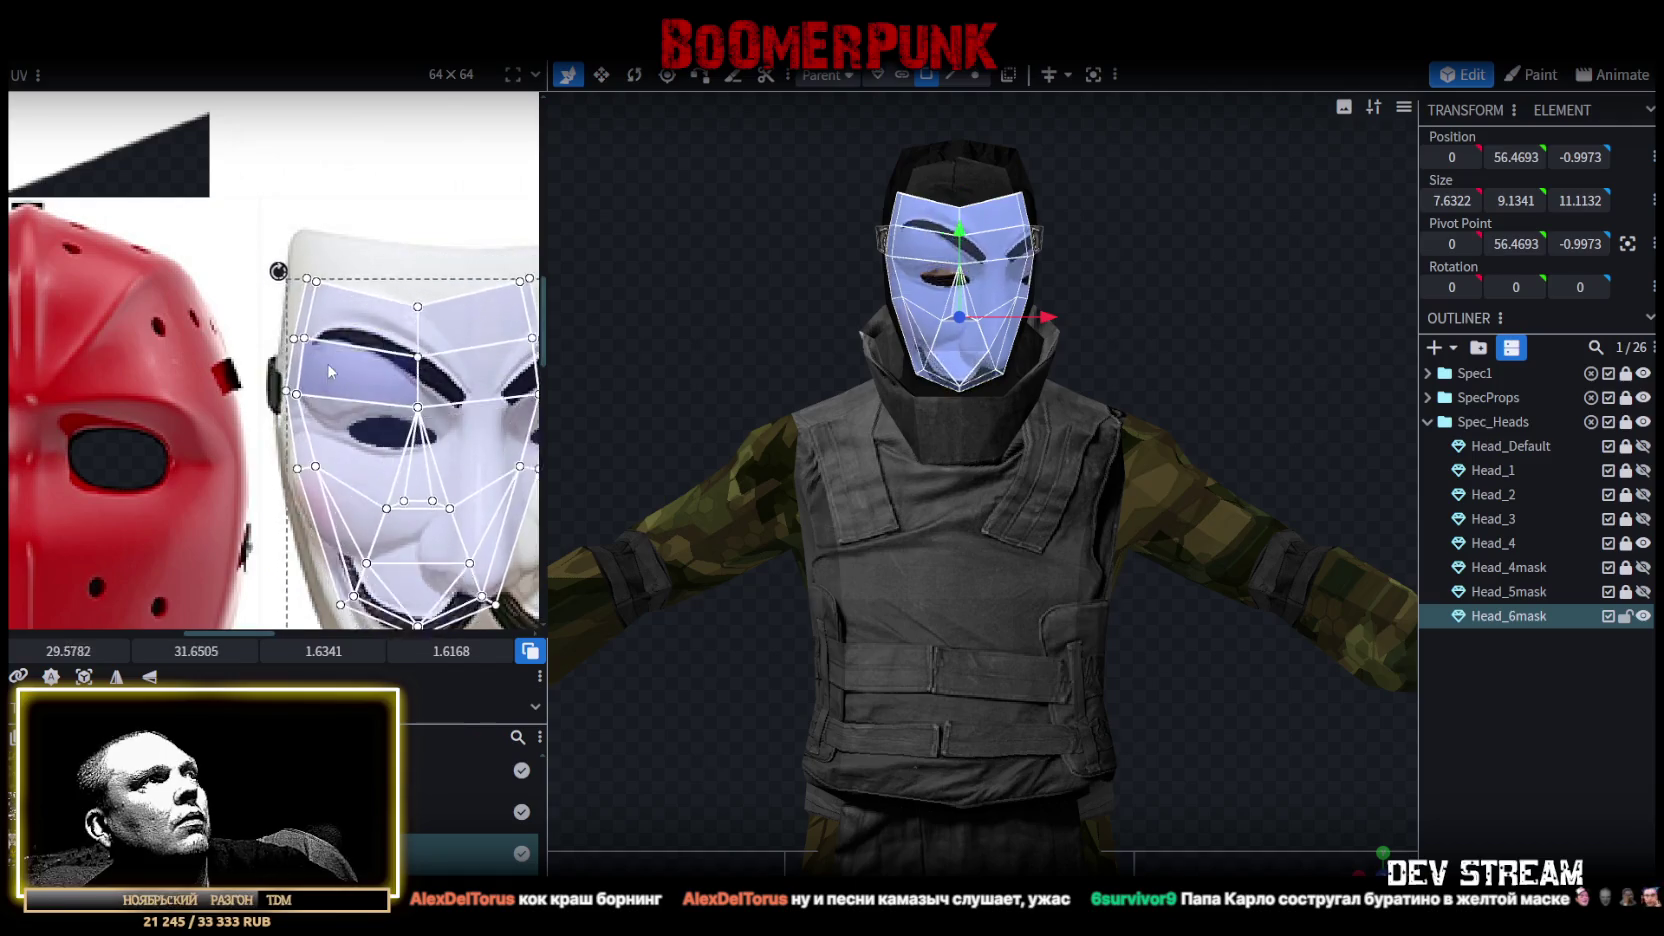
{"action": "scroll", "coordinate": [342, 346], "scroll_direction": "down", "scroll_amount": 3}
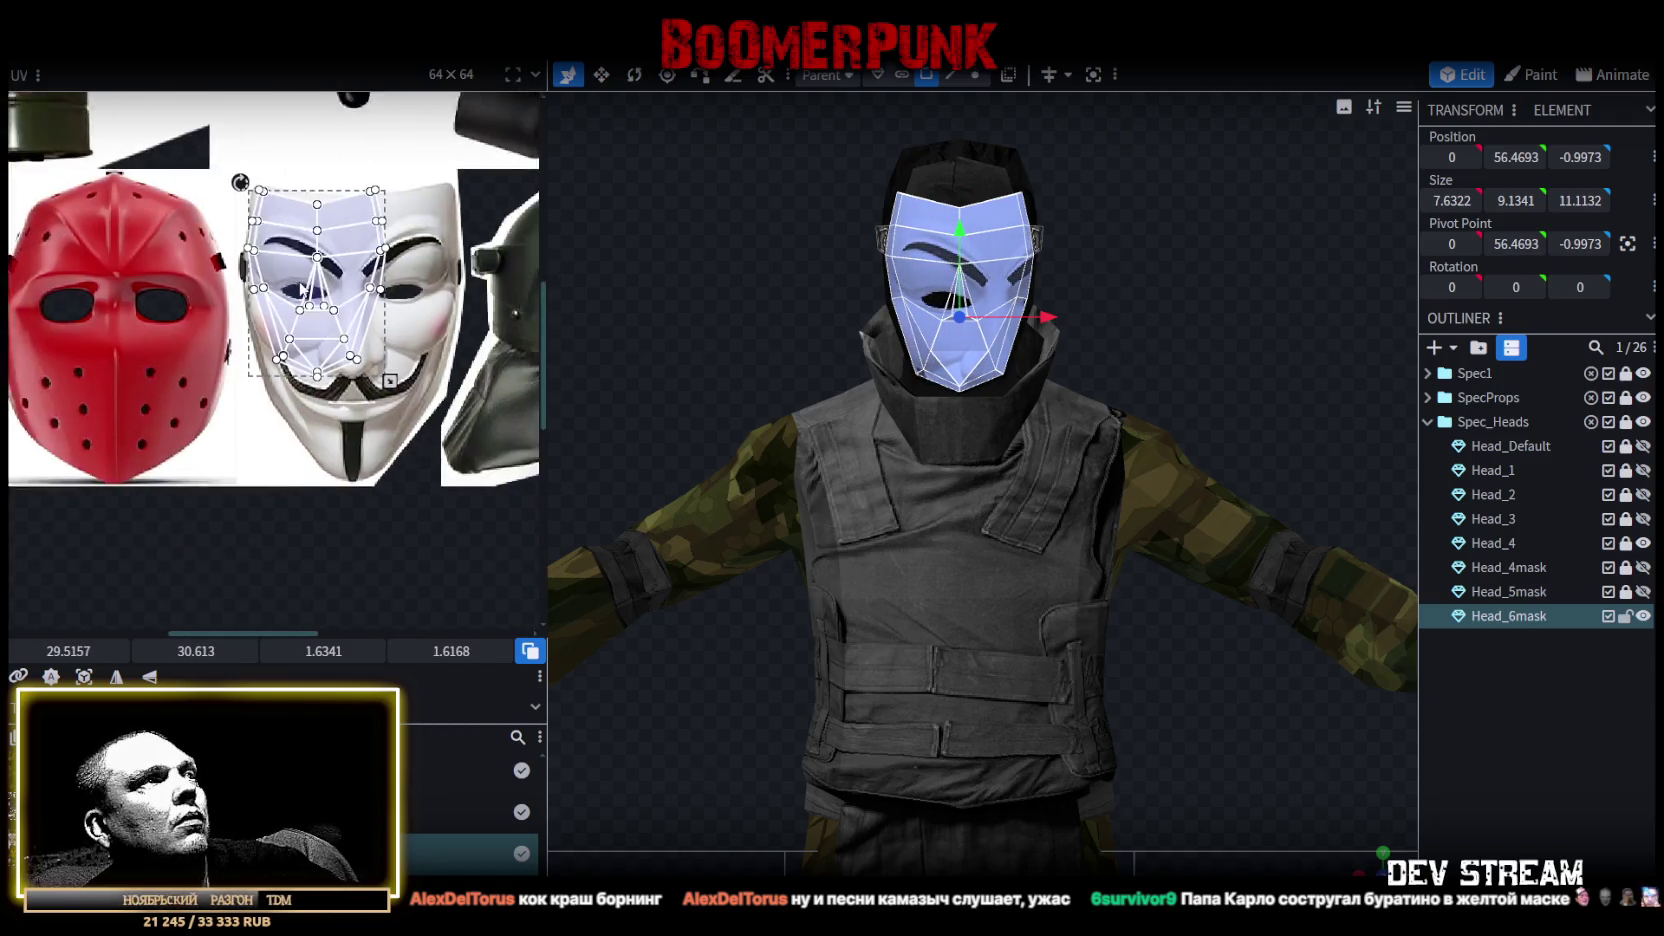
{"action": "mouse_move", "coordinate": [386, 388]}
{"action": "left_mouse_down"}
{"action": "mouse_move", "coordinate": [452, 480]}
{"action": "mouse_move", "coordinate": [437, 462]}
{"action": "left_mouse_up"}
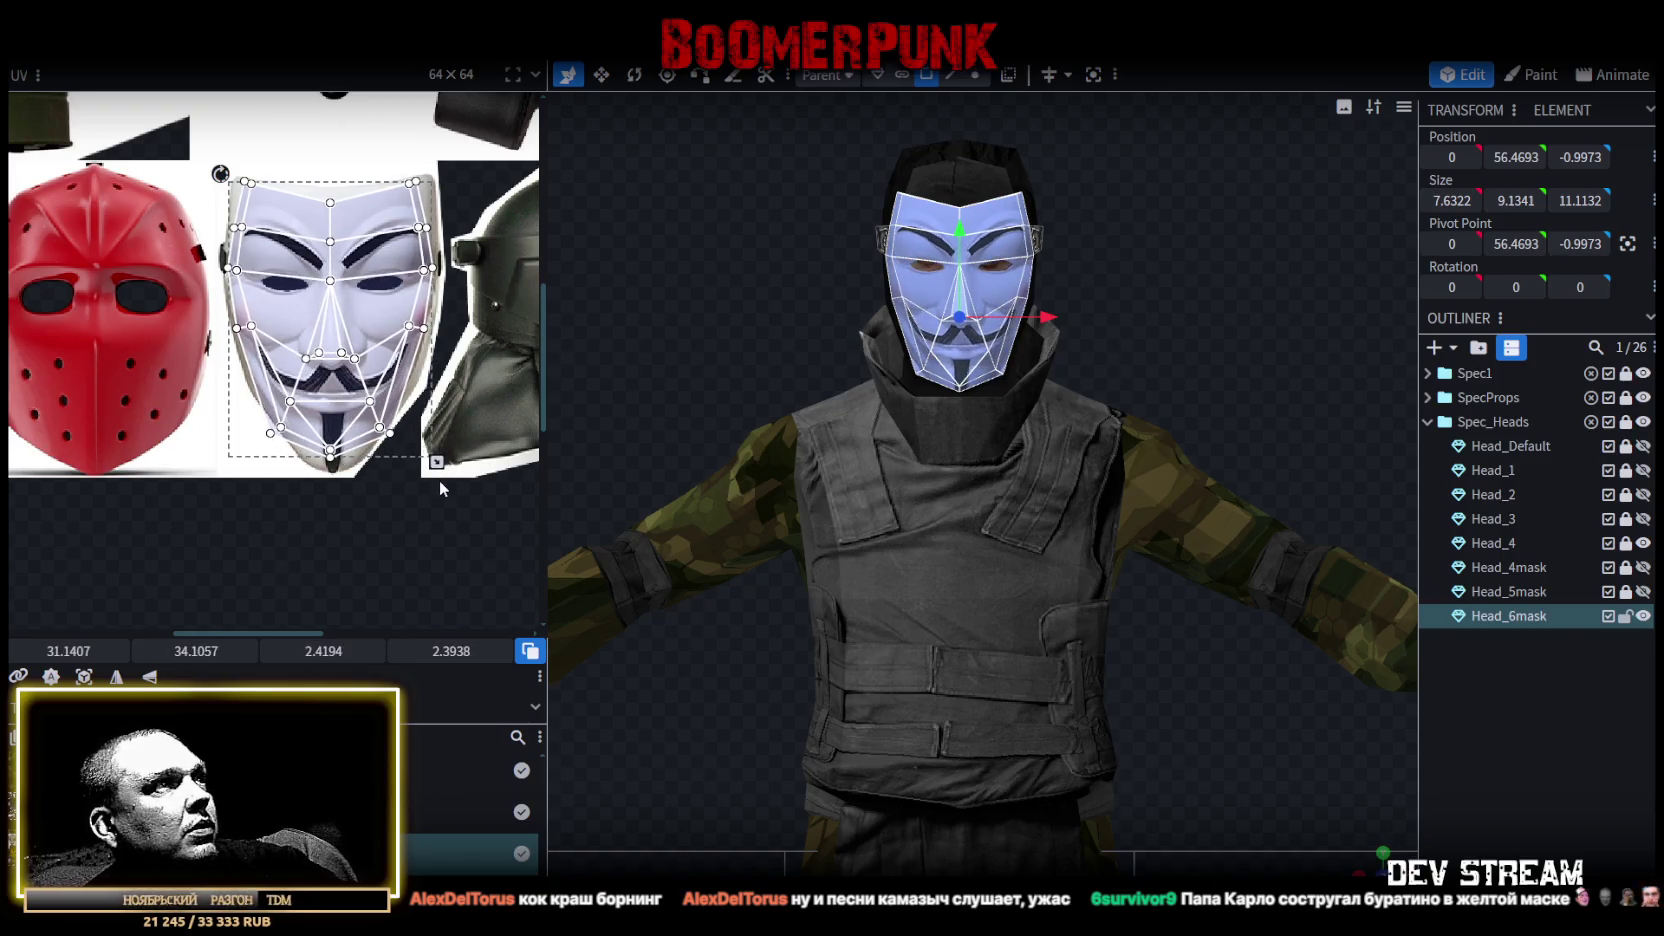
{"action": "scroll", "coordinate": [413, 437], "scroll_direction": "up", "scroll_amount": 1}
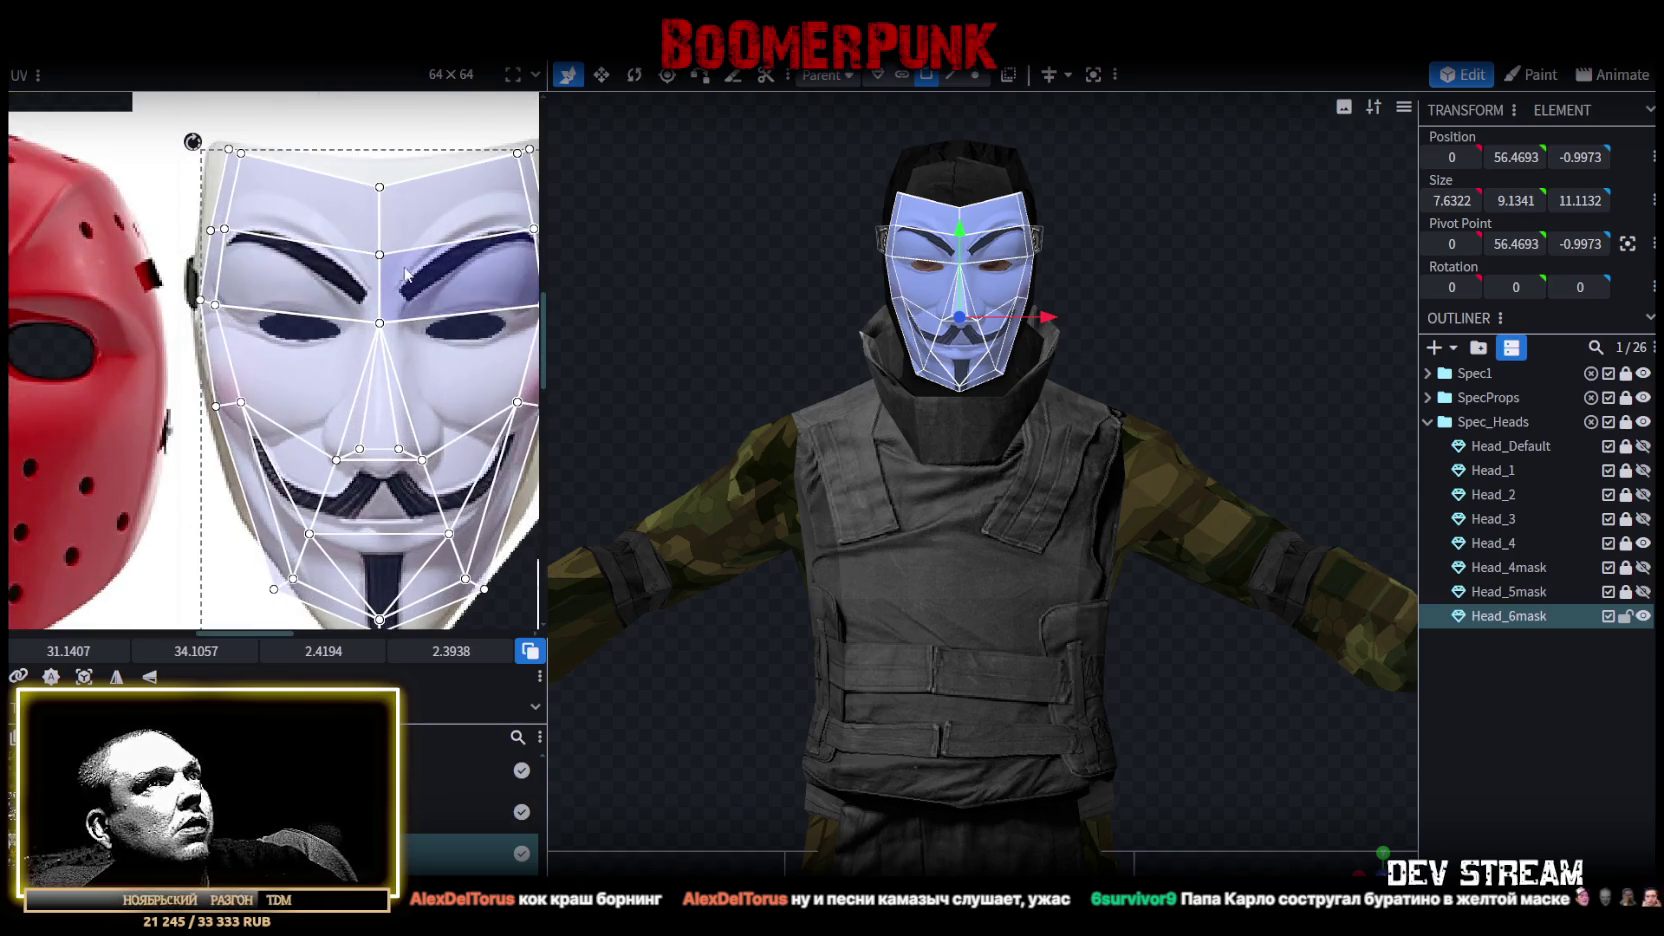
{"action": "scroll", "coordinate": [480, 380], "scroll_direction": "up", "scroll_amount": 1}
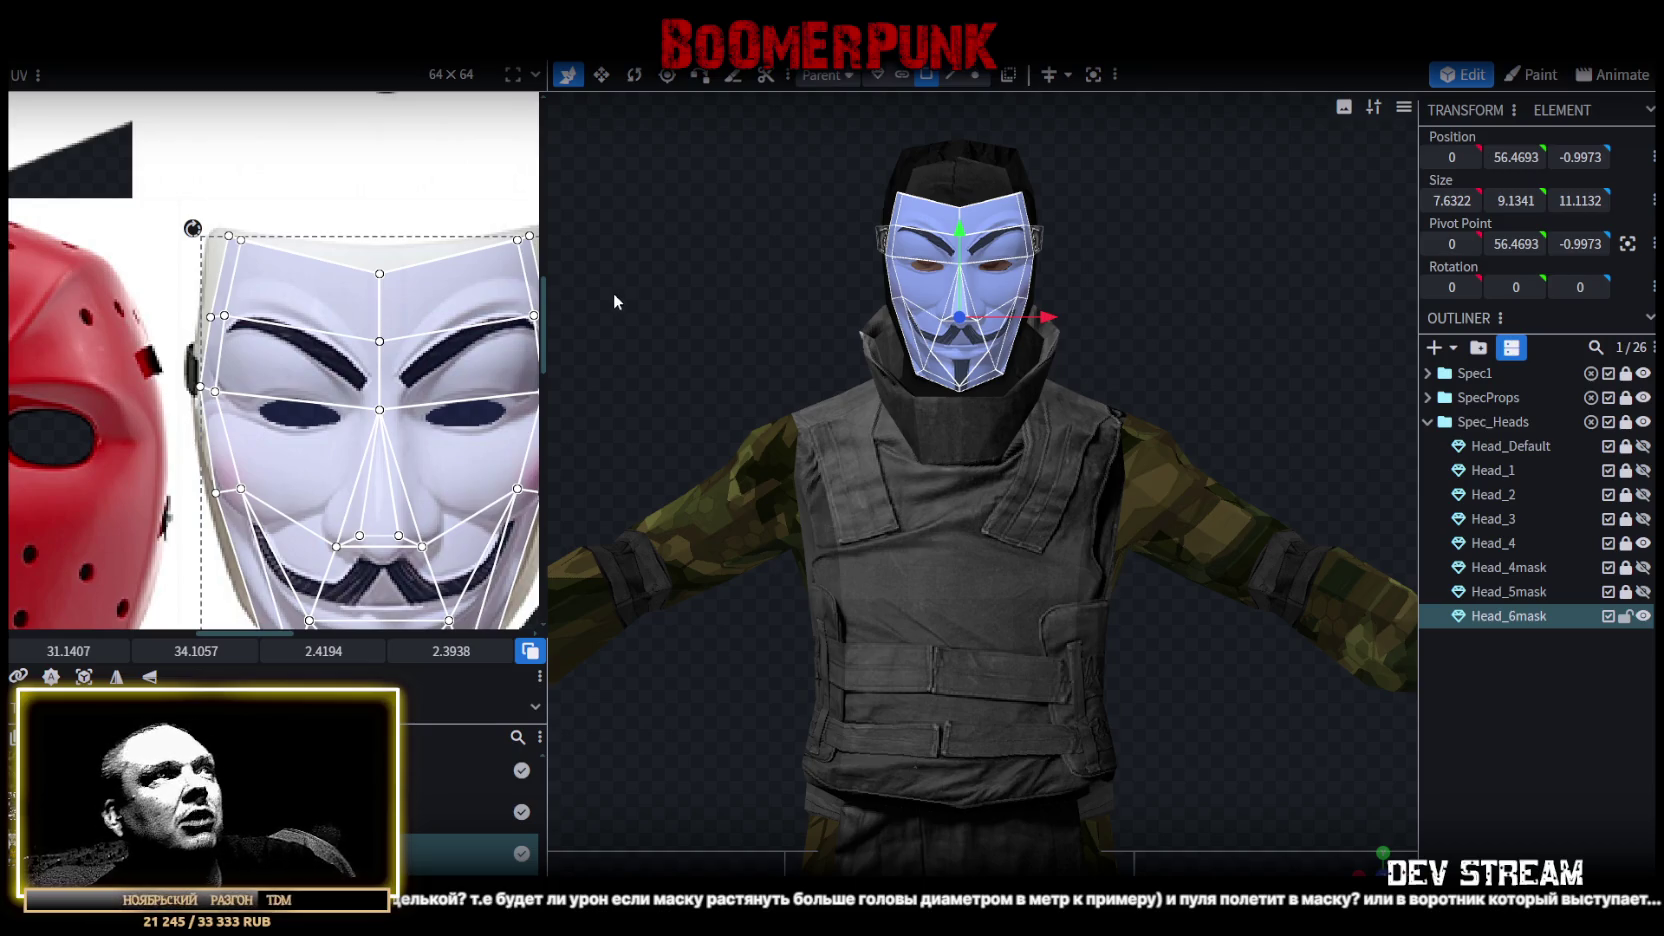
{"action": "scroll", "coordinate": [316, 276], "scroll_direction": "up", "scroll_amount": 1}
{"action": "scroll", "coordinate": [300, 320], "scroll_direction": "up", "scroll_amount": 2}
{"action": "scroll", "coordinate": [292, 350], "scroll_direction": "up", "scroll_amount": 1}
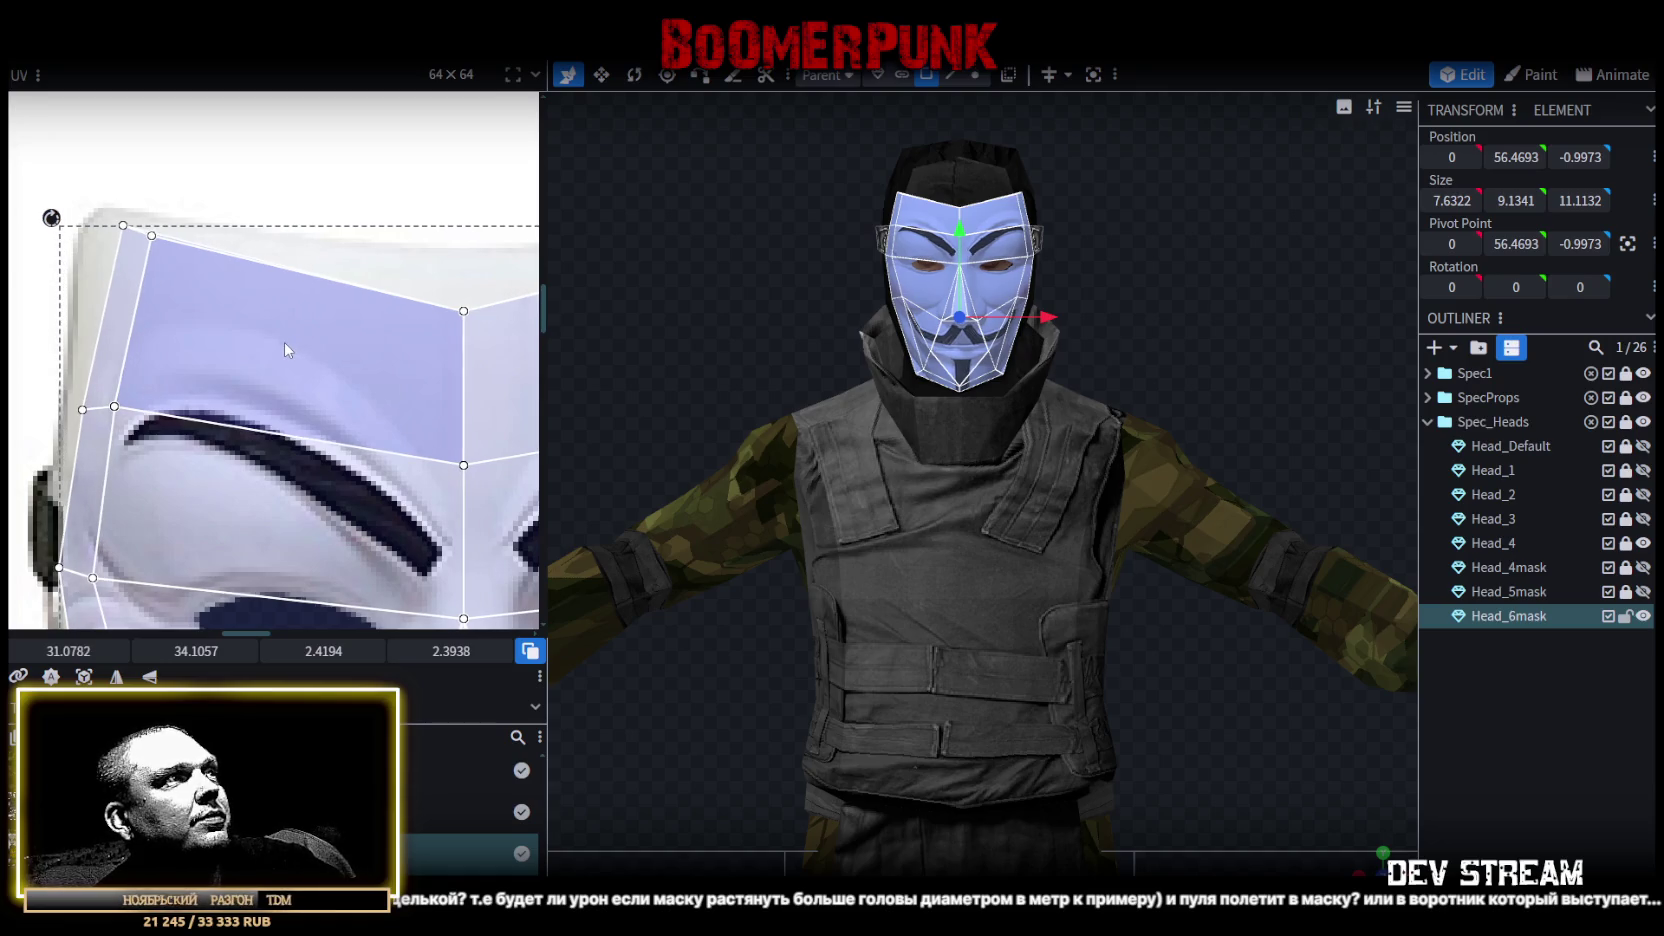
{"action": "scroll", "coordinate": [283, 342], "scroll_direction": "down", "scroll_amount": 5}
{"action": "scroll", "coordinate": [224, 169], "scroll_direction": "up", "scroll_amount": 1}
{"action": "scroll", "coordinate": [376, 380], "scroll_direction": "up", "scroll_amount": 1}
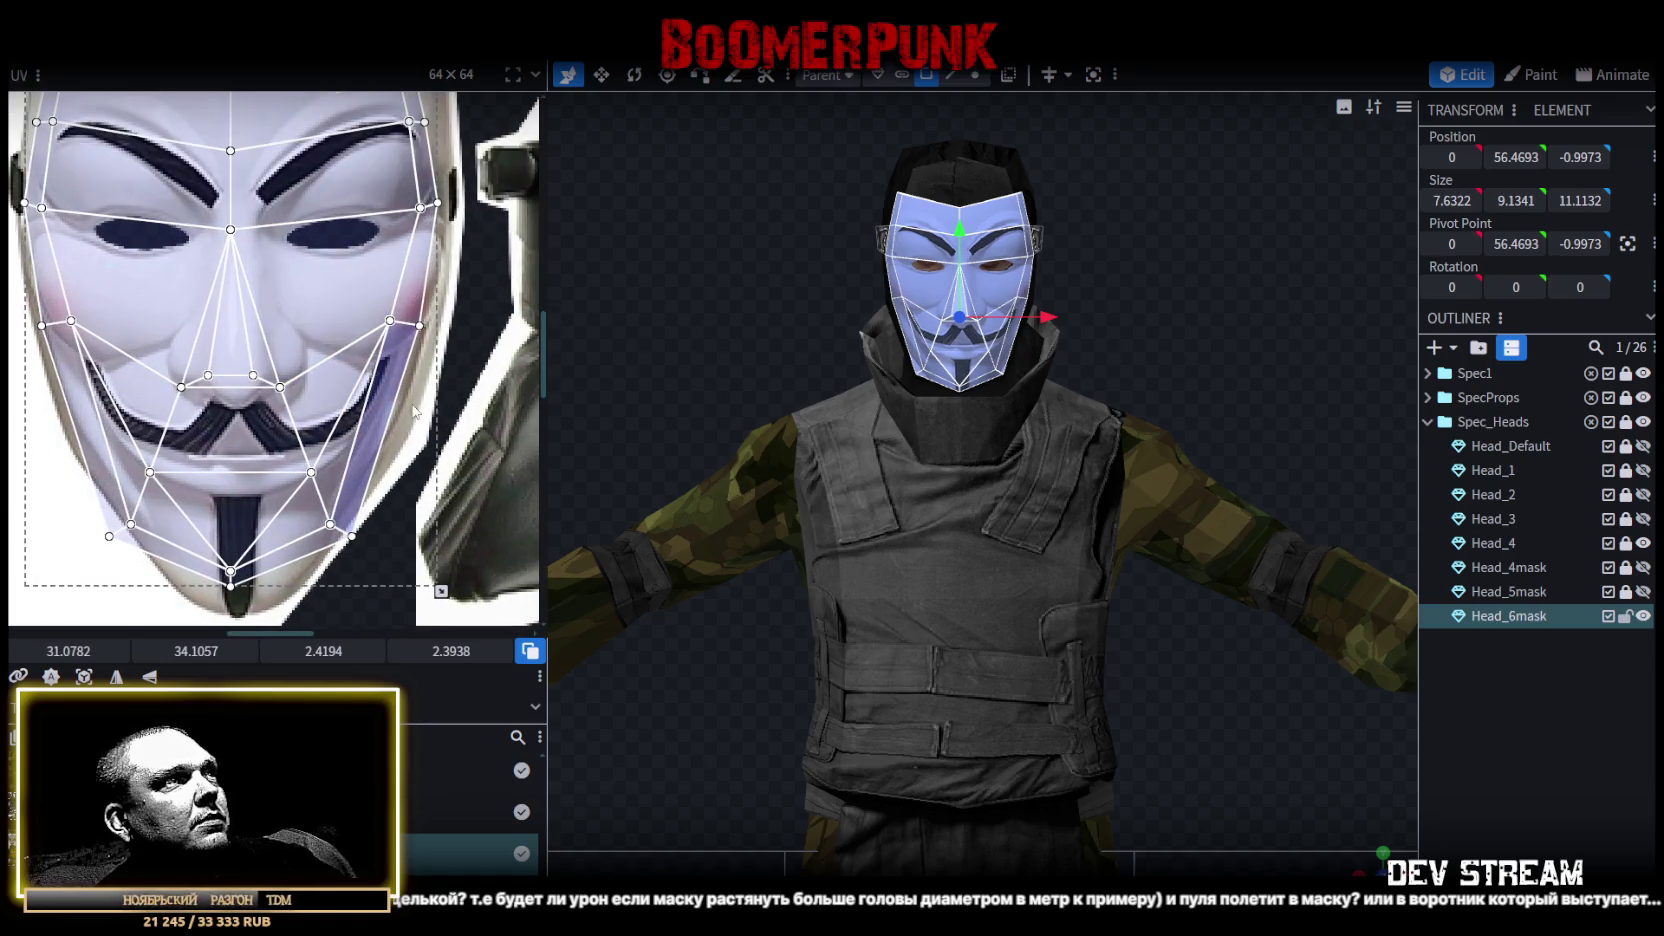
{"action": "left_click_drag", "start_coordinate": [441, 591], "coordinate": [451, 599]}
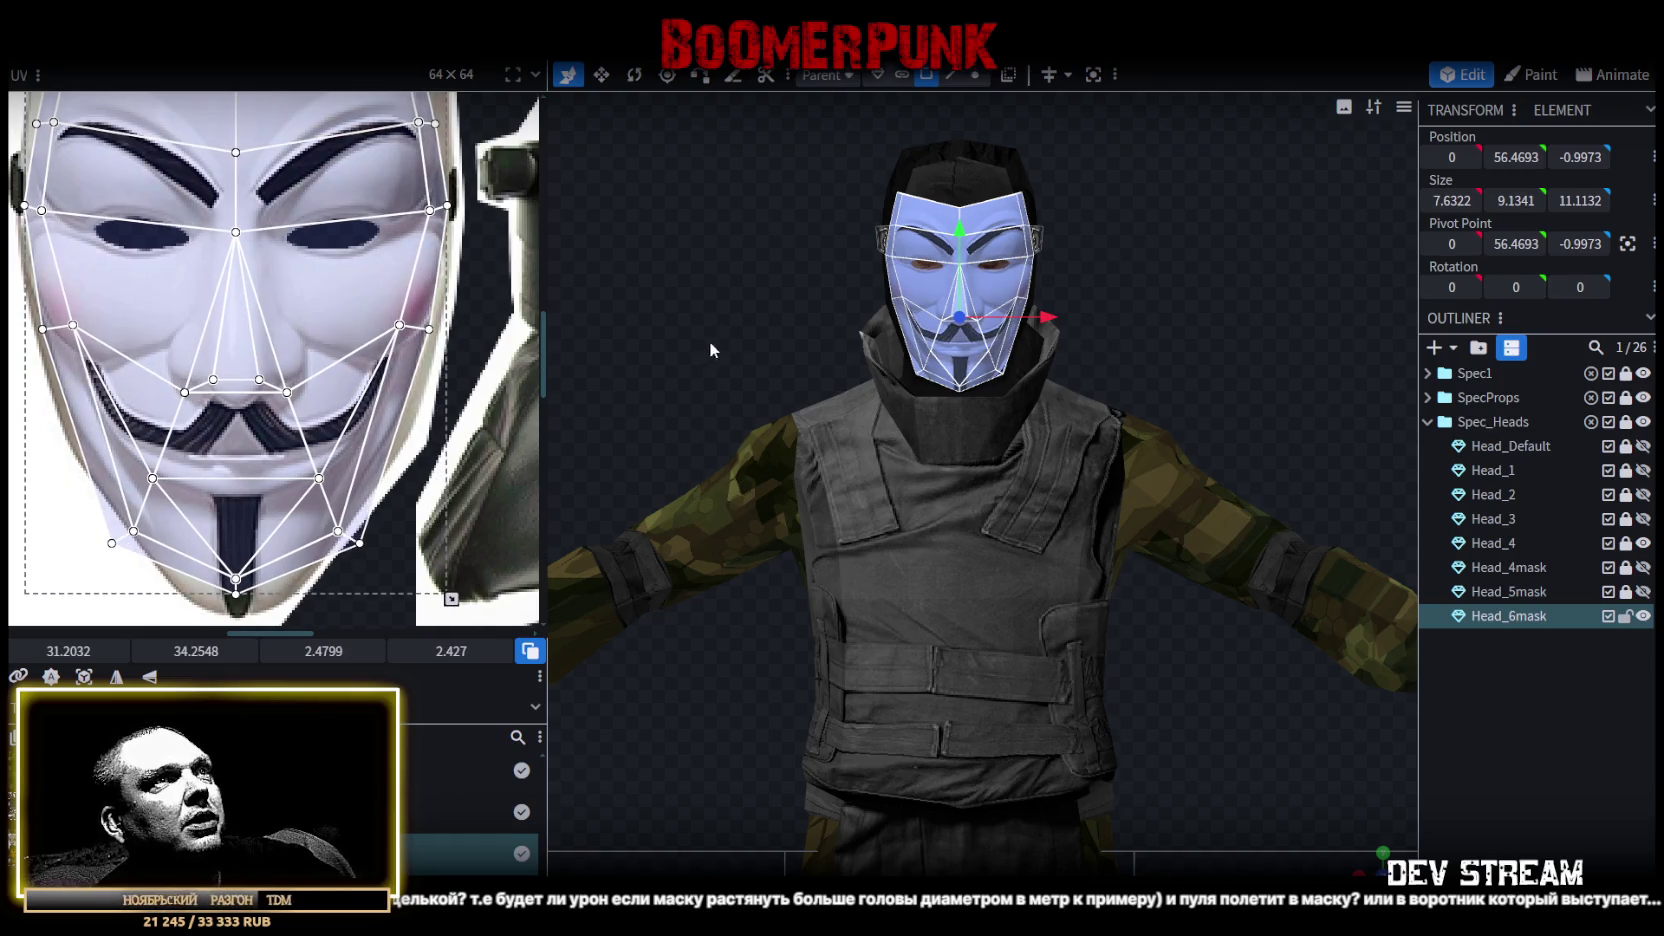
{"action": "mouse_move", "coordinate": [1370, 866]}
{"action": "left_mouse_down"}
{"action": "mouse_move", "coordinate": [1205, 468]}
{"action": "mouse_move", "coordinate": [1254, 472]}
{"action": "mouse_move", "coordinate": [1188, 376]}
{"action": "mouse_move", "coordinate": [1240, 356]}
{"action": "mouse_move", "coordinate": [1284, 374]}
{"action": "left_mouse_up"}
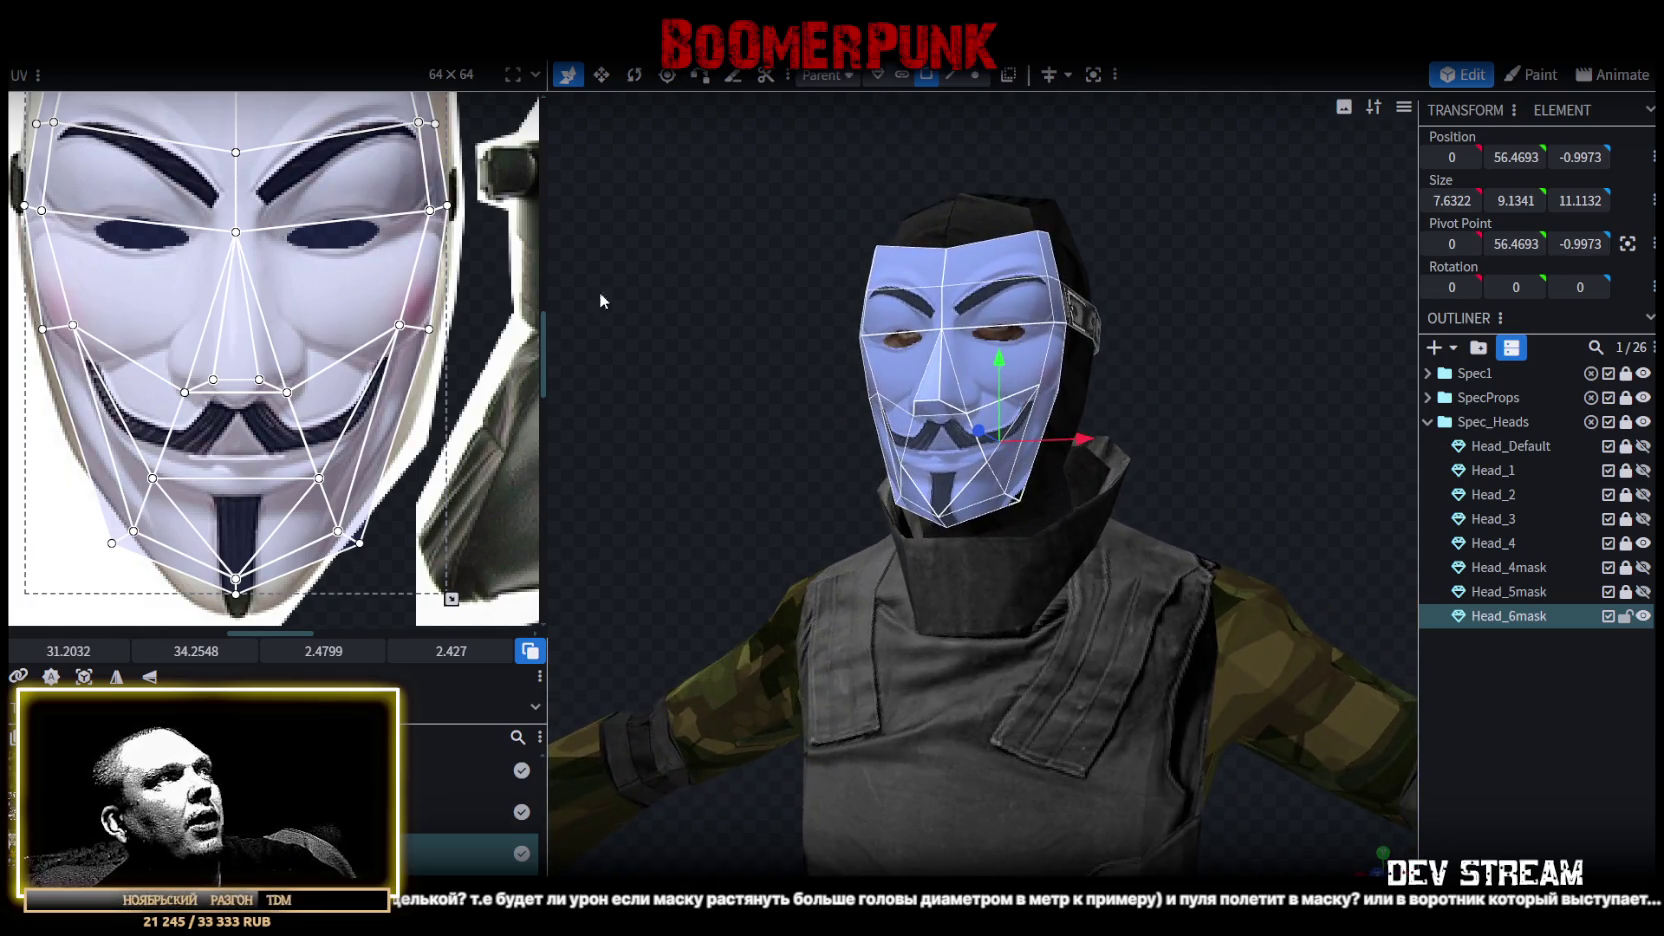
{"action": "scroll", "coordinate": [181, 383], "scroll_direction": "down", "scroll_amount": 1}
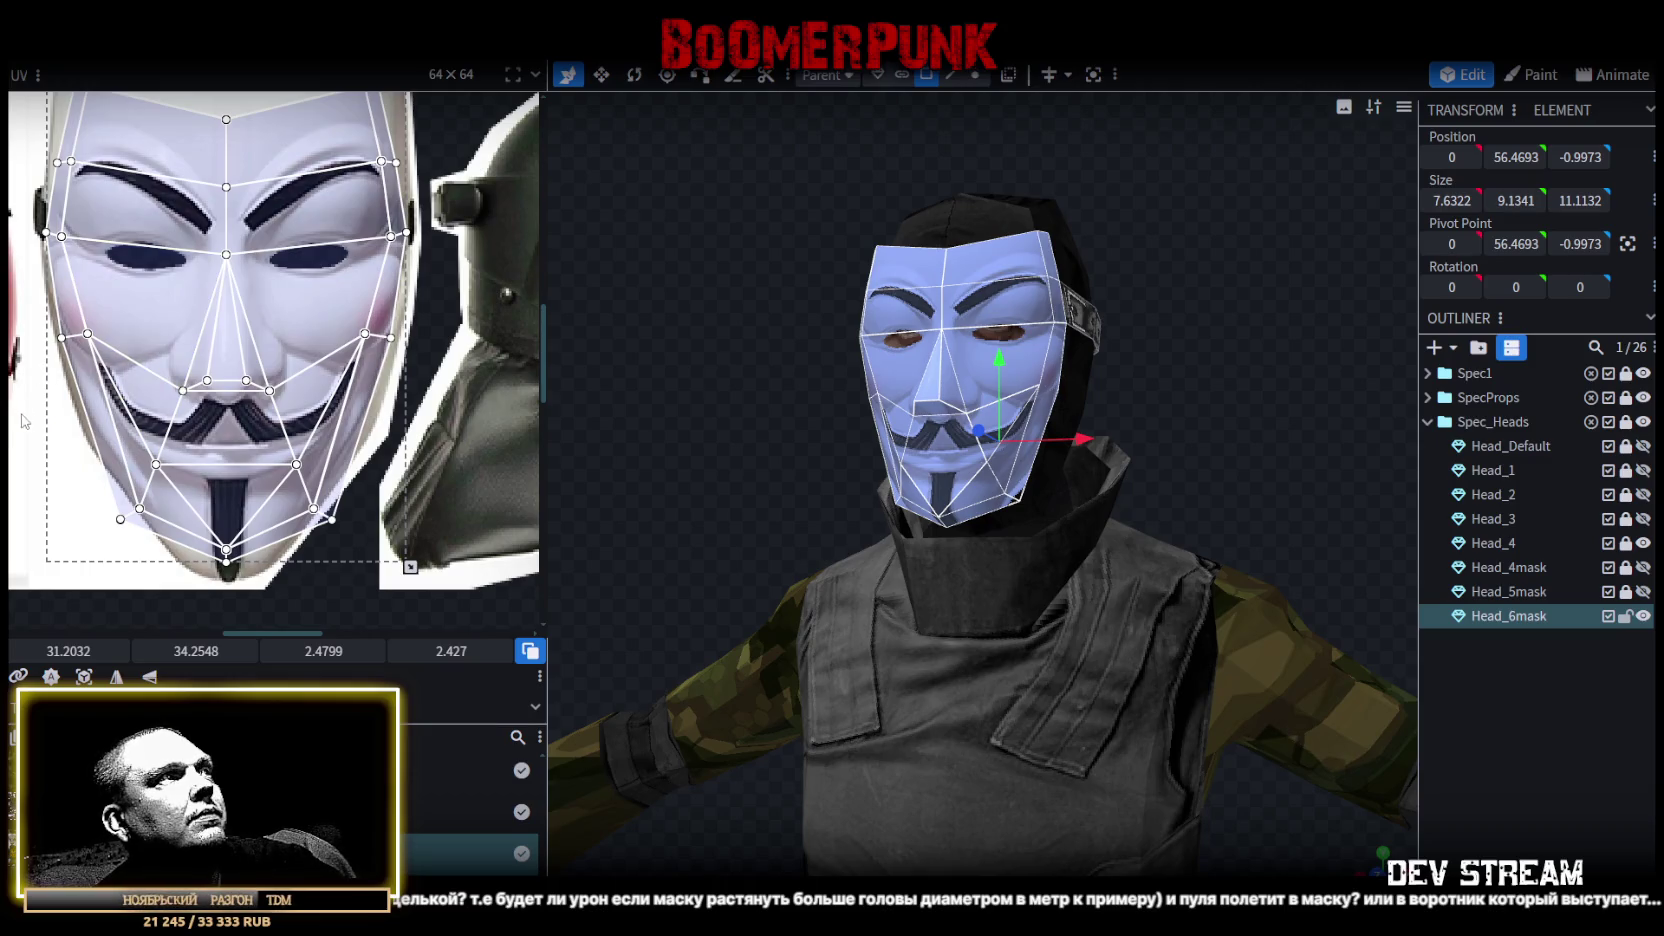
Preview the textured mask from the front, then reselect the Head_6mask mesh.
{"action": "left_click", "coordinate": [226, 380]}
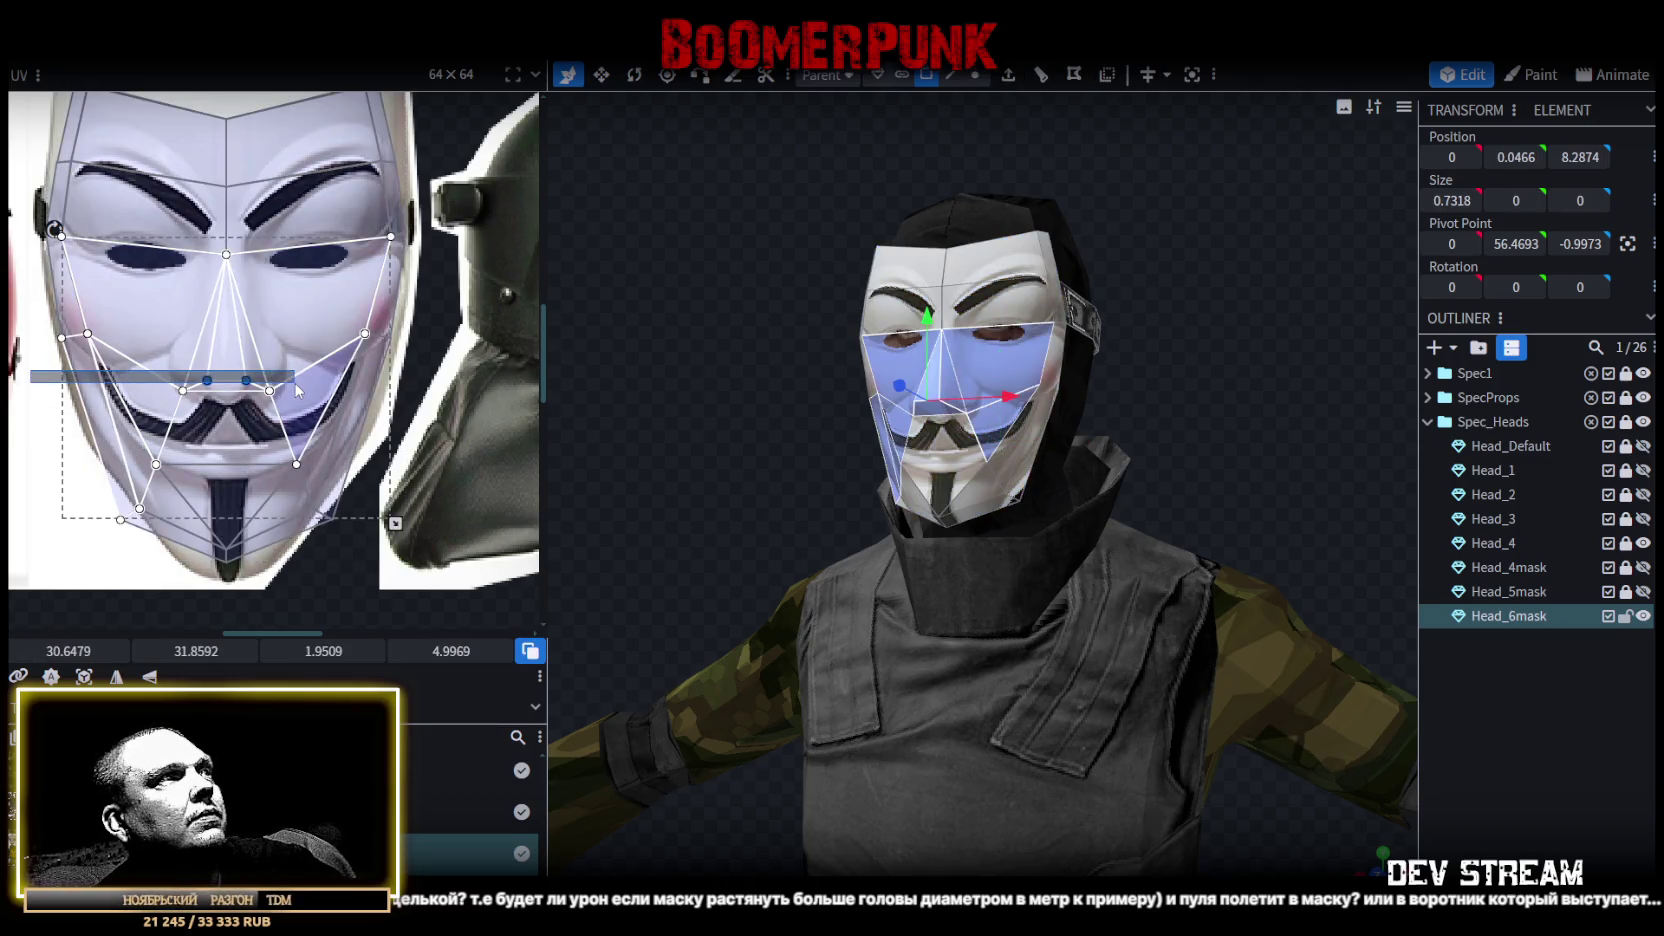
{"action": "scroll", "coordinate": [195, 372], "scroll_direction": "up", "scroll_amount": 1}
{"action": "scroll", "coordinate": [195, 372], "scroll_direction": "up", "scroll_amount": 1}
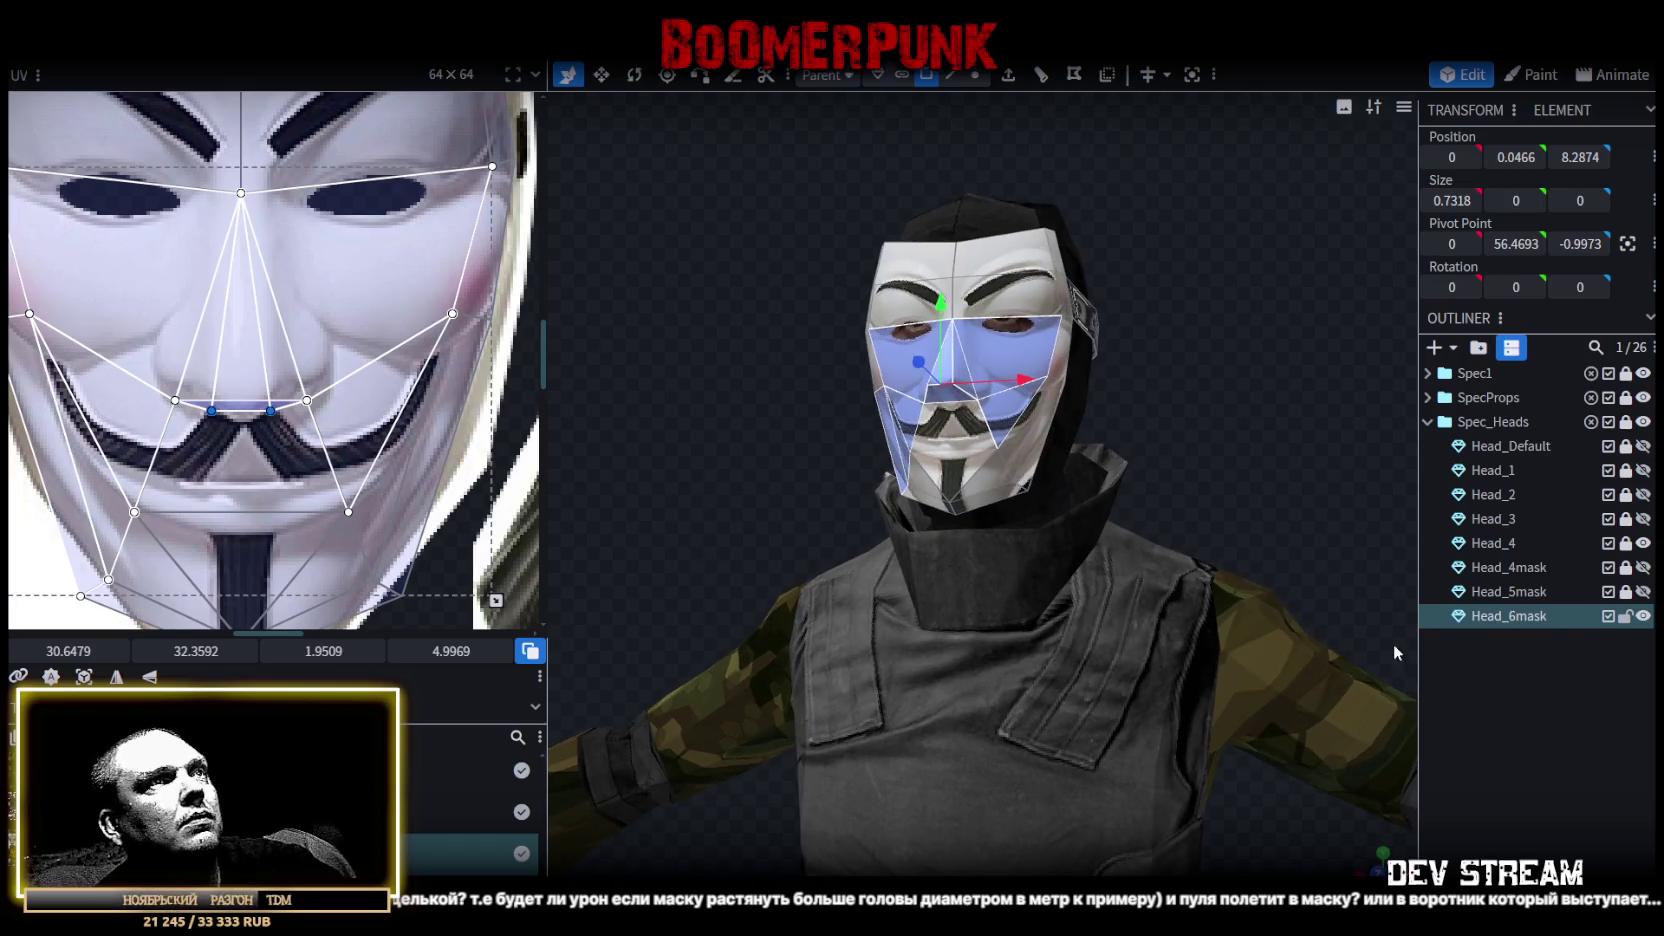
{"action": "left_click", "coordinate": [1234, 440]}
{"action": "left_click_drag", "start_coordinate": [1234, 440], "coordinate": [1234, 388]}
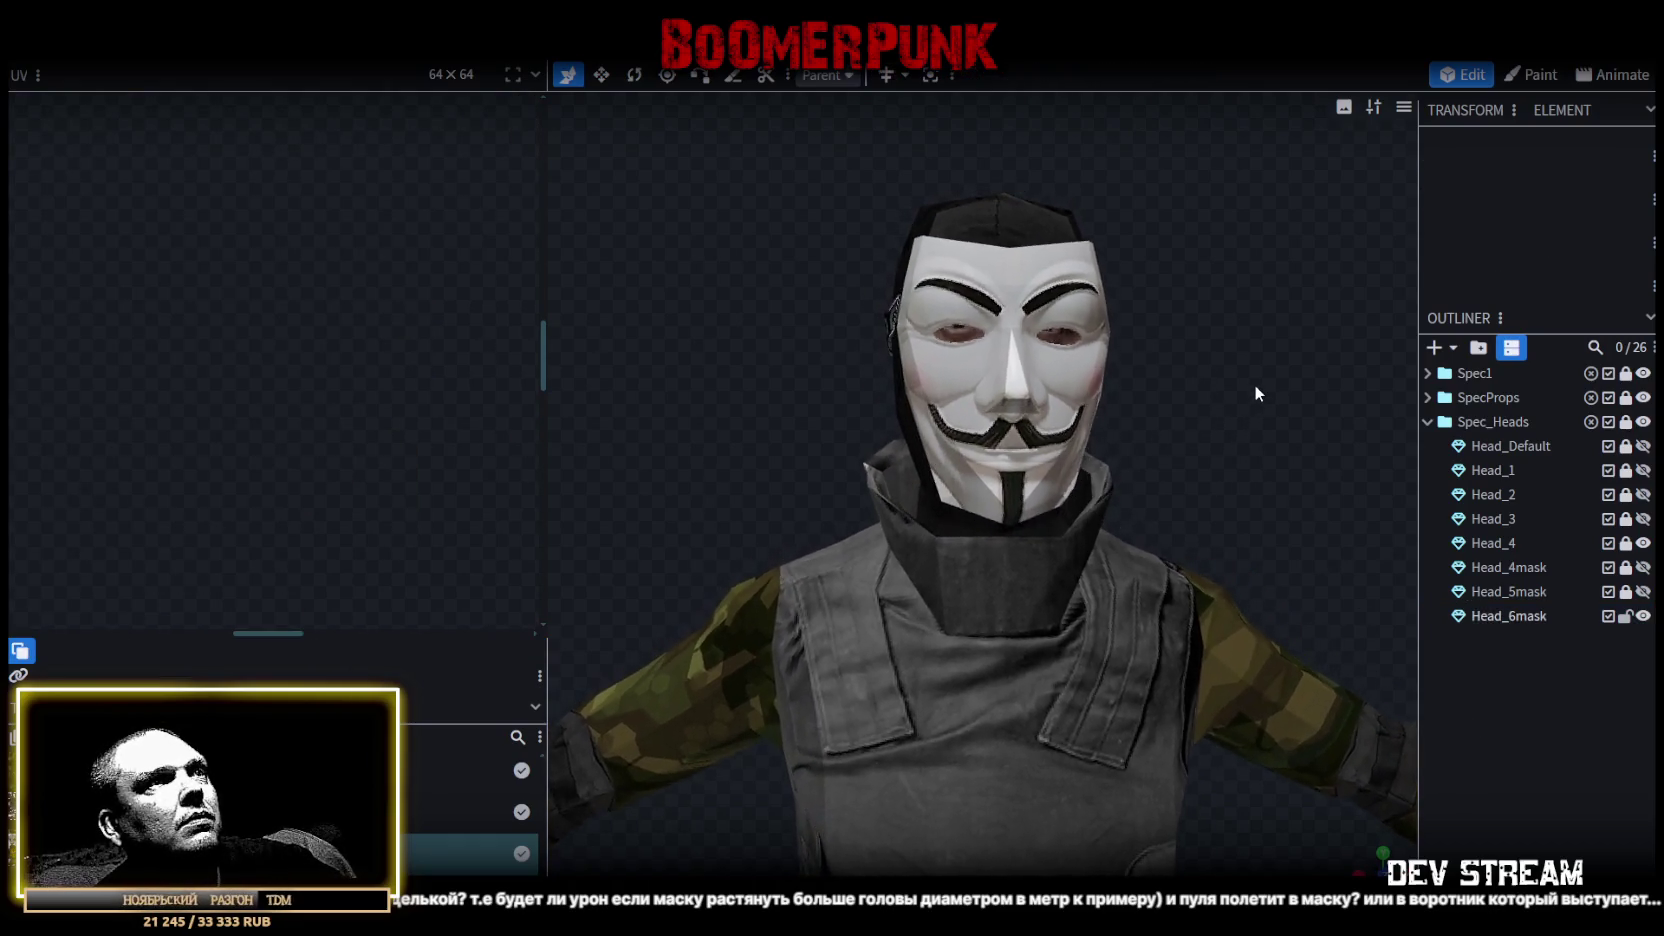
{"action": "left_click", "coordinate": [1058, 447]}
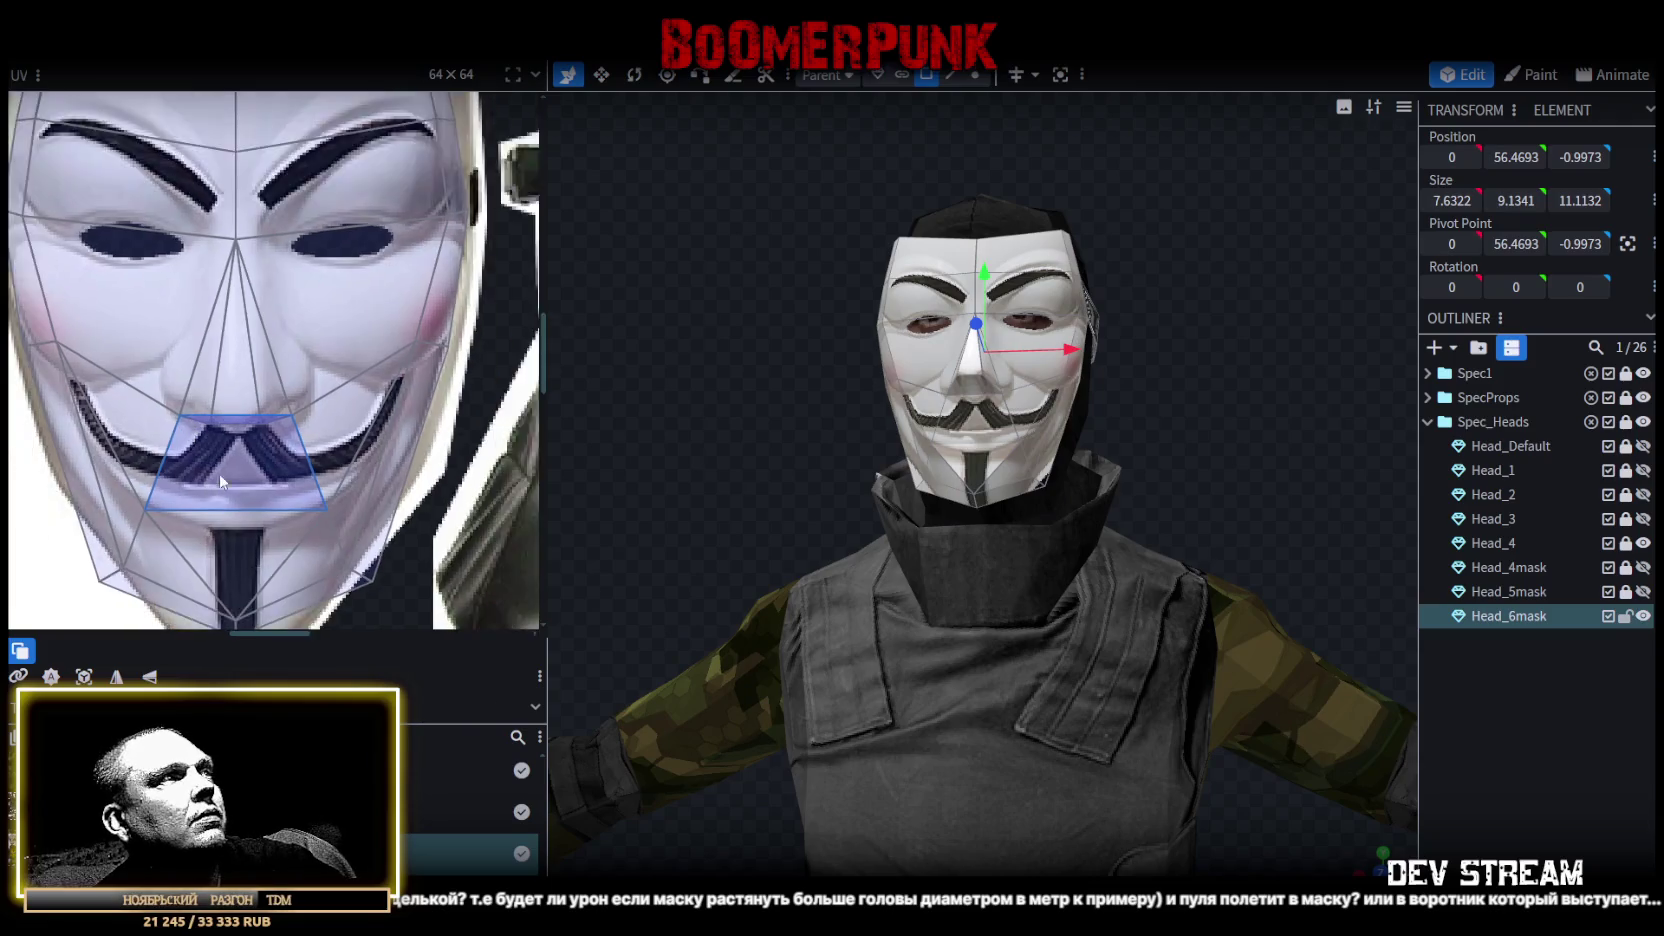
Realign the chin UVs: chin point down to the tip, left and right chin points inward.
{"action": "left_click", "coordinate": [273, 515]}
{"action": "scroll", "coordinate": [275, 513], "scroll_direction": "up", "scroll_amount": 2}
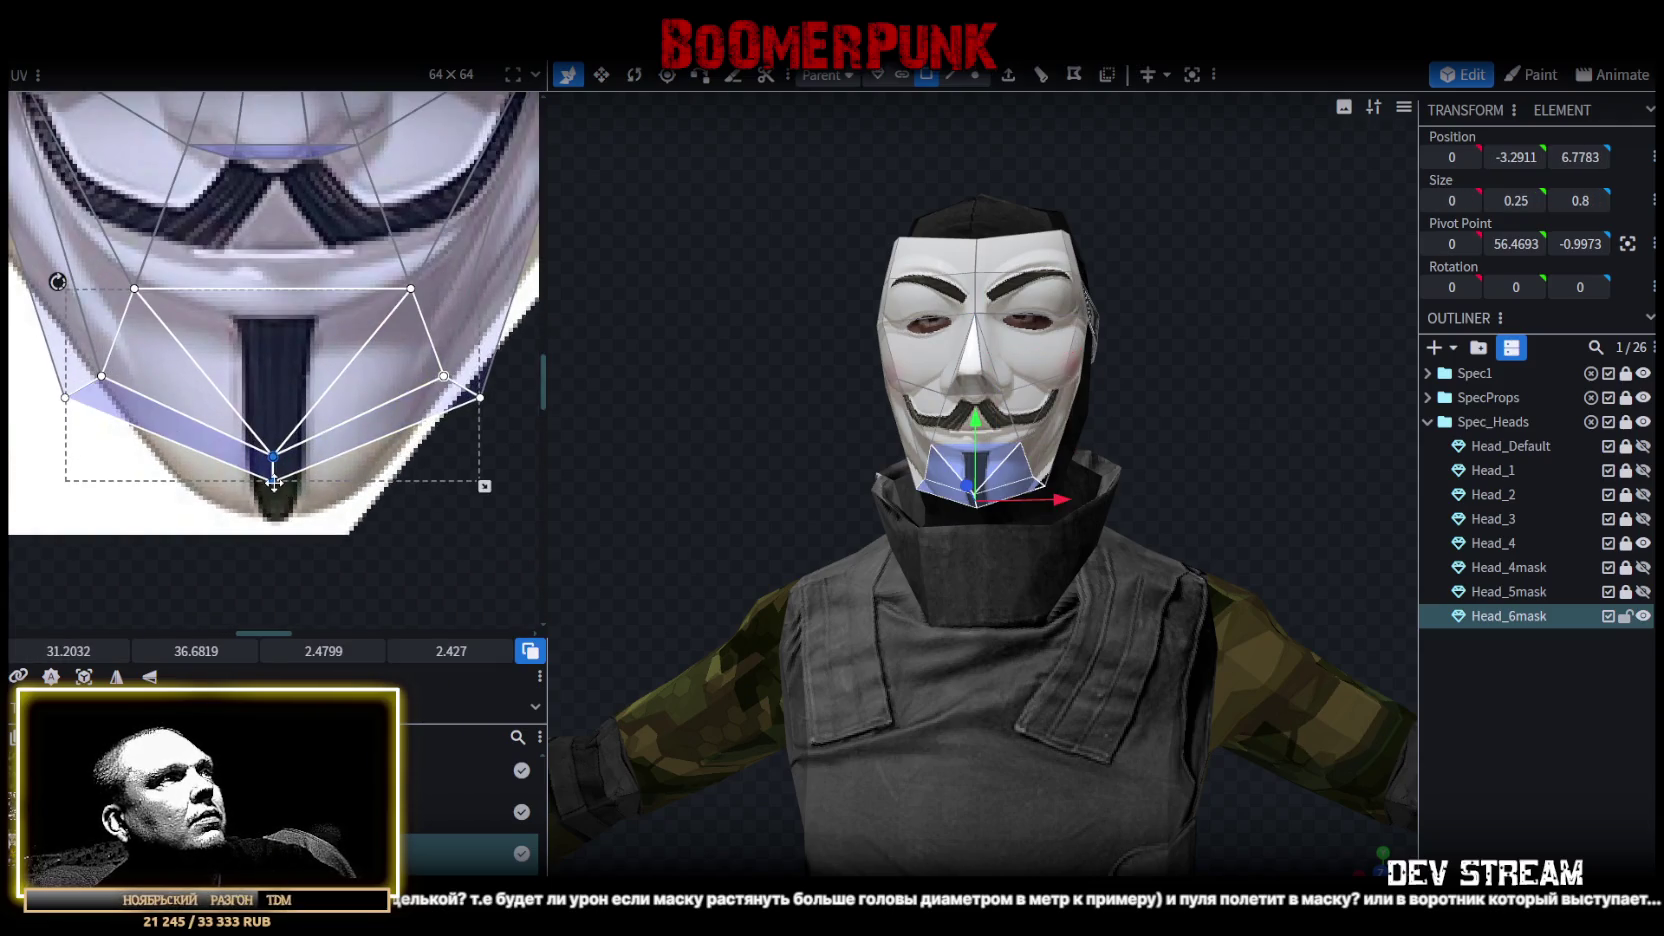
{"action": "left_click_drag", "start_coordinate": [273, 513], "coordinate": [273, 518]}
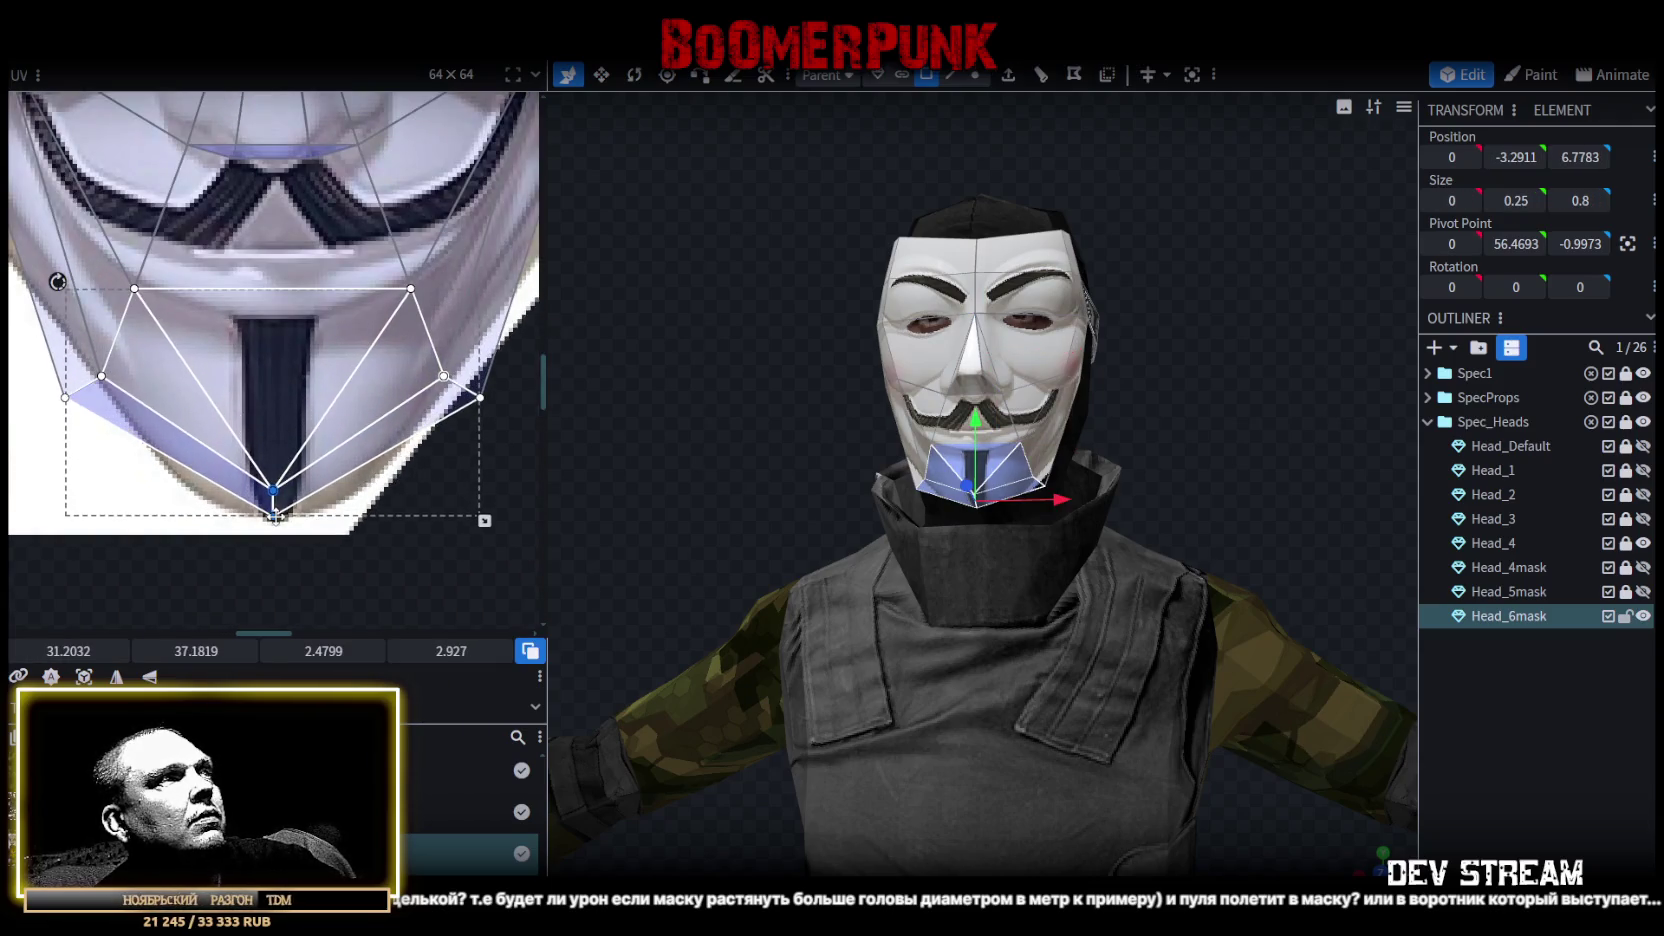
{"action": "left_click", "coordinate": [98, 385]}
{"action": "left_click_drag", "start_coordinate": [104, 376], "coordinate": [142, 359]}
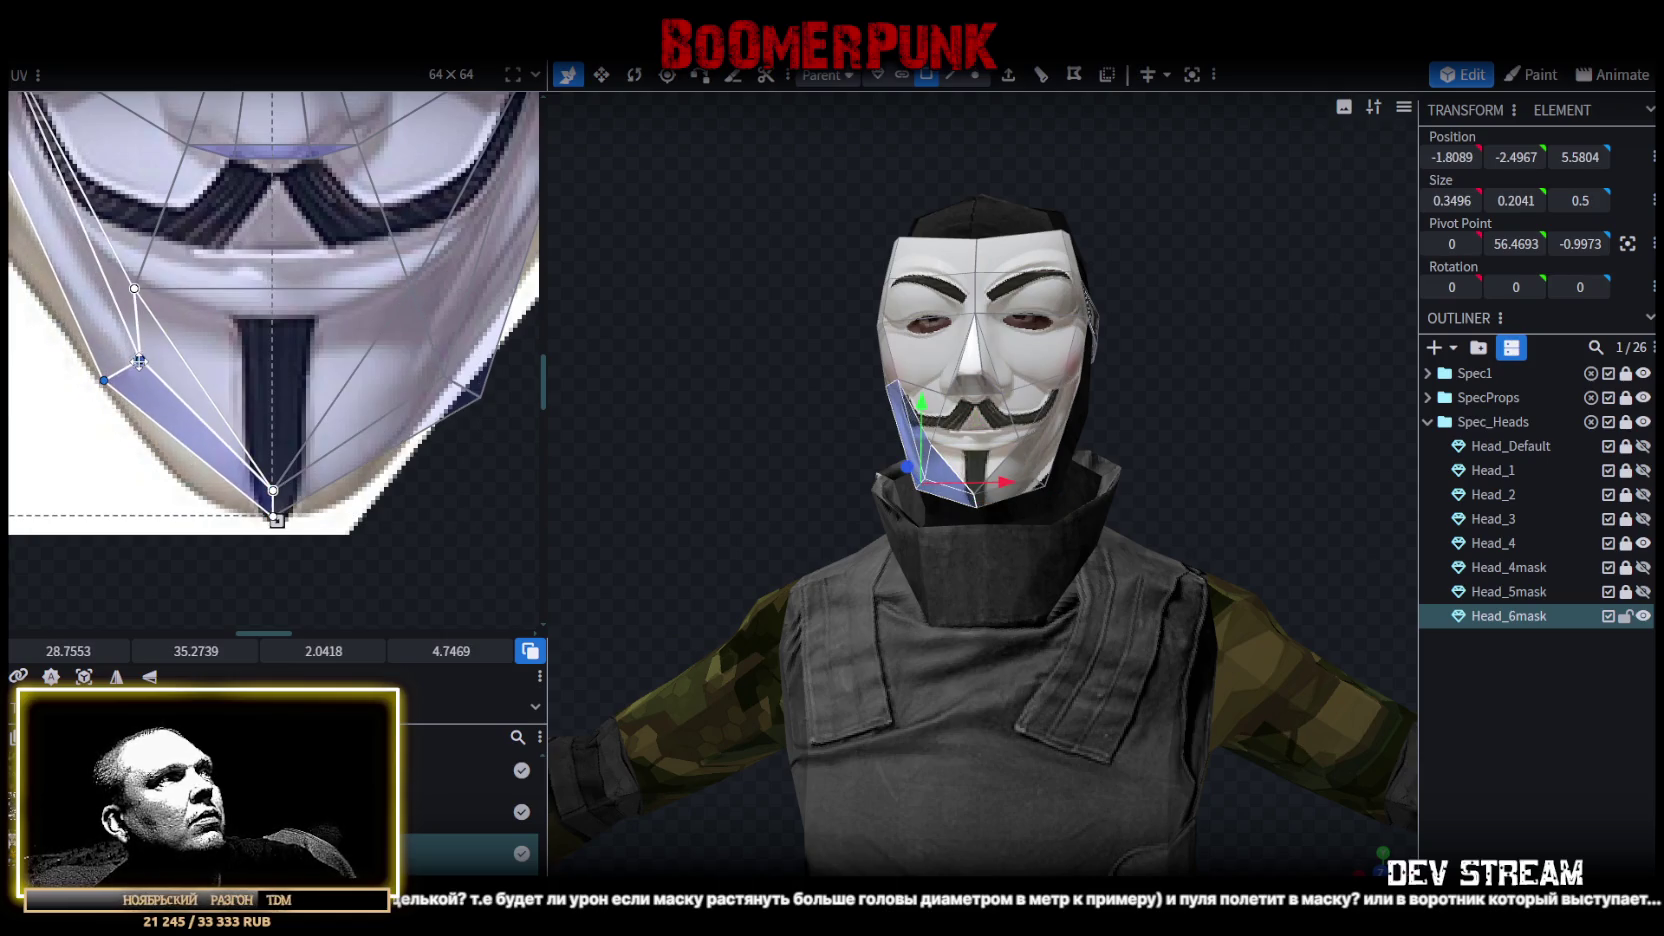
{"action": "left_click", "coordinate": [447, 378]}
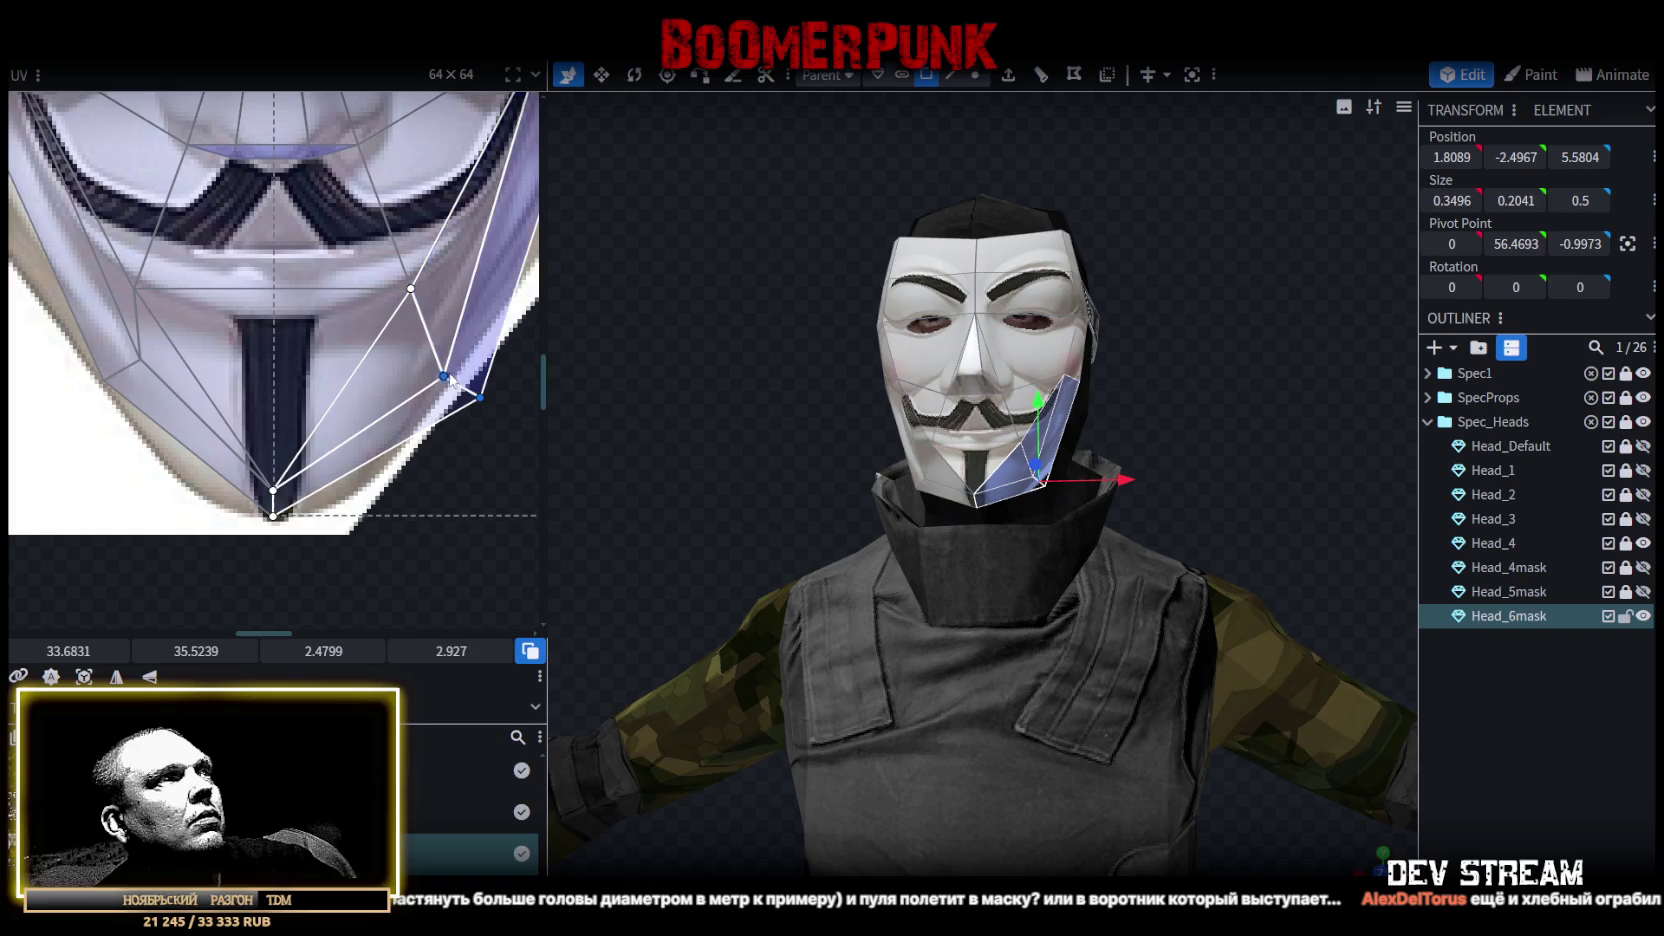
{"action": "left_click_drag", "start_coordinate": [440, 373], "coordinate": [413, 357]}
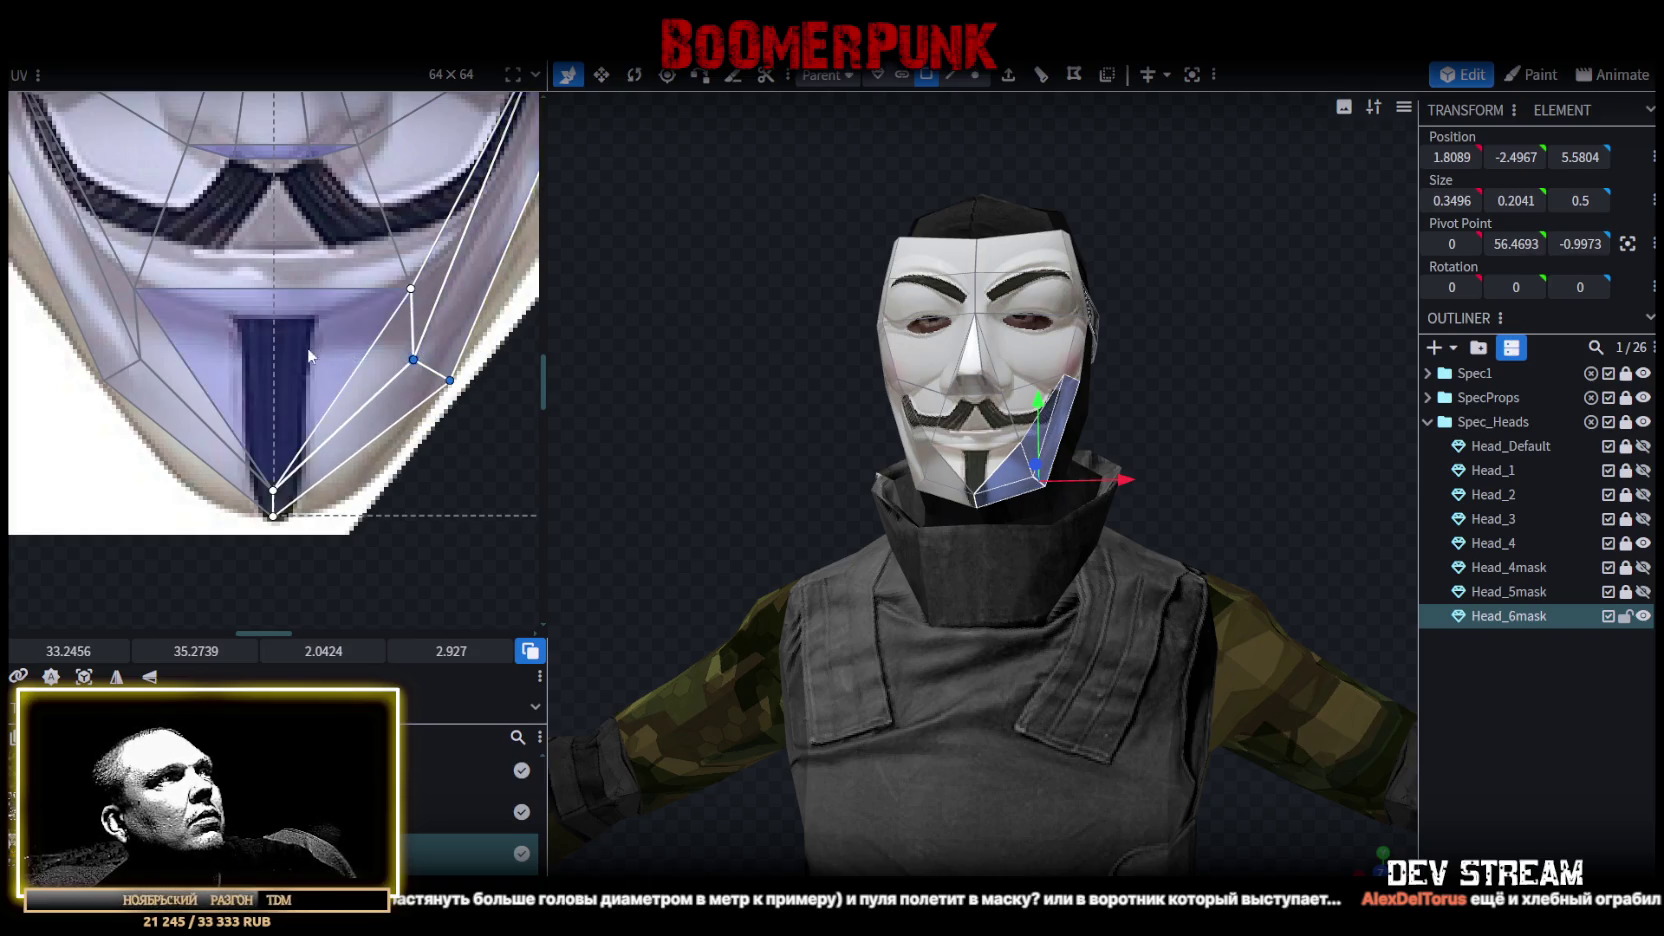
Select the lower mouth faces and shift their cheek UV point left toward the mask edge.
{"action": "scroll", "coordinate": [283, 487], "scroll_direction": "down", "scroll_amount": 2}
{"action": "scroll", "coordinate": [283, 487], "scroll_direction": "down", "scroll_amount": 2}
{"action": "left_click_drag", "start_coordinate": [754, 465], "coordinate": [576, 390]}
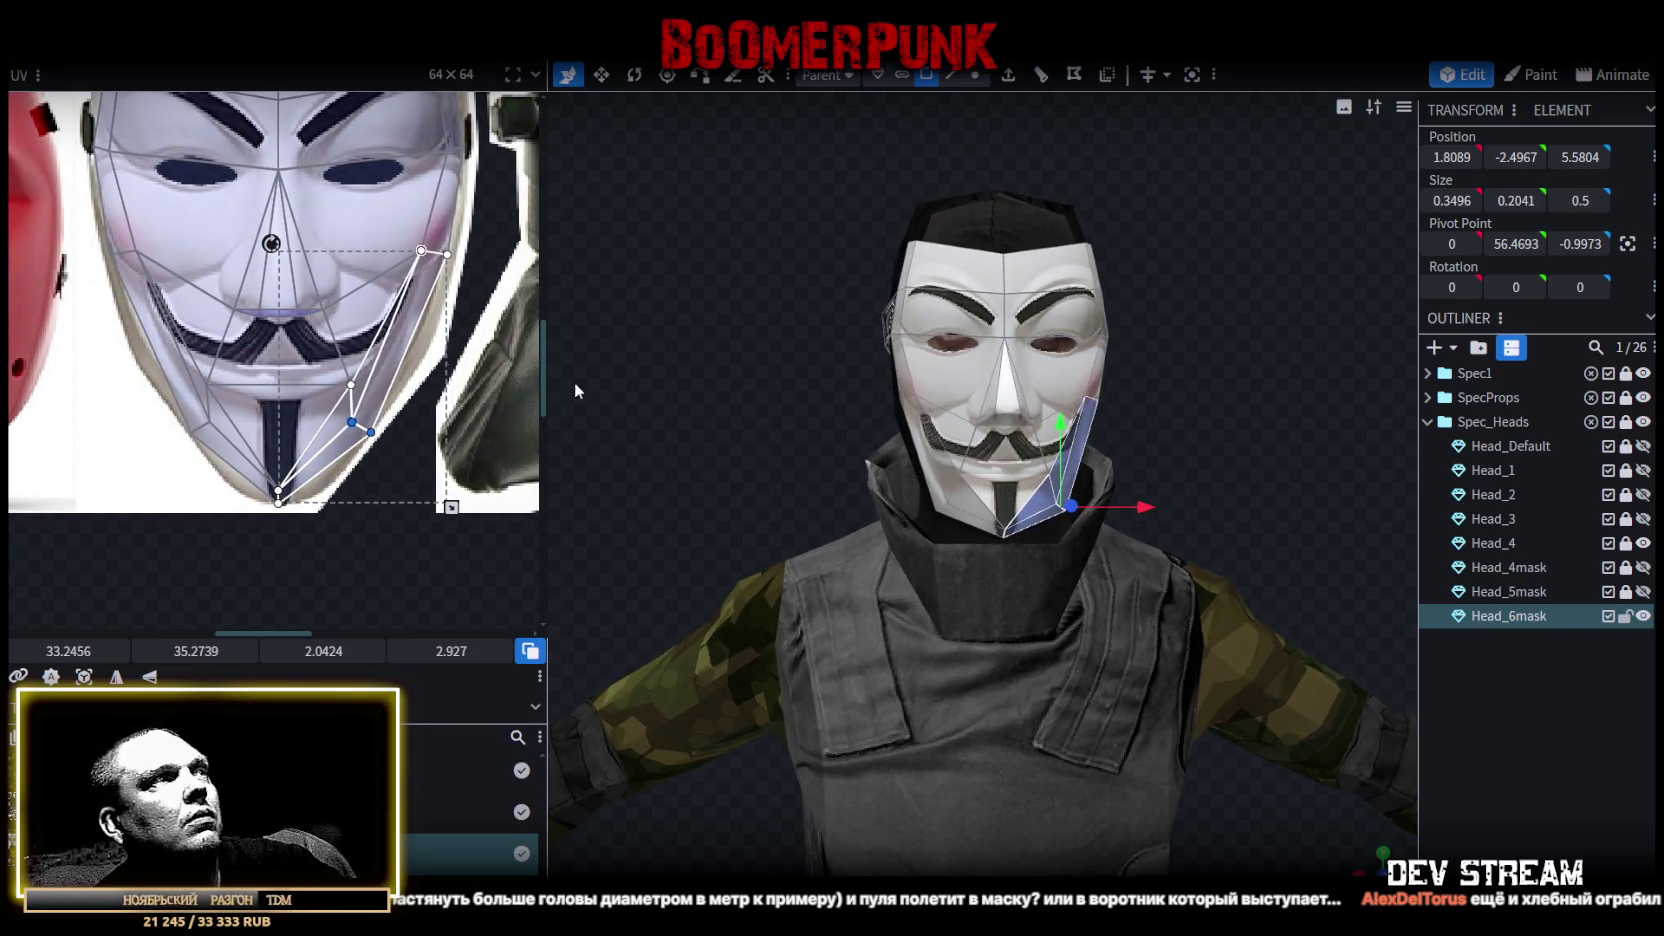
{"action": "left_click_drag", "start_coordinate": [128, 373], "coordinate": [393, 408]}
{"action": "scroll", "coordinate": [130, 390], "scroll_direction": "up", "scroll_amount": 3}
{"action": "left_click_drag", "start_coordinate": [145, 369], "coordinate": [300, 420]}
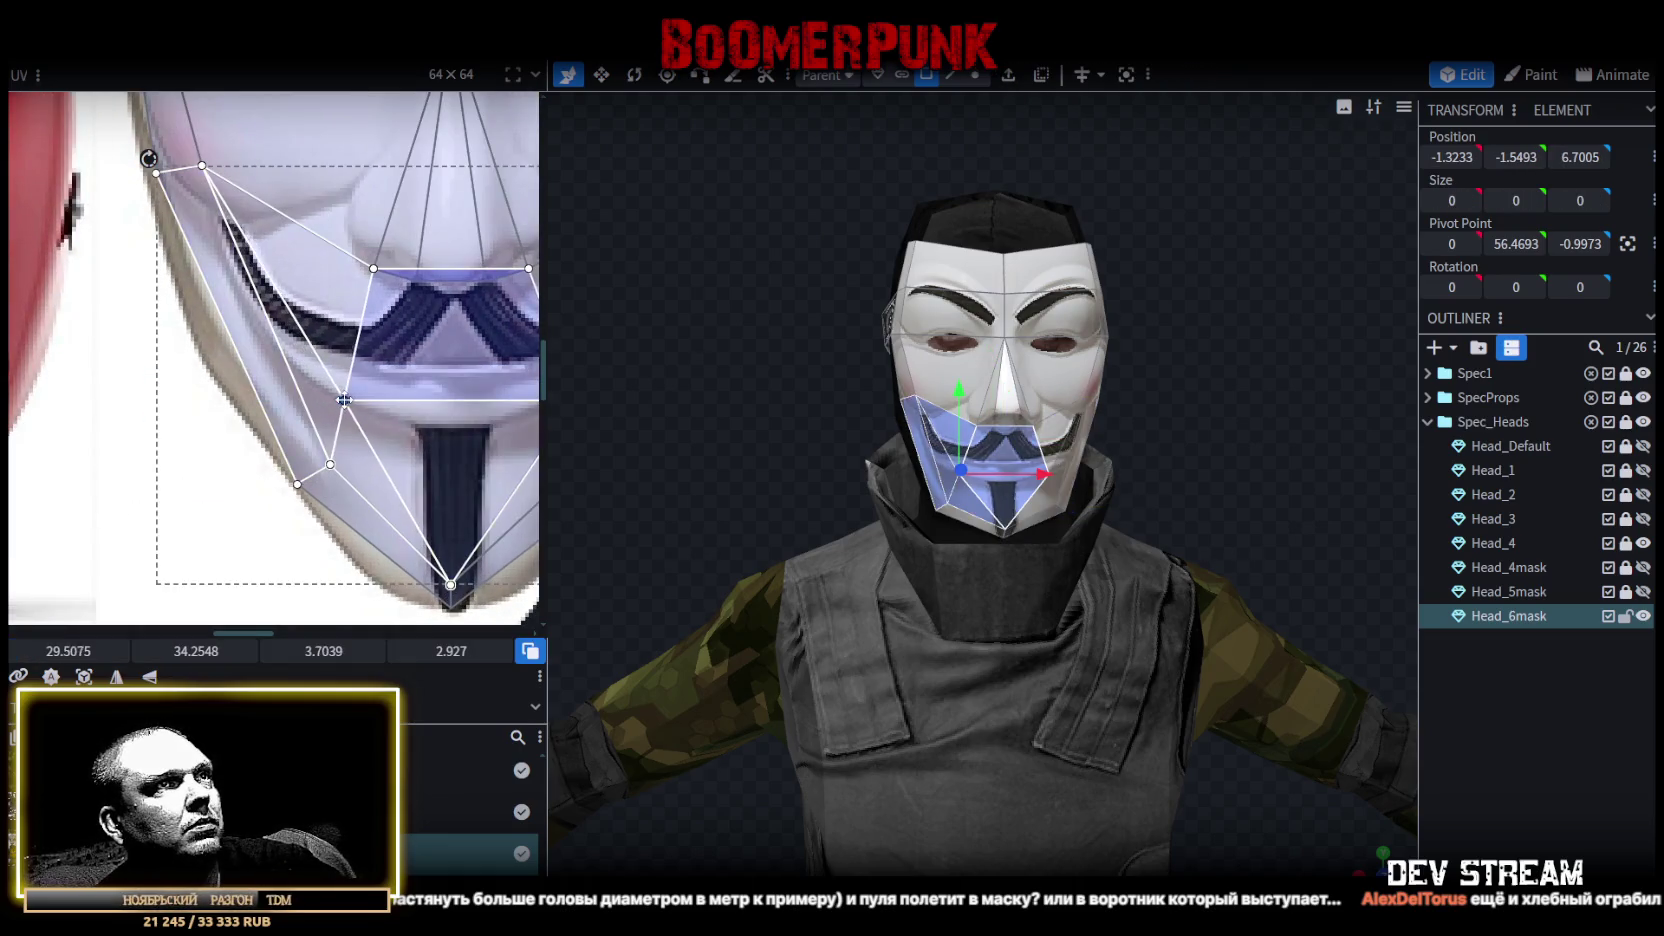
{"action": "left_click_drag", "start_coordinate": [345, 400], "coordinate": [321, 403]}
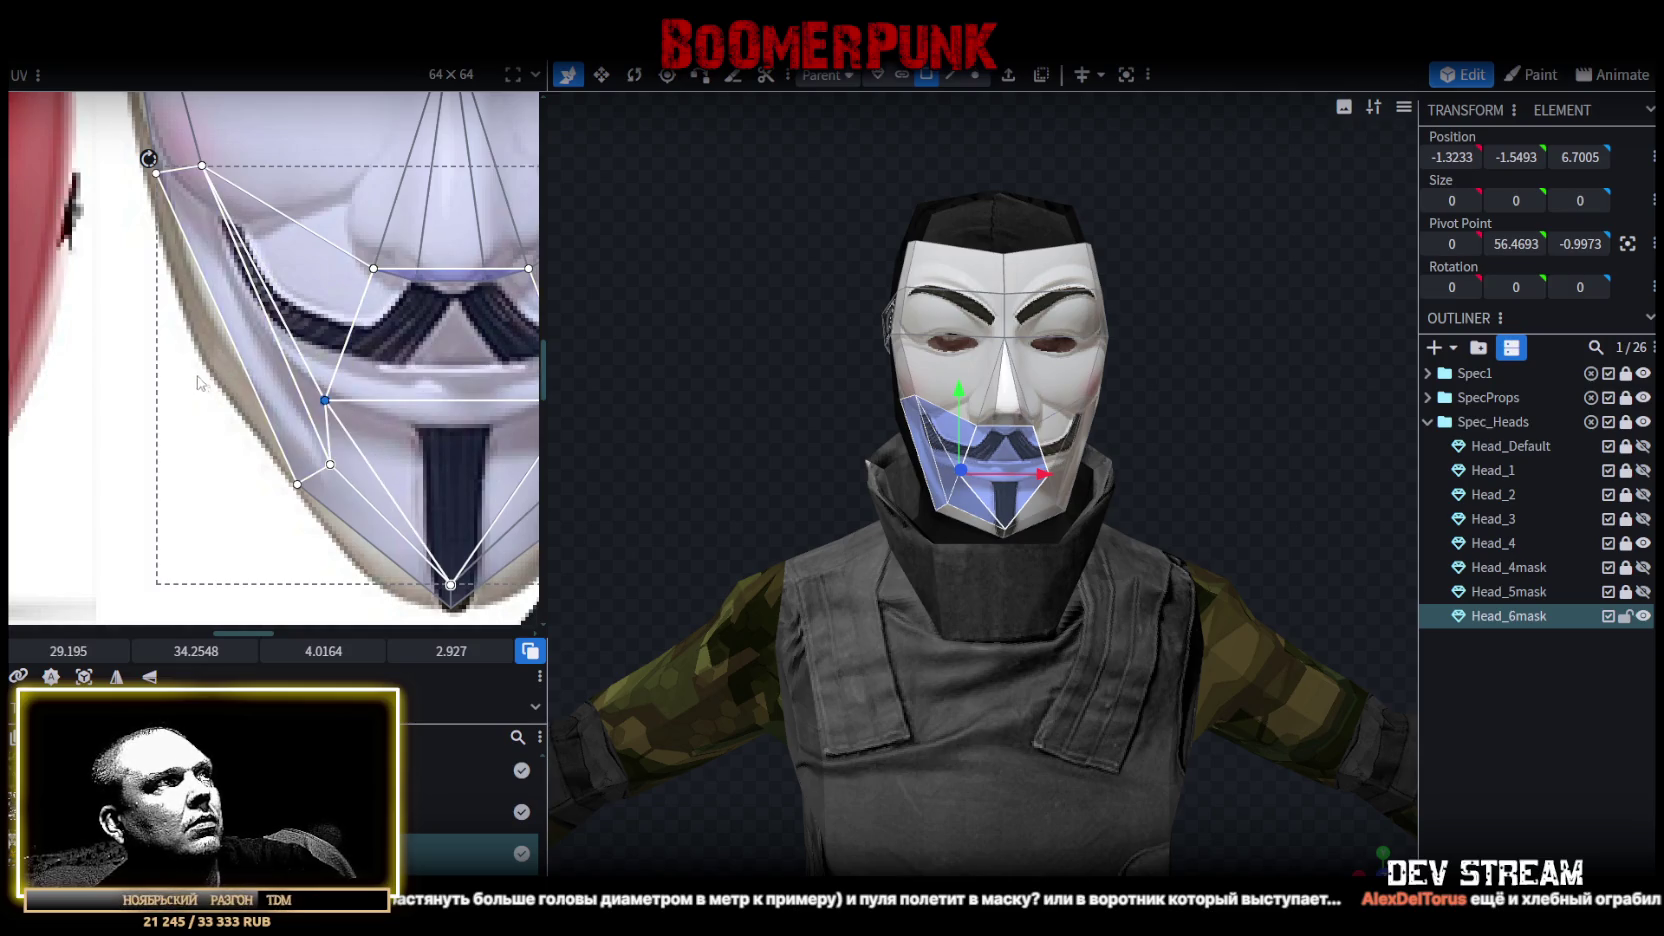
{"action": "left_click_drag", "start_coordinate": [323, 400], "coordinate": [310, 401]}
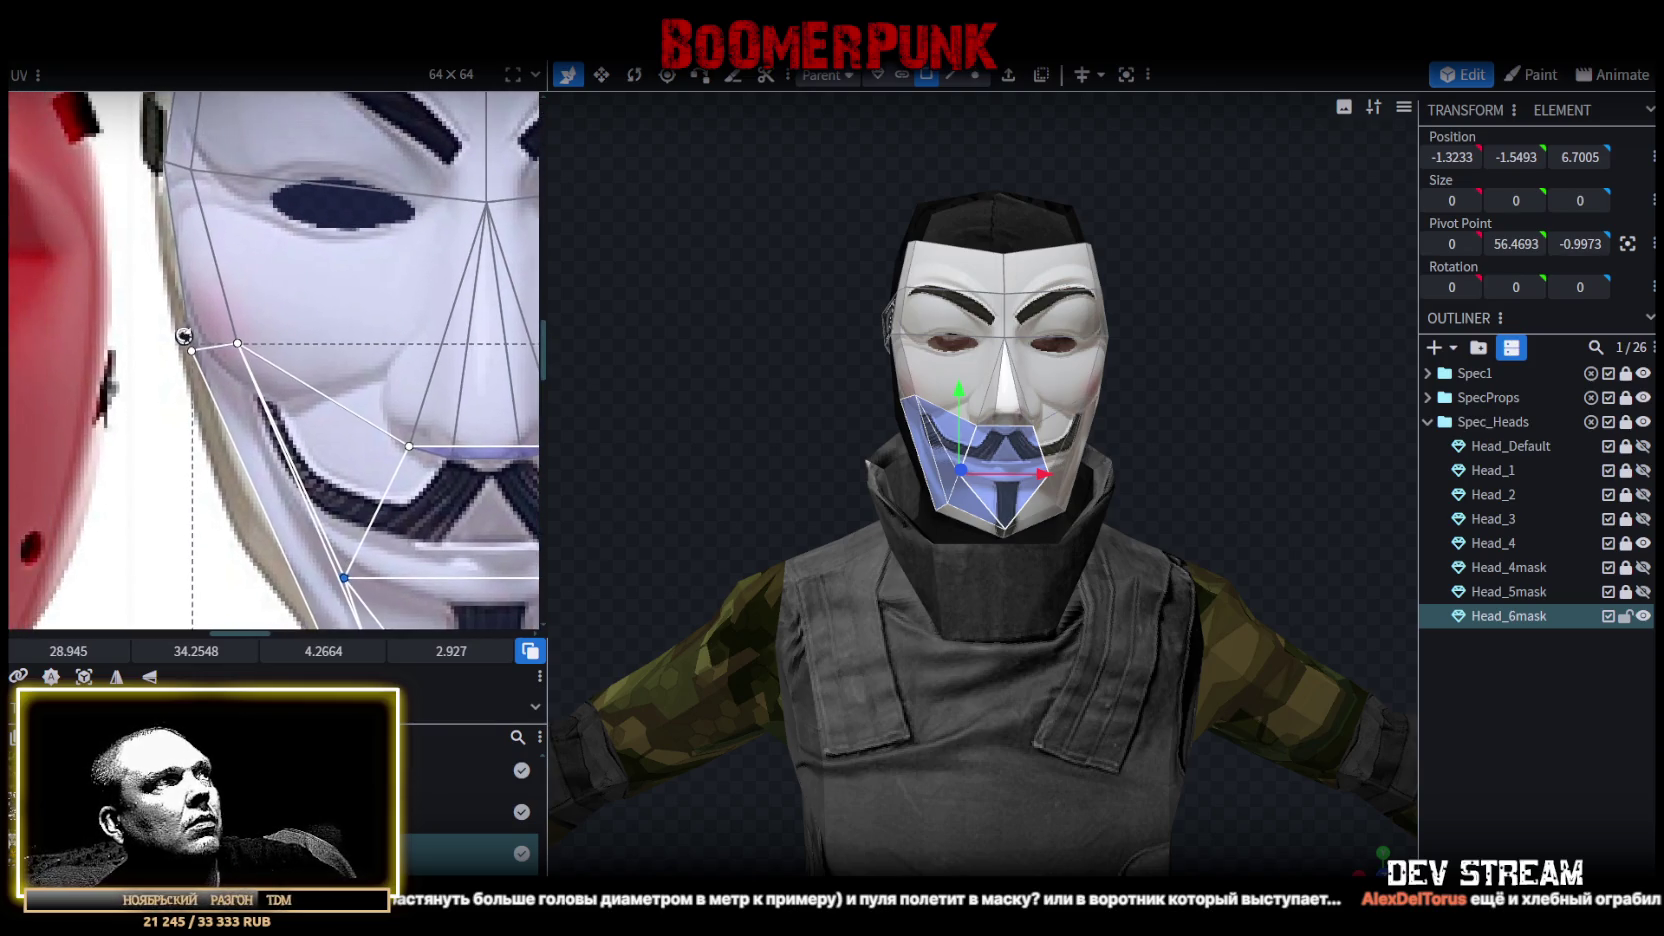
Move the strip beside the left eye down the mask edge and nudge the lower chin point right.
{"action": "left_click", "coordinate": [225, 353]}
{"action": "scroll", "coordinate": [225, 353], "scroll_direction": "up", "scroll_amount": 2}
{"action": "left_click_drag", "start_coordinate": [243, 342], "coordinate": [256, 430]}
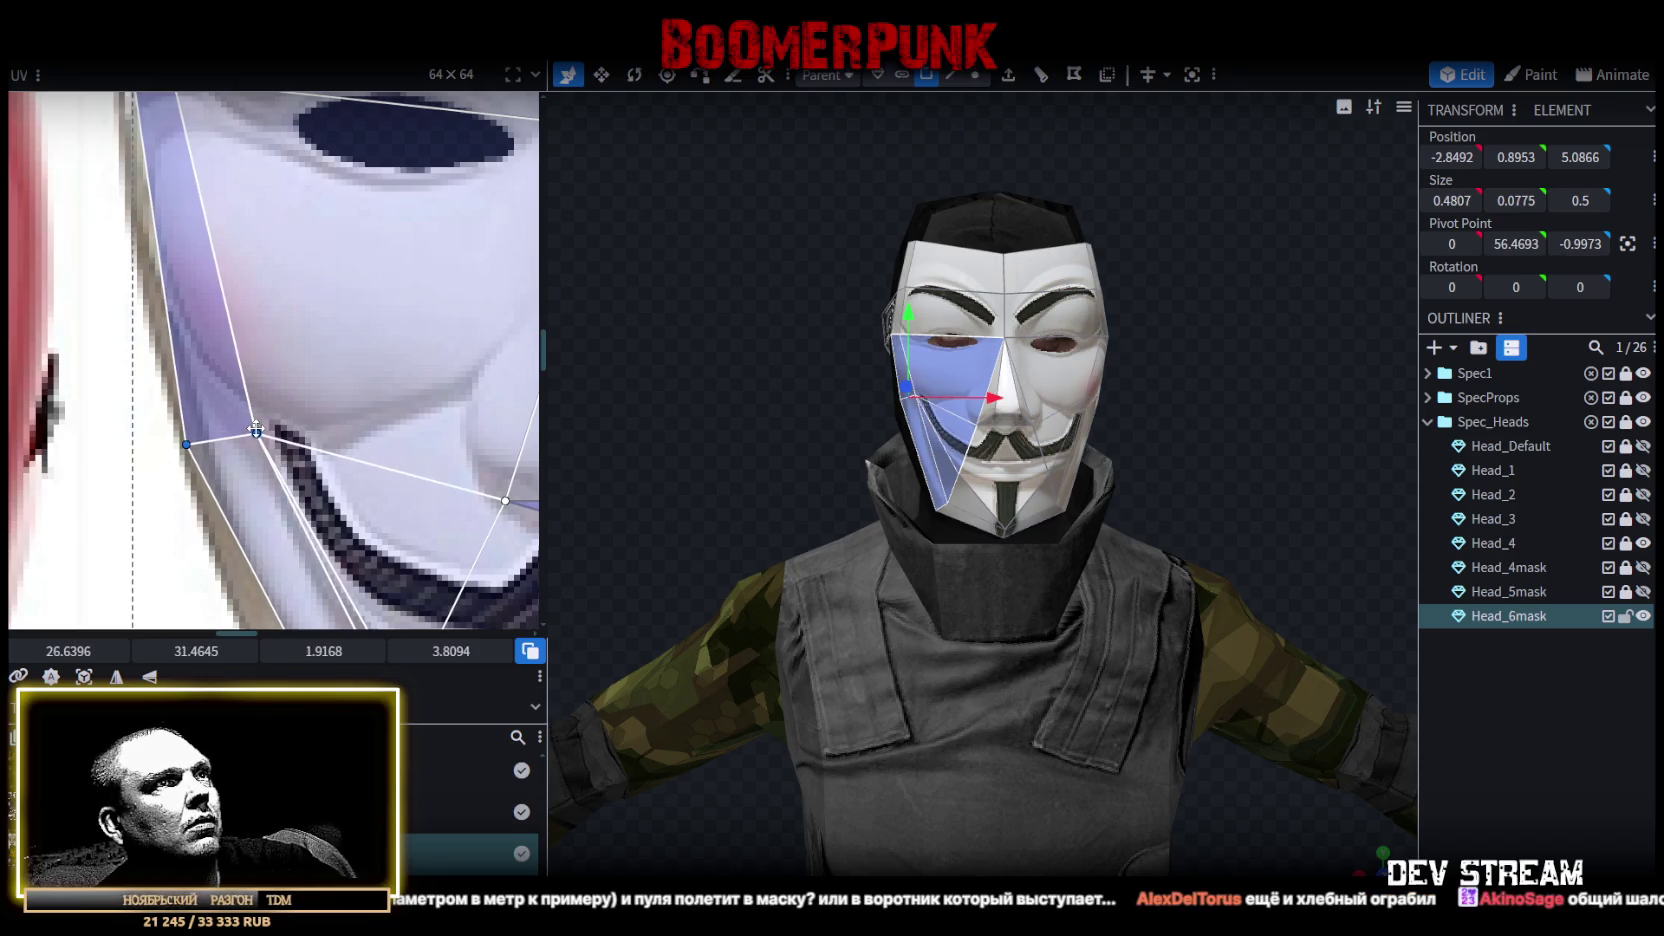
{"action": "scroll", "coordinate": [256, 430], "scroll_direction": "down", "scroll_amount": 5}
{"action": "middle_click_drag", "start_coordinate": [294, 419], "coordinate": [147, 368]}
{"action": "scroll", "coordinate": [147, 368], "scroll_direction": "up", "scroll_amount": 3}
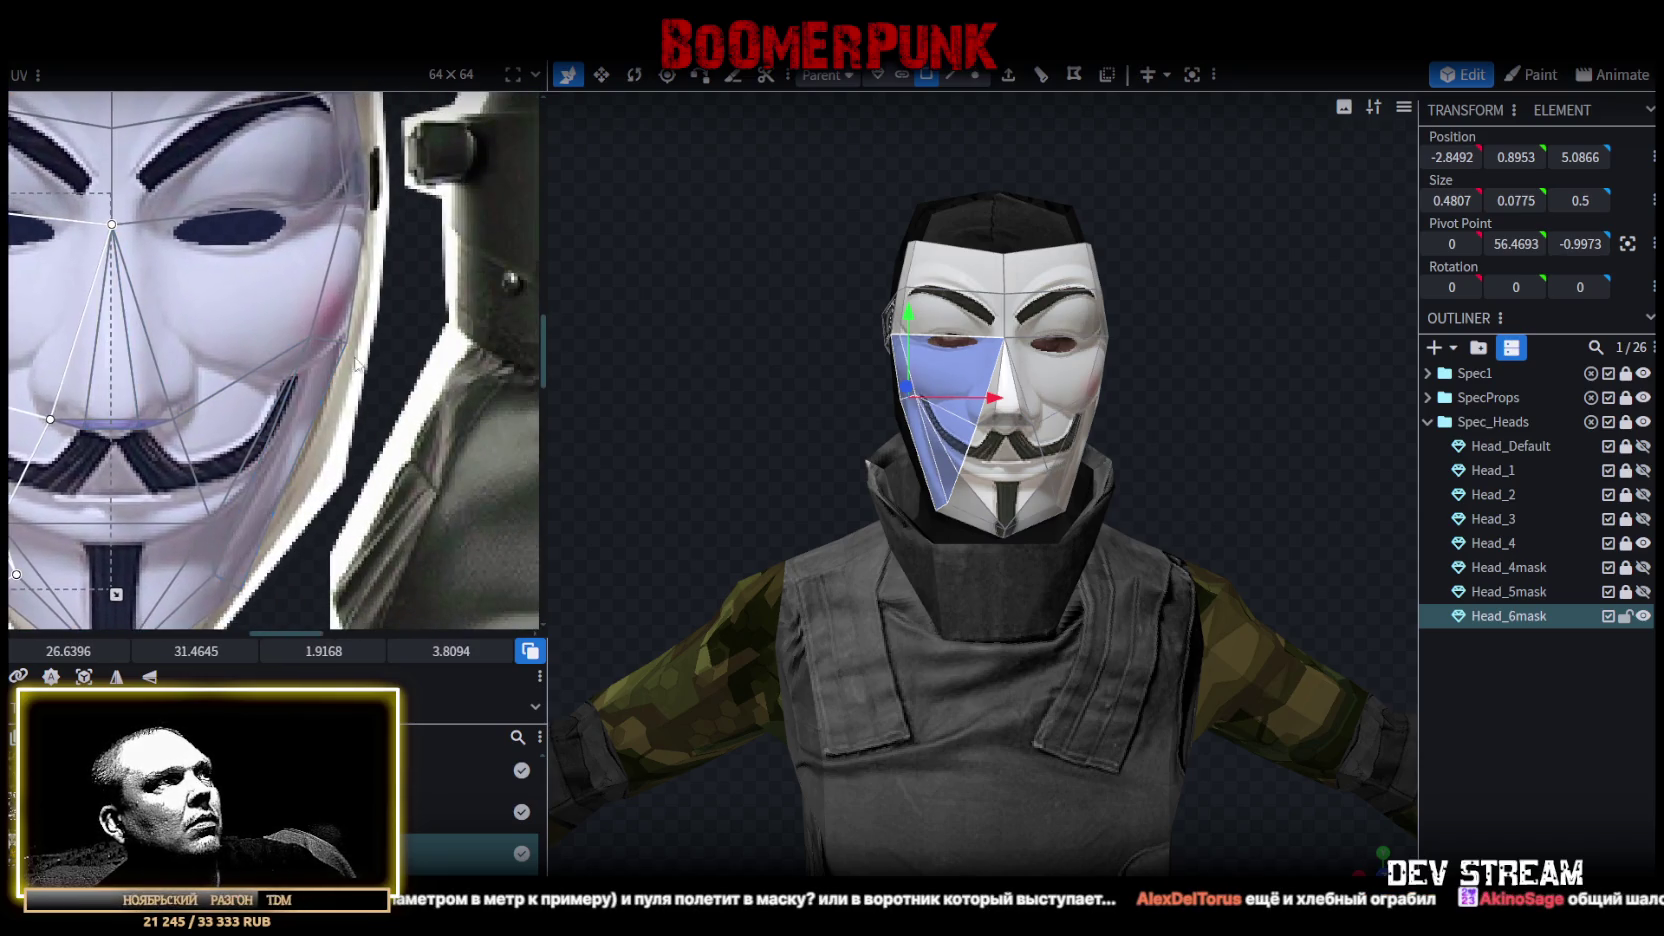
{"action": "left_click_drag", "start_coordinate": [357, 363], "coordinate": [272, 320]}
{"action": "scroll", "coordinate": [272, 320], "scroll_direction": "up", "scroll_amount": 2}
{"action": "middle_click_drag", "start_coordinate": [309, 406], "coordinate": [401, 405]}
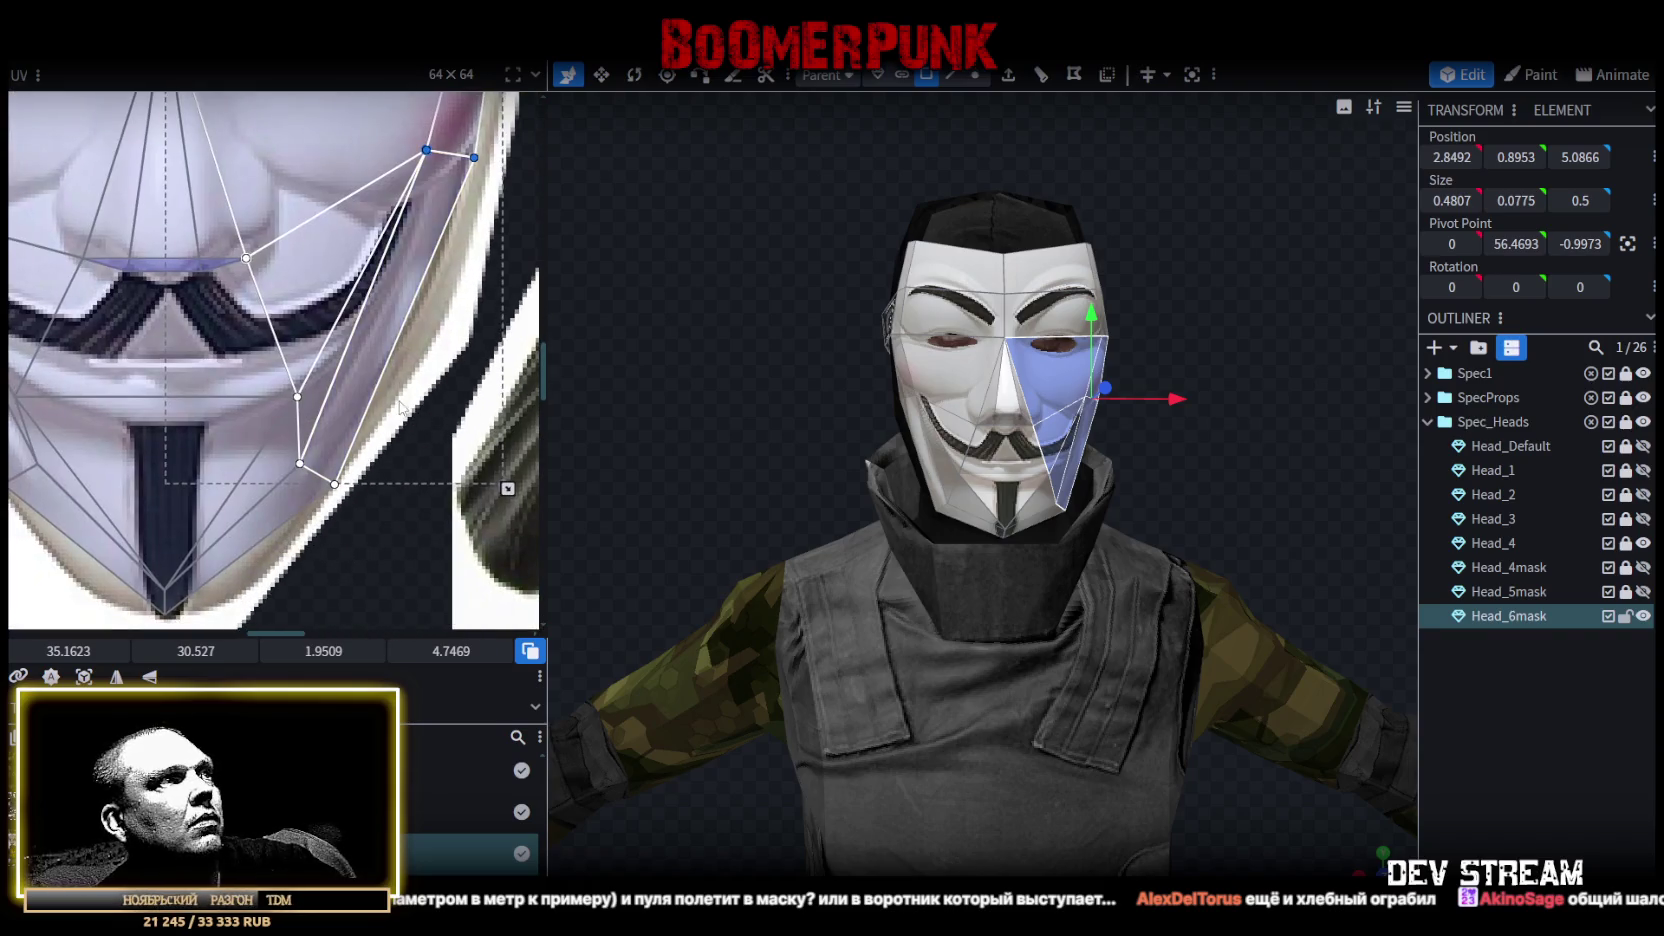
{"action": "left_click", "coordinate": [298, 398]}
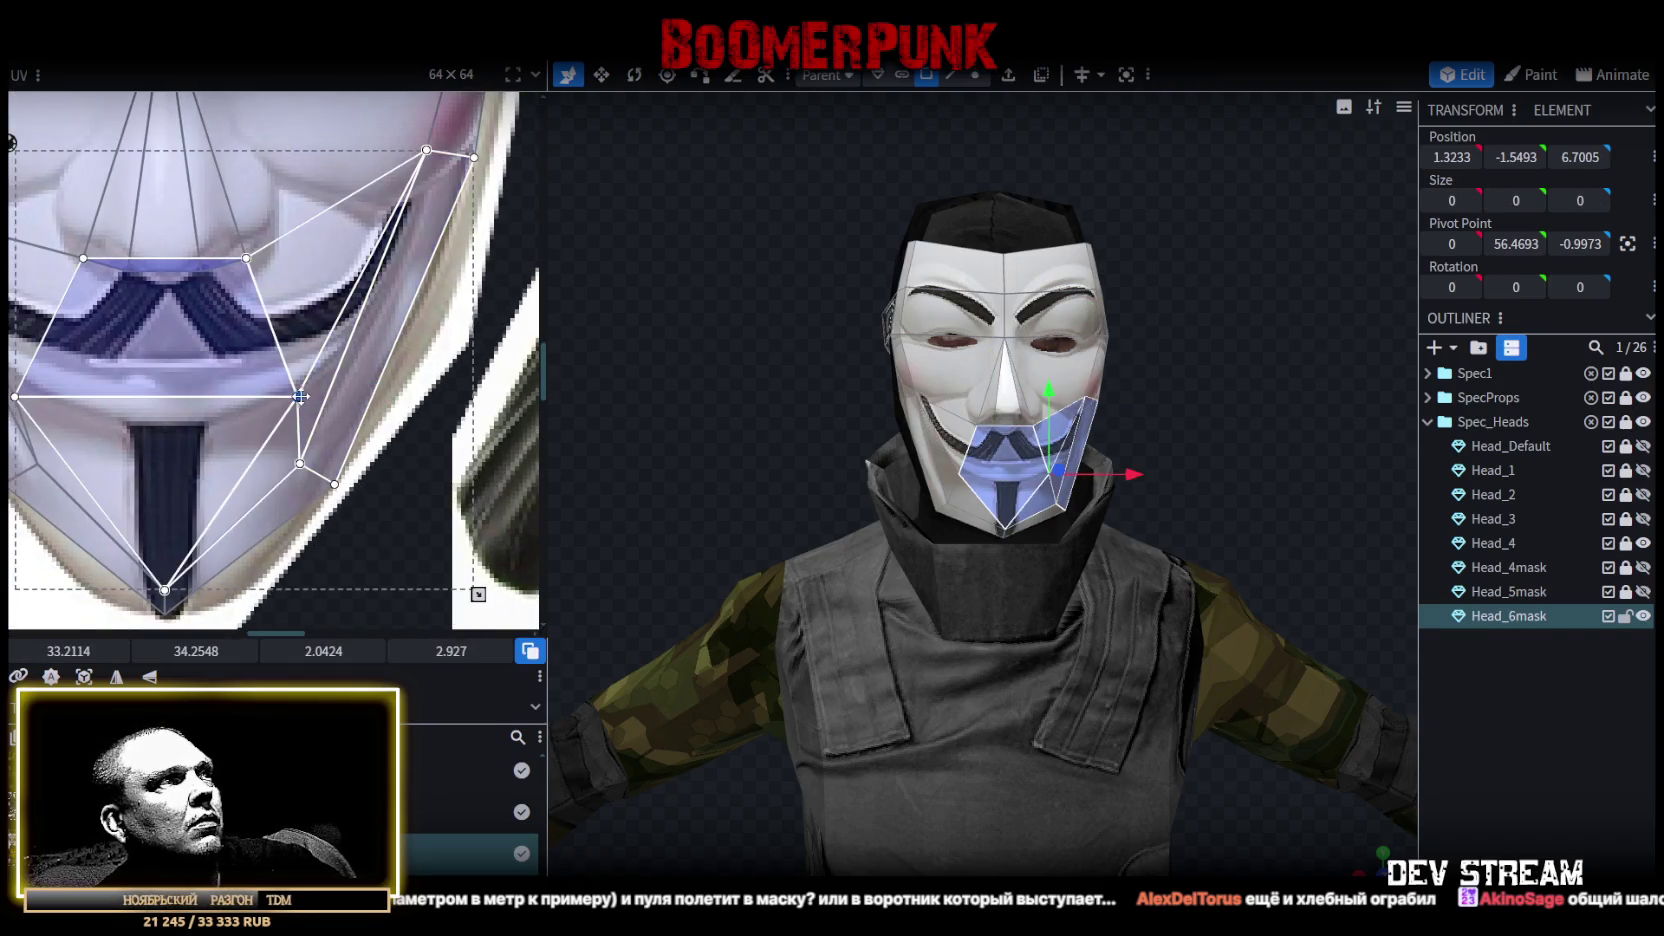
{"action": "left_click_drag", "start_coordinate": [300, 397], "coordinate": [318, 397]}
Fit the long right-cheek face's UV points down onto the cheek of the mask image.
{"action": "middle_click_drag", "start_coordinate": [501, 185], "coordinate": [485, 262]}
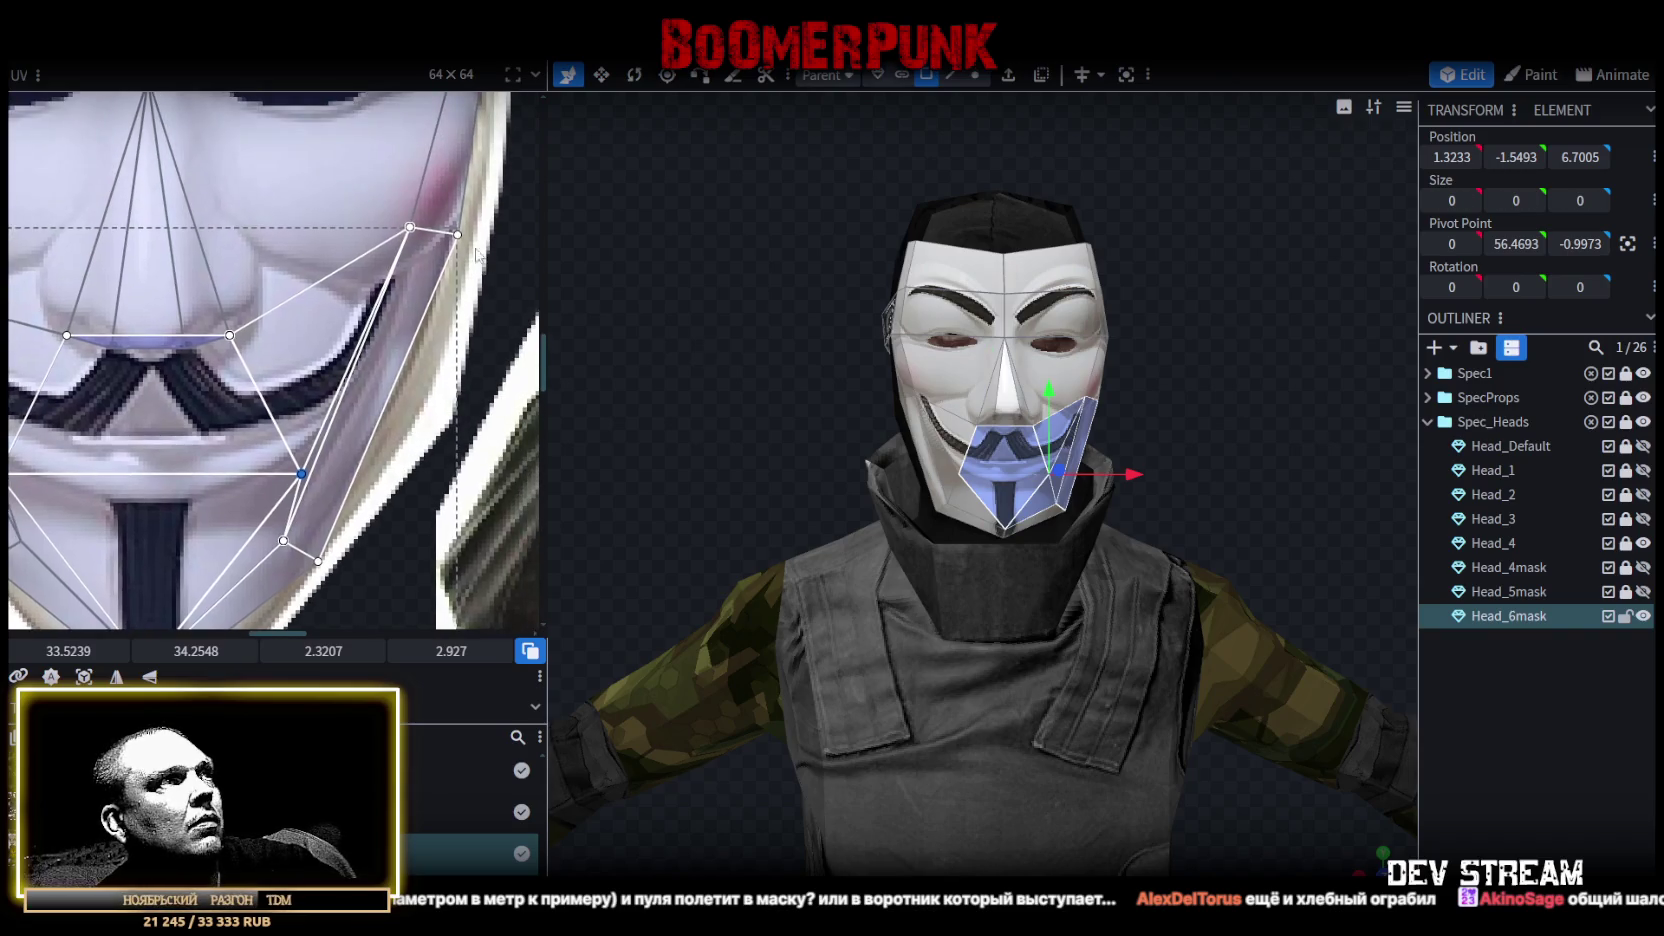
{"action": "left_click", "coordinate": [432, 262]}
{"action": "left_click_drag", "start_coordinate": [409, 228], "coordinate": [408, 272]}
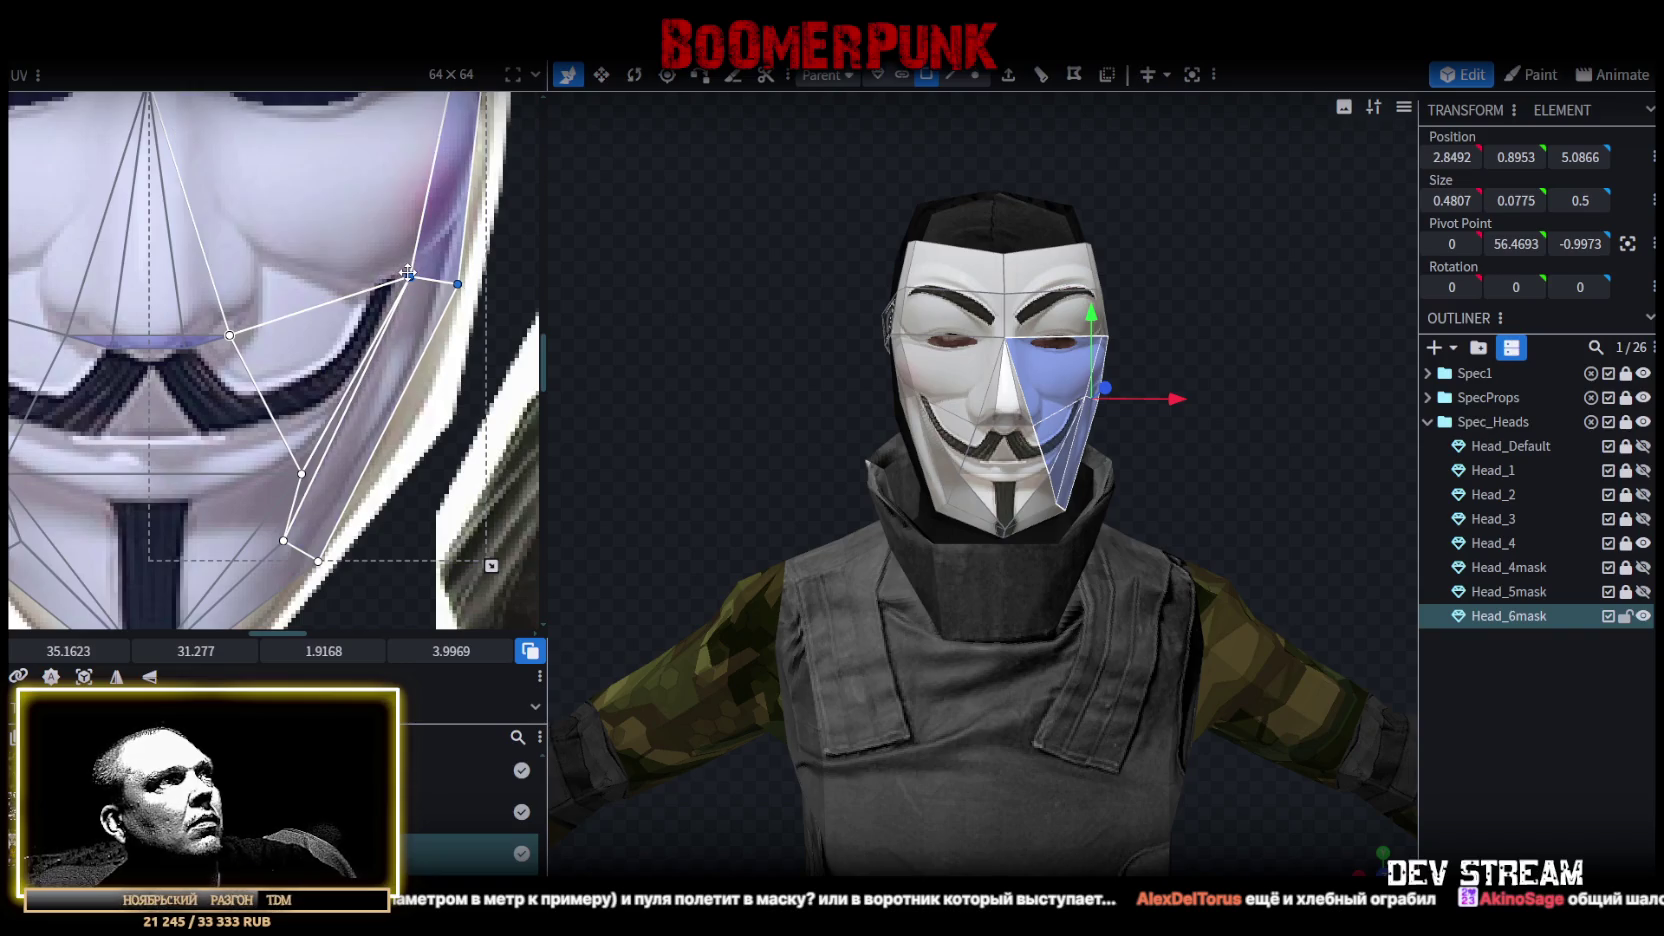
{"action": "scroll", "coordinate": [408, 279], "scroll_direction": "down", "scroll_amount": 2}
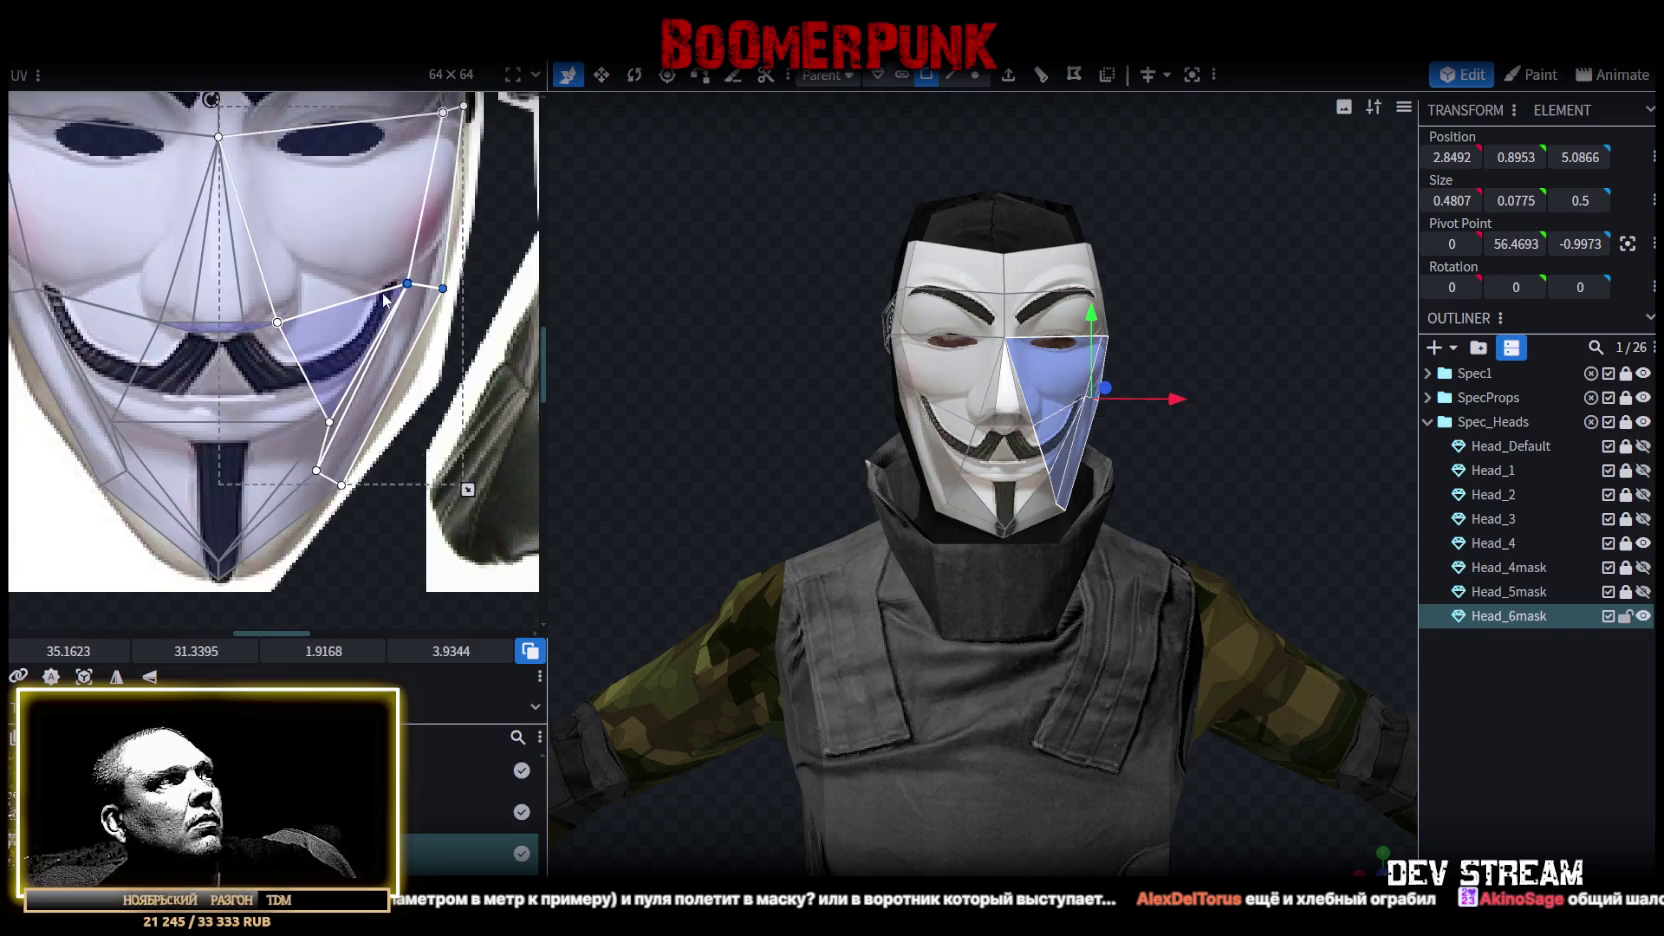
{"action": "scroll", "coordinate": [435, 275], "scroll_direction": "up", "scroll_amount": 1}
{"action": "left_click_drag", "start_coordinate": [439, 274], "coordinate": [435, 283]}
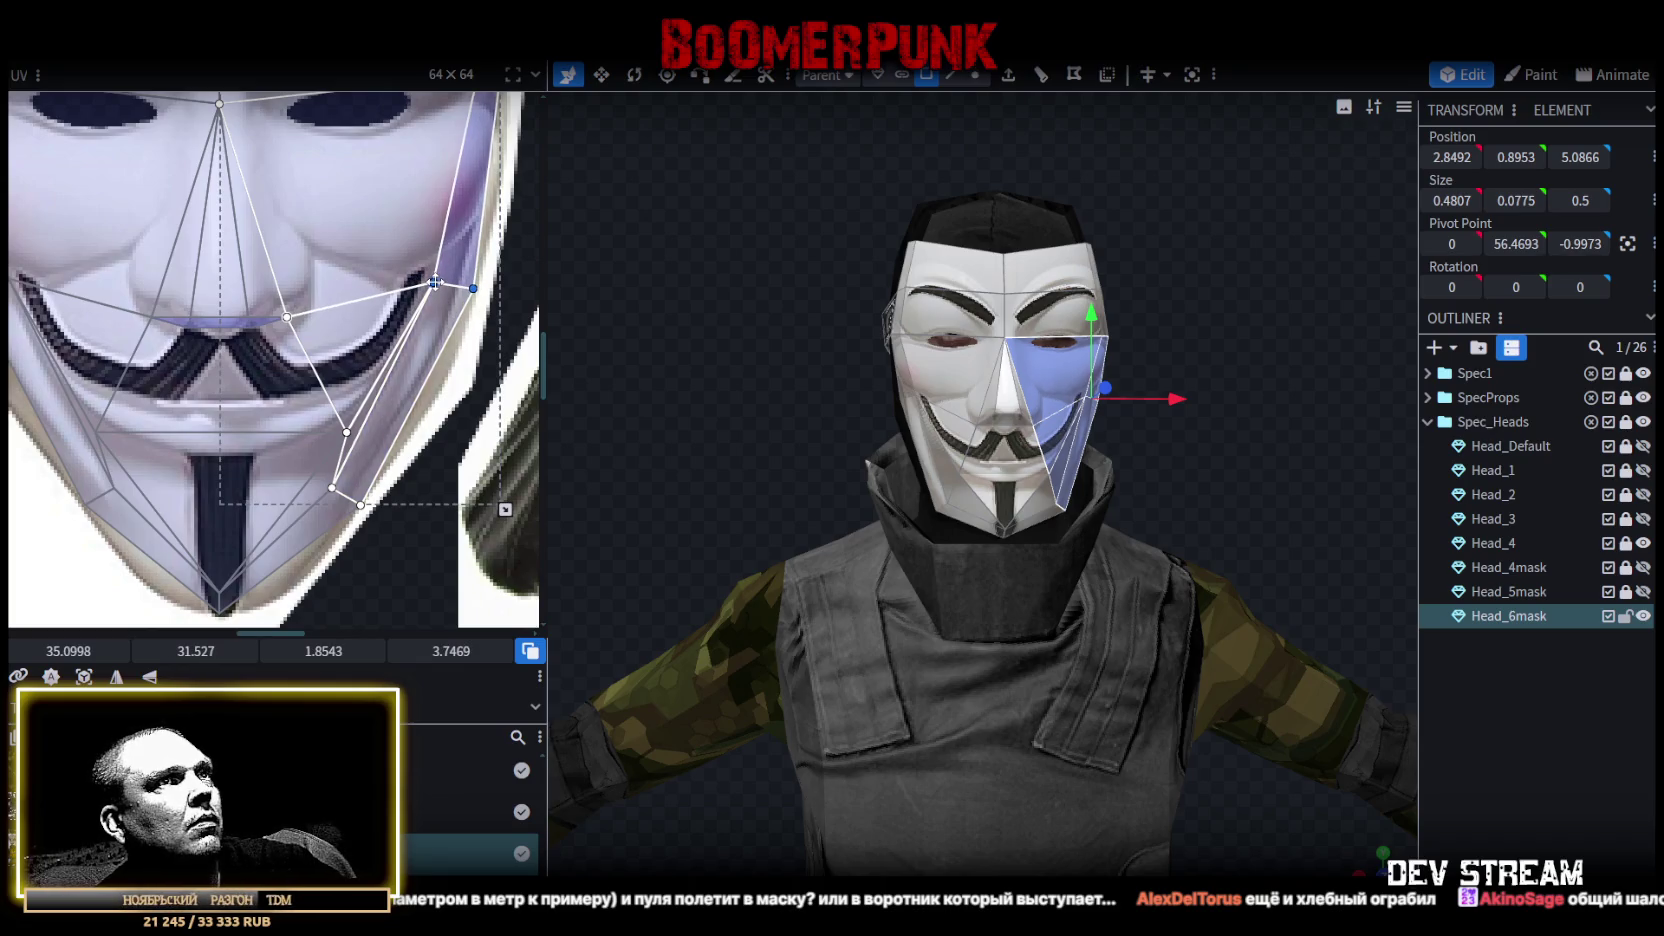
{"action": "left_click_drag", "start_coordinate": [694, 296], "coordinate": [703, 309]}
{"action": "scroll", "coordinate": [328, 377], "scroll_direction": "down", "scroll_amount": 3}
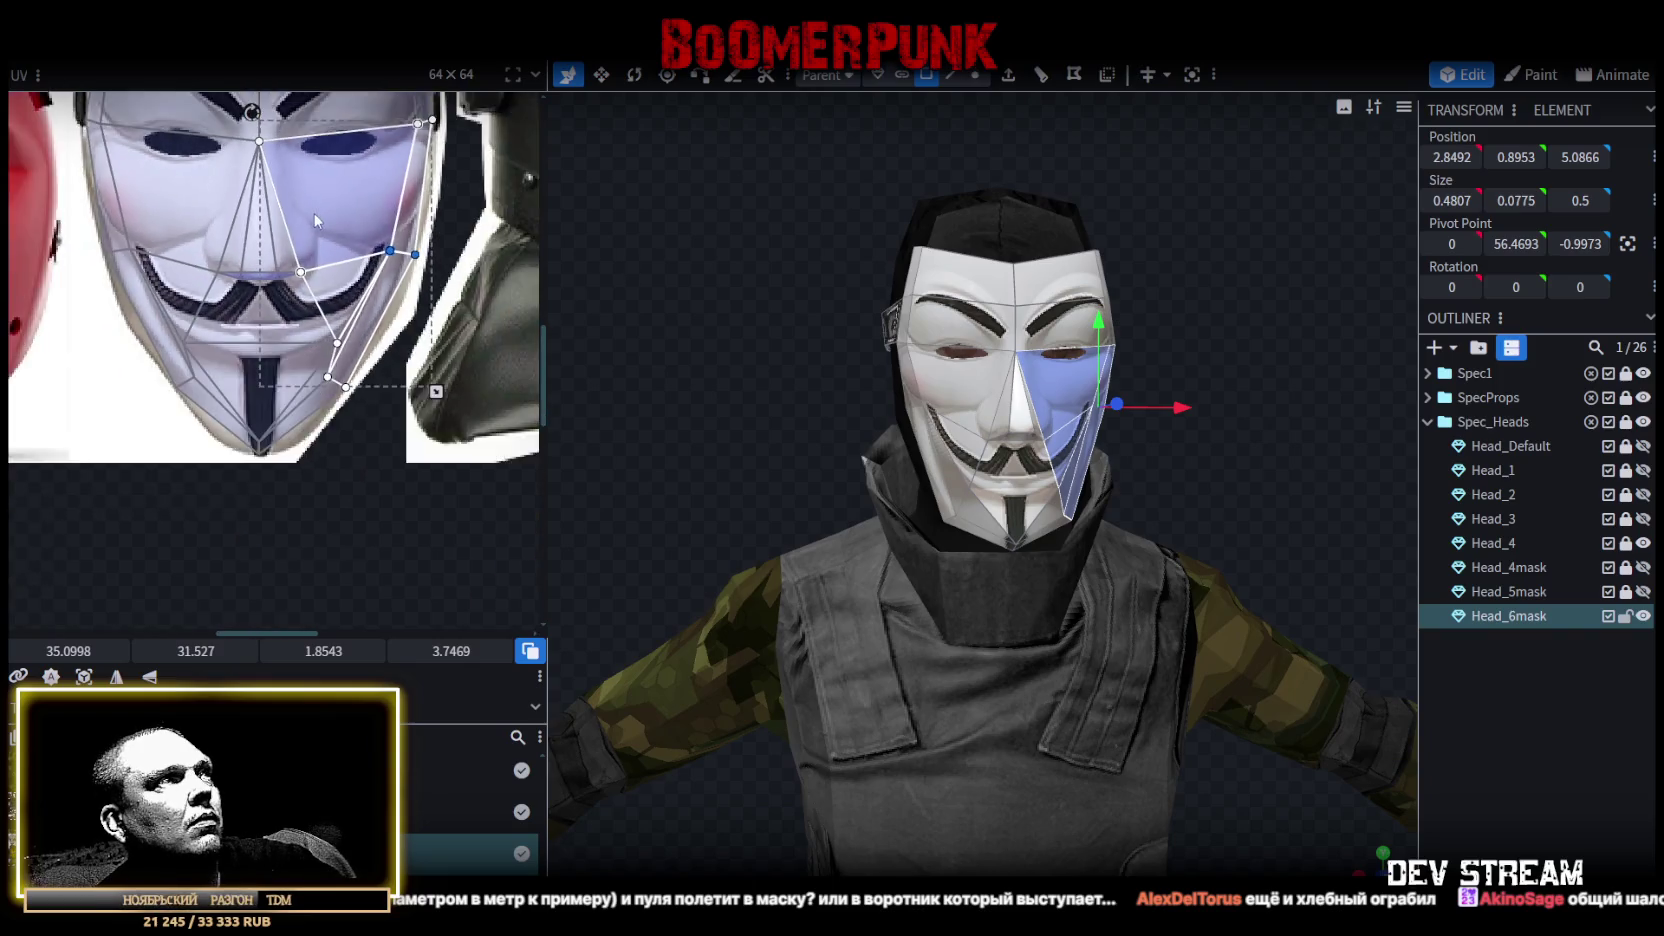
{"action": "left_click", "coordinate": [291, 303]}
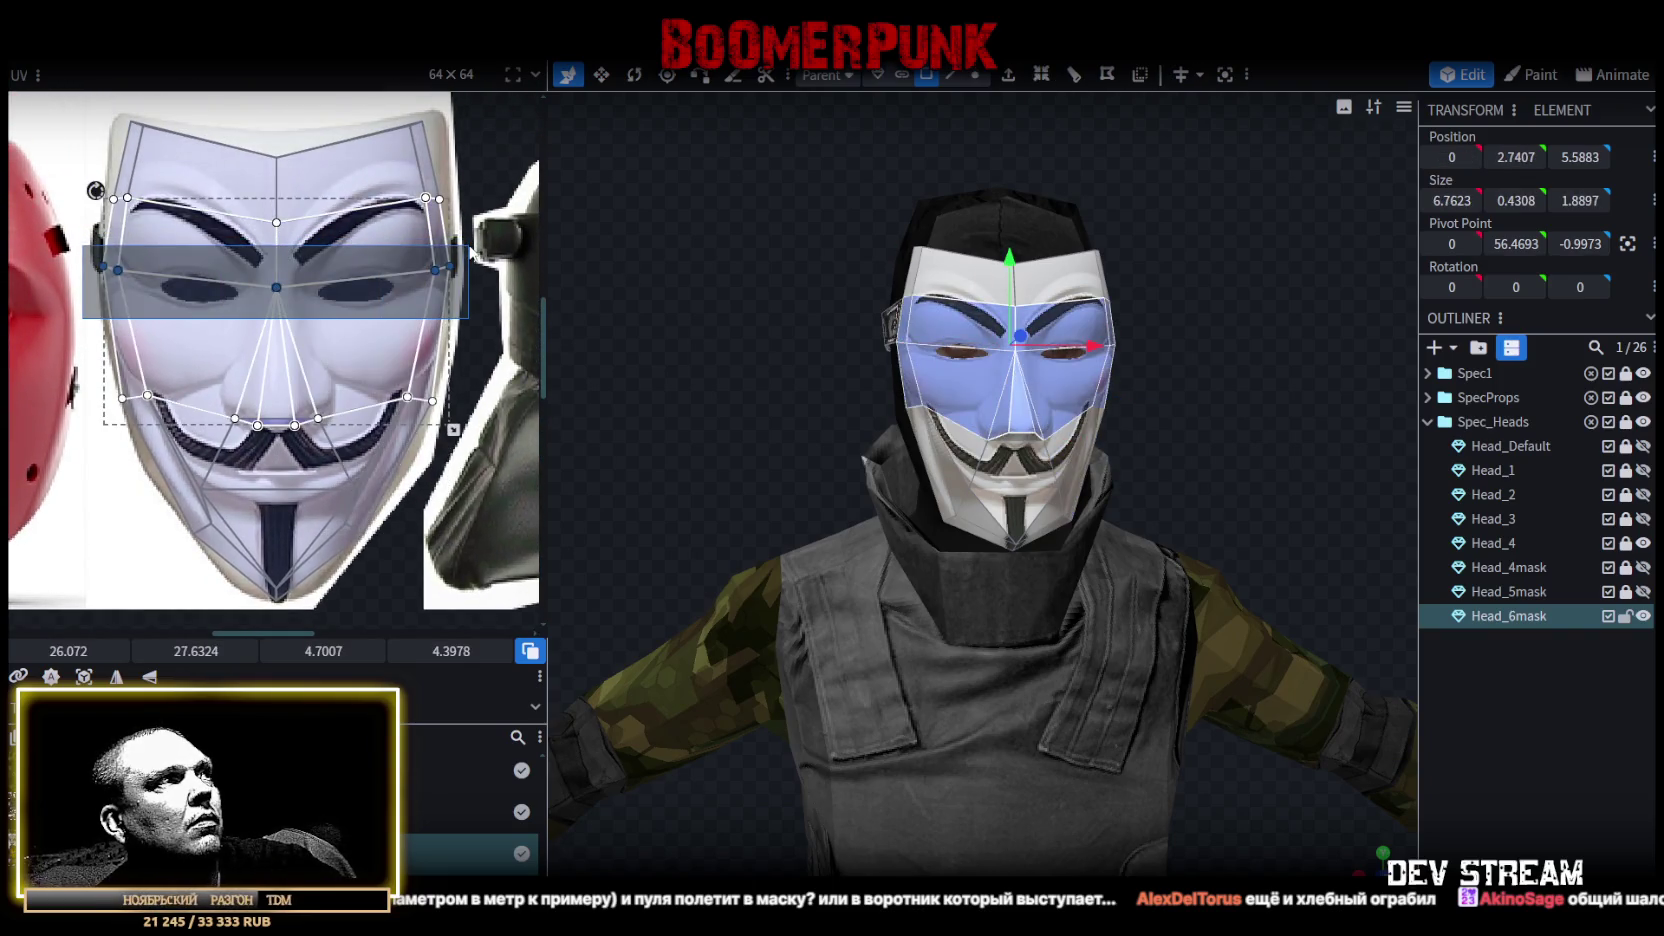
Move the eye-band UV points down and place the right eyebrow UV vertex, undoing a stray stretch.
{"action": "left_click_drag", "start_coordinate": [277, 288], "coordinate": [281, 309]}
{"action": "scroll", "coordinate": [281, 309], "scroll_direction": "up", "scroll_amount": 2}
{"action": "mouse_move", "coordinate": [75, 253]}
{"action": "left_mouse_down"}
{"action": "mouse_move", "coordinate": [437, 308]}
{"action": "mouse_move", "coordinate": [410, 307]}
{"action": "mouse_move", "coordinate": [411, 284]}
{"action": "mouse_move", "coordinate": [416, 316]}
{"action": "left_mouse_up"}
{"action": "key", "text": "ctrl+z"}
{"action": "key", "text": "ctrl+z"}
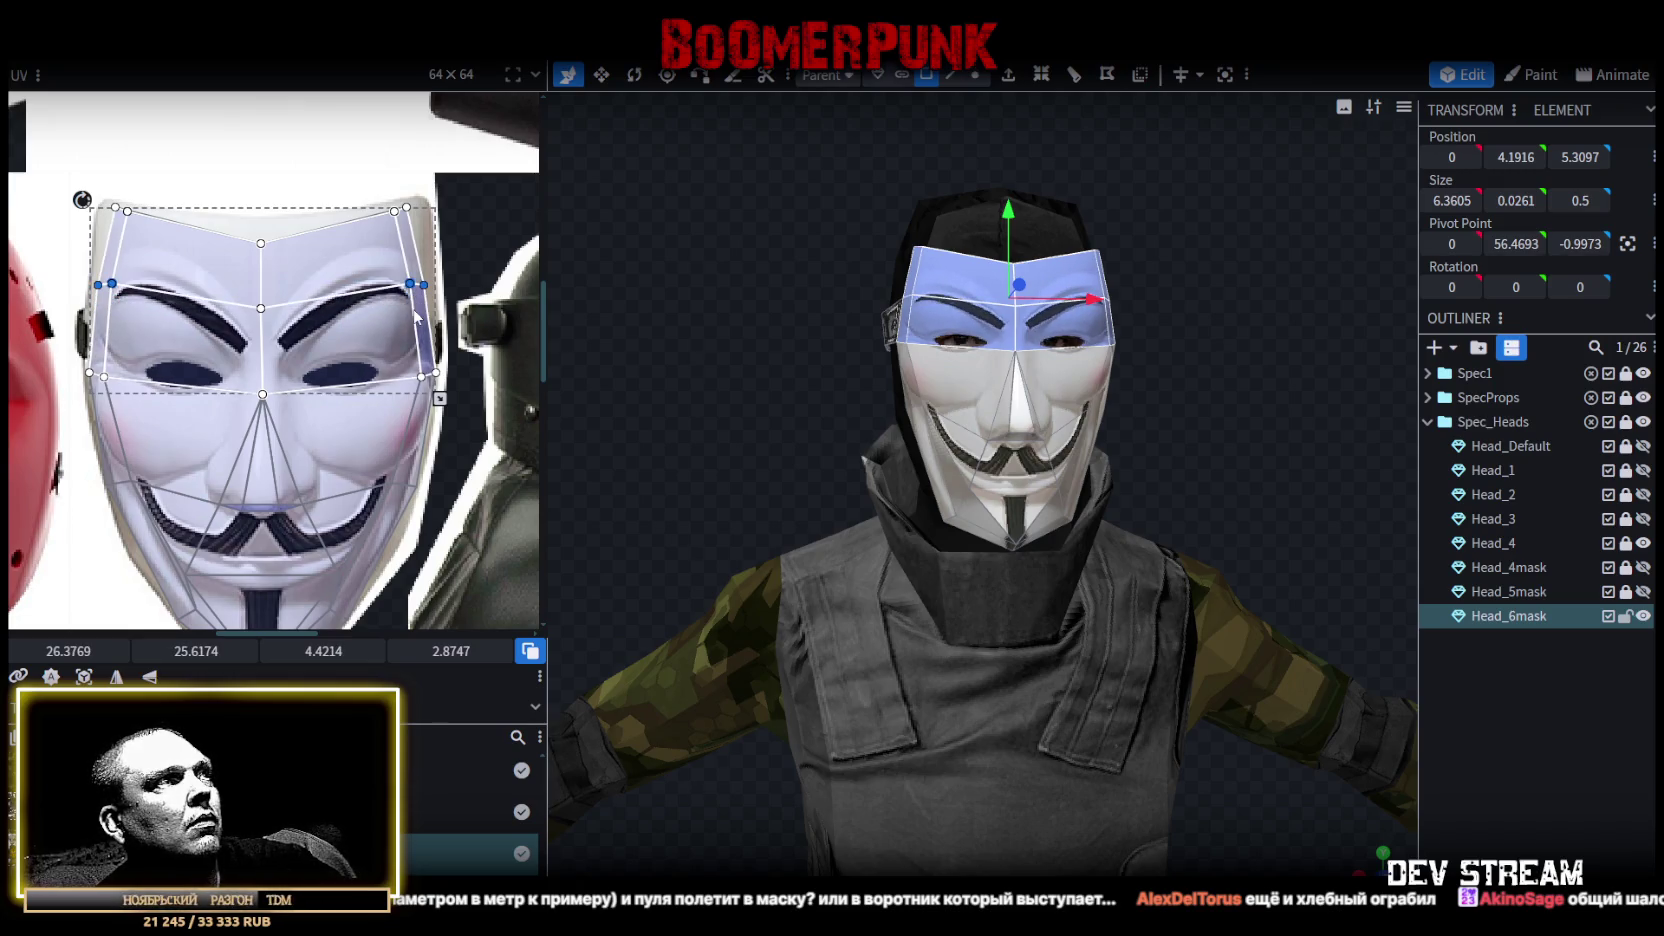
{"action": "scroll", "coordinate": [420, 300], "scroll_direction": "up", "scroll_amount": 5}
{"action": "left_click_drag", "start_coordinate": [376, 318], "coordinate": [379, 407]}
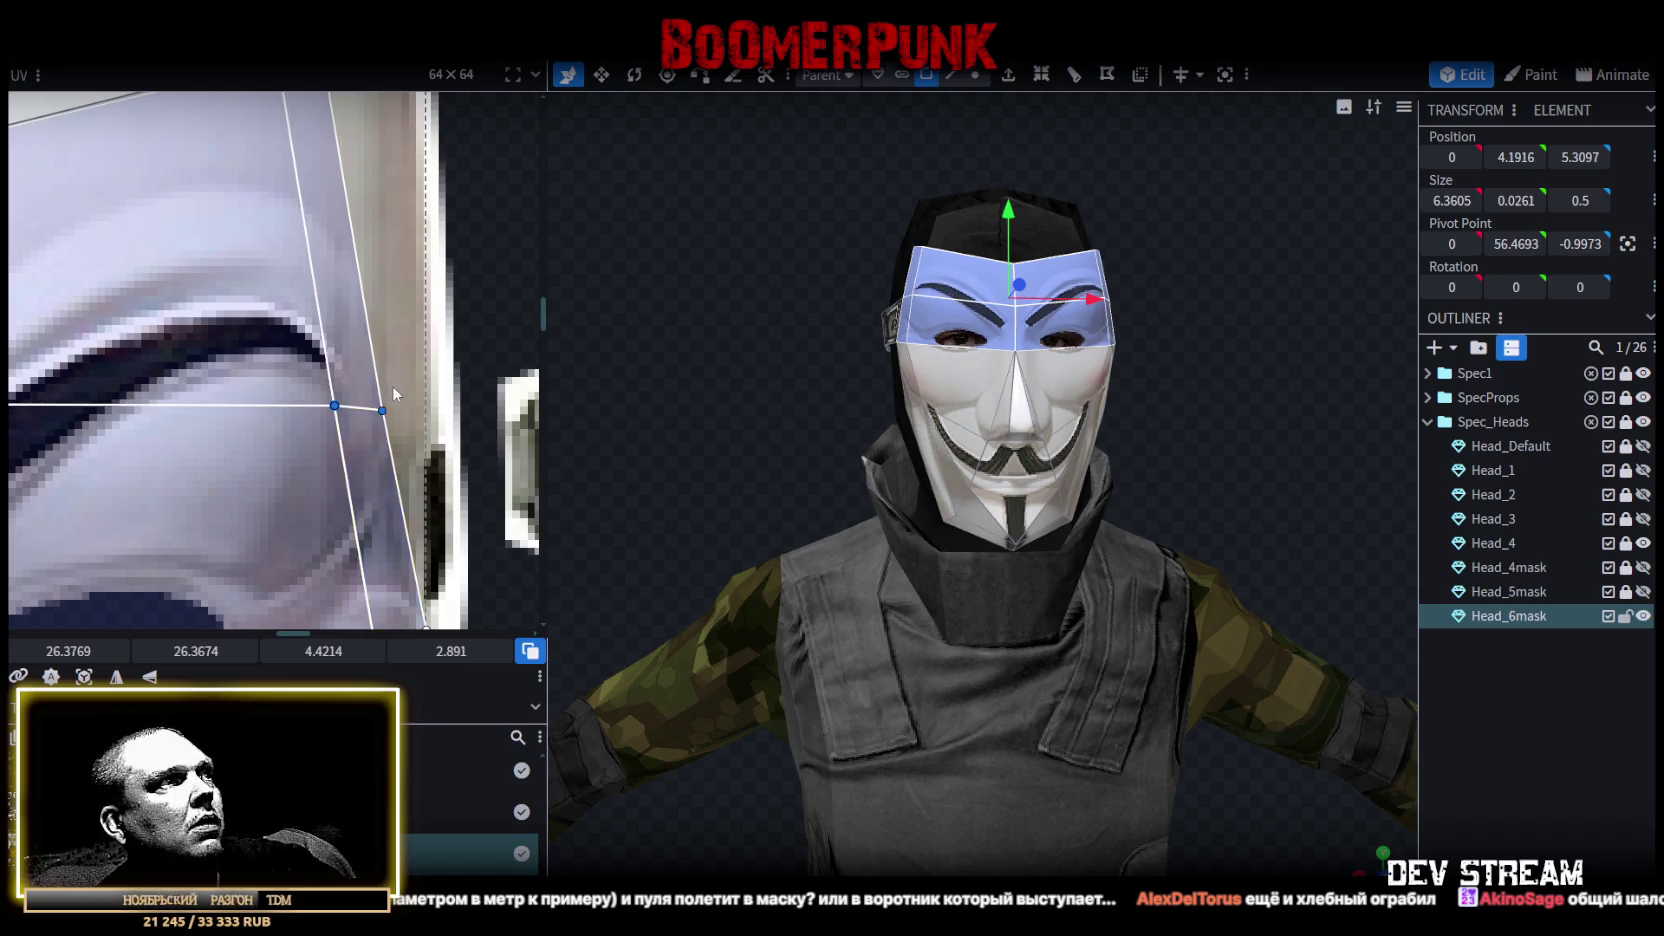
Adjust the right and left forehead faces' UV edges onto the eyebrows, then clear the selection.
{"action": "scroll", "coordinate": [420, 388], "scroll_direction": "down", "scroll_amount": 2}
{"action": "left_click", "coordinate": [420, 385]}
{"action": "scroll", "coordinate": [415, 390], "scroll_direction": "up", "scroll_amount": 2}
{"action": "left_click_drag", "start_coordinate": [405, 395], "coordinate": [410, 405]}
{"action": "scroll", "coordinate": [480, 380], "scroll_direction": "down", "scroll_amount": 1}
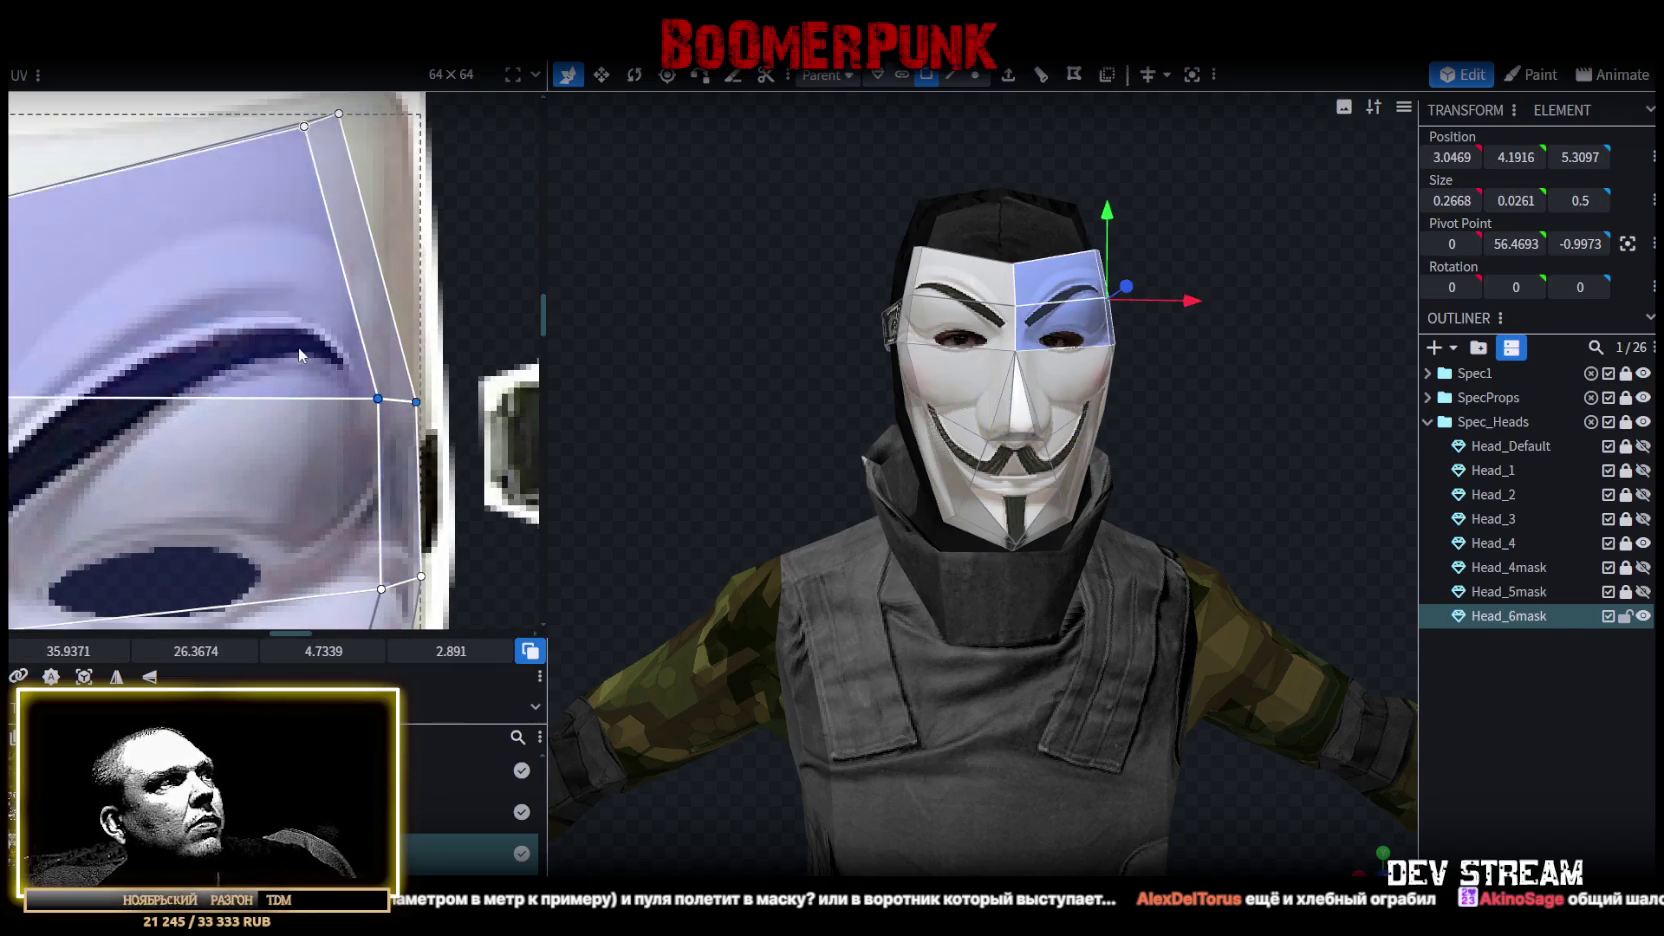
{"action": "scroll", "coordinate": [510, 370], "scroll_direction": "down", "scroll_amount": 2}
{"action": "scroll", "coordinate": [165, 350], "scroll_direction": "up", "scroll_amount": 2}
{"action": "left_click", "coordinate": [395, 429]}
{"action": "left_click_drag", "start_coordinate": [395, 429], "coordinate": [340, 404]}
{"action": "scroll", "coordinate": [365, 390], "scroll_direction": "down", "scroll_amount": 2}
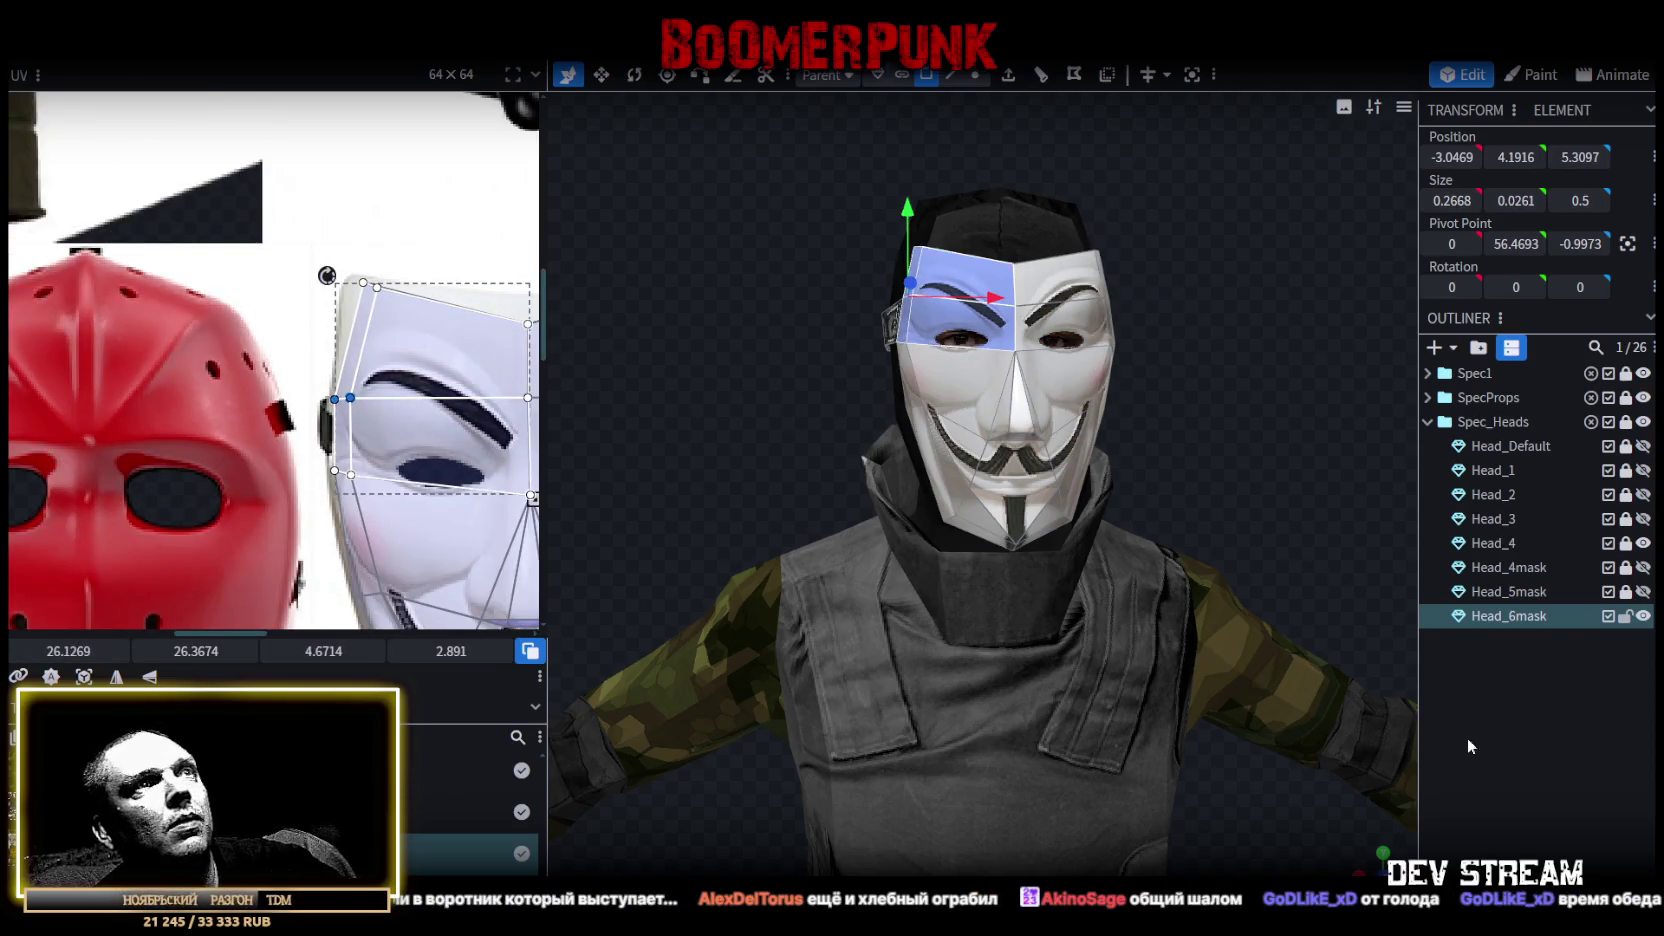
{"action": "left_click", "coordinate": [1162, 328]}
{"action": "mouse_move", "coordinate": [1162, 328]}
{"action": "left_mouse_down"}
{"action": "mouse_move", "coordinate": [738, 364]}
{"action": "mouse_move", "coordinate": [845, 395]}
{"action": "mouse_move", "coordinate": [746, 386]}
{"action": "mouse_move", "coordinate": [747, 364]}
{"action": "left_mouse_up"}
{"action": "scroll", "coordinate": [751, 361], "scroll_direction": "up", "scroll_amount": 3}
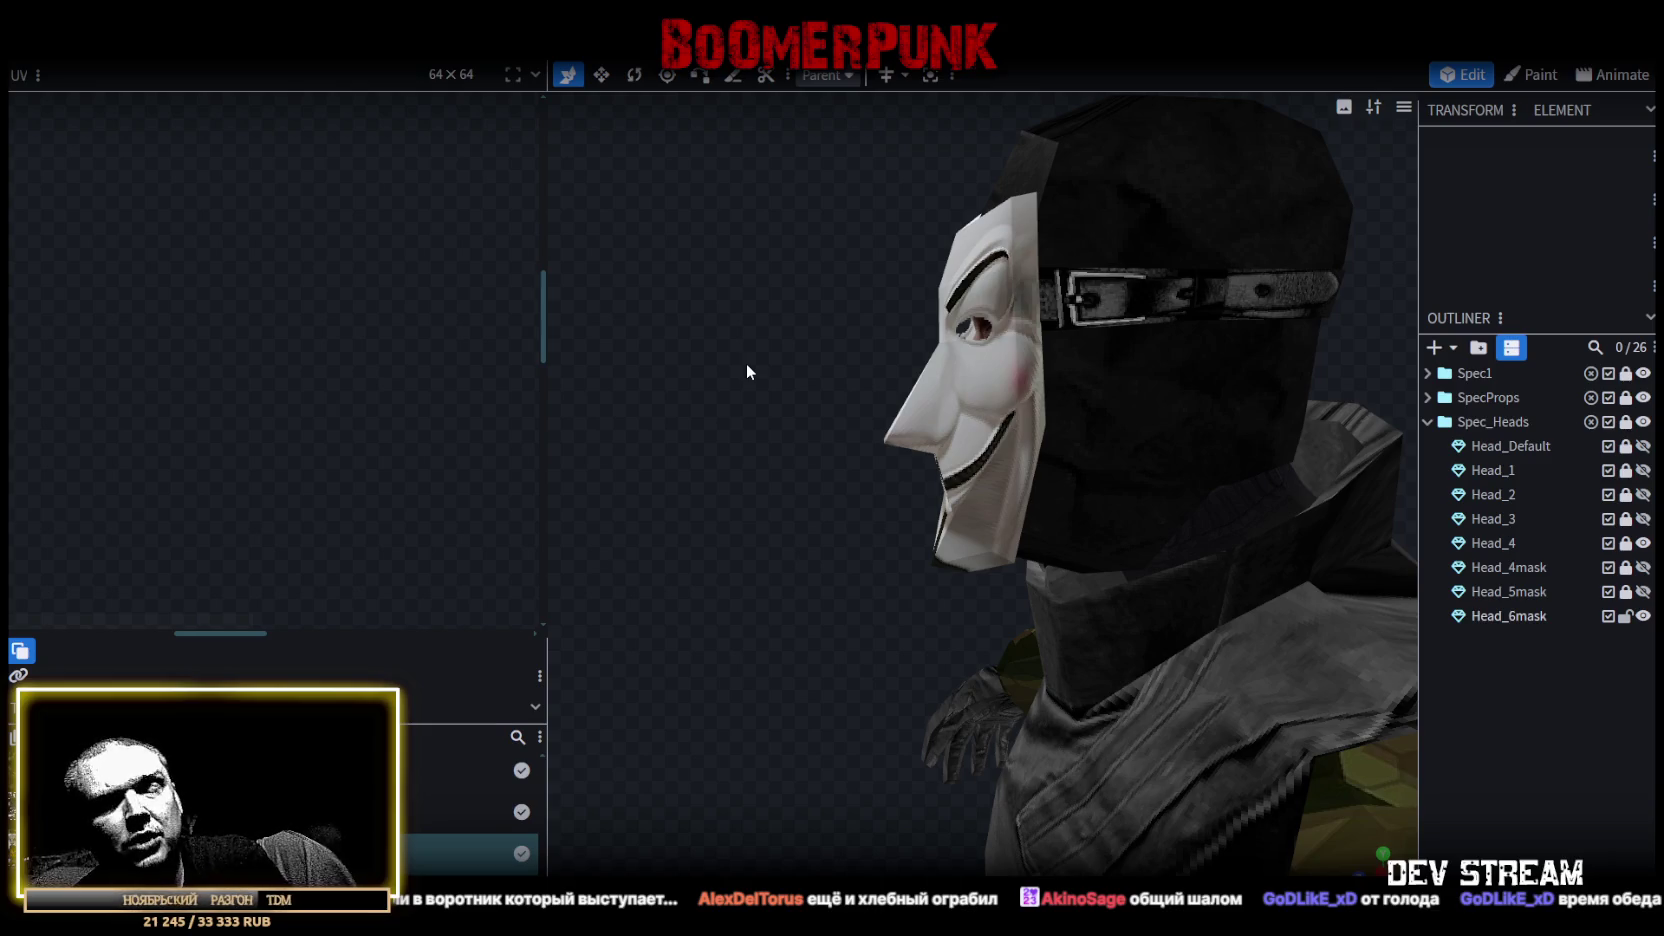
Select Head_6mask in edge selection mode and orbit to a side profile of the head.
{"action": "left_click", "coordinate": [916, 429]}
{"action": "mouse_move", "coordinate": [739, 428]}
{"action": "left_mouse_down"}
{"action": "mouse_move", "coordinate": [870, 416]}
{"action": "mouse_move", "coordinate": [846, 398]}
{"action": "left_mouse_up"}
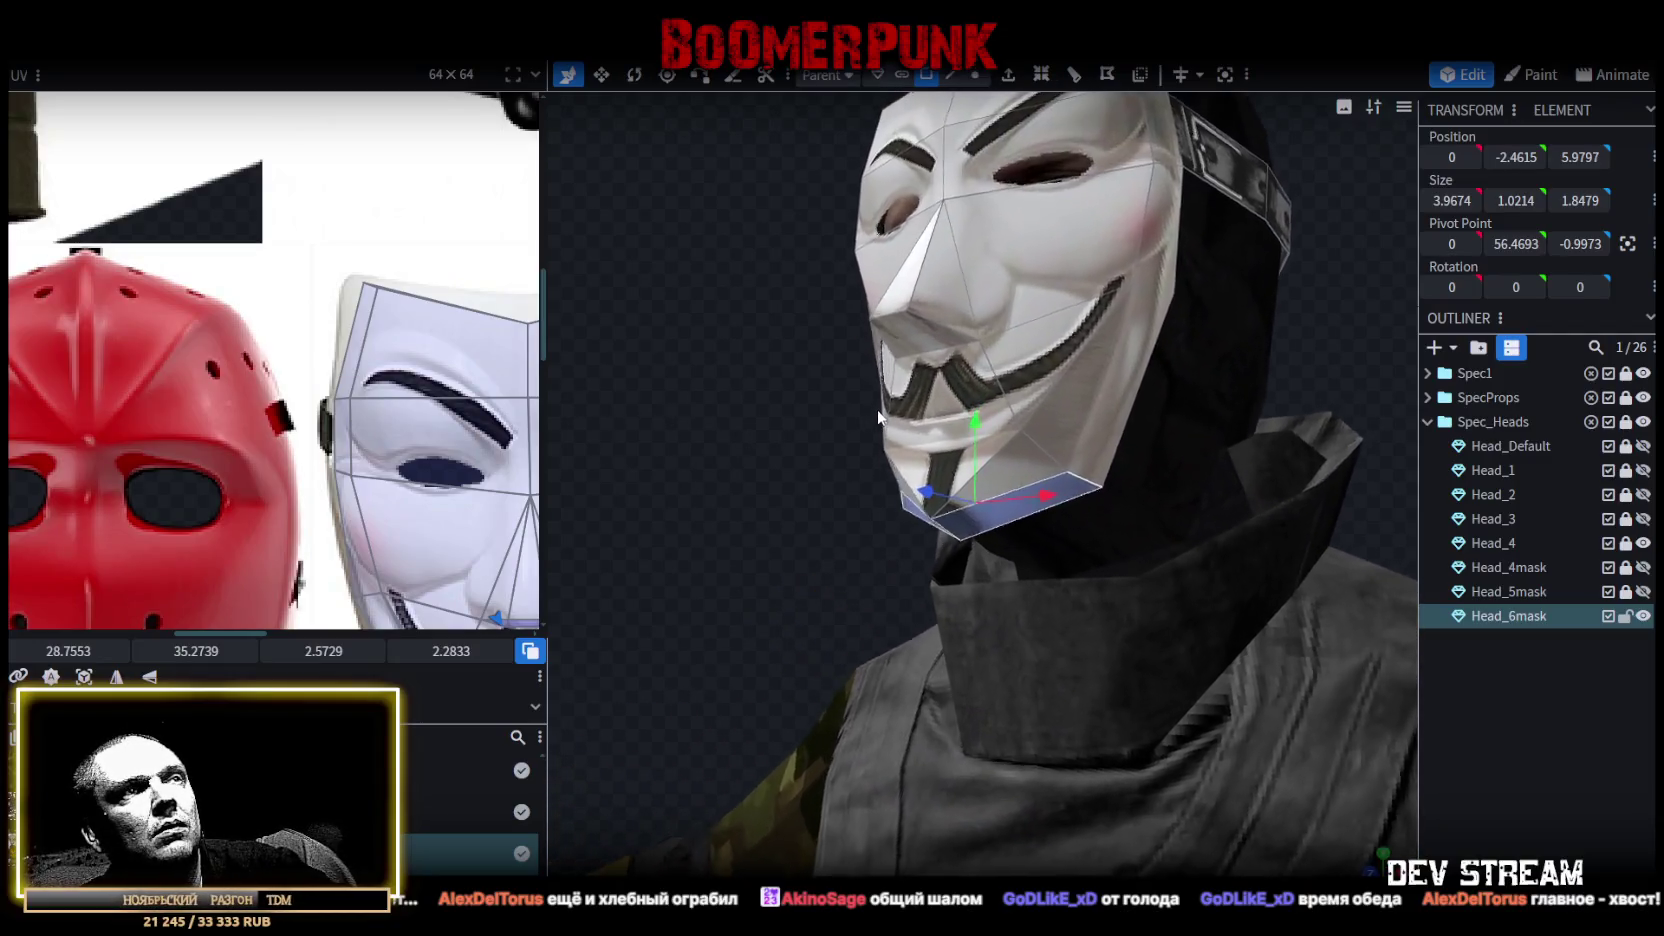
{"action": "left_click", "coordinate": [976, 75]}
{"action": "left_click", "coordinate": [928, 549]}
{"action": "mouse_move", "coordinate": [749, 353]}
{"action": "left_mouse_down"}
{"action": "mouse_move", "coordinate": [866, 408]}
{"action": "mouse_move", "coordinate": [746, 389]}
{"action": "mouse_move", "coordinate": [867, 352]}
{"action": "mouse_move", "coordinate": [660, 384]}
{"action": "mouse_move", "coordinate": [774, 445]}
{"action": "mouse_move", "coordinate": [714, 484]}
{"action": "mouse_move", "coordinate": [695, 438]}
{"action": "left_mouse_up"}
{"action": "scroll", "coordinate": [691, 383], "scroll_direction": "up", "scroll_amount": 2}
{"action": "scroll", "coordinate": [894, 462], "scroll_direction": "up", "scroll_amount": 2}
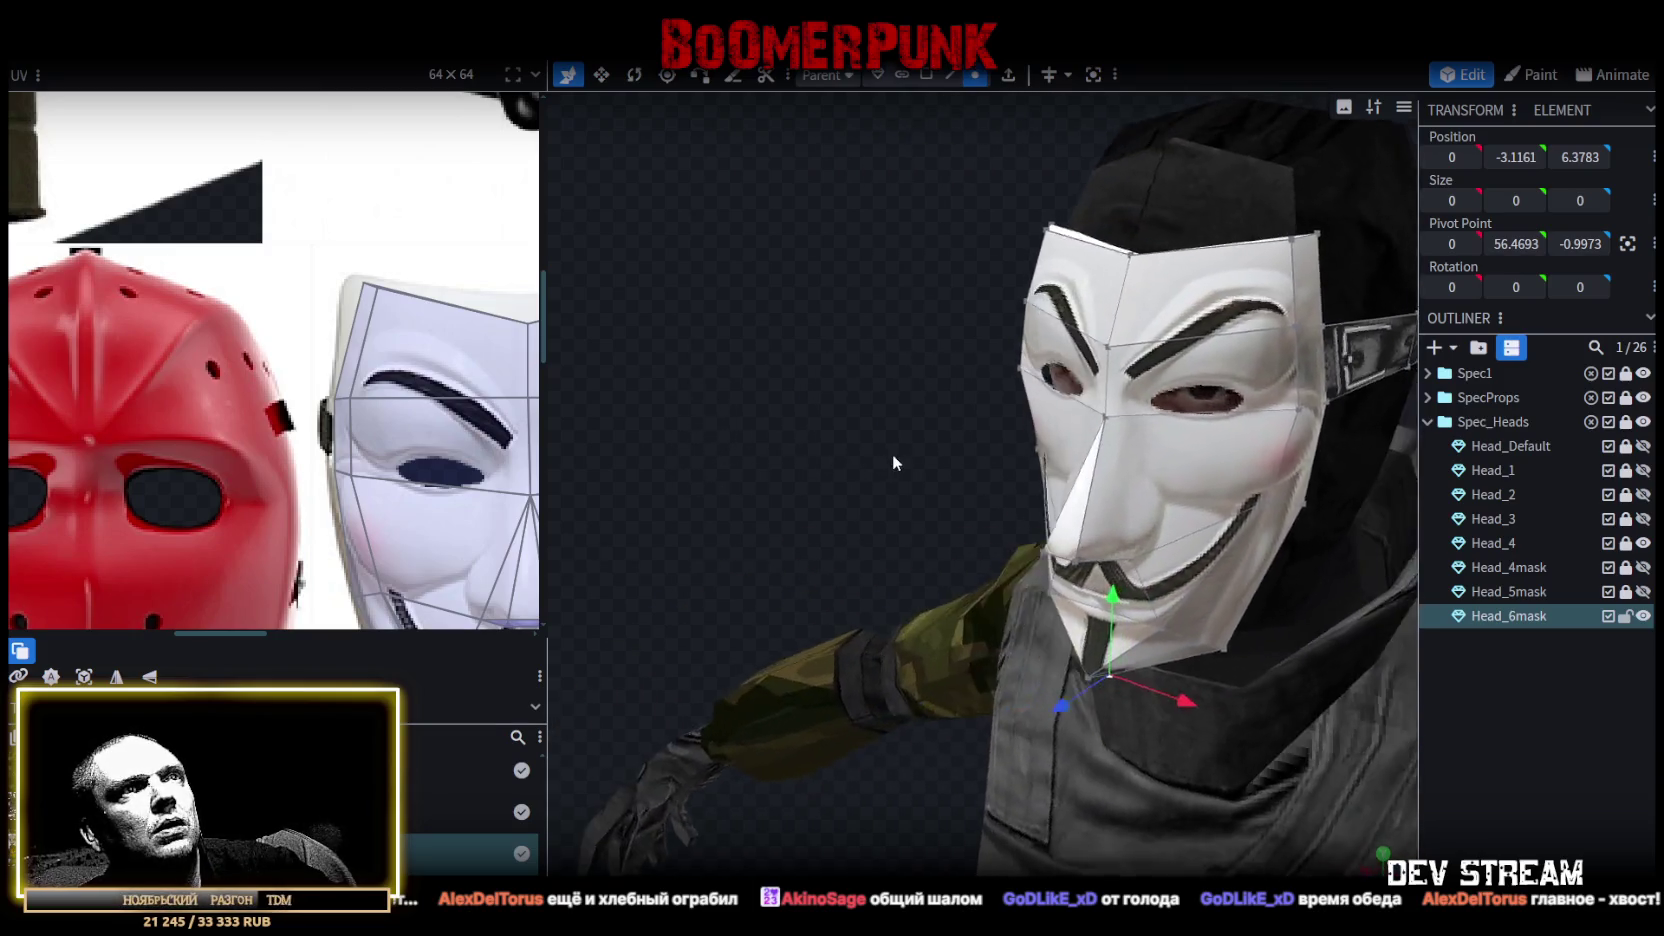
{"action": "left_click_drag", "start_coordinate": [894, 462], "coordinate": [810, 453]}
{"action": "left_click", "coordinate": [951, 75]}
{"action": "left_click", "coordinate": [1035, 390]}
{"action": "mouse_move", "coordinate": [1035, 390]}
{"action": "left_mouse_down"}
{"action": "mouse_move", "coordinate": [806, 317]}
{"action": "mouse_move", "coordinate": [838, 347]}
{"action": "mouse_move", "coordinate": [897, 344]}
{"action": "mouse_move", "coordinate": [893, 266]}
{"action": "mouse_move", "coordinate": [1000, 244]}
{"action": "mouse_move", "coordinate": [1249, 268]}
{"action": "mouse_move", "coordinate": [1141, 492]}
{"action": "mouse_move", "coordinate": [1136, 416]}
{"action": "mouse_move", "coordinate": [1128, 486]}
{"action": "mouse_move", "coordinate": [910, 465]}
{"action": "mouse_move", "coordinate": [990, 492]}
{"action": "left_mouse_up"}
Move the mask's nose tip 0.6 along the Z axis, then deselect and view the character.
{"action": "left_click", "coordinate": [1156, 480]}
{"action": "mouse_move", "coordinate": [822, 374]}
{"action": "left_mouse_down"}
{"action": "mouse_move", "coordinate": [961, 419]}
{"action": "mouse_move", "coordinate": [924, 386]}
{"action": "mouse_move", "coordinate": [1079, 386]}
{"action": "mouse_move", "coordinate": [1150, 420]}
{"action": "left_mouse_up"}
{"action": "left_click", "coordinate": [1554, 774]}
{"action": "mouse_move", "coordinate": [1280, 497]}
{"action": "left_mouse_down"}
{"action": "mouse_move", "coordinate": [1140, 436]}
{"action": "mouse_move", "coordinate": [931, 424]}
{"action": "mouse_move", "coordinate": [855, 500]}
{"action": "mouse_move", "coordinate": [1060, 546]}
{"action": "mouse_move", "coordinate": [1135, 502]}
{"action": "mouse_move", "coordinate": [1352, 653]}
{"action": "left_mouse_up"}
{"action": "mouse_move", "coordinate": [1417, 796]}
{"action": "left_mouse_down"}
{"action": "mouse_move", "coordinate": [1222, 780]}
{"action": "mouse_move", "coordinate": [1167, 723]}
{"action": "mouse_move", "coordinate": [1044, 744]}
{"action": "mouse_move", "coordinate": [1063, 702]}
{"action": "mouse_move", "coordinate": [1035, 599]}
{"action": "mouse_move", "coordinate": [1191, 586]}
{"action": "mouse_move", "coordinate": [1147, 564]}
{"action": "mouse_move", "coordinate": [1013, 634]}
{"action": "left_mouse_up"}
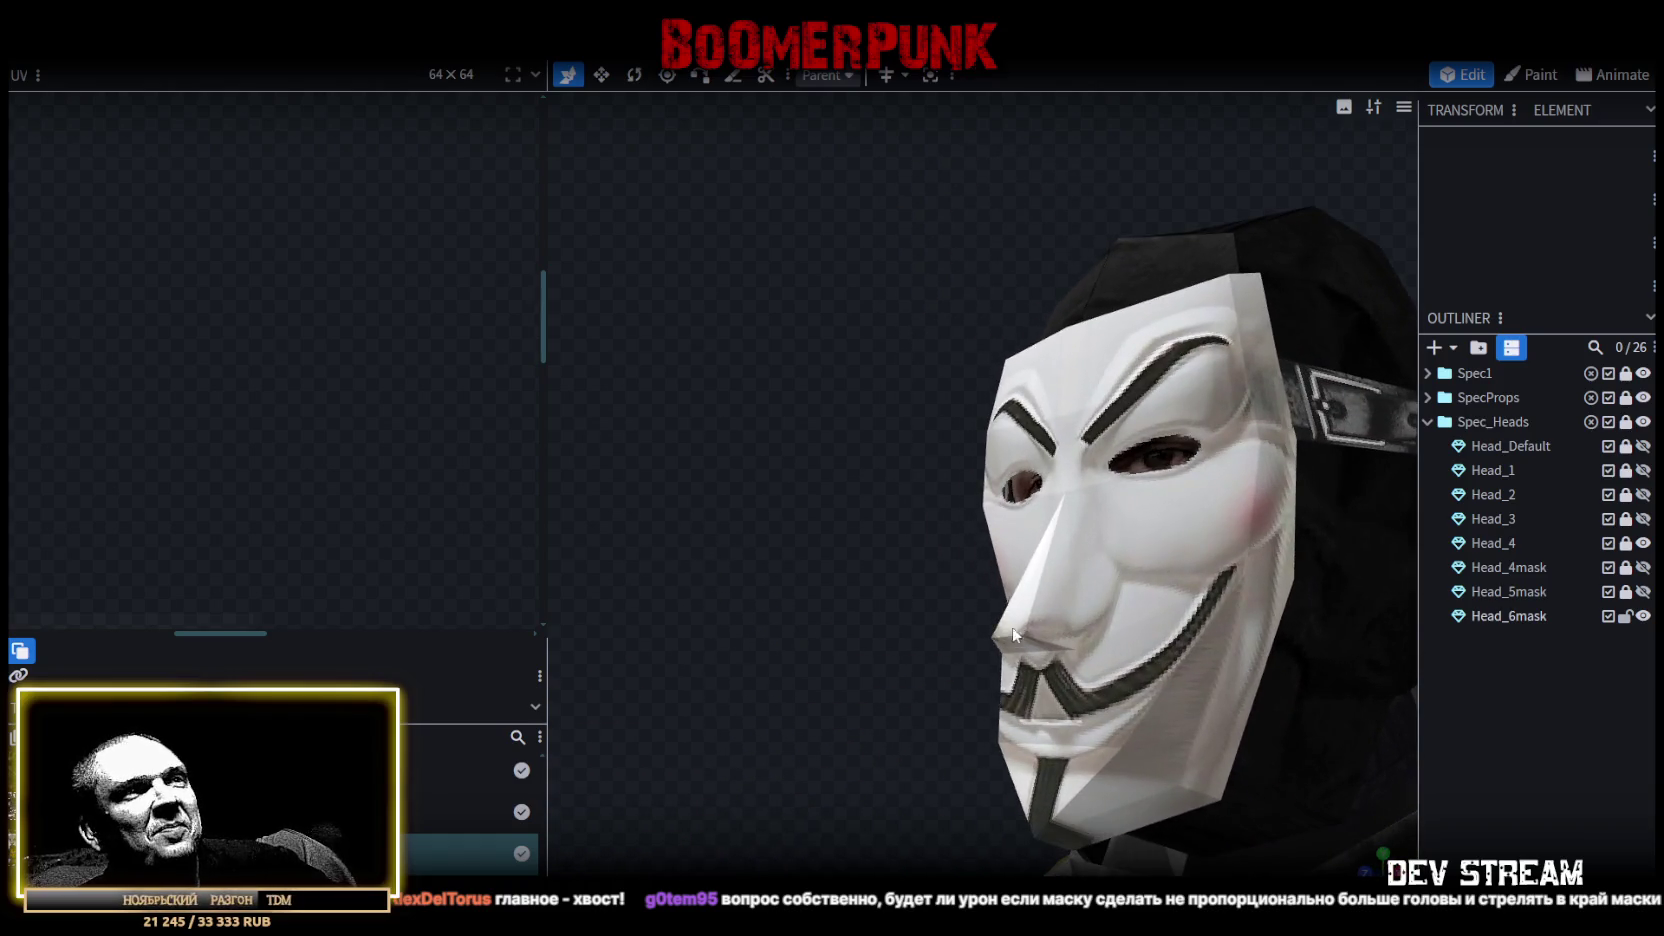
{"action": "left_click", "coordinate": [1013, 634]}
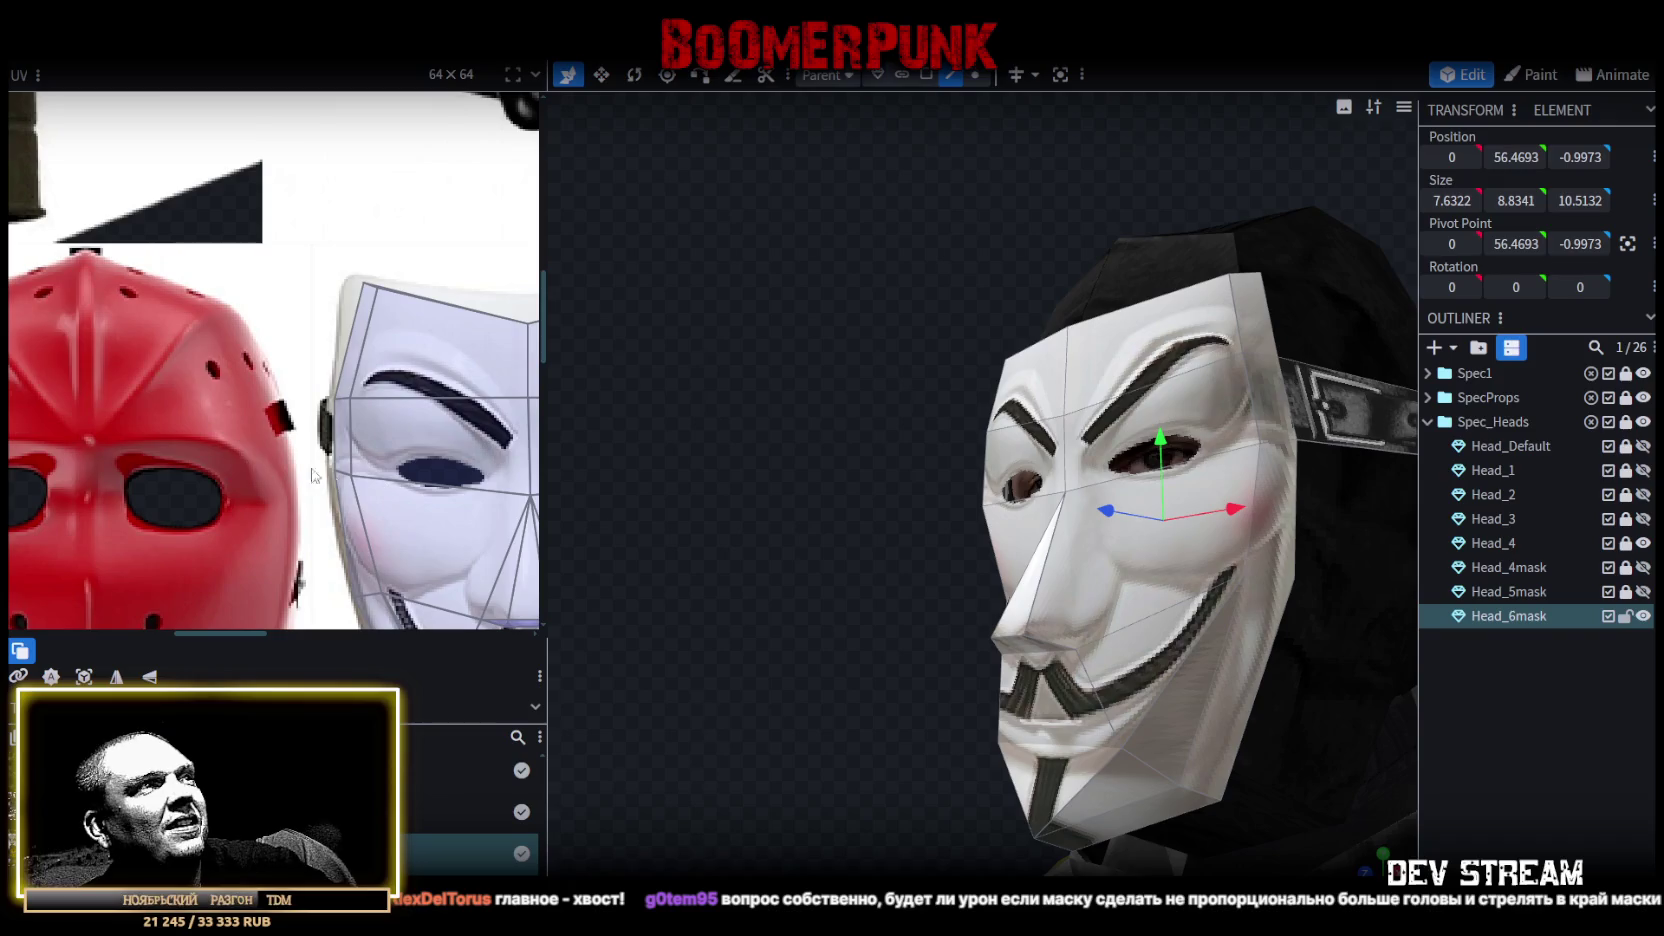
{"action": "scroll", "coordinate": [361, 429], "scroll_direction": "down", "scroll_amount": 2}
{"action": "mouse_move", "coordinate": [604, 454]}
{"action": "left_mouse_down"}
{"action": "mouse_move", "coordinate": [803, 543]}
{"action": "mouse_move", "coordinate": [978, 579]}
{"action": "mouse_move", "coordinate": [922, 573]}
{"action": "left_mouse_up"}
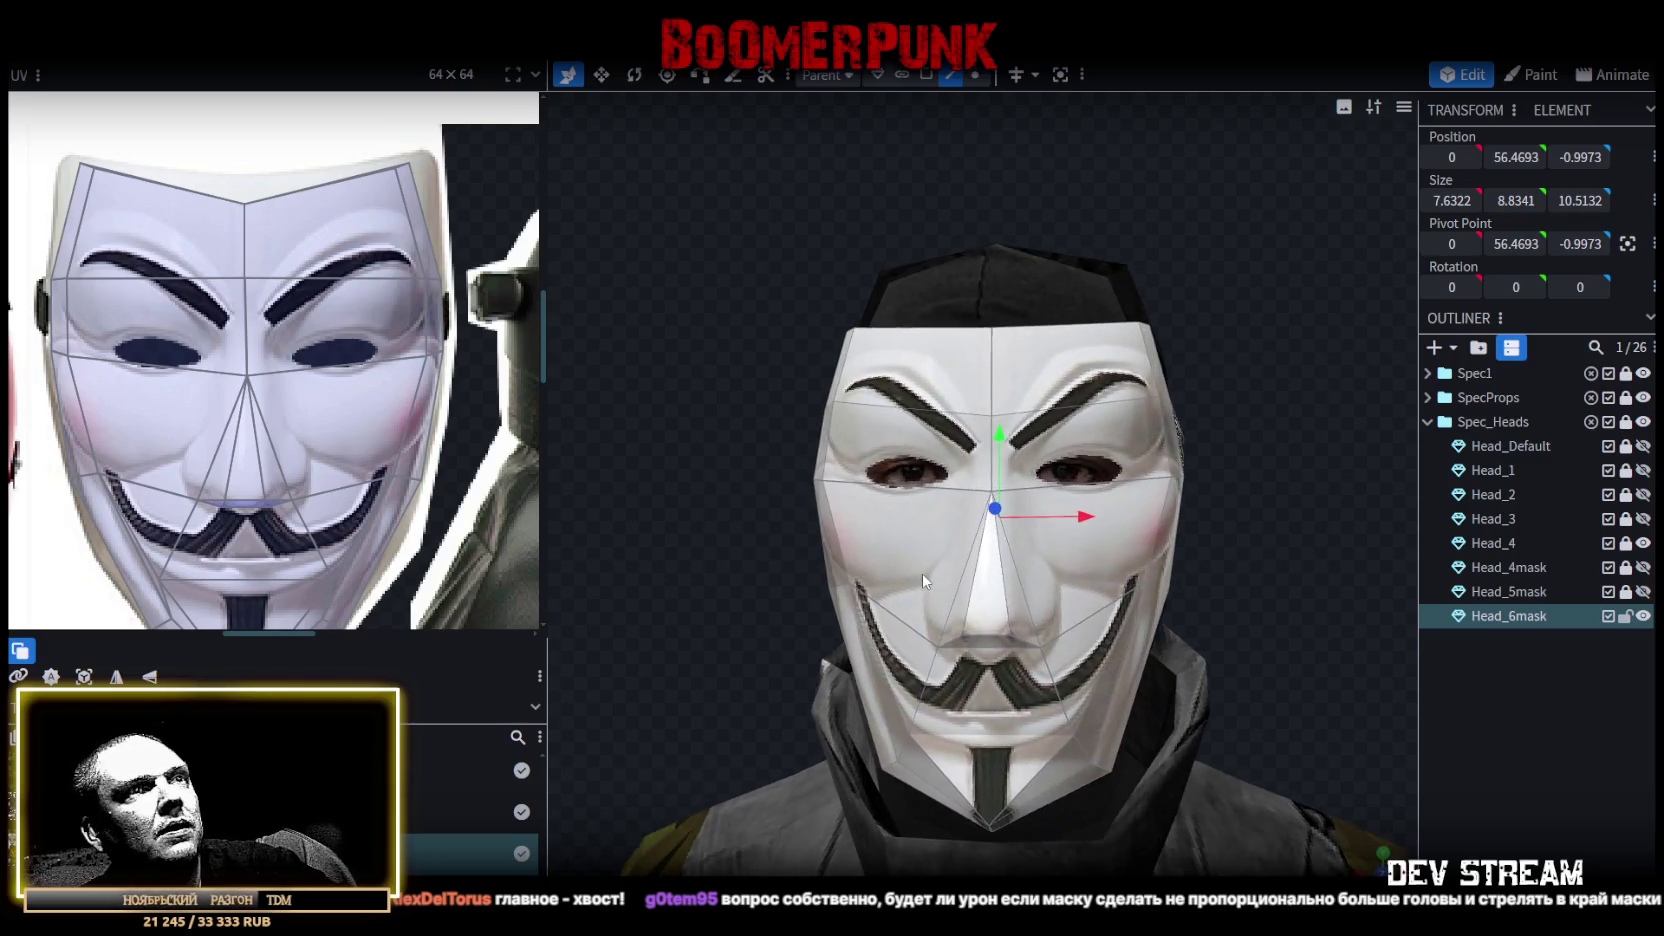
{"action": "left_click", "coordinate": [1158, 582]}
{"action": "mouse_move", "coordinate": [1261, 627]}
{"action": "left_mouse_down"}
{"action": "mouse_move", "coordinate": [749, 573]}
{"action": "mouse_move", "coordinate": [1128, 663]}
{"action": "left_mouse_up"}
{"action": "left_click_drag", "start_coordinate": [1008, 492], "coordinate": [996, 535]}
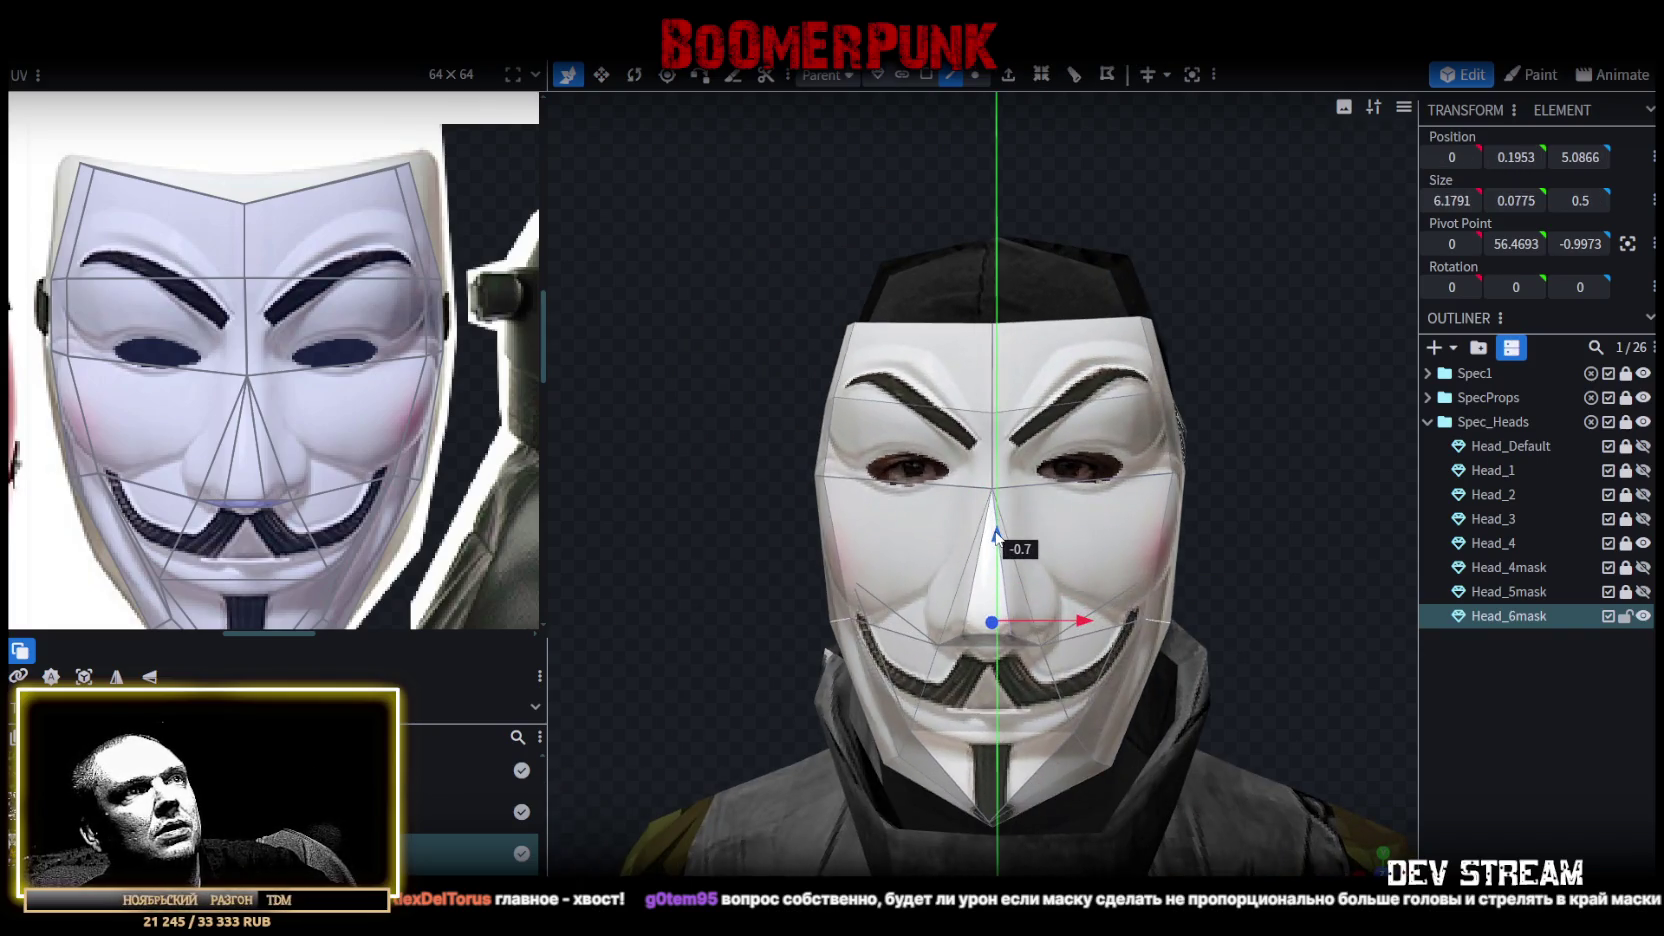
{"action": "key", "text": "v"}
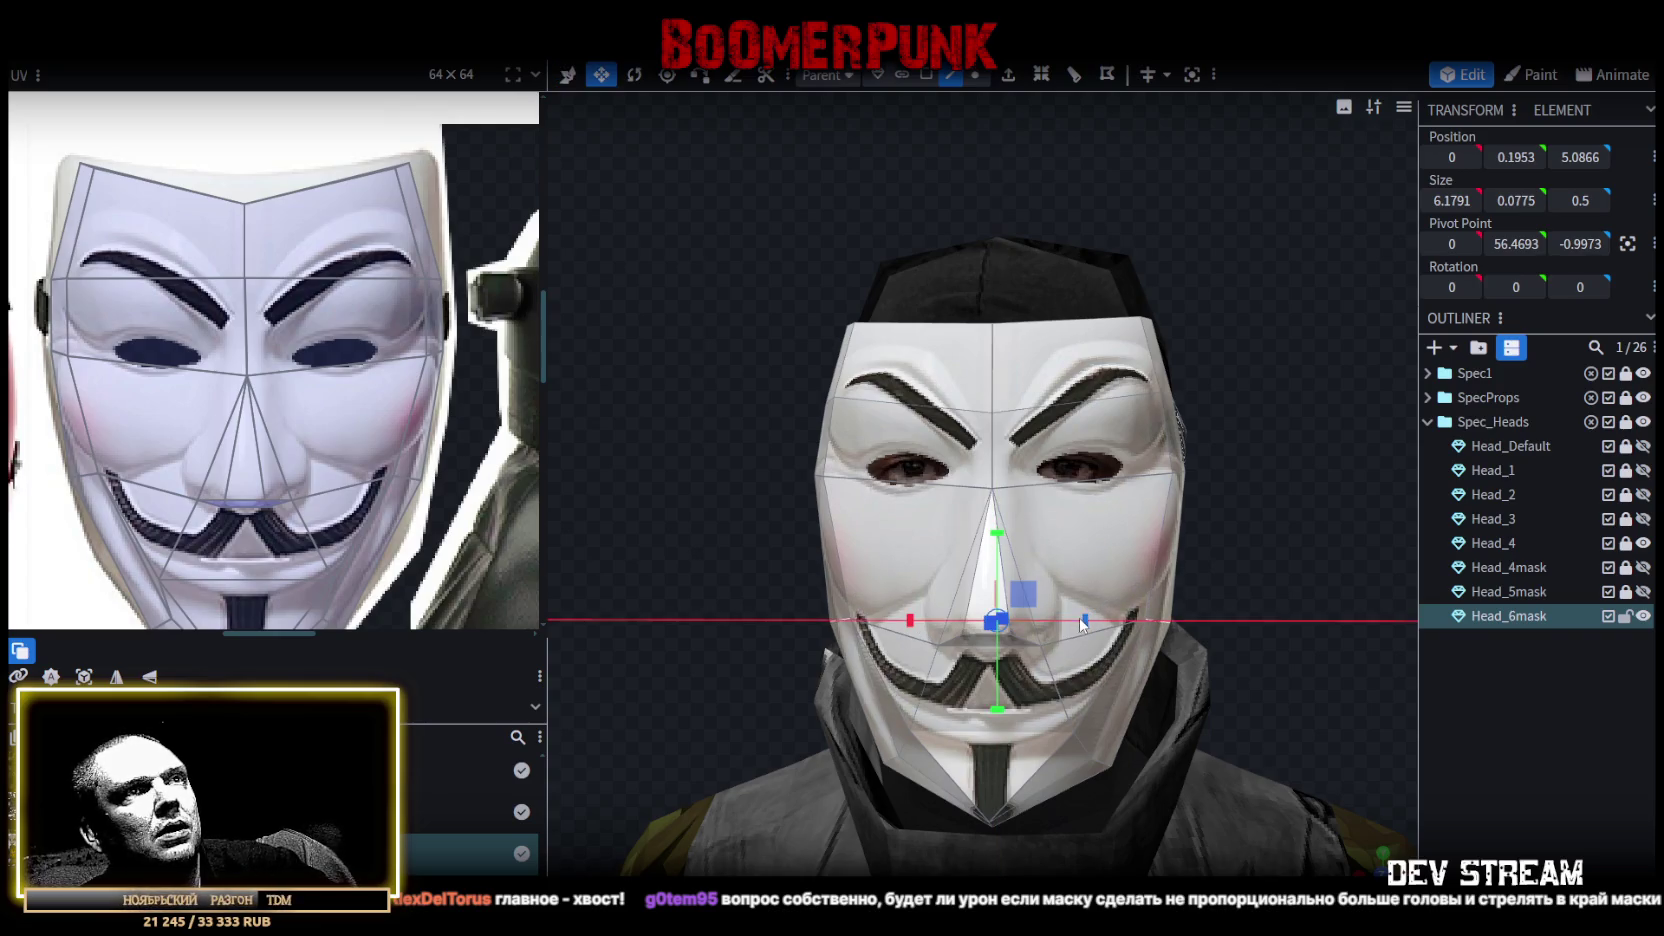
{"action": "left_click_drag", "start_coordinate": [1082, 625], "coordinate": [1053, 622]}
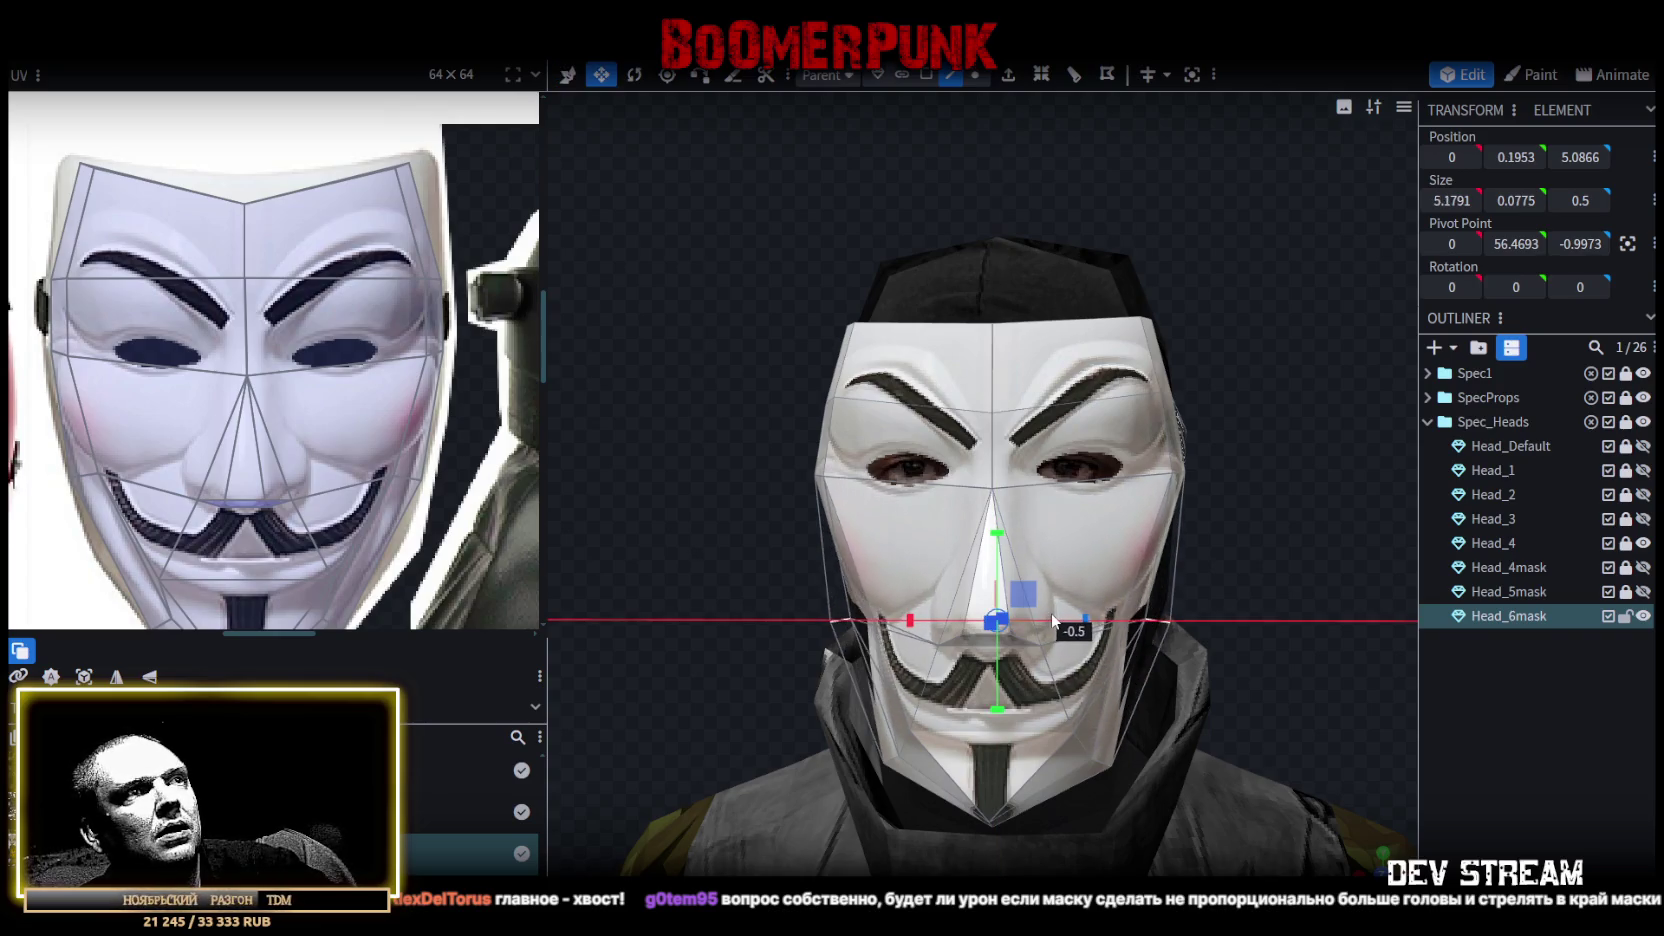
{"action": "mouse_move", "coordinate": [1053, 622]}
{"action": "left_mouse_down"}
{"action": "mouse_move", "coordinate": [1300, 594]}
{"action": "mouse_move", "coordinate": [1234, 581]}
{"action": "mouse_move", "coordinate": [1235, 559]}
{"action": "mouse_move", "coordinate": [1178, 566]}
{"action": "mouse_move", "coordinate": [1258, 572]}
{"action": "mouse_move", "coordinate": [1427, 702]}
{"action": "left_mouse_up"}
{"action": "key", "text": "ctrl+z"}
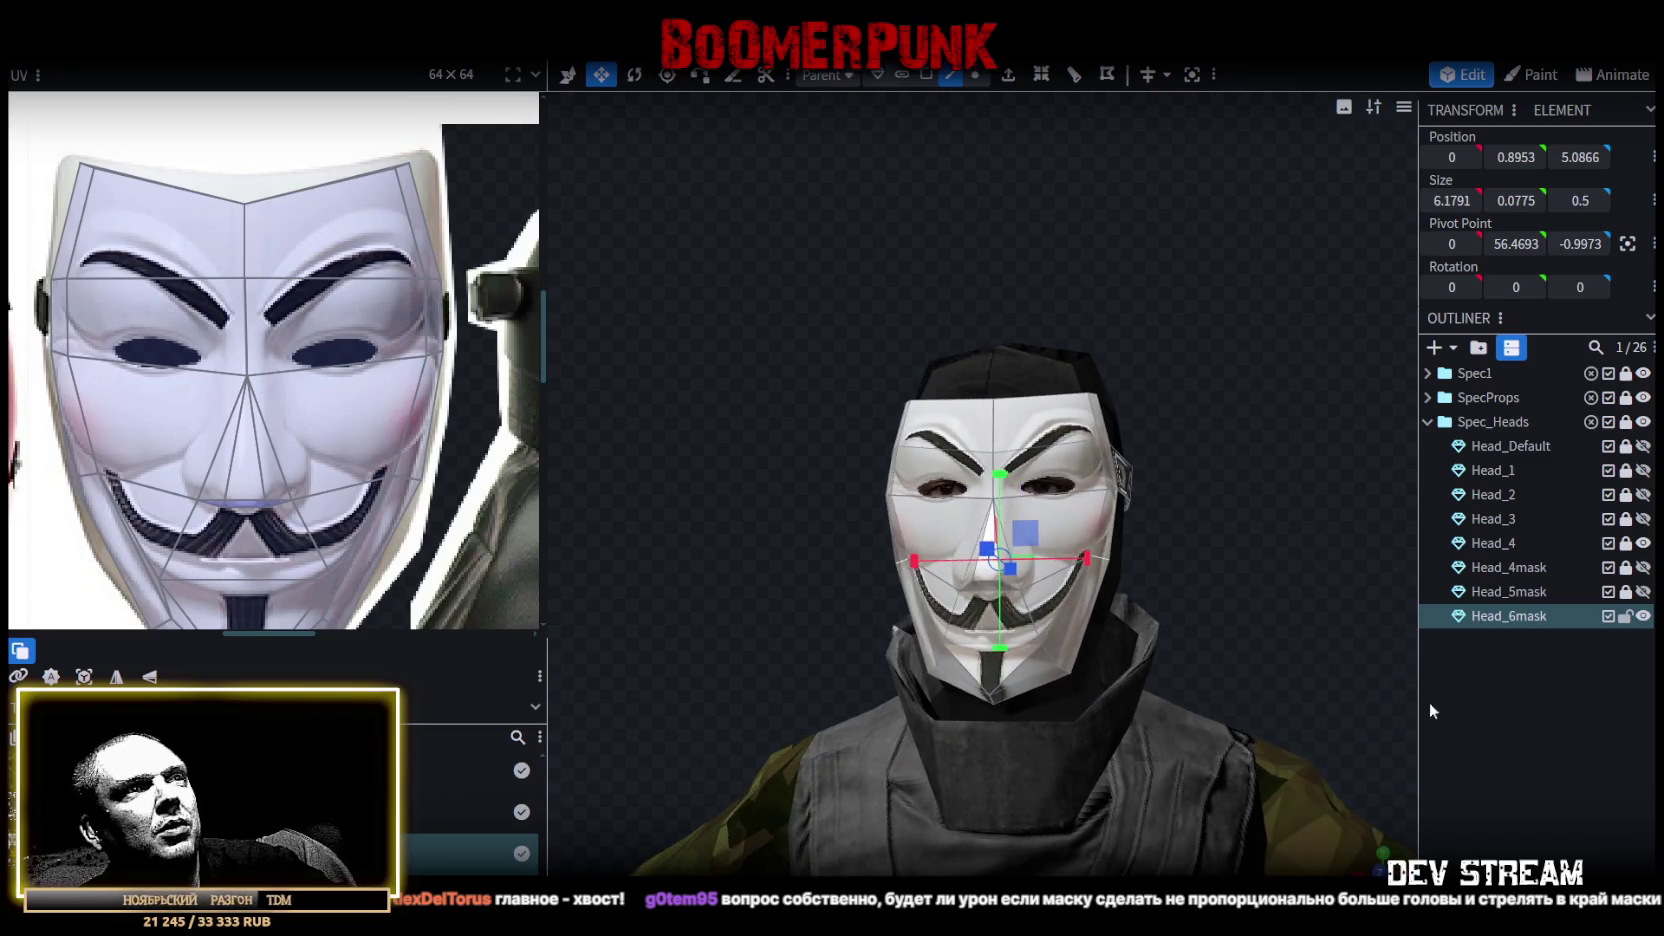
{"action": "left_click", "coordinate": [1427, 702]}
{"action": "mouse_move", "coordinate": [1270, 610]}
{"action": "left_mouse_down"}
{"action": "mouse_move", "coordinate": [1361, 588]}
{"action": "mouse_move", "coordinate": [1178, 552]}
{"action": "mouse_move", "coordinate": [1036, 556]}
{"action": "mouse_move", "coordinate": [1444, 484]}
{"action": "mouse_move", "coordinate": [1524, 516]}
{"action": "mouse_move", "coordinate": [1119, 425]}
{"action": "left_mouse_up"}
{"action": "scroll", "coordinate": [1178, 552], "scroll_direction": "down", "scroll_amount": 3}
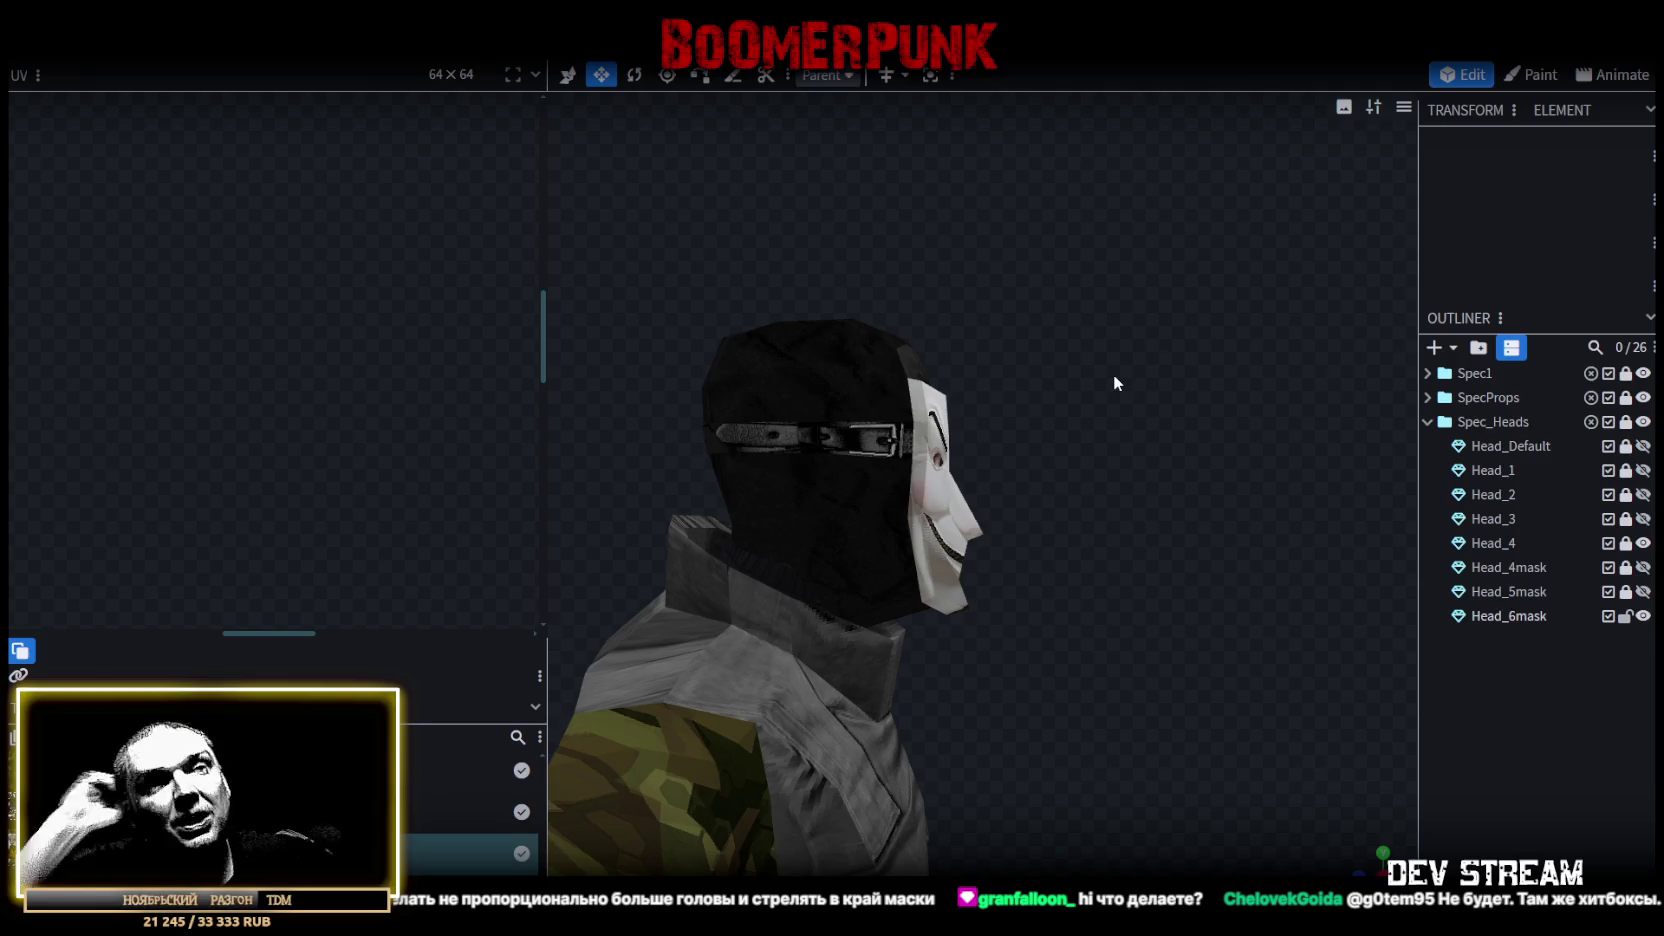
Select the Head_6mask mesh and orbit to a side view of the mask's chin.
{"action": "scroll", "coordinate": [1071, 488], "scroll_direction": "down", "scroll_amount": 2}
{"action": "mouse_move", "coordinate": [1070, 494]}
{"action": "left_mouse_down"}
{"action": "mouse_move", "coordinate": [711, 484]}
{"action": "mouse_move", "coordinate": [573, 530]}
{"action": "mouse_move", "coordinate": [757, 468]}
{"action": "mouse_move", "coordinate": [638, 450]}
{"action": "mouse_move", "coordinate": [846, 460]}
{"action": "left_mouse_up"}
{"action": "left_click", "coordinate": [1016, 443]}
{"action": "mouse_move", "coordinate": [802, 528]}
{"action": "left_mouse_down"}
{"action": "mouse_move", "coordinate": [902, 552]}
{"action": "mouse_move", "coordinate": [1086, 506]}
{"action": "mouse_move", "coordinate": [1014, 467]}
{"action": "left_mouse_up"}
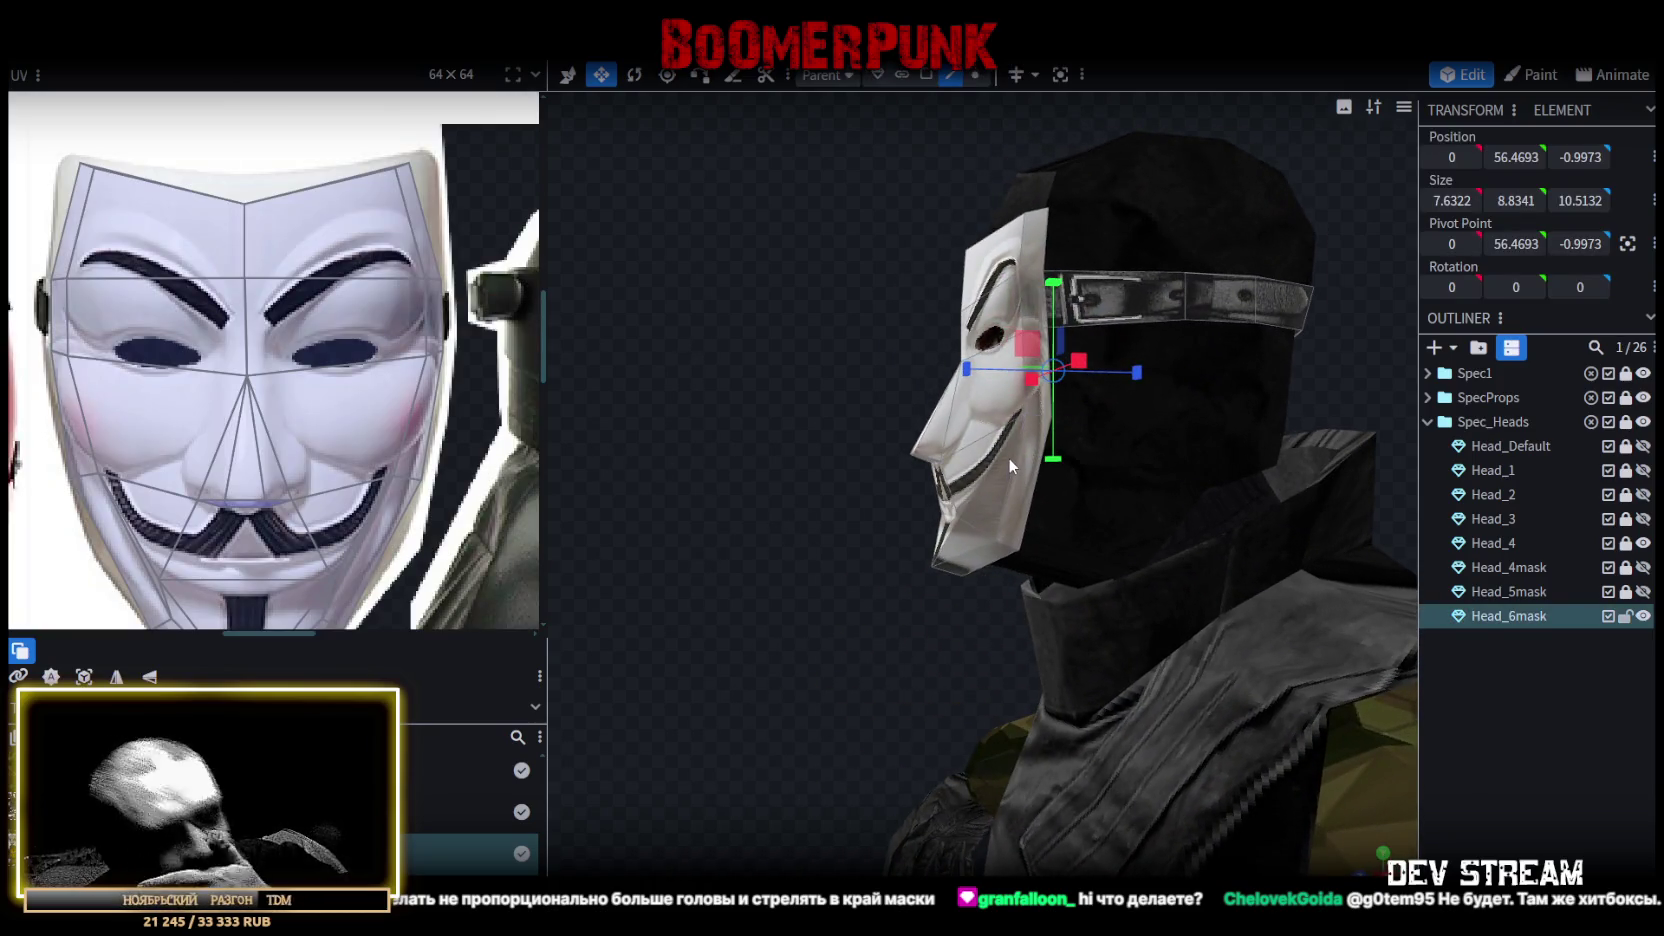
{"action": "left_click_drag", "start_coordinate": [878, 543], "coordinate": [951, 562]}
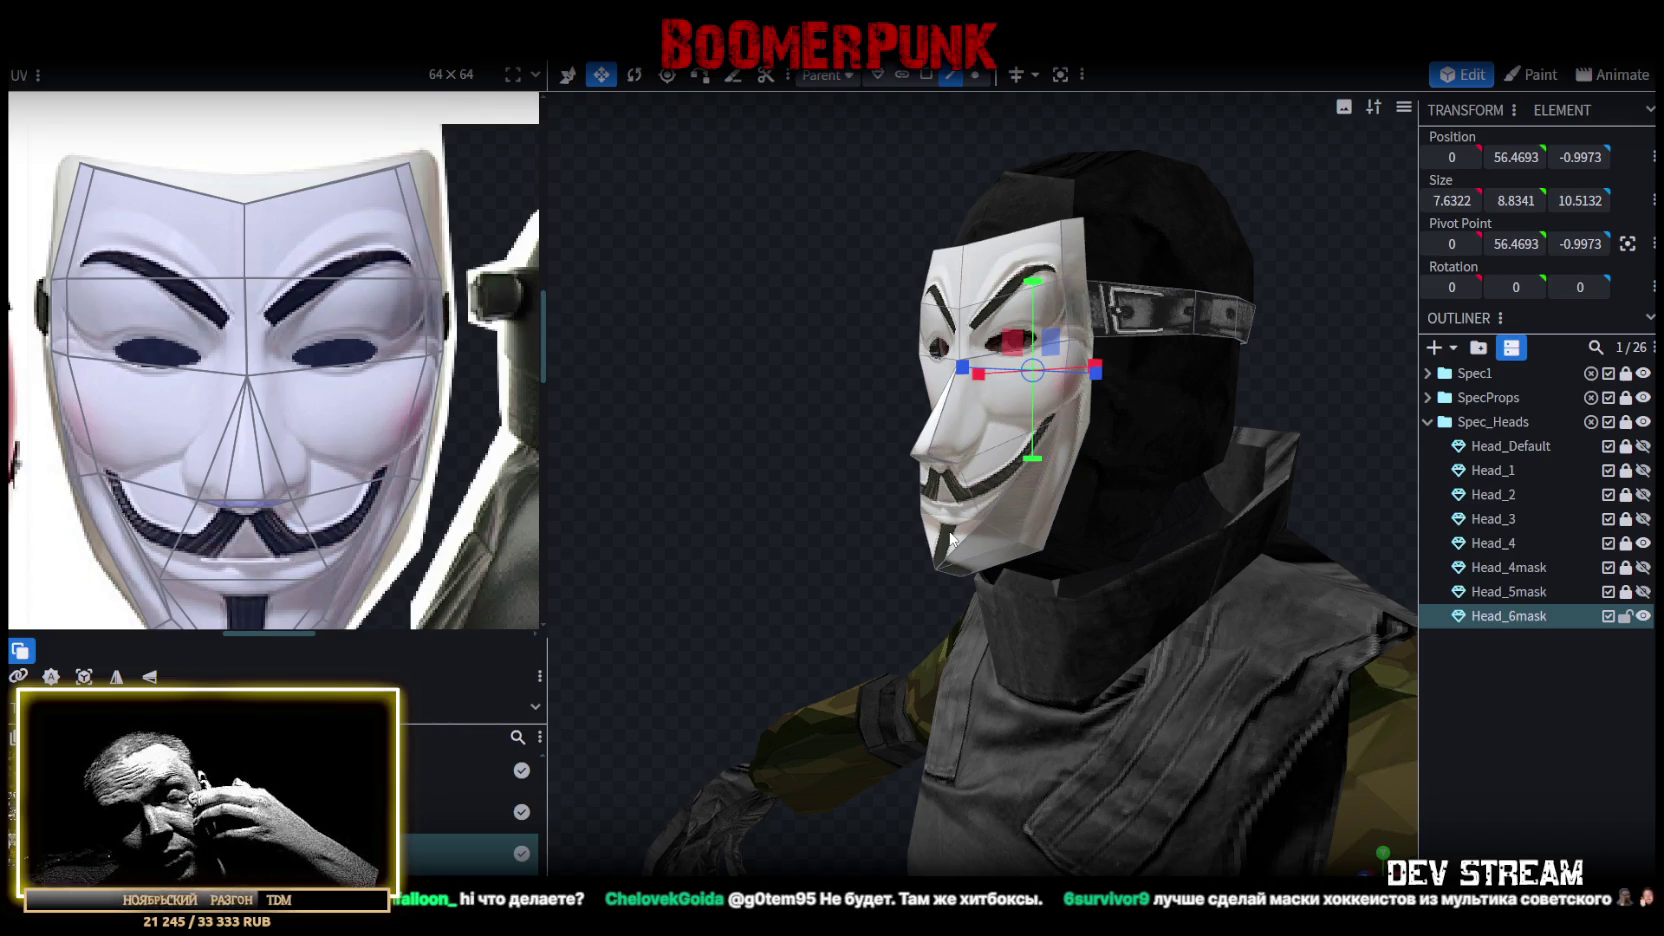
{"action": "mouse_move", "coordinate": [935, 537]}
{"action": "left_mouse_down"}
{"action": "mouse_move", "coordinate": [805, 517]}
{"action": "mouse_move", "coordinate": [1195, 488]}
{"action": "left_mouse_up"}
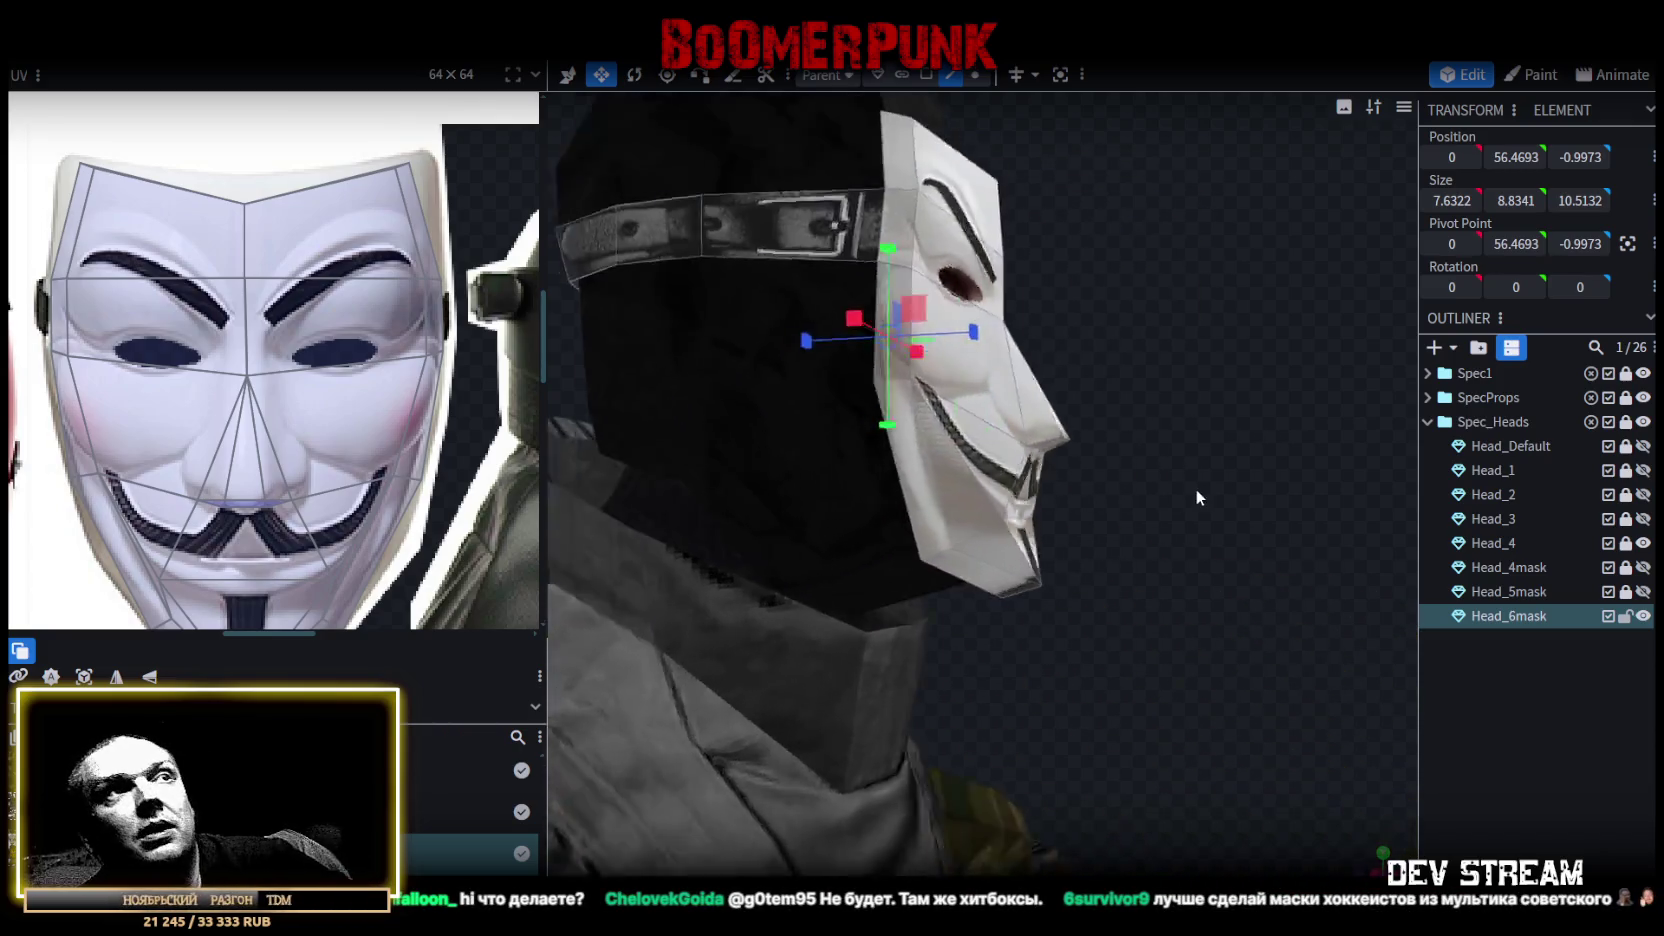
{"action": "scroll", "coordinate": [1200, 495], "scroll_direction": "up", "scroll_amount": 3}
{"action": "scroll", "coordinate": [1202, 503], "scroll_direction": "up", "scroll_amount": 1}
{"action": "left_click_drag", "start_coordinate": [1175, 557], "coordinate": [1051, 316]}
{"action": "left_click", "coordinate": [955, 75]}
{"action": "left_click", "coordinate": [1040, 474]}
{"action": "mouse_move", "coordinate": [1050, 480]}
{"action": "left_mouse_down"}
{"action": "mouse_move", "coordinate": [1160, 534]}
{"action": "mouse_move", "coordinate": [1113, 465]}
{"action": "mouse_move", "coordinate": [826, 524]}
{"action": "left_mouse_up"}
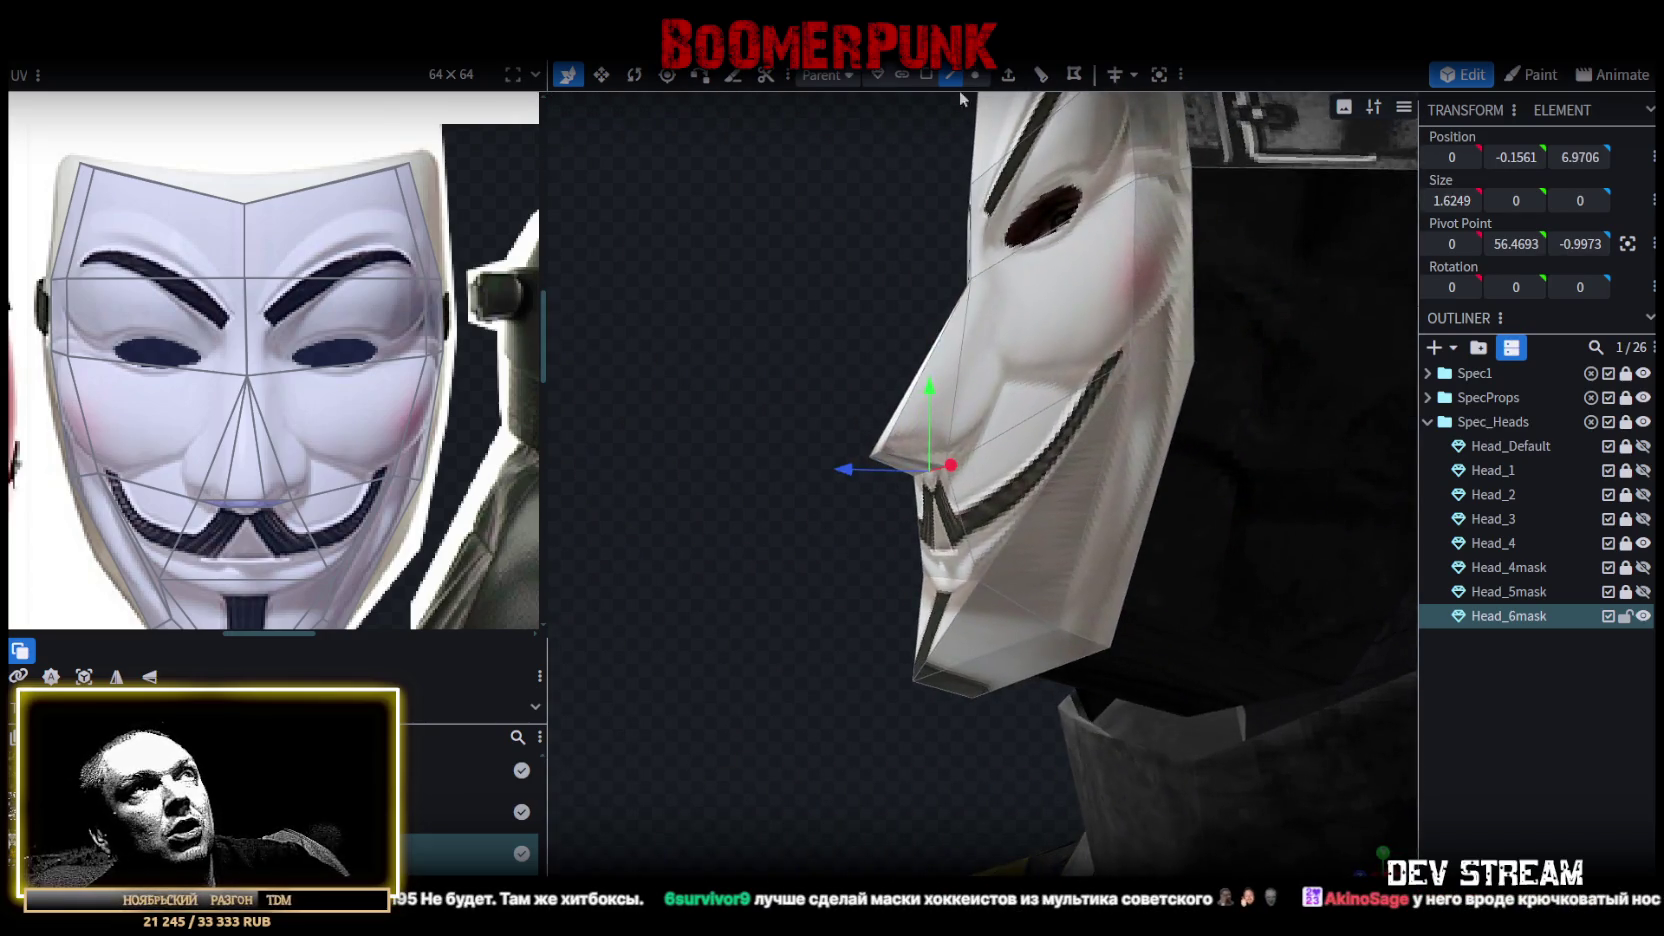
Raise the face under the nose by 0.5 and pull it back by 0.7.
{"action": "left_click", "coordinate": [935, 76]}
{"action": "left_click_drag", "start_coordinate": [899, 462], "coordinate": [900, 420]}
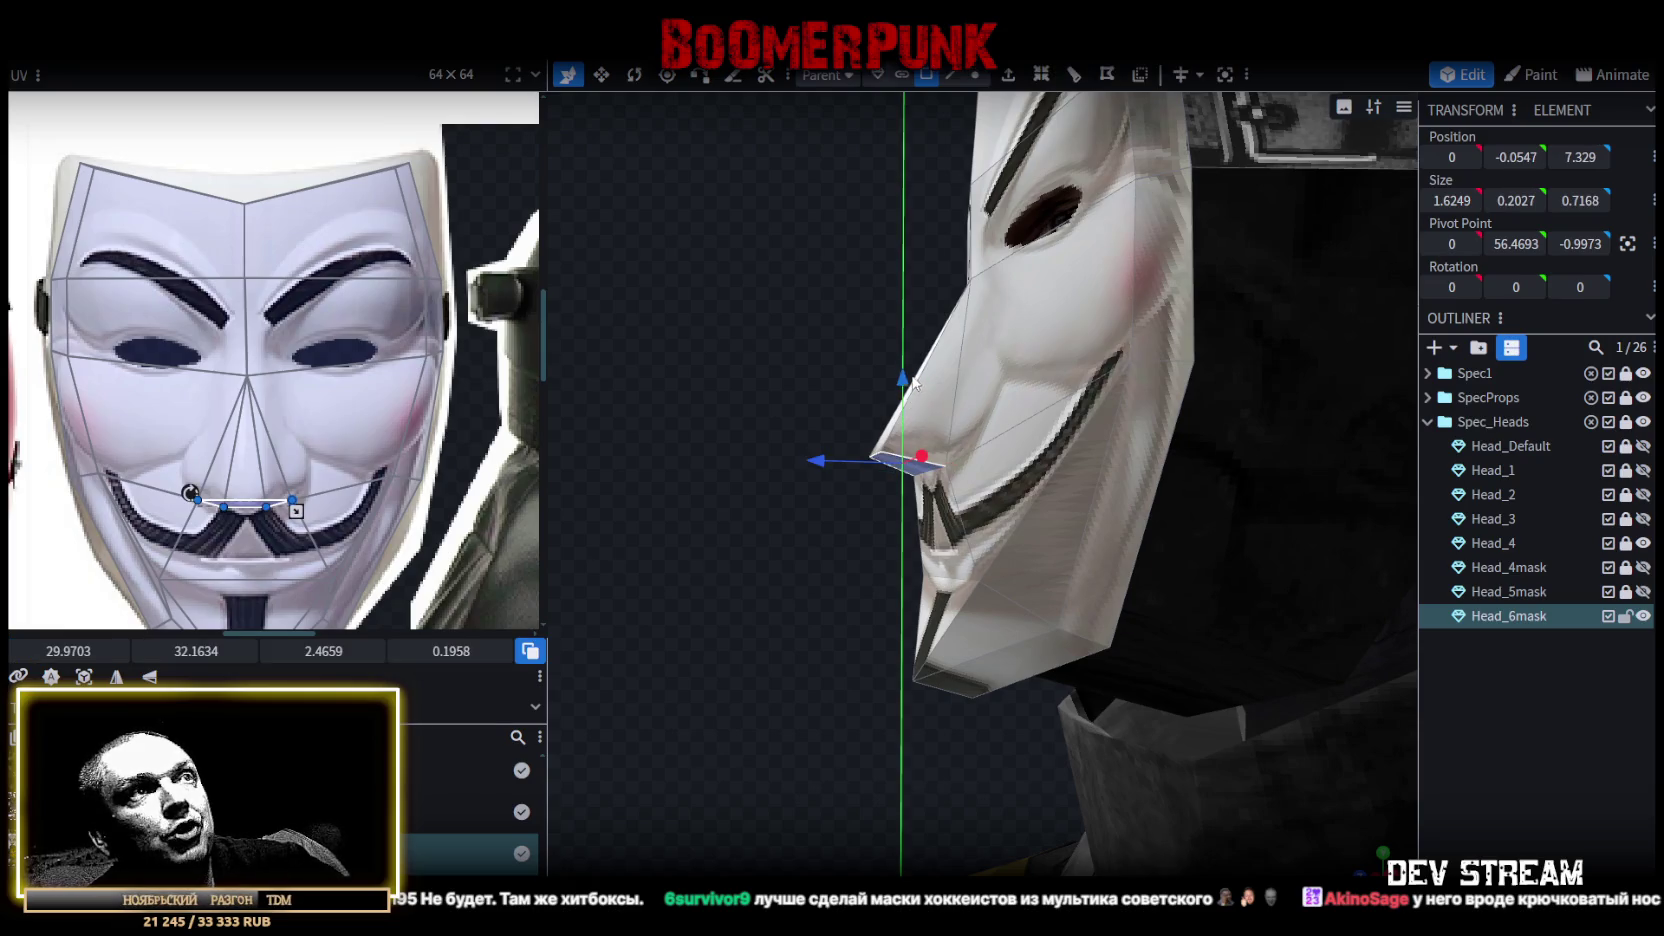
{"action": "mouse_move", "coordinate": [783, 315]}
{"action": "left_mouse_down"}
{"action": "mouse_move", "coordinate": [980, 317]}
{"action": "mouse_move", "coordinate": [796, 335]}
{"action": "left_mouse_up"}
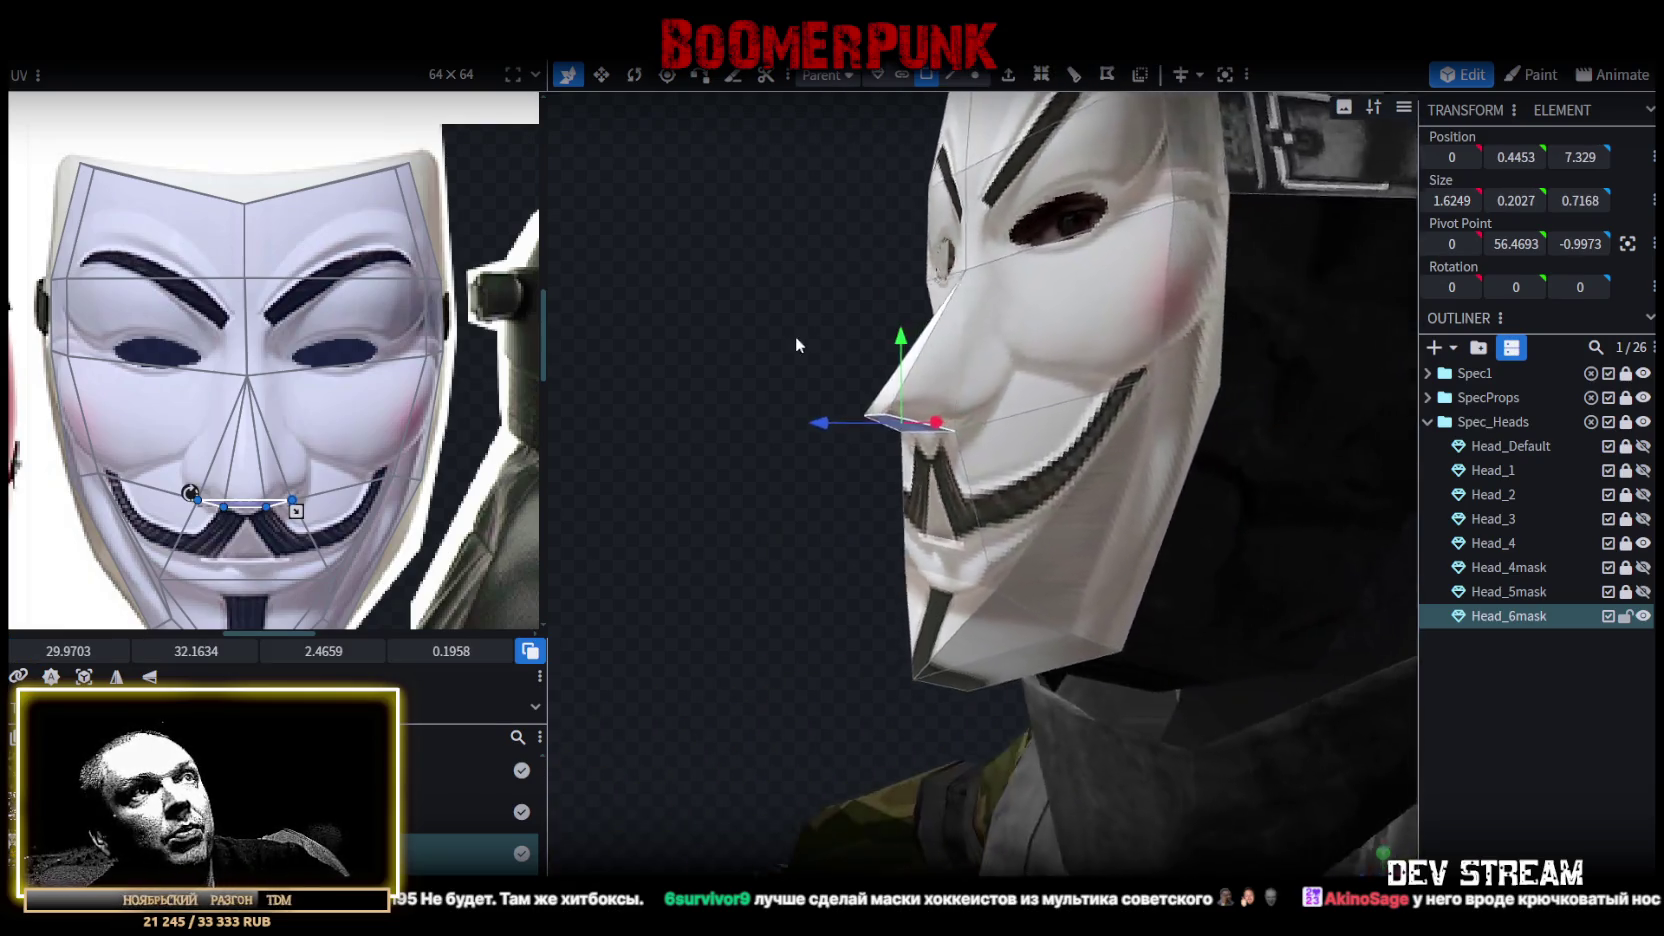
{"action": "mouse_move", "coordinate": [835, 420]}
{"action": "left_mouse_down"}
{"action": "mouse_move", "coordinate": [883, 424]}
{"action": "mouse_move", "coordinate": [833, 428]}
{"action": "mouse_move", "coordinate": [980, 530]}
{"action": "mouse_move", "coordinate": [951, 549]}
{"action": "left_mouse_up"}
{"action": "mouse_move", "coordinate": [1256, 419]}
{"action": "left_mouse_down"}
{"action": "mouse_move", "coordinate": [1134, 411]}
{"action": "mouse_move", "coordinate": [926, 567]}
{"action": "left_mouse_up"}
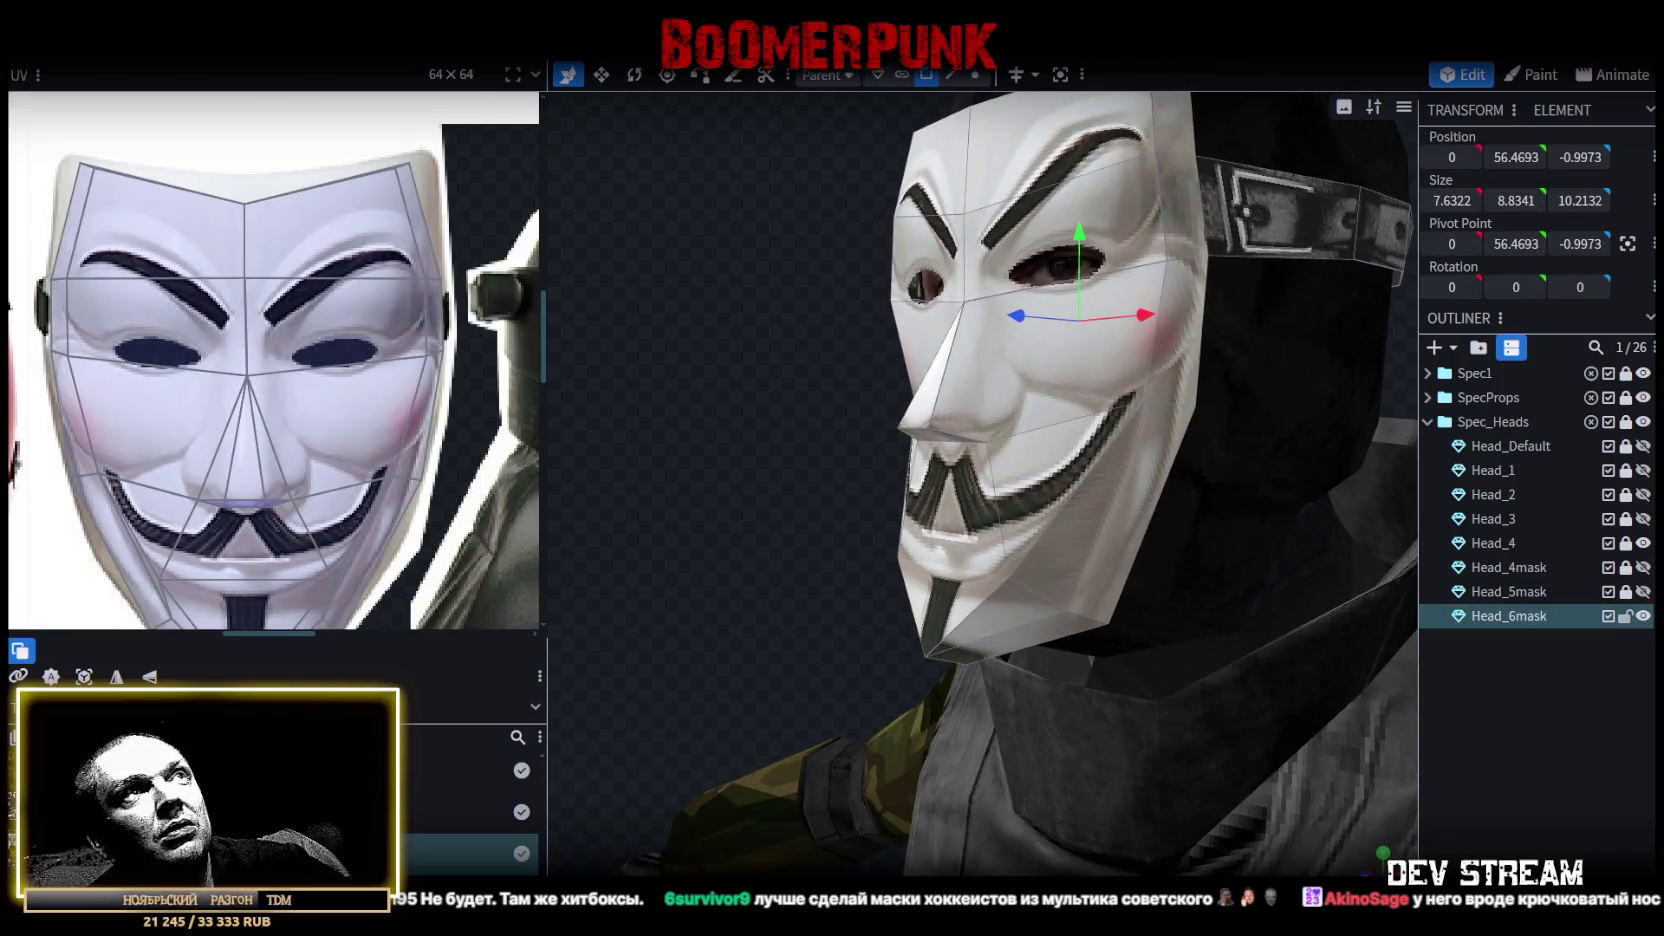
Raise the chin edge by 0.6 and tuck it back to depth 6.1005.
{"action": "left_click", "coordinate": [951, 75]}
{"action": "left_click", "coordinate": [952, 577]}
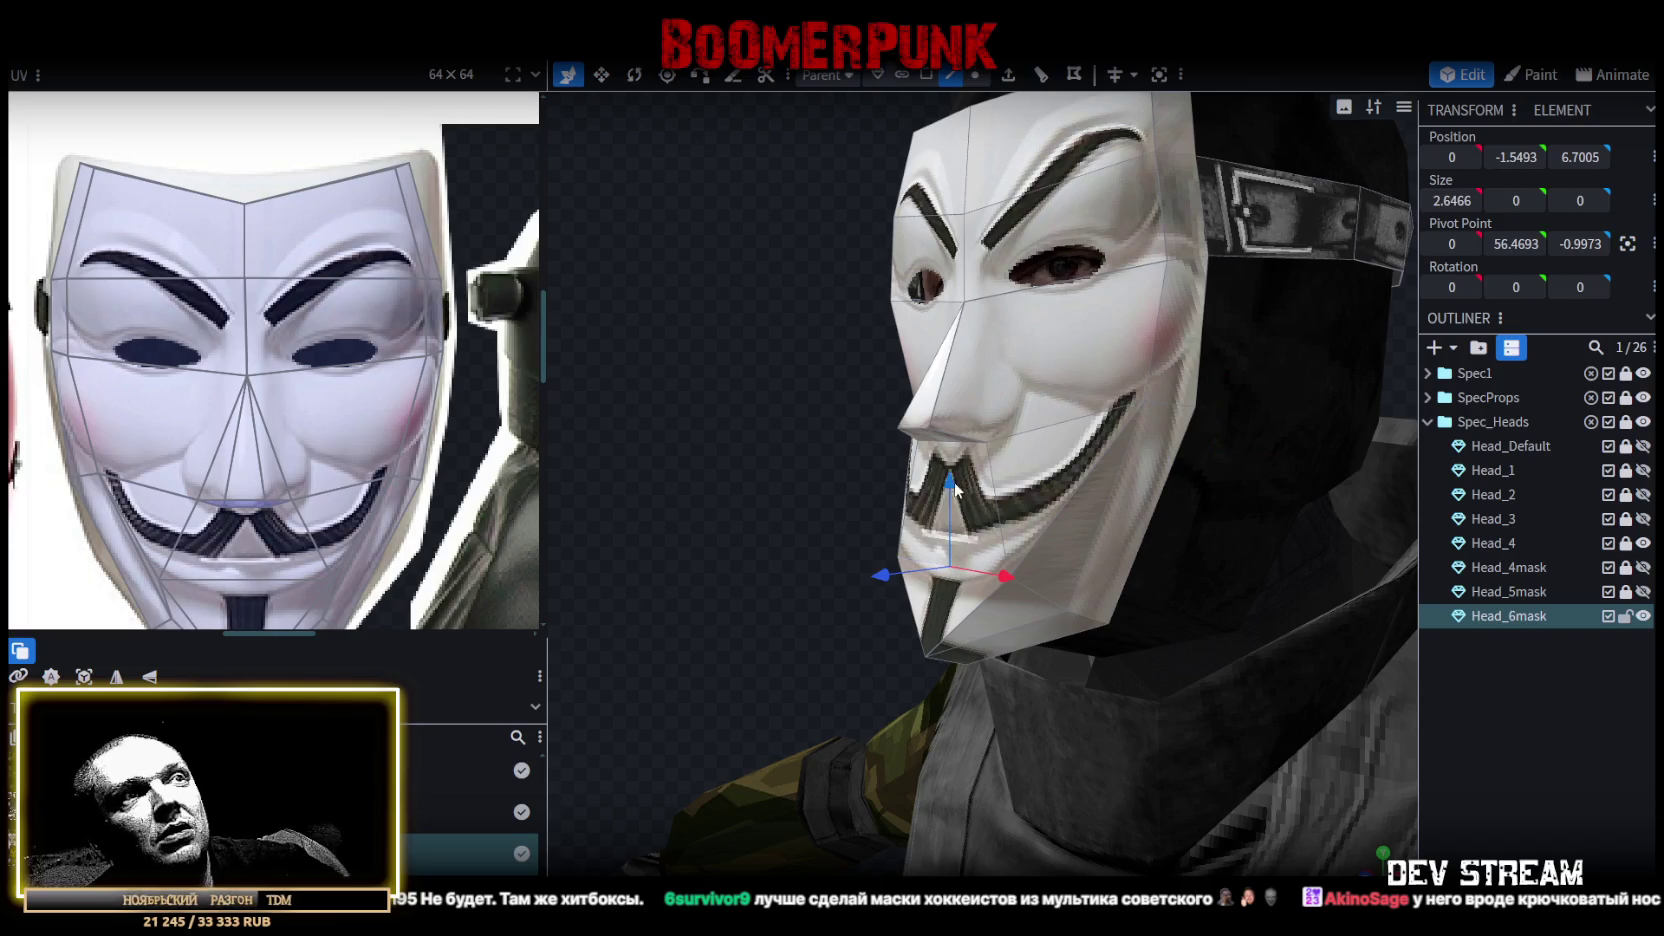
{"action": "left_click_drag", "start_coordinate": [952, 480], "coordinate": [965, 452]}
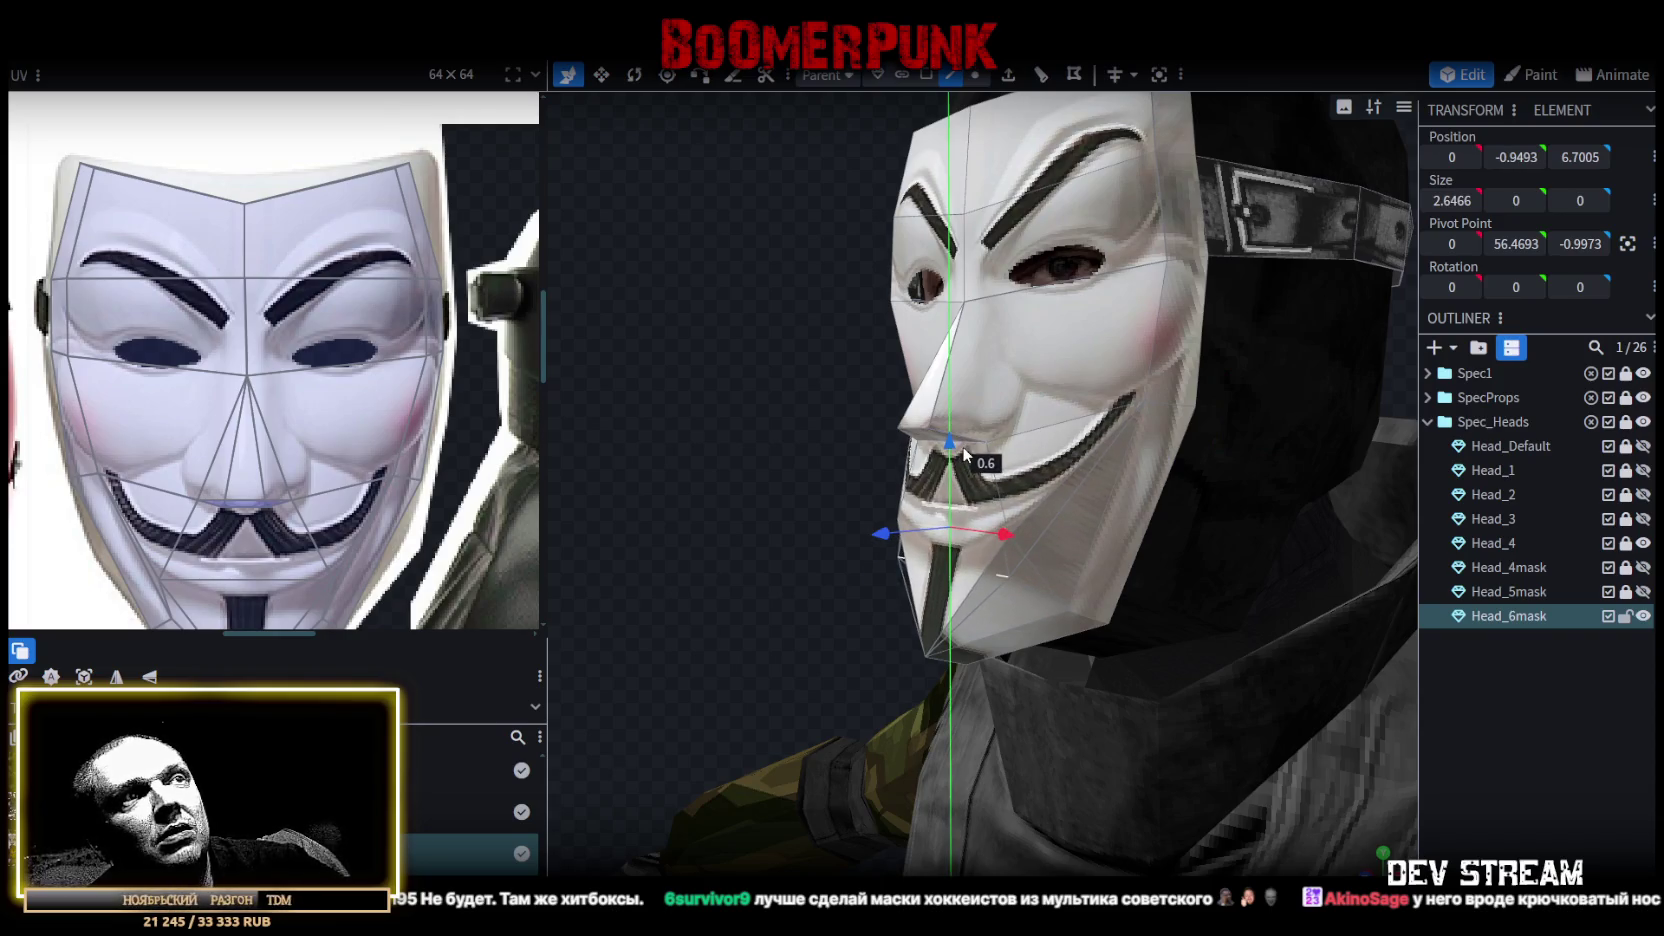
{"action": "mouse_move", "coordinate": [886, 540]}
{"action": "left_mouse_down"}
{"action": "mouse_move", "coordinate": [934, 540]}
{"action": "mouse_move", "coordinate": [916, 536]}
{"action": "left_mouse_up"}
{"action": "mouse_move", "coordinate": [693, 416]}
{"action": "left_mouse_down"}
{"action": "mouse_move", "coordinate": [1010, 415]}
{"action": "mouse_move", "coordinate": [1165, 545]}
{"action": "mouse_move", "coordinate": [811, 534]}
{"action": "mouse_move", "coordinate": [1016, 502]}
{"action": "left_mouse_up"}
{"action": "scroll", "coordinate": [1091, 547], "scroll_direction": "up", "scroll_amount": 2}
{"action": "scroll", "coordinate": [1091, 547], "scroll_direction": "down", "scroll_amount": 3}
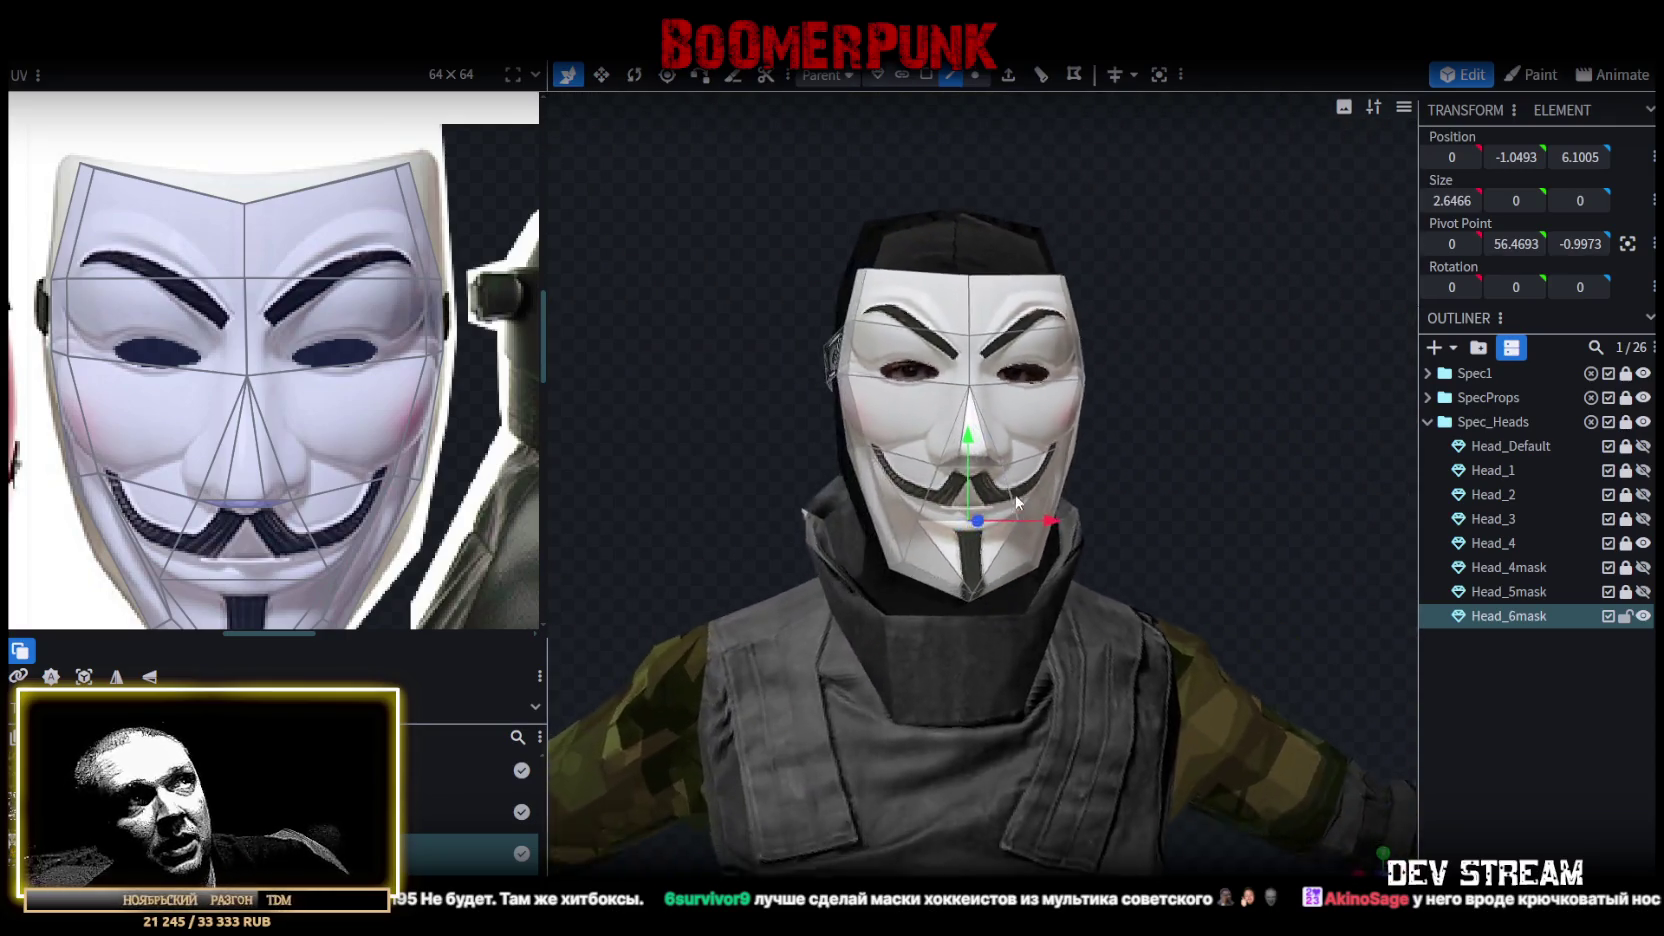
{"action": "scroll", "coordinate": [1016, 502], "scroll_direction": "down", "scroll_amount": 2}
{"action": "scroll", "coordinate": [228, 512], "scroll_direction": "down", "scroll_amount": 2}
{"action": "scroll", "coordinate": [228, 512], "scroll_direction": "down", "scroll_amount": 1}
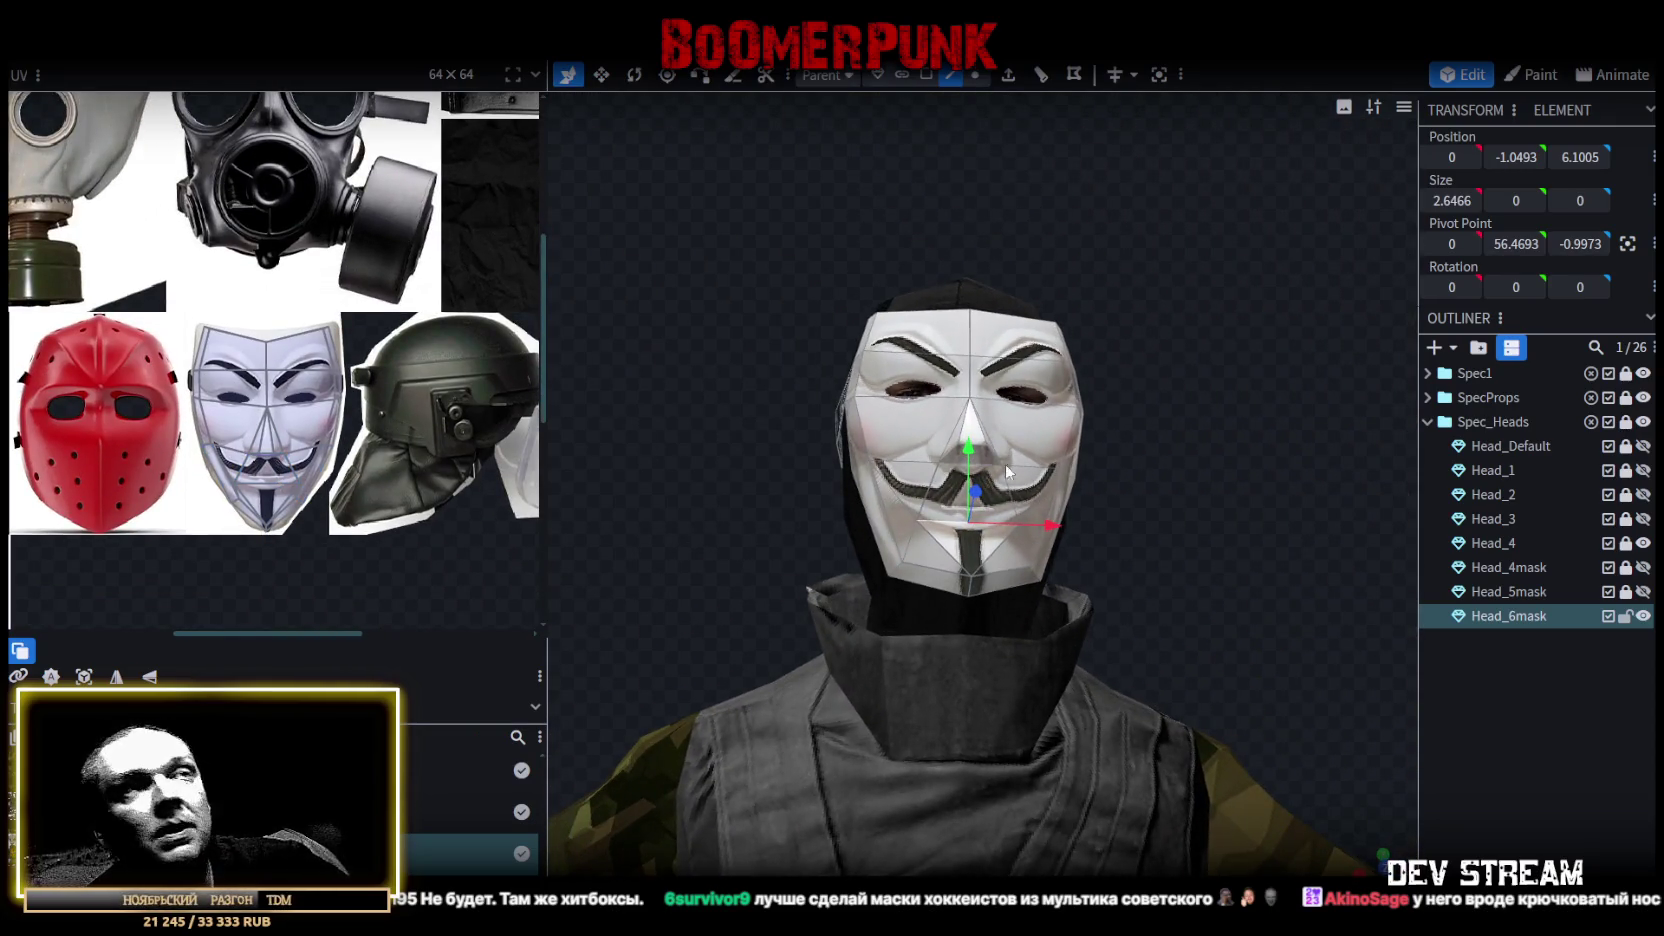
Widen the white mask's forehead part along X from 6.3605 to 6.5605.
{"action": "left_click", "coordinate": [1518, 807]}
{"action": "scroll", "coordinate": [1131, 491], "scroll_direction": "up", "scroll_amount": 3}
{"action": "left_click_drag", "start_coordinate": [1131, 491], "coordinate": [1187, 503]}
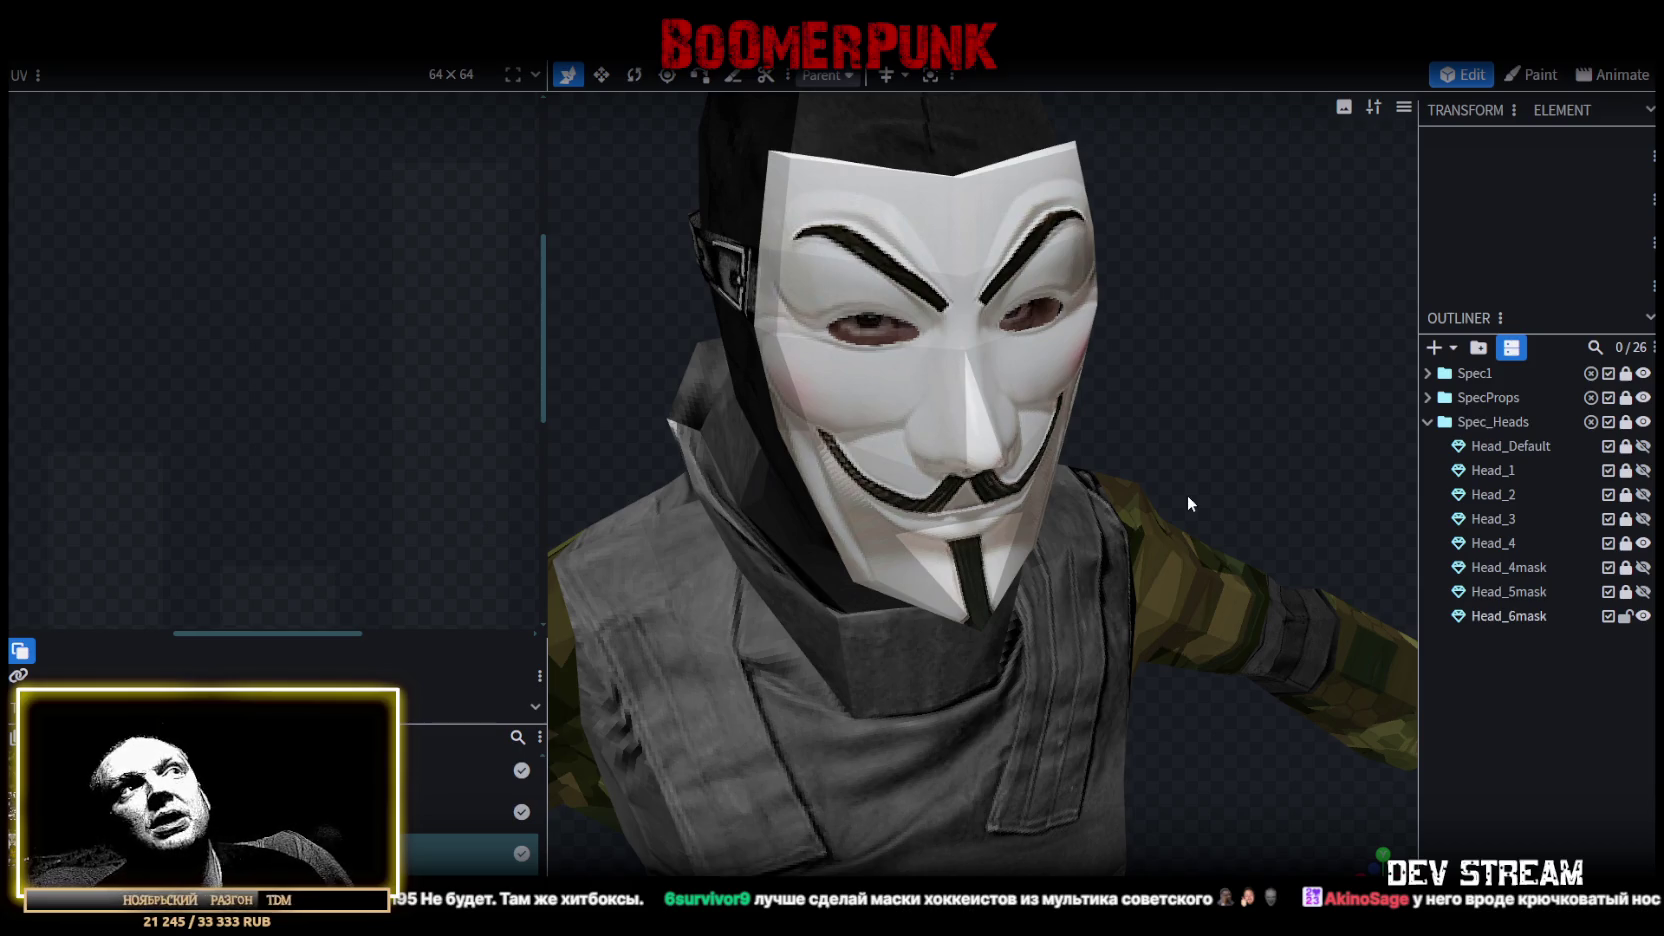
{"action": "mouse_move", "coordinate": [1114, 403]}
{"action": "left_mouse_down"}
{"action": "mouse_move", "coordinate": [1143, 474]}
{"action": "mouse_move", "coordinate": [1157, 400]}
{"action": "mouse_move", "coordinate": [1166, 433]}
{"action": "left_mouse_up"}
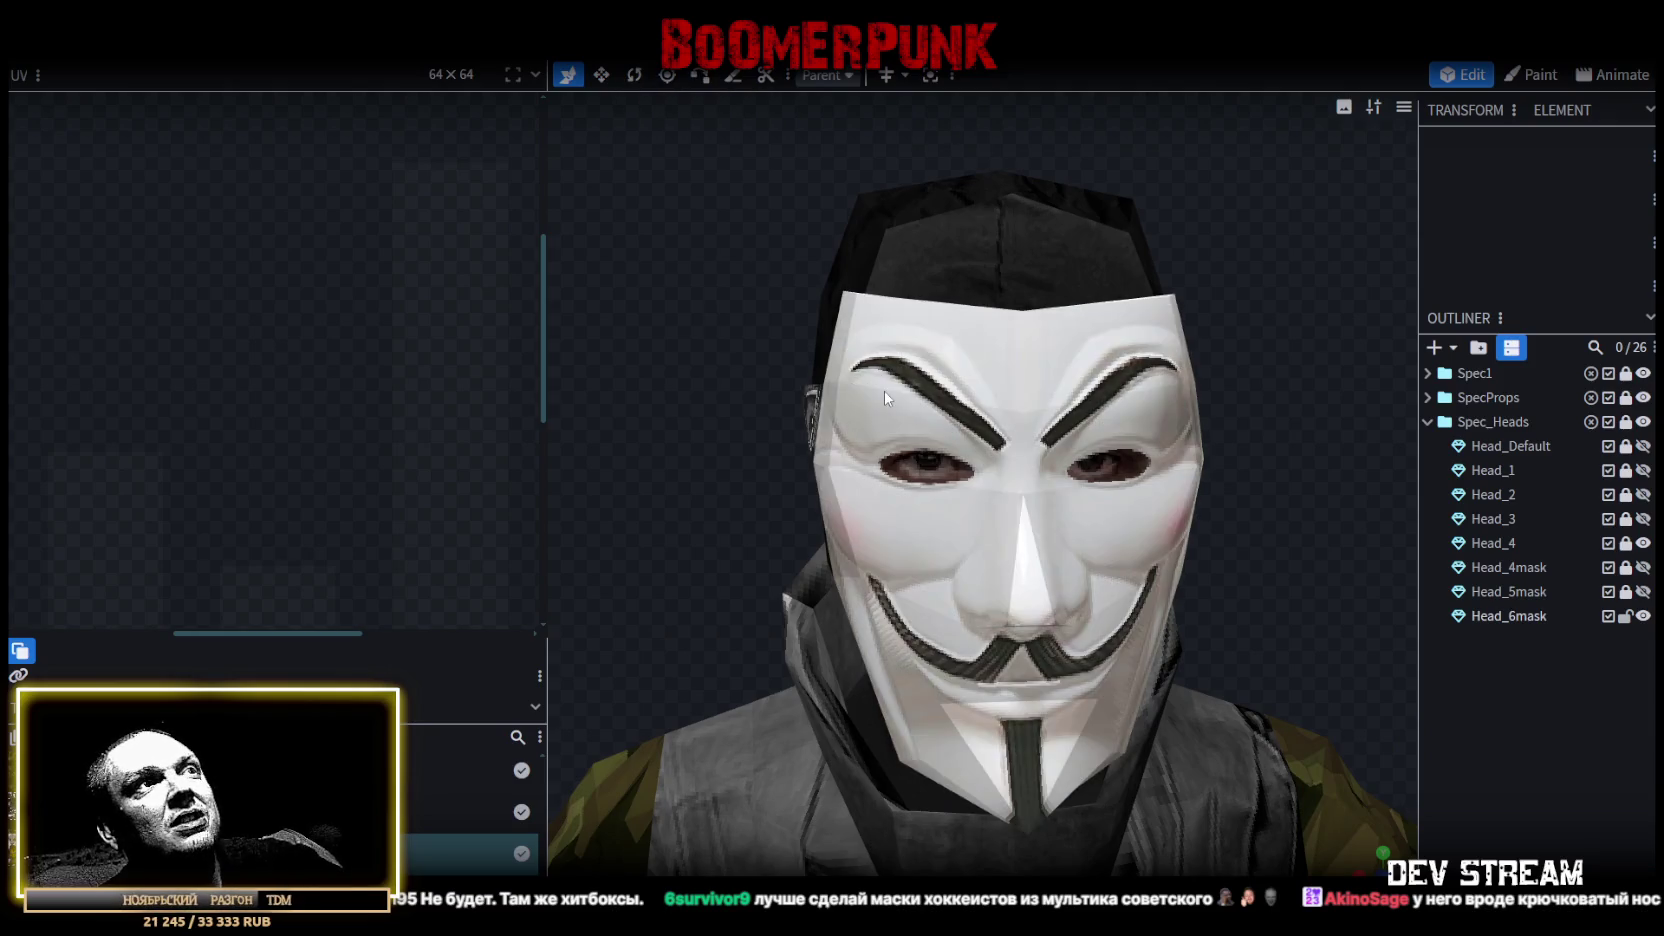
{"action": "left_click", "coordinate": [884, 391]}
{"action": "left_click_drag", "start_coordinate": [736, 313], "coordinate": [700, 300]}
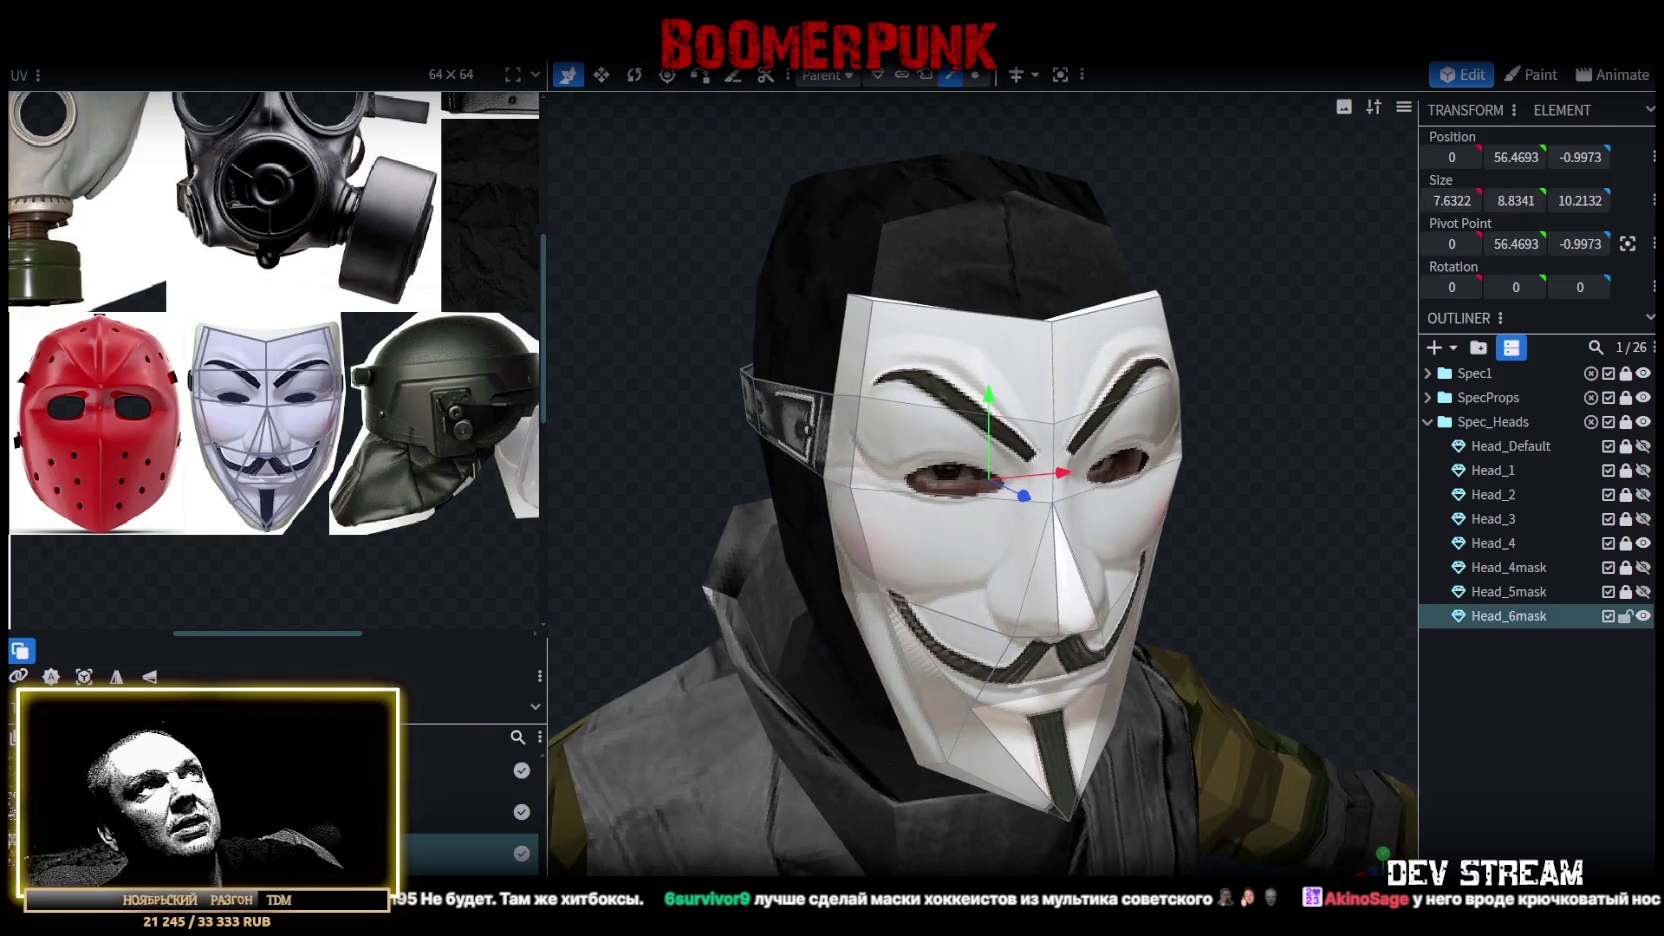
{"action": "left_click", "coordinate": [852, 402]}
{"action": "mouse_move", "coordinate": [852, 402]}
{"action": "left_mouse_down"}
{"action": "mouse_move", "coordinate": [1190, 423]}
{"action": "mouse_move", "coordinate": [1017, 336]}
{"action": "left_mouse_up"}
{"action": "key", "text": "v"}
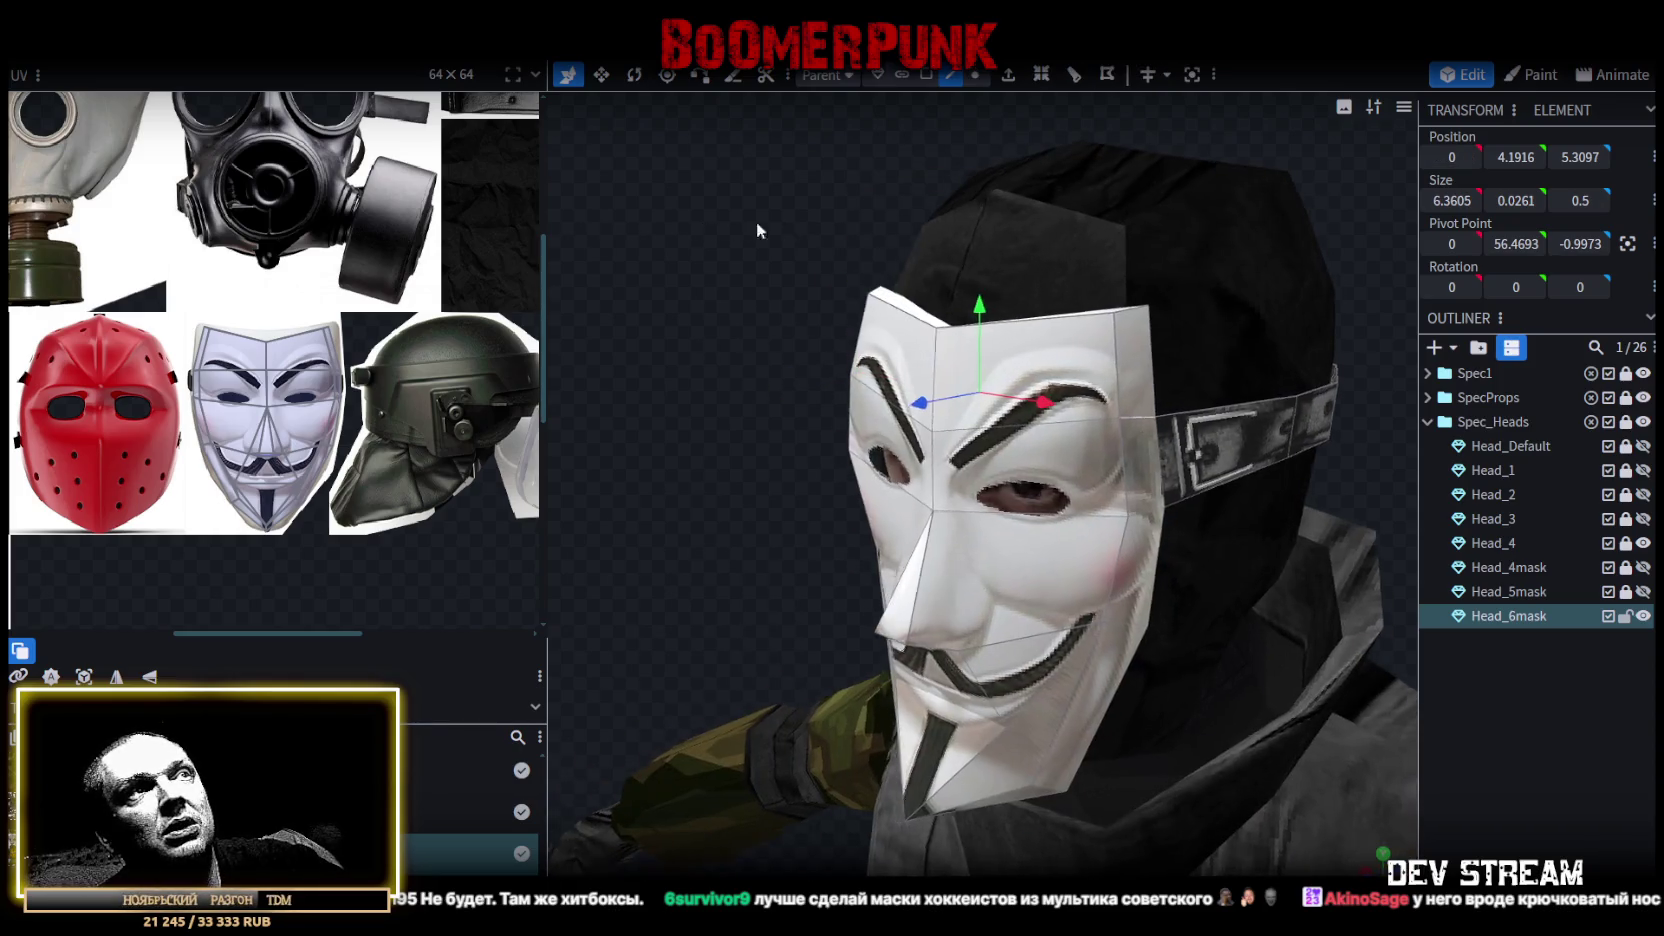
{"action": "left_click", "coordinate": [1017, 336]}
{"action": "left_click_drag", "start_coordinate": [1102, 385], "coordinate": [1110, 388]}
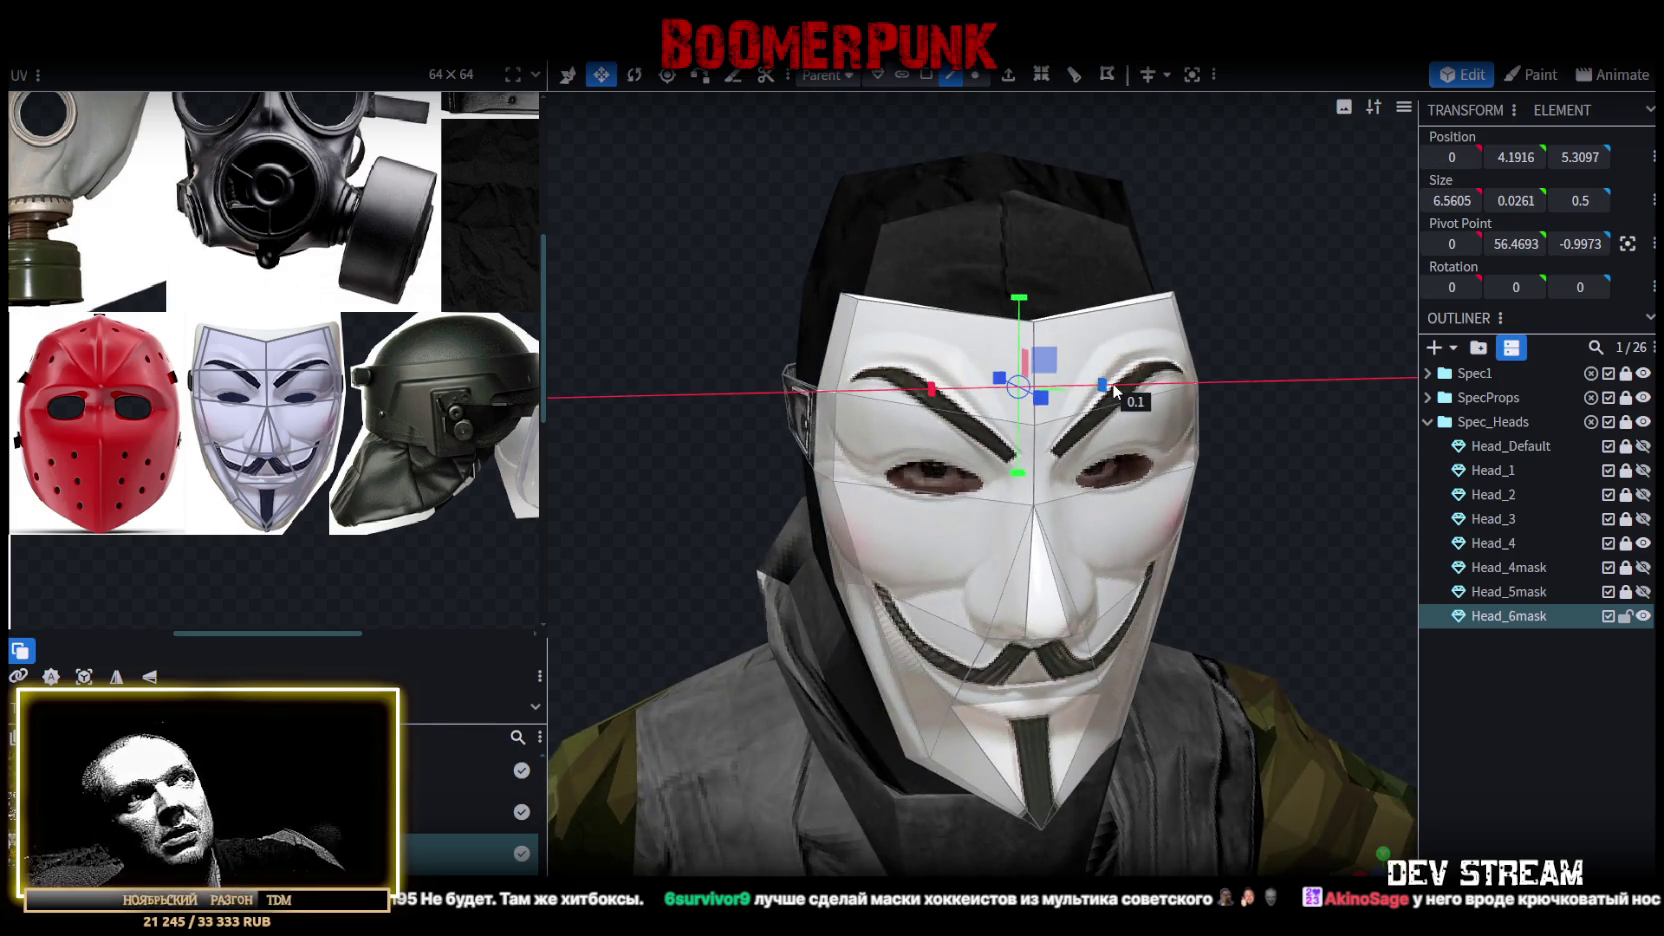
Select the mask's headband strap, viewed from the left rear.
{"action": "mouse_move", "coordinate": [1303, 471]}
{"action": "left_mouse_down"}
{"action": "mouse_move", "coordinate": [872, 495]}
{"action": "mouse_move", "coordinate": [1089, 545]}
{"action": "mouse_move", "coordinate": [1287, 514]}
{"action": "mouse_move", "coordinate": [1306, 477]}
{"action": "mouse_move", "coordinate": [920, 536]}
{"action": "mouse_move", "coordinate": [864, 515]}
{"action": "mouse_move", "coordinate": [1016, 472]}
{"action": "left_mouse_up"}
{"action": "left_click", "coordinate": [1016, 472]}
{"action": "scroll", "coordinate": [280, 298], "scroll_direction": "up", "scroll_amount": 3}
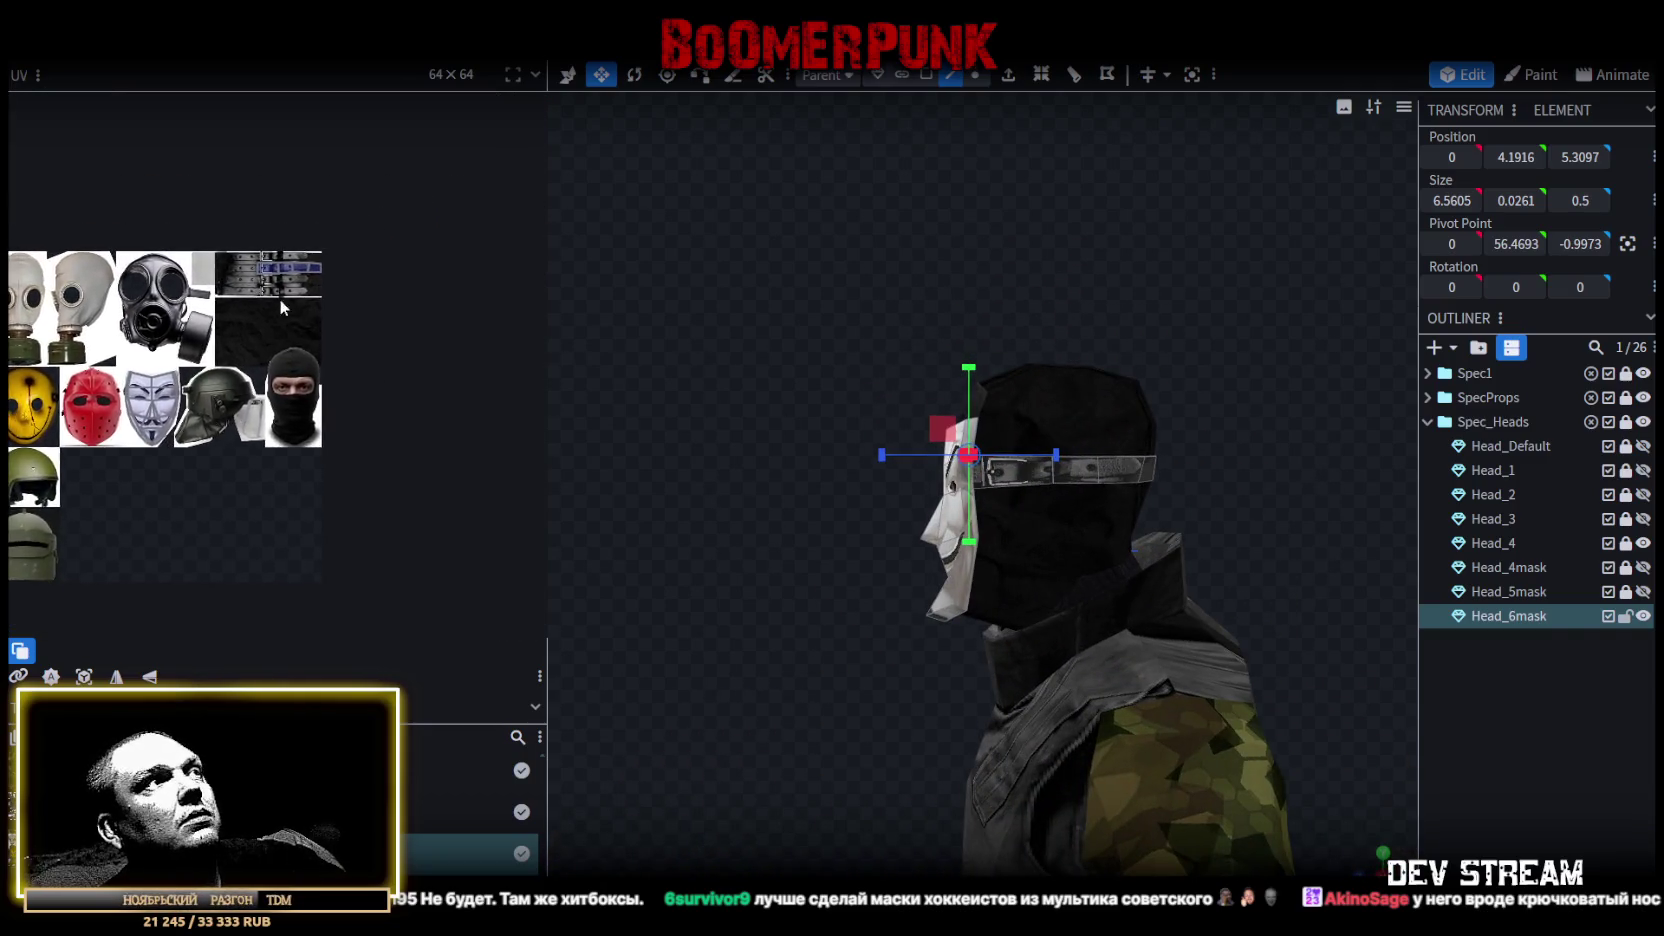
Move the strap's UV face down onto the bottom belt strip of the texture.
{"action": "scroll", "coordinate": [256, 289], "scroll_direction": "up", "scroll_amount": 3}
{"action": "left_click", "coordinate": [328, 162]}
{"action": "scroll", "coordinate": [350, 145], "scroll_direction": "up", "scroll_amount": 2}
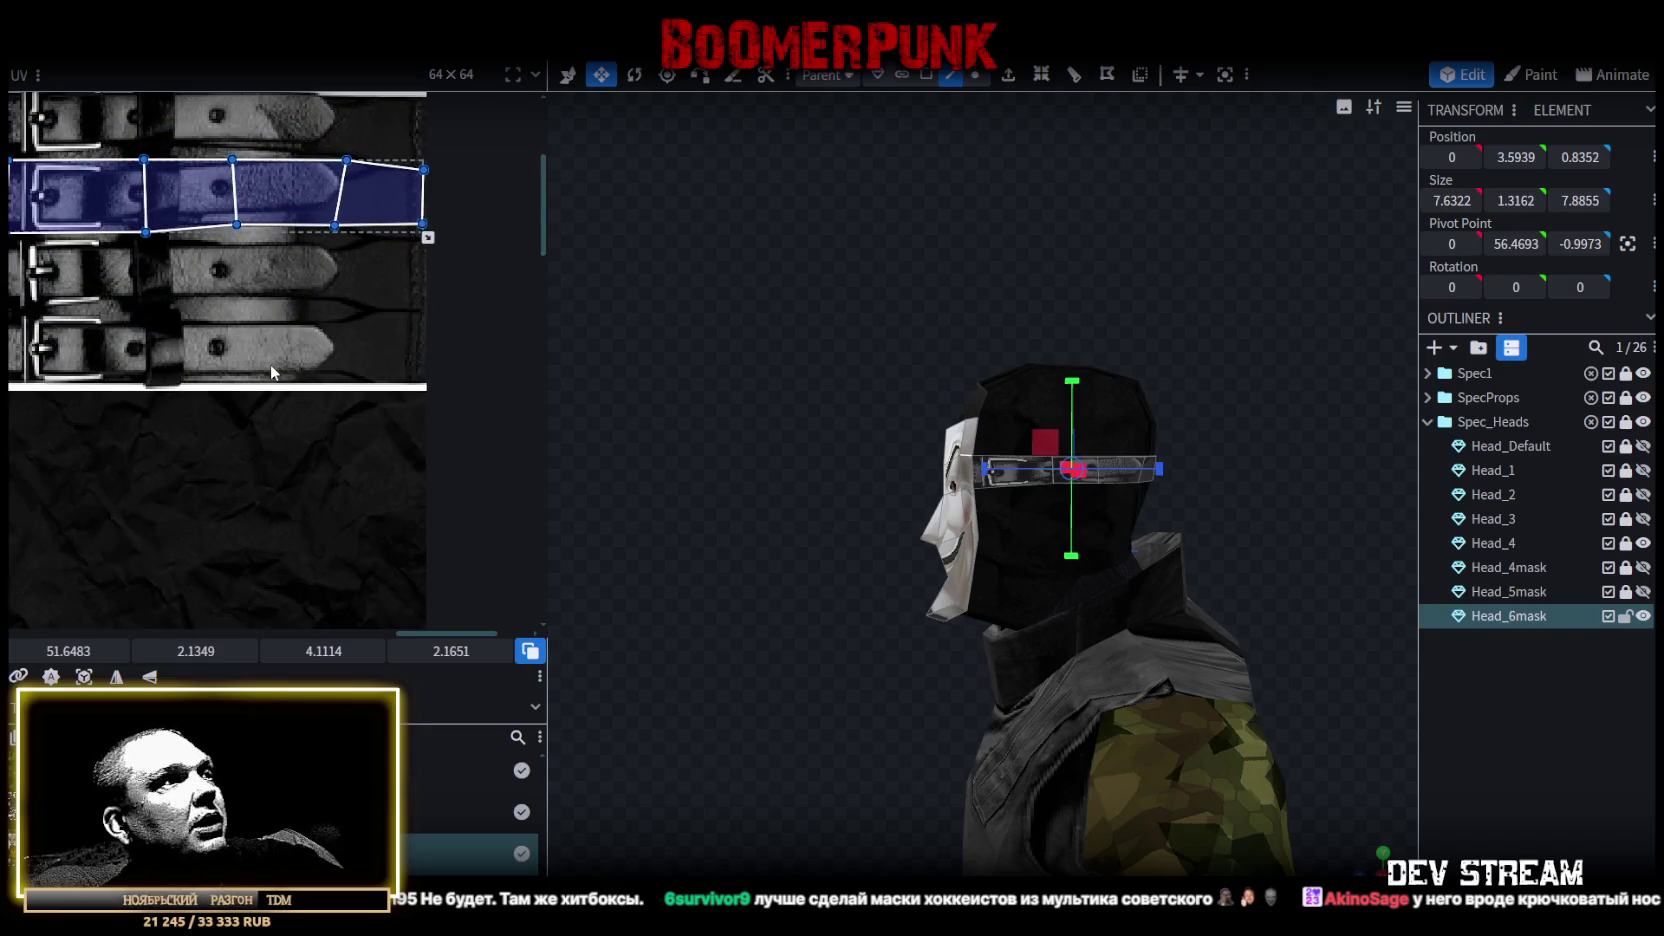
{"action": "left_click_drag", "start_coordinate": [121, 212], "coordinate": [148, 368]}
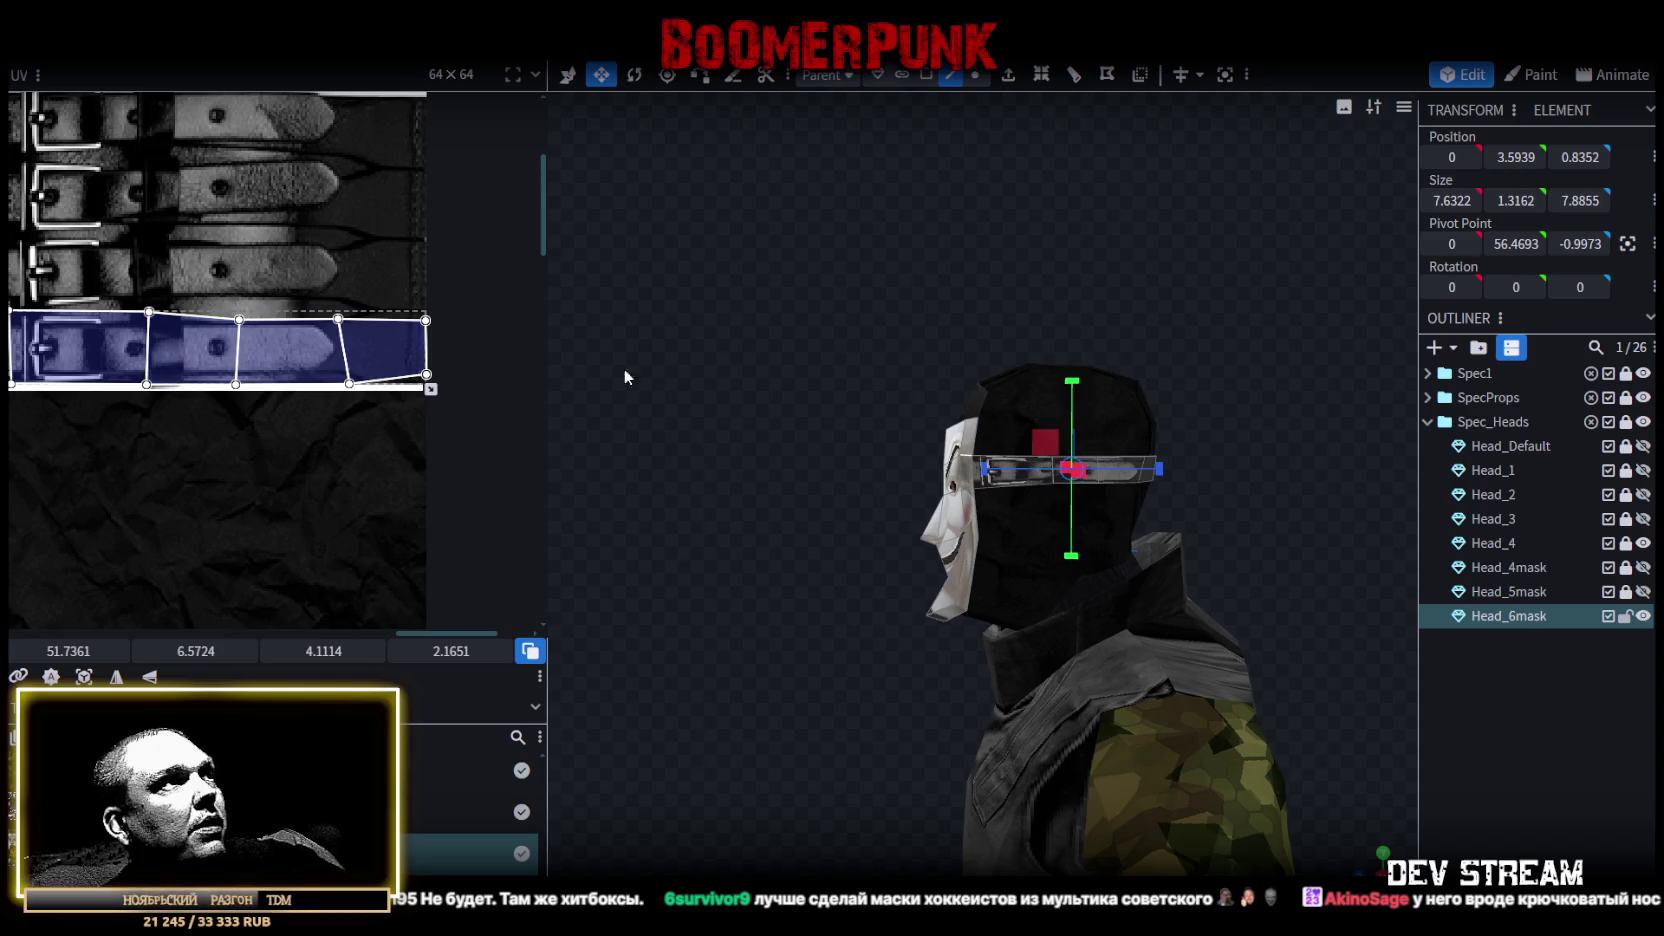
{"action": "scroll", "coordinate": [263, 363], "scroll_direction": "up", "scroll_amount": 3}
{"action": "scroll", "coordinate": [167, 443], "scroll_direction": "down", "scroll_amount": 4}
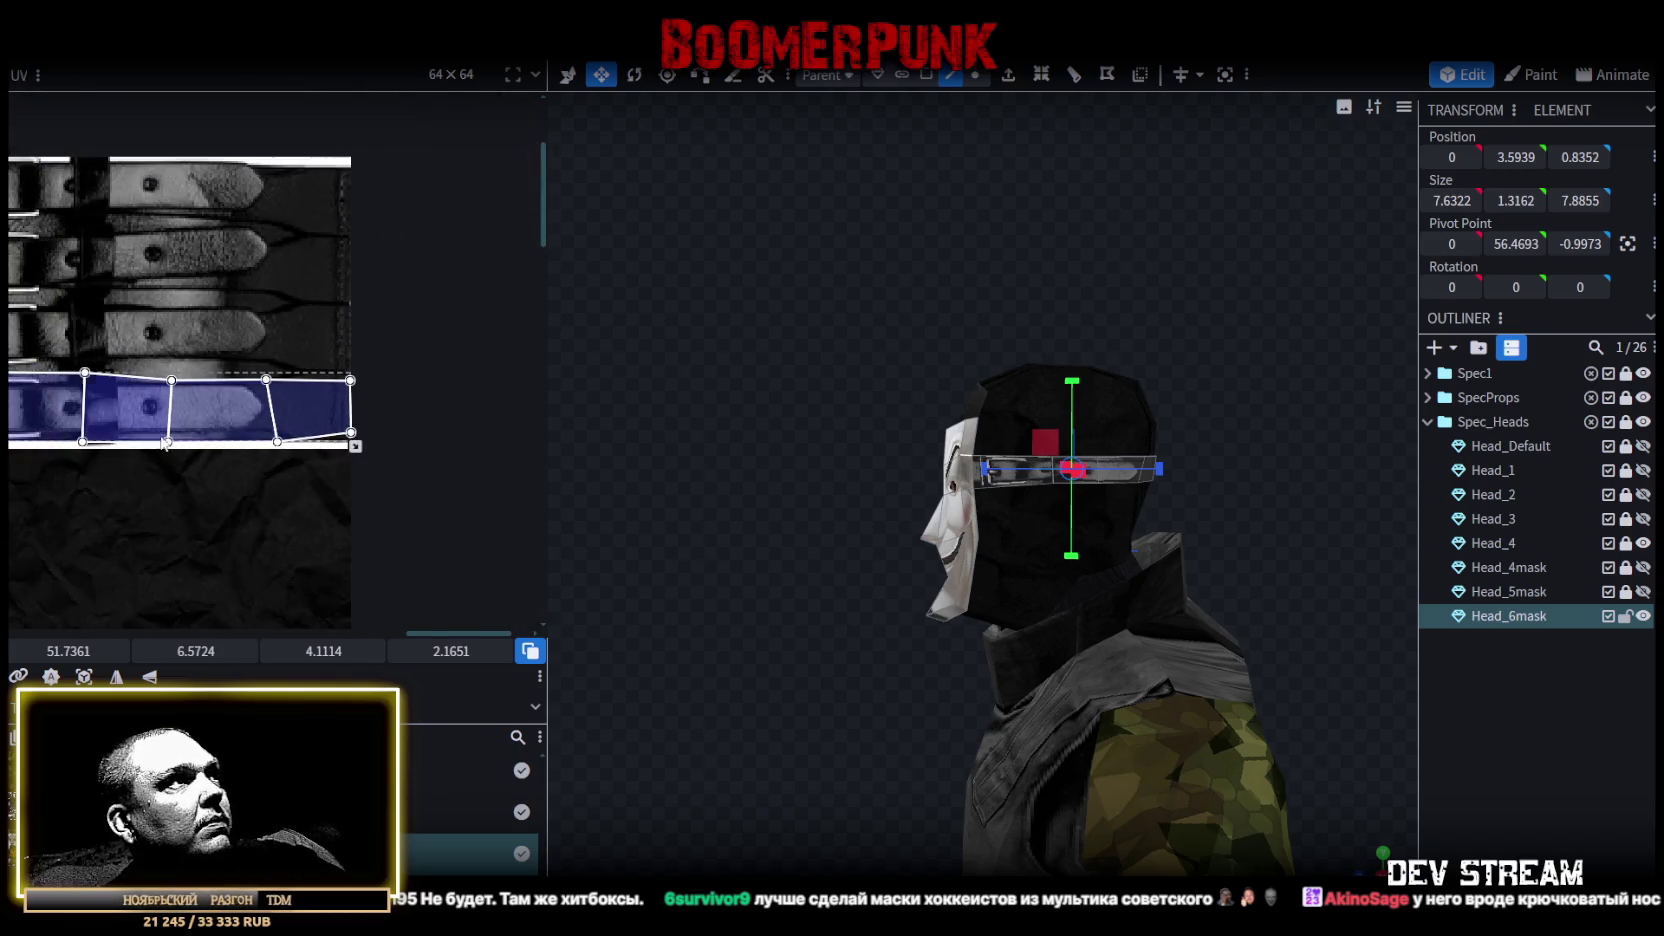
Nudge the bottom edge of the strap's UV mapping up slightly.
{"action": "left_click", "coordinate": [192, 444]}
{"action": "scroll", "coordinate": [192, 446], "scroll_direction": "up", "scroll_amount": 2}
{"action": "scroll", "coordinate": [192, 446], "scroll_direction": "up", "scroll_amount": 2}
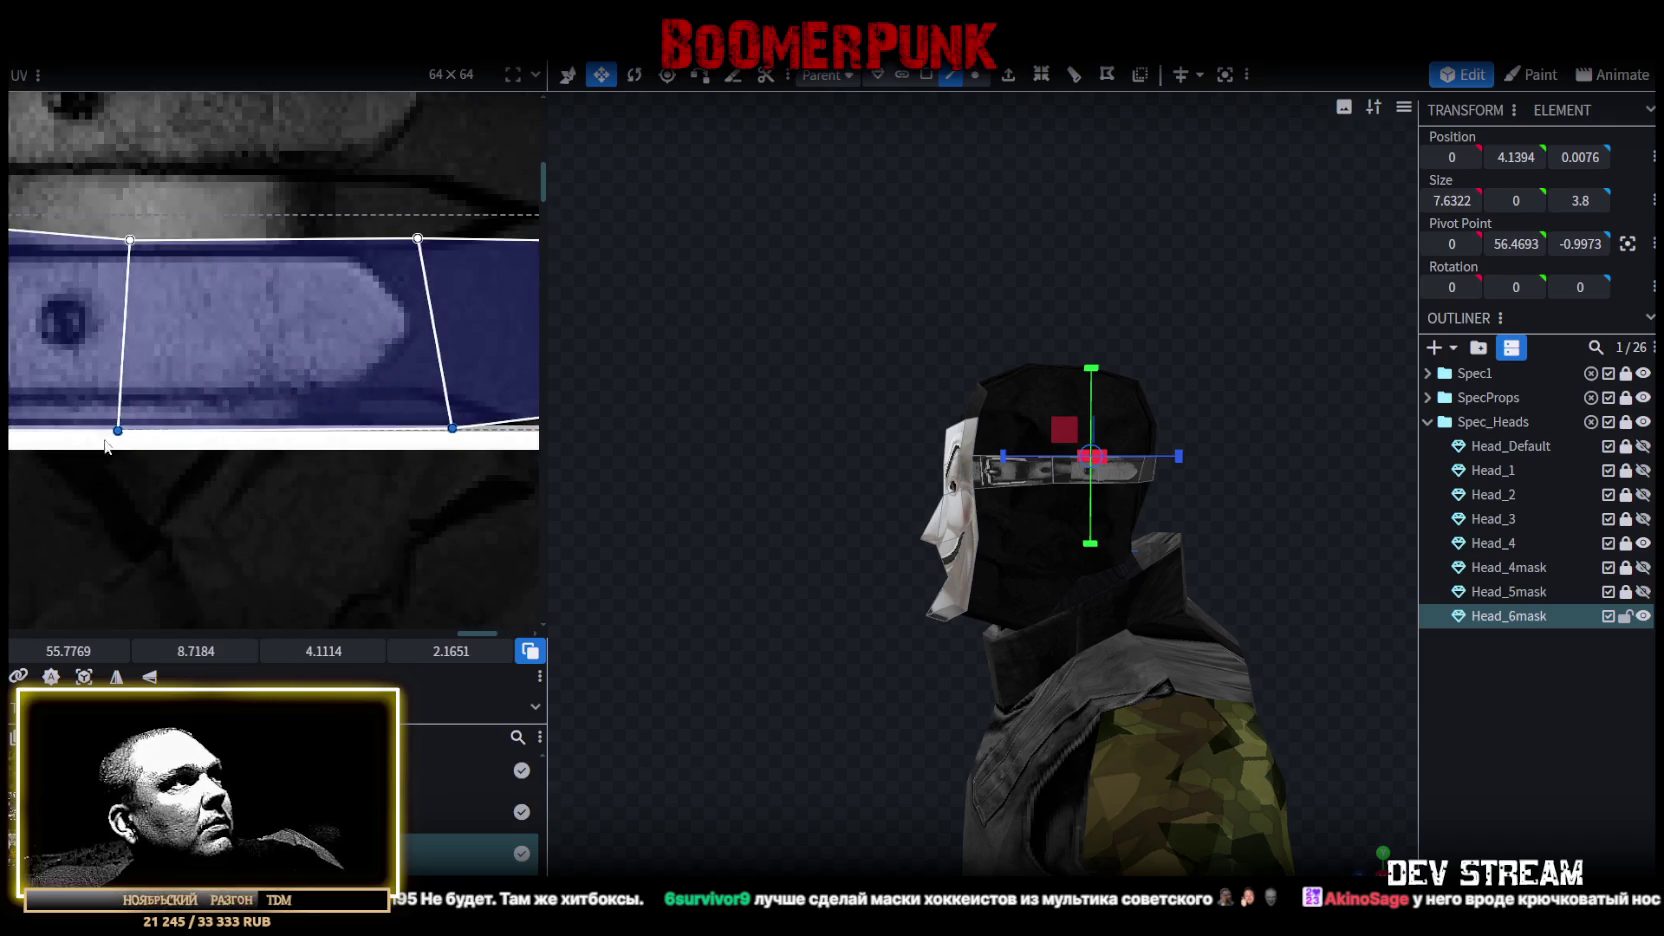
{"action": "left_click_drag", "start_coordinate": [125, 440], "coordinate": [120, 423]}
{"action": "scroll", "coordinate": [250, 430], "scroll_direction": "down", "scroll_amount": 3}
{"action": "scroll", "coordinate": [388, 430], "scroll_direction": "up", "scroll_amount": 1}
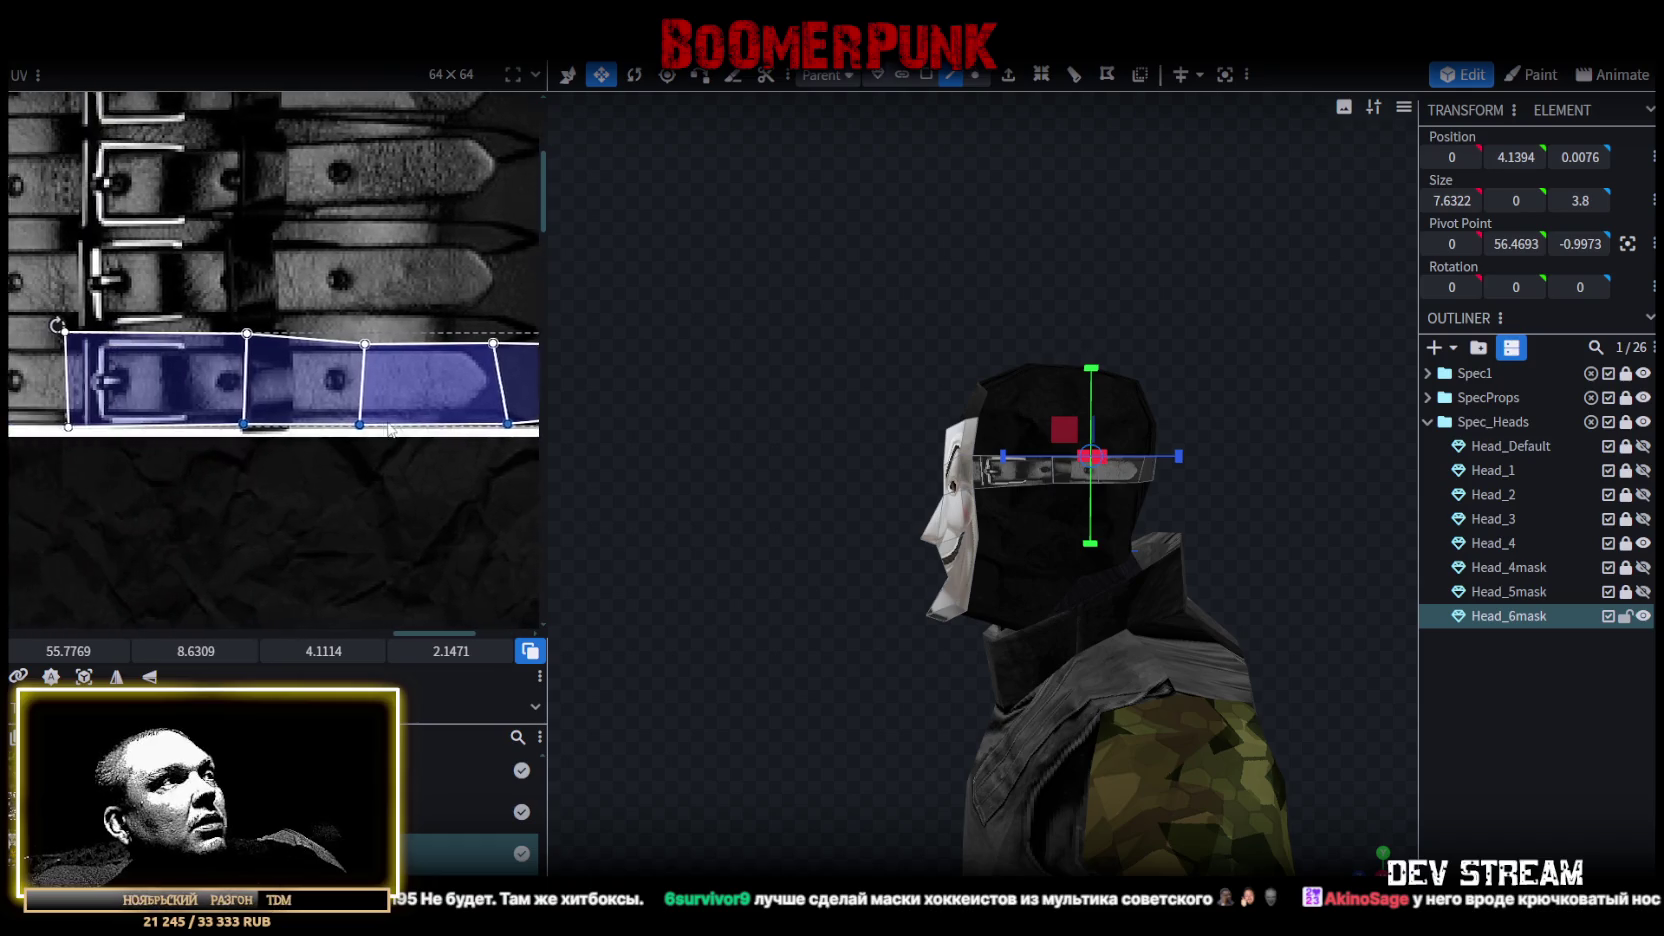
{"action": "scroll", "coordinate": [109, 380], "scroll_direction": "up", "scroll_amount": 2}
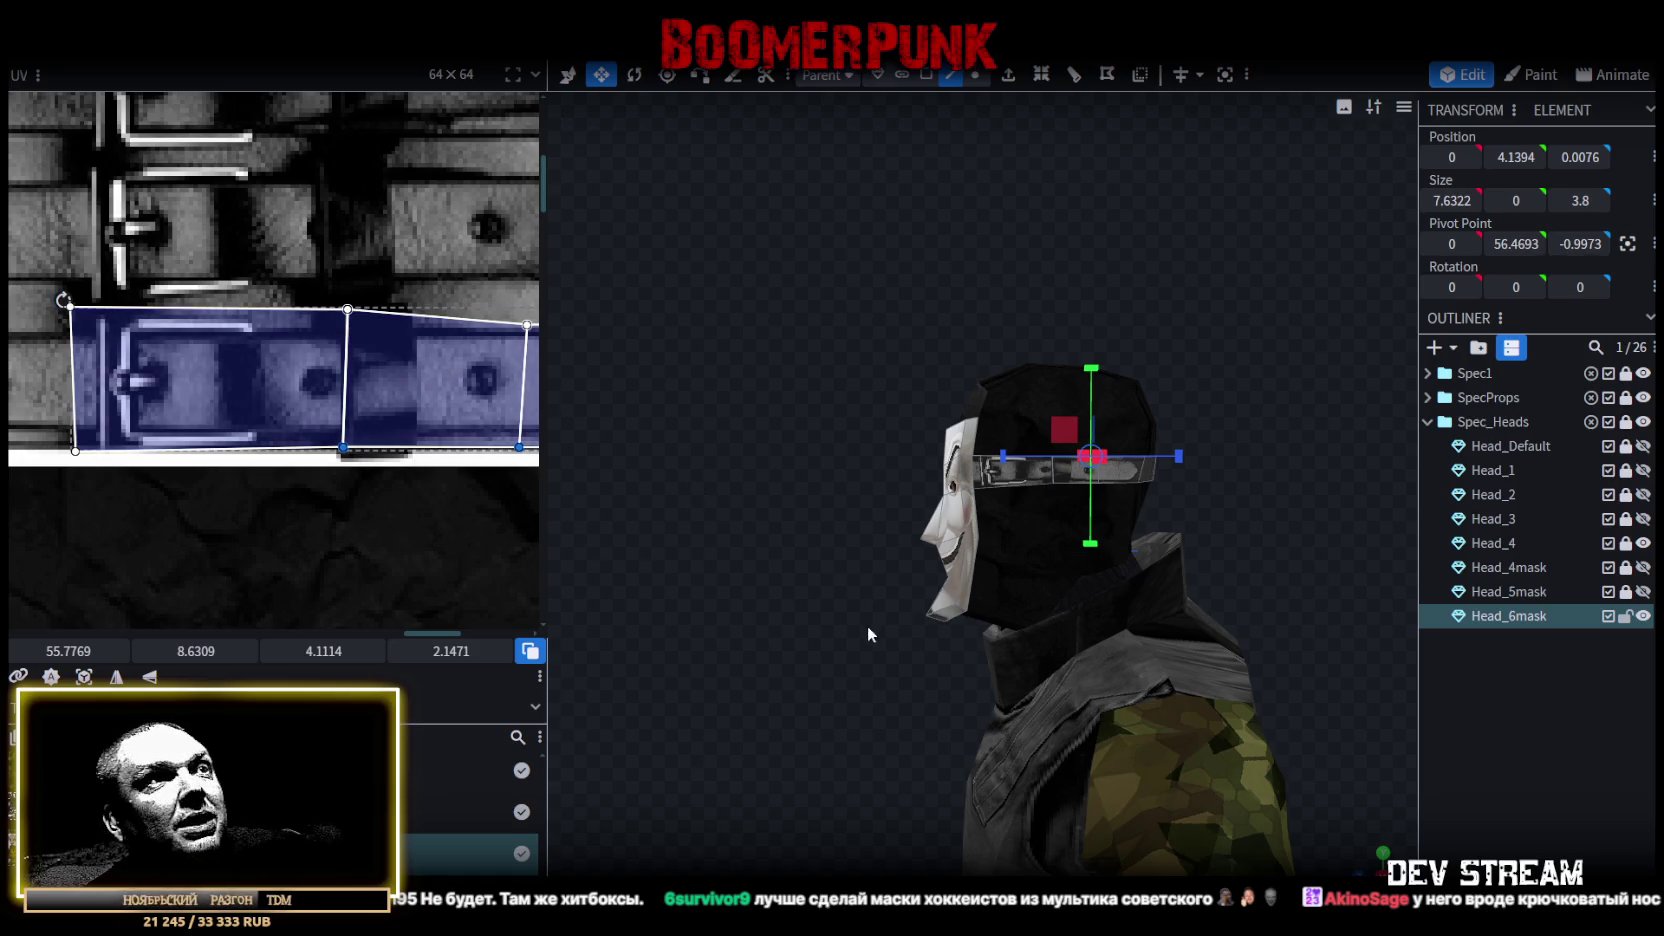
Reselect the Head_6mask mesh and review the masked head from the front.
{"action": "left_click_drag", "start_coordinate": [867, 625], "coordinate": [965, 641]}
{"action": "left_click", "coordinate": [770, 671]}
{"action": "mouse_move", "coordinate": [770, 671]}
{"action": "left_mouse_down"}
{"action": "mouse_move", "coordinate": [902, 611]}
{"action": "mouse_move", "coordinate": [864, 578]}
{"action": "mouse_move", "coordinate": [1037, 590]}
{"action": "left_mouse_up"}
{"action": "left_click", "coordinate": [1037, 590]}
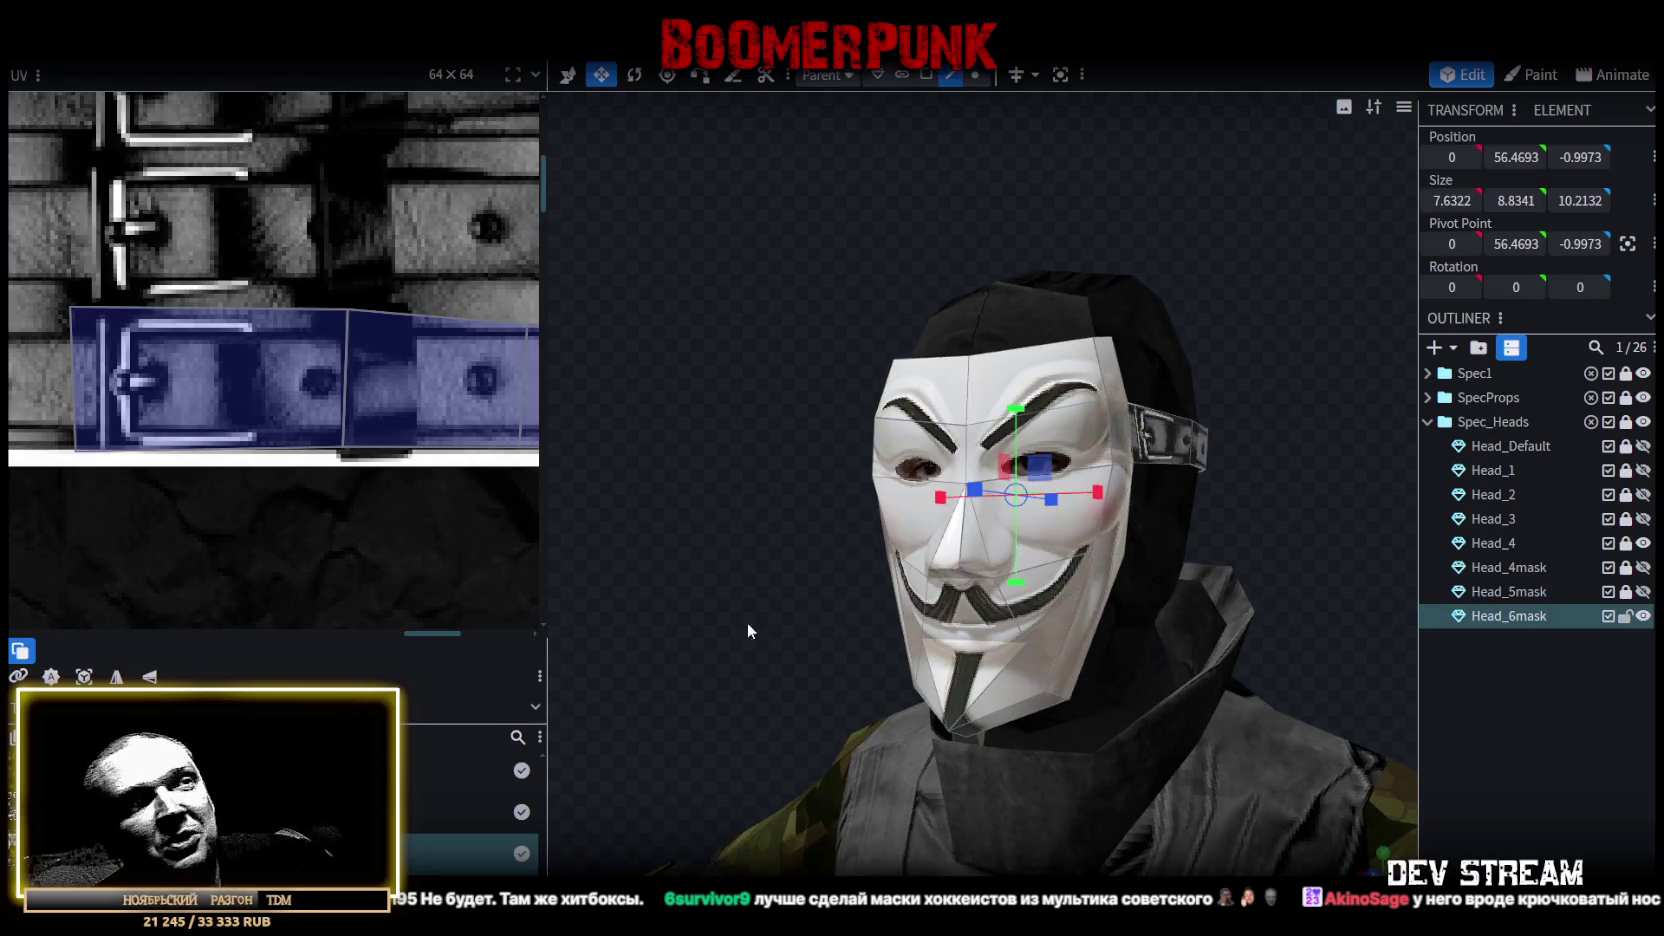
{"action": "mouse_move", "coordinate": [939, 814]}
{"action": "left_mouse_down"}
{"action": "mouse_move", "coordinate": [724, 577]}
{"action": "mouse_move", "coordinate": [952, 599]}
{"action": "left_mouse_up"}
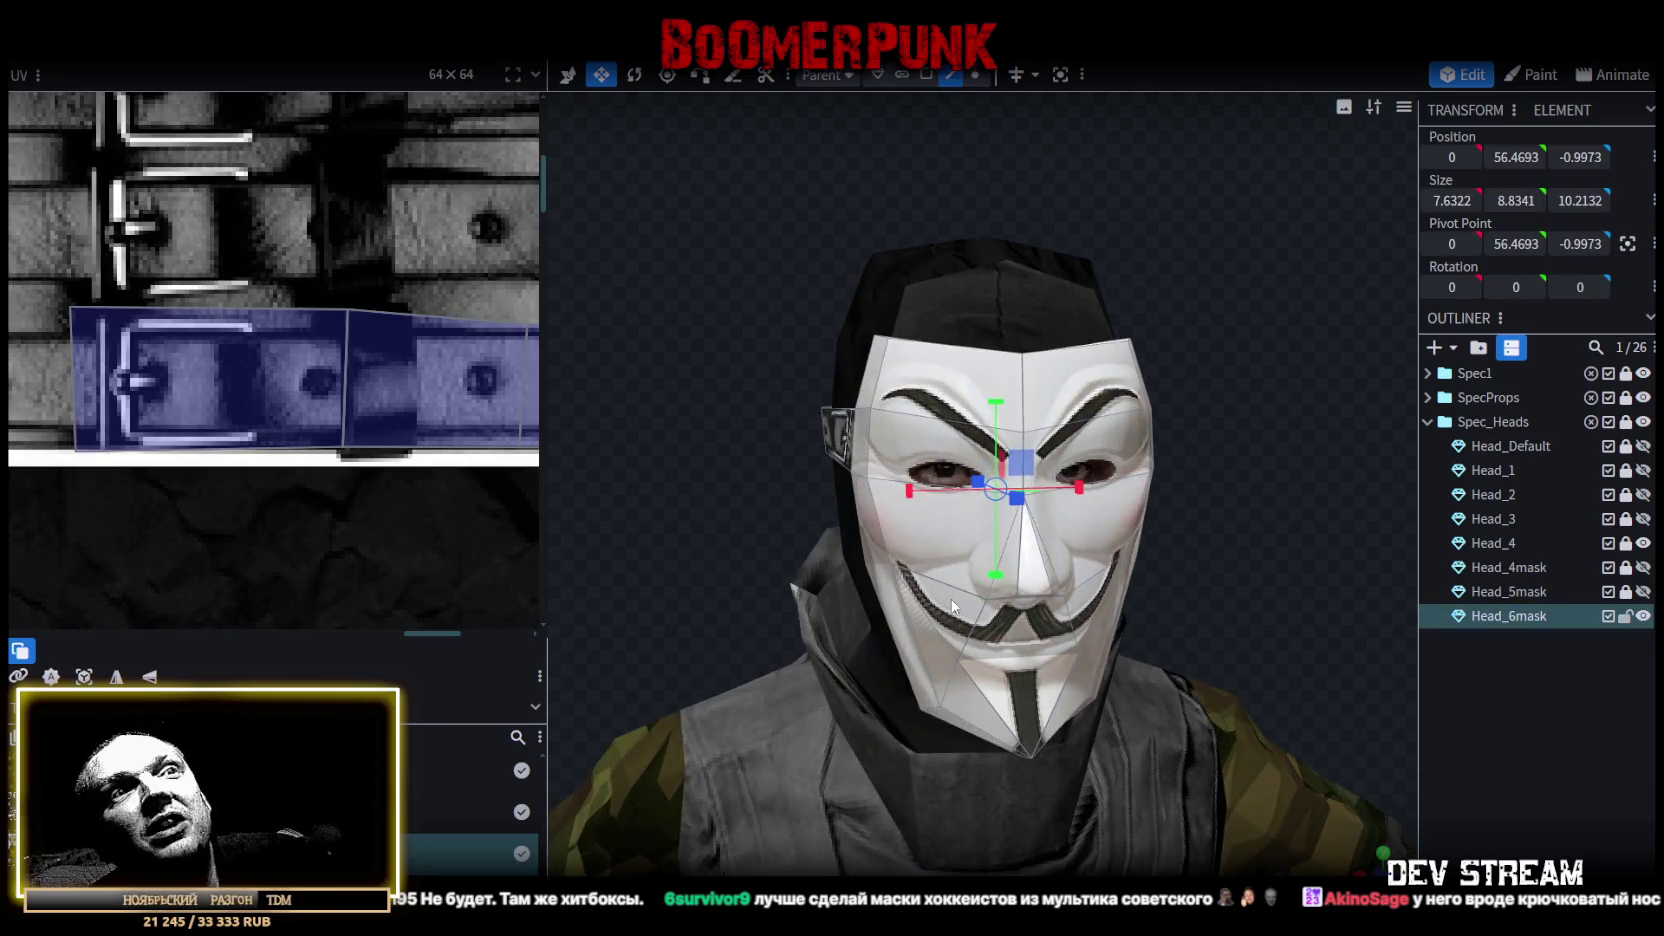
Save the model, then duplicate the Head_6mask mesh and confirm its name.
{"action": "key", "text": "ctrl+s"}
{"action": "key", "text": "ctrl+d"}
{"action": "double_click", "coordinate": [1502, 645]}
{"action": "scroll", "coordinate": [165, 455], "scroll_direction": "down", "scroll_amount": 2}
{"action": "scroll", "coordinate": [165, 455], "scroll_direction": "down", "scroll_amount": 3}
{"action": "key", "text": "Return"}
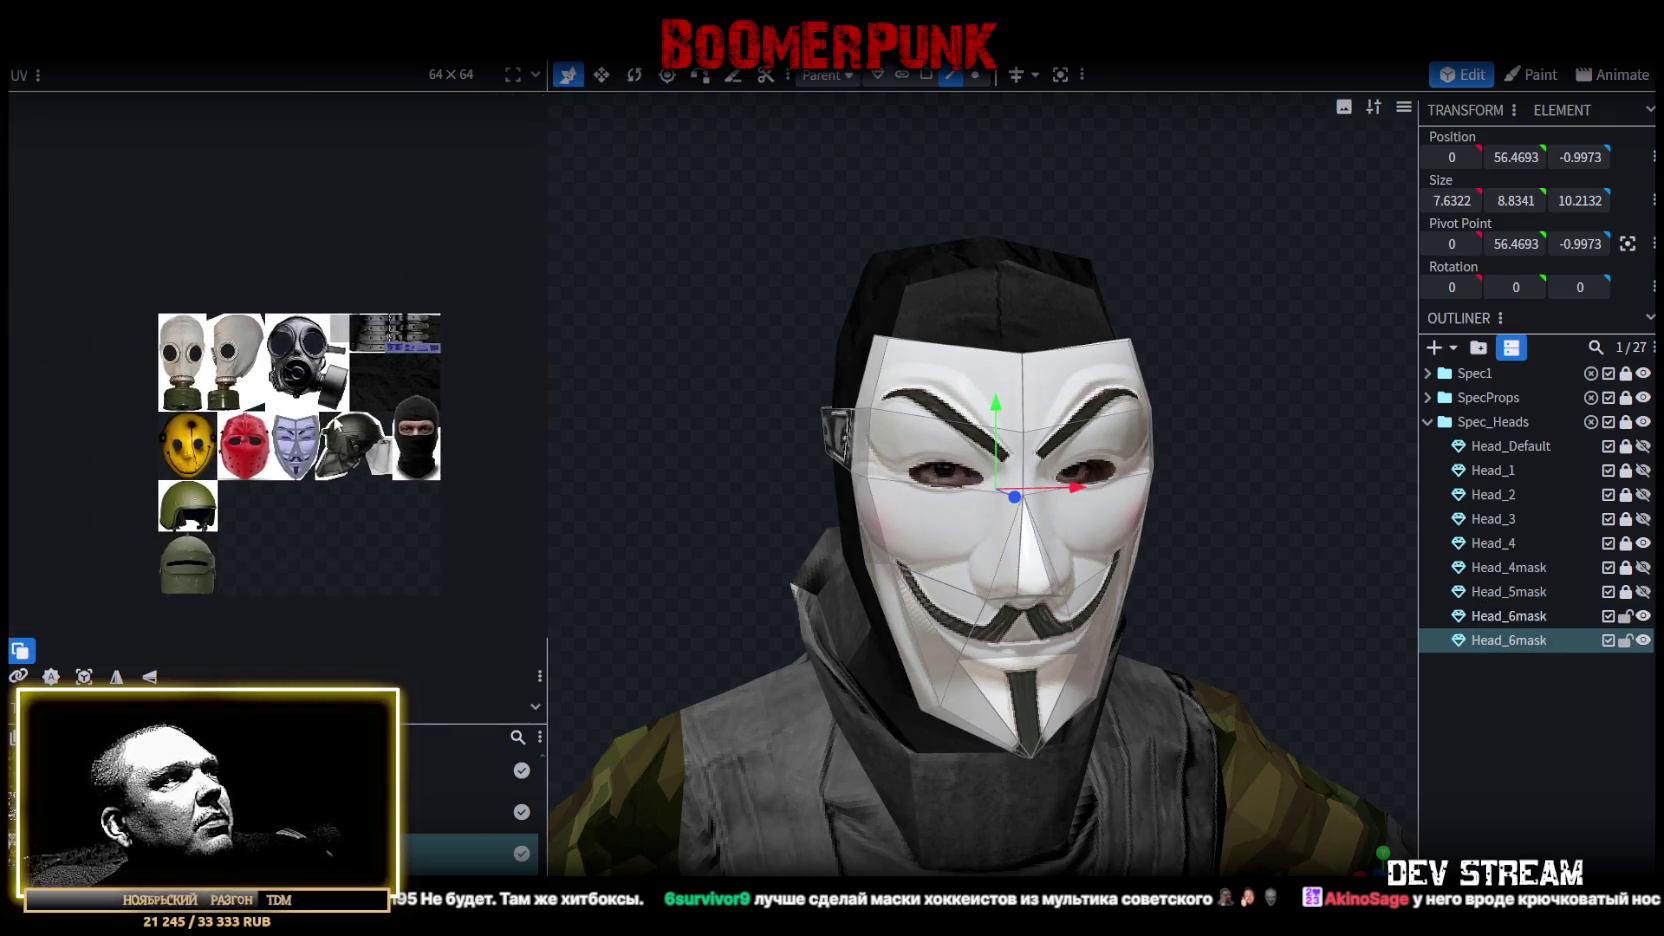
Delete the duplicated mask and make the Head_4 balaclava head visible again.
{"action": "scroll", "coordinate": [337, 451], "scroll_direction": "up", "scroll_amount": 2}
{"action": "scroll", "coordinate": [448, 370], "scroll_direction": "up", "scroll_amount": 2}
{"action": "scroll", "coordinate": [204, 472], "scroll_direction": "down", "scroll_amount": 3}
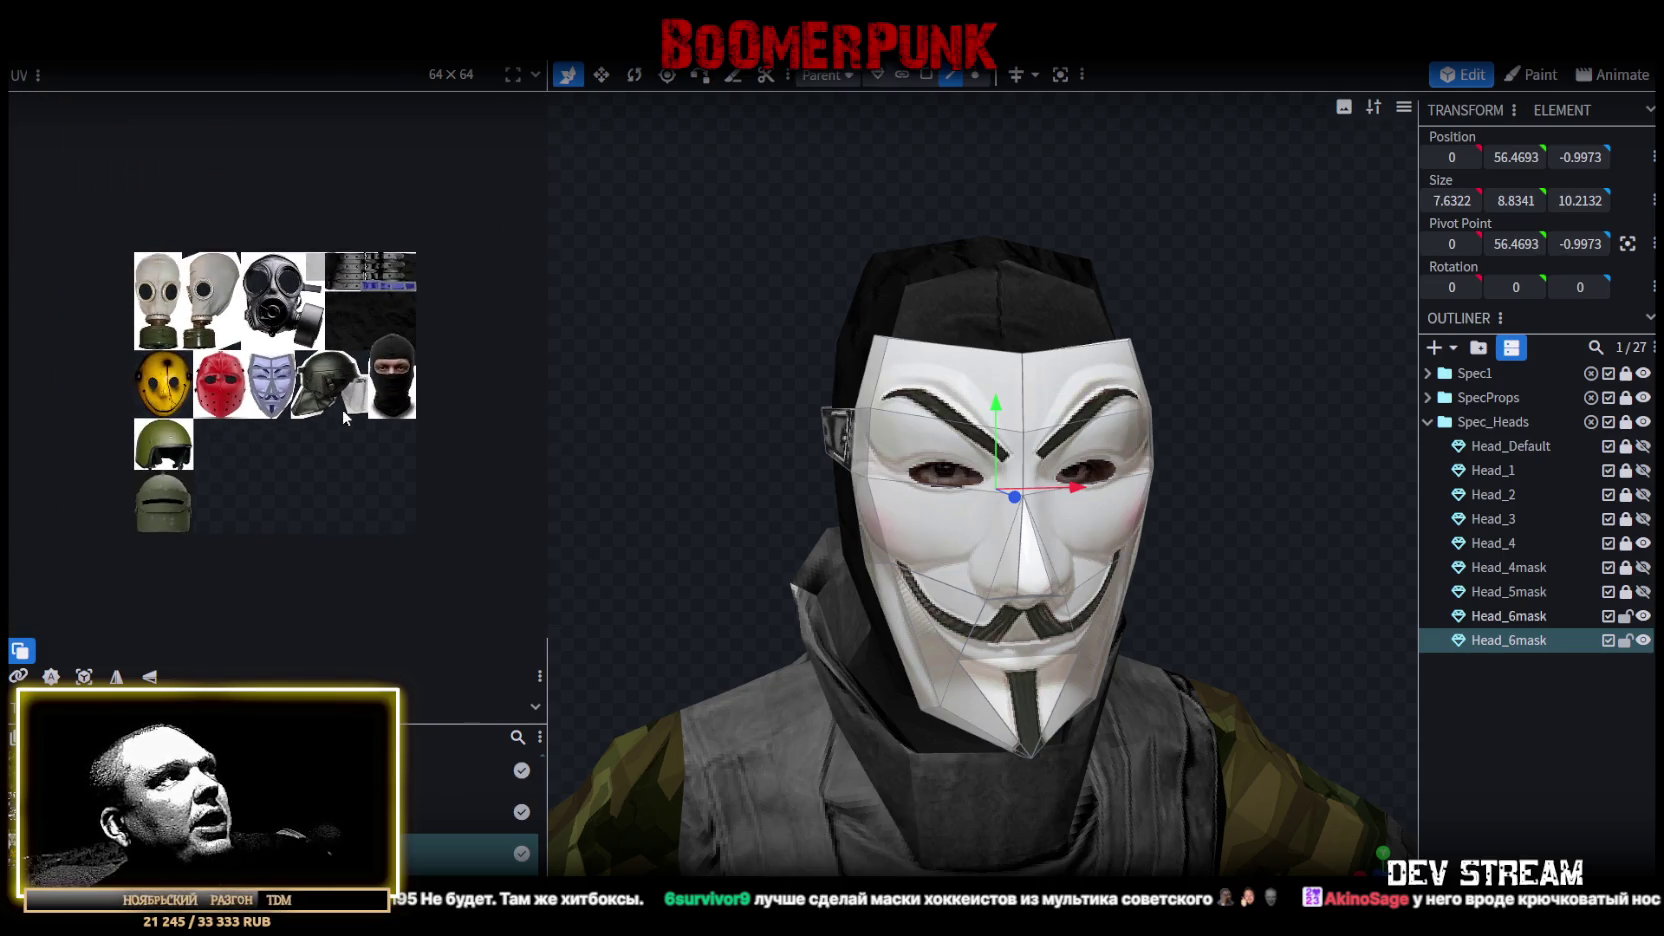
{"action": "left_click_drag", "start_coordinate": [924, 333], "coordinate": [1282, 491]}
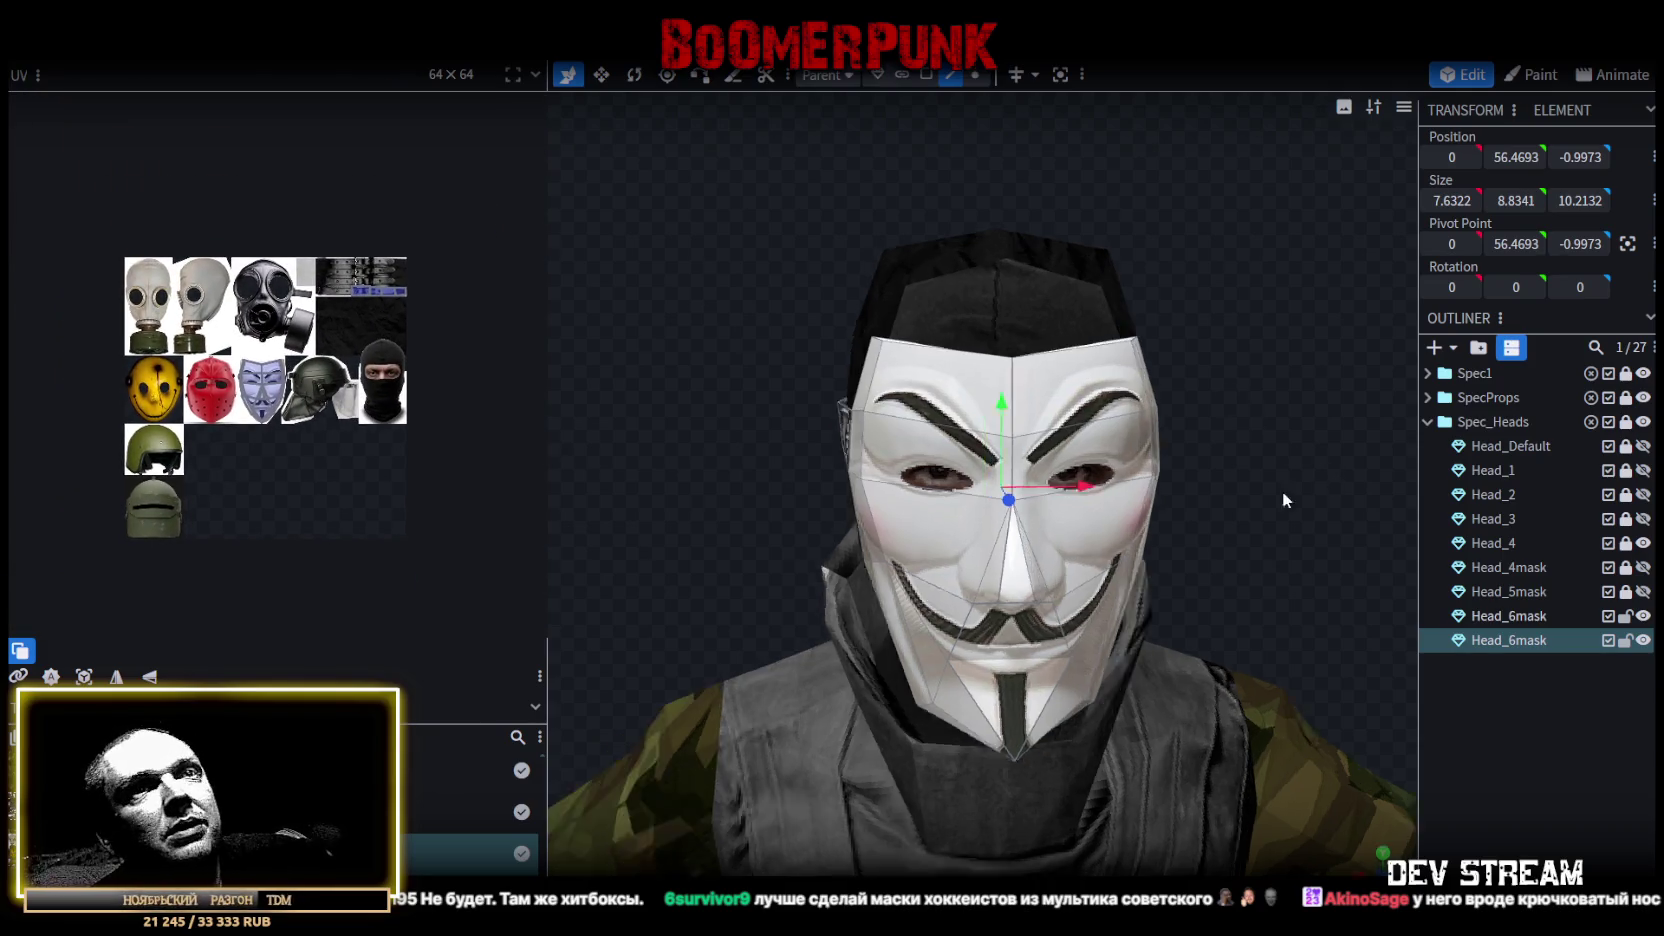
{"action": "key", "text": "Delete"}
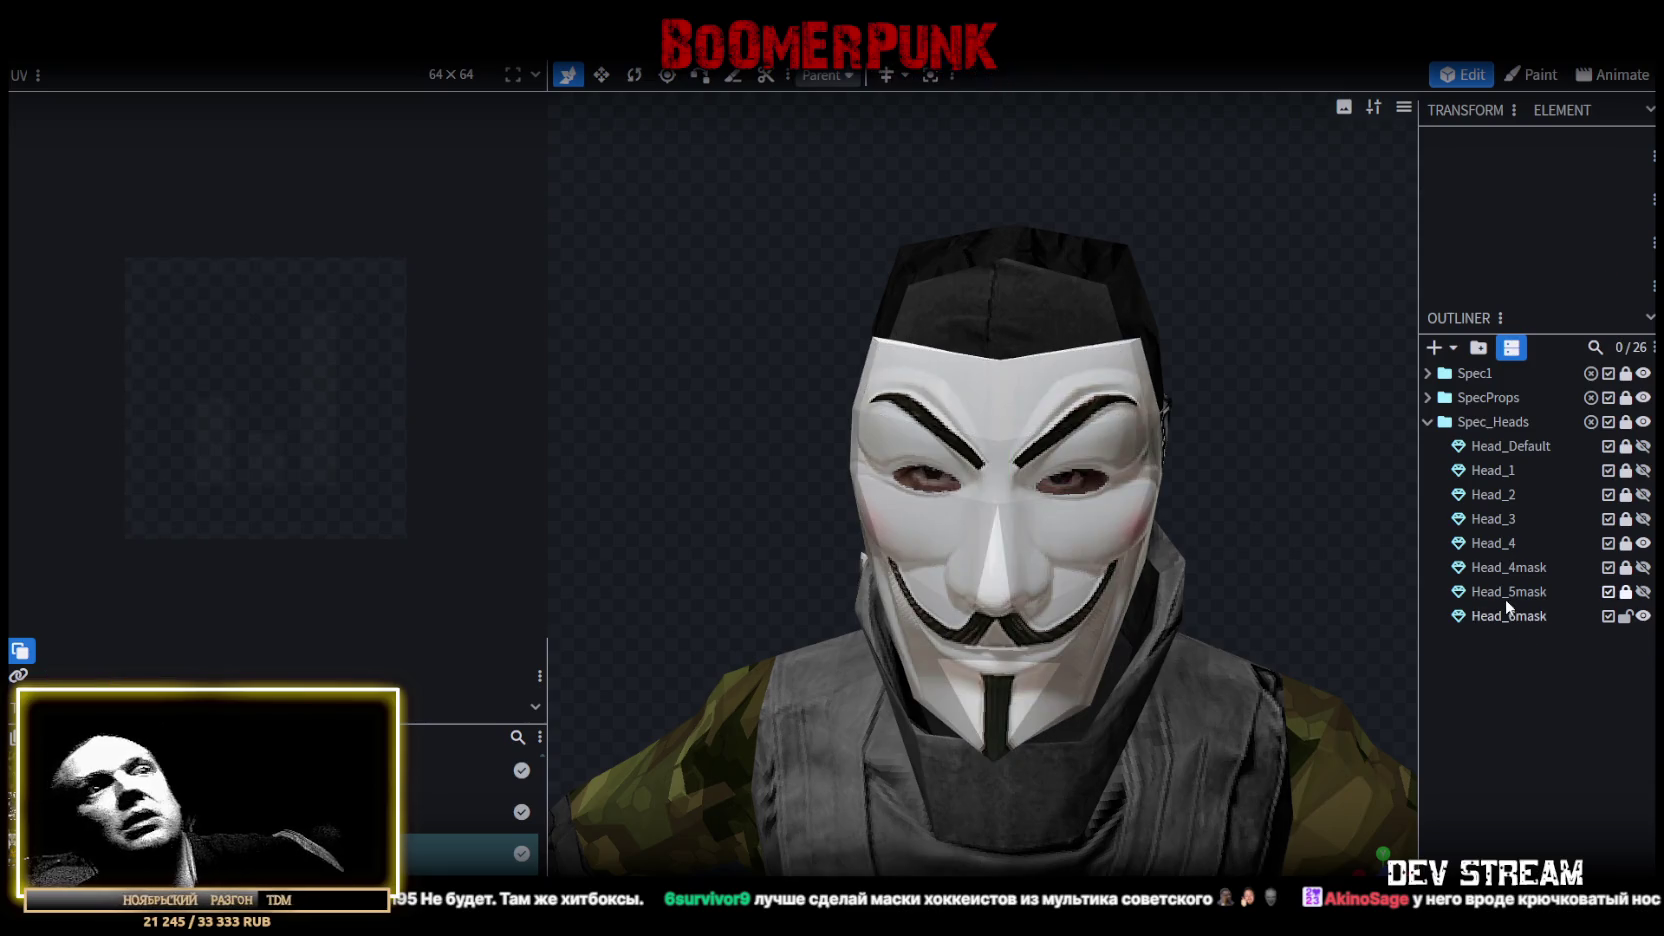
{"action": "left_click", "coordinate": [1642, 543]}
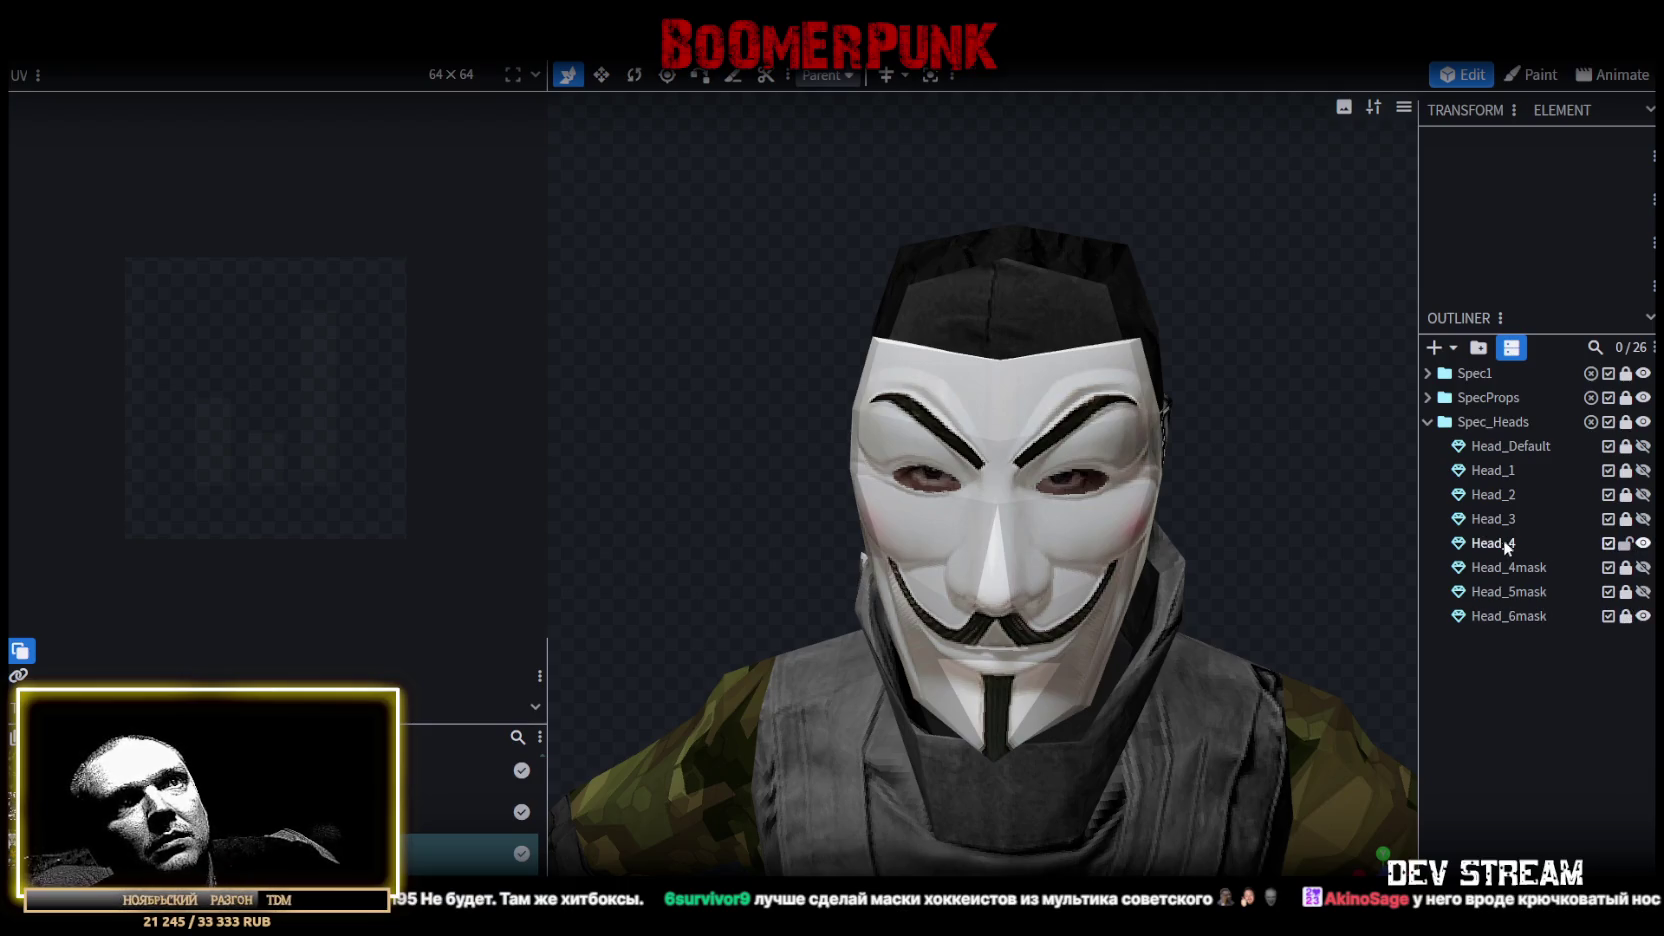
Select Head_4, hide Head_6mask, and box-select the balaclava's upper faces.
{"action": "left_click", "coordinate": [1503, 543]}
{"action": "mouse_move", "coordinate": [1273, 486]}
{"action": "left_mouse_down"}
{"action": "mouse_move", "coordinate": [1000, 455]}
{"action": "mouse_move", "coordinate": [1015, 458]}
{"action": "left_mouse_up"}
{"action": "left_click", "coordinate": [1643, 616]}
{"action": "mouse_move", "coordinate": [740, 451]}
{"action": "left_mouse_down"}
{"action": "mouse_move", "coordinate": [892, 437]}
{"action": "mouse_move", "coordinate": [926, 411]}
{"action": "mouse_move", "coordinate": [1005, 439]}
{"action": "left_mouse_up"}
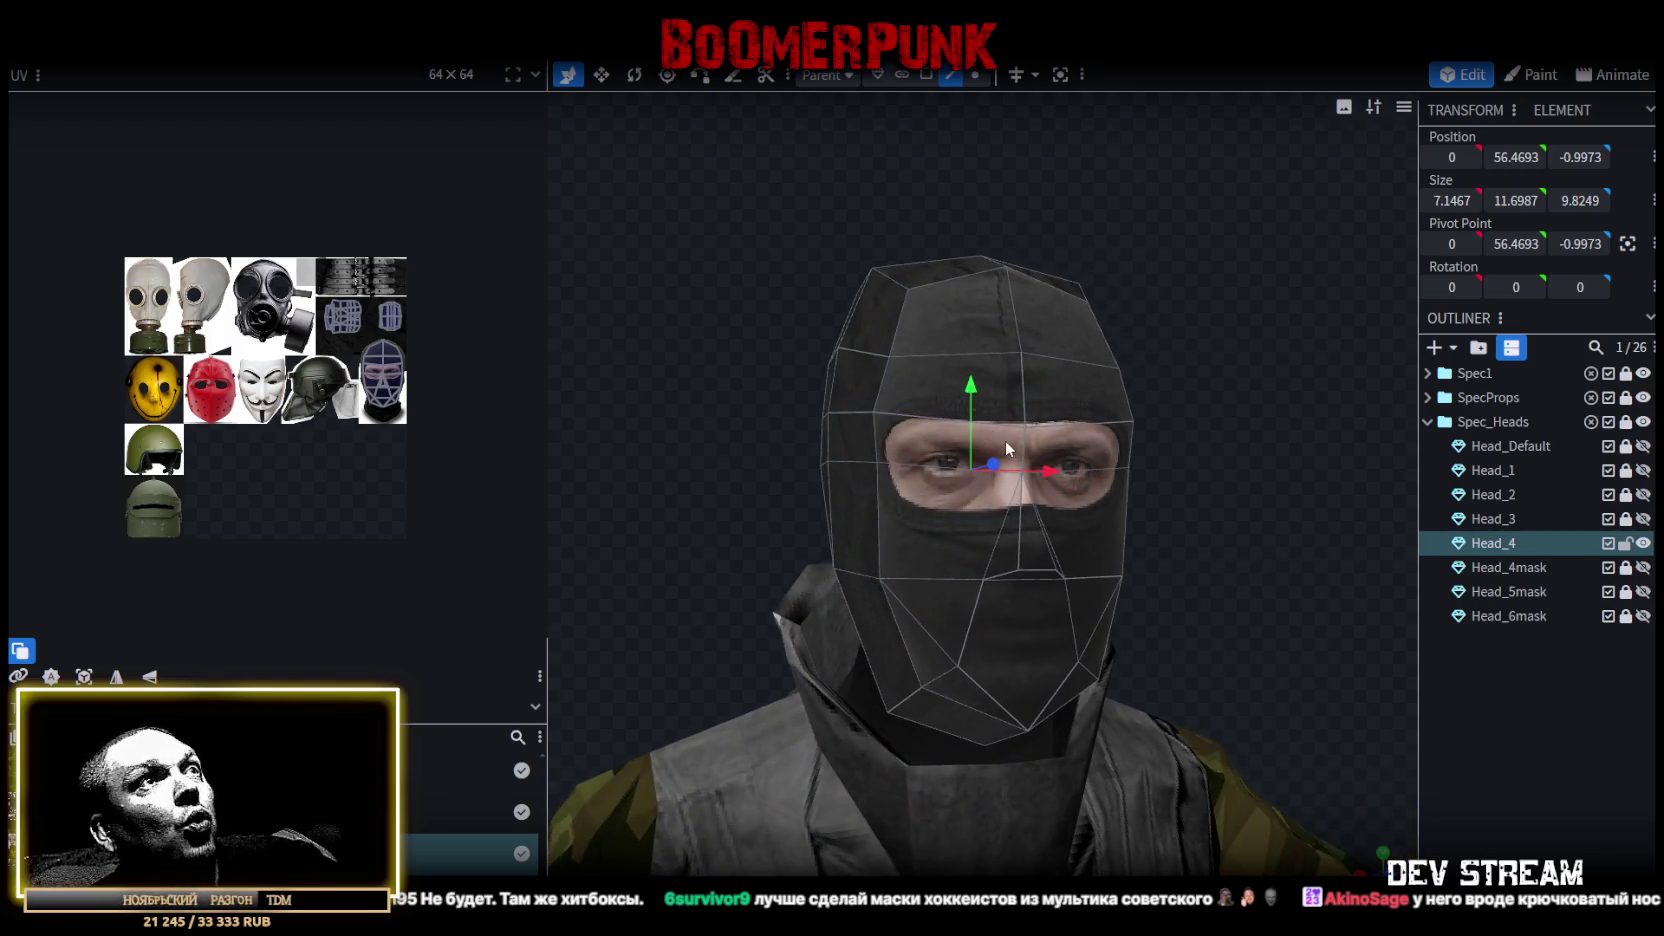
{"action": "mouse_move", "coordinate": [716, 277]}
{"action": "left_mouse_down"}
{"action": "mouse_move", "coordinate": [942, 265]}
{"action": "mouse_move", "coordinate": [936, 277]}
{"action": "left_mouse_up"}
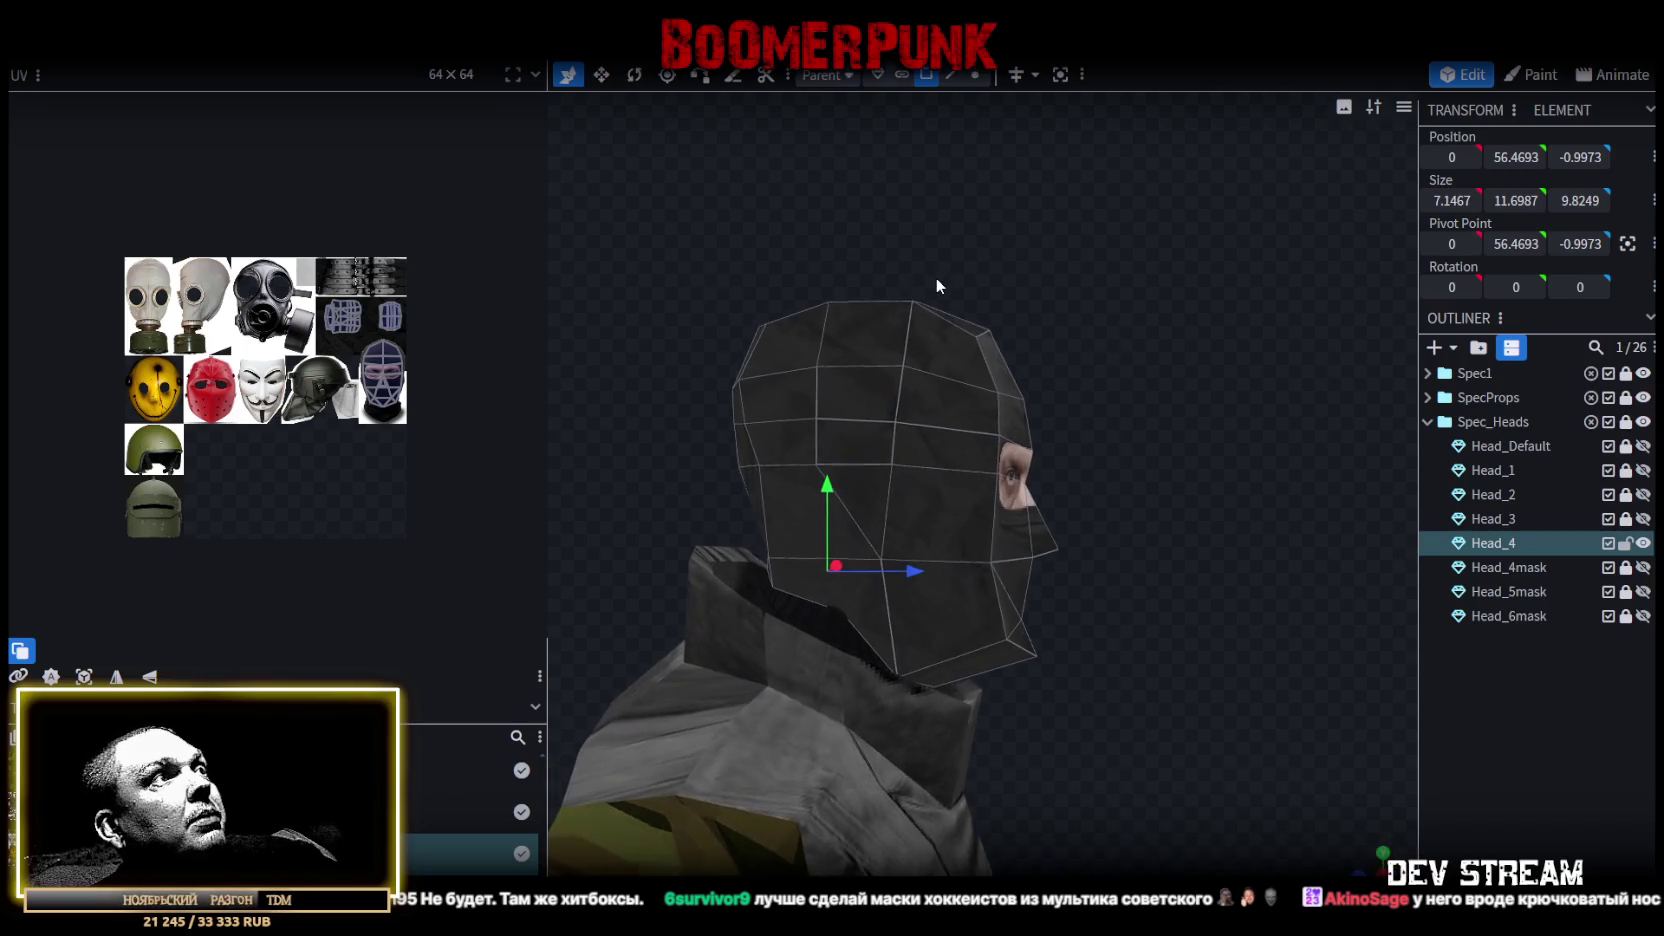
{"action": "scroll", "coordinate": [855, 266], "scroll_direction": "up", "scroll_amount": 2}
{"action": "mouse_move", "coordinate": [720, 252]}
{"action": "left_mouse_down"}
{"action": "mouse_move", "coordinate": [1139, 458]}
{"action": "mouse_move", "coordinate": [968, 421]}
{"action": "mouse_move", "coordinate": [722, 410]}
{"action": "mouse_move", "coordinate": [1254, 407]}
{"action": "mouse_move", "coordinate": [1124, 448]}
{"action": "left_mouse_up"}
Add the balaclava's lower-head and side faces to the selection.
{"action": "mouse_move", "coordinate": [1173, 523]}
{"action": "left_mouse_down"}
{"action": "mouse_move", "coordinate": [1292, 508]}
{"action": "mouse_move", "coordinate": [913, 549]}
{"action": "left_mouse_up"}
{"action": "left_click", "coordinate": [913, 549], "text": "shift"}
{"action": "mouse_move", "coordinate": [640, 515]}
{"action": "left_mouse_down"}
{"action": "mouse_move", "coordinate": [842, 512]}
{"action": "mouse_move", "coordinate": [842, 556]}
{"action": "left_mouse_up"}
{"action": "left_click", "coordinate": [957, 512], "text": "shift"}
{"action": "left_click", "coordinate": [1160, 533], "text": "shift"}
{"action": "left_click_drag", "start_coordinate": [688, 486], "coordinate": [904, 505]}
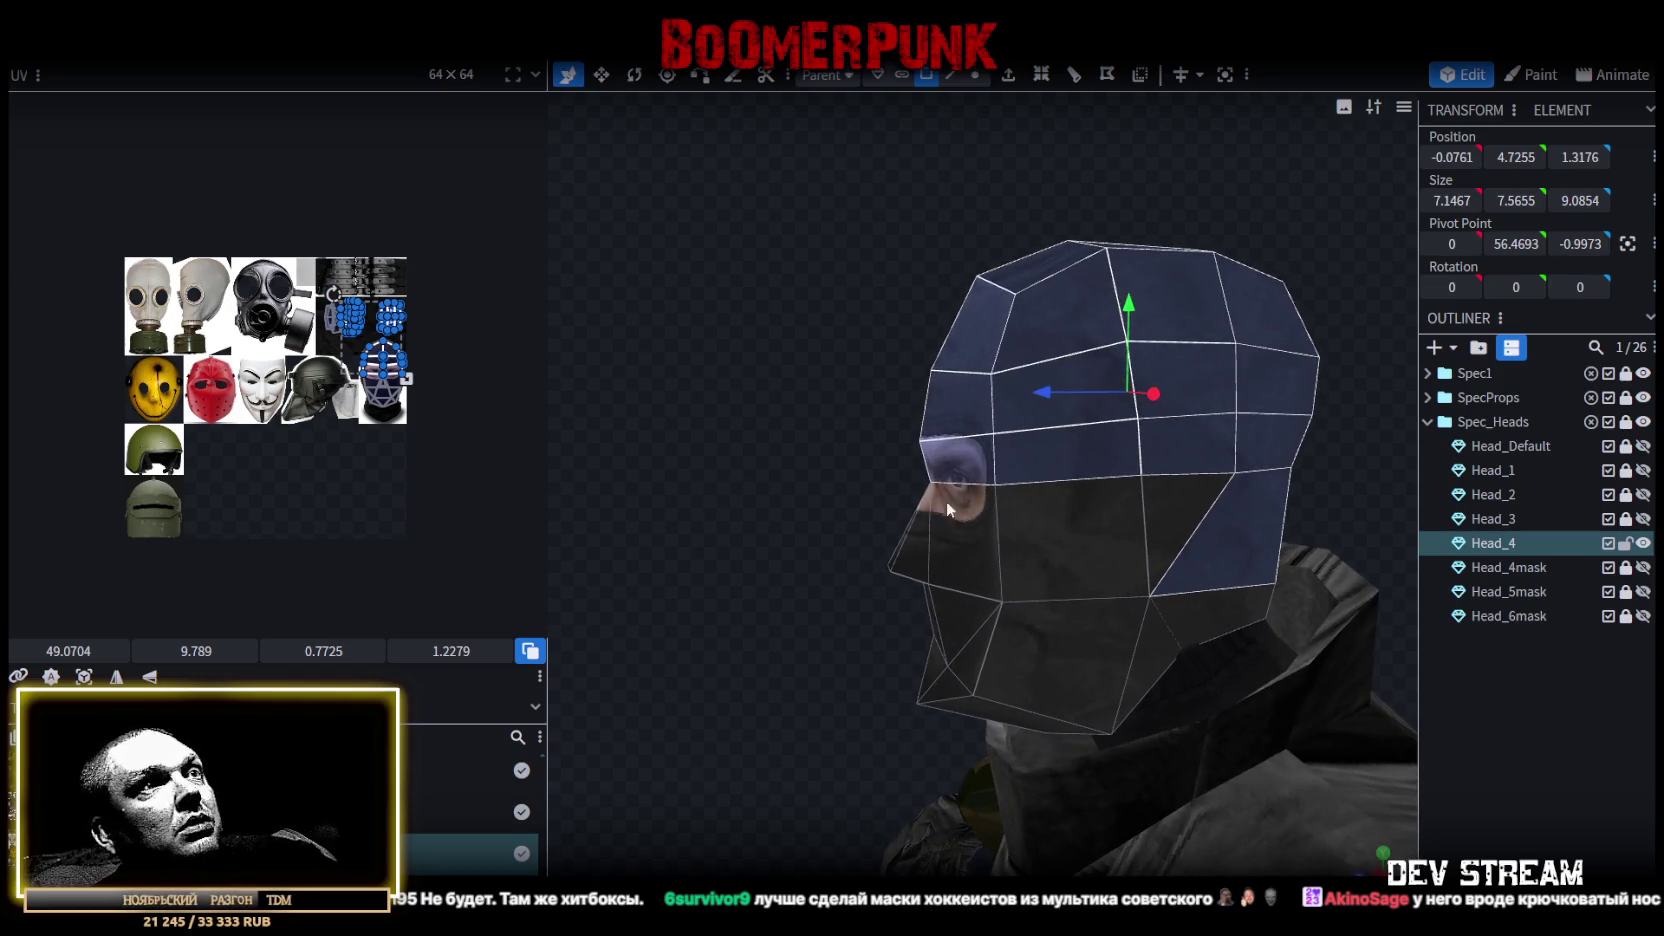
Add the nose, chin and right cheek faces to the selection.
{"action": "mouse_move", "coordinate": [708, 459]}
{"action": "left_mouse_down"}
{"action": "mouse_move", "coordinate": [1191, 468]}
{"action": "mouse_move", "coordinate": [1158, 447]}
{"action": "mouse_move", "coordinate": [996, 452]}
{"action": "mouse_move", "coordinate": [920, 521]}
{"action": "left_mouse_up"}
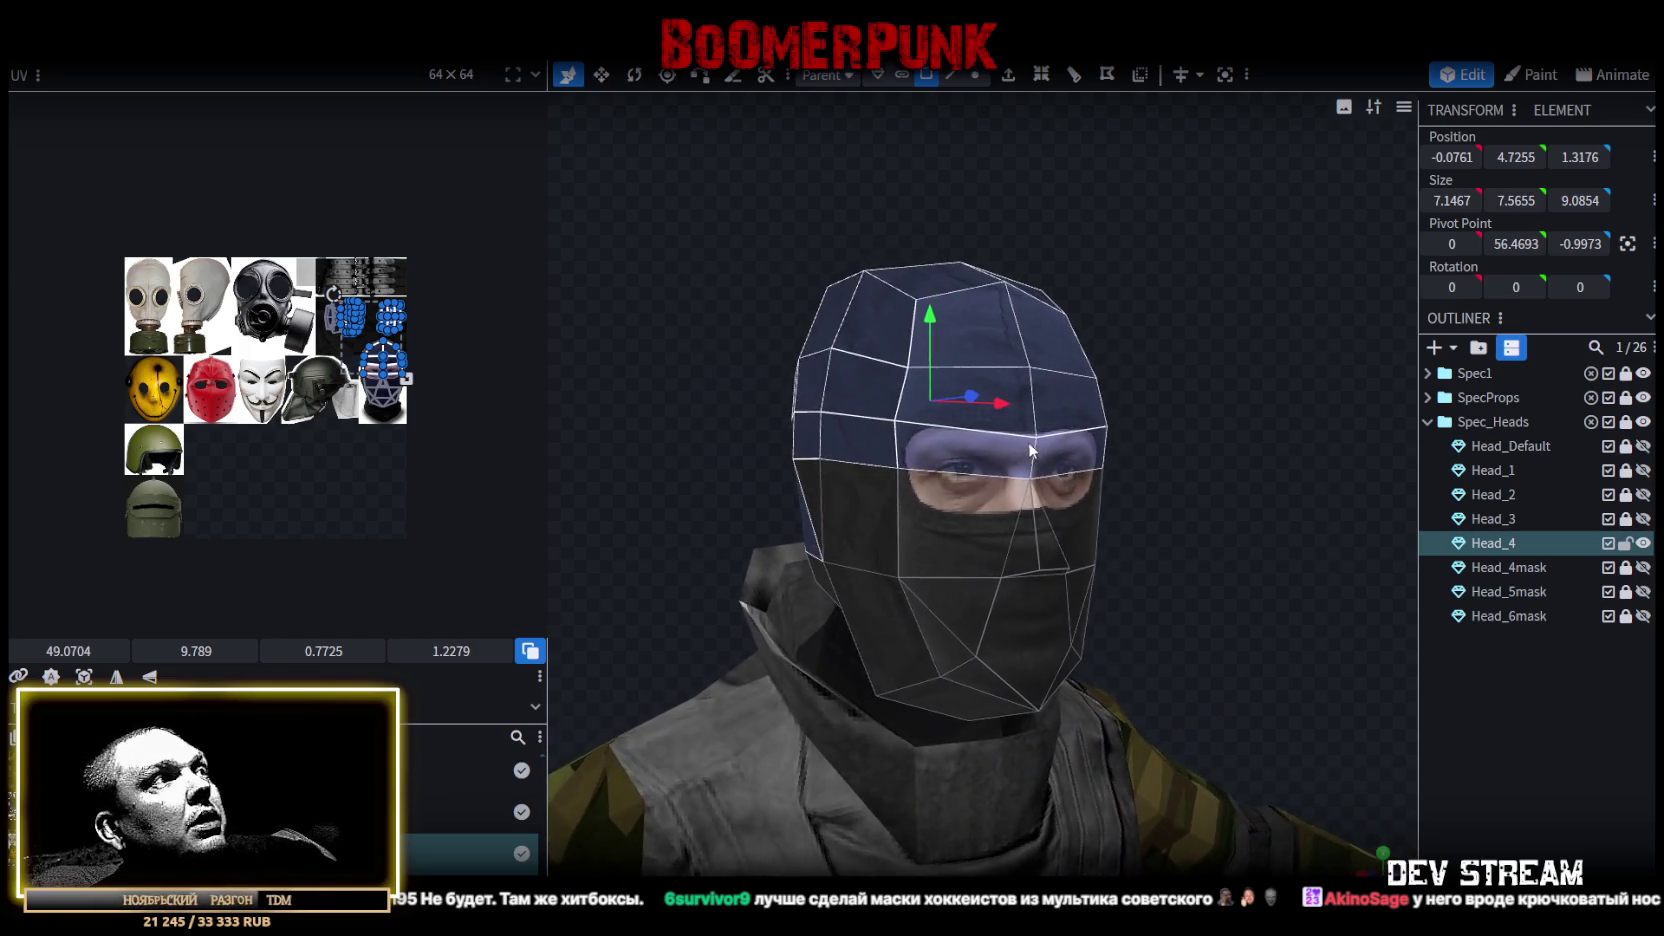
{"action": "left_click", "coordinate": [959, 568], "text": "shift"}
{"action": "left_click", "coordinate": [958, 637], "text": "shift"}
{"action": "left_click", "coordinate": [1008, 672], "text": "shift"}
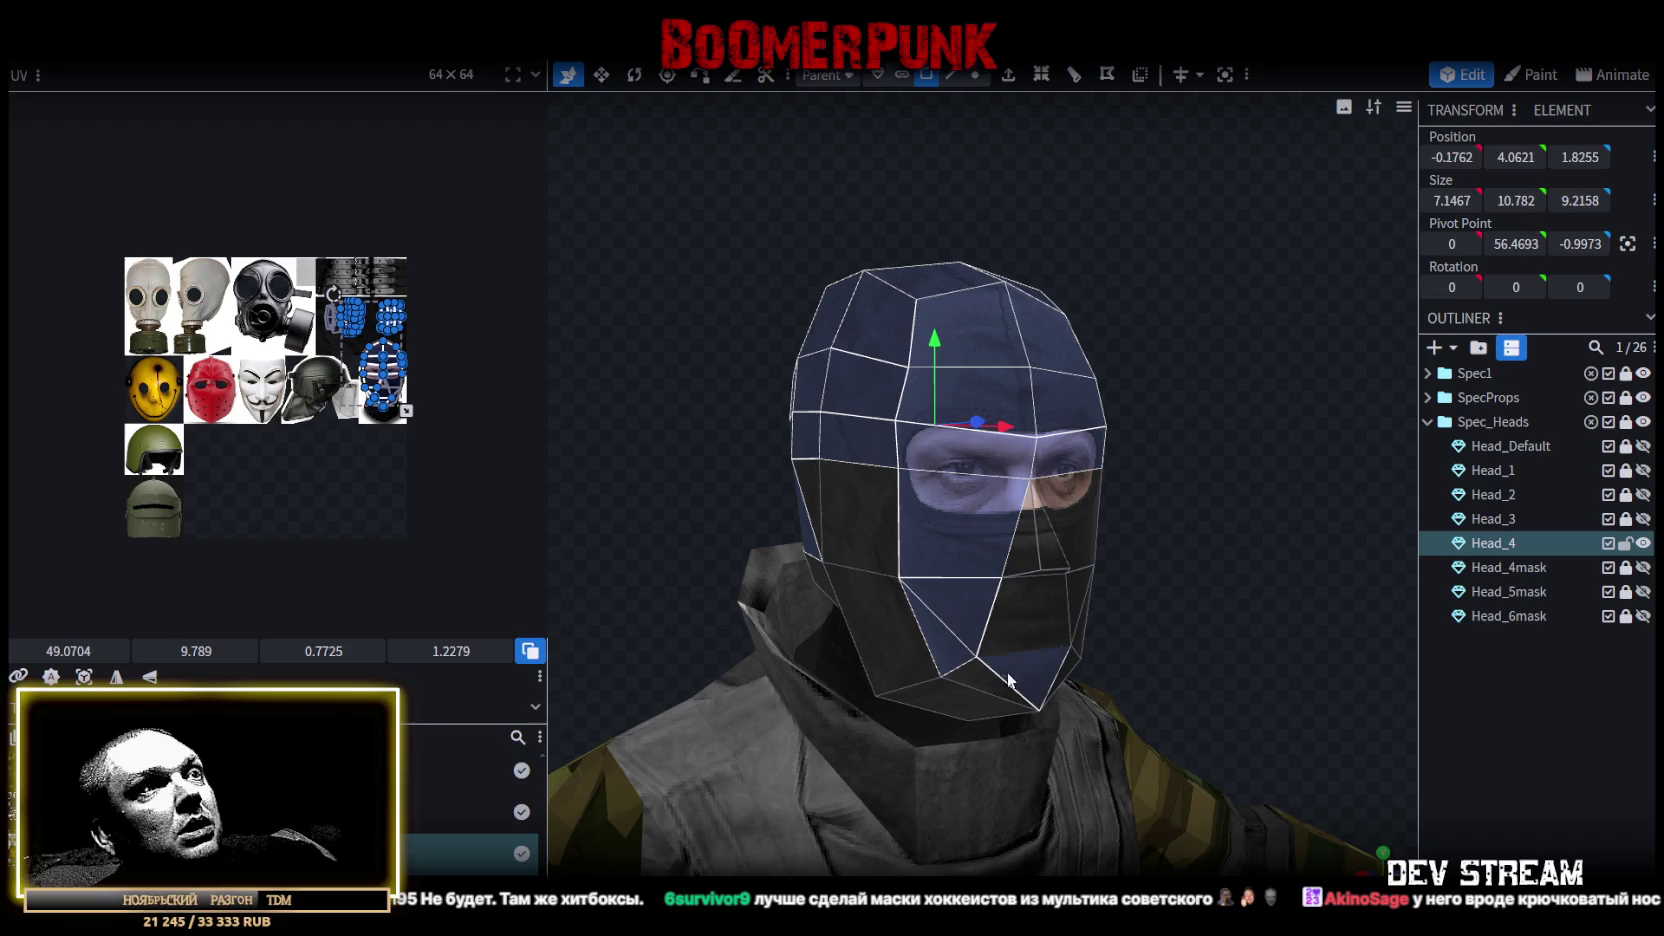
{"action": "left_click_drag", "start_coordinate": [1227, 581], "coordinate": [1046, 652]}
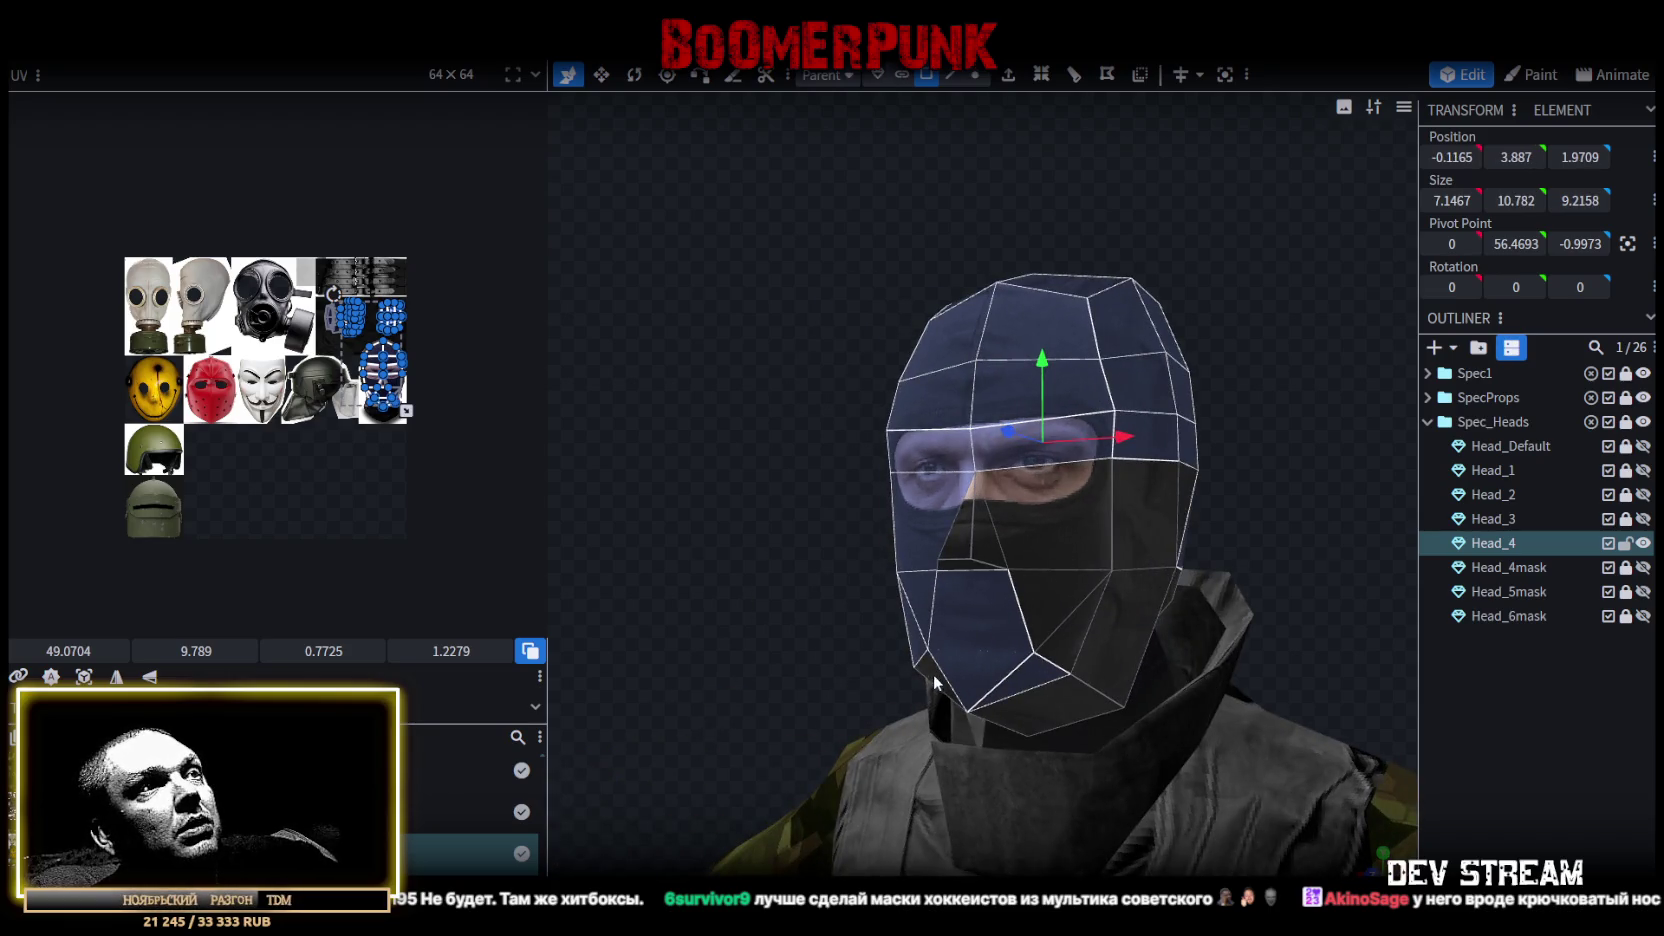
{"action": "left_click", "coordinate": [1048, 605], "text": "shift"}
{"action": "left_click", "coordinate": [978, 538], "text": "shift"}
{"action": "left_click", "coordinate": [956, 566], "text": "shift"}
{"action": "left_click_drag", "start_coordinate": [956, 566], "coordinate": [890, 424]}
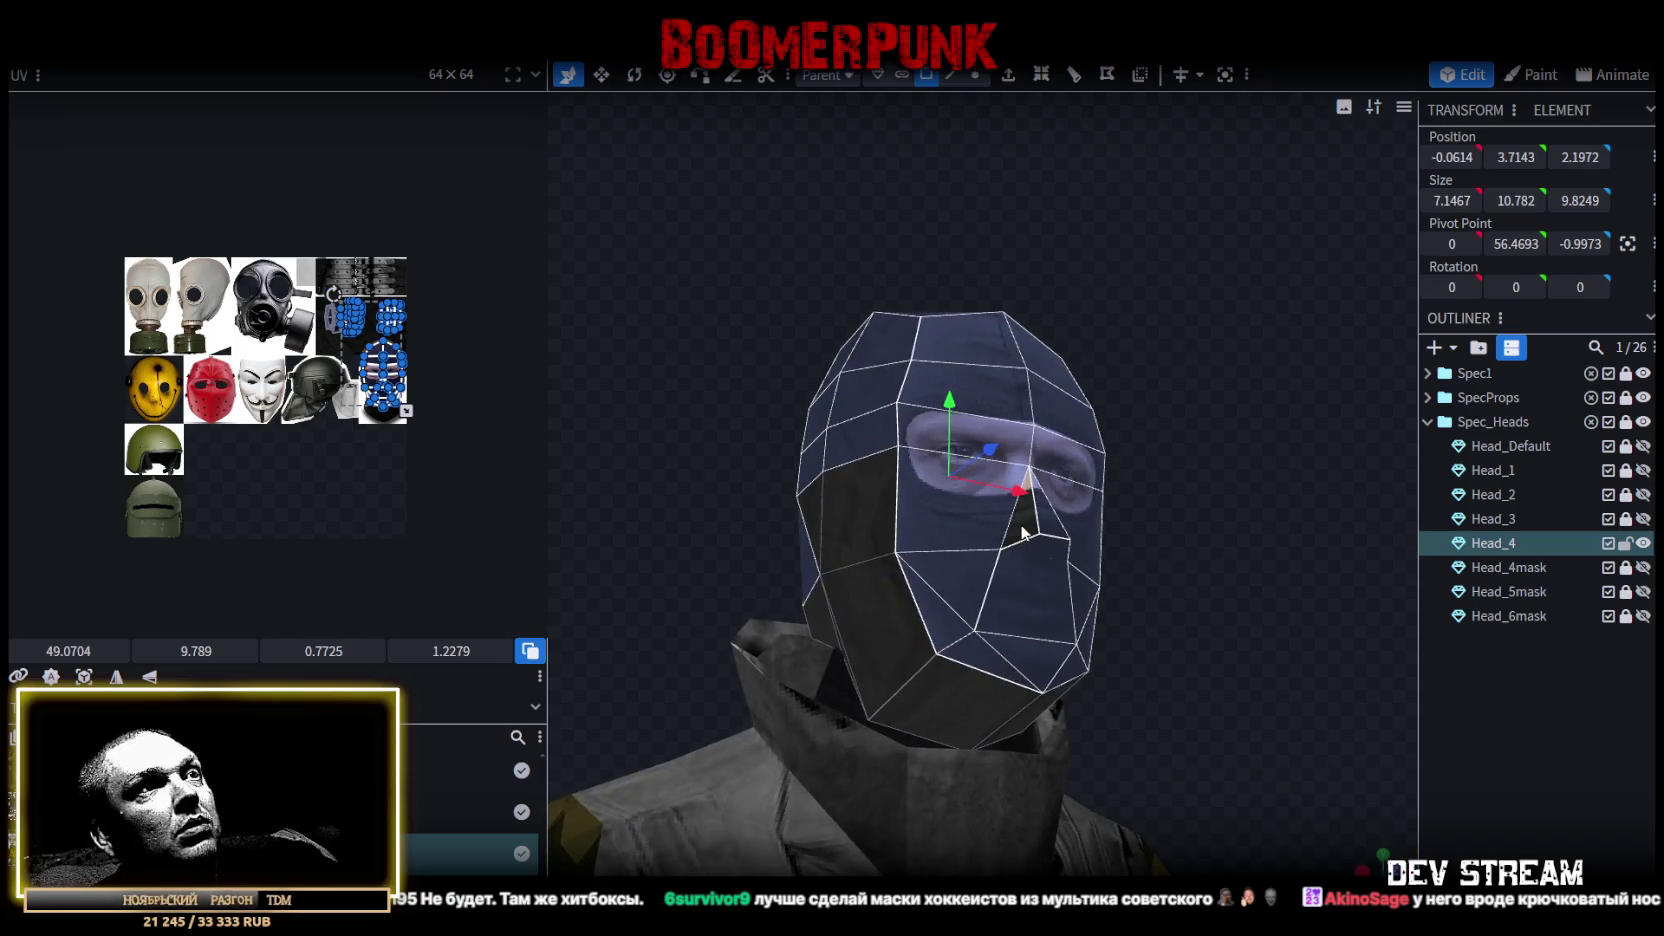
{"action": "mouse_move", "coordinate": [1022, 532]}
{"action": "left_mouse_down"}
{"action": "mouse_move", "coordinate": [1162, 521]}
{"action": "mouse_move", "coordinate": [966, 545]}
{"action": "mouse_move", "coordinate": [1056, 552]}
{"action": "mouse_move", "coordinate": [1014, 520]}
{"action": "left_mouse_up"}
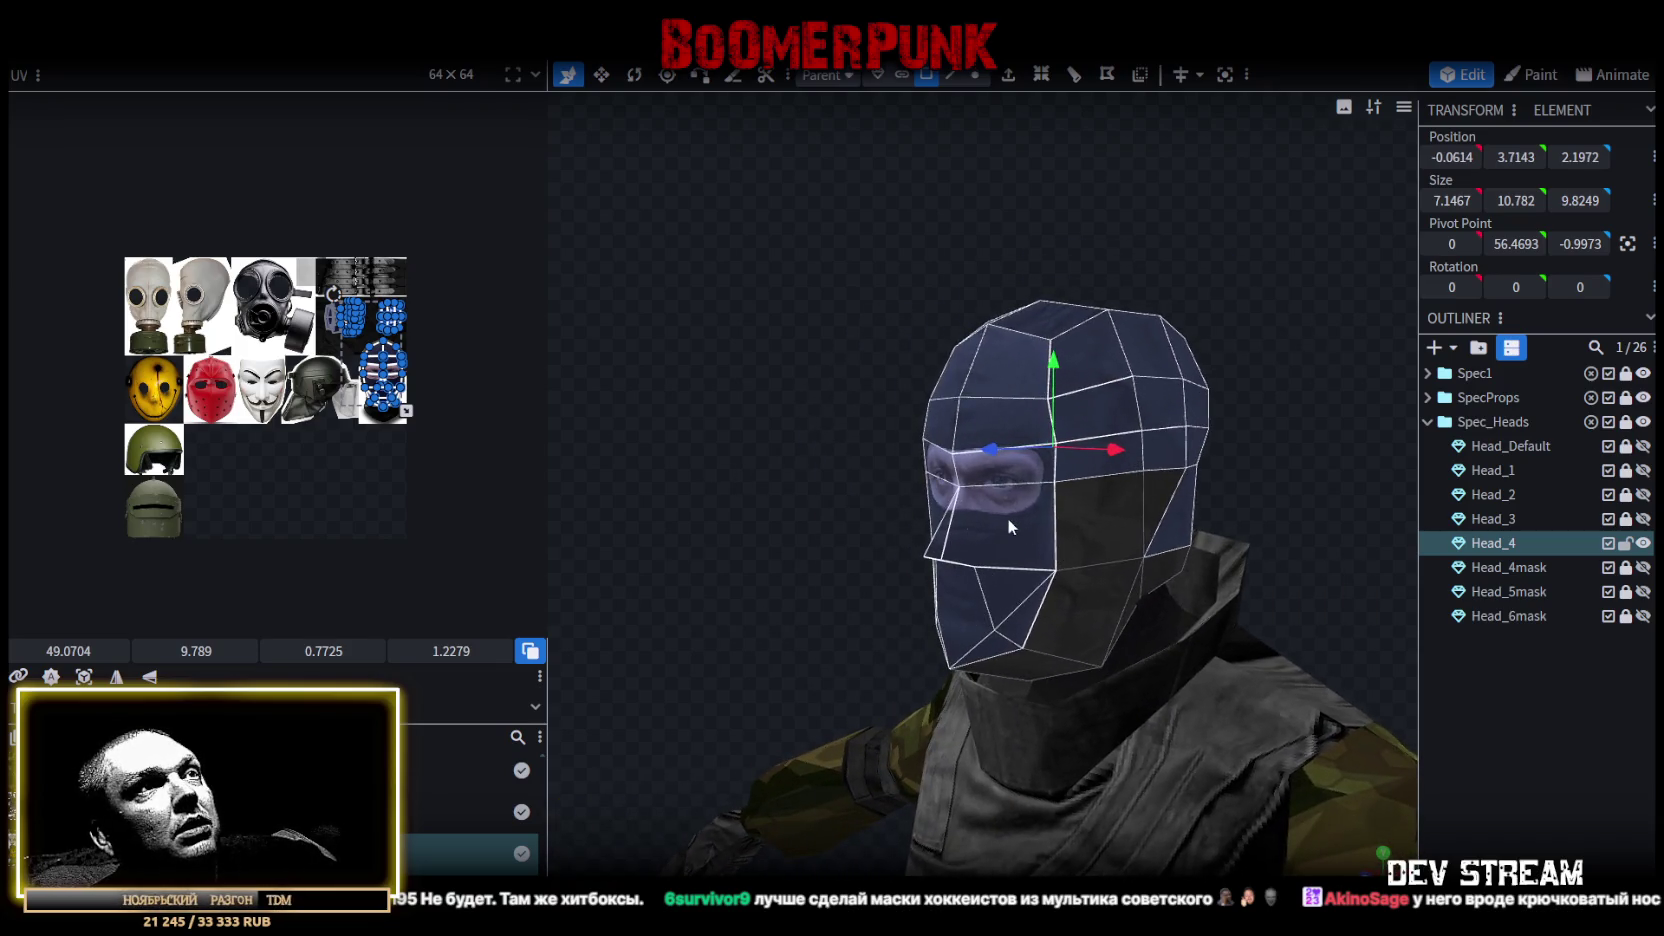
Copy the 54 selected faces, paste them as a mesh selection, and lift it 64 units.
{"action": "right_click", "coordinate": [1014, 520]}
{"action": "left_click", "coordinate": [1063, 598]}
{"action": "right_click", "coordinate": [1004, 525]}
{"action": "left_click", "coordinate": [1180, 632]}
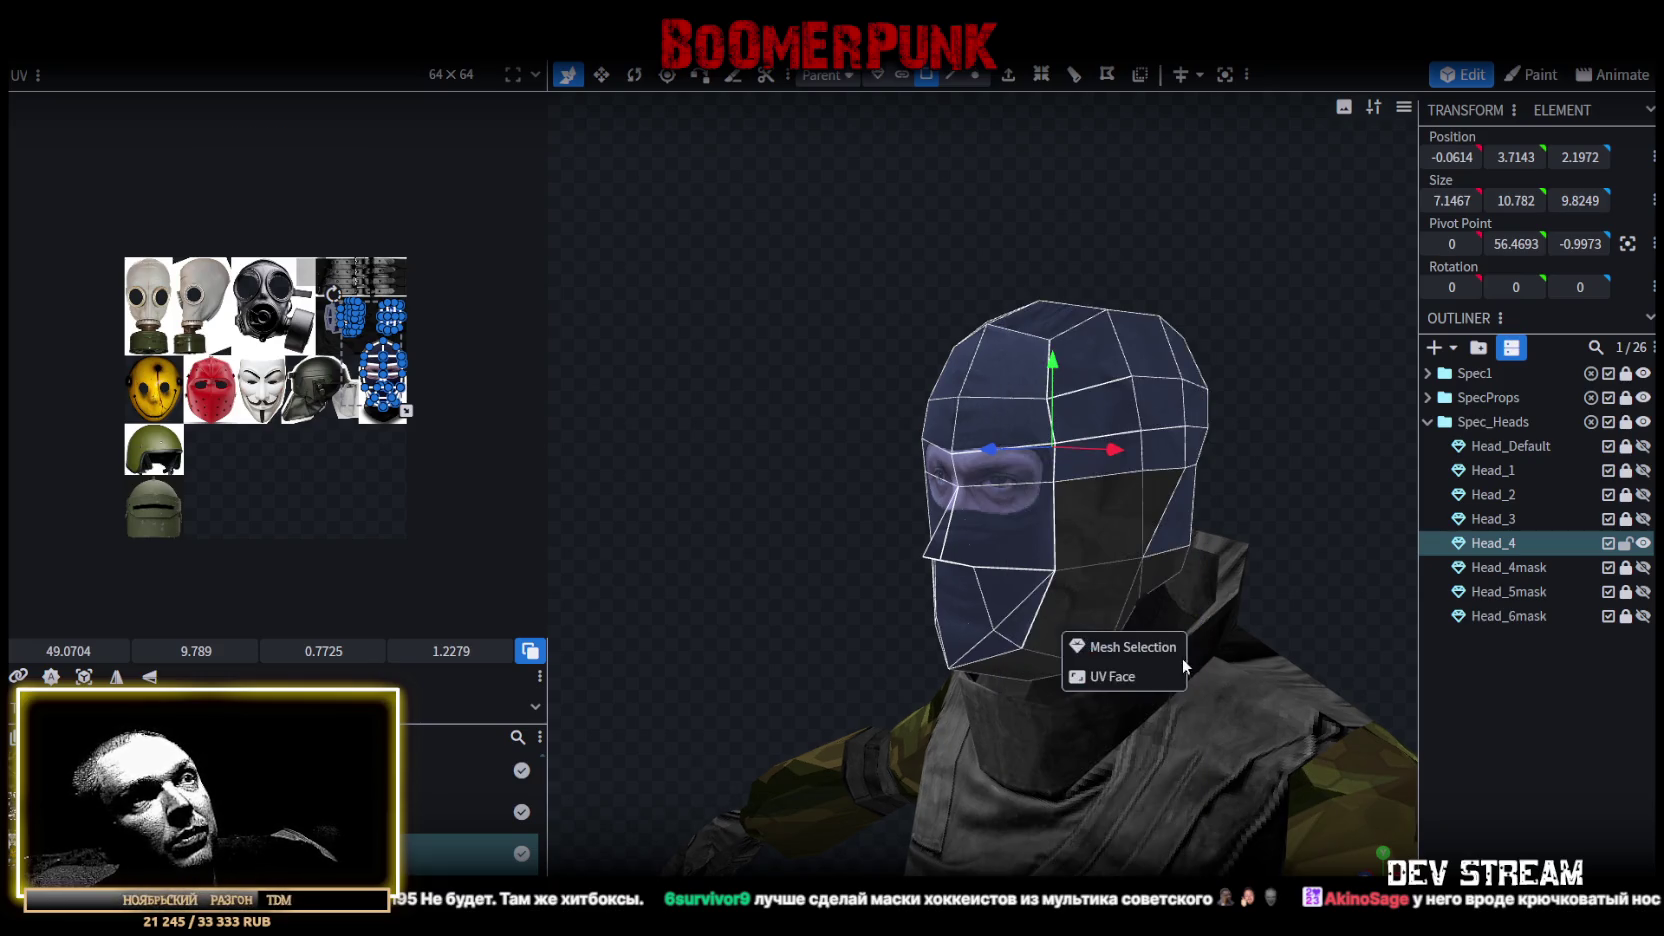
{"action": "left_click", "coordinate": [1172, 672]}
{"action": "right_click", "coordinate": [210, 165]}
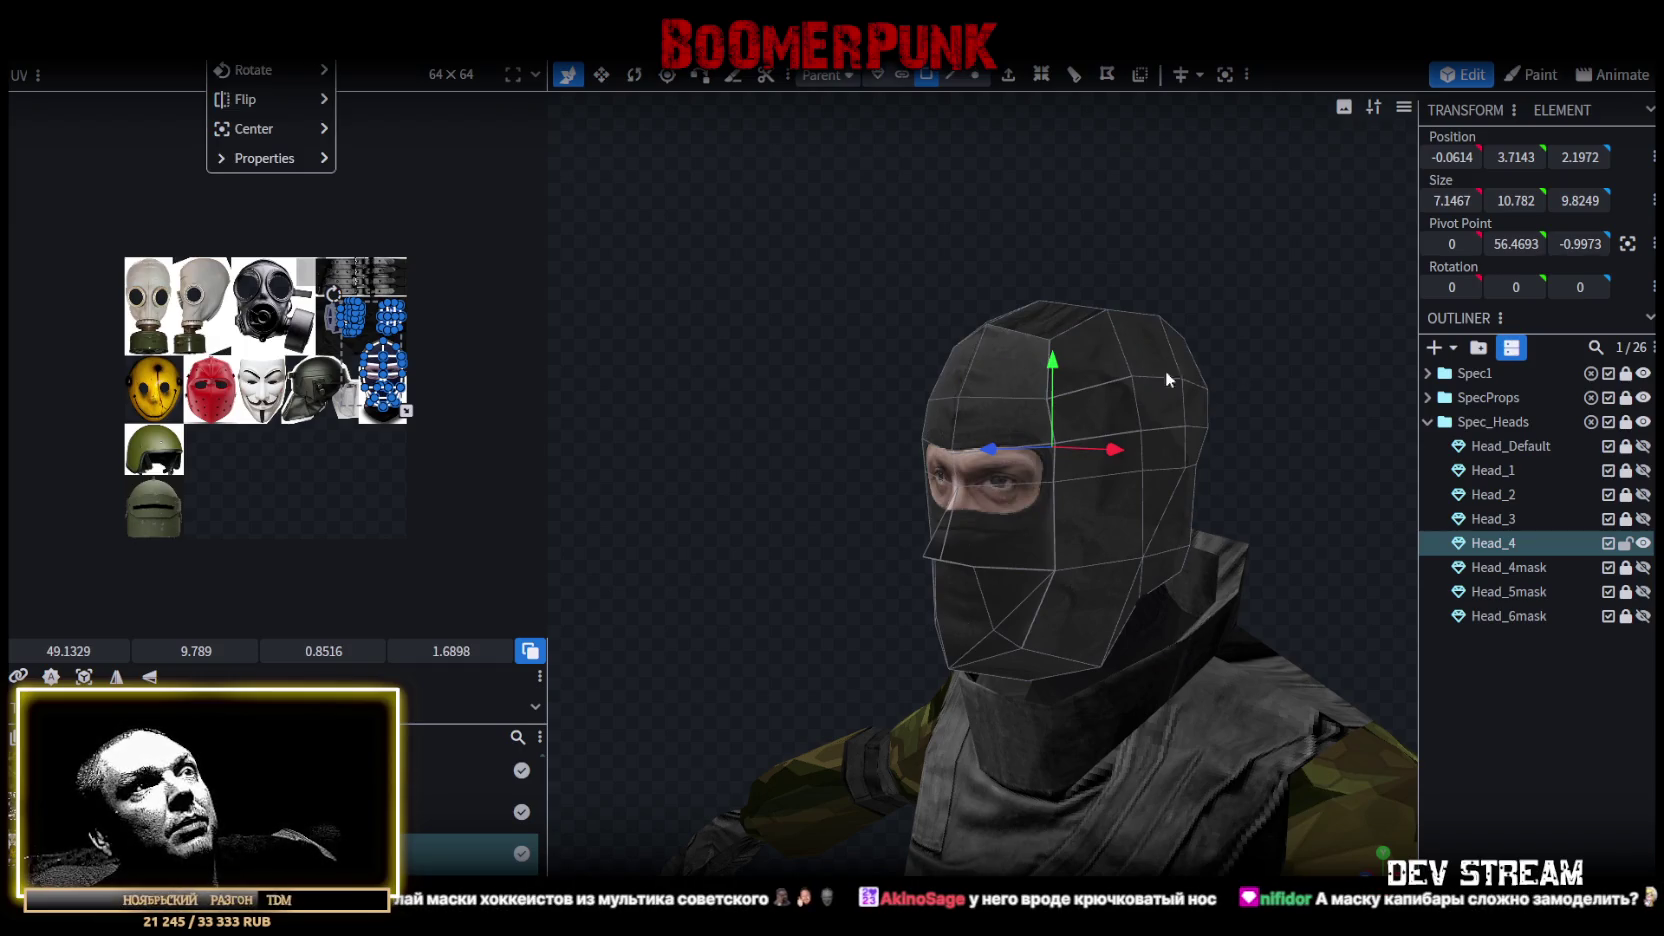
{"action": "left_click", "coordinate": [185, 45]}
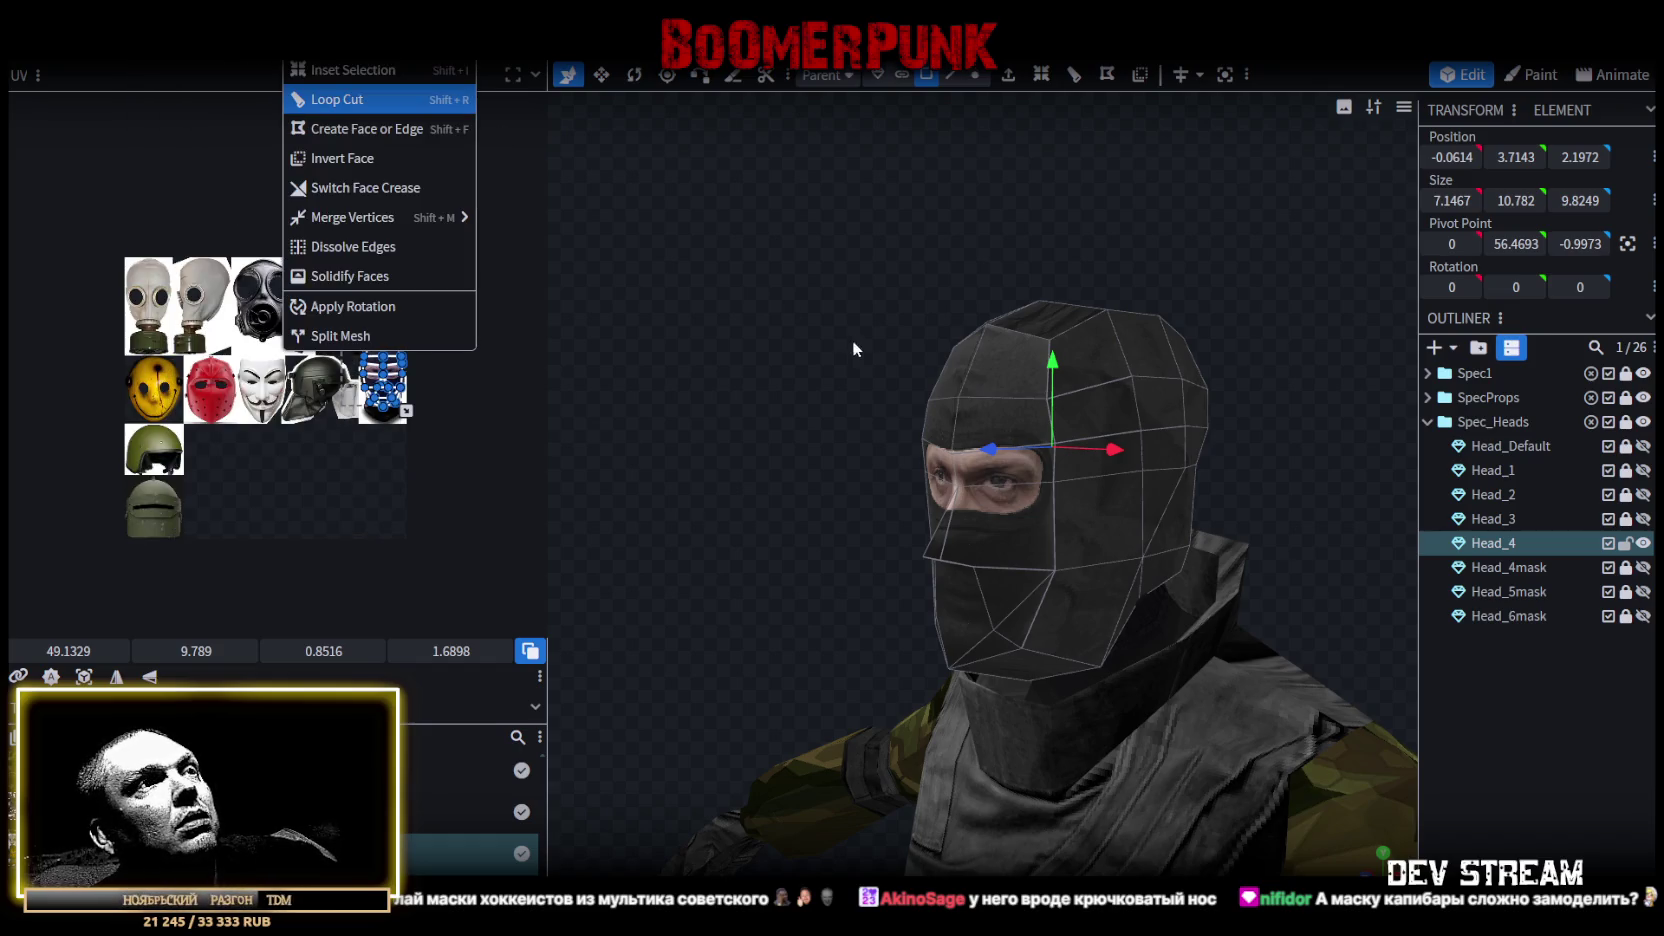
{"action": "left_click", "coordinate": [335, 99]}
{"action": "left_click_drag", "start_coordinate": [1053, 362], "coordinate": [1046, 210]}
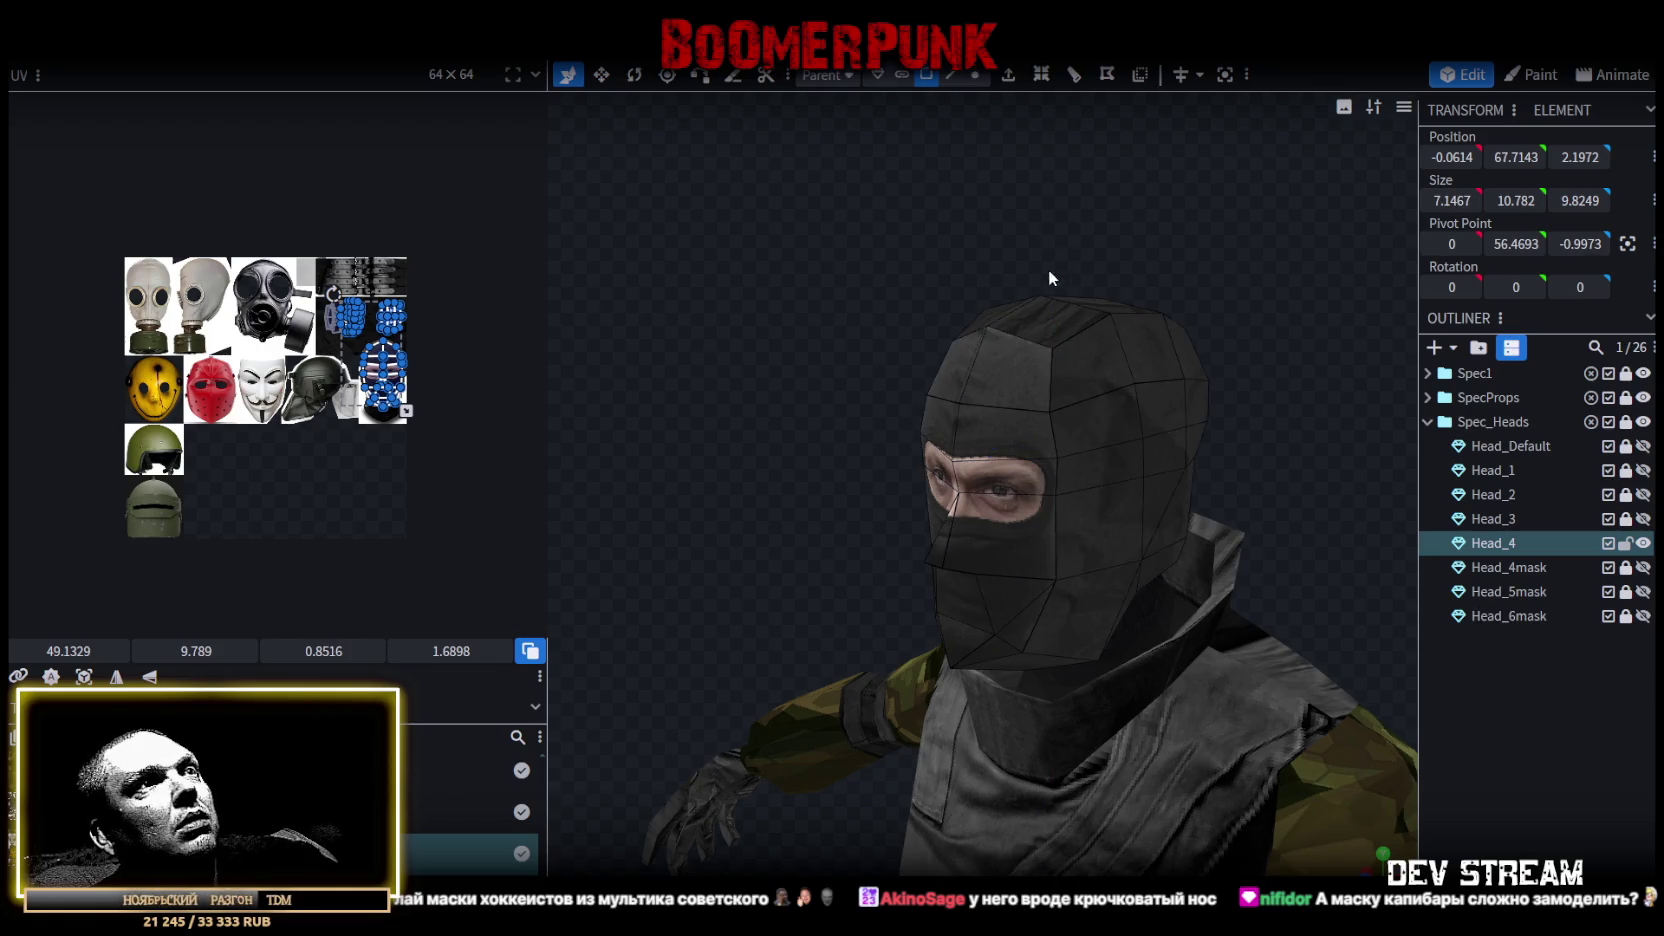
Hide the Head_6mask mask again, then select and unlock the Head_4 balaclava head.
{"action": "left_click", "coordinate": [1643, 616]}
{"action": "left_click", "coordinate": [1331, 515]}
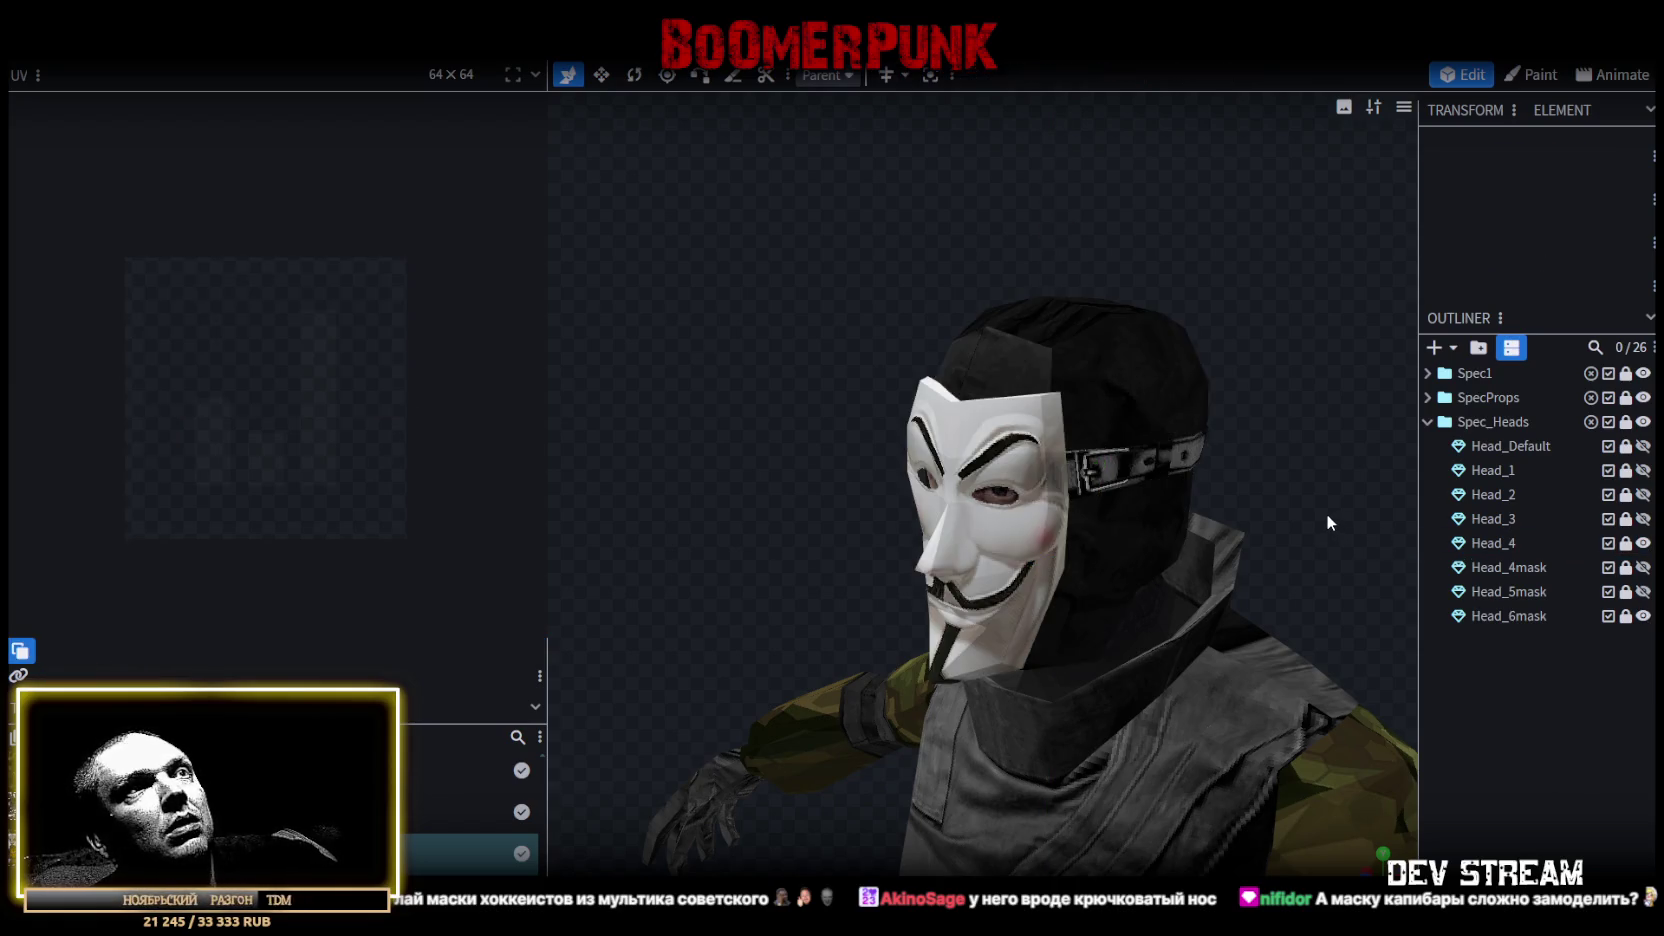
{"action": "left_click", "coordinate": [1642, 617]}
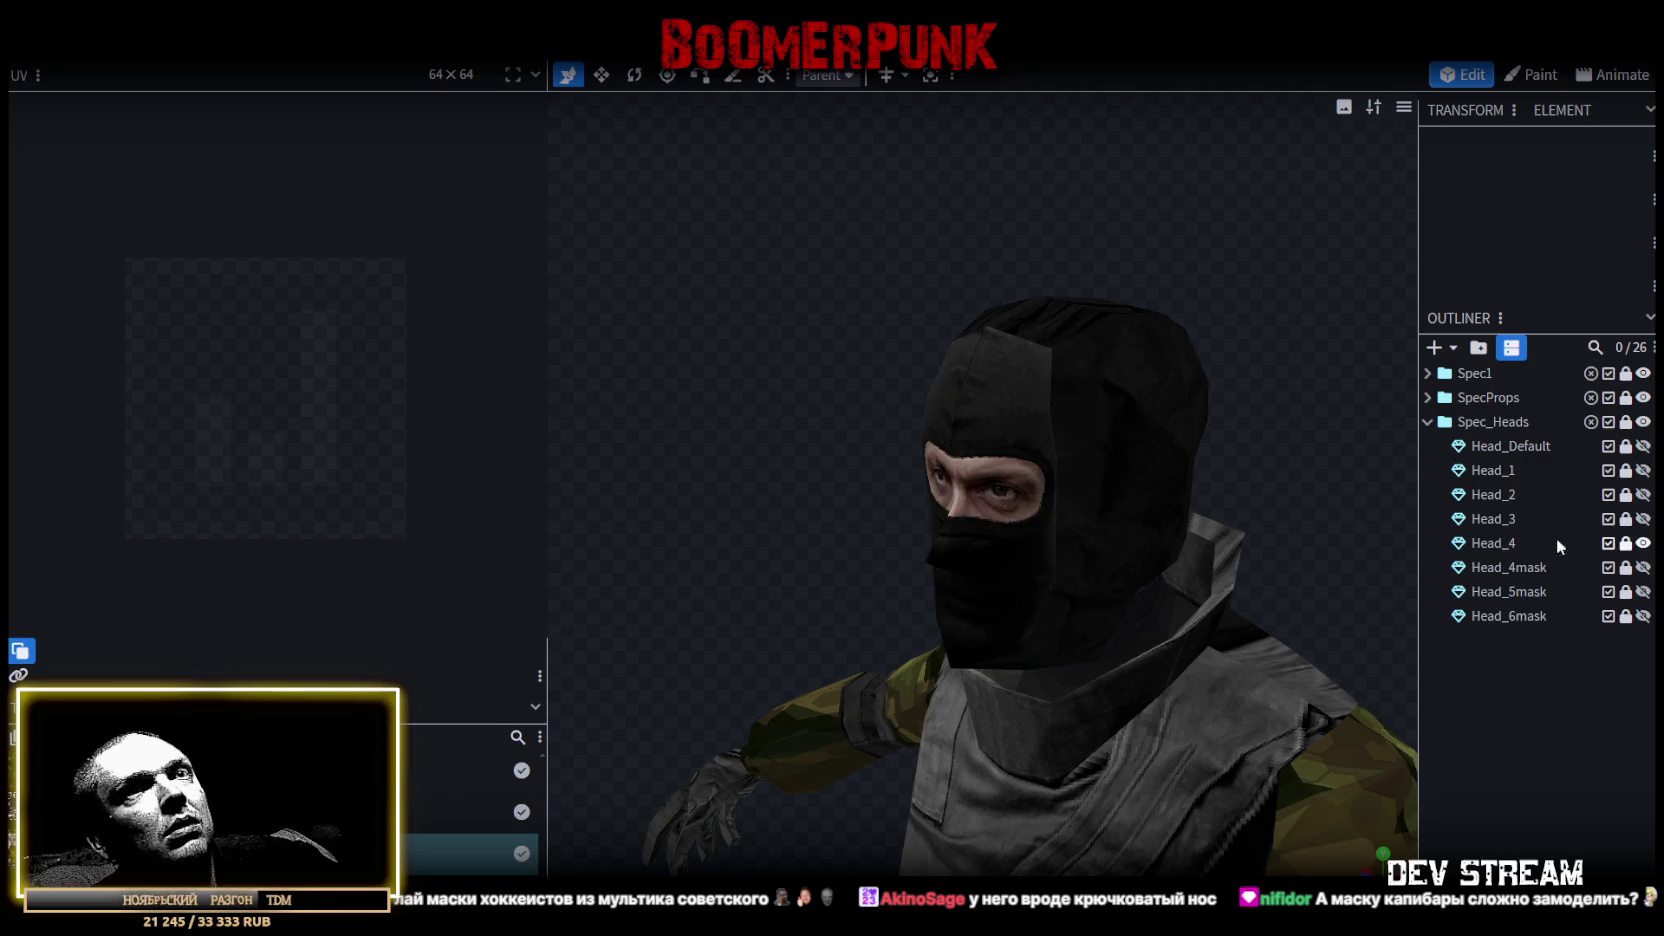
{"action": "left_click", "coordinate": [1625, 545]}
{"action": "left_click_drag", "start_coordinate": [1150, 450], "coordinate": [1264, 462]}
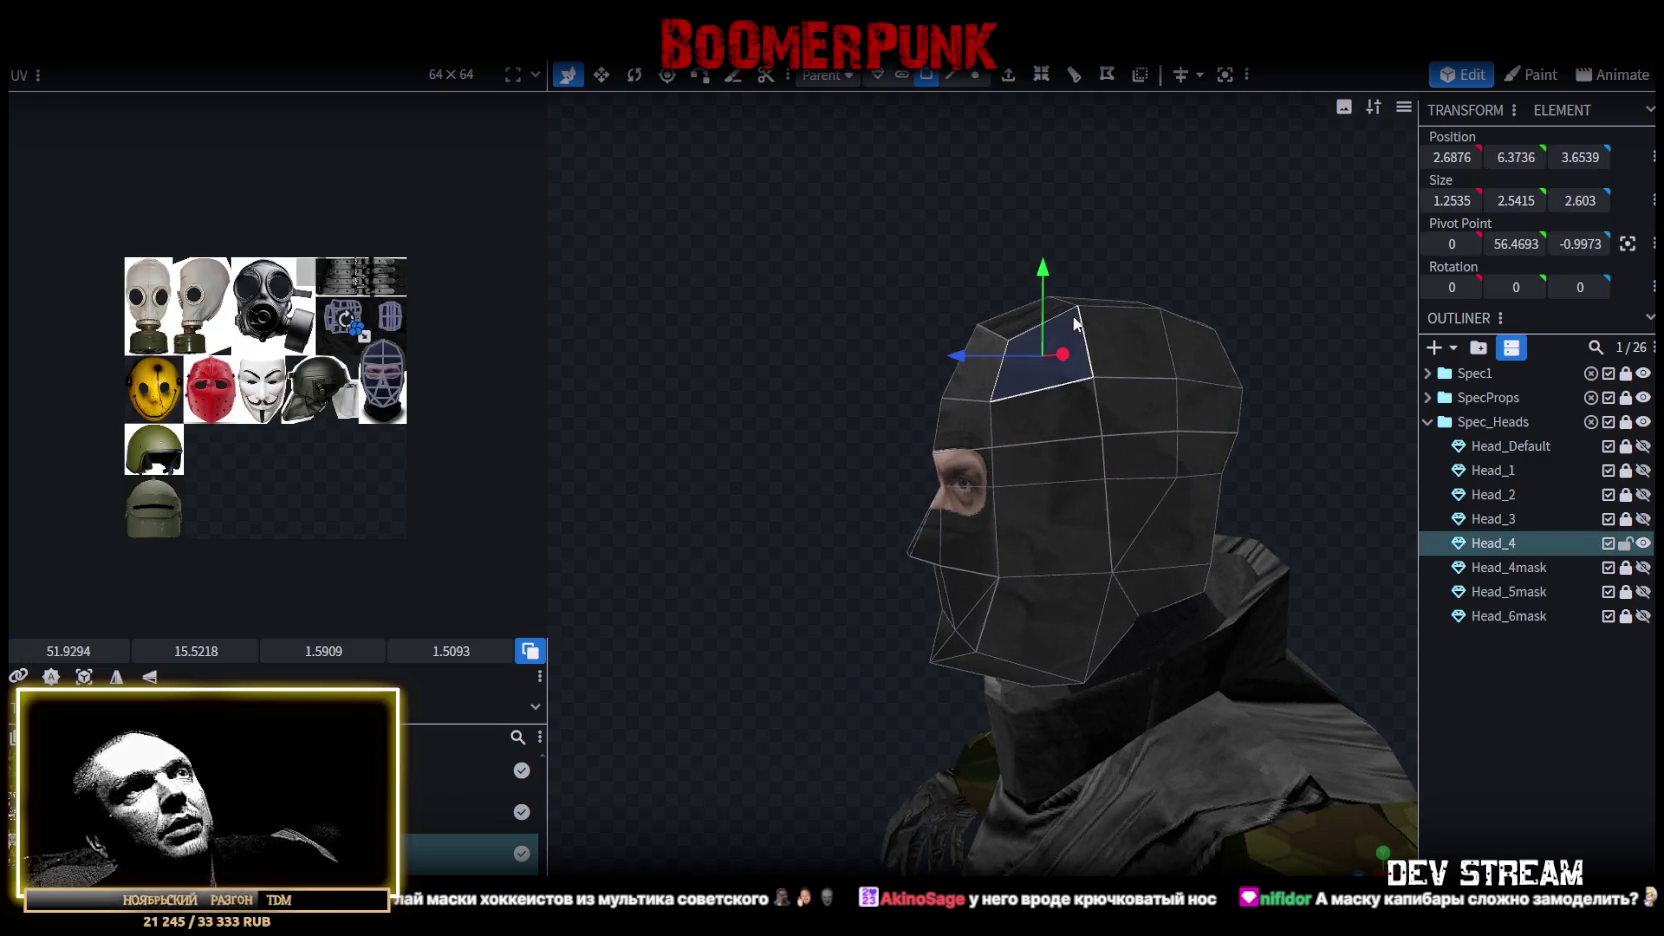
Box-select the head's top faces and paste the copied mesh data as a mesh selection.
{"action": "left_click_drag", "start_coordinate": [1048, 298], "coordinate": [1256, 403]}
{"action": "right_click", "coordinate": [1080, 462]}
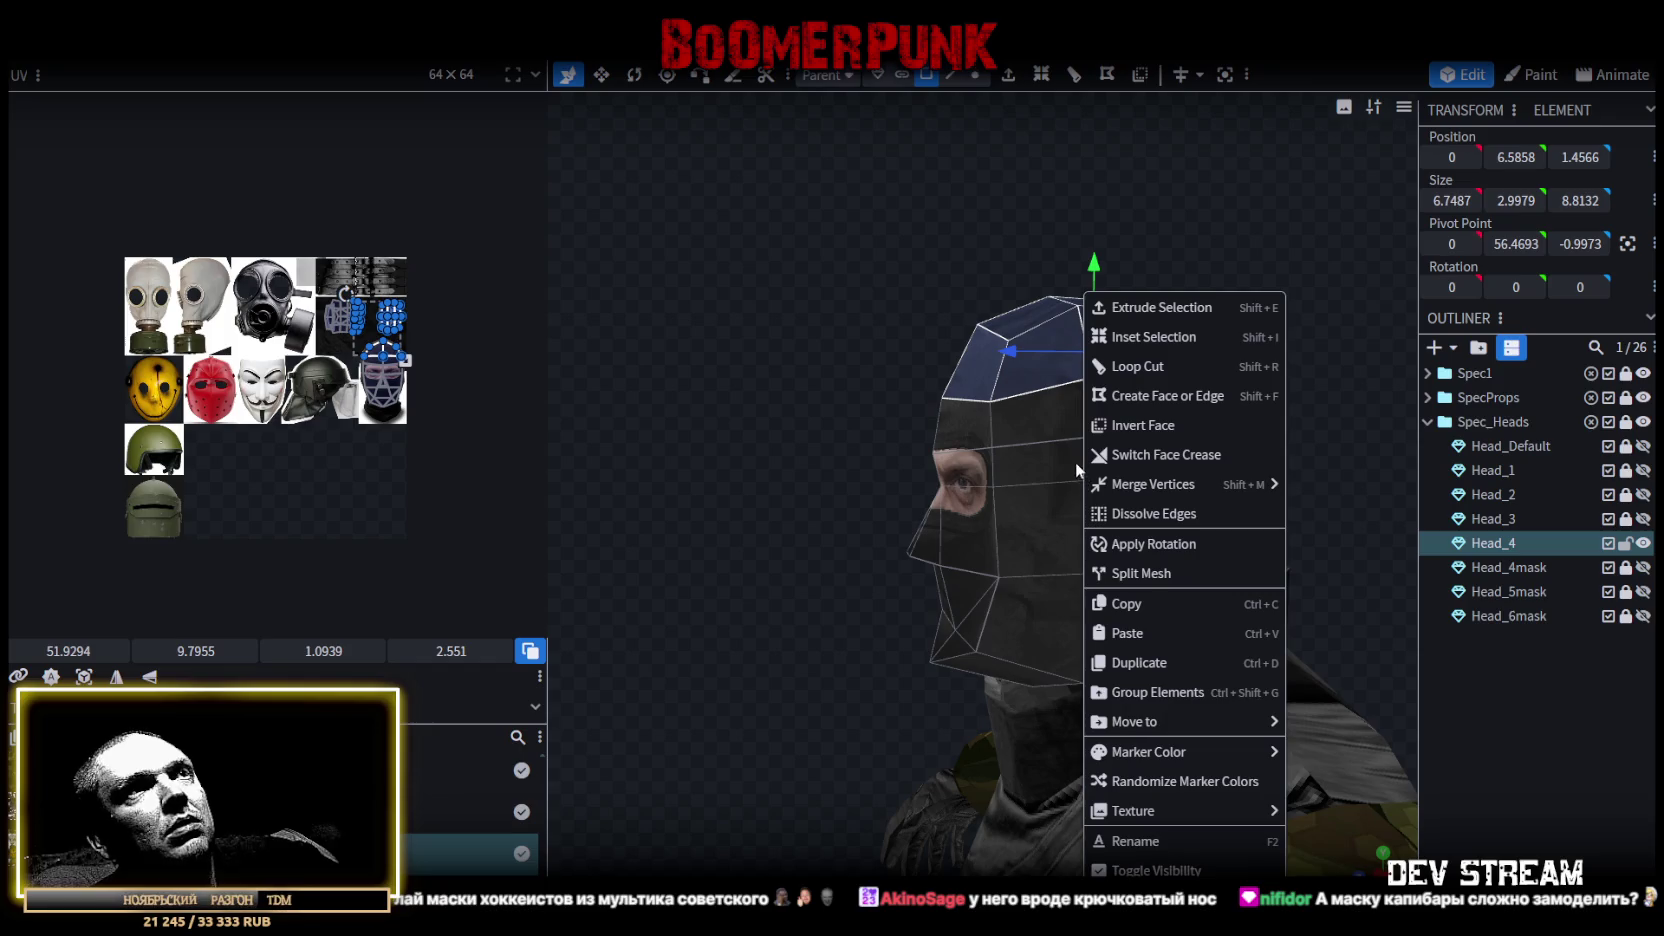
{"action": "left_click", "coordinate": [1184, 632]}
{"action": "left_click", "coordinate": [1232, 645]}
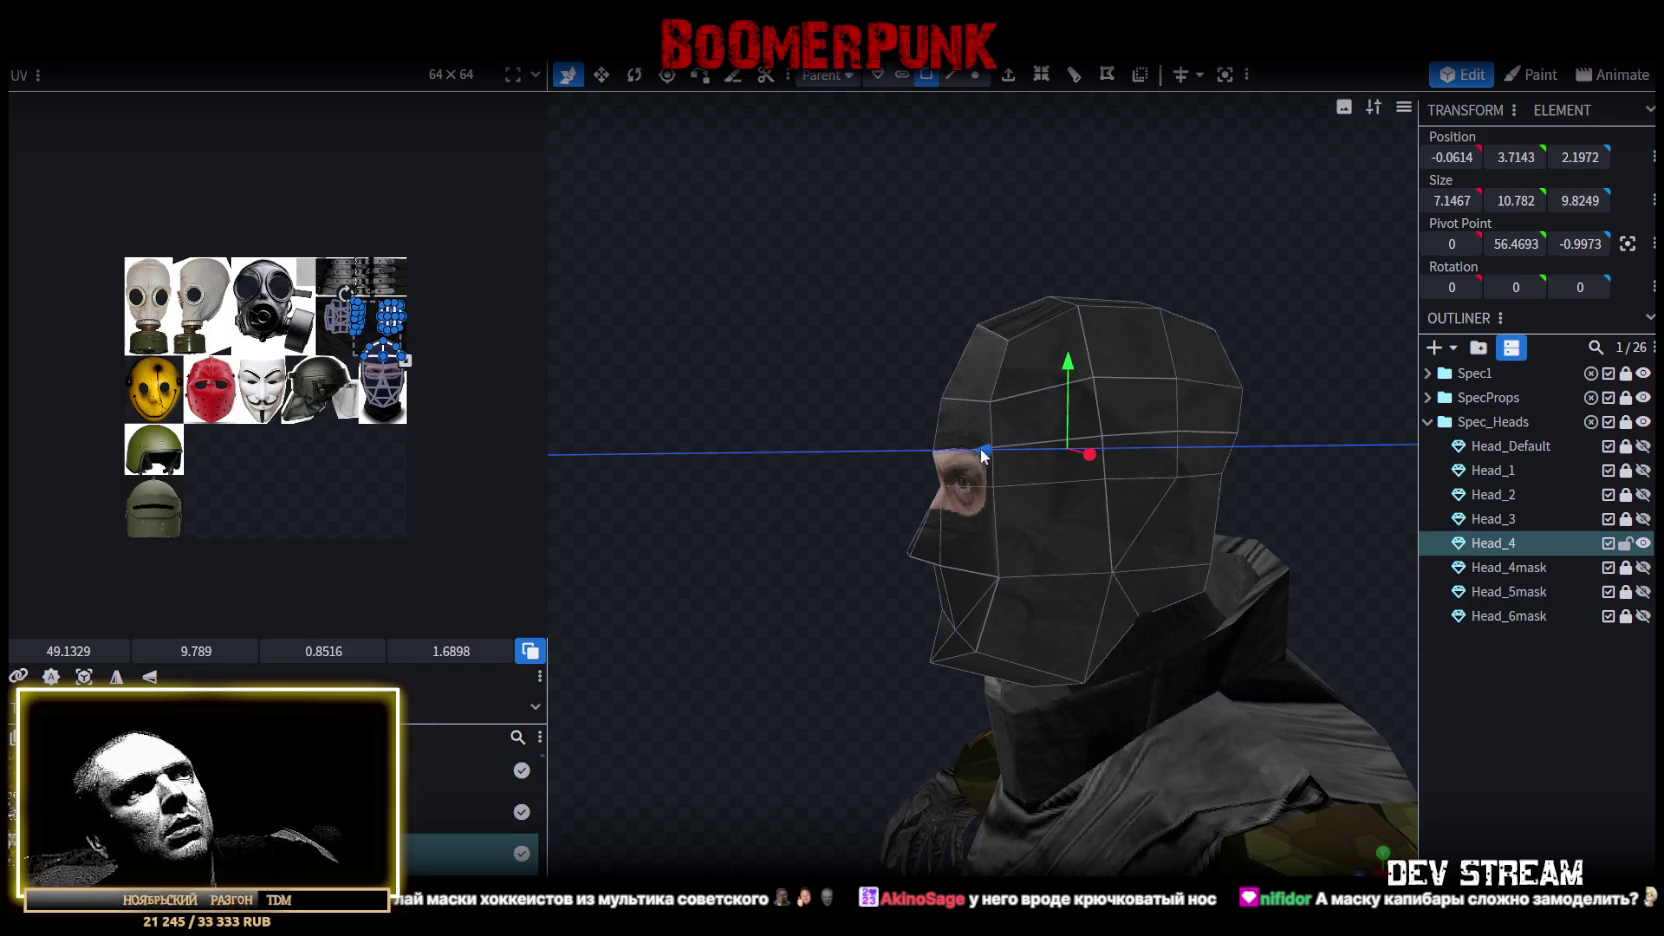
Clear the face selection and switch to vertex selection mode.
{"action": "left_click", "coordinate": [689, 398]}
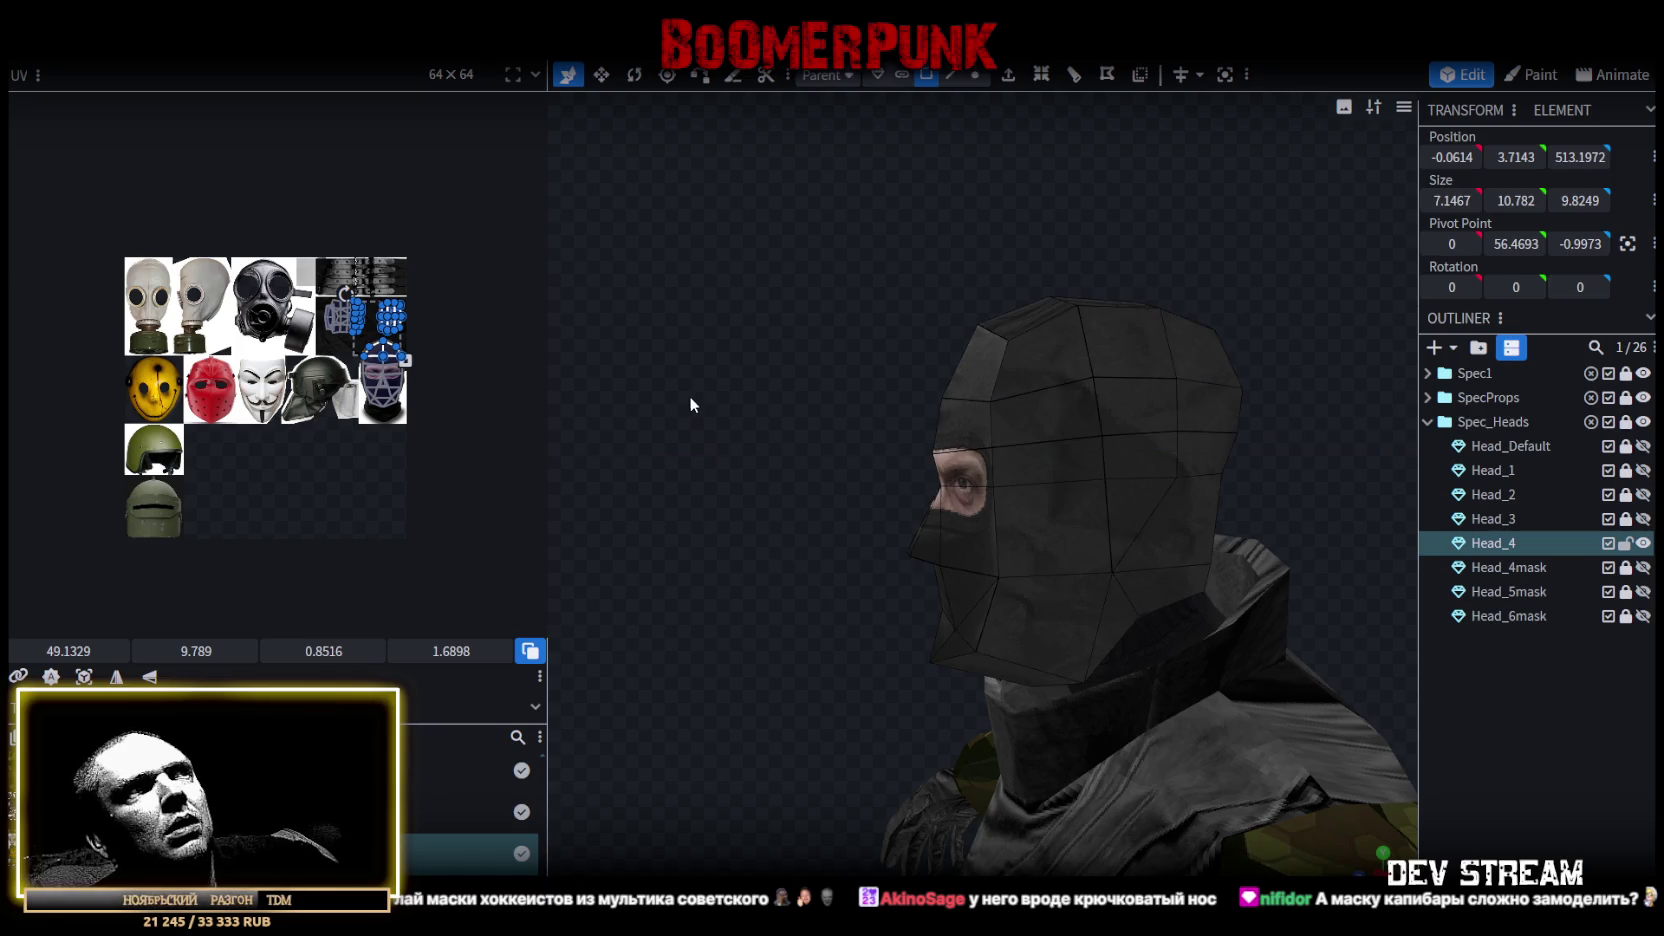
{"action": "left_click_drag", "start_coordinate": [987, 425], "coordinate": [1126, 425]}
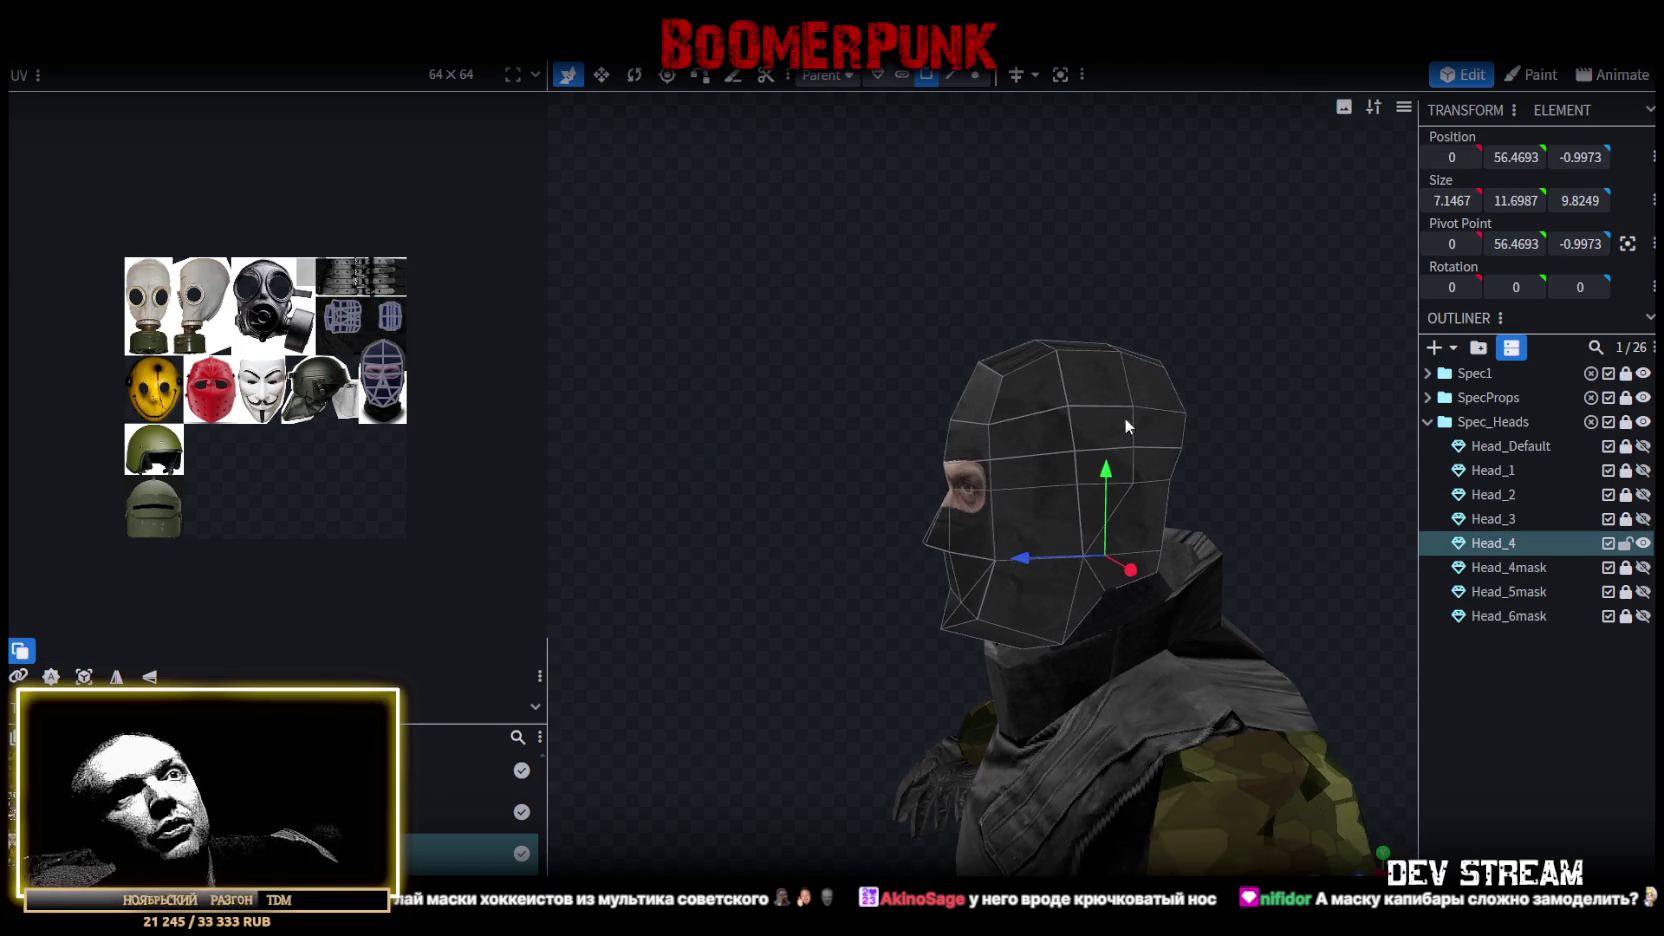
{"action": "left_click", "coordinate": [975, 75]}
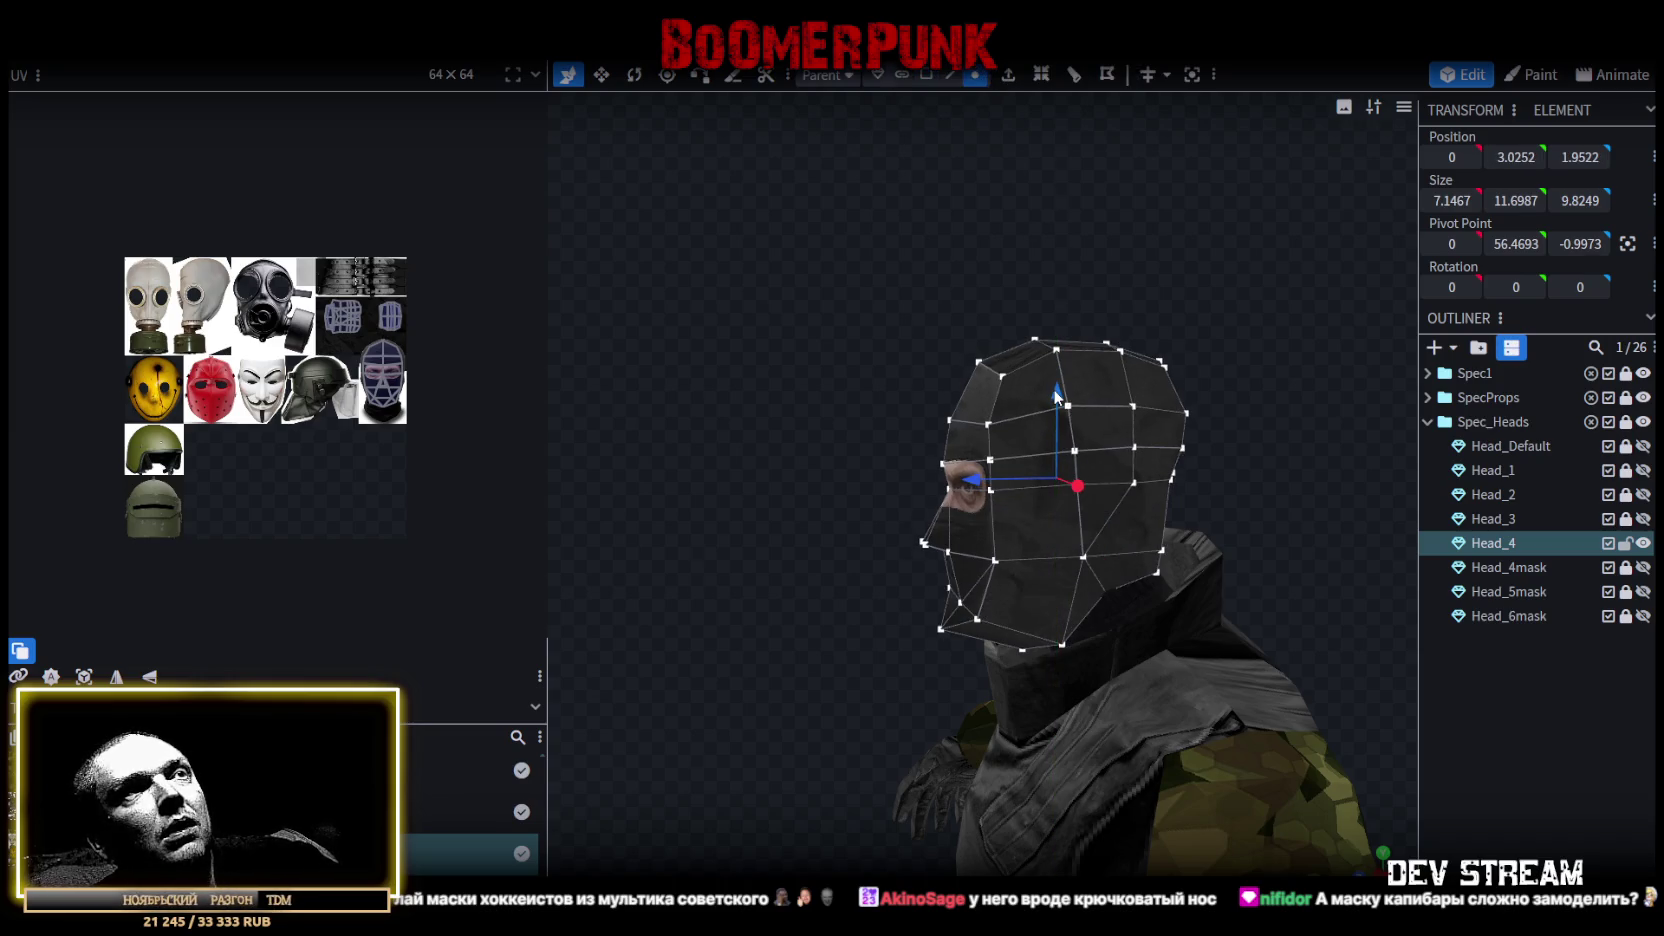
{"action": "left_click_drag", "start_coordinate": [893, 280], "coordinate": [932, 130]}
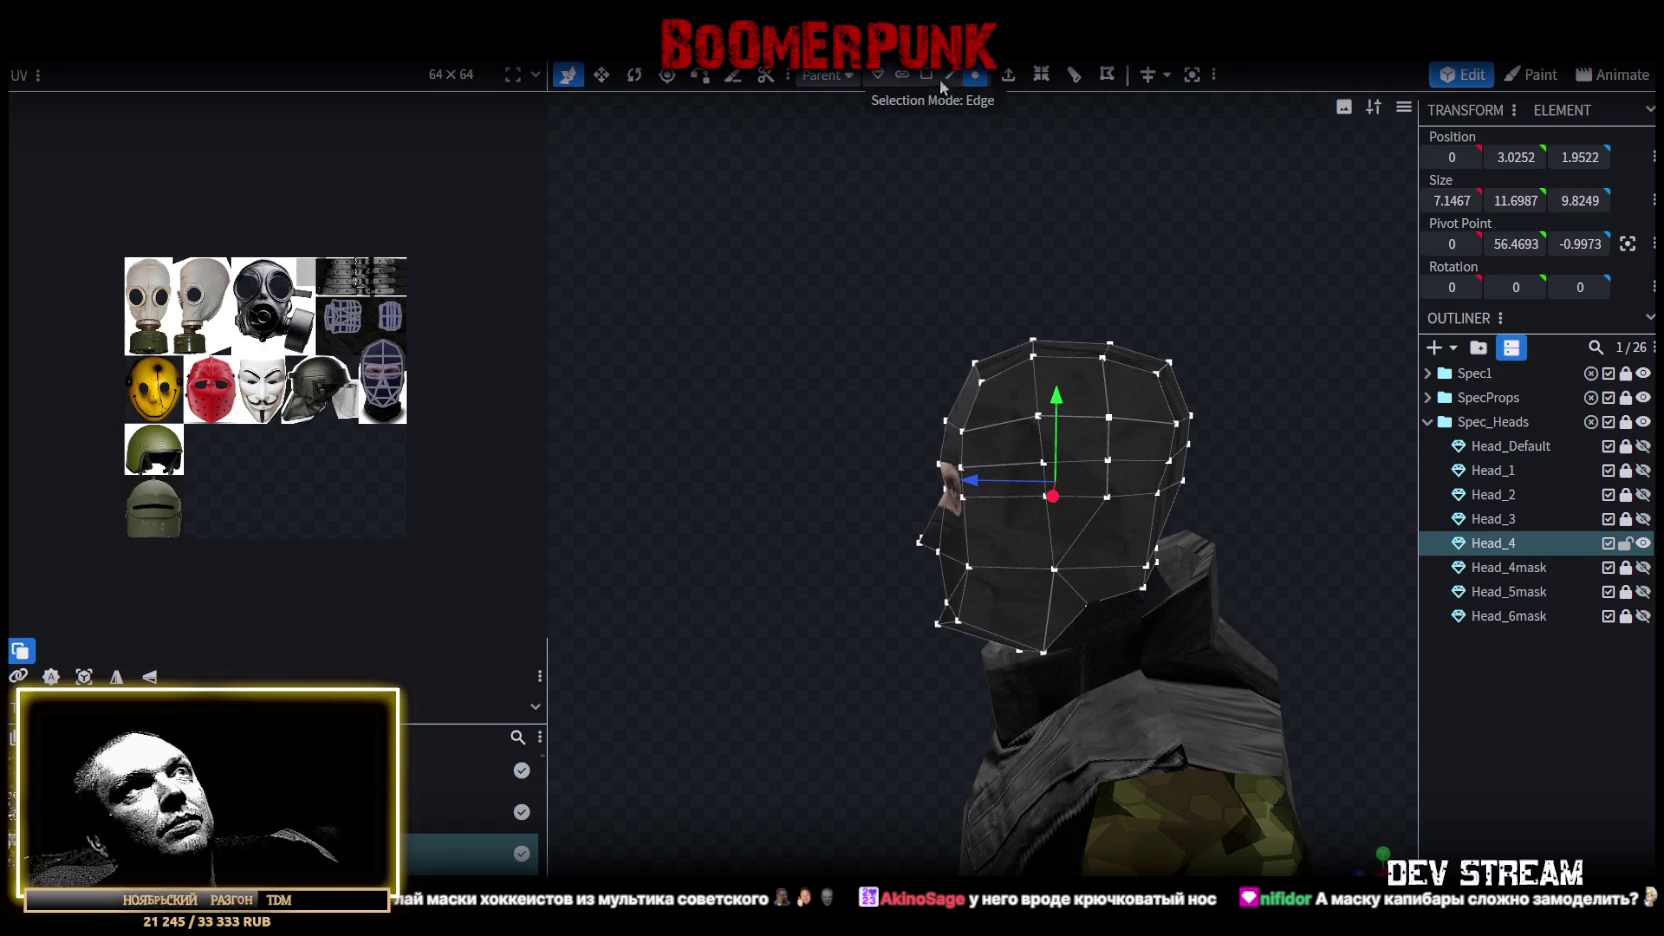
In face mode, select the crown and back-of-head faces of the balaclava.
{"action": "left_click", "coordinate": [930, 76]}
{"action": "left_click_drag", "start_coordinate": [874, 289], "coordinate": [1245, 437]}
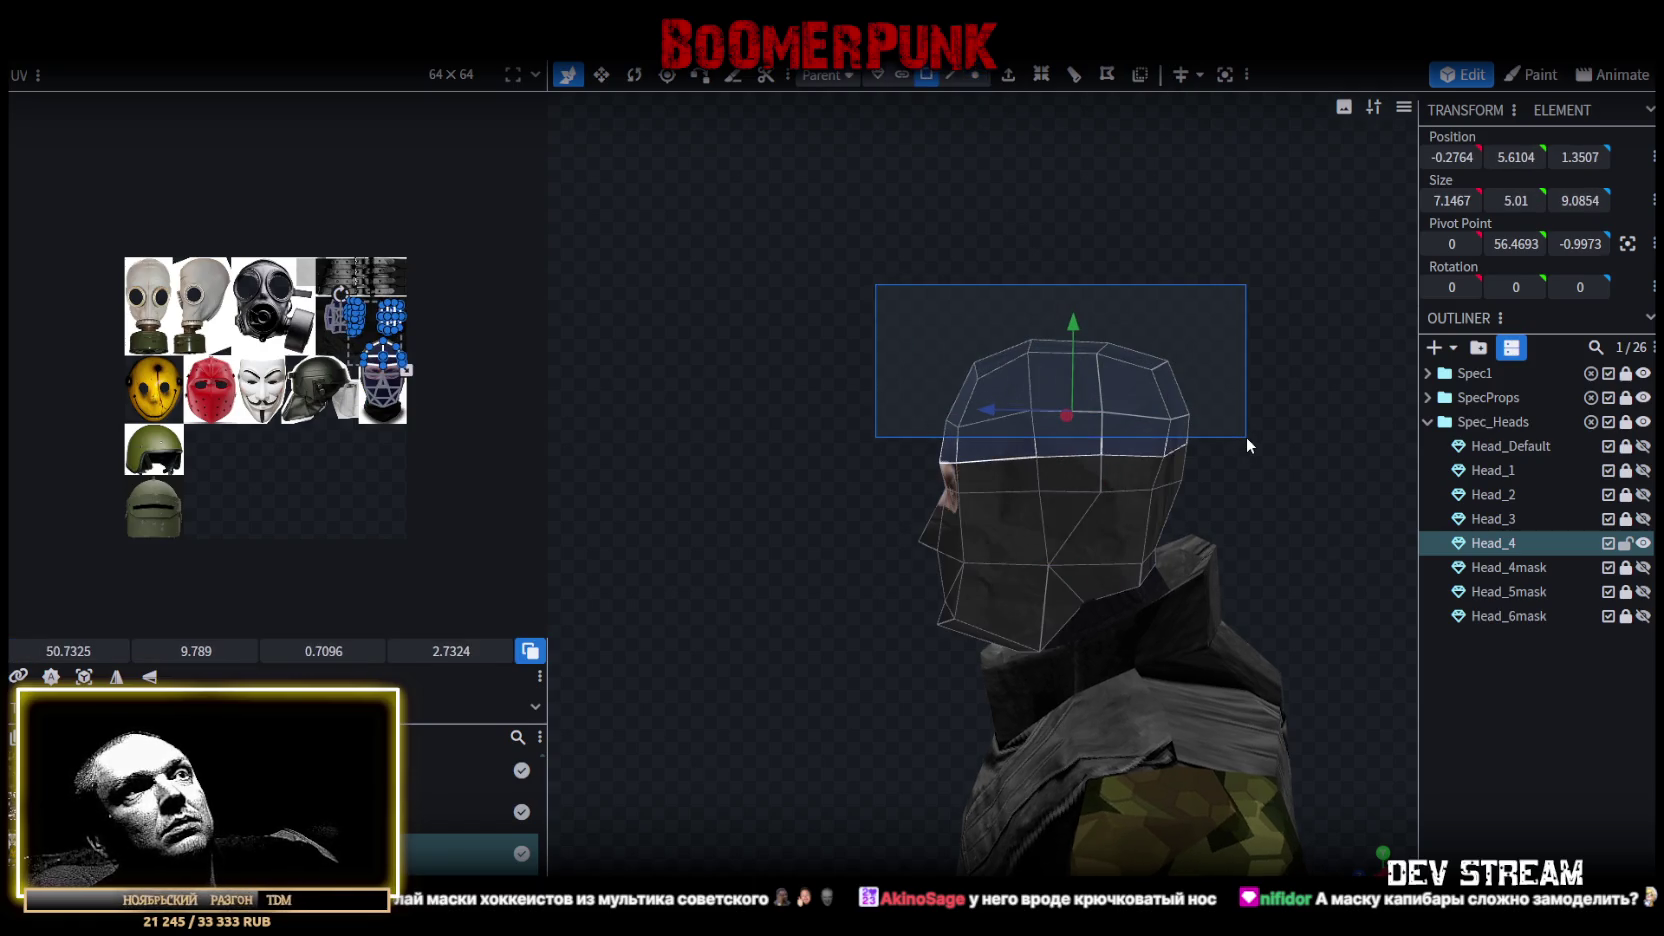
{"action": "mouse_move", "coordinate": [1128, 469]}
{"action": "left_mouse_down"}
{"action": "mouse_move", "coordinate": [1260, 497]}
{"action": "mouse_move", "coordinate": [1102, 474]}
{"action": "left_mouse_up"}
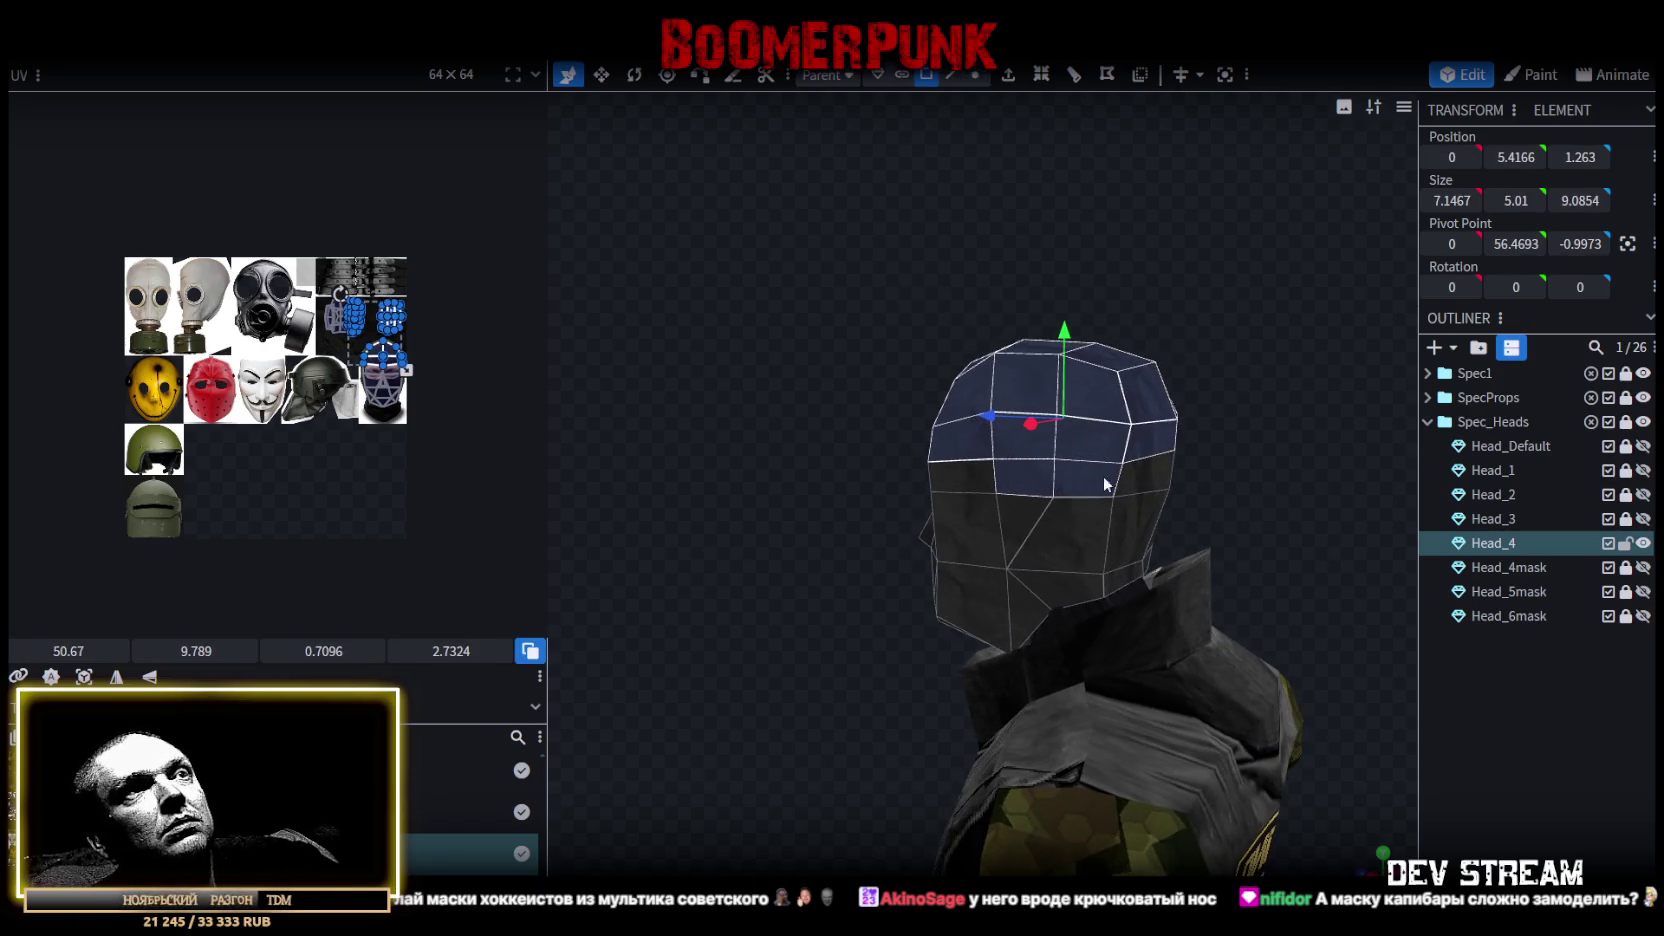
{"action": "left_click", "coordinate": [1024, 478], "text": "shift"}
{"action": "left_click", "coordinate": [1080, 530], "text": "shift"}
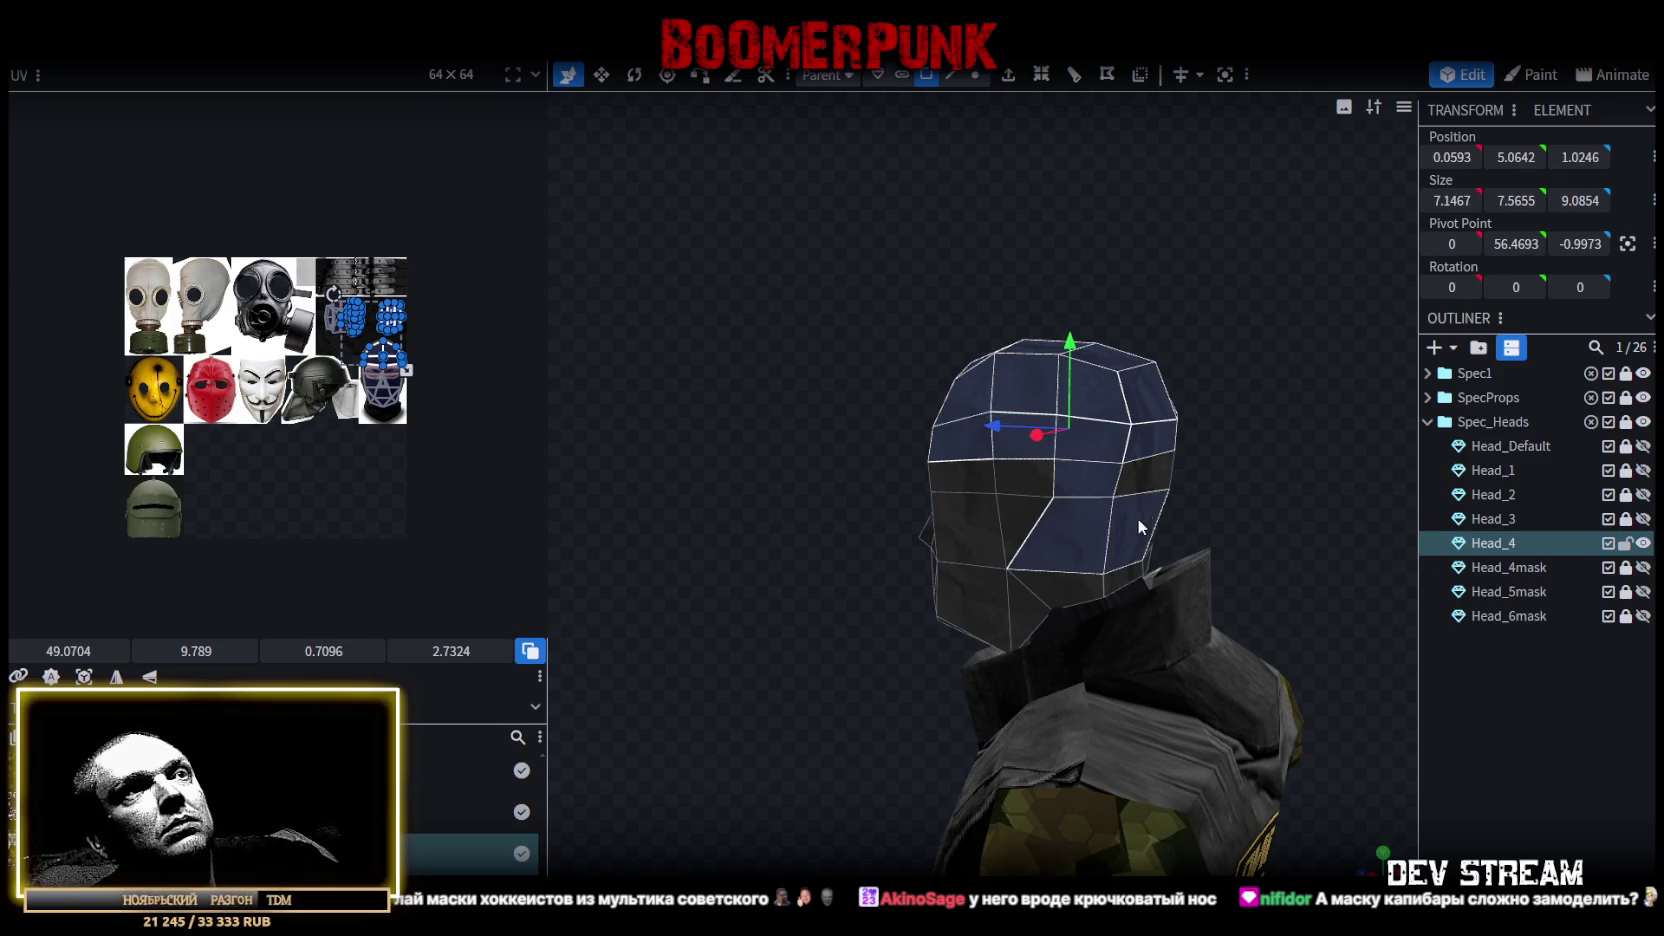
{"action": "left_click_drag", "start_coordinate": [1221, 478], "coordinate": [1308, 498]}
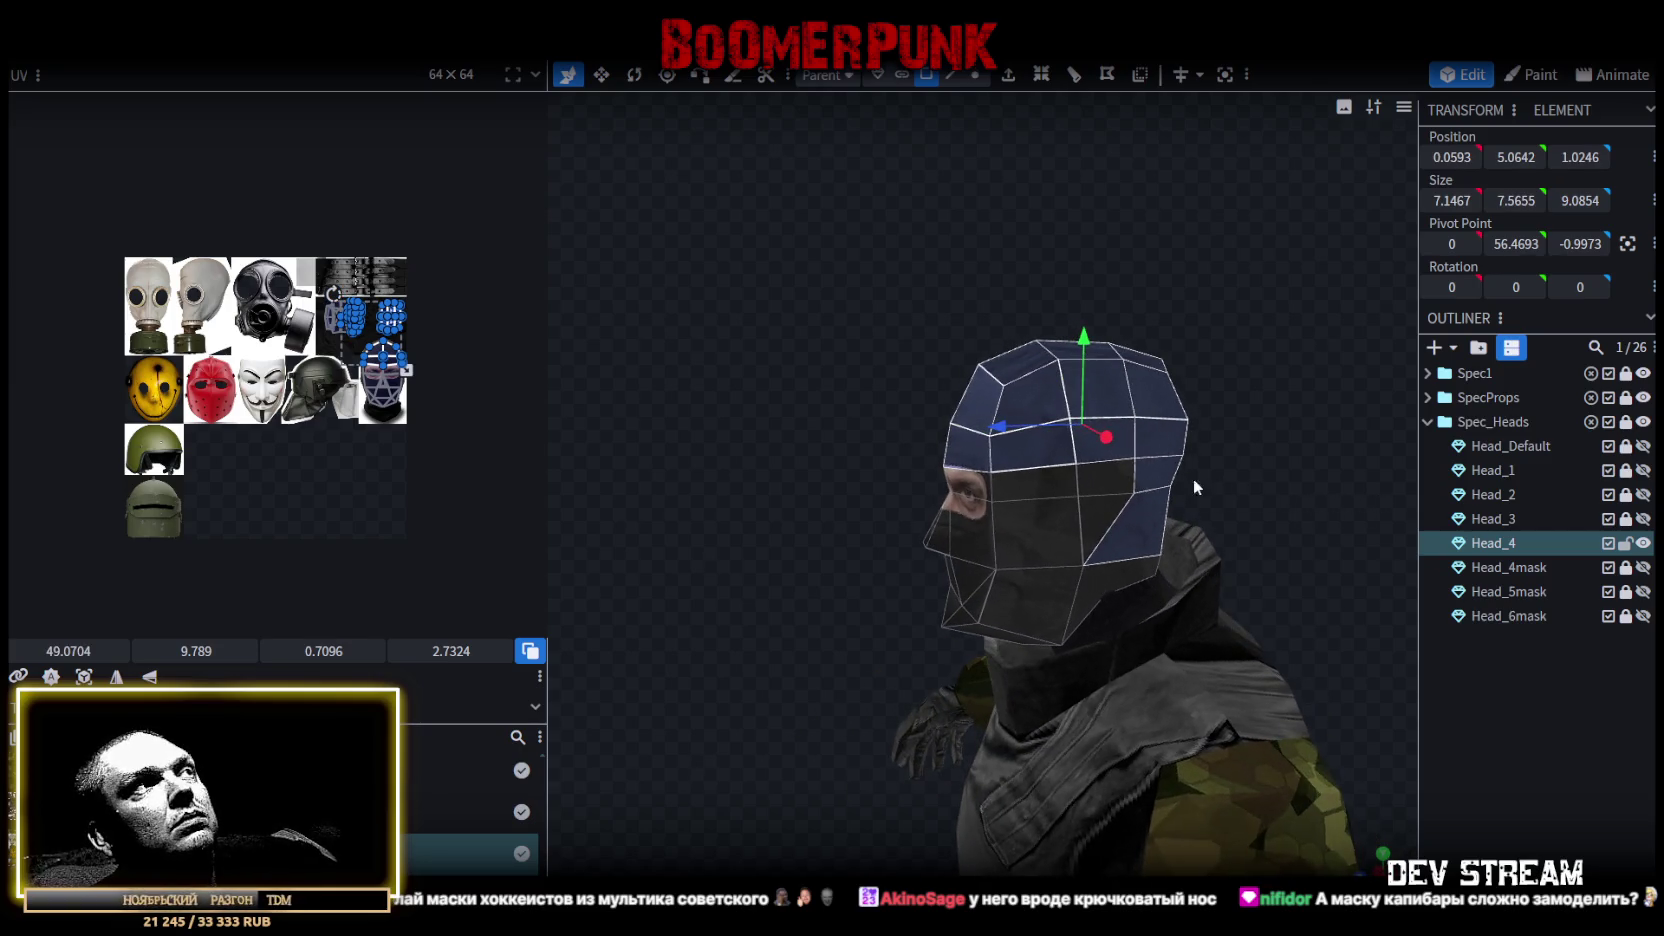
{"action": "left_click", "coordinate": [1100, 476], "text": "shift"}
{"action": "mouse_move", "coordinate": [1222, 482]}
{"action": "left_mouse_down"}
{"action": "mouse_move", "coordinate": [1034, 459]}
{"action": "mouse_move", "coordinate": [1283, 471]}
{"action": "mouse_move", "coordinate": [1343, 456]}
{"action": "mouse_move", "coordinate": [1063, 454]}
{"action": "mouse_move", "coordinate": [998, 521]}
{"action": "mouse_move", "coordinate": [987, 497]}
{"action": "left_mouse_up"}
{"action": "left_click", "coordinate": [1004, 474]}
{"action": "left_click", "coordinate": [1056, 507]}
Add the forehead, eye-band, lower-face and chin faces to the selection.
{"action": "mouse_move", "coordinate": [1124, 478]}
{"action": "left_mouse_down"}
{"action": "mouse_move", "coordinate": [878, 429]}
{"action": "mouse_move", "coordinate": [1015, 481]}
{"action": "left_mouse_up"}
{"action": "left_click", "coordinate": [1015, 481]}
{"action": "left_click", "coordinate": [1015, 488], "text": "shift"}
{"action": "left_click", "coordinate": [950, 526], "text": "shift"}
{"action": "left_click", "coordinate": [950, 590], "text": "shift"}
{"action": "left_click", "coordinate": [994, 599], "text": "shift"}
{"action": "left_click", "coordinate": [994, 599], "text": "shift"}
{"action": "left_click", "coordinate": [1033, 618], "text": "shift"}
{"action": "mouse_move", "coordinate": [1242, 545]}
{"action": "left_mouse_down"}
{"action": "mouse_move", "coordinate": [1086, 462]}
{"action": "mouse_move", "coordinate": [1050, 495]}
{"action": "left_mouse_up"}
{"action": "left_click", "coordinate": [976, 520], "text": "shift"}
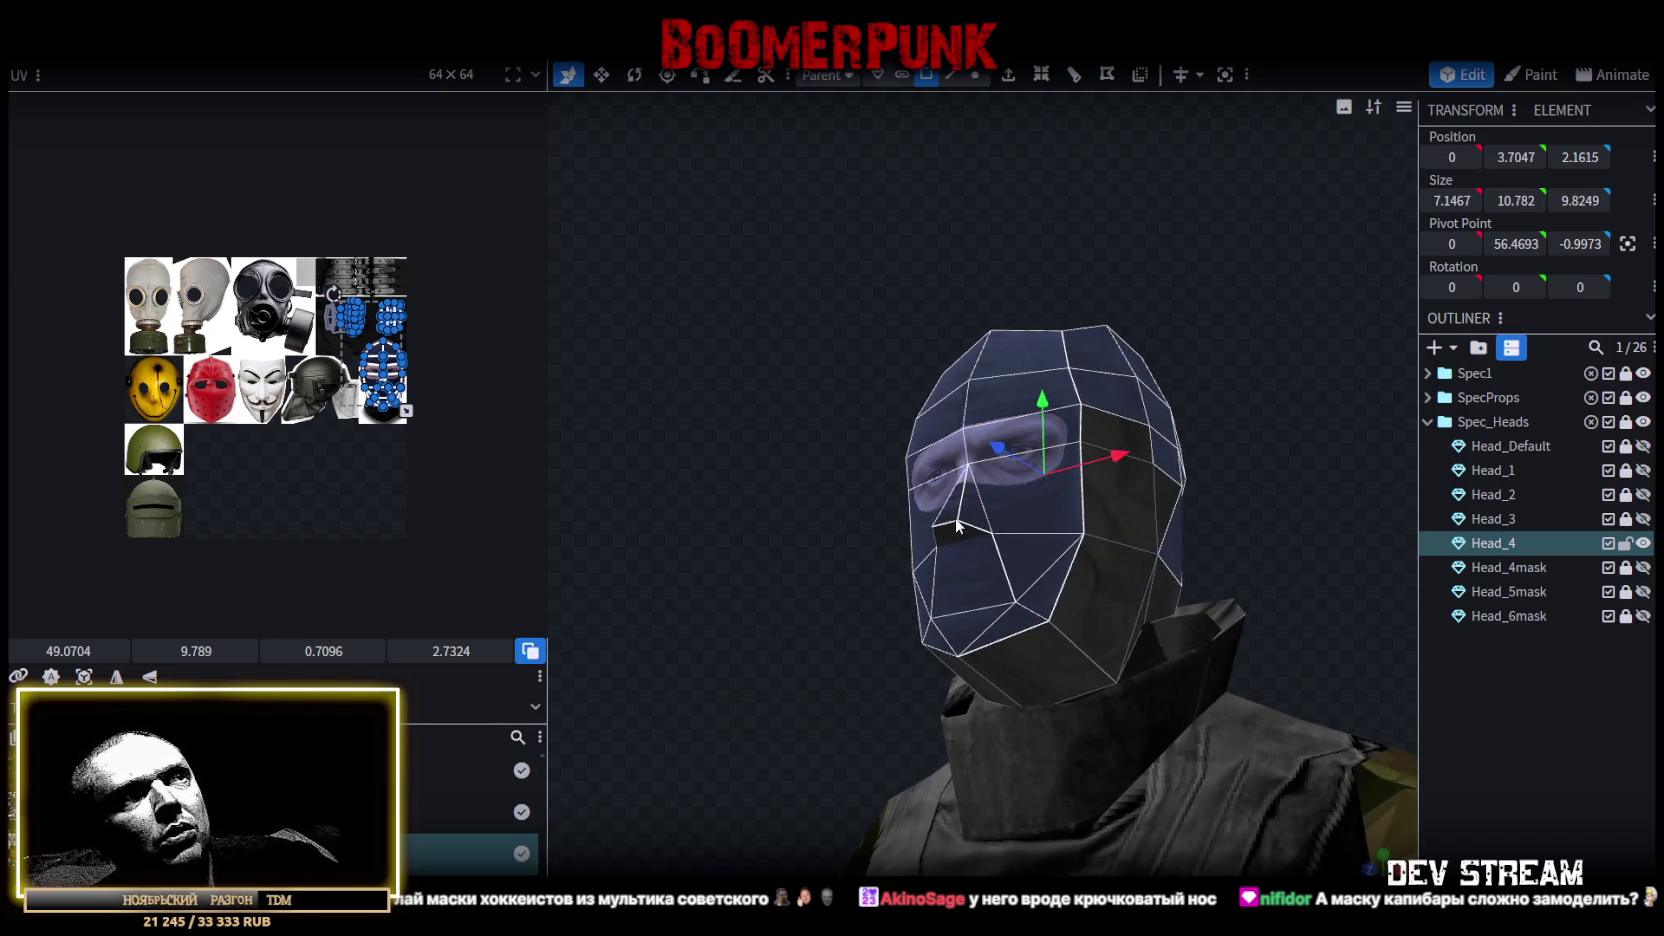
{"action": "left_click_drag", "start_coordinate": [820, 523], "coordinate": [1027, 546]}
{"action": "mouse_move", "coordinate": [1173, 514]}
{"action": "left_mouse_down"}
{"action": "mouse_move", "coordinate": [1044, 519]}
{"action": "mouse_move", "coordinate": [1000, 547]}
{"action": "mouse_move", "coordinate": [1150, 524]}
{"action": "mouse_move", "coordinate": [1318, 546]}
{"action": "mouse_move", "coordinate": [942, 560]}
{"action": "mouse_move", "coordinate": [985, 548]}
{"action": "left_mouse_up"}
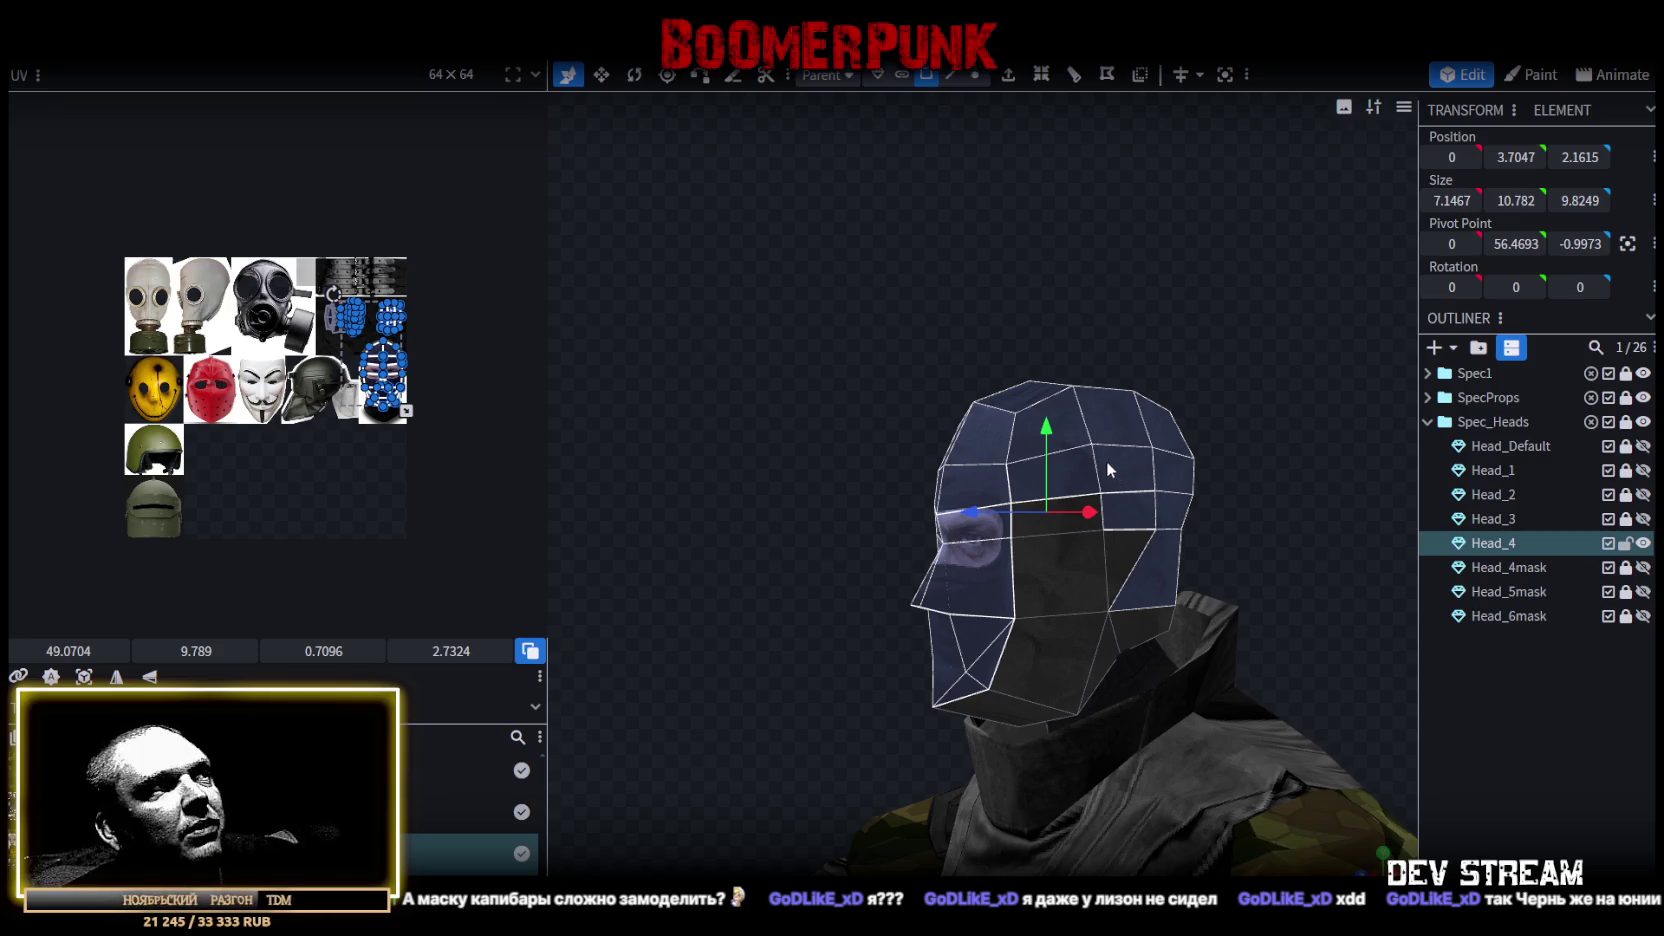
{"action": "mouse_move", "coordinate": [848, 419]}
{"action": "left_mouse_down"}
{"action": "mouse_move", "coordinate": [783, 436]}
{"action": "mouse_move", "coordinate": [1201, 394]}
{"action": "left_mouse_up"}
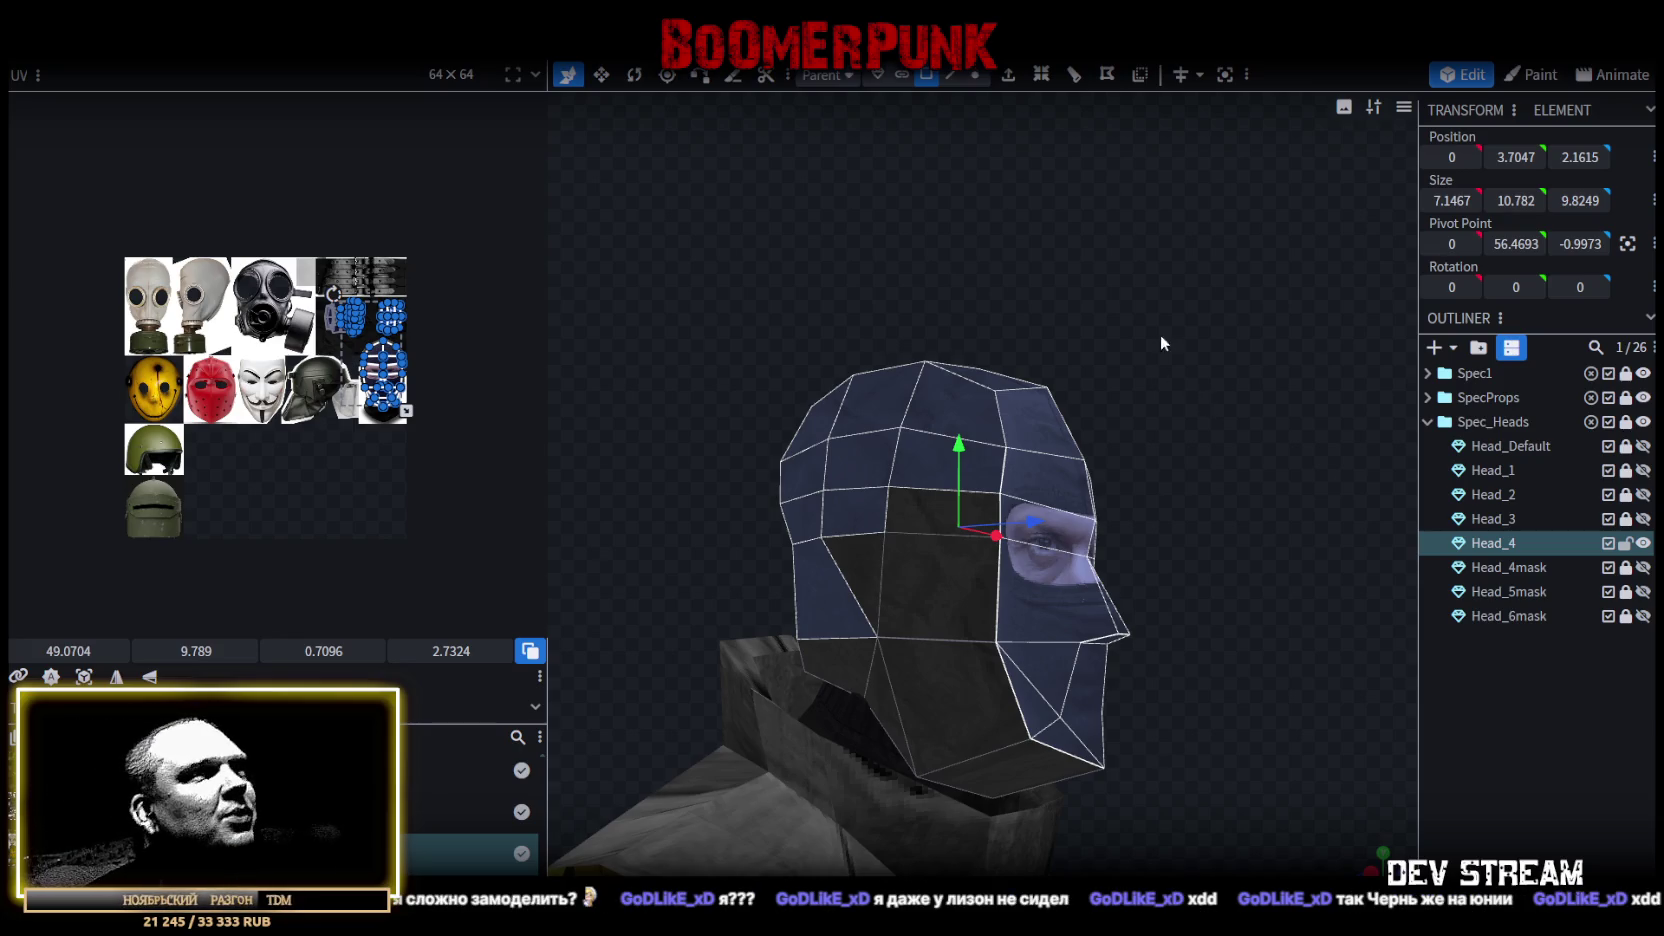
Copy the selected faces, paste them as a new mesh, and hide the original Head_4.
{"action": "right_click", "coordinate": [1036, 549]}
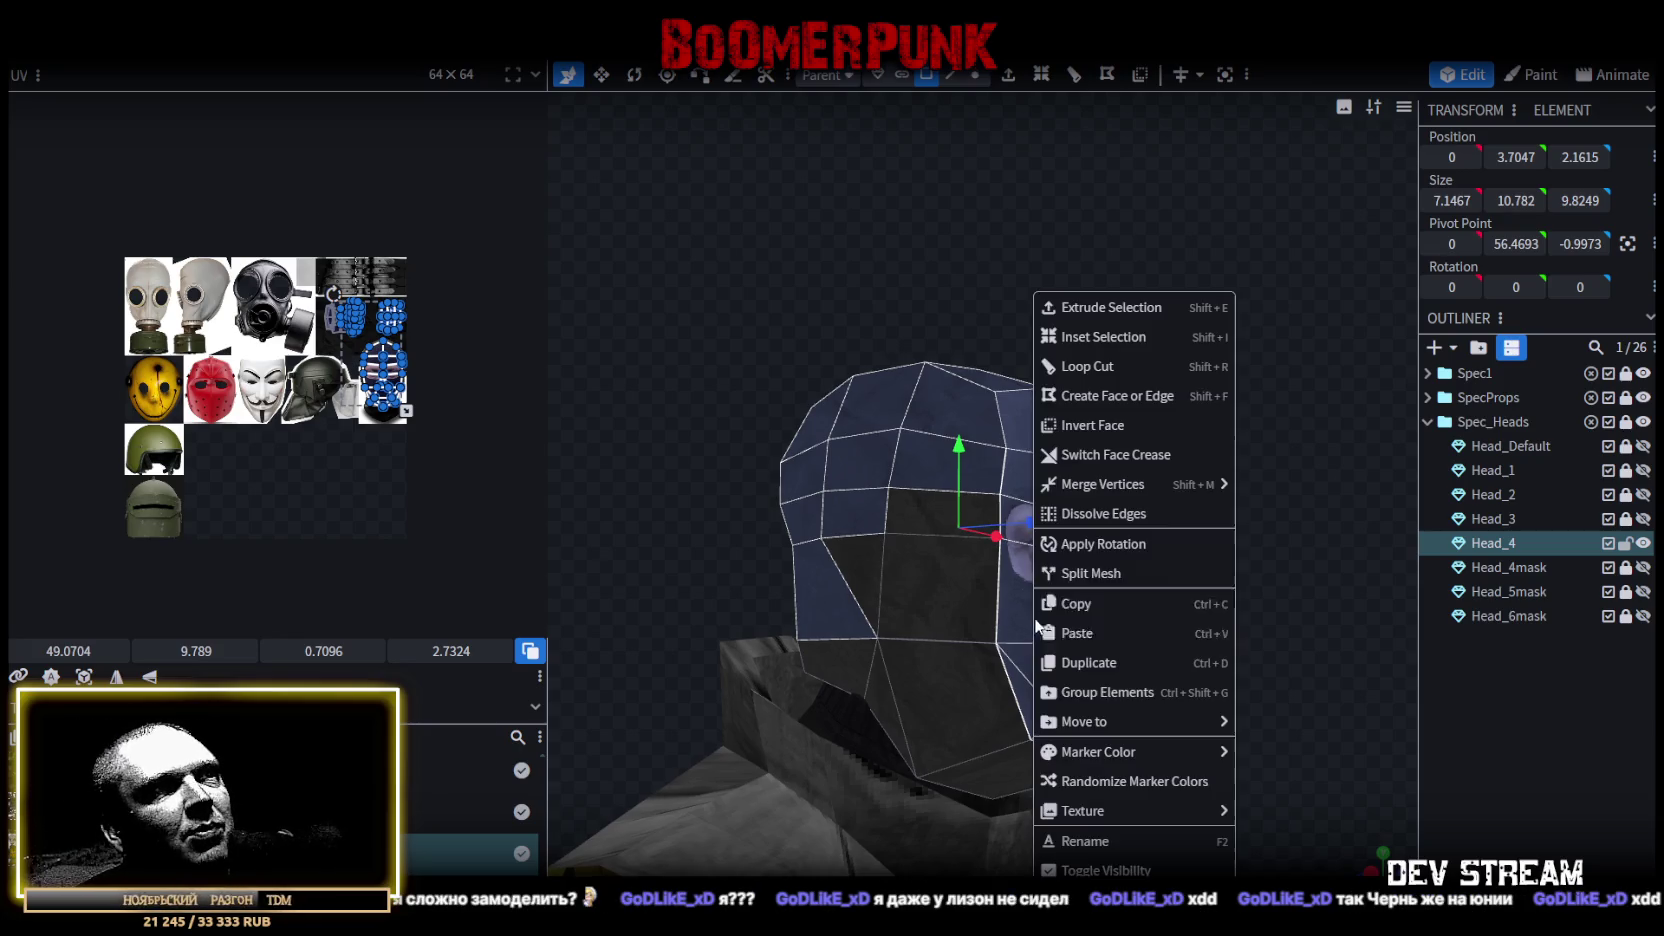
{"action": "left_click", "coordinate": [1127, 617]}
{"action": "right_click", "coordinate": [1036, 605]}
{"action": "left_click", "coordinate": [1094, 636]}
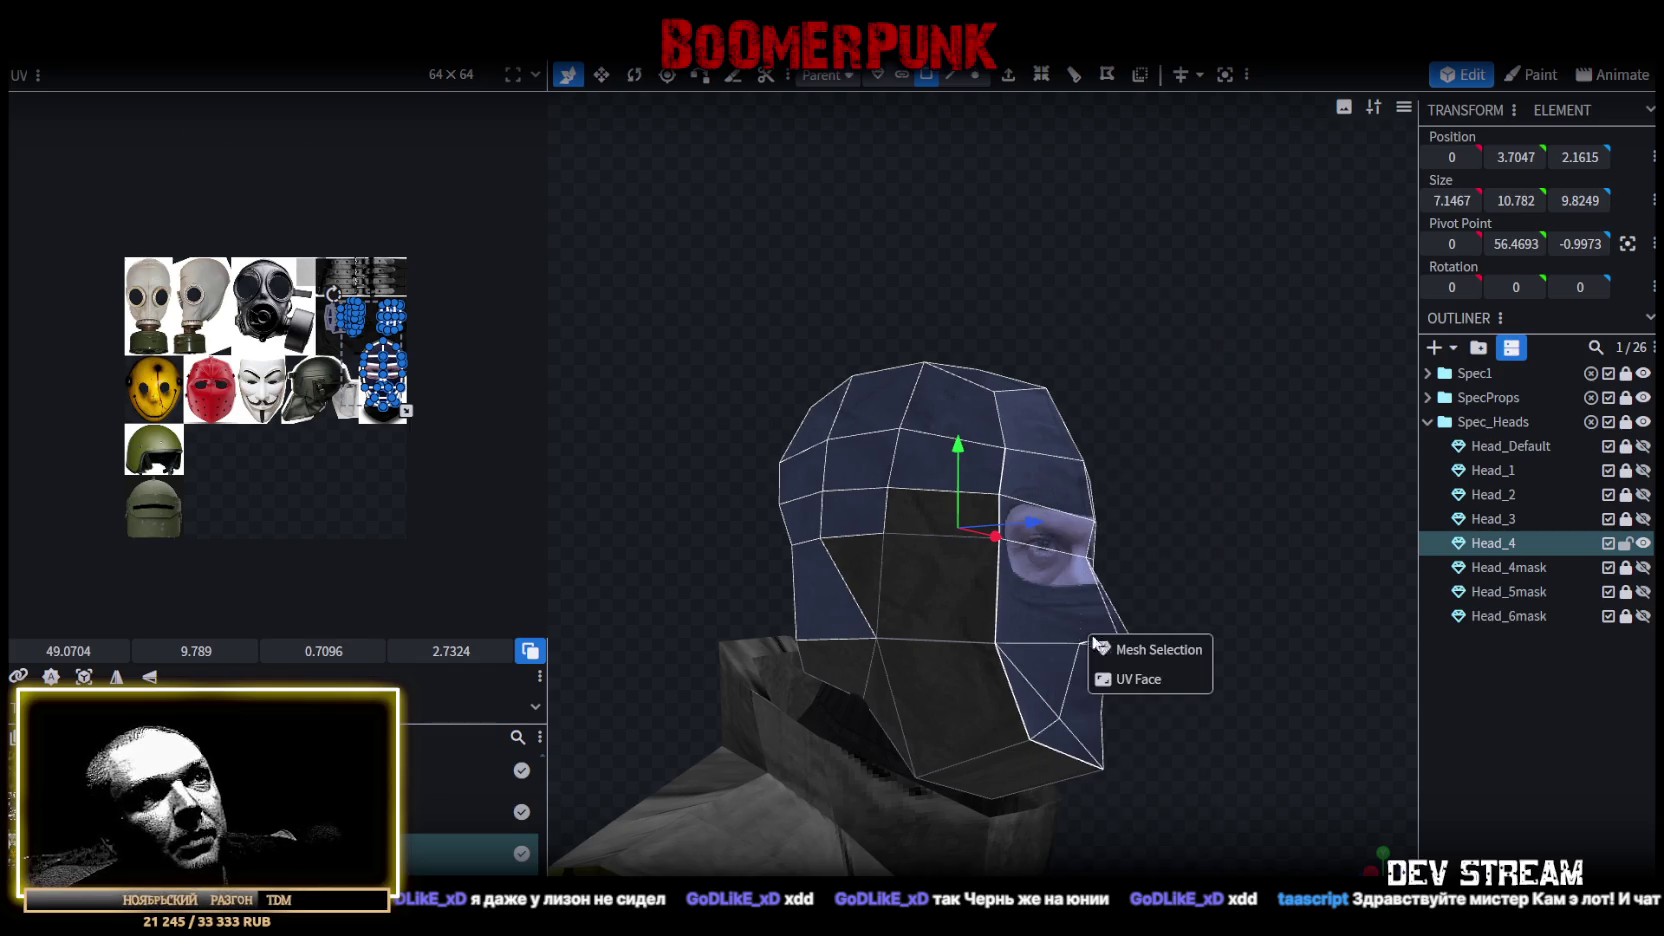
{"action": "left_click", "coordinate": [1149, 650]}
{"action": "right_click", "coordinate": [1035, 615]}
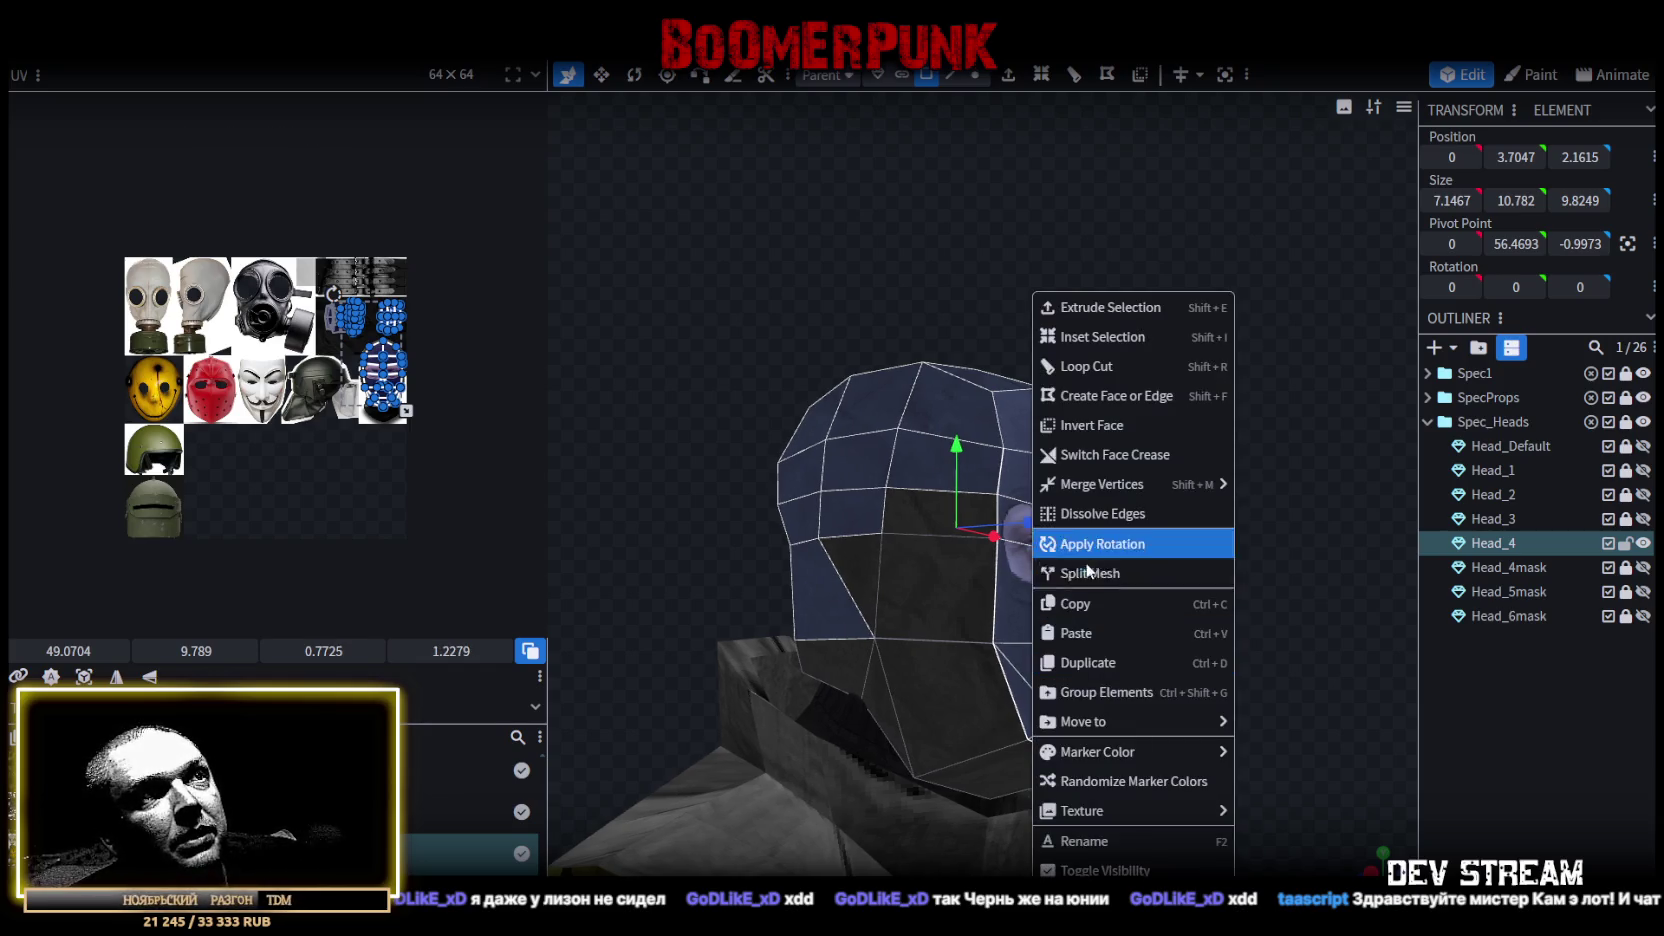
{"action": "left_click", "coordinate": [1156, 588]}
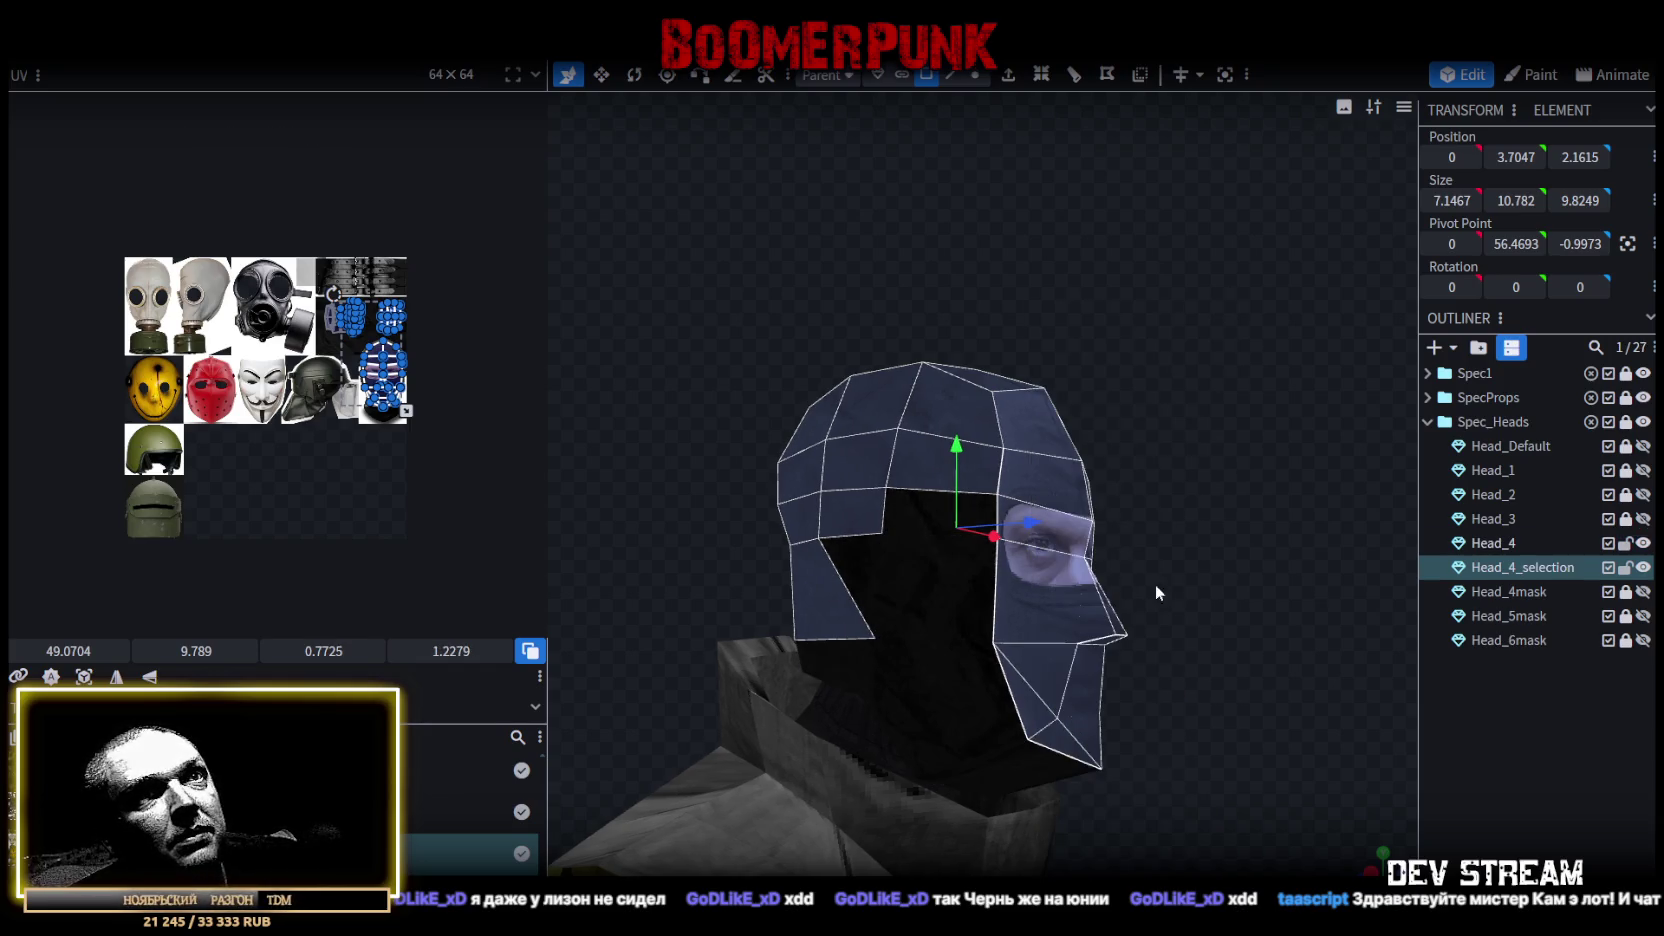
{"action": "left_click", "coordinate": [1641, 545]}
{"action": "mouse_move", "coordinate": [1373, 517]}
{"action": "left_mouse_down"}
{"action": "mouse_move", "coordinate": [797, 569]}
{"action": "mouse_move", "coordinate": [1139, 537]}
{"action": "mouse_move", "coordinate": [786, 504]}
{"action": "mouse_move", "coordinate": [758, 477]}
{"action": "mouse_move", "coordinate": [831, 460]}
{"action": "mouse_move", "coordinate": [694, 438]}
{"action": "left_mouse_up"}
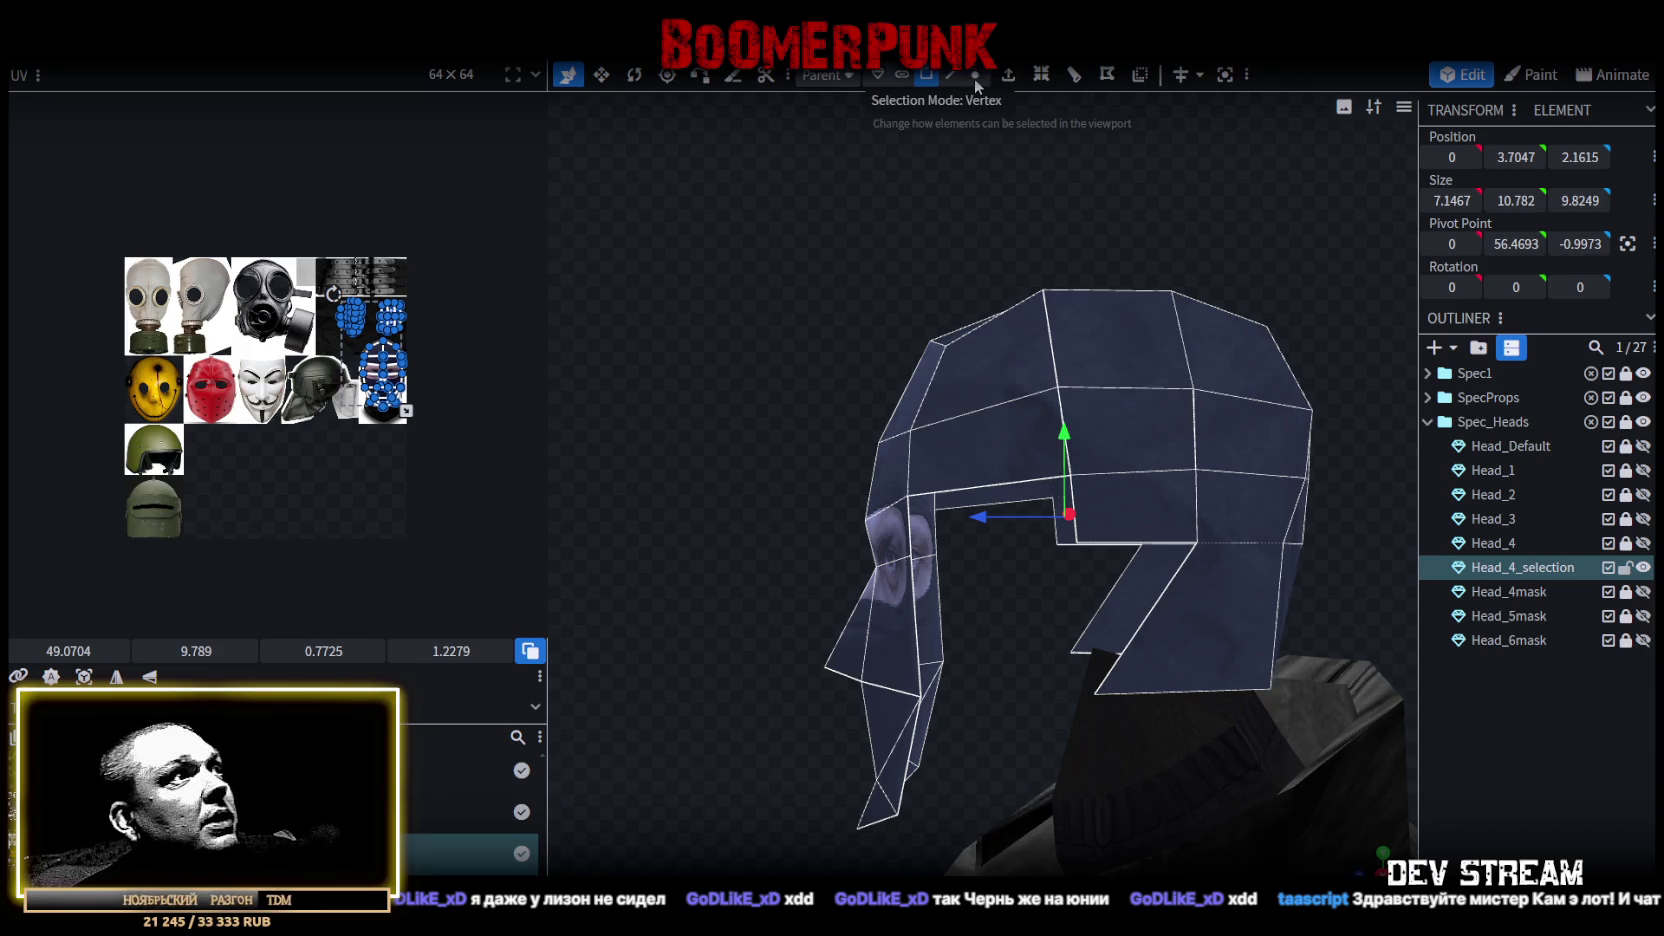
Weld two vertices on the shell's lower edge into one with Merge Vertices.
{"action": "left_click_drag", "start_coordinate": [706, 374], "coordinate": [689, 355]}
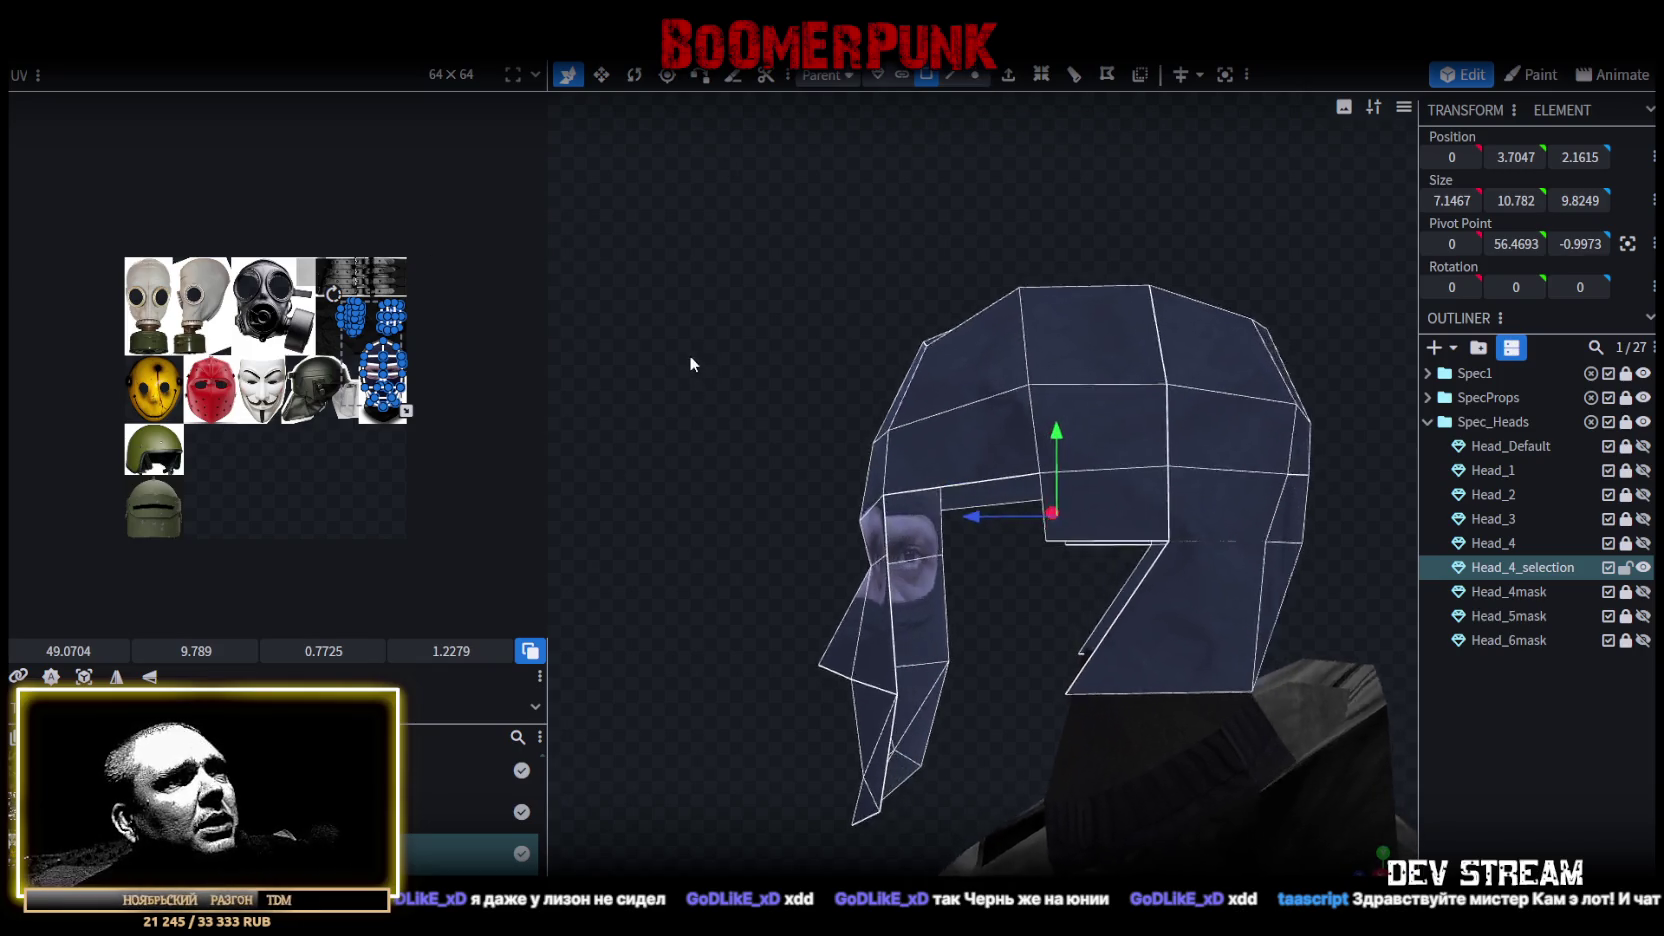
{"action": "scroll", "coordinate": [766, 408], "scroll_direction": "up", "scroll_amount": 2}
{"action": "scroll", "coordinate": [732, 292], "scroll_direction": "up", "scroll_amount": 2}
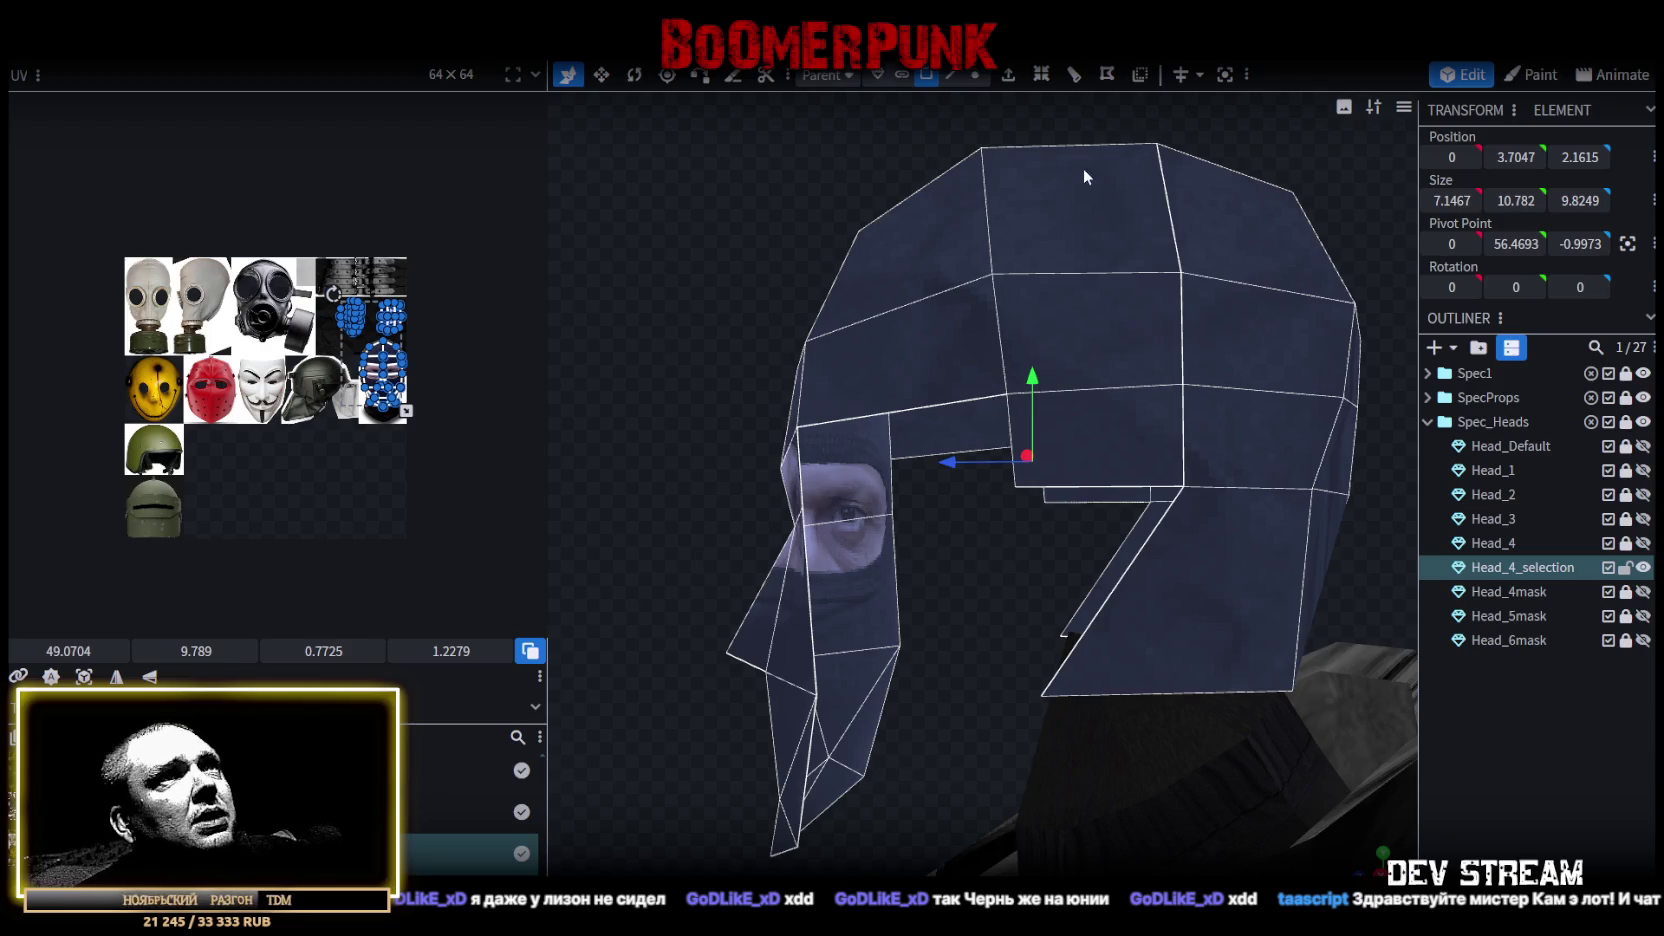
{"action": "left_click", "coordinate": [975, 75]}
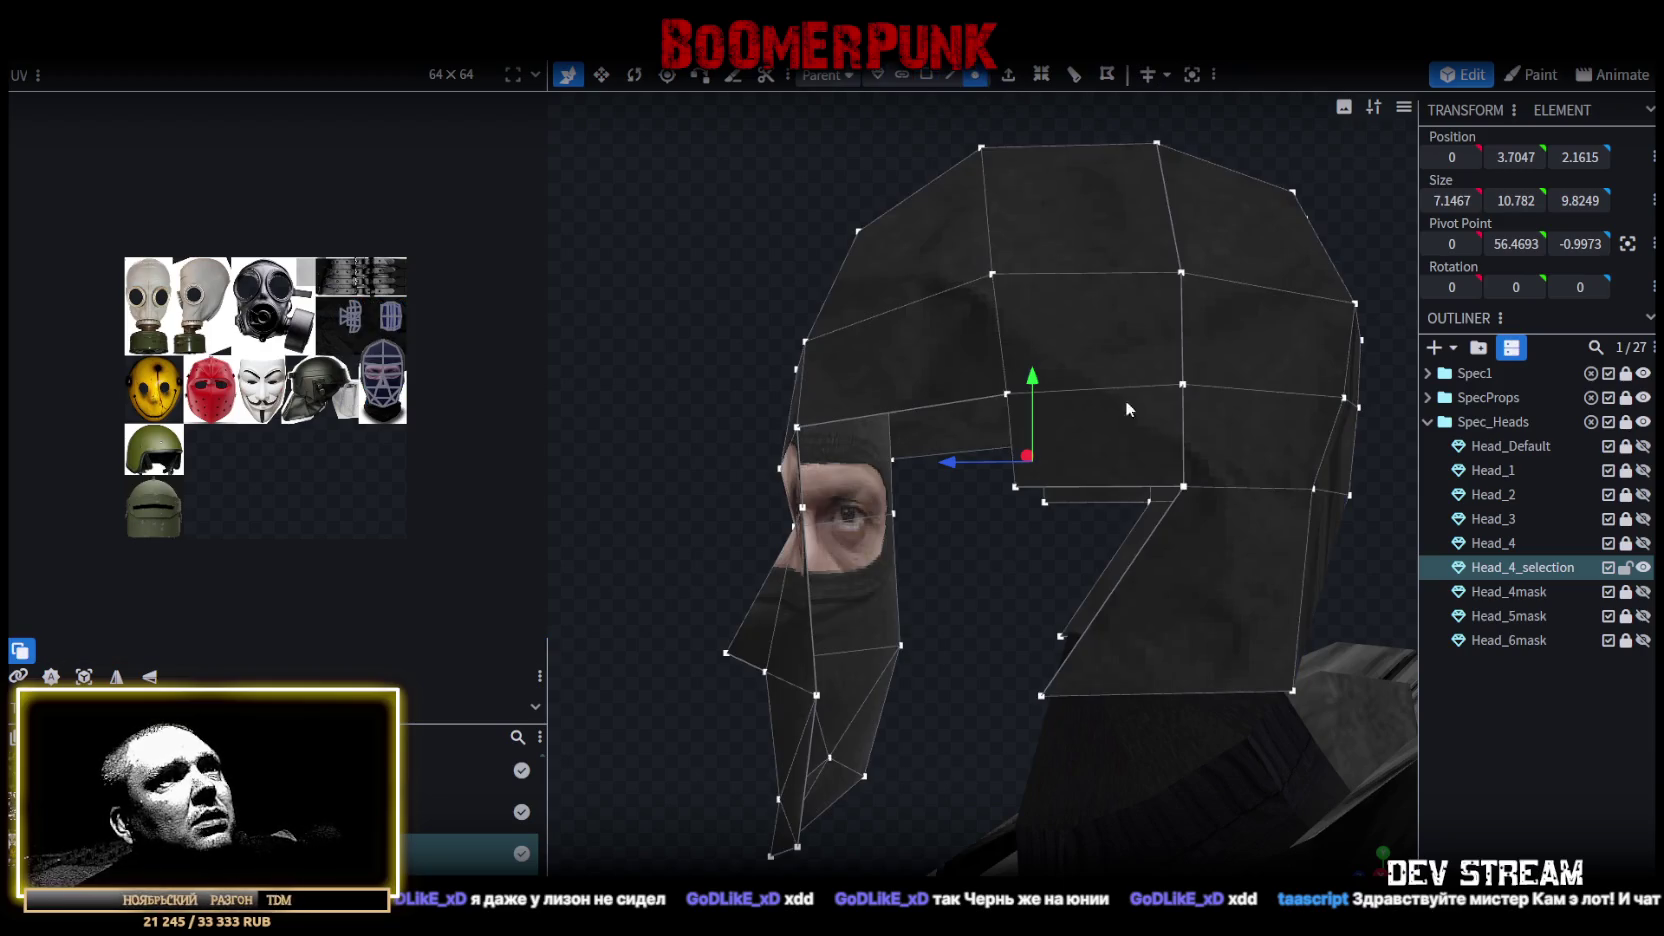
{"action": "left_click", "coordinate": [1188, 492]}
{"action": "left_click", "coordinate": [1015, 487]}
{"action": "left_click", "coordinate": [1041, 697], "text": "shift"}
{"action": "right_click", "coordinate": [1041, 697]}
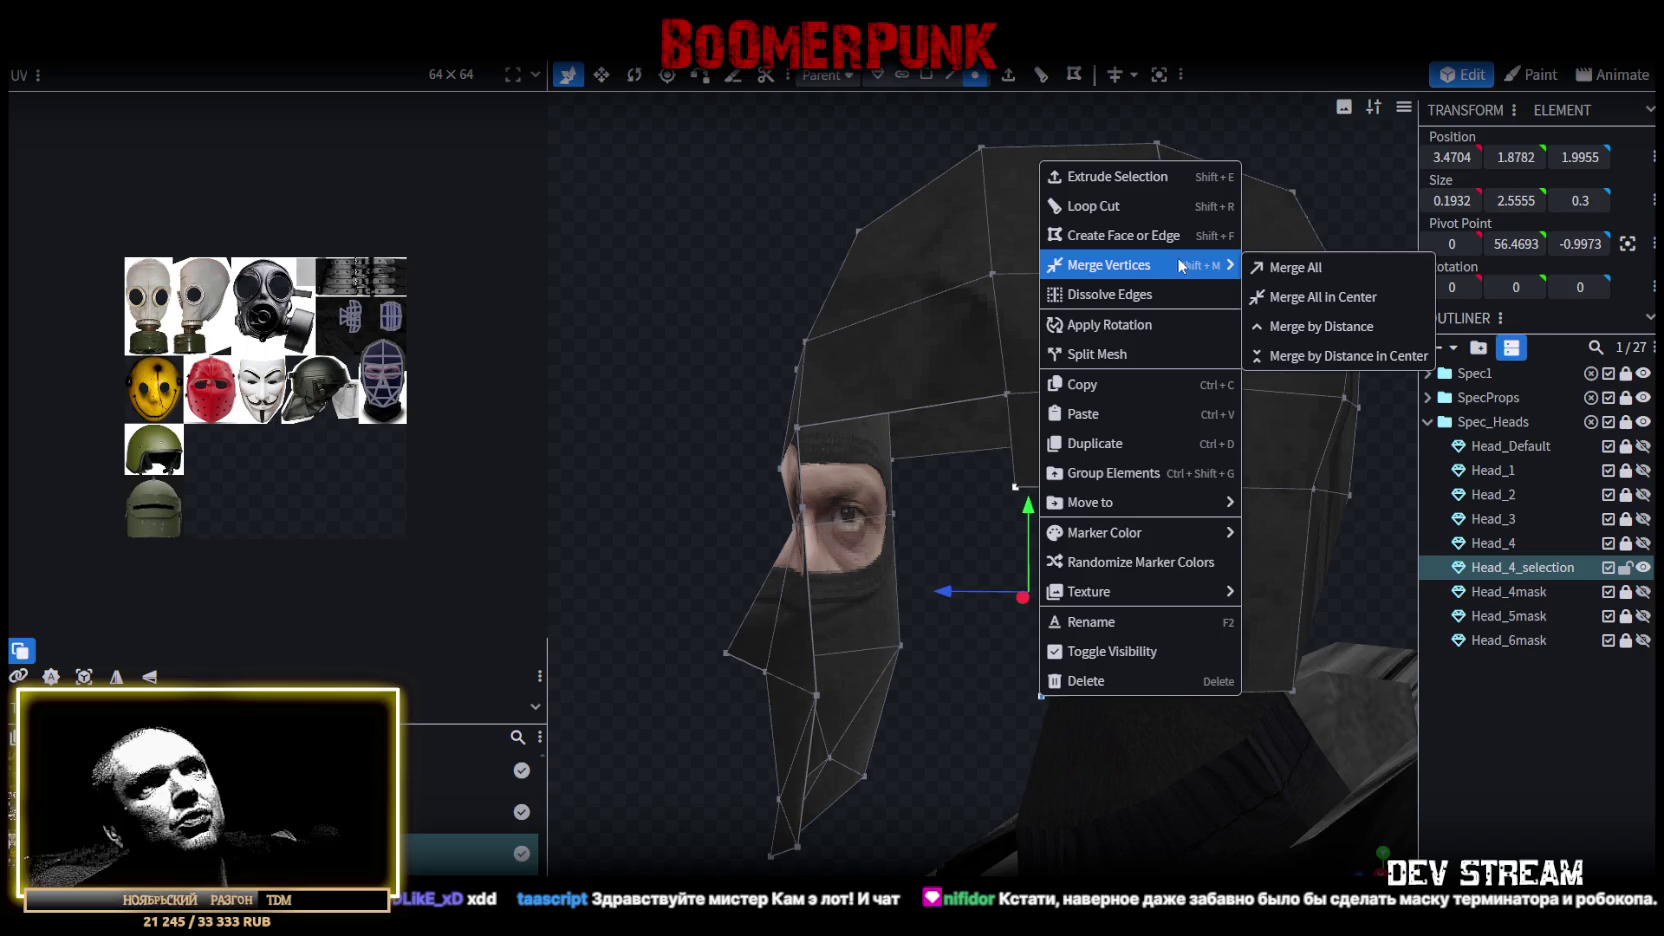
{"action": "left_click", "coordinate": [1266, 266]}
Add a loop cut across the shell near the cheek opening.
{"action": "mouse_move", "coordinate": [614, 314]}
{"action": "left_mouse_down"}
{"action": "mouse_move", "coordinate": [762, 329]}
{"action": "mouse_move", "coordinate": [720, 417]}
{"action": "mouse_move", "coordinate": [790, 450]}
{"action": "left_mouse_up"}
{"action": "left_click_drag", "start_coordinate": [1275, 419], "coordinate": [1006, 407]}
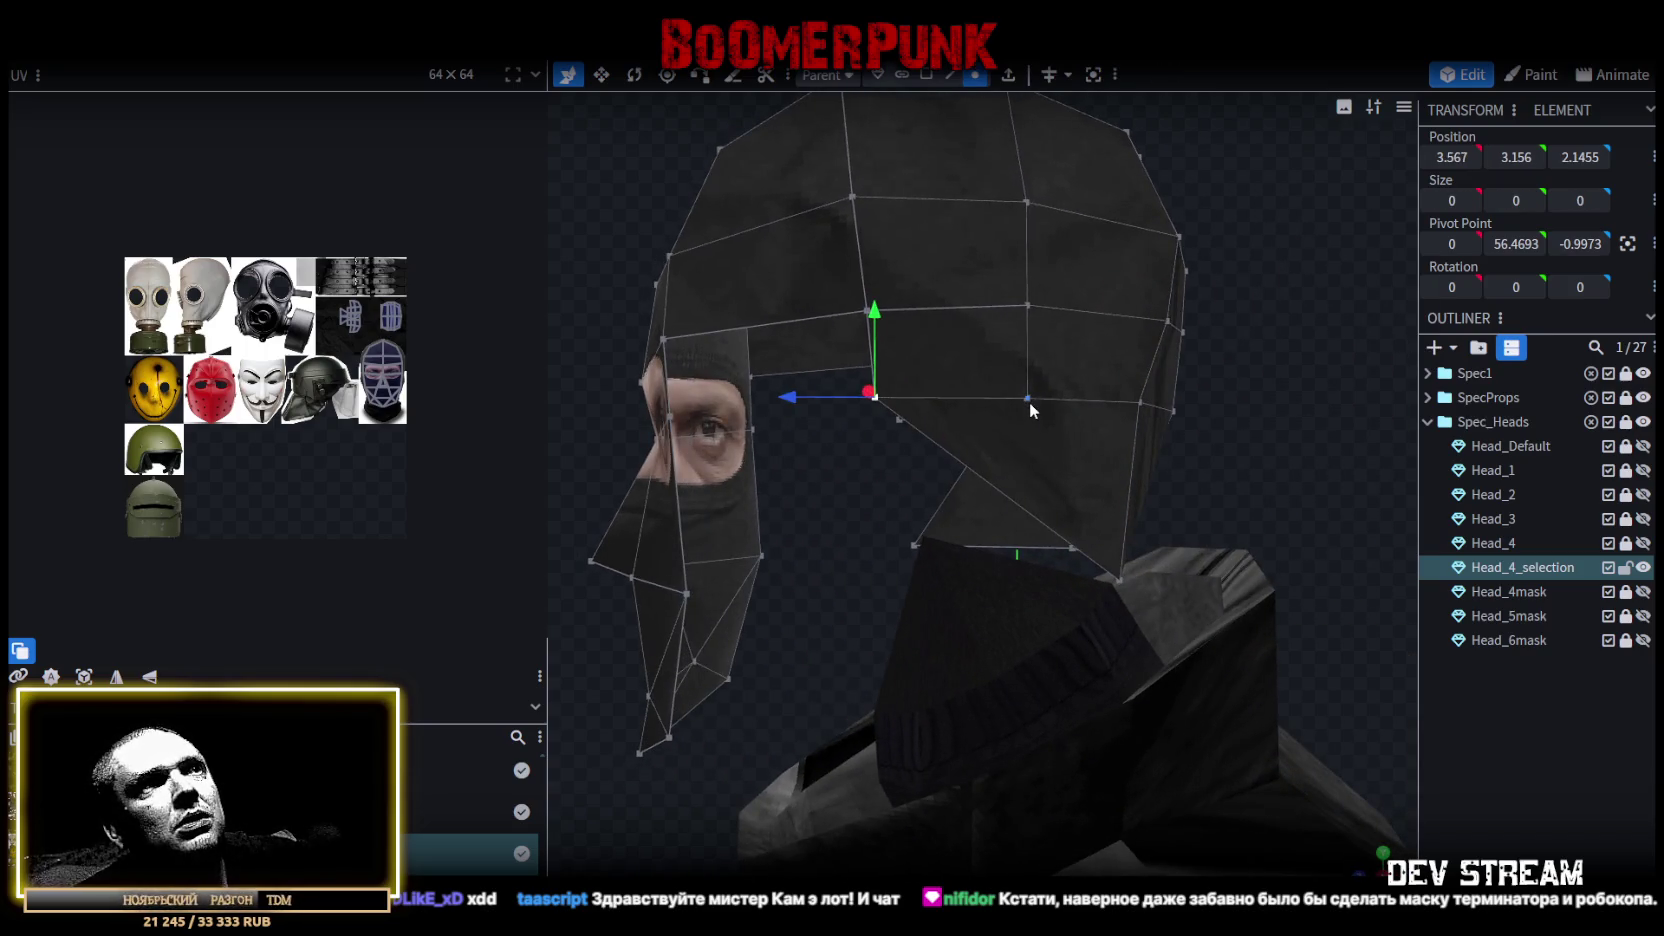
{"action": "left_click", "coordinate": [1028, 400]}
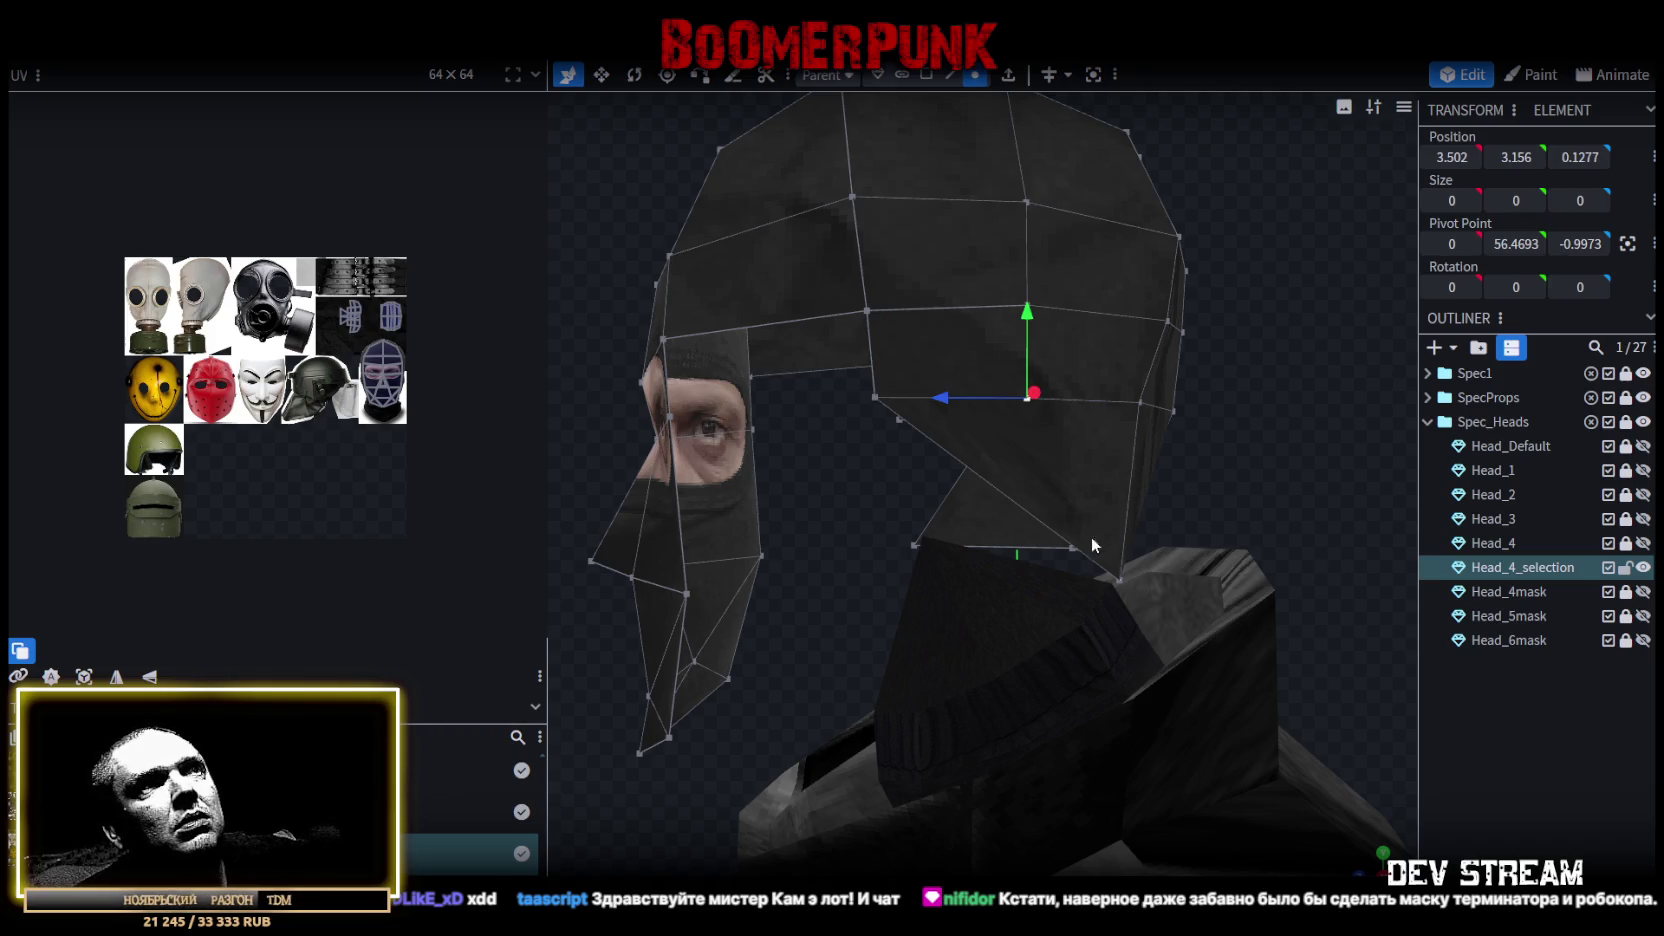
{"action": "left_click", "coordinate": [1121, 580], "text": "shift"}
{"action": "mouse_move", "coordinate": [1024, 597]}
{"action": "left_mouse_down"}
{"action": "mouse_move", "coordinate": [826, 558]}
{"action": "mouse_move", "coordinate": [724, 562]}
{"action": "mouse_move", "coordinate": [758, 547]}
{"action": "left_mouse_up"}
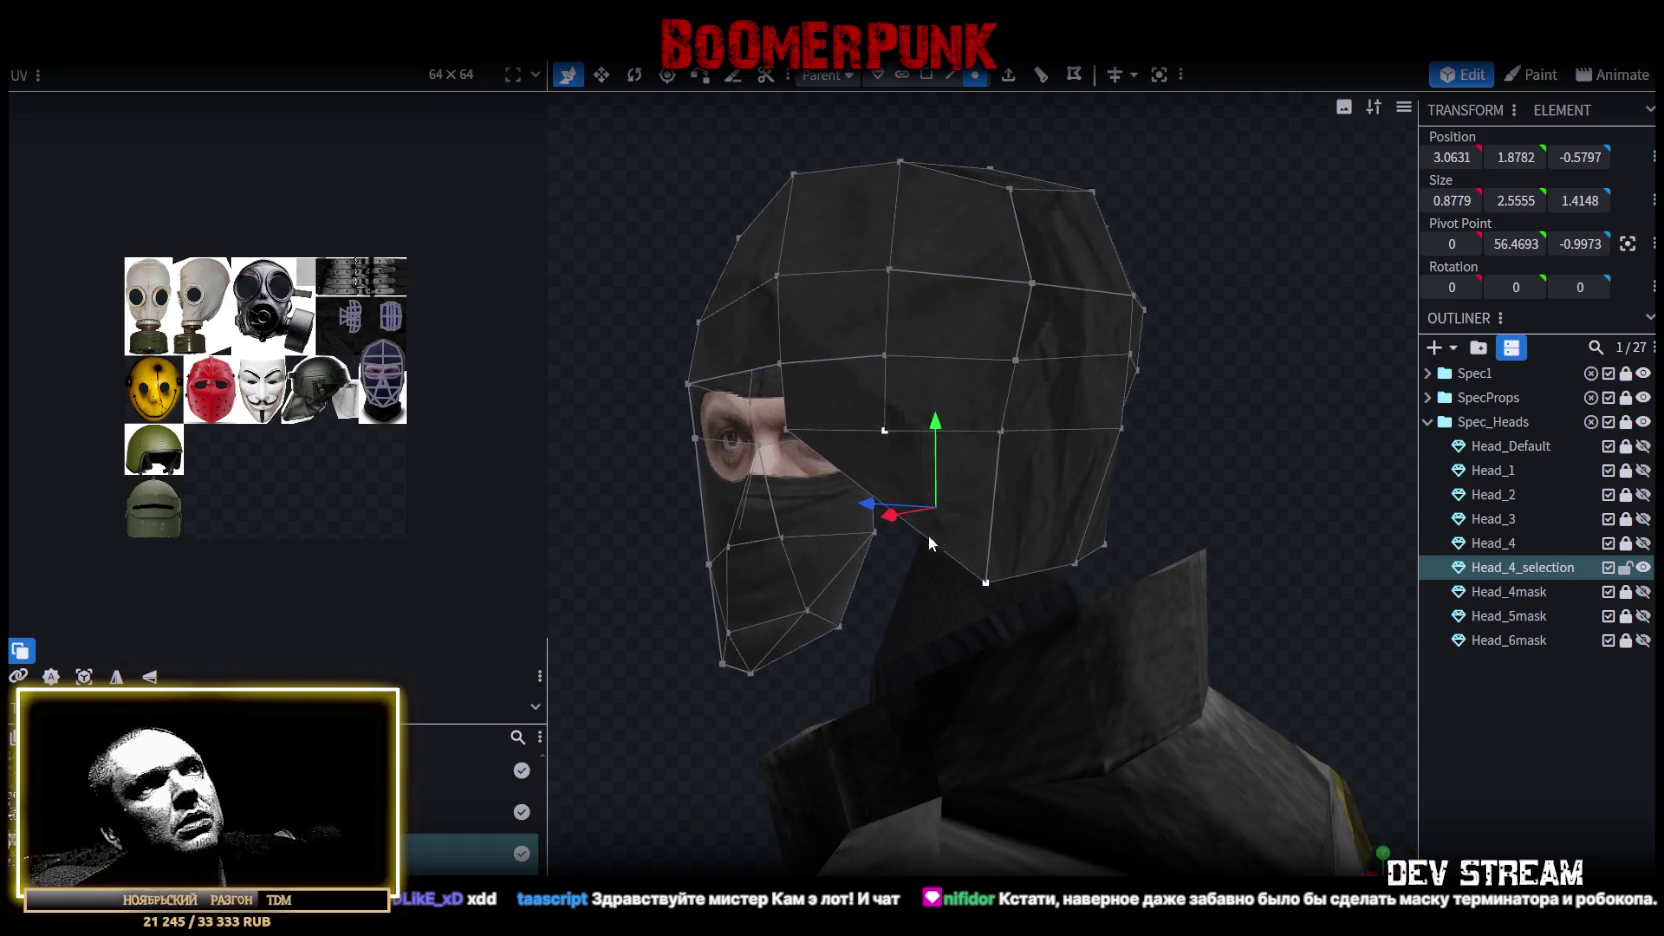
{"action": "mouse_move", "coordinate": [1013, 527]}
{"action": "left_mouse_down"}
{"action": "mouse_move", "coordinate": [1191, 452]}
{"action": "mouse_move", "coordinate": [1290, 447]}
{"action": "left_mouse_up"}
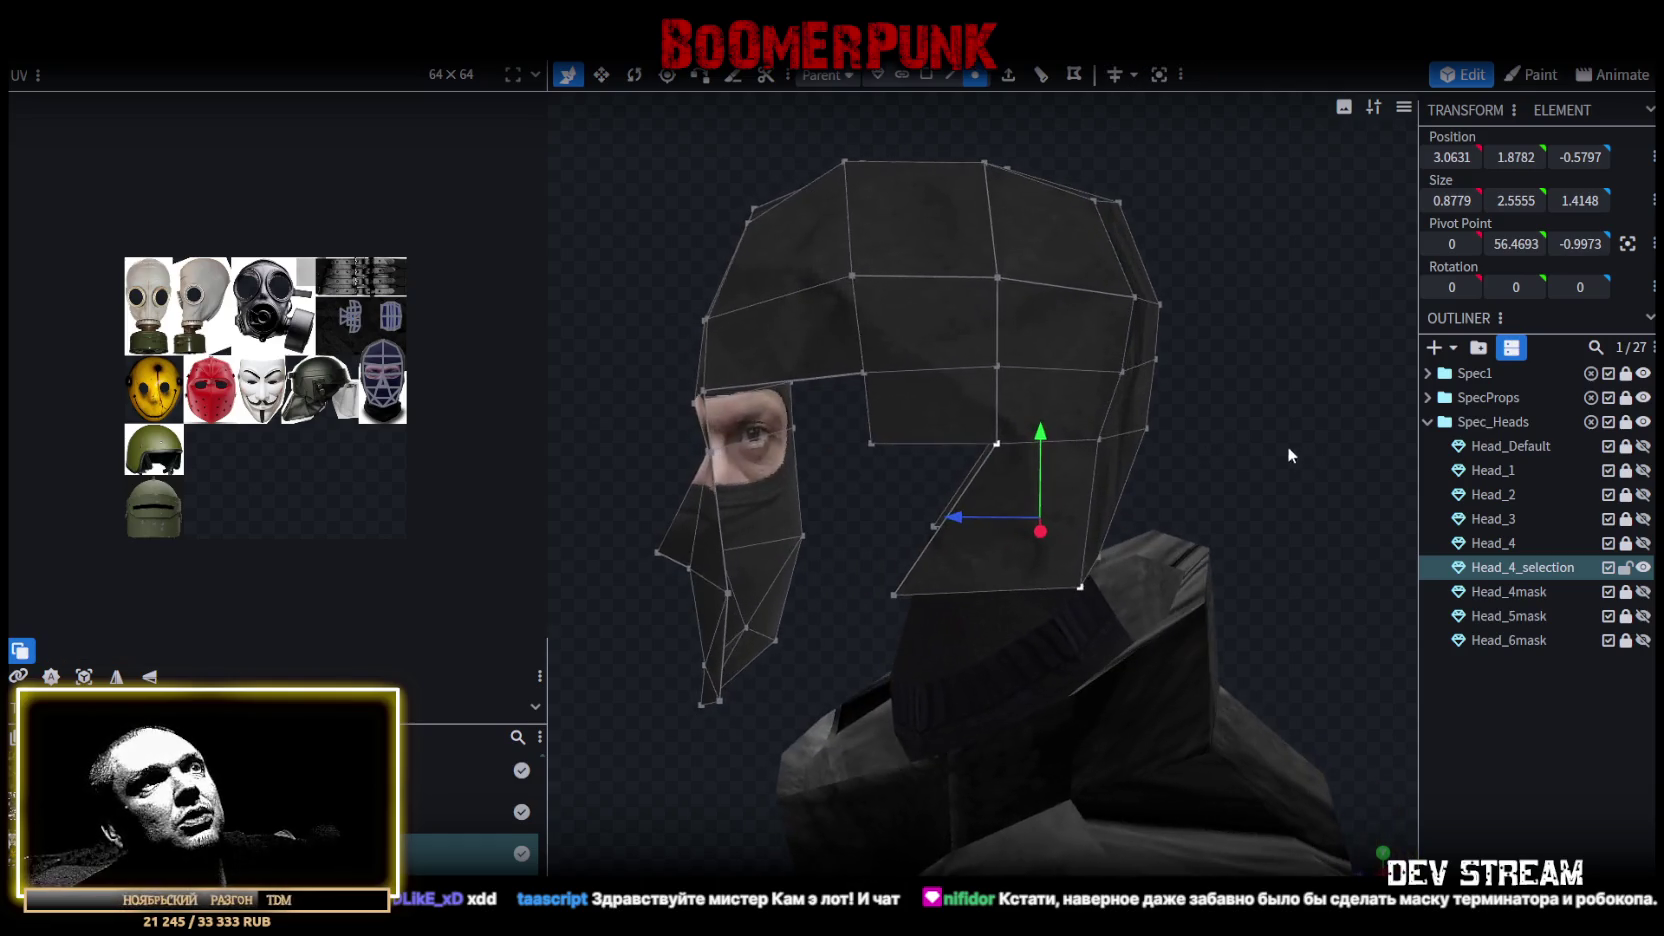
{"action": "left_click", "coordinate": [1089, 511]}
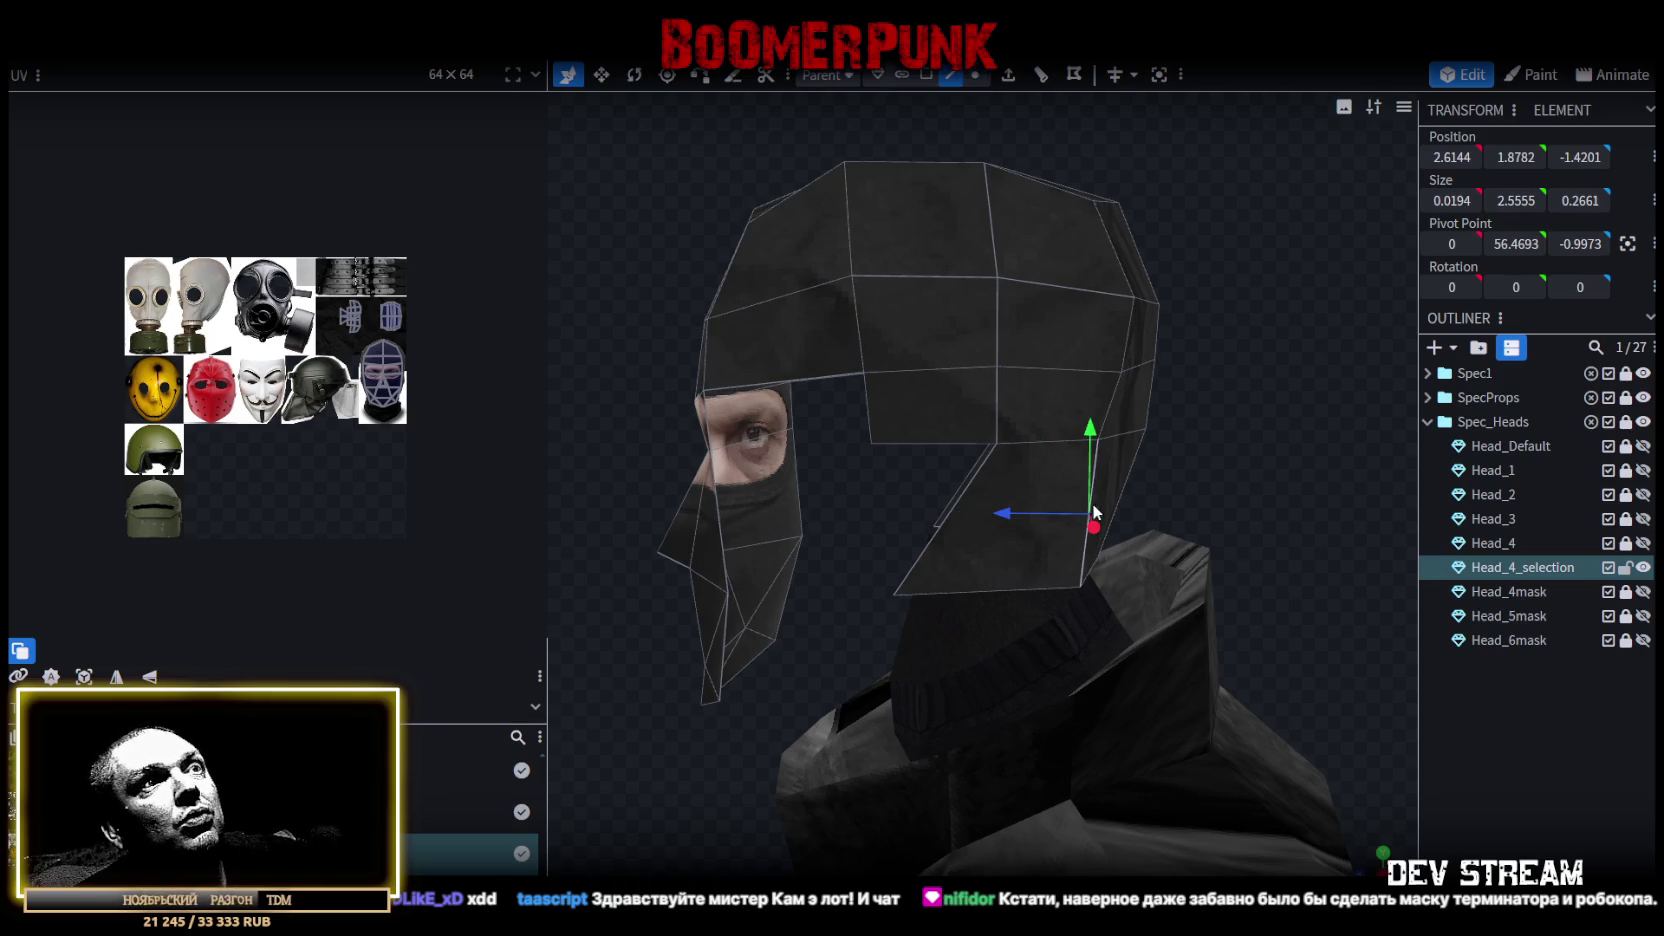
{"action": "left_click", "coordinate": [1041, 75]}
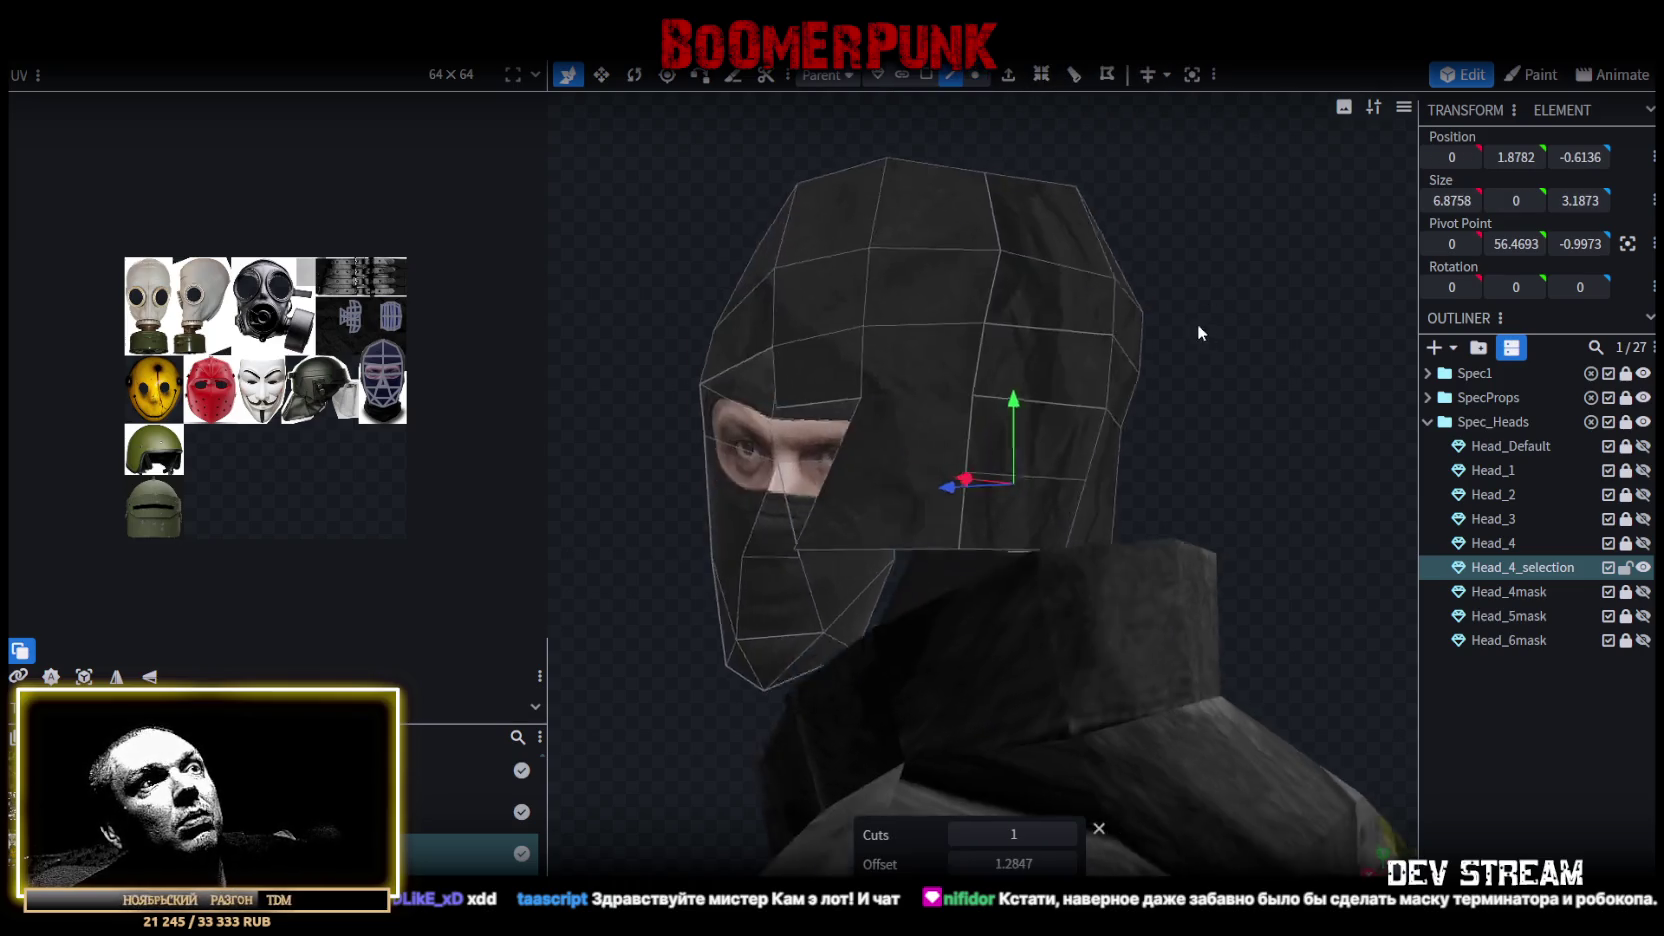
Gather the remaining bottom-edge vertices and merge them into a single point.
{"action": "left_click_drag", "start_coordinate": [1197, 324], "coordinate": [1130, 413]}
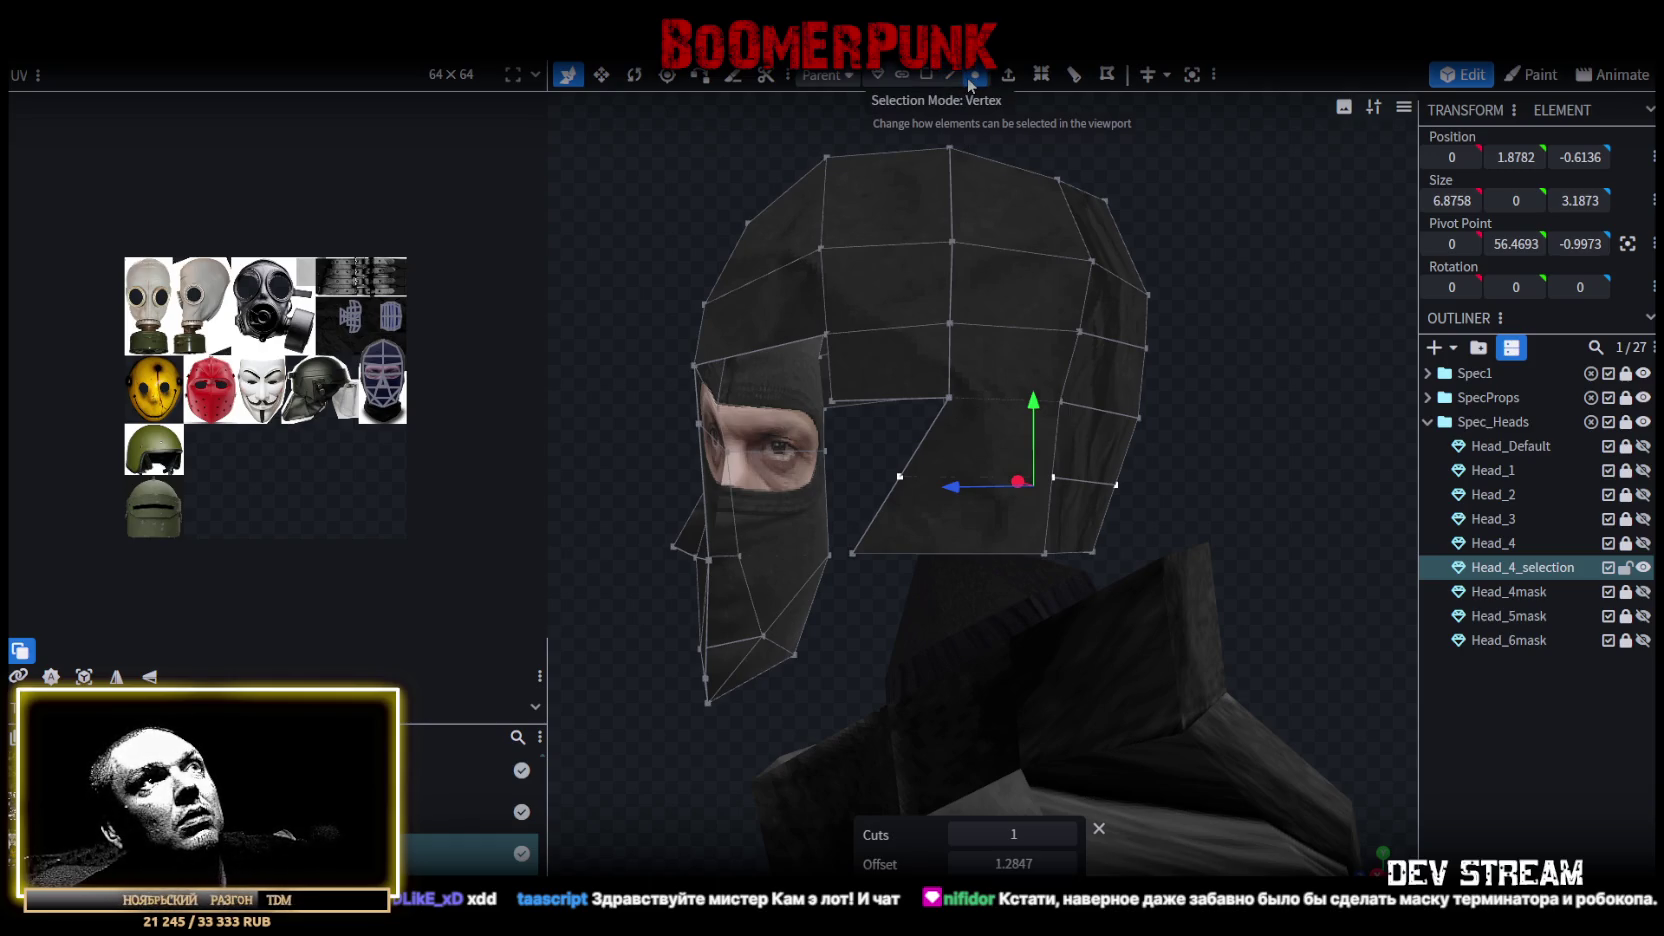
{"action": "left_click", "coordinate": [926, 75]}
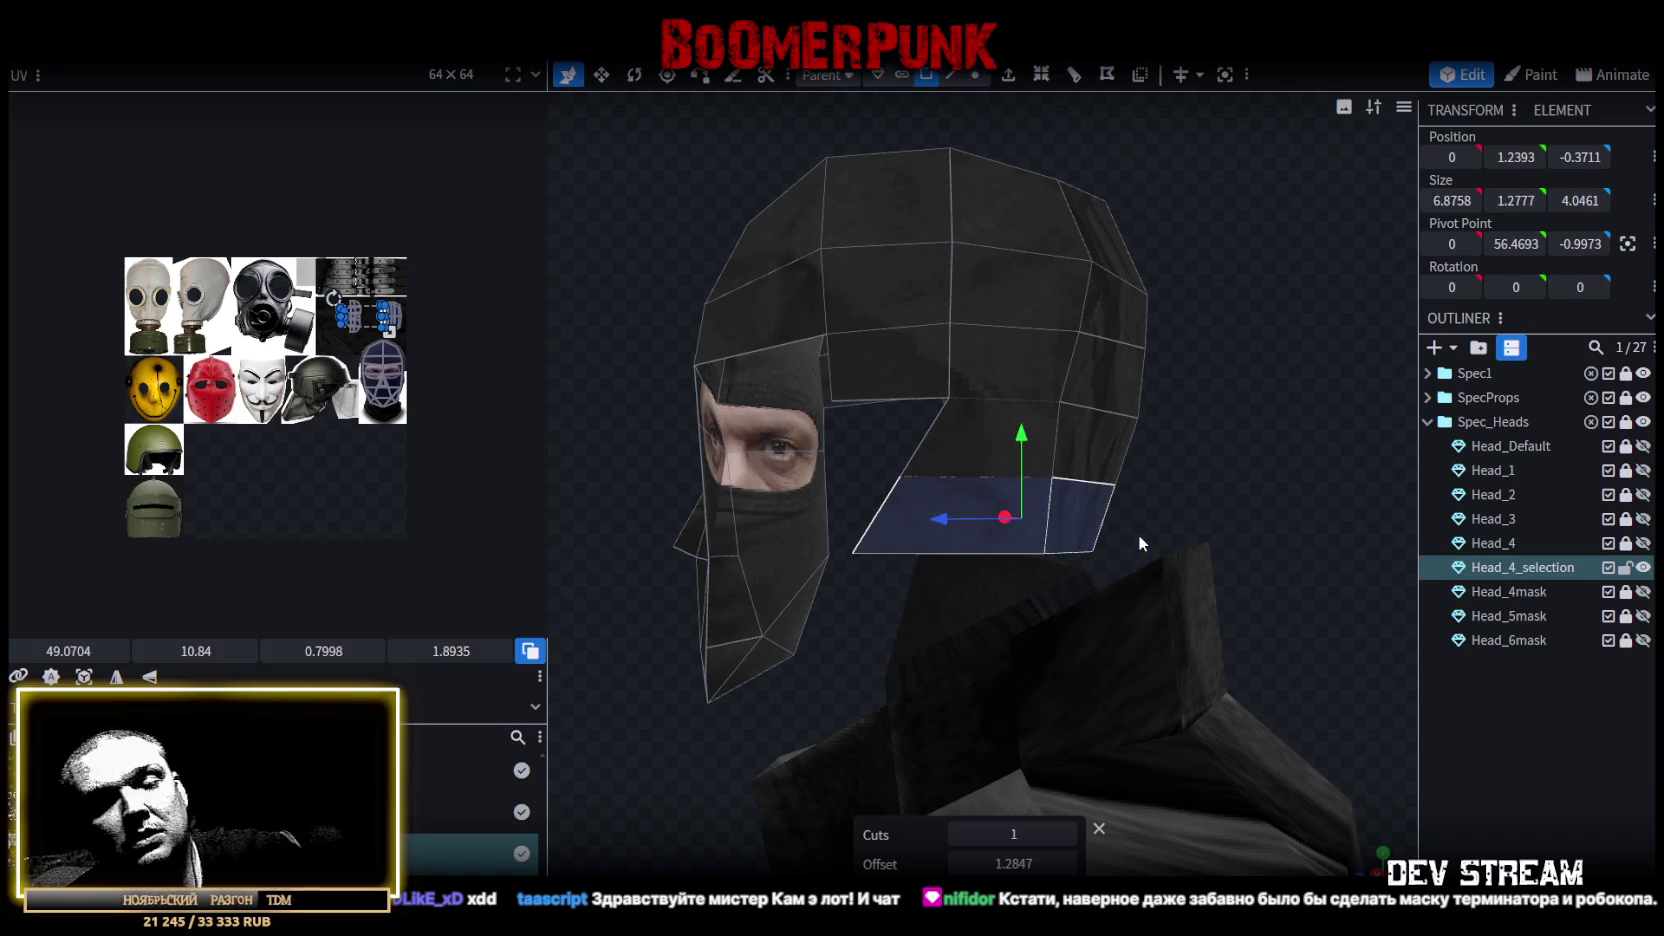
{"action": "scroll", "coordinate": [1138, 534], "scroll_direction": "up", "scroll_amount": 2}
{"action": "scroll", "coordinate": [1210, 468], "scroll_direction": "up", "scroll_amount": 3}
{"action": "left_click", "coordinate": [973, 76]}
{"action": "left_click", "coordinate": [1011, 380]}
{"action": "left_click", "coordinate": [1127, 484], "text": "shift"}
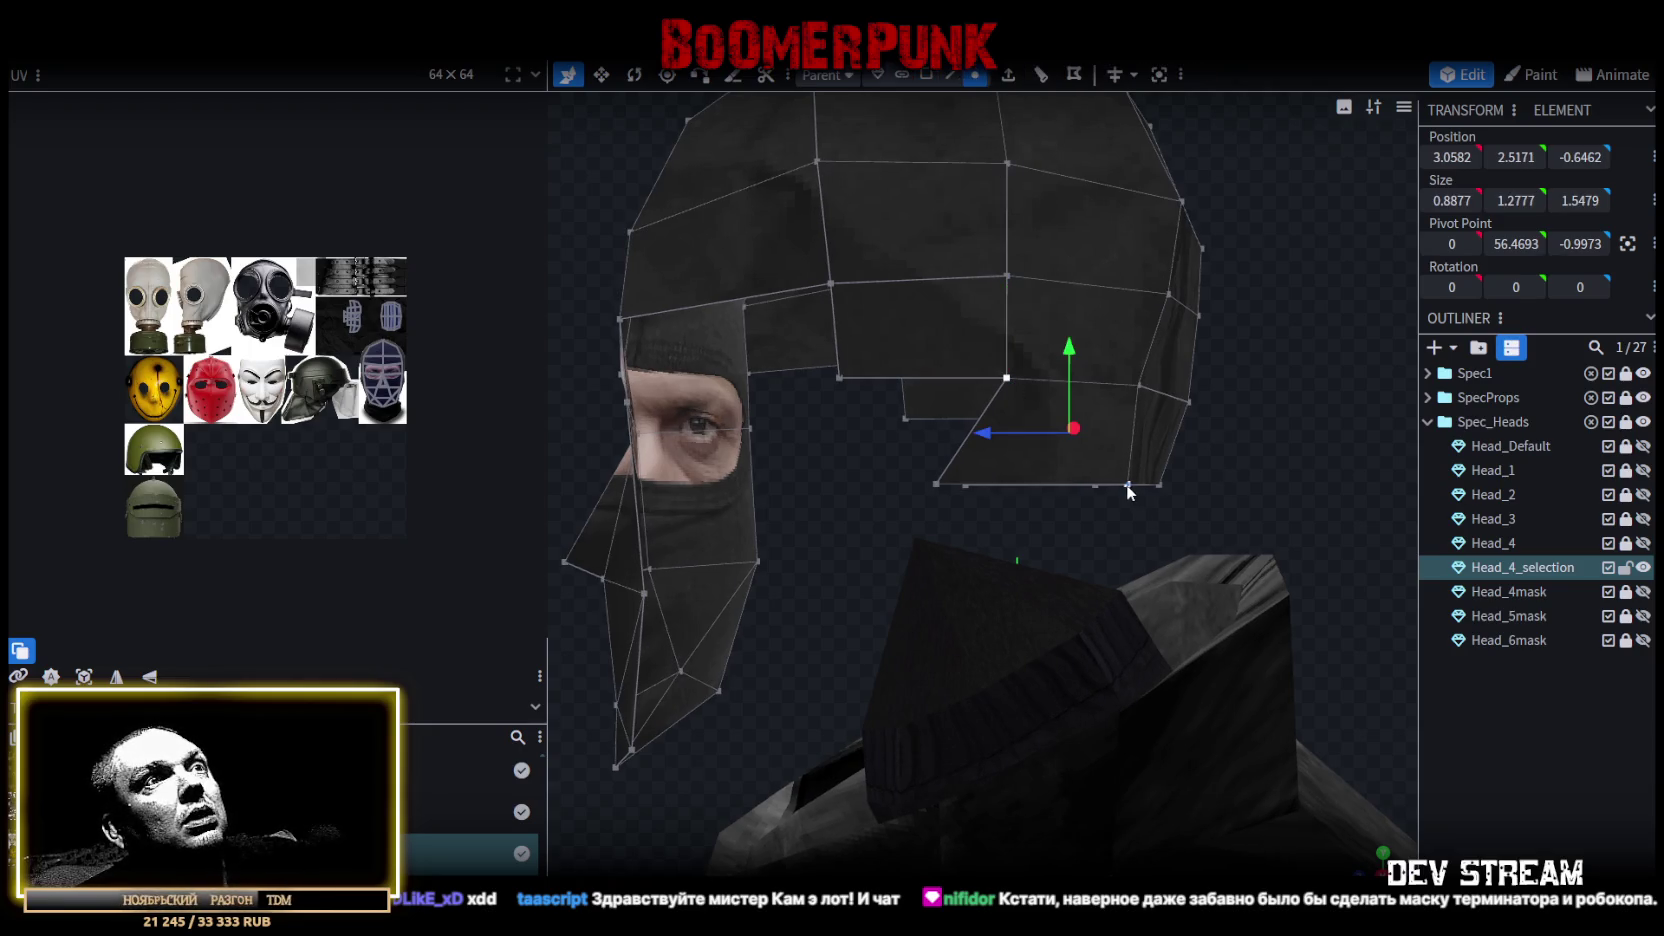
{"action": "left_click_drag", "start_coordinate": [1083, 480], "coordinate": [1045, 526]}
{"action": "left_click", "coordinate": [894, 406]}
{"action": "right_click", "coordinate": [992, 510]}
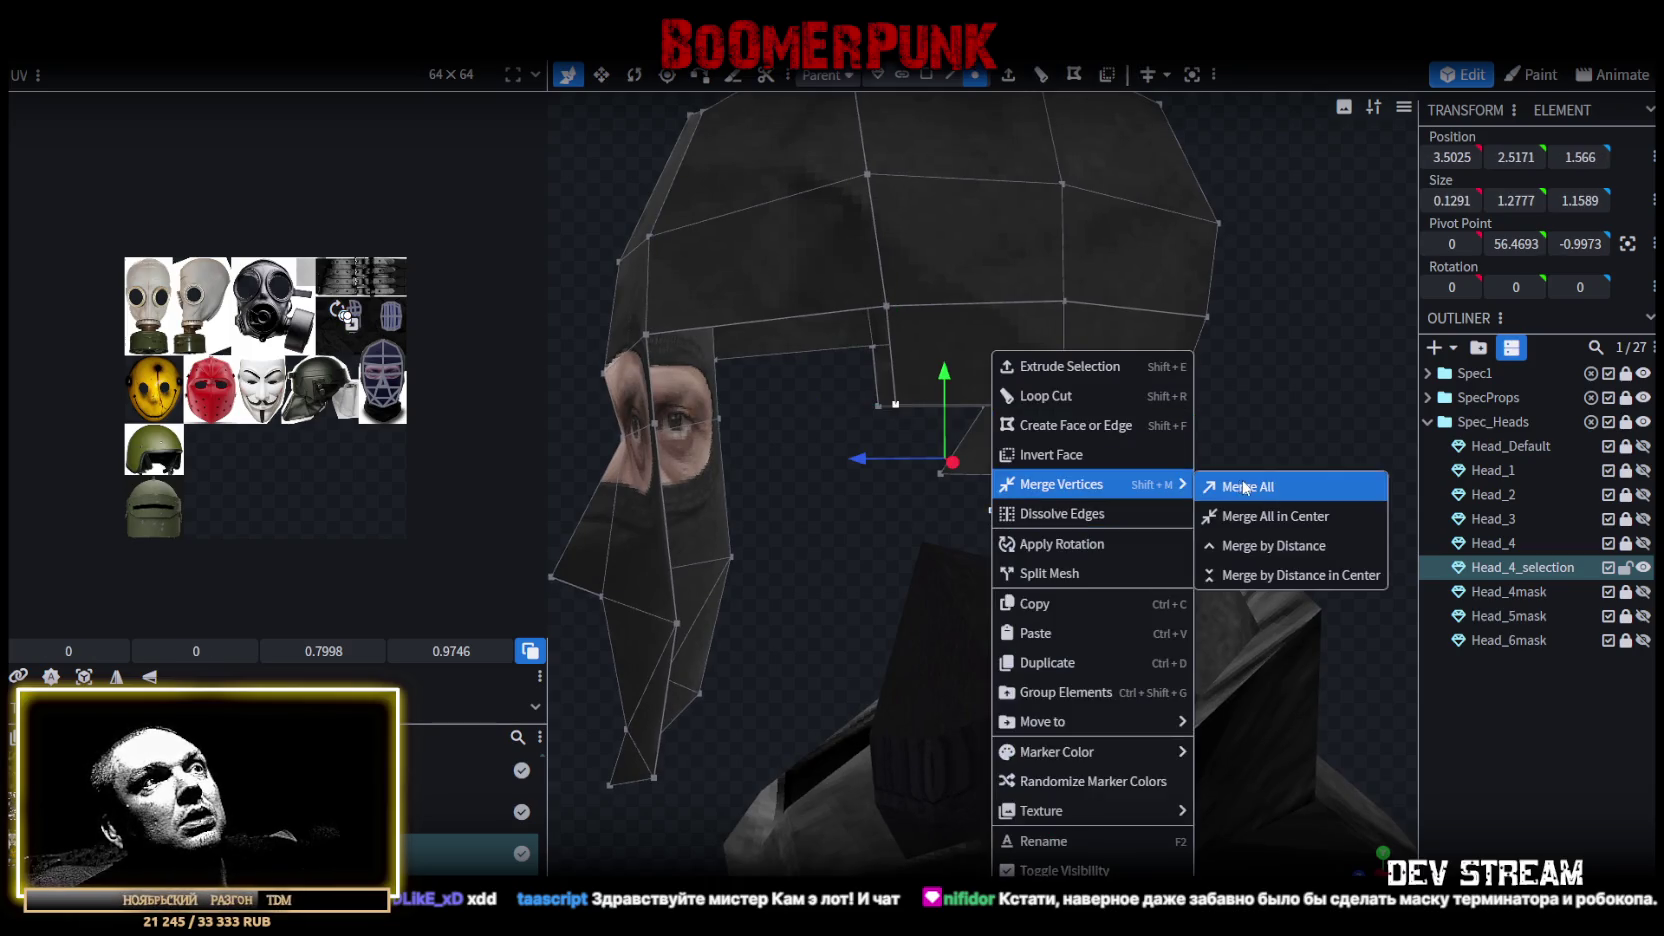
{"action": "left_click", "coordinate": [1232, 486]}
{"action": "mouse_move", "coordinate": [1227, 491]}
{"action": "left_mouse_down"}
{"action": "mouse_move", "coordinate": [1190, 484]}
{"action": "mouse_move", "coordinate": [1088, 533]}
{"action": "mouse_move", "coordinate": [646, 600]}
{"action": "mouse_move", "coordinate": [797, 582]}
{"action": "mouse_move", "coordinate": [1257, 826]}
{"action": "left_mouse_up"}
{"action": "scroll", "coordinate": [1228, 744], "scroll_direction": "down", "scroll_amount": 3}
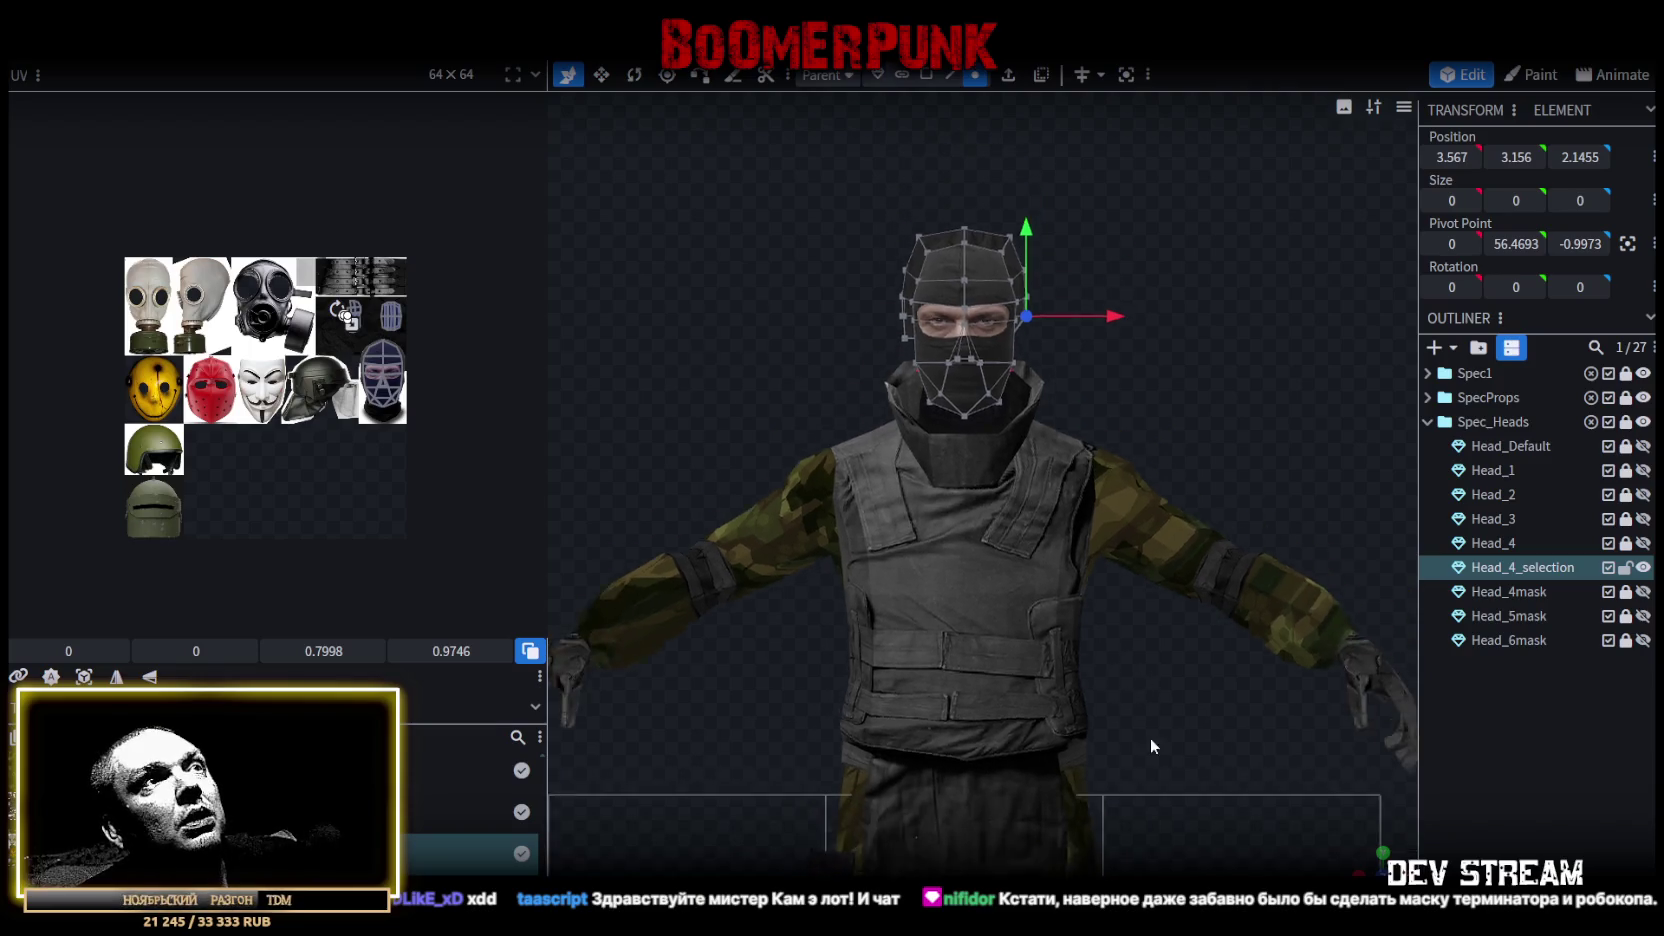
Box-select the faces on the head's left half and delete them.
{"action": "scroll", "coordinate": [1112, 720], "scroll_direction": "up", "scroll_amount": 4}
{"action": "left_click", "coordinate": [927, 75]}
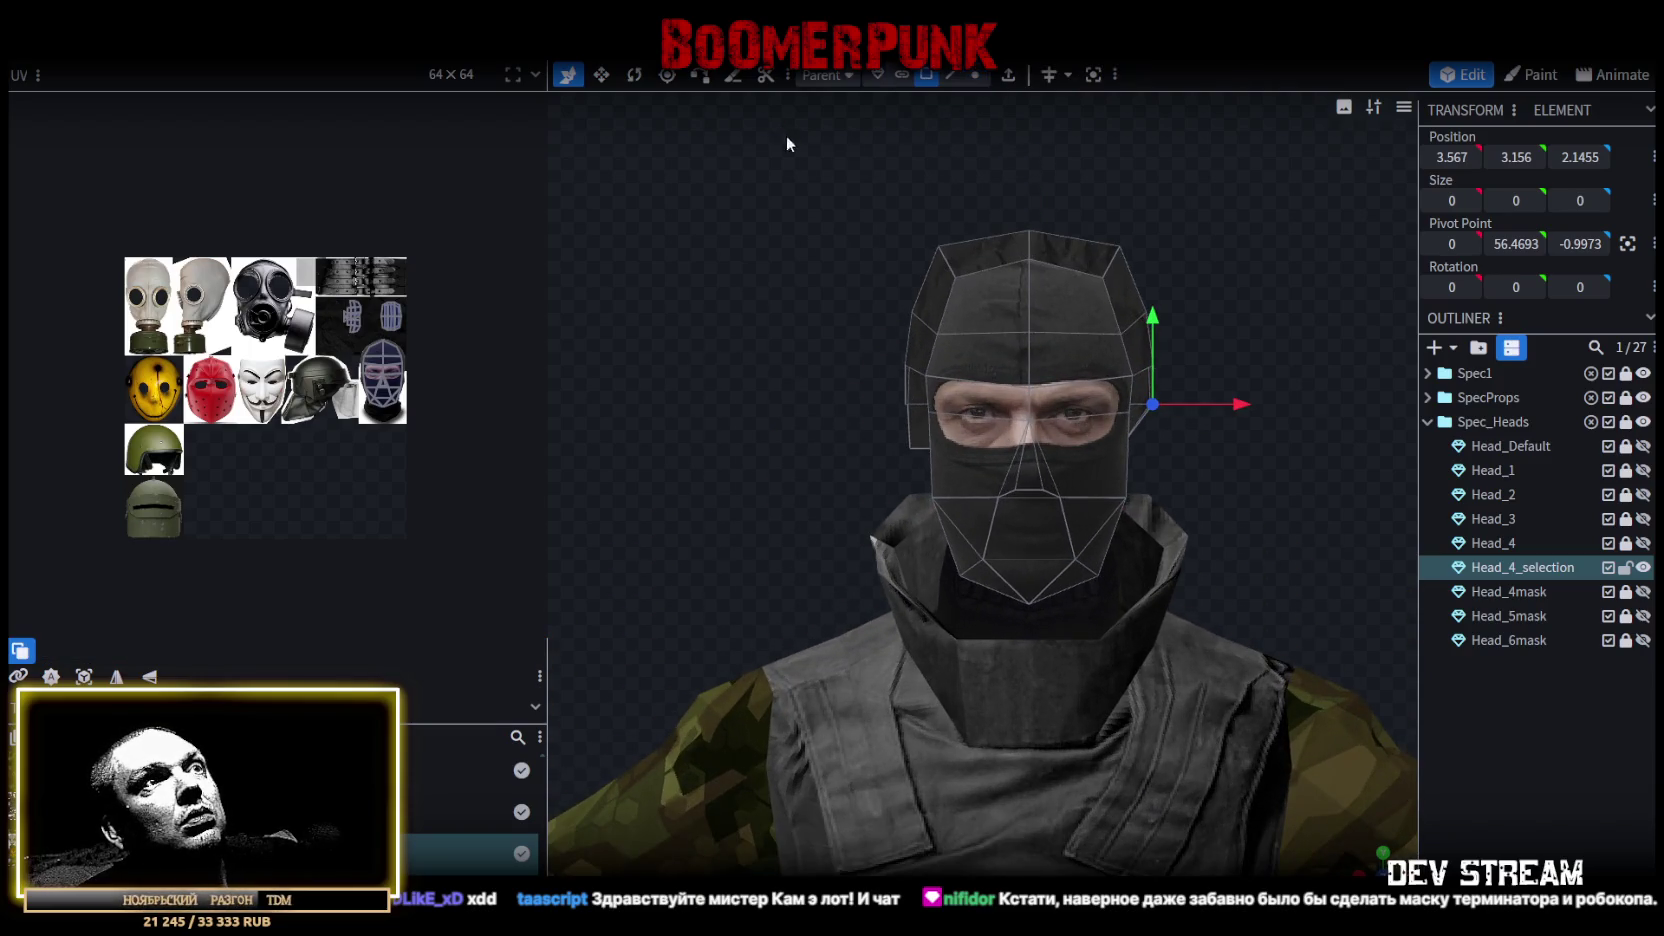
{"action": "left_click_drag", "start_coordinate": [781, 123], "coordinate": [992, 604]}
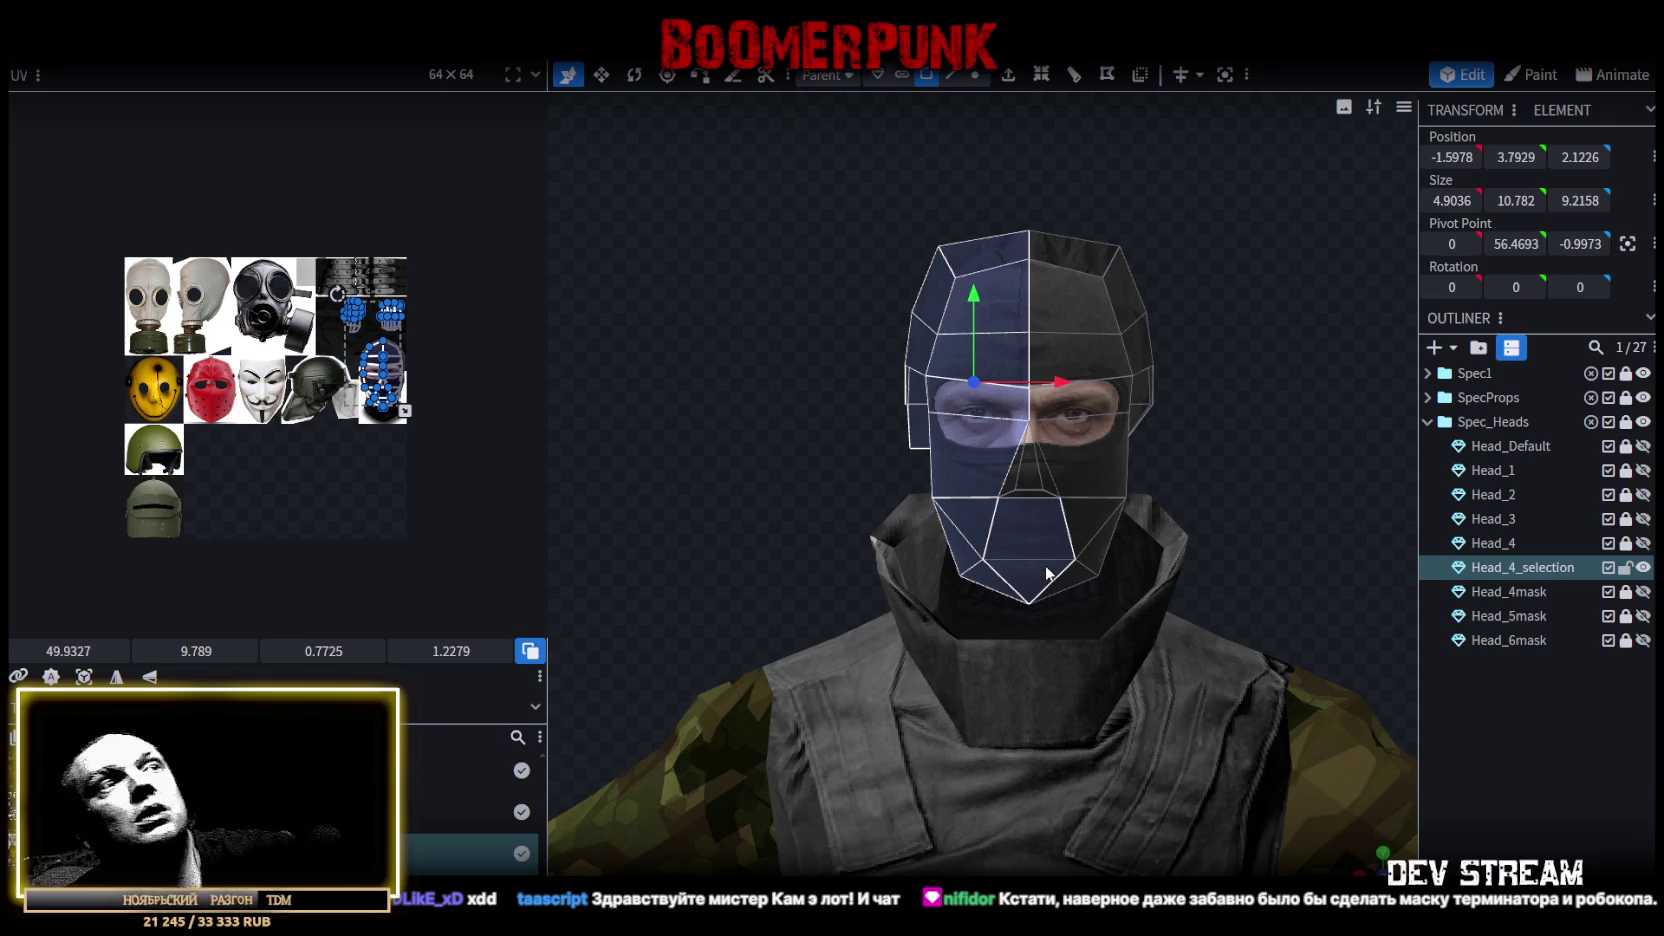
{"action": "key", "text": "Delete"}
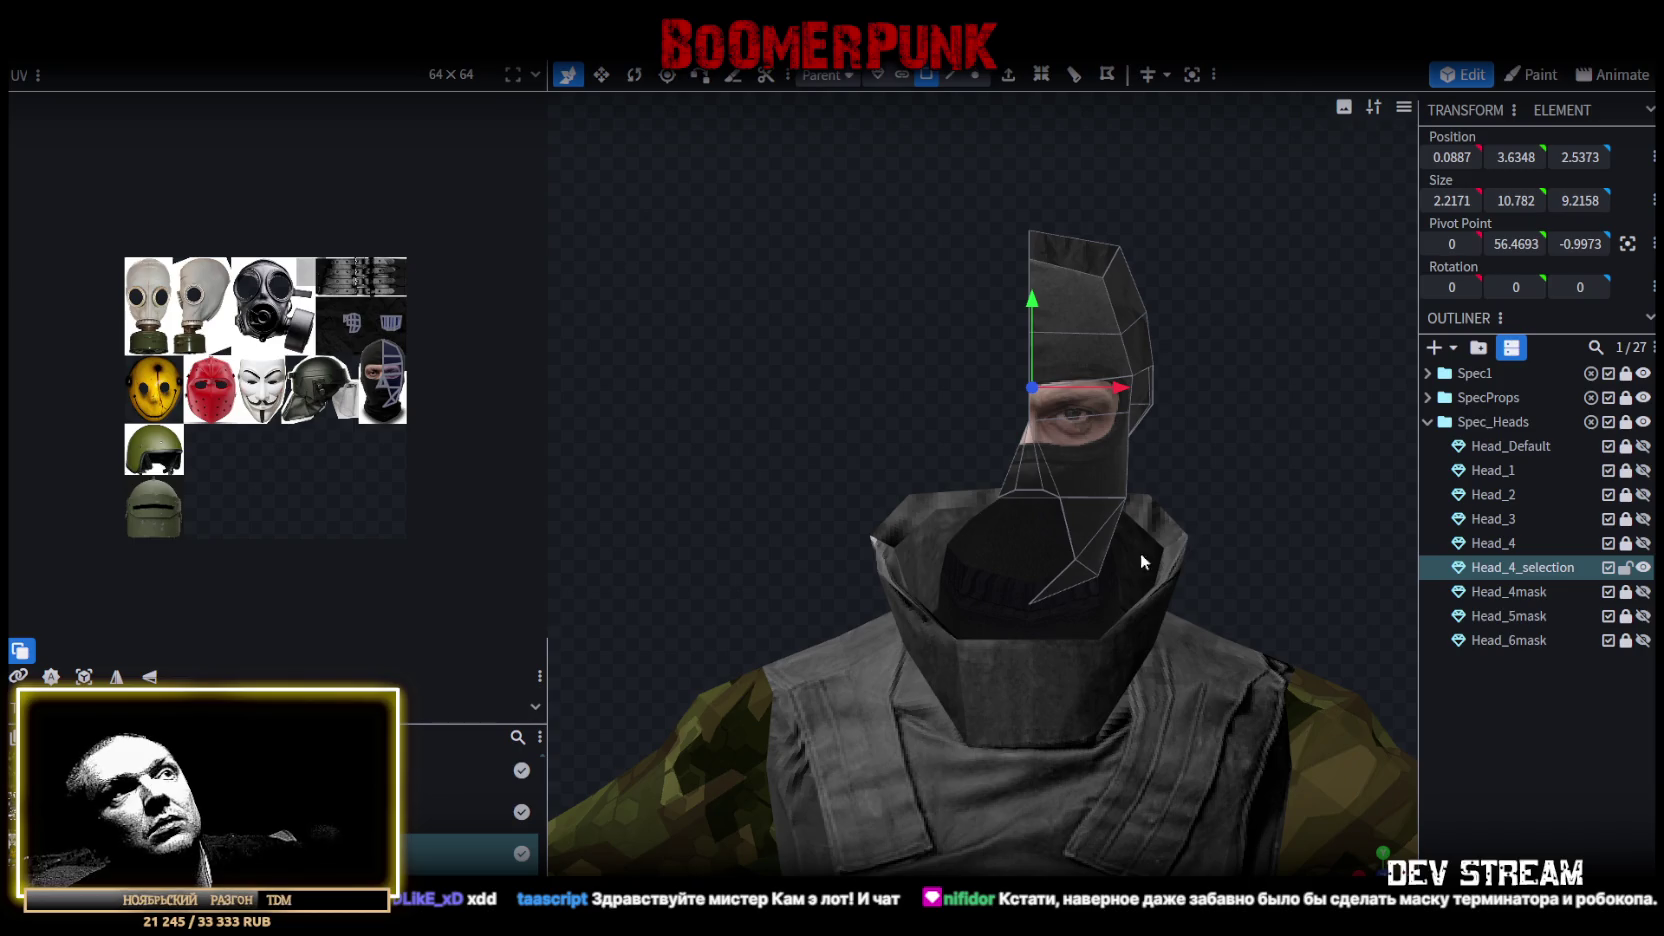
Set the nose edge's X position to 0 and merge its overlapping vertices.
{"action": "scroll", "coordinate": [809, 422], "scroll_direction": "up", "scroll_amount": 3}
{"action": "scroll", "coordinate": [826, 426], "scroll_direction": "up", "scroll_amount": 3}
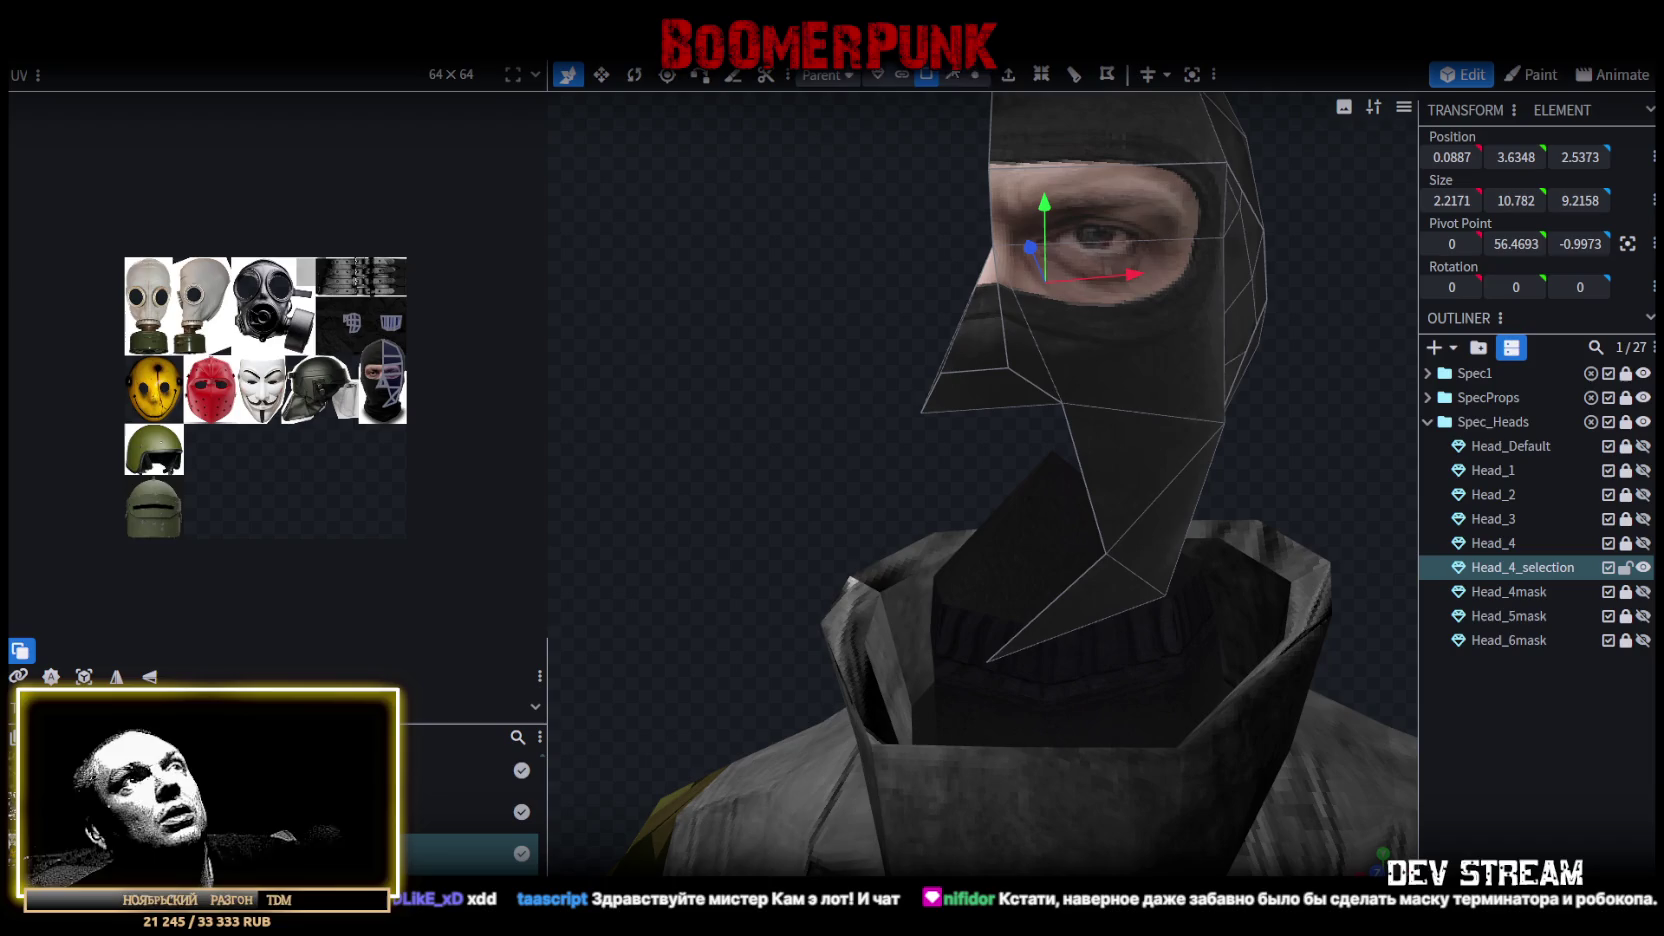
{"action": "left_click", "coordinate": [975, 74]}
{"action": "left_click", "coordinate": [951, 74]}
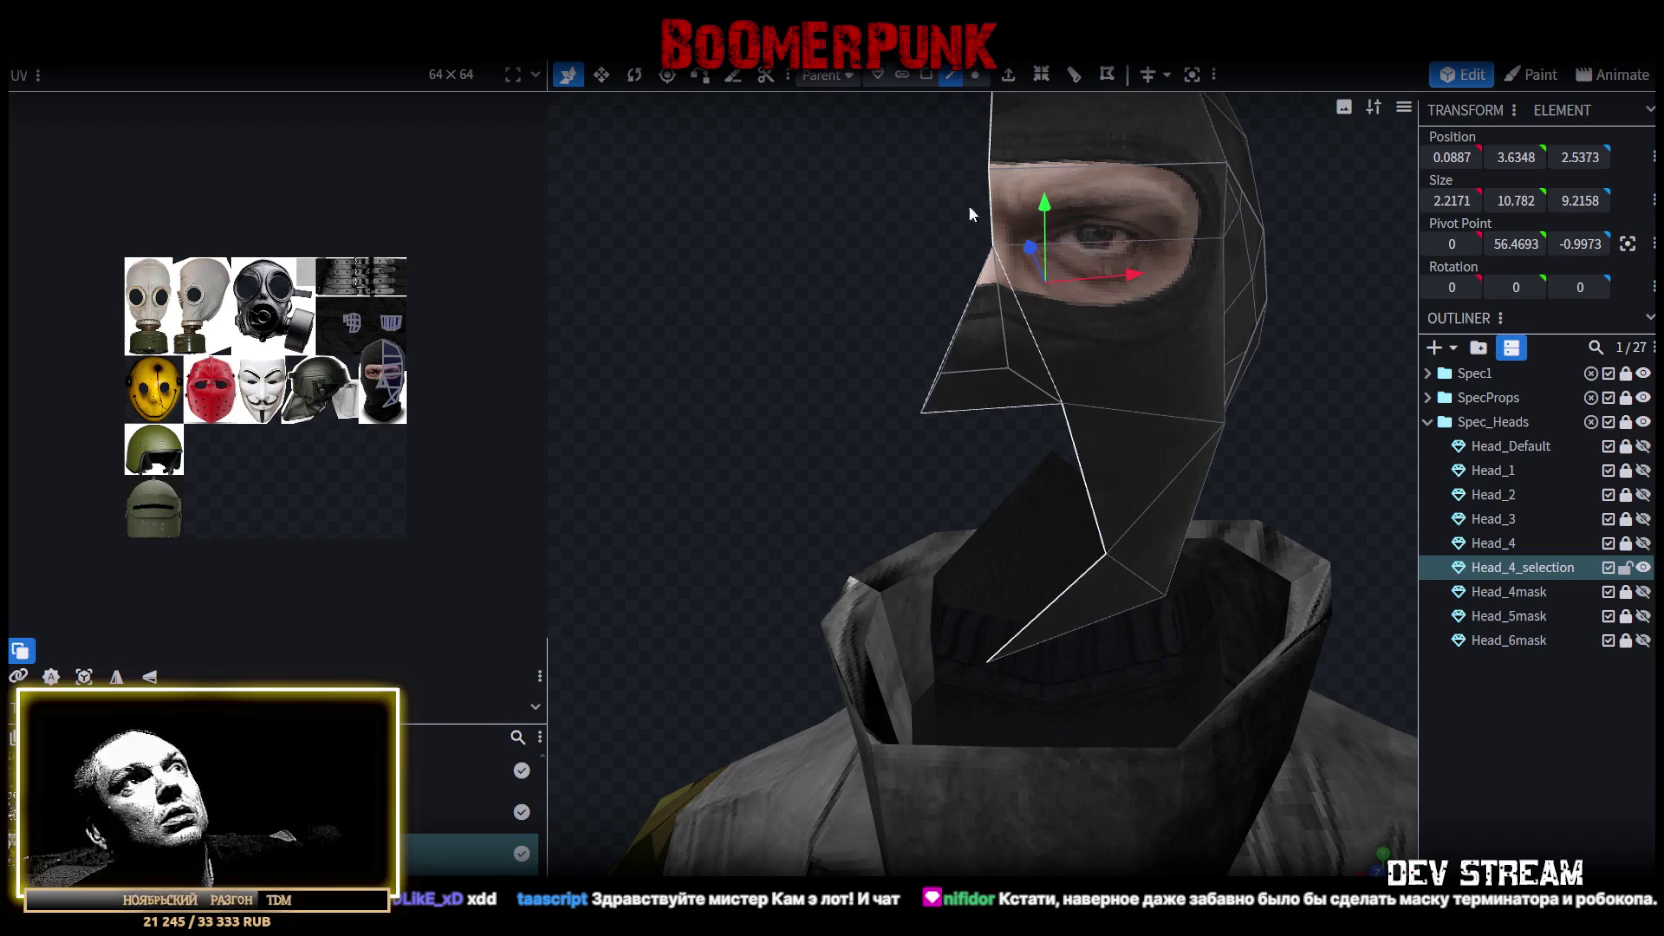
{"action": "left_click", "coordinate": [988, 376]}
{"action": "left_click", "coordinate": [982, 407]}
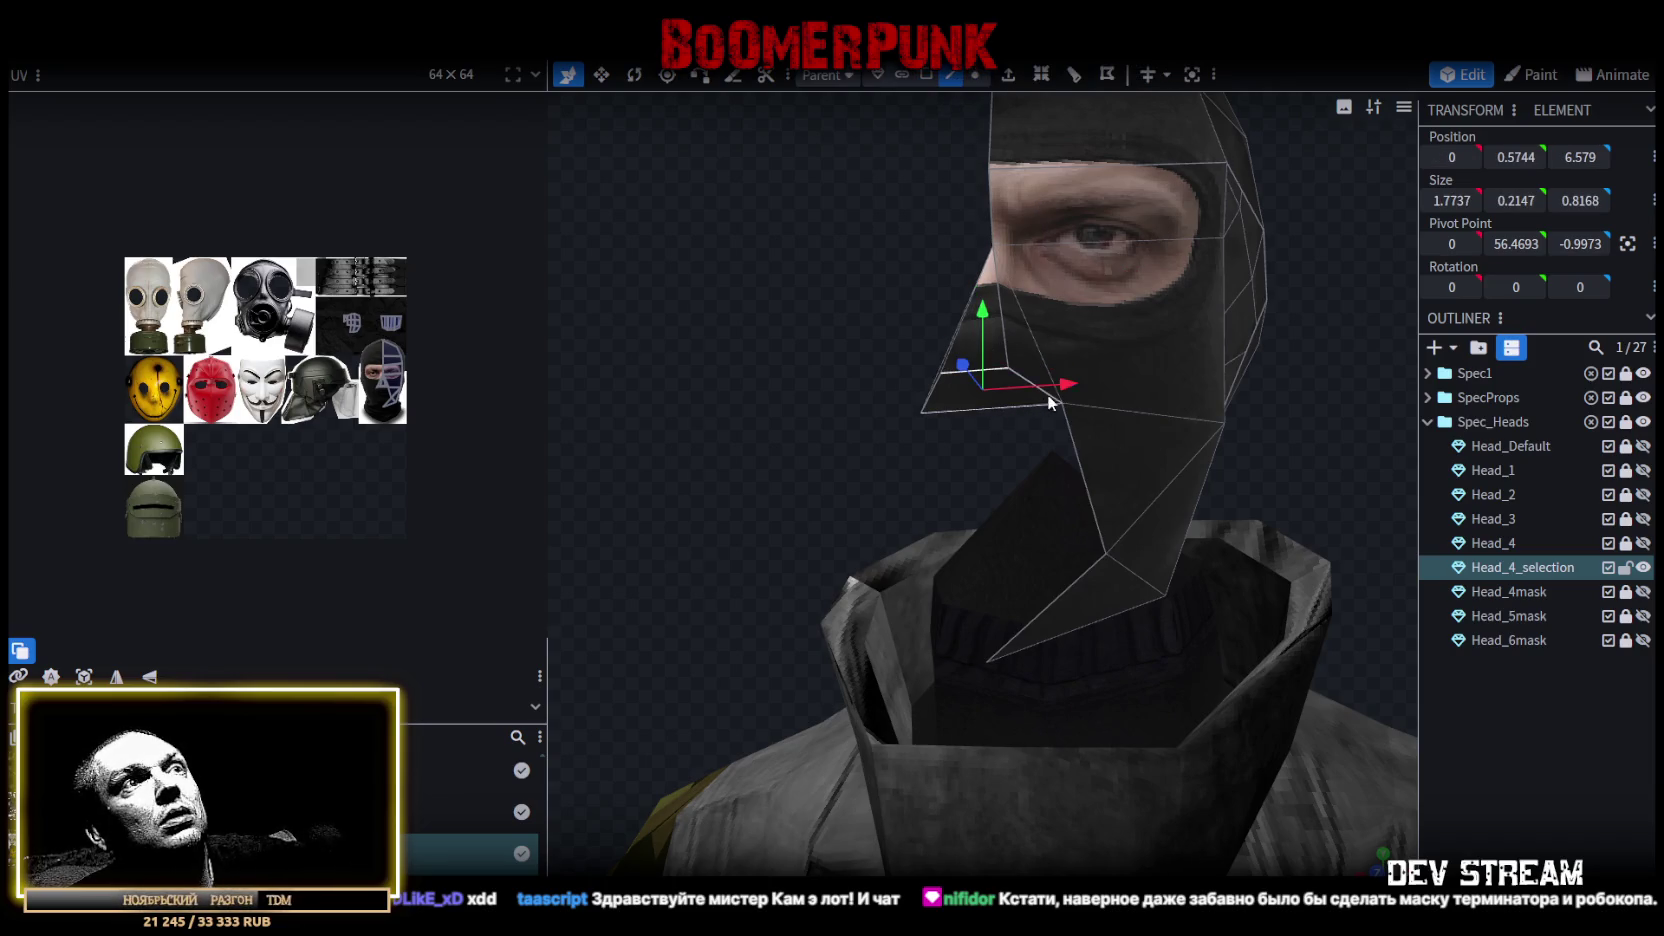
{"action": "left_click_drag", "start_coordinate": [1068, 388], "coordinate": [1082, 384]}
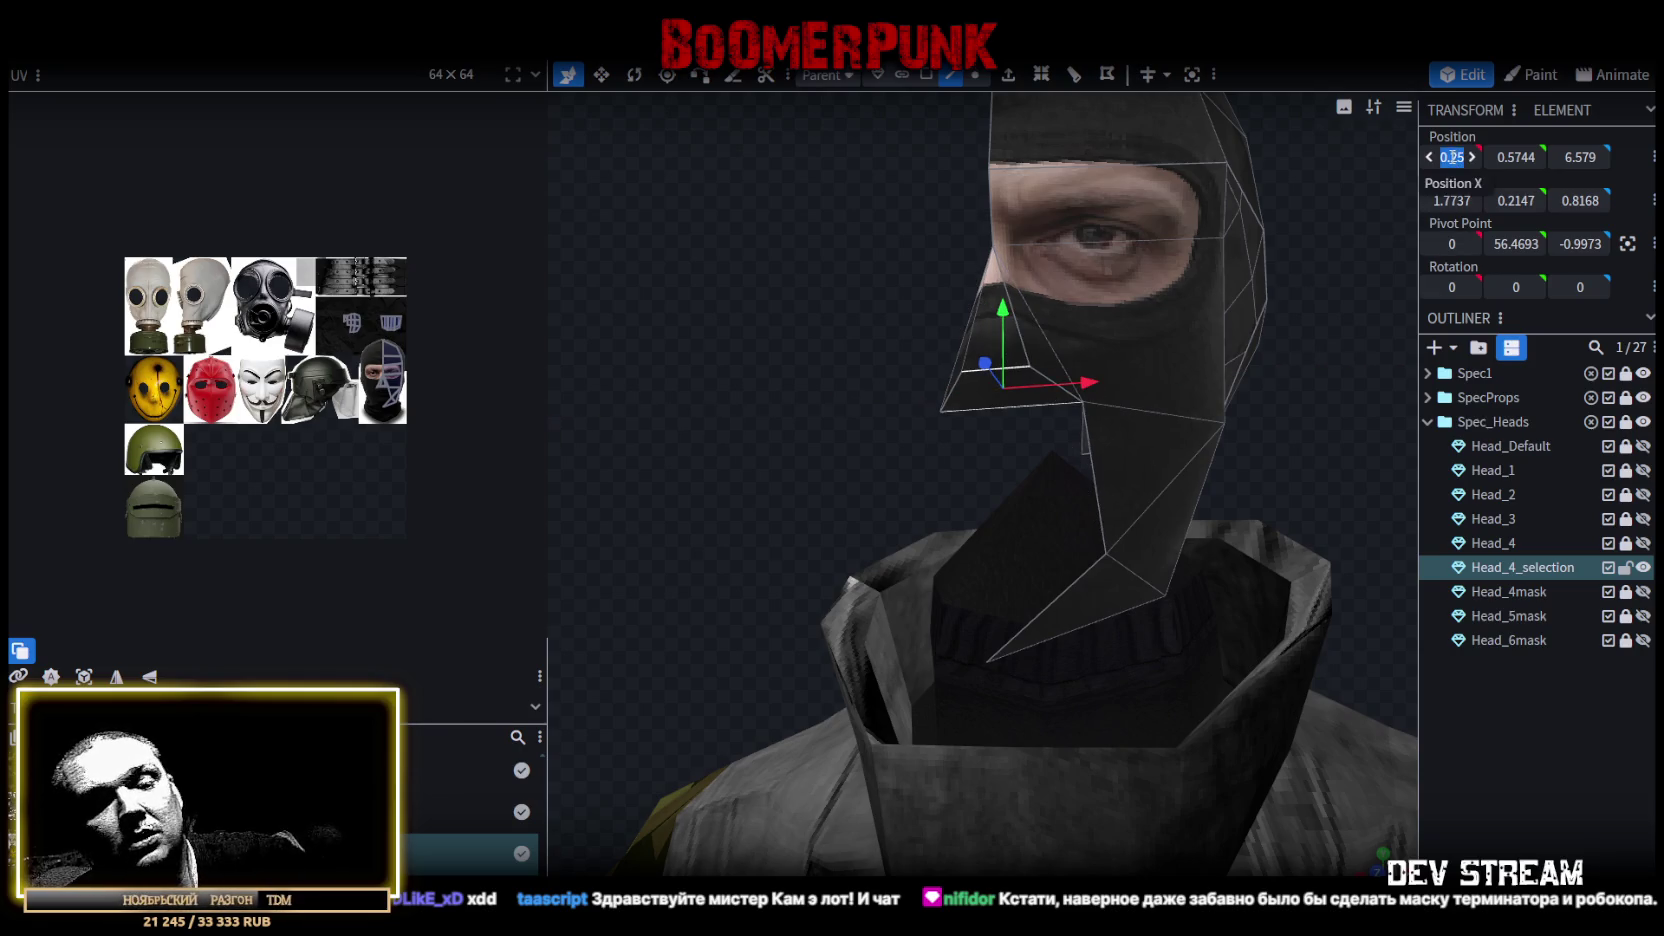
{"action": "type", "text": "0"}
{"action": "key", "text": "Return"}
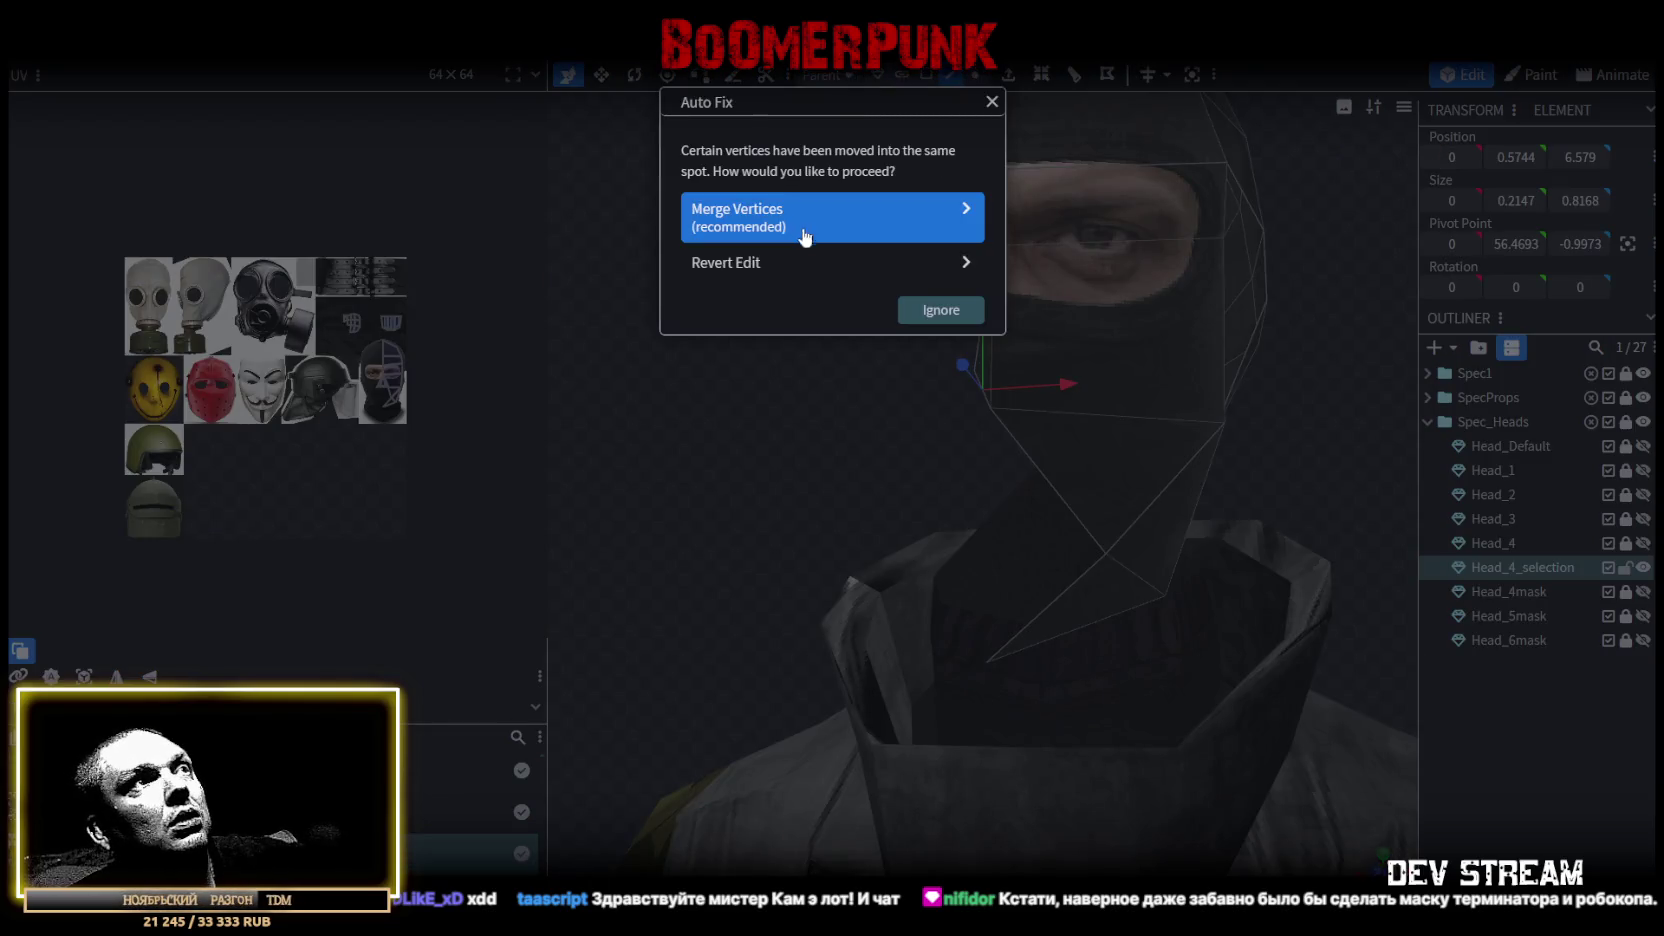
{"action": "left_click", "coordinate": [801, 225]}
Merge the upper and lower chin vertices into one with Merge All.
{"action": "left_click_drag", "start_coordinate": [832, 280], "coordinate": [786, 282]}
{"action": "scroll", "coordinate": [800, 278], "scroll_direction": "up", "scroll_amount": 3}
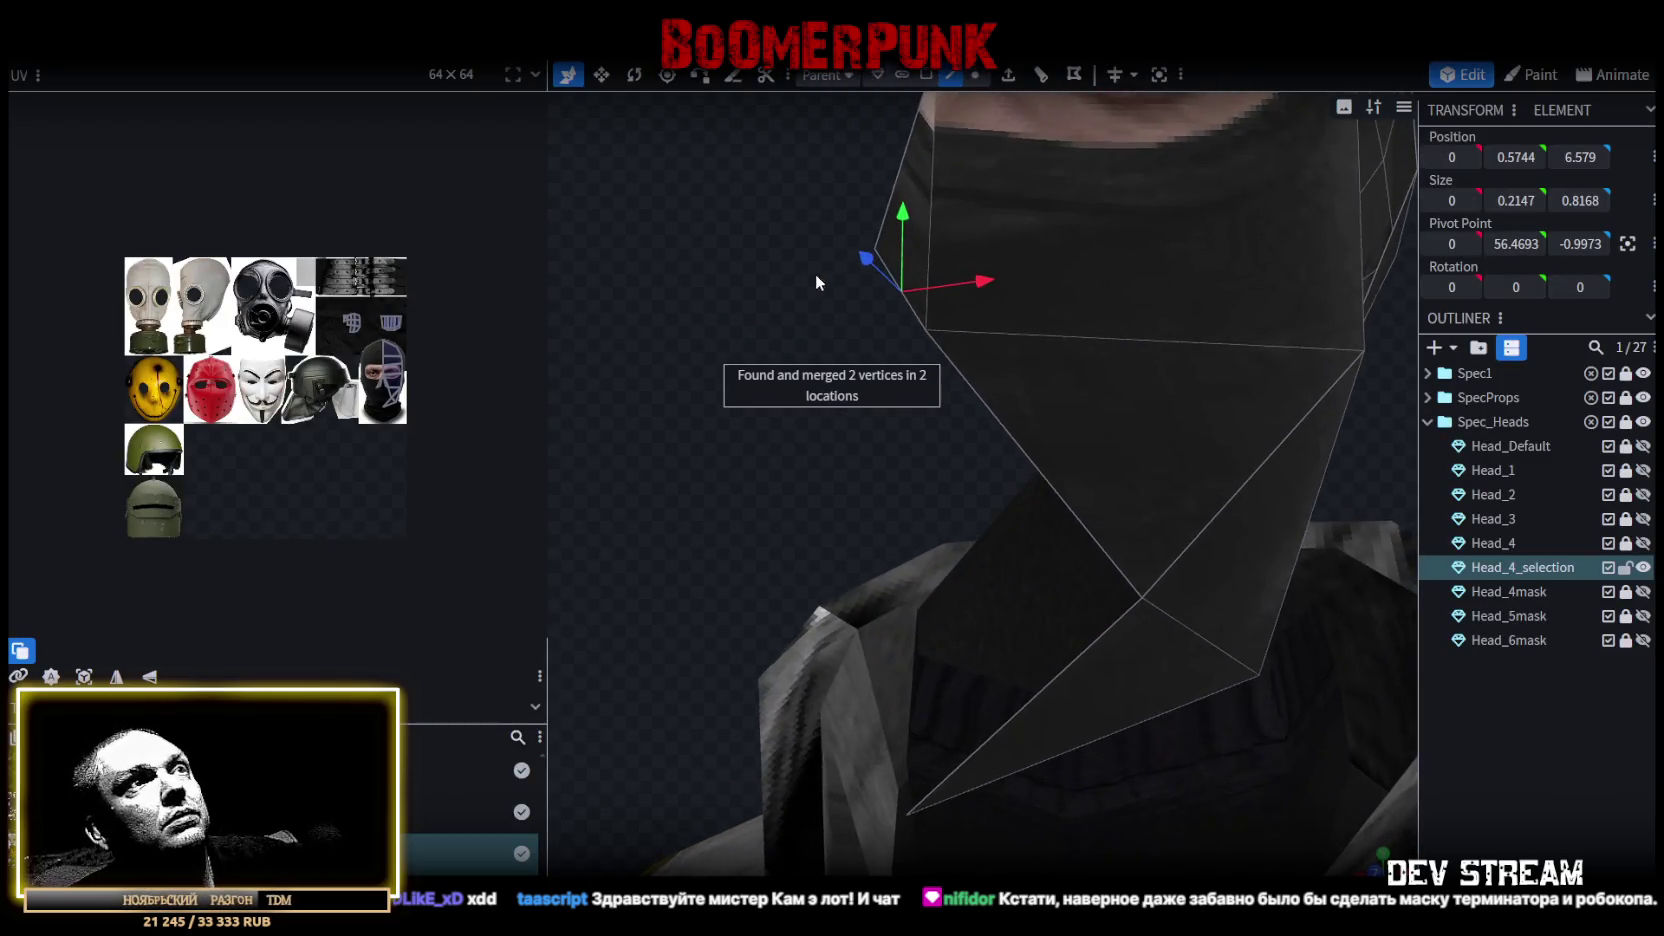
{"action": "left_click", "coordinate": [930, 327]}
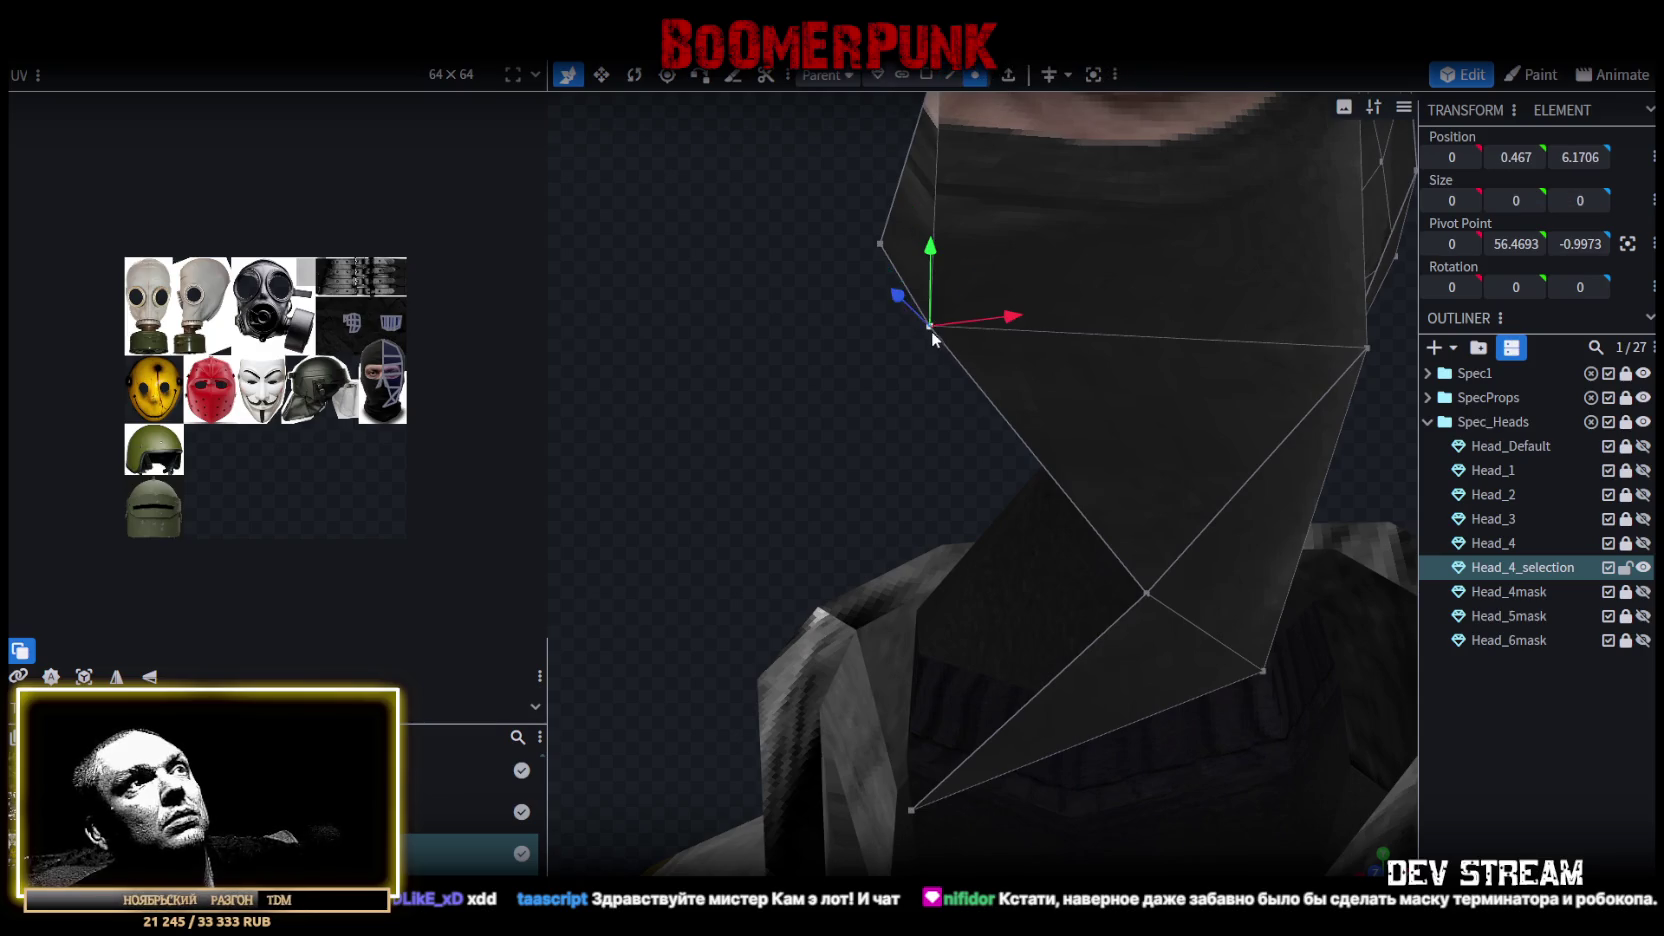
{"action": "left_click", "coordinate": [879, 242], "text": "shift"}
{"action": "right_click", "coordinate": [879, 242]}
{"action": "left_click", "coordinate": [1135, 349]}
{"action": "scroll", "coordinate": [857, 419], "scroll_direction": "down", "scroll_amount": 3}
{"action": "mouse_move", "coordinate": [857, 419]}
{"action": "left_mouse_down"}
{"action": "mouse_move", "coordinate": [958, 433]}
{"action": "mouse_move", "coordinate": [953, 403]}
{"action": "left_mouse_up"}
Select the mask's lower triangle and a face on the front strip.
{"action": "left_click", "coordinate": [950, 74]}
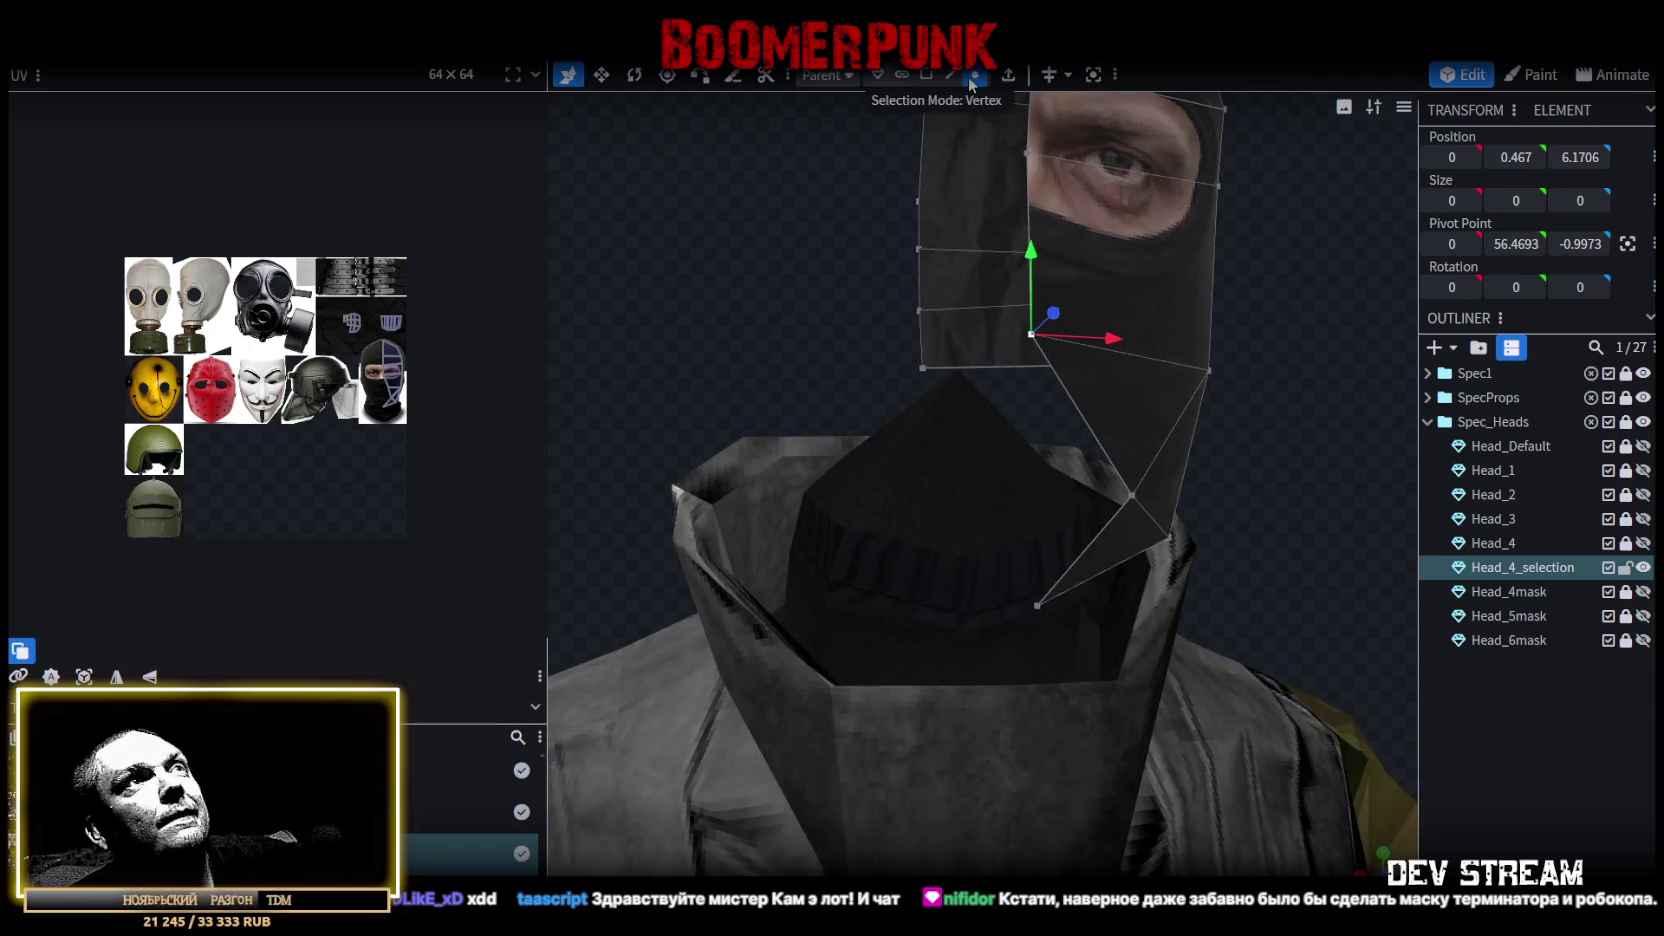
{"action": "left_click", "coordinate": [1080, 415]}
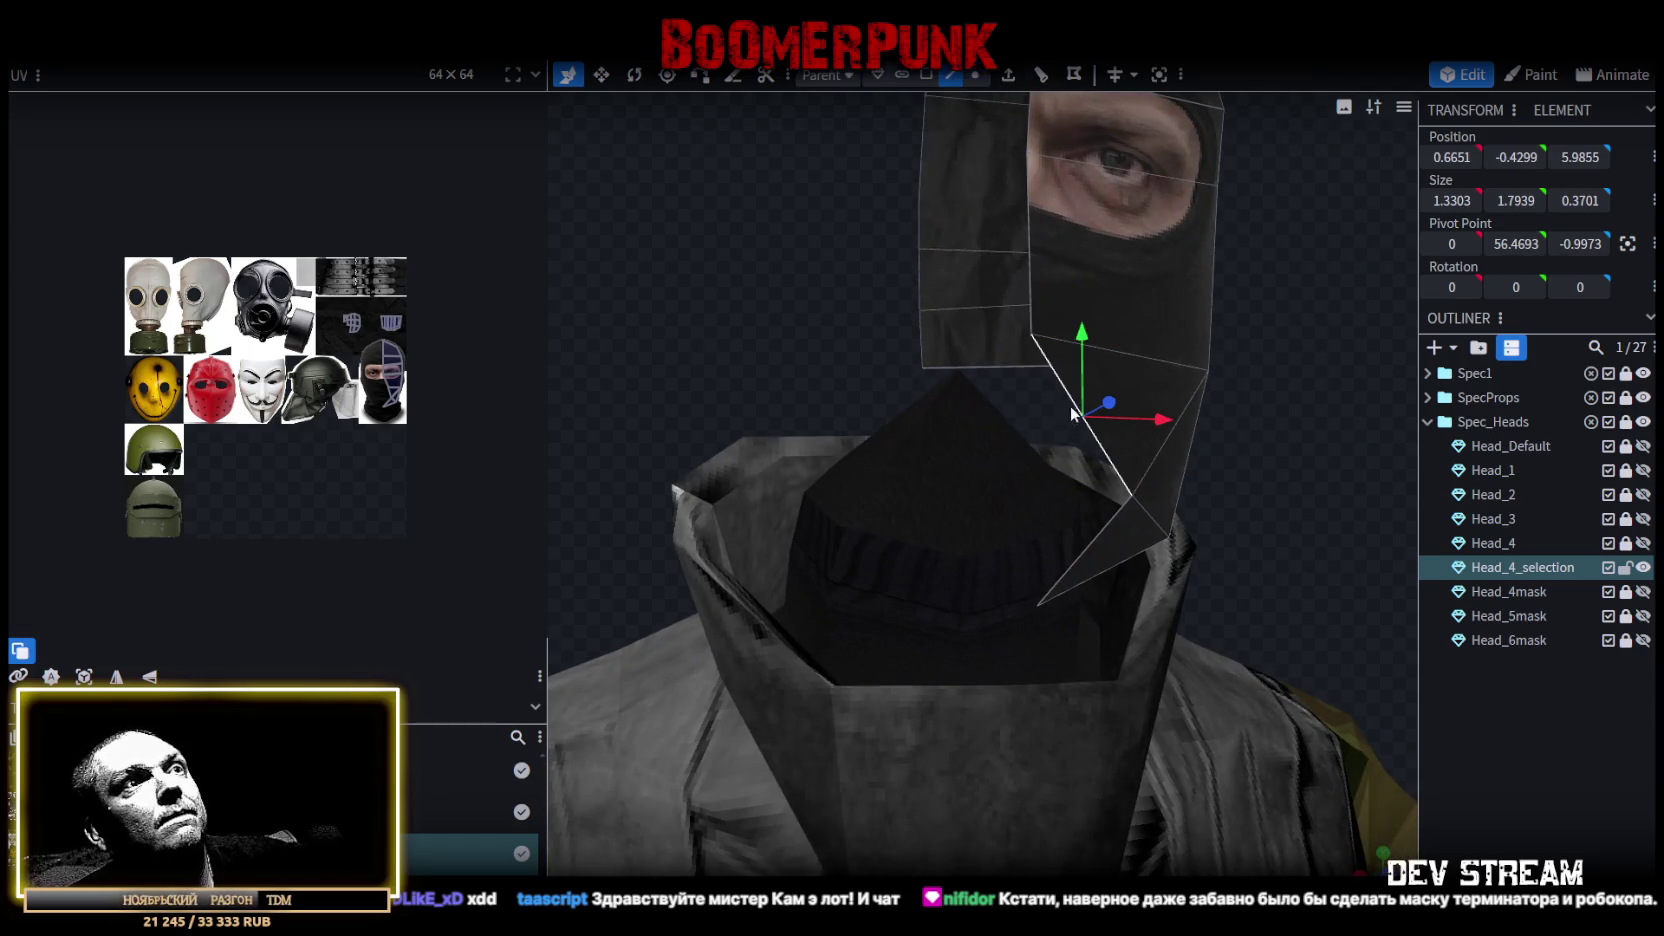
{"action": "left_click", "coordinate": [1090, 540]}
{"action": "scroll", "coordinate": [1210, 523], "scroll_direction": "down", "scroll_amount": 5}
{"action": "mouse_move", "coordinate": [1158, 474]}
{"action": "left_mouse_down"}
{"action": "mouse_move", "coordinate": [771, 367]}
{"action": "mouse_move", "coordinate": [780, 300]}
{"action": "mouse_move", "coordinate": [866, 495]}
{"action": "left_mouse_up"}
{"action": "left_click", "coordinate": [927, 74]}
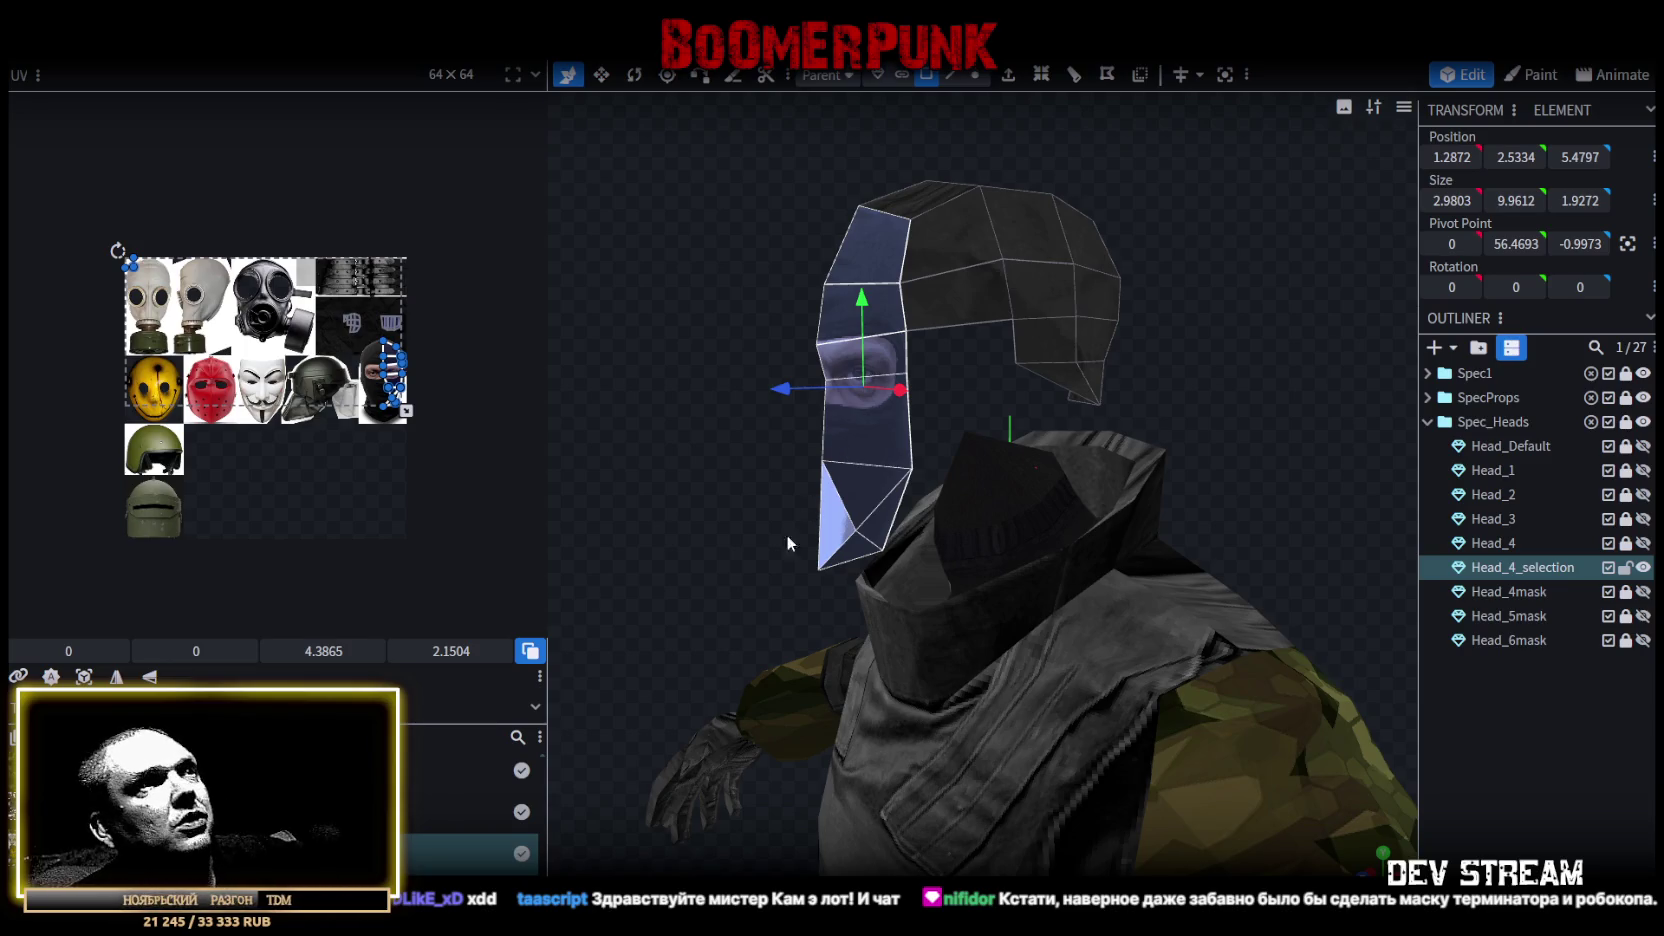
Split the front face strip into its own mesh and hide it.
{"action": "left_click_drag", "start_coordinate": [770, 590], "coordinate": [912, 368]}
{"action": "right_click", "coordinate": [891, 392]}
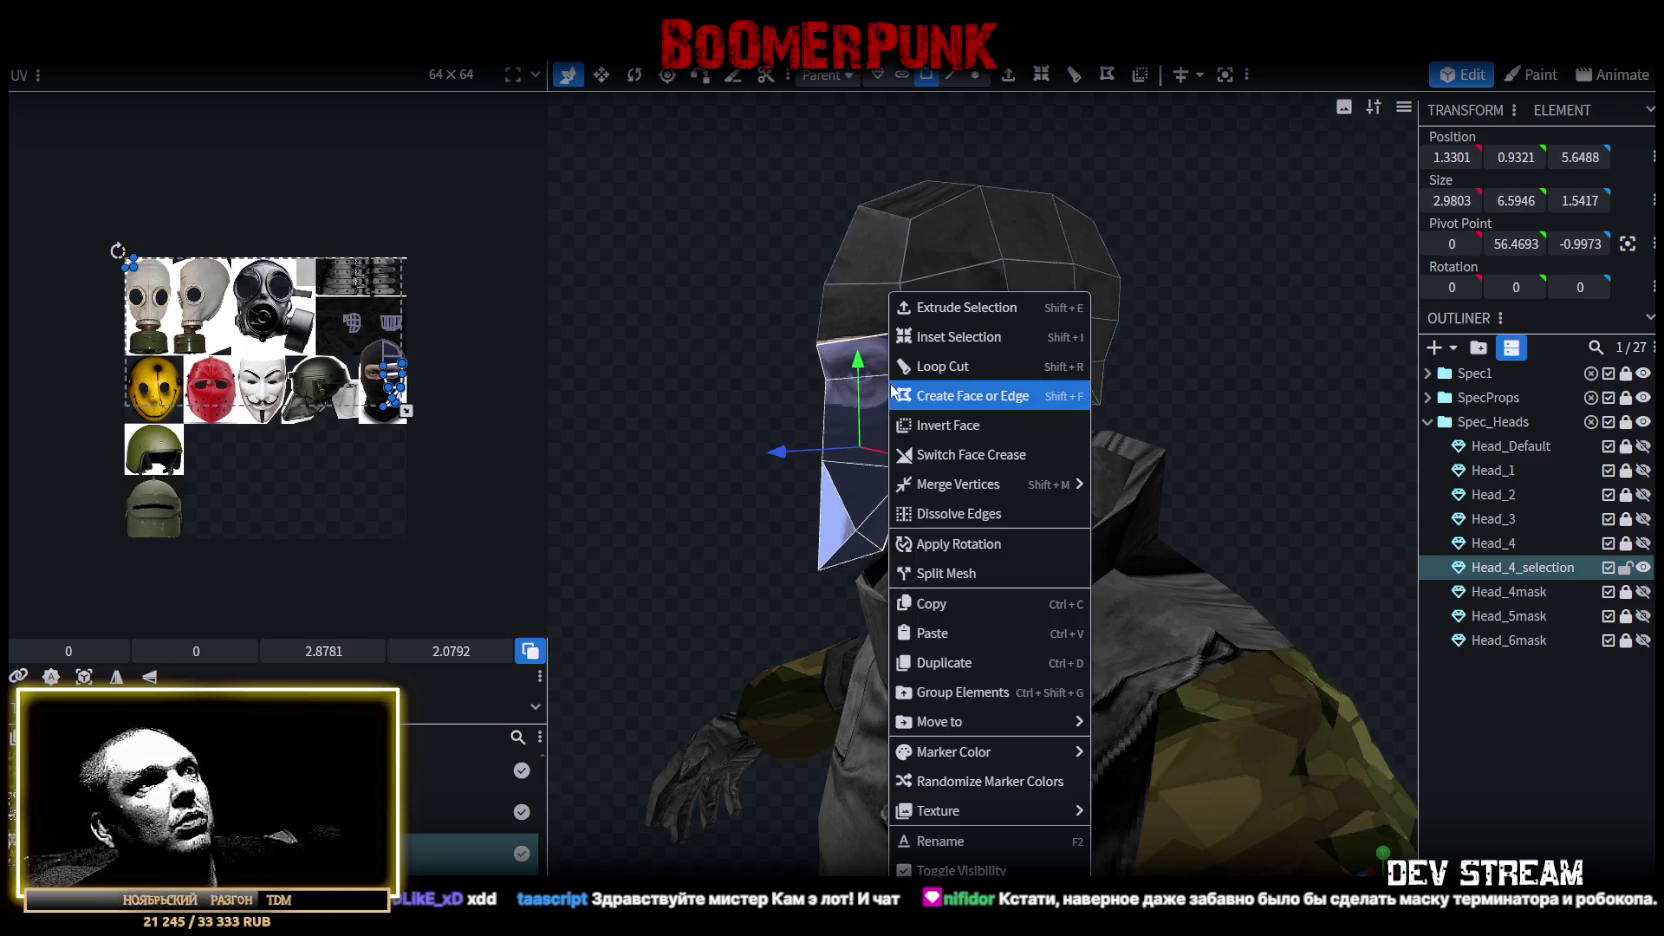
{"action": "left_click", "coordinate": [968, 578]}
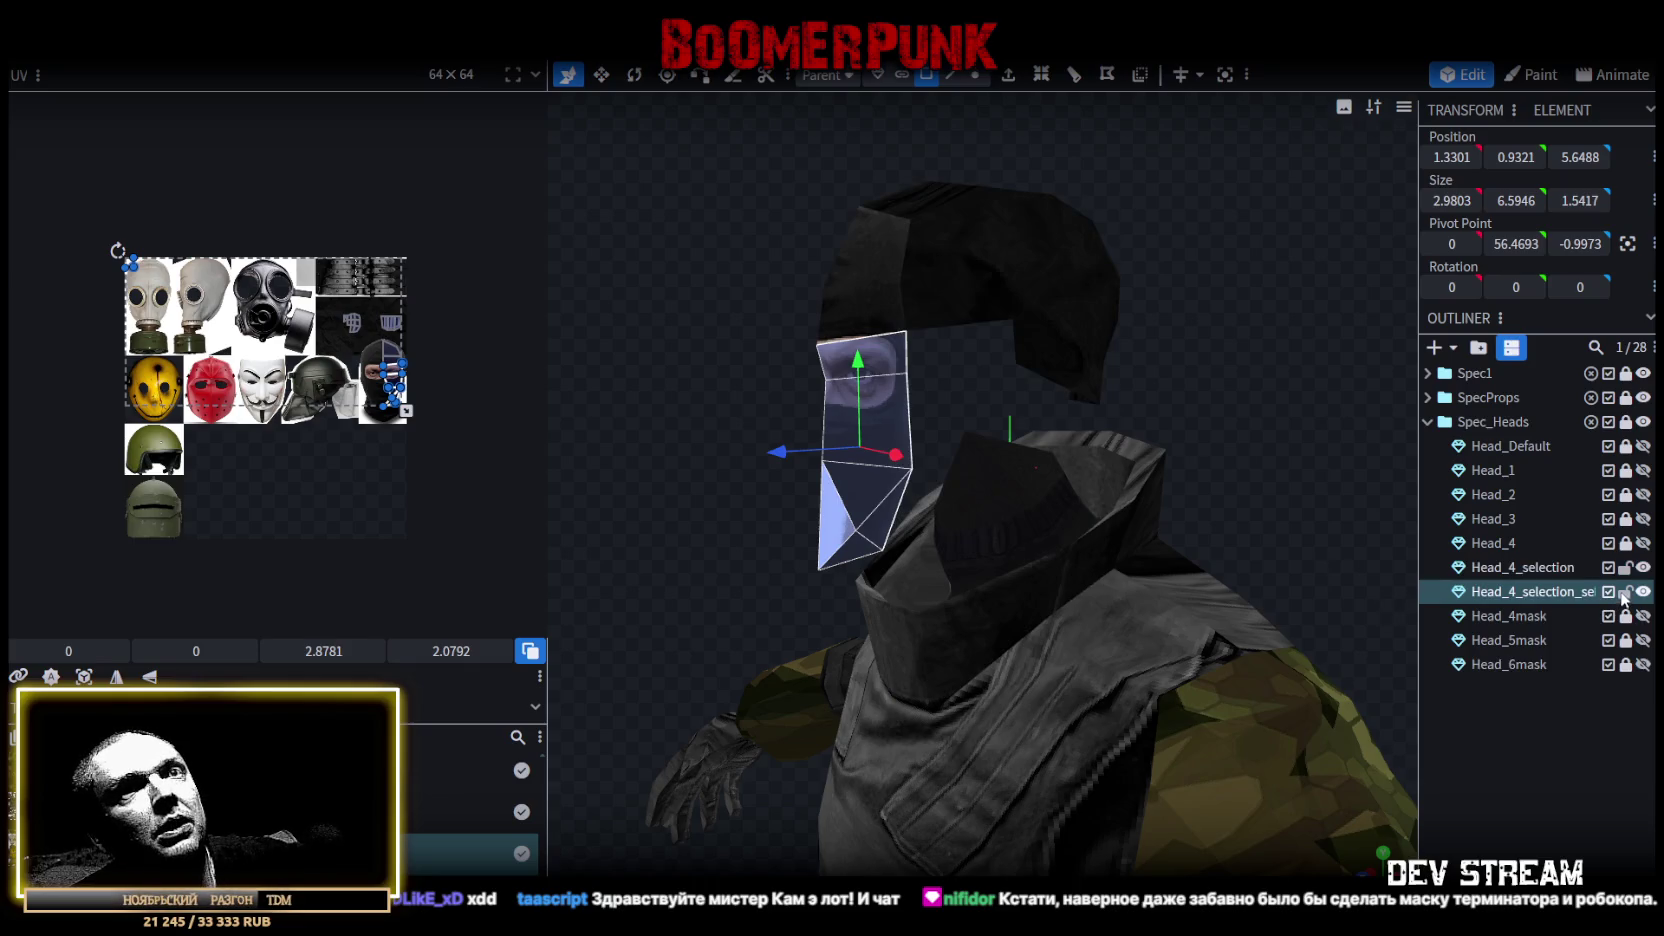
{"action": "left_click", "coordinate": [1643, 592]}
{"action": "left_click", "coordinate": [842, 325]}
Add a horizontal loop cut around the helmet shell from its left vertical edge.
{"action": "mouse_move", "coordinate": [718, 310]}
{"action": "left_mouse_down"}
{"action": "mouse_move", "coordinate": [1158, 397]}
{"action": "mouse_move", "coordinate": [1157, 426]}
{"action": "left_mouse_up"}
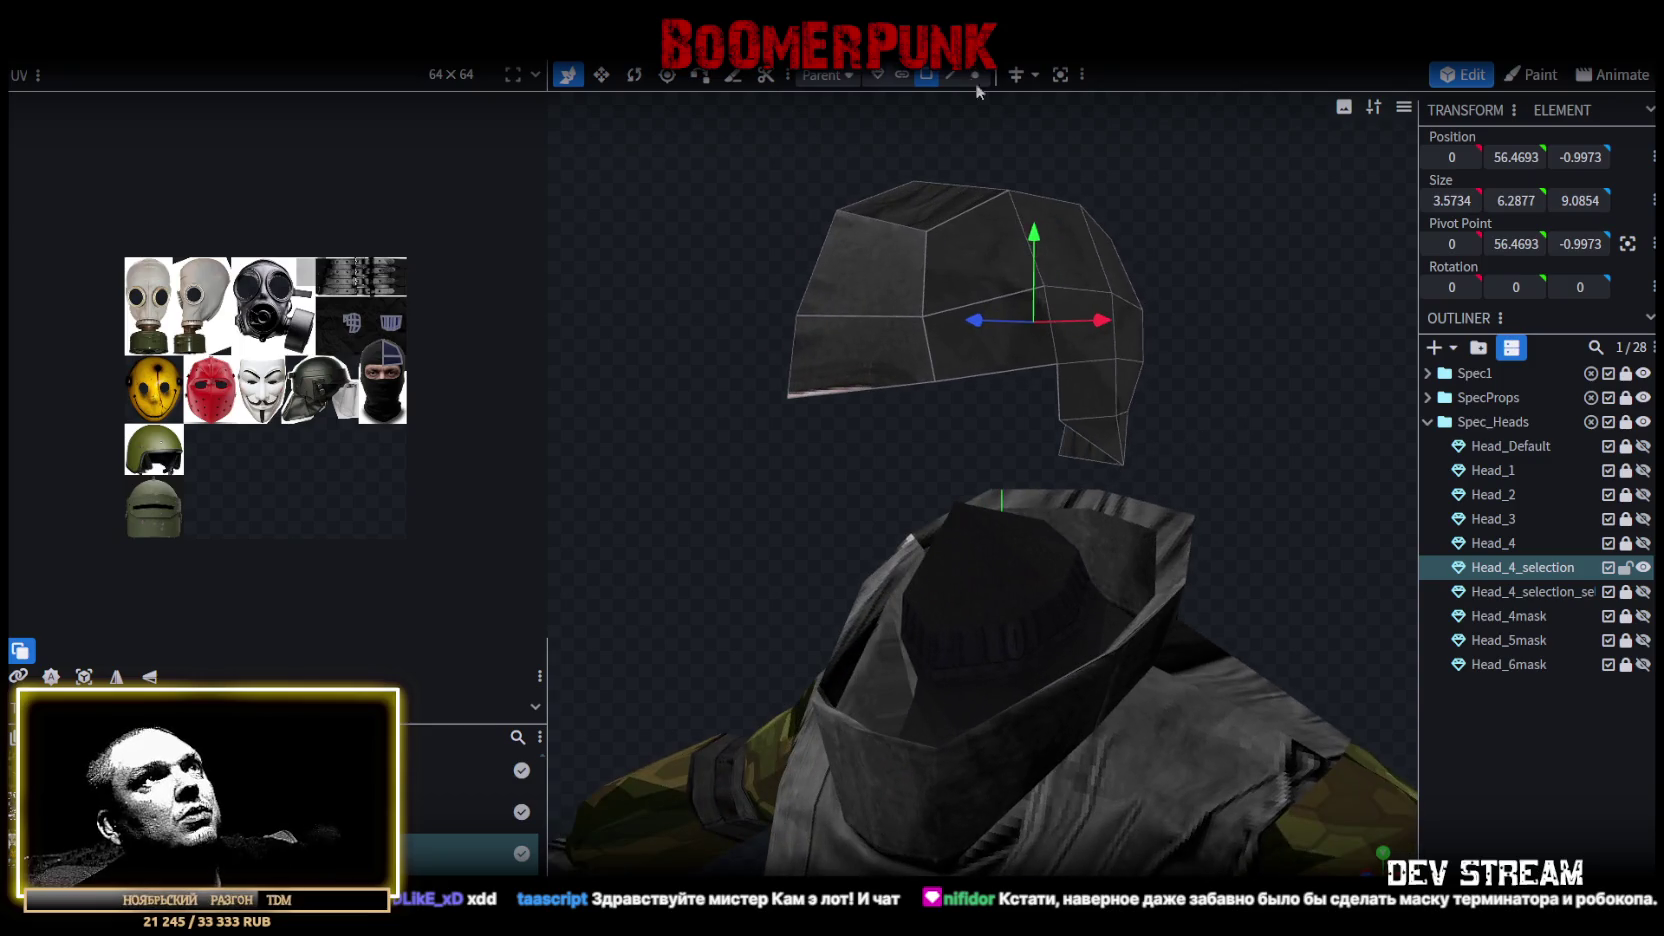
{"action": "left_click", "coordinate": [955, 78]}
{"action": "left_click", "coordinate": [794, 344]}
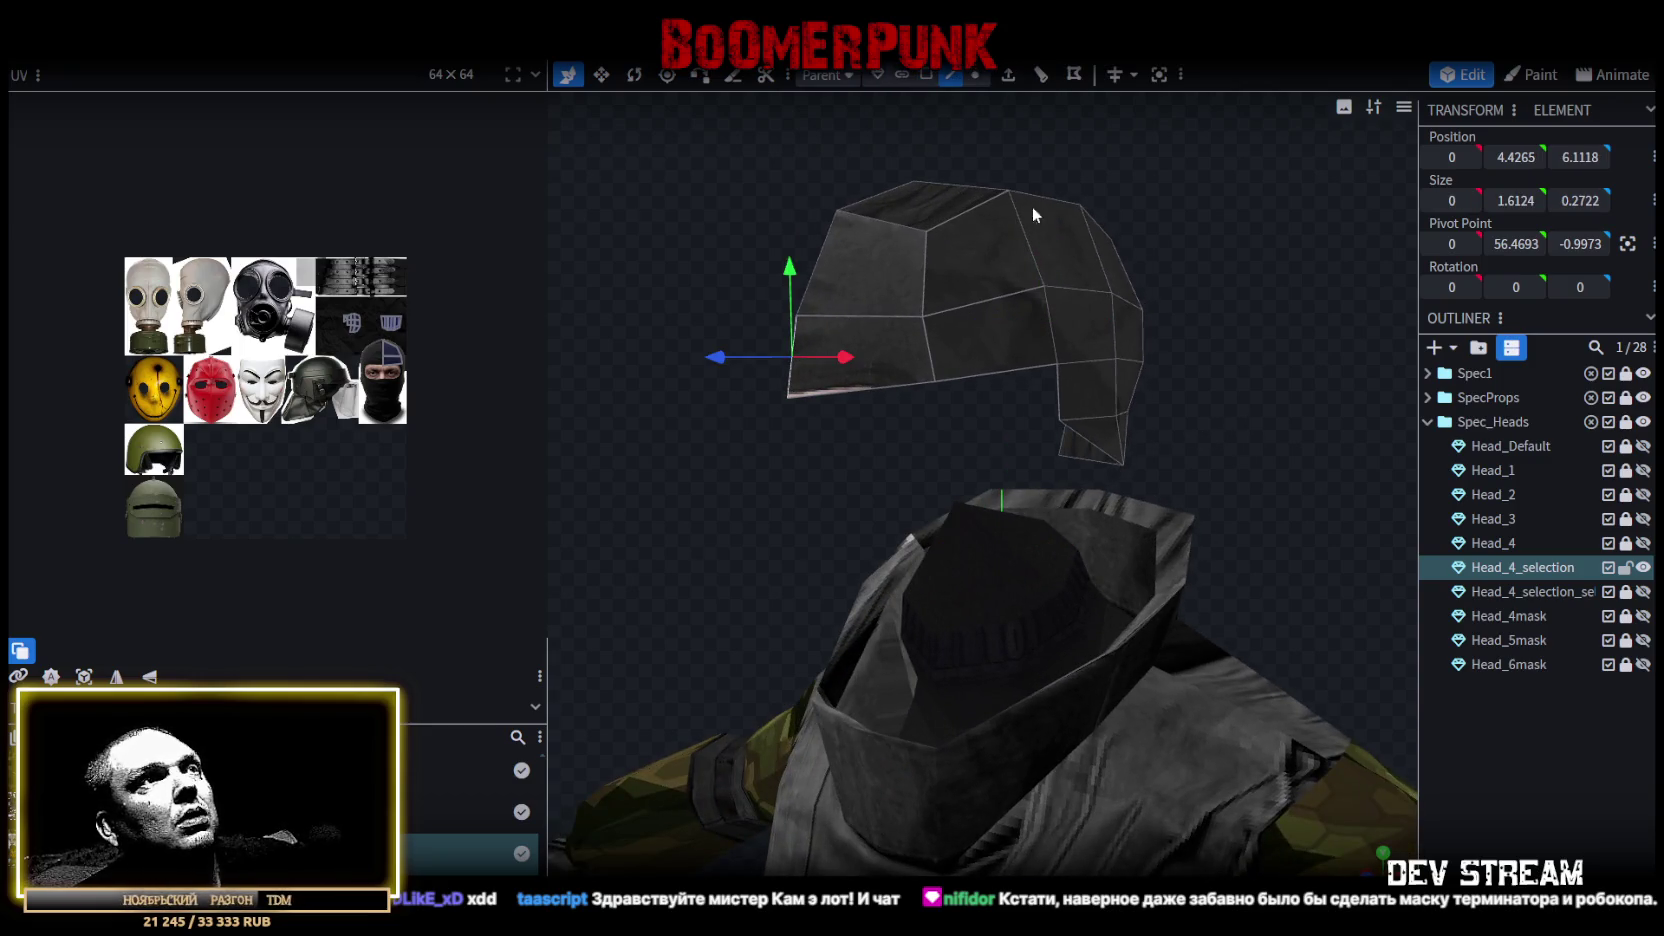
{"action": "left_click", "coordinate": [1041, 77]}
{"action": "mouse_move", "coordinate": [1249, 272]}
{"action": "left_mouse_down"}
{"action": "mouse_move", "coordinate": [1254, 287]}
{"action": "mouse_move", "coordinate": [1175, 285]}
{"action": "left_mouse_up"}
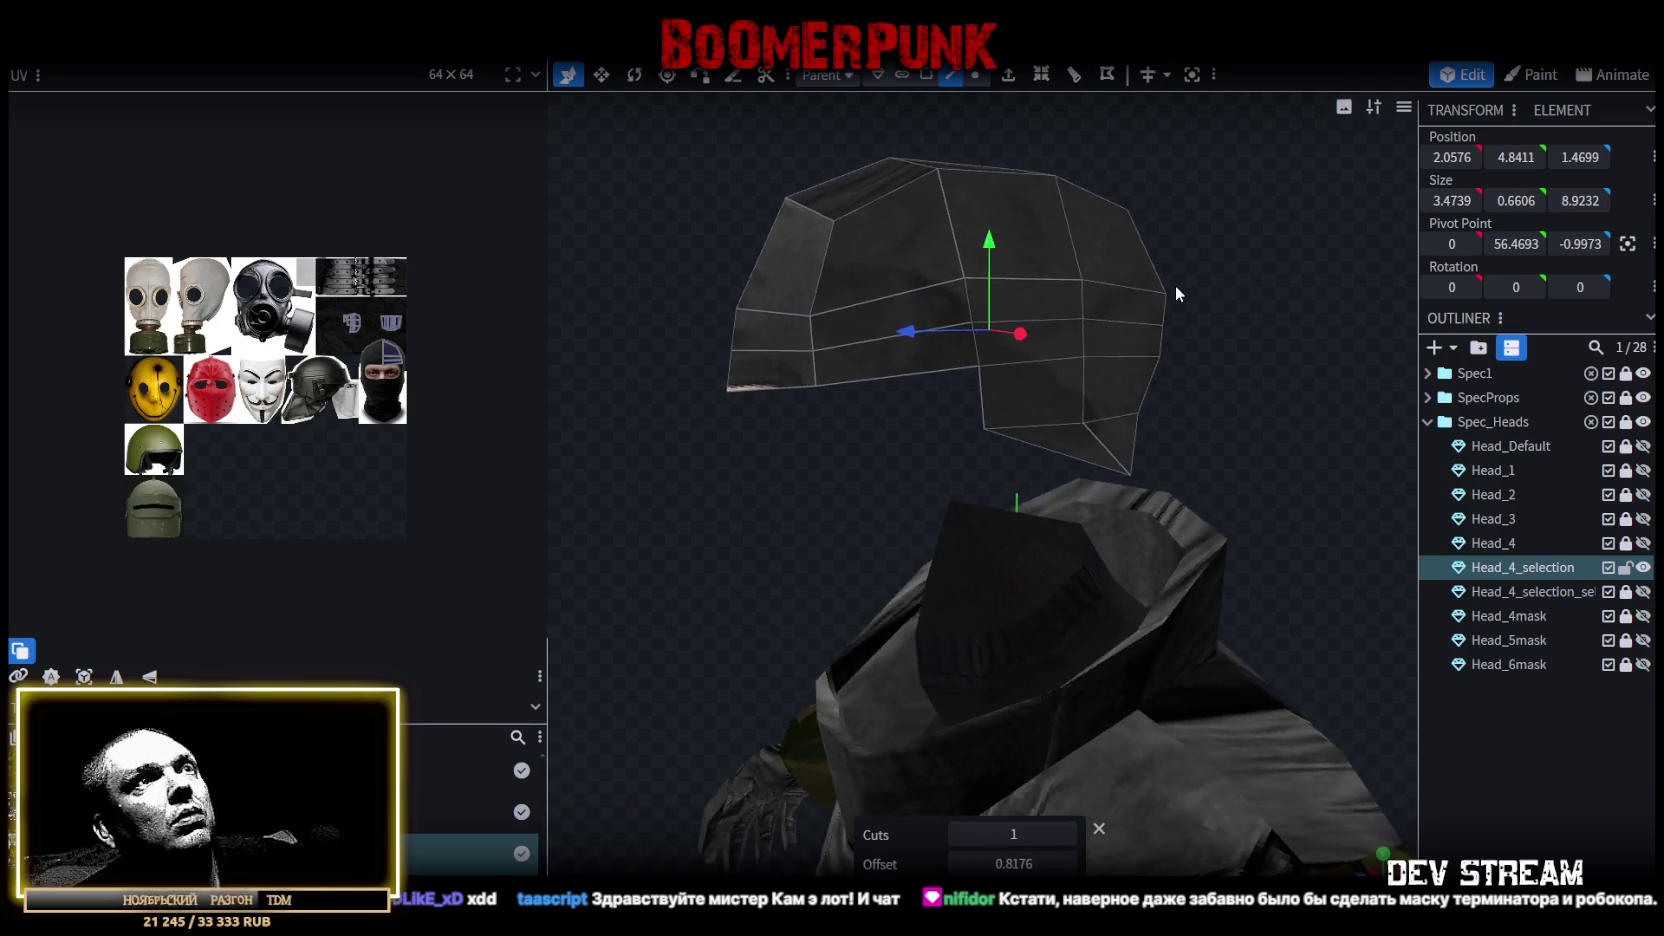
Merge two stray vertex pairs on the new edge loop.
{"action": "left_click", "coordinate": [975, 75]}
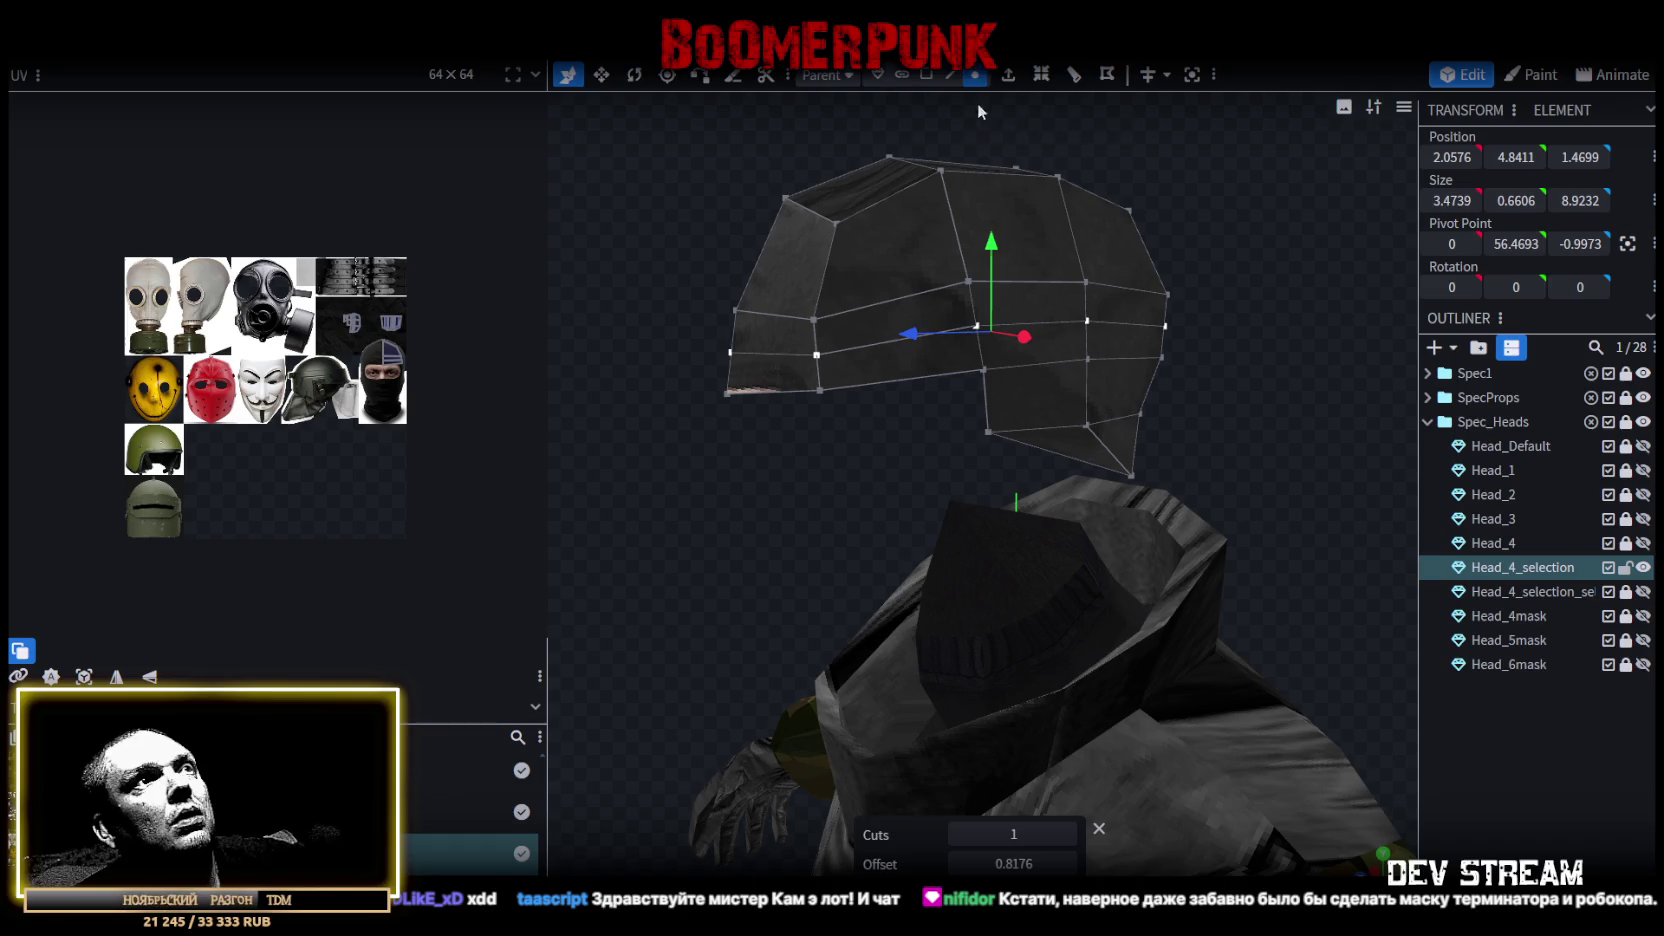
{"action": "left_click_drag", "start_coordinate": [941, 428], "coordinate": [881, 422]}
{"action": "scroll", "coordinate": [887, 415], "scroll_direction": "up", "scroll_amount": 3}
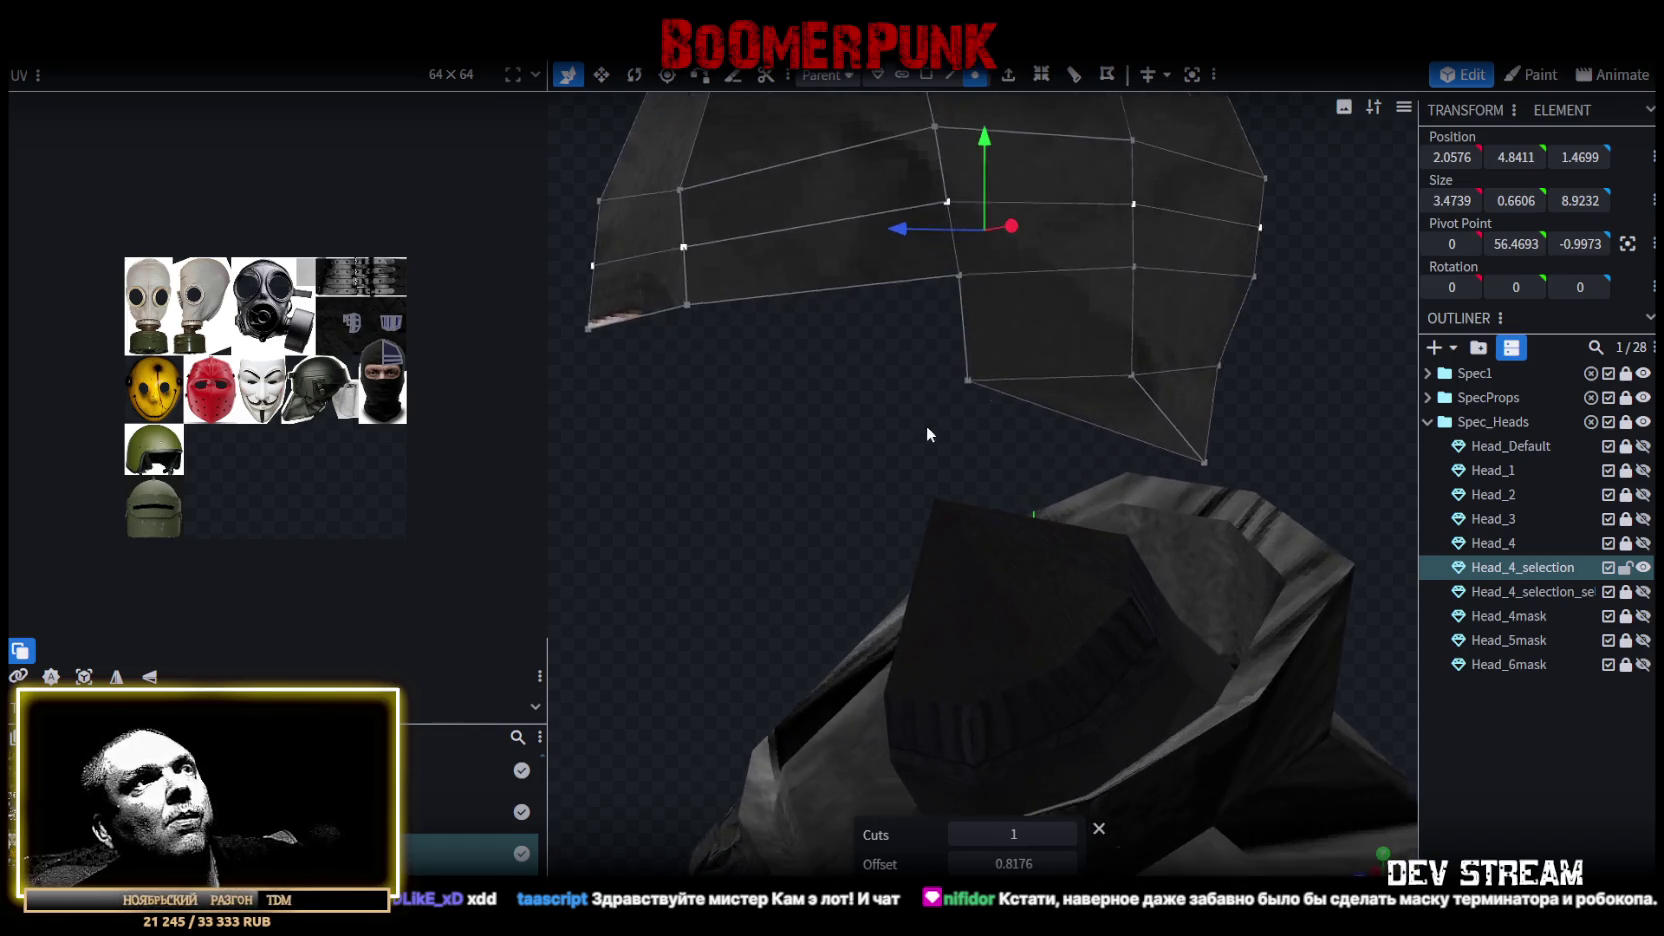
{"action": "left_click", "coordinate": [966, 270]}
{"action": "left_click", "coordinate": [950, 202], "text": "shift"}
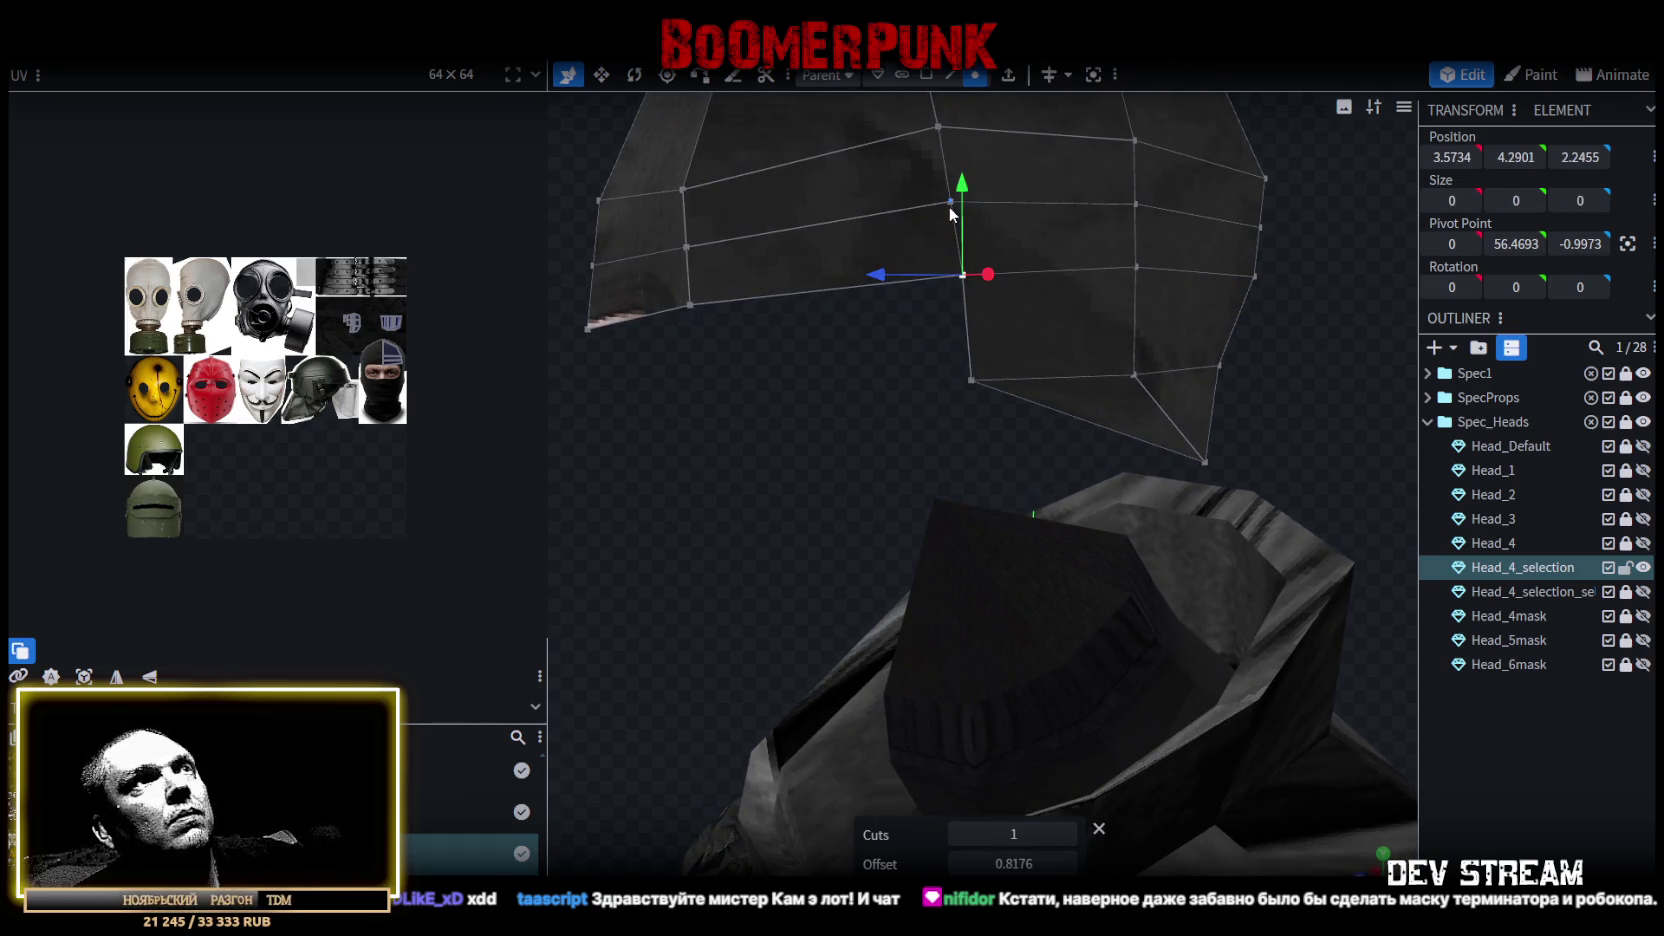
{"action": "right_click", "coordinate": [949, 205]}
{"action": "left_click", "coordinate": [1195, 318]}
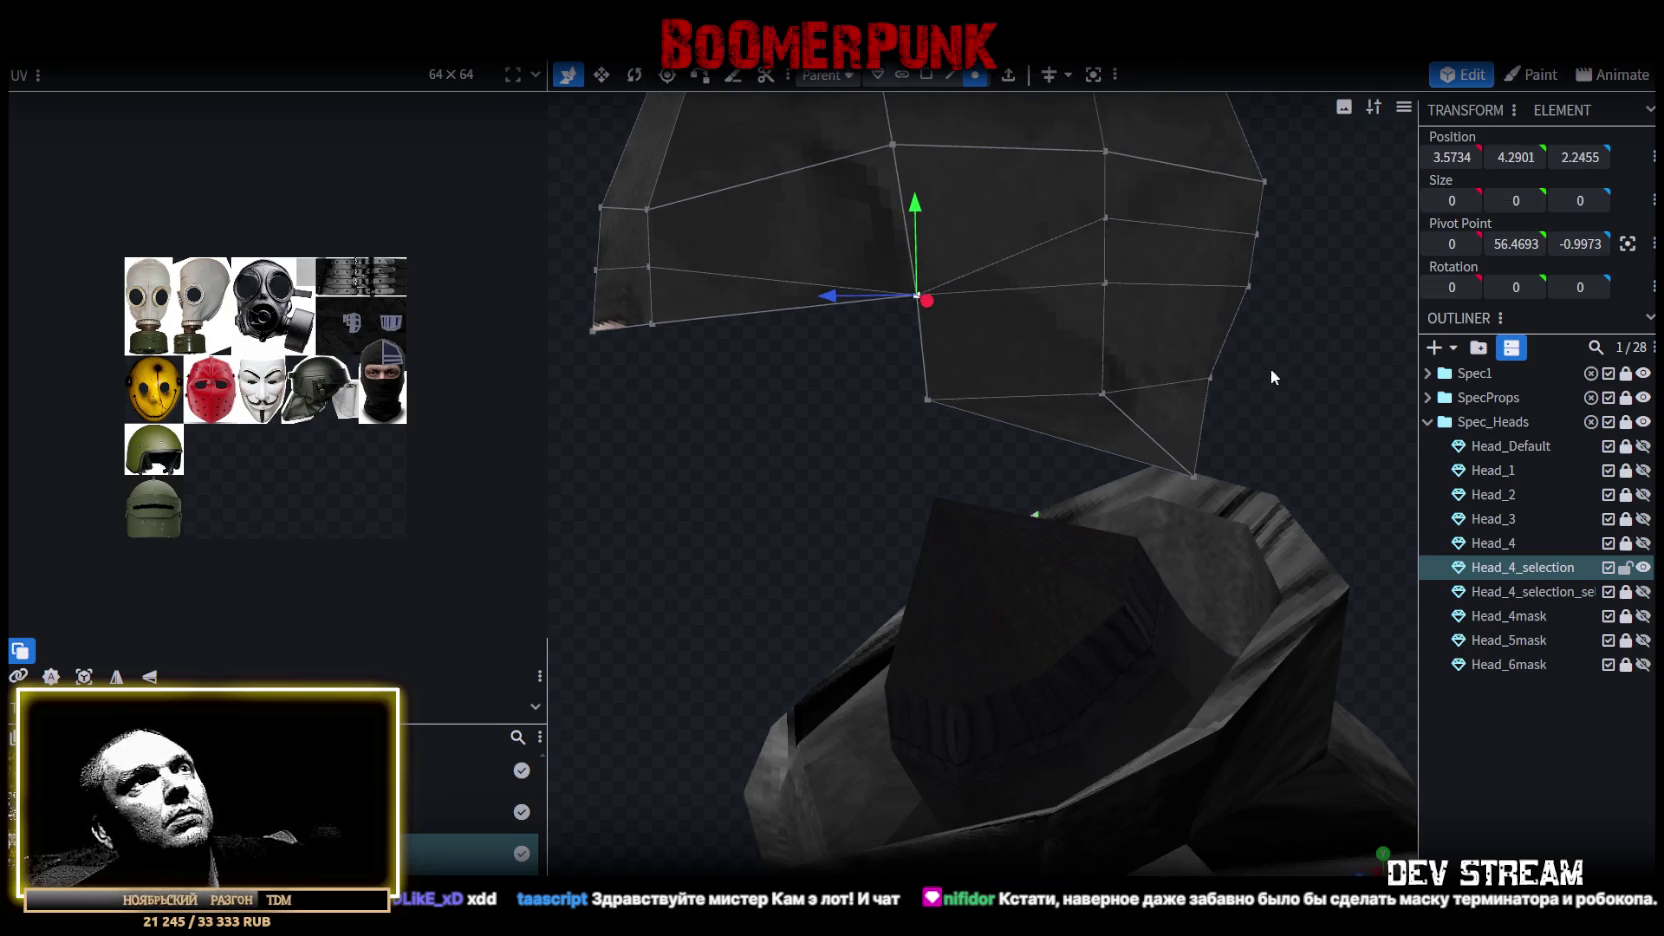
{"action": "left_click", "coordinate": [1100, 285]}
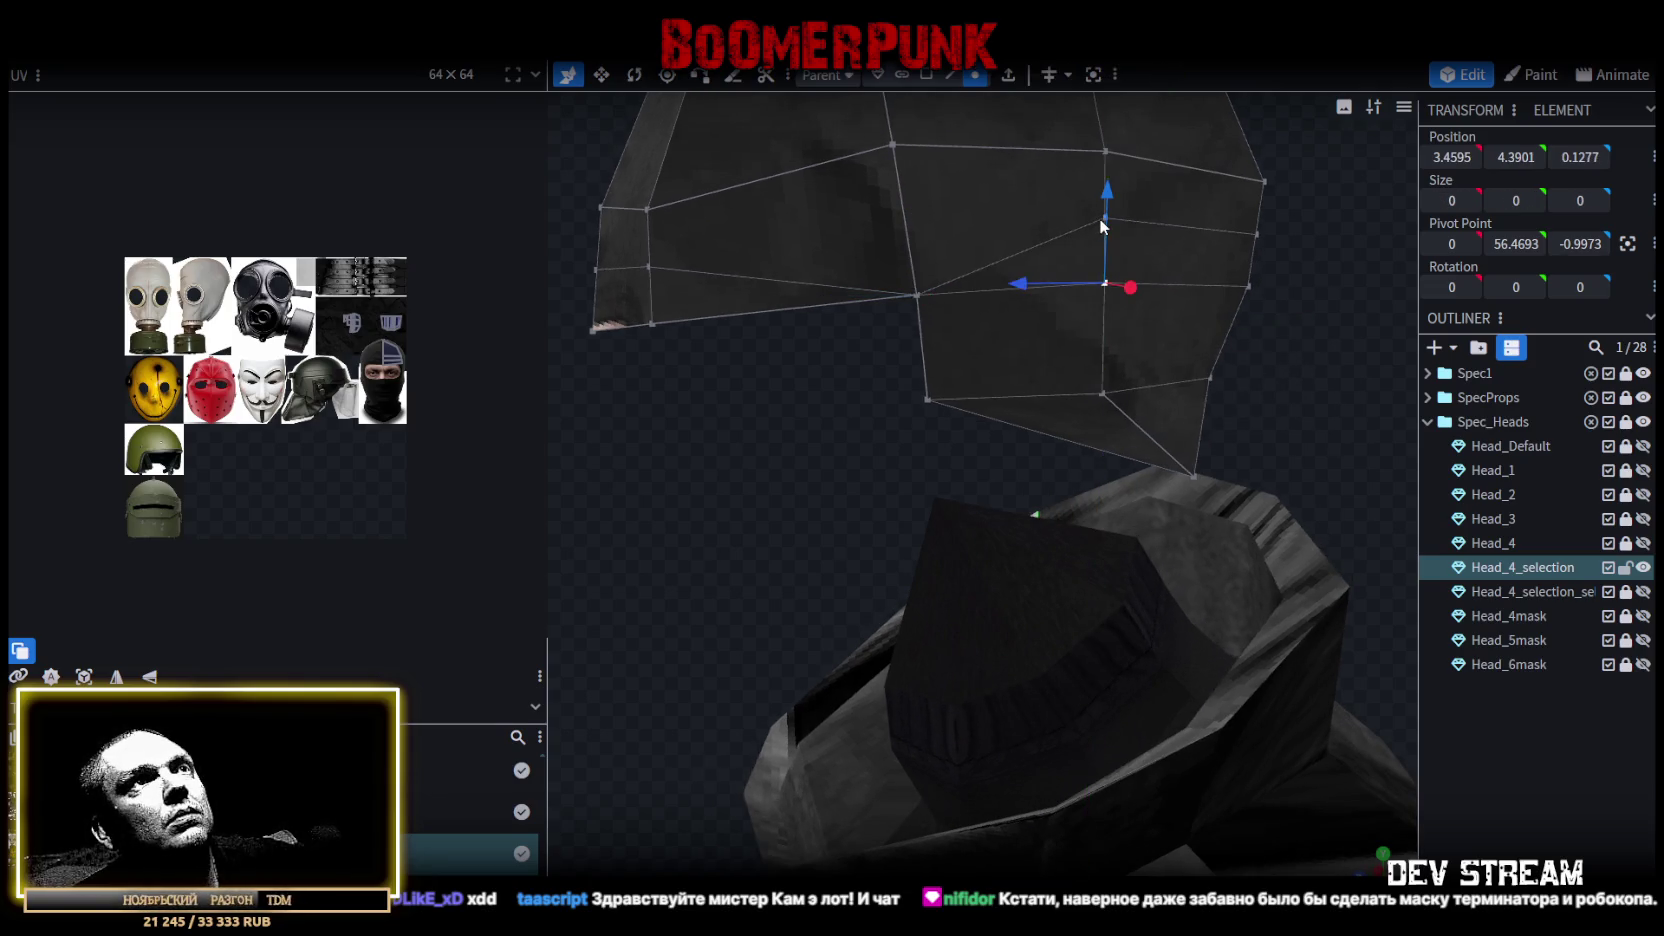
{"action": "mouse_move", "coordinate": [1098, 218]}
{"action": "left_mouse_down"}
{"action": "mouse_move", "coordinate": [1300, 358]}
{"action": "mouse_move", "coordinate": [1128, 466]}
{"action": "mouse_move", "coordinate": [1238, 476]}
{"action": "mouse_move", "coordinate": [1112, 224]}
{"action": "left_mouse_up"}
{"action": "left_click", "coordinate": [1141, 237], "text": "shift"}
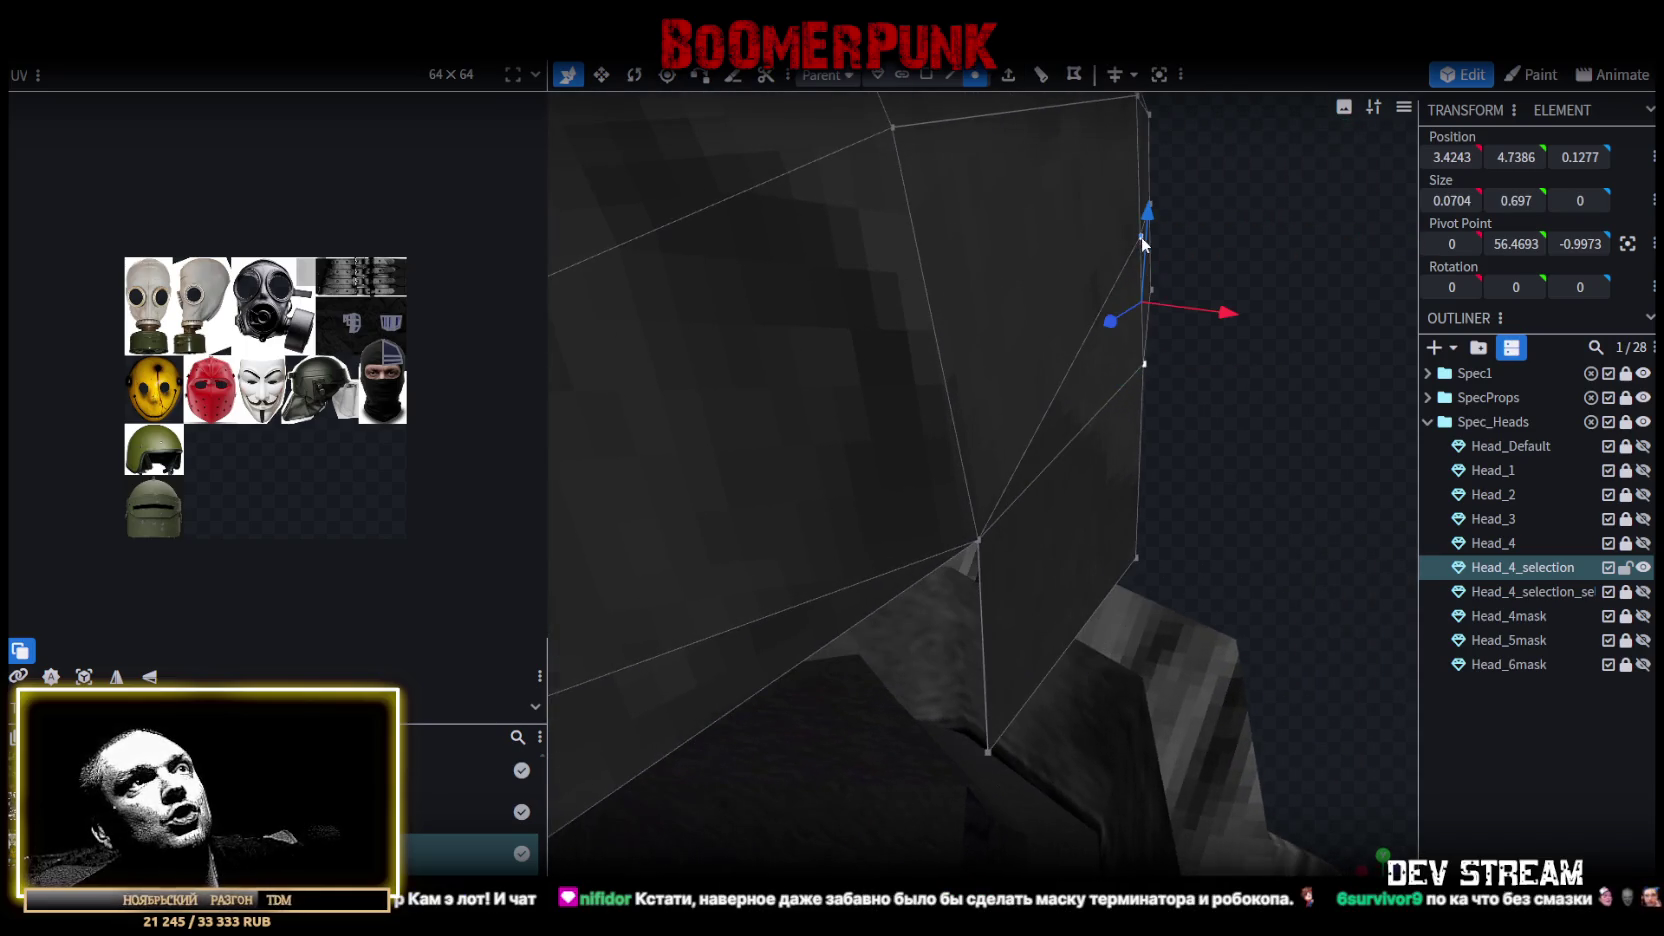
{"action": "right_click", "coordinate": [1142, 195]}
{"action": "left_click", "coordinate": [1318, 338]}
Merge further vertex pairs on the helmet's side and back edge.
{"action": "mouse_move", "coordinate": [1312, 354]}
{"action": "left_mouse_down"}
{"action": "mouse_move", "coordinate": [1018, 421]}
{"action": "mouse_move", "coordinate": [874, 335]}
{"action": "left_mouse_up"}
{"action": "left_click", "coordinate": [894, 341]}
{"action": "left_click", "coordinate": [909, 260], "text": "shift"}
{"action": "right_click", "coordinate": [909, 260]}
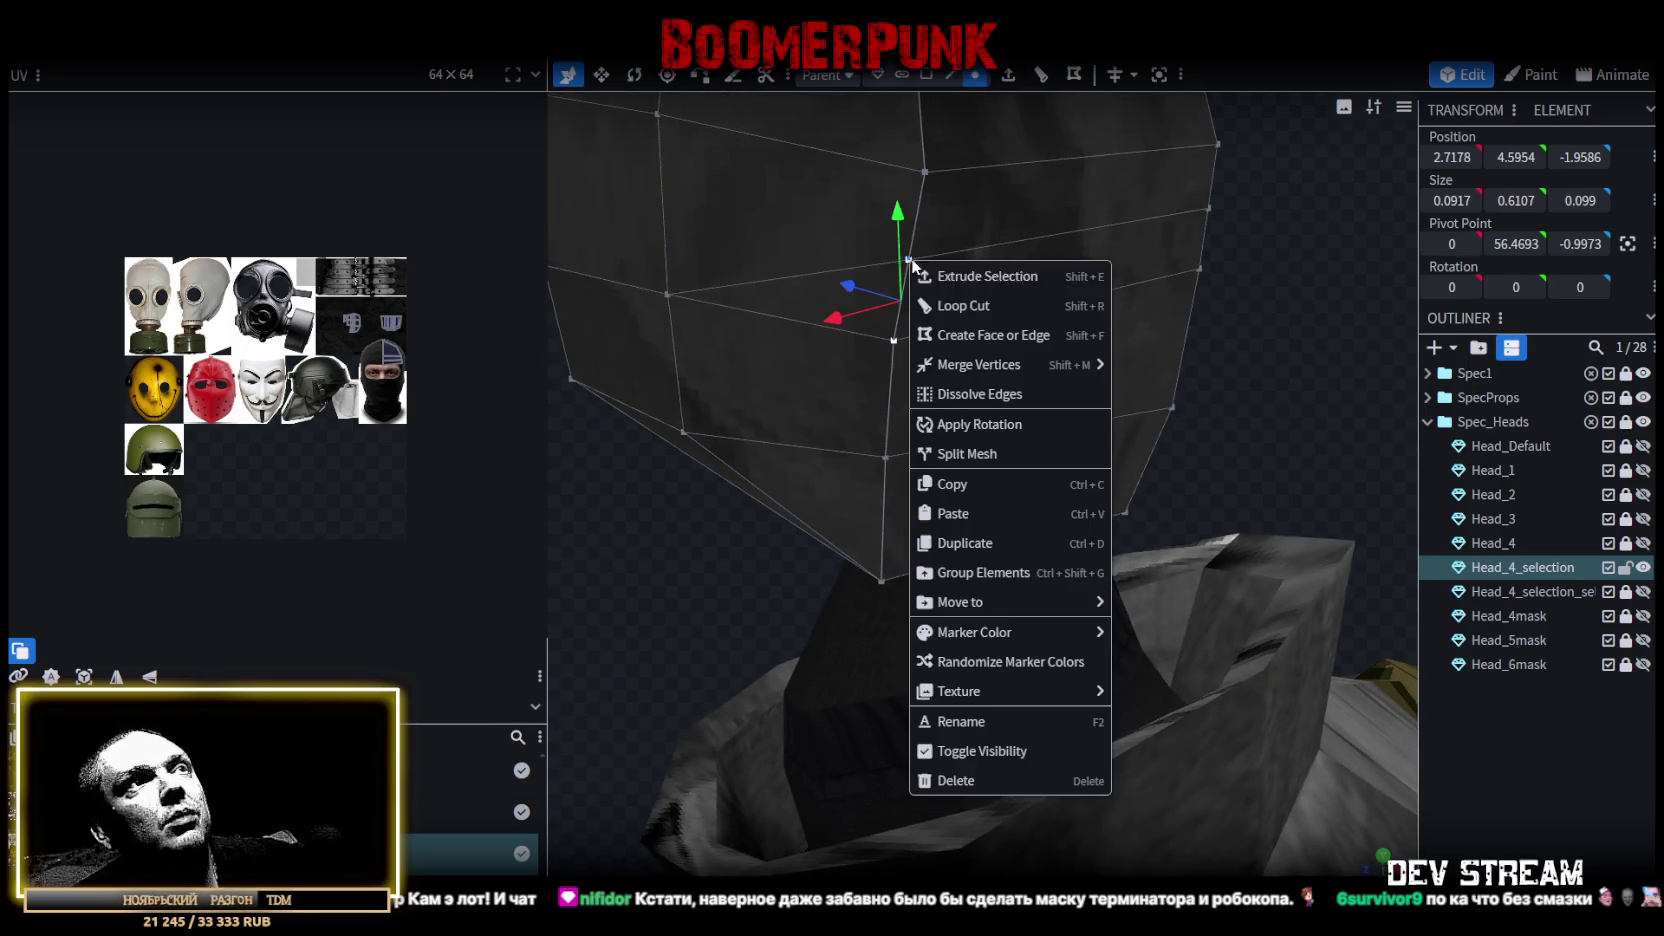
{"action": "mouse_move", "coordinate": [978, 364]}
{"action": "left_click", "coordinate": [1145, 364]}
{"action": "mouse_move", "coordinate": [1216, 258]}
{"action": "left_mouse_down"}
{"action": "mouse_move", "coordinate": [1146, 304]}
{"action": "mouse_move", "coordinate": [1320, 270]}
{"action": "left_mouse_up"}
{"action": "left_click", "coordinate": [1388, 183], "text": "shift"}
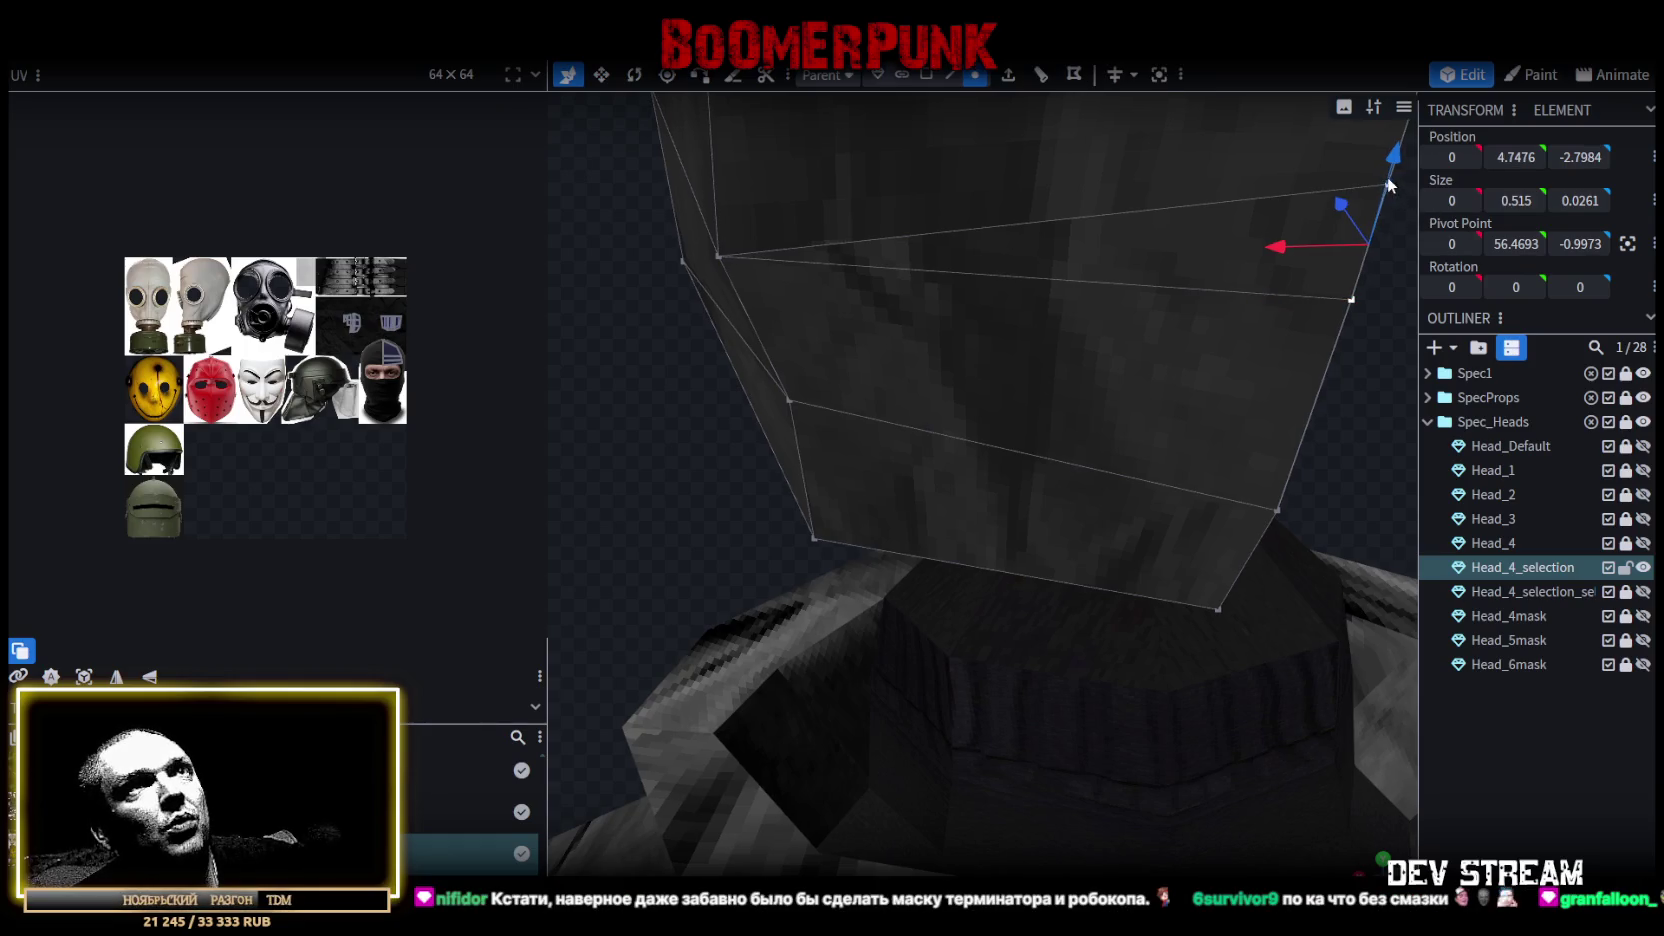
{"action": "right_click", "coordinate": [1388, 183]}
{"action": "left_click", "coordinate": [1306, 280]}
{"action": "mouse_move", "coordinate": [900, 450]}
{"action": "left_mouse_down"}
{"action": "mouse_move", "coordinate": [641, 526]}
{"action": "mouse_move", "coordinate": [898, 395]}
{"action": "mouse_move", "coordinate": [1150, 515]}
{"action": "mouse_move", "coordinate": [1092, 476]}
{"action": "mouse_move", "coordinate": [1240, 491]}
{"action": "mouse_move", "coordinate": [948, 607]}
{"action": "mouse_move", "coordinate": [727, 500]}
{"action": "mouse_move", "coordinate": [673, 510]}
{"action": "mouse_move", "coordinate": [888, 95]}
{"action": "left_mouse_up"}
{"action": "left_click", "coordinate": [930, 77]}
{"action": "left_click", "coordinate": [876, 374]}
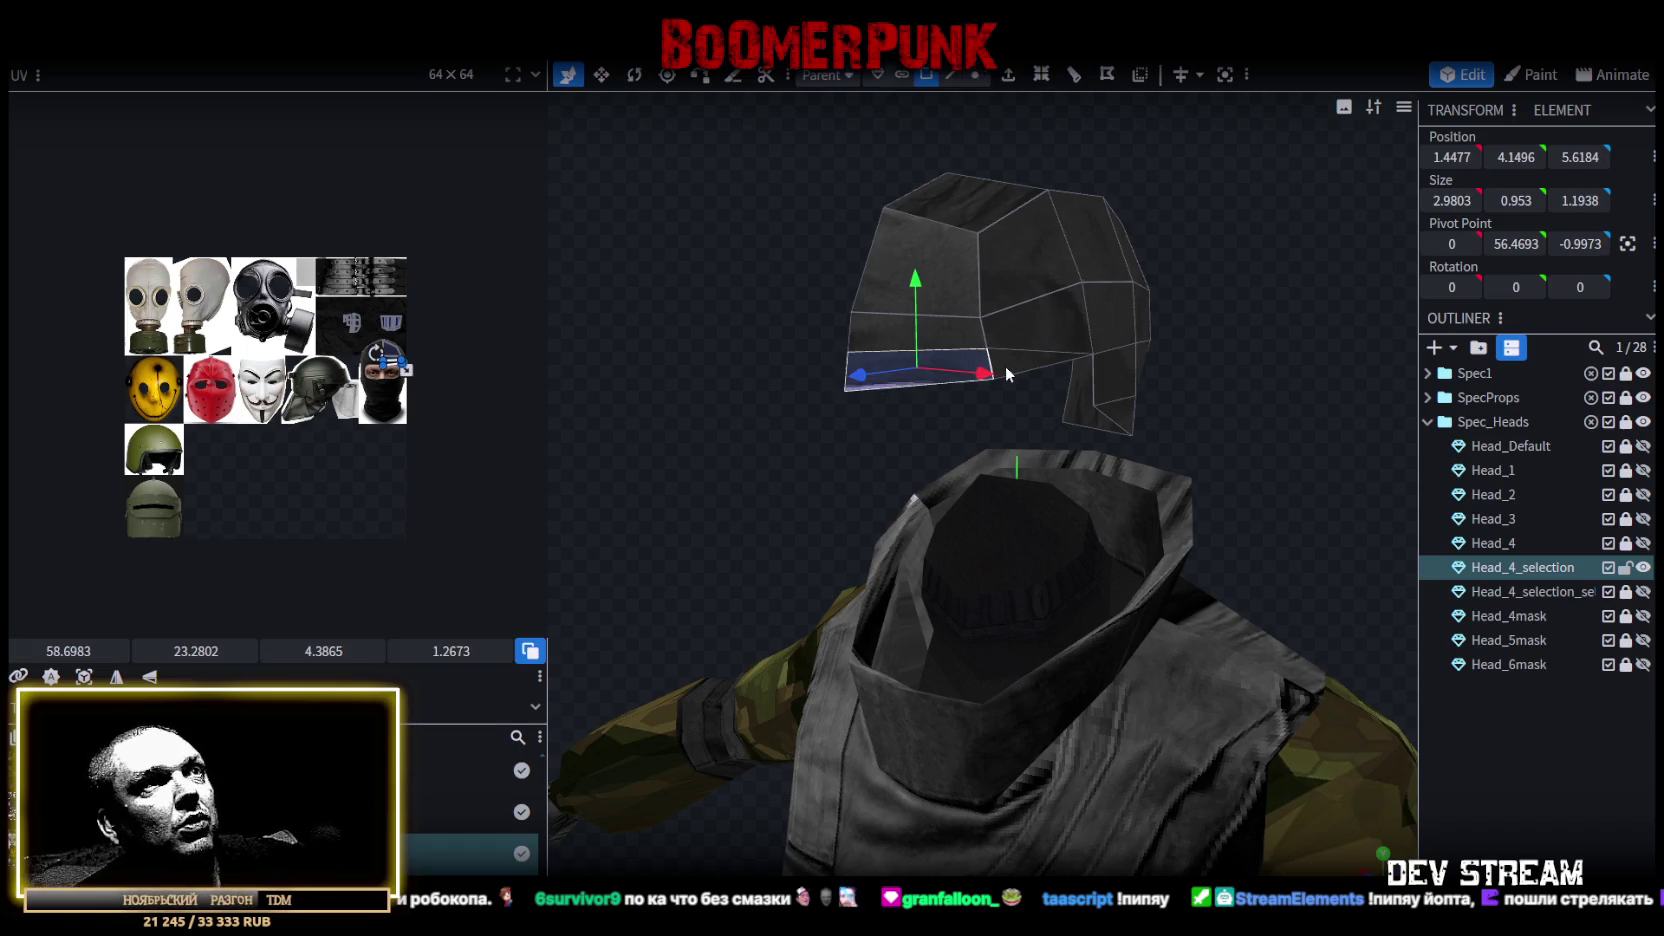
{"action": "left_click", "coordinate": [1007, 370], "text": "shift"}
{"action": "left_click_drag", "start_coordinate": [1082, 374], "coordinate": [1306, 311]}
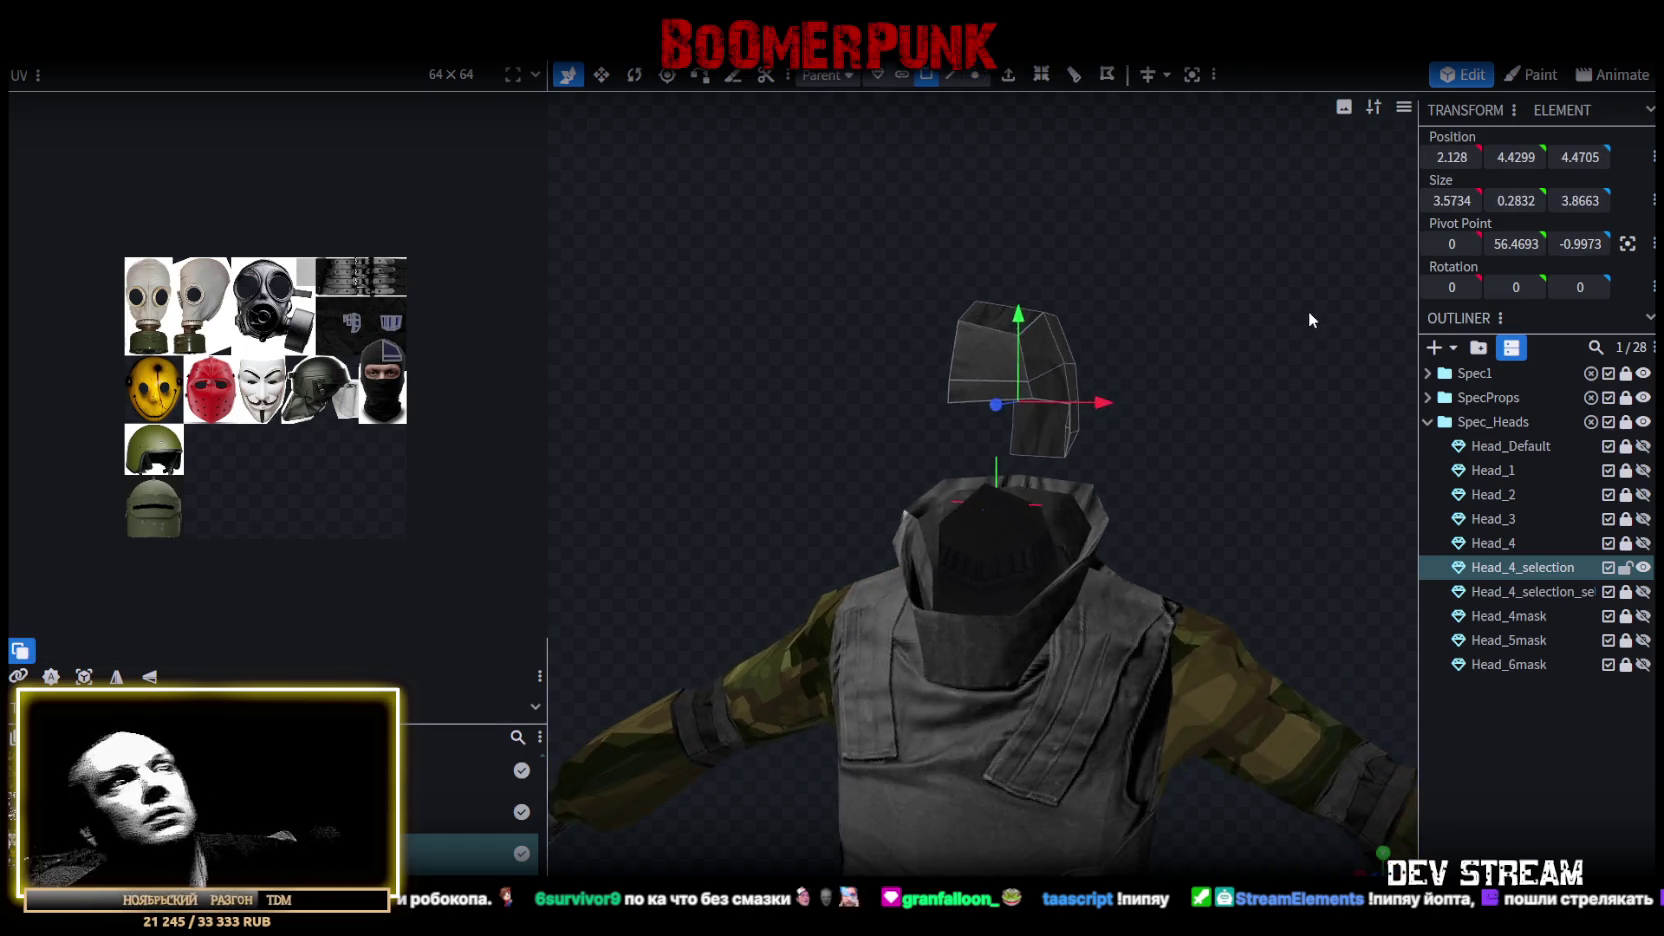
{"action": "right_click", "coordinate": [210, 62]}
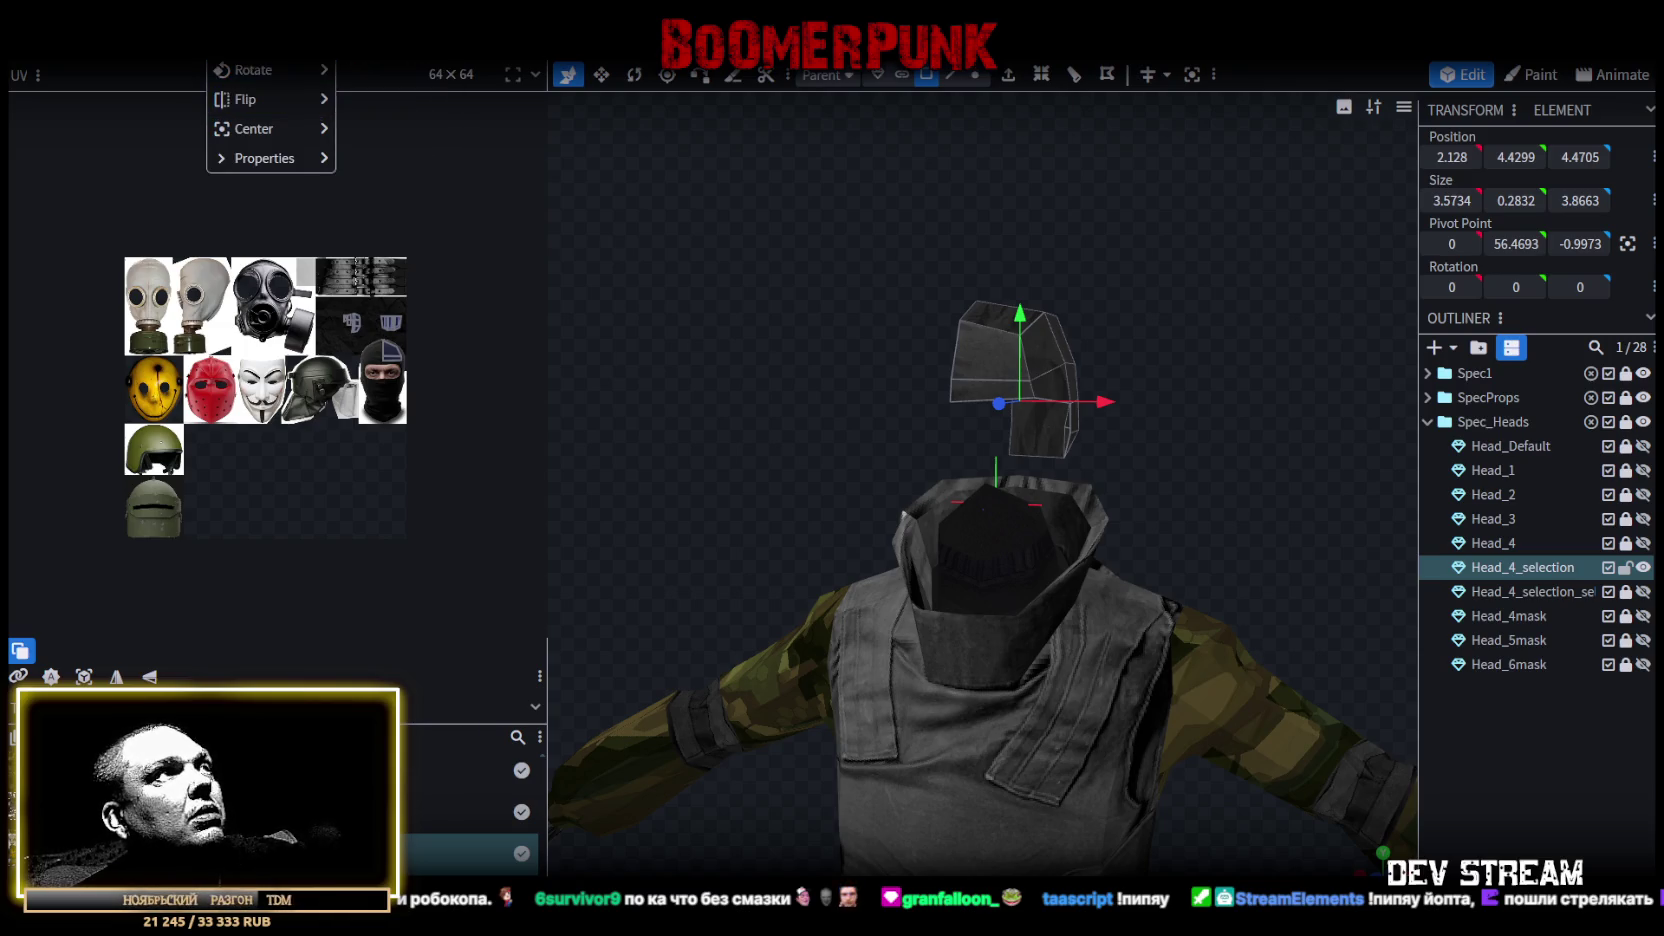
{"action": "left_click", "coordinate": [265, 40]}
{"action": "left_click_drag", "start_coordinate": [723, 181], "coordinate": [724, 182]}
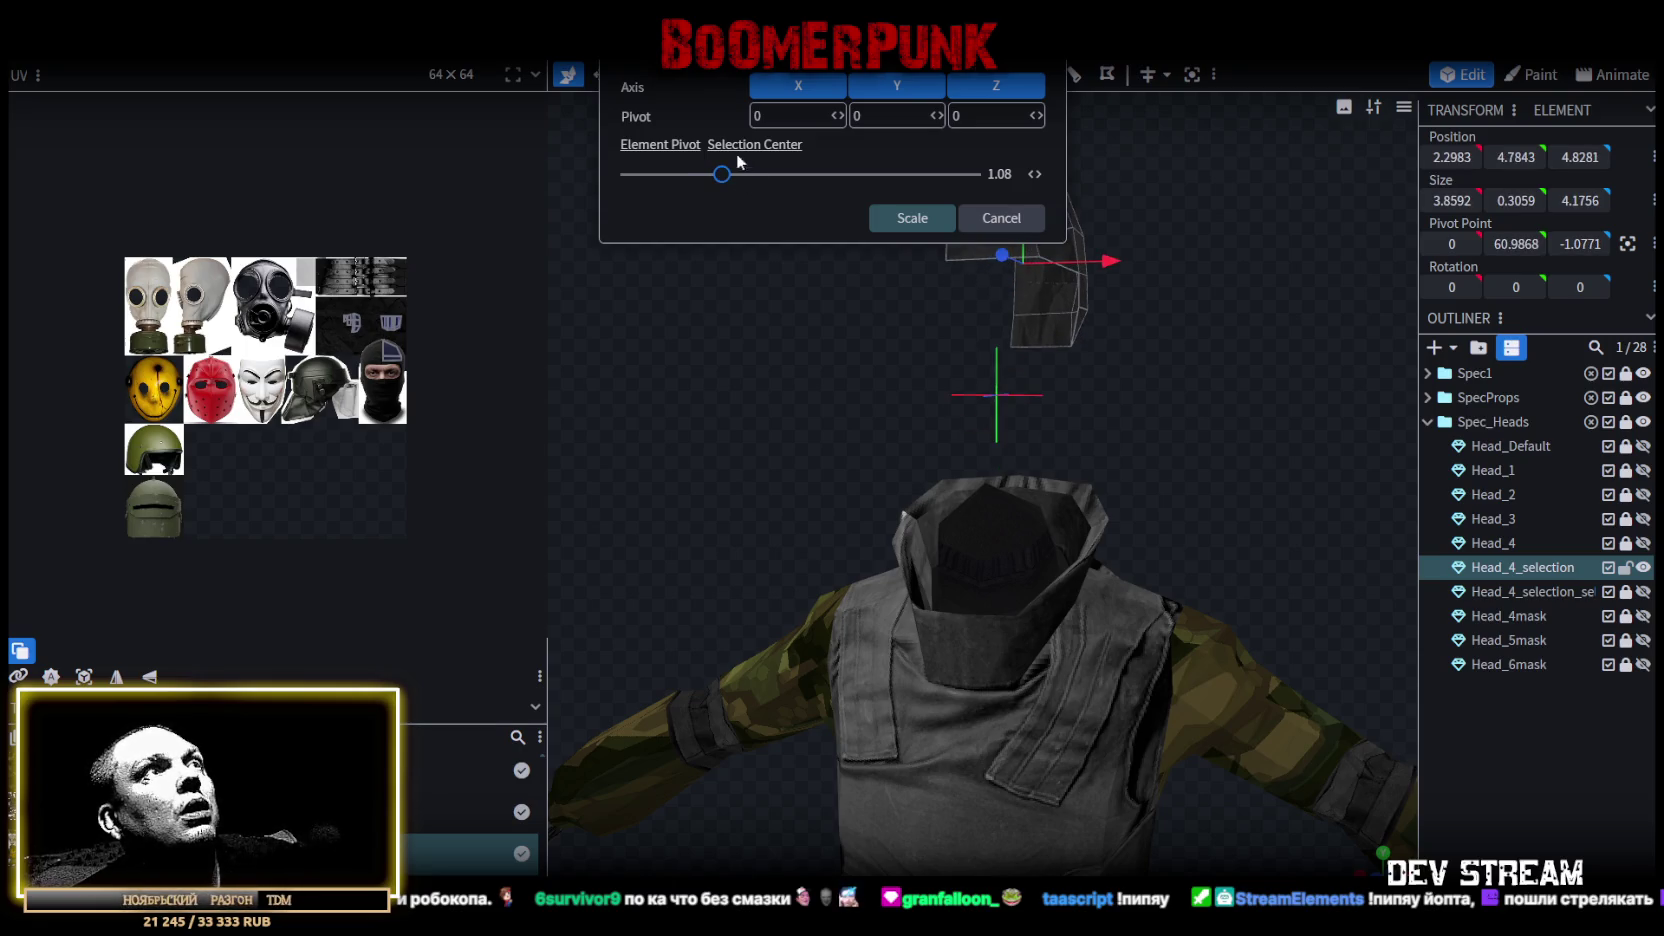
{"action": "left_click", "coordinate": [649, 146]}
{"action": "left_click_drag", "start_coordinate": [724, 181], "coordinate": [735, 190]}
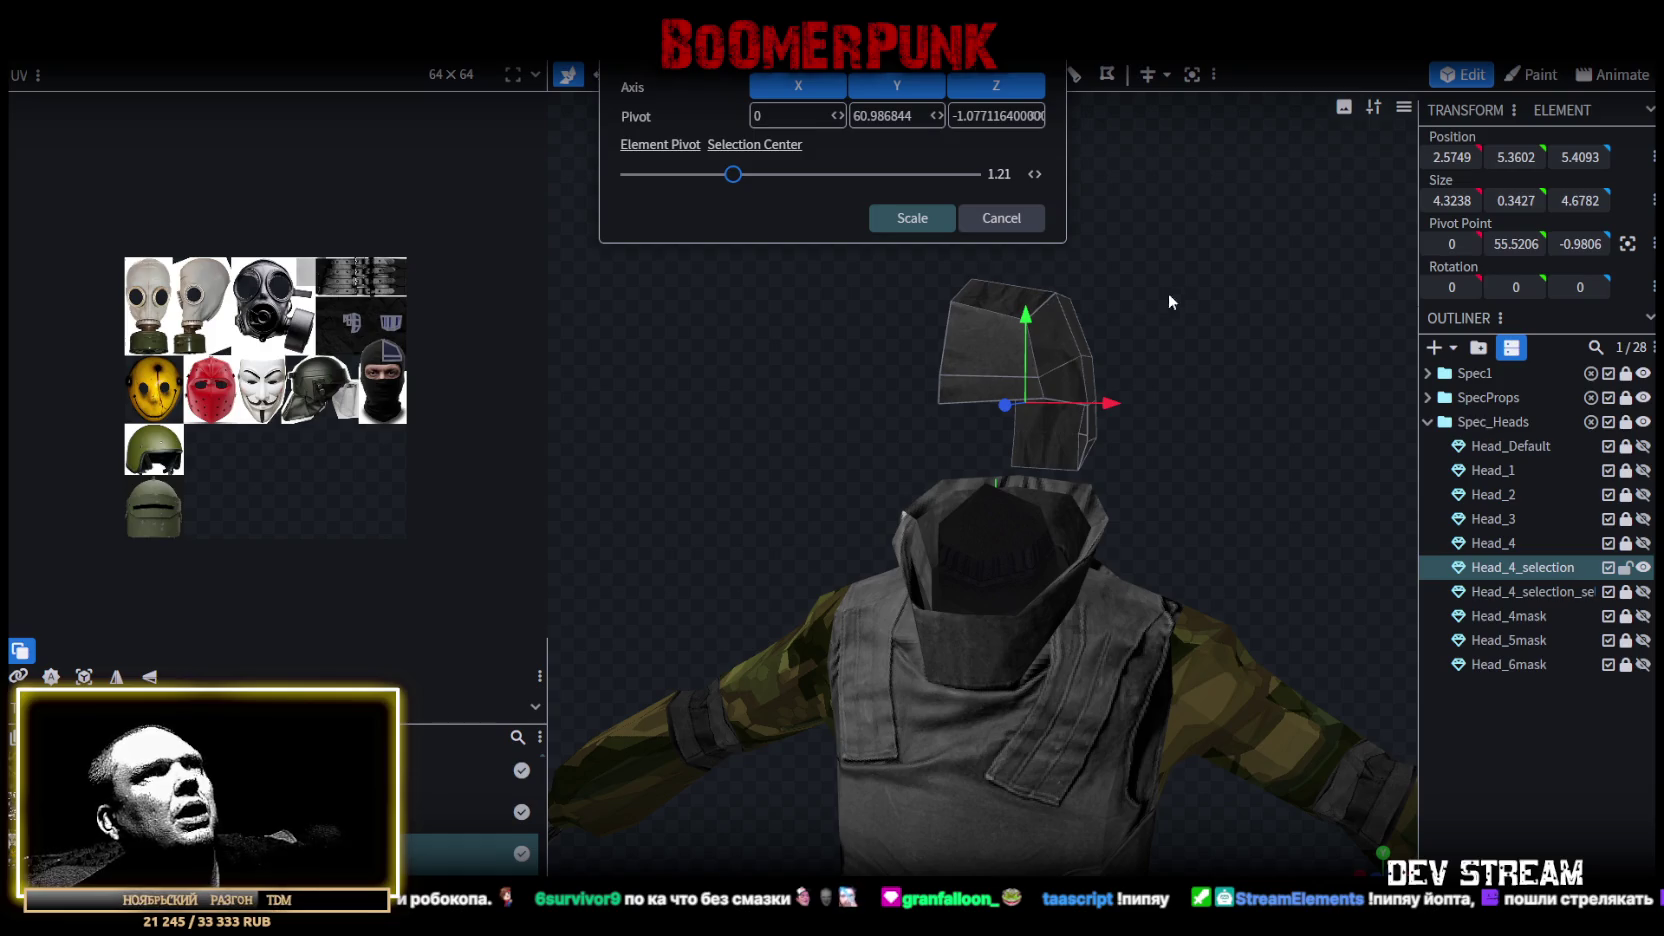
{"action": "left_click", "coordinate": [1001, 218]}
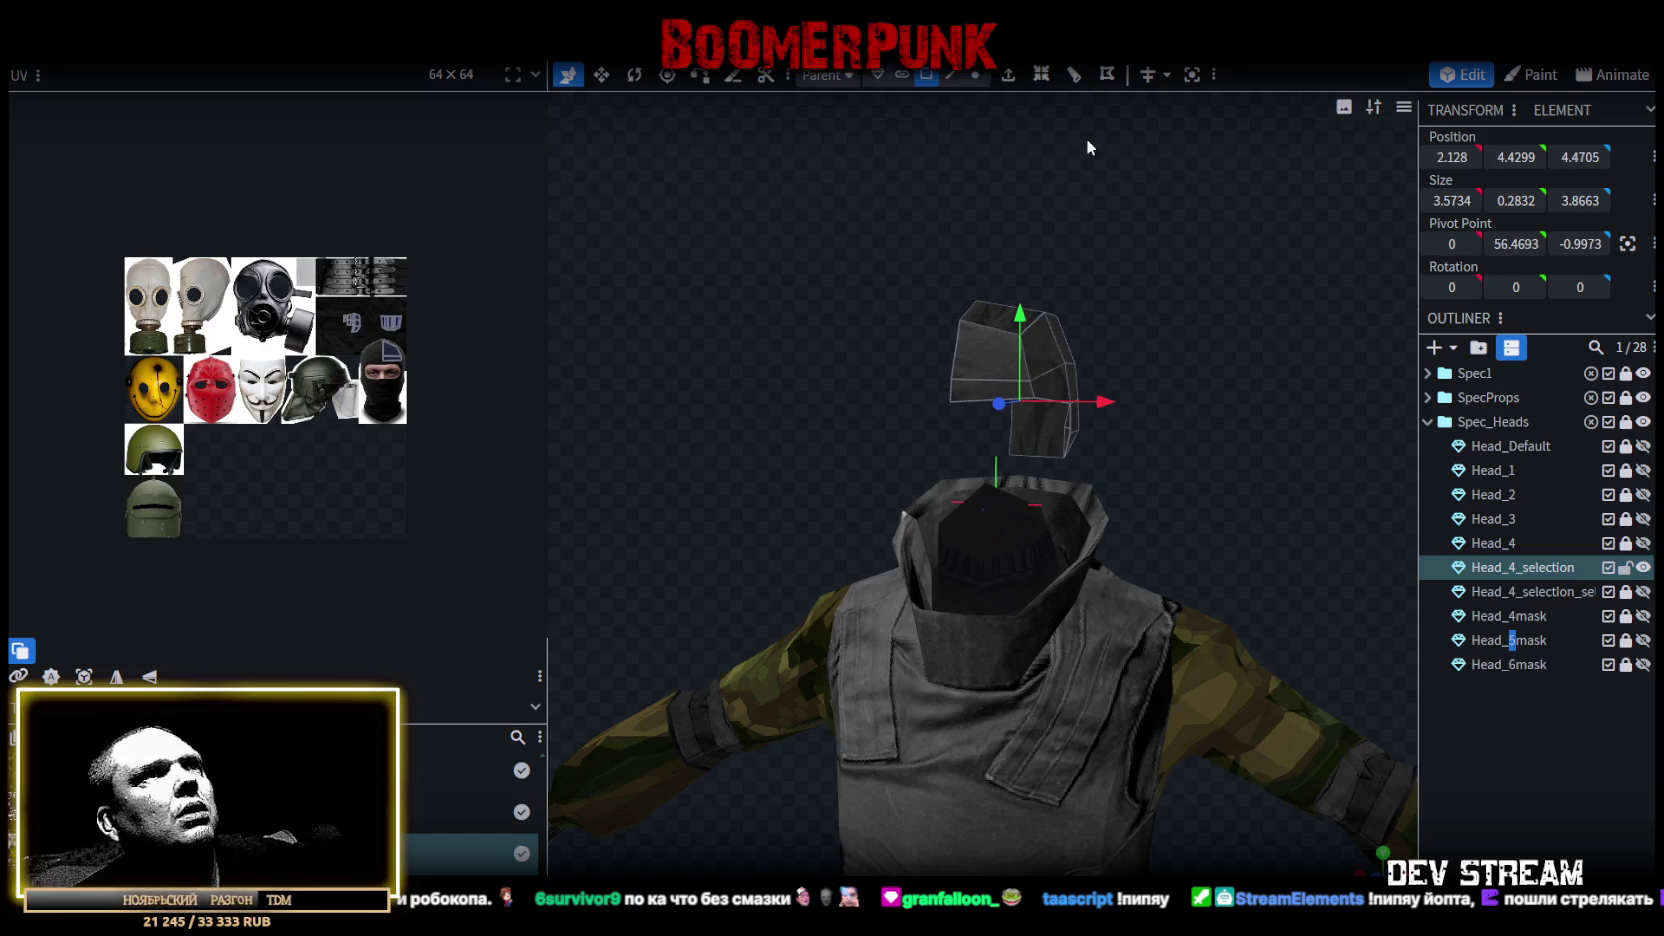
{"action": "mouse_move", "coordinate": [1086, 138]}
{"action": "left_mouse_down"}
{"action": "mouse_move", "coordinate": [1158, 335]}
{"action": "mouse_move", "coordinate": [1050, 124]}
{"action": "left_mouse_up"}
{"action": "left_click", "coordinate": [921, 80]}
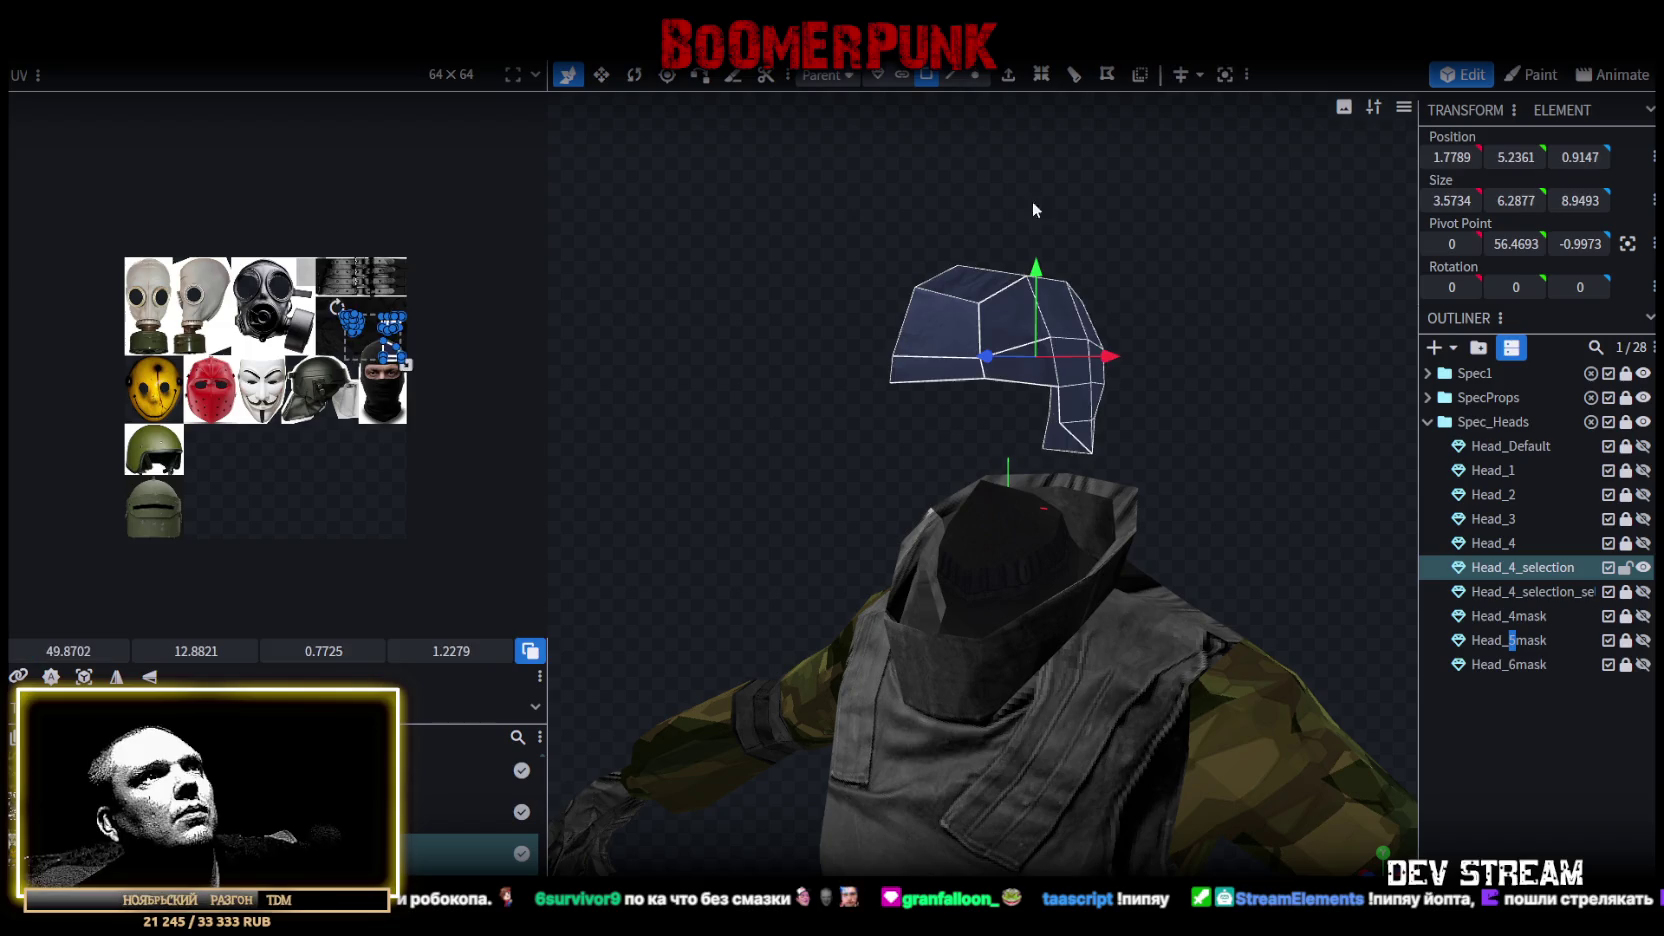
Extrude the whole head shell outward with Extend 1.
{"action": "right_click", "coordinate": [918, 364]}
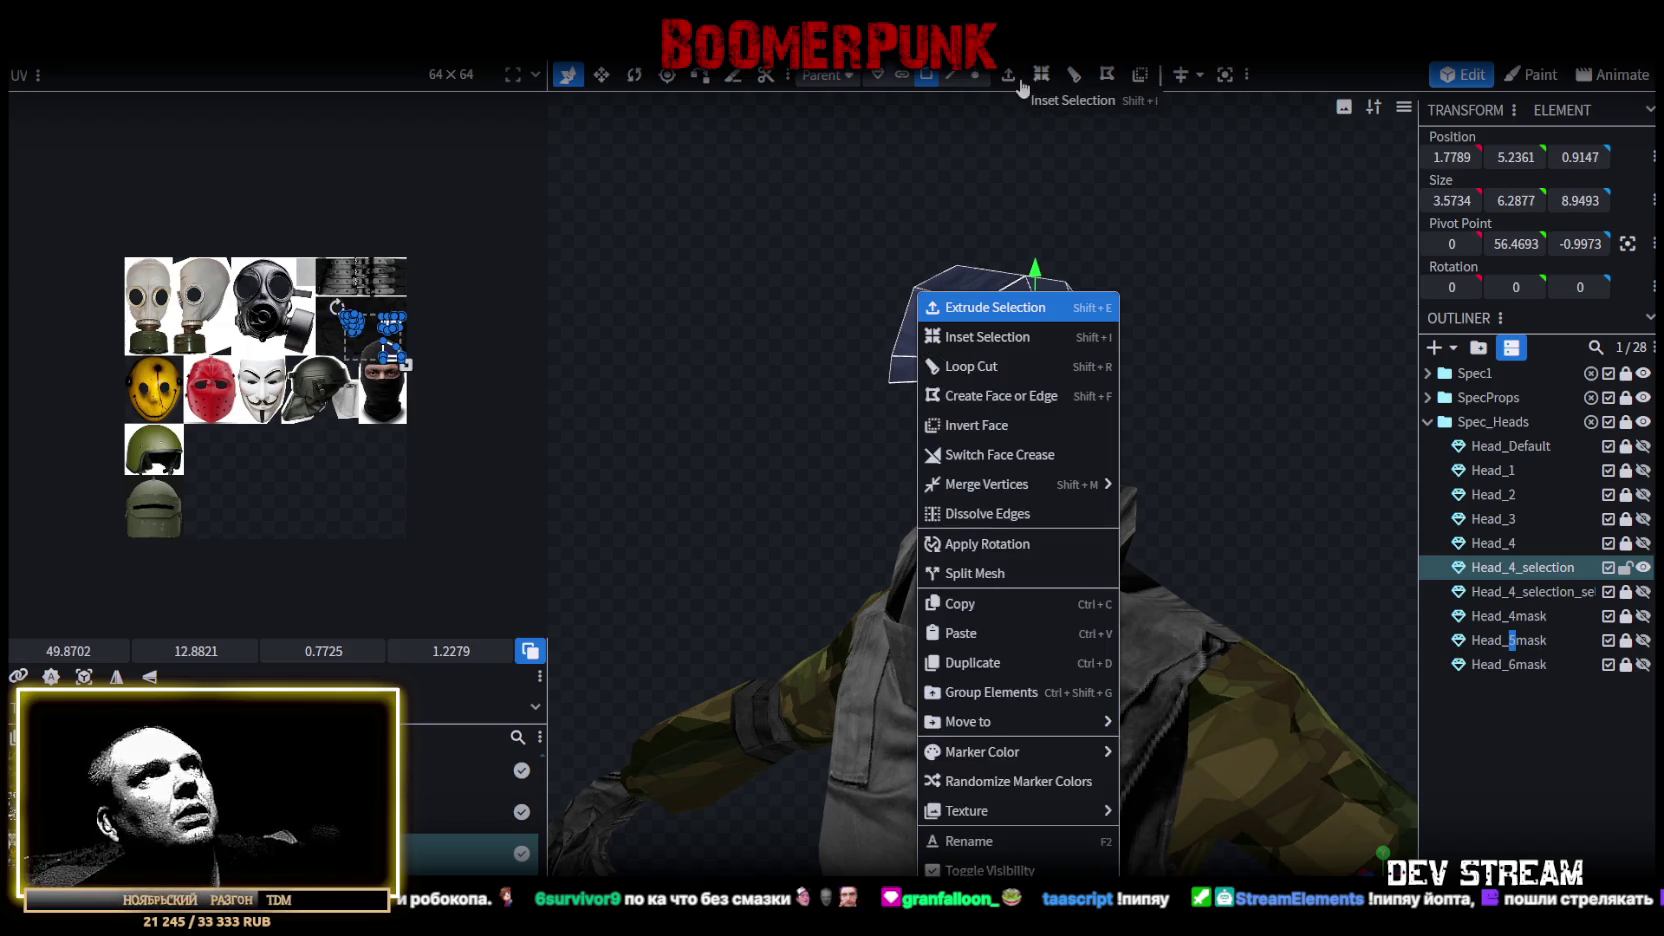
{"action": "left_click", "coordinate": [985, 305]}
{"action": "mouse_move", "coordinate": [1199, 488]}
{"action": "left_mouse_down"}
{"action": "mouse_move", "coordinate": [1338, 514]}
{"action": "mouse_move", "coordinate": [1210, 462]}
{"action": "mouse_move", "coordinate": [1202, 438]}
{"action": "left_mouse_up"}
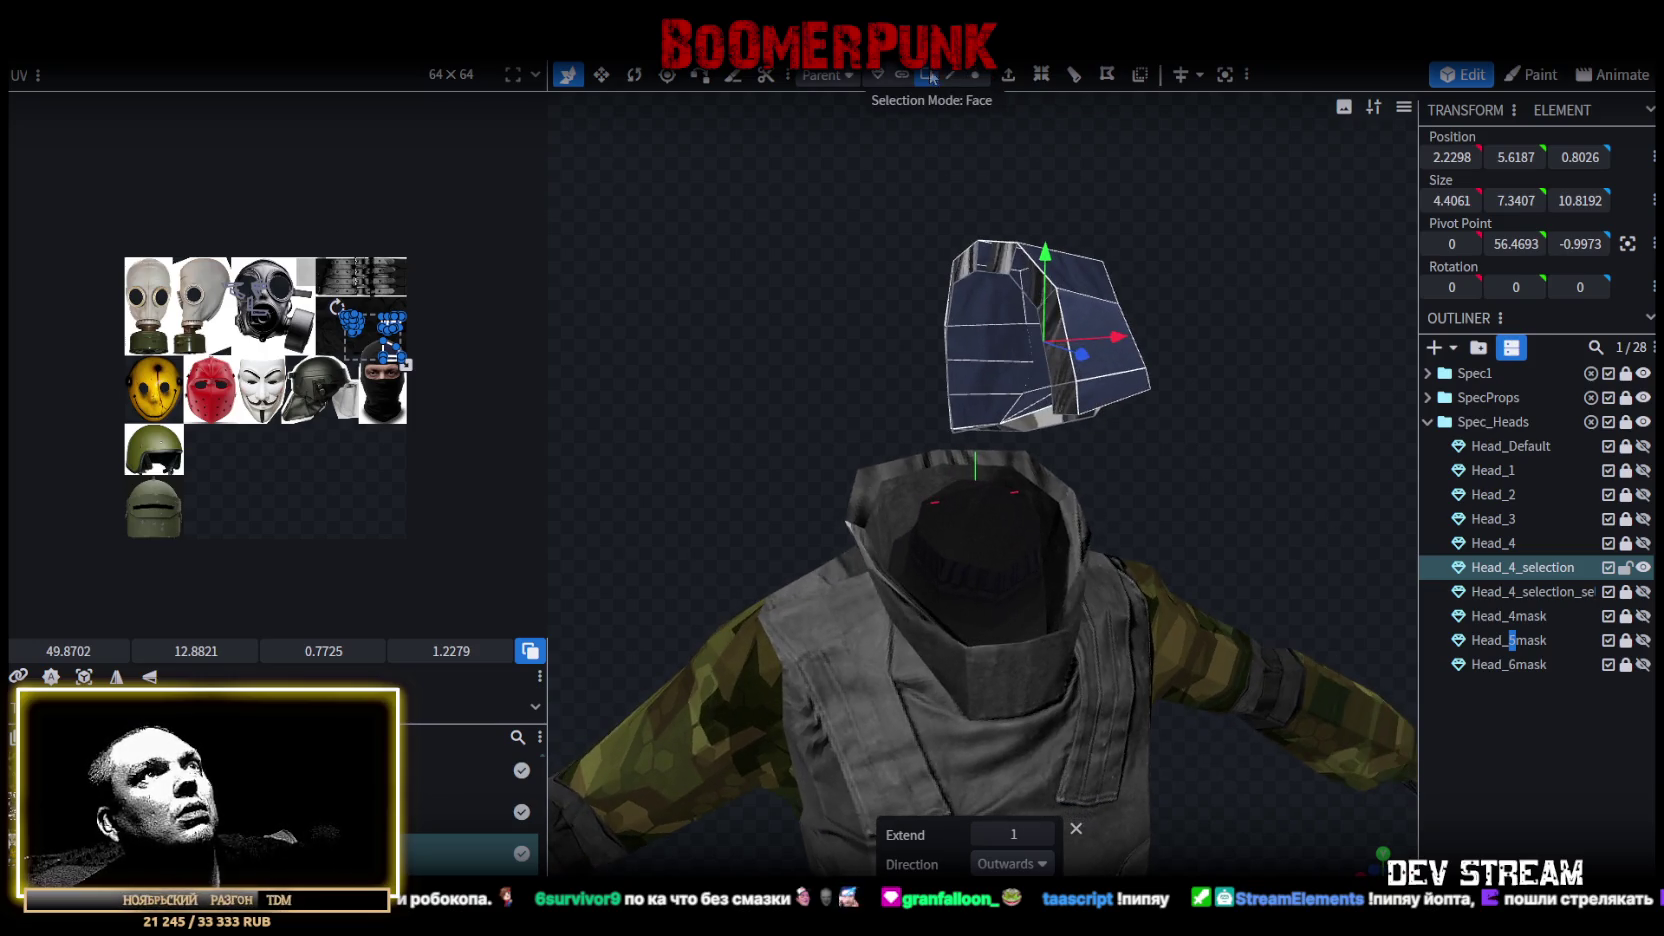
Select the rim face loop and set its Position X to 0.
{"action": "left_click", "coordinate": [1058, 320]}
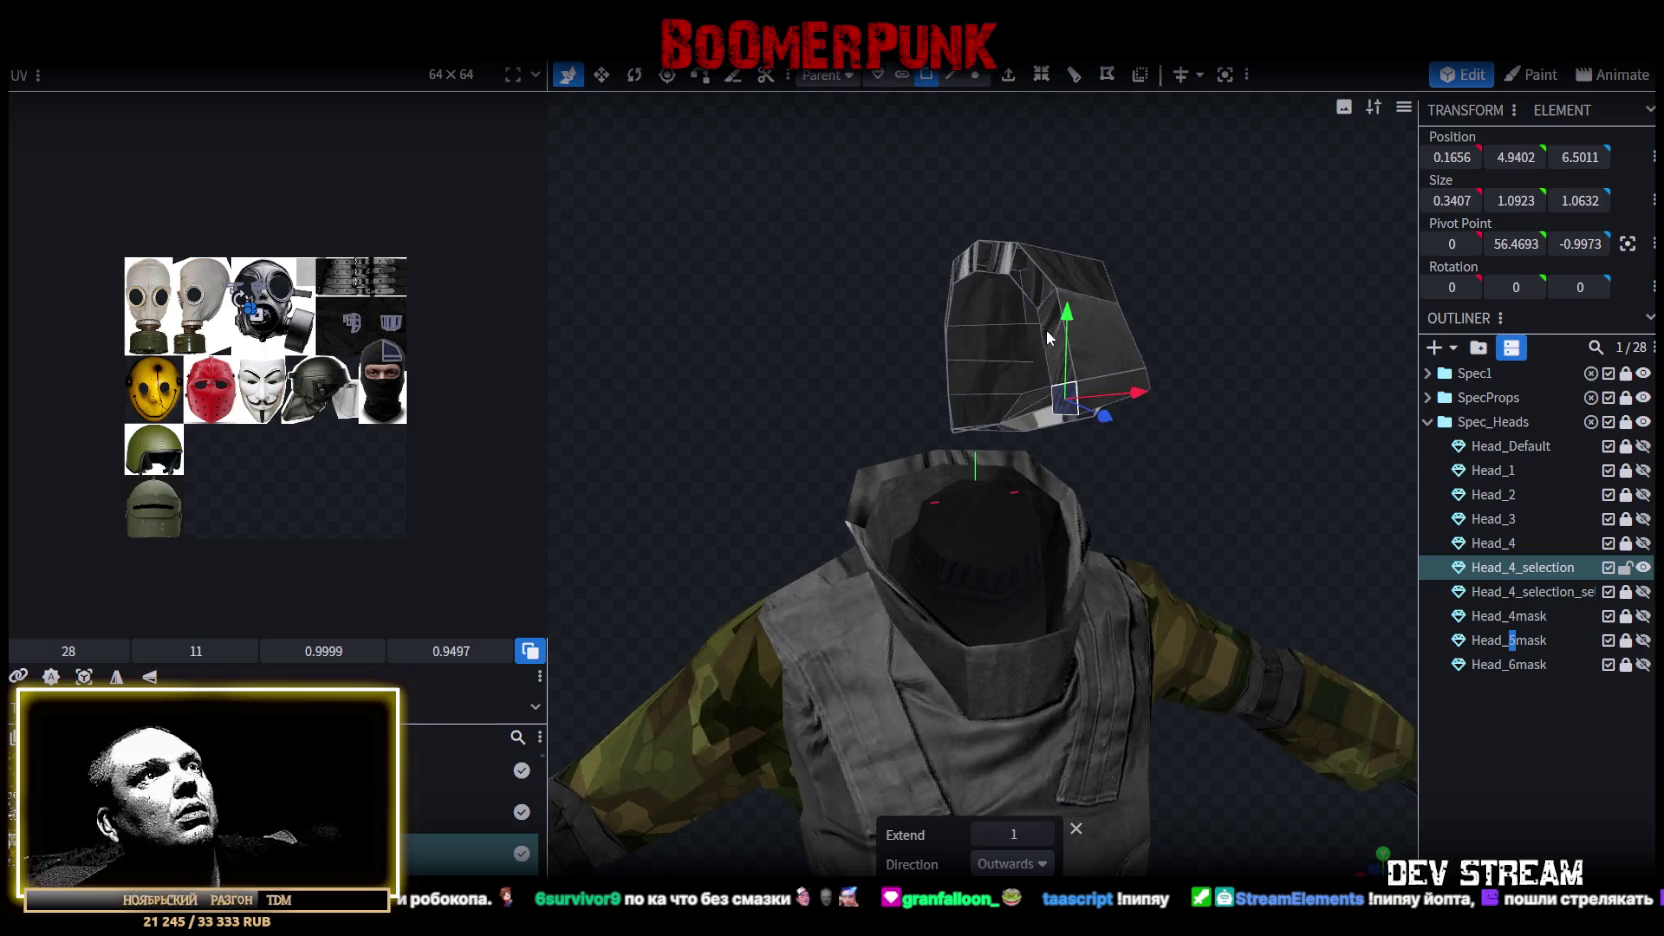
{"action": "double_click", "coordinate": [988, 265]}
{"action": "left_click_drag", "start_coordinate": [1000, 440], "coordinate": [876, 430]}
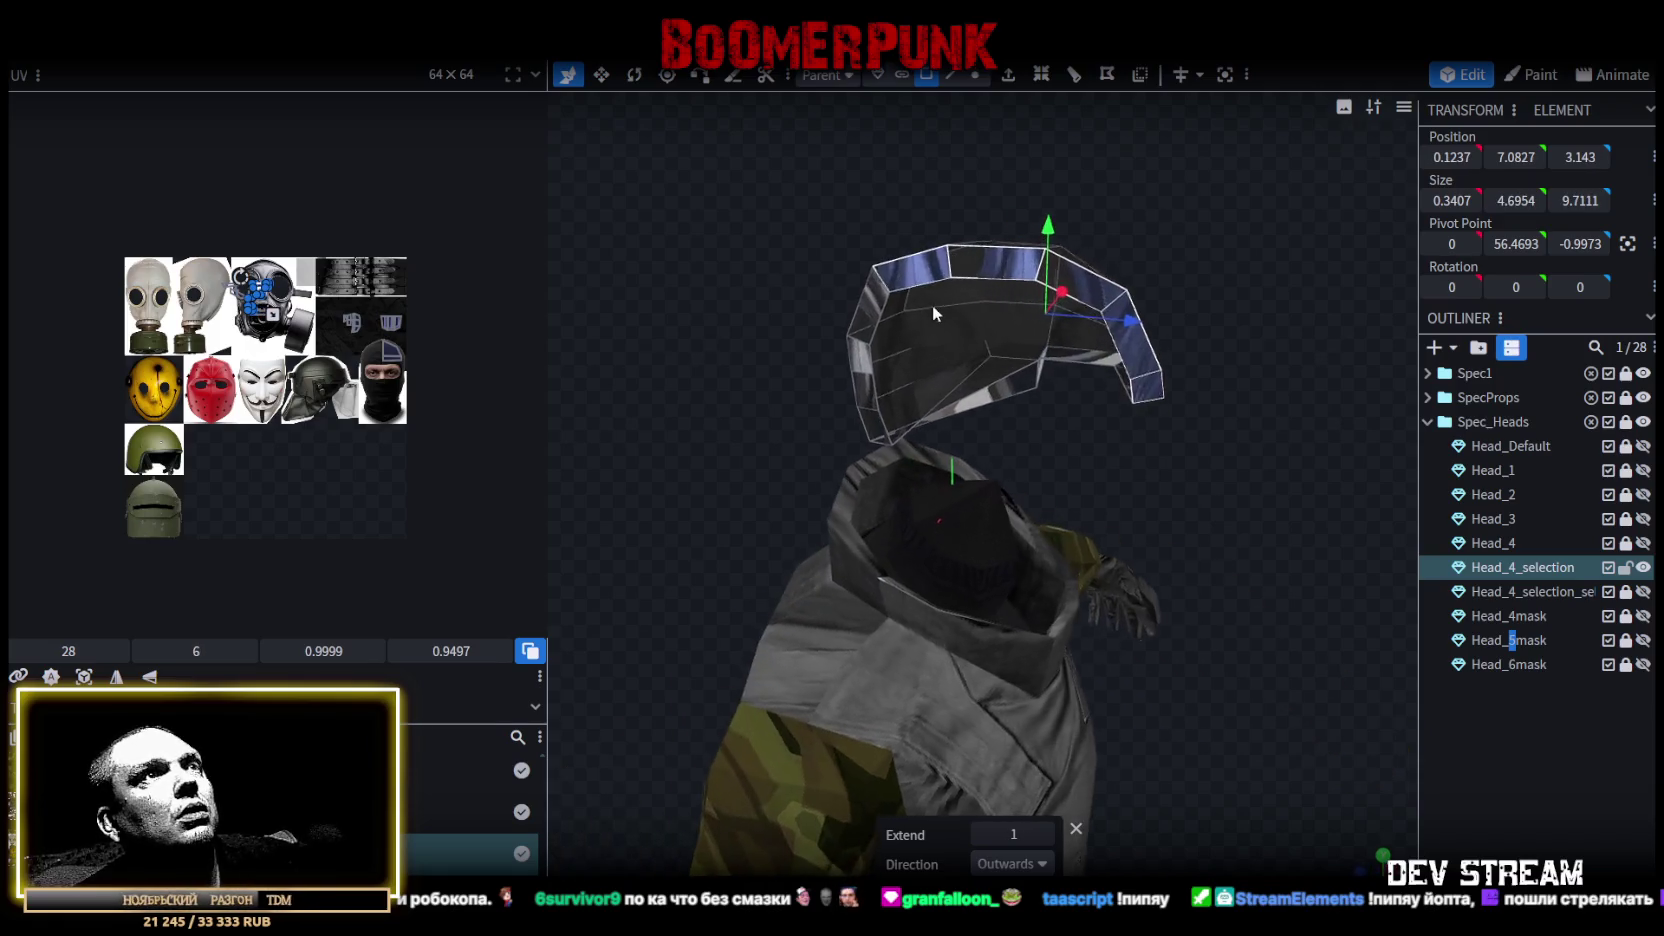
{"action": "left_click", "coordinate": [862, 405], "text": "shift"}
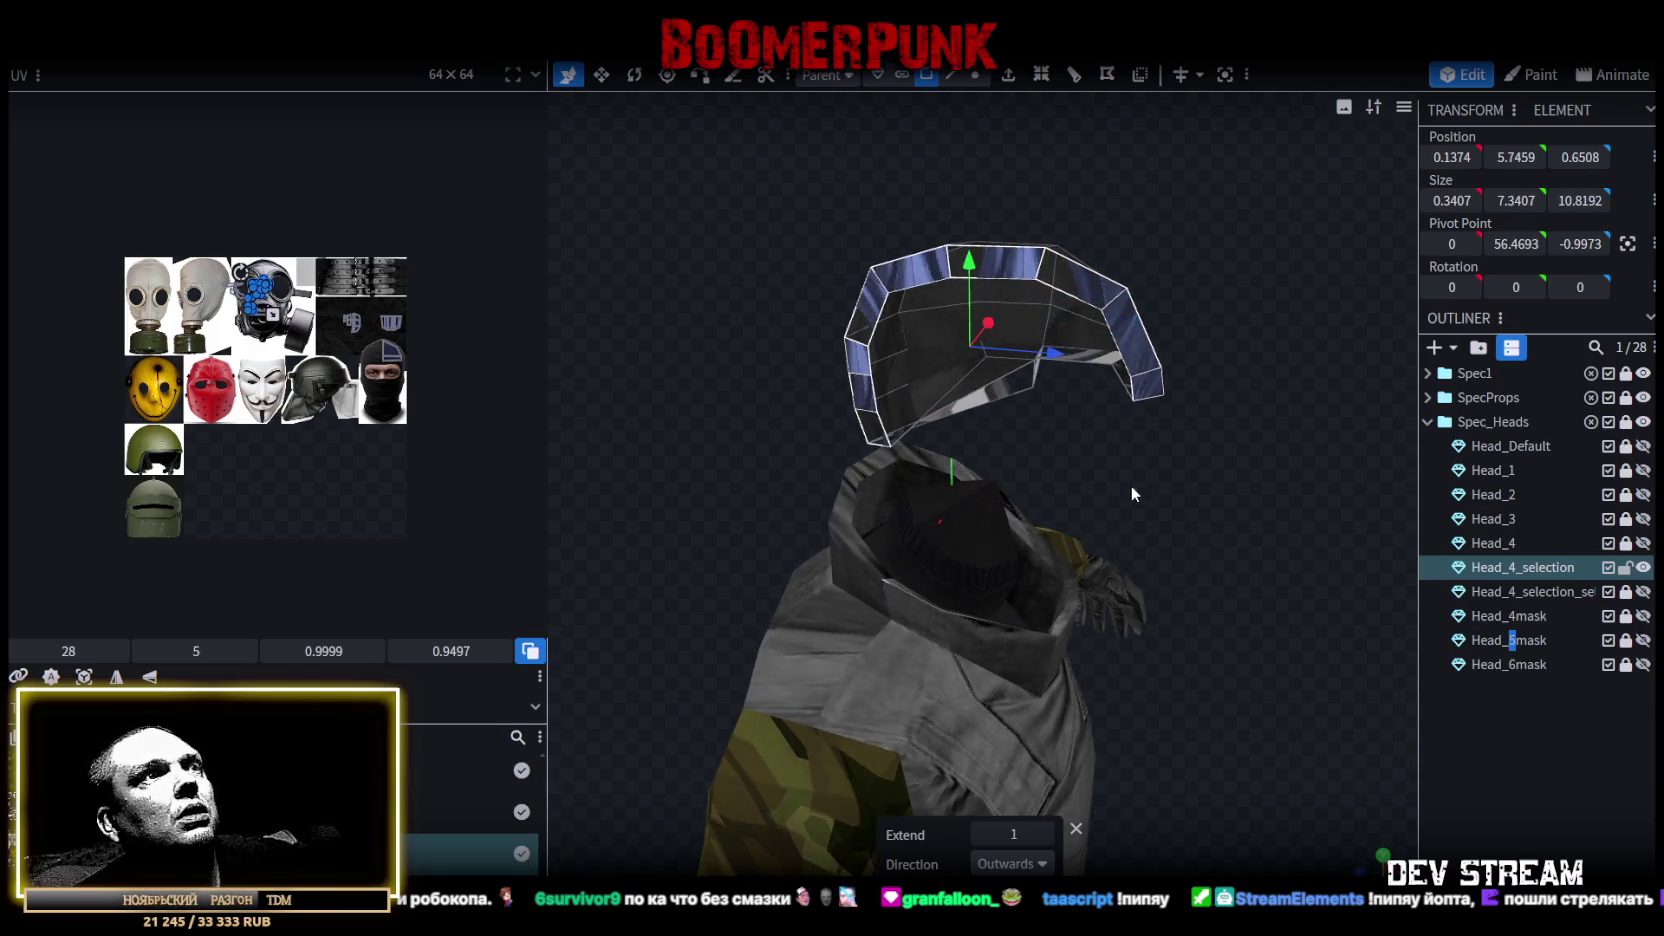
{"action": "left_click_drag", "start_coordinate": [1131, 485], "coordinate": [1366, 467]}
{"action": "mouse_move", "coordinate": [1143, 177]}
{"action": "left_mouse_down"}
{"action": "mouse_move", "coordinate": [1286, 302]}
{"action": "mouse_move", "coordinate": [1300, 270]}
{"action": "left_mouse_up"}
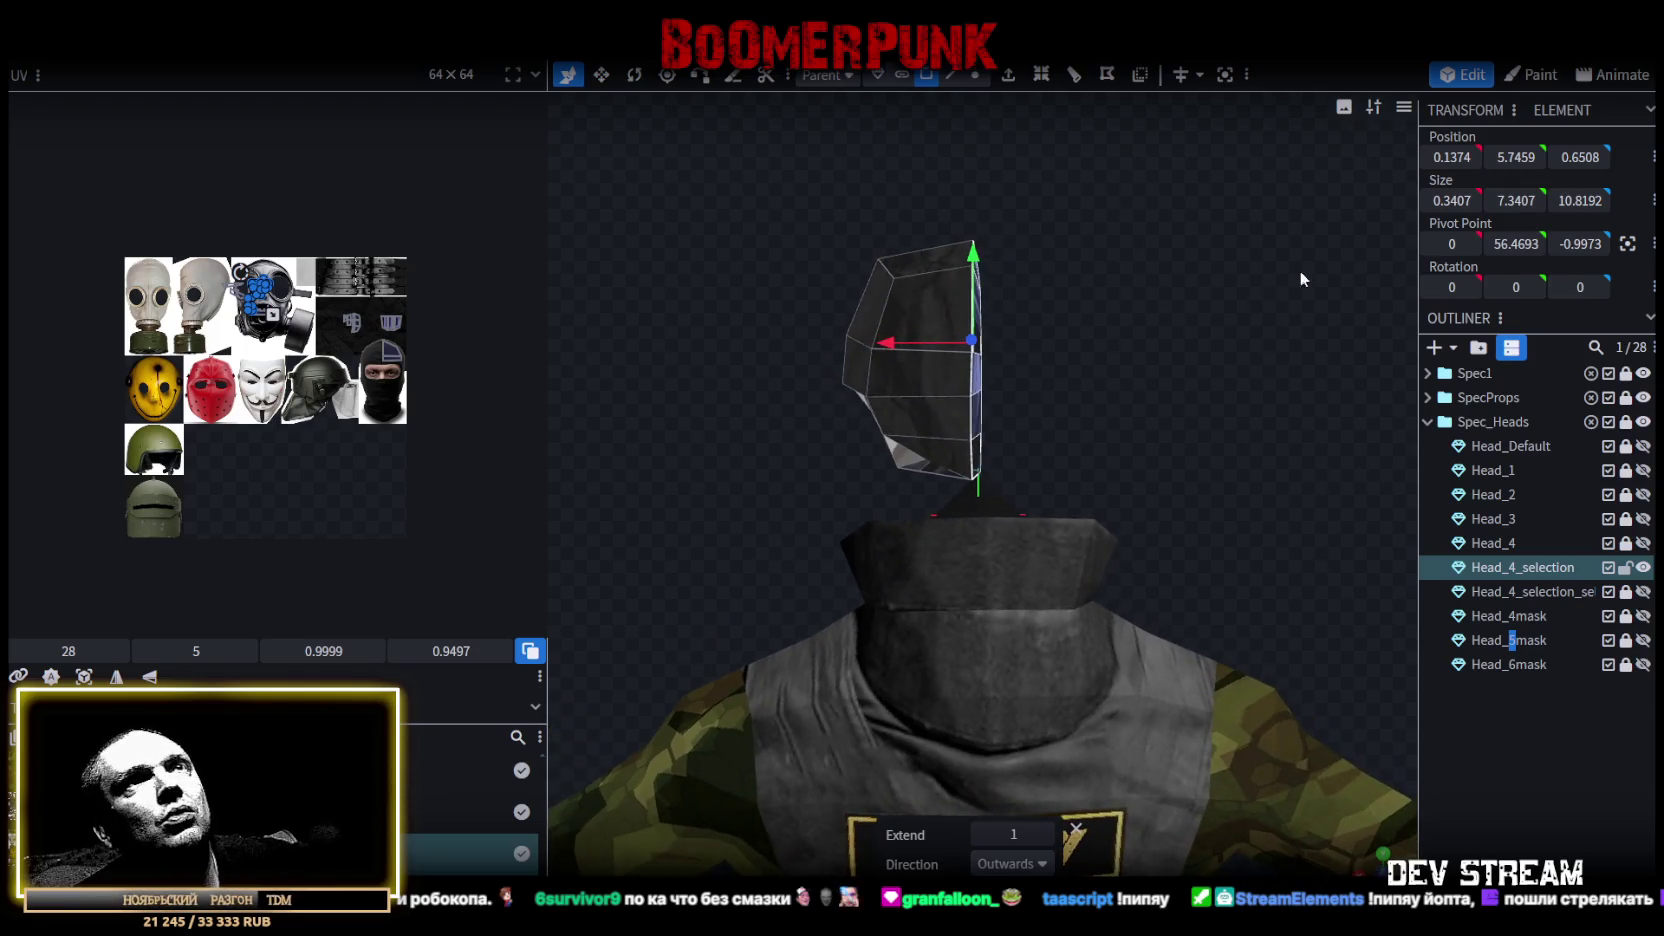
{"action": "left_click", "coordinate": [1453, 156]}
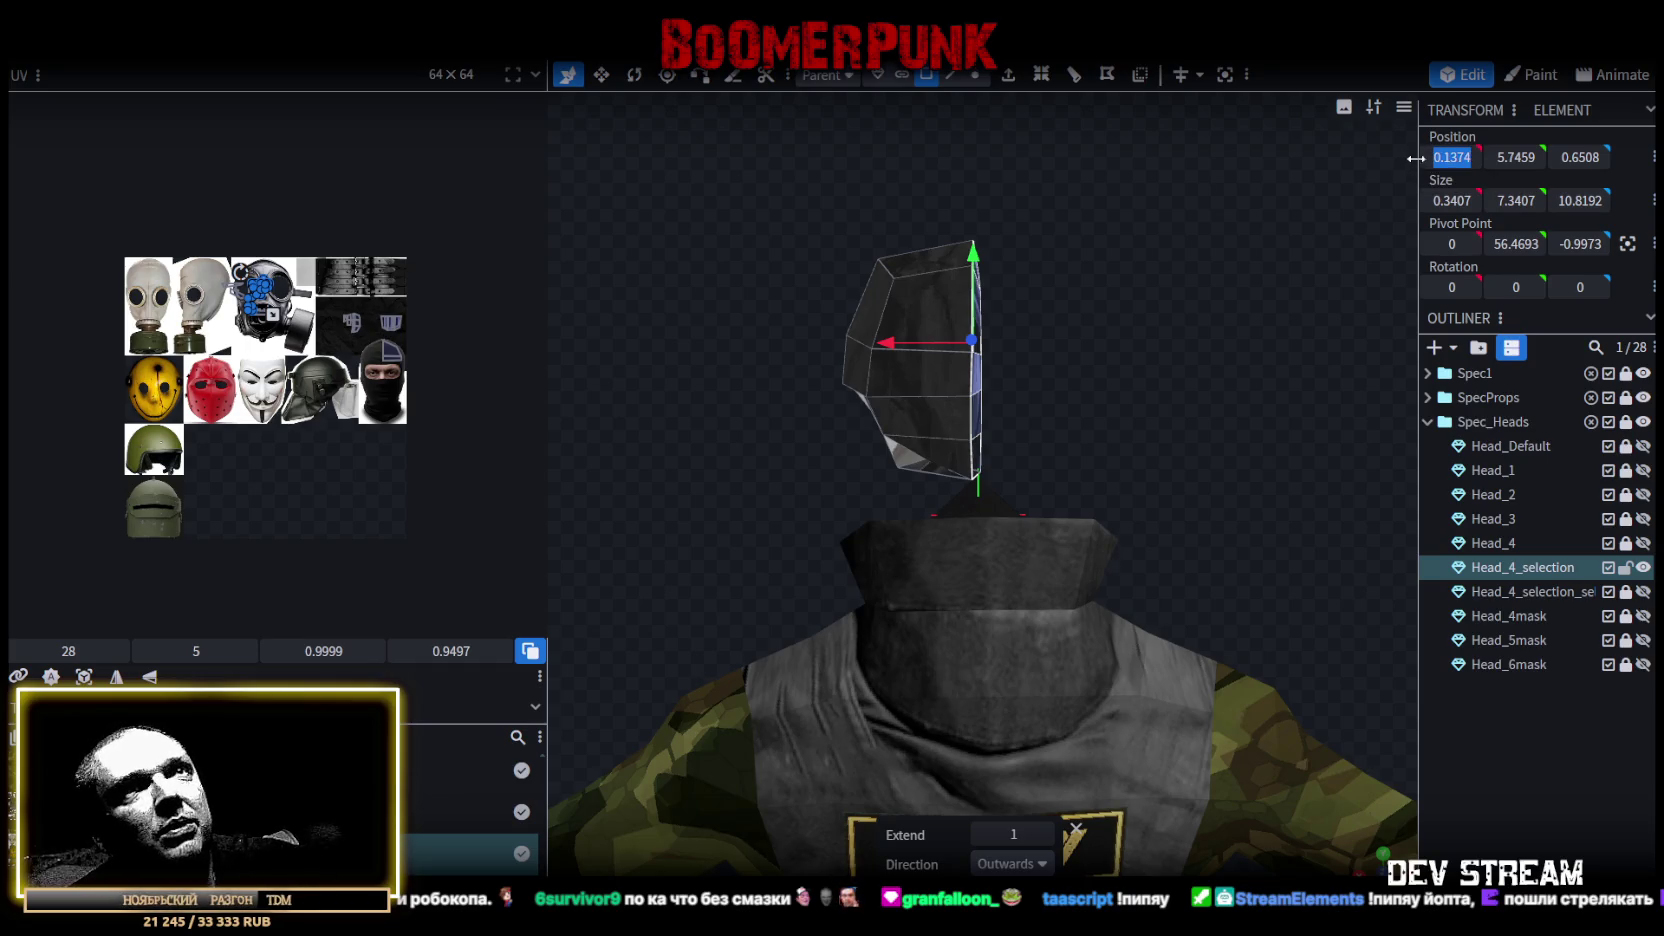
{"action": "type", "text": "0"}
{"action": "key", "text": "Return"}
{"action": "left_click_drag", "start_coordinate": [1194, 264], "coordinate": [883, 284]}
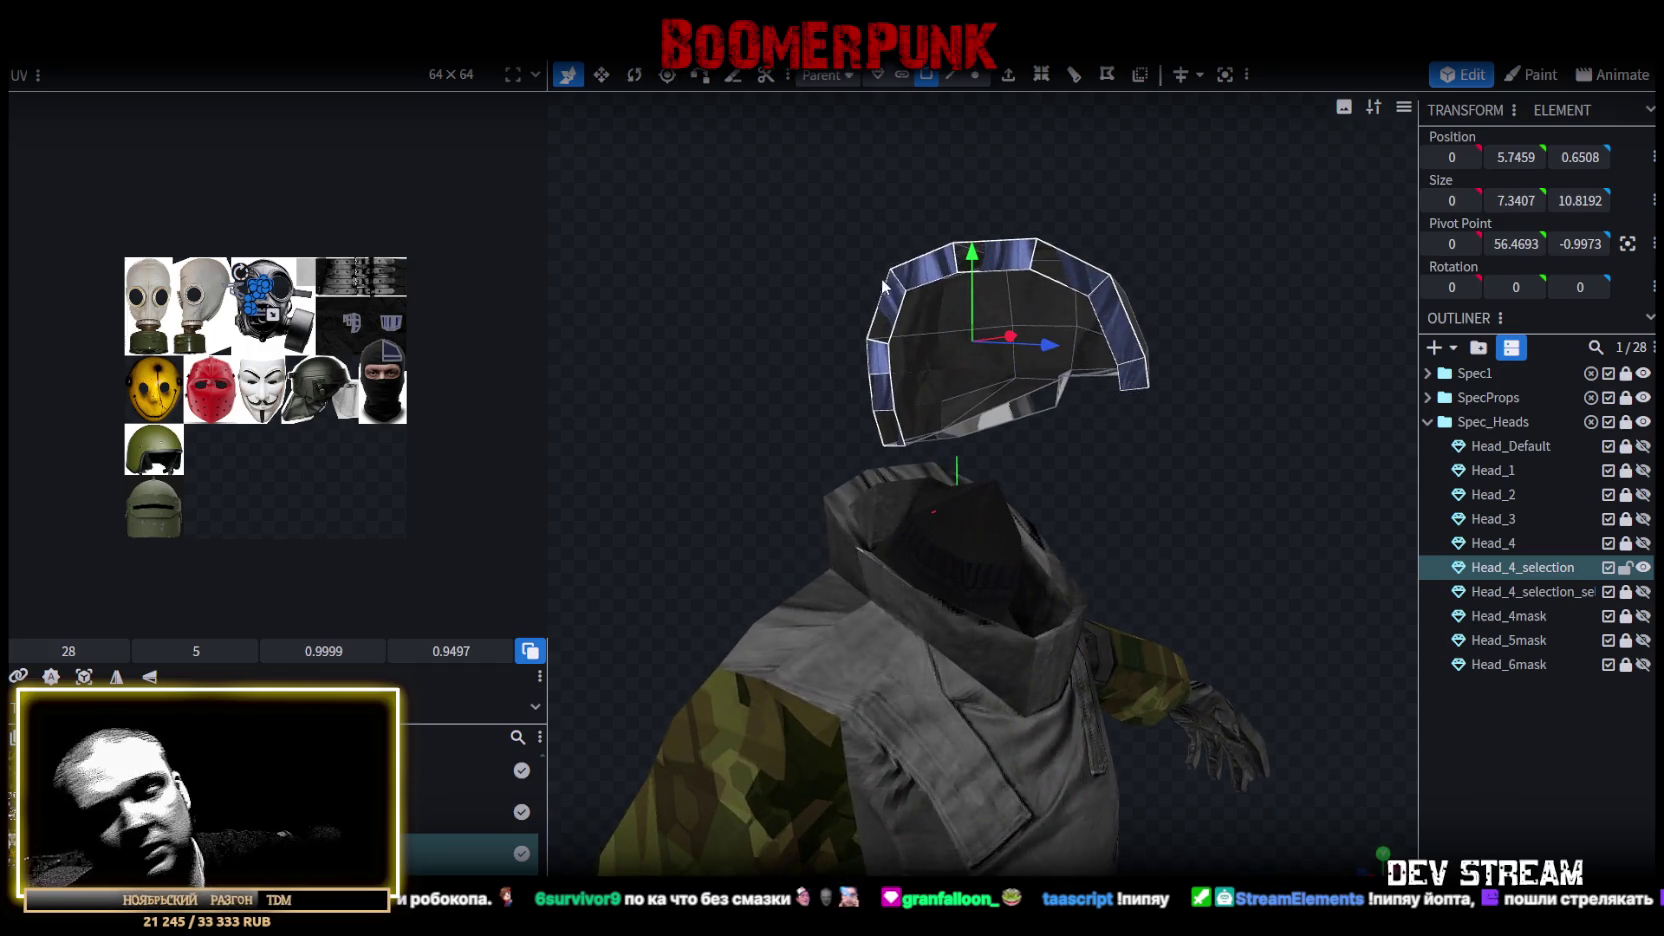
{"action": "left_click", "coordinate": [1196, 471]}
Hide the Head_4 balaclava, switch to flat shading, and select the helmet's underside faces.
{"action": "mouse_move", "coordinate": [1196, 471]}
{"action": "left_mouse_down"}
{"action": "mouse_move", "coordinate": [916, 406]}
{"action": "mouse_move", "coordinate": [850, 436]}
{"action": "mouse_move", "coordinate": [722, 440]}
{"action": "mouse_move", "coordinate": [1226, 379]}
{"action": "mouse_move", "coordinate": [1103, 338]}
{"action": "mouse_move", "coordinate": [1139, 327]}
{"action": "mouse_move", "coordinate": [1174, 375]}
{"action": "mouse_move", "coordinate": [1318, 338]}
{"action": "mouse_move", "coordinate": [1318, 286]}
{"action": "mouse_move", "coordinate": [1098, 342]}
{"action": "mouse_move", "coordinate": [1141, 322]}
{"action": "mouse_move", "coordinate": [927, 402]}
{"action": "mouse_move", "coordinate": [1081, 383]}
{"action": "mouse_move", "coordinate": [1546, 526]}
{"action": "left_mouse_up"}
{"action": "left_click", "coordinate": [1643, 543]}
{"action": "mouse_move", "coordinate": [1400, 532]}
{"action": "left_mouse_down"}
{"action": "mouse_move", "coordinate": [1323, 502]}
{"action": "mouse_move", "coordinate": [1336, 508]}
{"action": "mouse_move", "coordinate": [1221, 519]}
{"action": "mouse_move", "coordinate": [1266, 473]}
{"action": "mouse_move", "coordinate": [608, 532]}
{"action": "mouse_move", "coordinate": [1207, 494]}
{"action": "mouse_move", "coordinate": [1183, 472]}
{"action": "mouse_move", "coordinate": [896, 463]}
{"action": "left_mouse_up"}
{"action": "key", "text": "z"}
{"action": "key", "text": "z"}
{"action": "key", "text": "z"}
{"action": "key", "text": "ctrl+a"}
{"action": "mouse_move", "coordinate": [715, 465]}
{"action": "left_mouse_down"}
{"action": "mouse_move", "coordinate": [1096, 458]}
{"action": "mouse_move", "coordinate": [1303, 419]}
{"action": "left_mouse_up"}
{"action": "left_click", "coordinate": [1110, 458]}
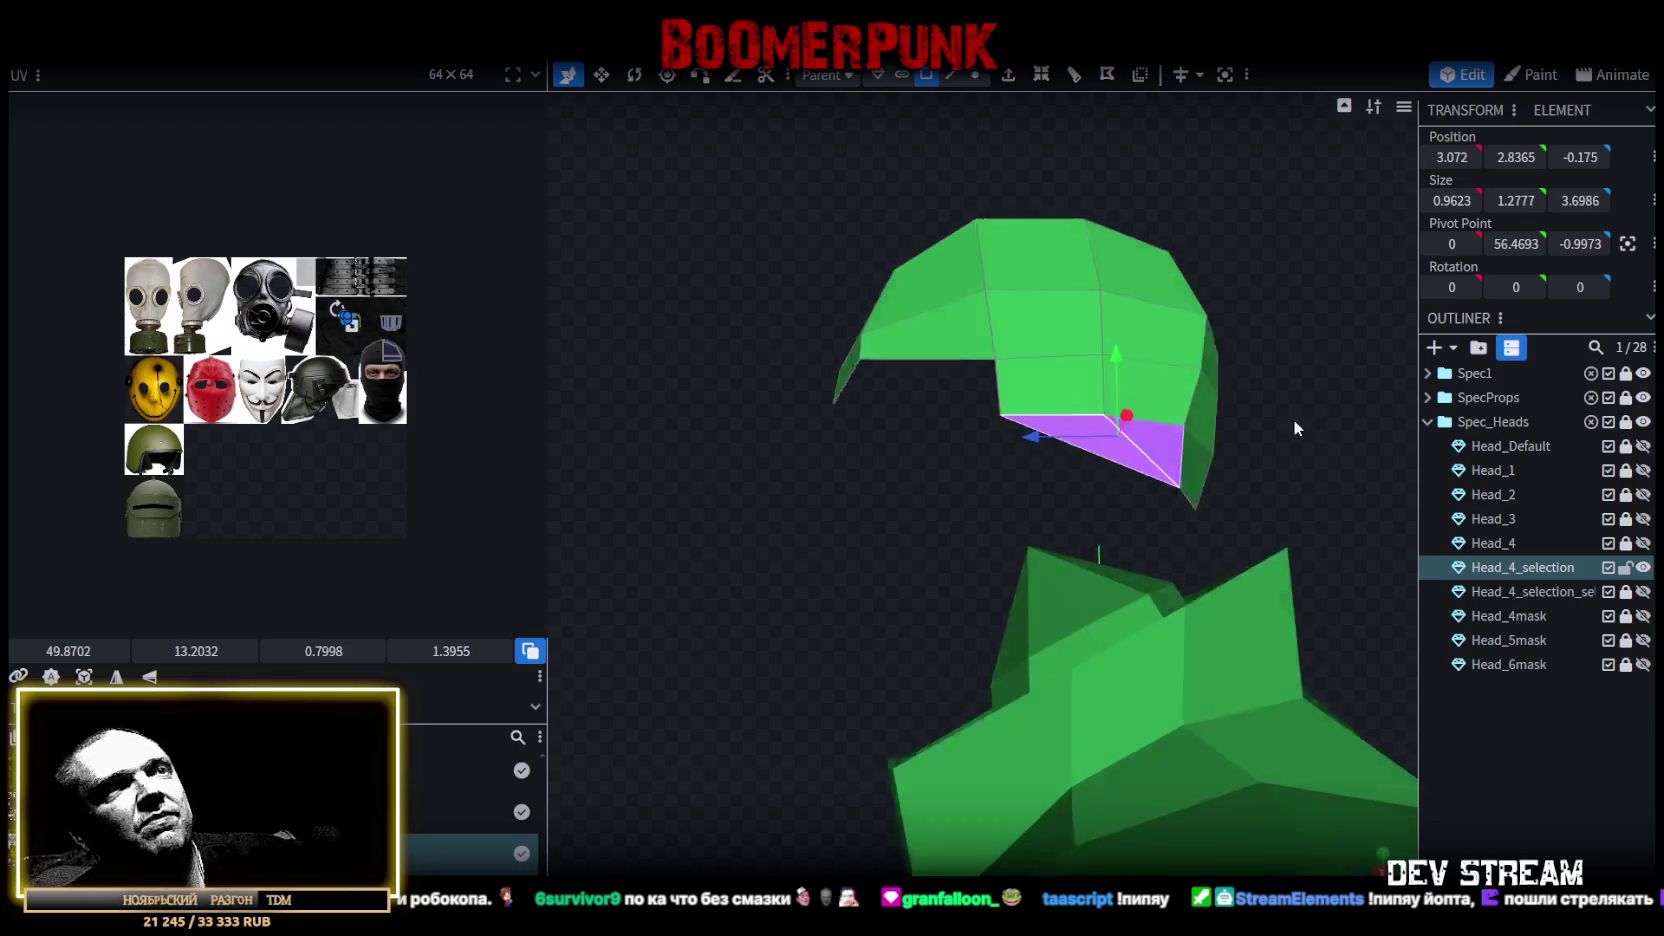
Mark the underside faces red and extrude the whole helmet outward again.
{"action": "left_click", "coordinate": [1140, 74]}
{"action": "left_click_drag", "start_coordinate": [758, 373], "coordinate": [1093, 510]}
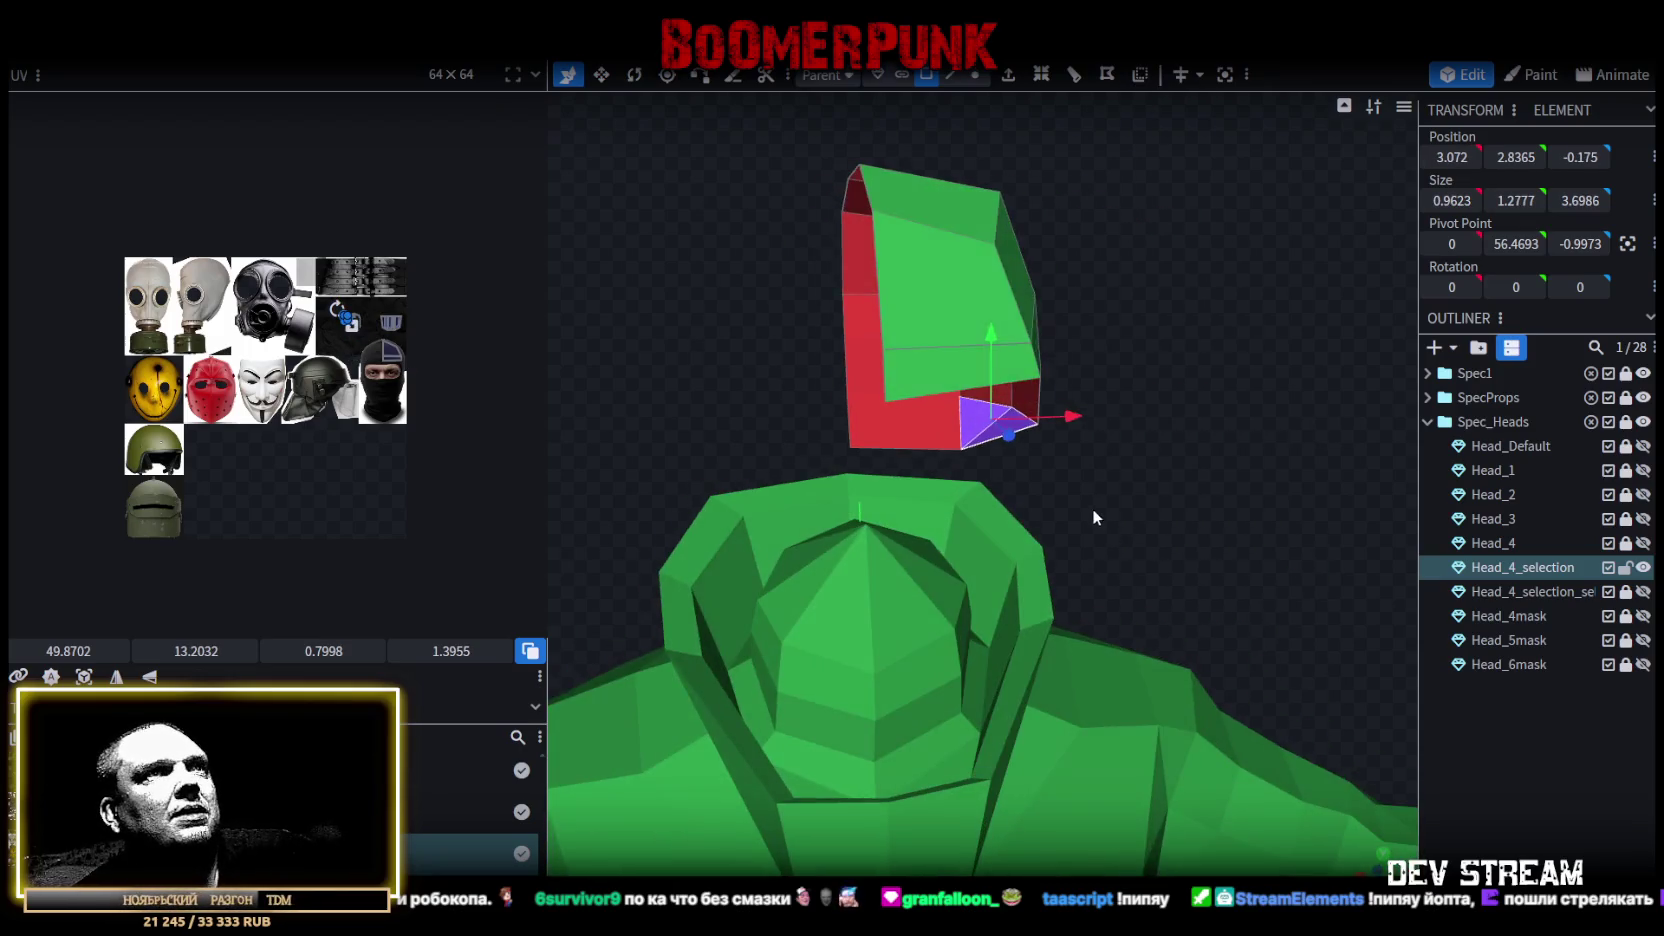
{"action": "key", "text": "ctrl+a"}
{"action": "left_click", "coordinate": [1107, 74]}
{"action": "mouse_move", "coordinate": [1269, 361]}
{"action": "left_mouse_down"}
{"action": "mouse_move", "coordinate": [1150, 313]}
{"action": "mouse_move", "coordinate": [1128, 270]}
{"action": "mouse_move", "coordinate": [826, 348]}
{"action": "mouse_move", "coordinate": [628, 355]}
{"action": "mouse_move", "coordinate": [840, 495]}
{"action": "left_mouse_up"}
Select the rim faces all around the helmet and set their Position X to 0.
{"action": "left_click", "coordinate": [840, 495]}
{"action": "left_click", "coordinate": [824, 442], "text": "shift"}
{"action": "left_click", "coordinate": [822, 367], "text": "shift"}
{"action": "left_click", "coordinate": [828, 300], "text": "shift"}
{"action": "left_click", "coordinate": [905, 222], "text": "shift"}
{"action": "left_click", "coordinate": [1005, 212], "text": "shift"}
{"action": "left_click", "coordinate": [1095, 235], "text": "shift"}
{"action": "left_click", "coordinate": [1146, 325], "text": "shift"}
{"action": "left_click", "coordinate": [1156, 387], "text": "shift"}
{"action": "left_click_drag", "start_coordinate": [1176, 410], "coordinate": [1248, 300]}
{"action": "left_click", "coordinate": [1450, 156]}
{"action": "type", "text": "0"}
{"action": "key", "text": "Return"}
{"action": "mouse_move", "coordinate": [1135, 244]}
{"action": "left_mouse_down"}
{"action": "mouse_move", "coordinate": [1040, 467]}
{"action": "mouse_move", "coordinate": [1001, 400]}
{"action": "left_mouse_up"}
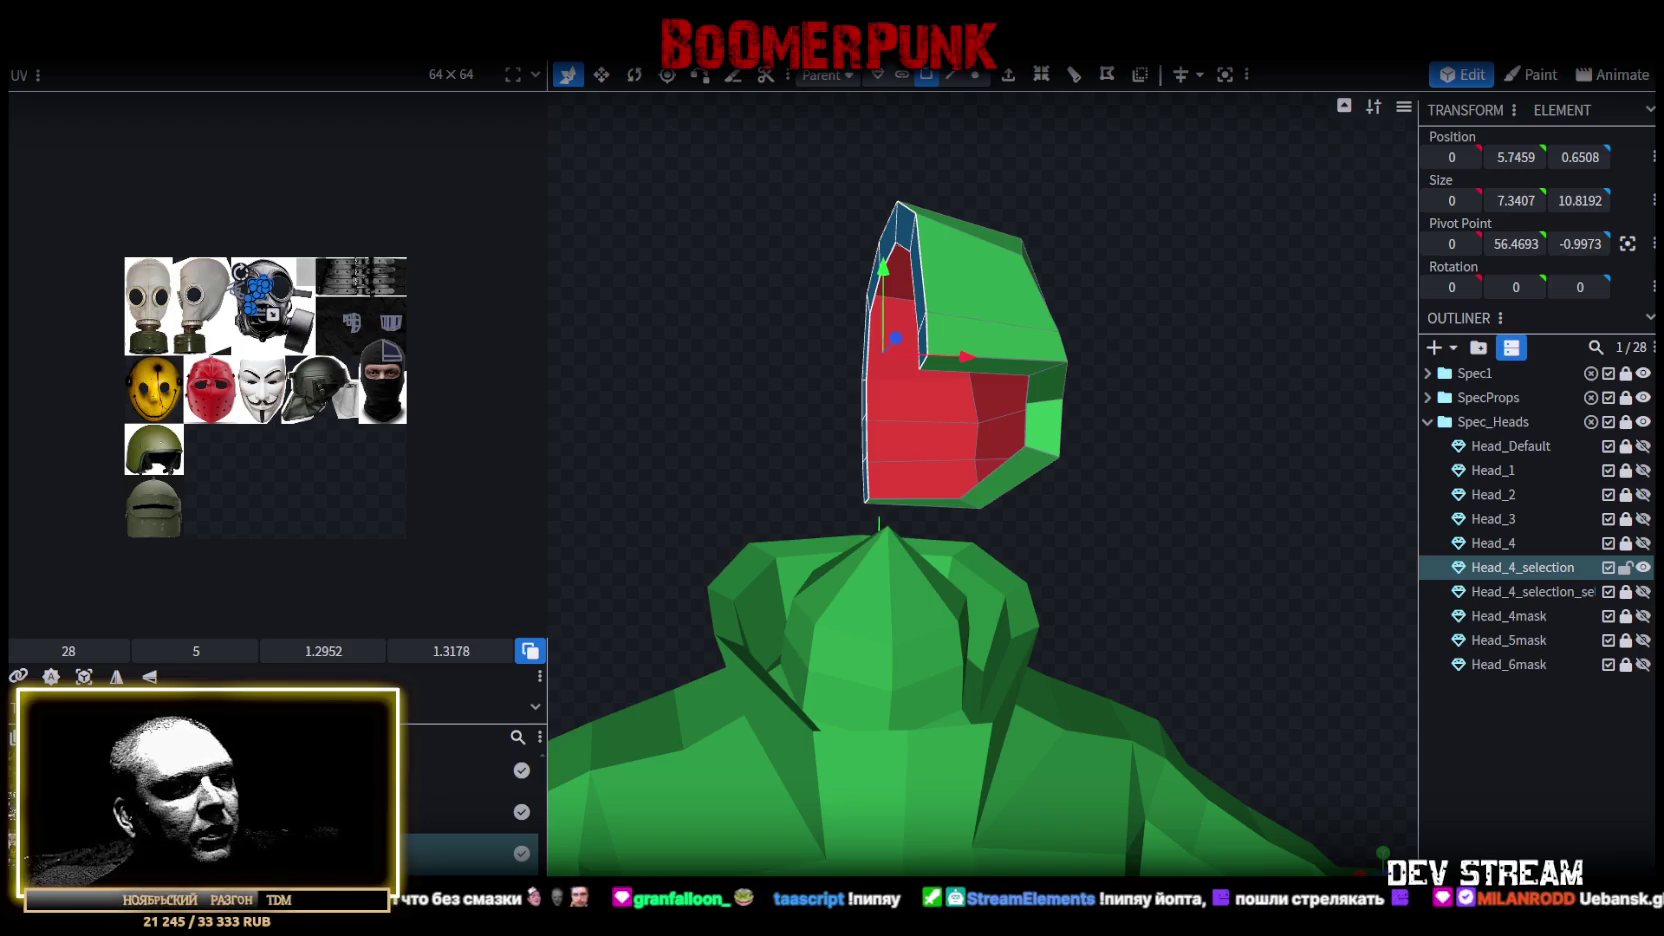
{"action": "key", "text": "alt+Tab"}
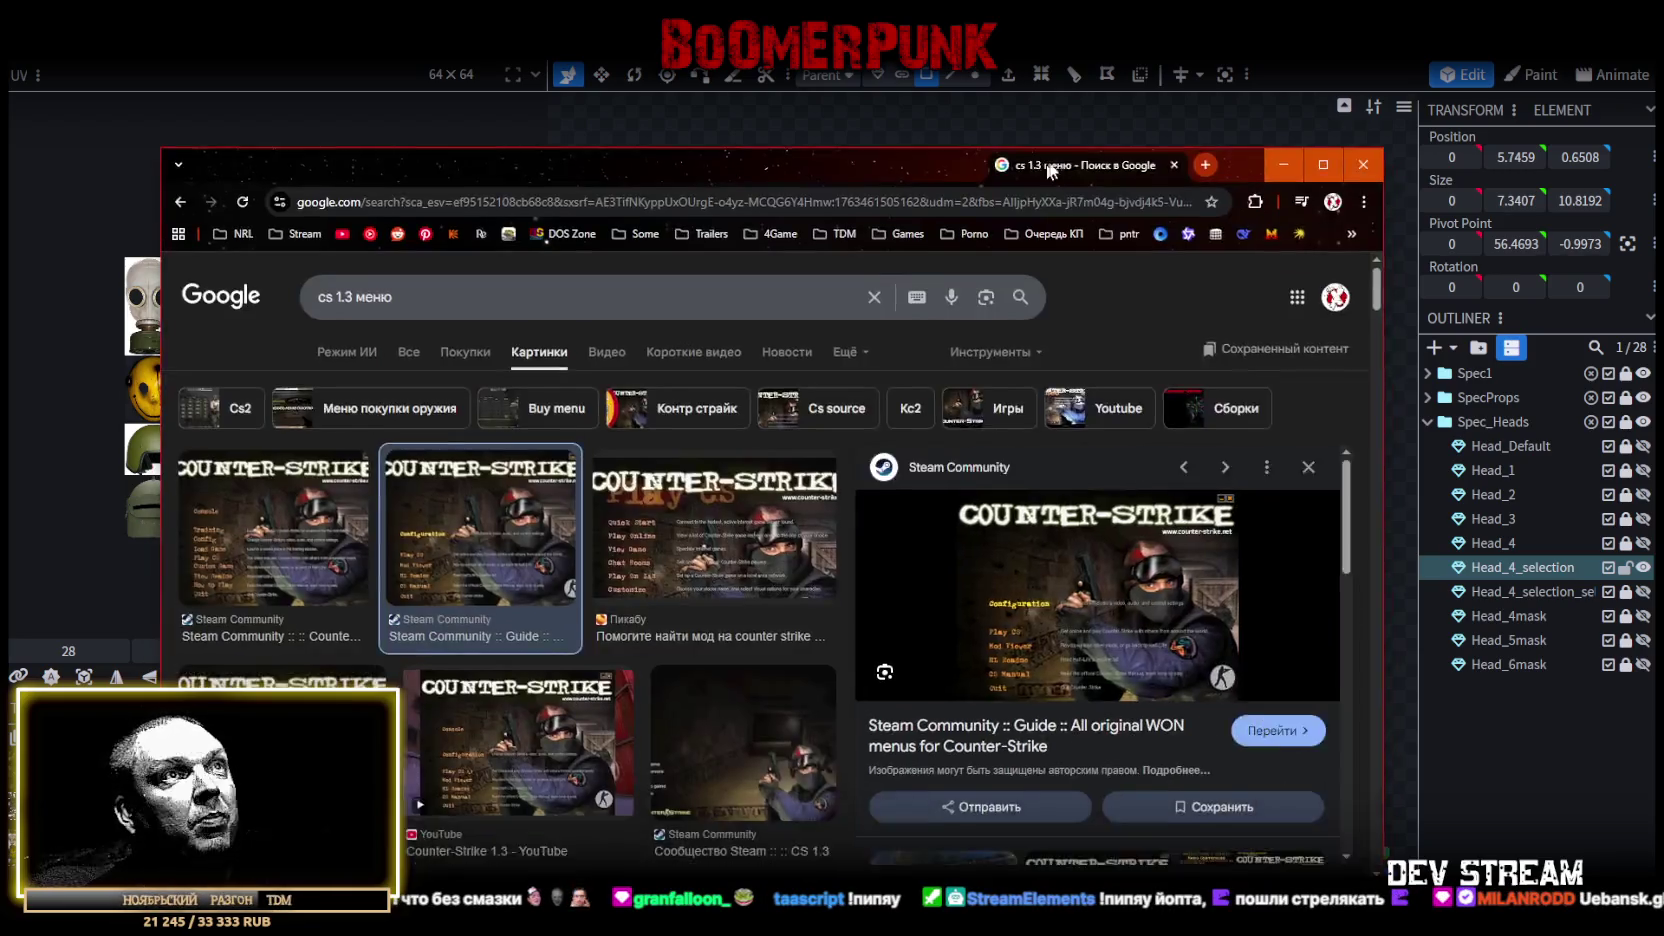
Maximize the Counter-Strike 1.3 menu image results in Chrome, then return to Blockbench.
{"action": "left_click", "coordinate": [1386, 114]}
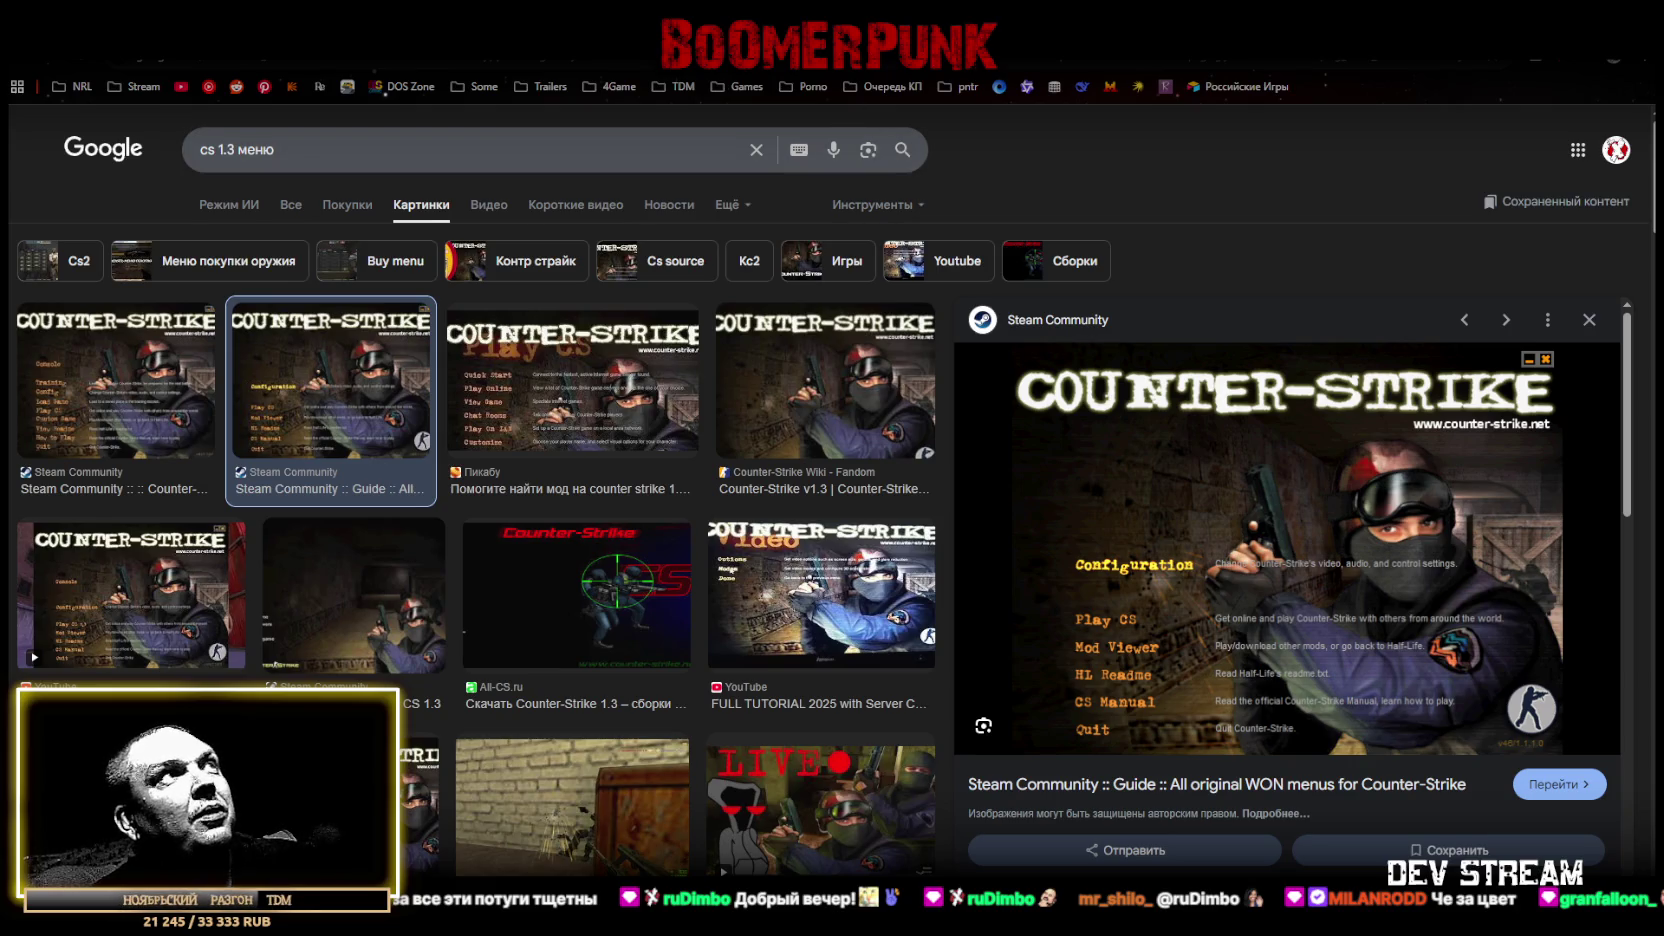
{"action": "key", "text": "alt+Tab"}
{"action": "mouse_move", "coordinate": [1014, 630]}
{"action": "left_mouse_down"}
{"action": "mouse_move", "coordinate": [1080, 540]}
{"action": "mouse_move", "coordinate": [946, 516]}
{"action": "mouse_move", "coordinate": [963, 504]}
{"action": "mouse_move", "coordinate": [774, 525]}
{"action": "mouse_move", "coordinate": [670, 597]}
{"action": "mouse_move", "coordinate": [790, 592]}
{"action": "mouse_move", "coordinate": [832, 564]}
{"action": "left_mouse_up"}
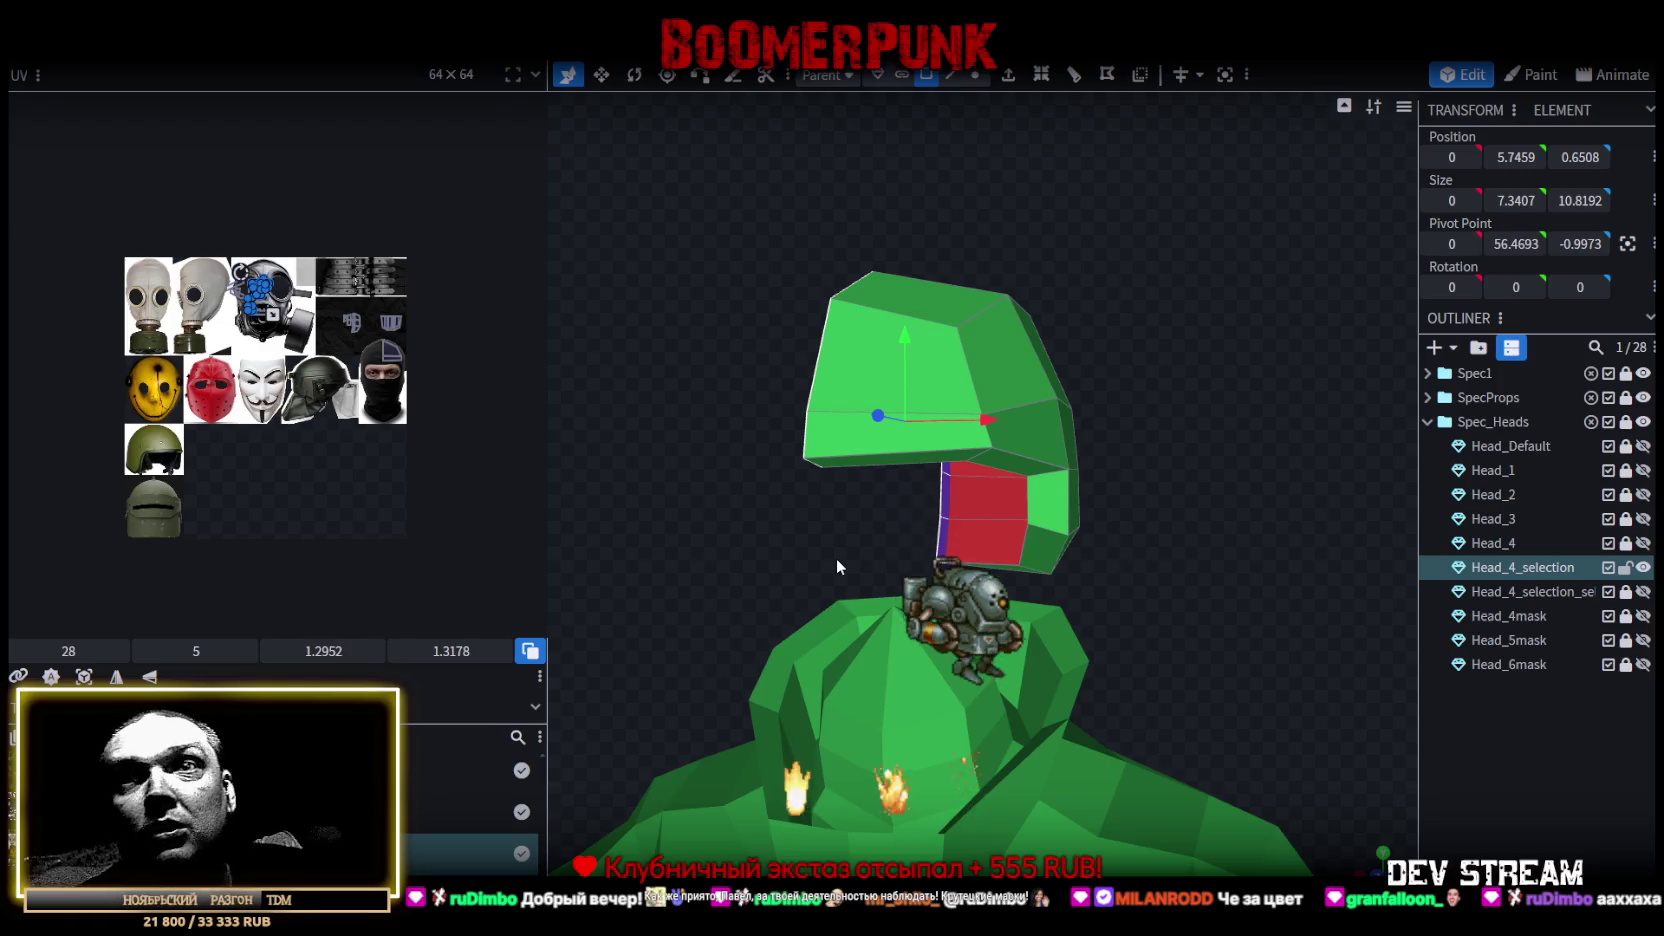
Make the Head_4 balaclava head visible again under the helmet.
{"action": "mouse_move", "coordinate": [833, 580]}
{"action": "left_mouse_down"}
{"action": "mouse_move", "coordinate": [1171, 471]}
{"action": "mouse_move", "coordinate": [1126, 473]}
{"action": "left_mouse_up"}
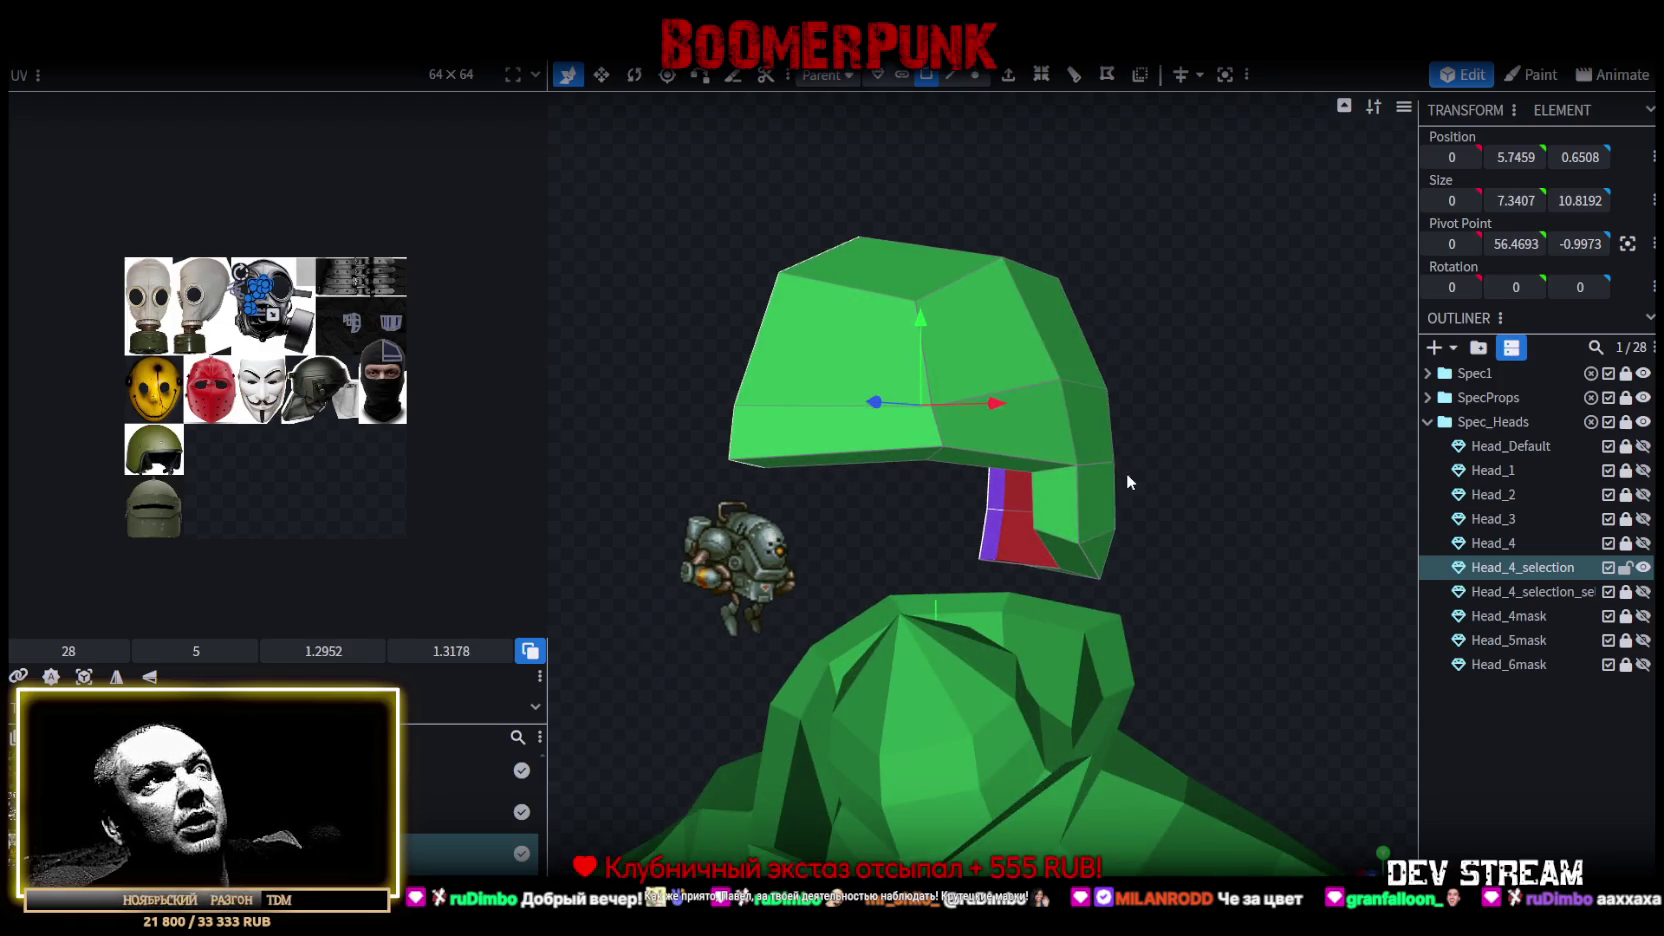
{"action": "left_click", "coordinate": [801, 403]}
{"action": "mouse_move", "coordinate": [801, 403]}
{"action": "left_mouse_down"}
{"action": "mouse_move", "coordinate": [1230, 356]}
{"action": "mouse_move", "coordinate": [823, 325]}
{"action": "mouse_move", "coordinate": [781, 290]}
{"action": "left_mouse_up"}
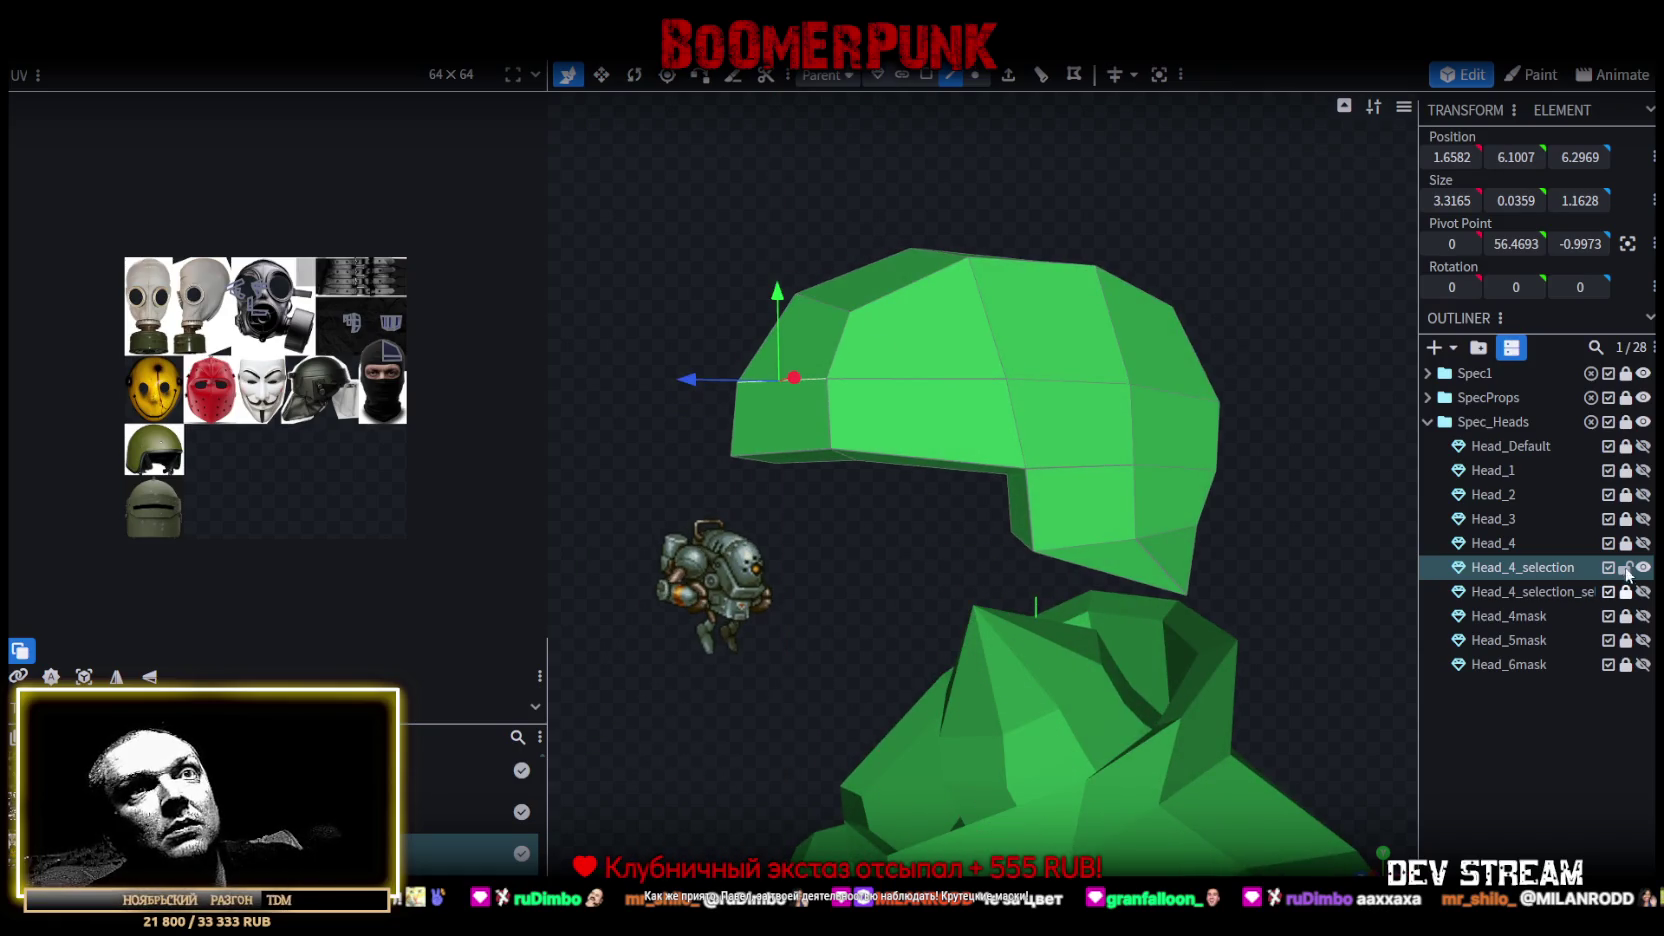
{"action": "left_click", "coordinate": [1640, 543]}
{"action": "left_click_drag", "start_coordinate": [1100, 480], "coordinate": [642, 510]}
{"action": "left_click_drag", "start_coordinate": [1269, 462], "coordinate": [1145, 478]}
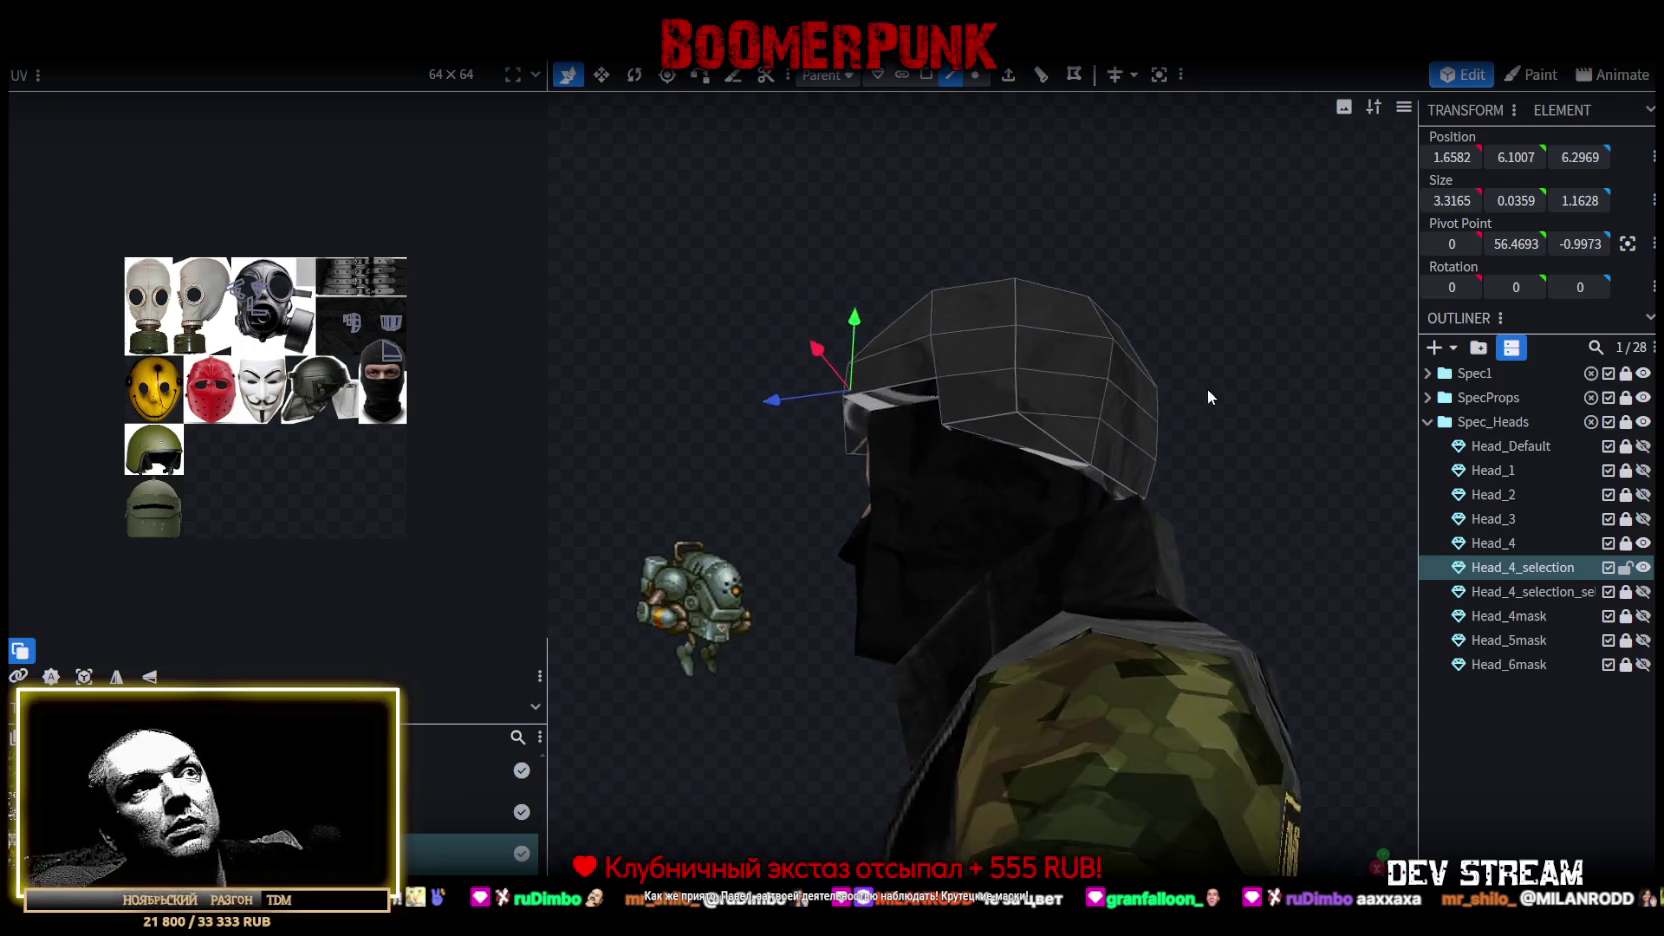
In Face mode, lower the helmet's back faces by 0.6 on Y.
{"action": "key", "text": "2"}
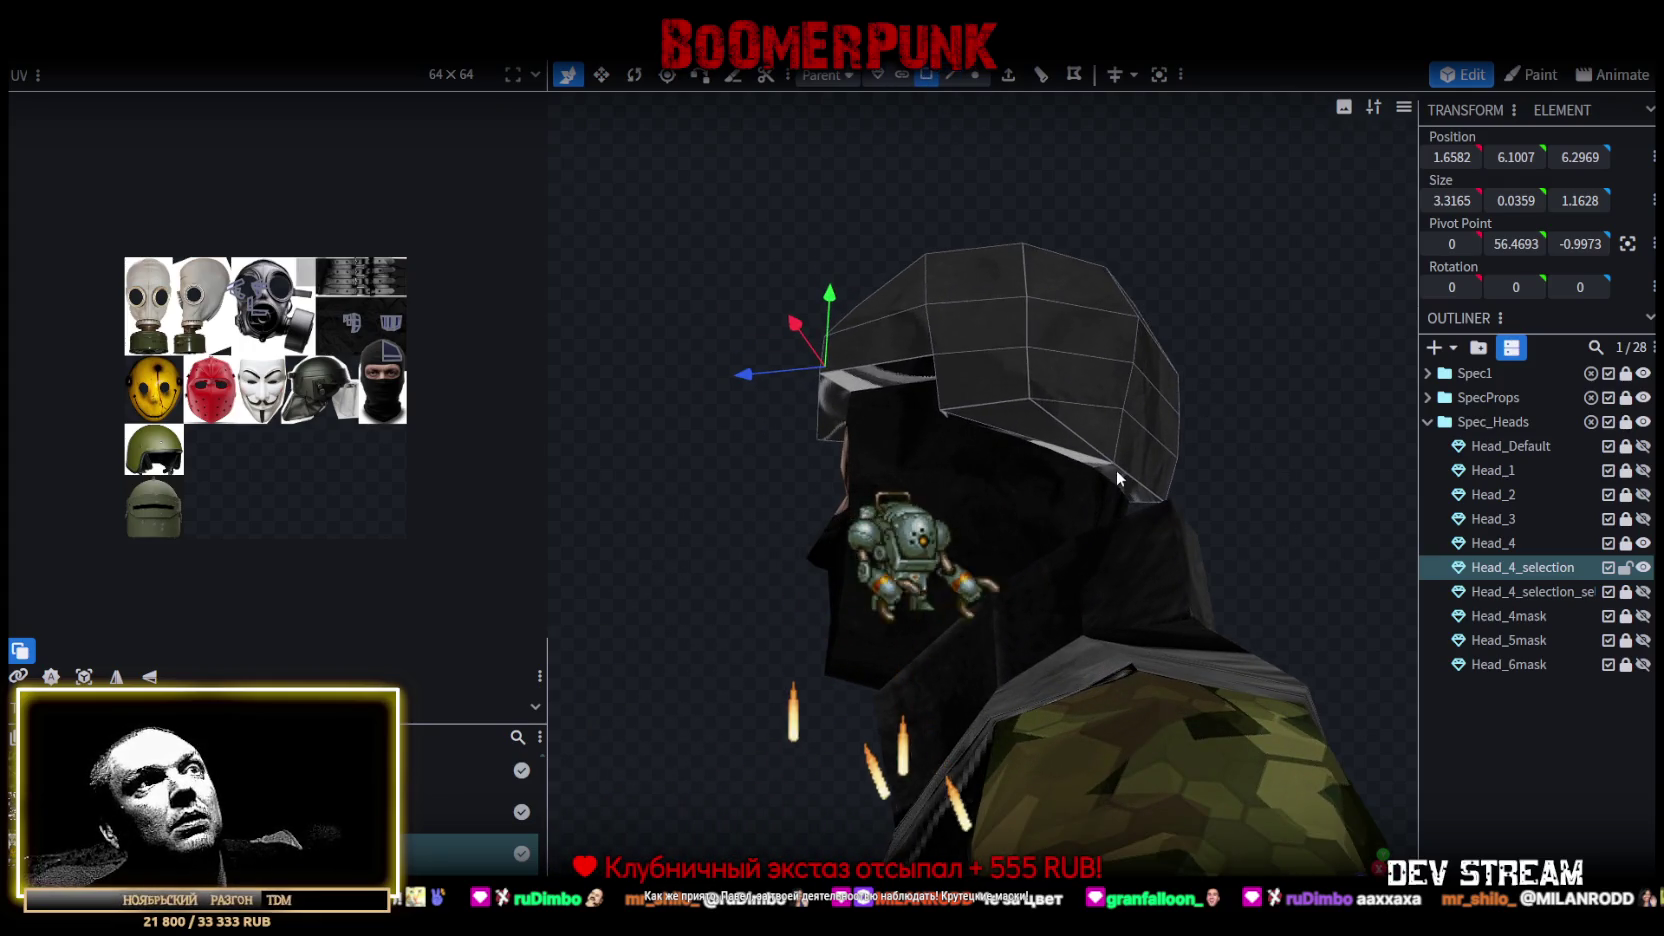
{"action": "left_click", "coordinate": [1136, 492]}
{"action": "mouse_move", "coordinate": [1136, 492]}
{"action": "left_mouse_down"}
{"action": "mouse_move", "coordinate": [1072, 419]}
{"action": "mouse_move", "coordinate": [1086, 460]}
{"action": "left_mouse_up"}
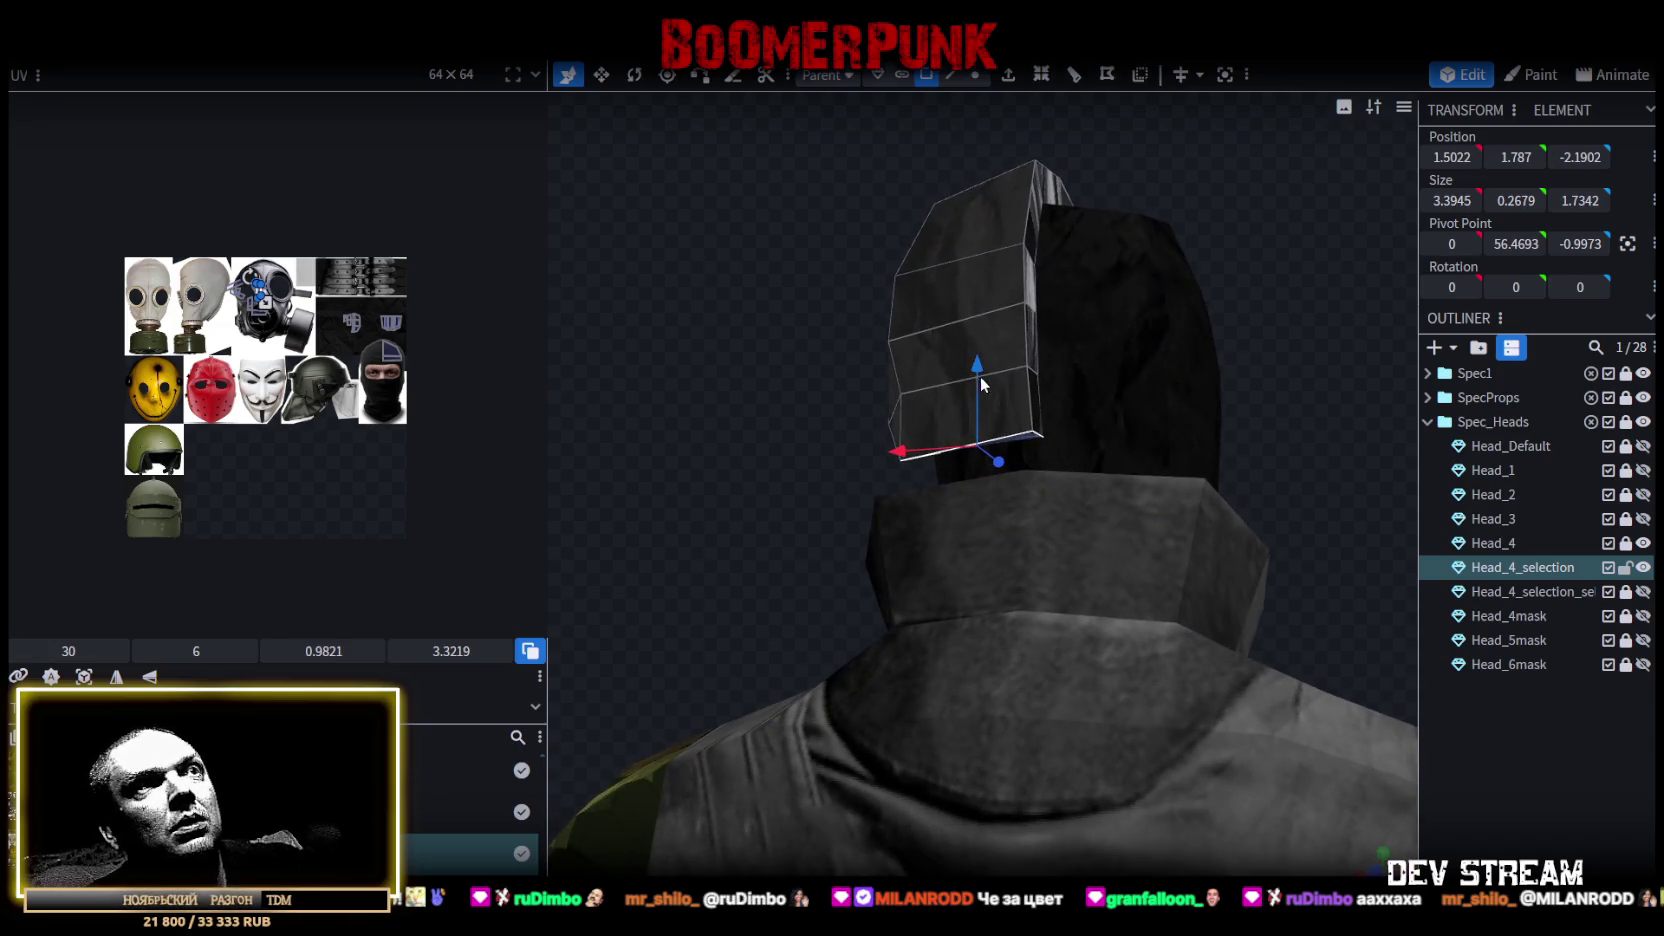
{"action": "left_click_drag", "start_coordinate": [976, 372], "coordinate": [976, 400]}
{"action": "mouse_move", "coordinate": [767, 332]}
{"action": "left_mouse_down"}
{"action": "mouse_move", "coordinate": [1164, 312]}
{"action": "mouse_move", "coordinate": [1176, 328]}
{"action": "mouse_move", "coordinate": [1004, 429]}
{"action": "left_mouse_up"}
In Edge mode, lower the brim edges by 0.5 and 0.1 on Y, then bring the image-search browser back.
{"action": "key", "text": "3"}
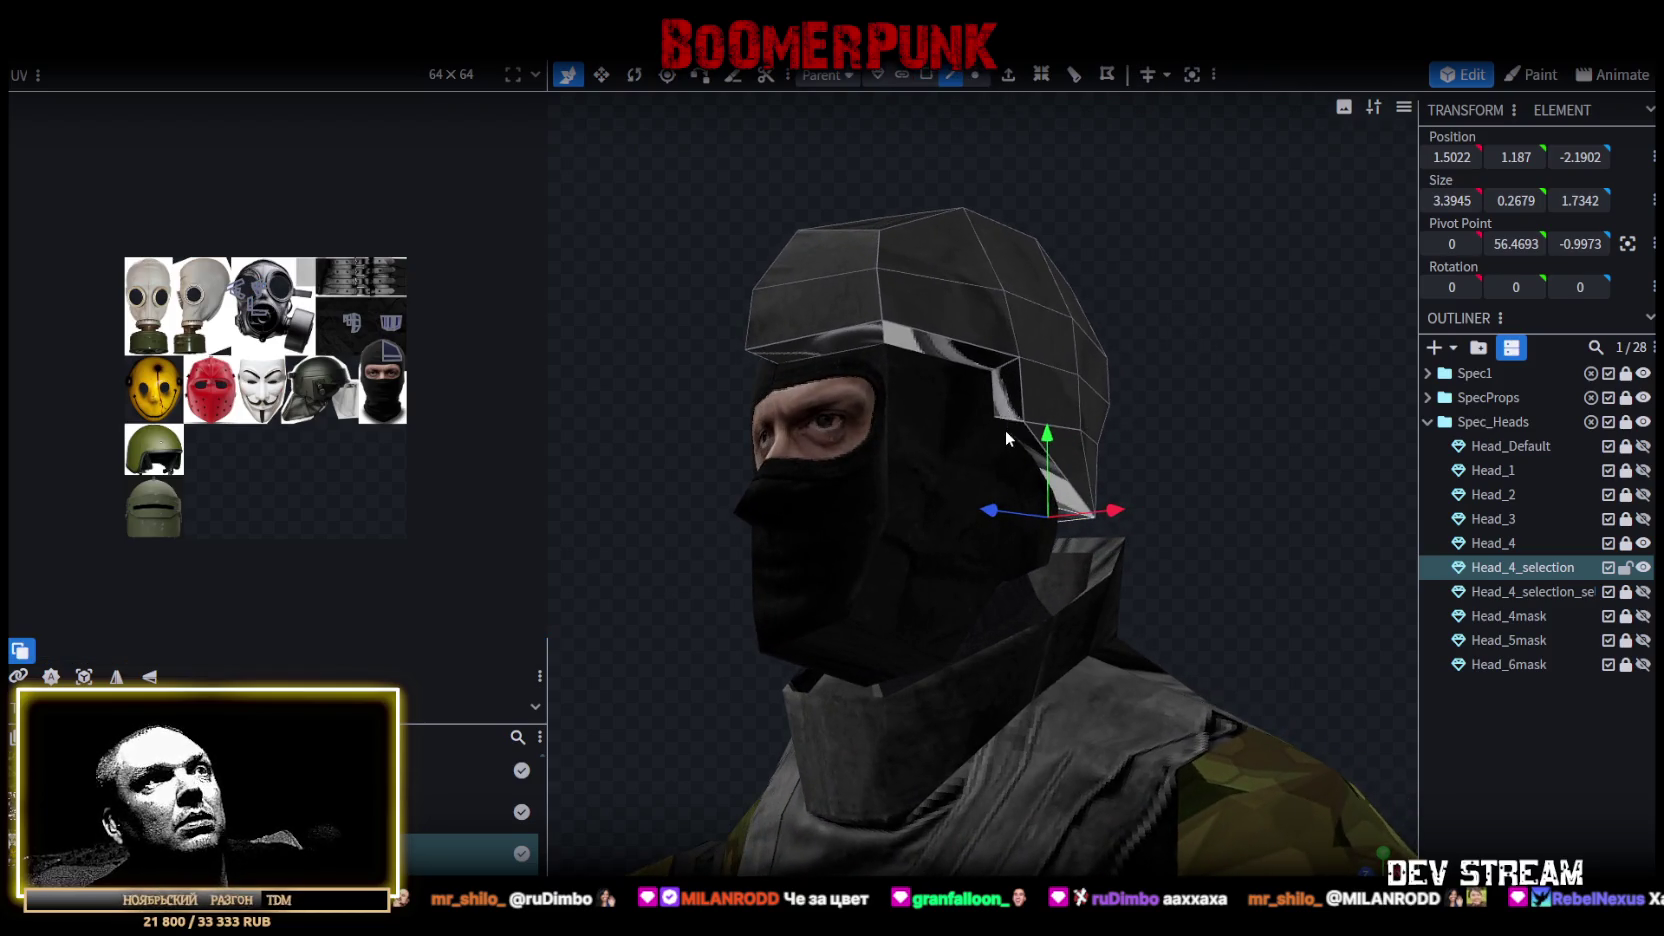
{"action": "left_click", "coordinate": [1014, 443]}
{"action": "mouse_move", "coordinate": [1018, 432]}
{"action": "left_mouse_down"}
{"action": "mouse_move", "coordinate": [1032, 408]}
{"action": "mouse_move", "coordinate": [1223, 370]}
{"action": "mouse_move", "coordinate": [1213, 389]}
{"action": "mouse_move", "coordinate": [1088, 365]}
{"action": "left_mouse_up"}
{"action": "left_click", "coordinate": [1032, 389]}
{"action": "left_click", "coordinate": [1008, 326]}
{"action": "mouse_move", "coordinate": [1008, 326]}
{"action": "left_mouse_down"}
{"action": "mouse_move", "coordinate": [1126, 434]}
{"action": "mouse_move", "coordinate": [1030, 421]}
{"action": "mouse_move", "coordinate": [1119, 393]}
{"action": "left_mouse_up"}
{"action": "left_click_drag", "start_coordinate": [940, 286], "coordinate": [926, 293]}
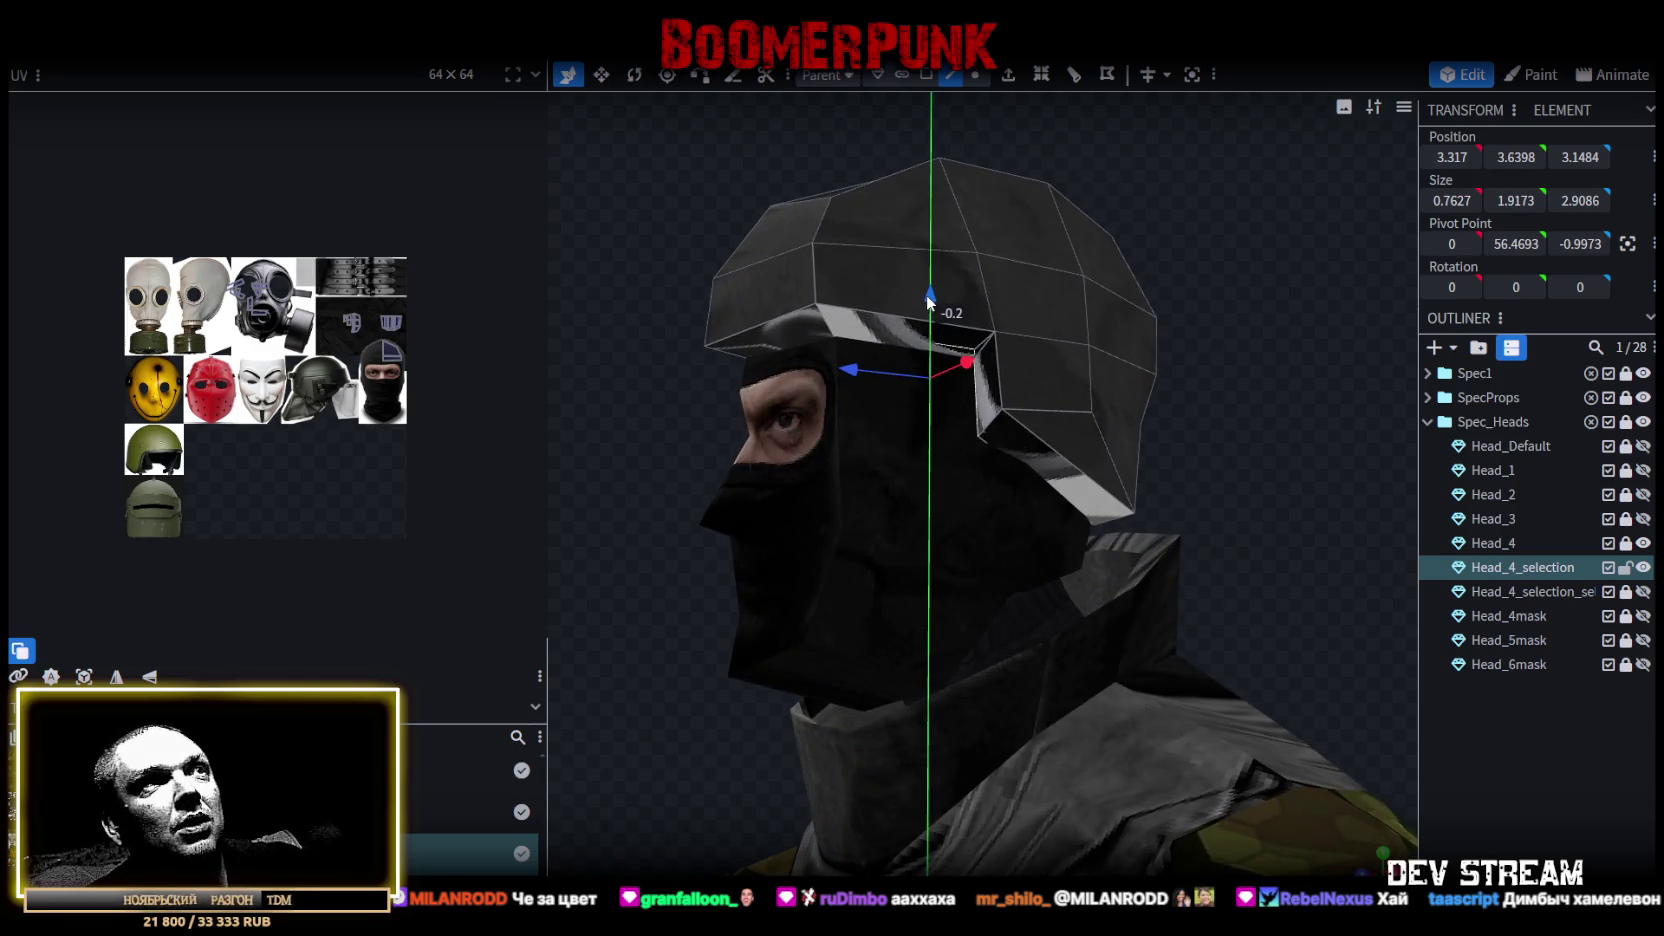
{"action": "left_click", "coordinate": [774, 354]}
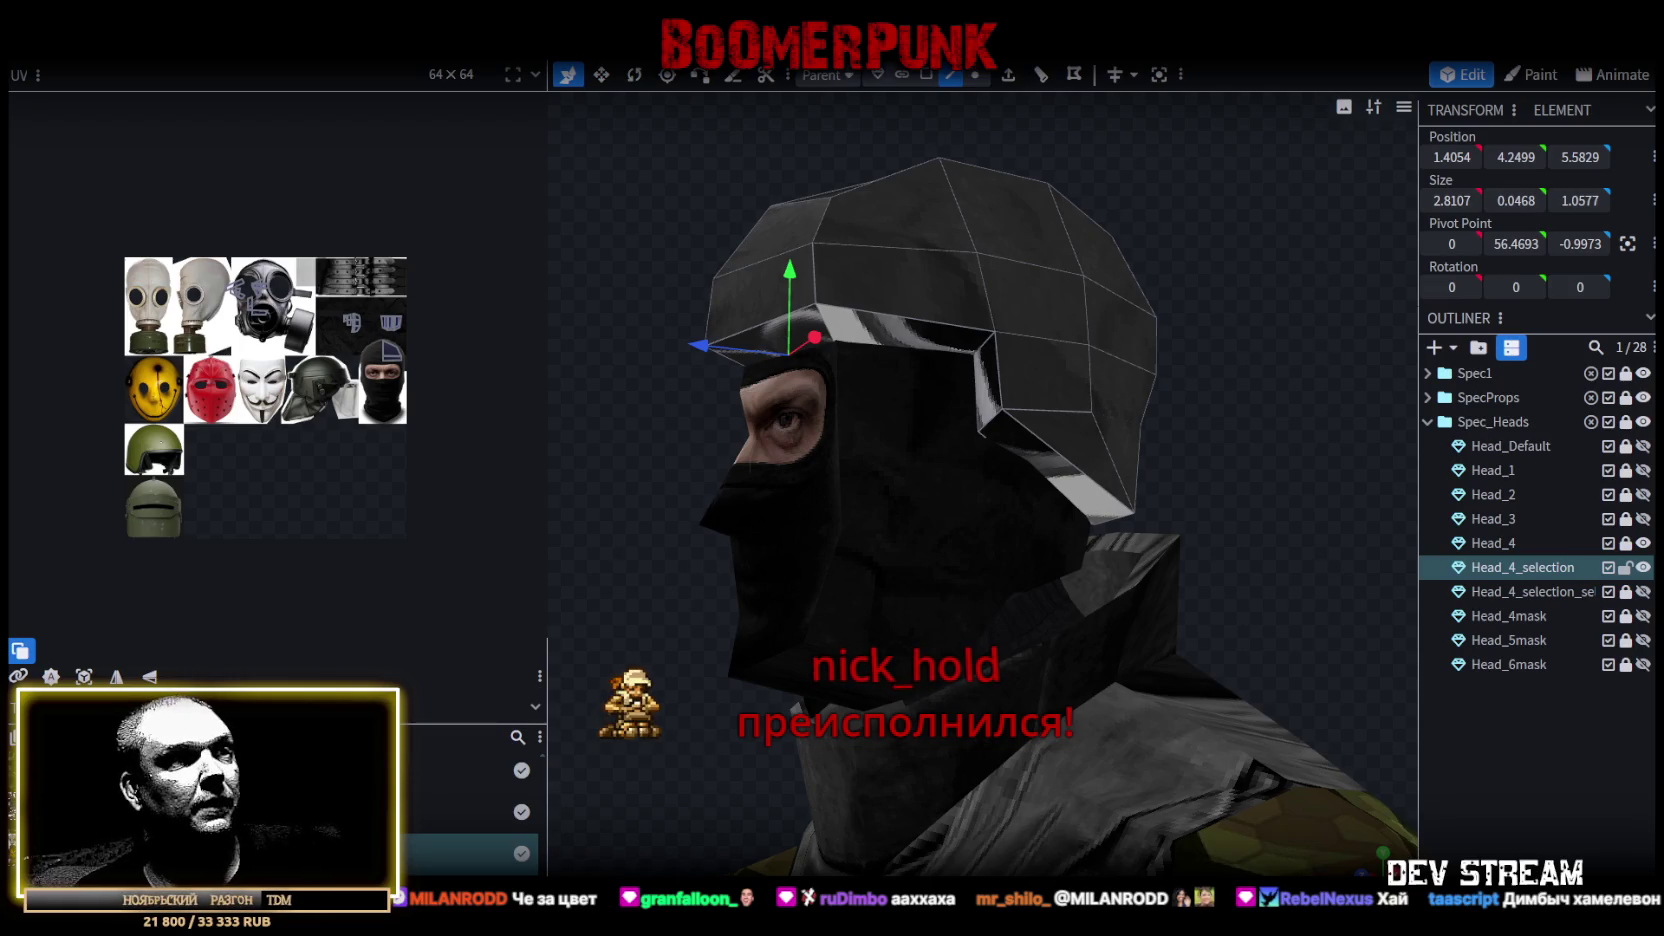
{"action": "key", "text": "alt+Tab"}
{"action": "left_click_drag", "start_coordinate": [1113, 72], "coordinate": [1134, 508]}
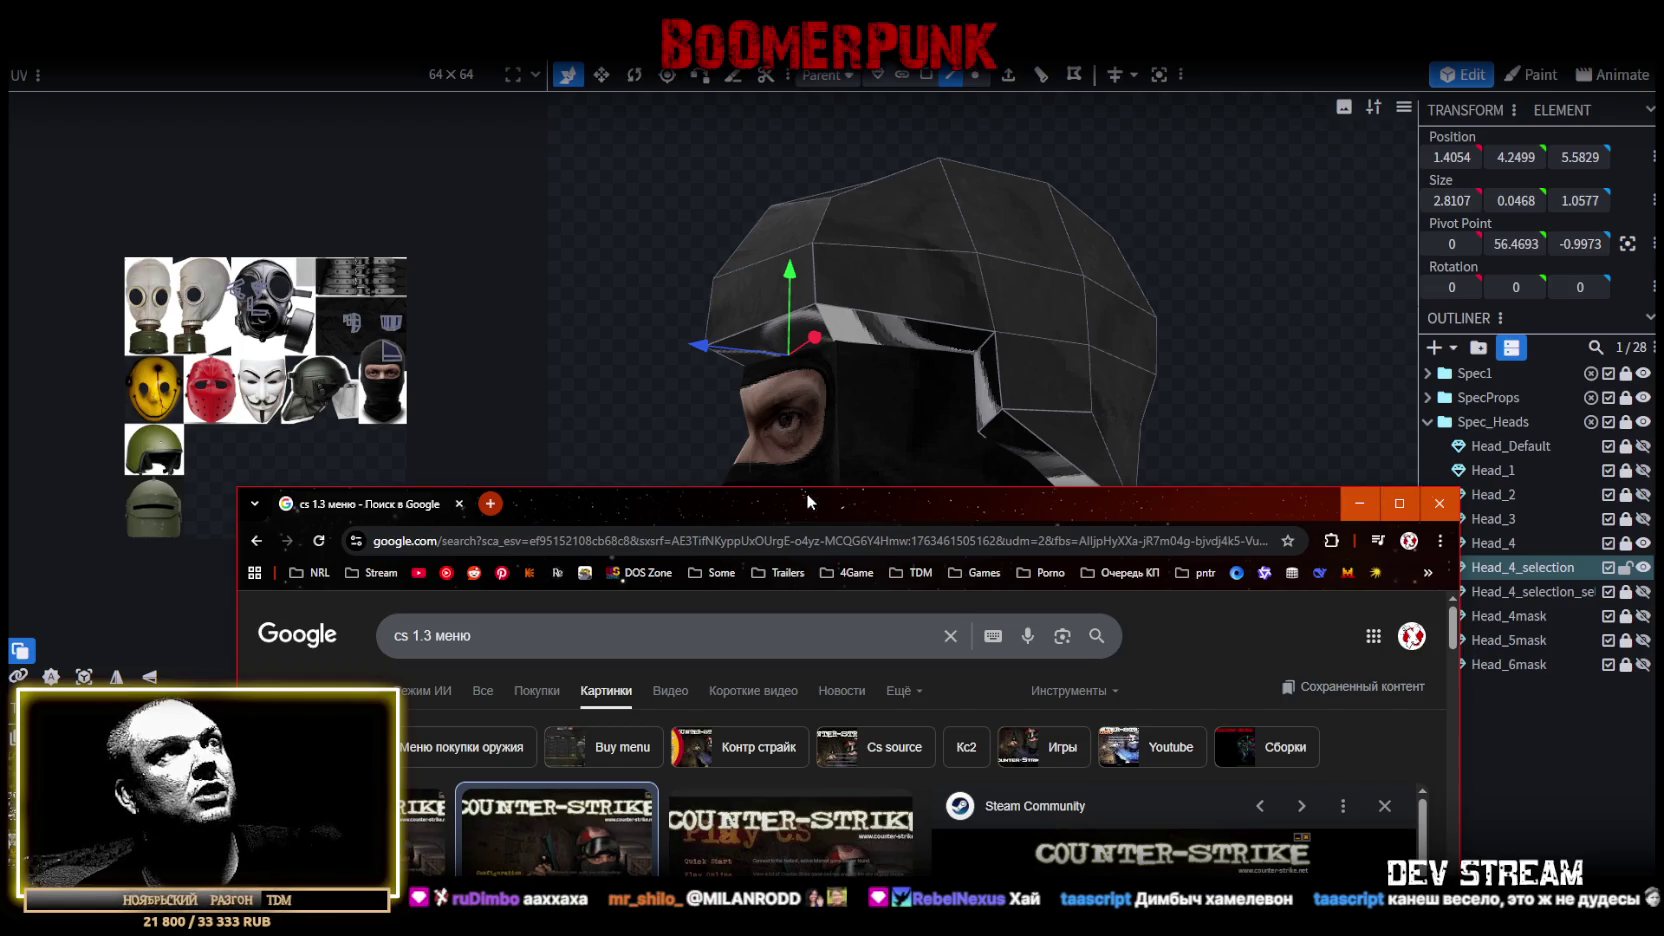
Move the Counter-Strike menu image-search window back up and close it.
{"action": "left_click_drag", "start_coordinate": [806, 500], "coordinate": [830, 115]}
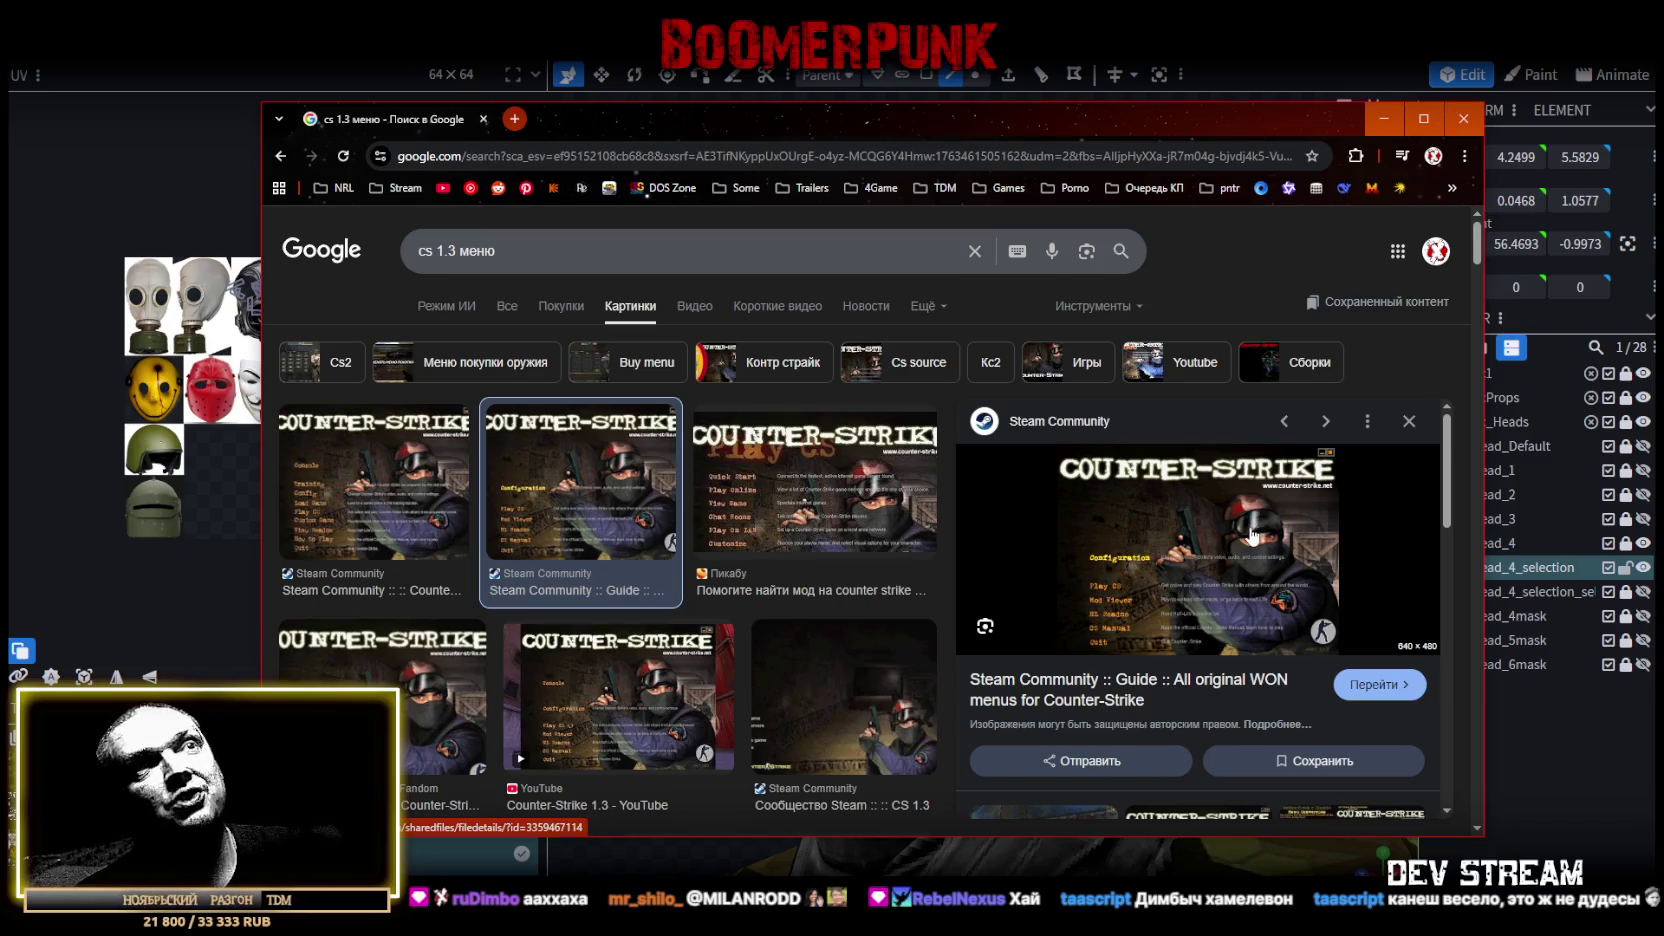
{"action": "left_click", "coordinate": [484, 119]}
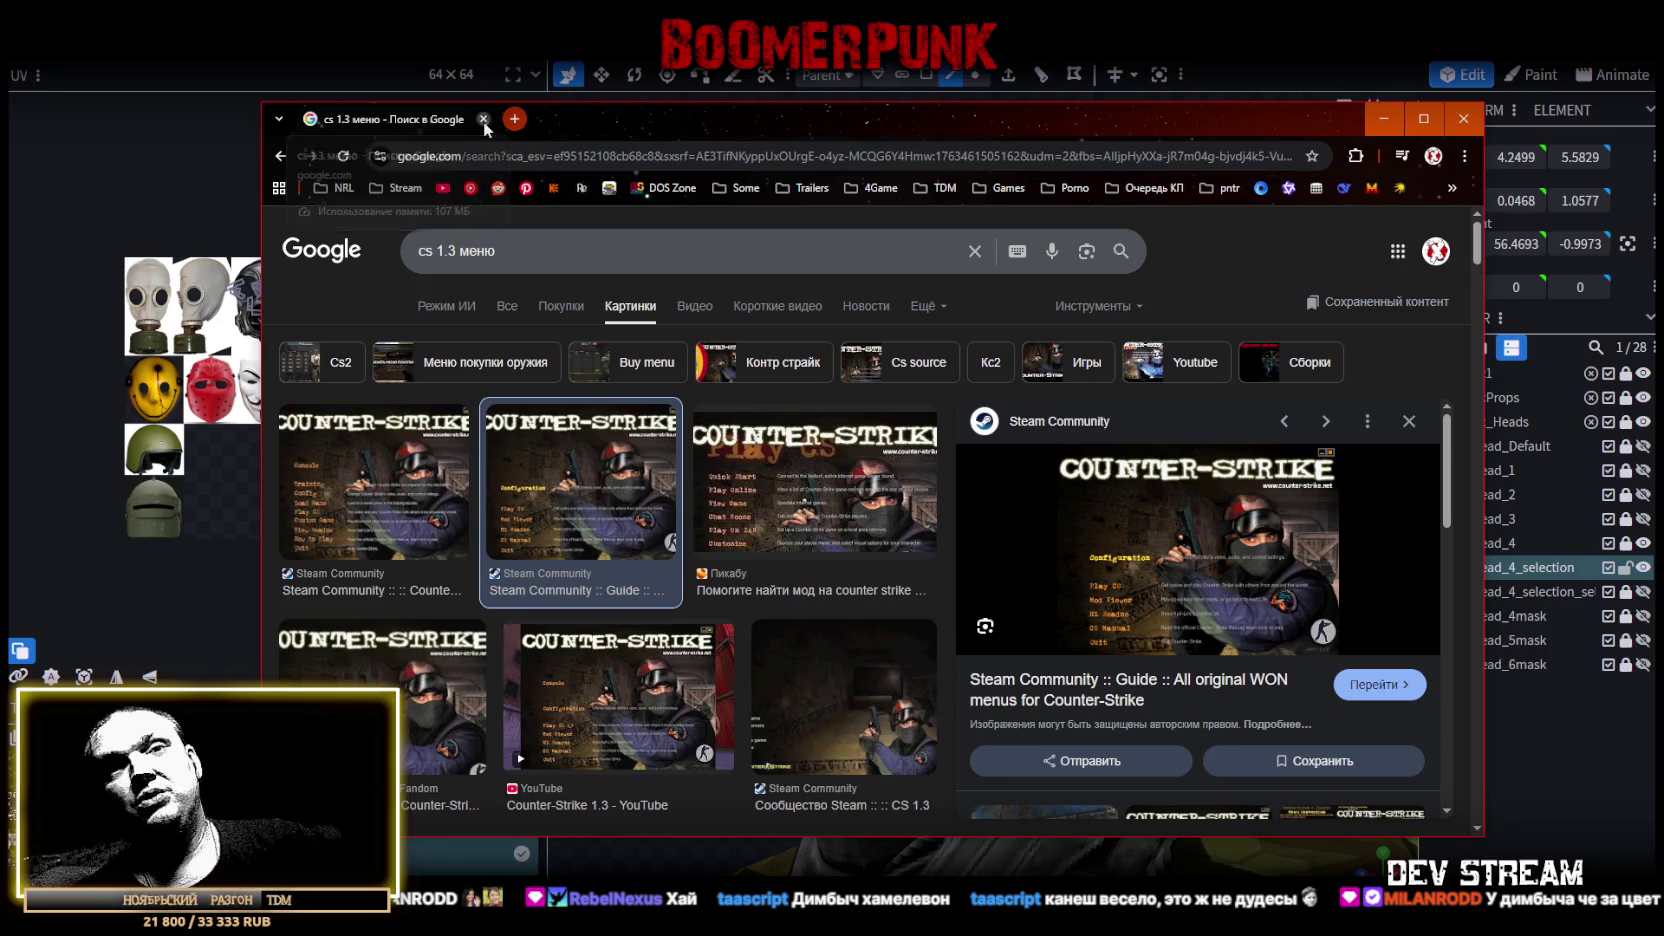
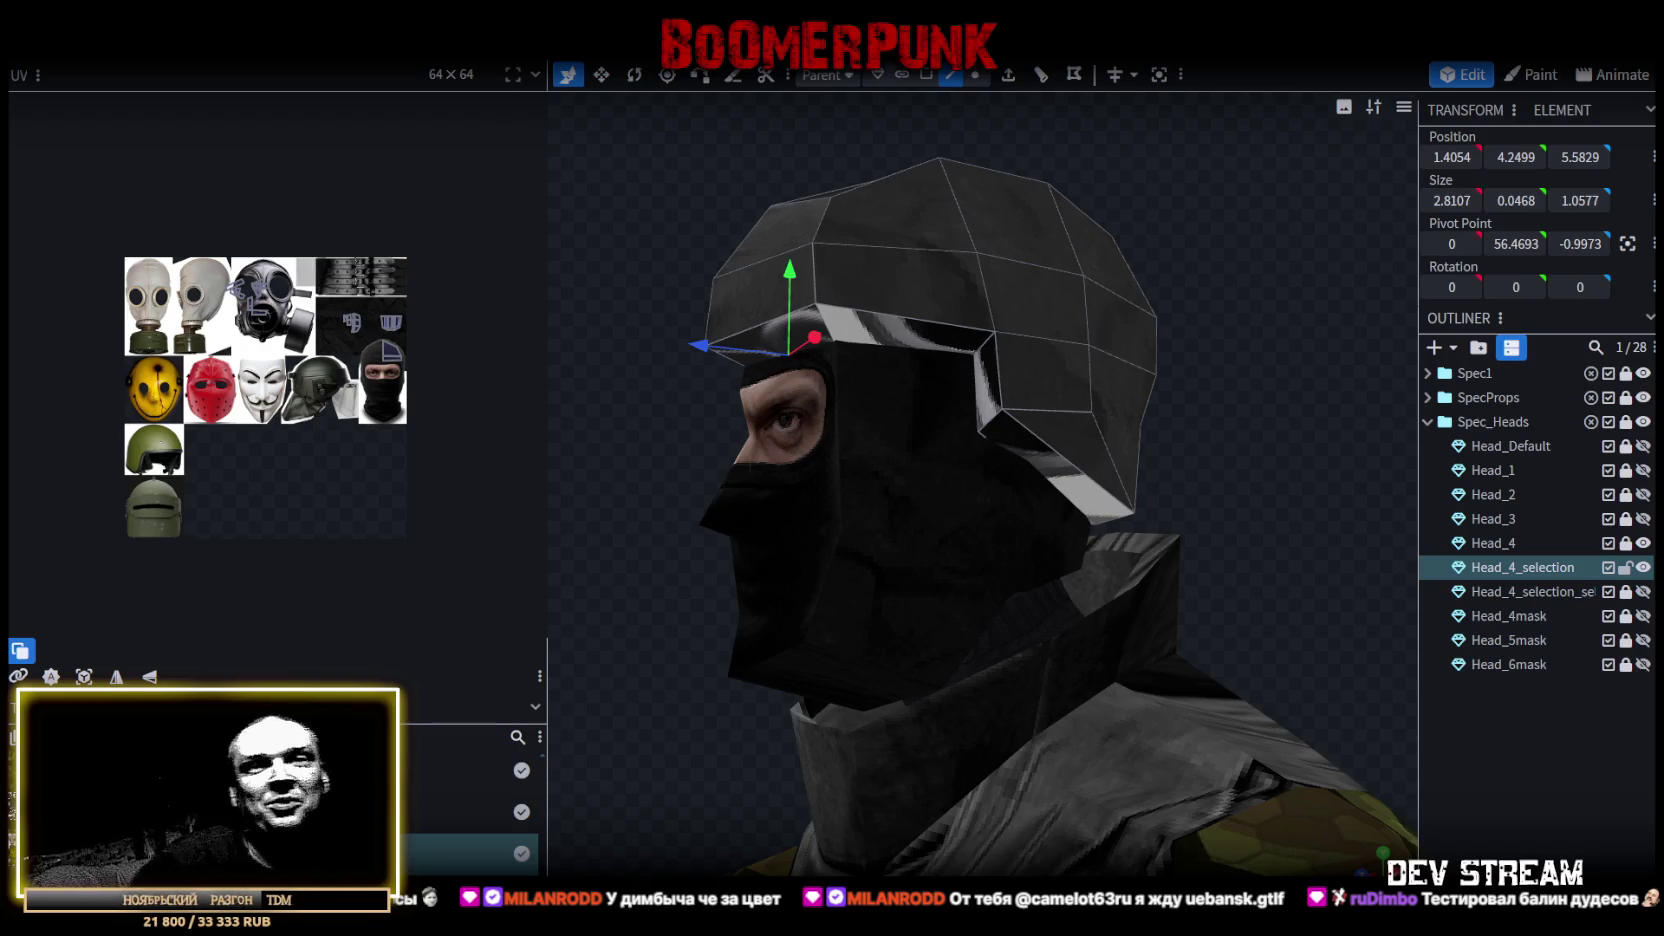
In vertex mode, drag a bottom rim vertex at the back of the helmet along the Z axis.
{"action": "mouse_move", "coordinate": [1336, 701]}
{"action": "left_mouse_down"}
{"action": "mouse_move", "coordinate": [800, 545]}
{"action": "mouse_move", "coordinate": [749, 547]}
{"action": "mouse_move", "coordinate": [760, 556]}
{"action": "left_mouse_up"}
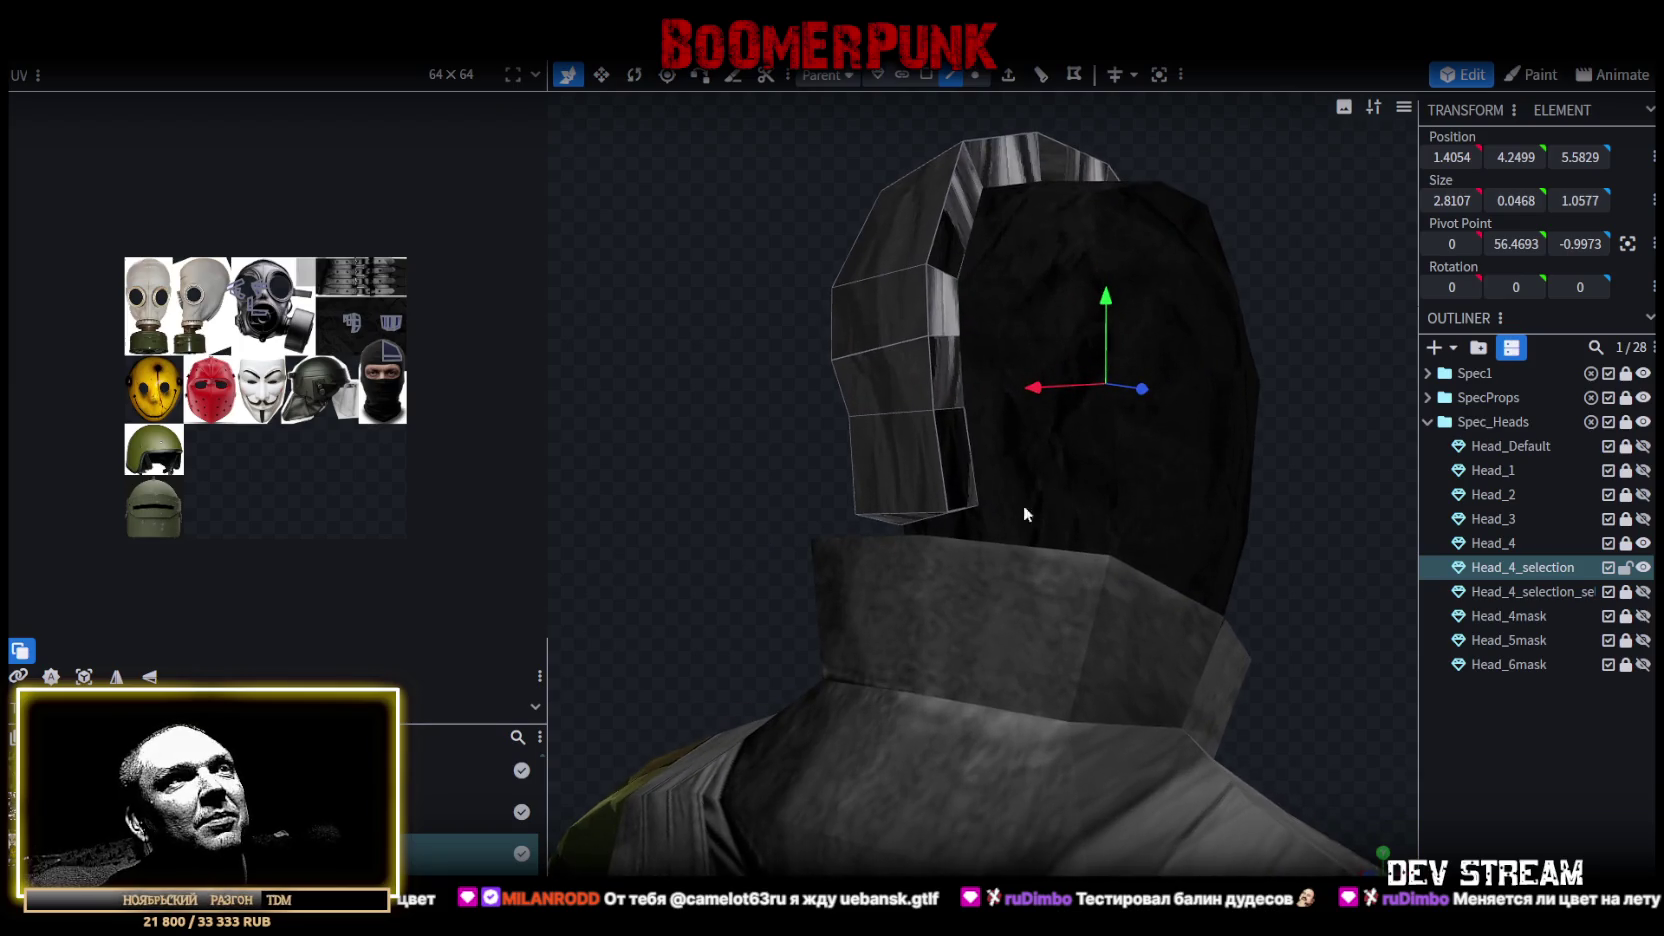
{"action": "left_click", "coordinate": [984, 76]}
{"action": "left_click", "coordinate": [980, 524]}
{"action": "left_click_drag", "start_coordinate": [991, 478], "coordinate": [987, 445]}
In face mode, select four rim-strip faces around the back and left of the helmet.
{"action": "left_click_drag", "start_coordinate": [734, 374], "coordinate": [663, 385]}
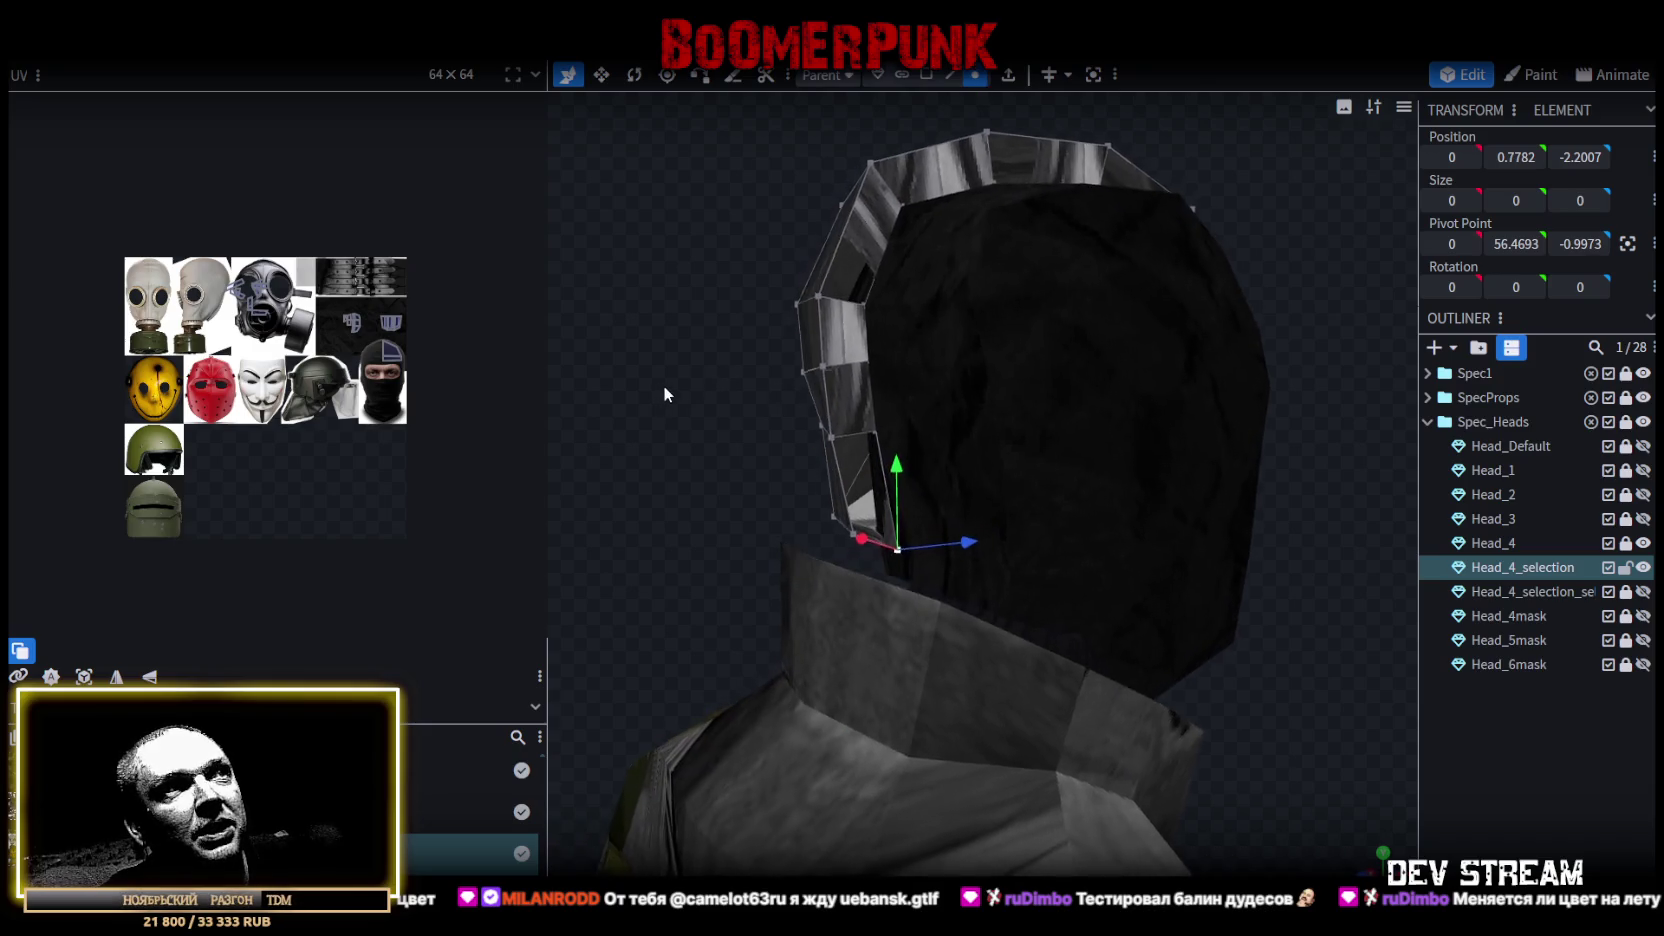
{"action": "left_click", "coordinate": [927, 75]}
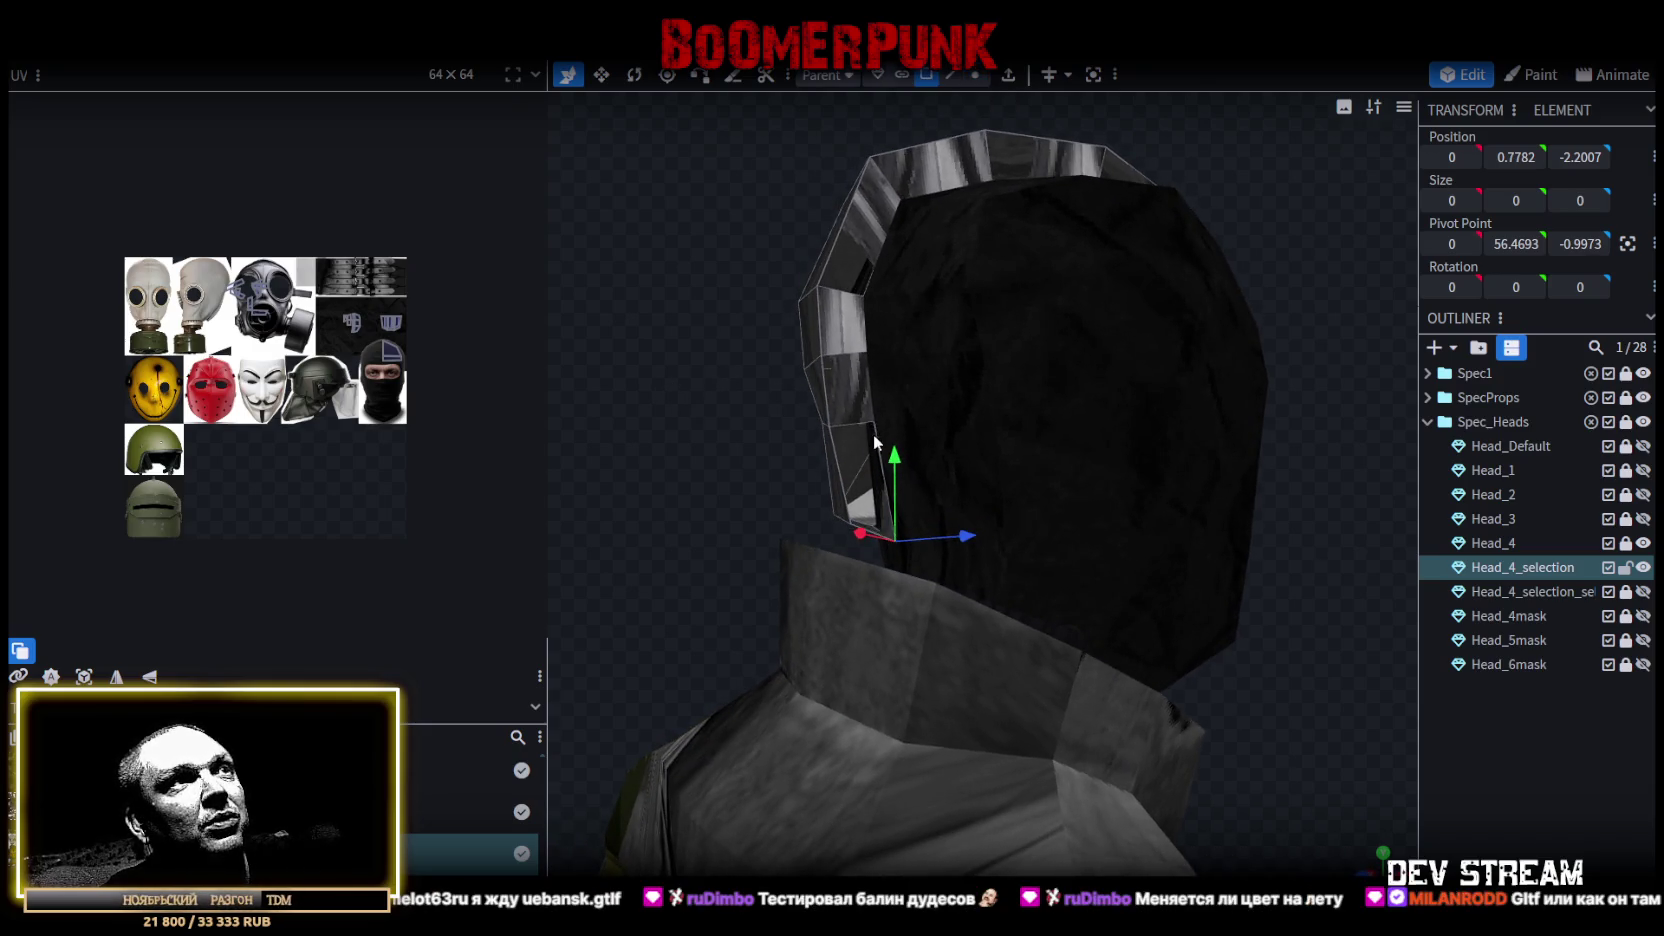
{"action": "left_click", "coordinate": [874, 429]}
{"action": "left_click", "coordinate": [841, 322], "text": "shift"}
{"action": "left_click", "coordinate": [866, 232], "text": "shift"}
{"action": "left_click", "coordinate": [985, 162], "text": "shift"}
Add three faces along the right side of the rim, then clear the face selection.
{"action": "left_click_drag", "start_coordinate": [1309, 177], "coordinate": [1113, 213]}
{"action": "left_click", "coordinate": [1113, 213], "text": "shift"}
{"action": "left_click", "coordinate": [1150, 283], "text": "shift"}
{"action": "left_click", "coordinate": [1184, 374], "text": "shift"}
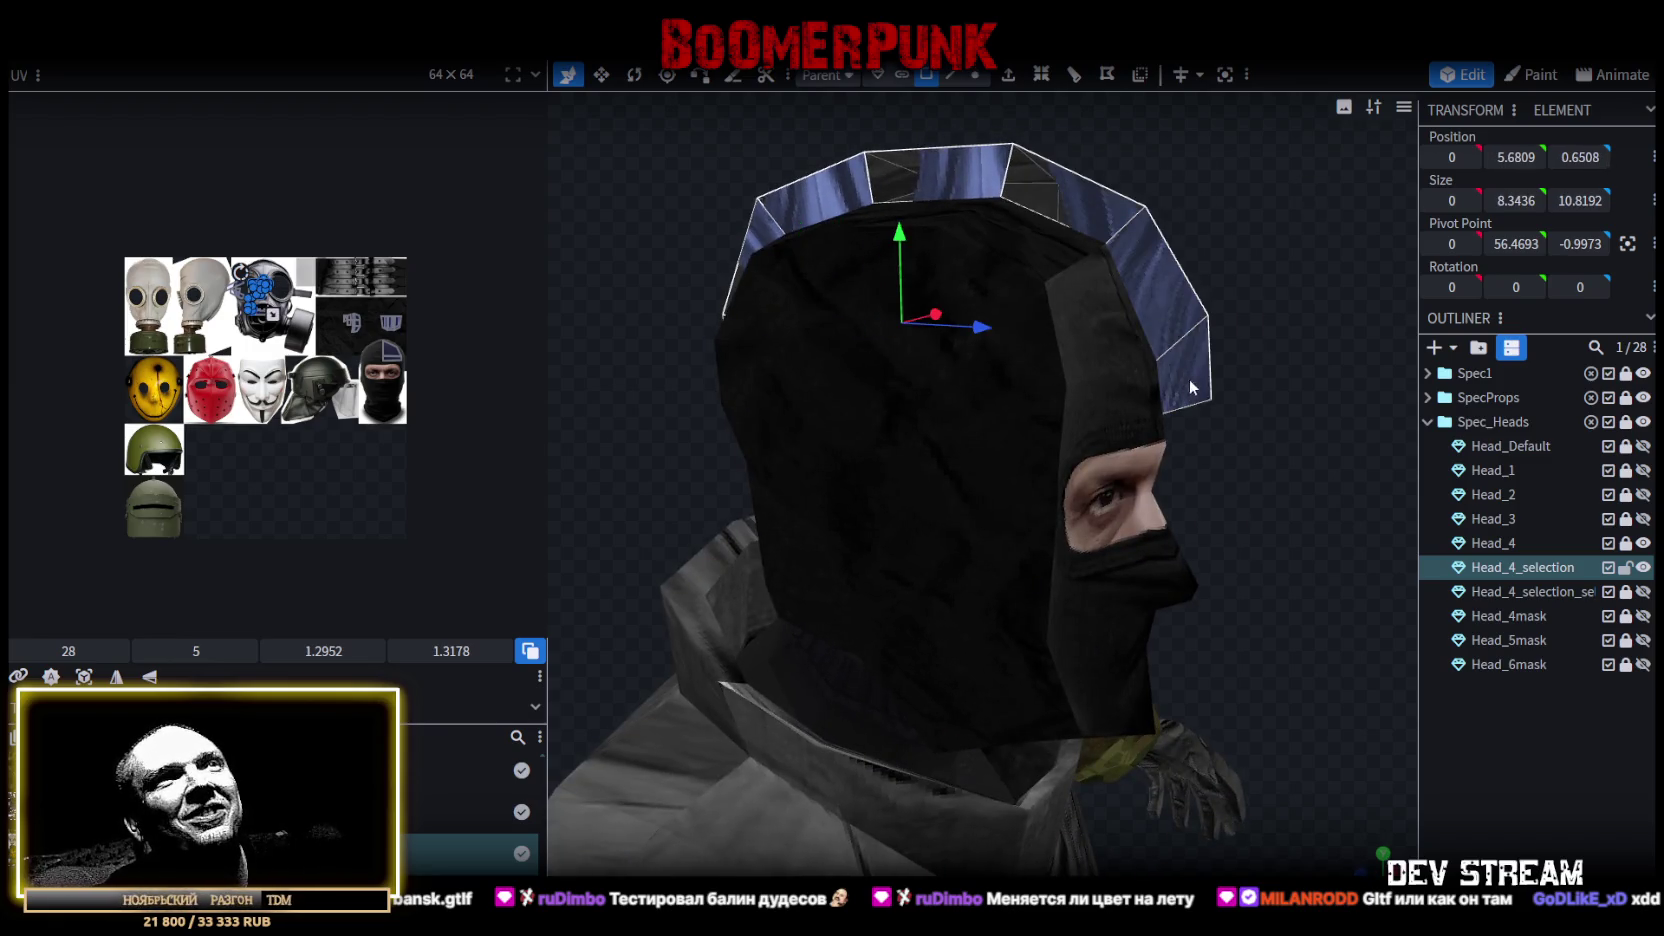
{"action": "mouse_move", "coordinate": [1184, 374]}
{"action": "left_mouse_down"}
{"action": "mouse_move", "coordinate": [1230, 370]}
{"action": "mouse_move", "coordinate": [1202, 451]}
{"action": "mouse_move", "coordinate": [1433, 424]}
{"action": "mouse_move", "coordinate": [1270, 474]}
{"action": "mouse_move", "coordinate": [1288, 474]}
{"action": "left_mouse_up"}
{"action": "left_click", "coordinate": [1223, 370]}
In edge mode, select a lower edge of the helmet and view the head's left side.
{"action": "scroll", "coordinate": [1288, 474], "scroll_direction": "up", "scroll_amount": 3}
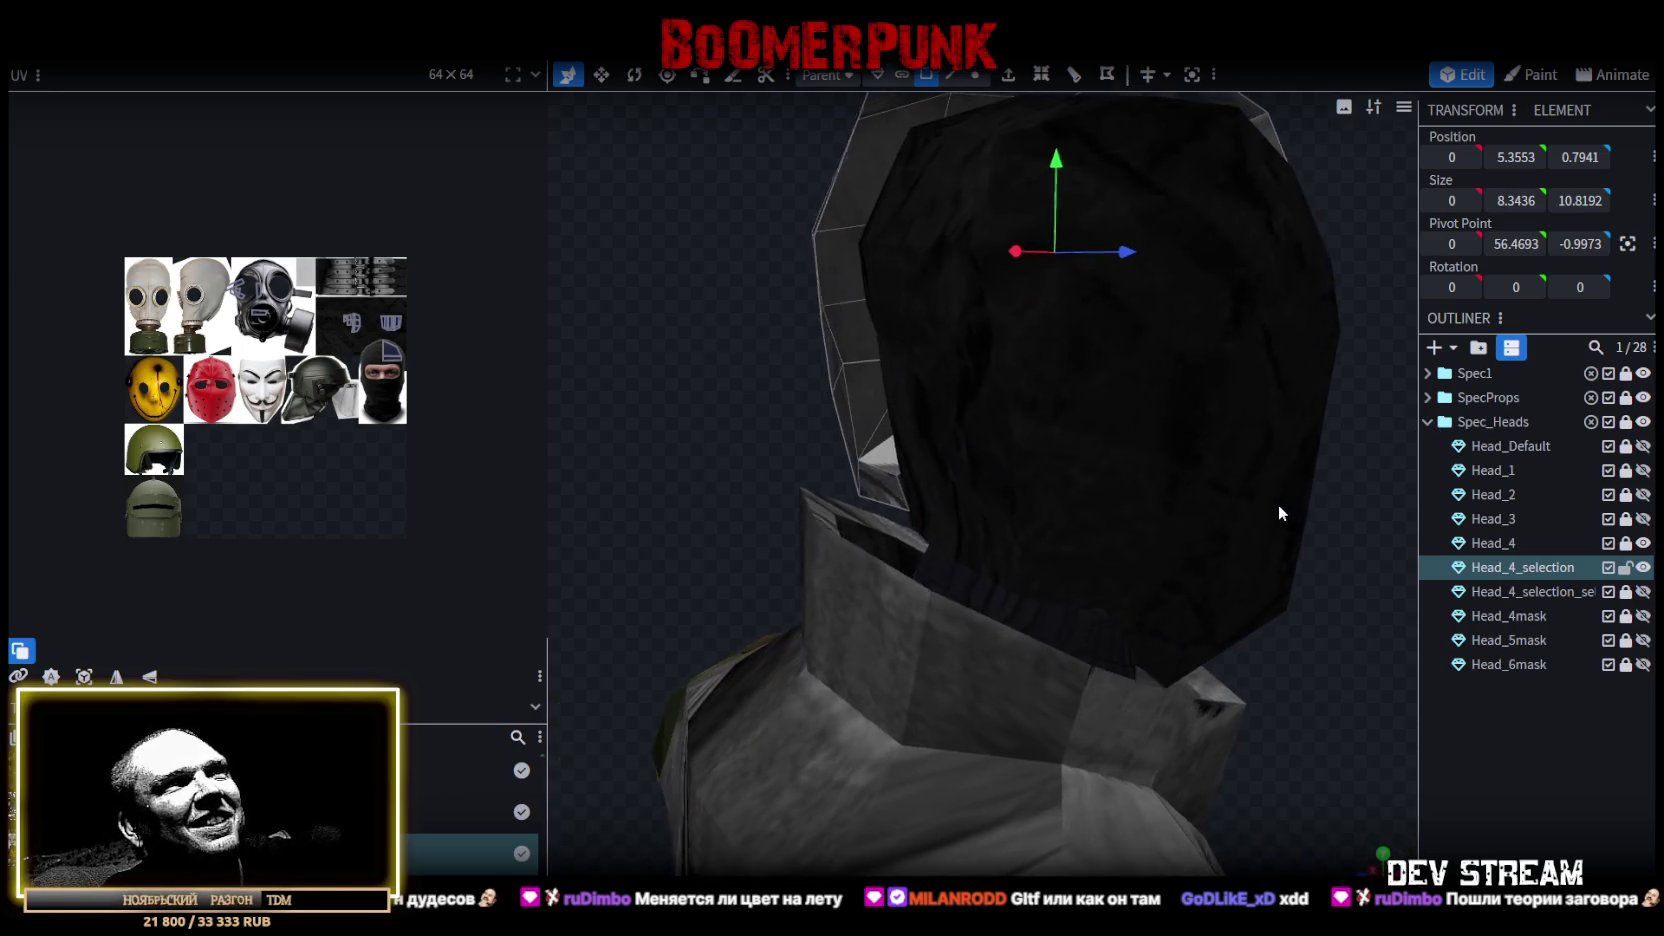
{"action": "left_click", "coordinate": [952, 75]}
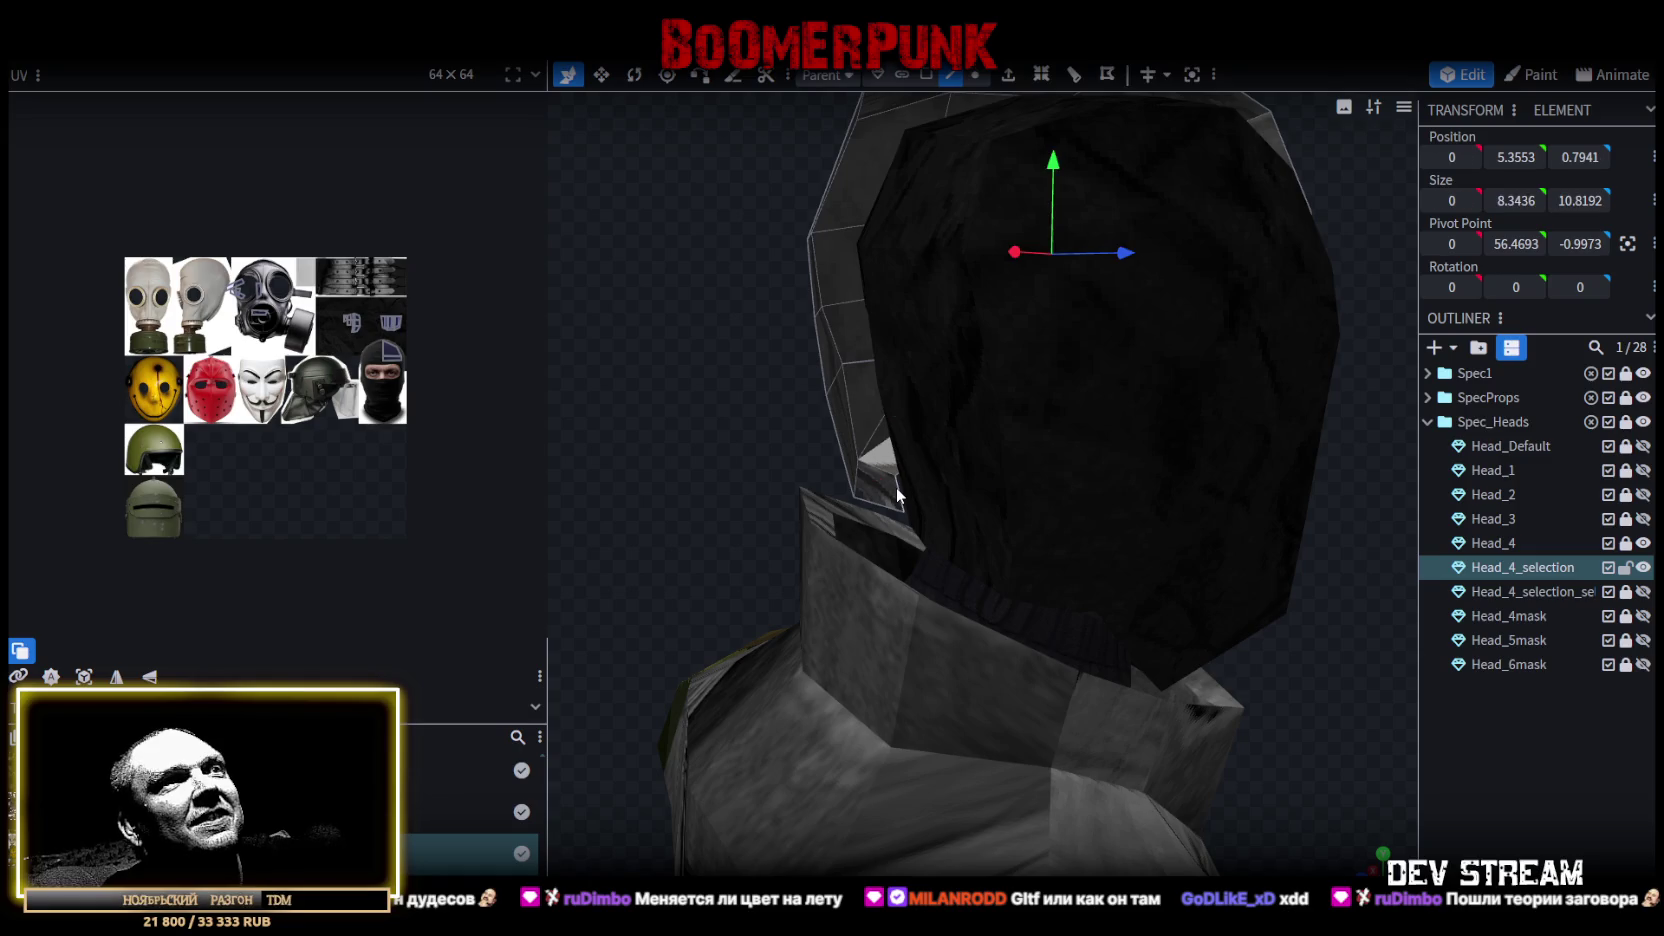
{"action": "left_click", "coordinate": [897, 495]}
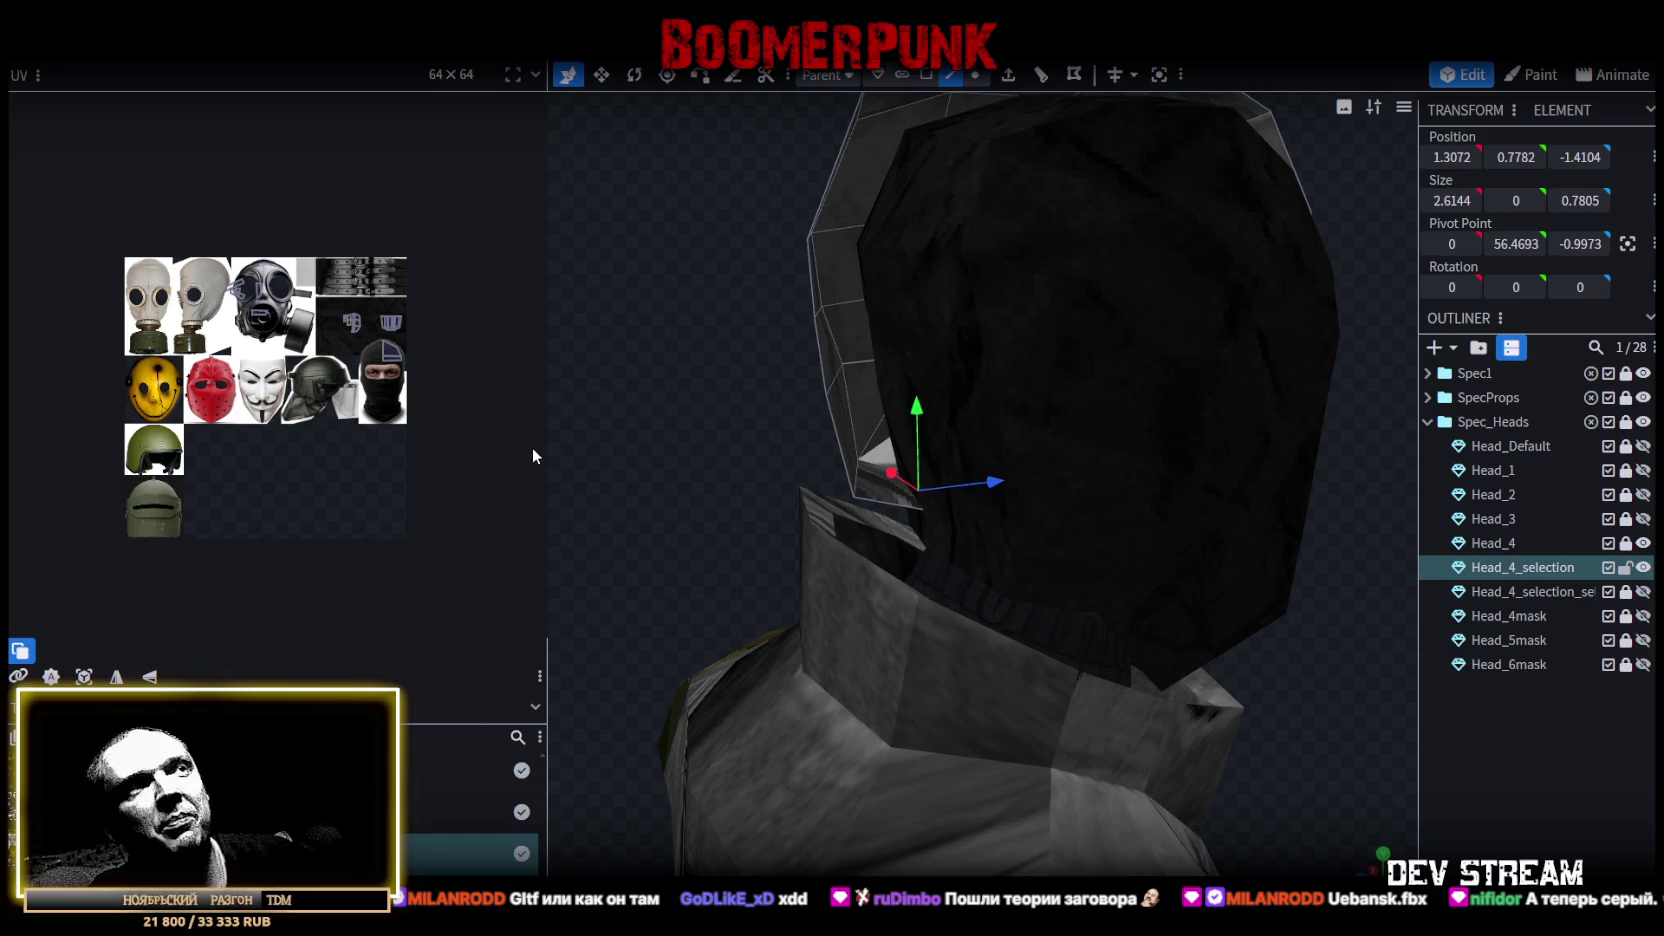
{"action": "mouse_move", "coordinate": [656, 433]}
{"action": "left_mouse_down"}
{"action": "mouse_move", "coordinate": [772, 445]}
{"action": "mouse_move", "coordinate": [649, 441]}
{"action": "mouse_move", "coordinate": [1001, 407]}
{"action": "mouse_move", "coordinate": [1136, 466]}
{"action": "left_mouse_up"}
In vertex mode, move a lower vertex on the helmet side back along the depth axis.
{"action": "scroll", "coordinate": [1135, 462], "scroll_direction": "up", "scroll_amount": 3}
{"action": "scroll", "coordinate": [1128, 465], "scroll_direction": "up", "scroll_amount": 3}
{"action": "left_click", "coordinate": [975, 74]}
{"action": "left_click", "coordinate": [985, 376]}
{"action": "left_click_drag", "start_coordinate": [921, 374], "coordinate": [928, 371]}
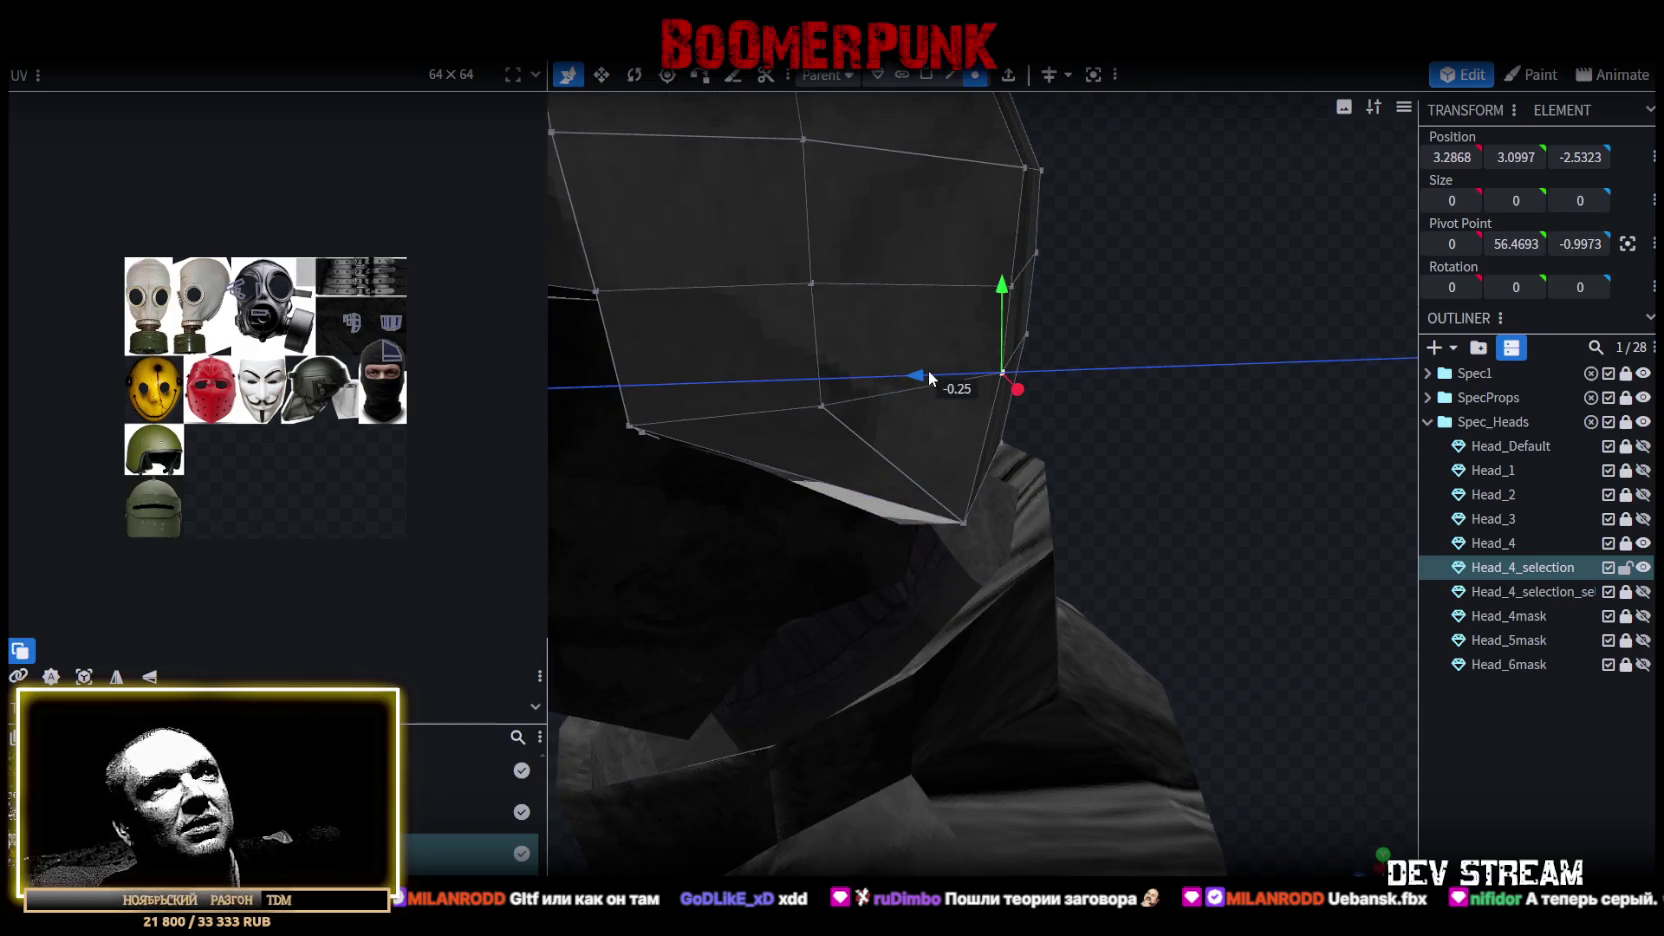
{"action": "mouse_move", "coordinate": [1121, 486]}
{"action": "left_mouse_down"}
{"action": "mouse_move", "coordinate": [923, 436]}
{"action": "mouse_move", "coordinate": [1069, 448]}
{"action": "mouse_move", "coordinate": [1303, 528]}
{"action": "left_mouse_up"}
{"action": "scroll", "coordinate": [923, 436], "scroll_direction": "down", "scroll_amount": 3}
{"action": "scroll", "coordinate": [1206, 488], "scroll_direction": "up", "scroll_amount": 2}
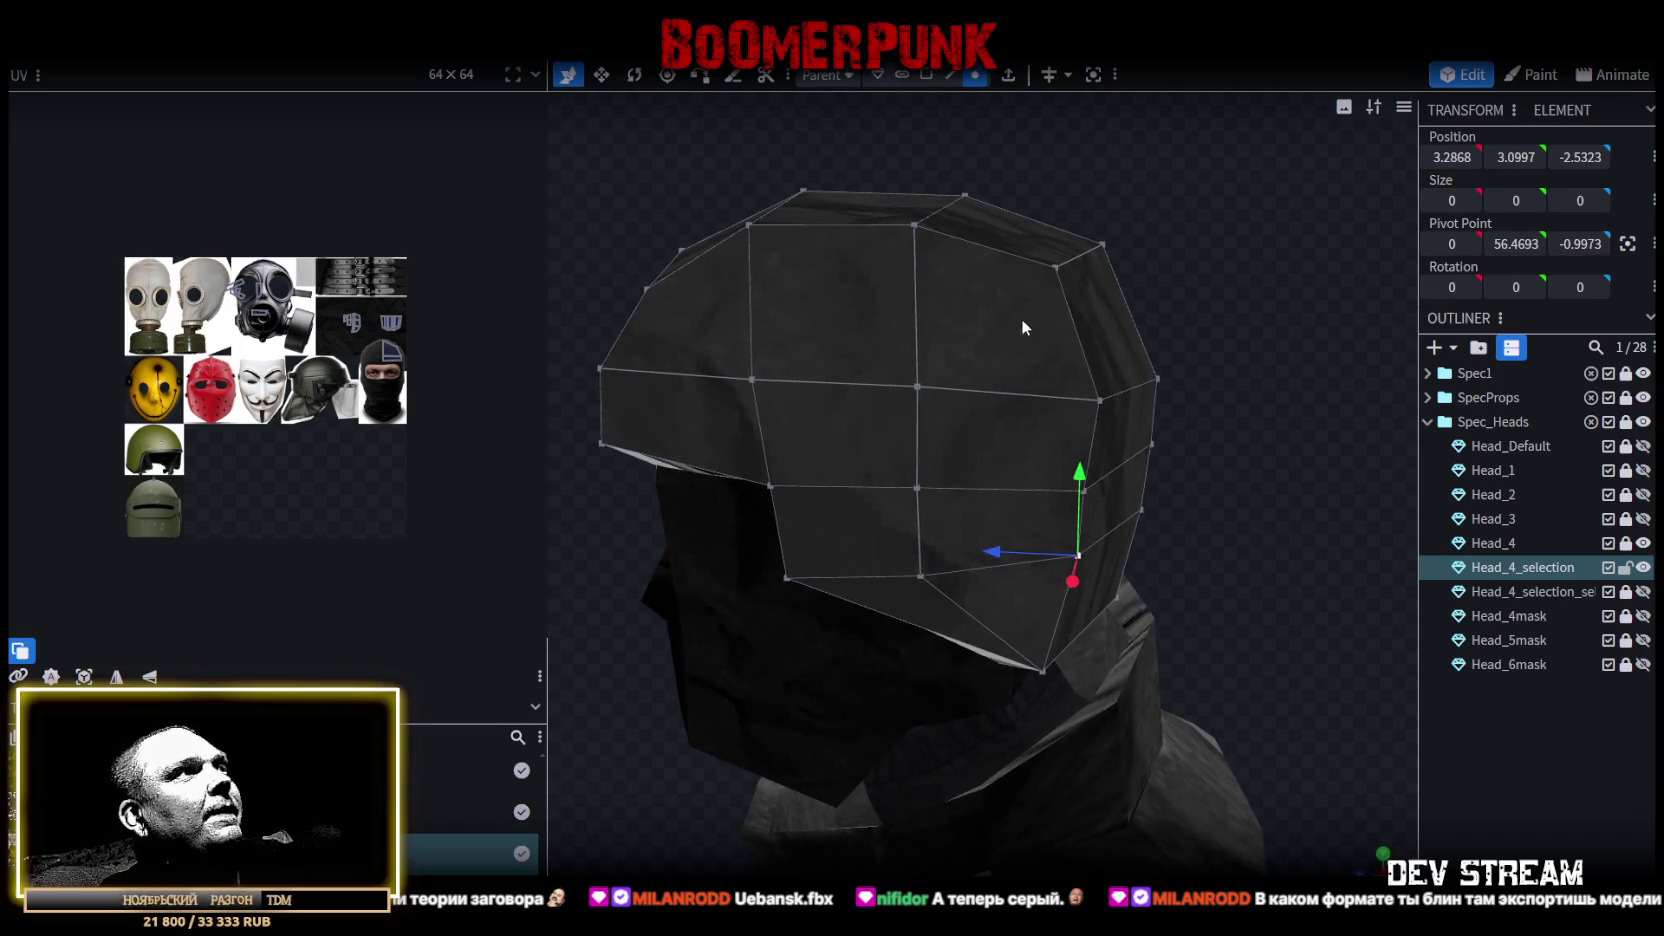
In edge mode, push the lower rim edge back and shift a vertical side edge slightly forward.
{"action": "left_click", "coordinate": [950, 75]}
{"action": "left_click", "coordinate": [1109, 477]}
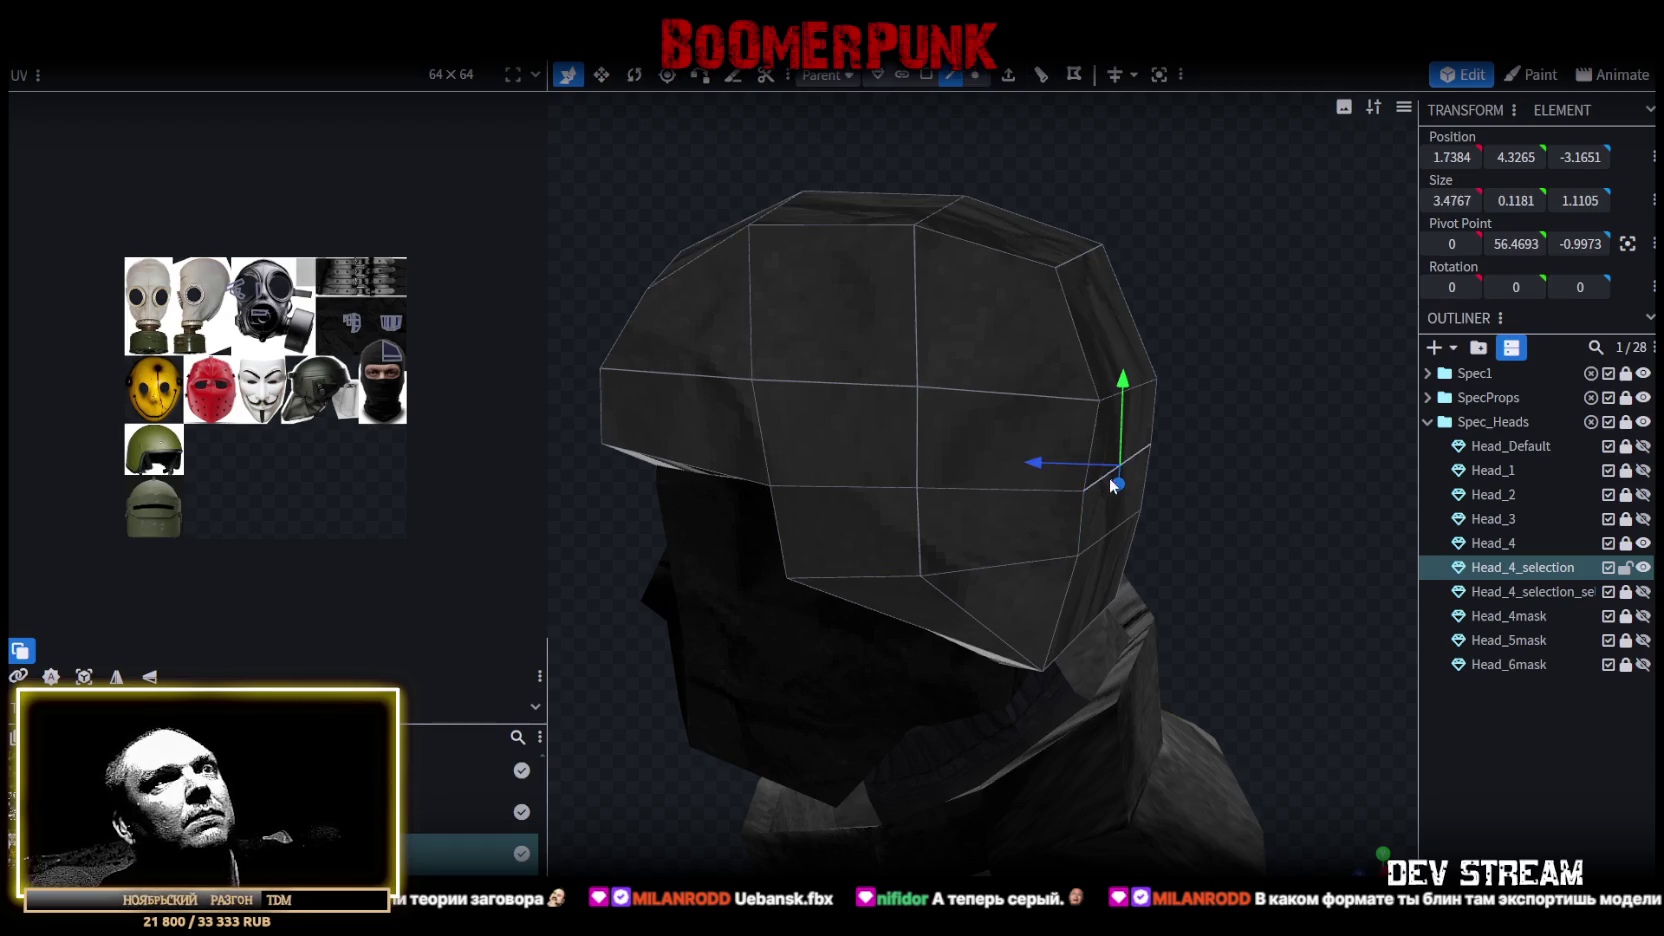
{"action": "mouse_move", "coordinate": [1052, 467]}
{"action": "left_mouse_down"}
{"action": "mouse_move", "coordinate": [1228, 416]}
{"action": "mouse_move", "coordinate": [1235, 364]}
{"action": "left_mouse_up"}
{"action": "left_click", "coordinate": [1056, 515]}
{"action": "left_click_drag", "start_coordinate": [1056, 515], "coordinate": [1020, 541]}
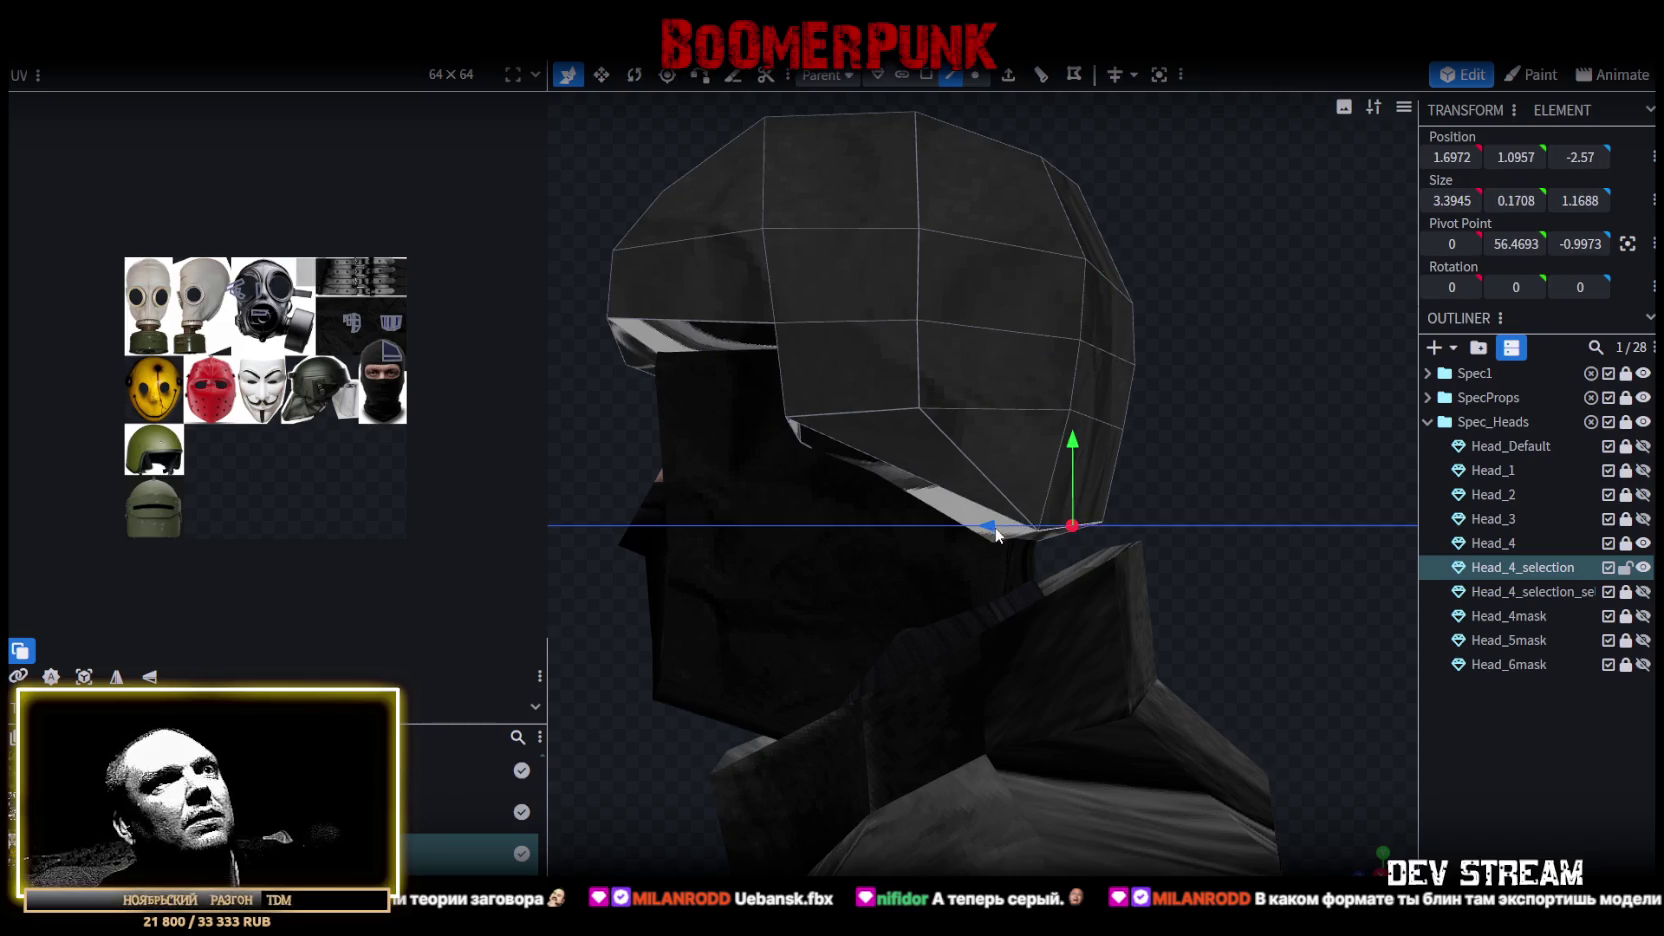
{"action": "left_click_drag", "start_coordinate": [1227, 424], "coordinate": [1224, 441]}
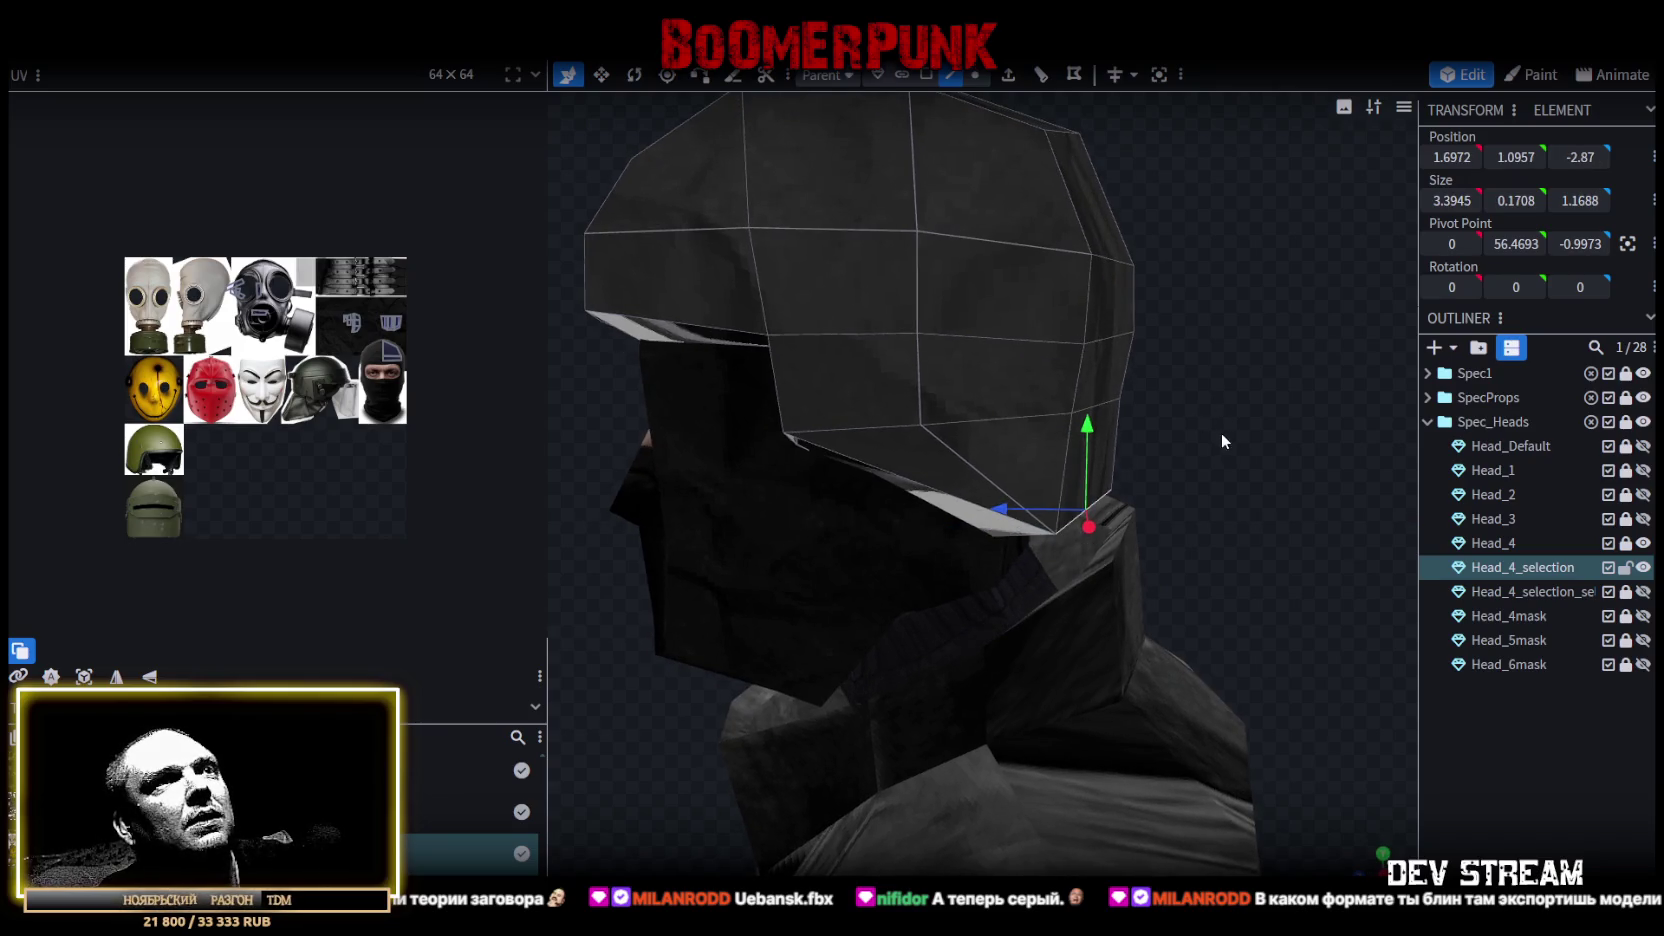
{"action": "left_click", "coordinate": [1104, 411]}
{"action": "left_click_drag", "start_coordinate": [1010, 458], "coordinate": [1014, 460]}
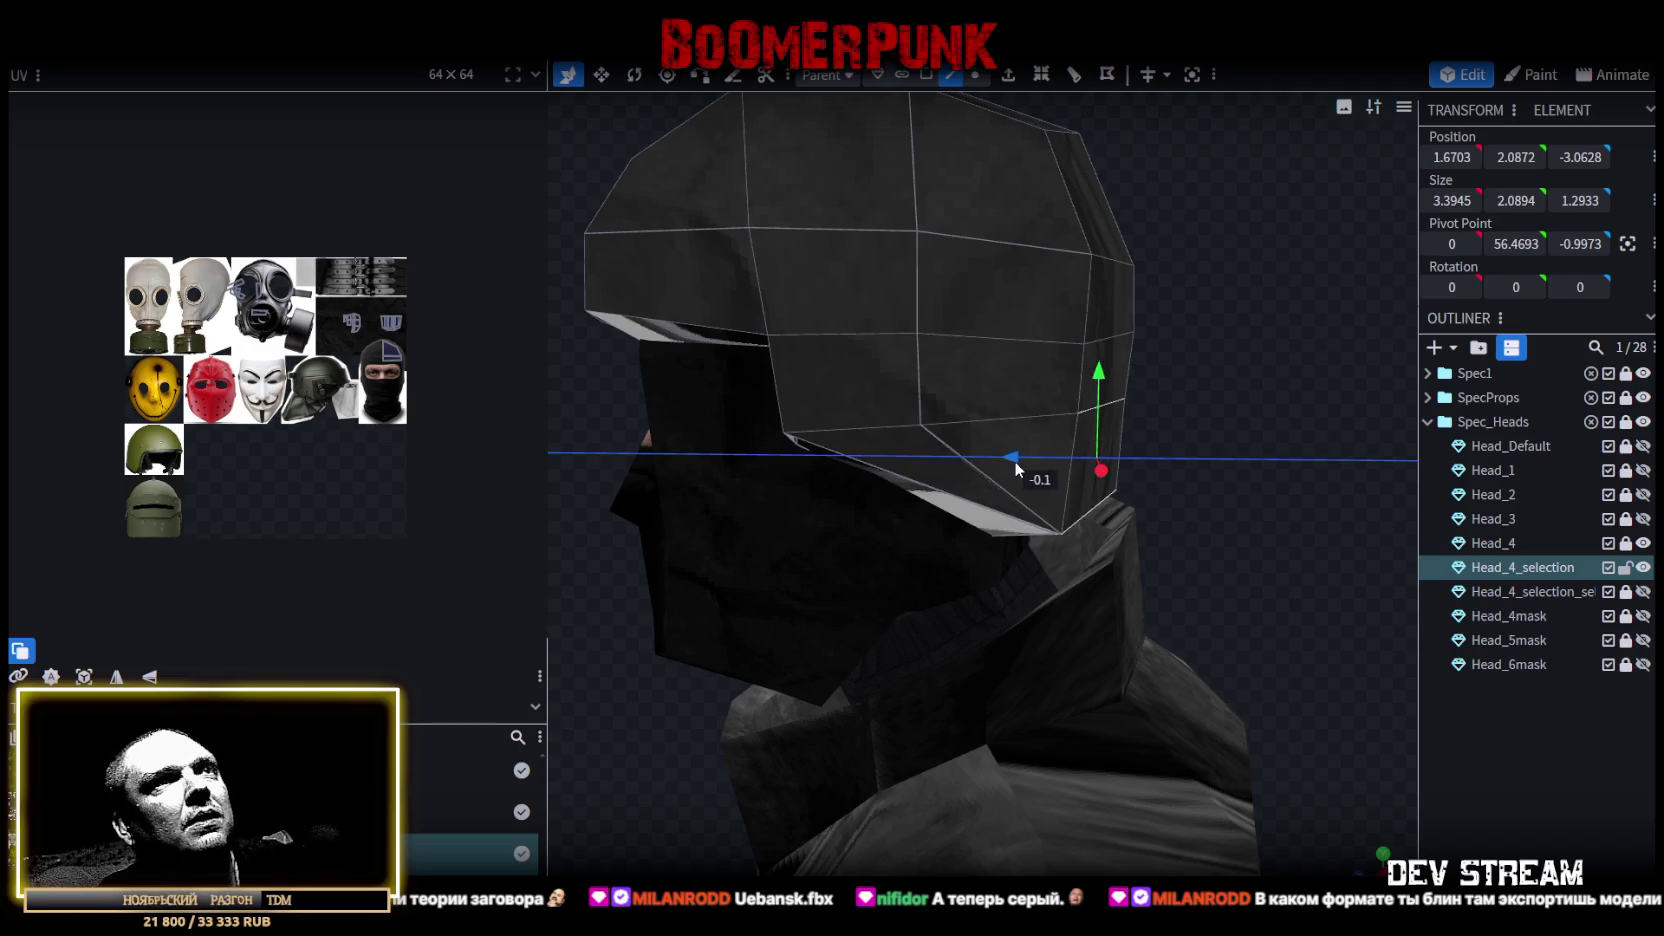
{"action": "scroll", "coordinate": [1195, 417], "scroll_direction": "down", "scroll_amount": 3}
{"action": "mouse_move", "coordinate": [1195, 417]}
{"action": "left_mouse_down"}
{"action": "mouse_move", "coordinate": [1308, 416]}
{"action": "mouse_move", "coordinate": [1104, 414]}
{"action": "mouse_move", "coordinate": [1125, 400]}
{"action": "mouse_move", "coordinate": [1088, 419]}
{"action": "mouse_move", "coordinate": [1261, 449]}
{"action": "mouse_move", "coordinate": [1243, 465]}
{"action": "mouse_move", "coordinate": [1075, 360]}
{"action": "mouse_move", "coordinate": [948, 99]}
{"action": "left_mouse_up"}
Switch to face mode and double-click to select all the helmet's faces.
{"action": "left_click", "coordinate": [927, 75]}
{"action": "left_click", "coordinate": [926, 514]}
{"action": "left_click_drag", "start_coordinate": [926, 514], "coordinate": [1079, 524]}
{"action": "double_click", "coordinate": [1079, 524]}
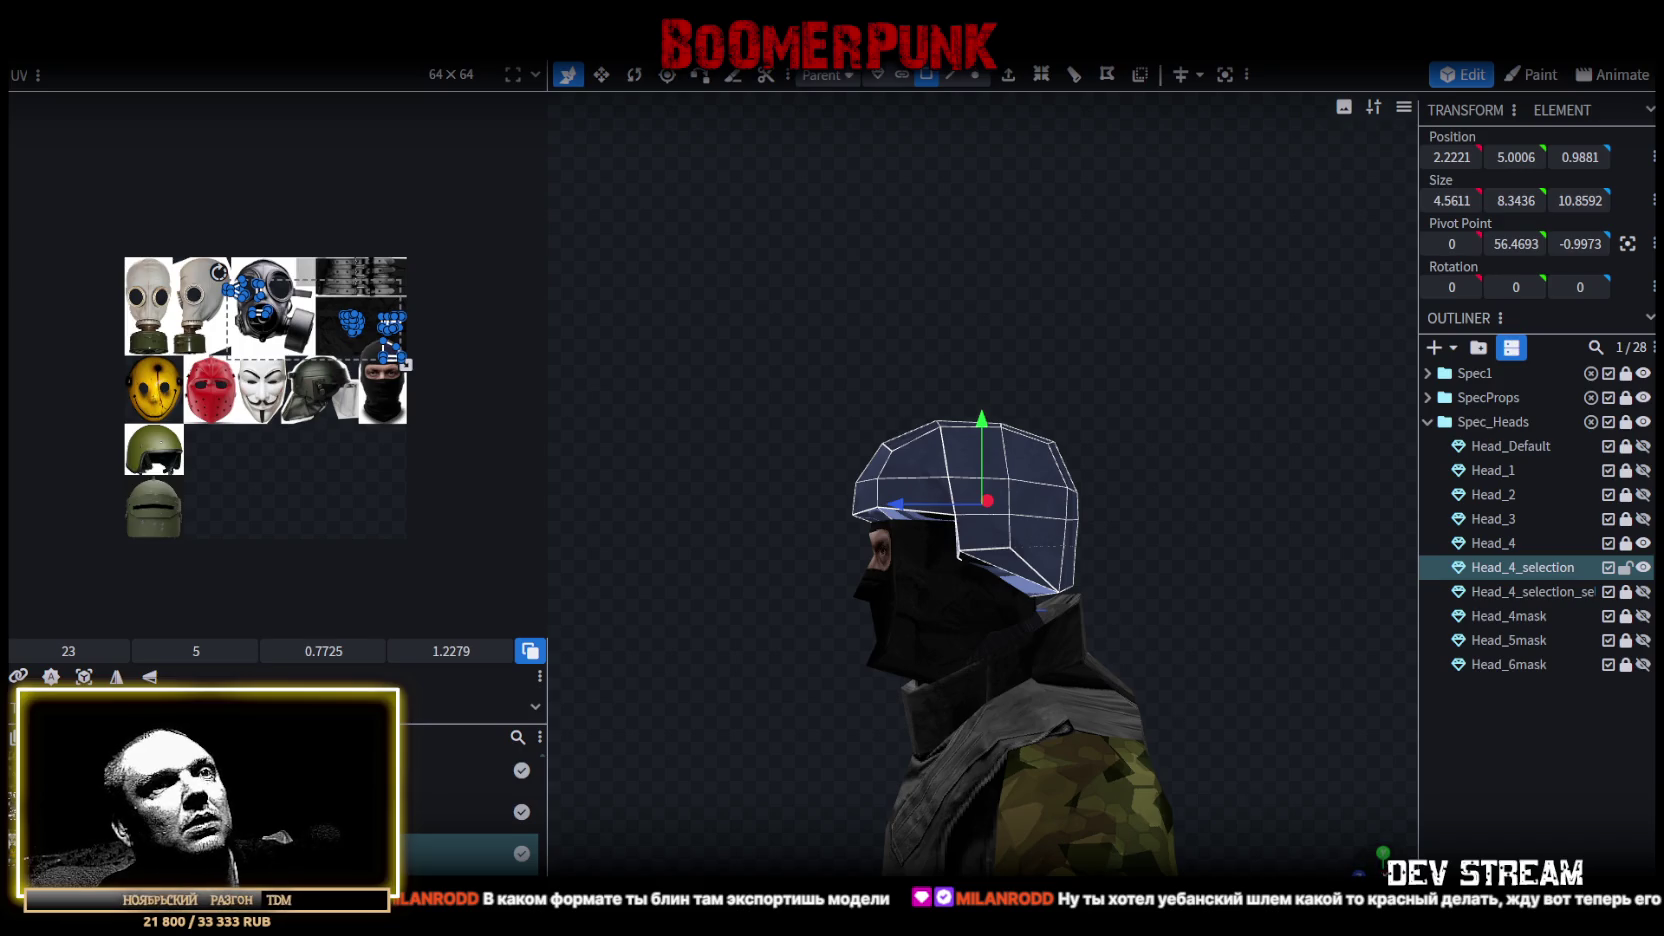
Zoom in on the UV editor and drag its divider right so the texture atlas fills more space.
{"action": "scroll", "coordinate": [974, 765], "scroll_direction": "up", "scroll_amount": 3}
{"action": "left_click_drag", "start_coordinate": [900, 600], "coordinate": [1150, 600]}
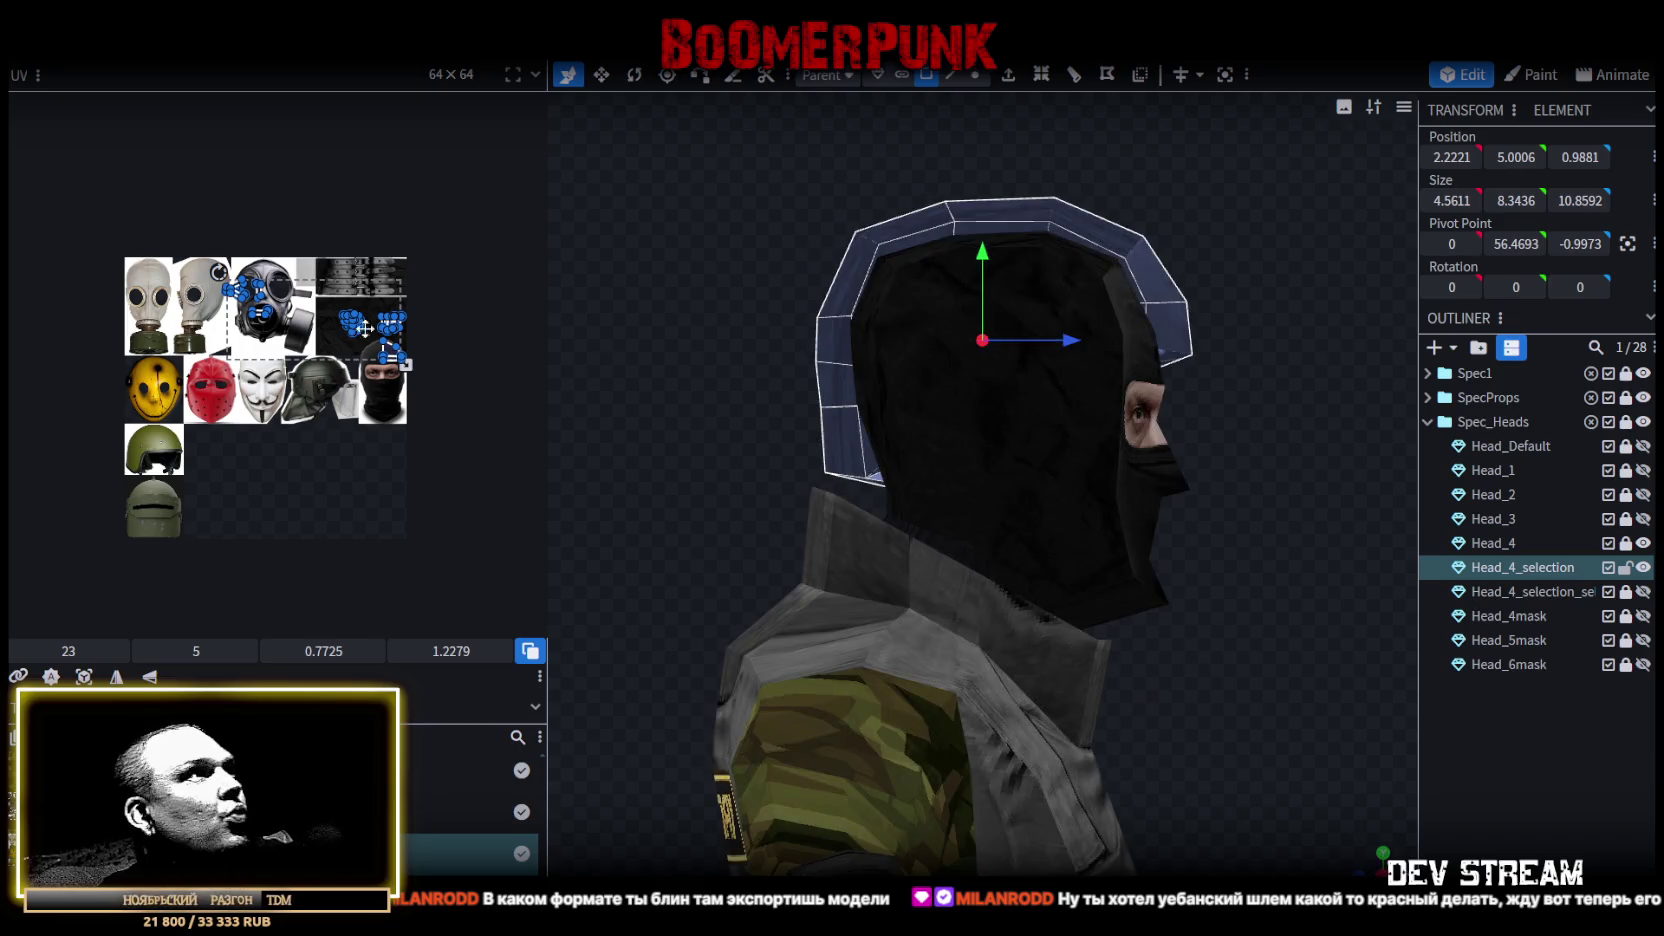
{"action": "mouse_move", "coordinate": [1150, 600]}
{"action": "left_mouse_down"}
{"action": "mouse_move", "coordinate": [900, 600]}
{"action": "mouse_move", "coordinate": [1150, 600]}
{"action": "left_mouse_up"}
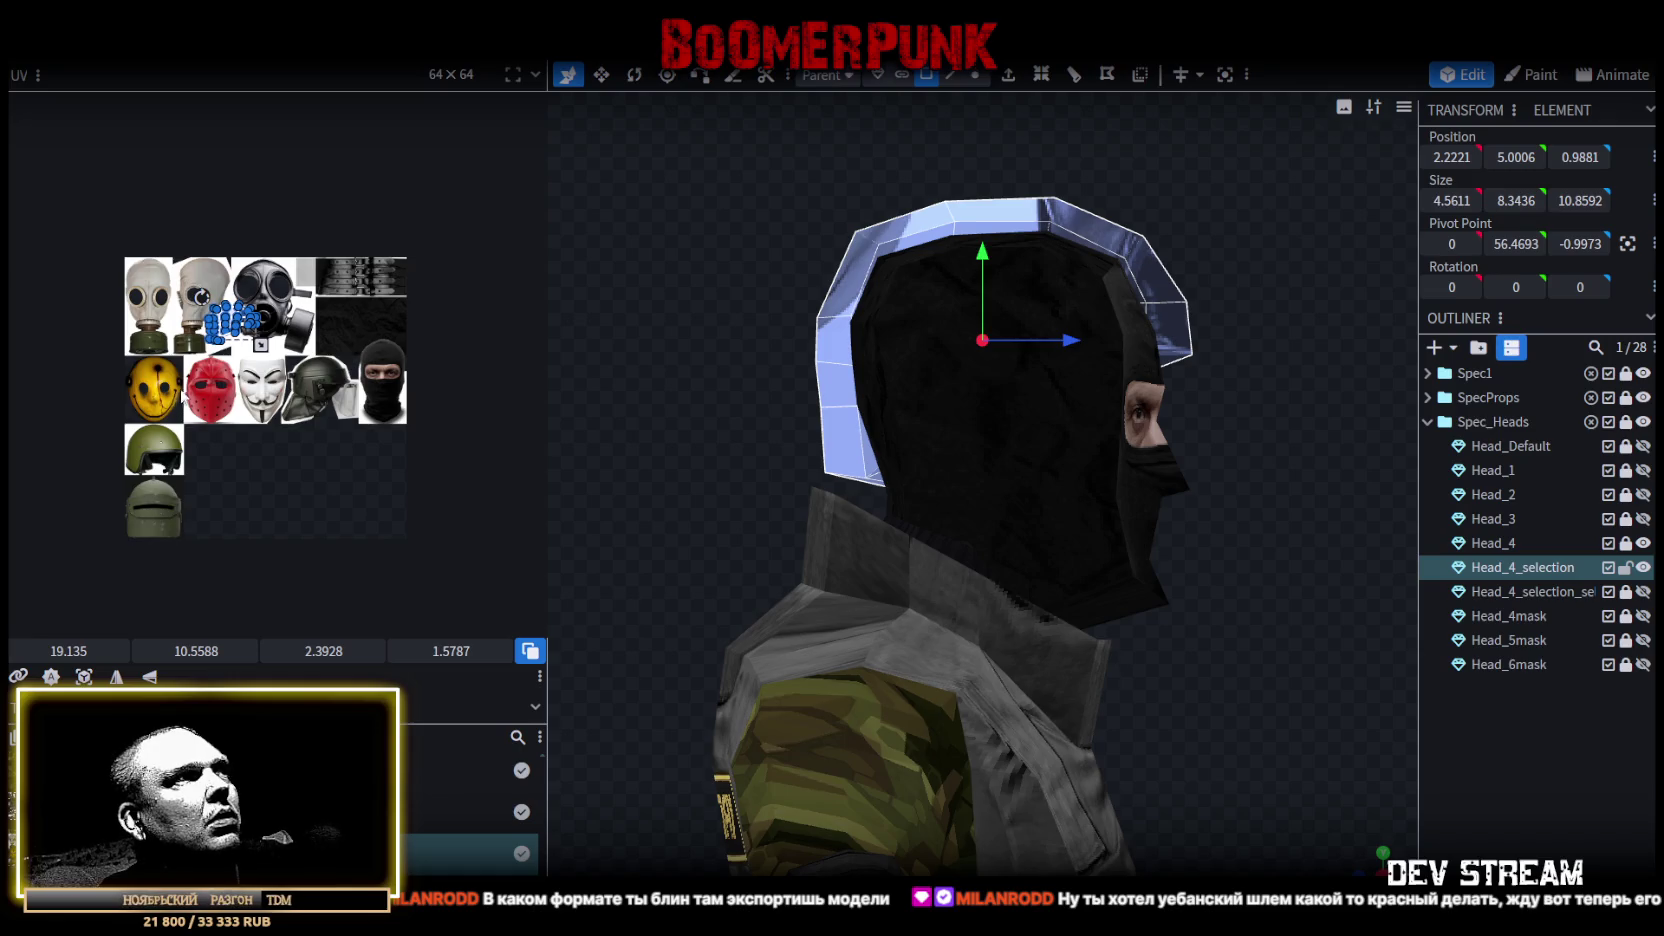
{"action": "scroll", "coordinate": [190, 410], "scroll_direction": "up", "scroll_amount": 3}
{"action": "scroll", "coordinate": [290, 445], "scroll_direction": "up", "scroll_amount": 2}
{"action": "scroll", "coordinate": [371, 465], "scroll_direction": "up", "scroll_amount": 1}
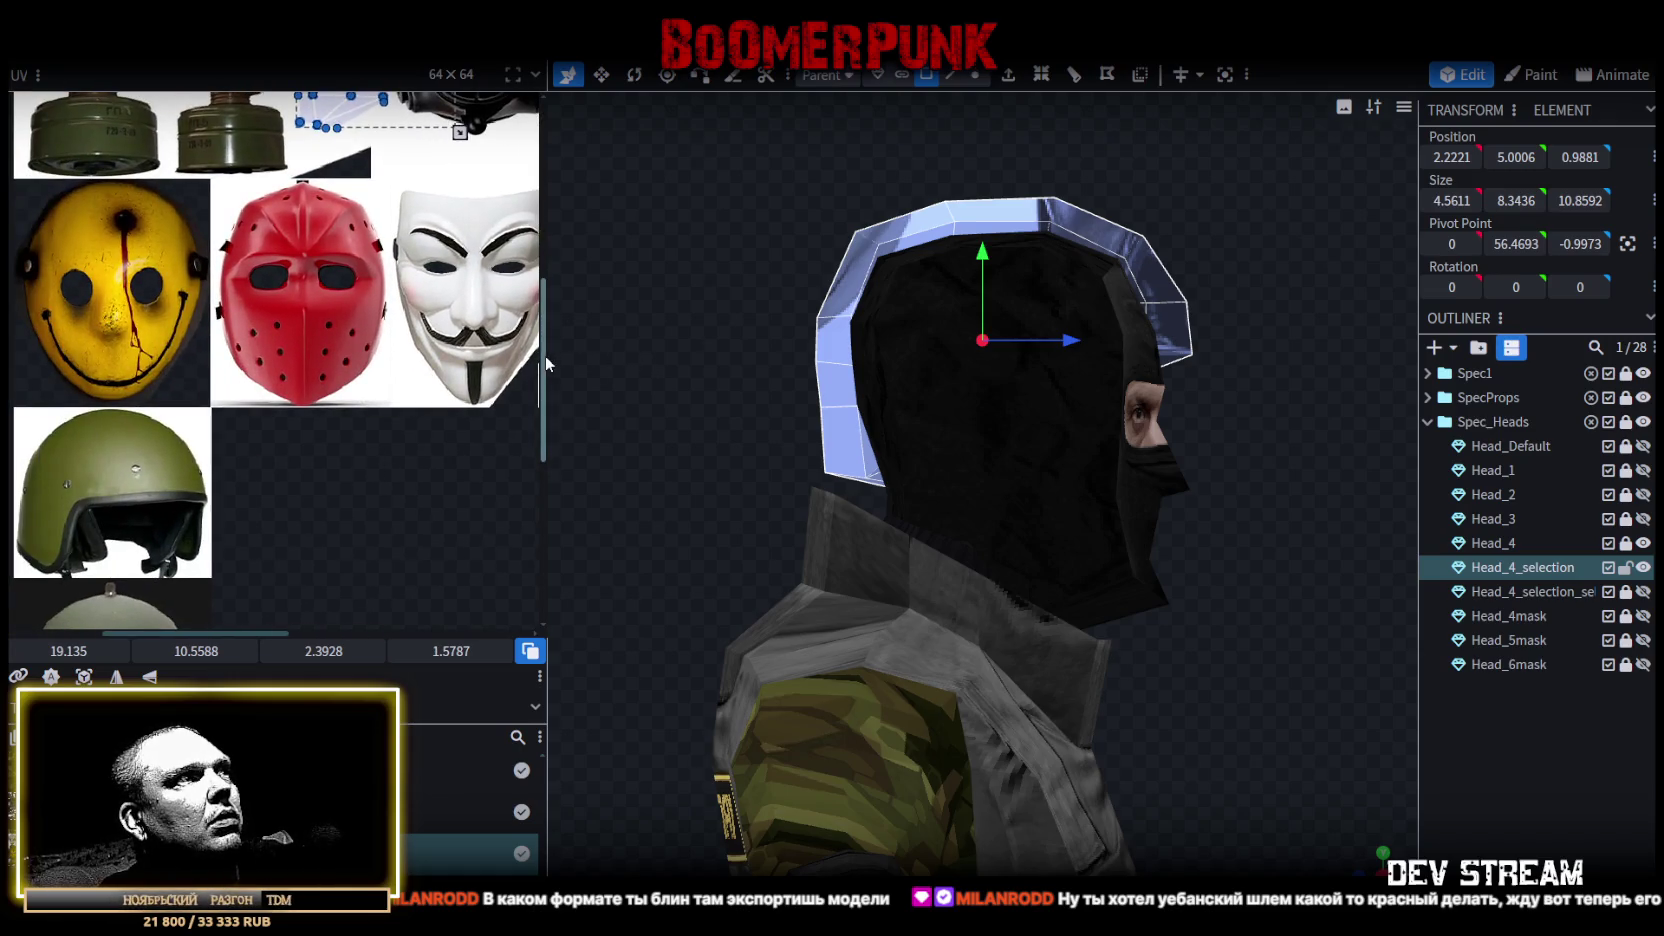
{"action": "left_click_drag", "start_coordinate": [546, 355], "coordinate": [707, 360]}
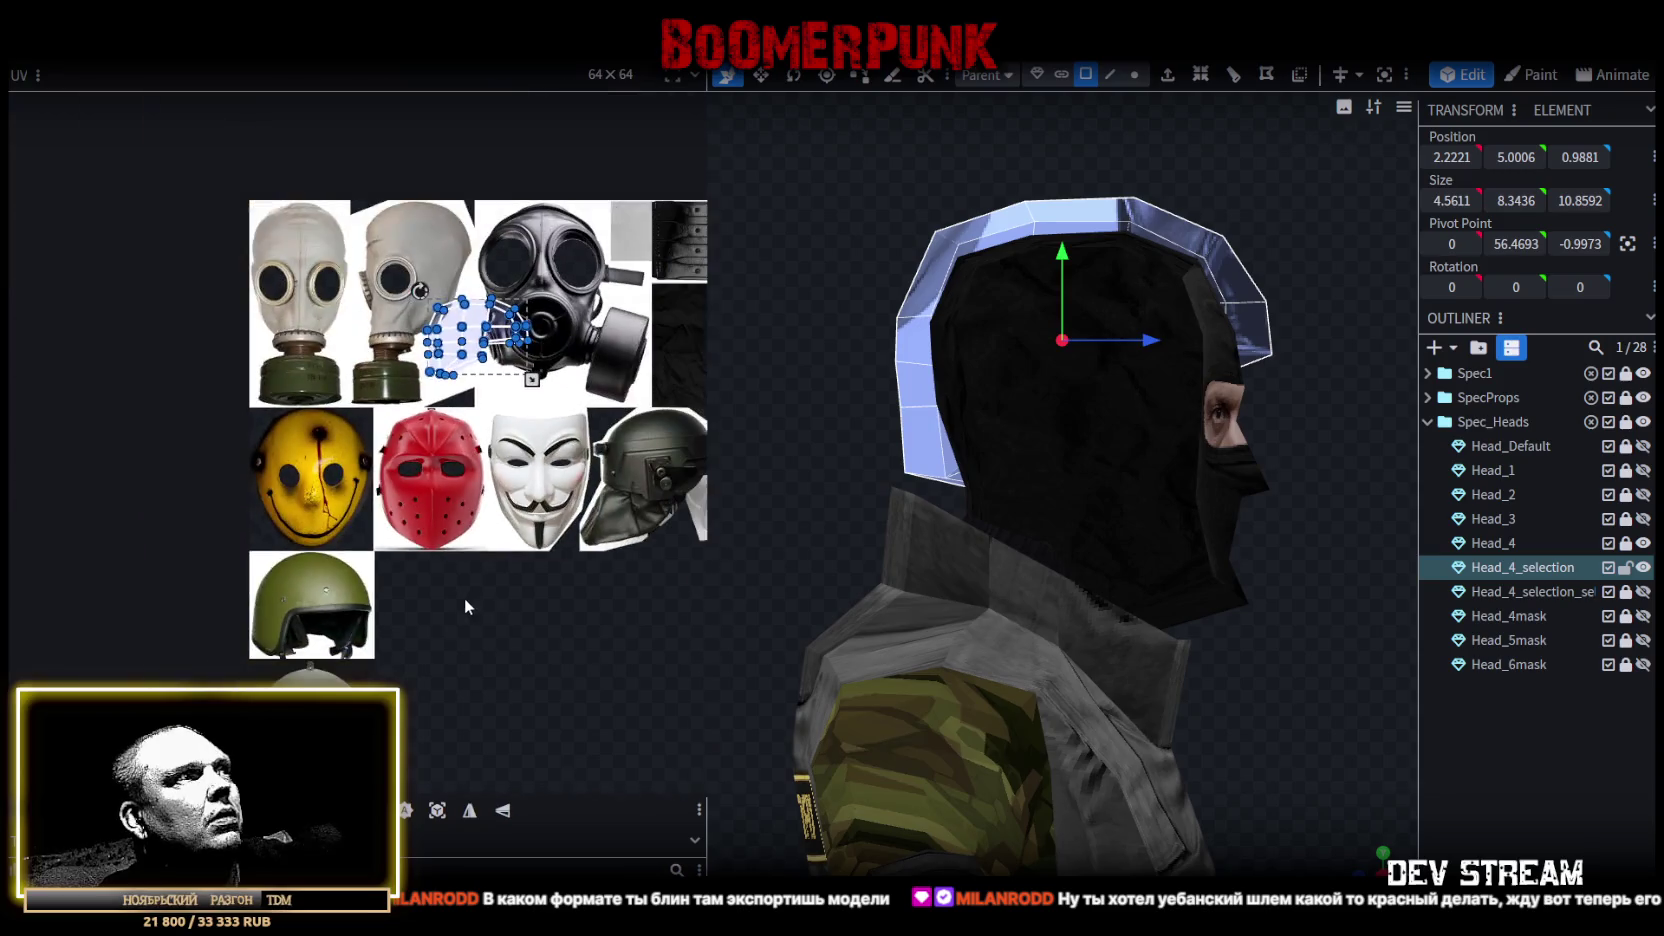
Centre the atlas, clear the face selection and select five edges around the helmet.
{"action": "middle_click_drag", "start_coordinate": [464, 600], "coordinate": [428, 644]}
{"action": "left_click", "coordinate": [1092, 421]}
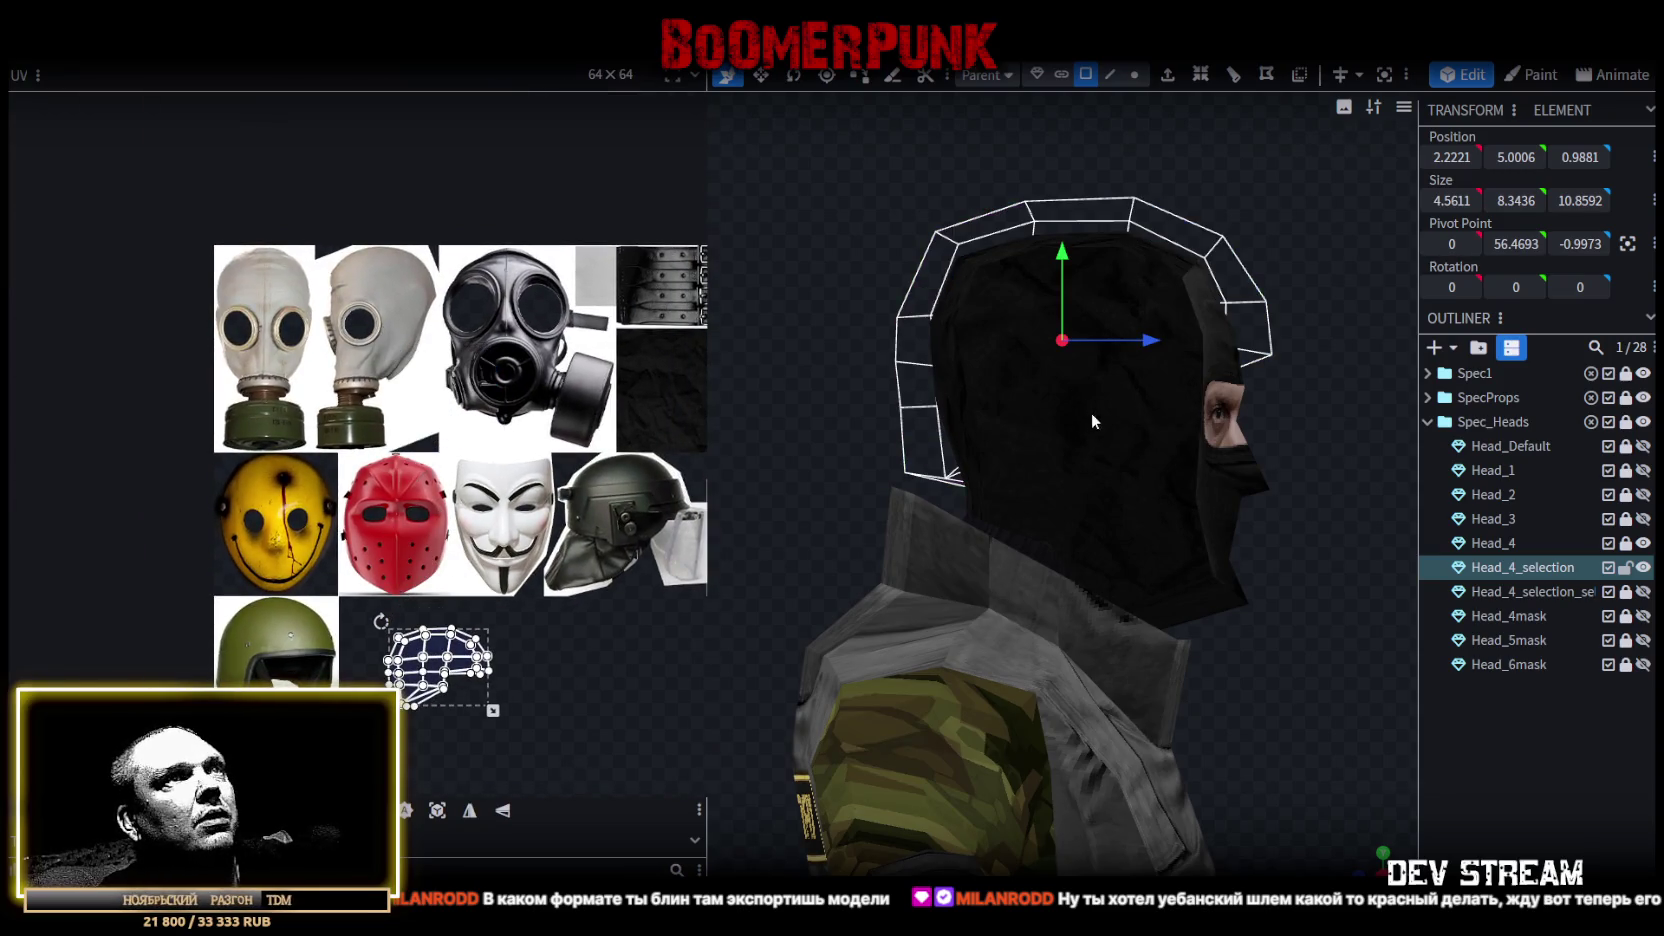
{"action": "left_click_drag", "start_coordinate": [1150, 480], "coordinate": [958, 286]}
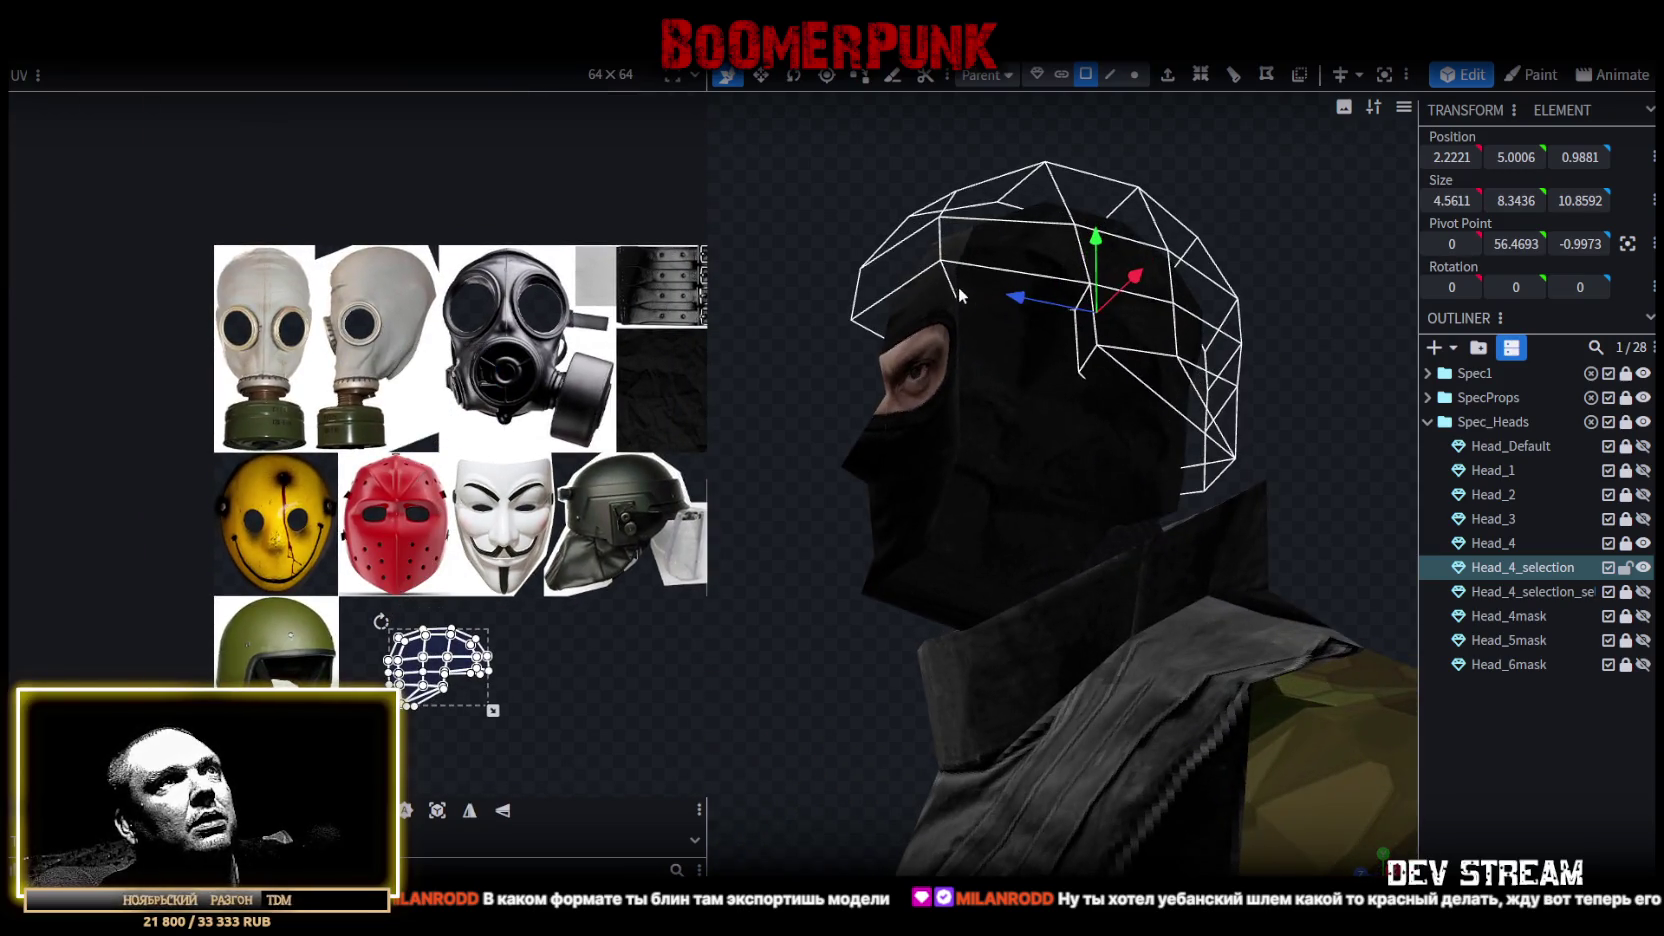
{"action": "left_click", "coordinate": [985, 281]}
{"action": "left_click", "coordinate": [985, 281], "text": "shift"}
{"action": "left_click", "coordinate": [1092, 320], "text": "shift"}
{"action": "left_click", "coordinate": [1105, 374], "text": "shift"}
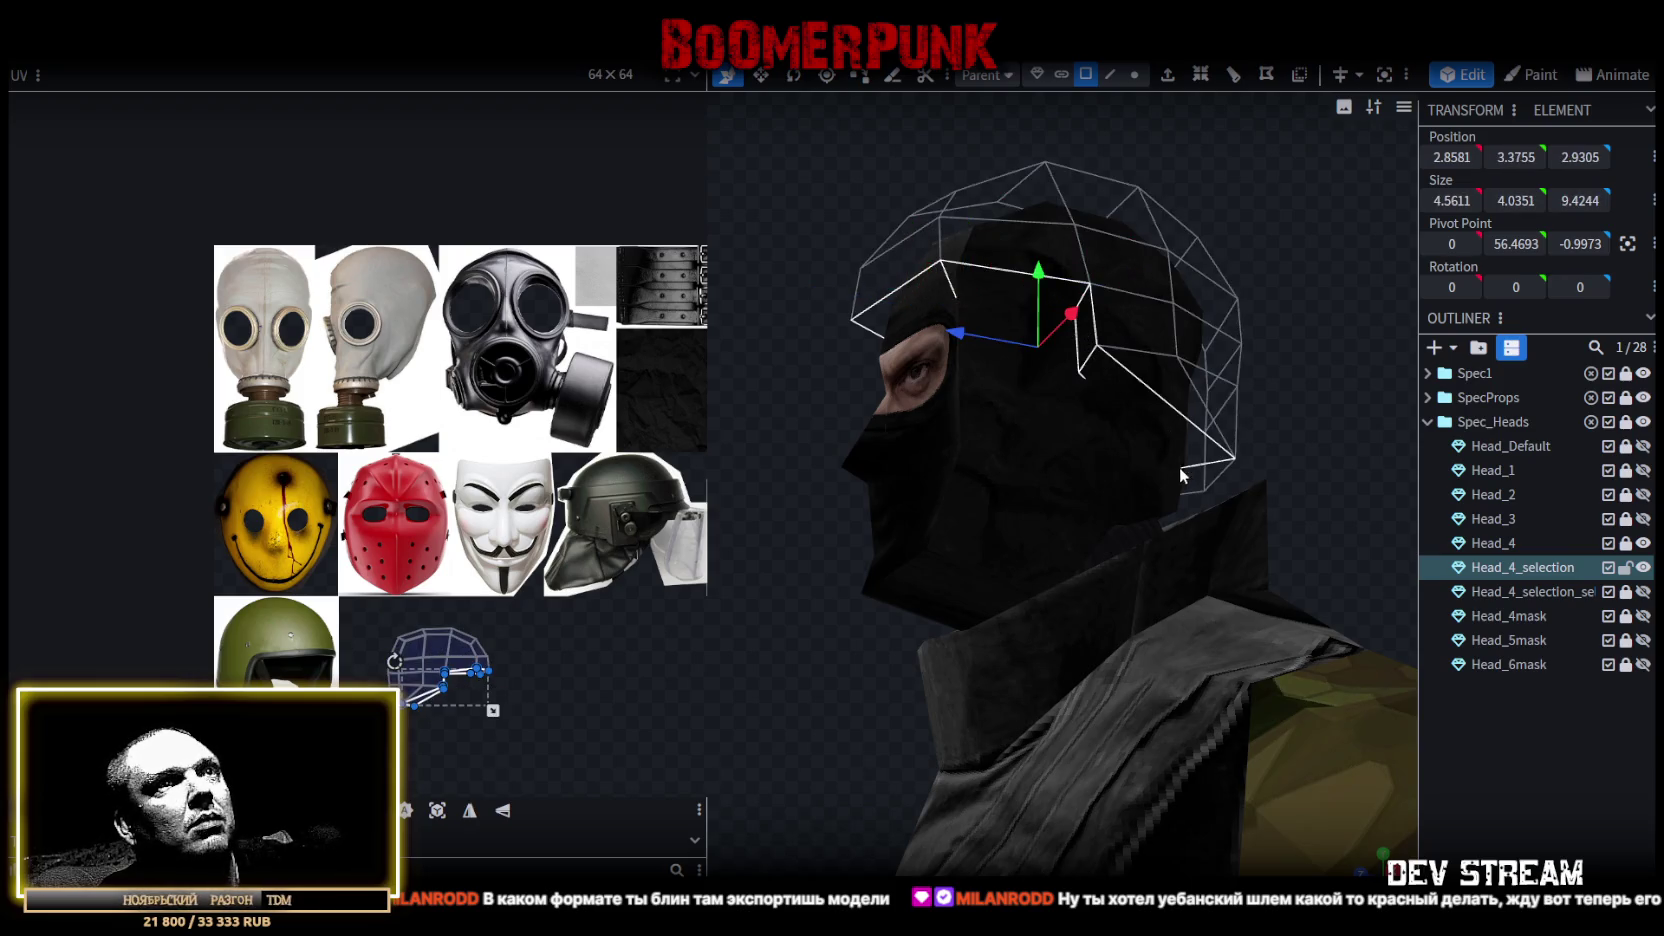
{"action": "left_click", "coordinate": [1205, 480], "text": "shift"}
{"action": "mouse_move", "coordinate": [1208, 483]}
{"action": "left_mouse_down"}
{"action": "mouse_move", "coordinate": [1190, 460]}
{"action": "mouse_move", "coordinate": [1058, 469]}
{"action": "left_mouse_up"}
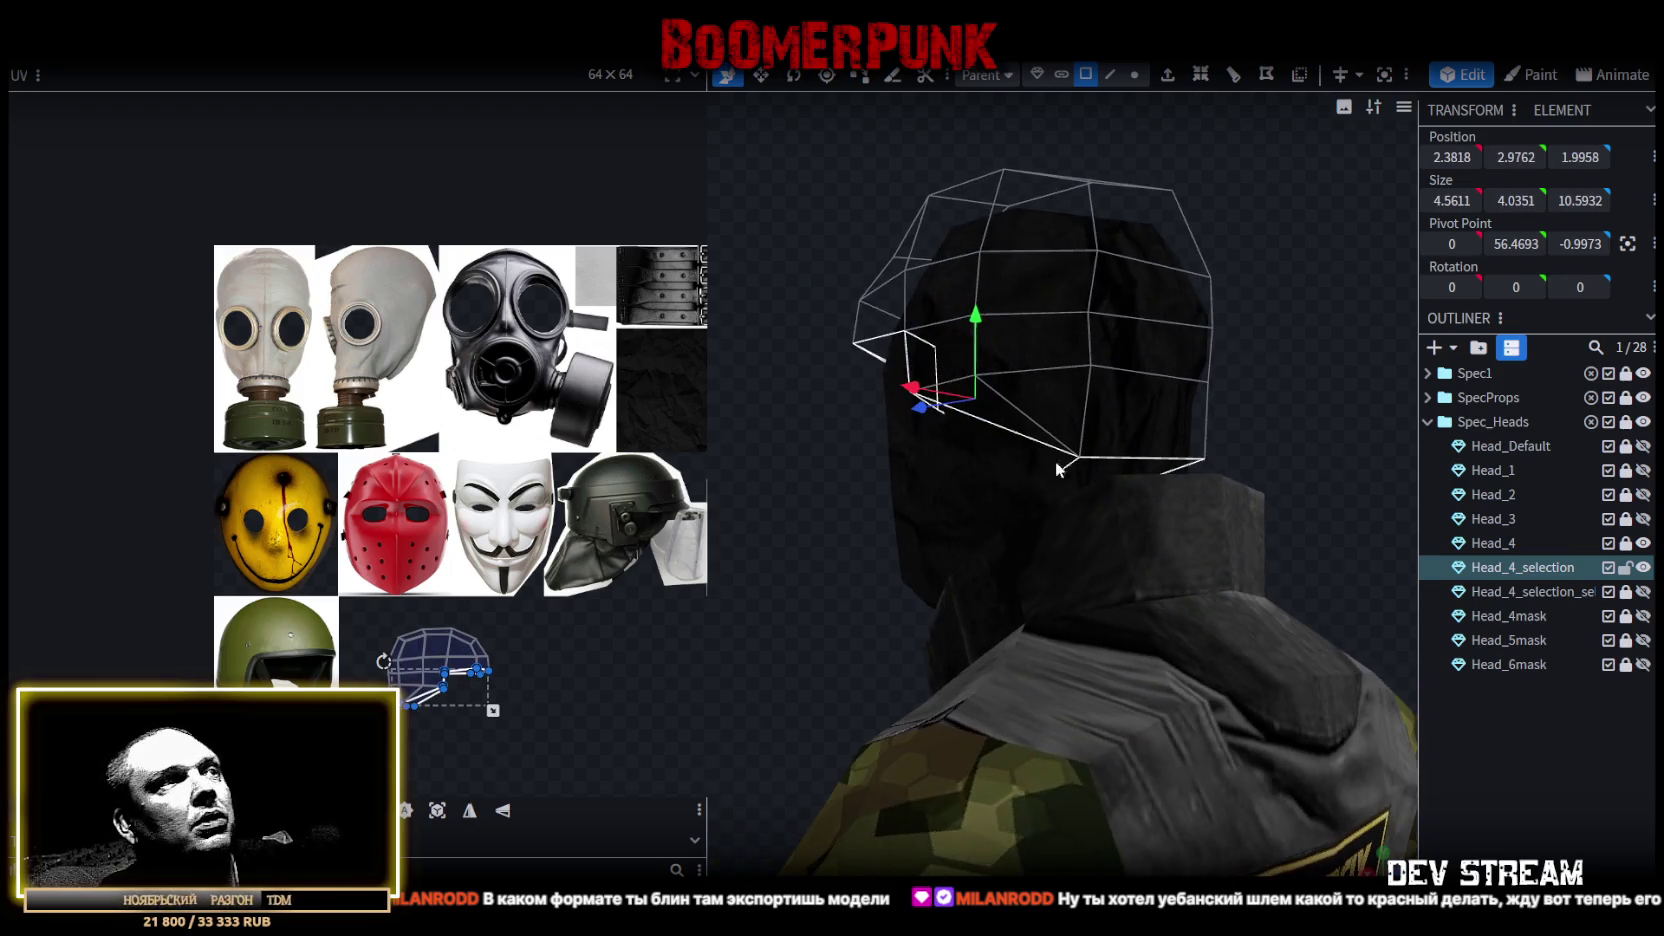
Select the faces bordered by those edges and move their UV island up the texture.
{"action": "left_click", "coordinate": [426, 696]}
{"action": "scroll", "coordinate": [497, 425], "scroll_direction": "up", "scroll_amount": 2}
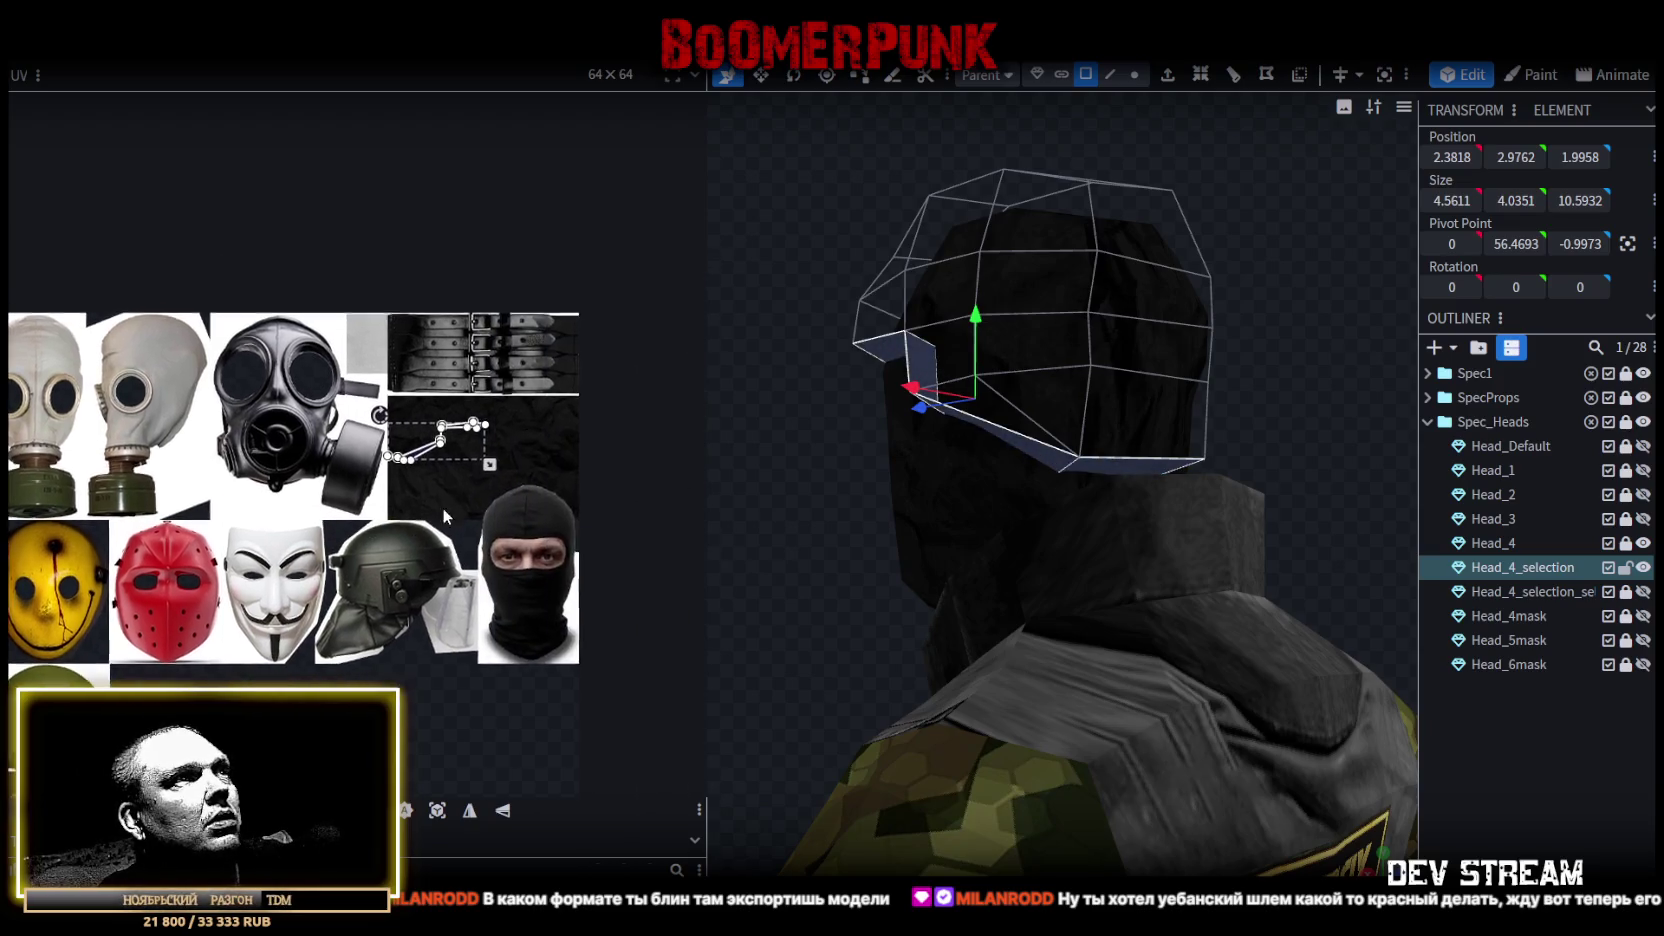
{"action": "scroll", "coordinate": [497, 425], "scroll_direction": "up", "scroll_amount": 2}
{"action": "left_click_drag", "start_coordinate": [417, 420], "coordinate": [426, 374]}
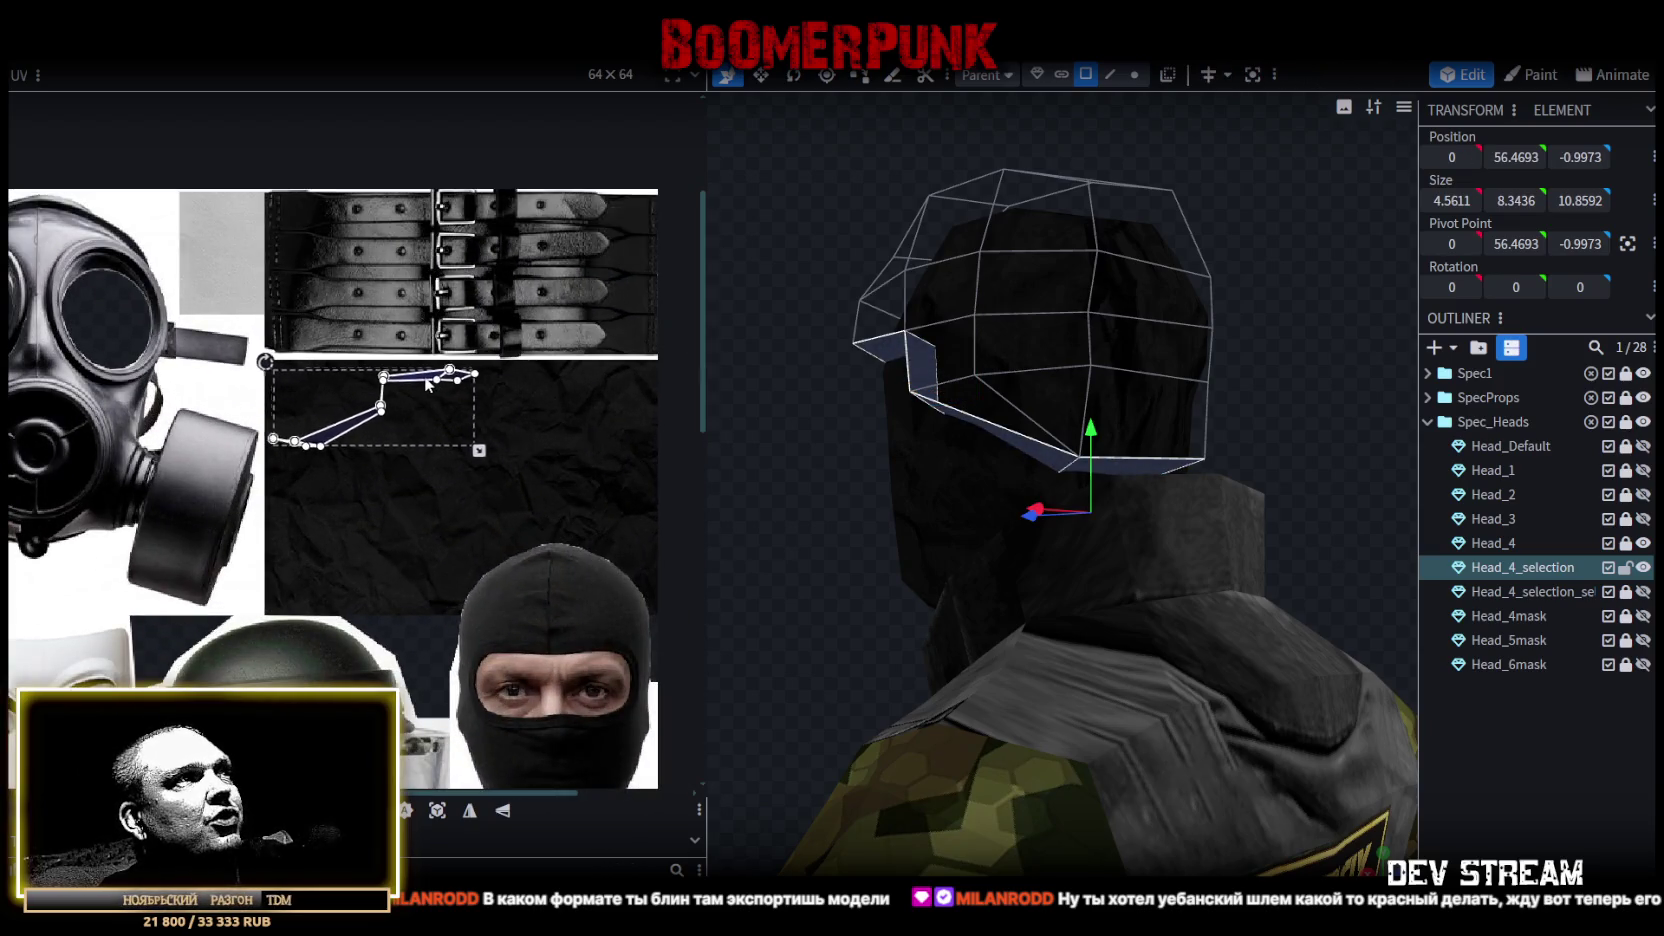
Reselect the Head_4_selection helmet mesh and box-select its whole UV island.
{"action": "mouse_move", "coordinate": [882, 477]}
{"action": "left_mouse_down"}
{"action": "mouse_move", "coordinate": [805, 552]}
{"action": "mouse_move", "coordinate": [1056, 520]}
{"action": "mouse_move", "coordinate": [1018, 321]}
{"action": "left_mouse_up"}
{"action": "left_click", "coordinate": [805, 552]}
{"action": "left_click", "coordinate": [1018, 321]}
{"action": "scroll", "coordinate": [198, 595], "scroll_direction": "down", "scroll_amount": 4}
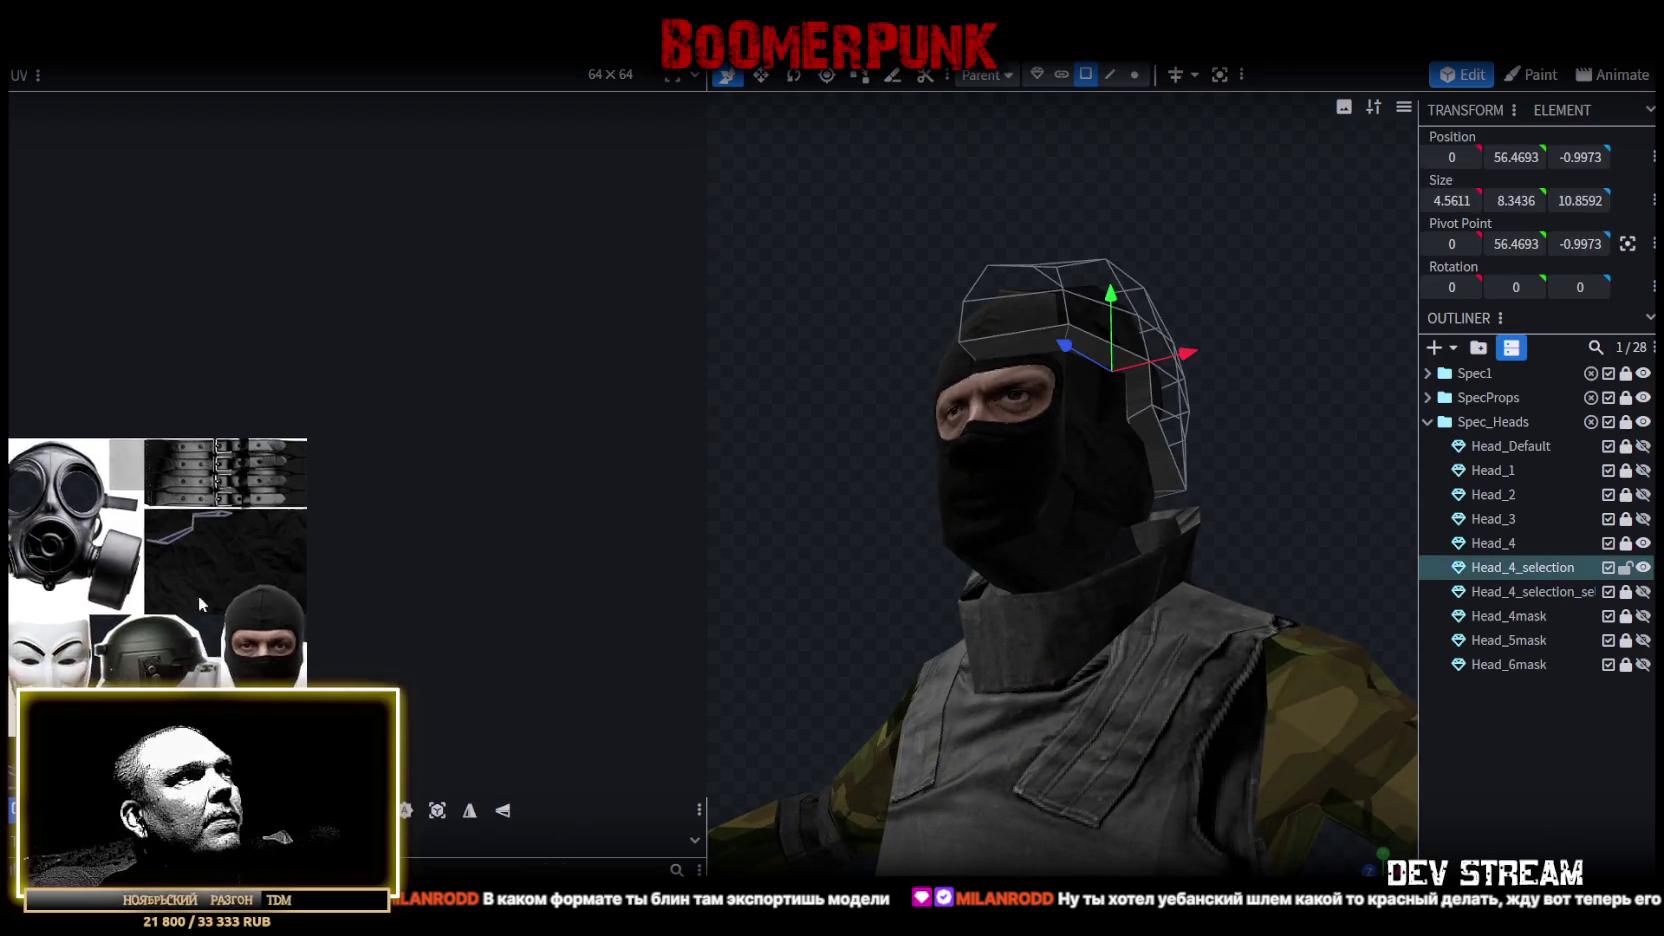
{"action": "scroll", "coordinate": [410, 715], "scroll_direction": "up", "scroll_amount": 2}
{"action": "scroll", "coordinate": [410, 715], "scroll_direction": "up", "scroll_amount": 1}
{"action": "middle_click_drag", "start_coordinate": [410, 715], "coordinate": [448, 618]}
{"action": "left_click_drag", "start_coordinate": [448, 618], "coordinate": [604, 462]}
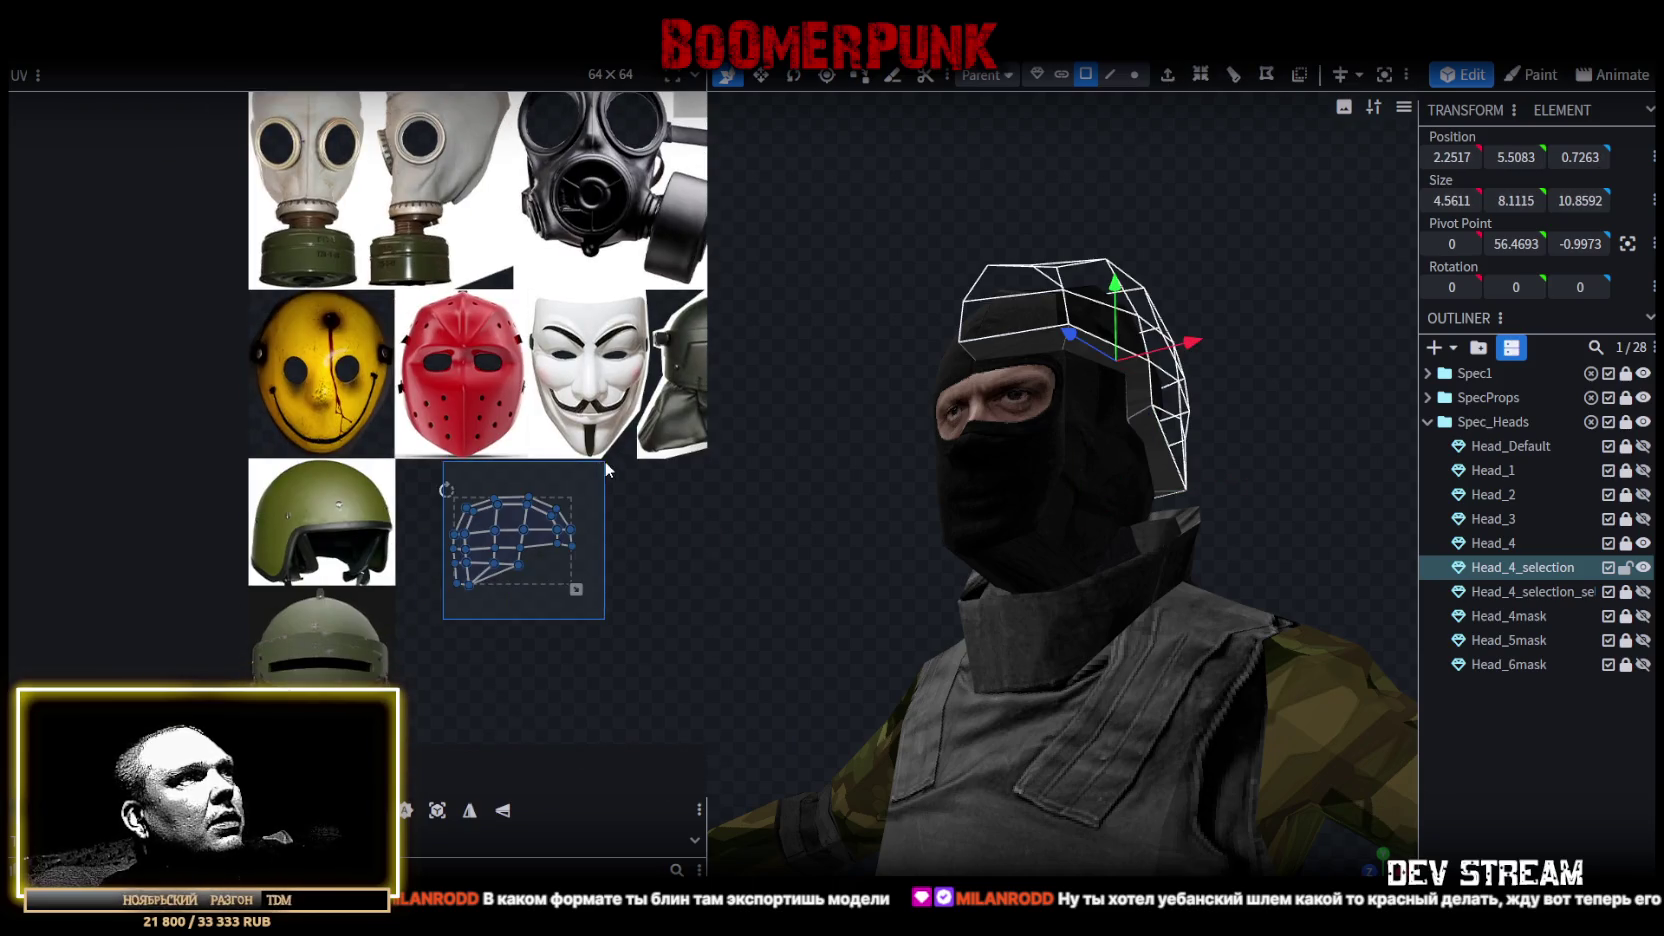
Place the helmet UV island onto the green helmet photo and nudge it slightly left and down.
{"action": "scroll", "coordinate": [604, 462], "scroll_direction": "up", "scroll_amount": 2}
{"action": "left_click_drag", "start_coordinate": [530, 530], "coordinate": [192, 500]}
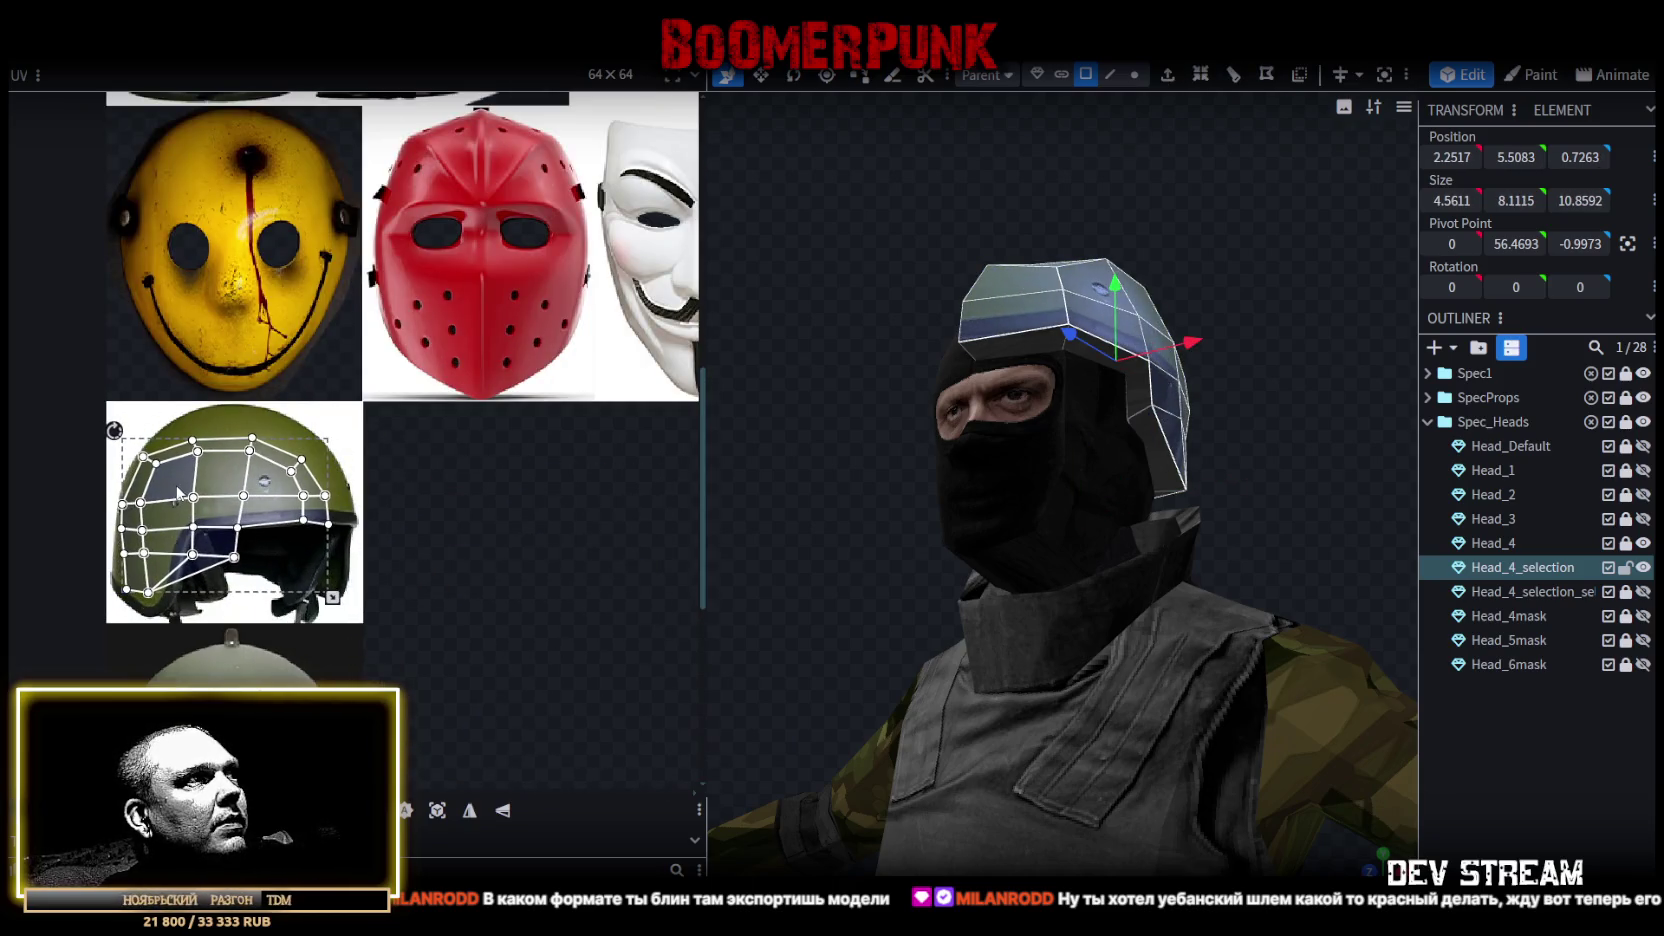
{"action": "scroll", "coordinate": [383, 533], "scroll_direction": "up", "scroll_amount": 1}
{"action": "scroll", "coordinate": [383, 533], "scroll_direction": "up", "scroll_amount": 1}
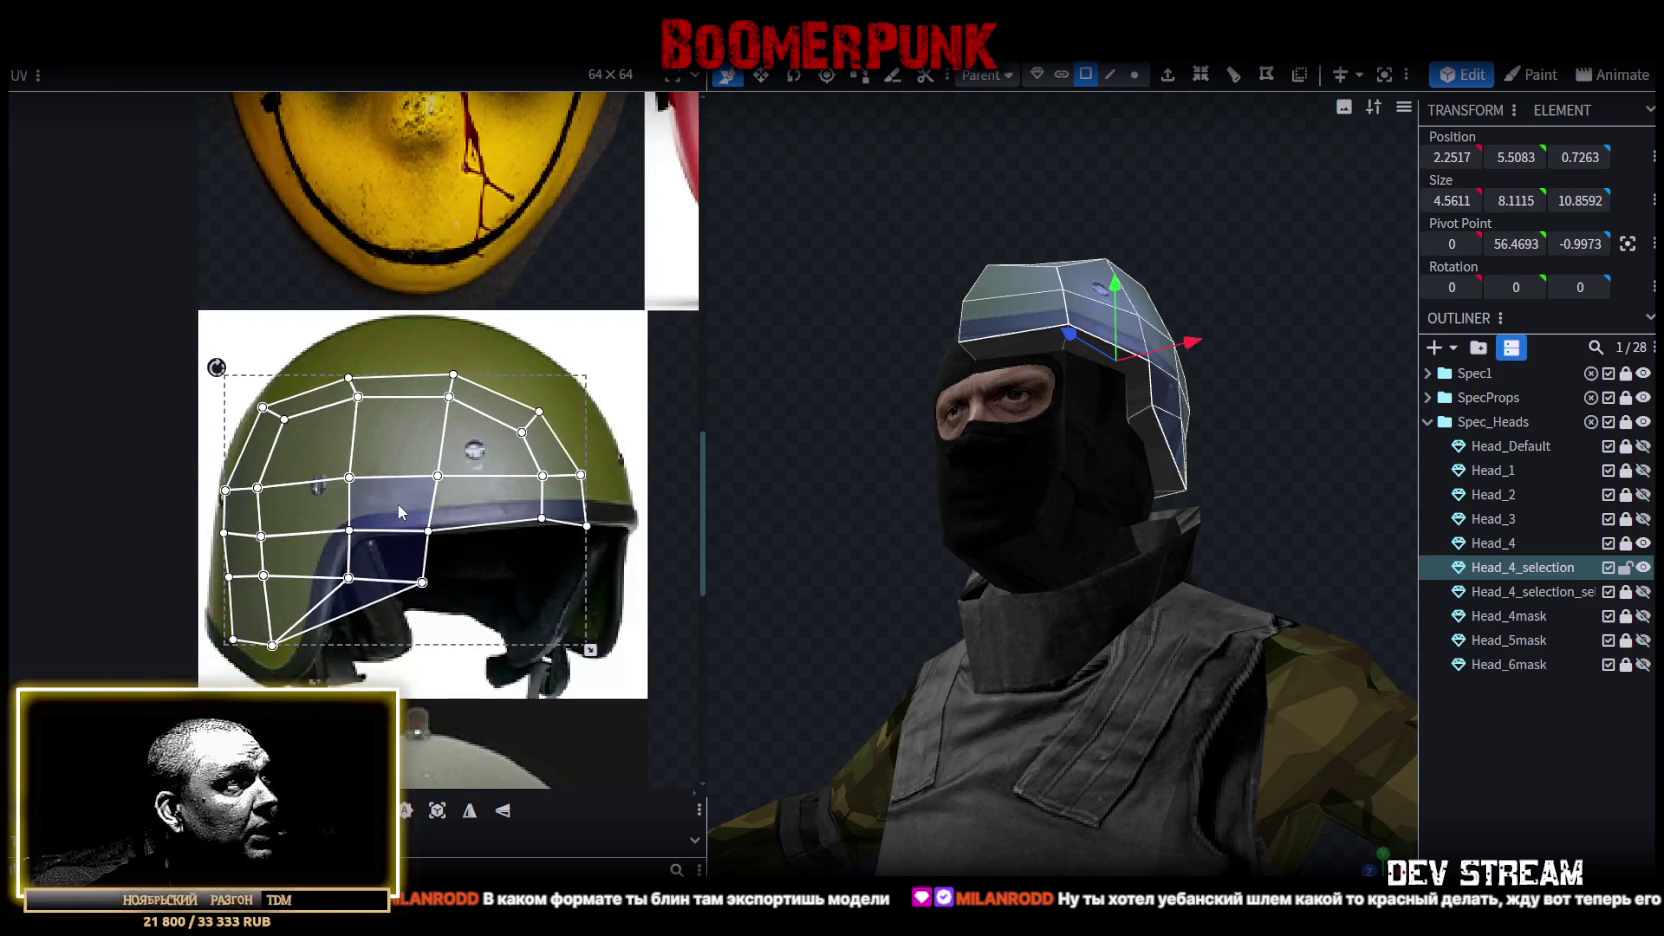
{"action": "left_click", "coordinate": [396, 439]}
{"action": "left_click_drag", "start_coordinate": [396, 446], "coordinate": [390, 450]}
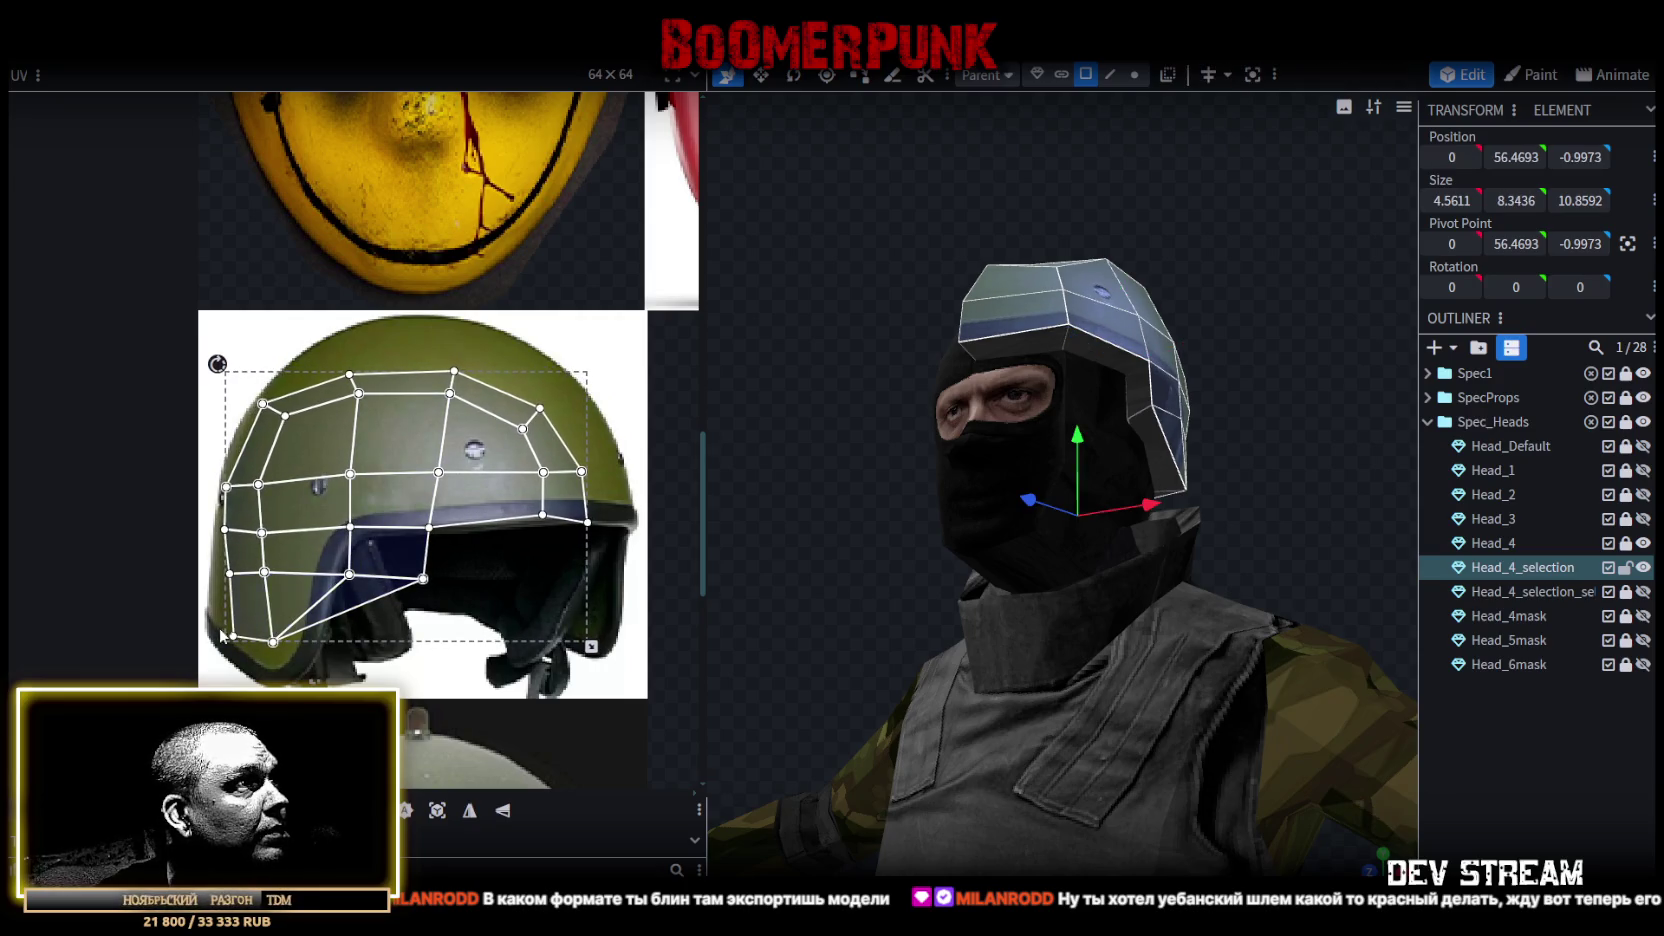
Reshape the leftmost UV faces down and left, and squash the lower side-face row up onto the photo.
{"action": "left_click", "coordinate": [212, 529]}
{"action": "scroll", "coordinate": [212, 529], "scroll_direction": "up", "scroll_amount": 3}
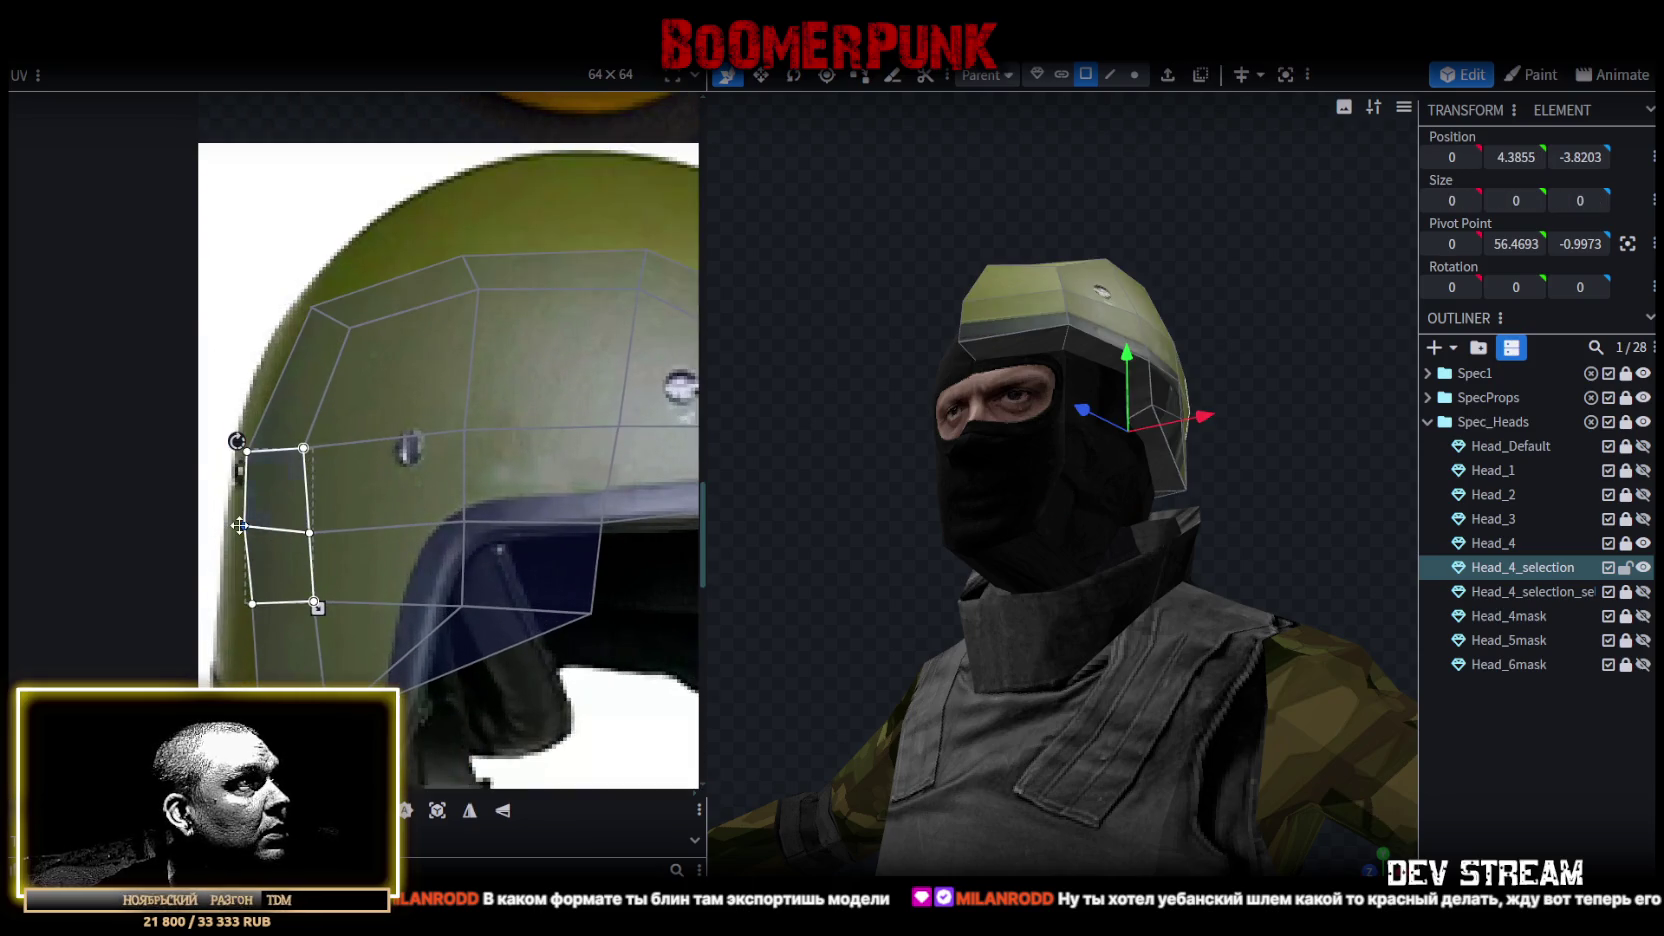
{"action": "left_click", "coordinate": [305, 533], "text": "shift"}
{"action": "left_click_drag", "start_coordinate": [305, 531], "coordinate": [283, 601]}
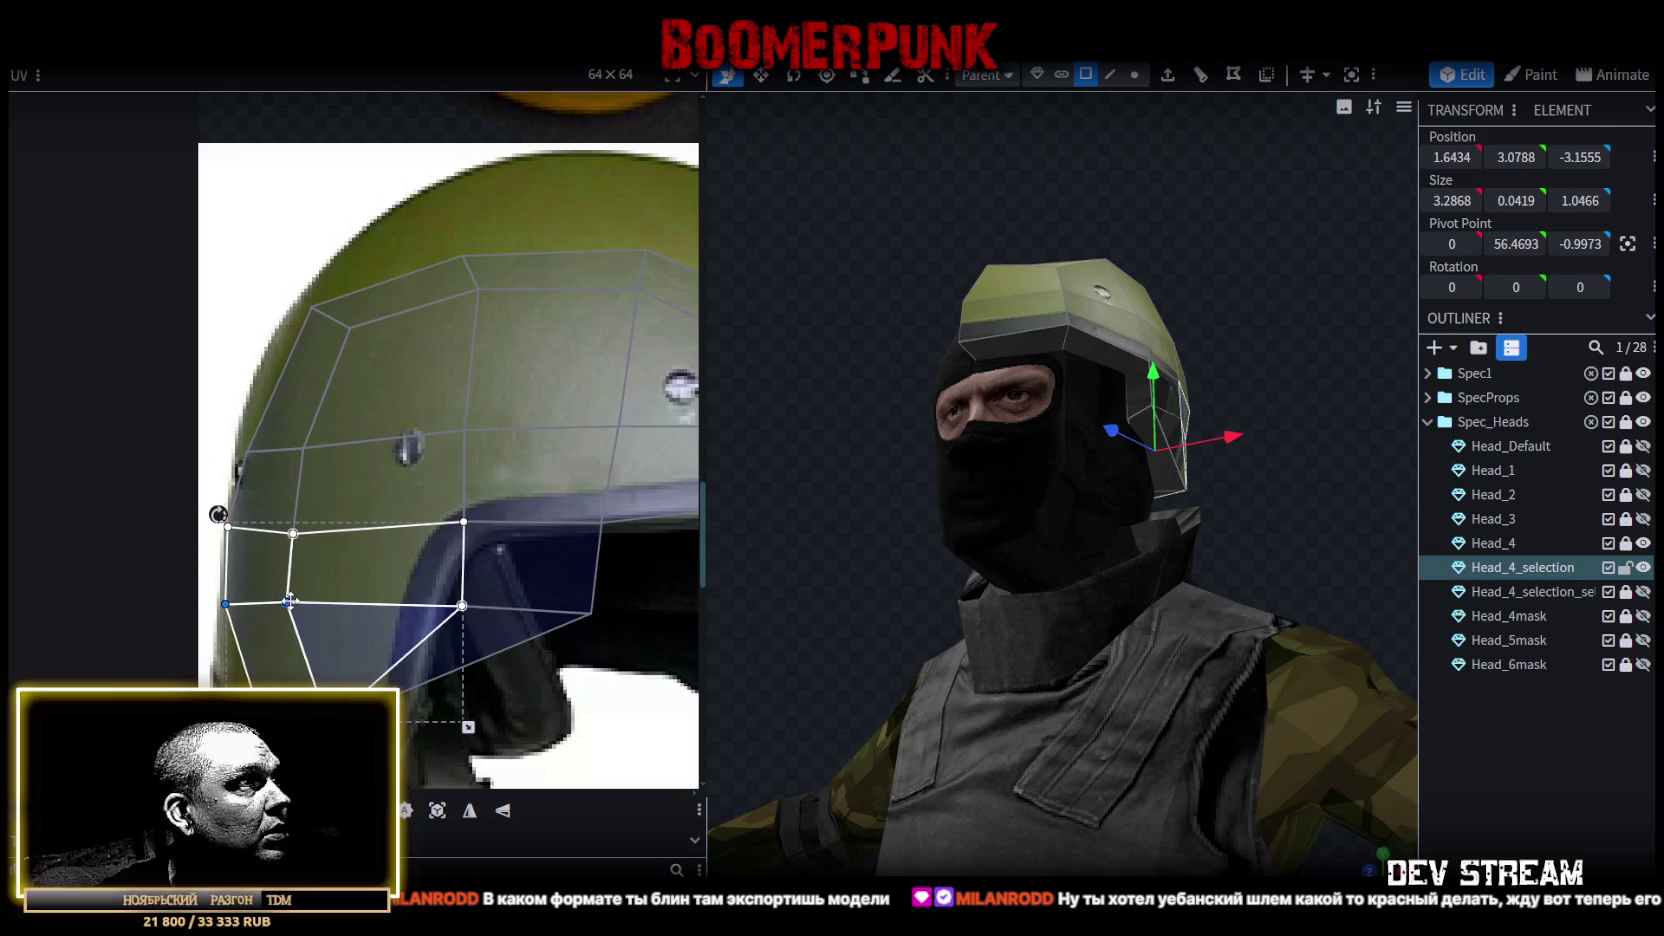
{"action": "left_click", "coordinate": [290, 625]}
{"action": "left_click_drag", "start_coordinate": [595, 727], "coordinate": [595, 694]}
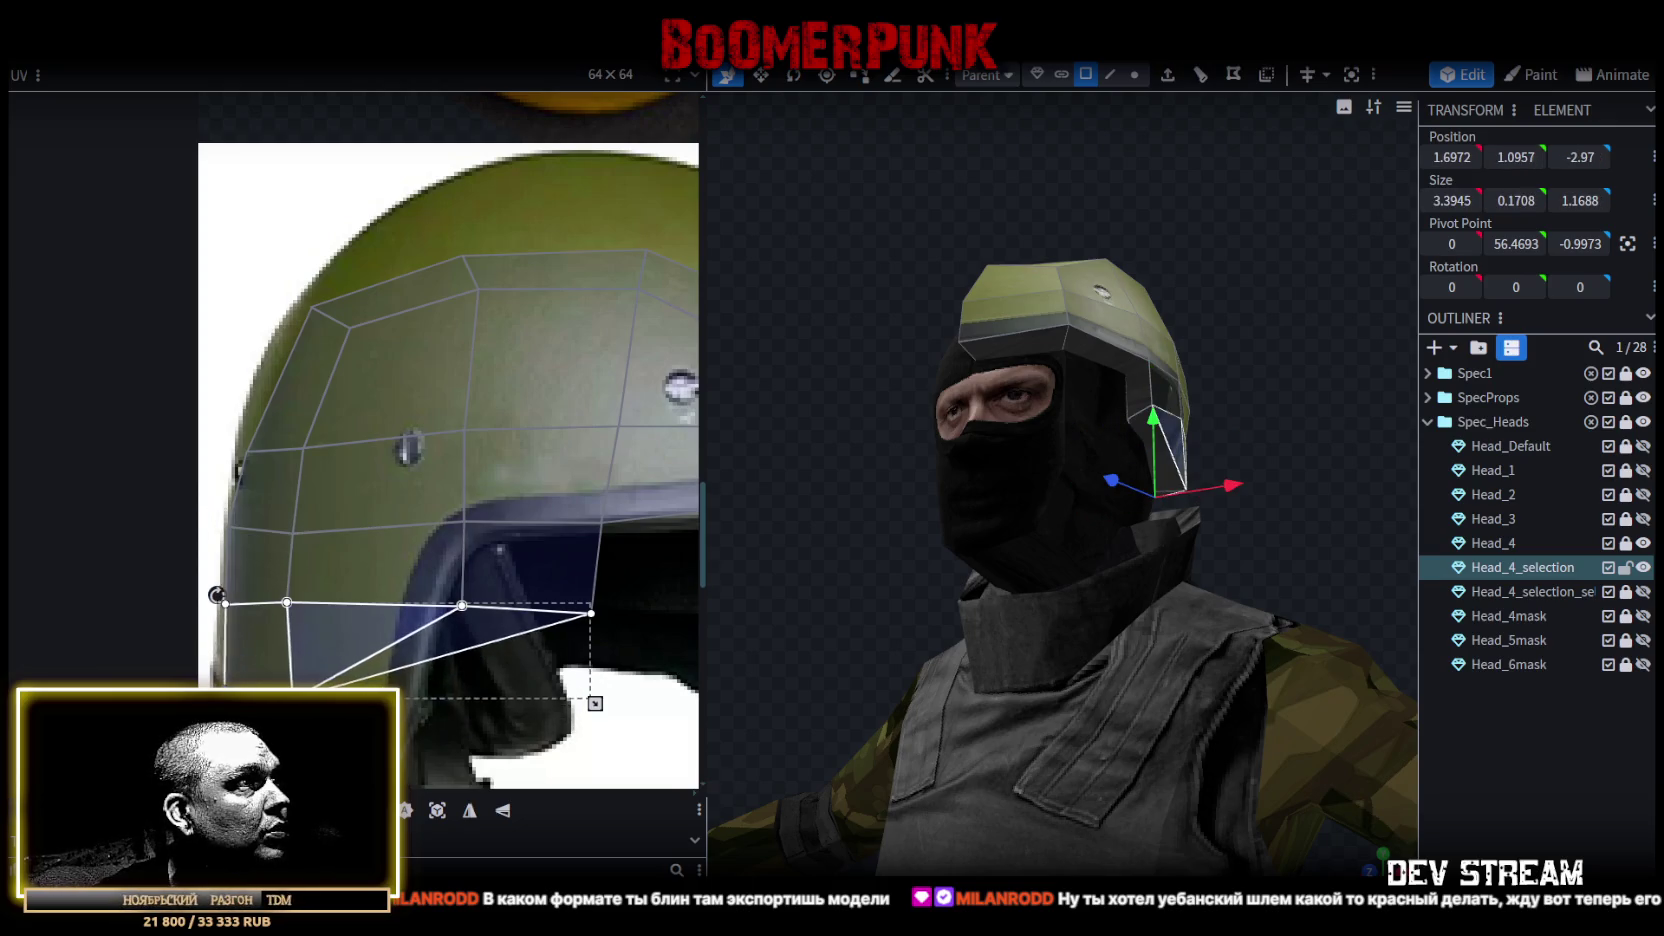
Box-select a block of helmet UV vertices, nudge them right and down, then select the side faces' lower edge.
{"action": "left_click", "coordinate": [226, 681]}
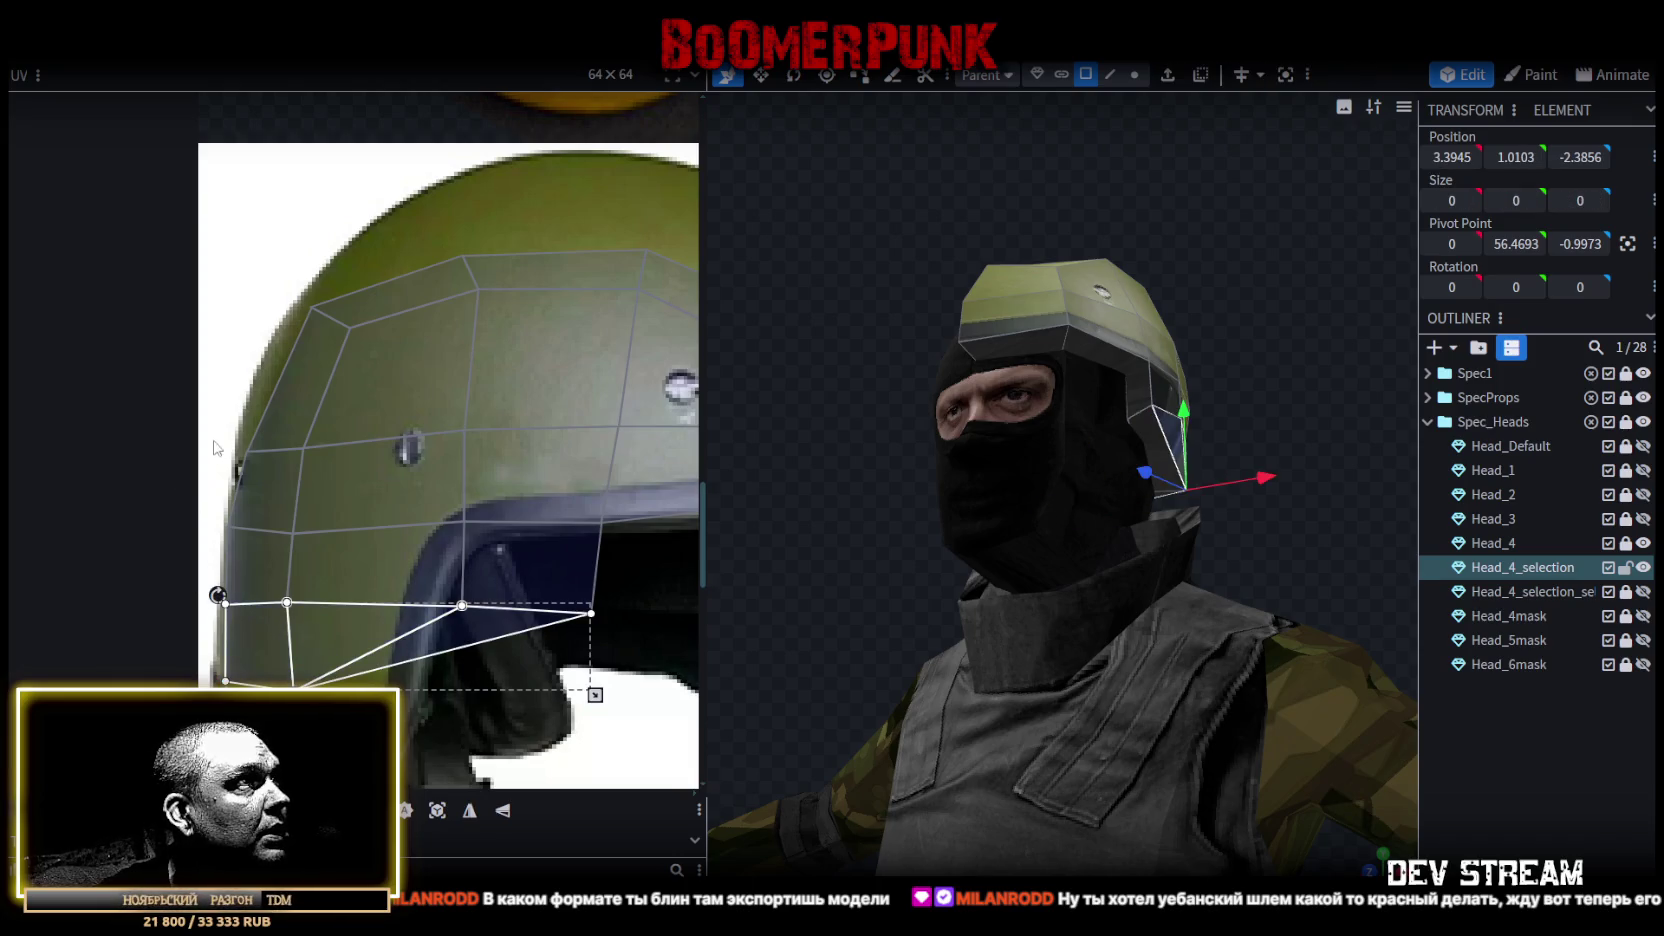
{"action": "left_click_drag", "start_coordinate": [215, 420], "coordinate": [480, 290]}
{"action": "left_click_drag", "start_coordinate": [299, 535], "coordinate": [309, 546]}
{"action": "left_click", "coordinate": [551, 614]}
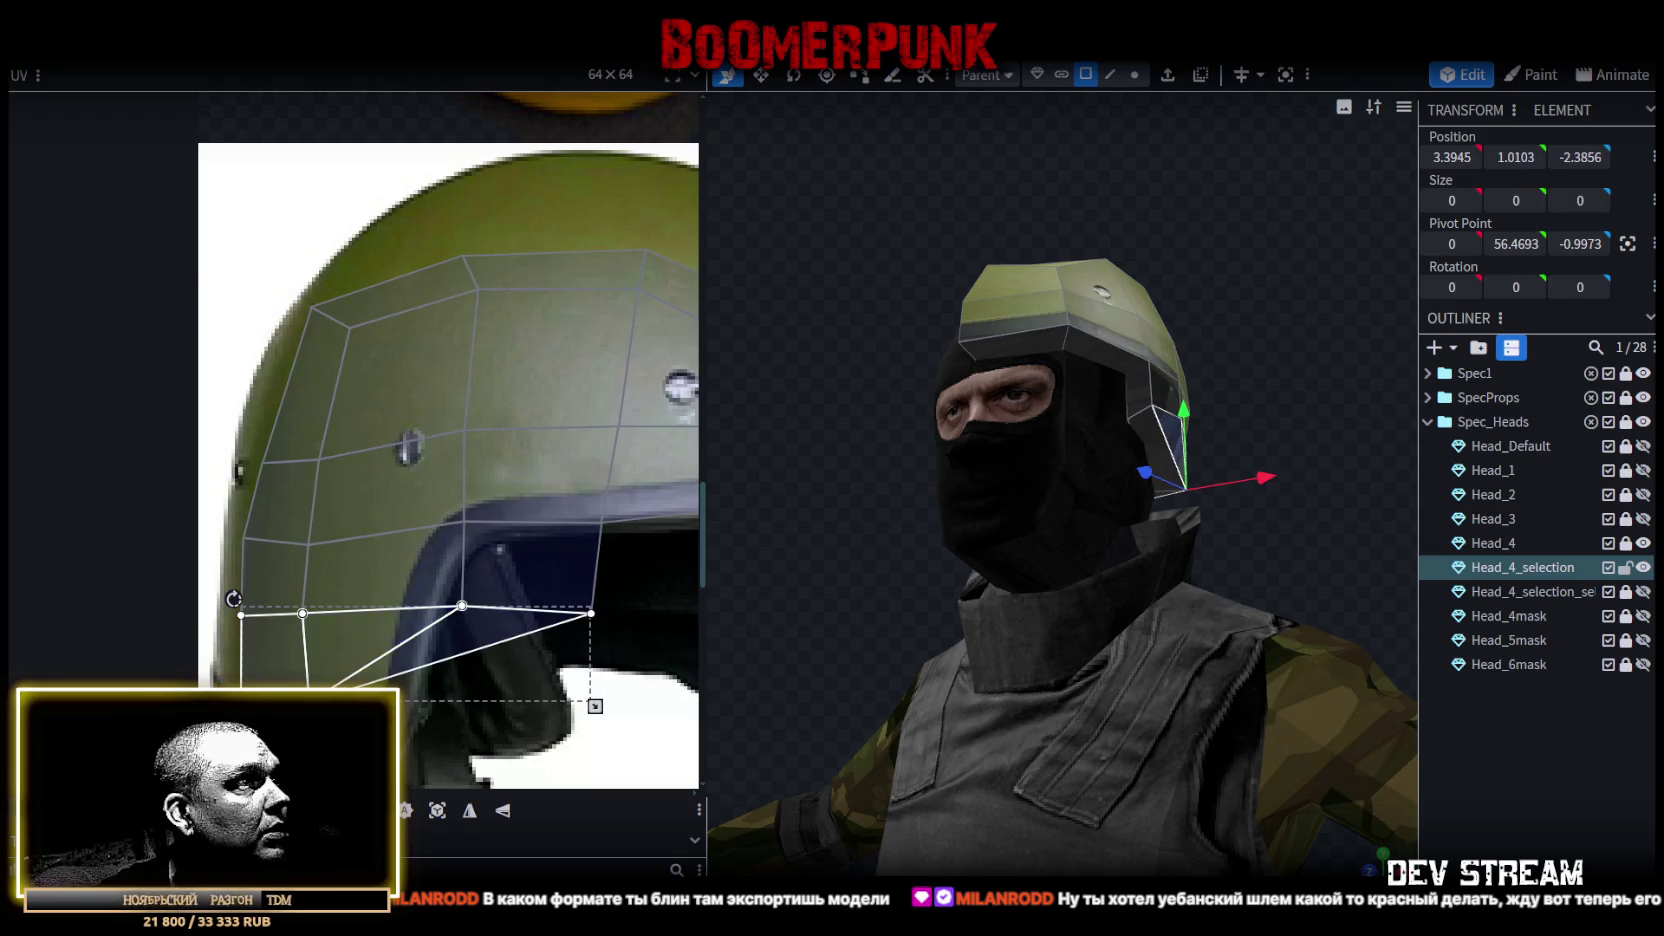
{"action": "left_click", "coordinate": [551, 614]}
{"action": "left_click", "coordinate": [551, 614]}
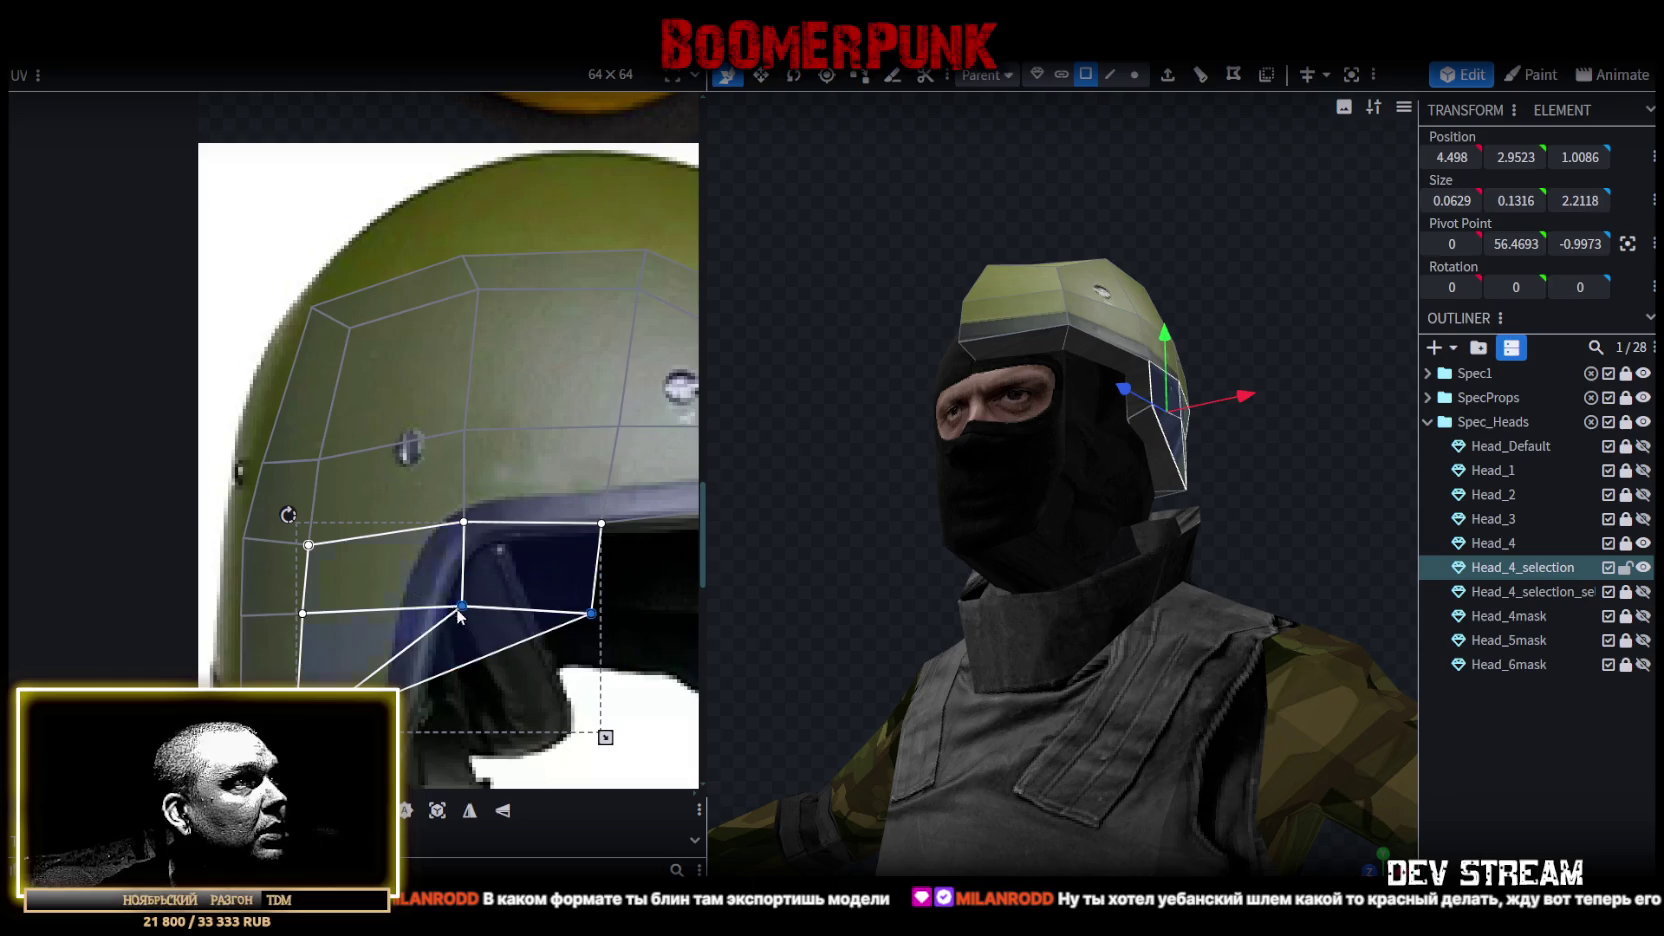
Slide the lower UV edge and a vertex left onto the rim, and pull the lower-left quad into a rectangle.
{"action": "left_click_drag", "start_coordinate": [463, 608], "coordinate": [358, 613]}
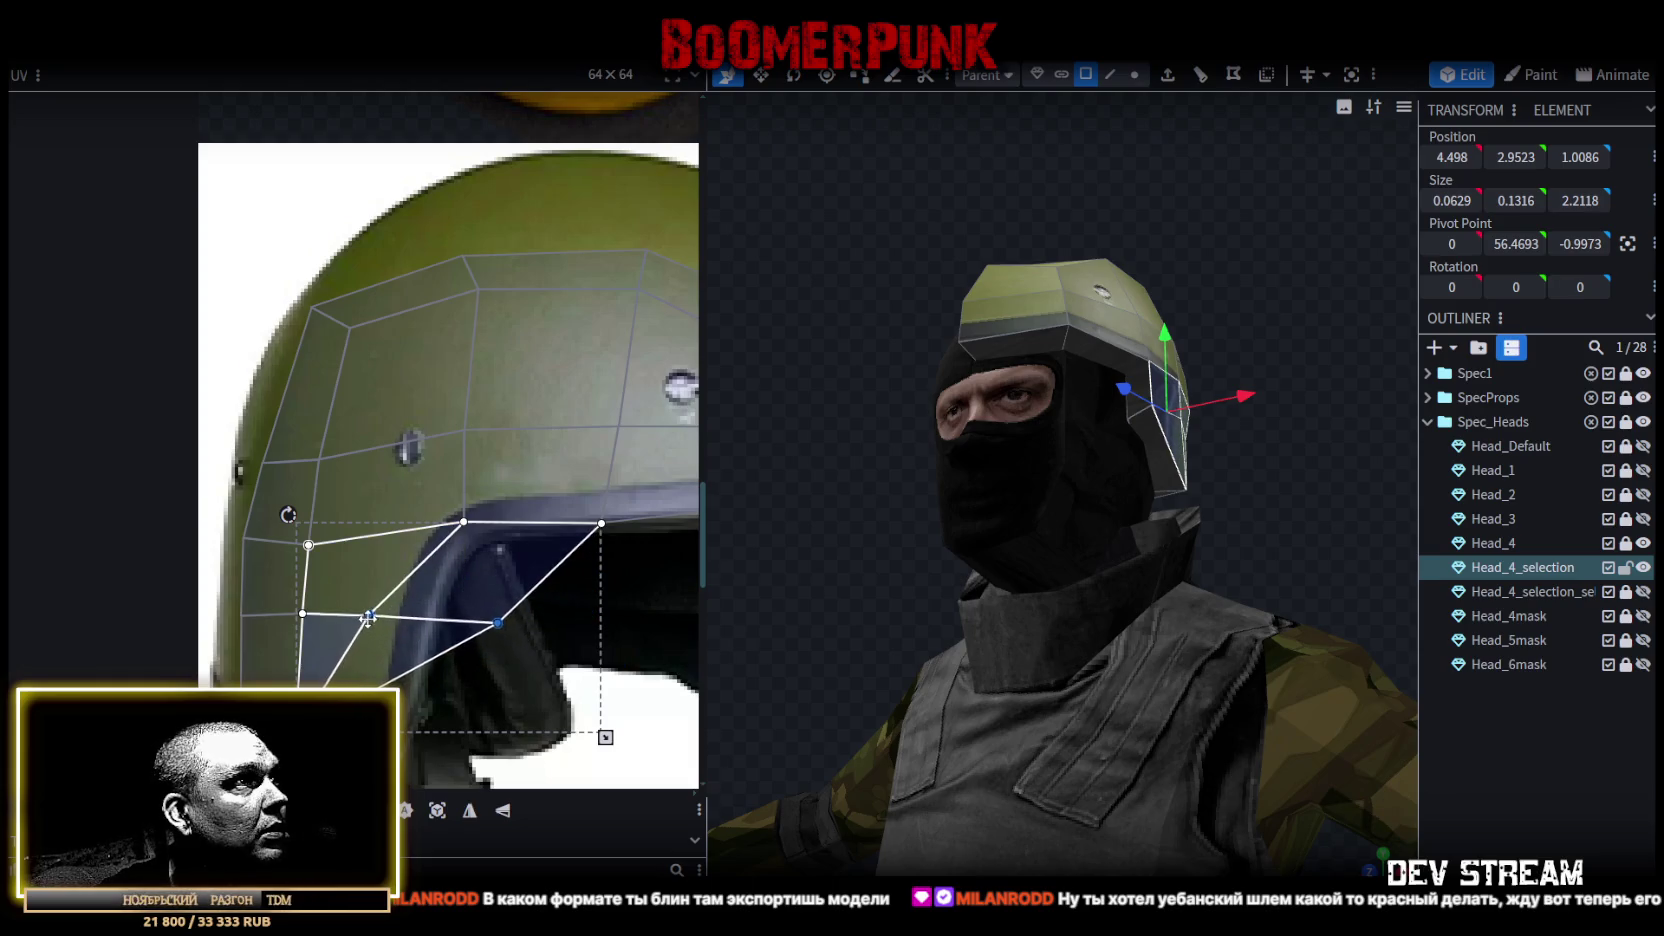
{"action": "left_click", "coordinate": [503, 641]}
{"action": "left_click_drag", "start_coordinate": [487, 617], "coordinate": [430, 616]}
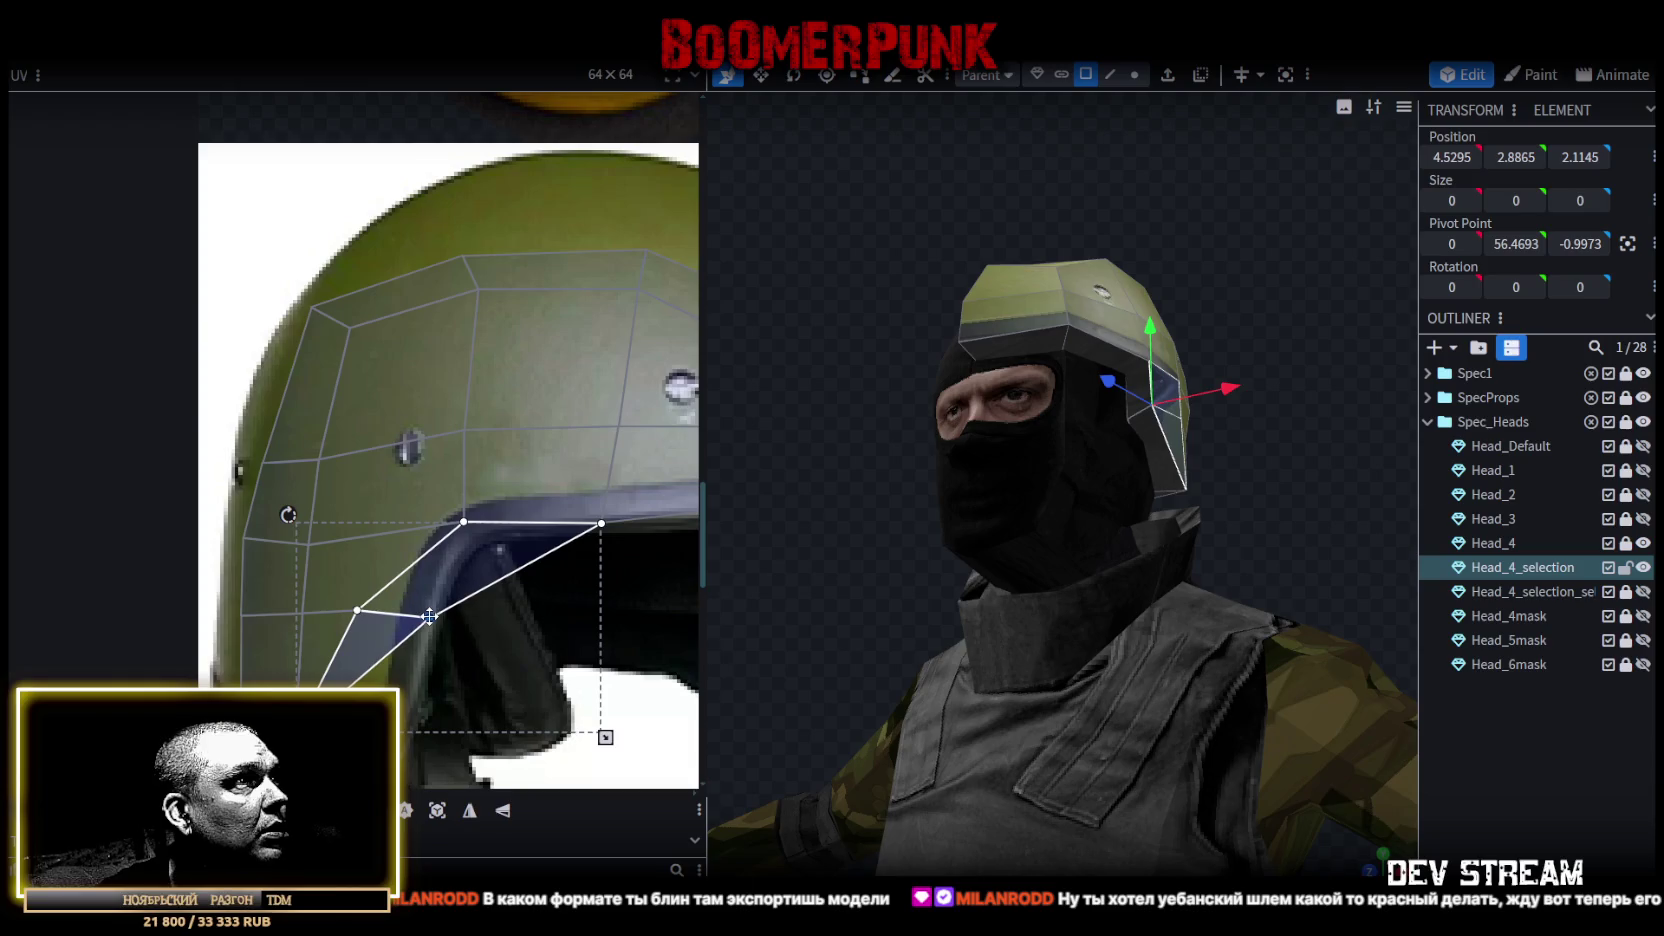
{"action": "scroll", "coordinate": [430, 616], "scroll_direction": "down", "scroll_amount": 3}
{"action": "left_click", "coordinate": [306, 558]}
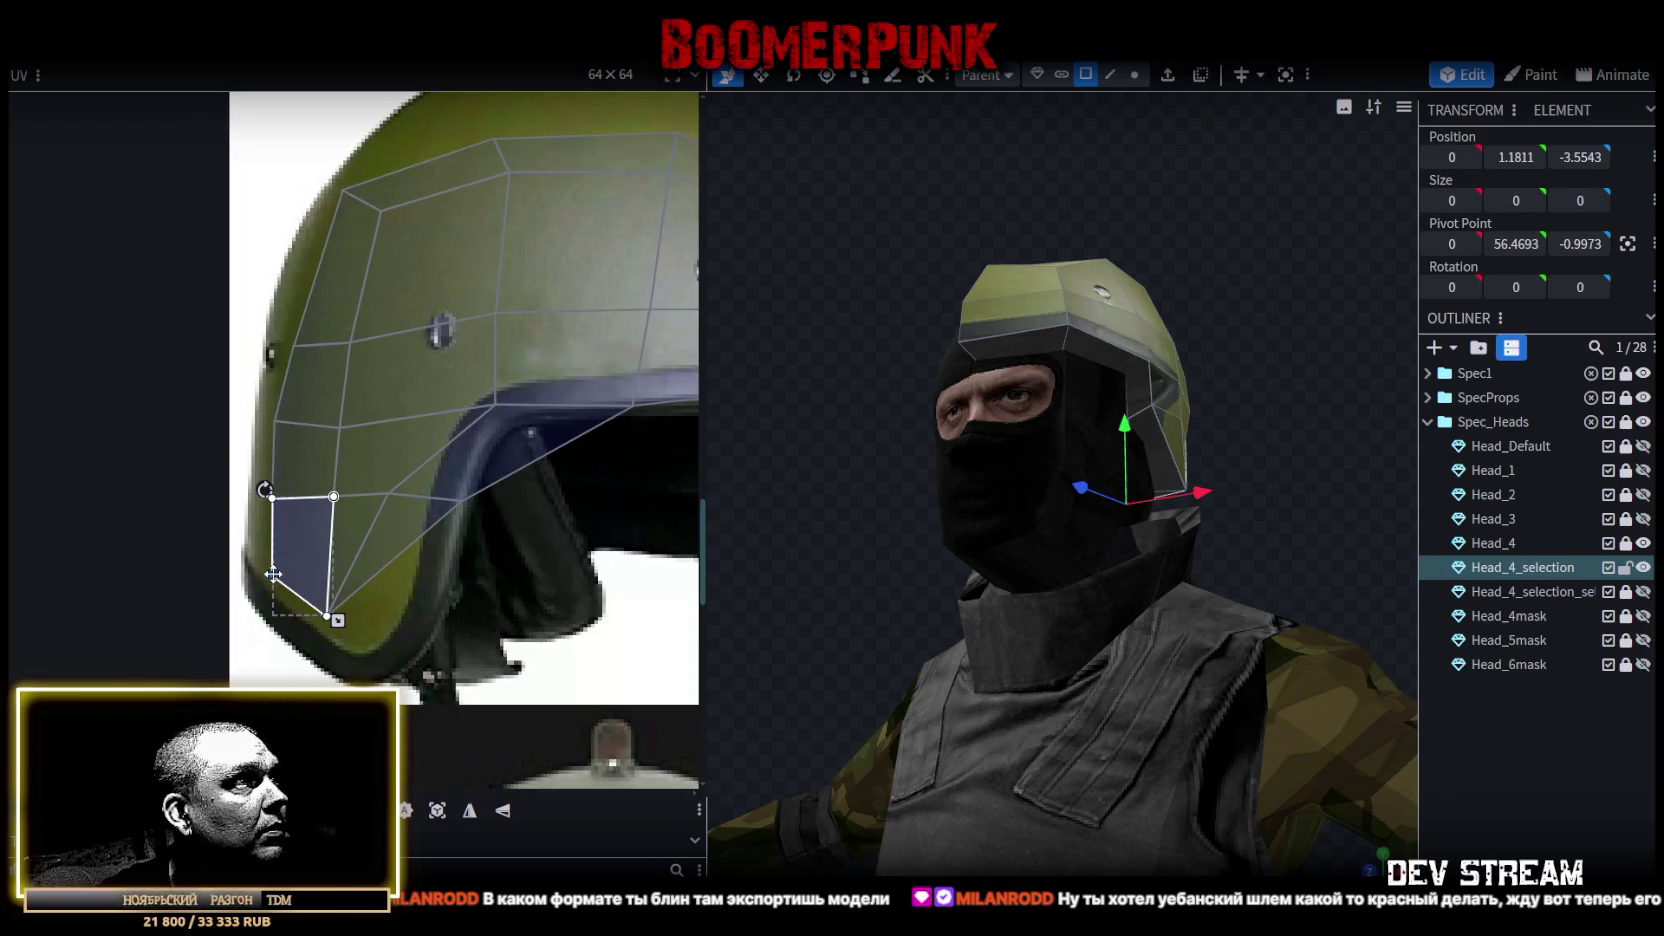
{"action": "mouse_move", "coordinate": [270, 574]}
{"action": "left_mouse_down"}
{"action": "mouse_move", "coordinate": [266, 612]}
{"action": "mouse_move", "coordinate": [353, 674]}
{"action": "left_mouse_up"}
{"action": "left_click", "coordinate": [330, 613]}
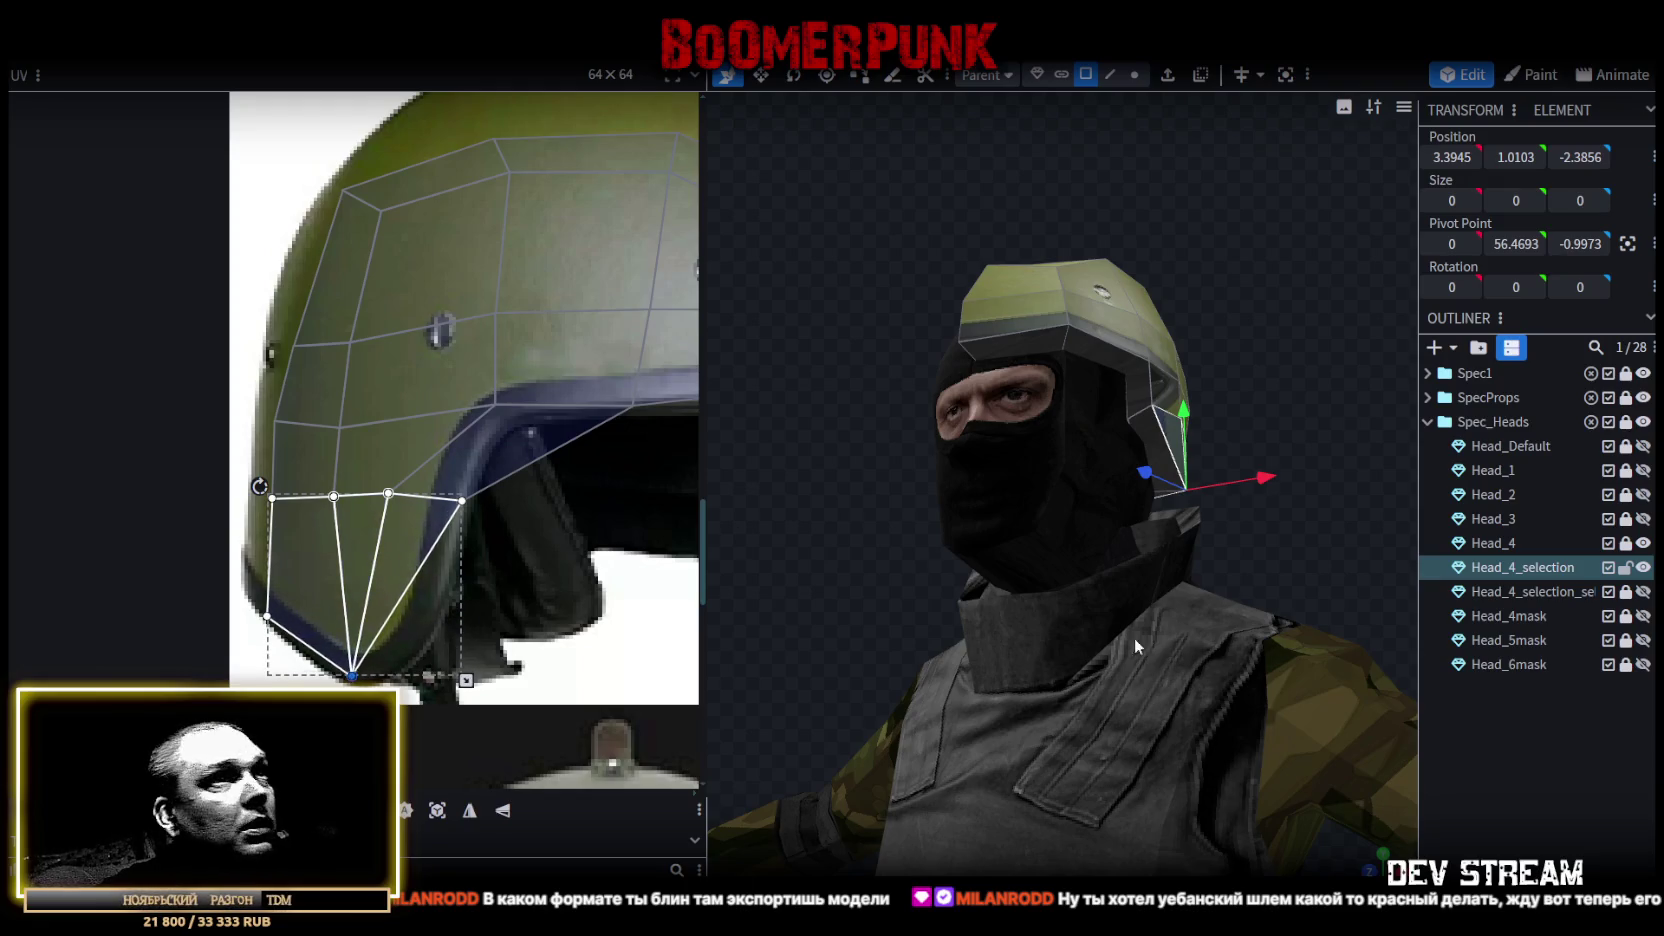
Select the helmet rim faces and move their UV vertices left onto the rim stripe.
{"action": "left_click_drag", "start_coordinate": [1134, 637], "coordinate": [1193, 590]}
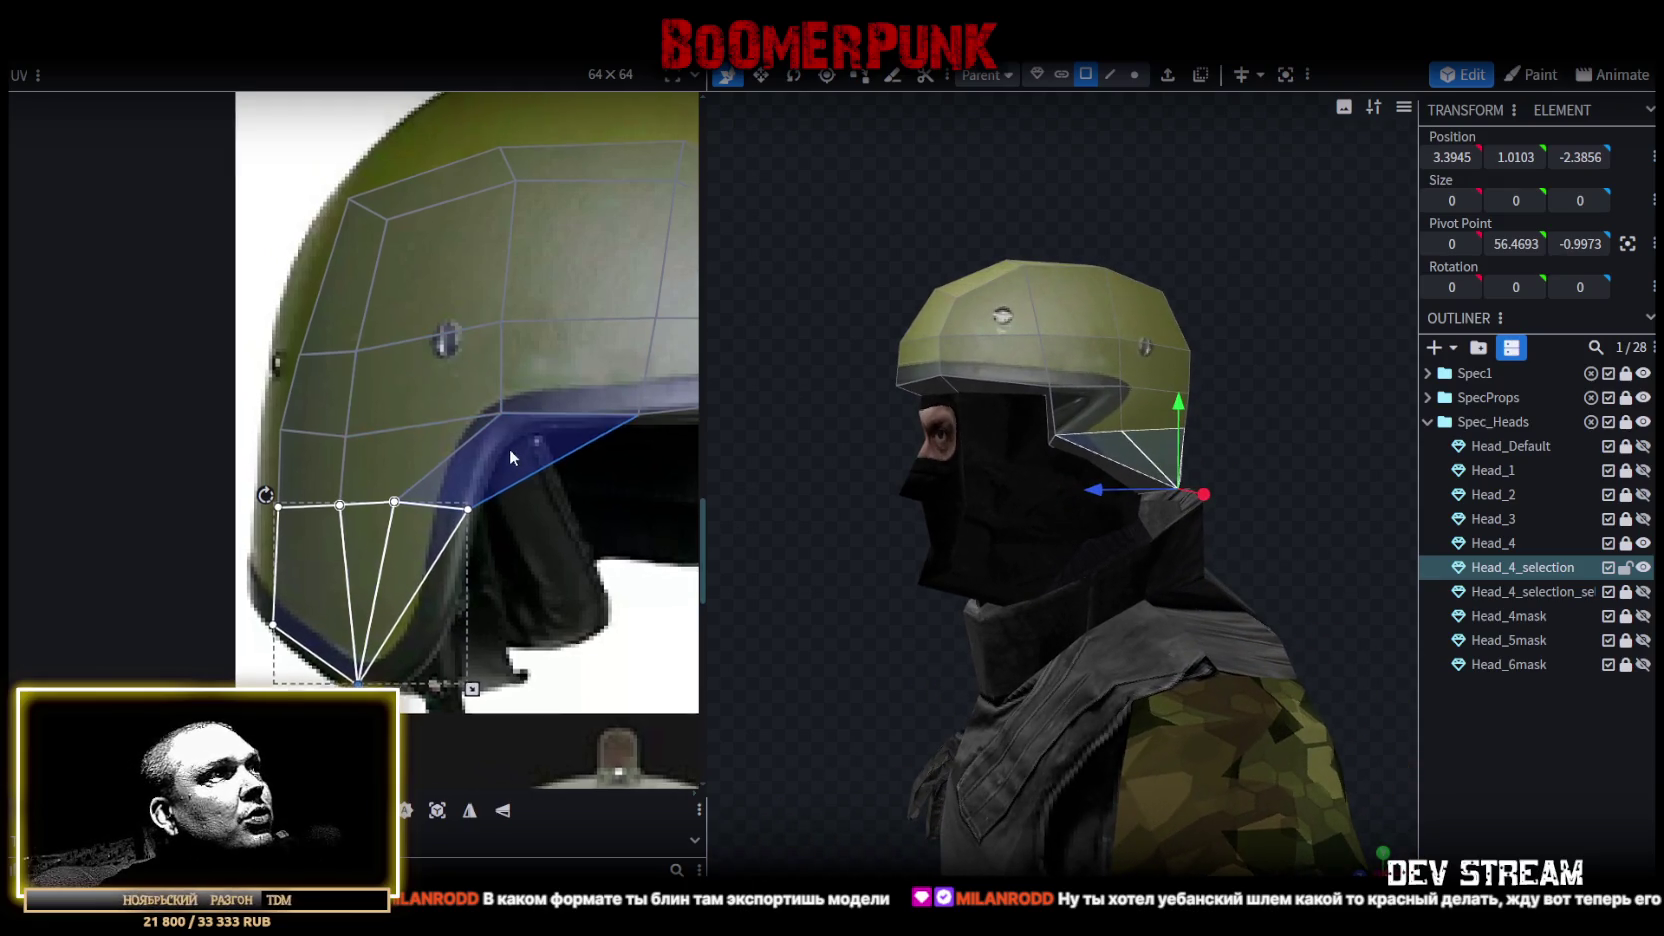
{"action": "middle_click_drag", "start_coordinate": [512, 453], "coordinate": [488, 514]}
{"action": "left_click", "coordinate": [463, 470]}
{"action": "left_click", "coordinate": [602, 500], "text": "shift"}
{"action": "left_click_drag", "start_coordinate": [603, 502], "coordinate": [457, 518]}
{"action": "left_click", "coordinate": [522, 505]}
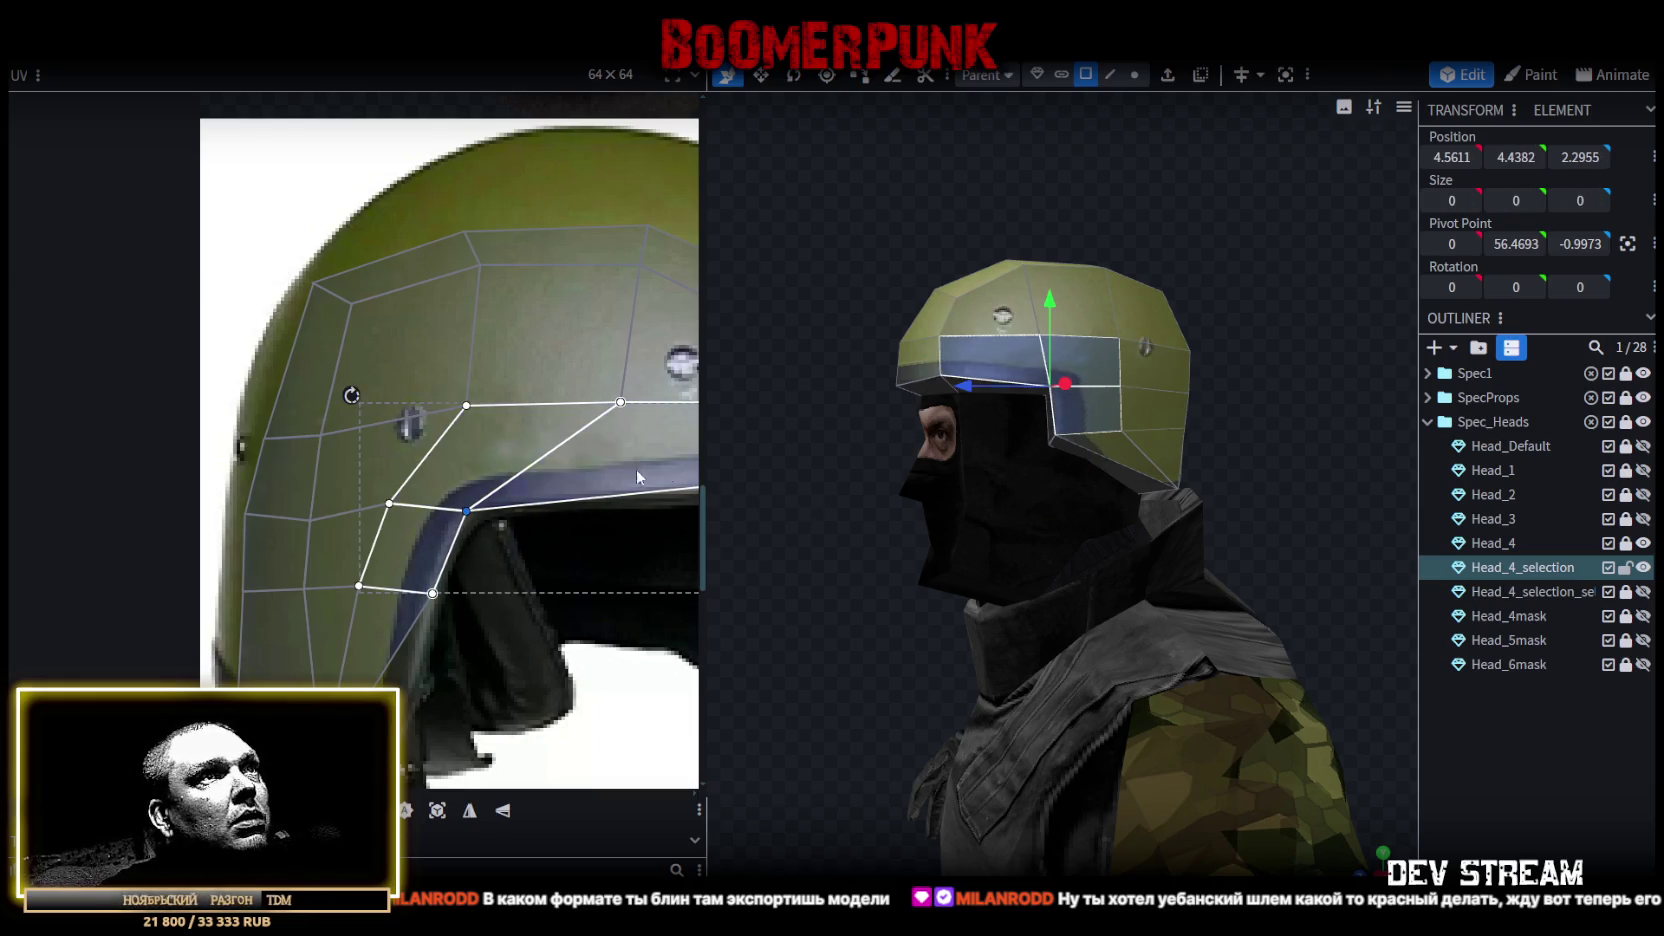
{"action": "scroll", "coordinate": [511, 468], "scroll_direction": "down", "scroll_amount": 2}
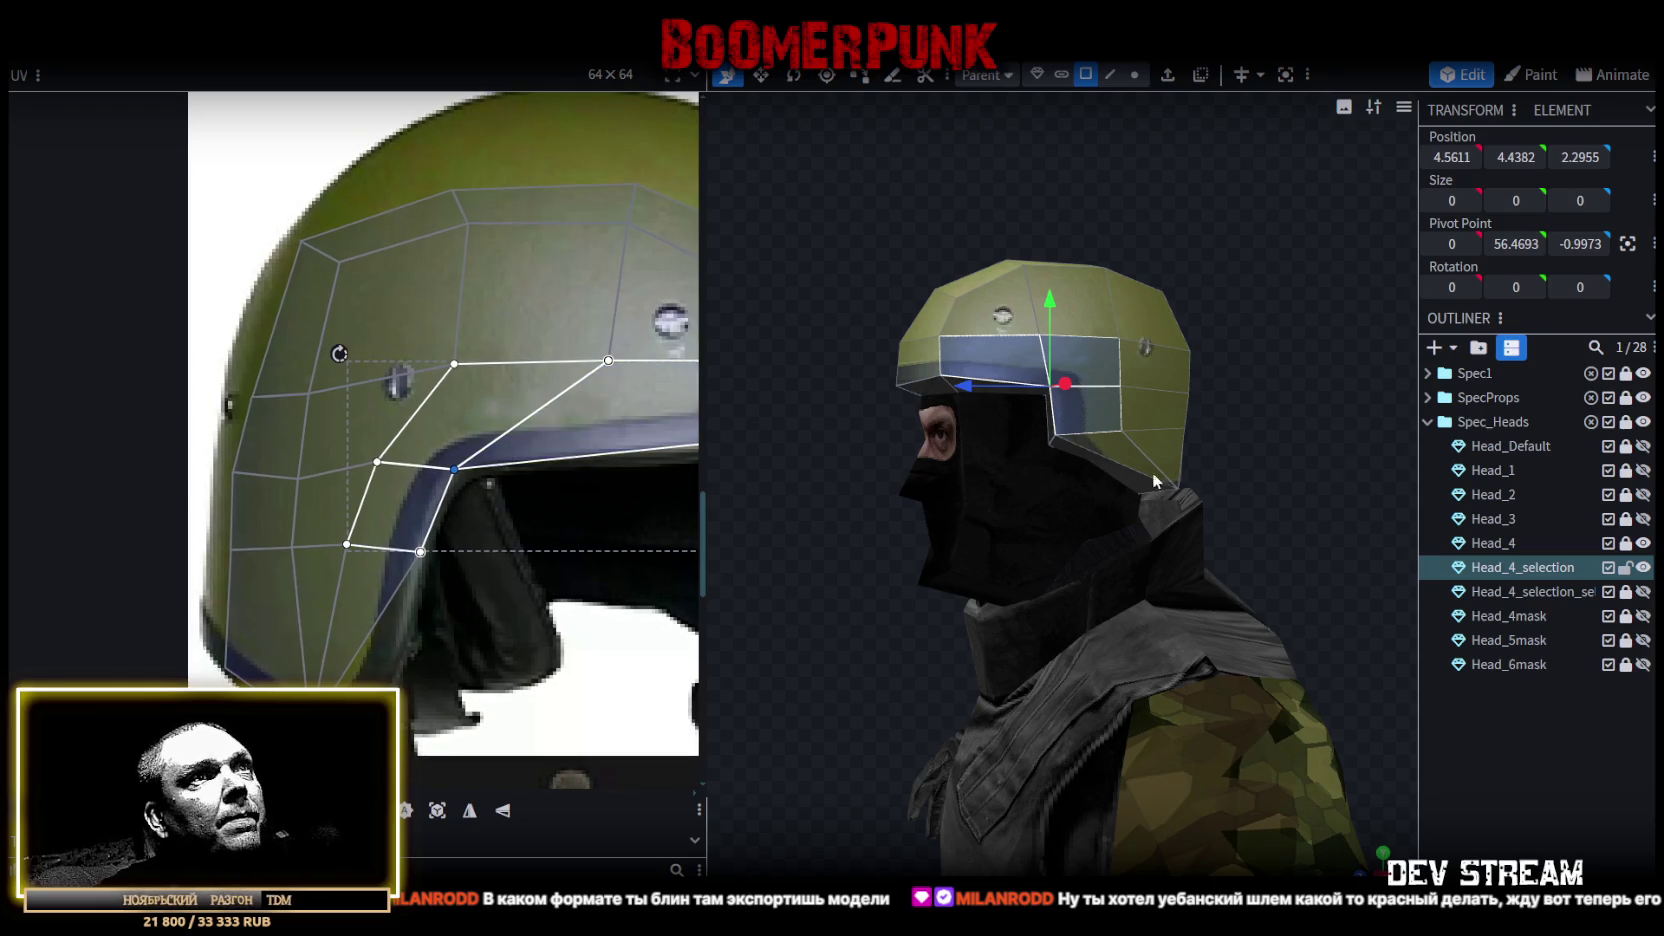
Select the top-back helmet faces and move their UVs up onto the photo's helmet crown.
{"action": "left_click_drag", "start_coordinate": [1294, 443], "coordinate": [1183, 439]}
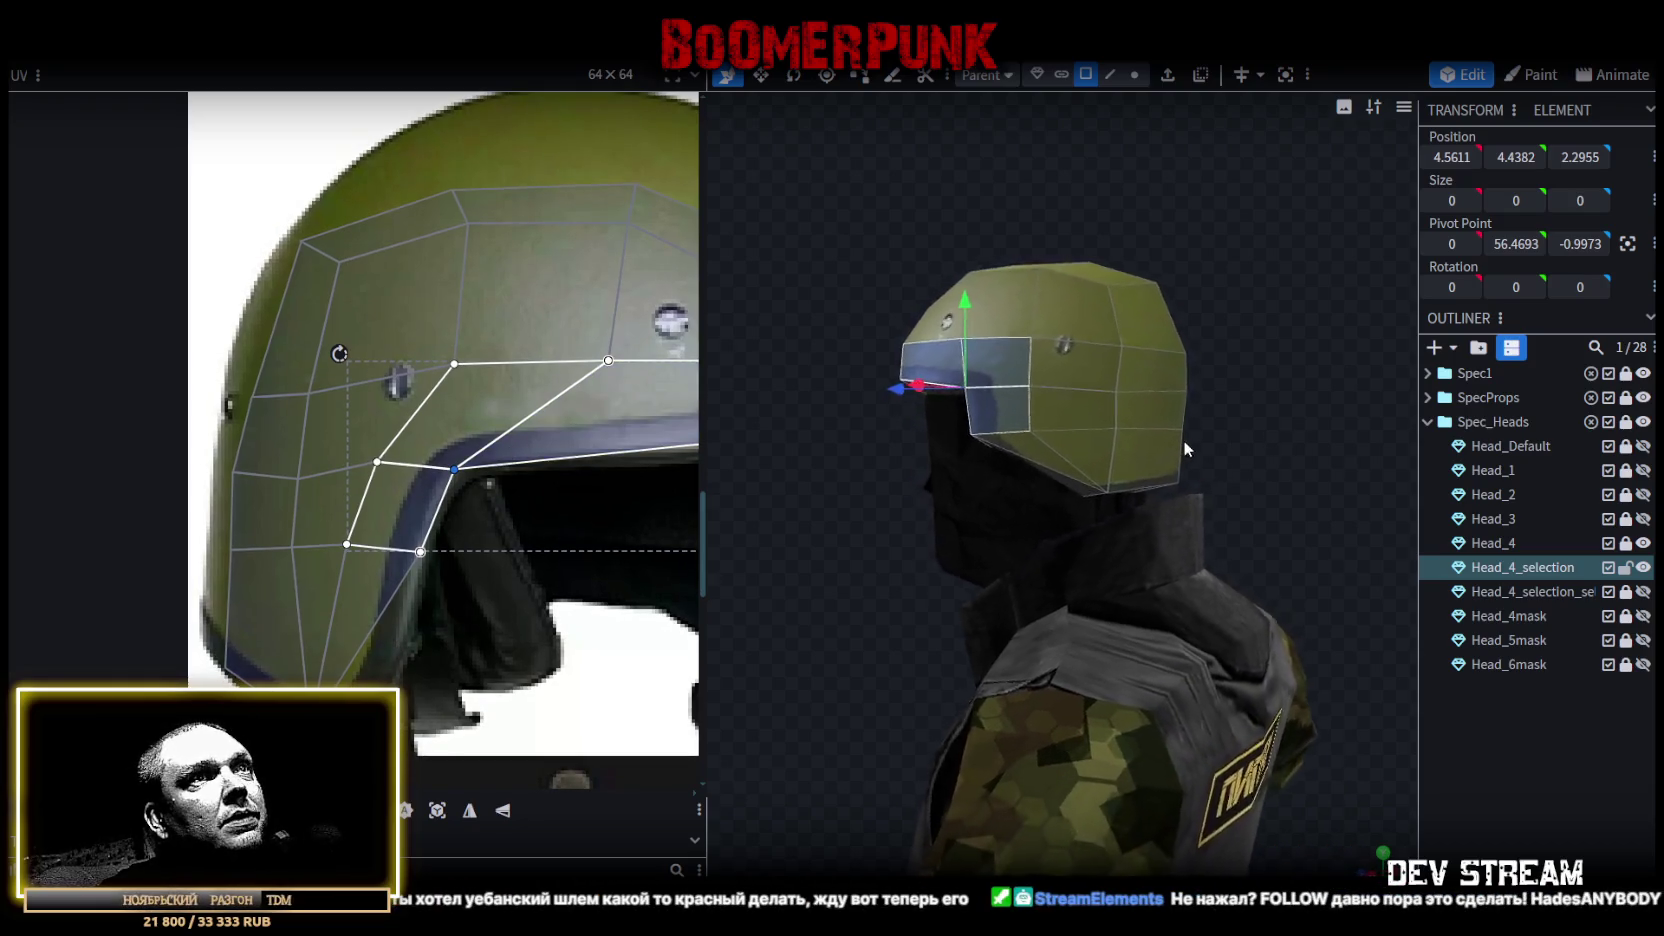
{"action": "middle_click_drag", "start_coordinate": [570, 395], "coordinate": [366, 422]}
{"action": "scroll", "coordinate": [366, 422], "scroll_direction": "down", "scroll_amount": 2}
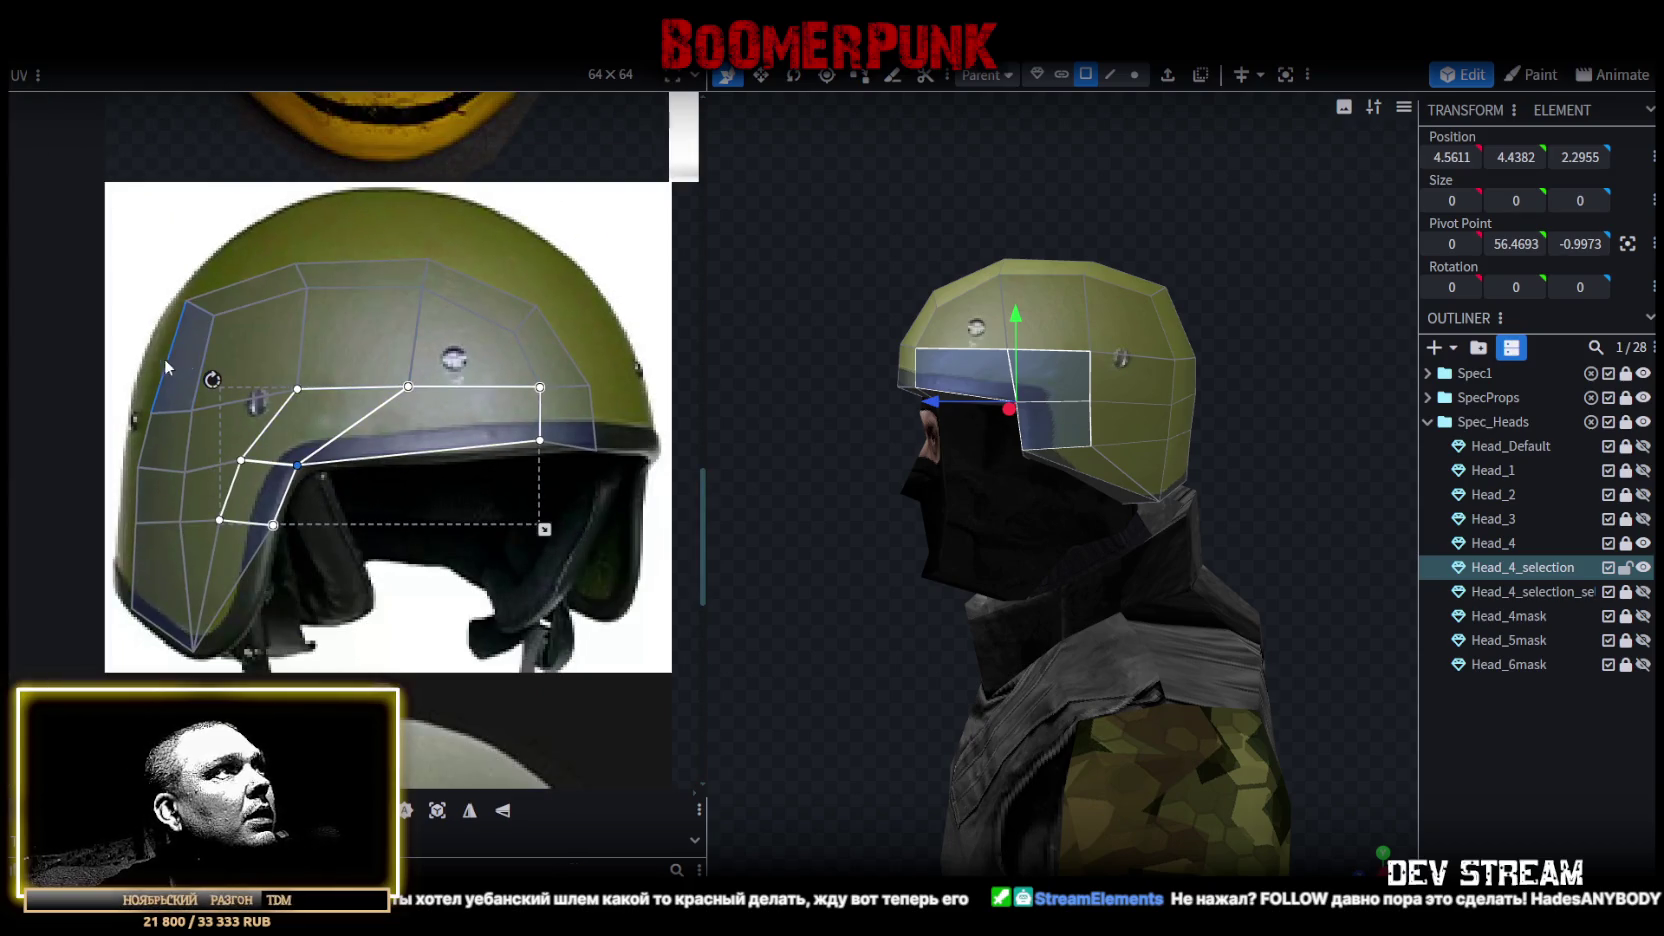
{"action": "left_click", "coordinate": [229, 339]}
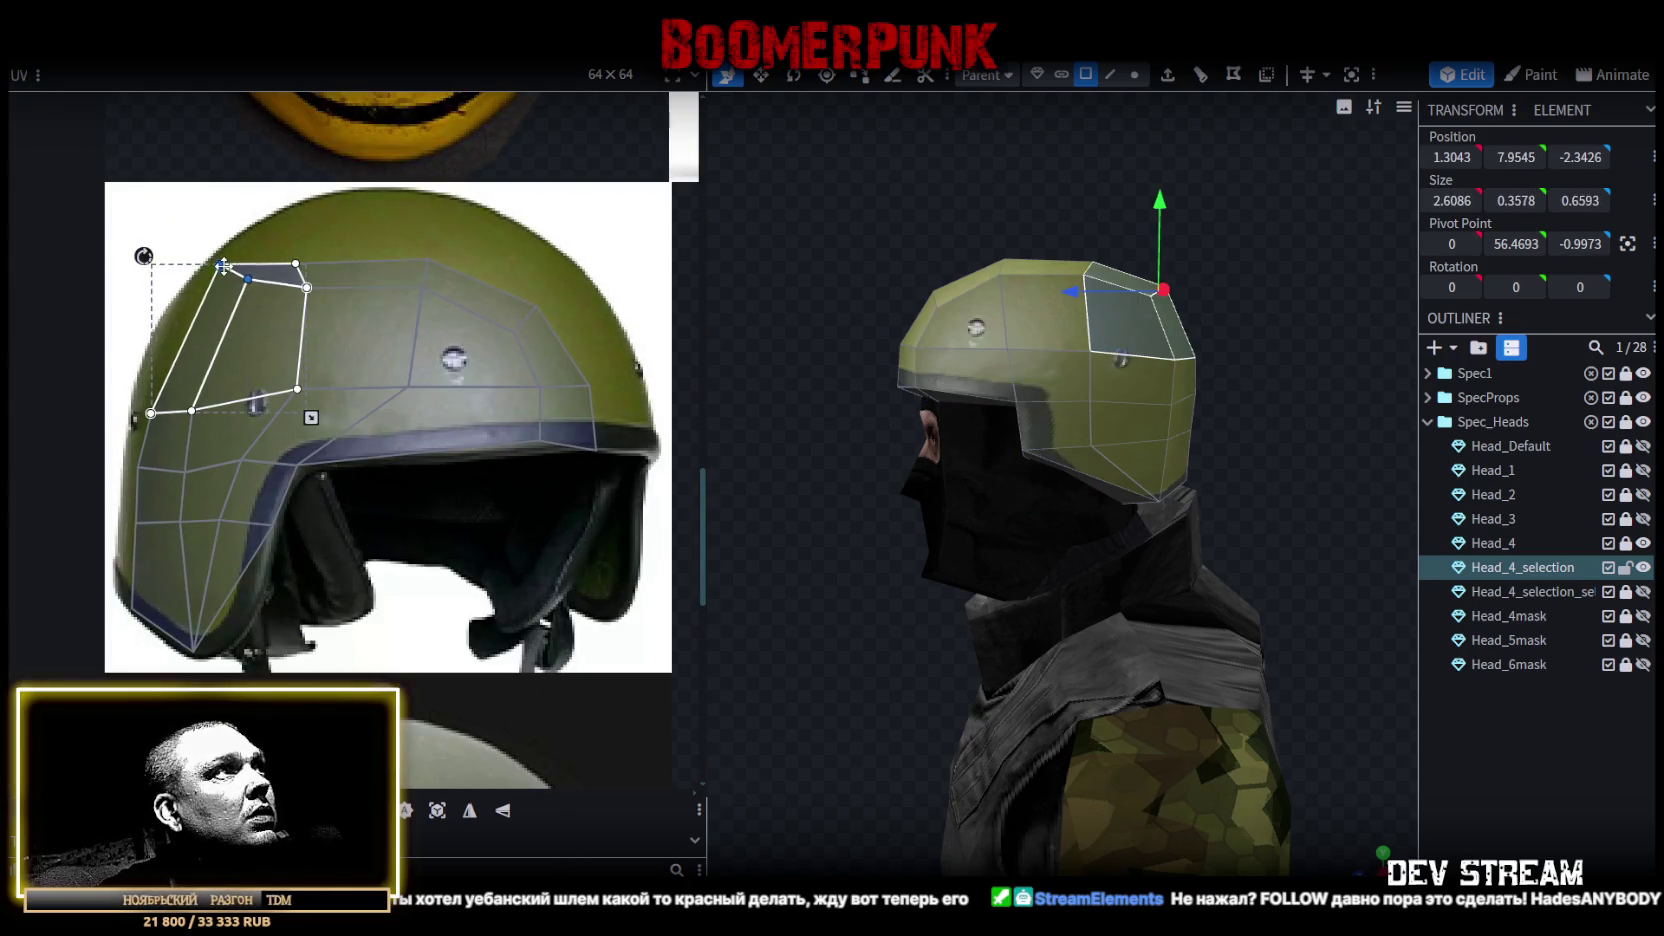
{"action": "left_click", "coordinate": [355, 335], "text": "shift"}
{"action": "left_click", "coordinate": [470, 300], "text": "shift"}
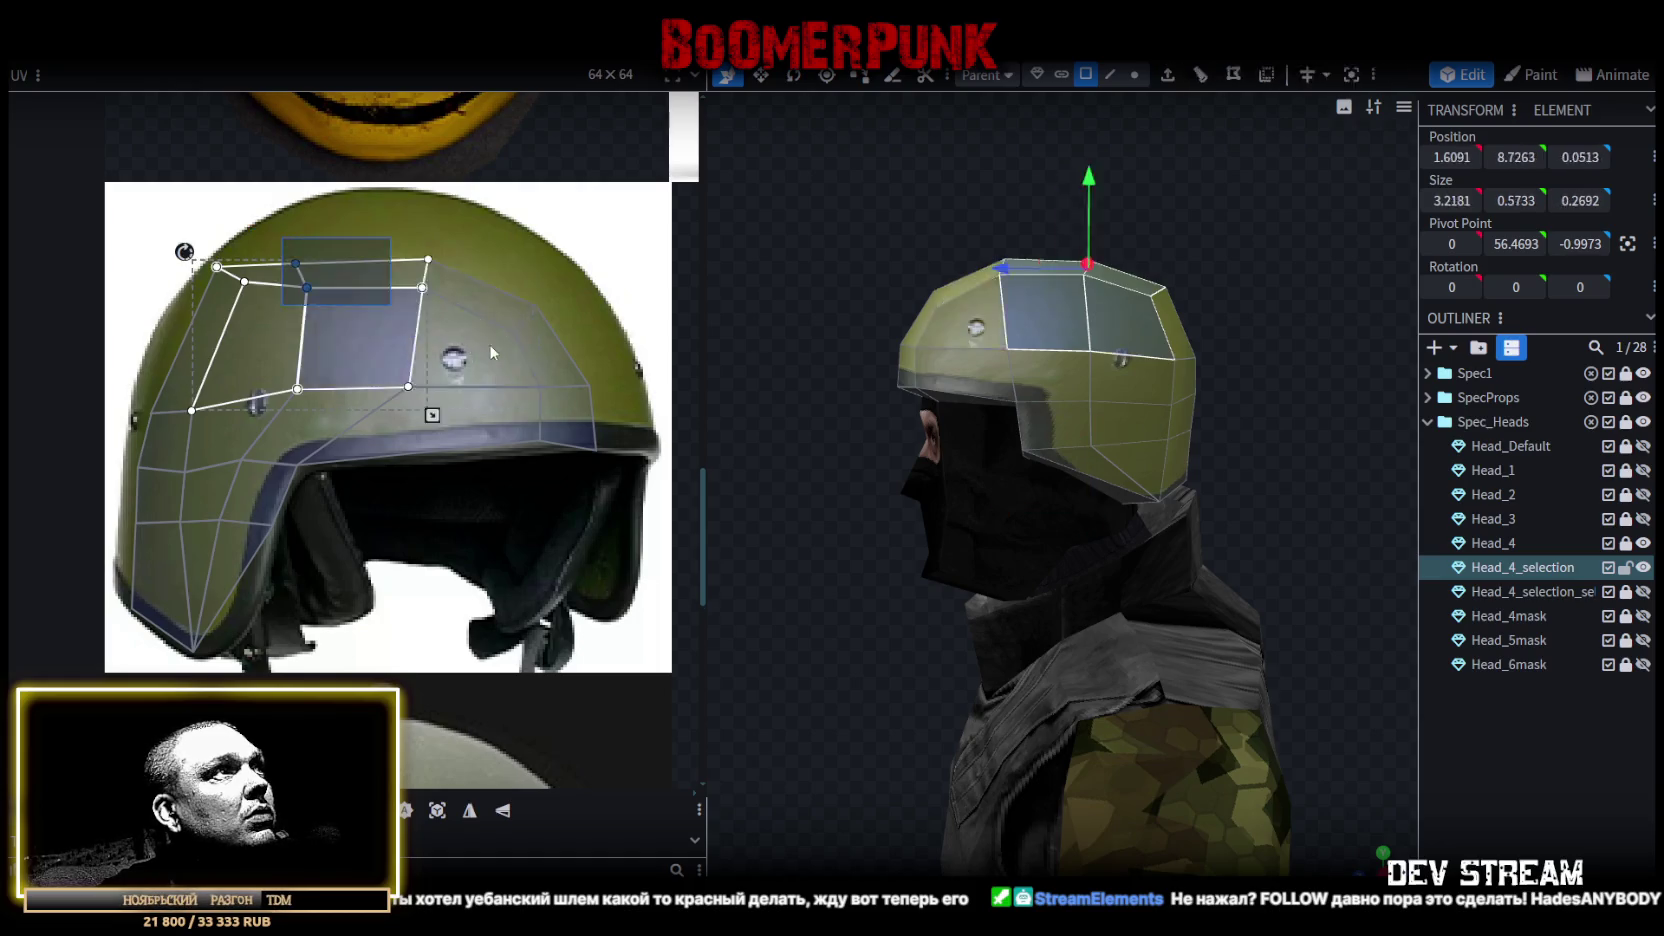
{"action": "left_click_drag", "start_coordinate": [441, 301], "coordinate": [456, 247]}
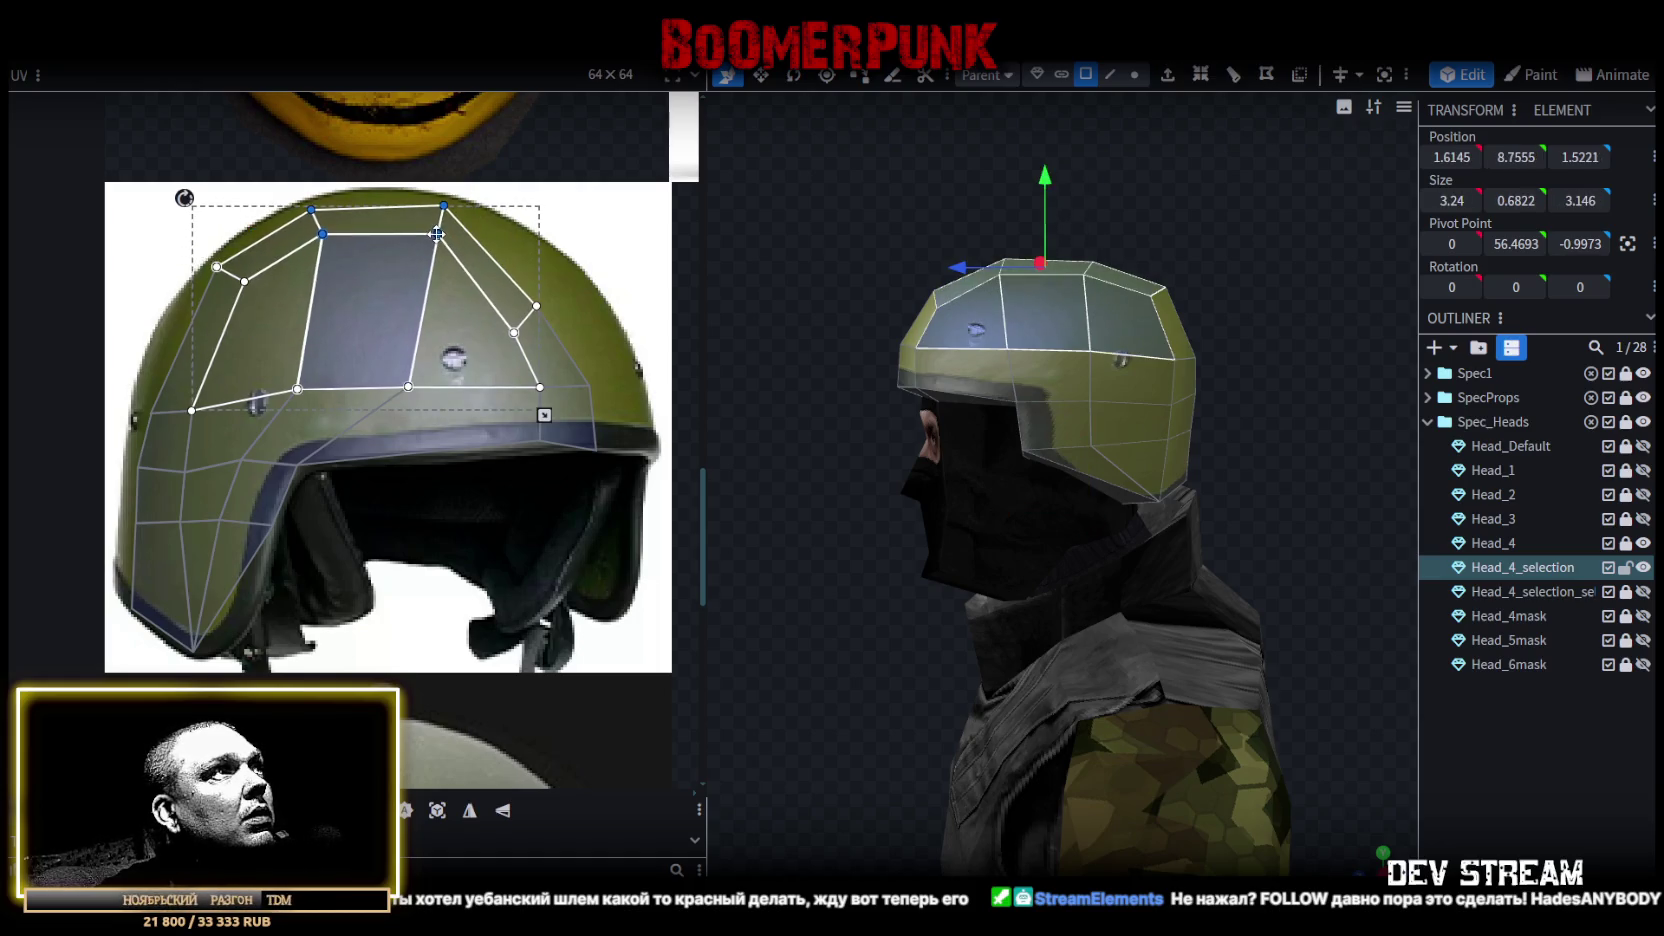
Shift the front side faces up and right, and stretch the front brim face right along the rim.
{"action": "left_click", "coordinate": [566, 300]}
{"action": "left_click", "coordinate": [566, 346]}
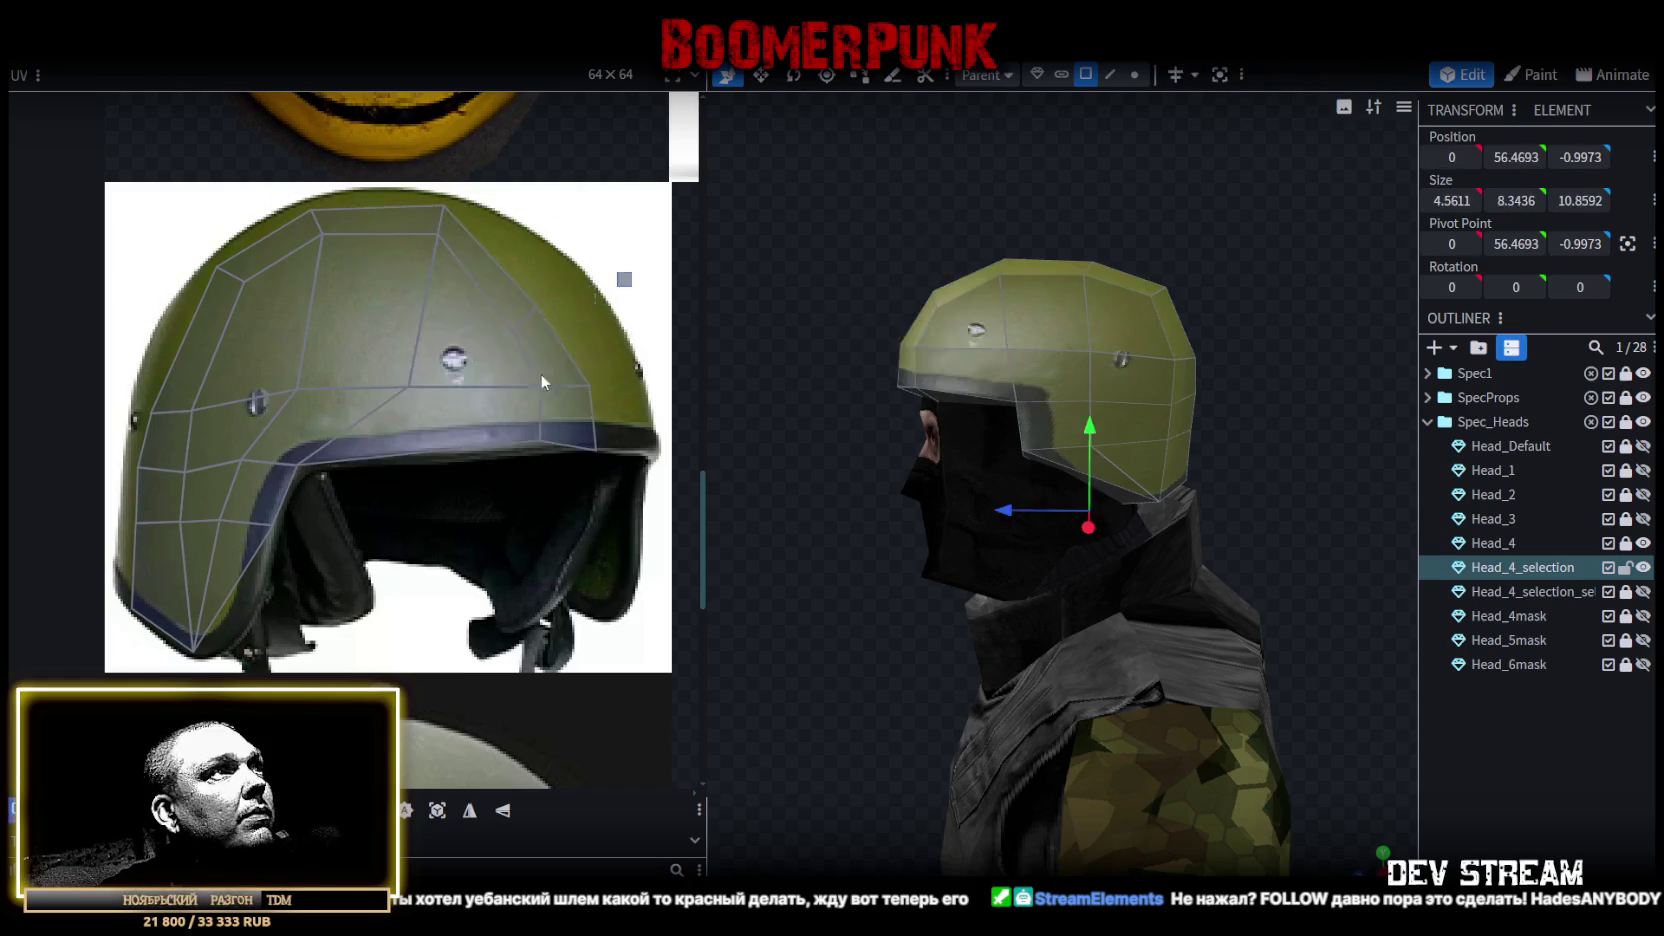
{"action": "left_click", "coordinate": [497, 344]}
{"action": "left_click_drag", "start_coordinate": [513, 332], "coordinate": [550, 302]}
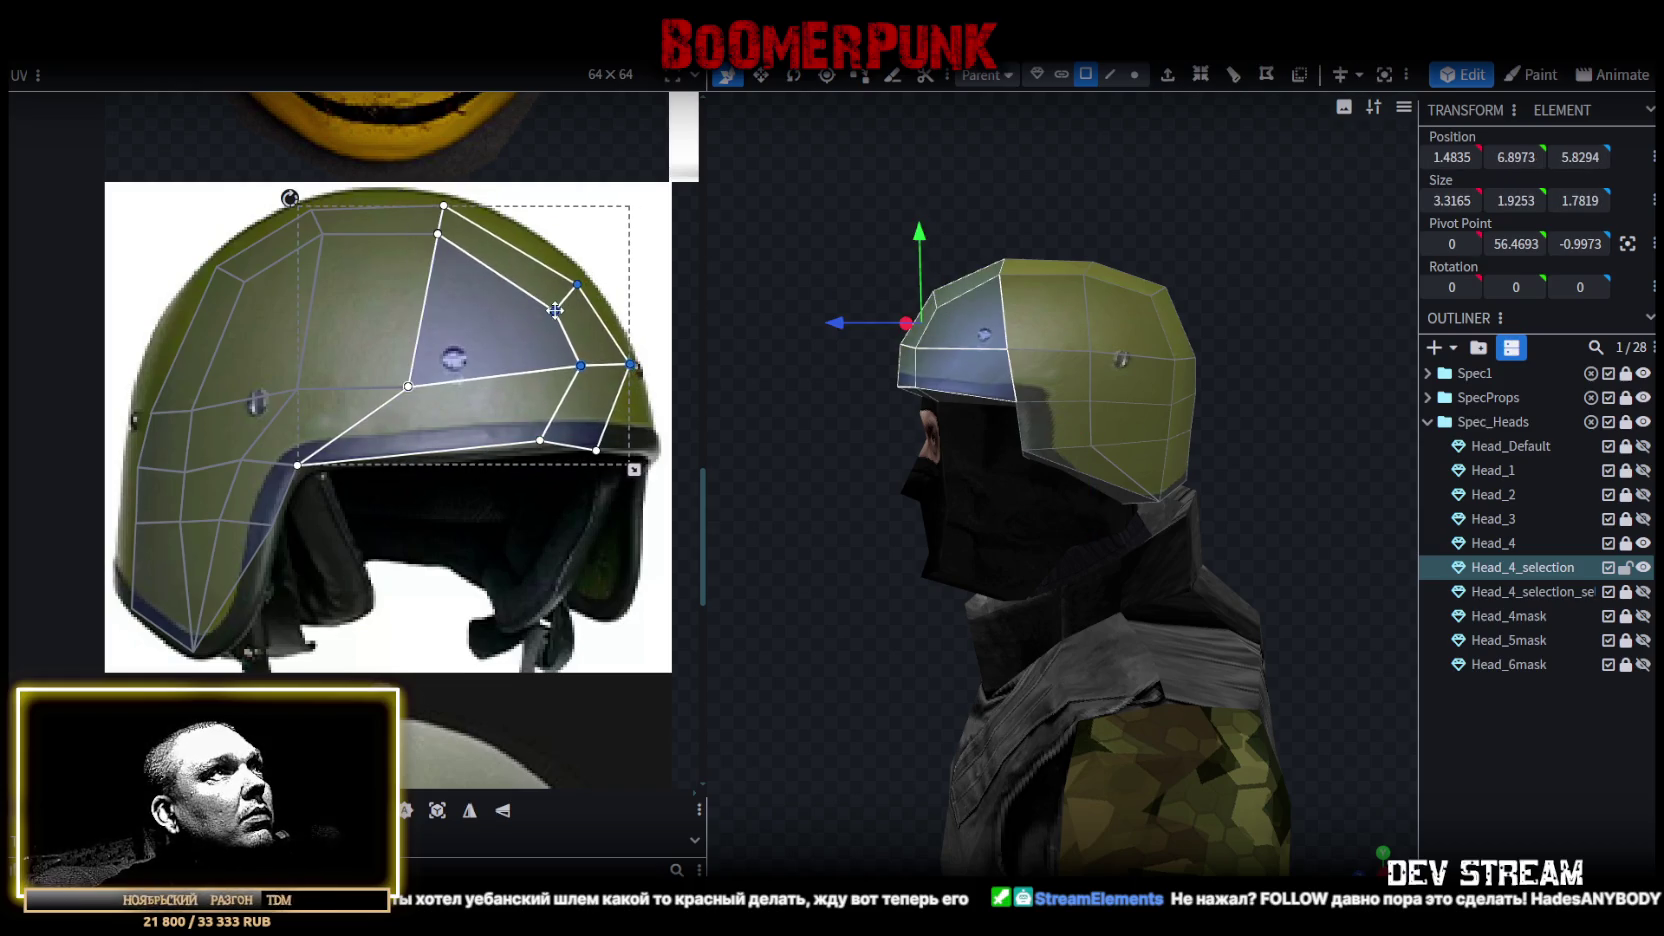
{"action": "mouse_move", "coordinate": [659, 490]}
{"action": "left_mouse_down"}
{"action": "mouse_move", "coordinate": [530, 438]}
{"action": "mouse_move", "coordinate": [540, 495]}
{"action": "left_mouse_up"}
{"action": "left_click", "coordinate": [511, 410]}
{"action": "scroll", "coordinate": [620, 463], "scroll_direction": "up", "scroll_amount": 2}
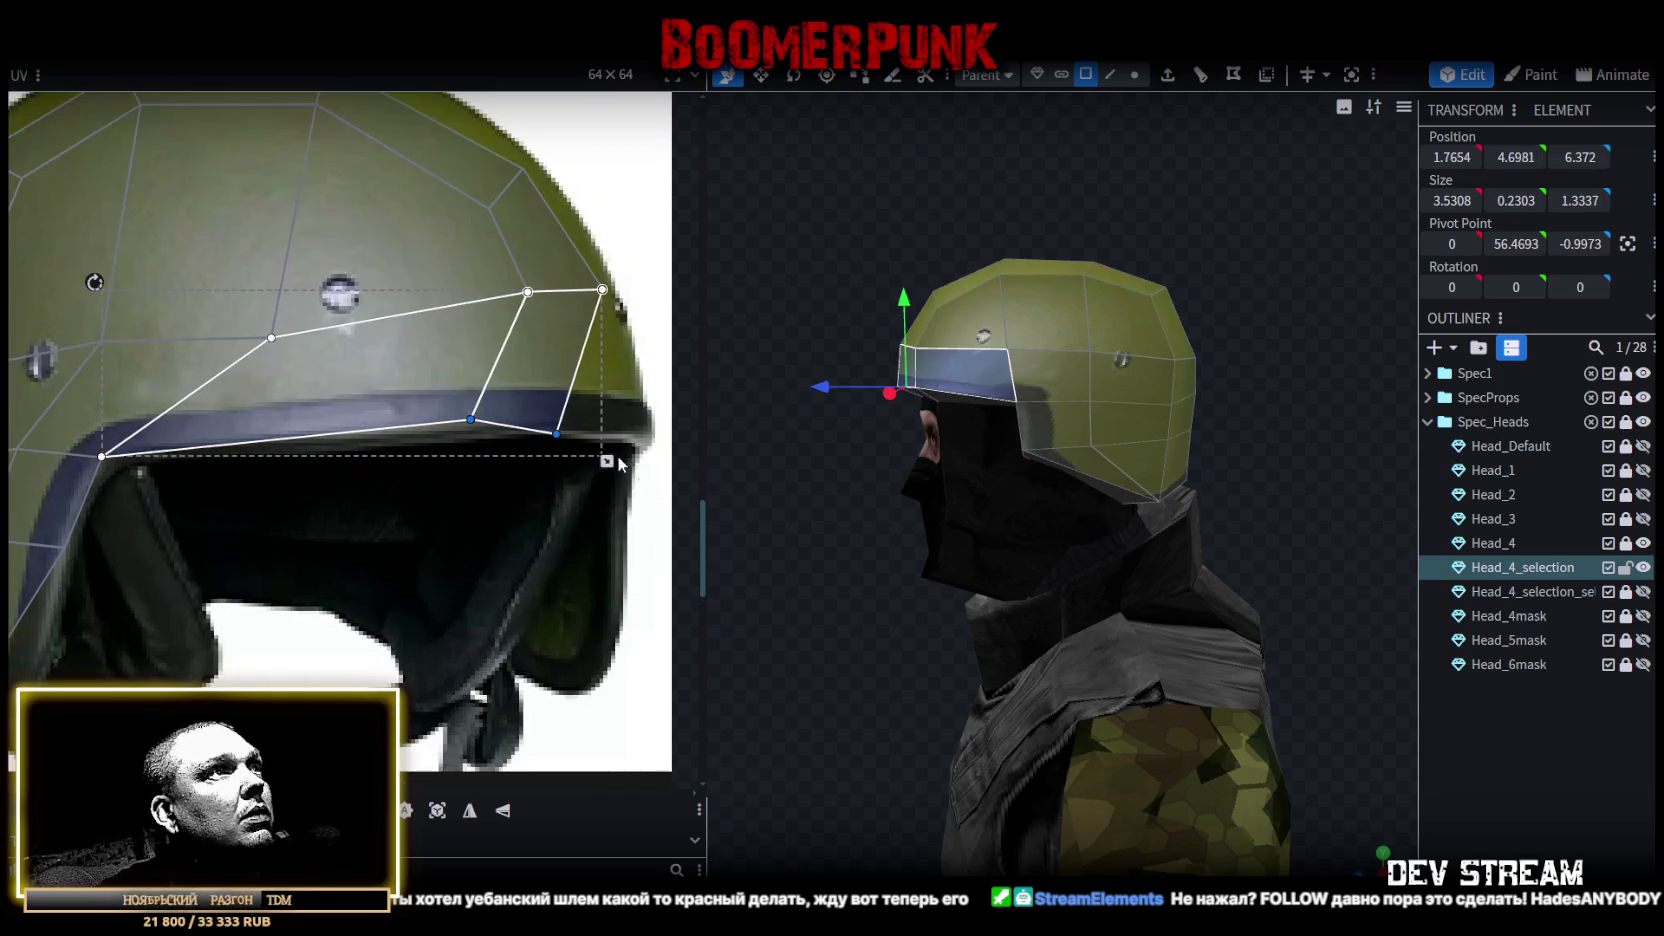
{"action": "left_click_drag", "start_coordinate": [556, 435], "coordinate": [627, 431]}
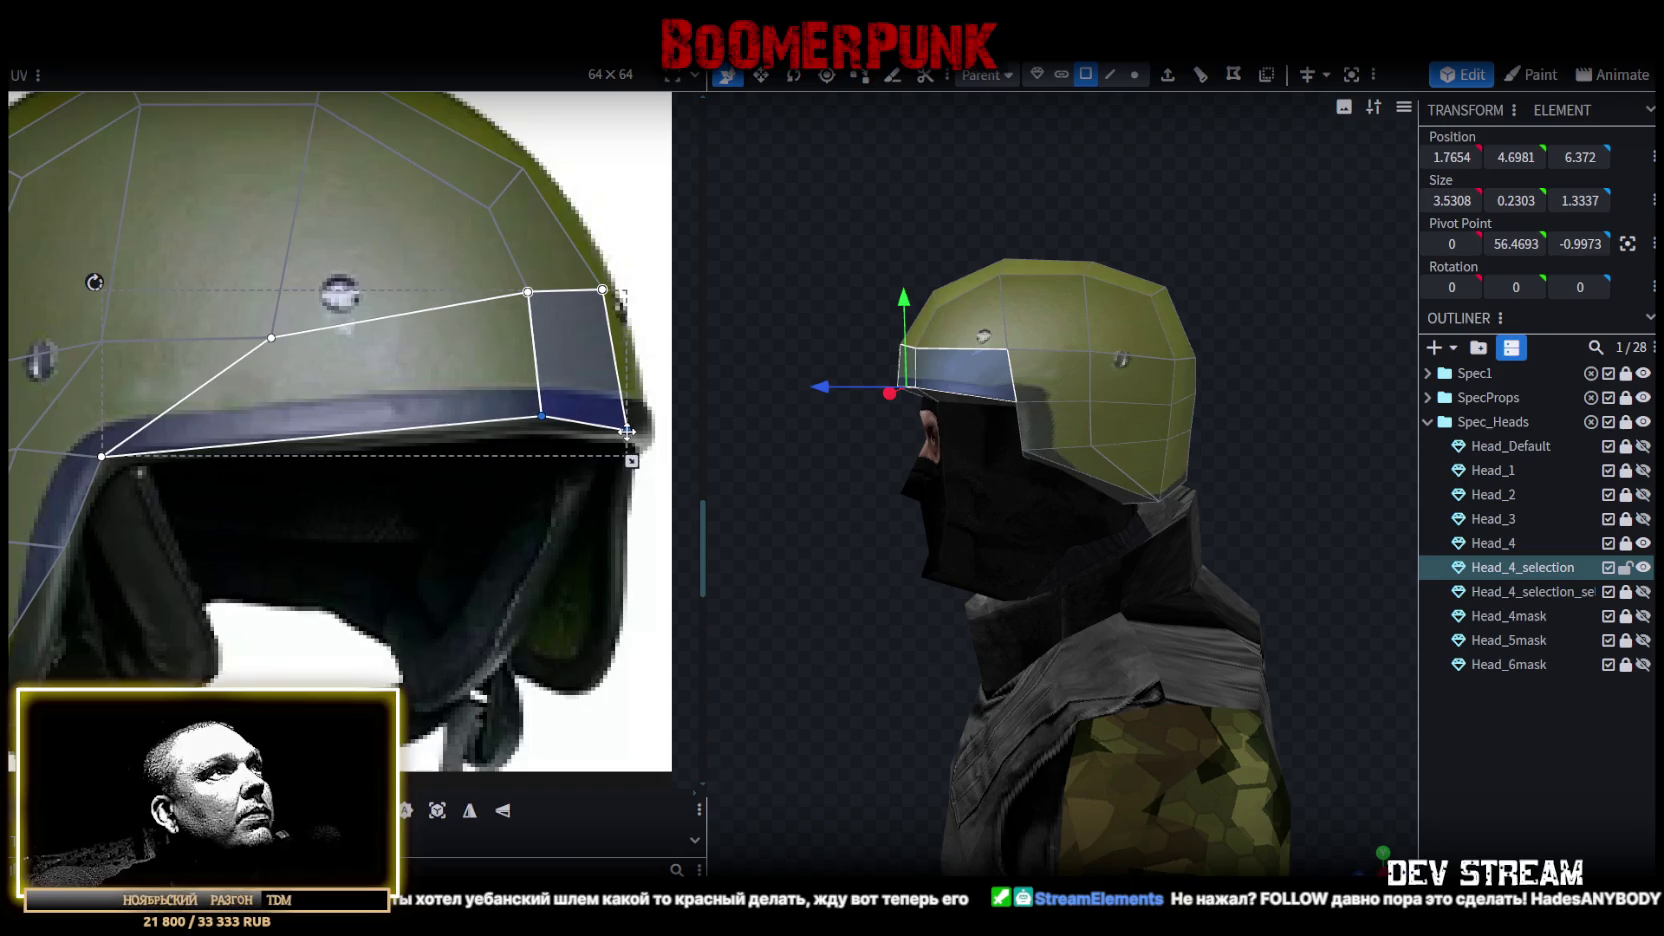
Select the upper front faces and move the vertex between them left and down to reshape them.
{"action": "mouse_move", "coordinate": [790, 519]}
{"action": "left_mouse_down"}
{"action": "mouse_move", "coordinate": [940, 562]}
{"action": "mouse_move", "coordinate": [1023, 562]}
{"action": "left_mouse_up"}
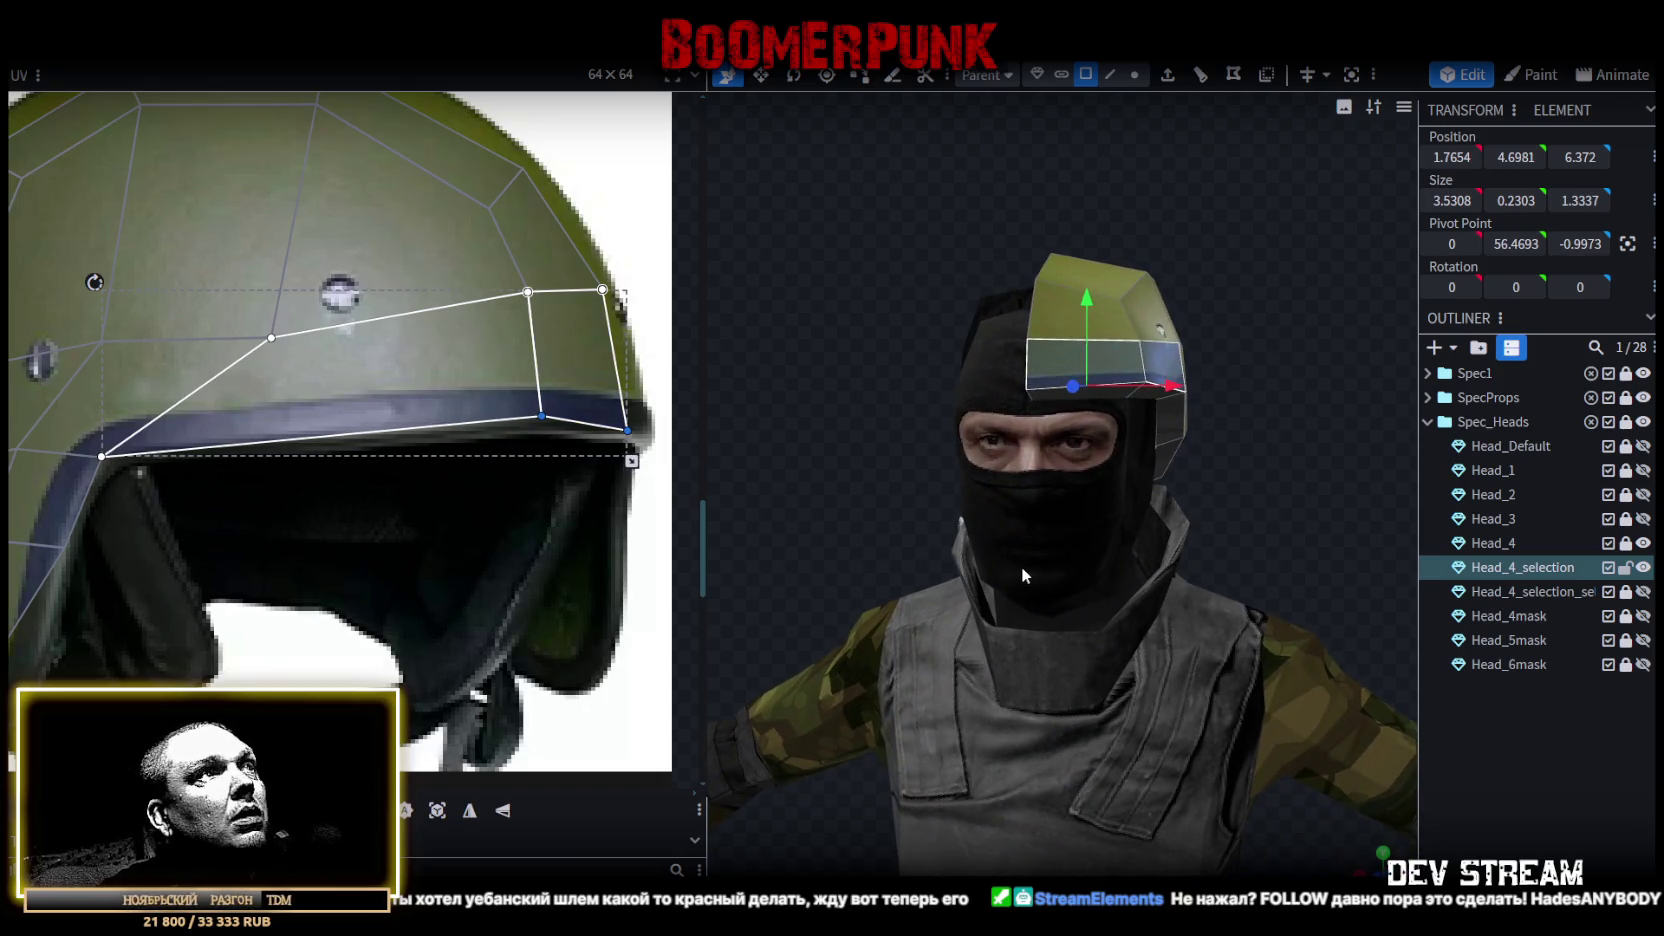
{"action": "left_click", "coordinate": [550, 322]}
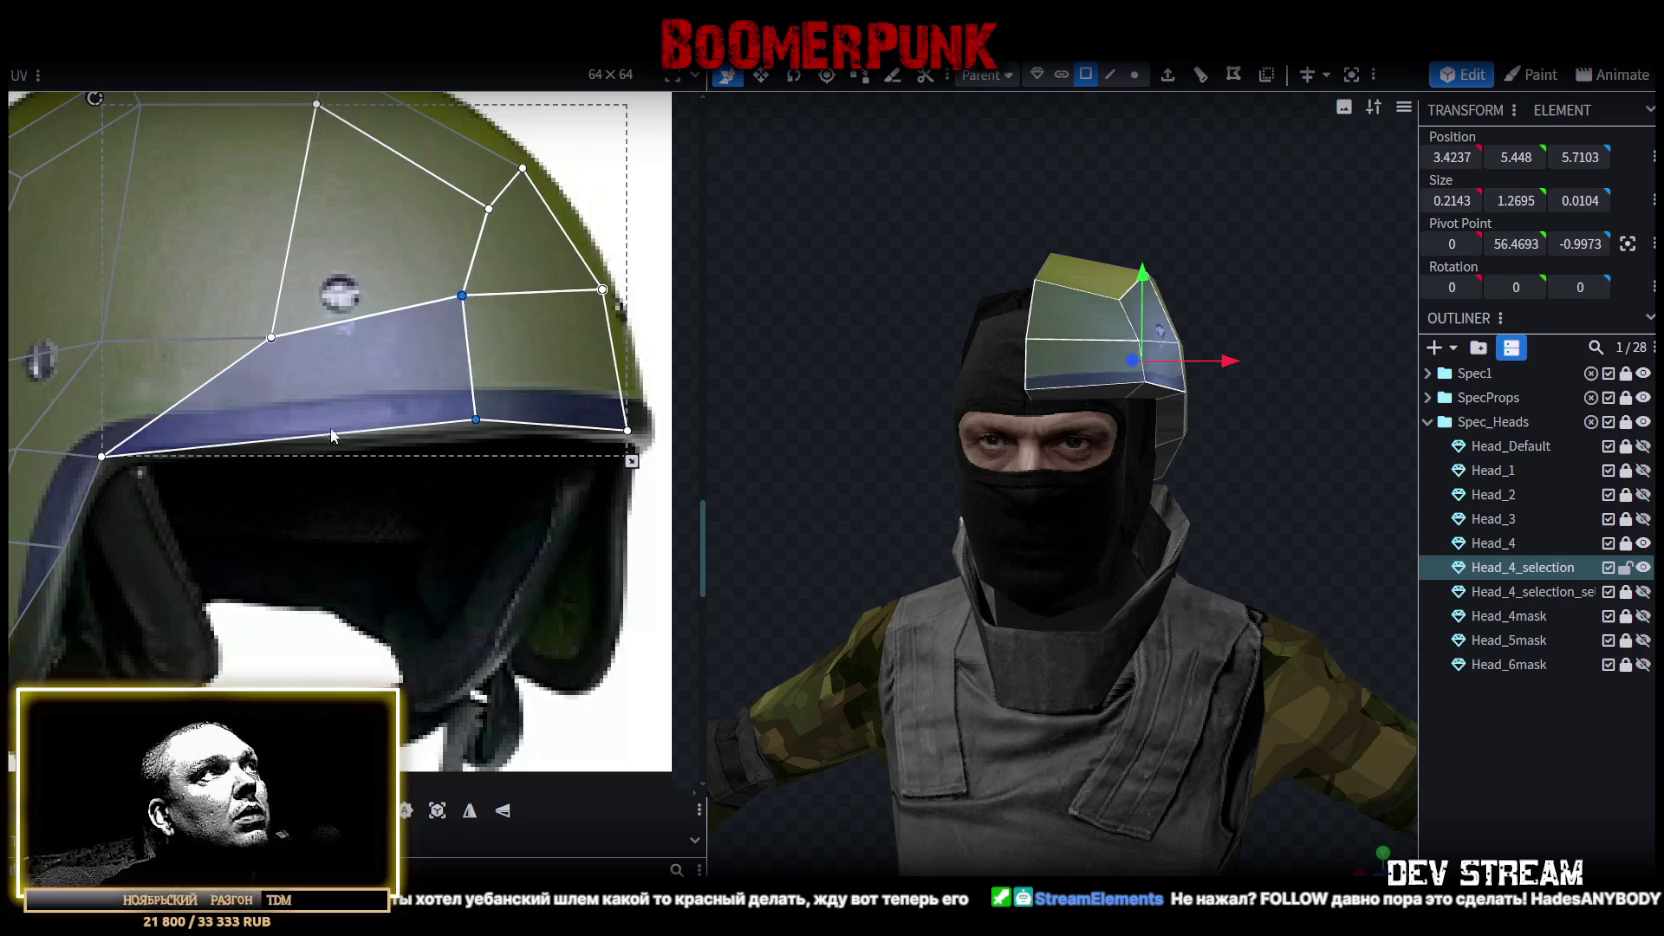
{"action": "left_click_drag", "start_coordinate": [372, 531], "coordinate": [228, 290]}
{"action": "left_click", "coordinate": [272, 338]}
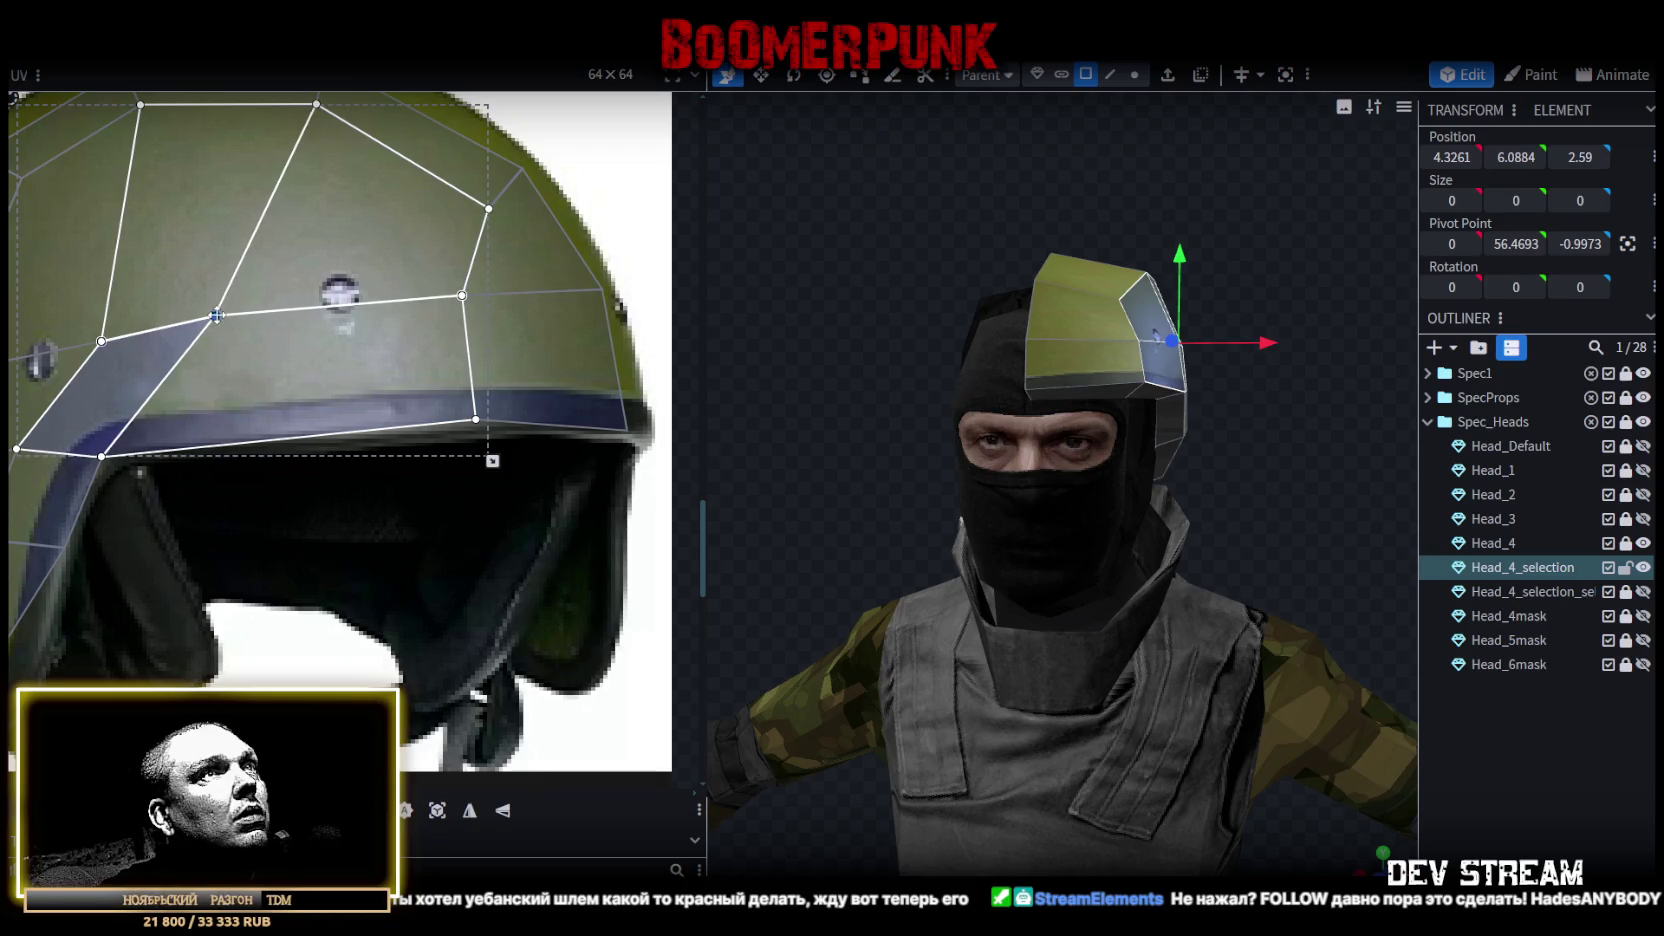
{"action": "left_click_drag", "start_coordinate": [227, 318], "coordinate": [213, 328]}
Add the left-side faces to the selection and move them up and left on the helmet photo.
{"action": "left_click_drag", "start_coordinate": [900, 370], "coordinate": [715, 369]}
{"action": "scroll", "coordinate": [355, 416], "scroll_direction": "down", "scroll_amount": 2}
{"action": "middle_click_drag", "start_coordinate": [152, 347], "coordinate": [244, 417]}
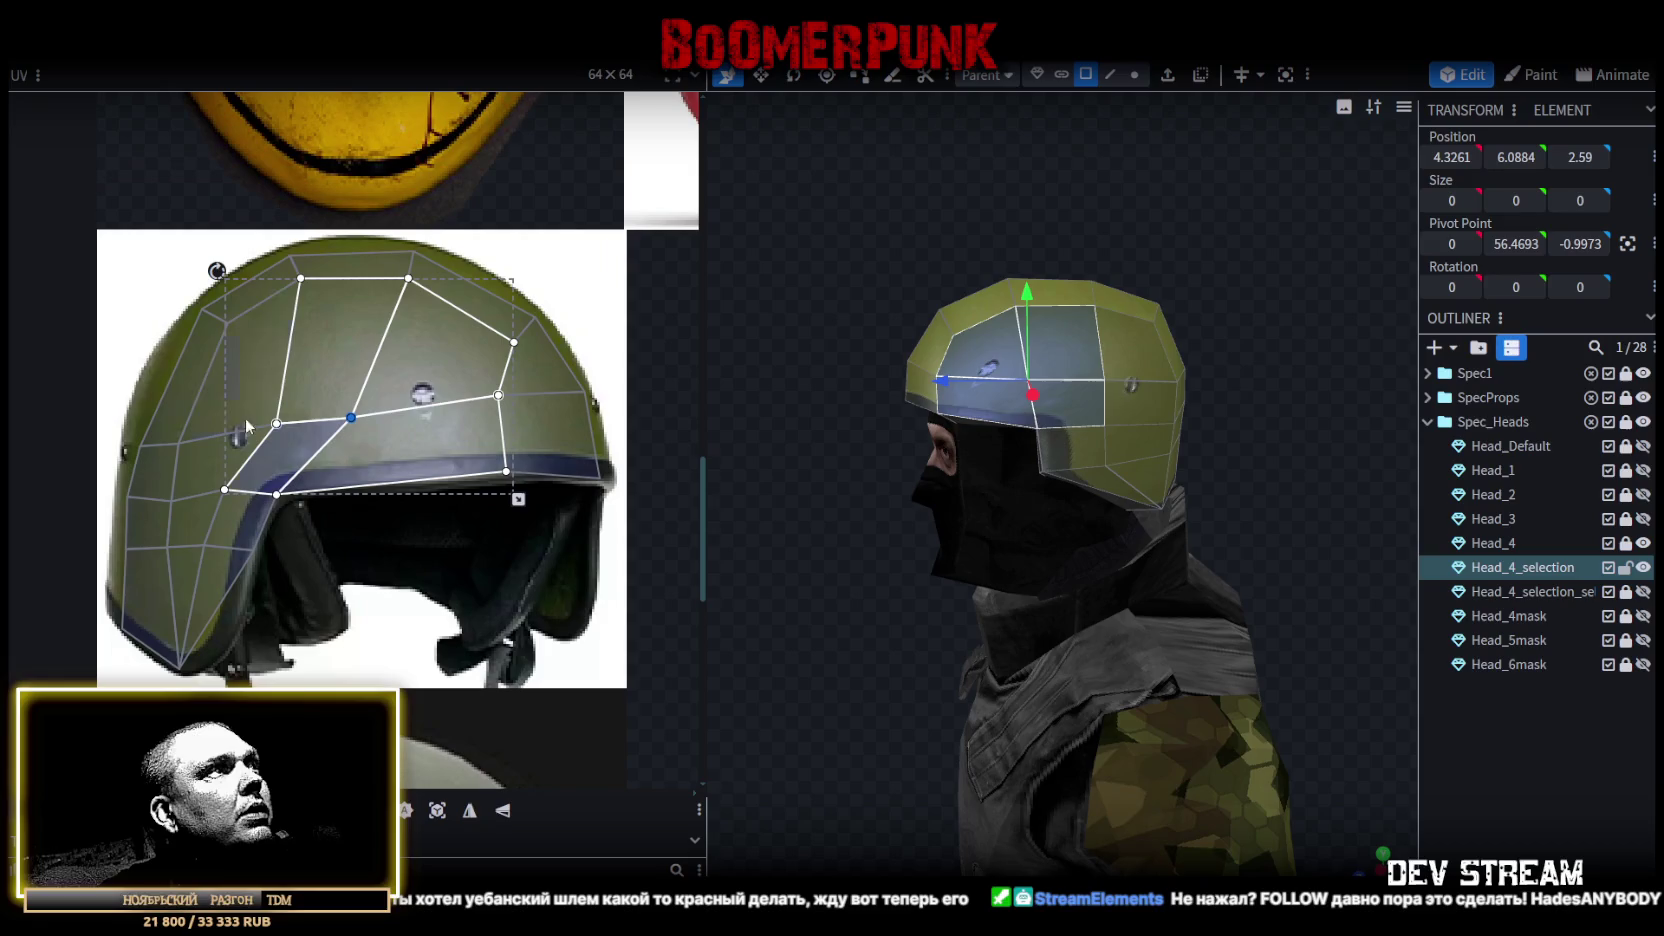
{"action": "left_click", "coordinate": [160, 410], "text": "shift"}
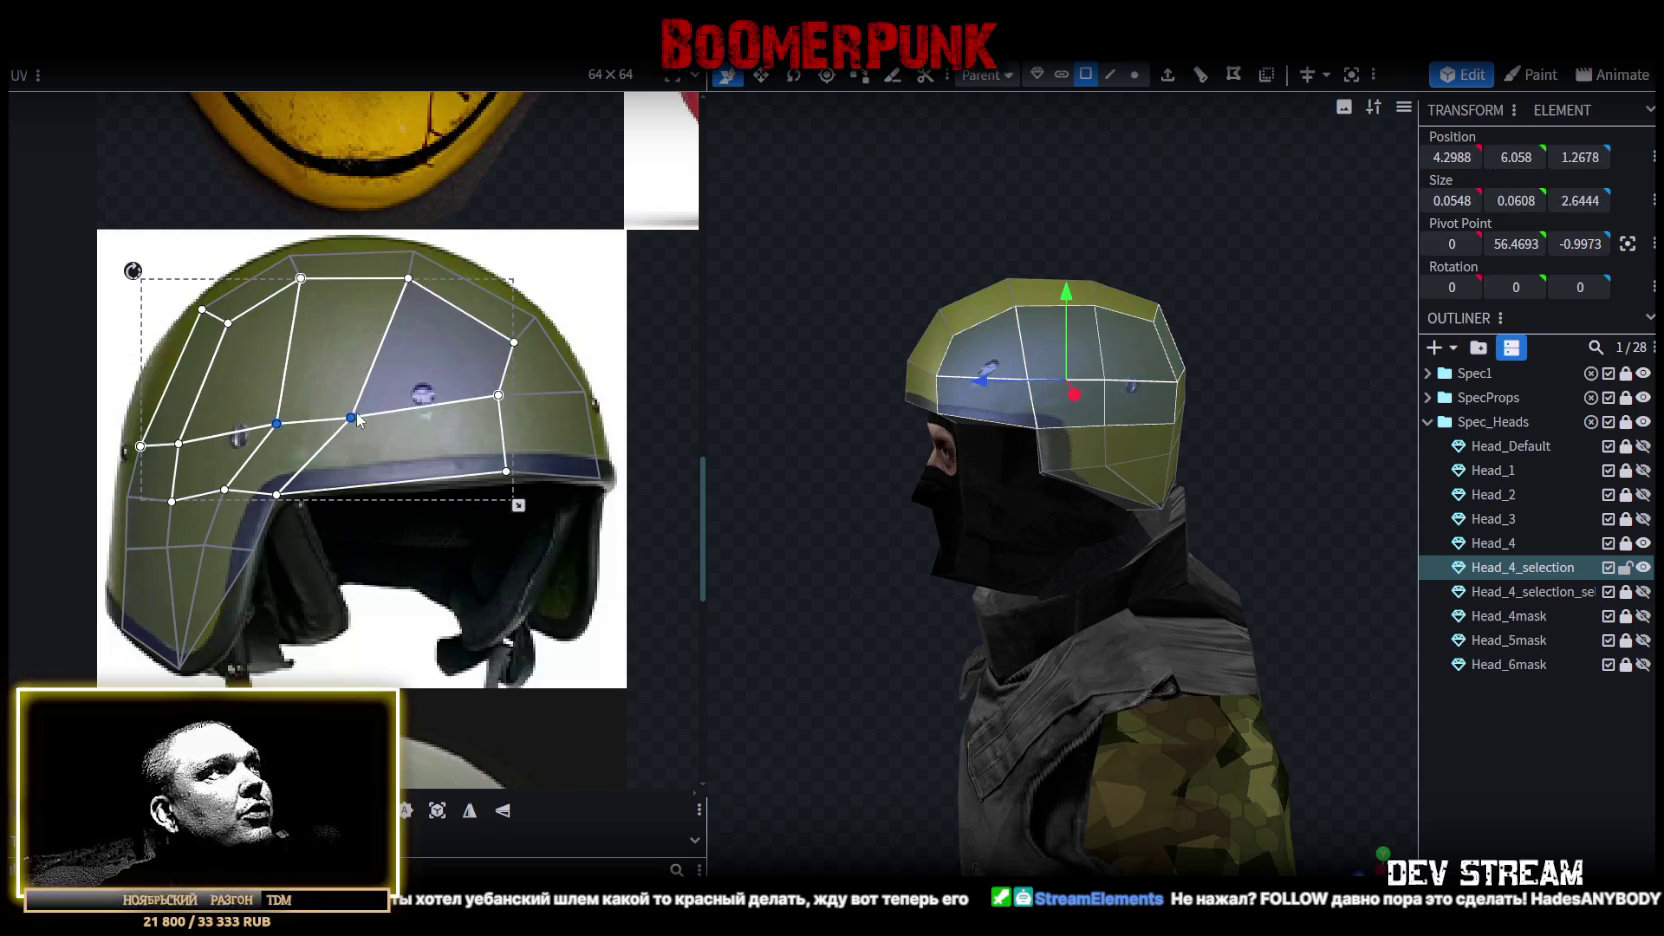
{"action": "left_click_drag", "start_coordinate": [344, 415], "coordinate": [313, 382]}
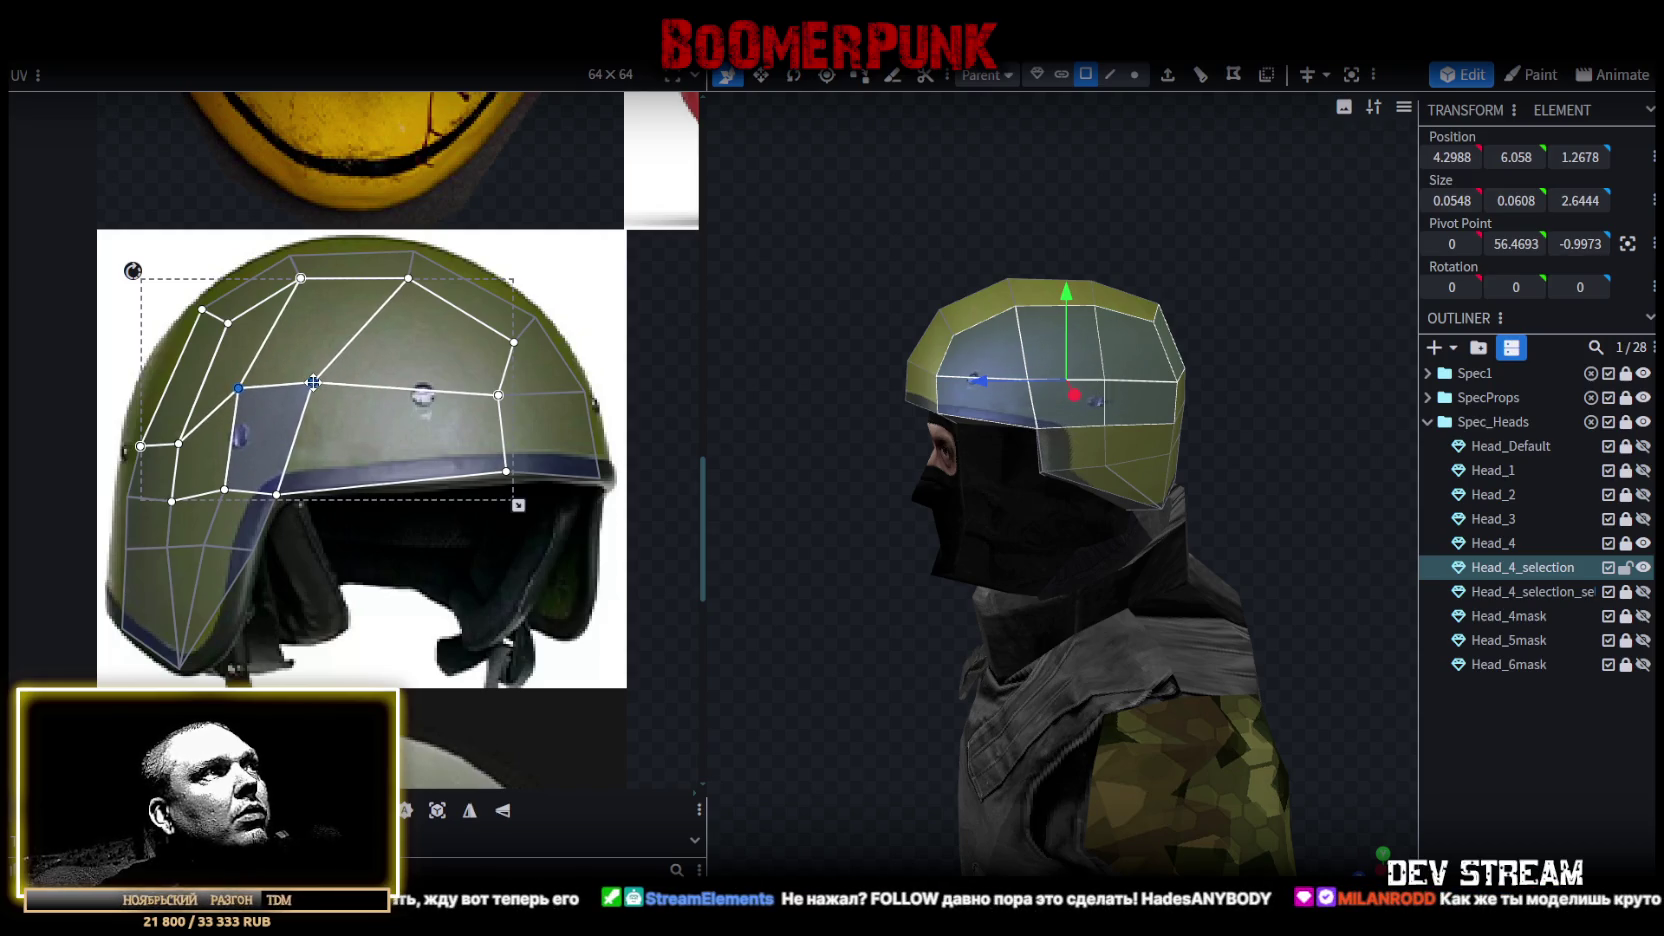
{"action": "middle_click_drag", "start_coordinate": [363, 565], "coordinate": [489, 580]}
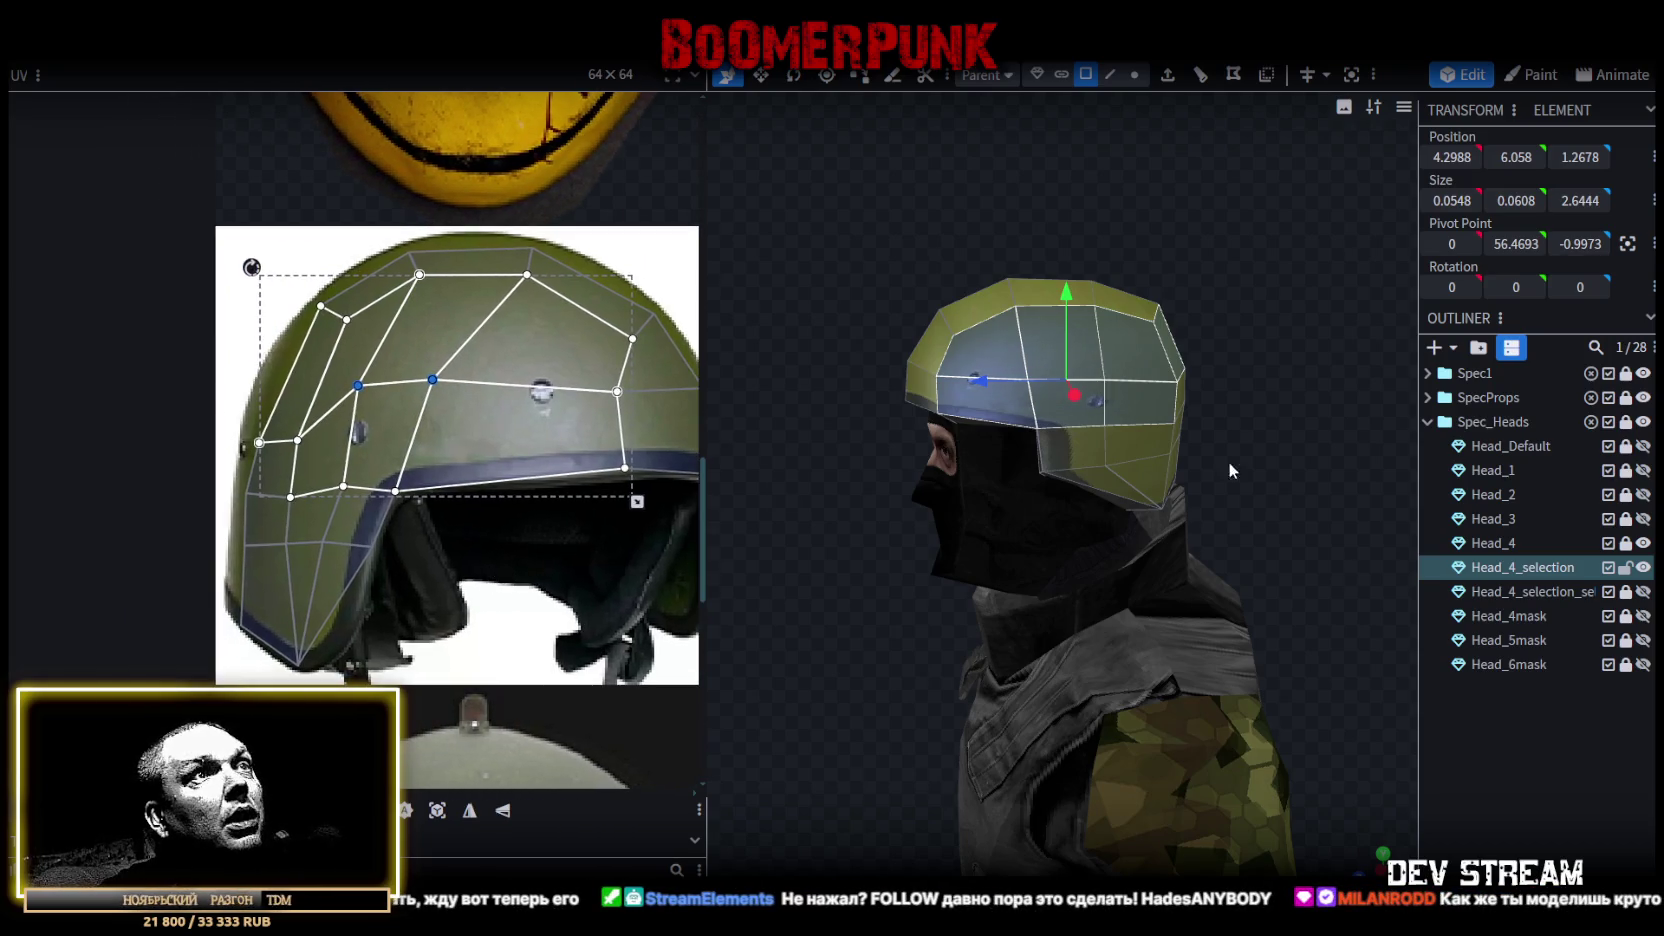
Check the top and front-top faces' UVs, then deselect and reselect the helmet mesh.
{"action": "left_click_drag", "start_coordinate": [1222, 474], "coordinate": [883, 332]}
{"action": "middle_click_drag", "start_coordinate": [453, 304], "coordinate": [403, 341]}
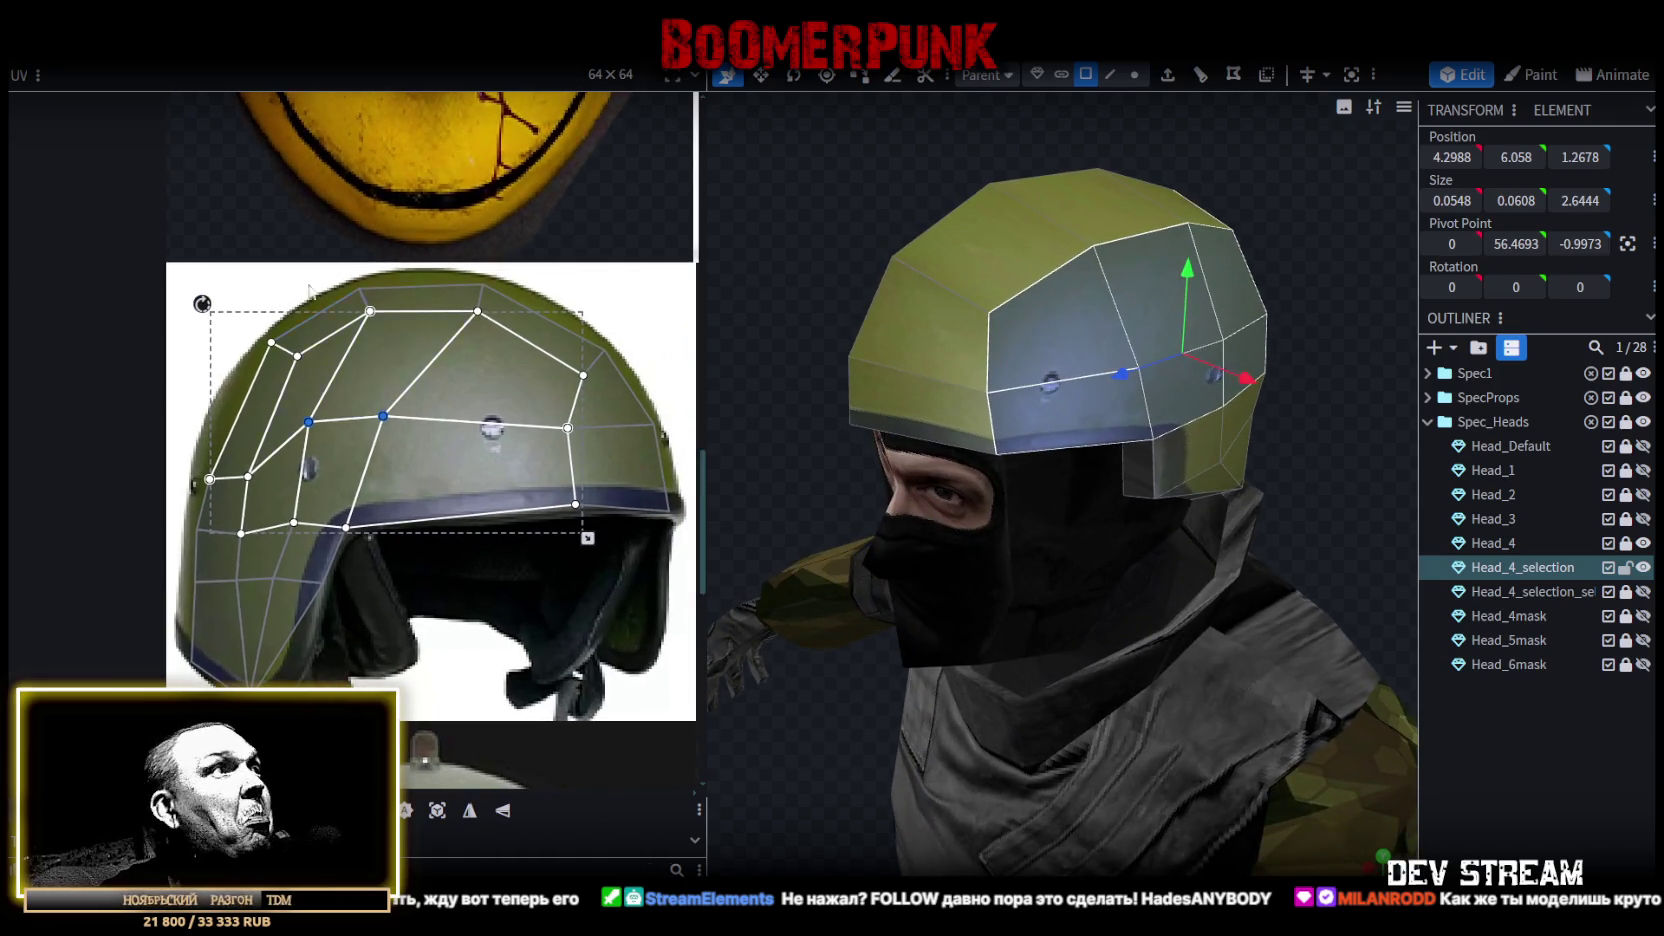
{"action": "left_click", "coordinate": [309, 314]}
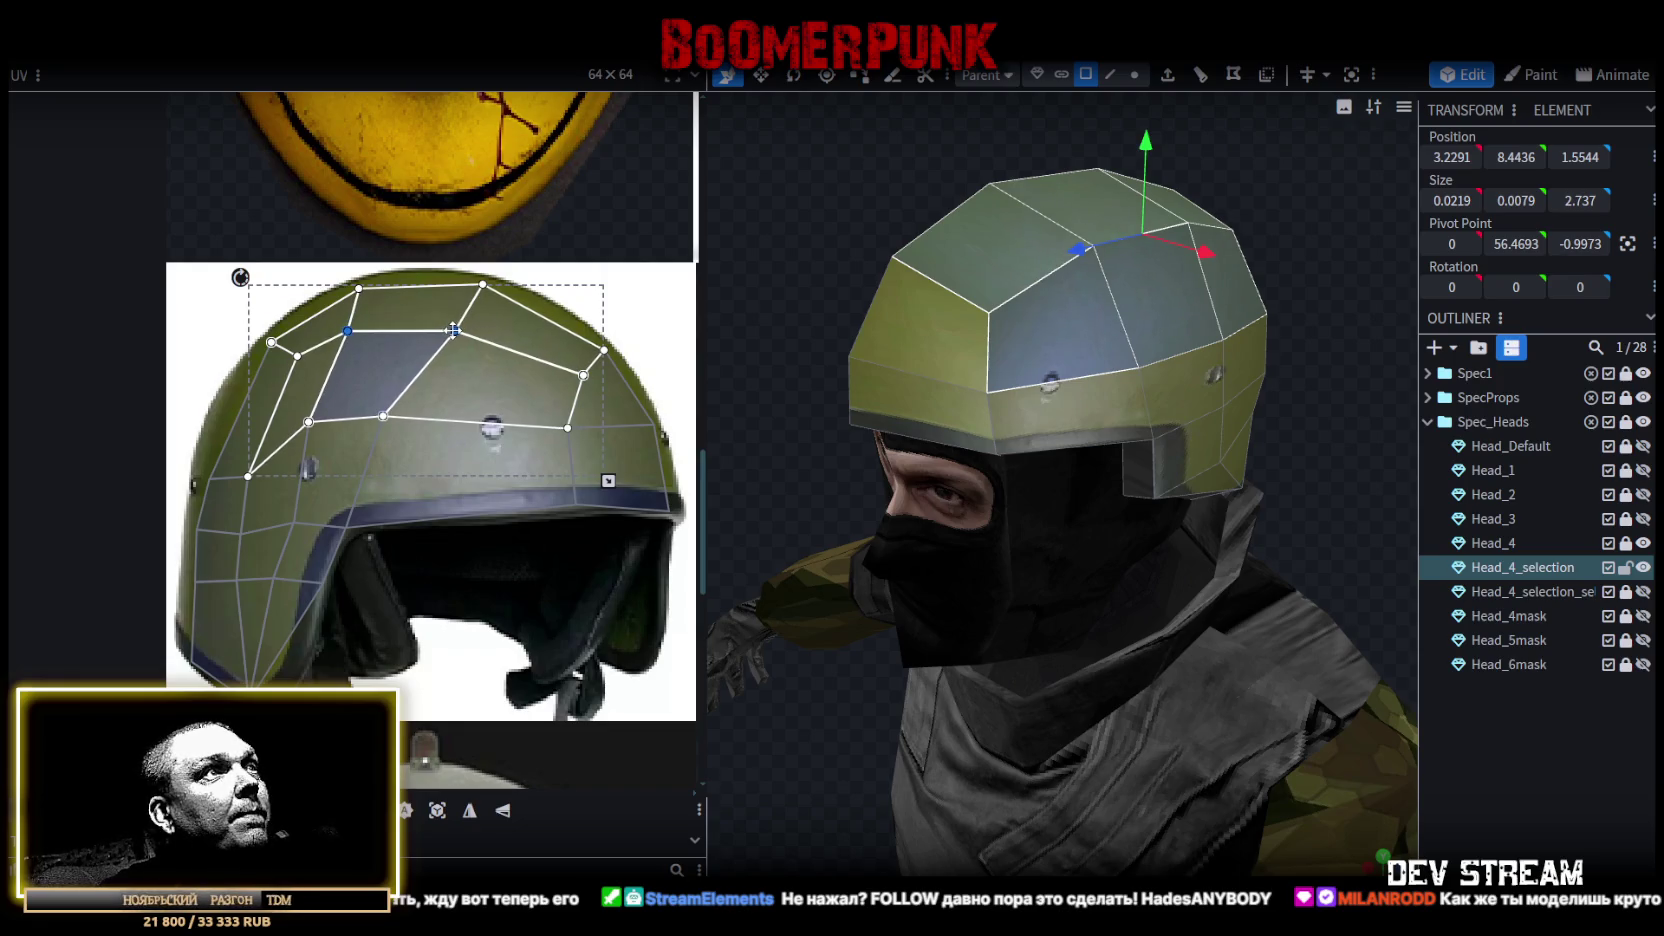
{"action": "left_click", "coordinate": [652, 395]}
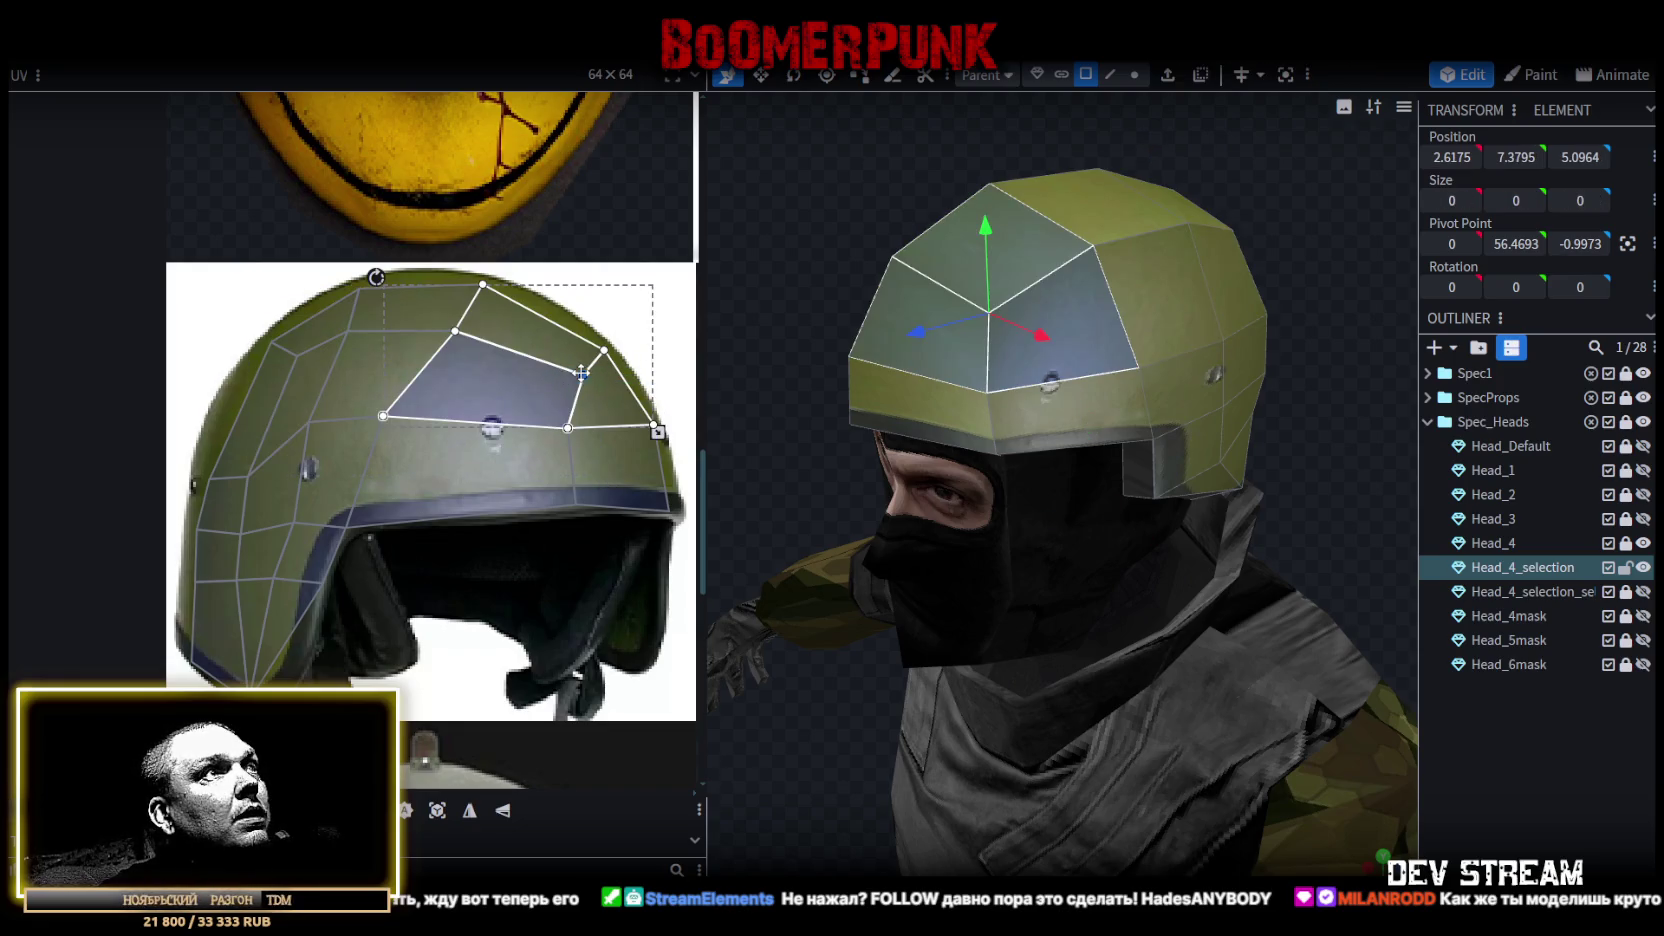
{"action": "middle_click_drag", "start_coordinate": [740, 425], "coordinate": [1409, 725]}
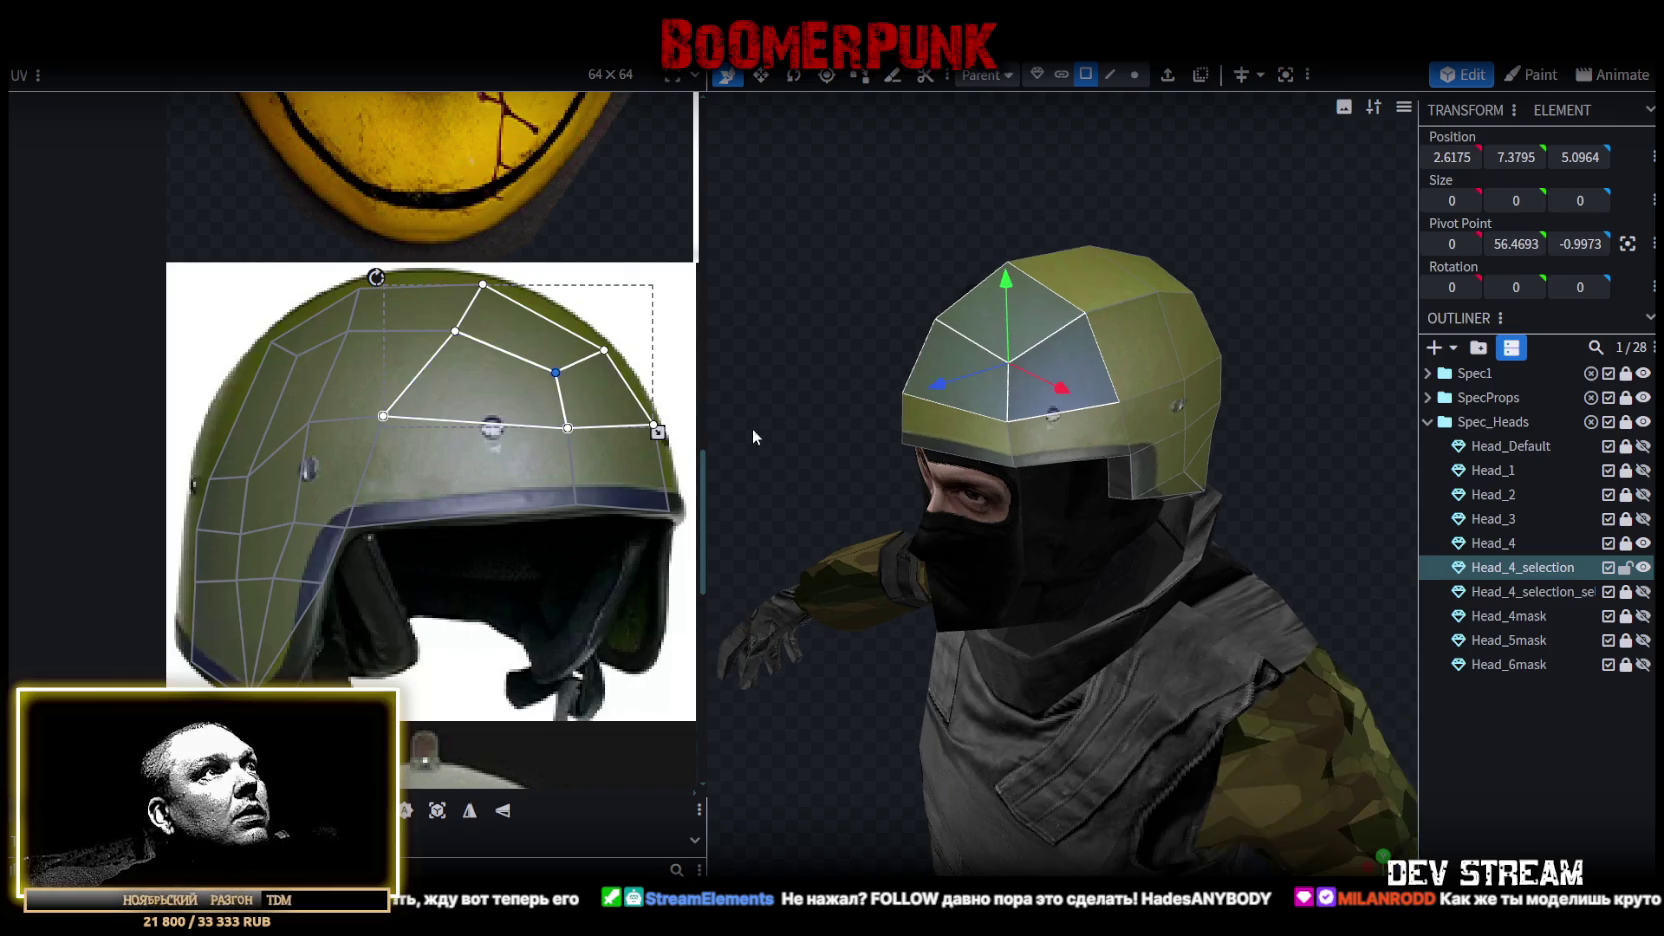
{"action": "left_click", "coordinate": [1442, 755]}
{"action": "mouse_move", "coordinate": [1213, 379]}
{"action": "middle_mouse_down"}
{"action": "mouse_move", "coordinate": [840, 341]}
{"action": "mouse_move", "coordinate": [1092, 293]}
{"action": "middle_mouse_up"}
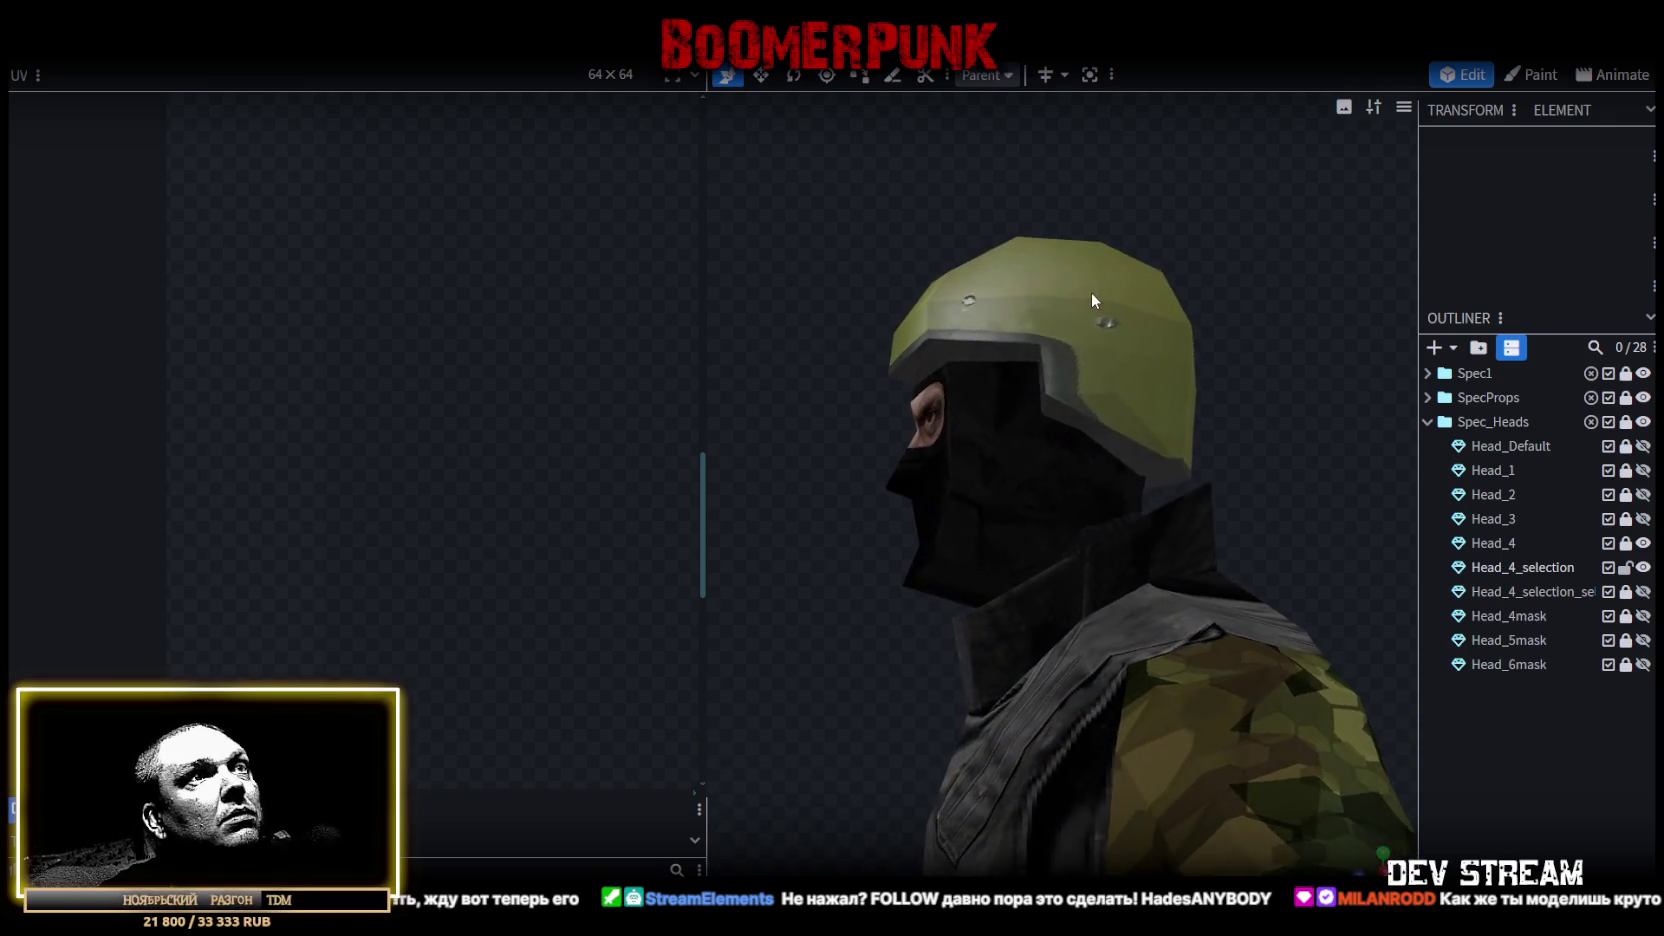
{"action": "left_click", "coordinate": [1113, 429]}
Select the helmet's faces and copy them.
{"action": "middle_click_drag", "start_coordinate": [1210, 395], "coordinate": [1177, 243]}
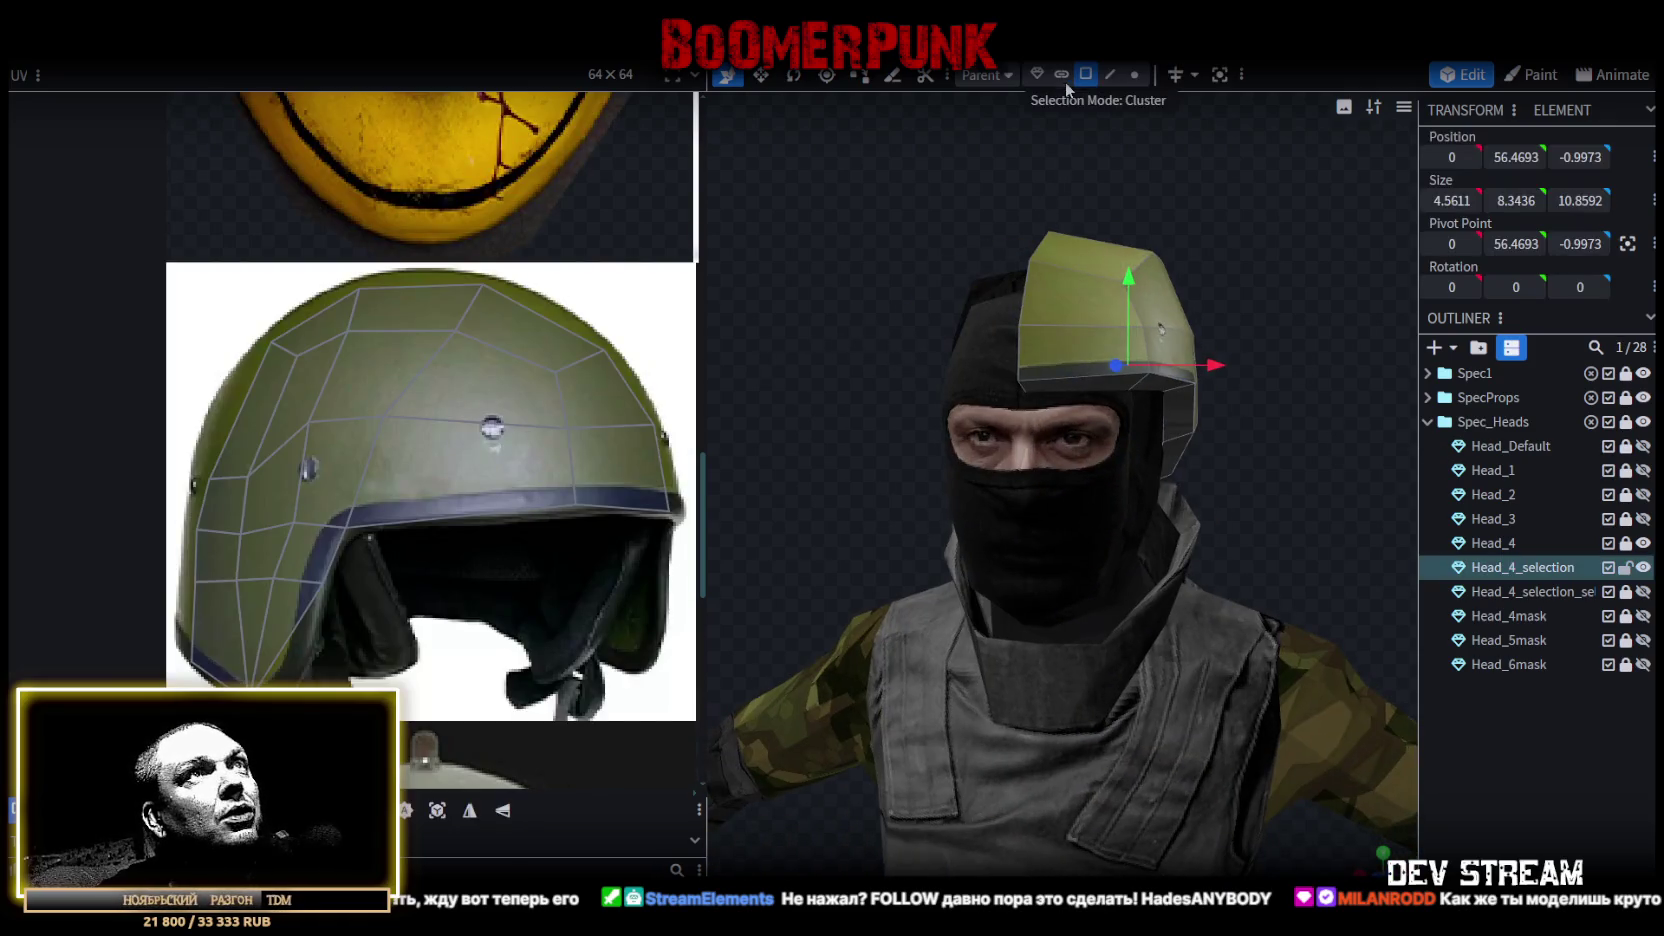
{"action": "left_click", "coordinate": [1070, 348]}
{"action": "right_click", "coordinate": [1052, 330]}
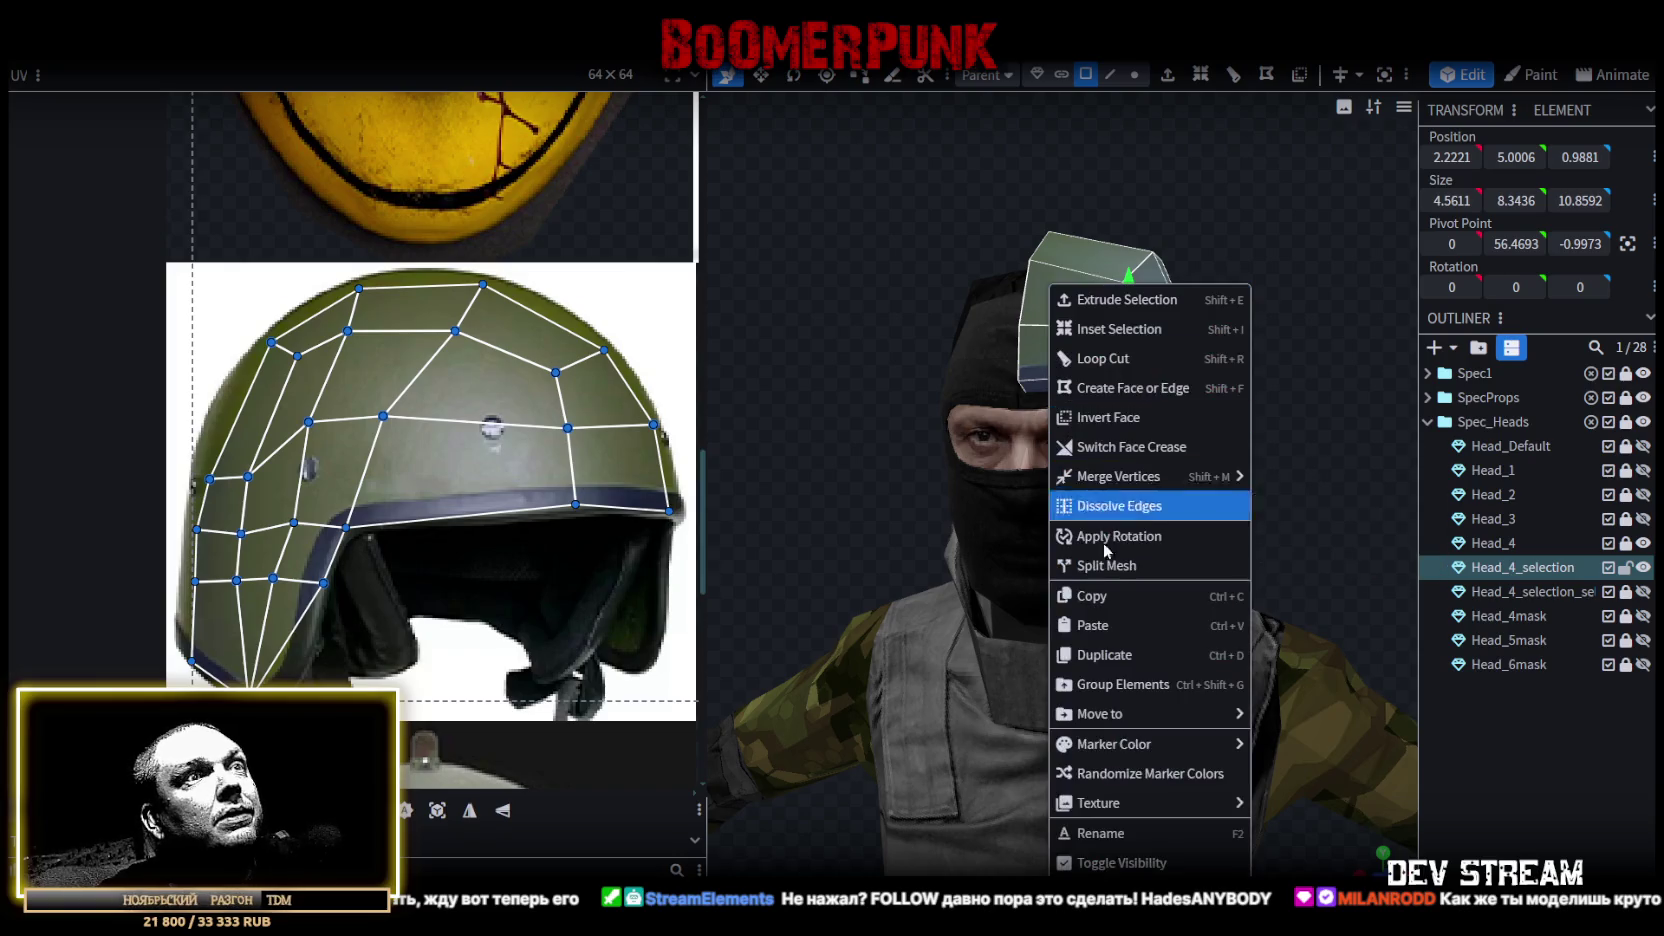
{"action": "left_click", "coordinate": [1102, 596]}
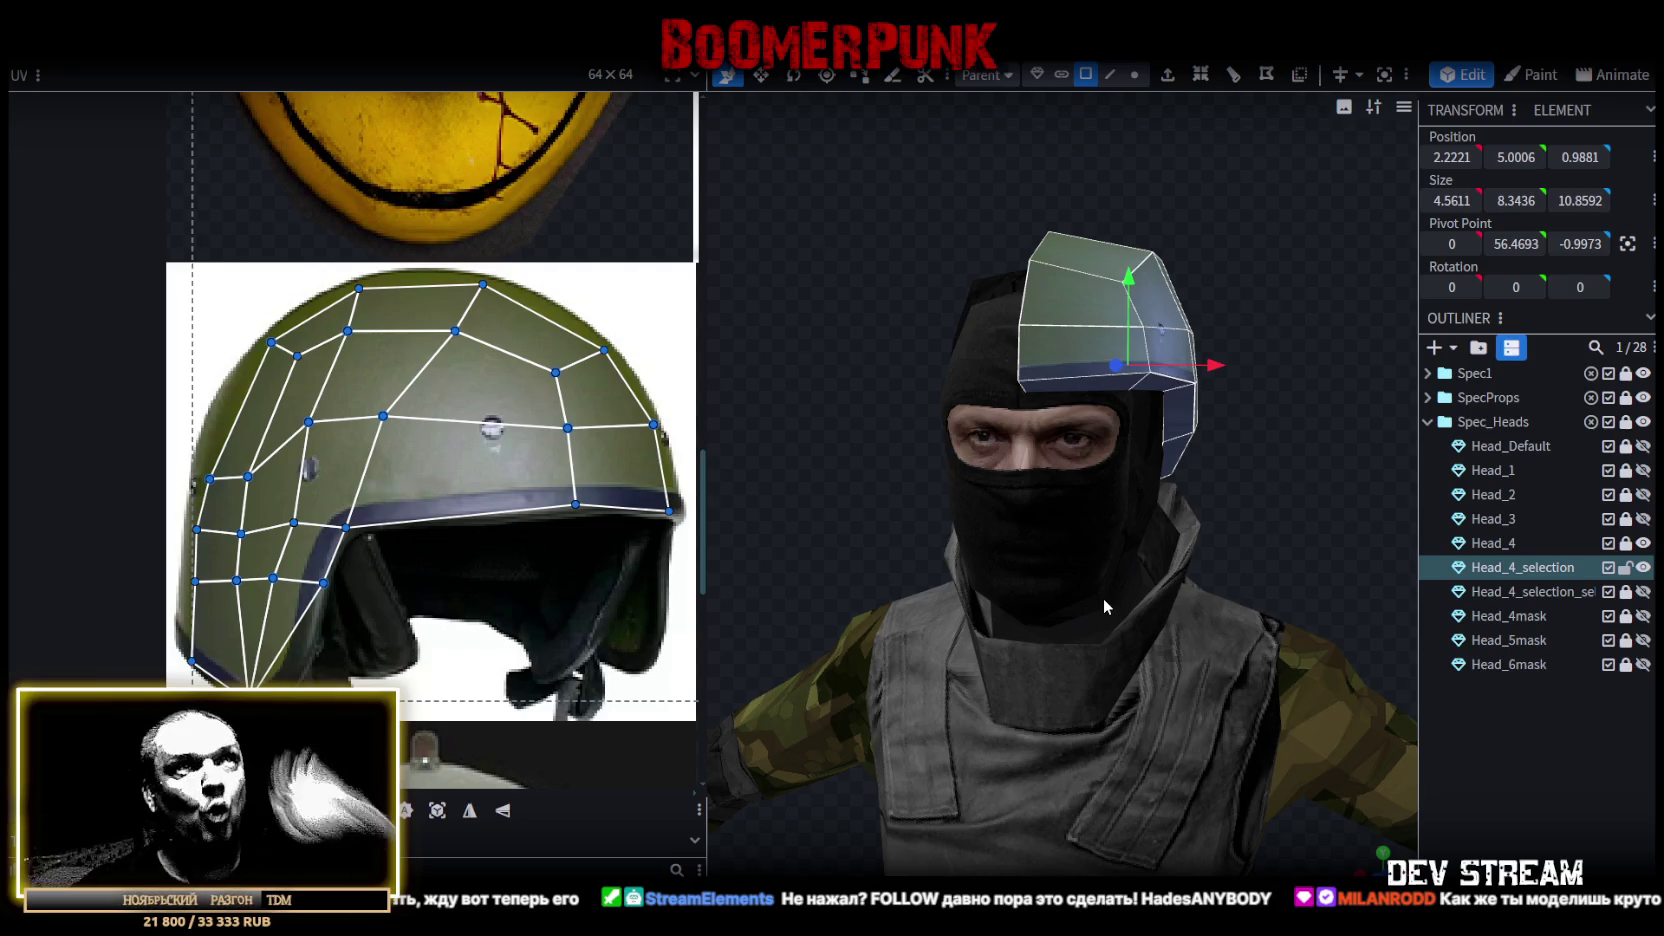
Stretch the lower-left UV face upward over the helmet photo.
{"action": "middle_click_drag", "start_coordinate": [251, 500], "coordinate": [369, 497]}
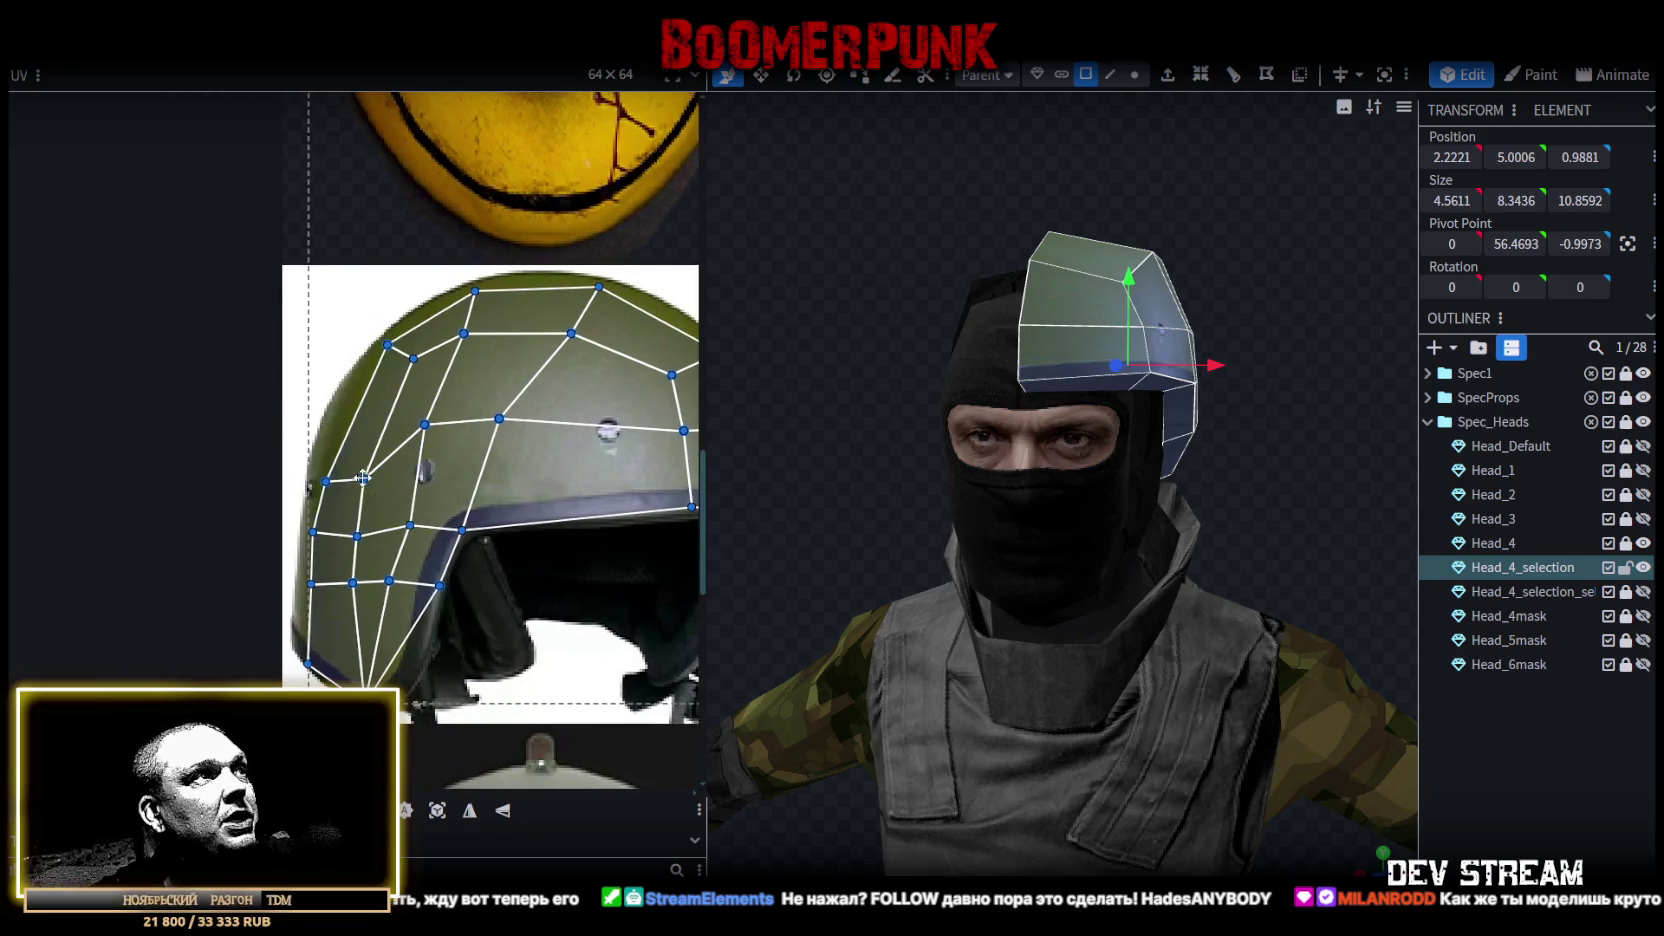
{"action": "left_click", "coordinate": [345, 500]}
{"action": "scroll", "coordinate": [362, 472], "scroll_direction": "up", "scroll_amount": 2}
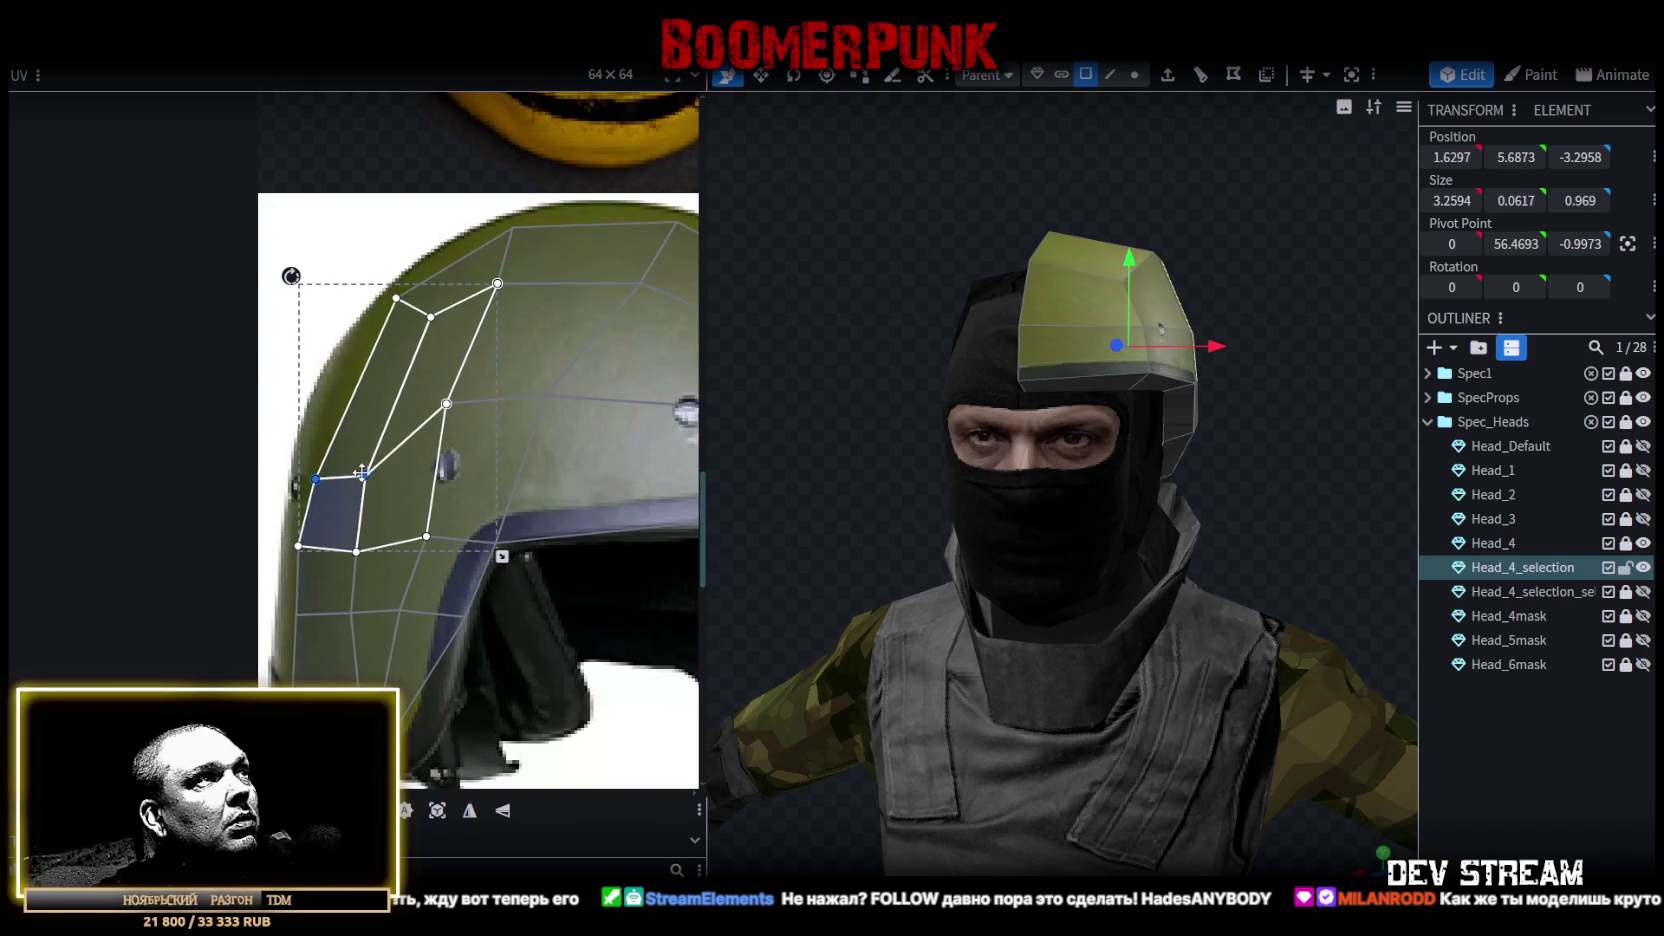
{"action": "left_click_drag", "start_coordinate": [365, 443], "coordinate": [370, 410]}
Copy all faces of the half helmet and paste a duplicate.
{"action": "mouse_move", "coordinate": [945, 498]}
{"action": "left_mouse_down"}
{"action": "mouse_move", "coordinate": [915, 503]}
{"action": "mouse_move", "coordinate": [1014, 473]}
{"action": "left_mouse_up"}
{"action": "scroll", "coordinate": [1008, 516], "scroll_direction": "up", "scroll_amount": 2}
{"action": "double_click", "coordinate": [1028, 302]}
{"action": "right_click", "coordinate": [1020, 341]}
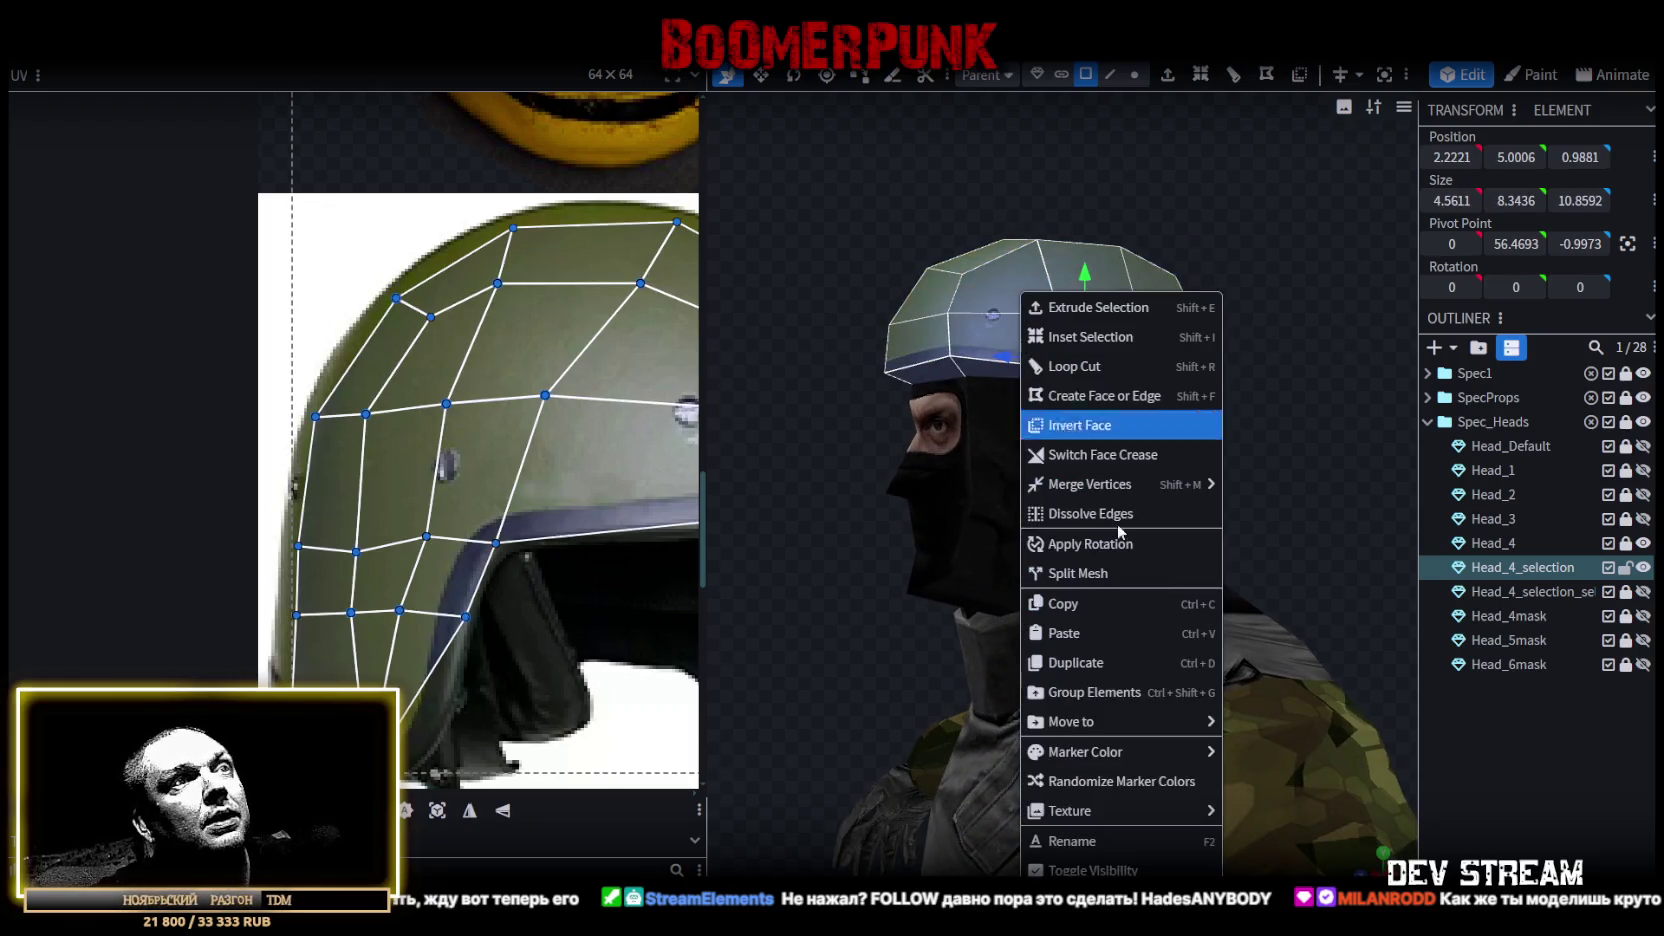
{"action": "left_click", "coordinate": [1112, 612]}
{"action": "right_click", "coordinate": [944, 330]}
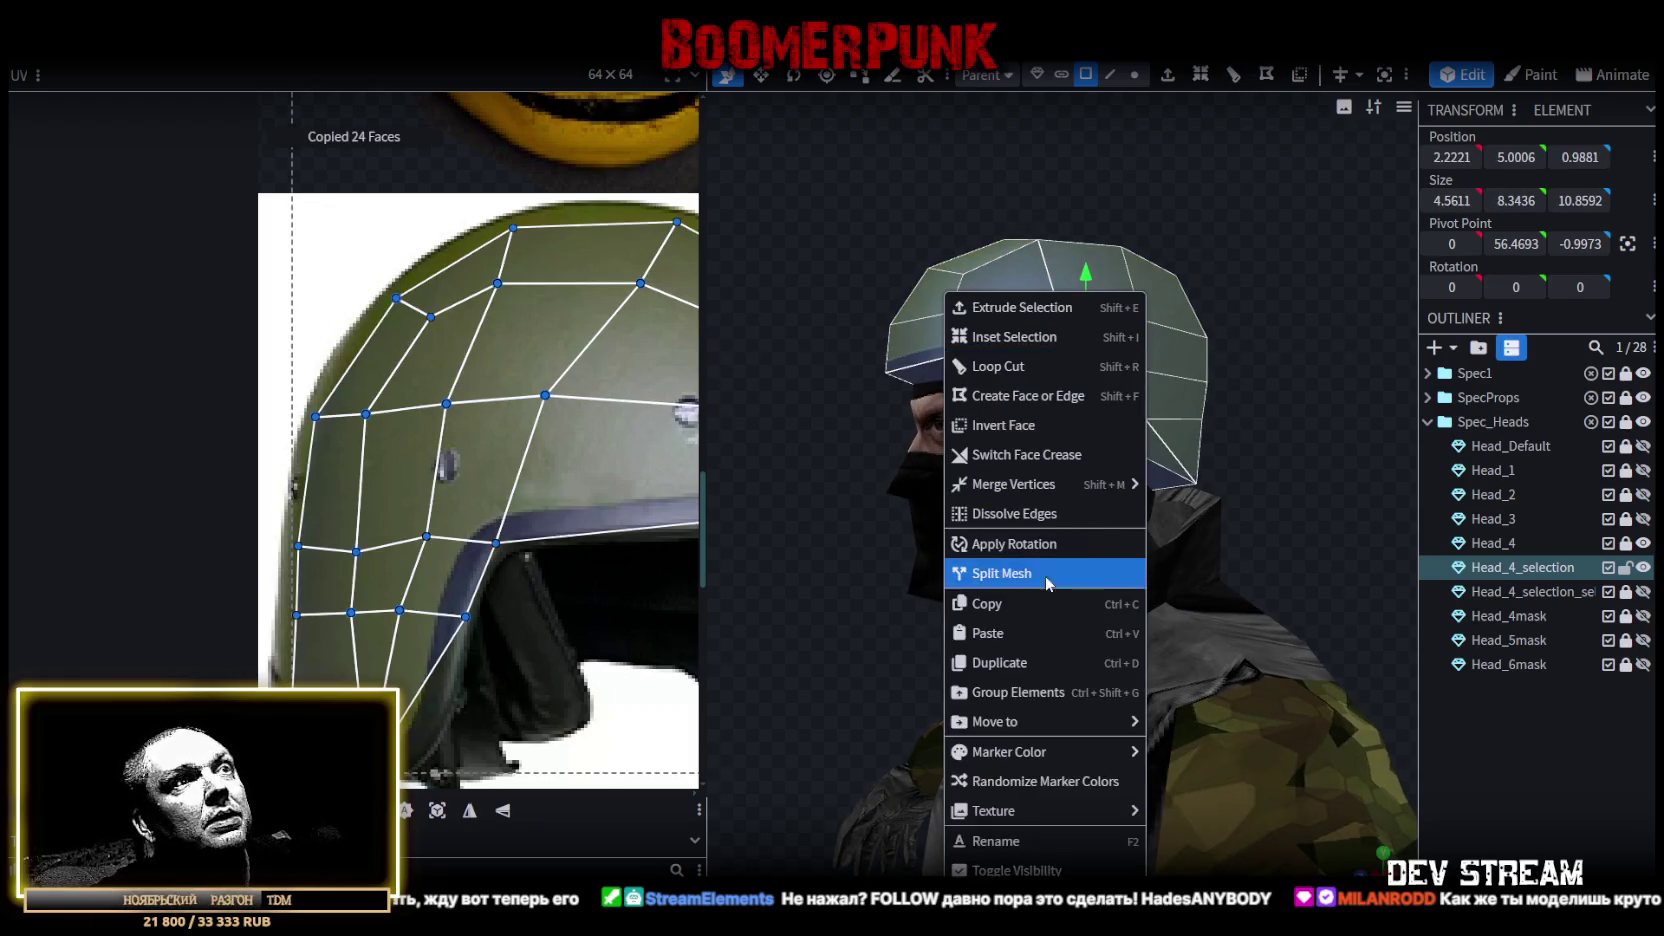
{"action": "left_click", "coordinate": [1040, 633]}
{"action": "left_click", "coordinate": [1076, 651]}
Flip the pasted copy on X and merge the 12 overlapping seam vertices.
{"action": "right_click", "coordinate": [207, 62]}
{"action": "mouse_move", "coordinate": [328, 114]}
{"action": "left_click", "coordinate": [383, 102]}
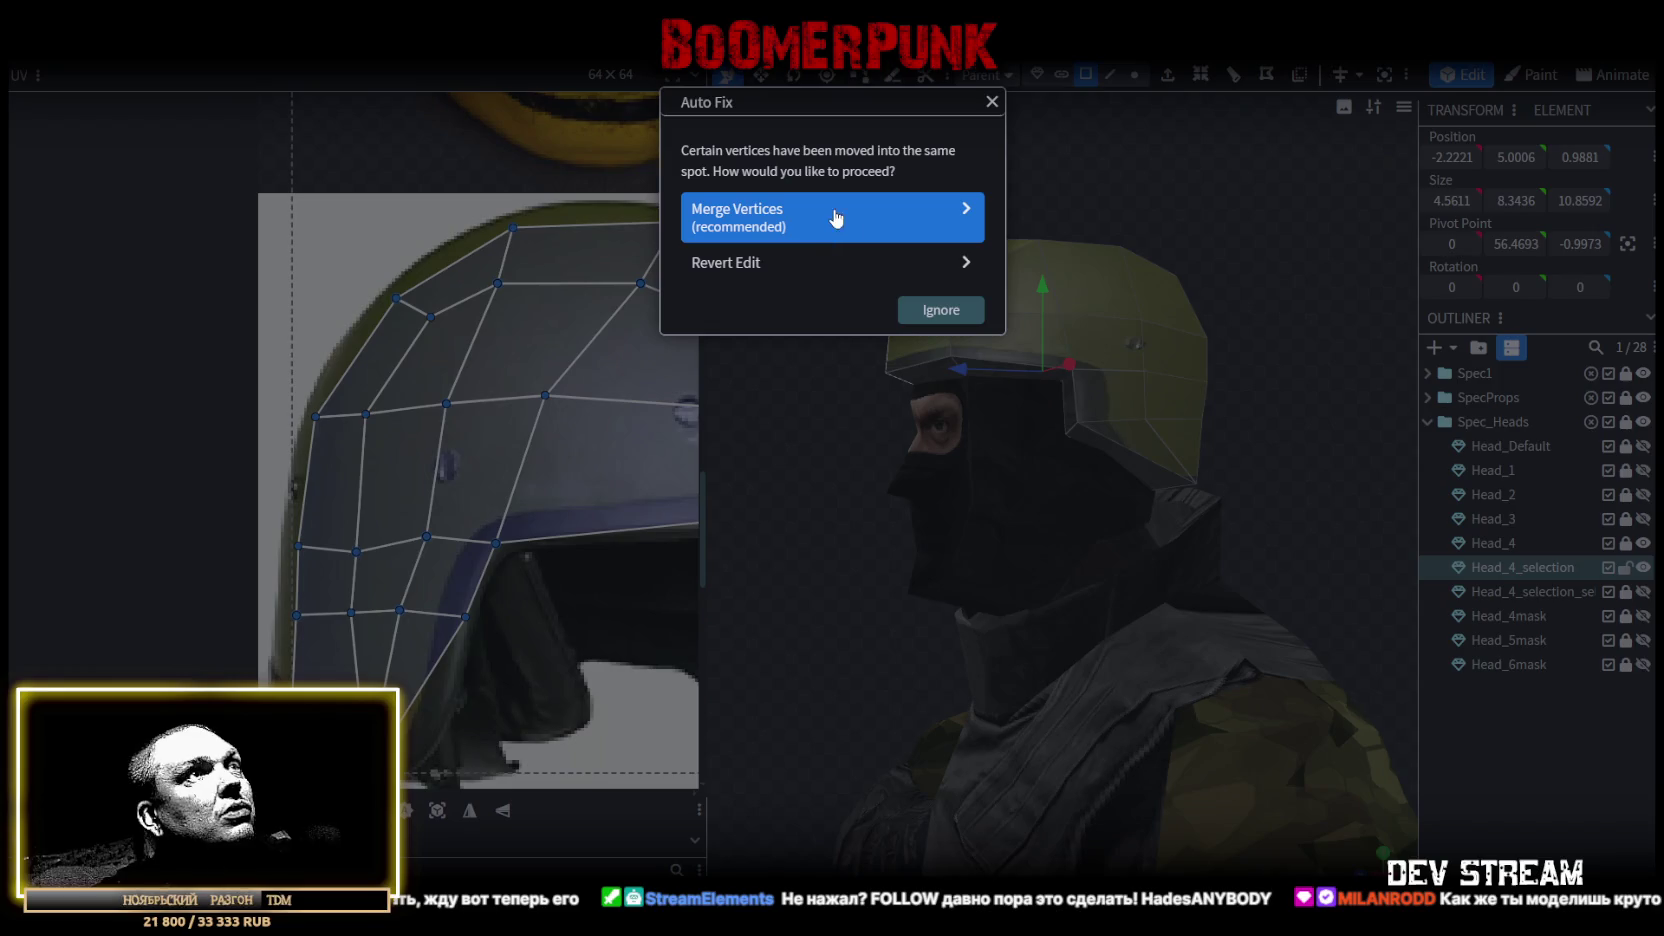
{"action": "left_click", "coordinate": [836, 215]}
{"action": "left_click_drag", "start_coordinate": [914, 252], "coordinate": [1072, 248]}
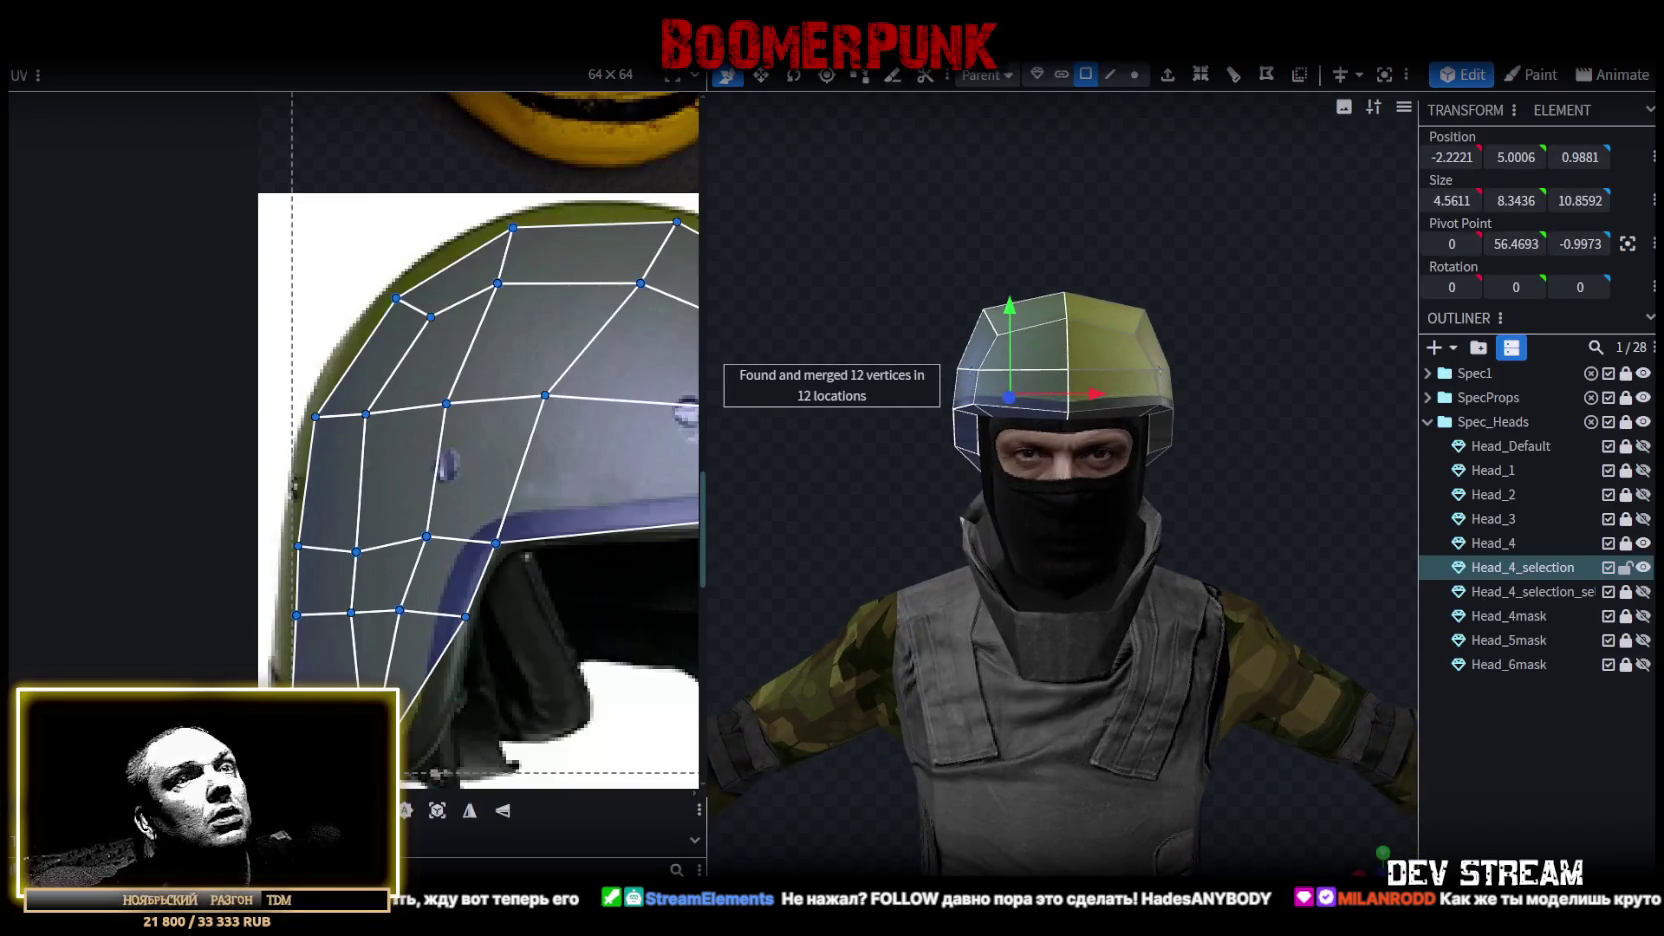
{"action": "left_click", "coordinate": [1209, 432]}
{"action": "left_click_drag", "start_coordinate": [1209, 432], "coordinate": [1078, 441]}
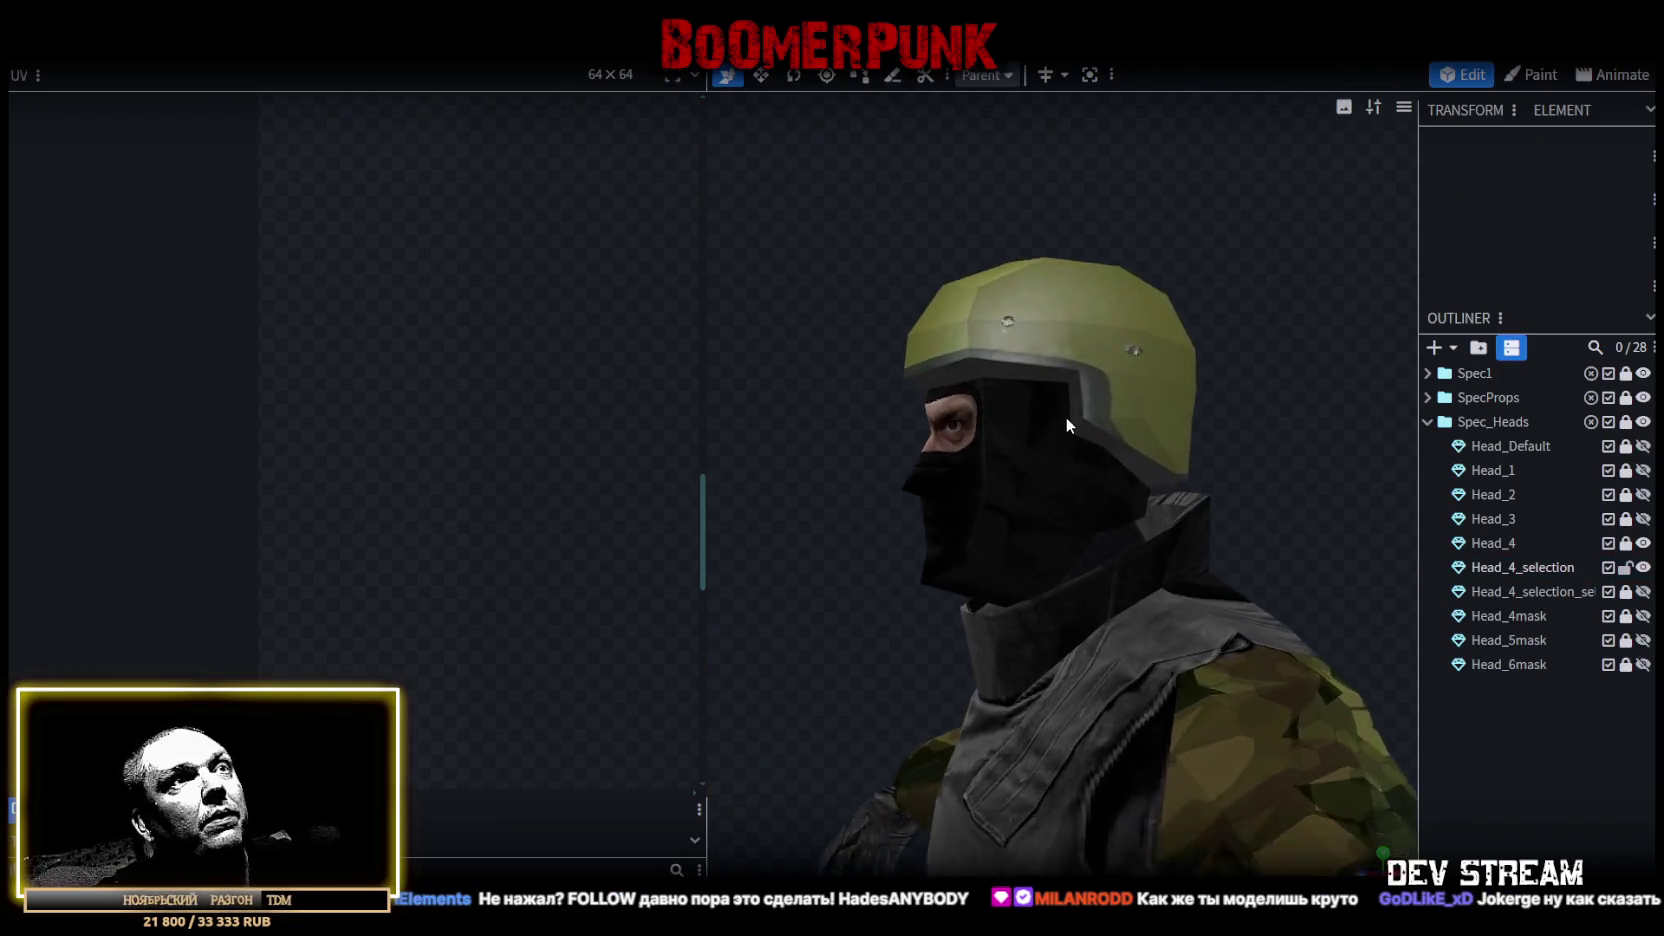
{"action": "scroll", "coordinate": [1065, 416], "scroll_direction": "up", "scroll_amount": 3}
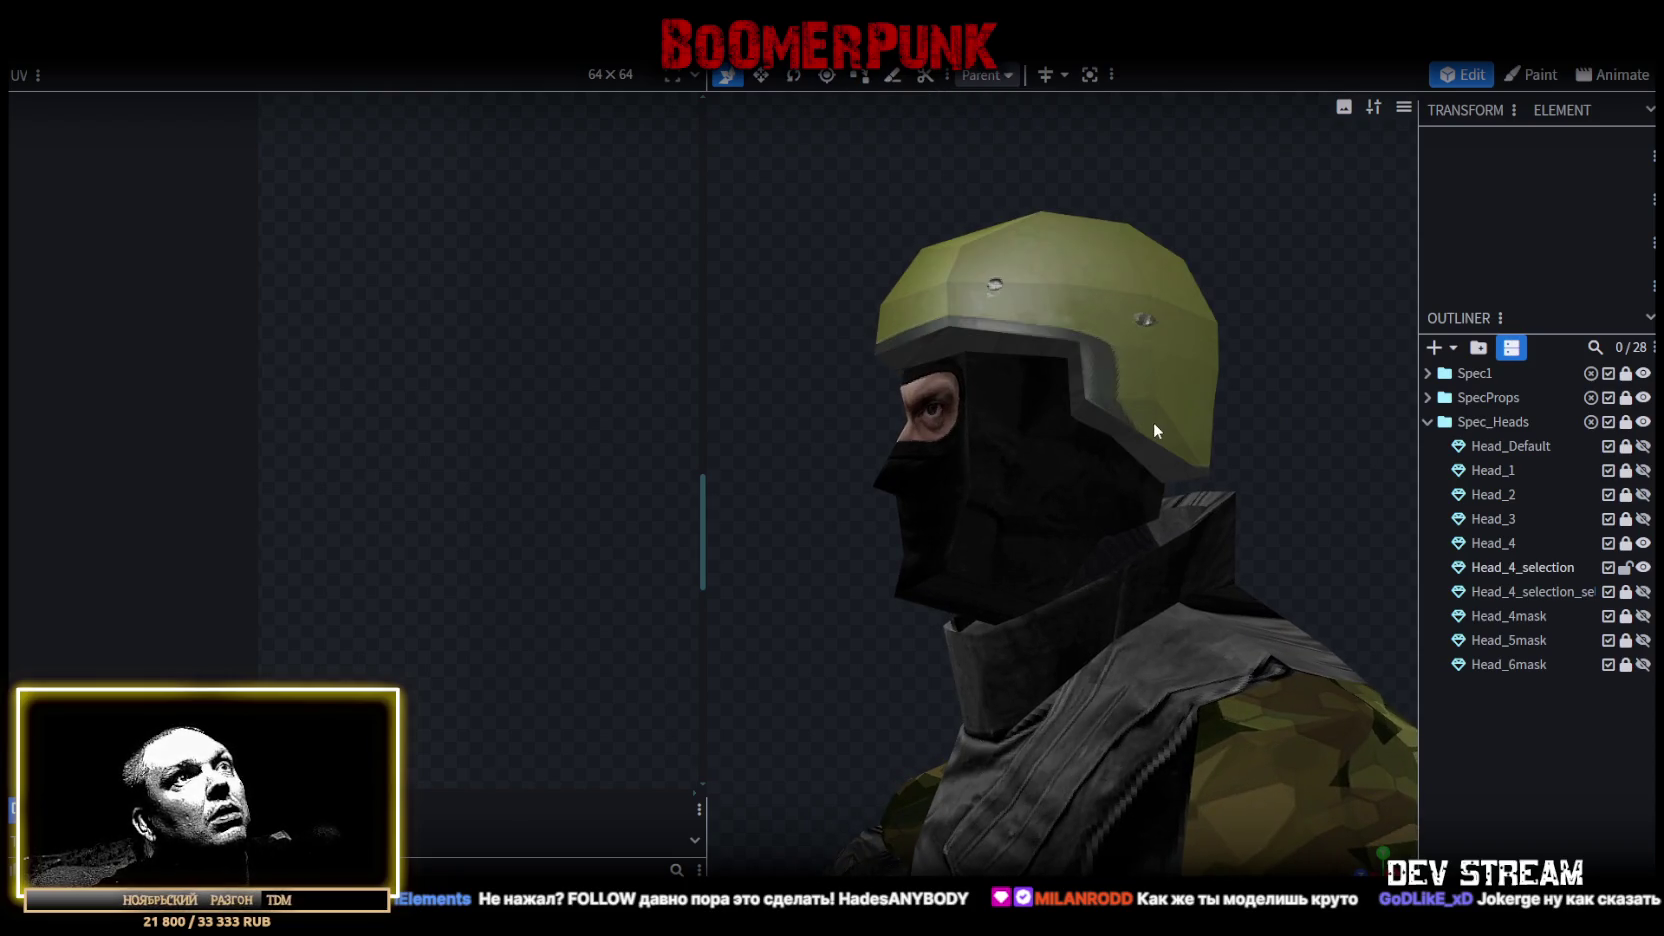
In edge mode, lower the helmet's rim edge on Y.
{"action": "left_click", "coordinate": [1153, 422]}
{"action": "mouse_move", "coordinate": [1132, 426]}
{"action": "left_mouse_down"}
{"action": "mouse_move", "coordinate": [1283, 358]}
{"action": "mouse_move", "coordinate": [1249, 395]}
{"action": "mouse_move", "coordinate": [1300, 393]}
{"action": "left_mouse_up"}
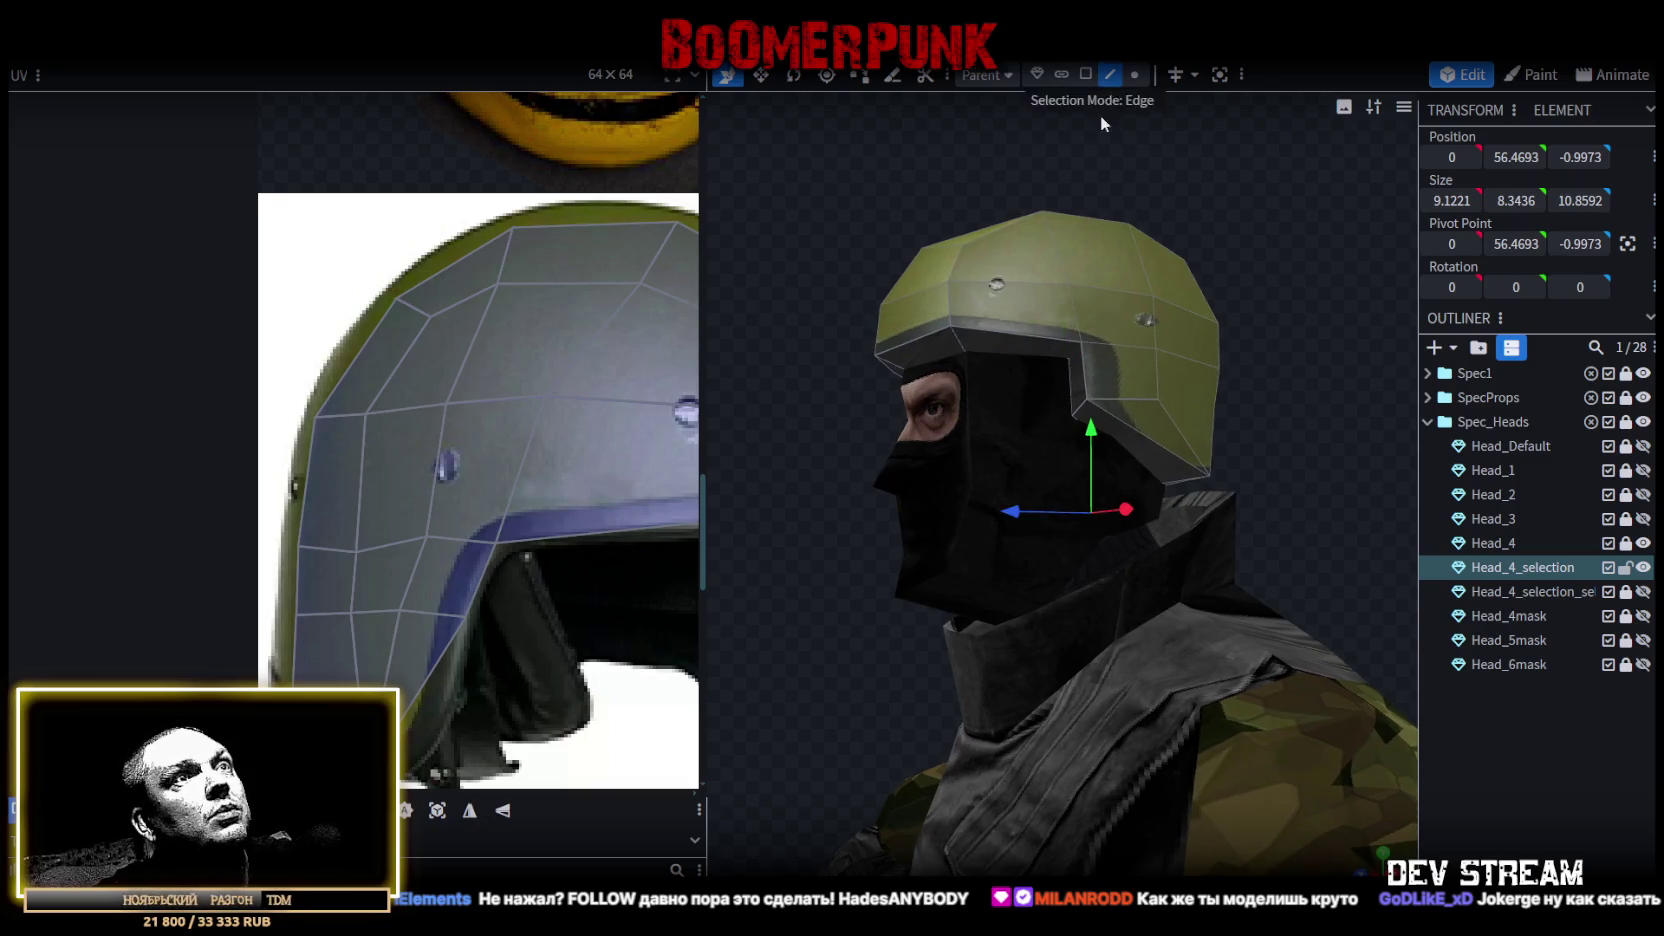
{"action": "left_click", "coordinate": [1091, 413]}
{"action": "left_click_drag", "start_coordinate": [916, 393], "coordinate": [968, 413]}
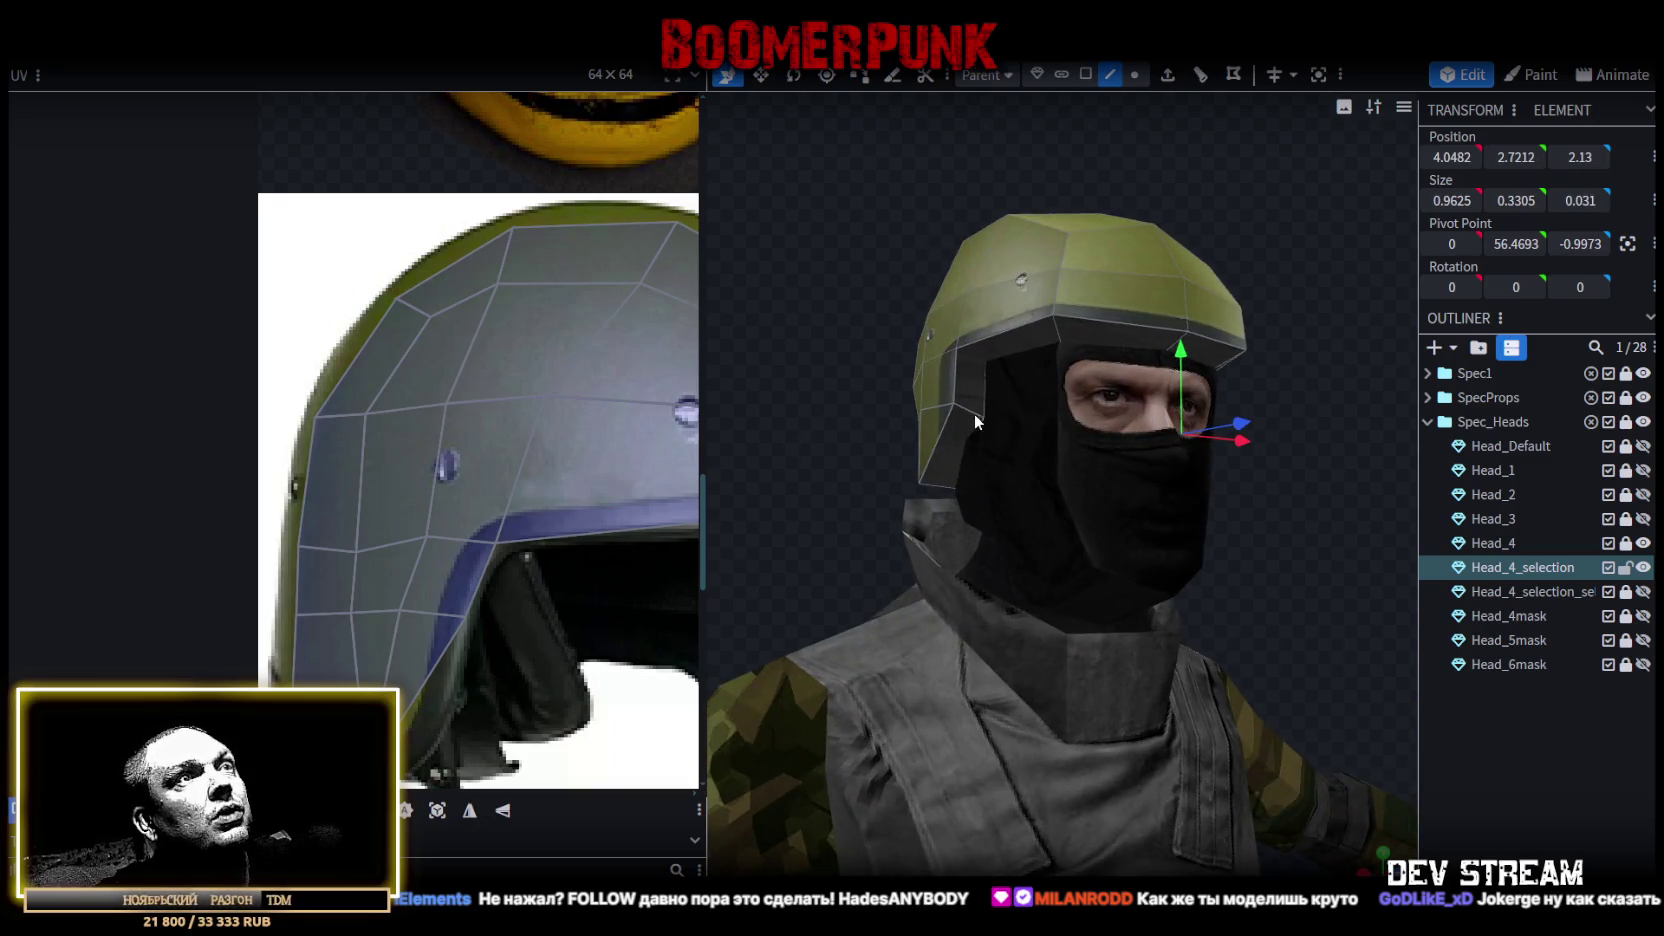
{"action": "left_click_drag", "start_coordinate": [1082, 342], "coordinate": [1083, 368]}
{"action": "mouse_move", "coordinate": [1216, 508]}
{"action": "left_mouse_down"}
{"action": "mouse_move", "coordinate": [1351, 529]}
{"action": "mouse_move", "coordinate": [1394, 510]}
{"action": "mouse_move", "coordinate": [1370, 505]}
{"action": "left_mouse_up"}
{"action": "left_click_drag", "start_coordinate": [851, 436], "coordinate": [917, 461]}
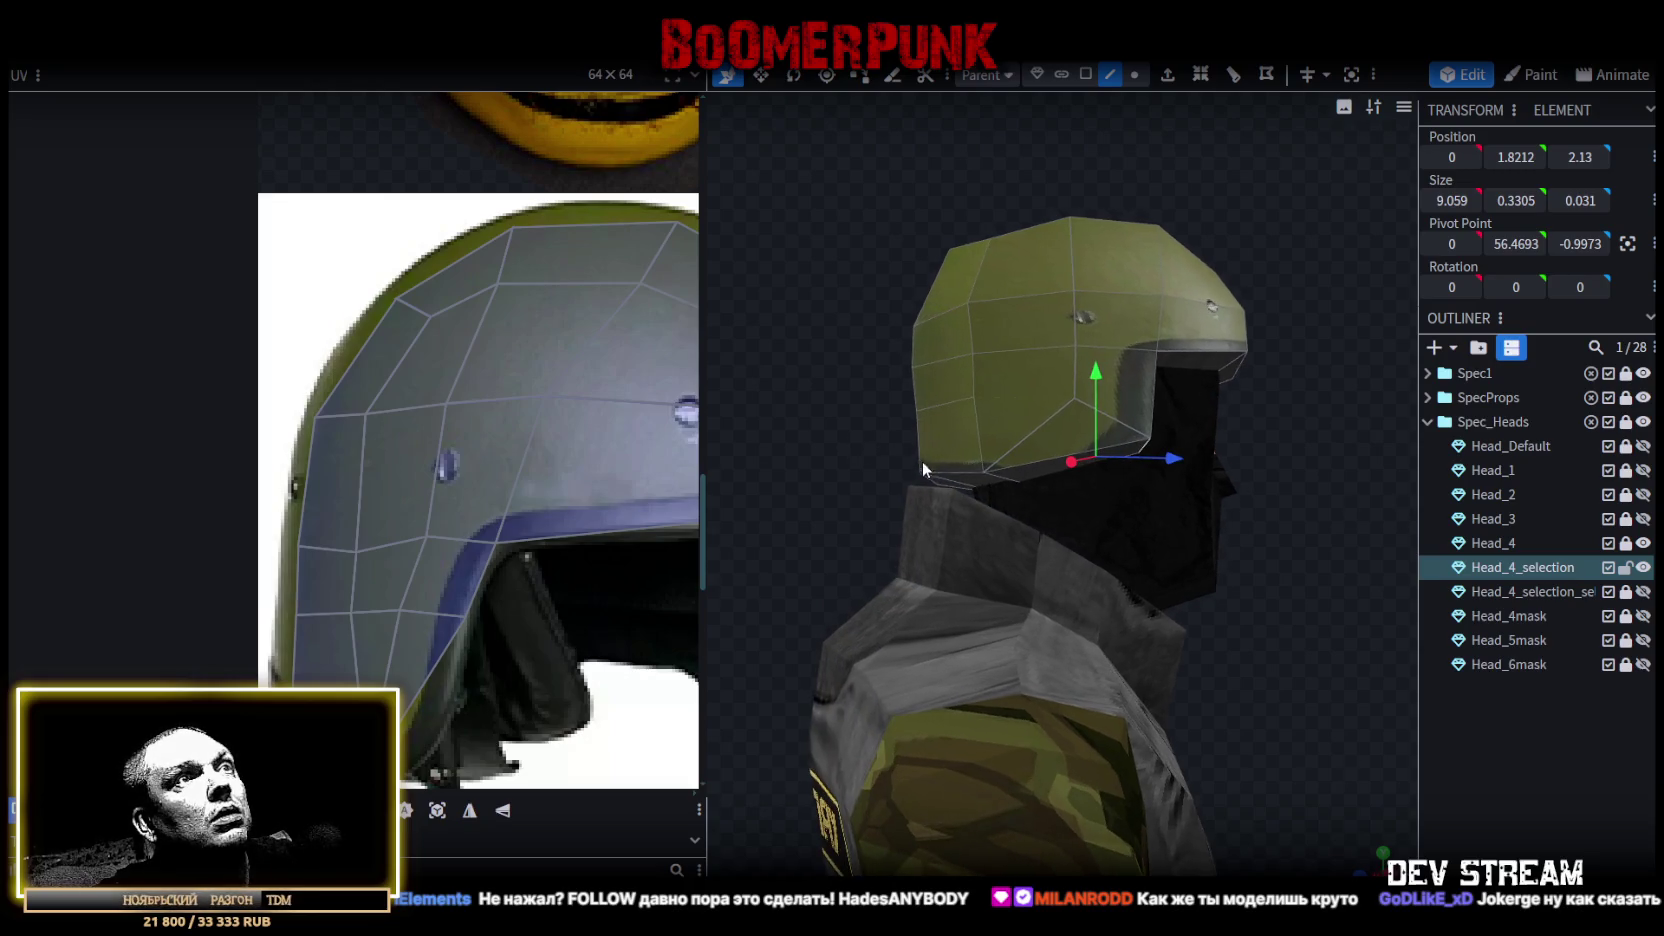
{"action": "mouse_move", "coordinate": [1286, 546]}
{"action": "left_mouse_down"}
{"action": "mouse_move", "coordinate": [876, 547]}
{"action": "mouse_move", "coordinate": [776, 576]}
{"action": "mouse_move", "coordinate": [772, 330]}
{"action": "mouse_move", "coordinate": [1038, 108]}
{"action": "left_mouse_up"}
Select the two front faces and push them back toward the head.
{"action": "left_click", "coordinate": [1082, 78]}
{"action": "left_click", "coordinate": [965, 486]}
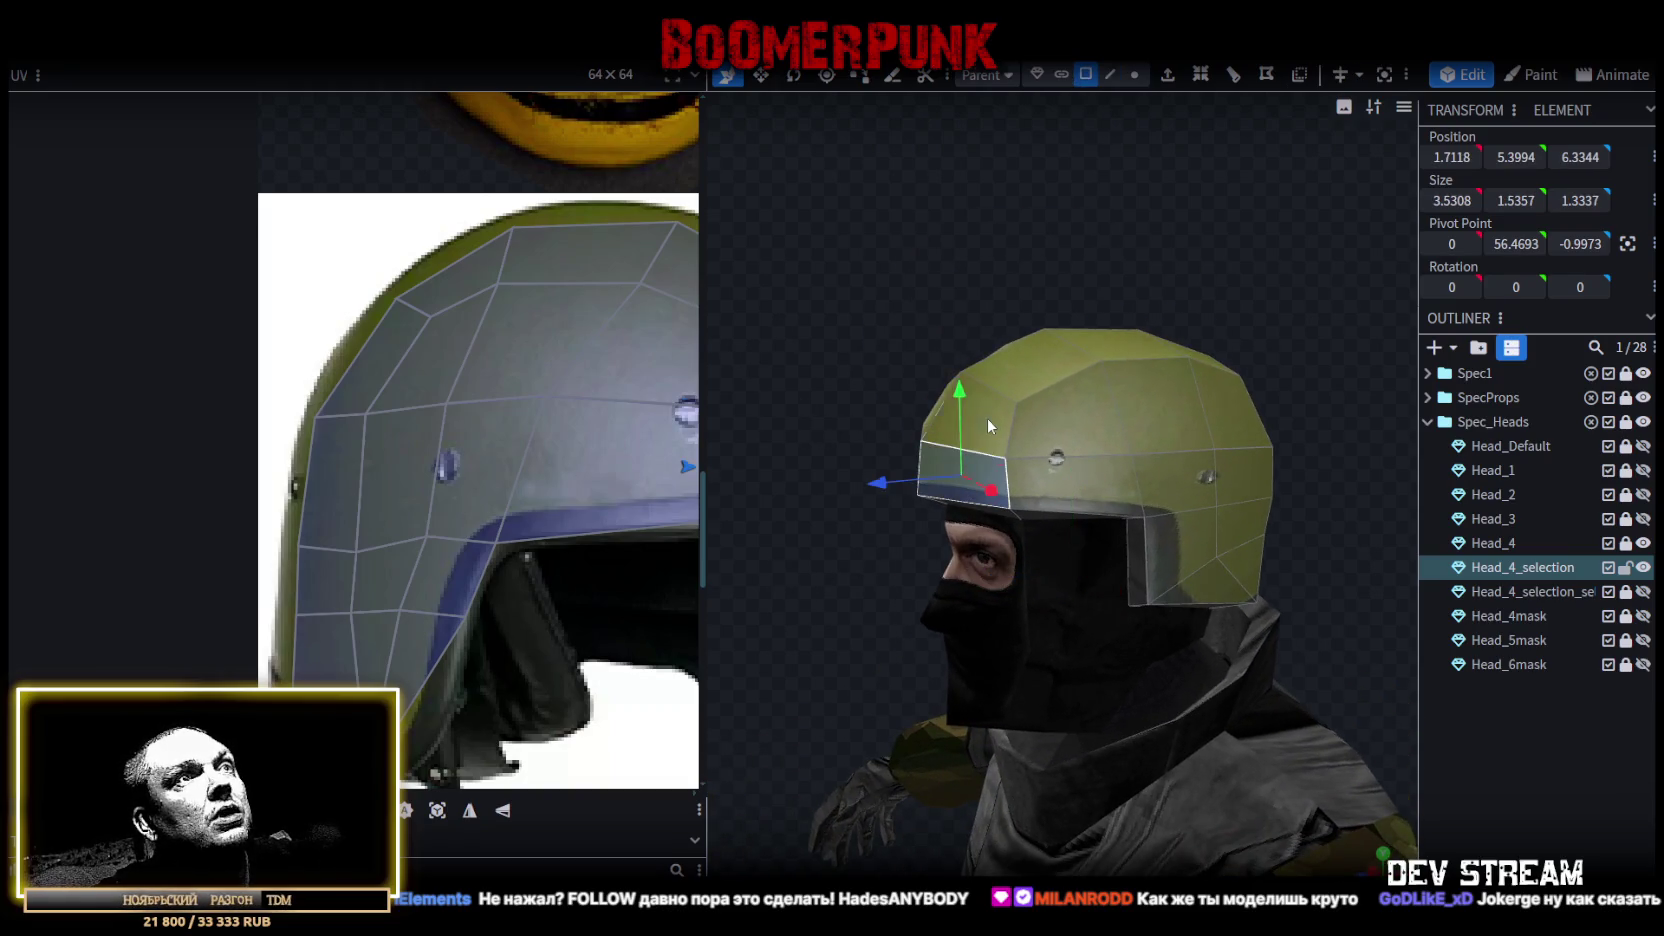
{"action": "left_click", "coordinate": [987, 425], "text": "shift"}
{"action": "left_click_drag", "start_coordinate": [987, 425], "coordinate": [1034, 396]}
{"action": "left_click_drag", "start_coordinate": [1350, 519], "coordinate": [1027, 468]}
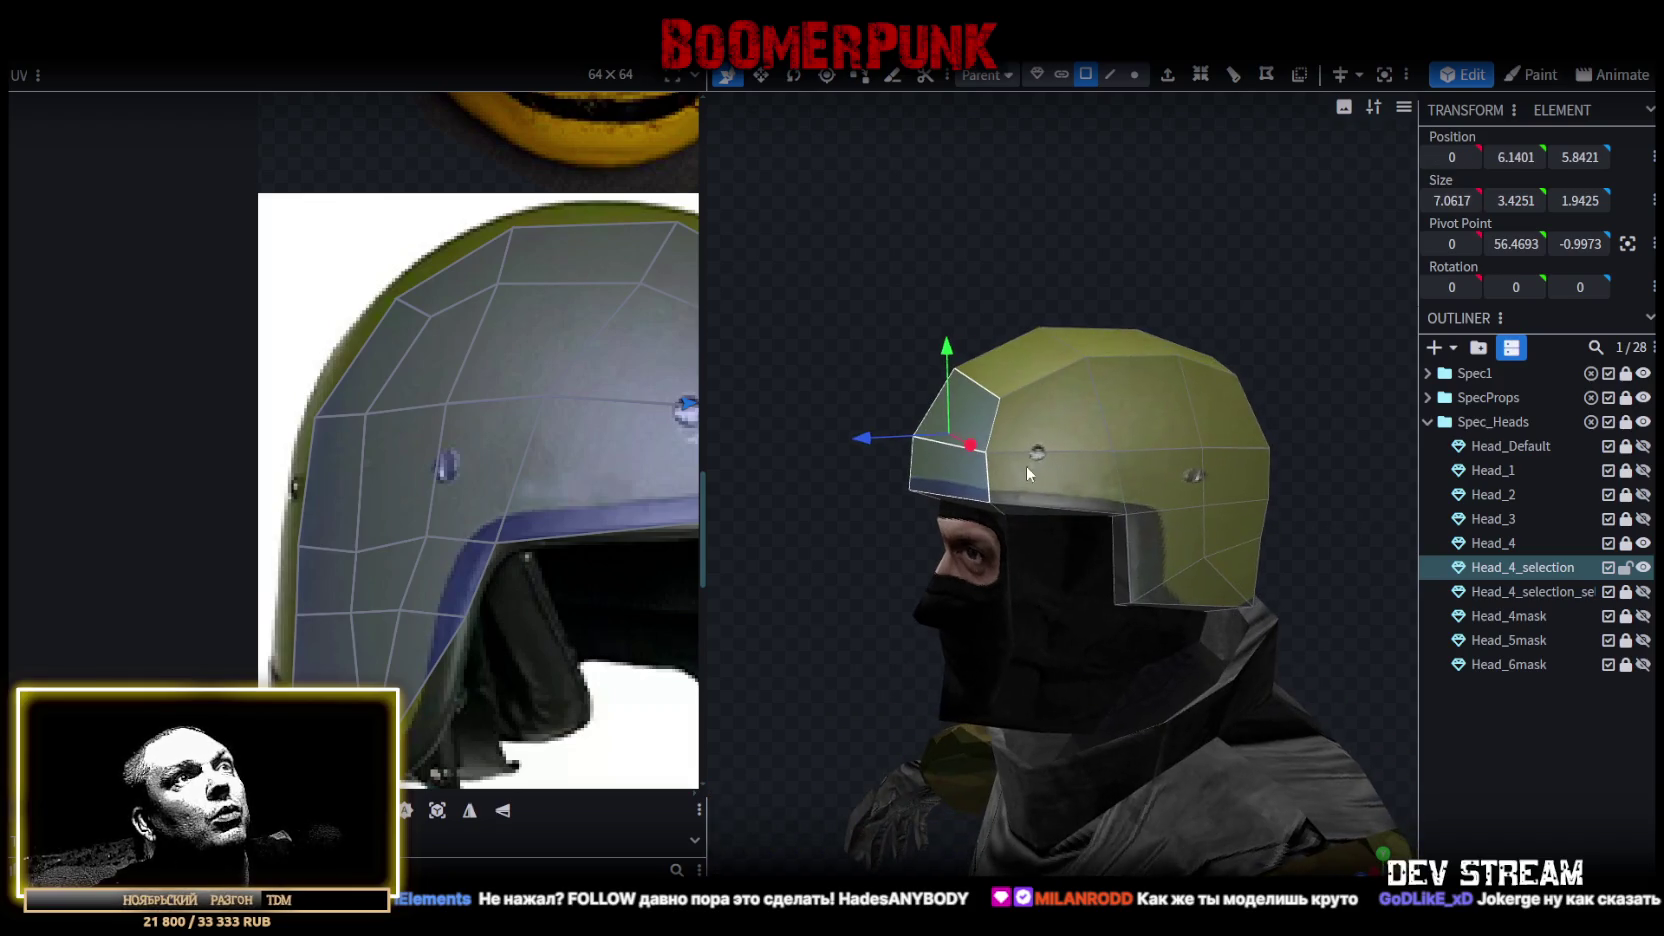
{"action": "mouse_move", "coordinate": [865, 446]}
{"action": "left_mouse_down"}
{"action": "mouse_move", "coordinate": [881, 442]}
{"action": "mouse_move", "coordinate": [890, 358]}
{"action": "mouse_move", "coordinate": [952, 345]}
{"action": "mouse_move", "coordinate": [786, 407]}
{"action": "left_mouse_up"}
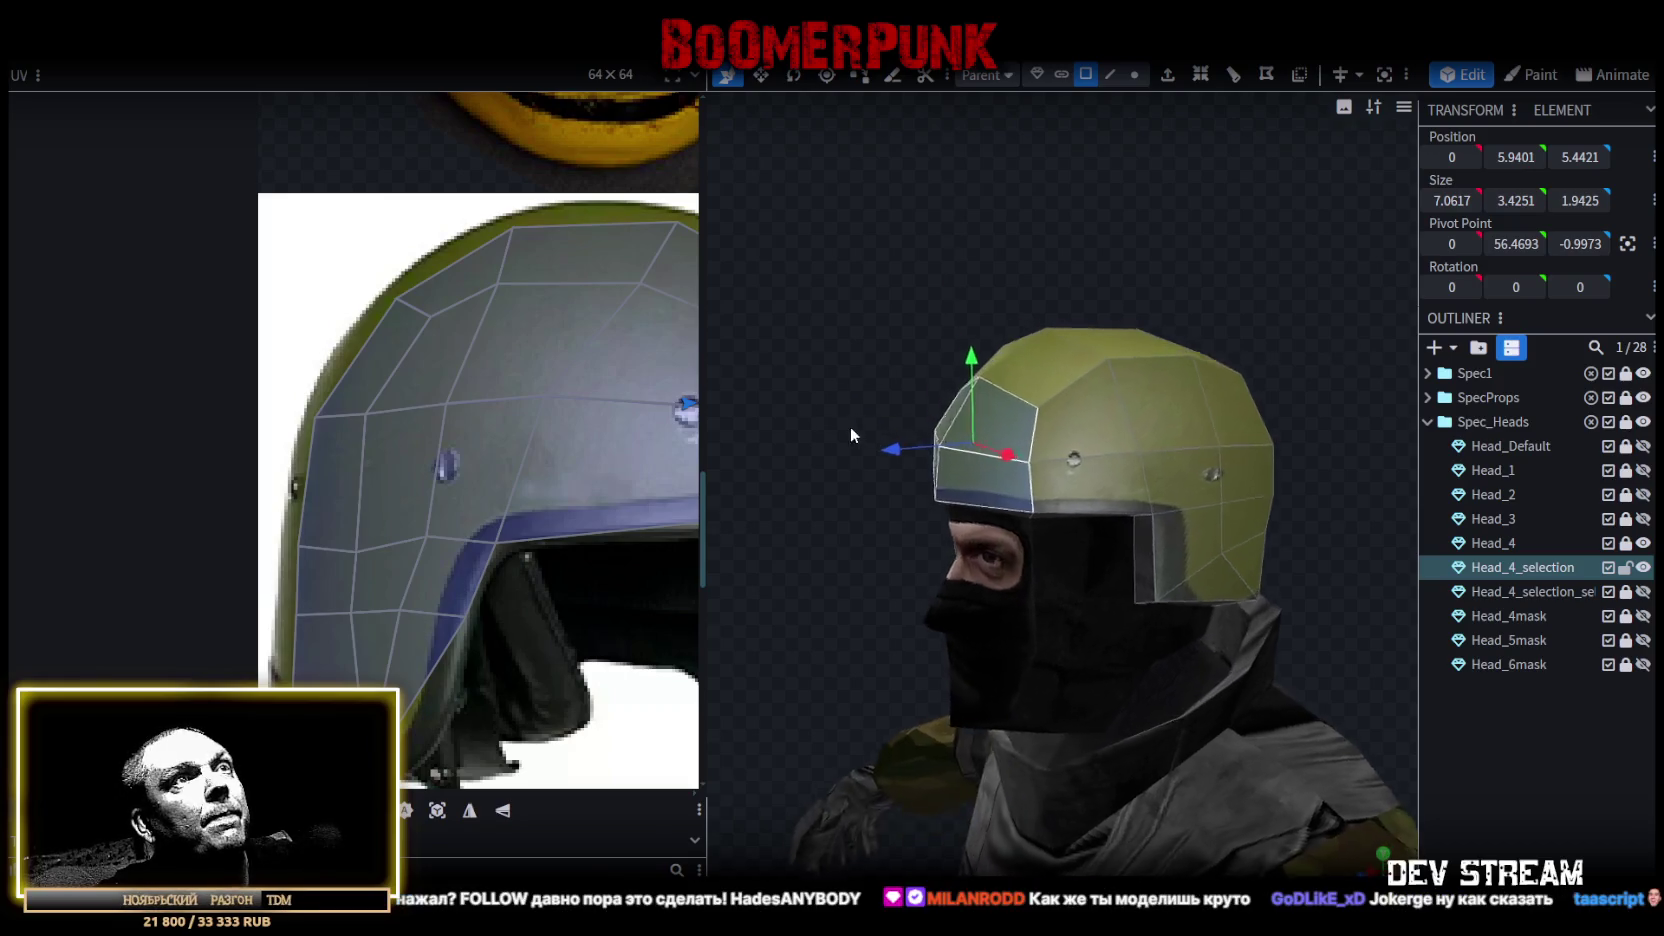
Push the rear strip of helmet faces further back and lower it slightly.
{"action": "left_click", "coordinate": [1511, 740]}
{"action": "mouse_move", "coordinate": [950, 693]}
{"action": "left_mouse_down"}
{"action": "mouse_move", "coordinate": [1355, 712]}
{"action": "mouse_move", "coordinate": [1268, 614]}
{"action": "mouse_move", "coordinate": [1335, 641]}
{"action": "mouse_move", "coordinate": [970, 430]}
{"action": "left_mouse_up"}
{"action": "left_click", "coordinate": [878, 393]}
{"action": "left_click", "coordinate": [881, 393]}
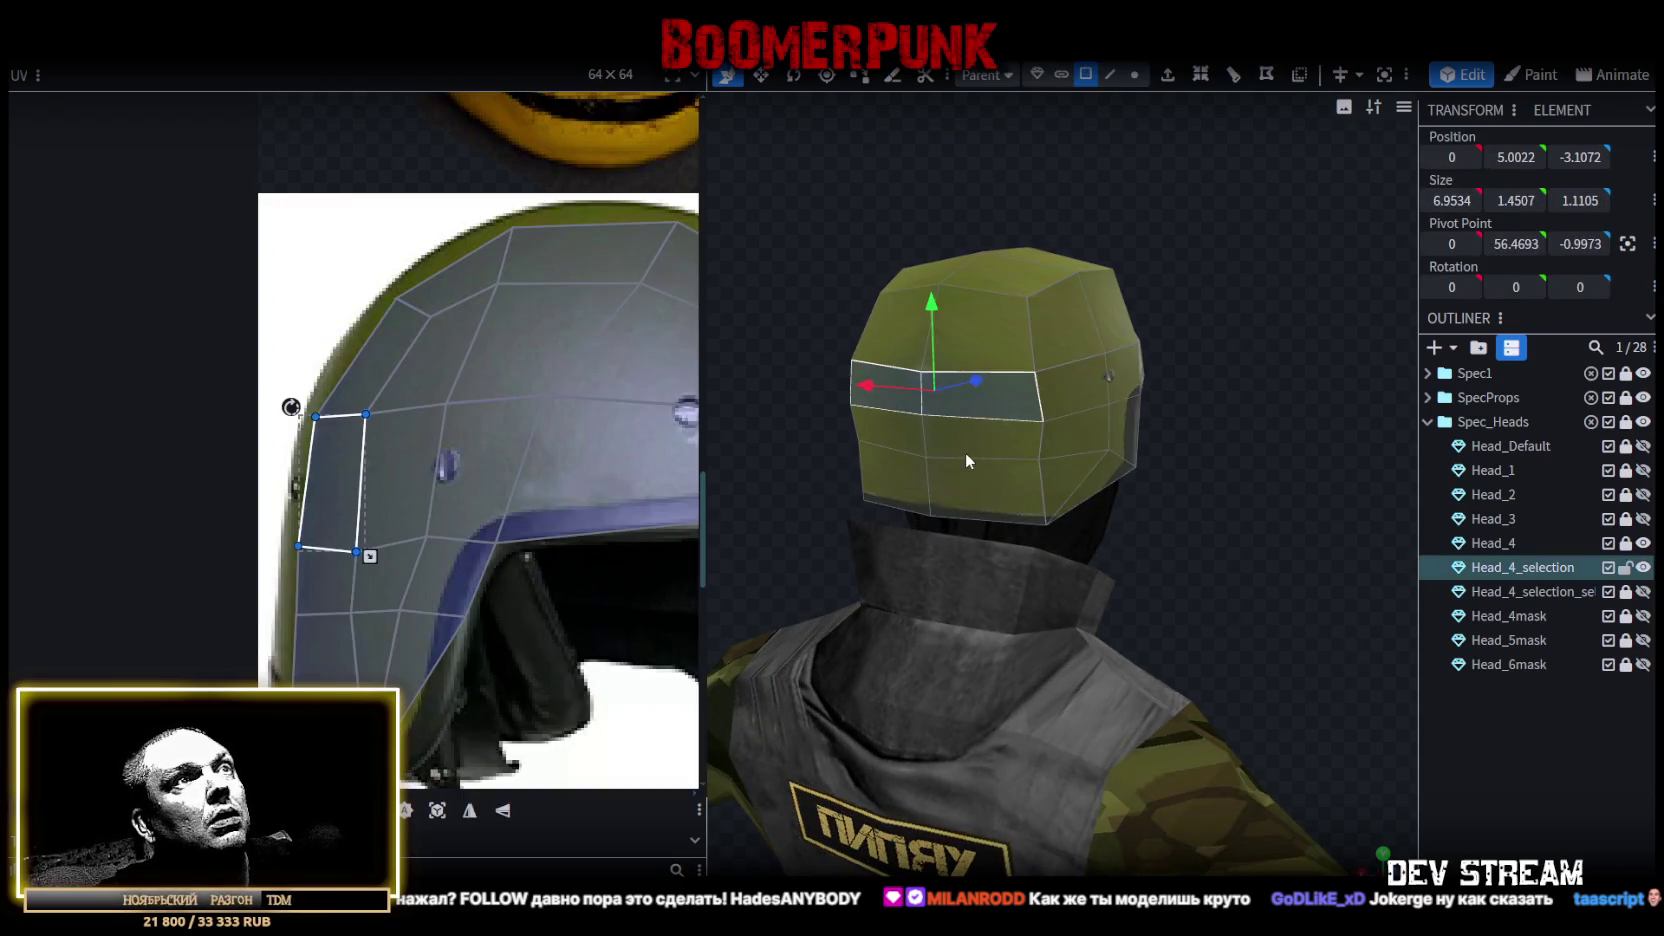
{"action": "left_click_drag", "start_coordinate": [1110, 471], "coordinate": [1118, 499]}
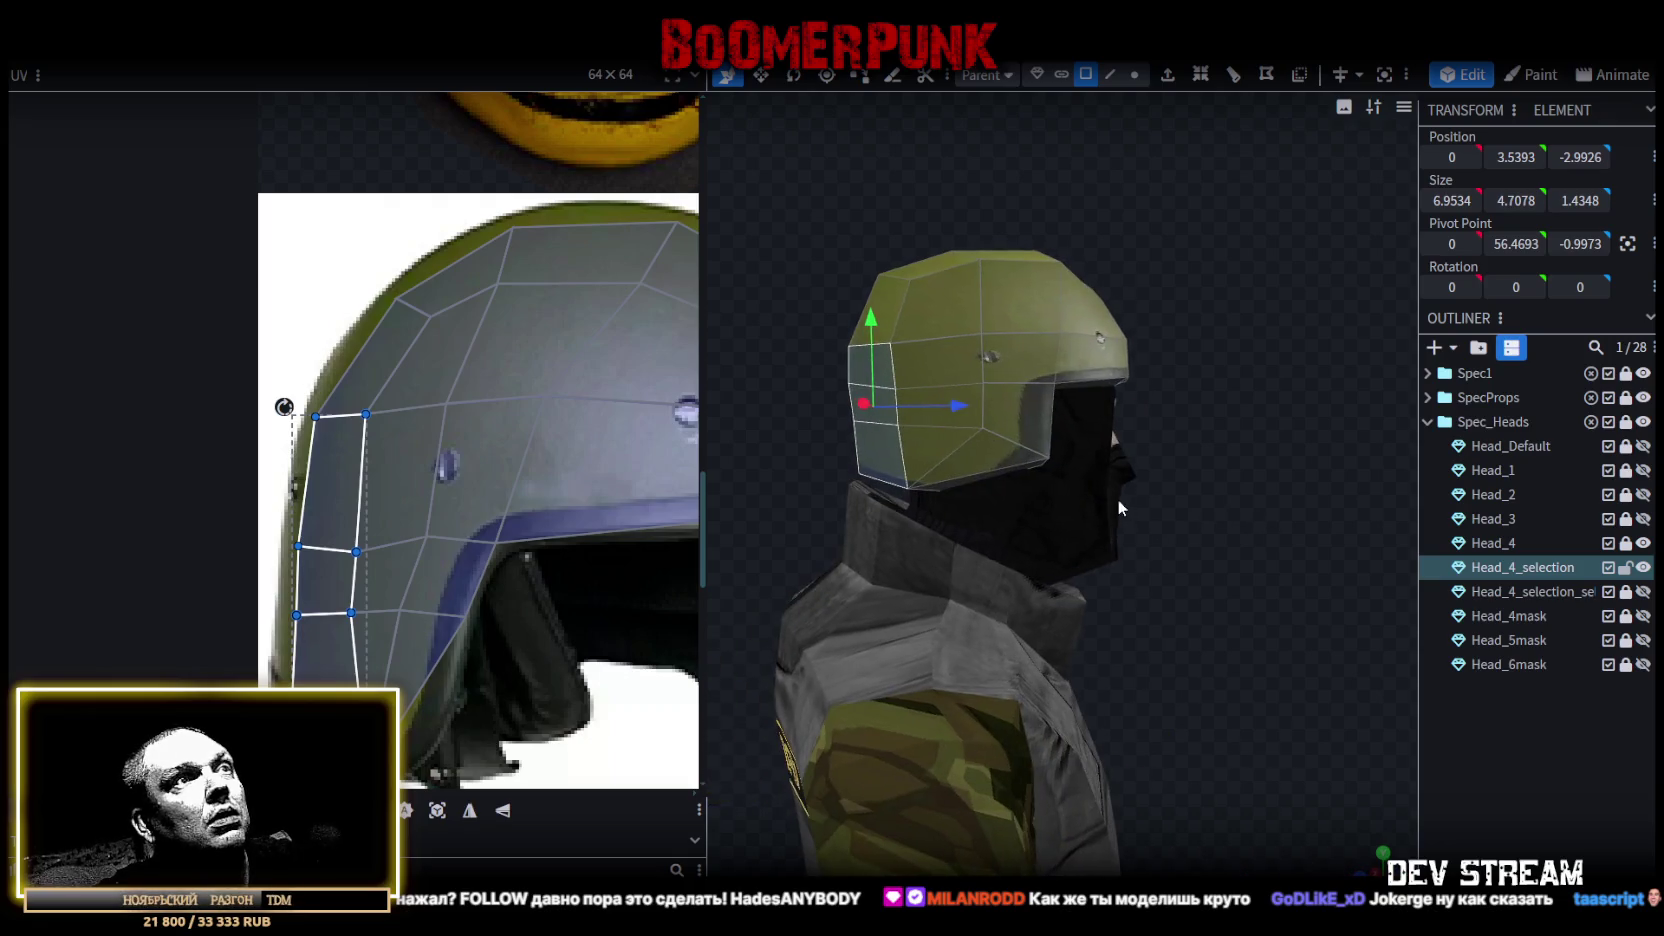
{"action": "mouse_move", "coordinate": [948, 410]}
{"action": "left_mouse_down"}
{"action": "mouse_move", "coordinate": [1216, 558]}
{"action": "mouse_move", "coordinate": [868, 315]}
{"action": "mouse_move", "coordinate": [880, 330]}
{"action": "left_mouse_up"}
{"action": "left_click_drag", "start_coordinate": [1167, 488], "coordinate": [1164, 480]}
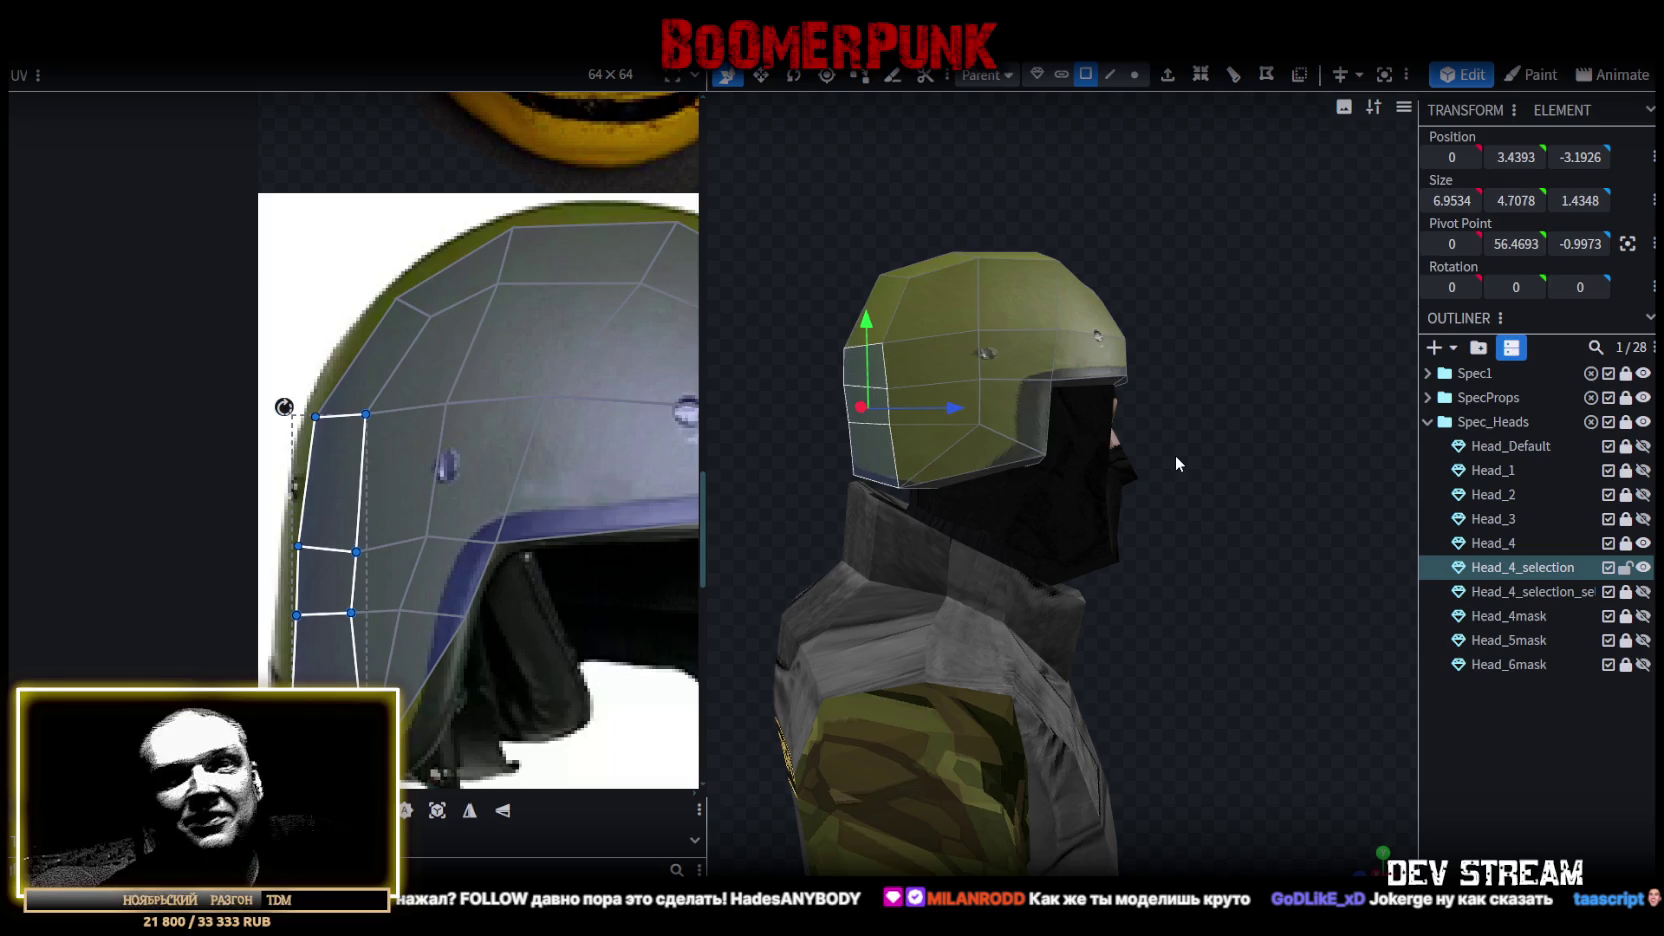
{"action": "mouse_move", "coordinate": [1319, 446]}
{"action": "left_mouse_down"}
{"action": "mouse_move", "coordinate": [1115, 398]}
{"action": "mouse_move", "coordinate": [1248, 447]}
{"action": "mouse_move", "coordinate": [1258, 510]}
{"action": "mouse_move", "coordinate": [1236, 478]}
{"action": "left_mouse_up"}
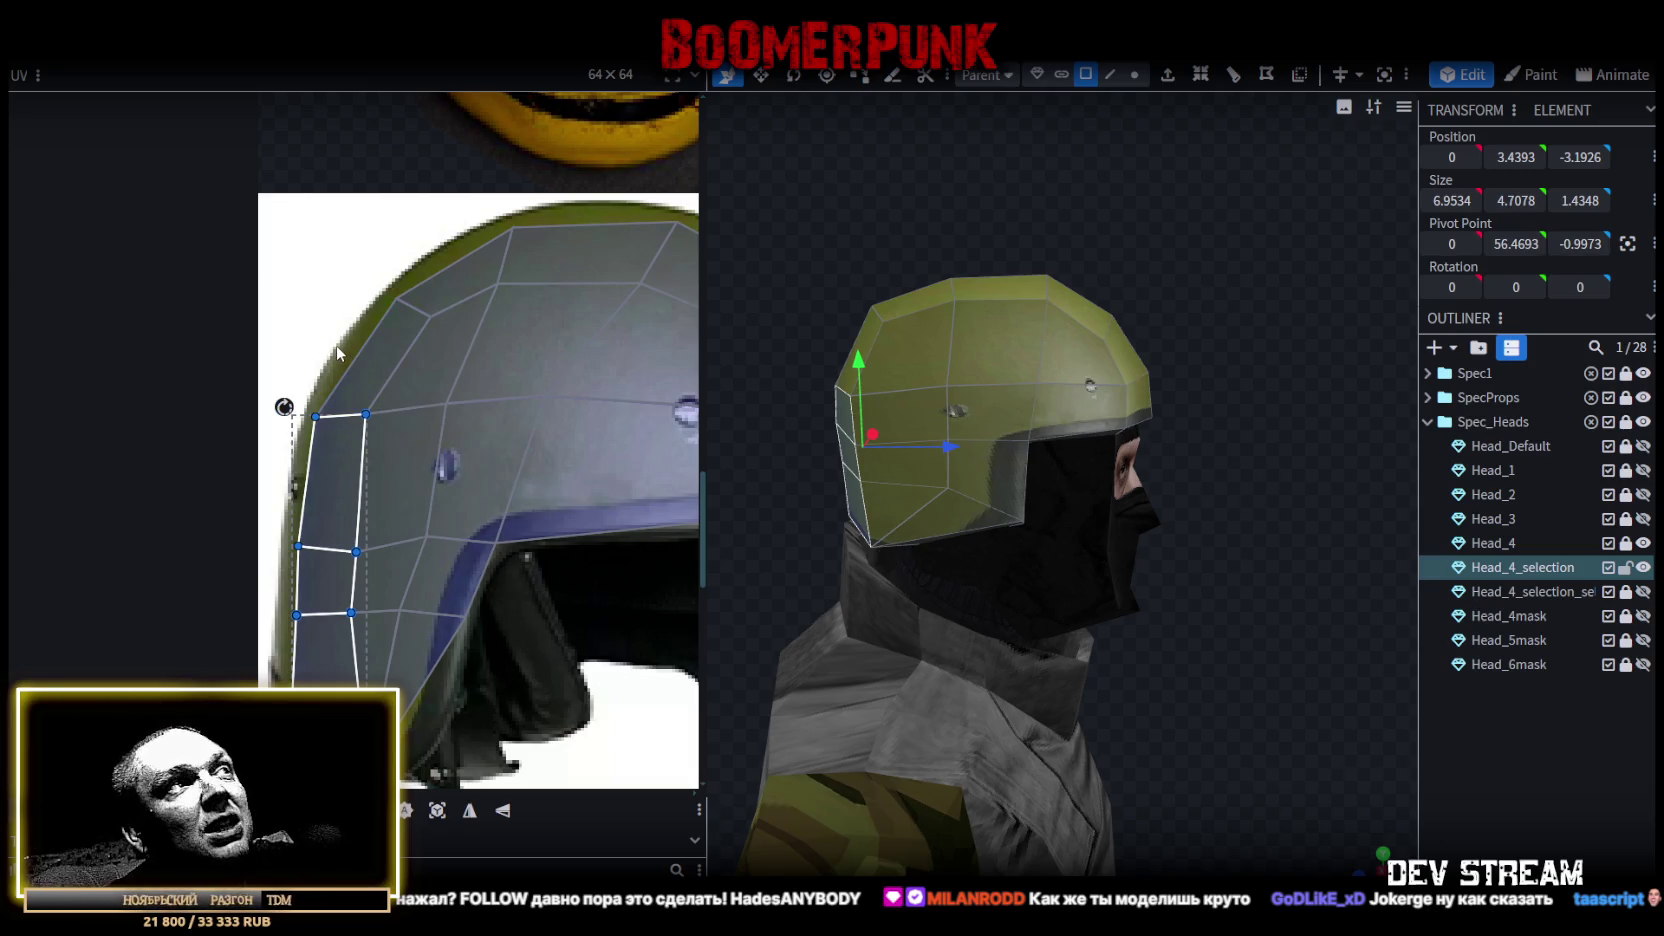
In vertex mode, widen the selected helmet vertices along X and nudge them lower.
{"action": "left_click_drag", "start_coordinate": [1082, 604], "coordinate": [1045, 627]}
{"action": "mouse_move", "coordinate": [1356, 517]}
{"action": "left_mouse_down"}
{"action": "mouse_move", "coordinate": [1236, 477]}
{"action": "mouse_move", "coordinate": [1250, 560]}
{"action": "mouse_move", "coordinate": [1213, 592]}
{"action": "mouse_move", "coordinate": [1190, 480]}
{"action": "left_mouse_up"}
{"action": "scroll", "coordinate": [1270, 497], "scroll_direction": "up", "scroll_amount": 2}
{"action": "scroll", "coordinate": [1312, 500], "scroll_direction": "up", "scroll_amount": 1}
{"action": "left_click", "coordinate": [1134, 75]}
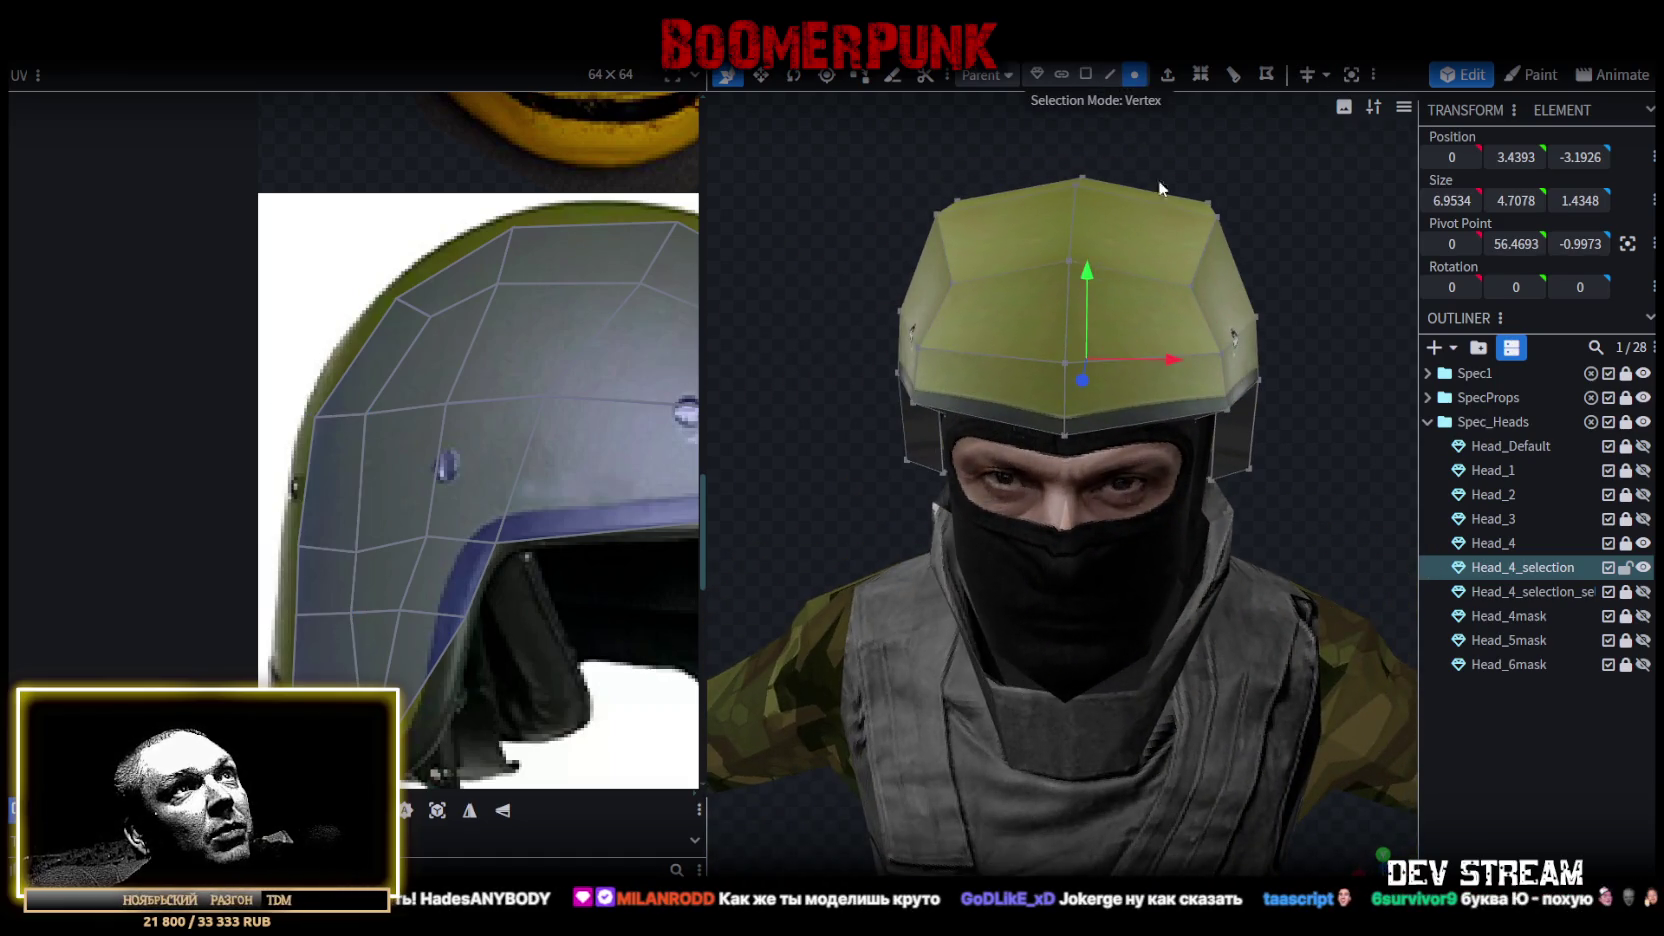
{"action": "left_click_drag", "start_coordinate": [1006, 297], "coordinate": [1338, 292]}
{"action": "key", "text": "s"}
{"action": "mouse_move", "coordinate": [1165, 272]}
{"action": "left_mouse_down"}
{"action": "mouse_move", "coordinate": [1202, 280]}
{"action": "mouse_move", "coordinate": [1065, 276]}
{"action": "left_mouse_up"}
{"action": "mouse_move", "coordinate": [1017, 177]}
{"action": "left_mouse_down"}
{"action": "mouse_move", "coordinate": [1050, 224]}
{"action": "mouse_move", "coordinate": [1264, 194]}
{"action": "mouse_move", "coordinate": [1540, 770]}
{"action": "left_mouse_up"}
Inspect the reshaped helmet from the front and around the head.
{"action": "left_click", "coordinate": [1540, 772]}
{"action": "mouse_move", "coordinate": [1390, 640]}
{"action": "left_mouse_down"}
{"action": "mouse_move", "coordinate": [1236, 499]}
{"action": "mouse_move", "coordinate": [1008, 458]}
{"action": "mouse_move", "coordinate": [1069, 436]}
{"action": "mouse_move", "coordinate": [1222, 473]}
{"action": "mouse_move", "coordinate": [922, 165]}
{"action": "left_mouse_up"}
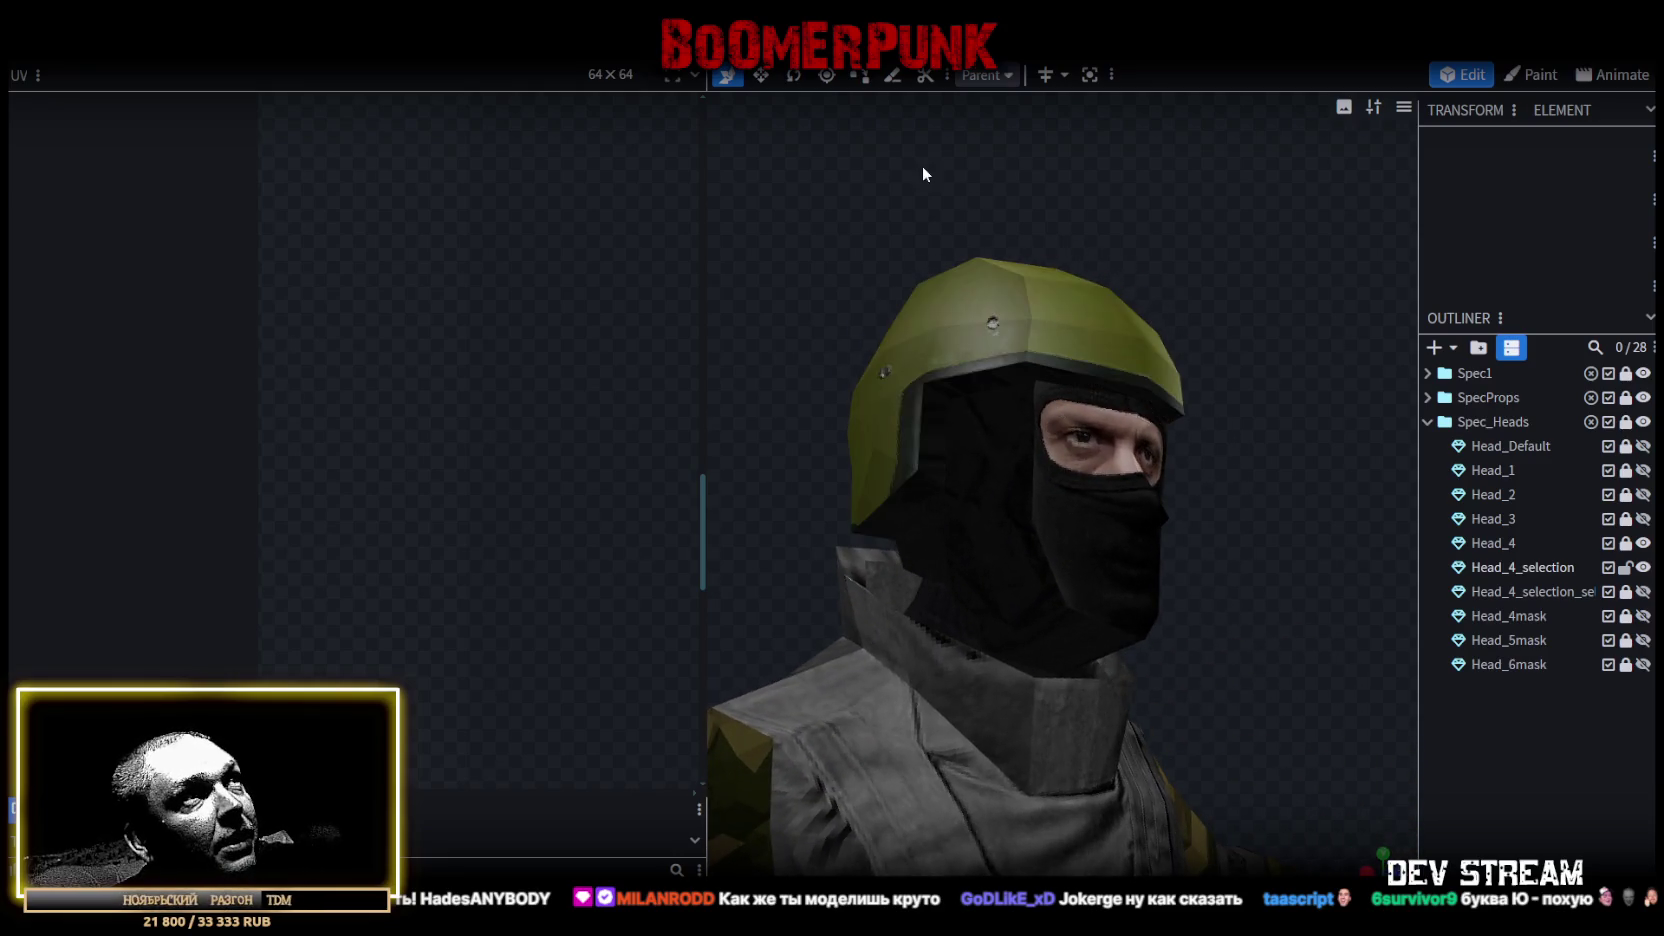
{"action": "left_click", "coordinate": [1046, 321]}
{"action": "left_click_drag", "start_coordinate": [1046, 321], "coordinate": [734, 436]}
{"action": "scroll", "coordinate": [528, 400], "scroll_direction": "down", "scroll_amount": 2}
{"action": "scroll", "coordinate": [514, 465], "scroll_direction": "down", "scroll_amount": 2}
{"action": "scroll", "coordinate": [514, 465], "scroll_direction": "down", "scroll_amount": 1}
{"action": "scroll", "coordinate": [480, 460], "scroll_direction": "up", "scroll_amount": 3}
{"action": "mouse_move", "coordinate": [1199, 413]}
{"action": "left_mouse_down"}
{"action": "mouse_move", "coordinate": [1119, 426]}
{"action": "mouse_move", "coordinate": [1173, 445]}
{"action": "mouse_move", "coordinate": [1004, 162]}
{"action": "left_mouse_up"}
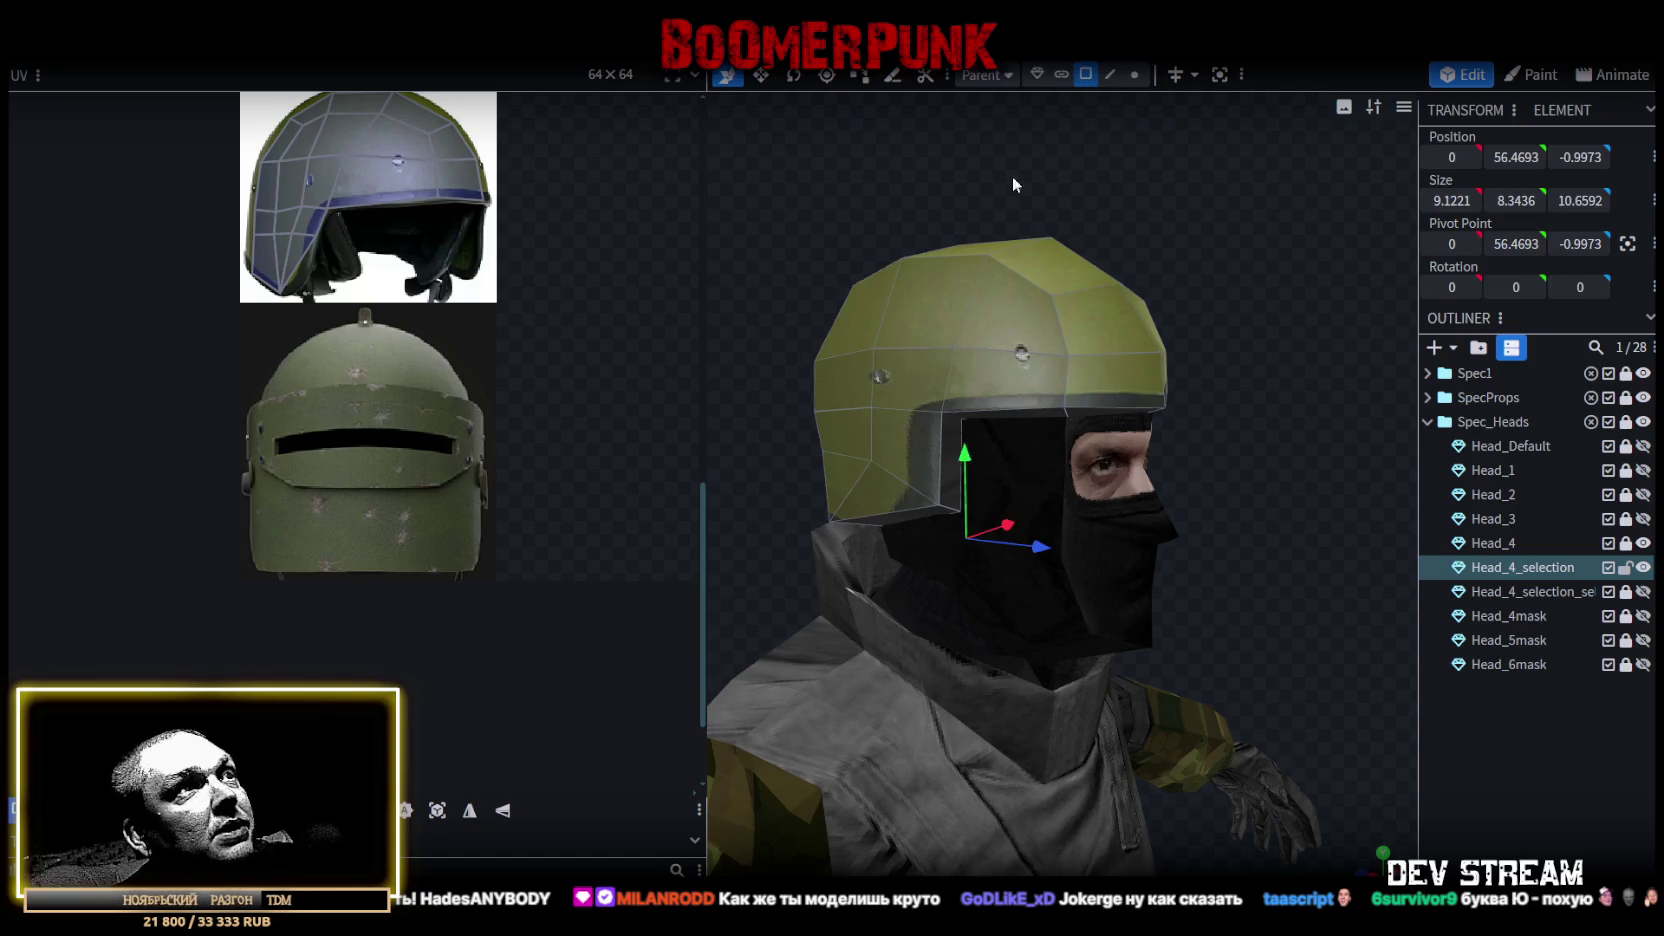
Select three side faces of the helmet and scale them narrower on X.
{"action": "left_click", "coordinate": [913, 387]}
{"action": "left_click", "coordinate": [889, 488], "text": "shift"}
{"action": "left_click_drag", "start_coordinate": [1331, 419], "coordinate": [1101, 437]}
{"action": "left_click", "coordinate": [1199, 400], "text": "shift"}
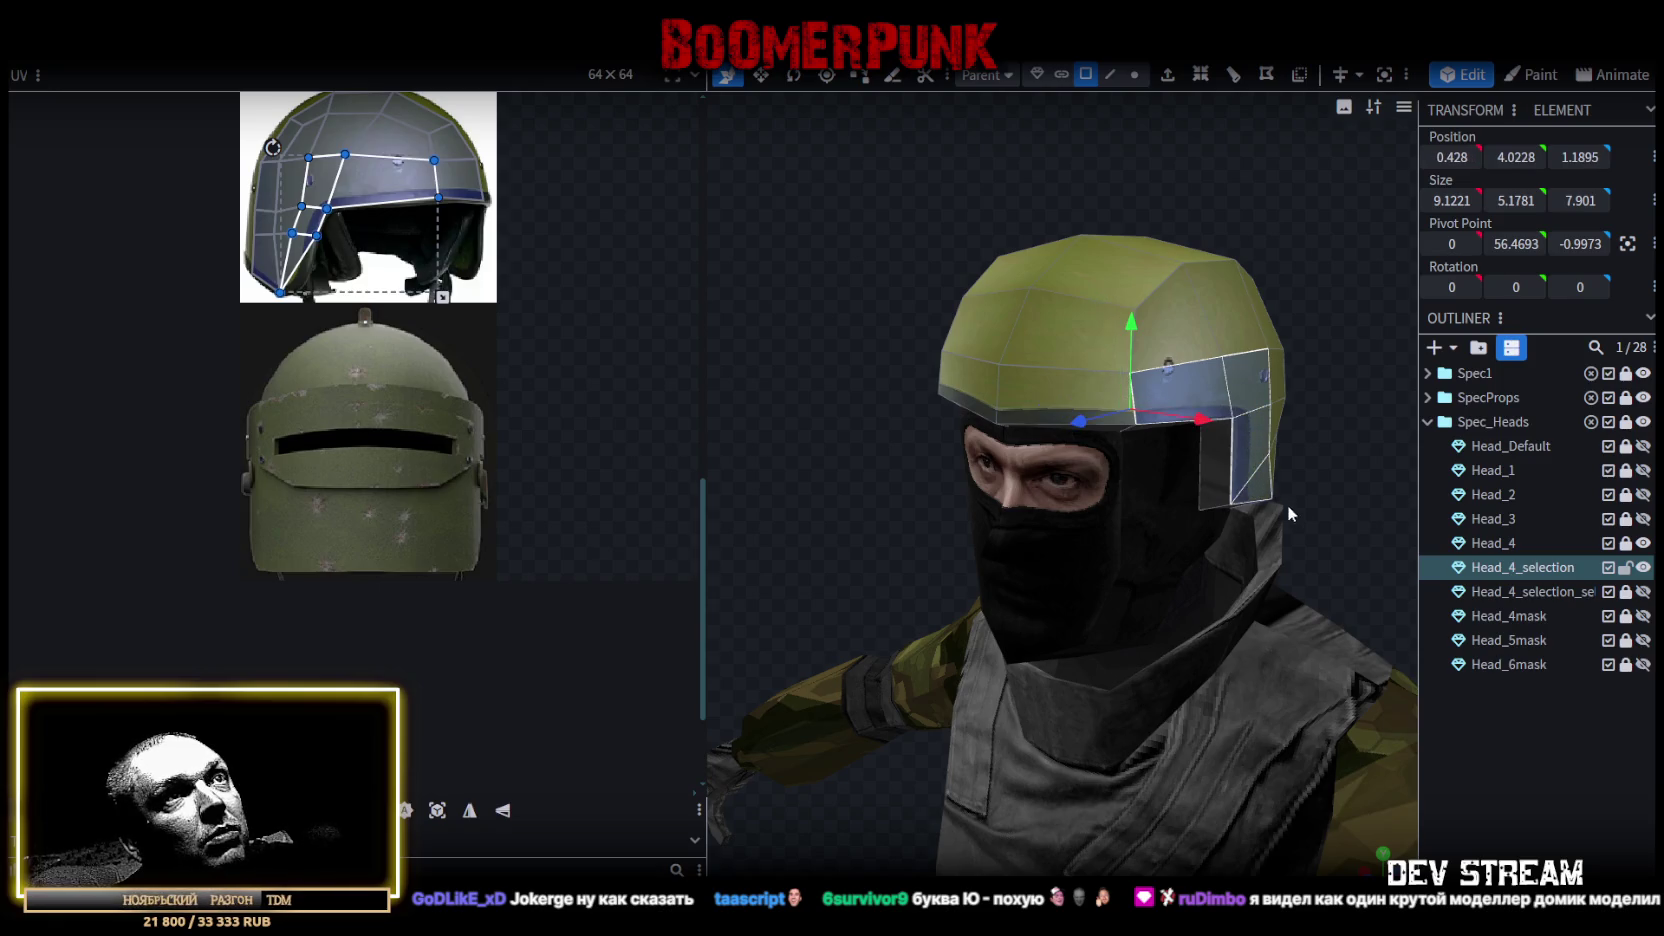
{"action": "left_click_drag", "start_coordinate": [1283, 502], "coordinate": [1300, 493]}
{"action": "key", "text": "s"}
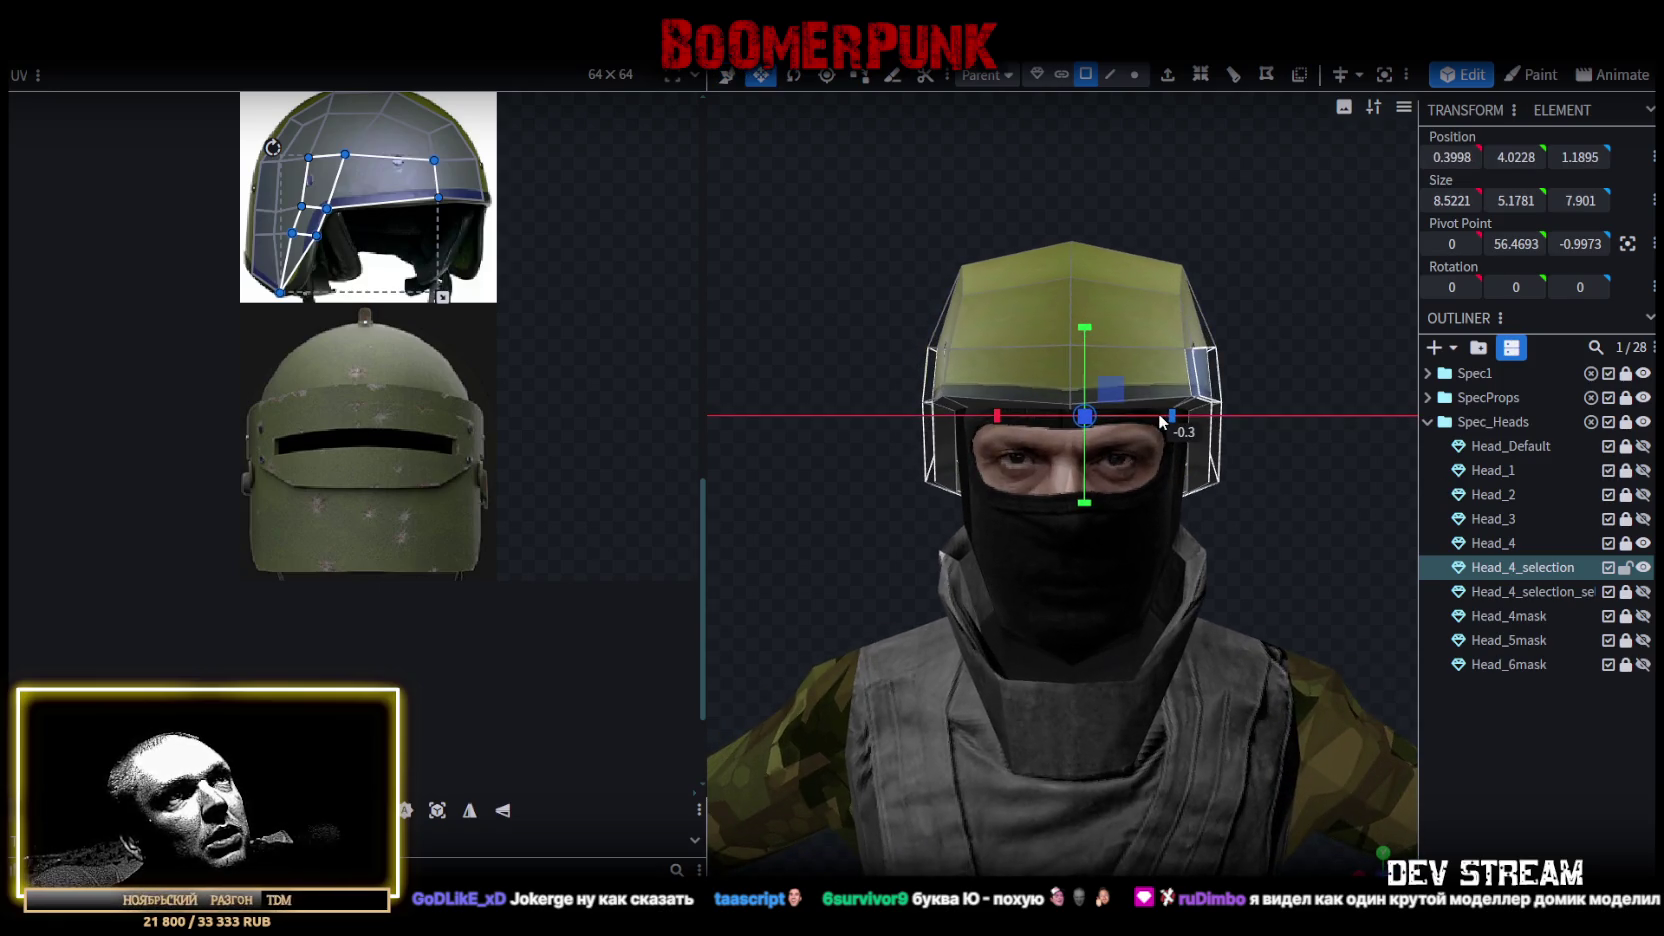
Stretch the three top crown faces front-to-back to 7.8998 depth.
{"action": "mouse_move", "coordinate": [1300, 396]}
{"action": "left_mouse_down"}
{"action": "mouse_move", "coordinate": [890, 322]}
{"action": "mouse_move", "coordinate": [1060, 350]}
{"action": "left_mouse_up"}
{"action": "left_click", "coordinate": [1060, 350]}
{"action": "mouse_move", "coordinate": [905, 317]}
{"action": "left_mouse_down"}
{"action": "mouse_move", "coordinate": [1202, 320]}
{"action": "mouse_move", "coordinate": [1082, 385]}
{"action": "left_mouse_up"}
{"action": "left_click", "coordinate": [1060, 305], "text": "shift"}
{"action": "left_click", "coordinate": [1148, 222], "text": "shift"}
{"action": "left_click_drag", "start_coordinate": [1320, 465], "coordinate": [1294, 280]}
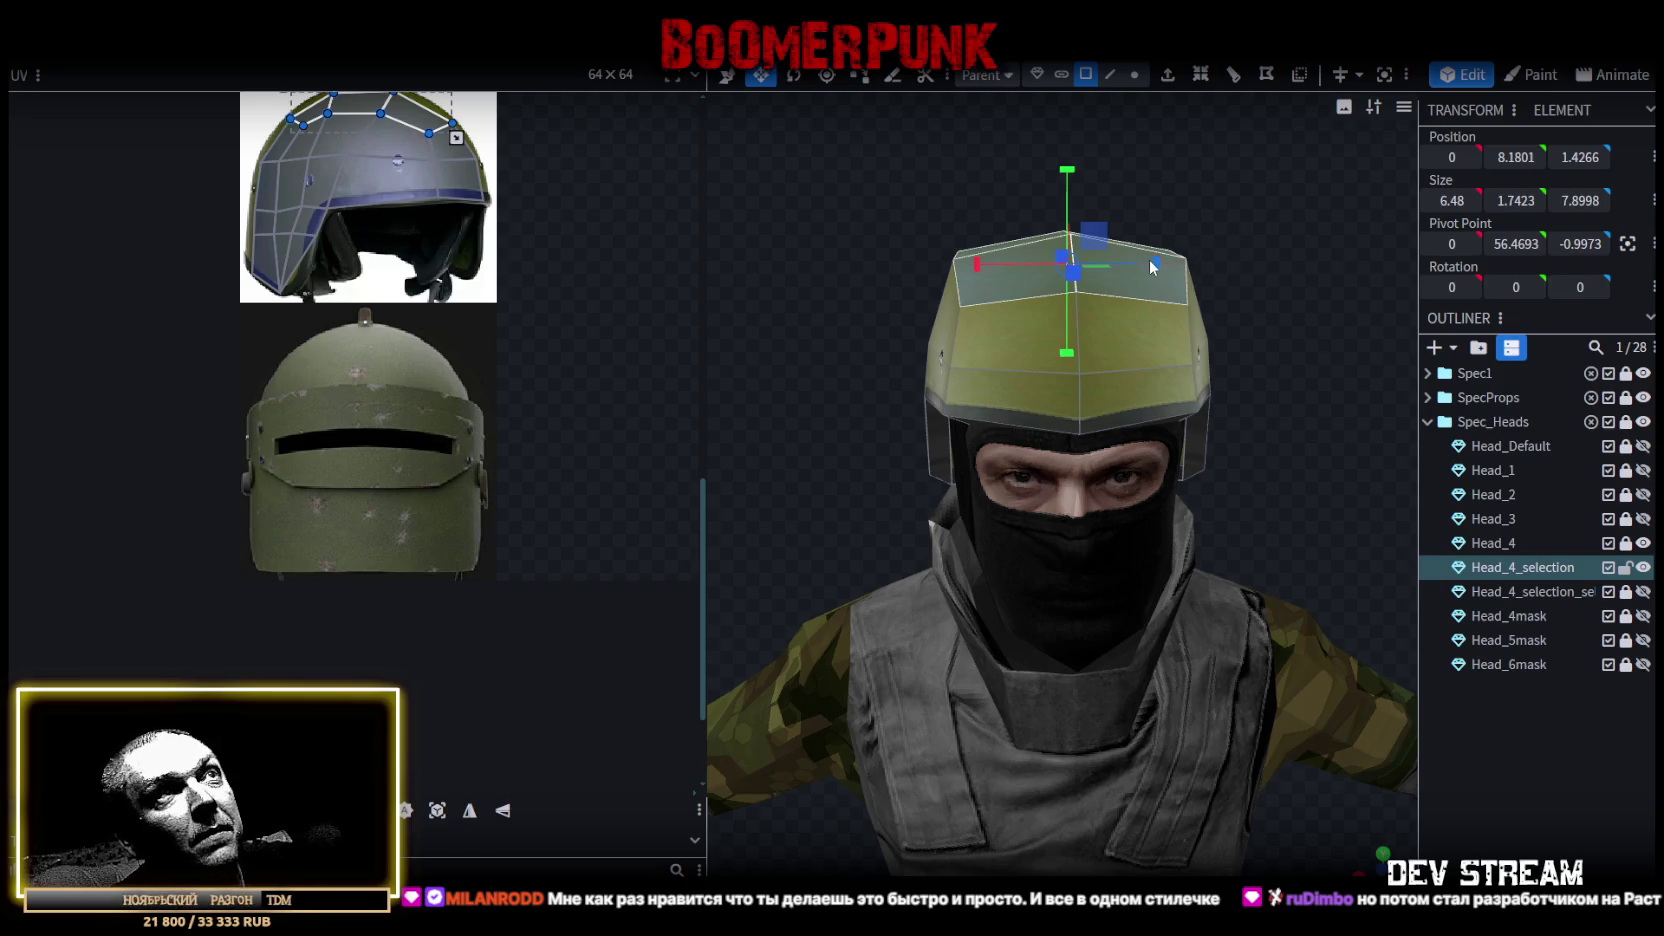
{"action": "left_click", "coordinate": [1342, 614]}
{"action": "scroll", "coordinate": [1280, 500], "scroll_direction": "down", "scroll_amount": 2}
{"action": "mouse_move", "coordinate": [1219, 378]}
{"action": "left_mouse_down"}
{"action": "mouse_move", "coordinate": [998, 393]}
{"action": "mouse_move", "coordinate": [1164, 374]}
{"action": "left_mouse_up"}
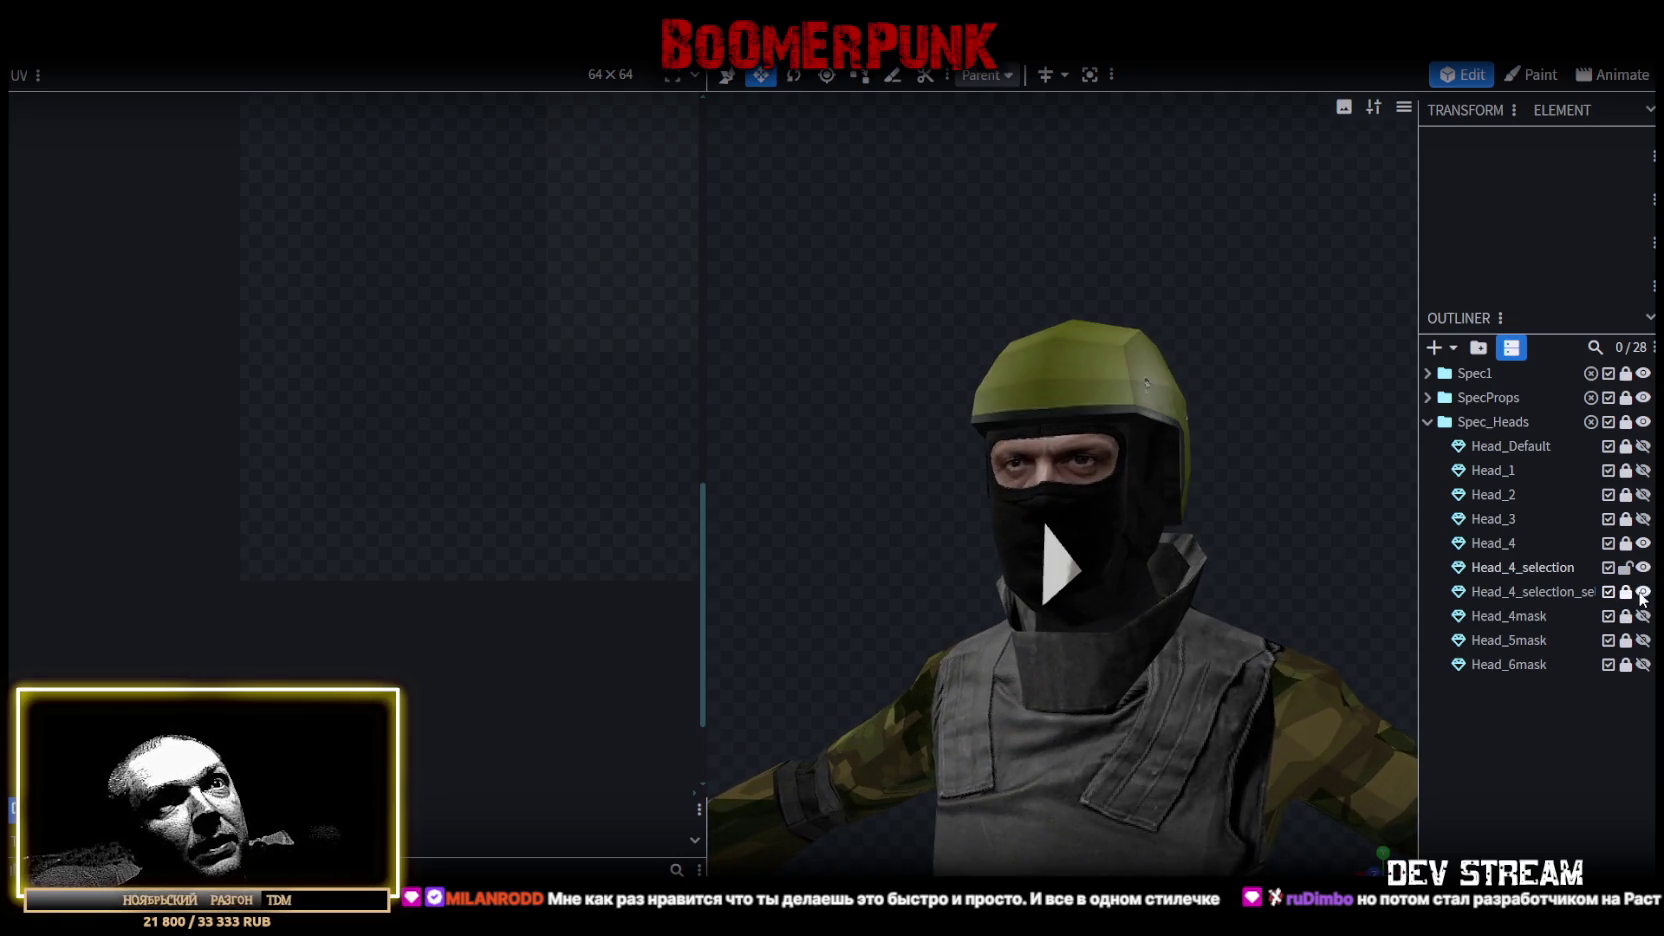
{"action": "left_click_drag", "start_coordinate": [1280, 530], "coordinate": [1201, 566]}
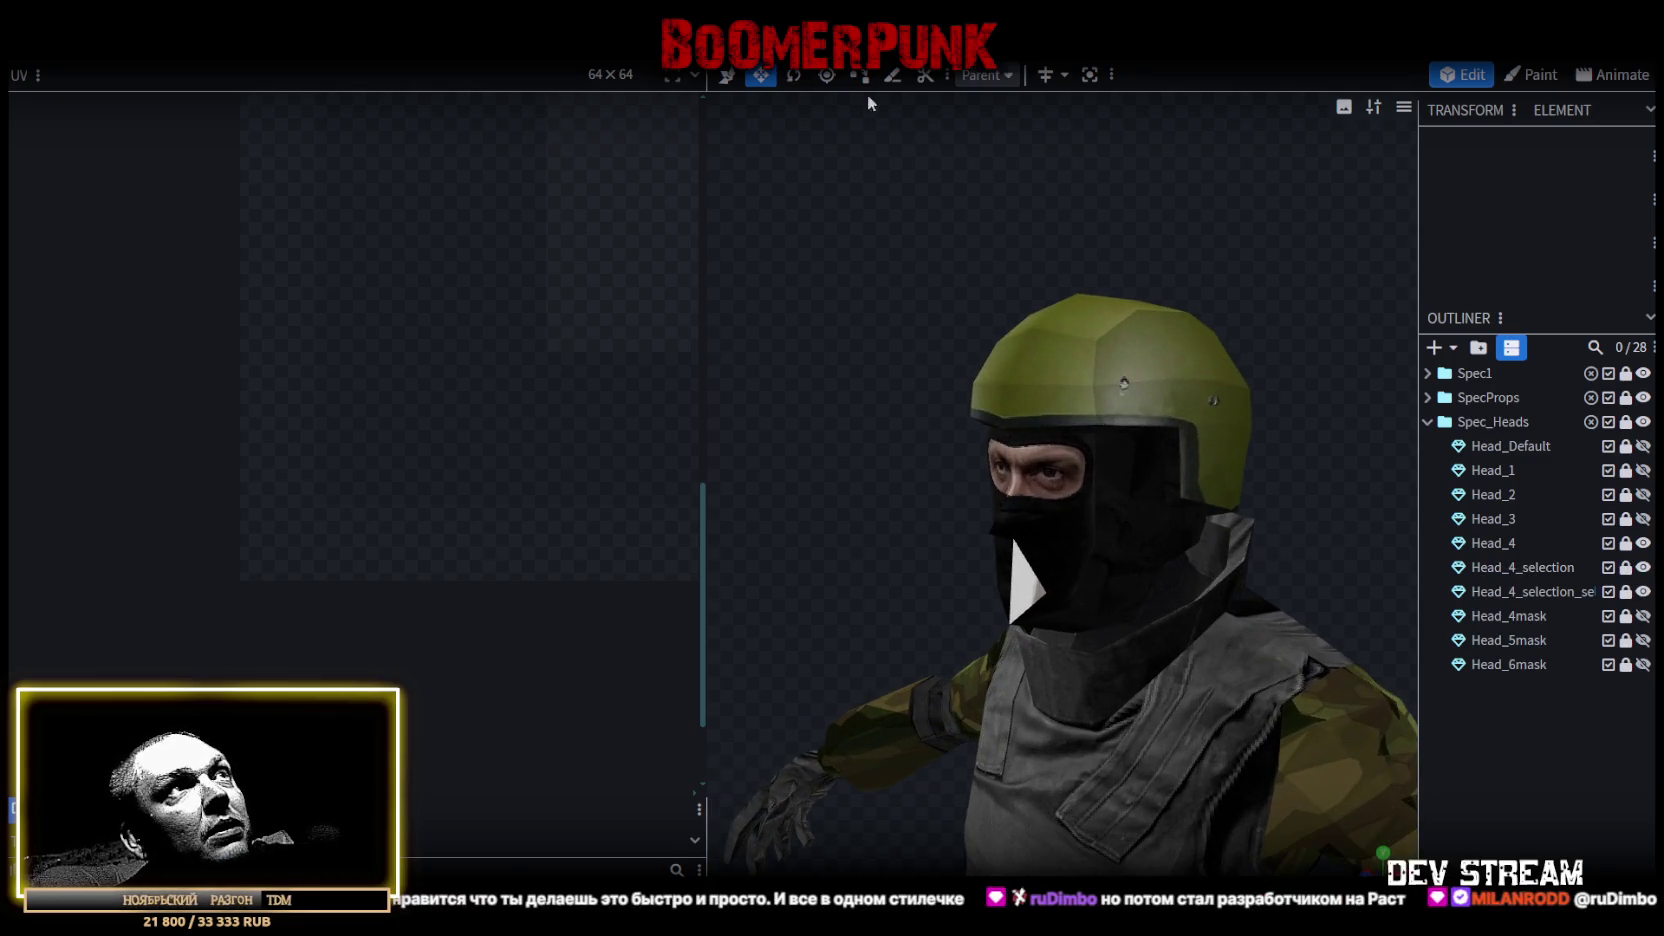